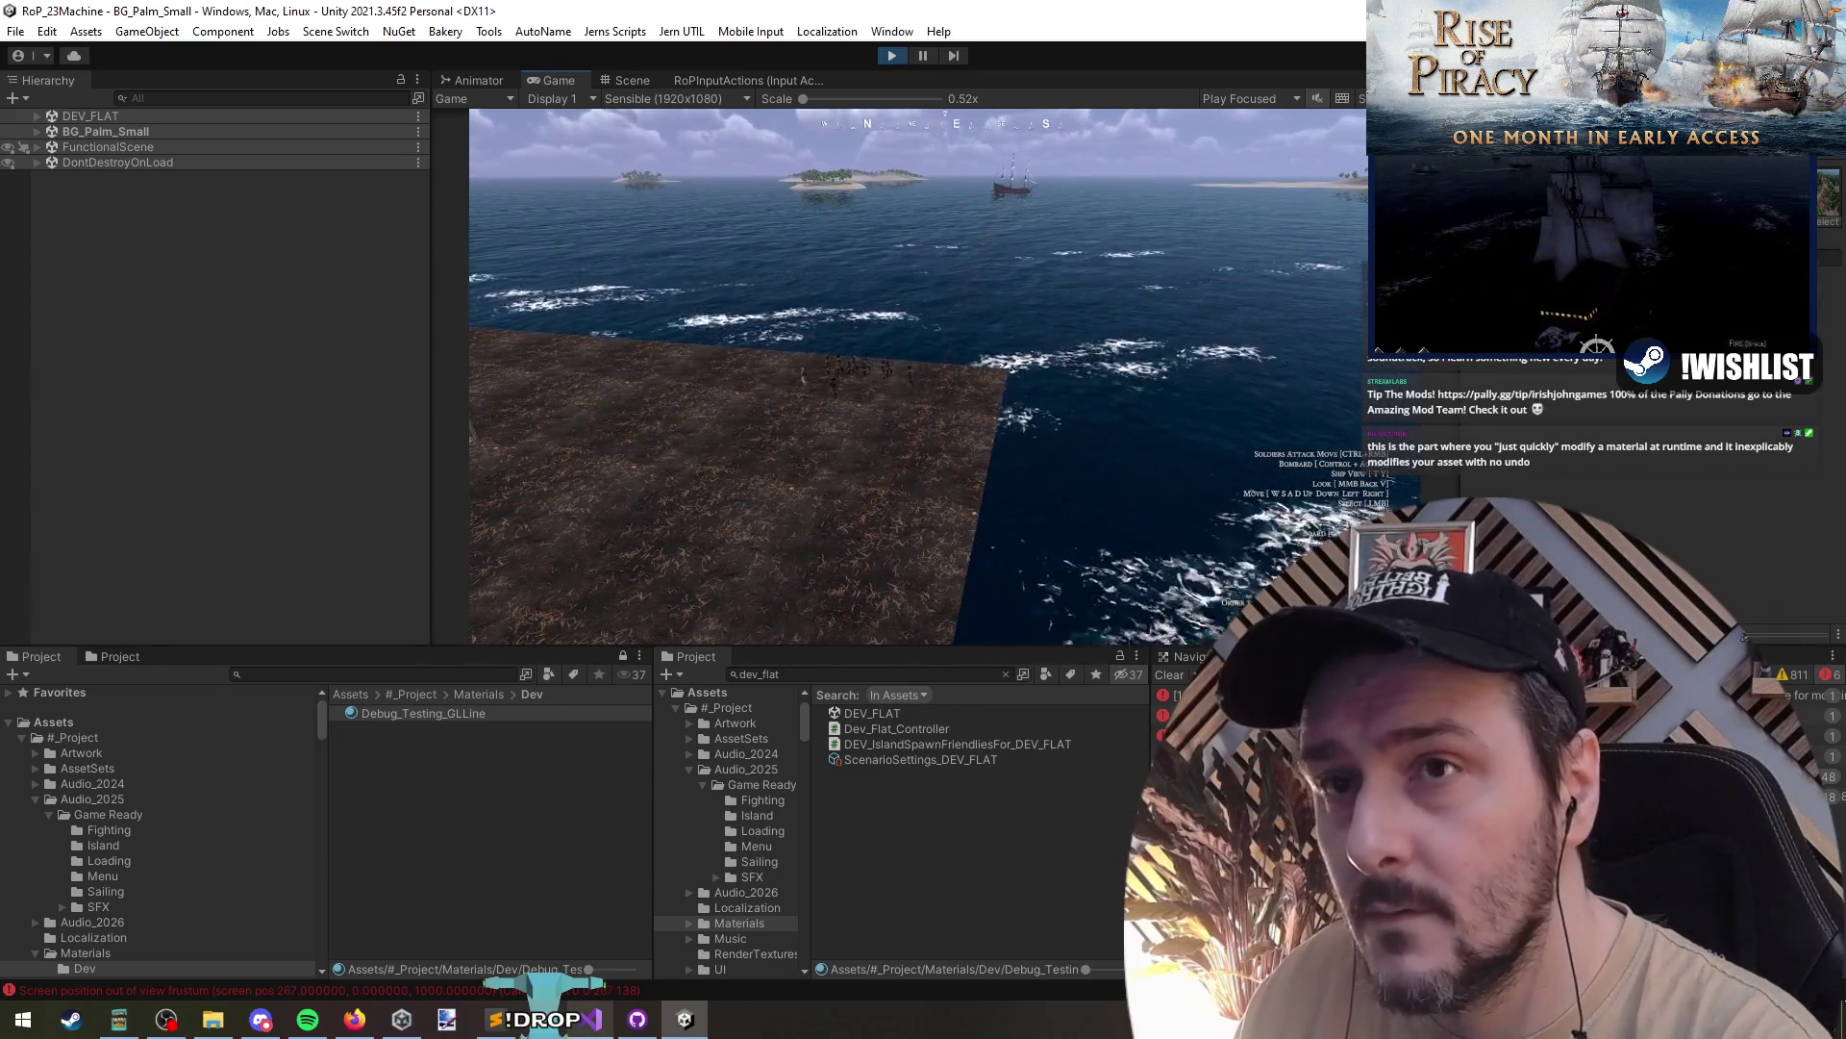
- Dismiss the shader list and colour picker, recheck the material's Shader dropdown, then switch to Visual Studio
key("Escape")
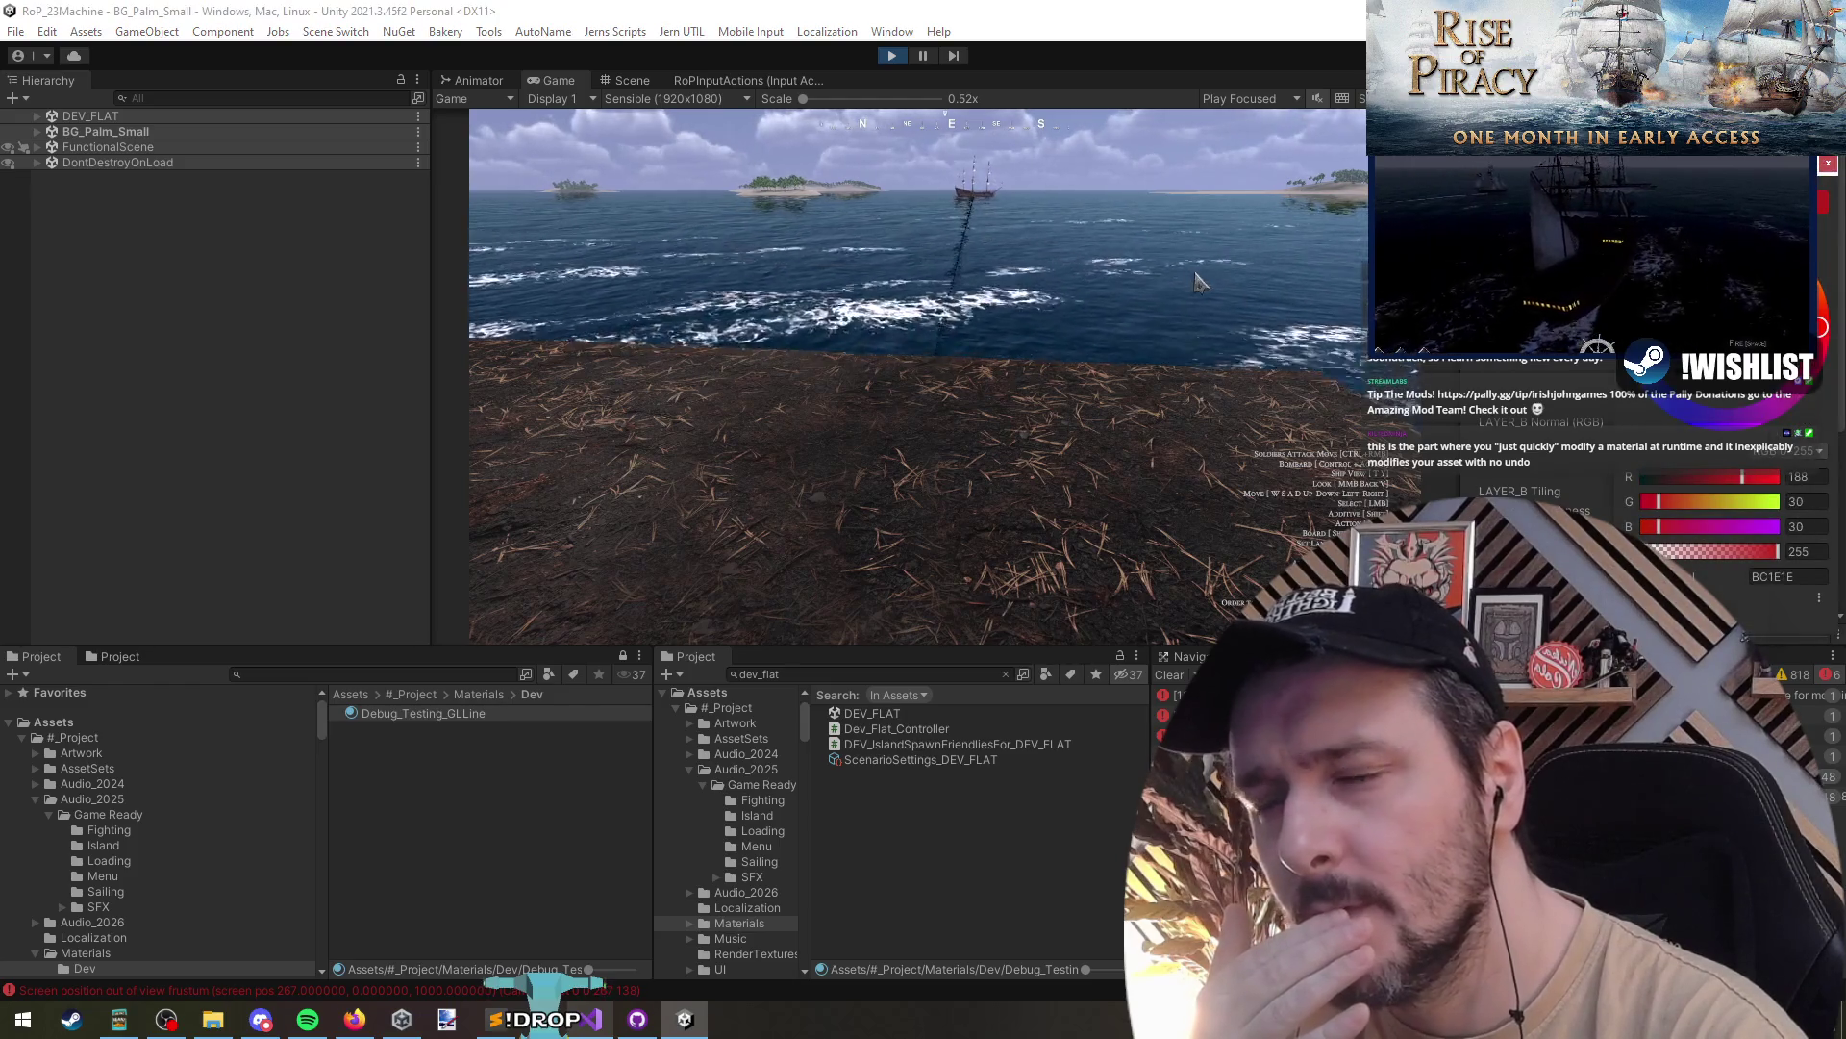
left_click(1219, 289)
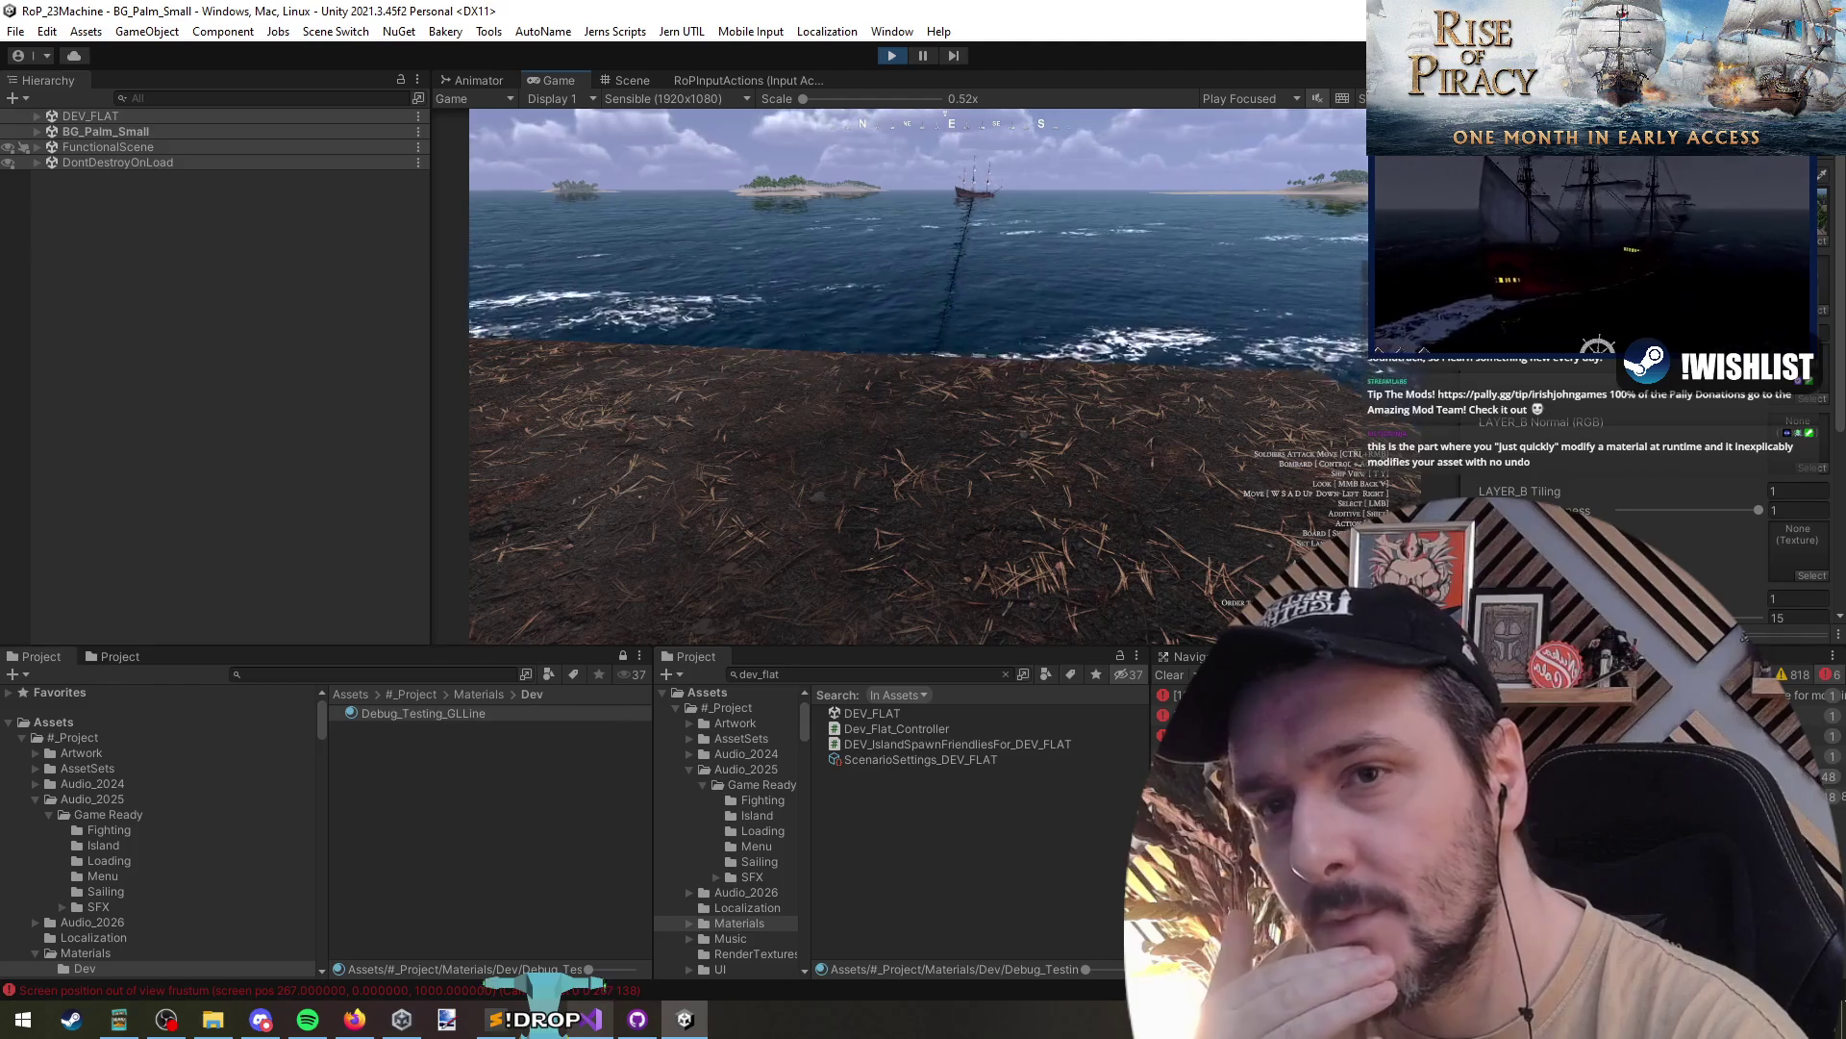
scroll(1703, 522, "down", 5)
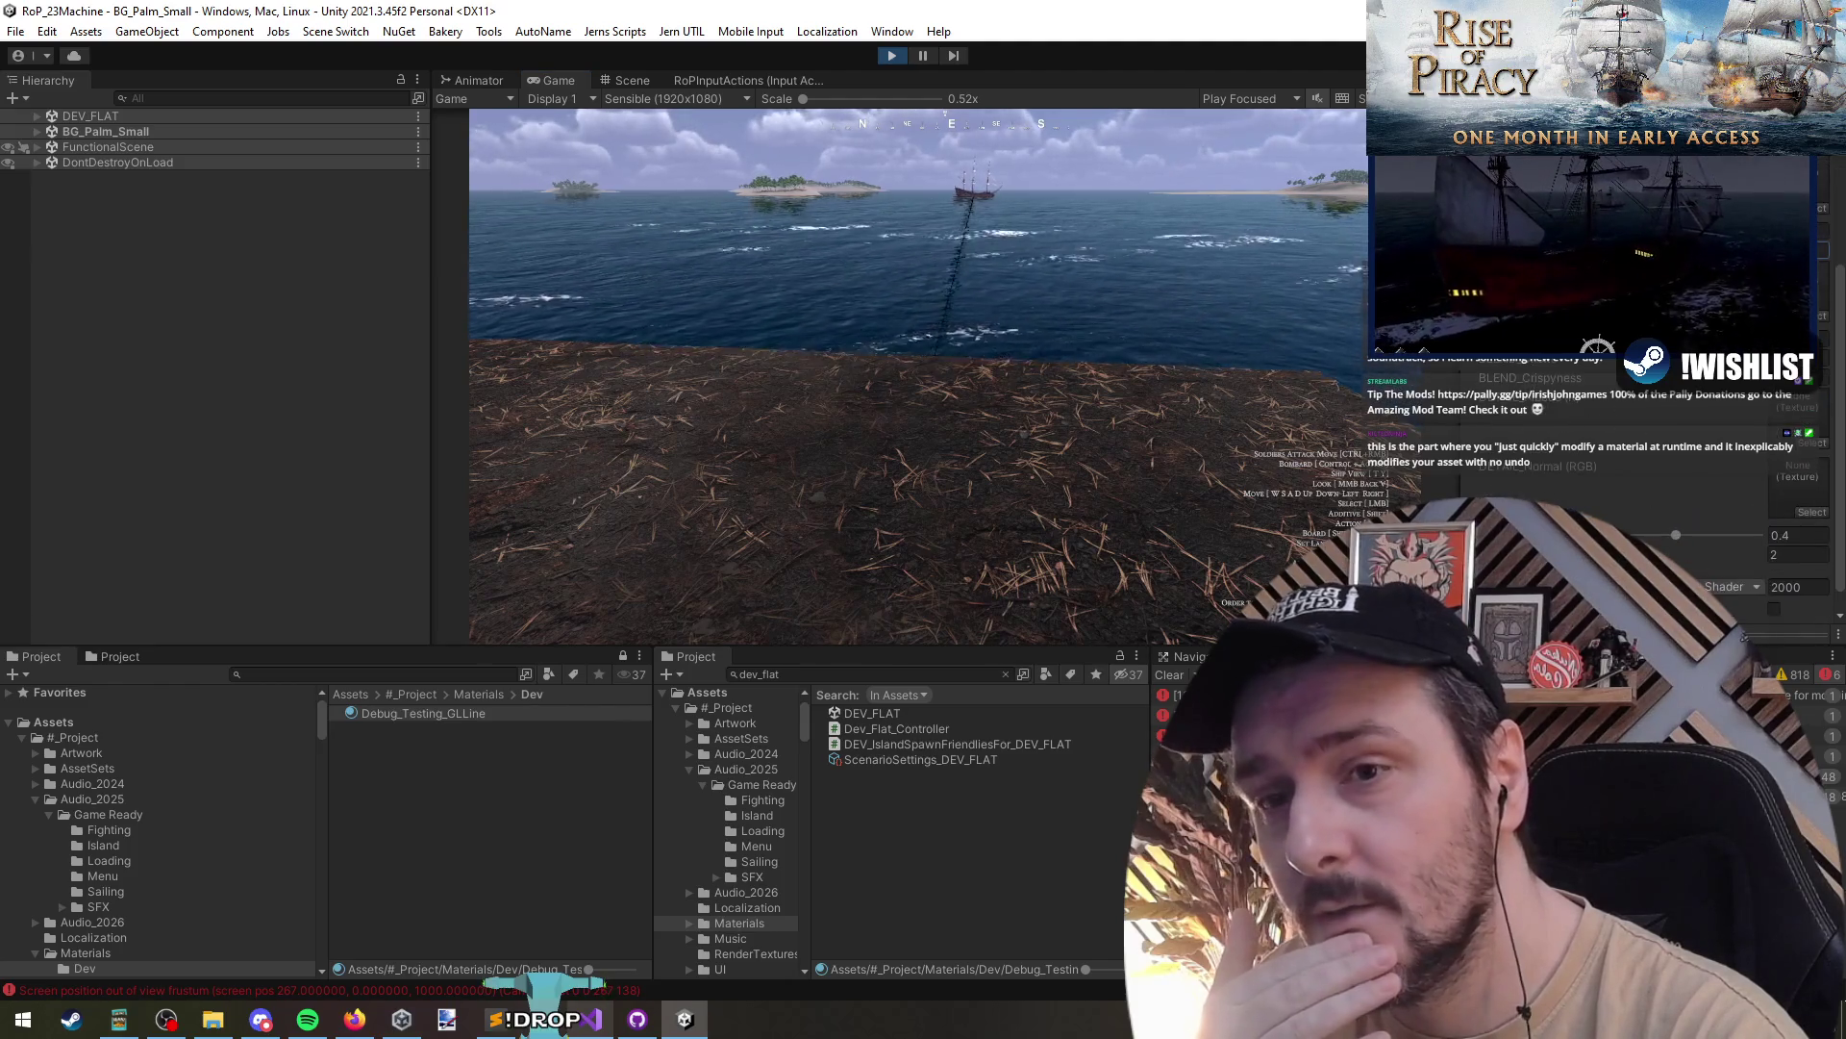
scroll(1625, 431, "down", 1)
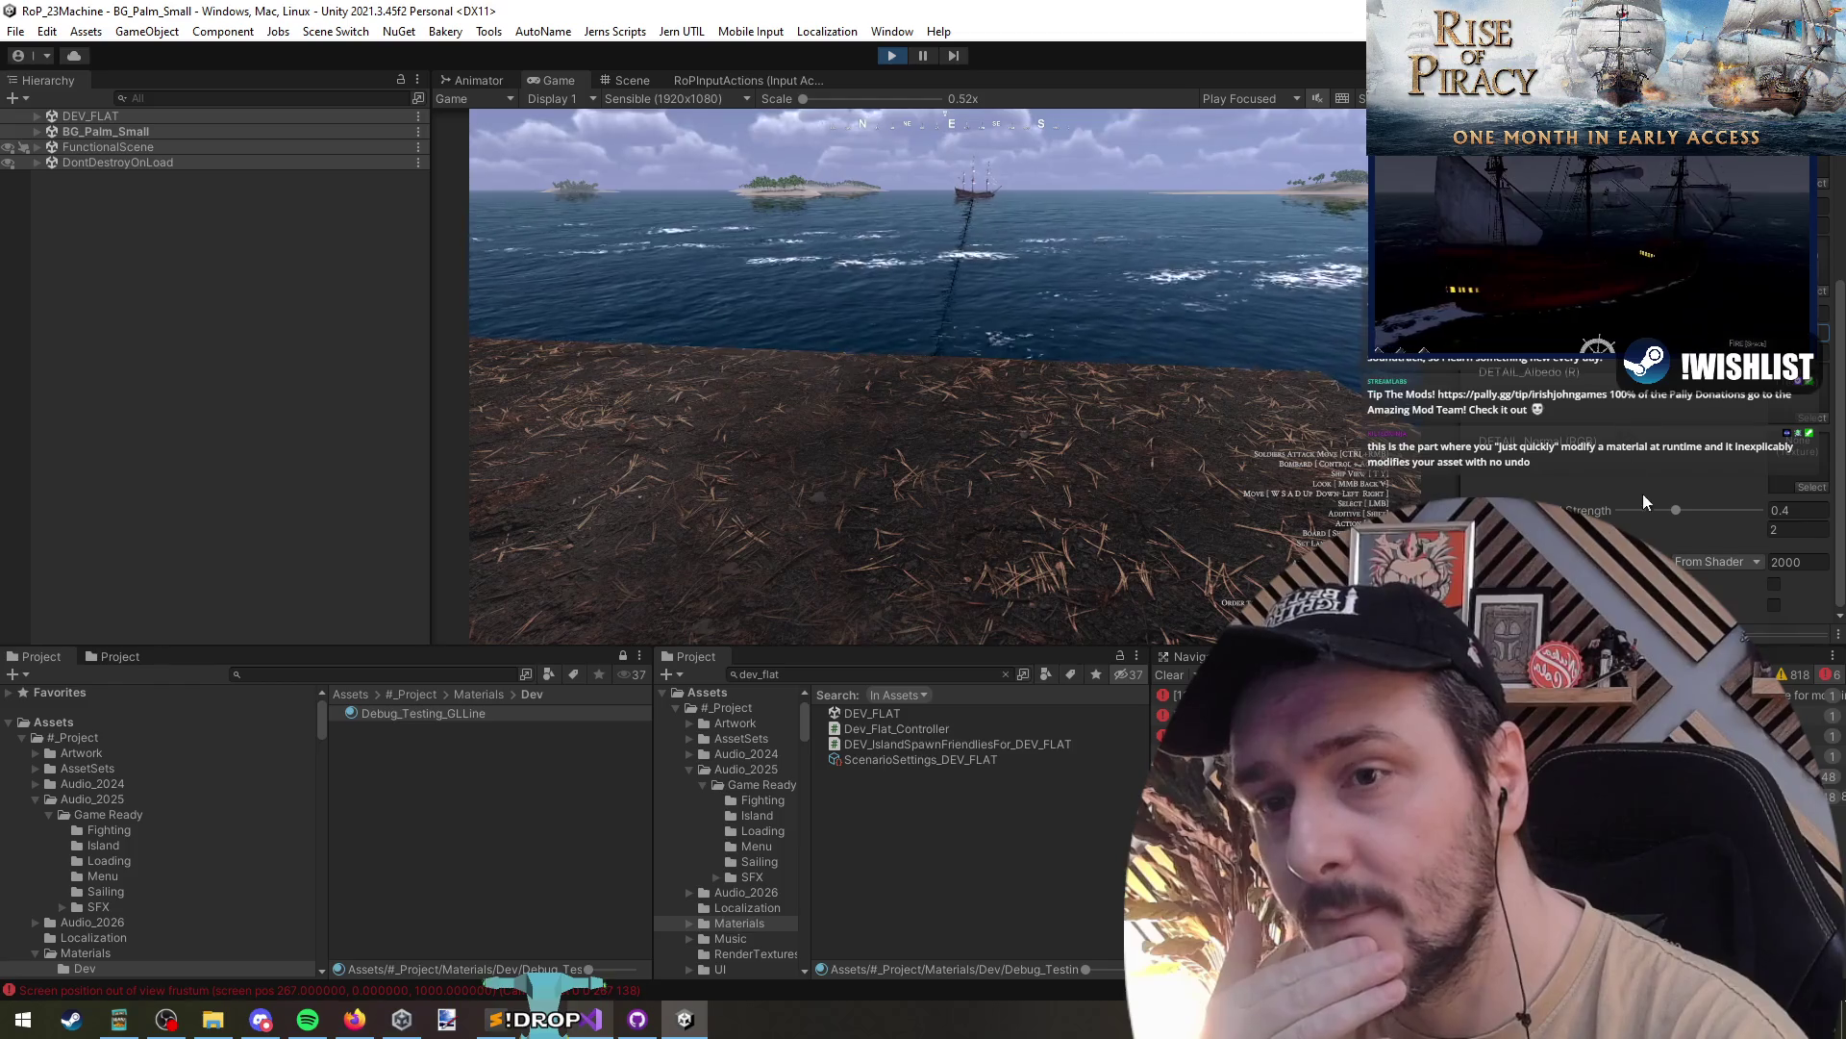
scroll(1635, 433, "up", 3)
left_click(1683, 355)
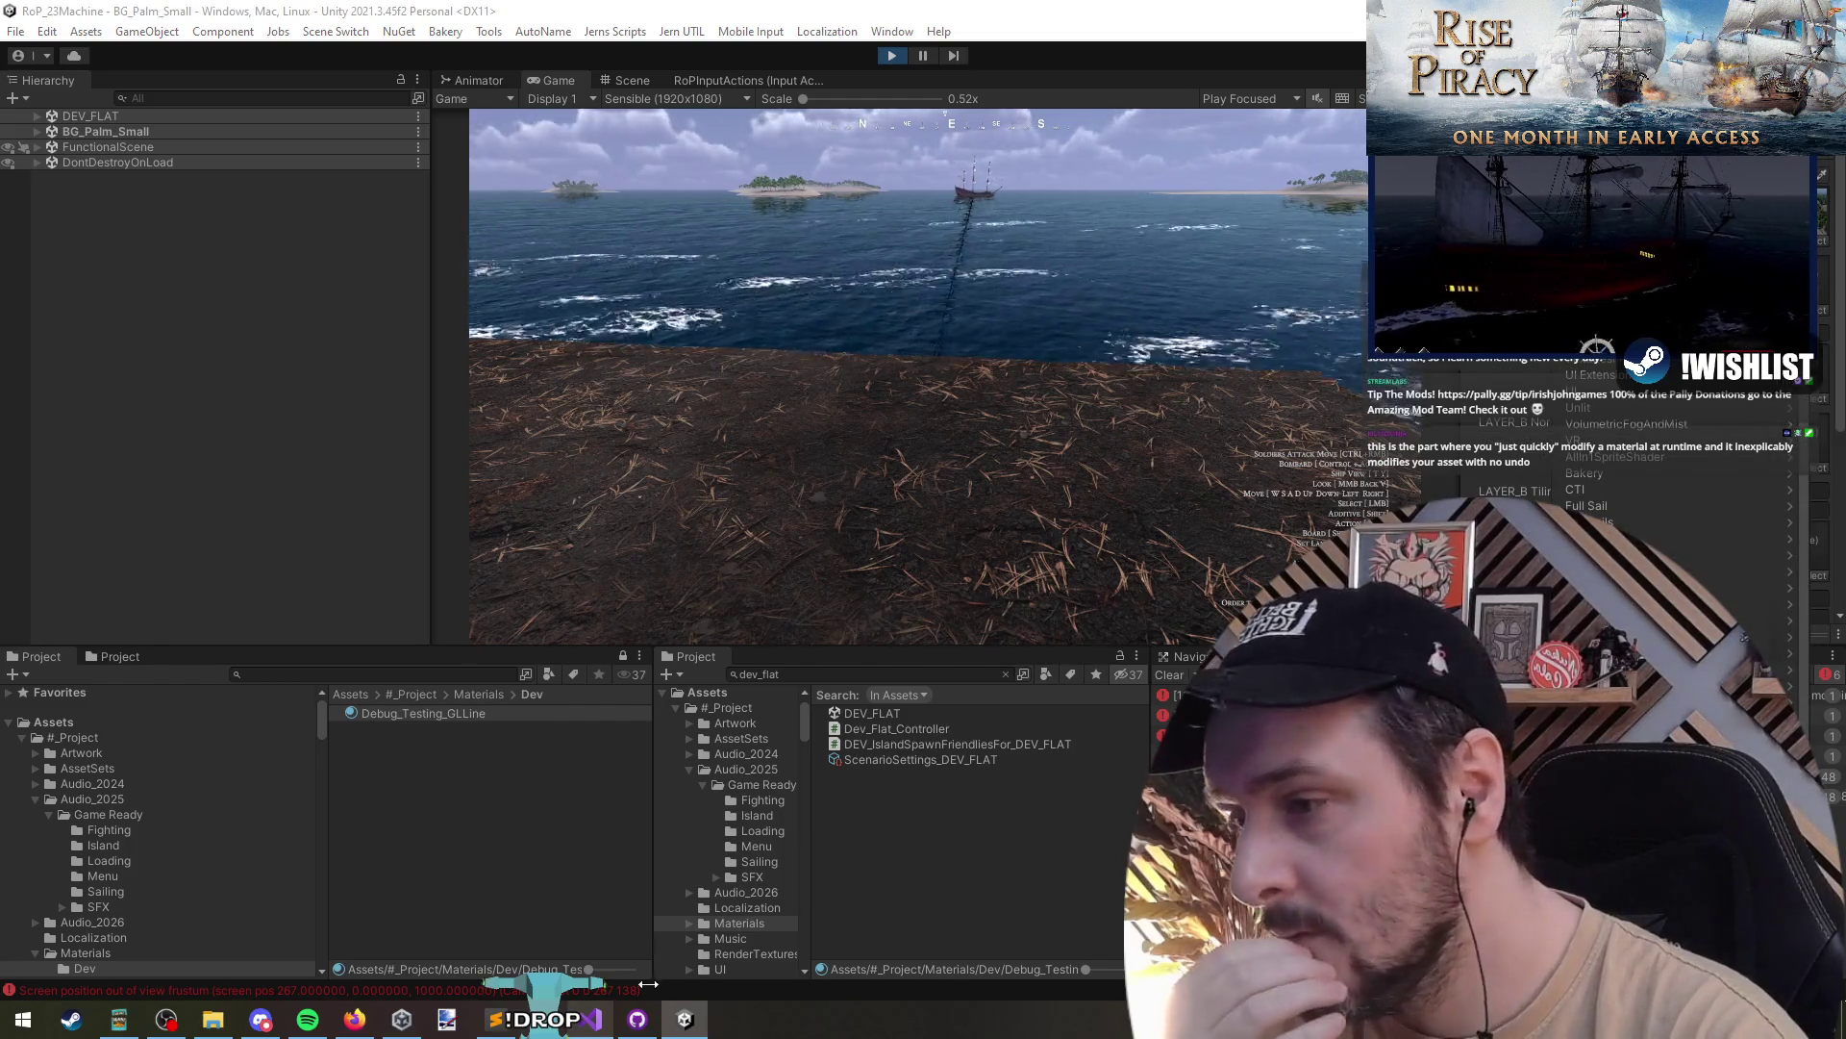
left_click(591, 1018)
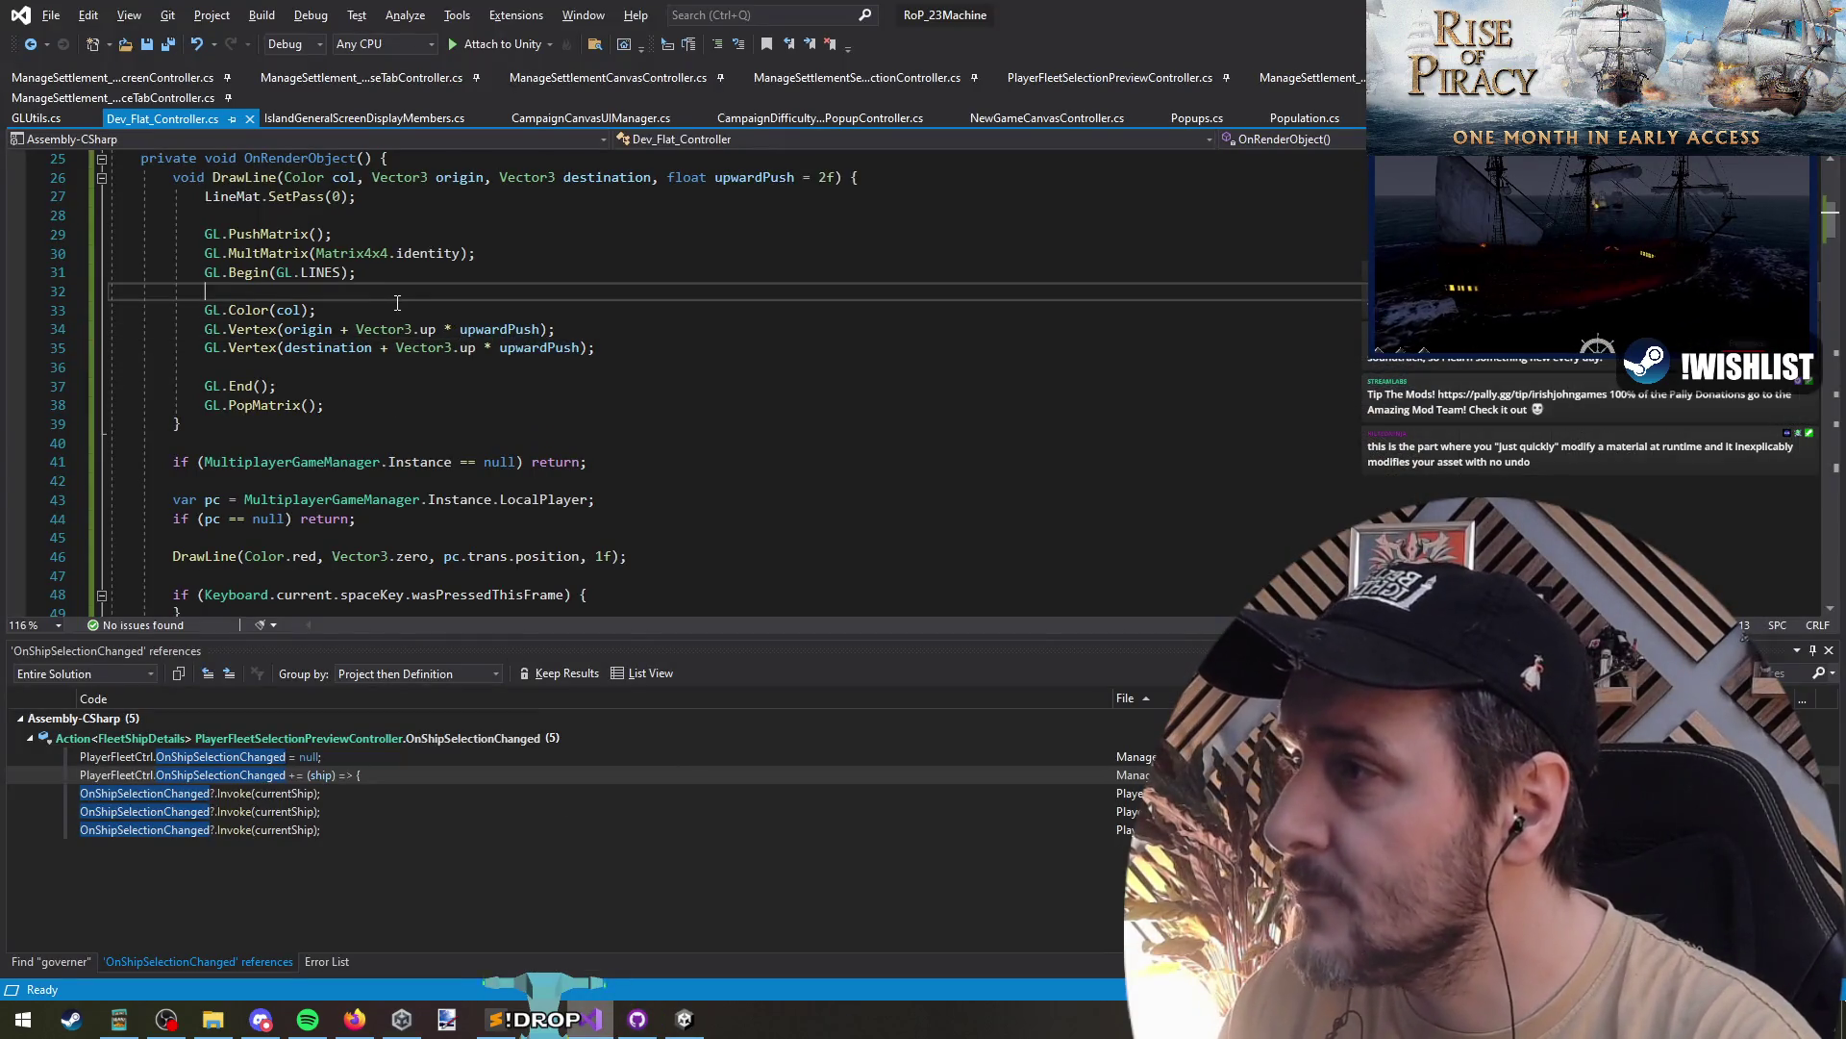
- In GLUtils.cs, inspect the line material's SrcAlpha / OneMinusSrcAlpha blend and culling settings, then return to Unity
key("ctrl+Tab")
mouse_move(237, 309)
left_mouse_down()
mouse_move(519, 481)
mouse_move(565, 540)
left_mouse_up()
left_click_drag(437, 366, 488, 471)
left_click(1017, 393)
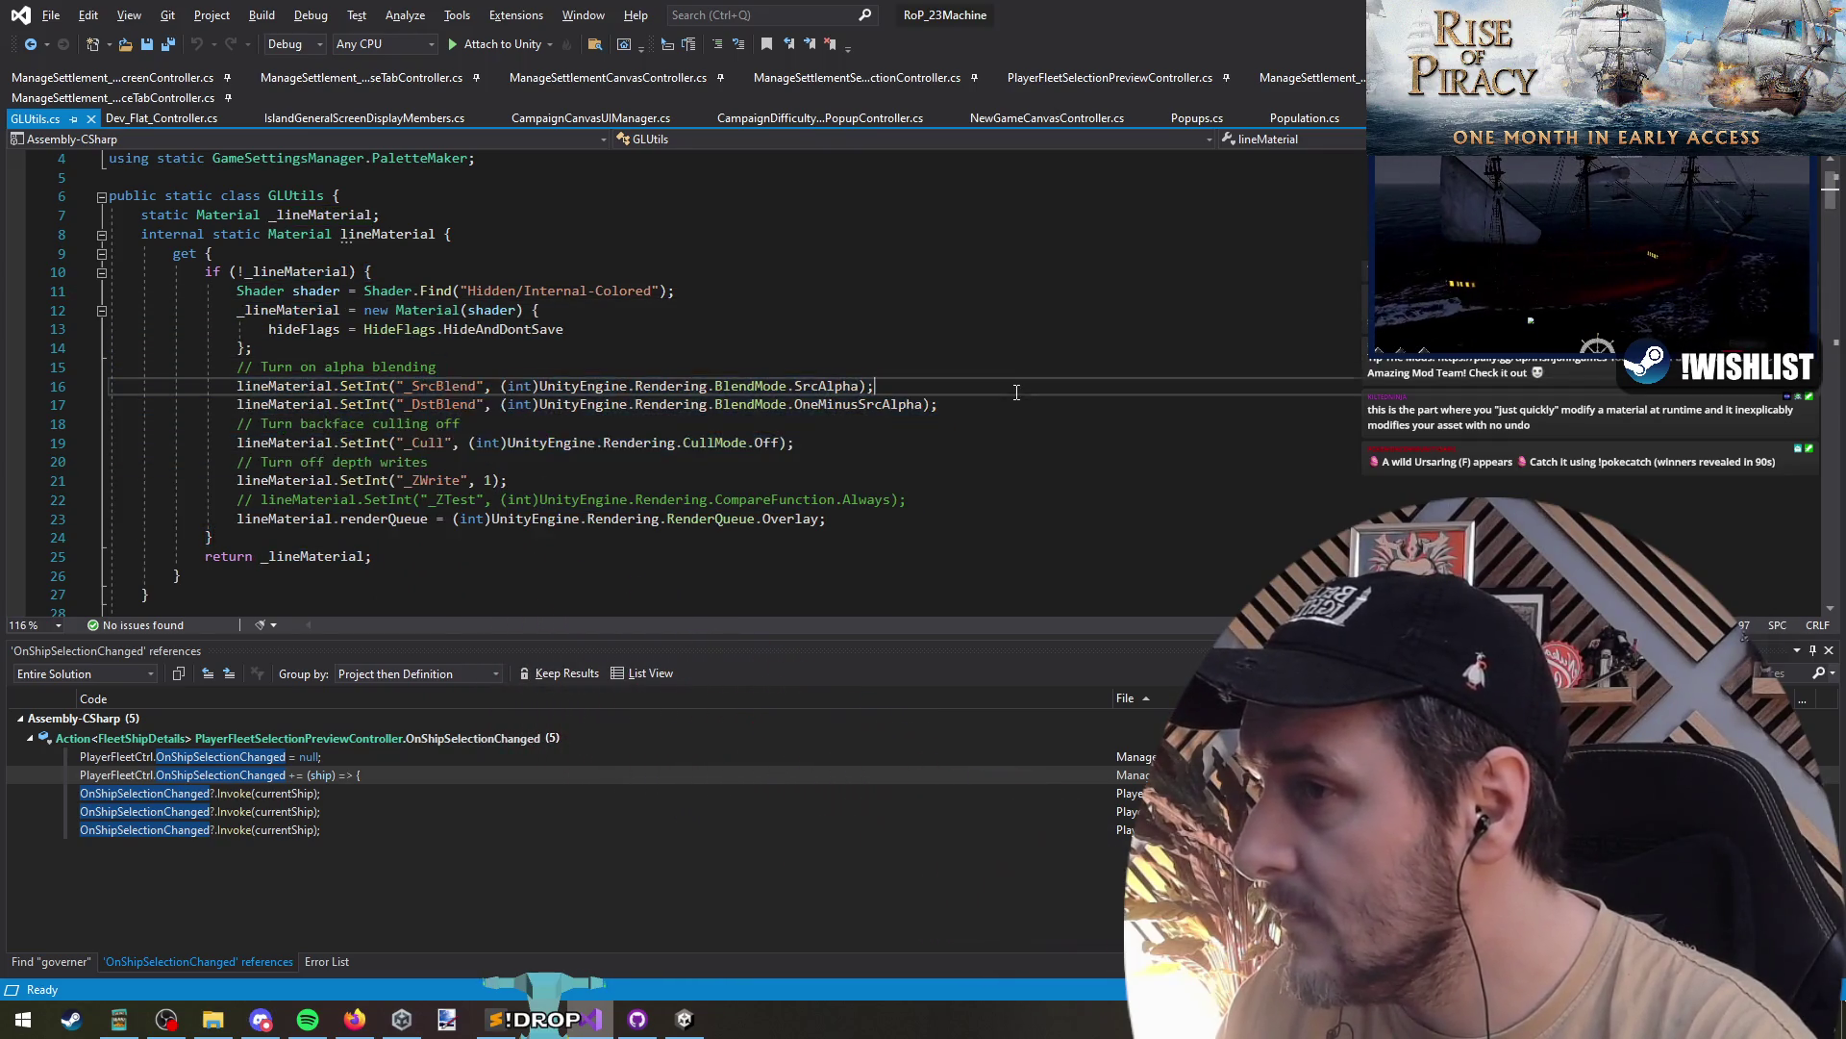
double_click(837, 384)
double_click(846, 403)
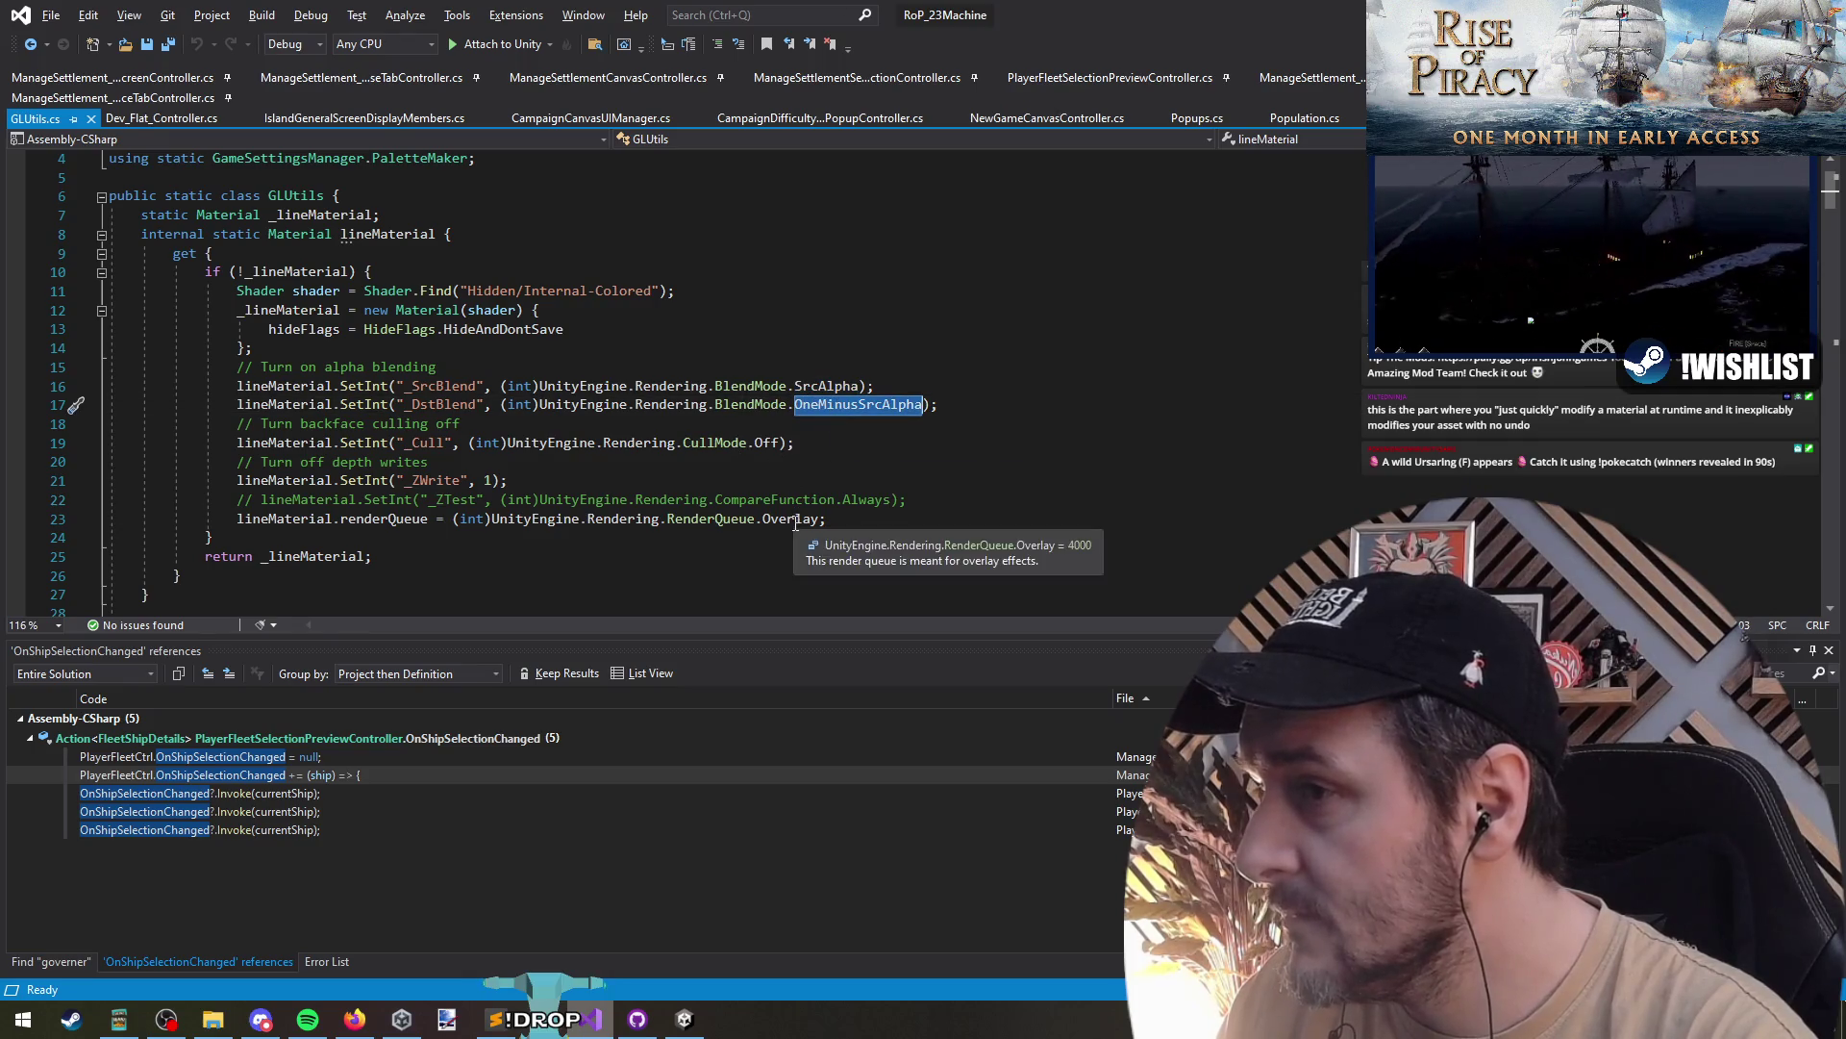
left_click(904, 448)
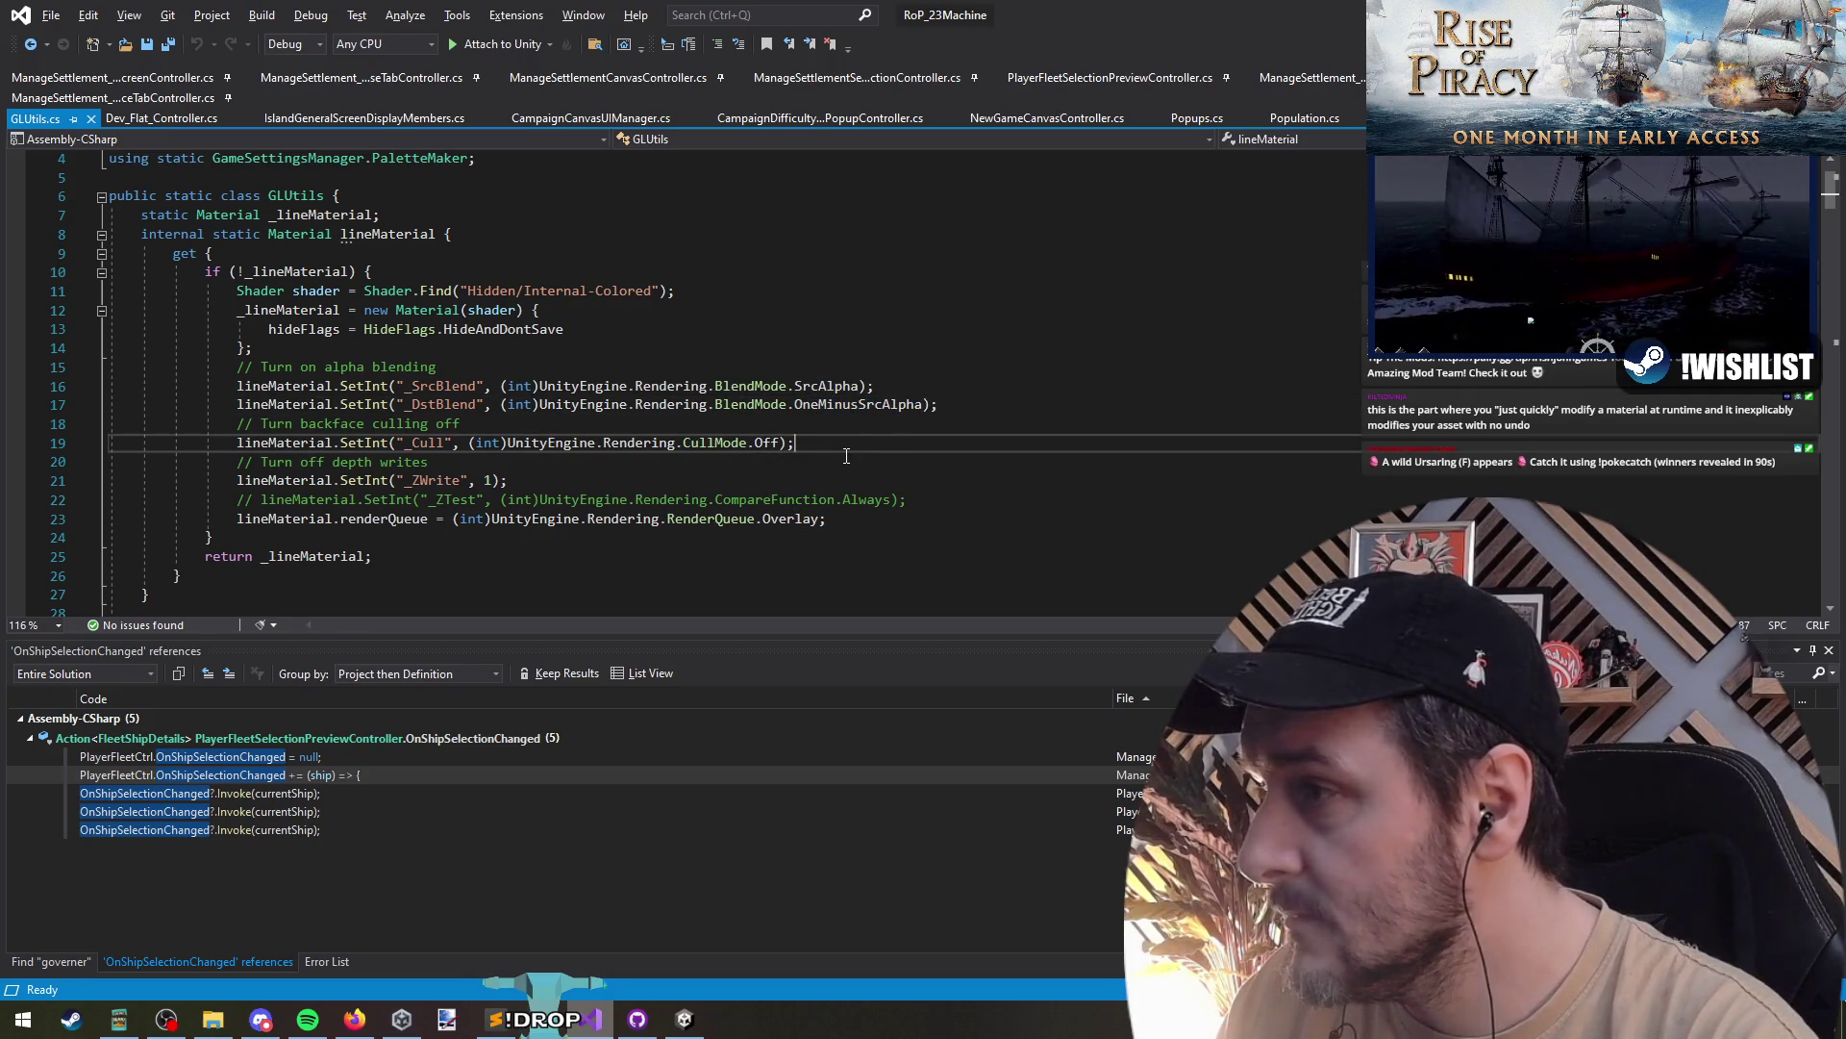
key("alt+Tab")
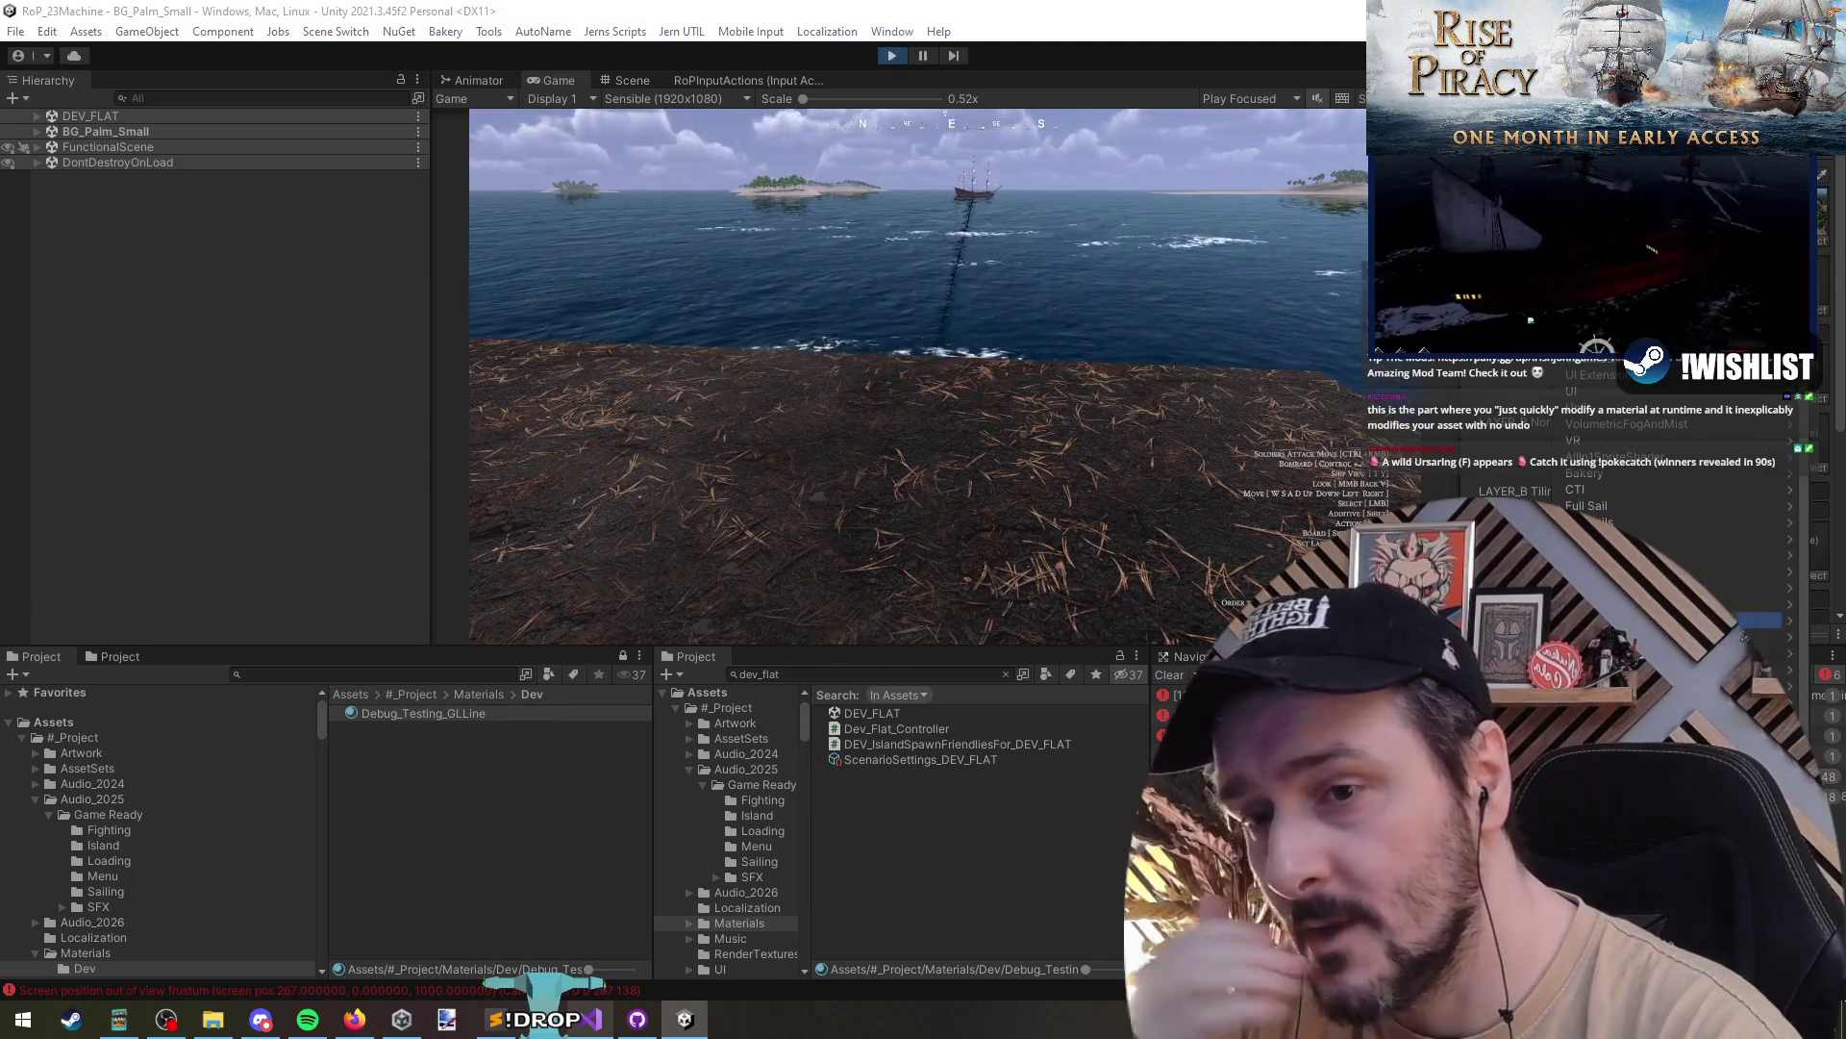
- Browse the material Inspector and check its Shader list, leaving the shader unchanged
scroll(1635, 442, "down", 1)
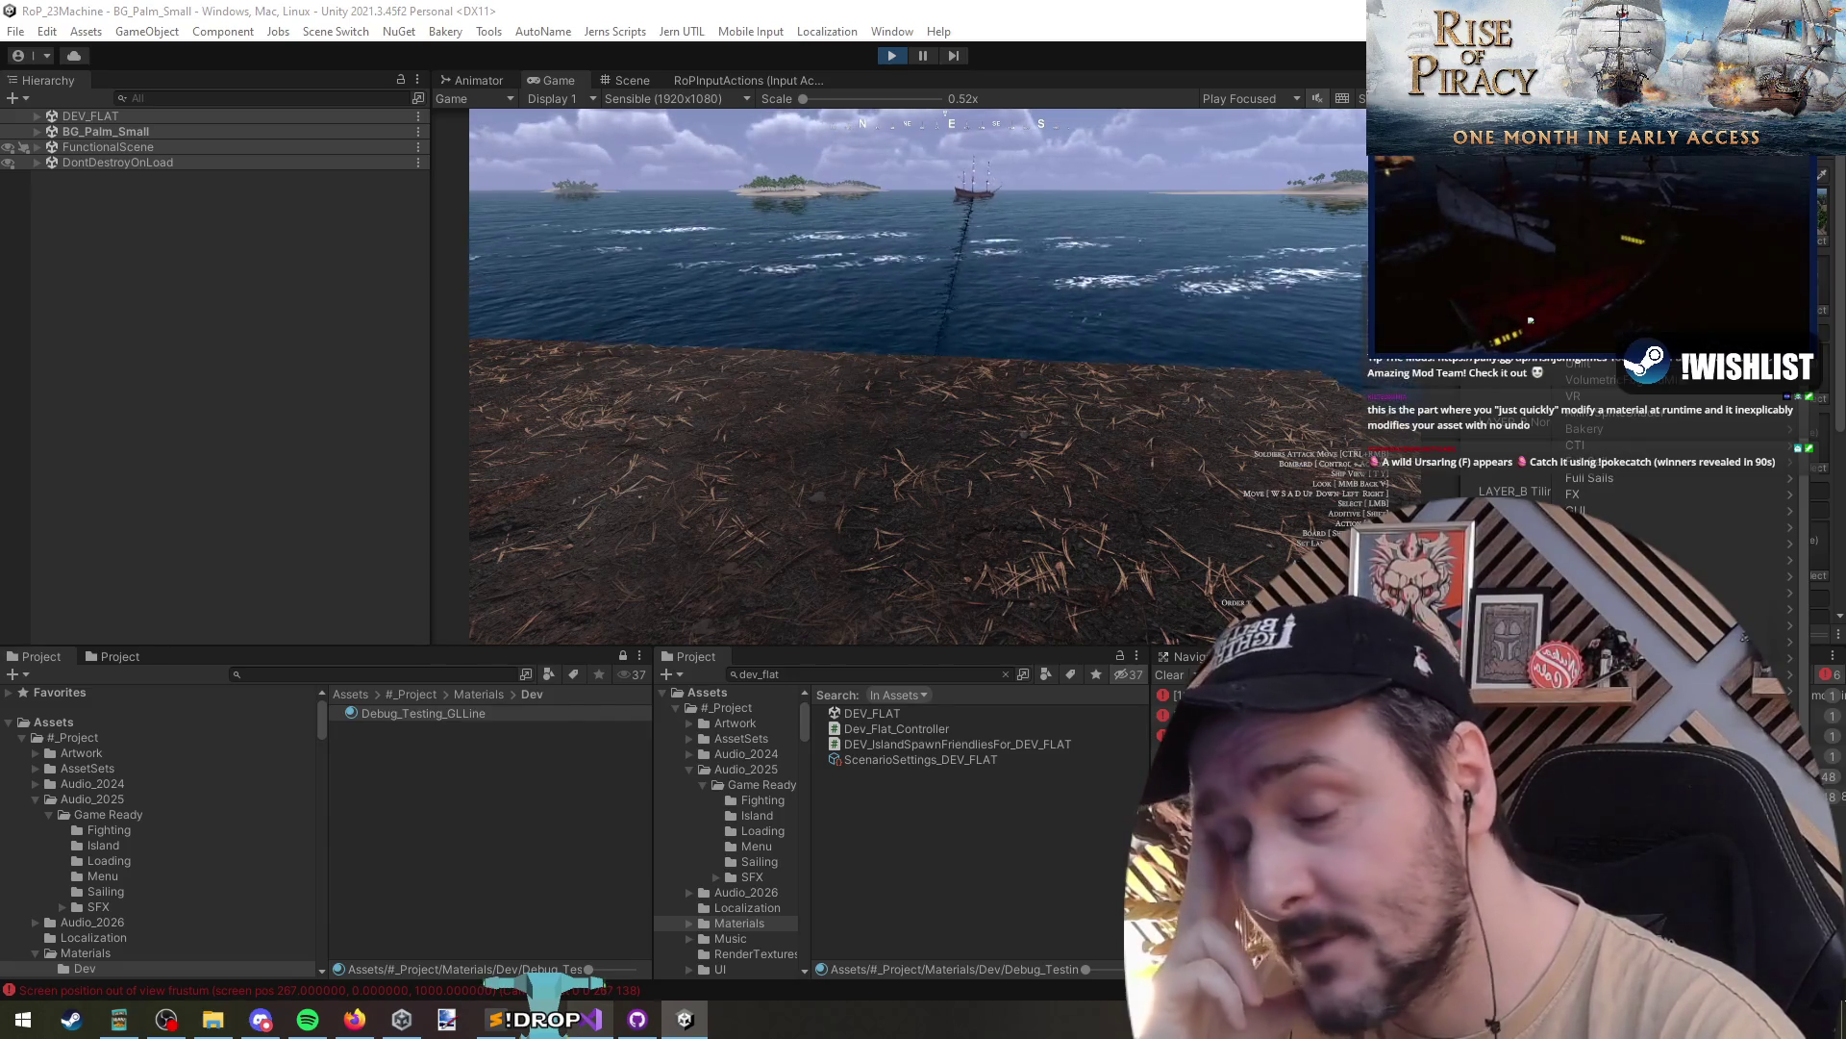
key("Escape")
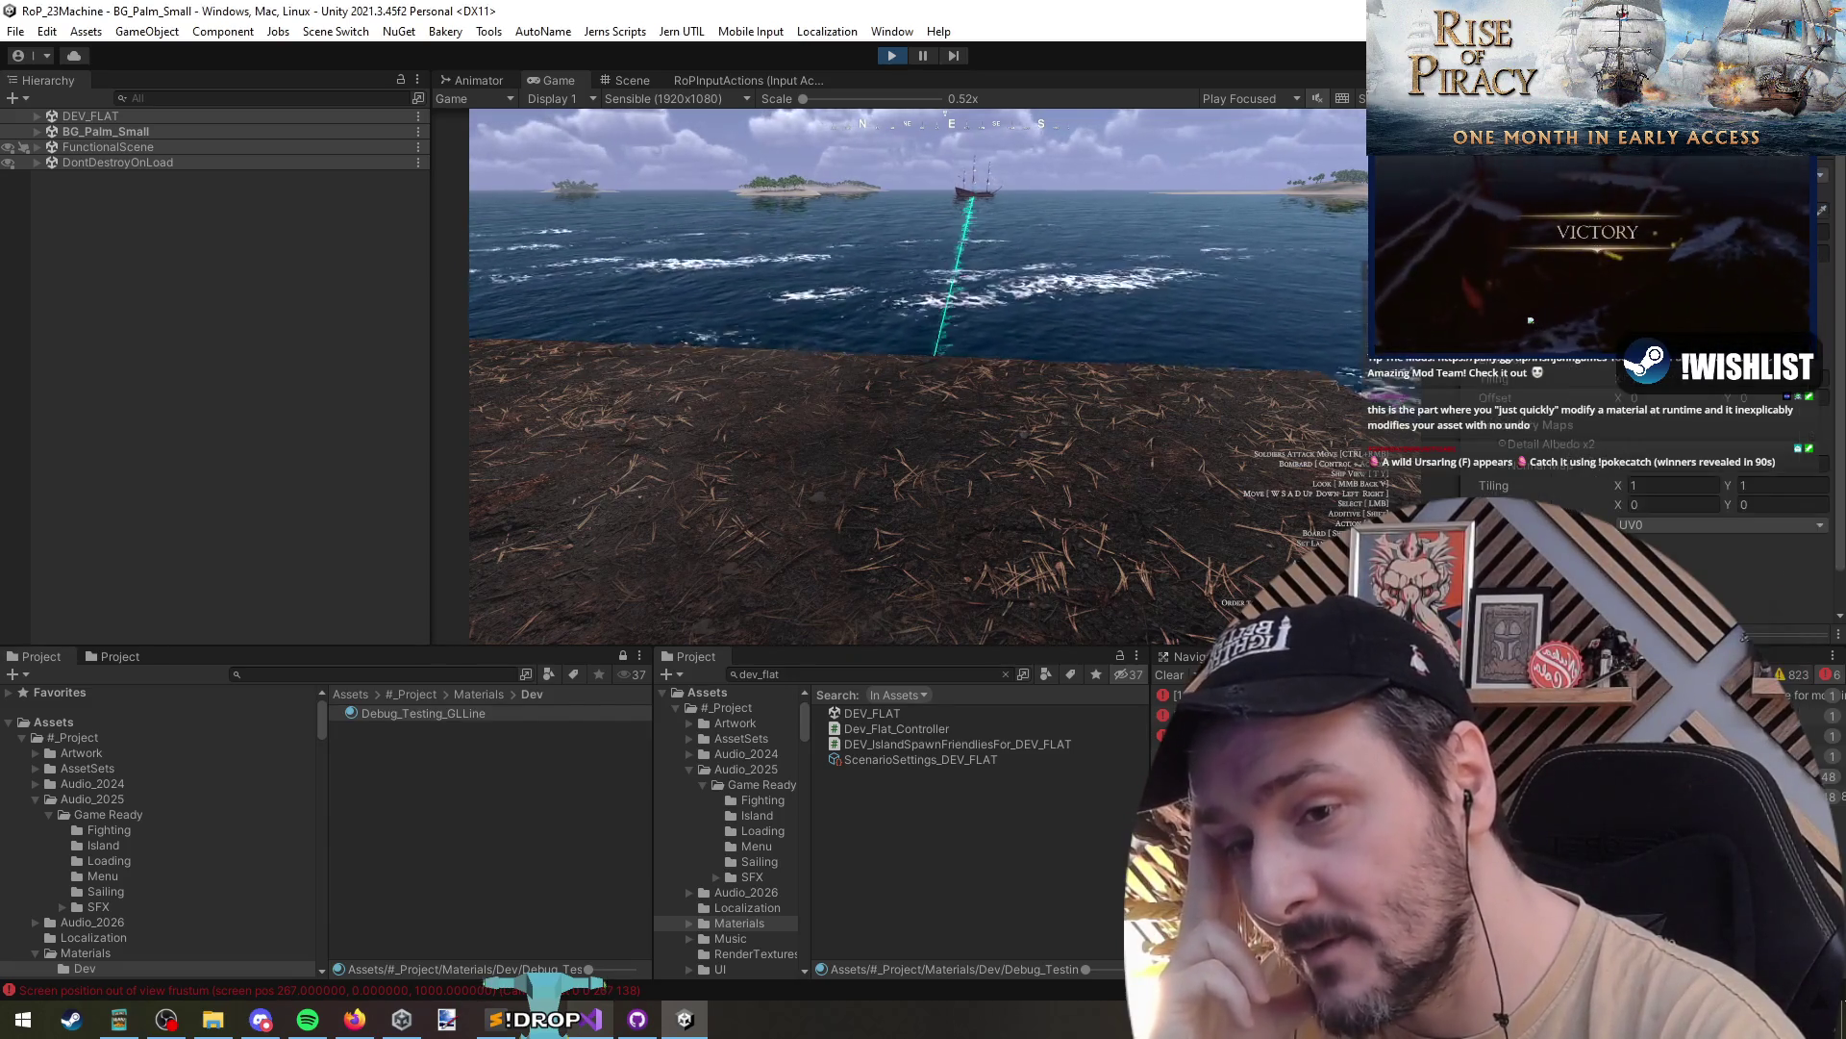
scroll(1621, 516, "down", 1)
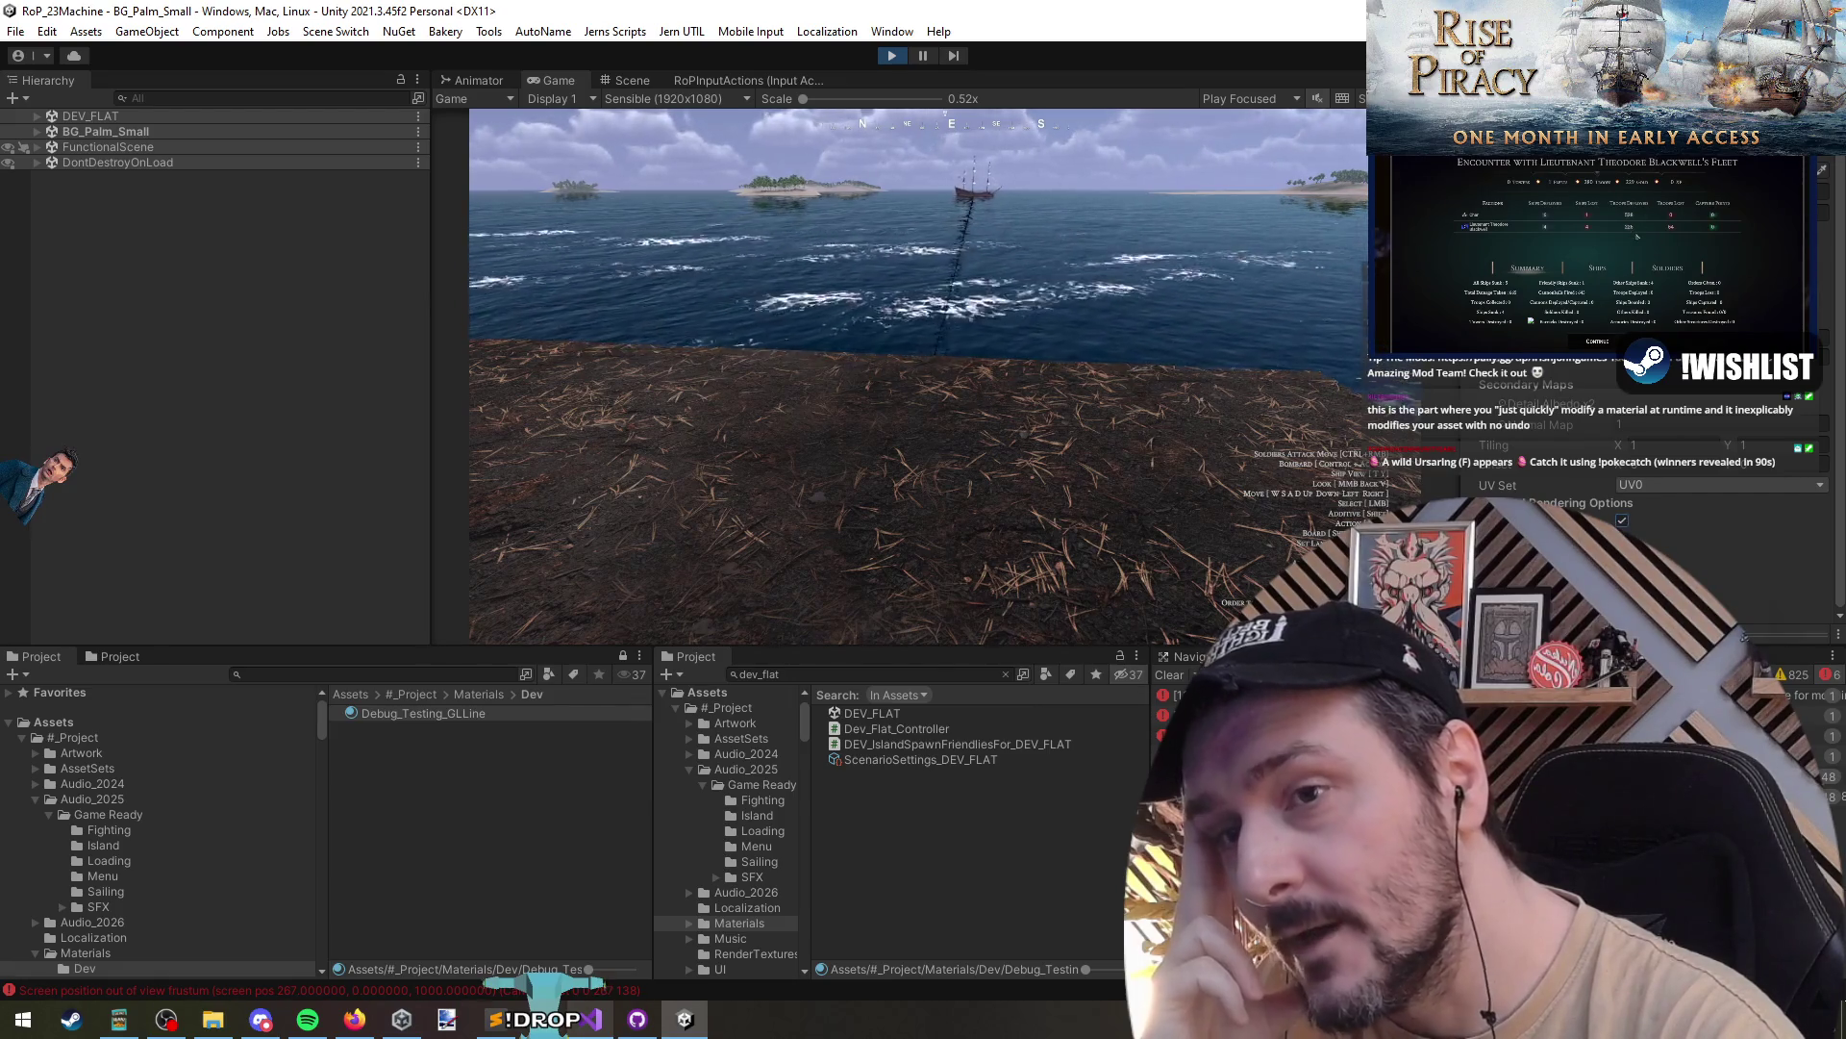
scroll(1553, 476, "up", 1)
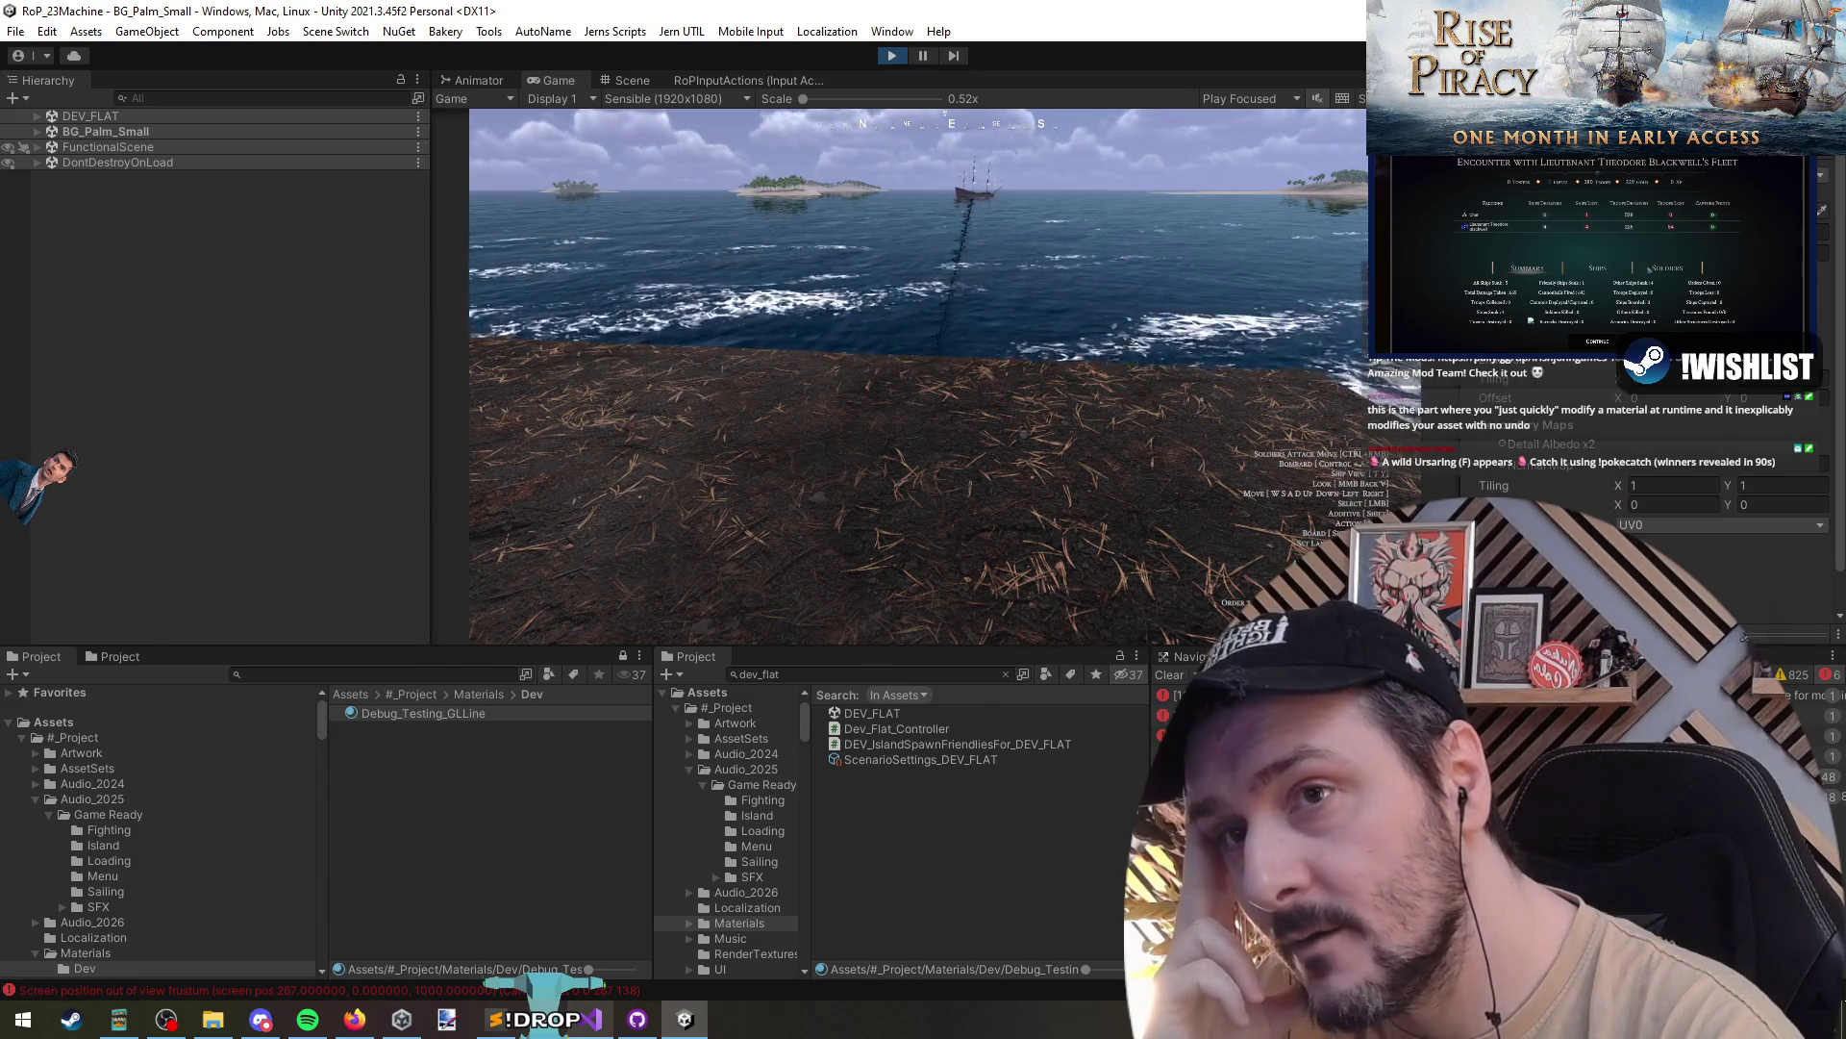
left_click(1654, 145)
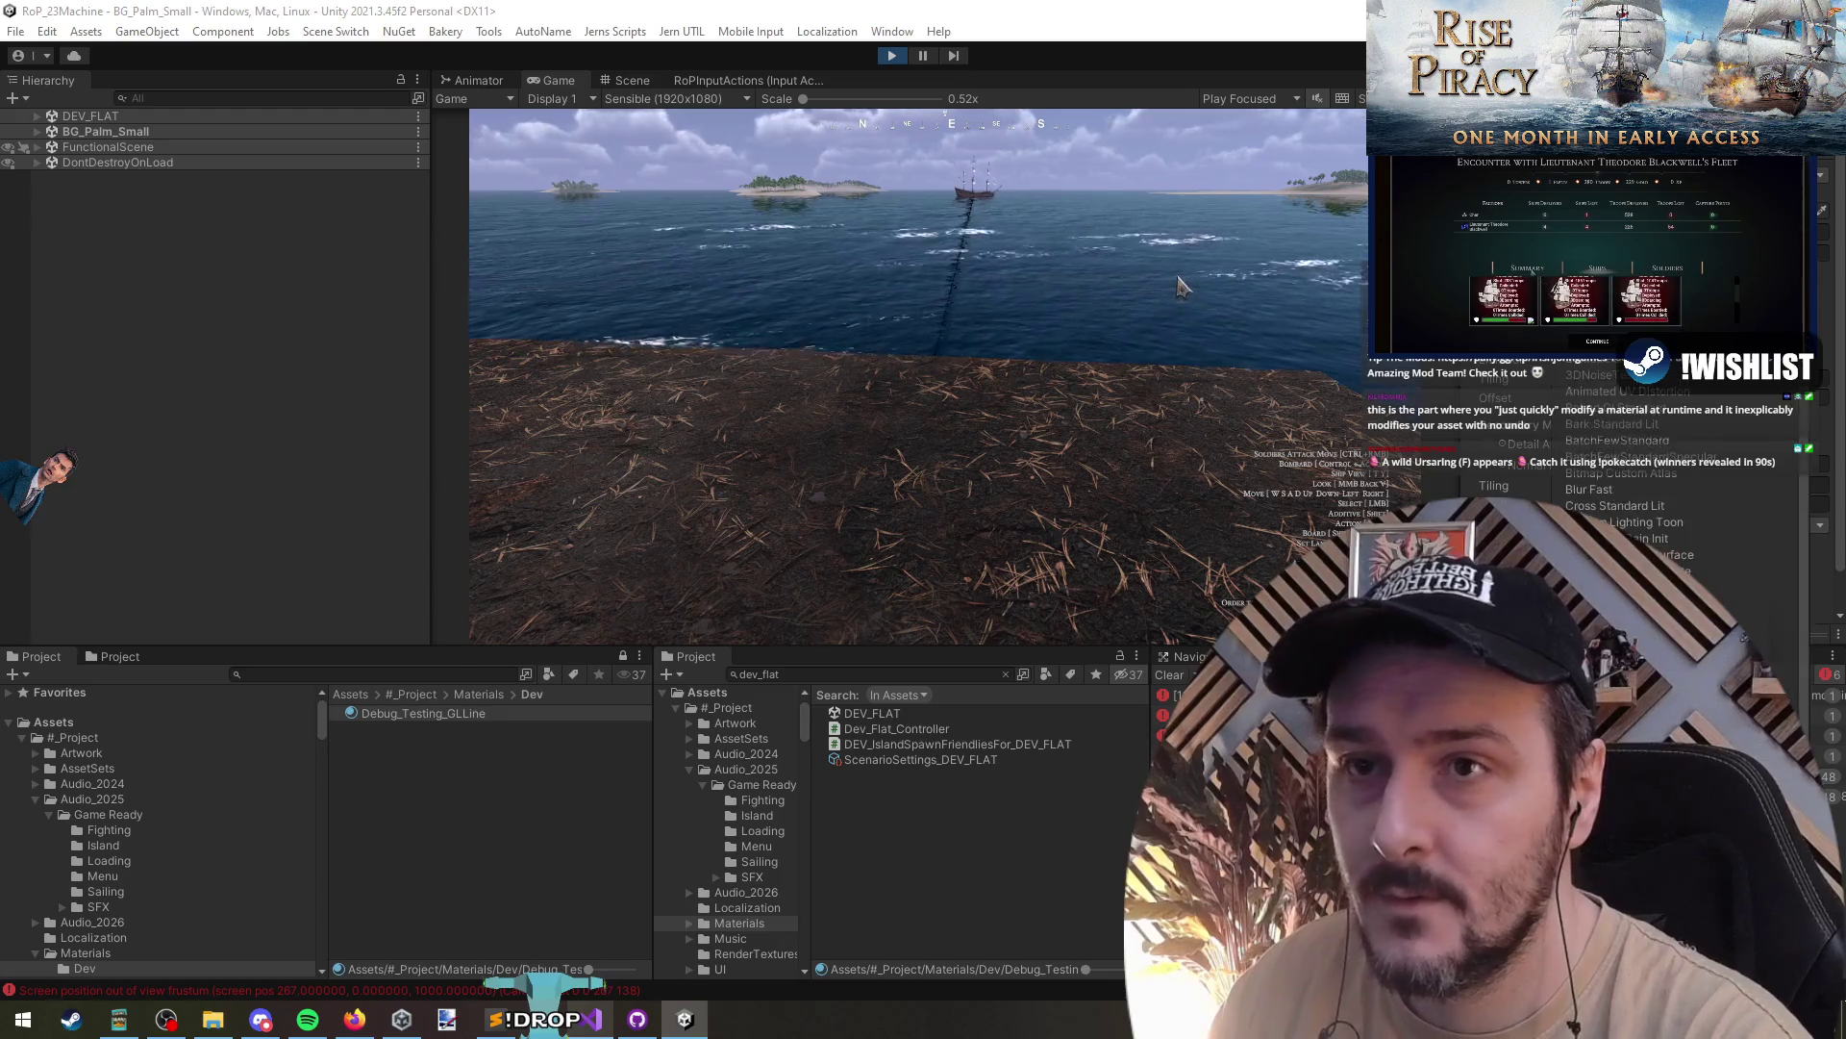
left_click(1615, 505)
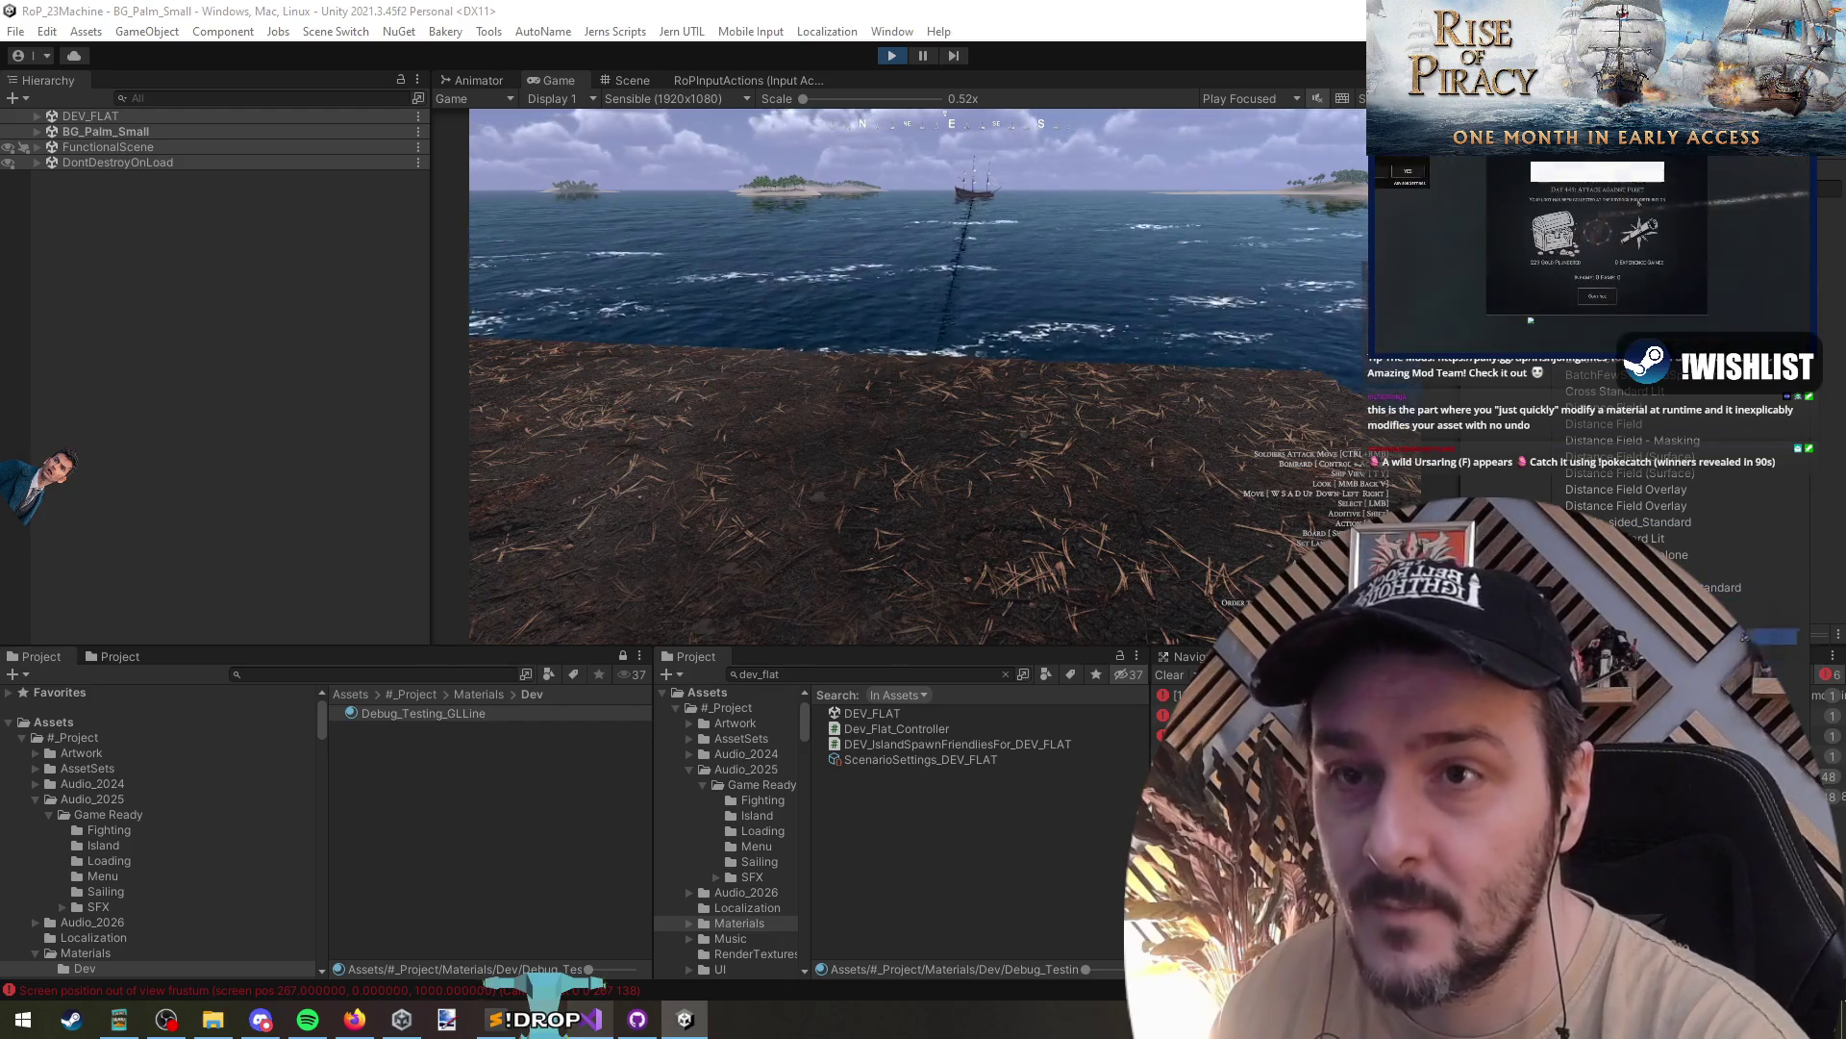
key("Escape")
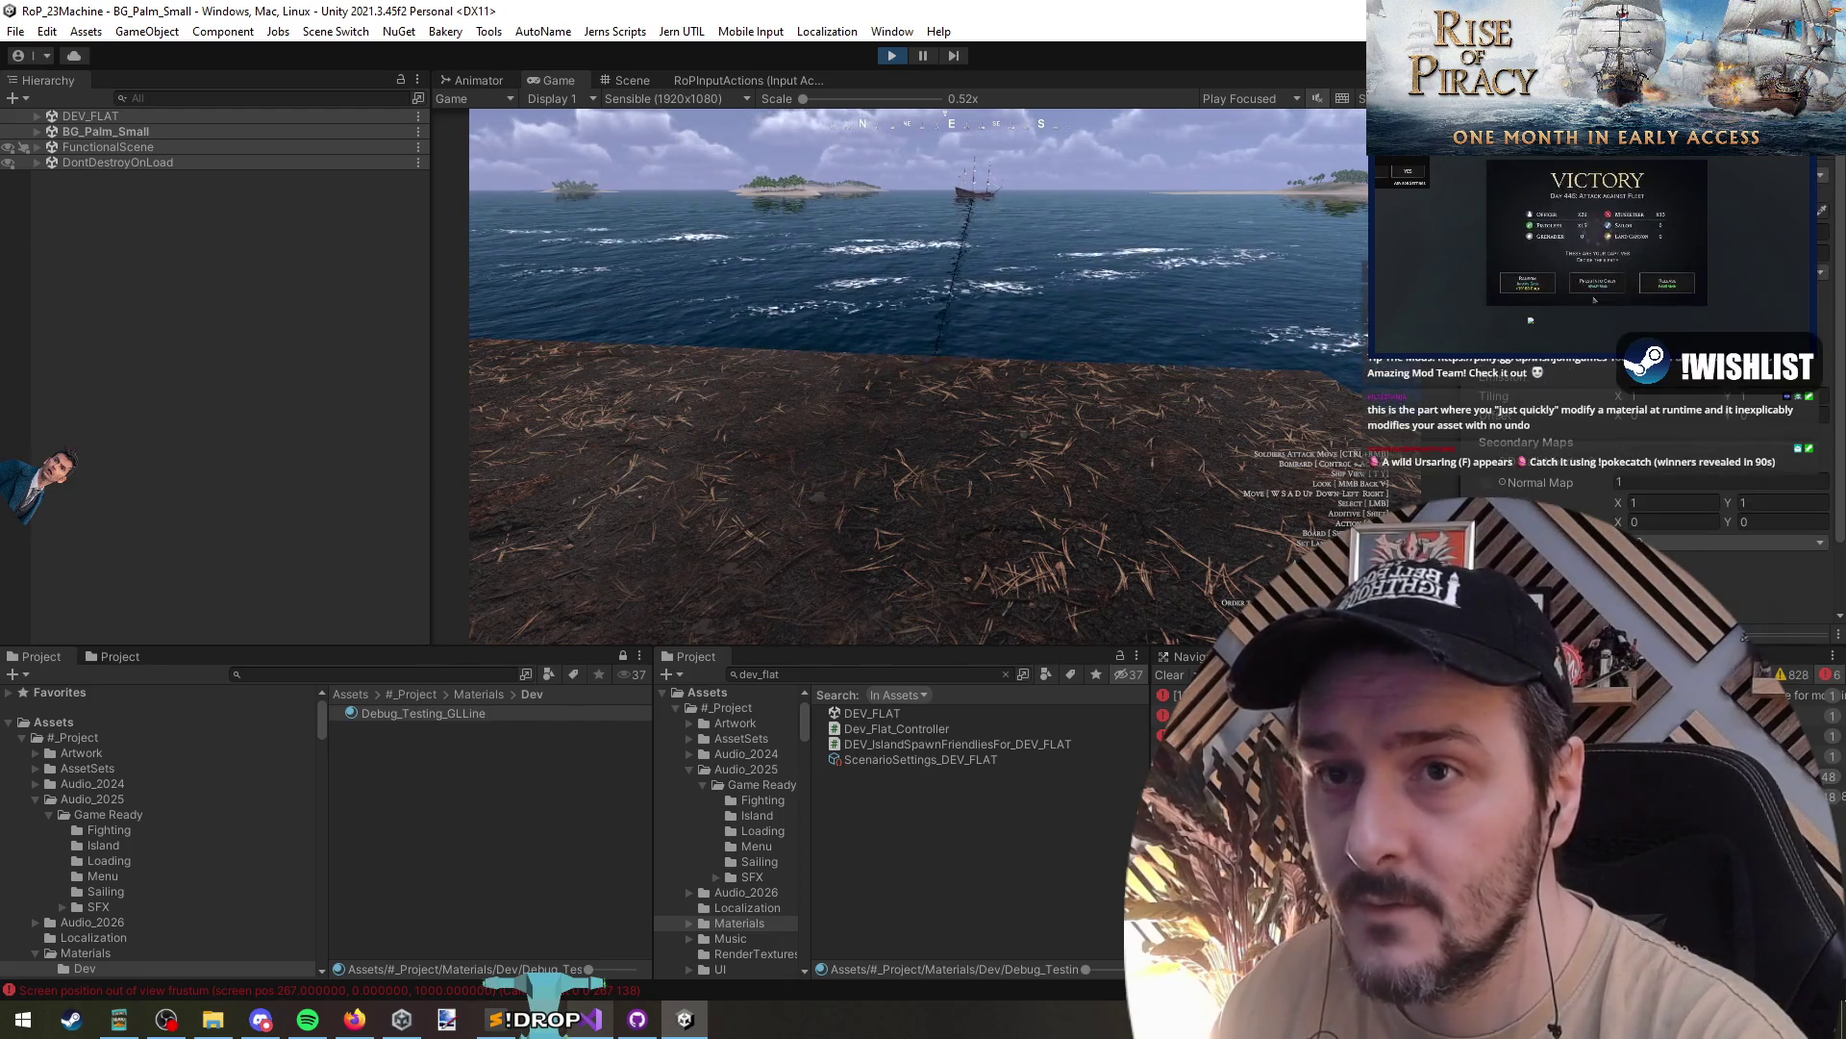
- Open the colour picker for the material's red BC1D1D colour
scroll(1596, 461, "up", 1)
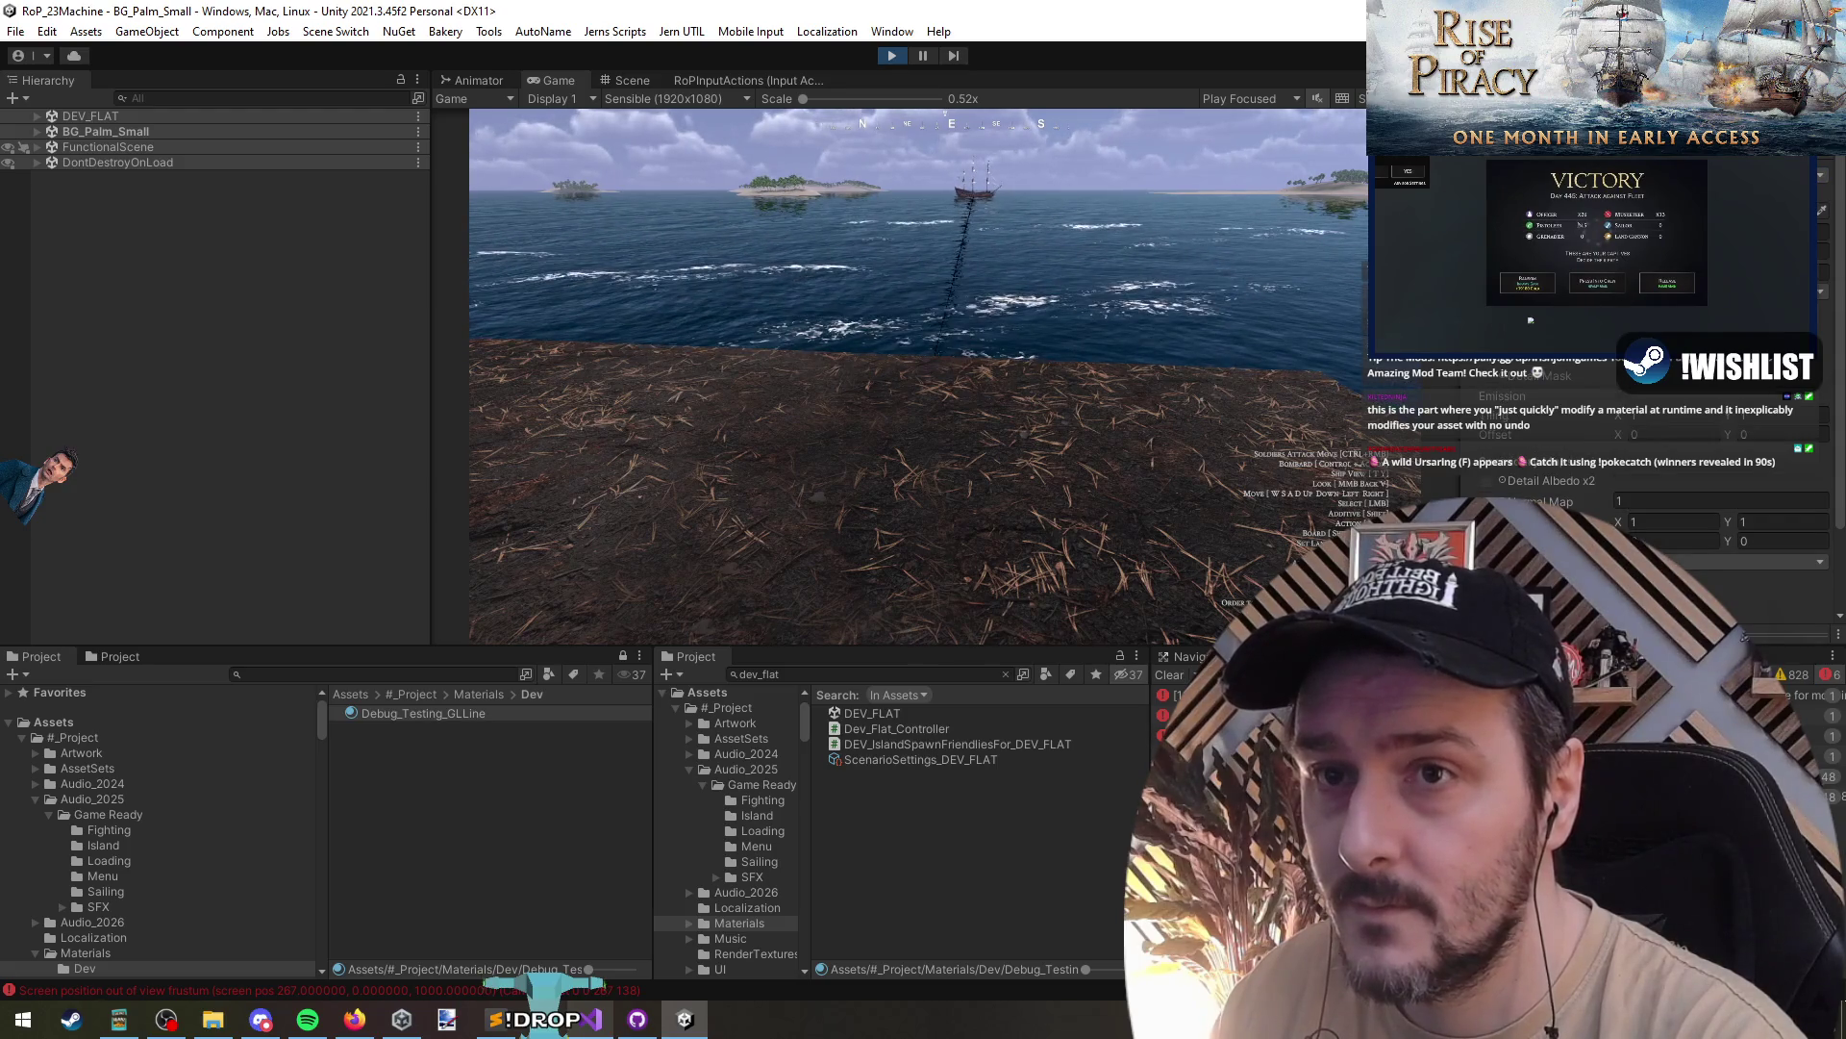
scroll(1635, 481, "down", 1)
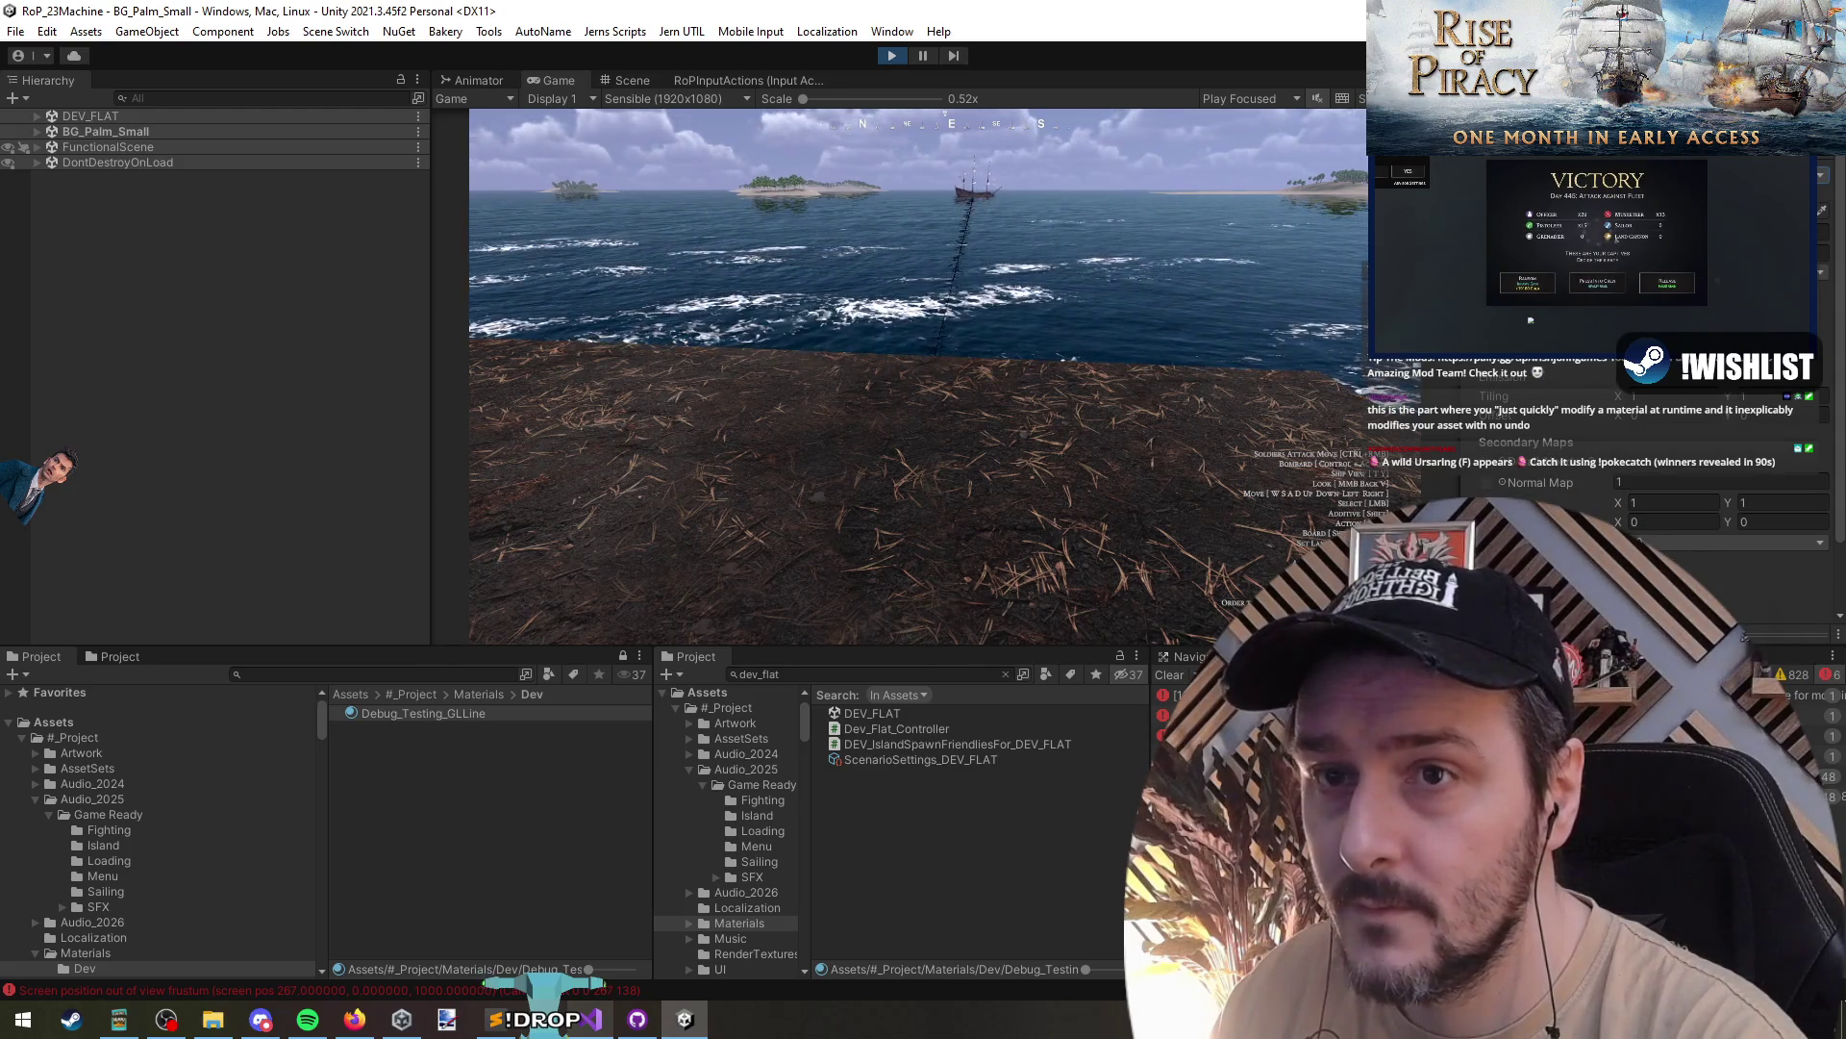
left_click(1712, 376)
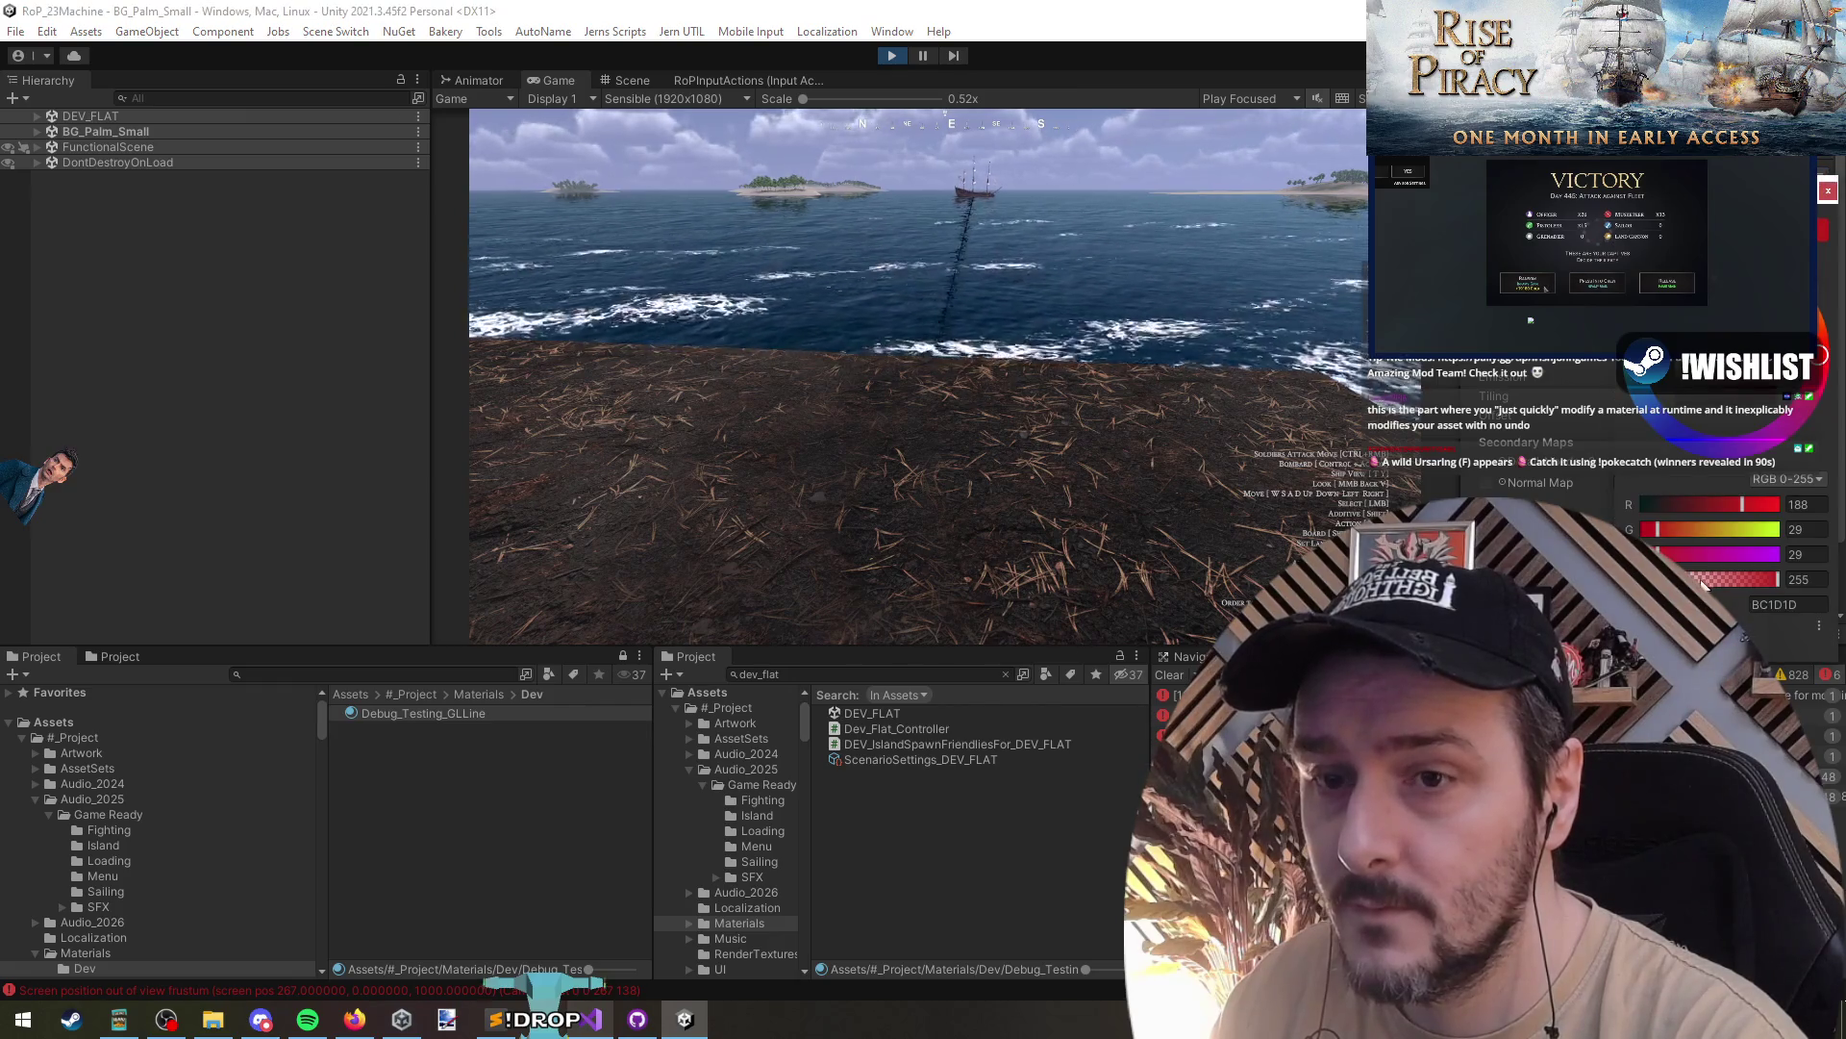
- Raise the colour's alpha, turn off the material's forward rendering option, and check the green colour
left_click(1748, 580)
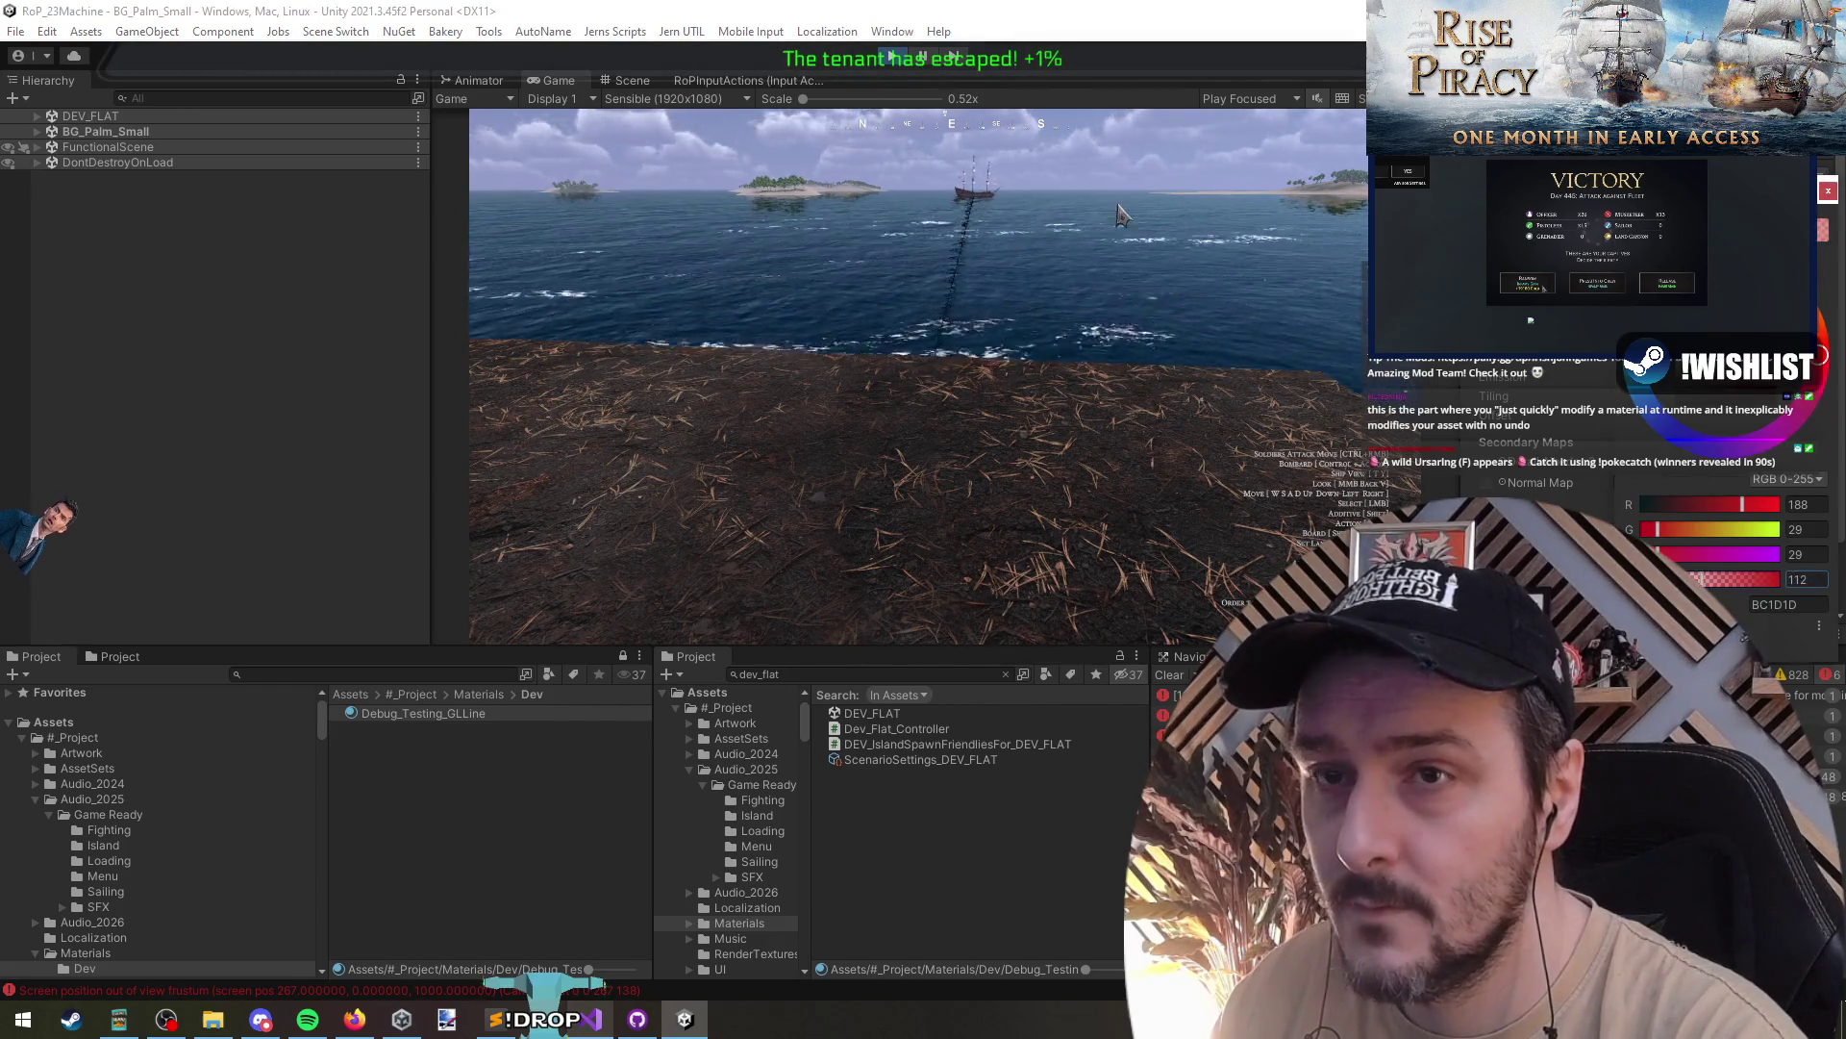
left_click(1489, 463)
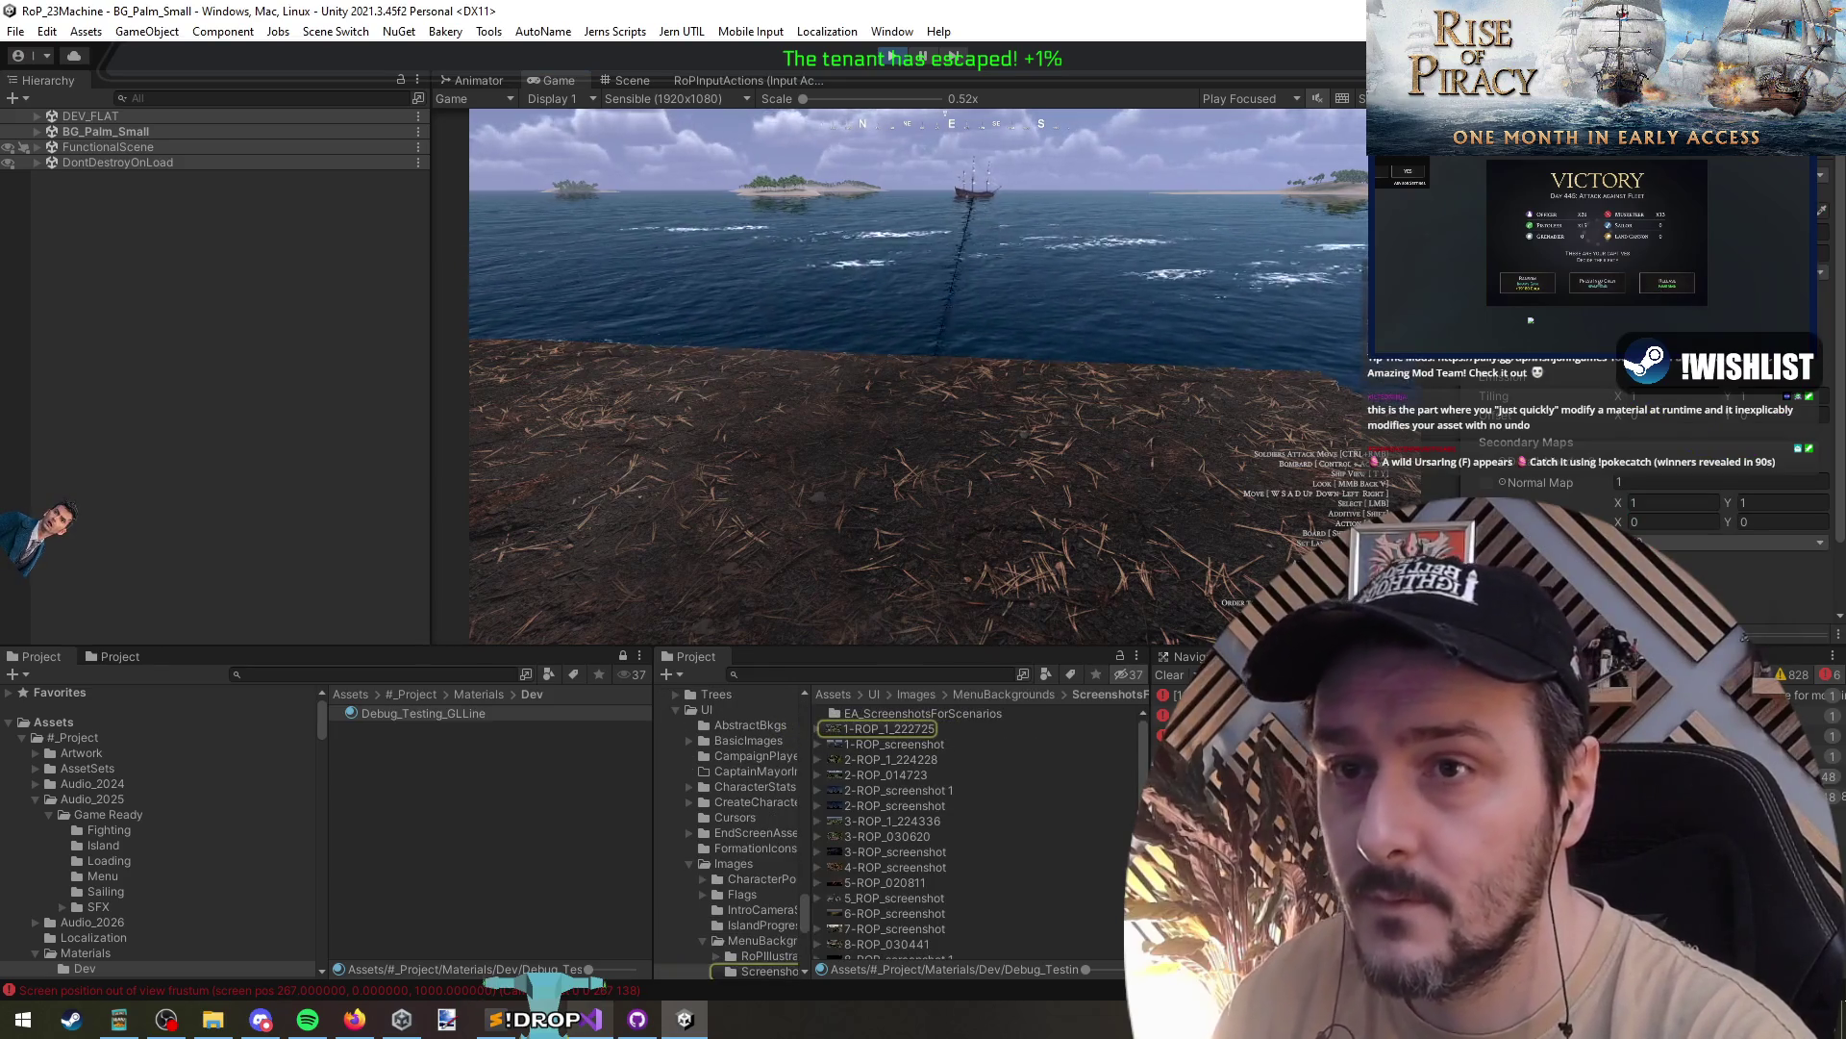
scroll(1574, 415, "down", 3)
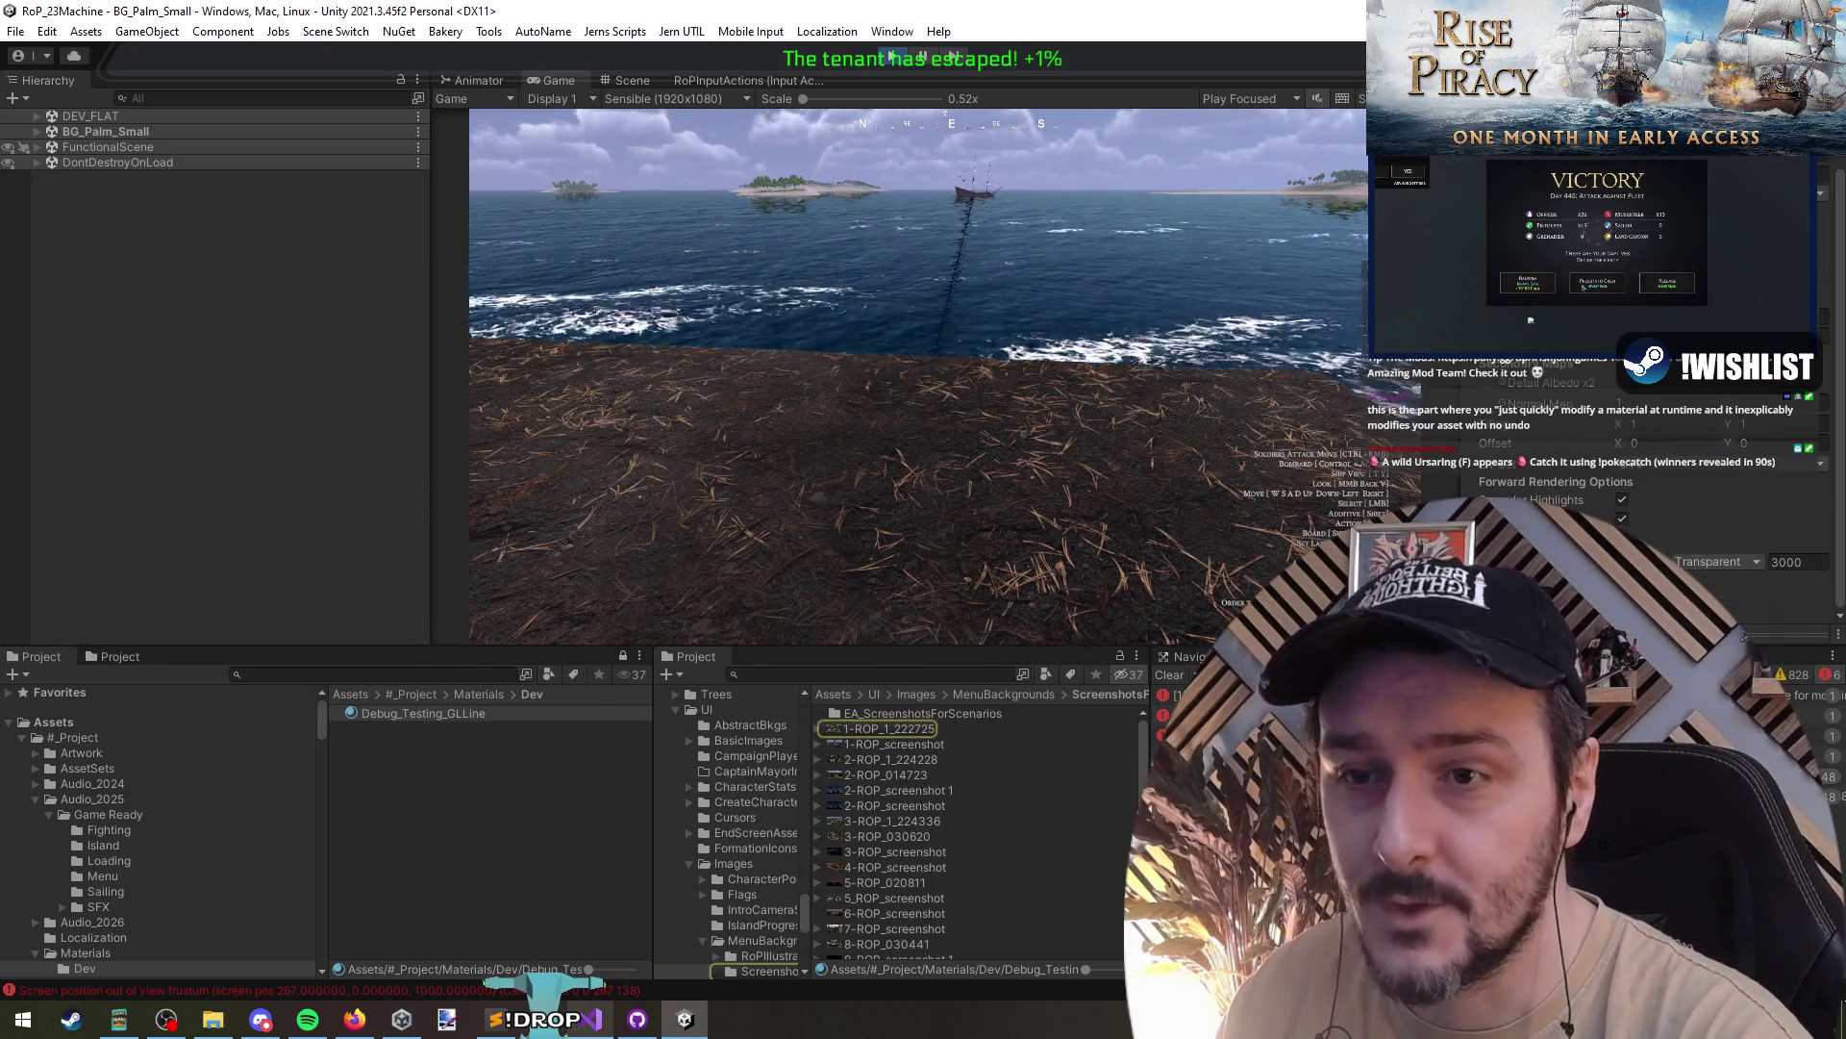
left_click(1621, 520)
scroll(1678, 478, "up", 2)
scroll(1629, 389, "up", 1)
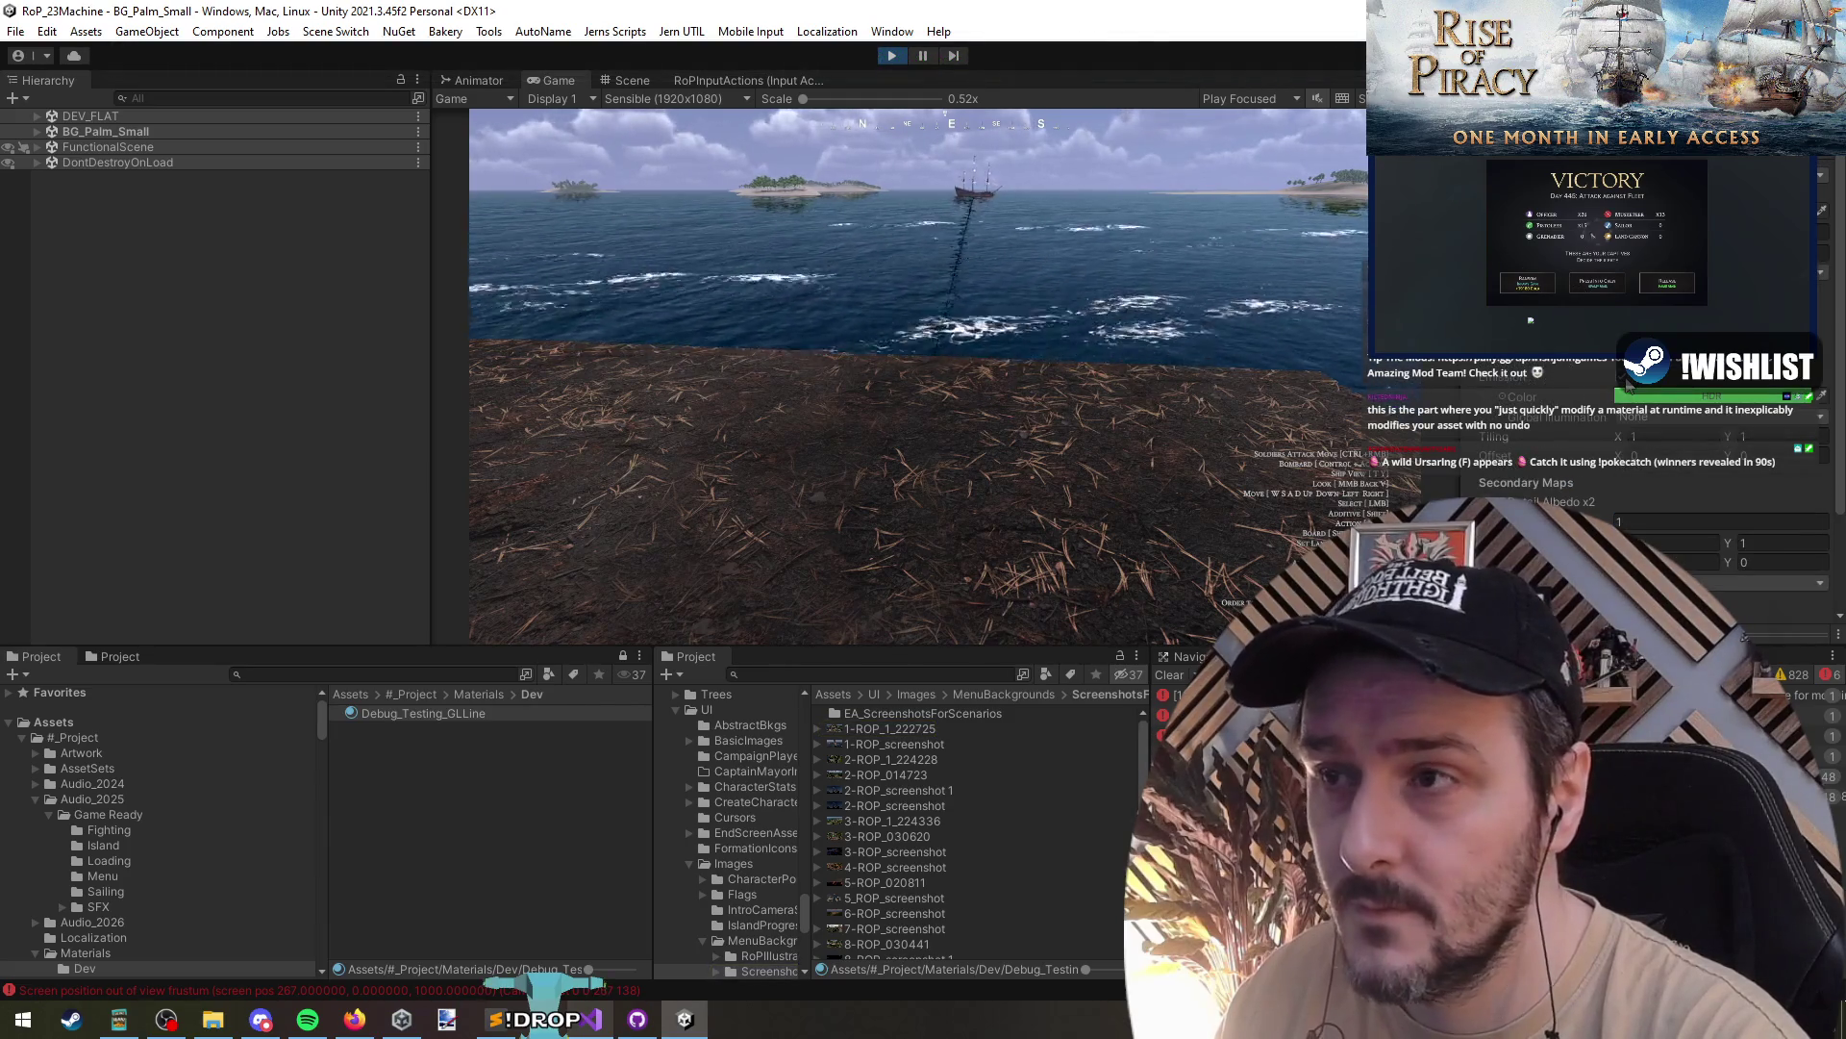
left_click(1649, 396)
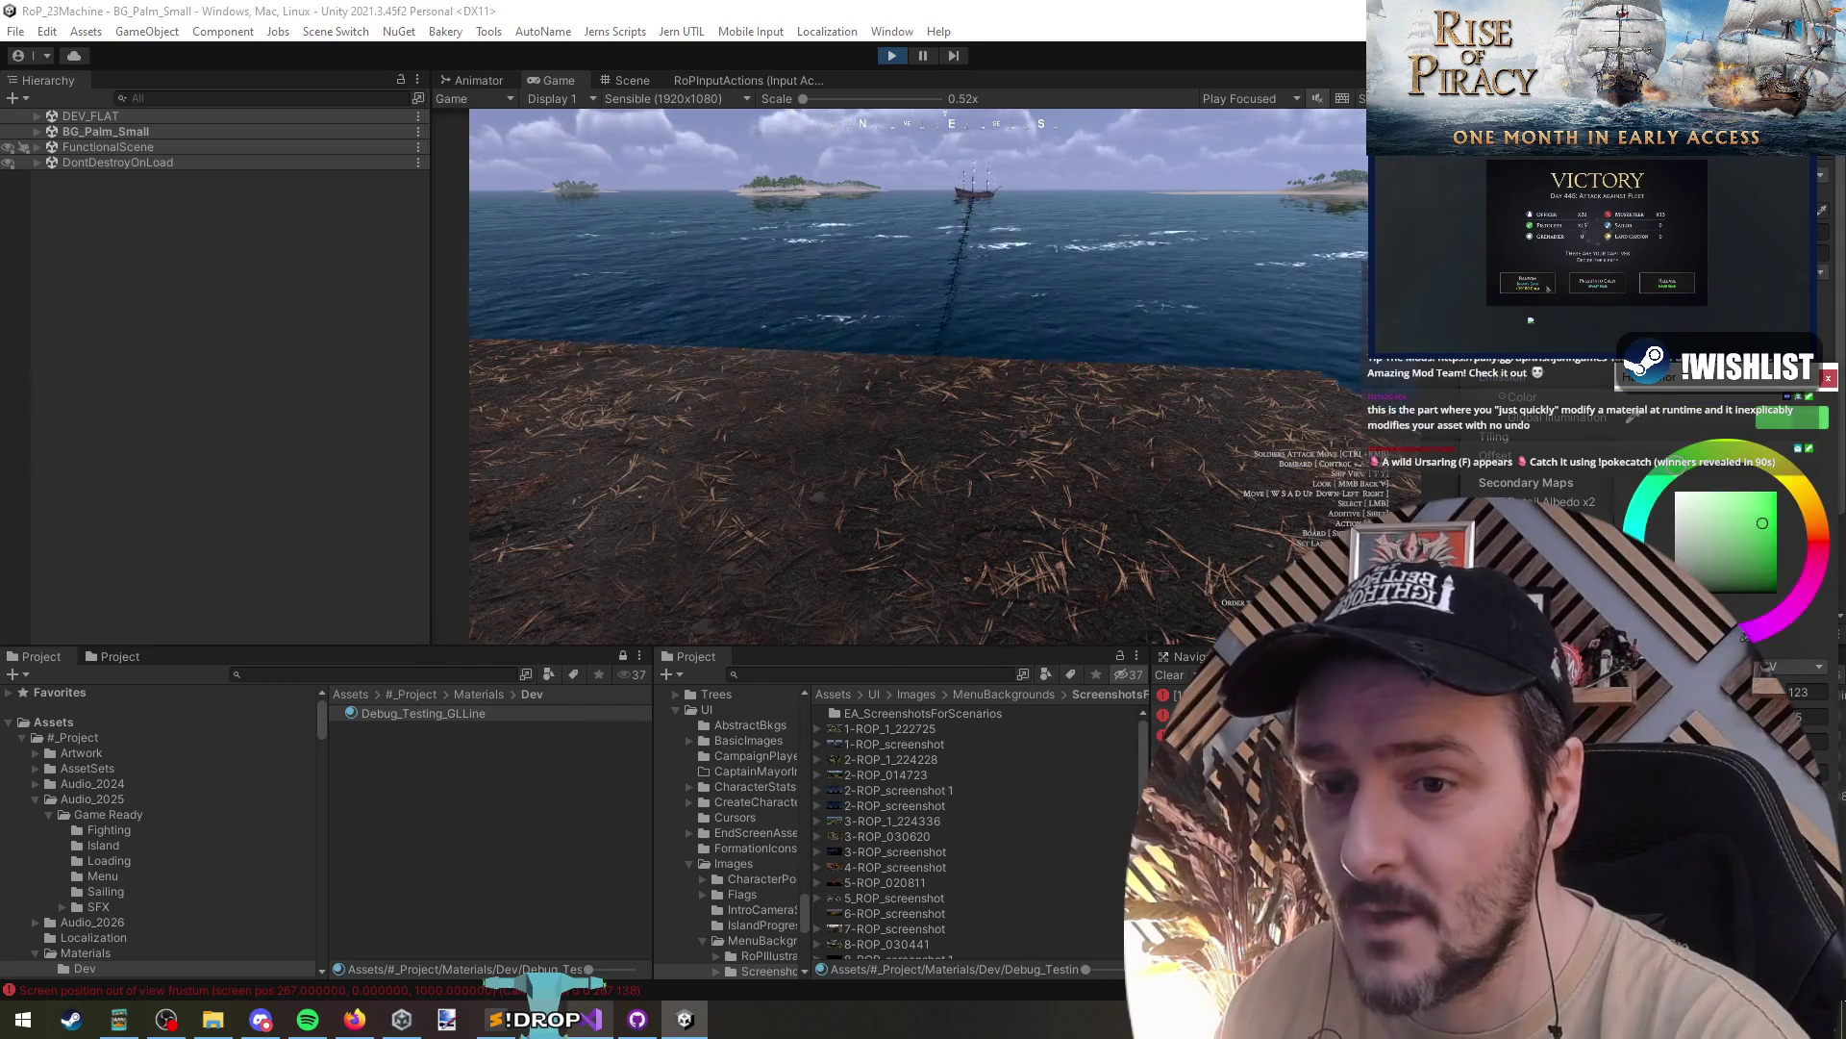
left_click(1187, 311)
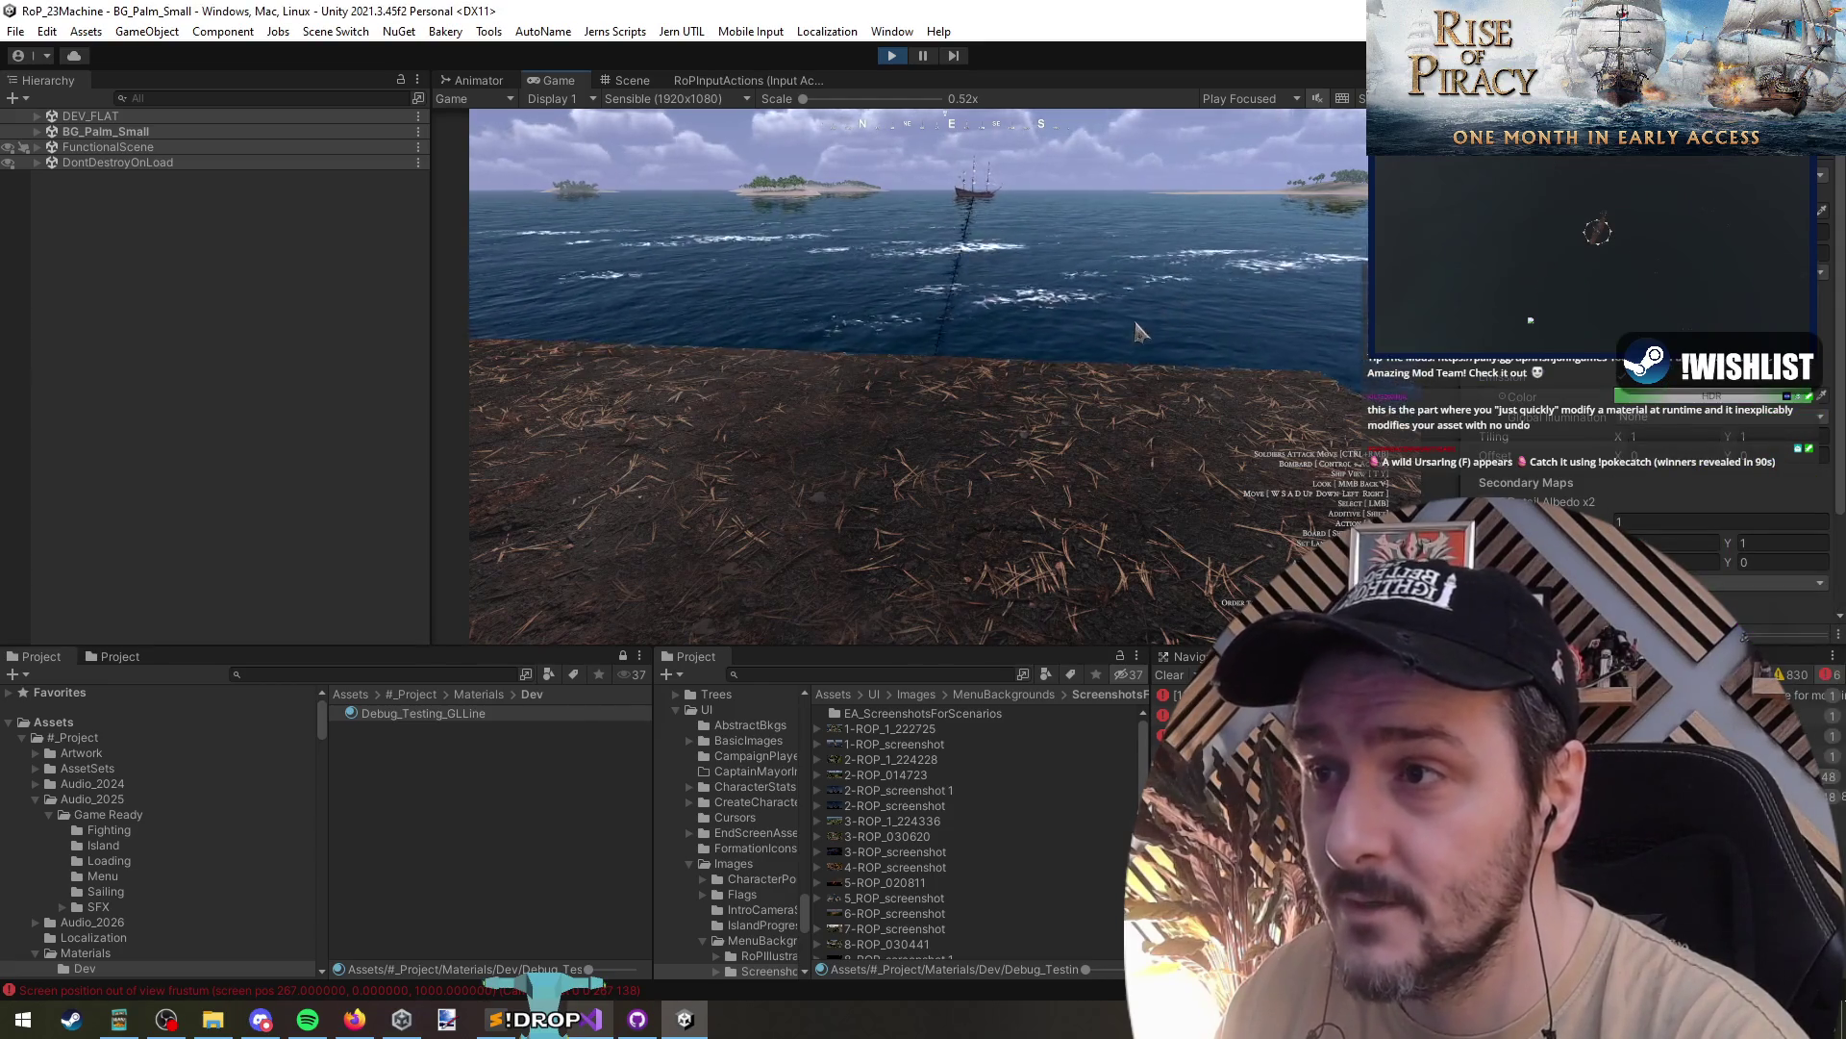
- Fly the game camera forward over the water to the straw ground, then back toward the ship
key("w")
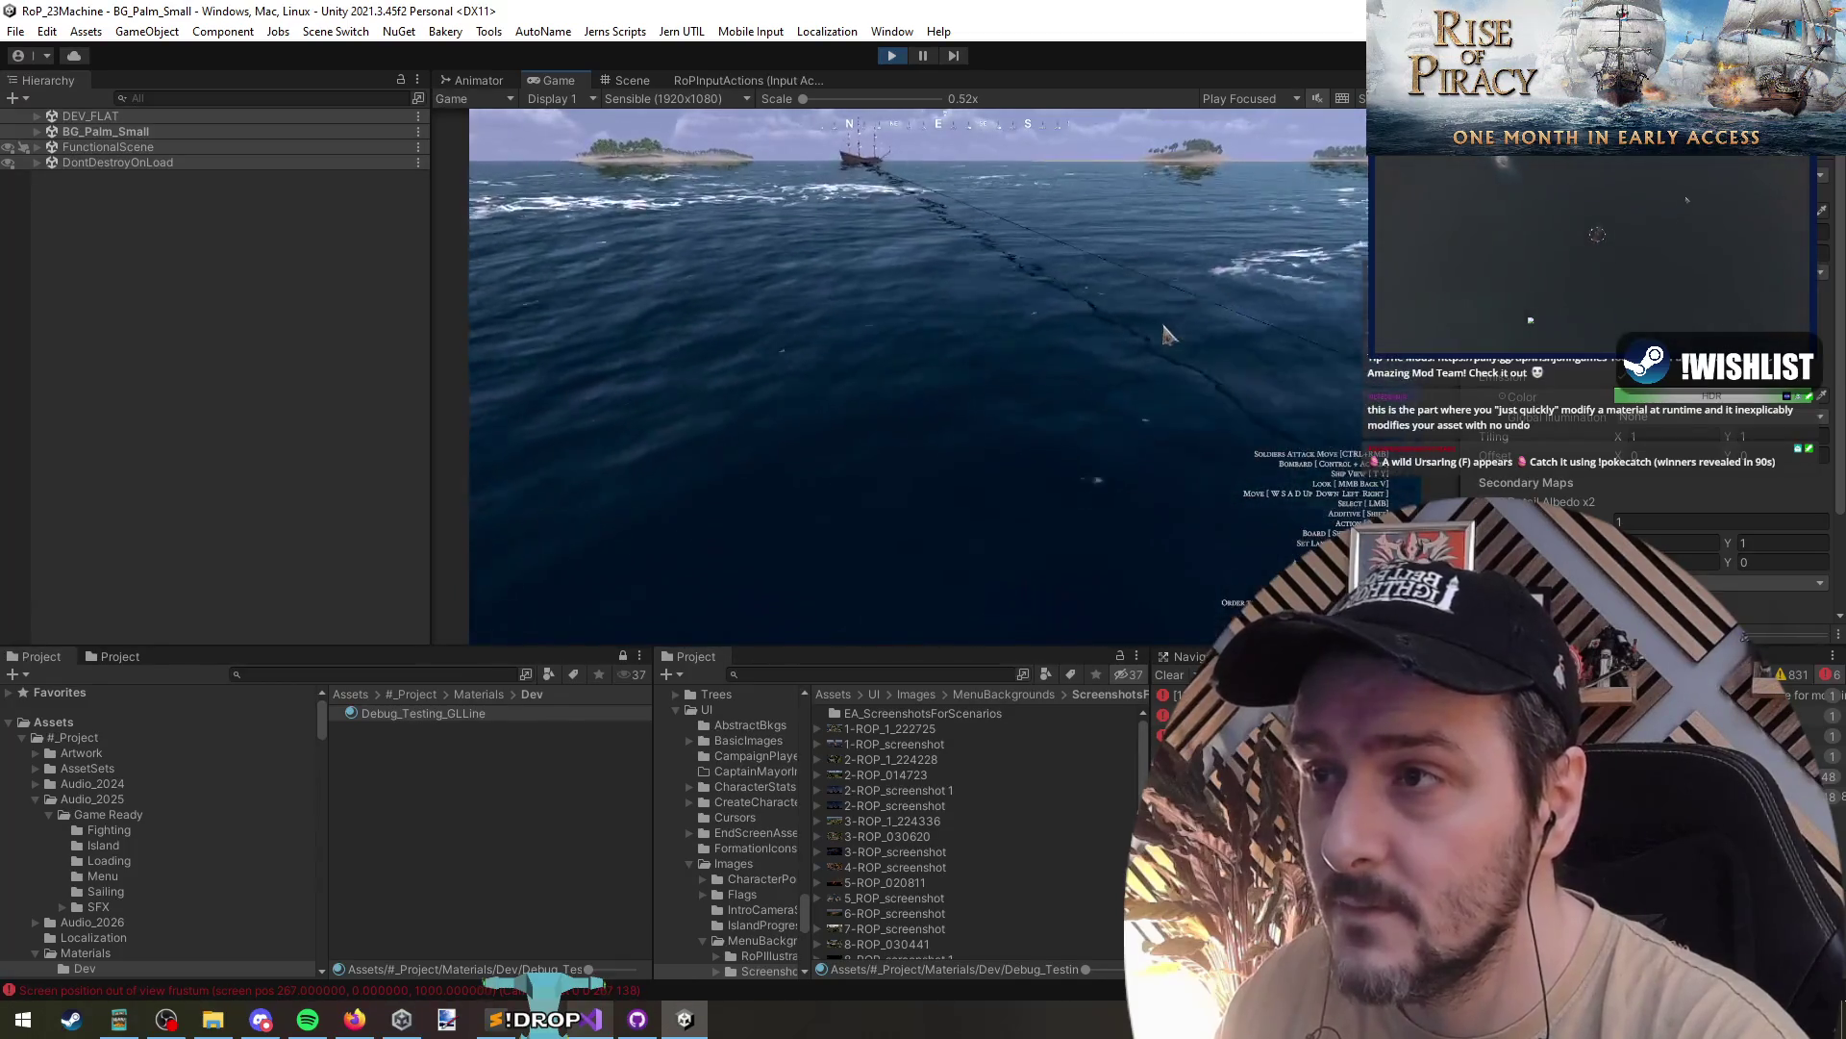
key("w")
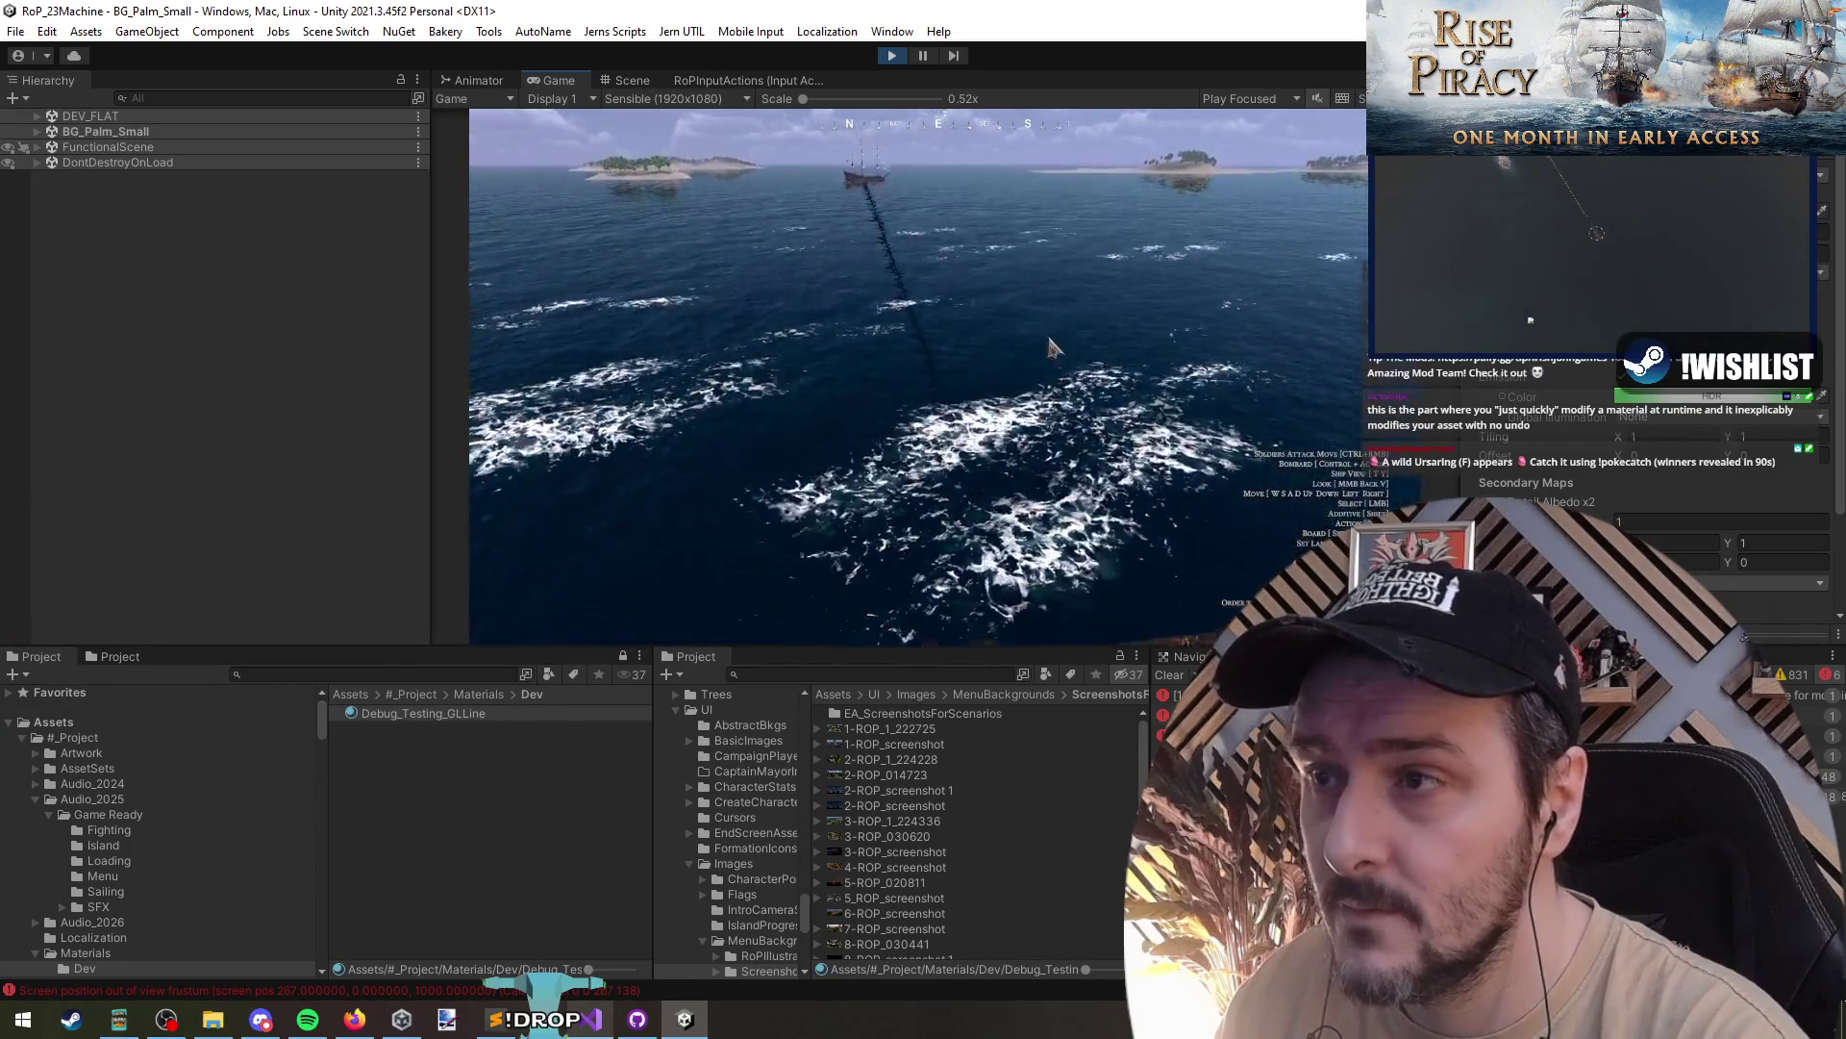
key("w")
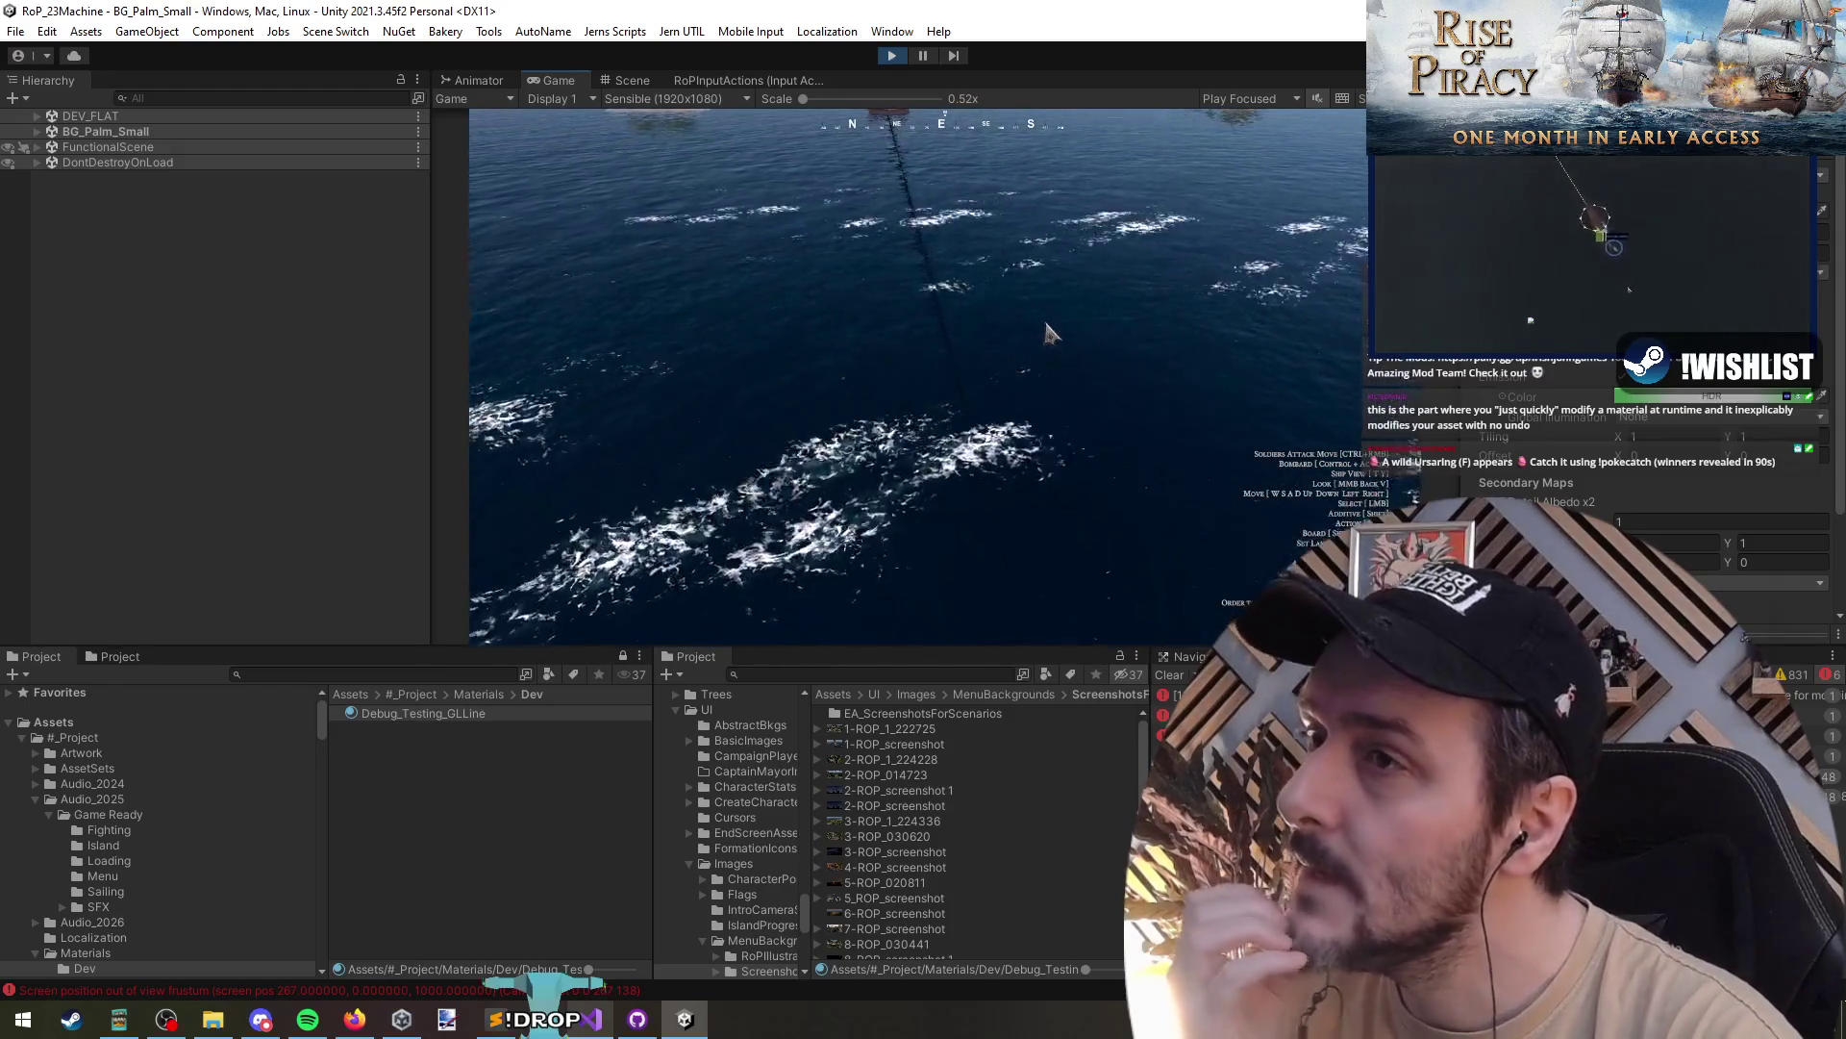
key("w")
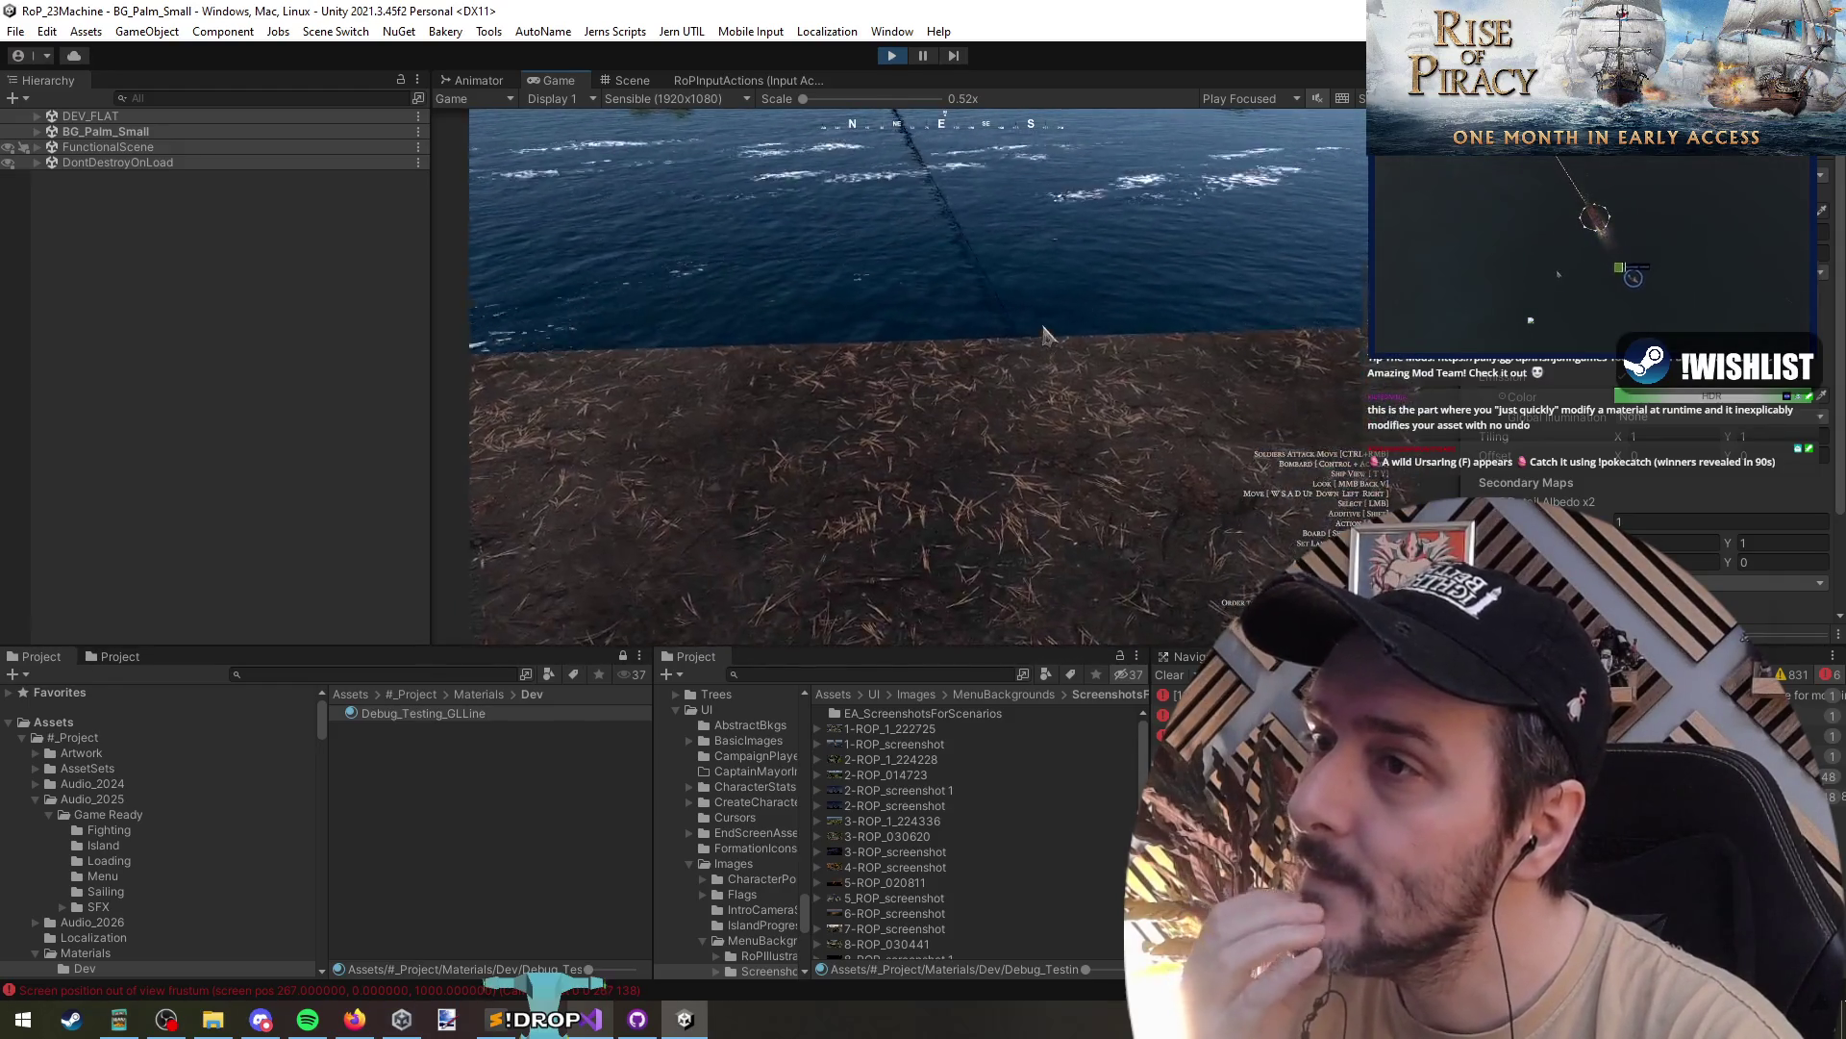
key("s")
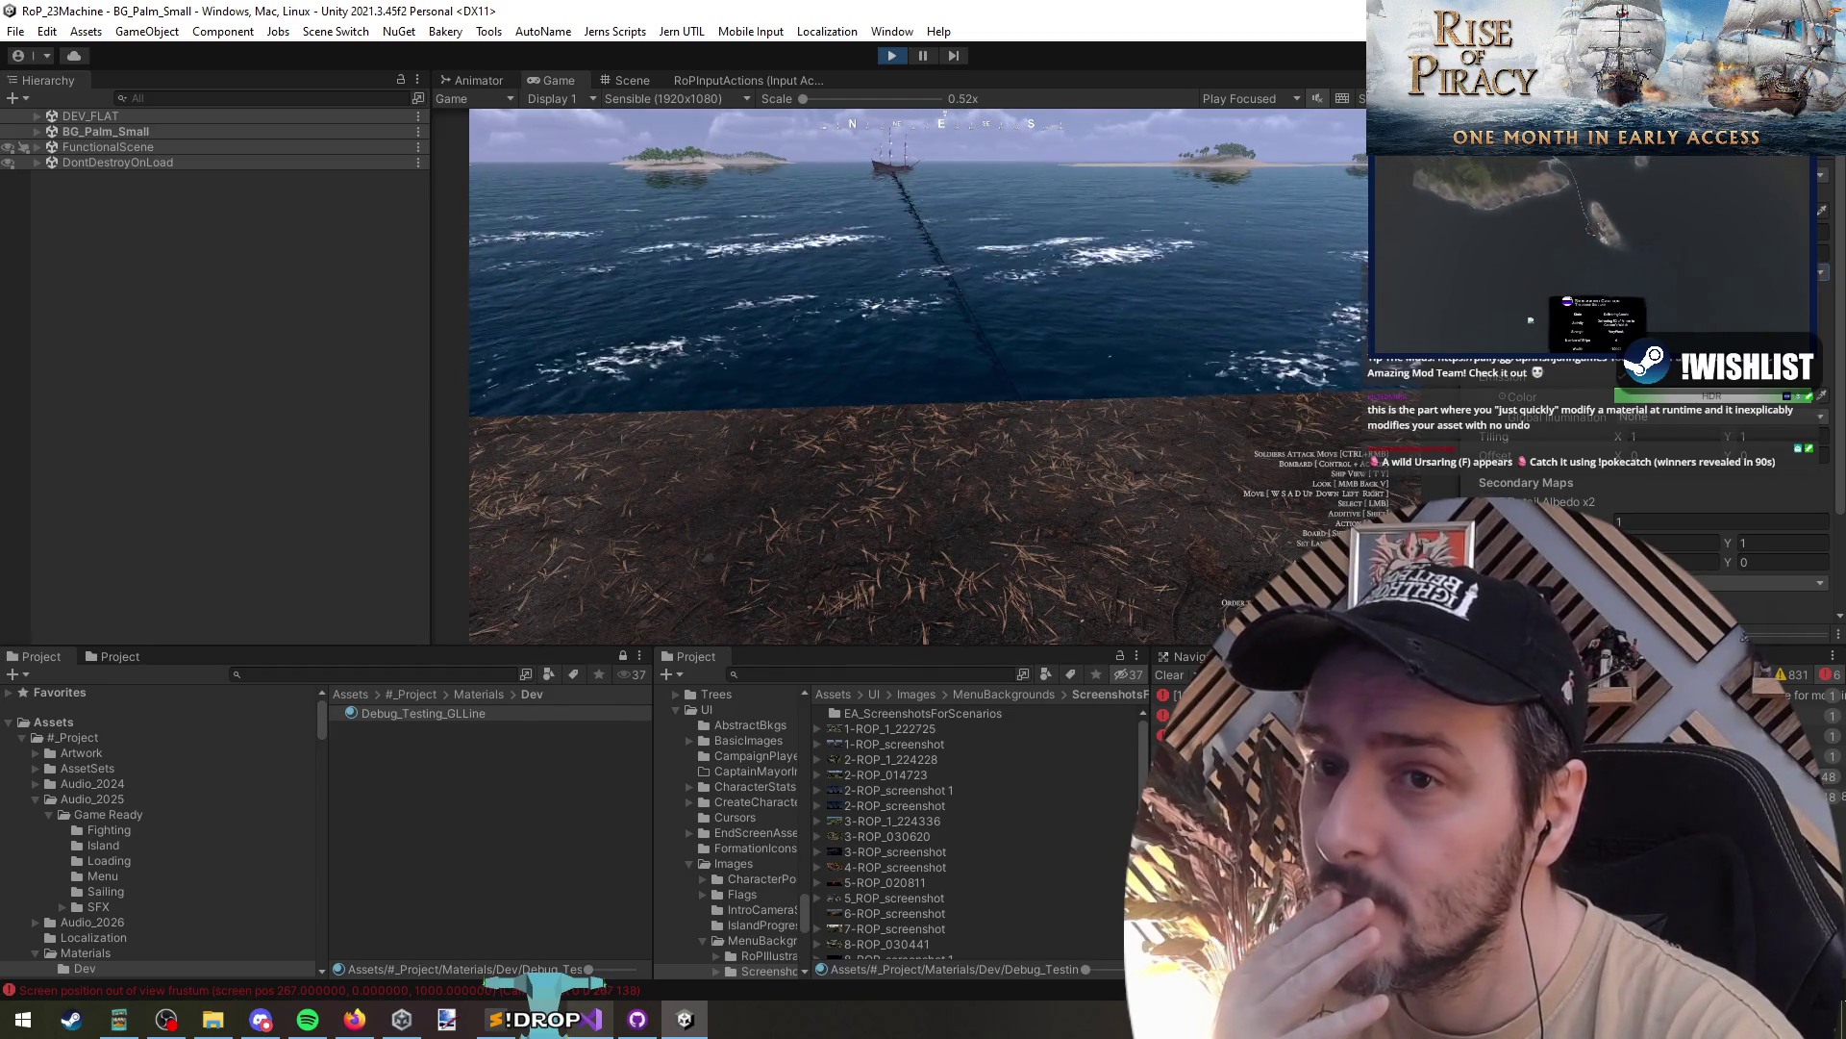
- Confirm the material's render queue stays Transparent (3000) and stop Play mode
scroll(1560, 426, "down", 3)
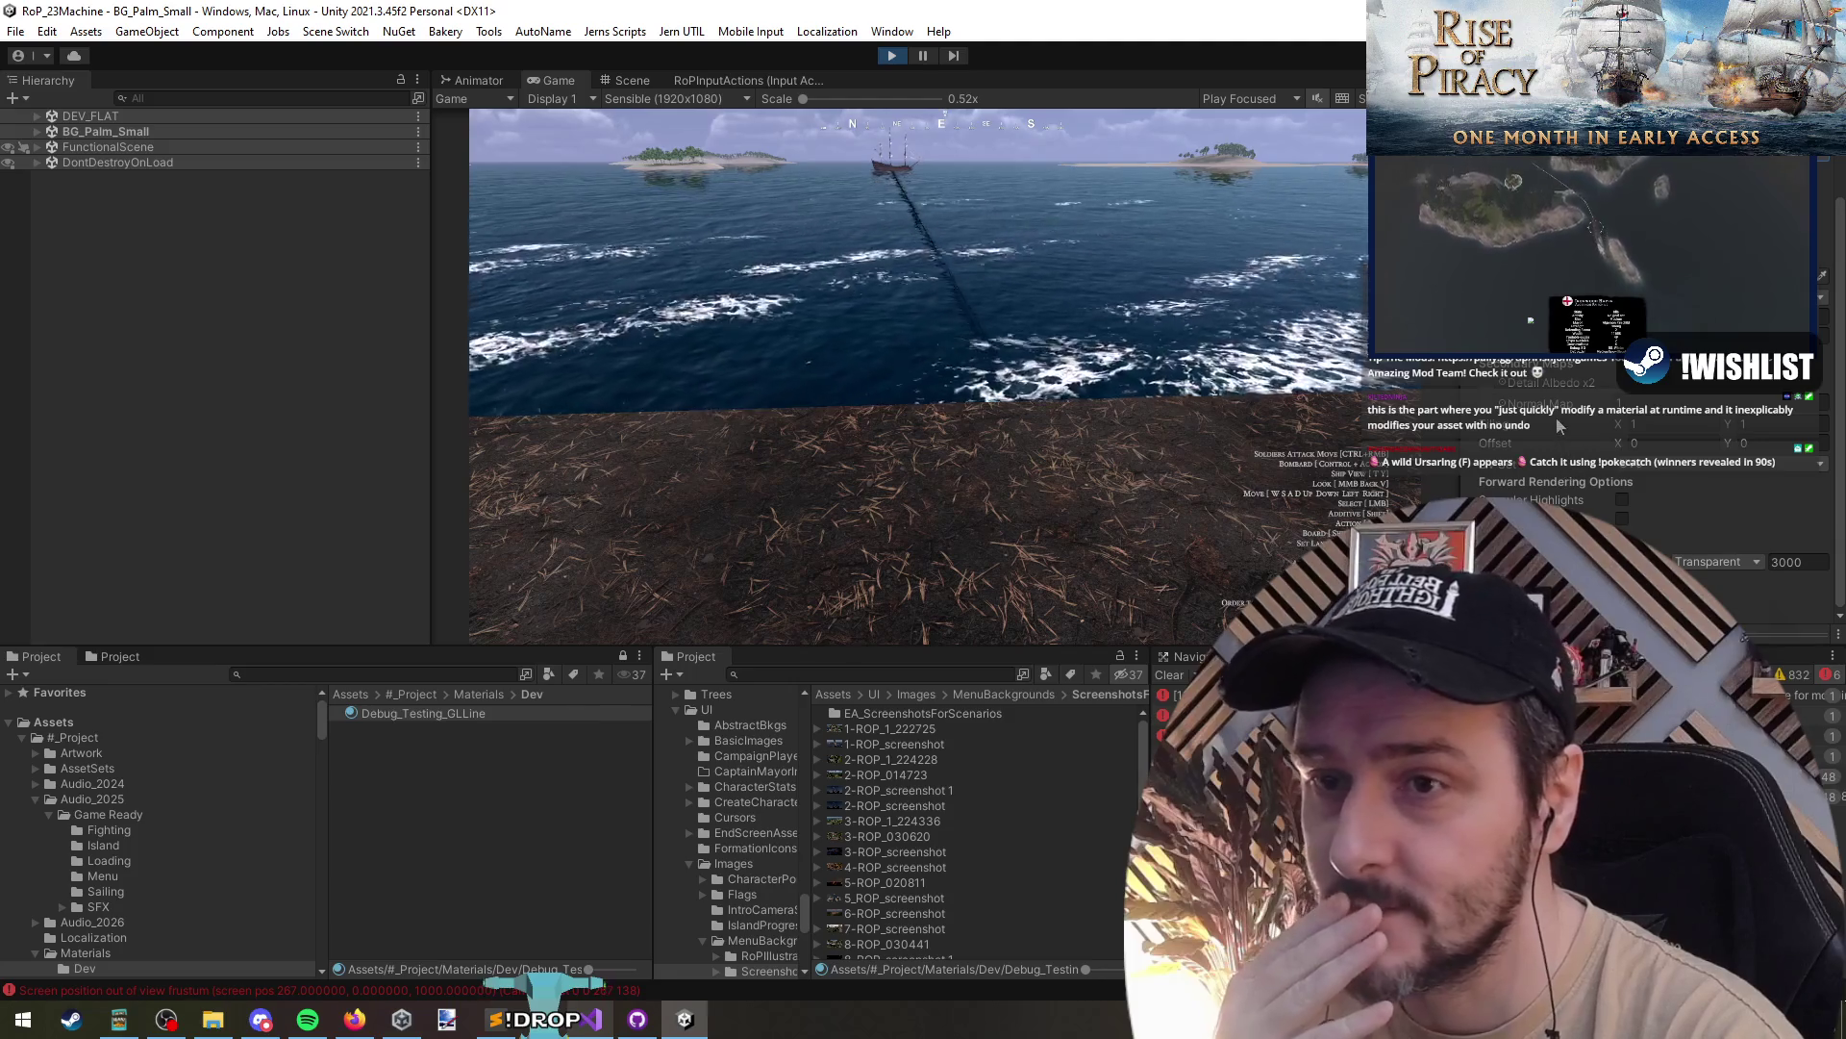
left_click(1717, 562)
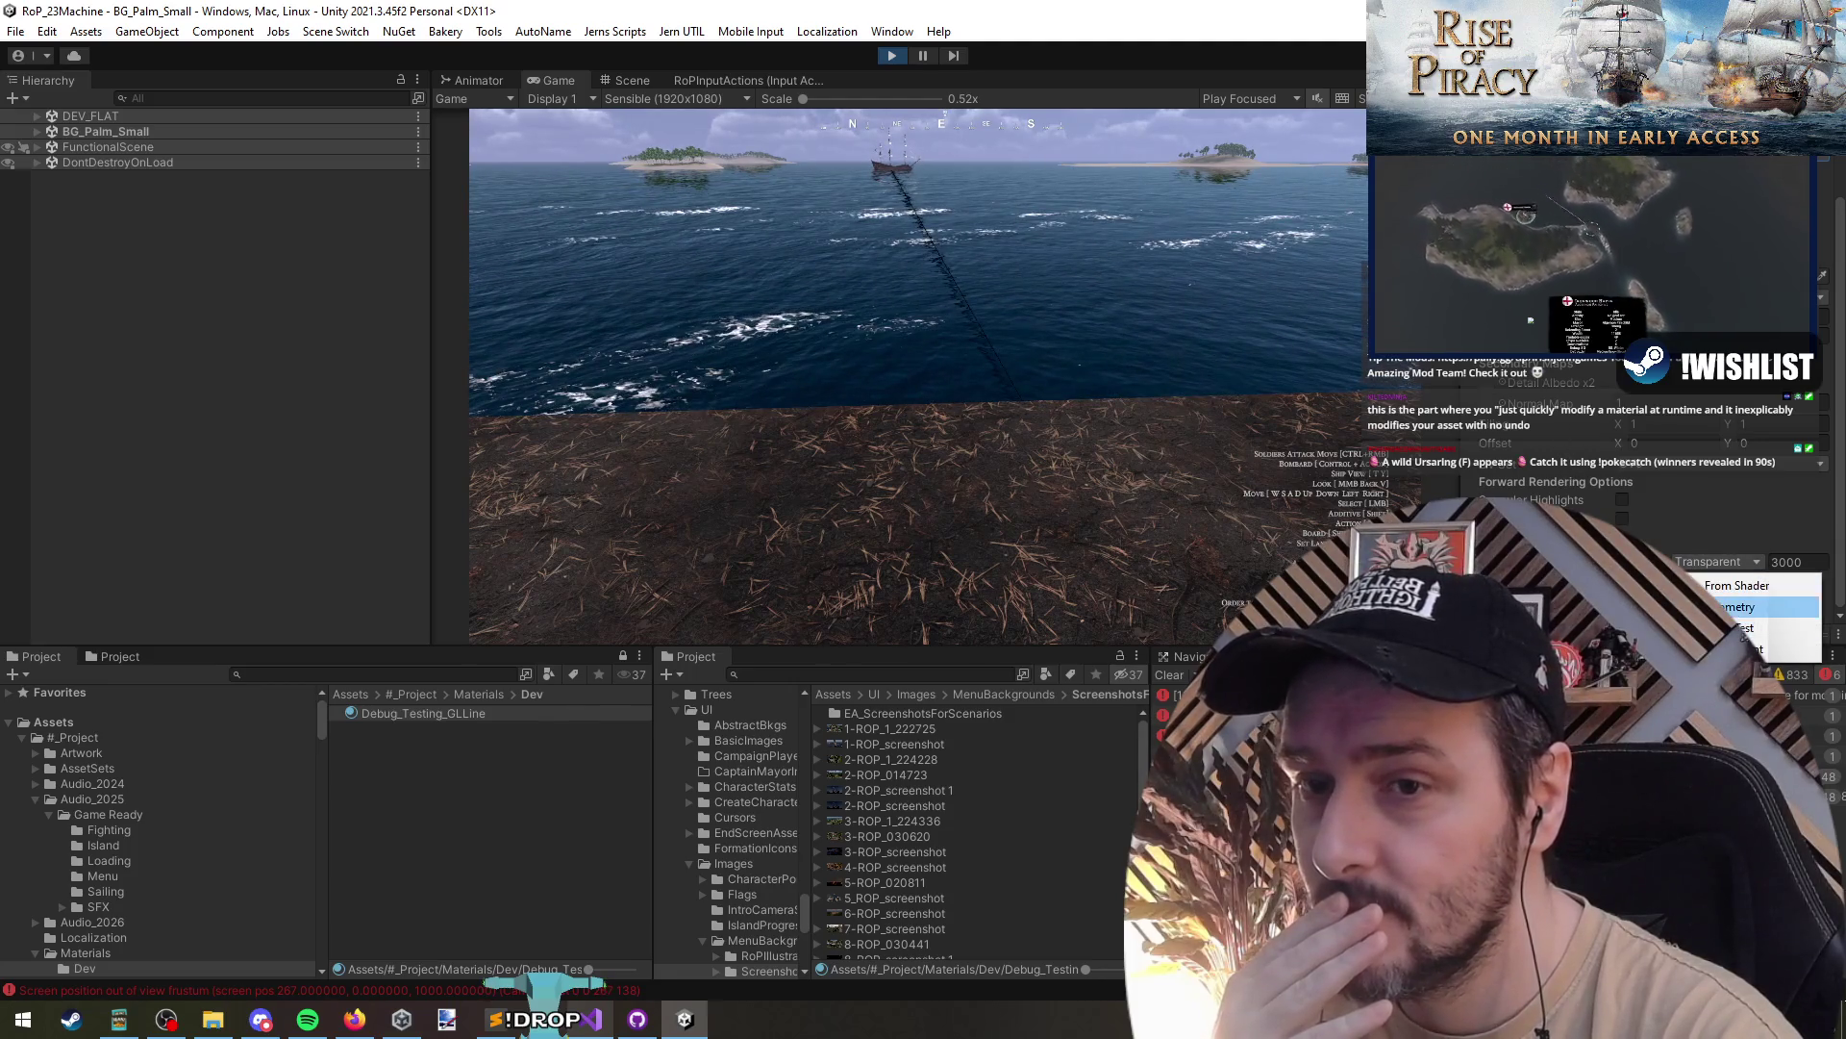
left_click(1729, 579)
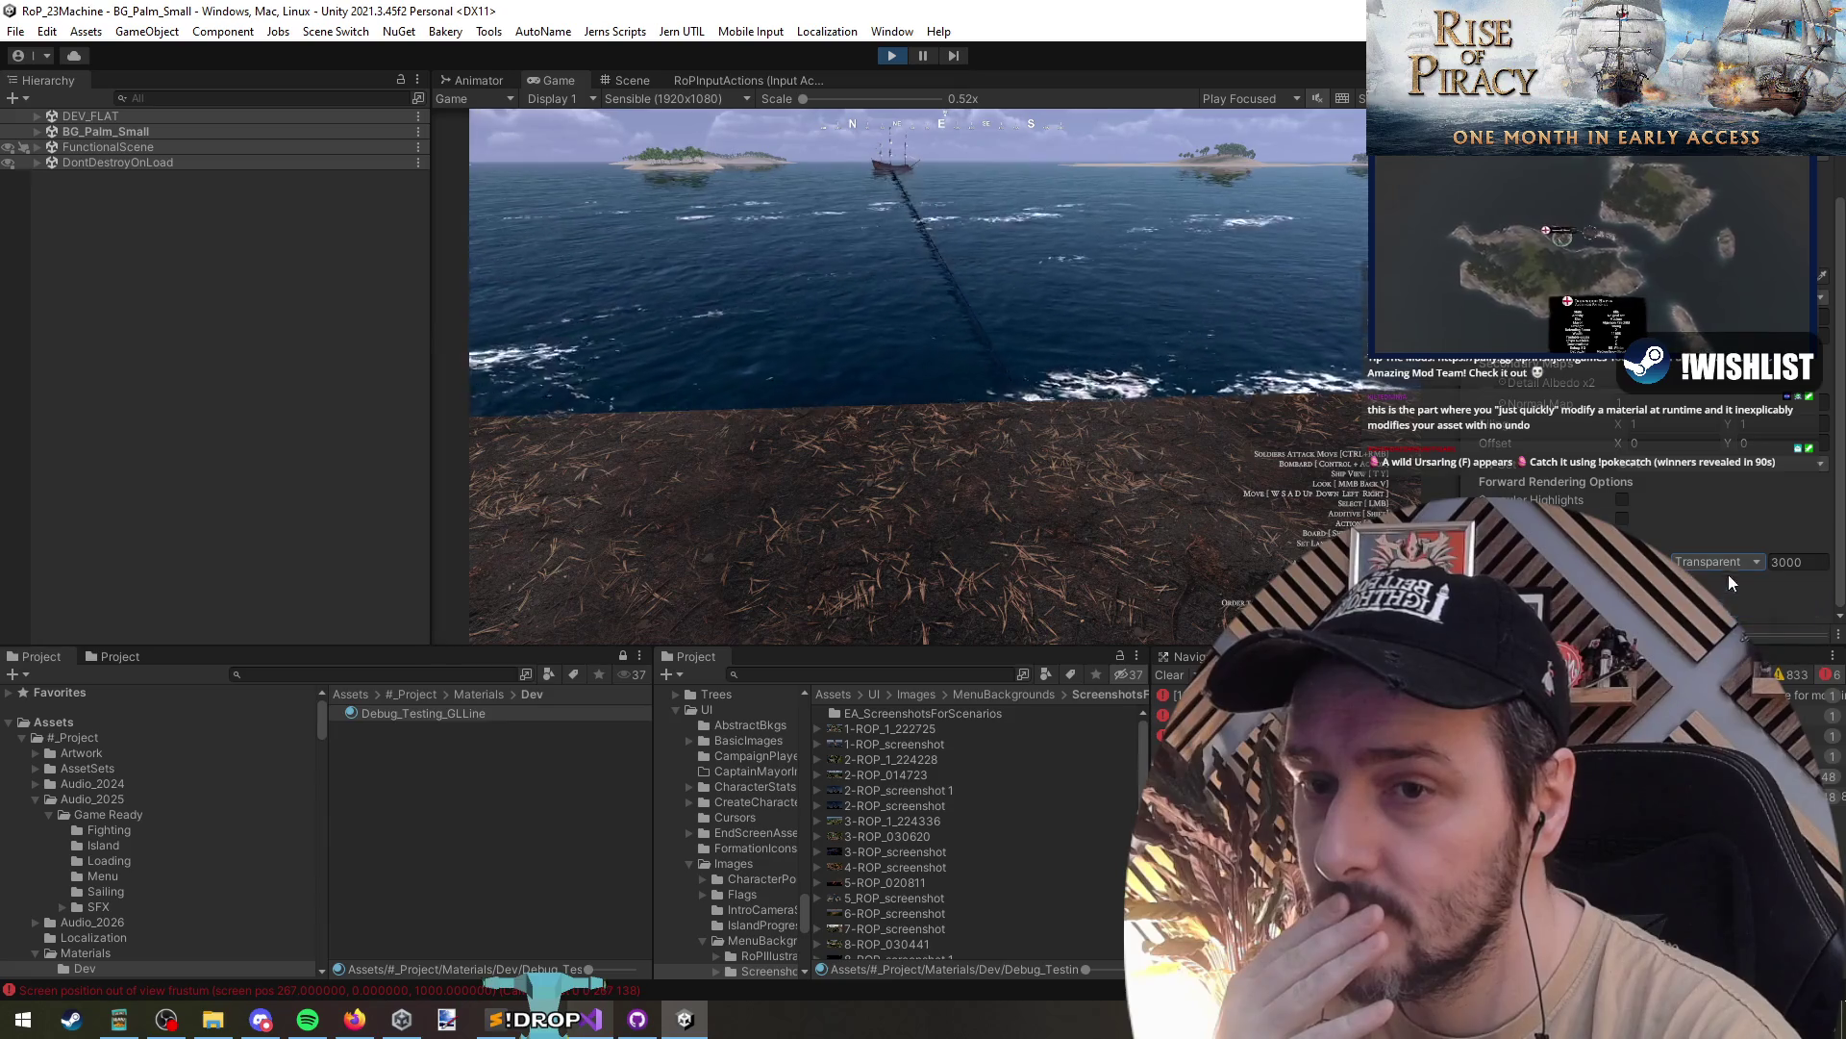
scroll(1624, 478, "up", 3)
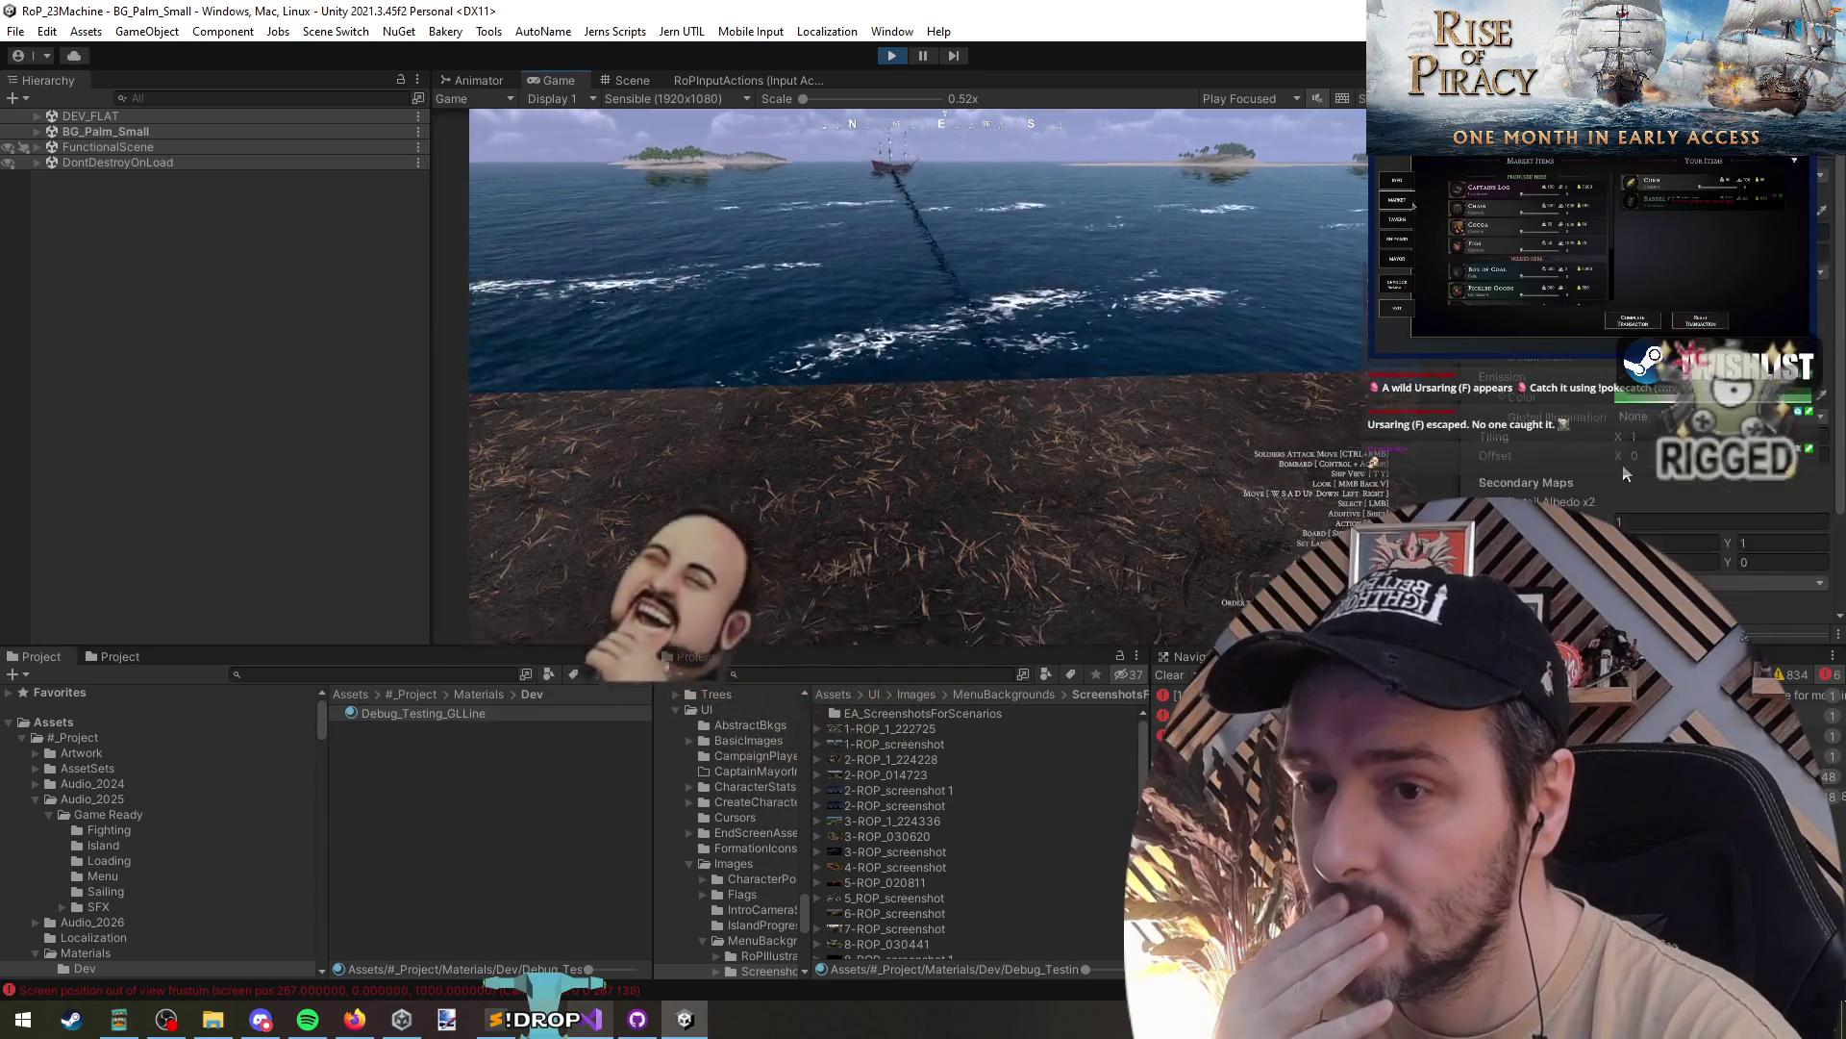
left_click(891, 56)
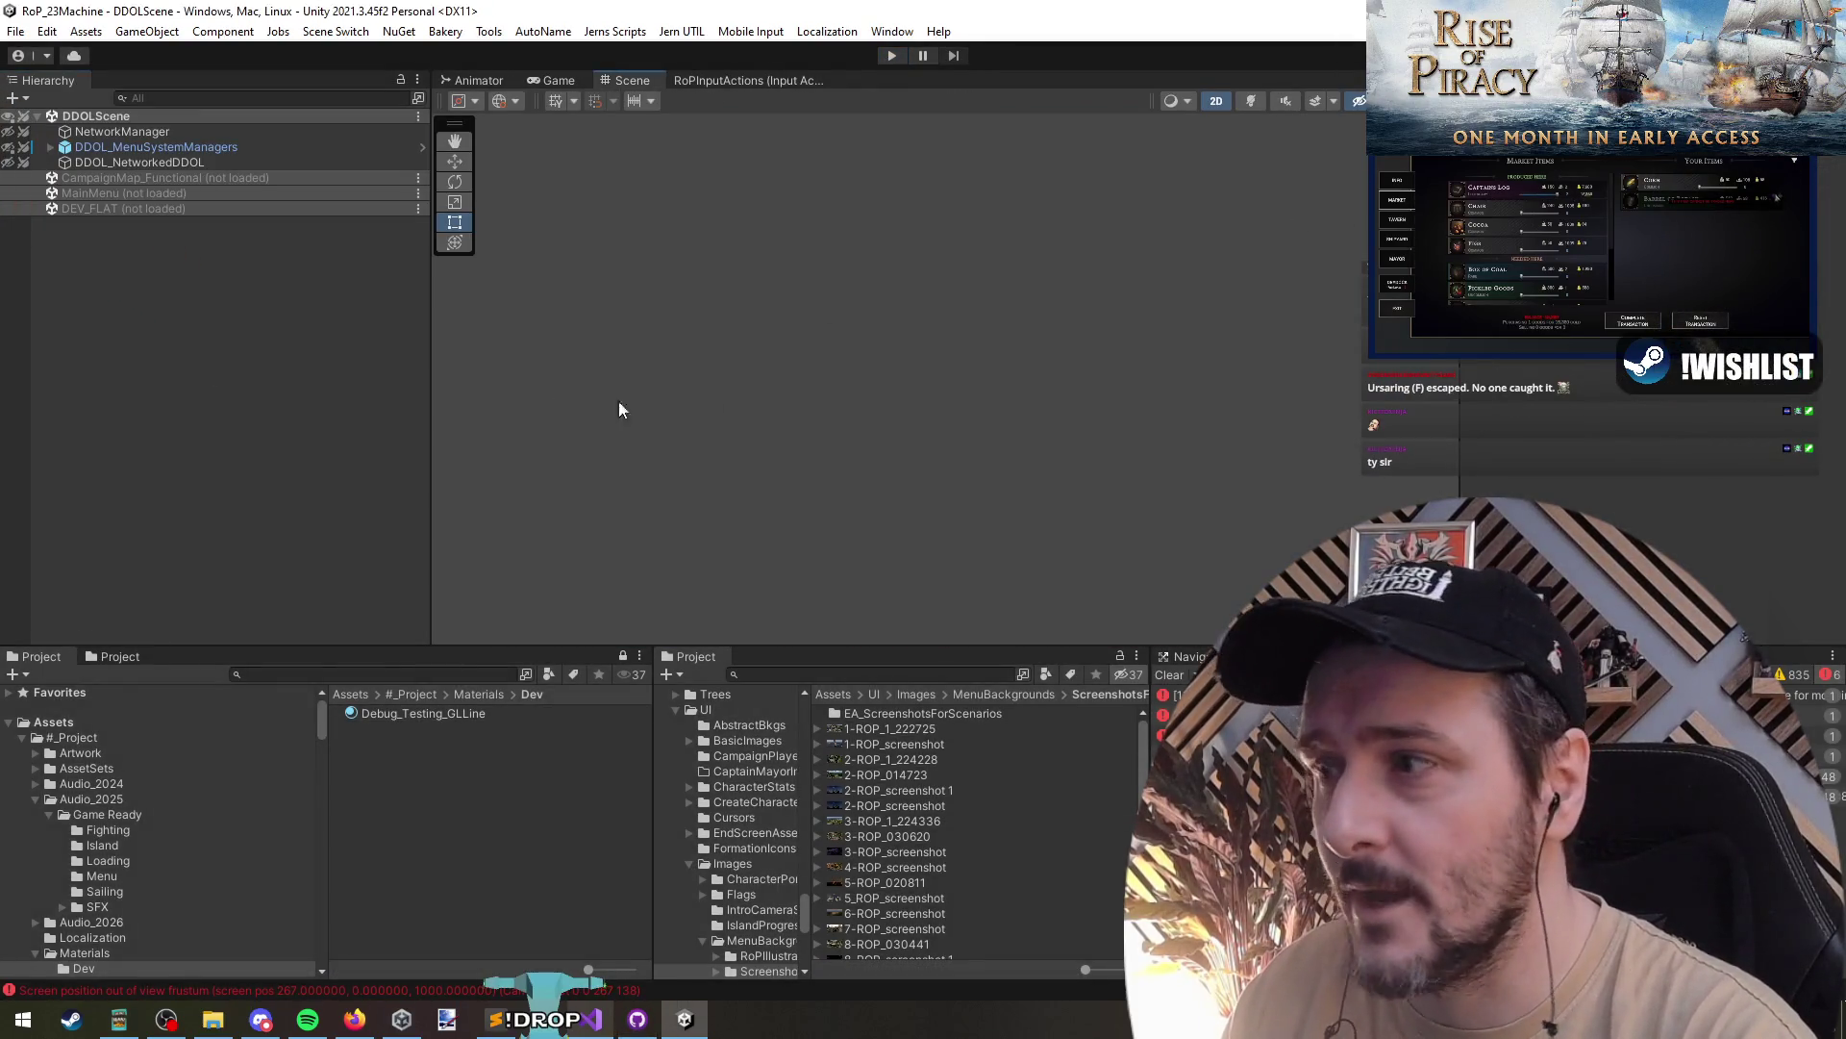
- Inspect the Debug_Testing_GLLine material in Materials/Dev, then deselect it and switch to Visual Studio
left_click(456, 716)
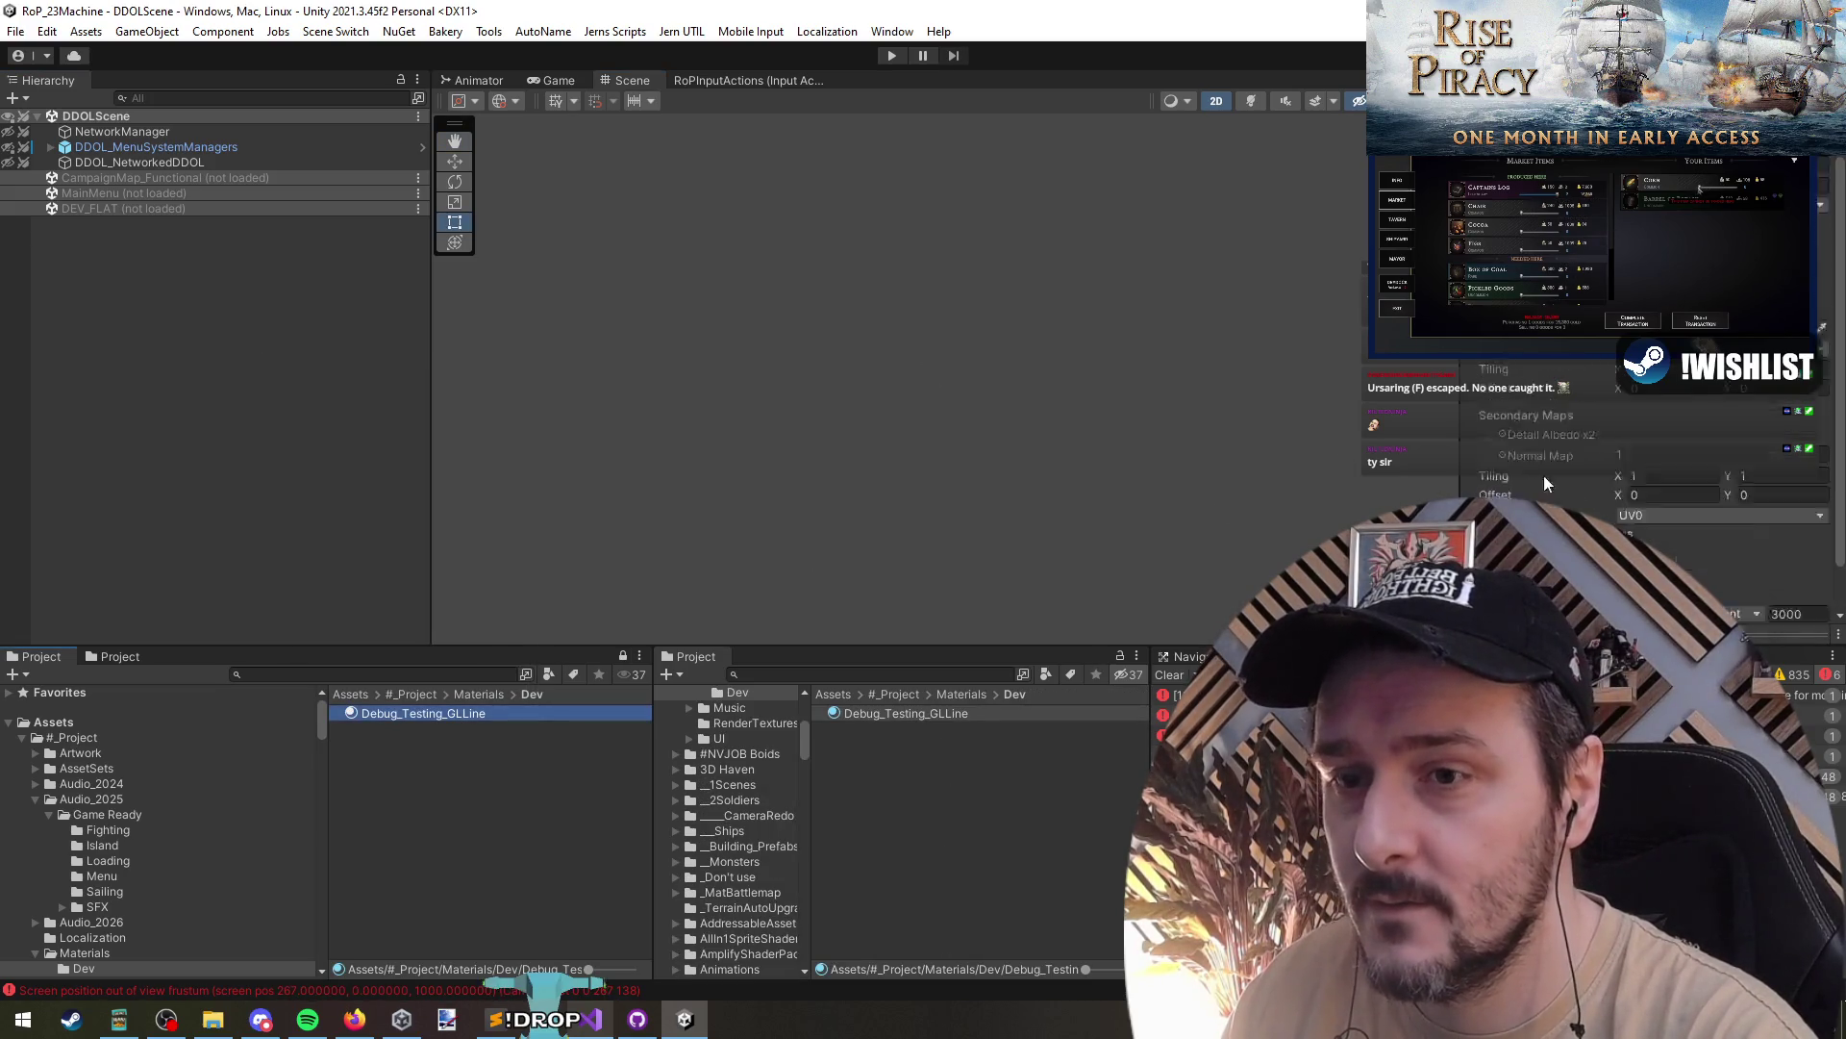
left_click(189, 383)
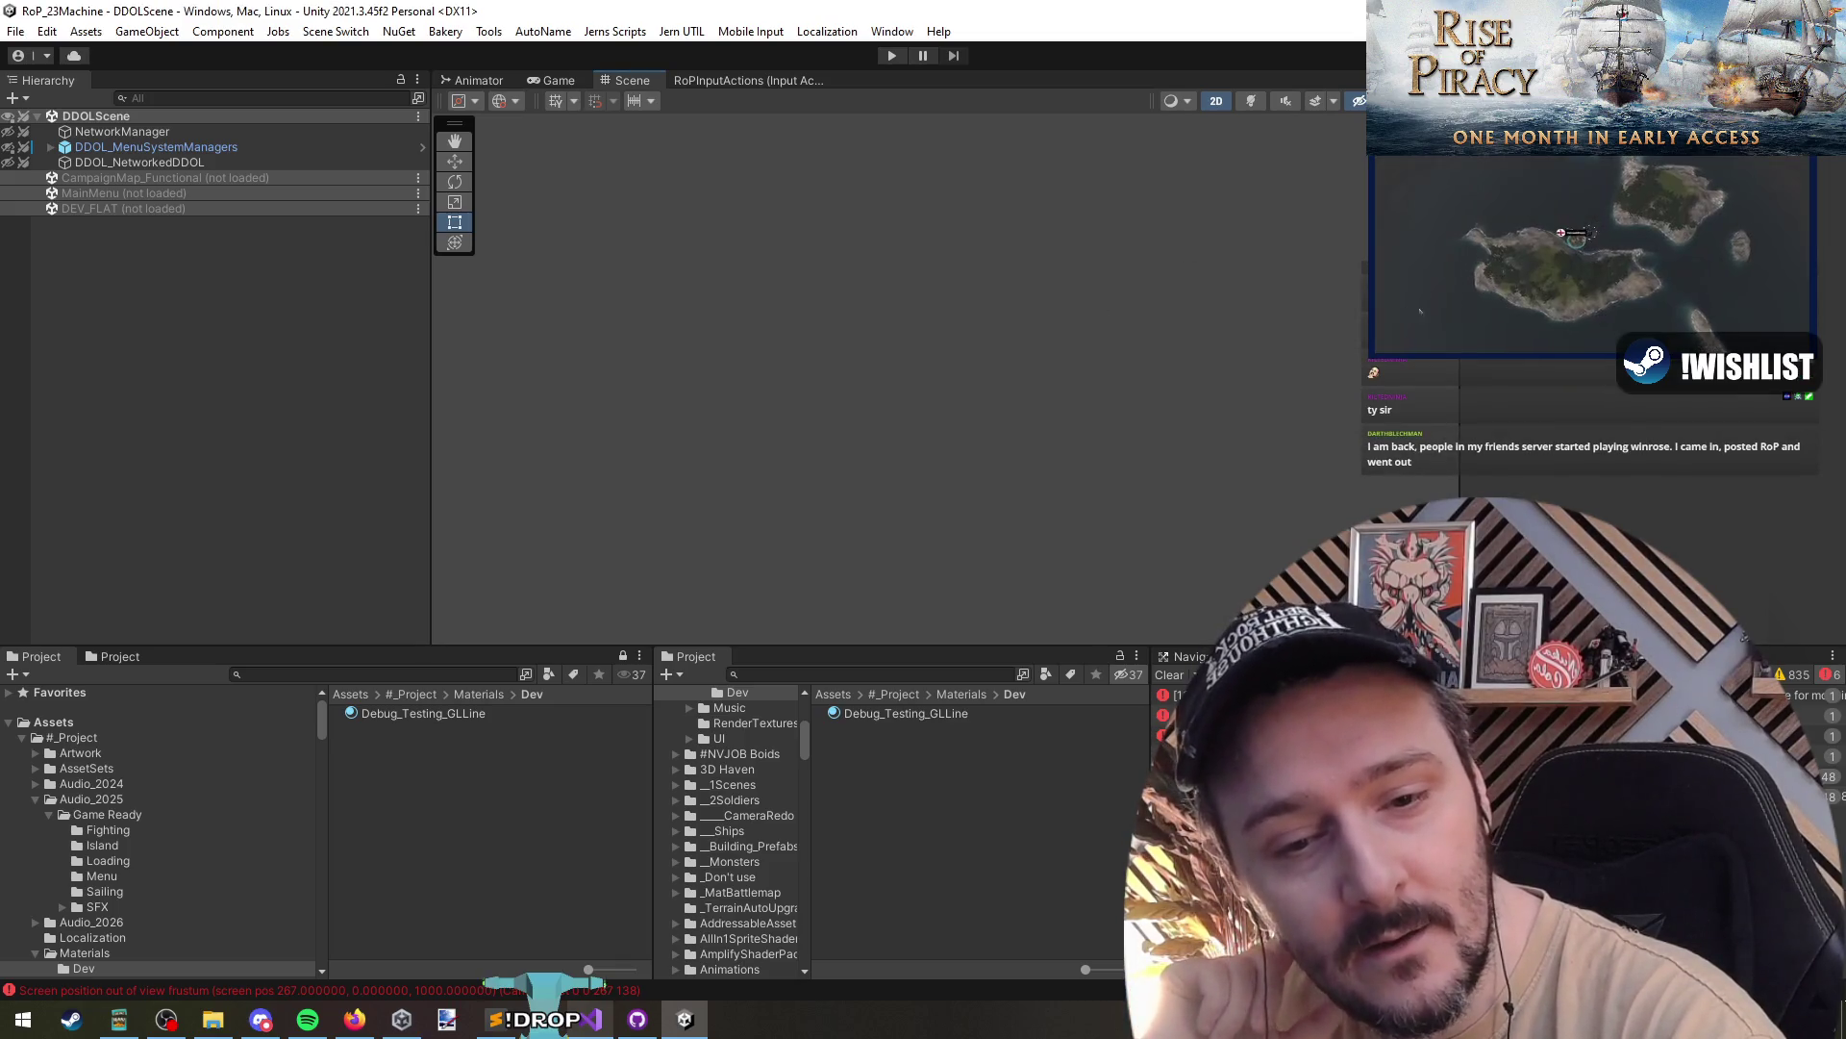
left_click(402, 1020)
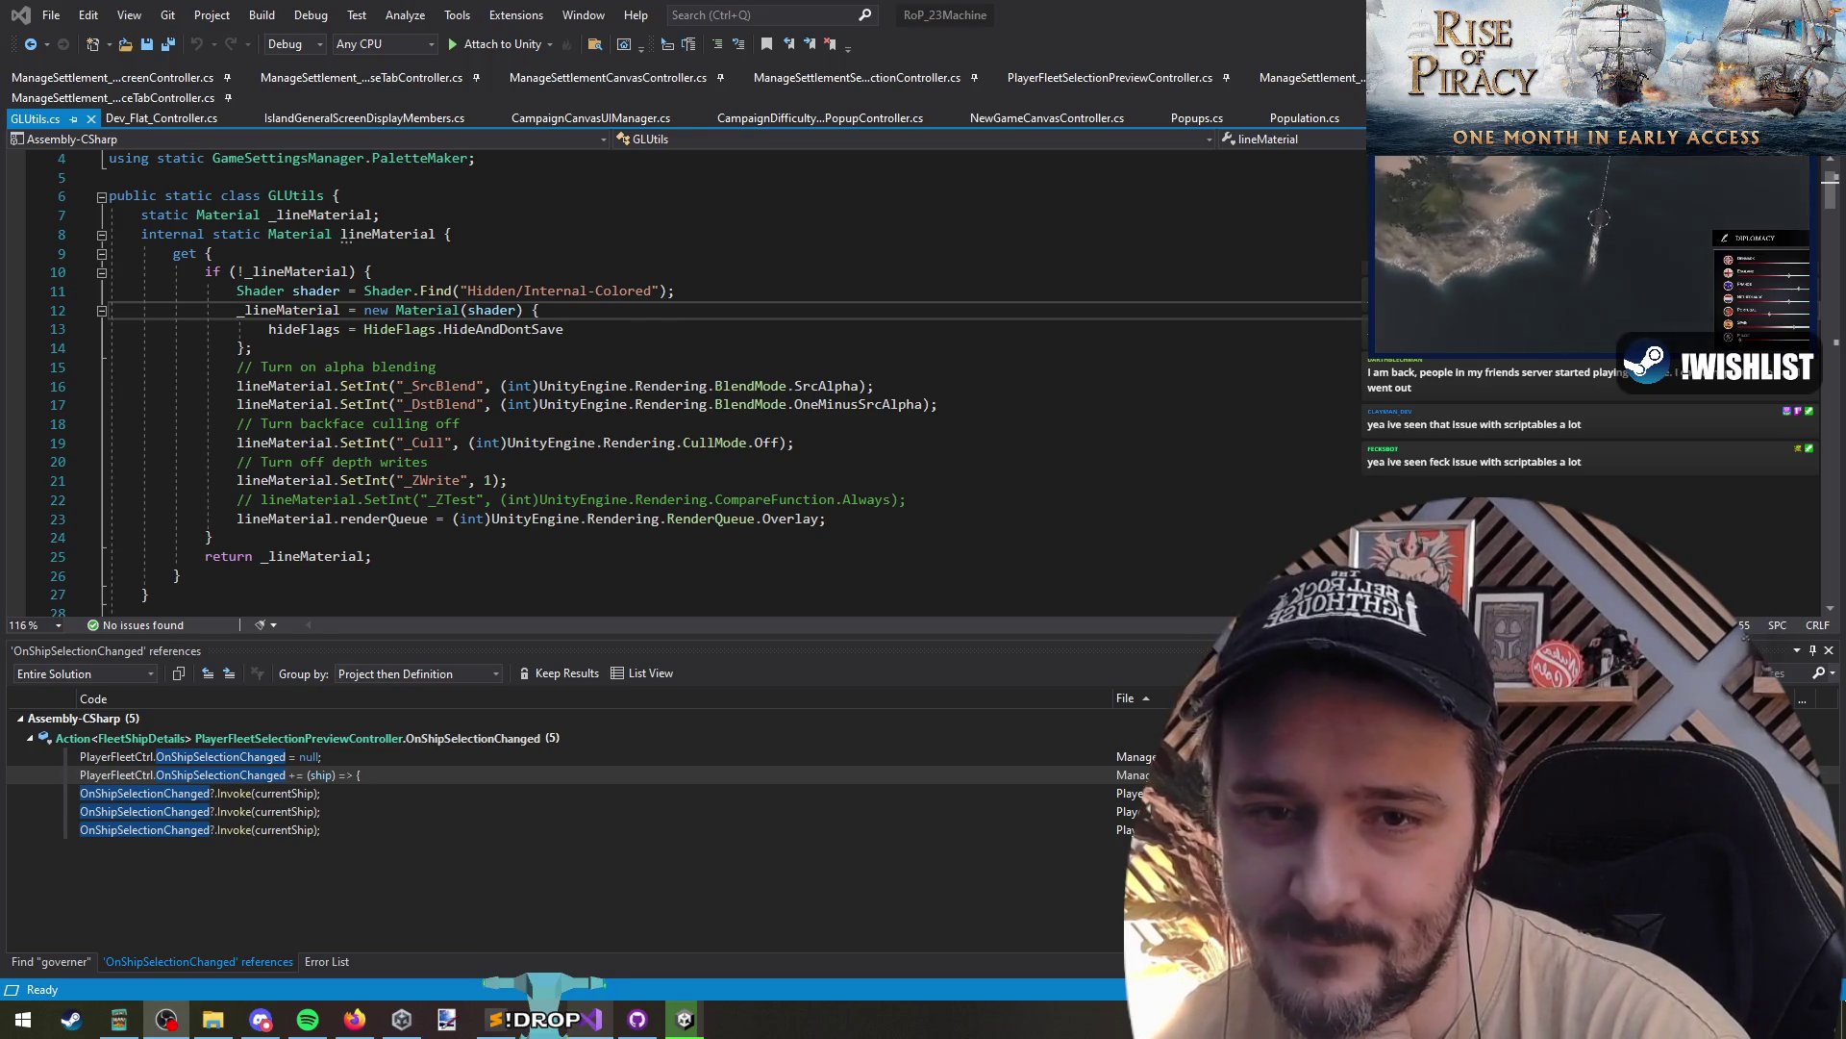
- Finish reading the Hidden/Internal-Colored lineMaterial code in GLUtils.cs and return to Unity
right_click(1082, 321)
left_click(943, 289)
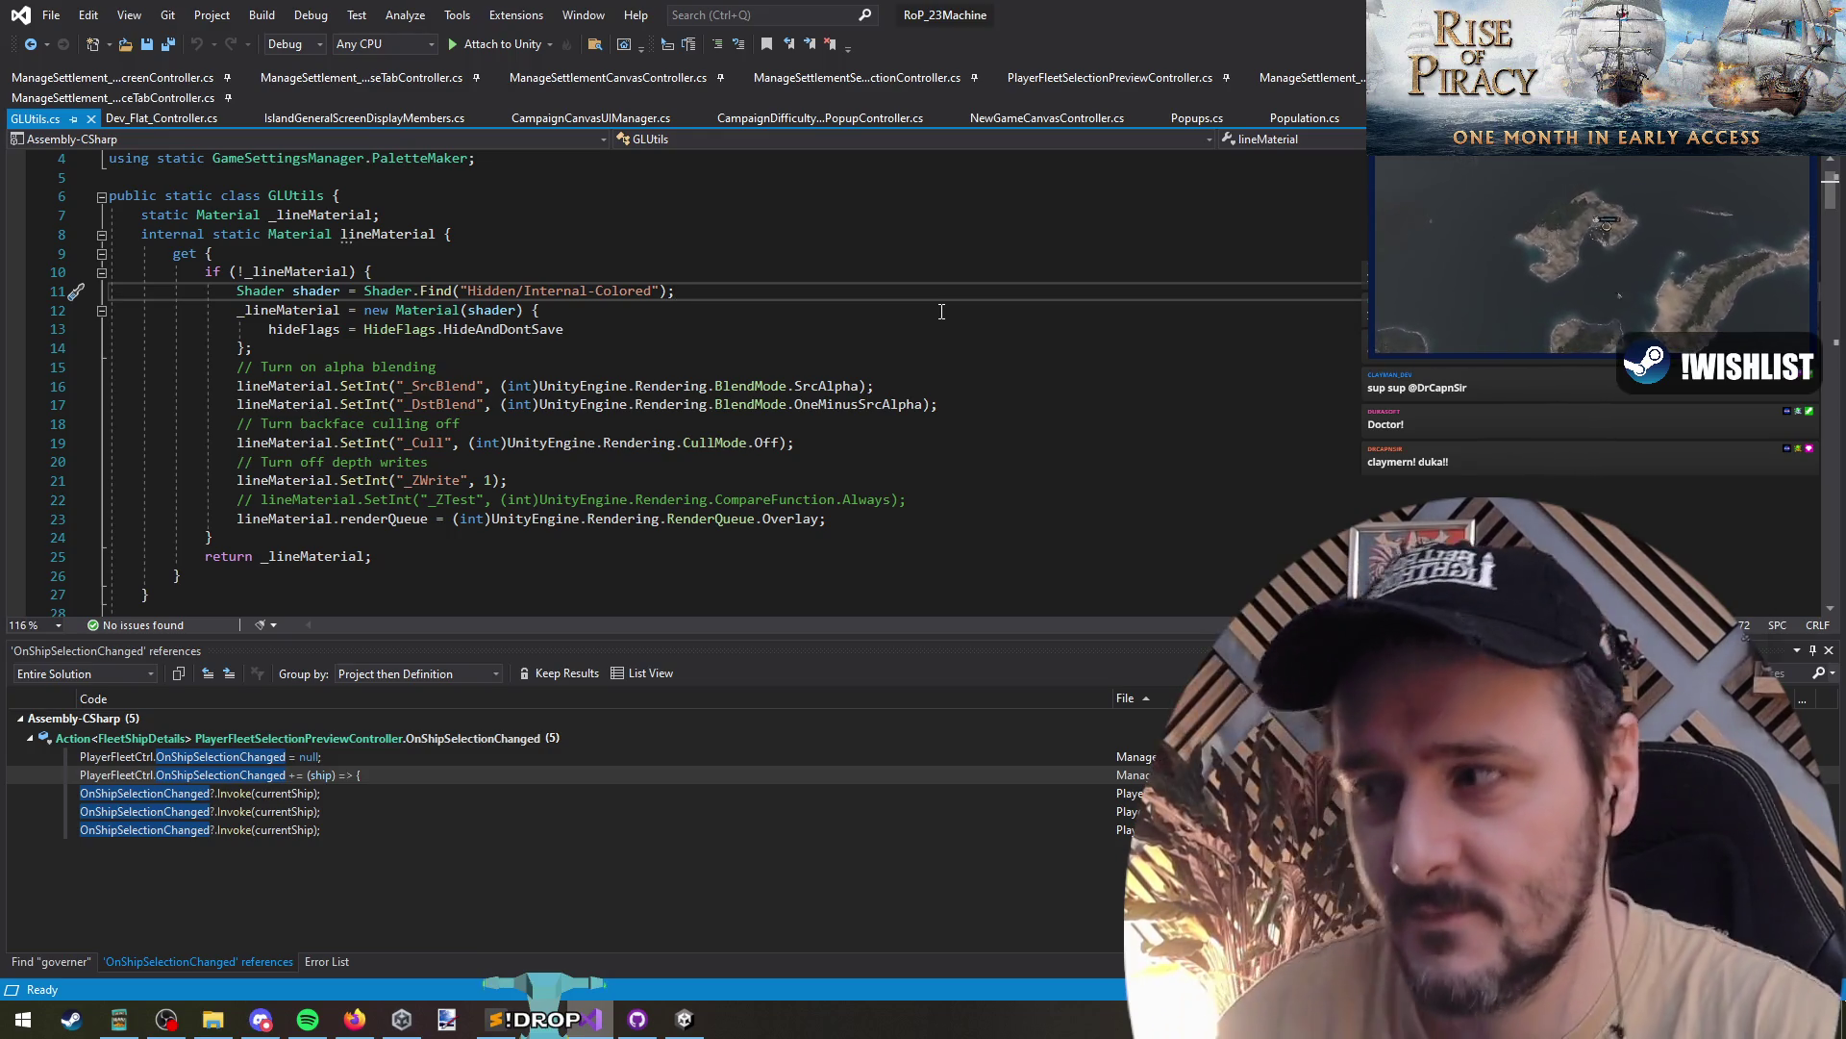
key("alt+Tab")
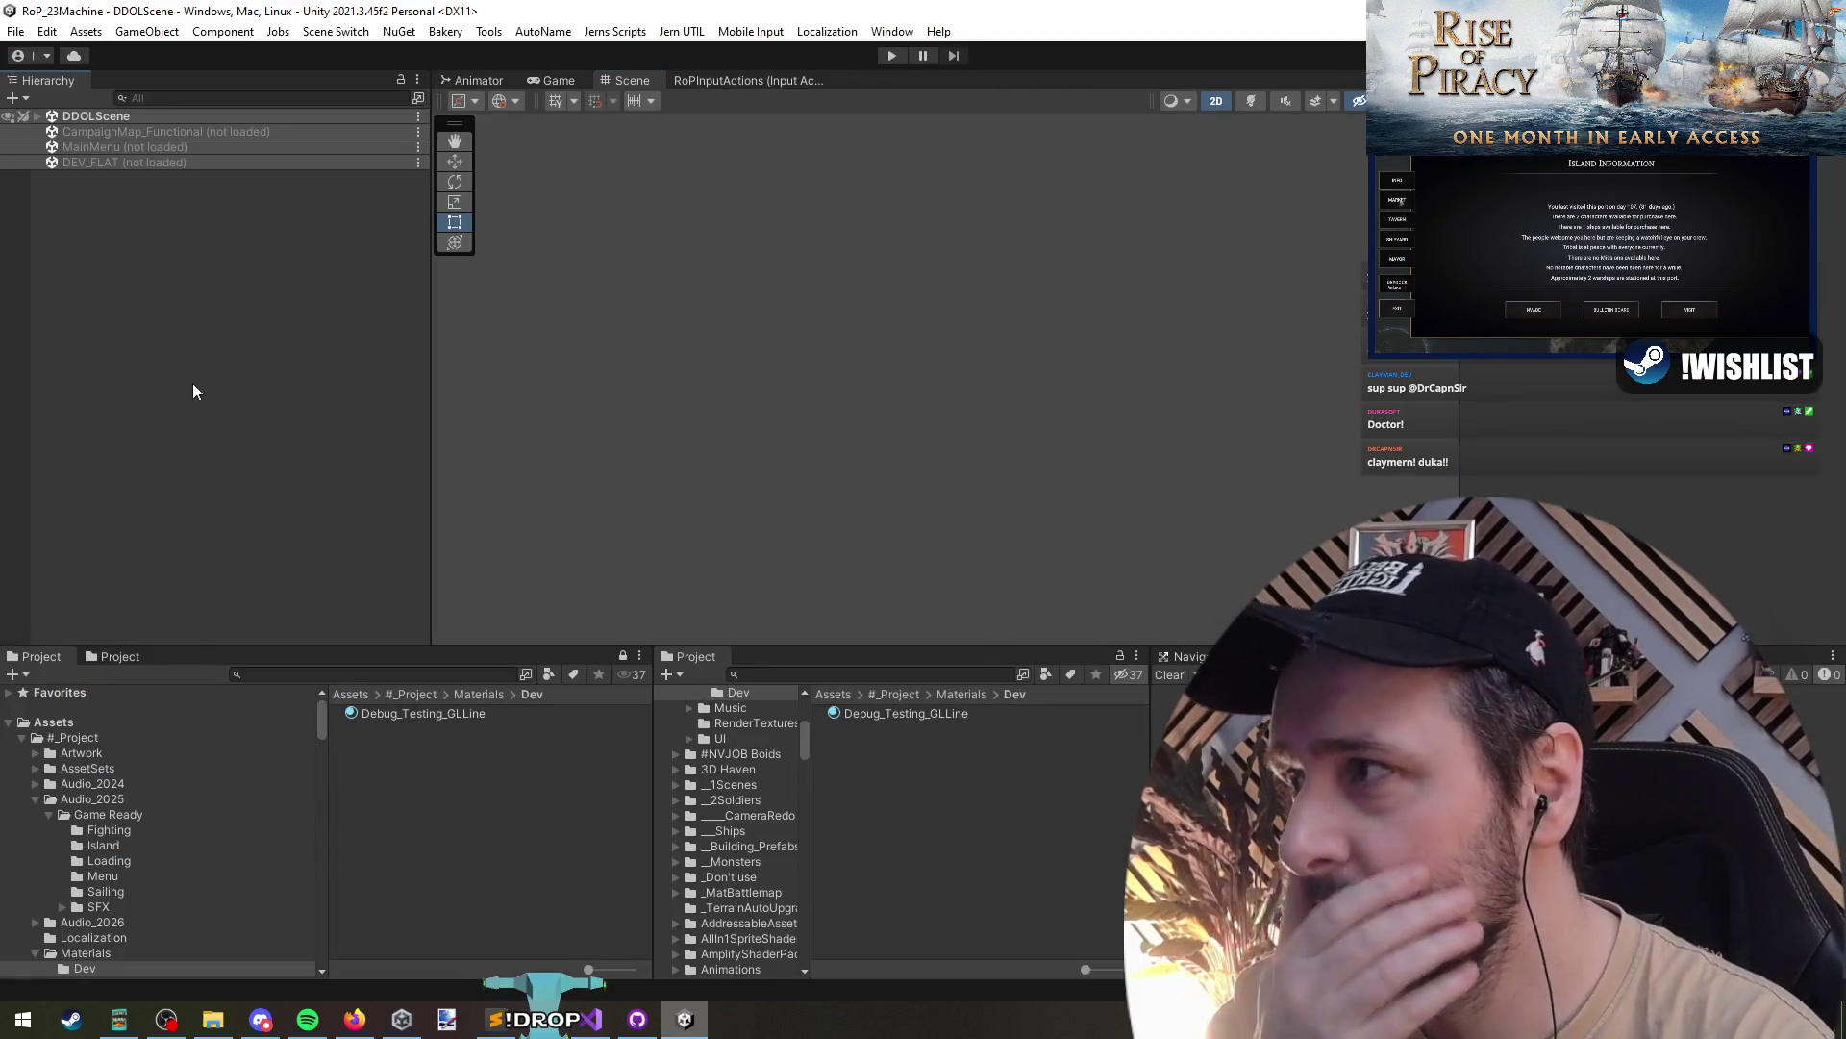
- Enter Play mode with Ctrl+P and let scripts reload until the ship sails on open water
key("ctrl+p")
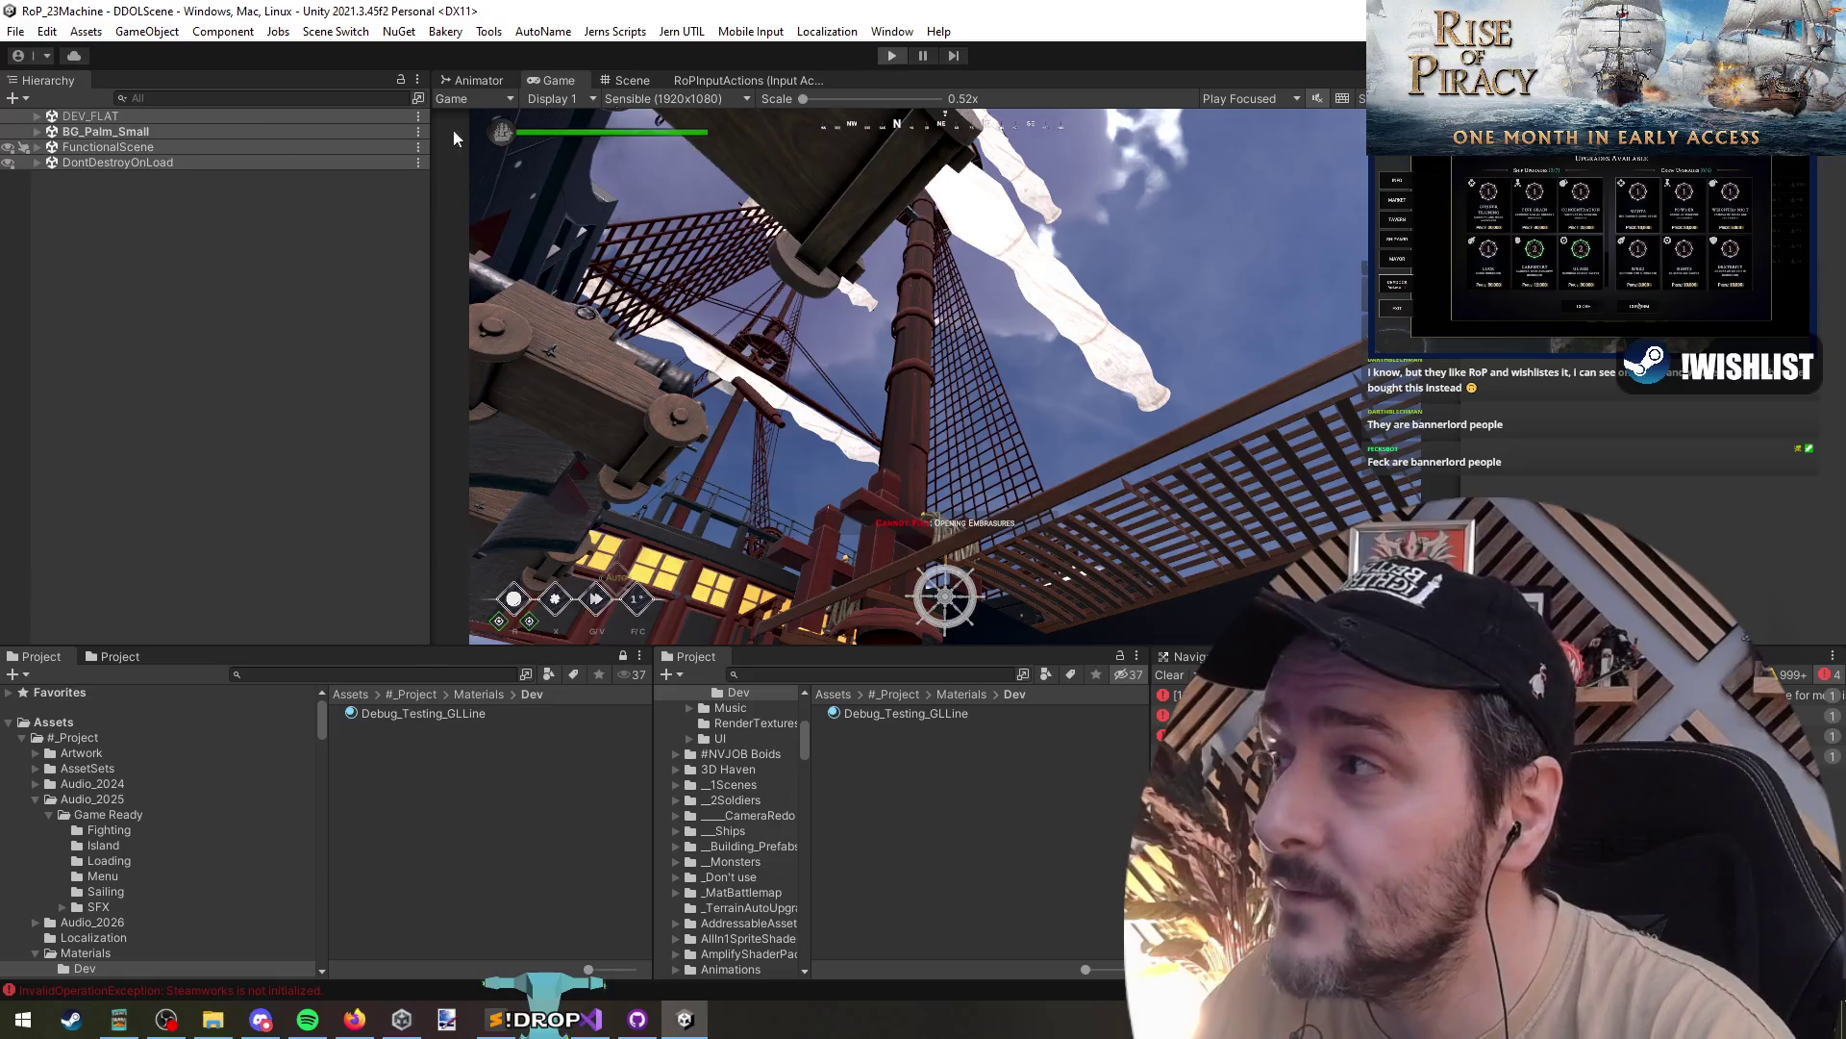
- Adjust DEV_AUTO_FLOW under DDOLScene > DDOL_MenuSystemManagers and restart Play mode at the Rise of Piracy main menu
left_click(38, 116)
left_click(50, 146)
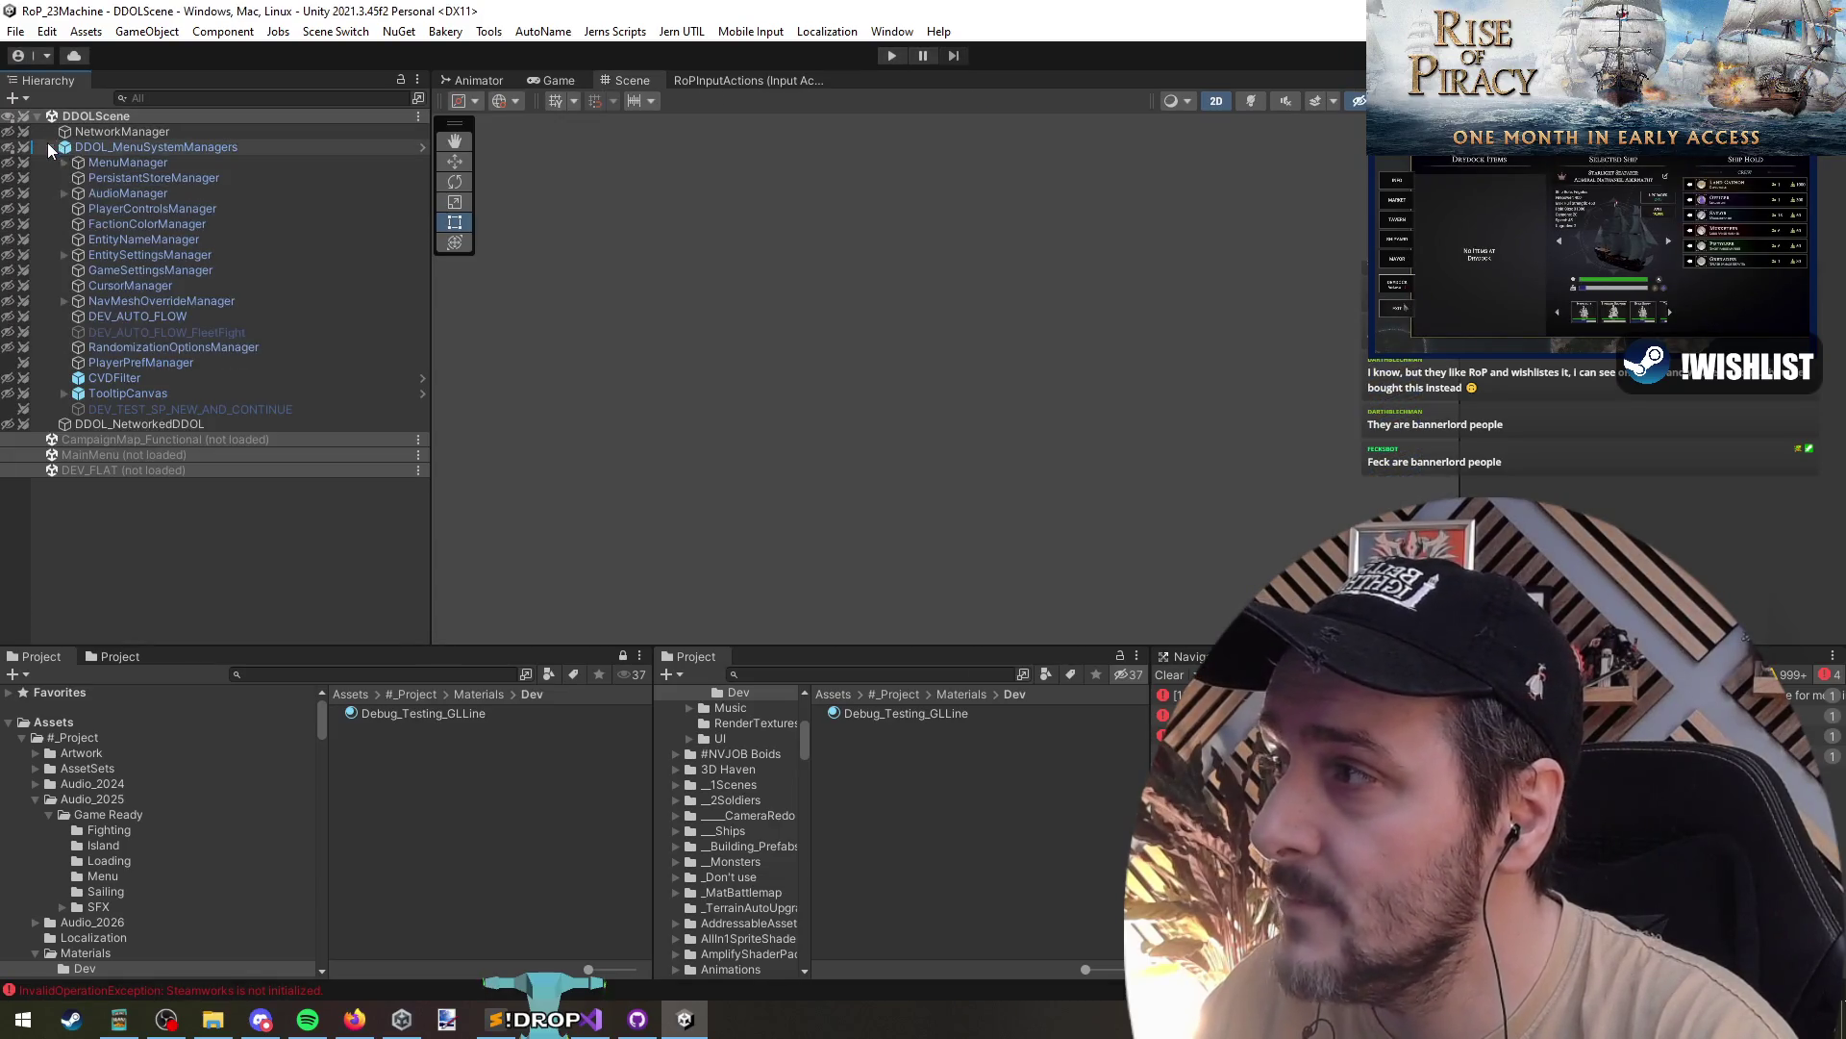
left_click(124, 316)
left_click(556, 494)
key("t")
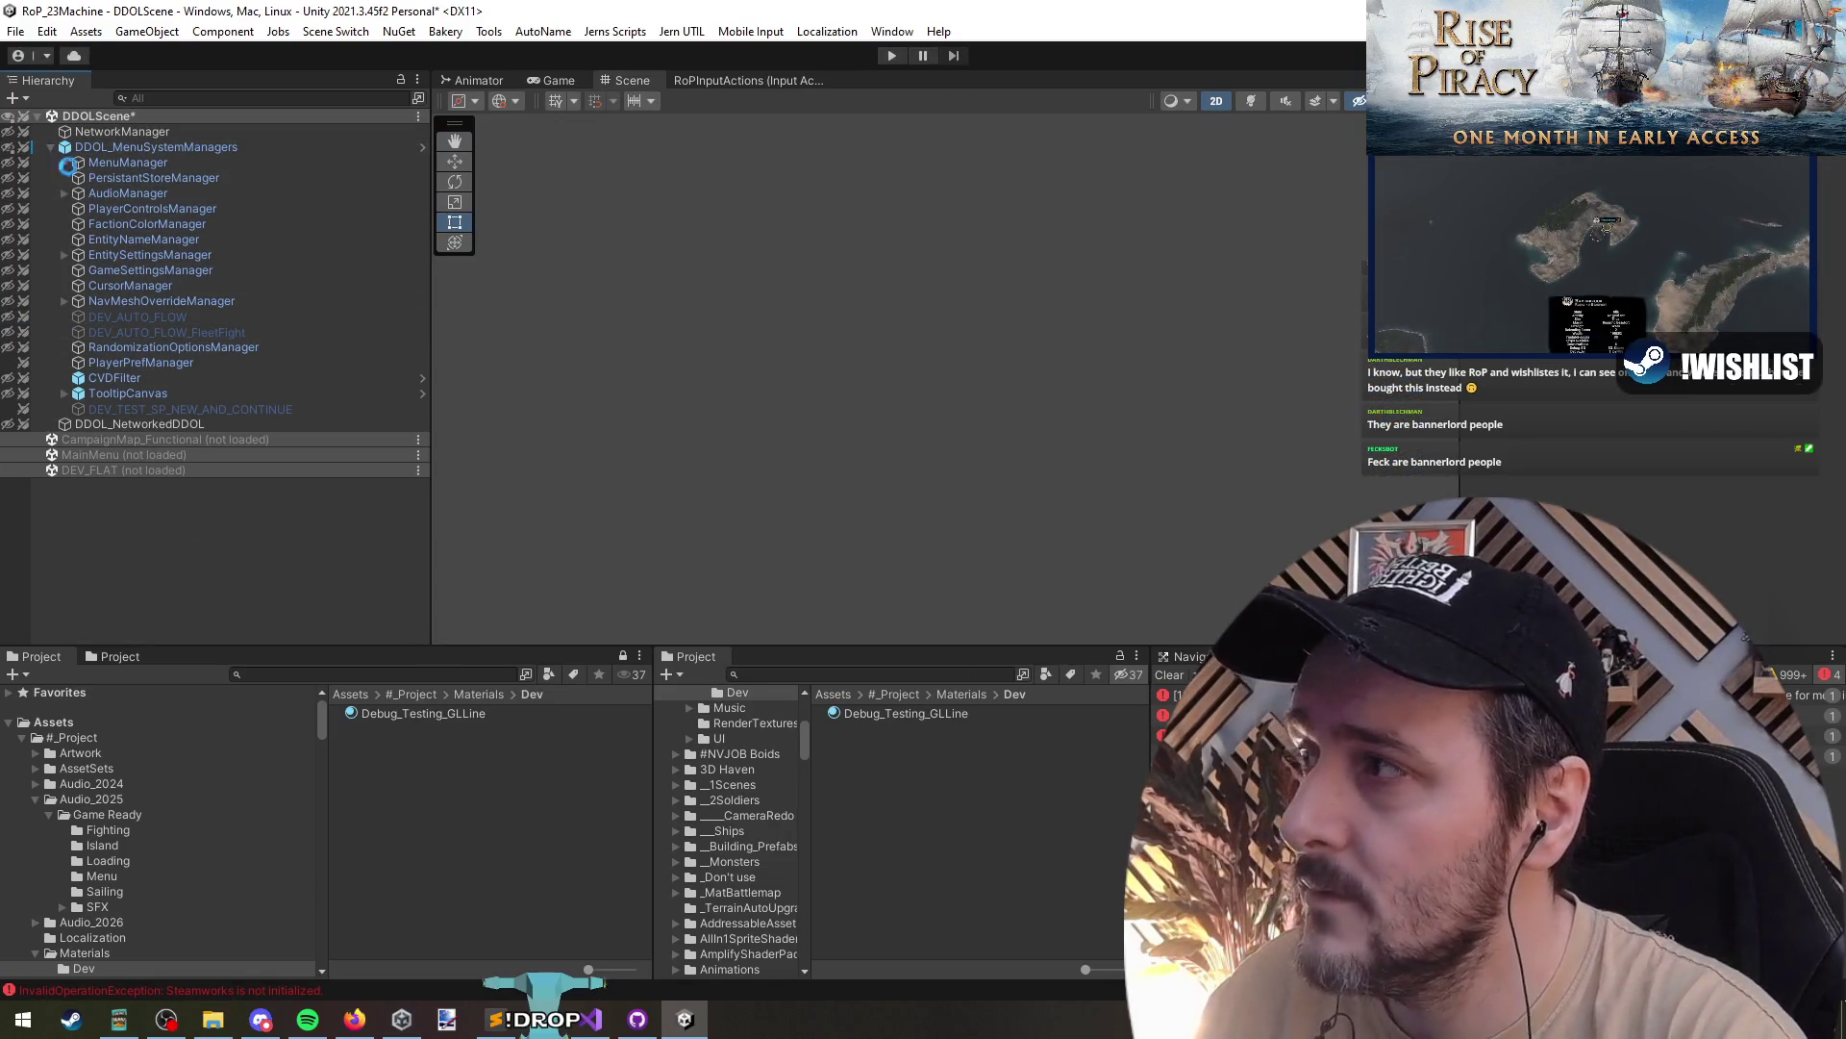
left_click(50, 146)
left_click(892, 56)
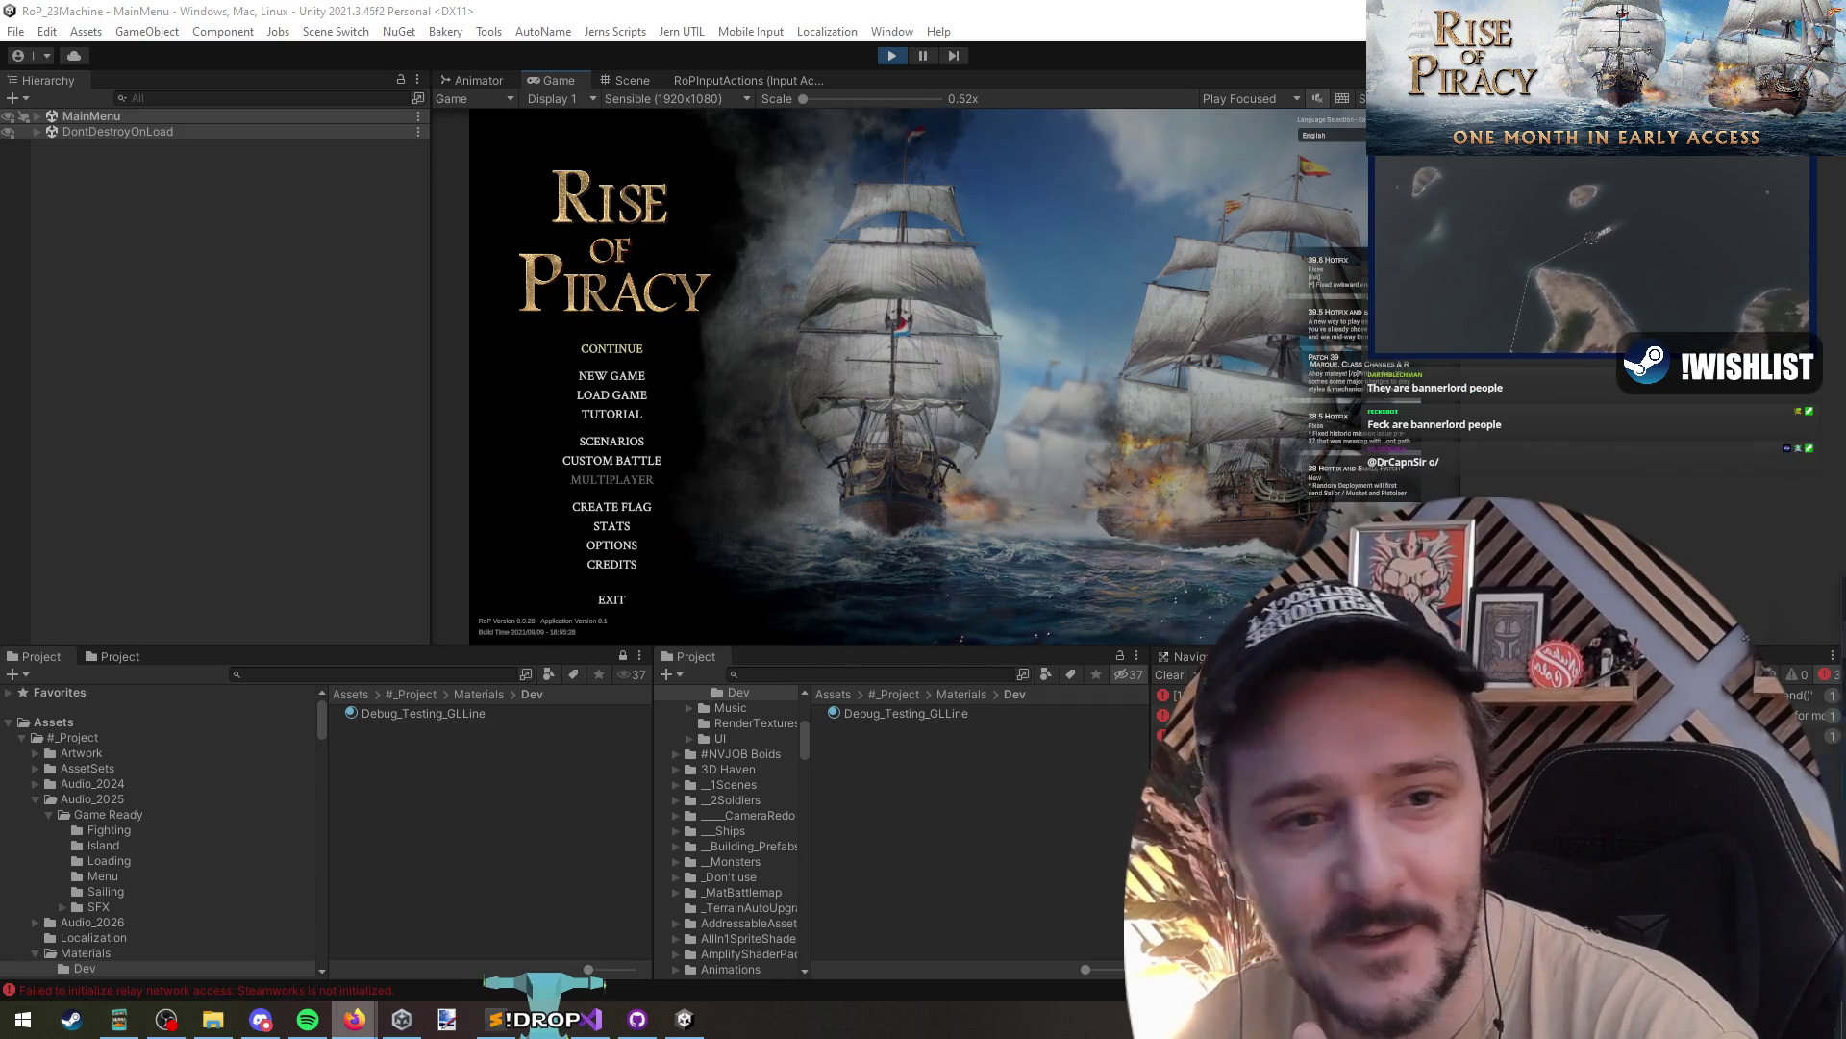
left_click(355, 1018)
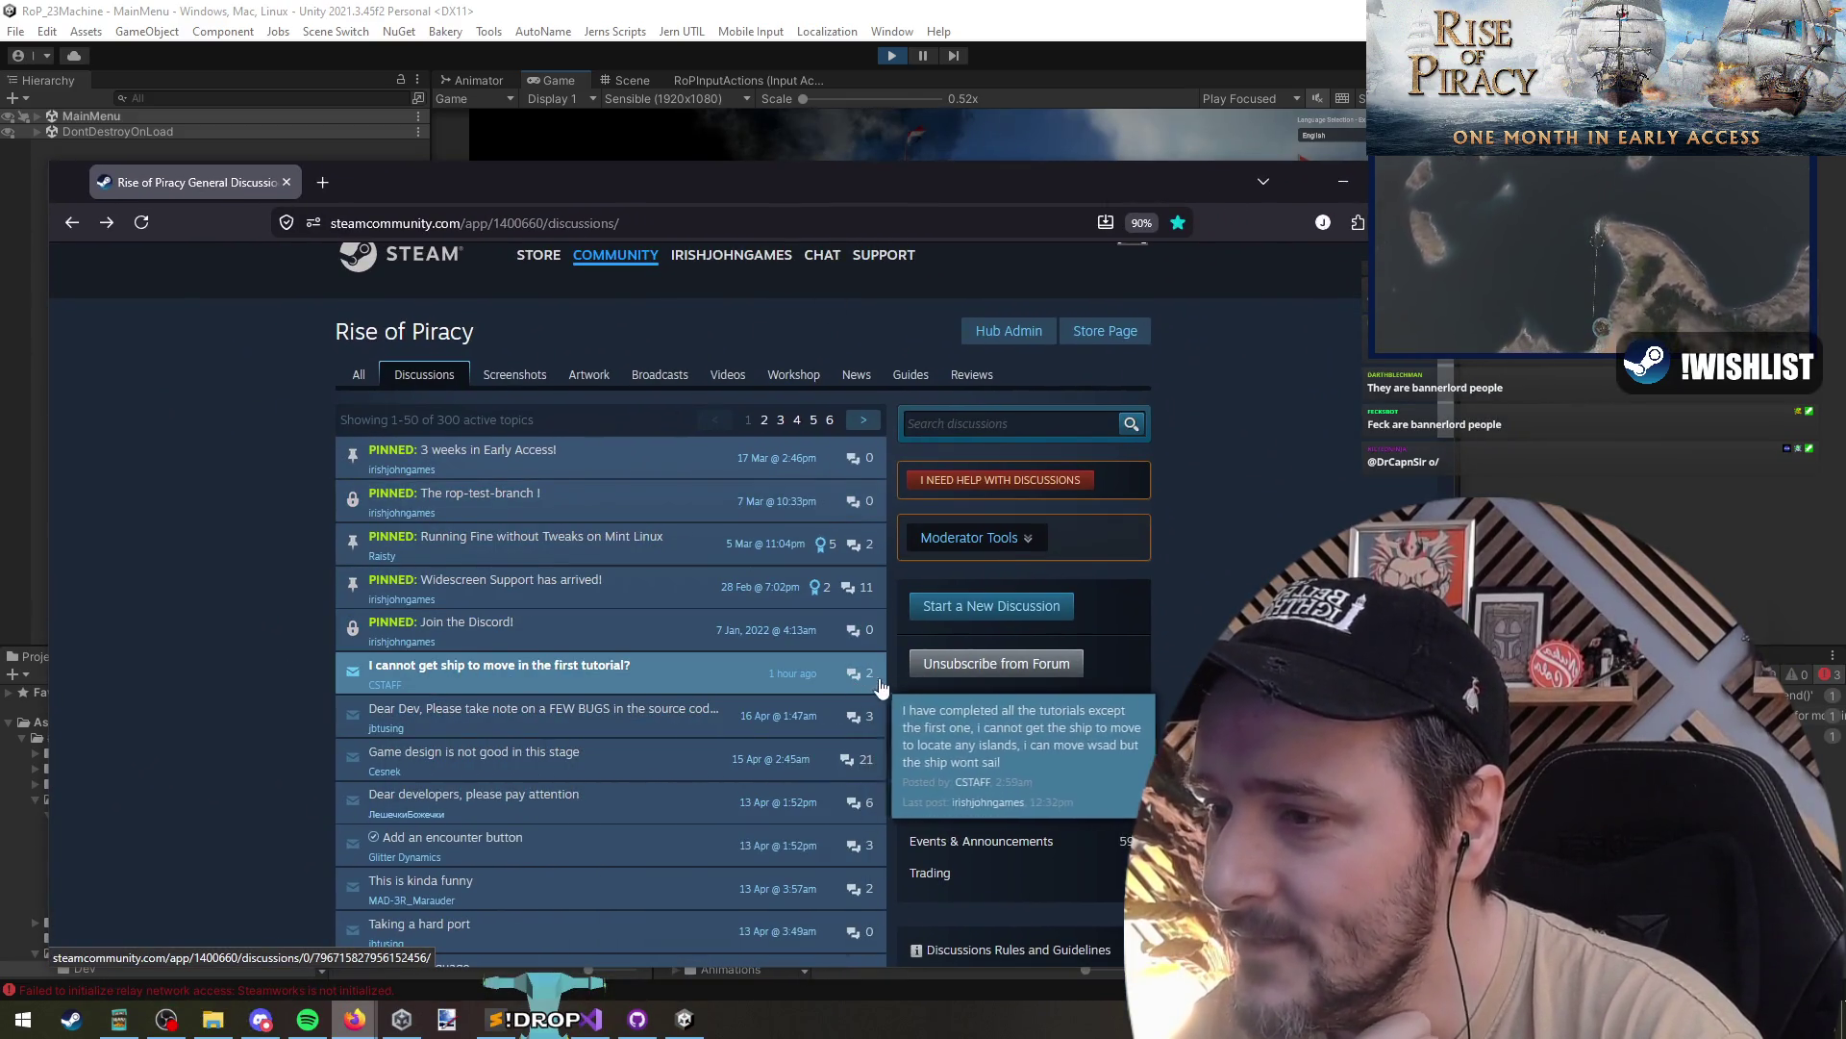
- Read the 'I cannot get ship to move in the first tutorial?' thread and its developer reply, then go back
left_click_drag(589, 187, 544, 146)
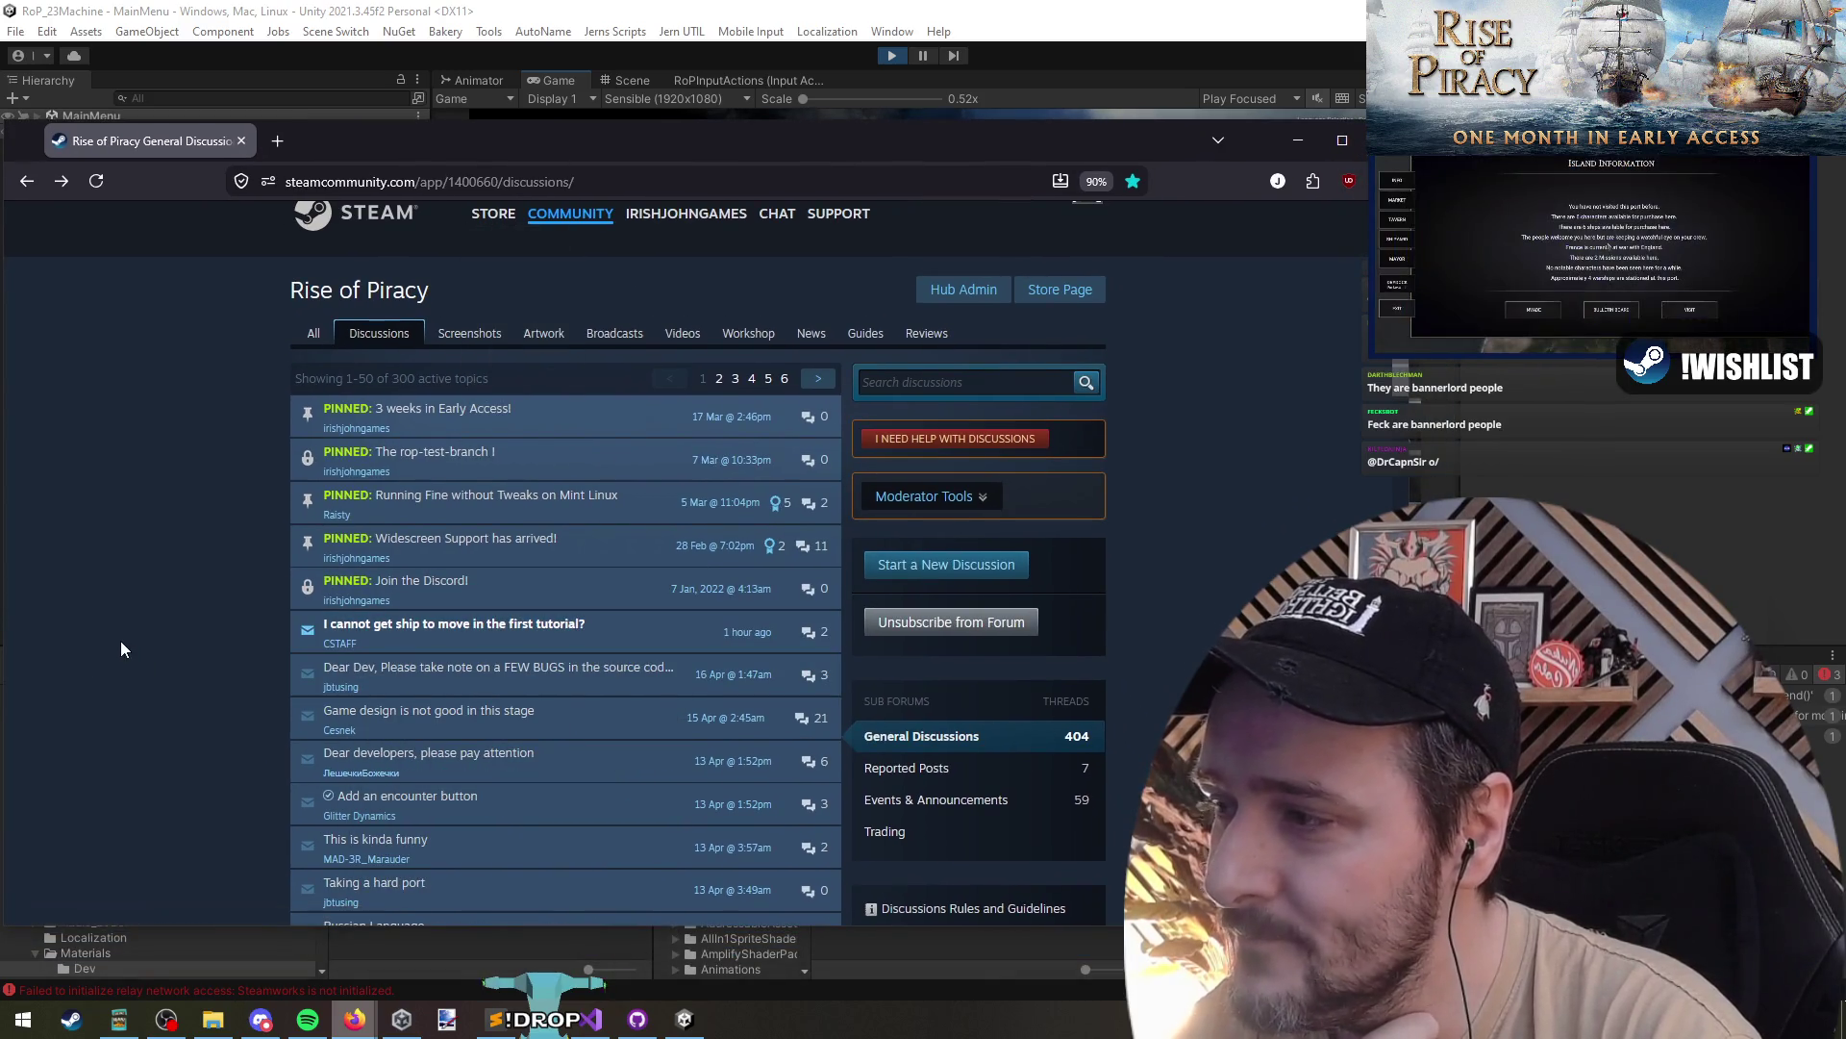
left_click(404, 625)
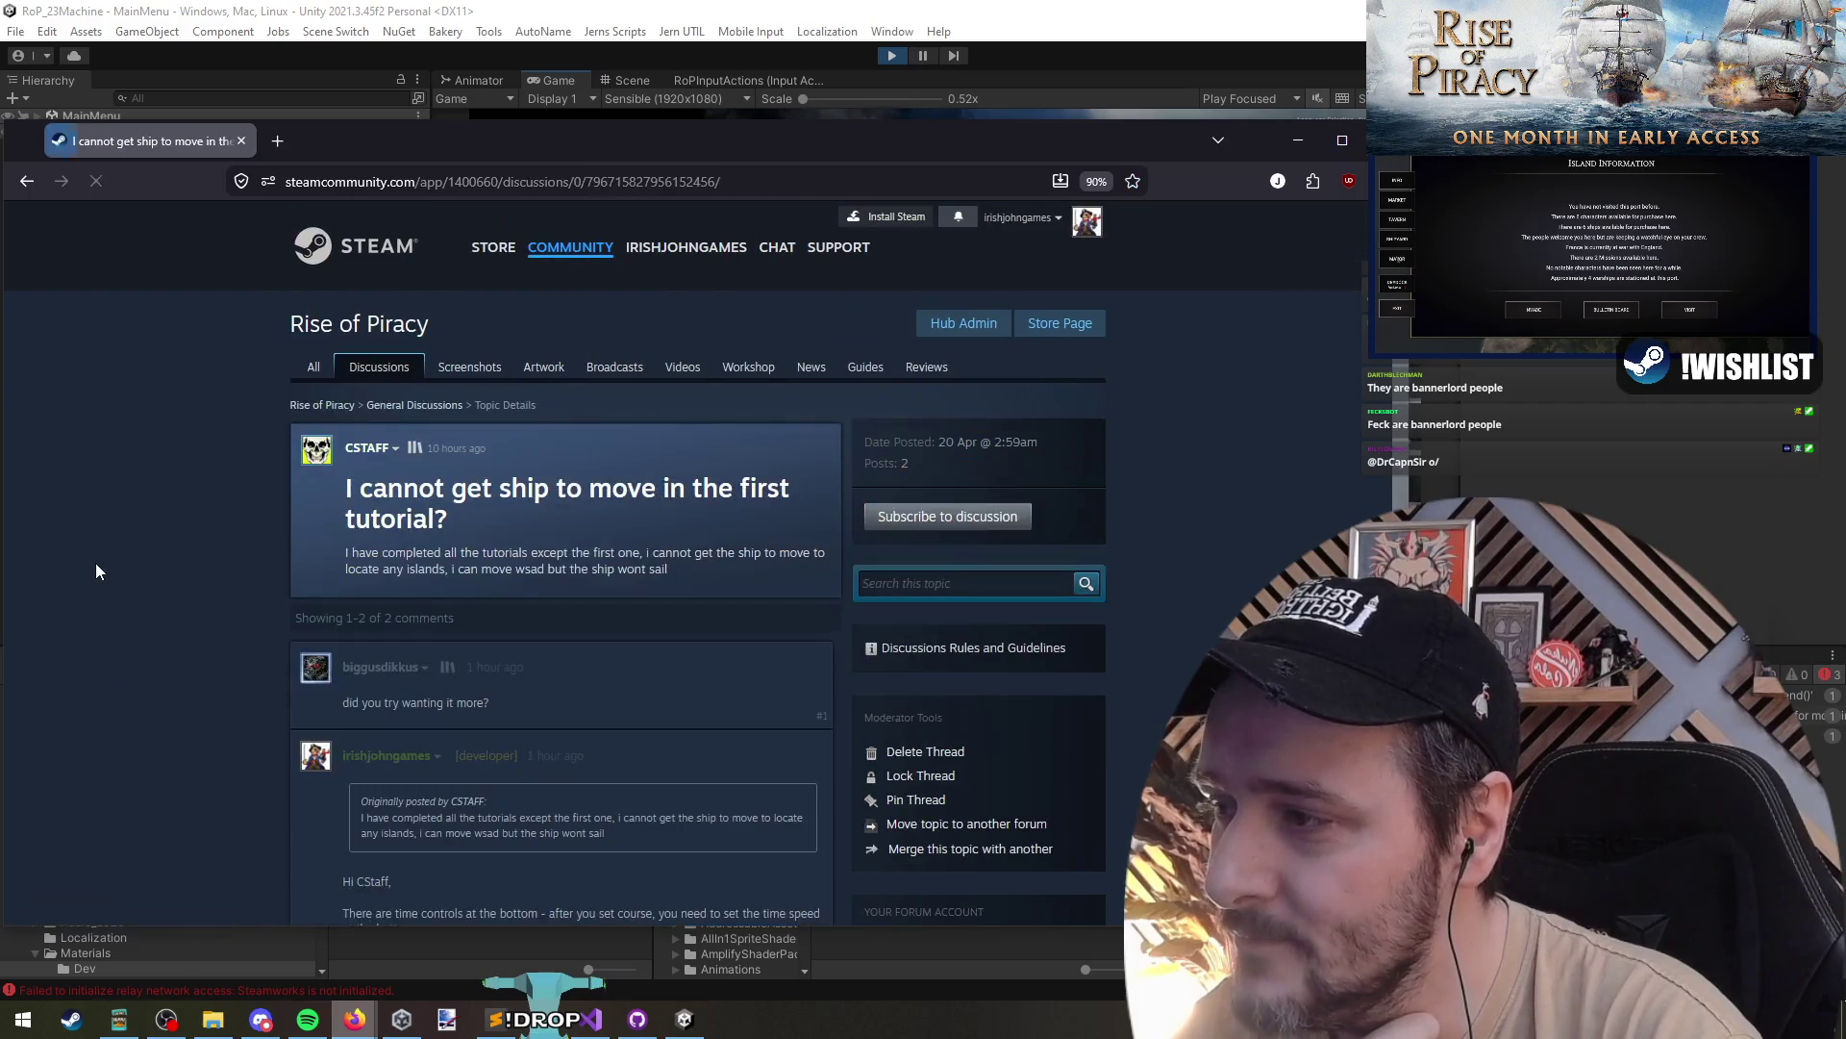
middle_click(164, 442)
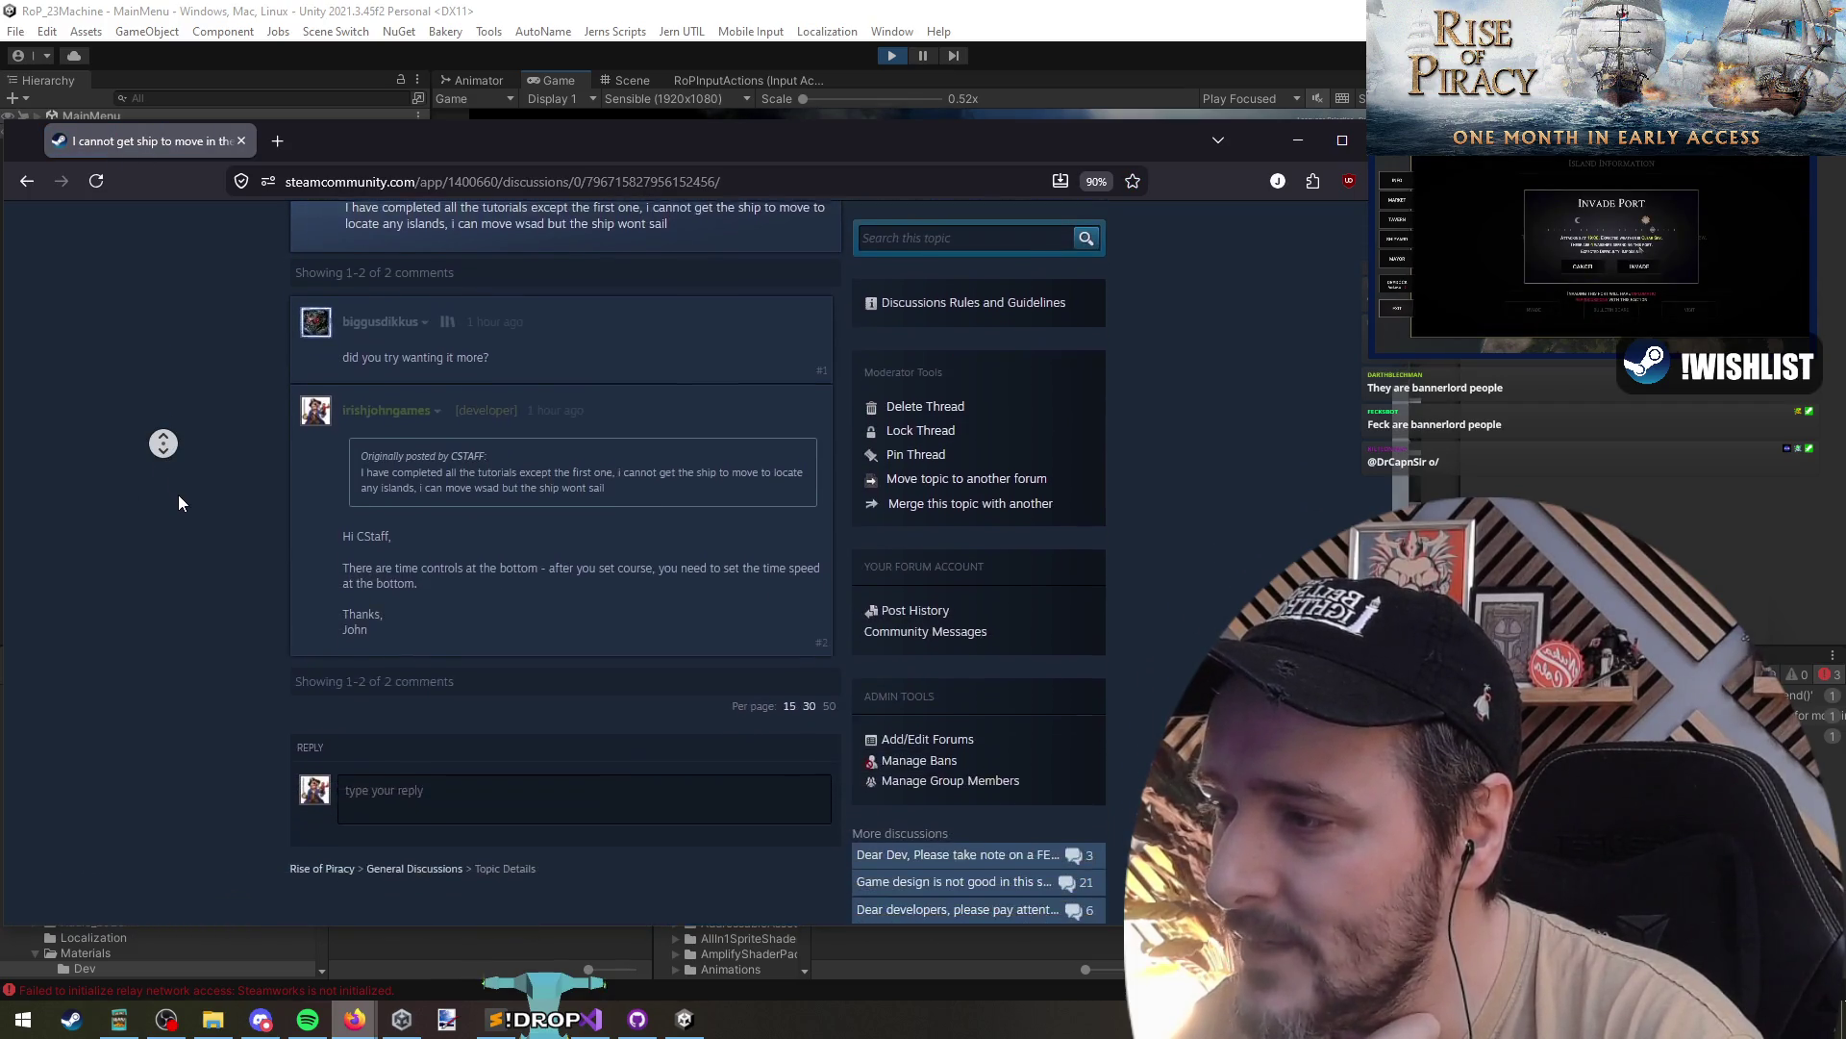
scroll(196, 380, "up", 5)
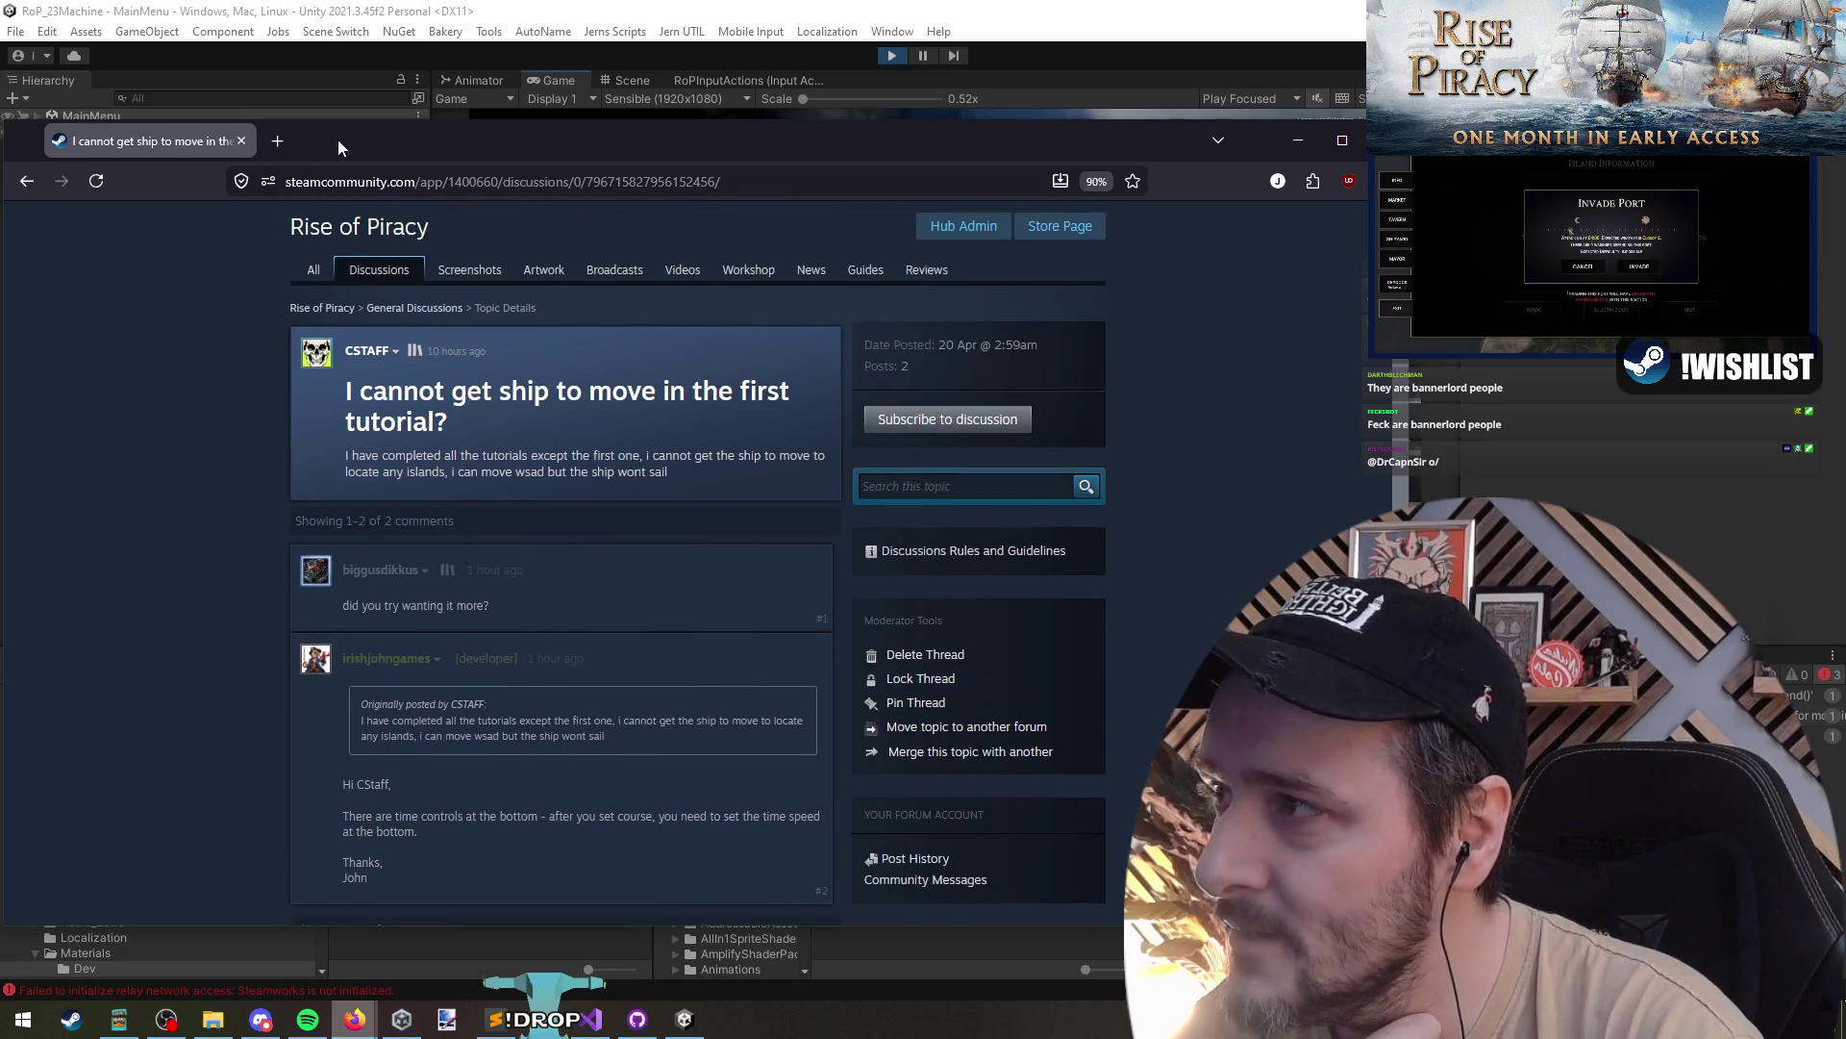
left_click_drag(337, 143, 377, 138)
left_click(66, 177)
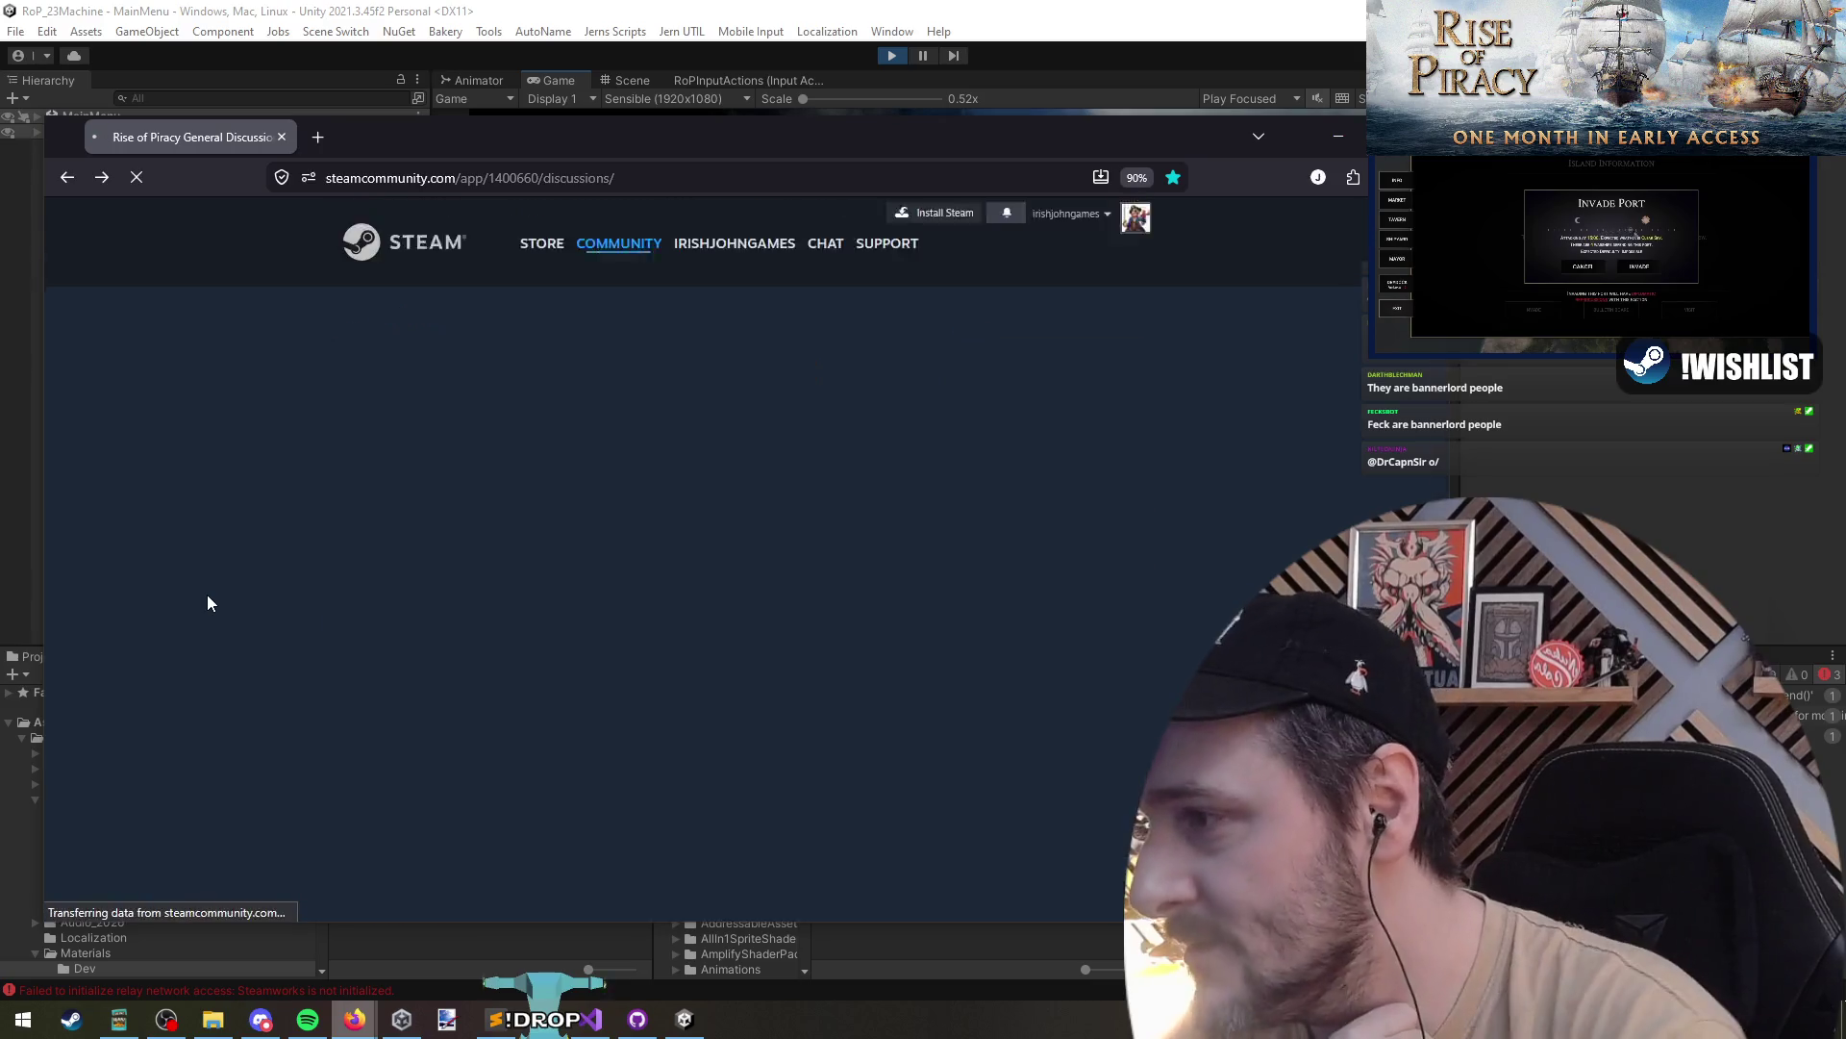
- Reload the Rise of Piracy discussions list and open the General Discussions forum page
key("F5")
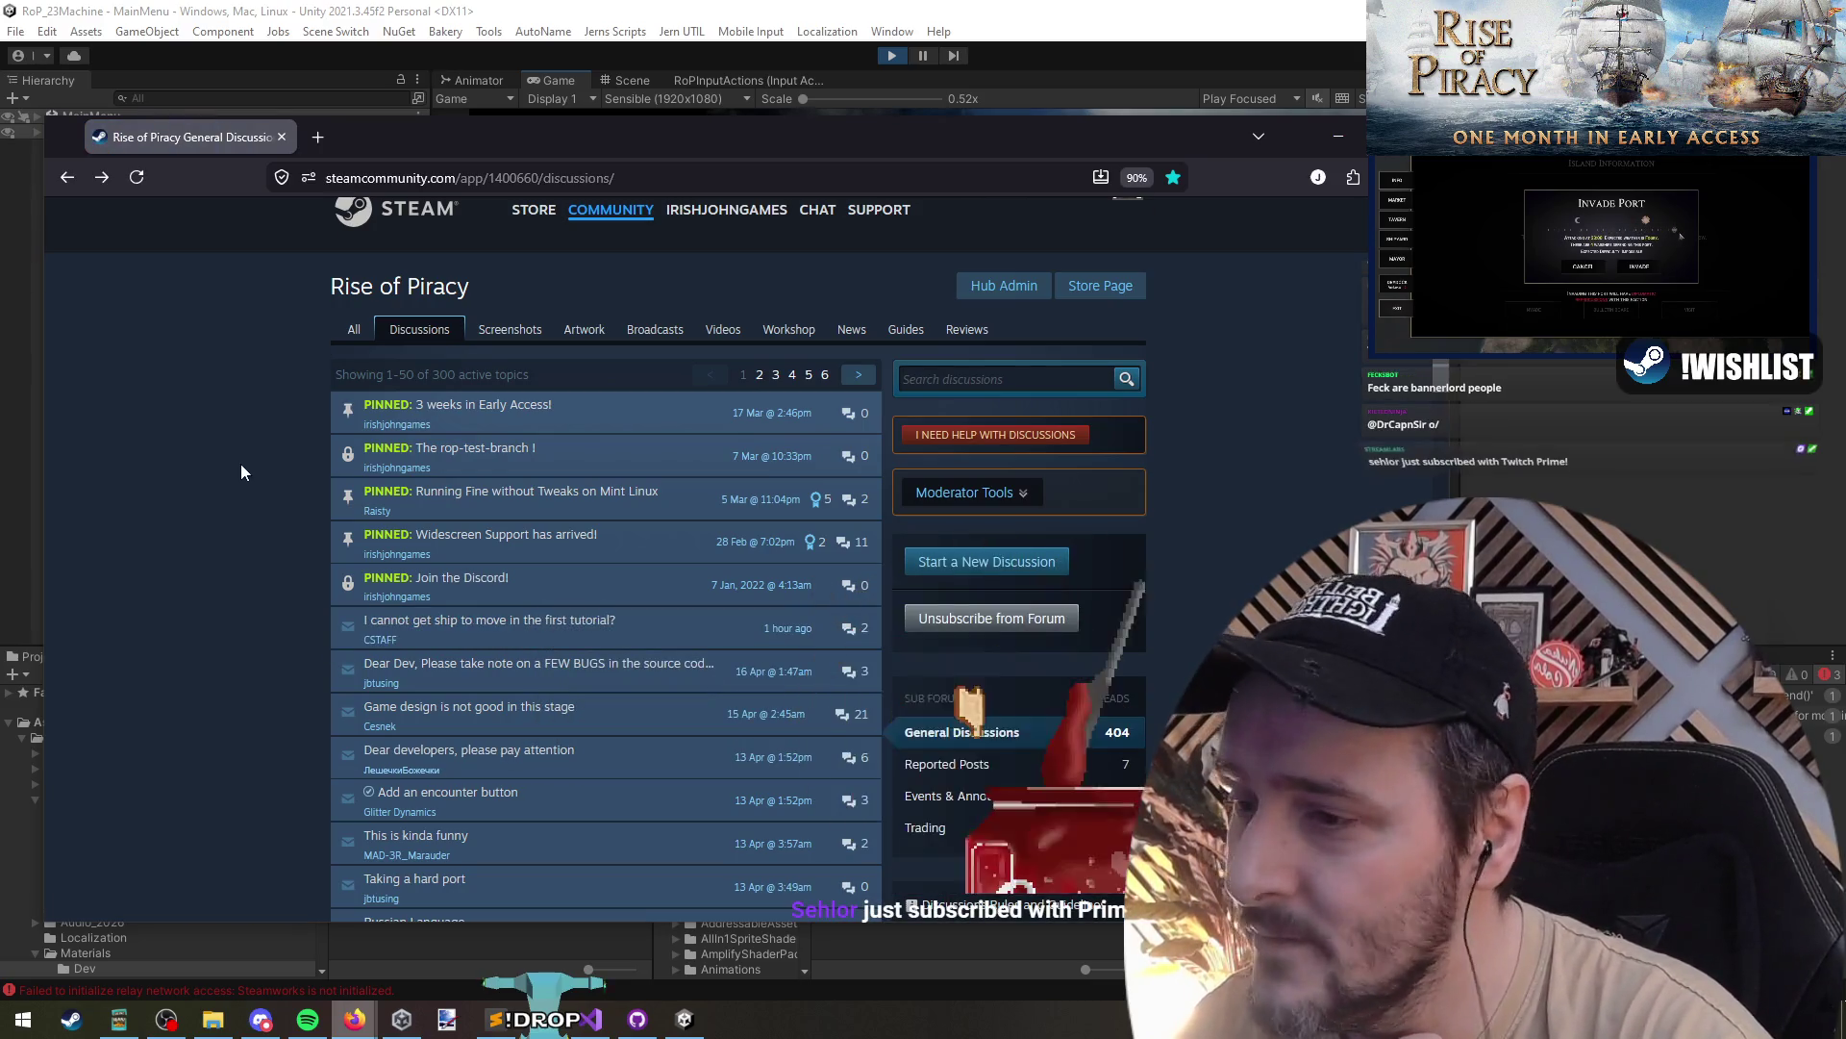
scroll(702, 557, "down", 3)
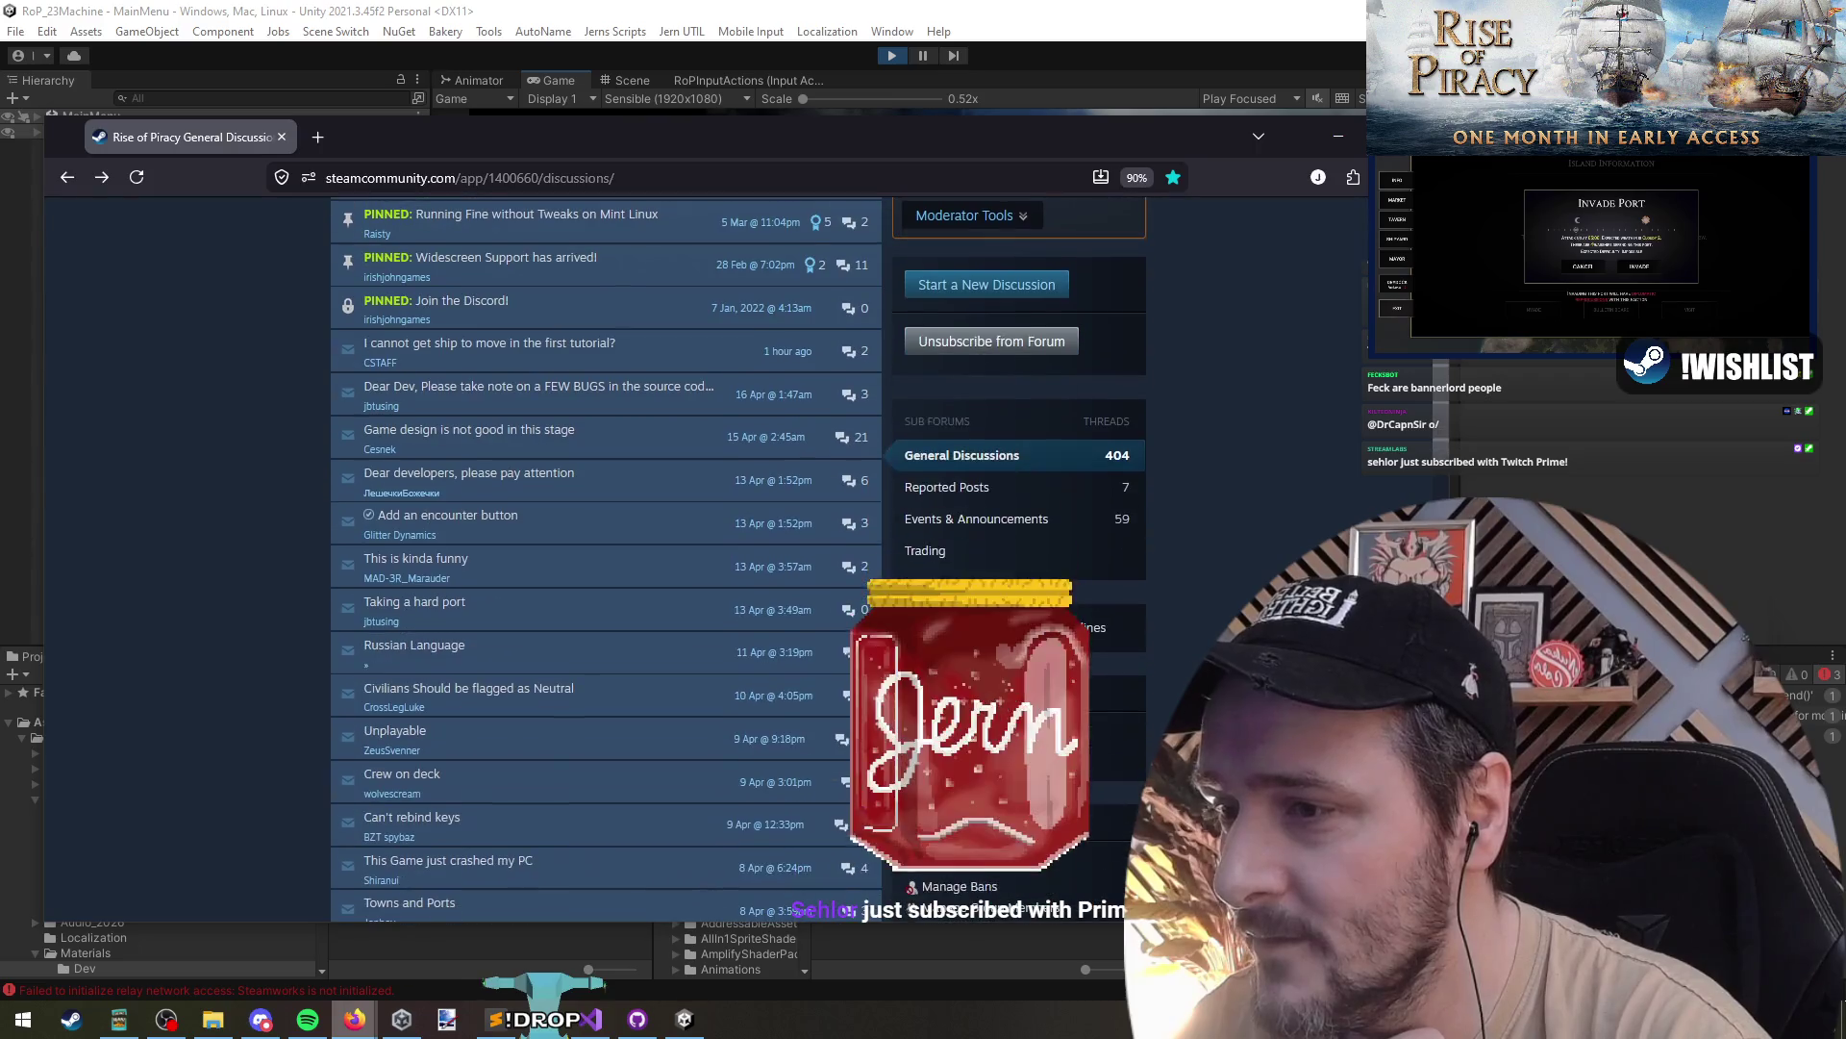
scroll(702, 557, "up", 3)
left_click(962, 732)
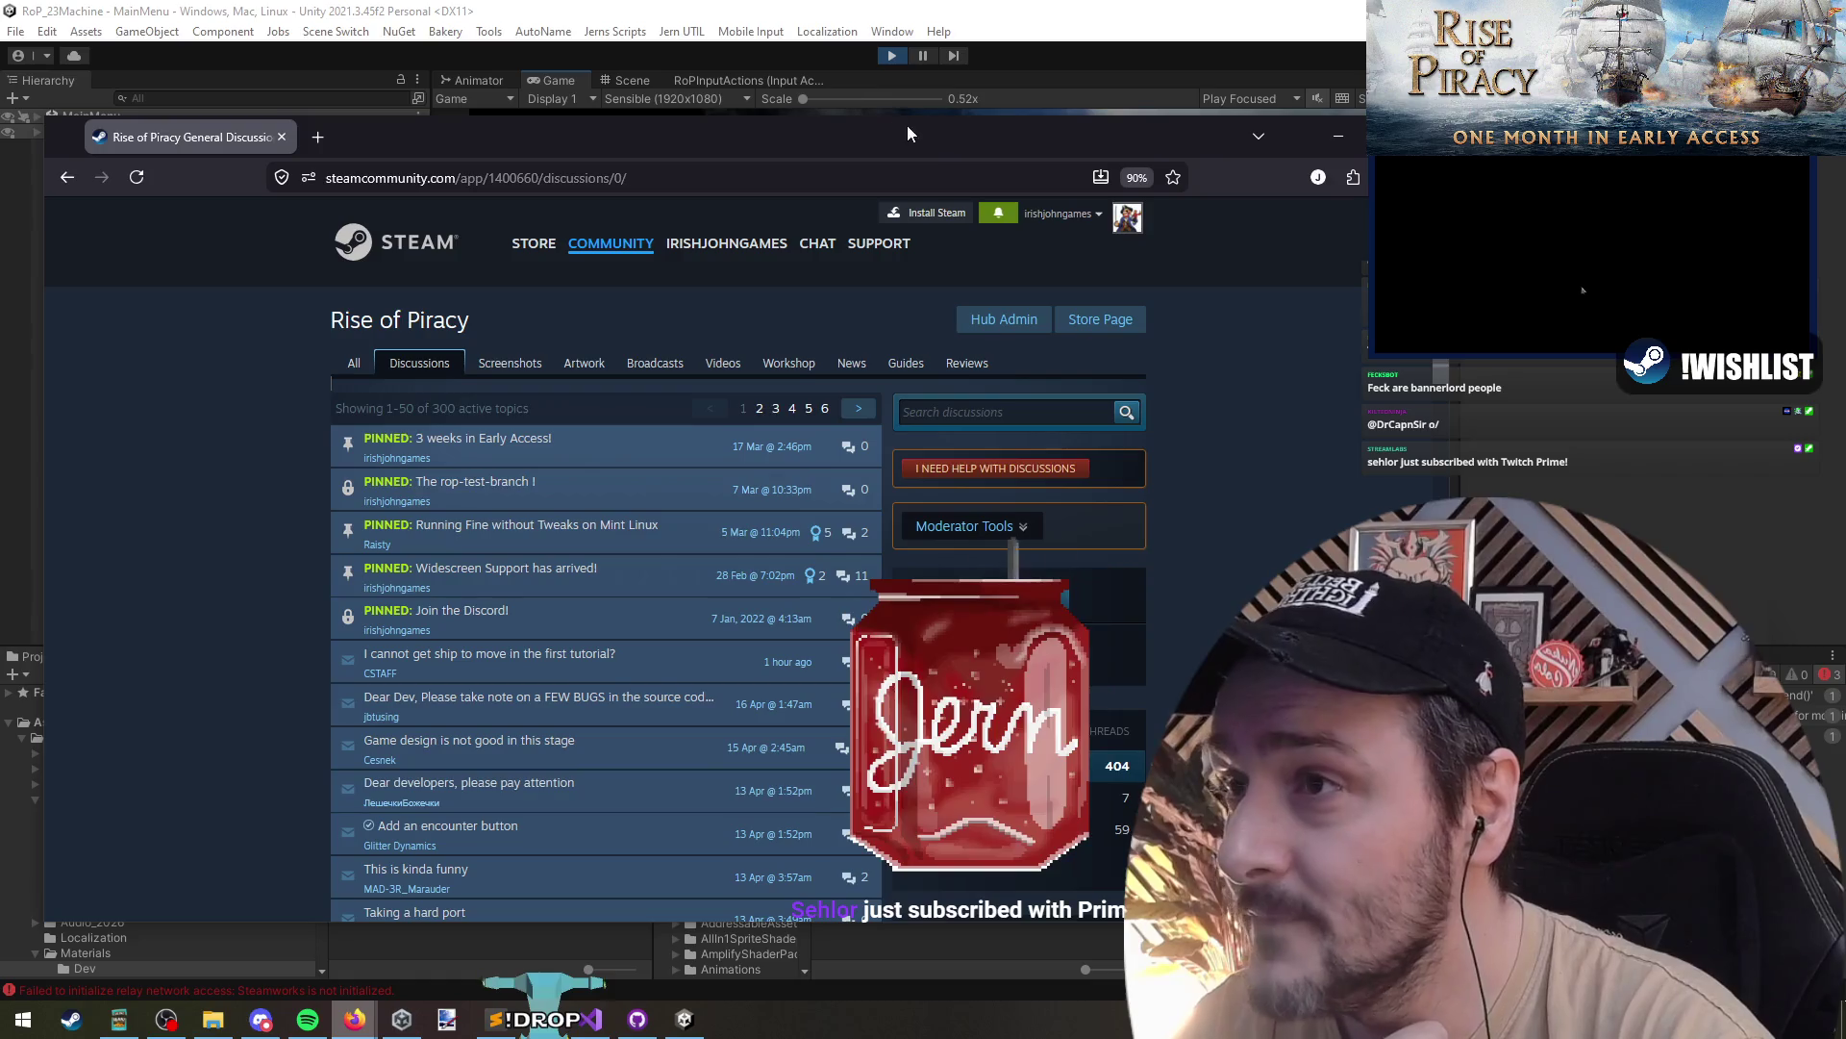
left_click_drag(909, 135, 681, 89)
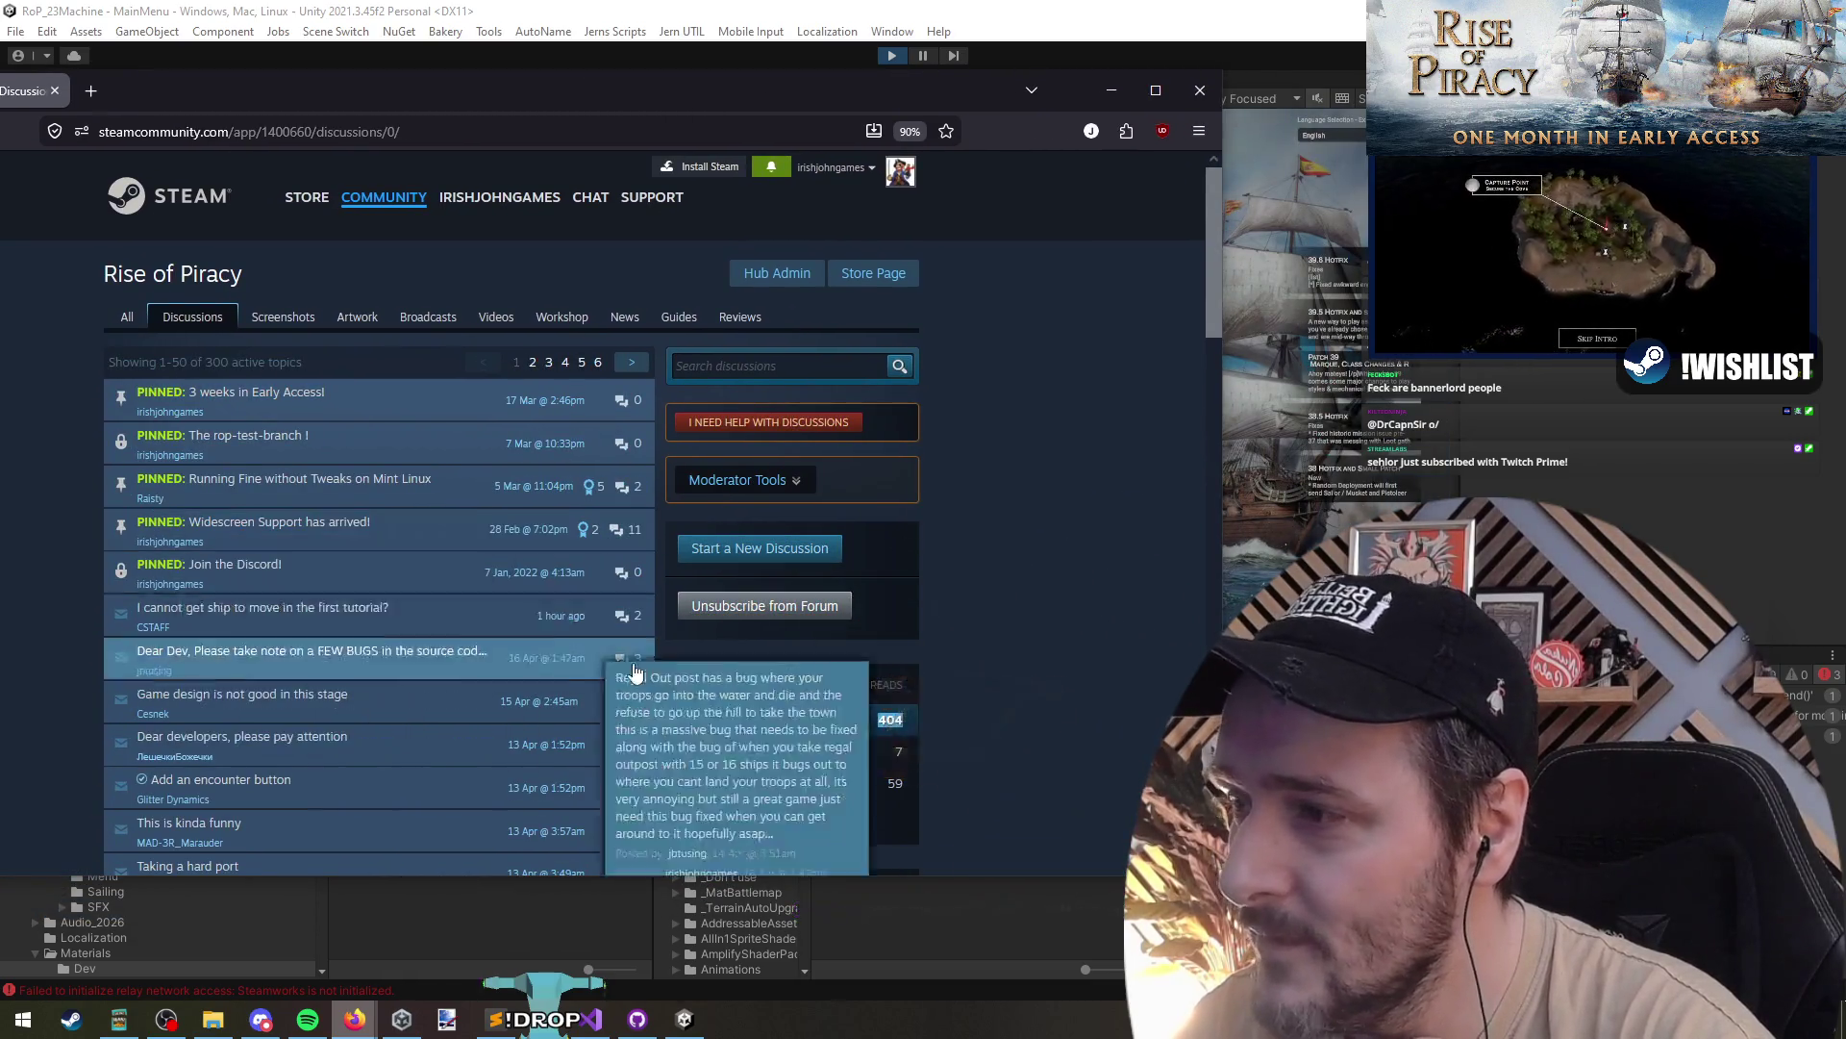
left_click_drag(800, 716, 672, 724)
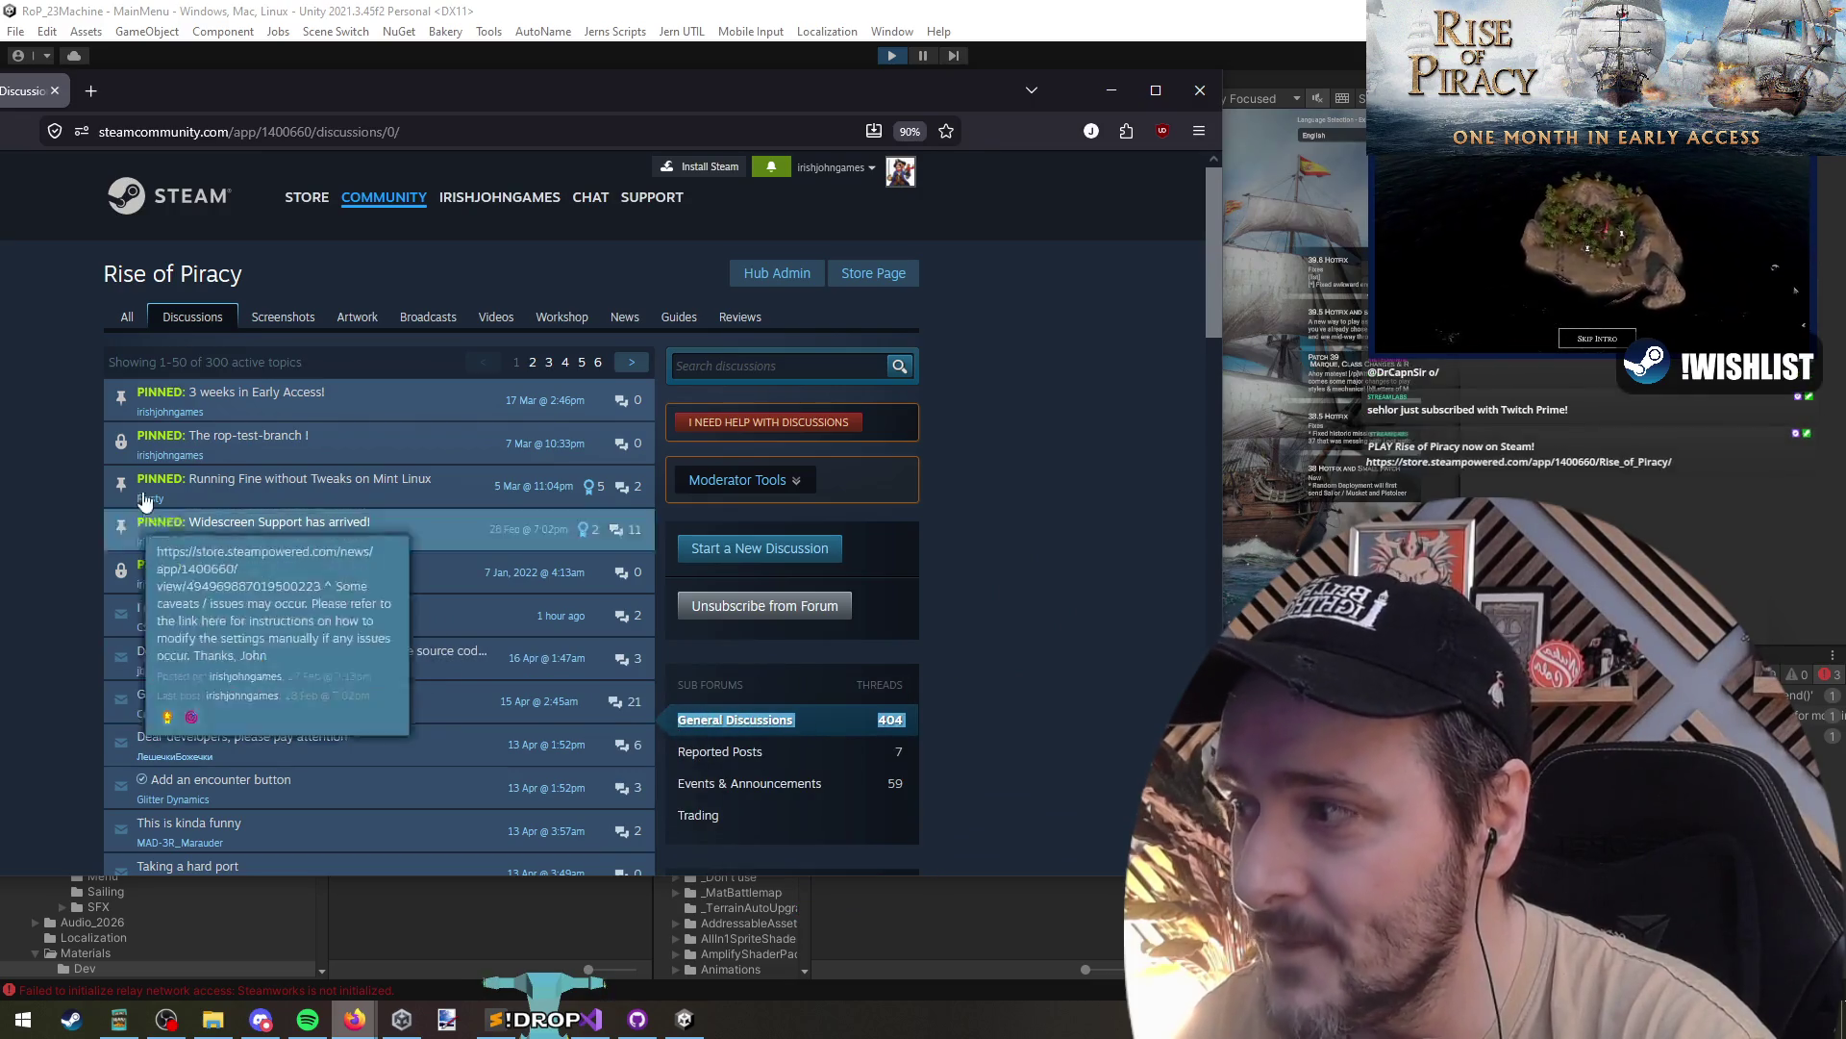
left_click(1074, 739)
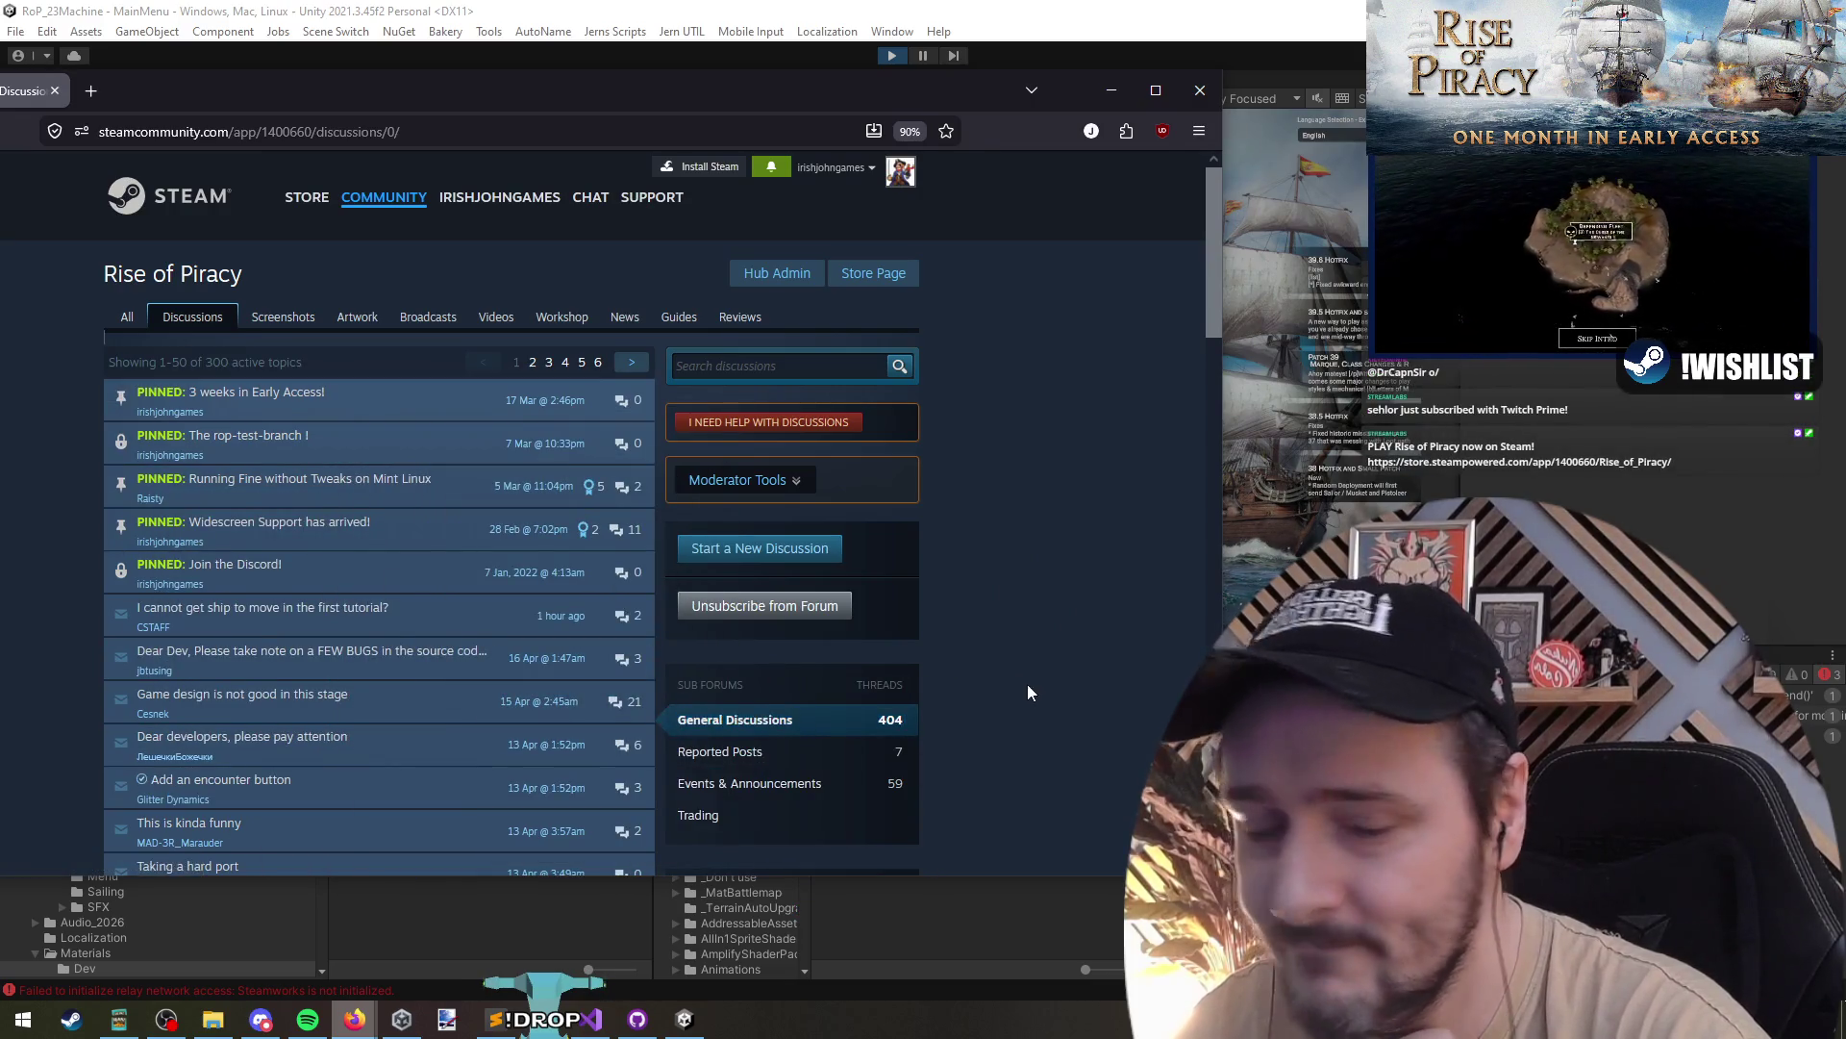
- Reload the discussions page again, then set the browser aside to return to the Unity main menu
scroll(50, 551, "down", 5)
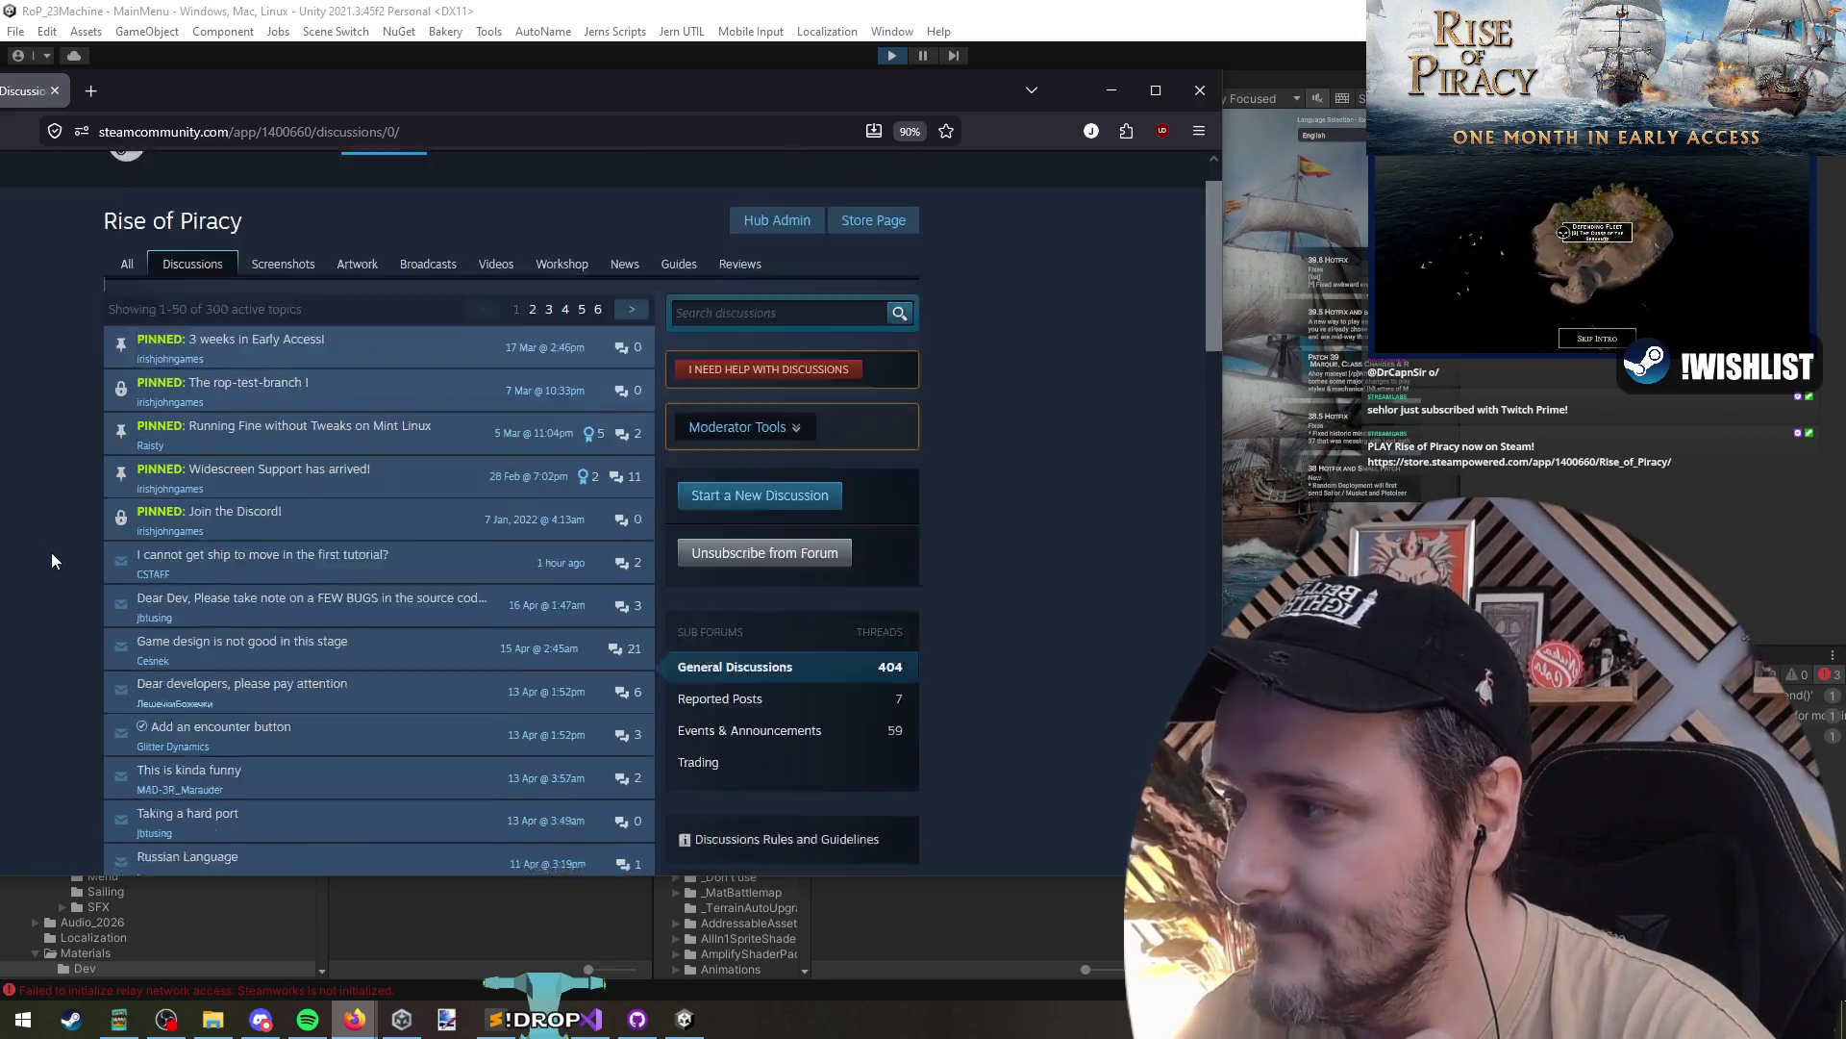
scroll(49, 559, "up", 5)
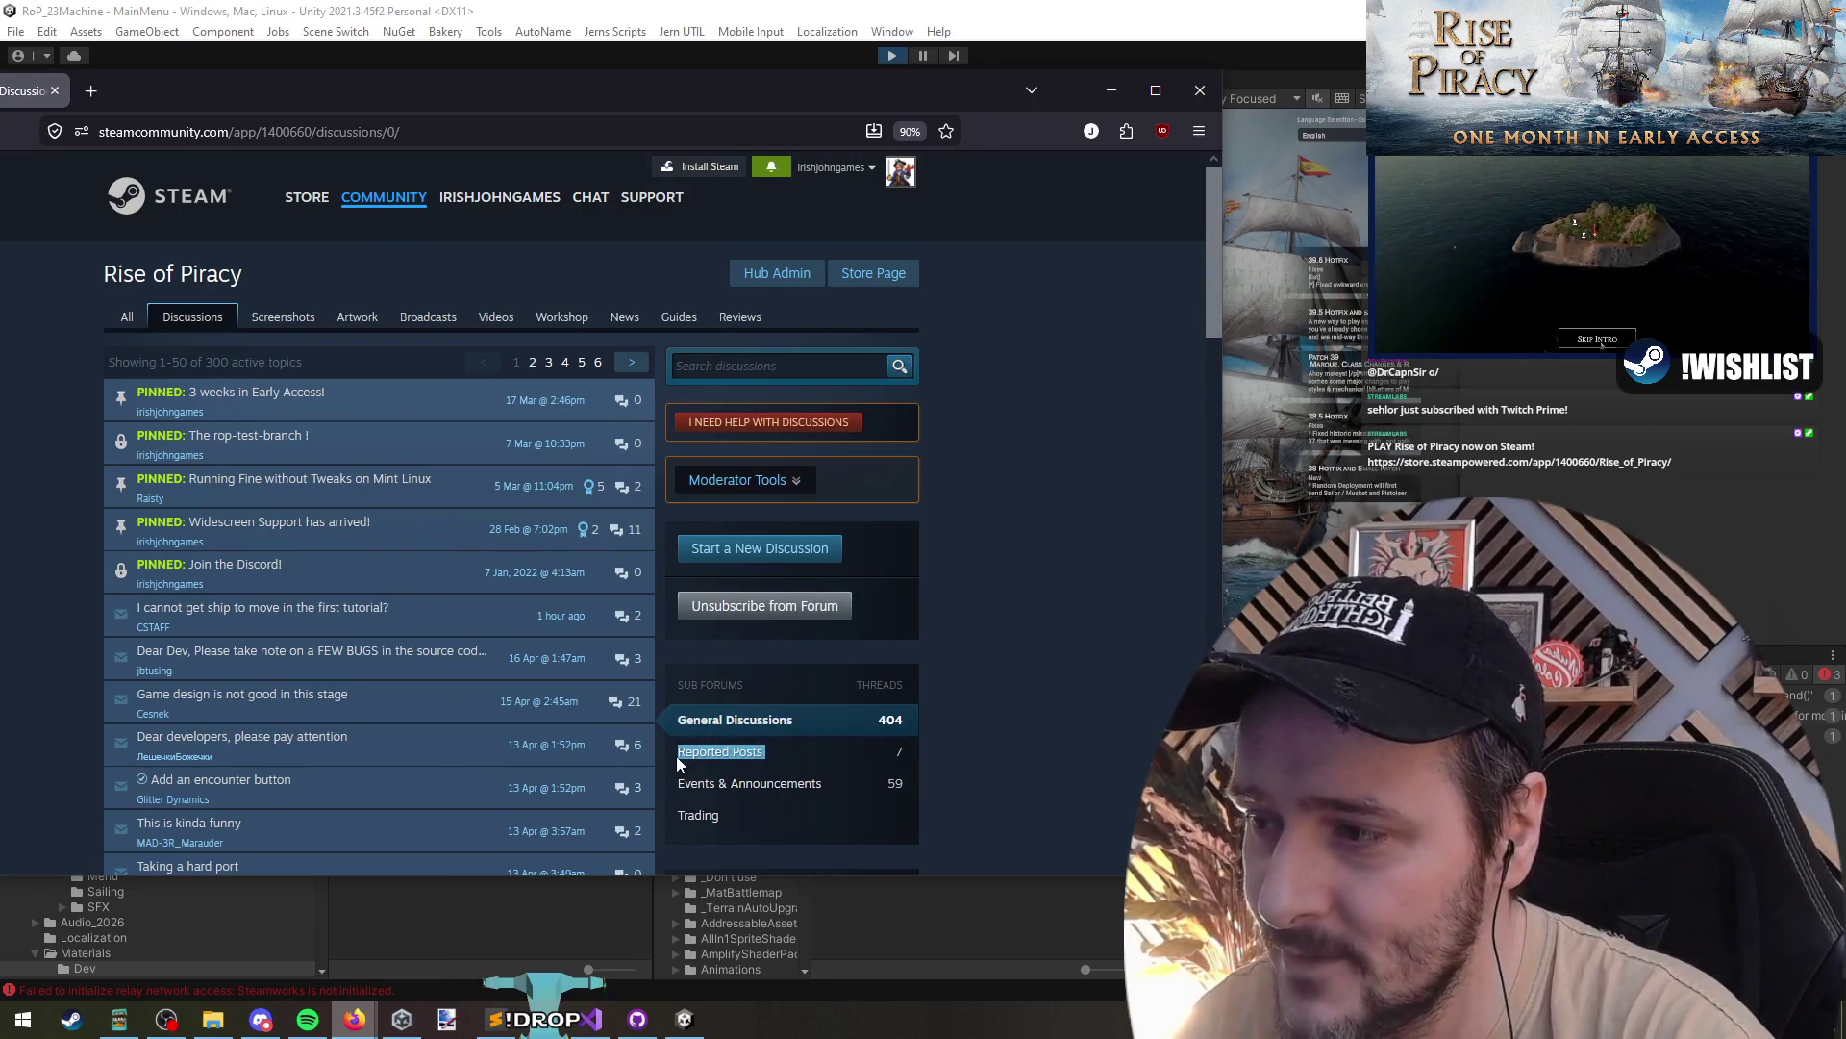
left_click_drag(621, 84, 768, 108)
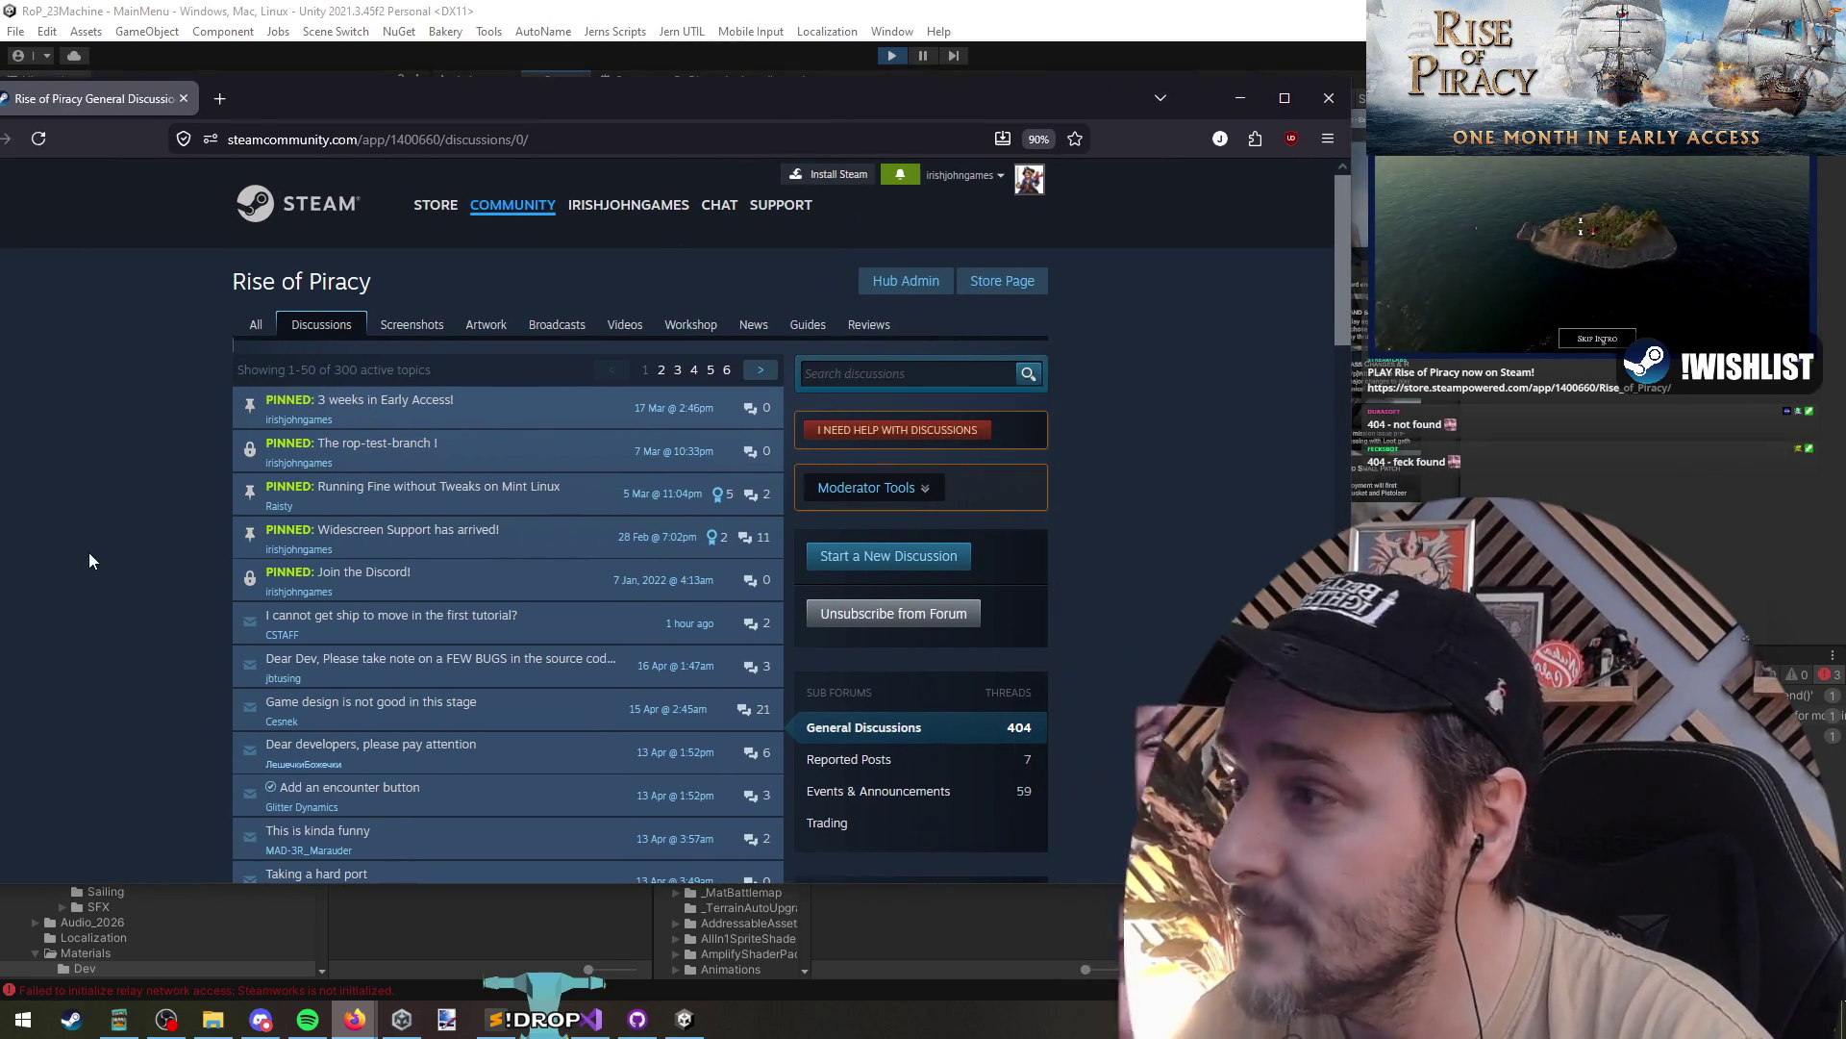
key("F5")
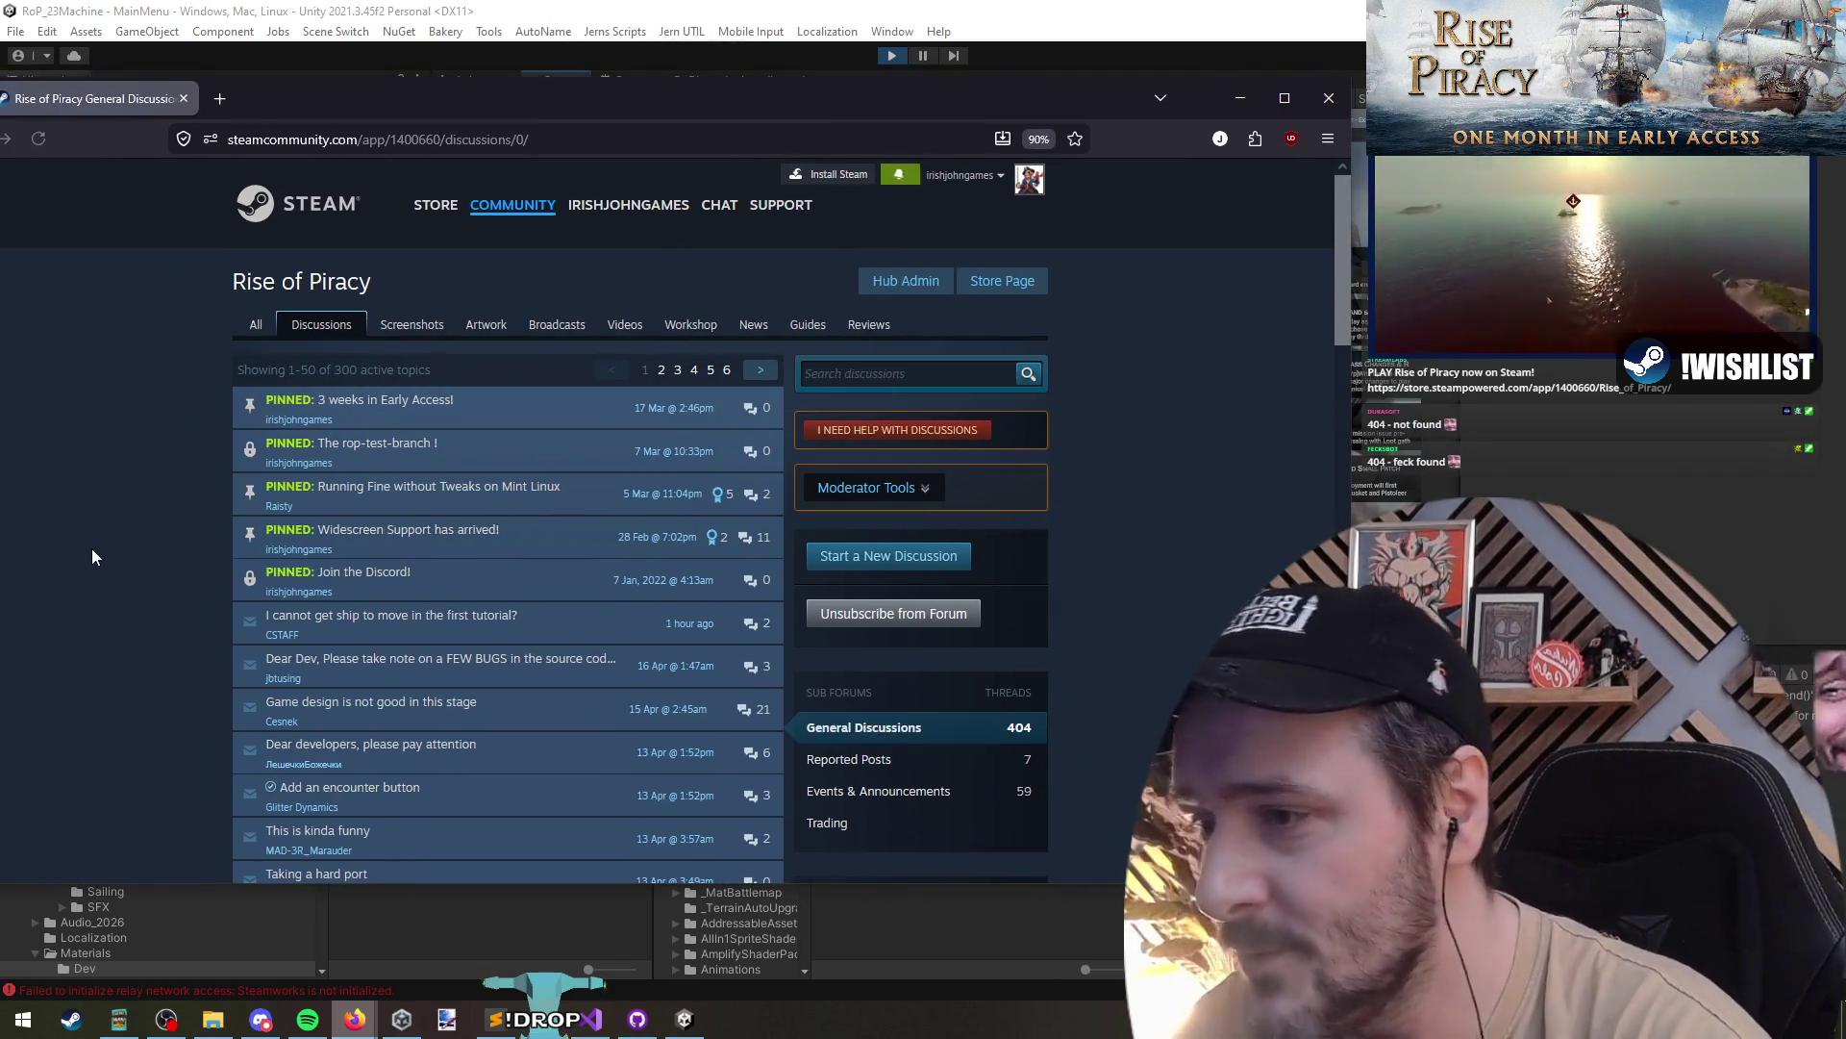
left_click_drag(256, 96, 306, 94)
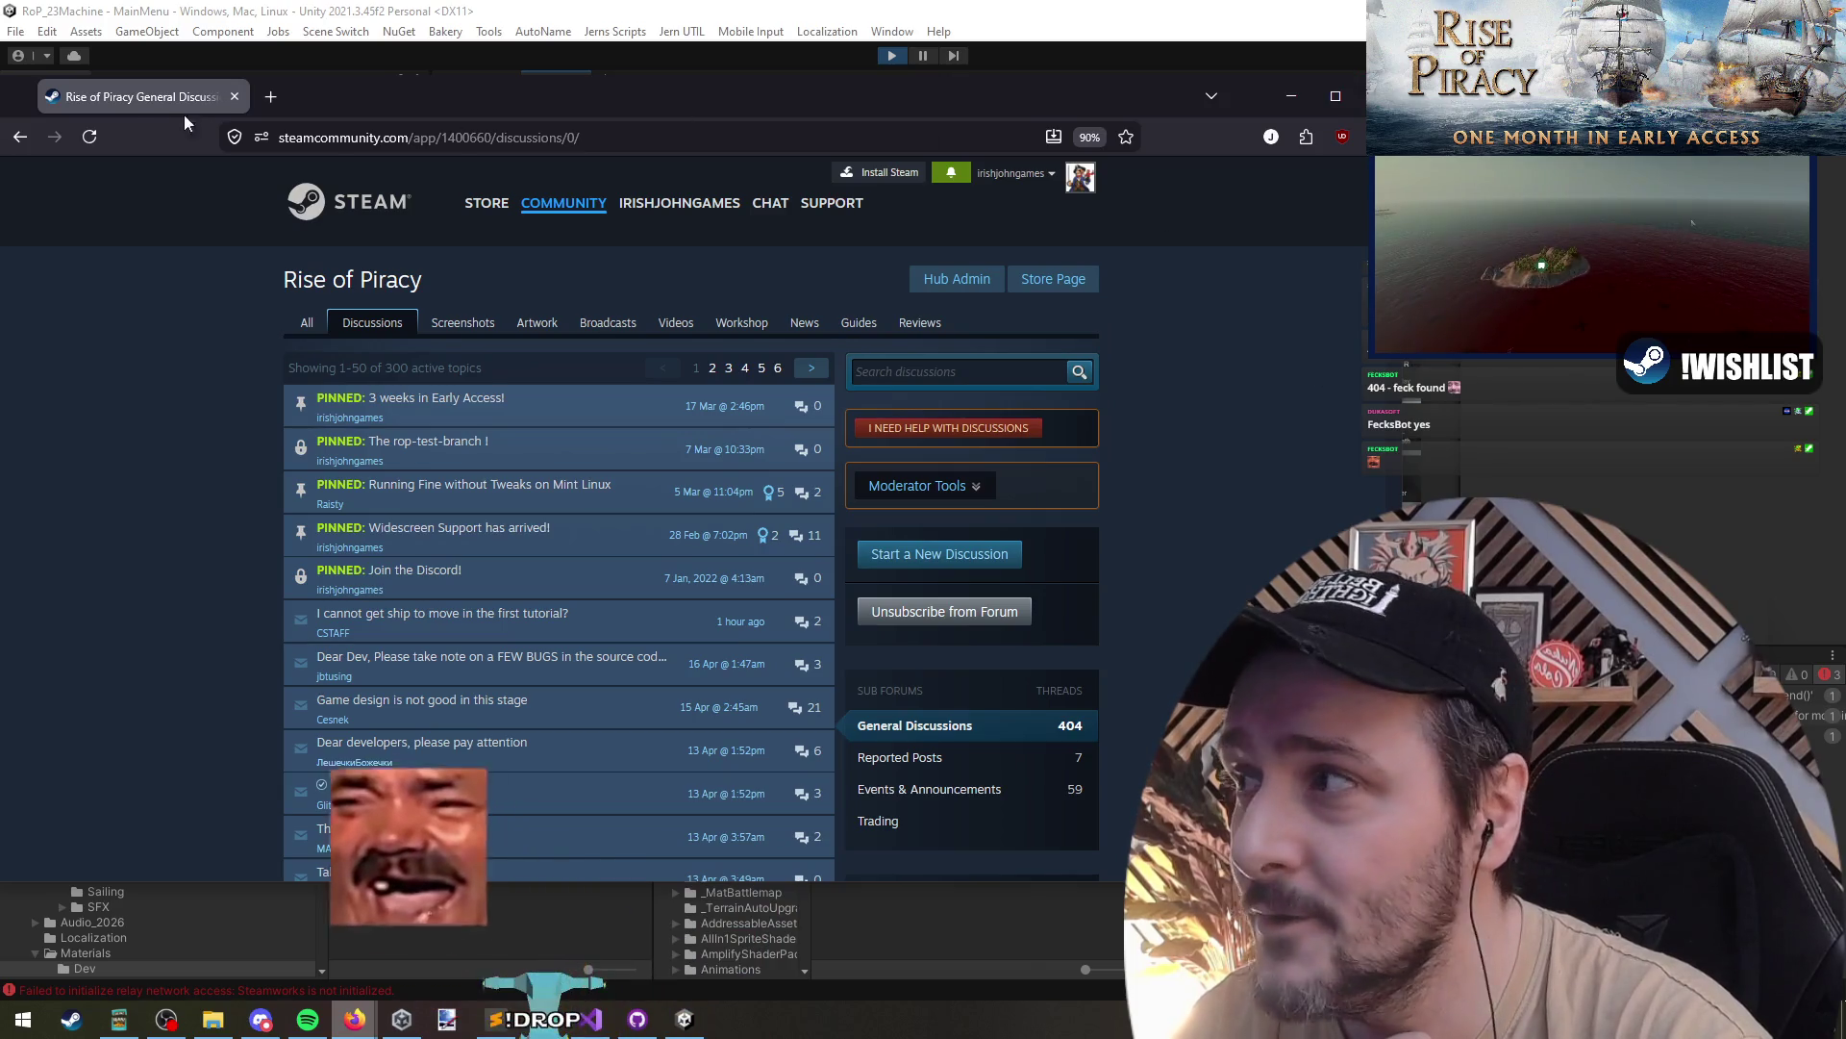
key("alt+Tab")
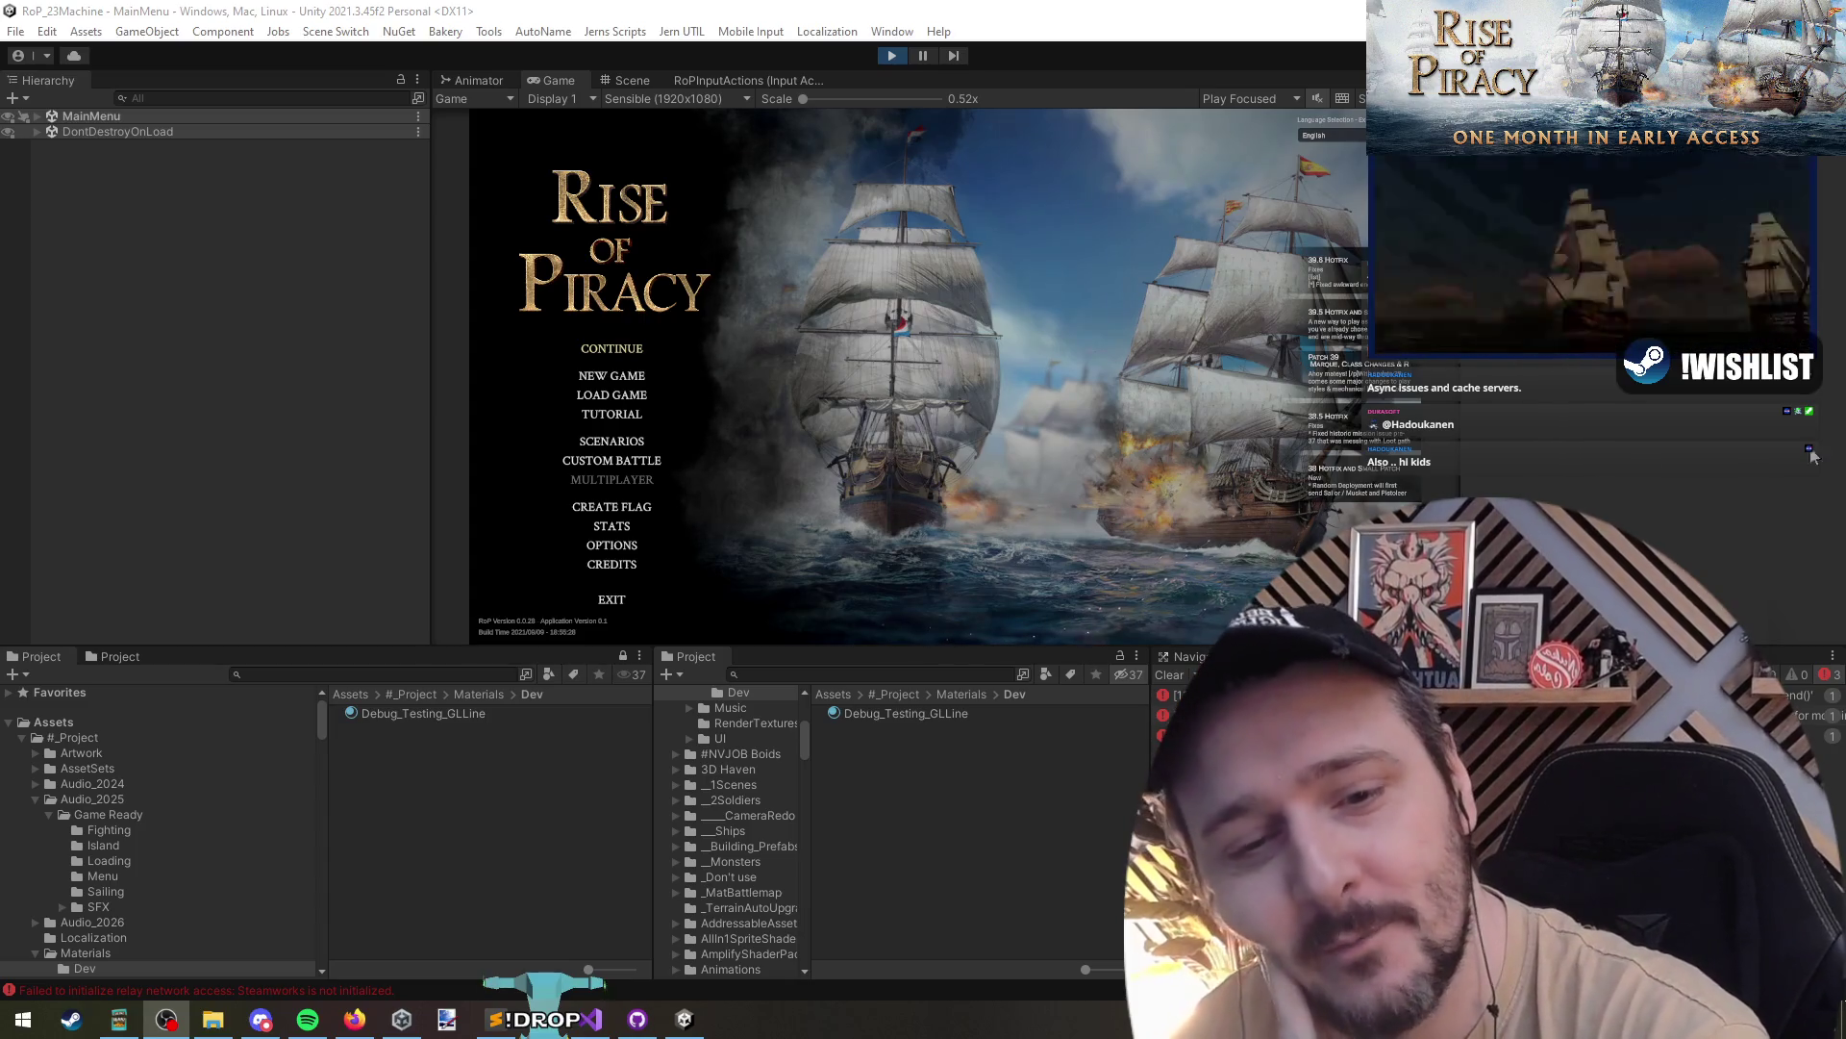
left_click(1544, 448)
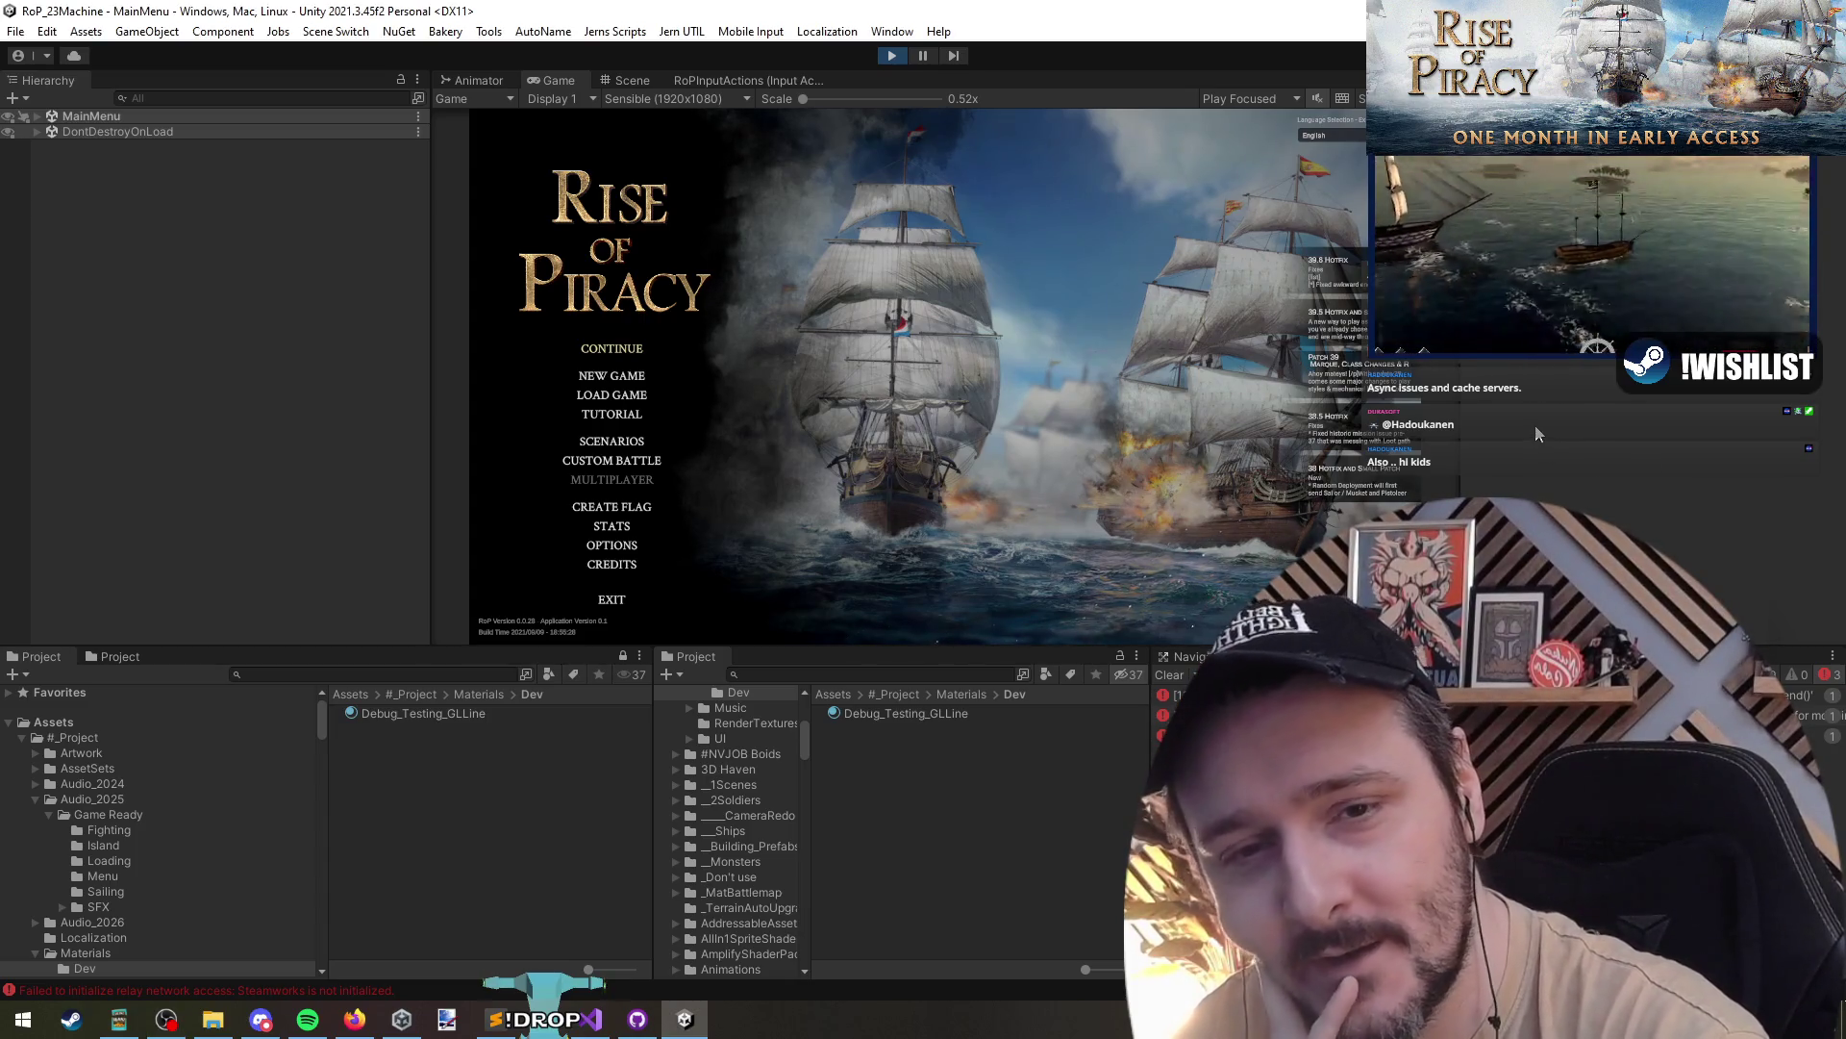
- Begin Tutorial 1 - Campaign with the selected captain and send the ship toward a map point
left_click(630, 417)
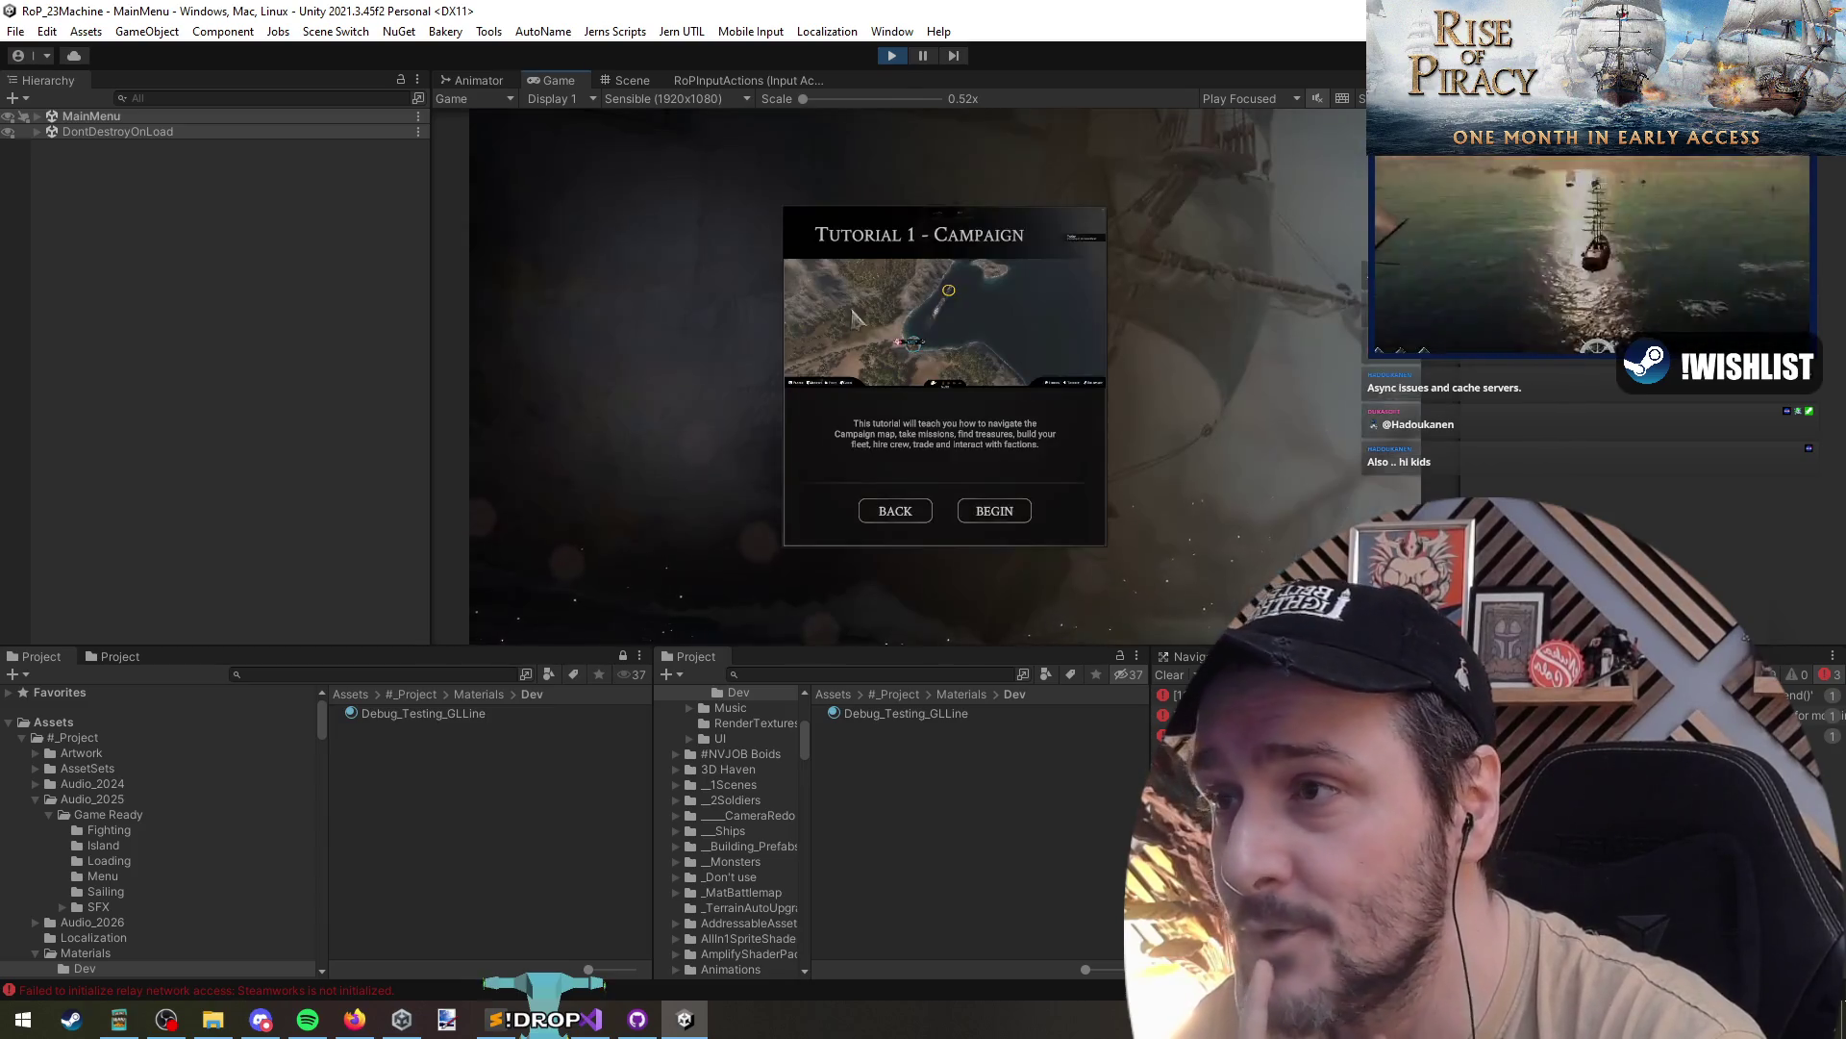
left_click(995, 513)
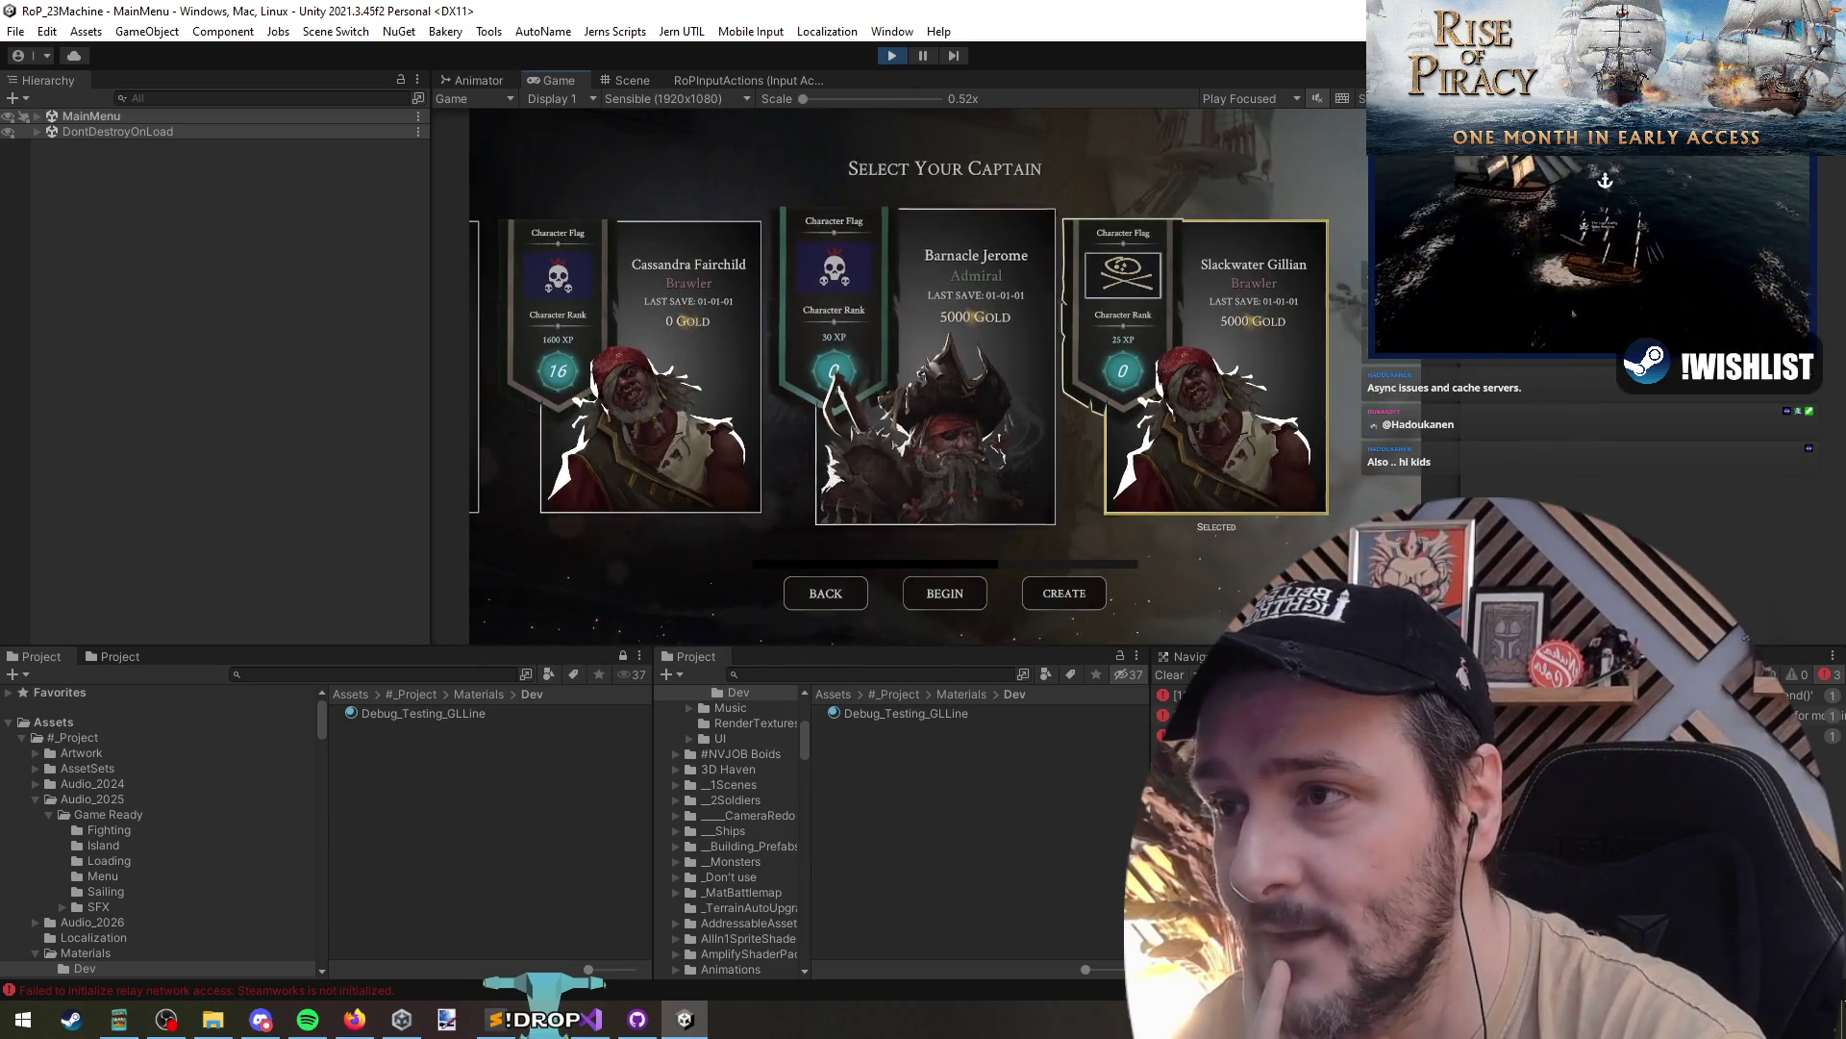
left_click(929, 602)
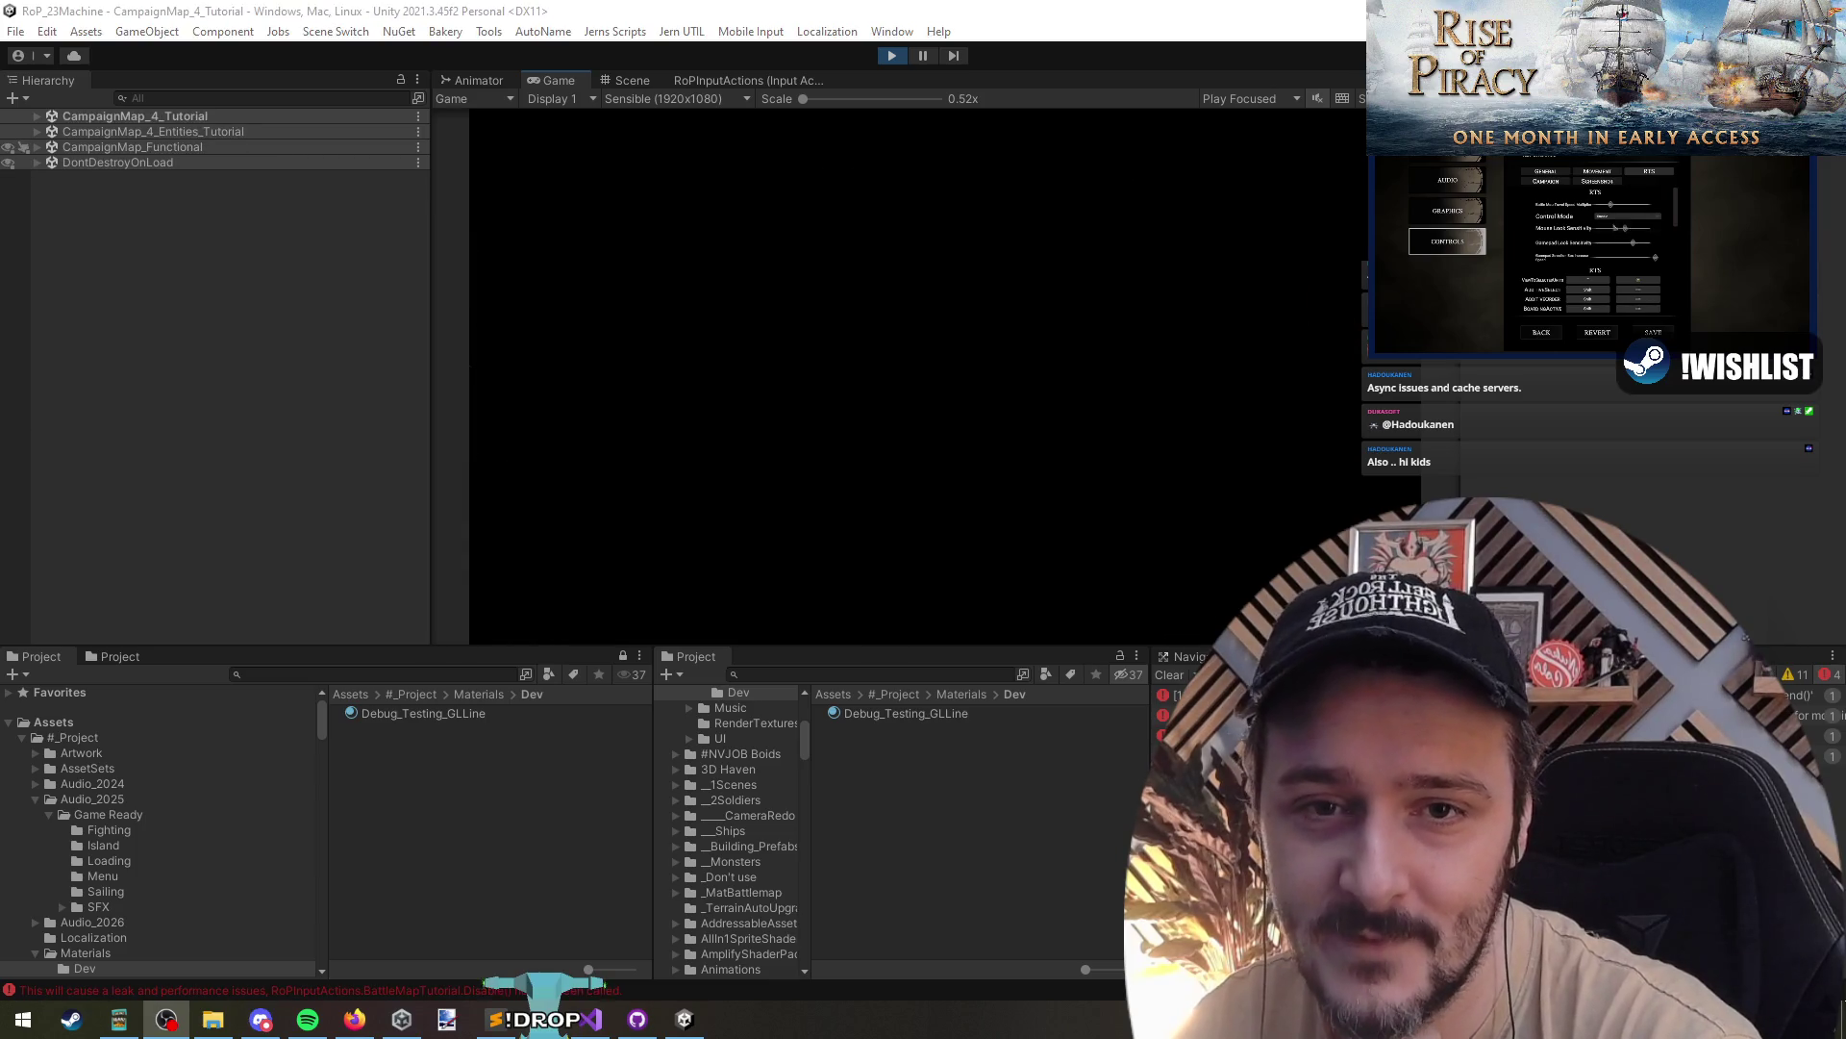
left_click(1192, 313)
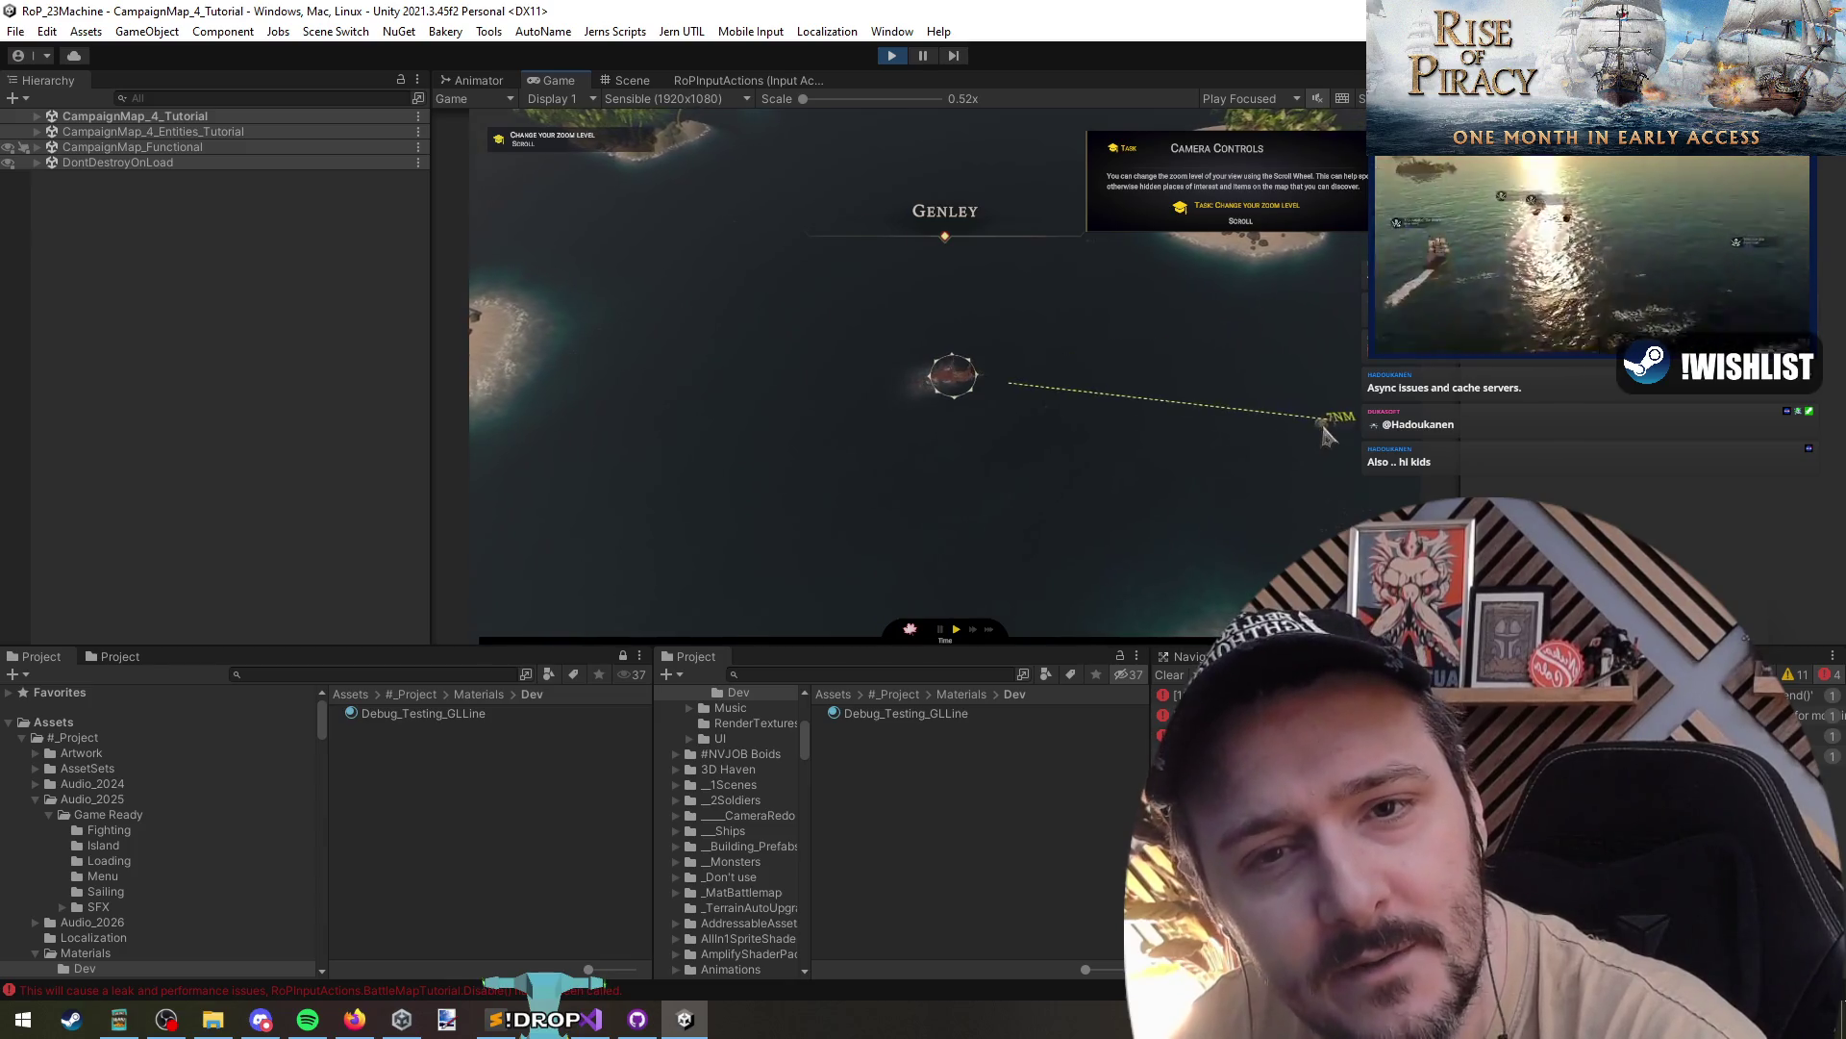
- Zoom the map out and in, then steer the ship through a series of new courses
scroll(1324, 424, "down", 4)
scroll(1203, 423, "up", 4)
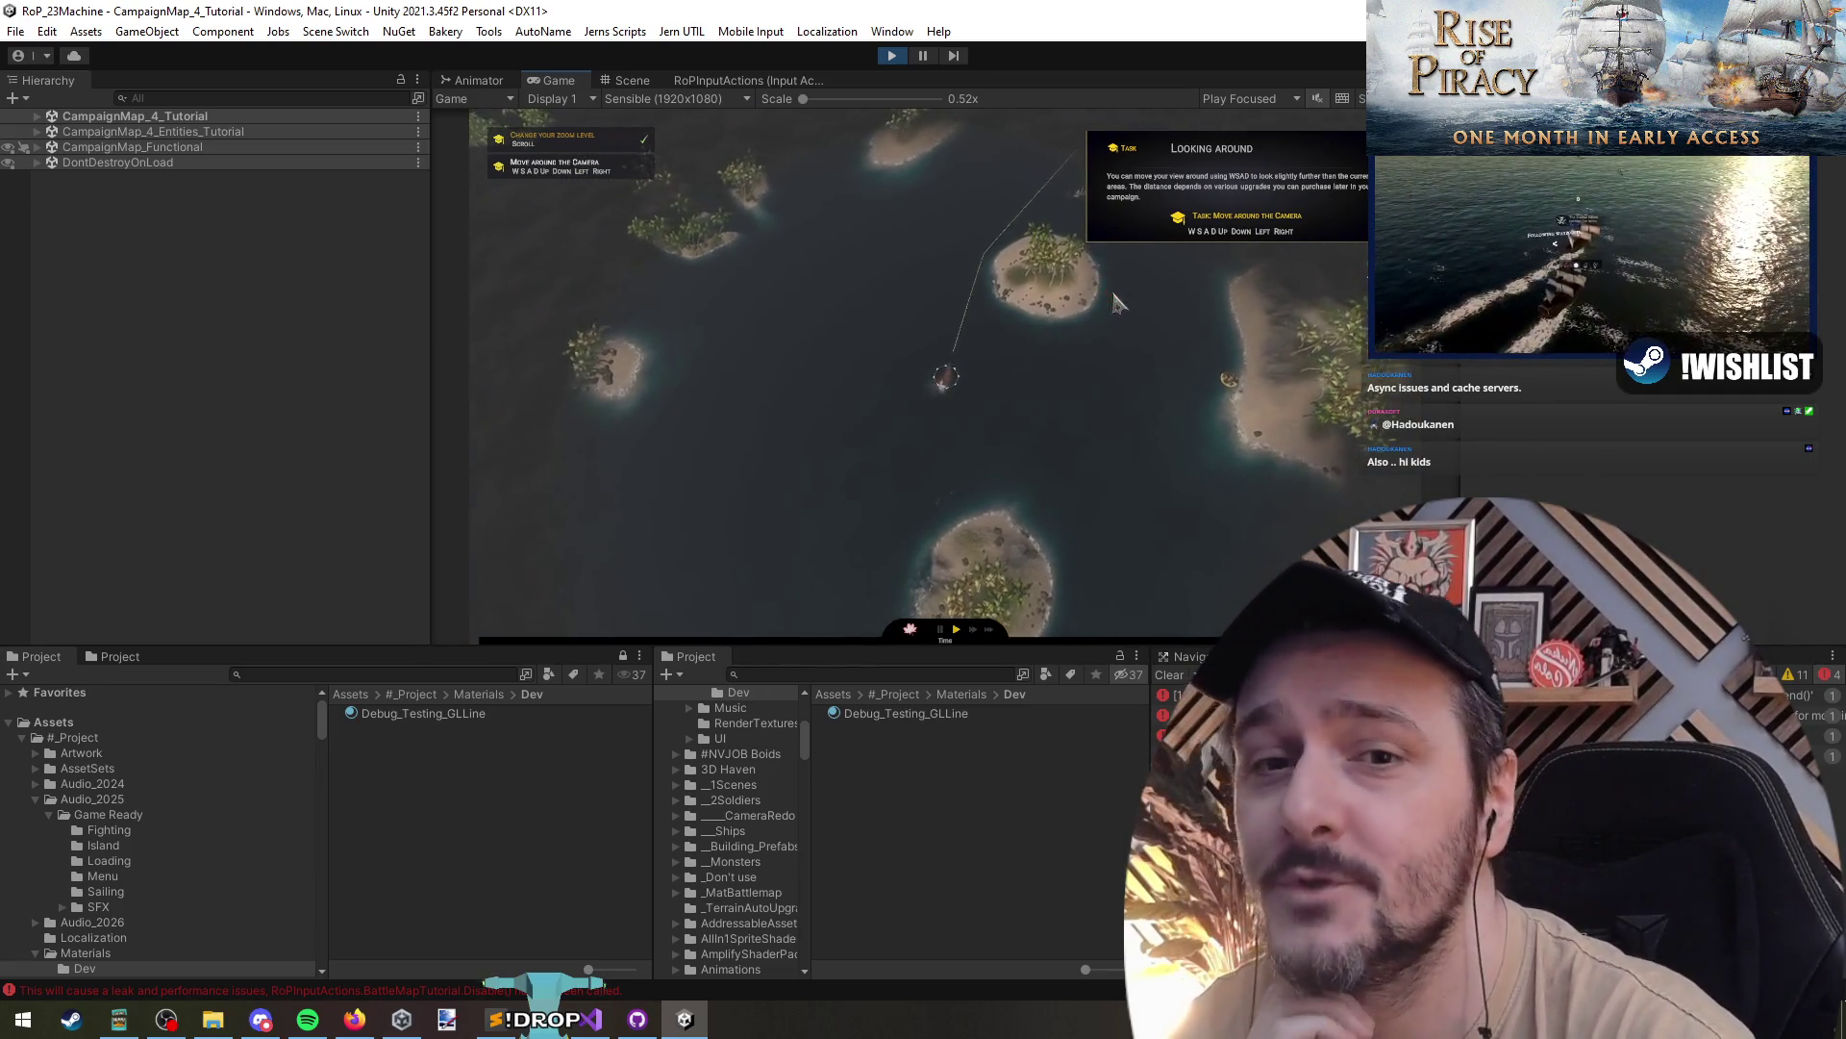
left_click(789, 233)
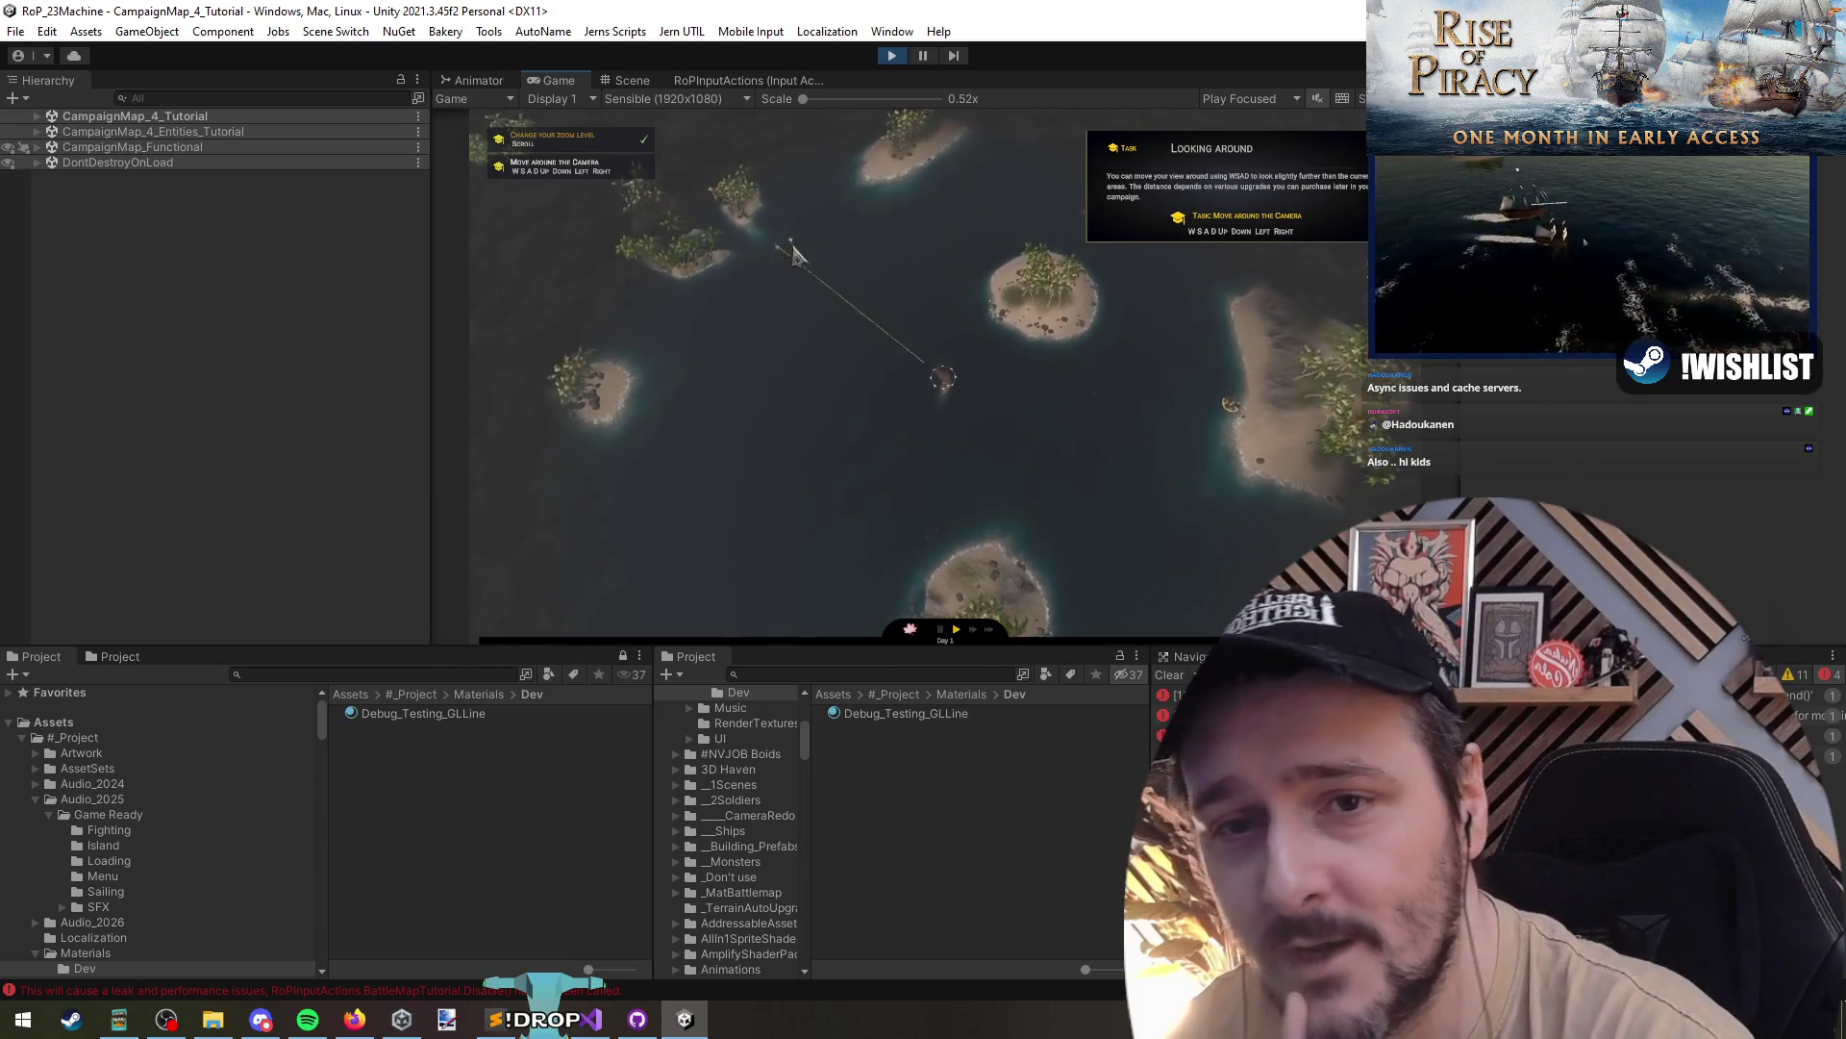
left_click(746, 414)
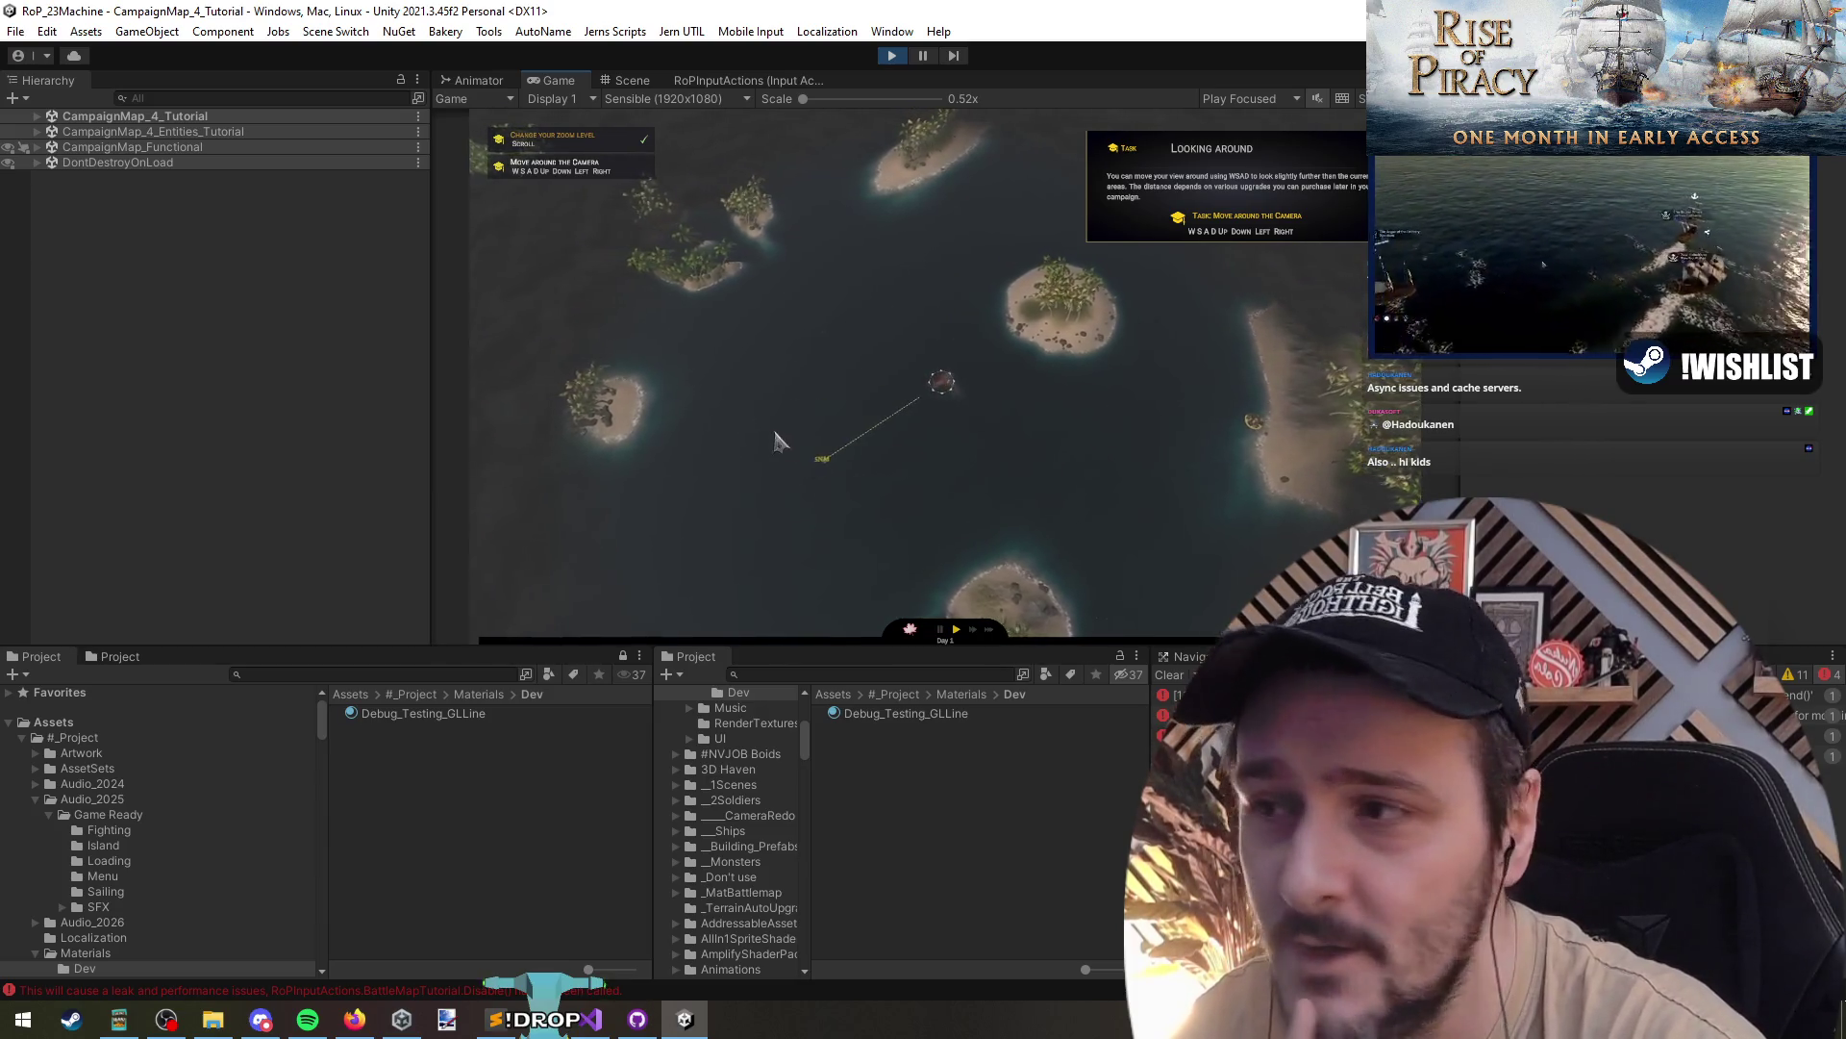
left_click(559, 531)
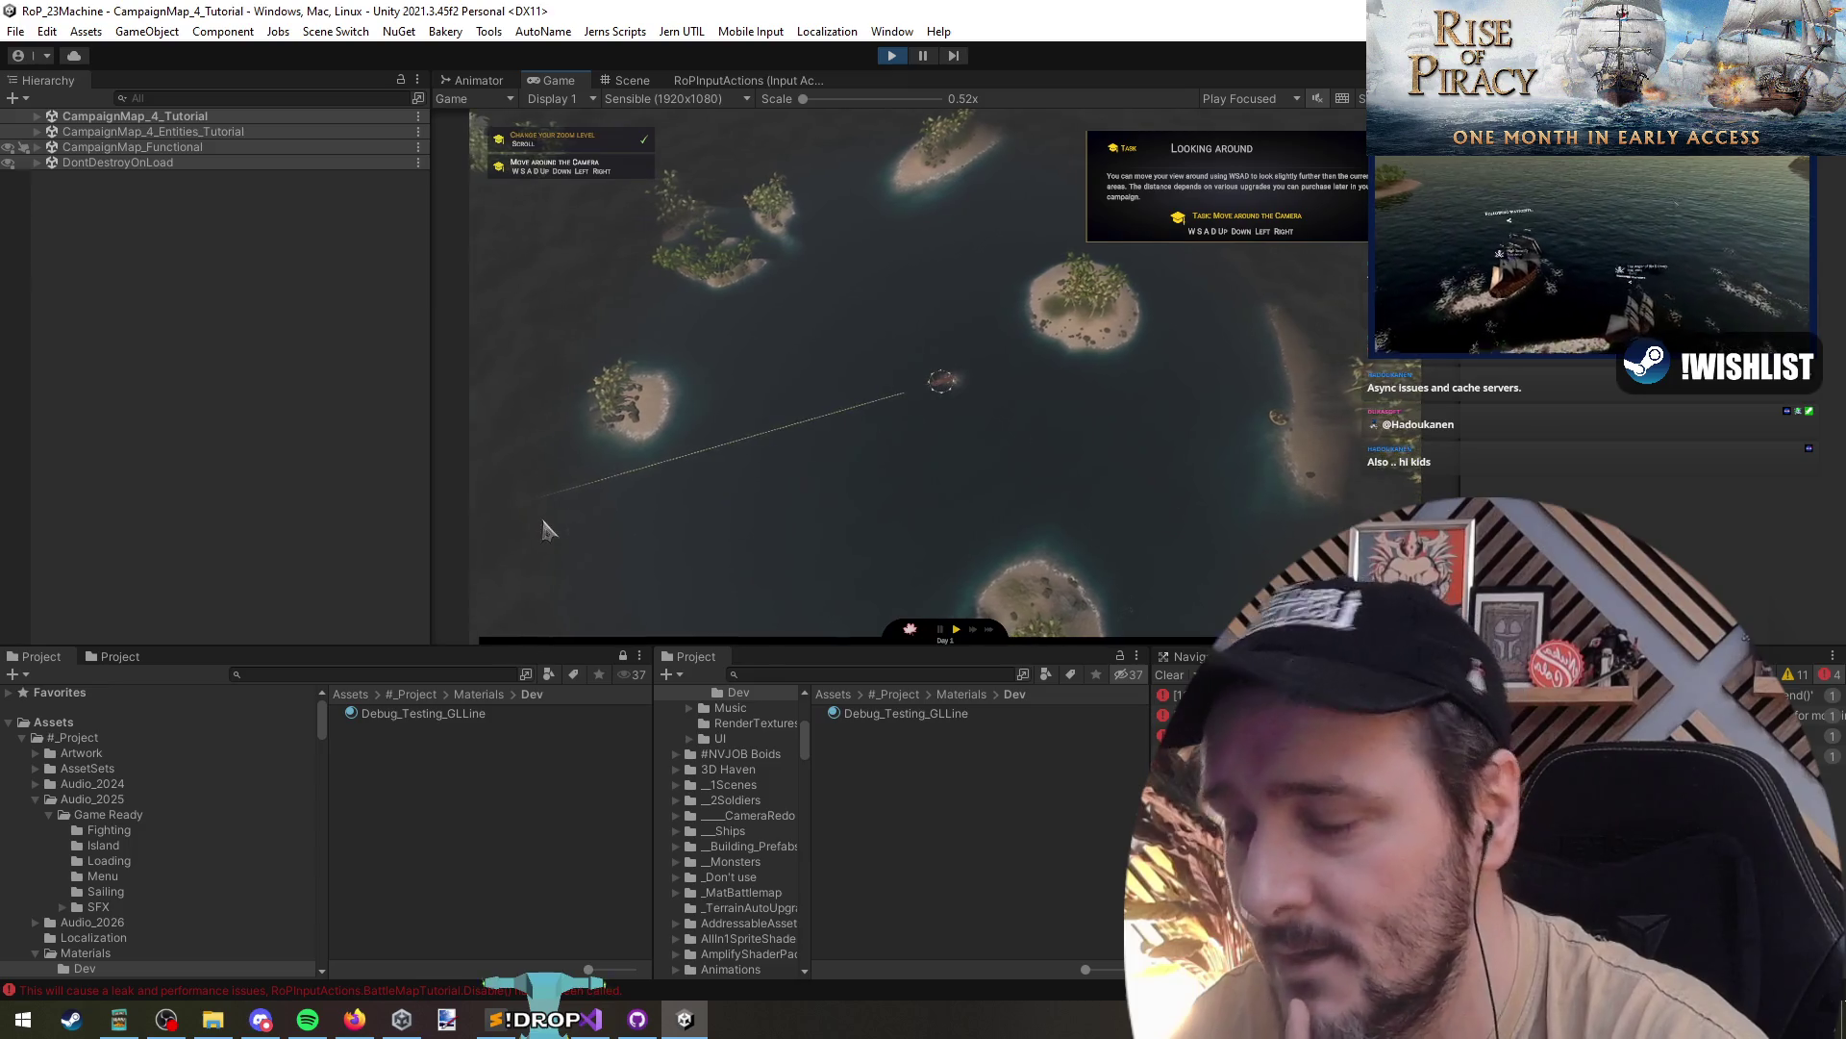
left_click(519, 347)
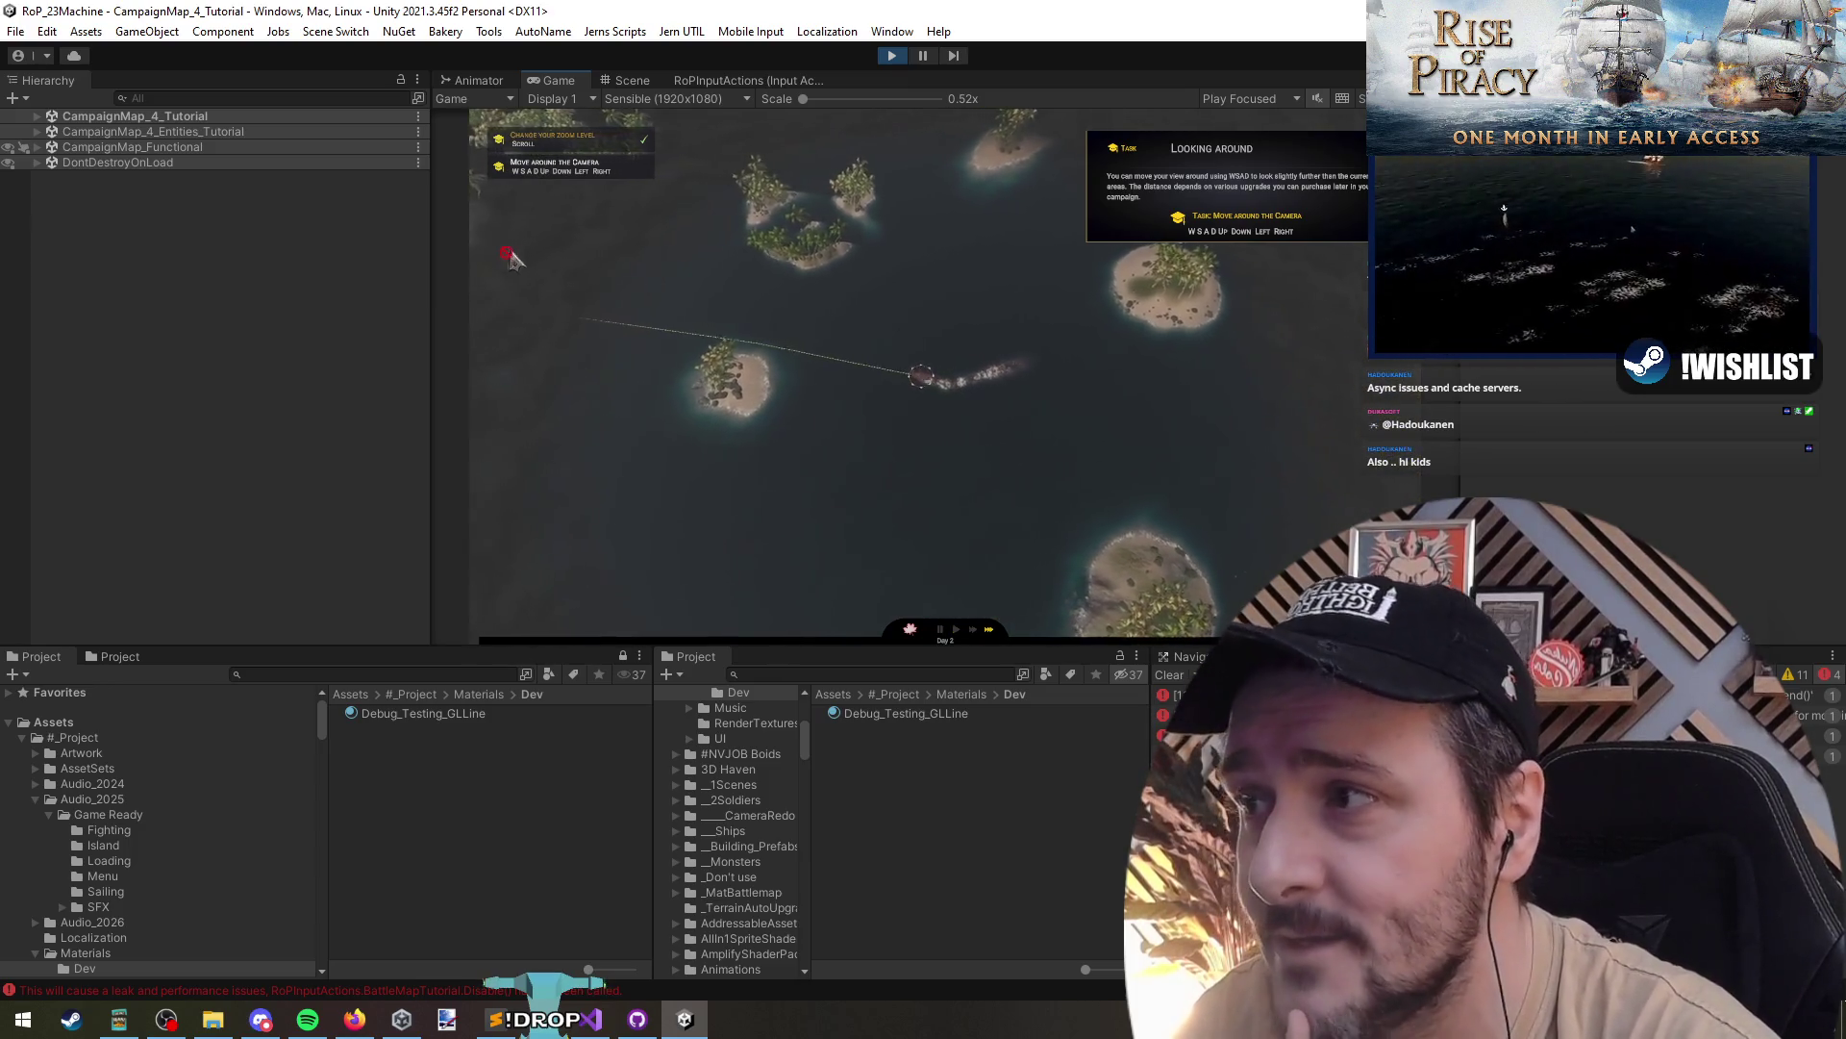
left_click(770, 165)
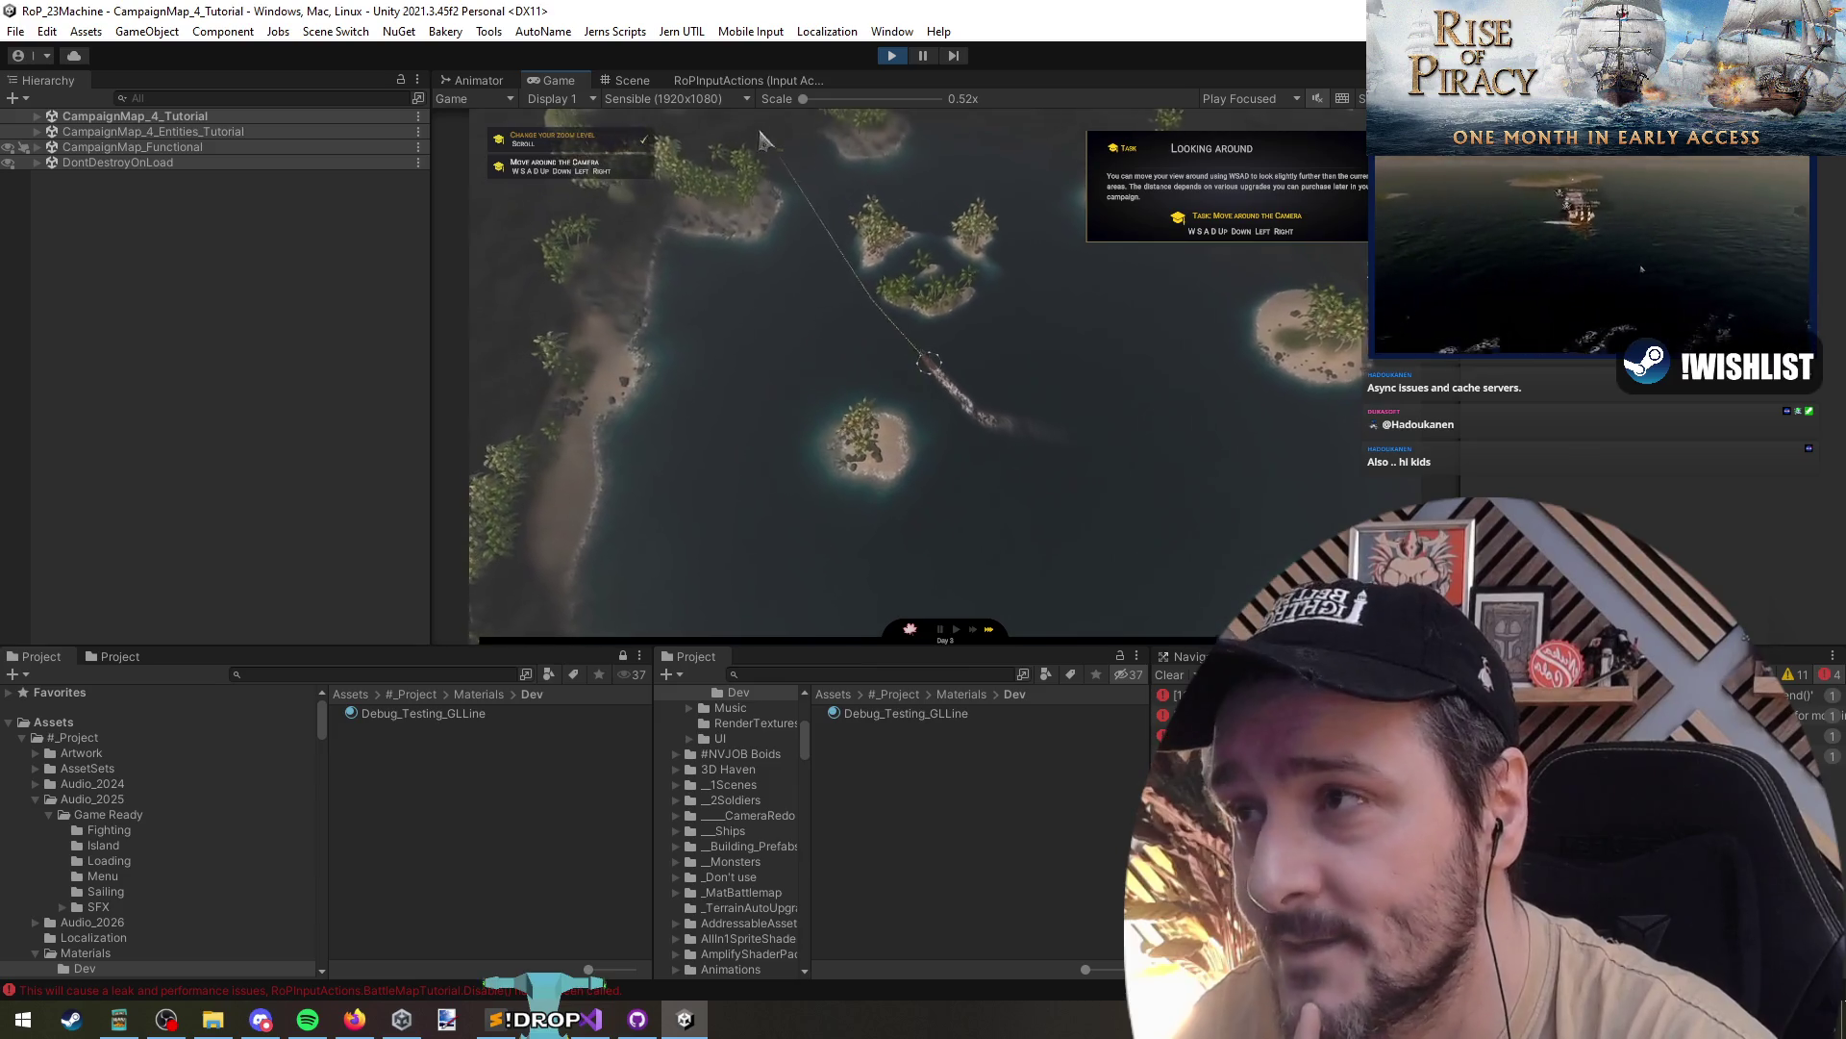
left_click(1010, 135)
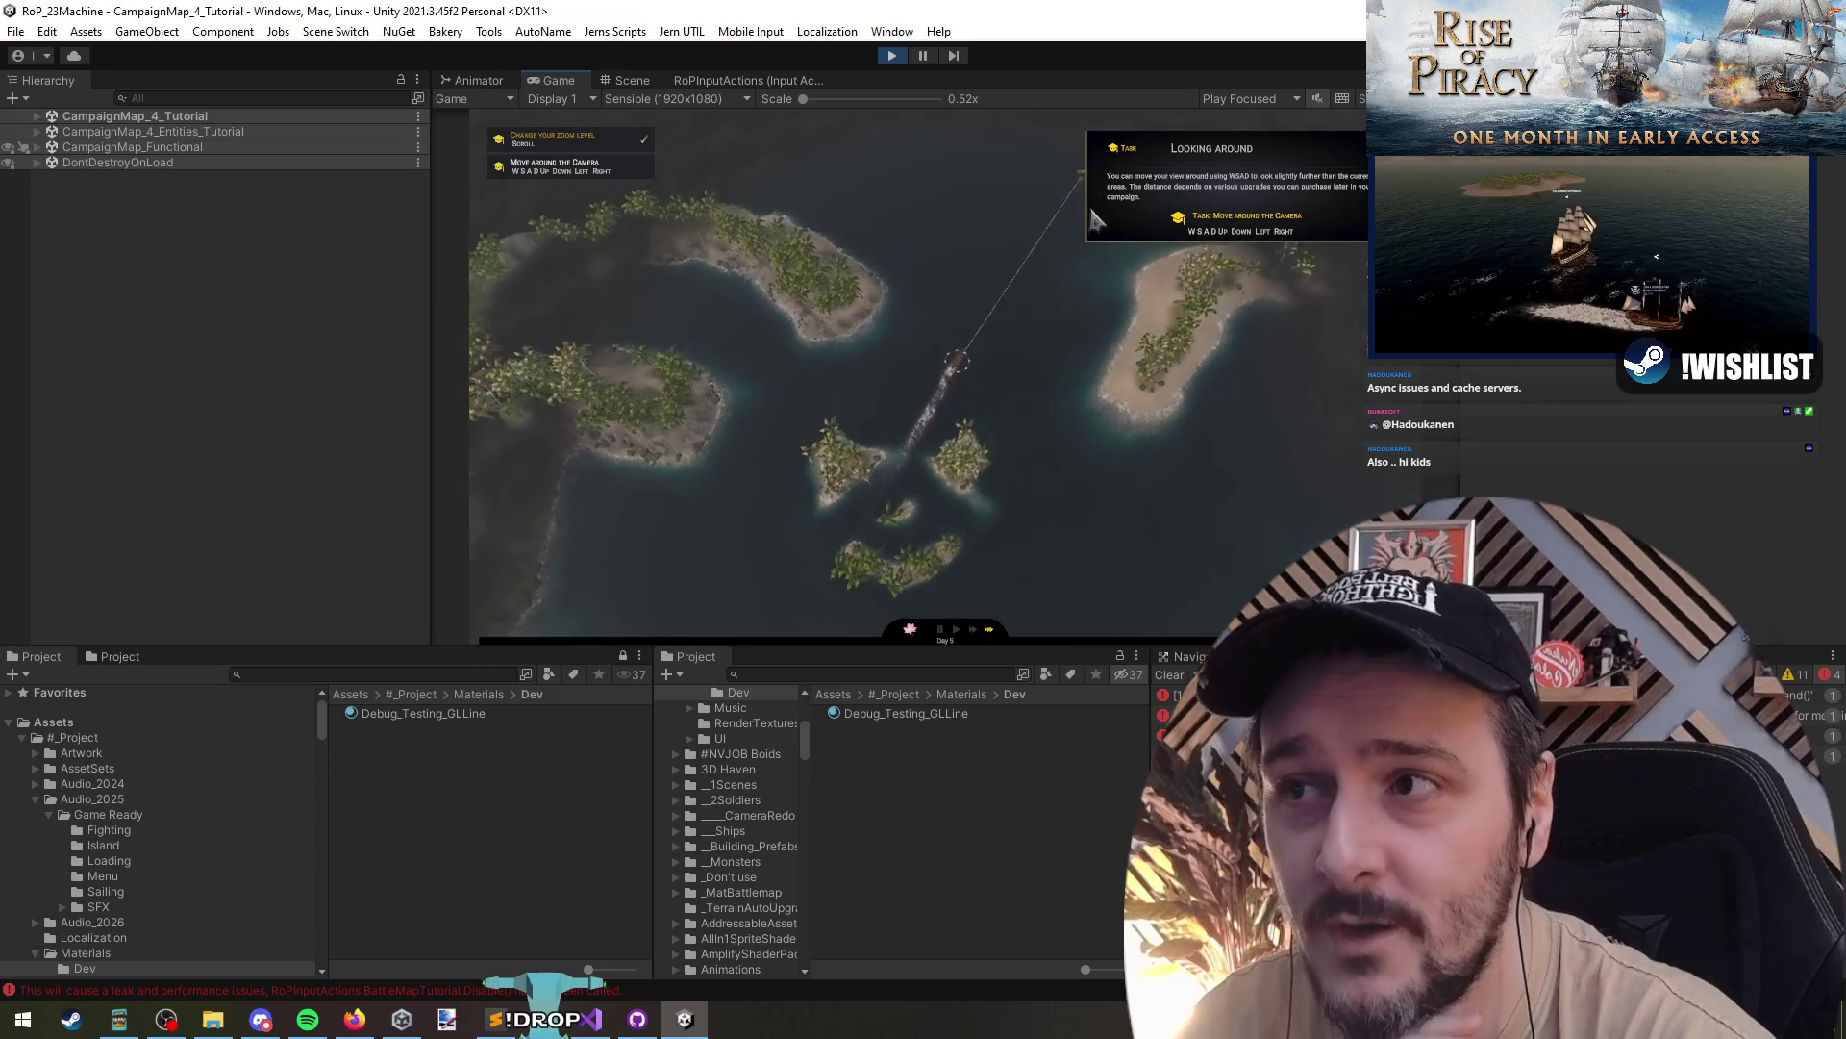
left_click(1375, 491)
left_click(991, 620)
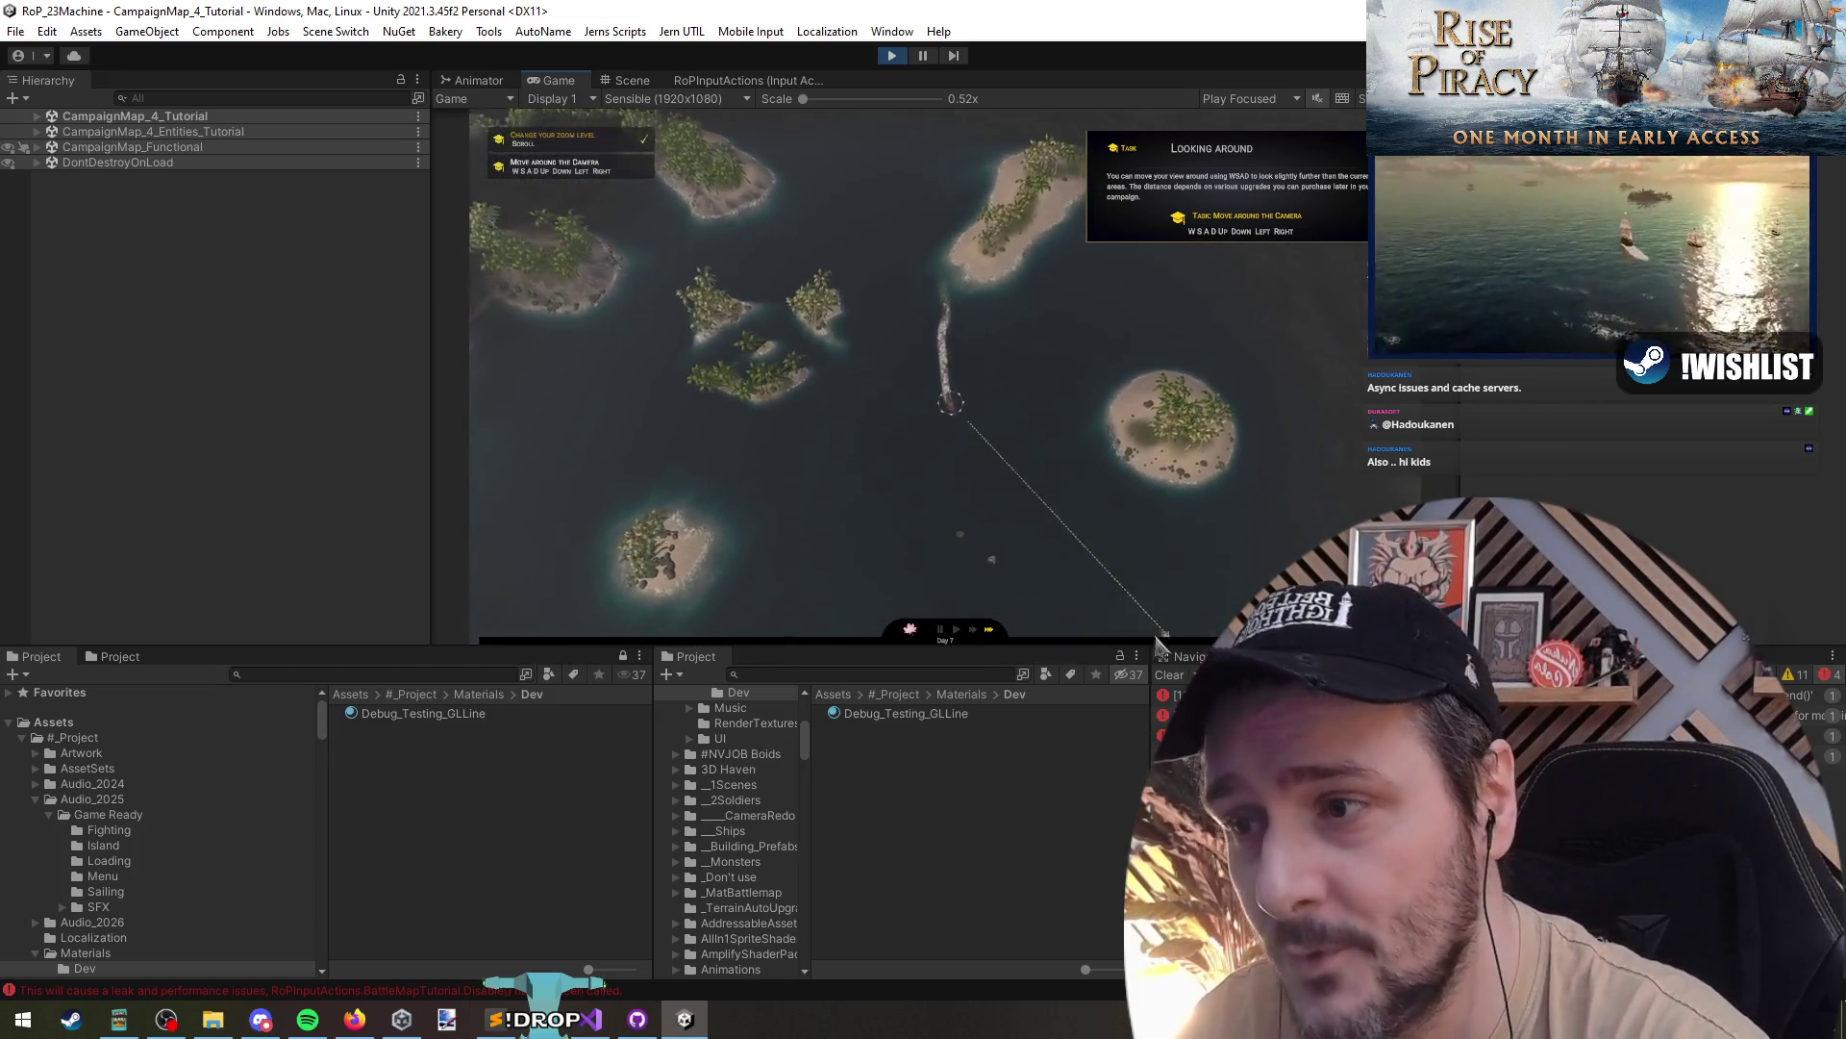
left_click(1146, 606)
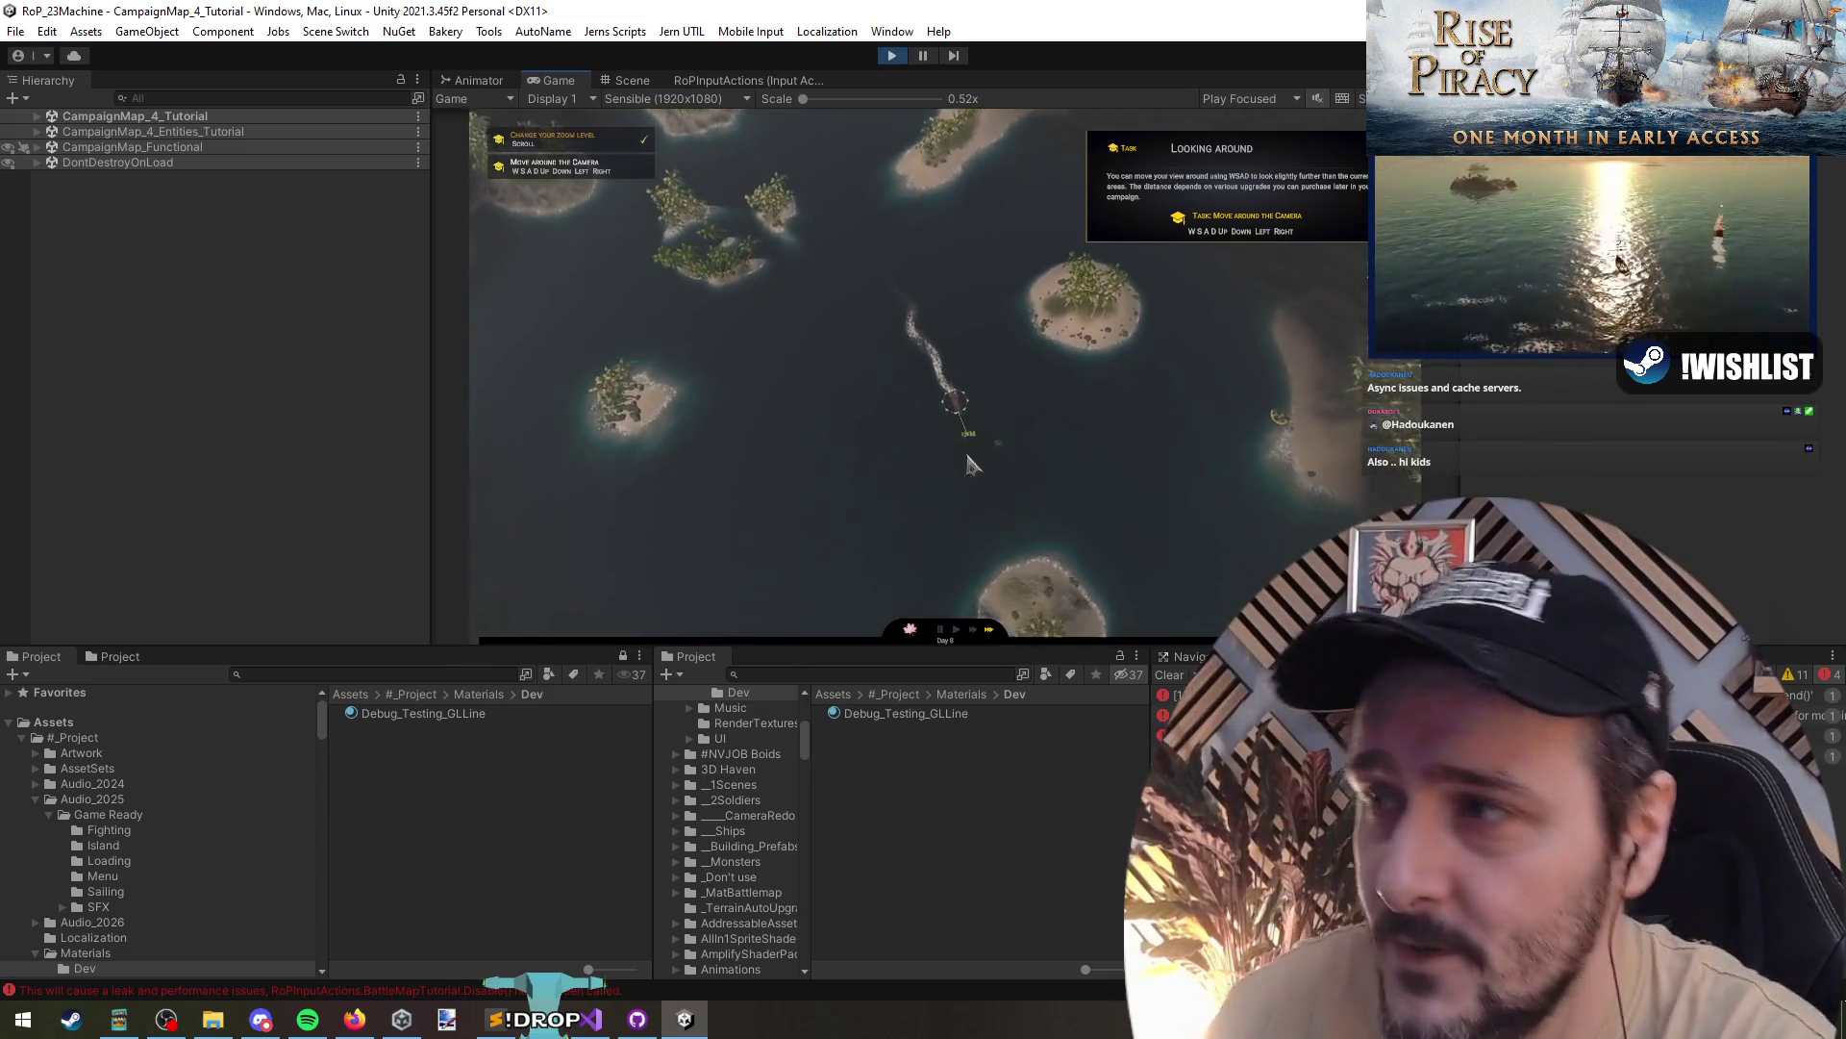
- Pan the camera with the D, S and A keys while redirecting the ship around the map
scroll(929, 414, "up", 2)
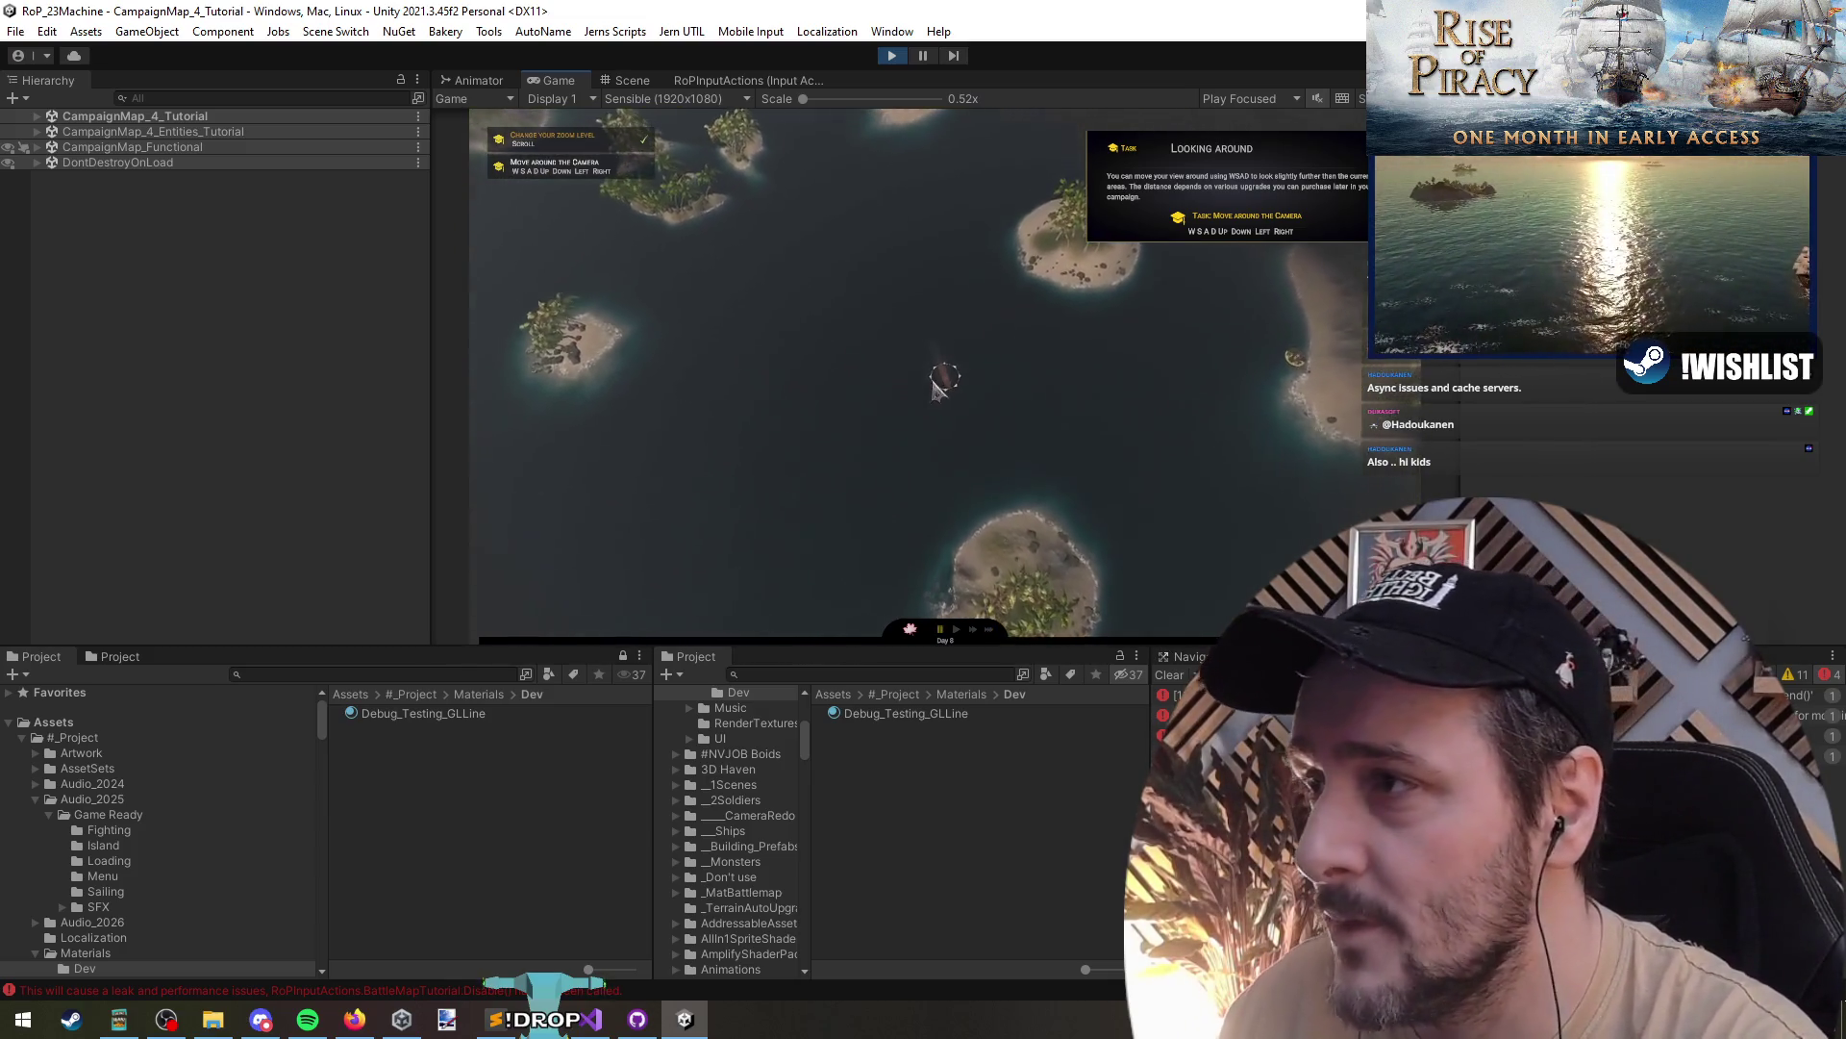
key("d")
key("s")
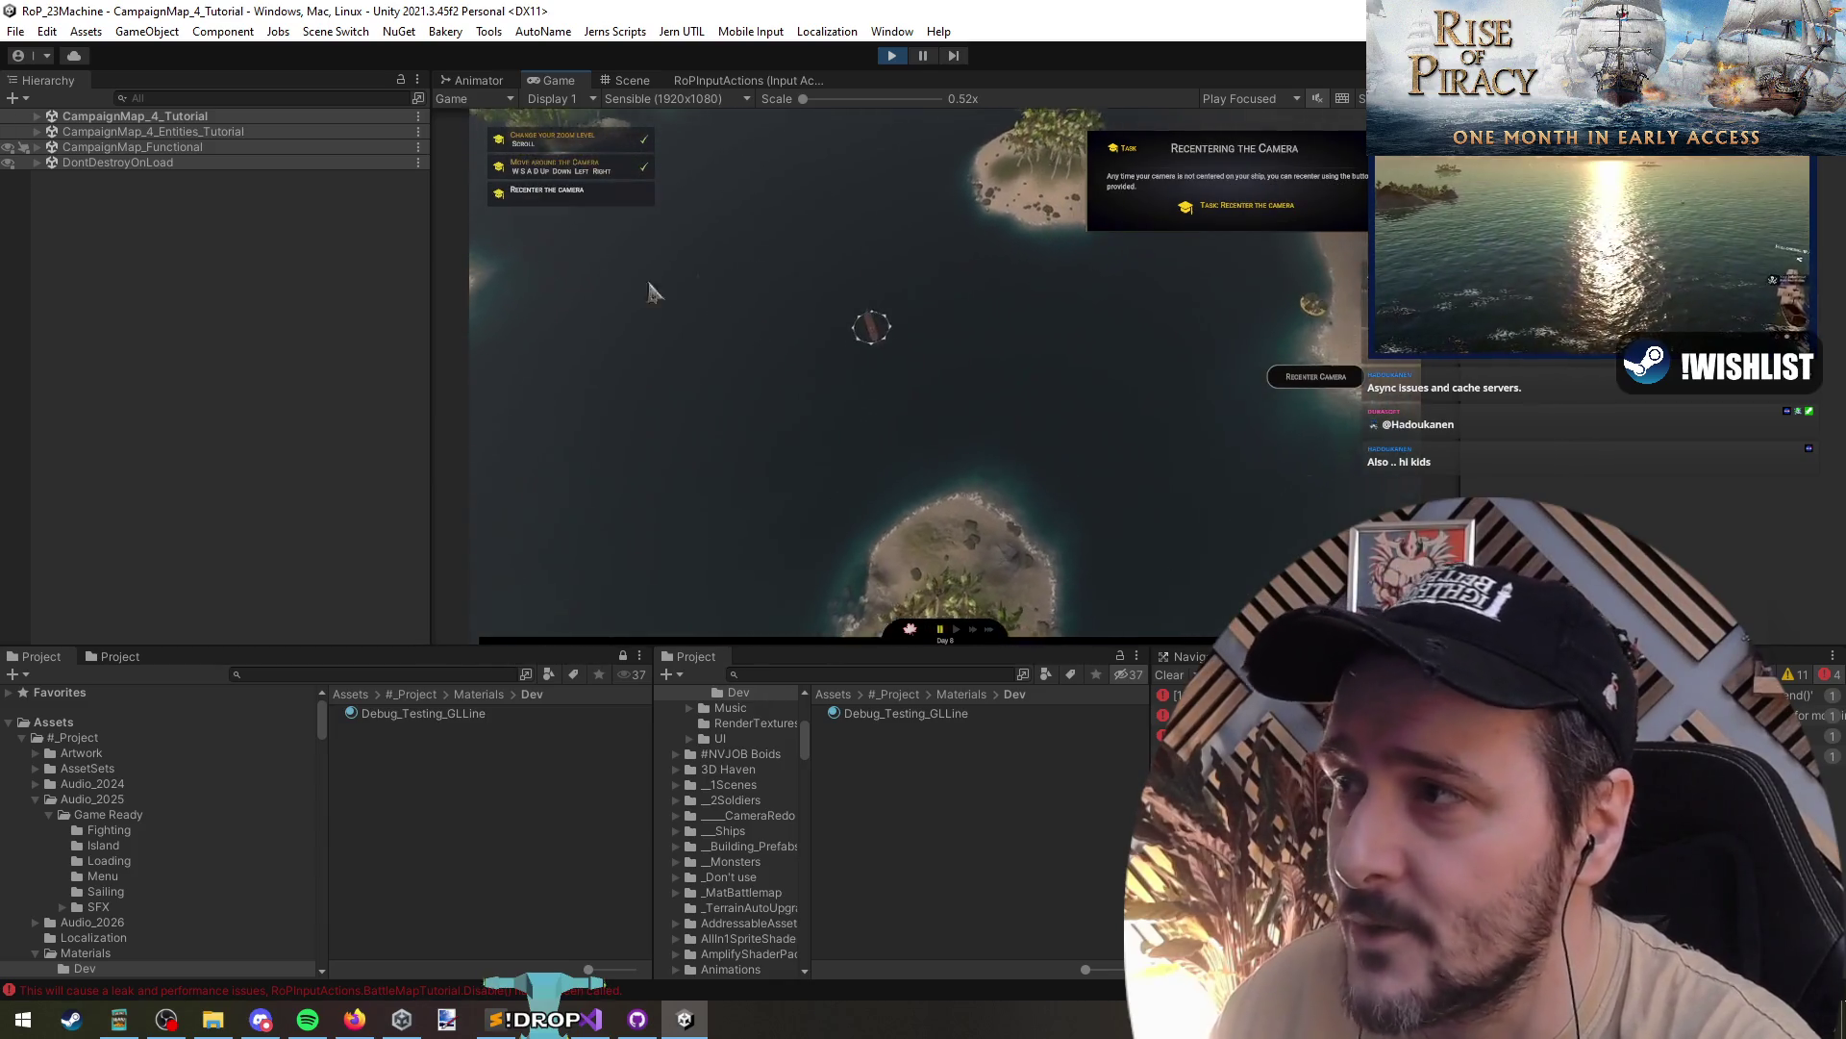
left_click(577, 241)
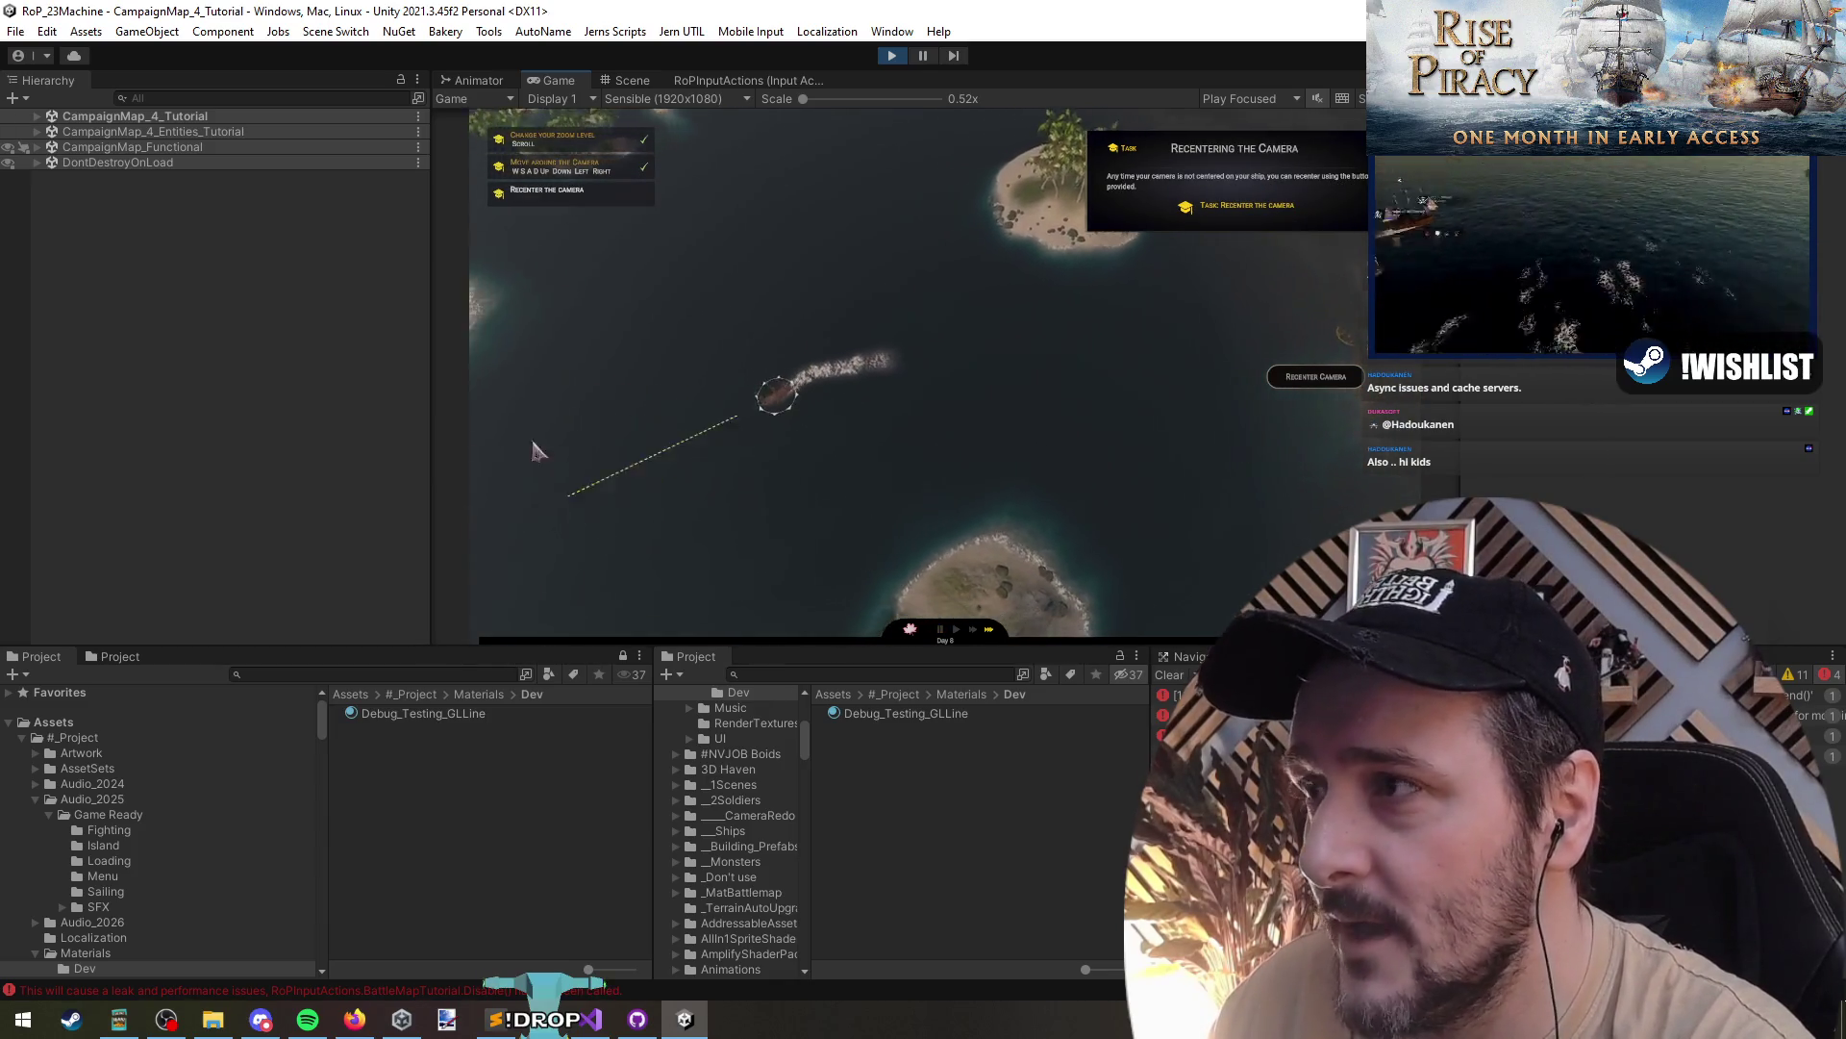
key("a")
left_click(519, 404)
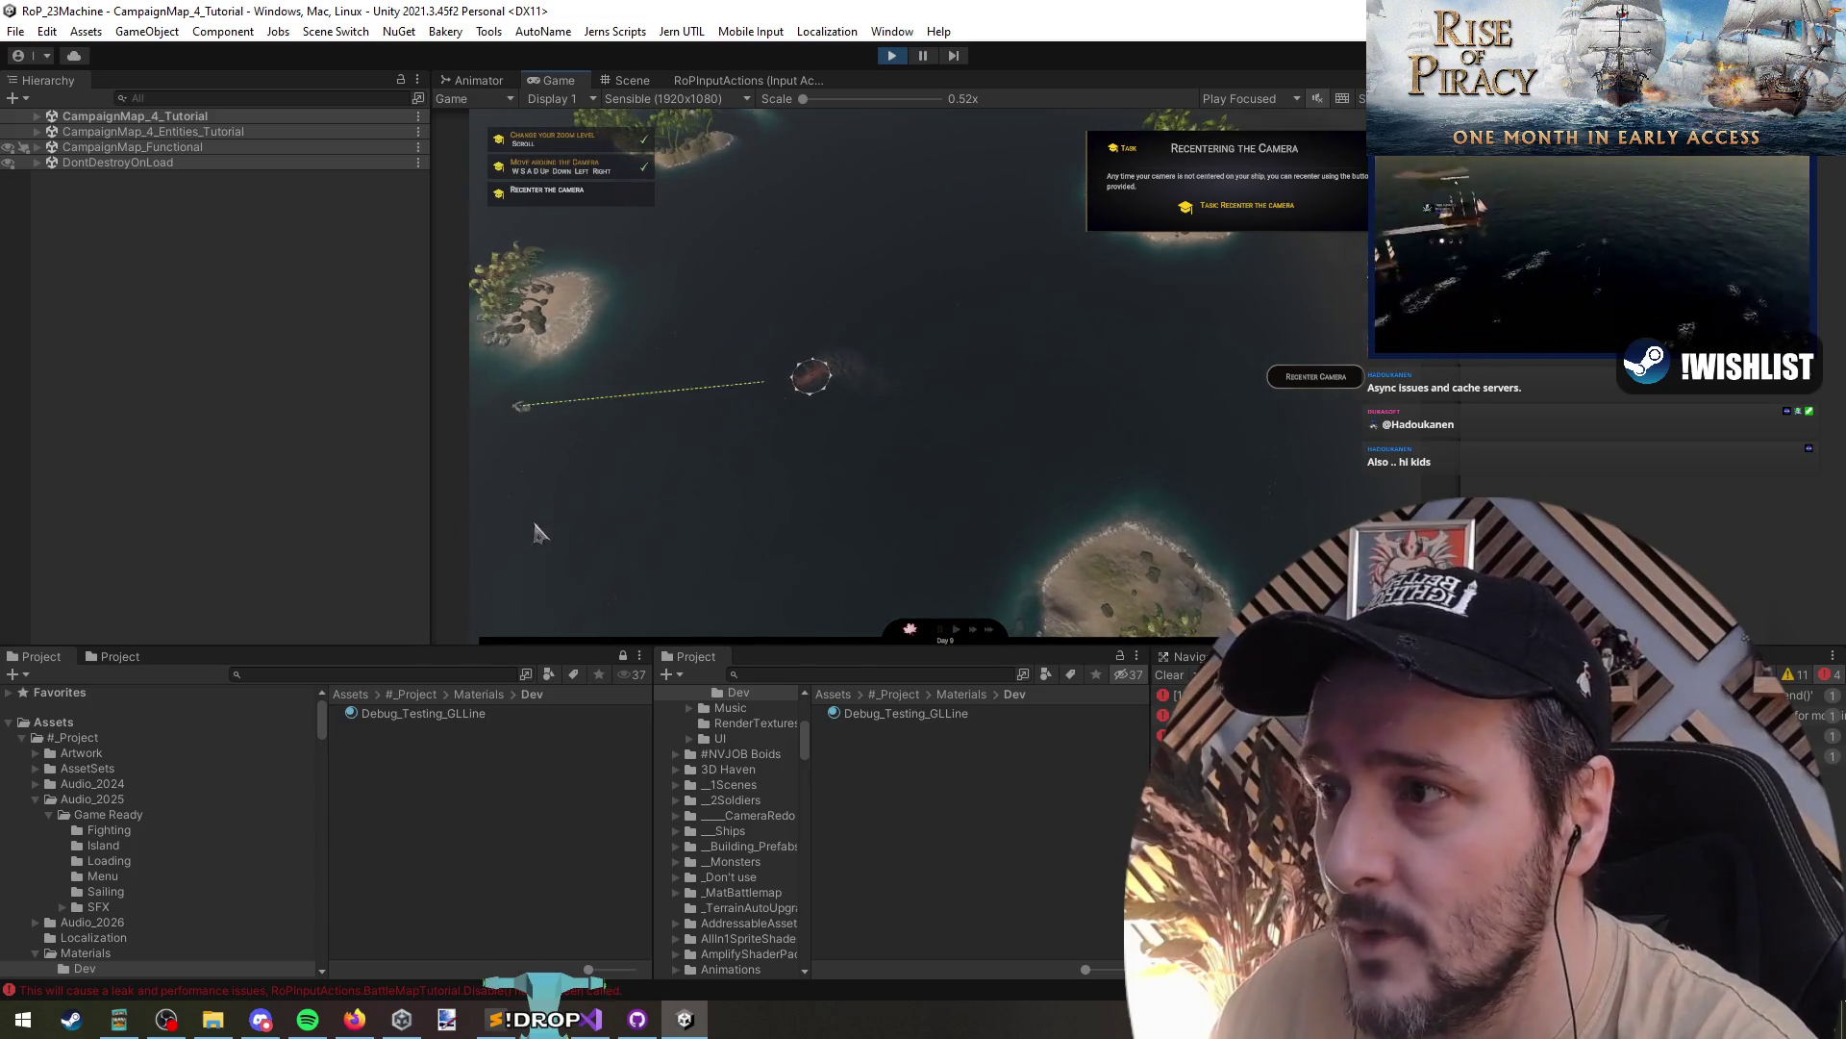
left_click(996, 240)
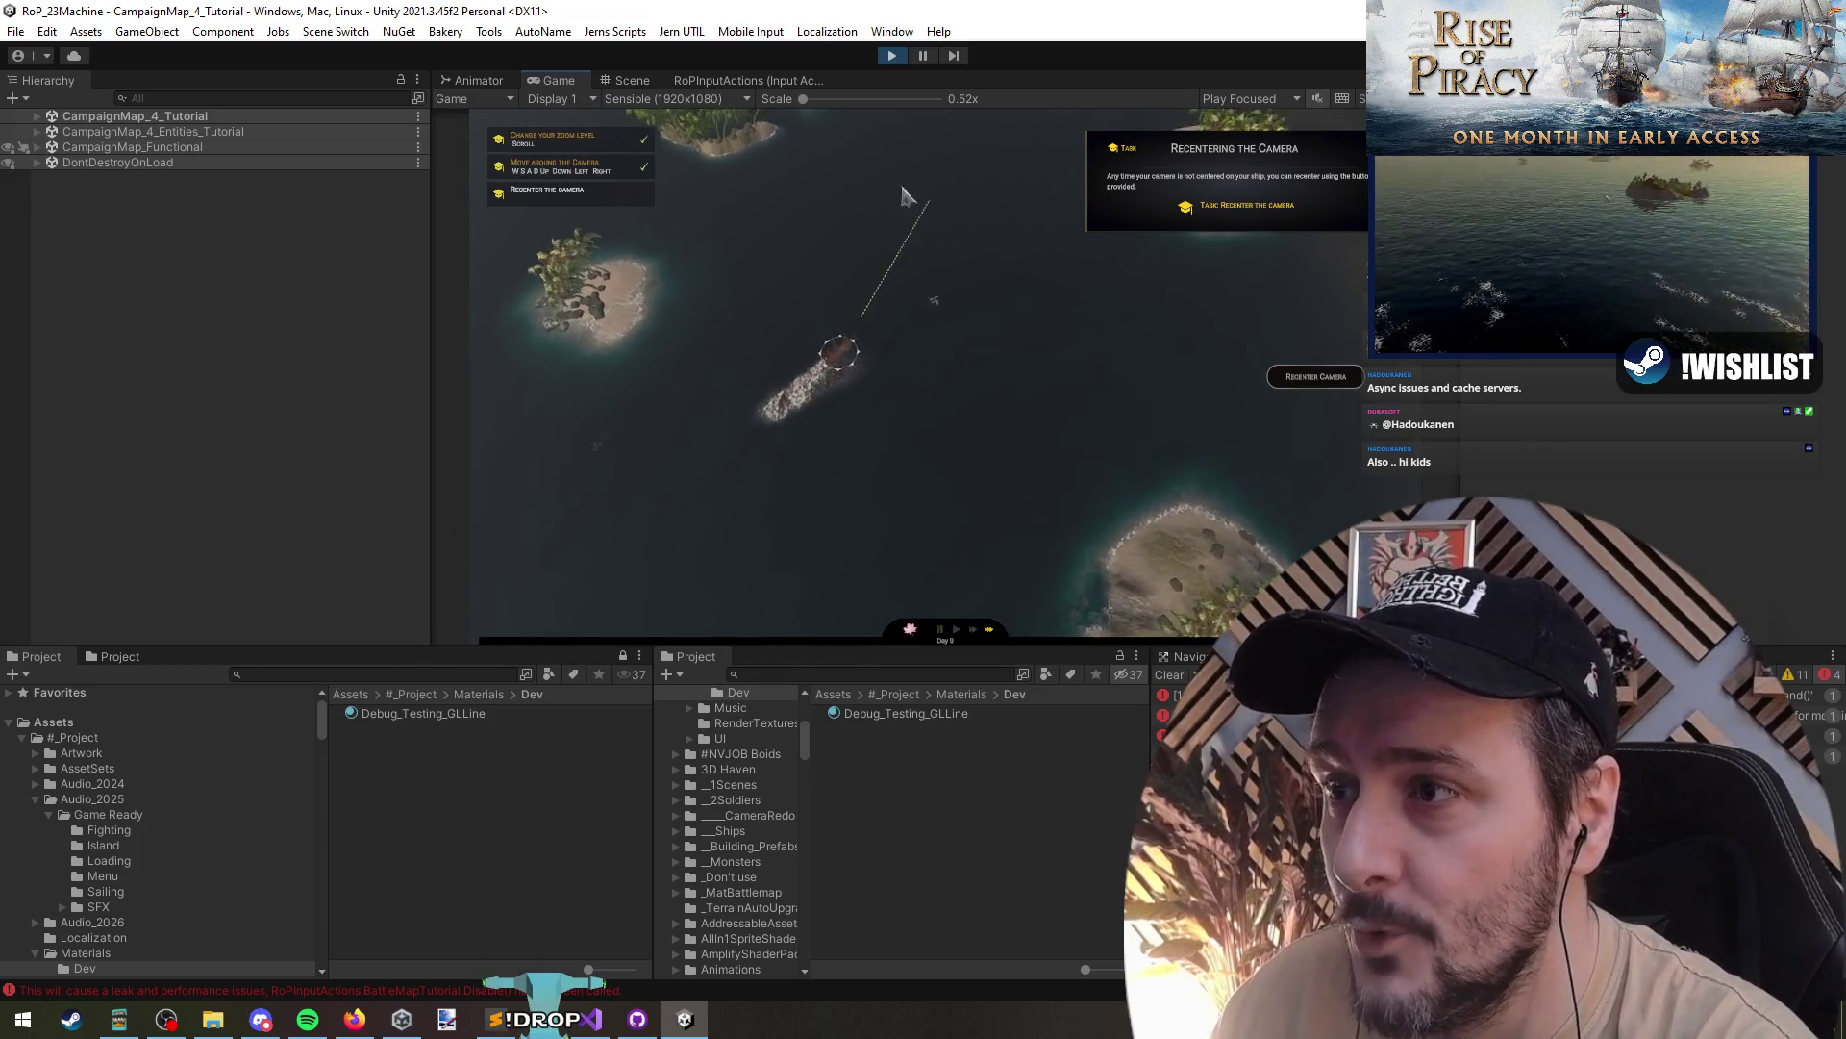
left_click(1021, 352)
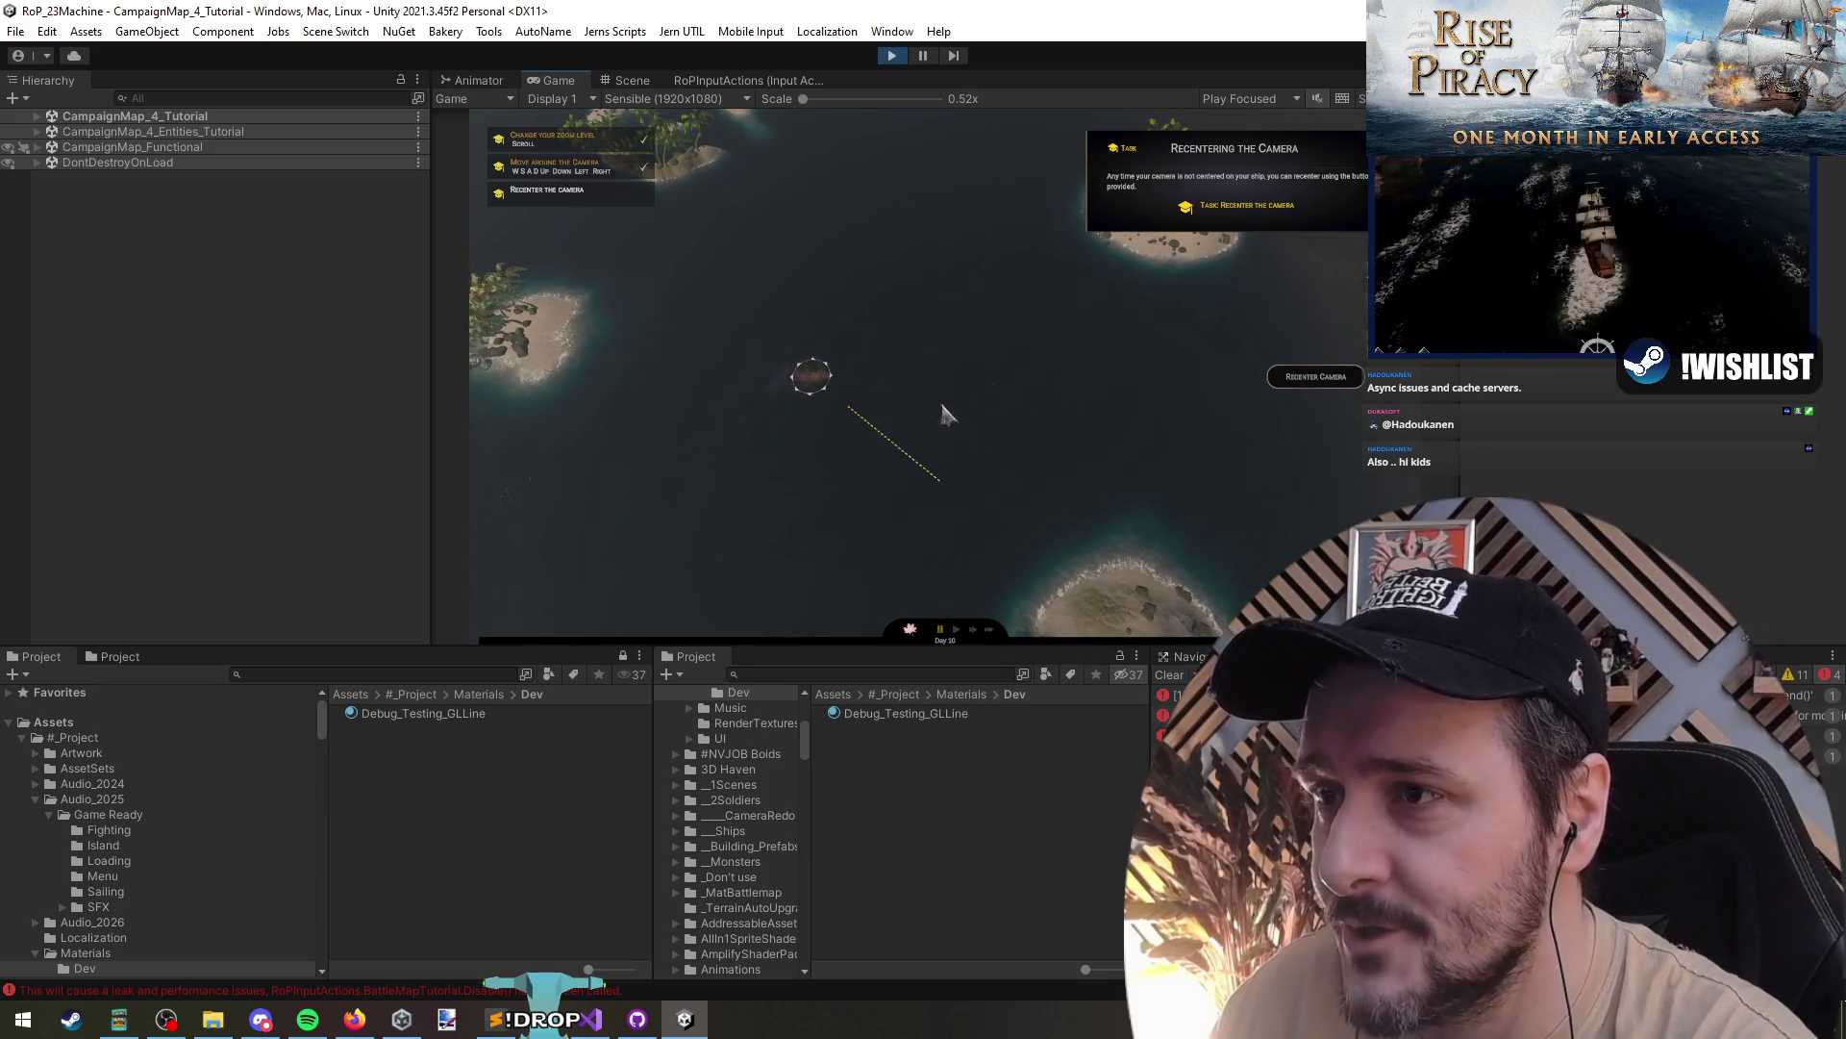
left_click(1004, 307)
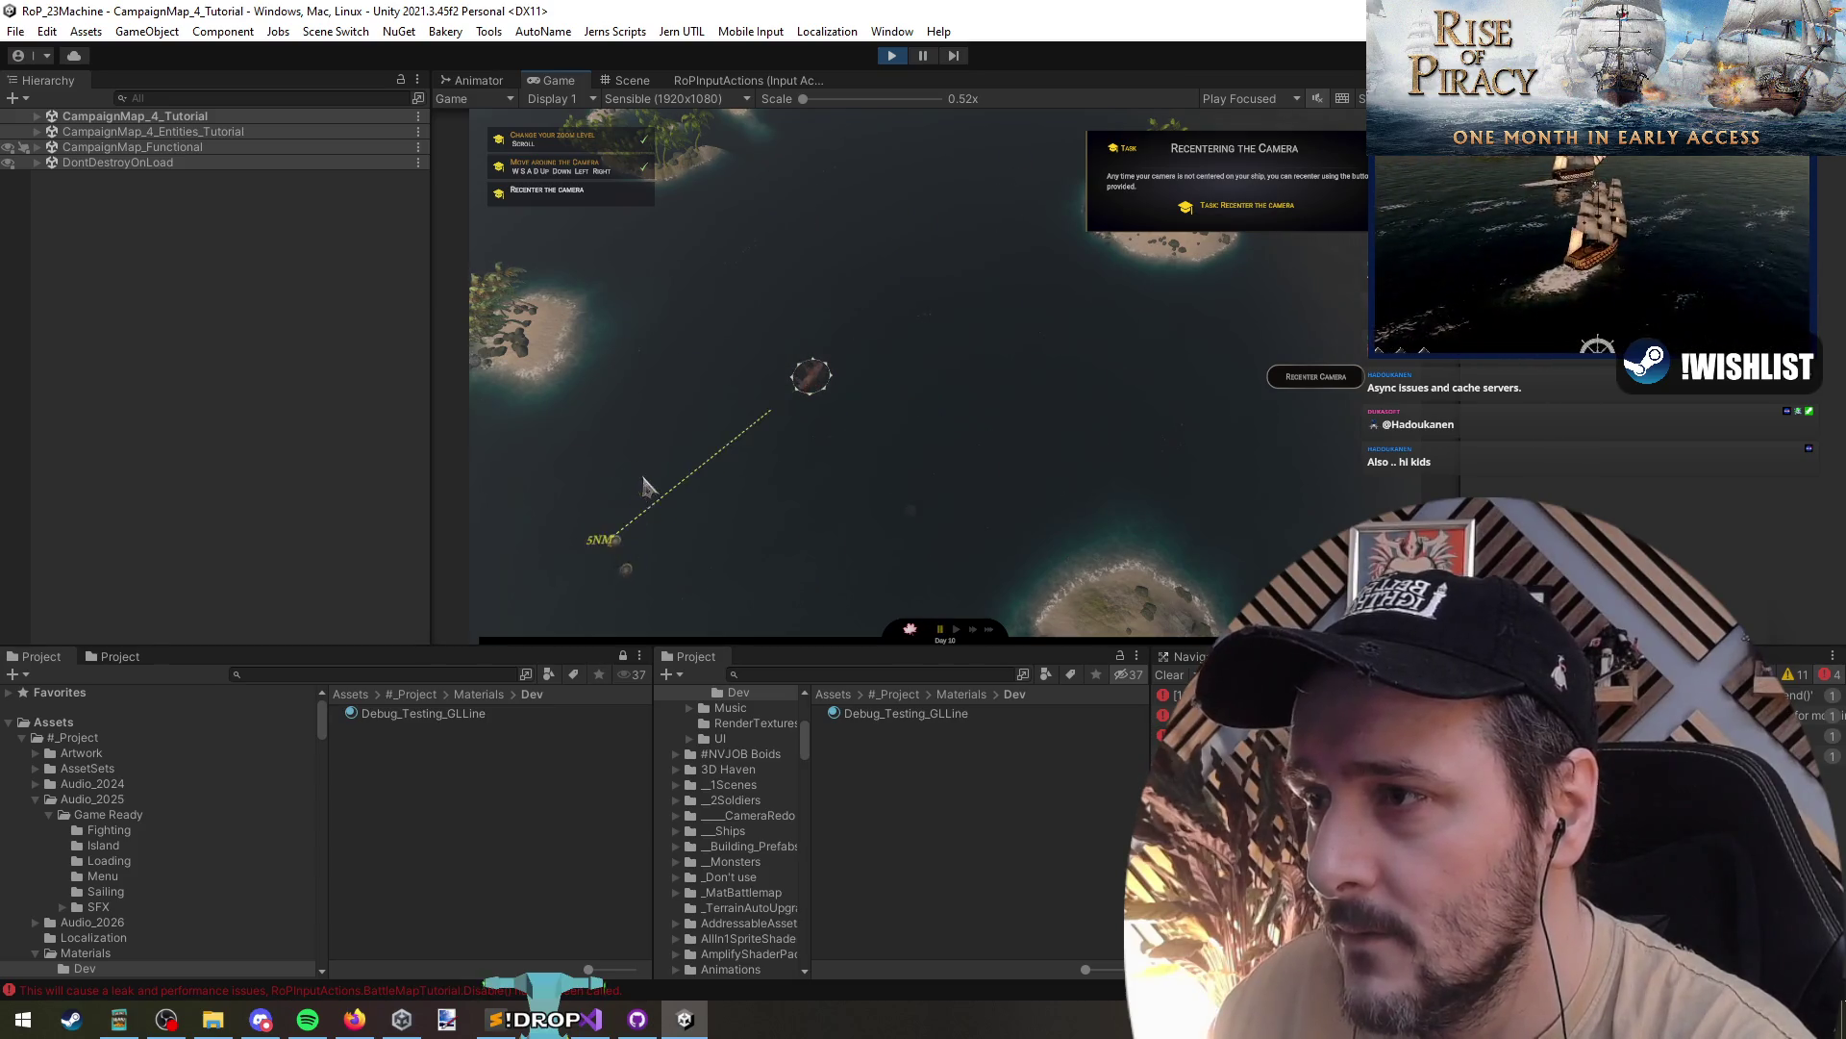
left_click(1035, 487)
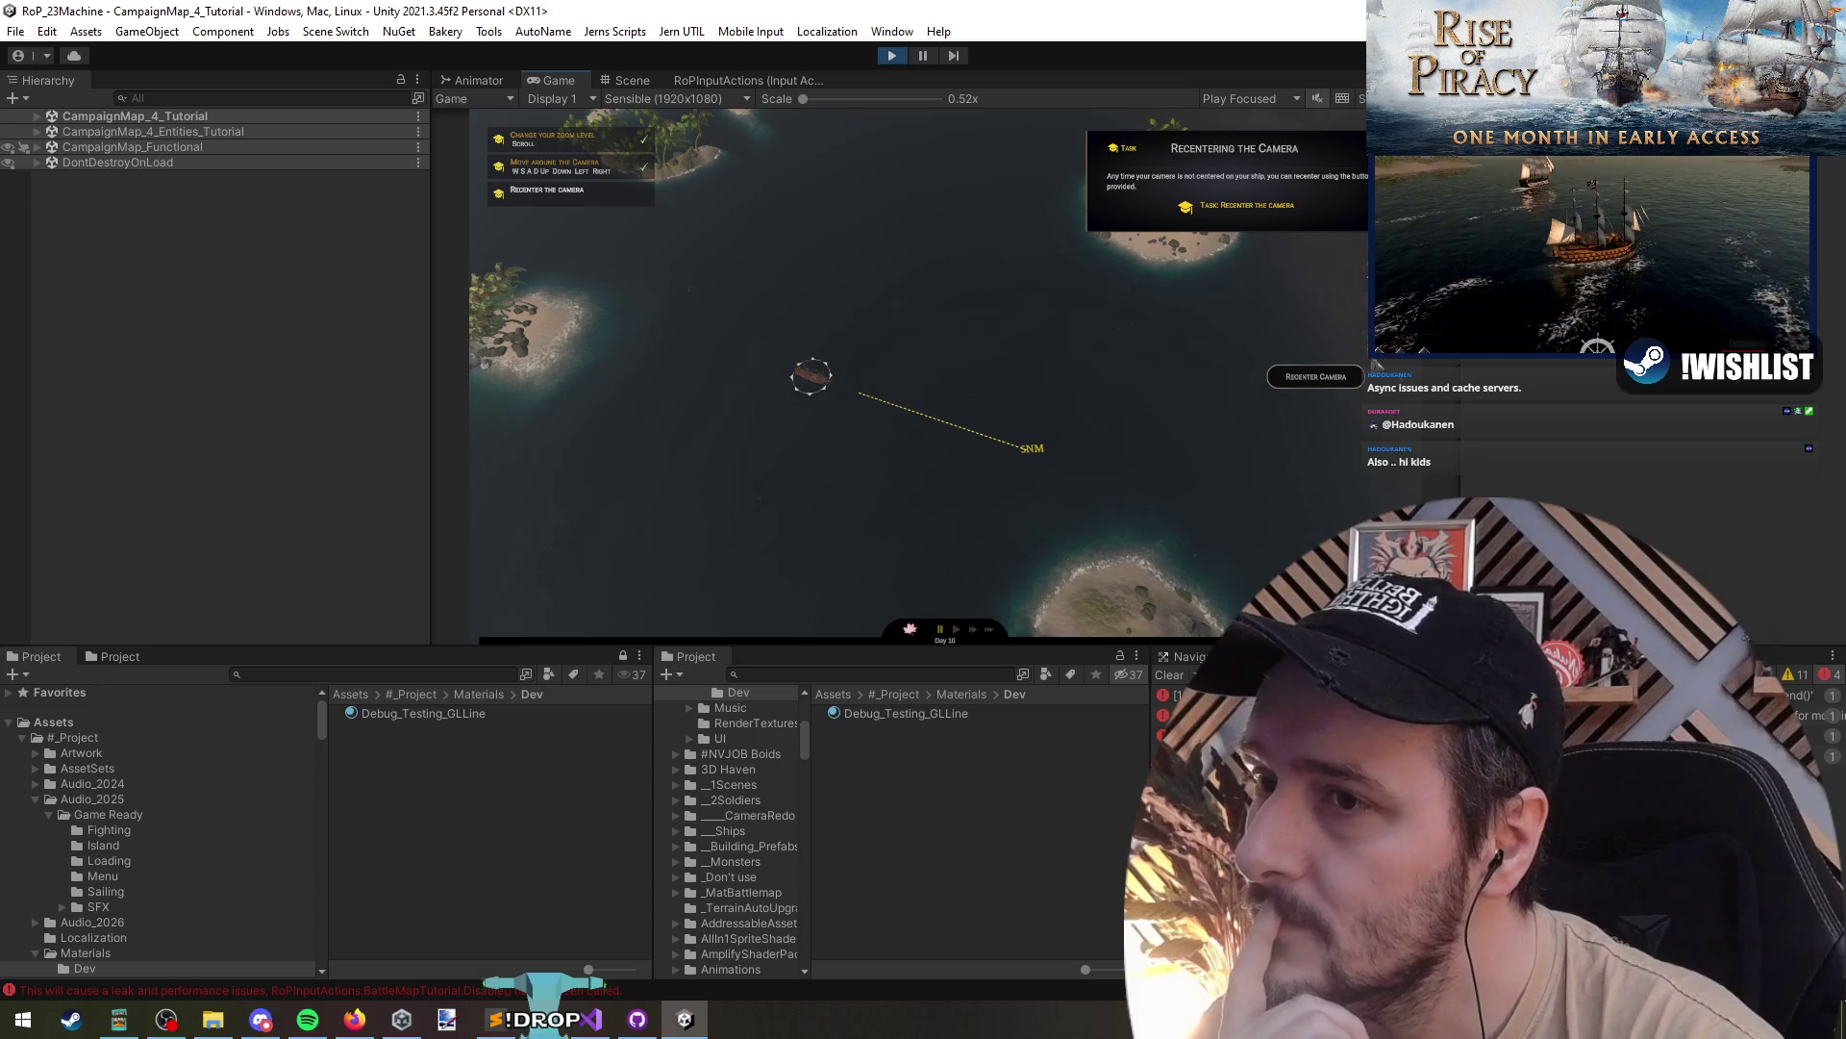
- Recenter the camera on the ship, let time advance, and dismiss the Character Stats, Exploration and Faction tips
left_click(1314, 377)
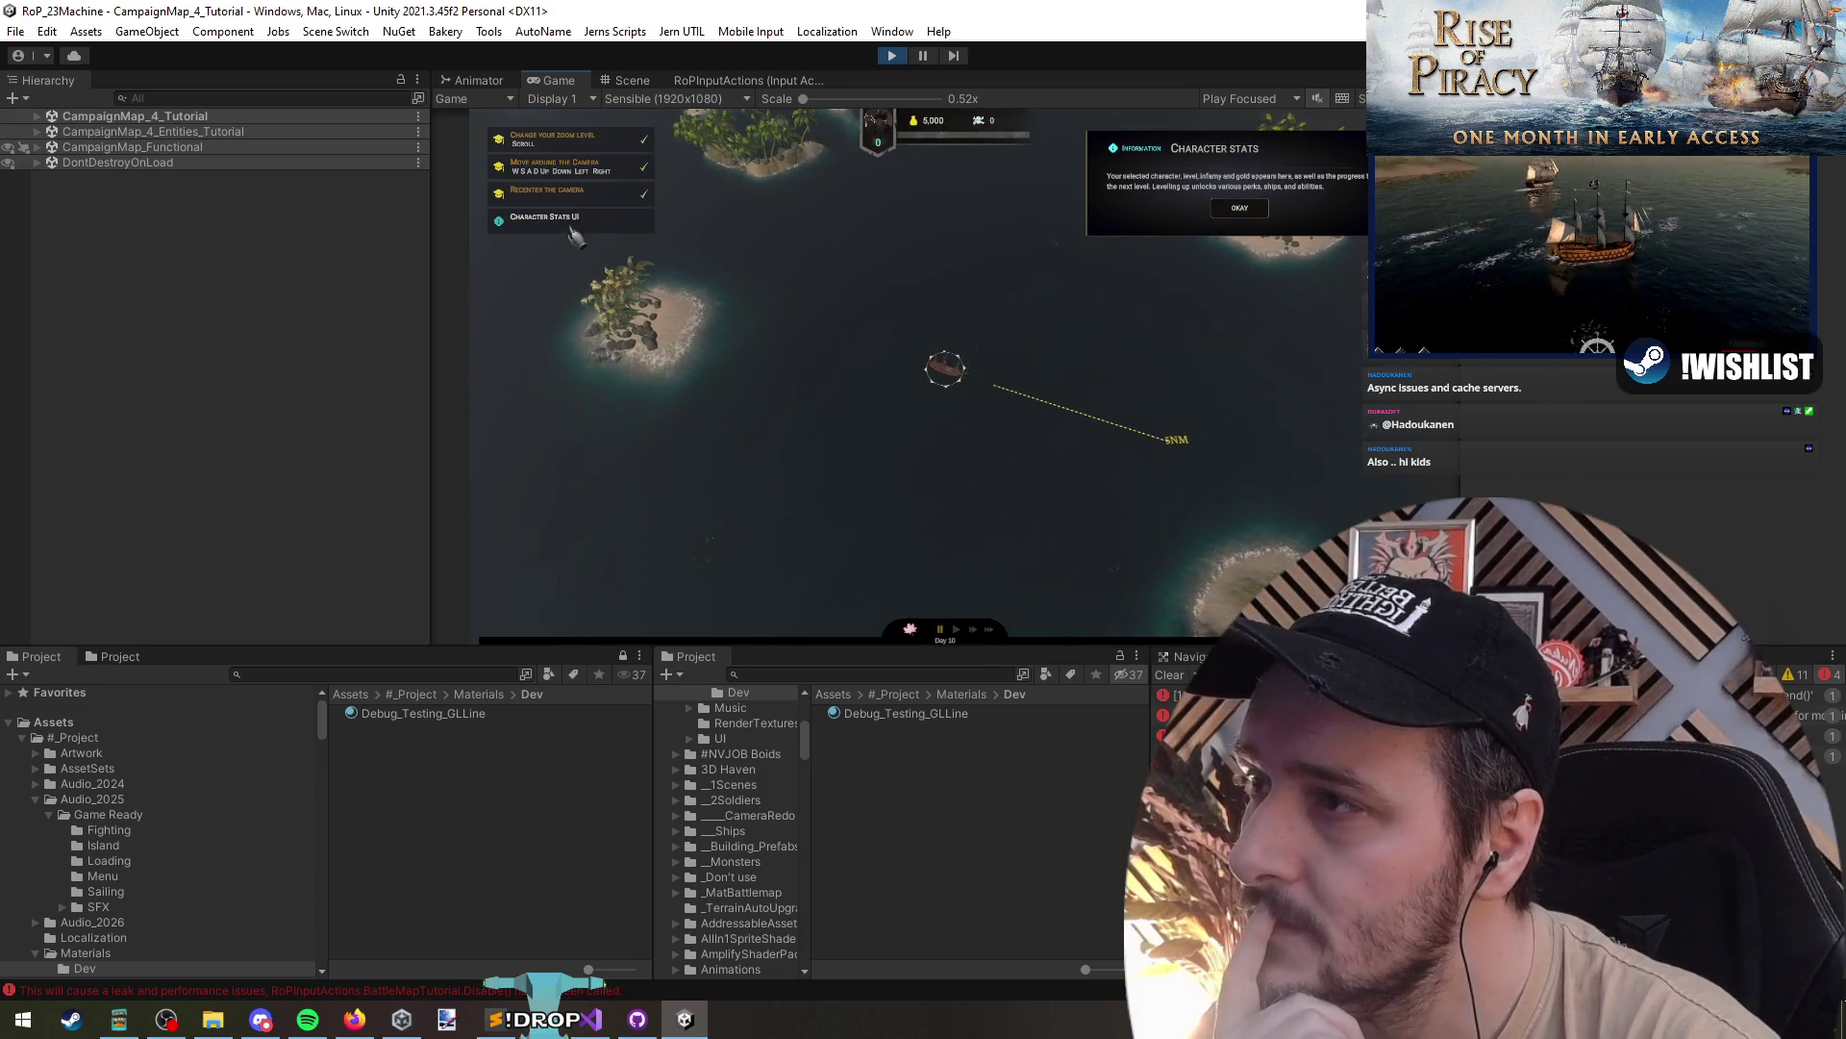
left_click(1239, 210)
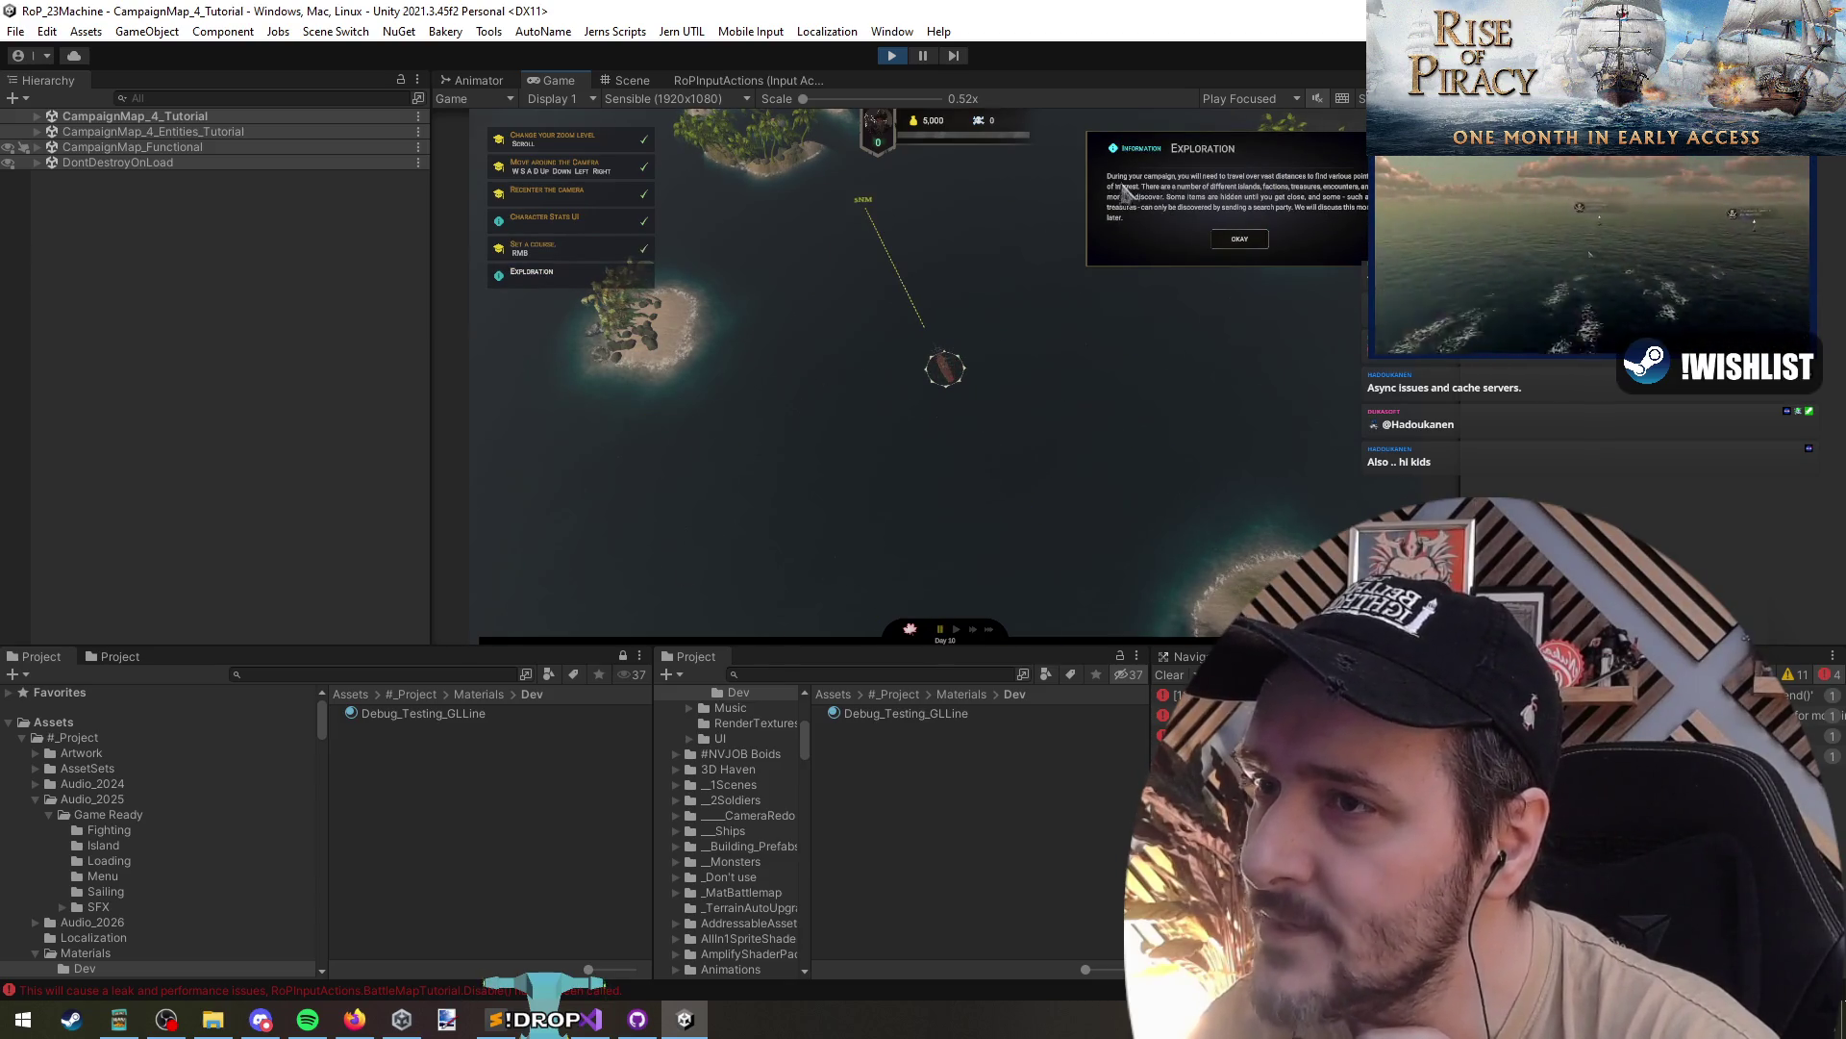
left_click(1248, 241)
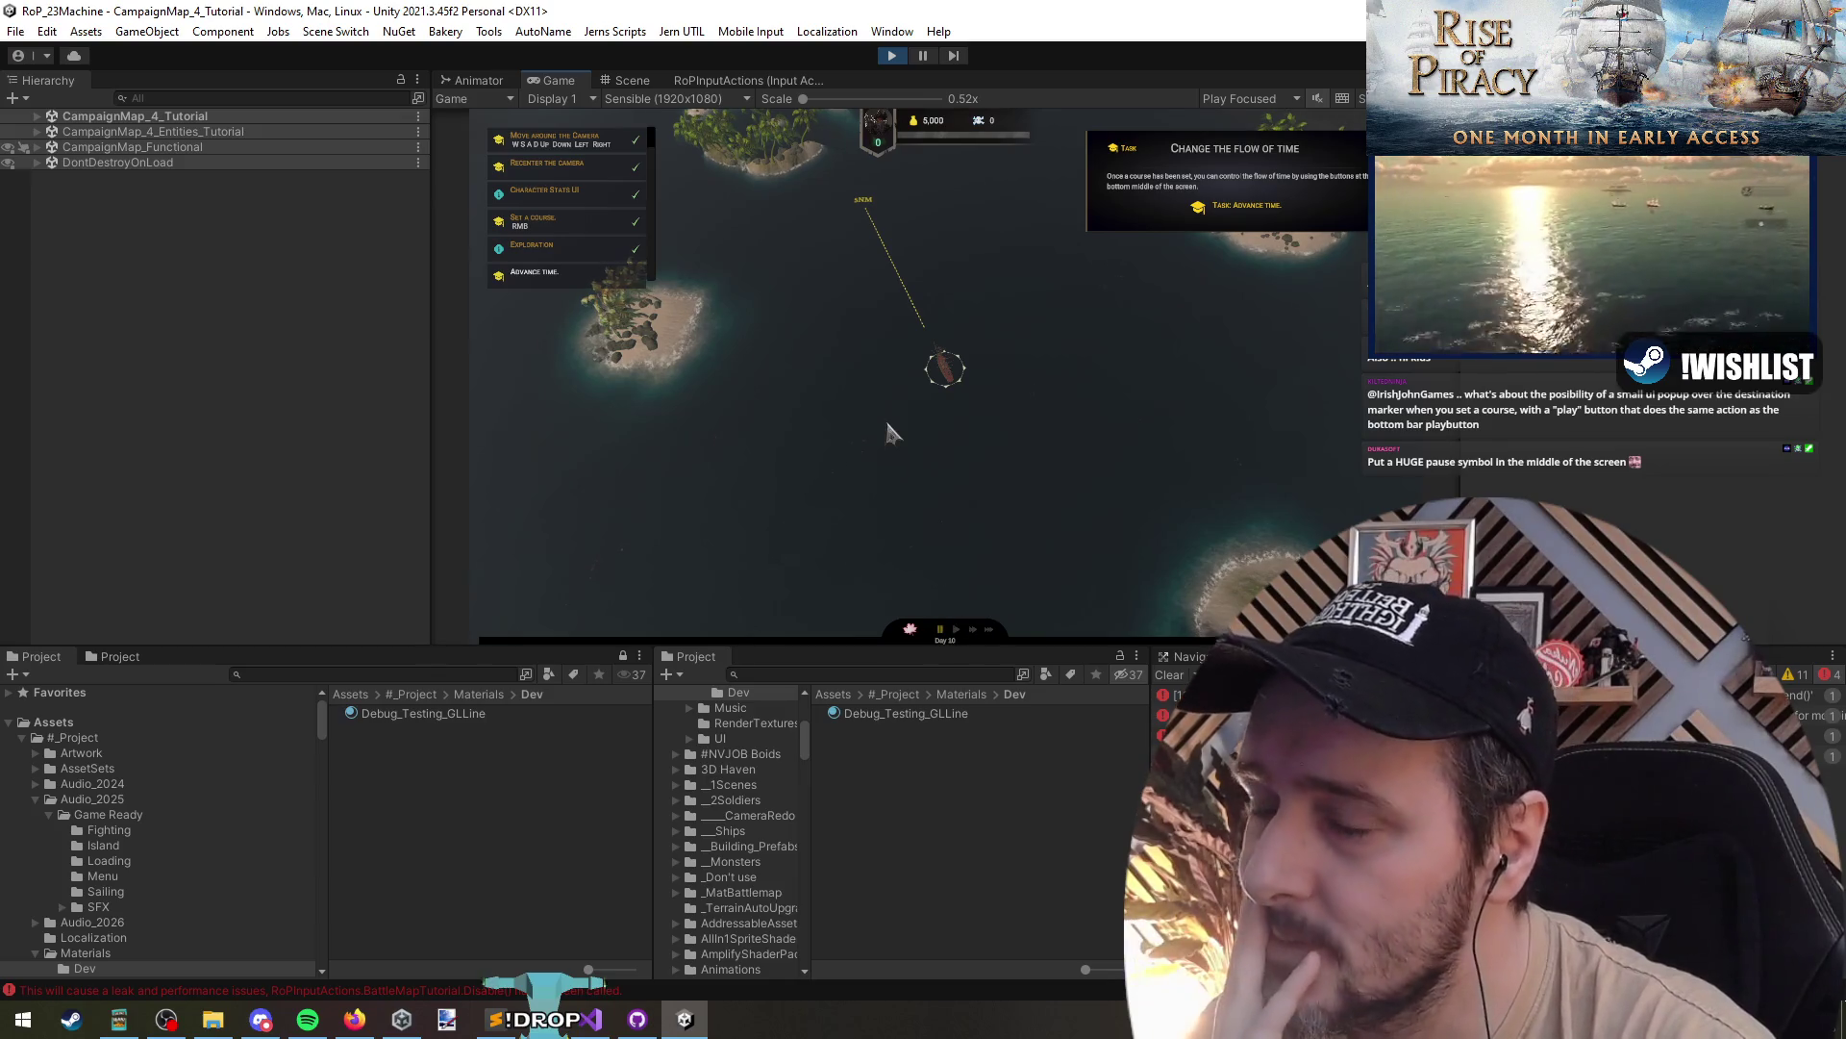
left_click(959, 629)
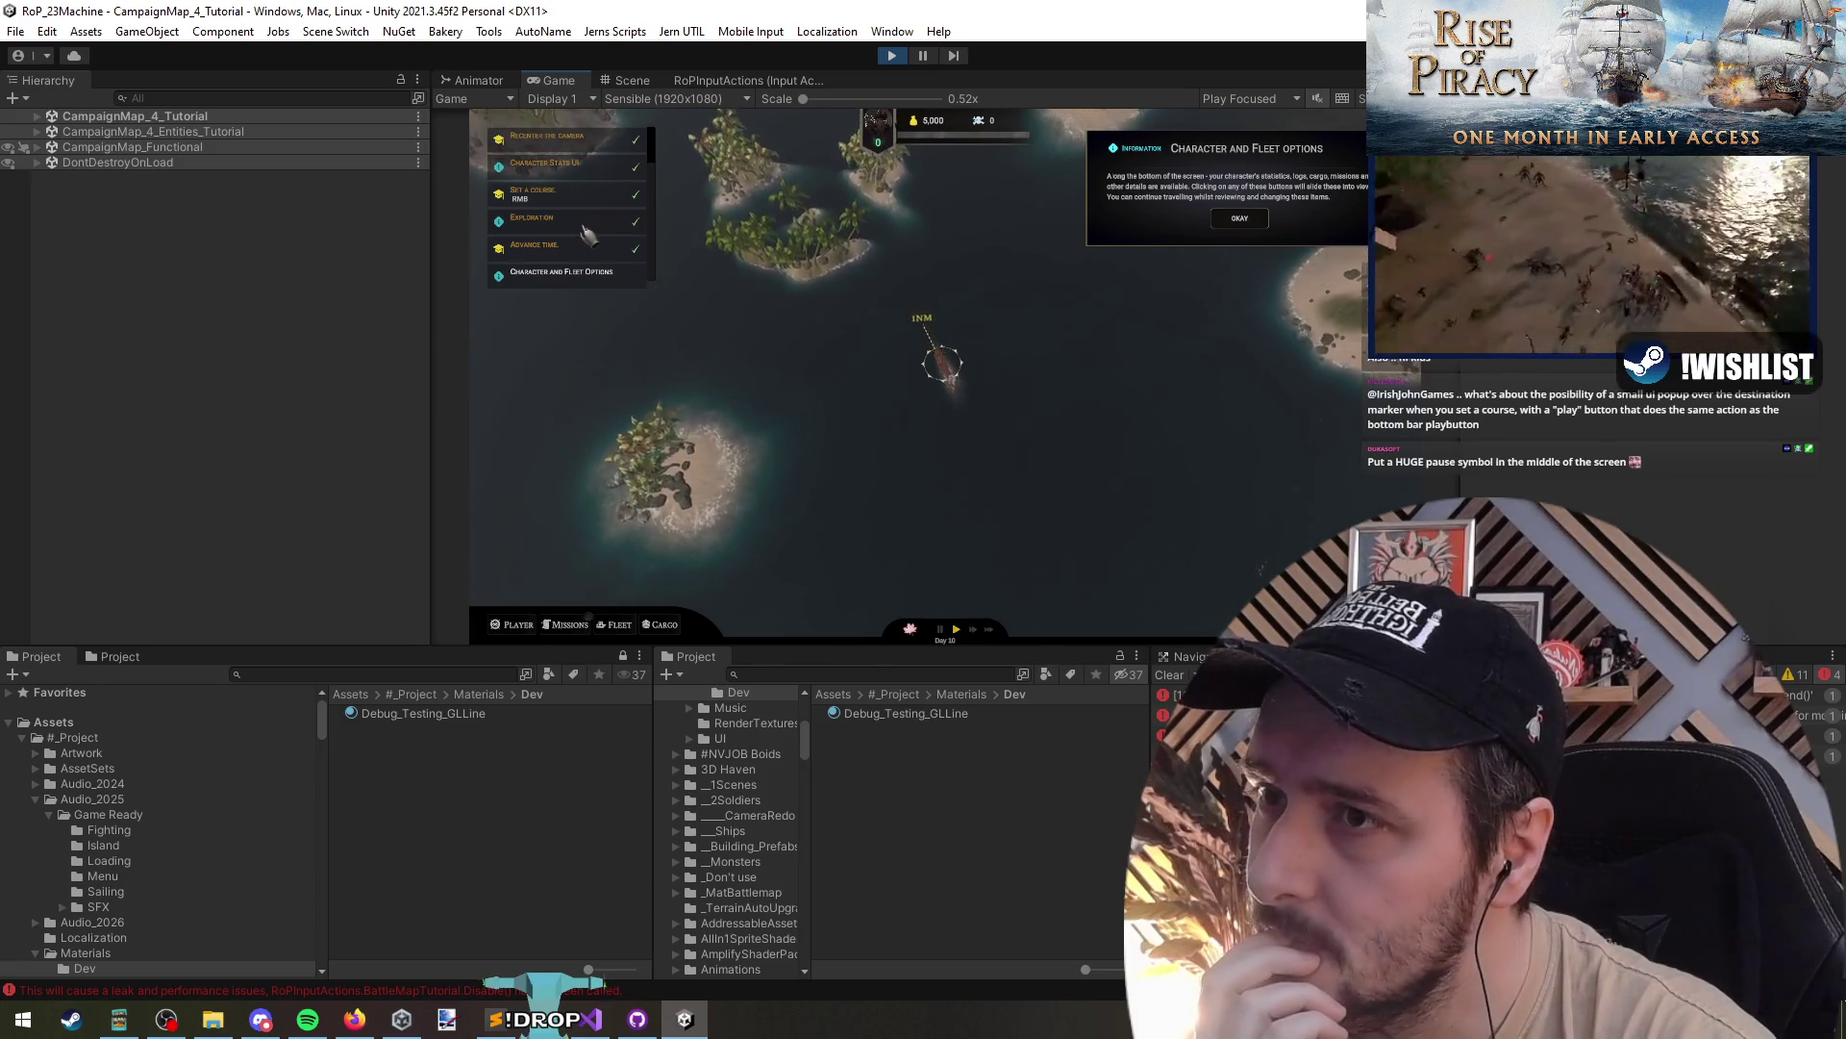
left_click(585, 227)
left_click(1231, 240)
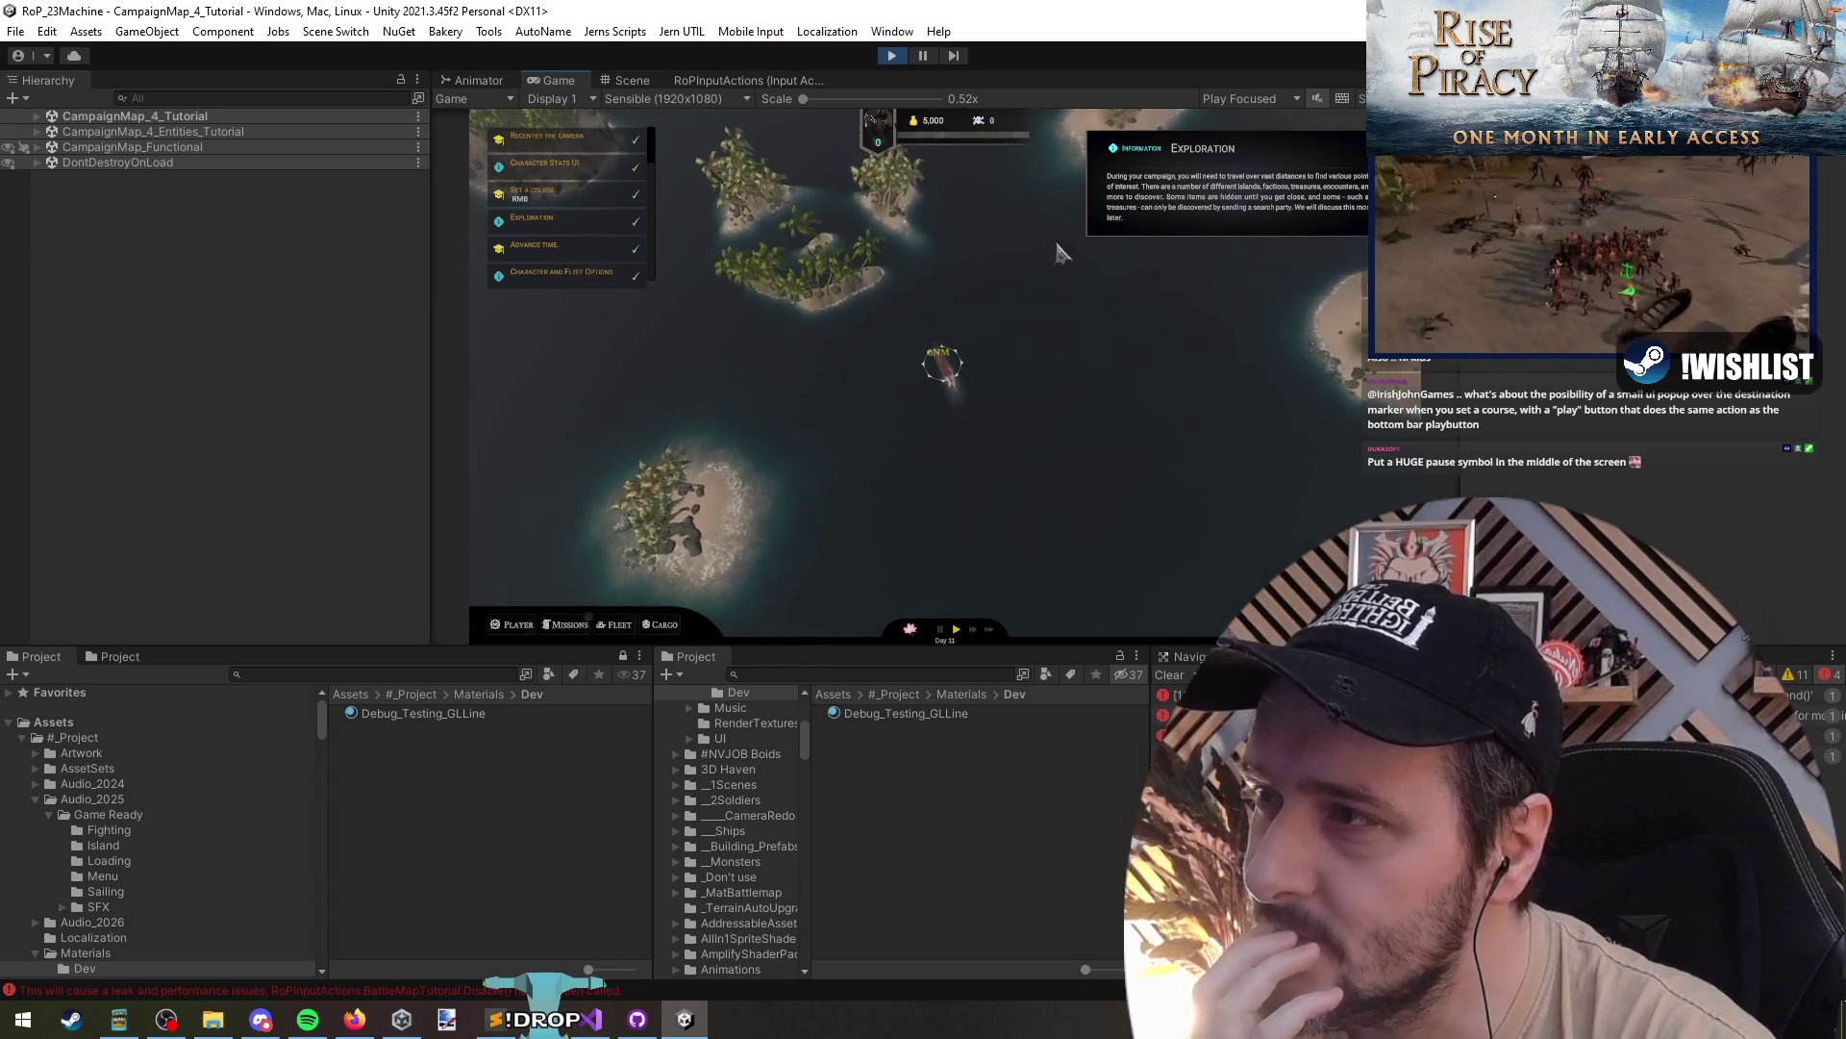
left_click(560, 278)
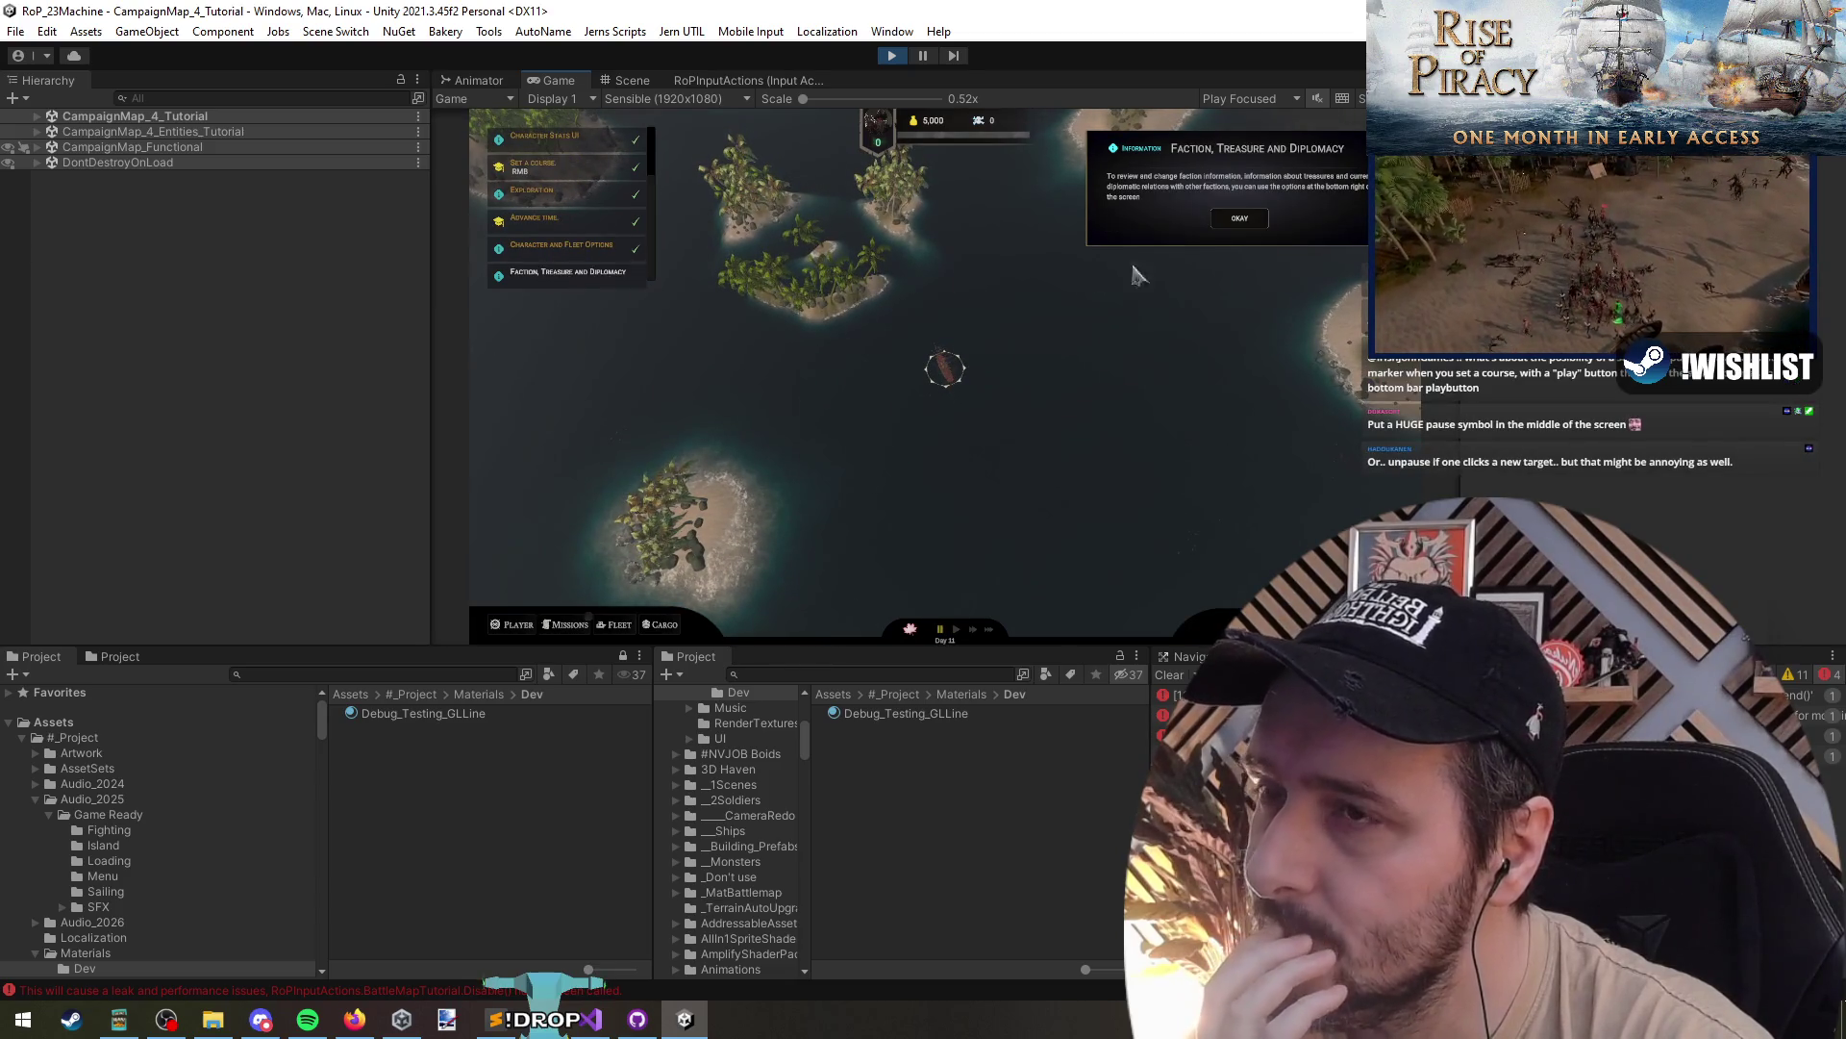
left_click(1248, 223)
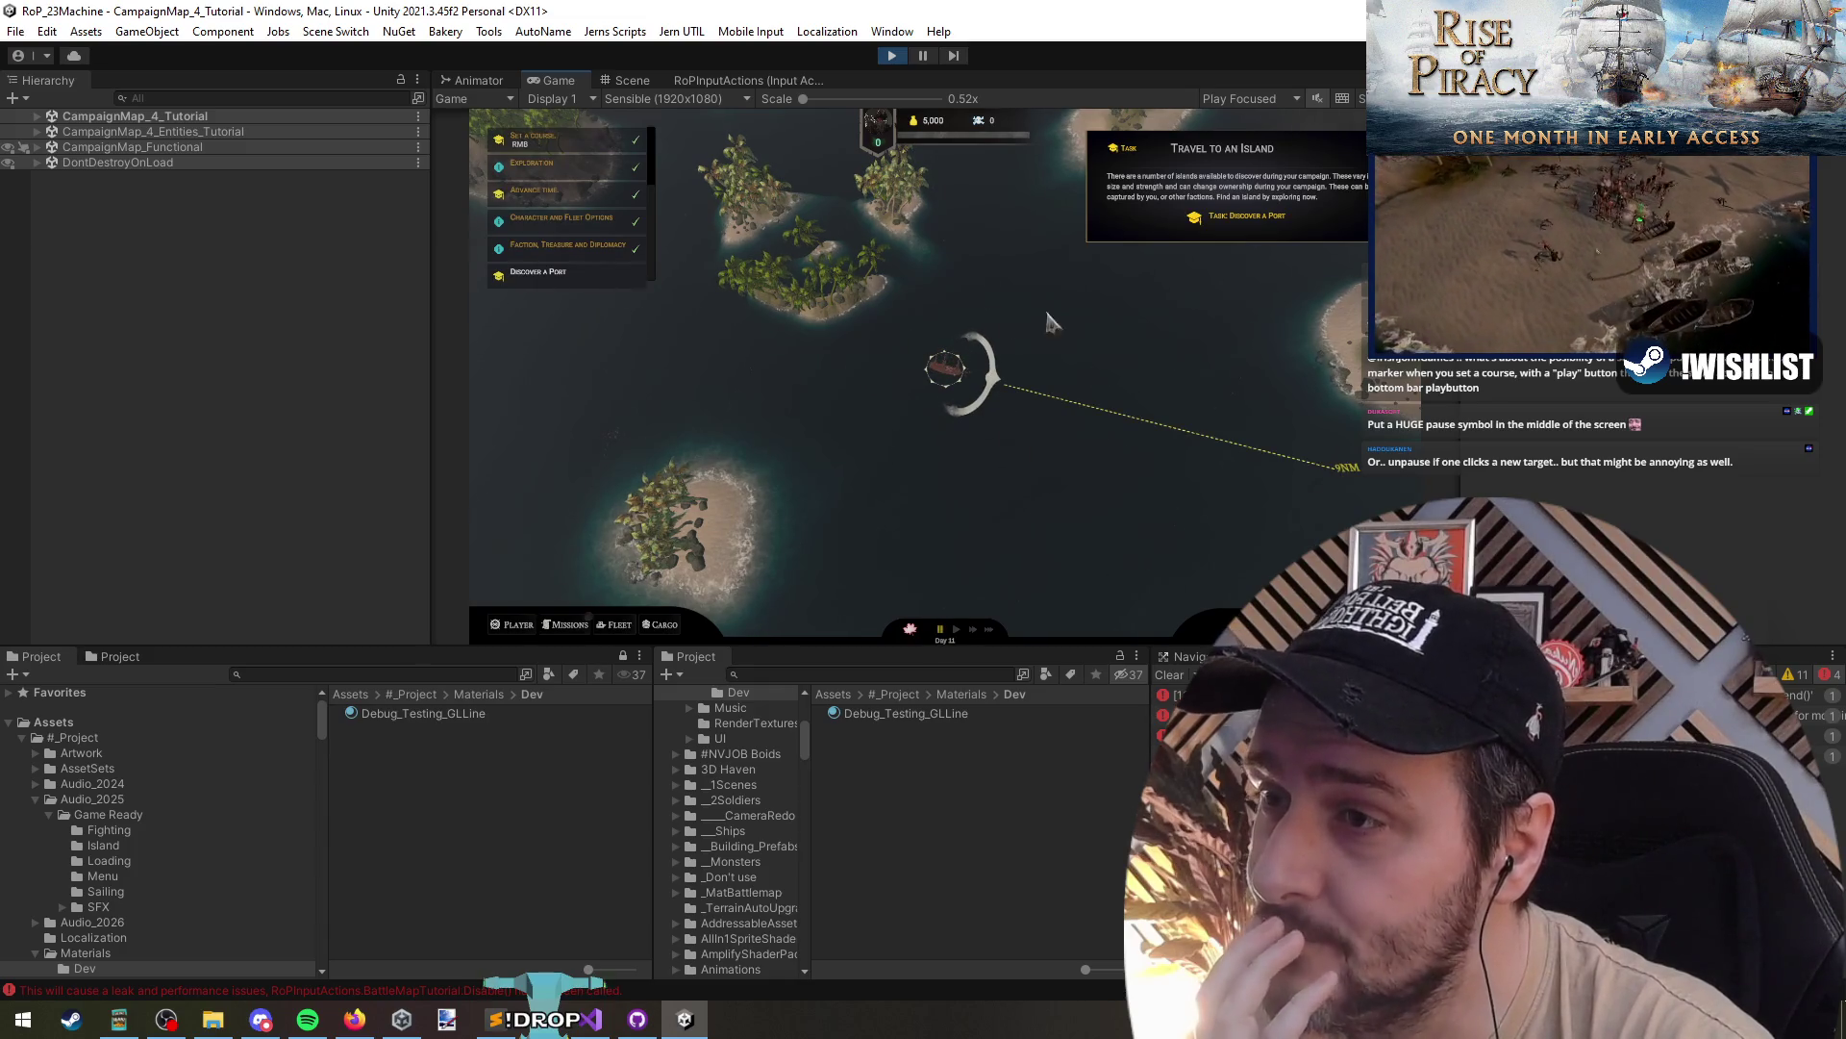
- Pause the game and right-click a course that steers the ship toward the island's port
scroll(1154, 452, "down", 3)
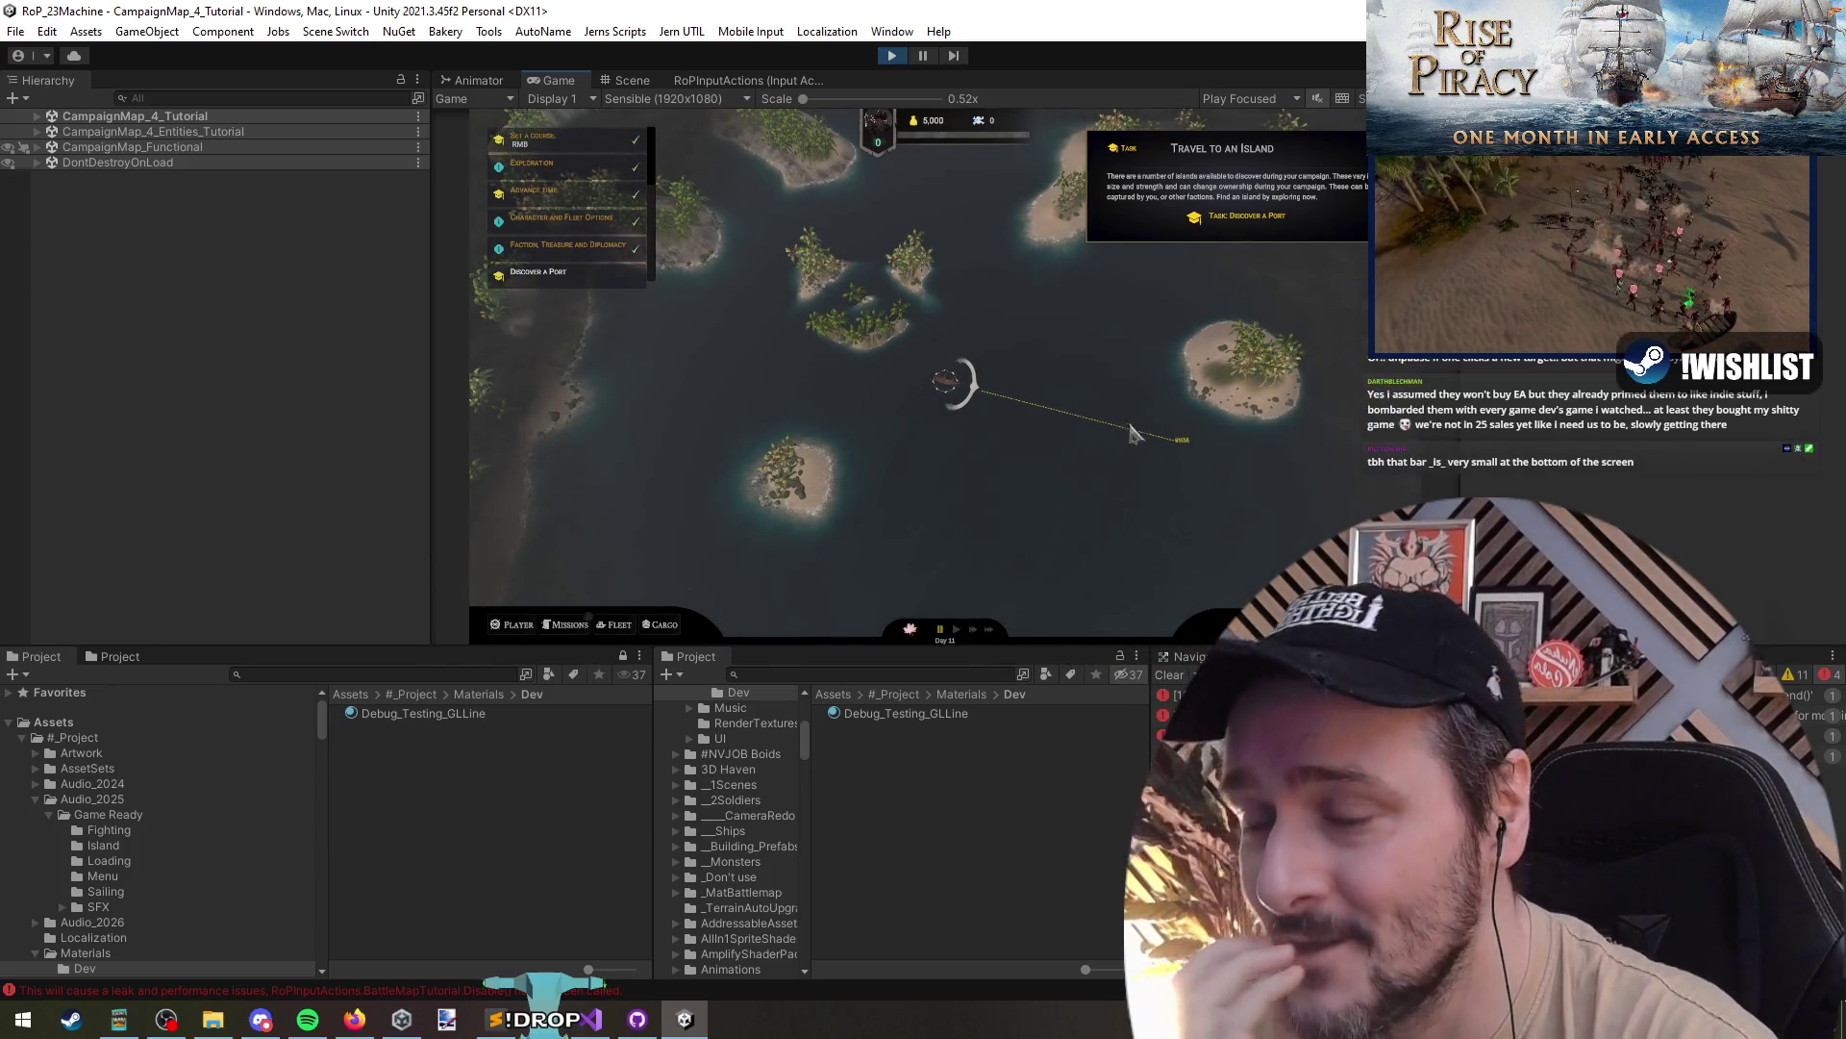
scroll(952, 413, "up", 3)
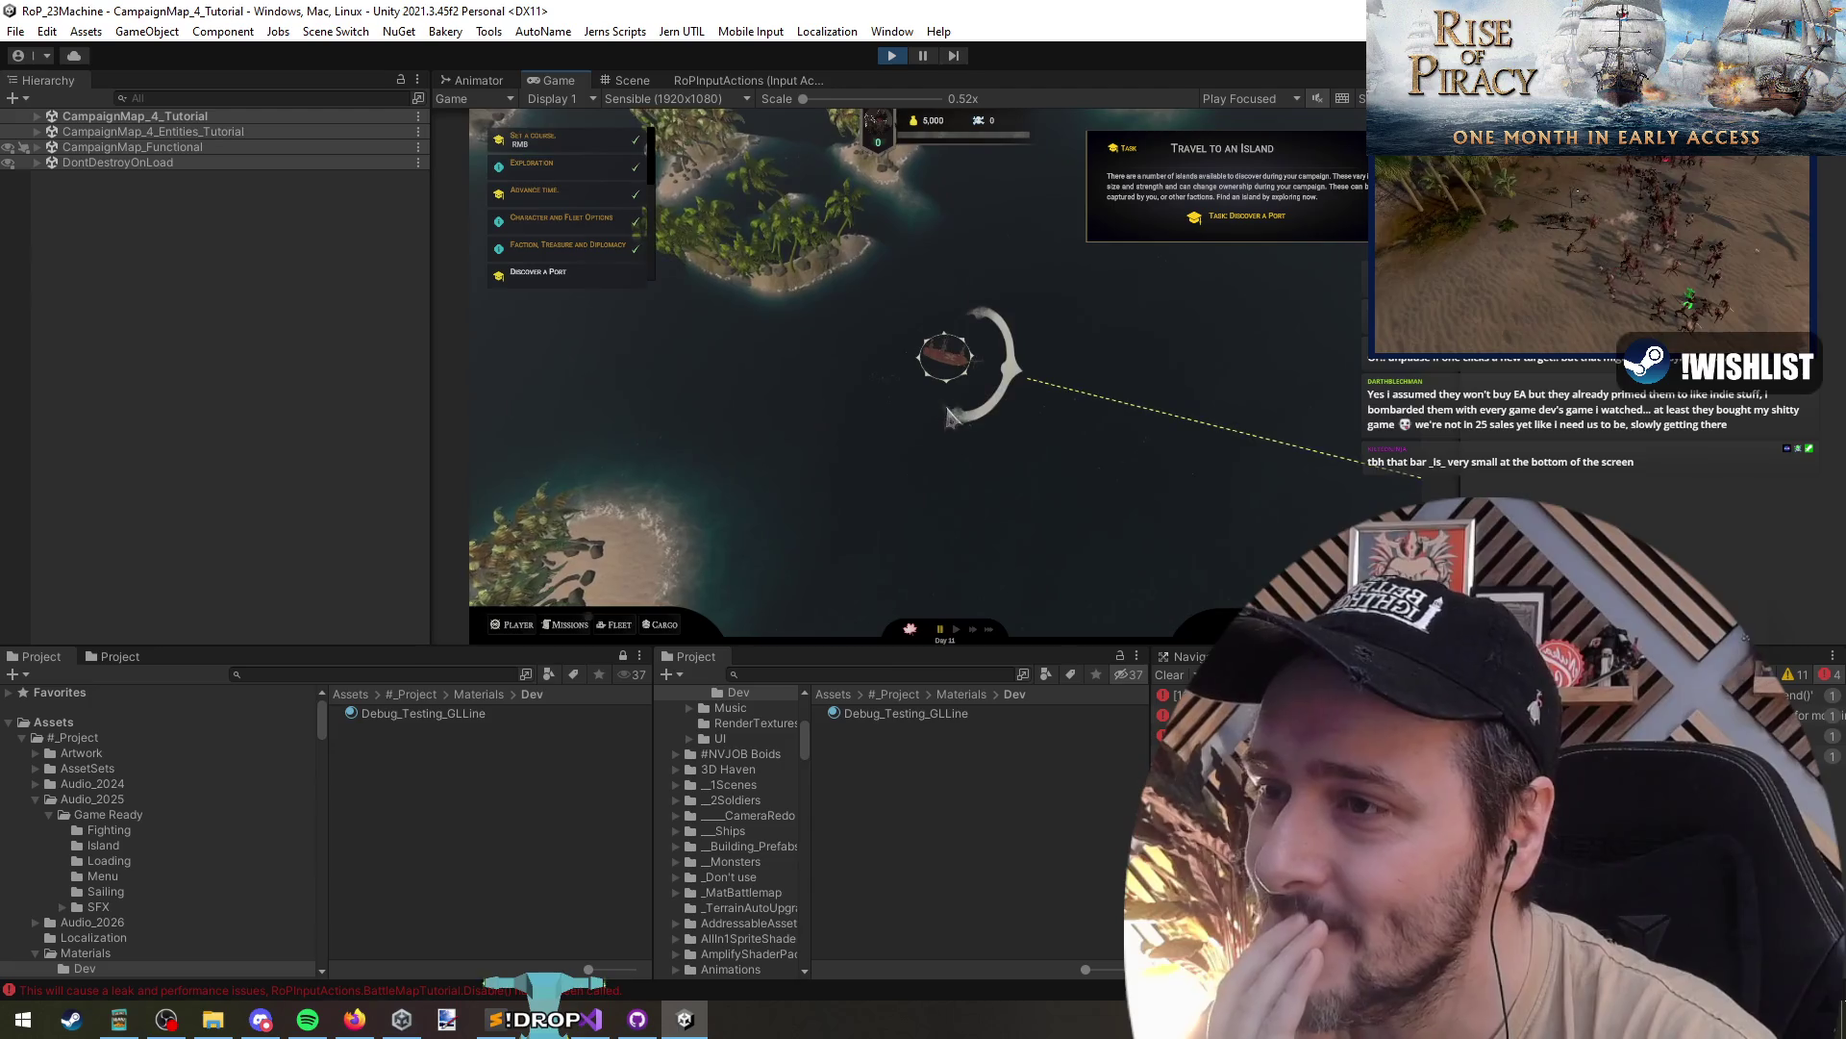
scroll(1008, 427, "down", 3)
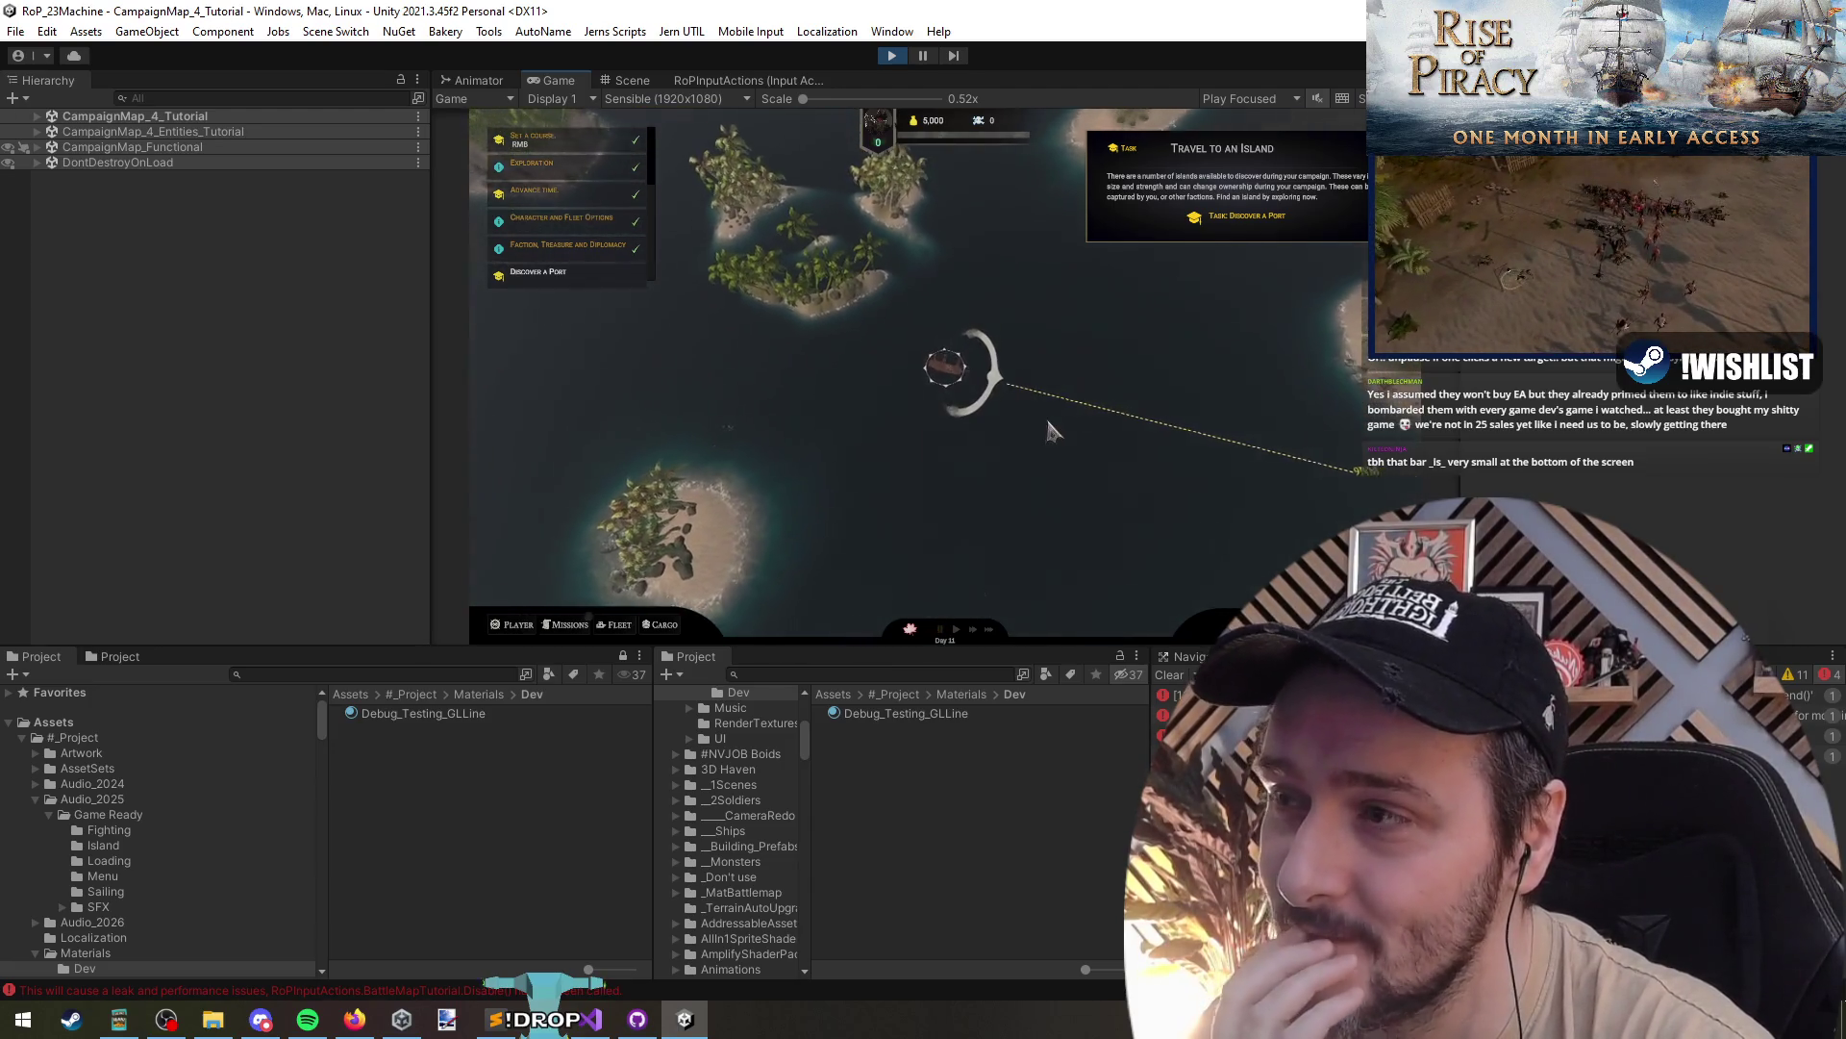
key("space")
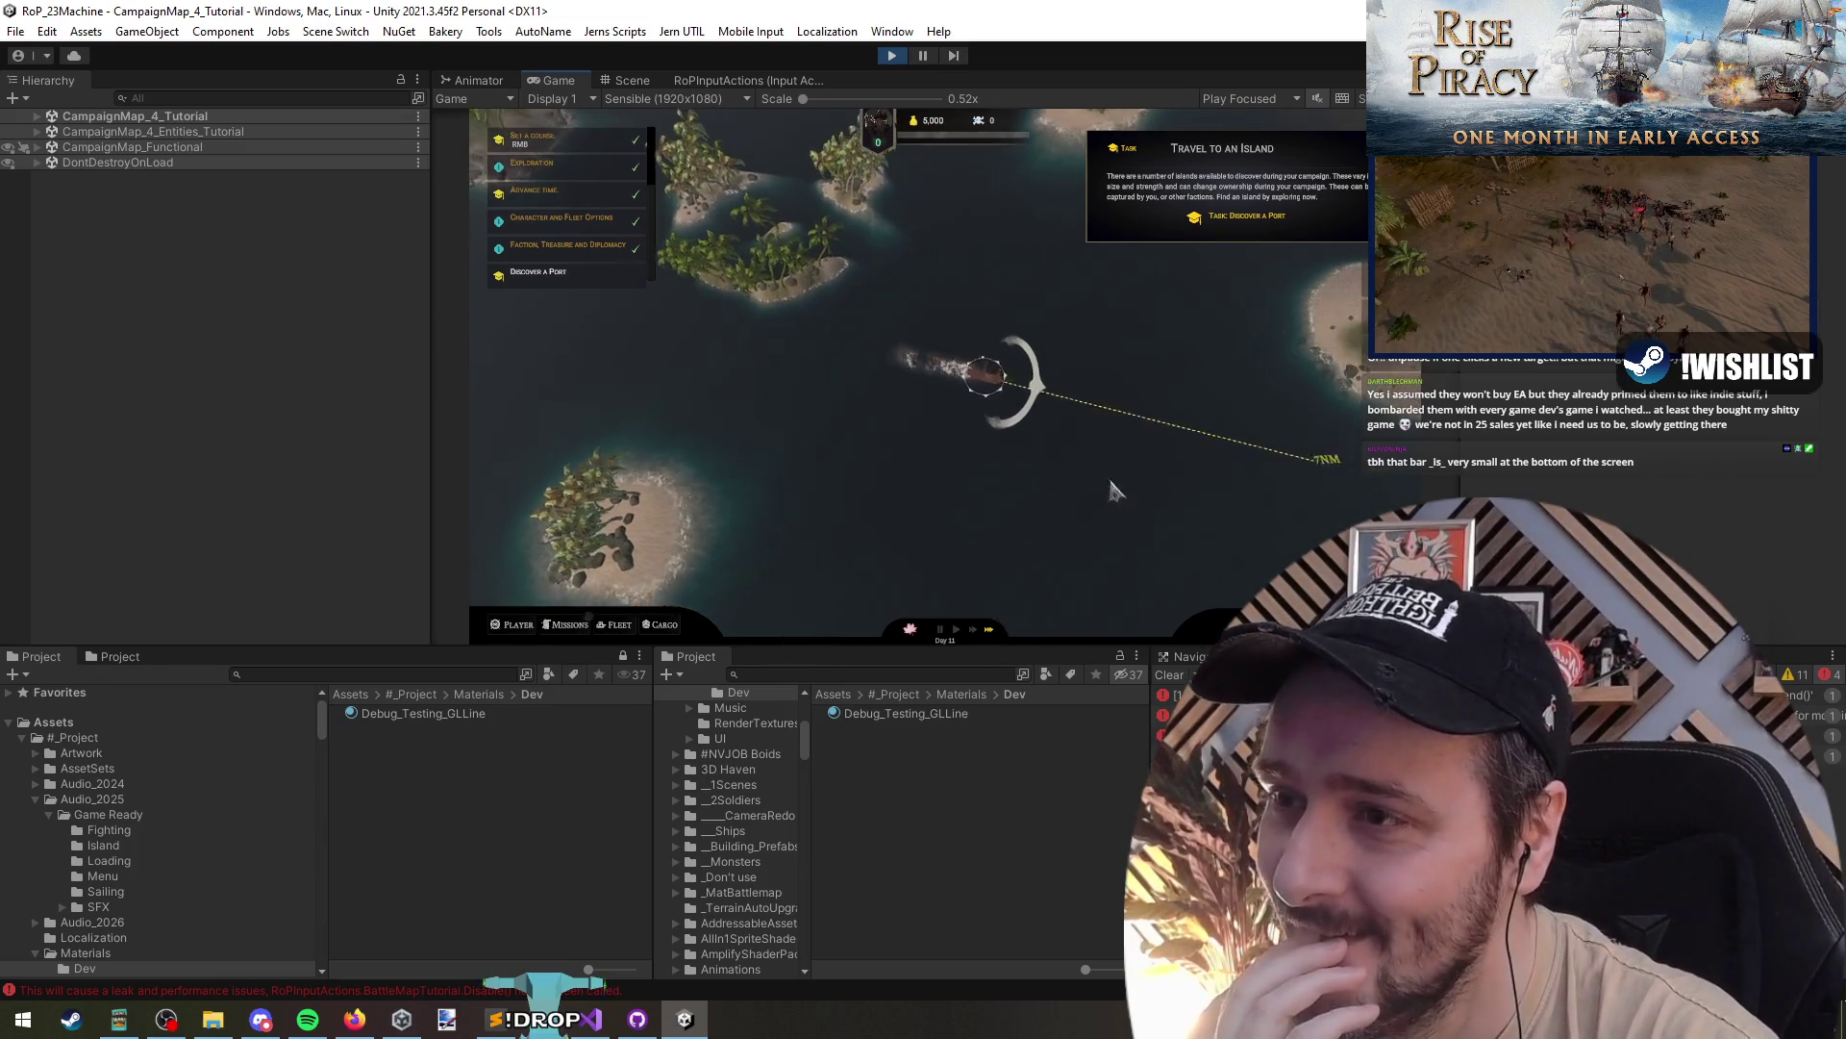
right_click(1166, 579)
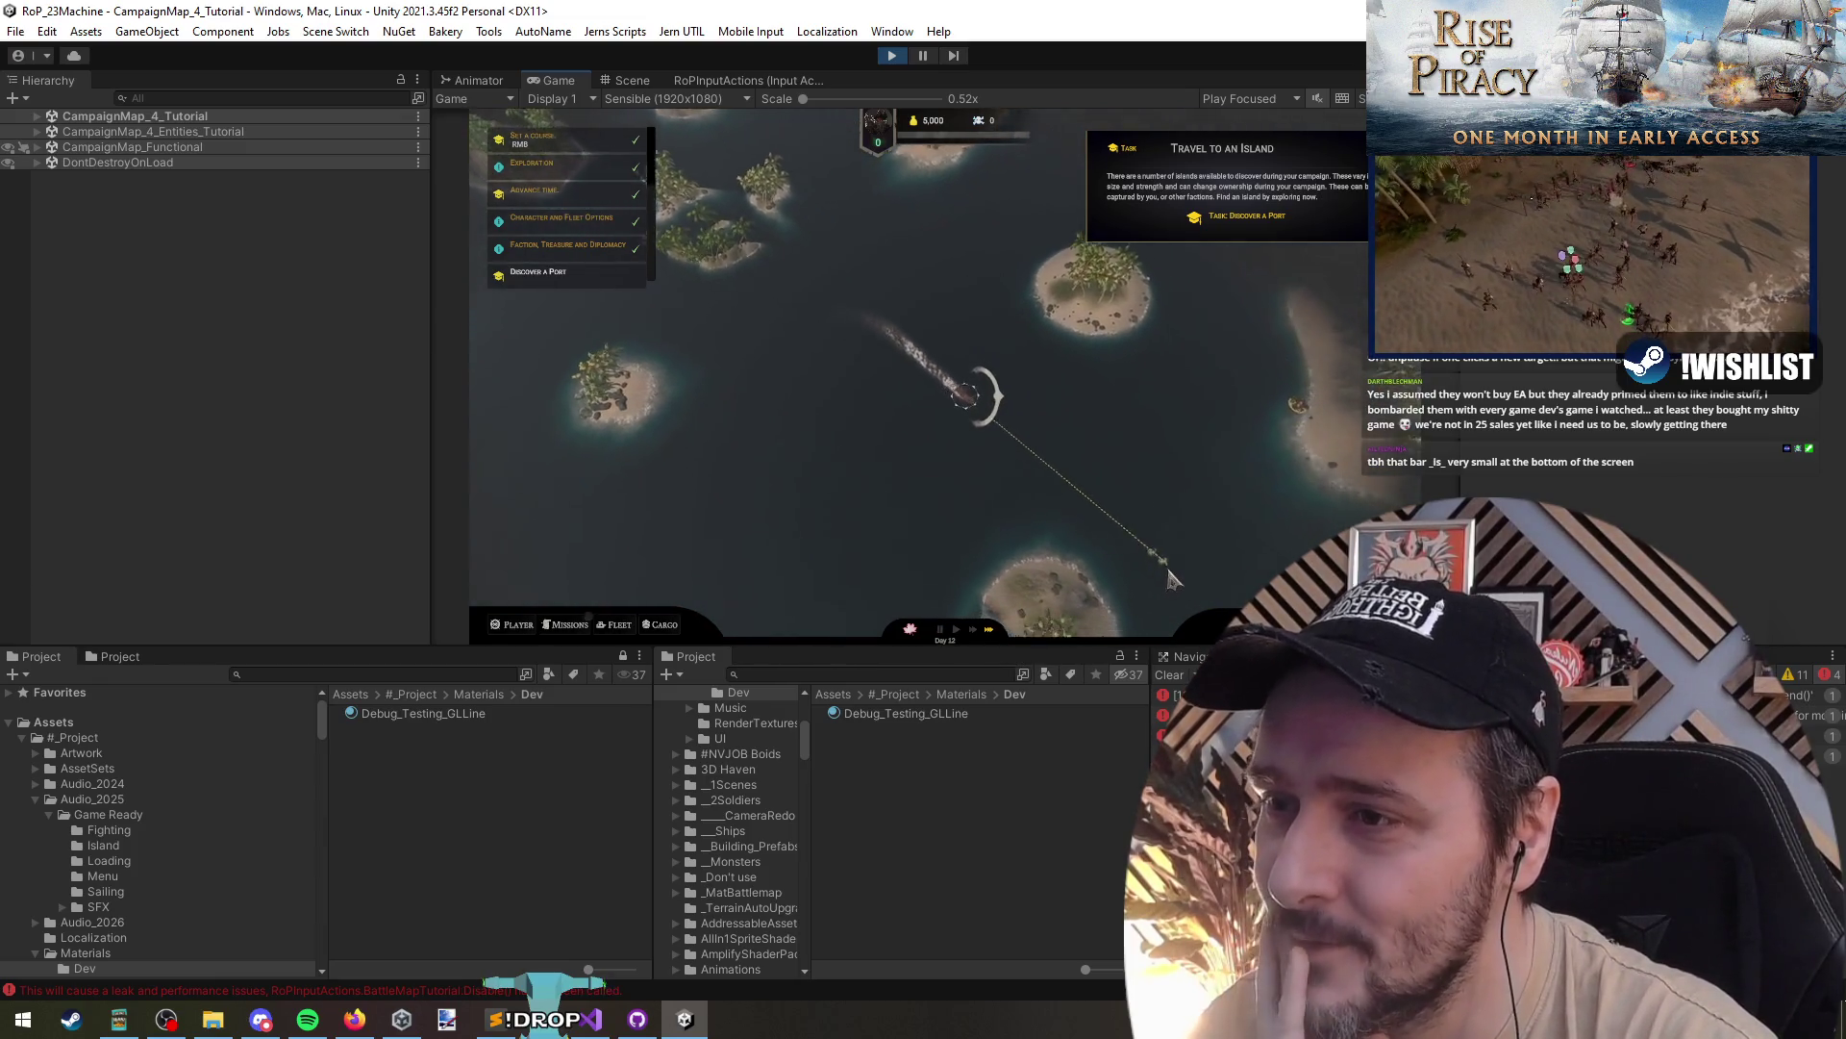
right_click(1255, 493)
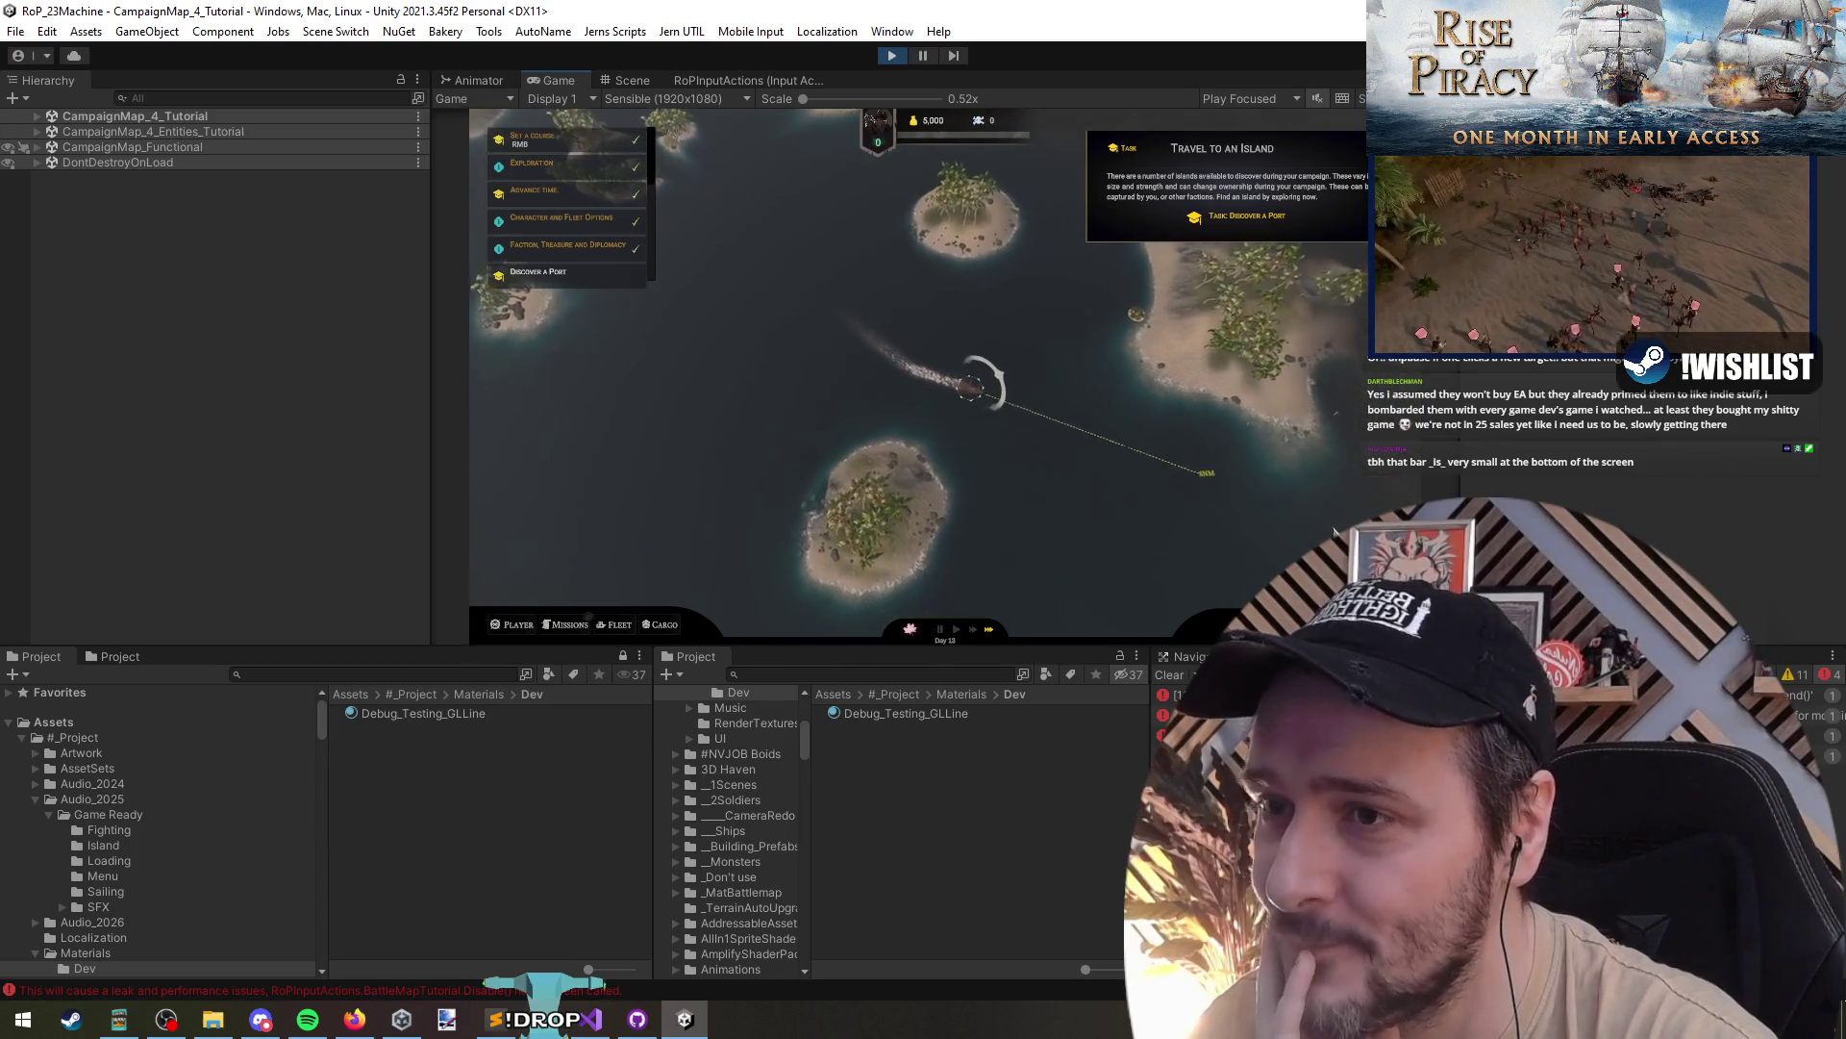
right_click(1015, 346)
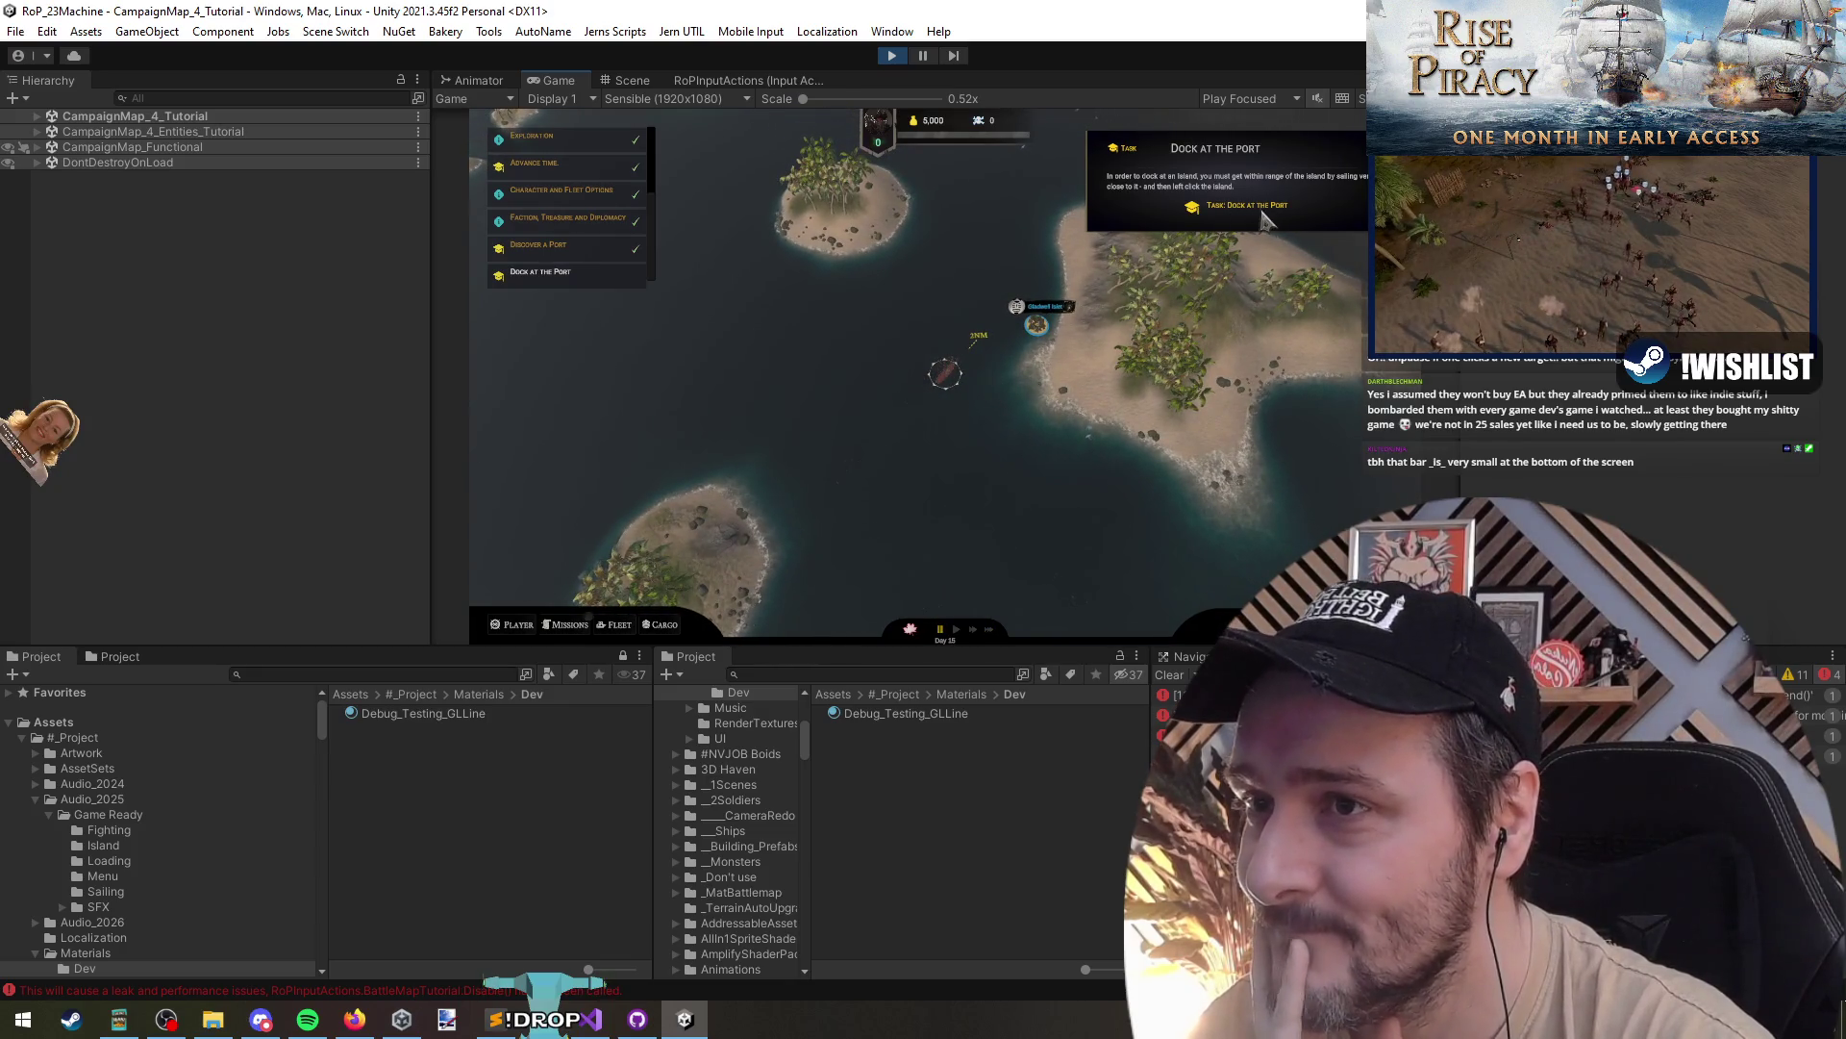
- Open the island's port information, dismiss the advisor tip, exit the port, and stop Play mode with Ctrl+P
left_click(1058, 342)
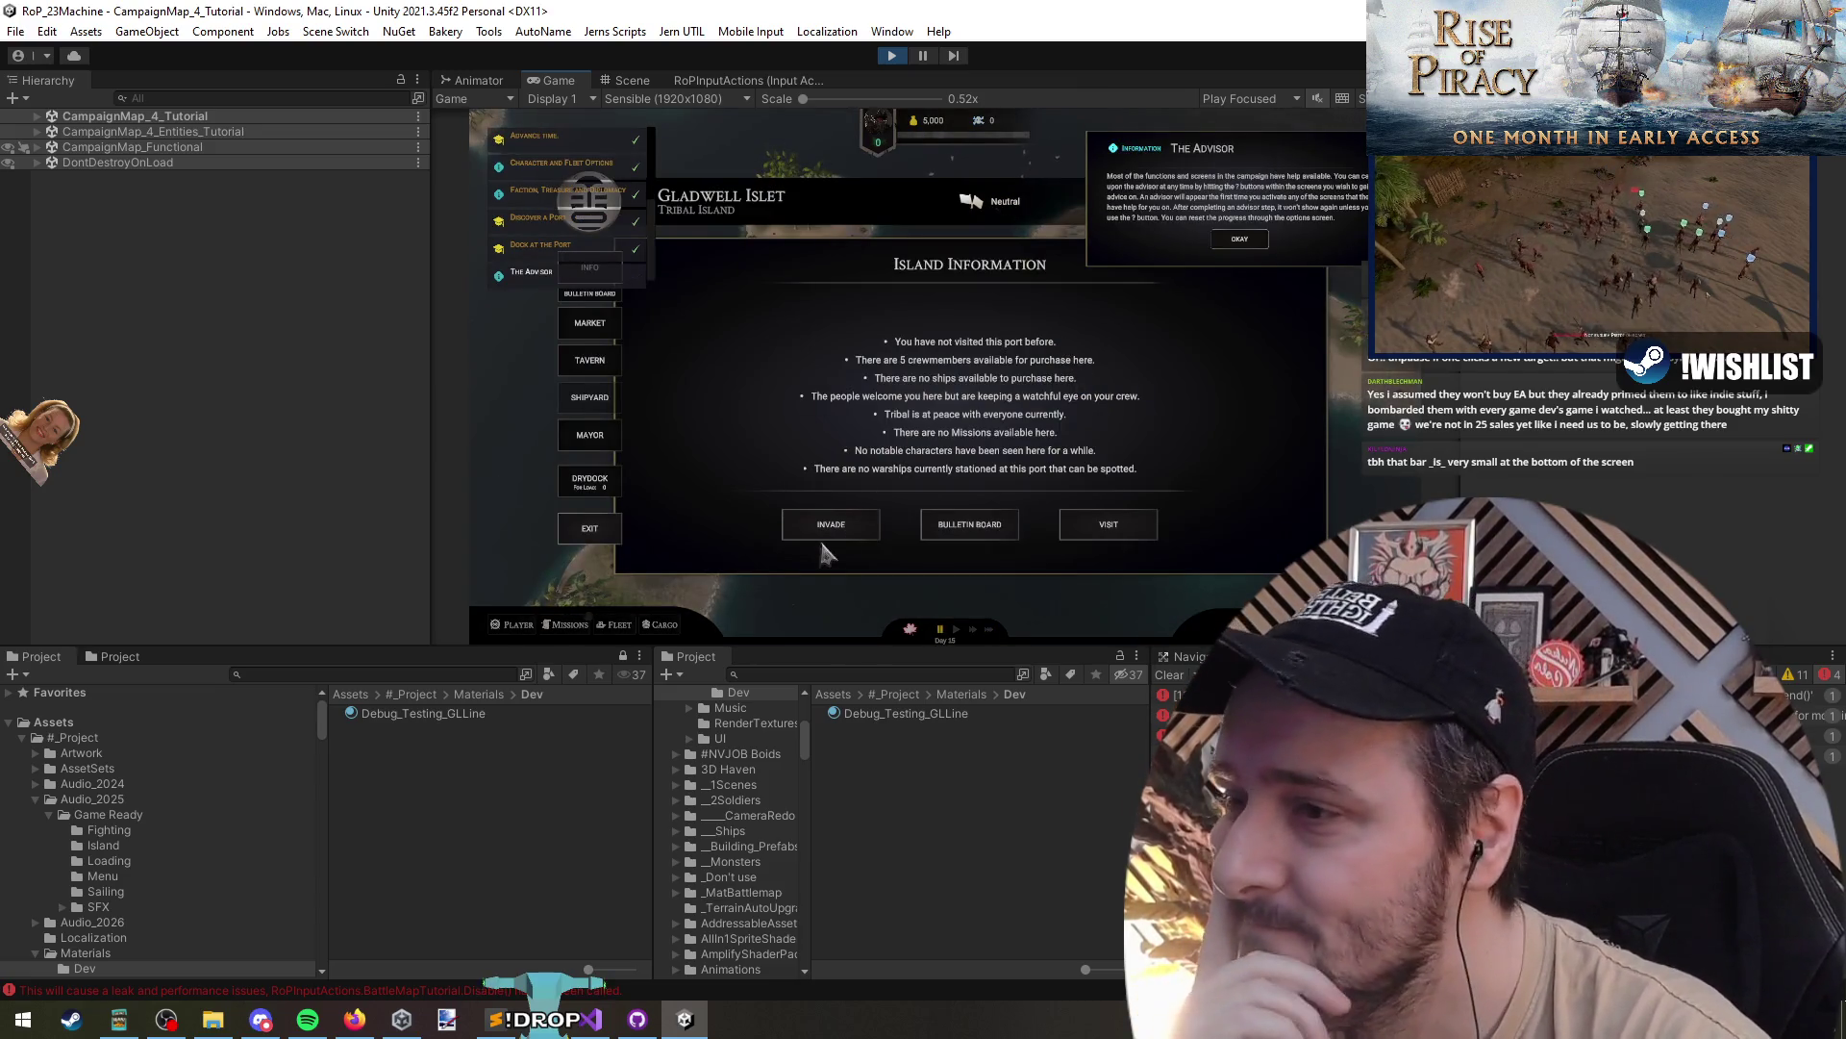
left_click(1242, 242)
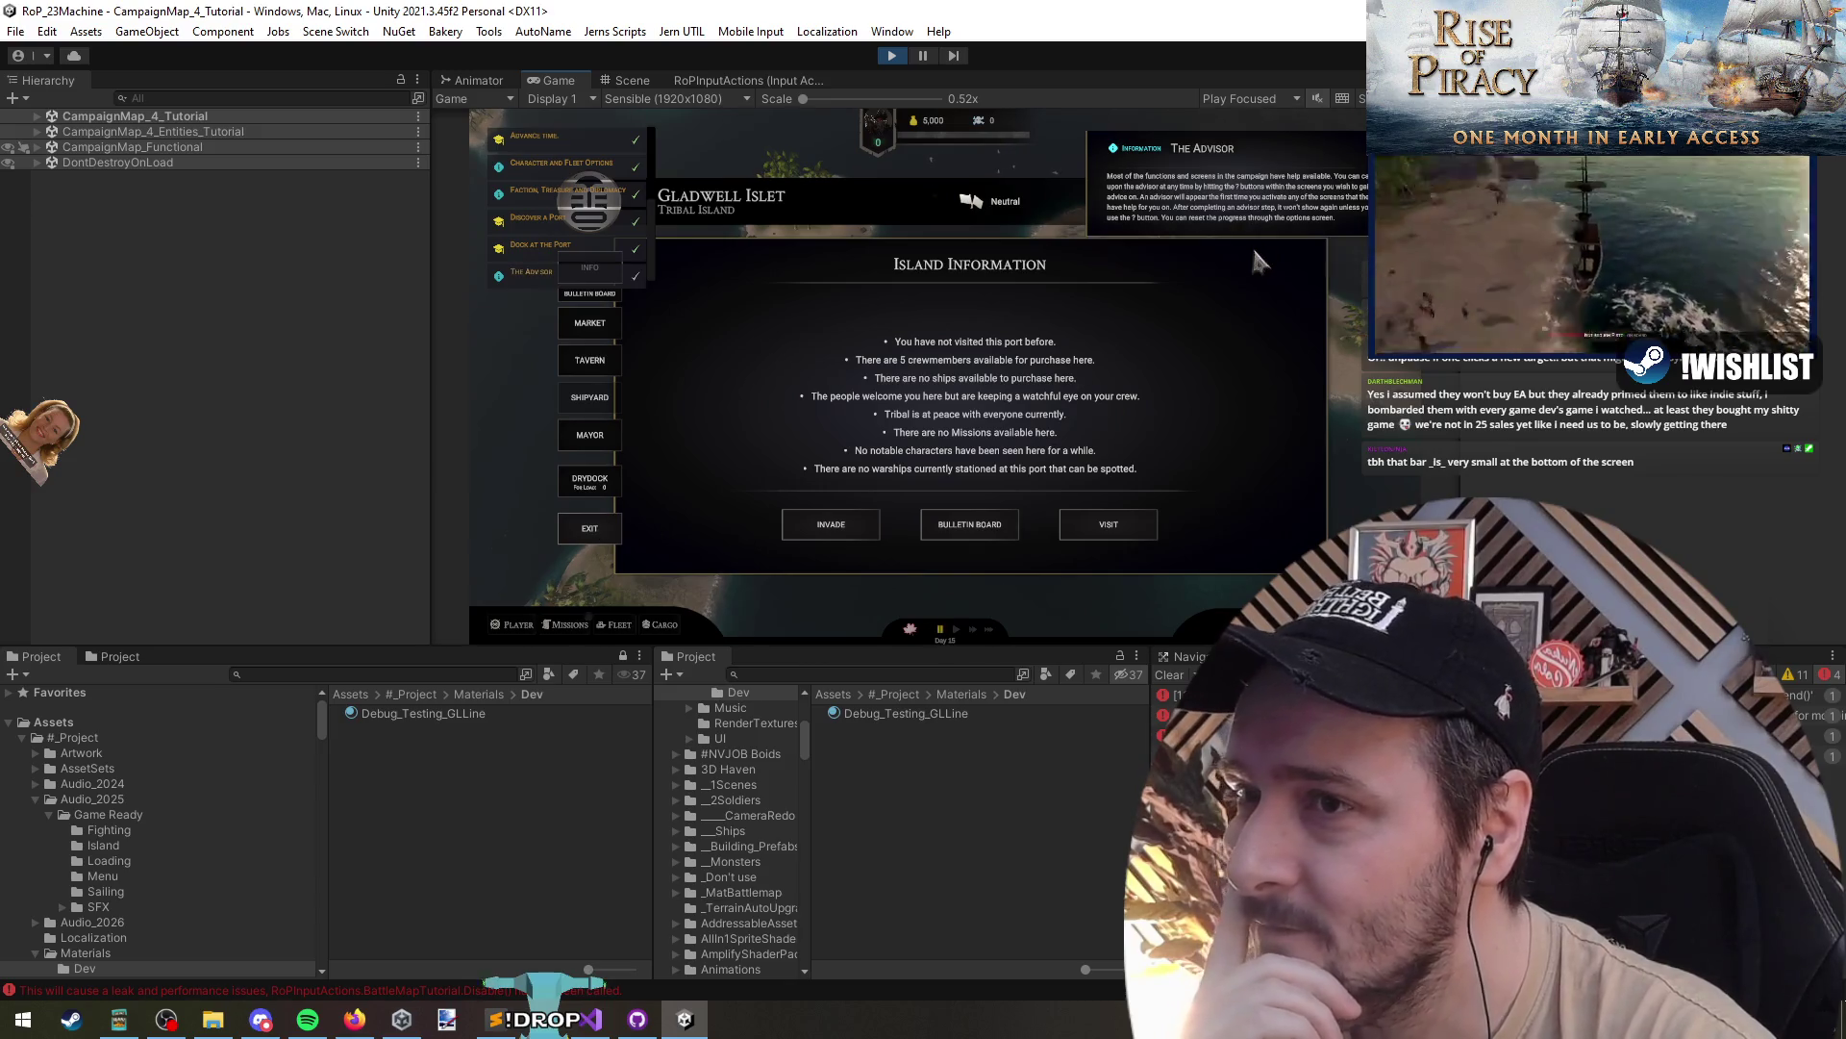
left_click(598, 525)
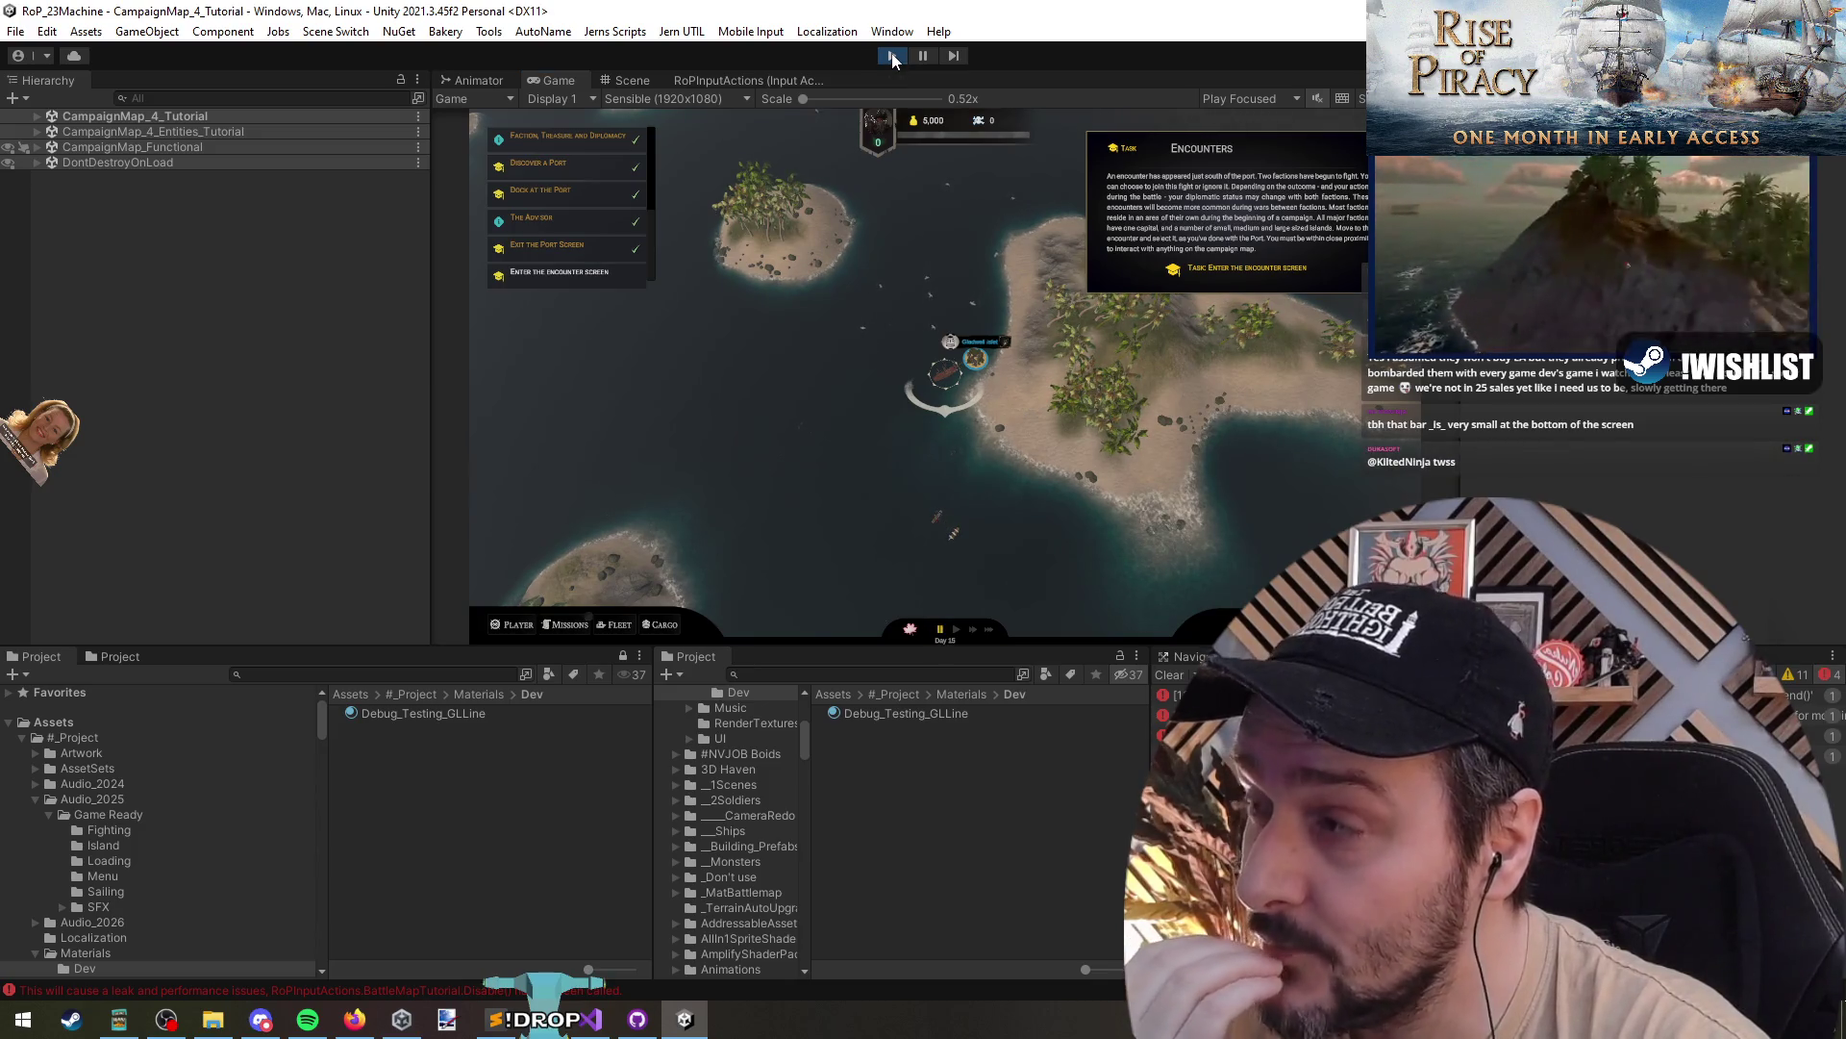
key("ctrl+p")
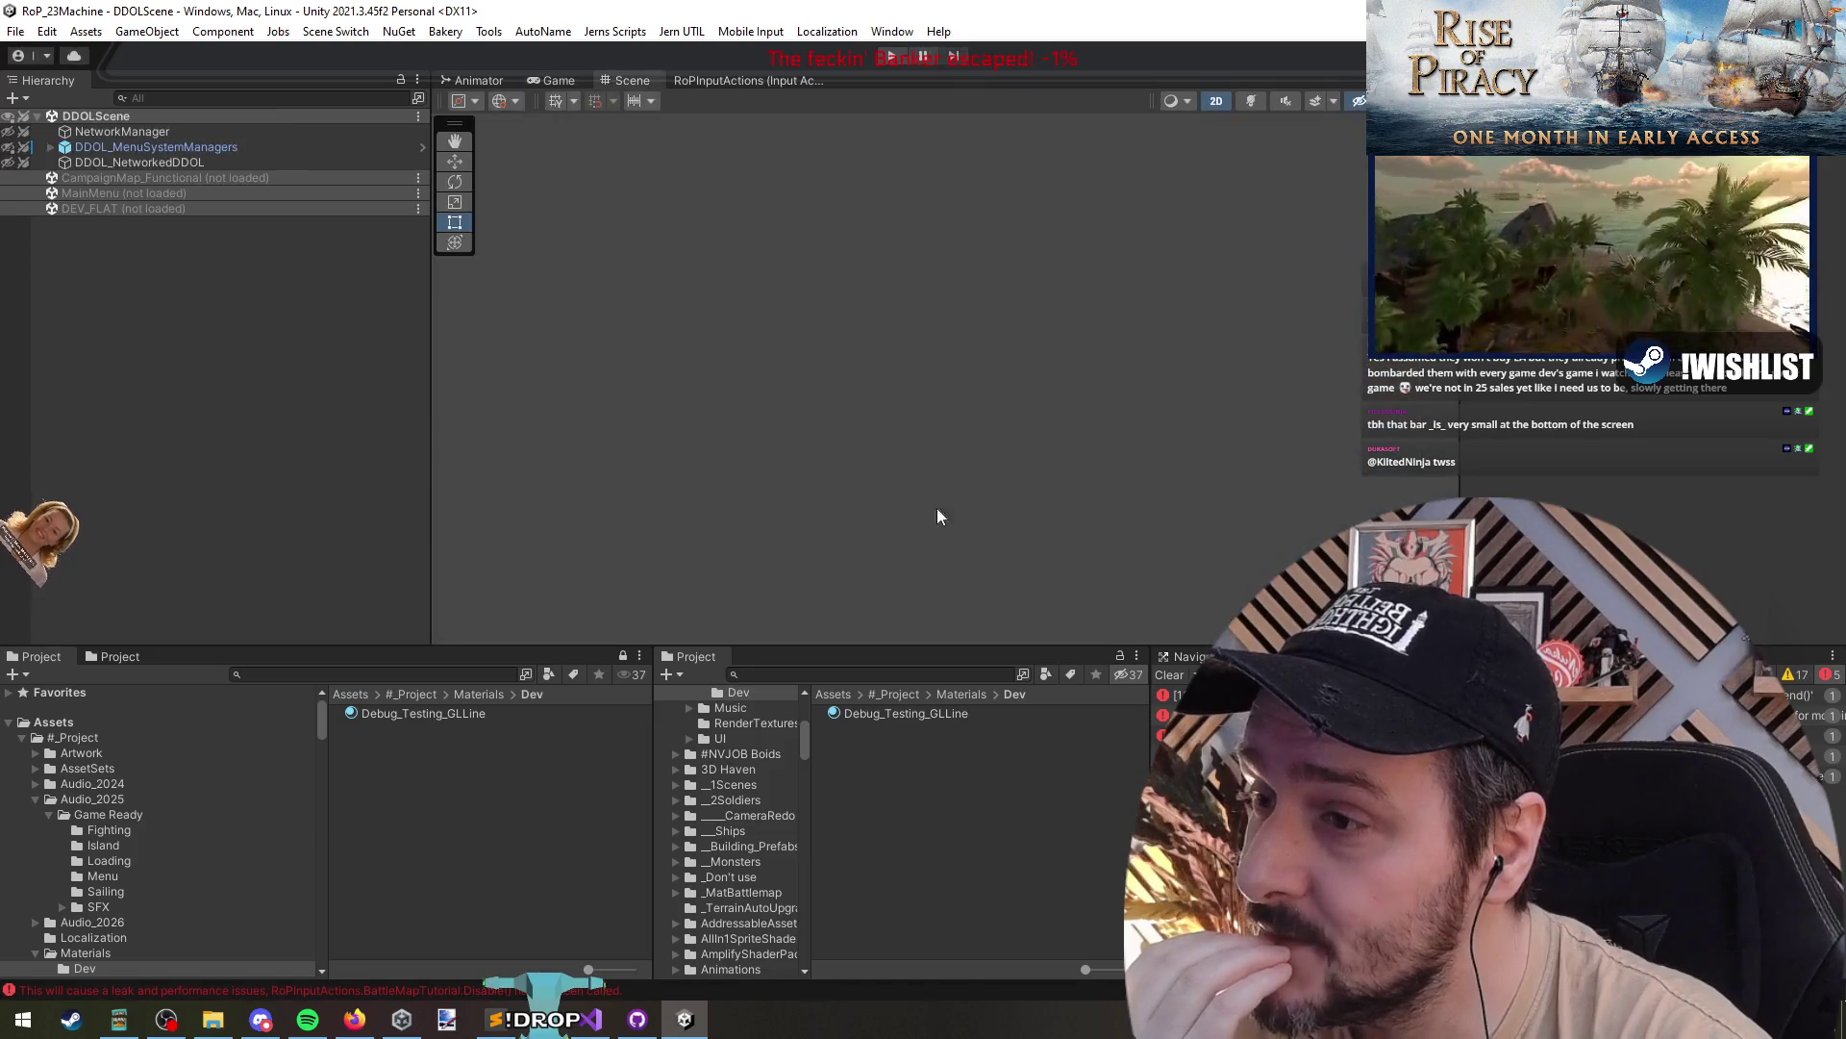
- Search the Project for 'tutortiaal' and drag CampaignMap_4_Tutorial into the Hierarchy
left_click(492, 674)
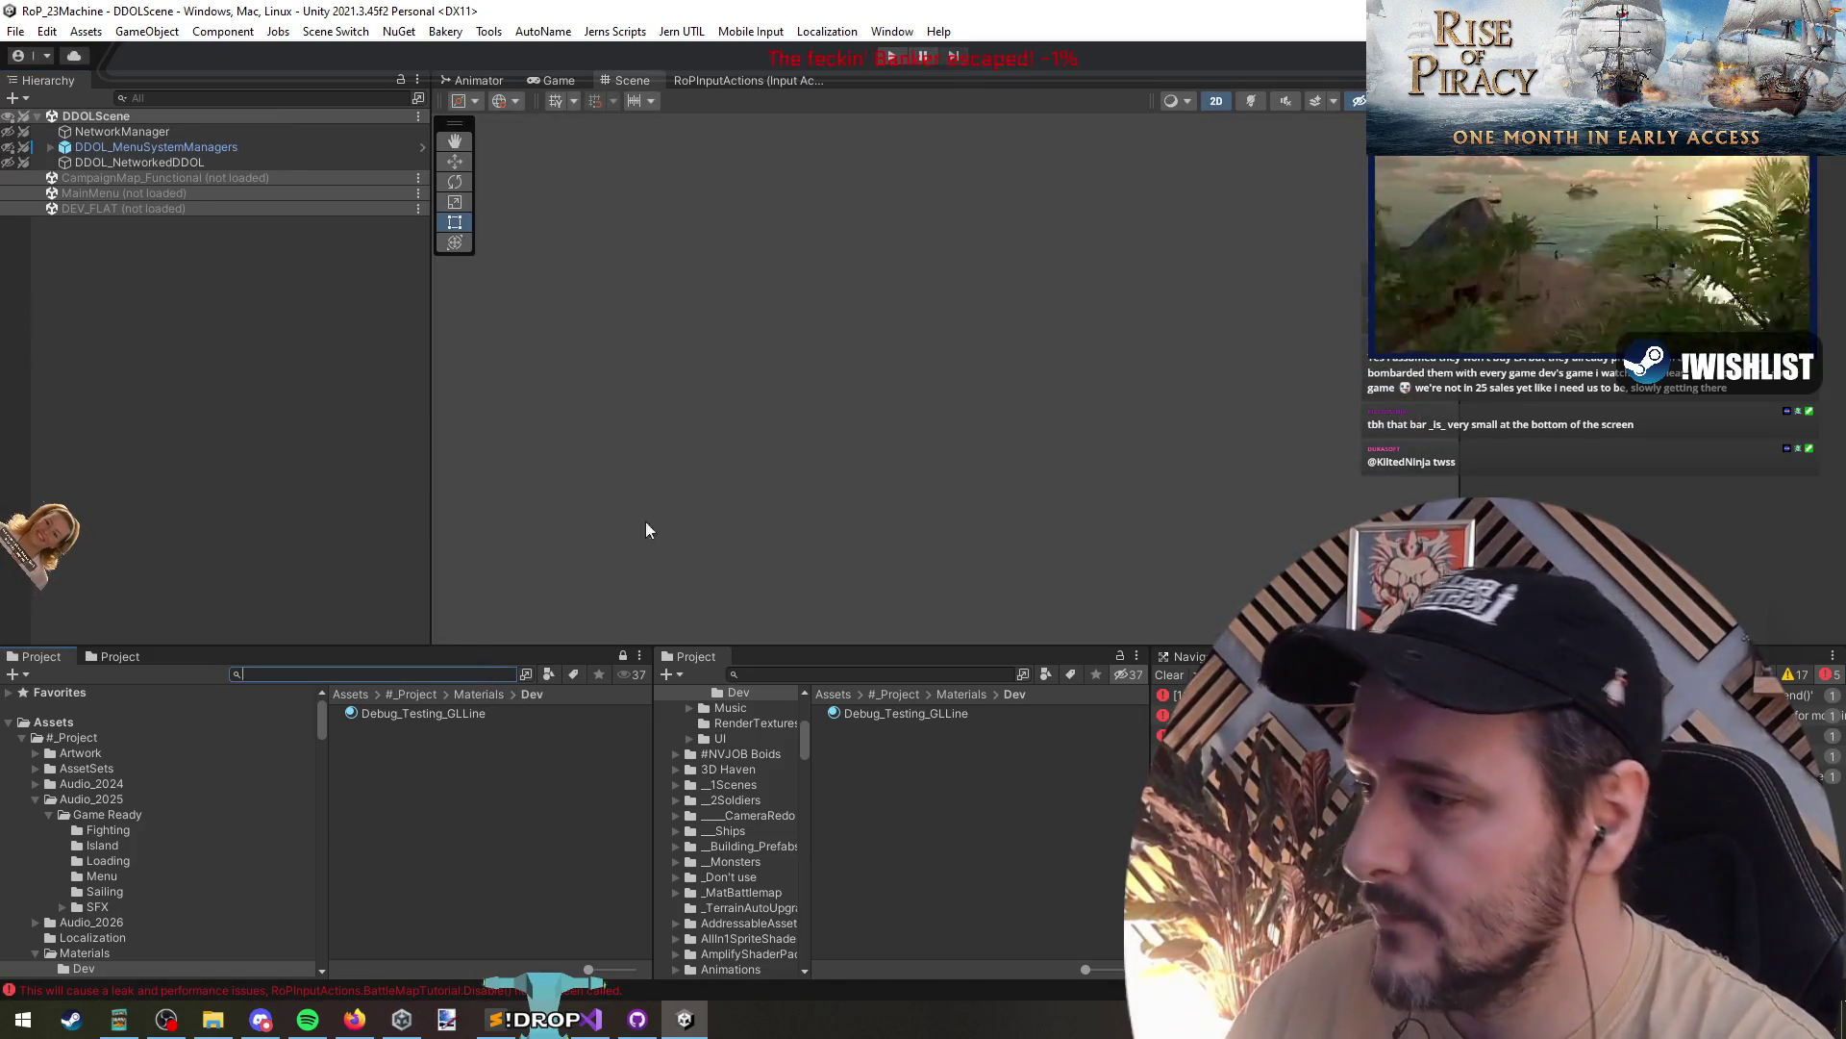
type("campaigntutortia")
type("al")
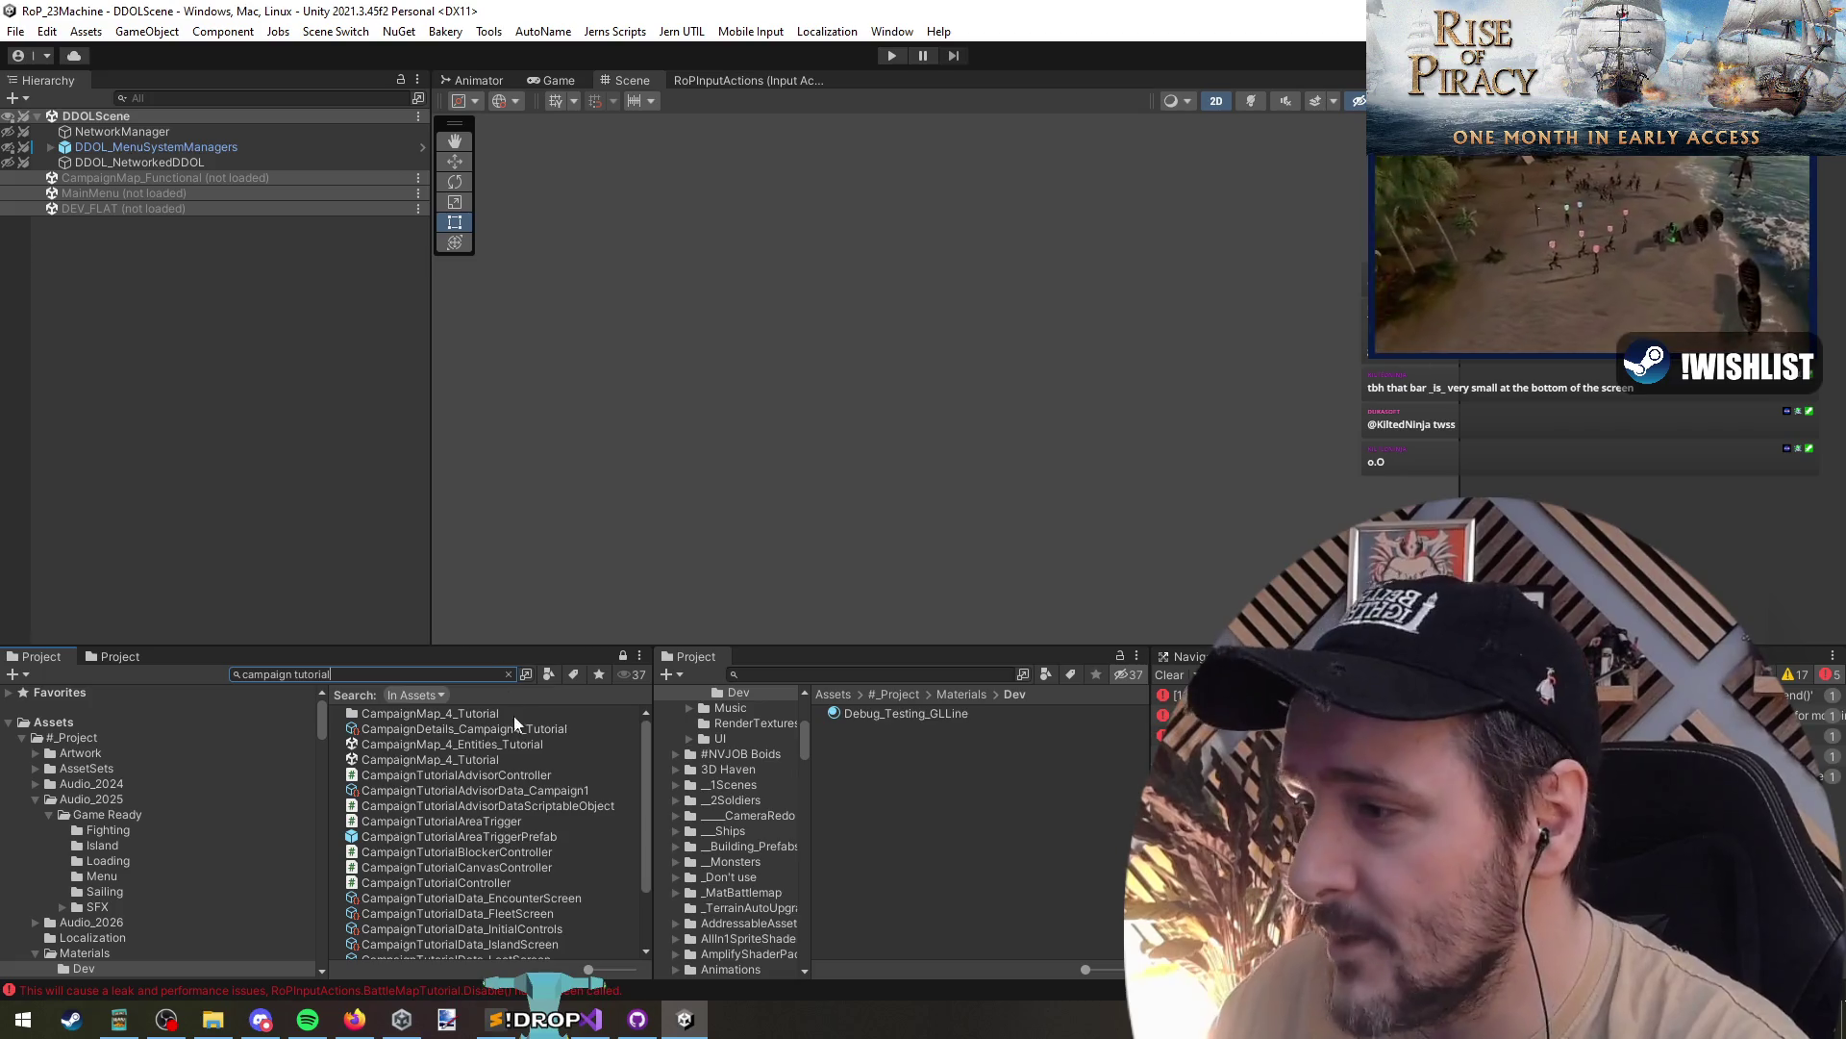
mouse_move(476, 759)
left_mouse_down()
mouse_move(494, 756)
mouse_move(198, 411)
left_mouse_up()
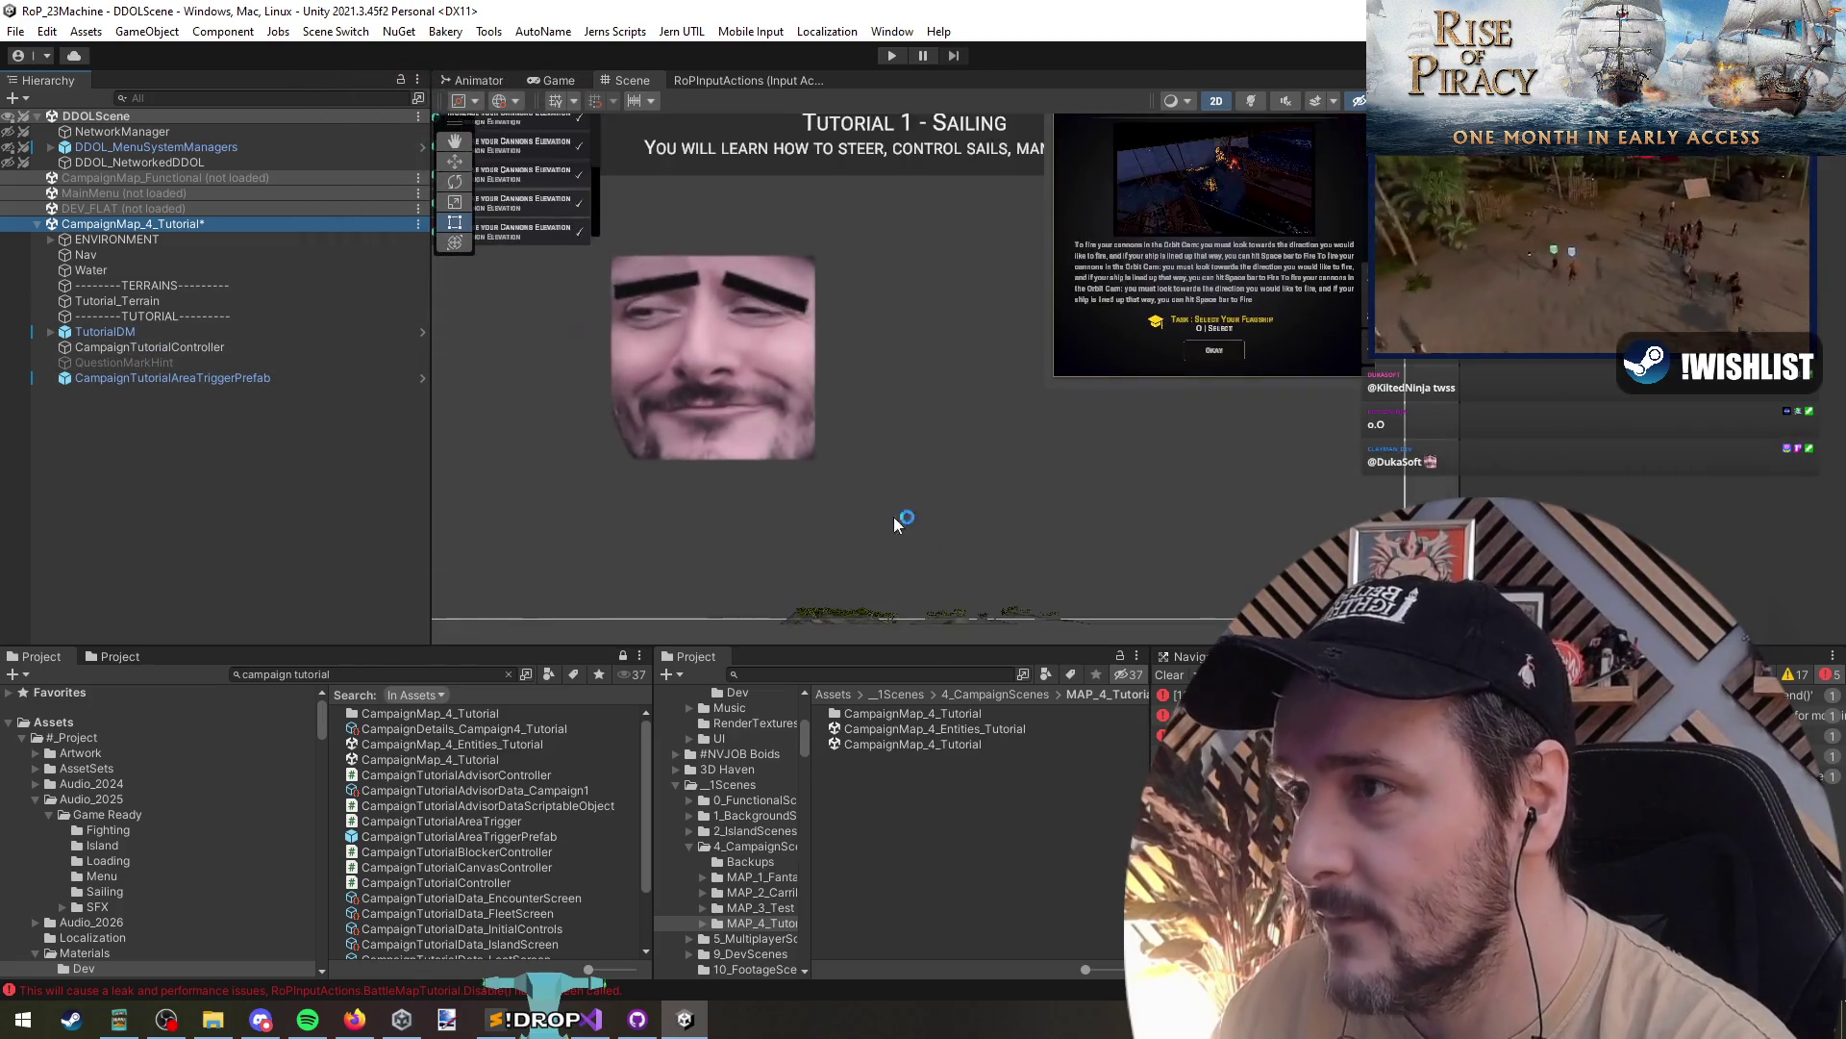
left_click(648, 464)
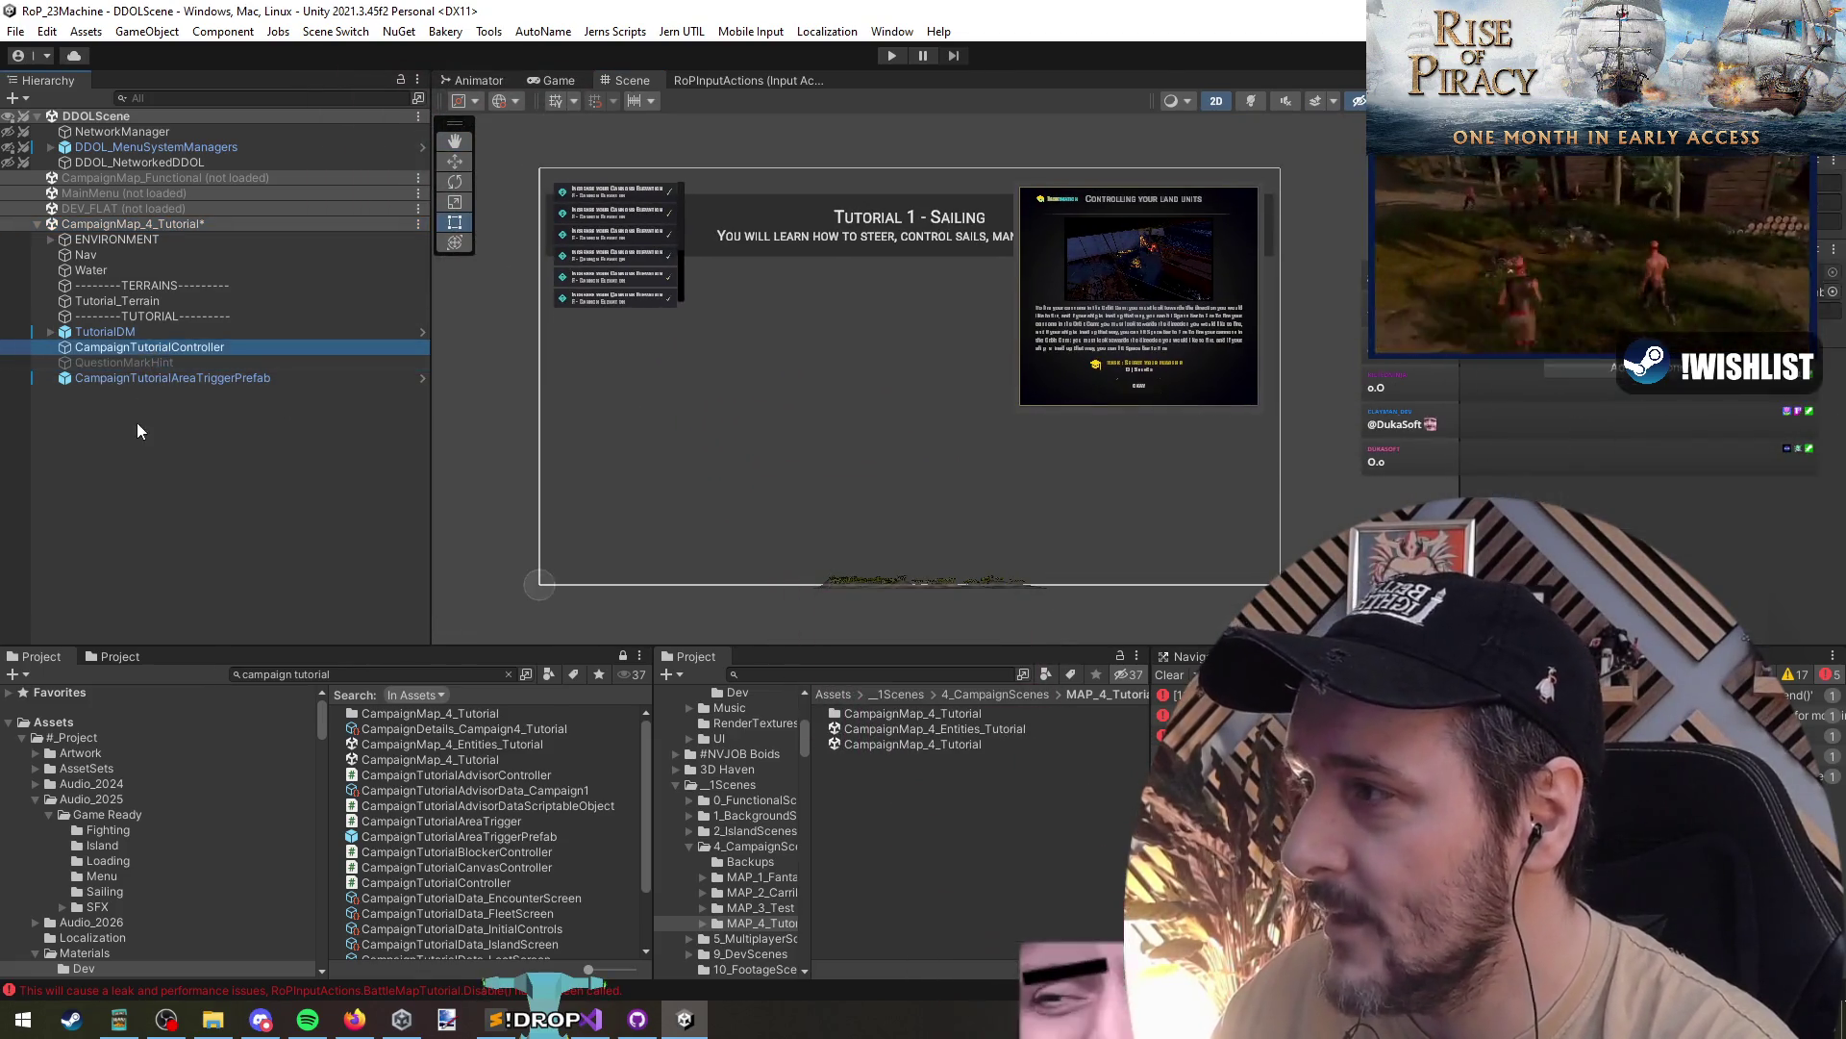
- Load CampaignMap_Functional via Load Scene, then select the tutorial scene's ENVIRONMENT object
right_click(140, 177)
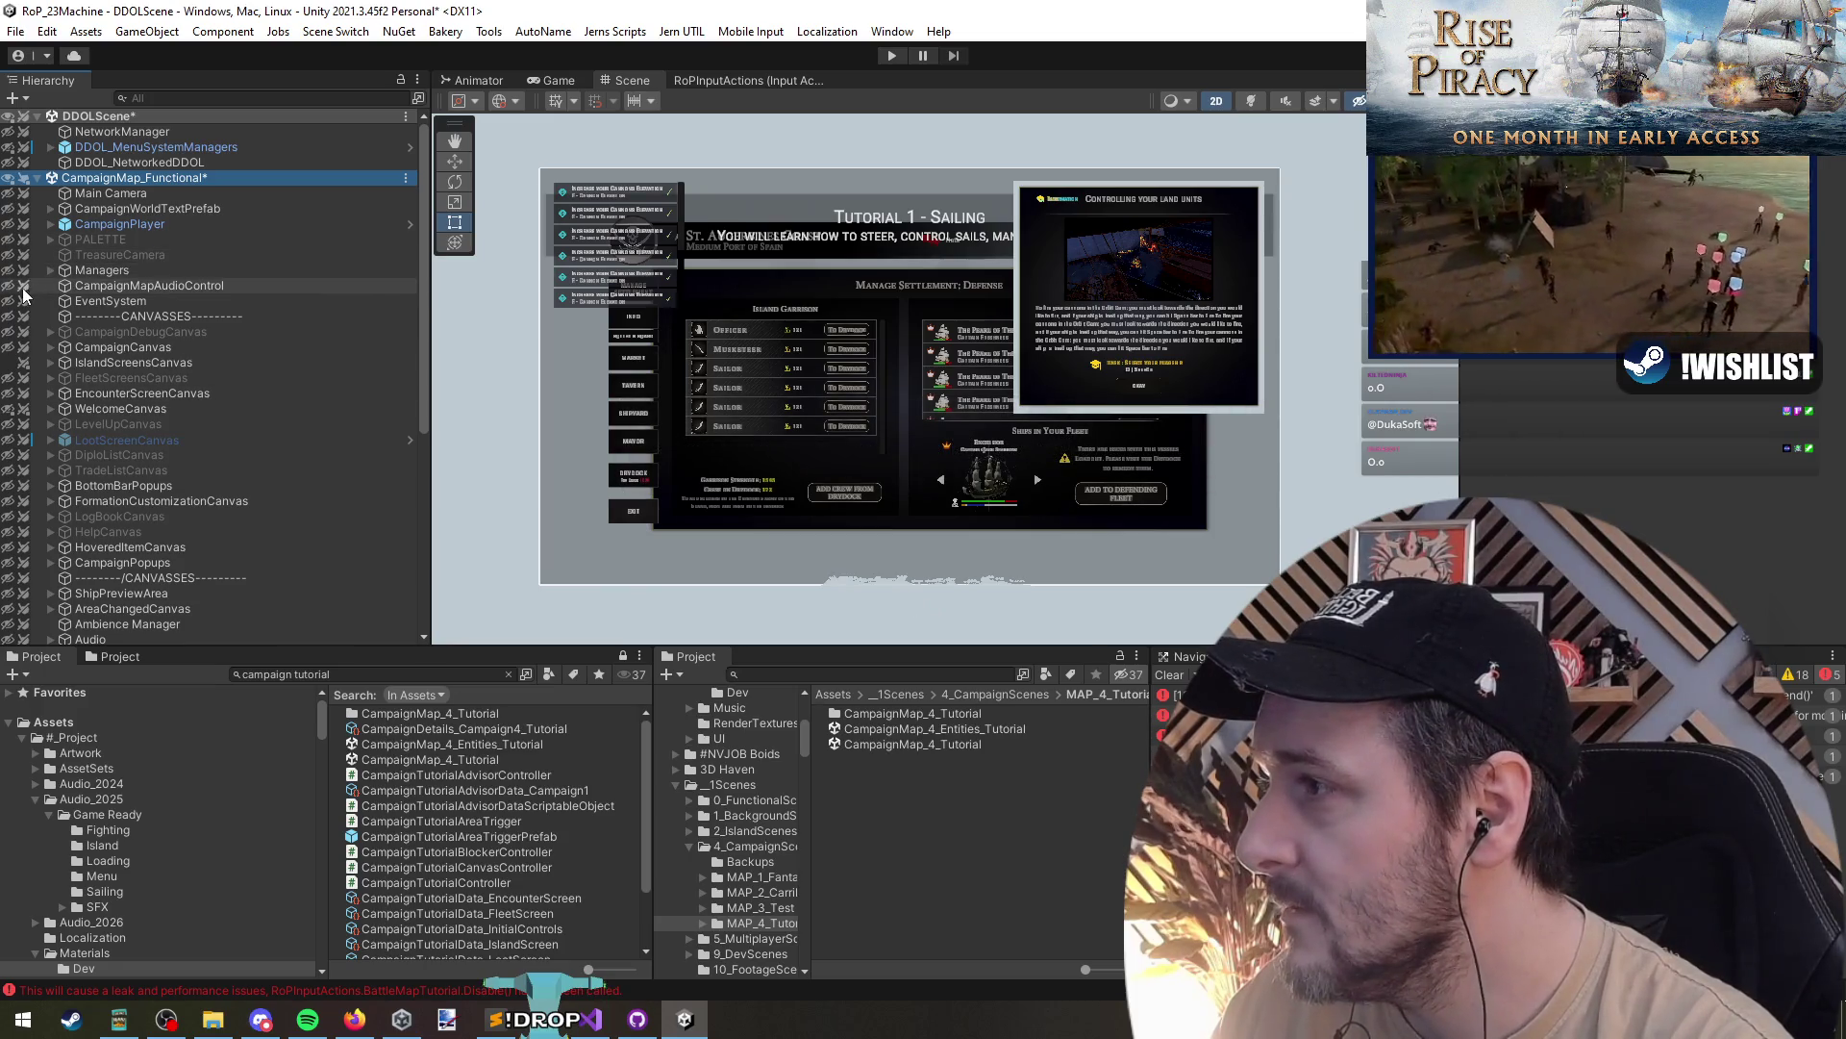
left_click(7, 348)
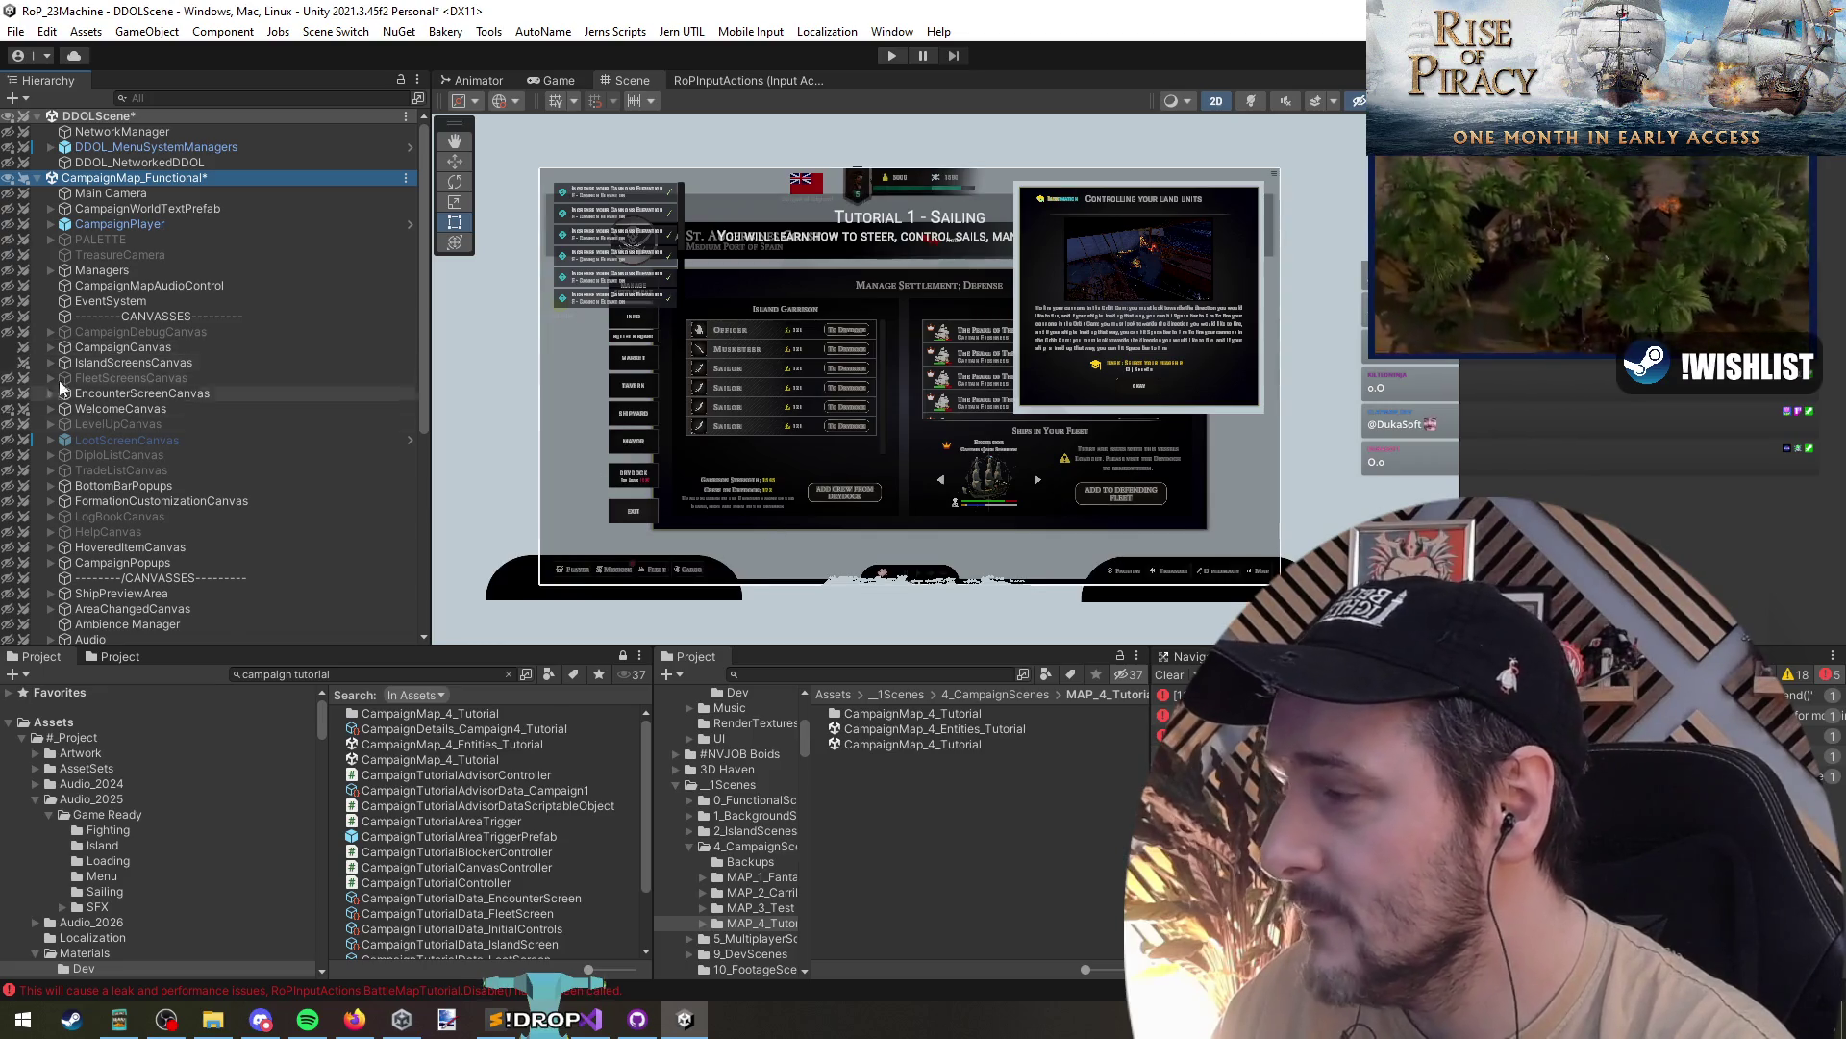
scroll(144, 414, "down", 8)
left_click(194, 500)
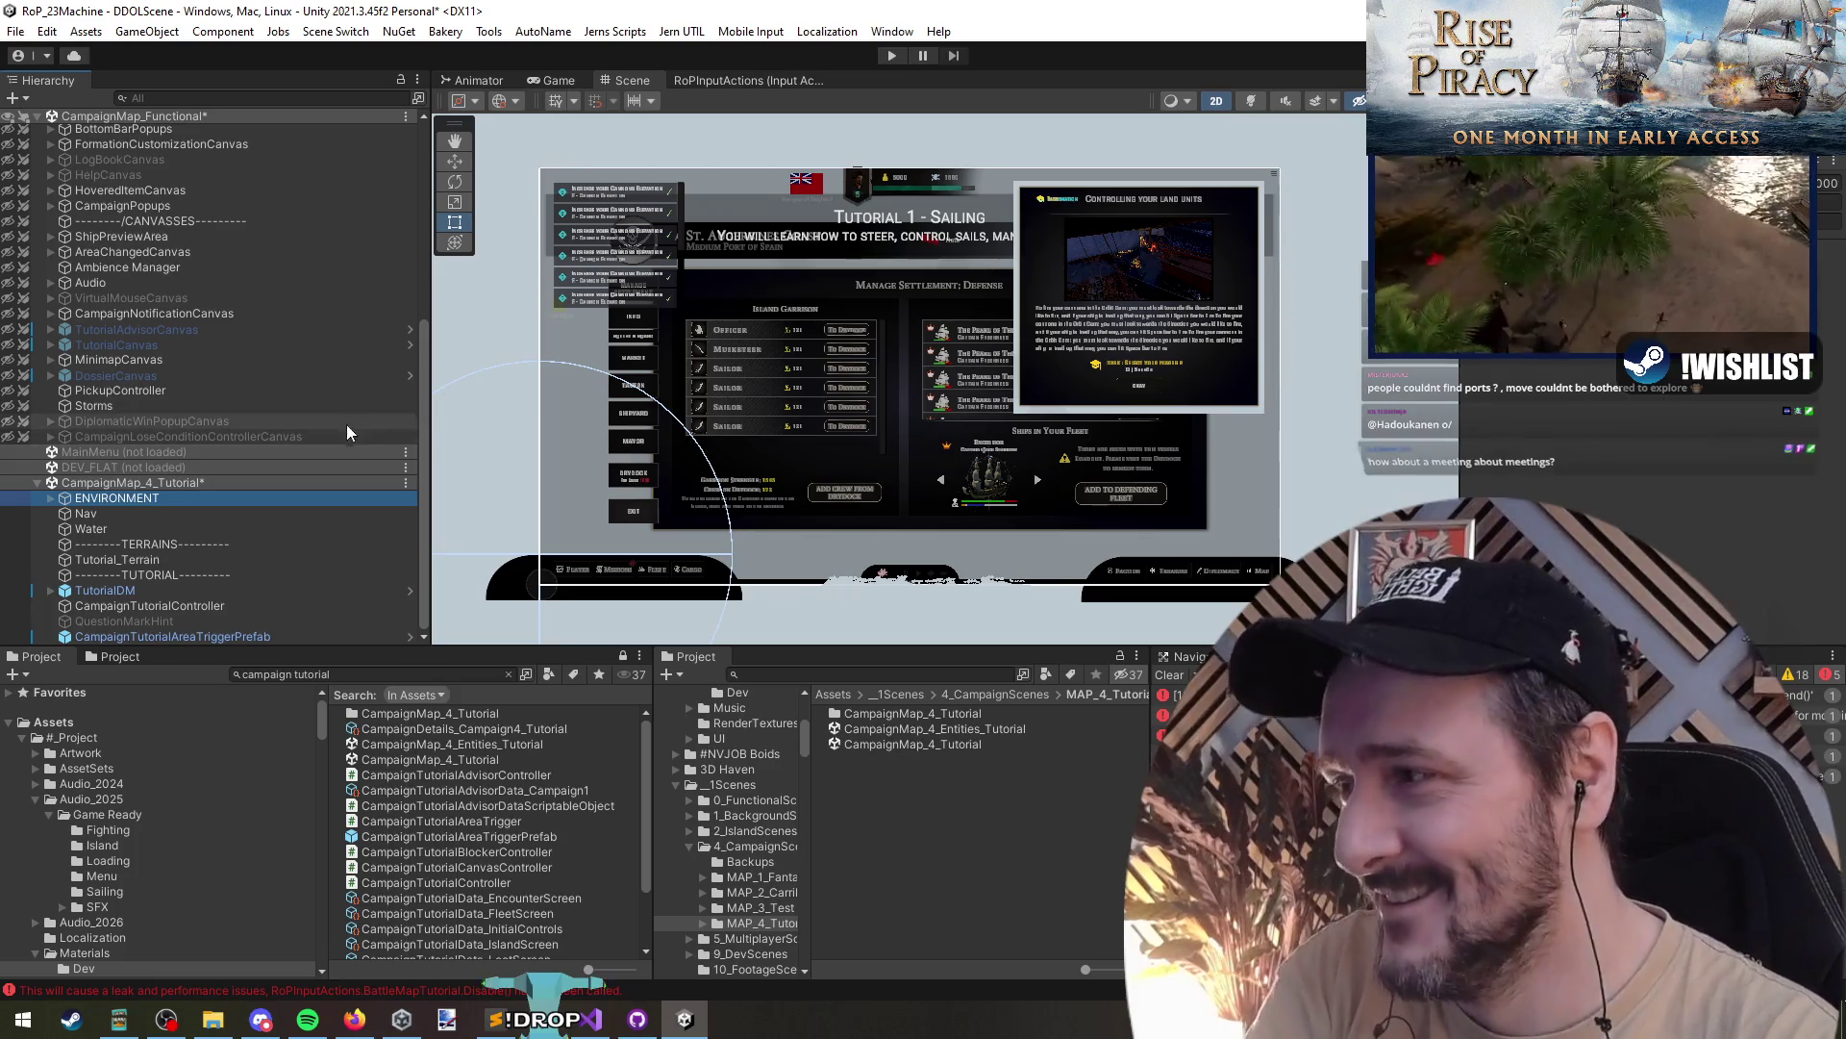
scroll(904, 581, "up", 3)
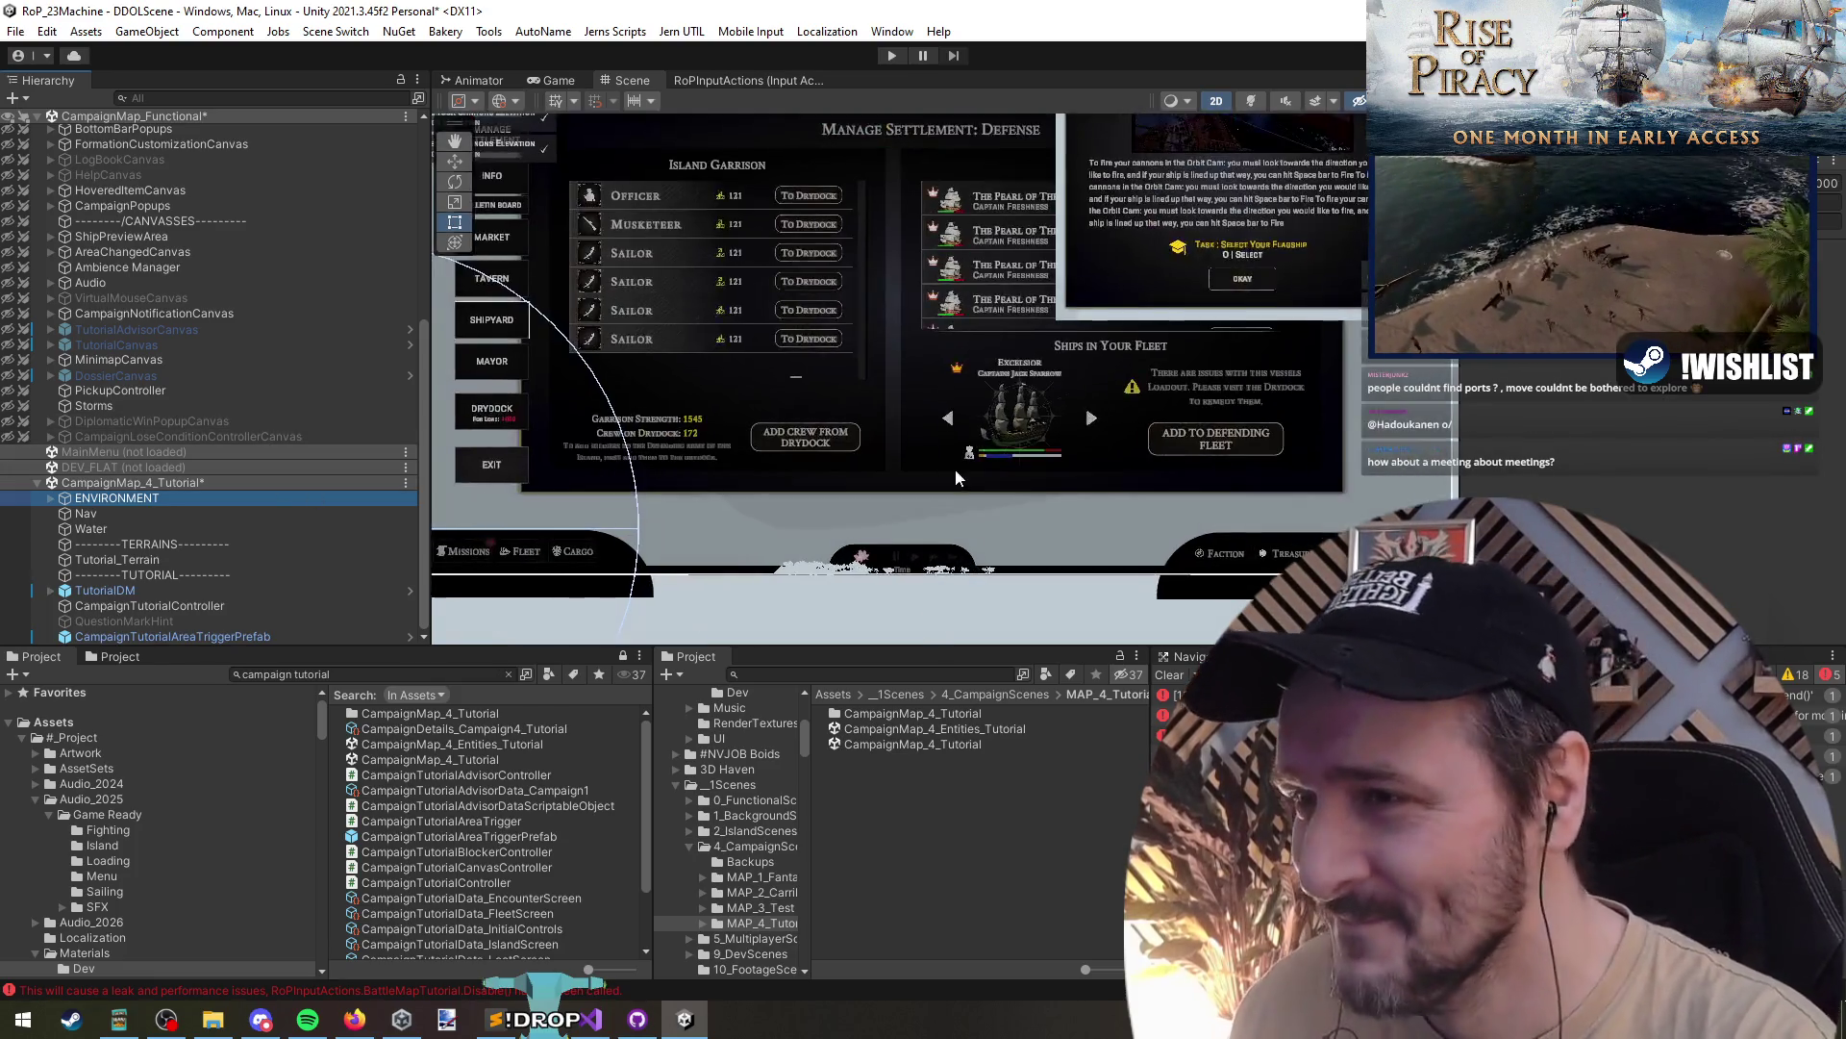
- Select TutorialDM in CampaignMap_4_Tutorial and briefly expand it to check its FullScreenBackground child
scroll(955, 467, "down", 2)
left_click(169, 487)
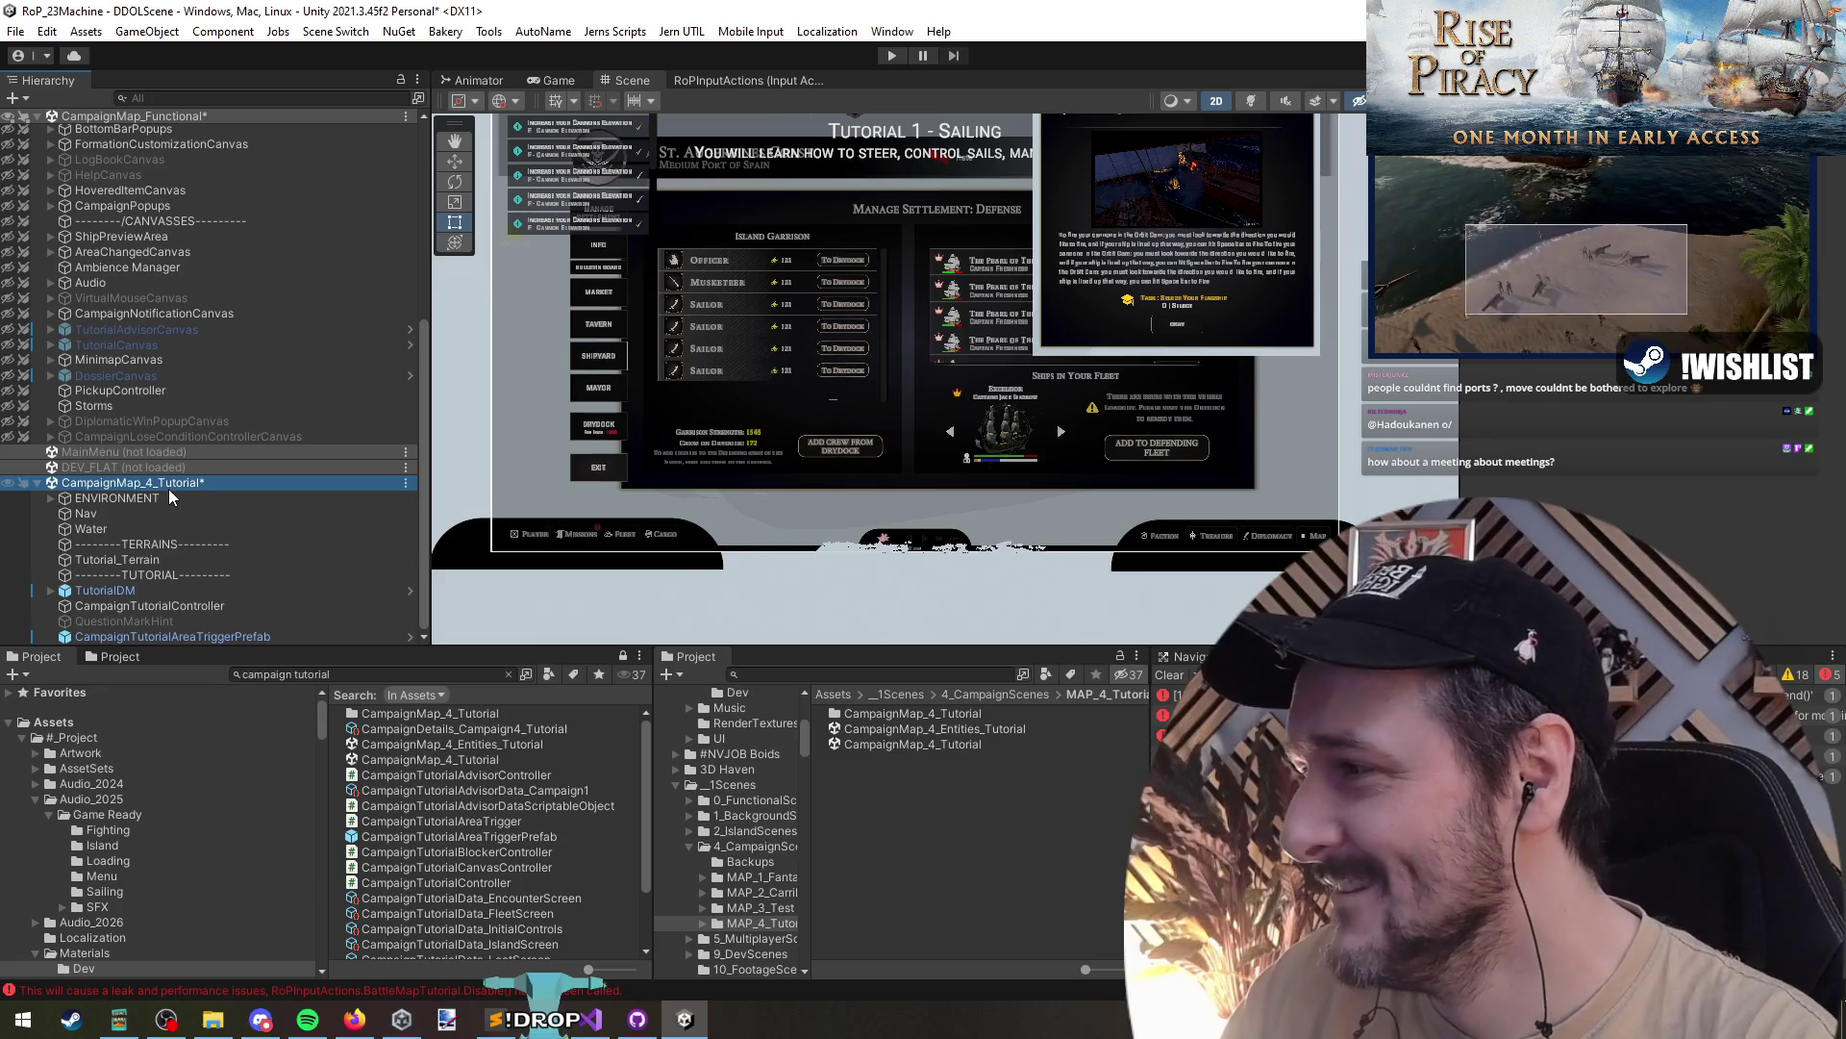
left_click(160, 594)
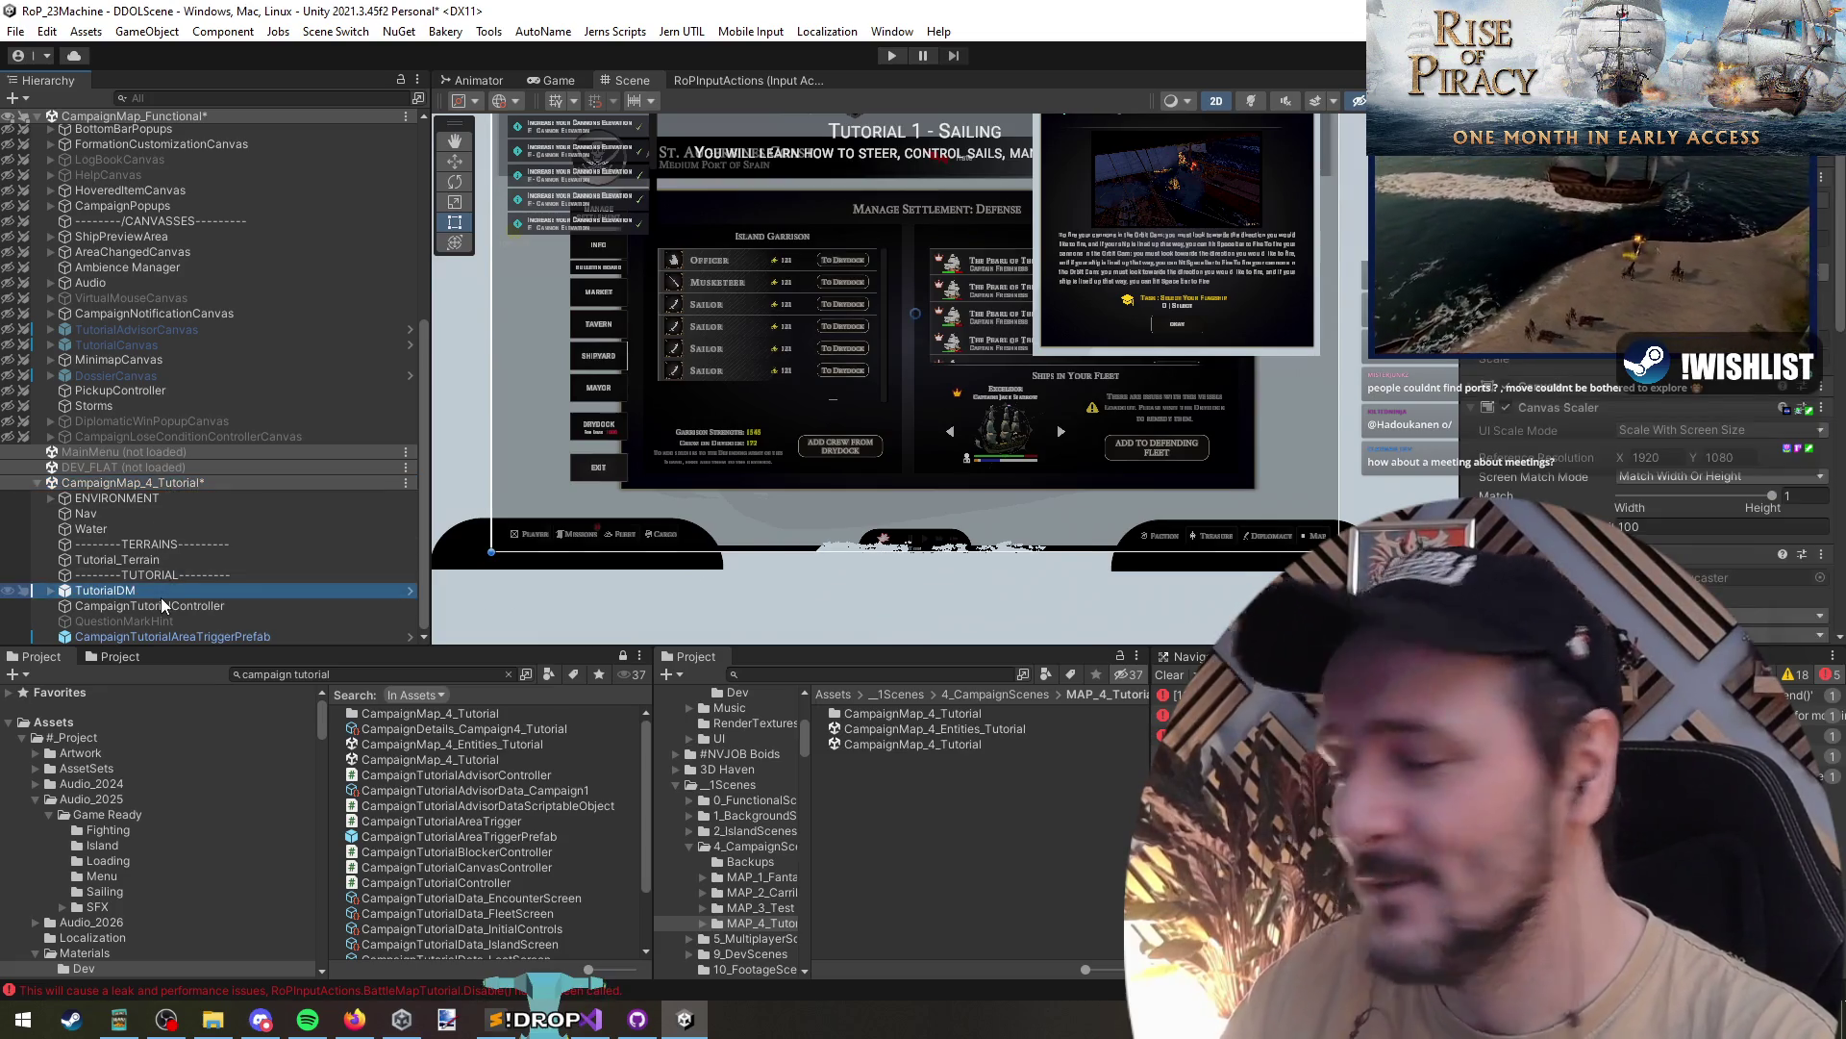
key("Right")
key("Down")
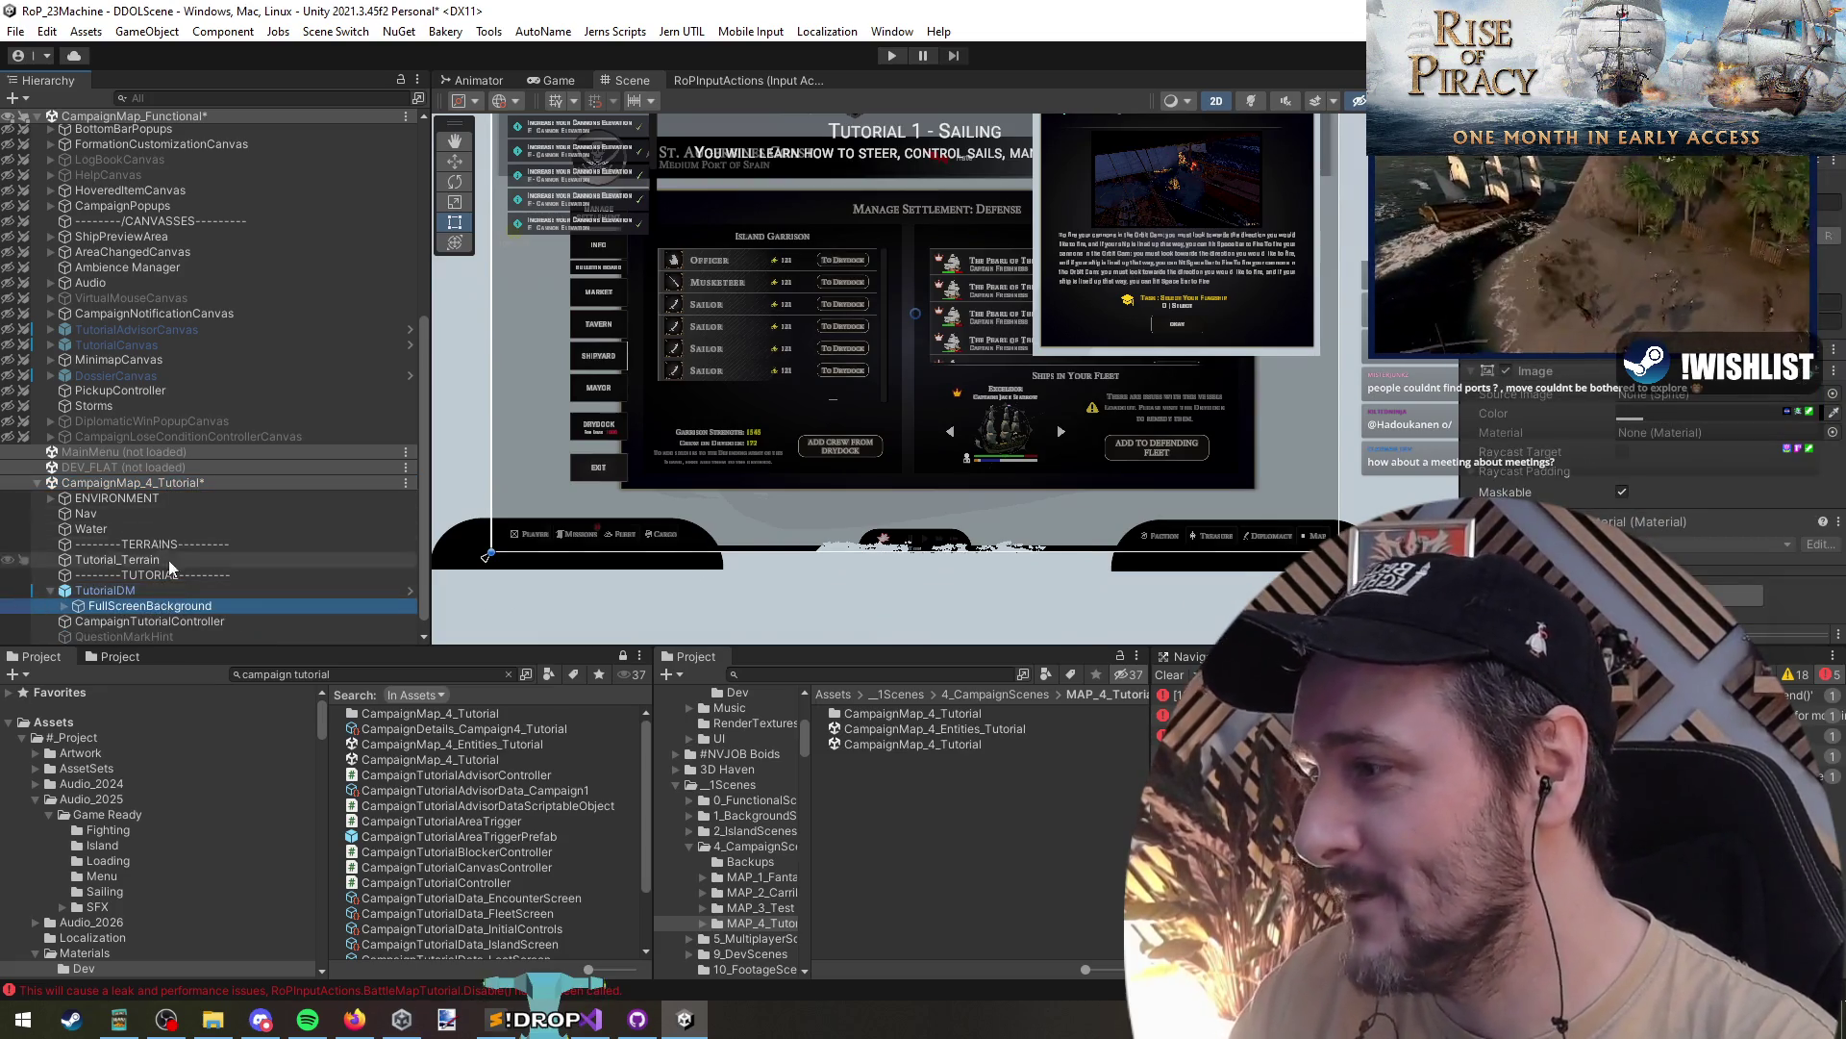
key("Left")
key("Left")
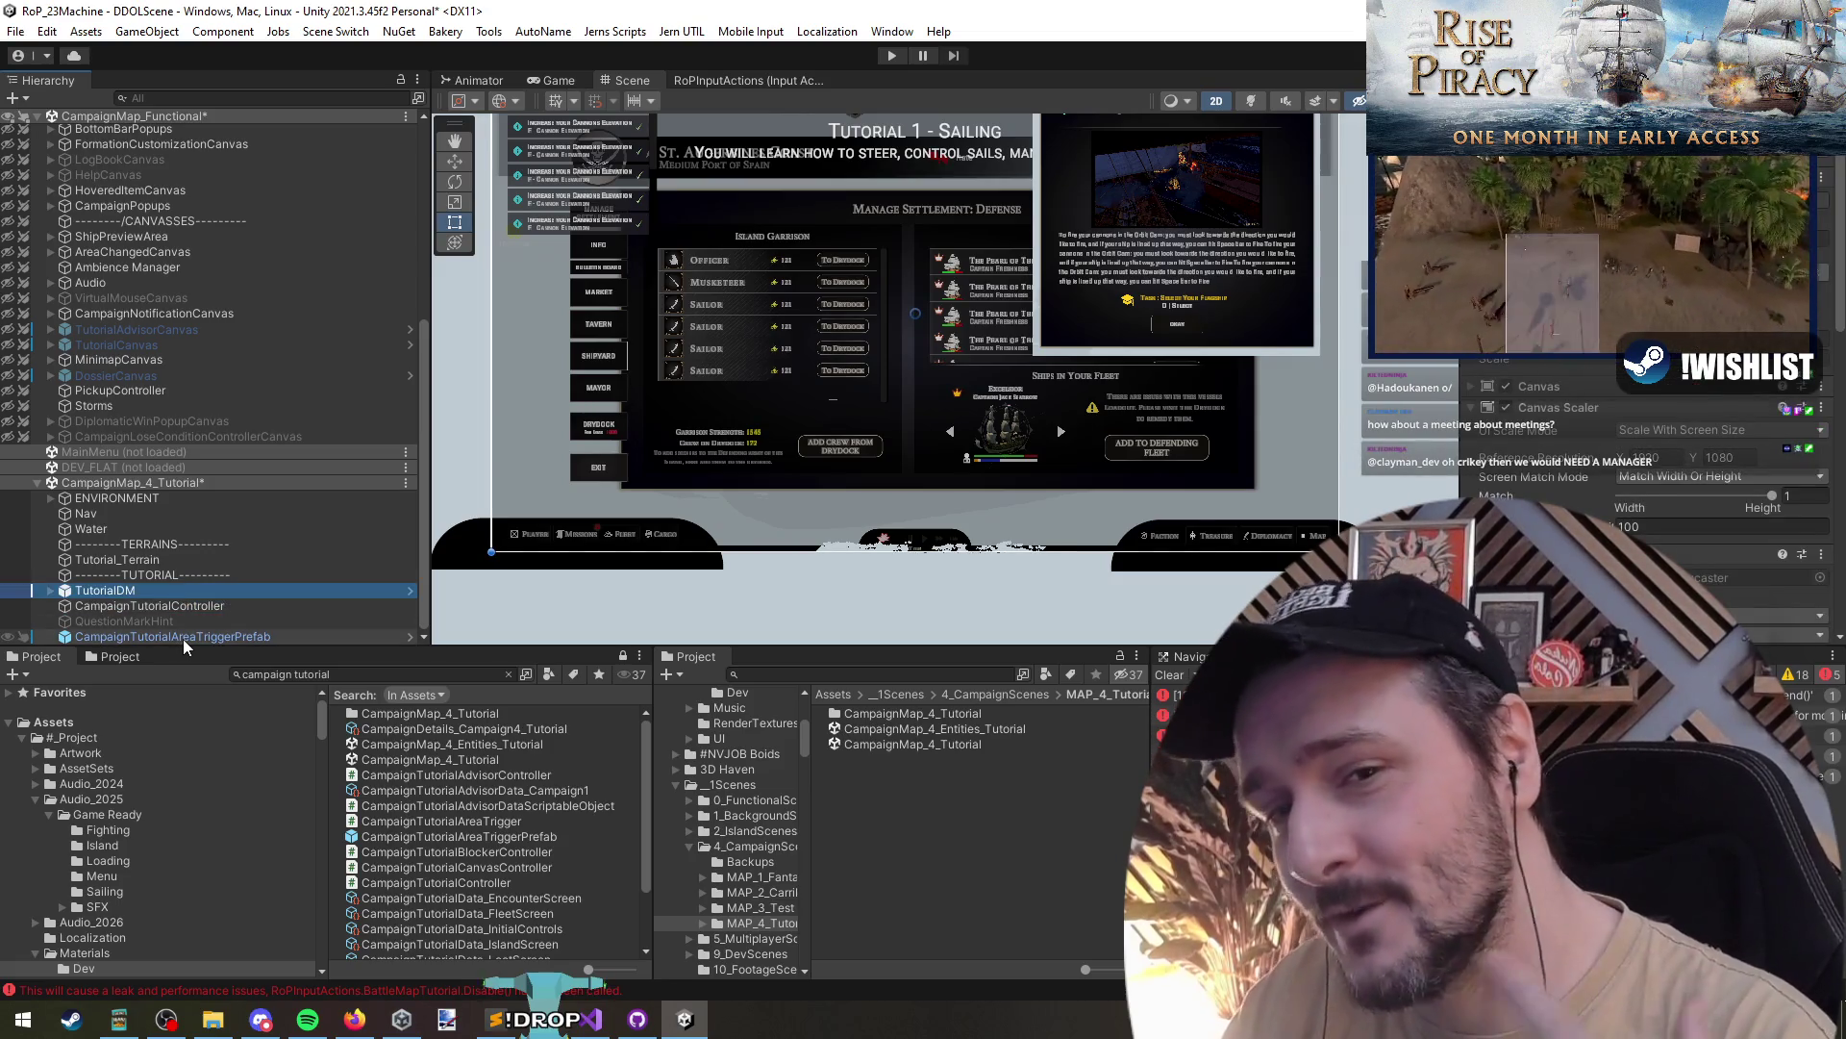
left_click(164, 527)
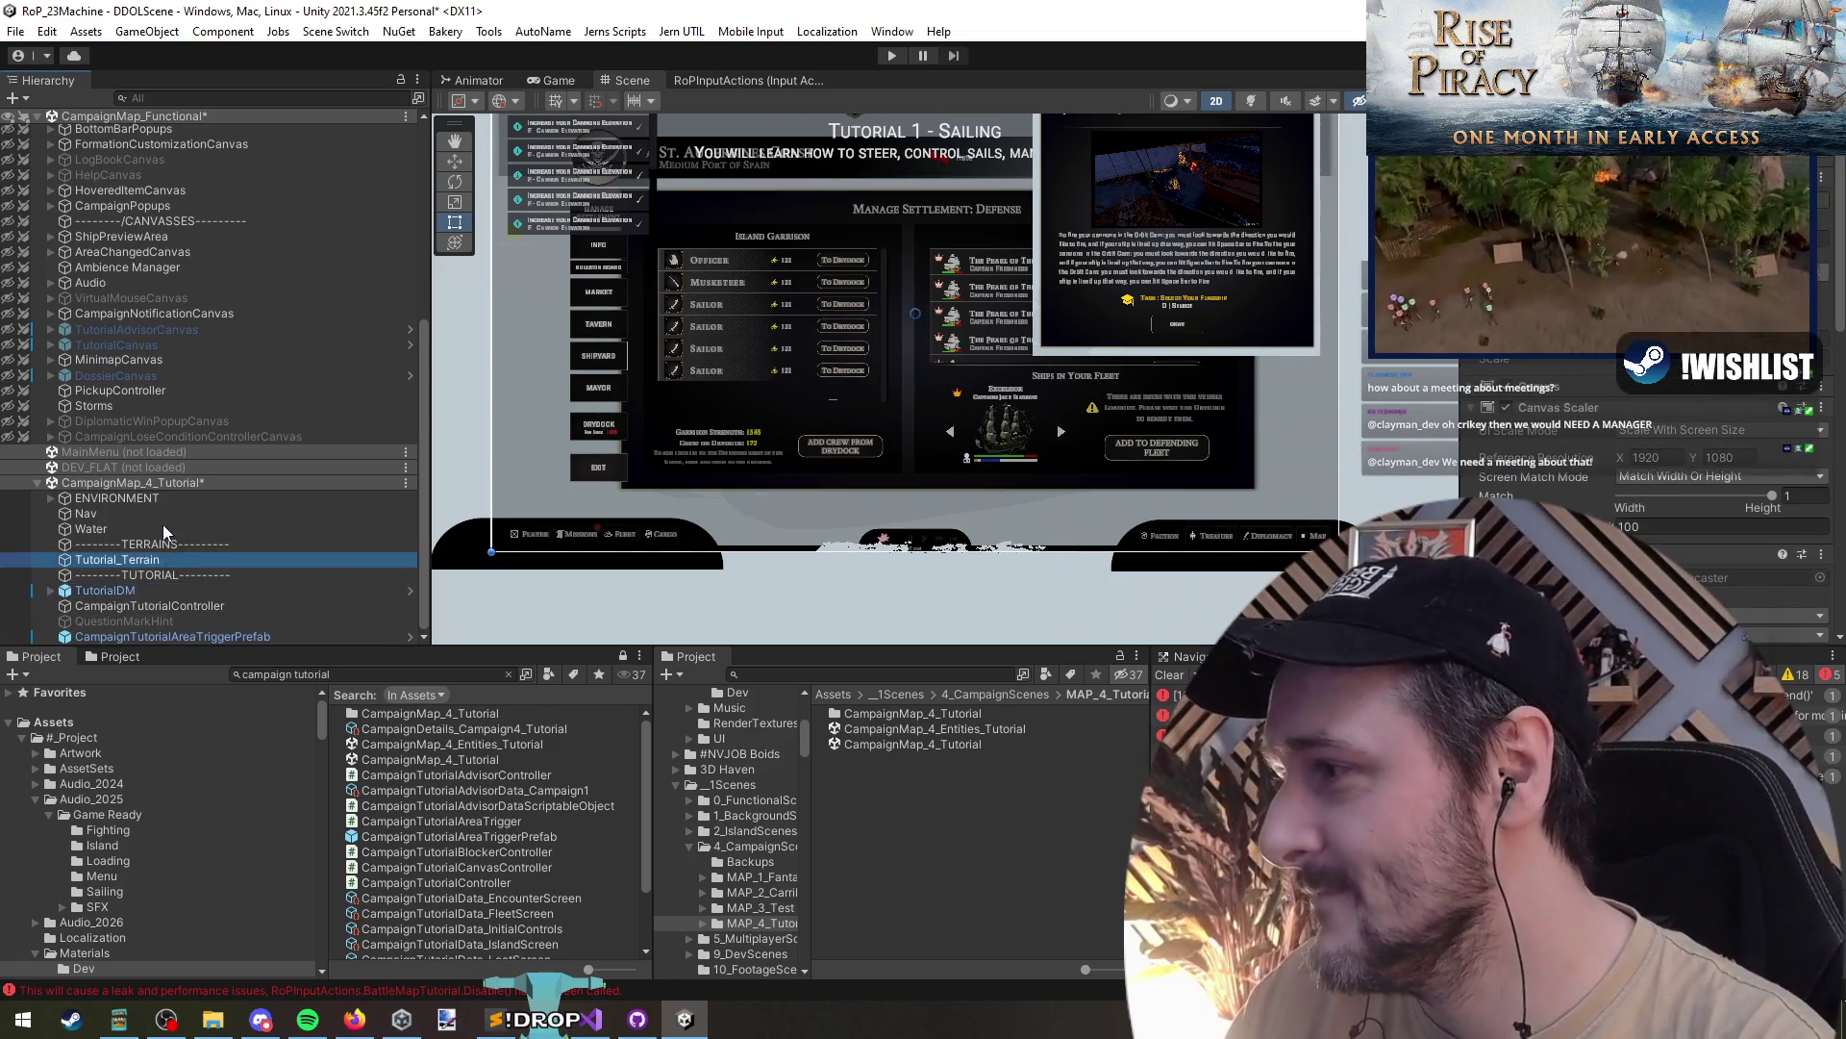
left_click(167, 590)
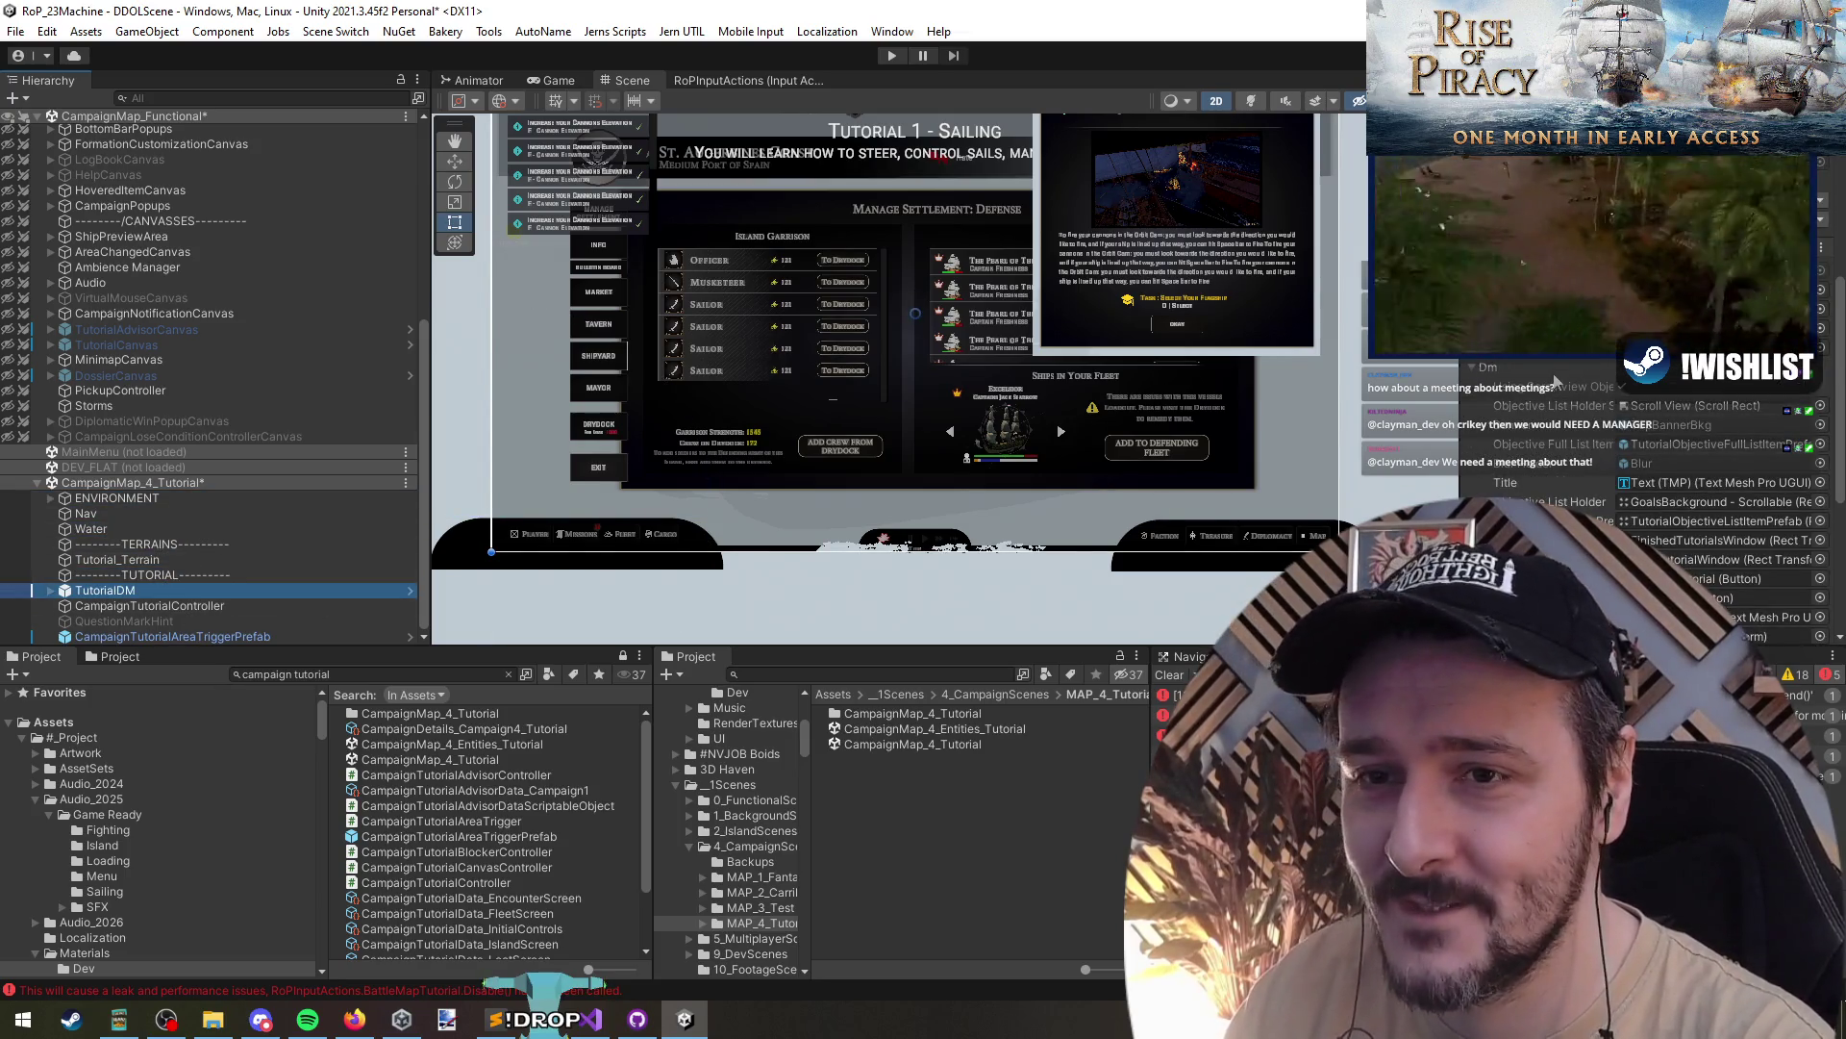
- Open the BattleMapTutorialDisplayController script in Visual Studio and run Find All References on the class
scroll(1546, 452, "down", 5)
scroll(1542, 452, "down", 3)
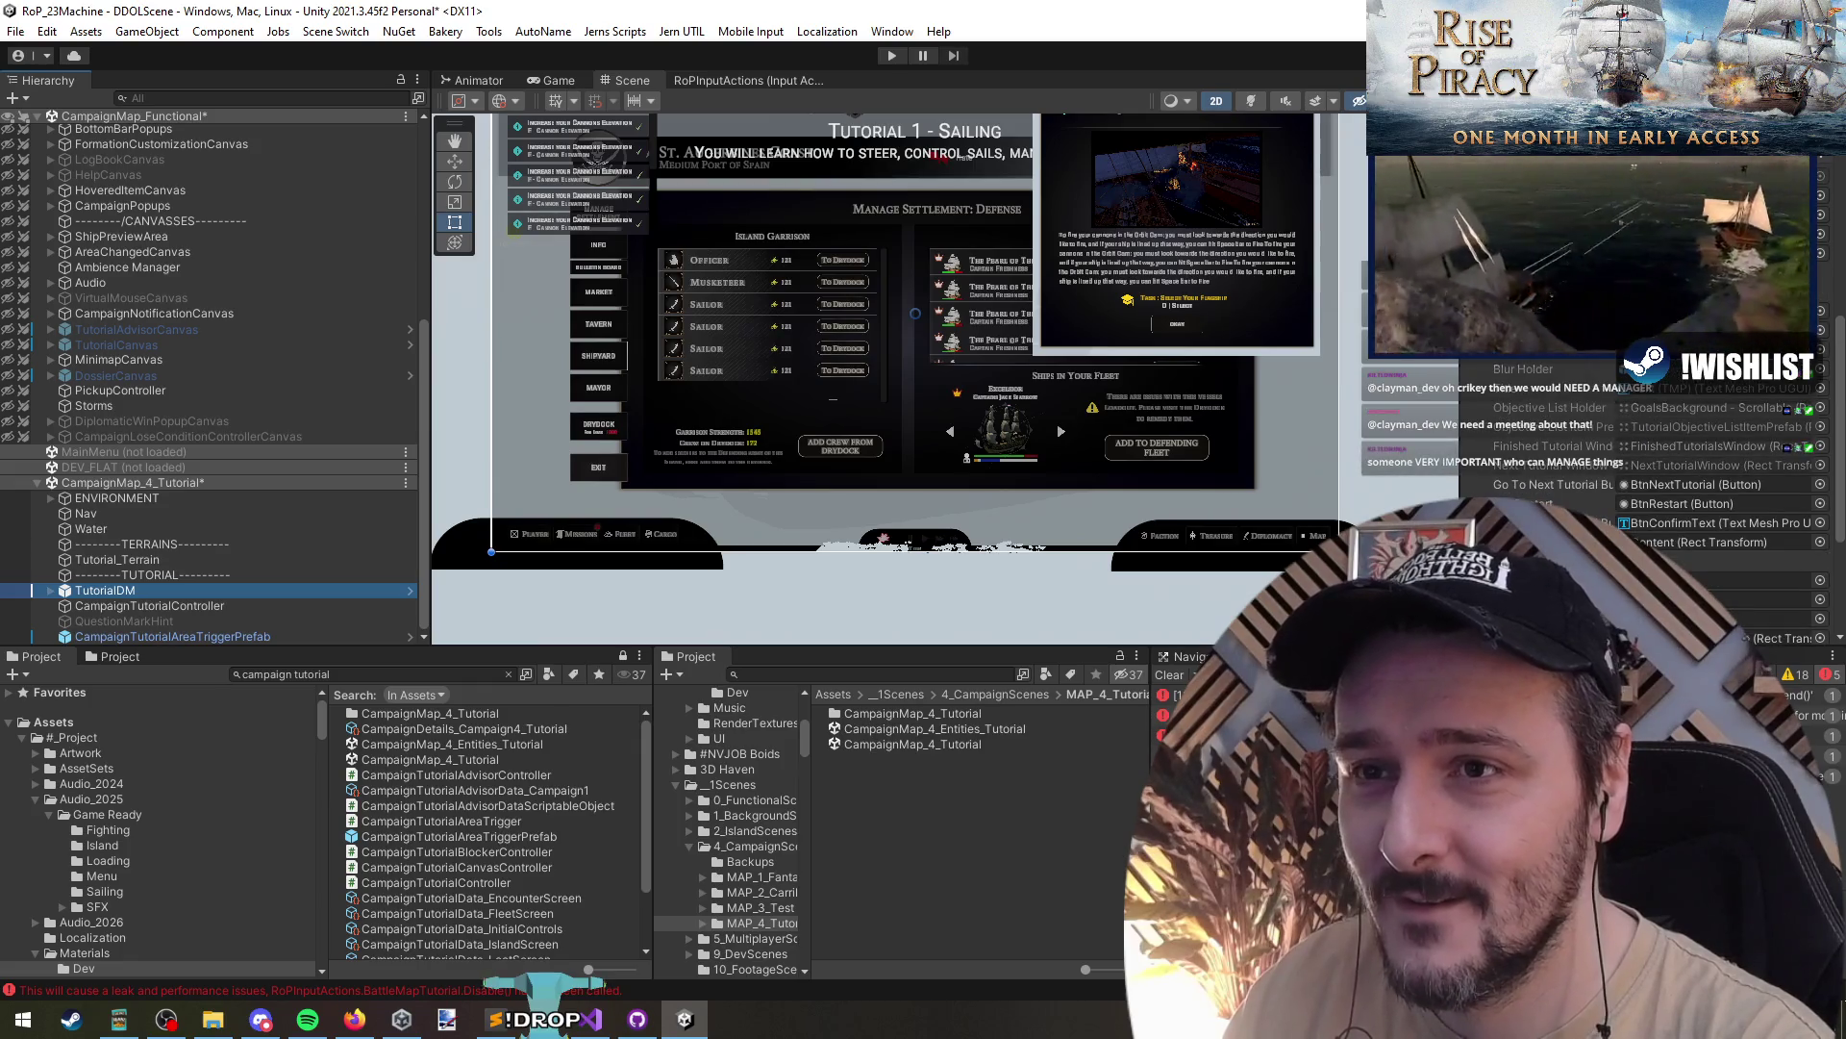
scroll(1536, 402, "down", 3)
double_click(1536, 402)
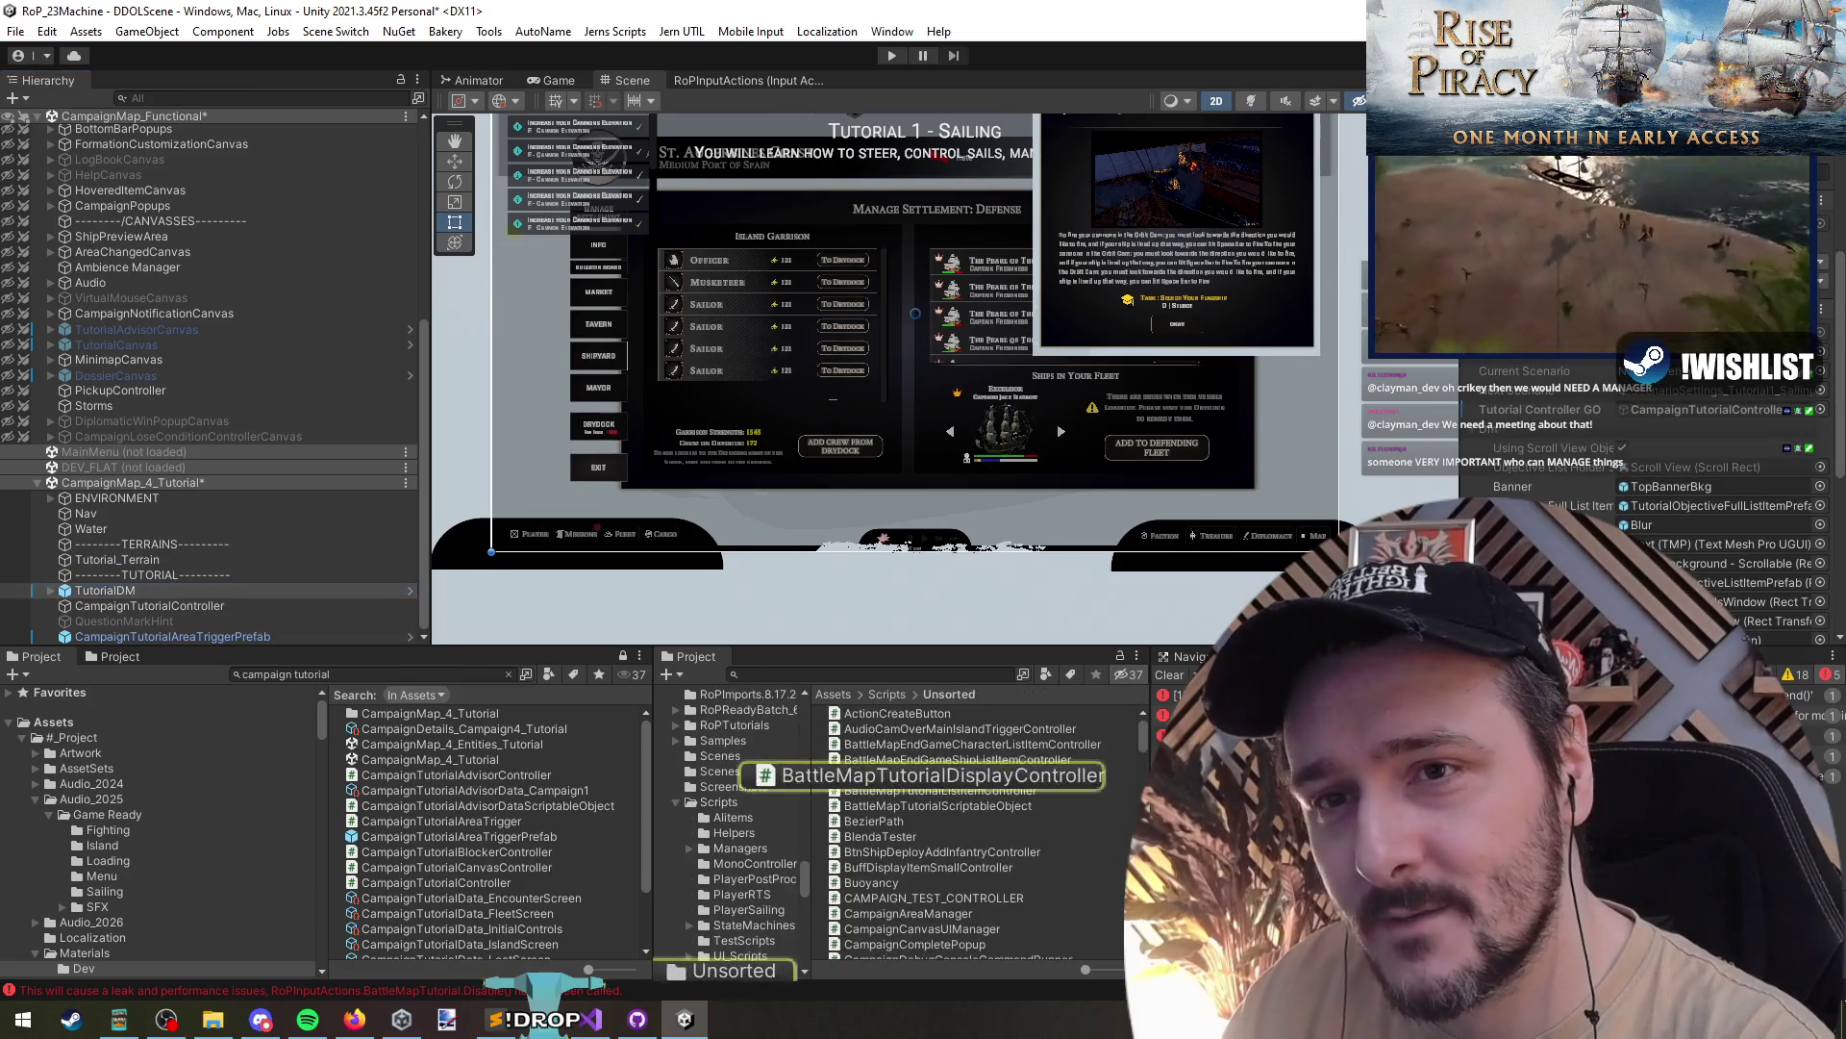
right_click(396, 481)
left_click(472, 630)
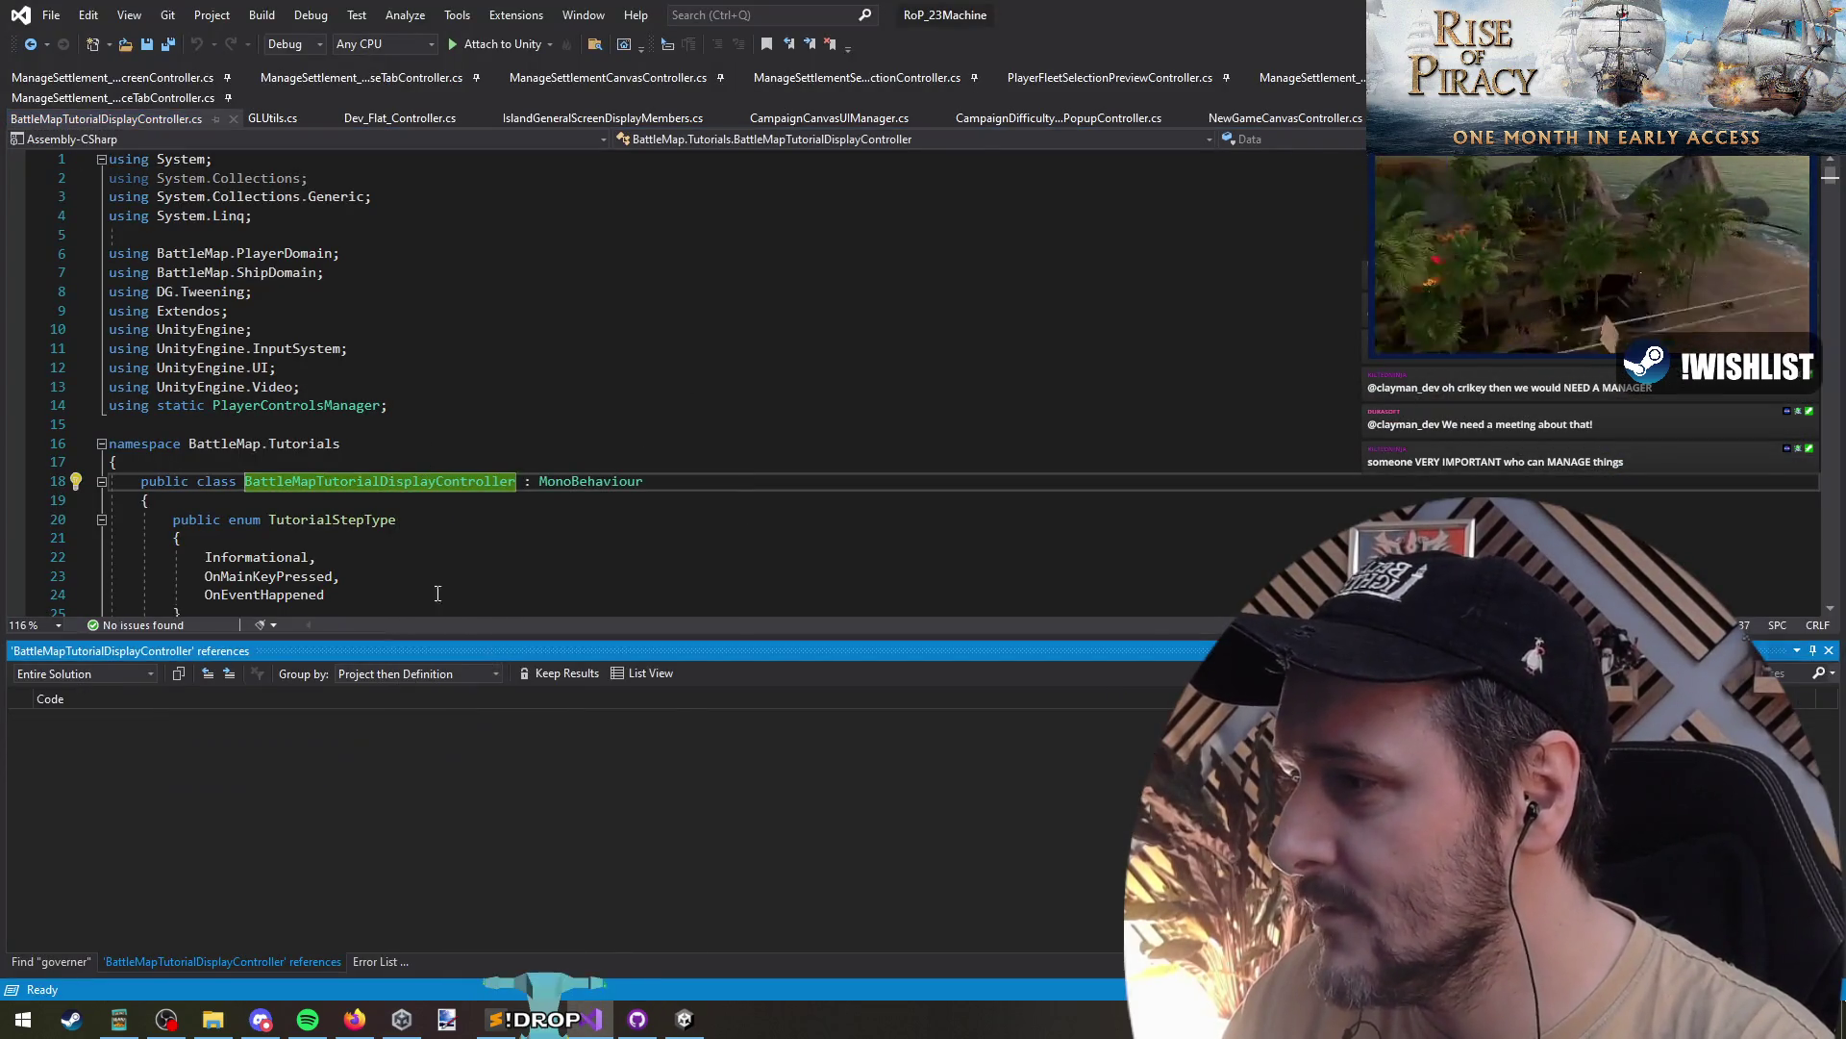
- Jump to the CampaignTutorialController reference, take its class name, and paste it into Unity's Hierarchy search
scroll(752, 770, "down", 2)
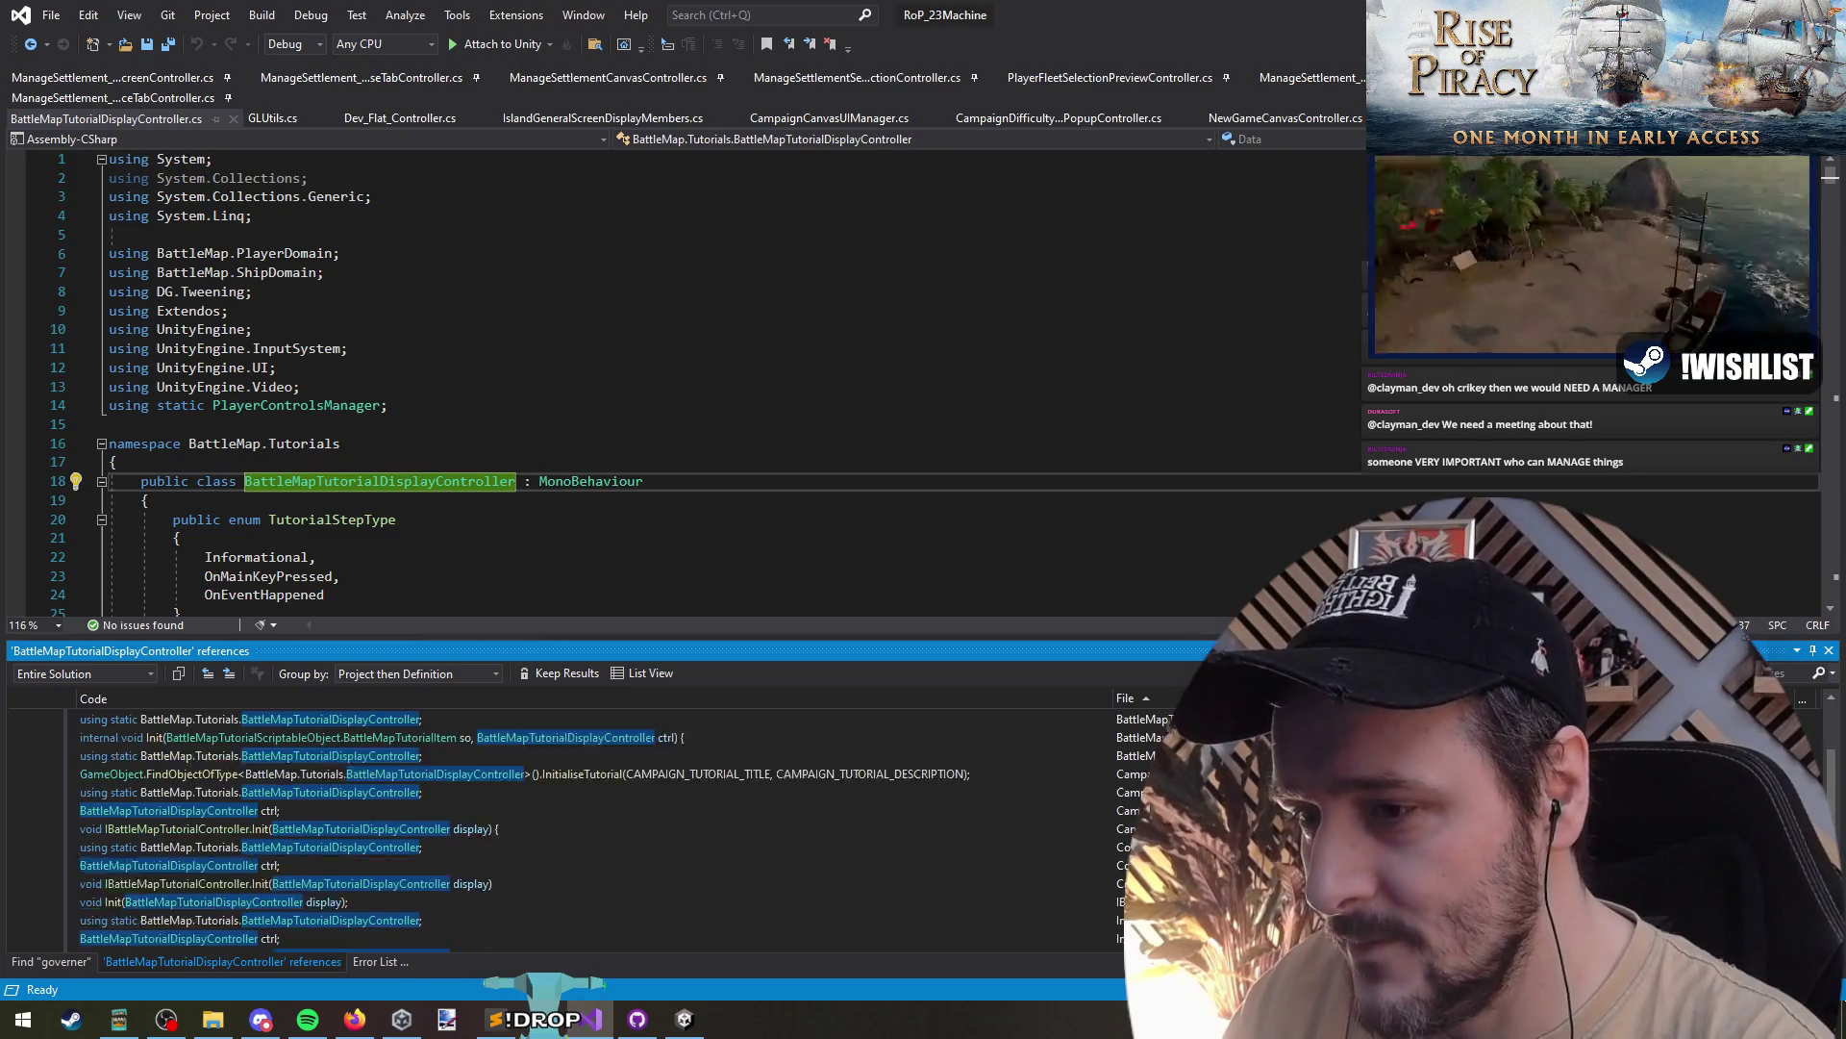
double_click(384, 792)
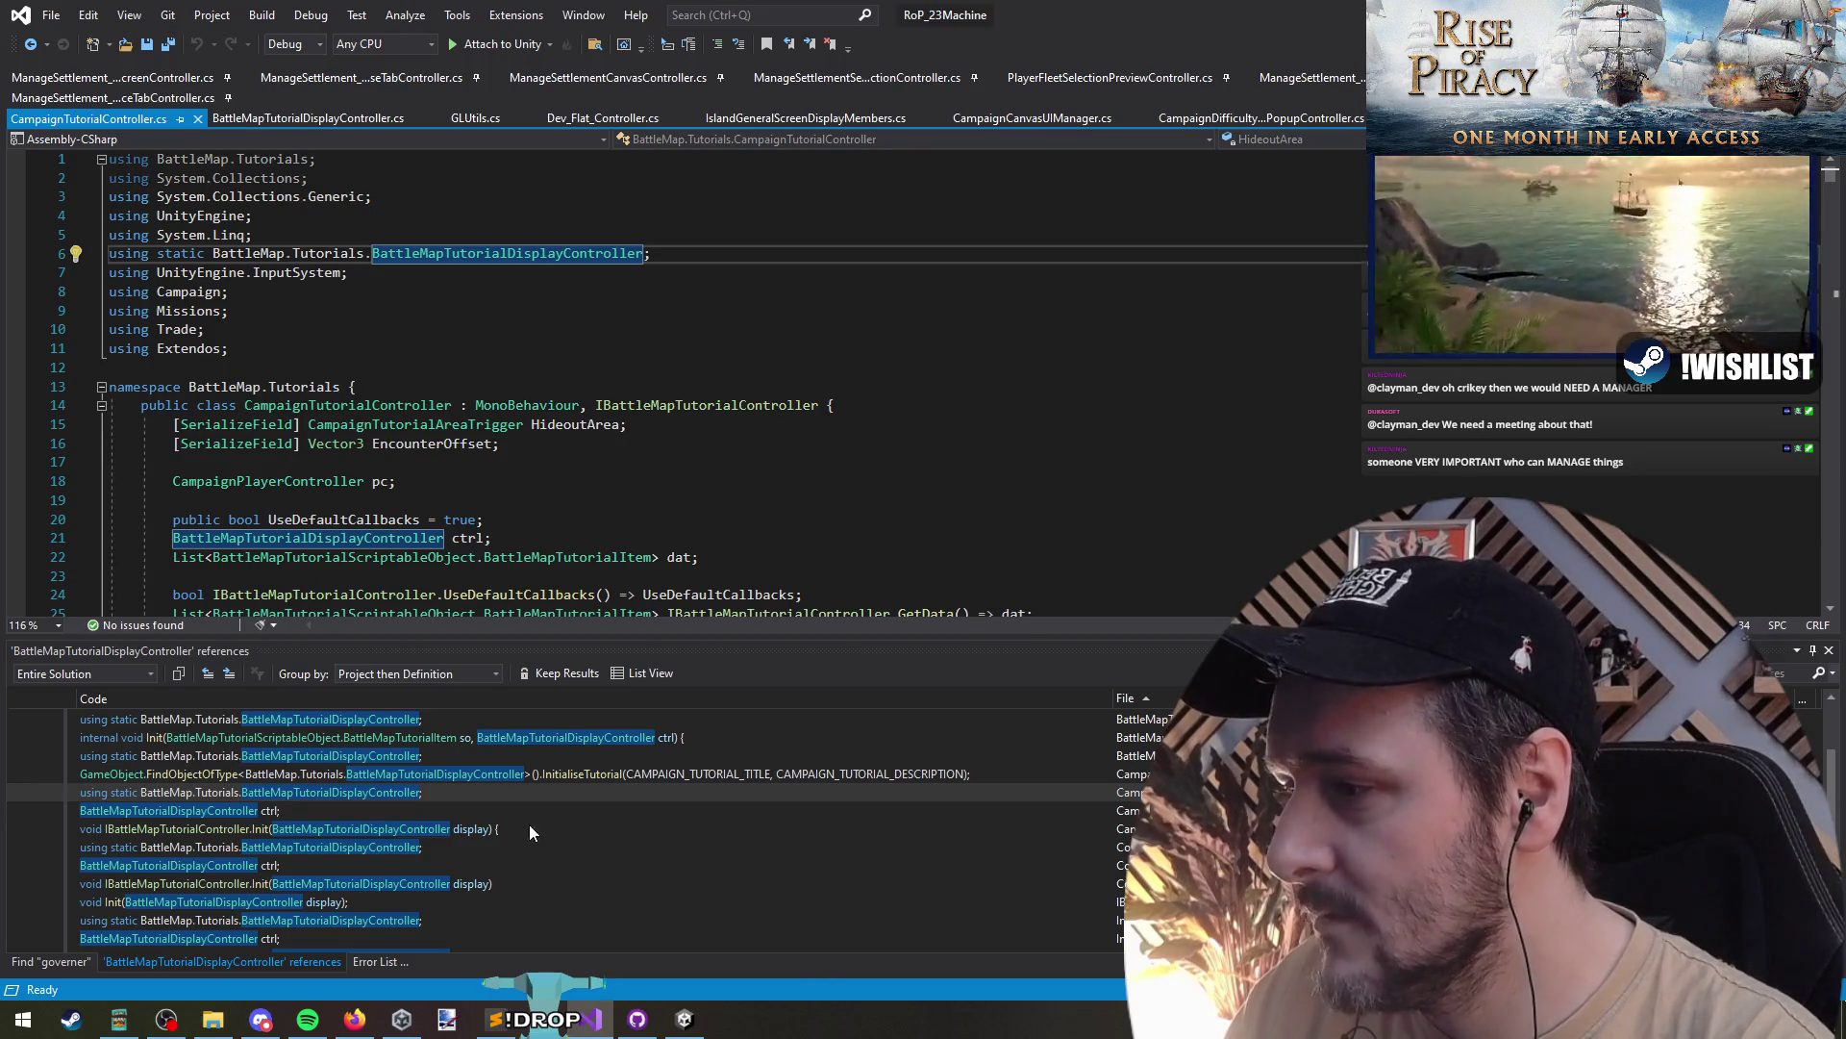
scroll(342, 821, "up", 2)
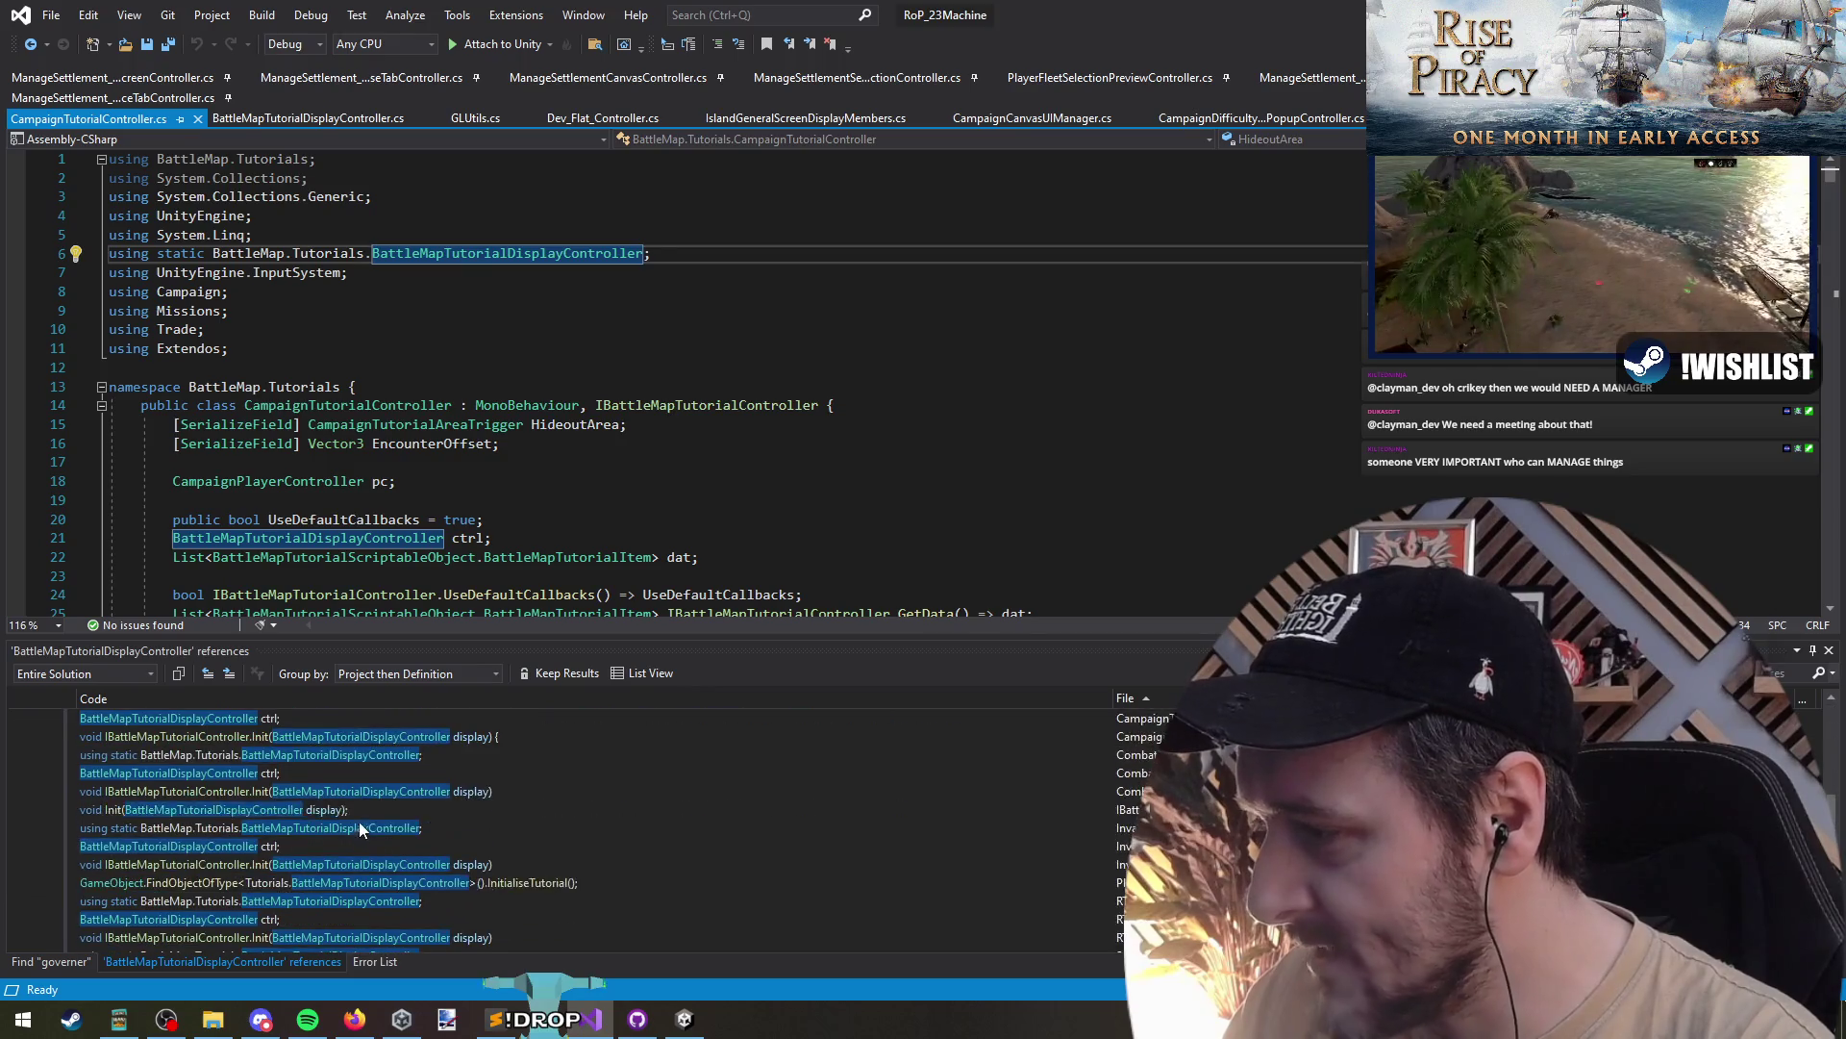
scroll(358, 835, "down", 2)
scroll(402, 845, "up", 2)
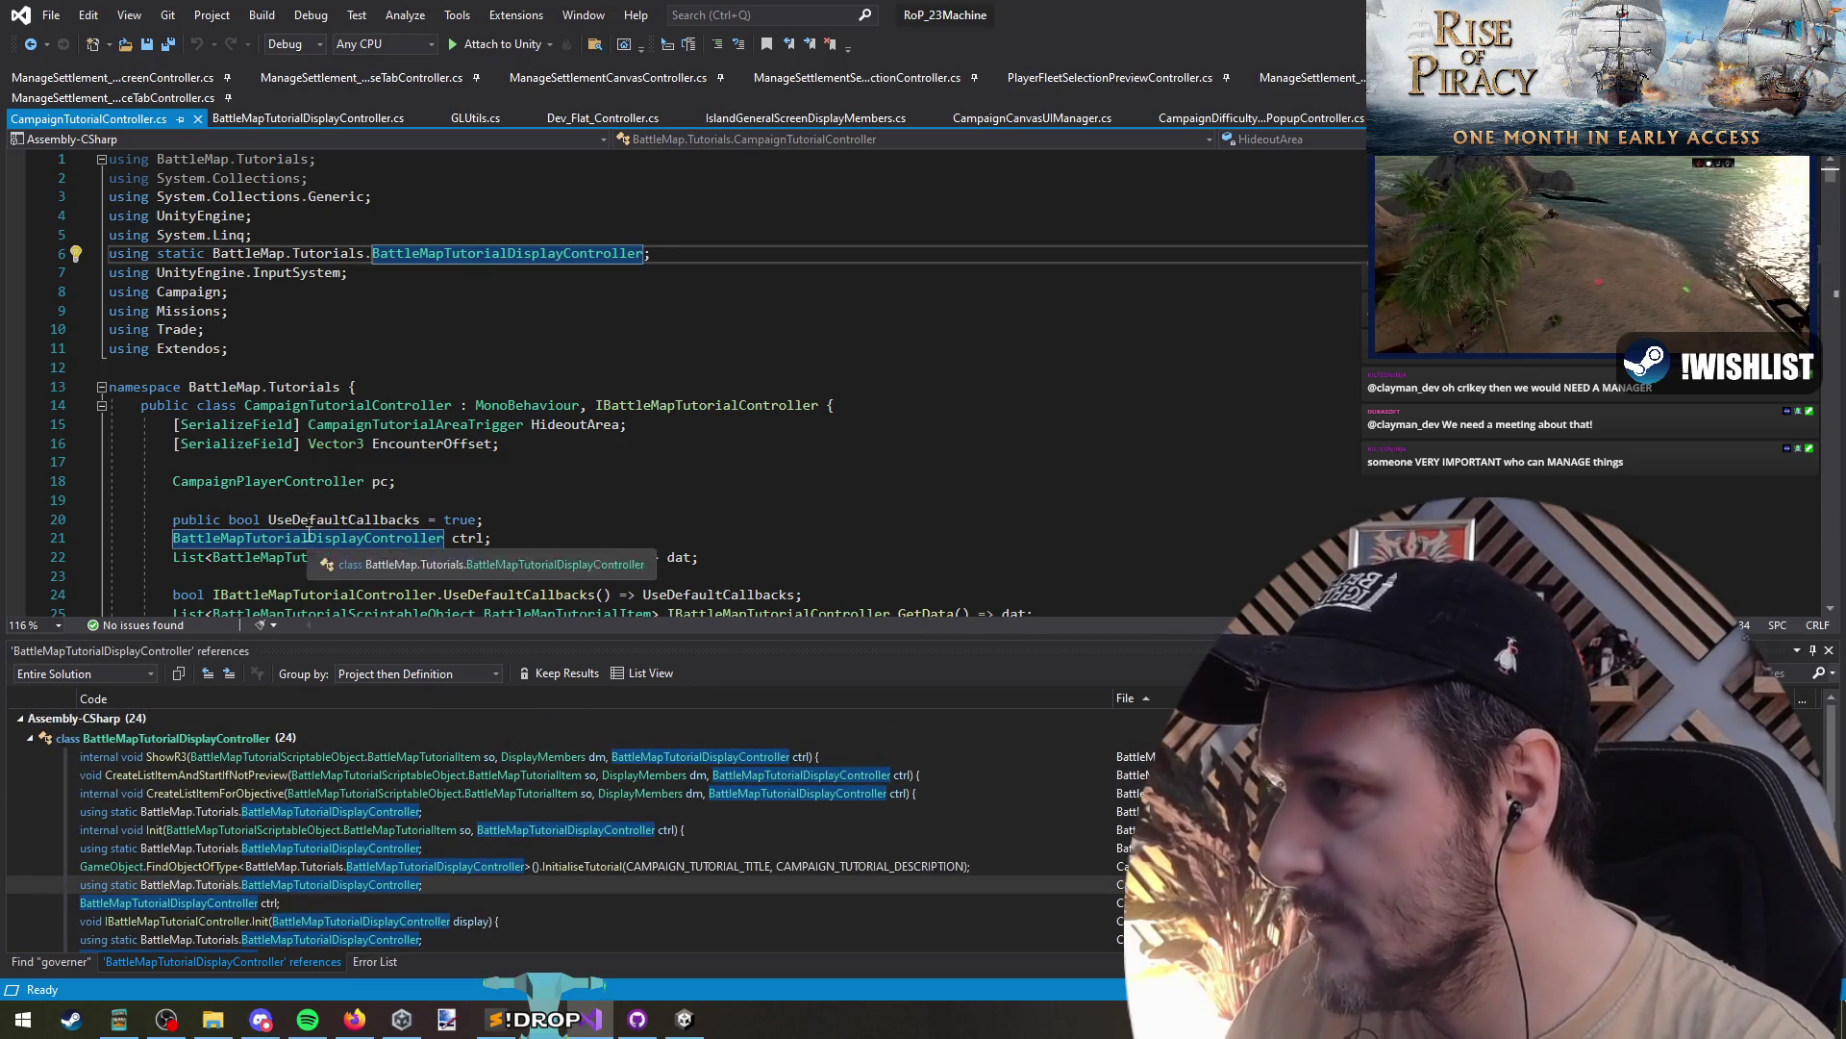
left_click(452, 405)
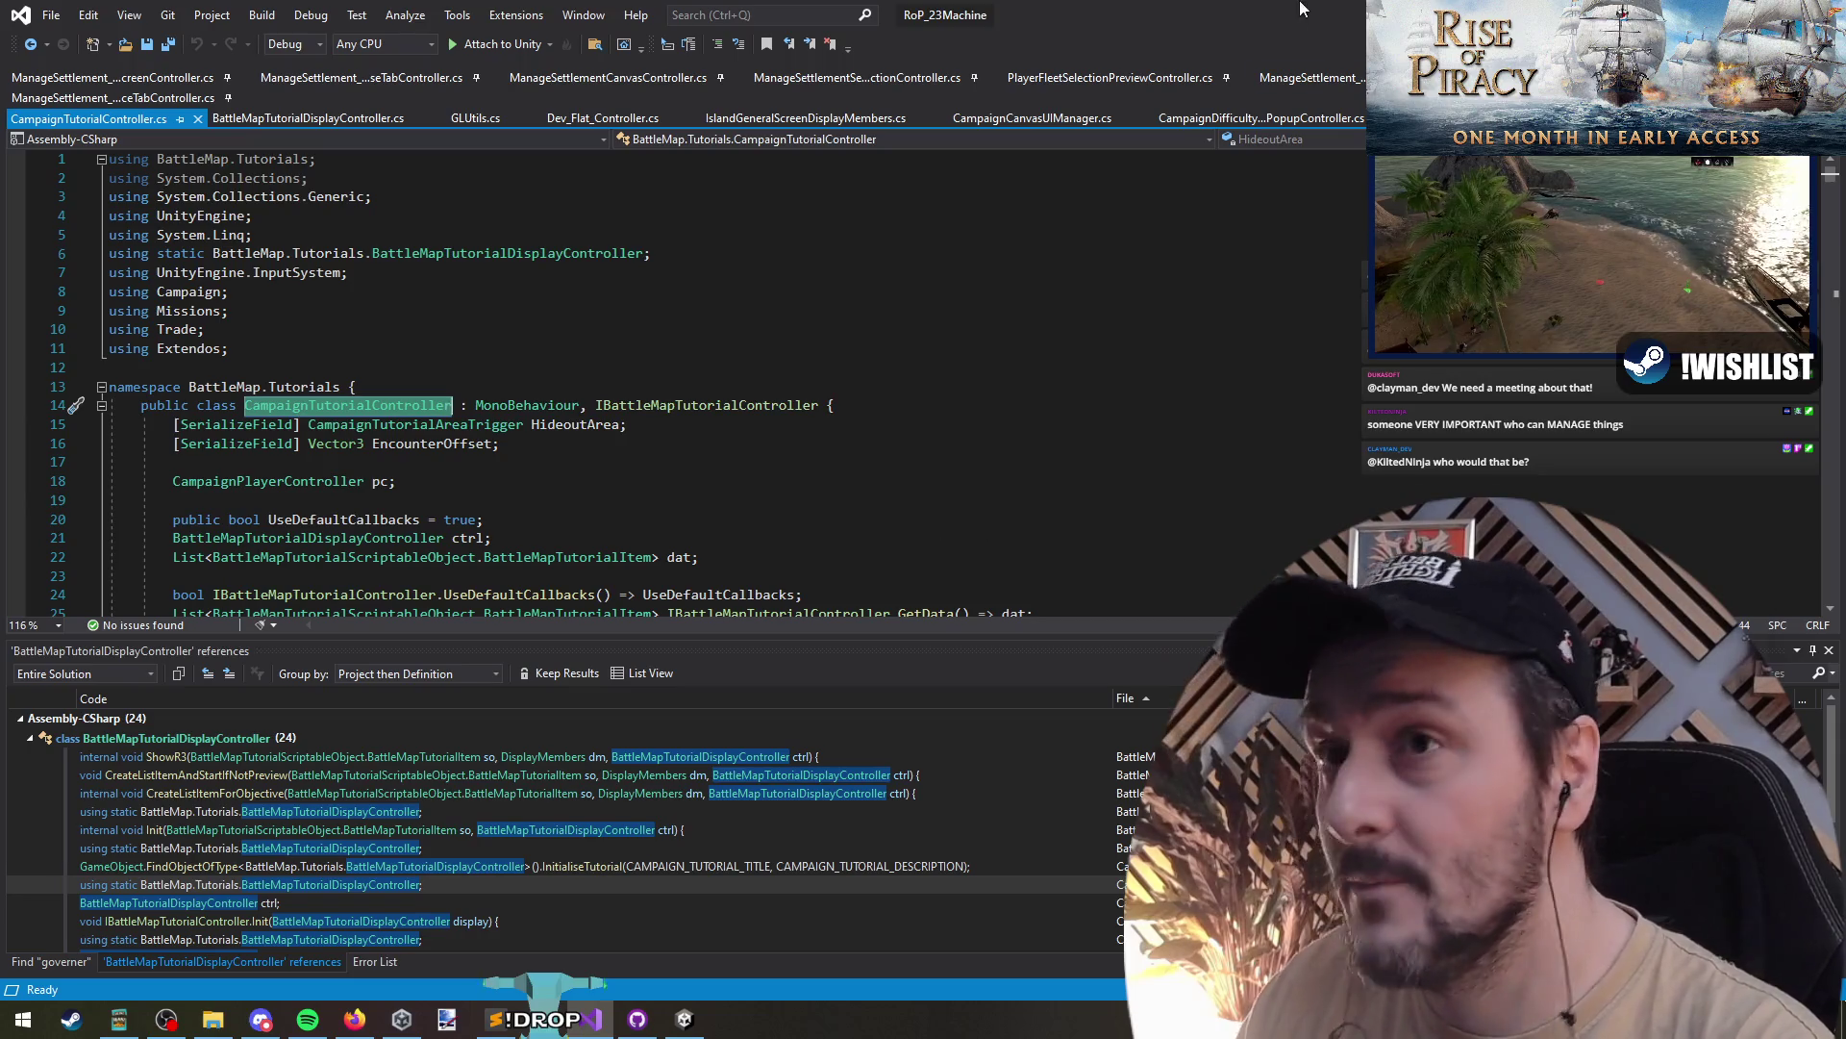
key("alt+Tab")
left_click(158, 96)
type("CampaignTutorialController")
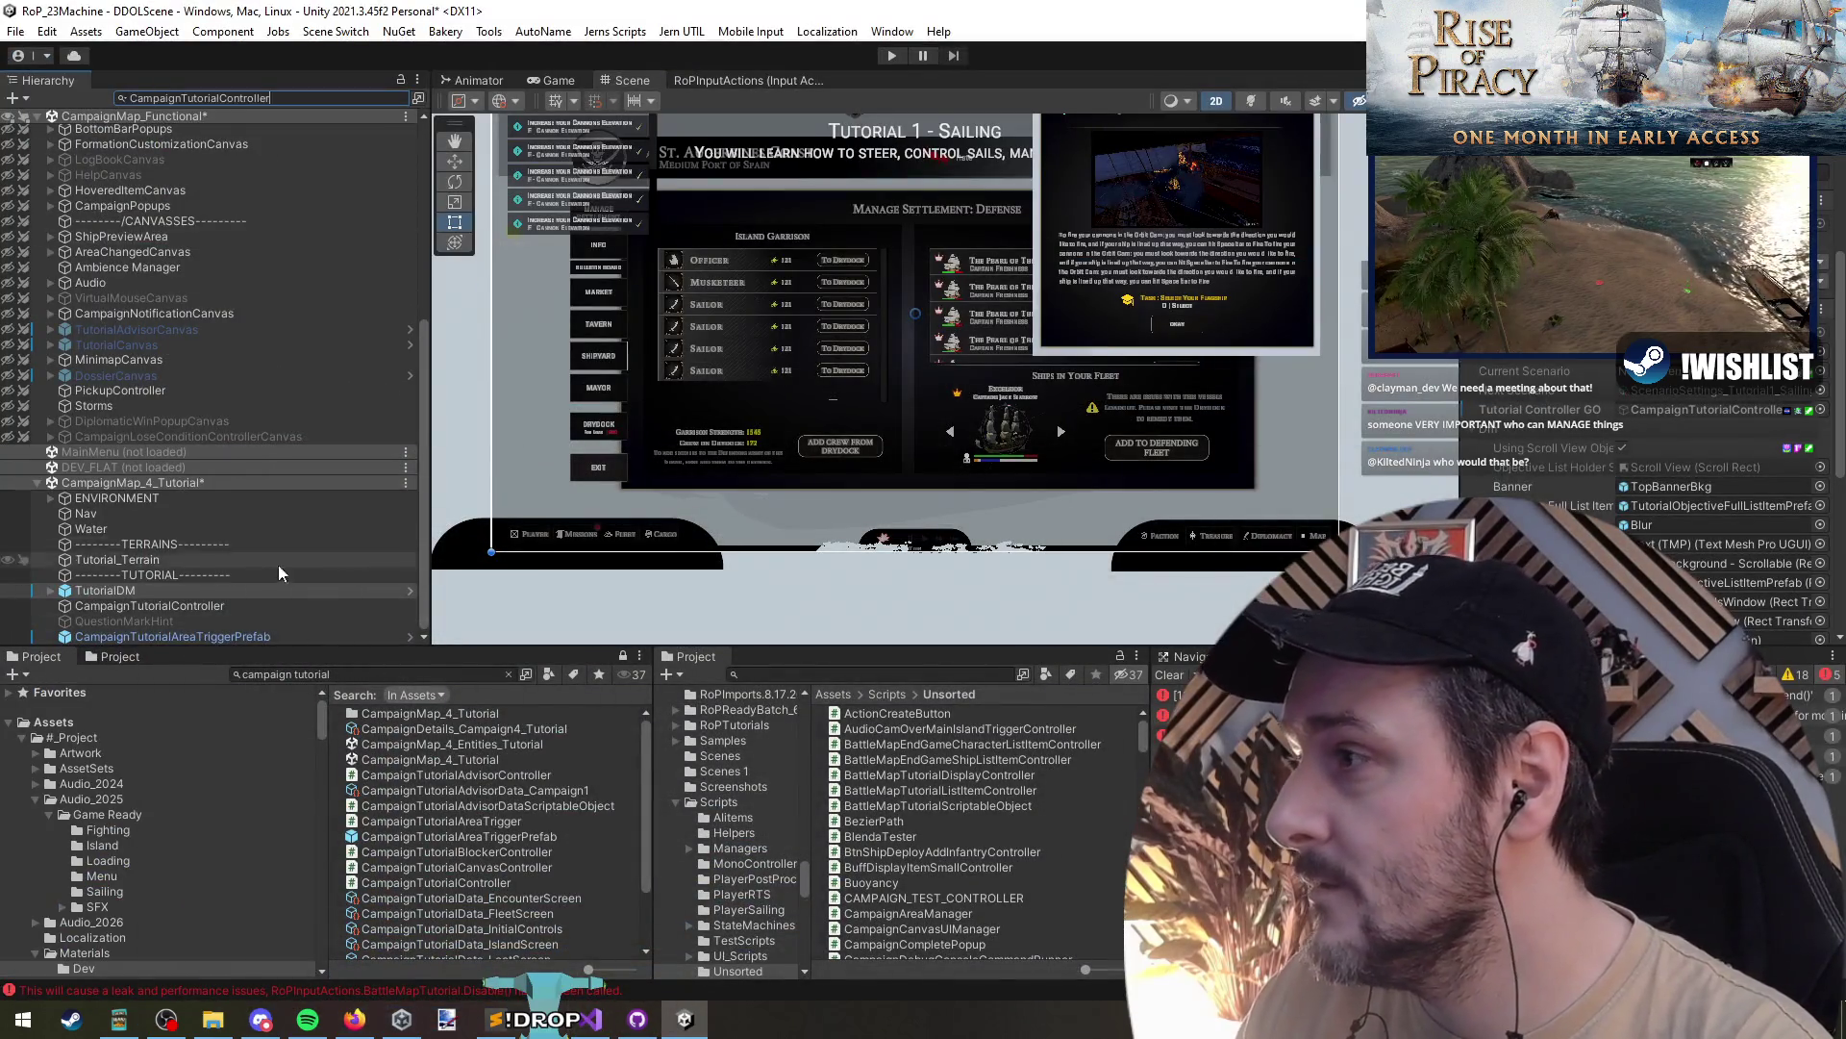
- Select CampaignTutorialController, clear the search filter, and frame the TutorialDM canvas in the Scene view with F
left_click(158, 132)
left_click(398, 98)
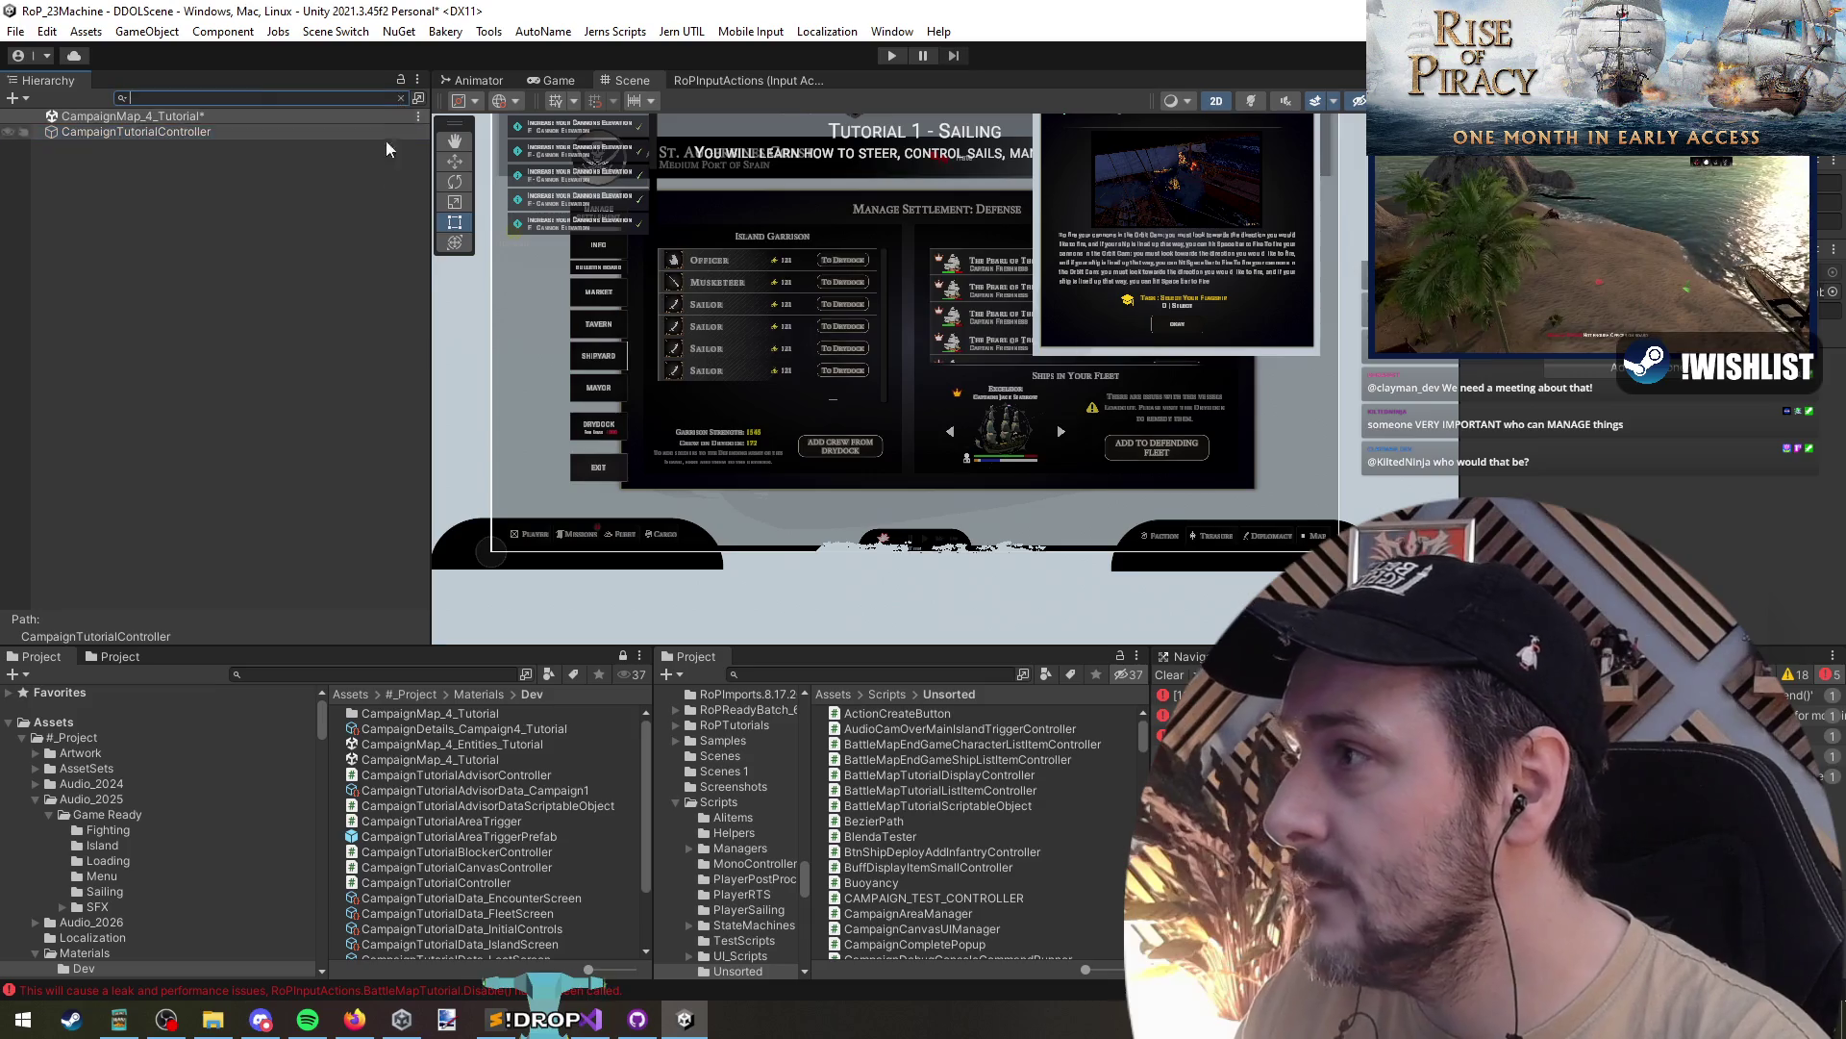
left_click(186, 604)
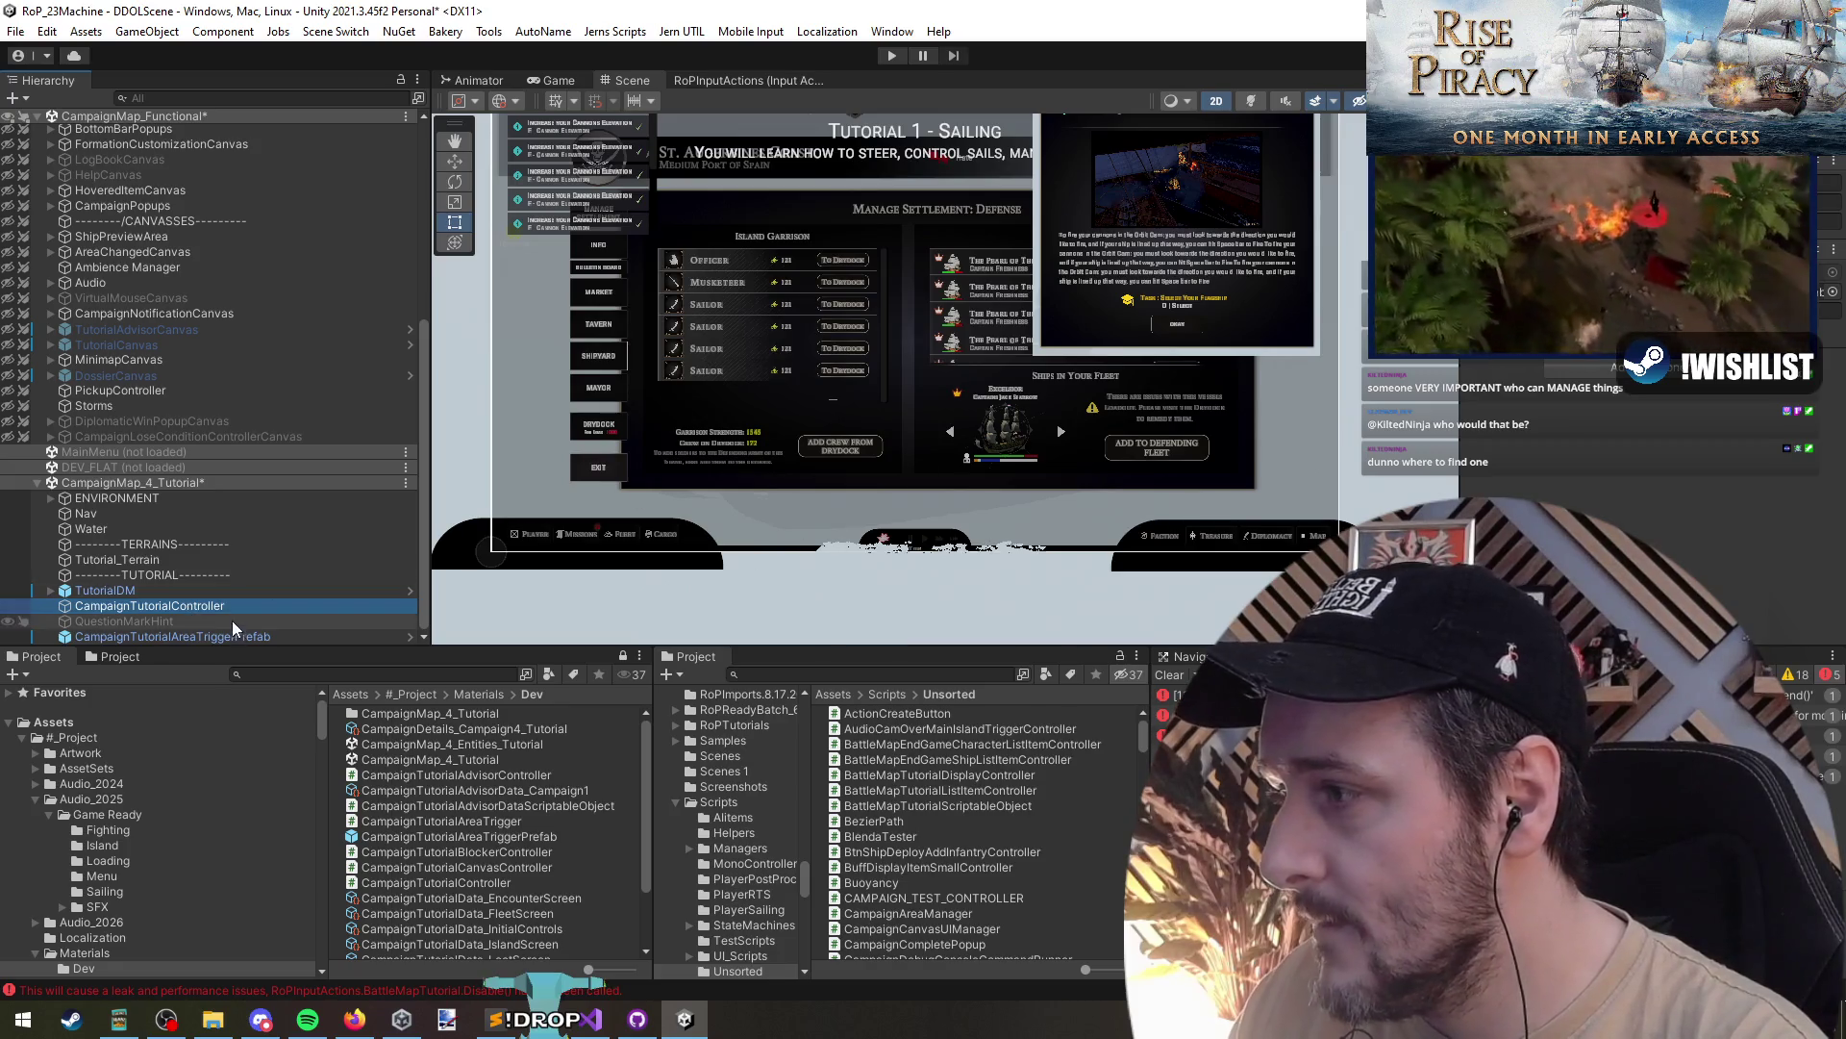
left_click(131, 592)
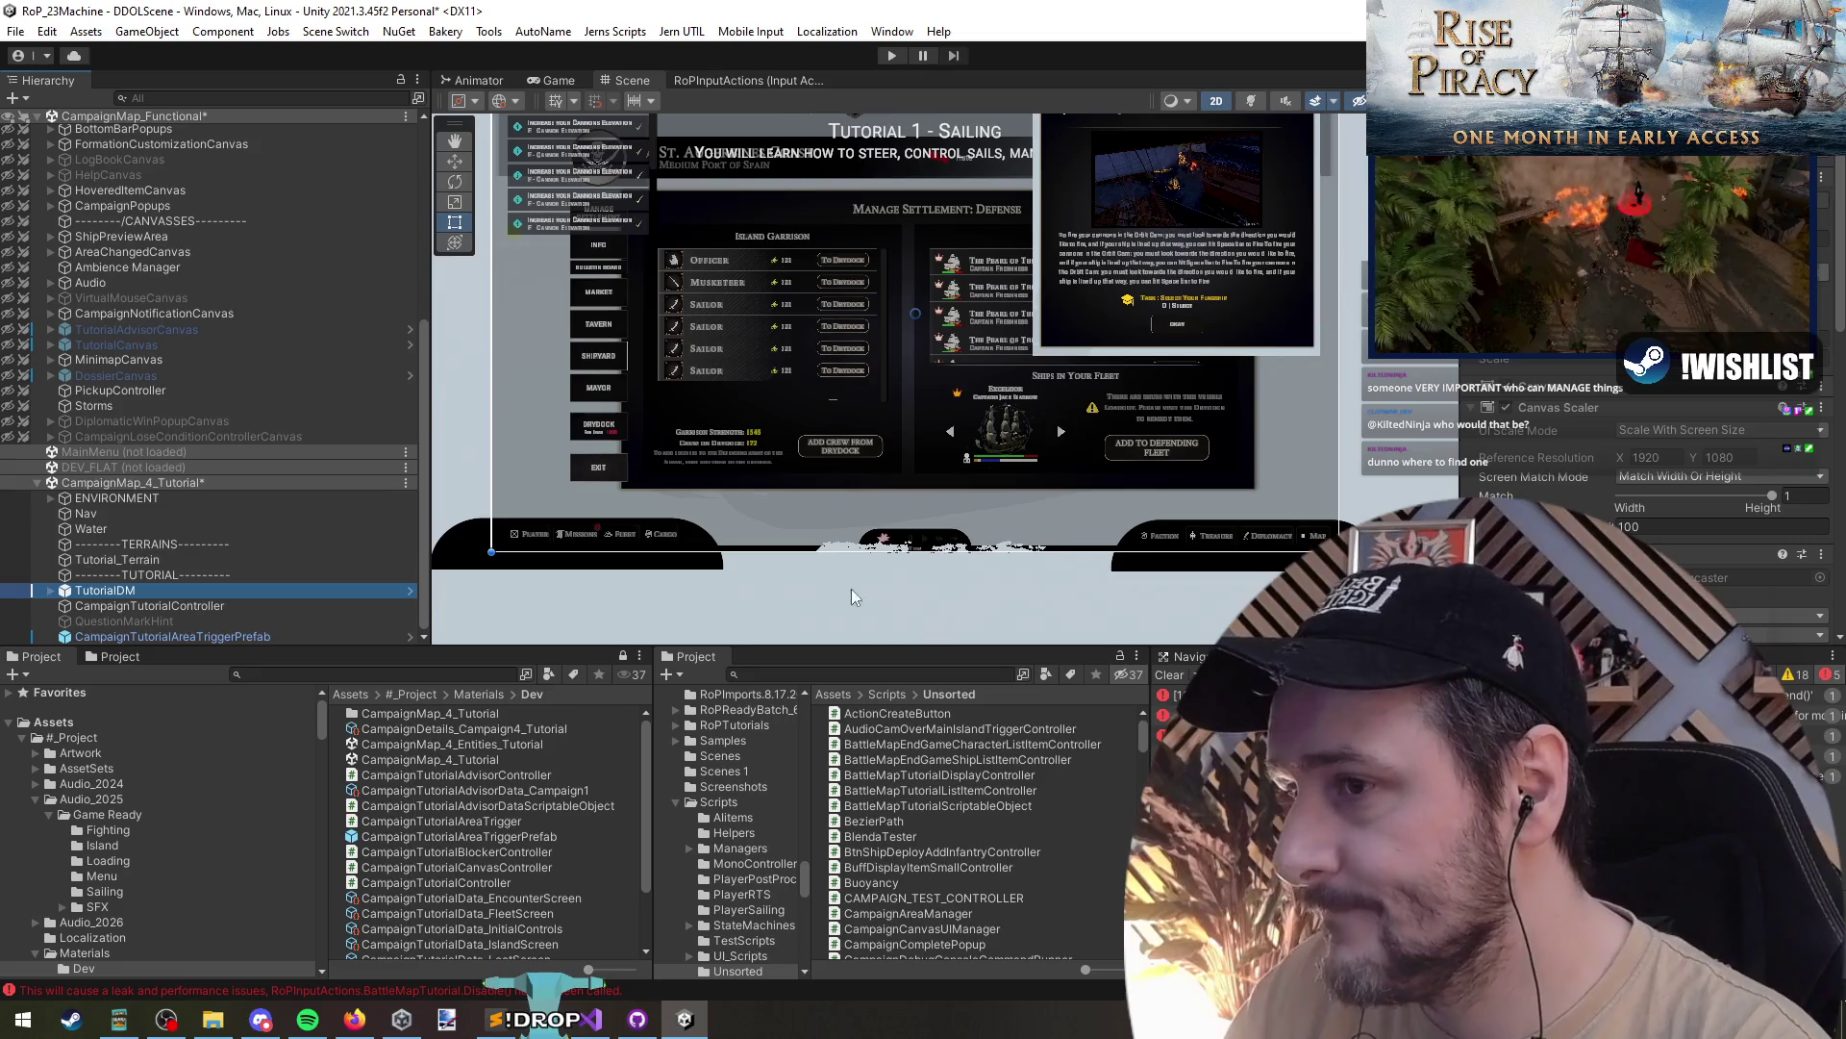
key("Right")
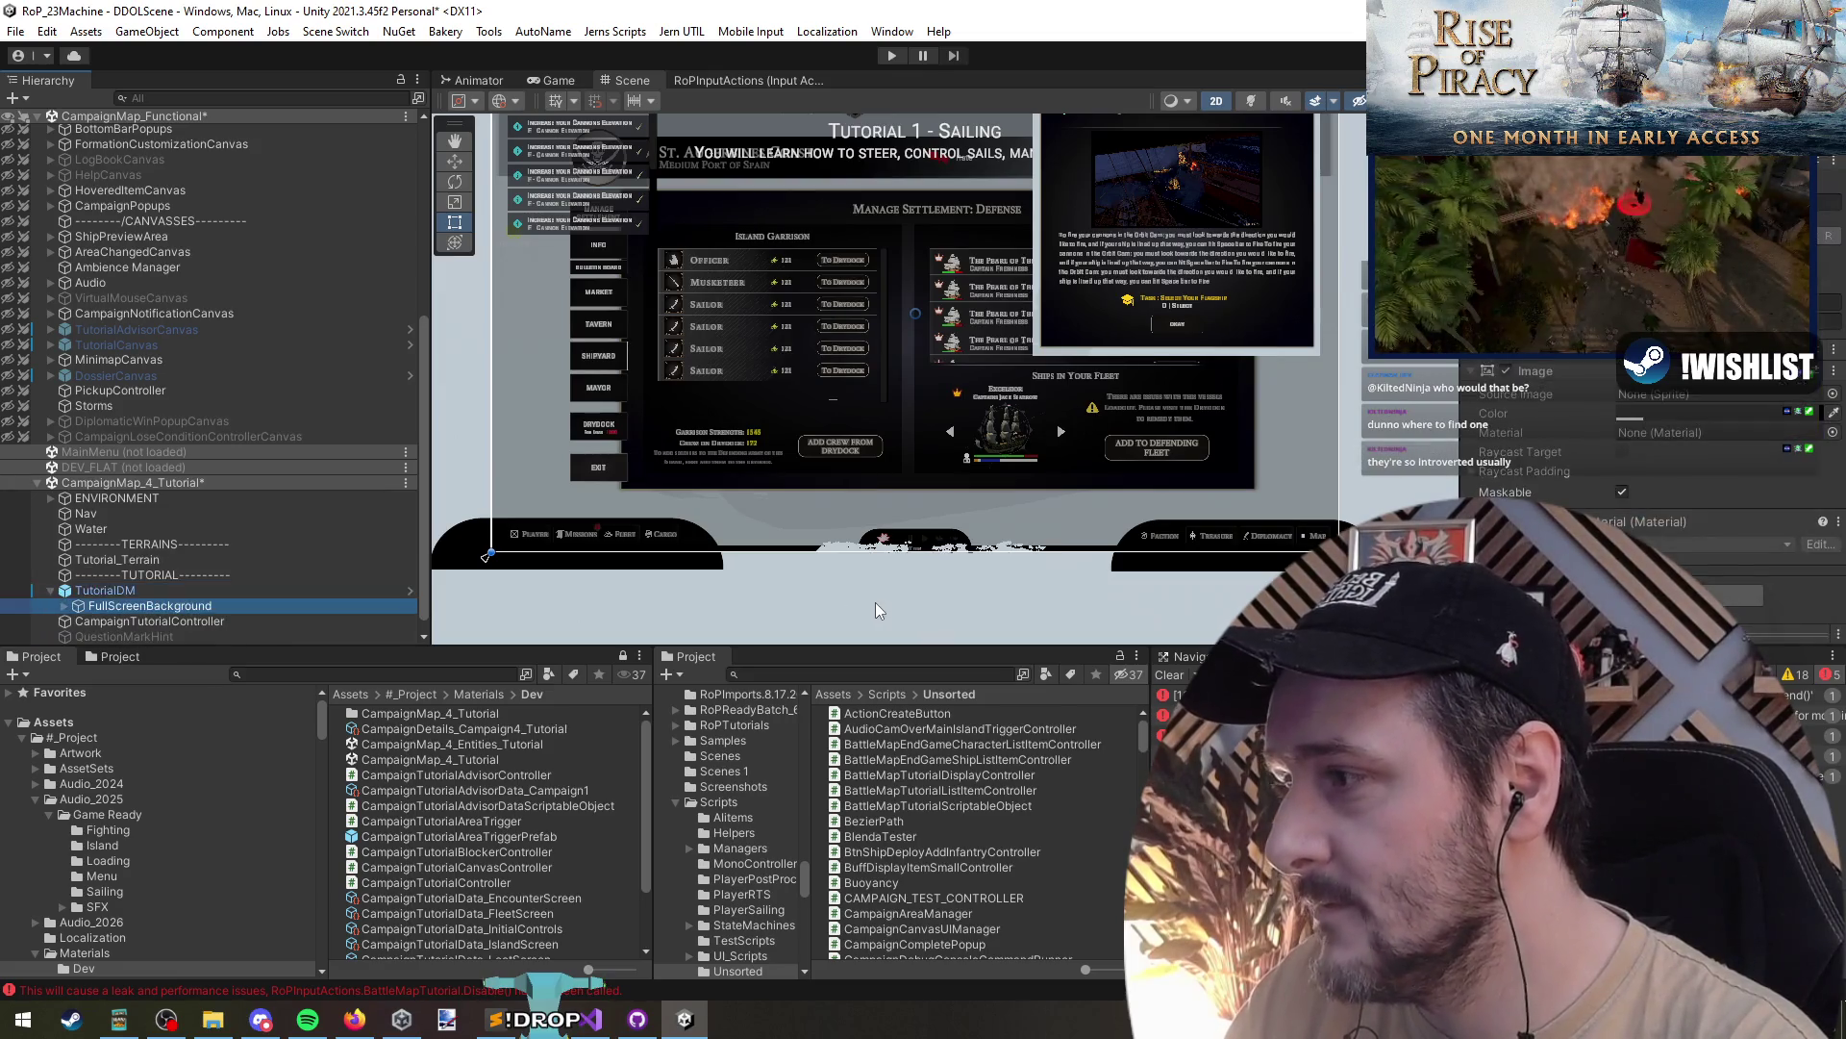
key("Left")
key("f")
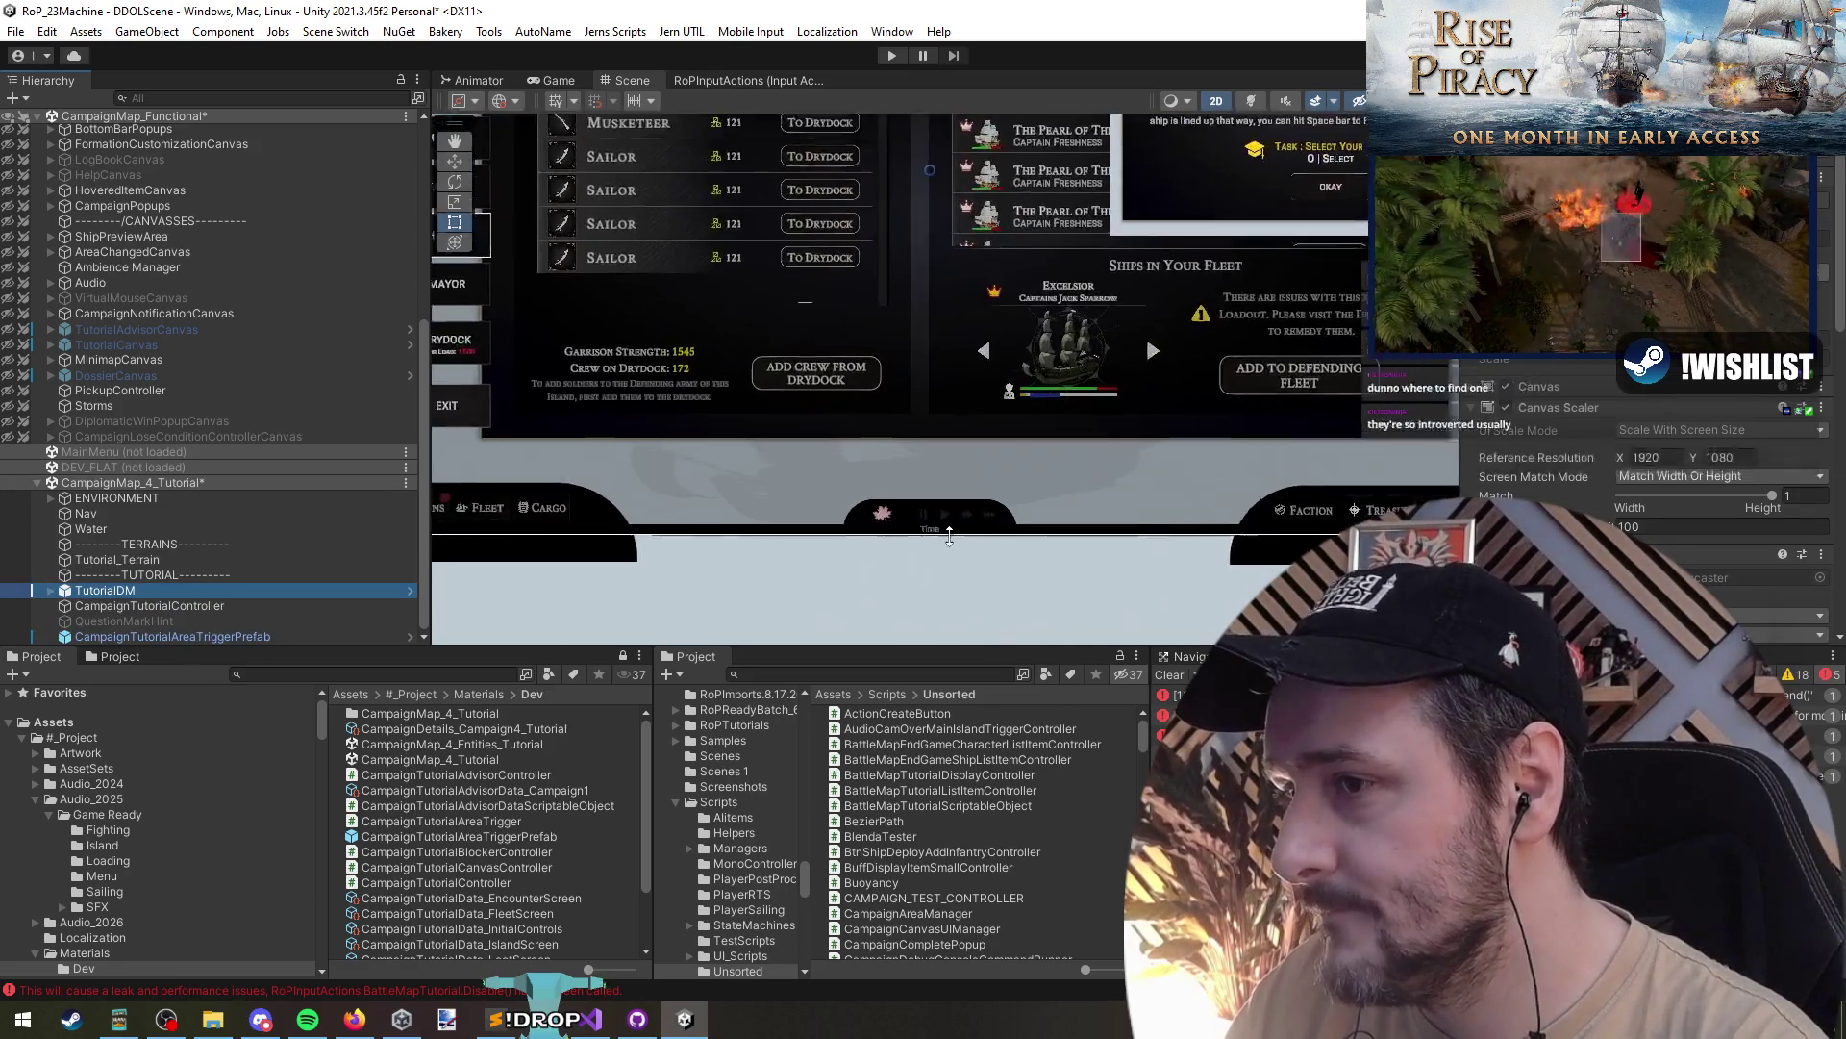
left_click(176, 606)
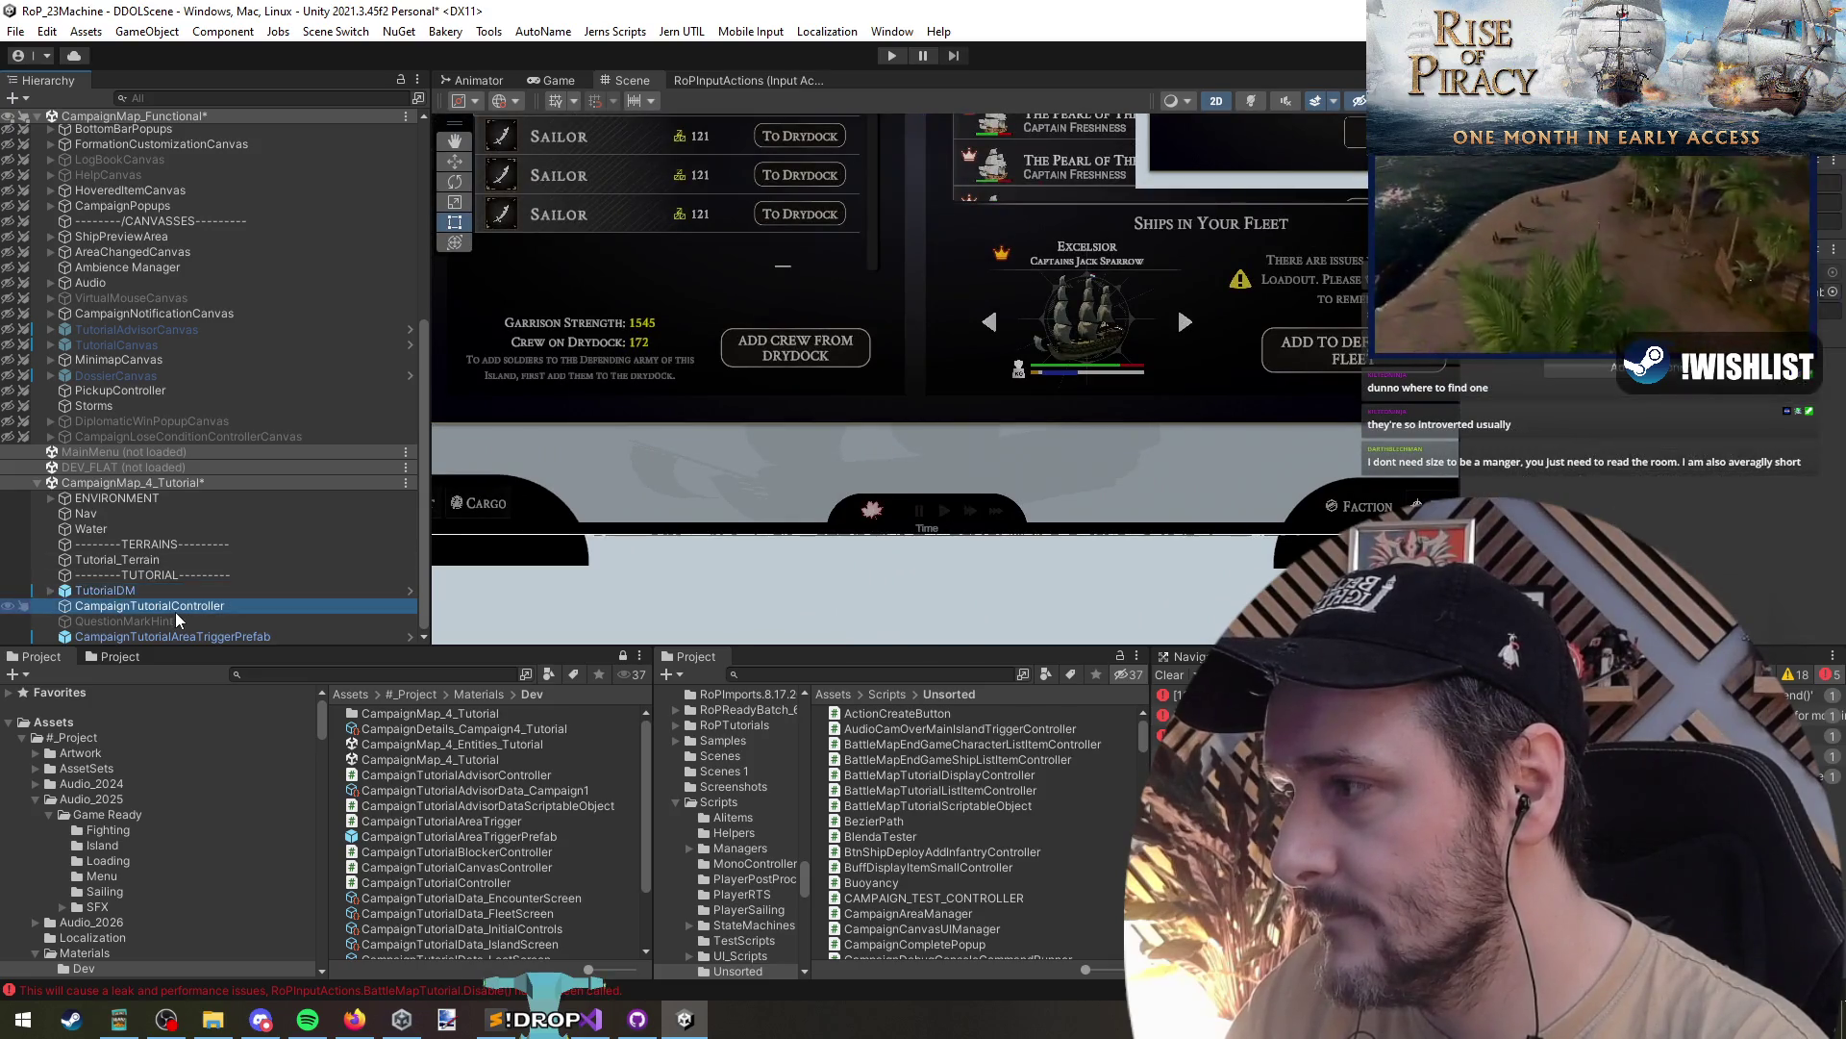
right_click(109, 484)
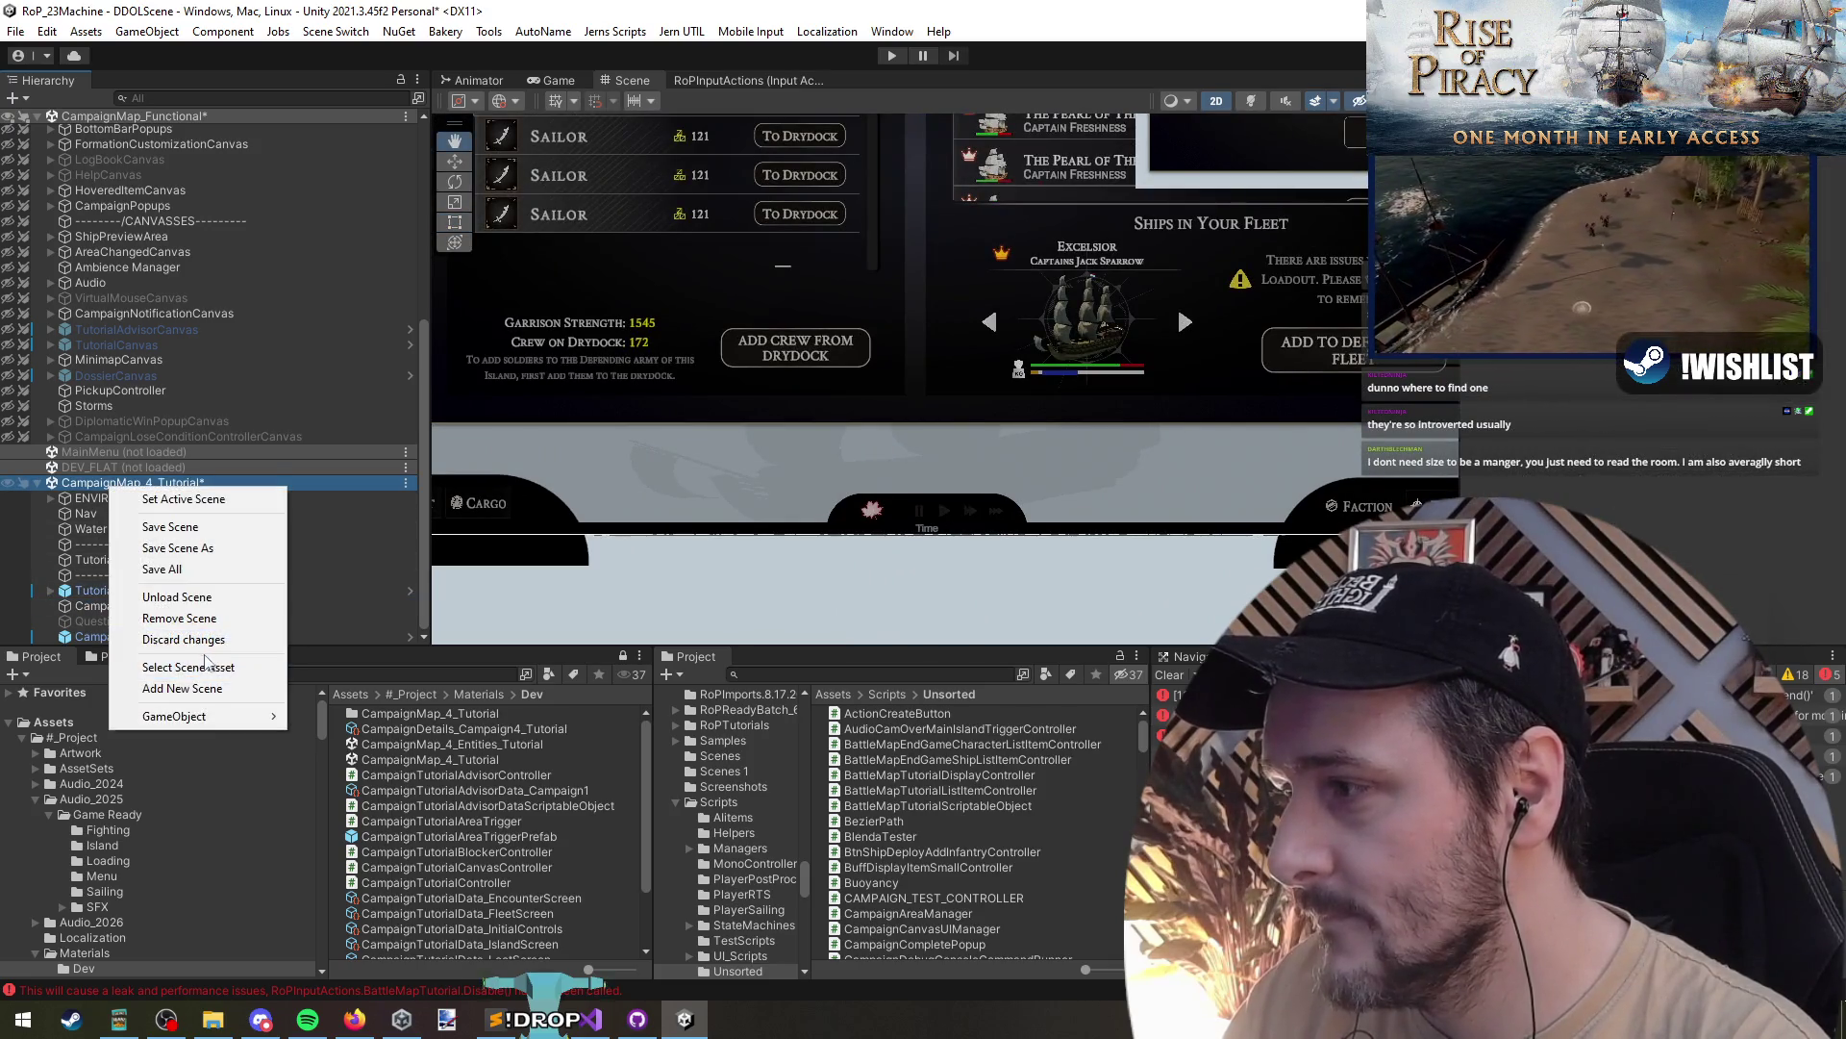
- Duplicate TutorialDM with Ctrl+D and expand the copy down to its FullScreenBackground panels
mouse_move(205, 723)
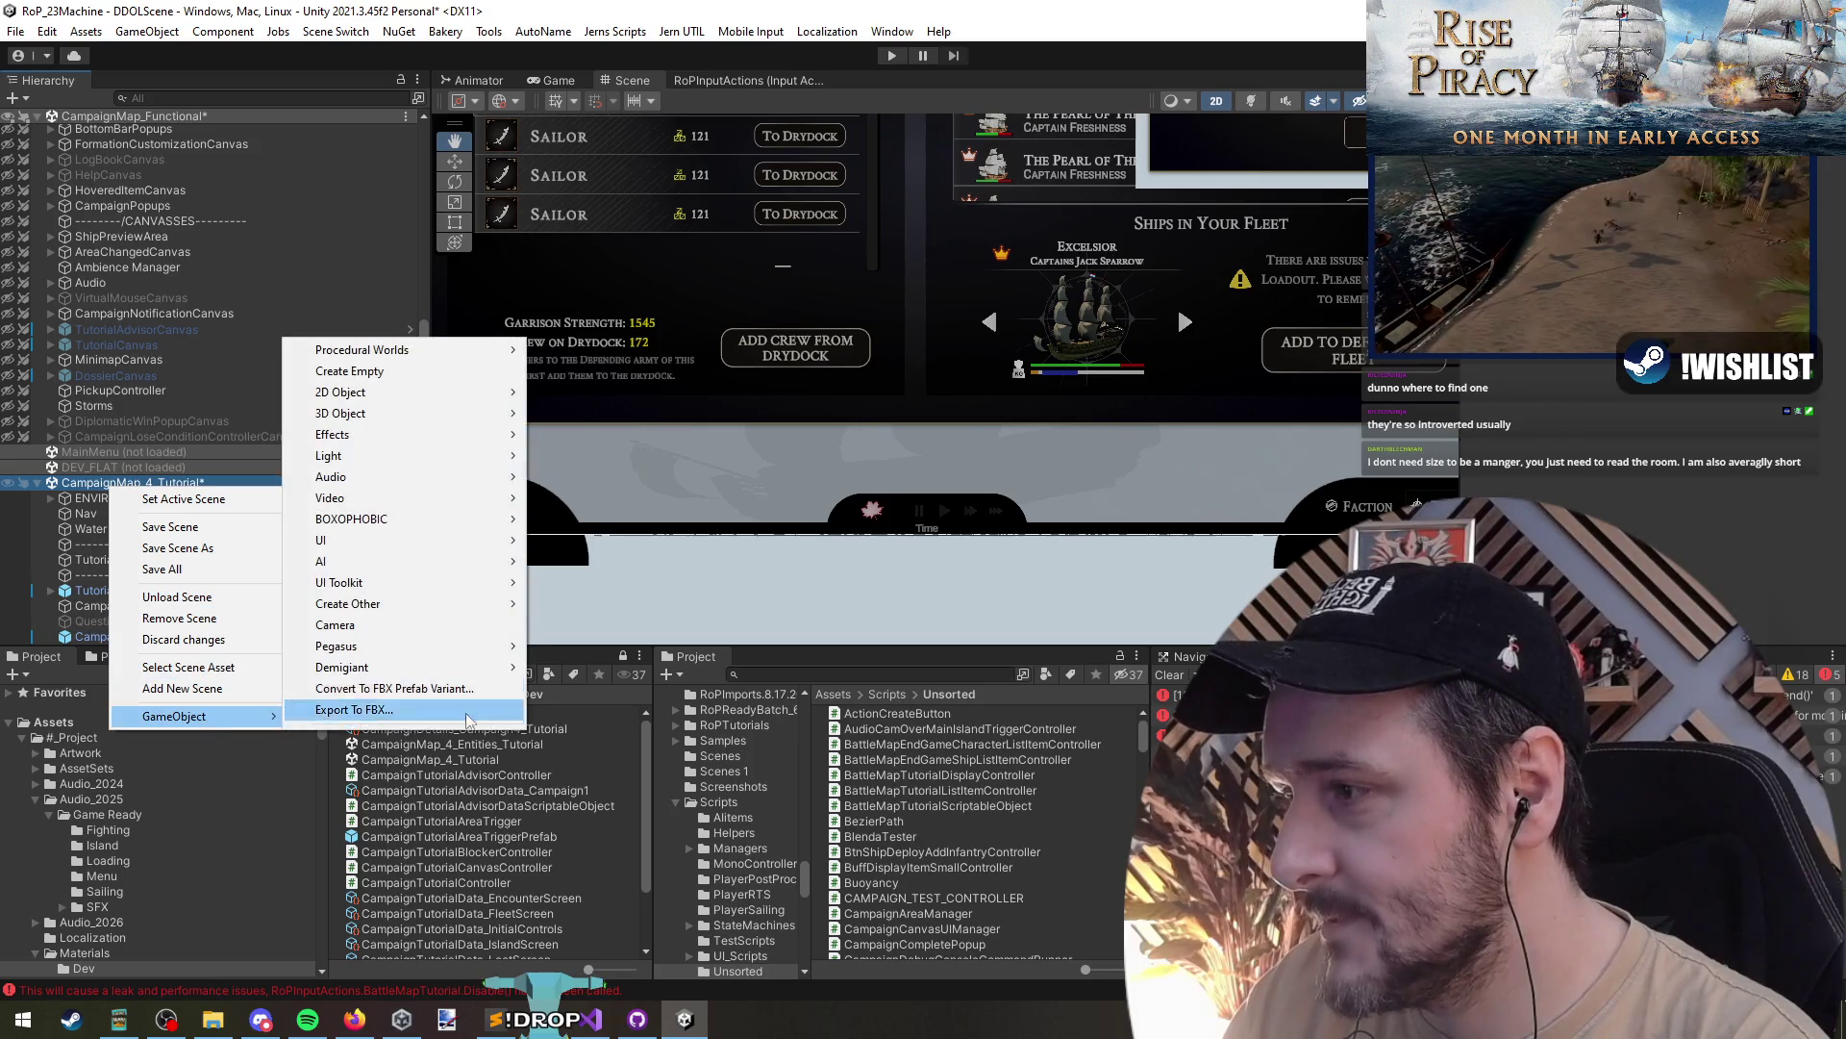
left_click(400, 373)
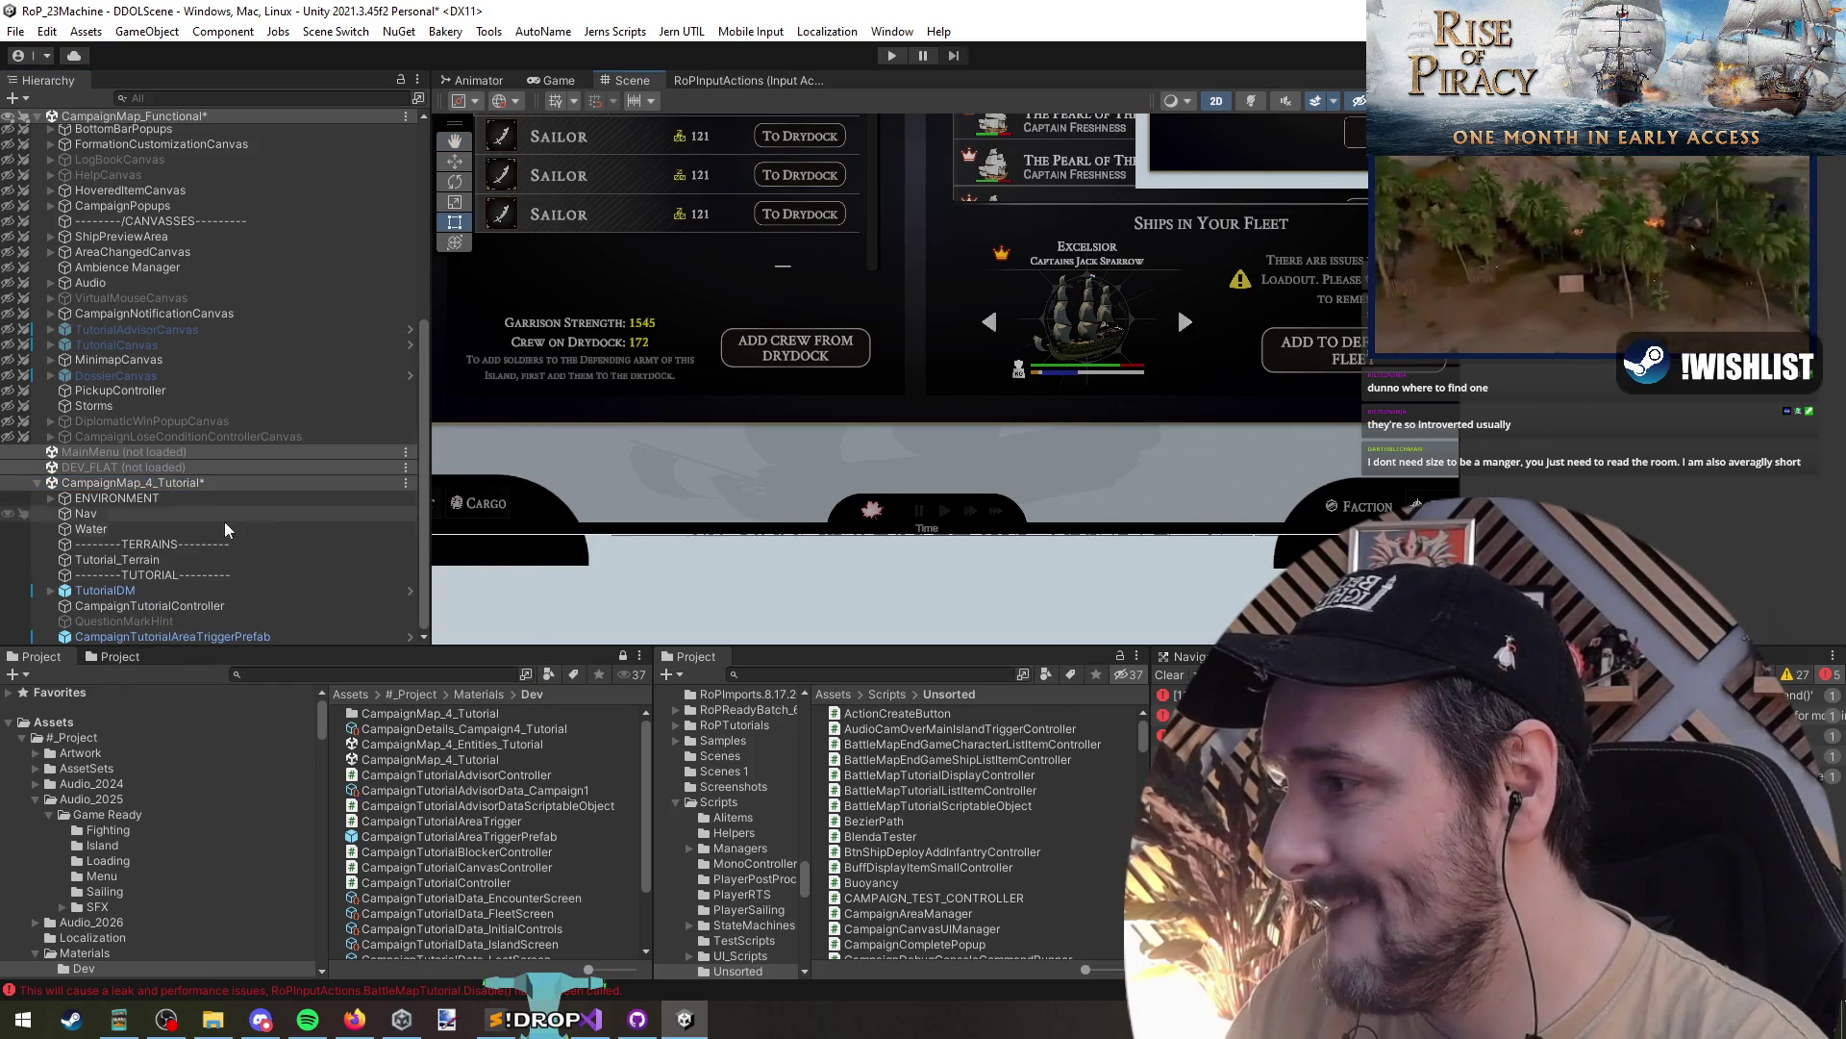
left_click(178, 590)
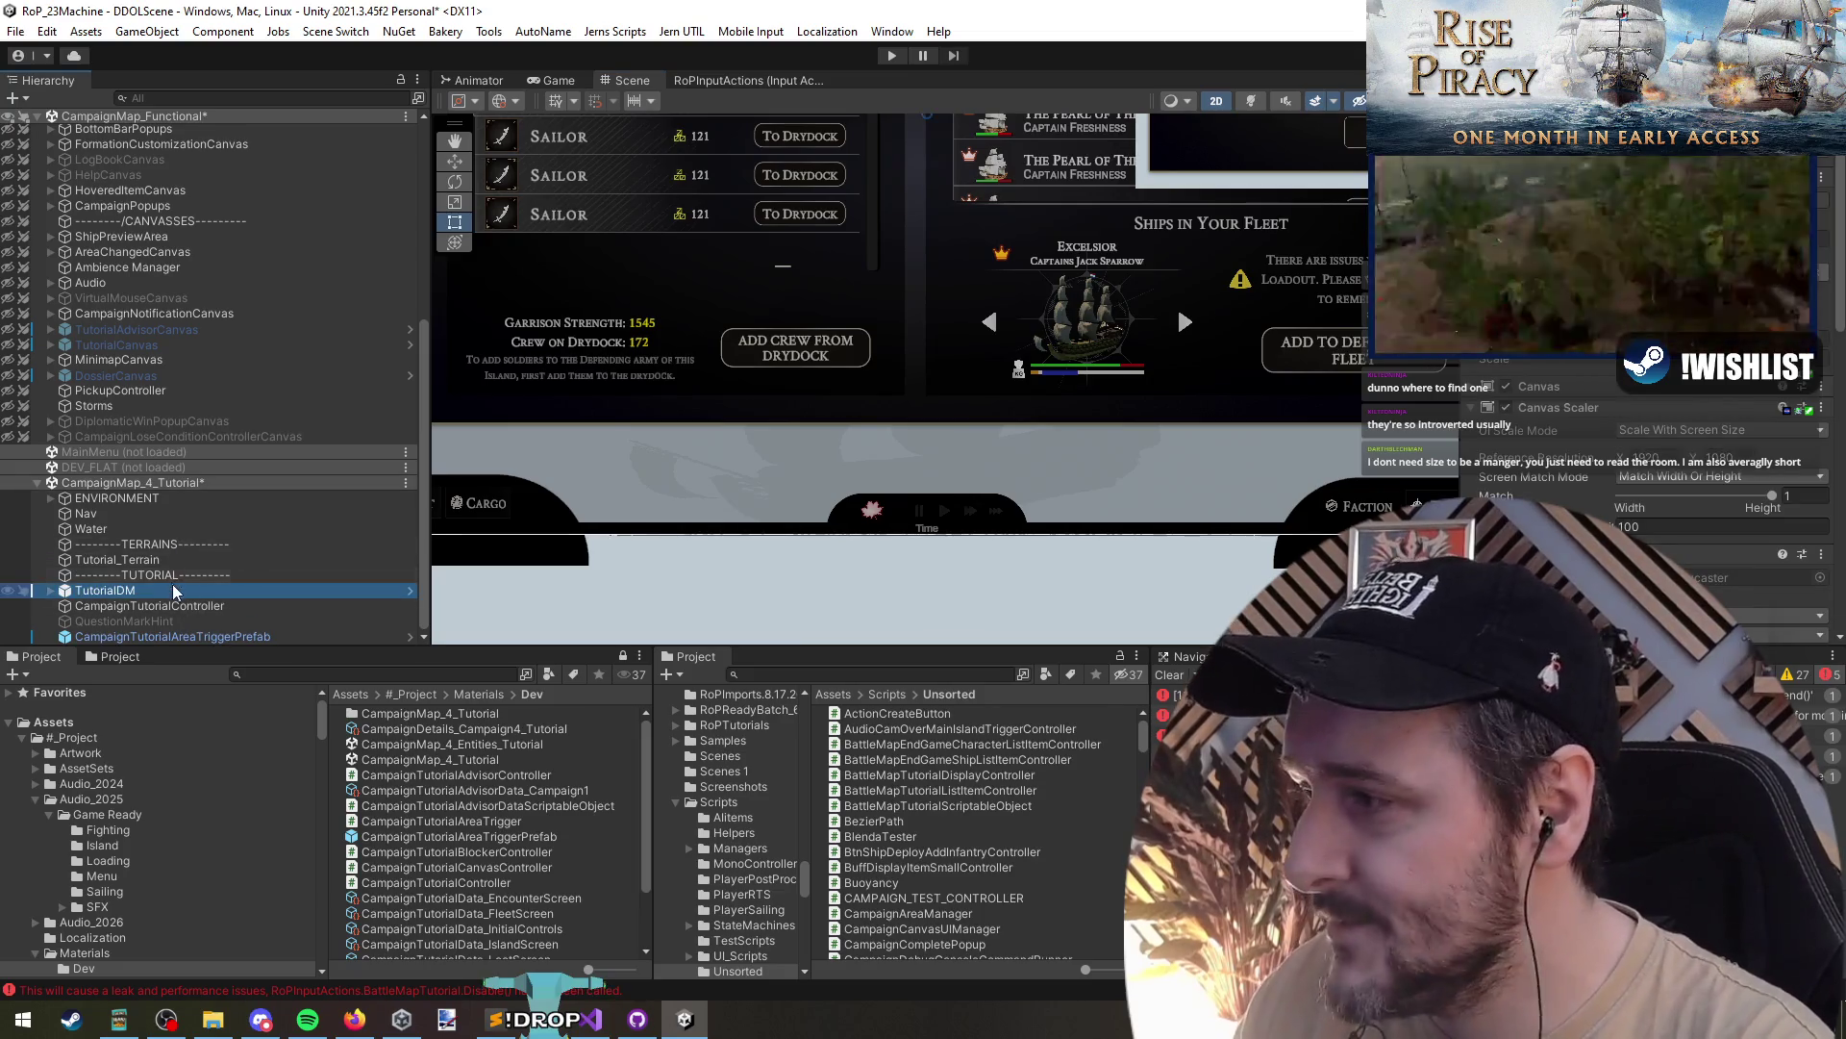
key("ctrl+d")
key("Right")
key("Down")
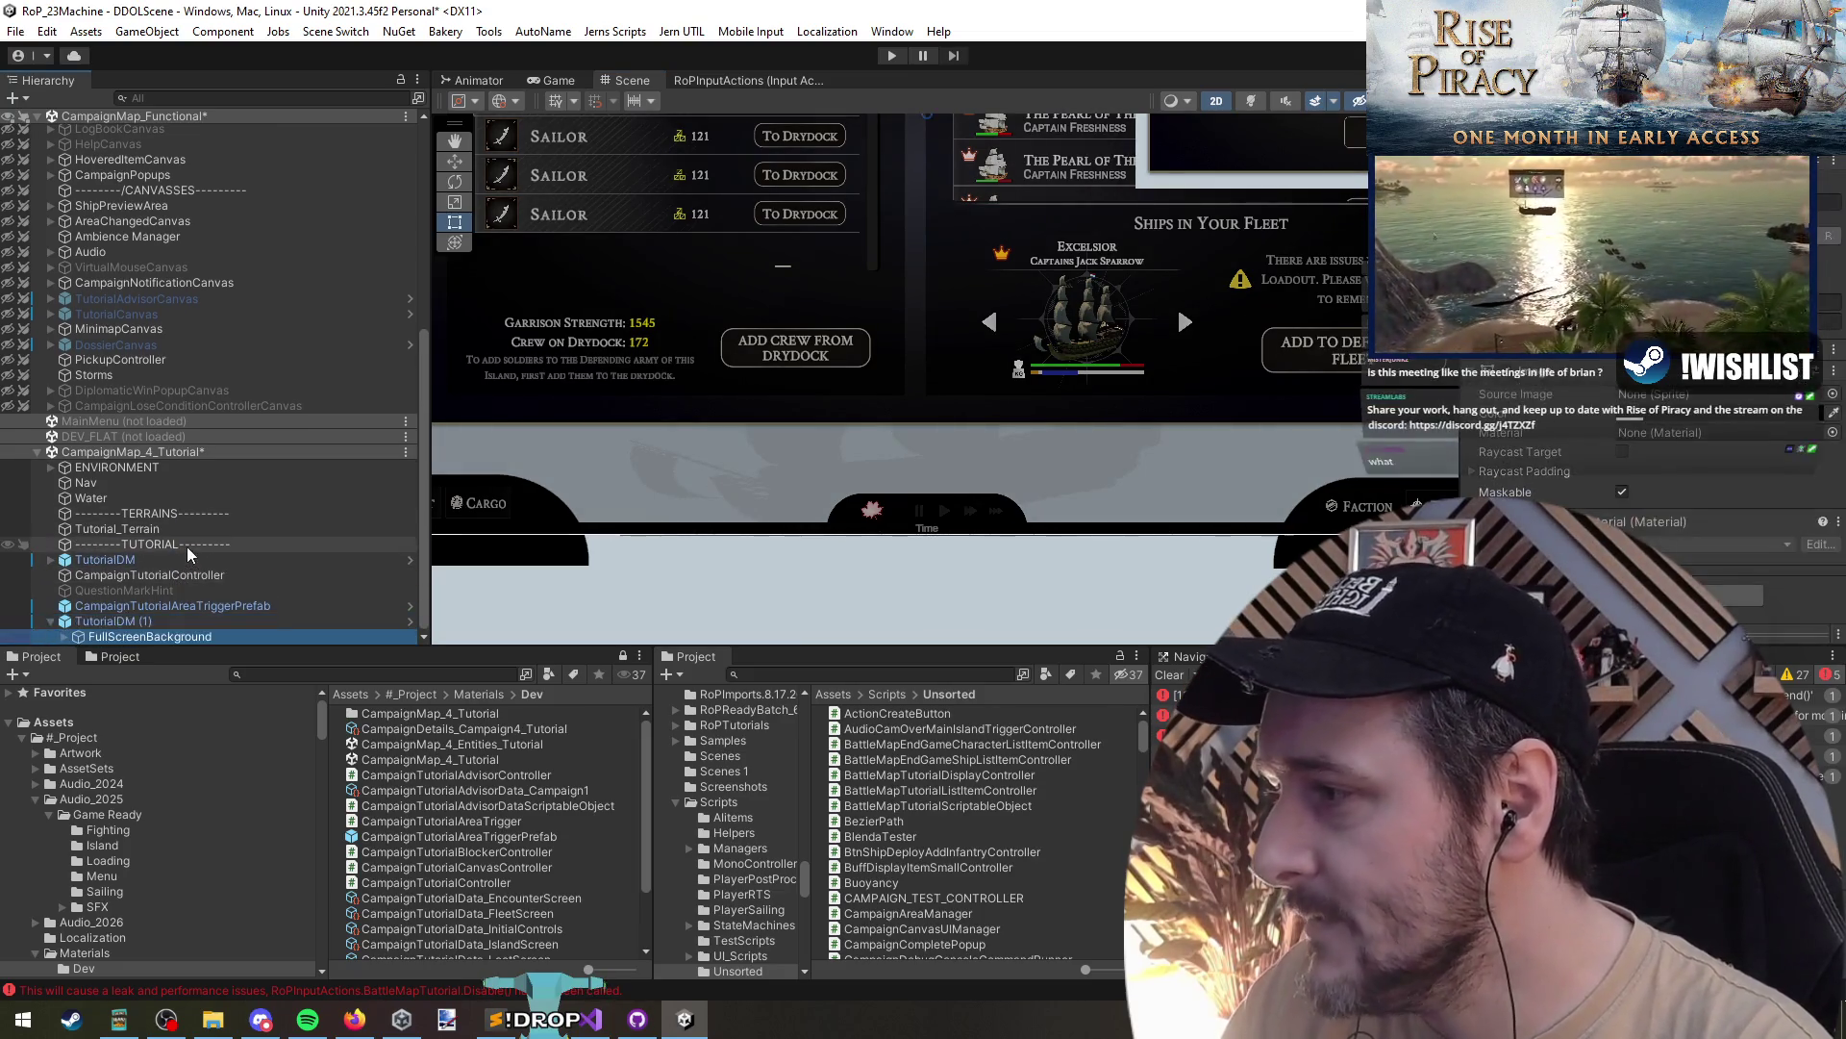
key("Right")
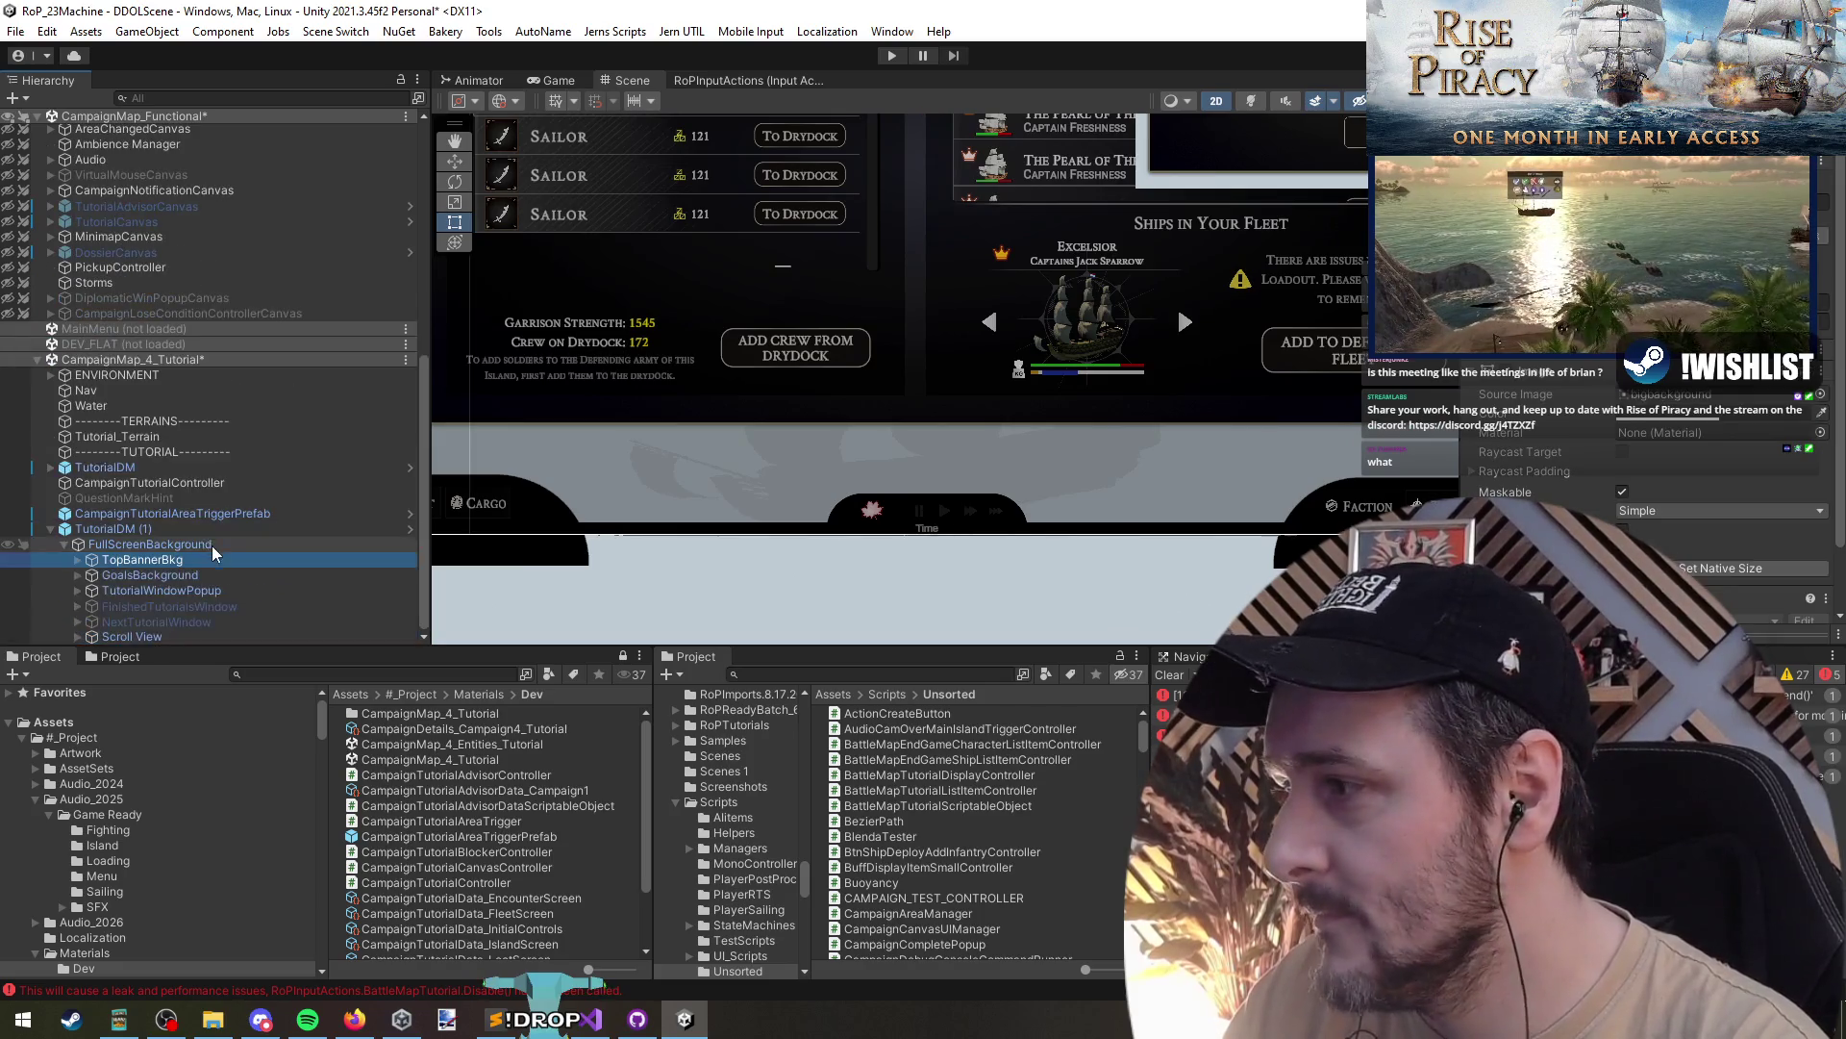
- Unpack the TutorialDM (1) copy from its prefab after the prefab warning blocks deleting its panels
left_click(191, 635, "shift")
key("Delete")
left_click(1057, 555)
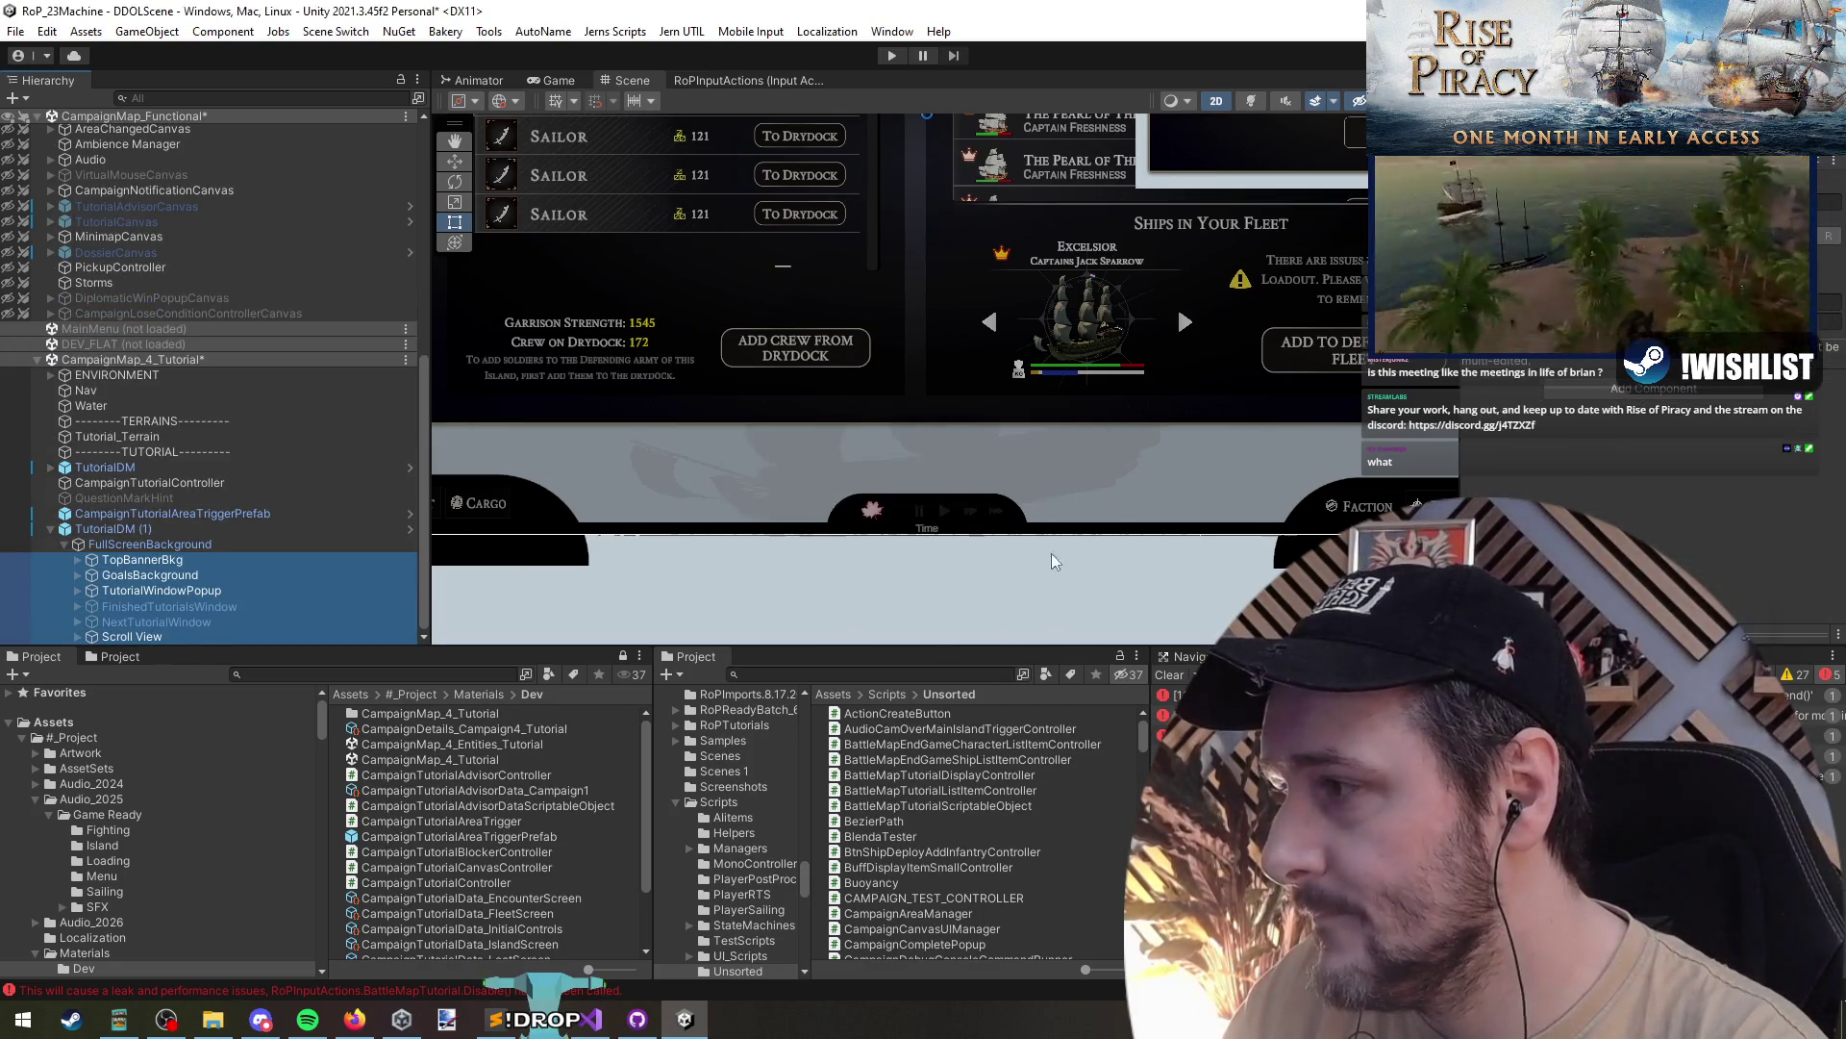
left_click(120, 528)
right_click(120, 528)
mouse_move(211, 466)
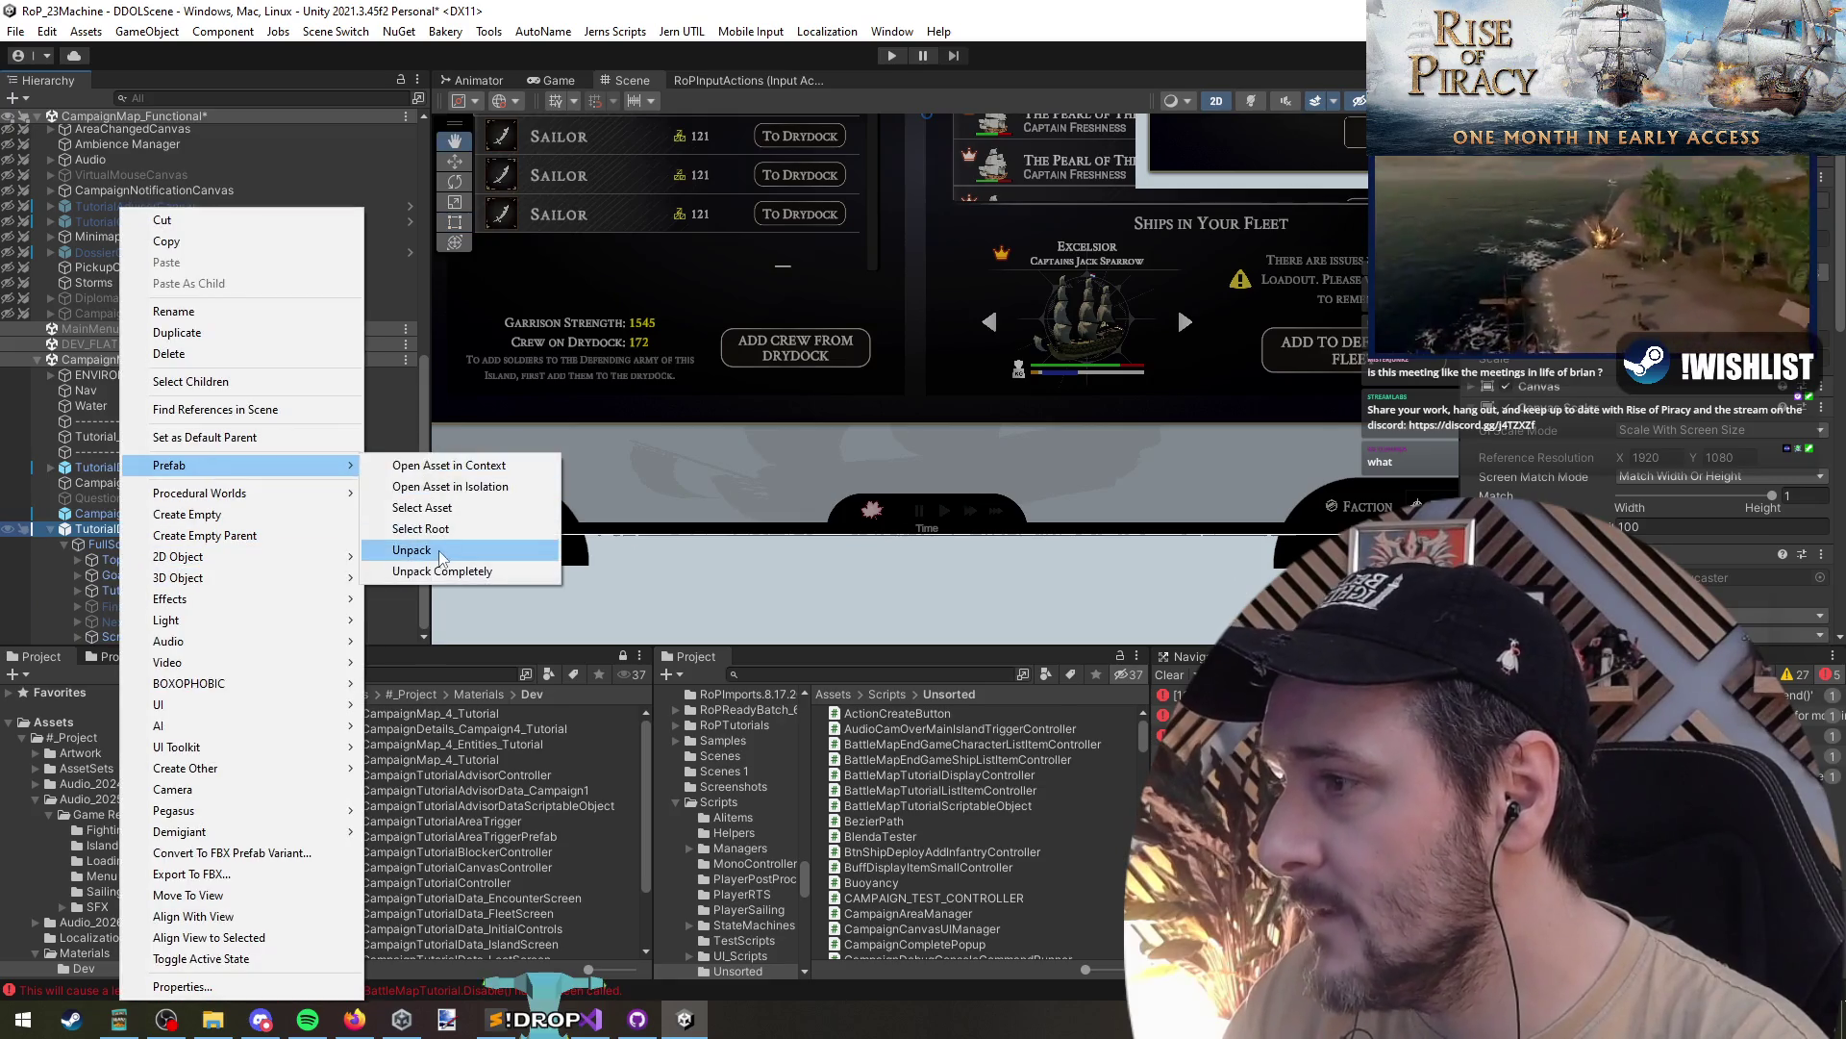
left_click(412, 549)
- Delete the panels from TopBannerBkg through Scroll View, leaving FullScreenBackground empty
left_click(144, 559)
left_click(176, 637, "shift")
key("Delete")
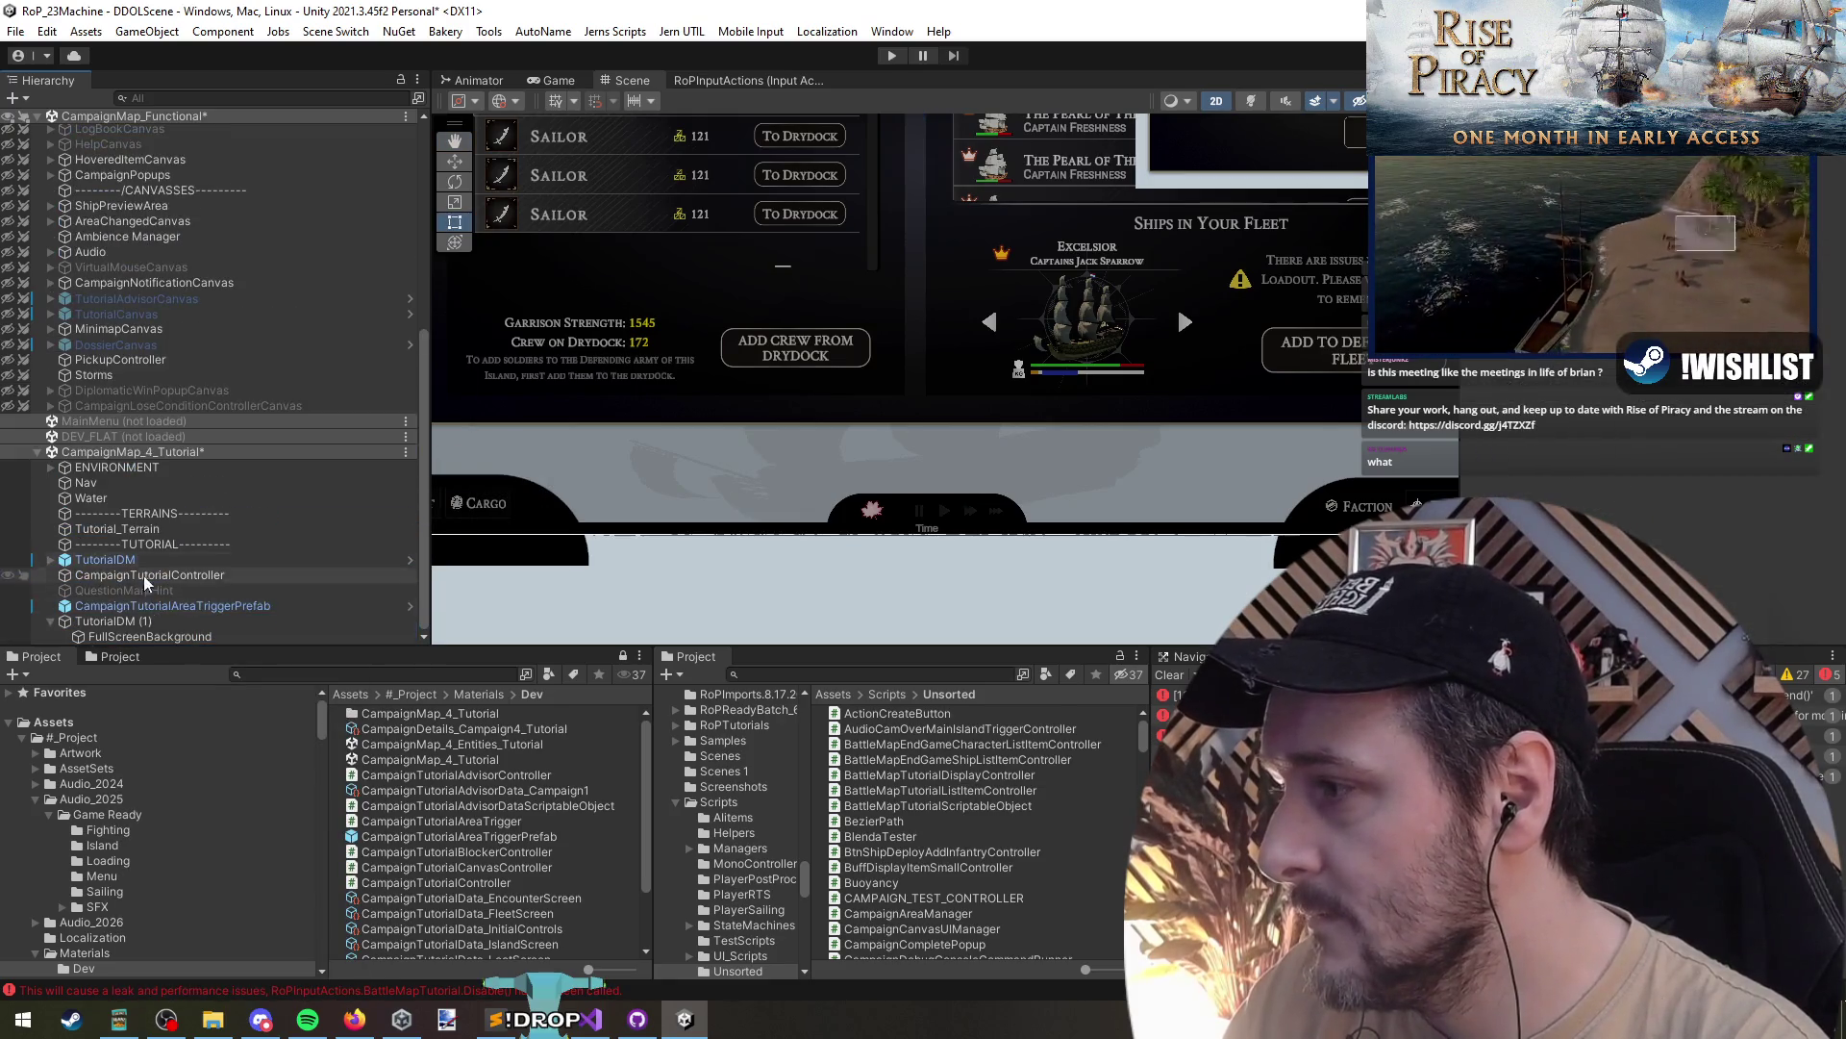
left_click(176, 636)
scroll(929, 454, "down", 3)
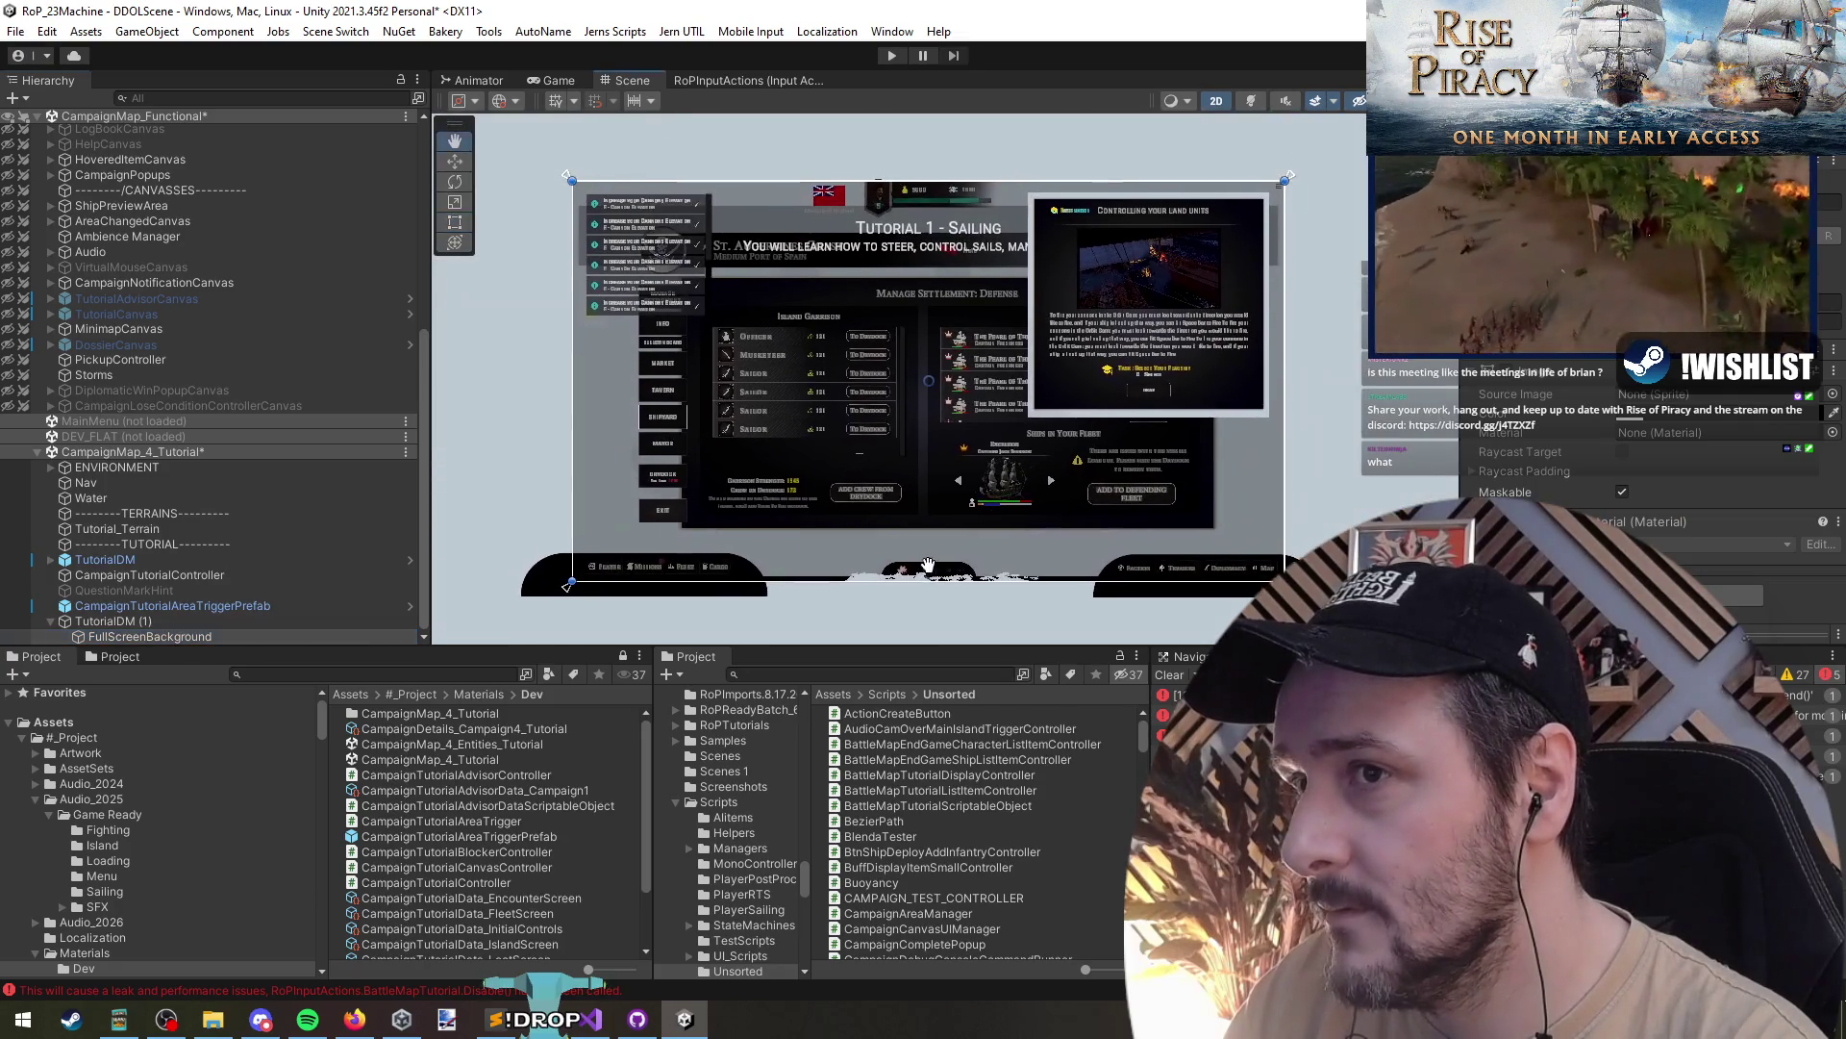
scroll(910, 577, "up", 5)
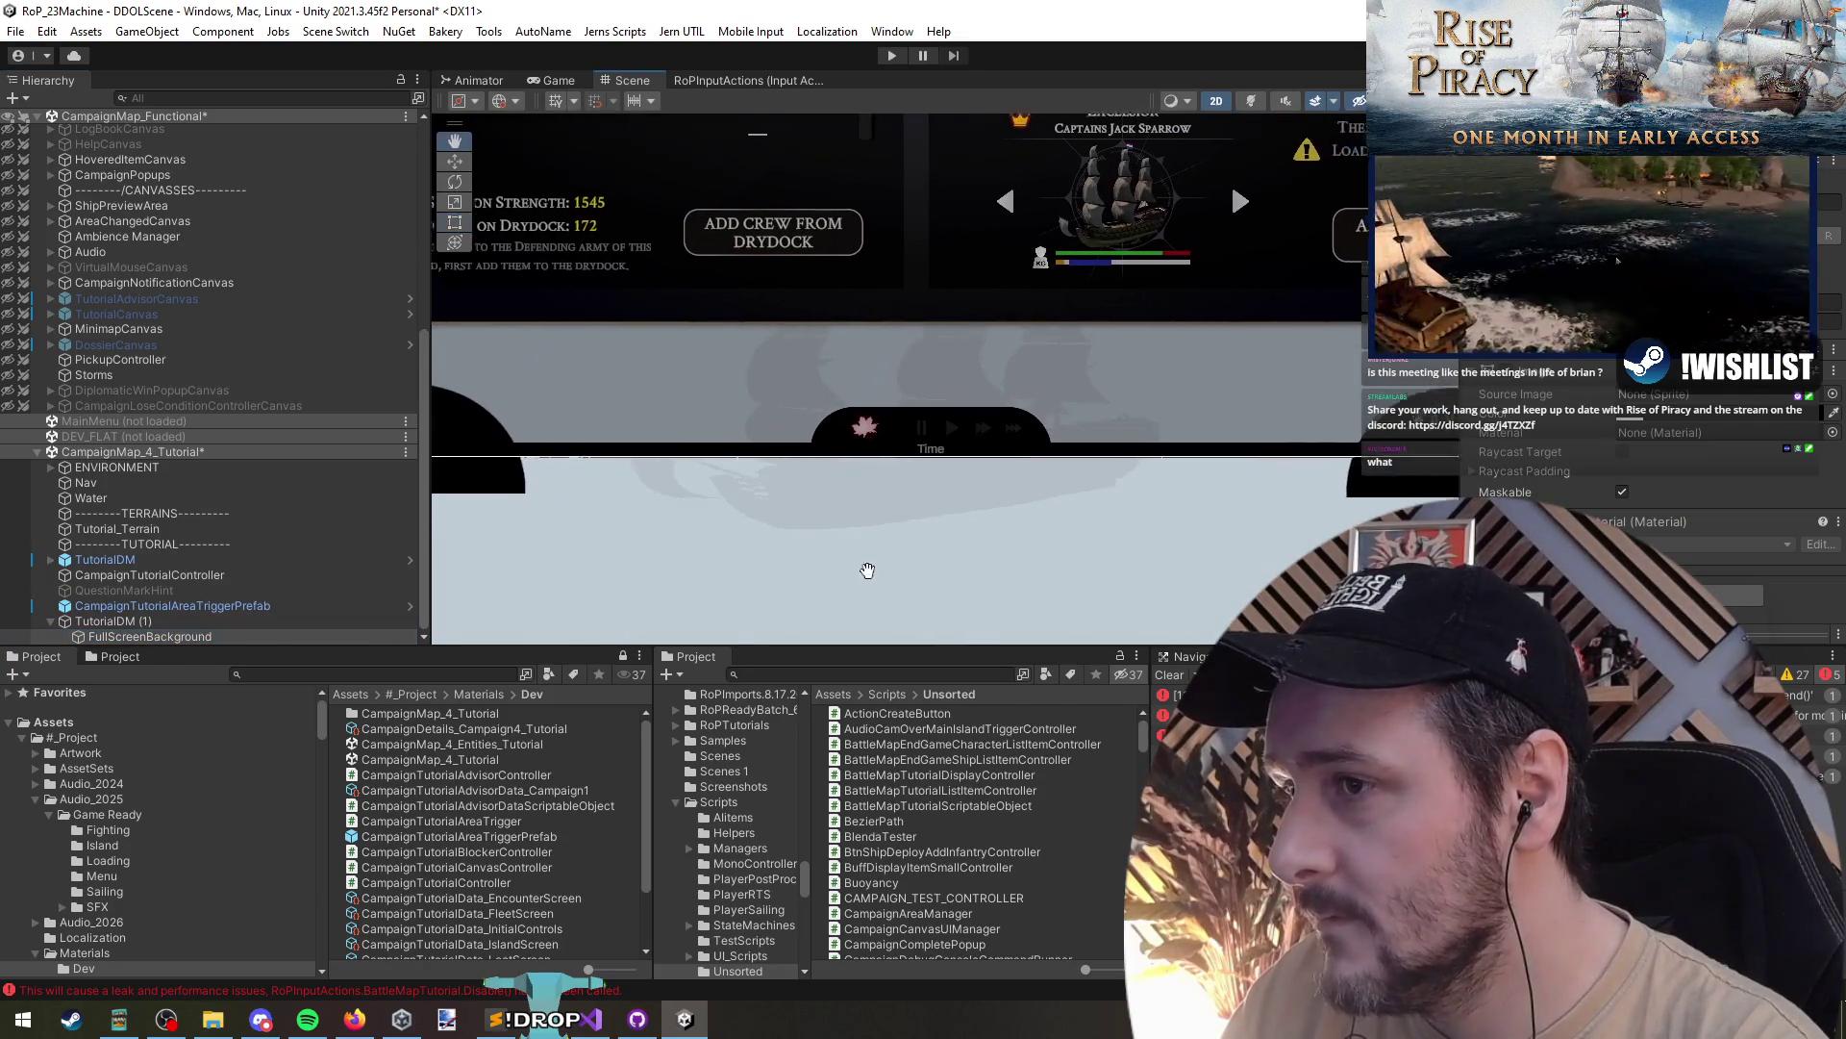
left_click(149, 637)
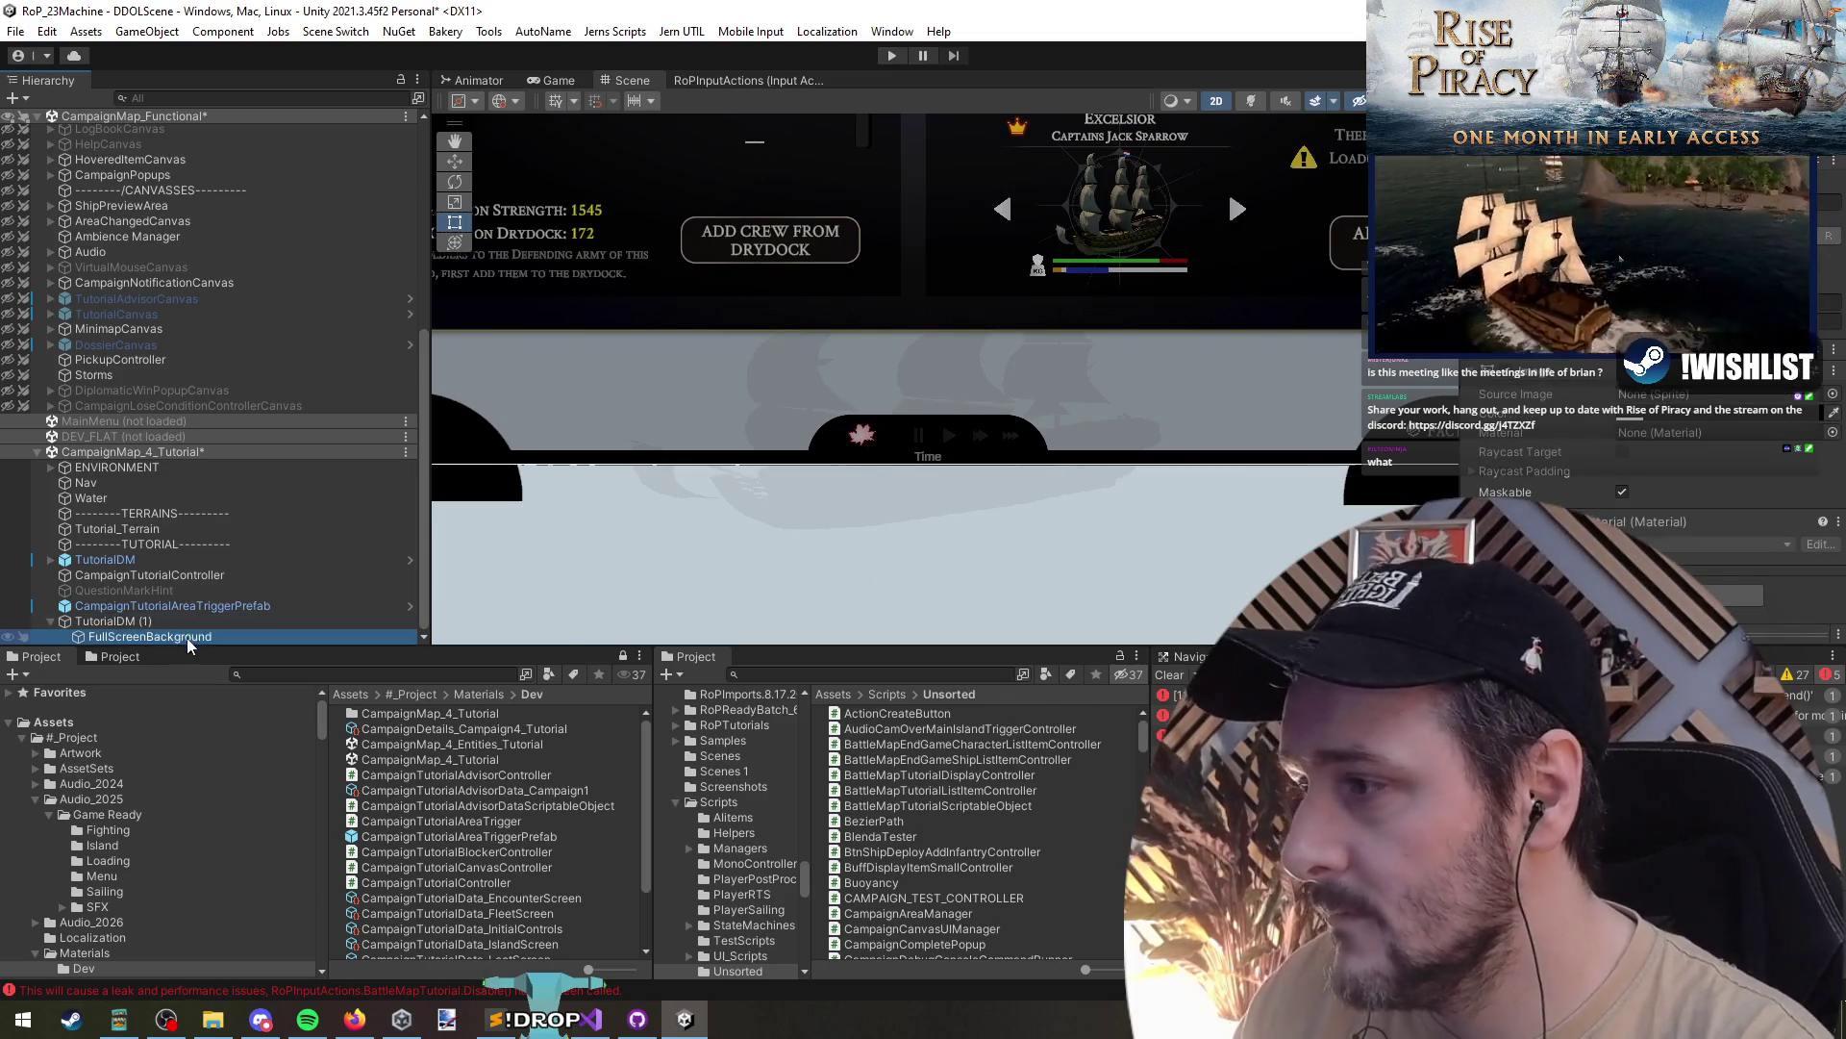
- Add a white UI Image under FullScreenBackground, anchor it to the centre and widen it symmetrically
right_click(188, 642)
mouse_move(262, 685)
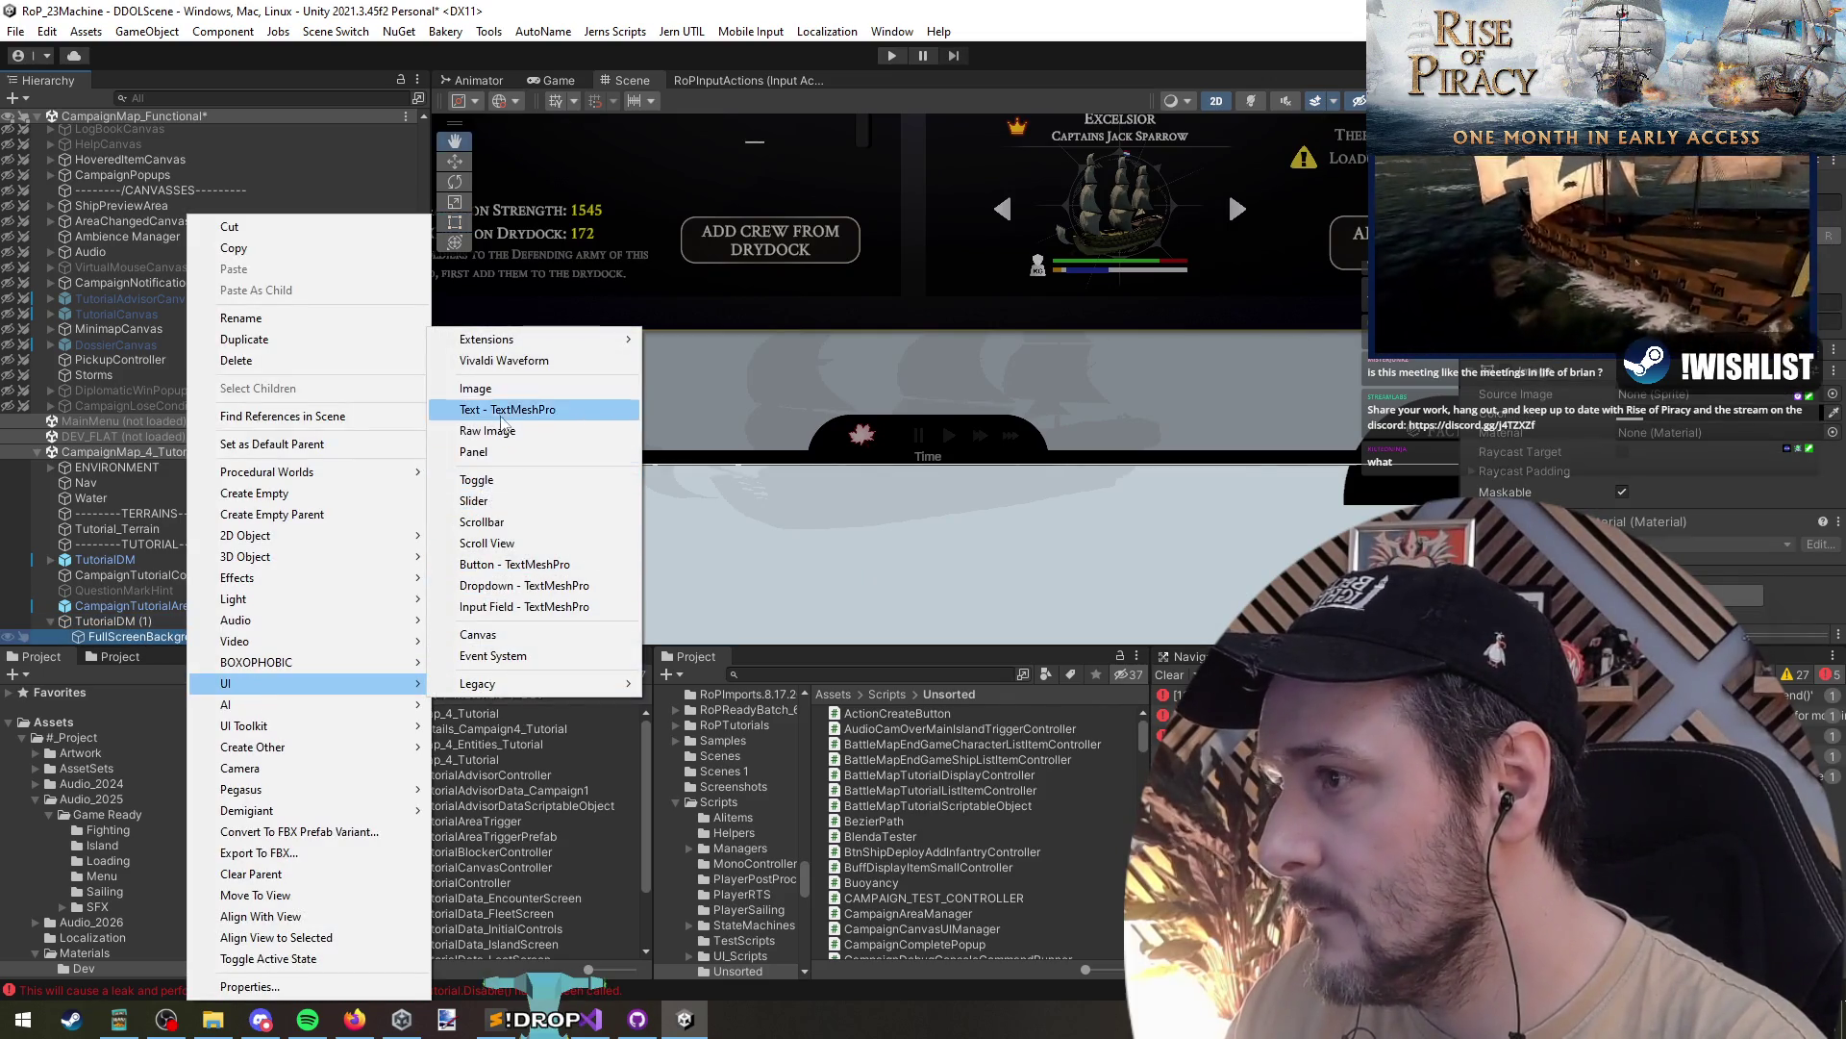
left_click(476, 389)
scroll(680, 412, "down", 3)
left_click(1558, 457)
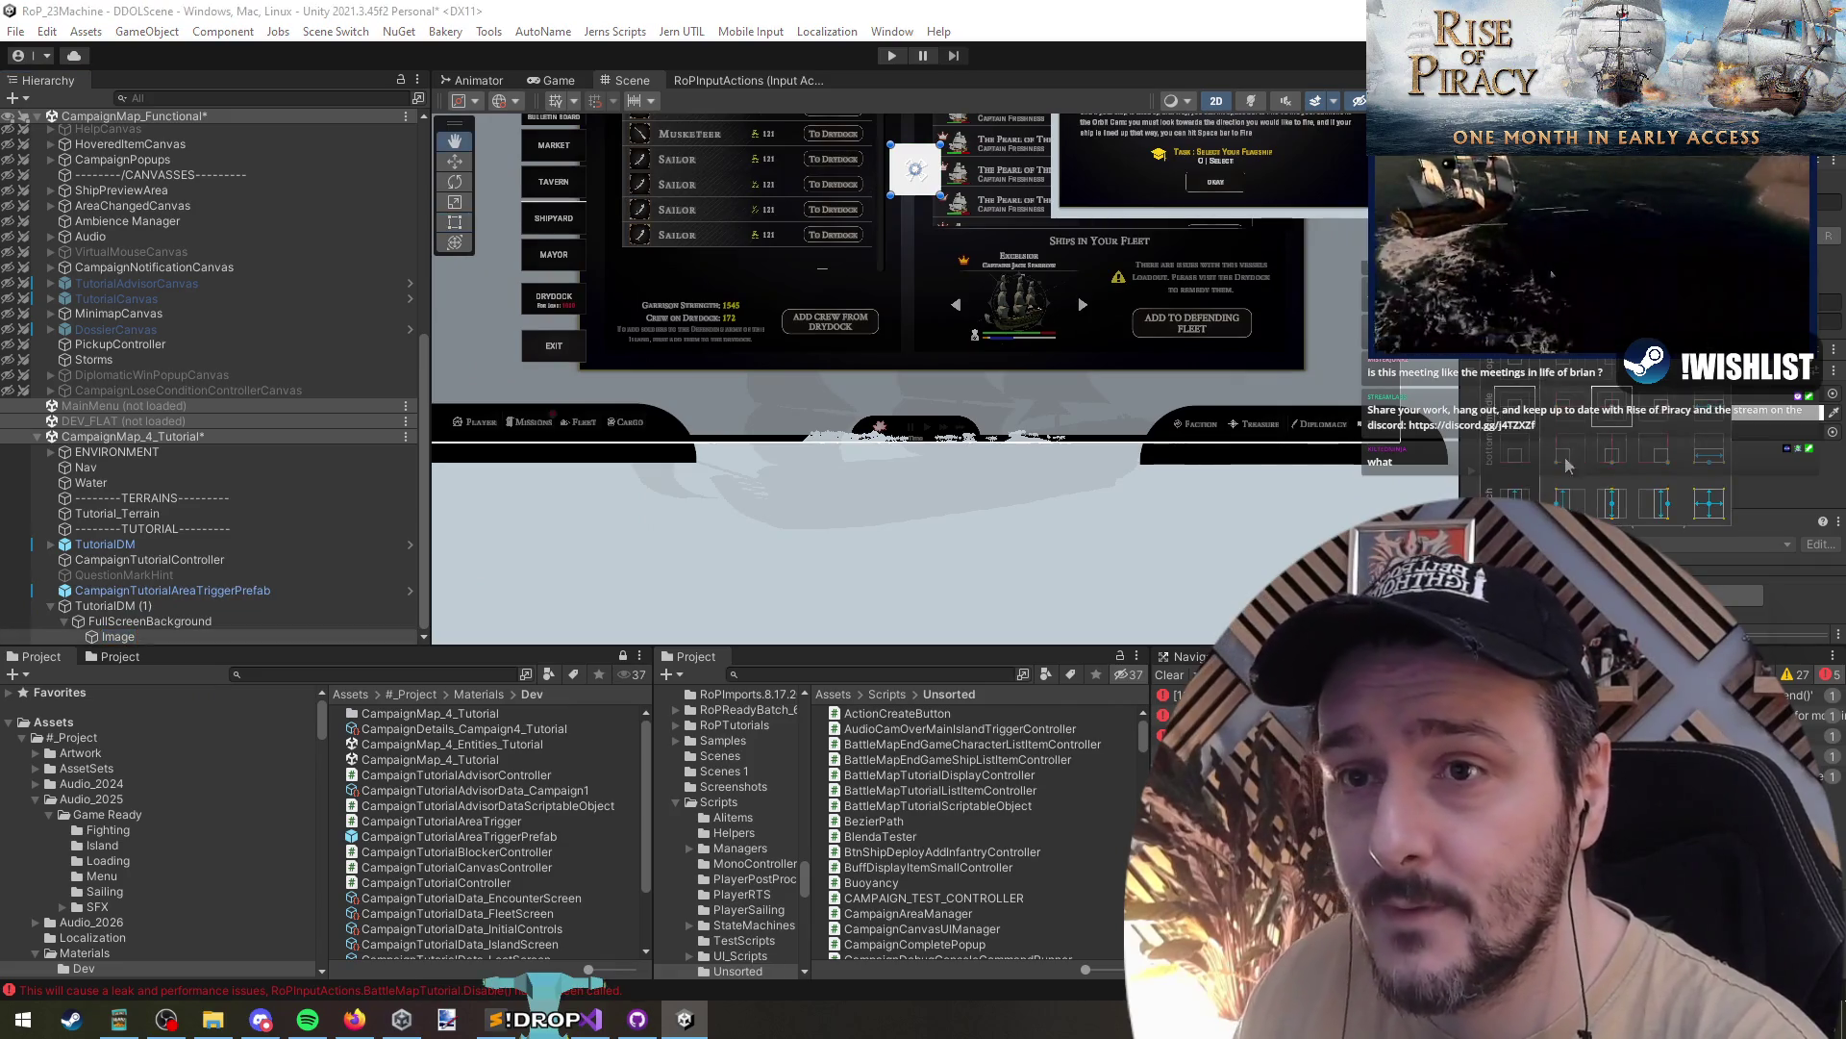
left_click(1619, 459)
scroll(1036, 471, "up", 2)
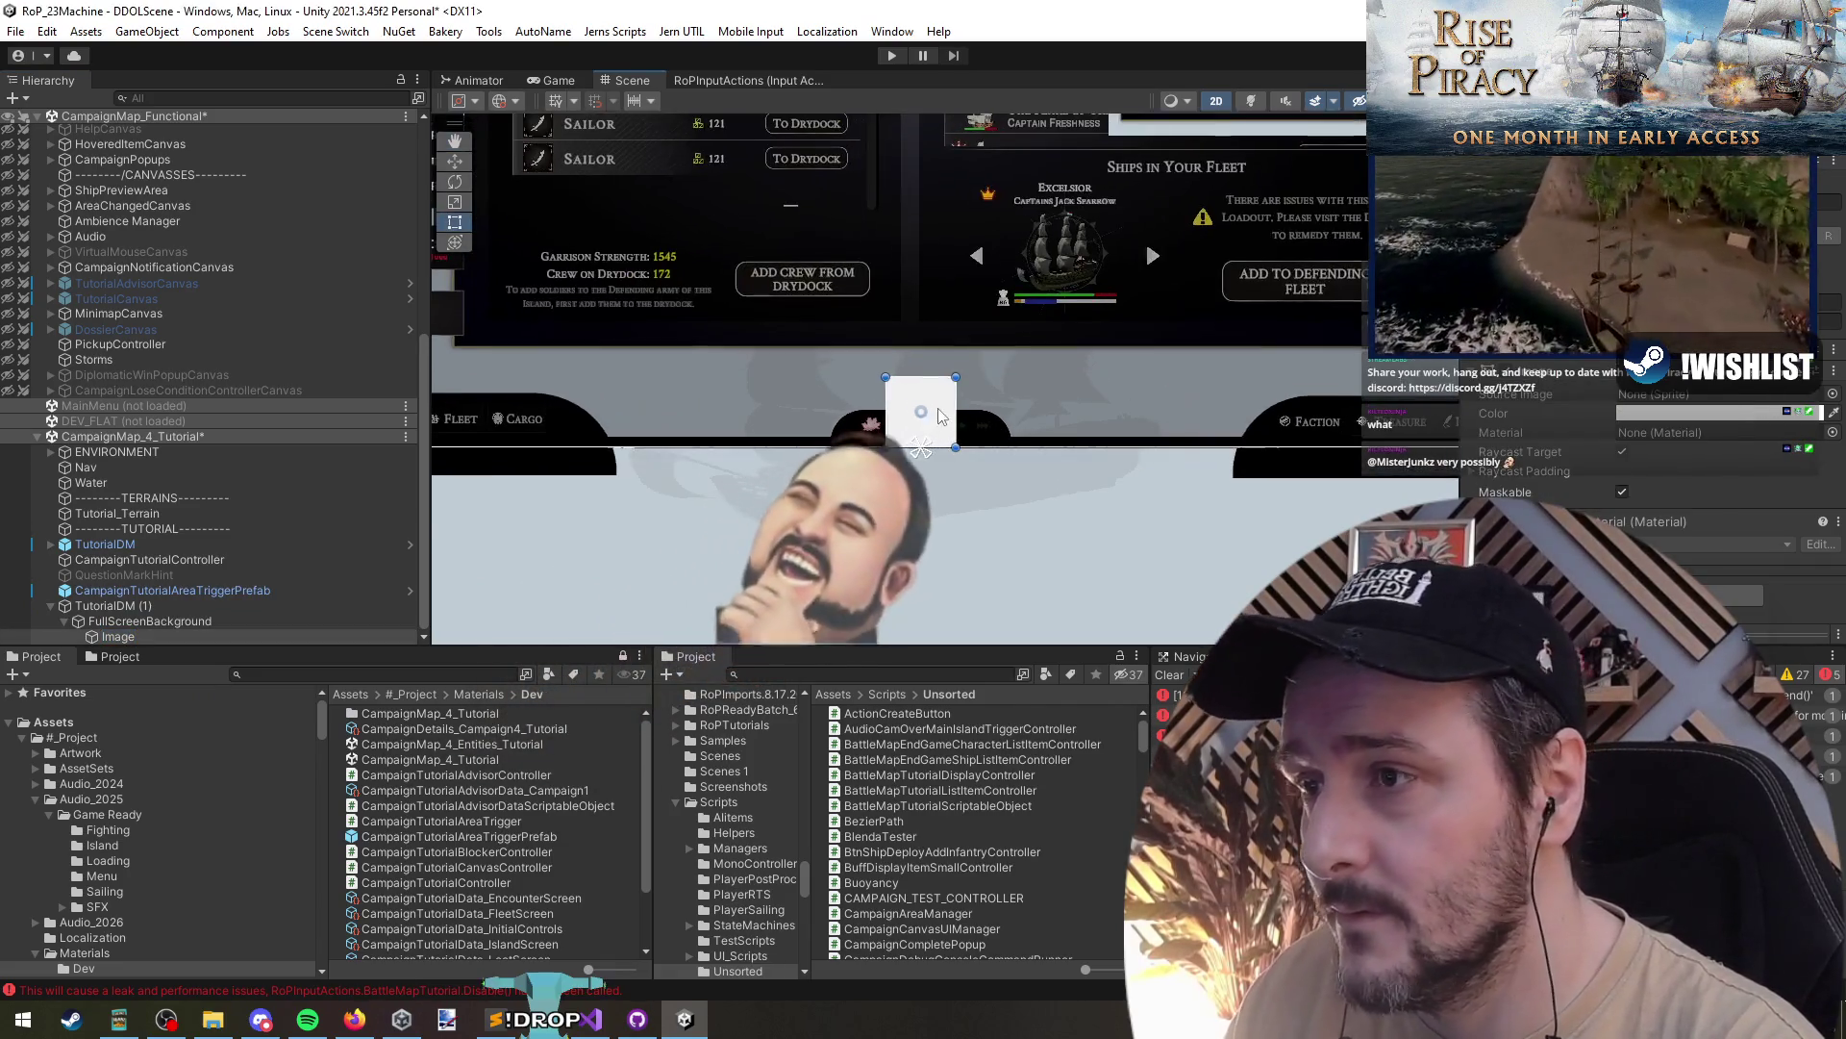
left_click_drag(890, 416, 934, 517)
left_click(149, 611)
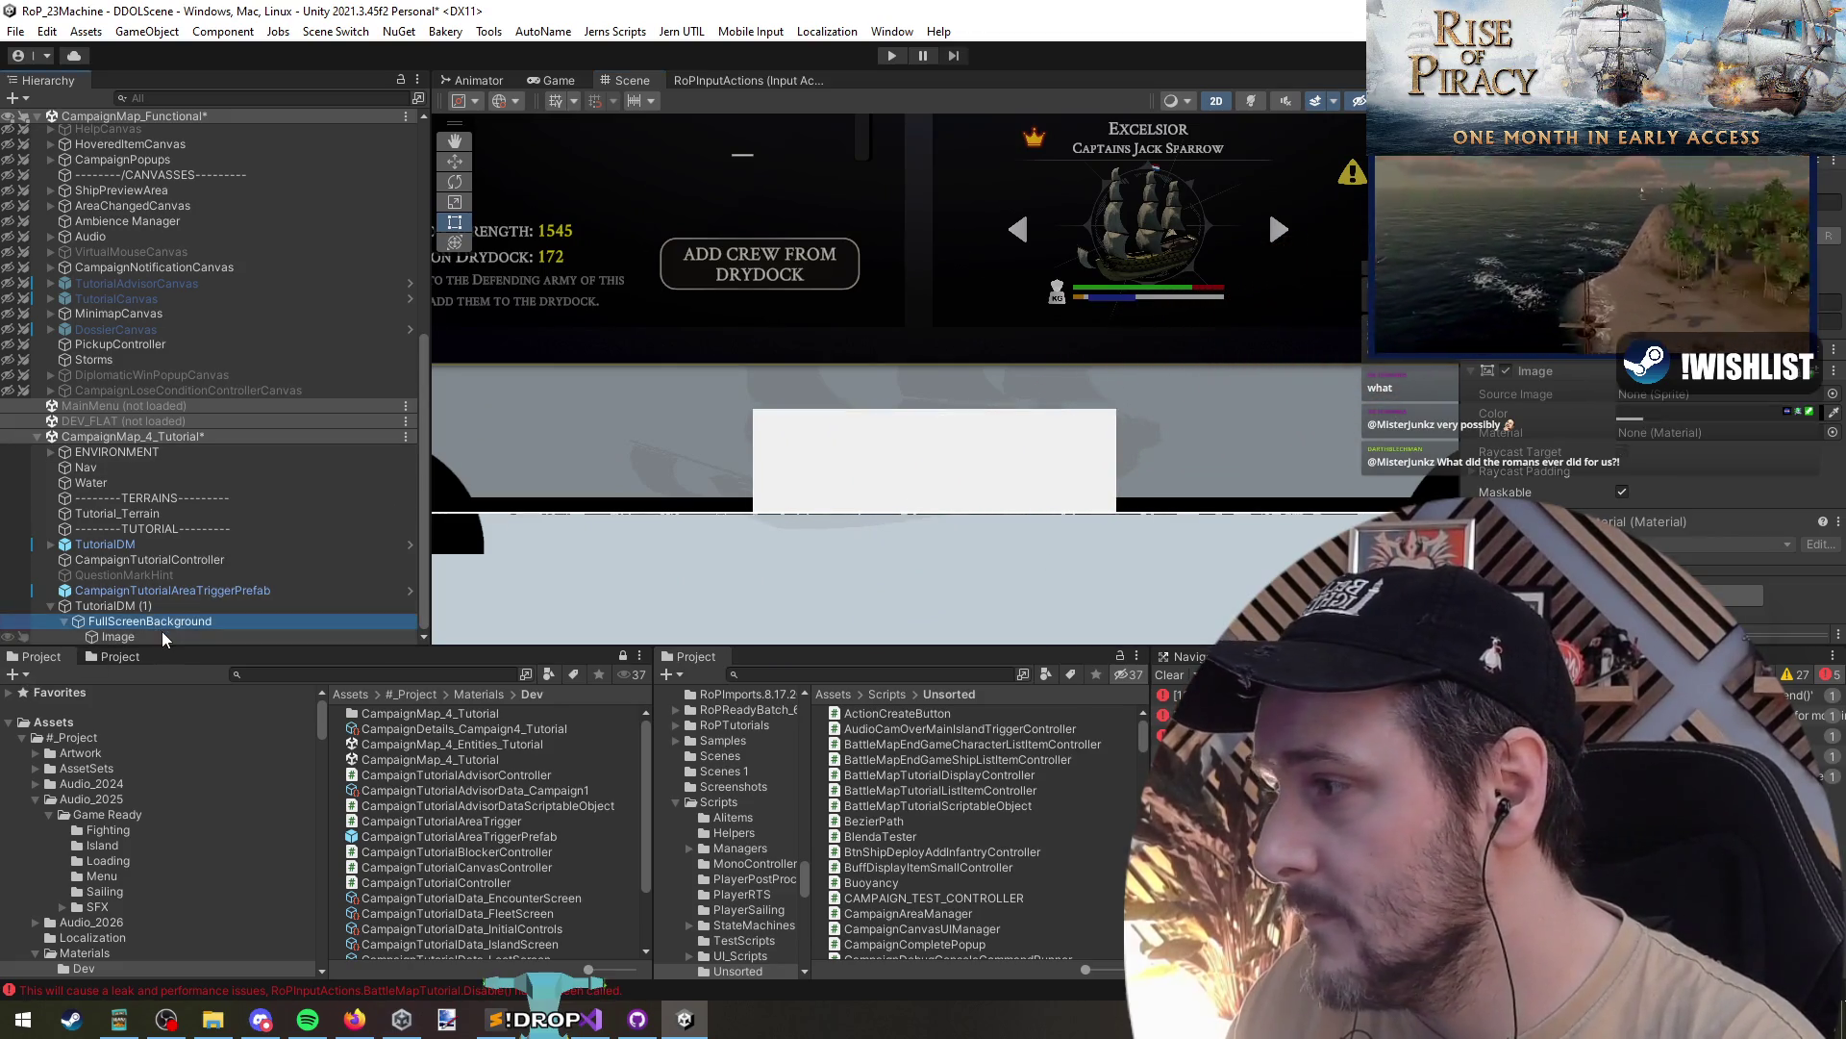
- Rename TutorialDM (1) to CampaignTutorialOnScreenHintCanvasController
key("F2")
type("Camp")
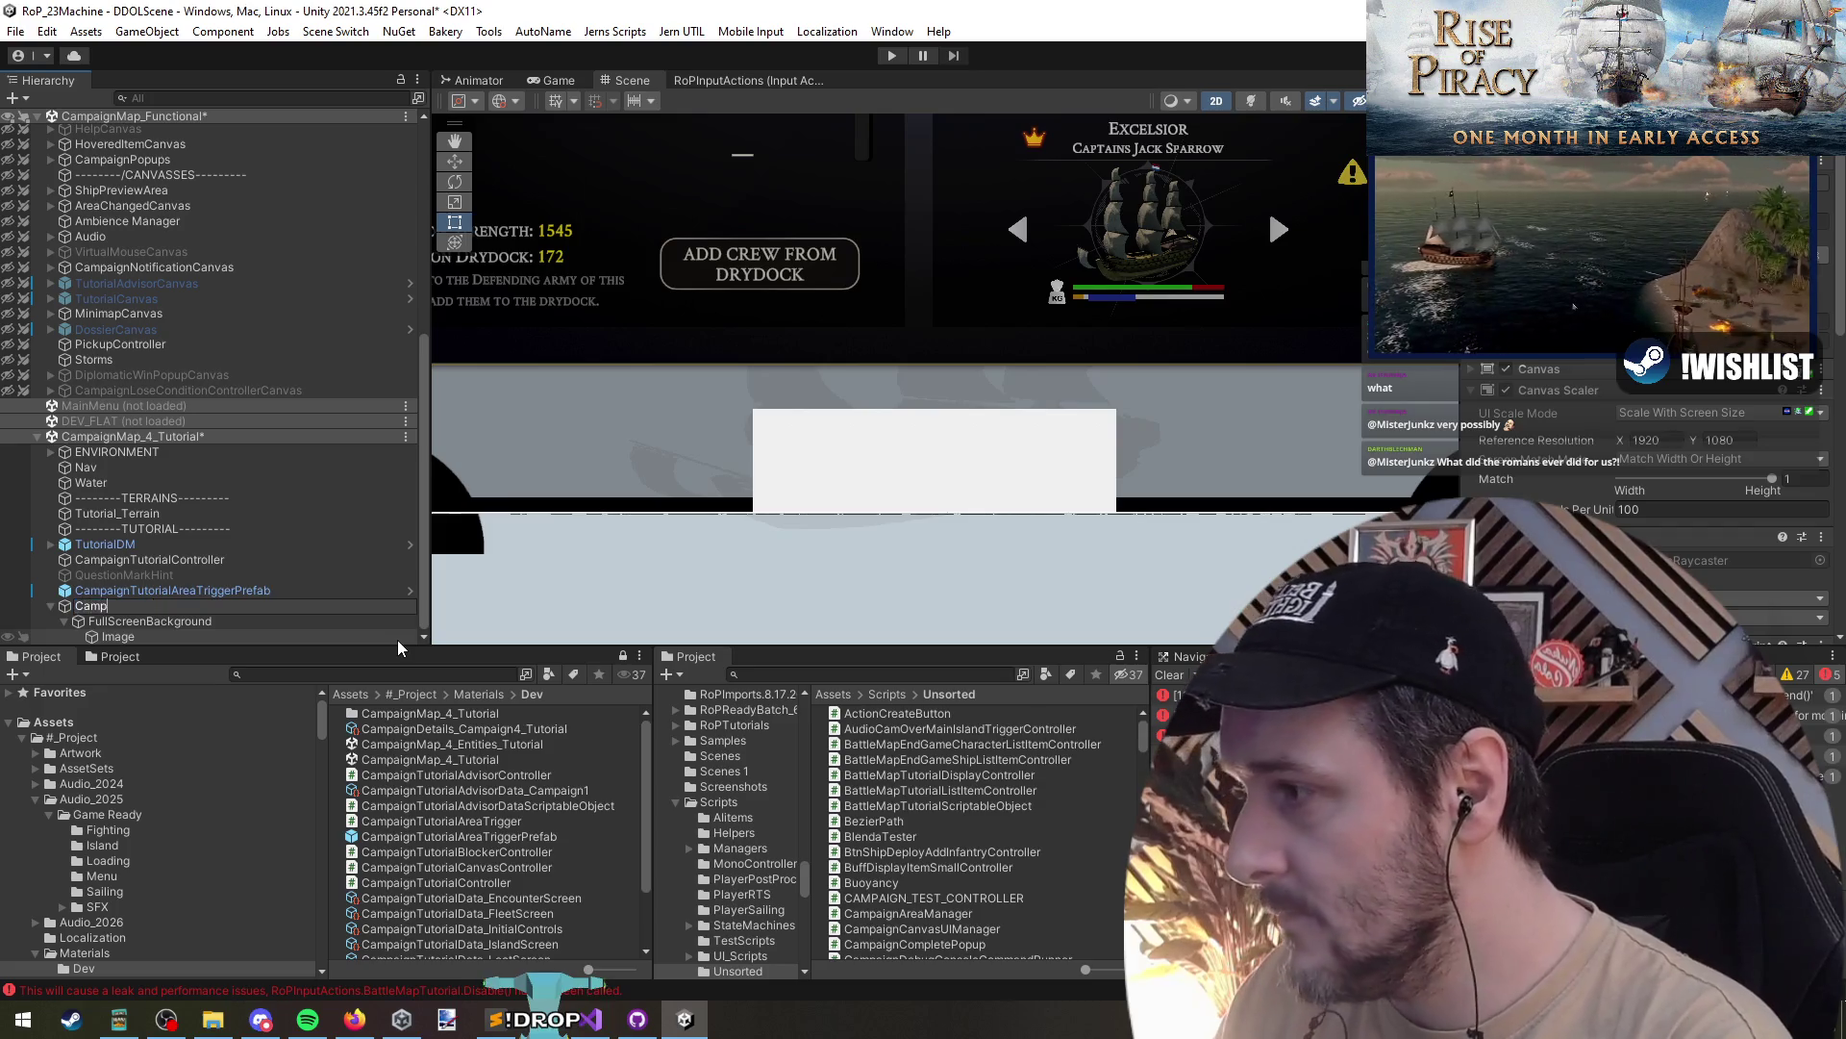
type("aignTutorialH")
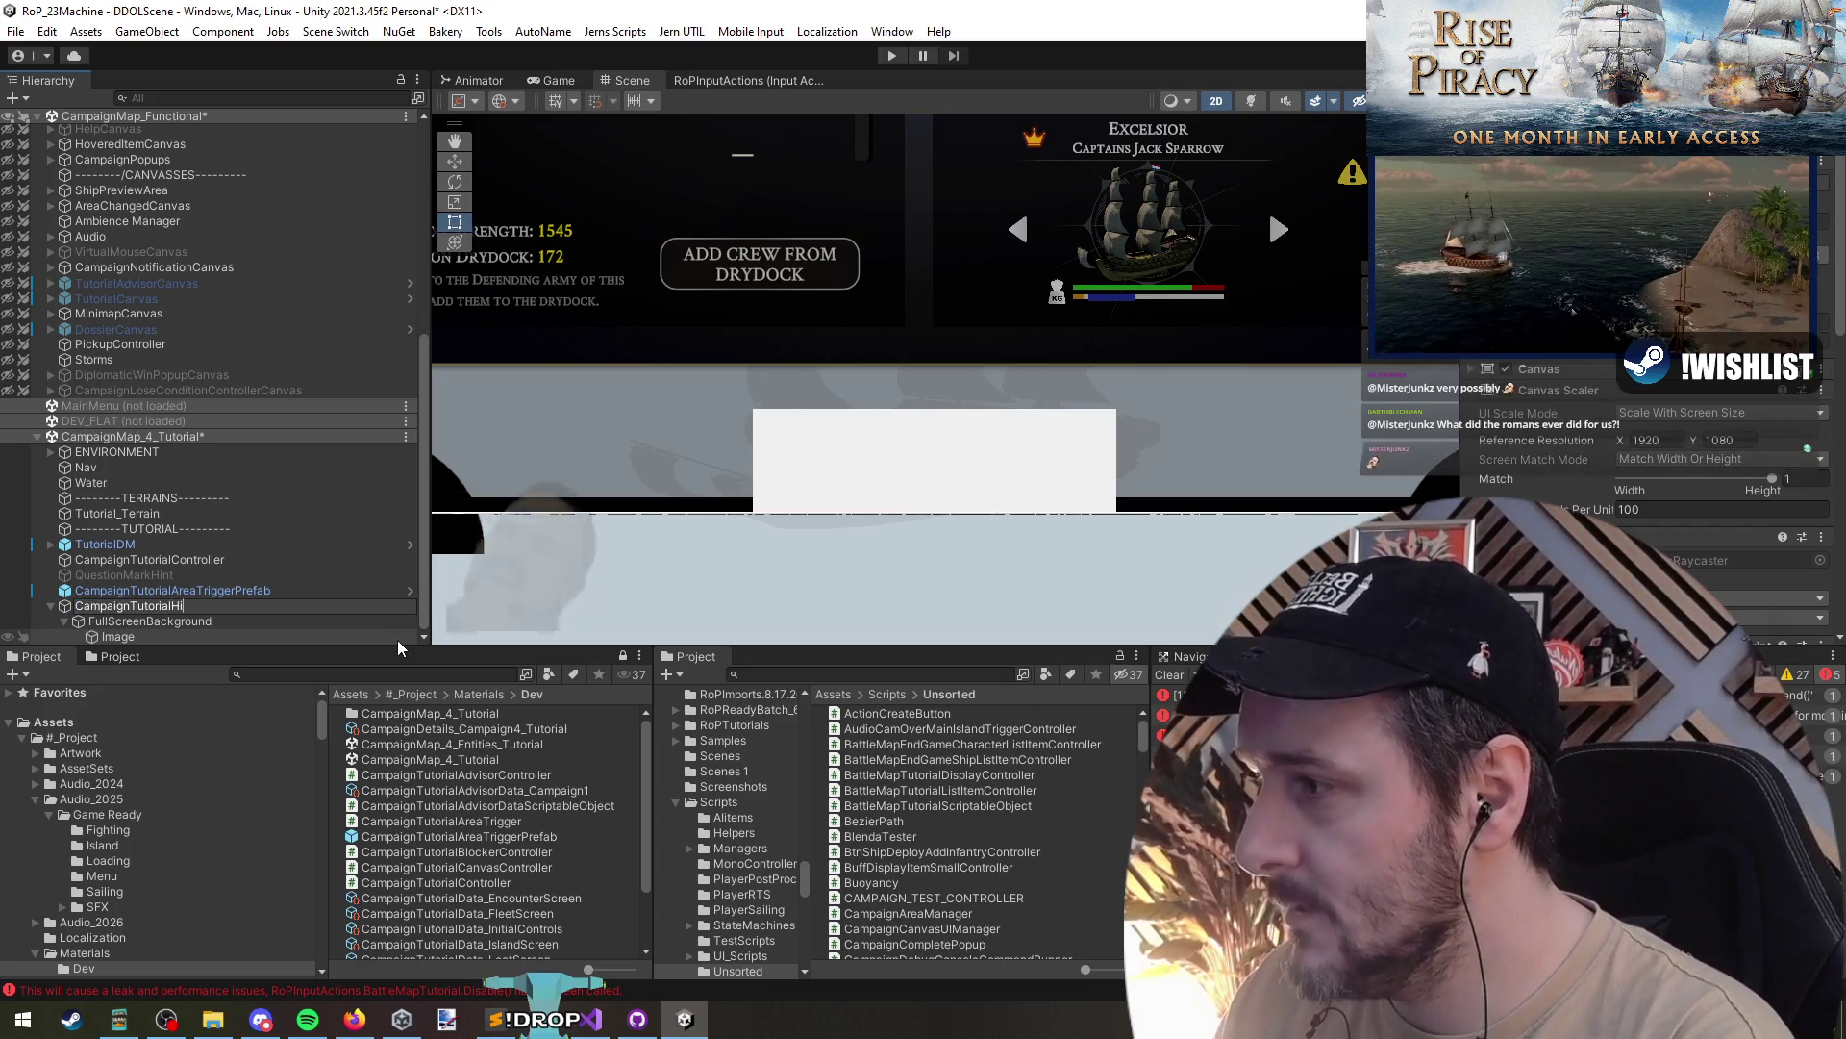
key("BackSpace")
type("On")
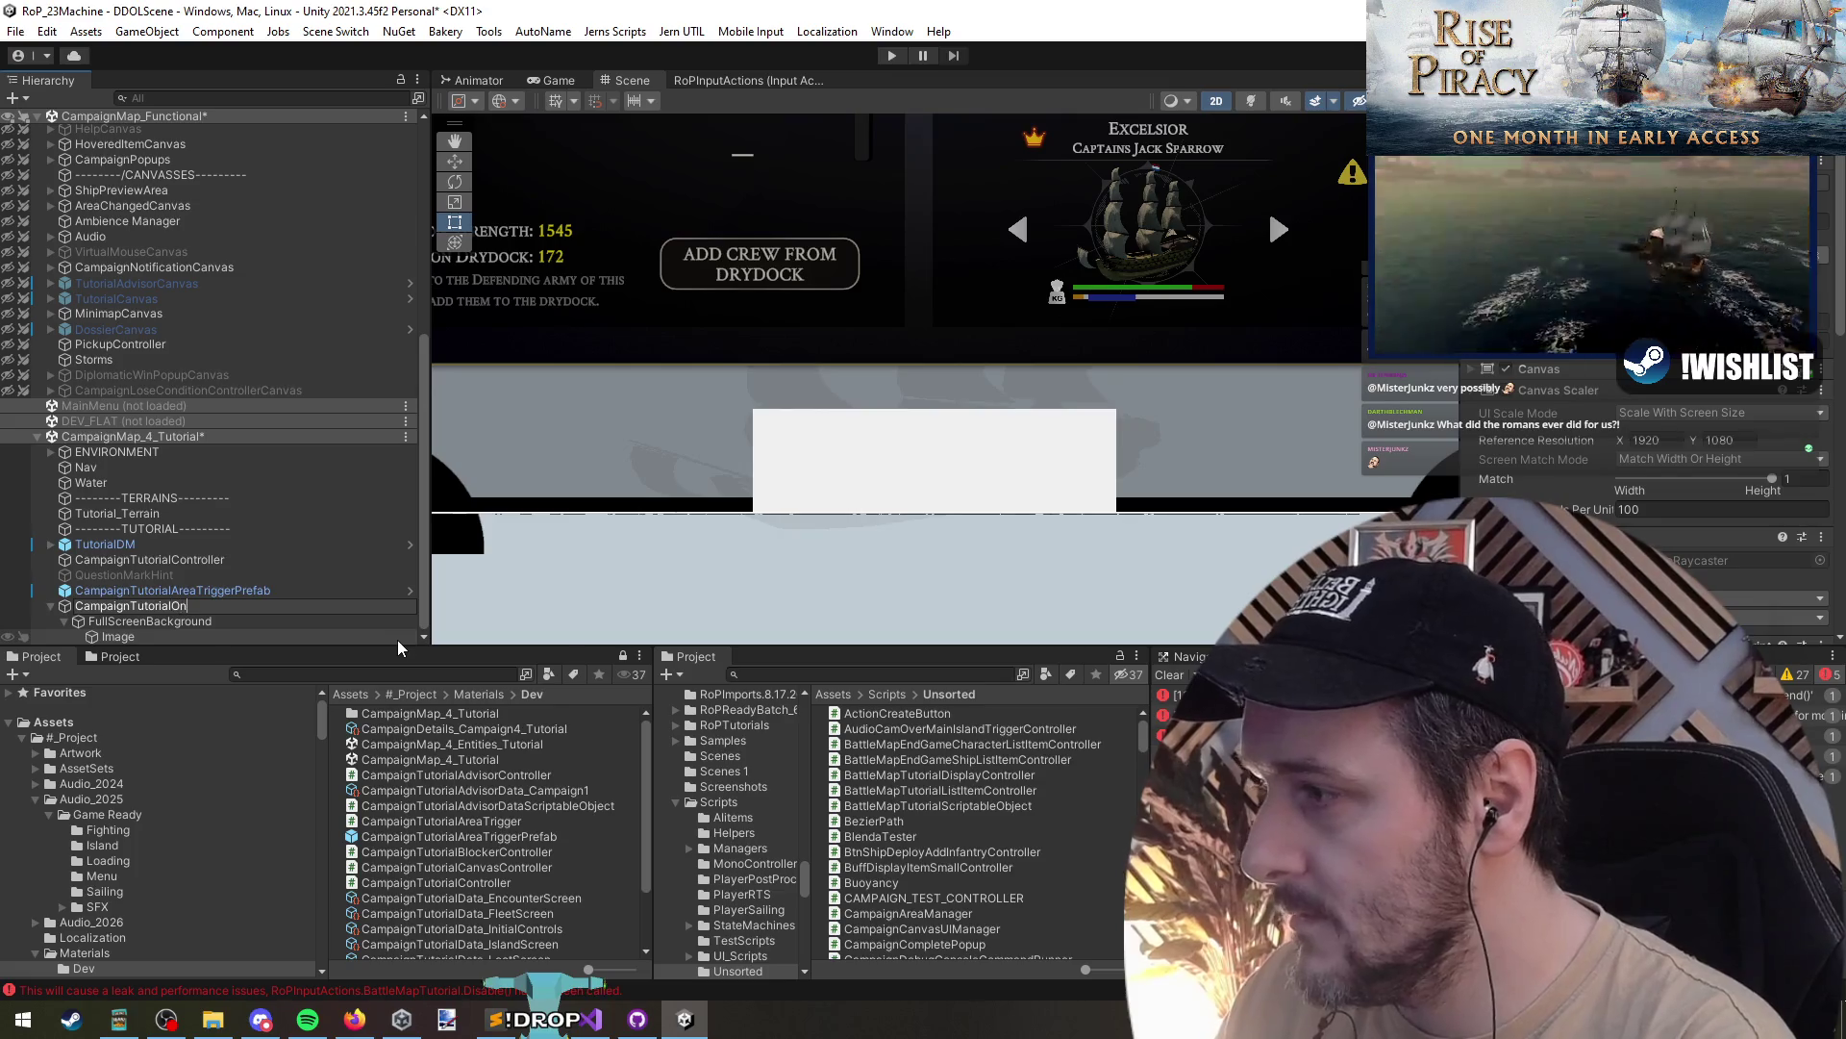
type("ScreenHint")
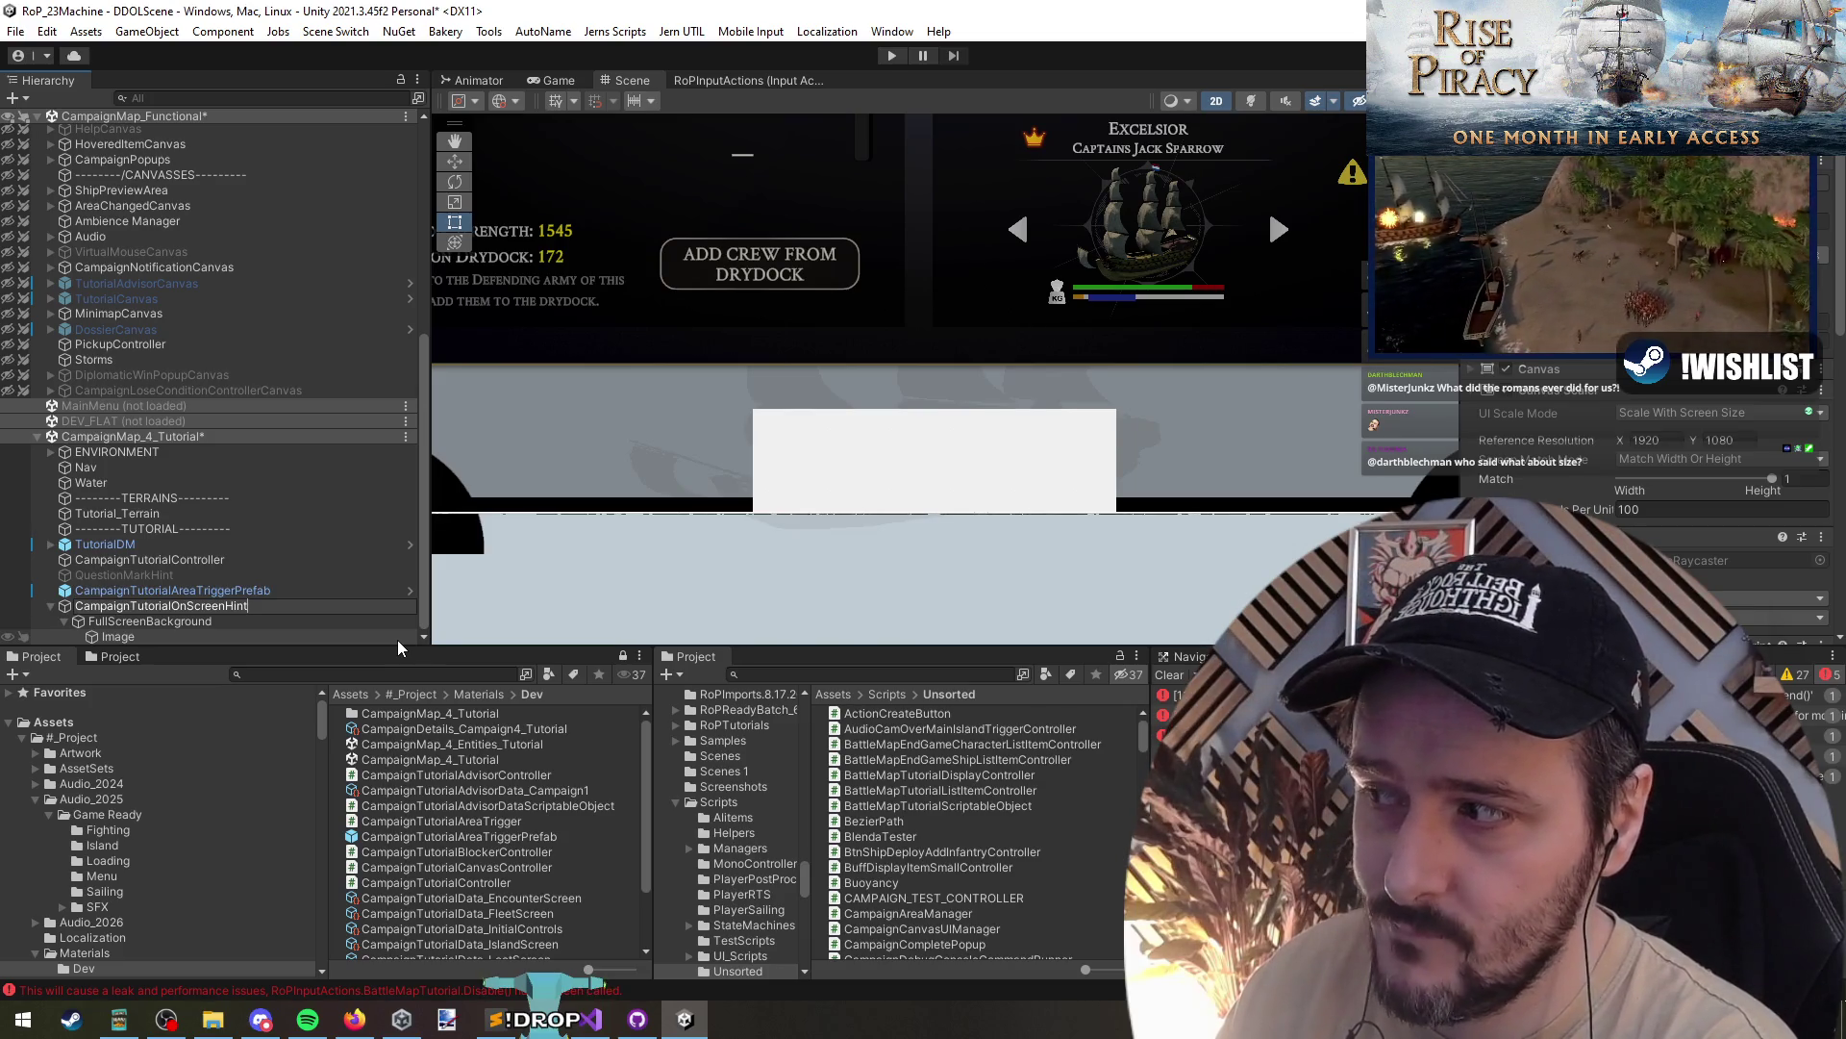
type("Canvas")
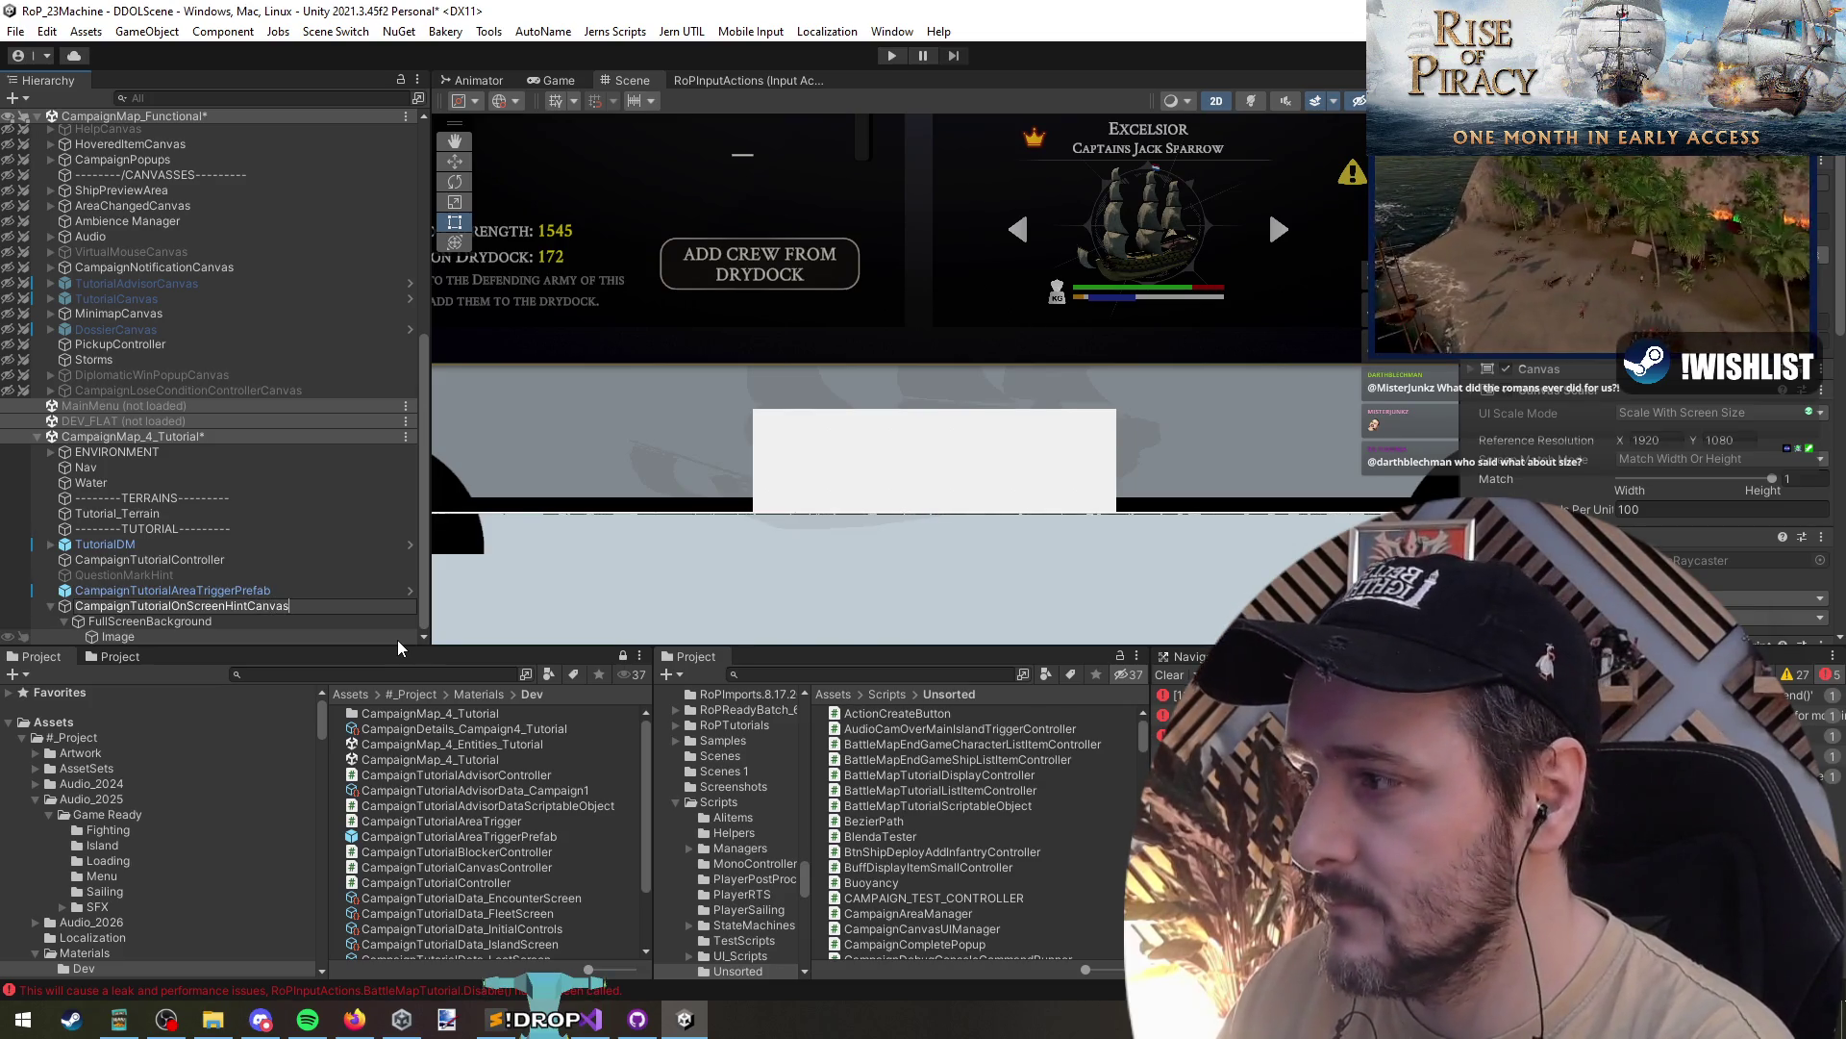
type("Controller")
key("Return")
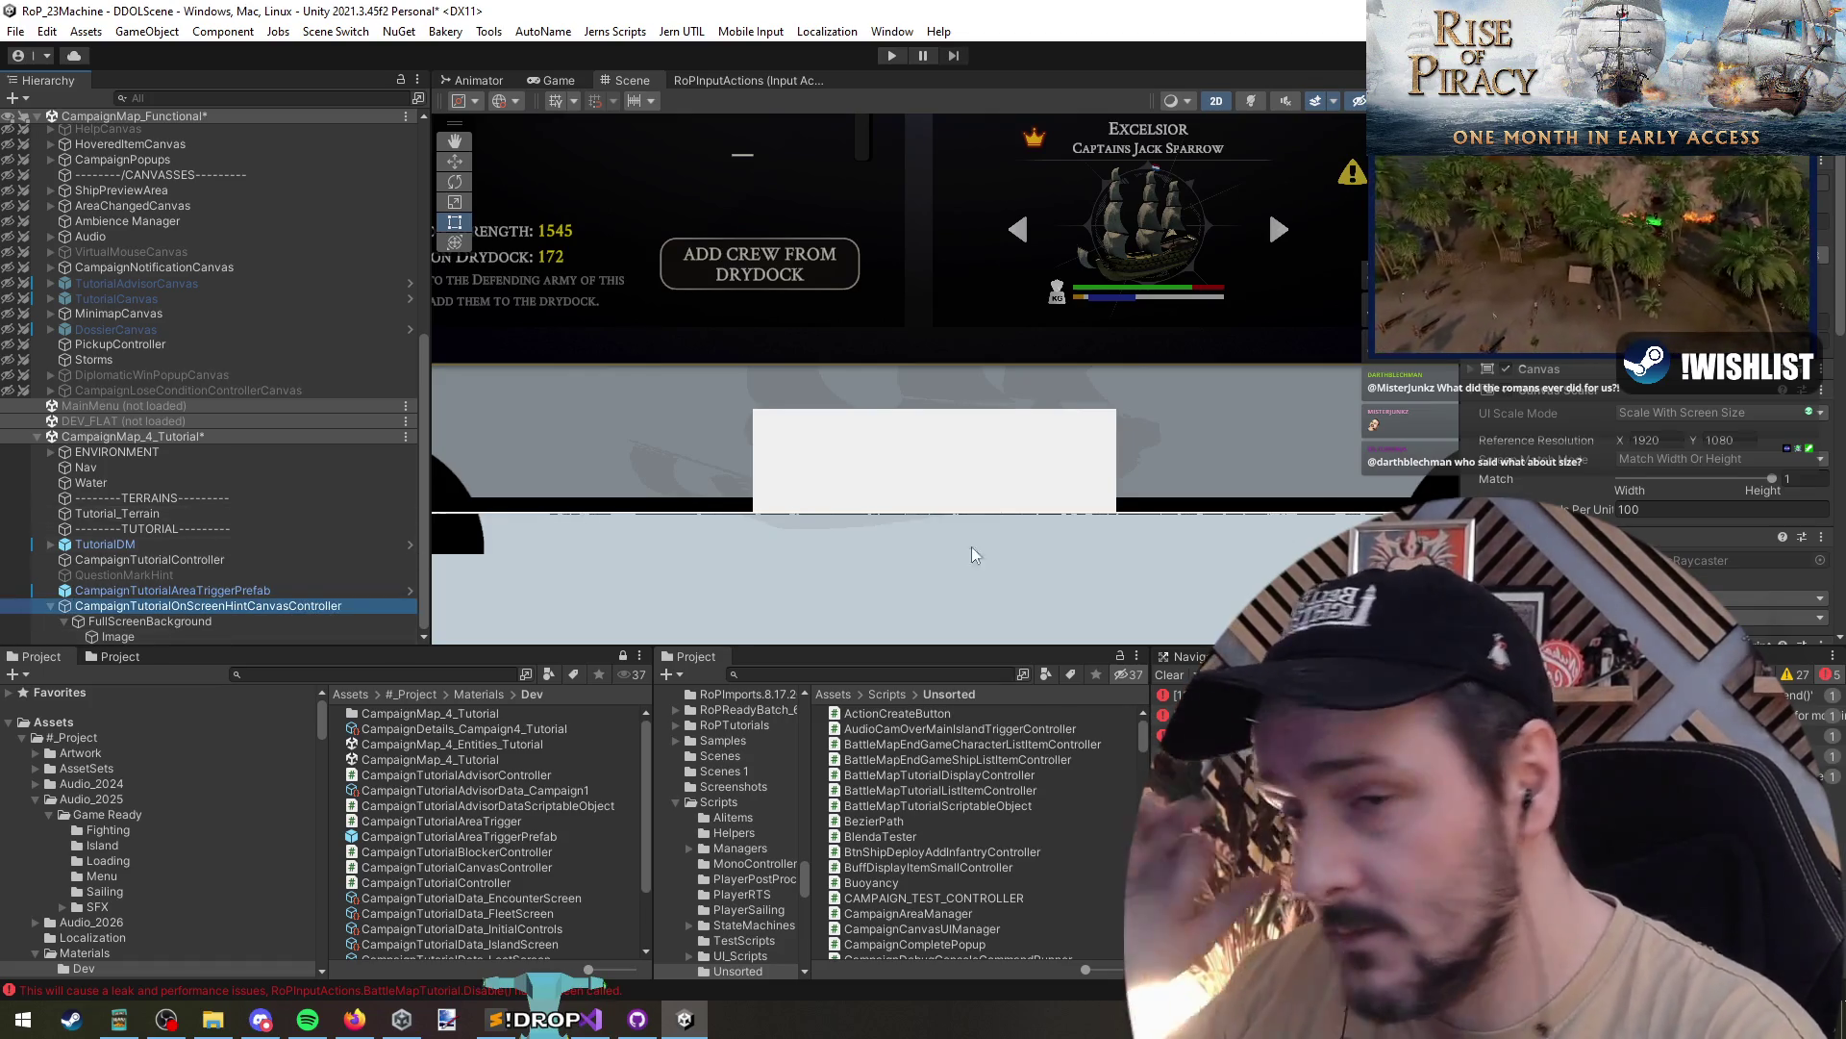
scroll(1654, 481, "down", 4)
- Remove the Battle Map Tutorial Display Controller component from the hint canvas object
scroll(1654, 529, "down", 3)
right_click(1568, 303)
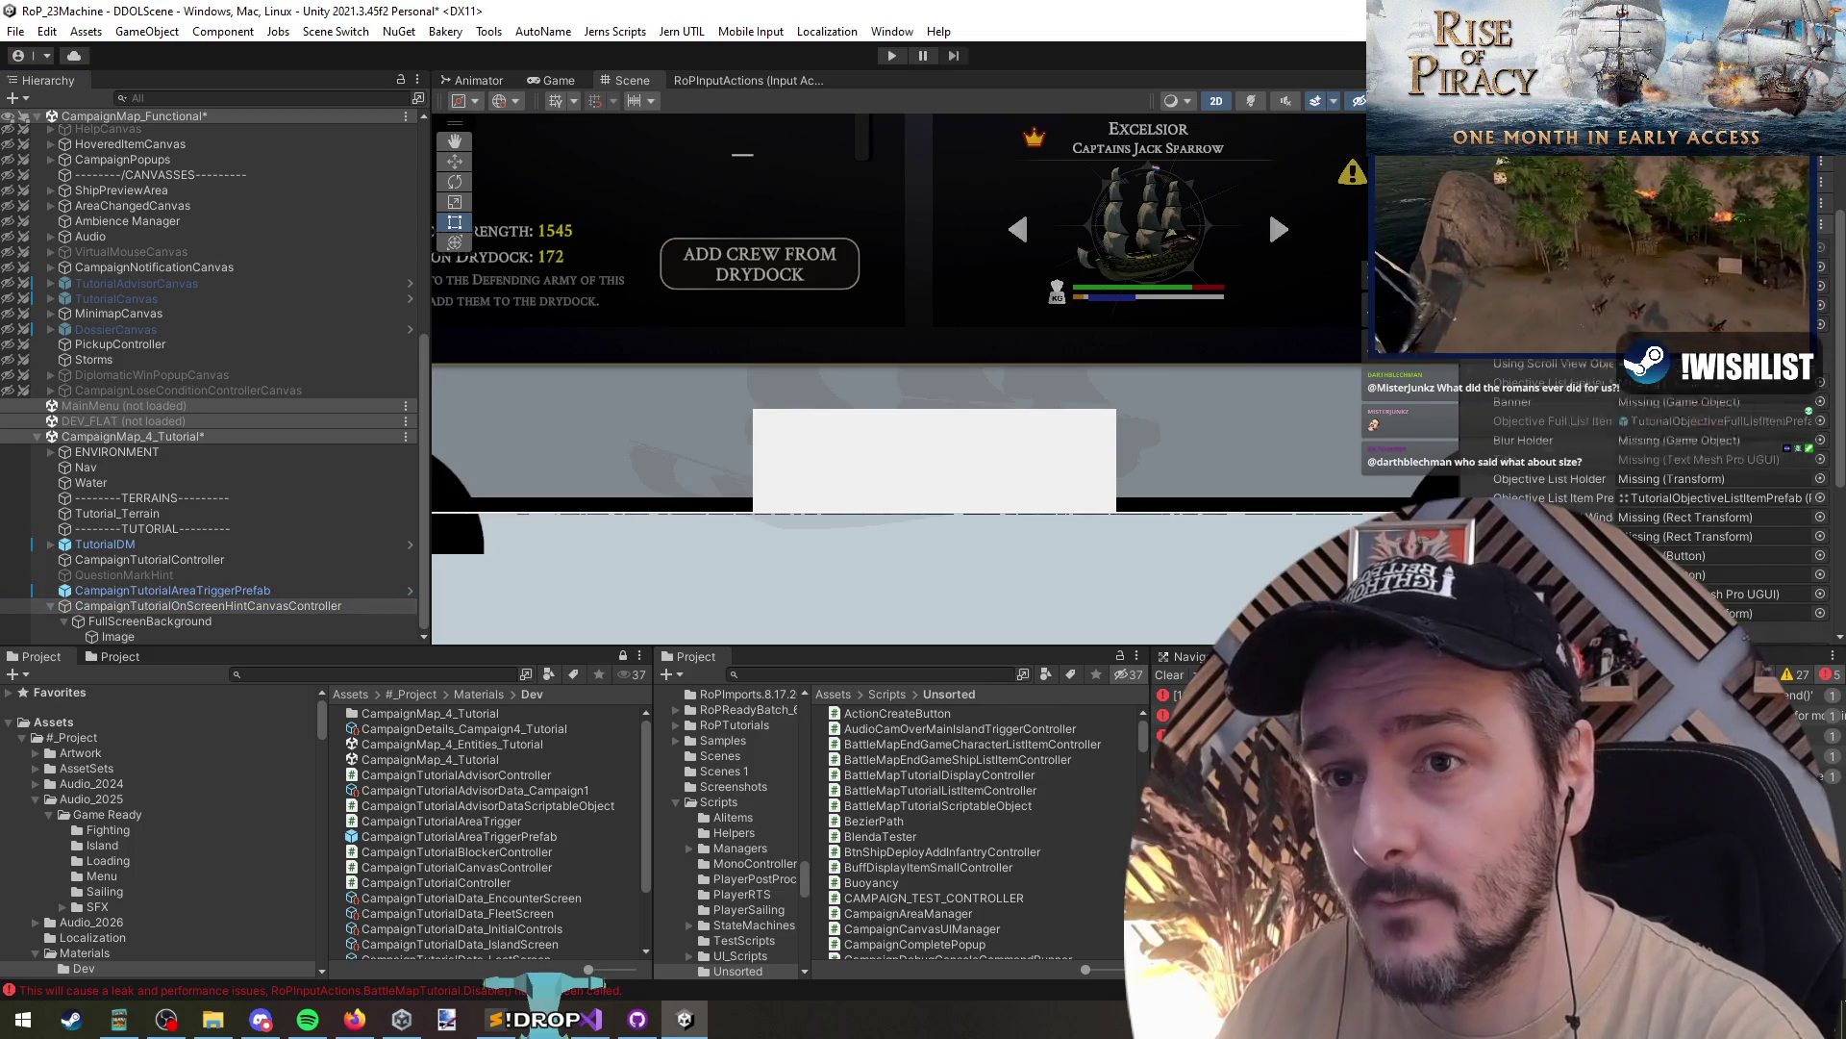
left_click(1635, 289)
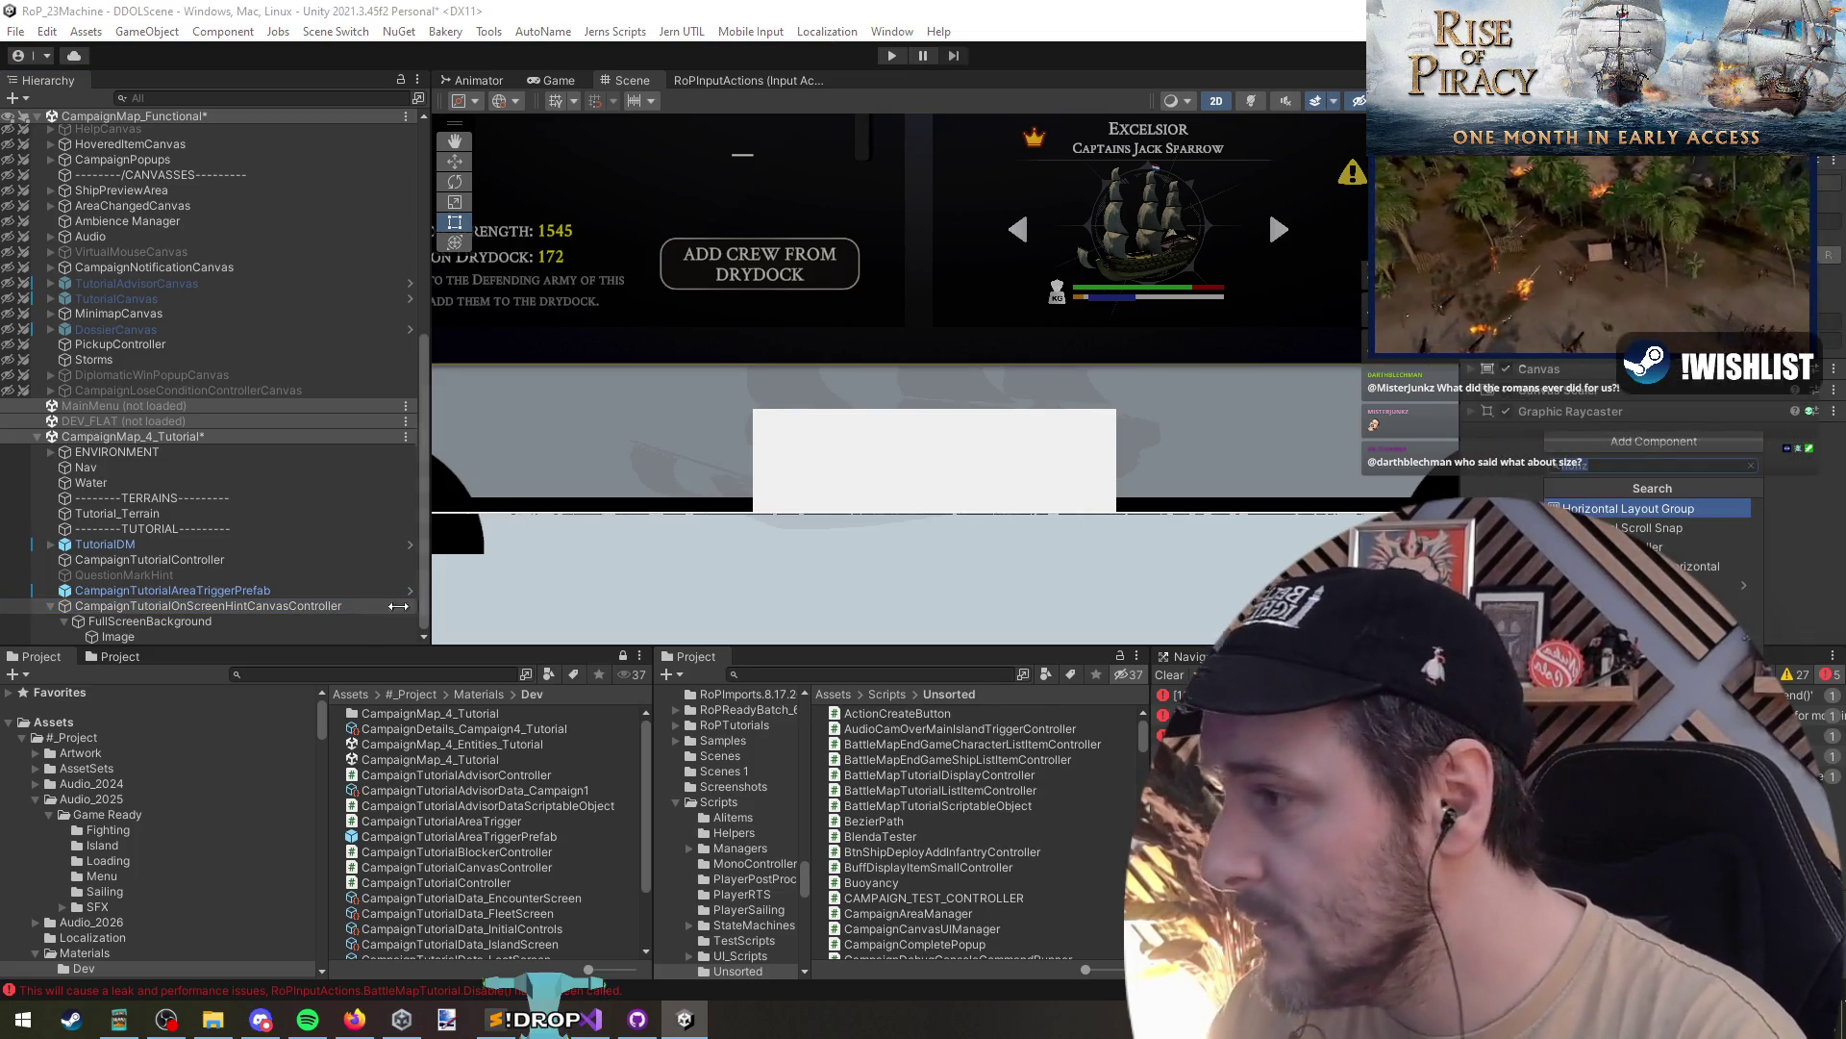
- Create and attach a new script named CampaignTutorialOnScreenHintCanvasController using the copied object name
left_click(348, 607)
left_click(349, 610)
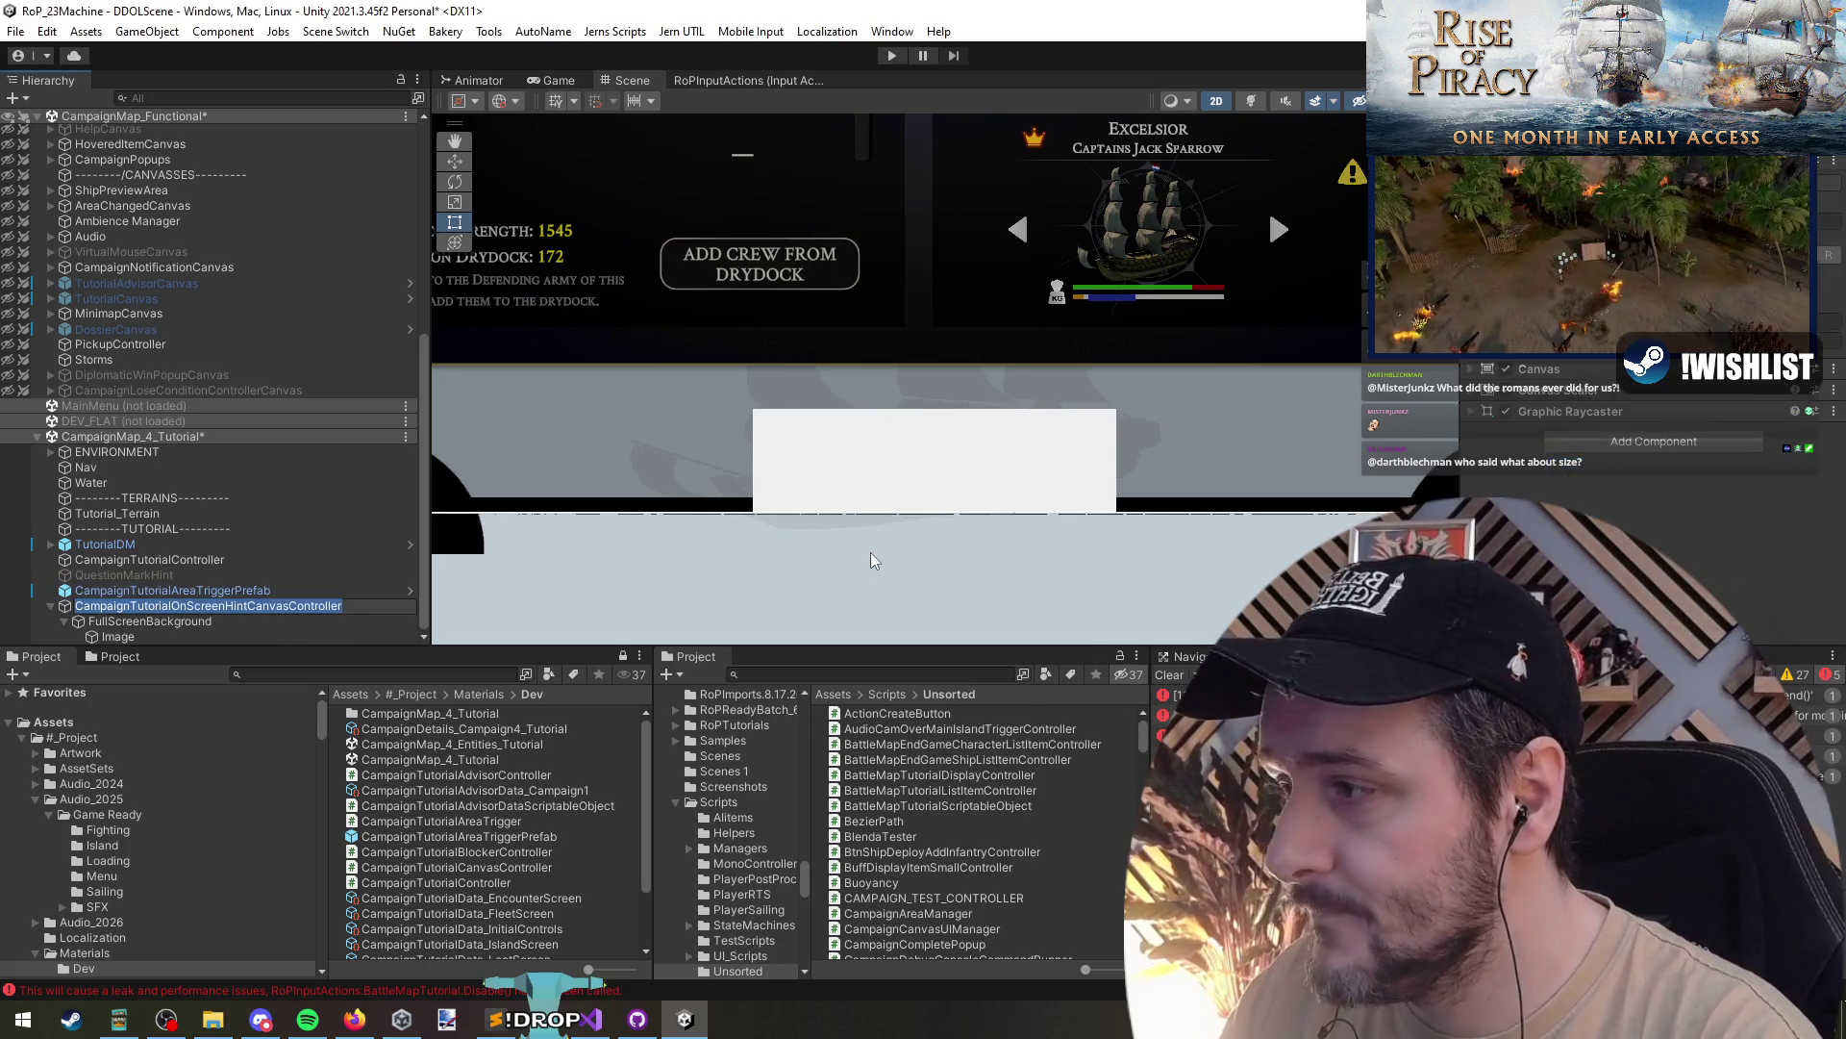
key("ctrl+c")
left_click(1650, 442)
key("ctrl+v")
key("Return")
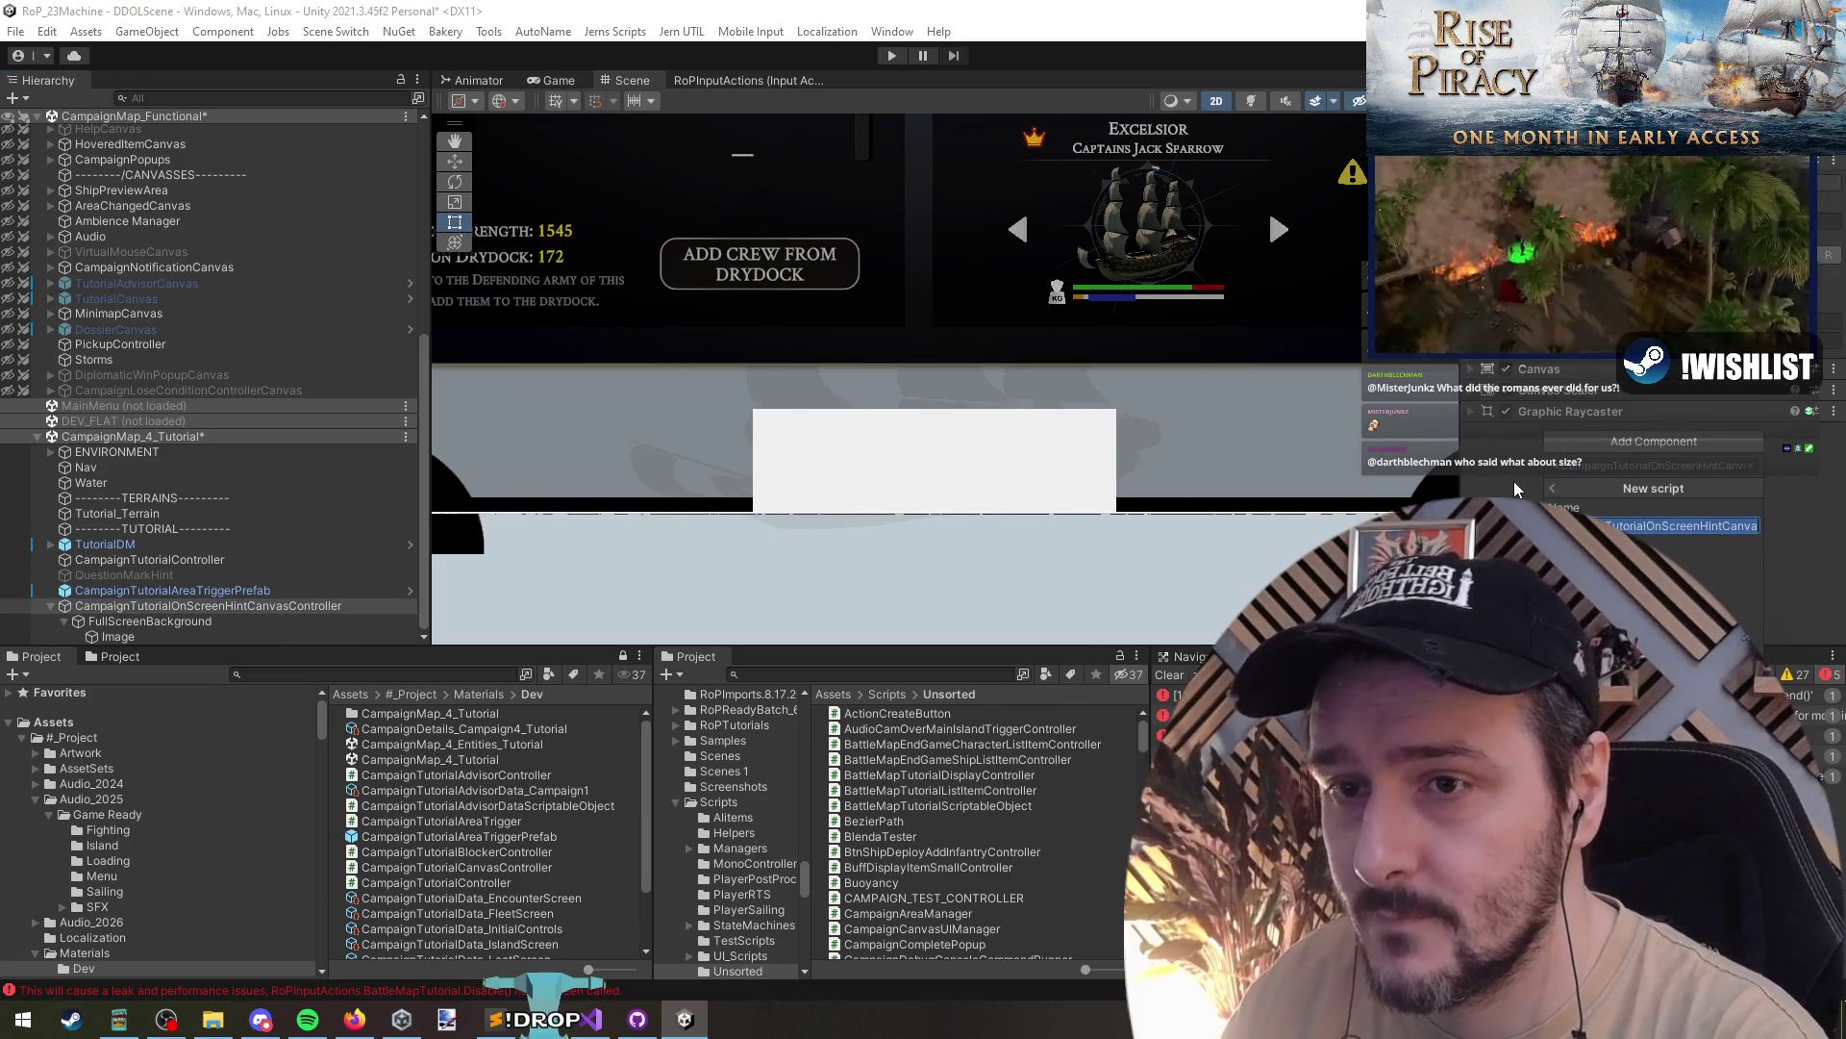
key("Return")
key("alt+Tab")
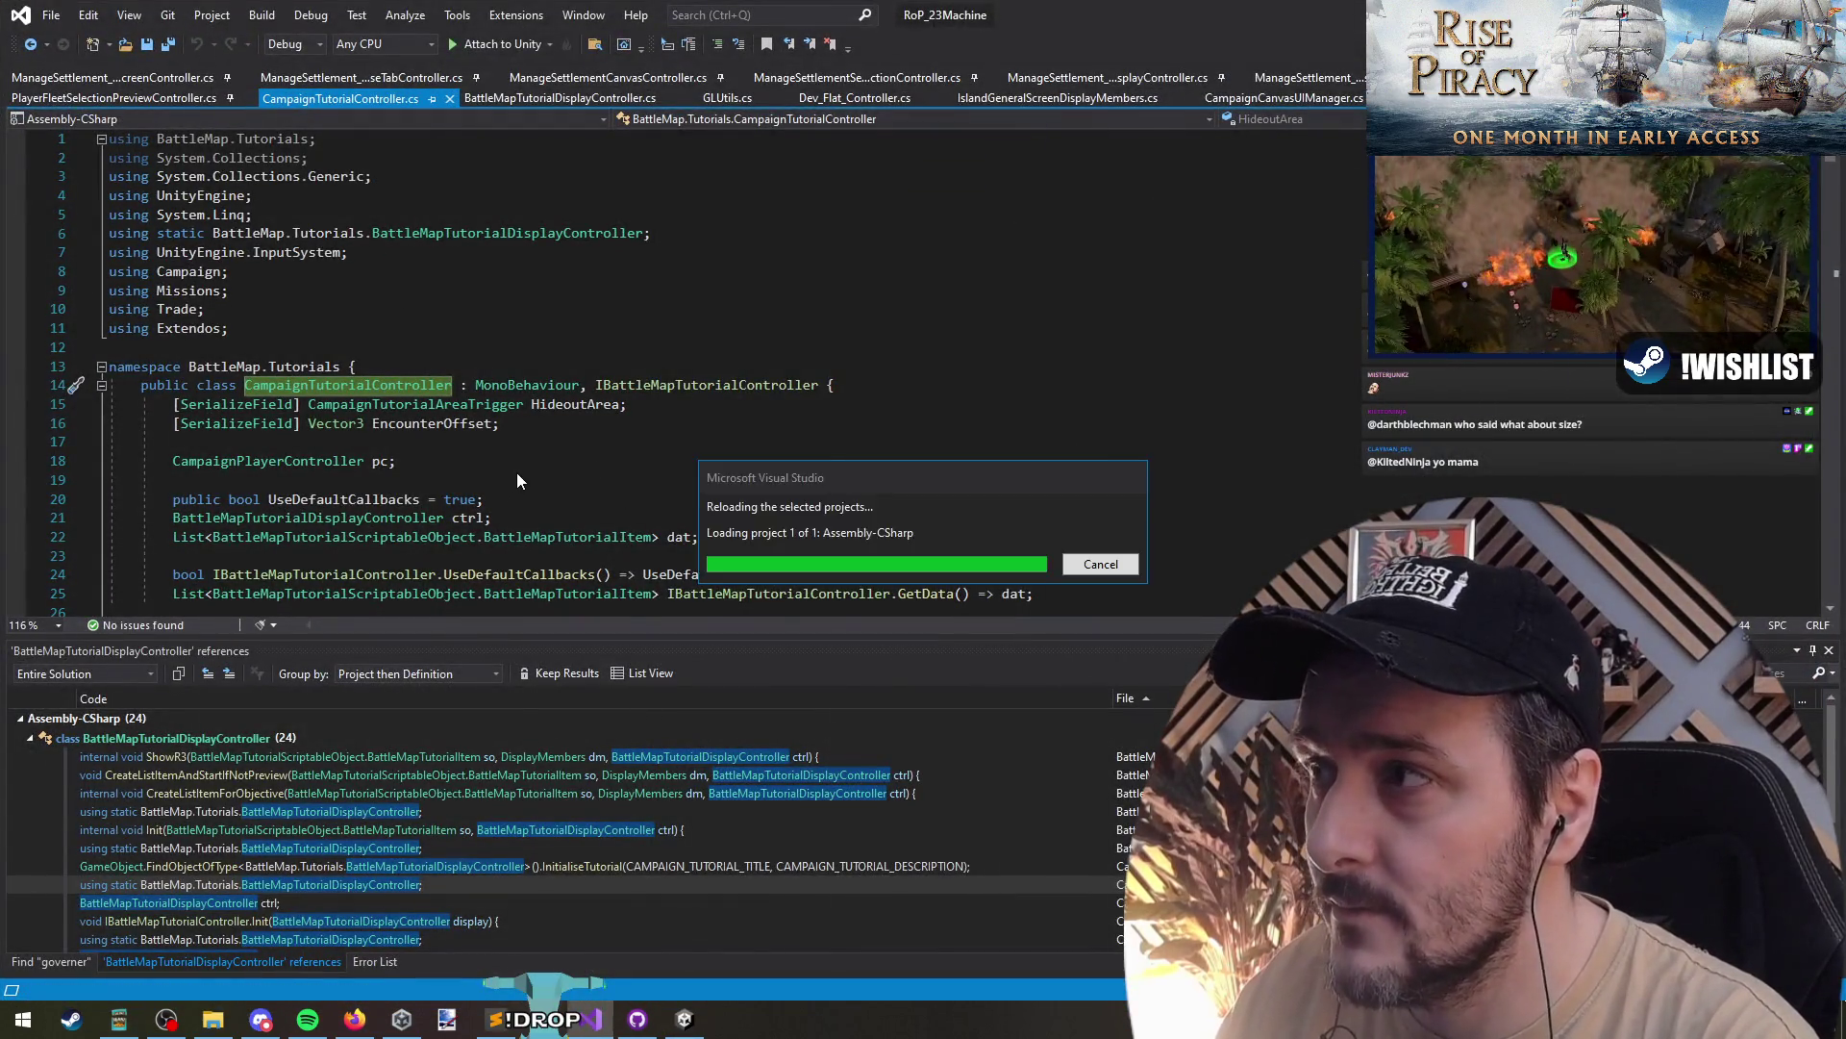
- Return to Unity while Visual Studio reloads Assembly-CSharp with the new script
key("alt+Tab")
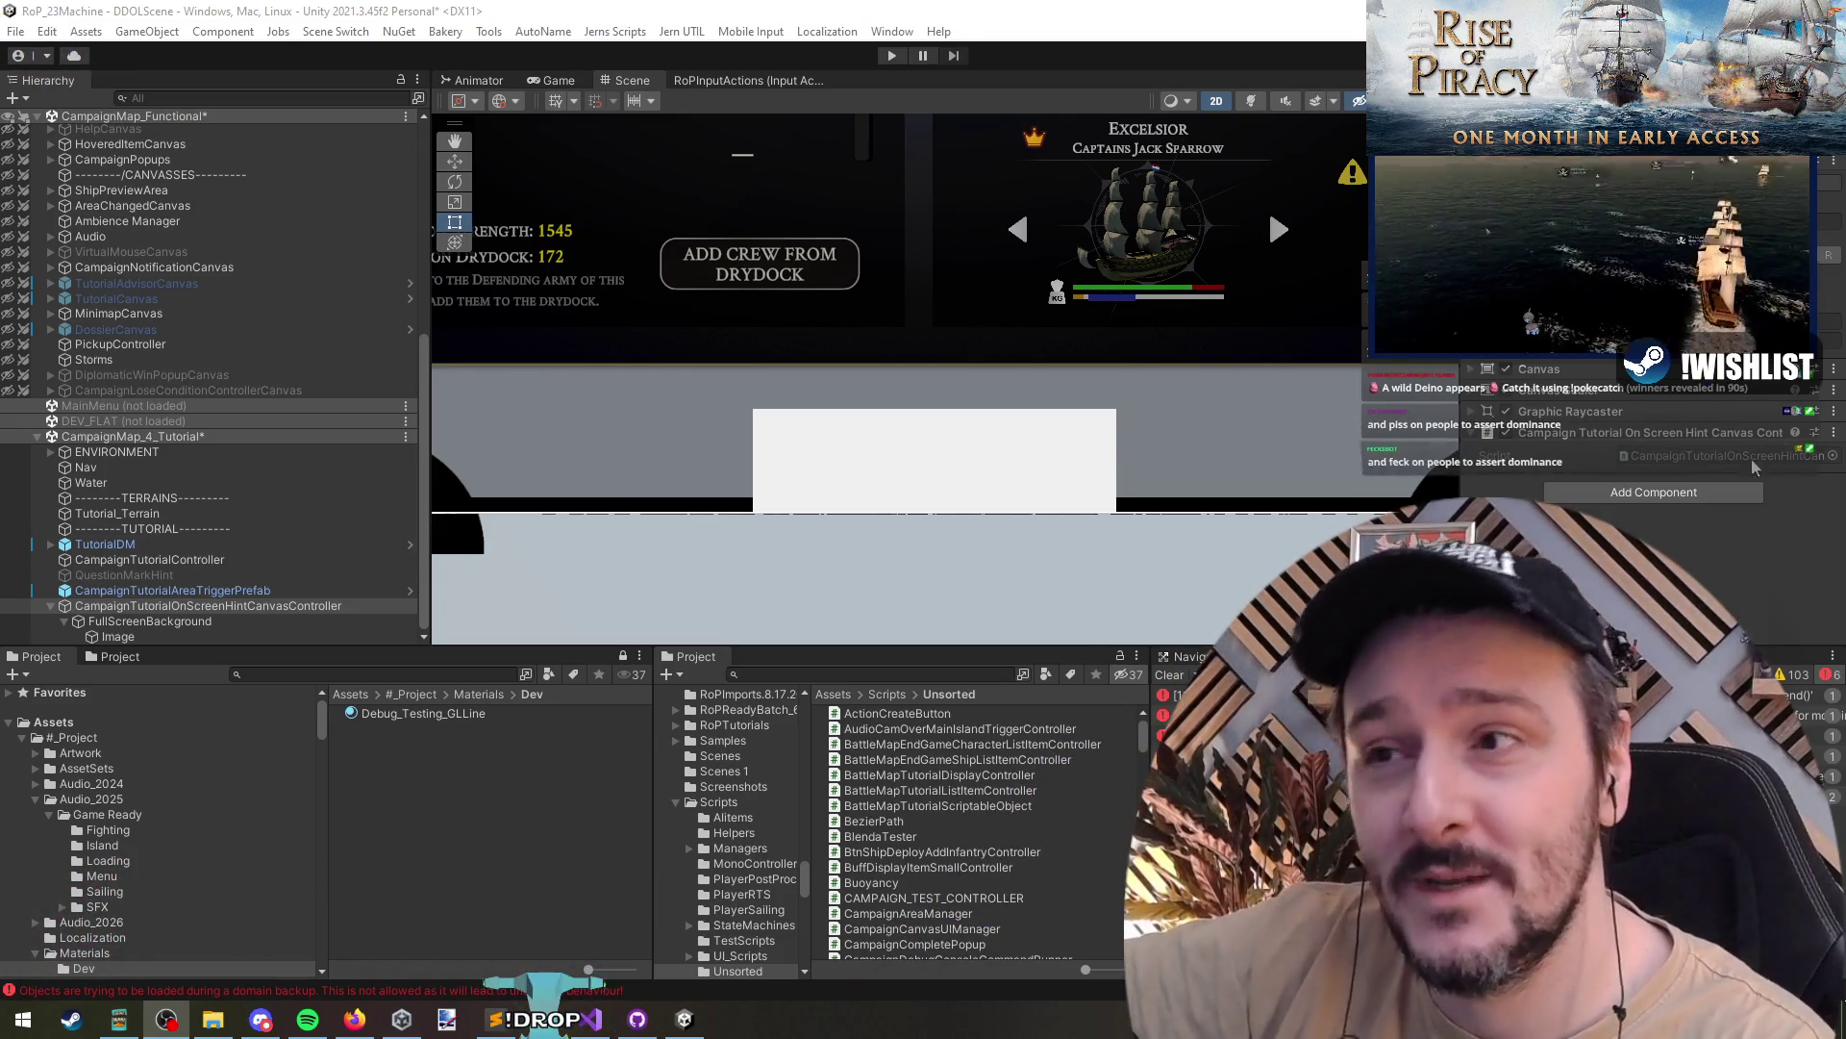
scroll(1109, 468, "down", 2)
left_click(165, 635)
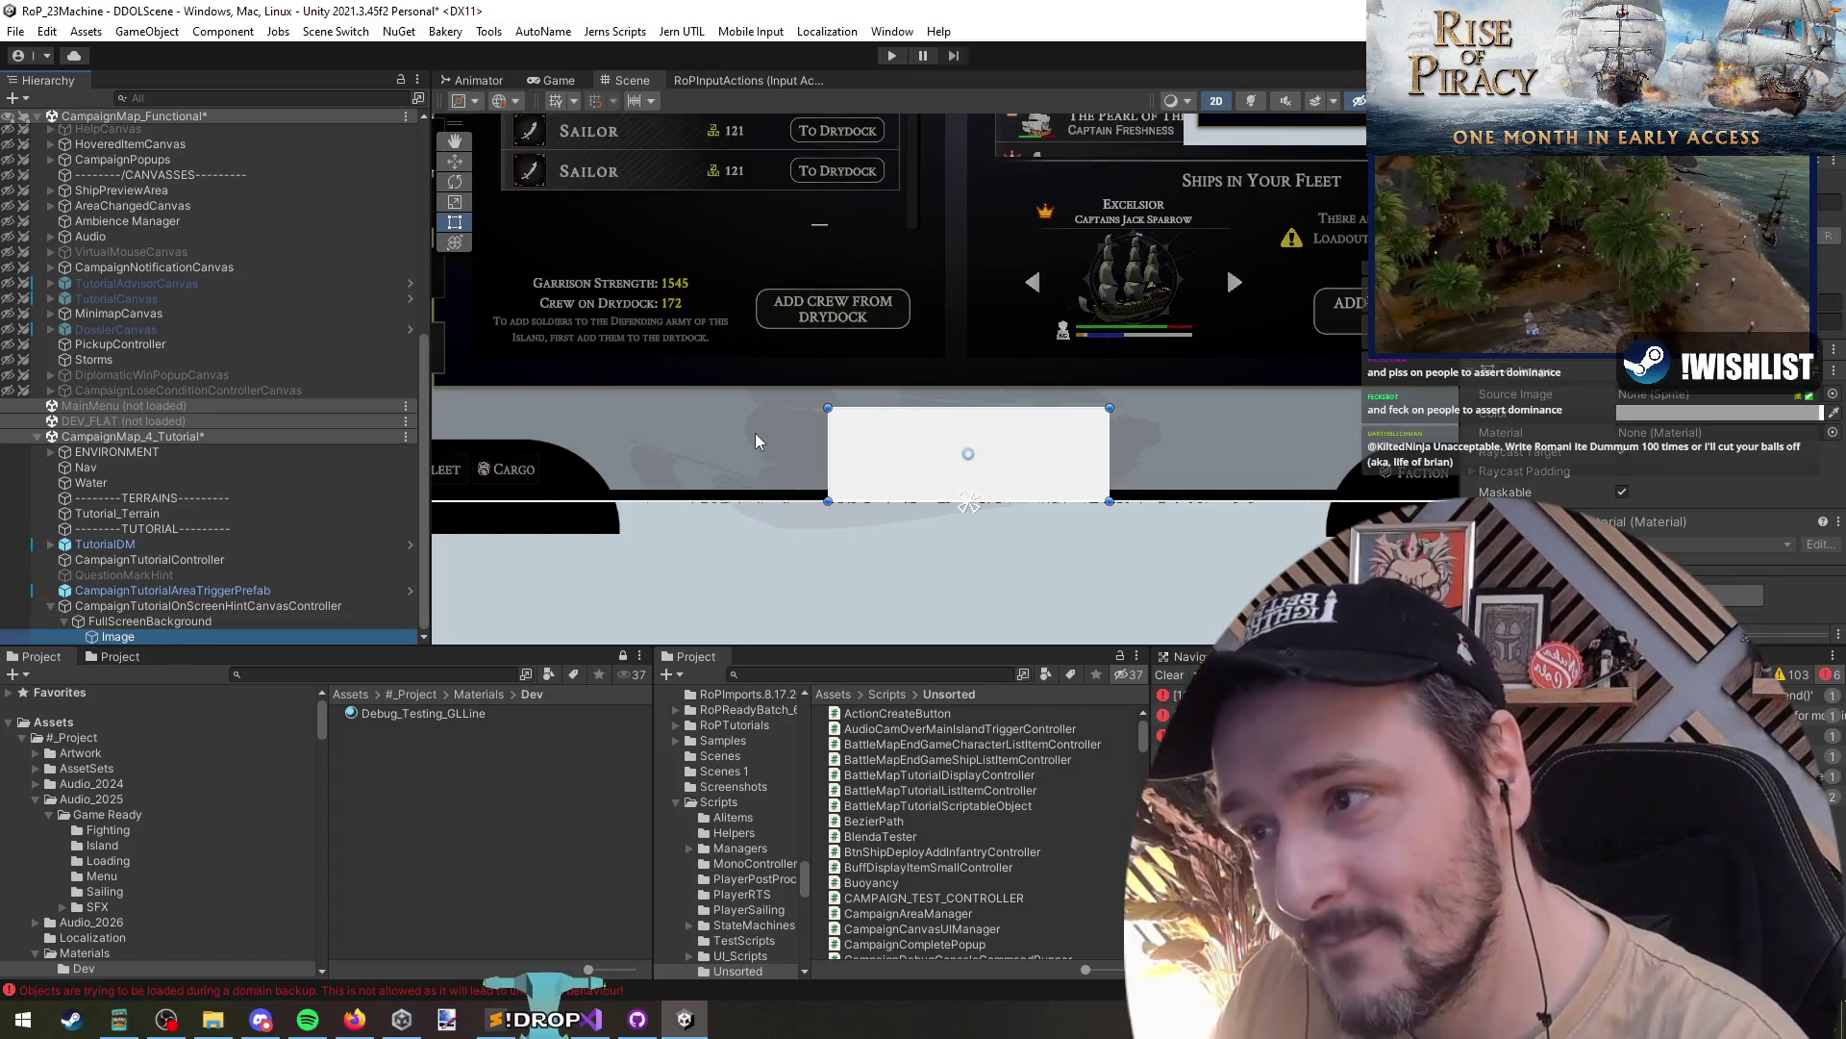
scroll(760, 444, "down", 5)
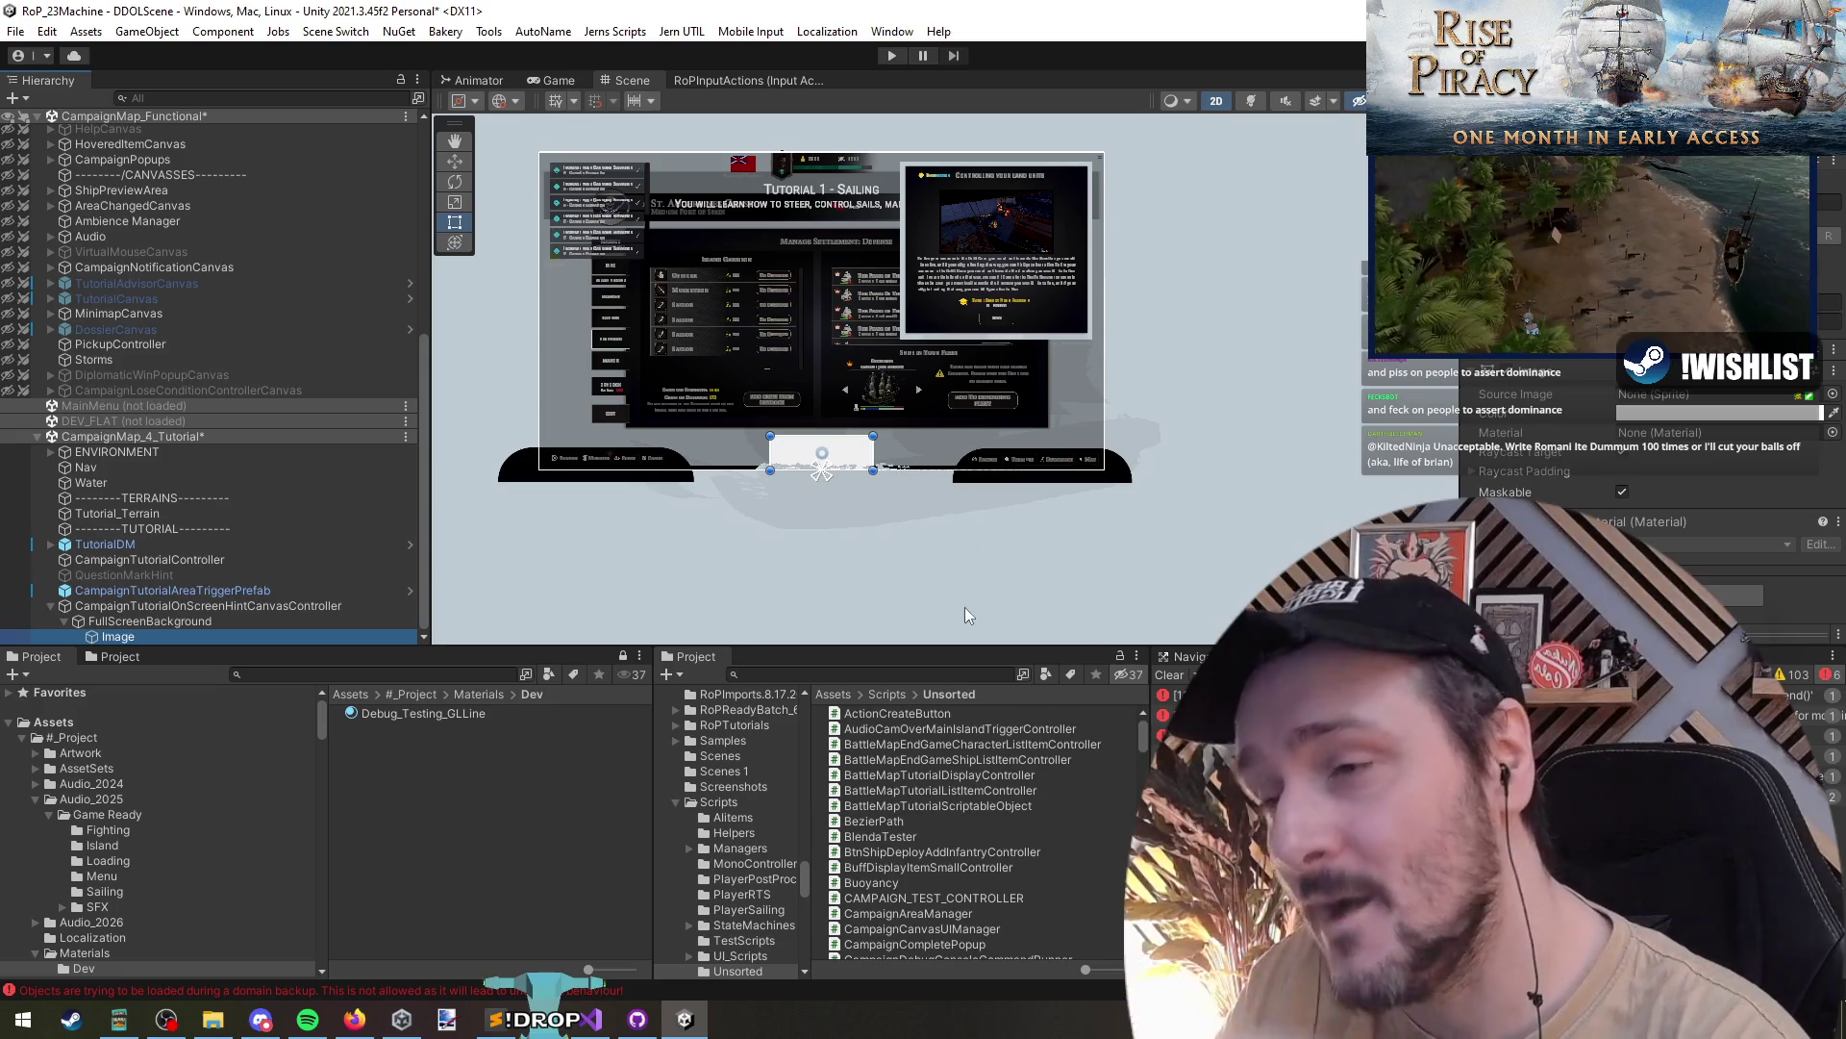
scroll(866, 507, "up", 4)
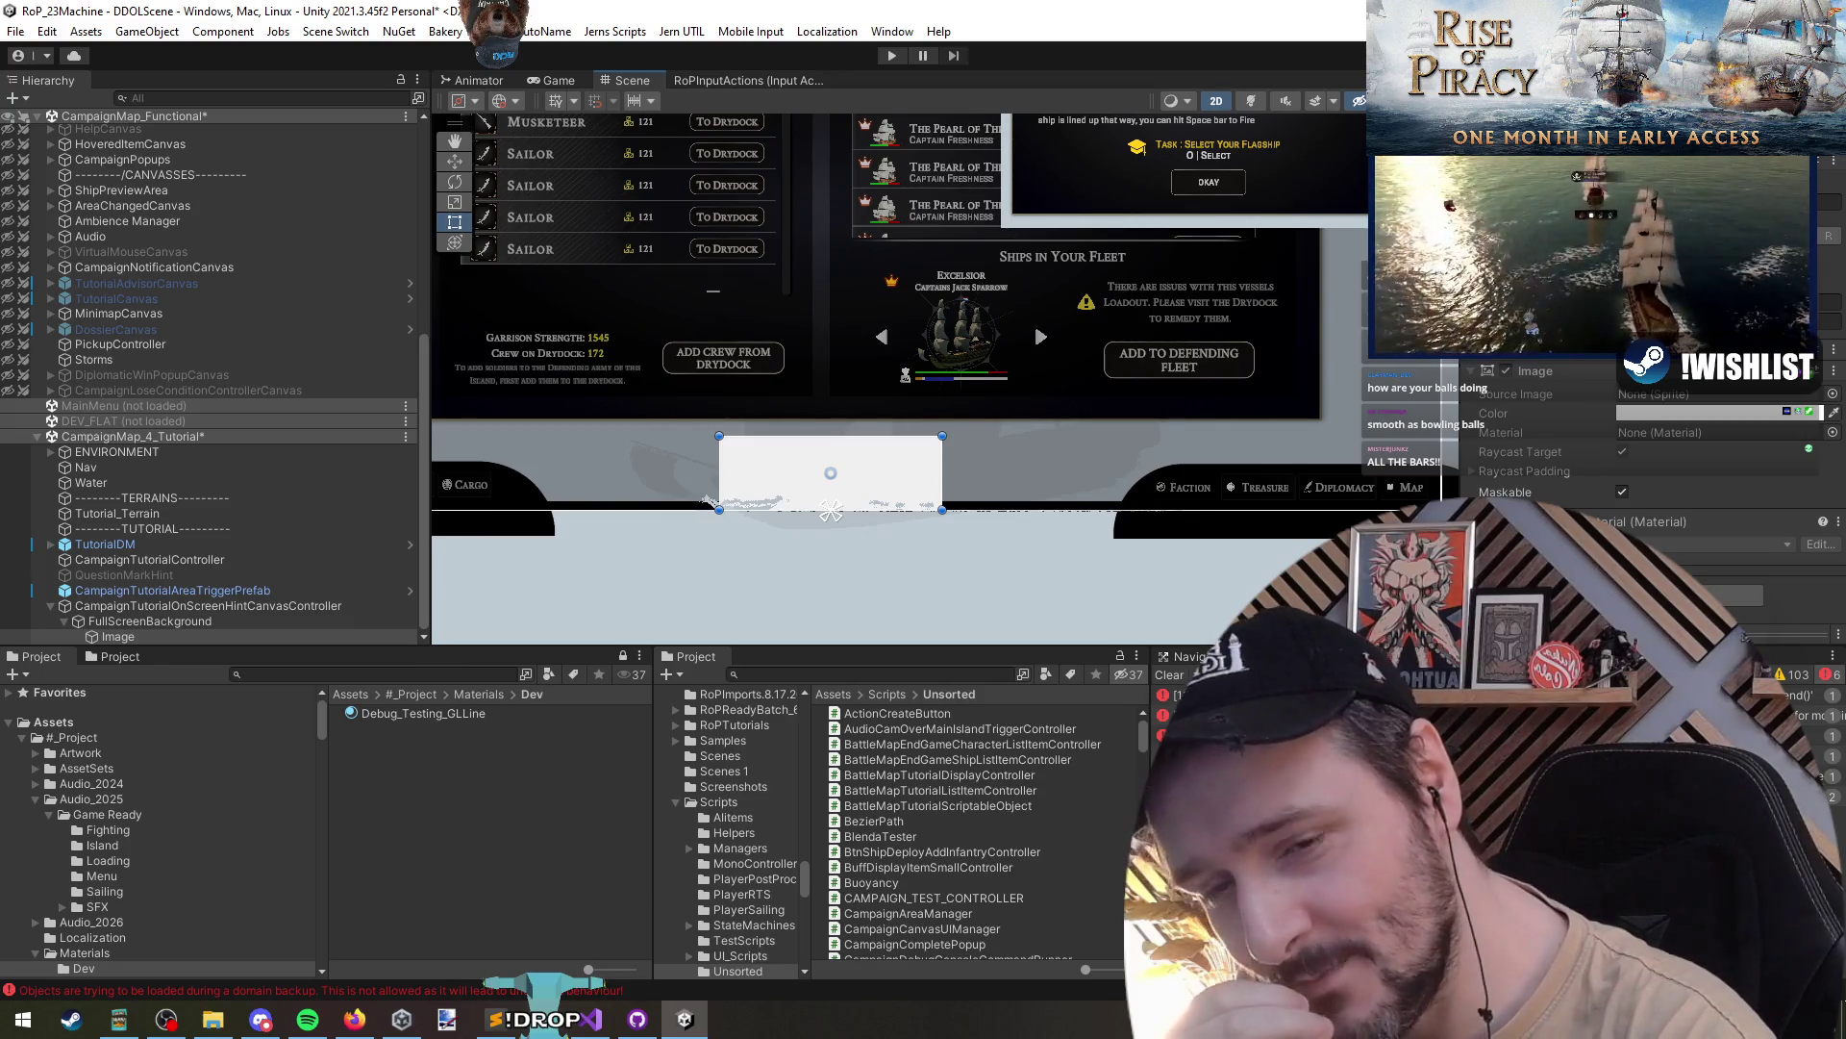
key("alt+Tab")
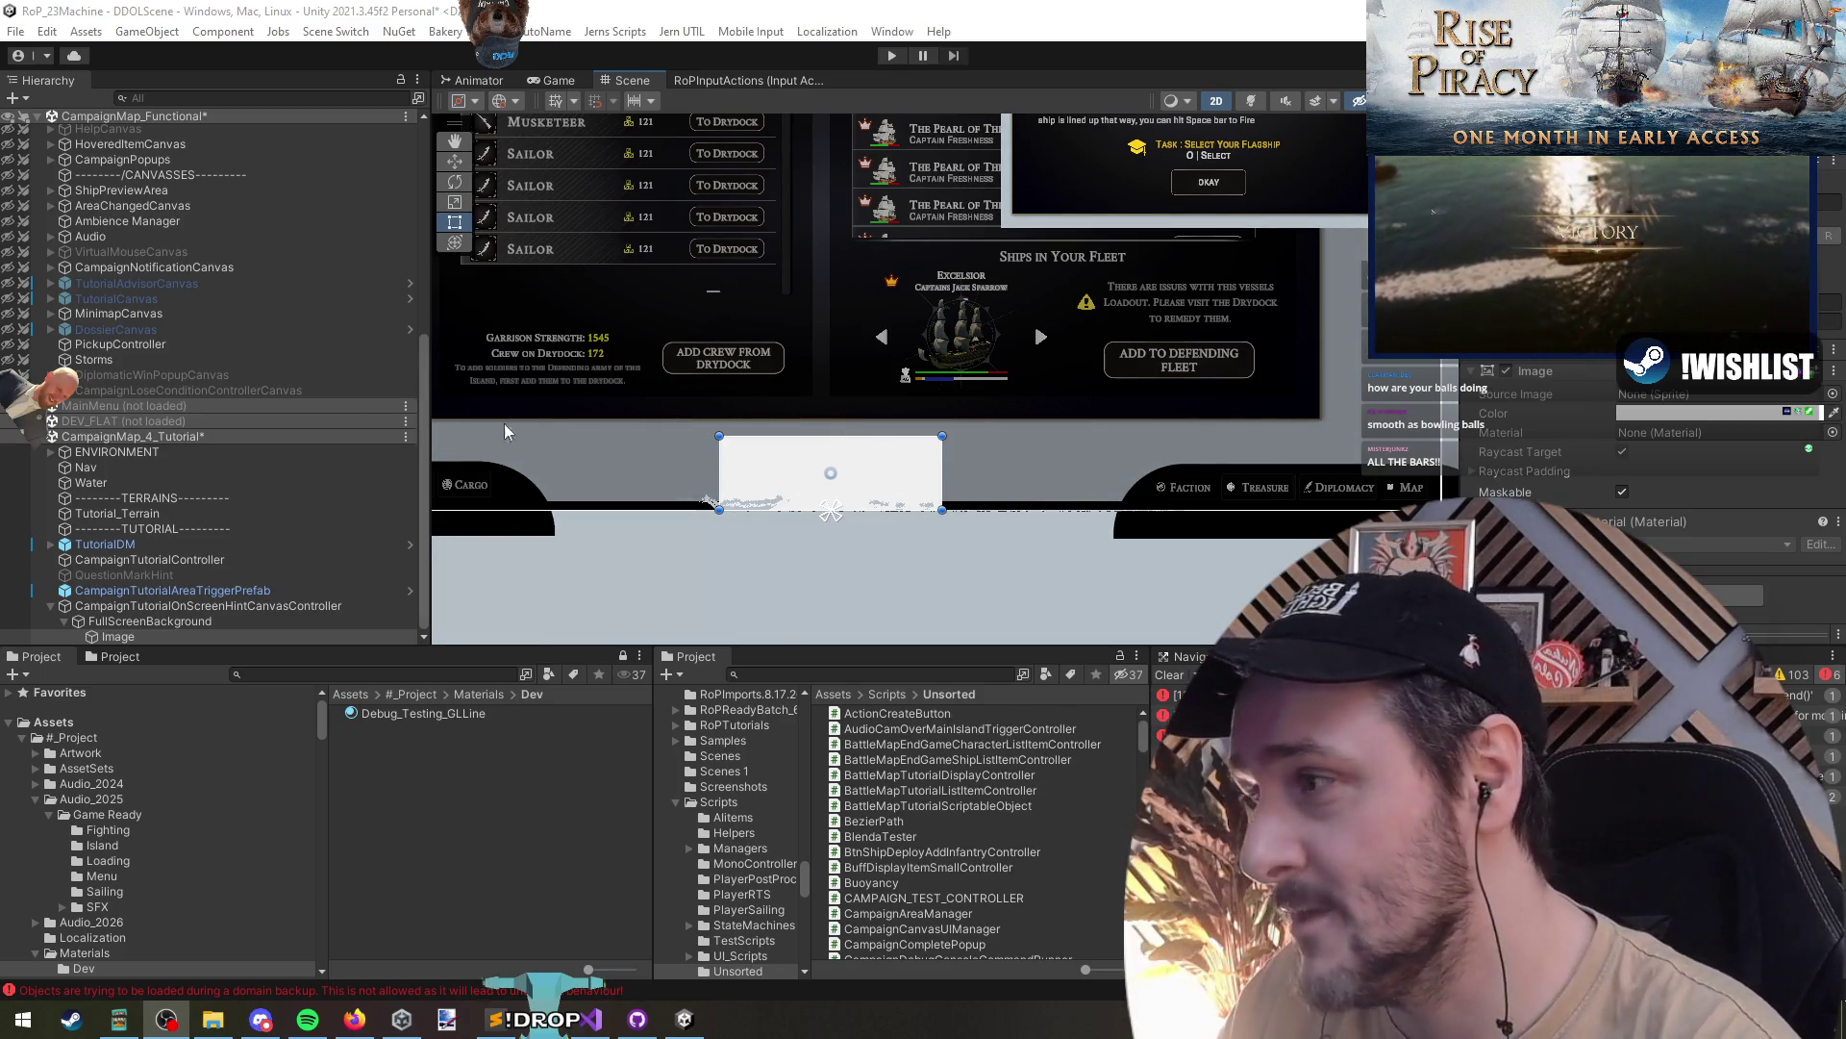
left_click(176, 620)
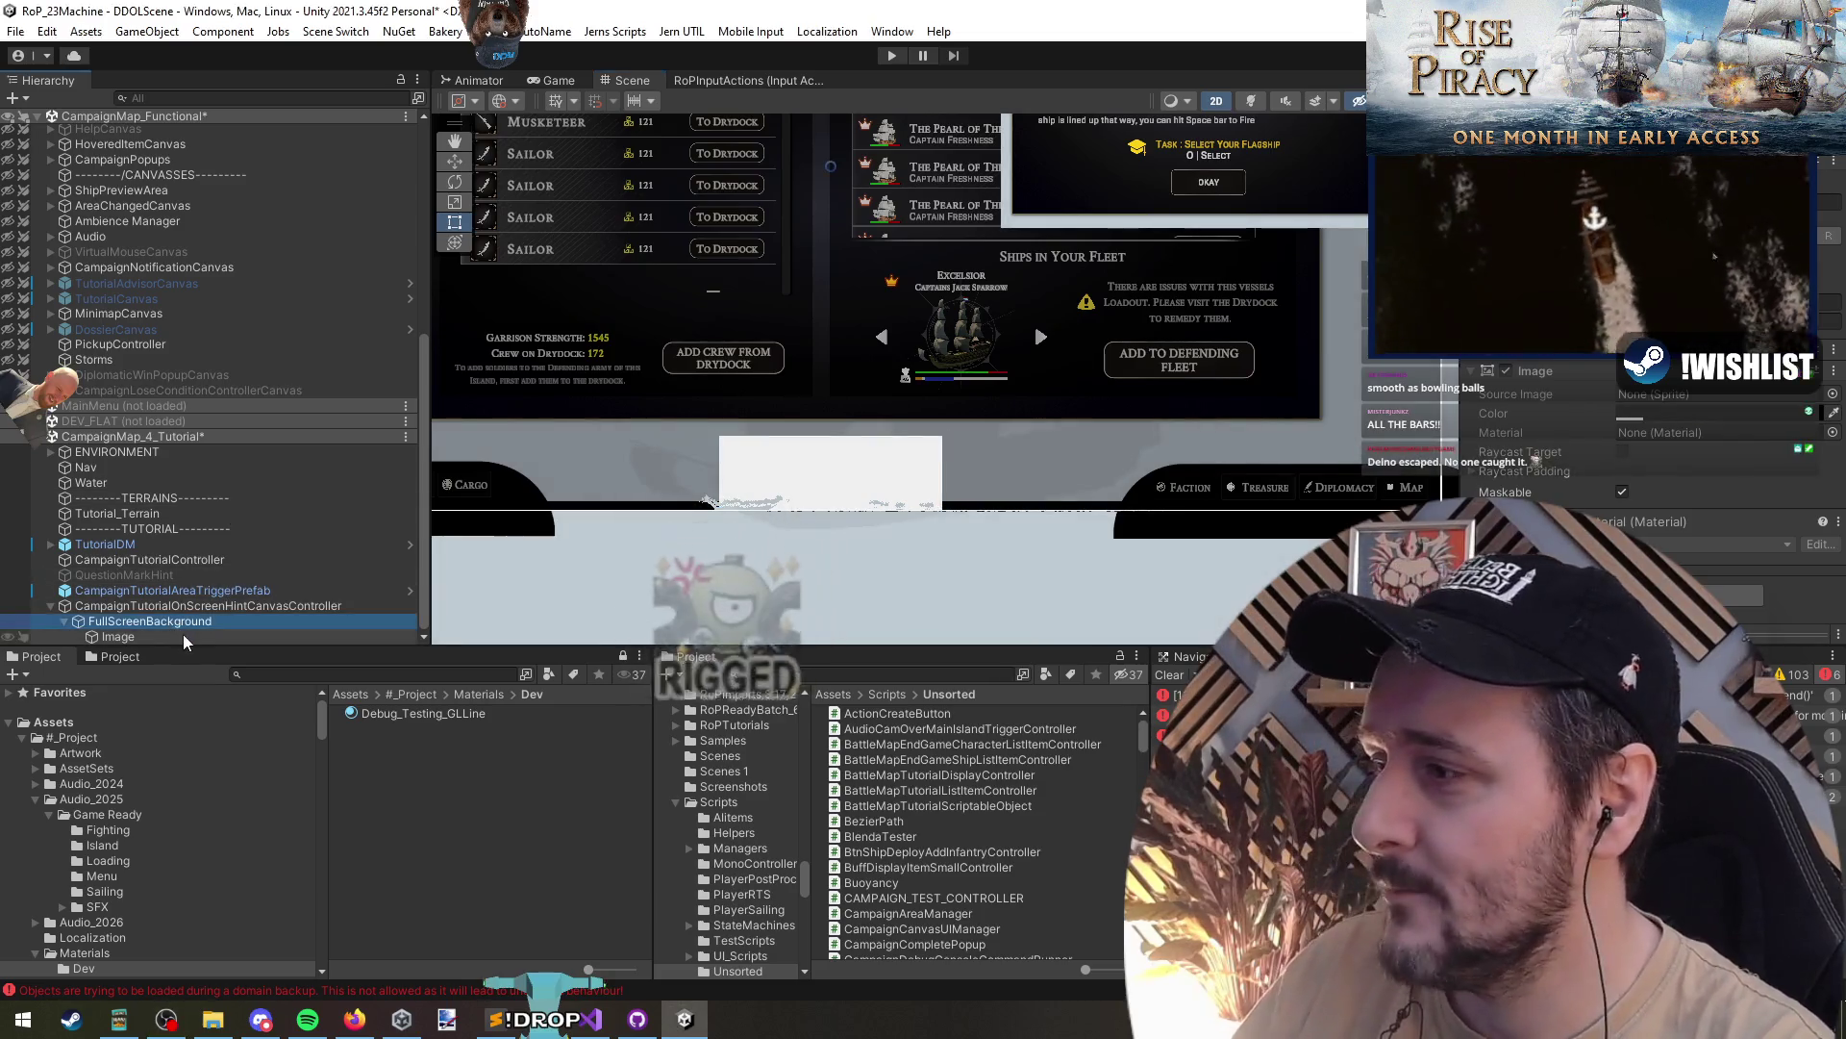
- Rename the white hint box Image to HintLocation
left_click(187, 608)
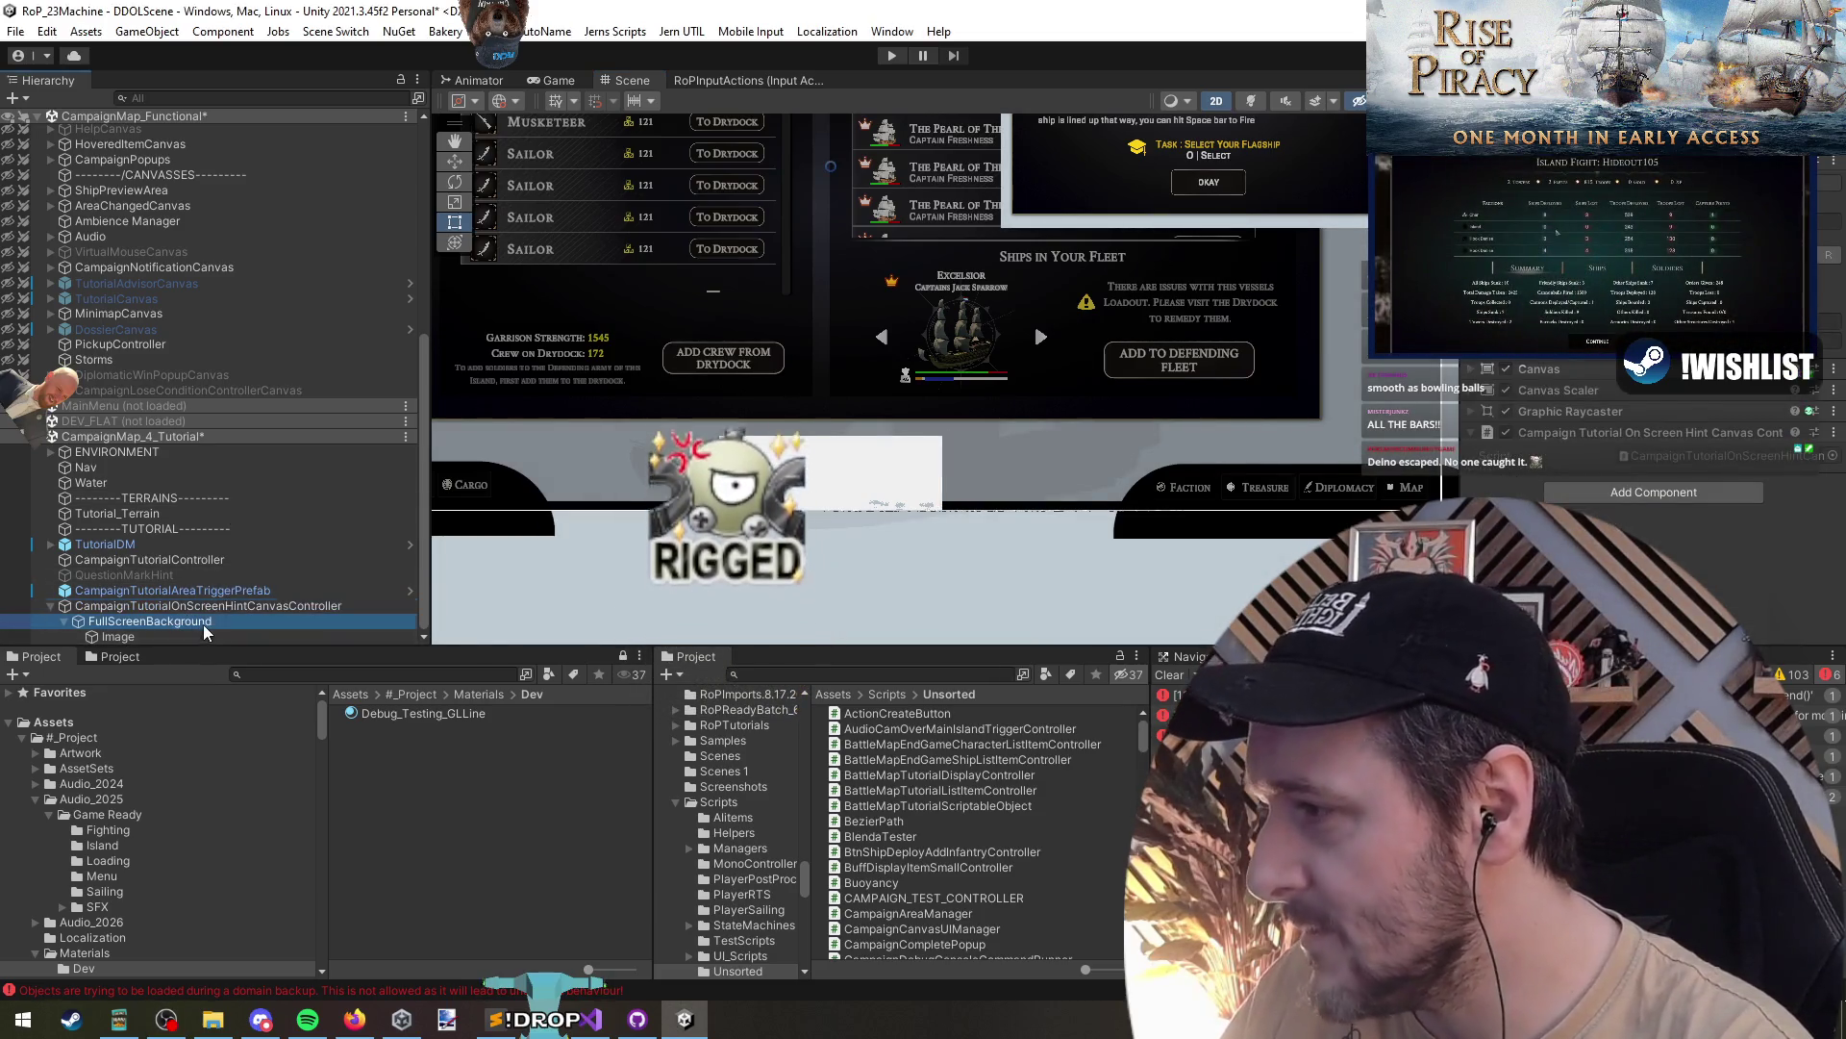
left_click(207, 635)
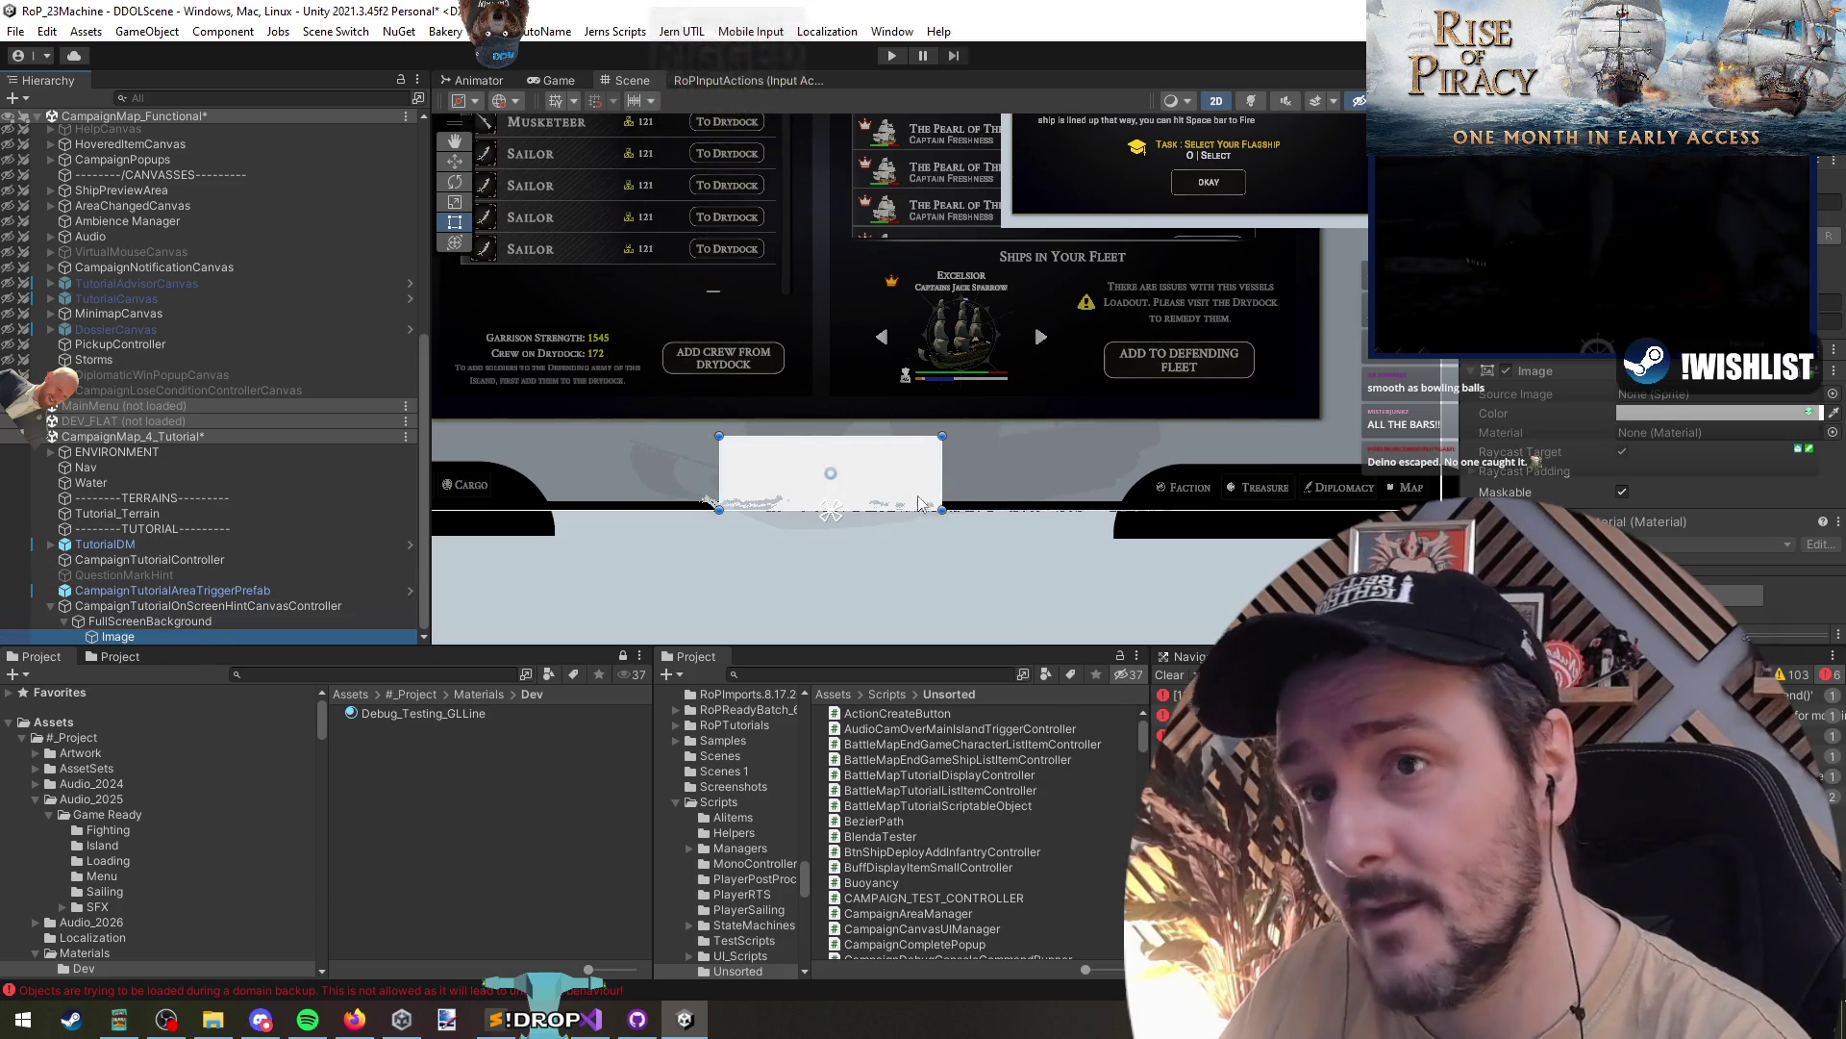
key("F2")
type("HintLocatio")
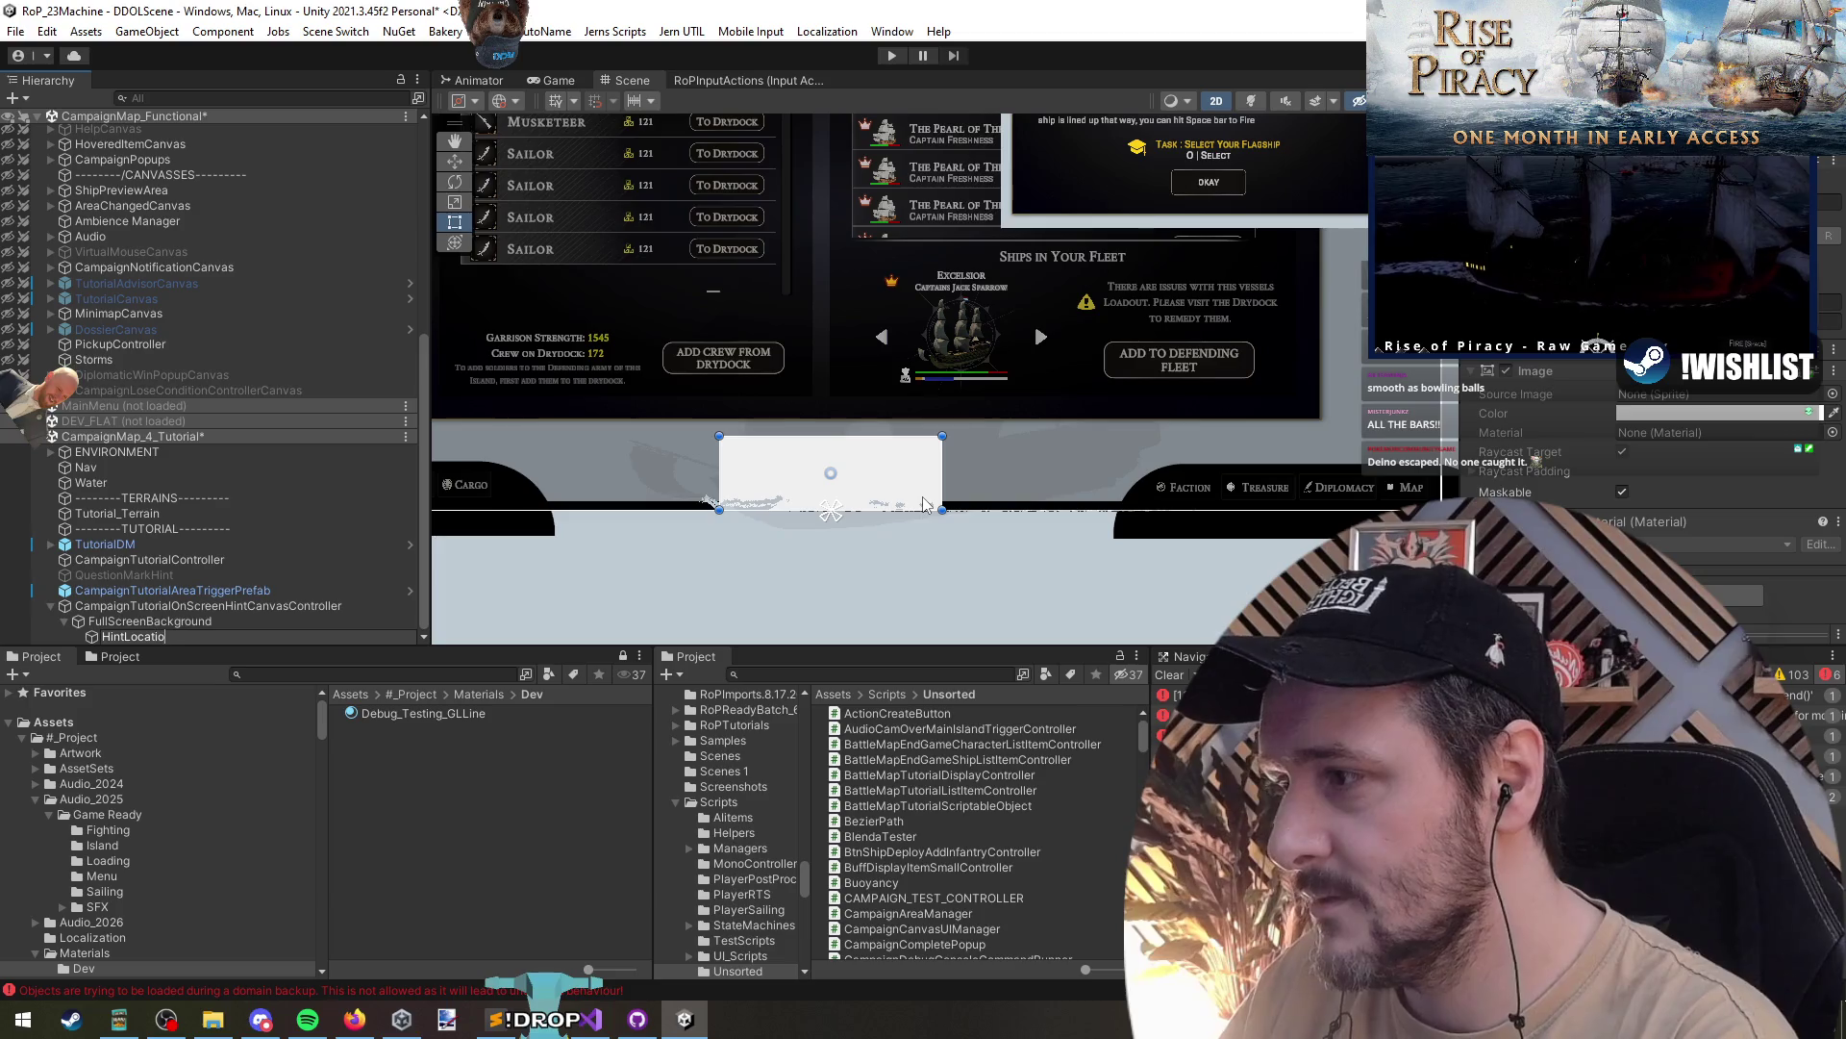
type("n")
key("Return")
- Move HintLocation left and up in the Scene view, above the bottom bar
key("w")
mouse_move(840, 474)
left_mouse_down()
mouse_move(755, 402)
mouse_move(703, 437)
left_mouse_up()
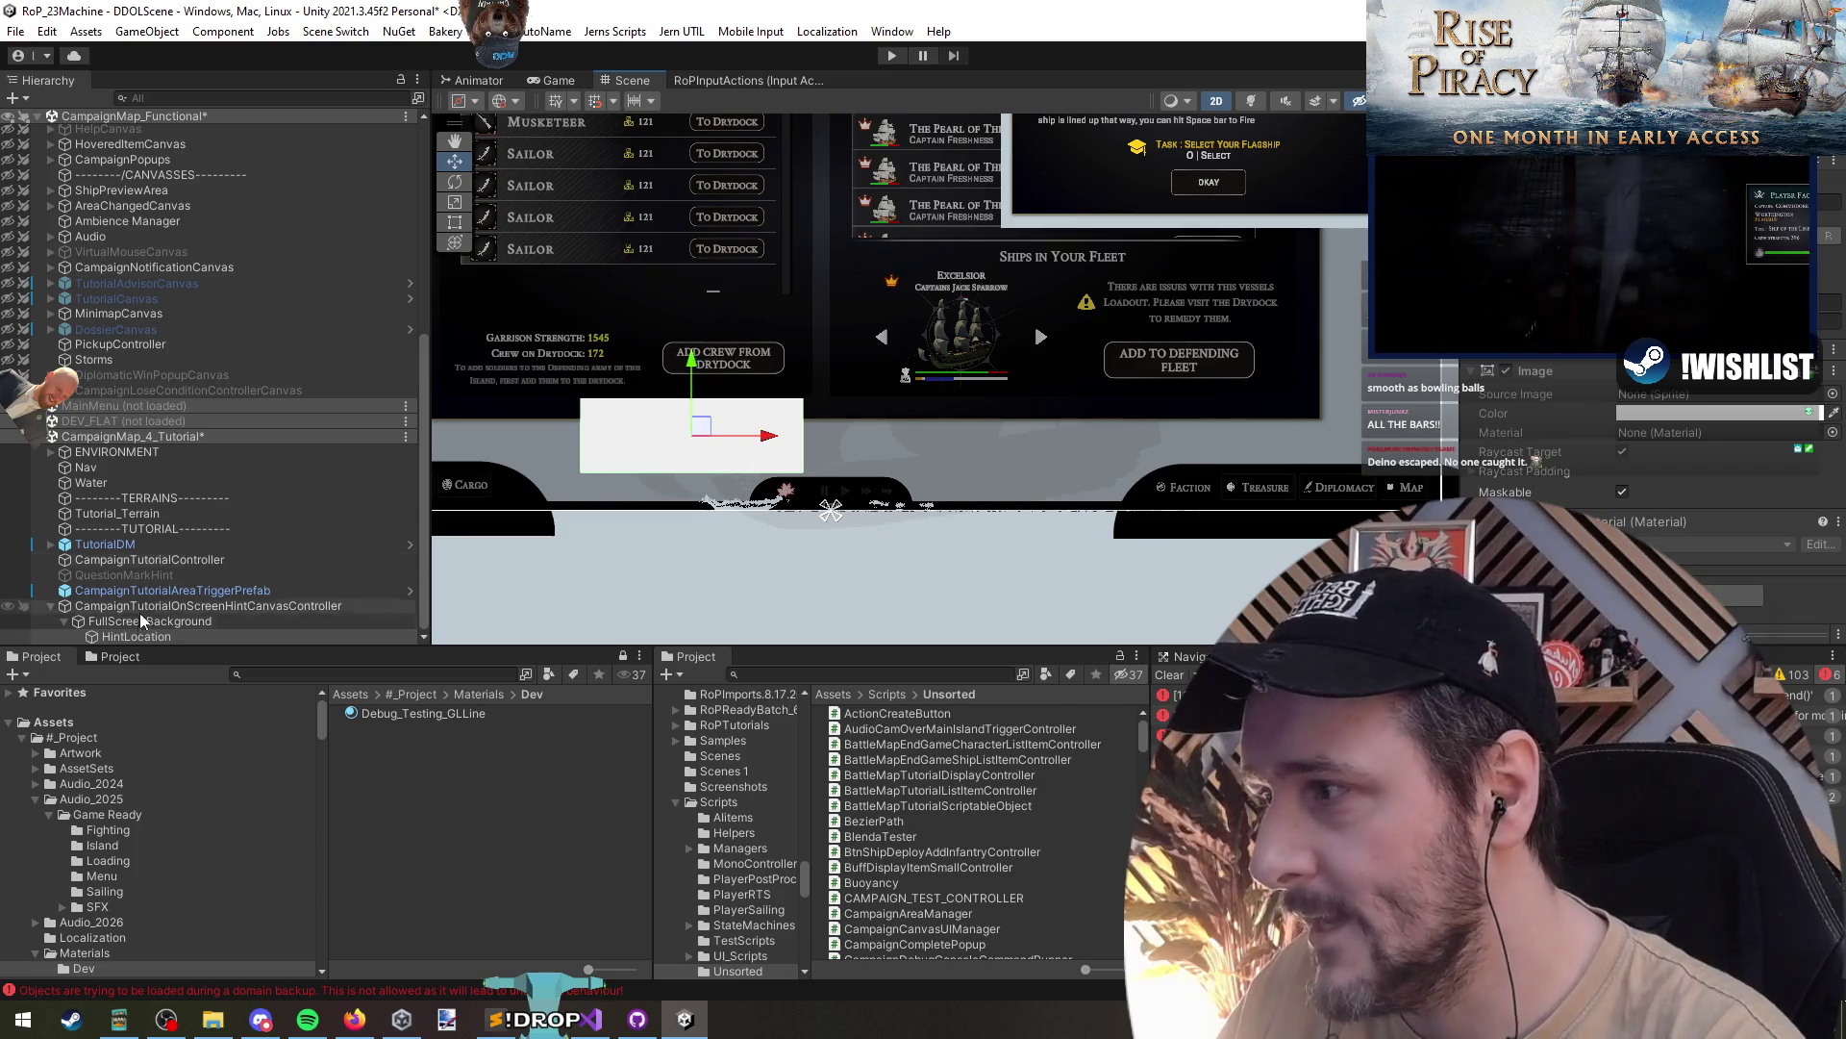
left_click(193, 637)
right_click(193, 637)
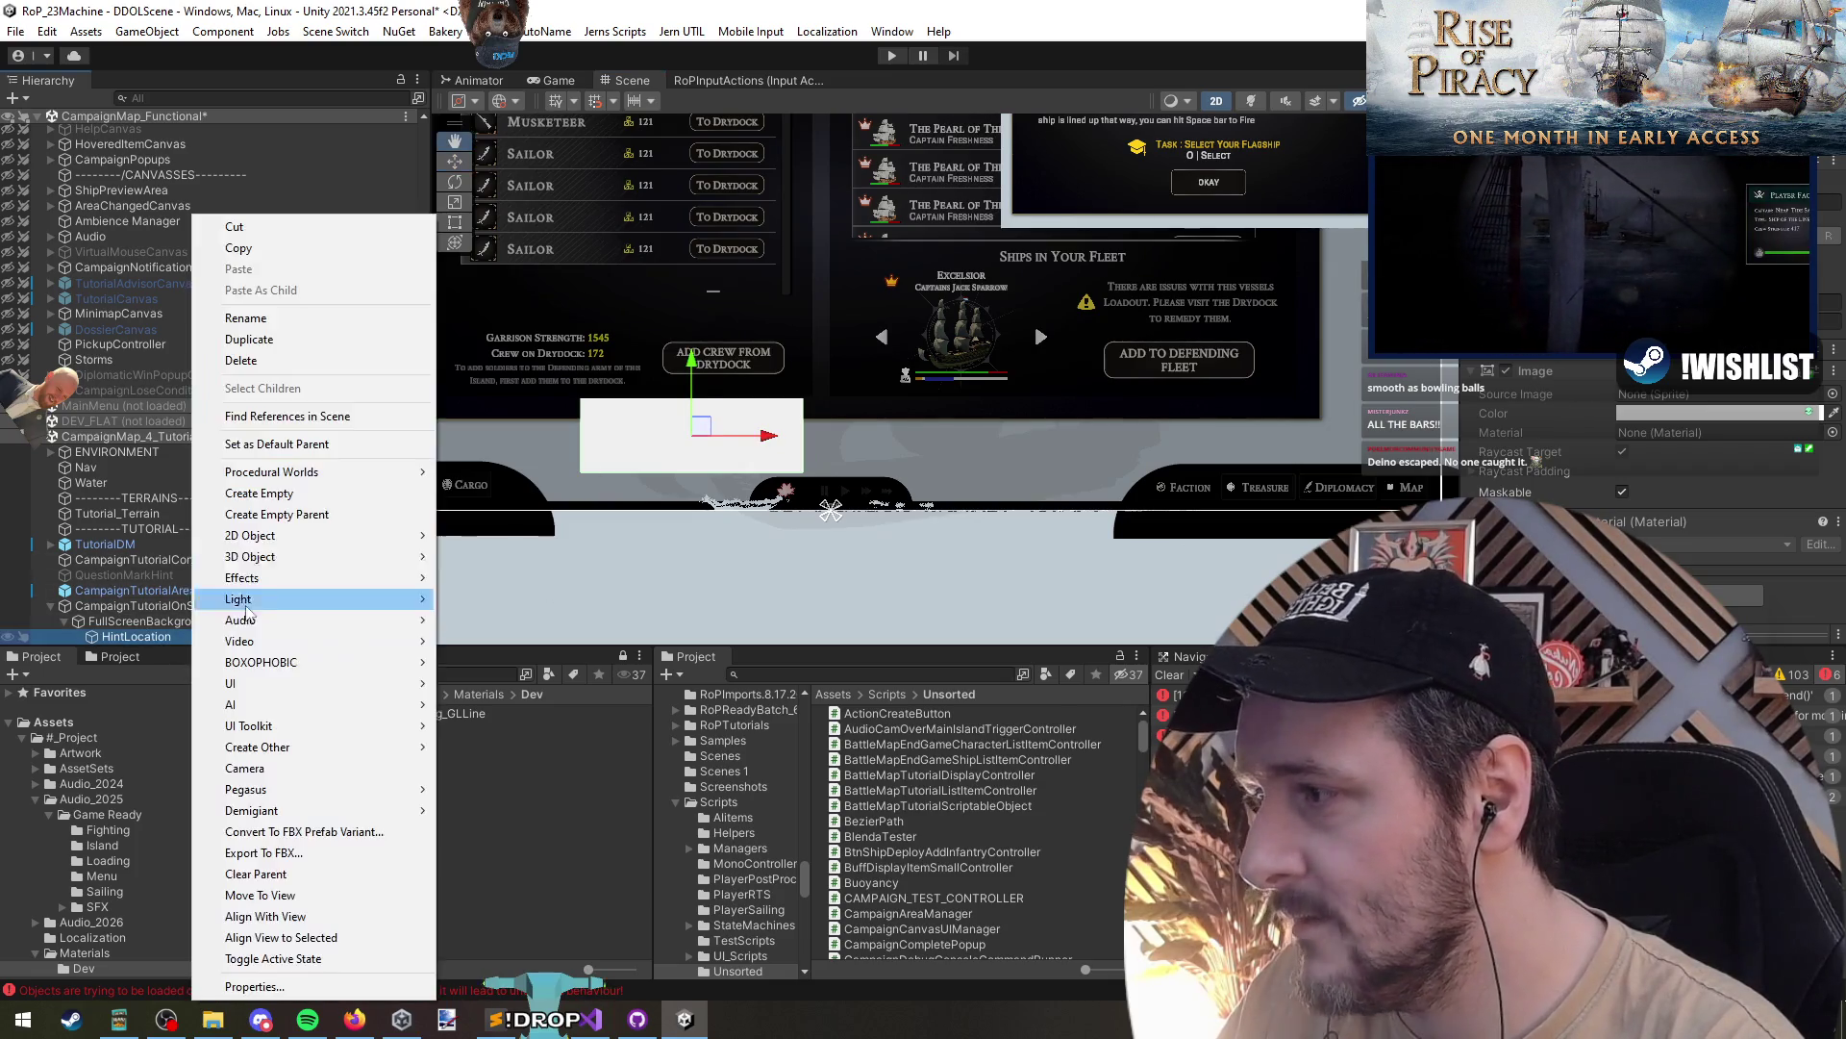
- Add an Image under HintLocation anchored bottom-right, using the ArrowDown sprite
mouse_move(308, 683)
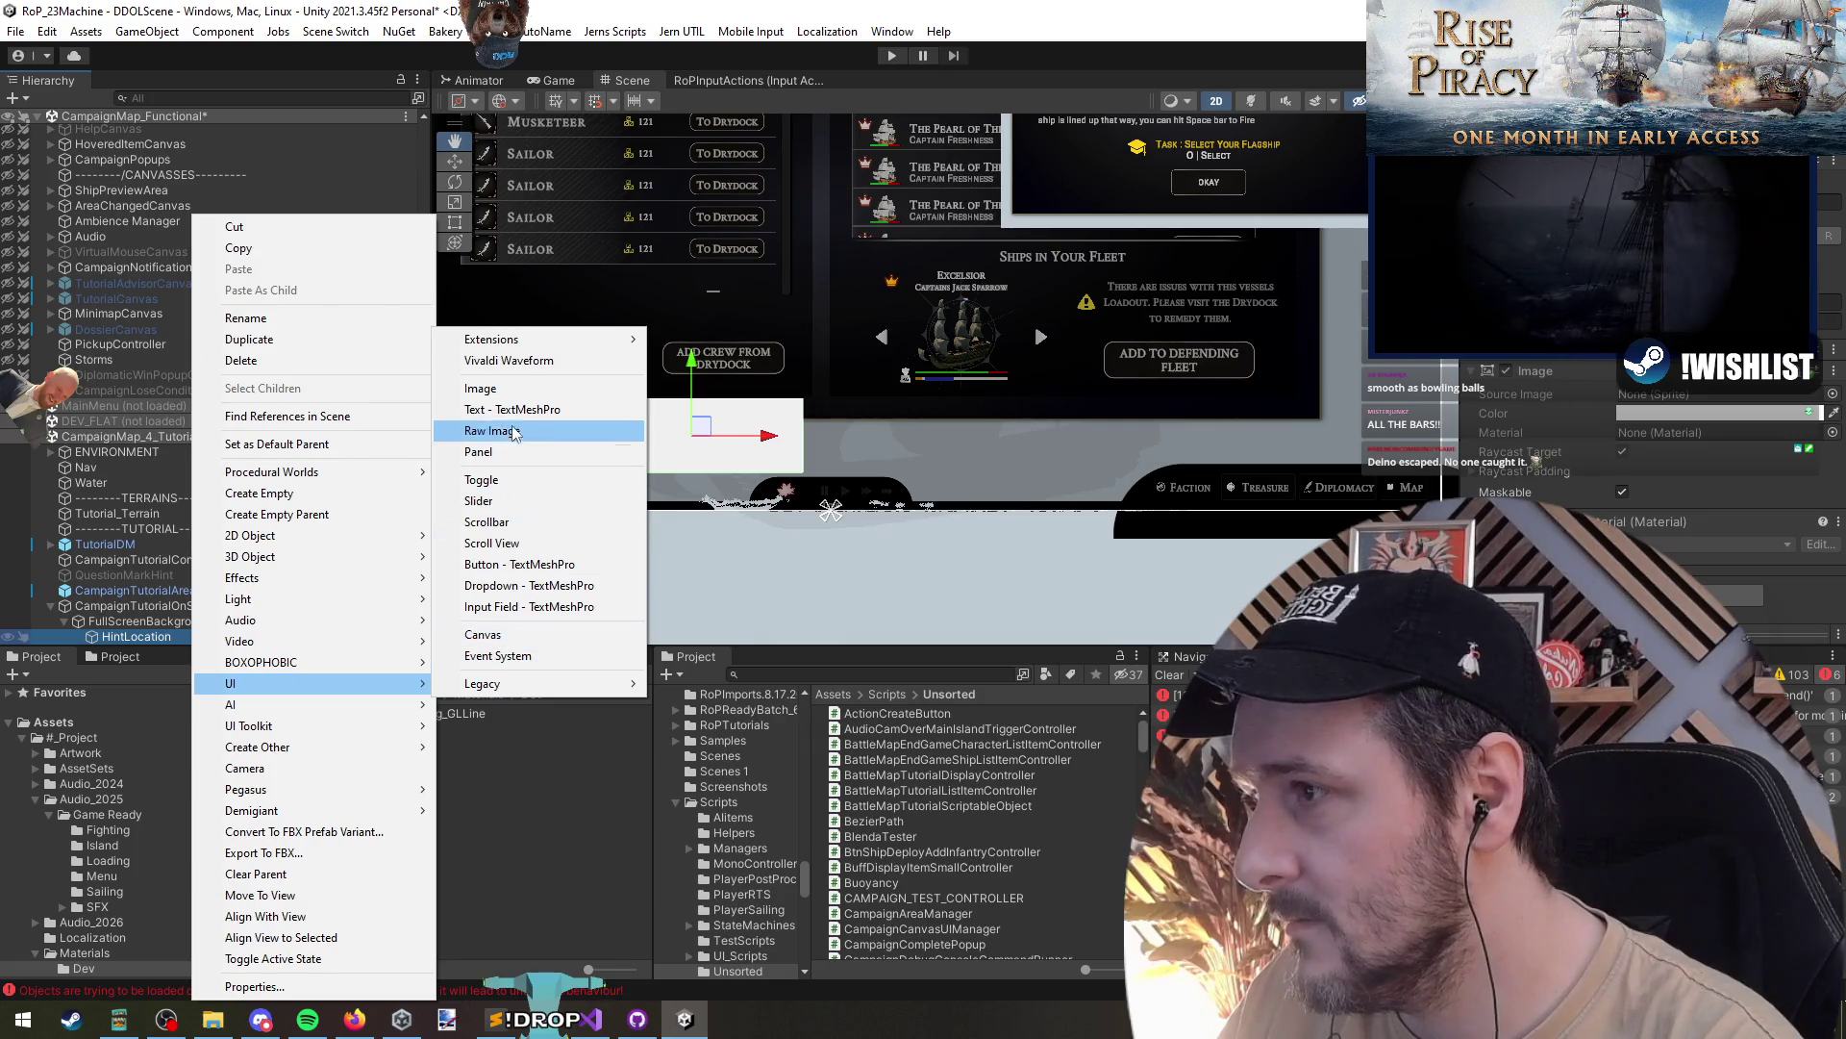
left_click(481, 388)
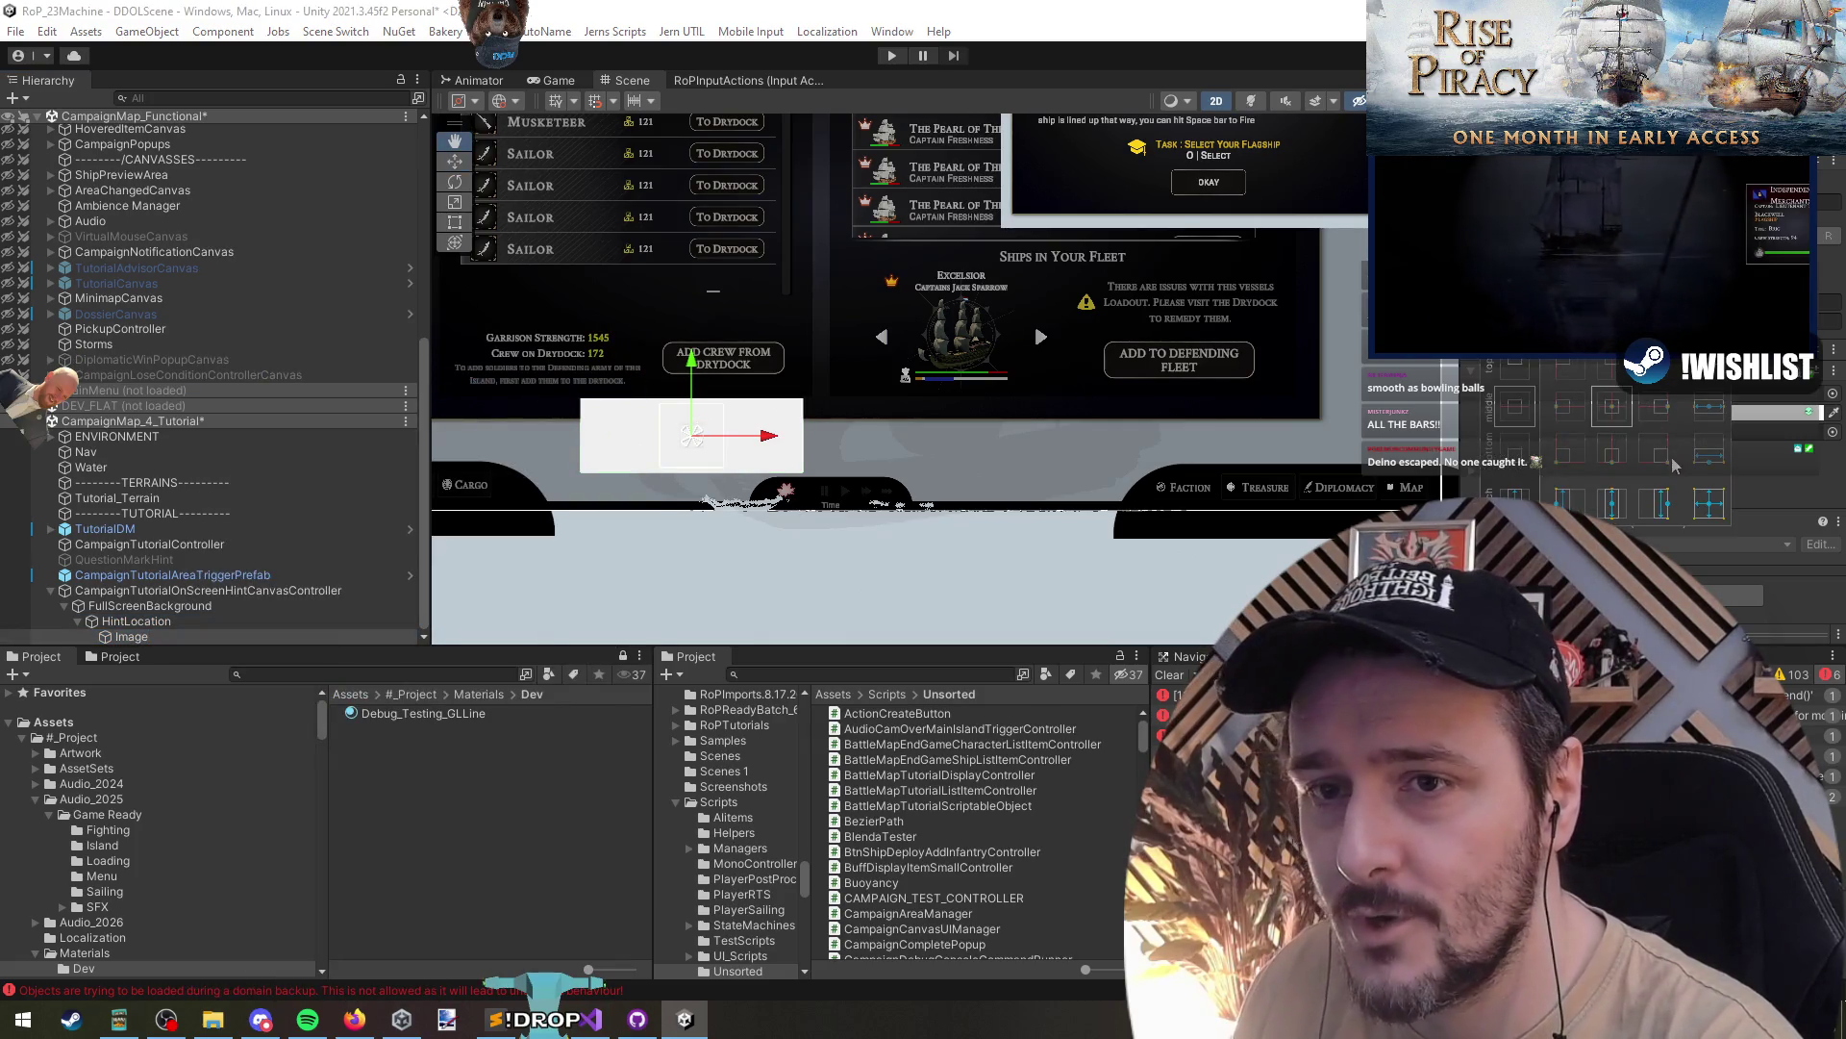
left_click(1653, 447)
left_click(1831, 394)
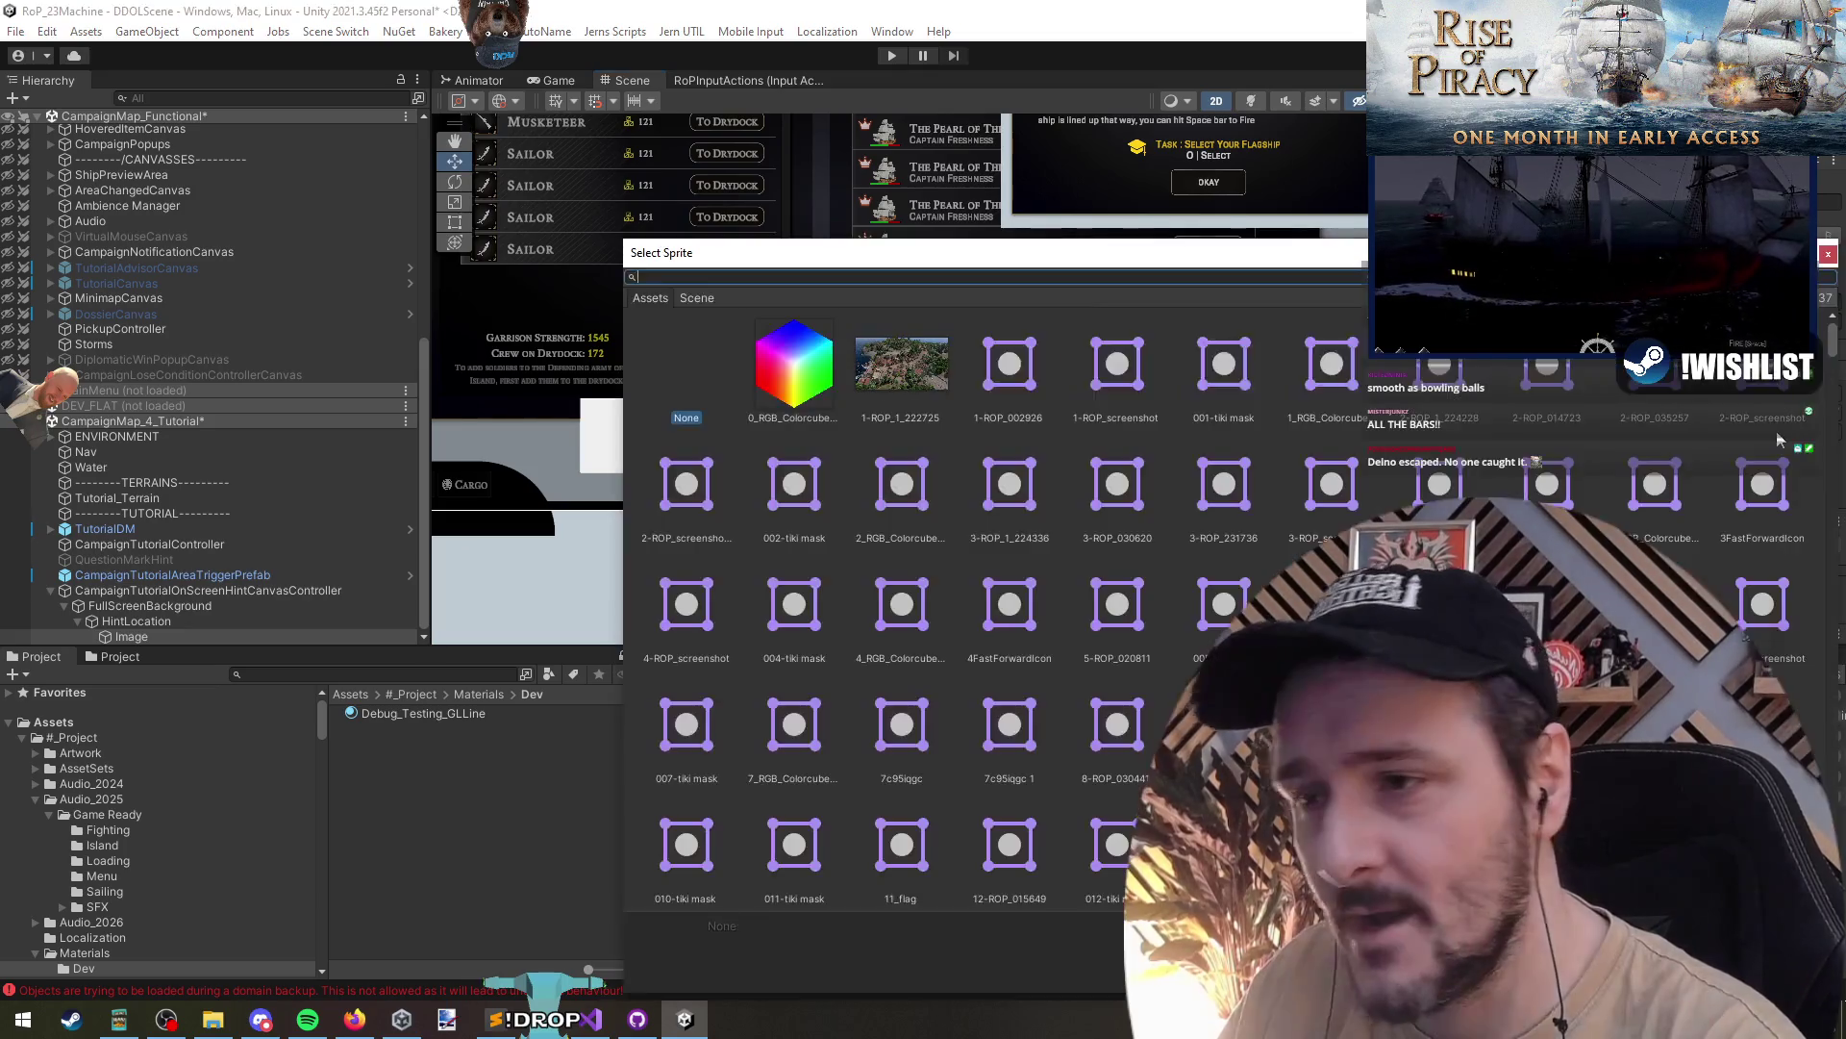
type("arrow")
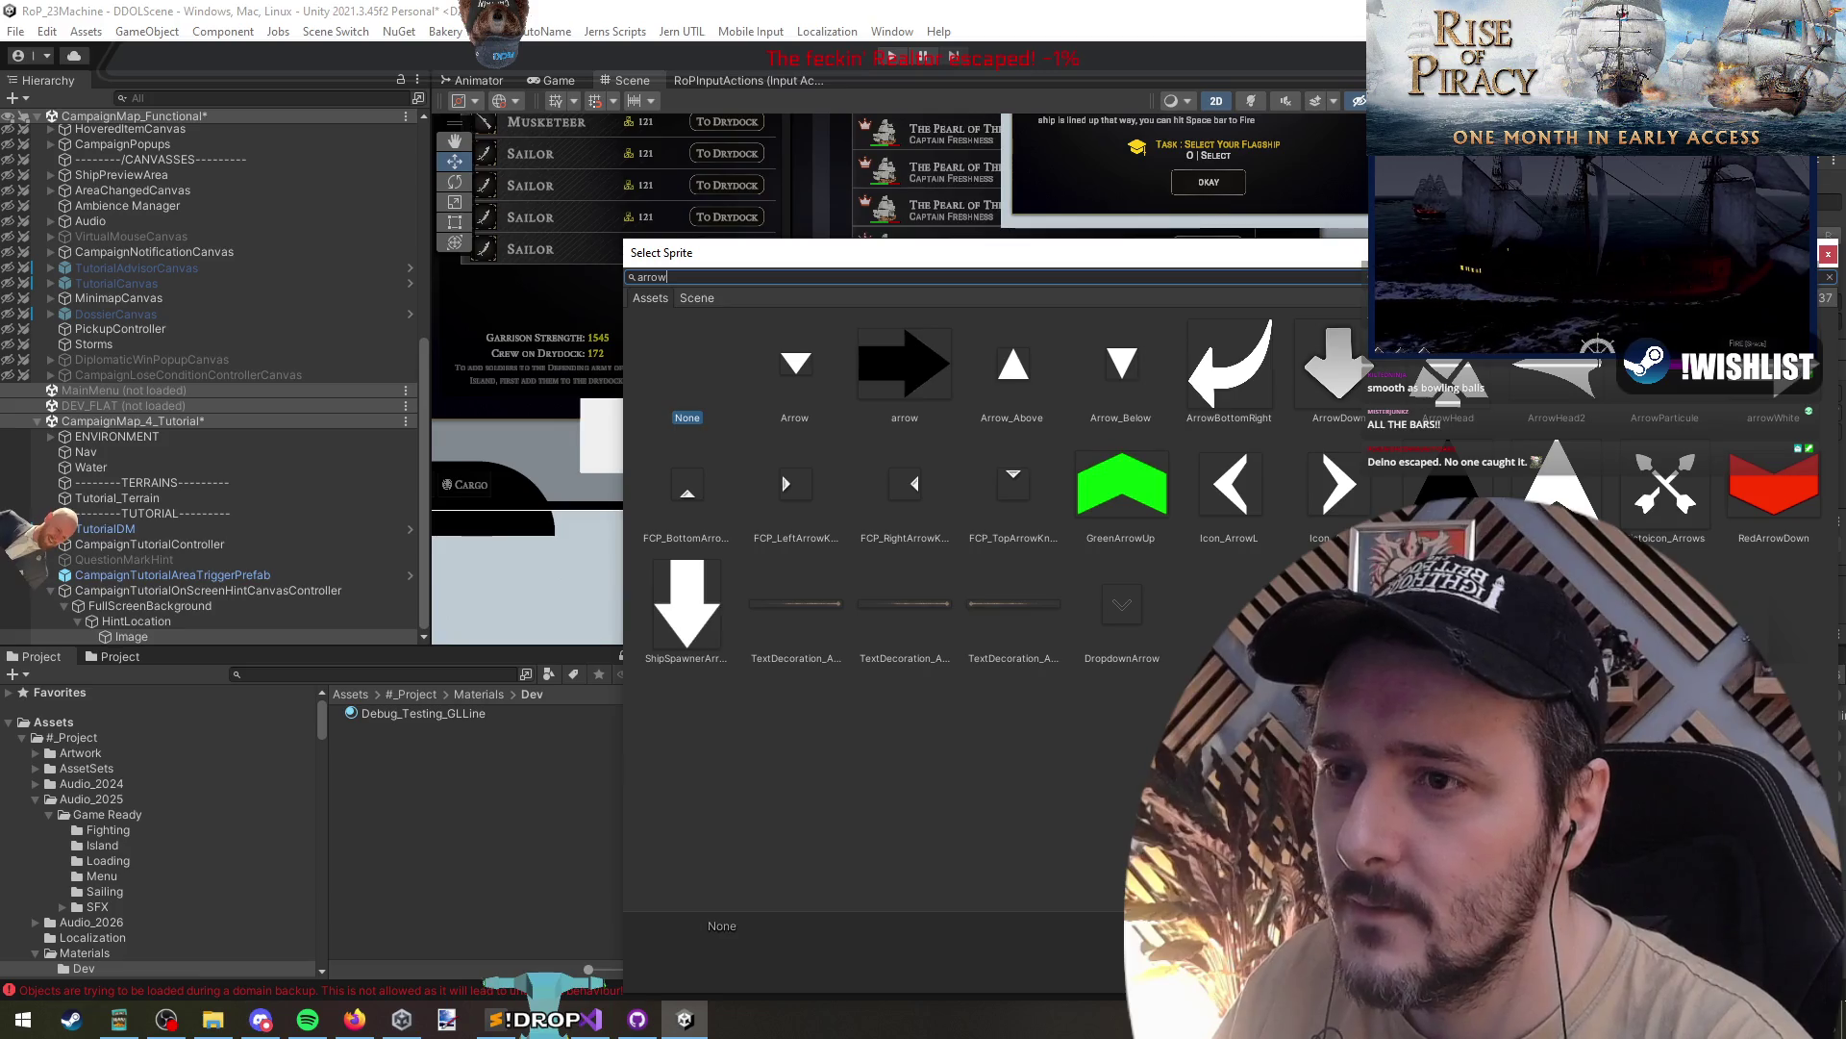
double_click(1321, 389)
scroll(646, 509, "up", 2)
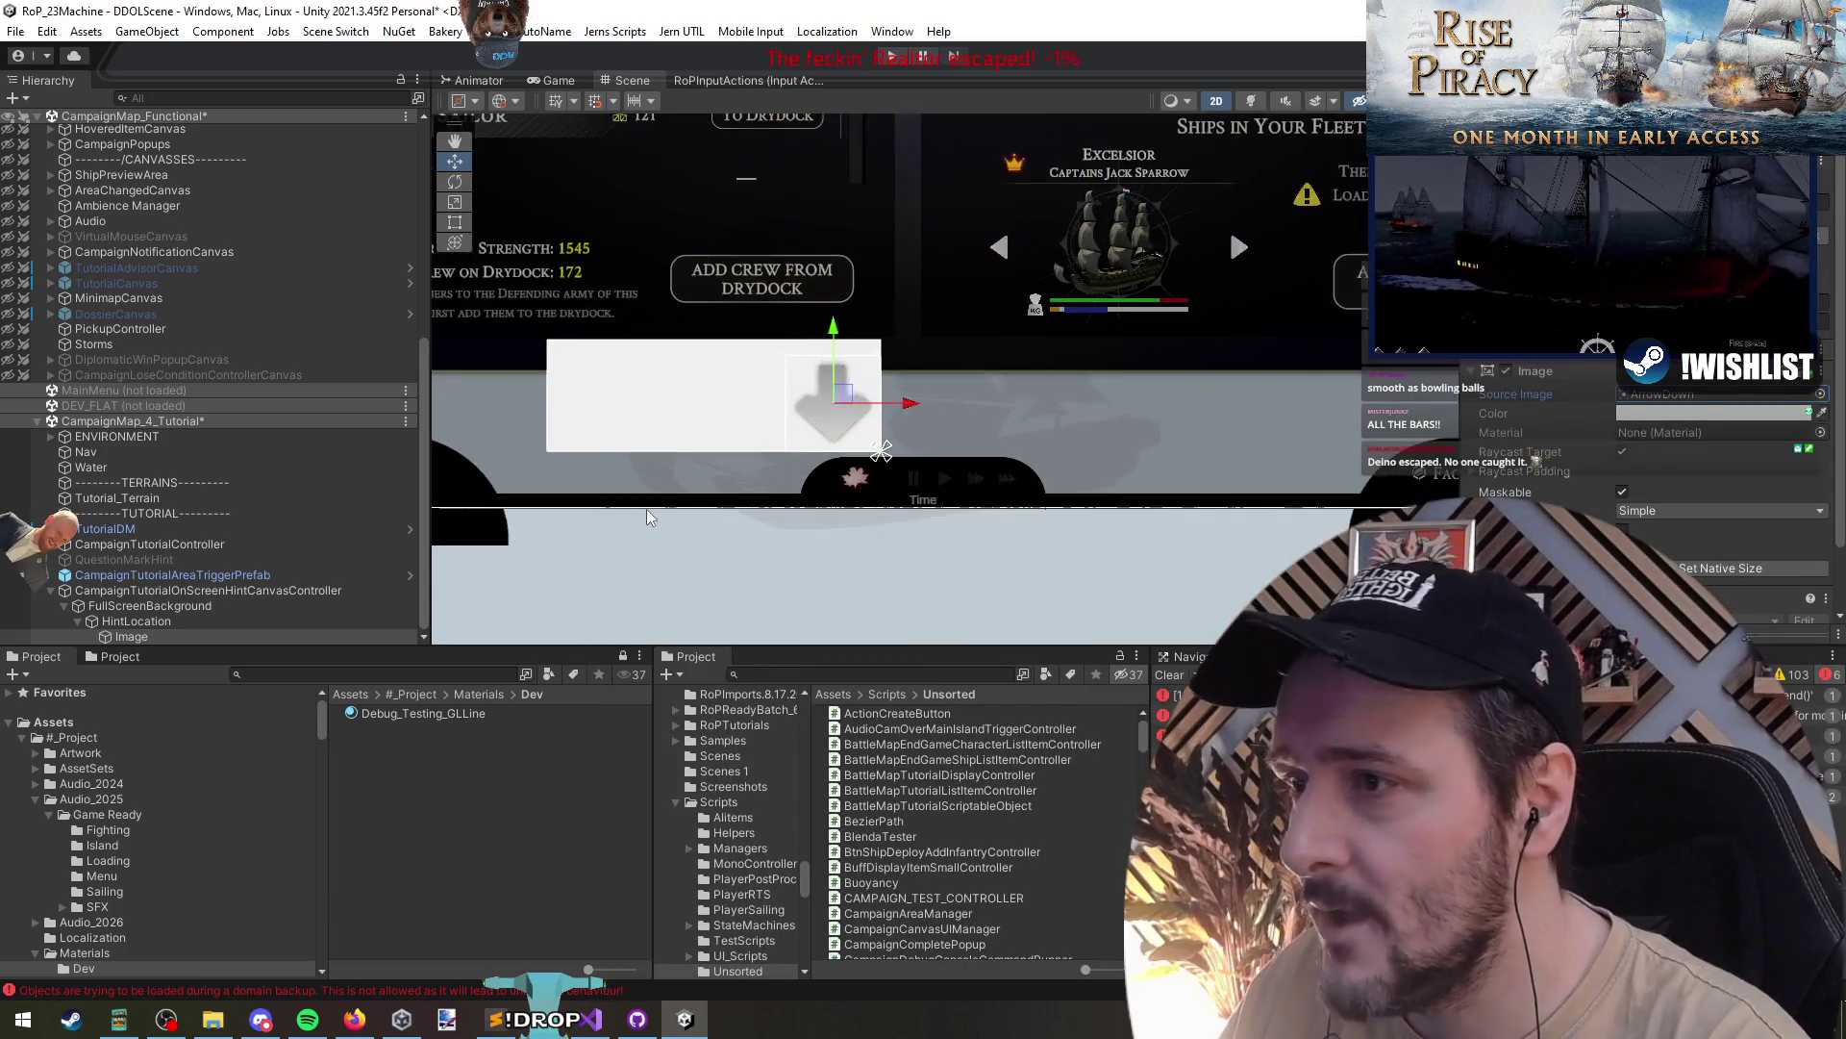
left_click(144, 621)
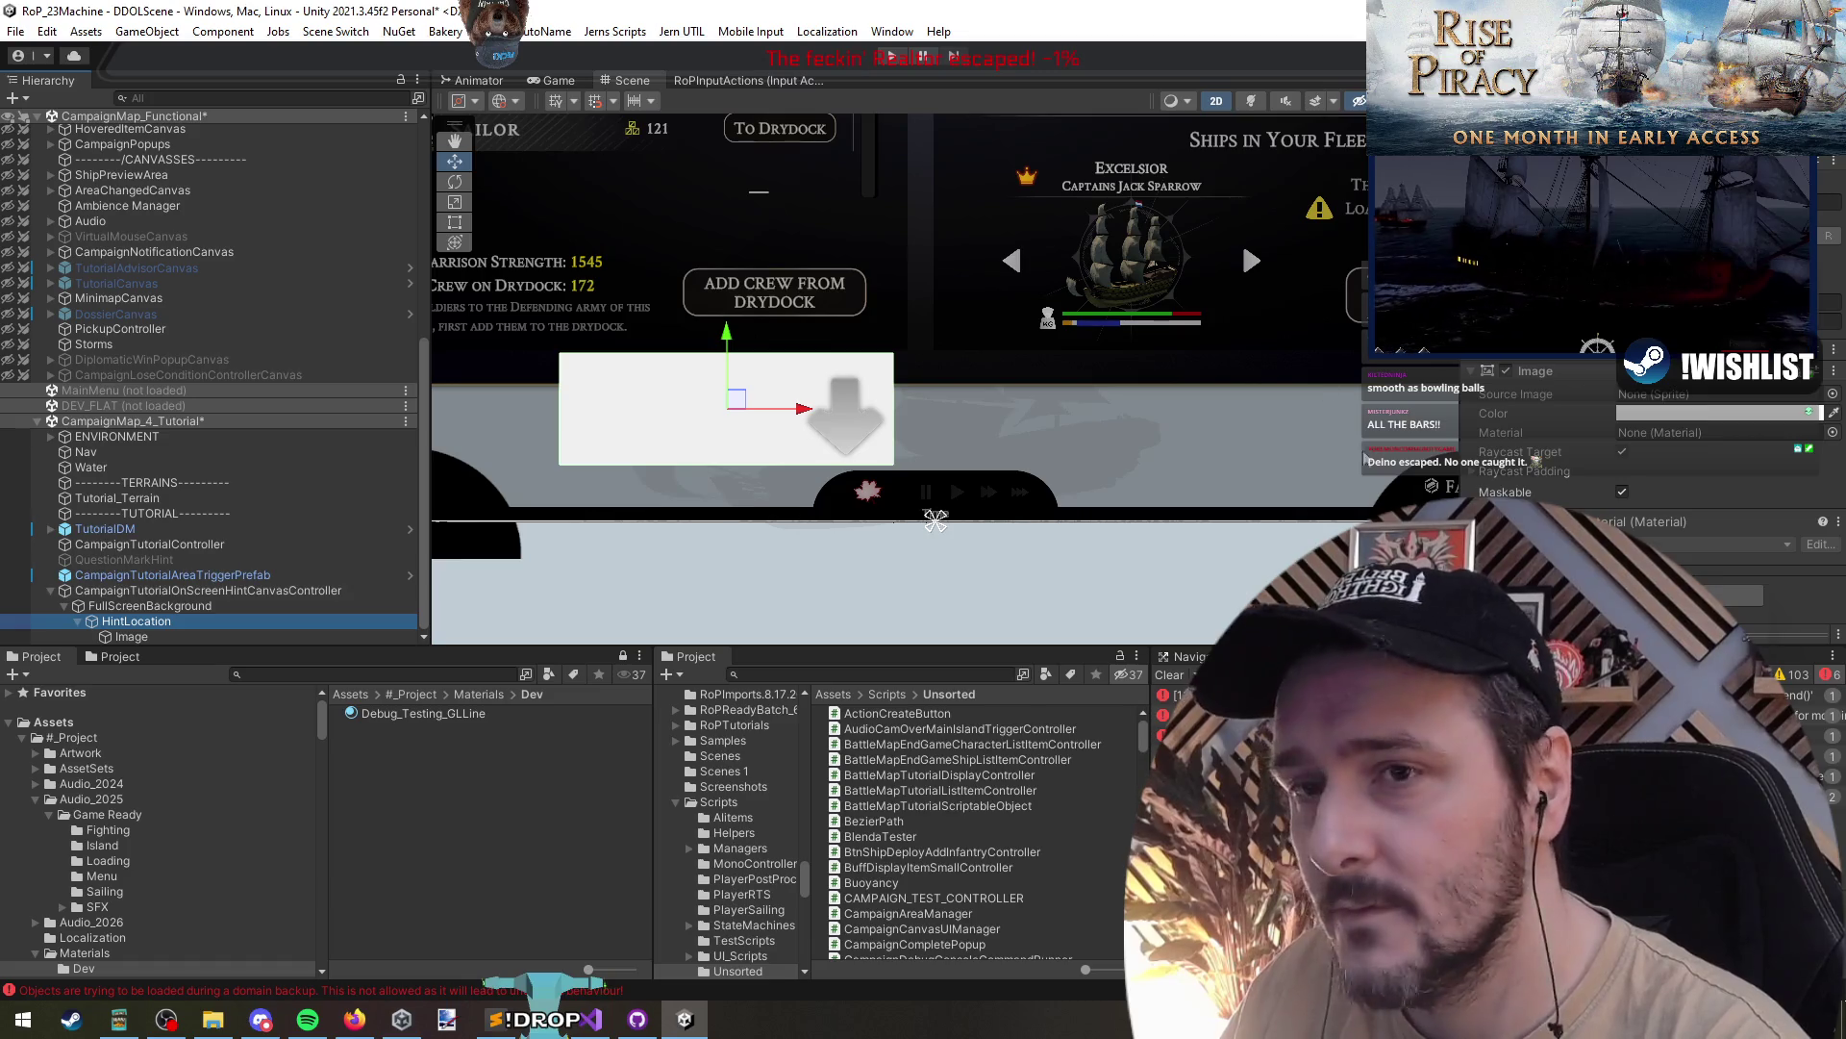
right_click(142, 623)
- Add a top-stretched TextMeshPro label under HintLocation reading 'Change the Flow of Time'
mouse_move(159, 682)
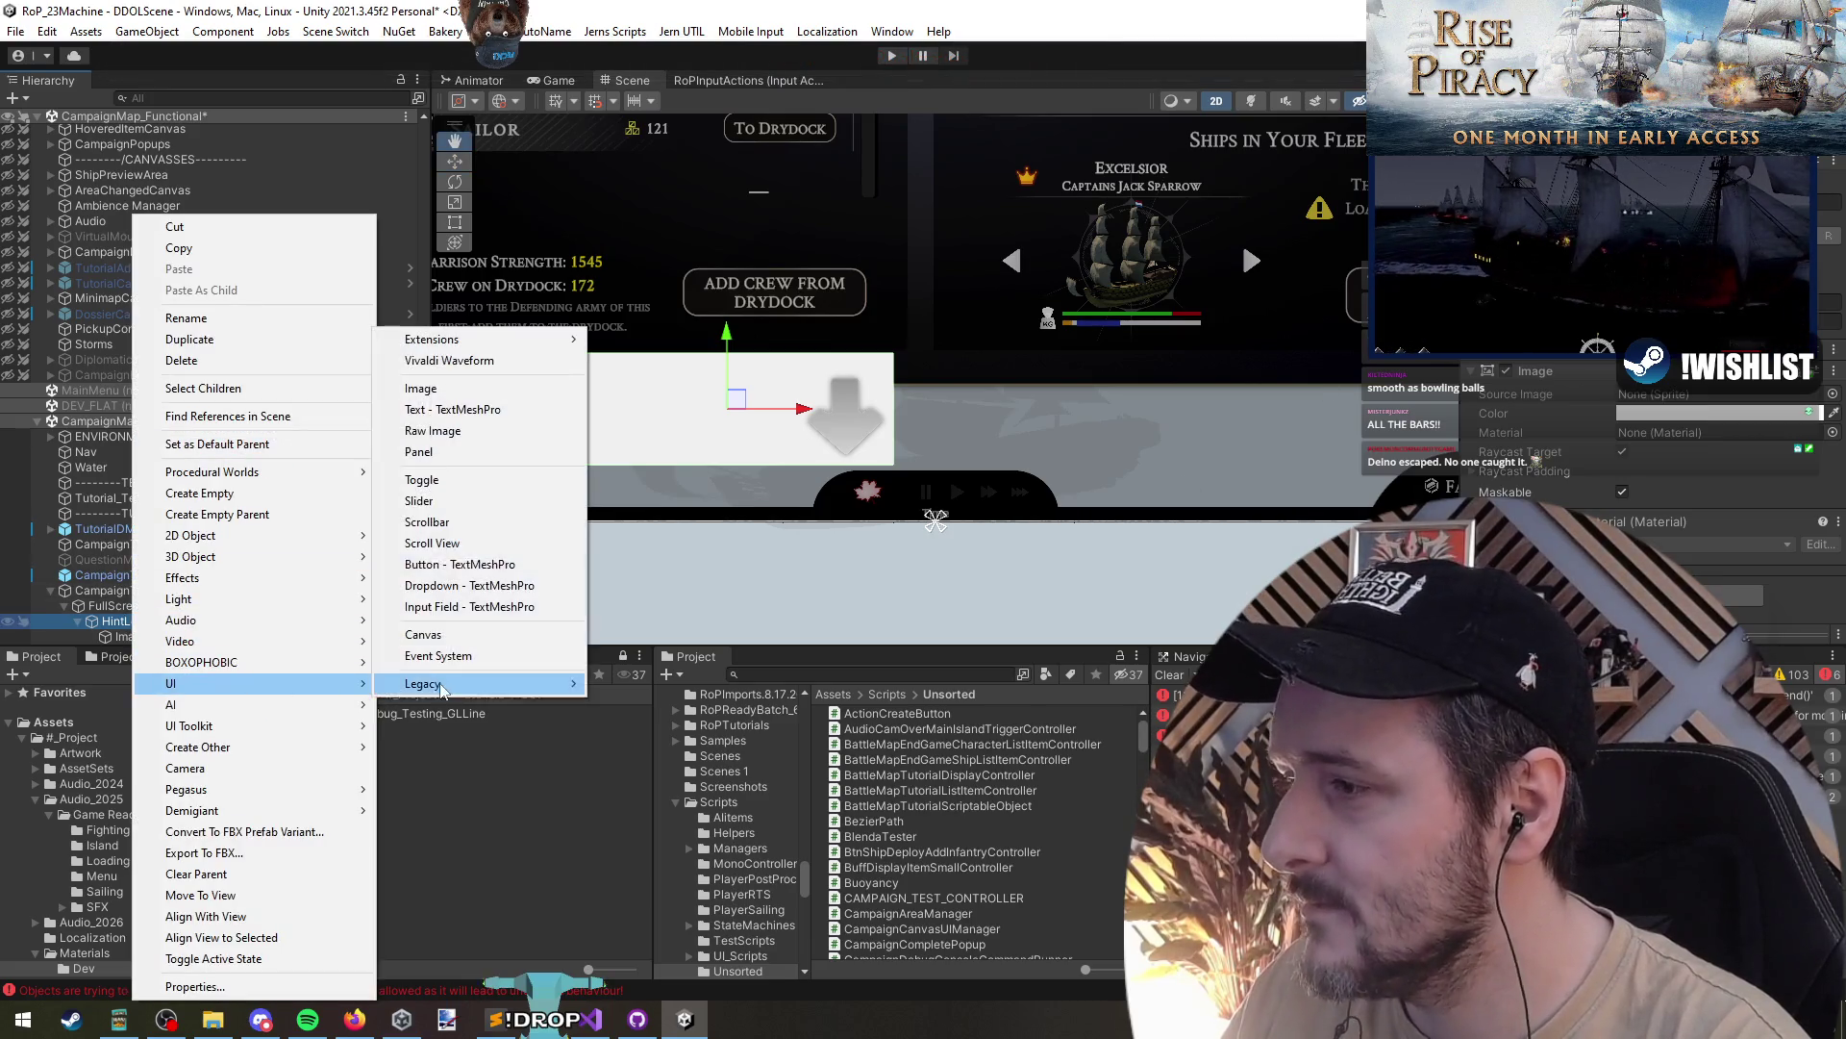
left_click(462, 409)
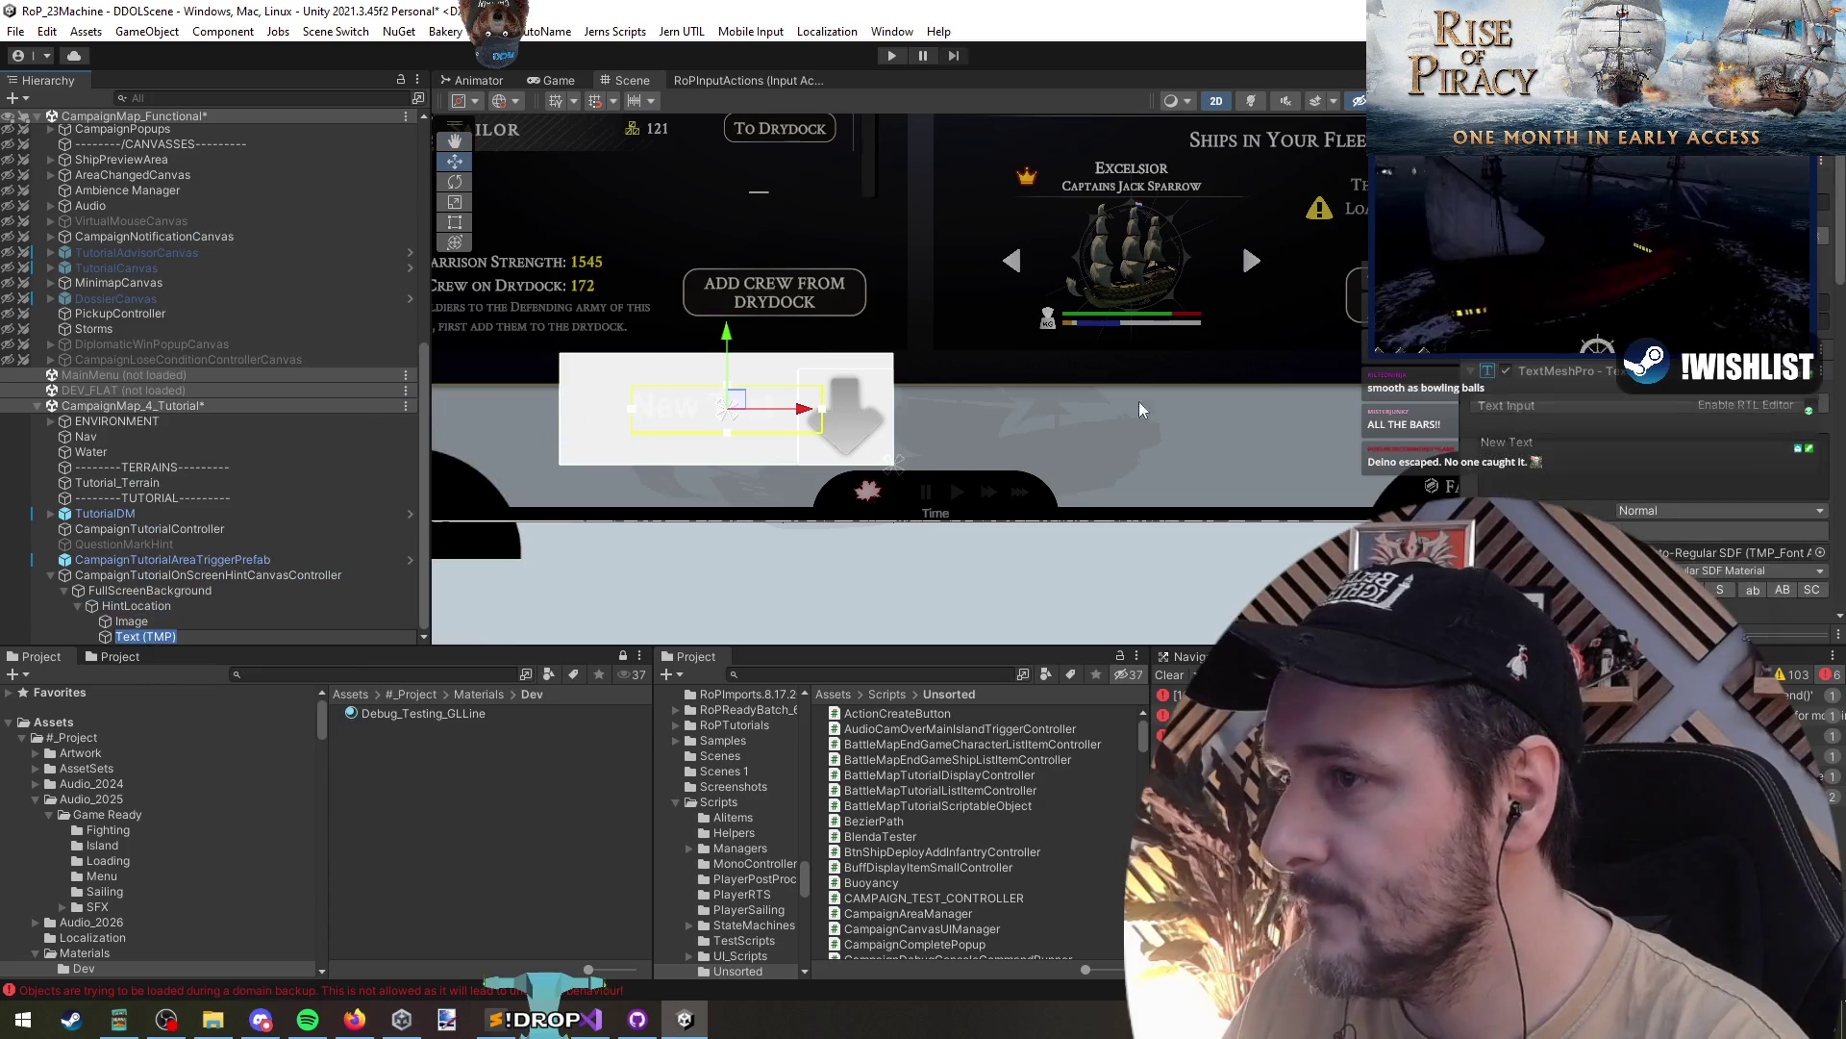
left_click(1481, 317)
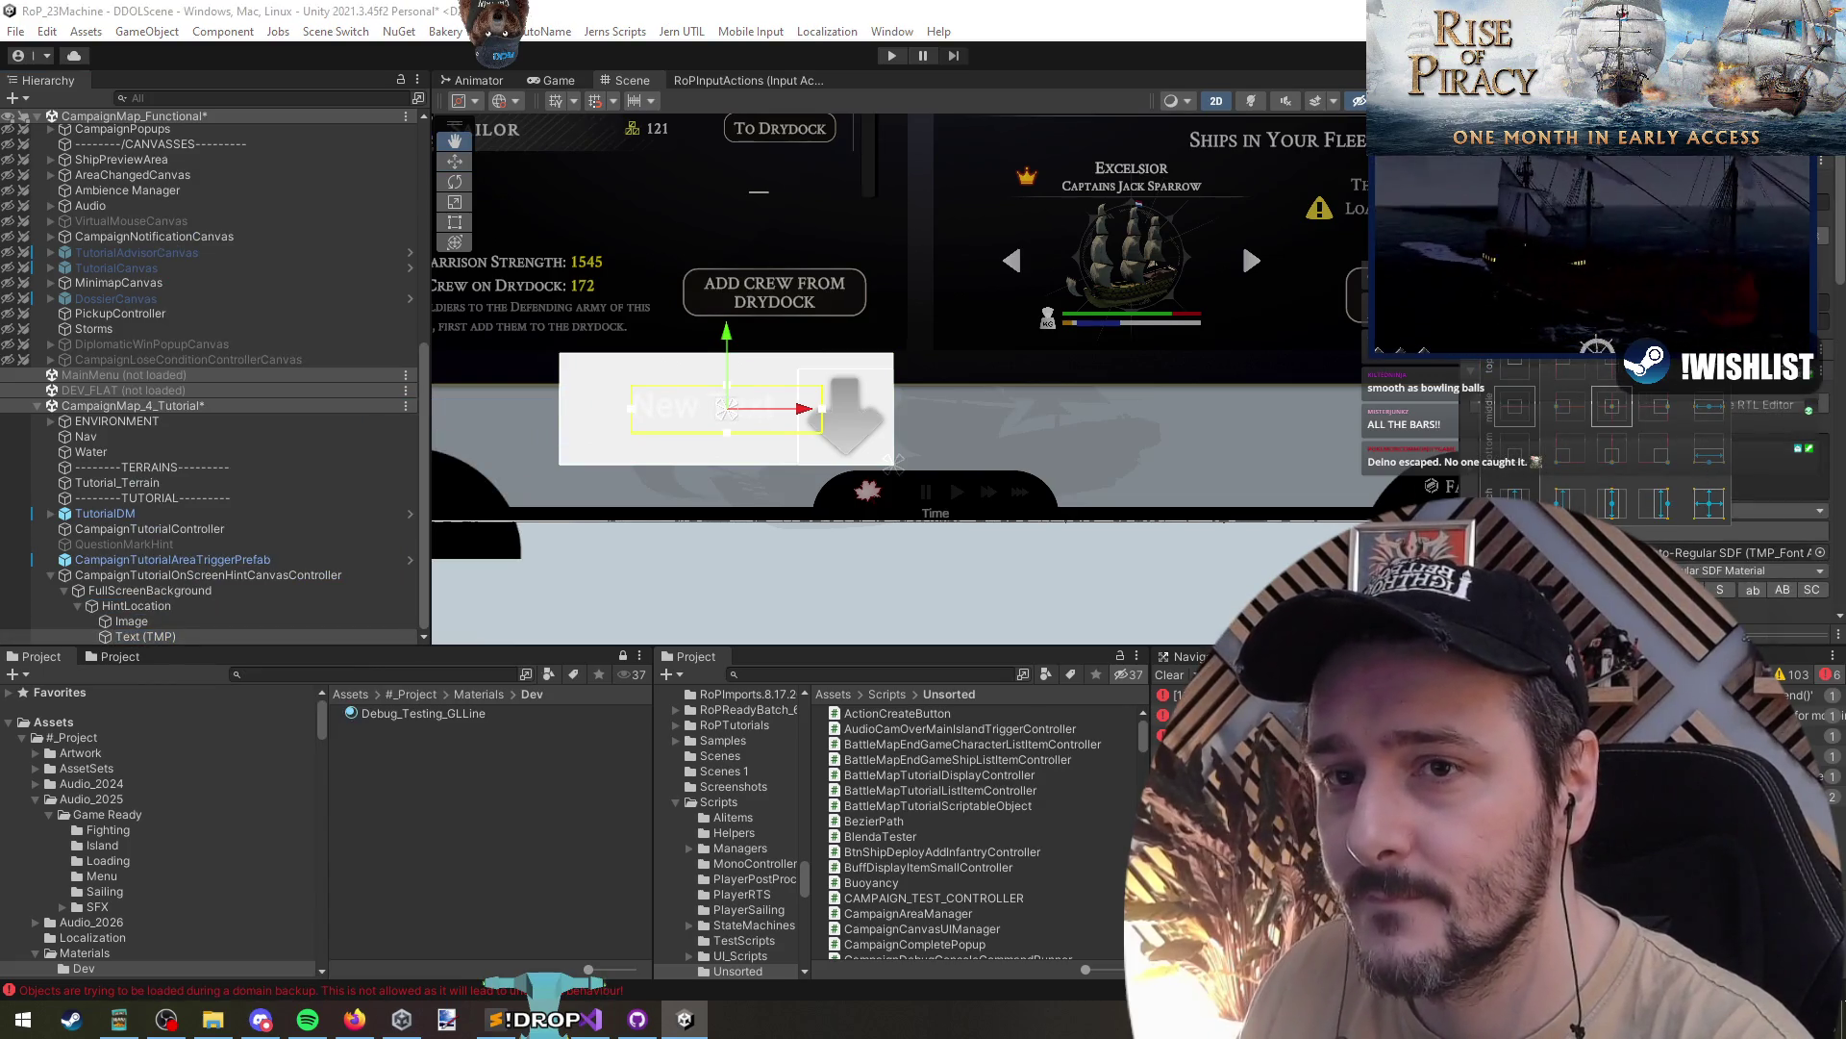
left_click(1709, 363, "alt+shift")
left_click(1642, 452)
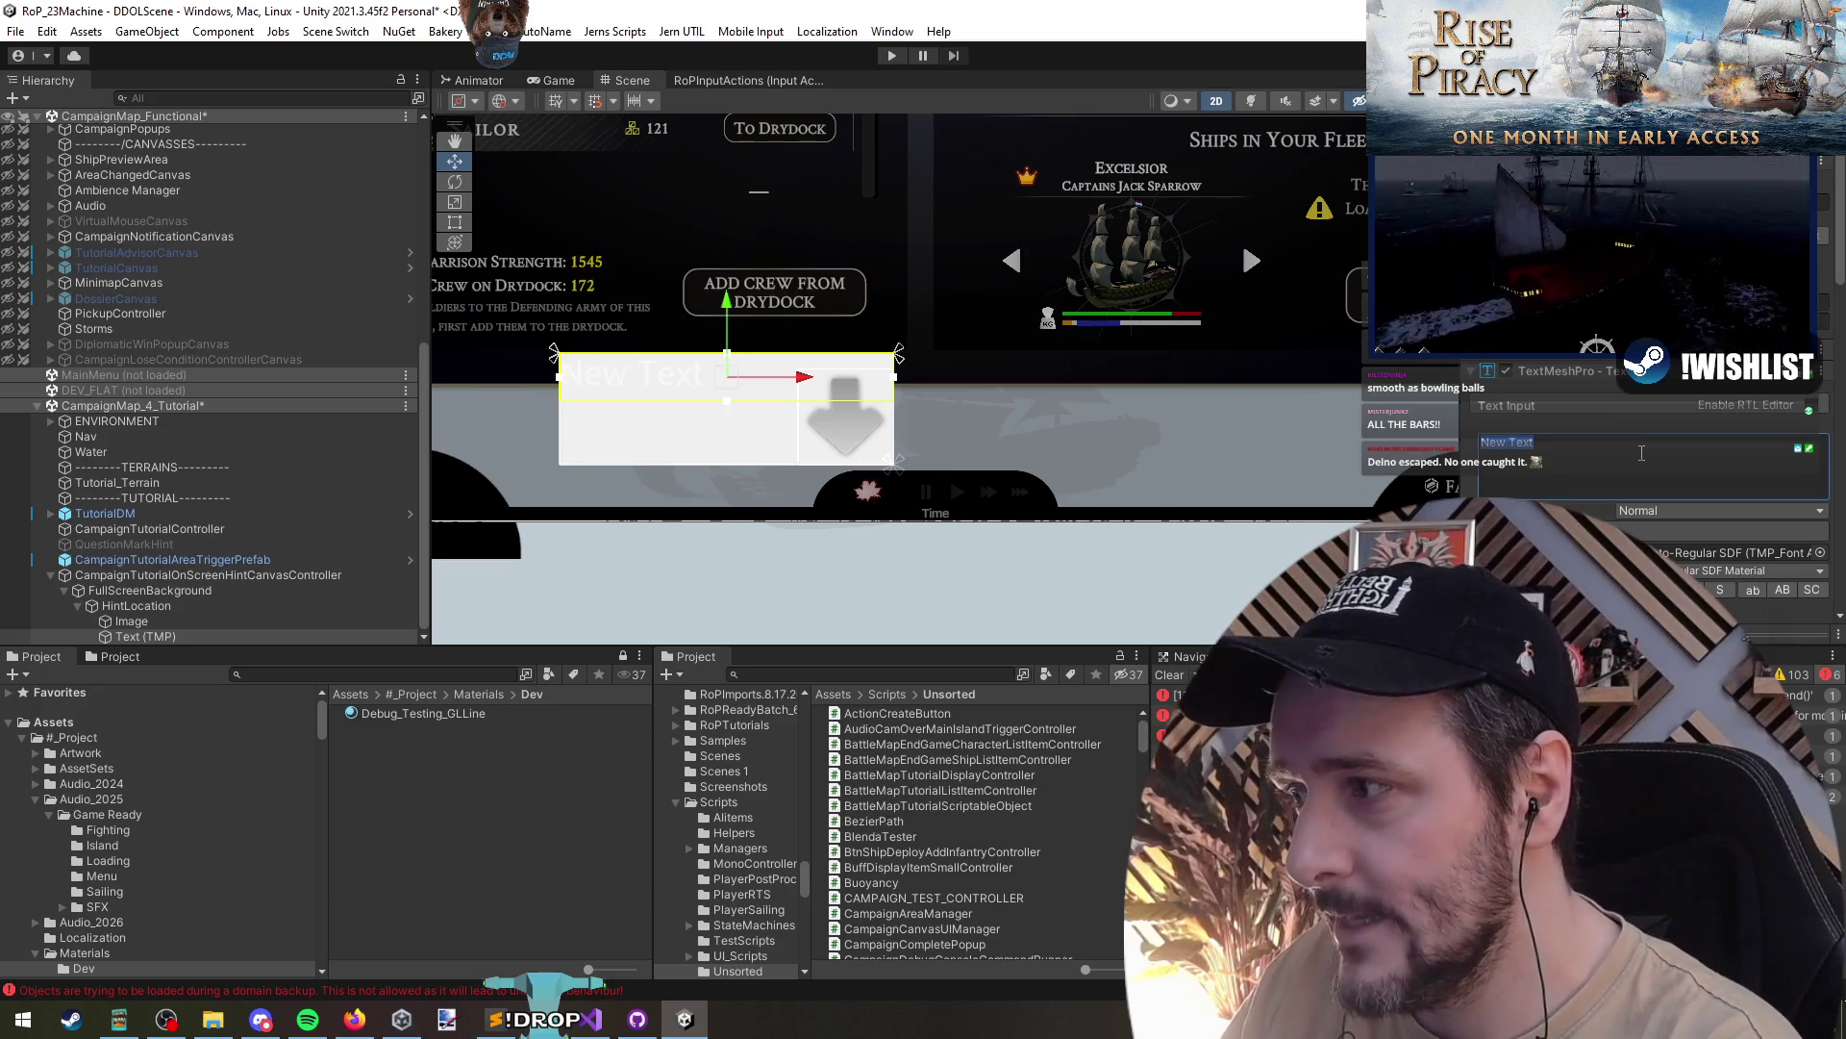
type("Flow")
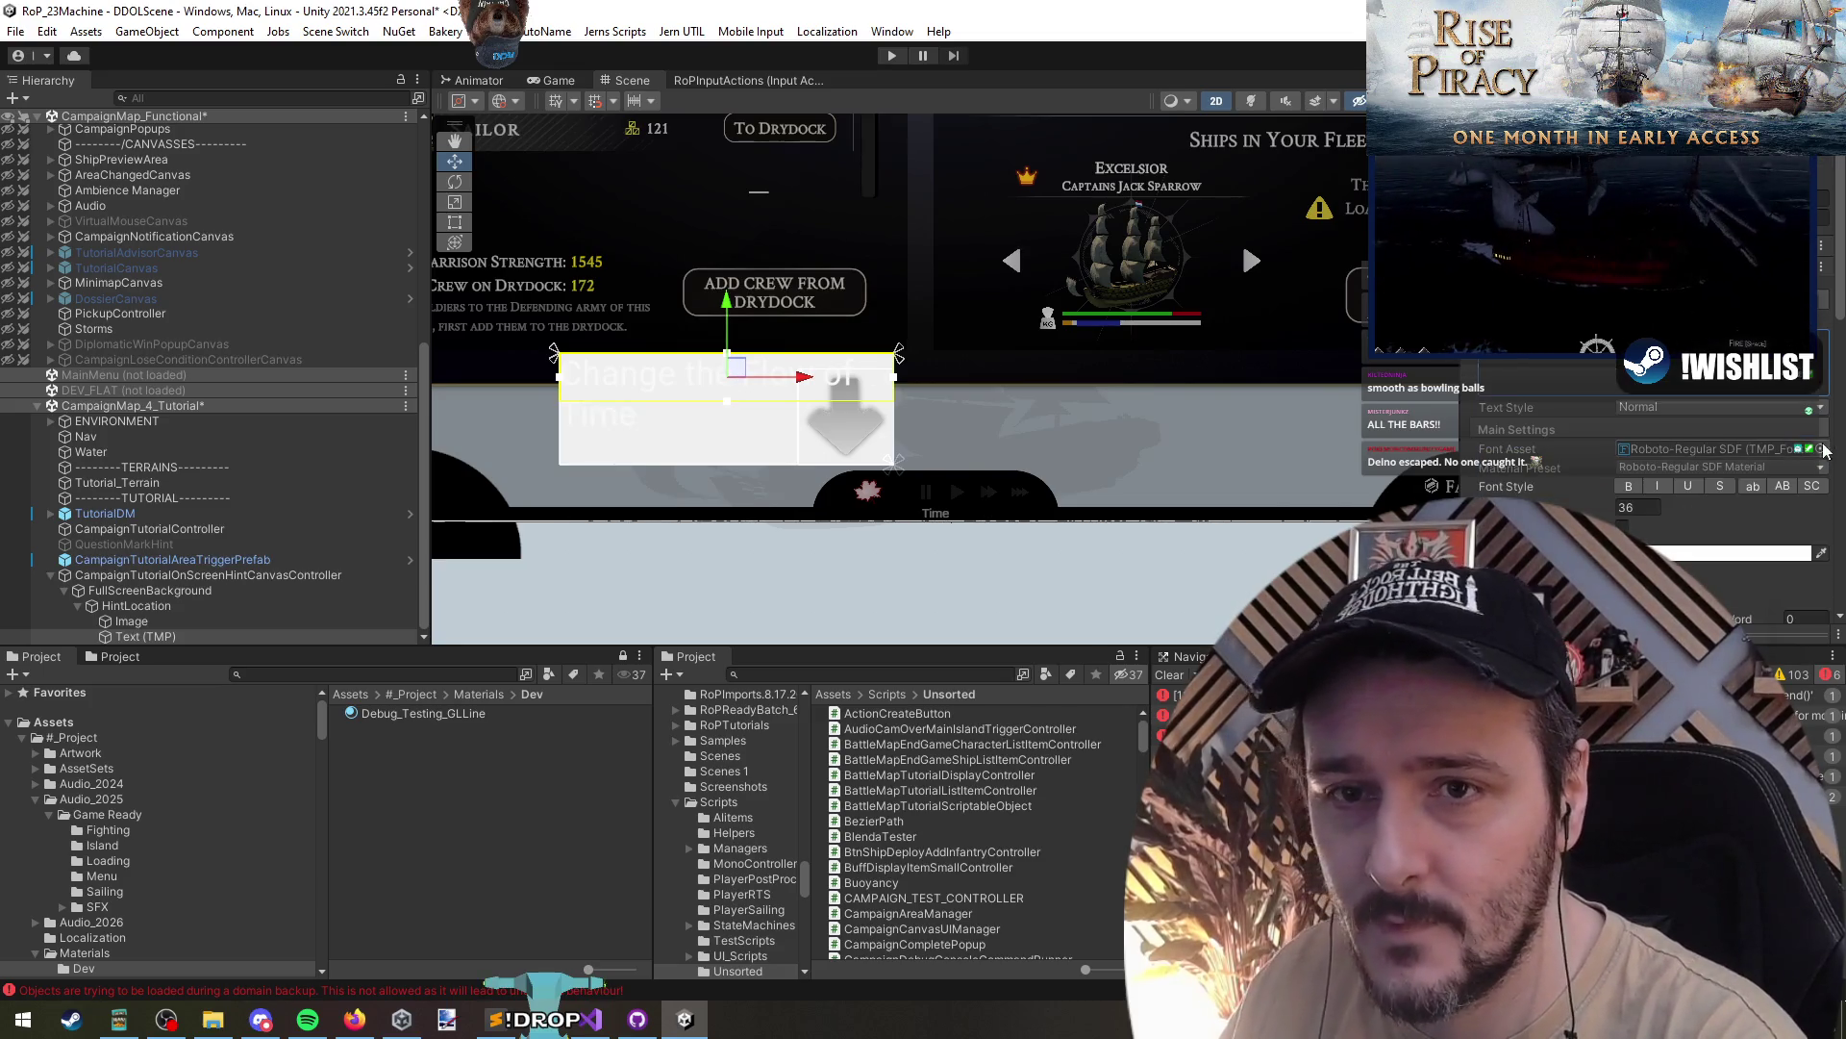
left_click(1821, 553)
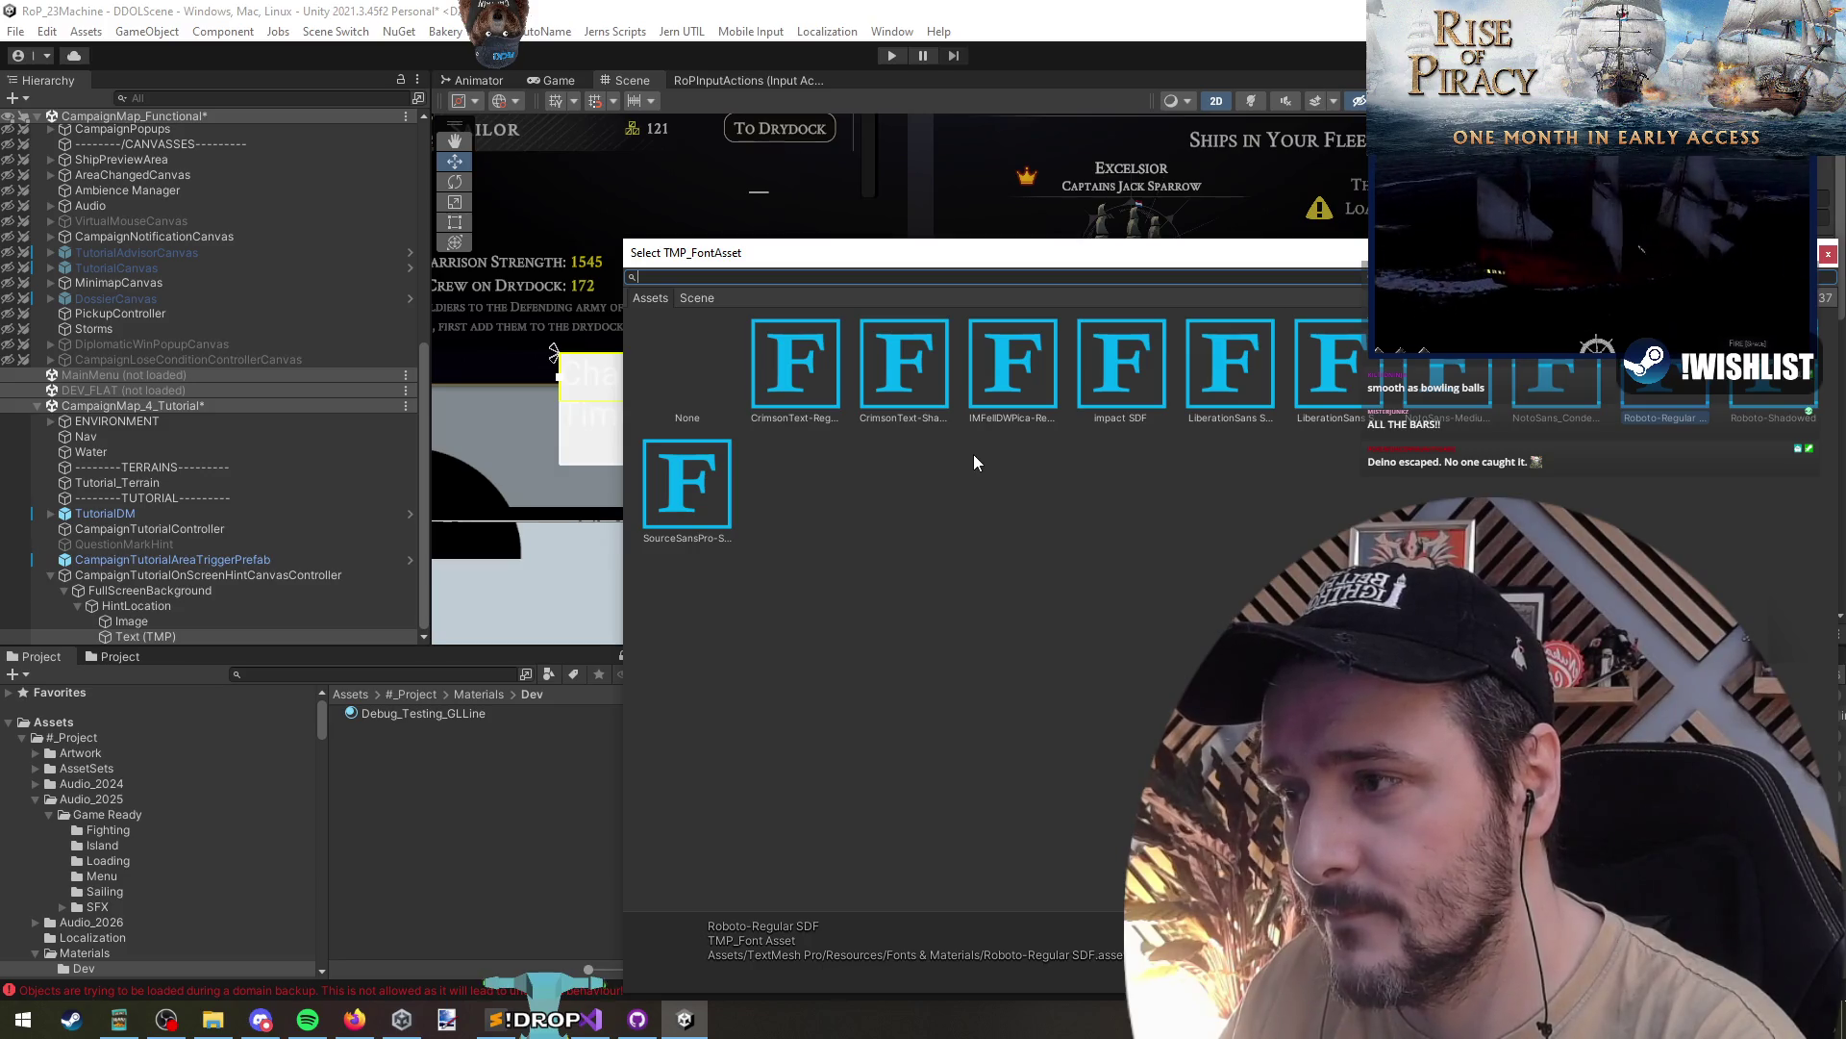
key("Escape")
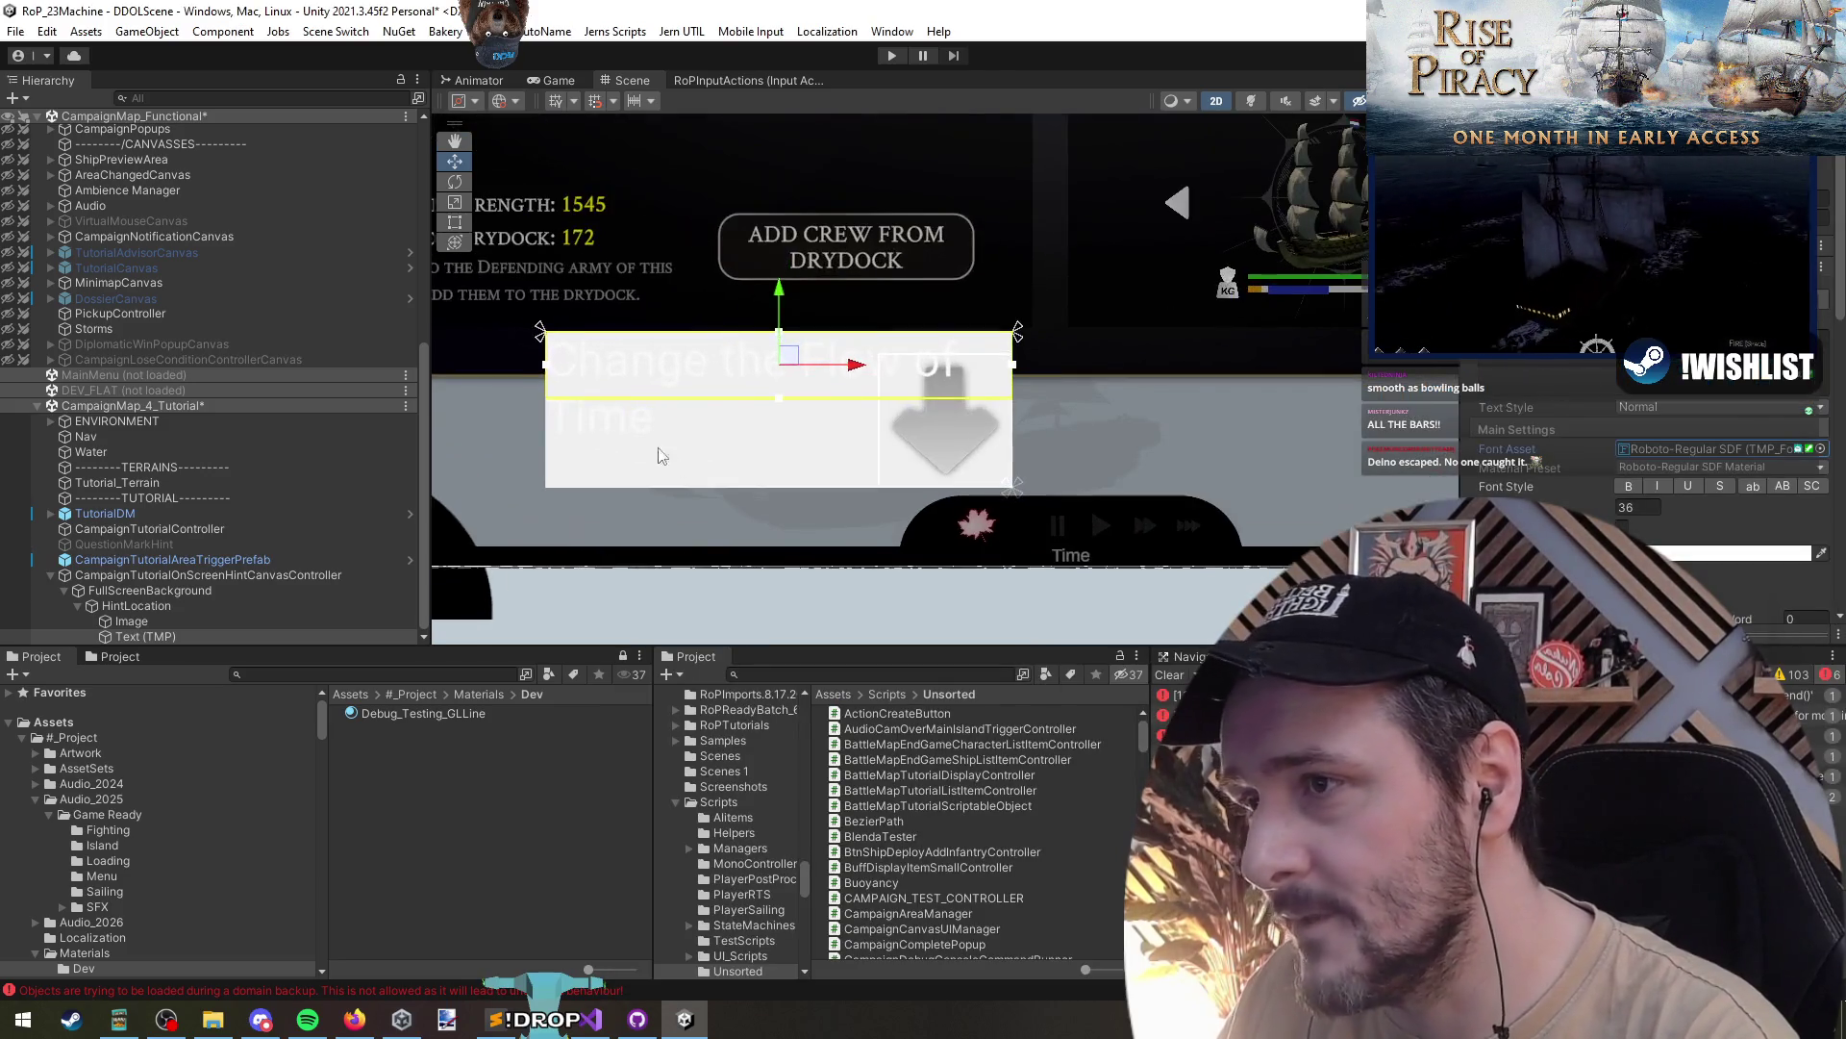
left_click(143, 575)
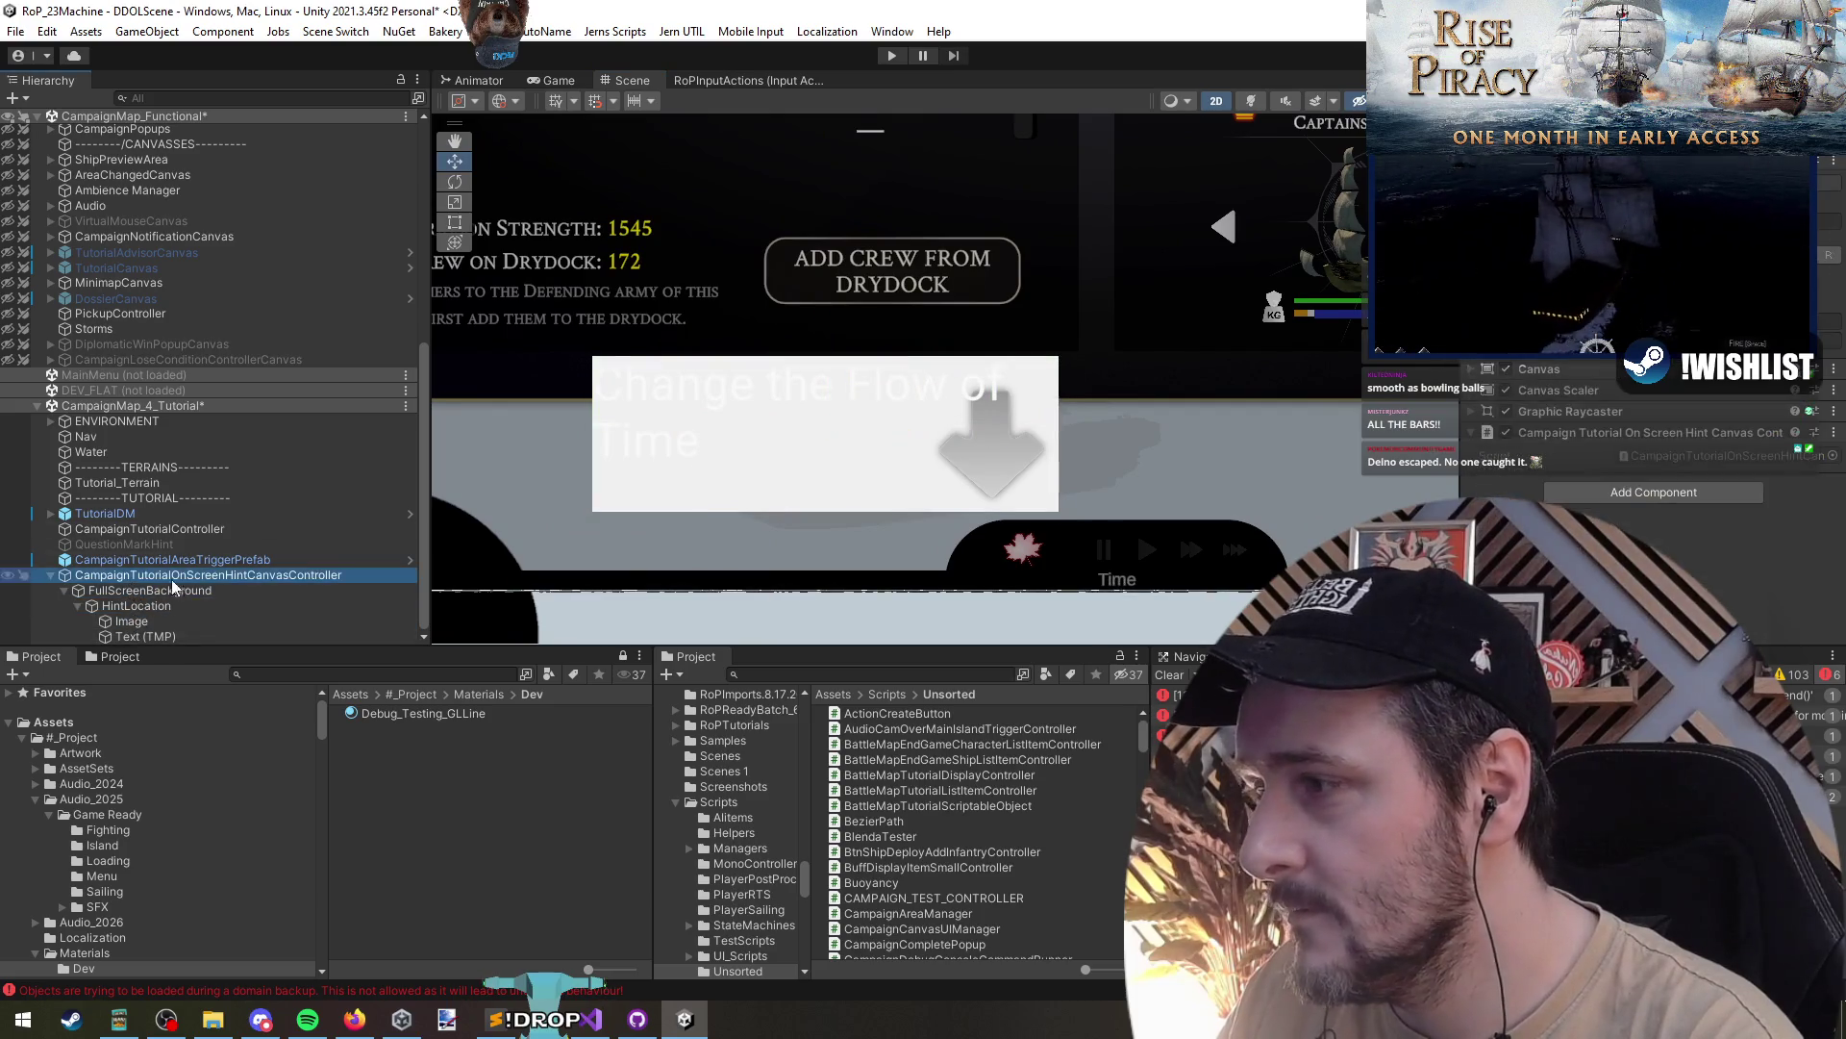
- Collapse the Canvas, Canvas Scaler, Graphic Raycaster and hint controller components in the Inspector
left_click(1577, 411)
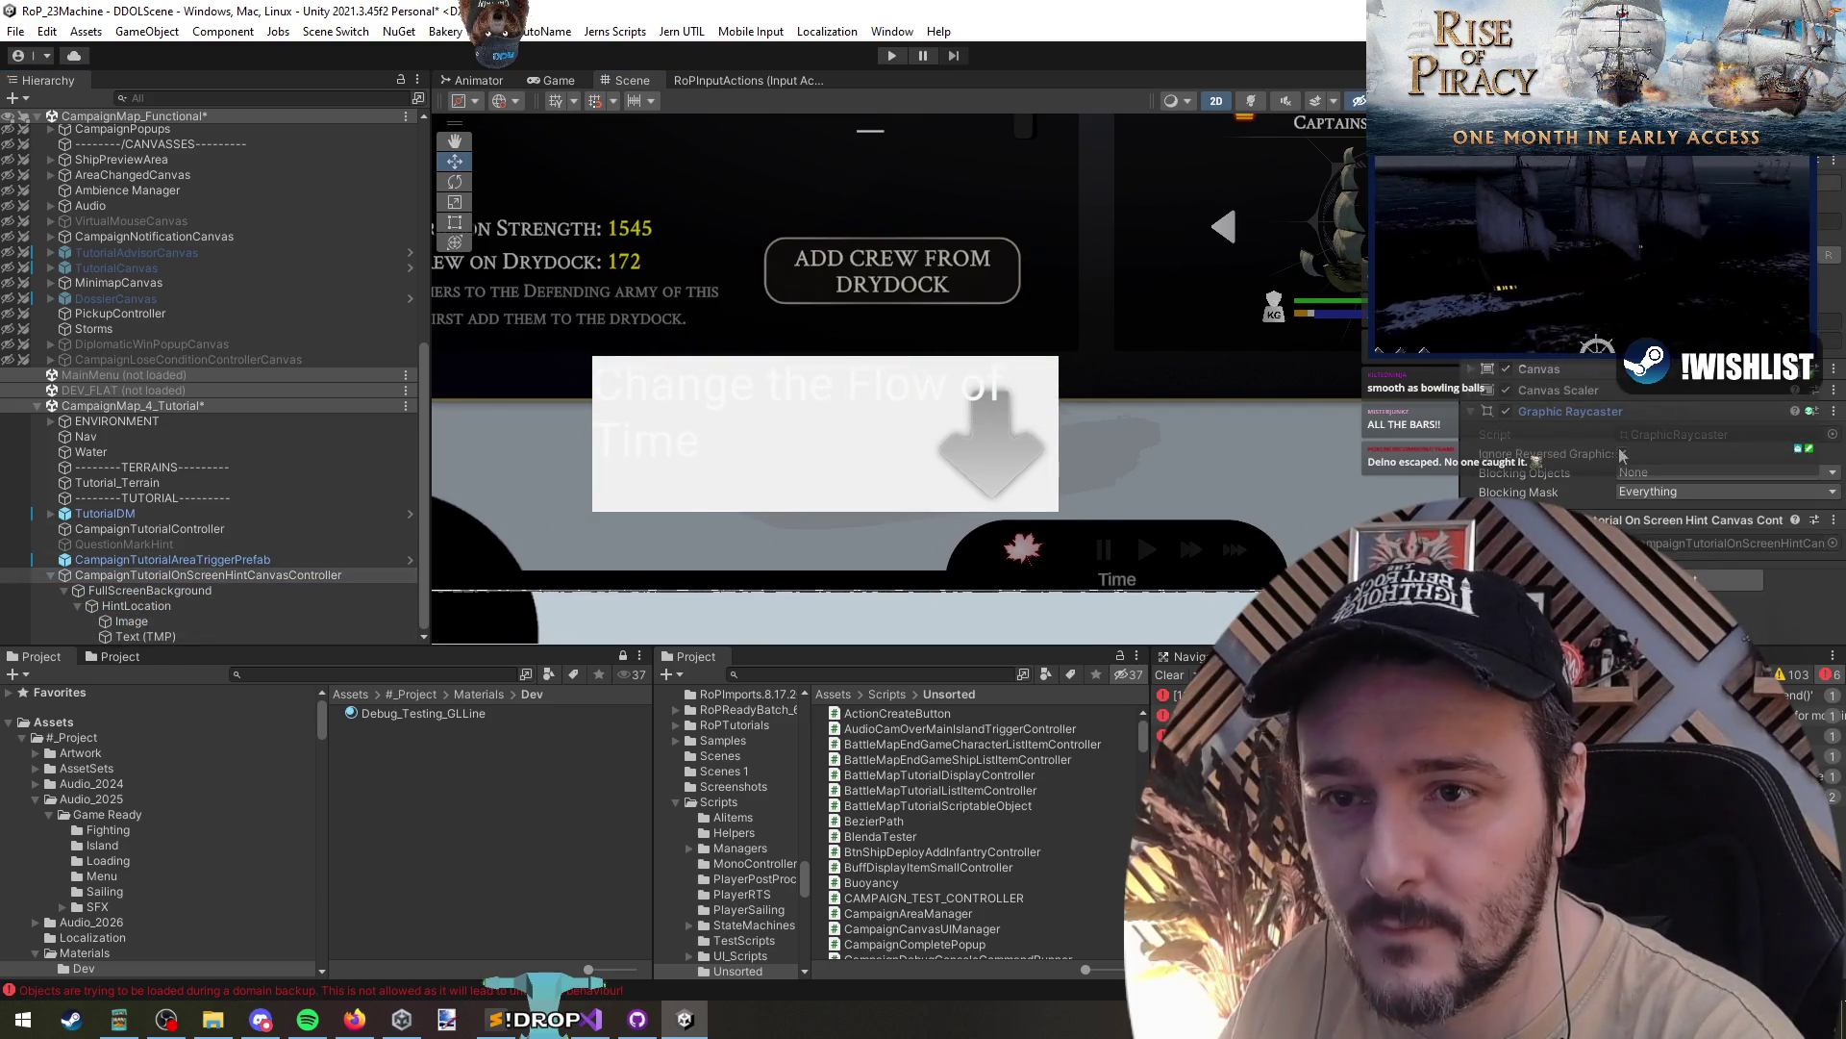
left_click(1567, 391)
left_click(1555, 390)
left_click(1556, 367)
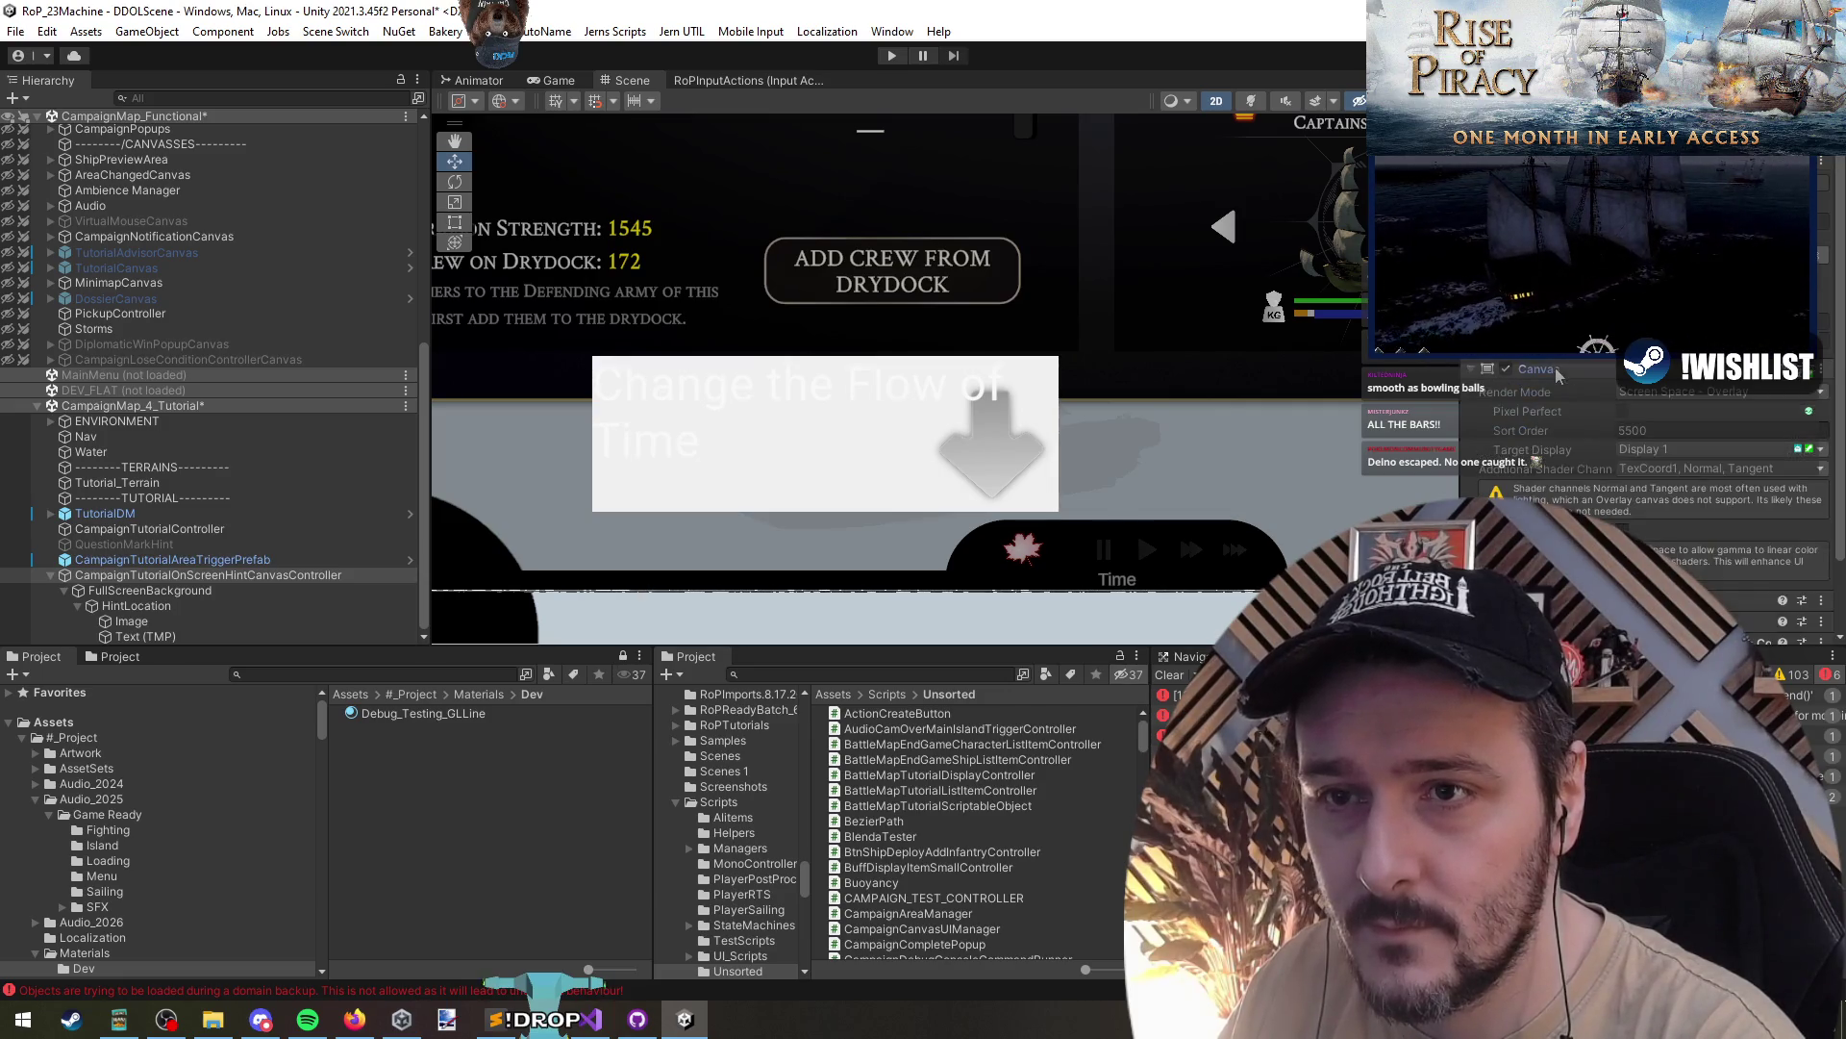
left_click(1555, 365)
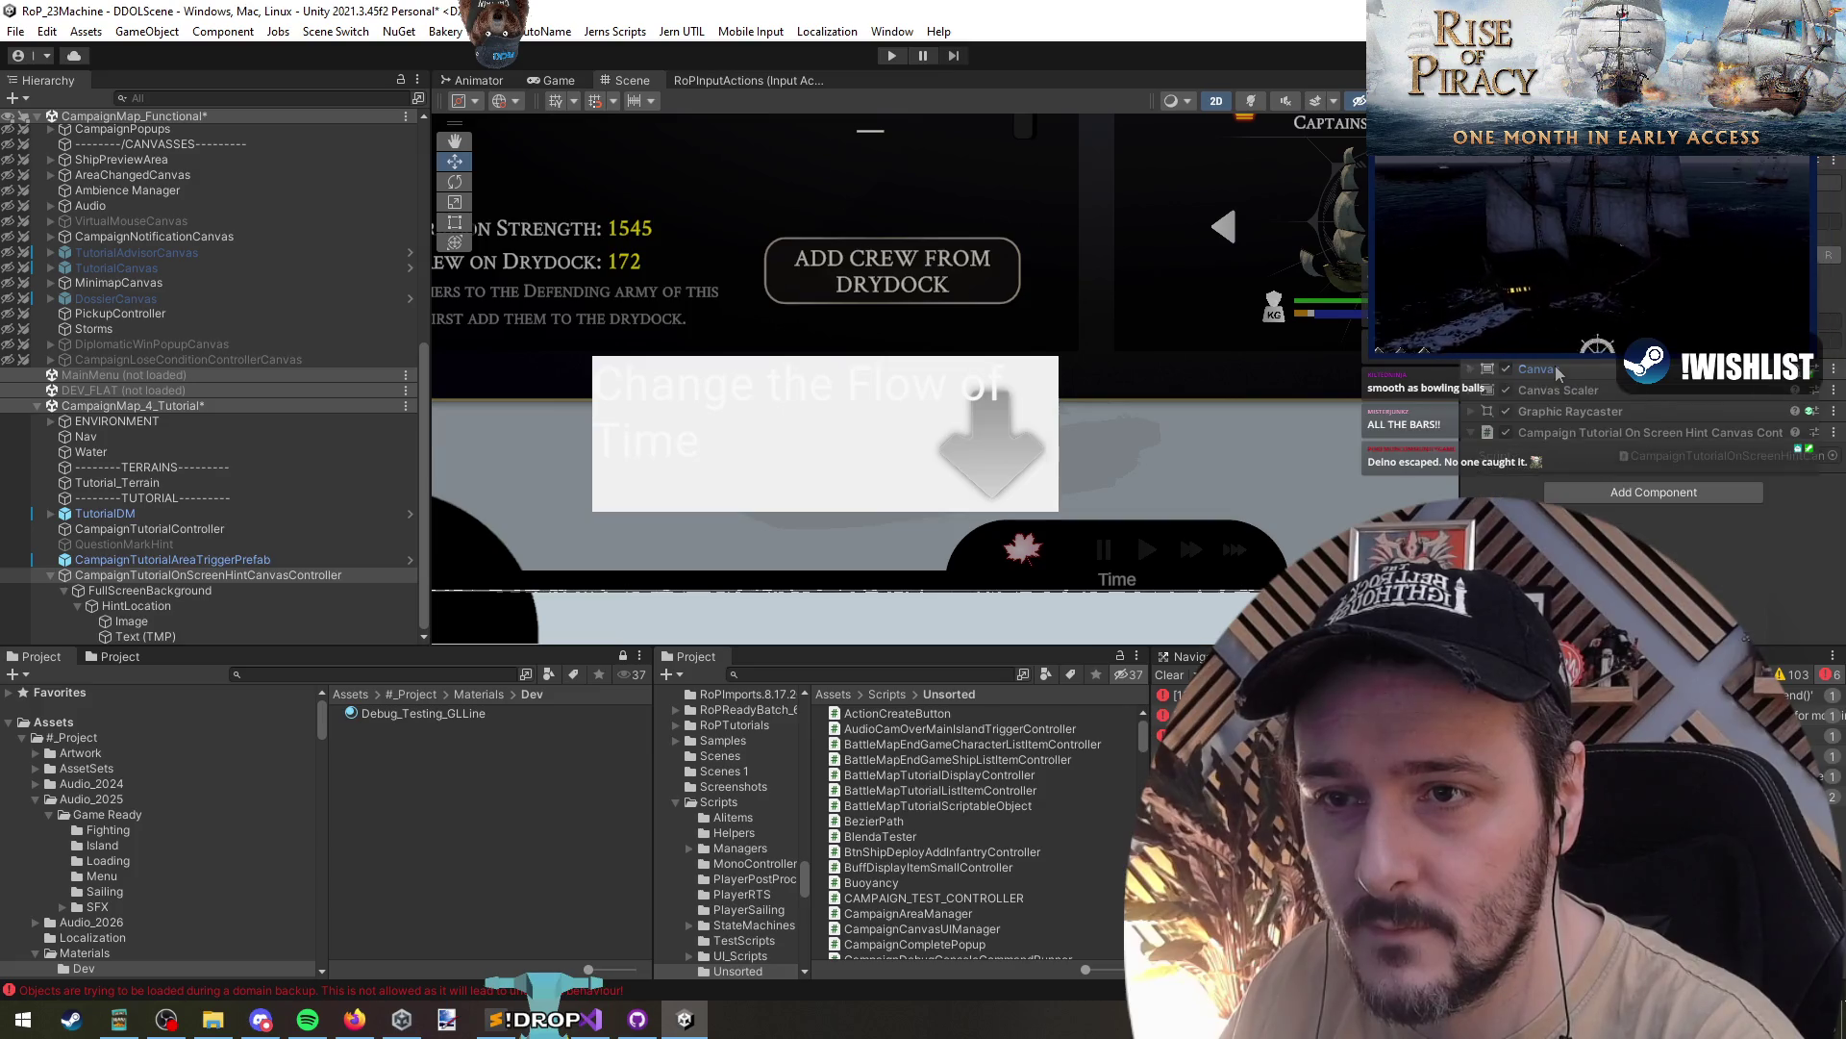
left_click(1560, 431)
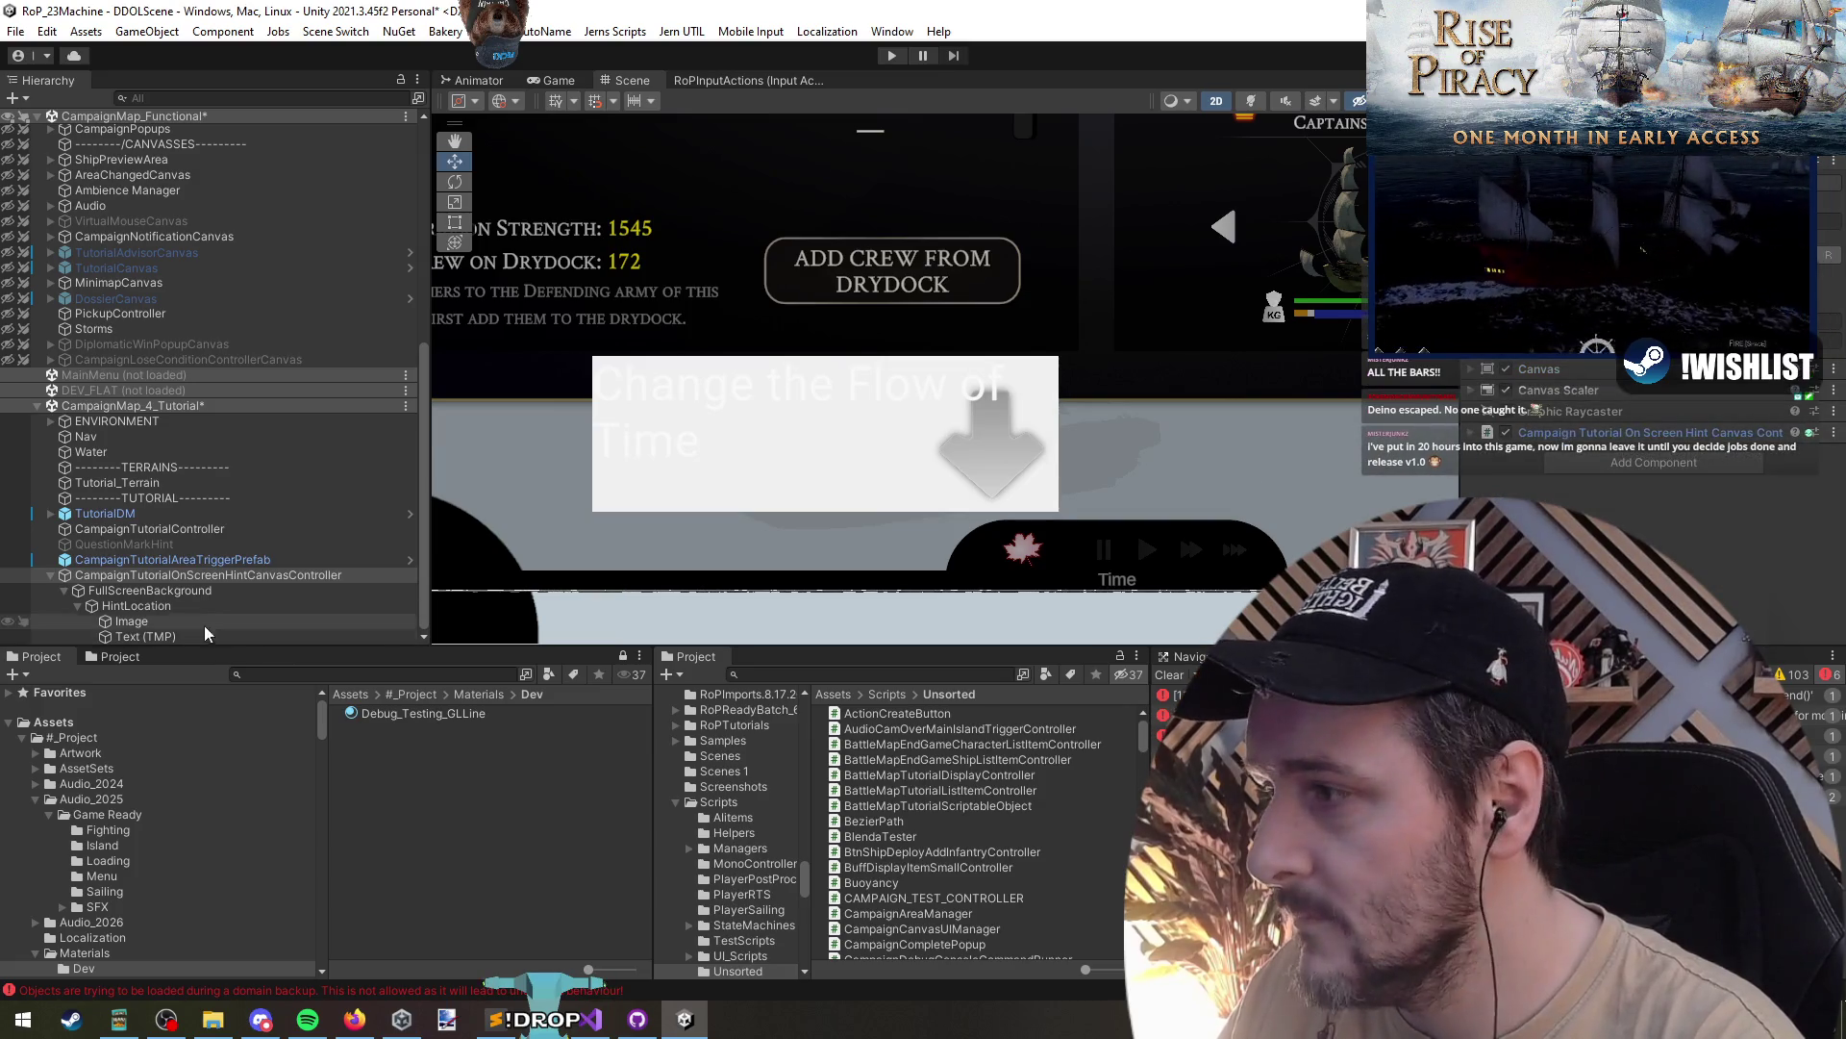
- Remove the Image component from FullScreenBackground
left_click(209, 591)
left_click(1531, 475)
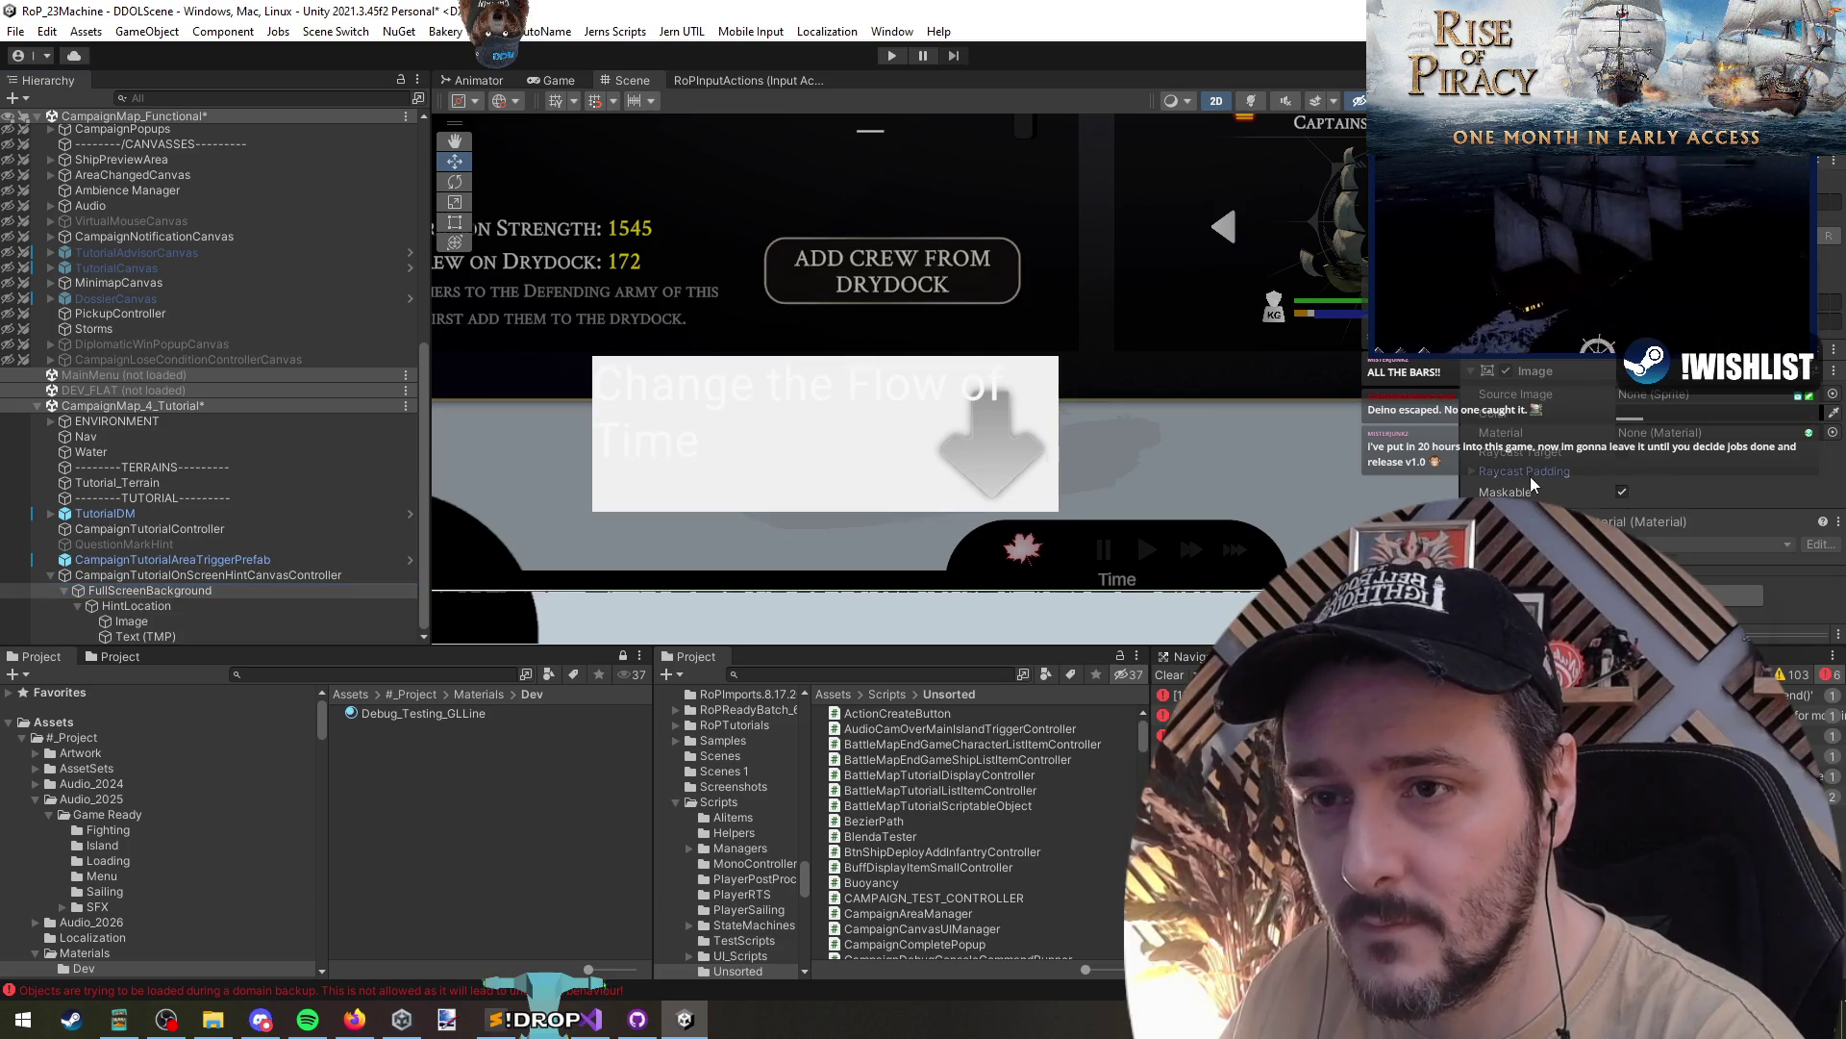
right_click(1565, 373)
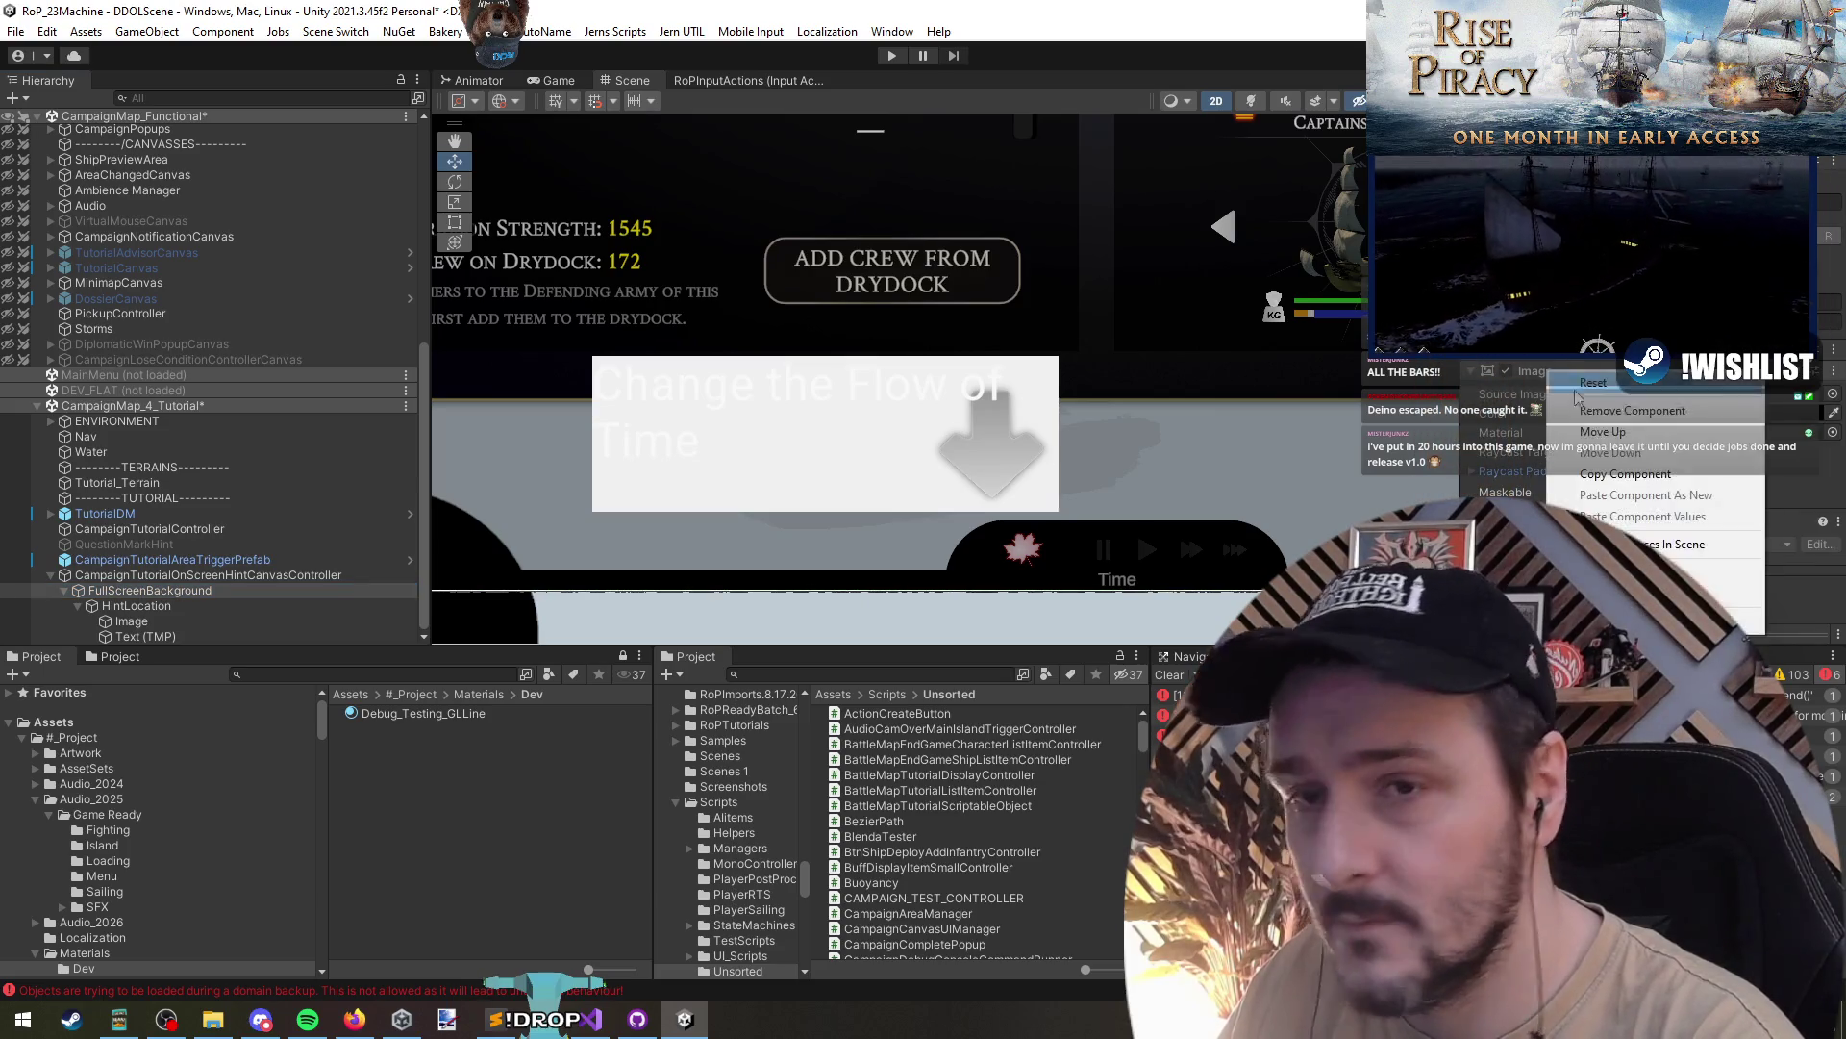
left_click(1615, 386)
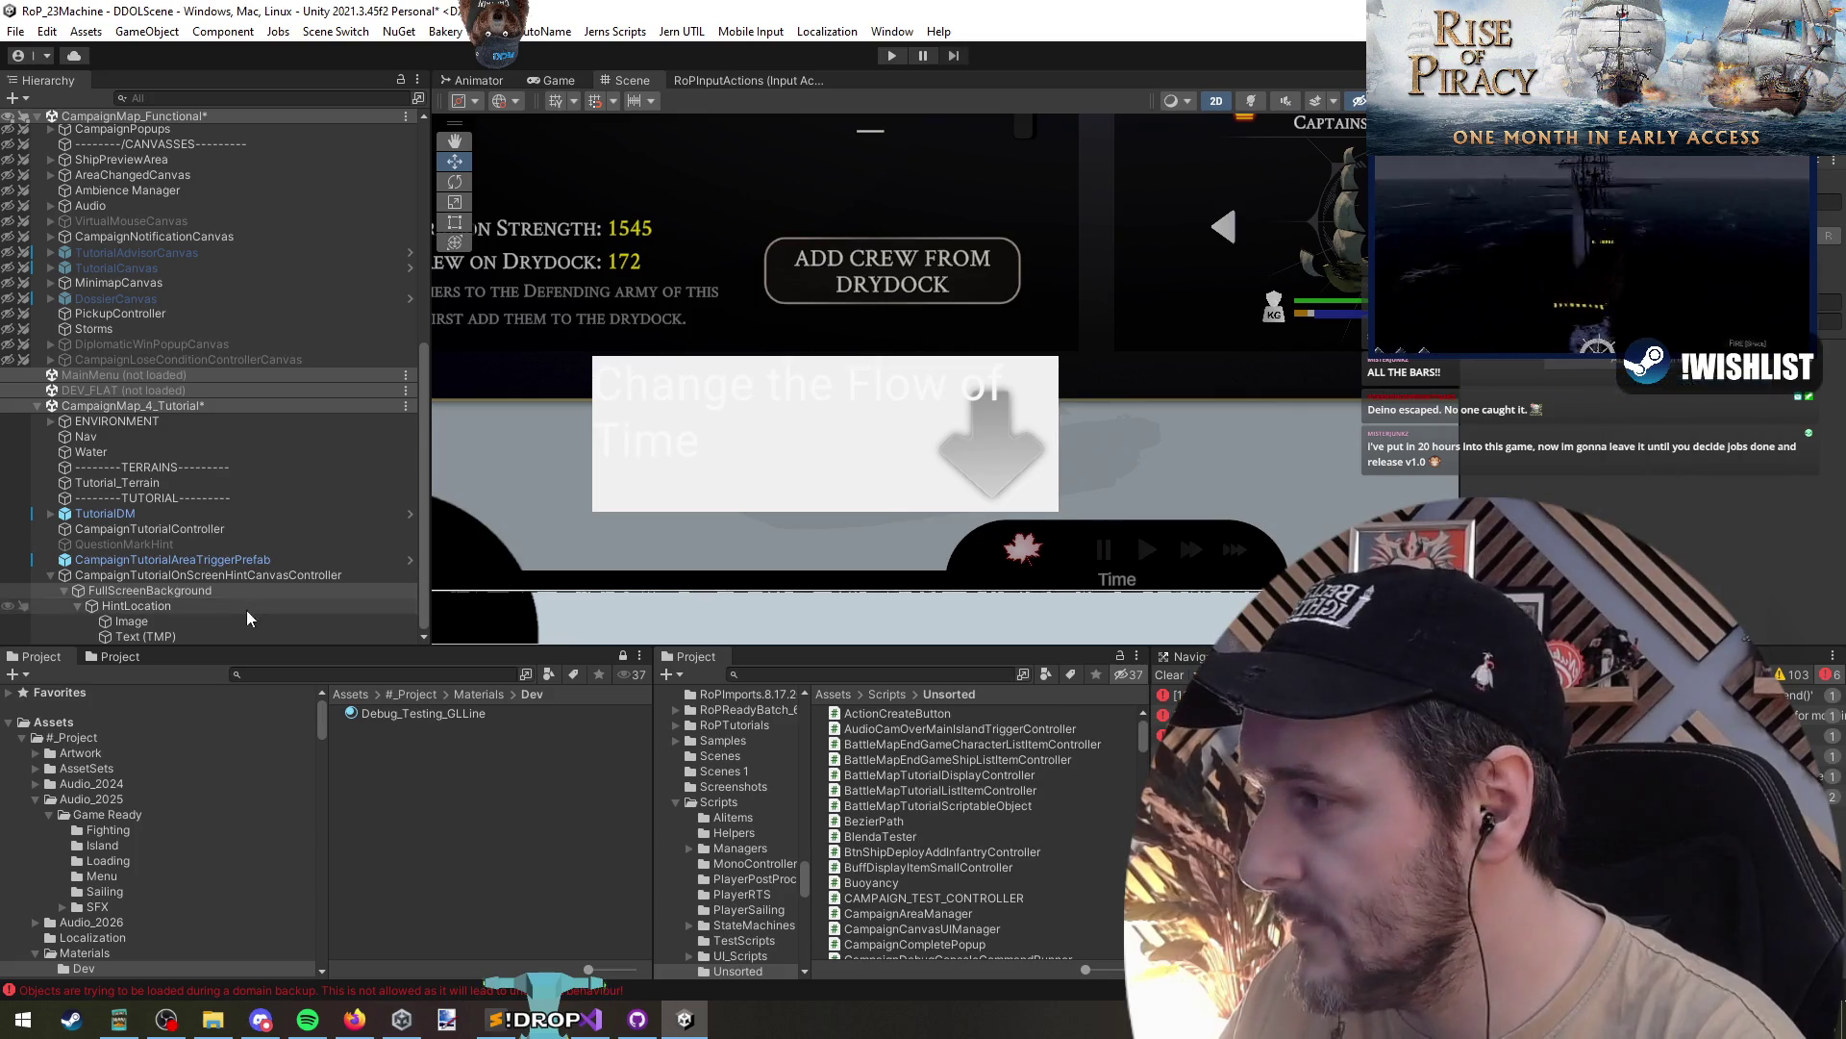
- Review HintLocation, its arrow image and text components, then bring up HintLocation's sprite picker
left_click(221, 606)
left_click(1621, 491)
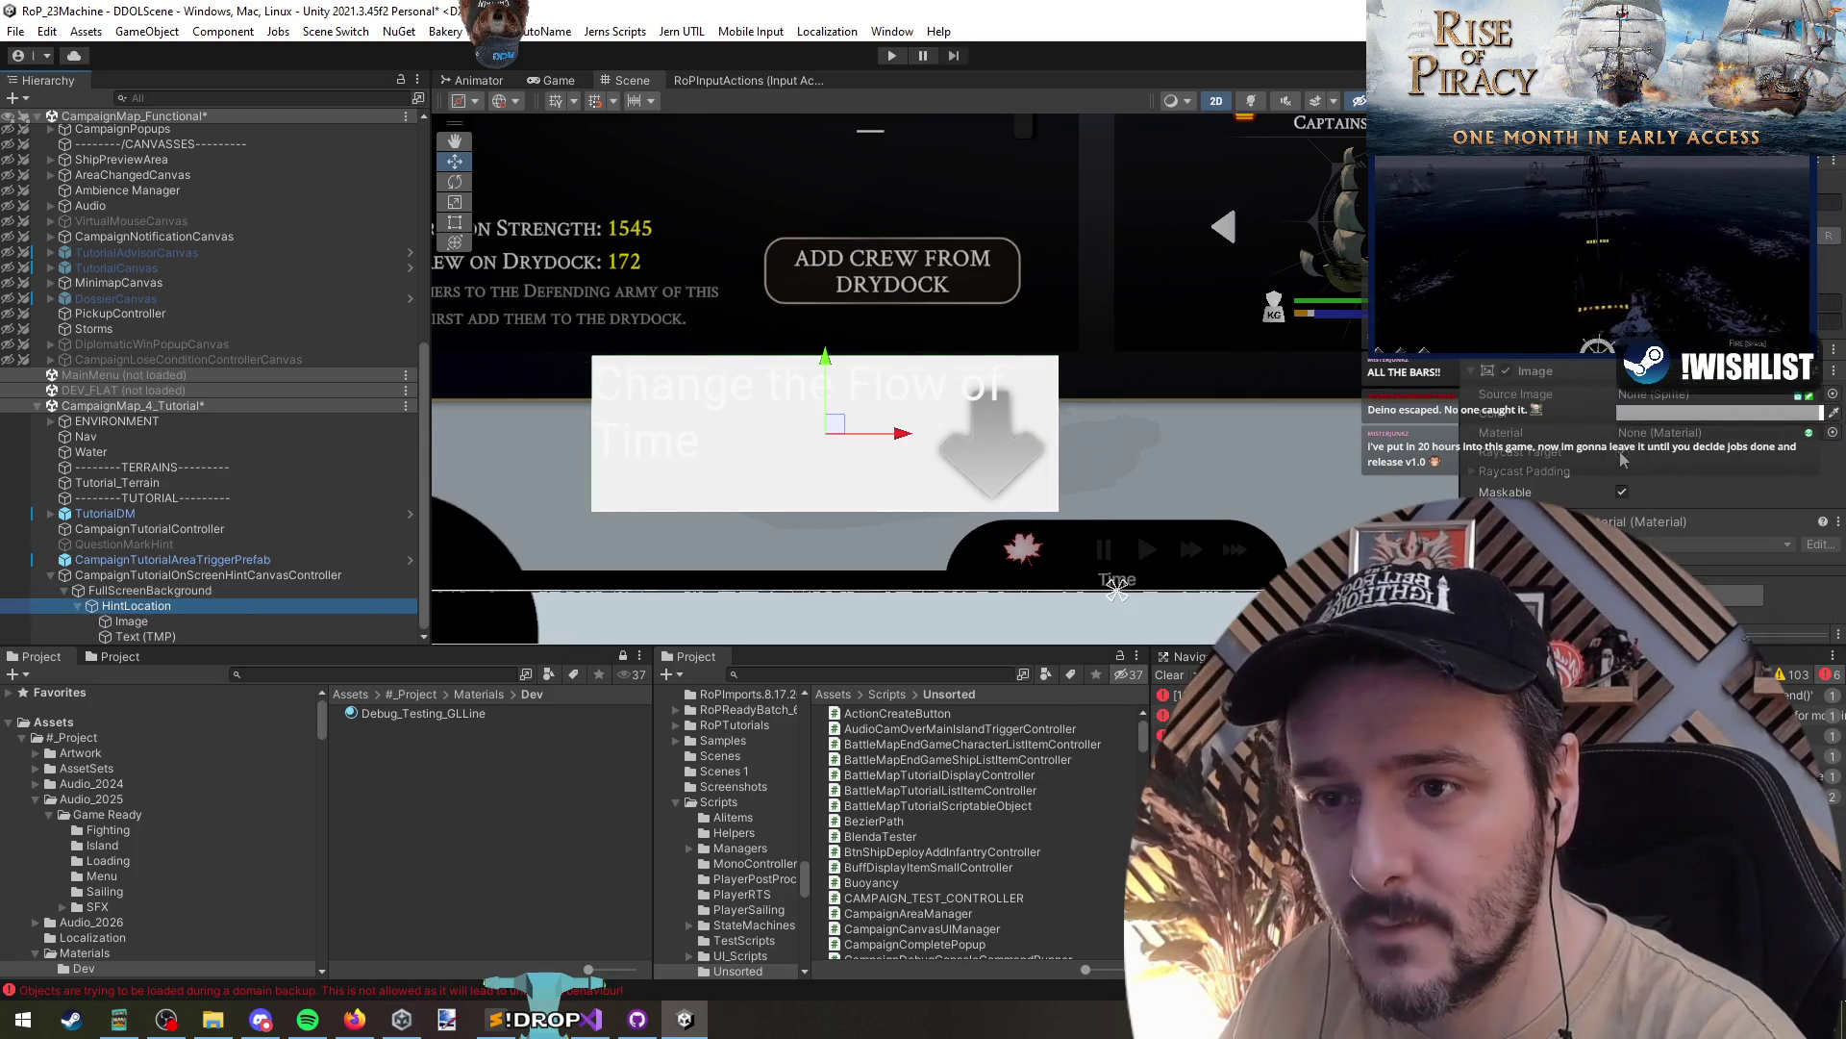
left_click(131, 621)
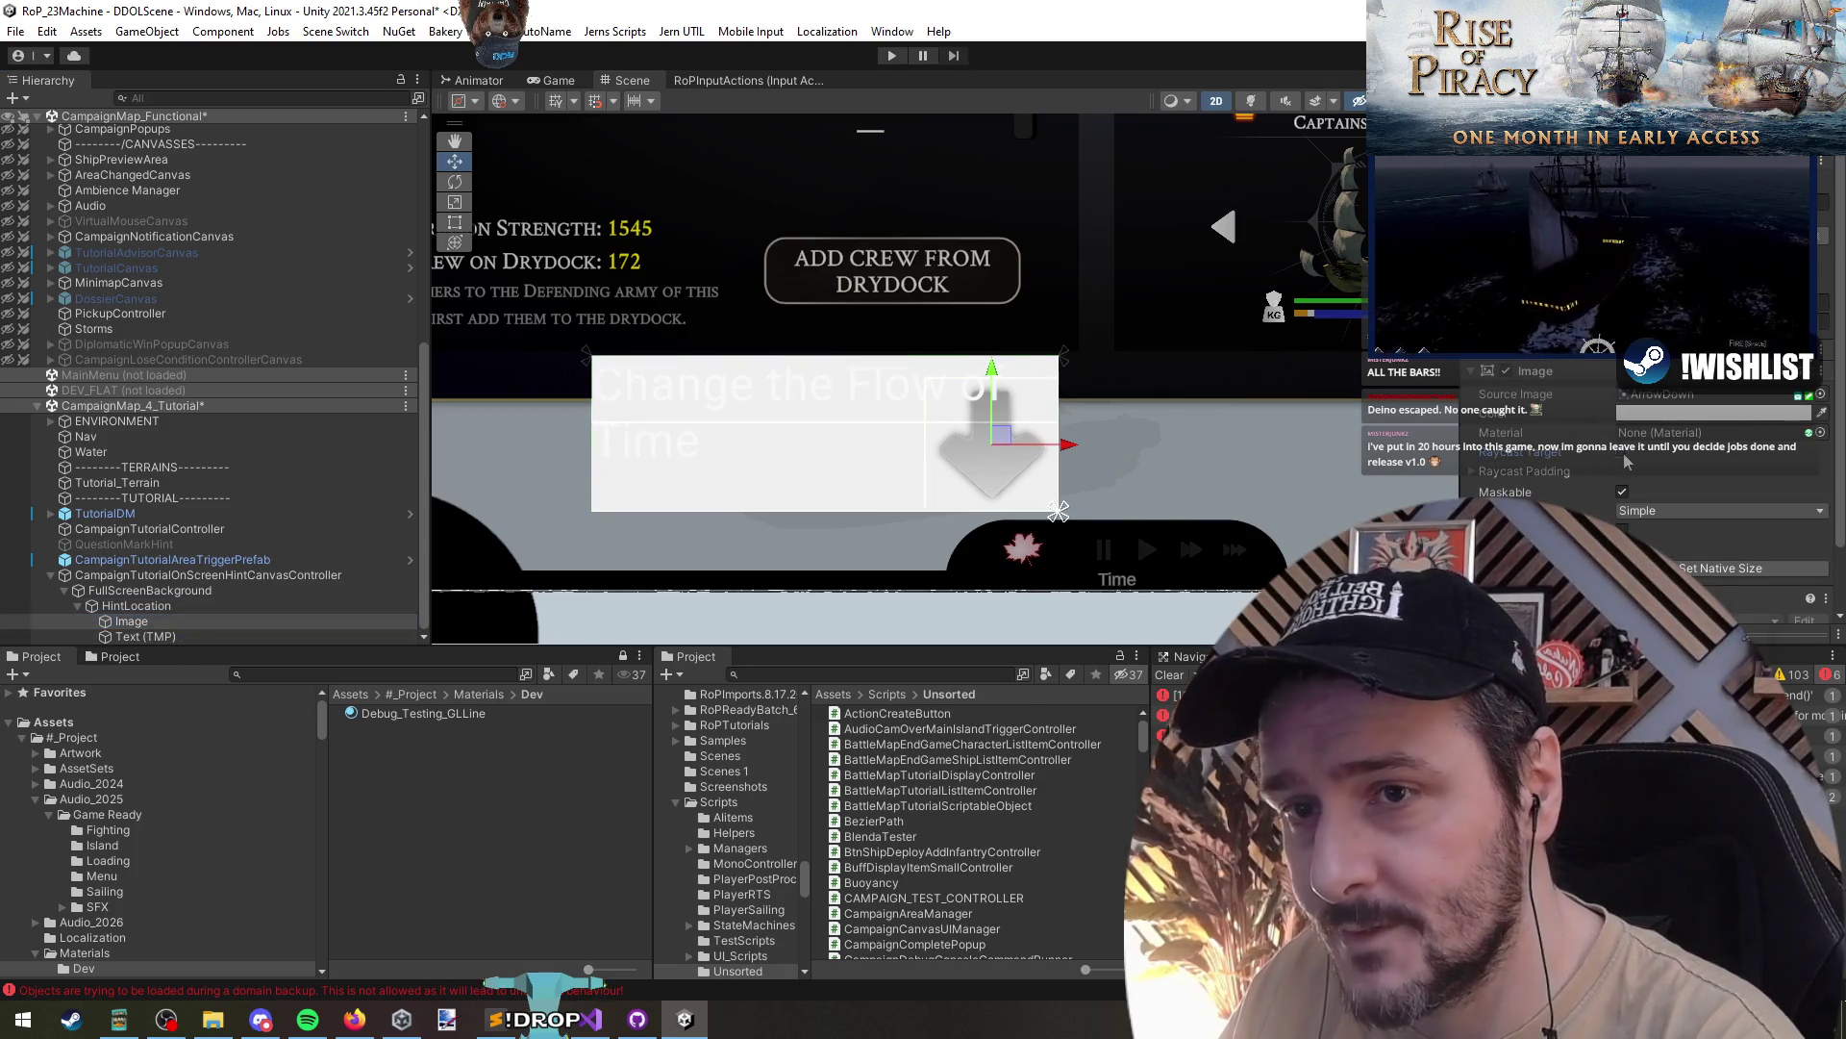
left_click(153, 634)
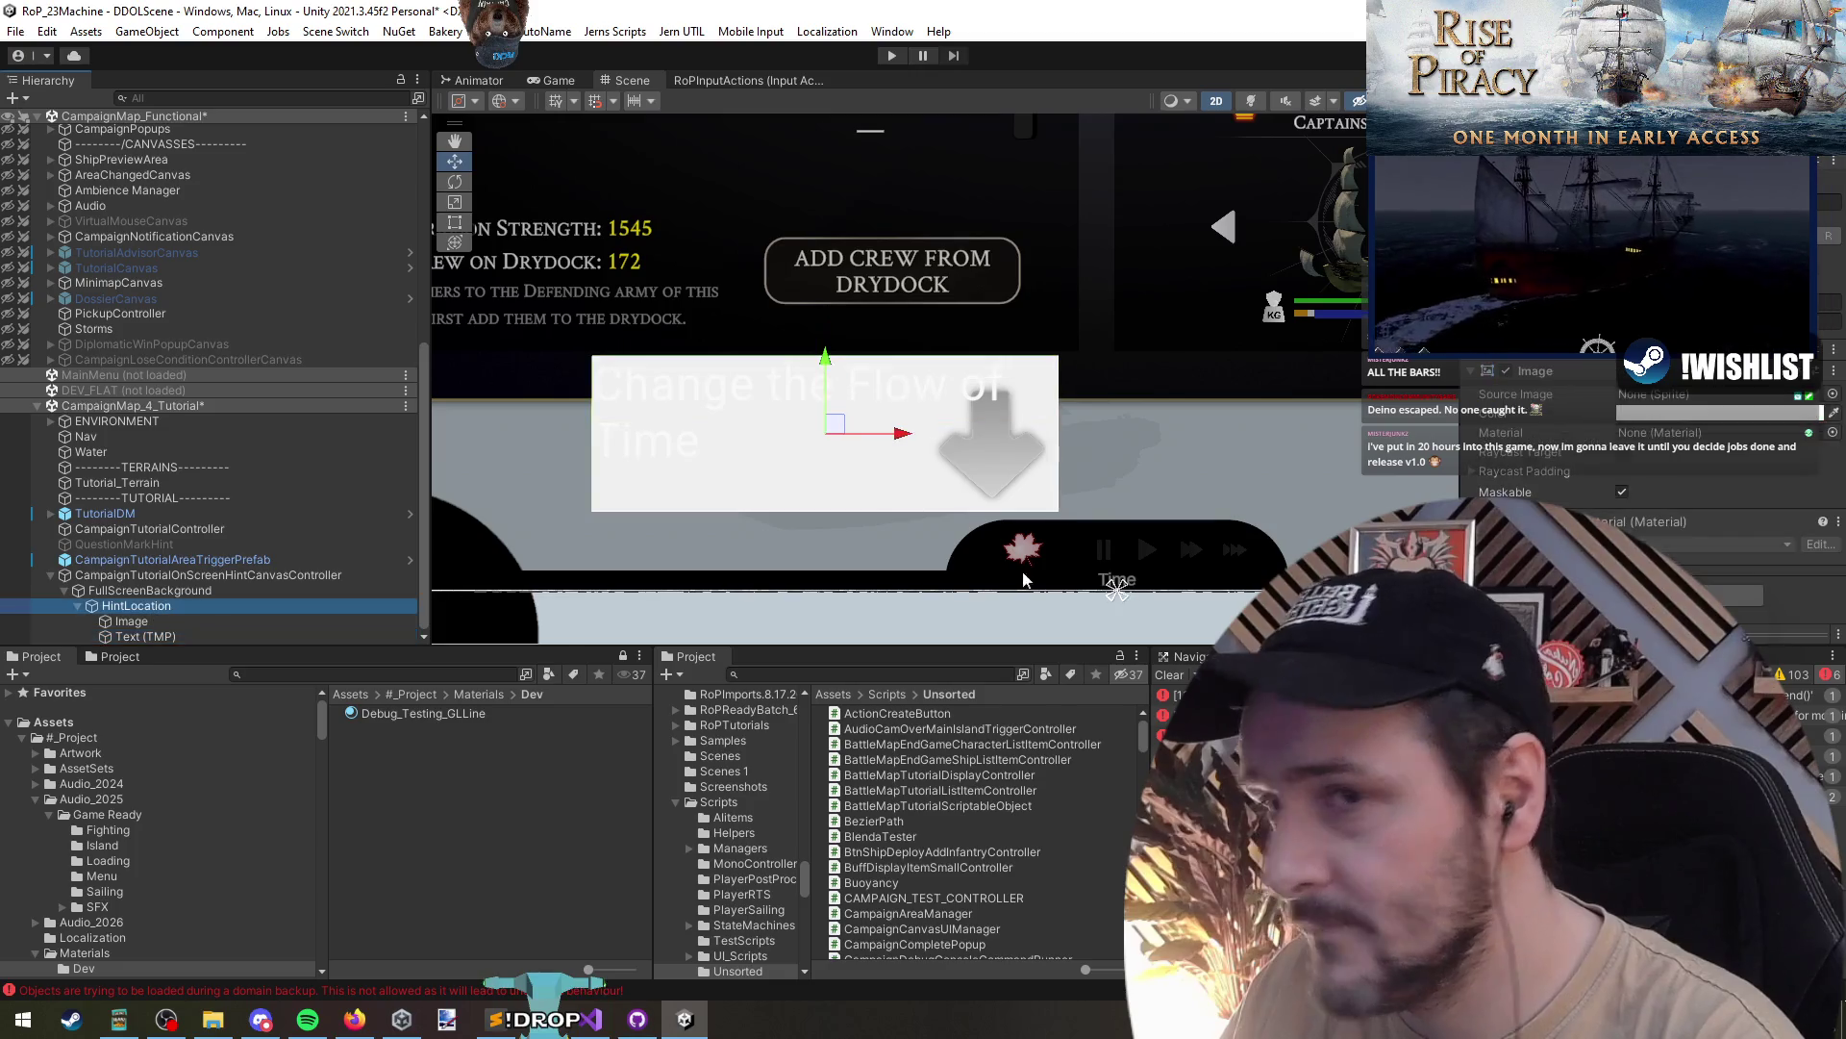
right_click(1577, 371)
key("Escape")
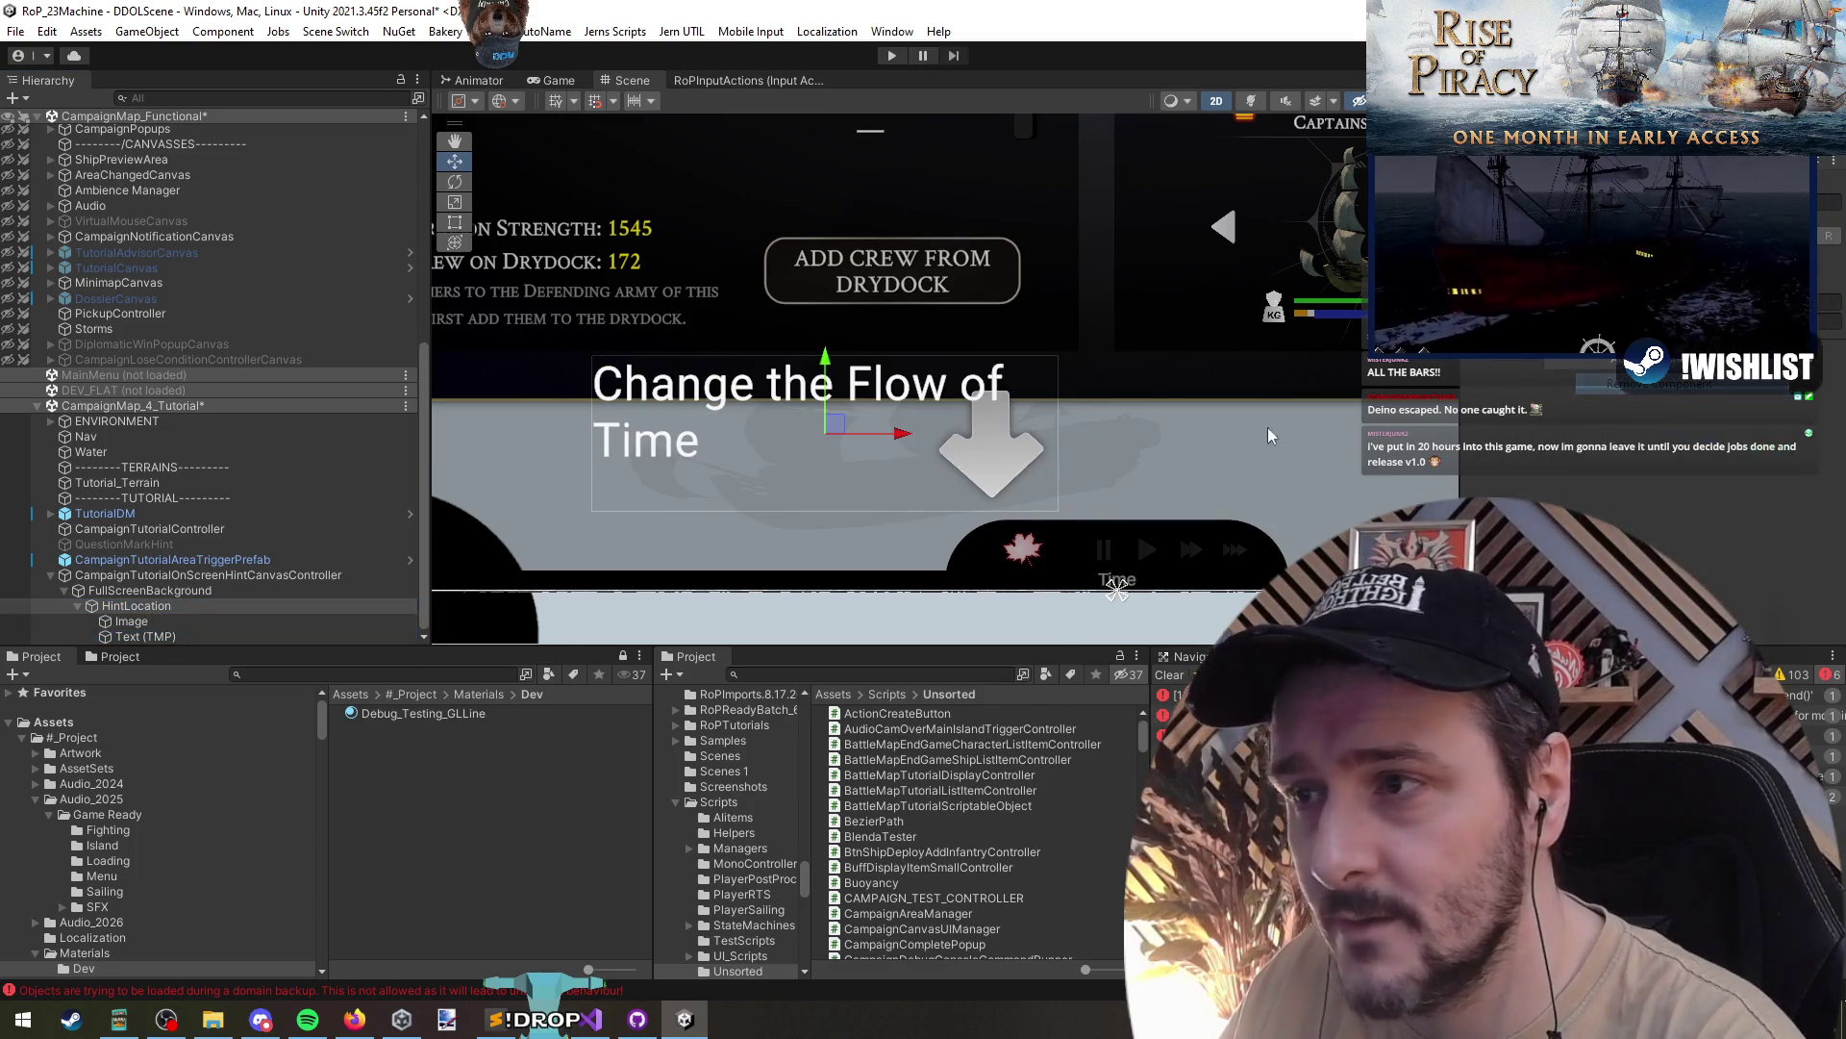
scroll(1058, 407, "down", 2)
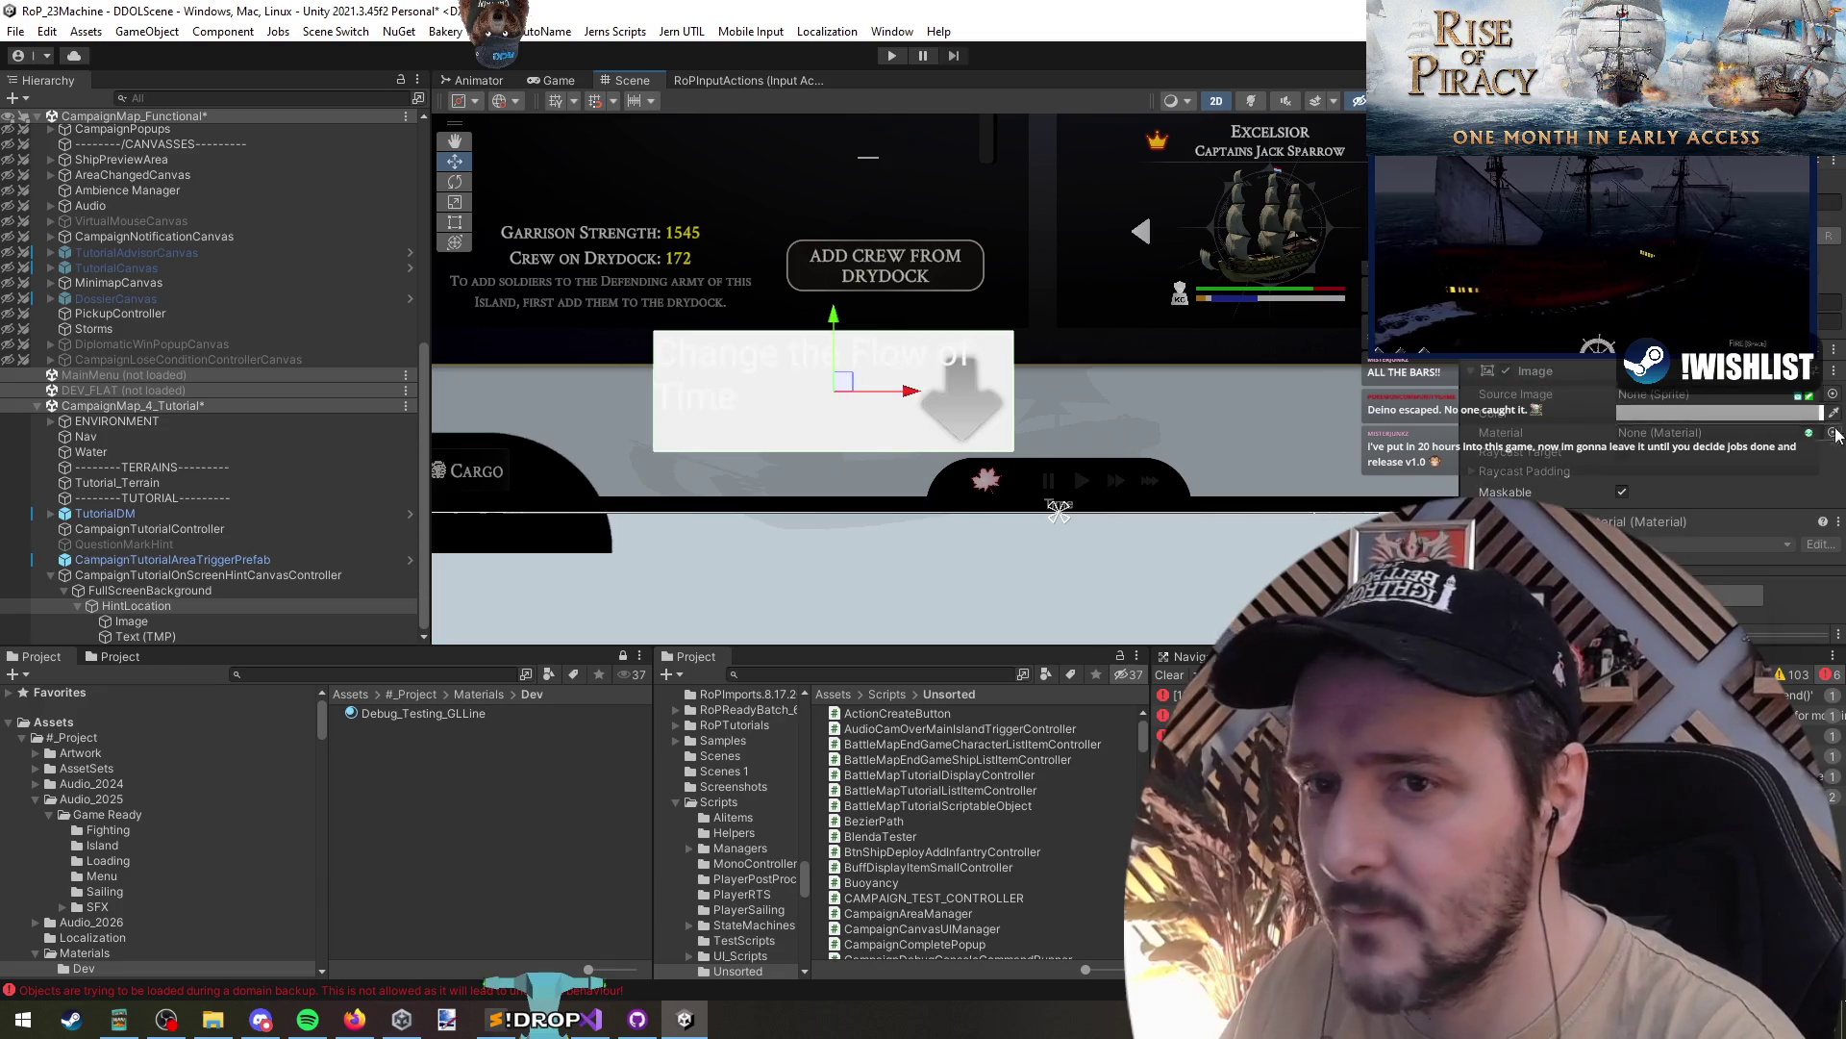
left_click(1828, 577)
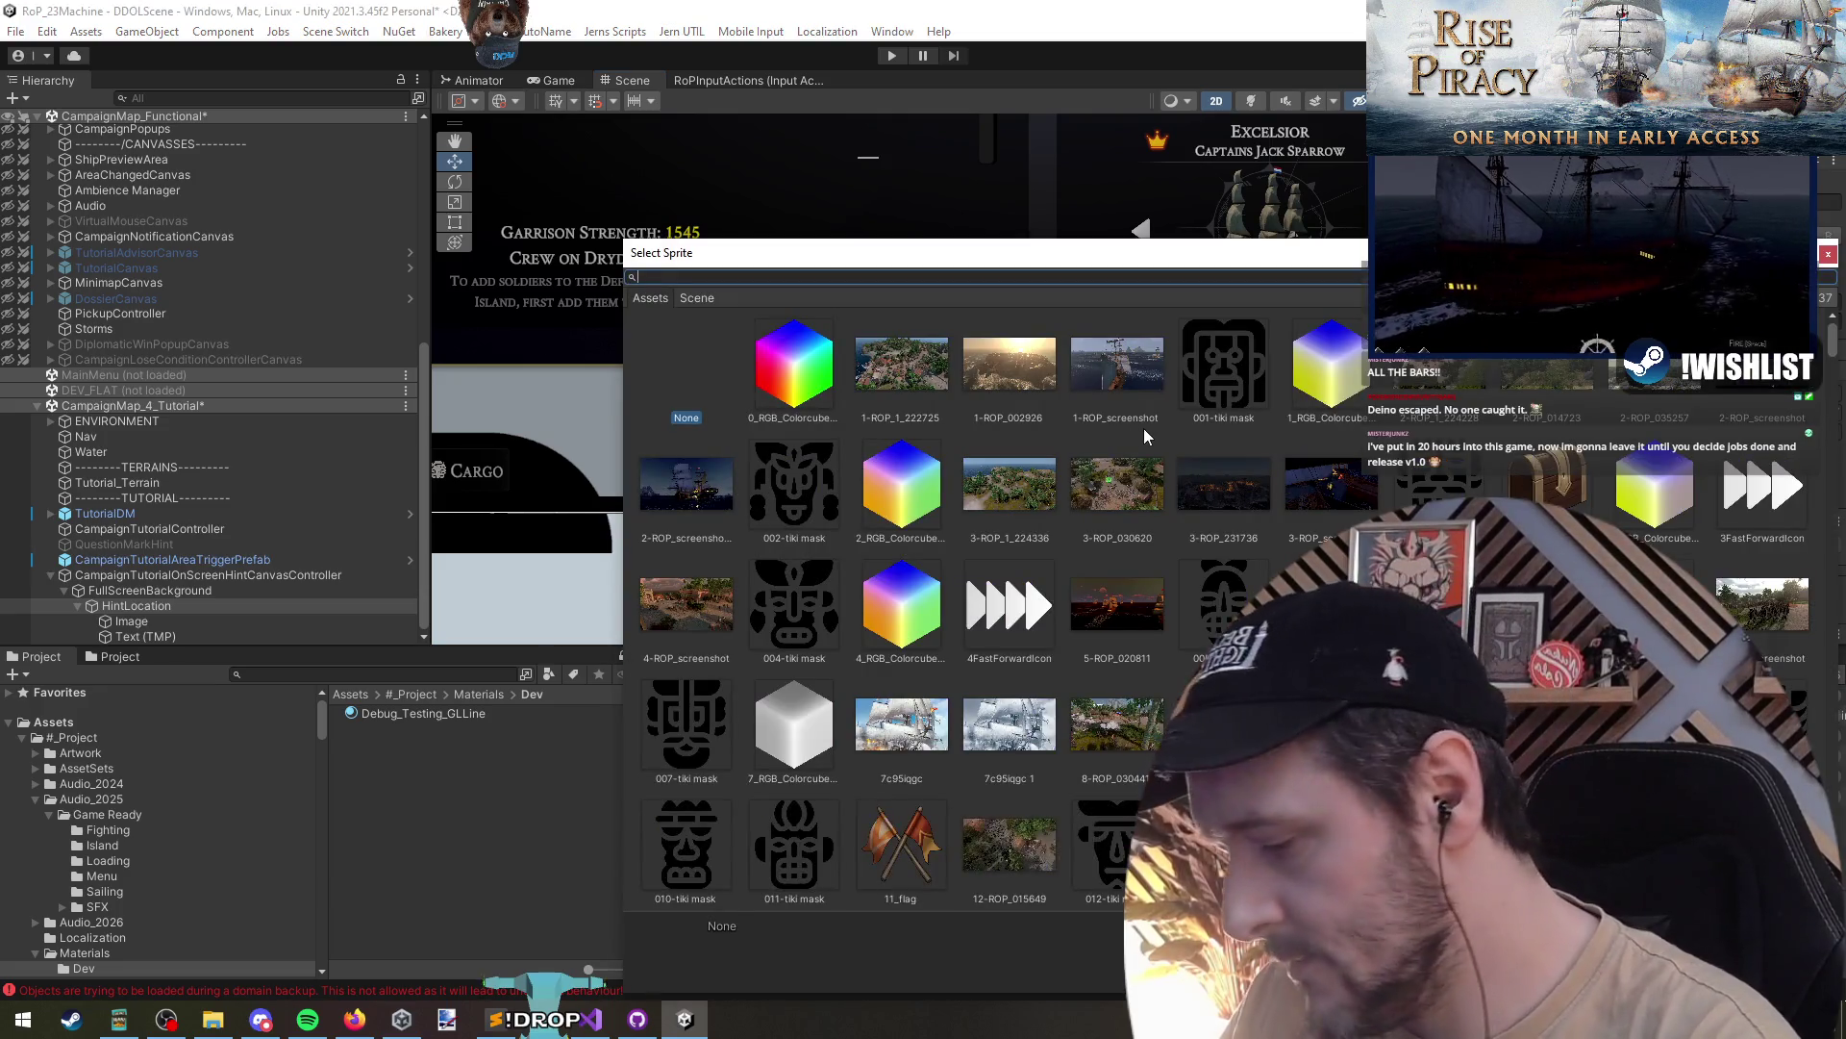
- Try shadow and white-square sprites on the hint box, settling on shadowcolumn
type("shadow")
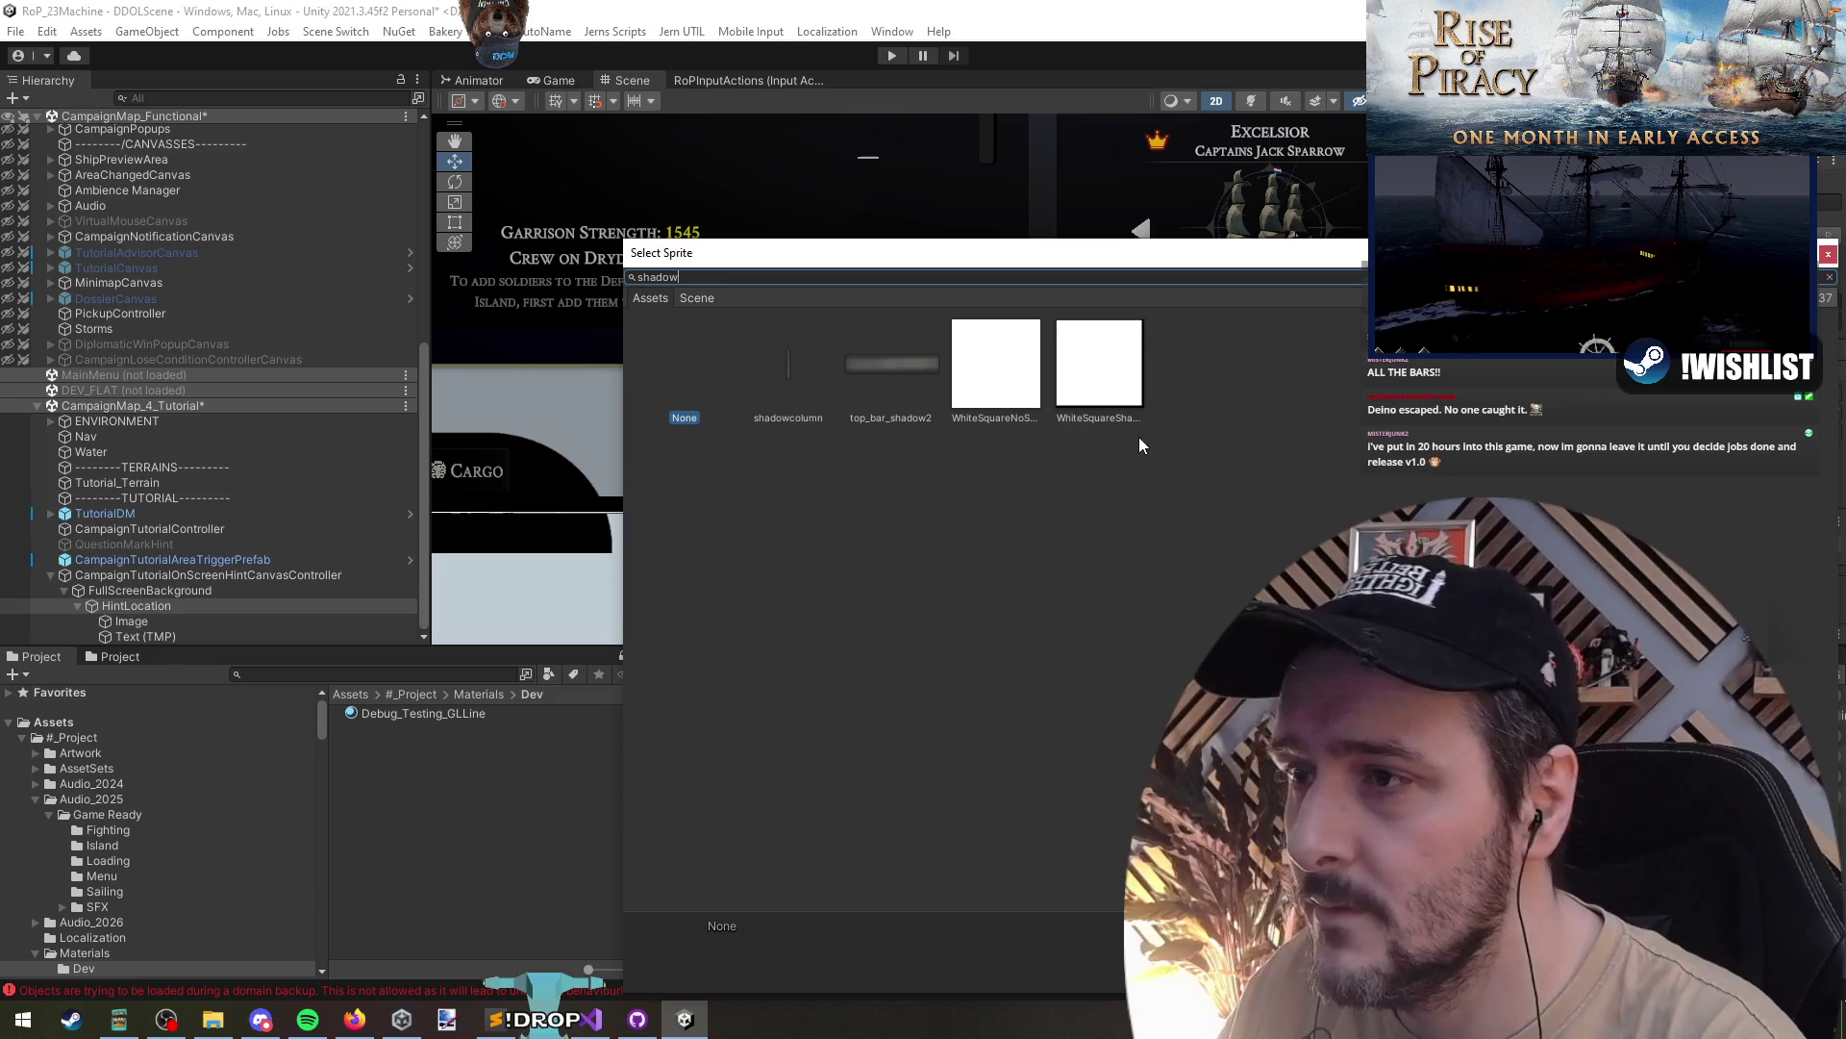
left_click(851, 360)
left_click_drag(873, 267, 840, 630)
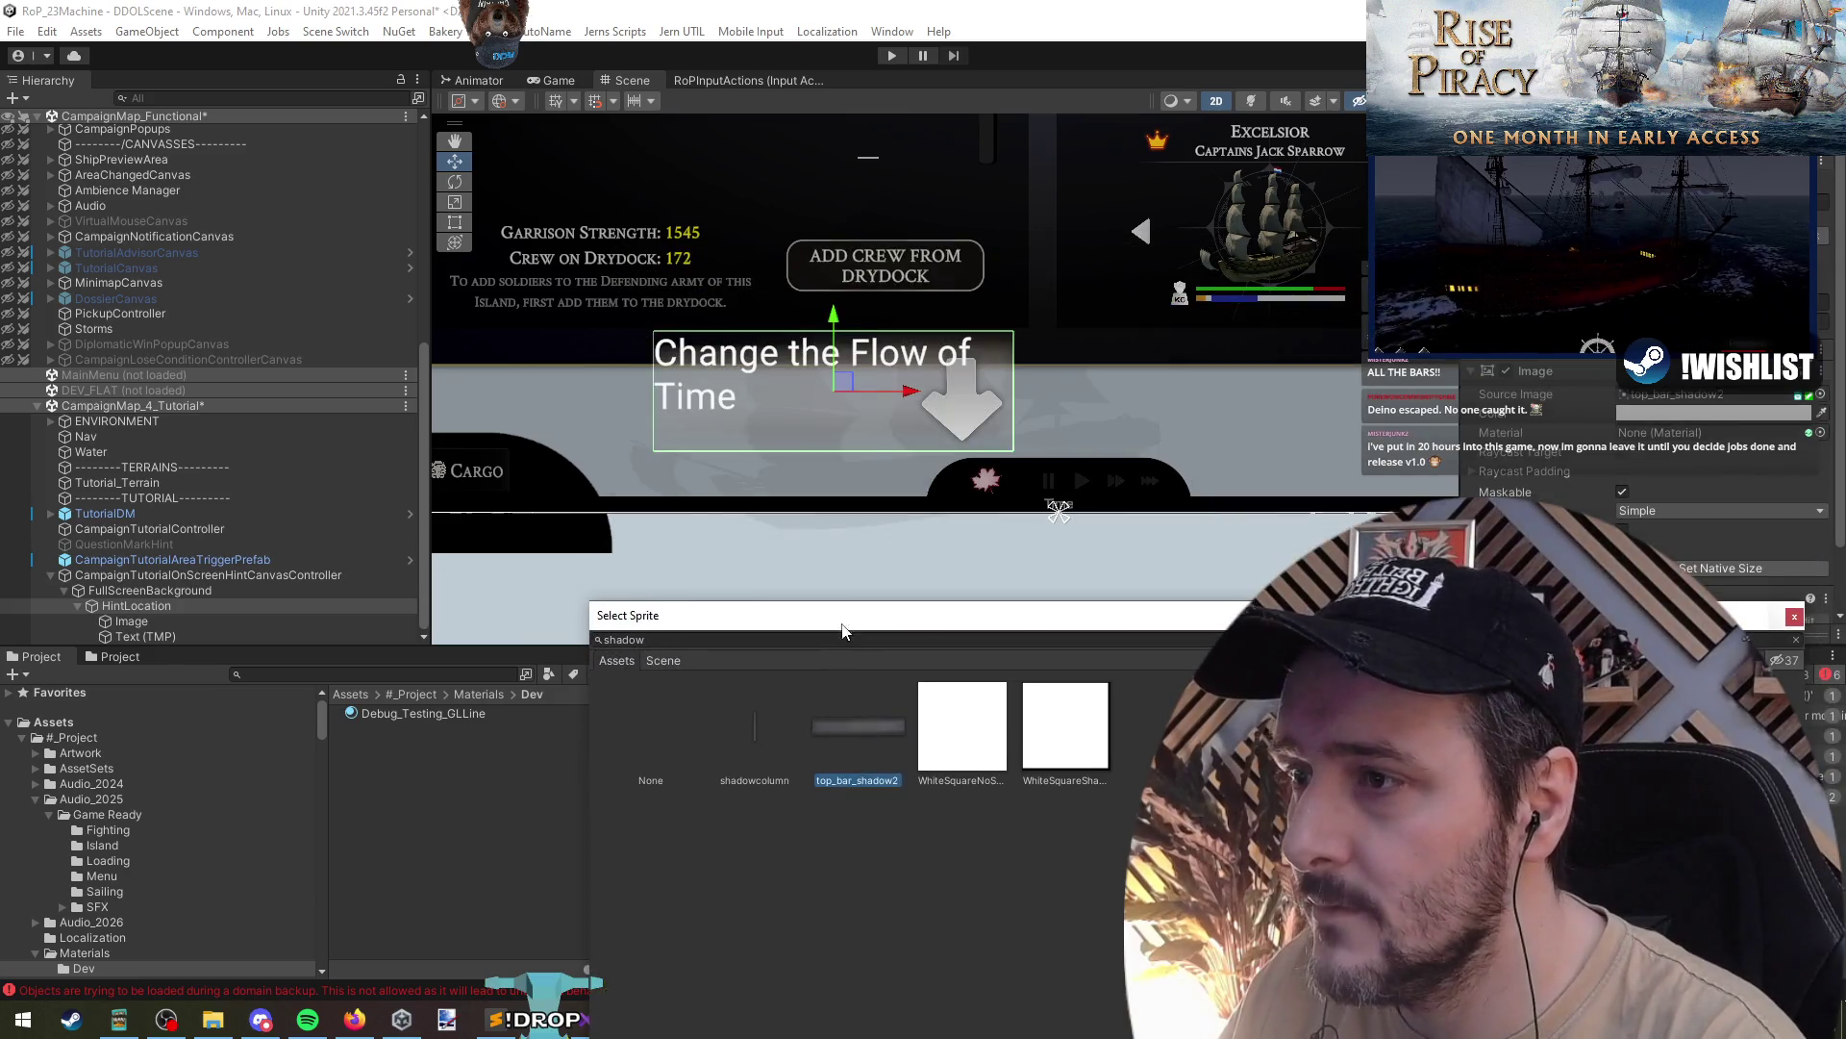
left_click(741, 750)
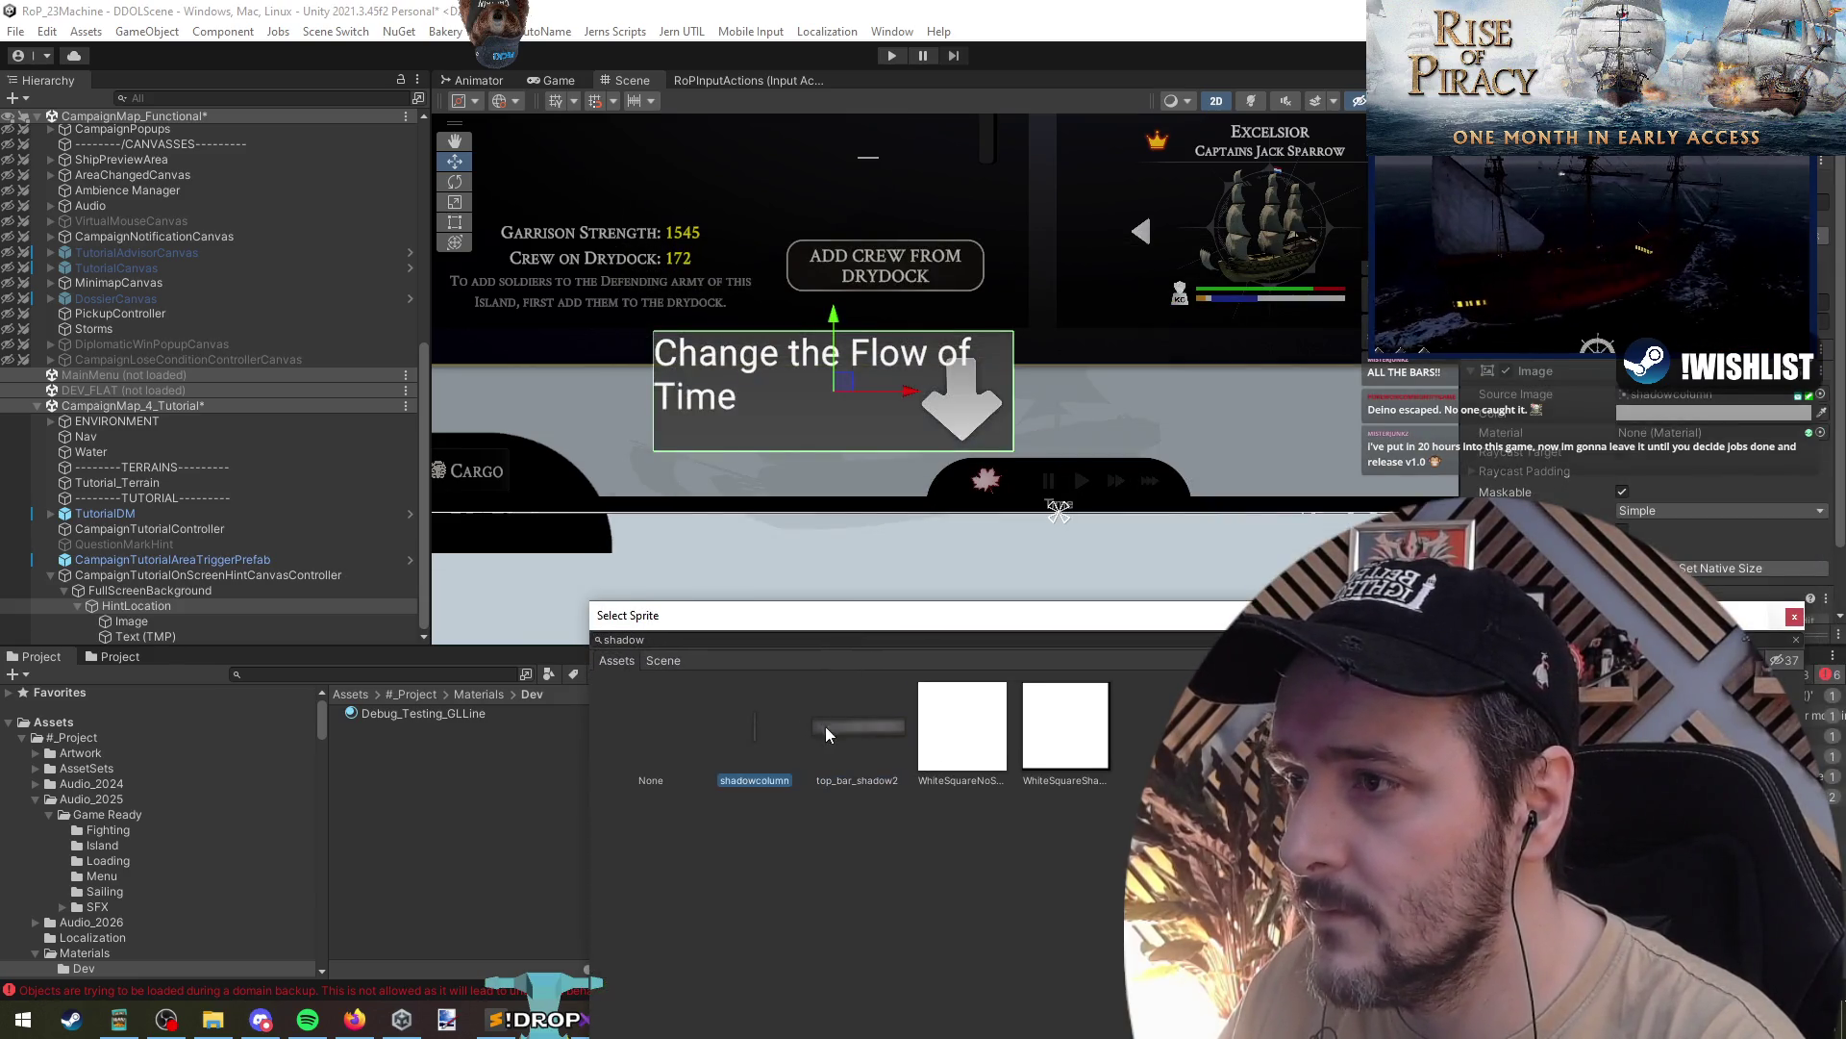
left_click(962, 726)
left_click(1058, 727)
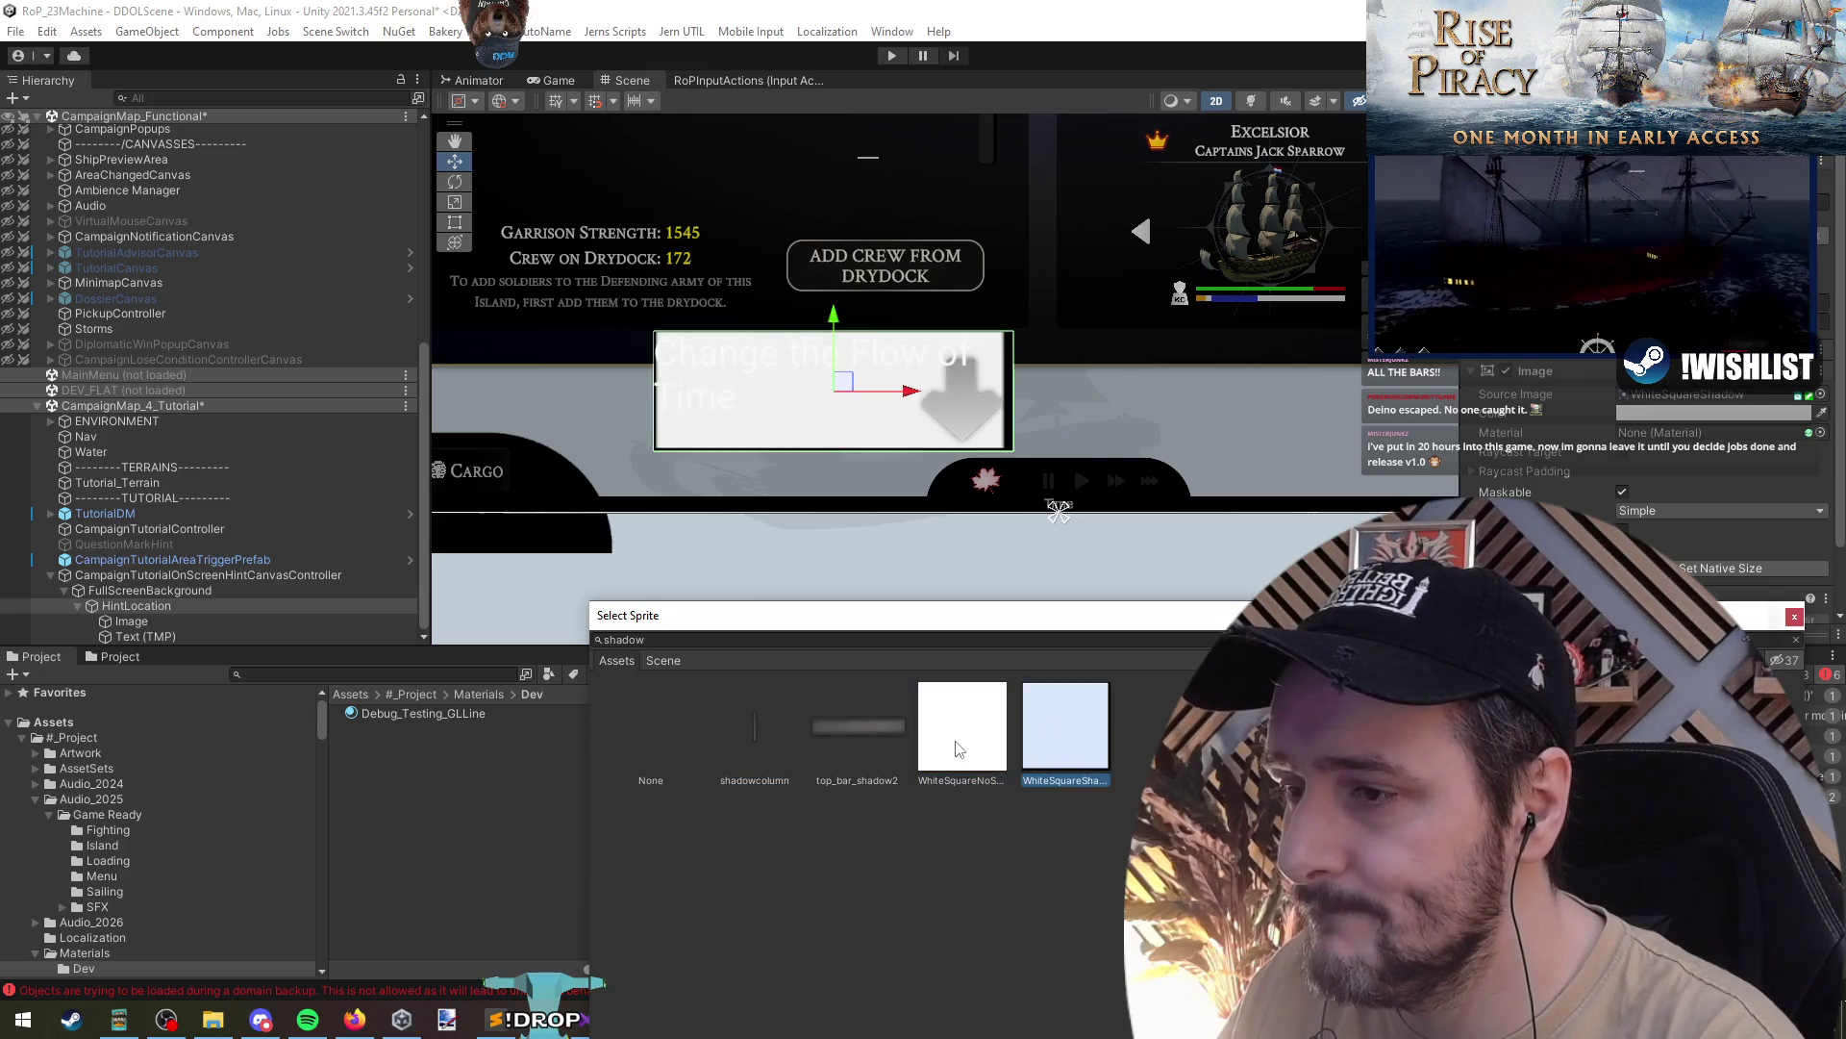
left_click(712, 721)
double_click(753, 735)
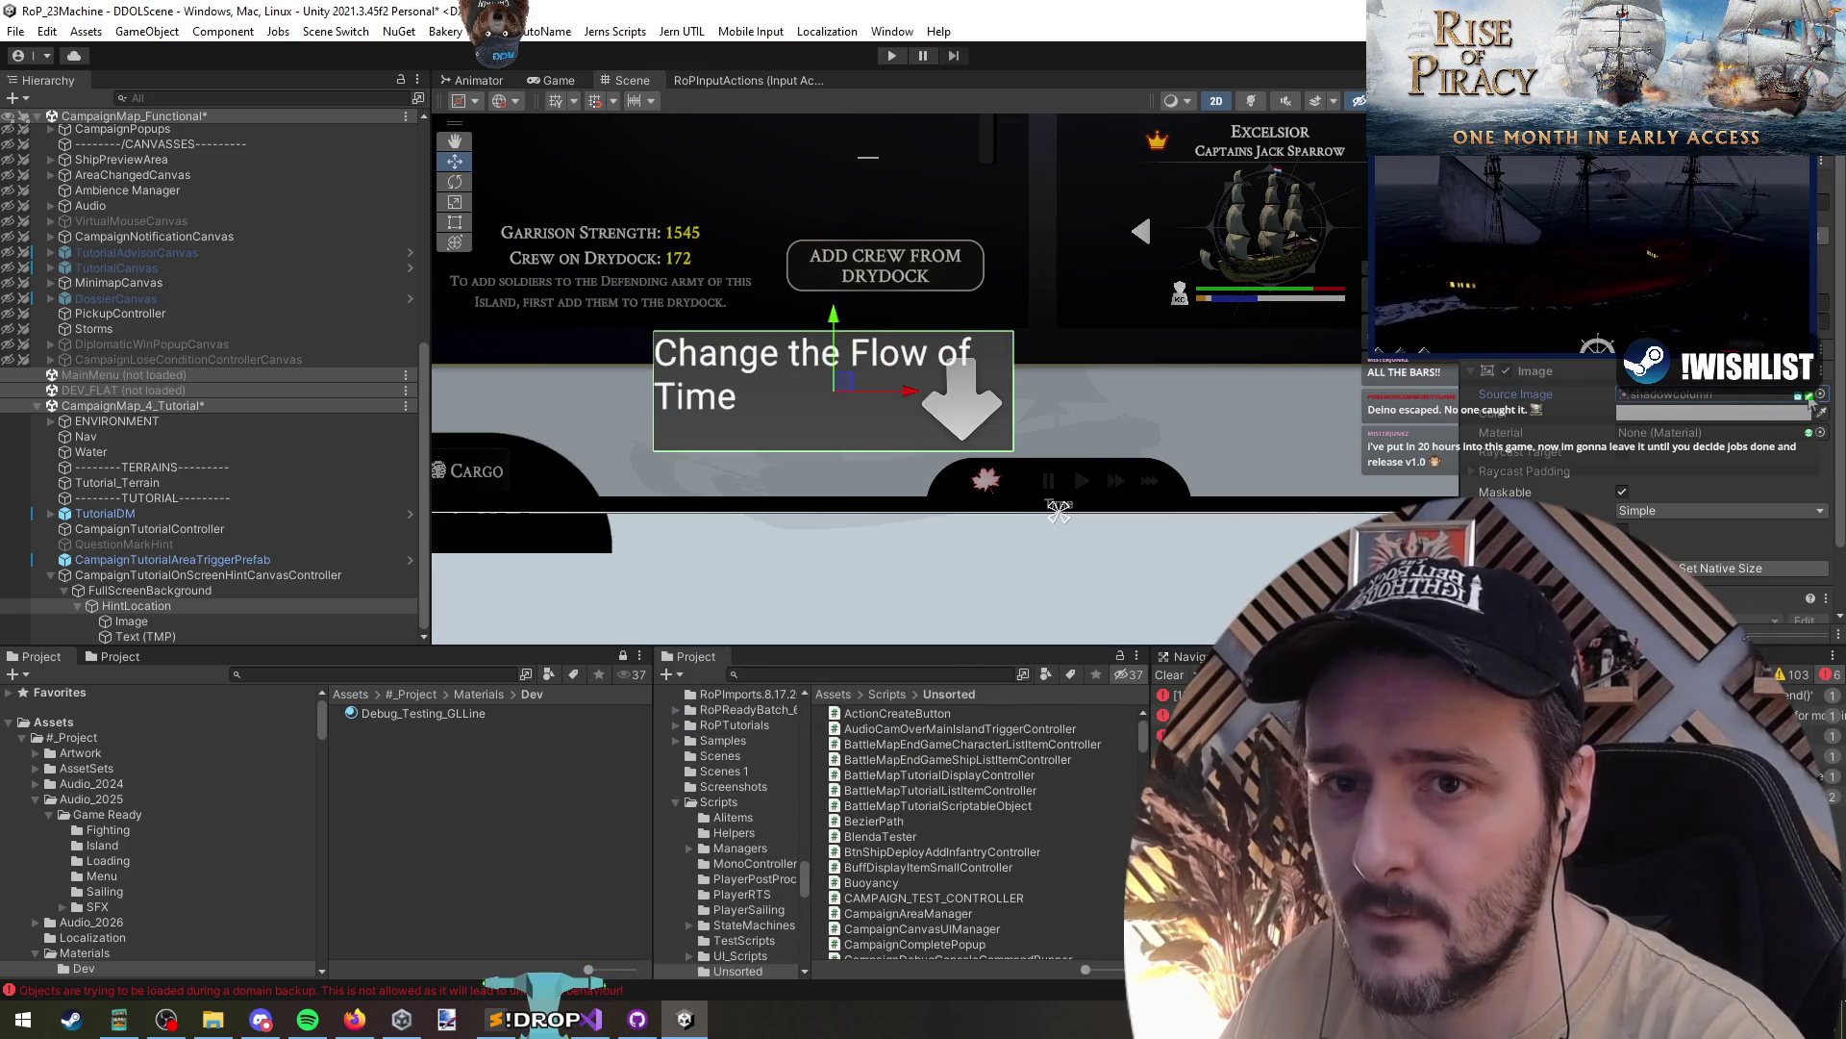
- Replace the hint box background with the dark Note sprite
left_click(1821, 395)
type("Note")
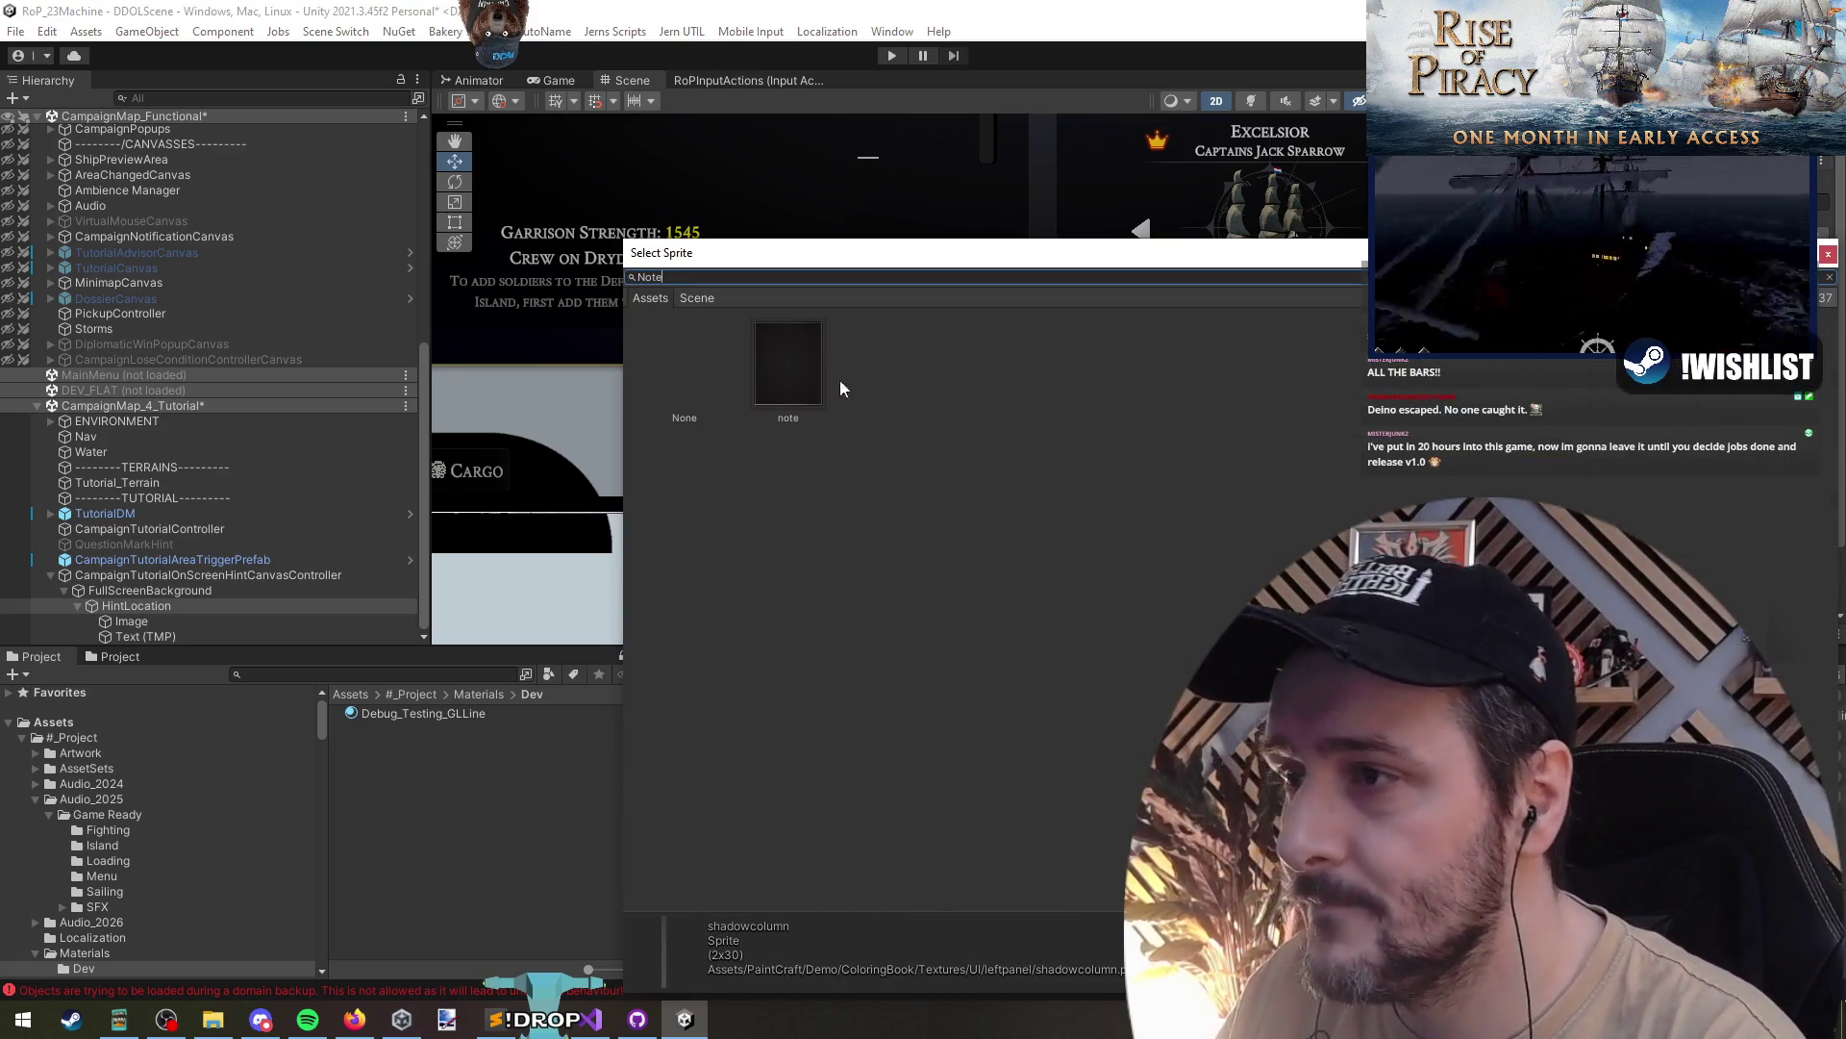
double_click(812, 367)
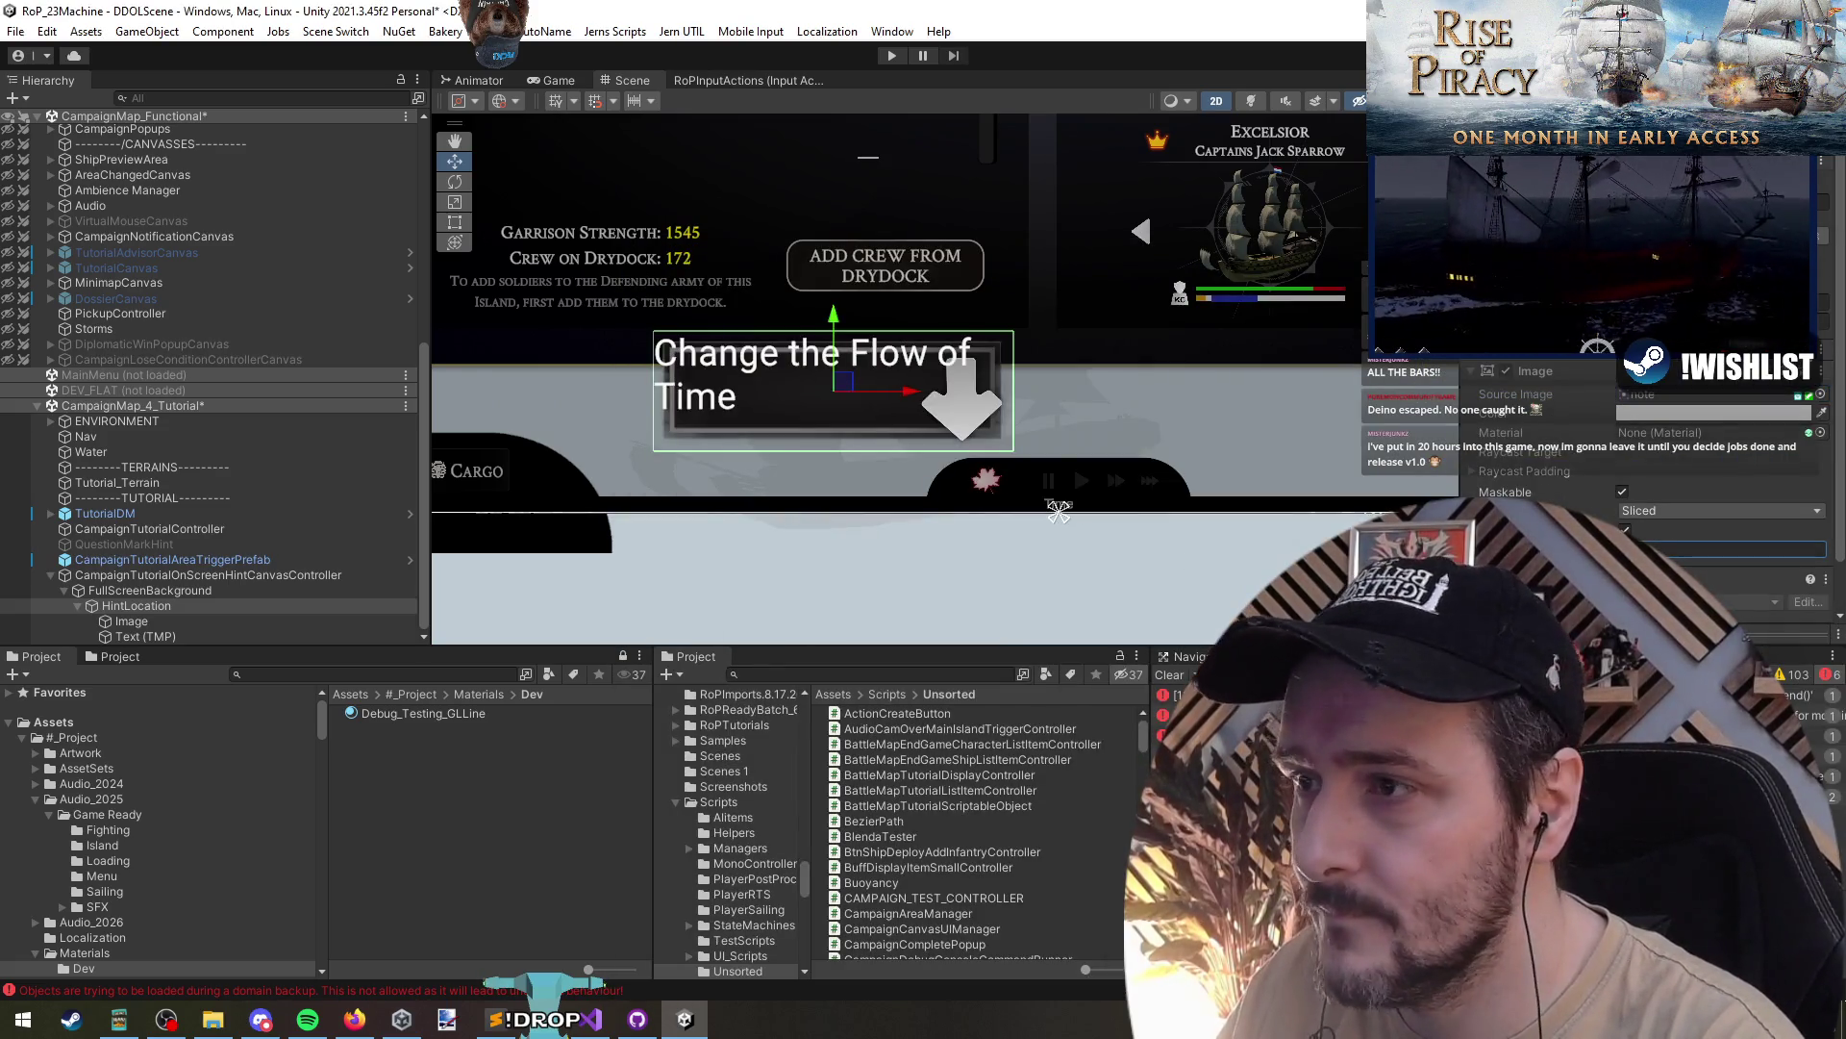
scroll(719, 458, "up", 2)
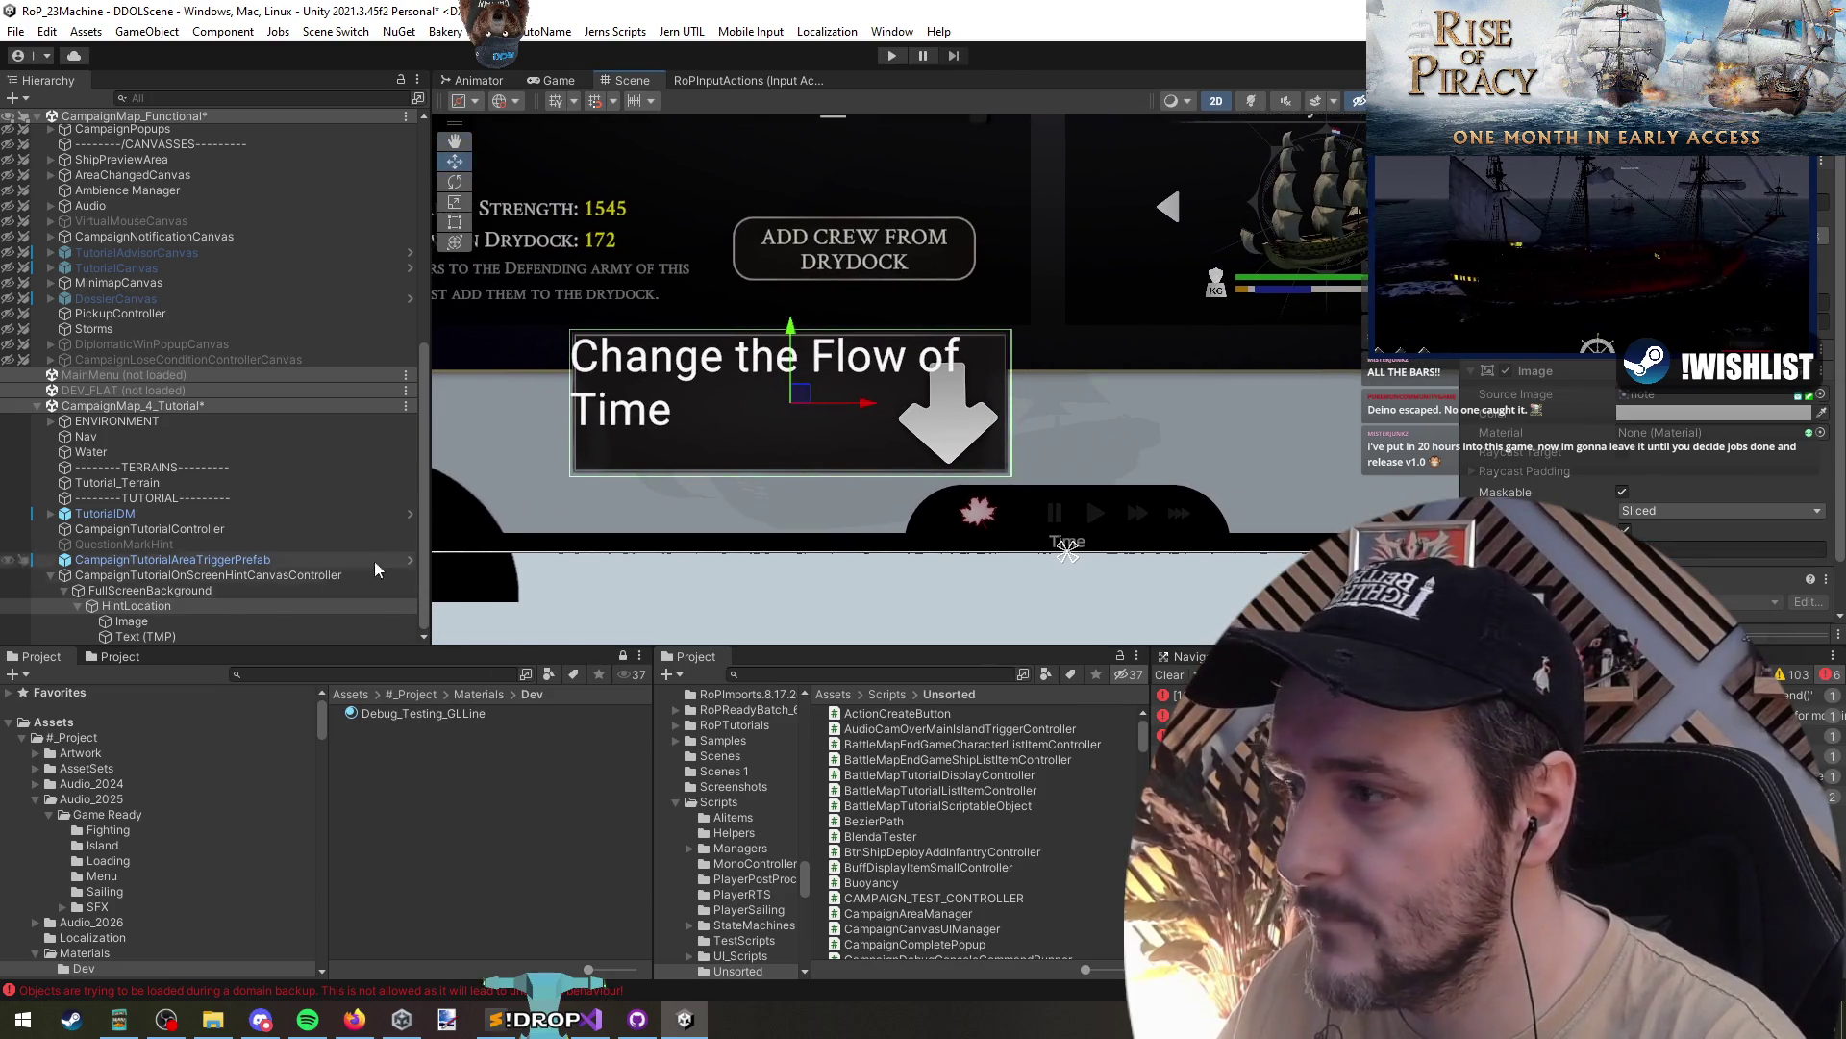
- Tilt the arrow image diagonally and set the hint text's font size to 36
left_click(217, 620)
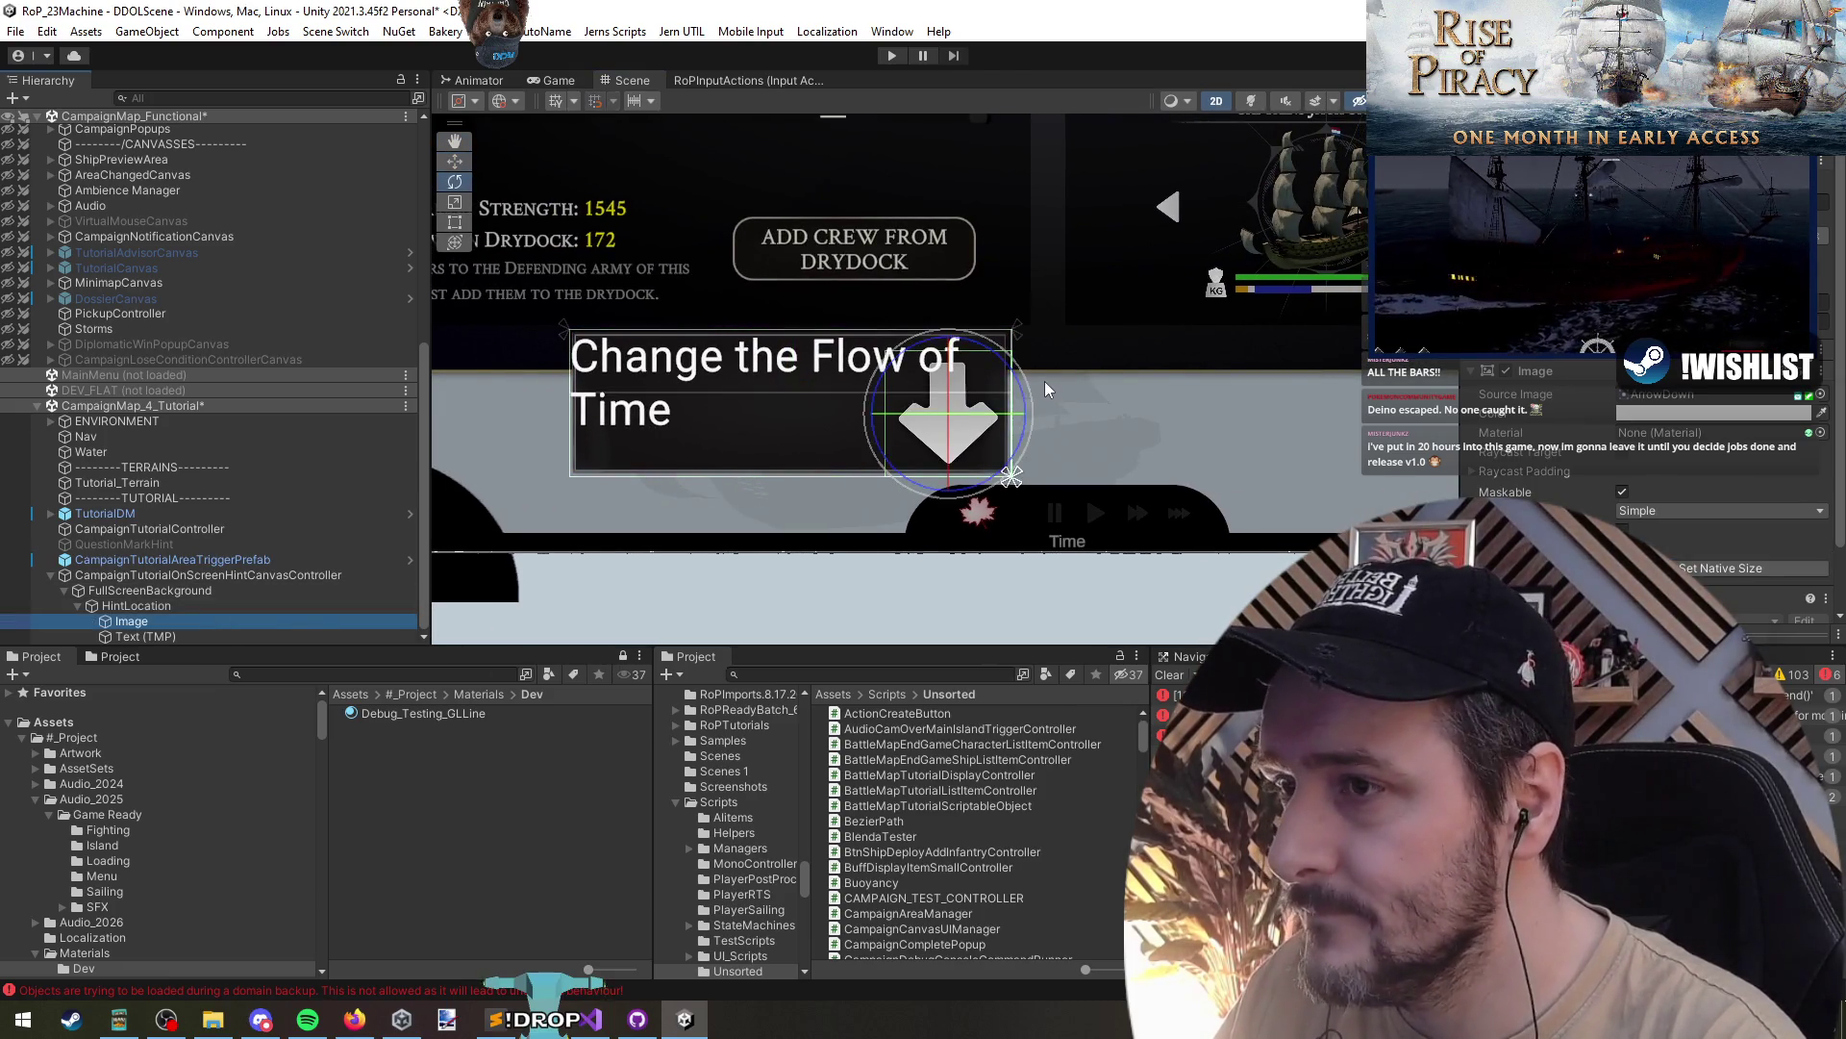
mouse_move(1047, 382)
left_mouse_down()
mouse_move(1019, 423)
mouse_move(952, 452)
left_mouse_up()
left_click(144, 636)
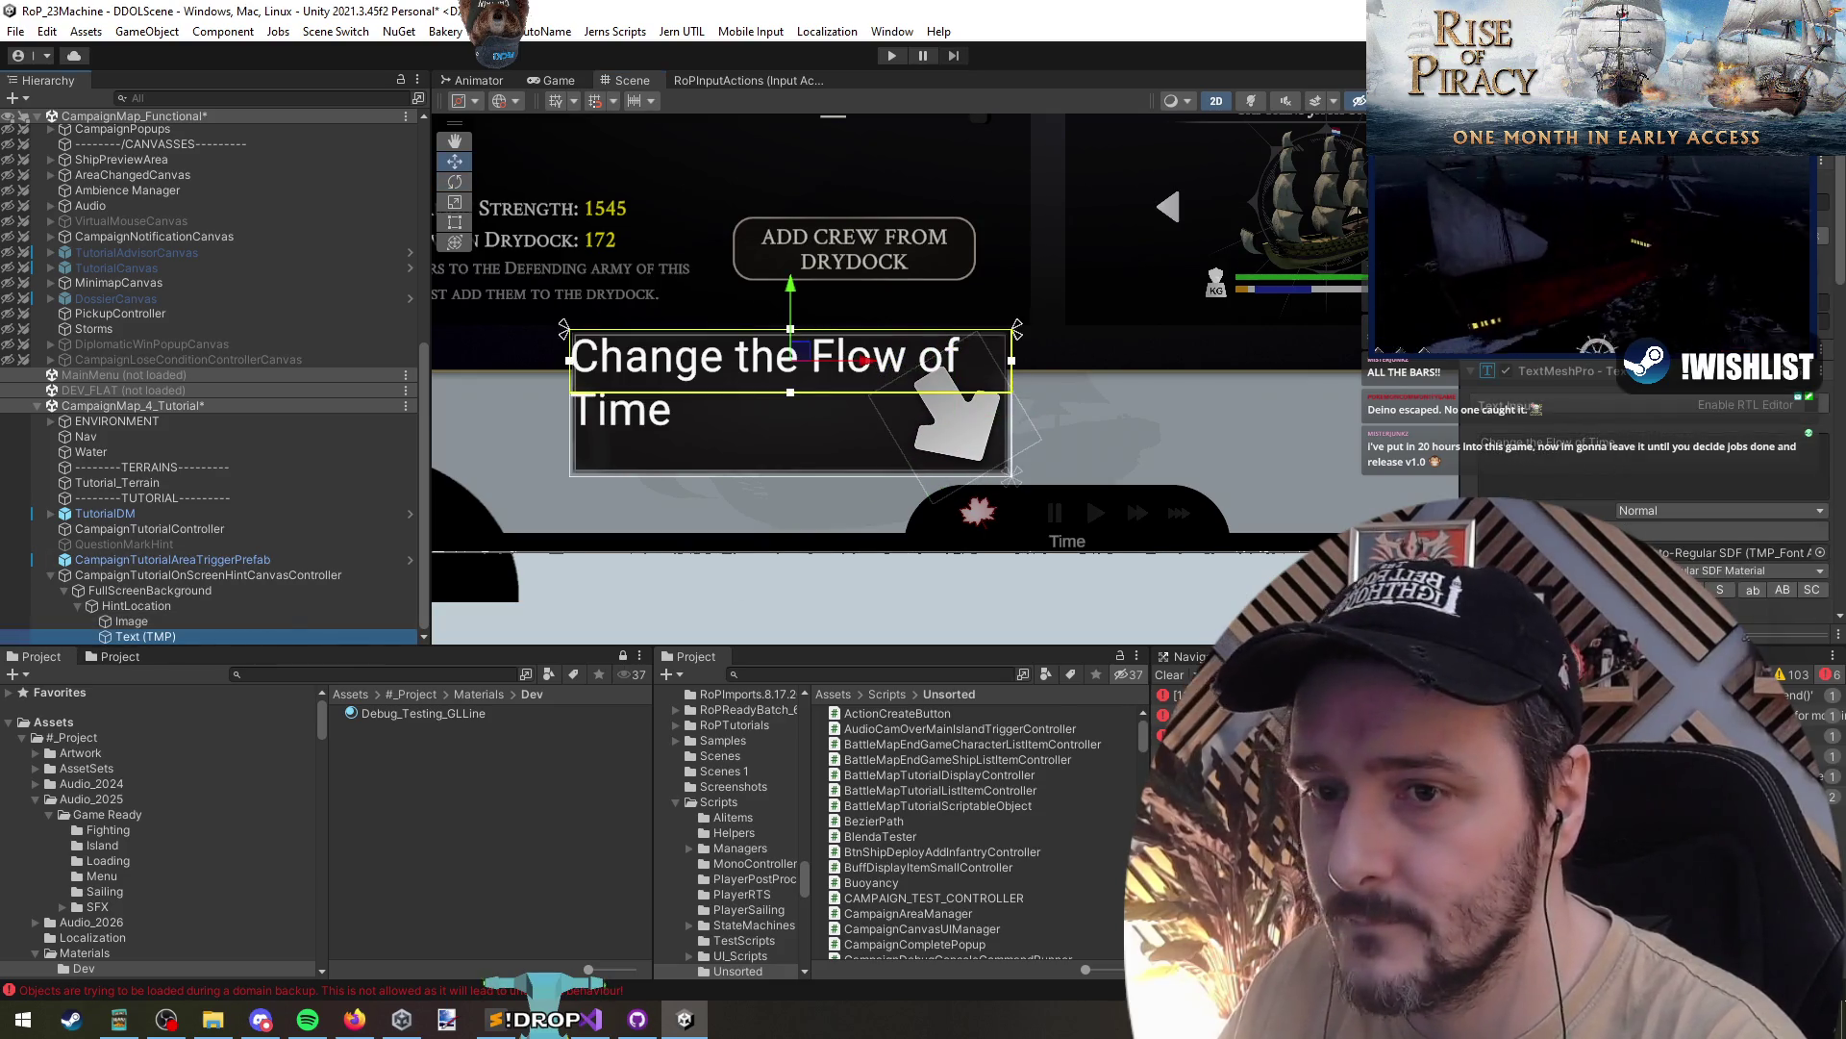
left_click(1731, 609)
type("36")
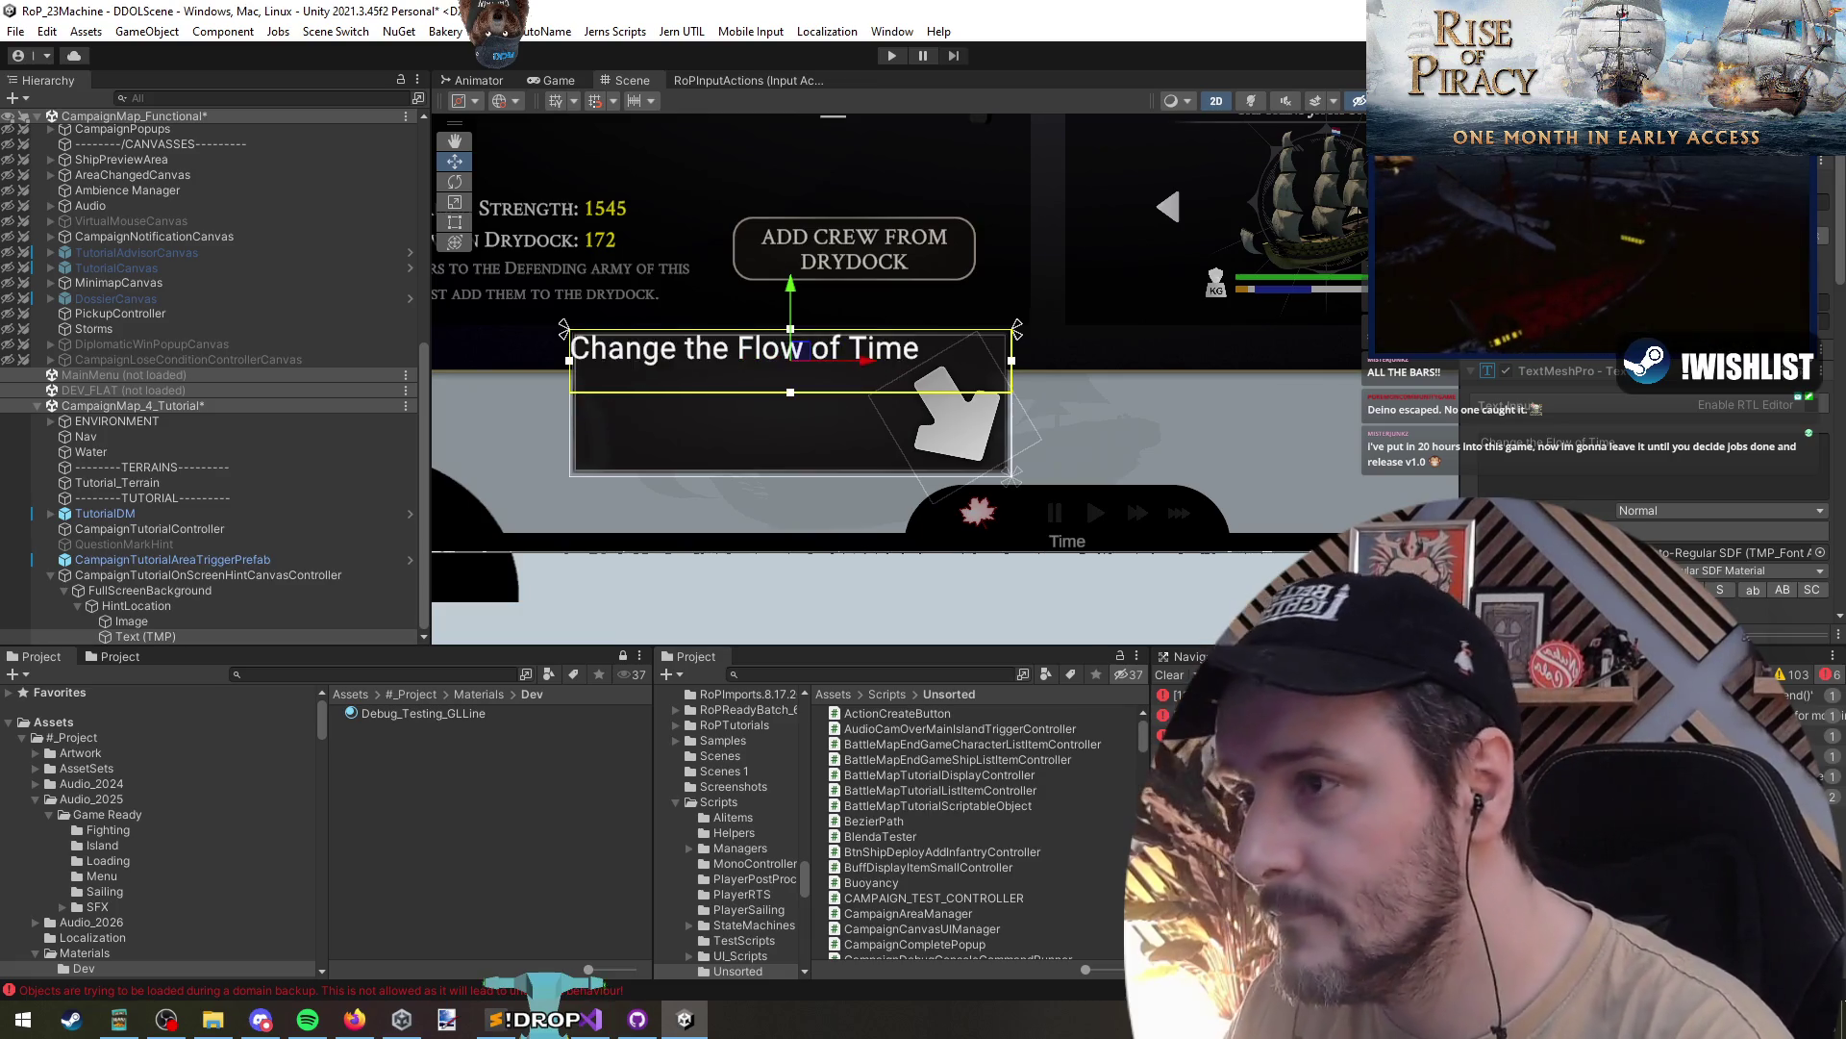
- Anchor the hint text to the left at full height after undoing a trial centring
scroll(731, 323, "up", 2)
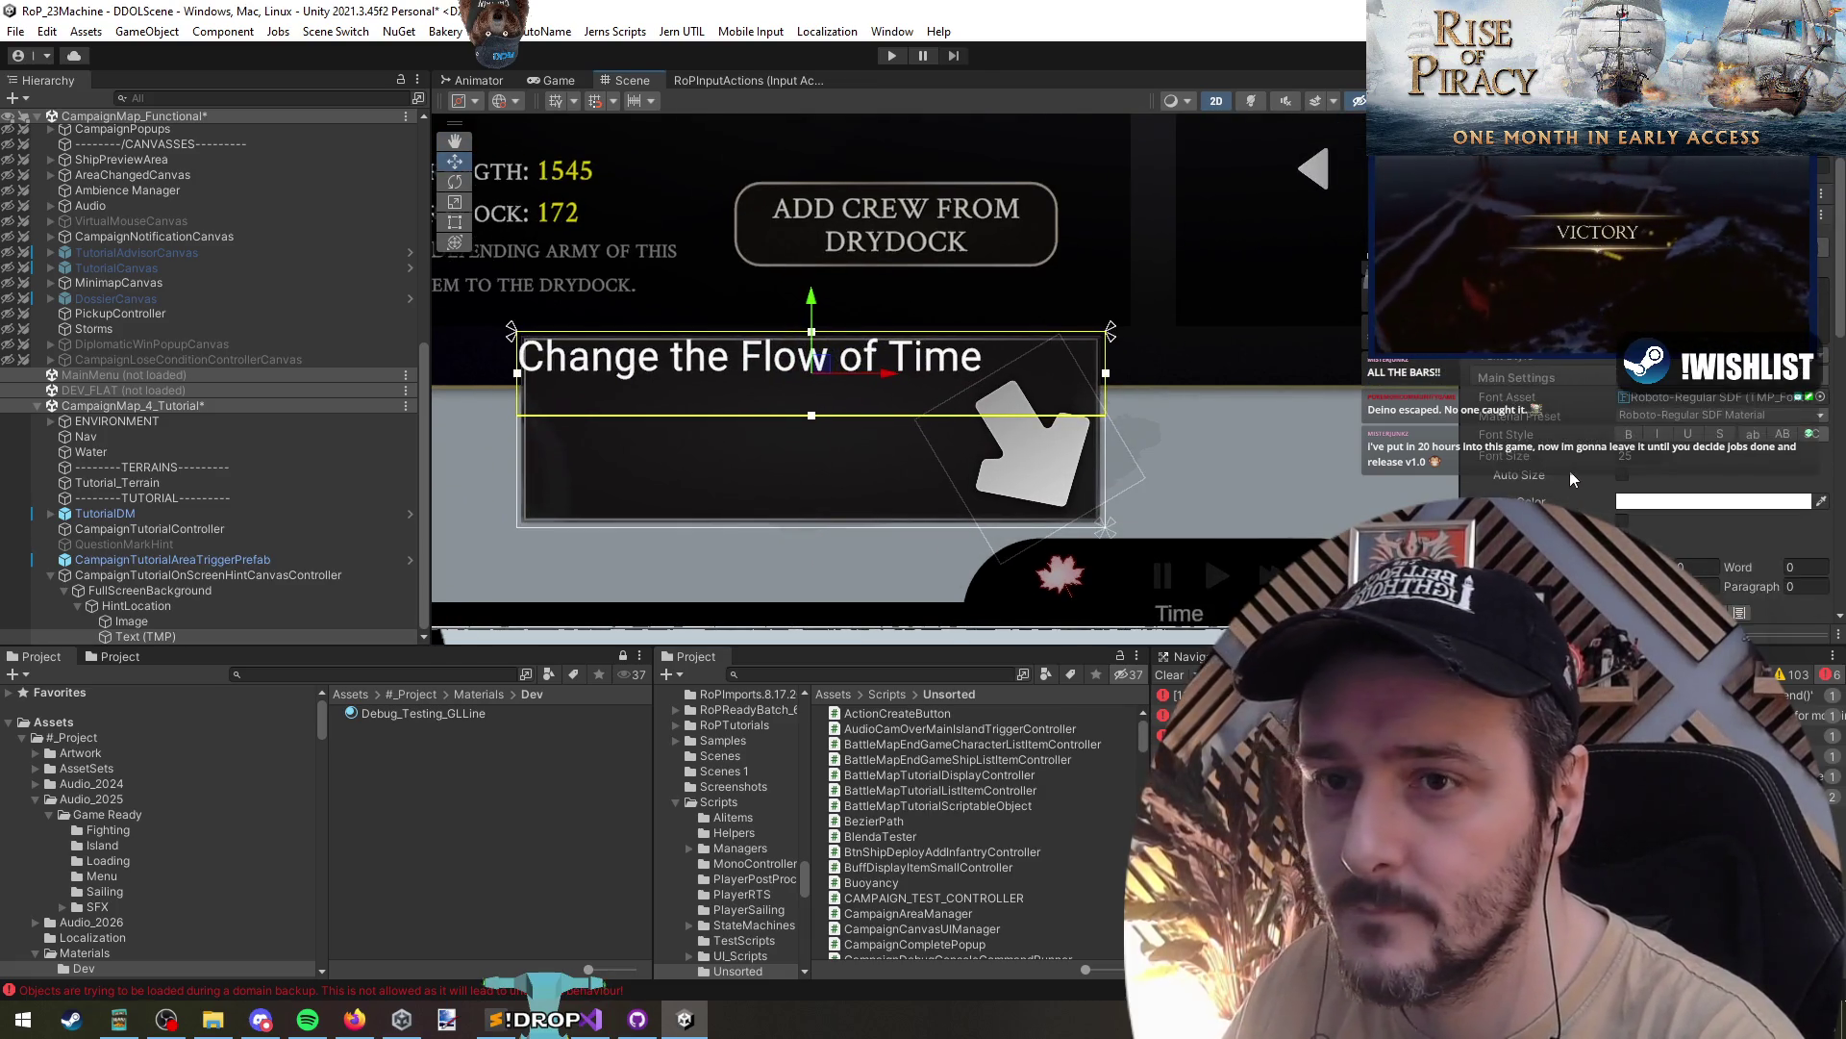
left_click(1646, 612)
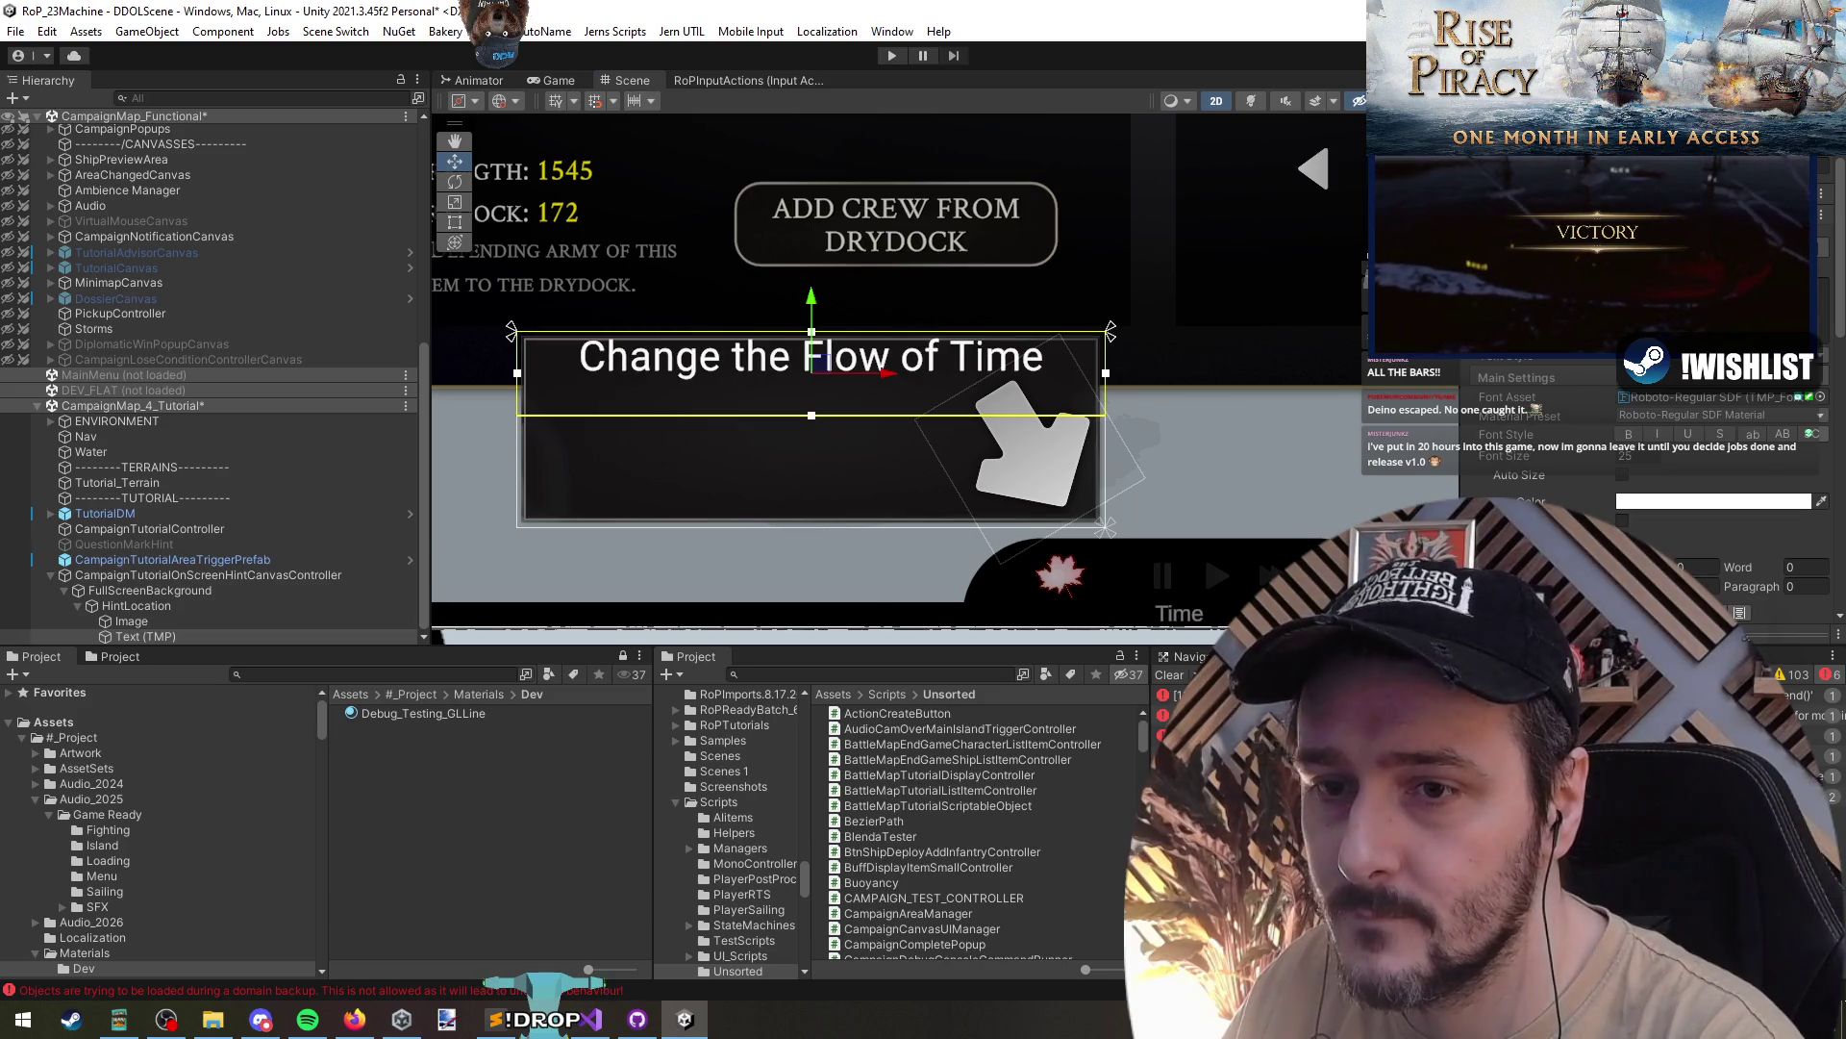
key("ctrl+z")
scroll(1204, 550, "down", 2)
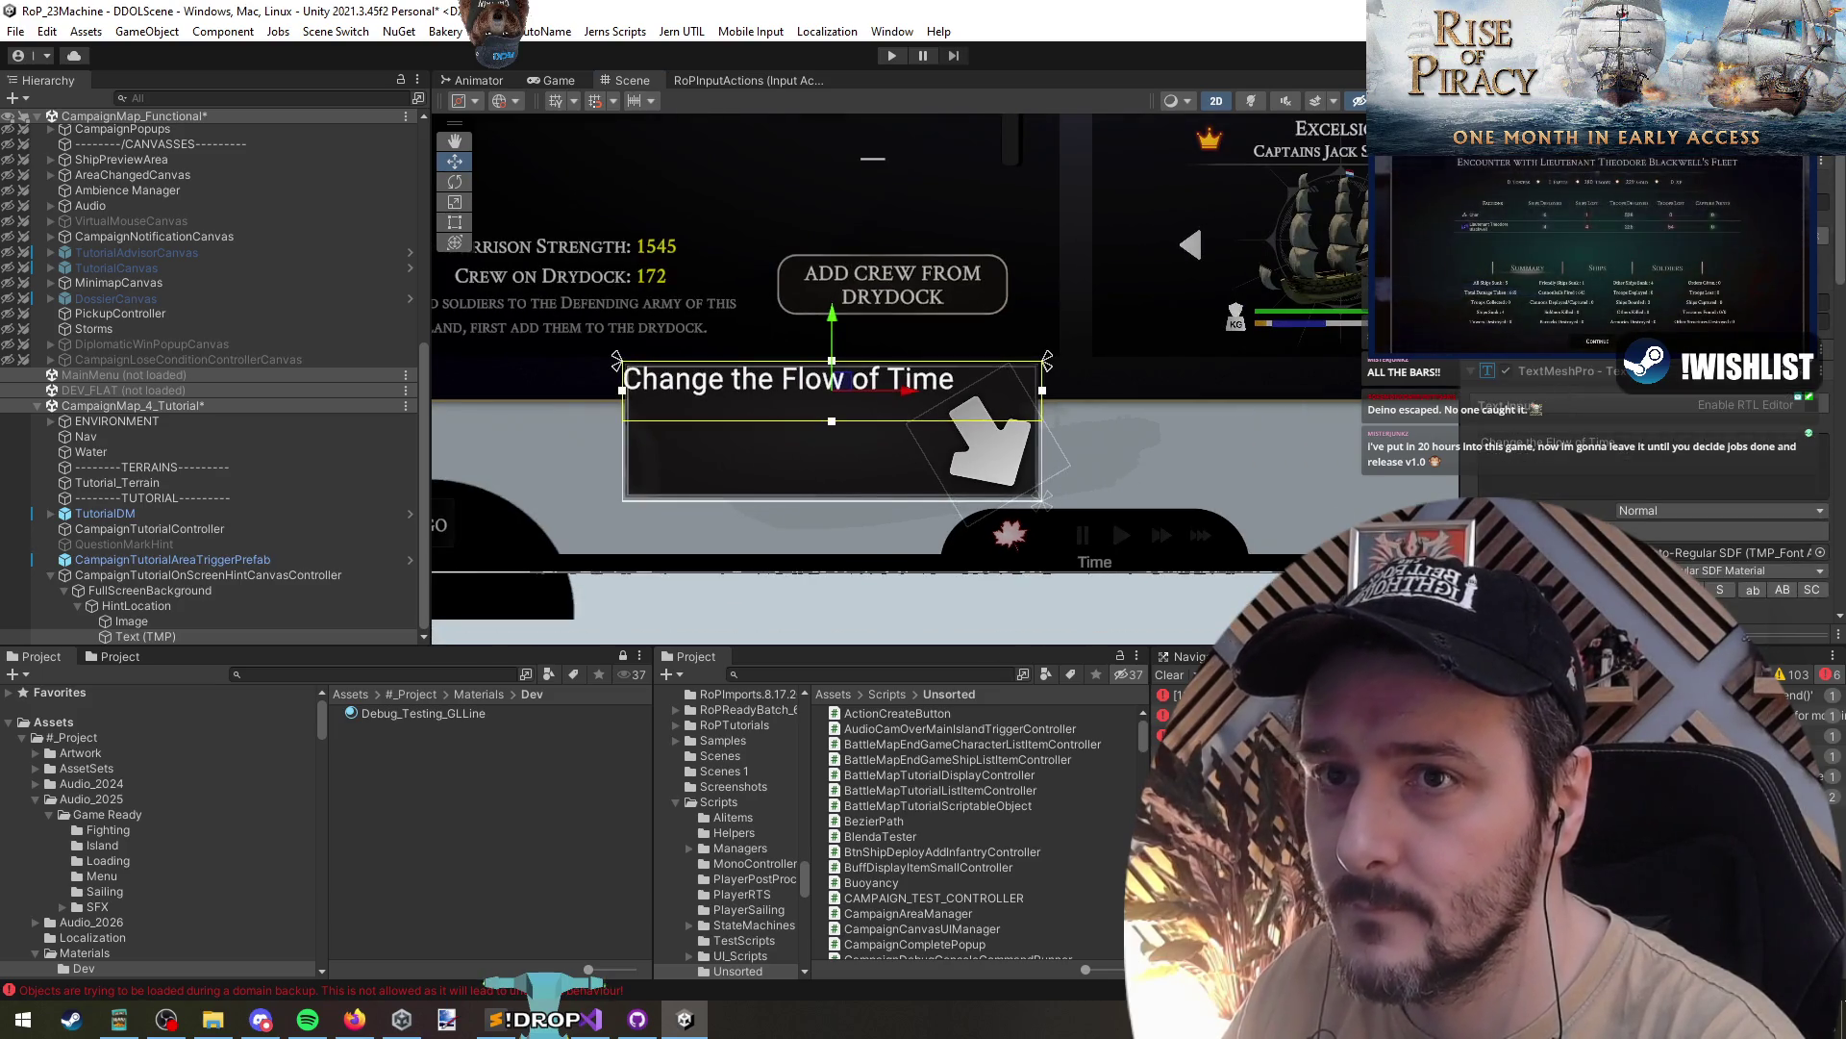
key("ctrl+z")
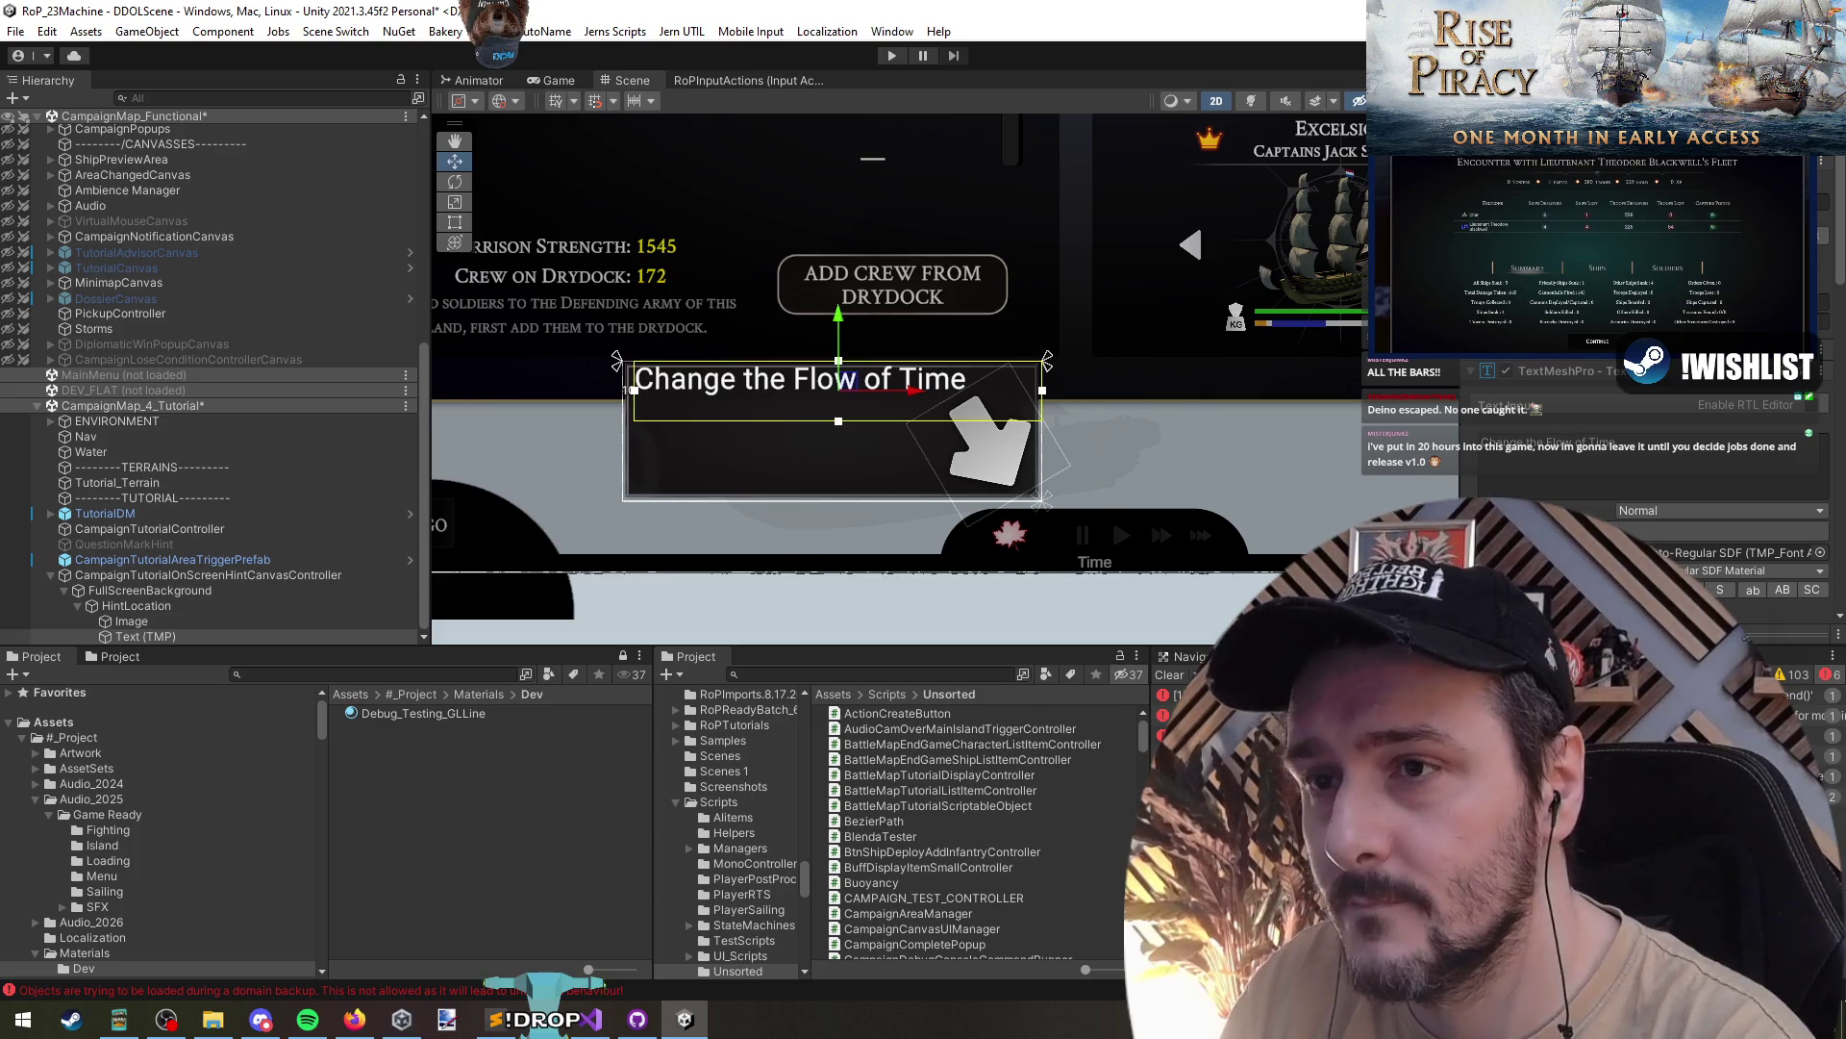
left_click(1501, 327)
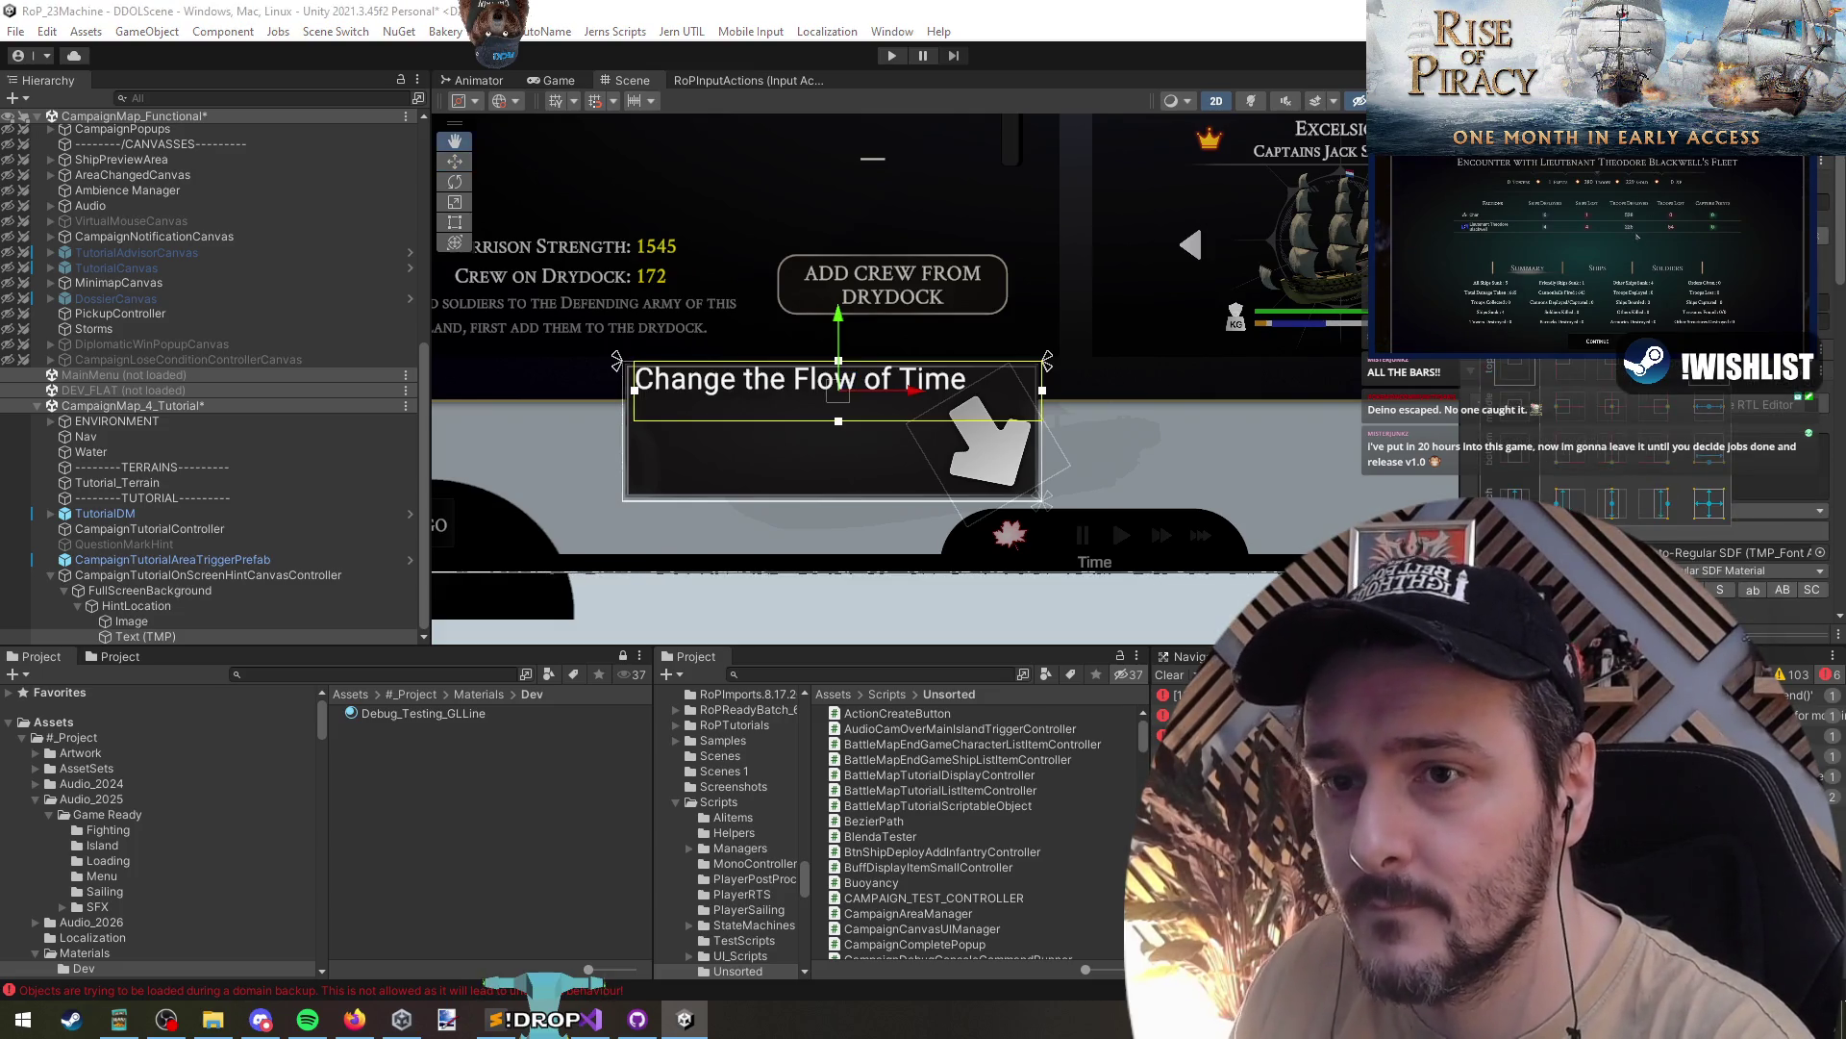
left_click(1570, 498, "alt+shift")
- Narrow the text area and centre the hint text vertically and horizontally
left_click_drag(1030, 455, 909, 465)
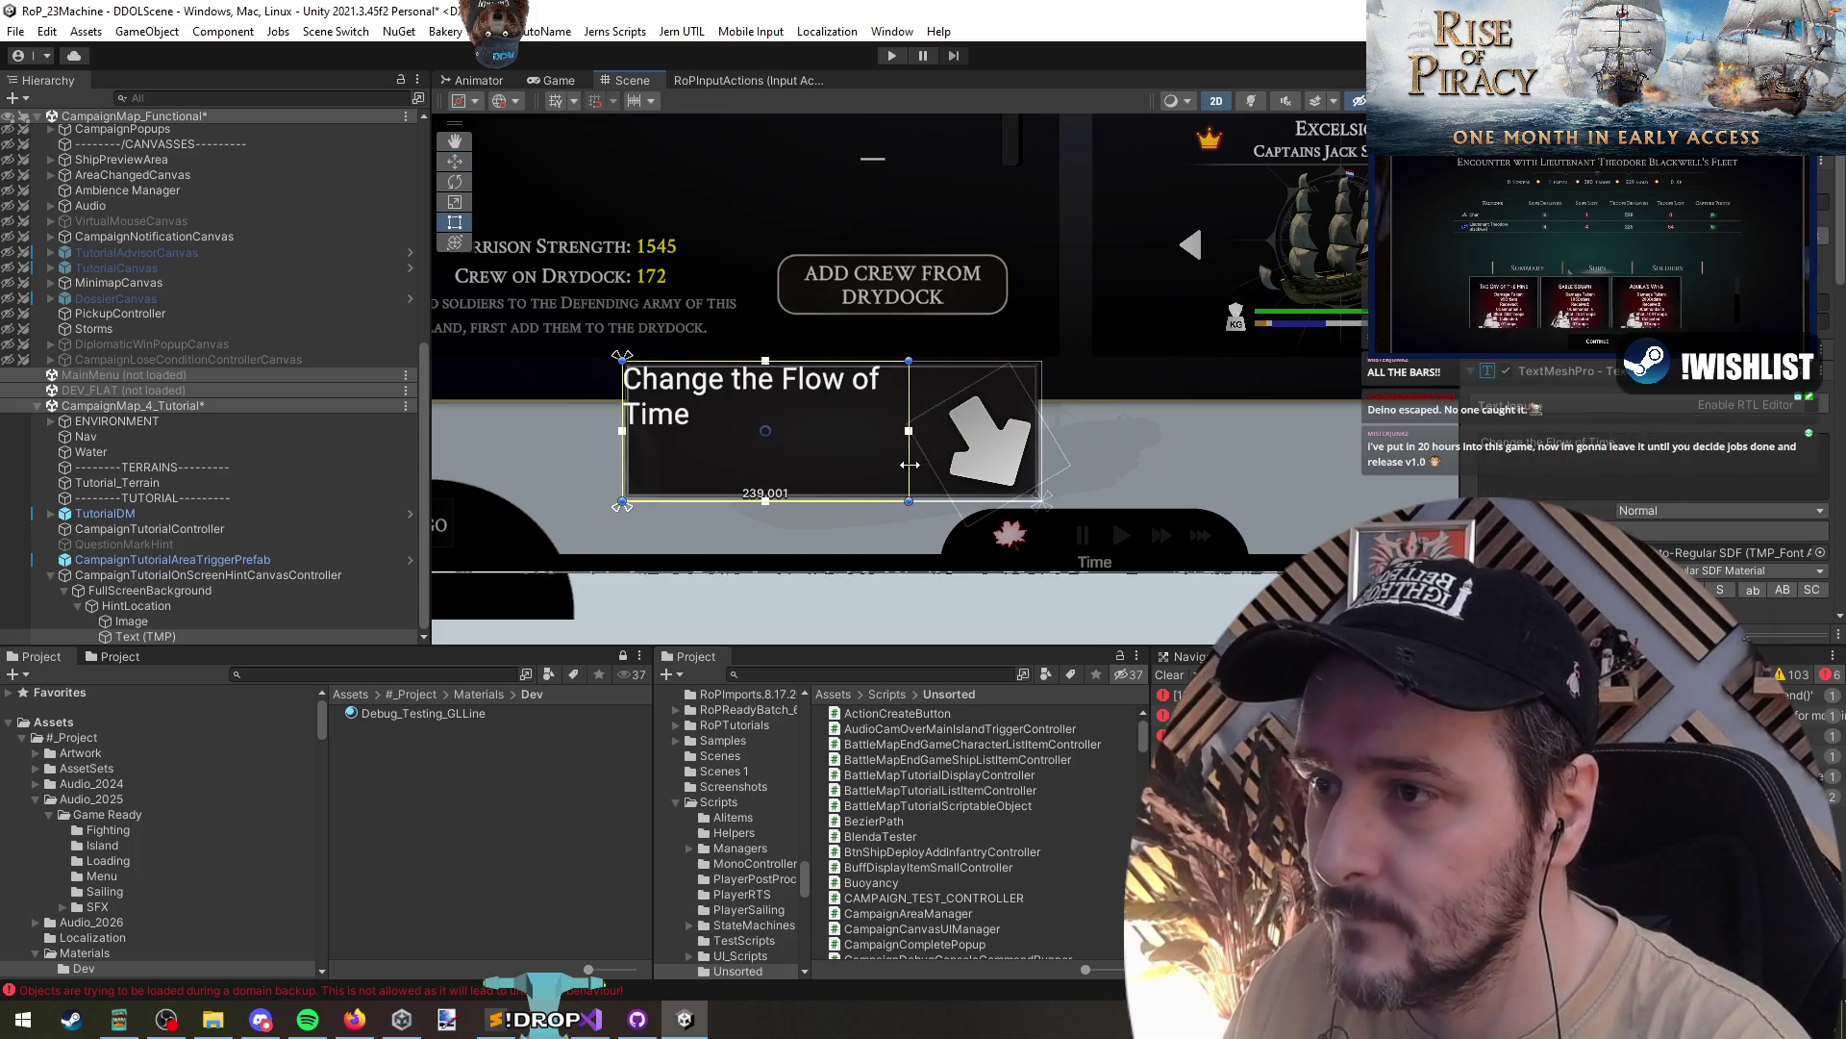
scroll(1596, 443, "down", 5)
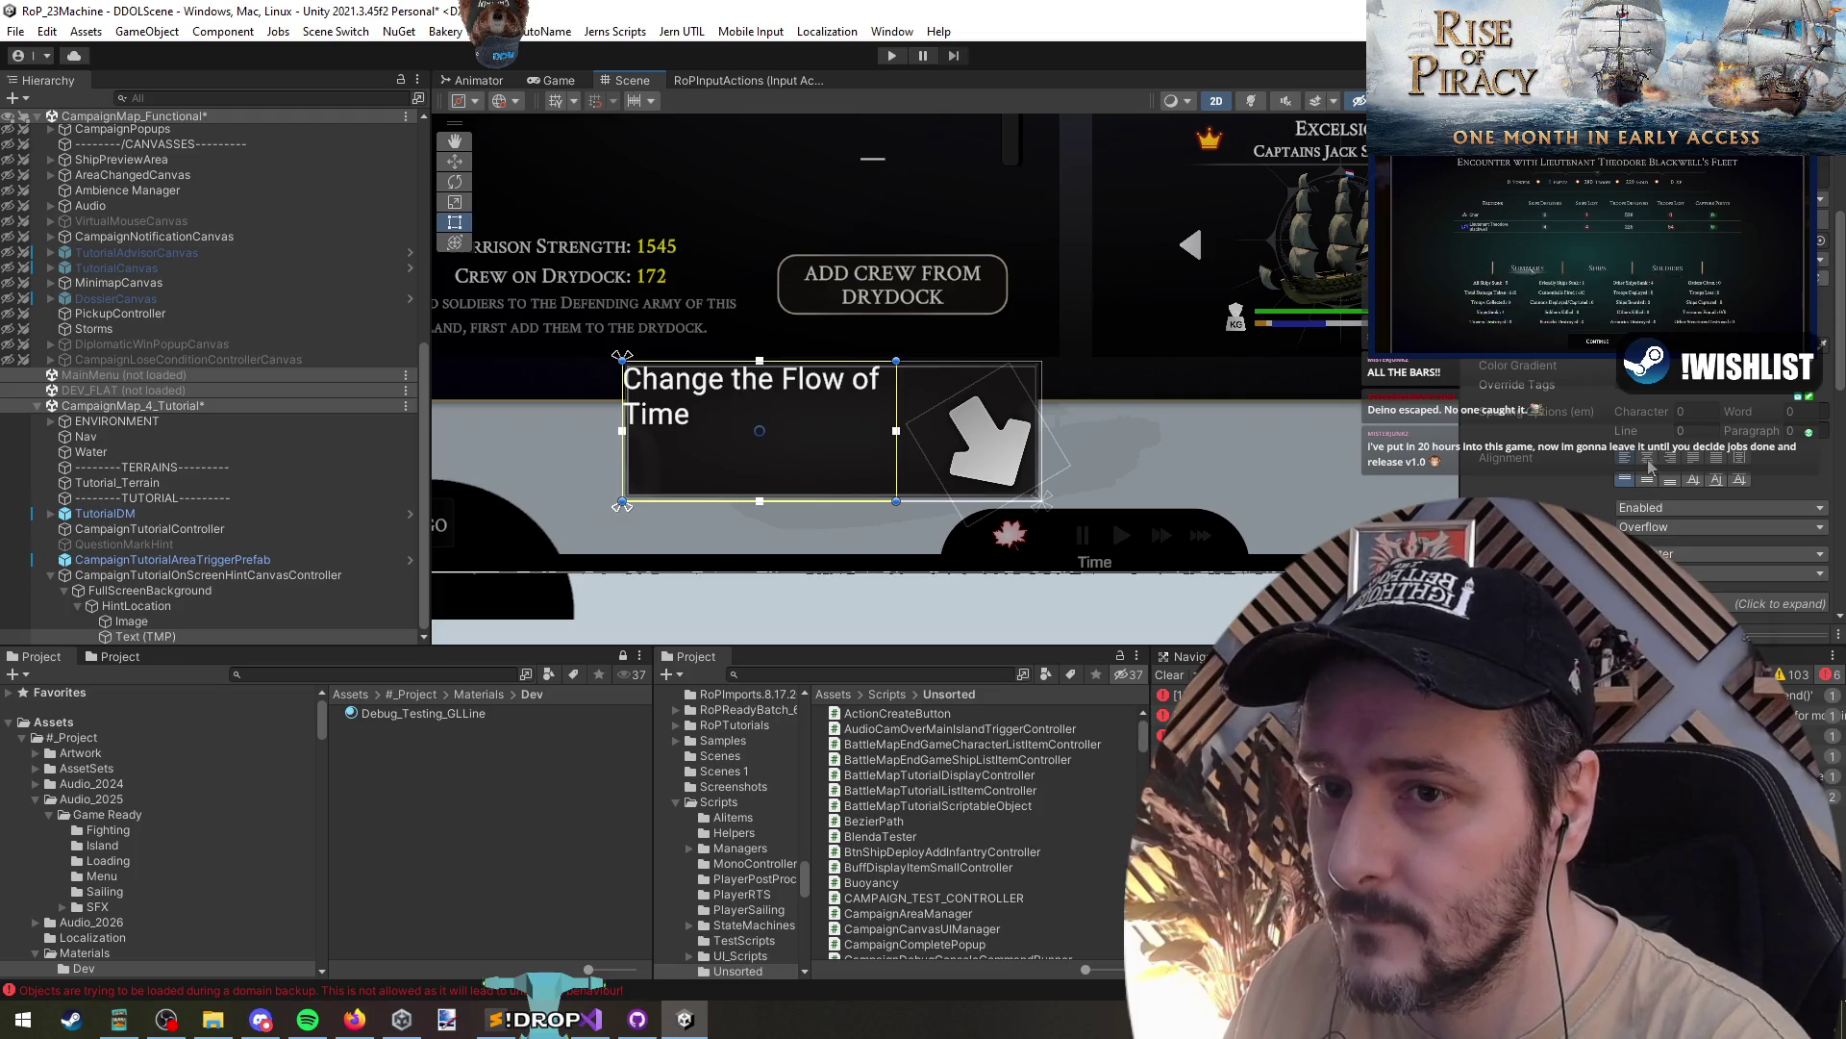
left_click(1670, 480)
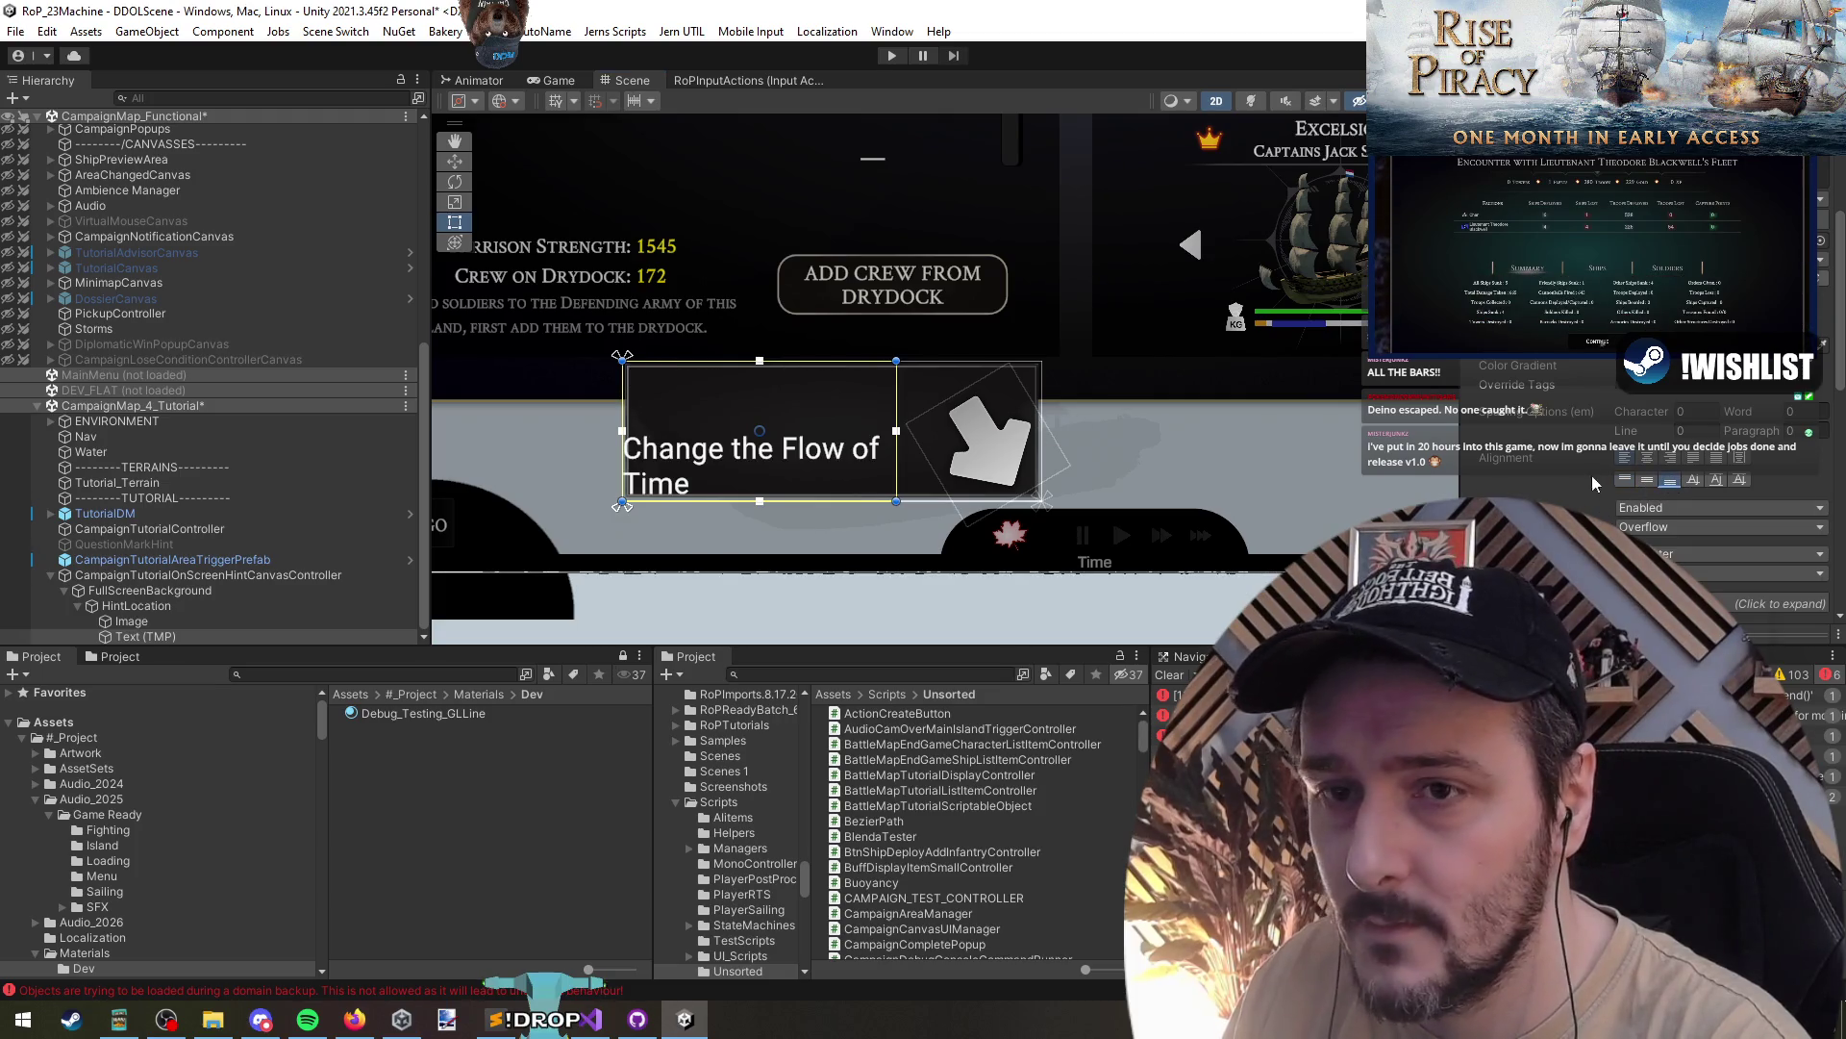
left_click(1647, 459)
left_click(1670, 458)
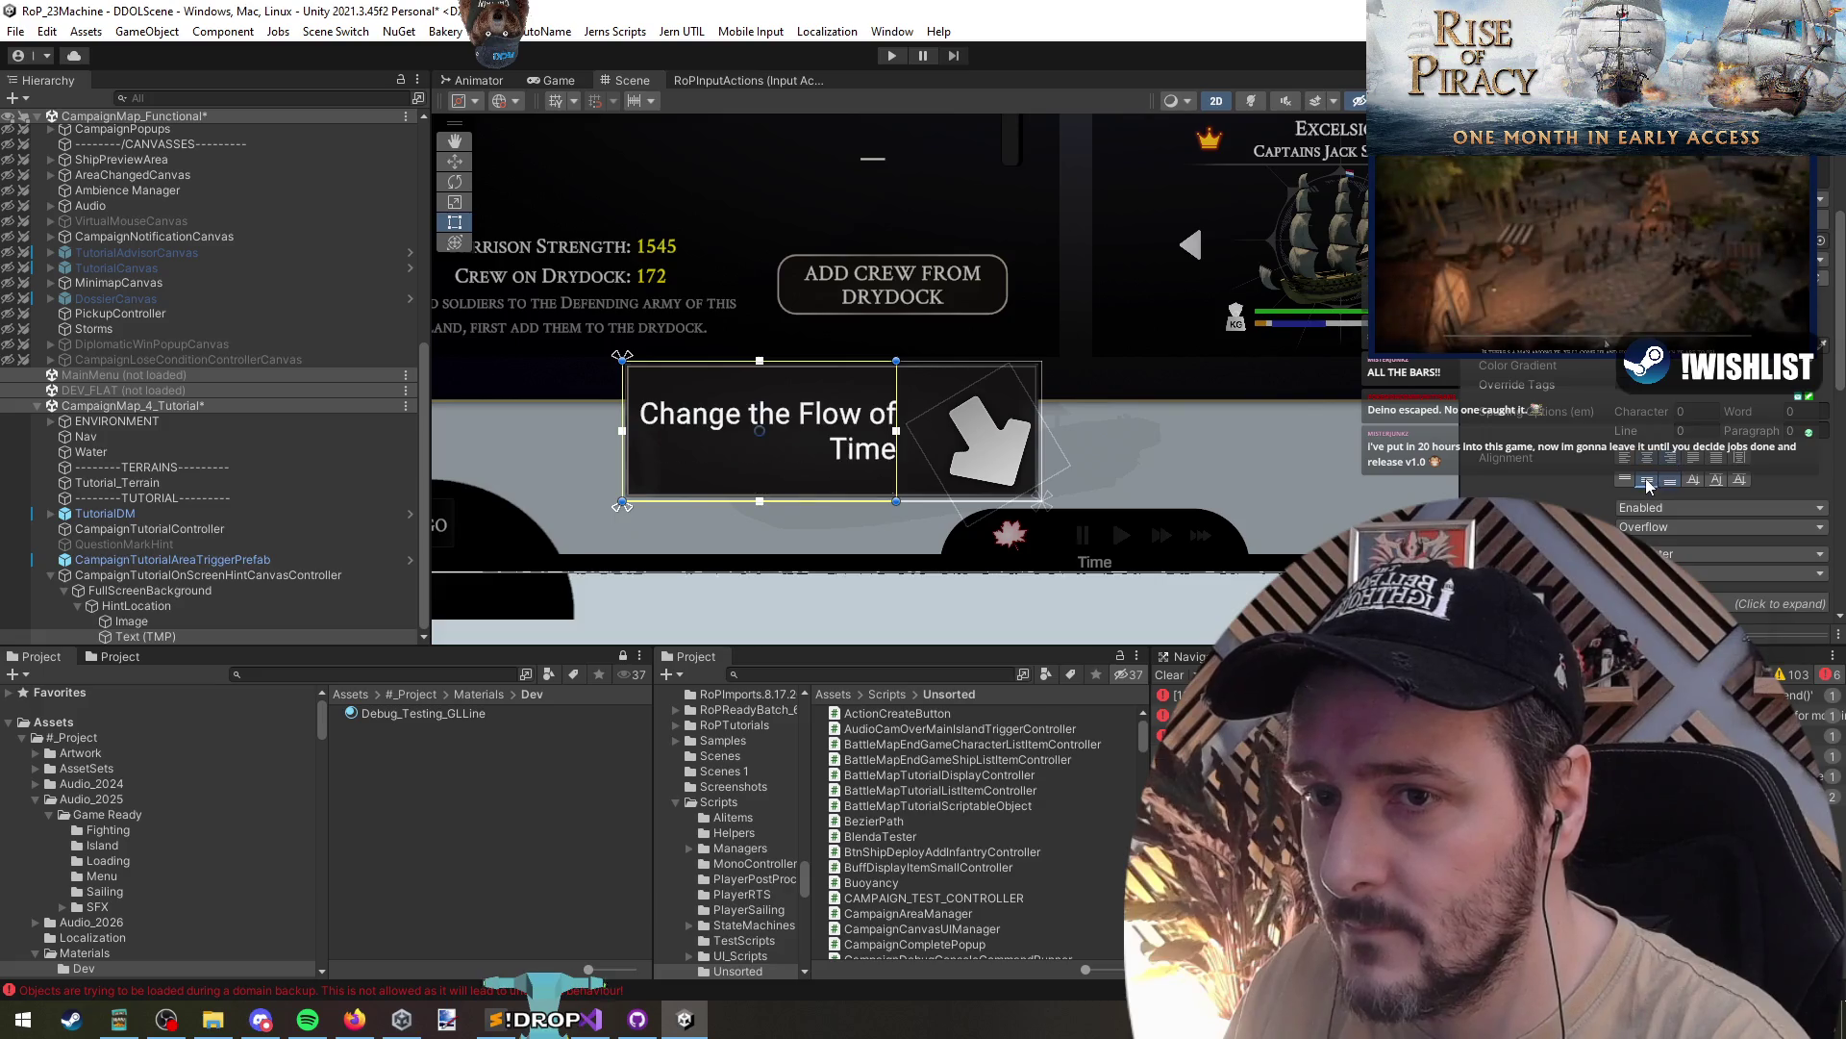
scroll(872, 444, "up", 2)
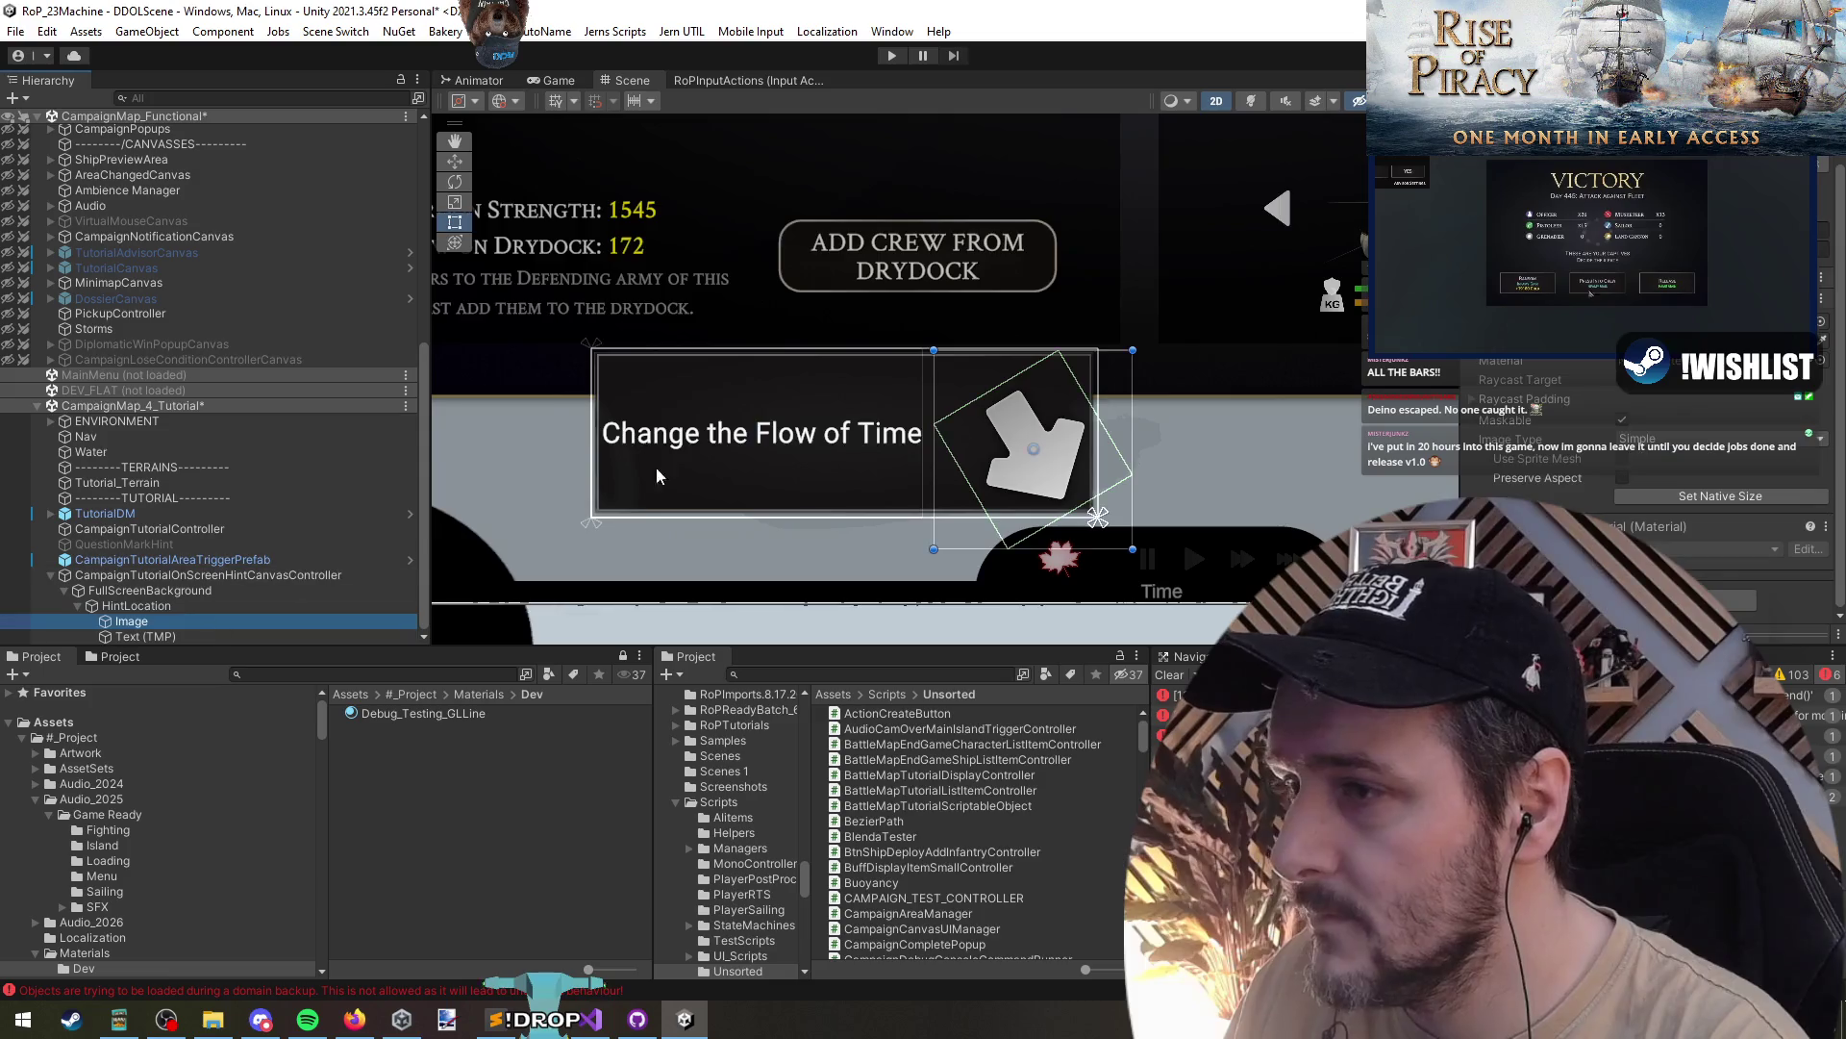
- Shorten the HintLocation box by dragging its top edge down
scroll(552, 492, "down", 2)
left_click(193, 606)
left_click_drag(869, 379, 893, 430)
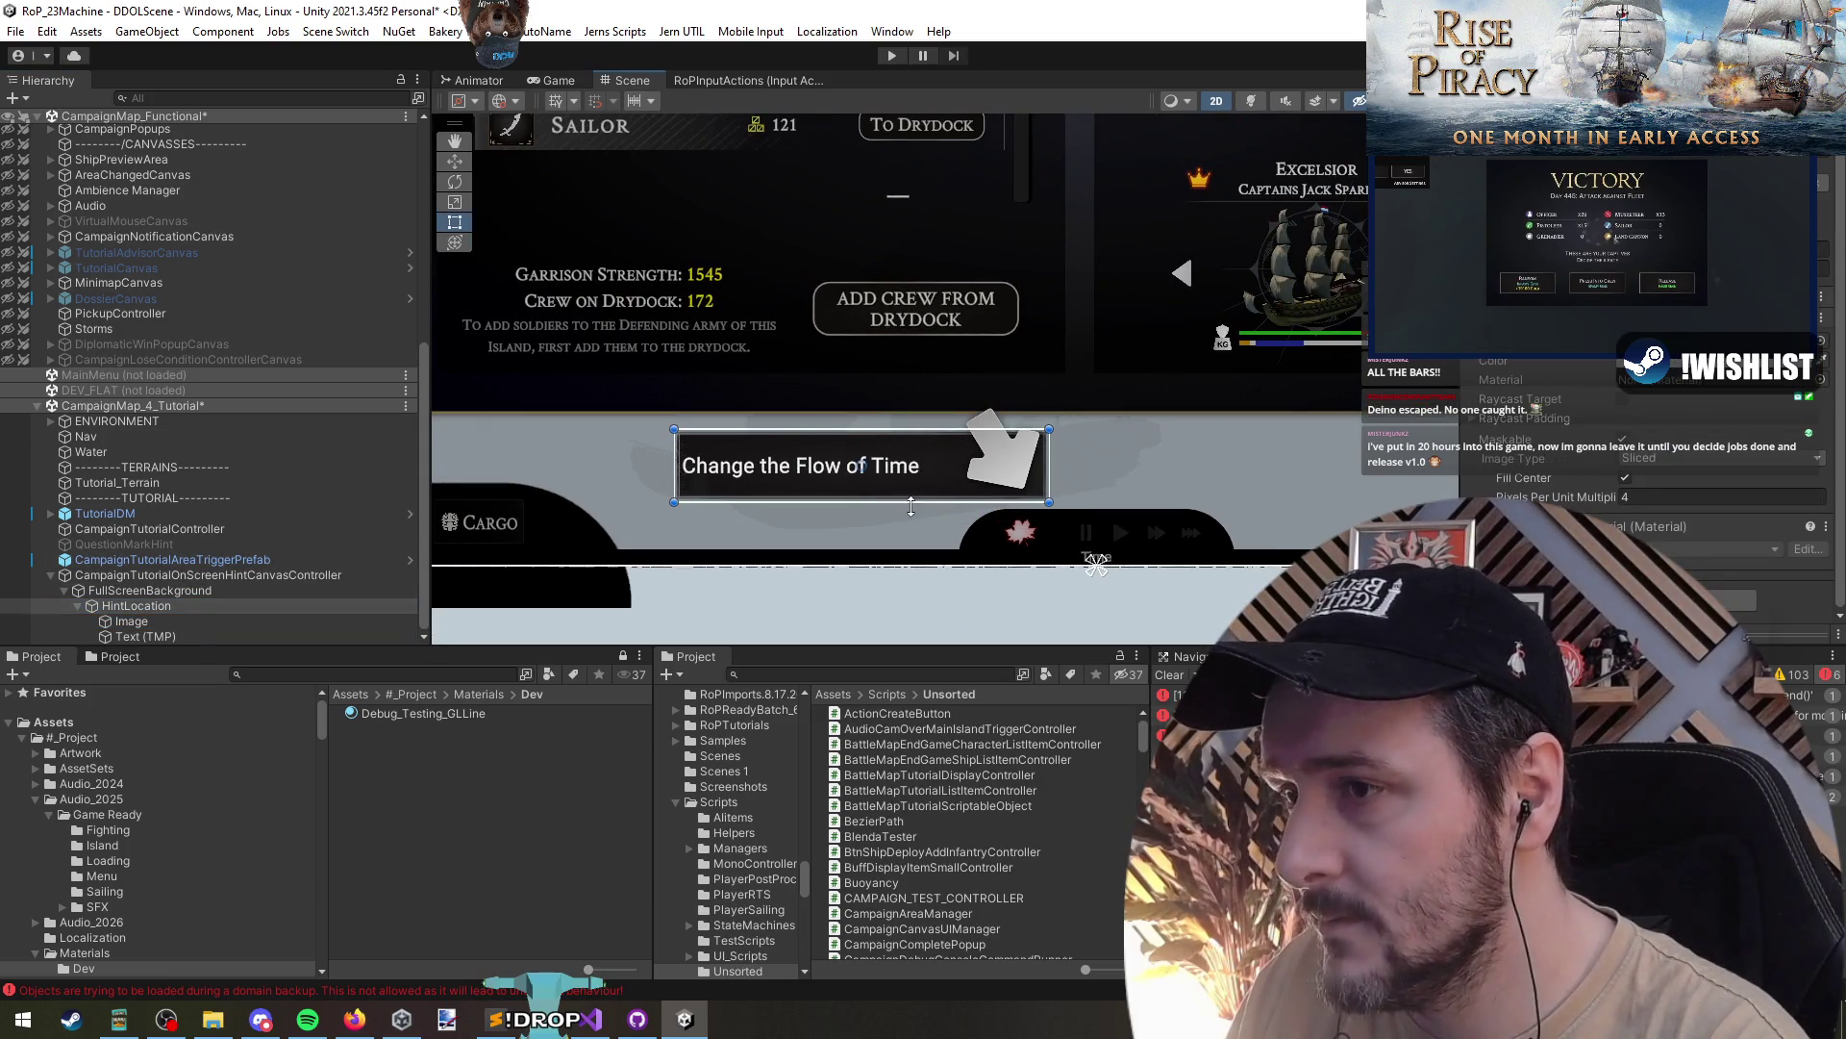
- Restore the arrow image to its small size and place it at the box's right end
left_click(166, 620)
mouse_move(1041, 441)
left_mouse_down()
mouse_move(1039, 484)
mouse_move(1013, 438)
left_mouse_up()
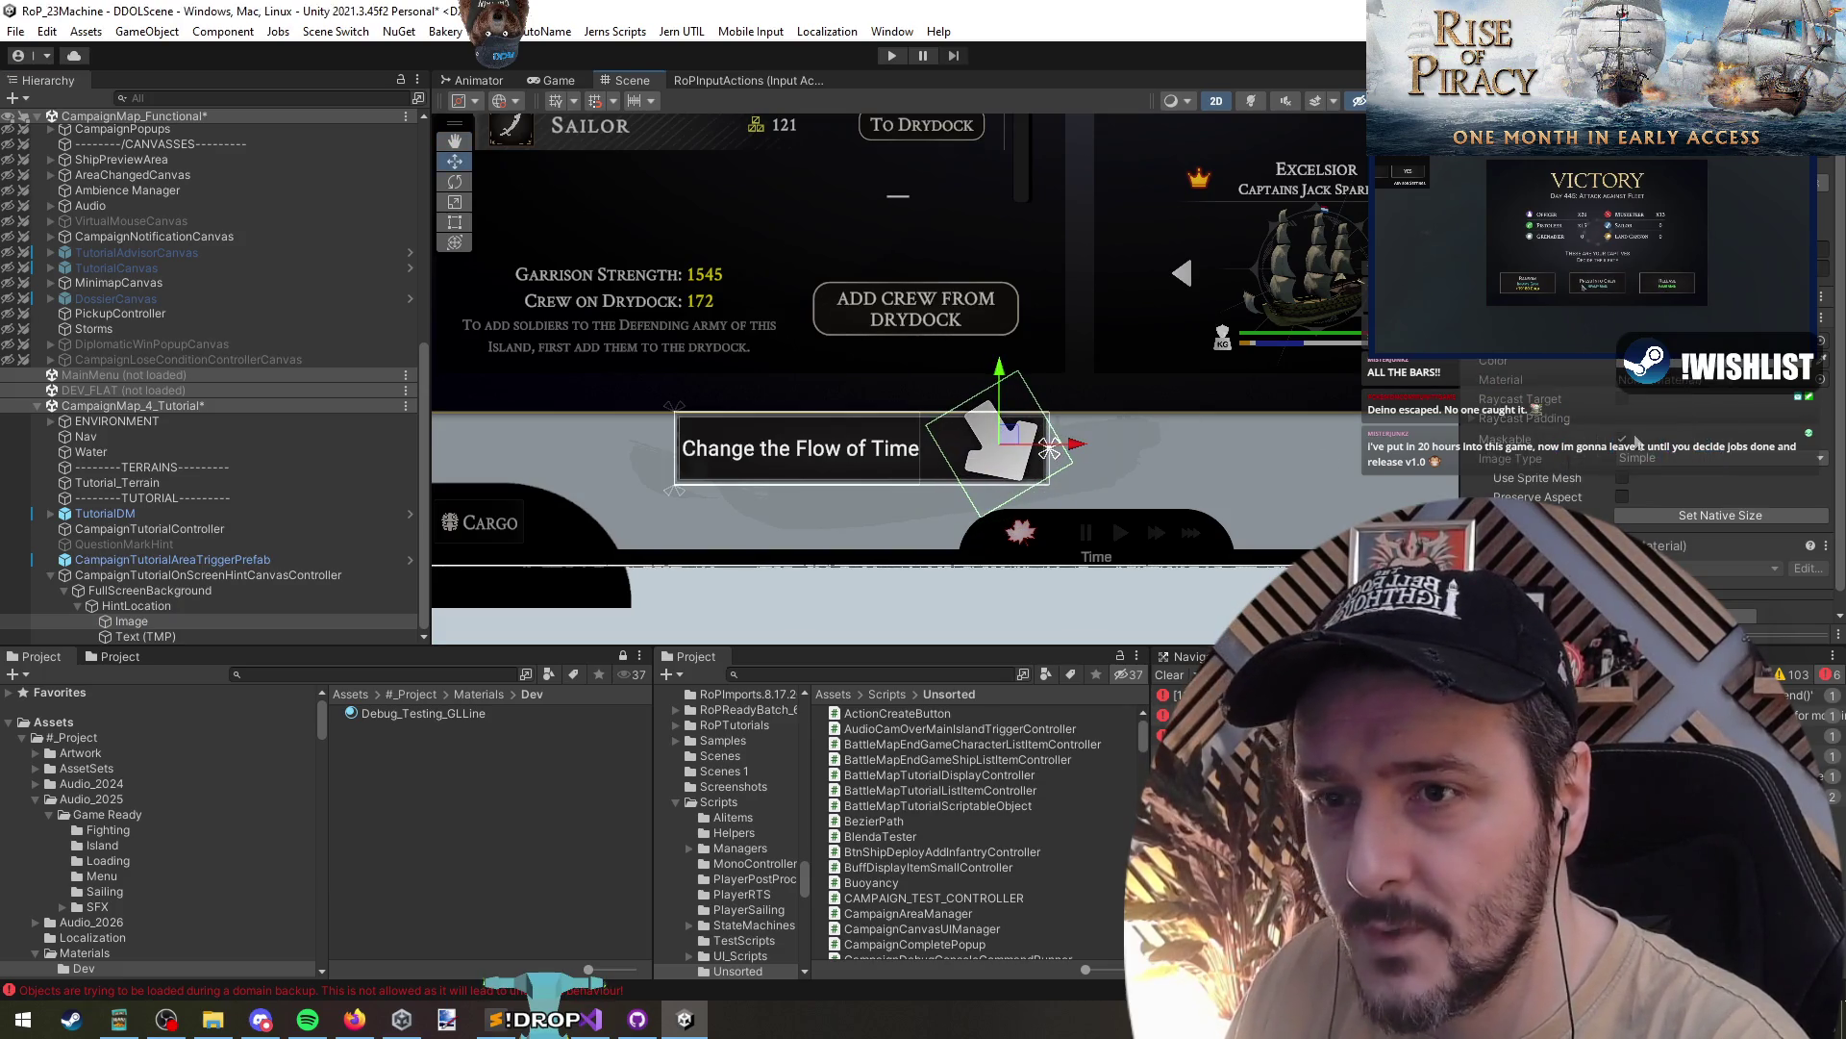
scroll(1001, 498, "up", 3)
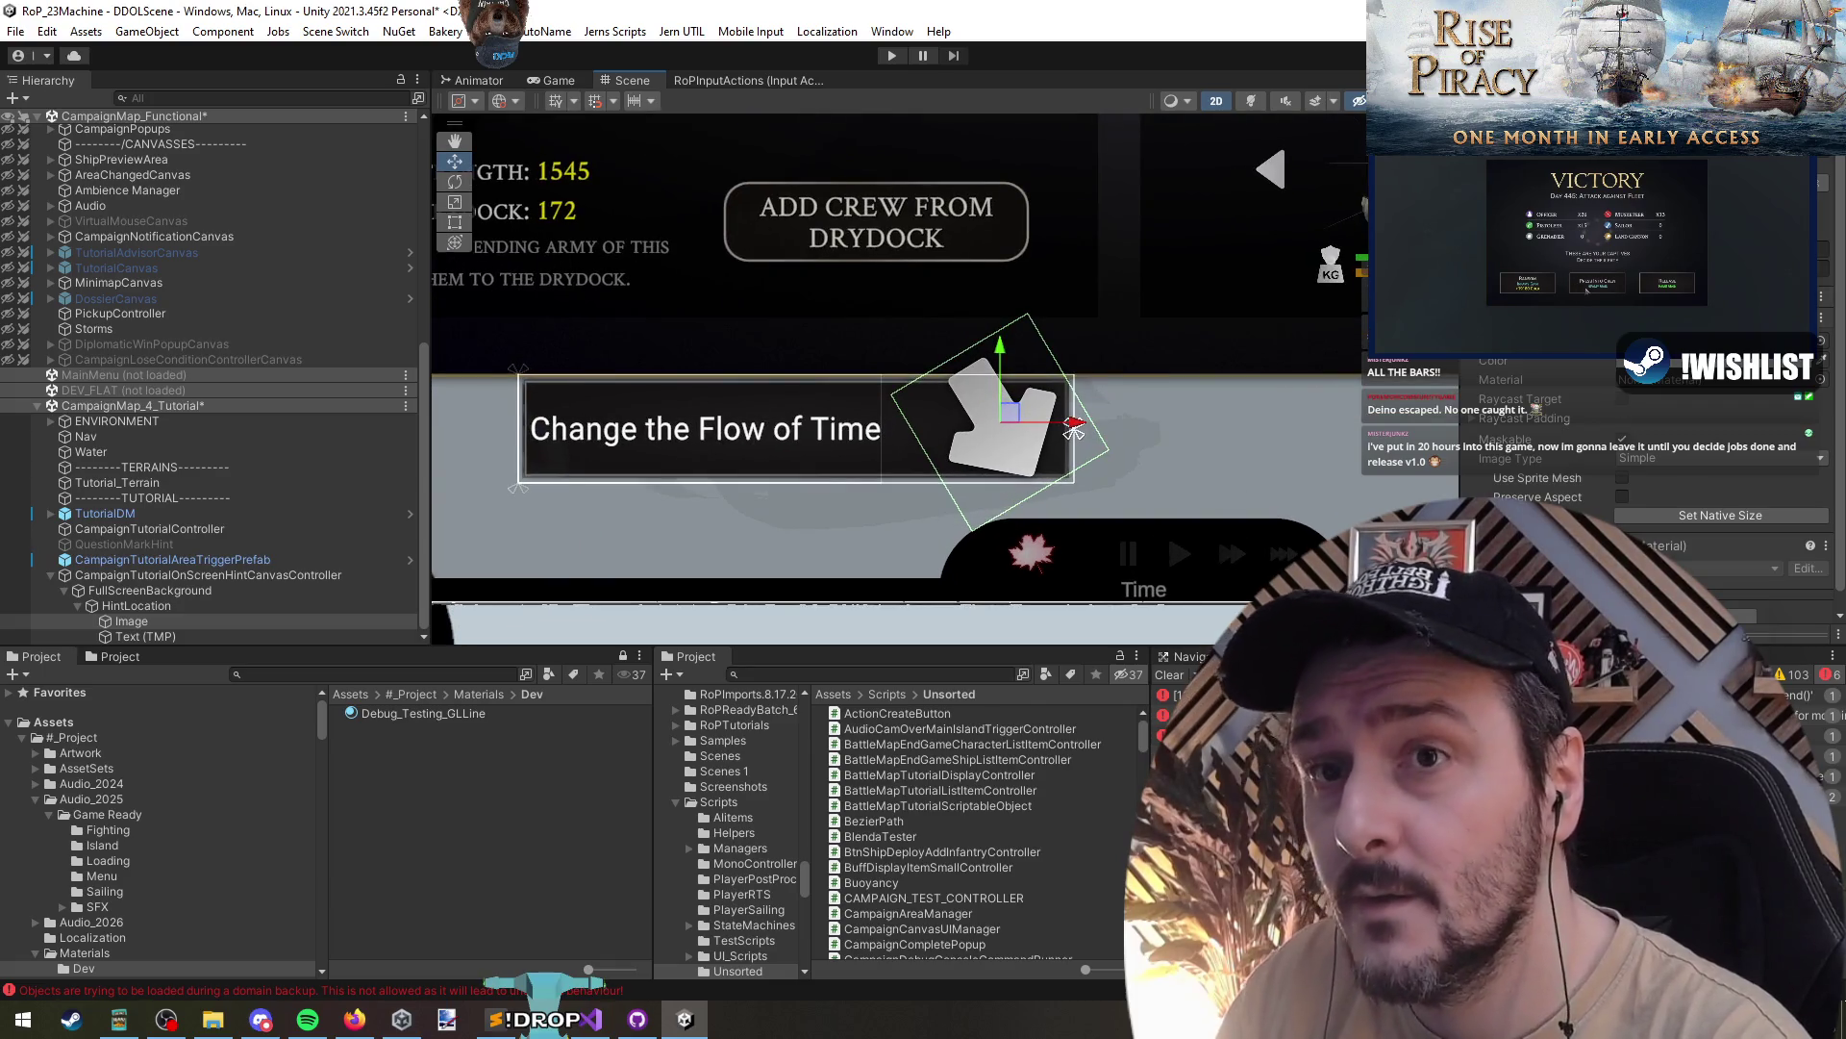
key("ctrl+z")
key("ctrl+z")
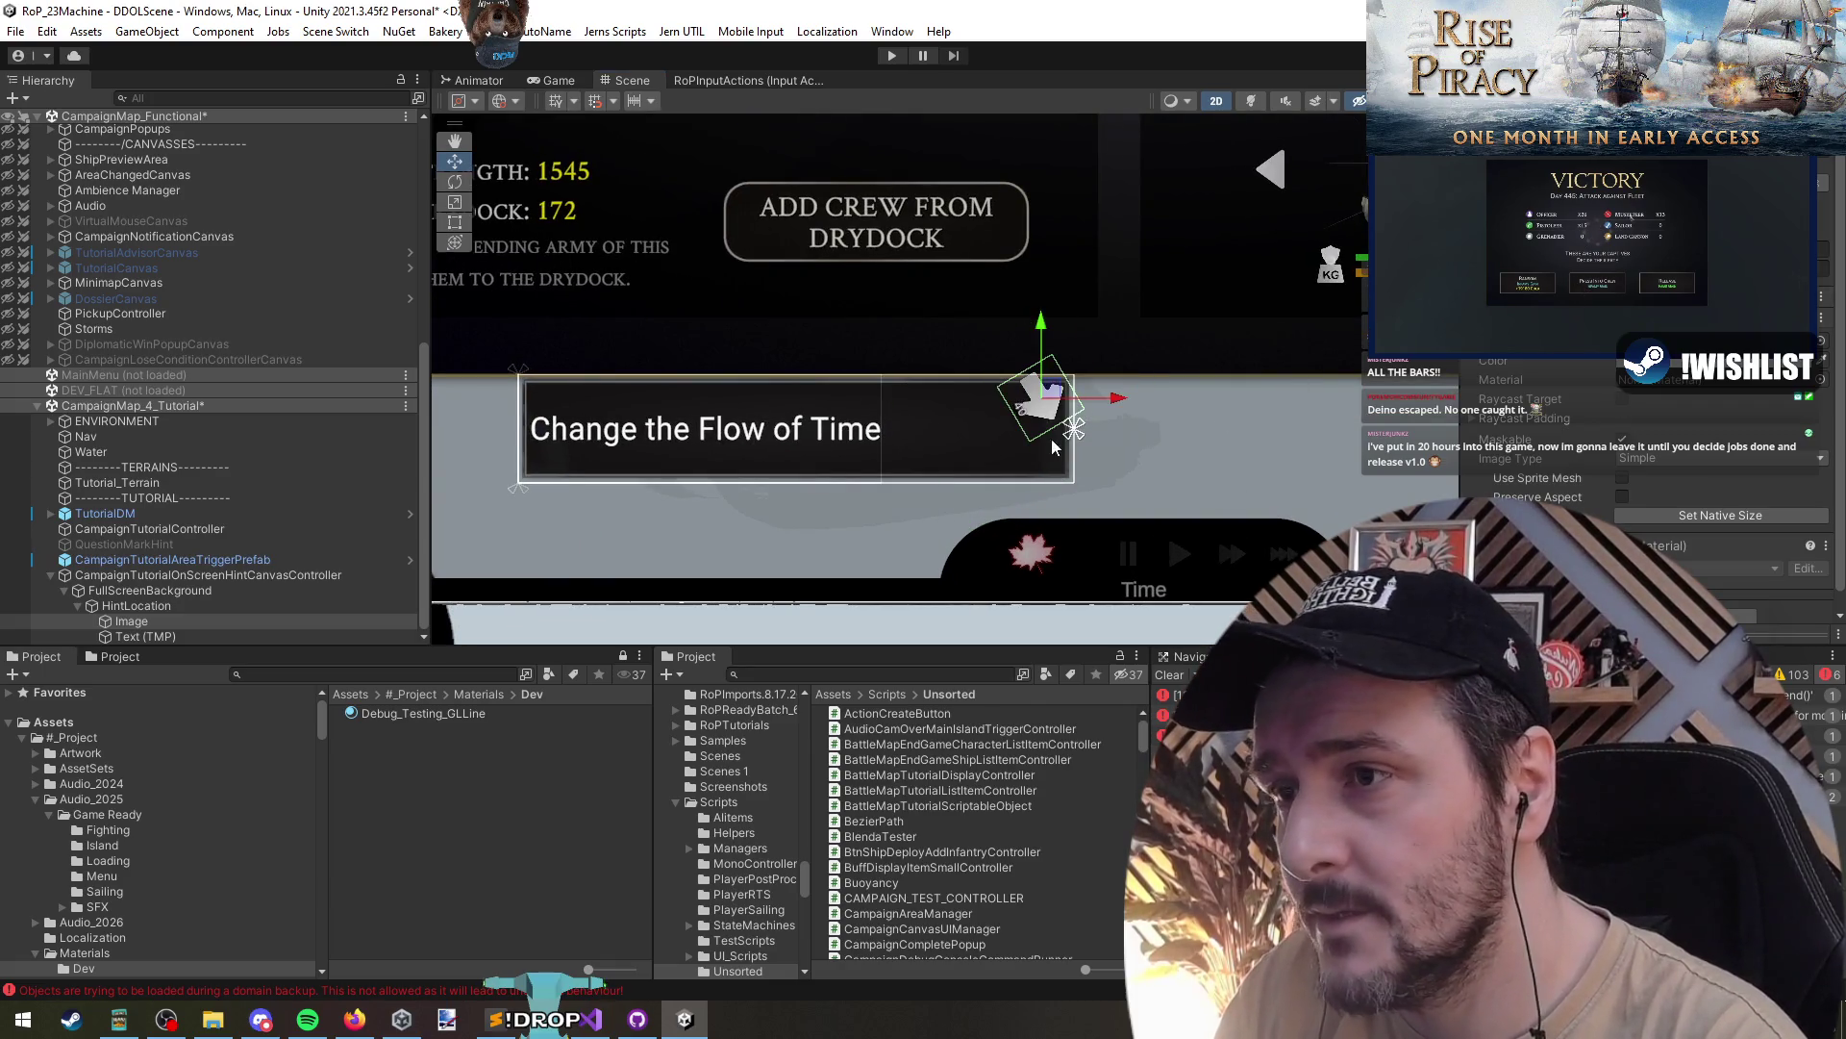
mouse_move(1058, 388)
left_mouse_down()
mouse_move(983, 416)
mouse_move(1031, 415)
left_mouse_up()
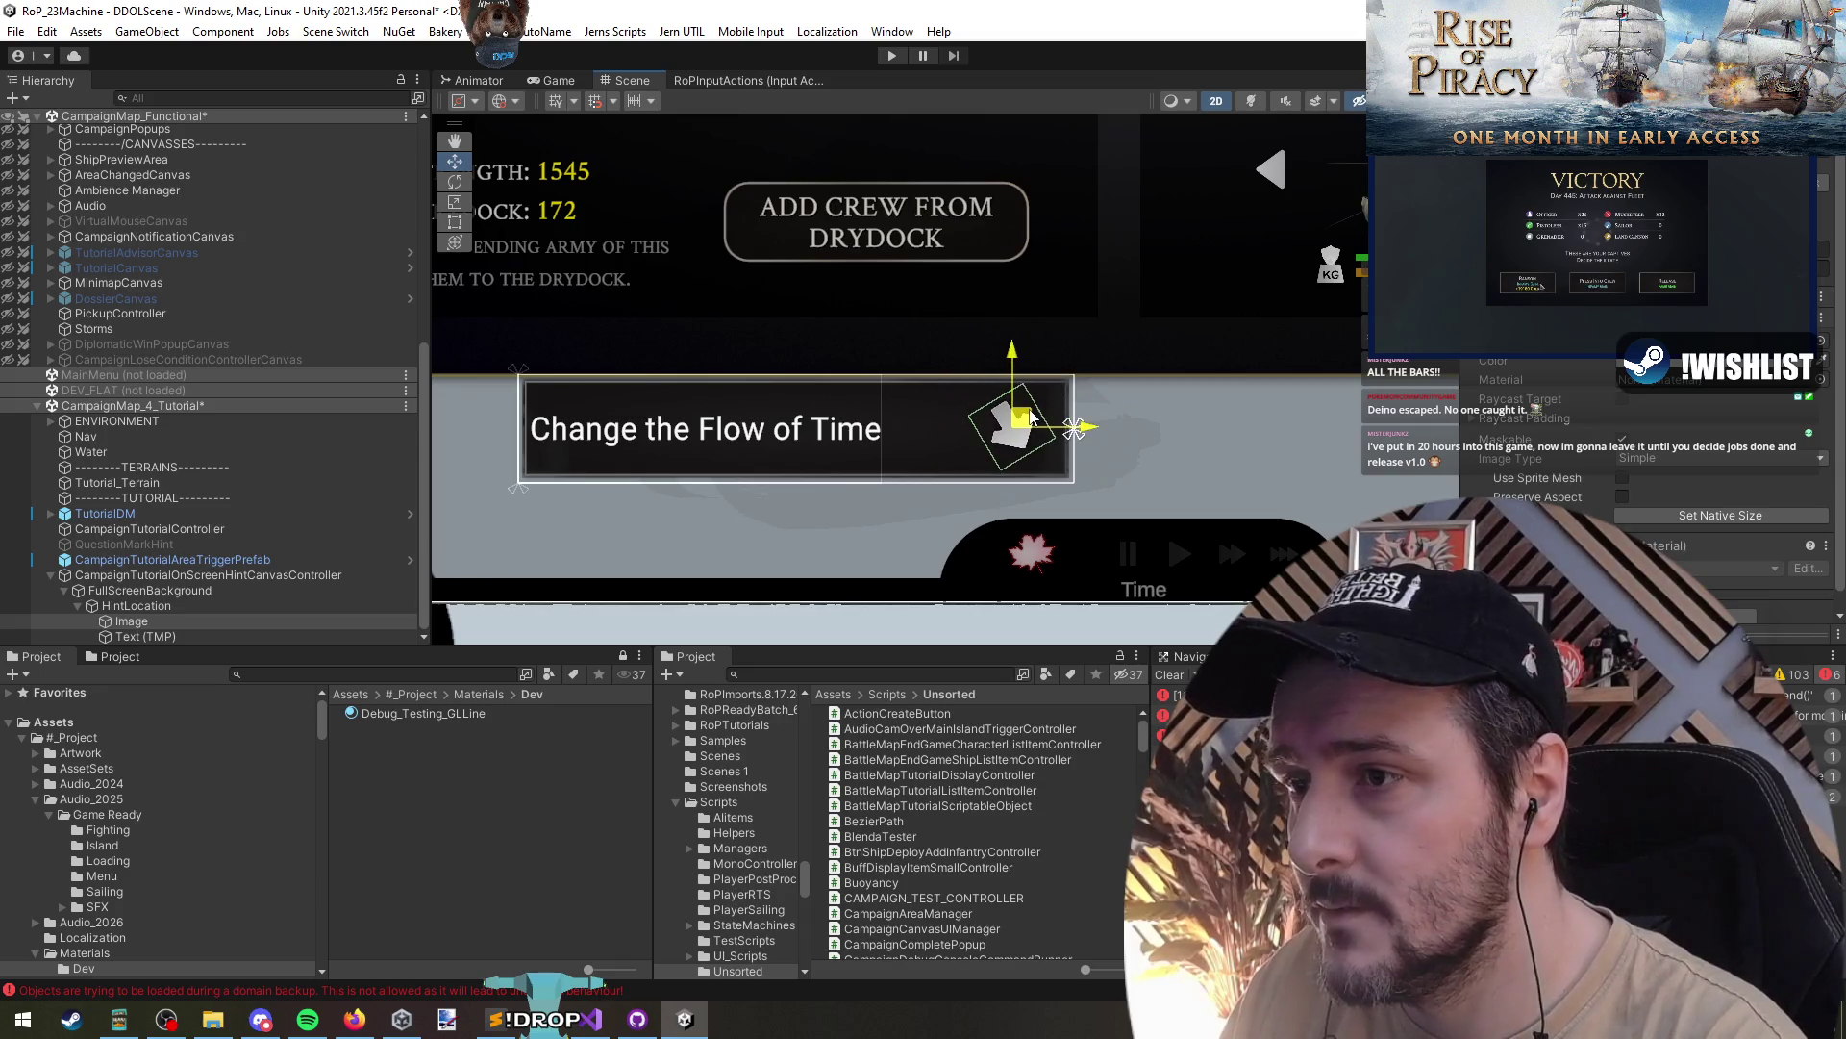
scroll(927, 438, "down", 3)
left_click(176, 632)
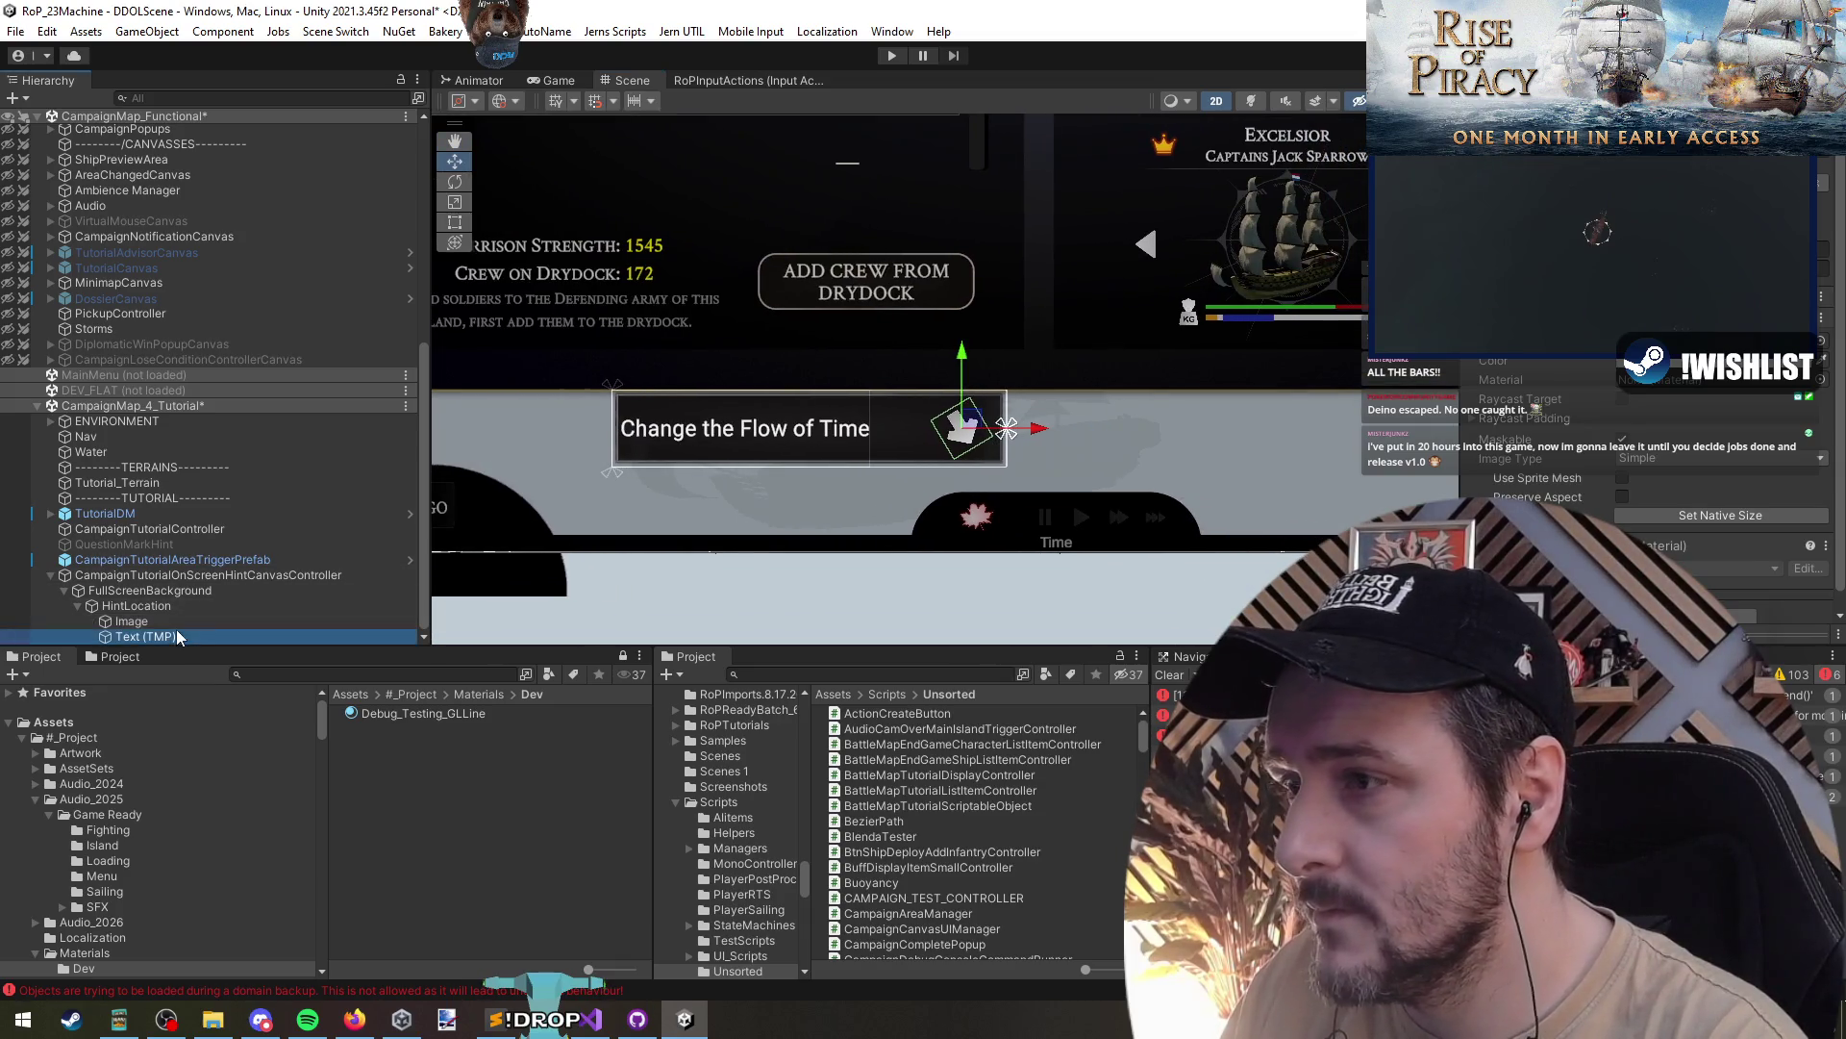
- Resize the hint text area to about 250 wide, ending just before the arrow icon
left_click_drag(871, 450, 897, 443)
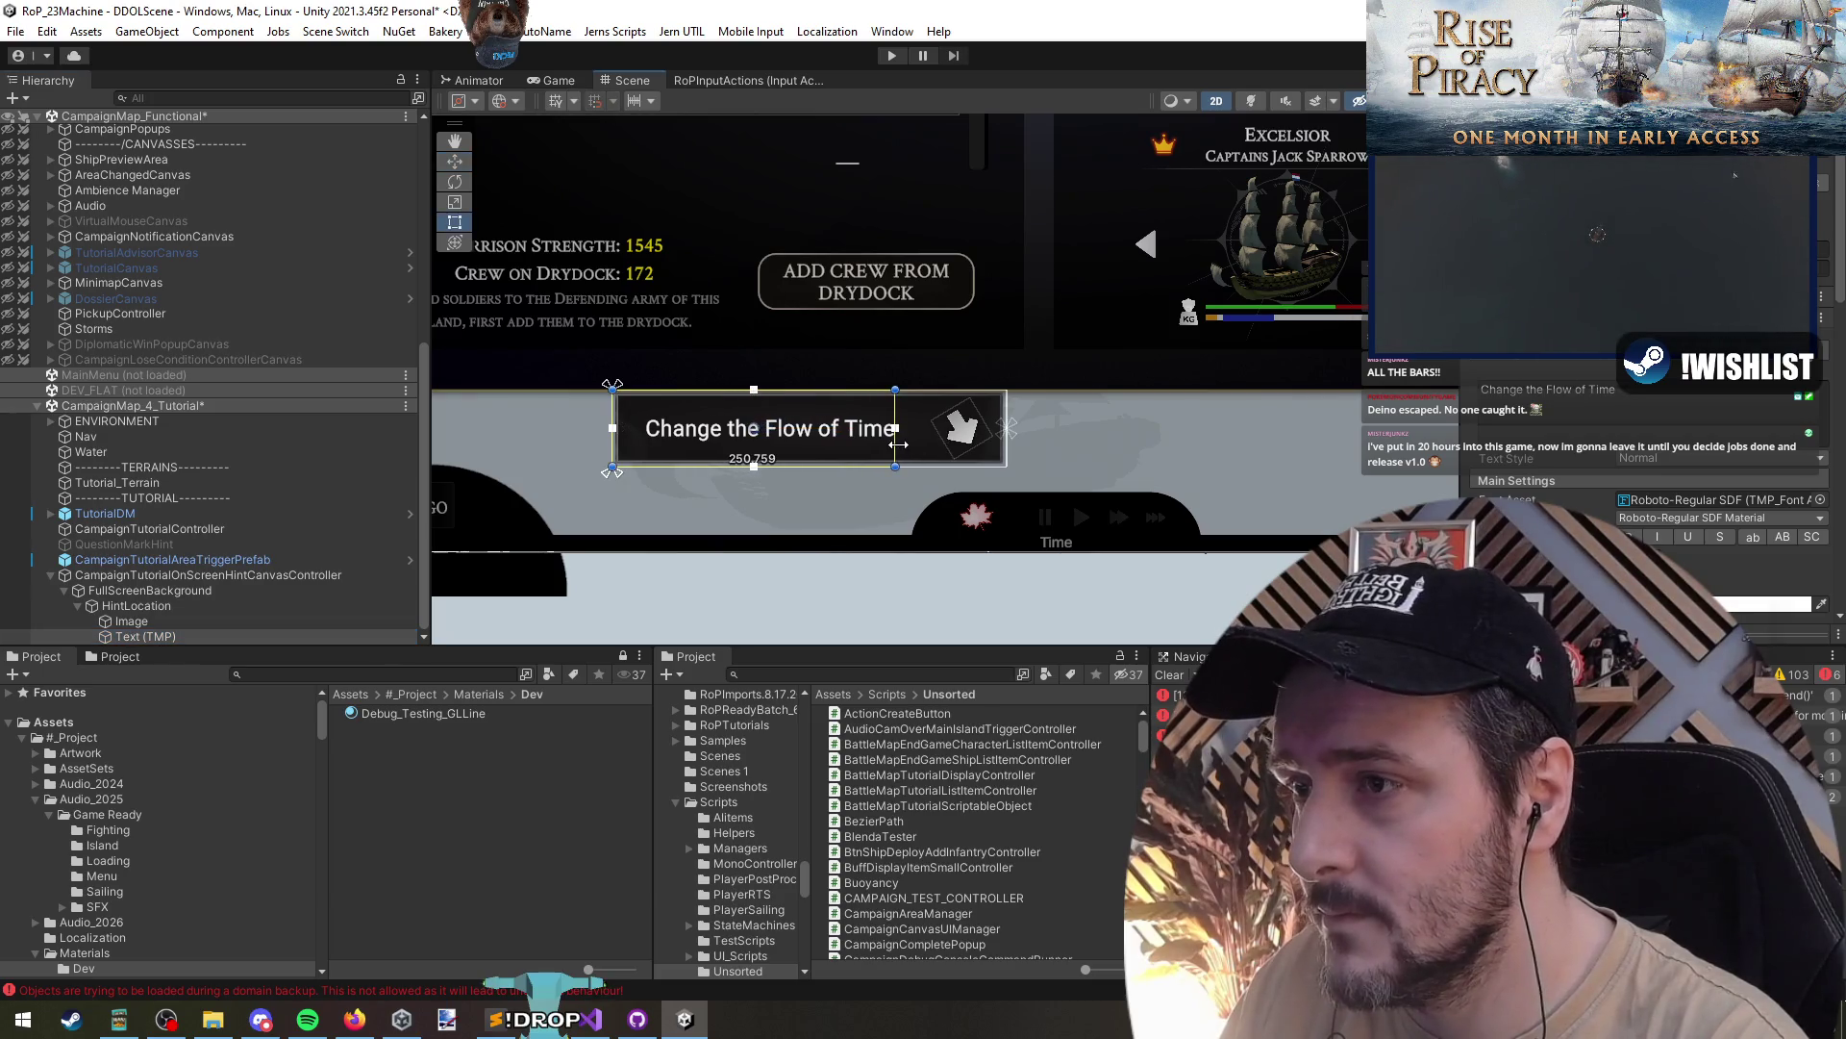
left_click(955, 430)
key("w")
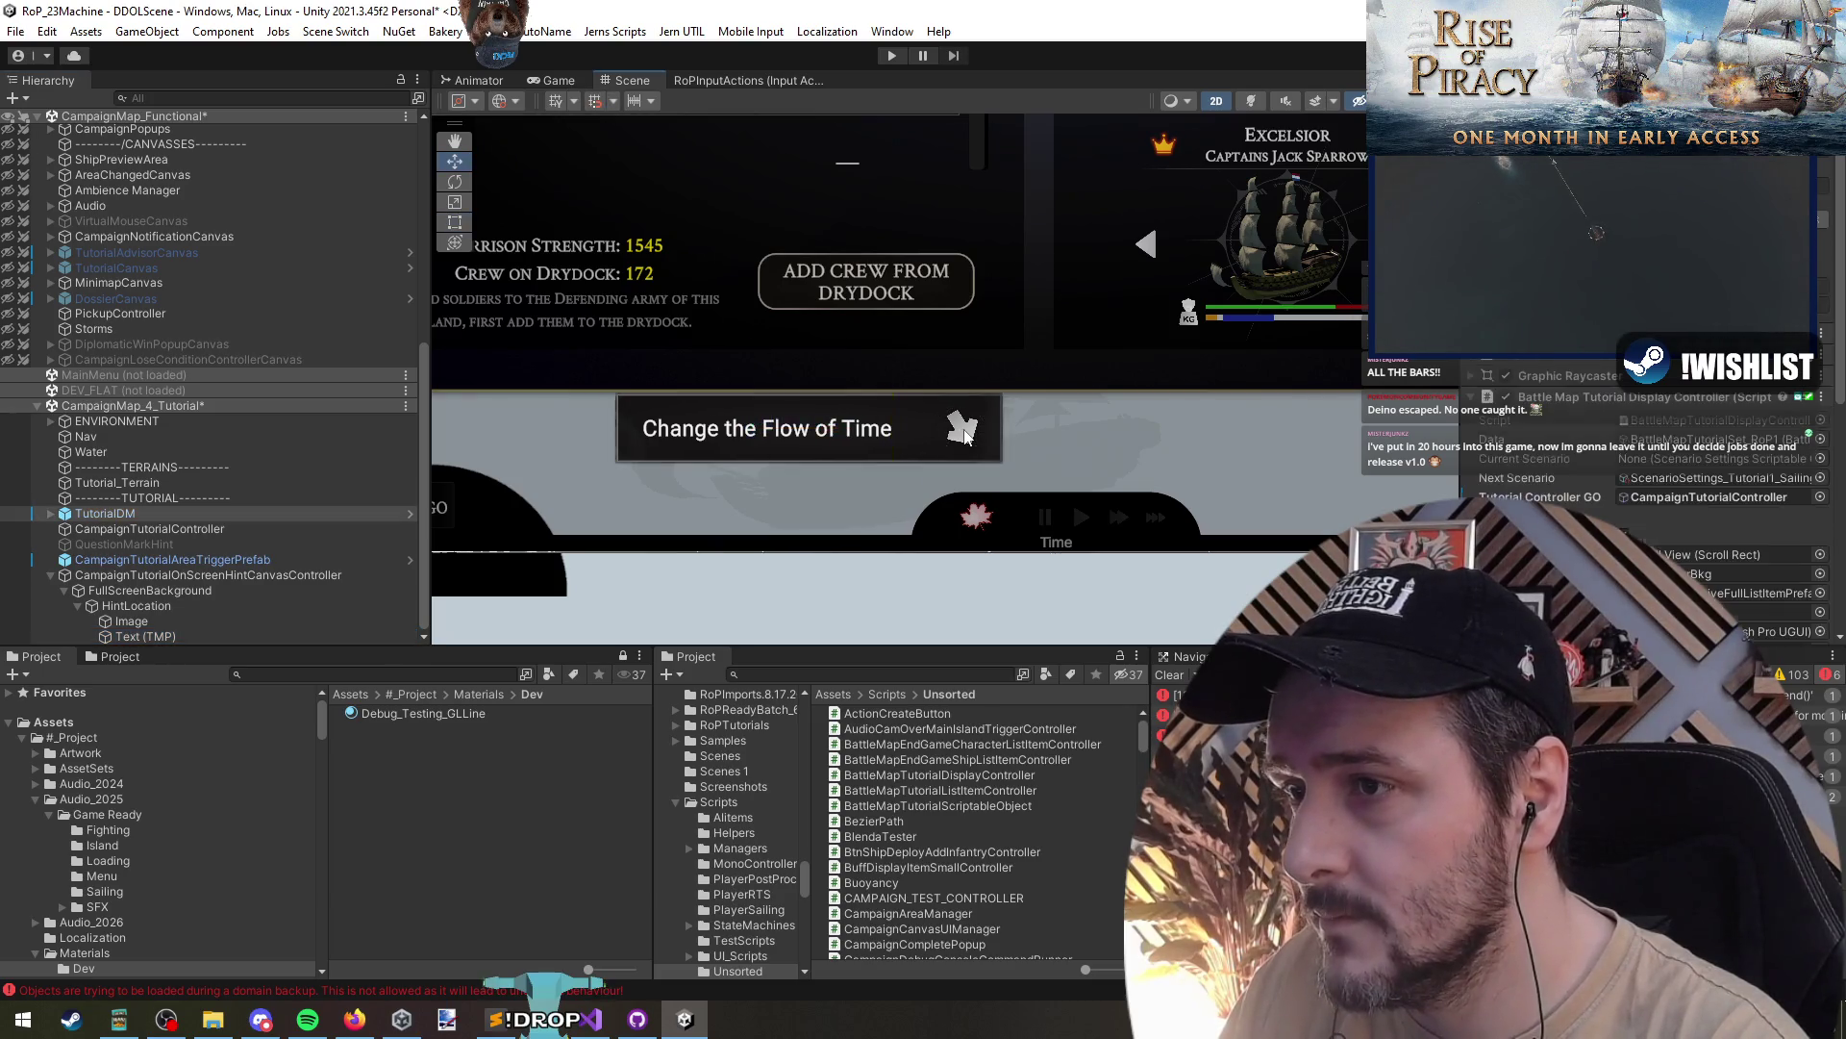
- Select the HintLocation box and inspect its background Image colour settings
left_click(146, 607)
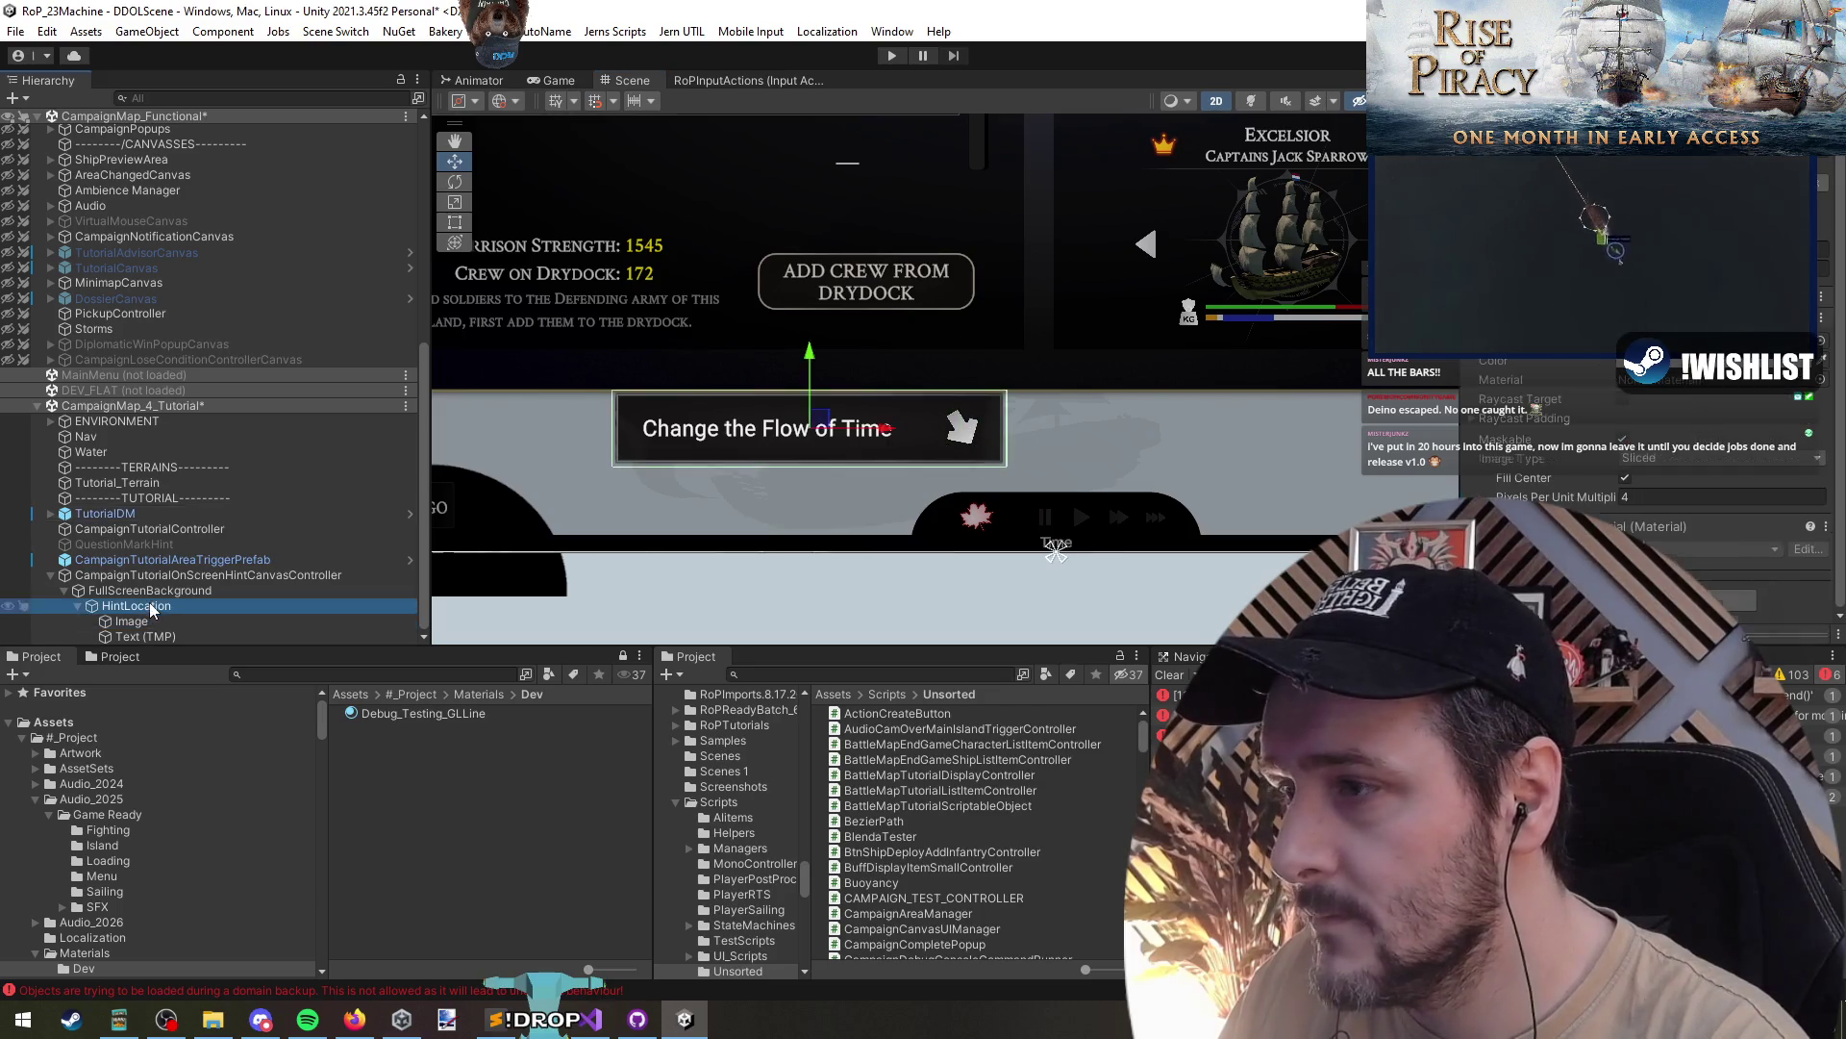
left_click(152, 593)
left_click(136, 606)
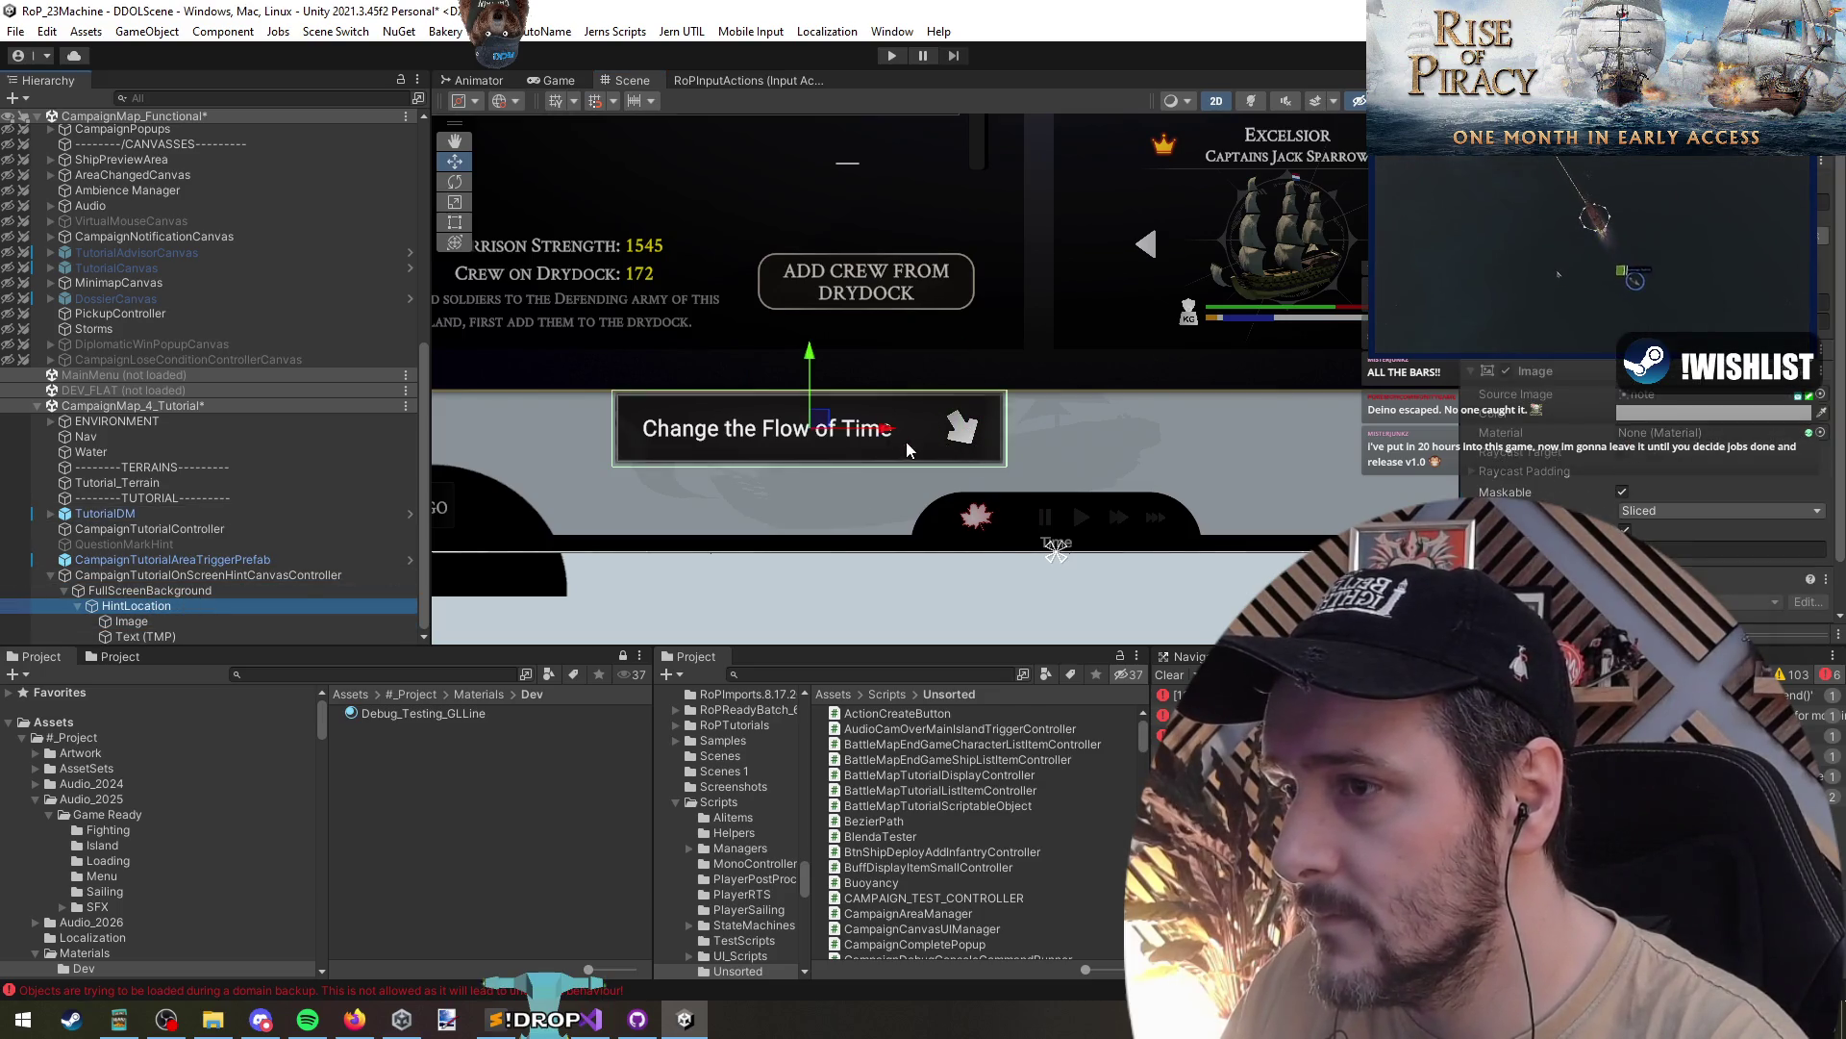
left_click(1681, 414)
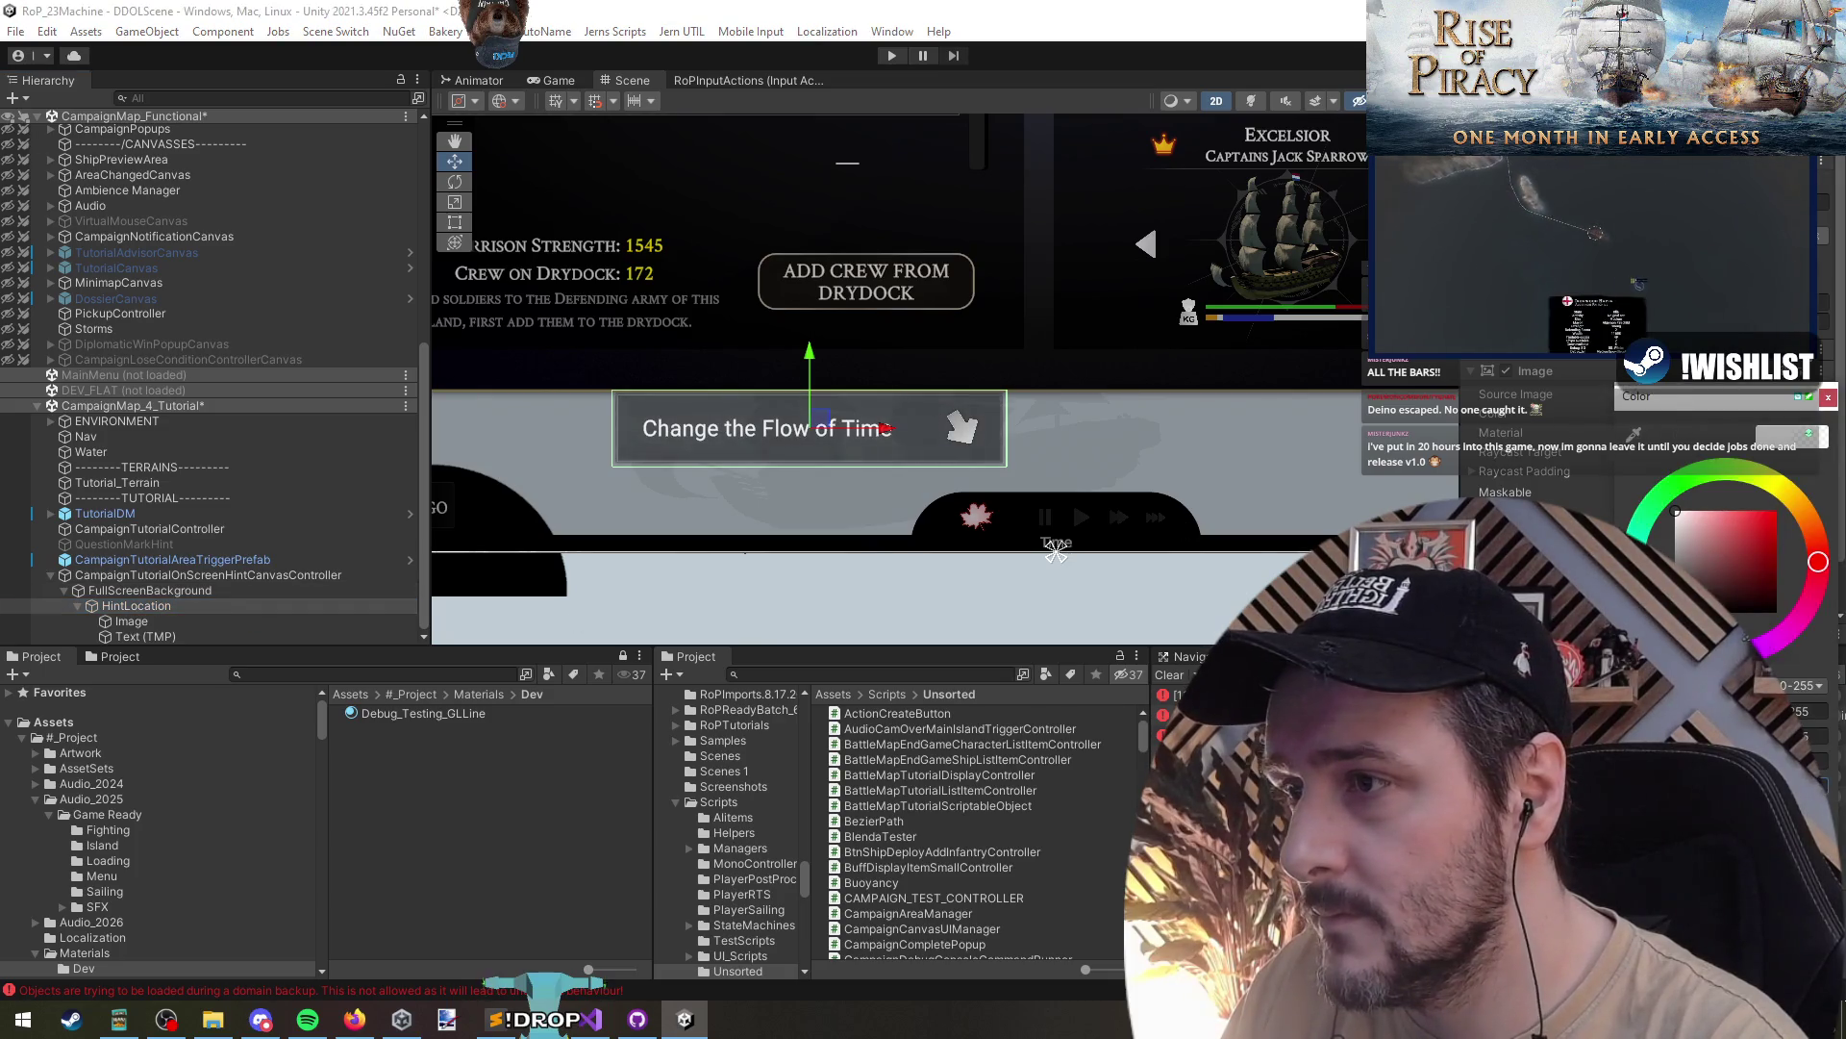
scroll(897, 480, "up", 3)
left_click(1000, 402)
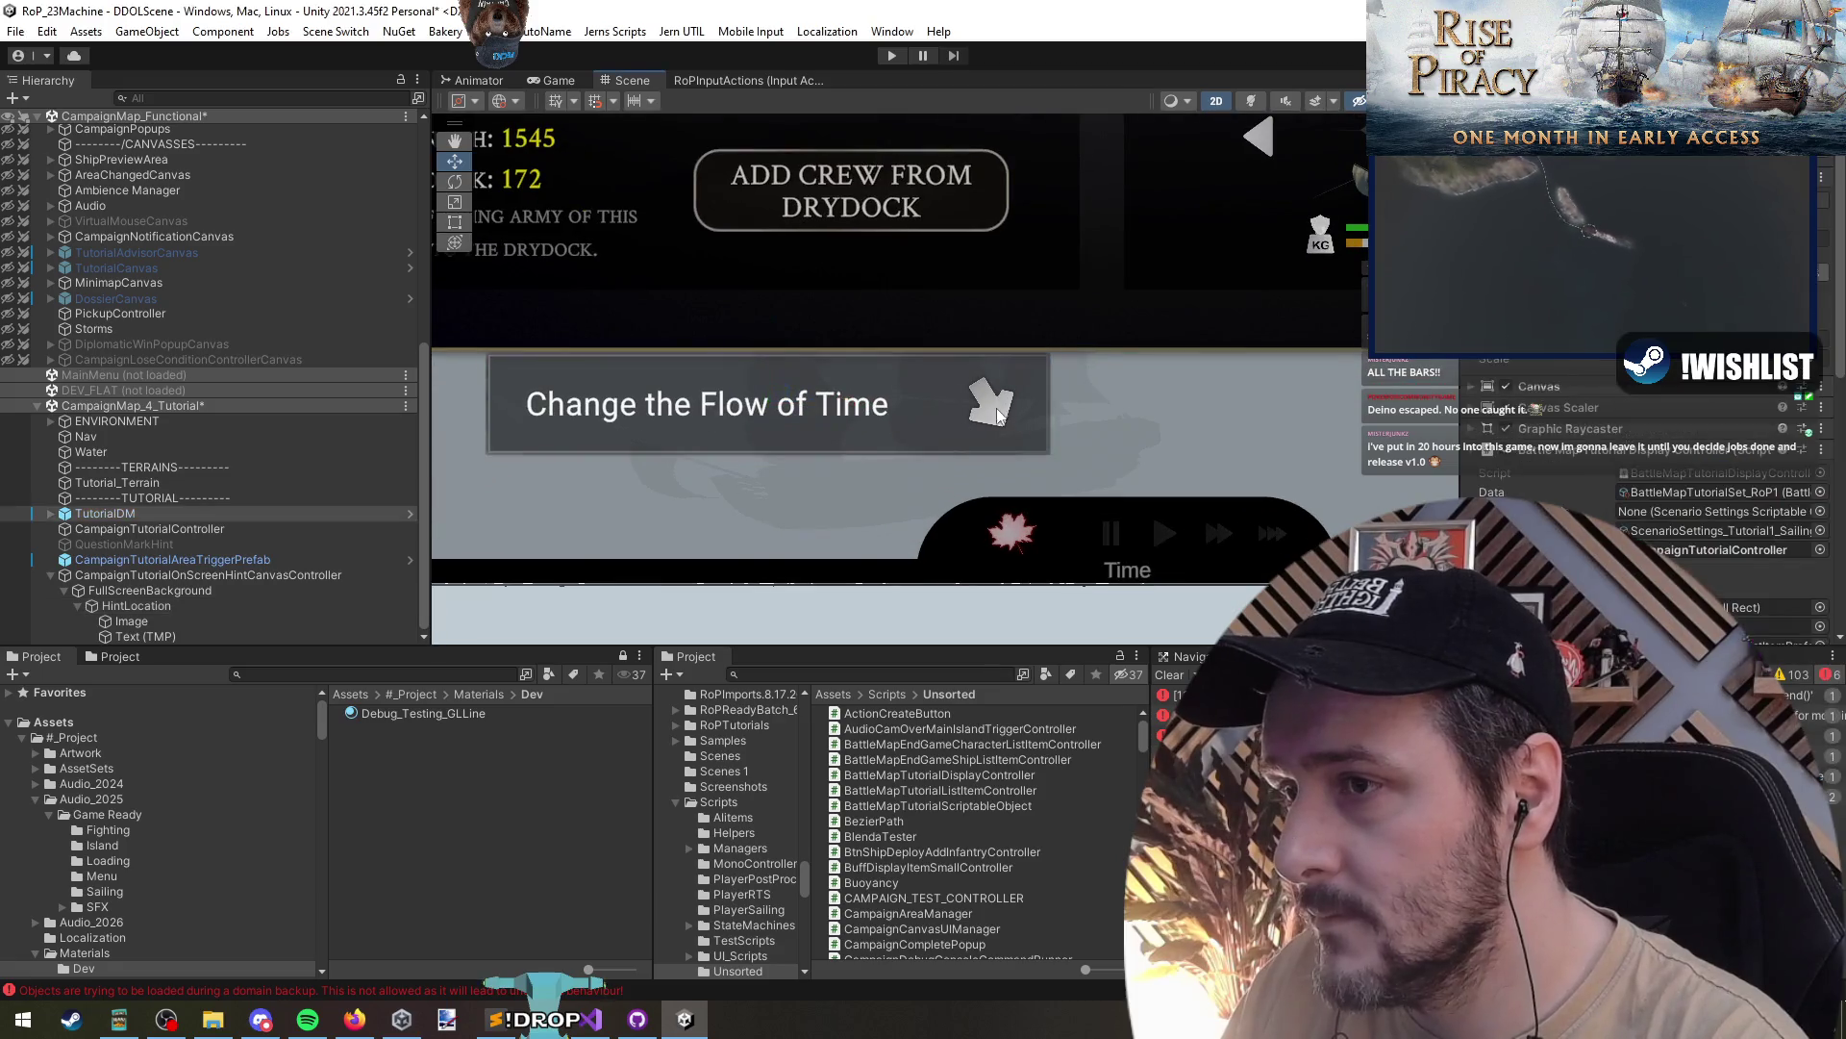
left_click(187, 513)
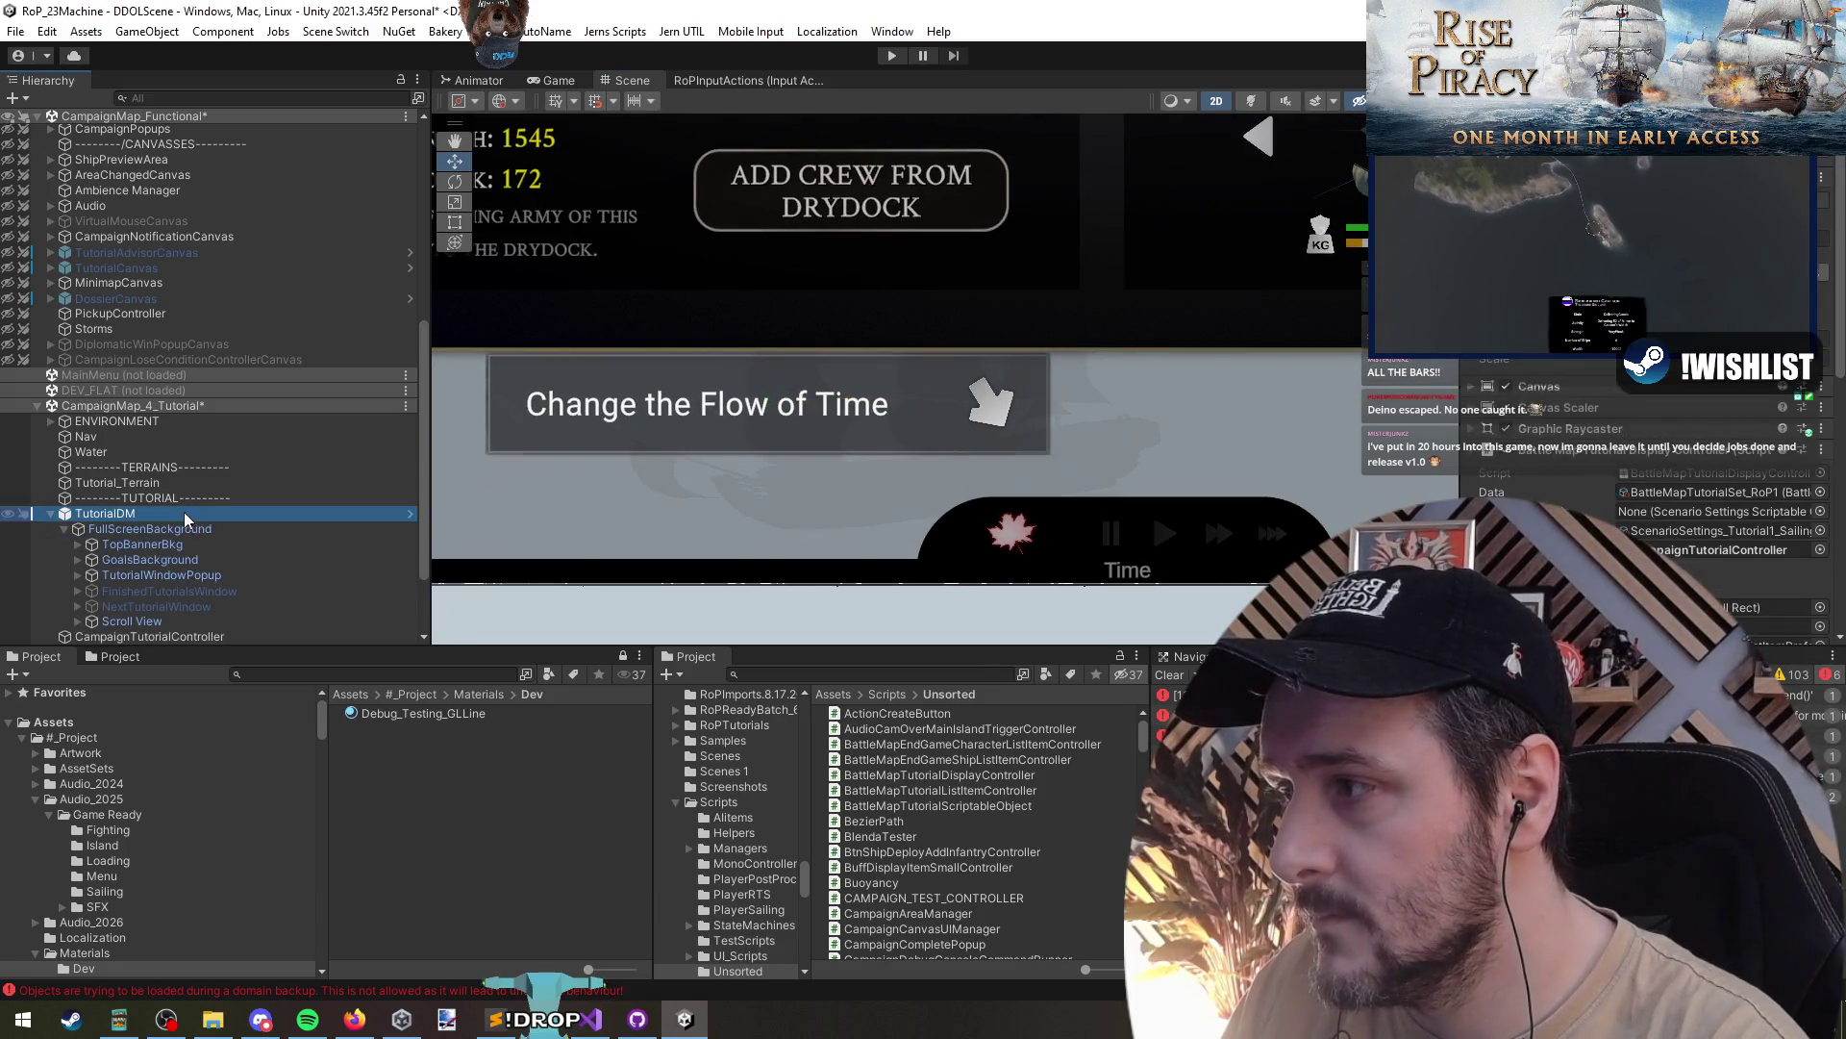
scroll(800, 454, "down", 2)
scroll(192, 432, "down", 3)
left_click(135, 297)
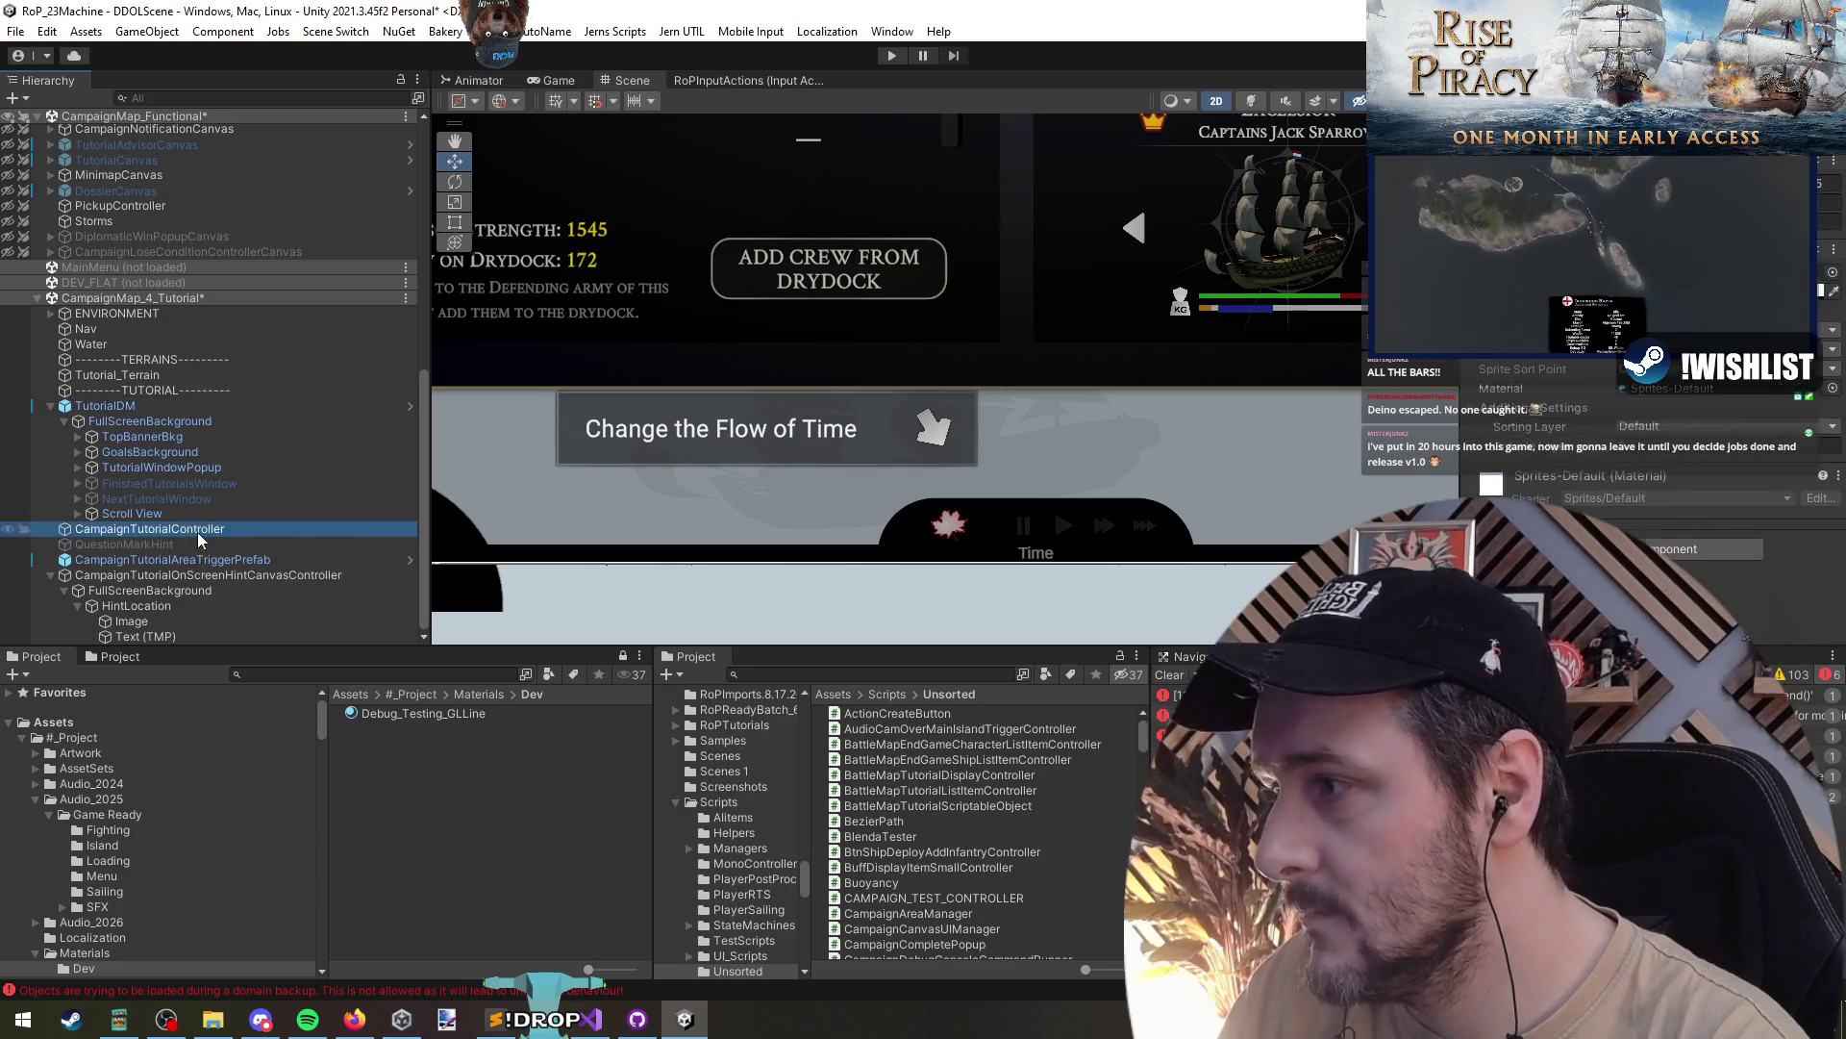
scroll(217, 598, "up", 2)
left_click(207, 590)
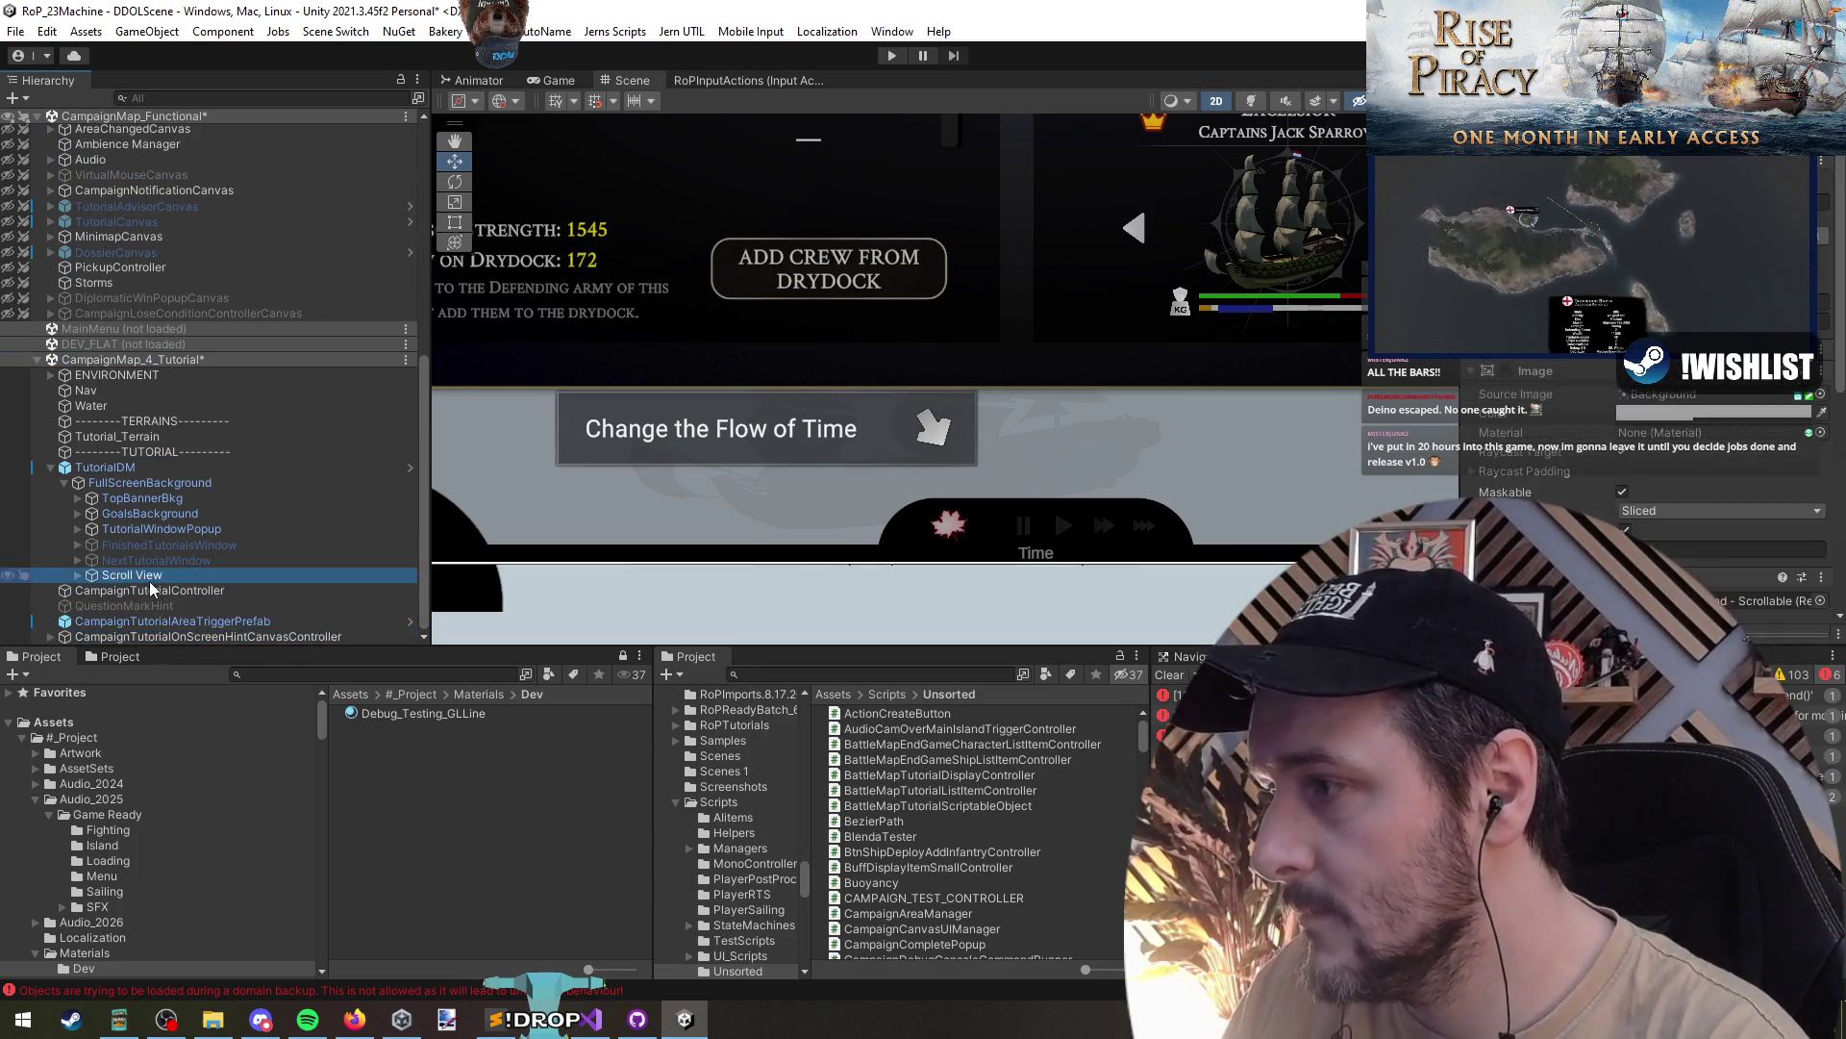
left_click(146, 483)
key("Left")
key("Left")
key("Left")
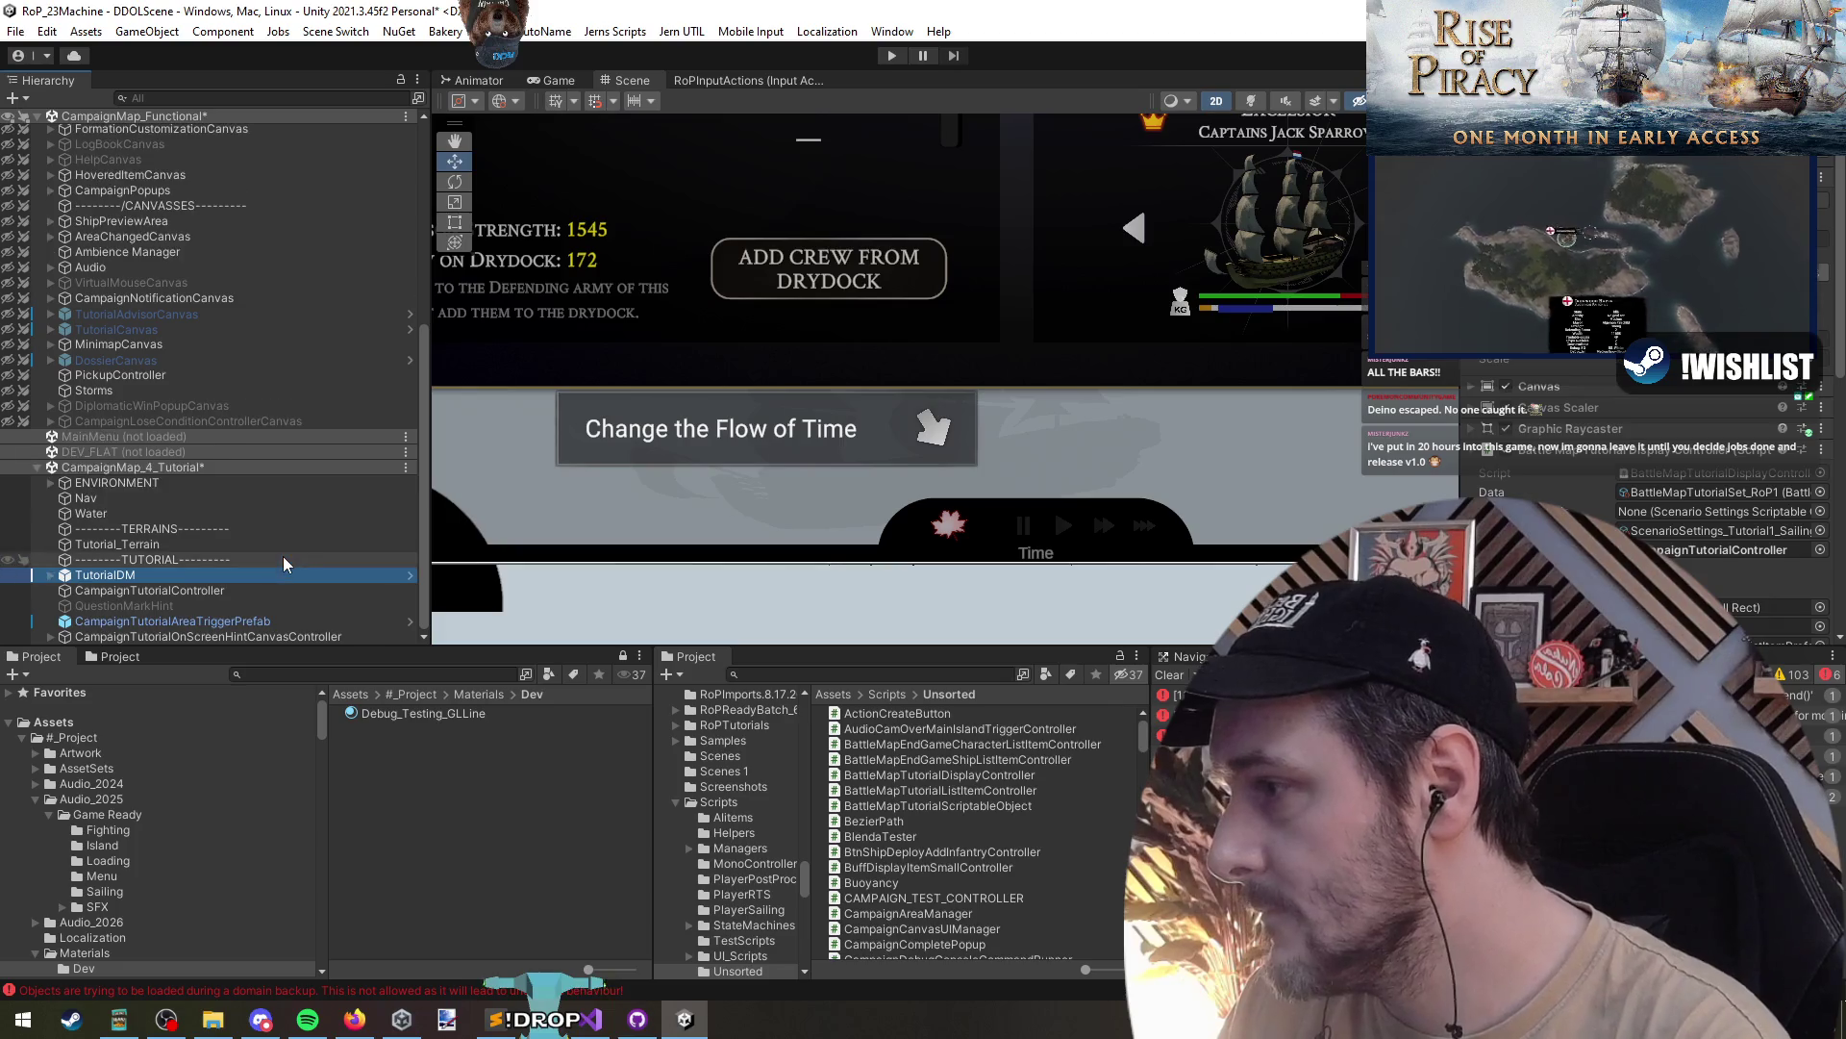
left_click(202, 591)
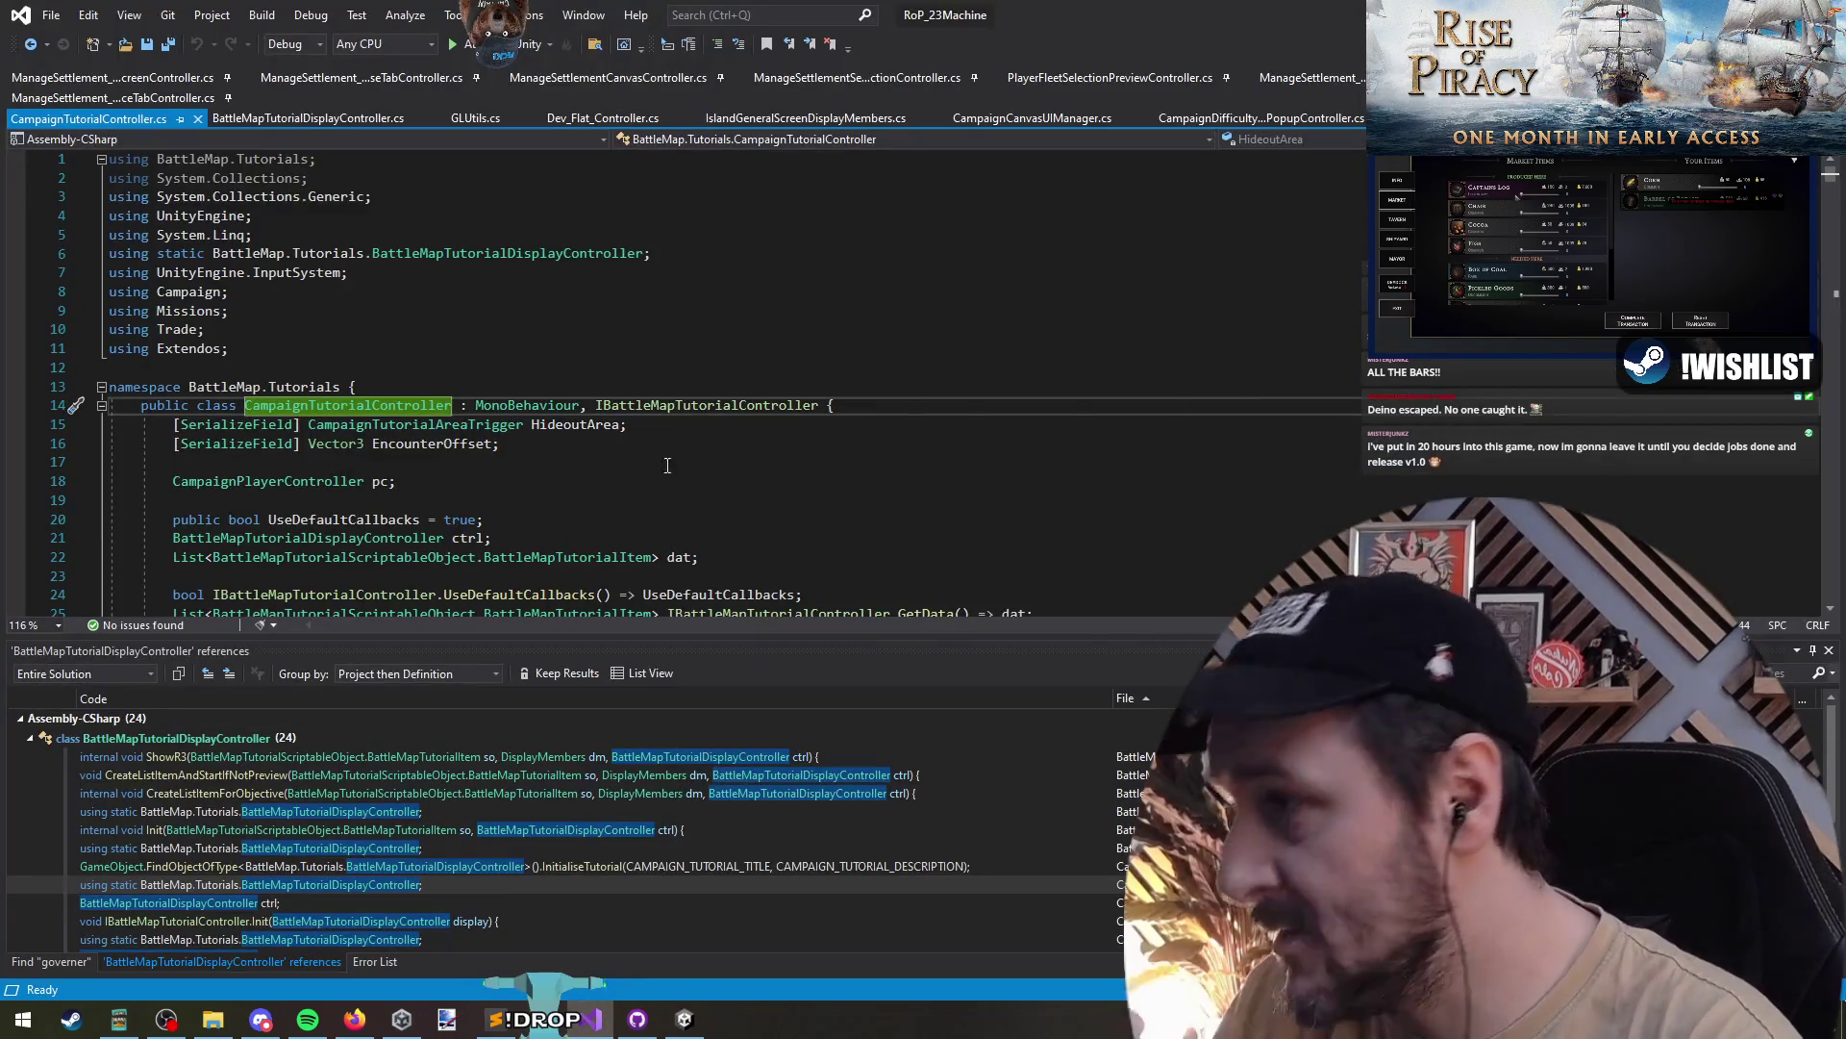
- Start a [SerializeField] GameObject field on line 17 of CampaignTutorialController
left_click(526, 344)
type("[Serial")
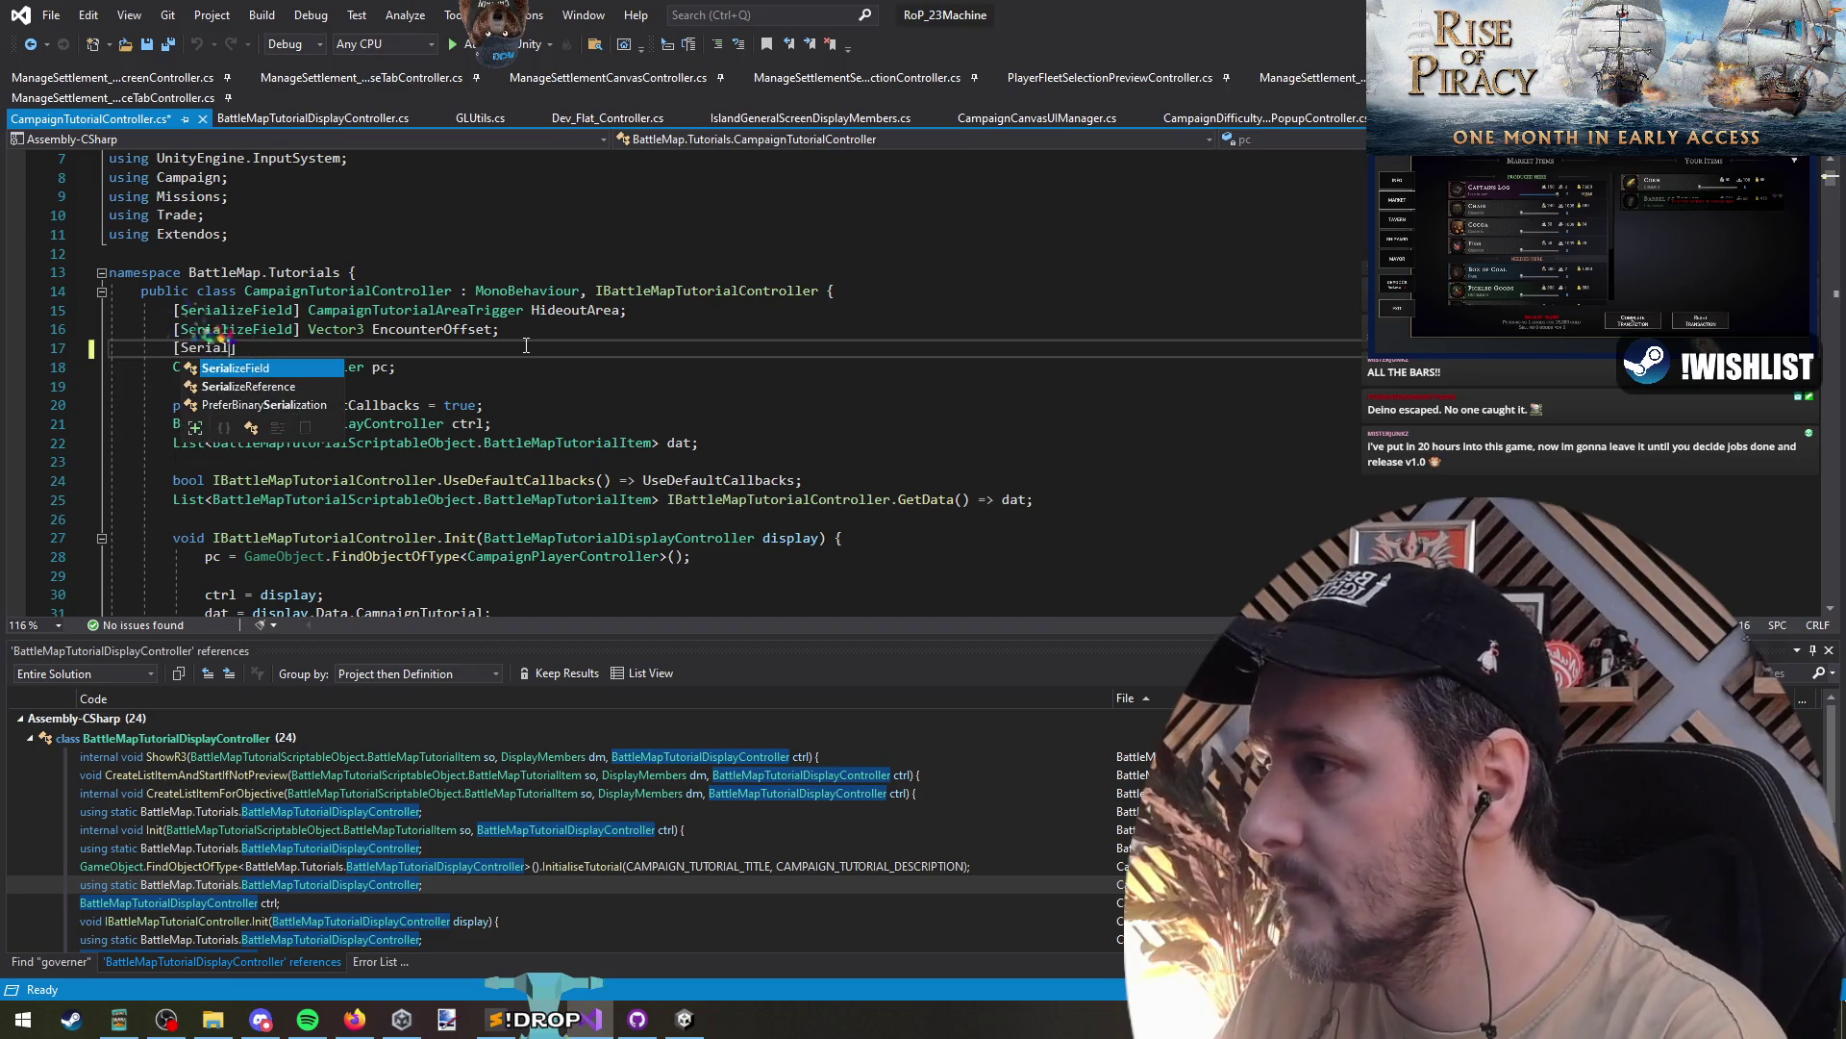
key("Tab")
type("Canva")
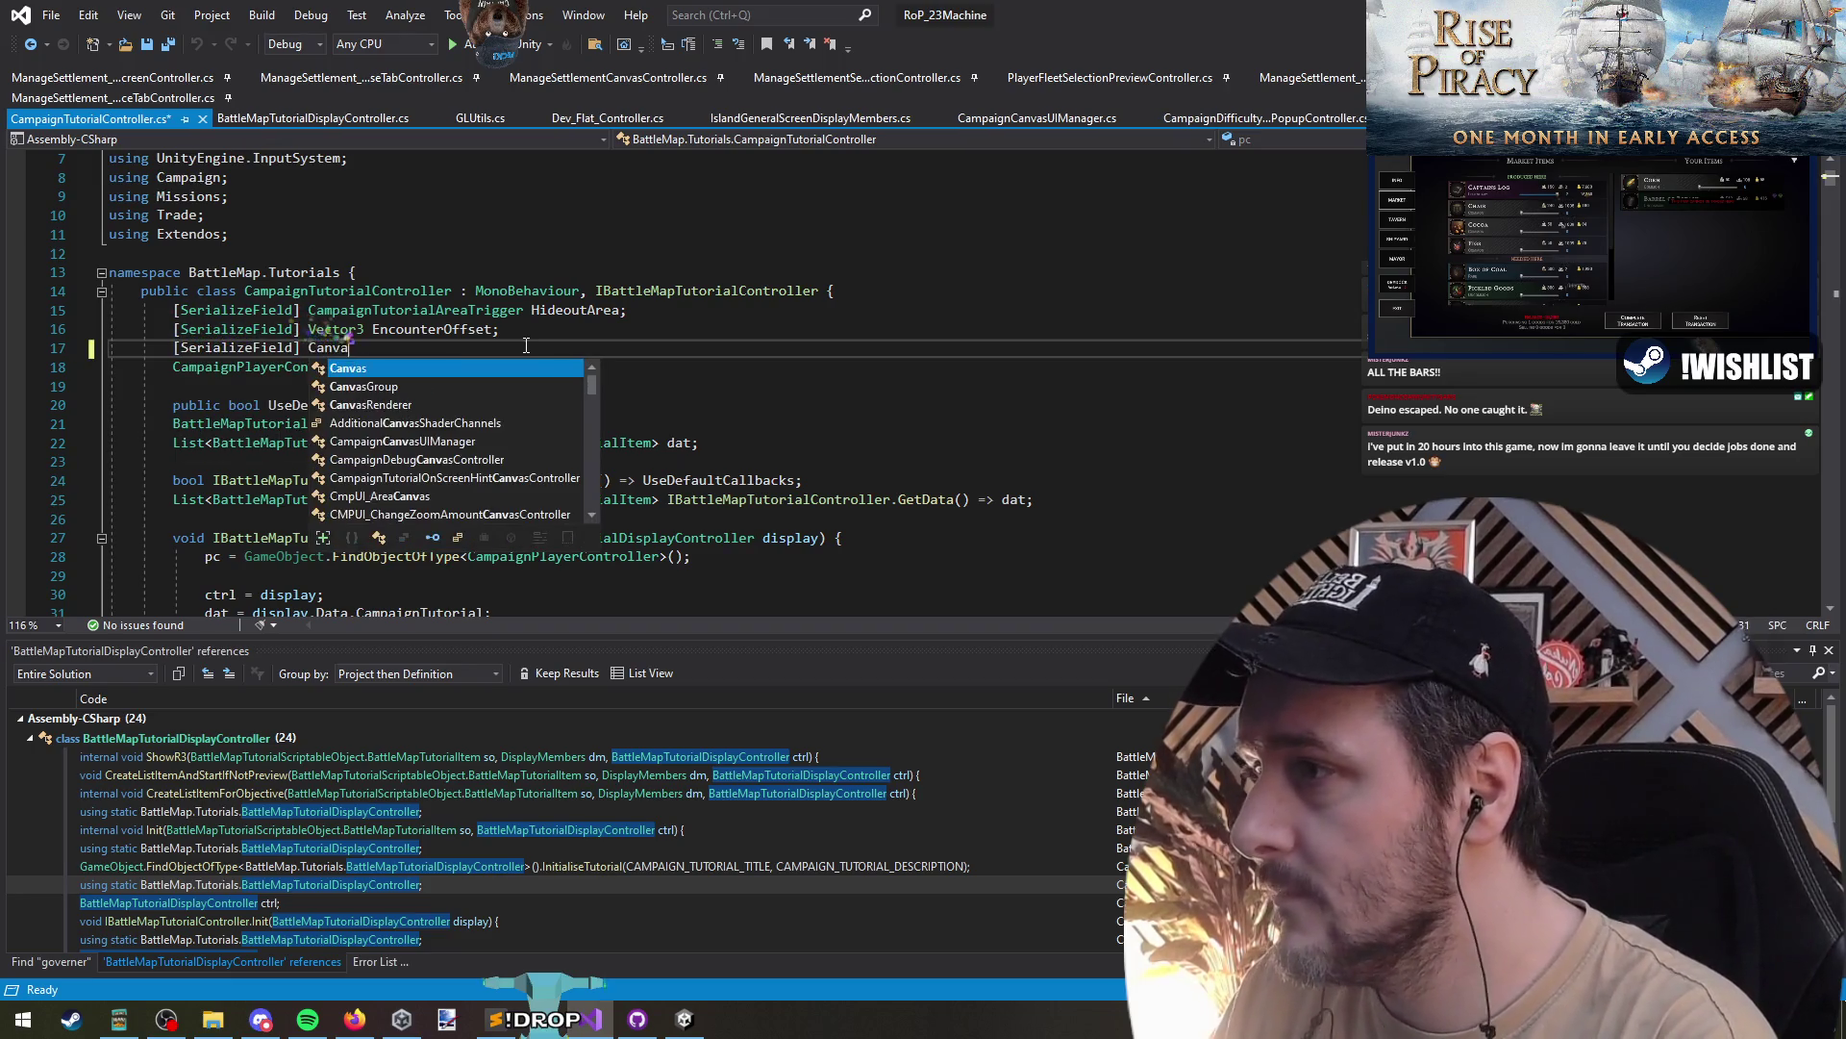
key("ctrl+shift+Left")
type("Gm")
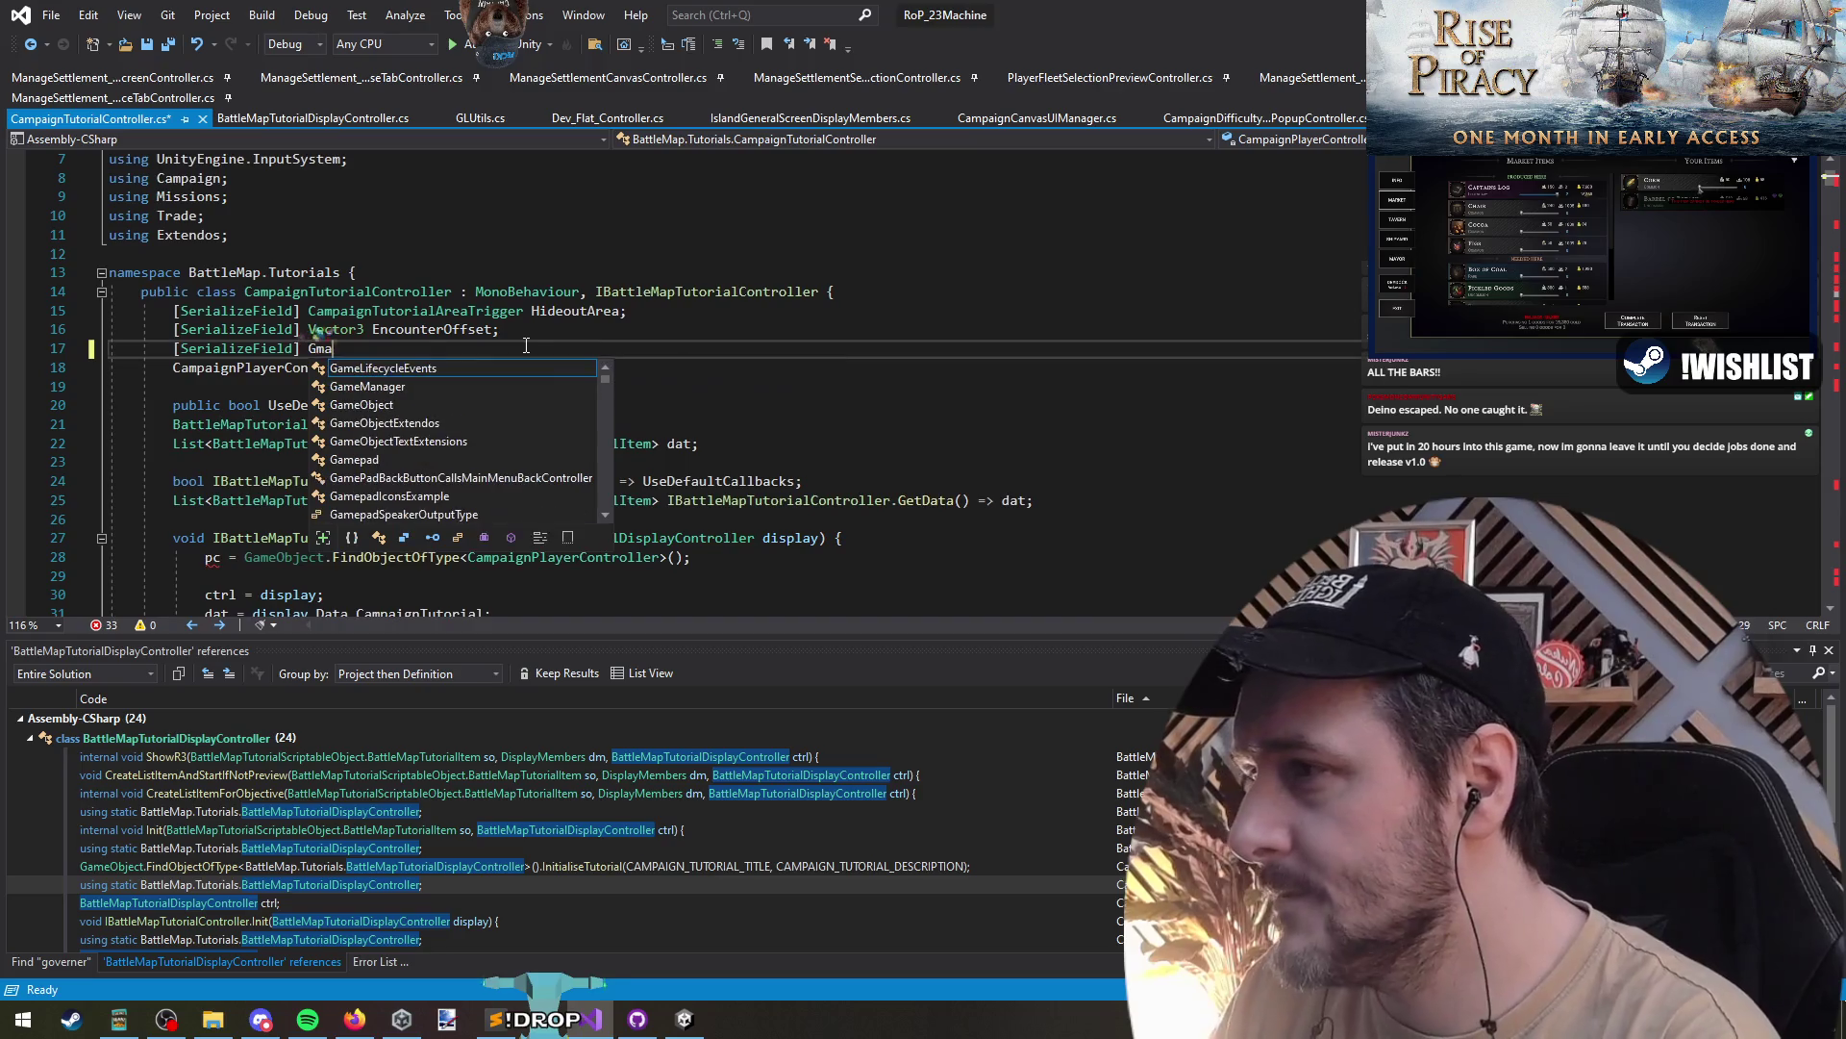
type("o")
key("Tab")
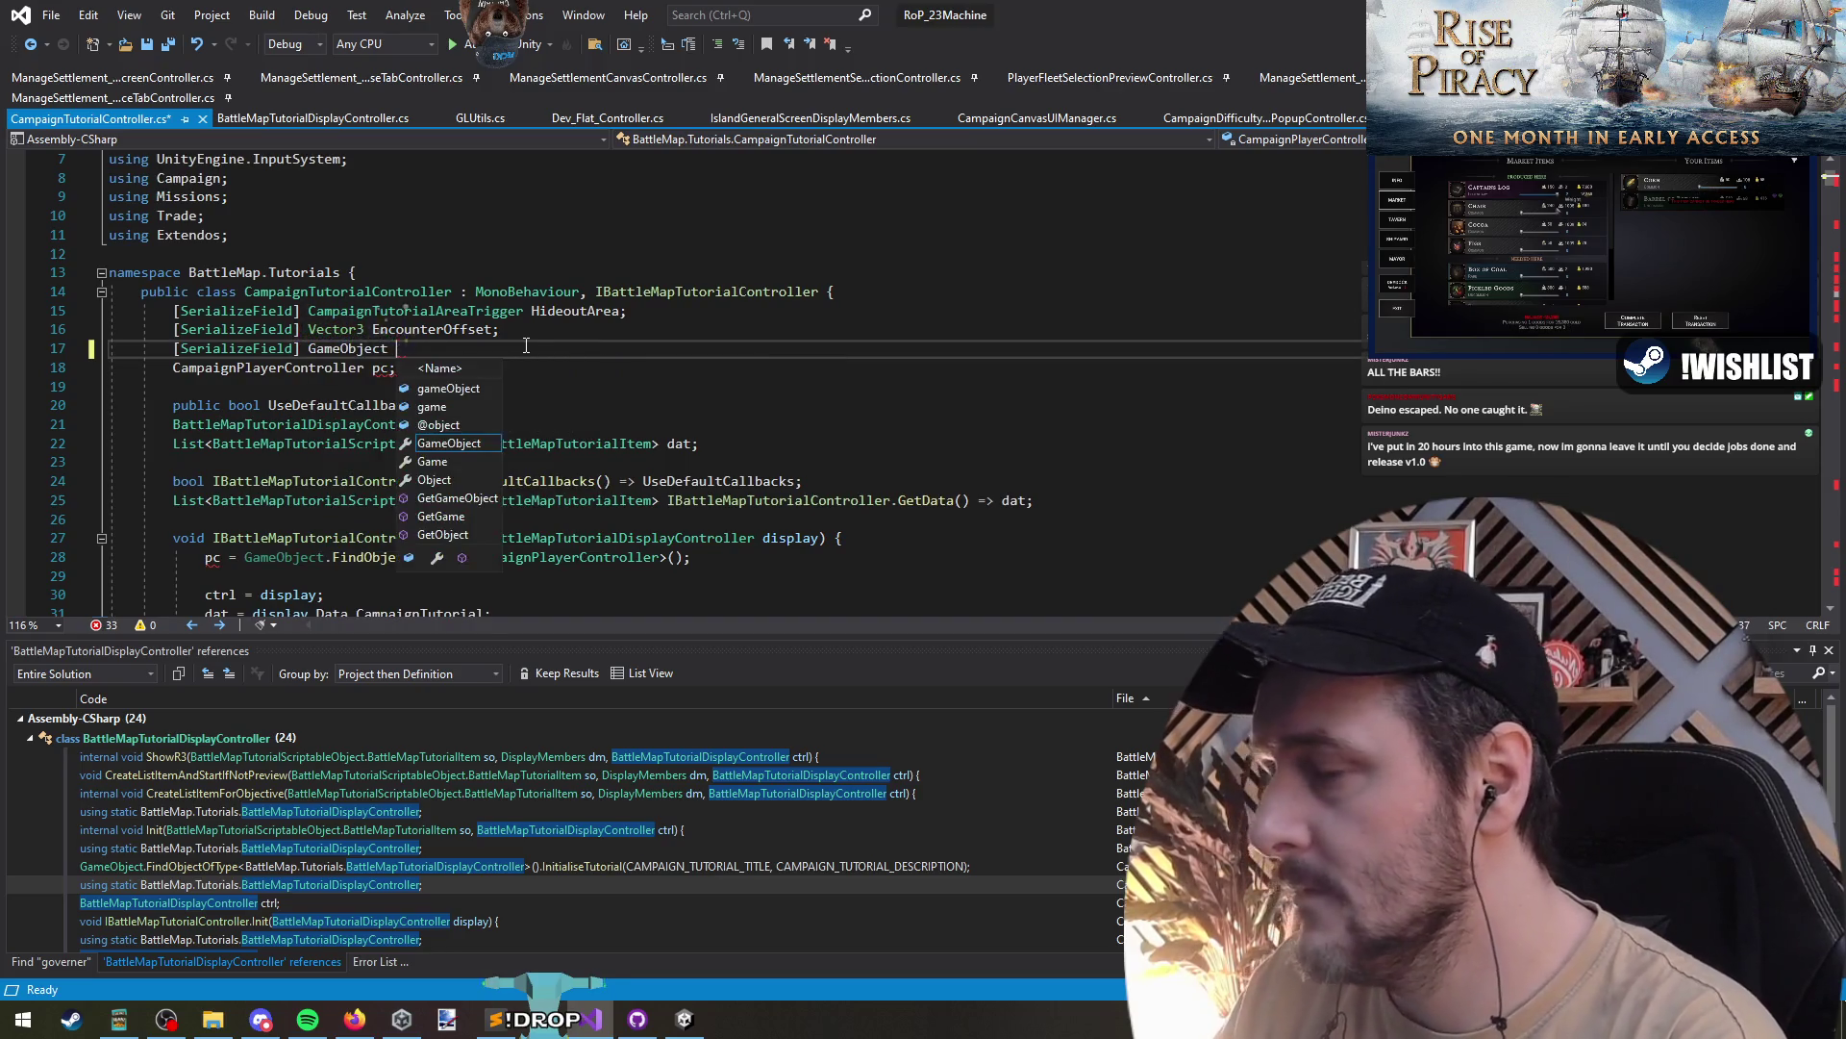
- Open the hint canvas controller script, delete its template Start and Update methods, and save
key("alt+Tab")
key("alt+Tab")
key("alt+Tab")
left_click(261, 637)
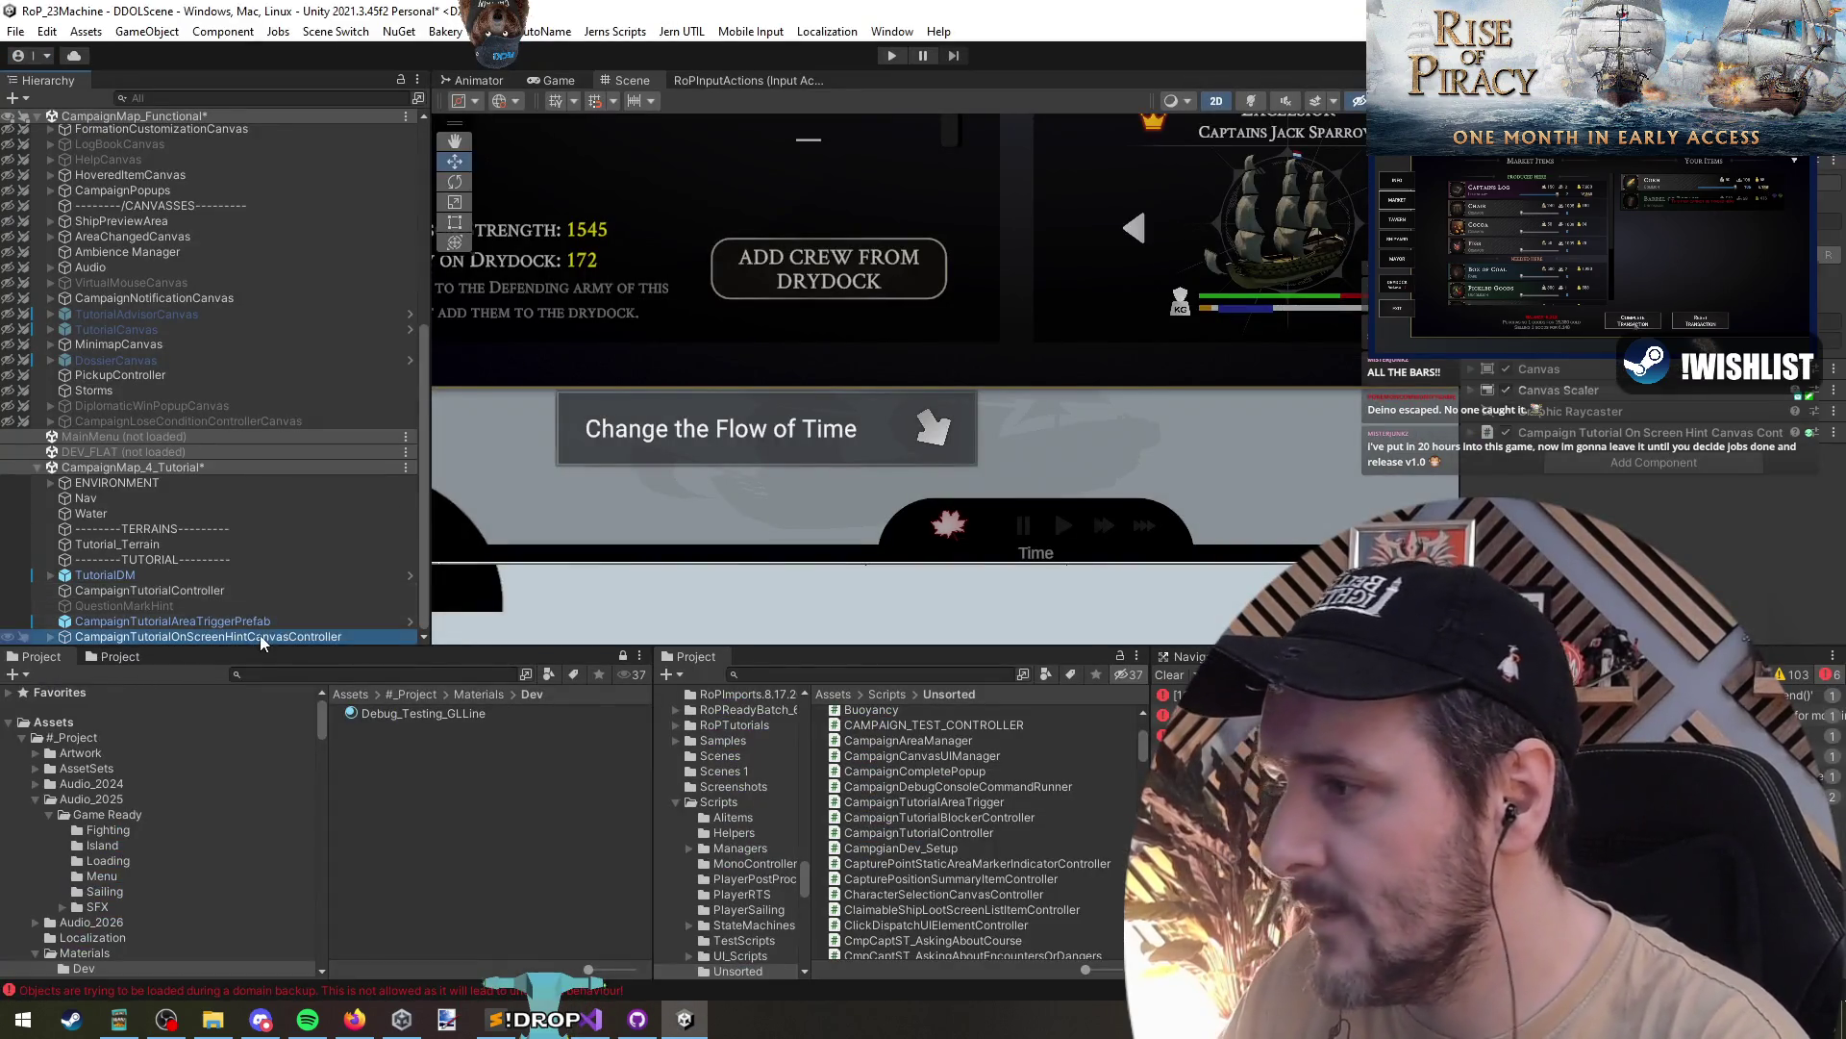
double_click(1632, 442)
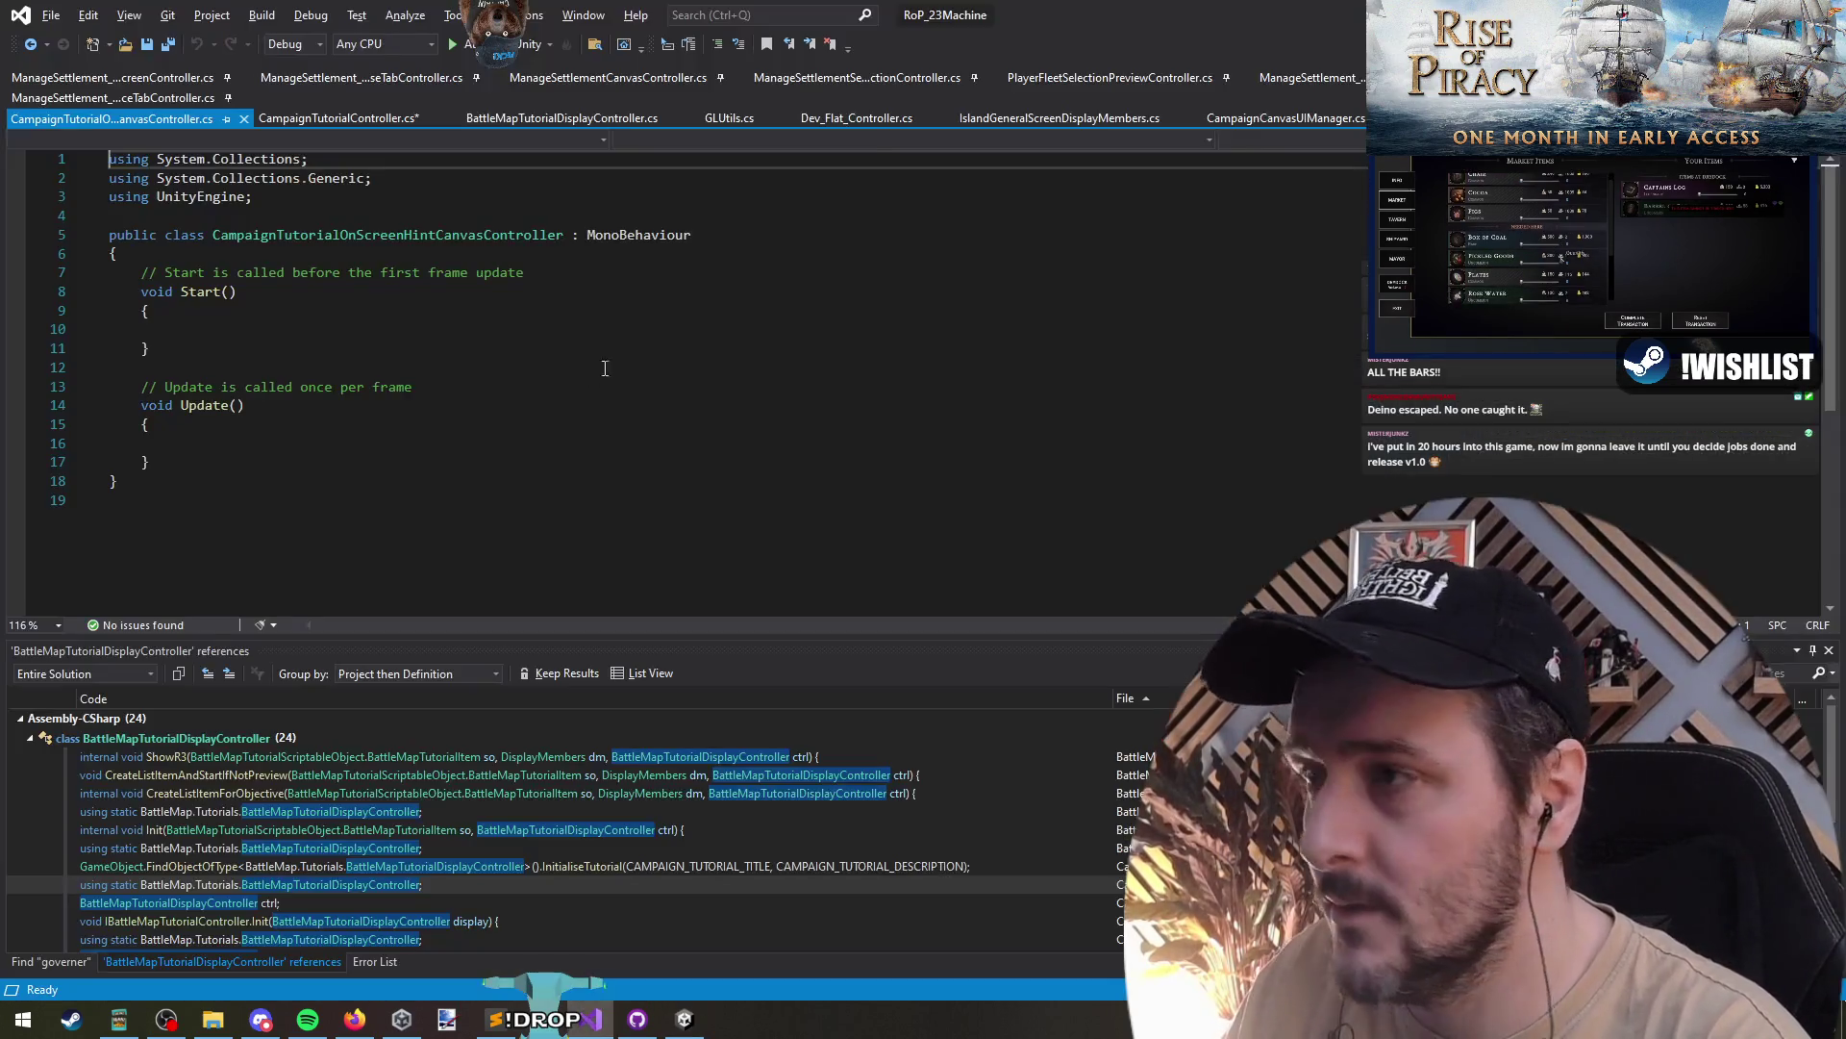
double_click(351, 237)
key("ctrl+c")
left_click(151, 463)
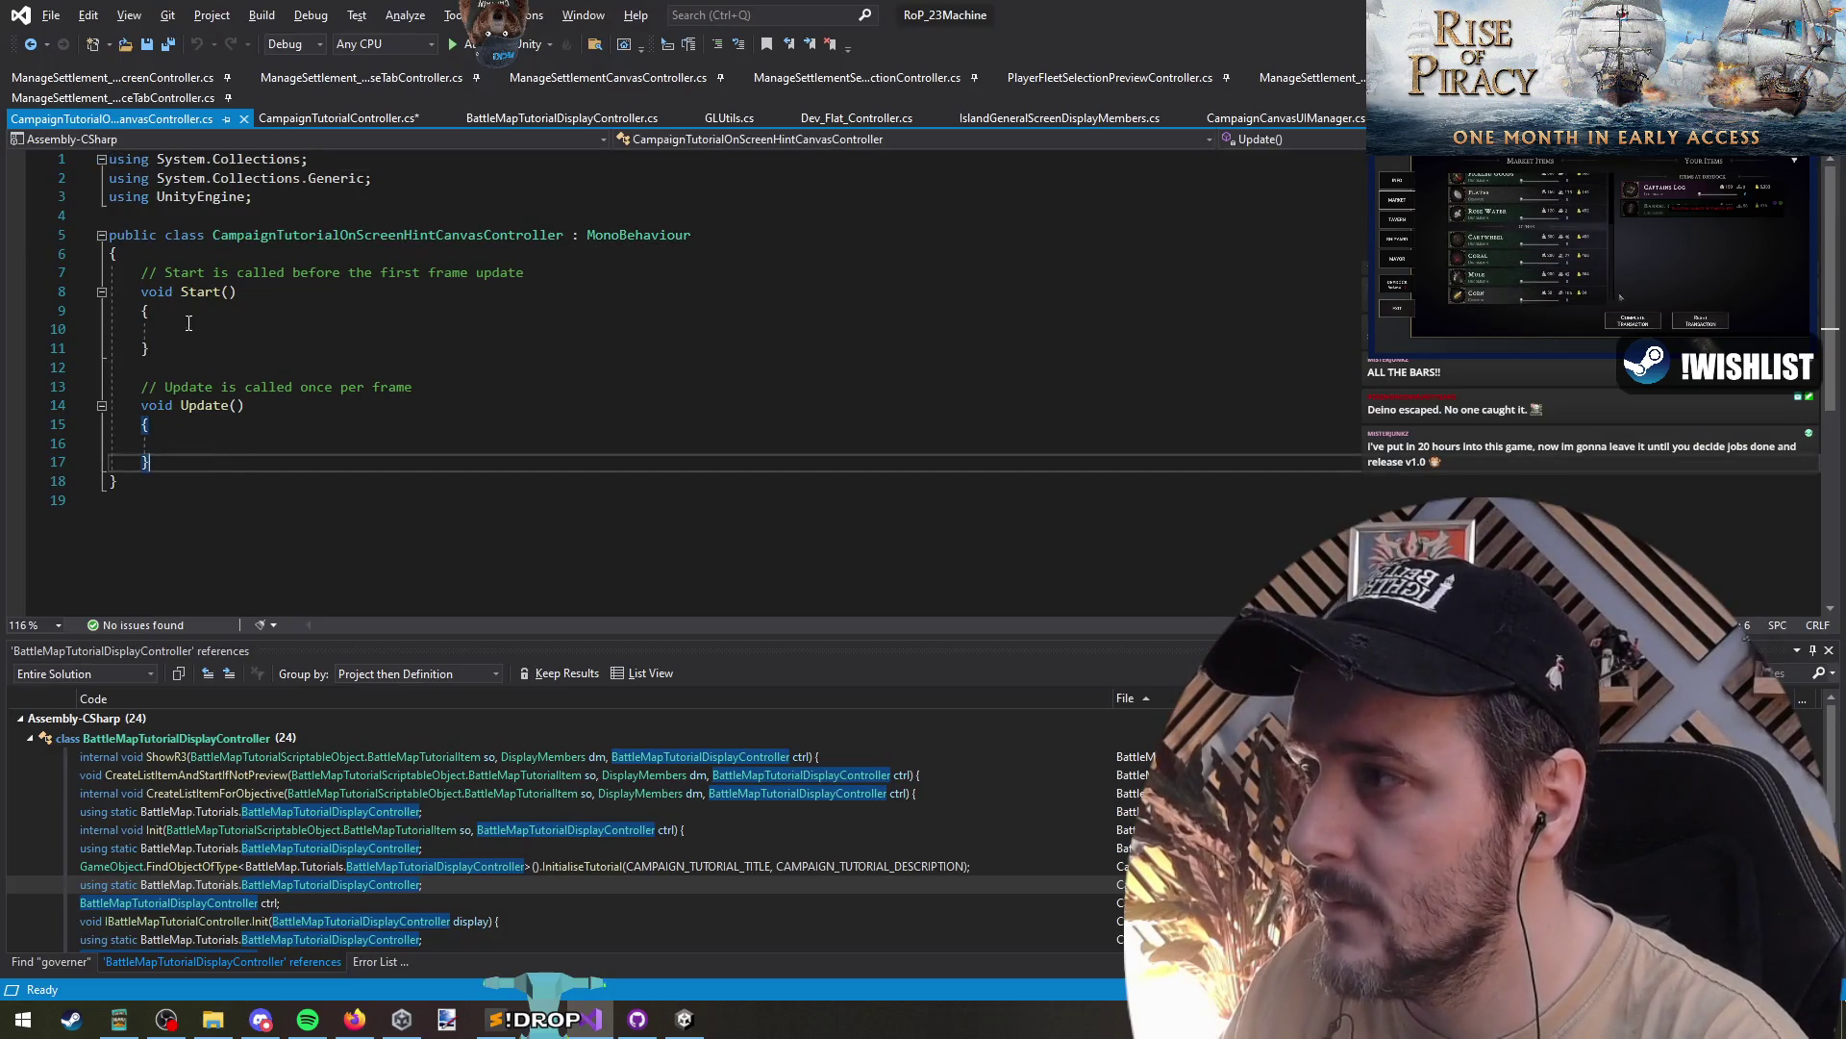
key("ctrl+shift+bracketright")
key("Delete")
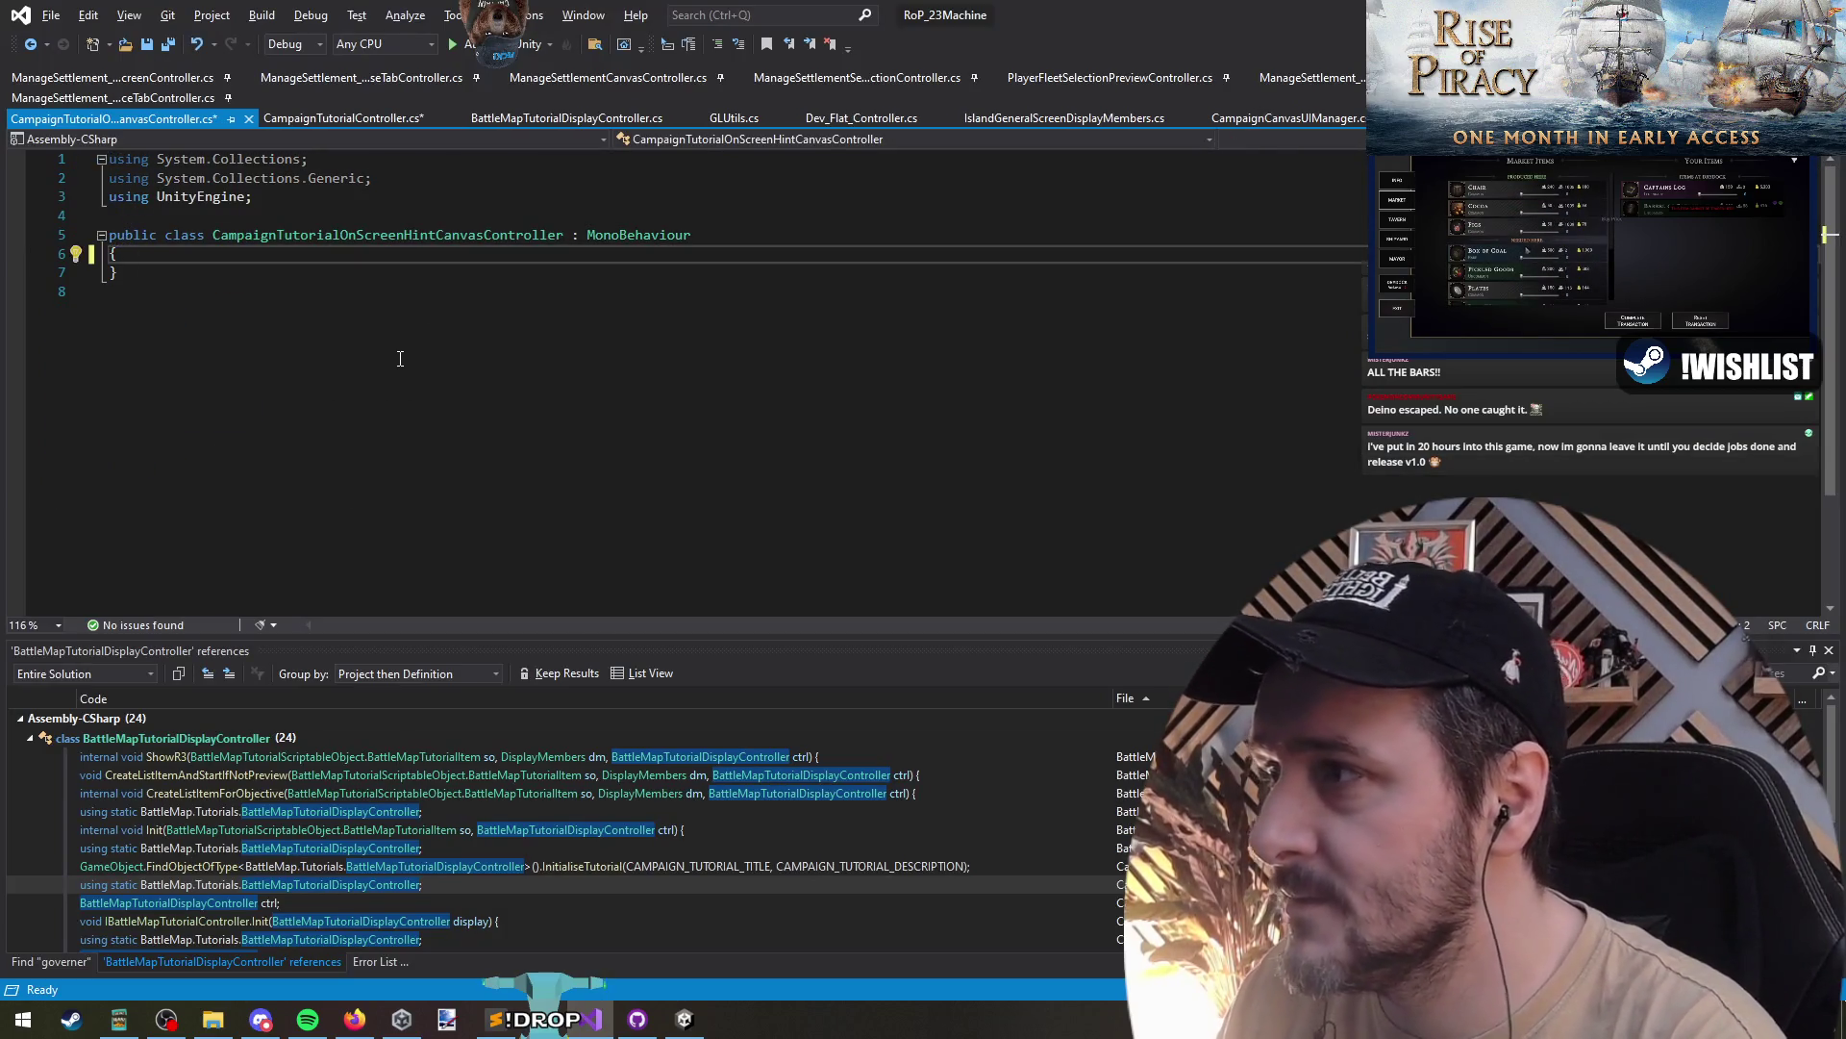
key("ctrl+s")
- Change the field to CampaignTutorialOnScreenHintCanvasController HintCanvasController
key("ctrl+Tab")
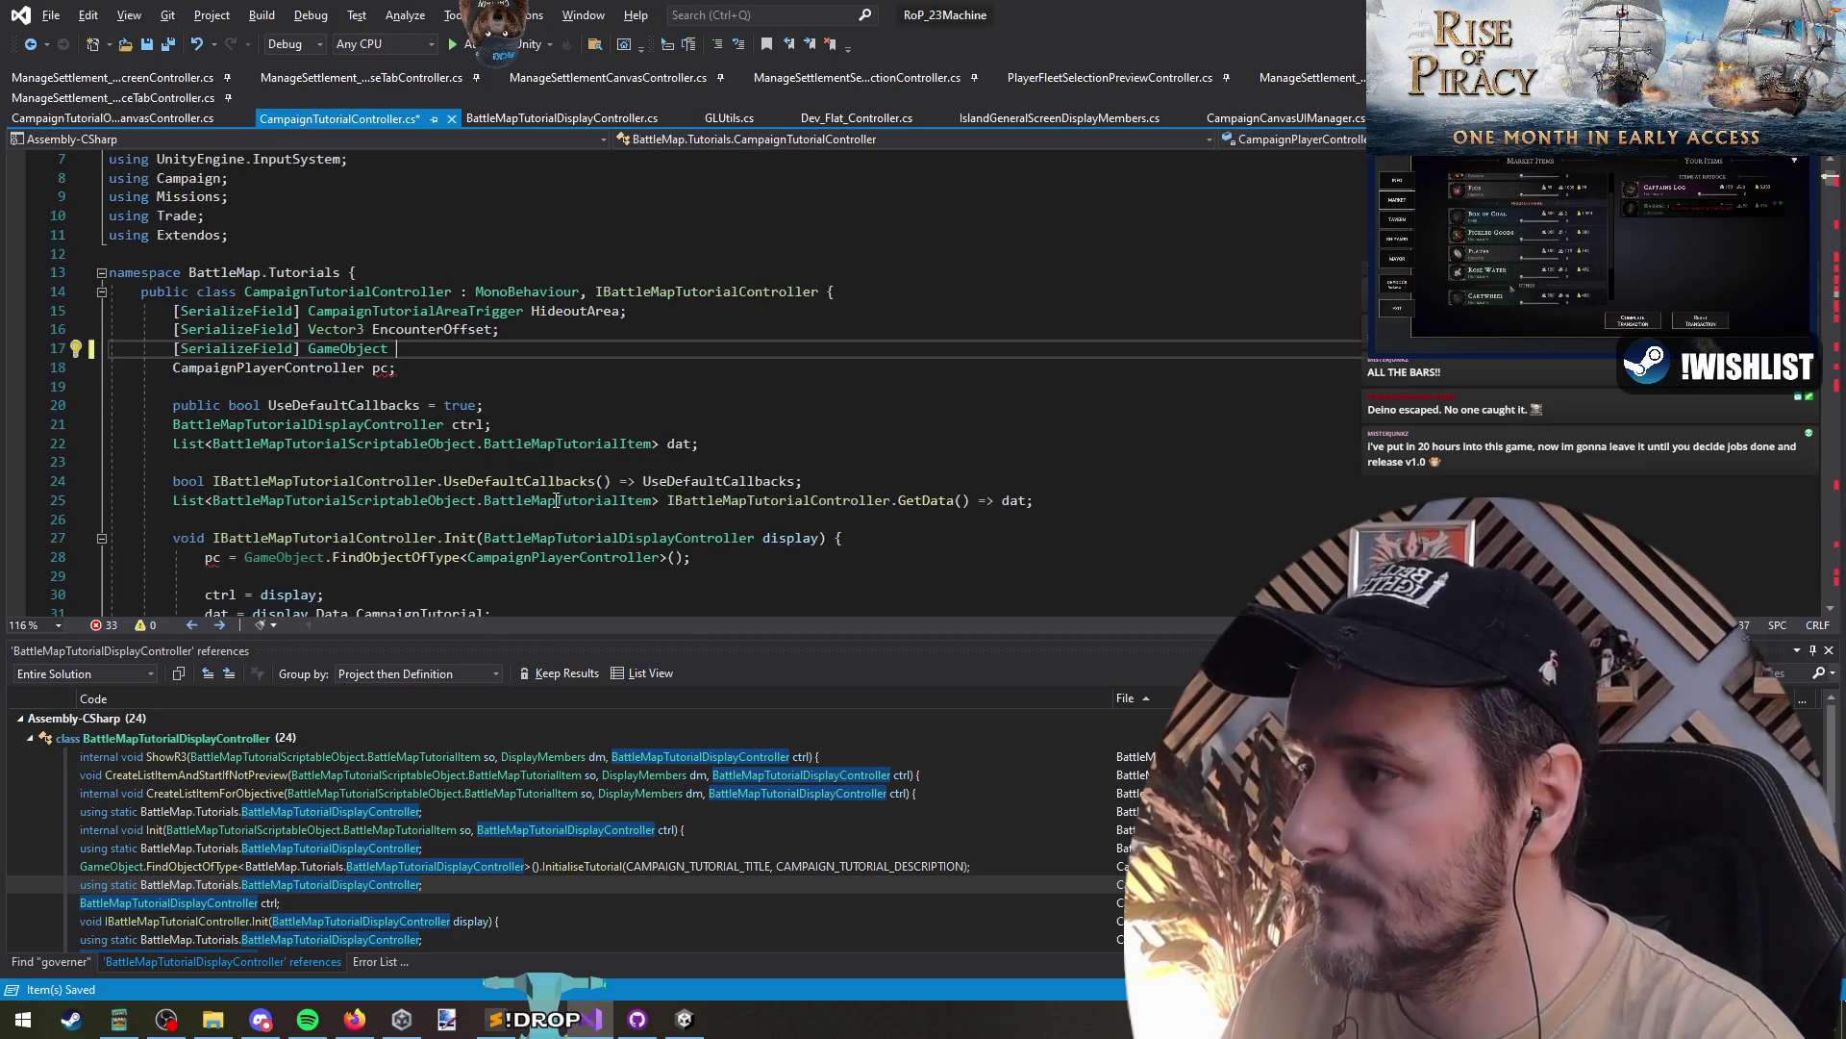
double_click(347, 348)
key("ctrl+v")
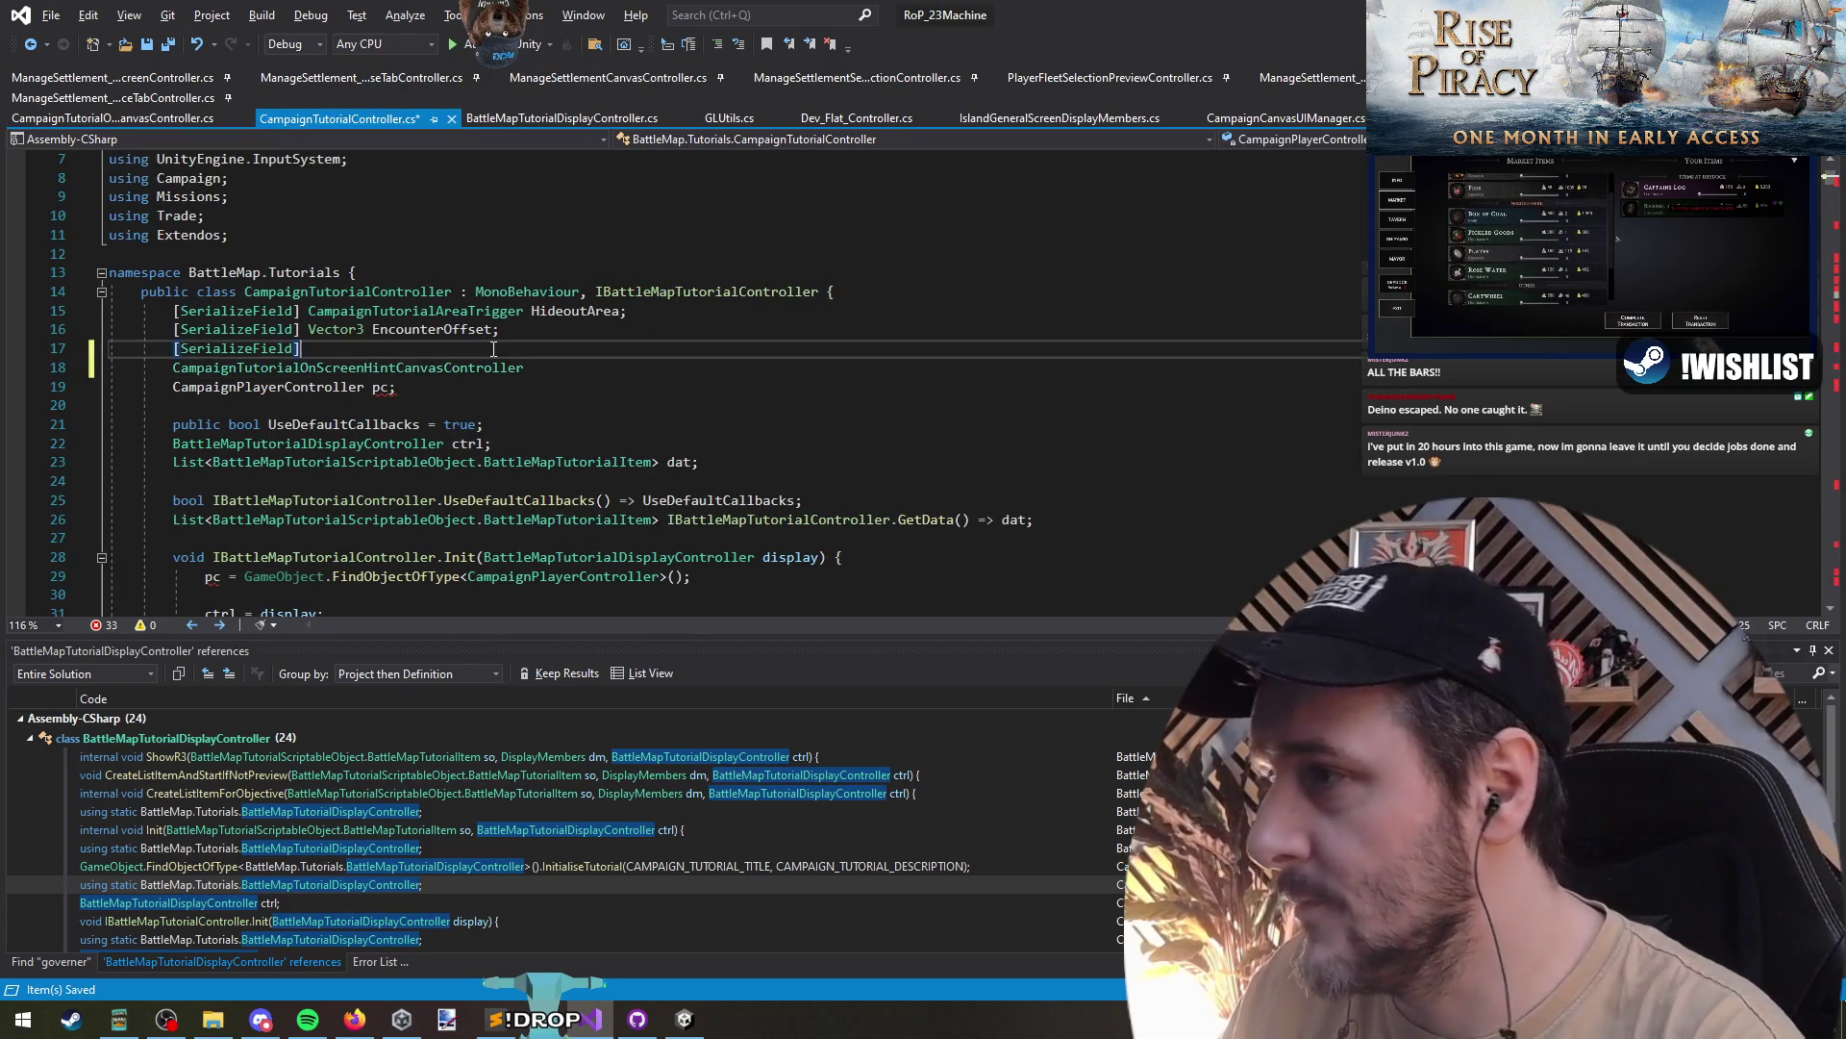
key("BackSpace")
key("End")
type(";")
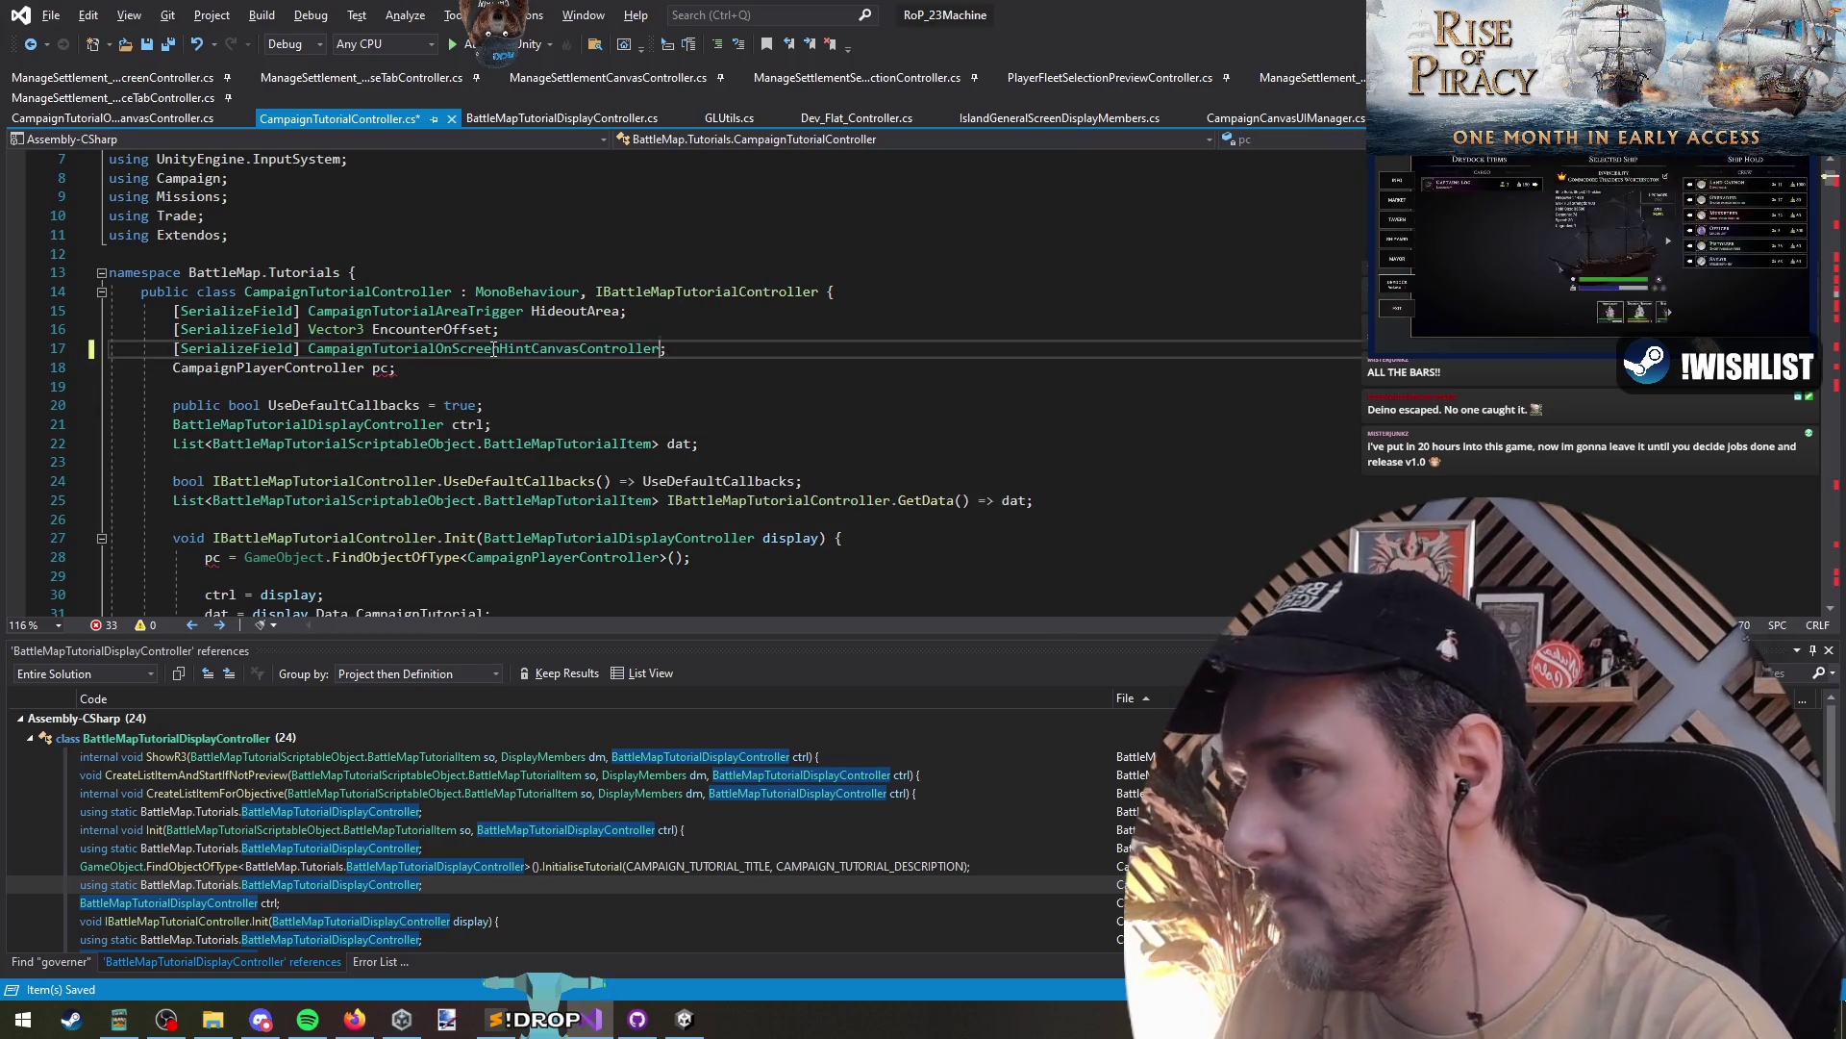
key("Left")
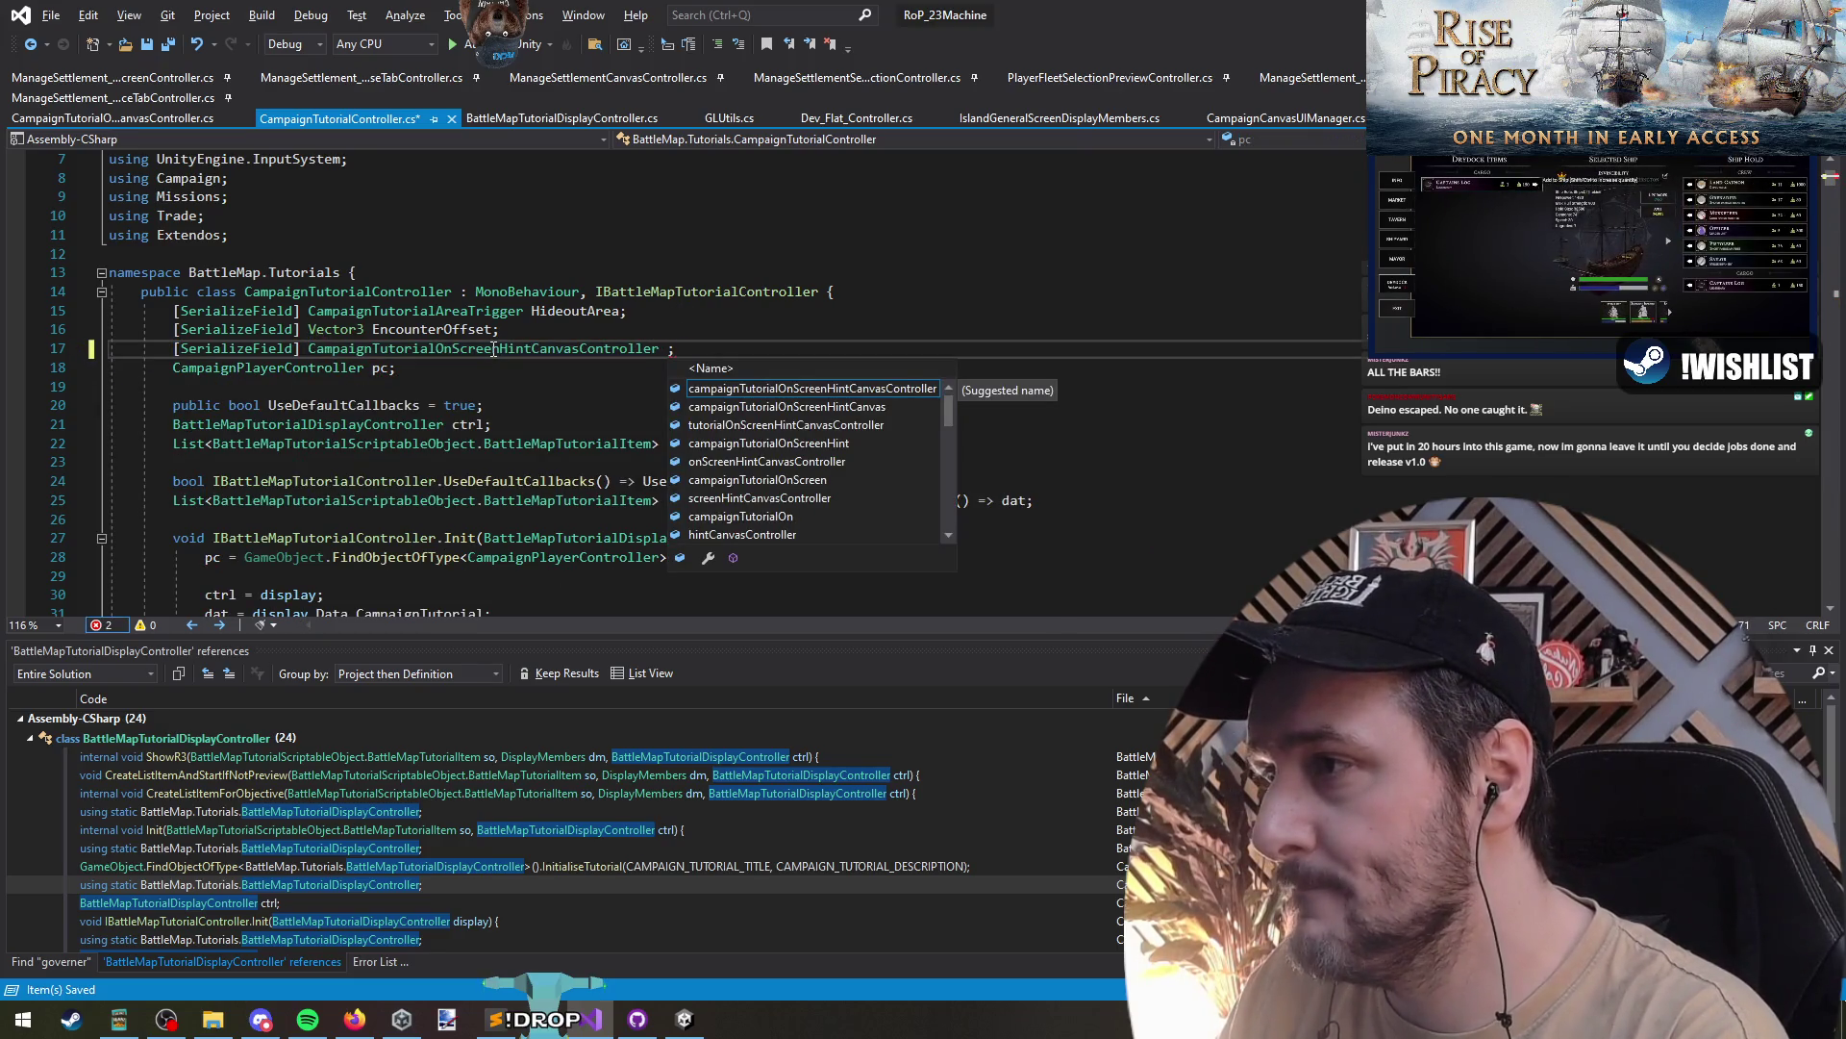
type("HintCanvas")
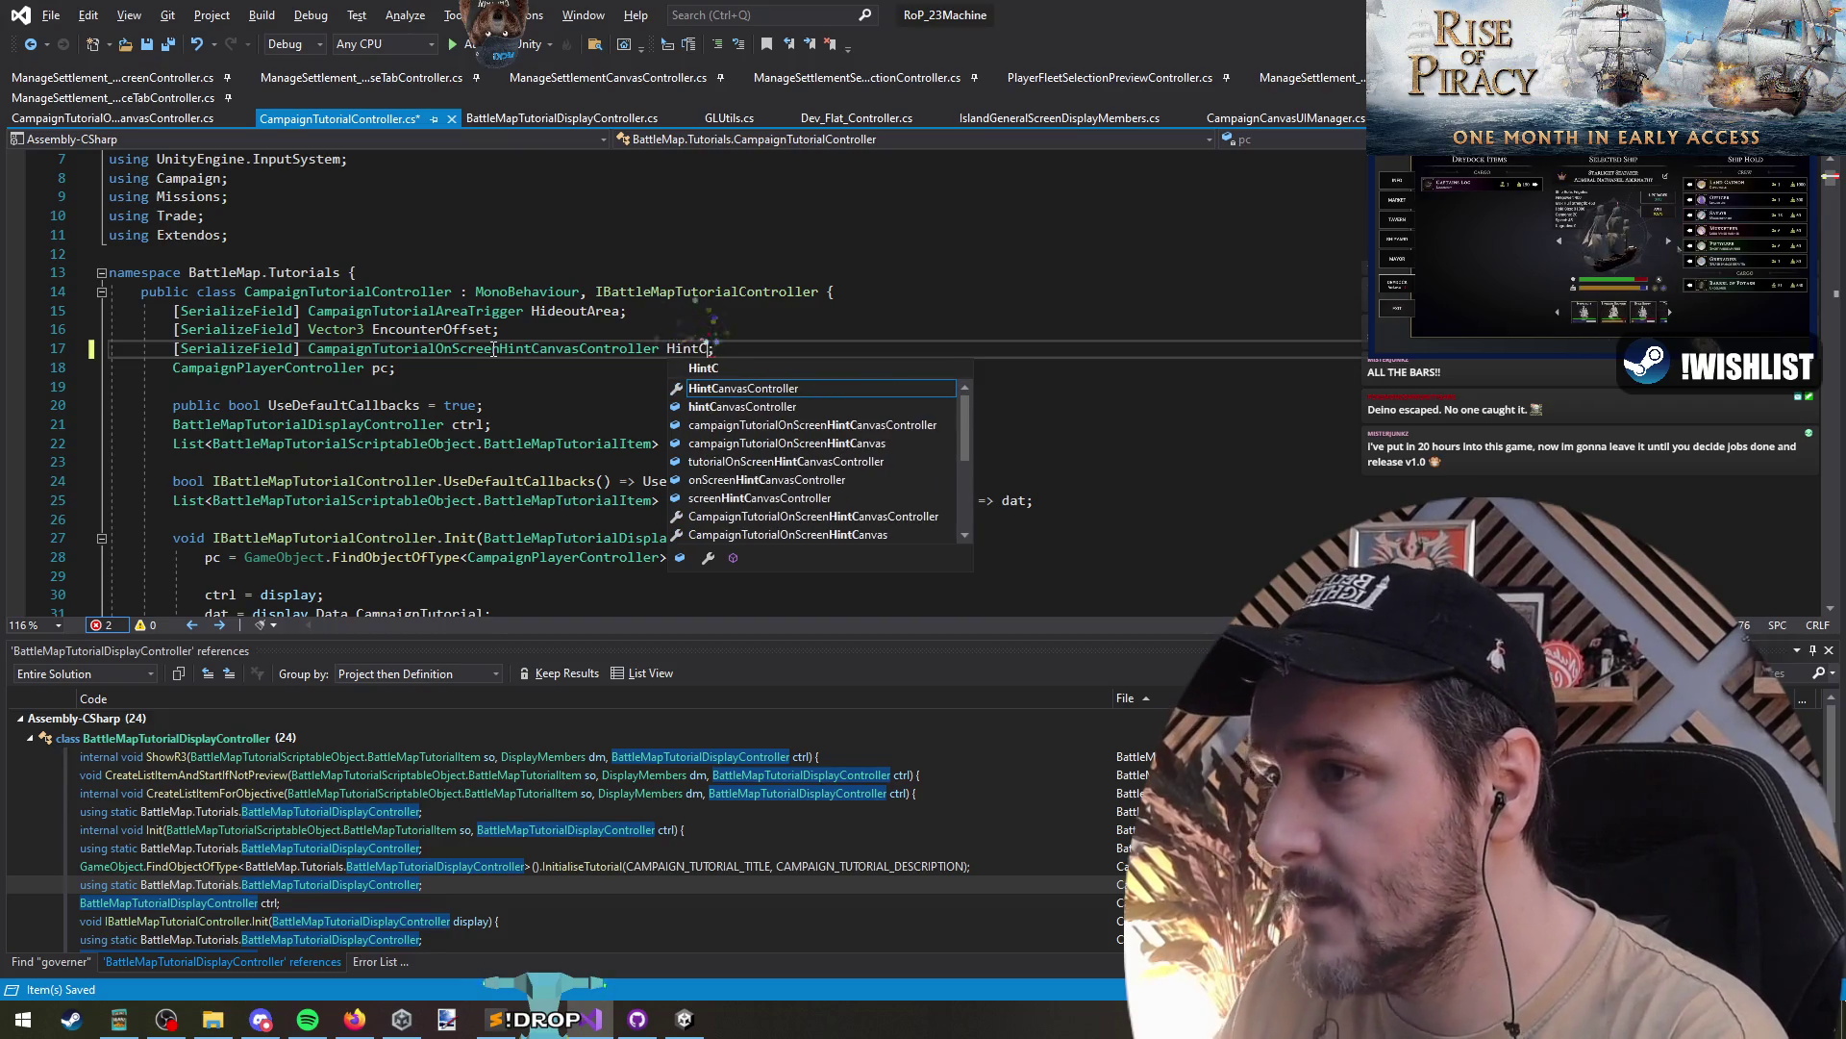
type("Controller")
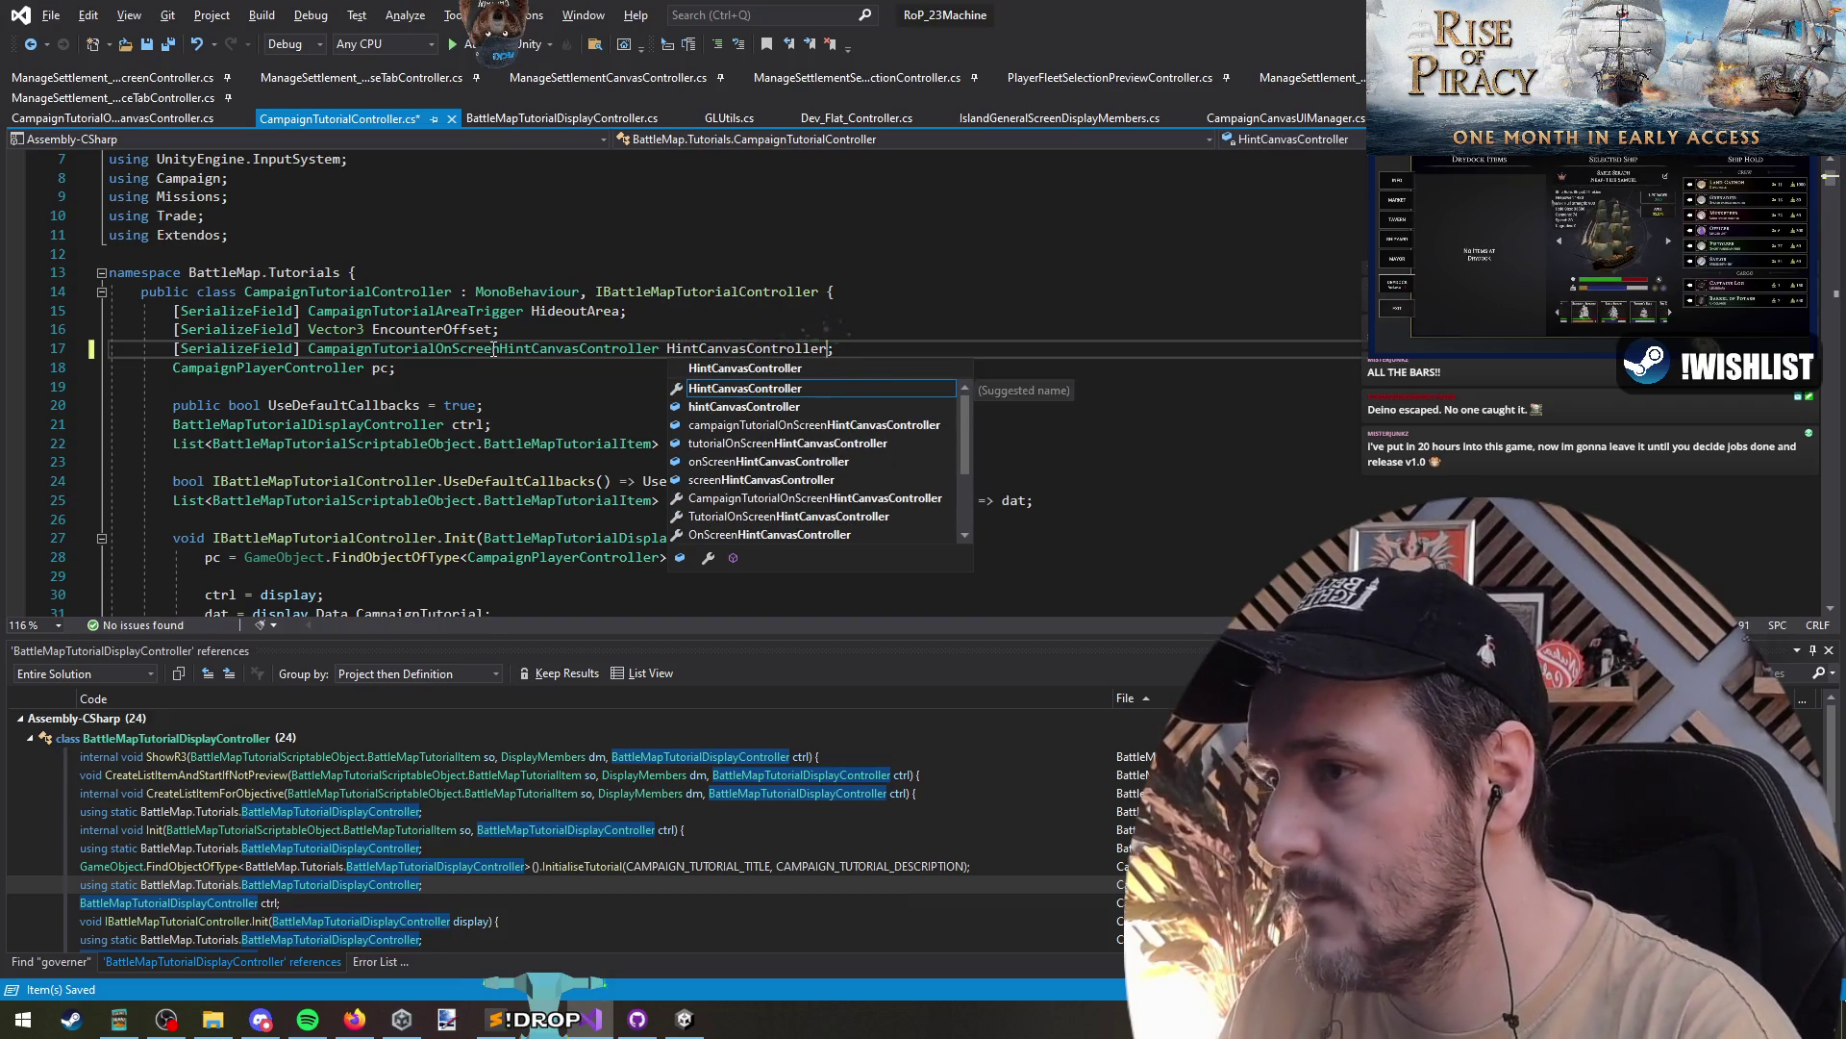
key("Escape")
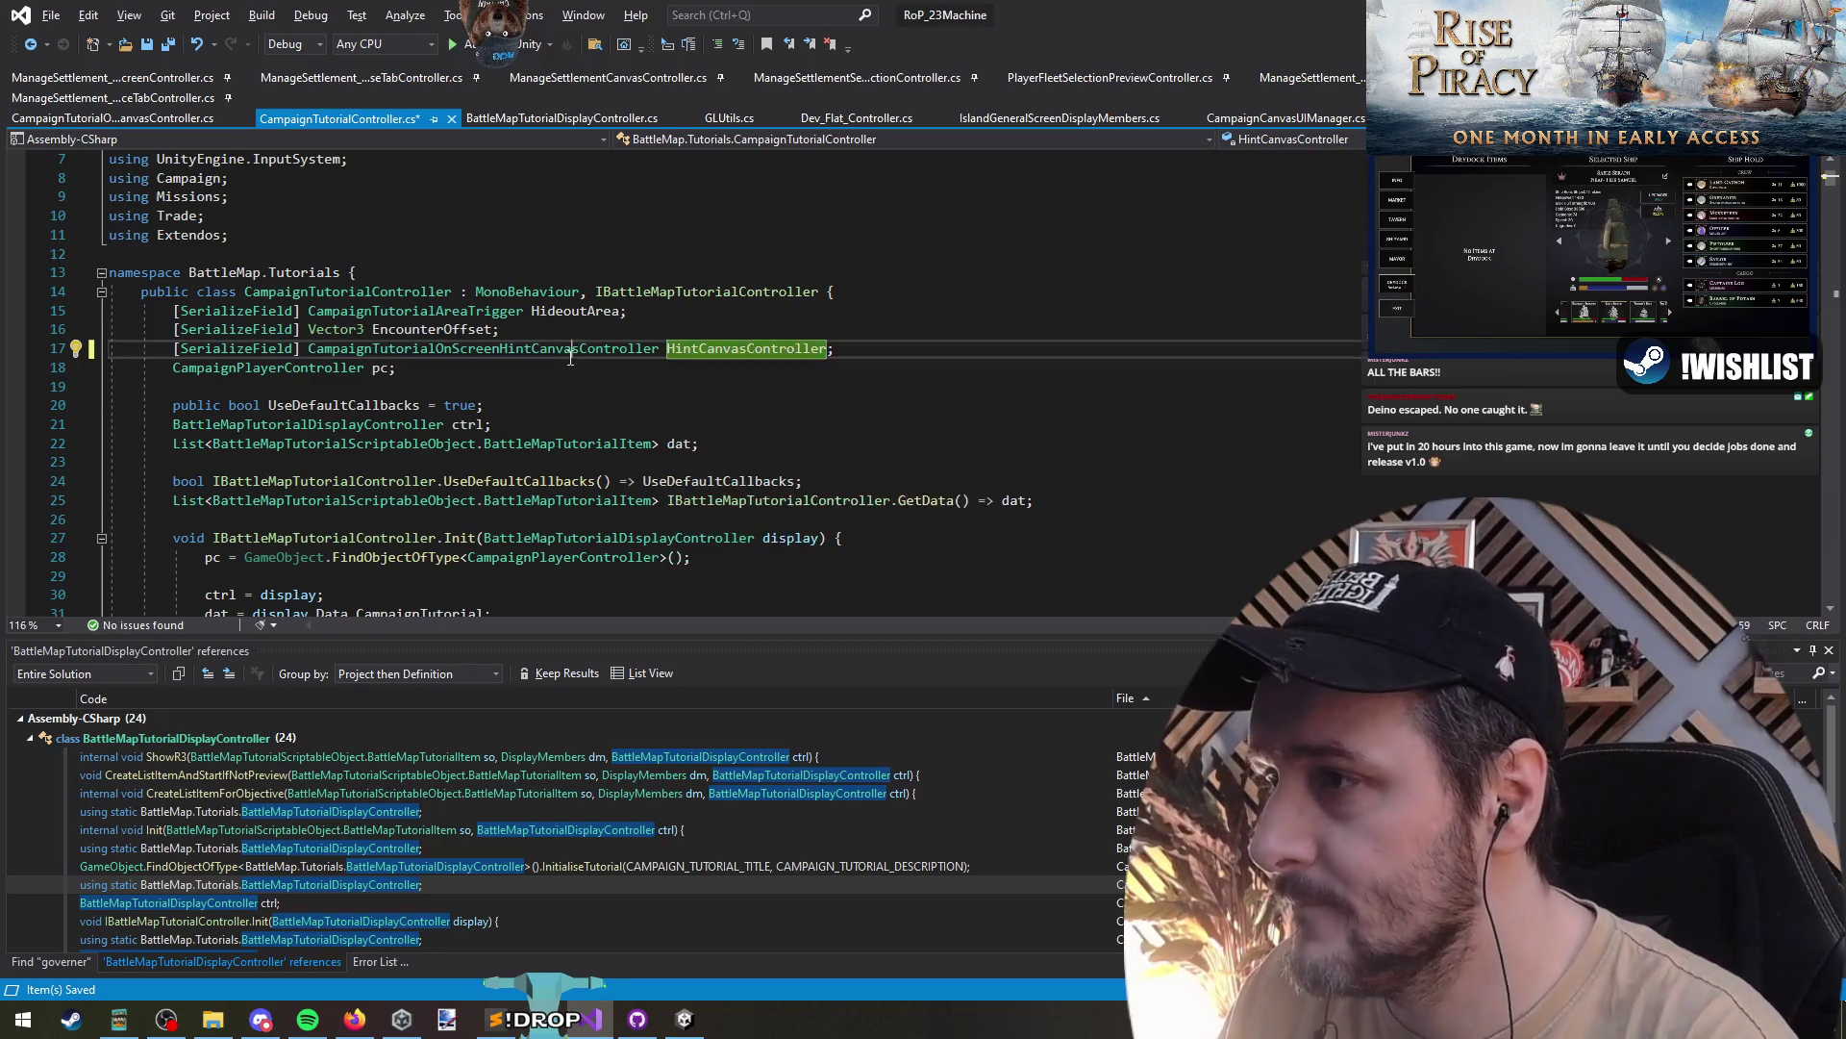
left_click(520, 388)
- Let Unity recompile the scripts, then return to the tutorial controller code
key("alt+Tab")
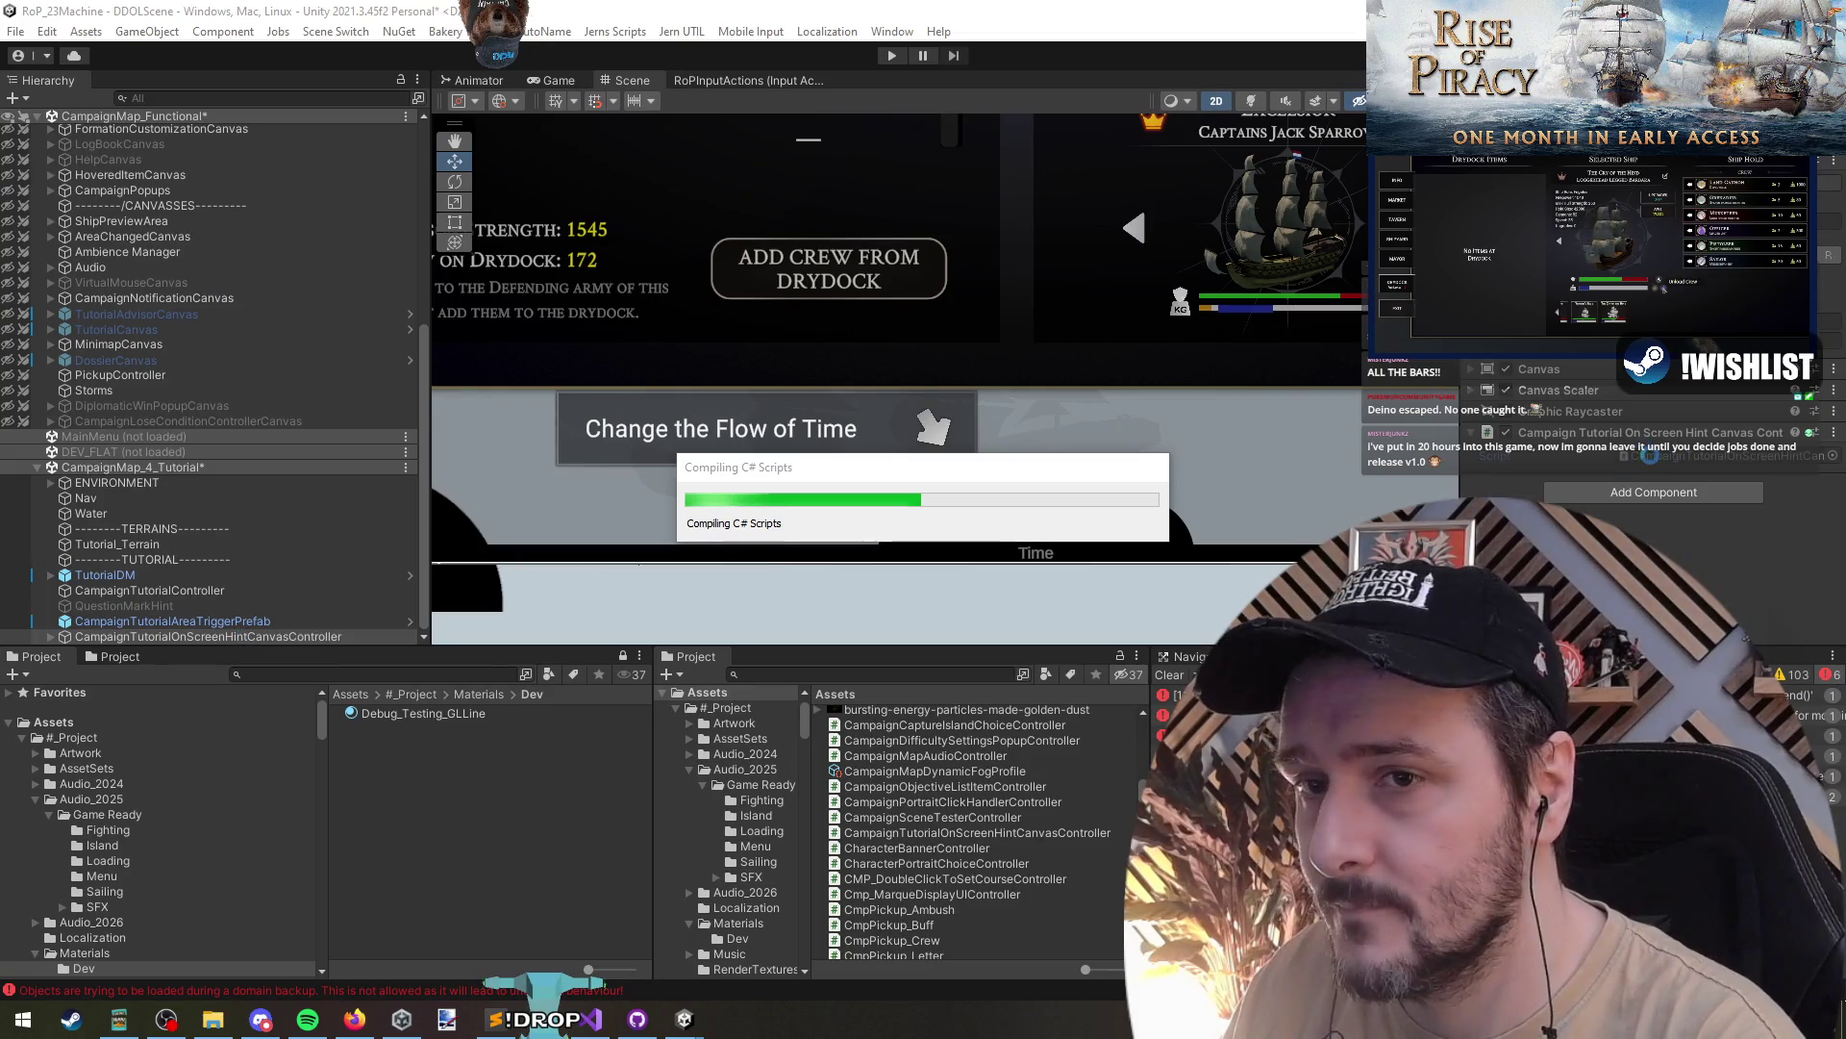
key("alt+Tab")
left_click(538, 376)
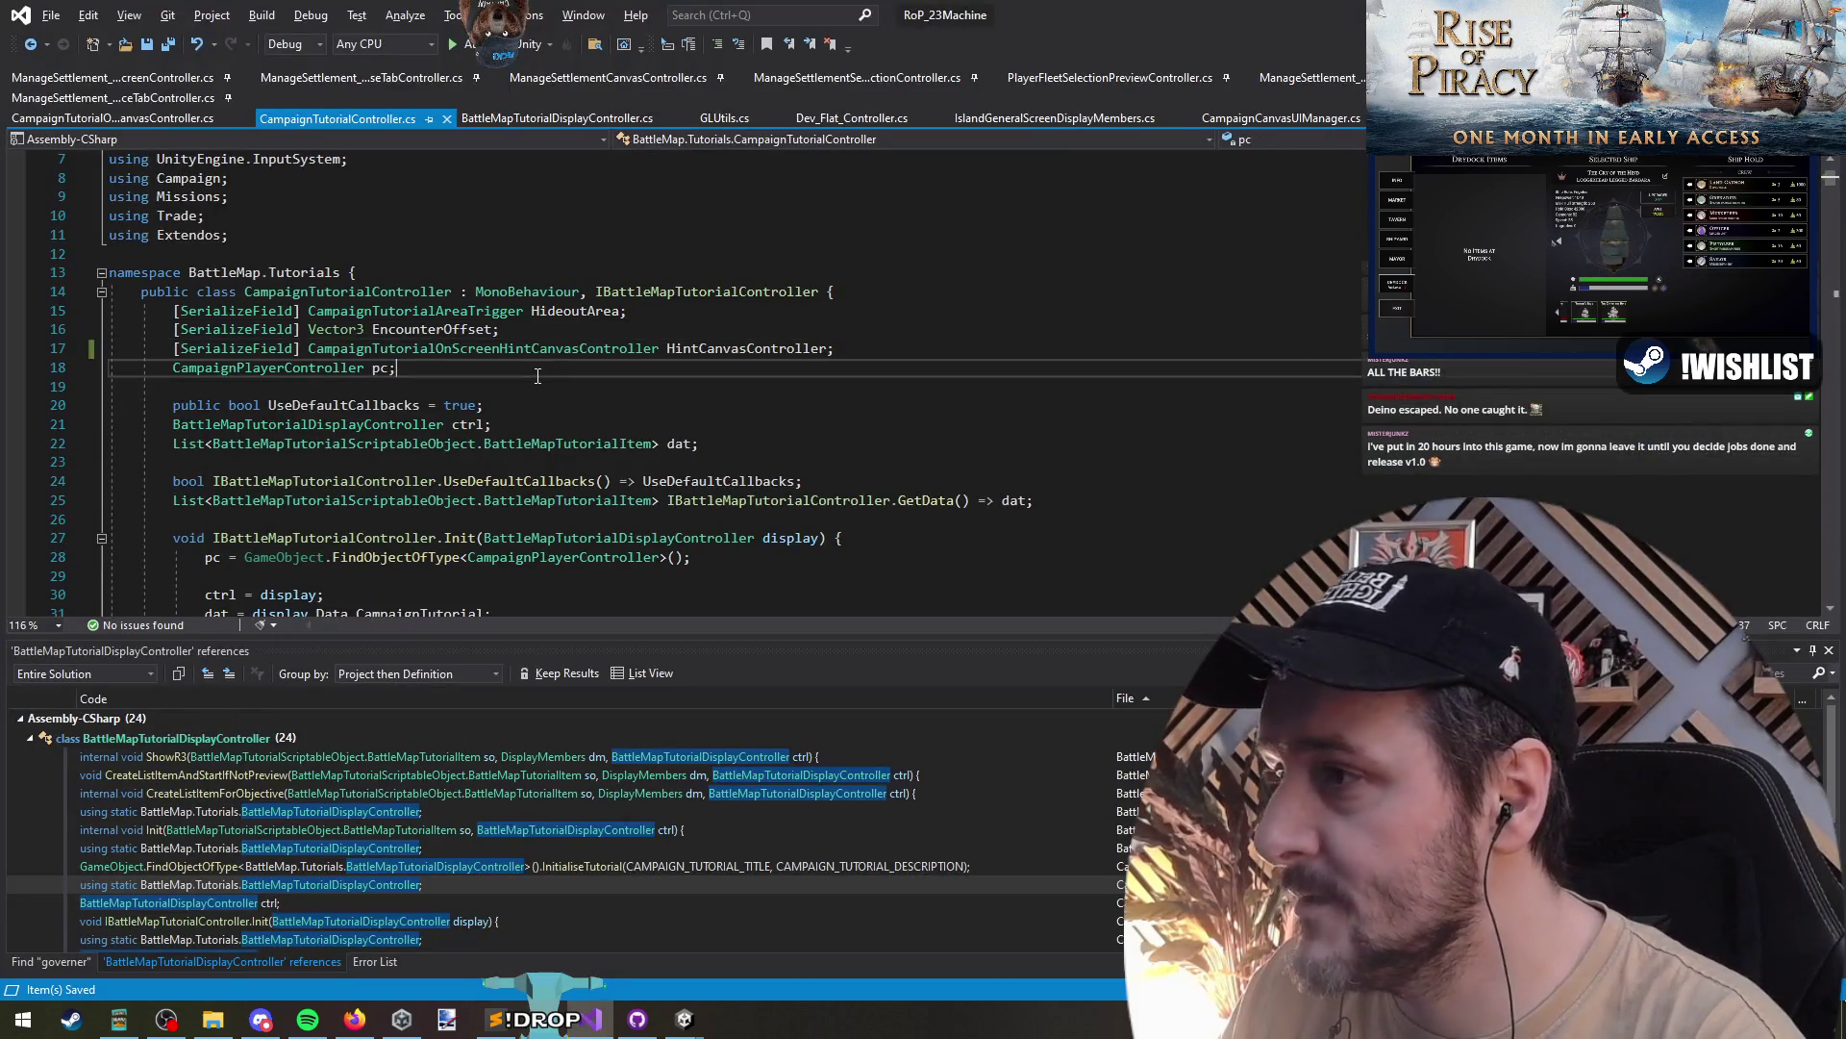
- Add a Hide(); call on a new line inside the Init method
key("ctrl+i")
type("initia")
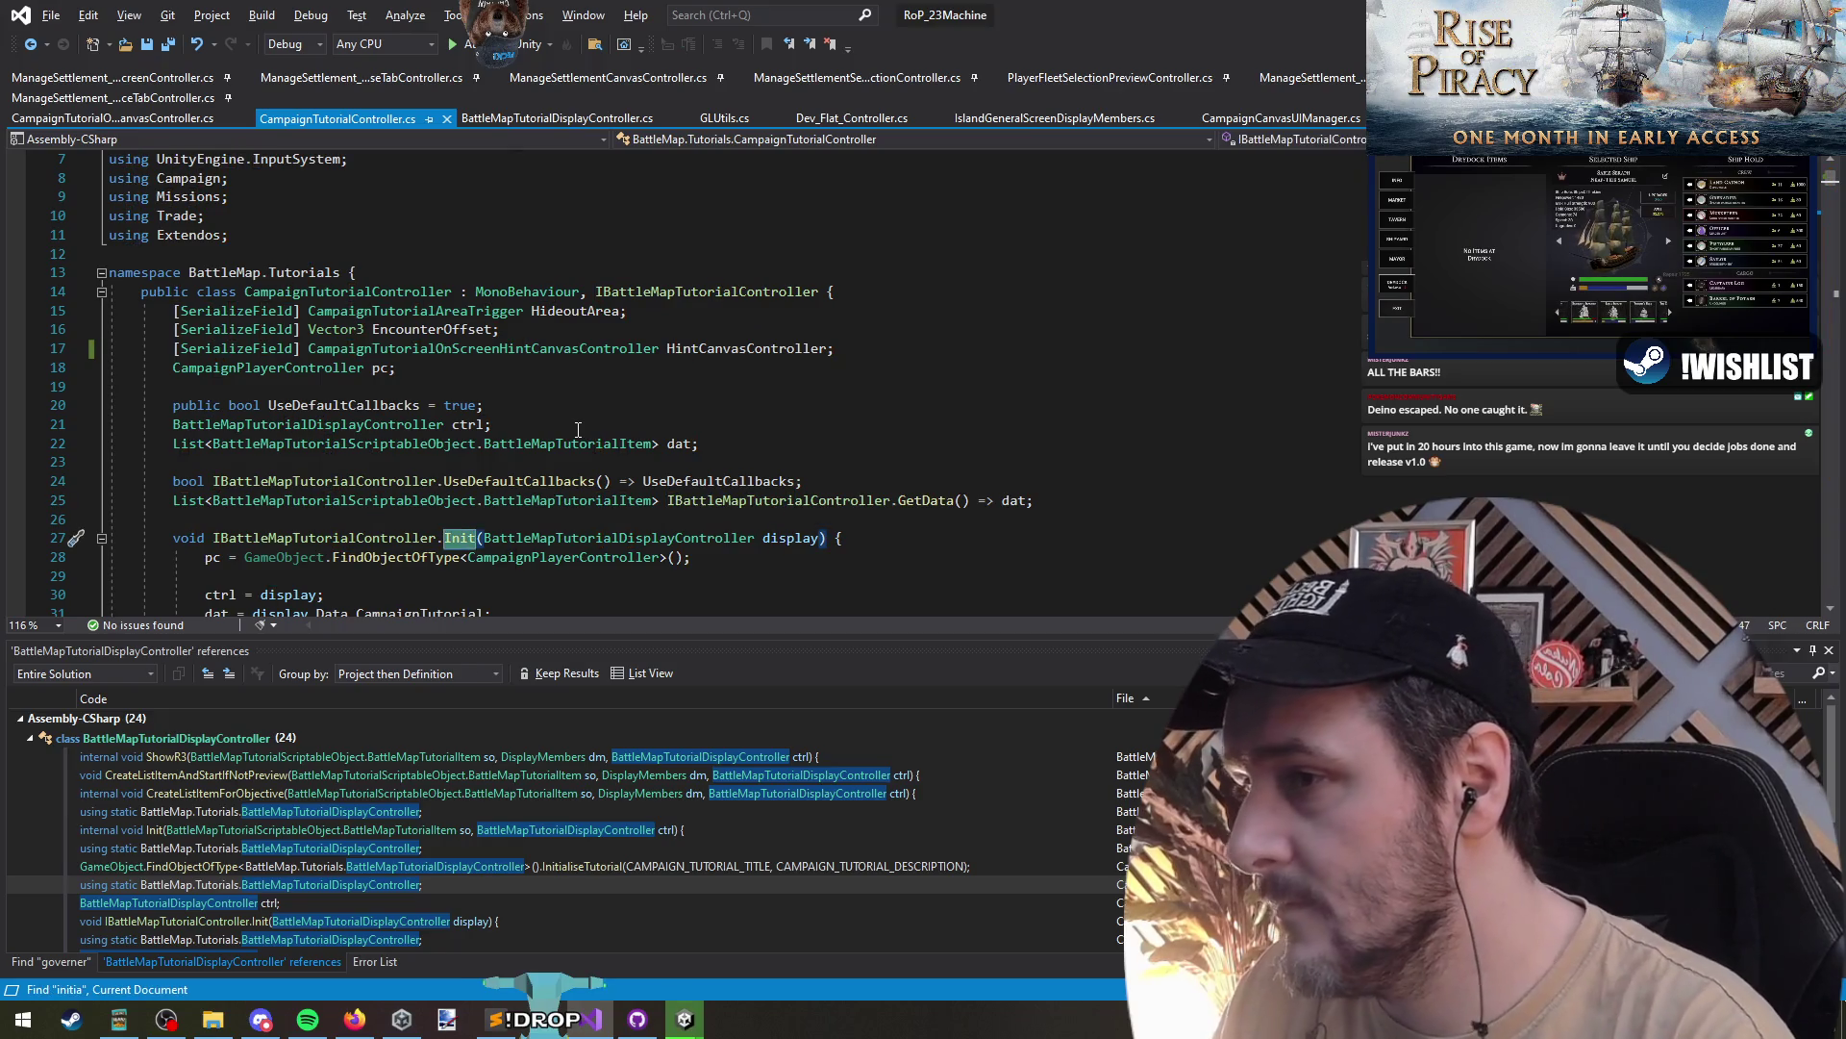
key("BackSpace")
key("BackSpace")
scroll(578, 429, "down", 5)
left_click(384, 298)
key("Return")
key("Return")
key("Up")
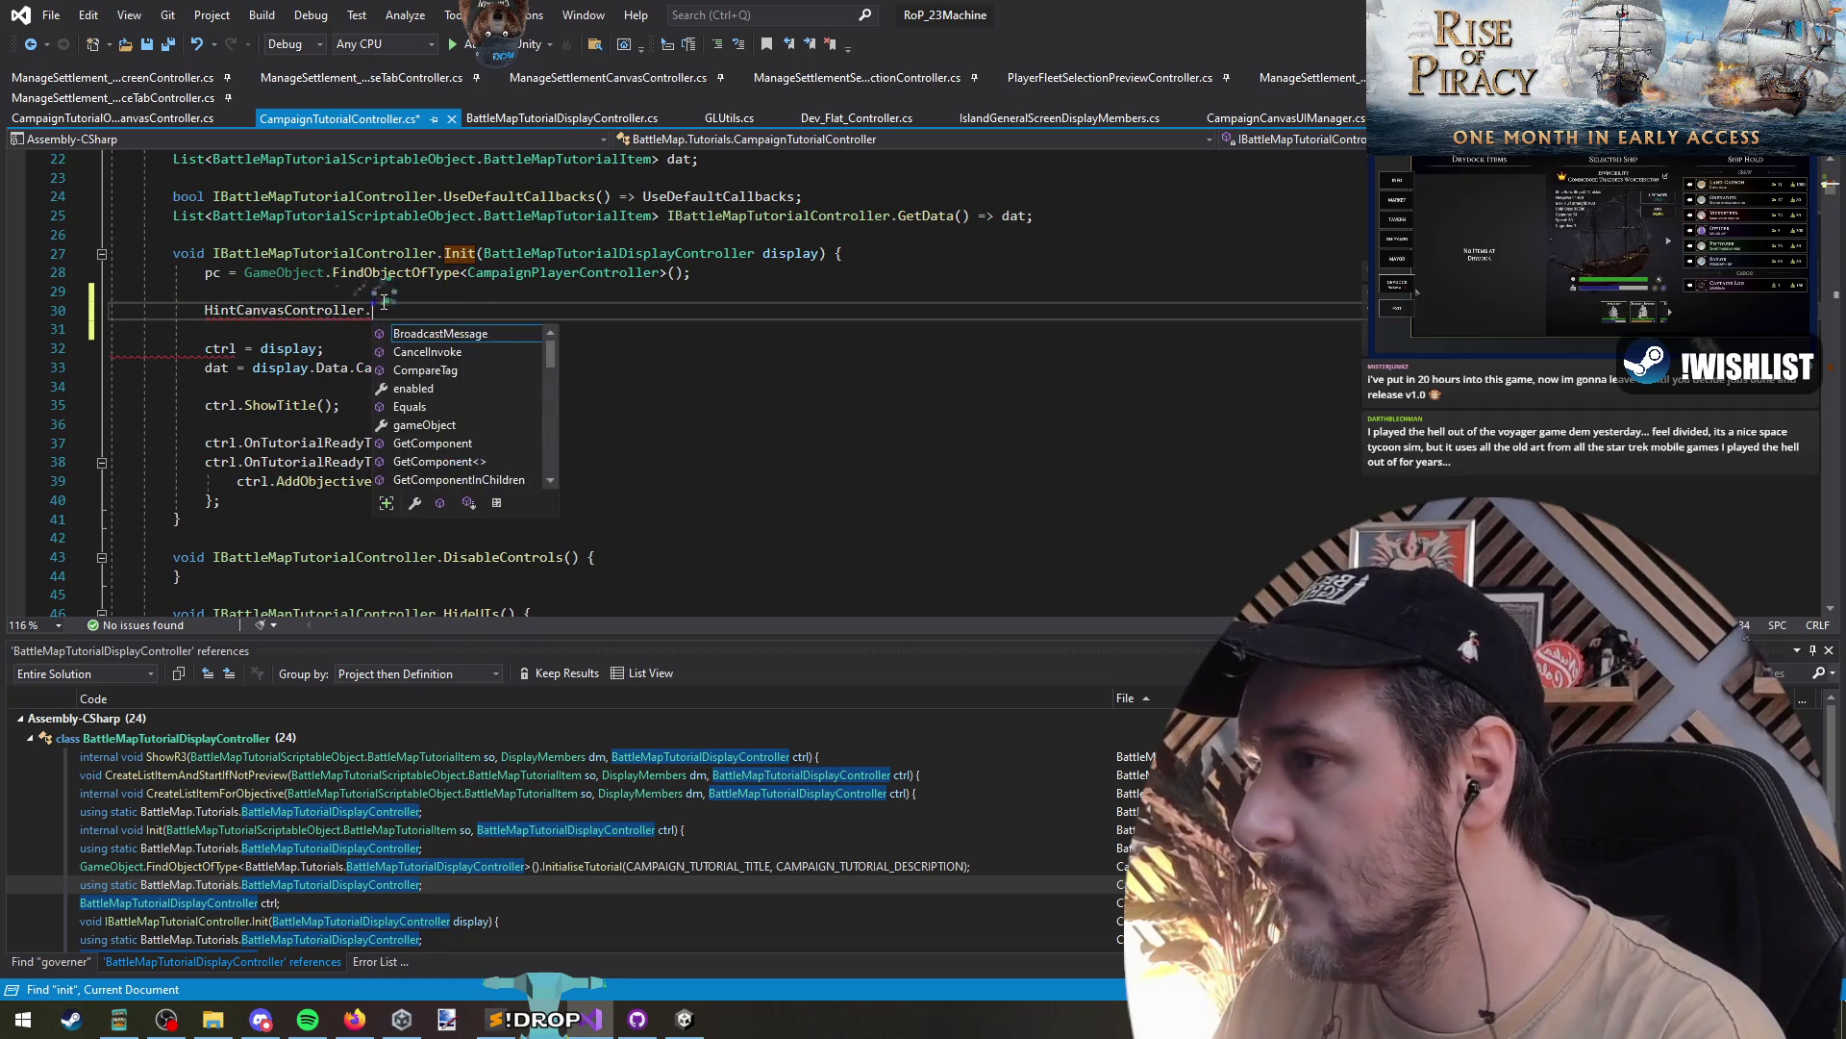
type("gameObject.setActive")
key("Tab")
key("BackSpace")
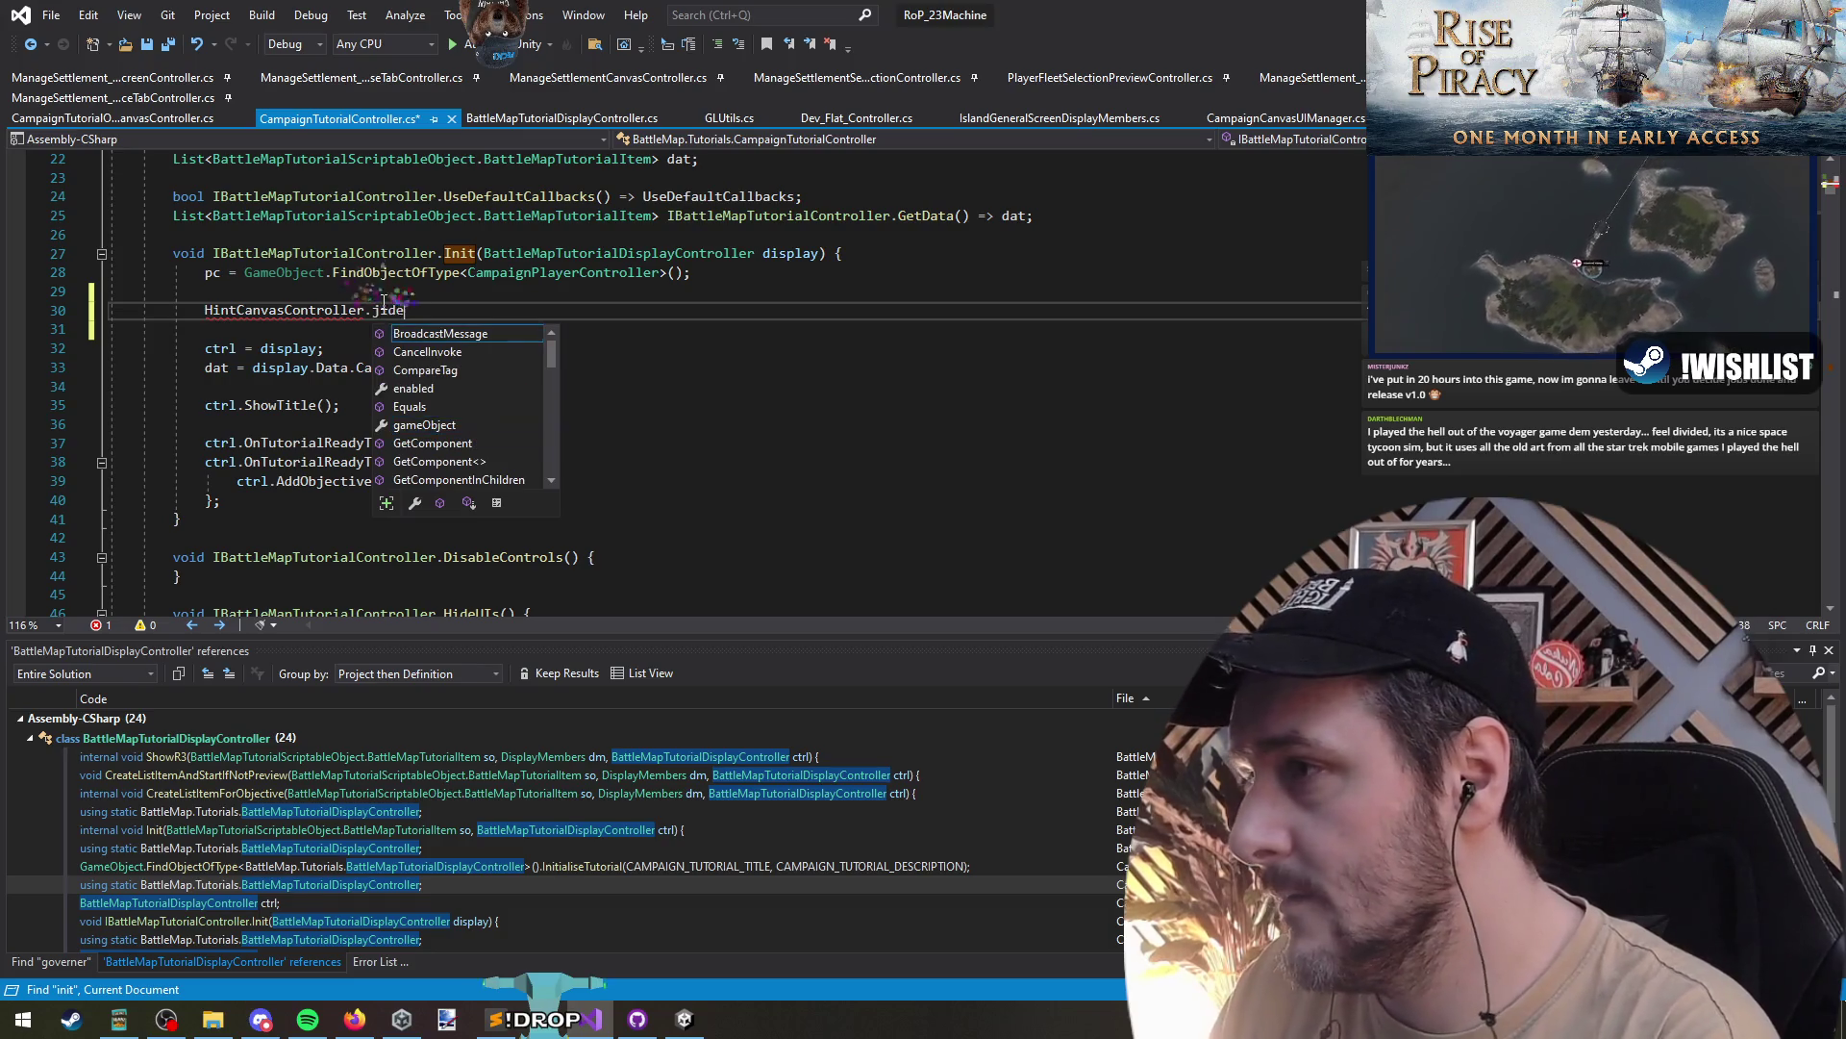
type("Hide();")
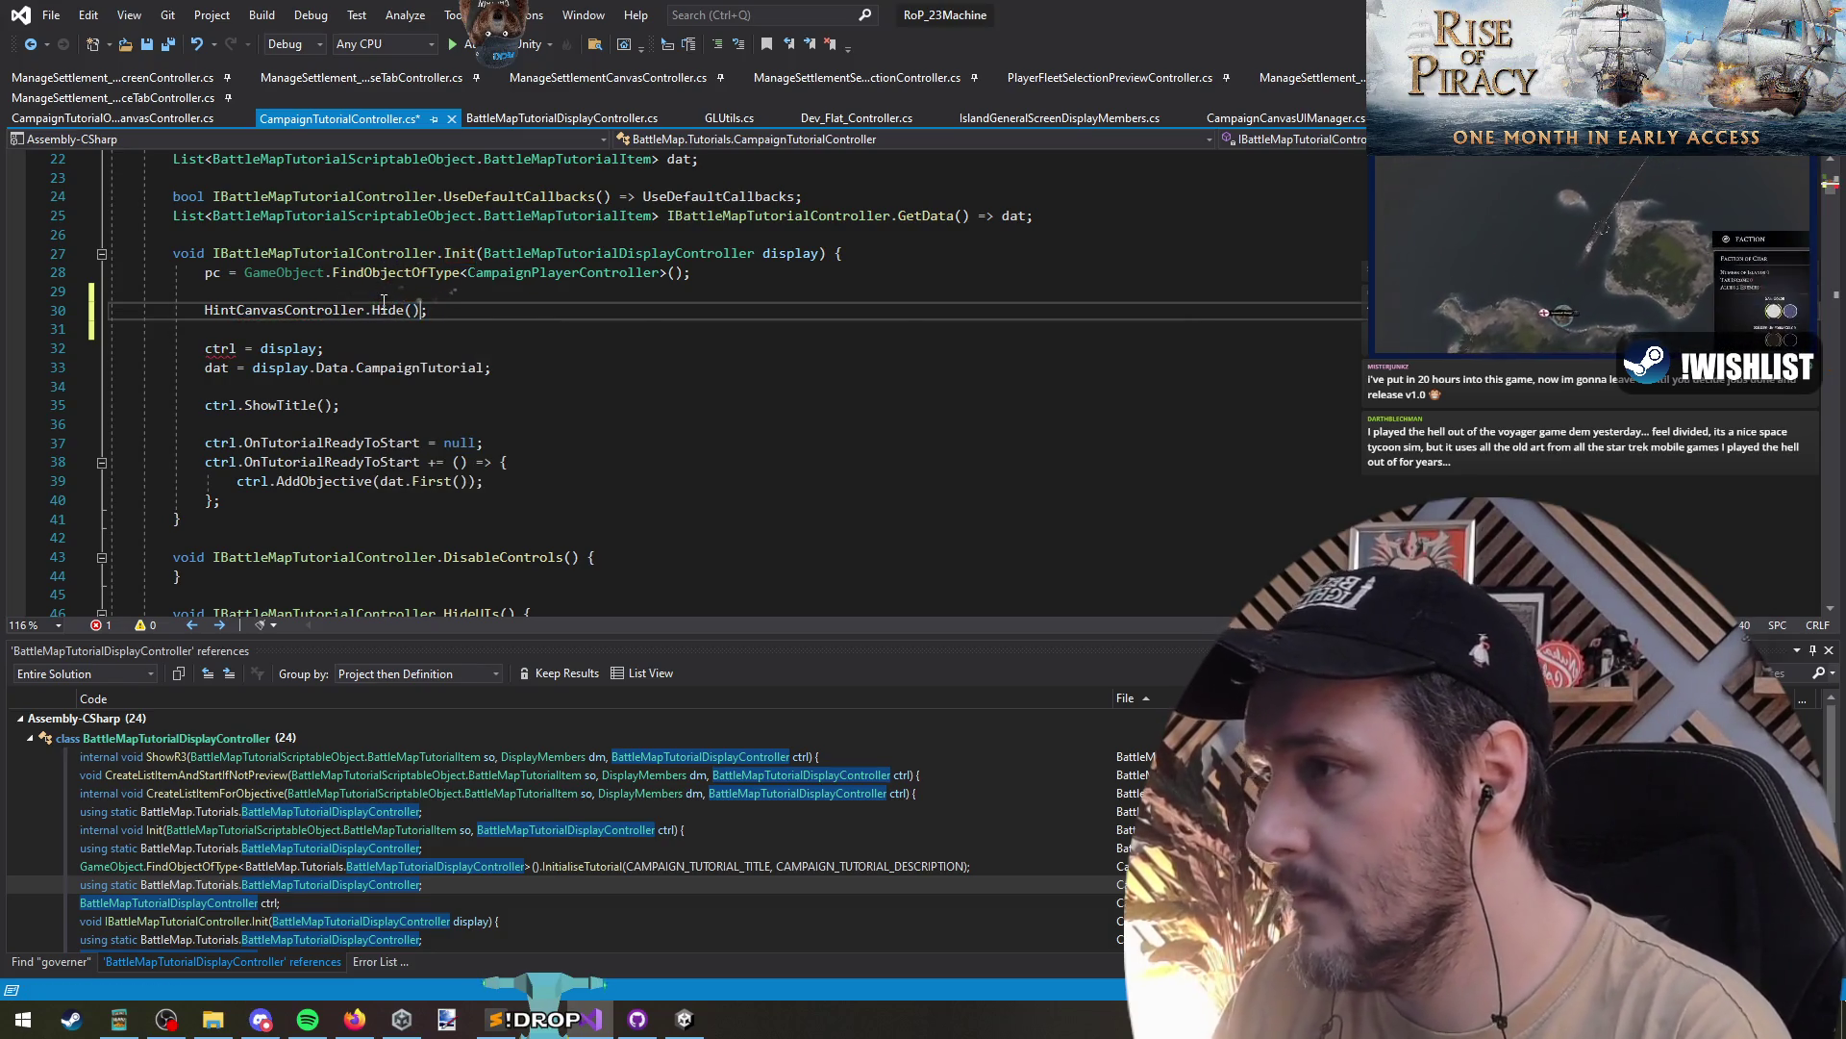
- Generate the missing Hide method and make its body gameObject.SetActive(false);
left_click(384, 302)
key("ctrl+period")
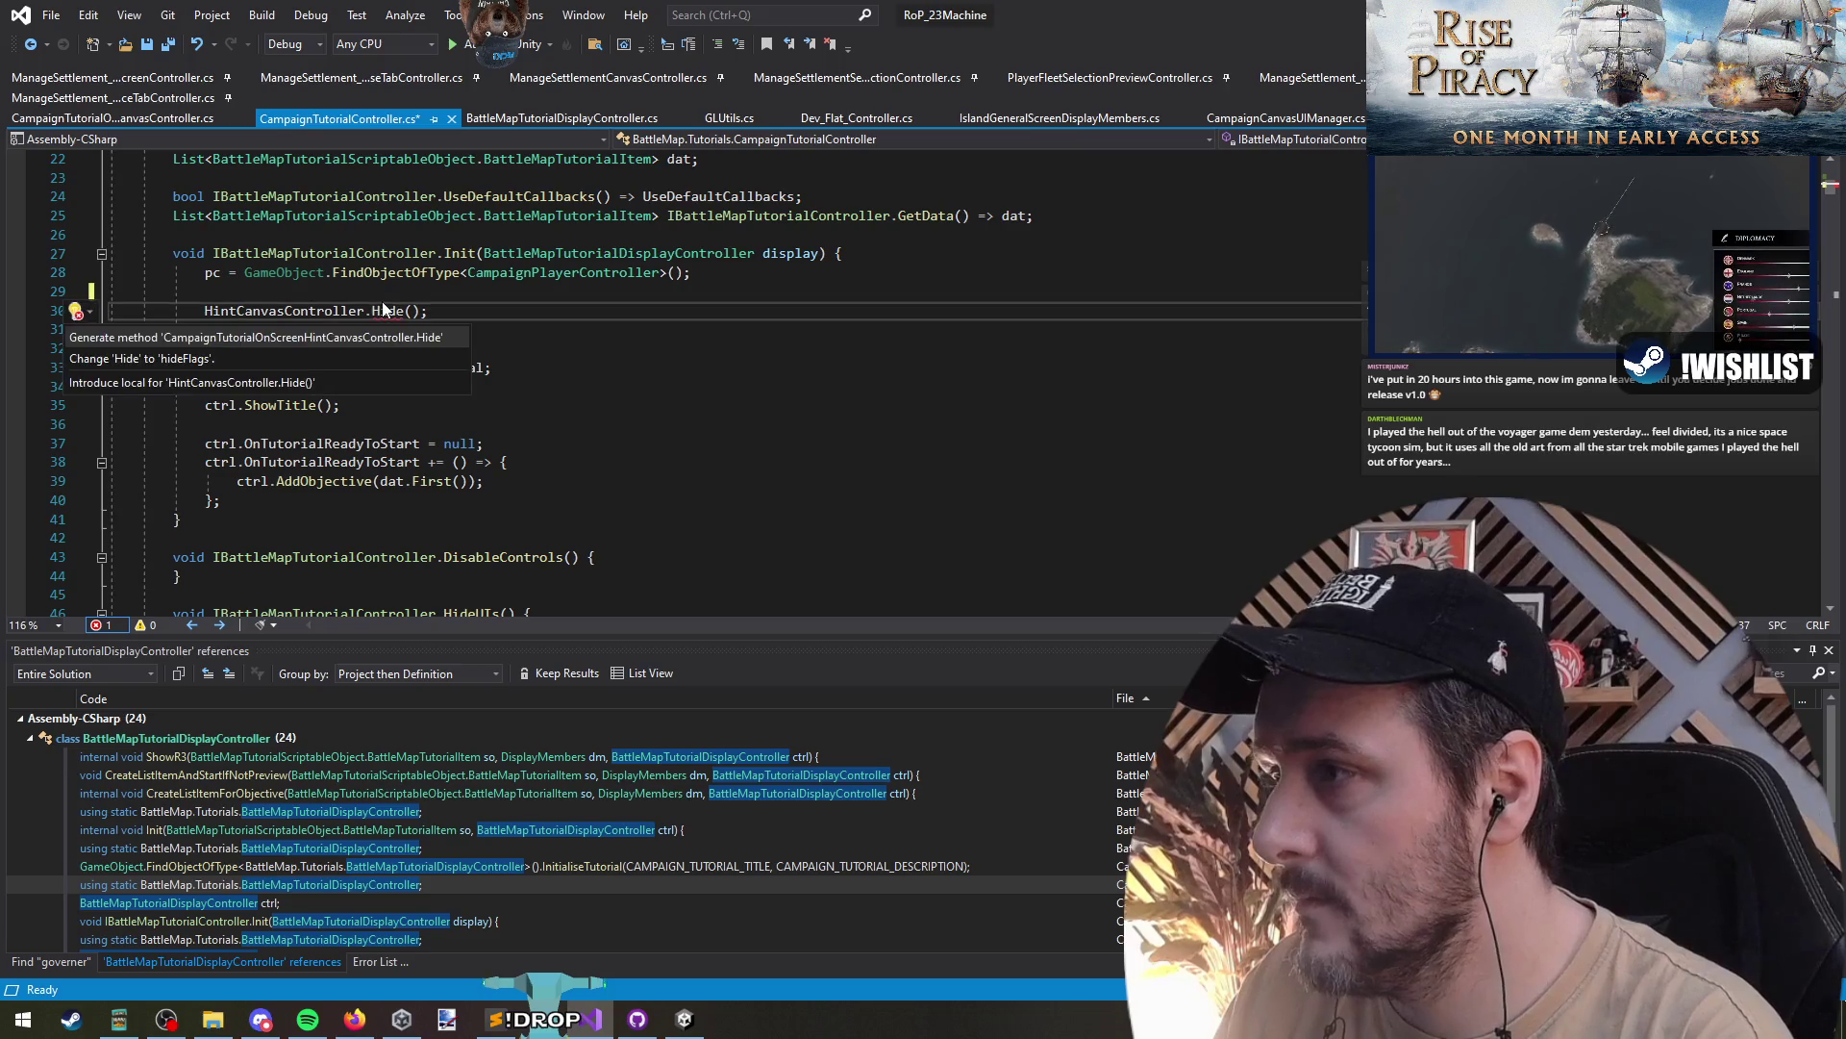
key("Return")
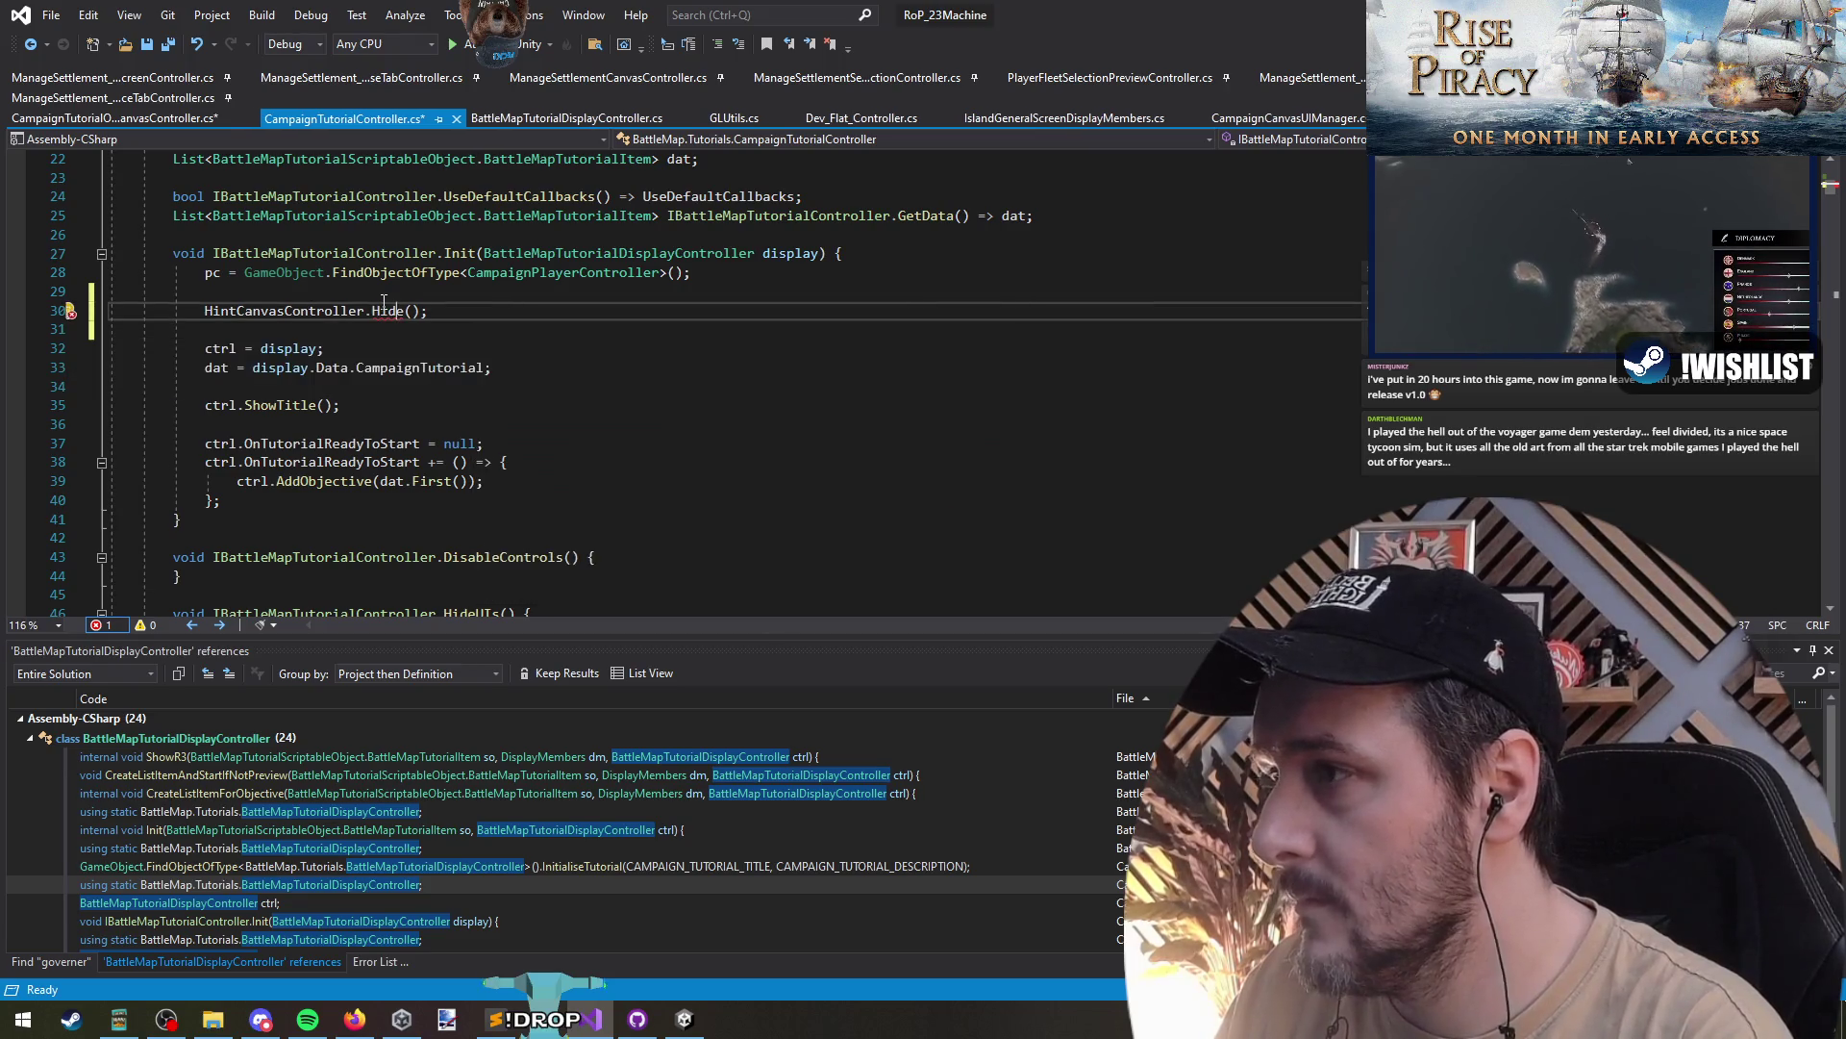
key("F12")
key("Down")
key("End")
key("shift+Home")
key("BackSpace")
type("gameObject.se")
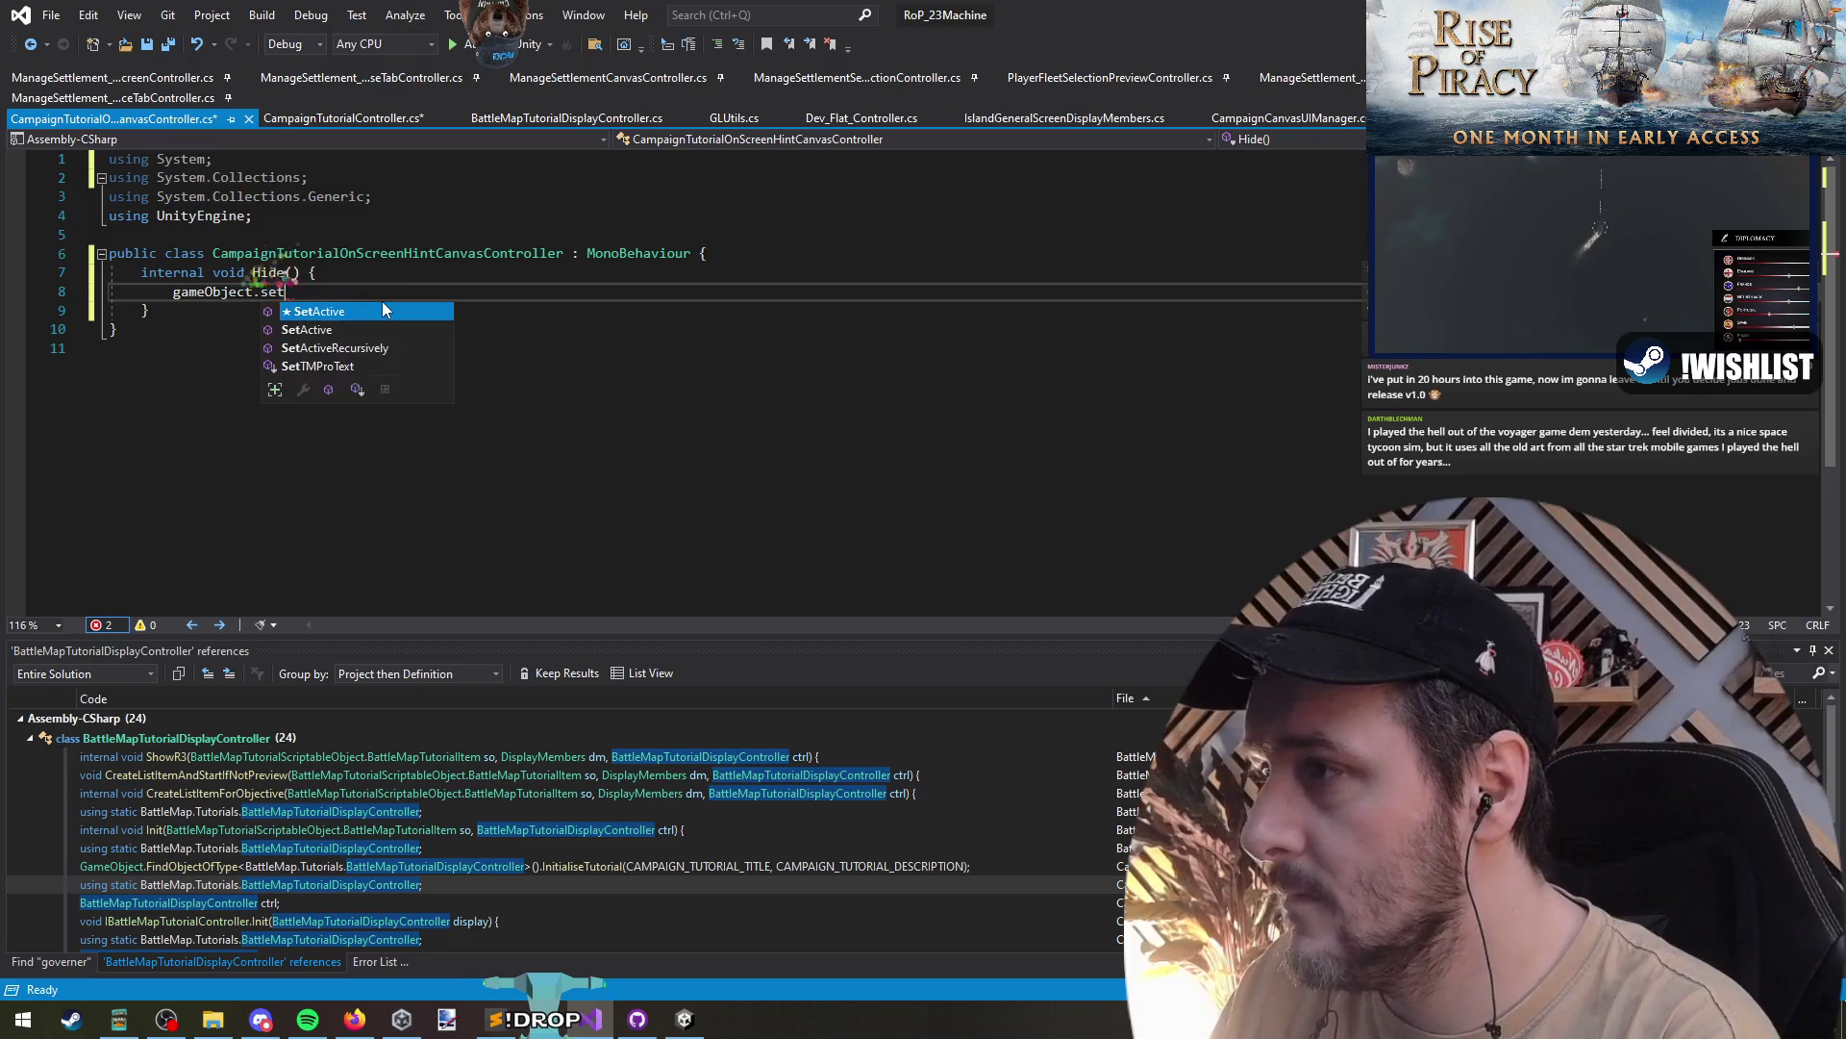
key("Tab")
type("(false);")
- Add an internal void Show() => gameObject.SetActive(true); method below Hide
key("Down")
key("End")
key("Return")
key("Return")
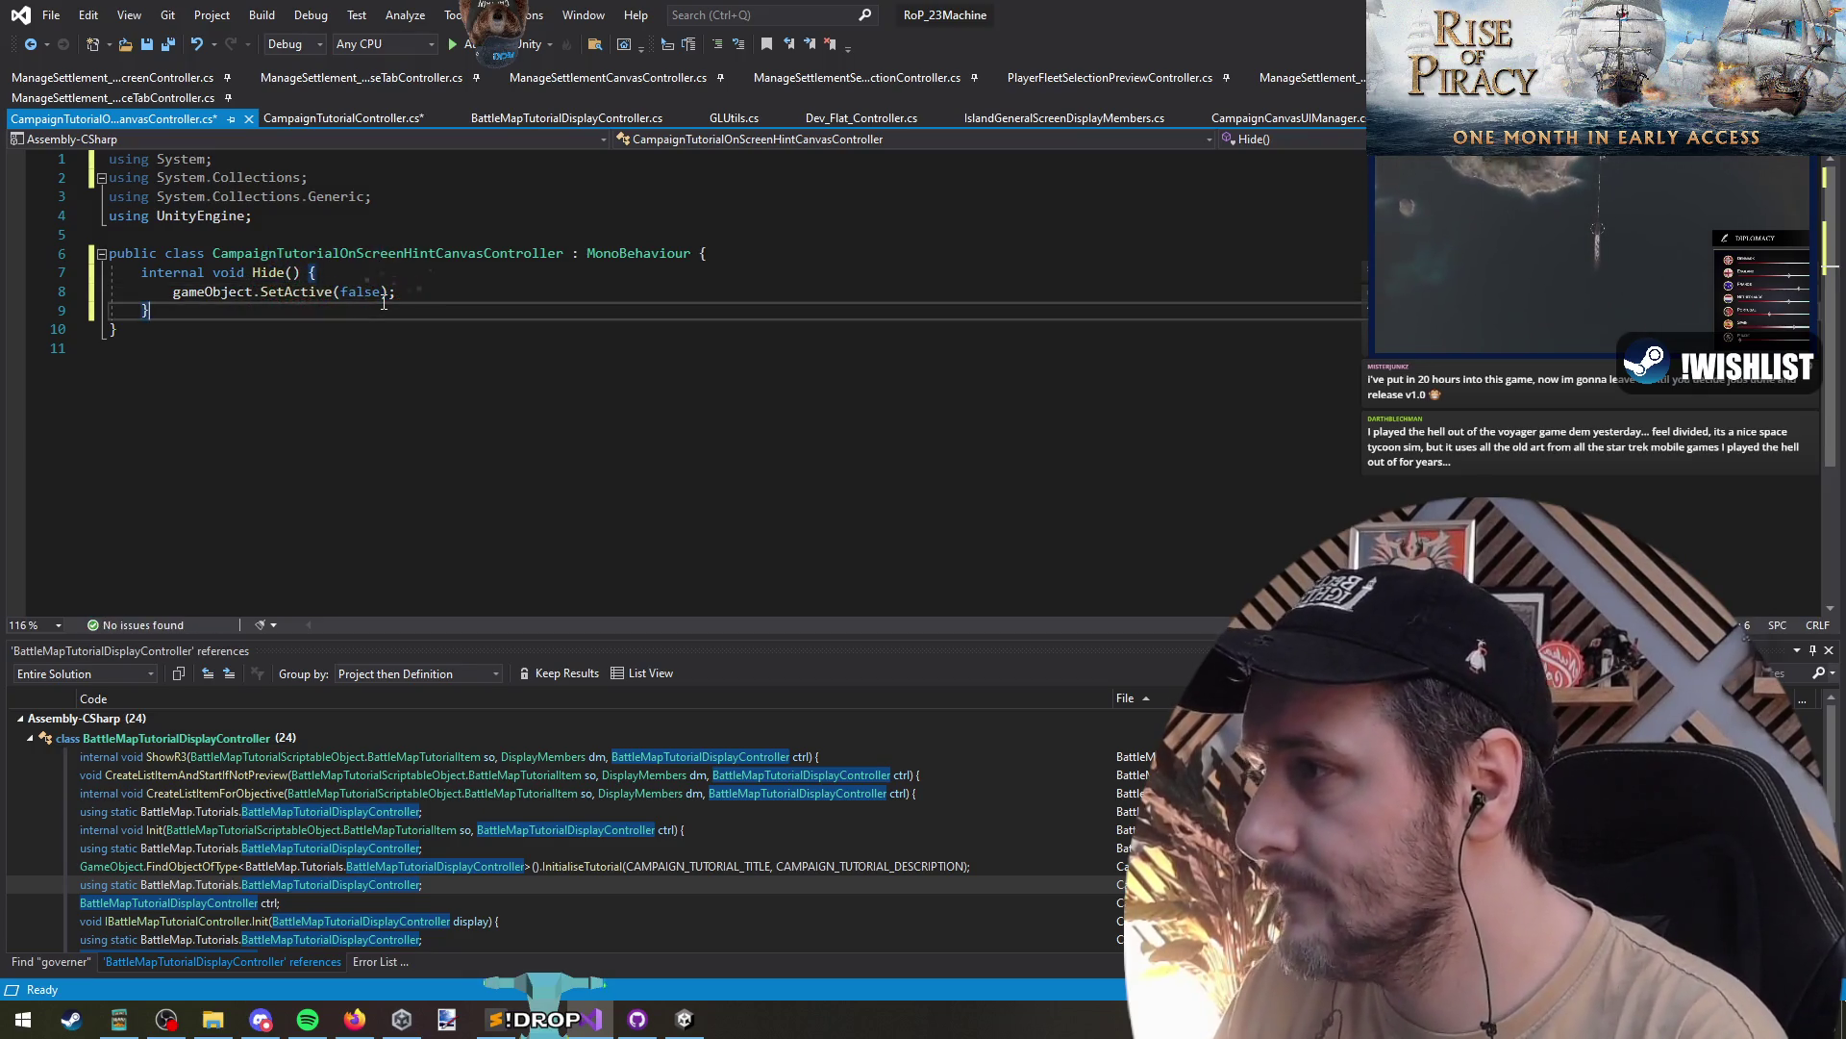
type("internal voi")
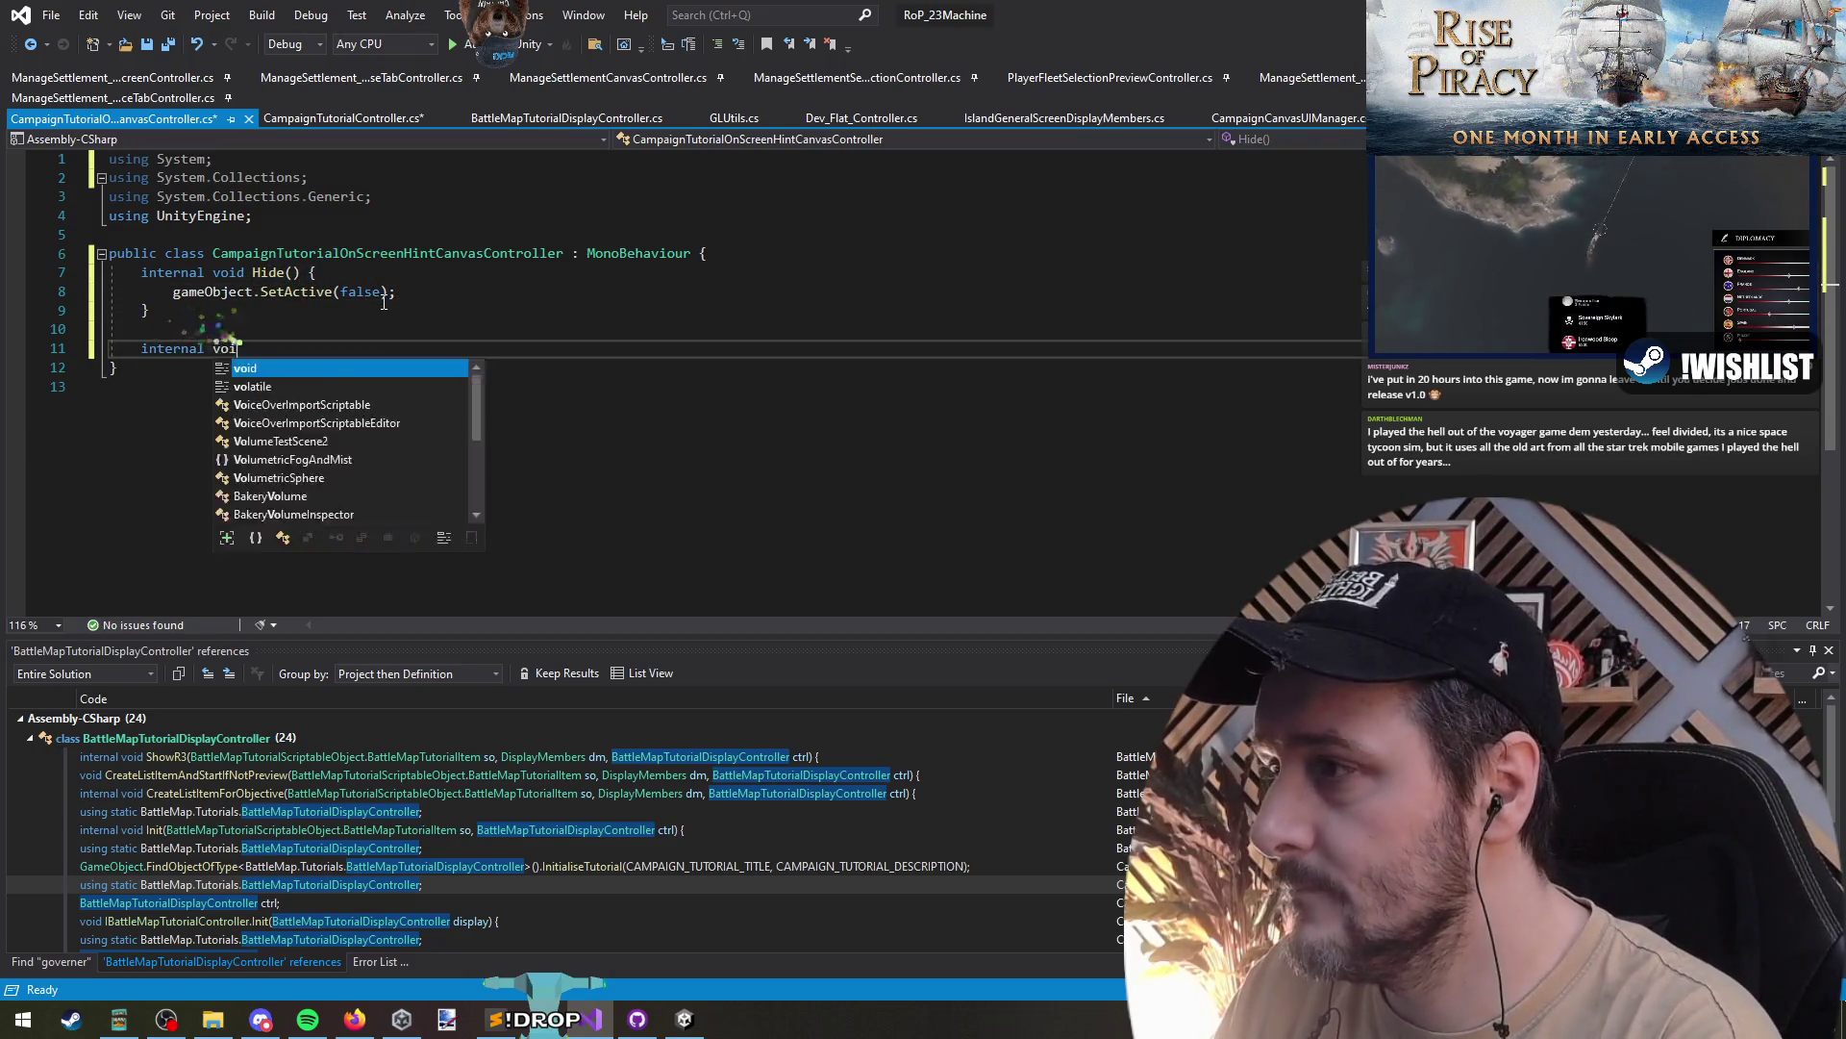
type("d Show() =>")
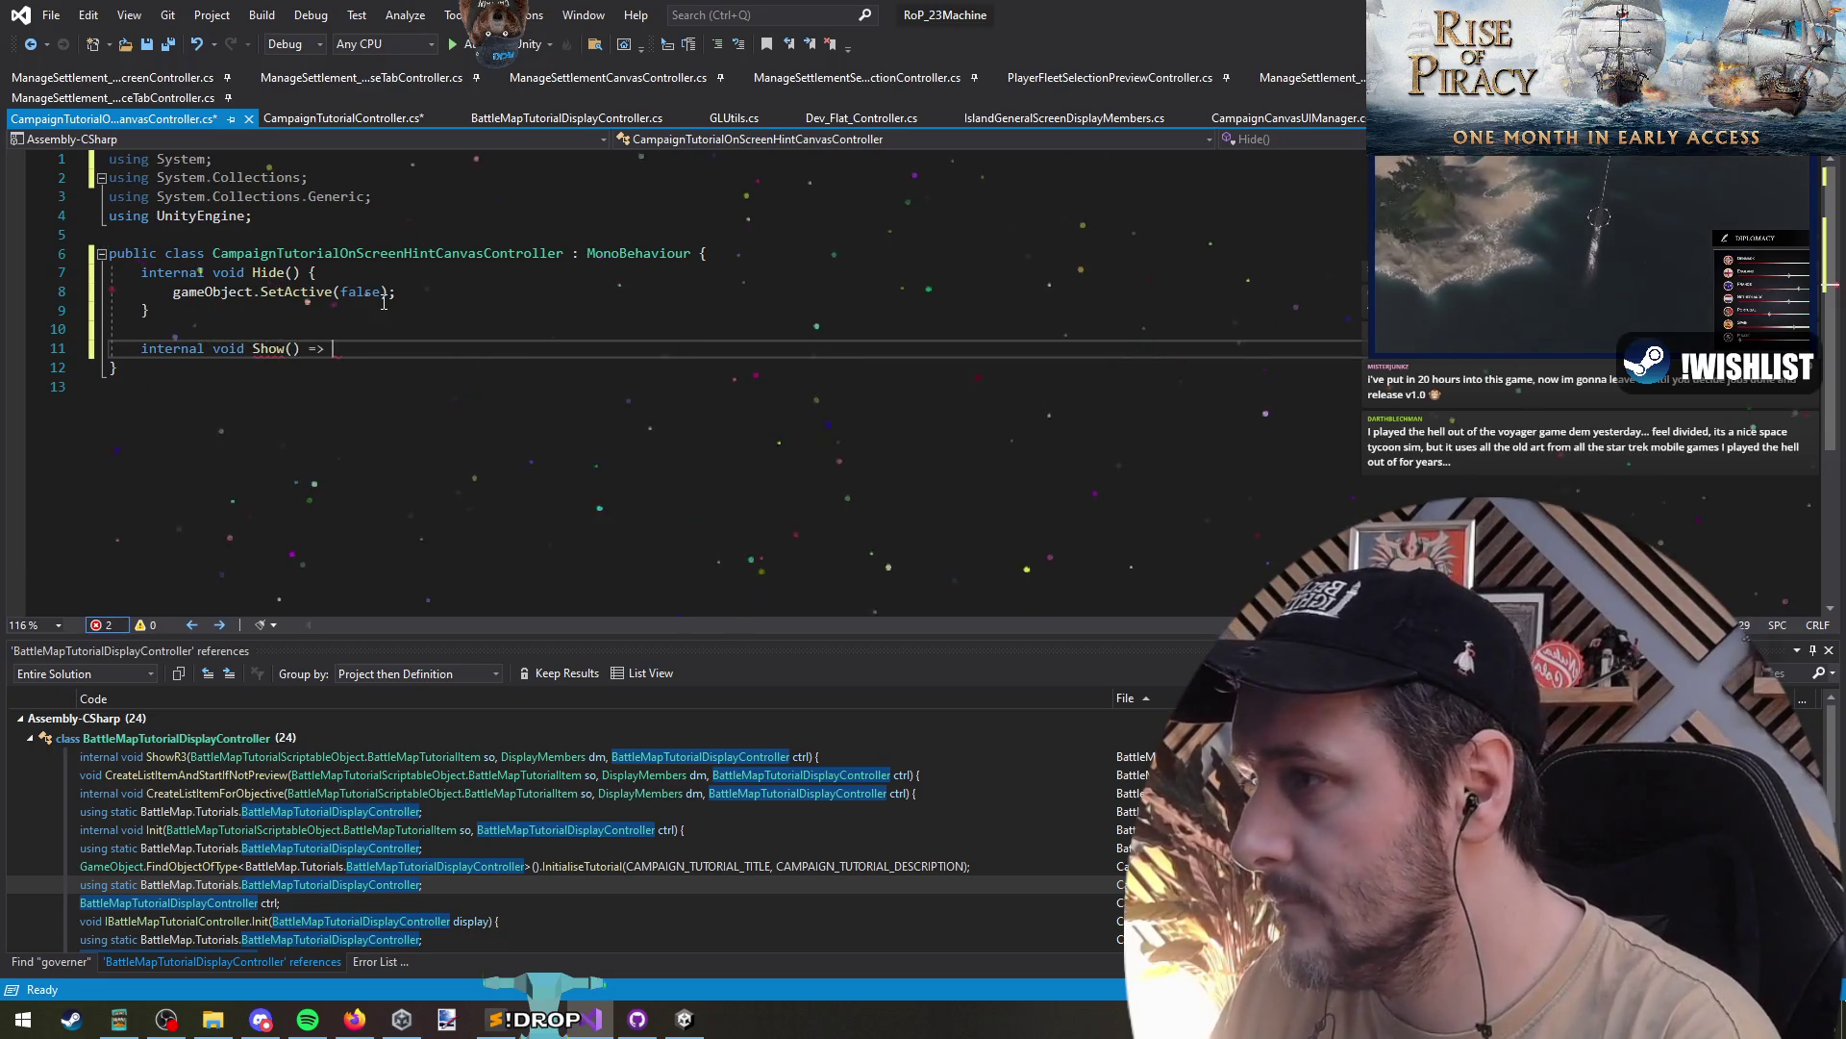
key("Up")
key("Up")
key("Up")
key("Home")
key("shift+End")
key("ctrl+c")
key("Down")
key("Down")
key("Down")
key("End")
key("ctrl+v")
key("Left")
key("Left")
key("ctrl+shift+Left")
type("t")
key("Tab")
- Convert Hide into an expression-bodied method, tidy the spacing, and save the hint controller
key("Up")
key("Up")
key("Up")
key("End")
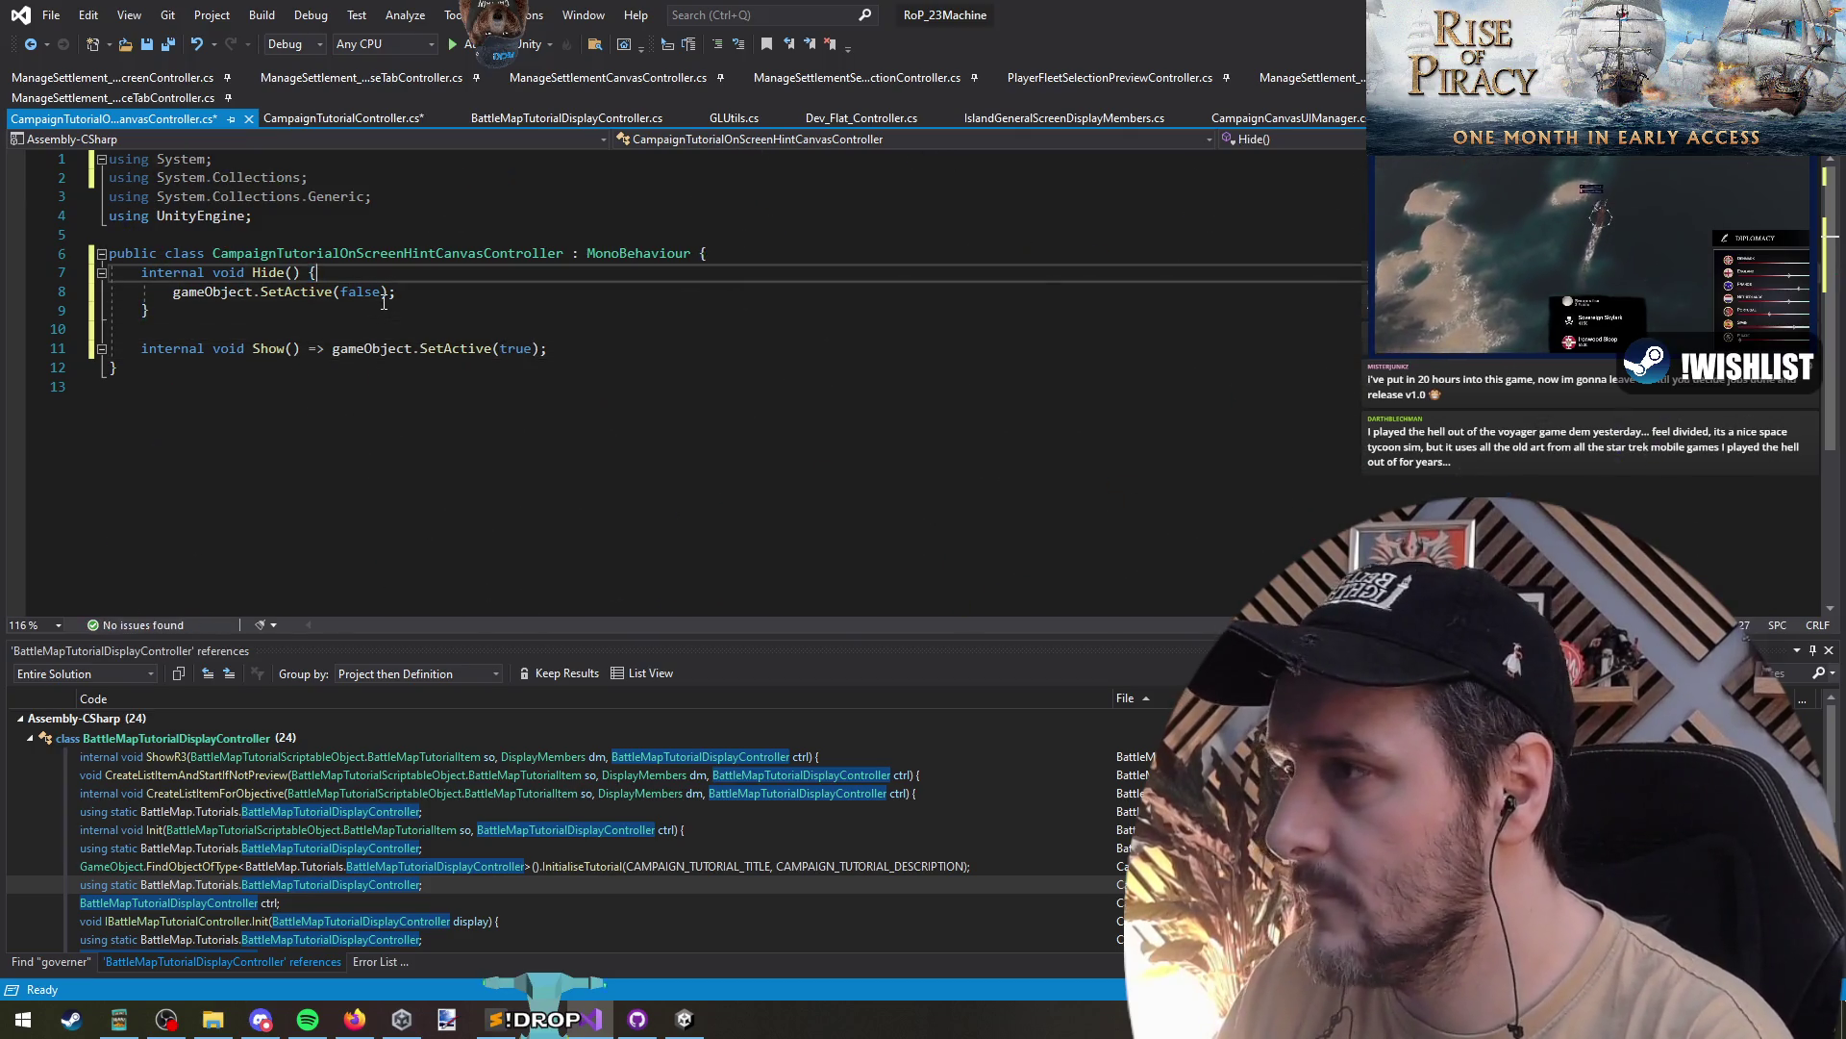
key("BackSpace")
type("=>")
key("Down")
key("Down")
key("ctrl+shift+l")
key("Up")
key("Up")
key("End")
key("Delete")
key("Down")
key("ctrl+shift+l")
key("ctrl+s")
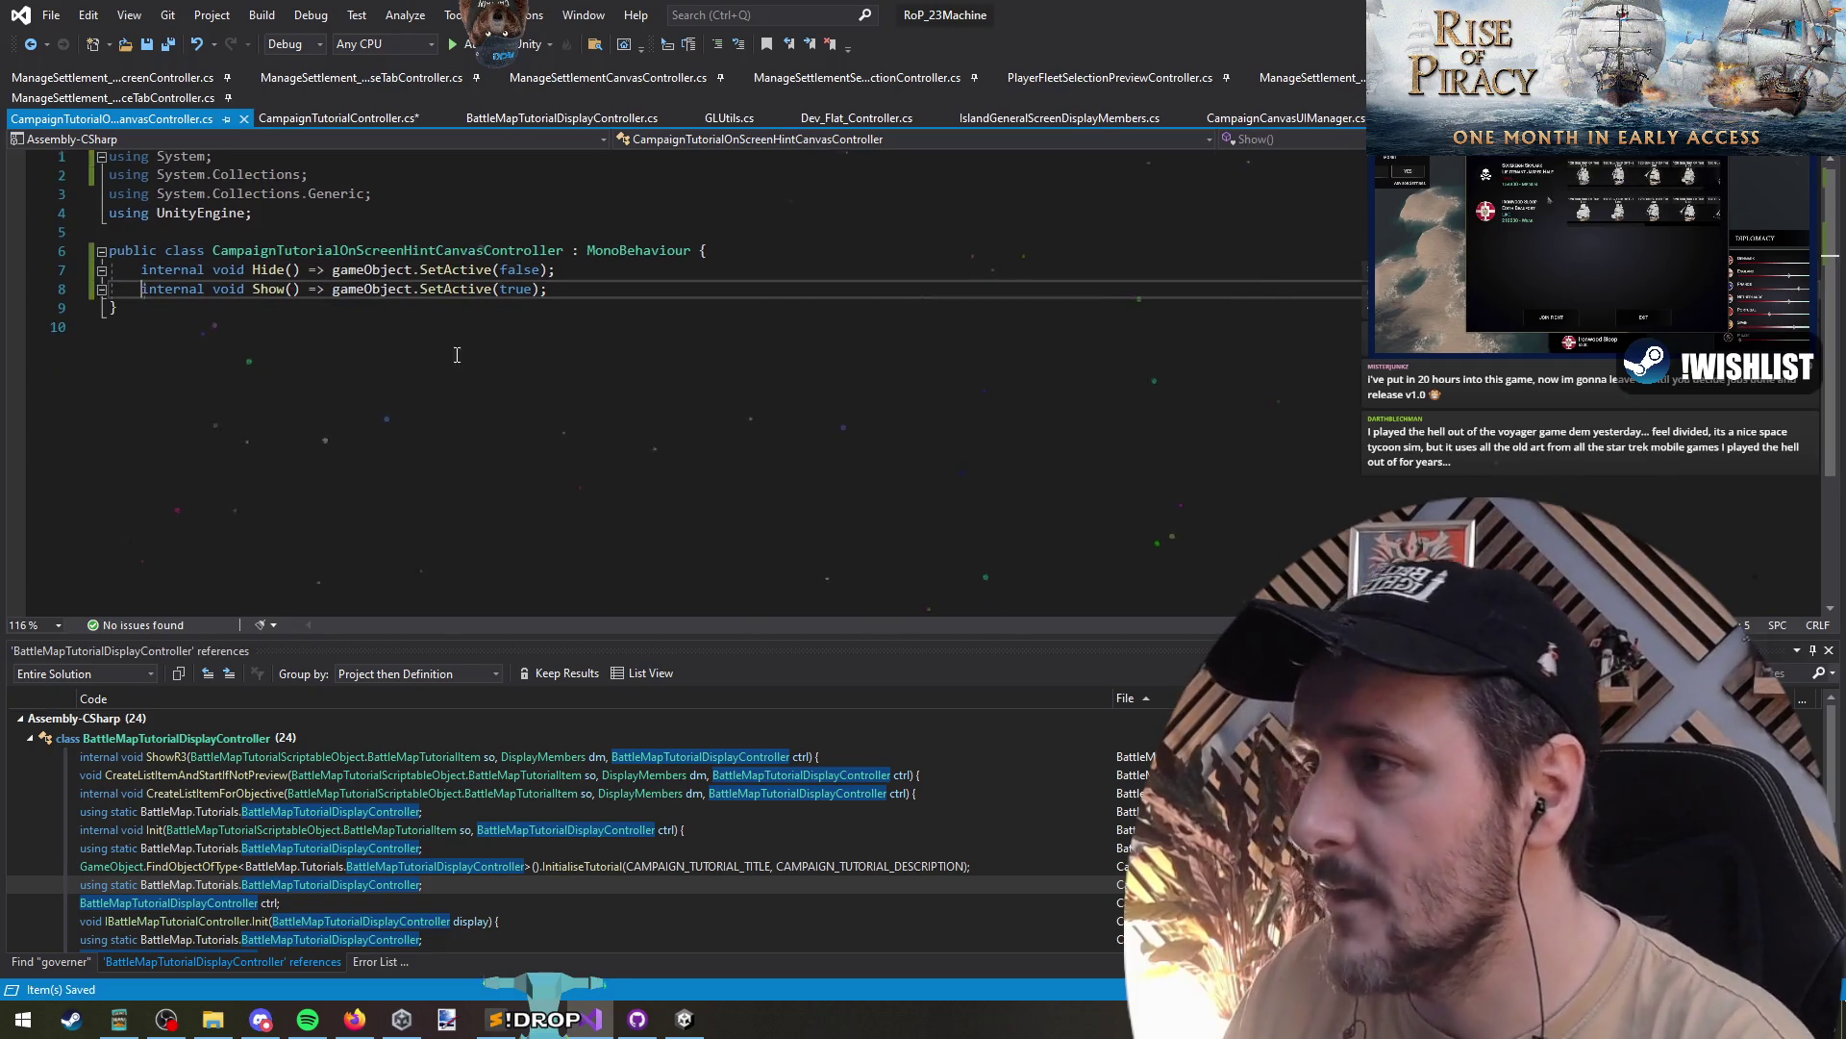
- Back in CampaignTutorialController, complete the Hide(); call and start a new line
key("ctrl+Tab")
type("Hide();")
key("Return")
- Paste the hint Hide call into the 'Change the flow of time' step's start handler
key("ctrl+s")
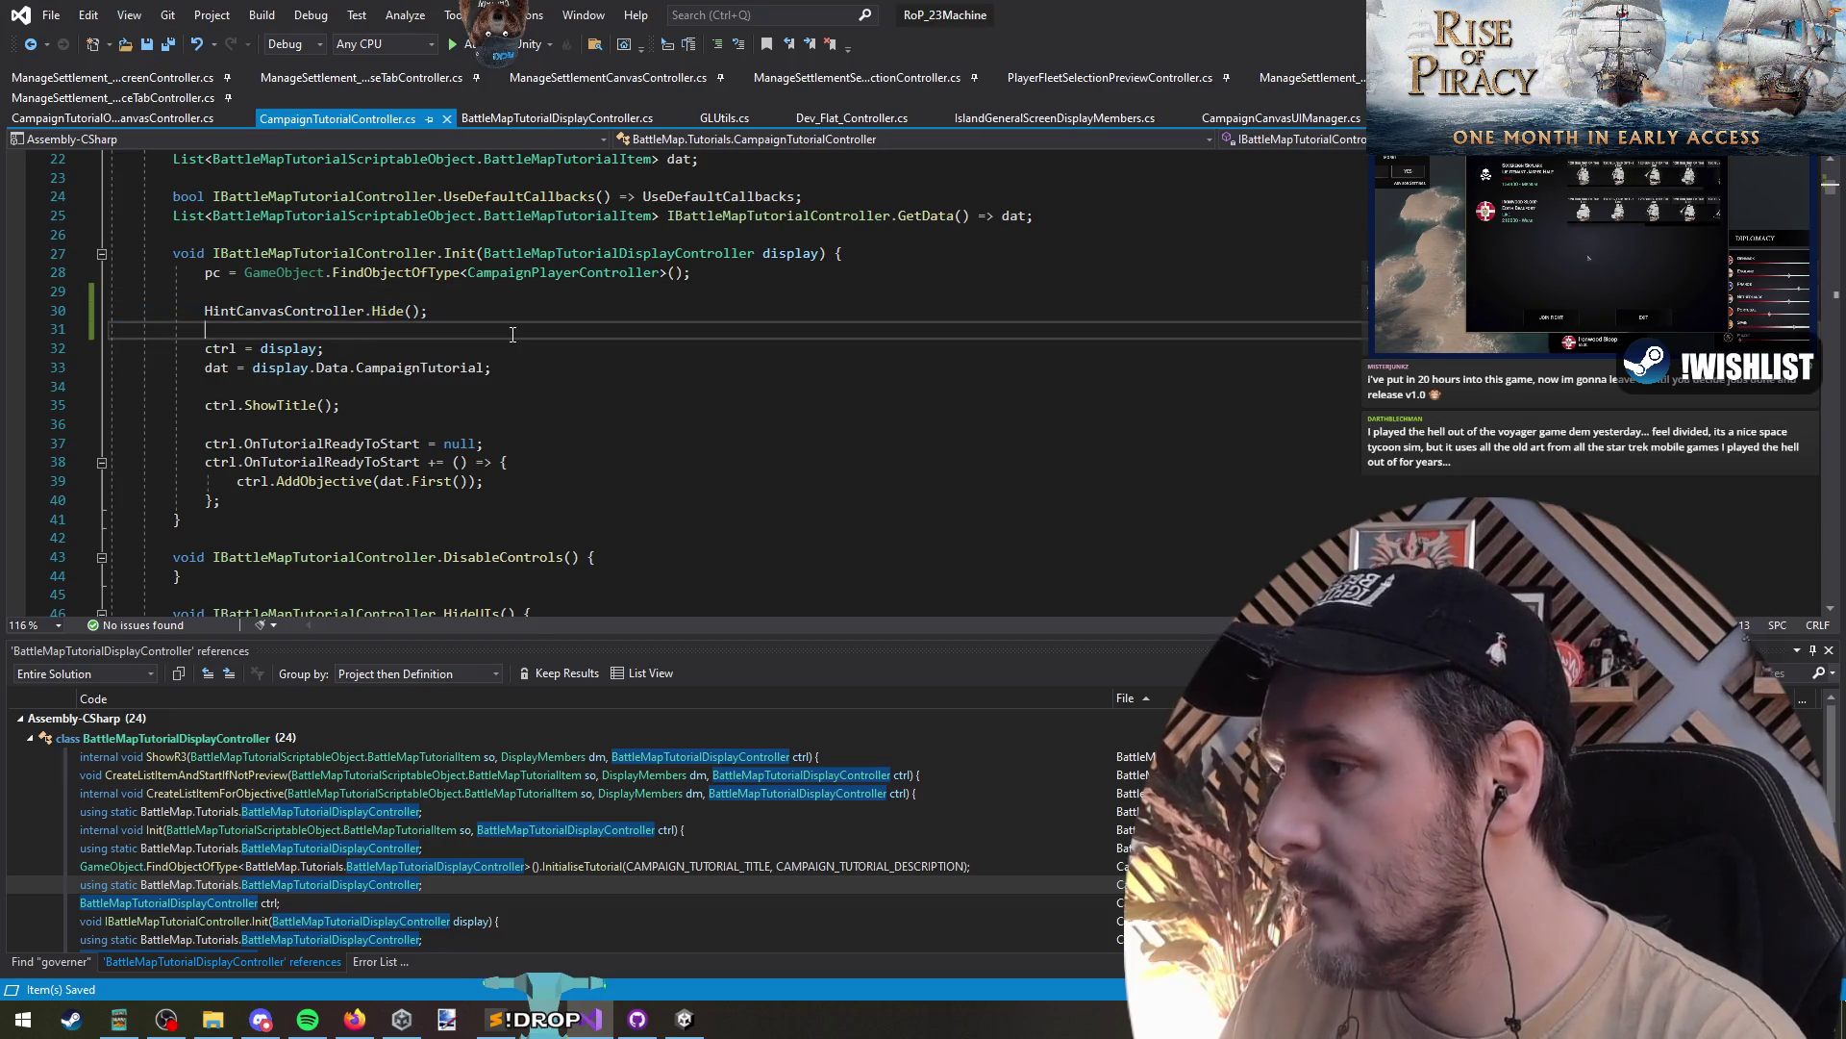
key("F3")
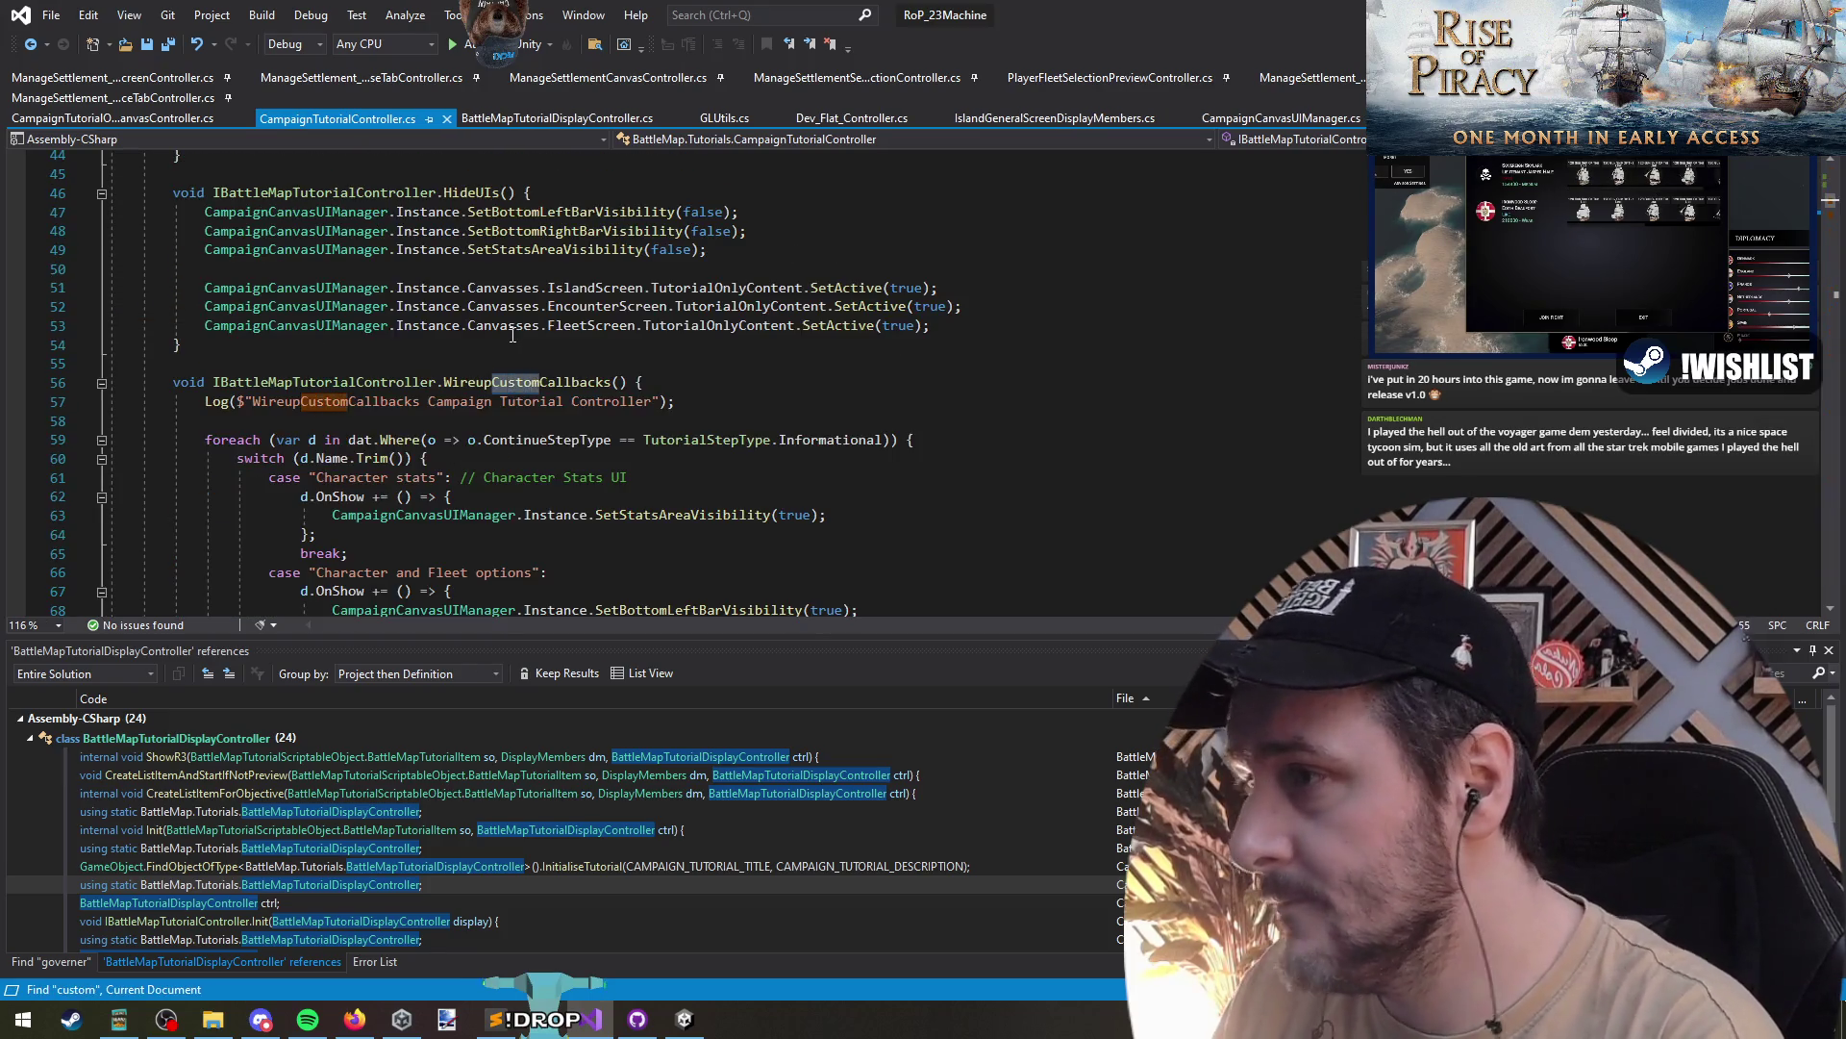
scroll(475, 438, "down", 4)
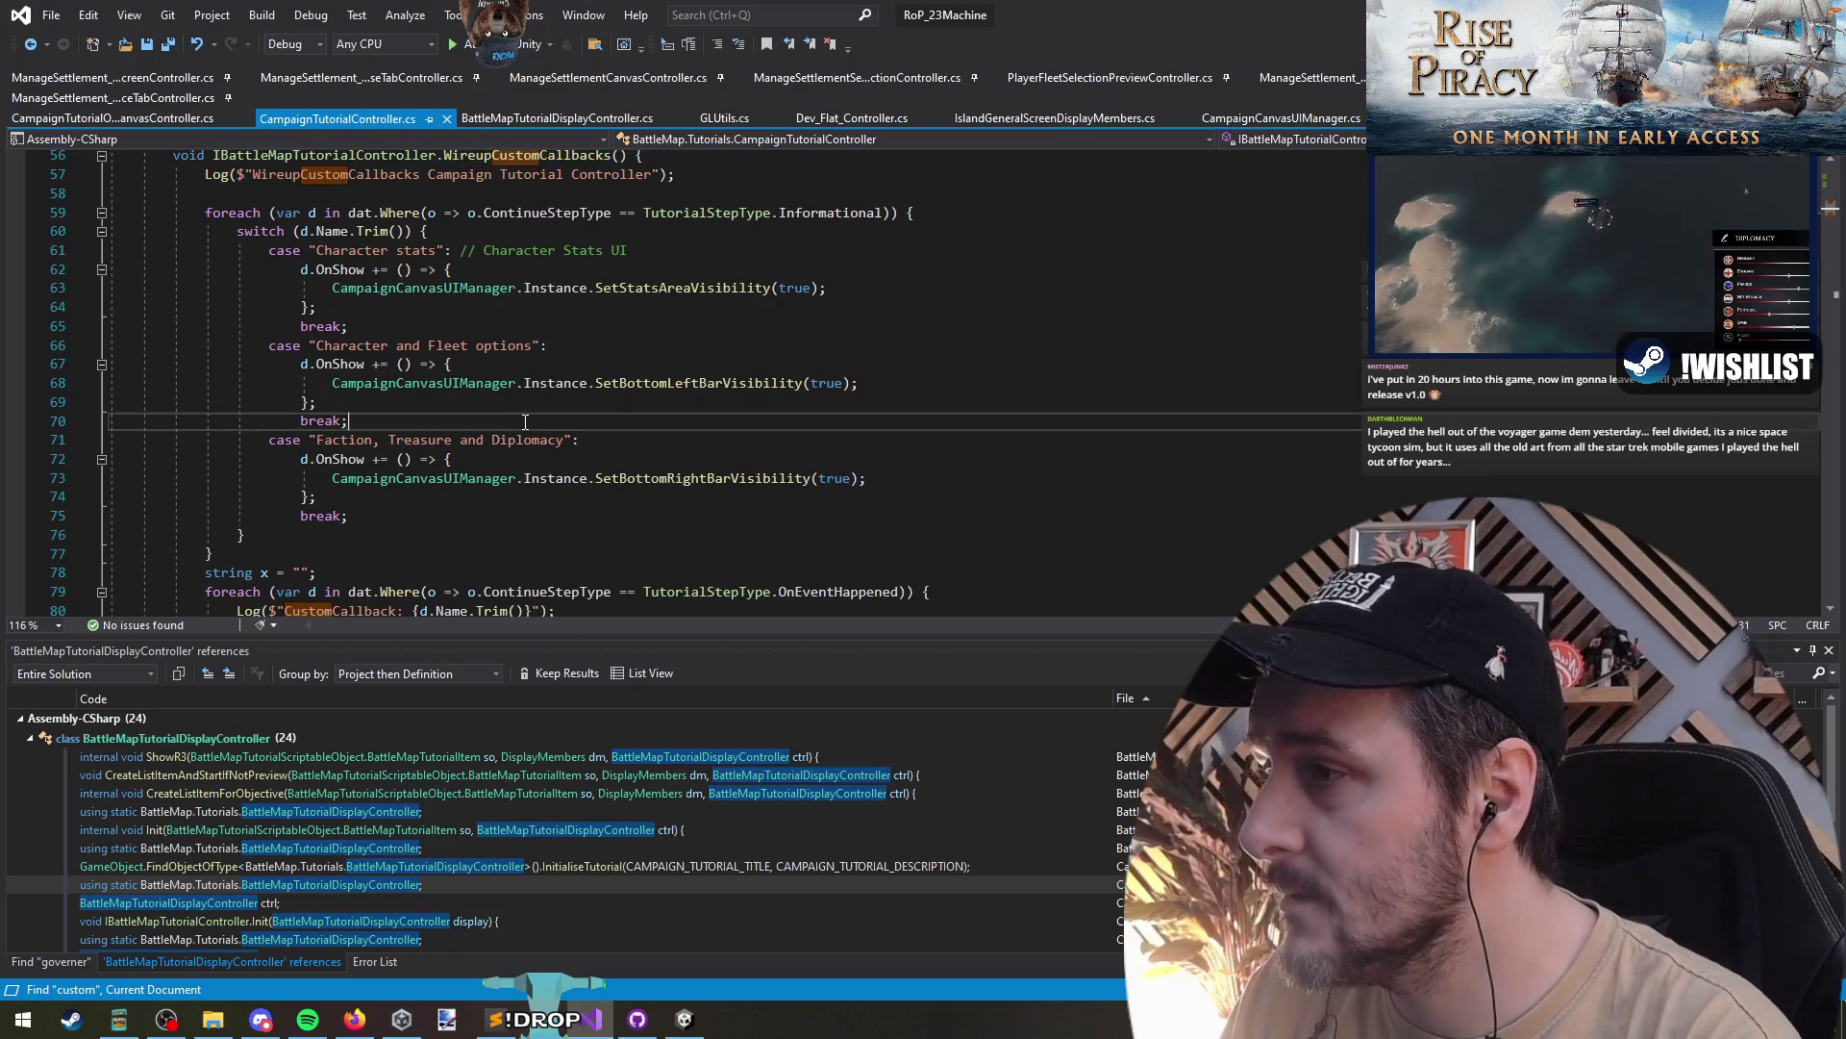
scroll(504, 406, "down", 10)
scroll(577, 477, "down", 10)
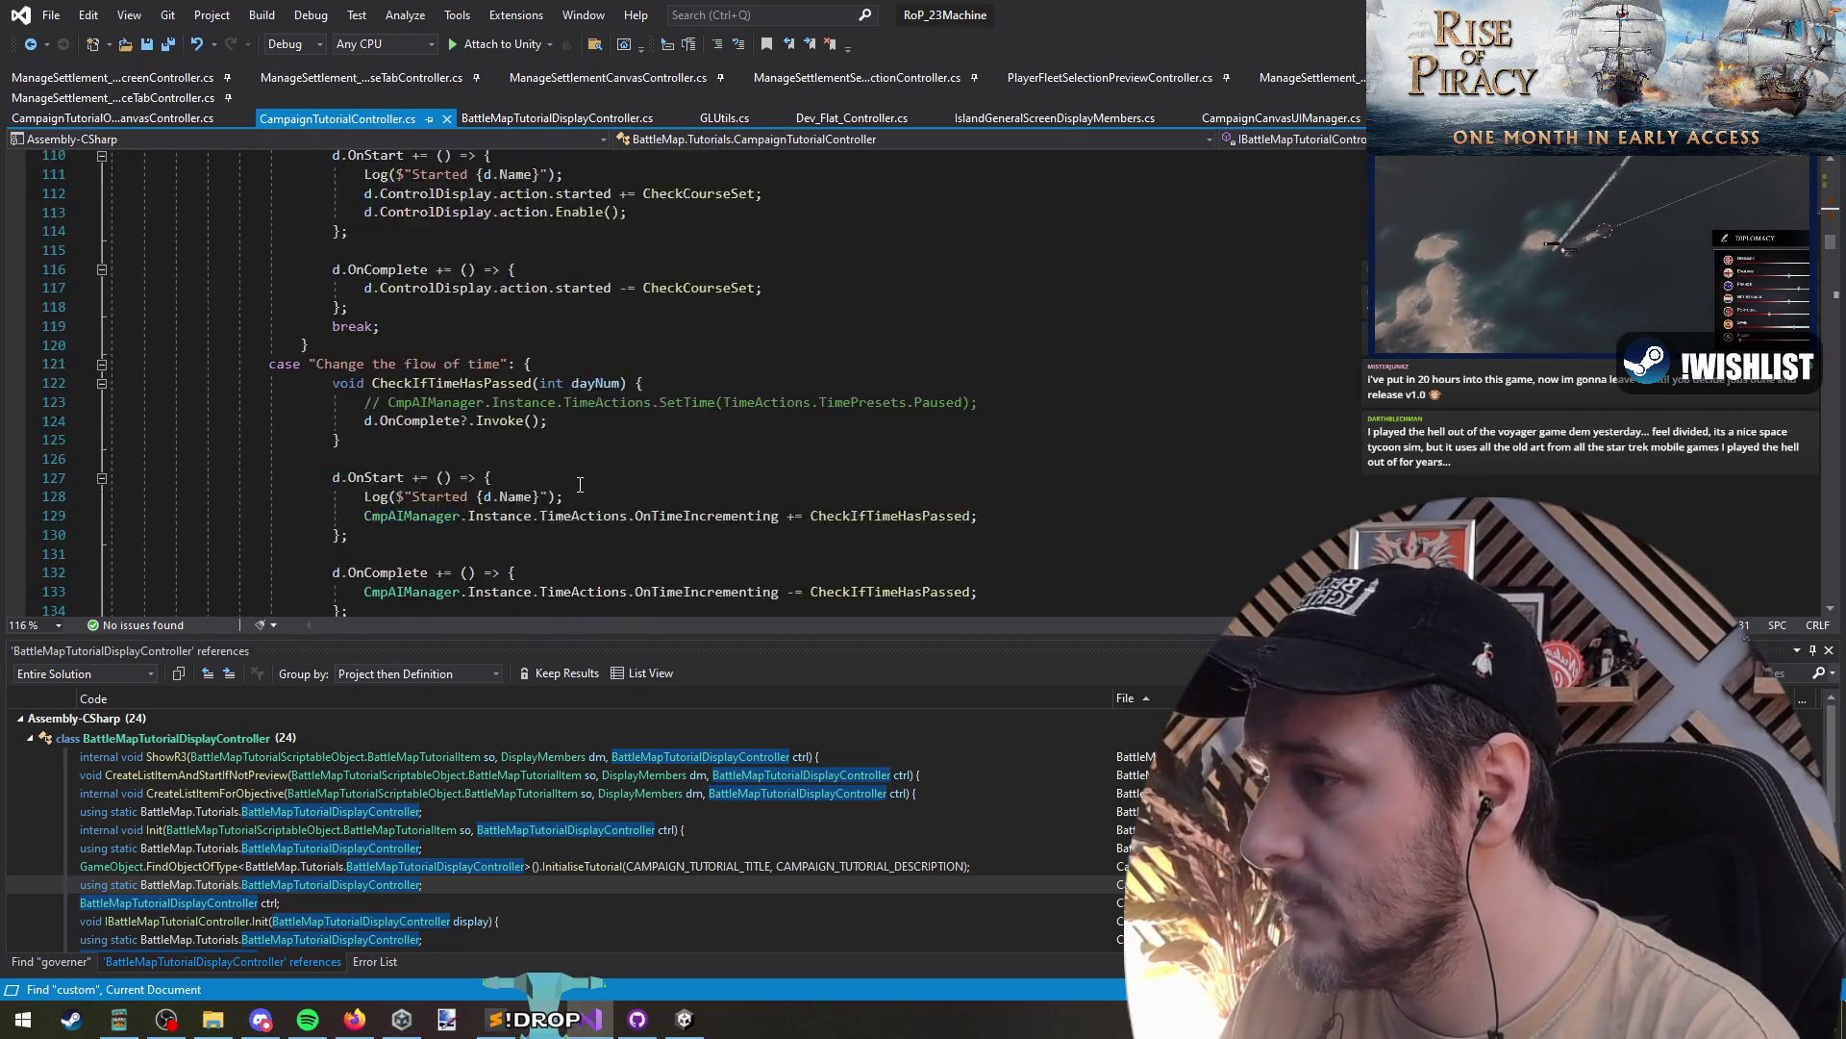
left_click(461, 268)
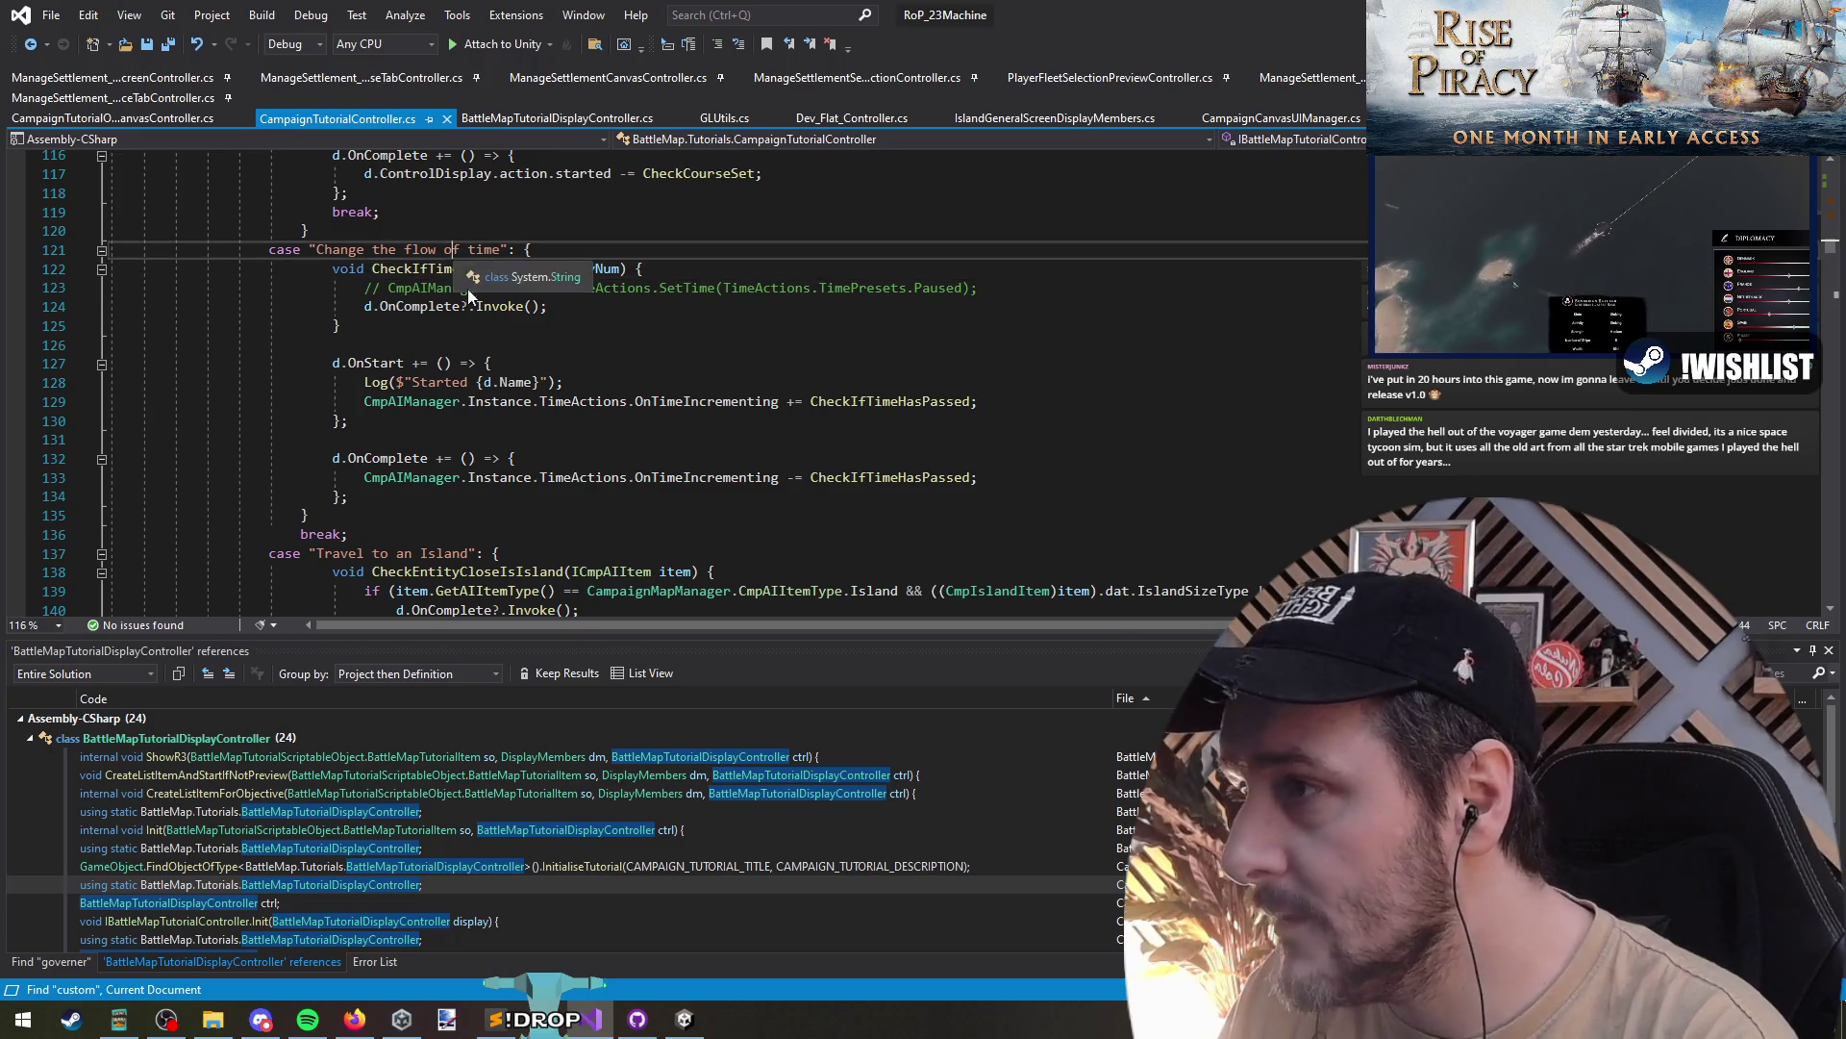
left_click(1006, 384)
type("HintCanvasController.Hide();")
key("BackSpace")
- Add Hide() to OnComplete, change the OnStart call to Show(), save, and recompile in Unity
key("Home")
key("End")
key("Down")
key("Down")
key("Down")
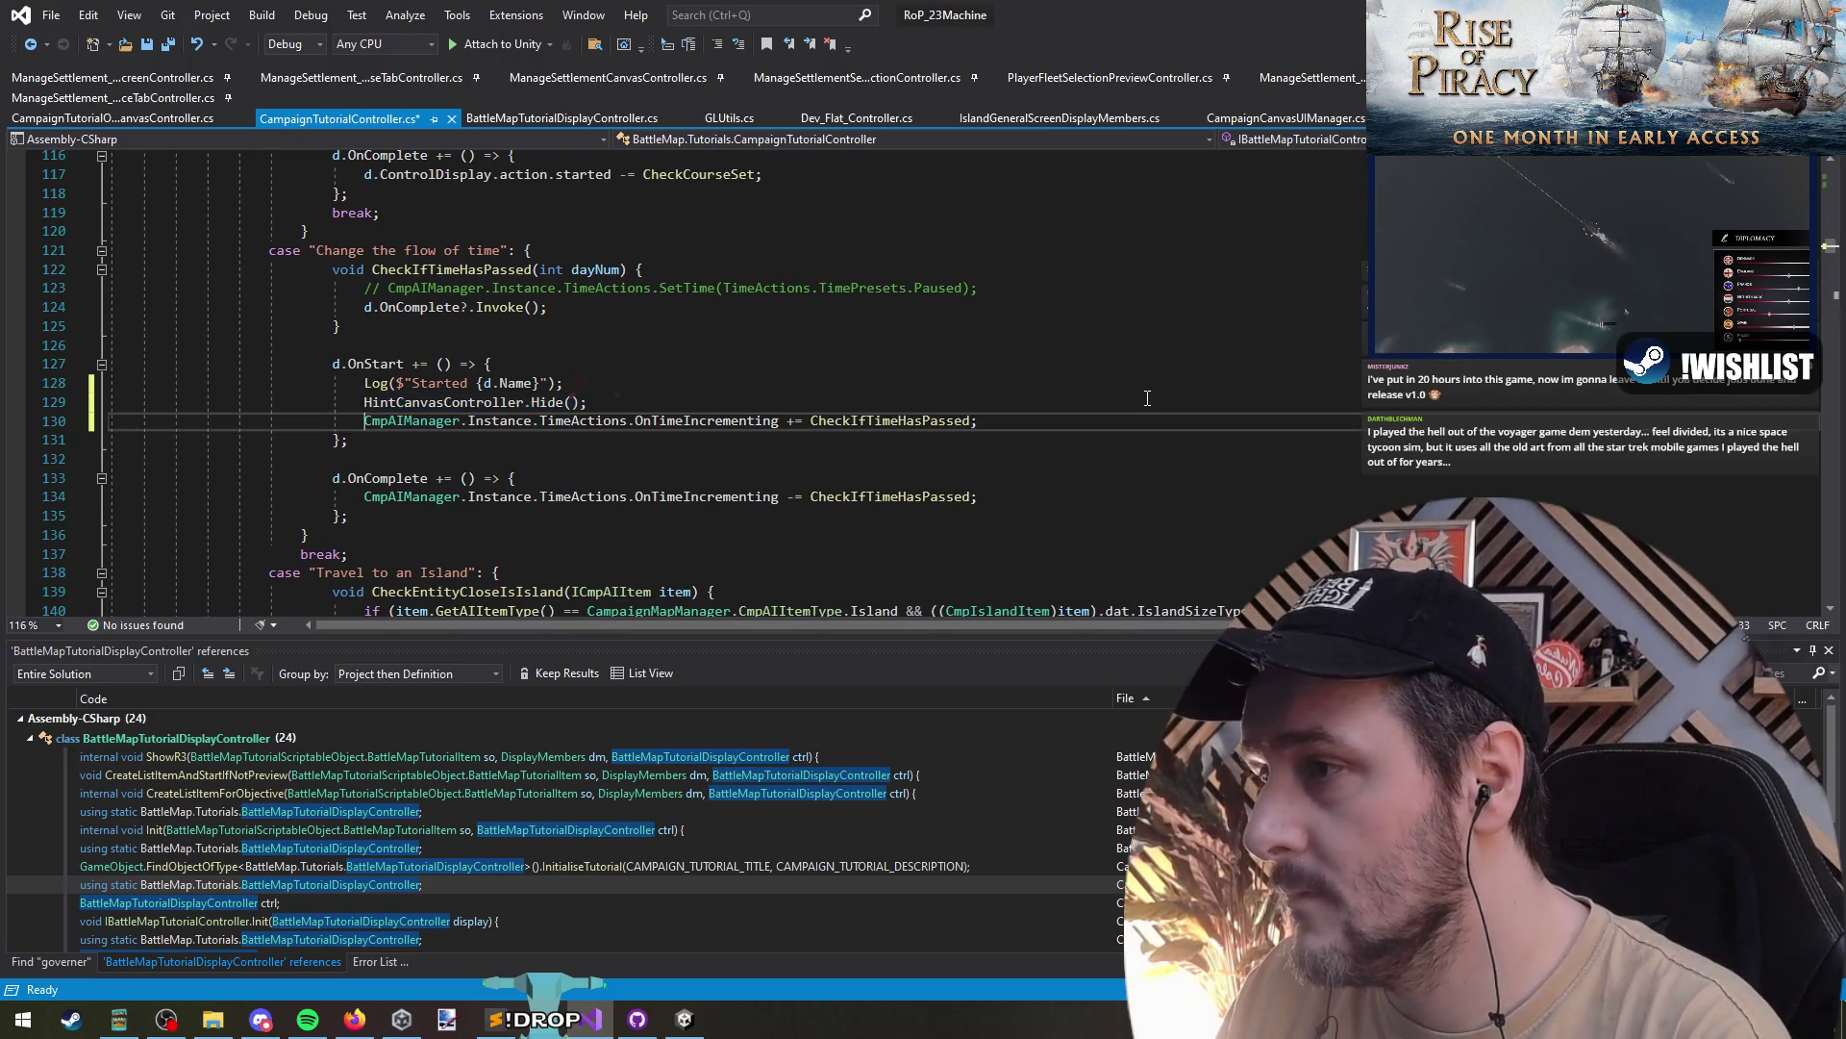
key("Return")
type("HintCanvasController.Hide();")
key("Up")
key("Up")
key("Up")
key("ctrl+Left")
key("ctrl+Left")
key("ctrl+shift+Left")
type("sh")
key("Down")
key("ctrl+s")
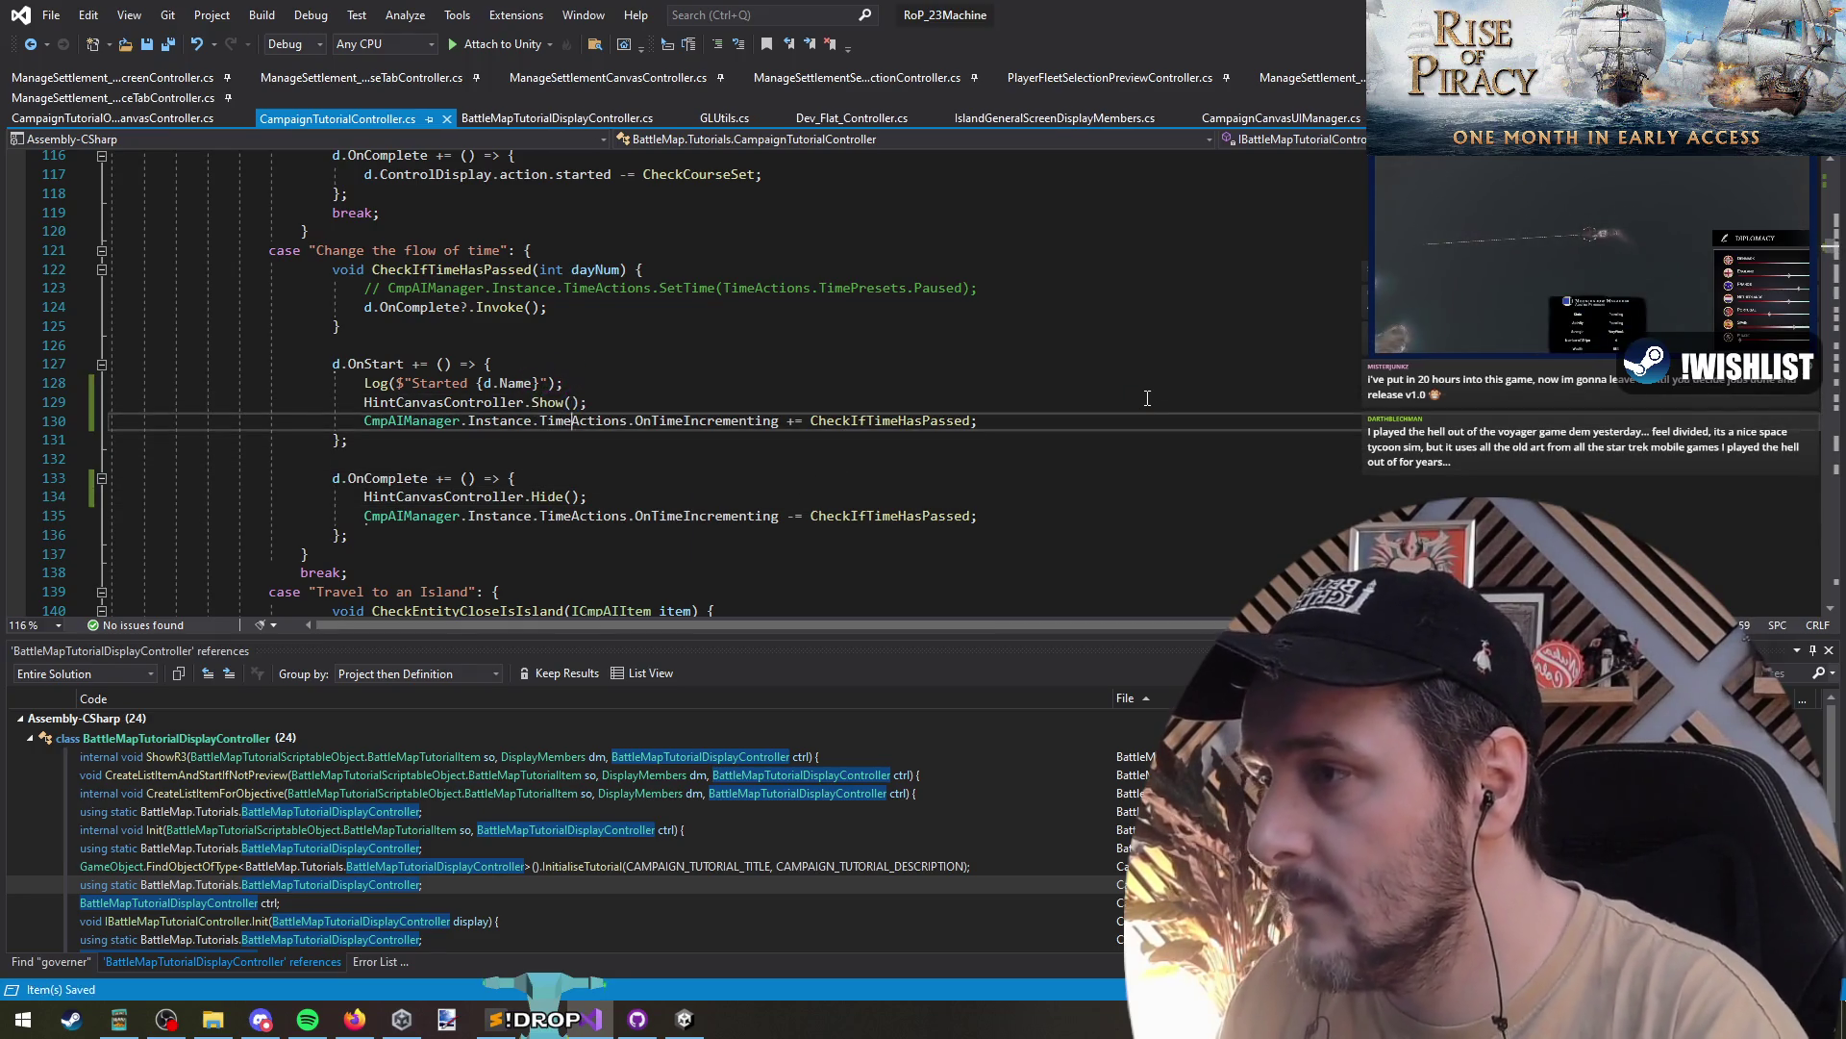
key("alt+Tab")
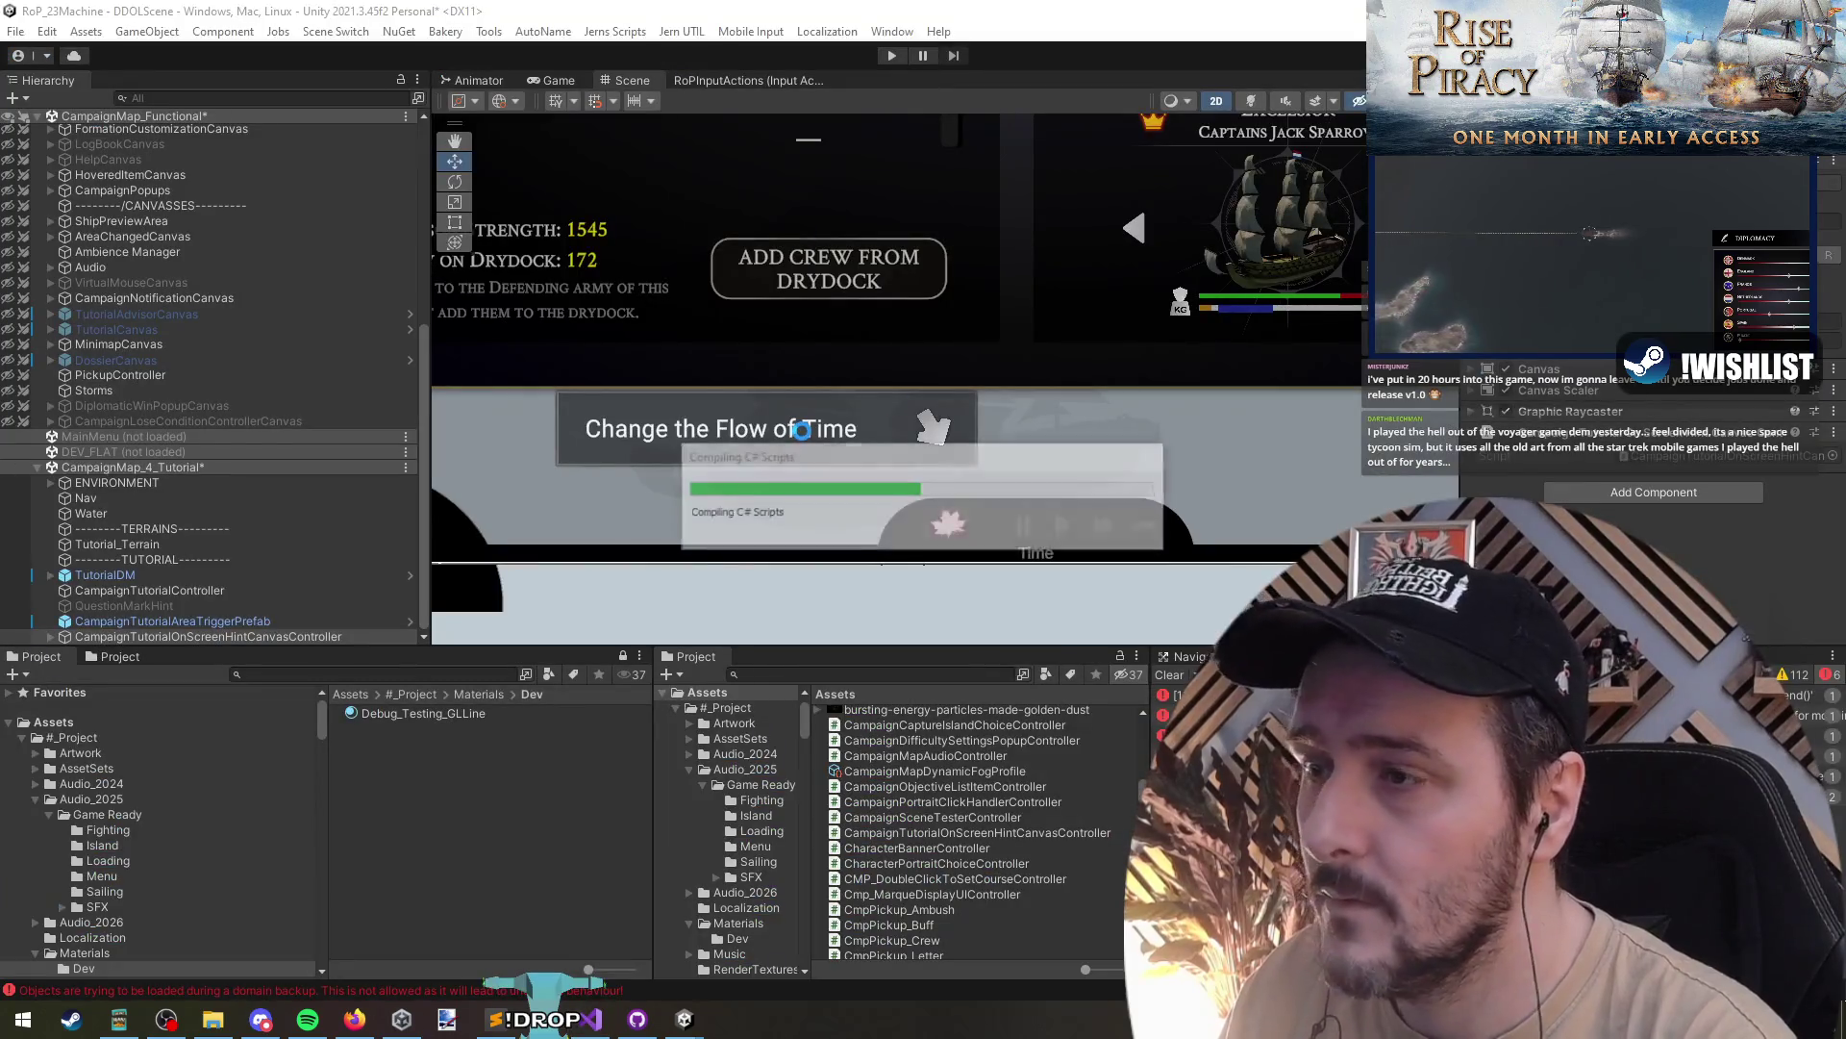
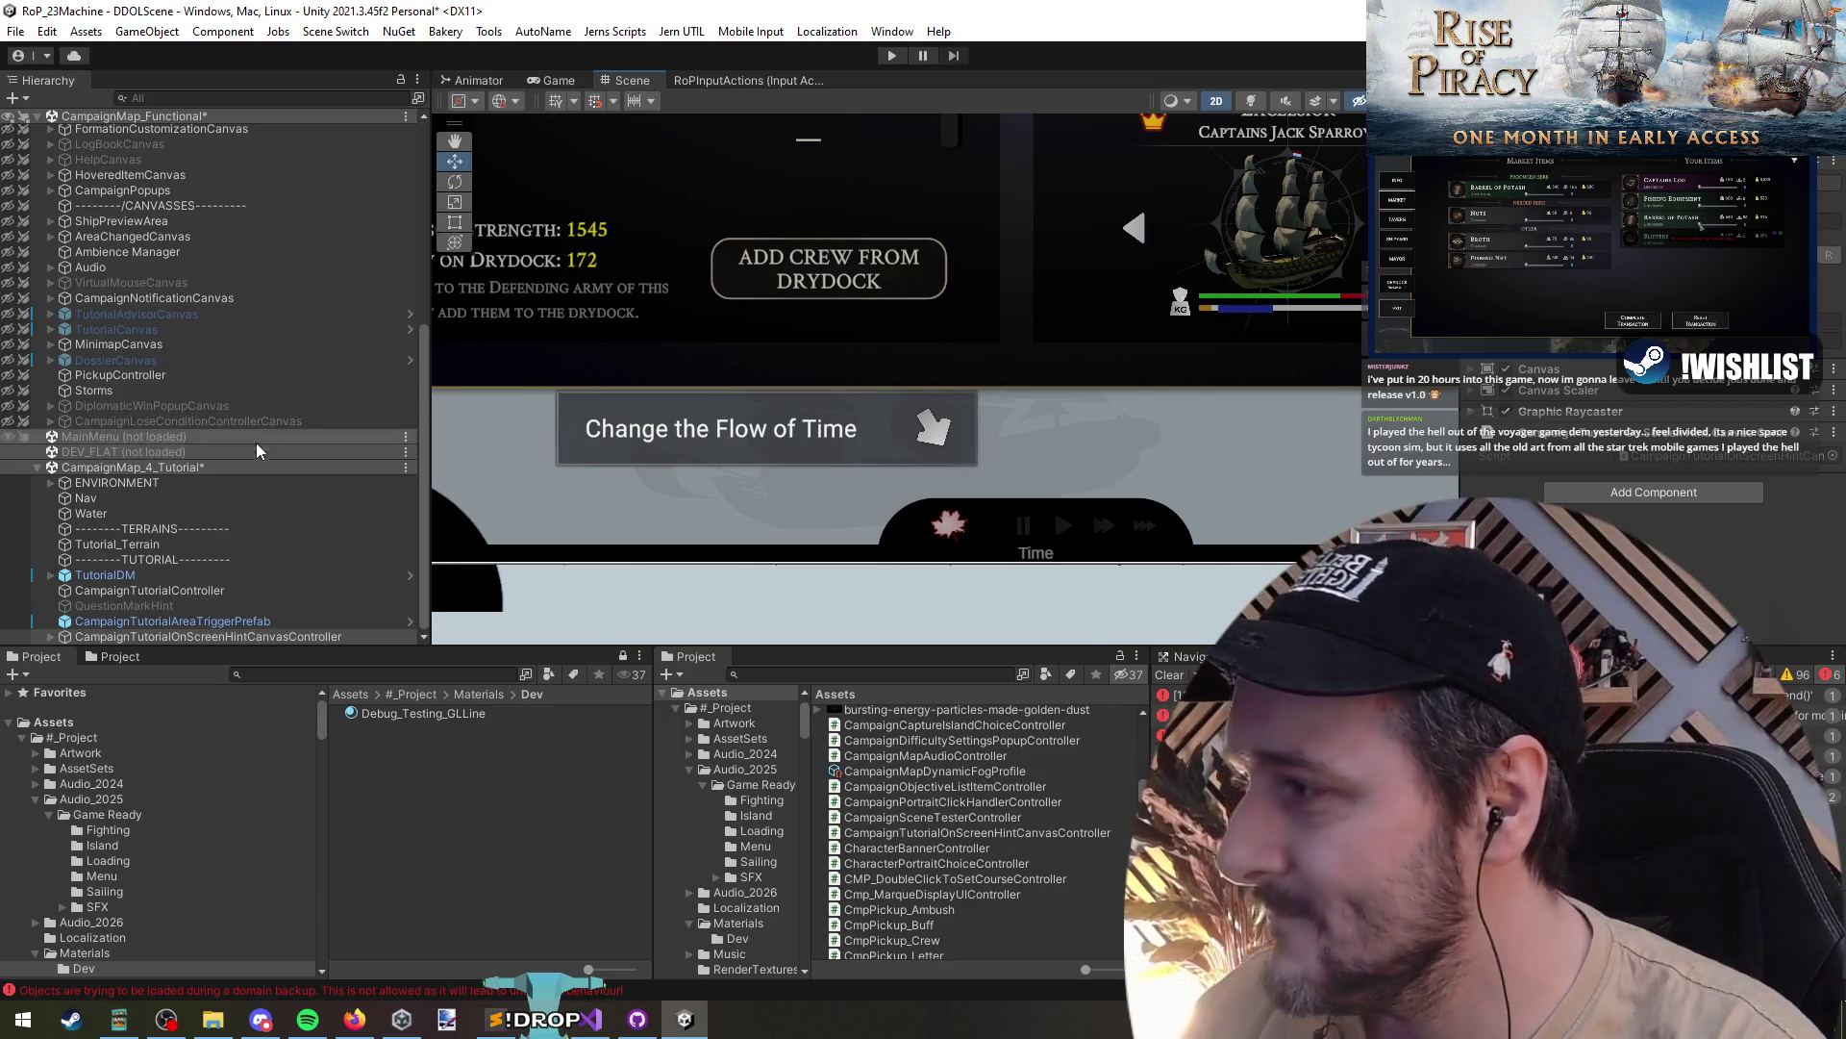
- Rename the hint's Image object under HintLocation to 'Arrow'
scroll(968, 427, "down", 2)
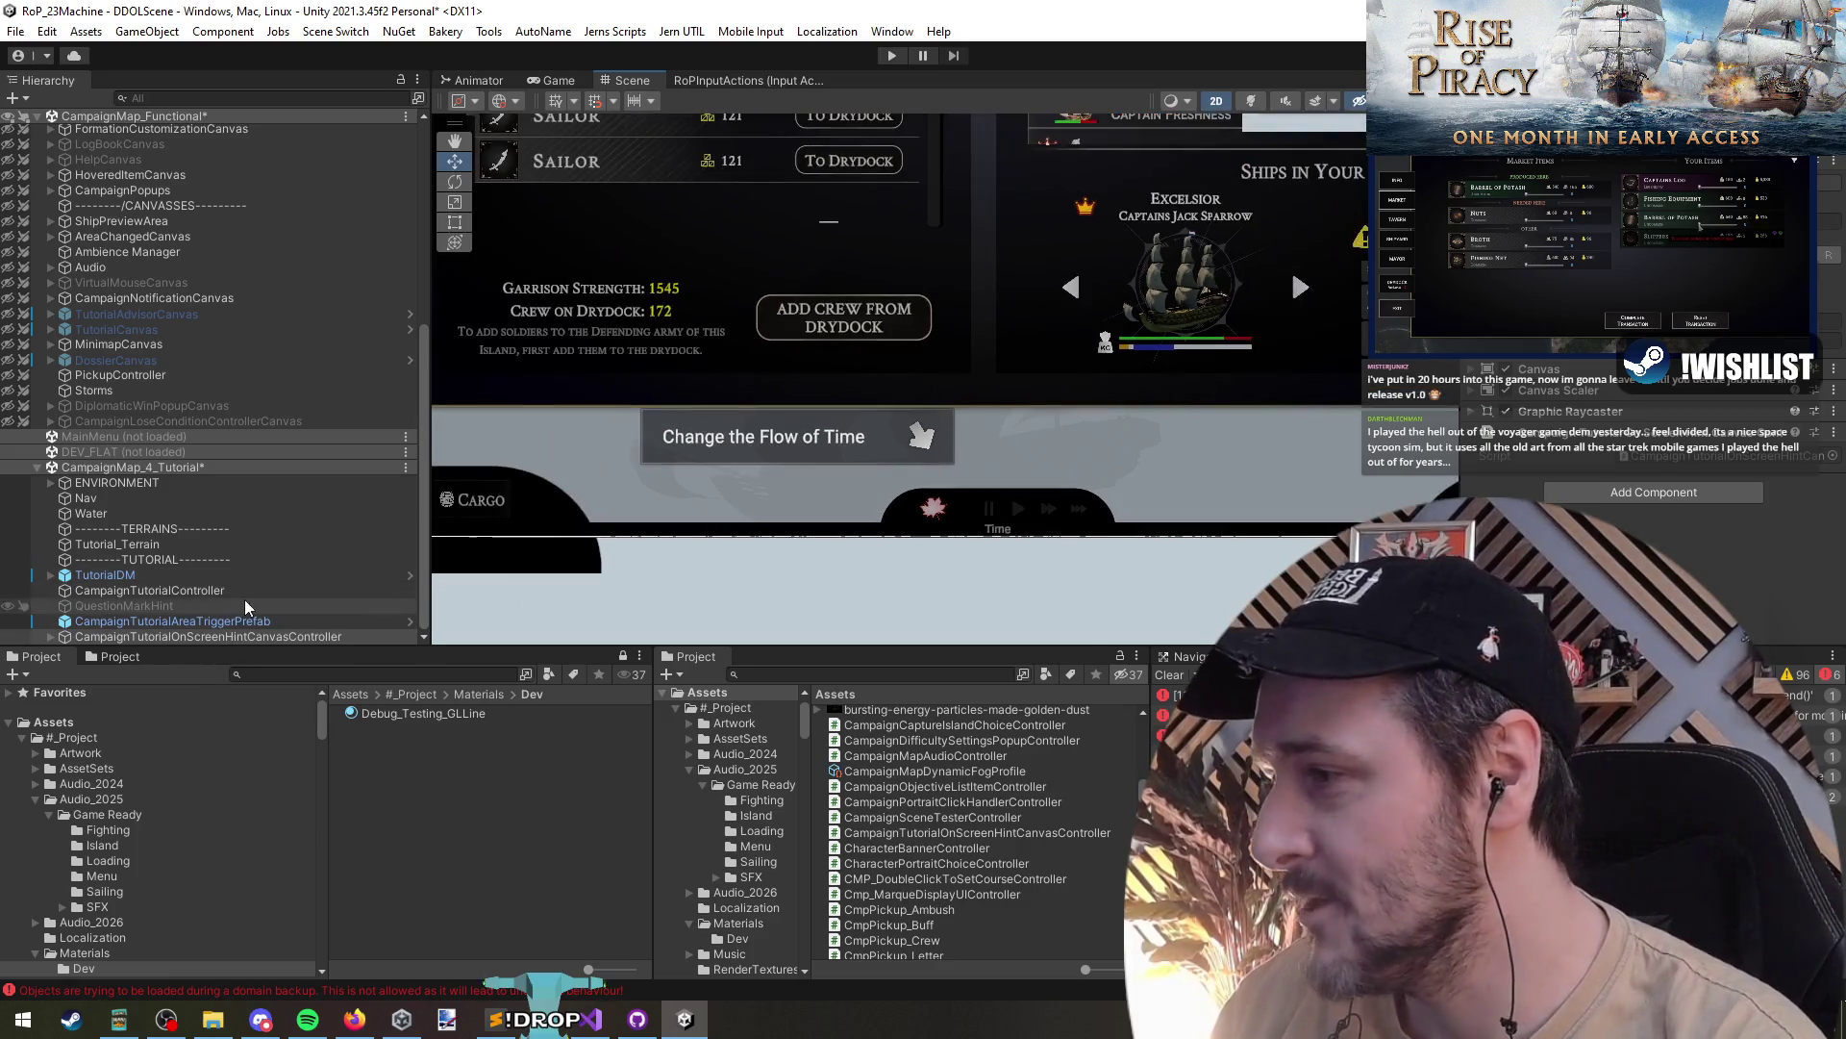
left_click(265, 631)
key("Right")
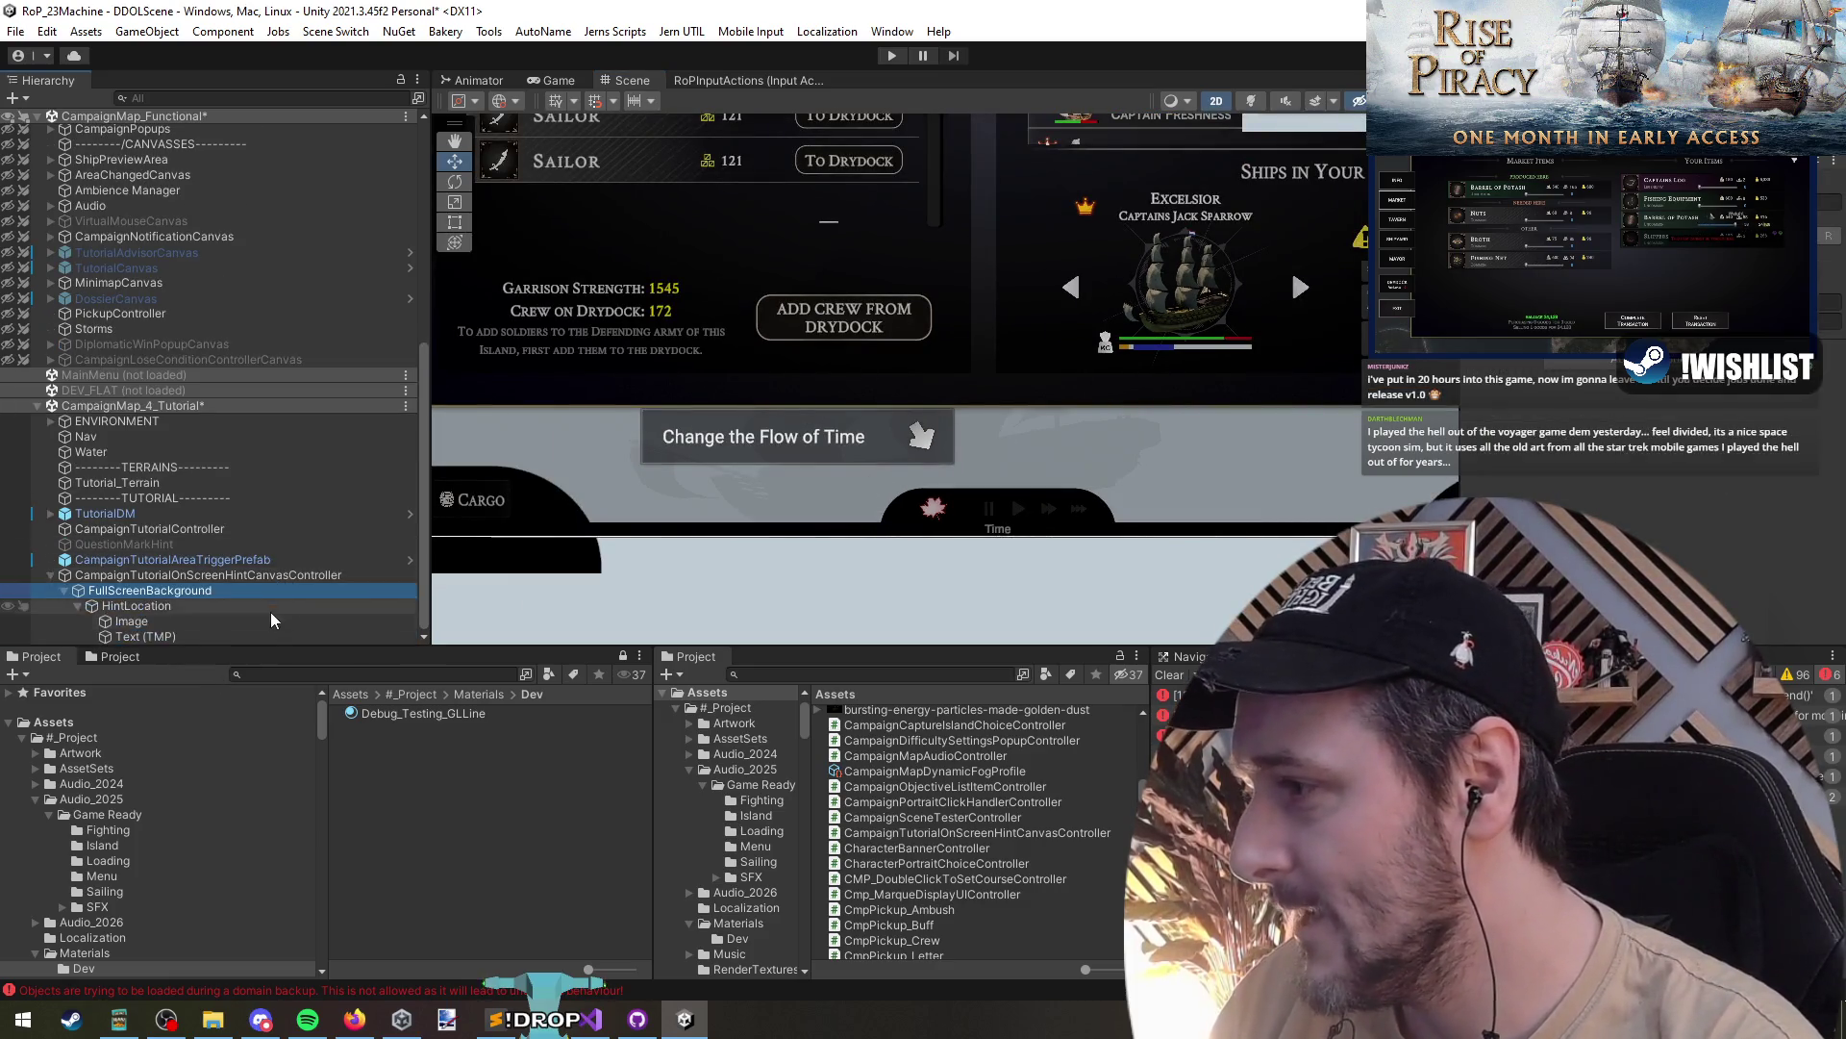
key("Down")
key("Down")
key("Down")
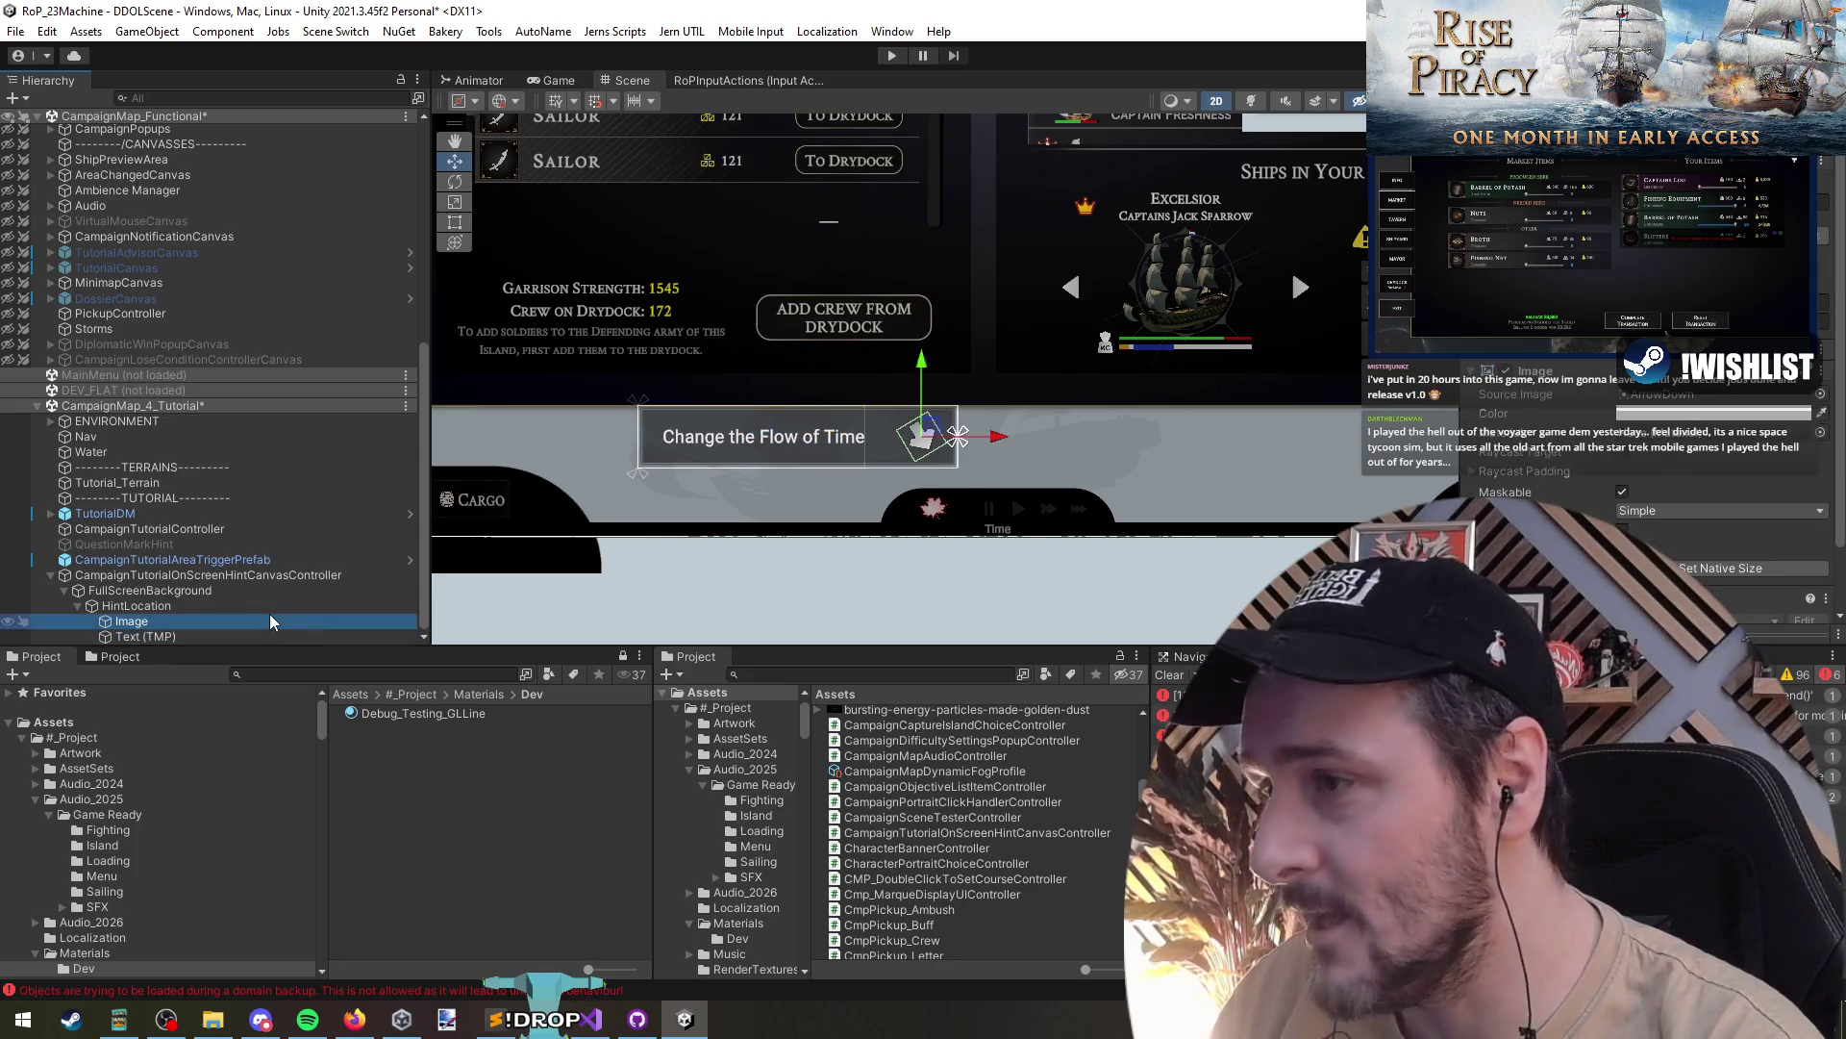
key("Up")
key("BackSpace")
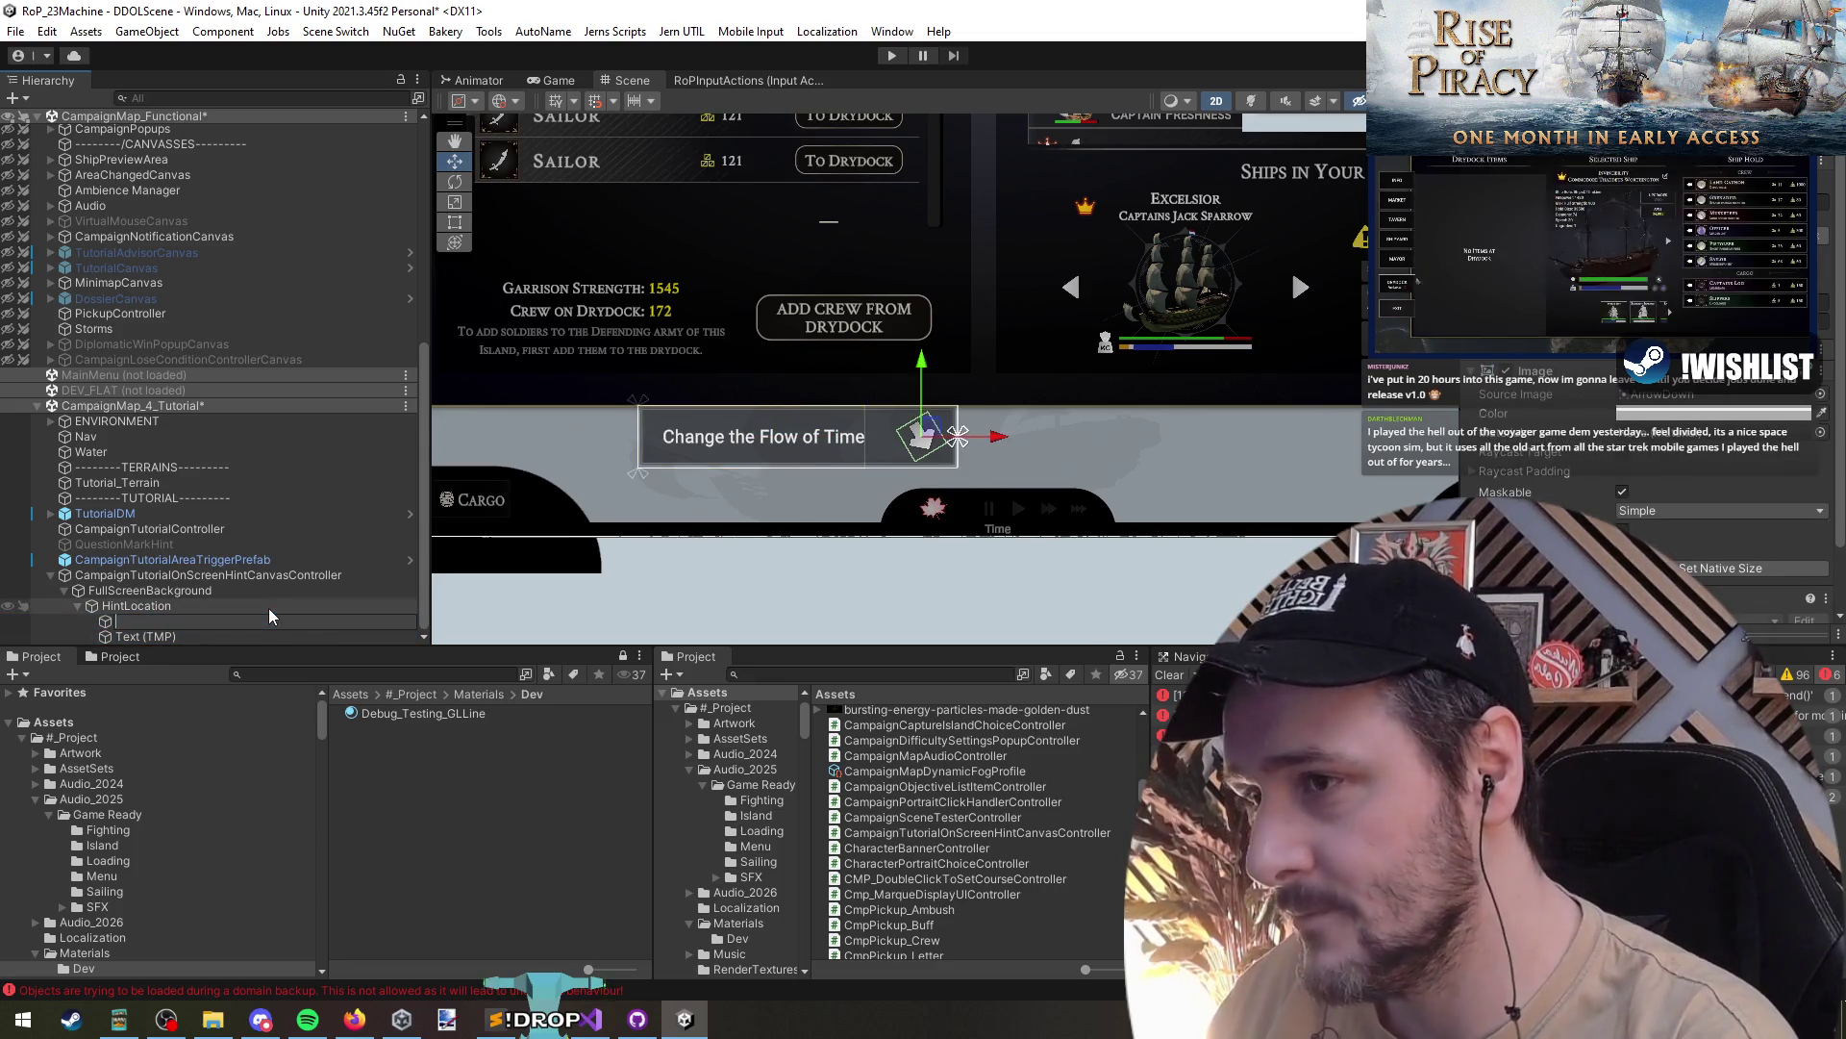
type("Arrow")
key("Return")
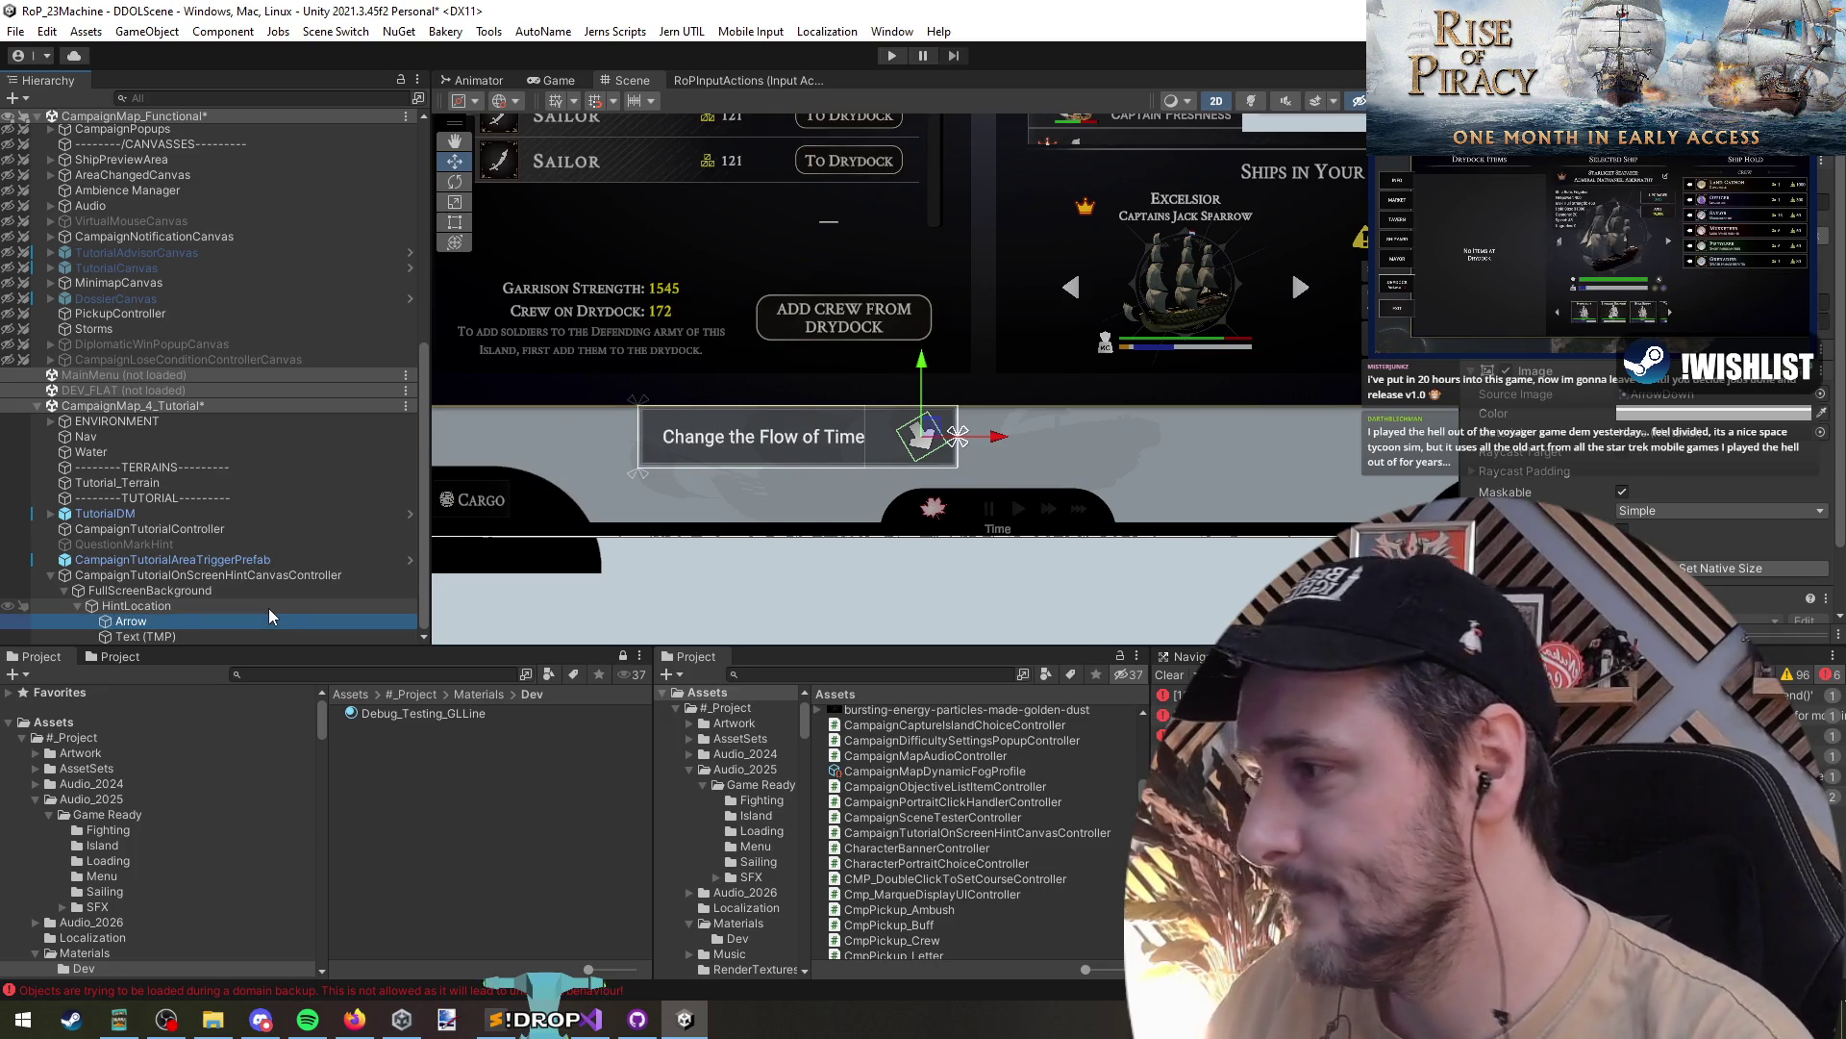
- Check the hint Text (TMP) colour setting, then reselect the Arrow object
key("Up")
left_click(268, 597)
scroll(268, 597, "up", 1)
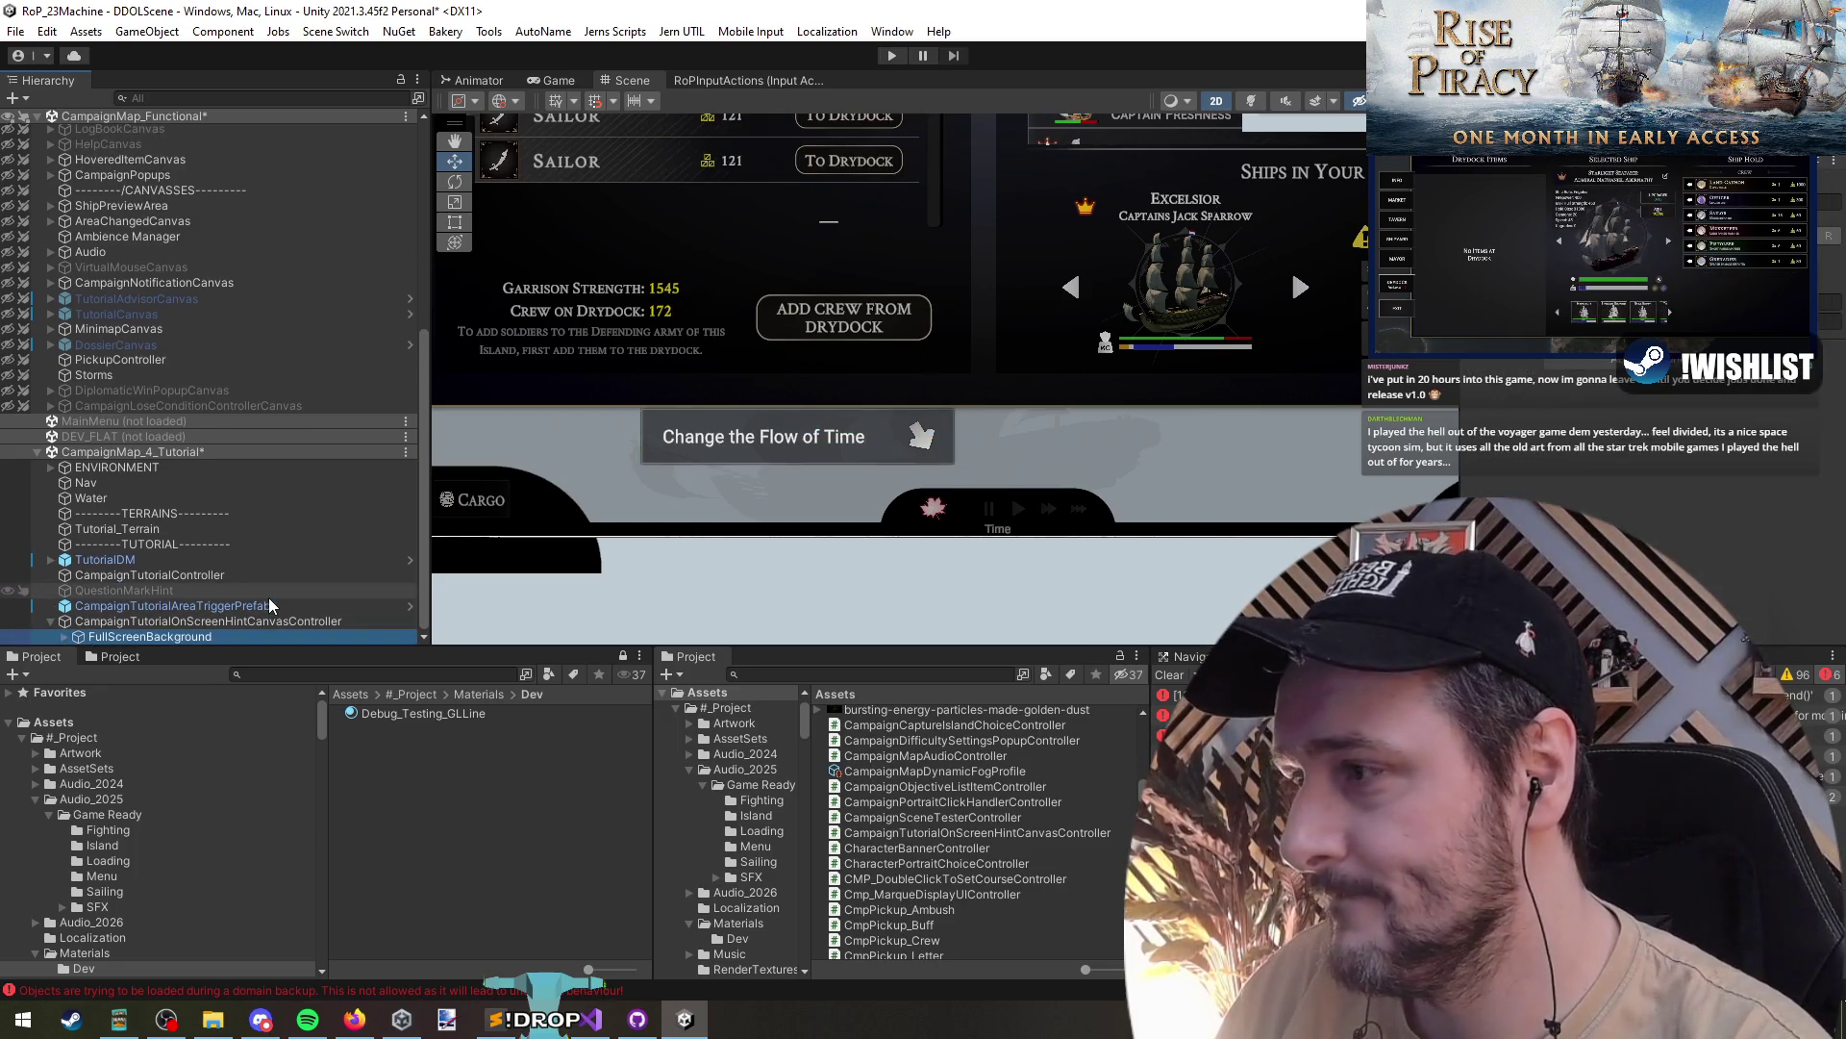
key("Down")
key("Down")
key("Down")
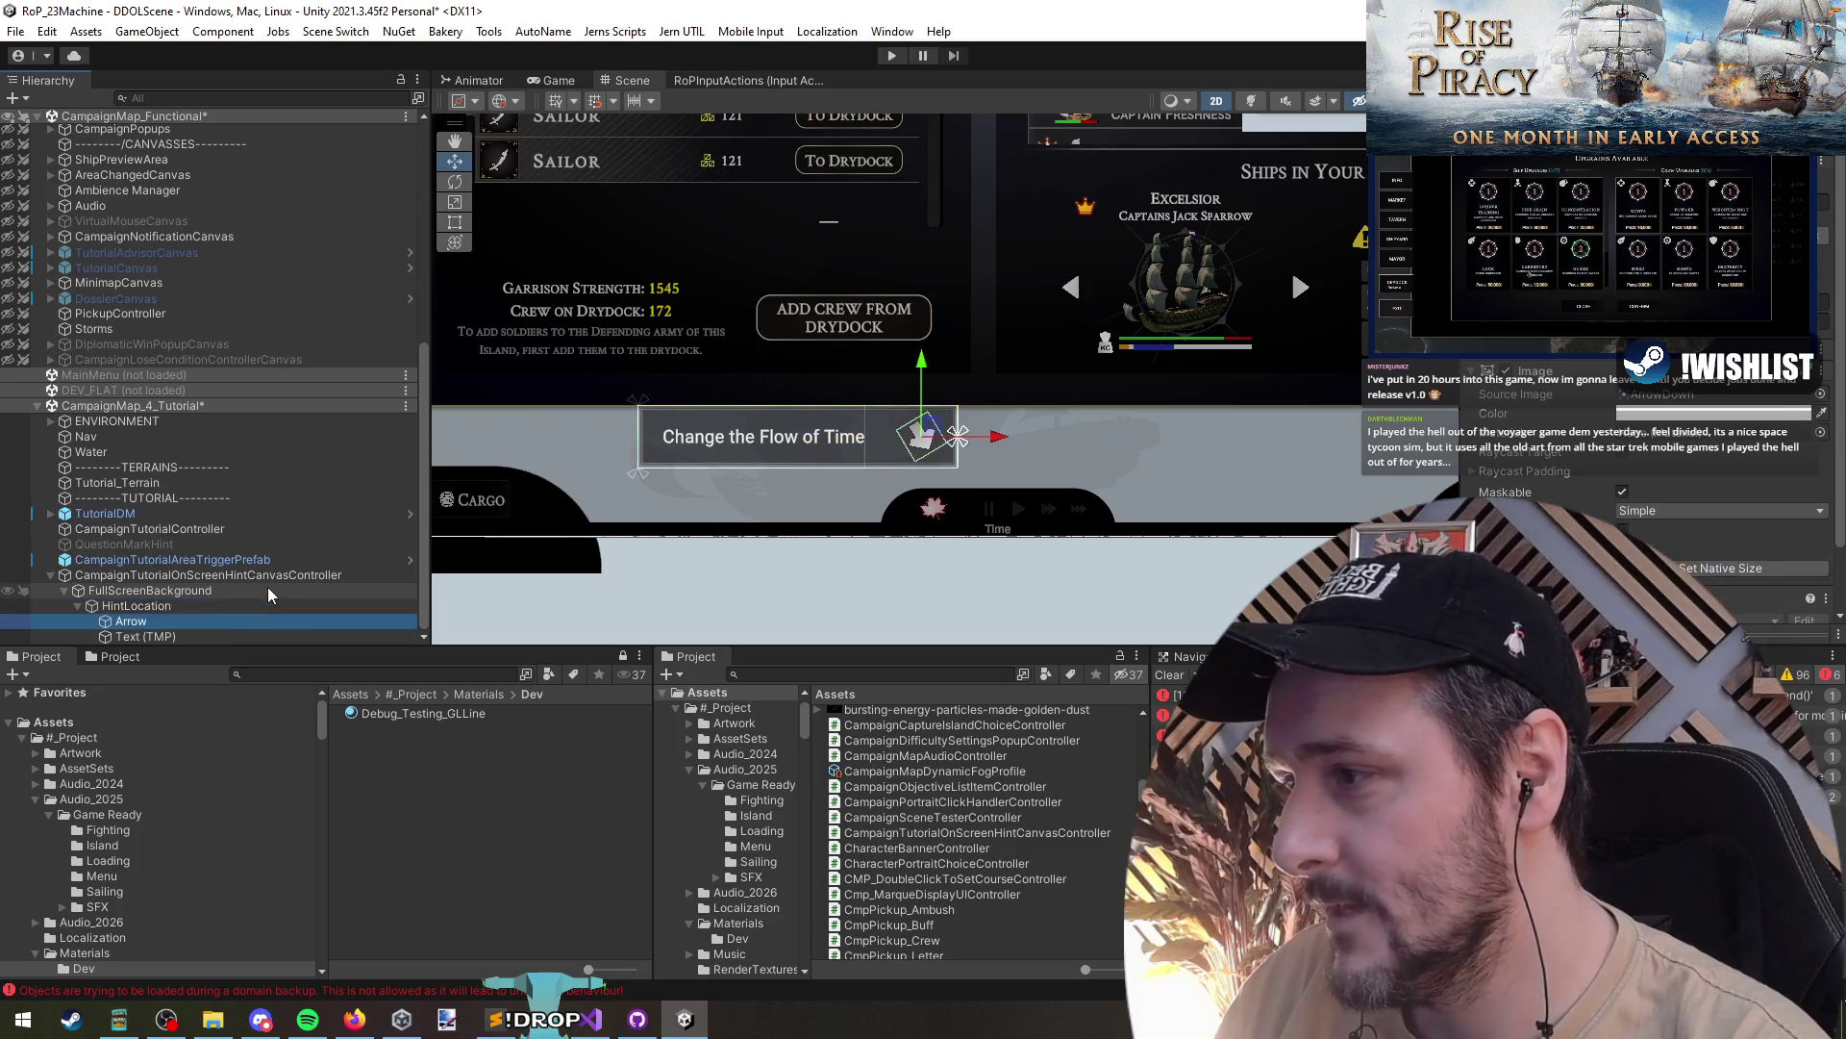
scroll(1645, 481, "down", 4)
left_click(1671, 479)
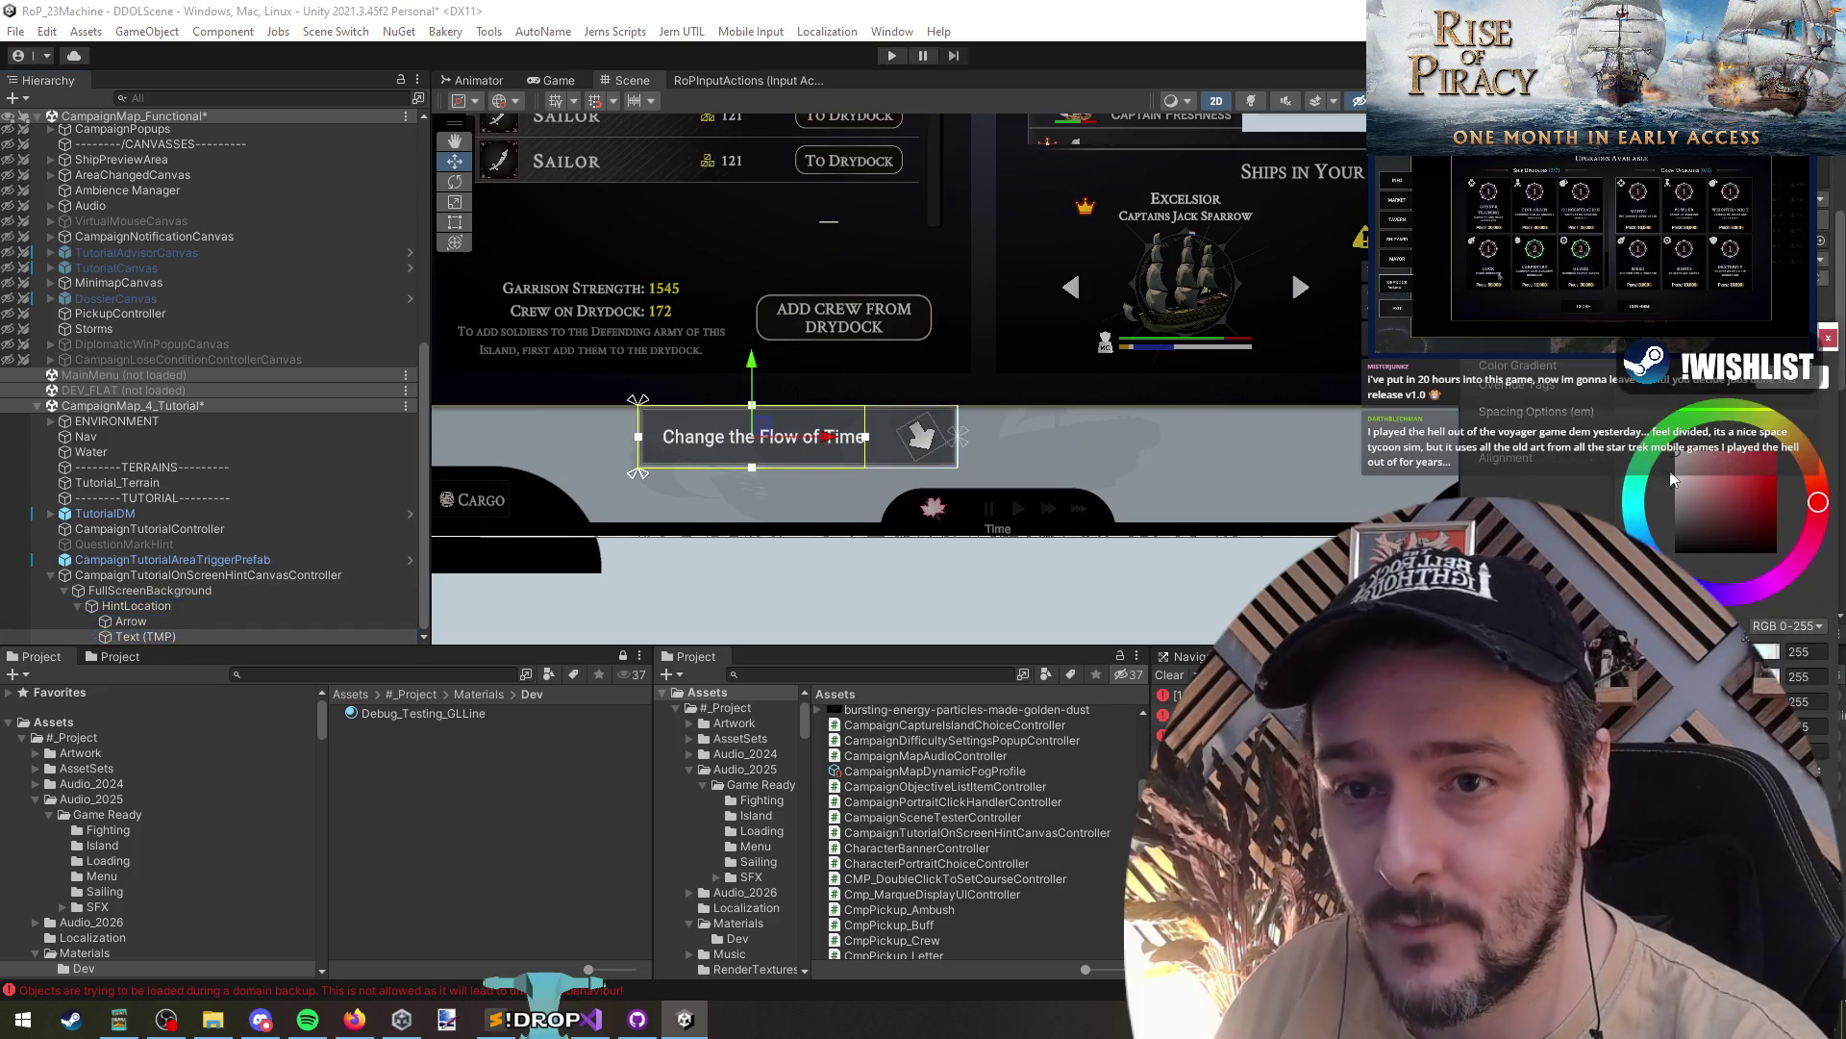
scroll(884, 491, "up", 2)
left_click(941, 410)
scroll(148, 625, "down", 3)
left_click(193, 621)
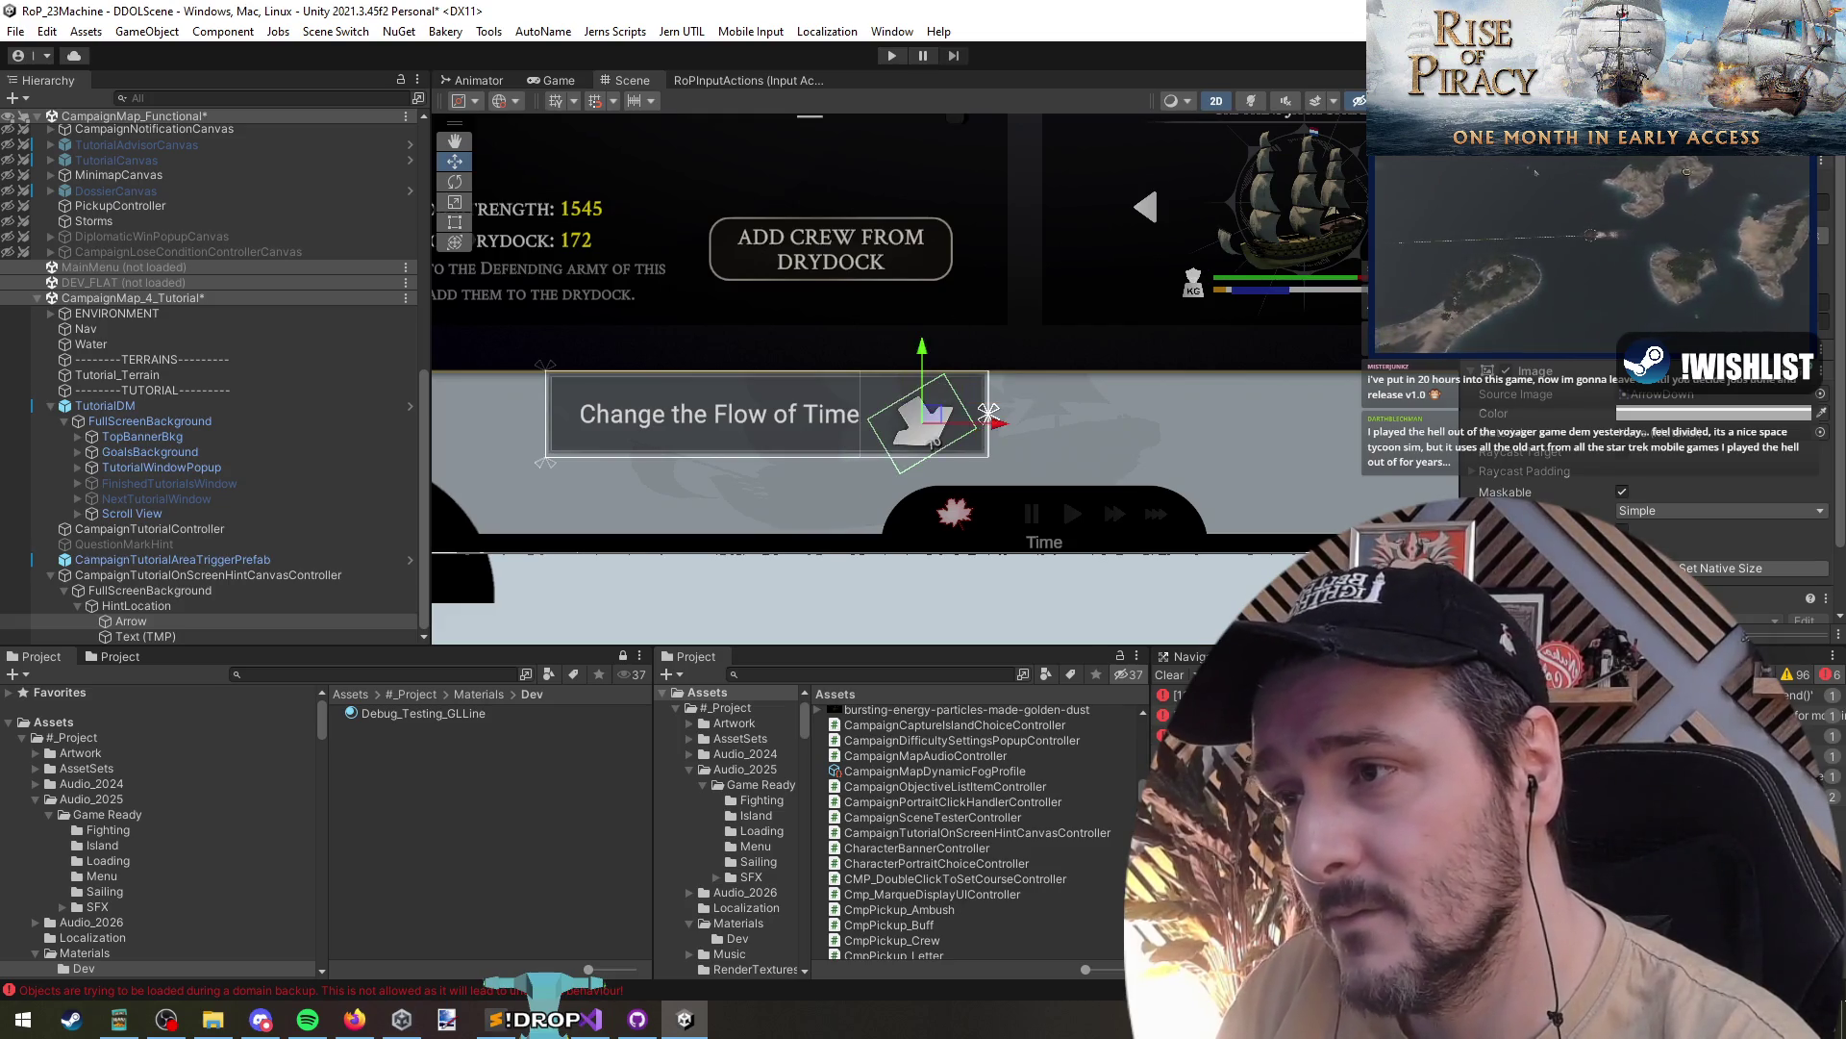
- Nudge the Arrow slightly up and left beside the hint label
left_click_drag(935, 414, 945, 406)
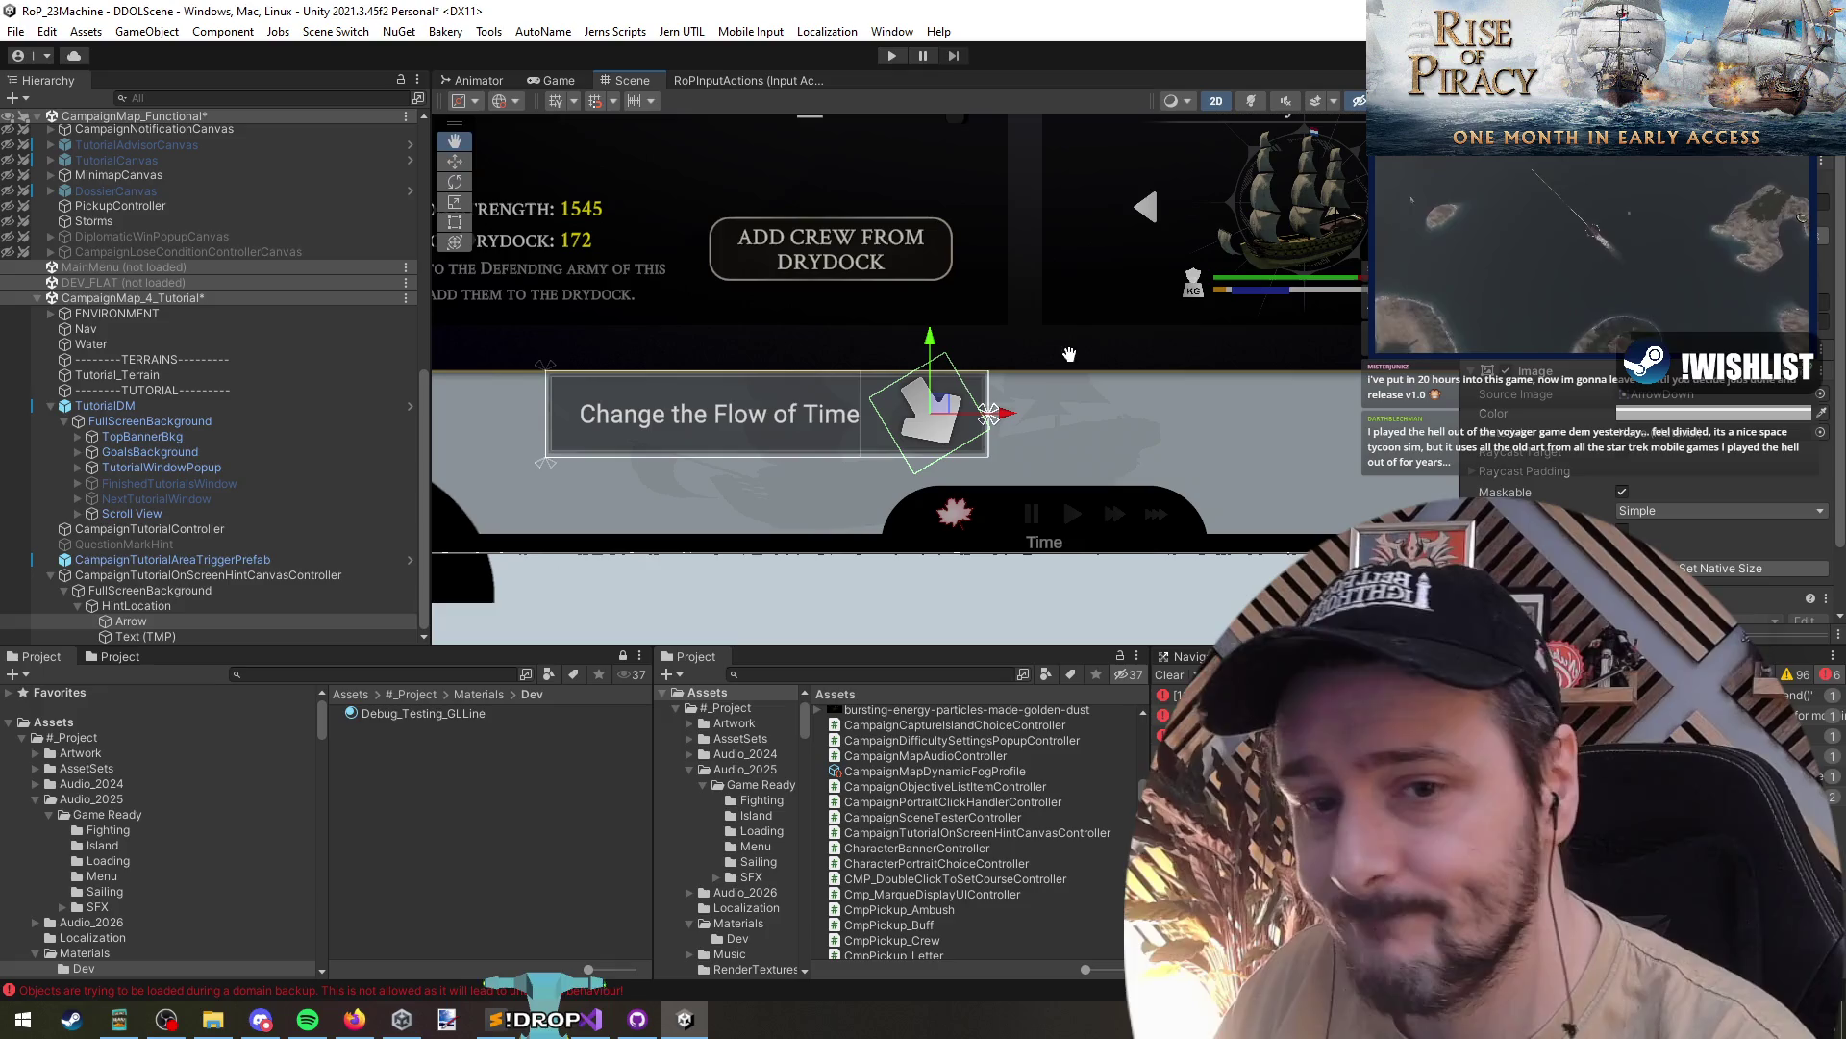
left_click(217, 619)
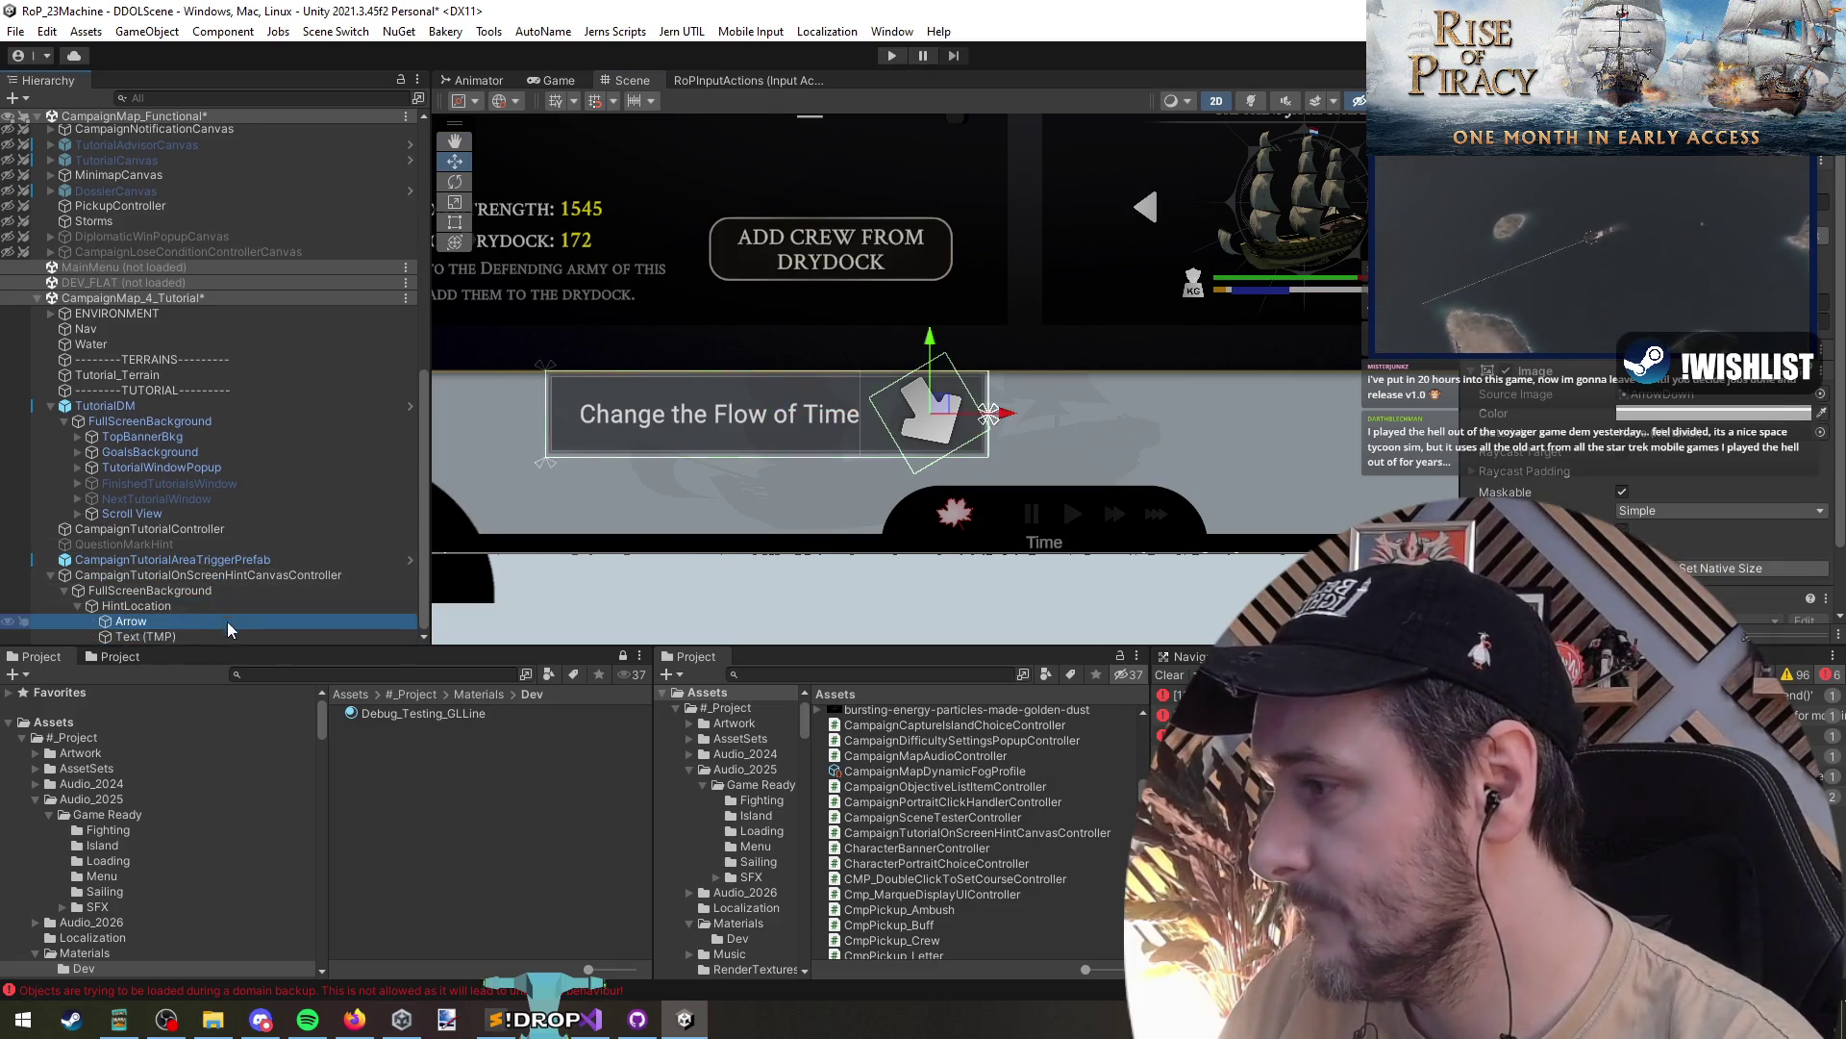
left_click(139, 561)
left_click(140, 574)
scroll(649, 487, "down", 5)
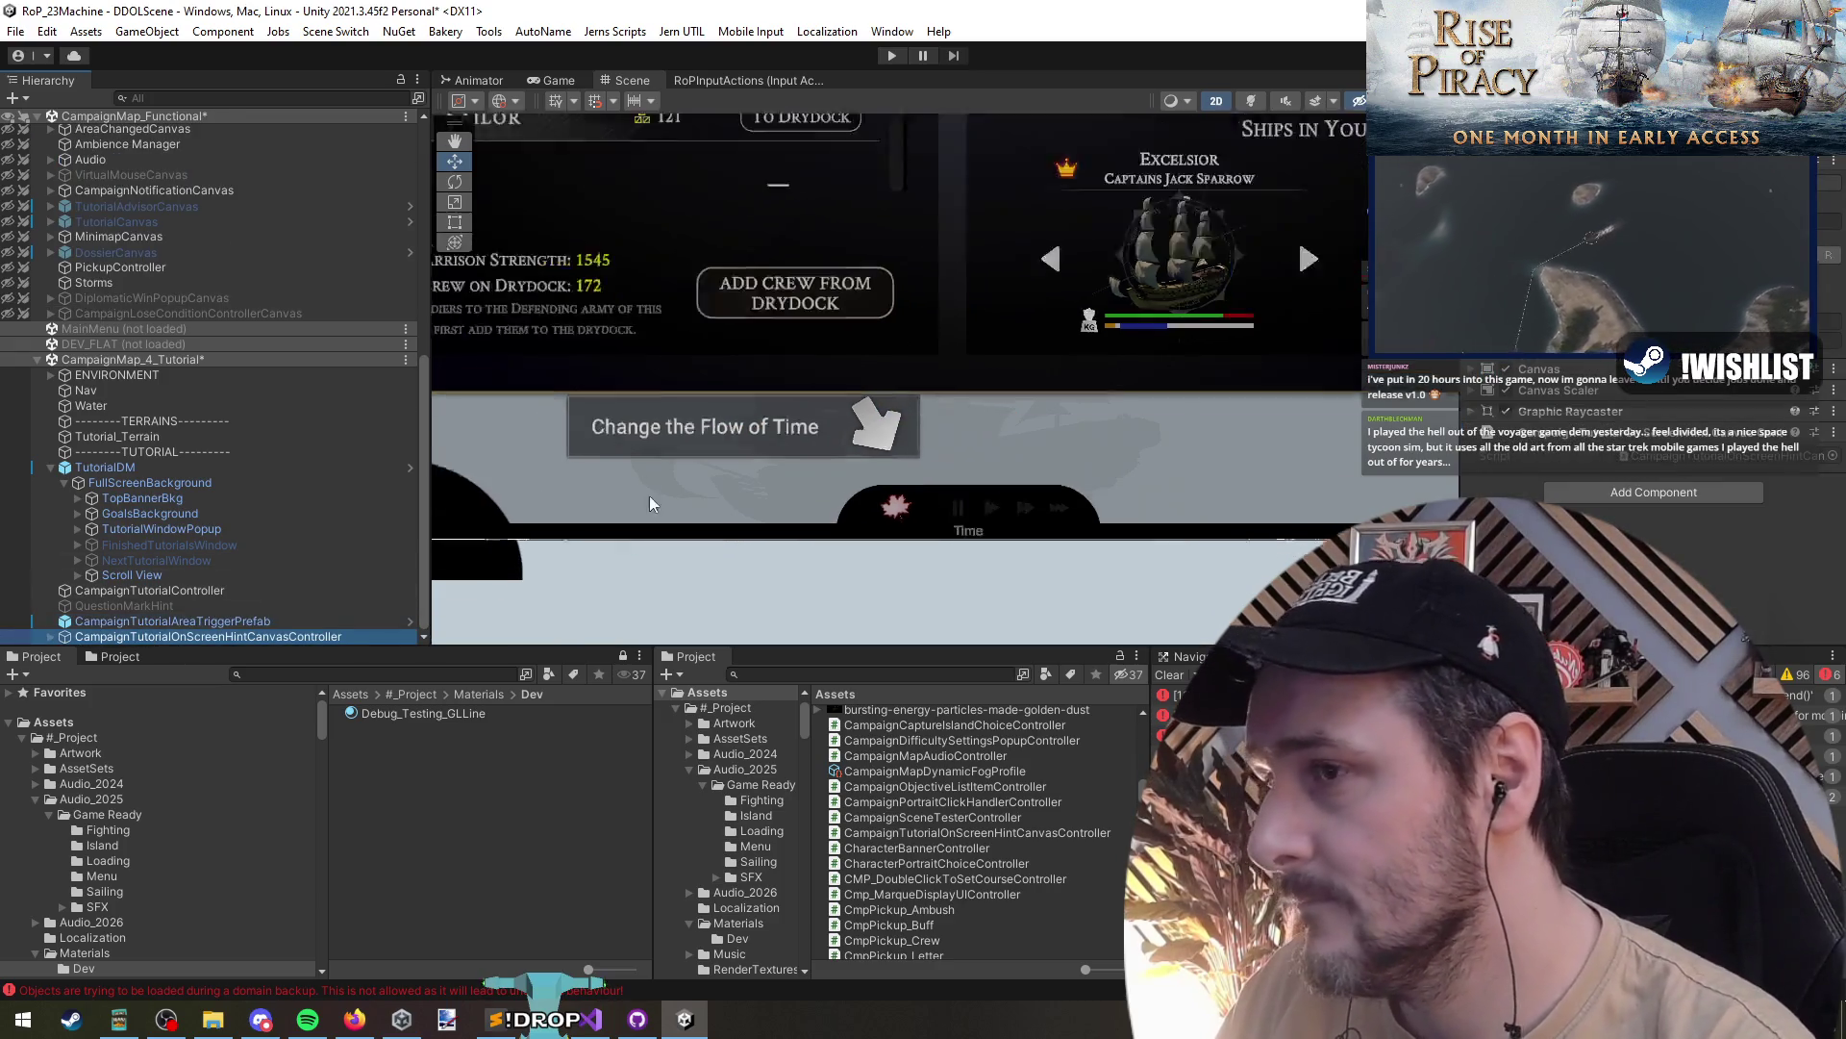
left_click(129, 639)
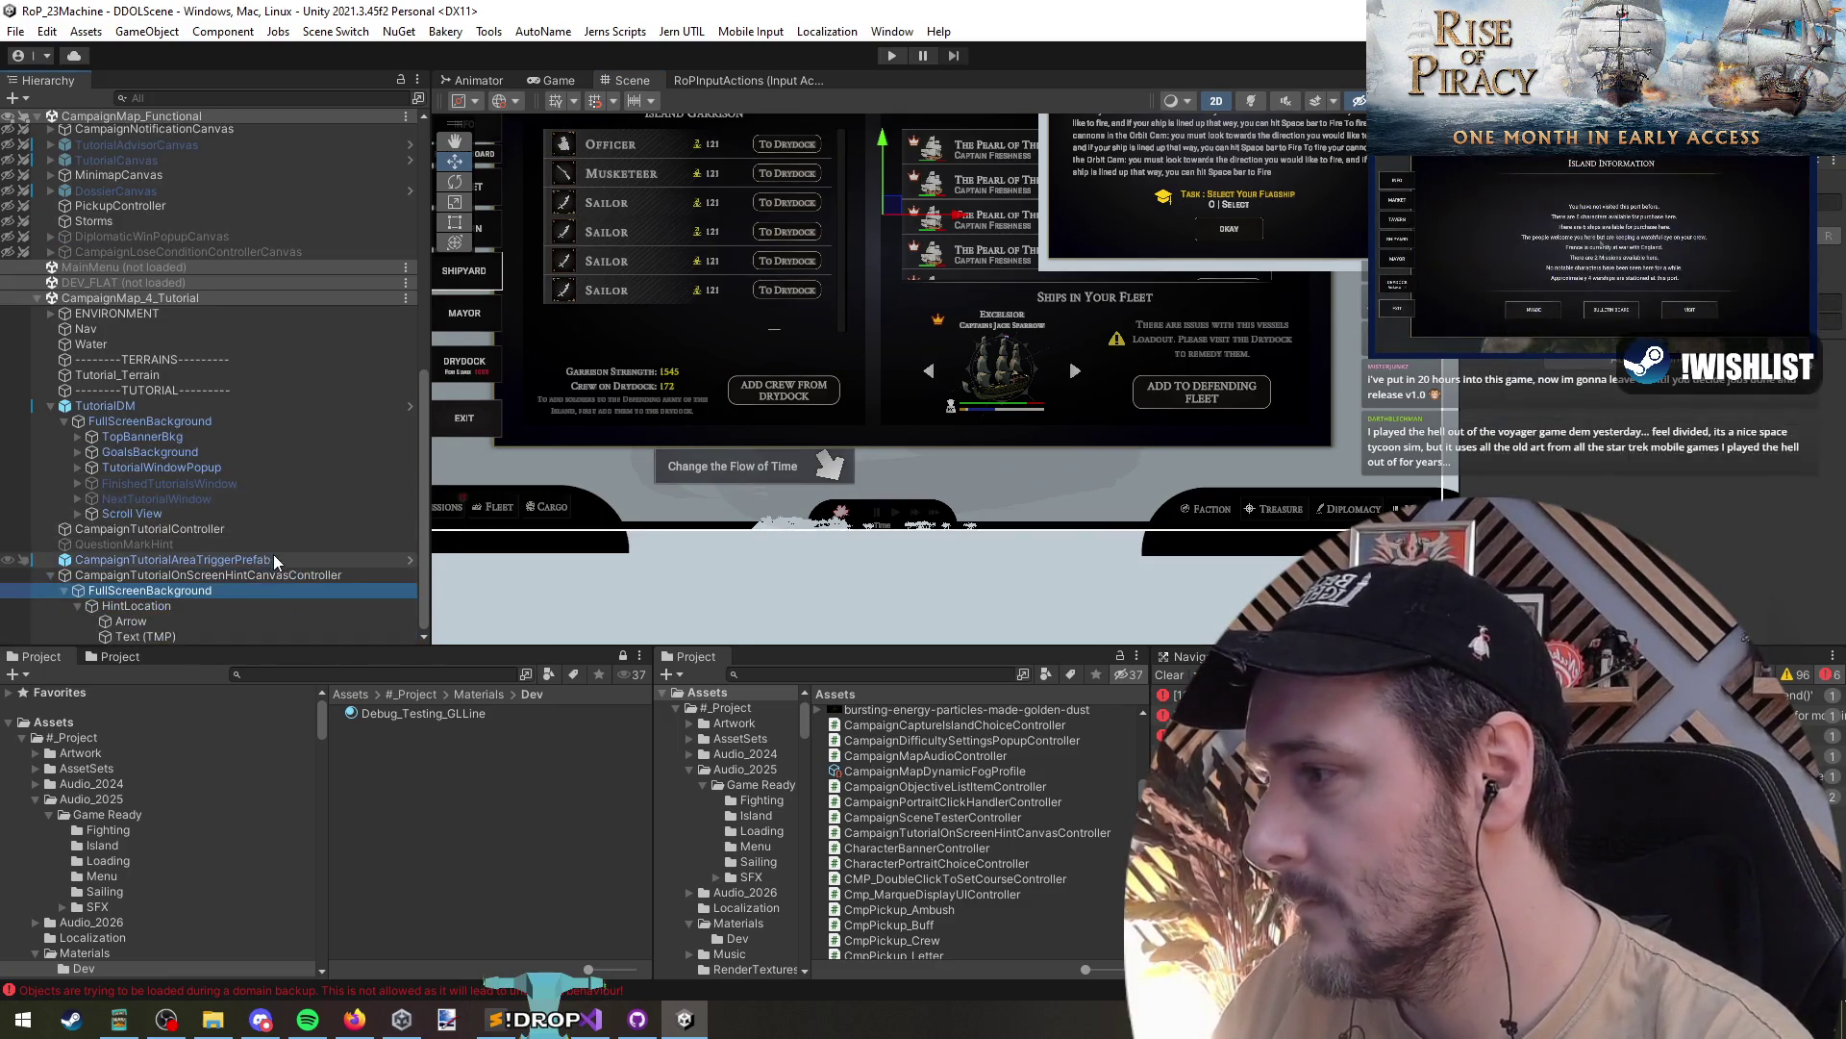
- Frame HintLocation in the Scene view and inspect the hint's Text (TMP)
double_click(296, 604)
scroll(673, 475, "up", 3)
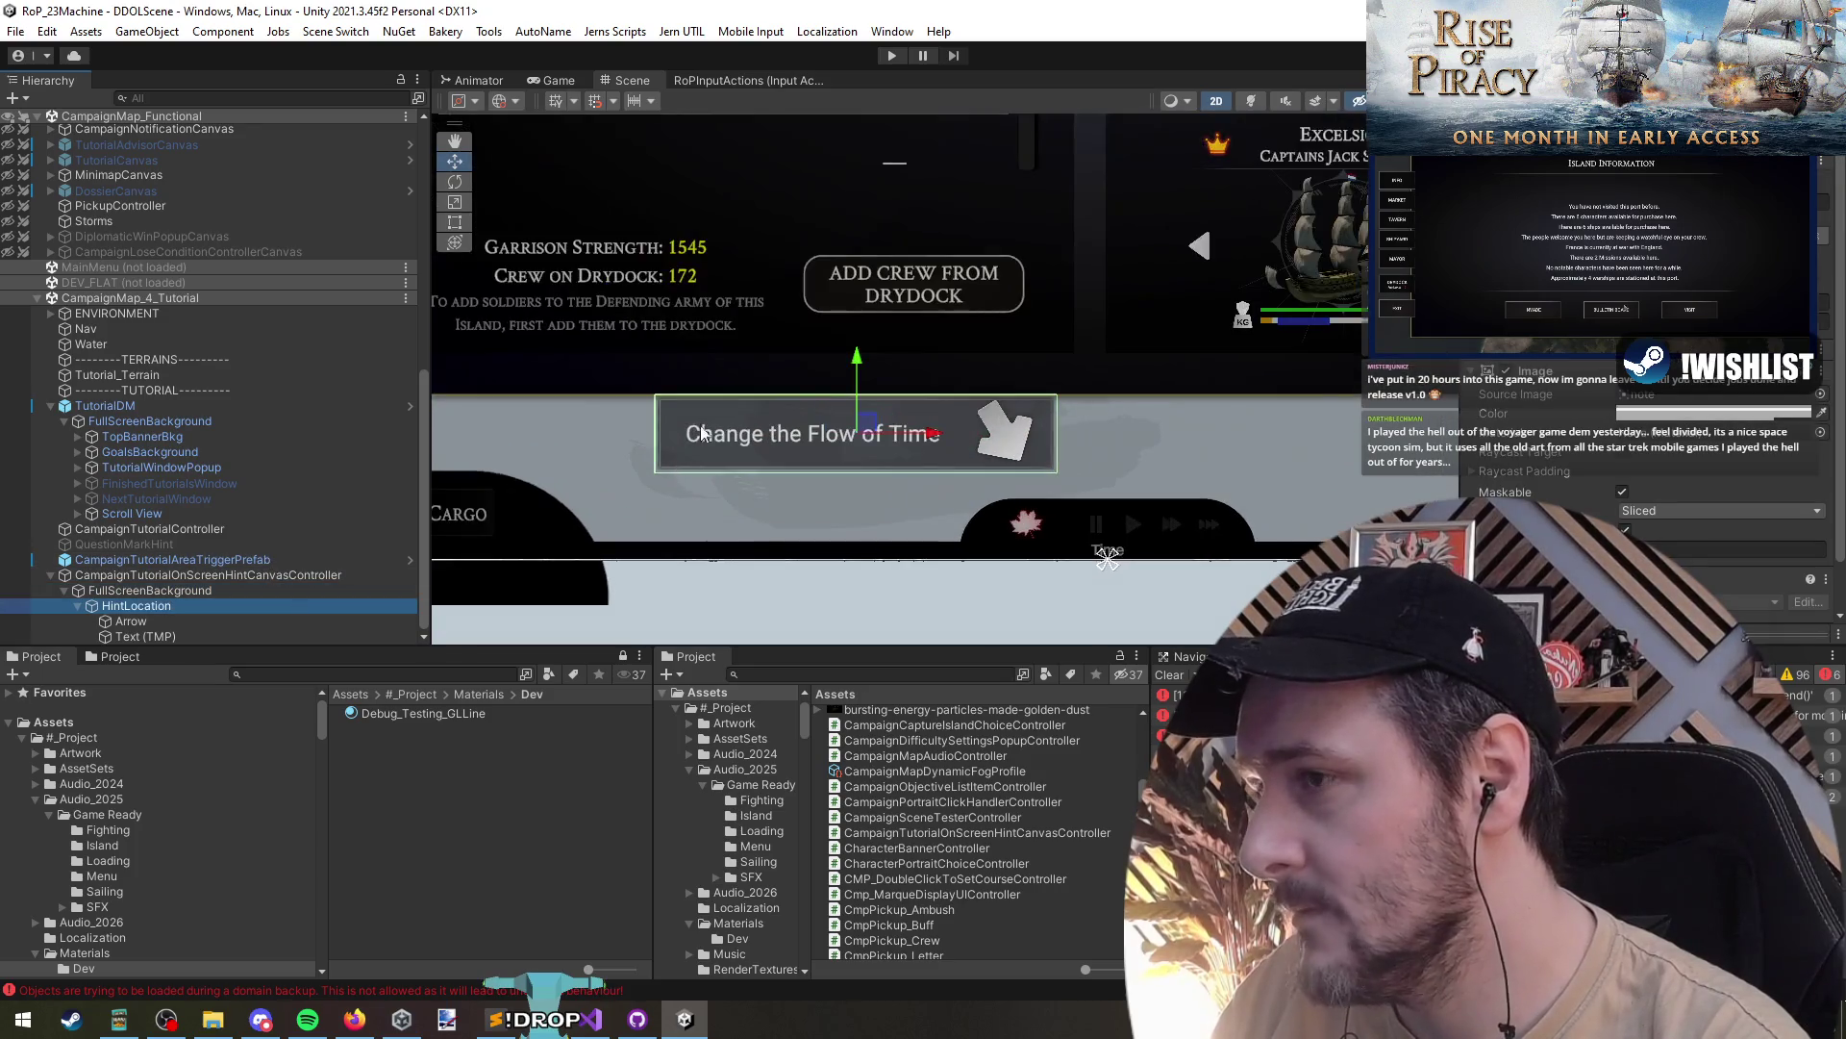
left_click(256, 636)
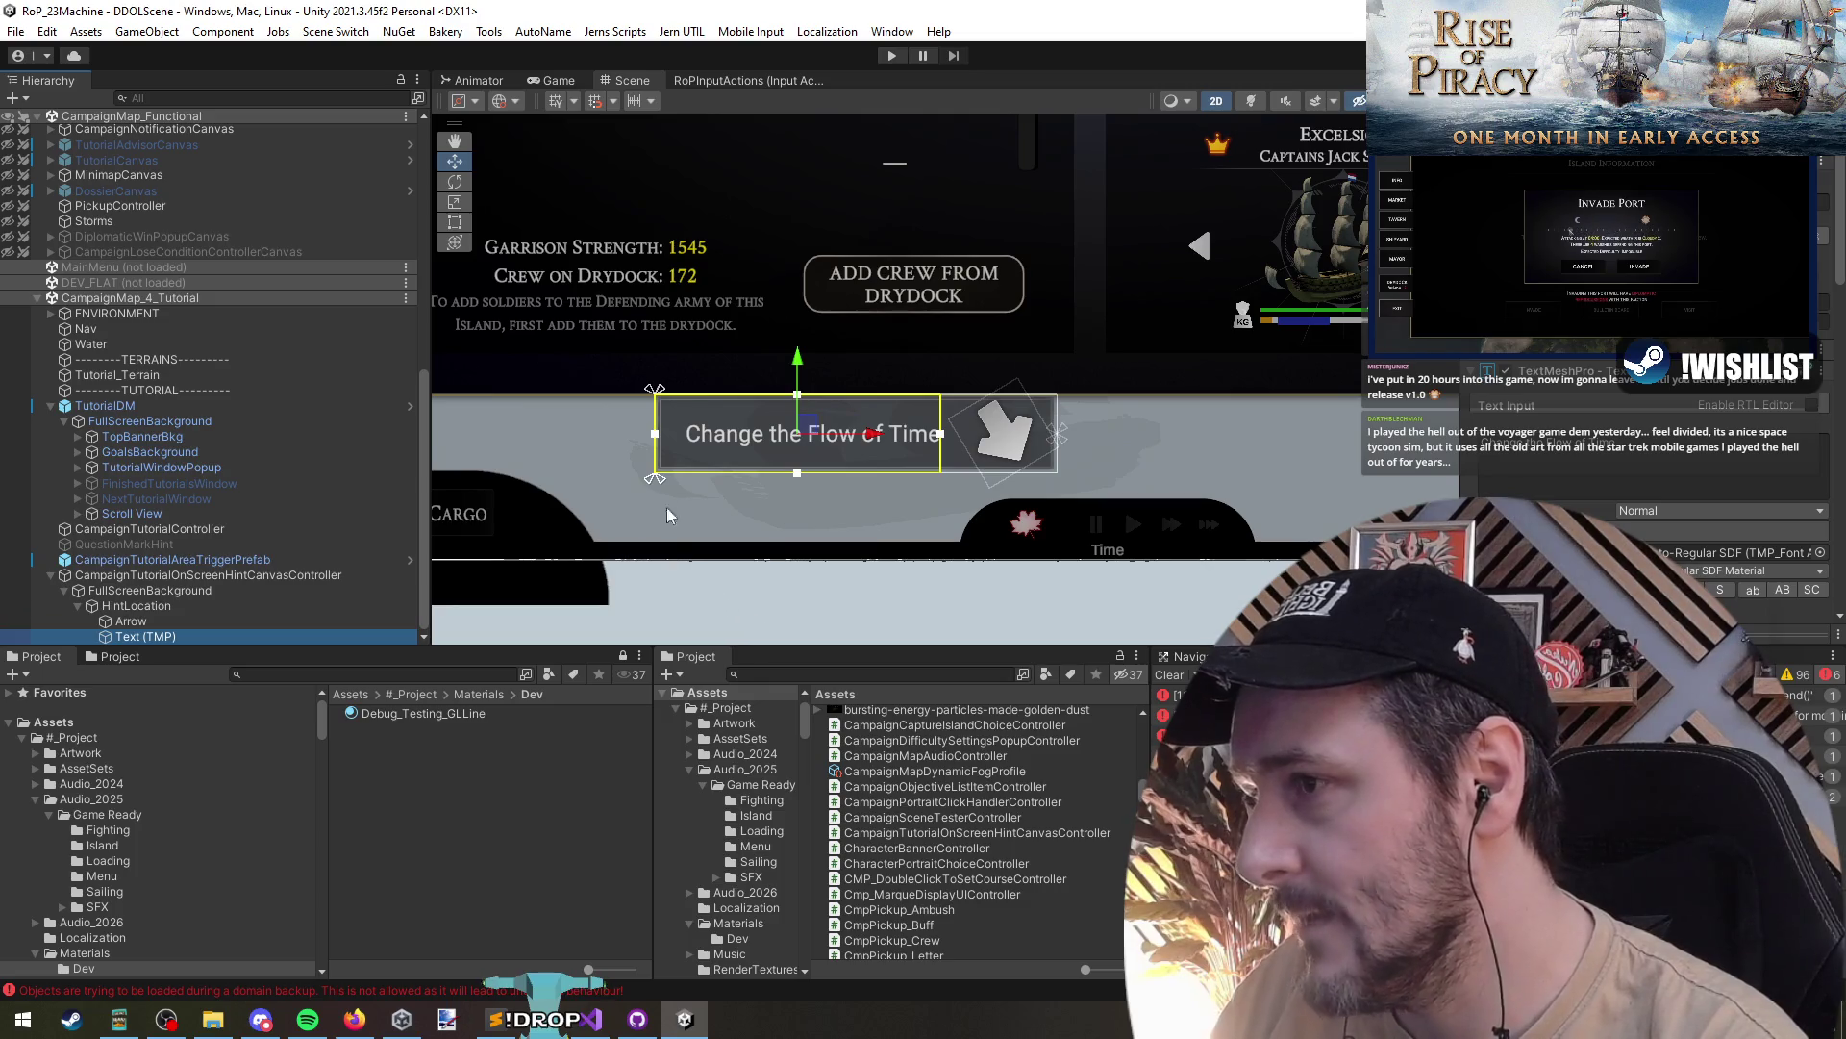
double_click(164, 606)
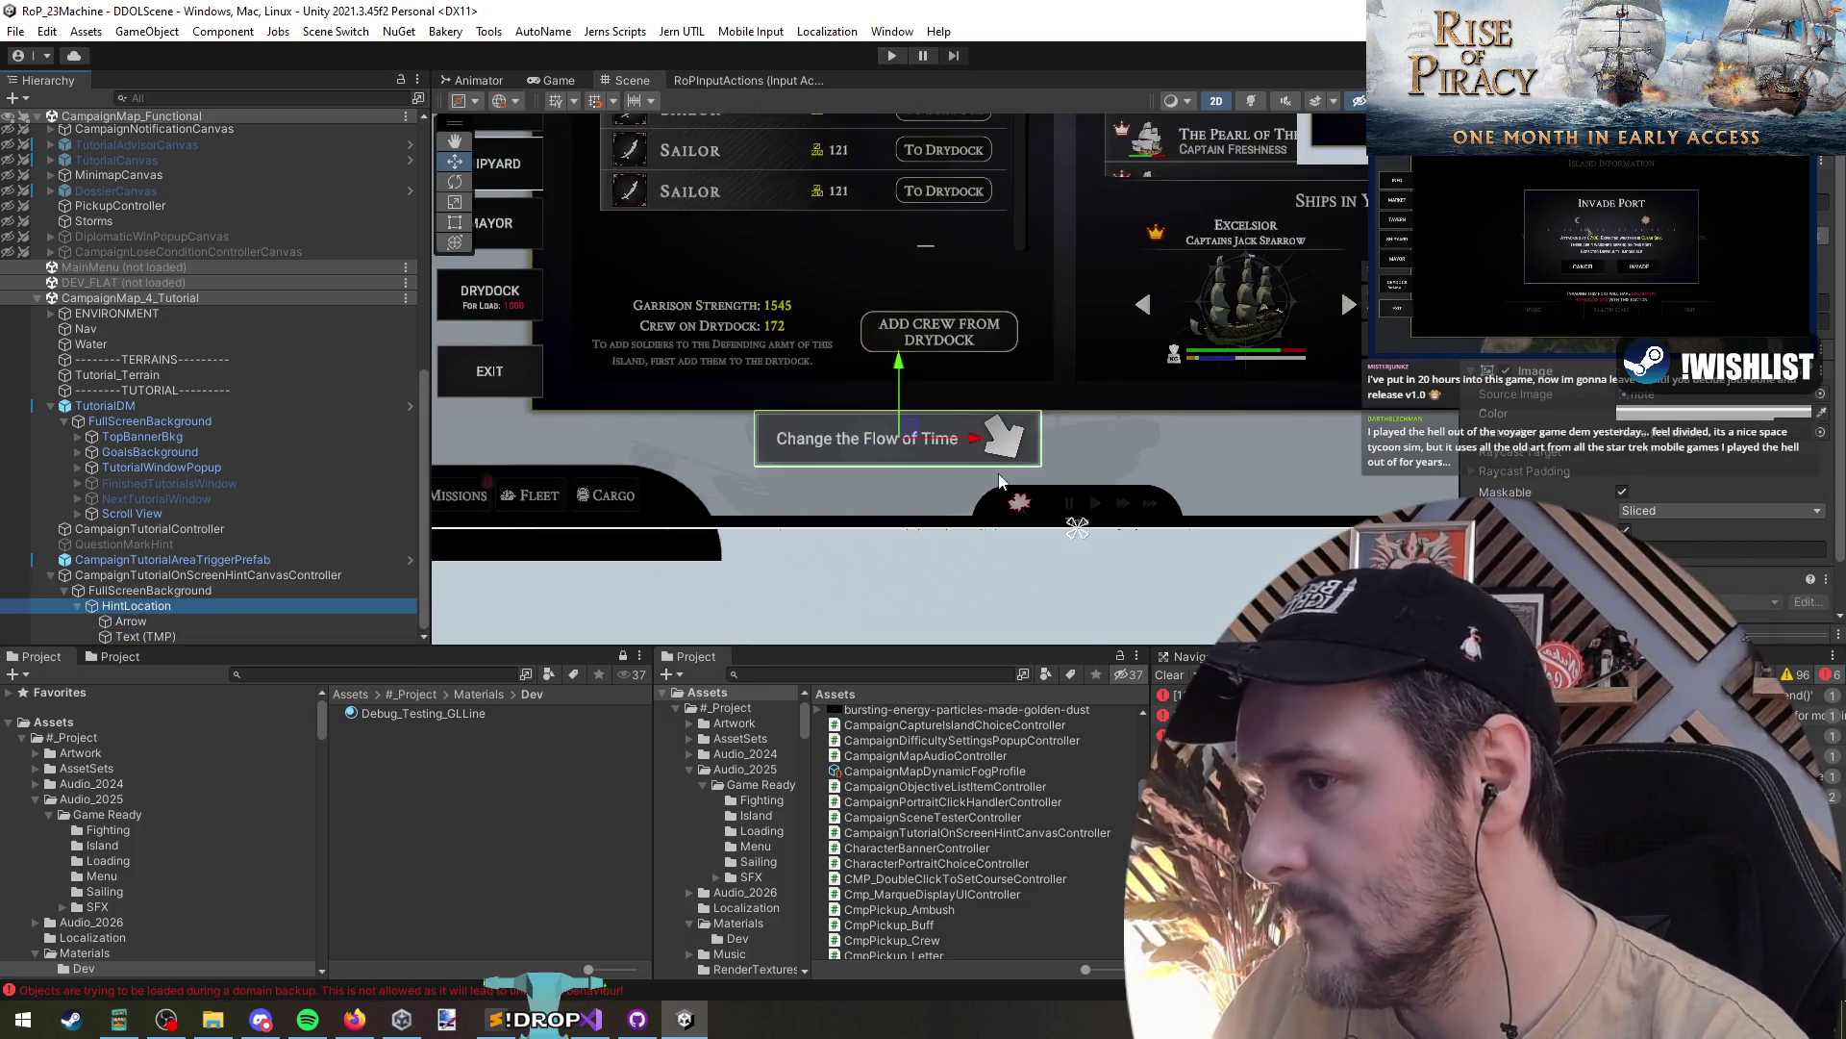
scroll(623, 292, "up", 3)
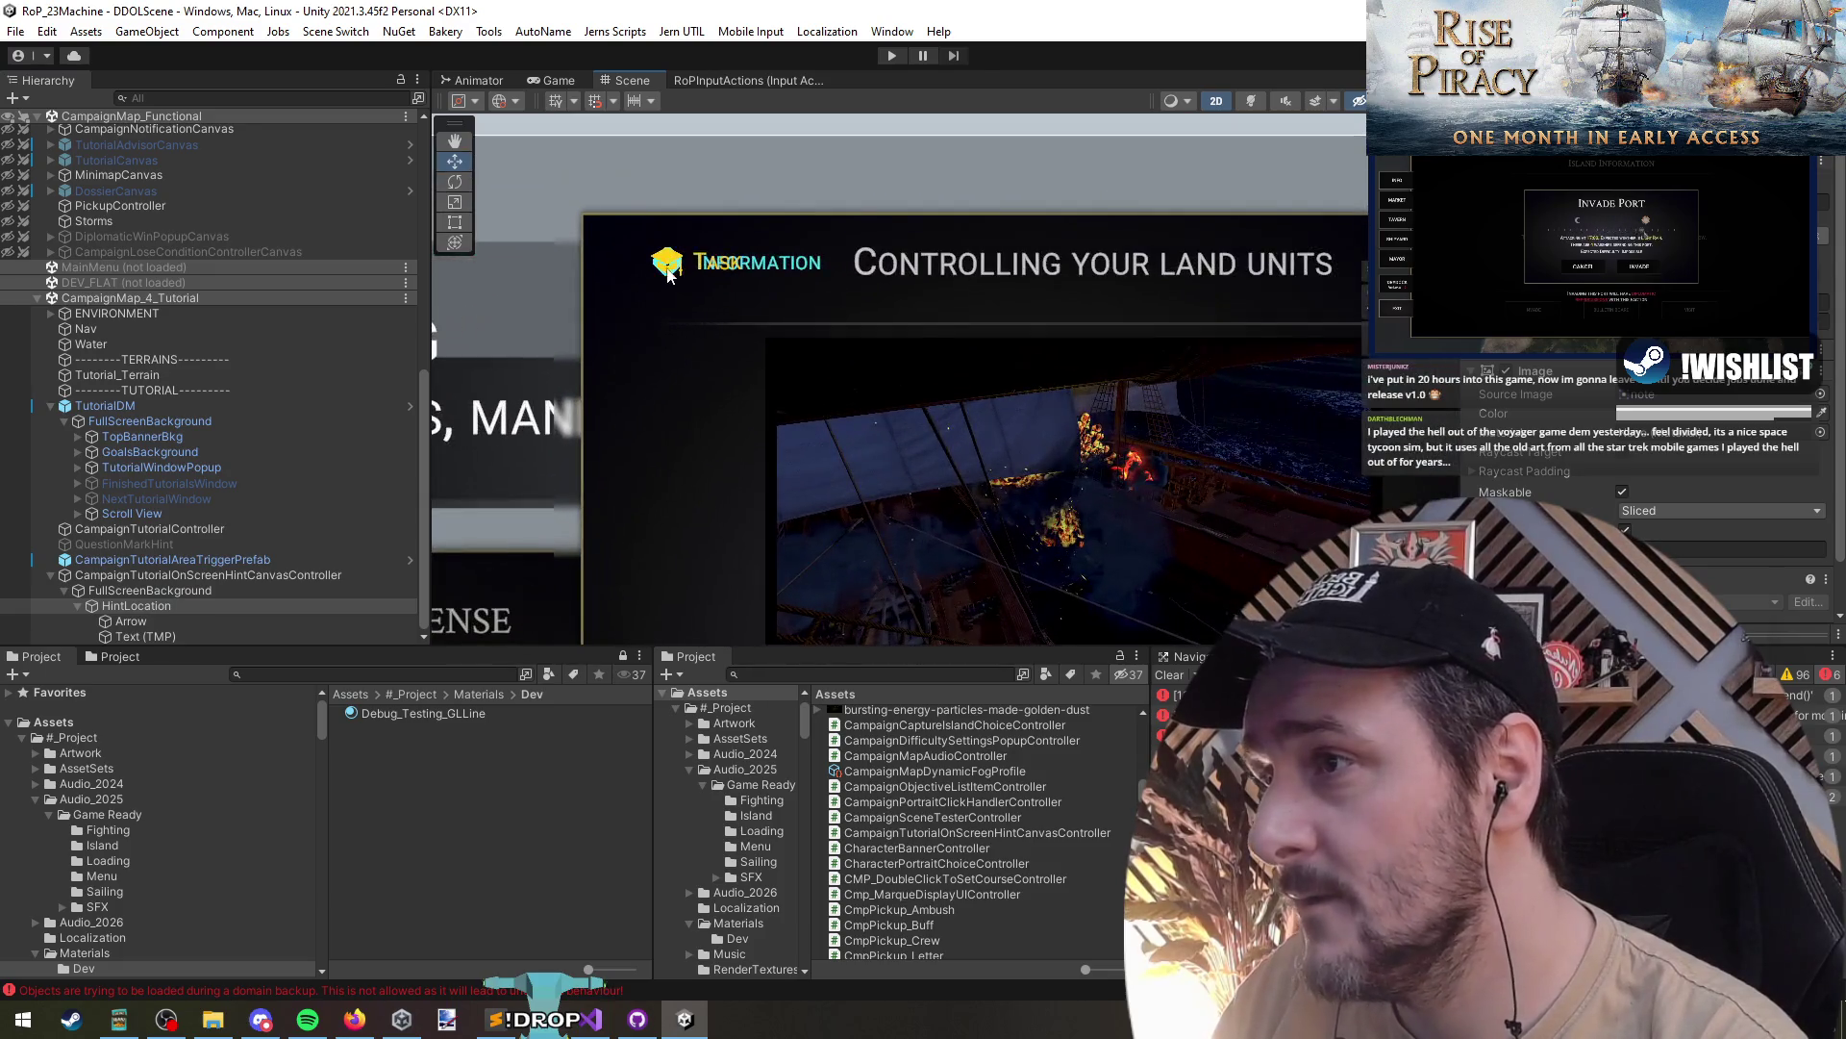
- Pan to the Manage Settlement: Defense panel and inspect its locked-section objects
scroll(671, 269, "down", 3)
scroll(829, 406, "up", 3)
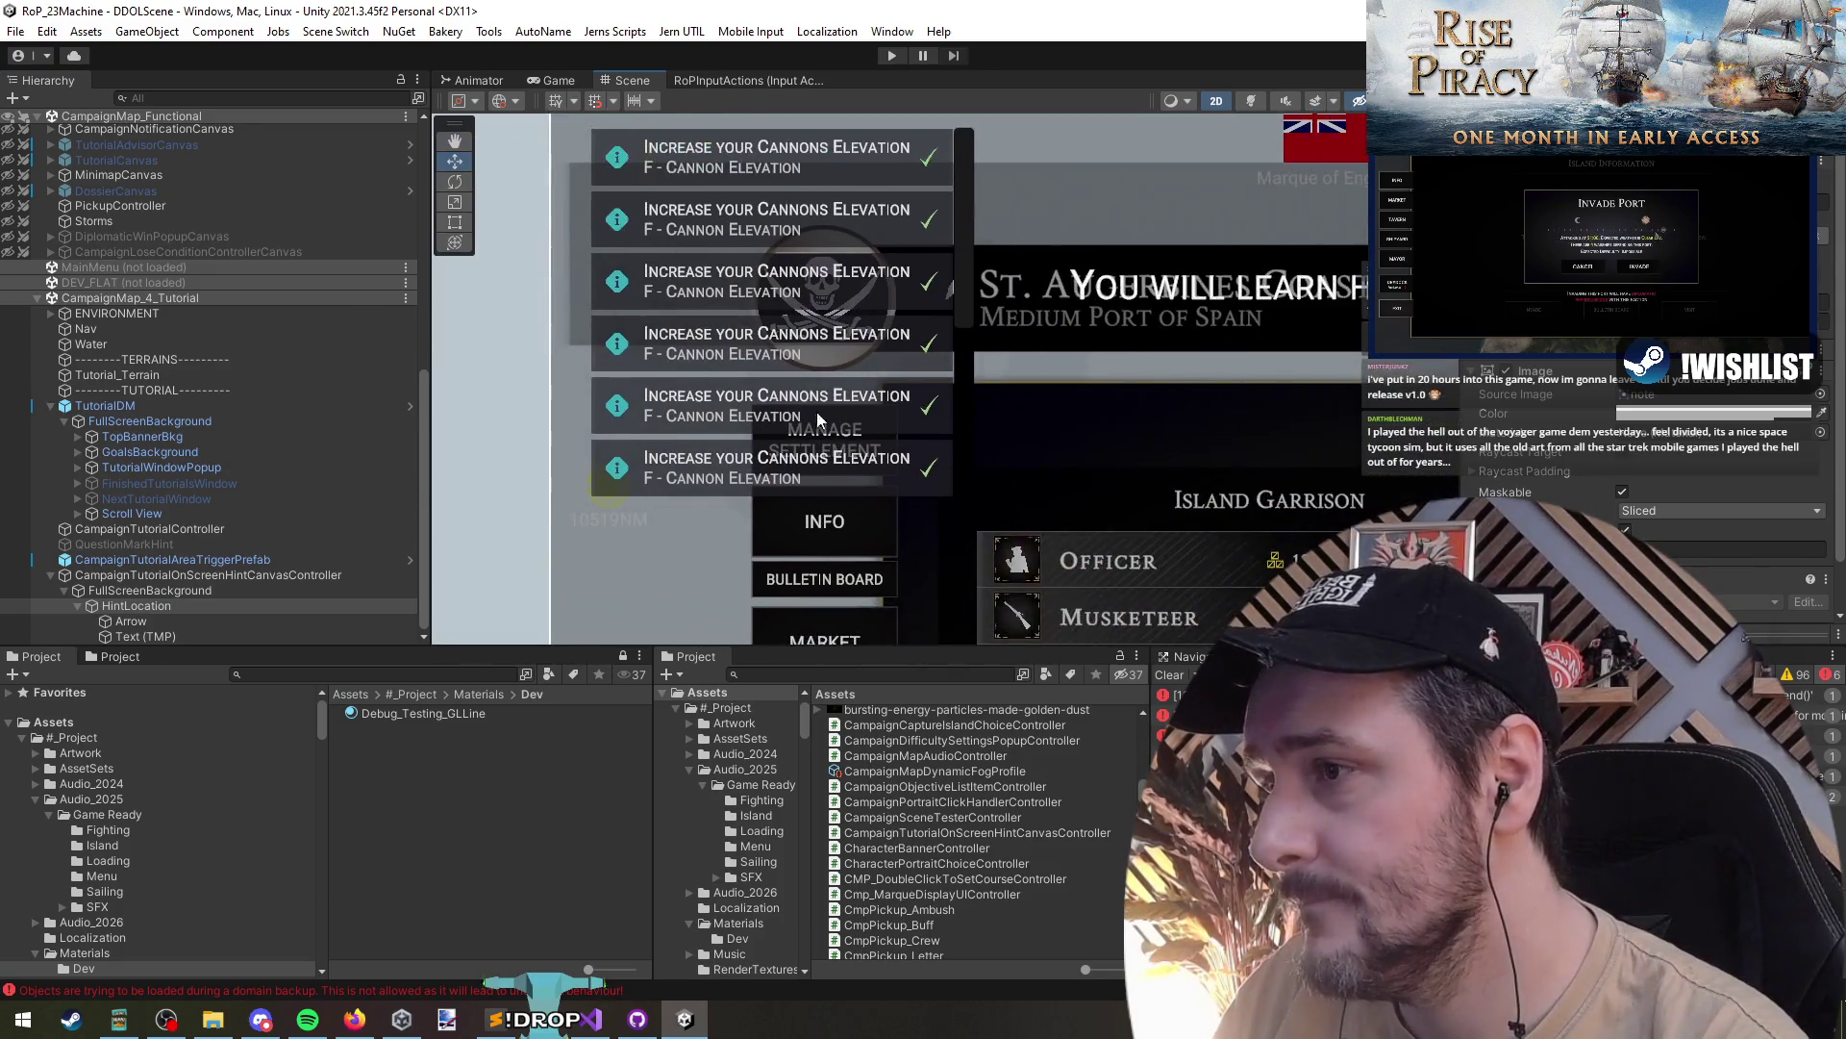
mouse_move(620, 477)
left_mouse_down()
mouse_move(917, 202)
mouse_move(846, 673)
mouse_move(923, 464)
mouse_move(945, 306)
left_mouse_up()
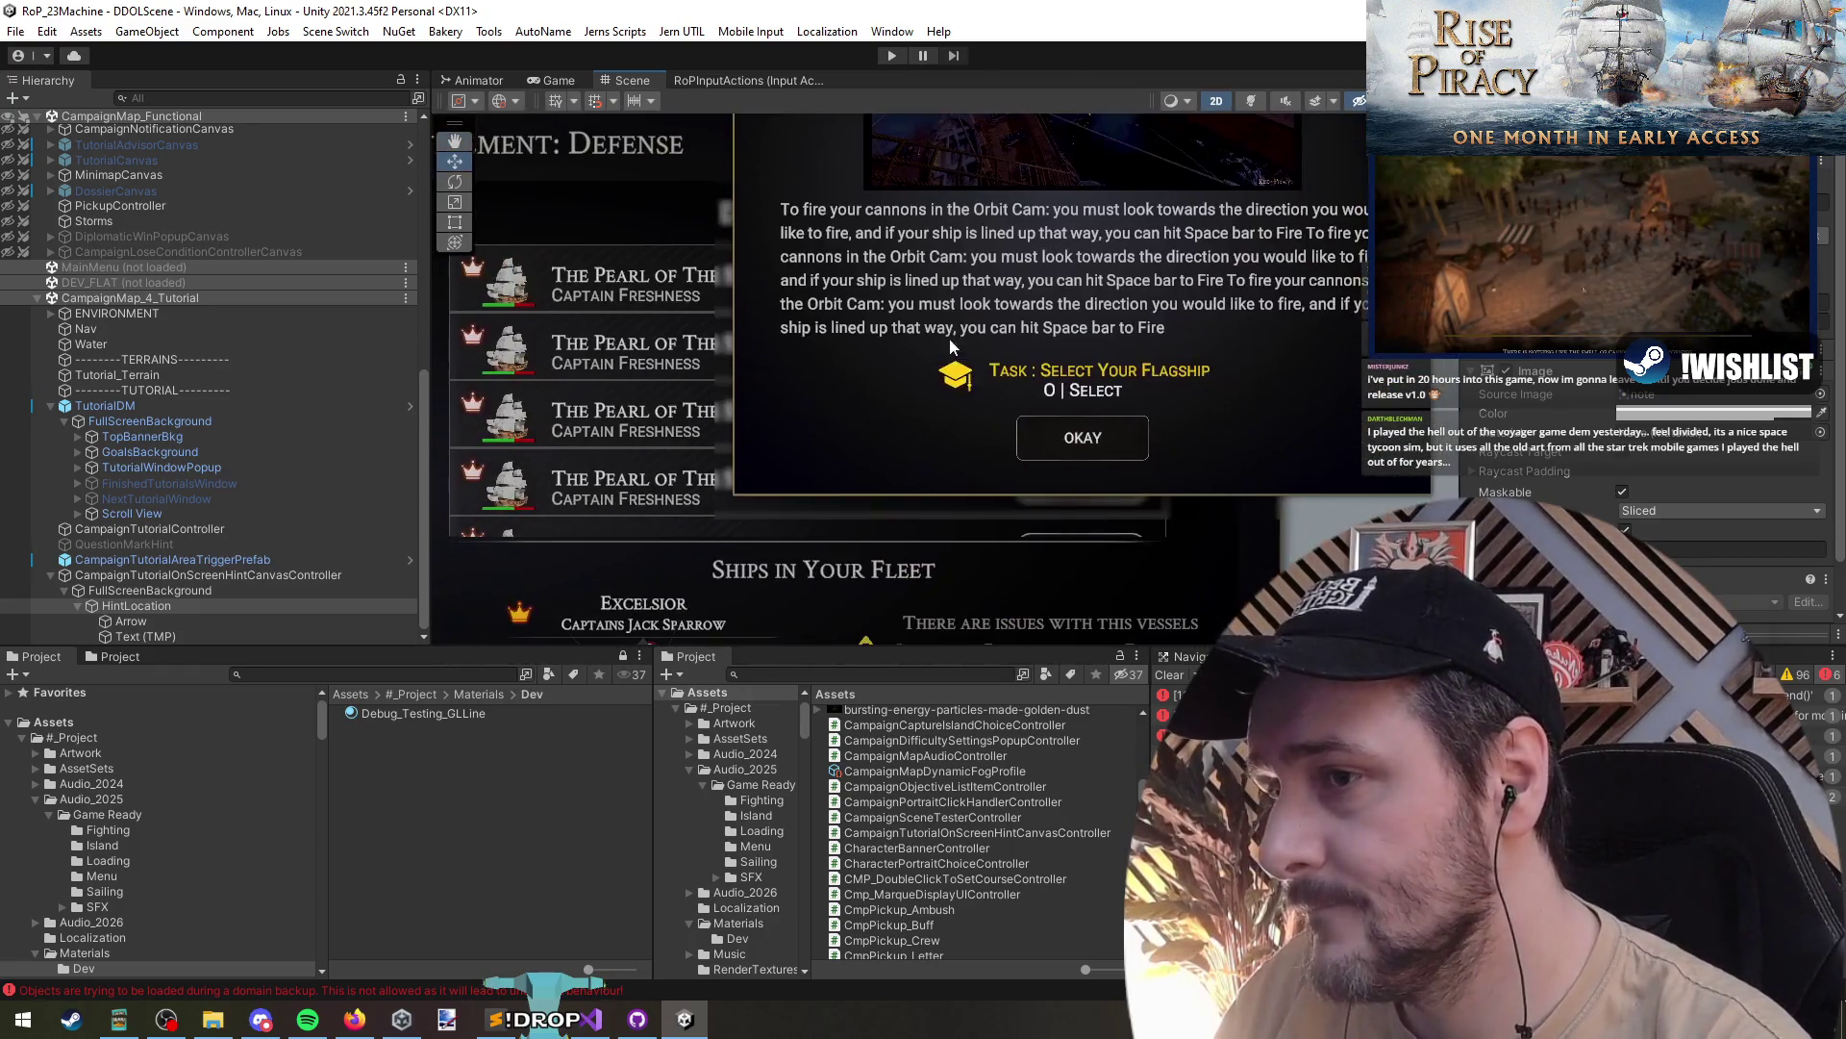
left_click(955, 388)
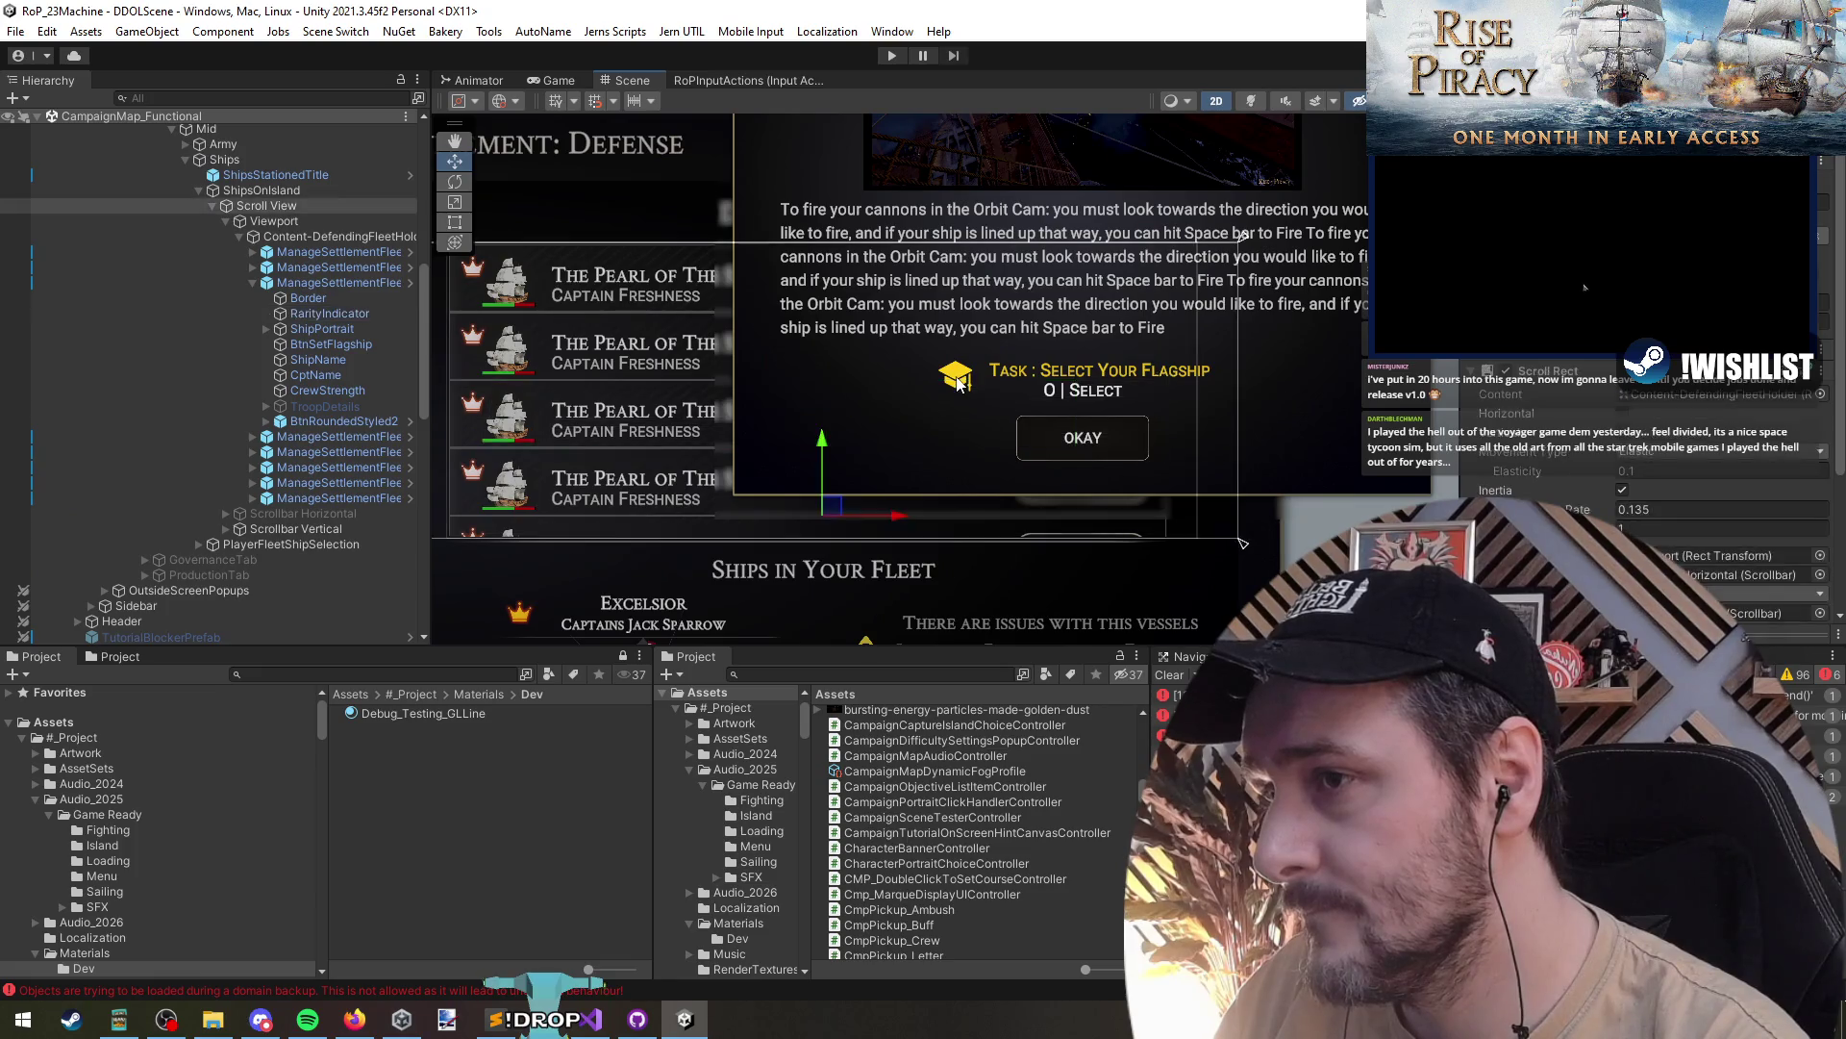
left_click(958, 382)
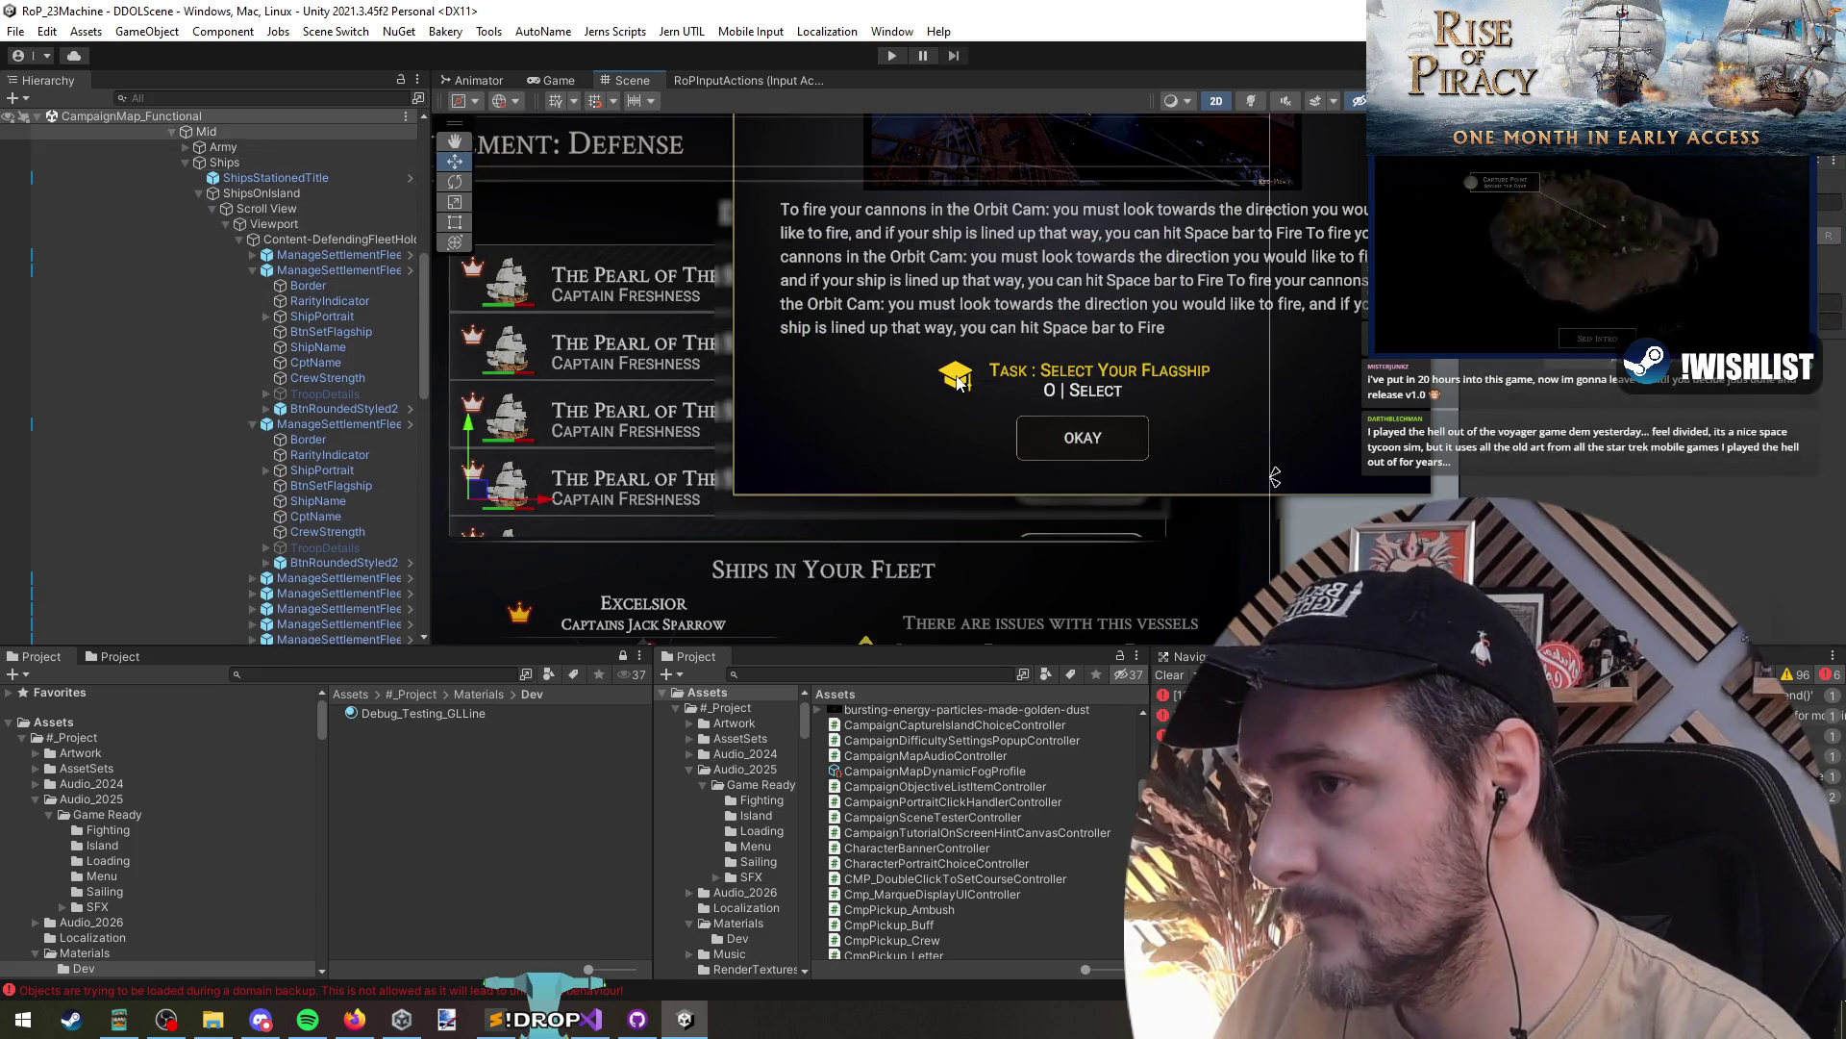
left_click(959, 383)
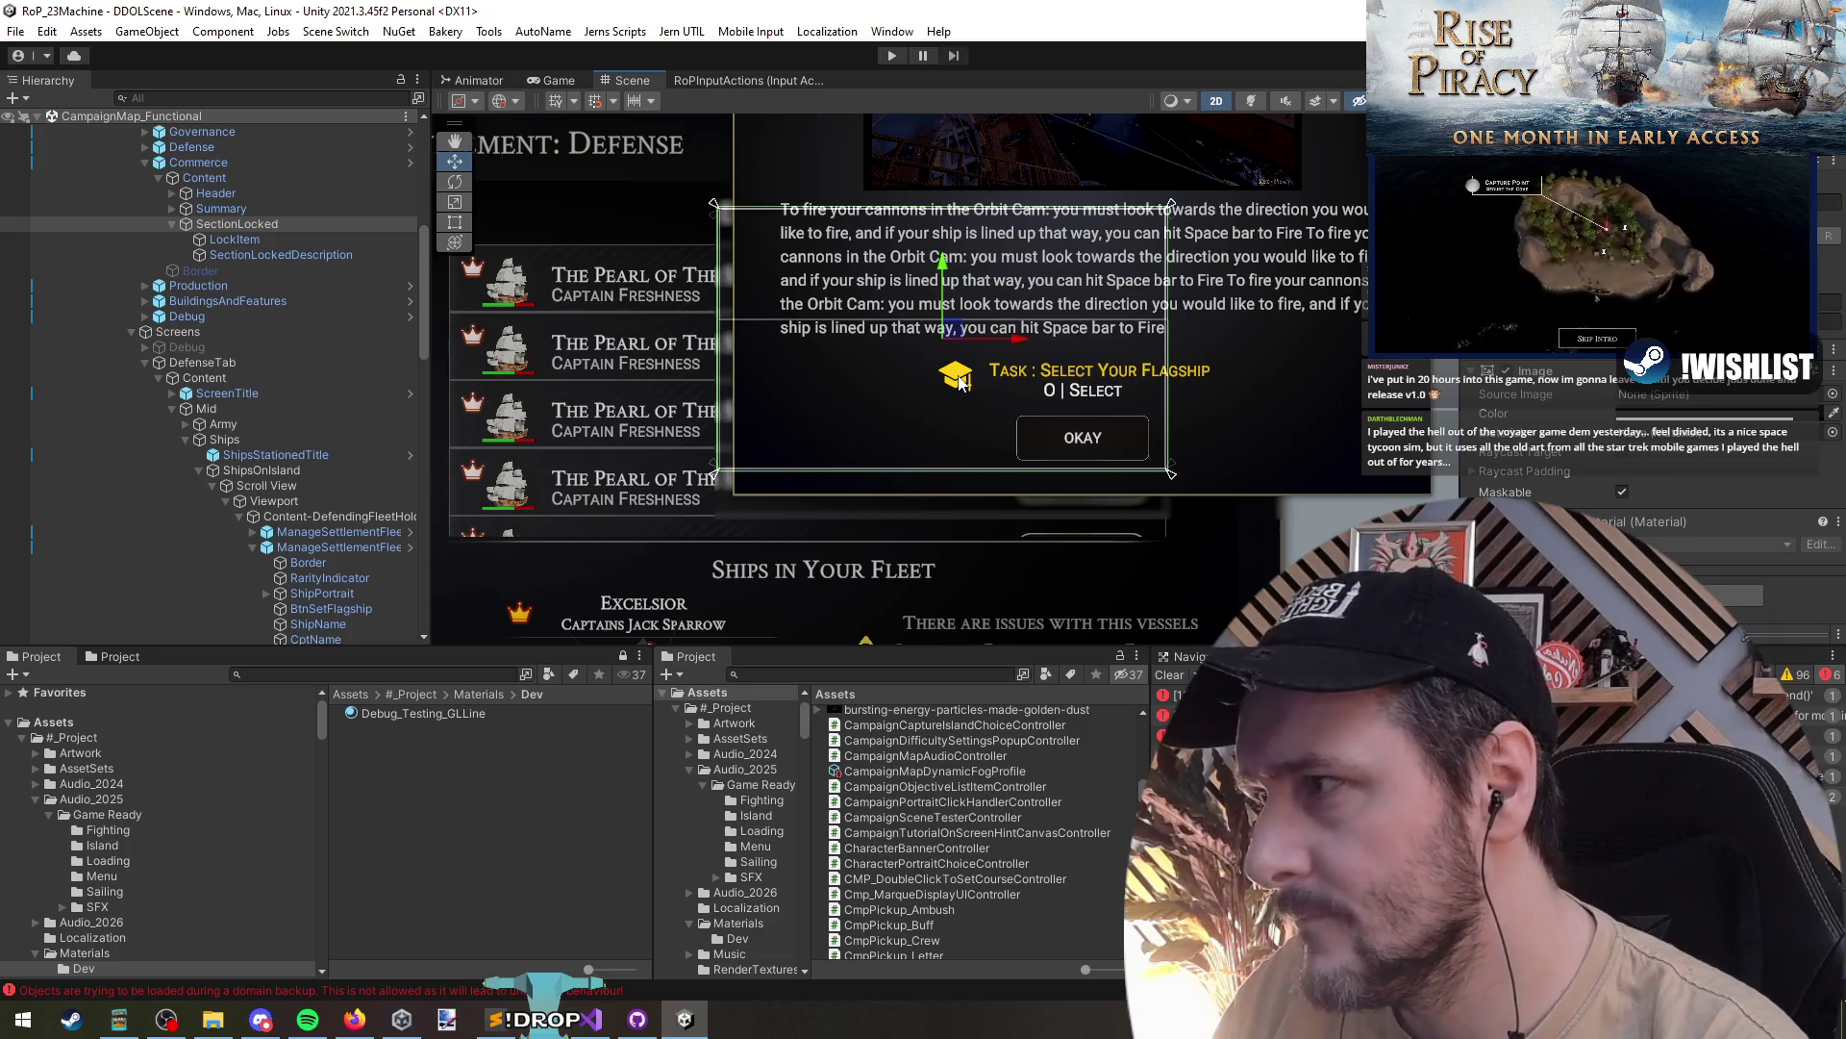
left_click(293, 254)
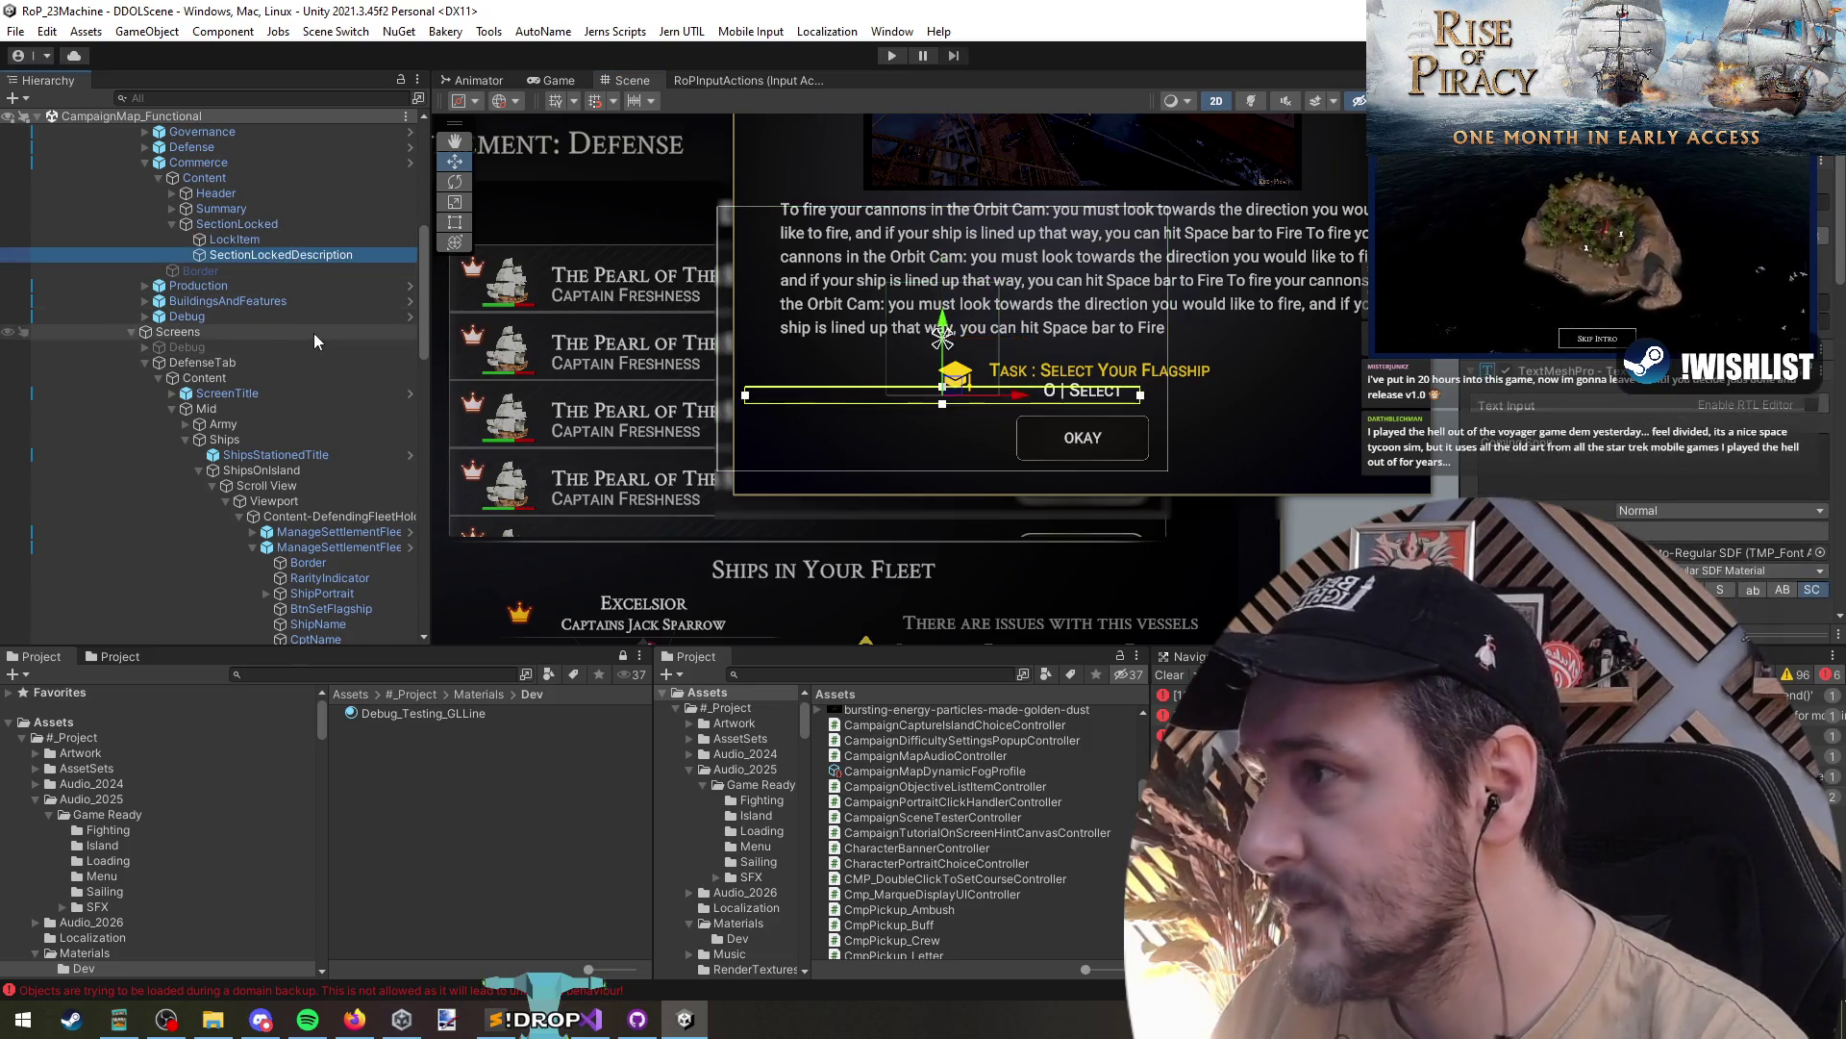
- Unload CampaignMap_Functional via its Hierarchy scene menu
scroll(314, 333, "up", 5)
scroll(146, 383, "down", 10)
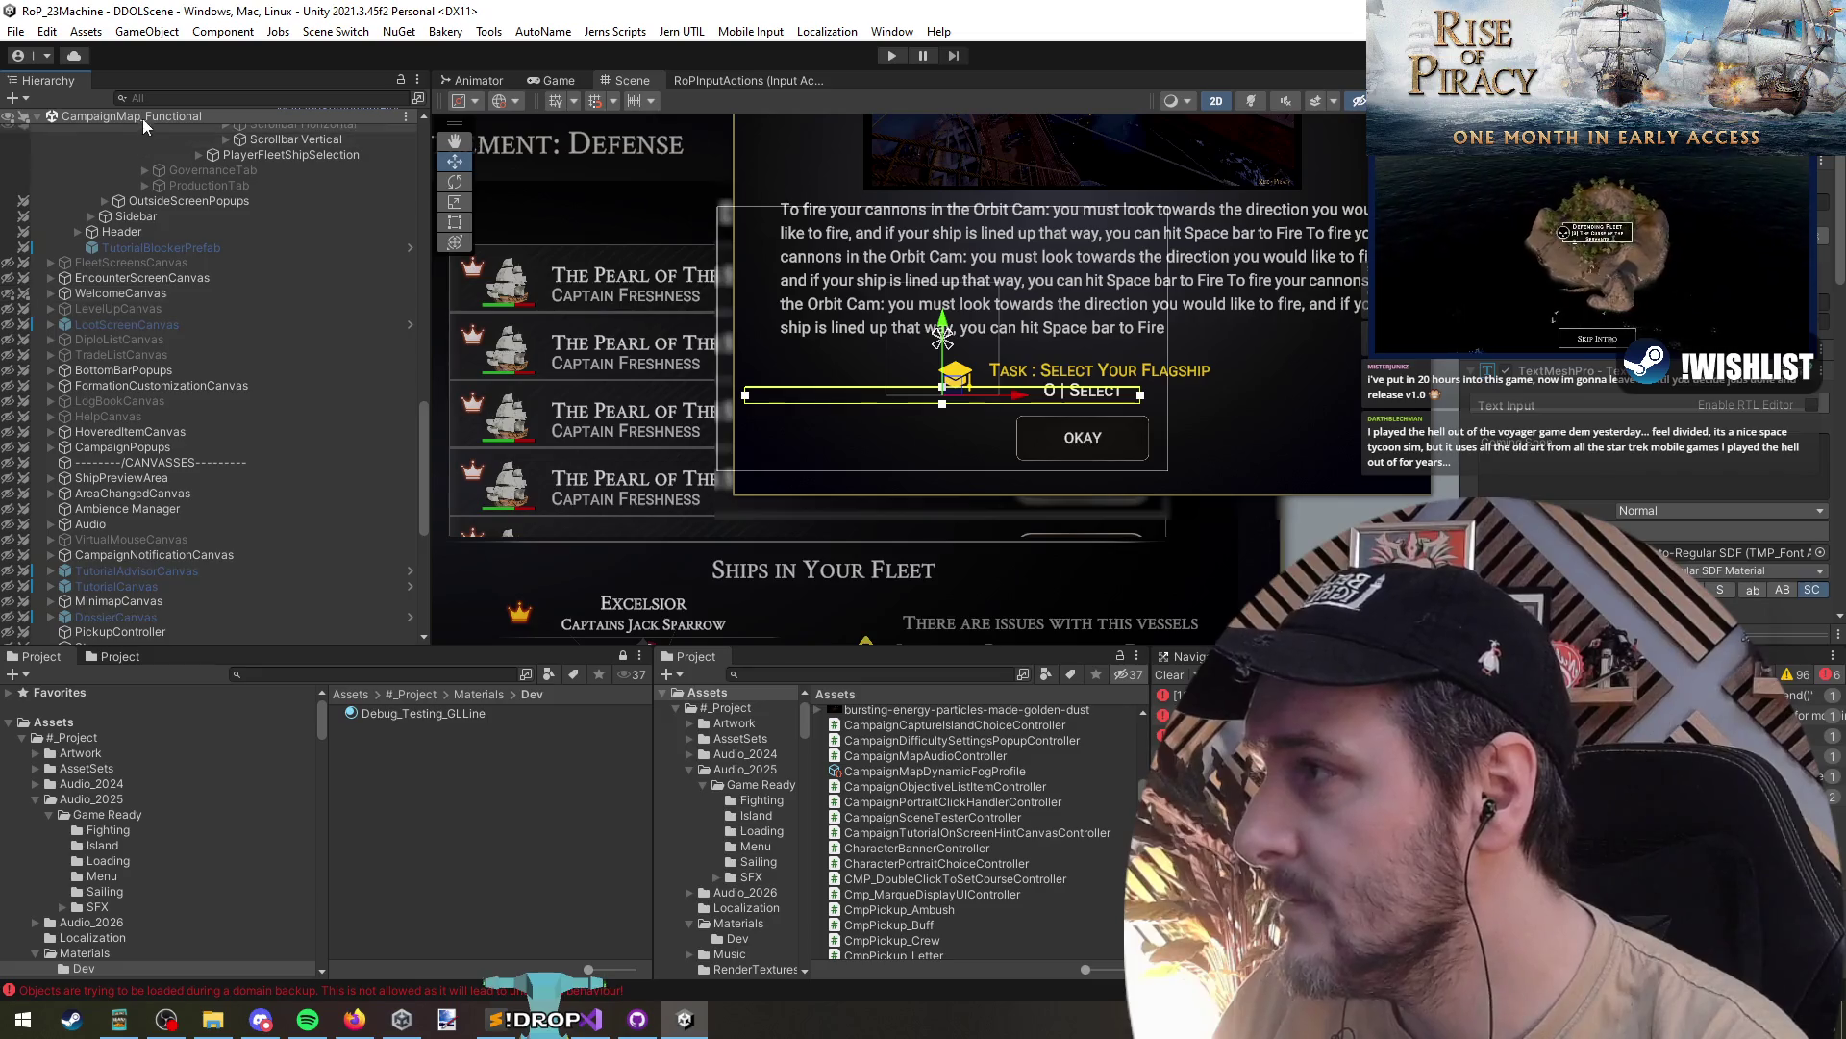
right_click(141, 120)
left_click(214, 230)
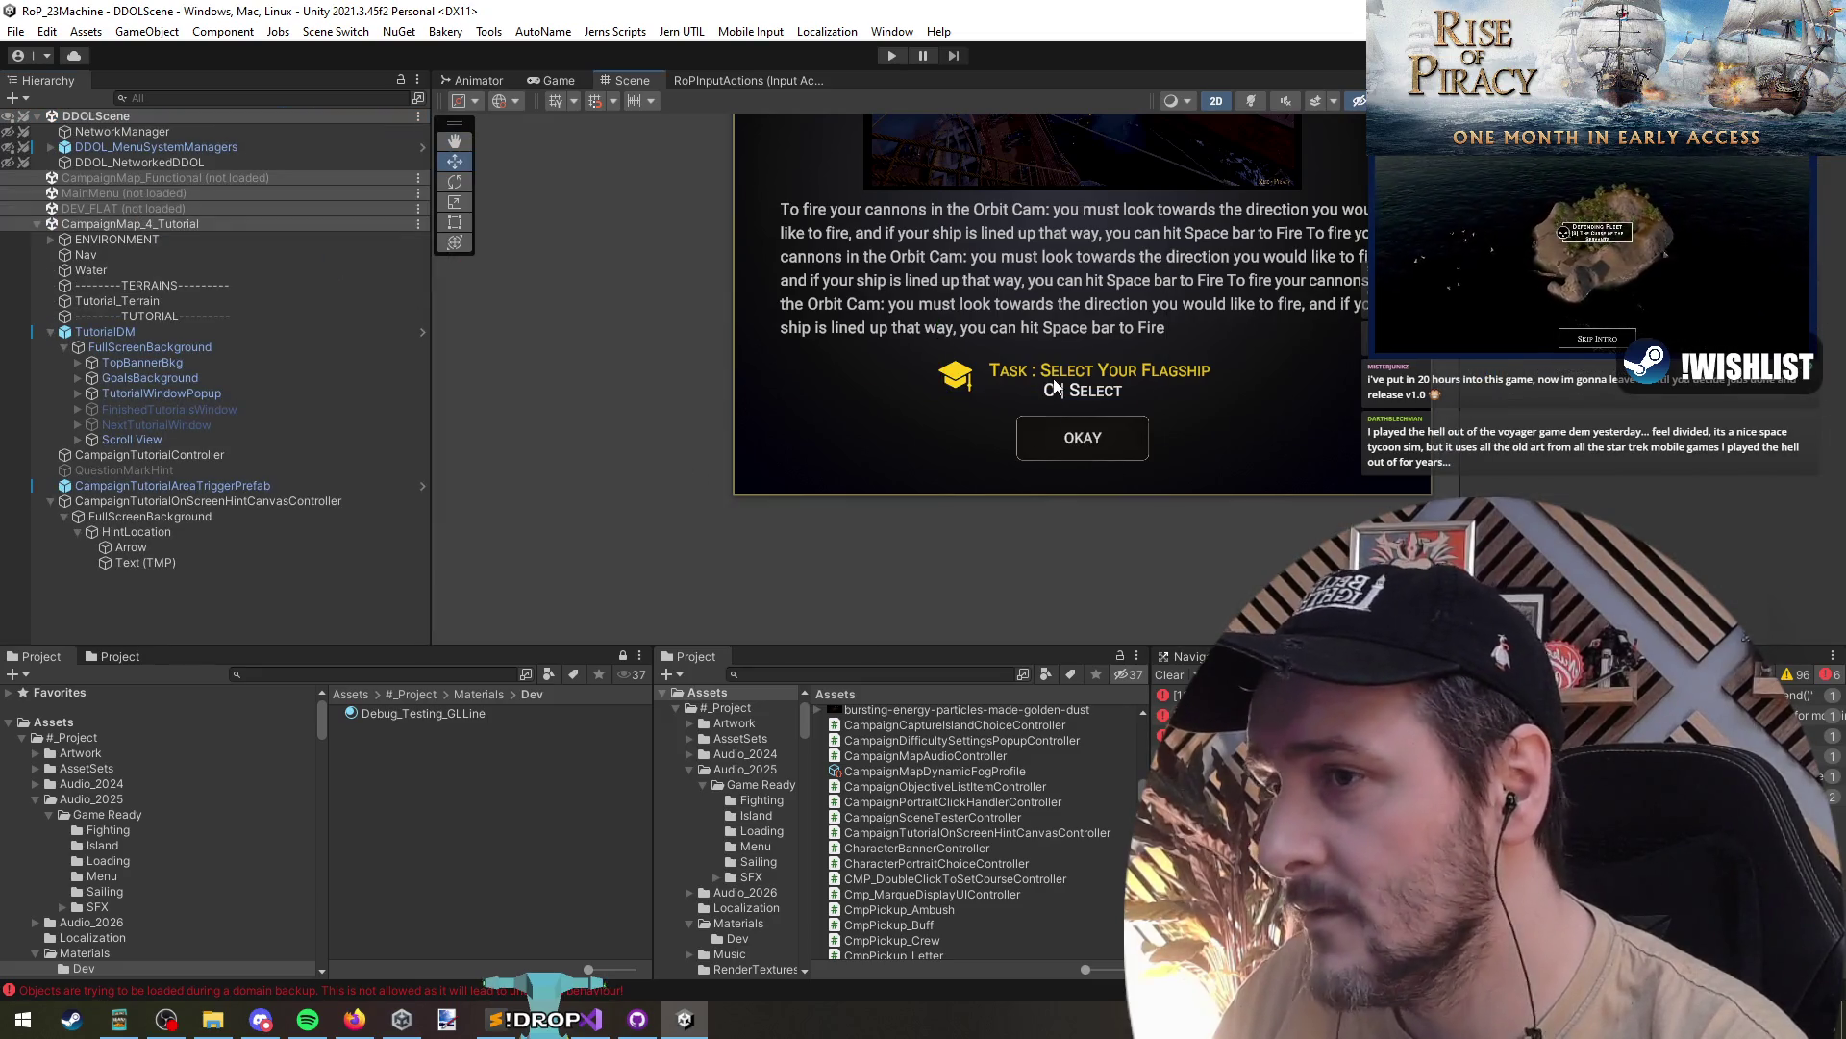
- Select the Text object holding the popup's 'Task : Select Your Flagship' line
left_click(1093, 376)
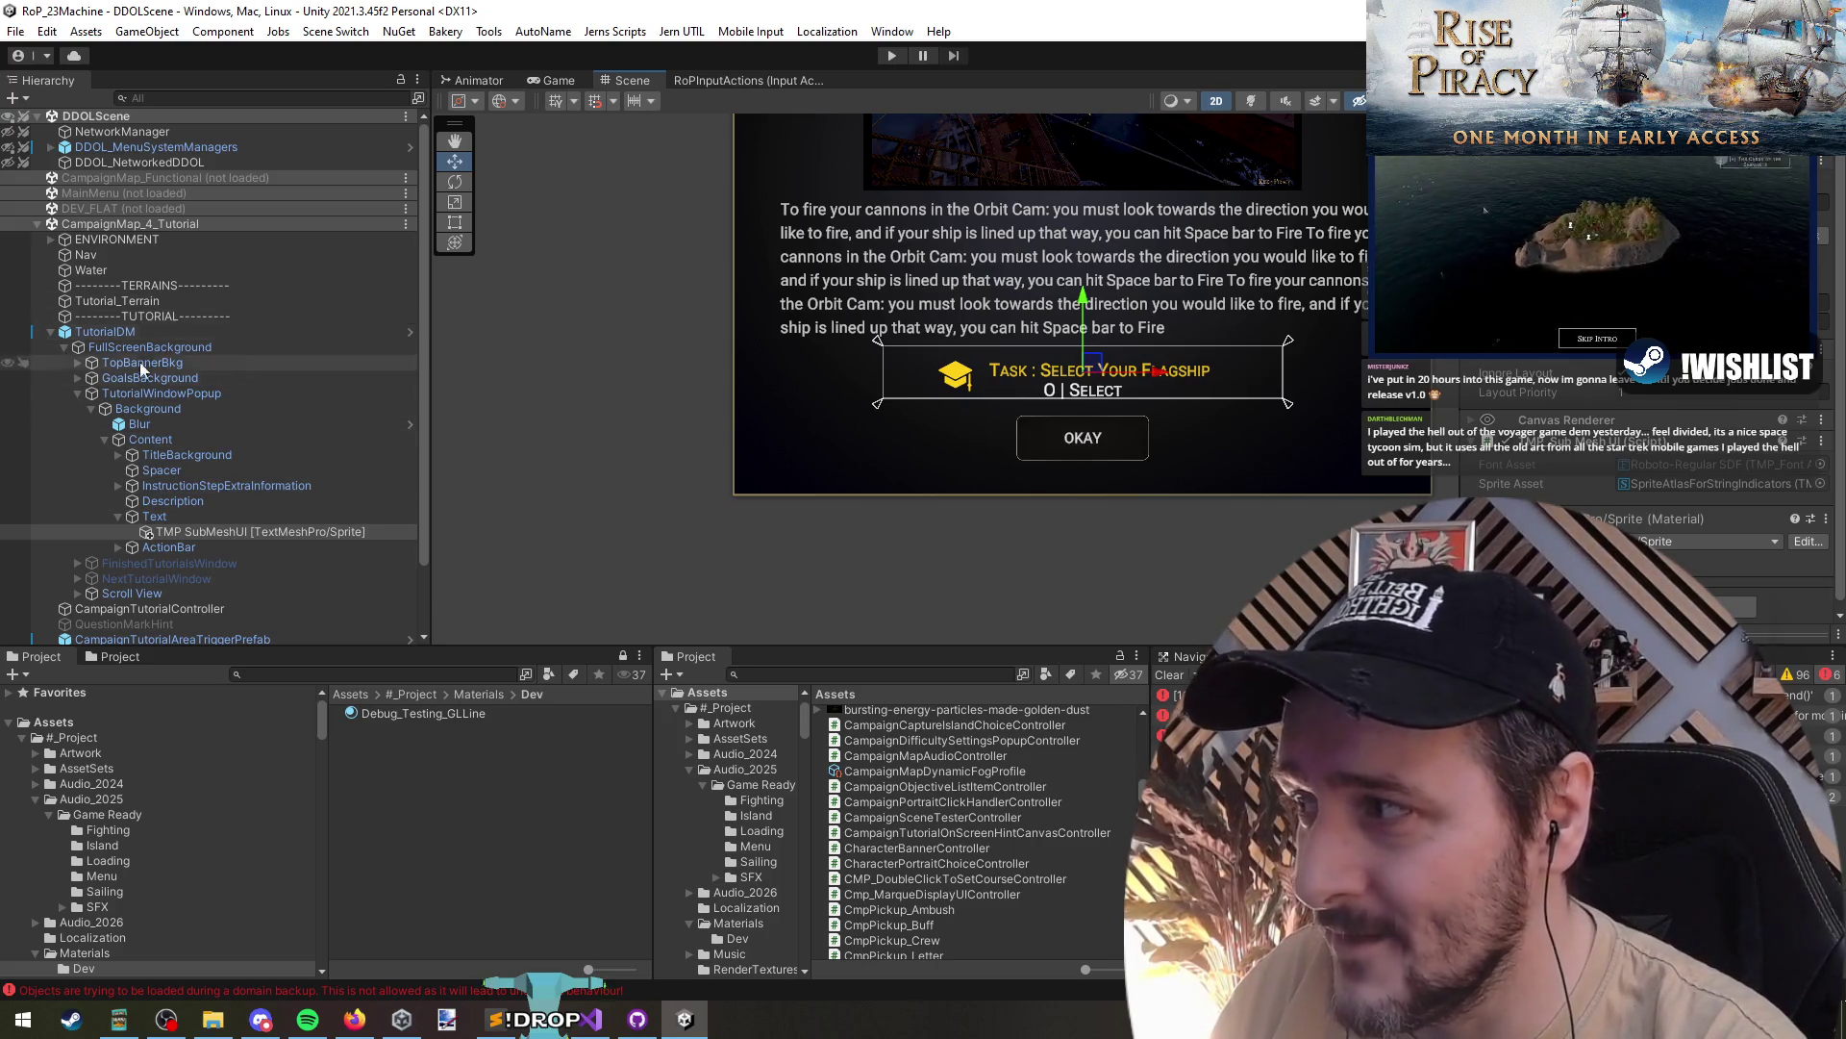
scroll(96, 349, "down", 3)
left_click(254, 466)
left_click(250, 452)
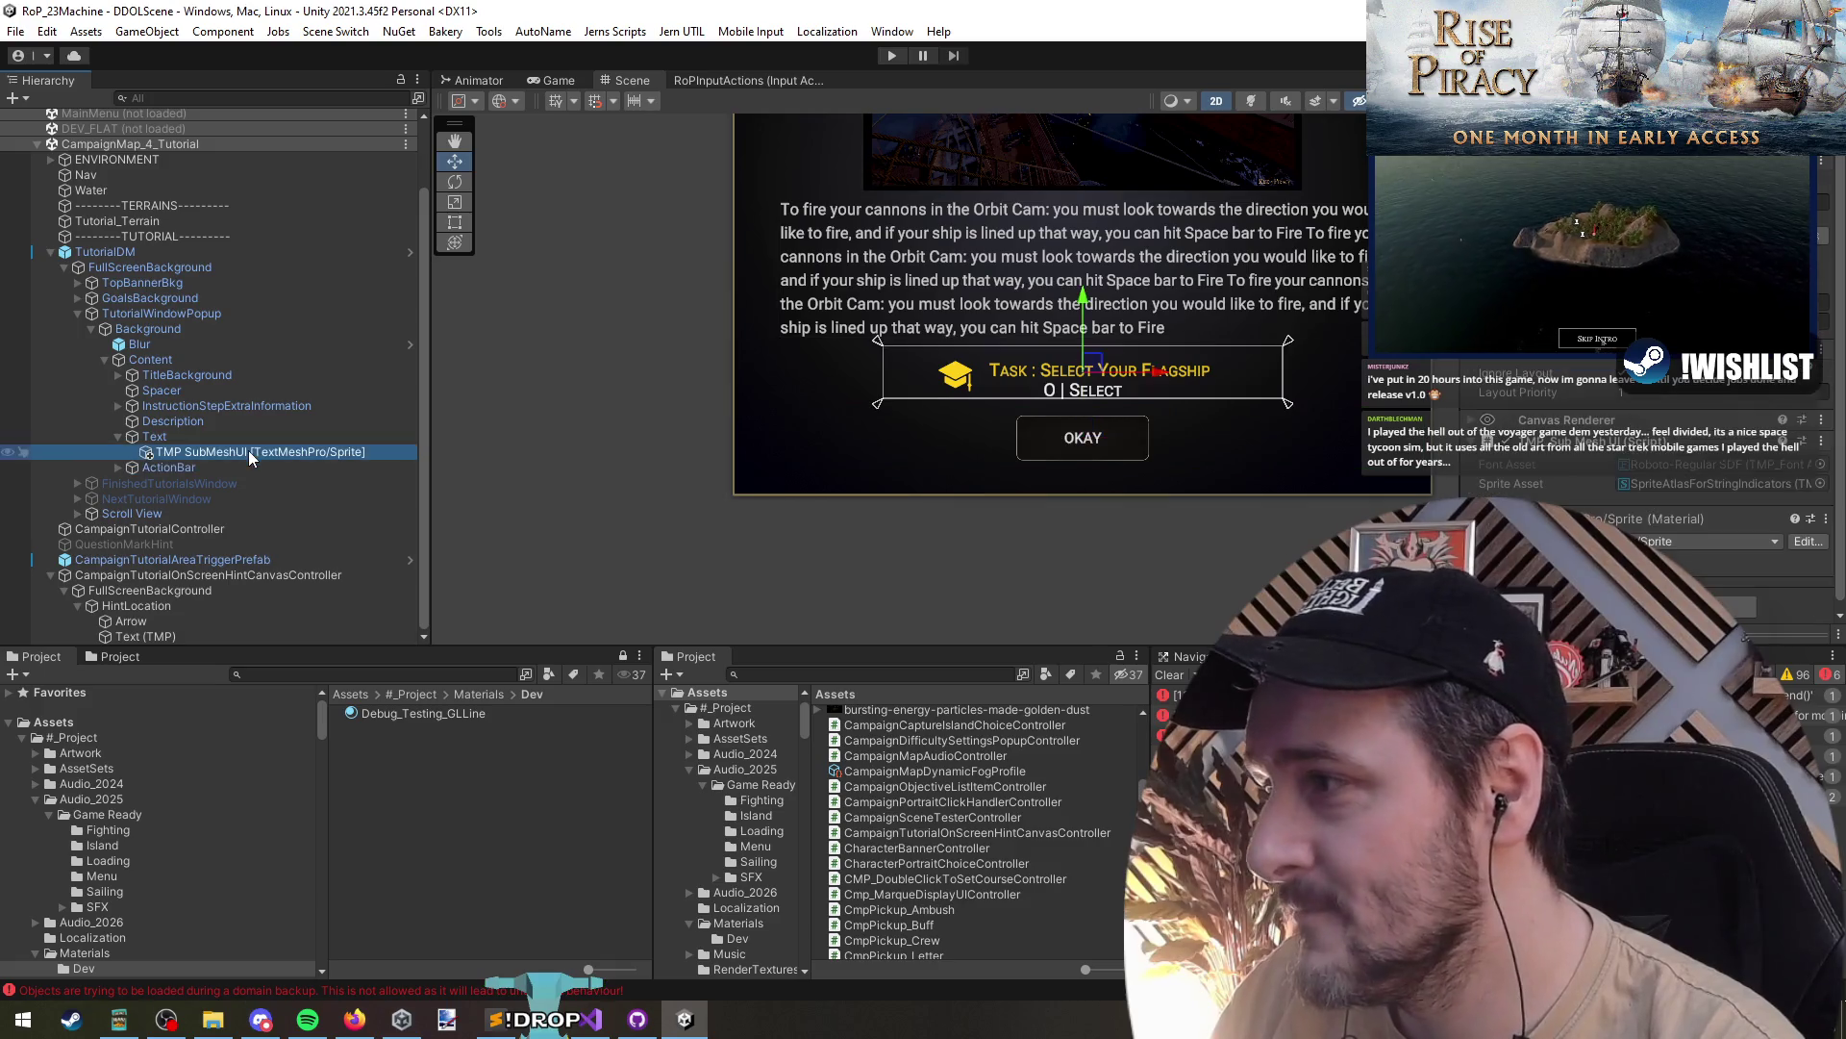
left_click(153, 437)
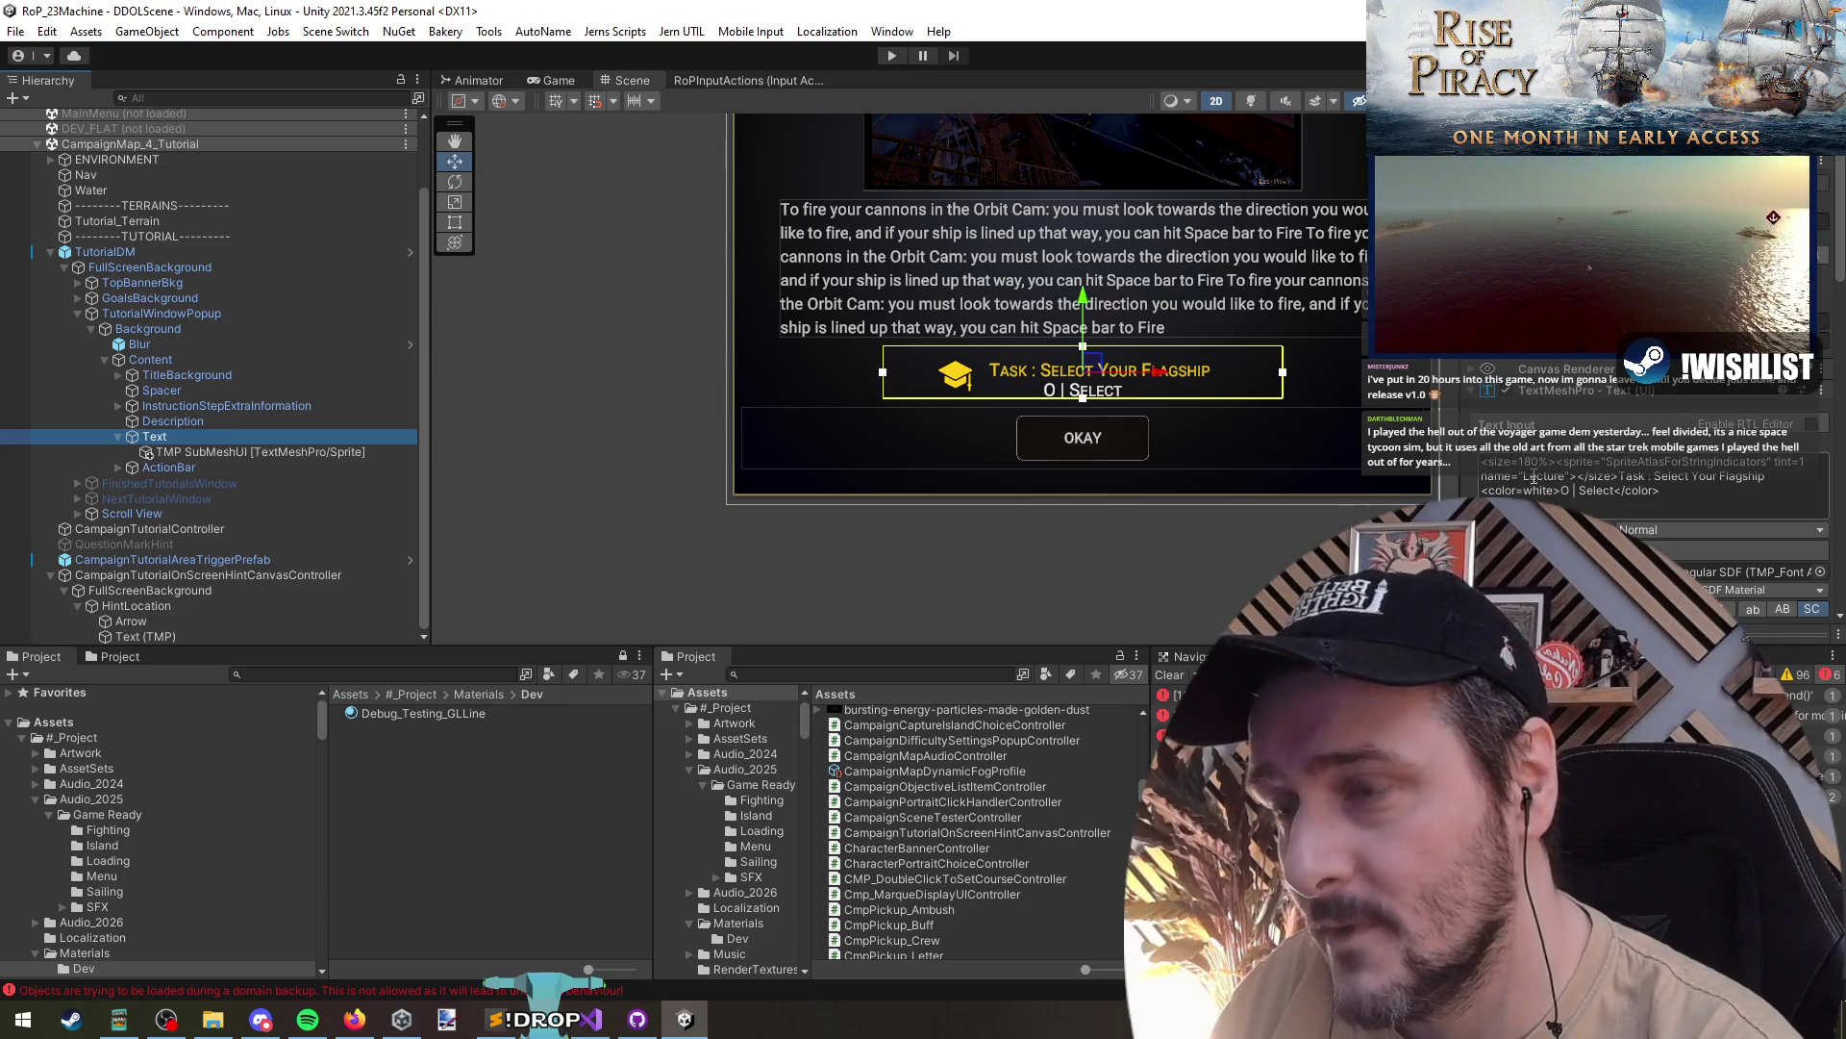
scroll(863, 492, "down", 5)
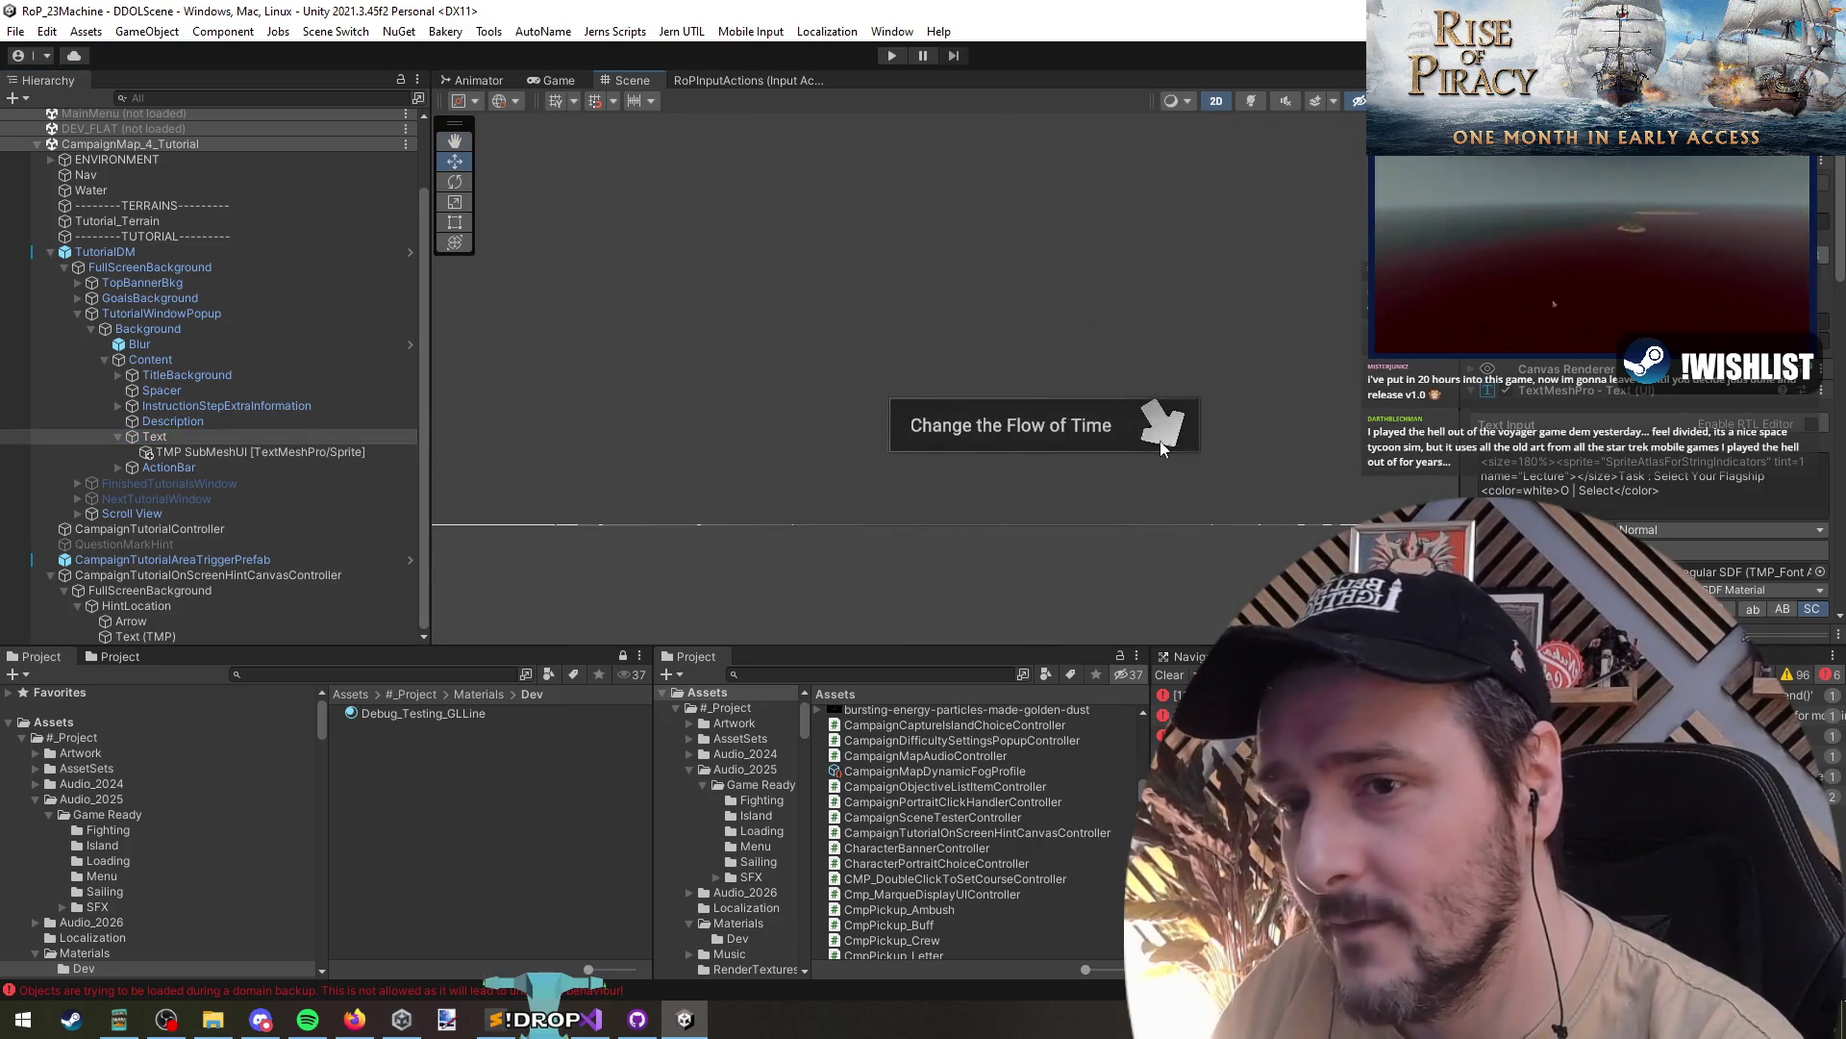
- Duplicate the Arrow, move the copy to the banner's left end and rotate it downward
left_click(879, 438)
scroll(975, 454, "up", 5)
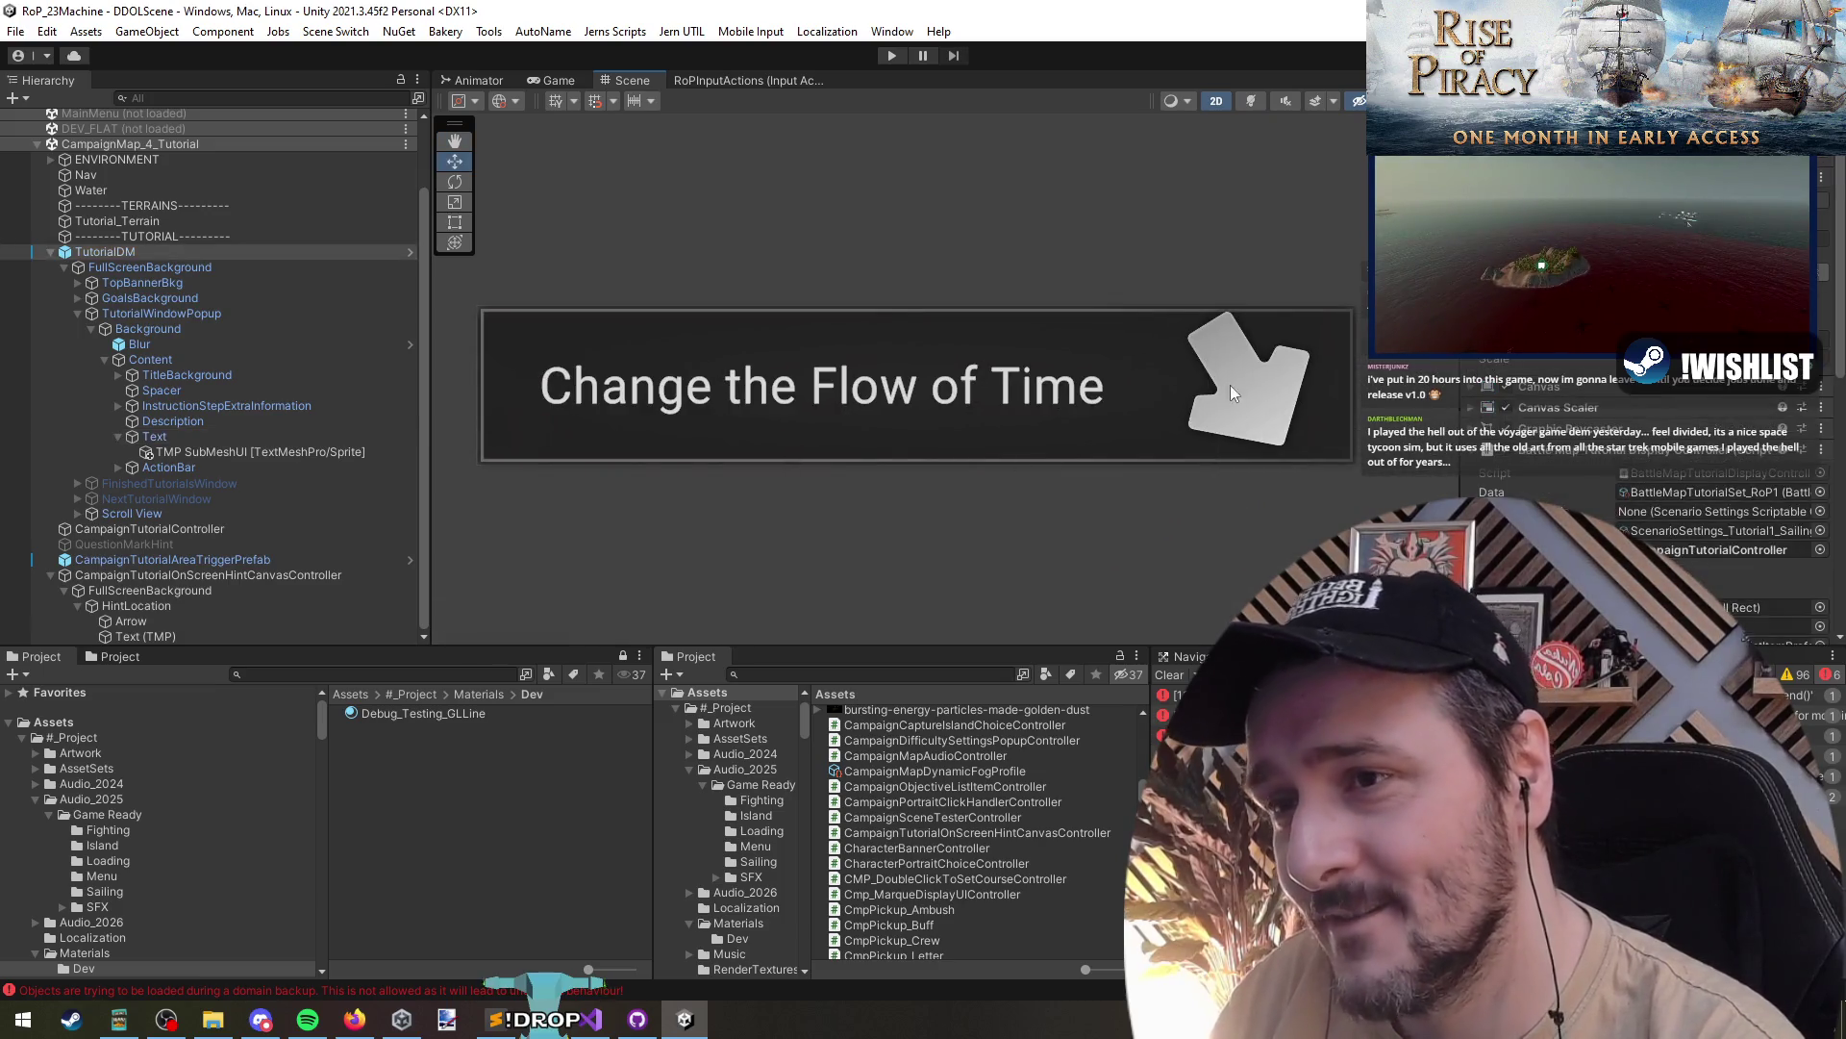
left_click(135, 620)
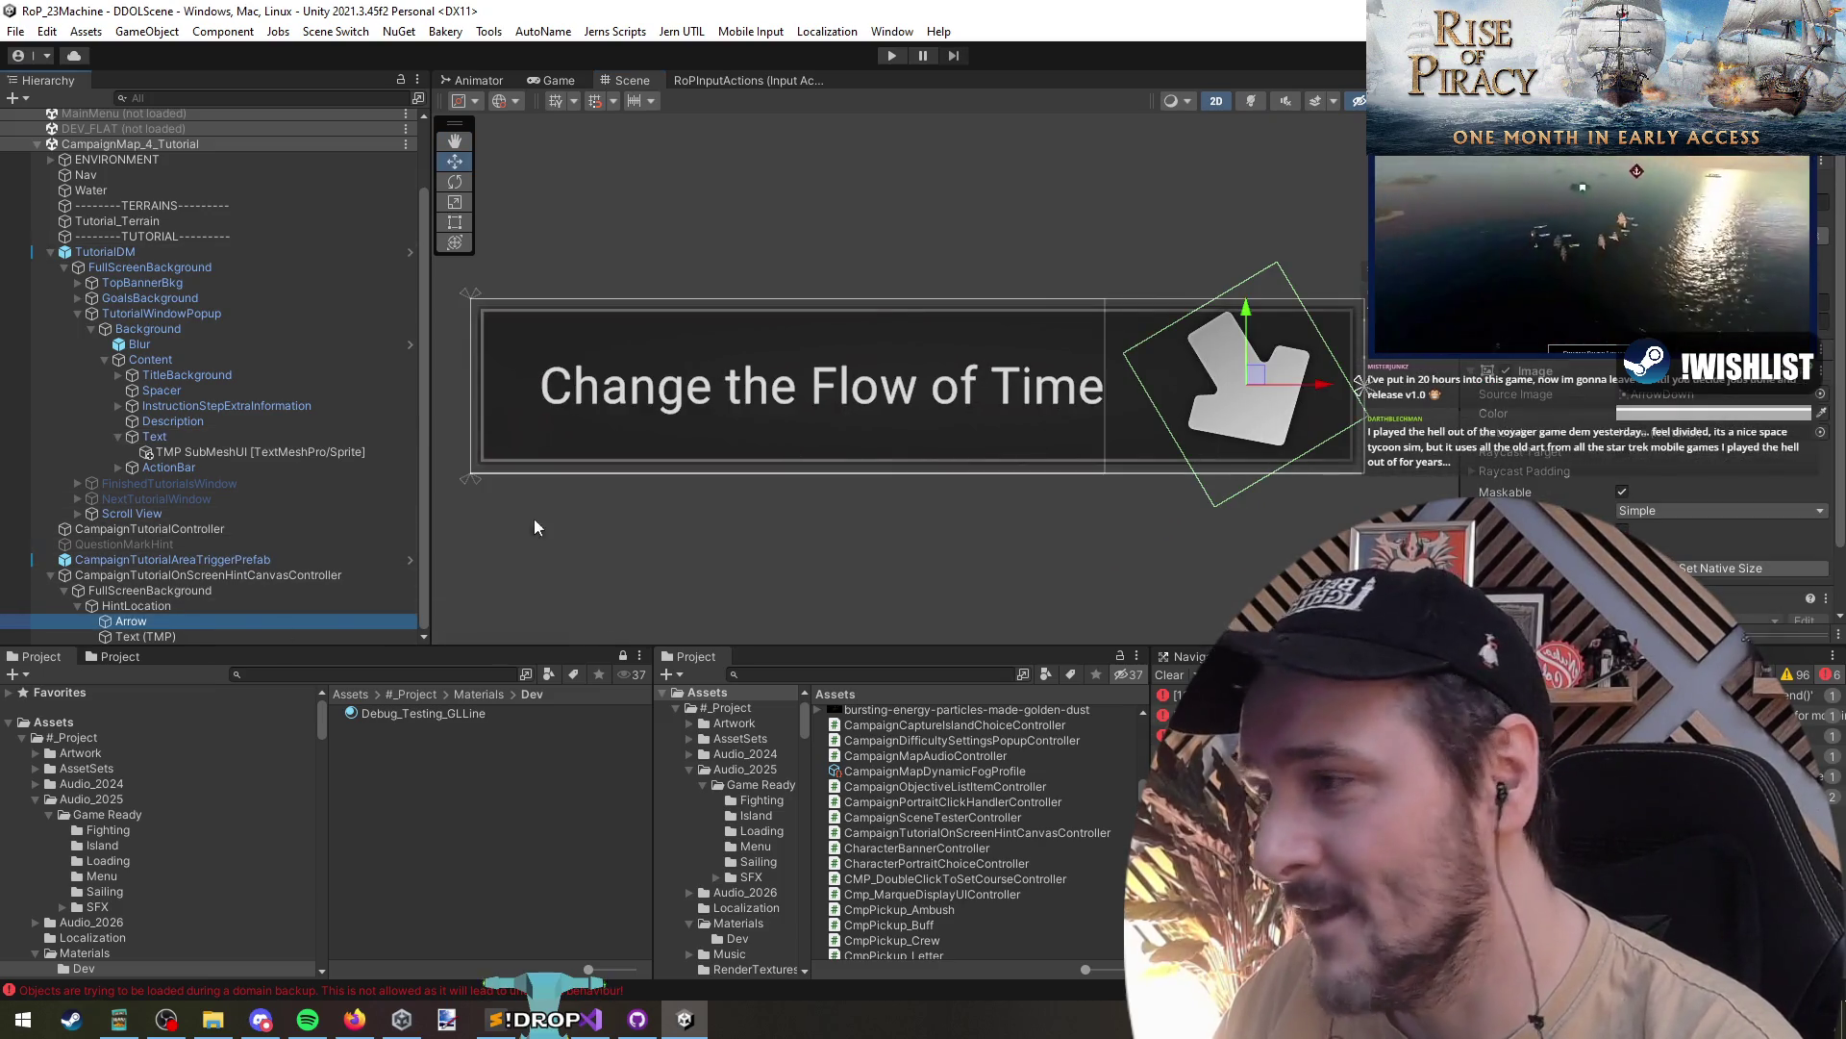
key("ctrl+d")
mouse_move(1170, 420)
left_mouse_down()
mouse_move(470, 384)
mouse_move(660, 482)
left_mouse_up()
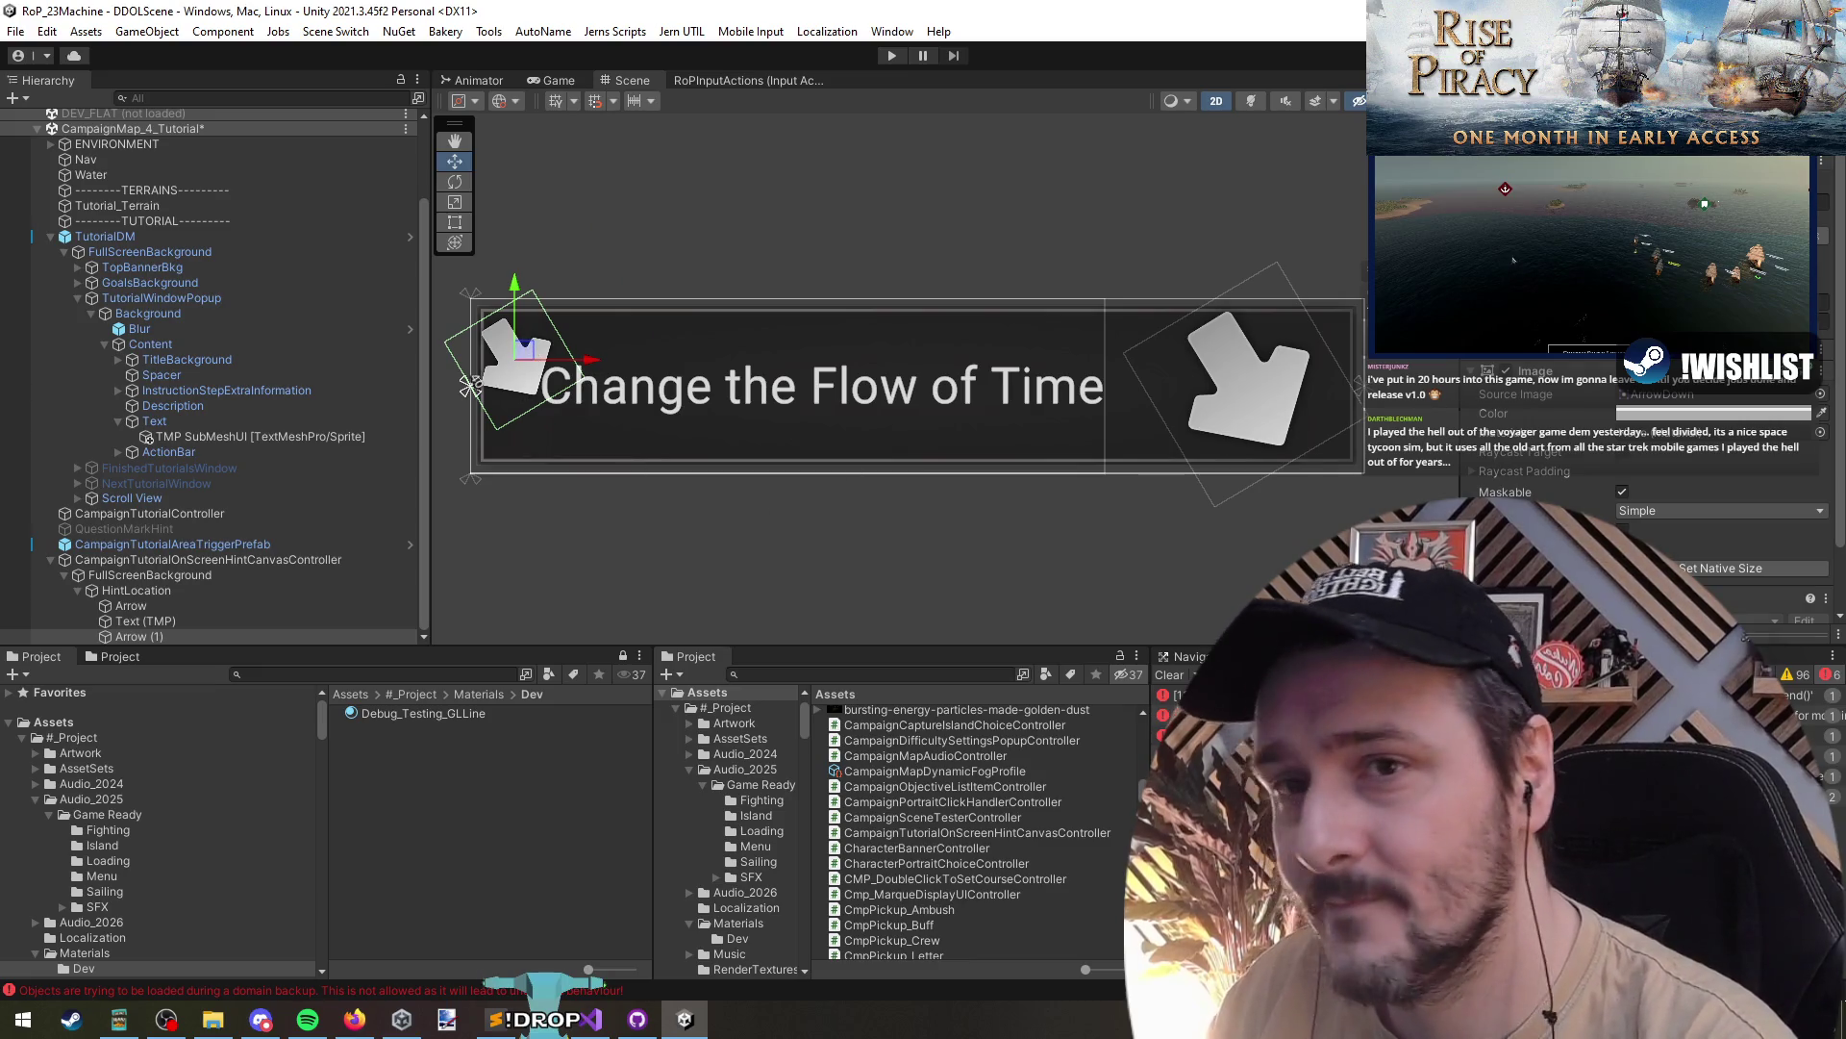
left_click_drag(470, 385, 476, 380)
scroll(476, 380, "up", 2)
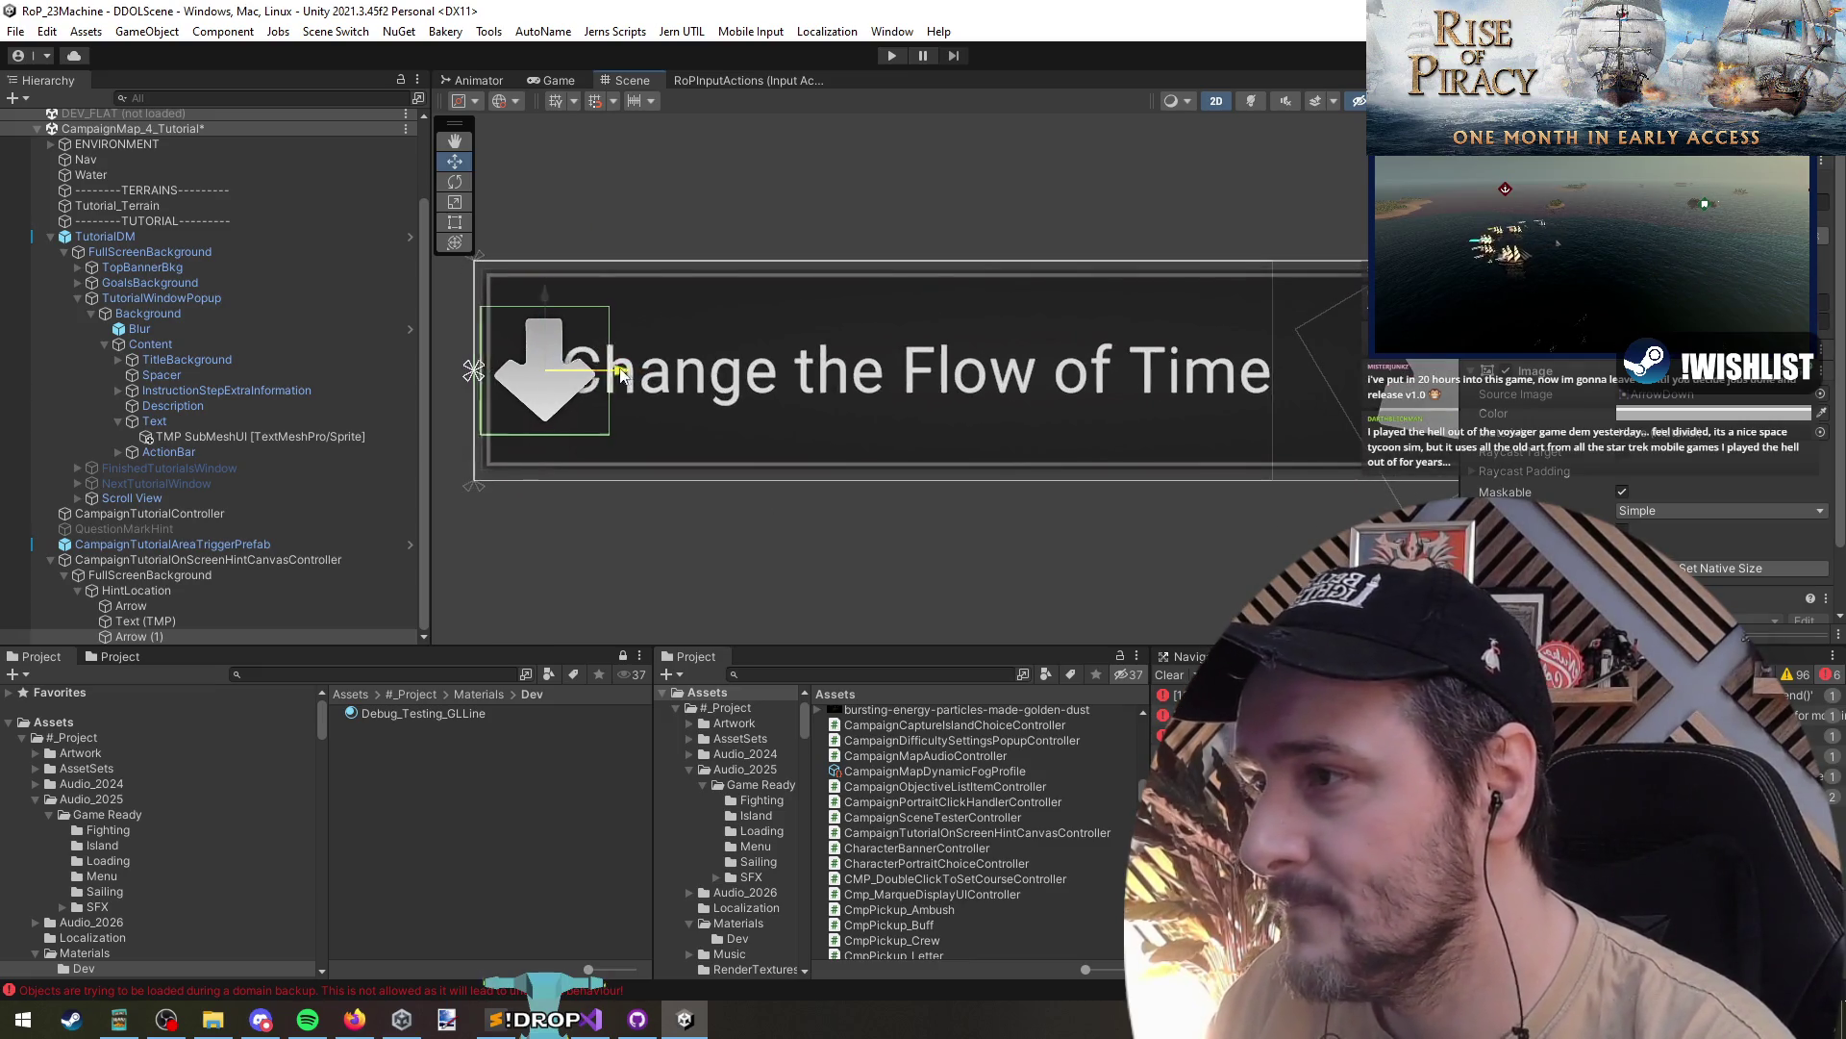
scroll(665, 385, "down", 3)
- Resize the banner's Text (TMP) rectangle to sit between the two arrows
left_click(570, 421)
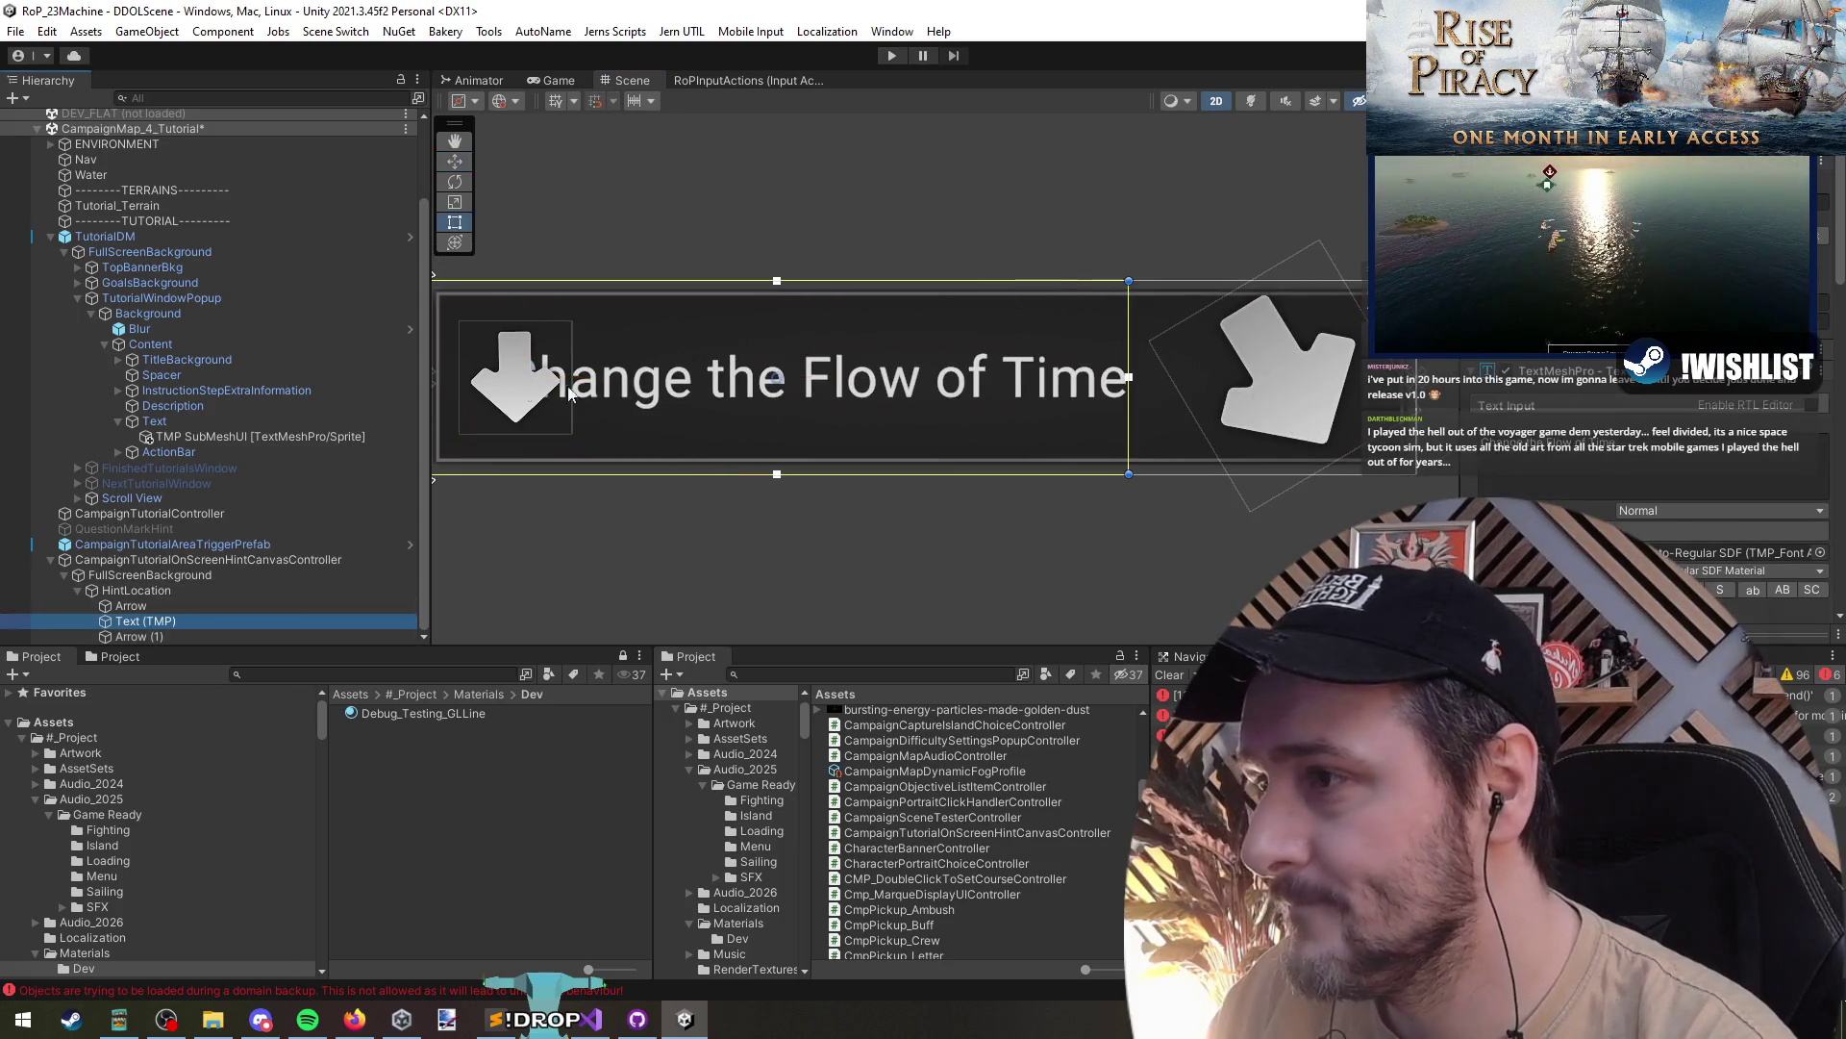
key("t")
left_click_drag(452, 420, 602, 420)
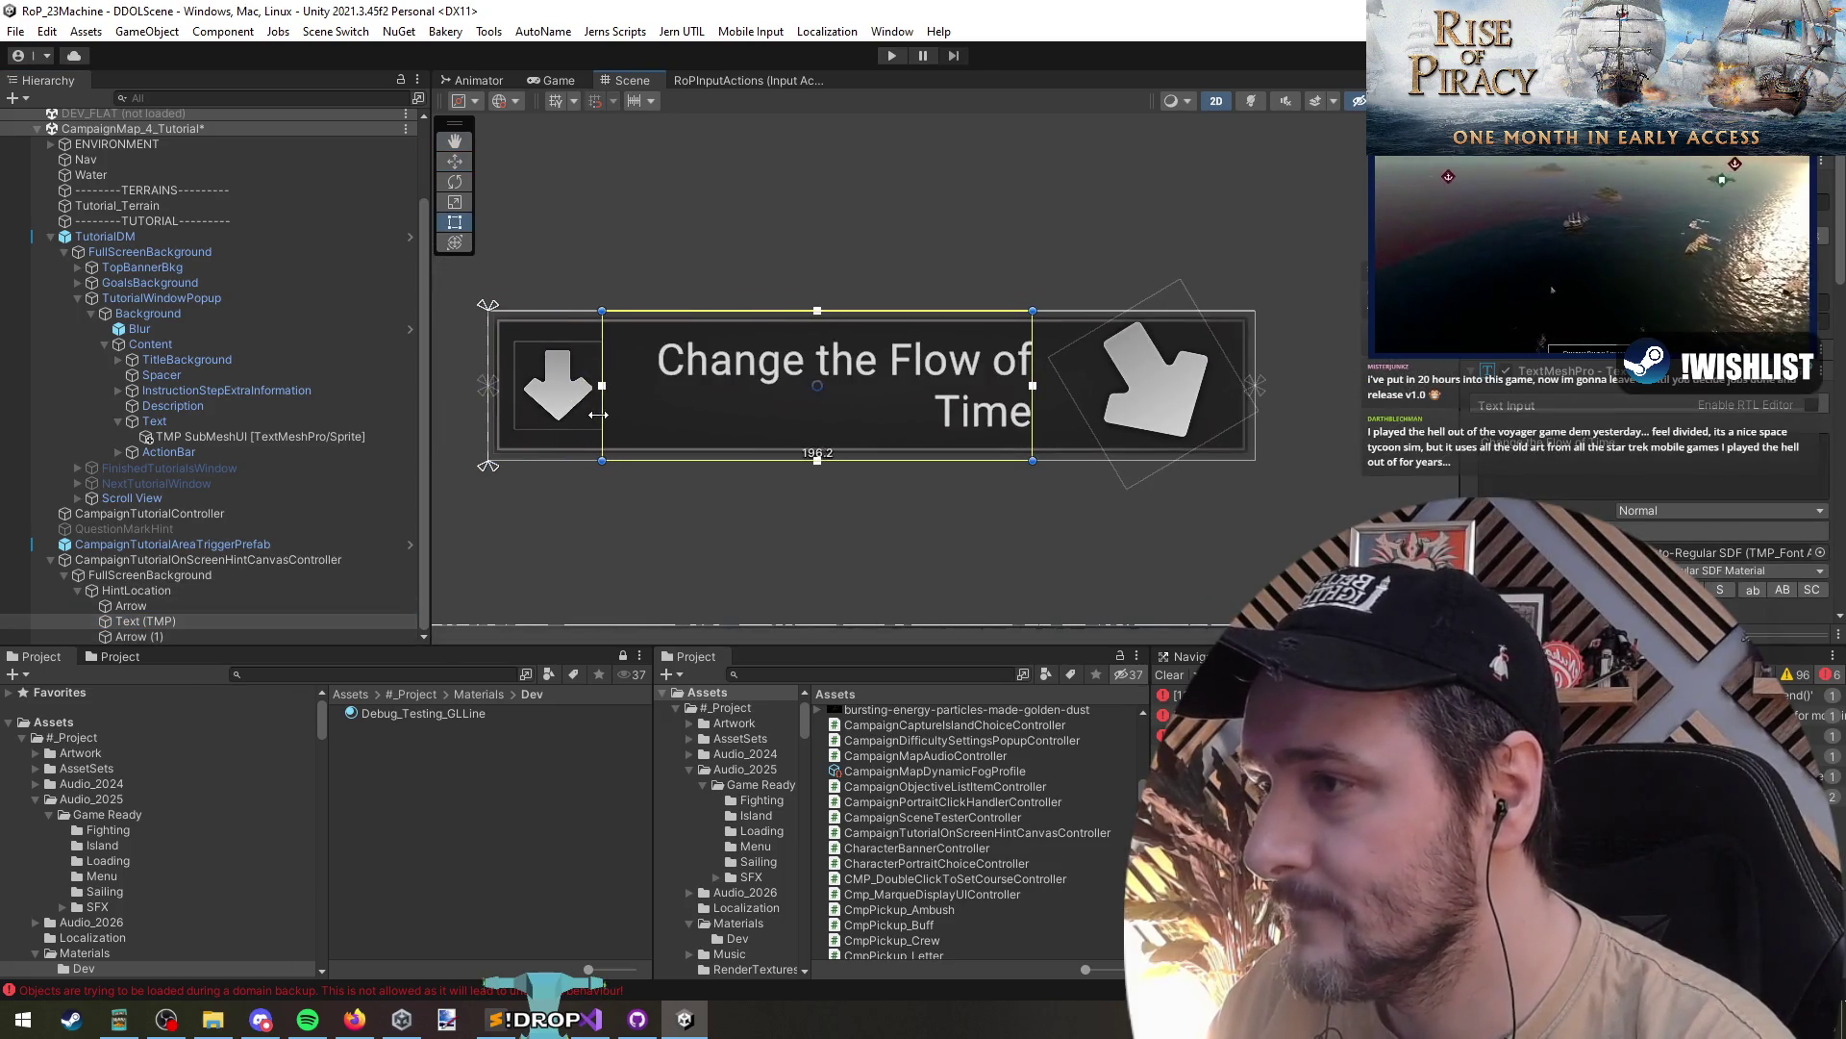
scroll(1613, 367, "down", 5)
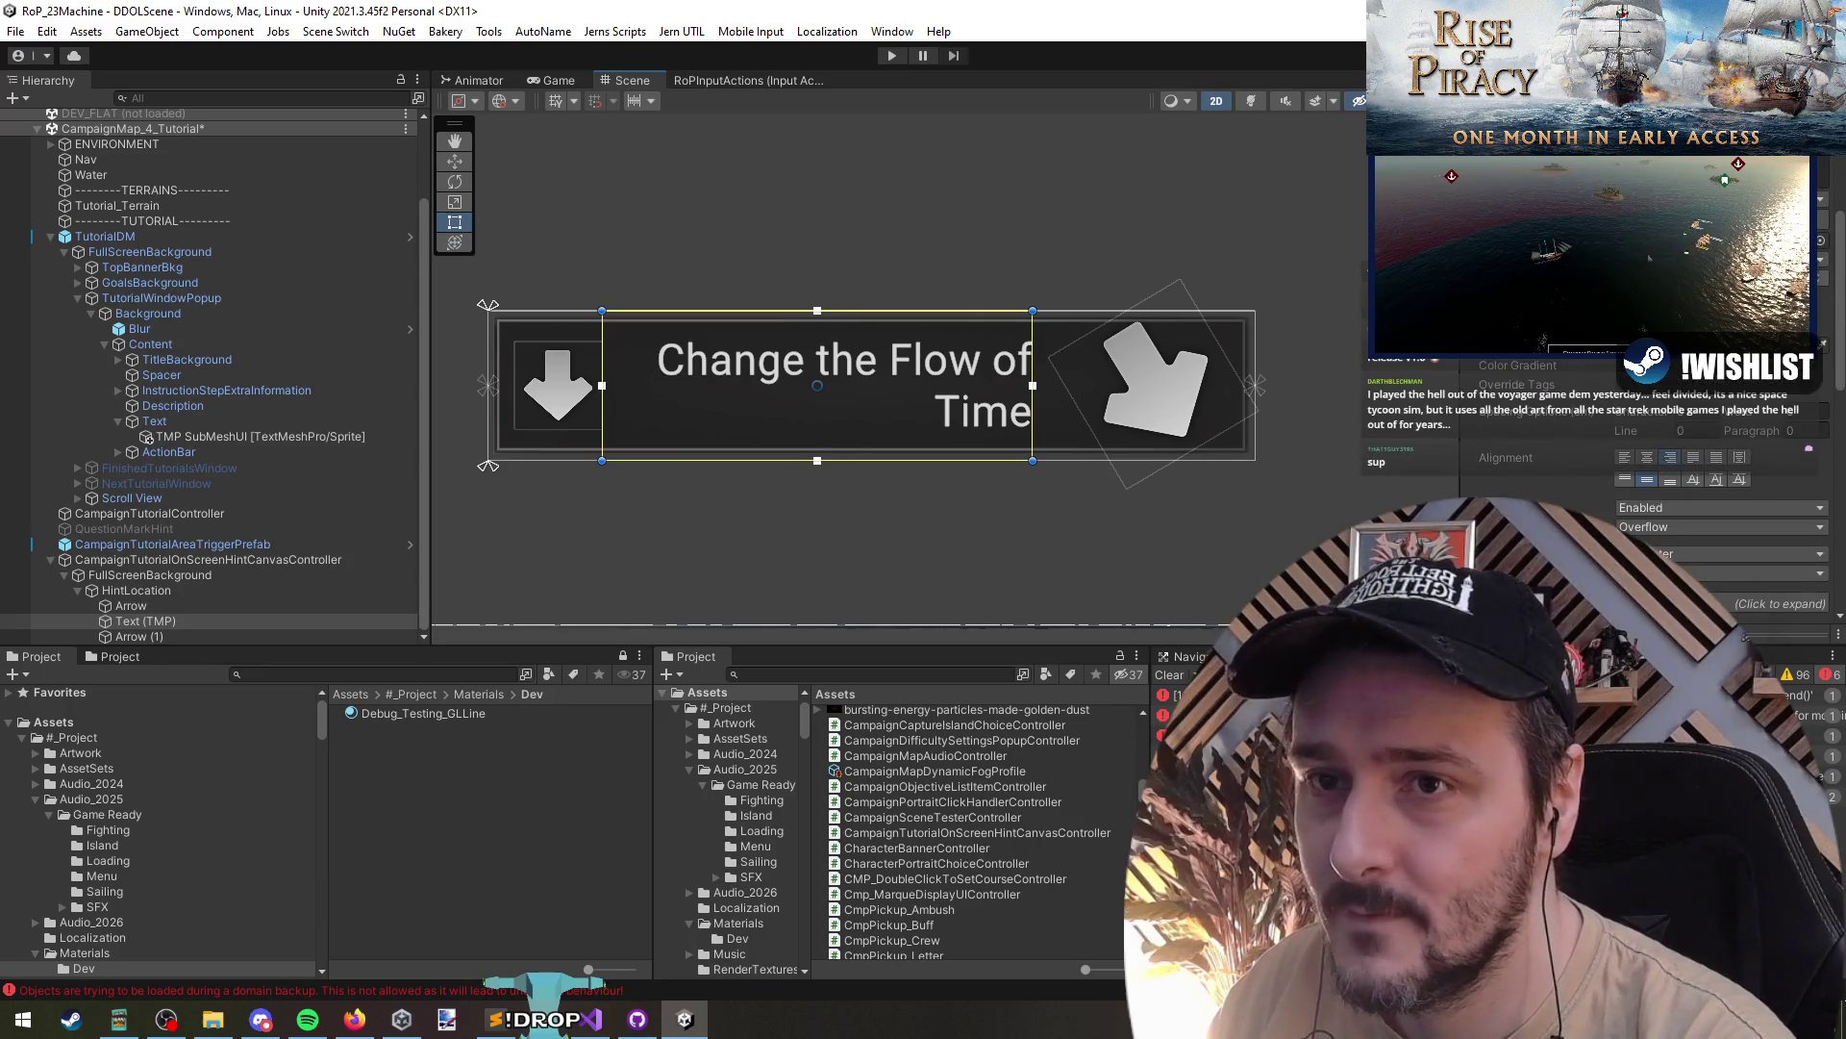
scroll(1072, 394, "down", 6)
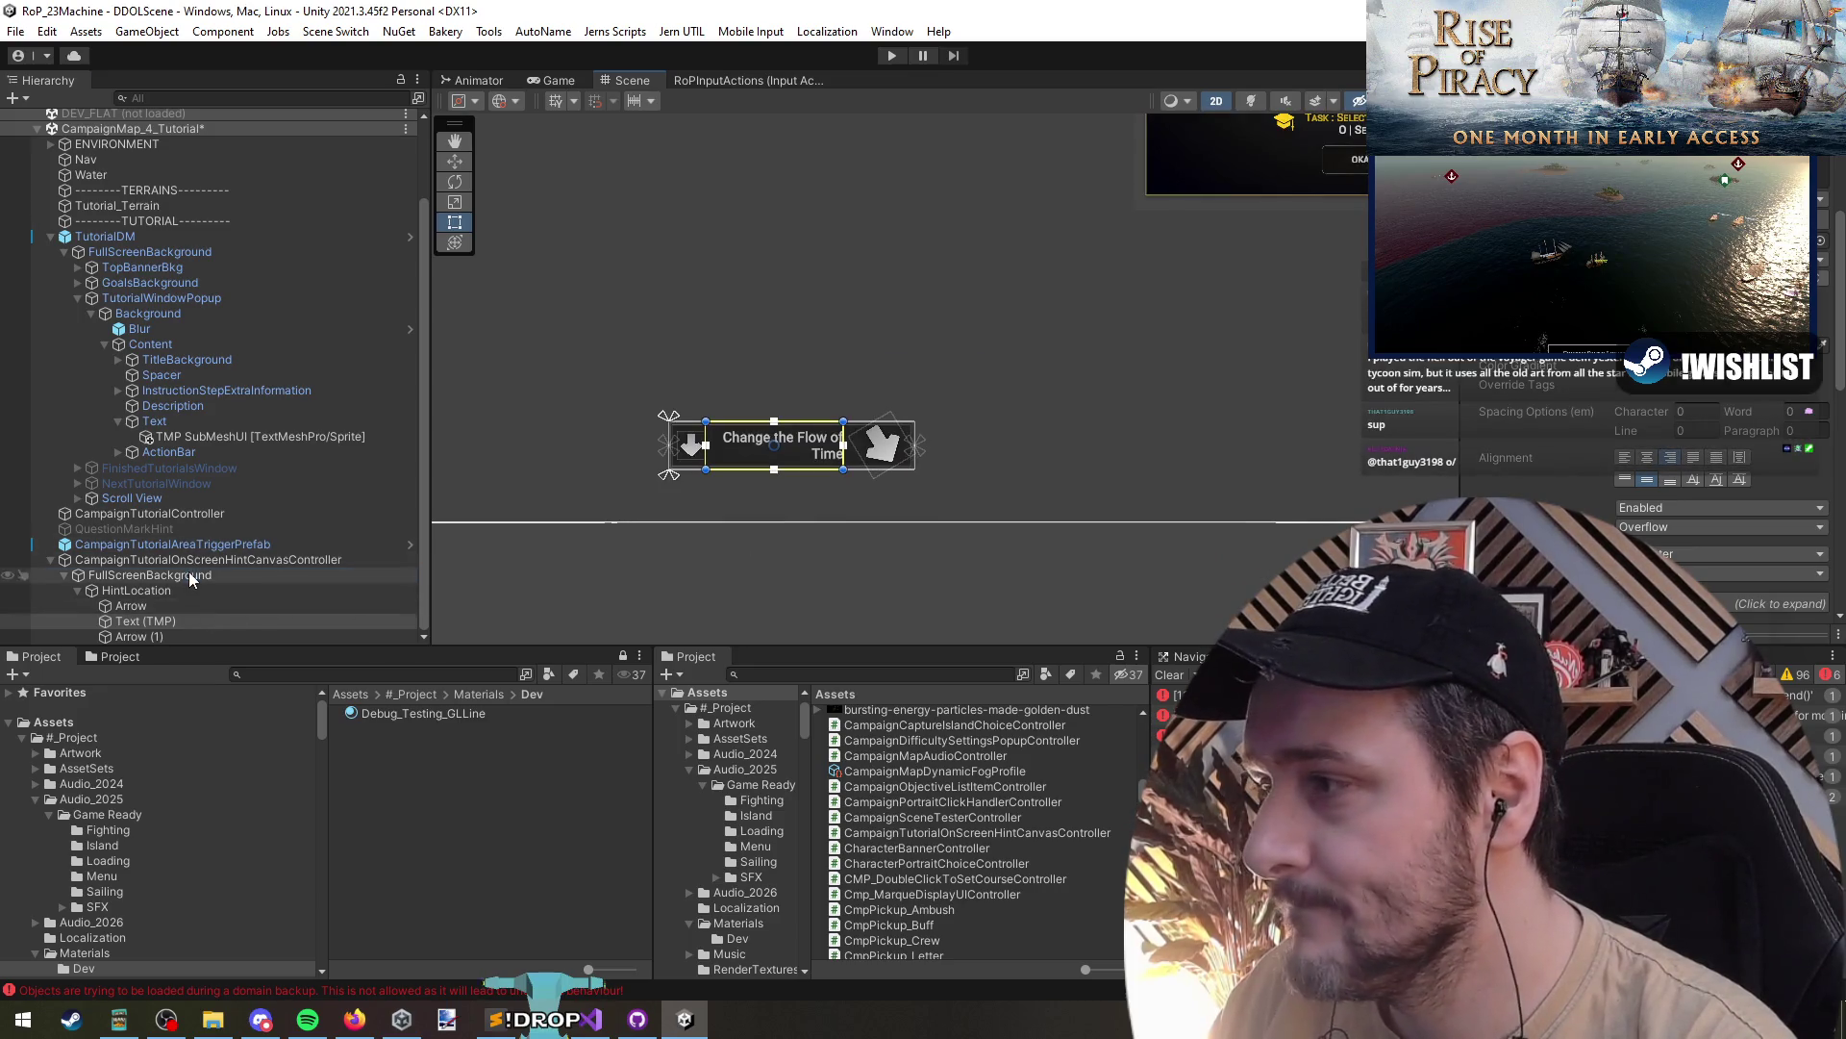
left_click(288, 575)
left_click(189, 620)
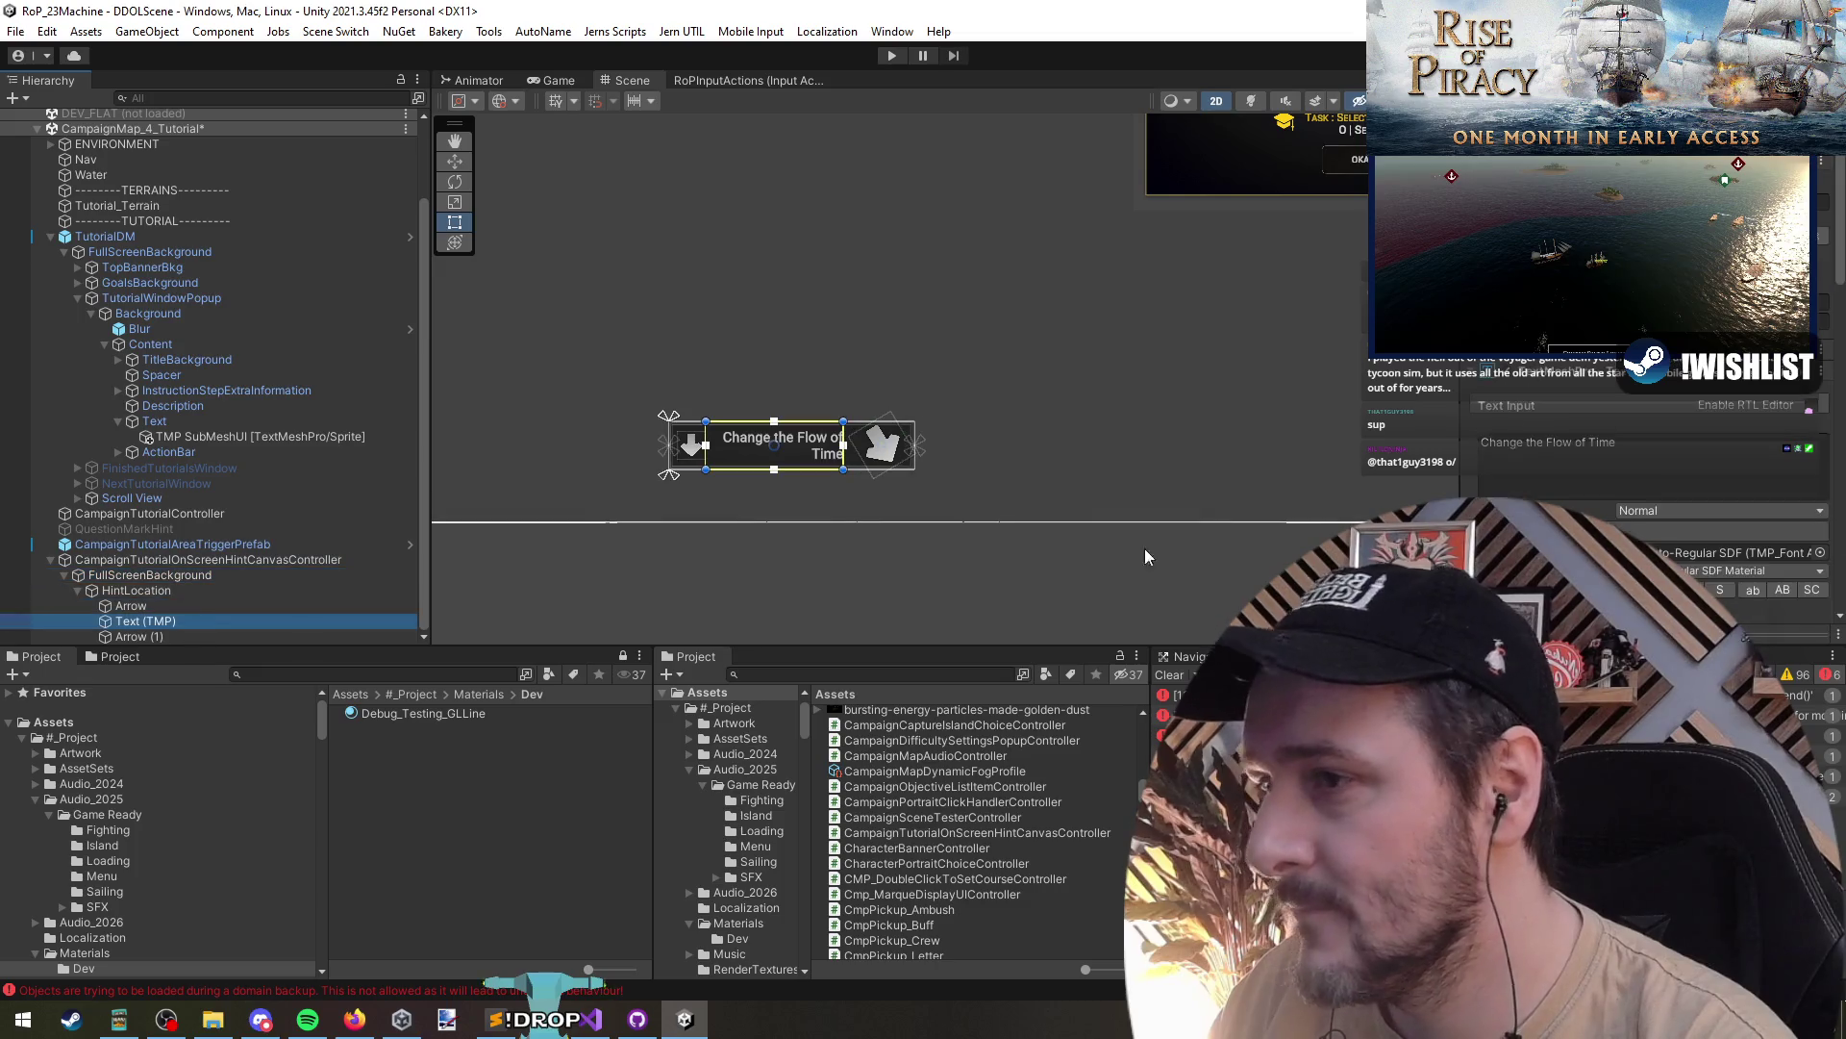
left_click(1709, 503, "alt")
scroll(977, 455, "up", 3)
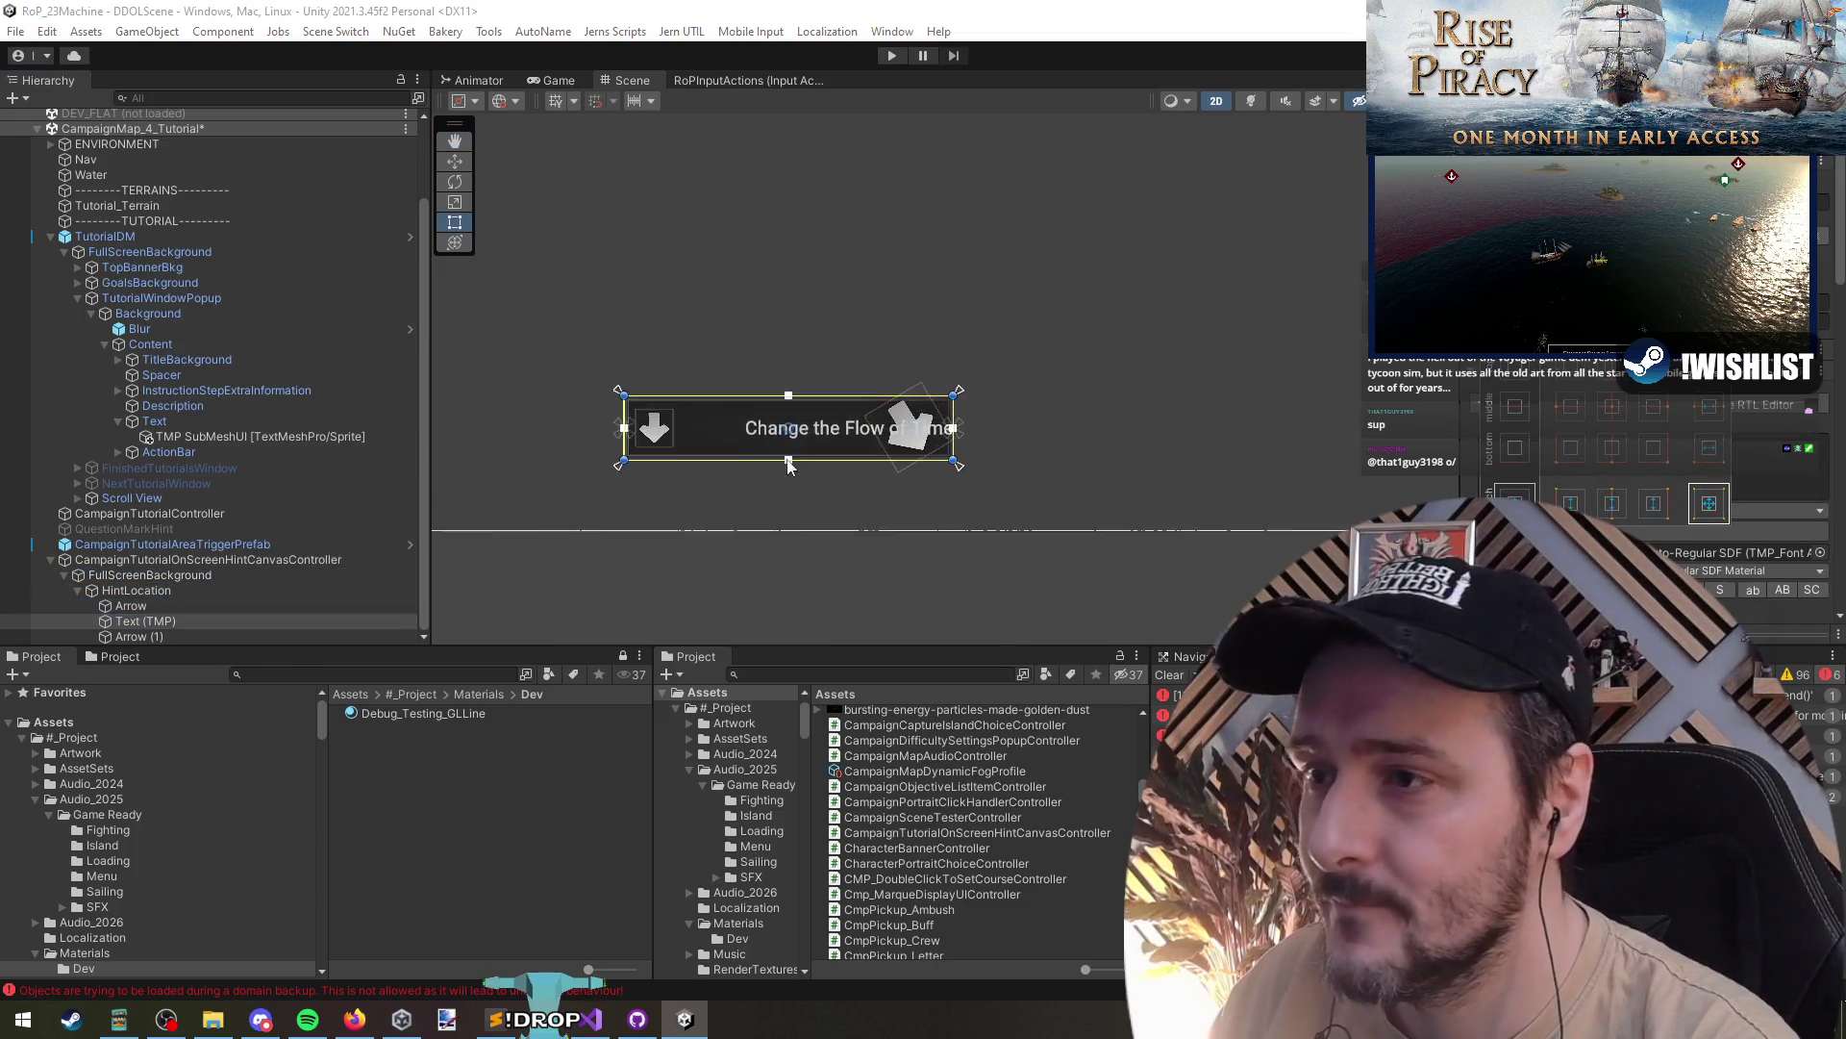
left_click_drag(1014, 437, 919, 451)
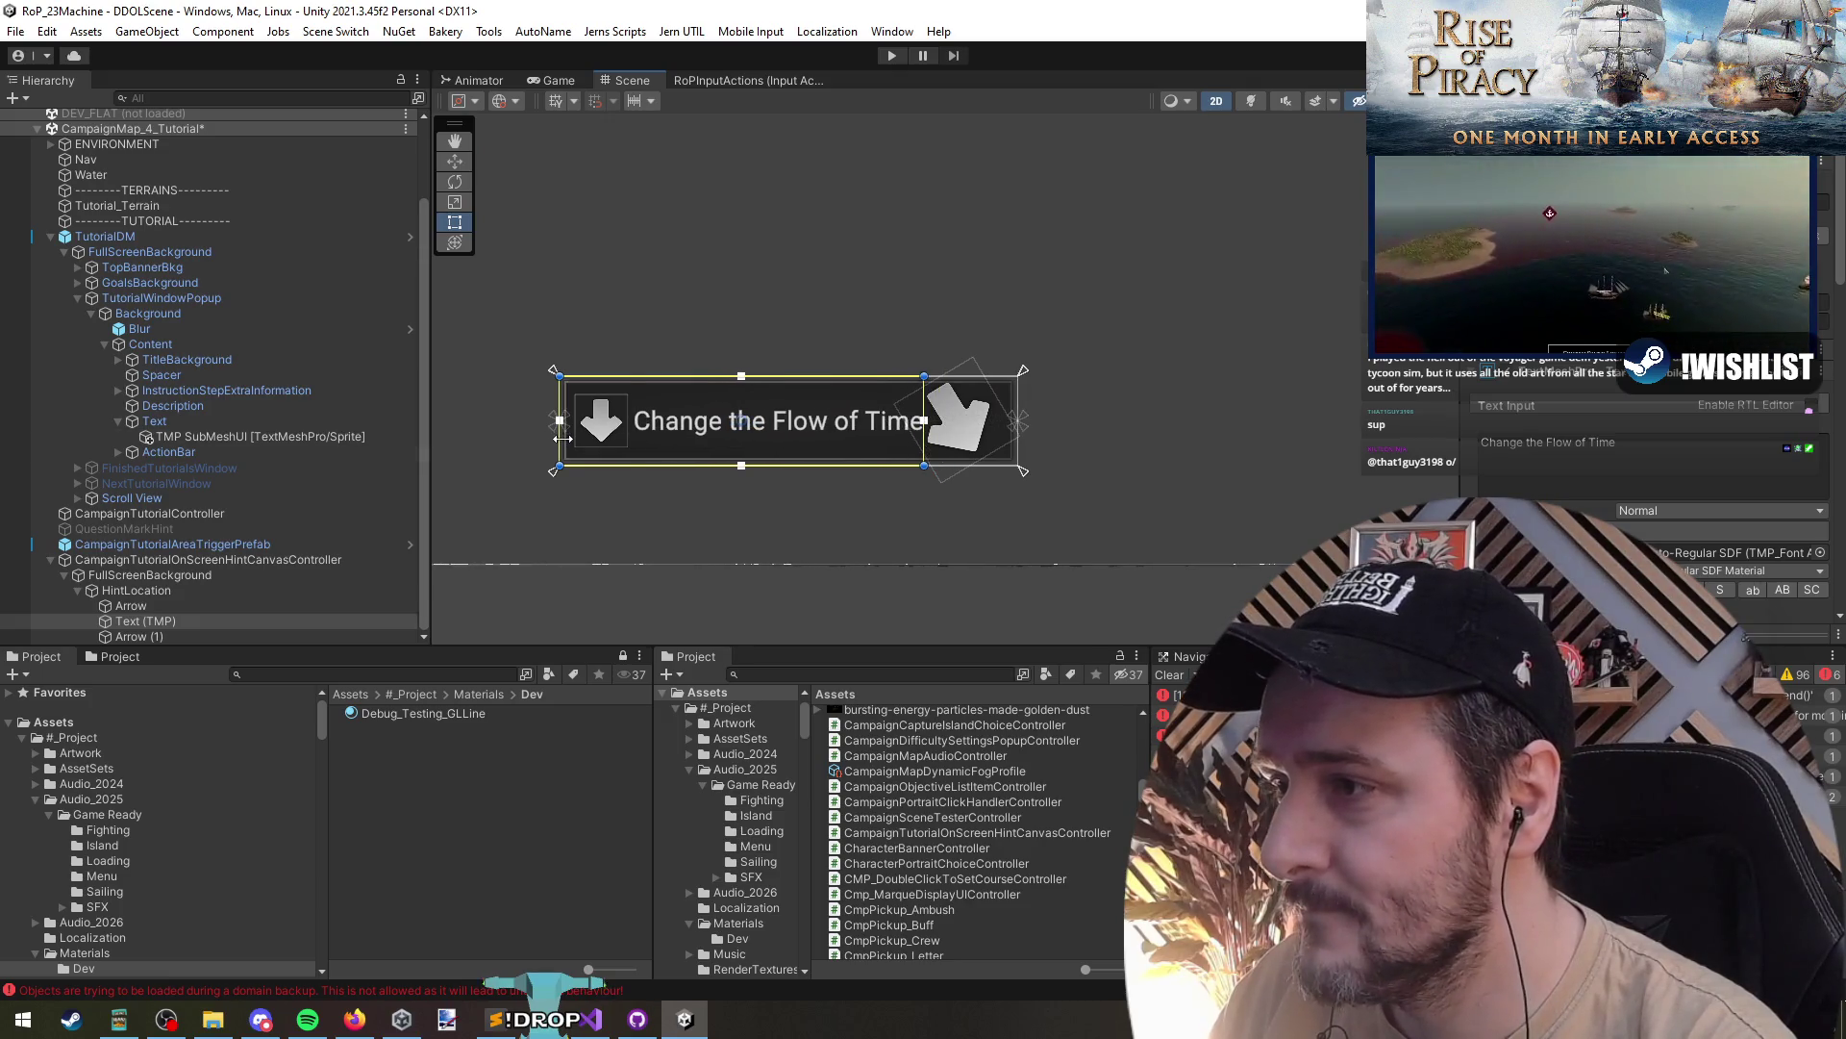
left_click_drag(560, 420, 628, 421)
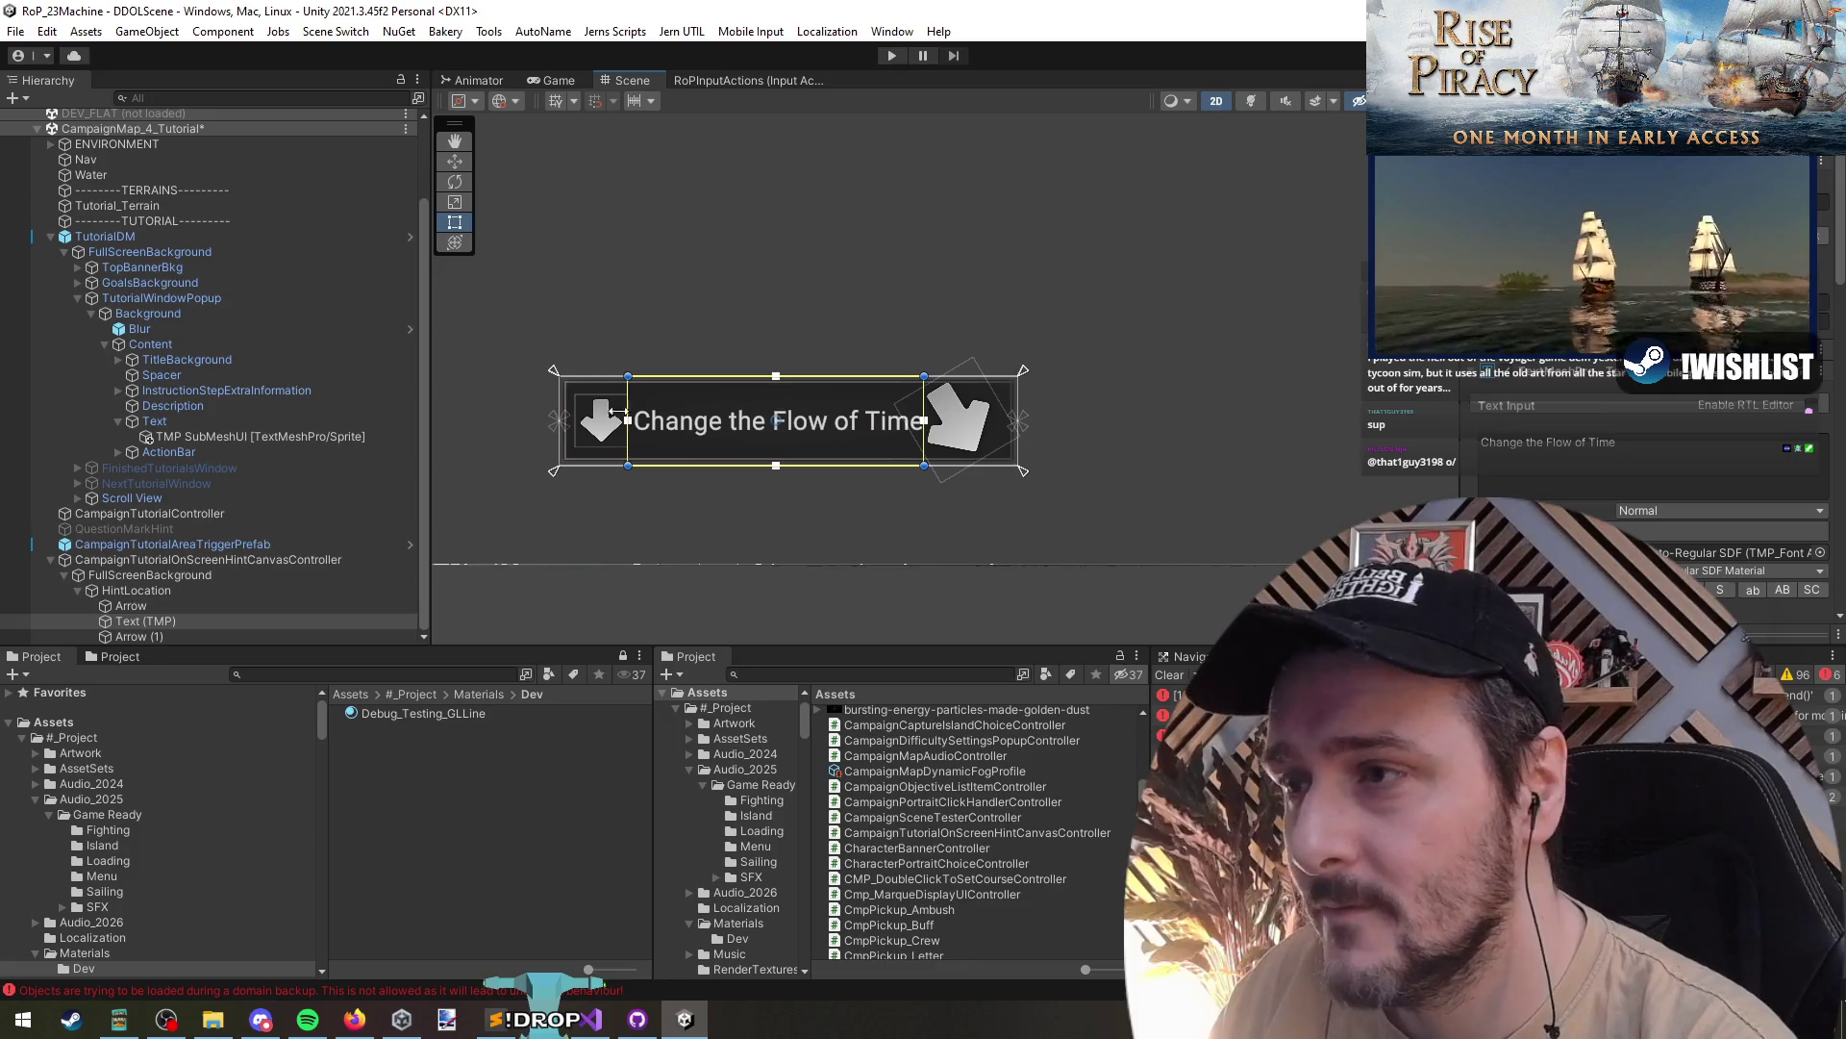
- Widen the HintLocation banner to about 394.4 and shift it slightly left
left_click(195, 575)
left_click(208, 589)
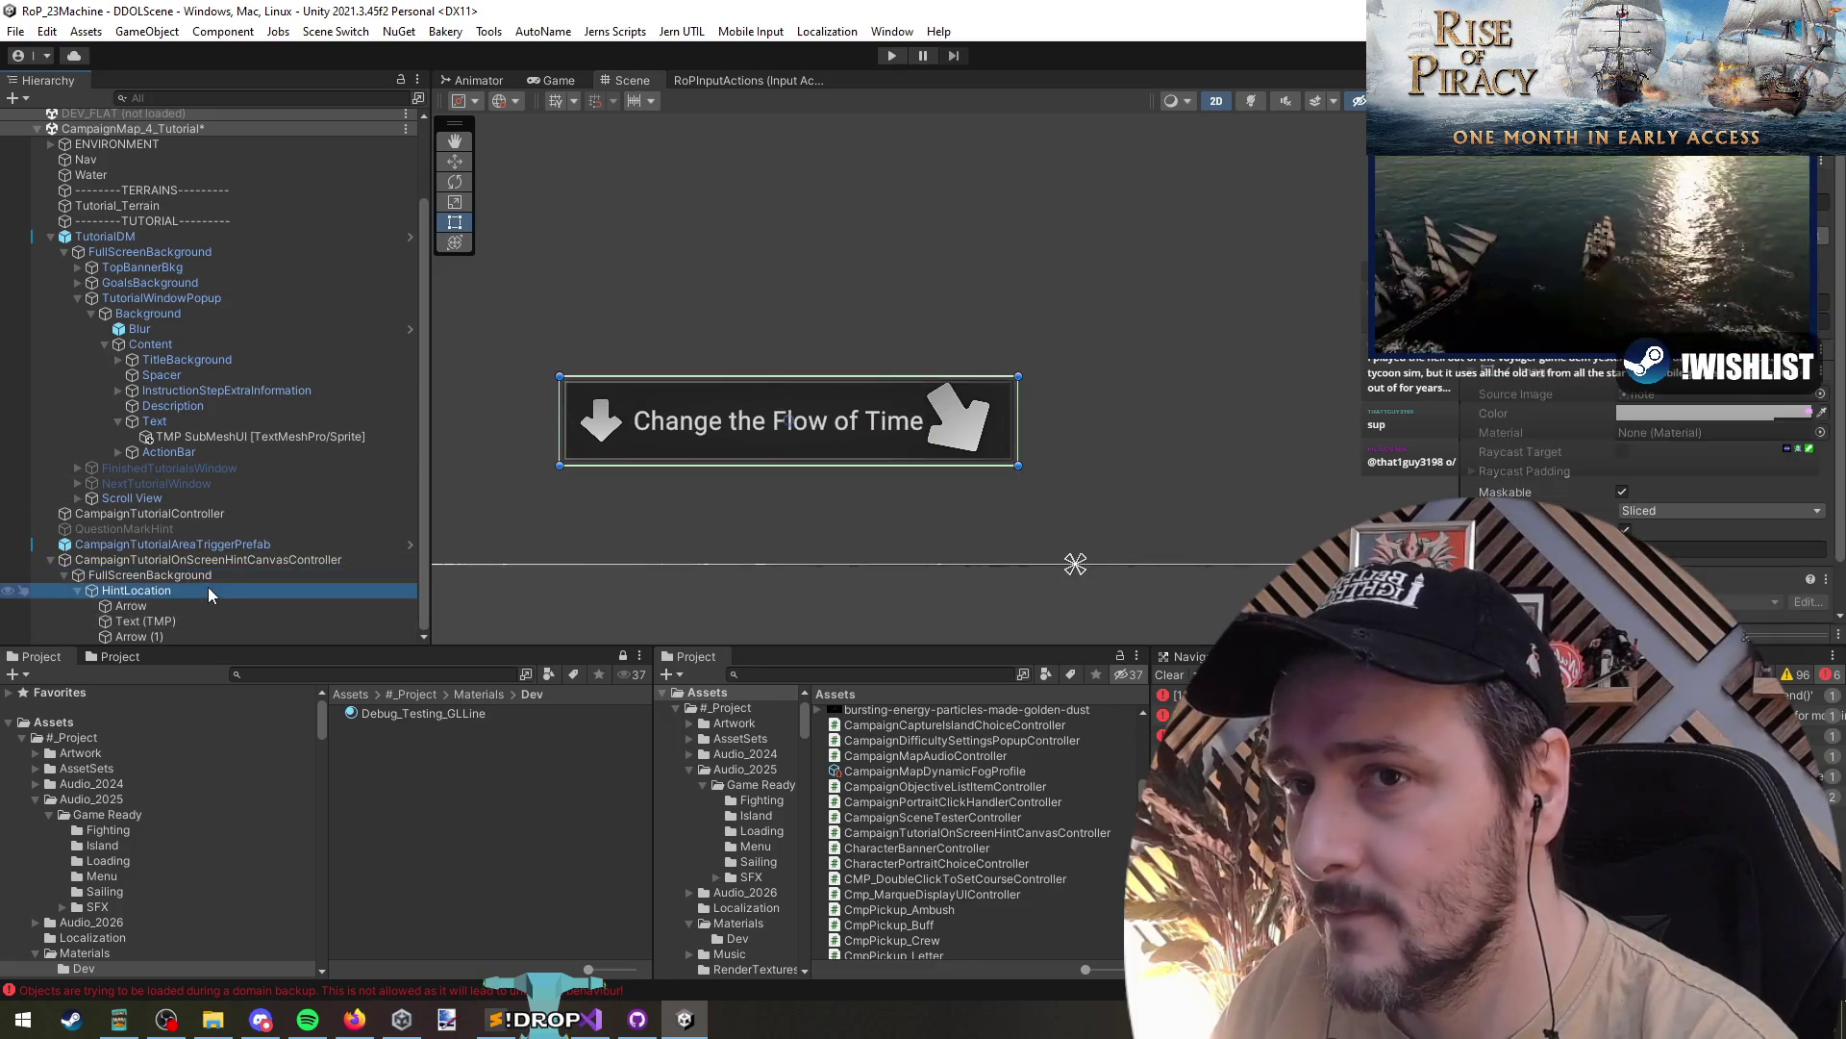
left_click_drag(1019, 420, 1047, 421)
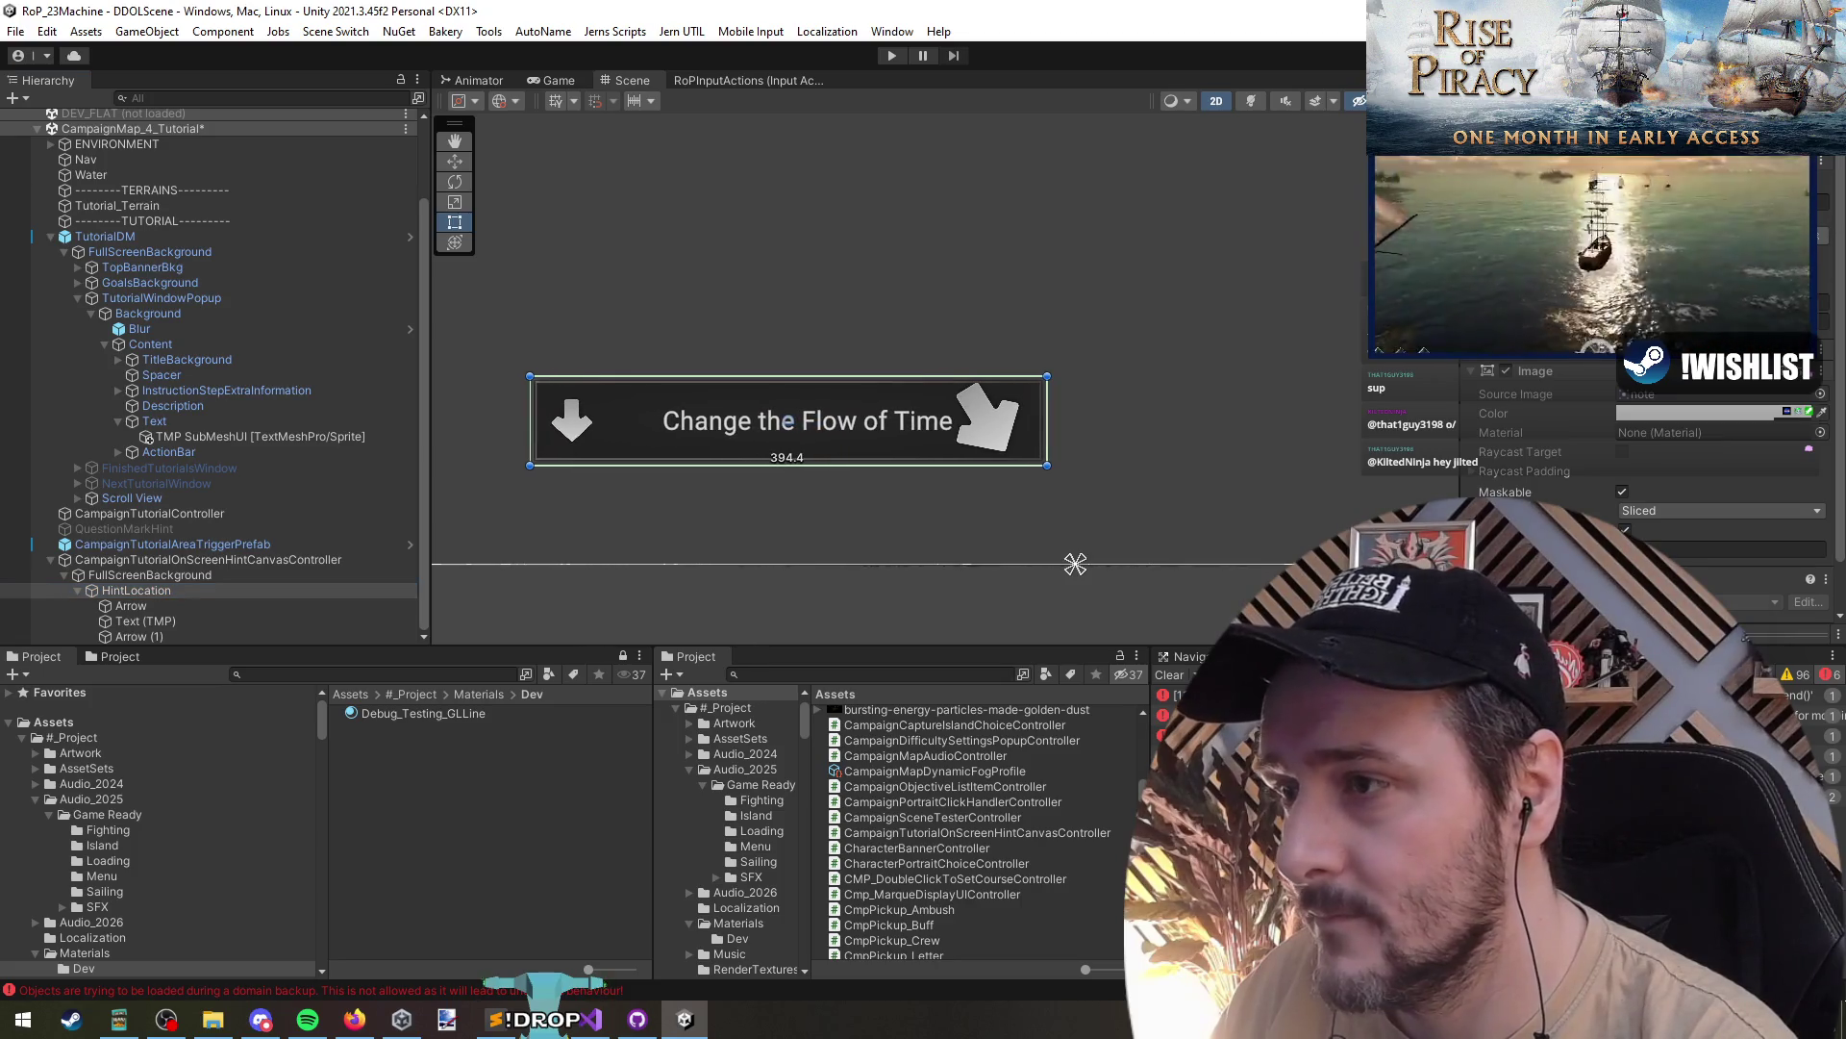
key("w")
left_click_drag(870, 424, 834, 423)
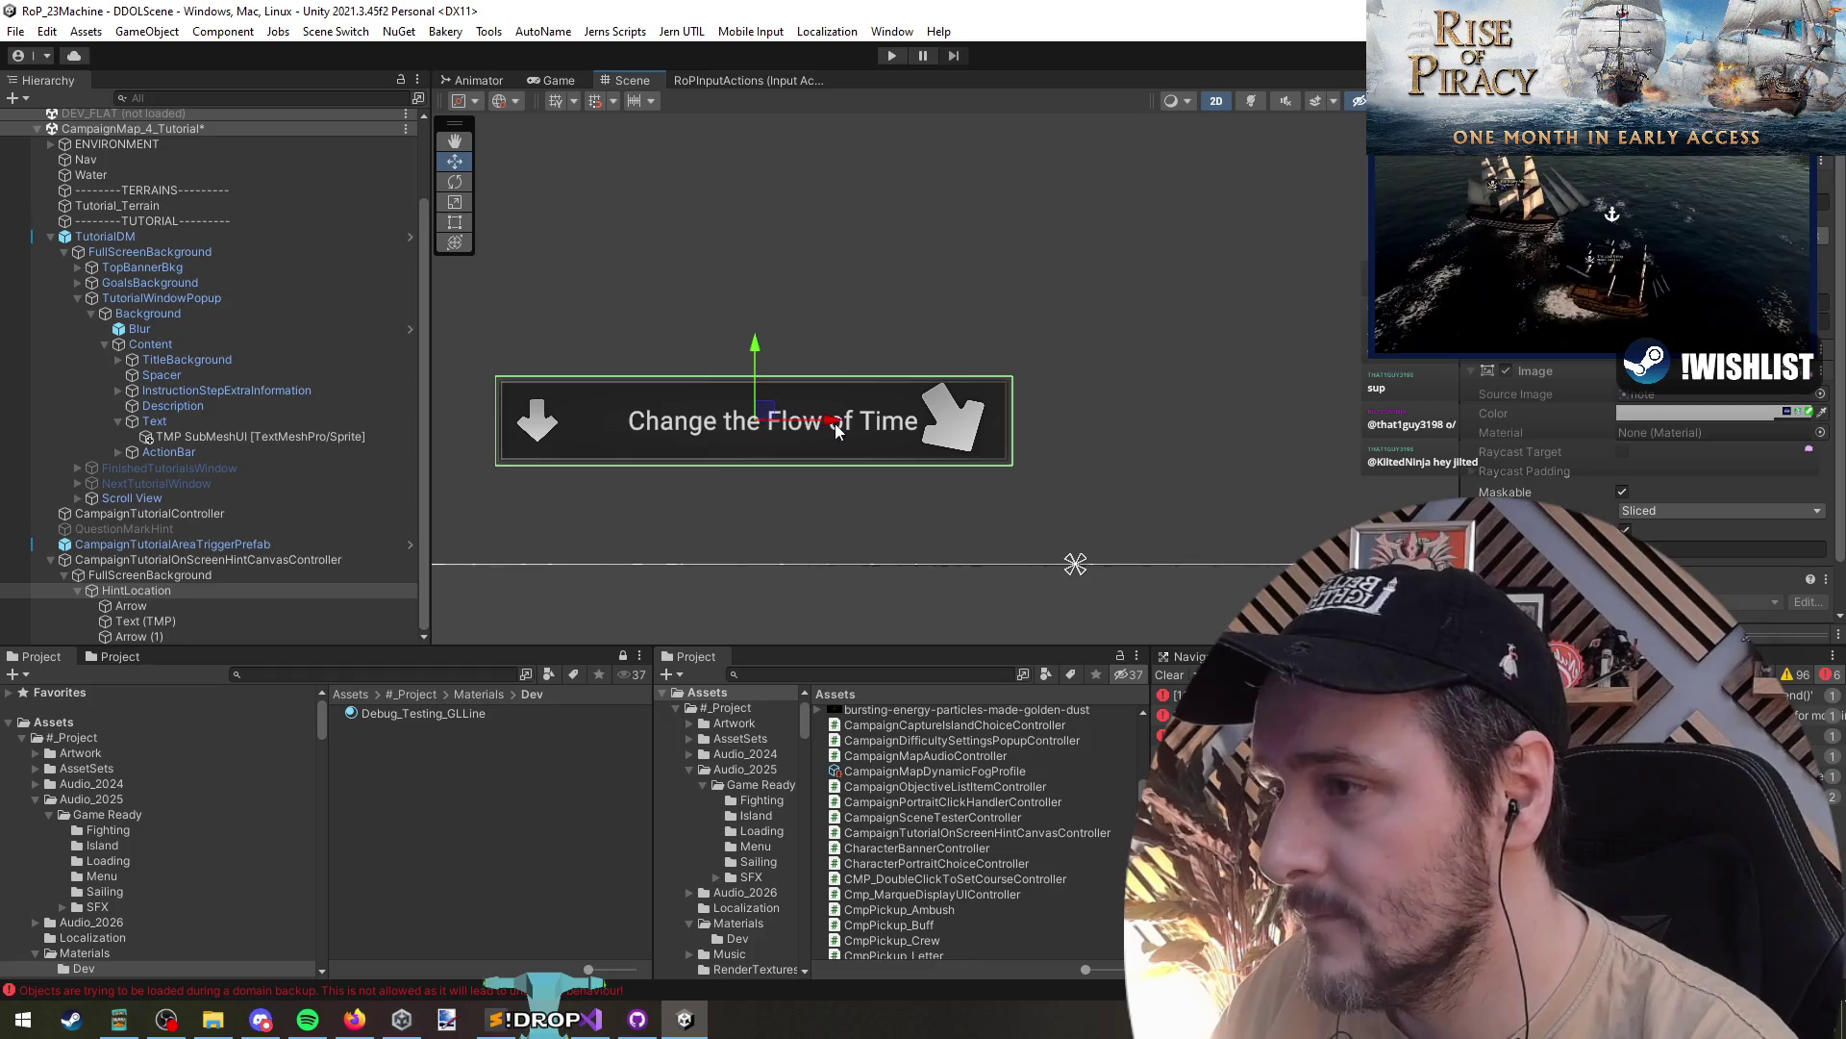
left_click(191, 609)
left_click(198, 619)
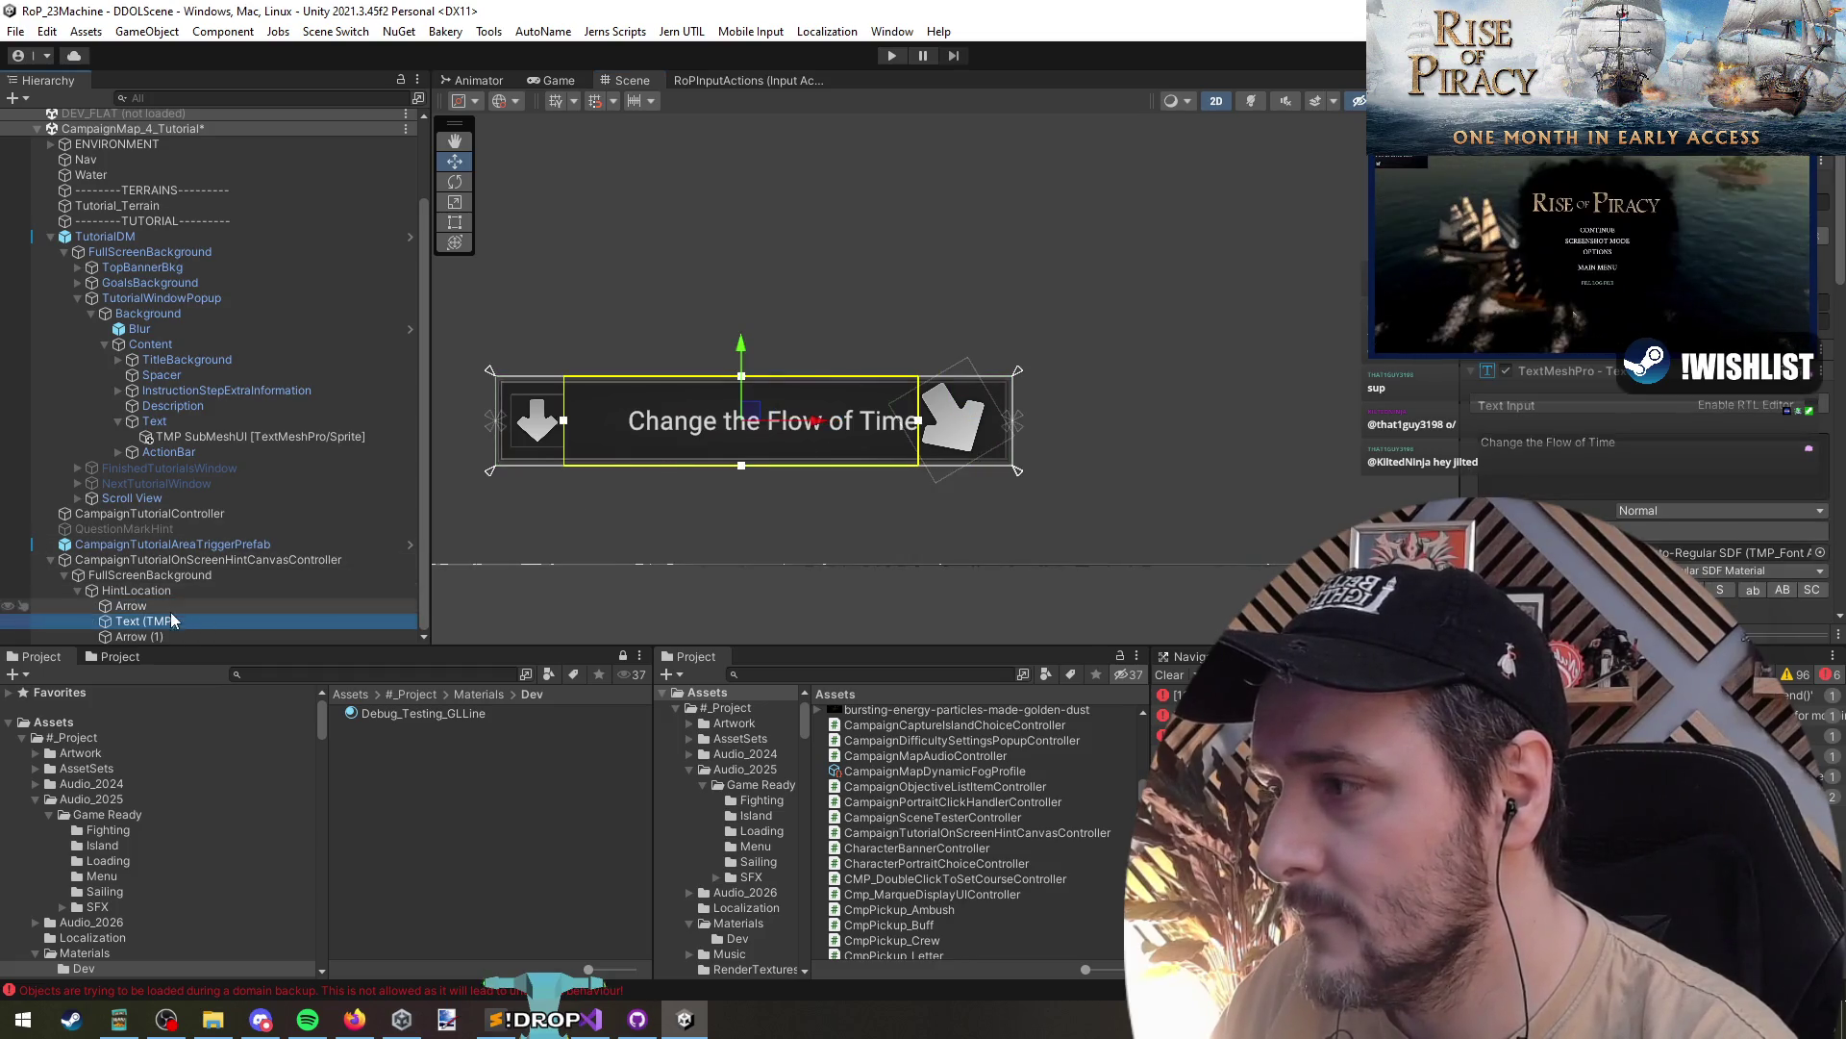
scroll(1551, 387, "down", 5)
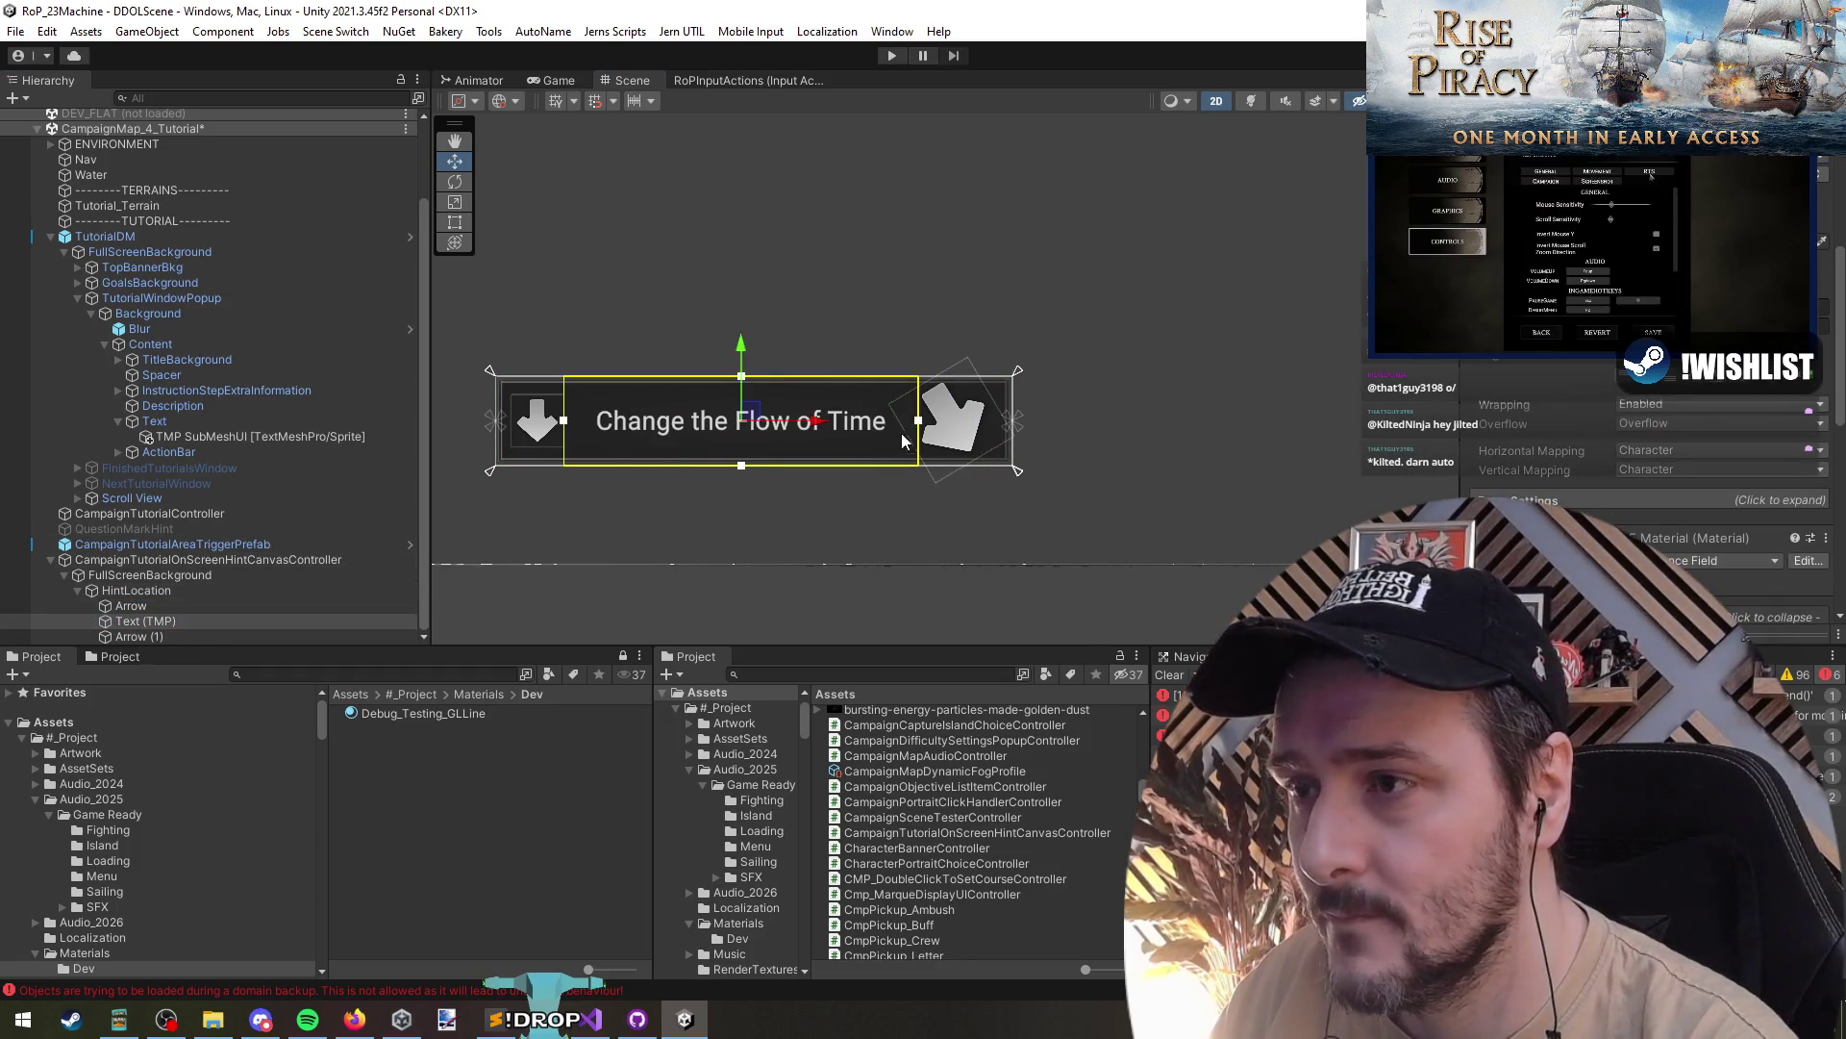
left_click(175, 607)
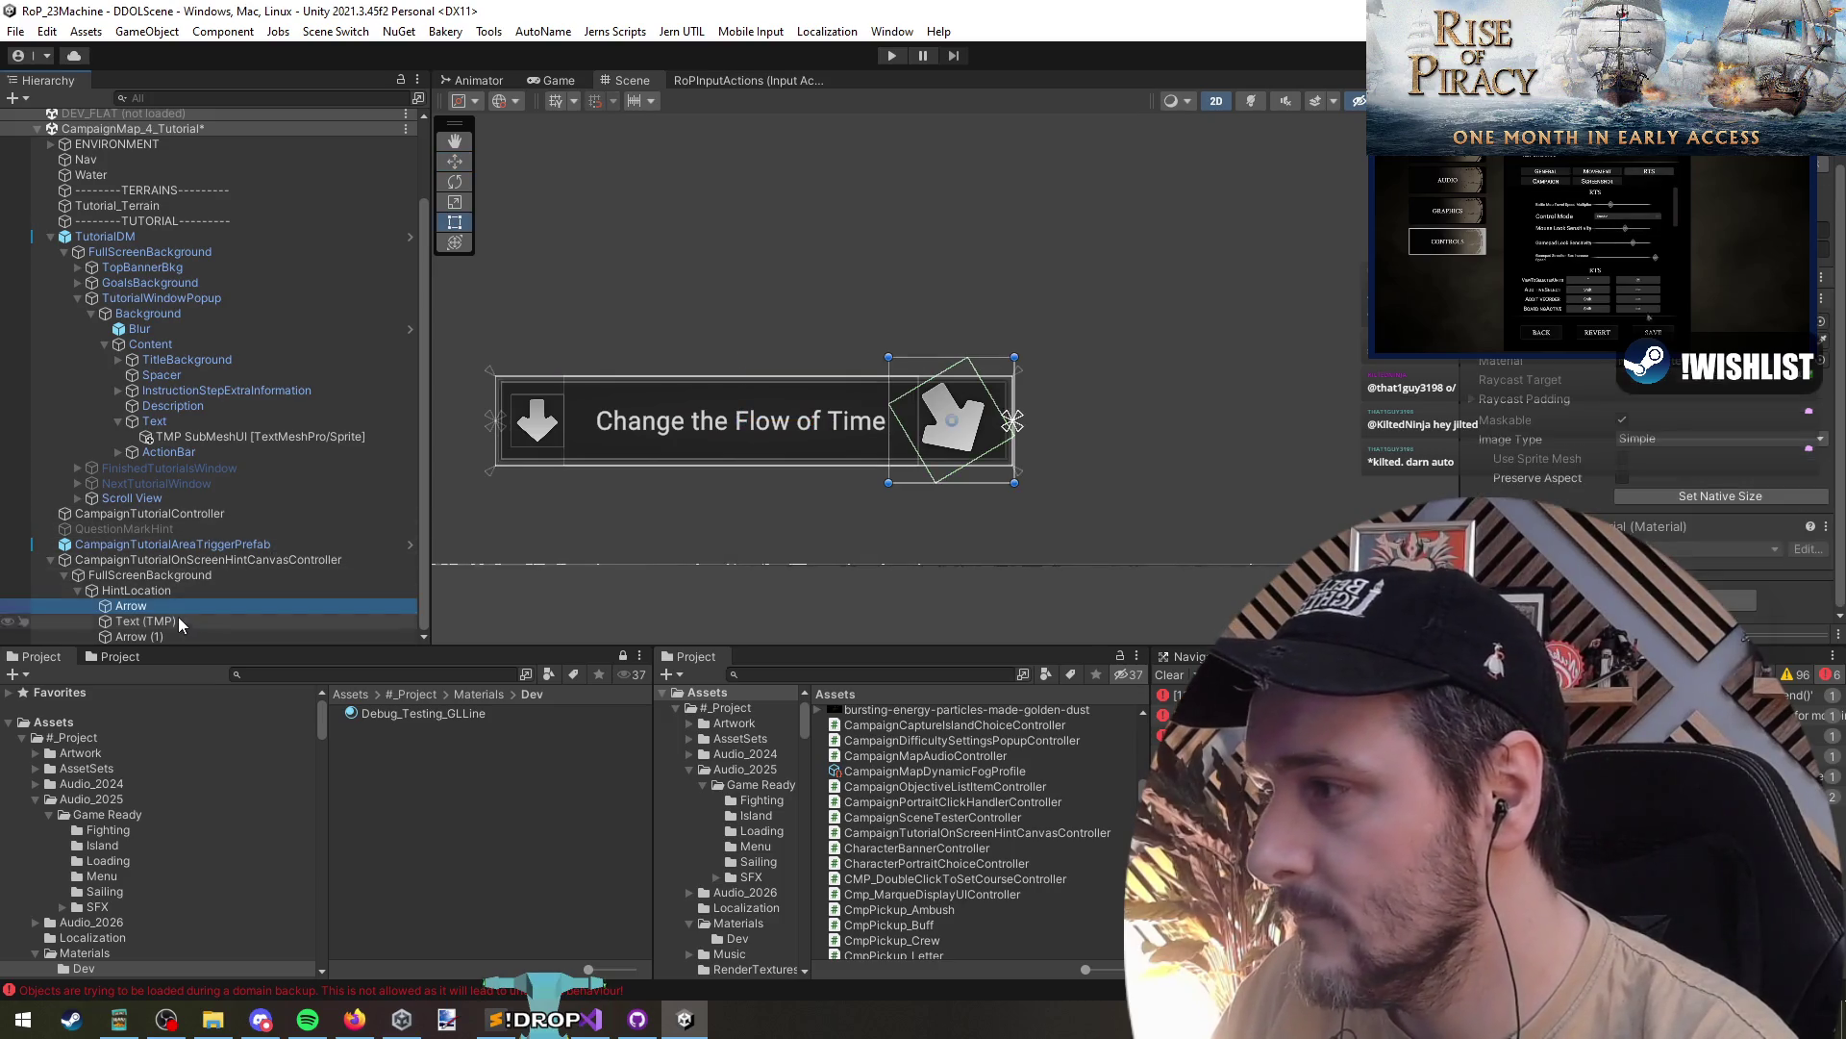
left_click(187, 637)
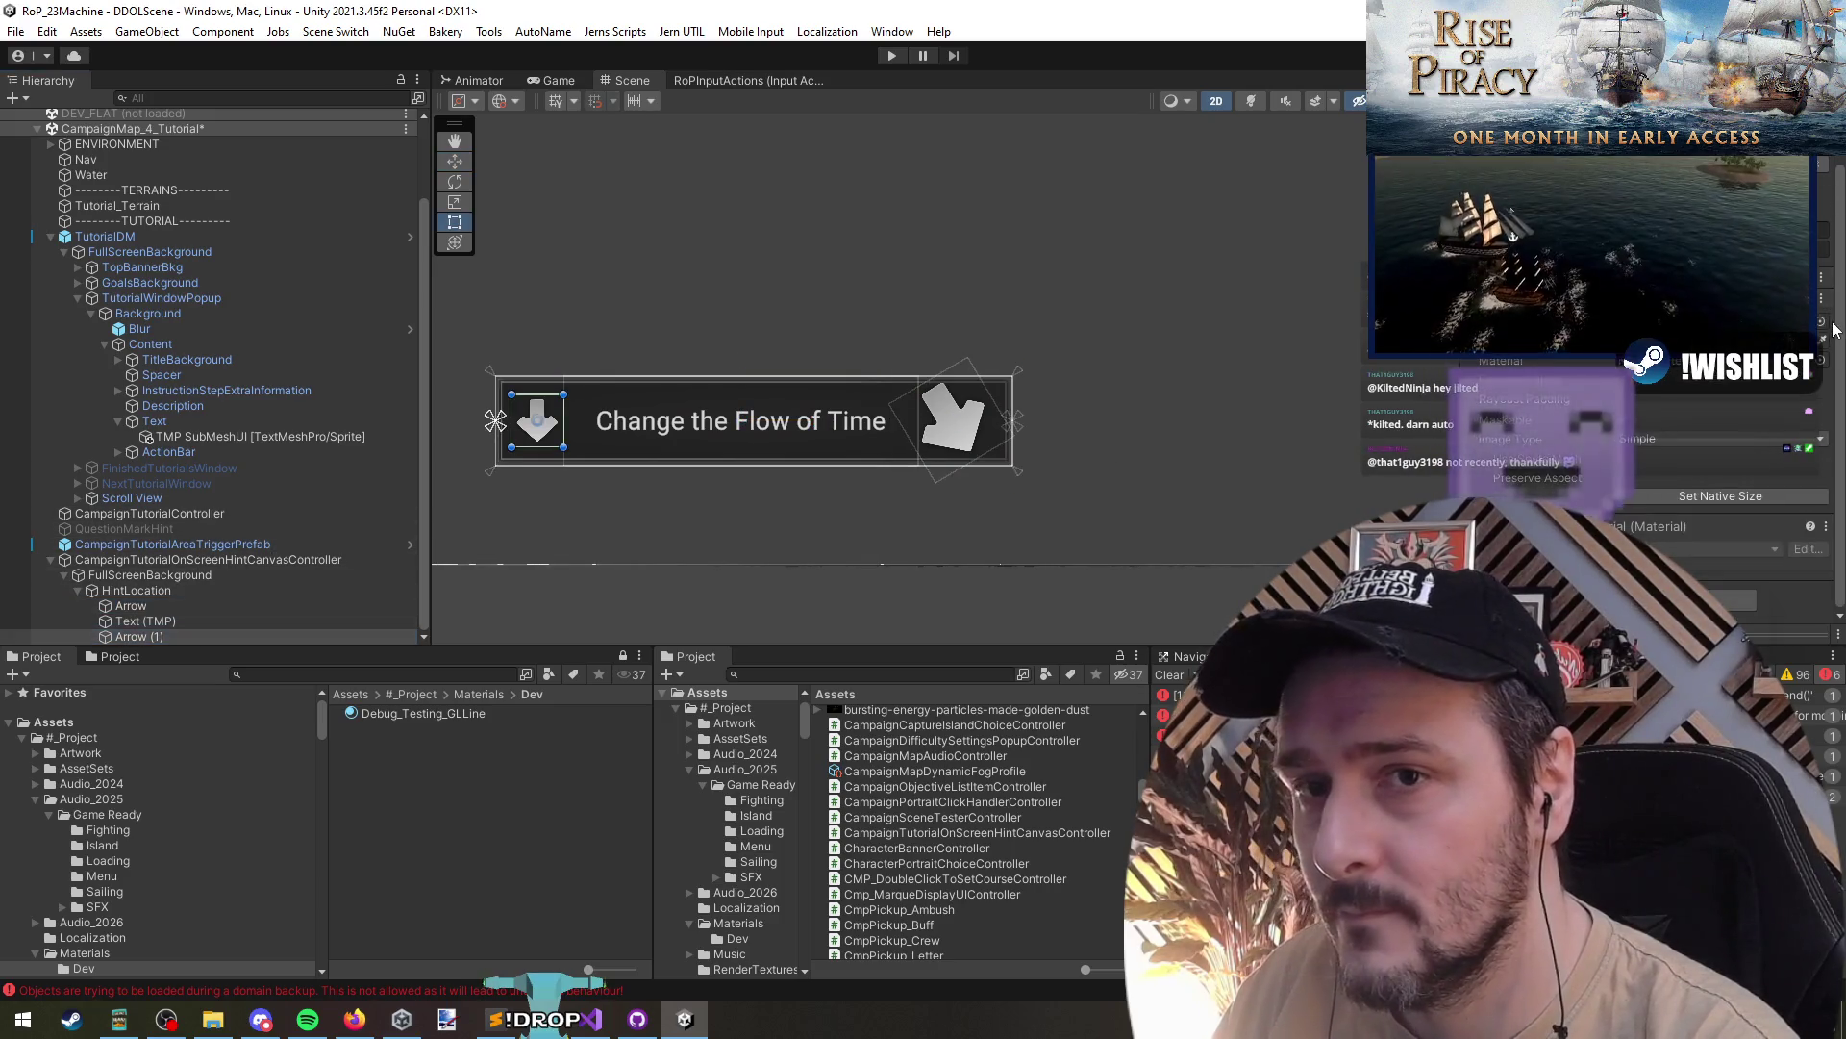
- Set Arrow (1)'s Source Image to the graduation-cap sprite found by searching 'learn'
left_click(1821, 323)
type("le")
type("arn")
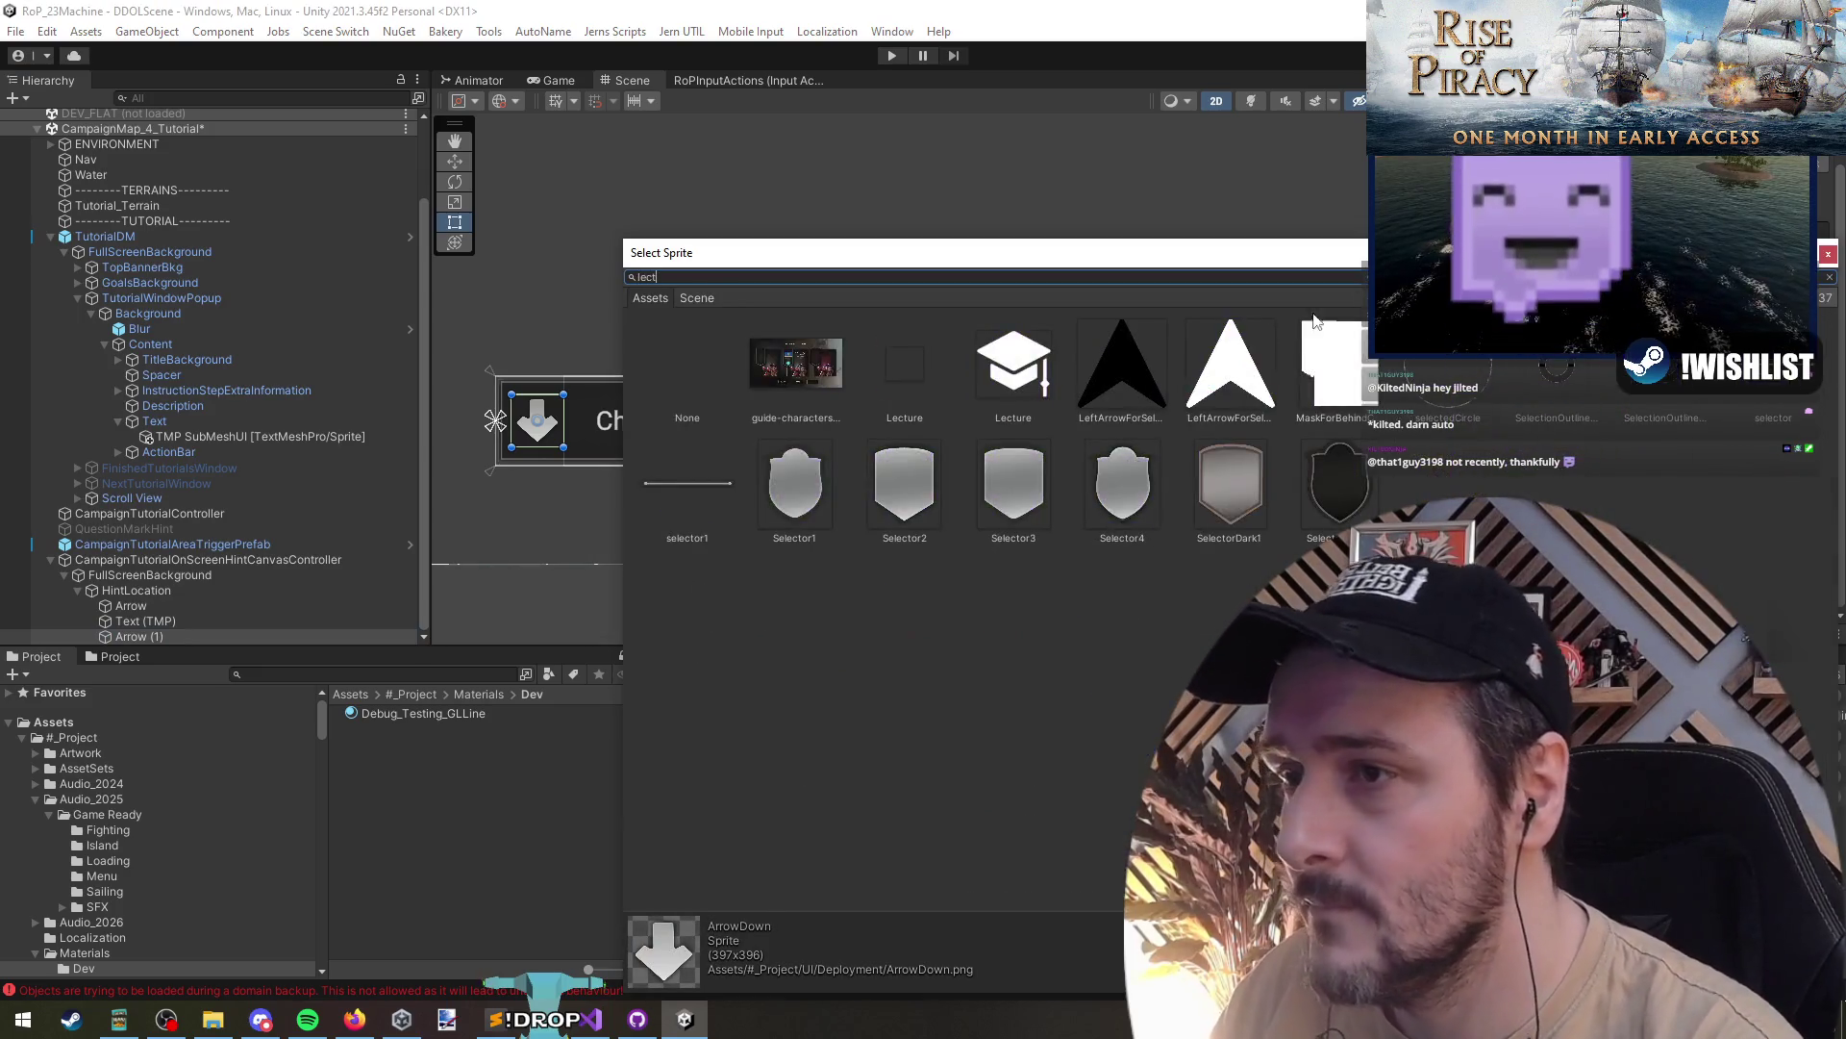
double_click(1017, 356)
scroll(928, 535, "down", 3)
scroll(1247, 434, "up", 3)
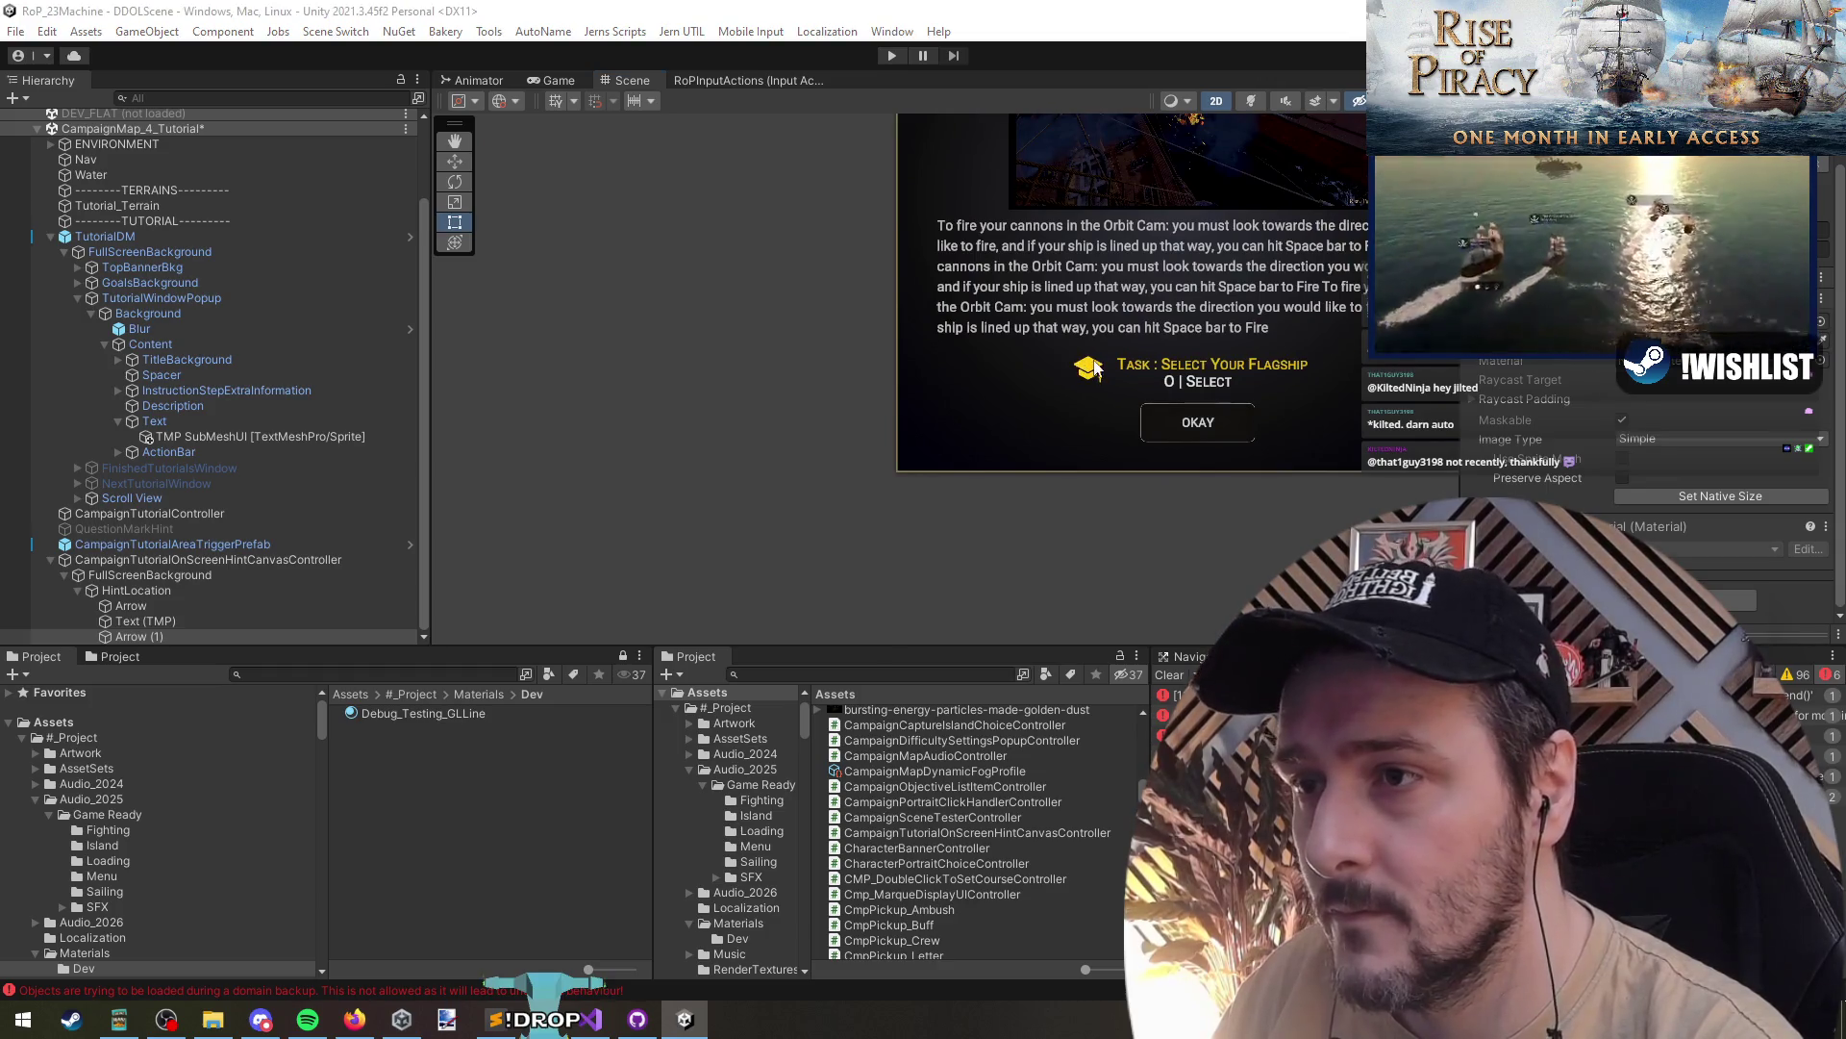
key("f")
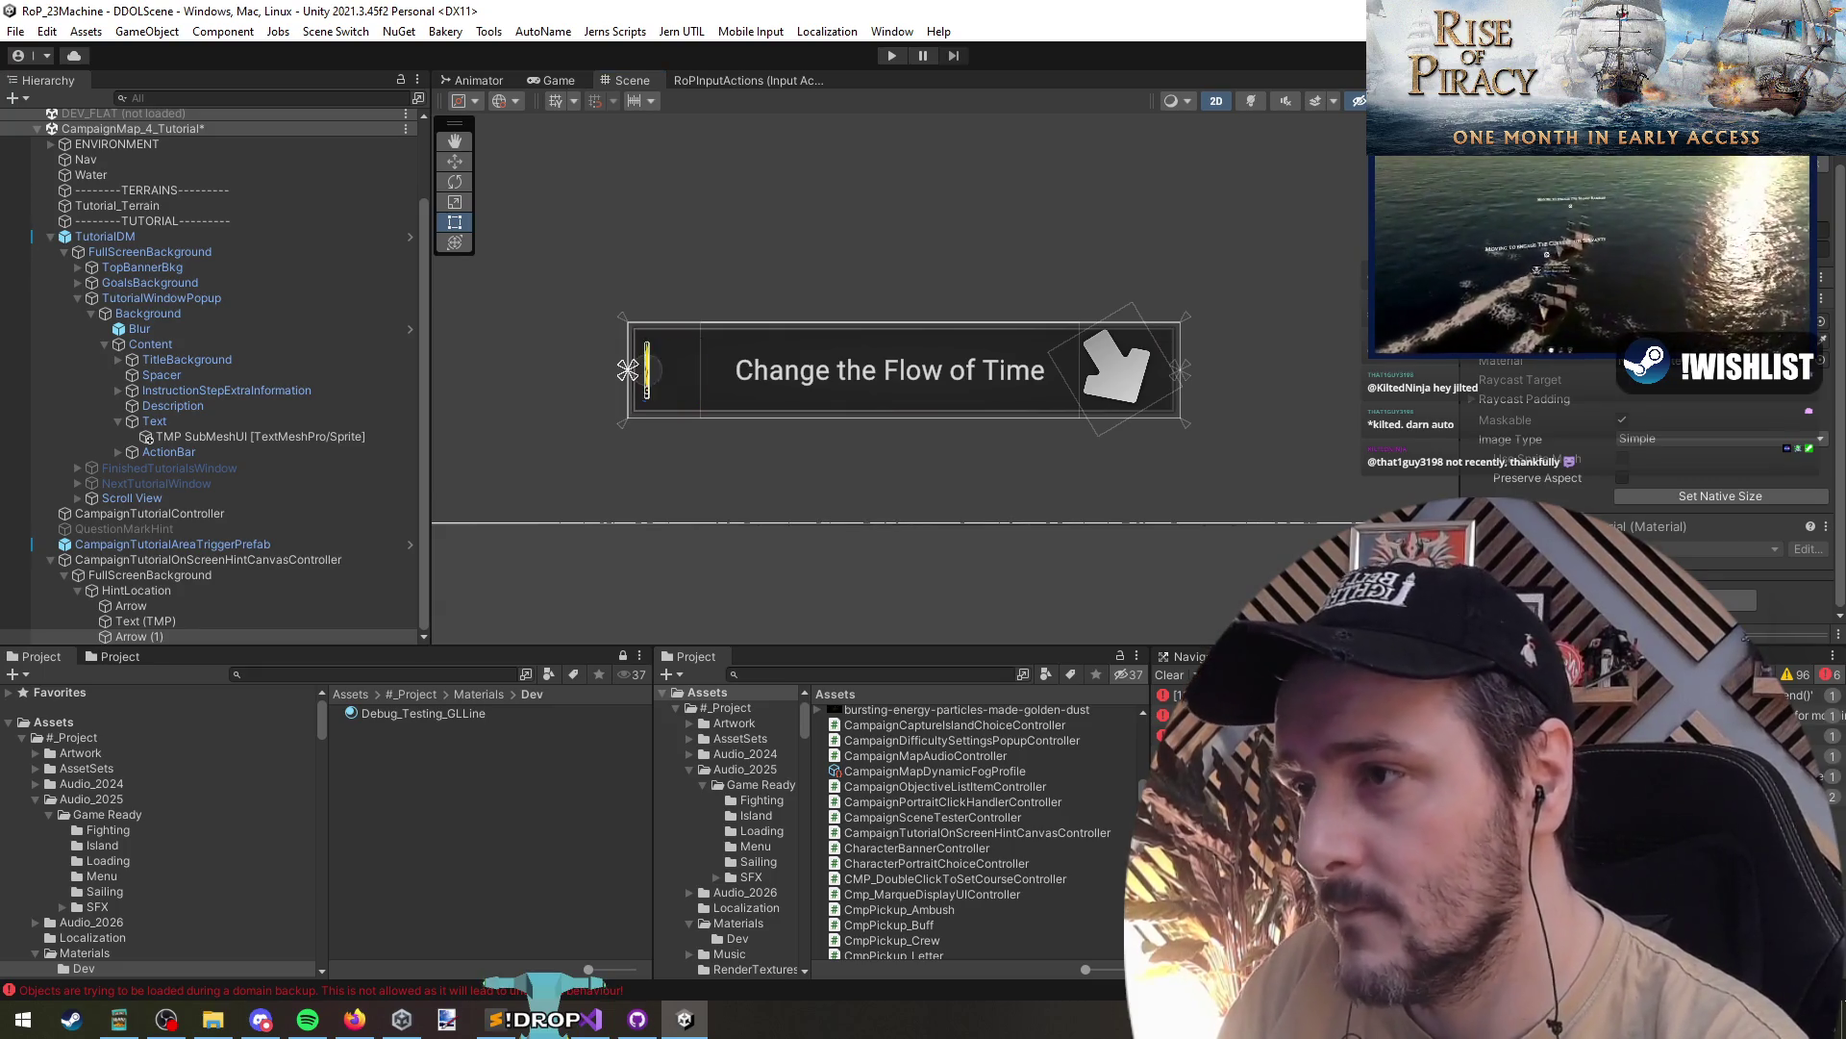
scroll(1635, 433, "up", 1)
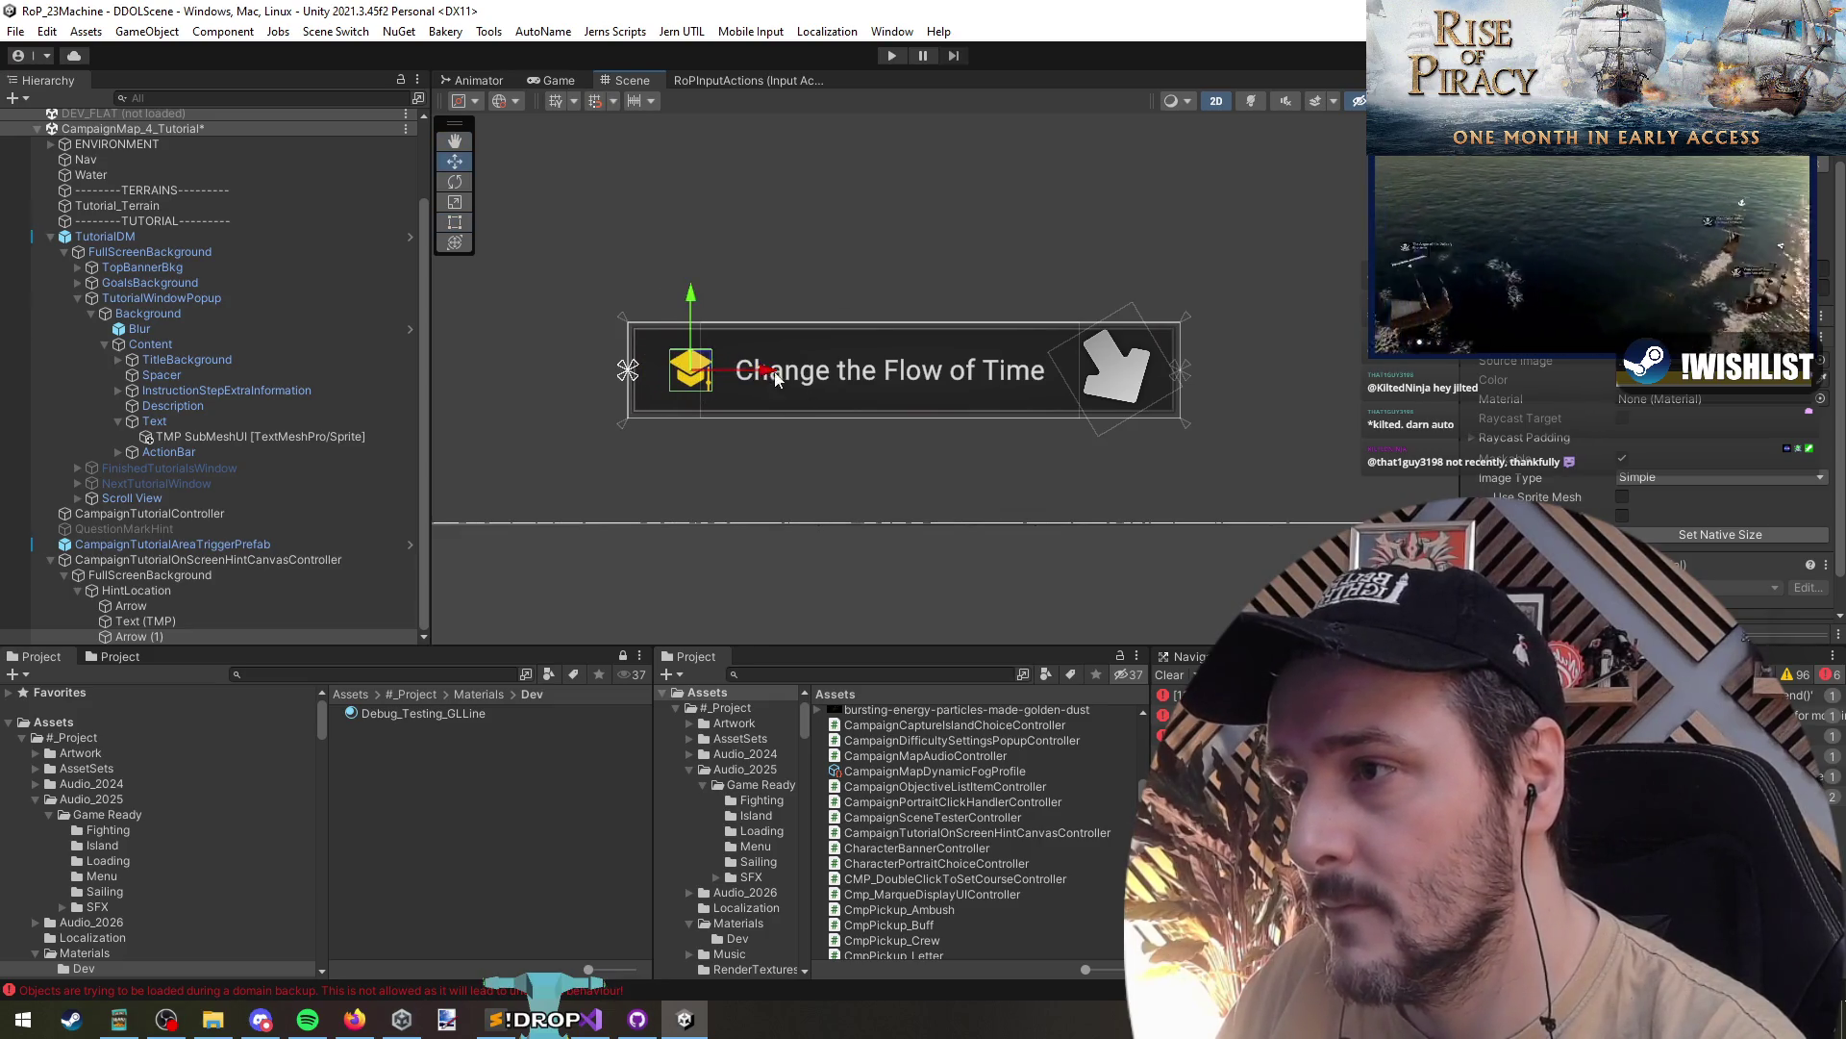
scroll(841, 445, "down", 5)
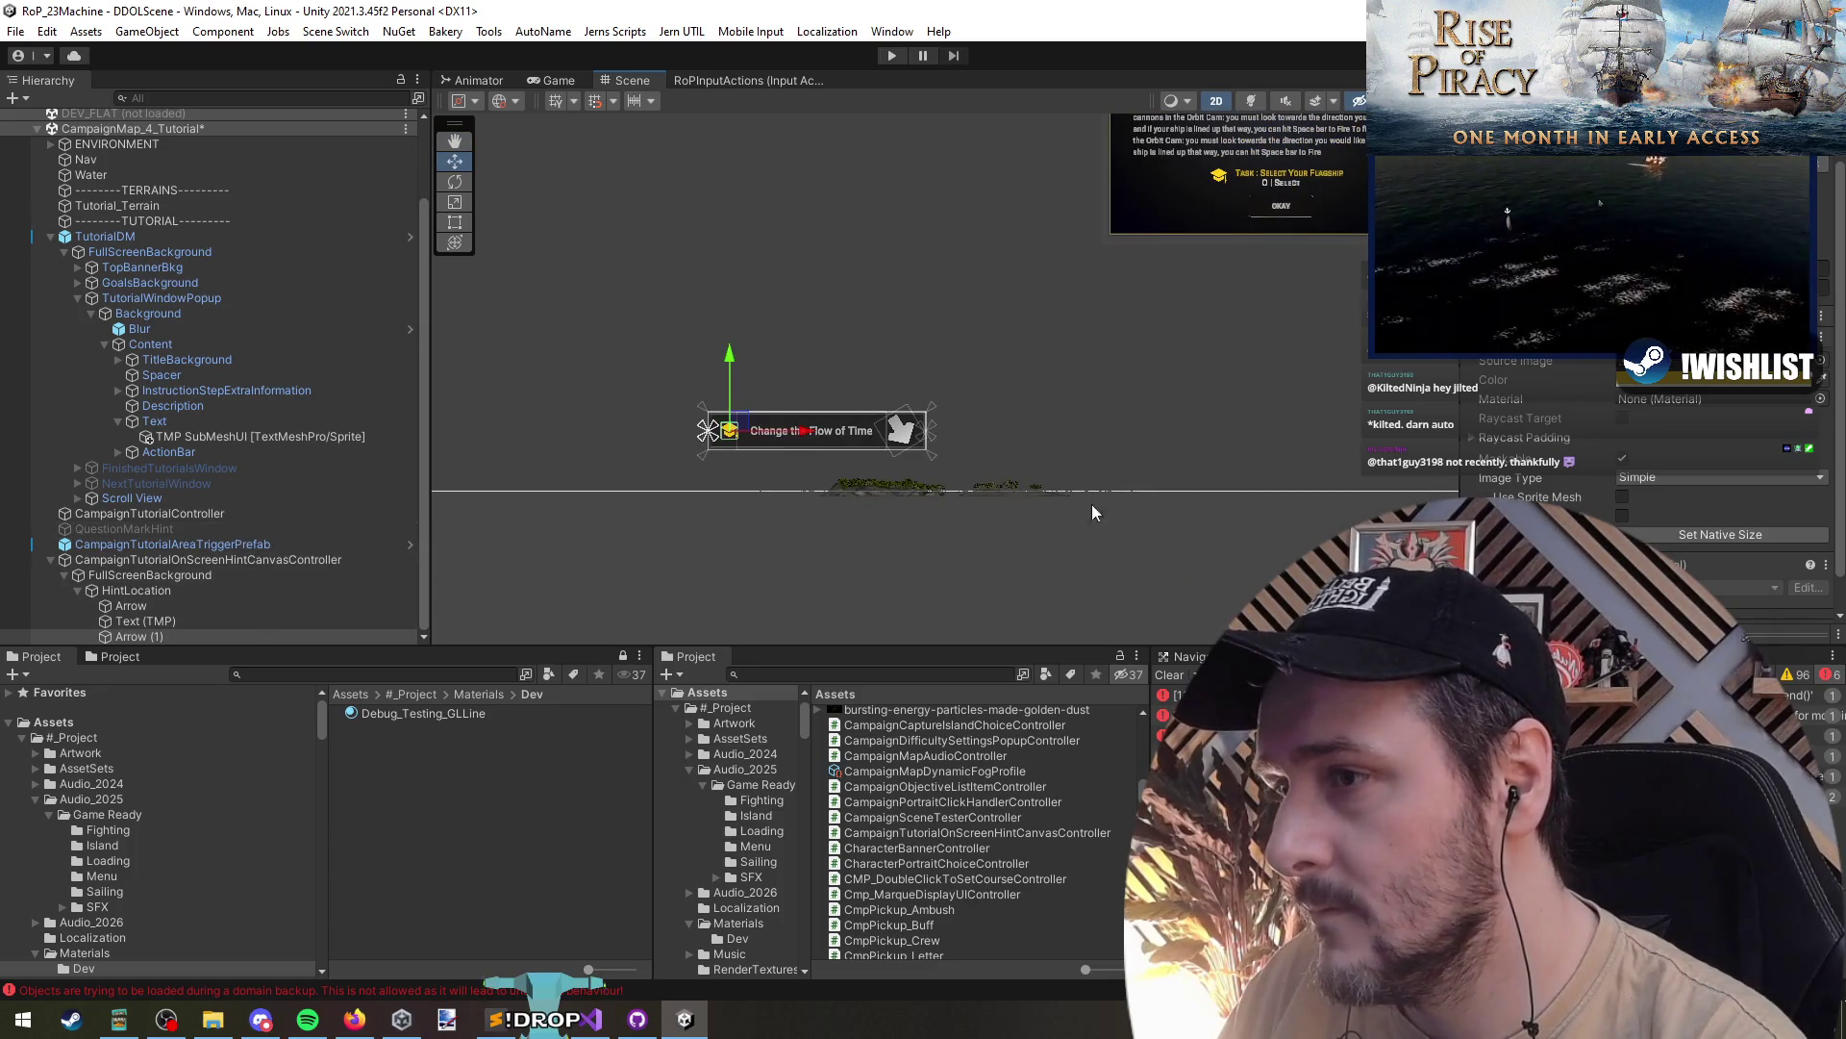
scroll(909, 447, "up", 3)
left_click(906, 447)
left_click(259, 605)
- Rename the graduation-cap image to 'LectureIcon' and make it HintLocation's first child
left_click(278, 637)
type("Lecture")
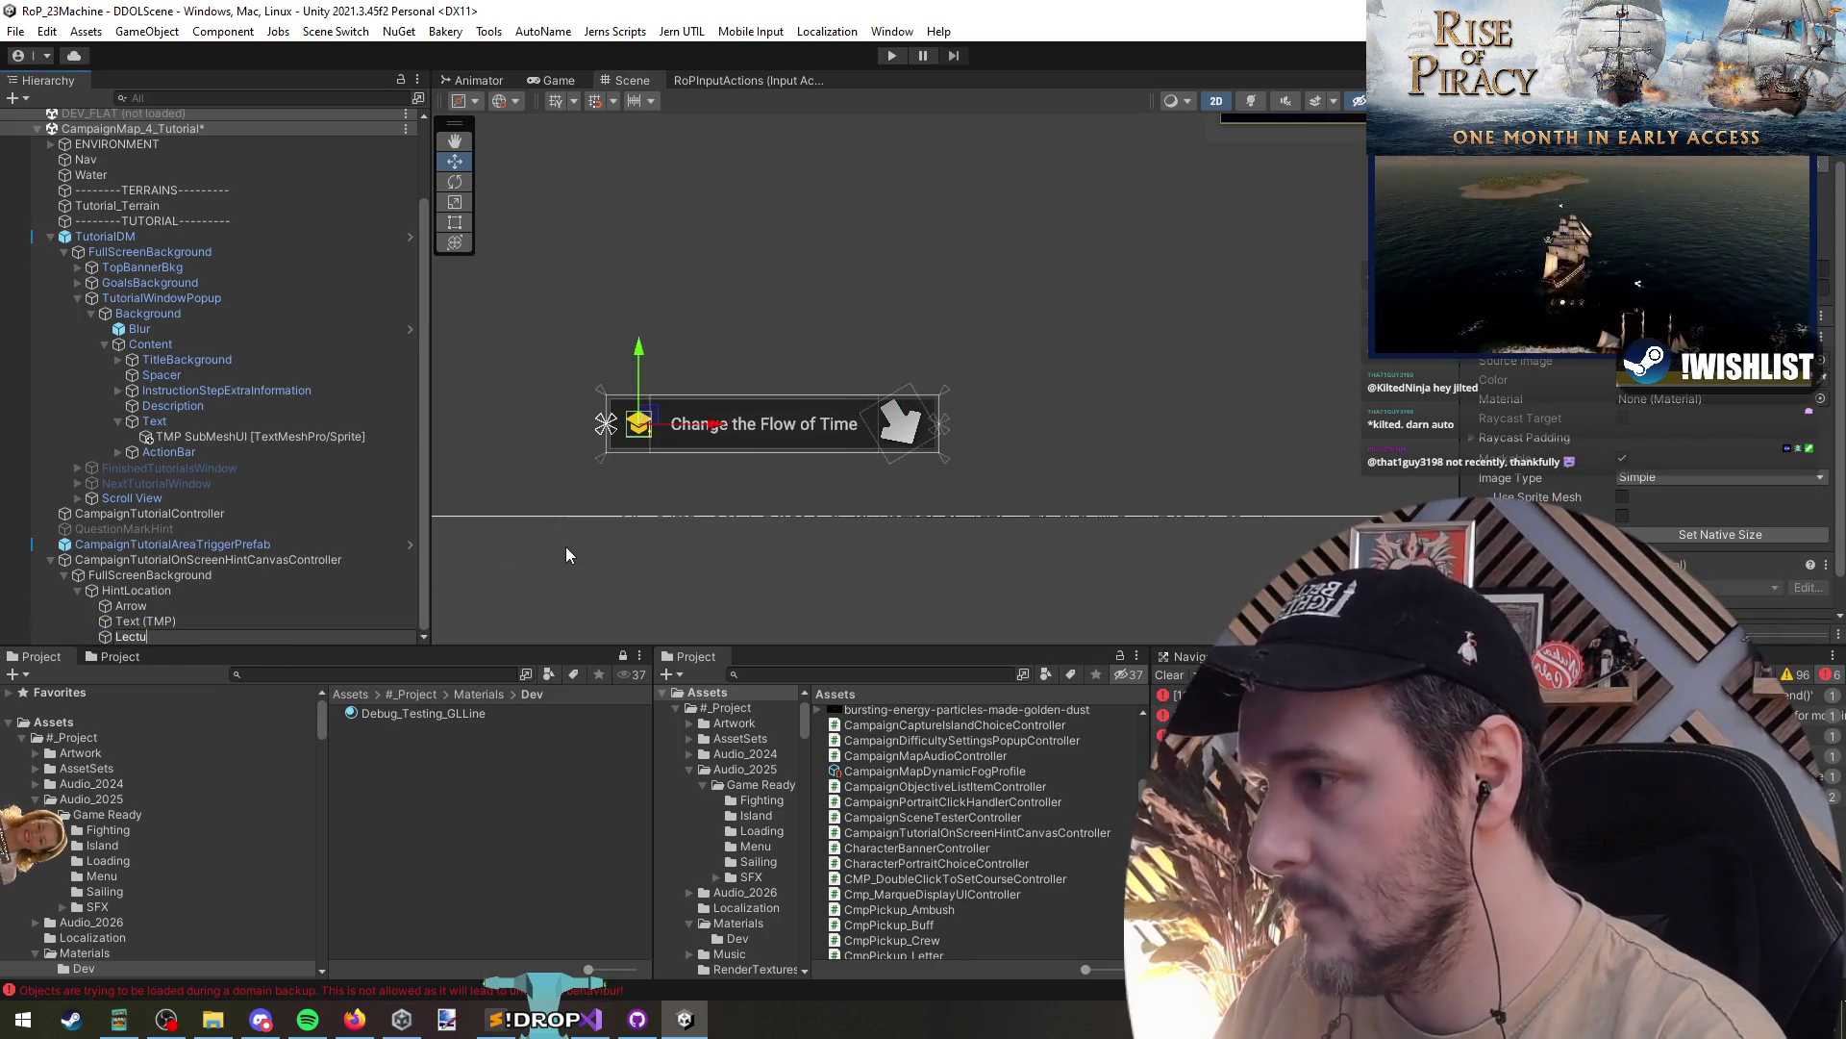
key("Return")
left_click_drag(202, 634, 193, 600)
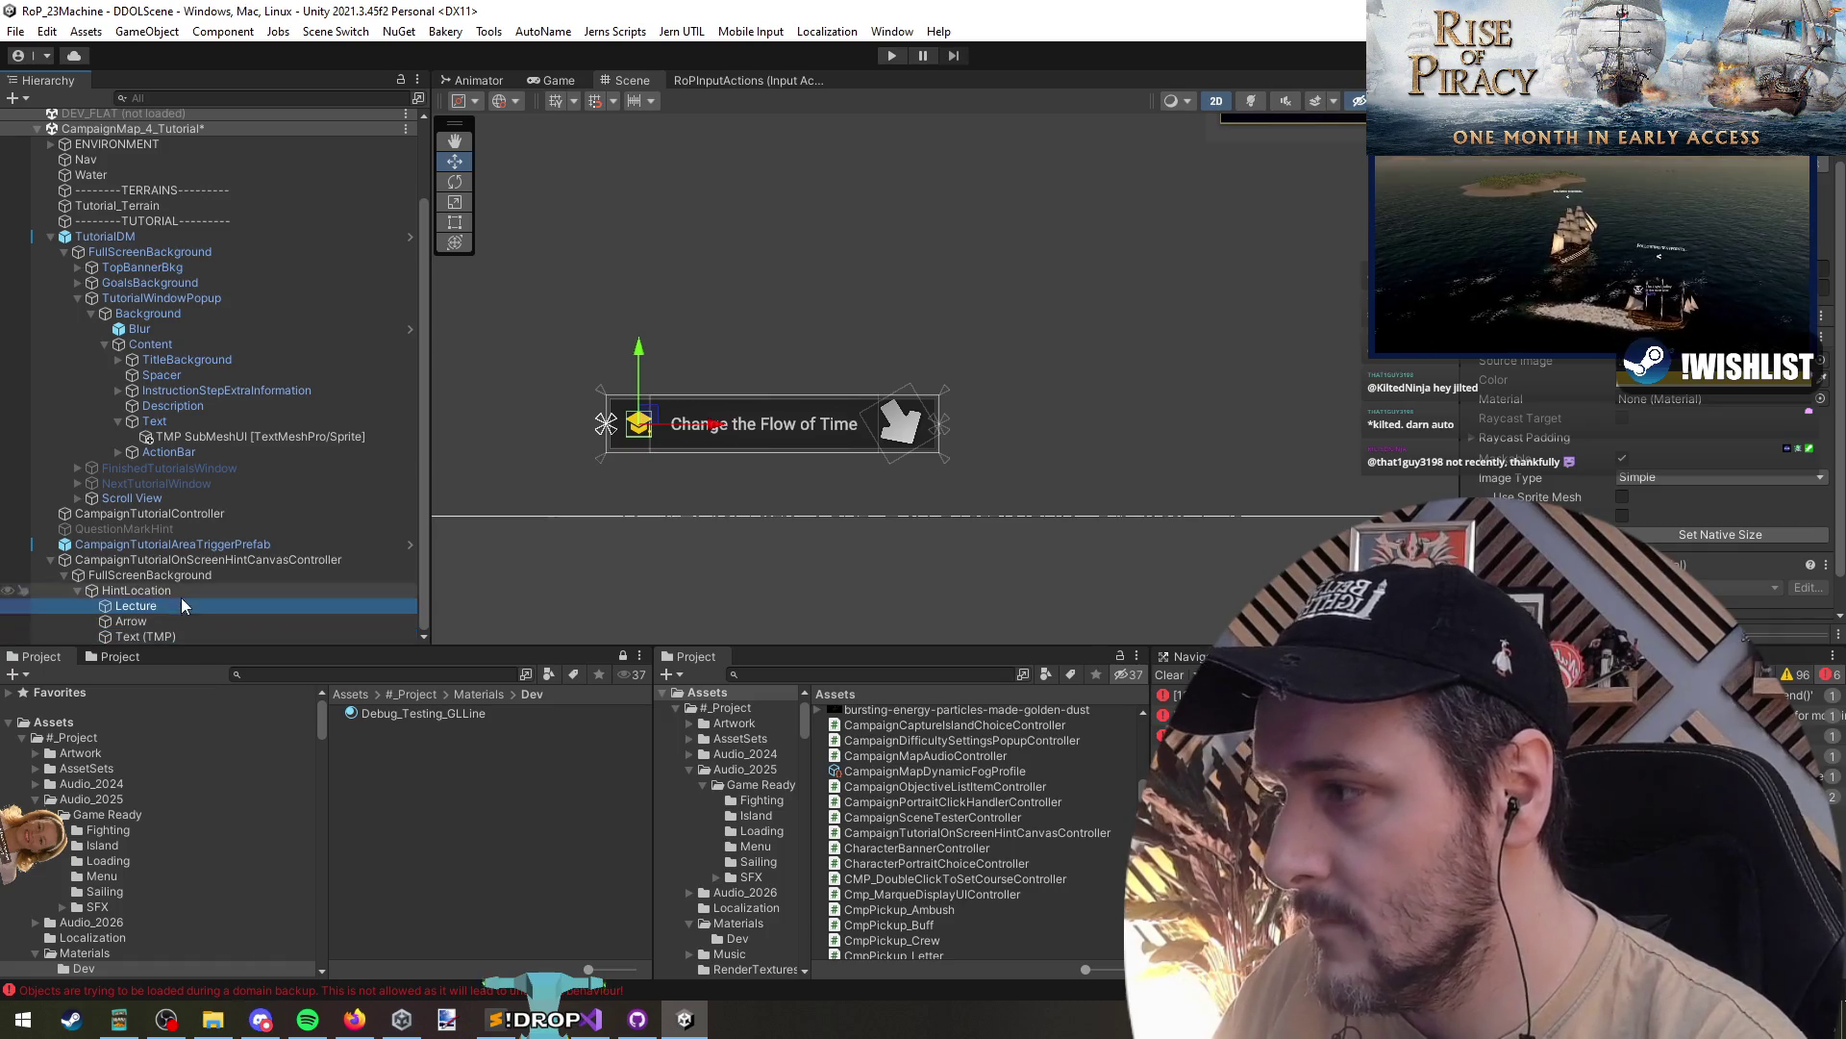
key("End")
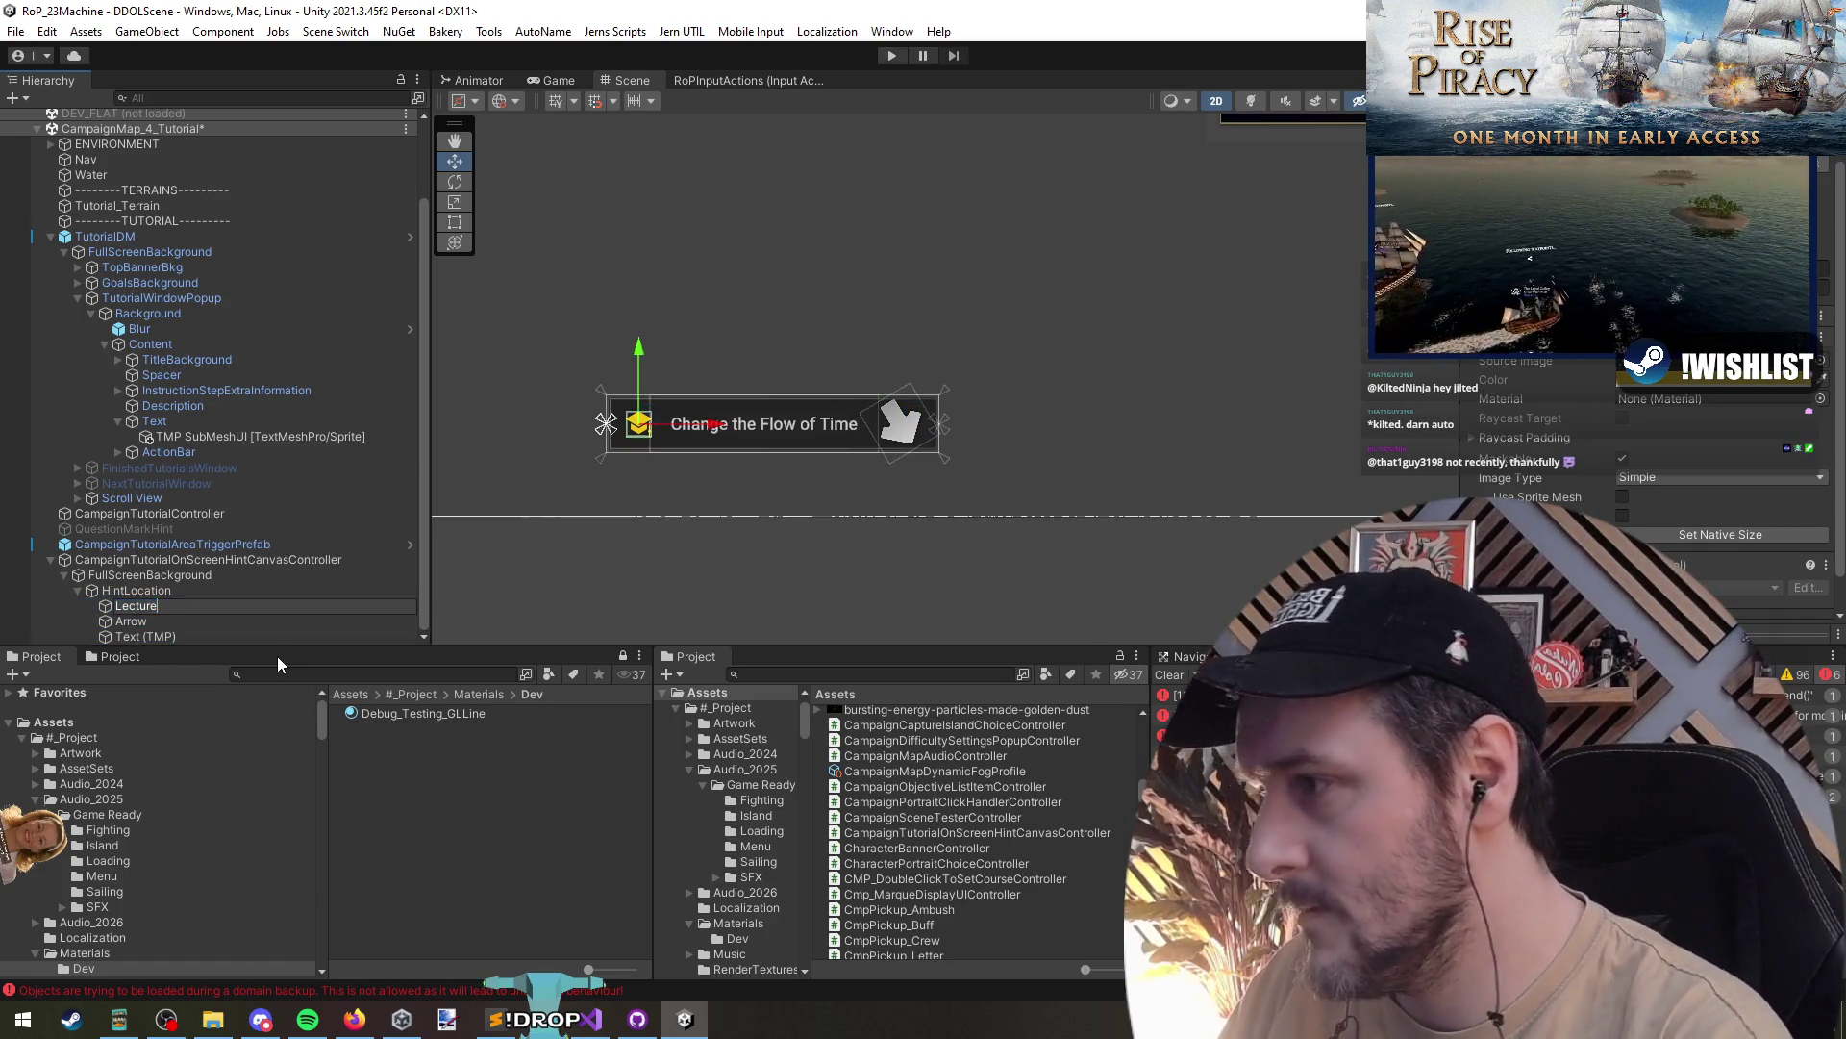
type("Icon")
key("Return")
left_click(327, 637)
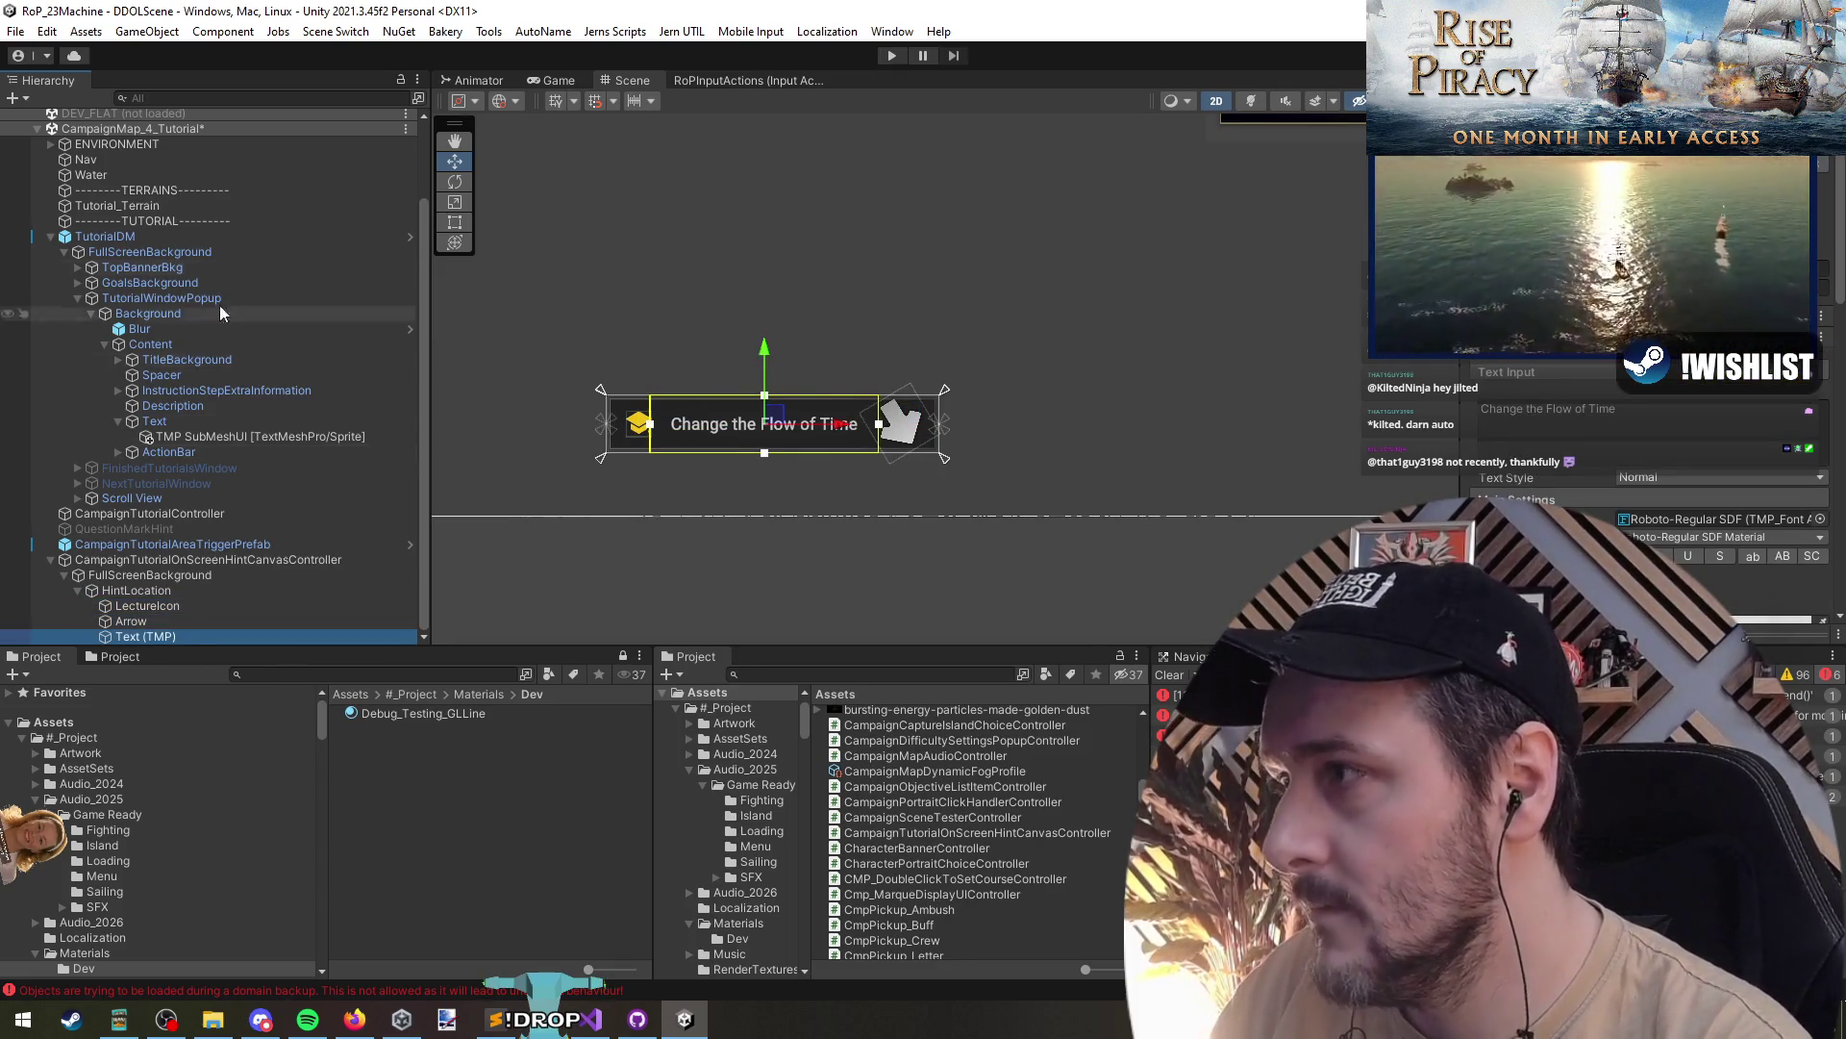
- Reload CampaignMap_Functional, then unload it again, answering the unsaved-changes prompt
scroll(231, 327, "up", 5)
right_click(138, 209)
left_click(174, 189)
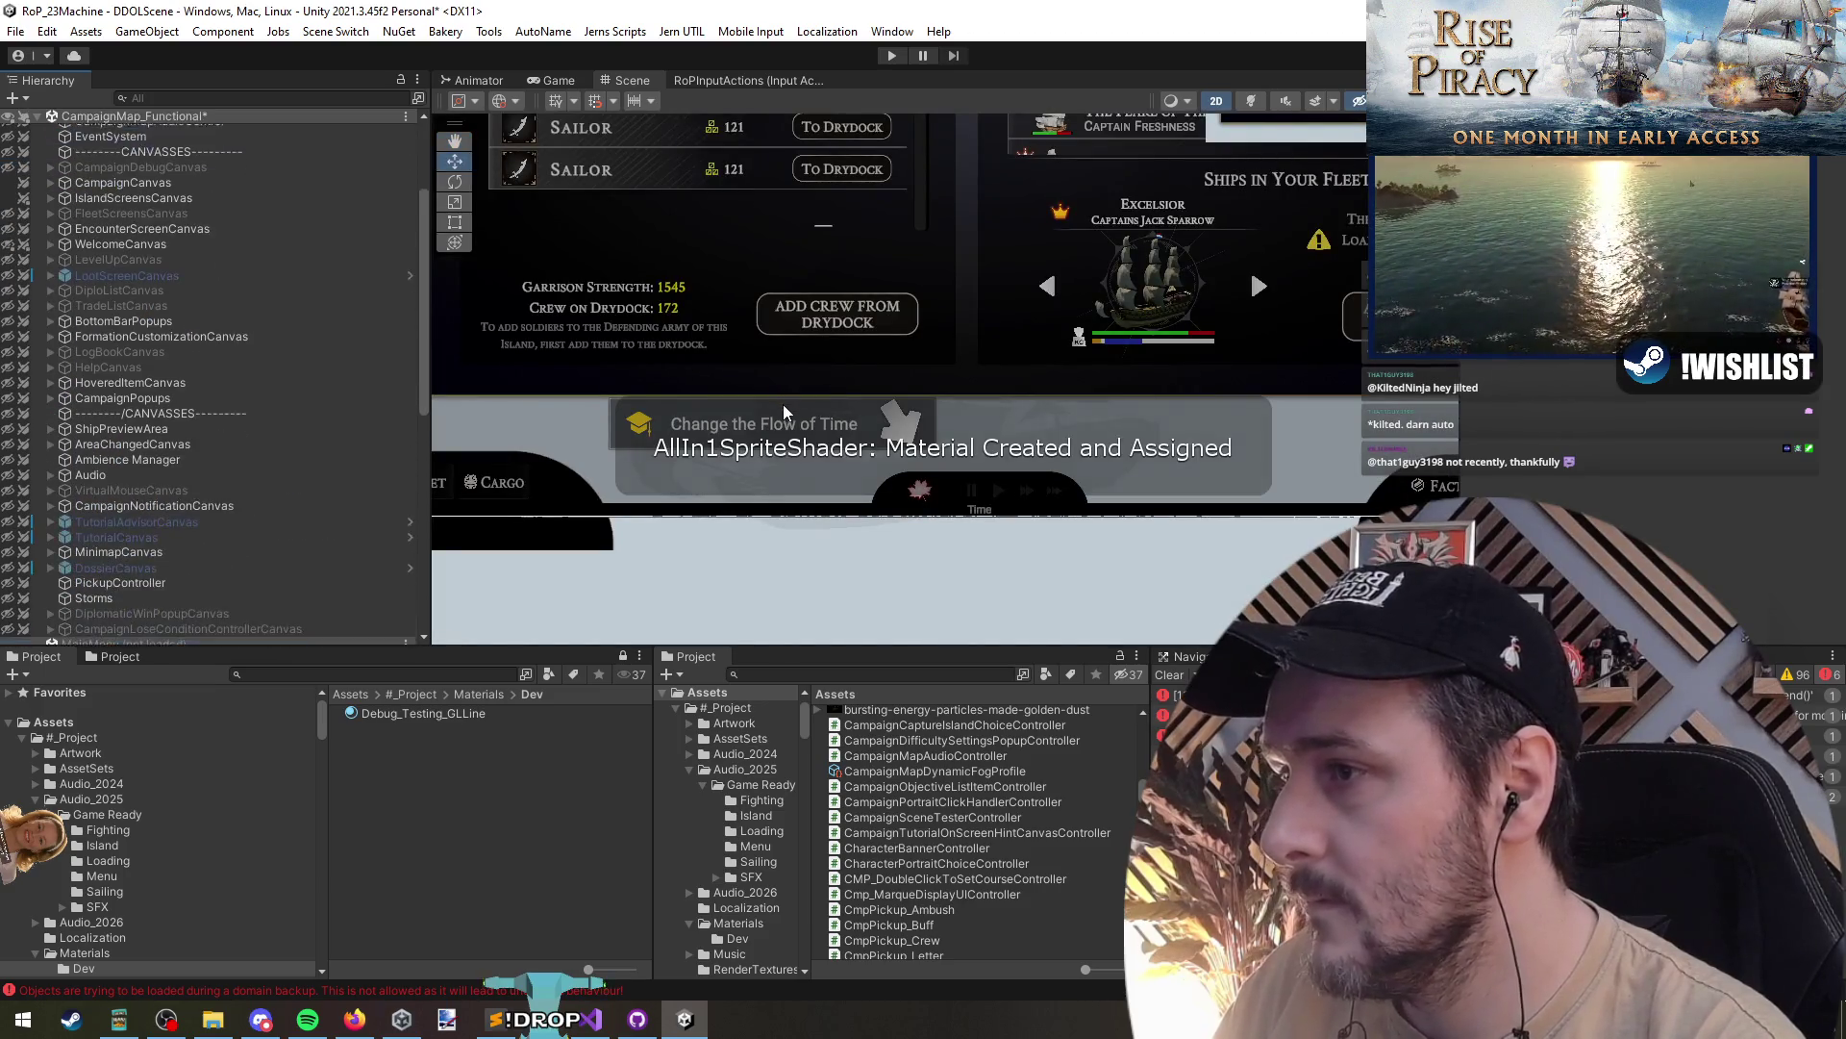
scroll(303, 544, "down", 4)
scroll(200, 396, "up", 5)
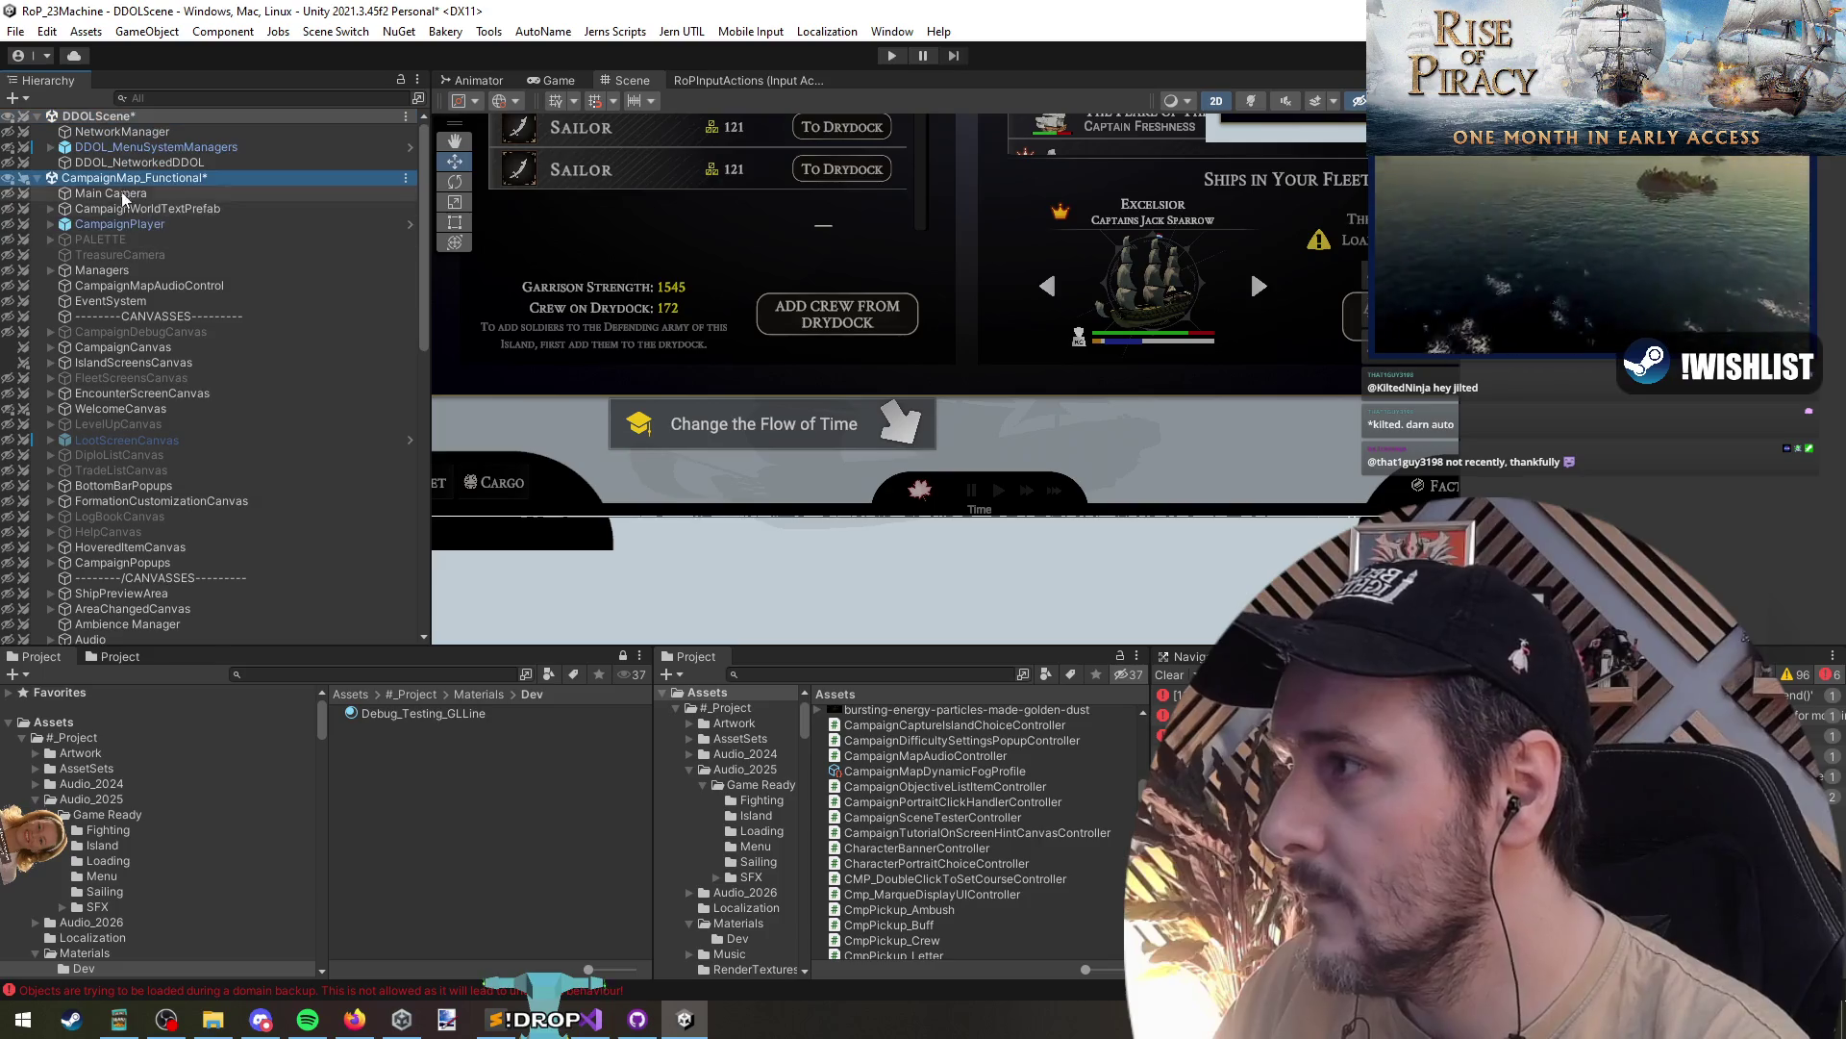
right_click(127, 177)
left_click(196, 285)
key("Return")
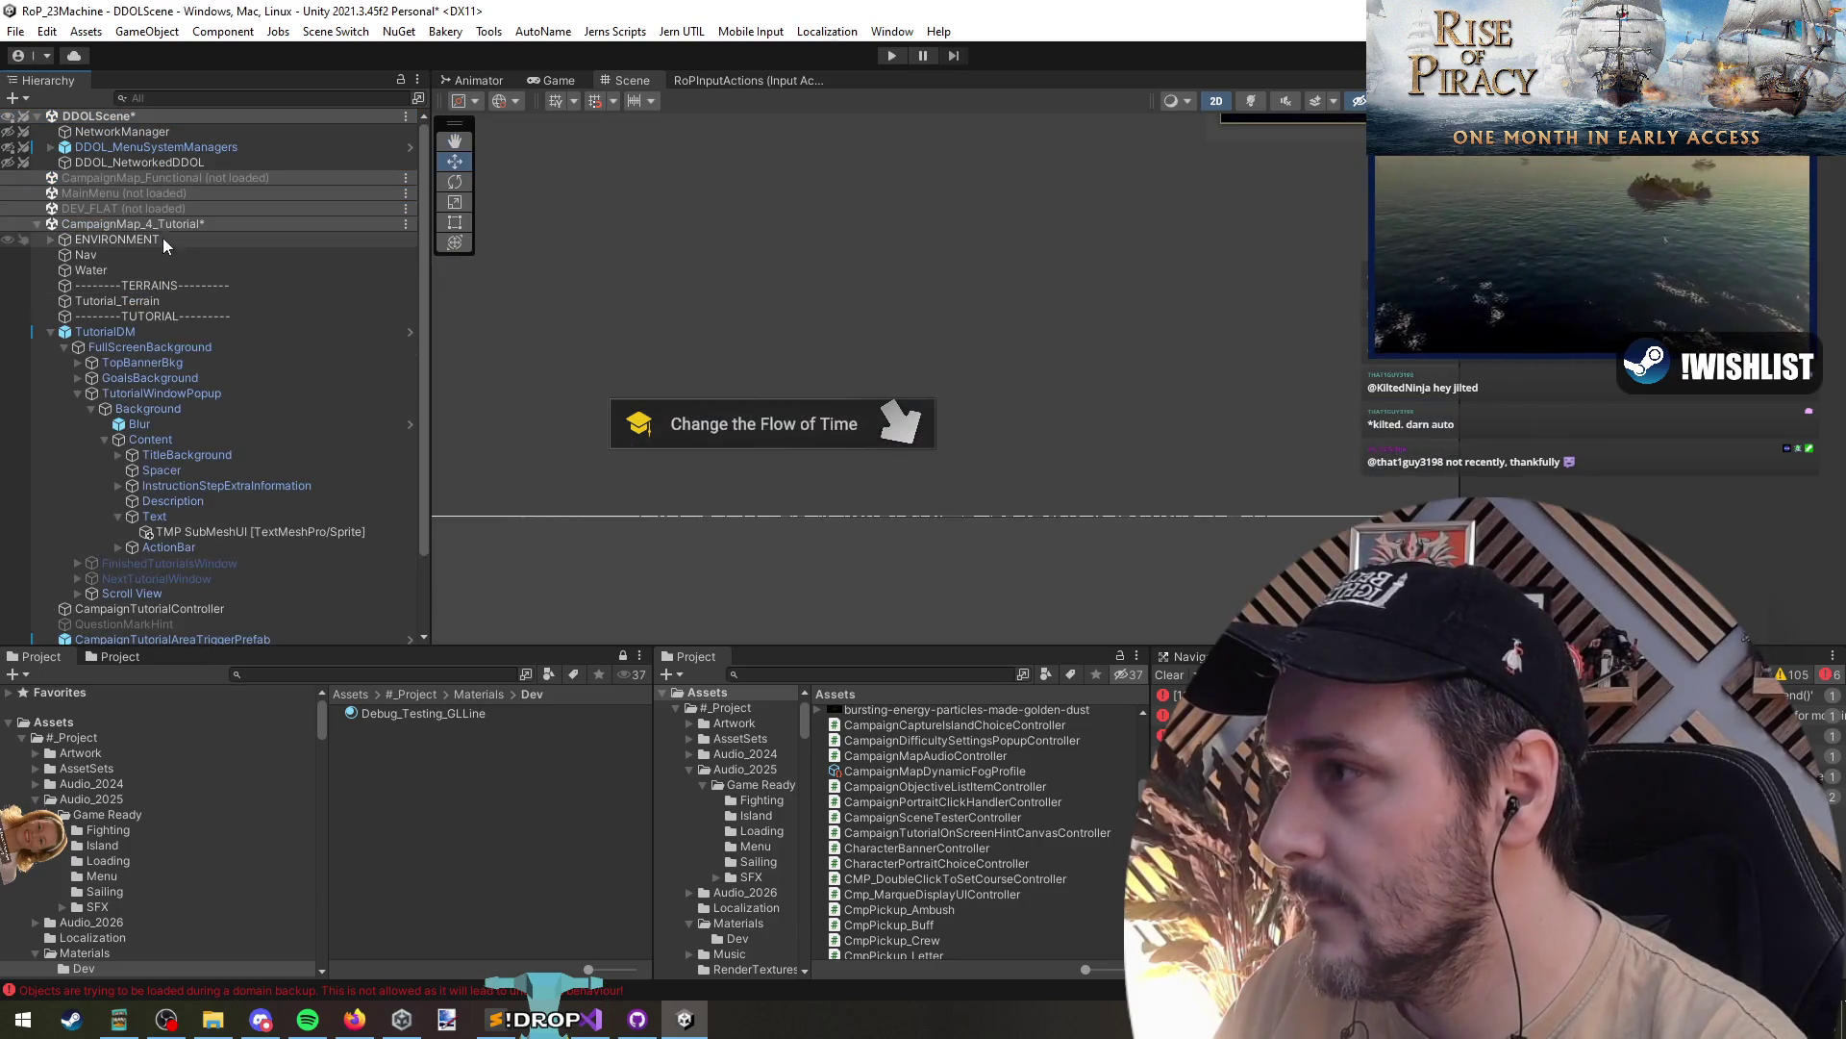
right_click(166, 224)
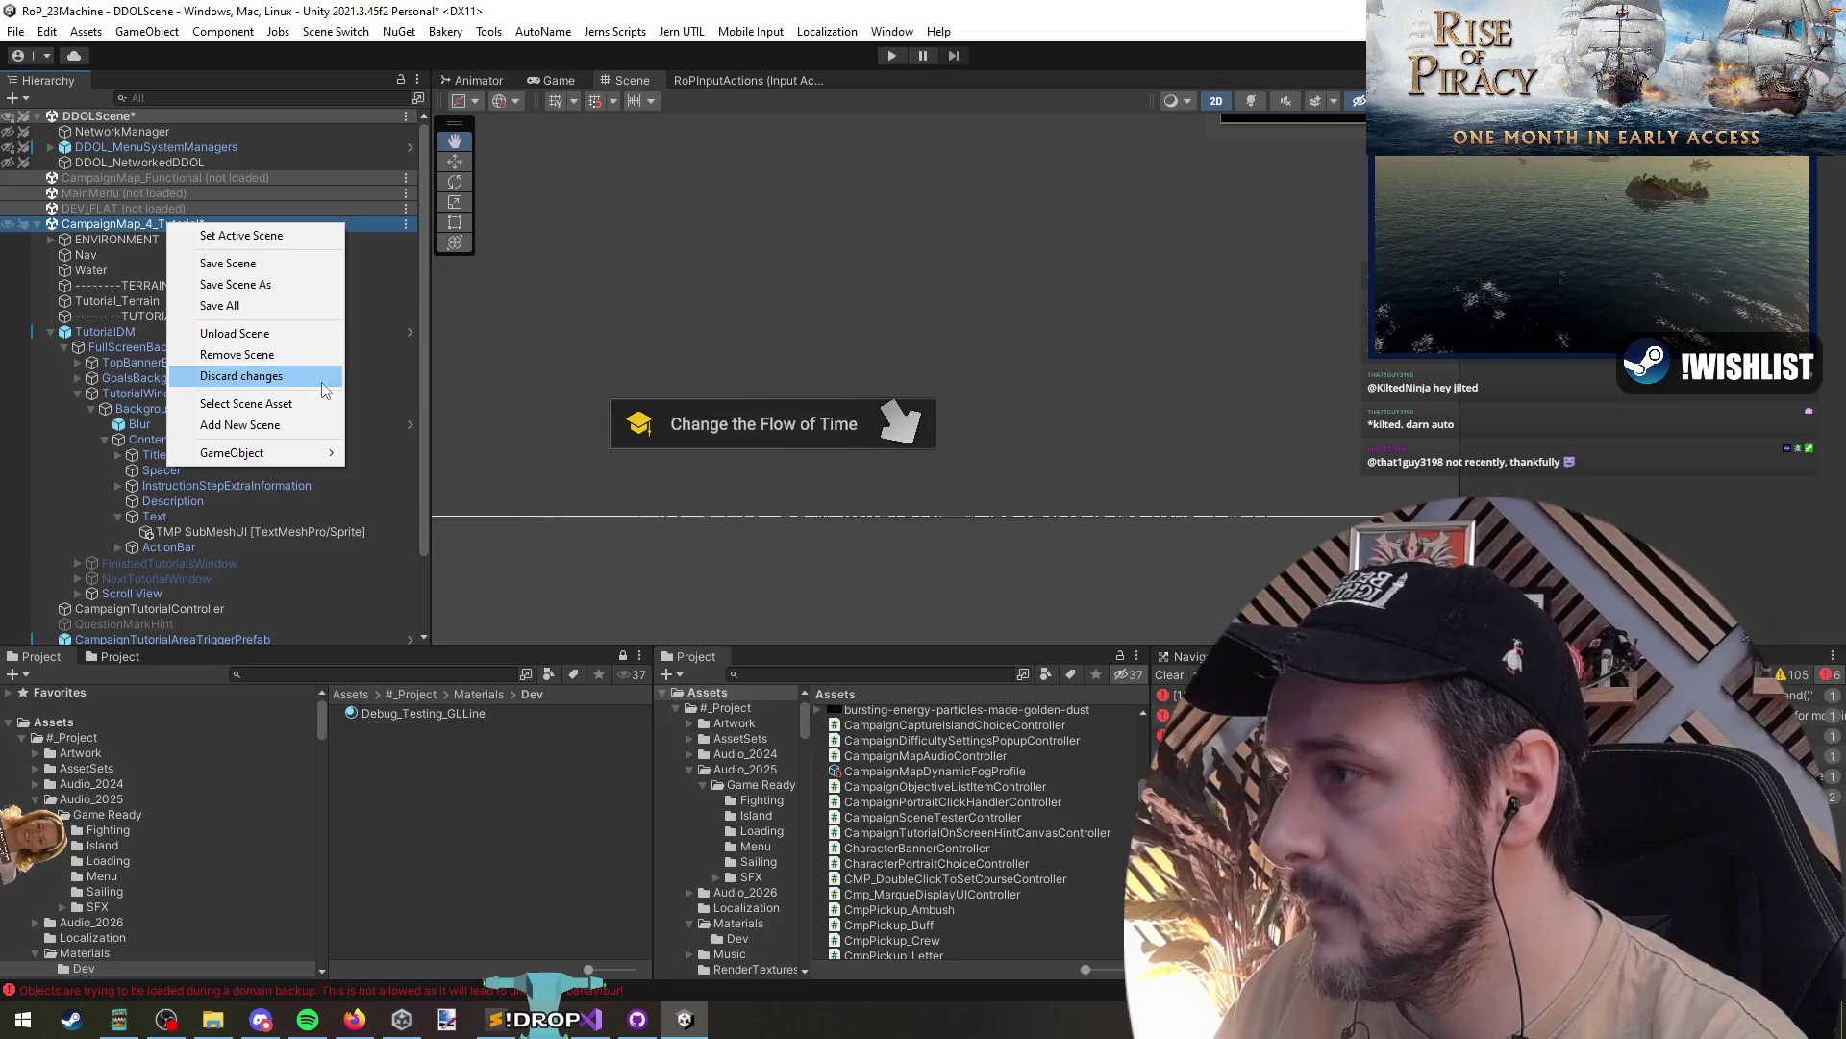
- Cancel the tutorial scene unload and inspect TutorialDM and CampaignTutorialController
left_click(269, 333)
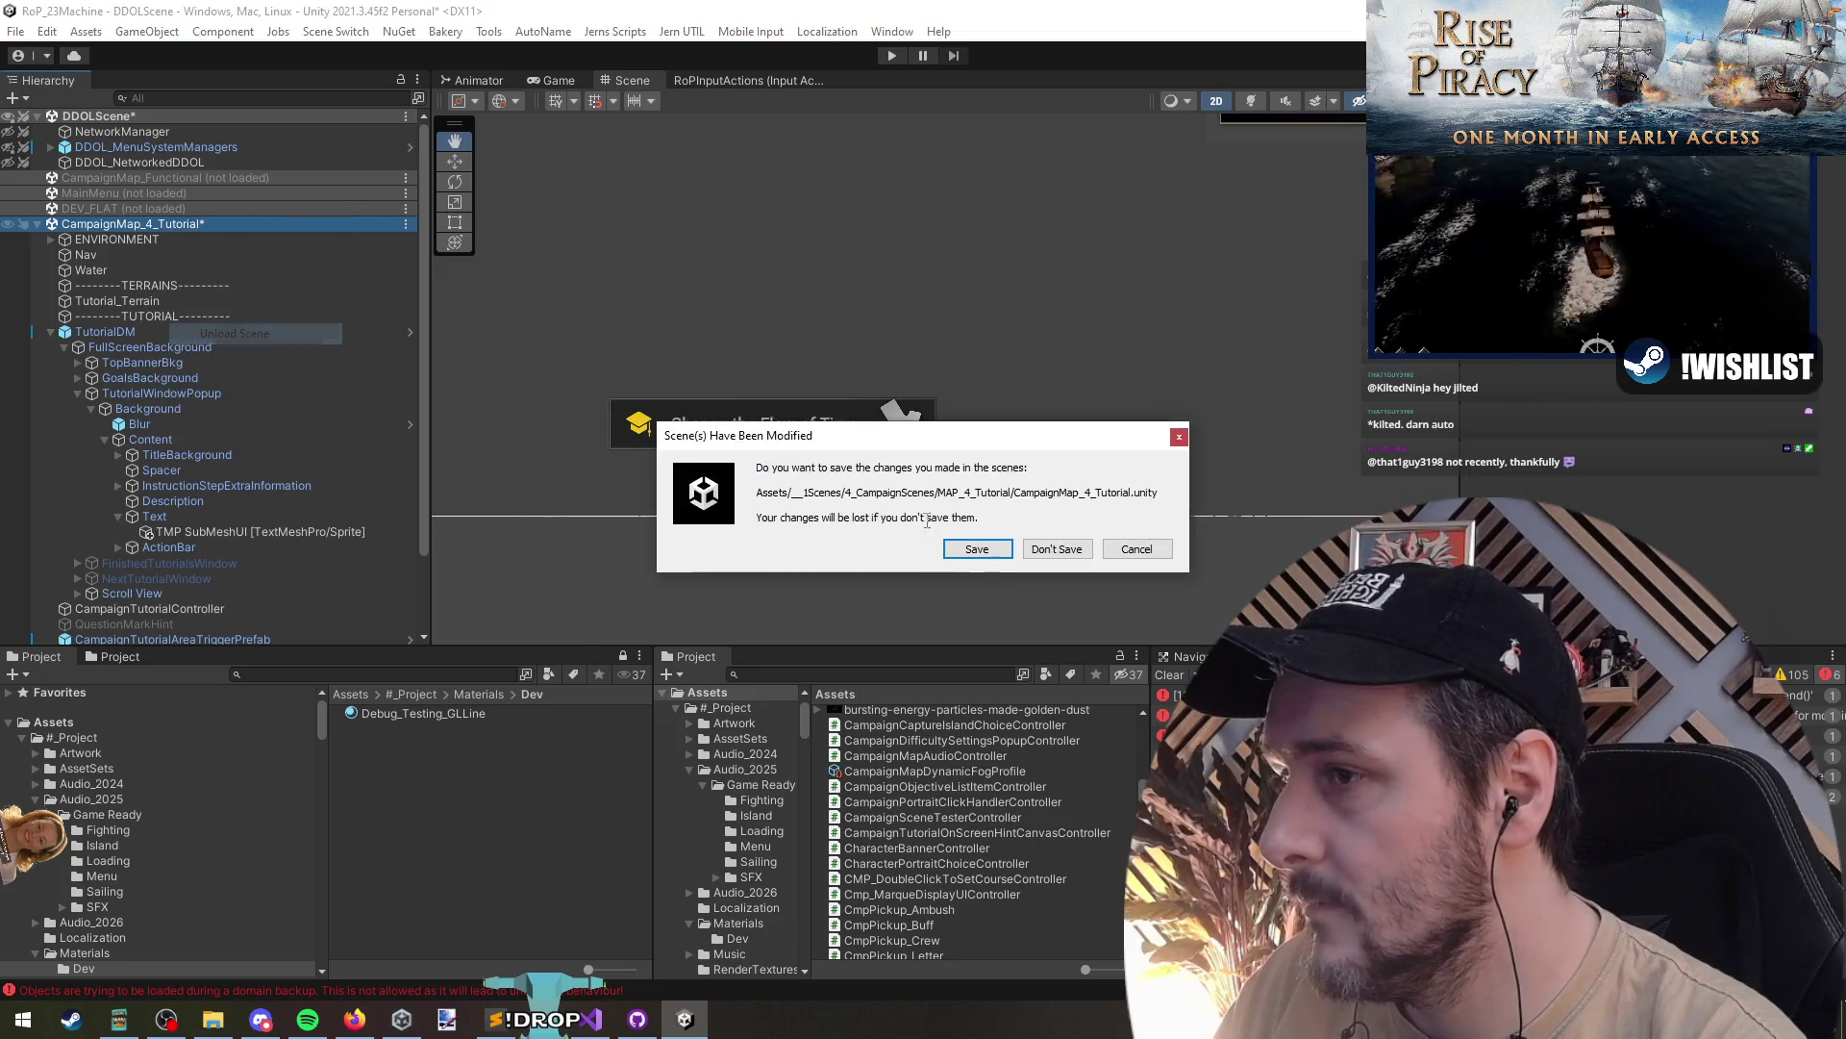
left_click(1136, 549)
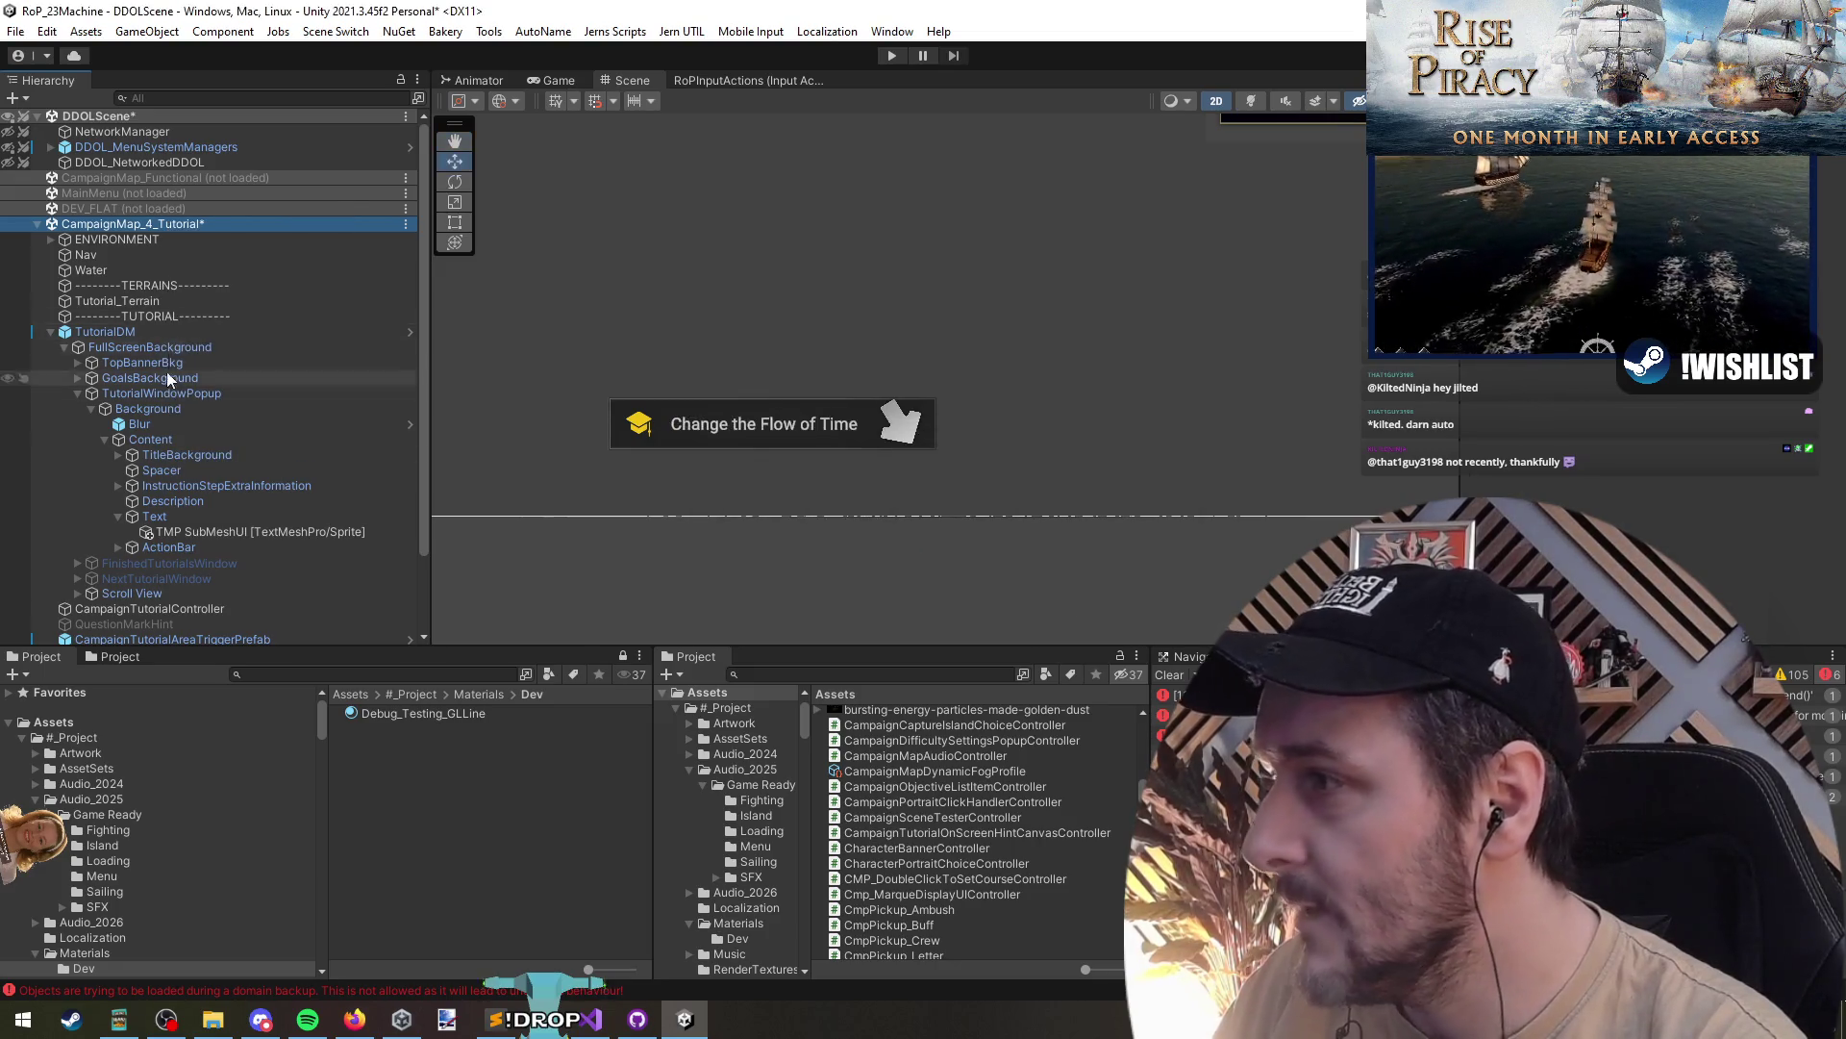
left_click(174, 332)
scroll(170, 452, "down", 3)
scroll(1597, 481, "down", 3)
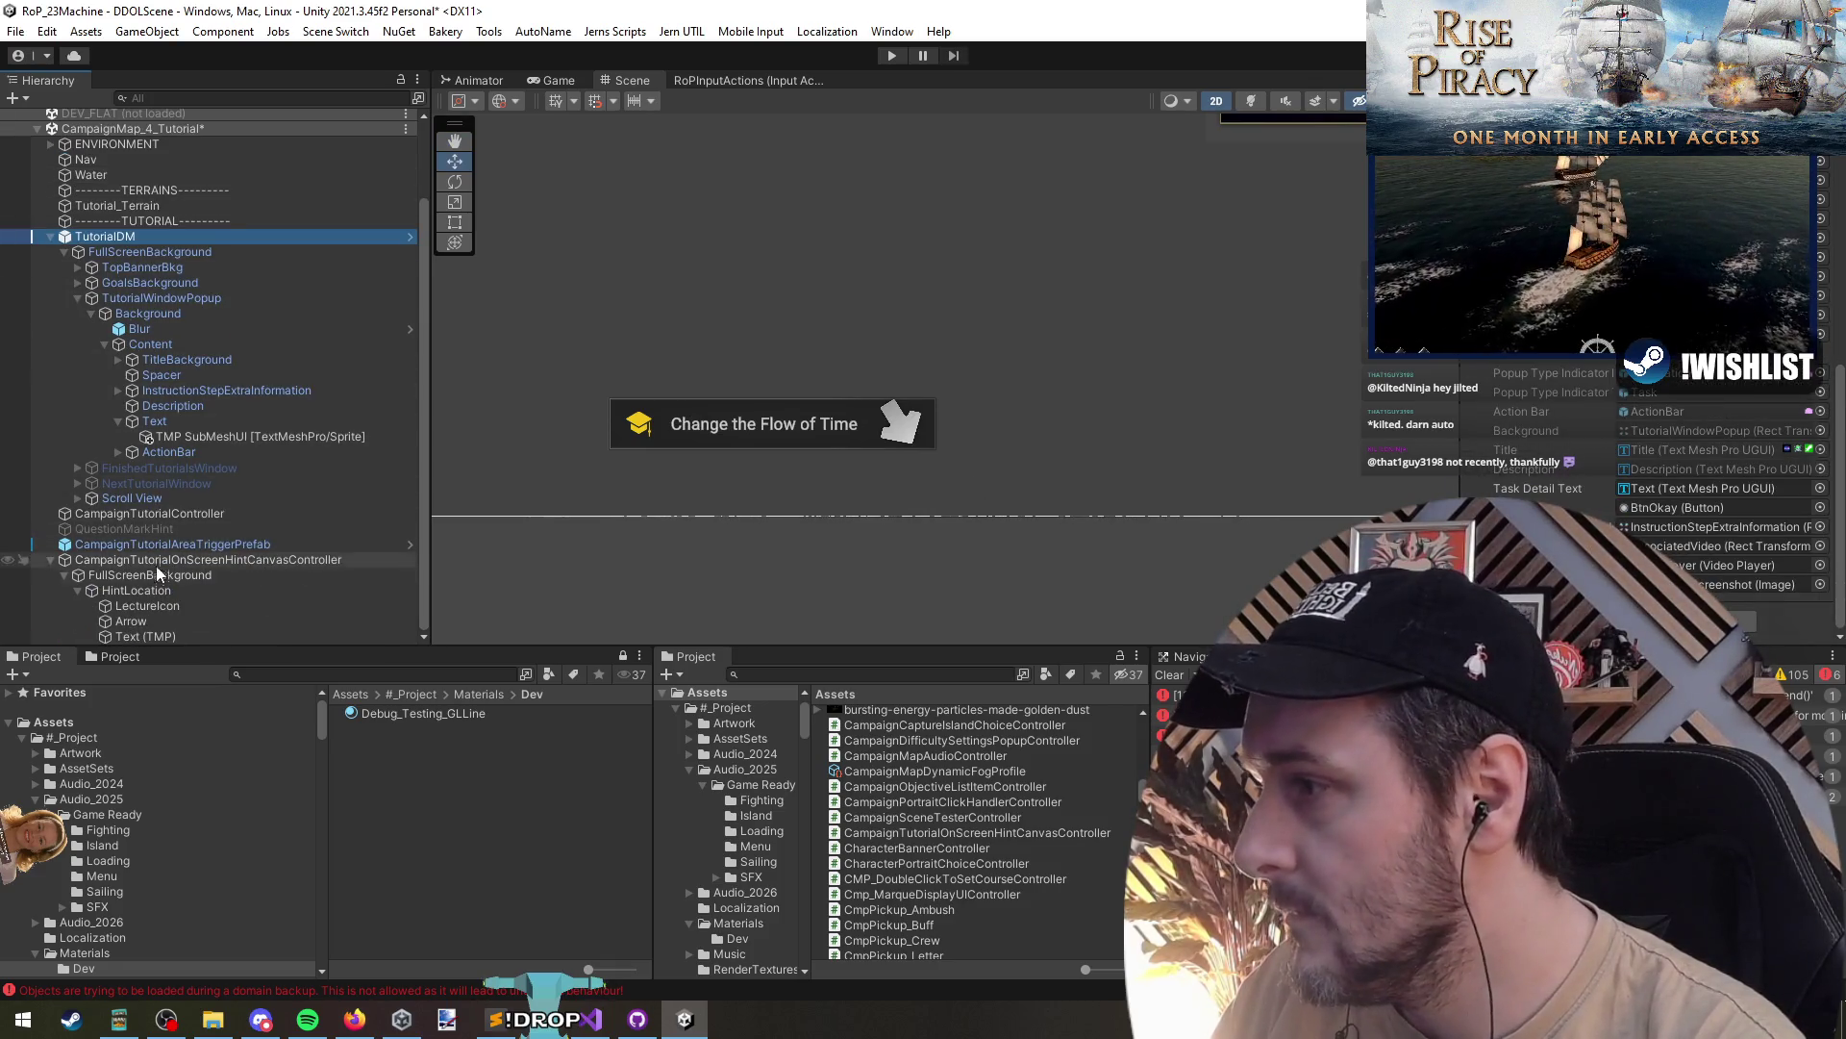
left_click(166, 513)
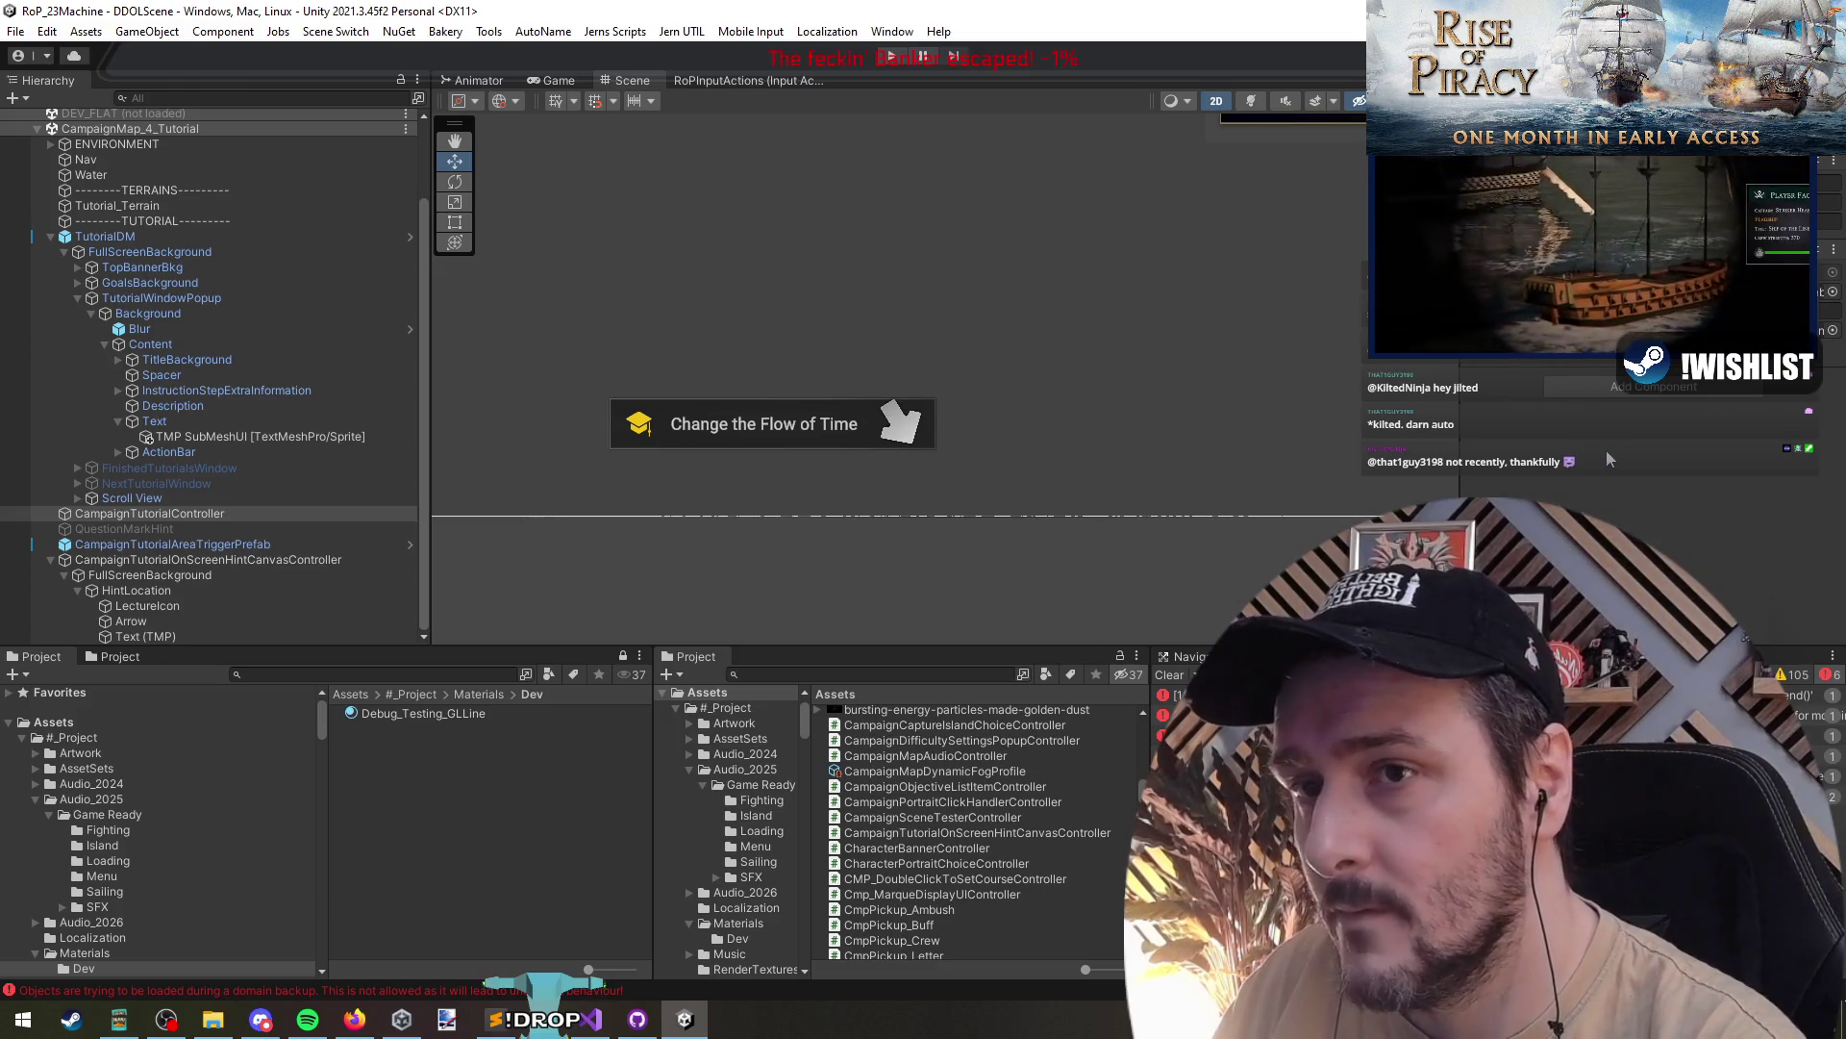
left_click(113, 562)
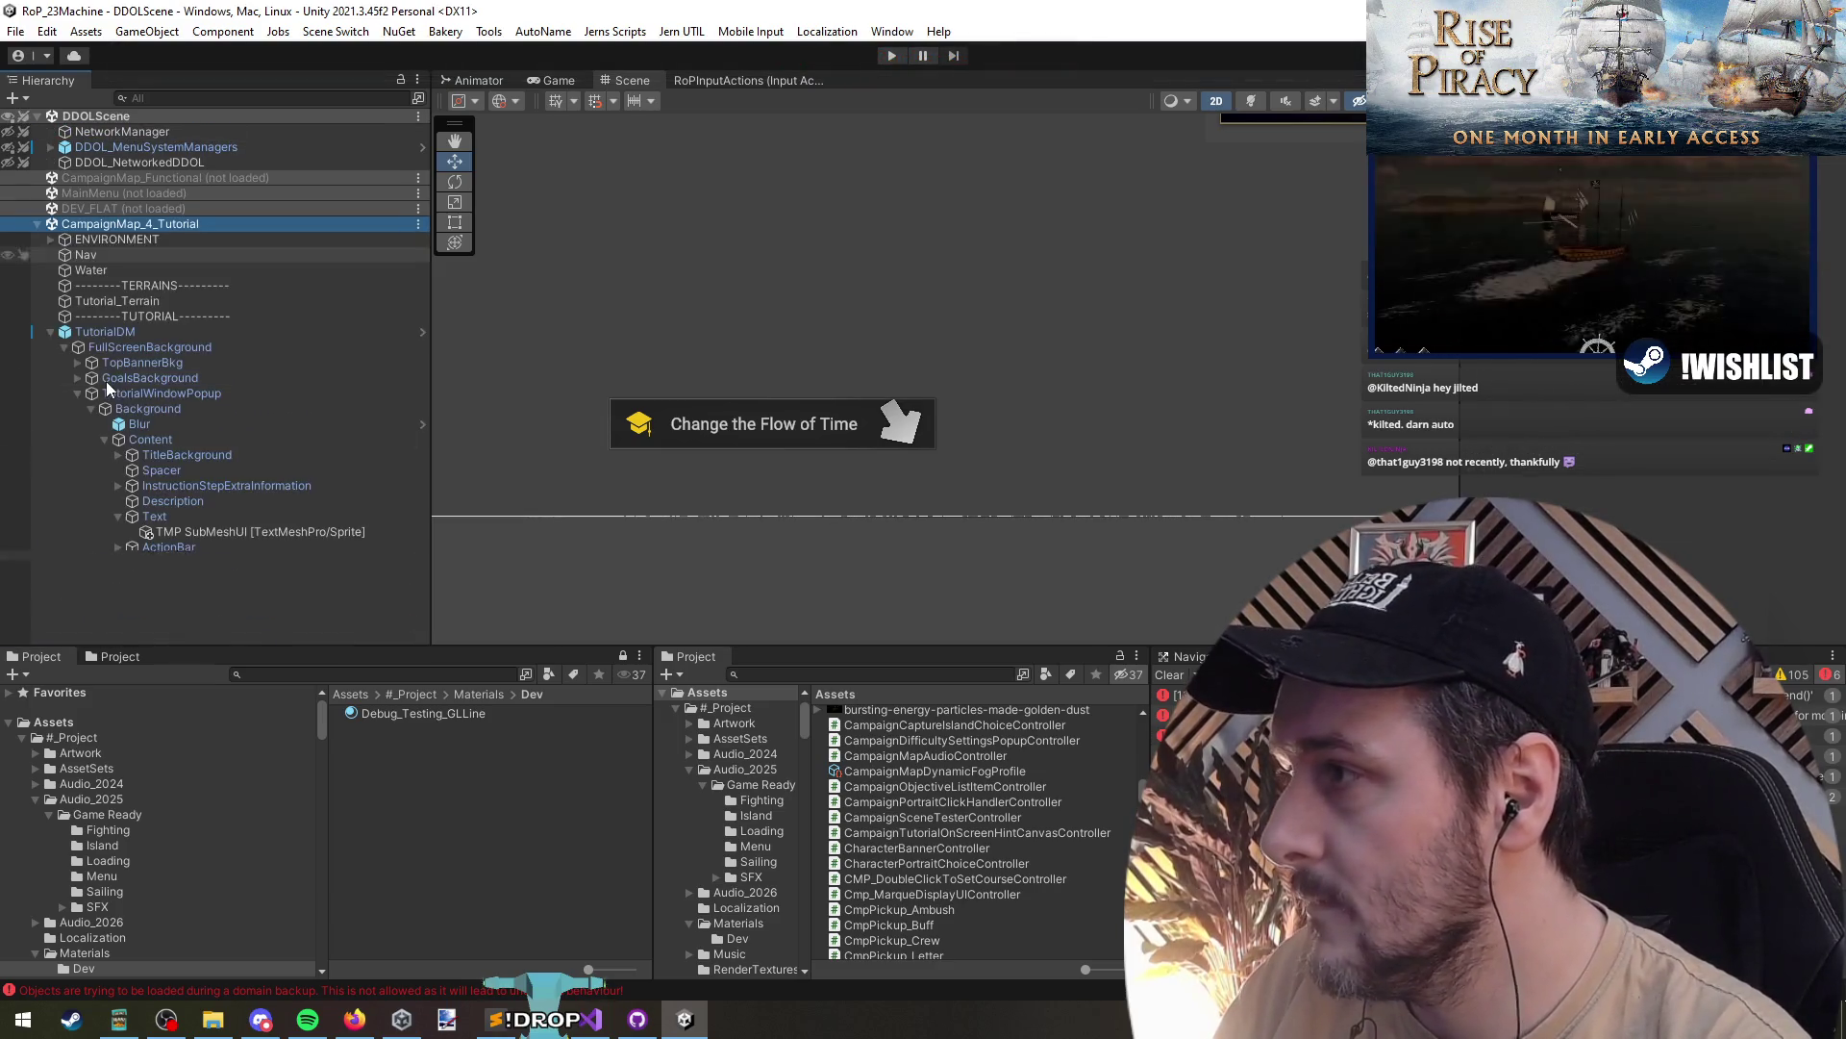
left_click(100, 335)
- Unload CampaignMap_4_Tutorial and enter Play mode
key("Left")
left_click(146, 223)
right_click(146, 223)
left_click(231, 346)
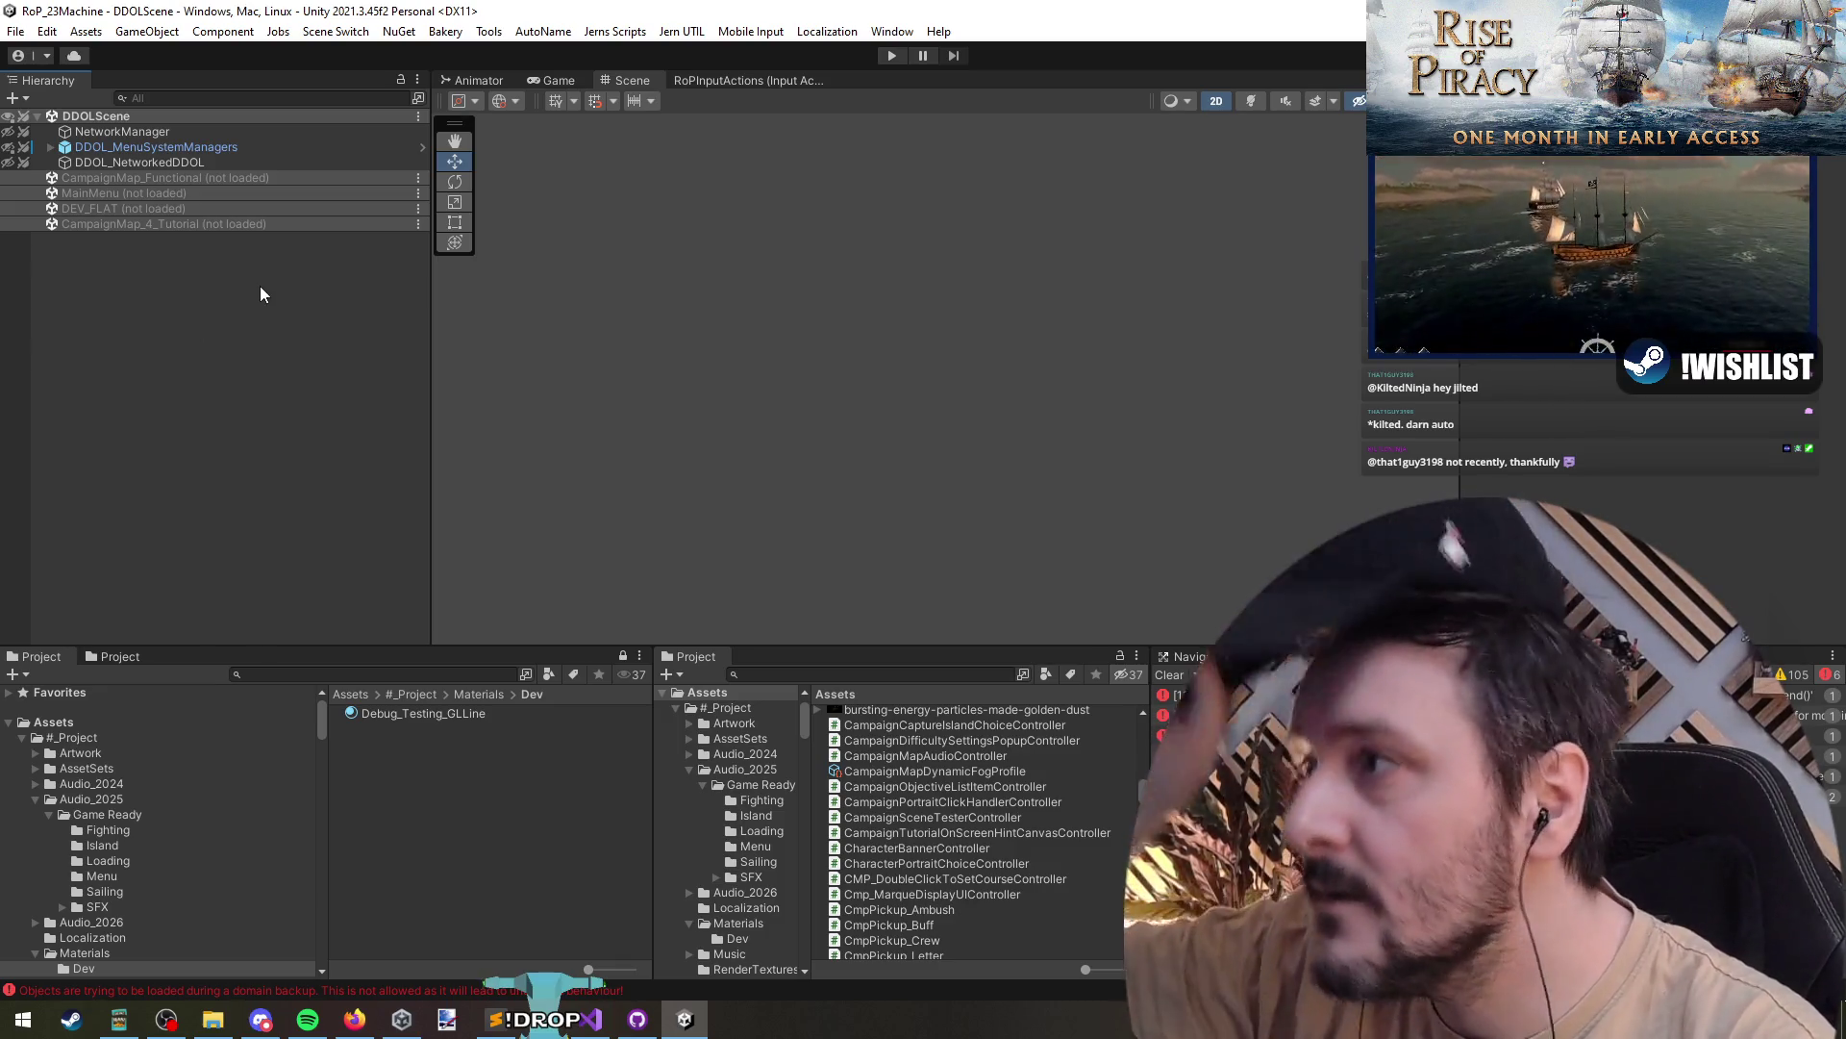
left_click(892, 56)
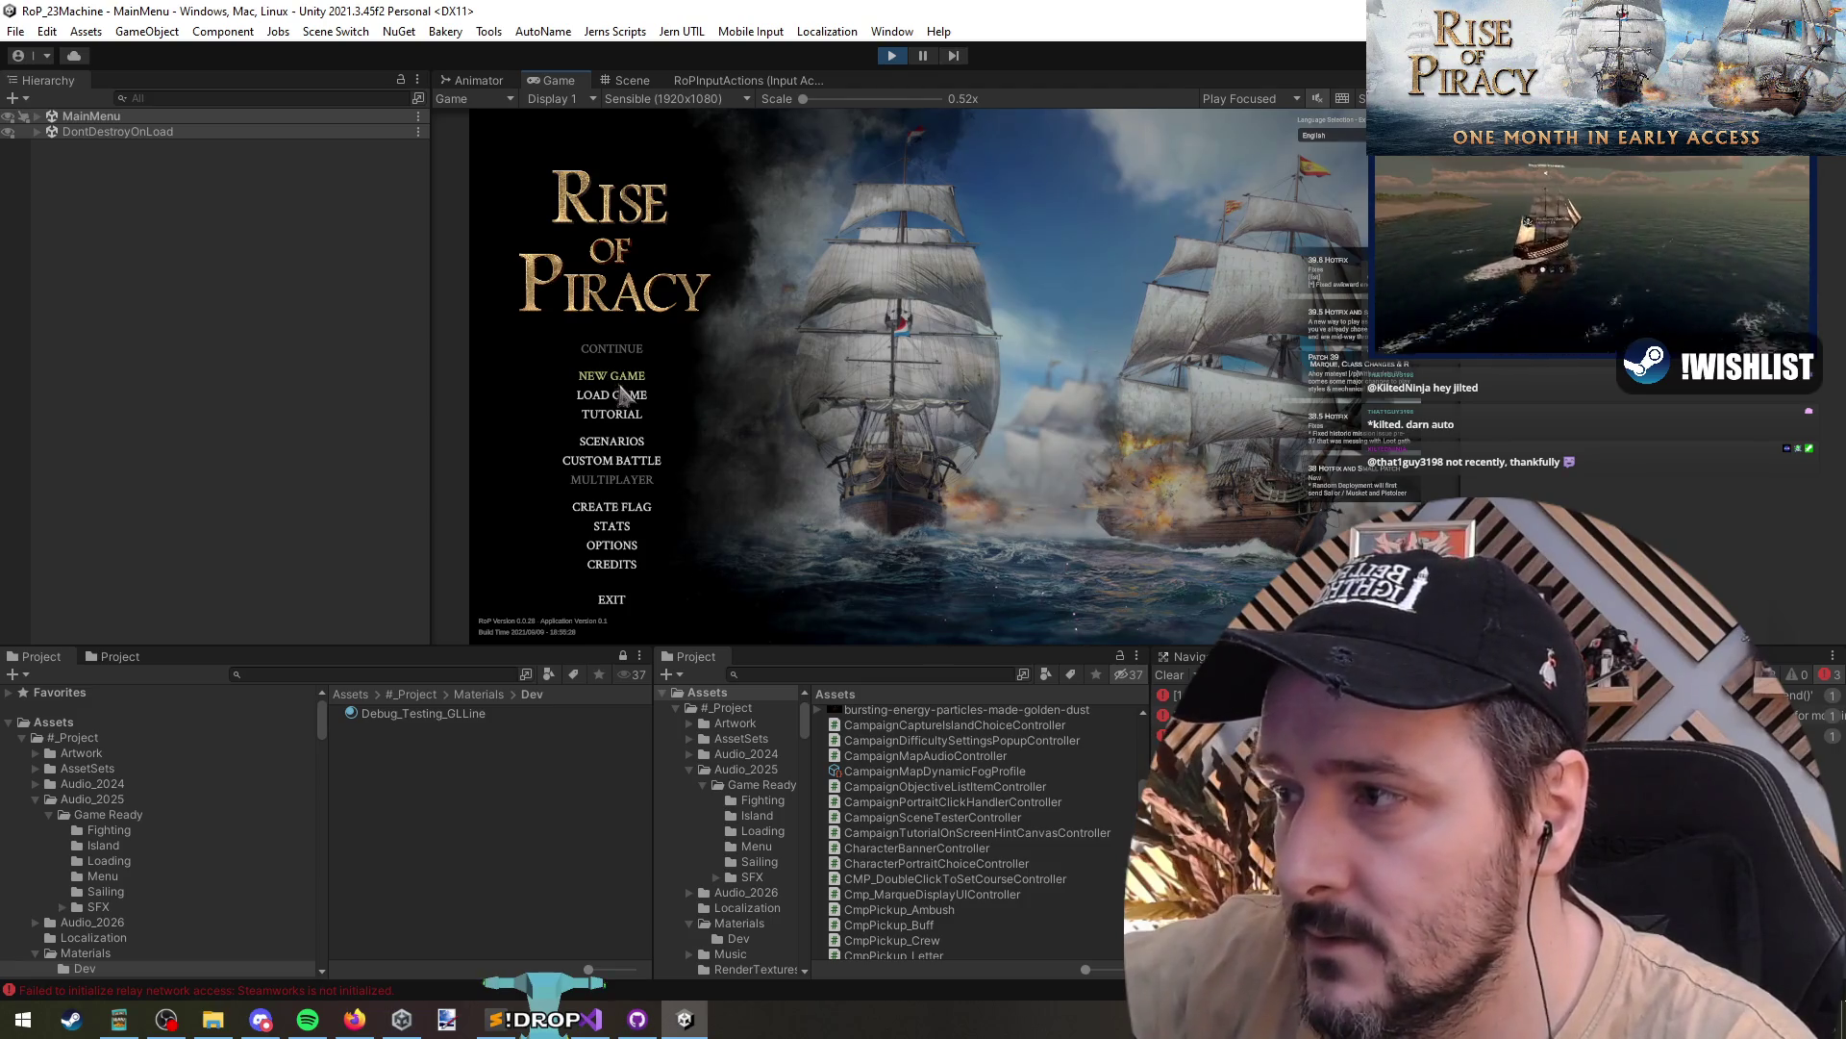
left_click(621, 394)
left_click(833, 544)
left_click(605, 416)
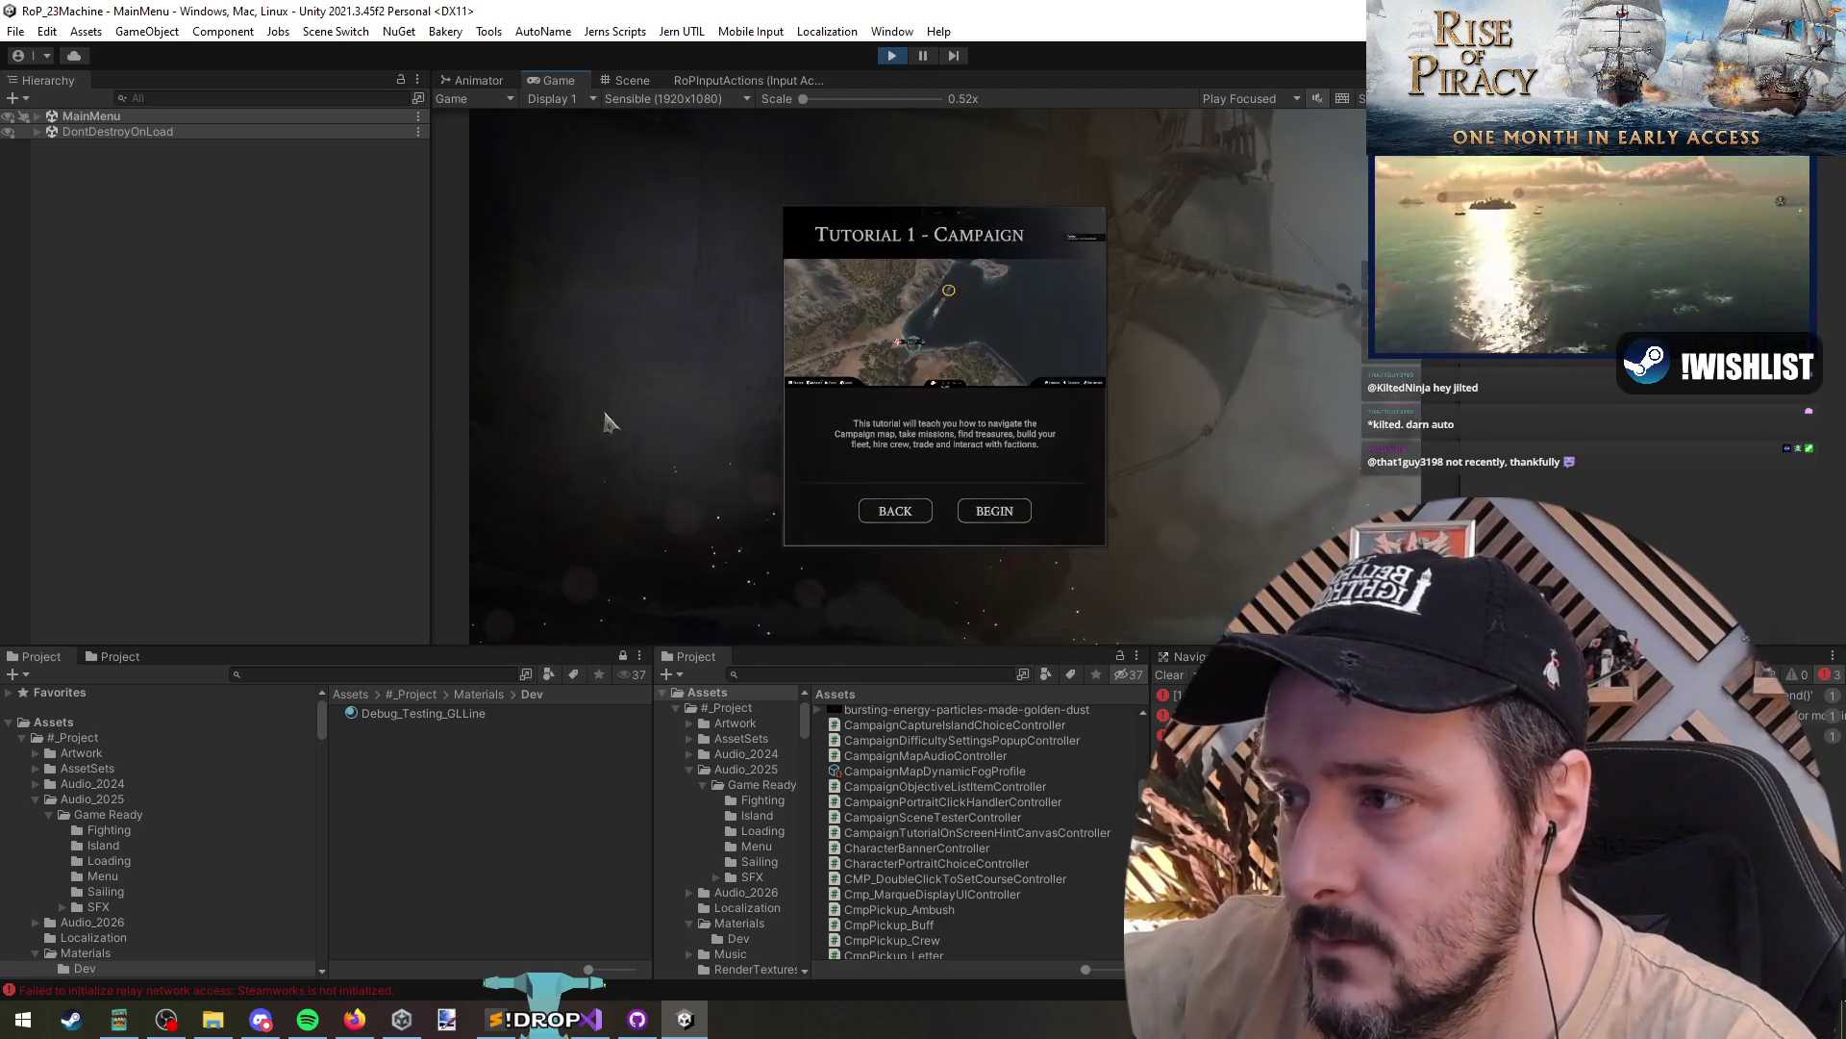
left_click(1012, 508)
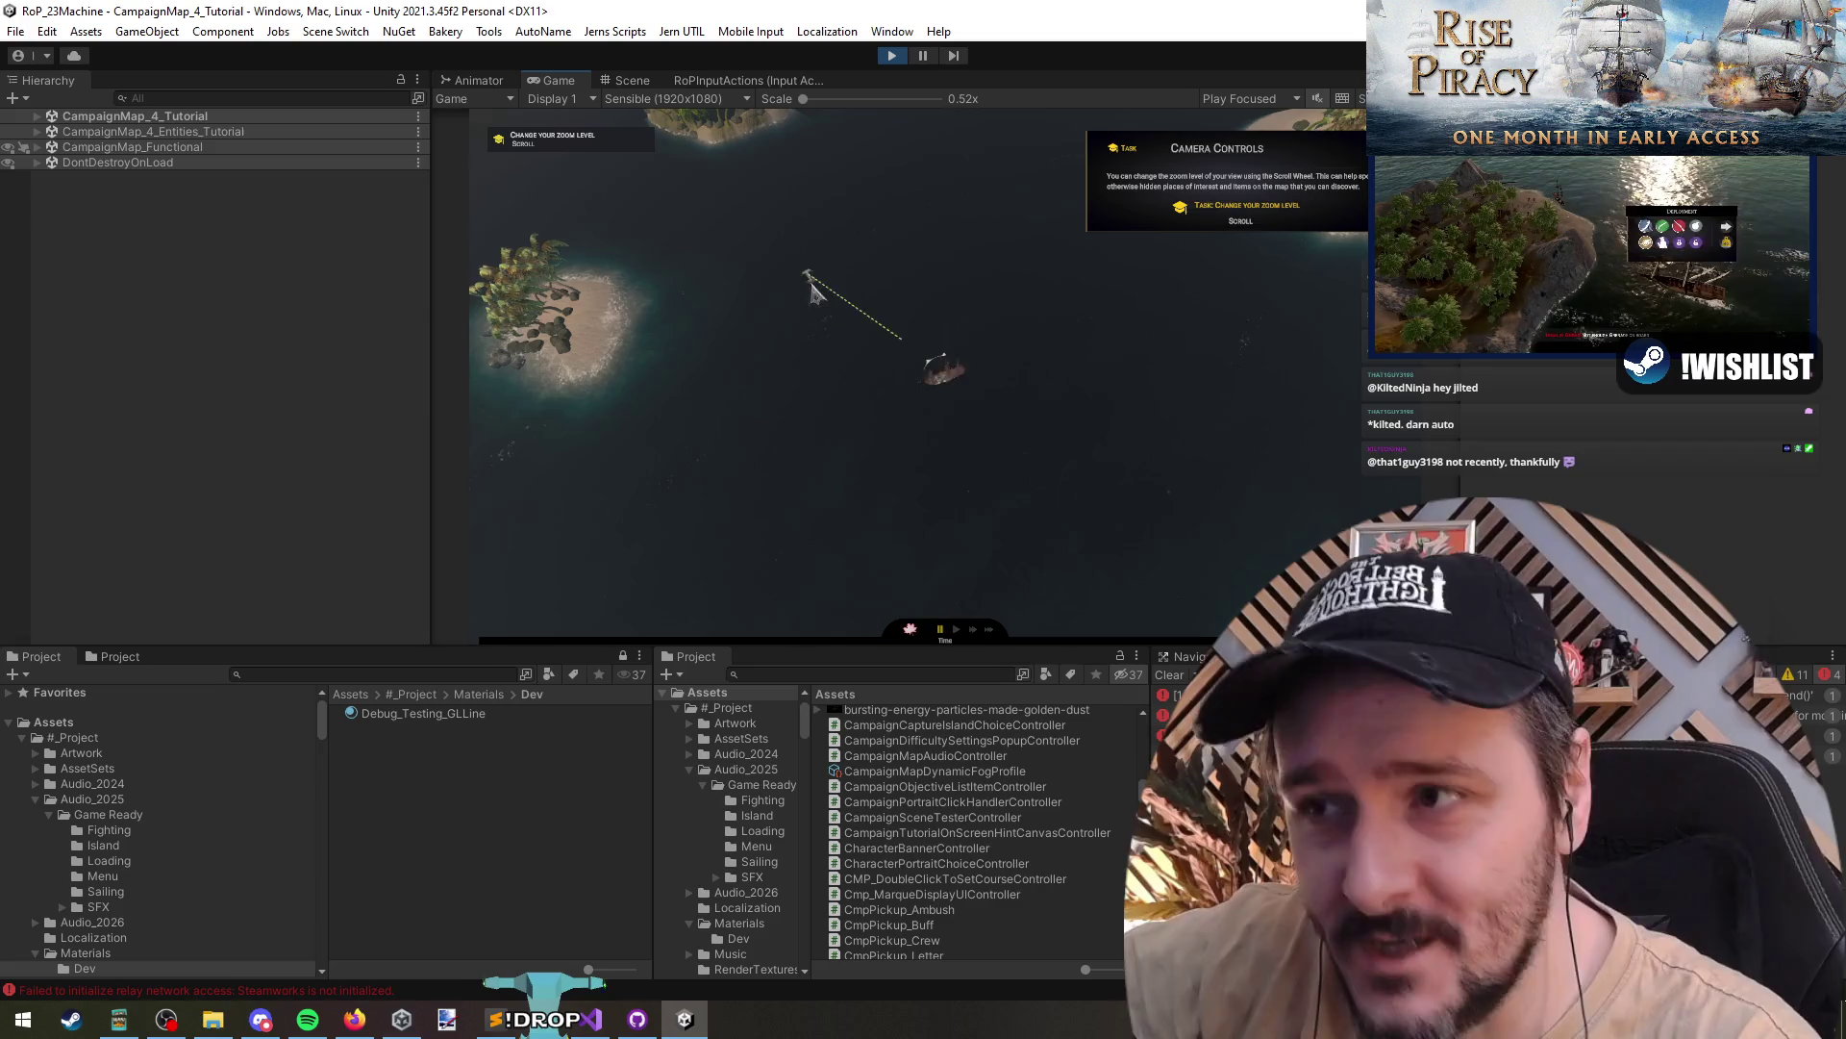
scroll(733, 272, "down", 5)
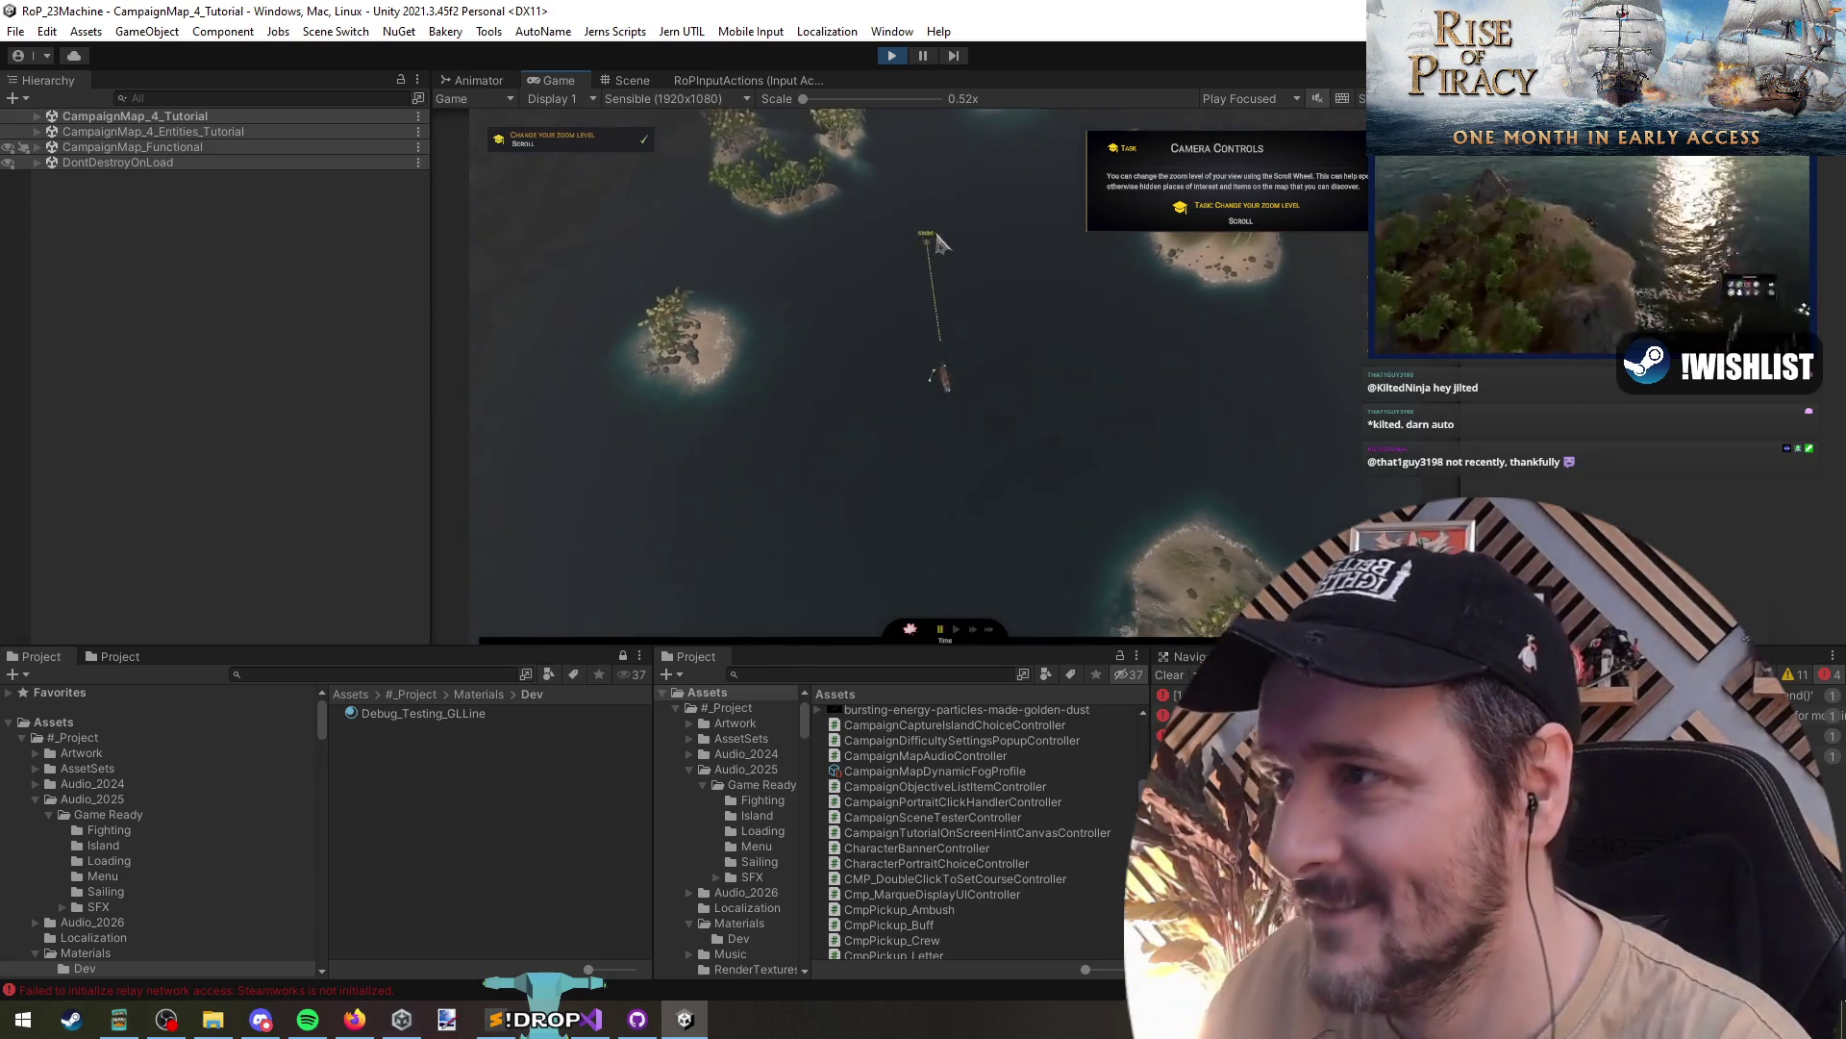
key("d")
key("space")
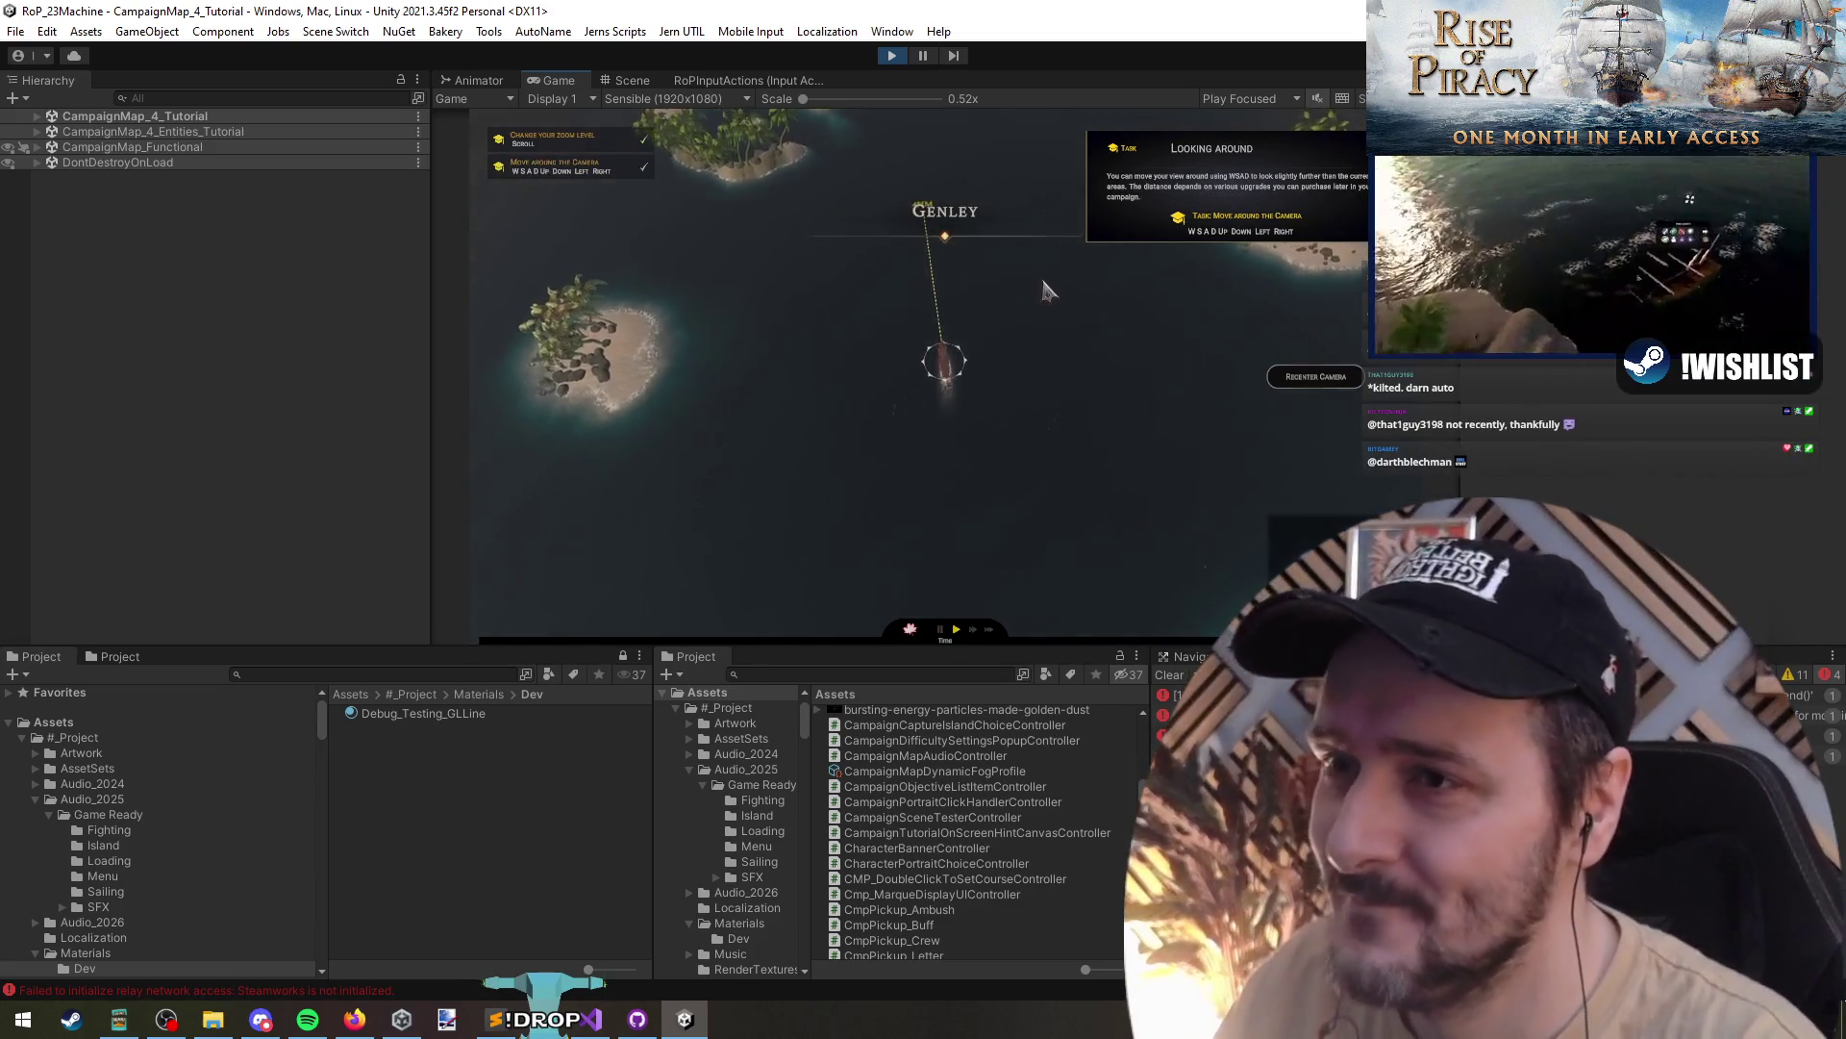
key("w")
key("d")
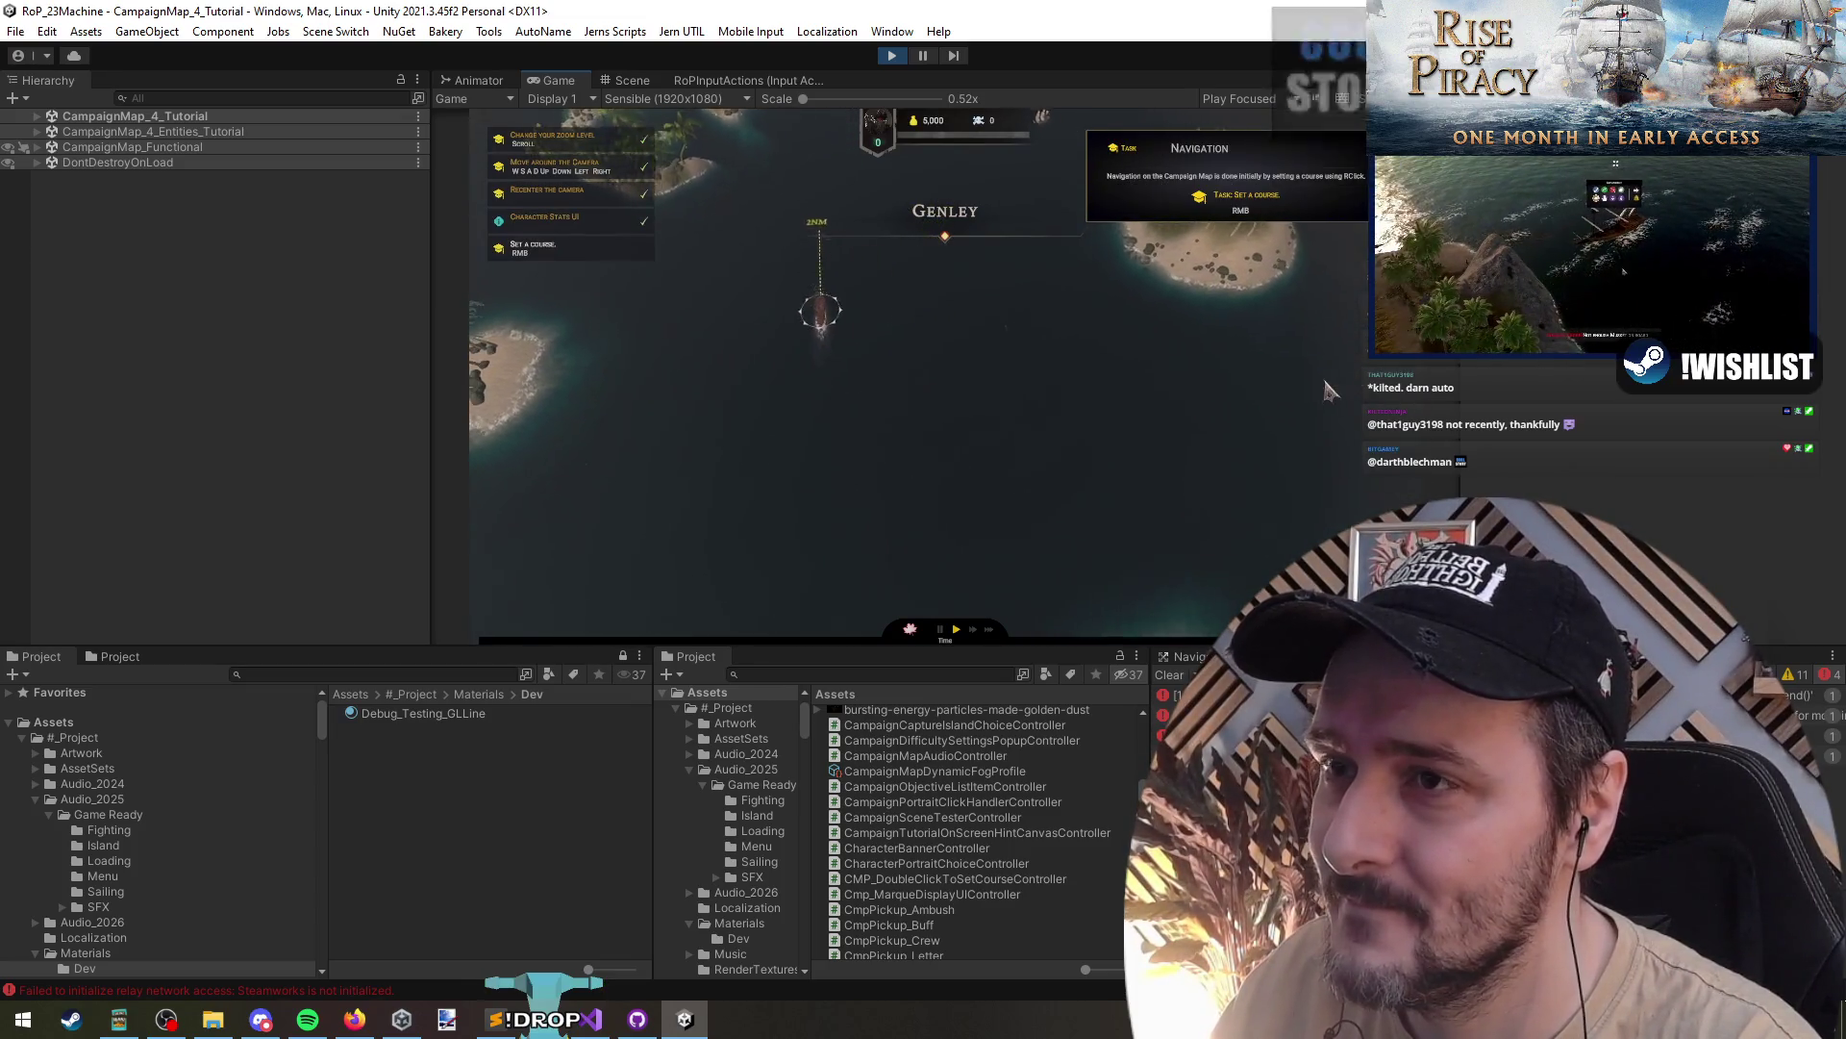
scroll(1325, 389, "up", 2)
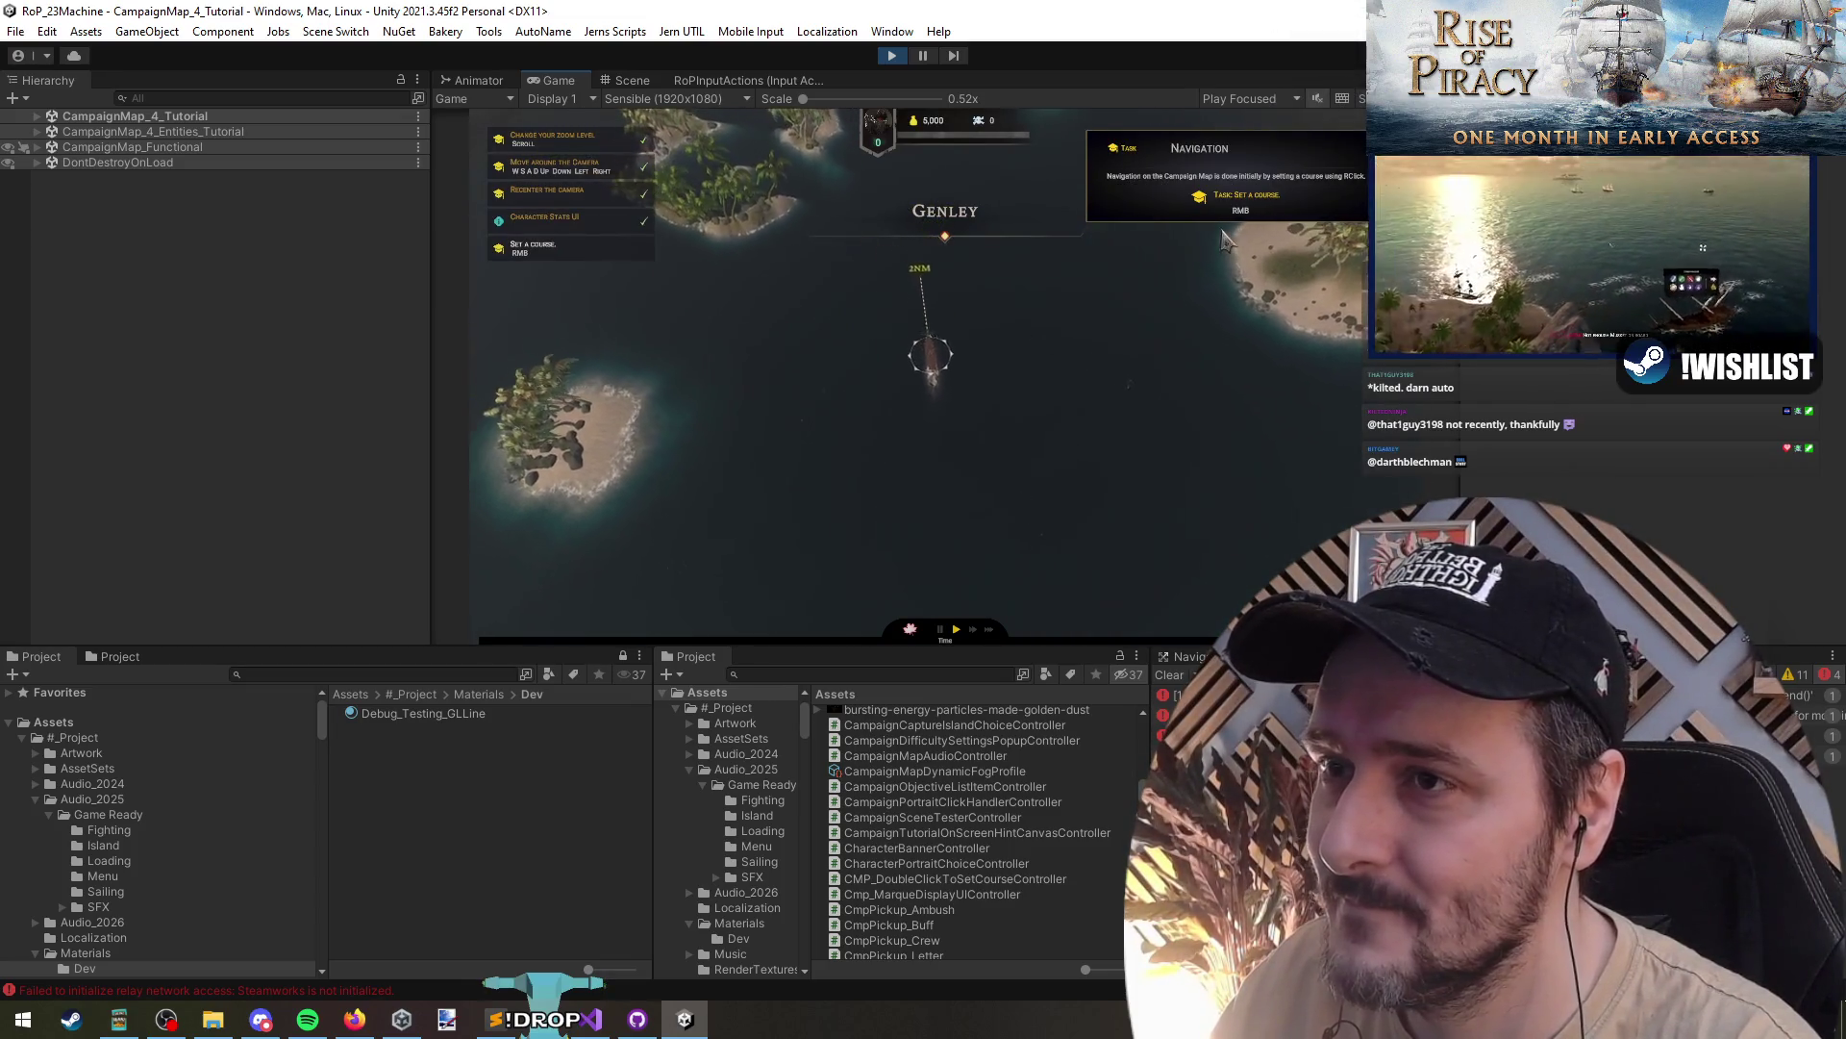
right_click(1317, 392)
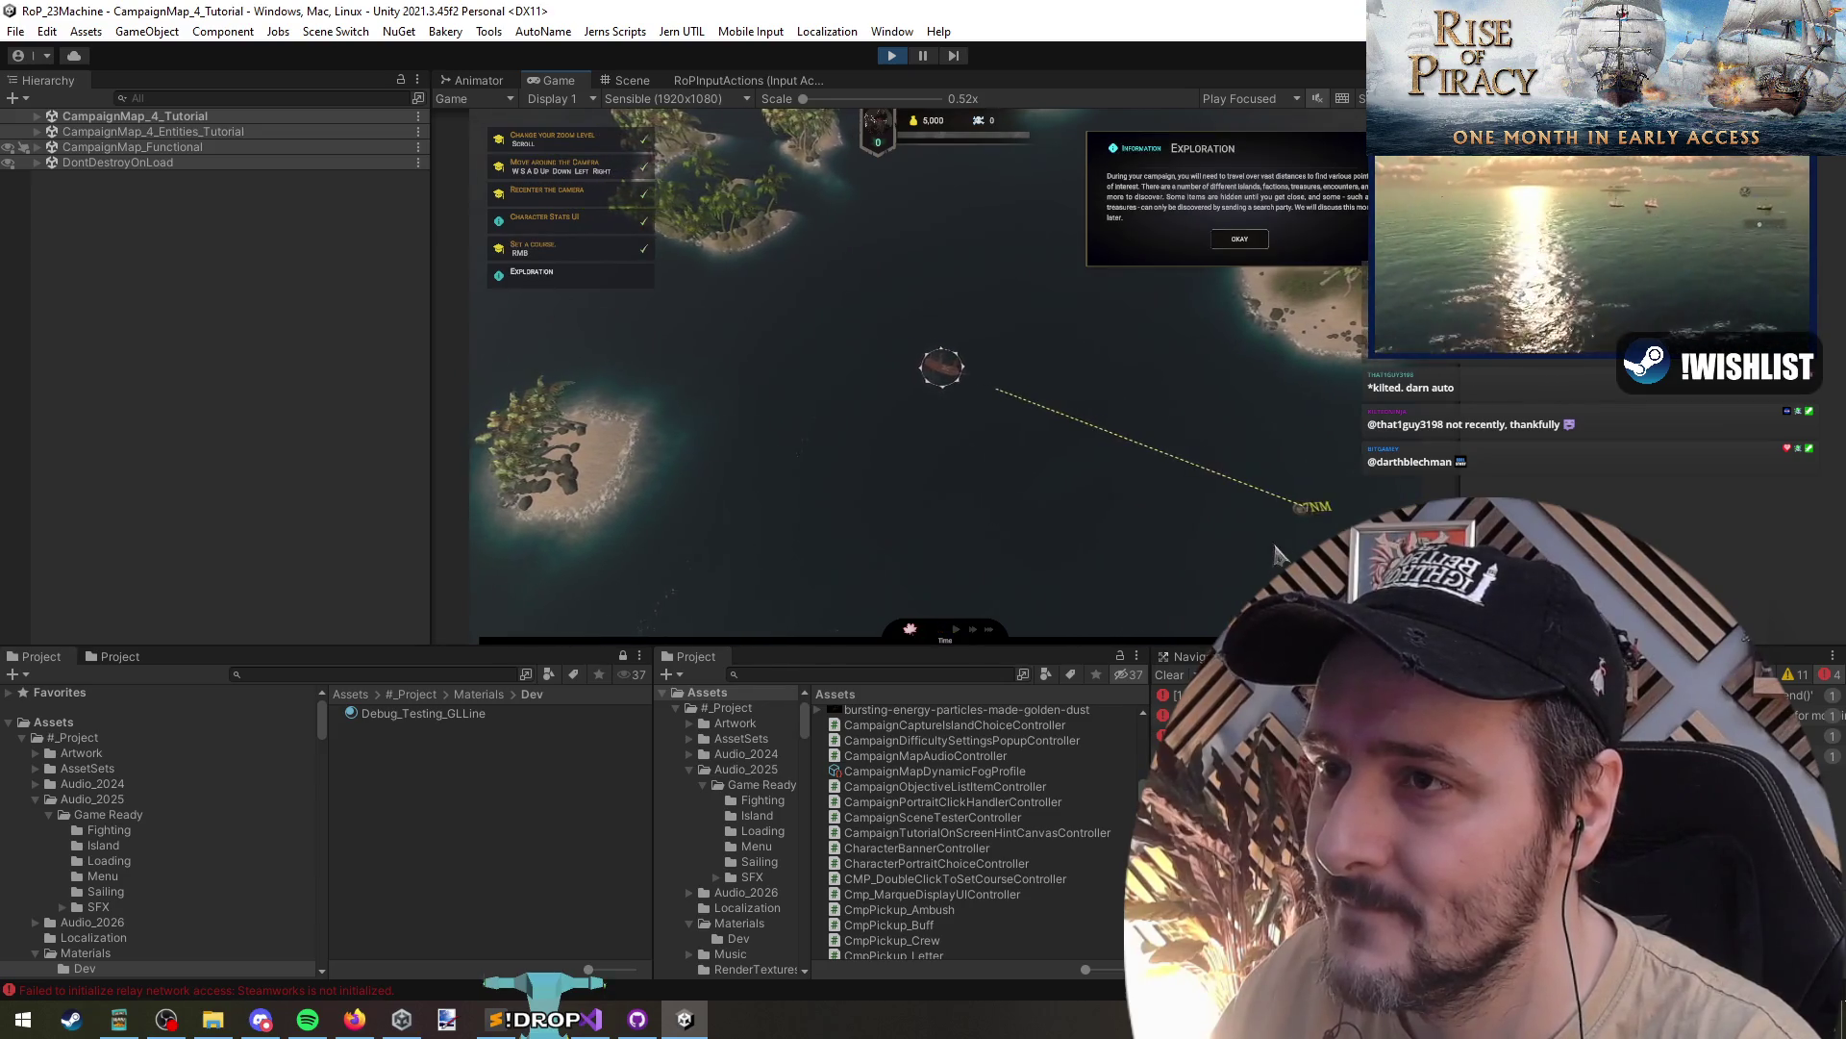
right_click(1066, 544)
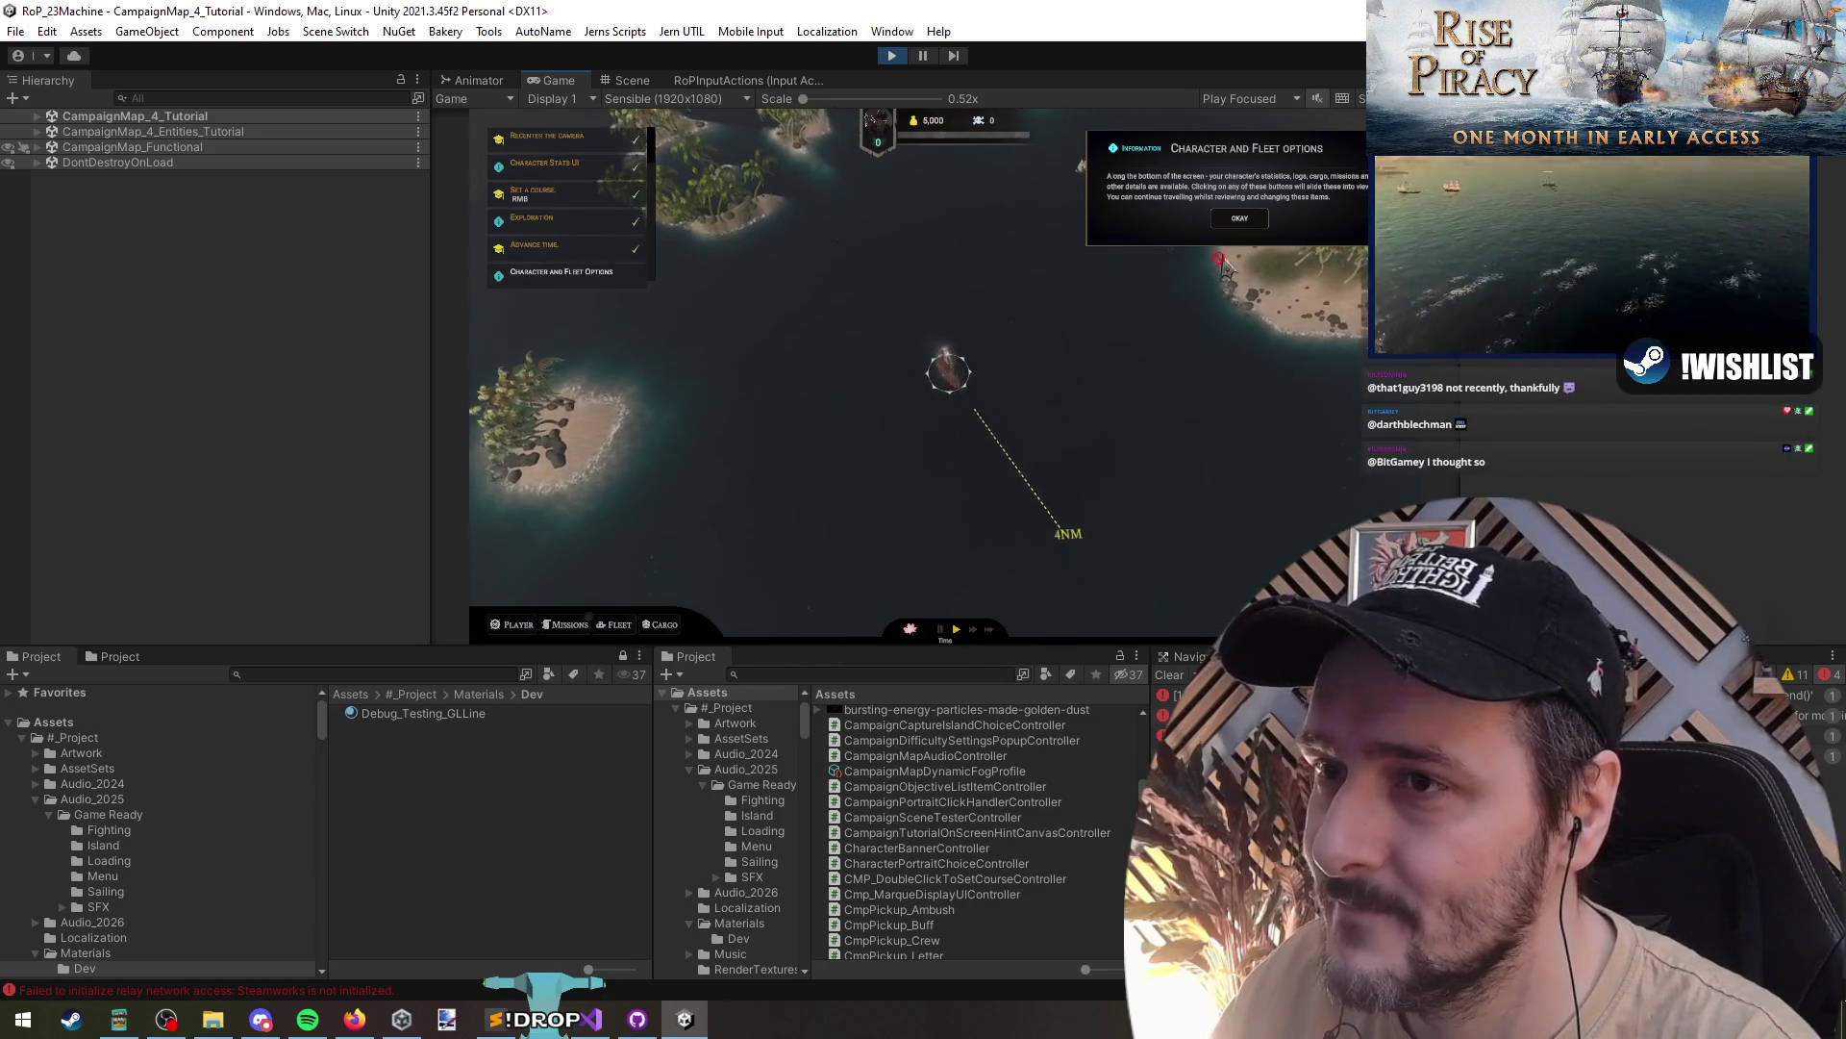
scroll(1226, 485, "down", 2)
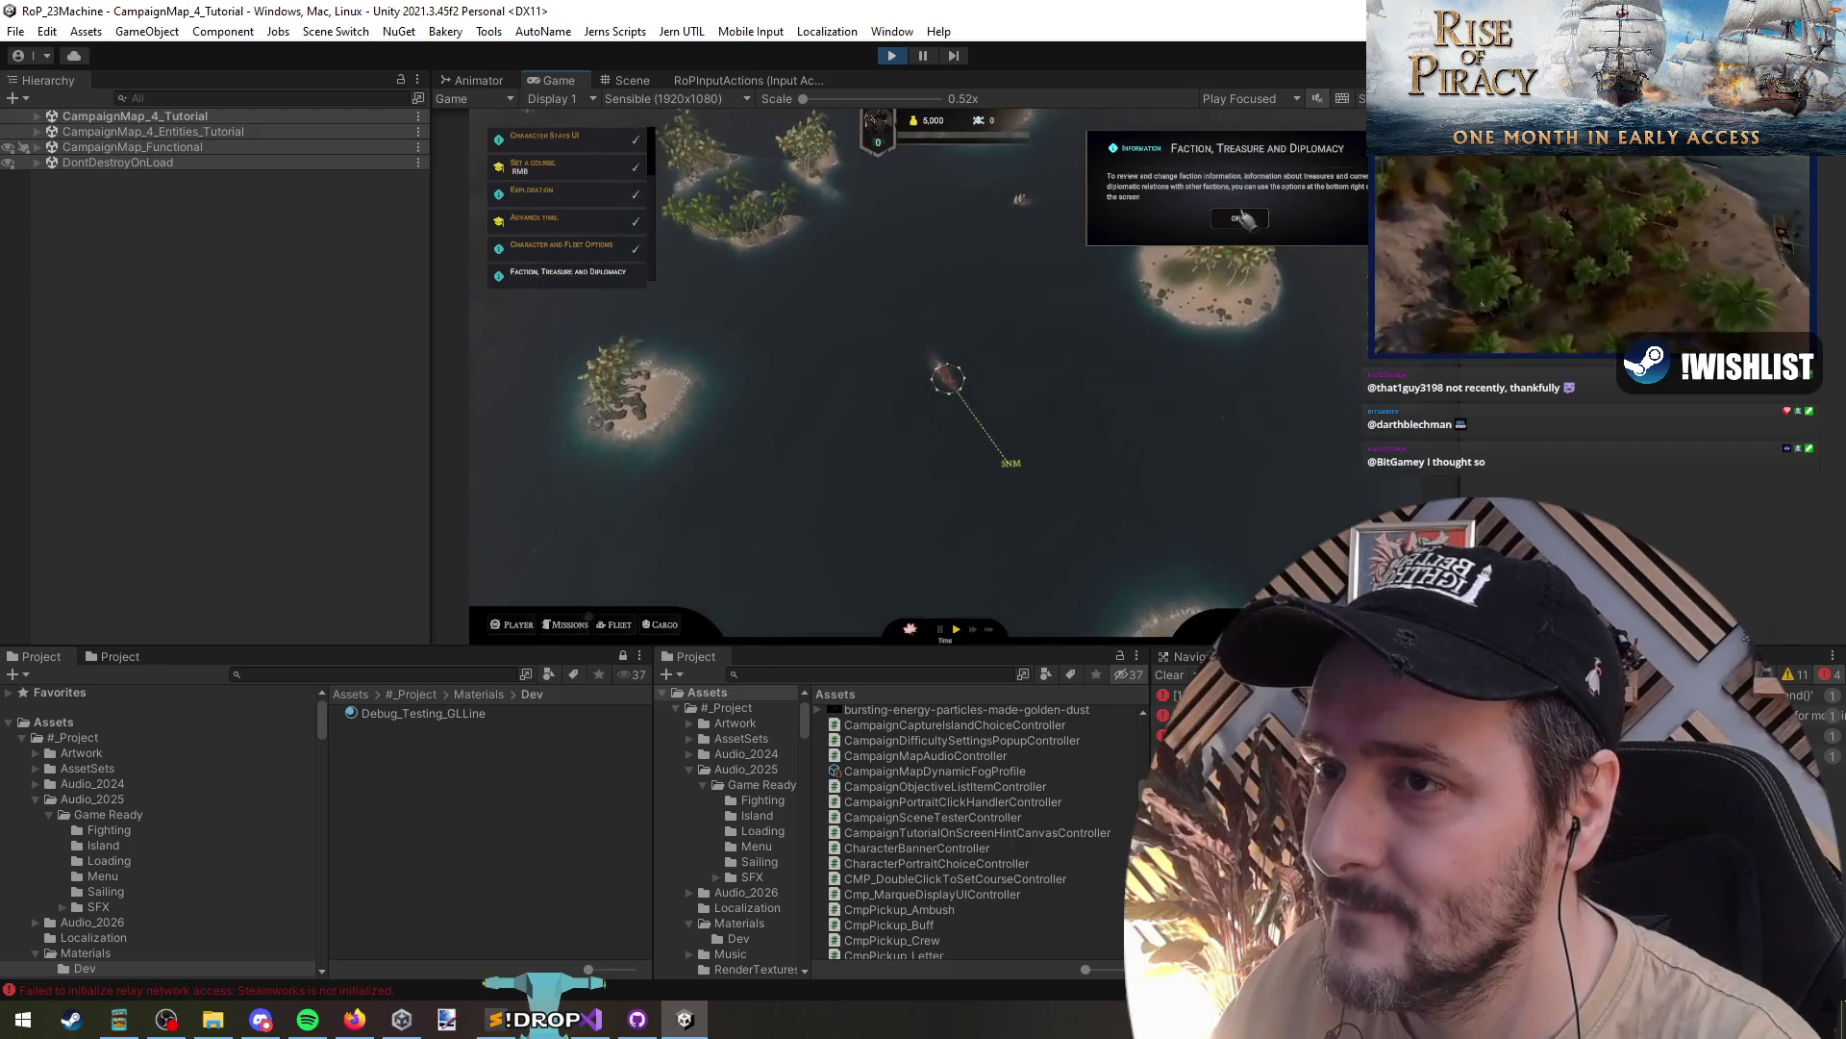
right_click(1178, 413)
scroll(1067, 404, "up", 2)
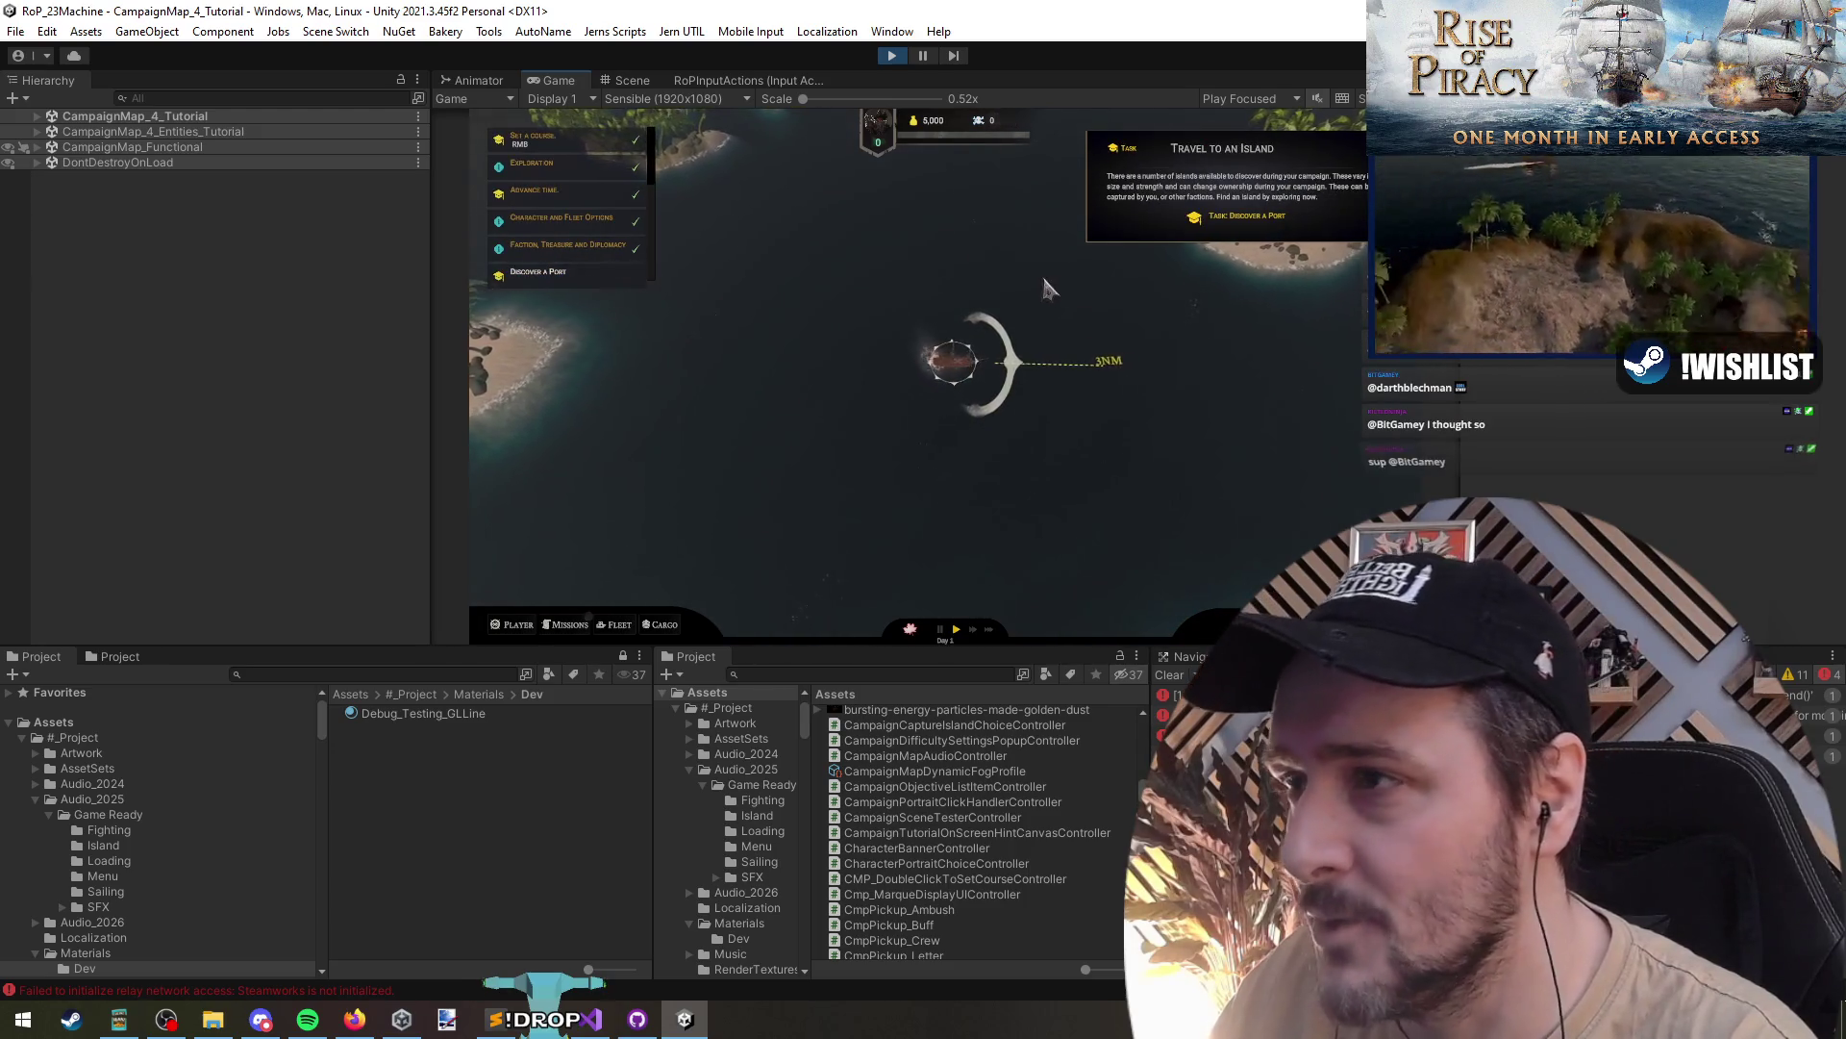
left_click(897, 55)
left_click(894, 57)
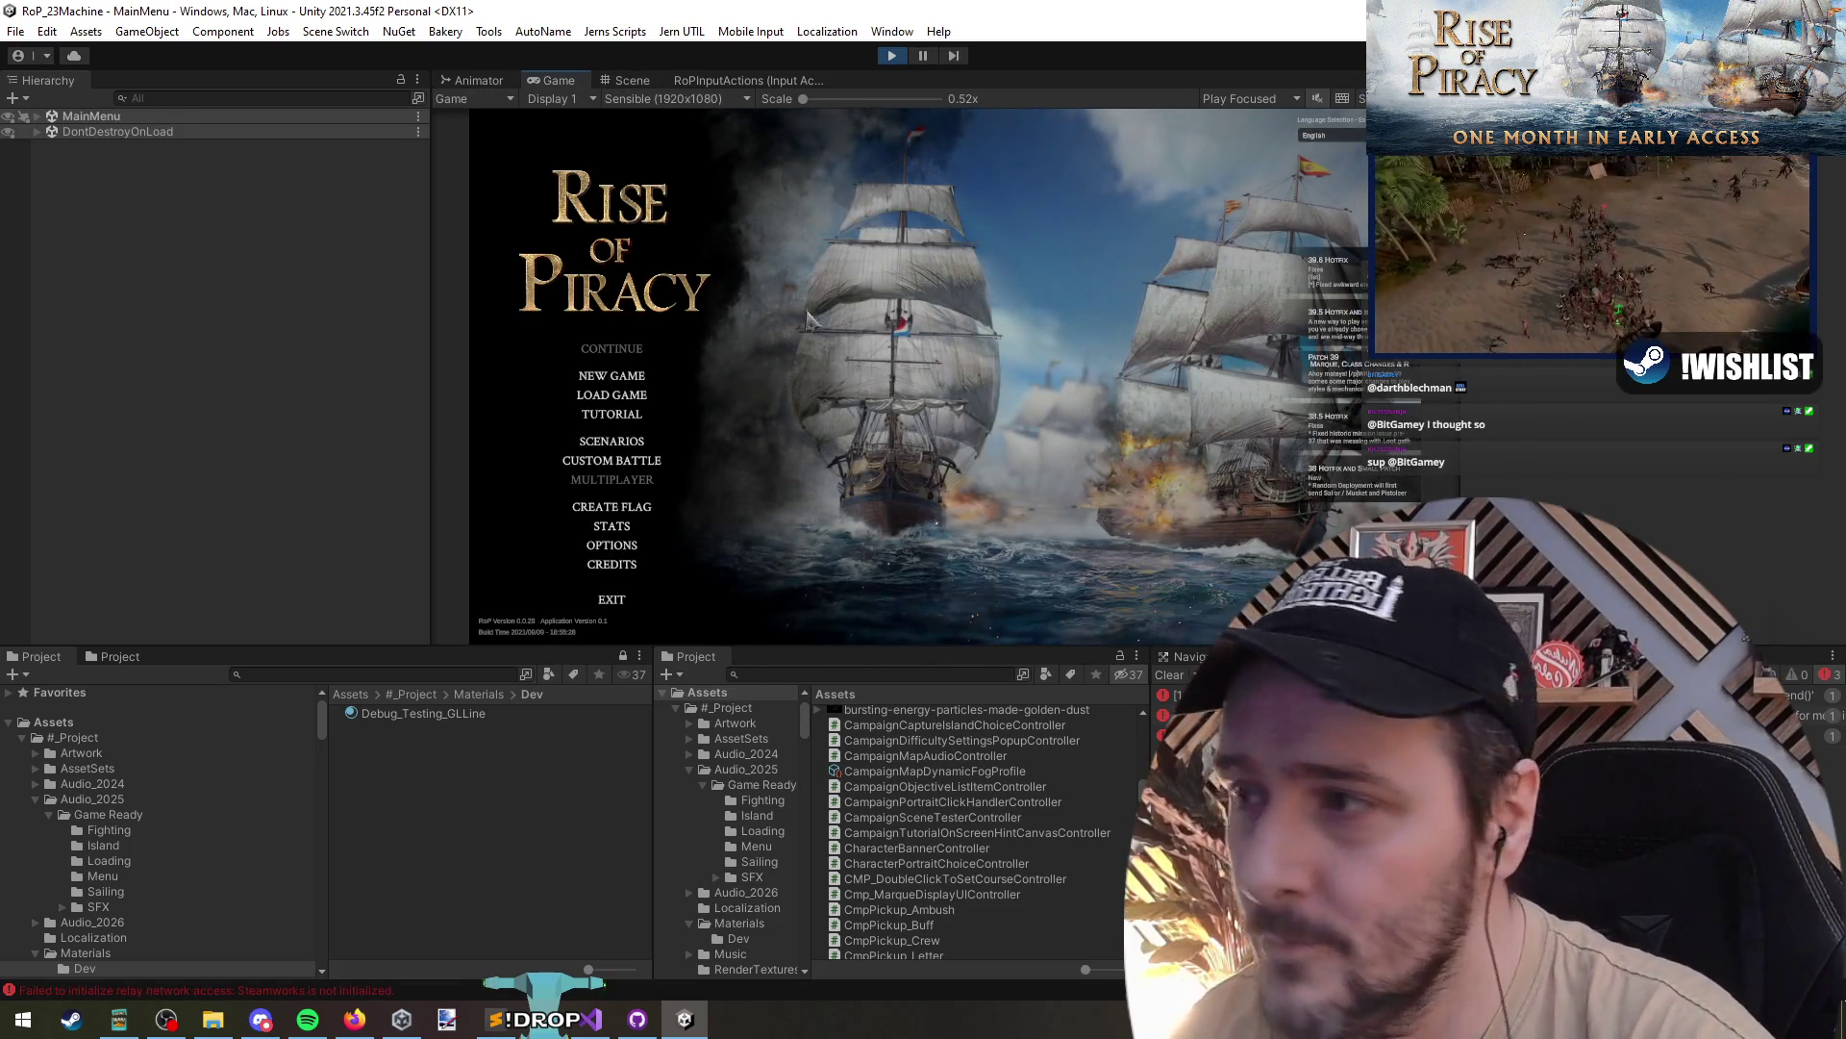
- Start the campaign tutorial from the main menu and confirm the captain
left_click(621, 423)
left_click(991, 507)
left_click(952, 582)
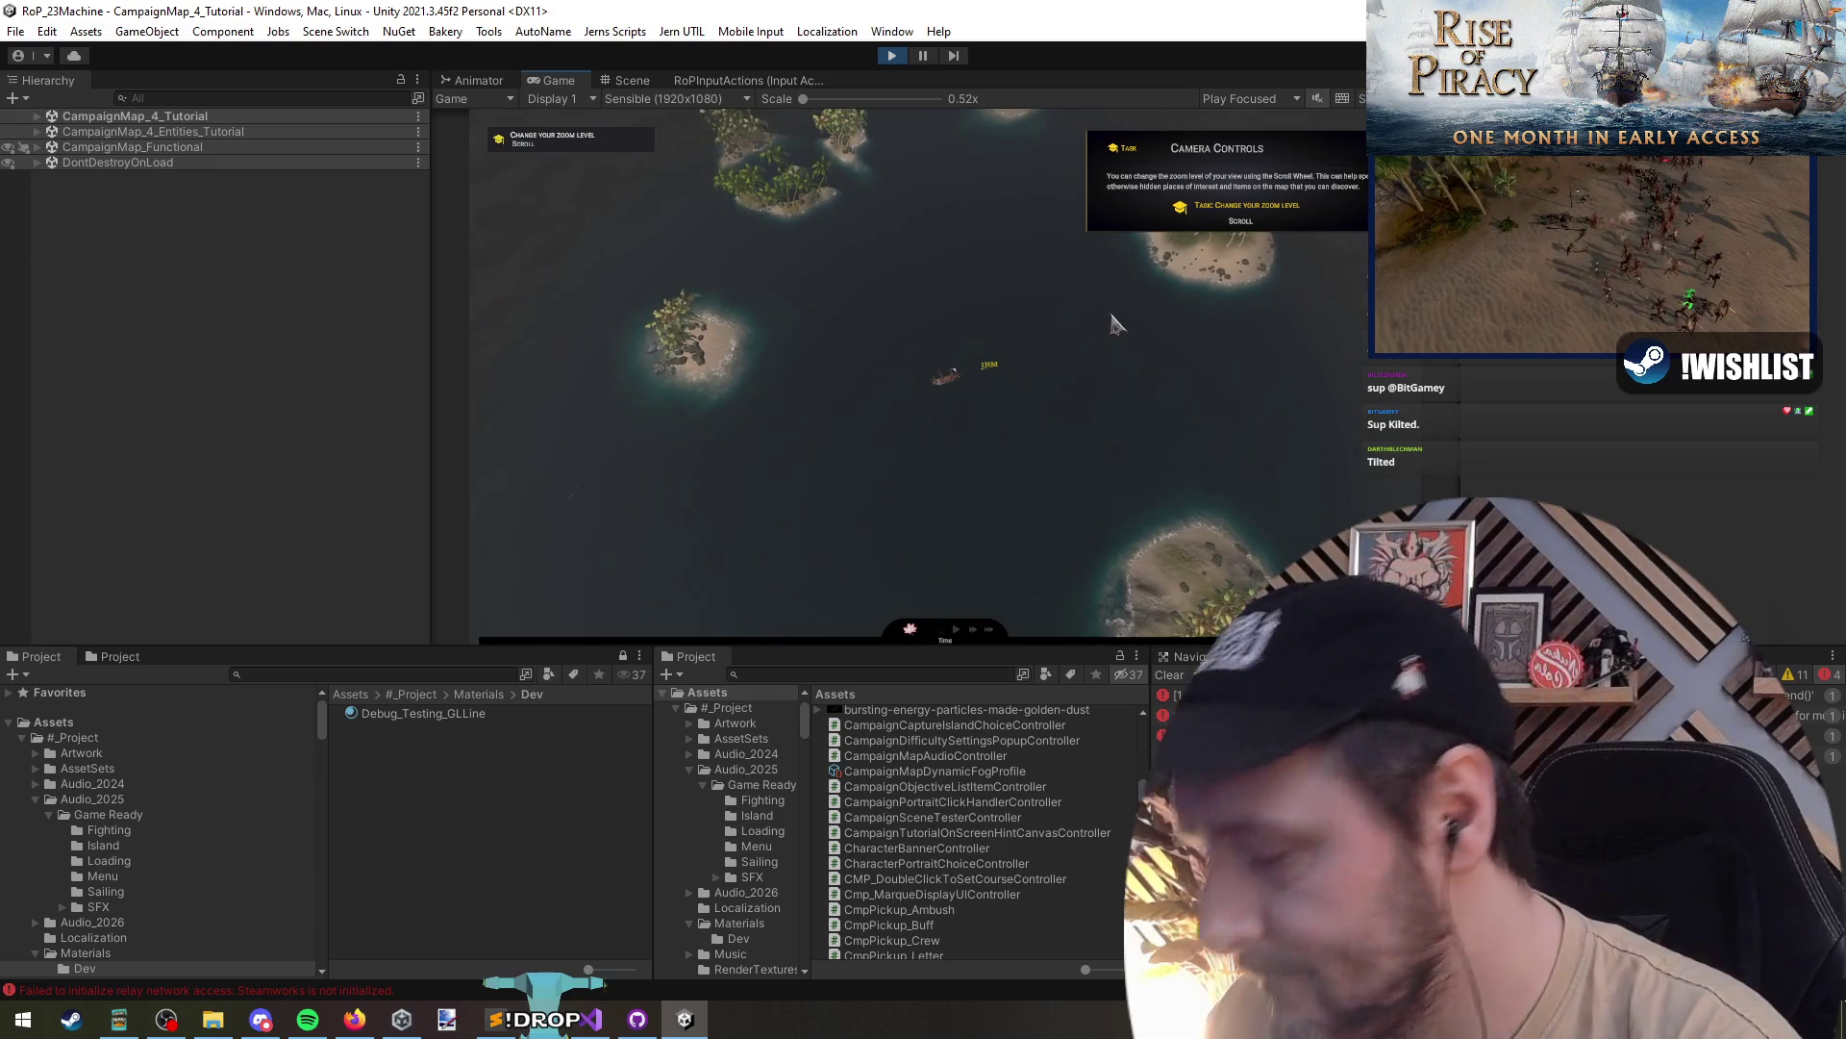
- Recenter on the ship, set a course, and dismiss the Character Stats and Exploration panels
scroll(1115, 324, "up", 3)
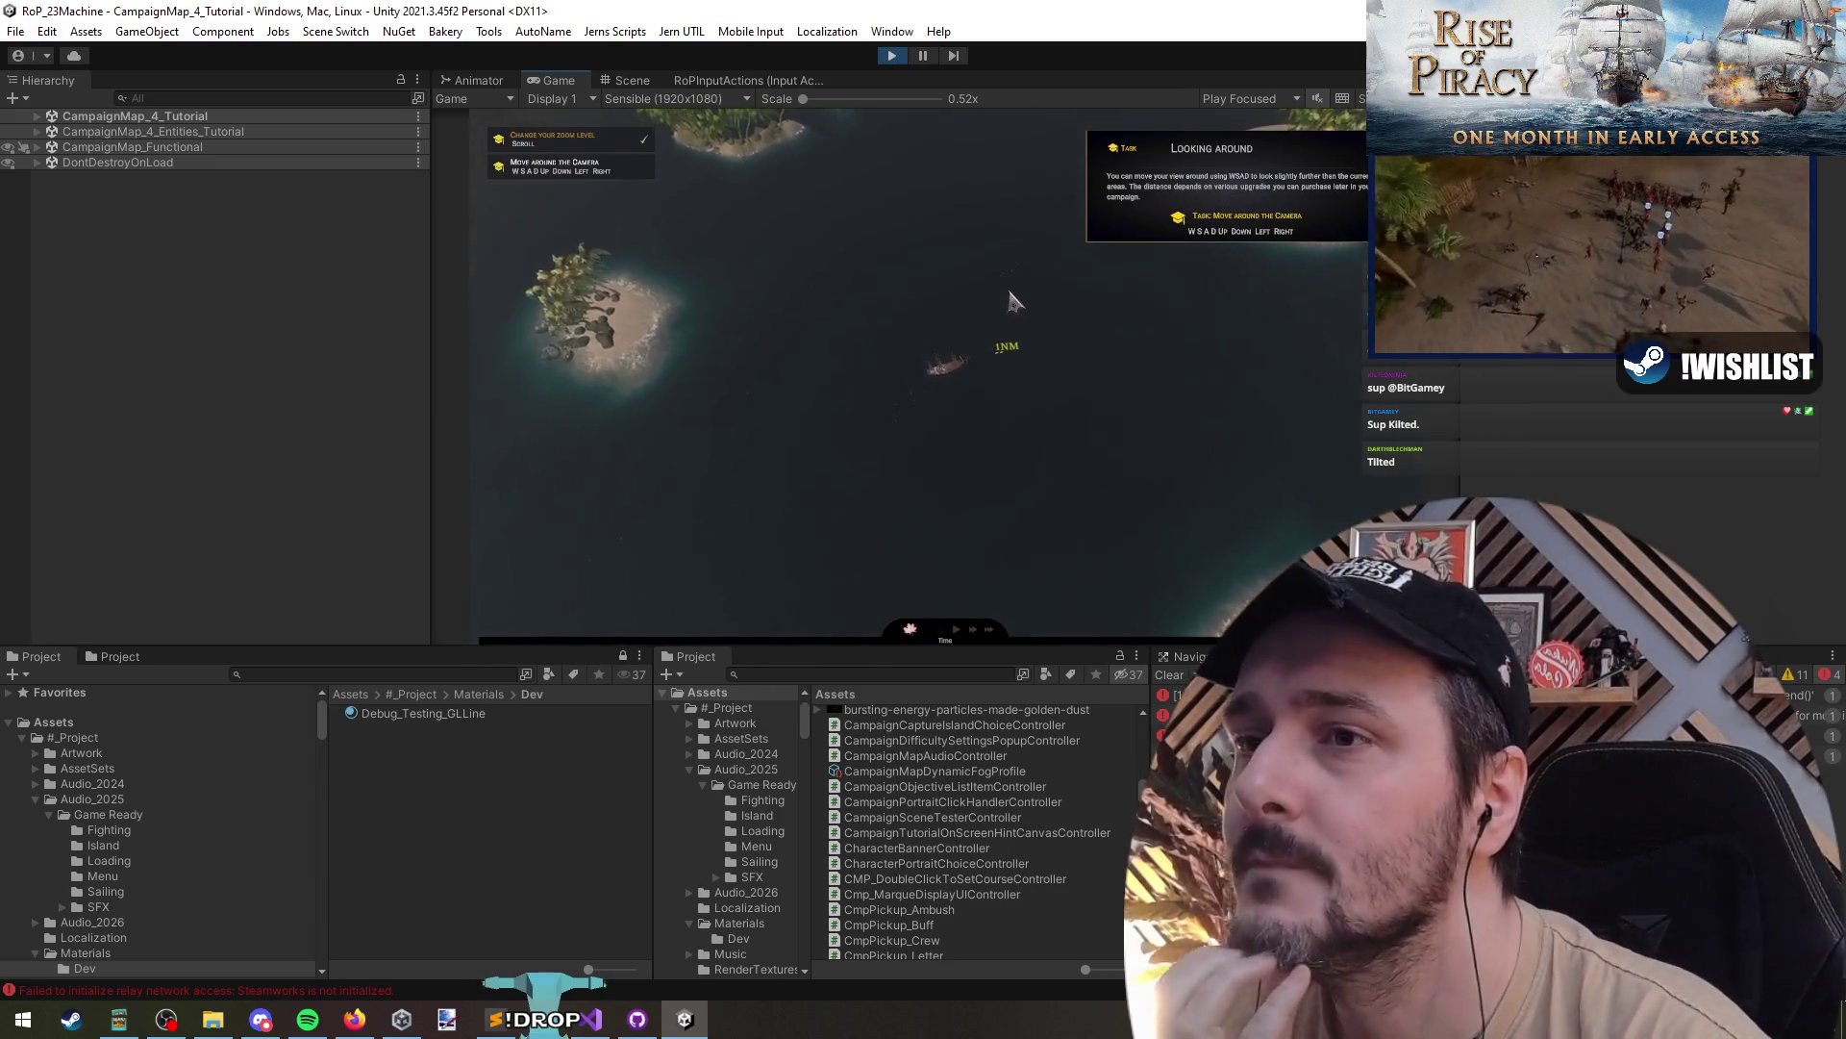
key("d")
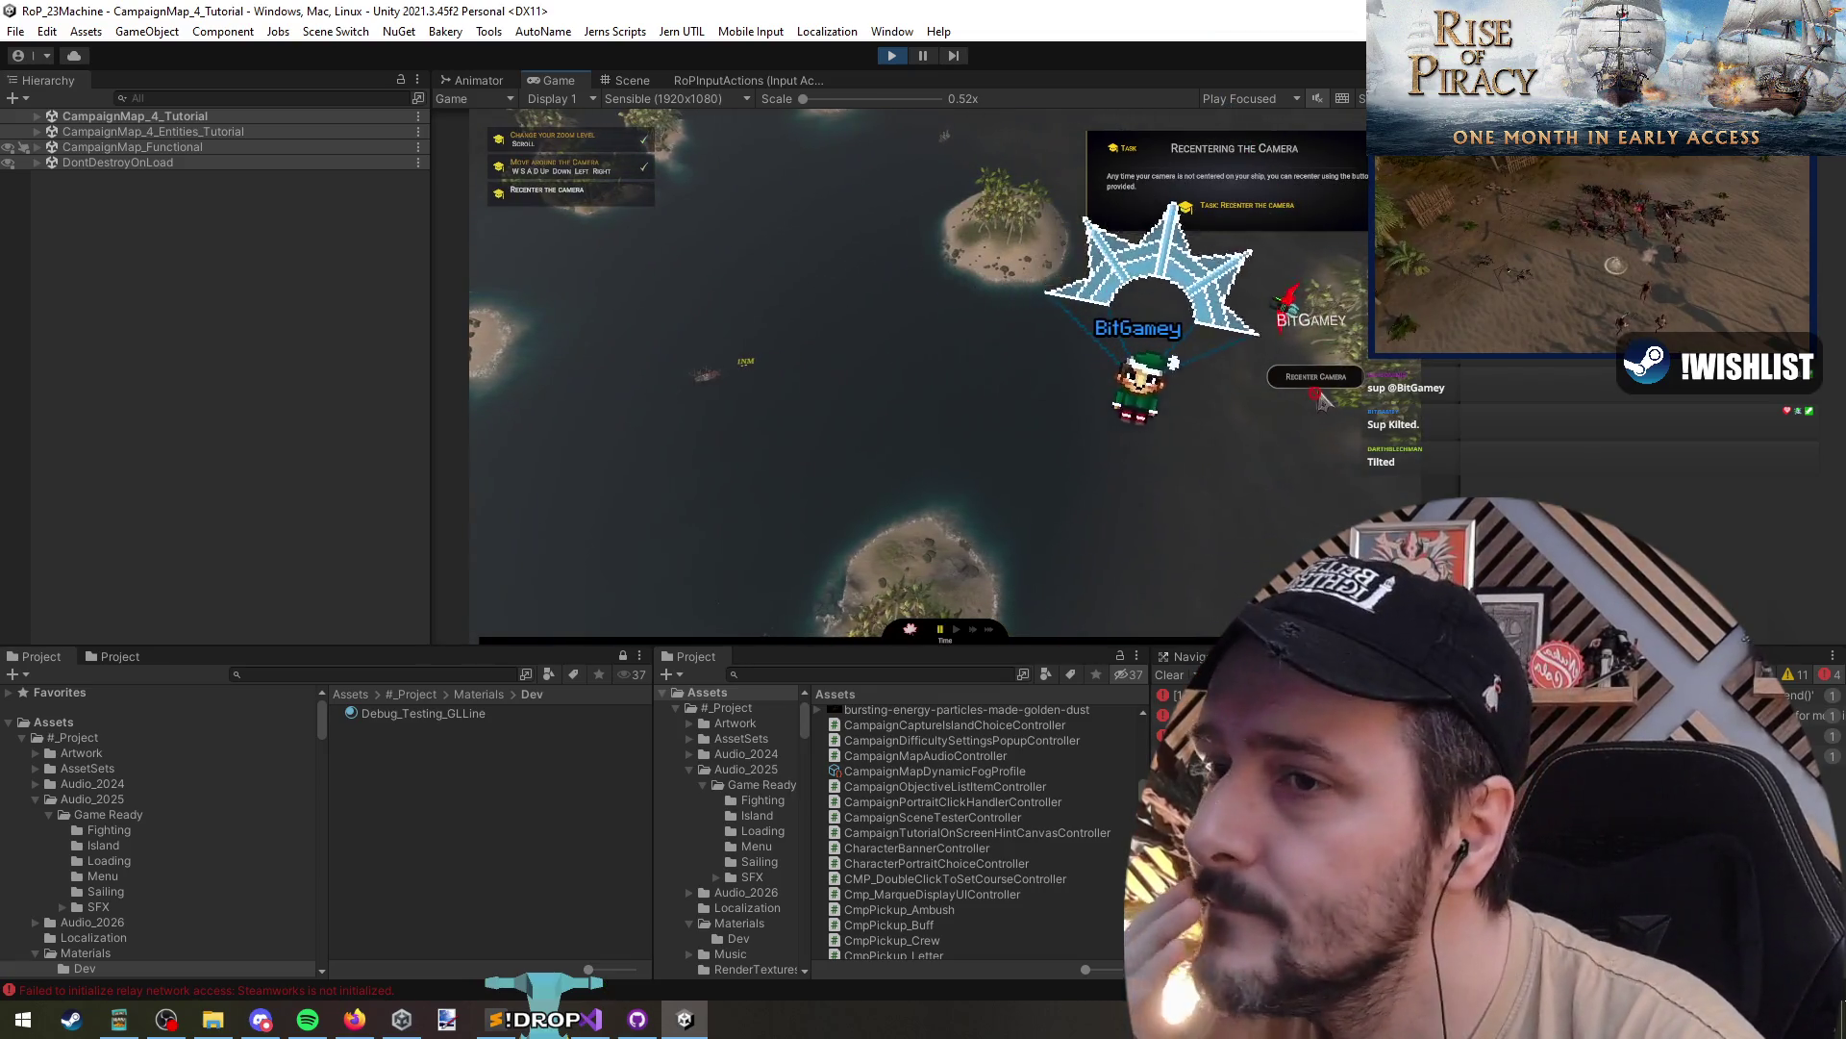
key("space")
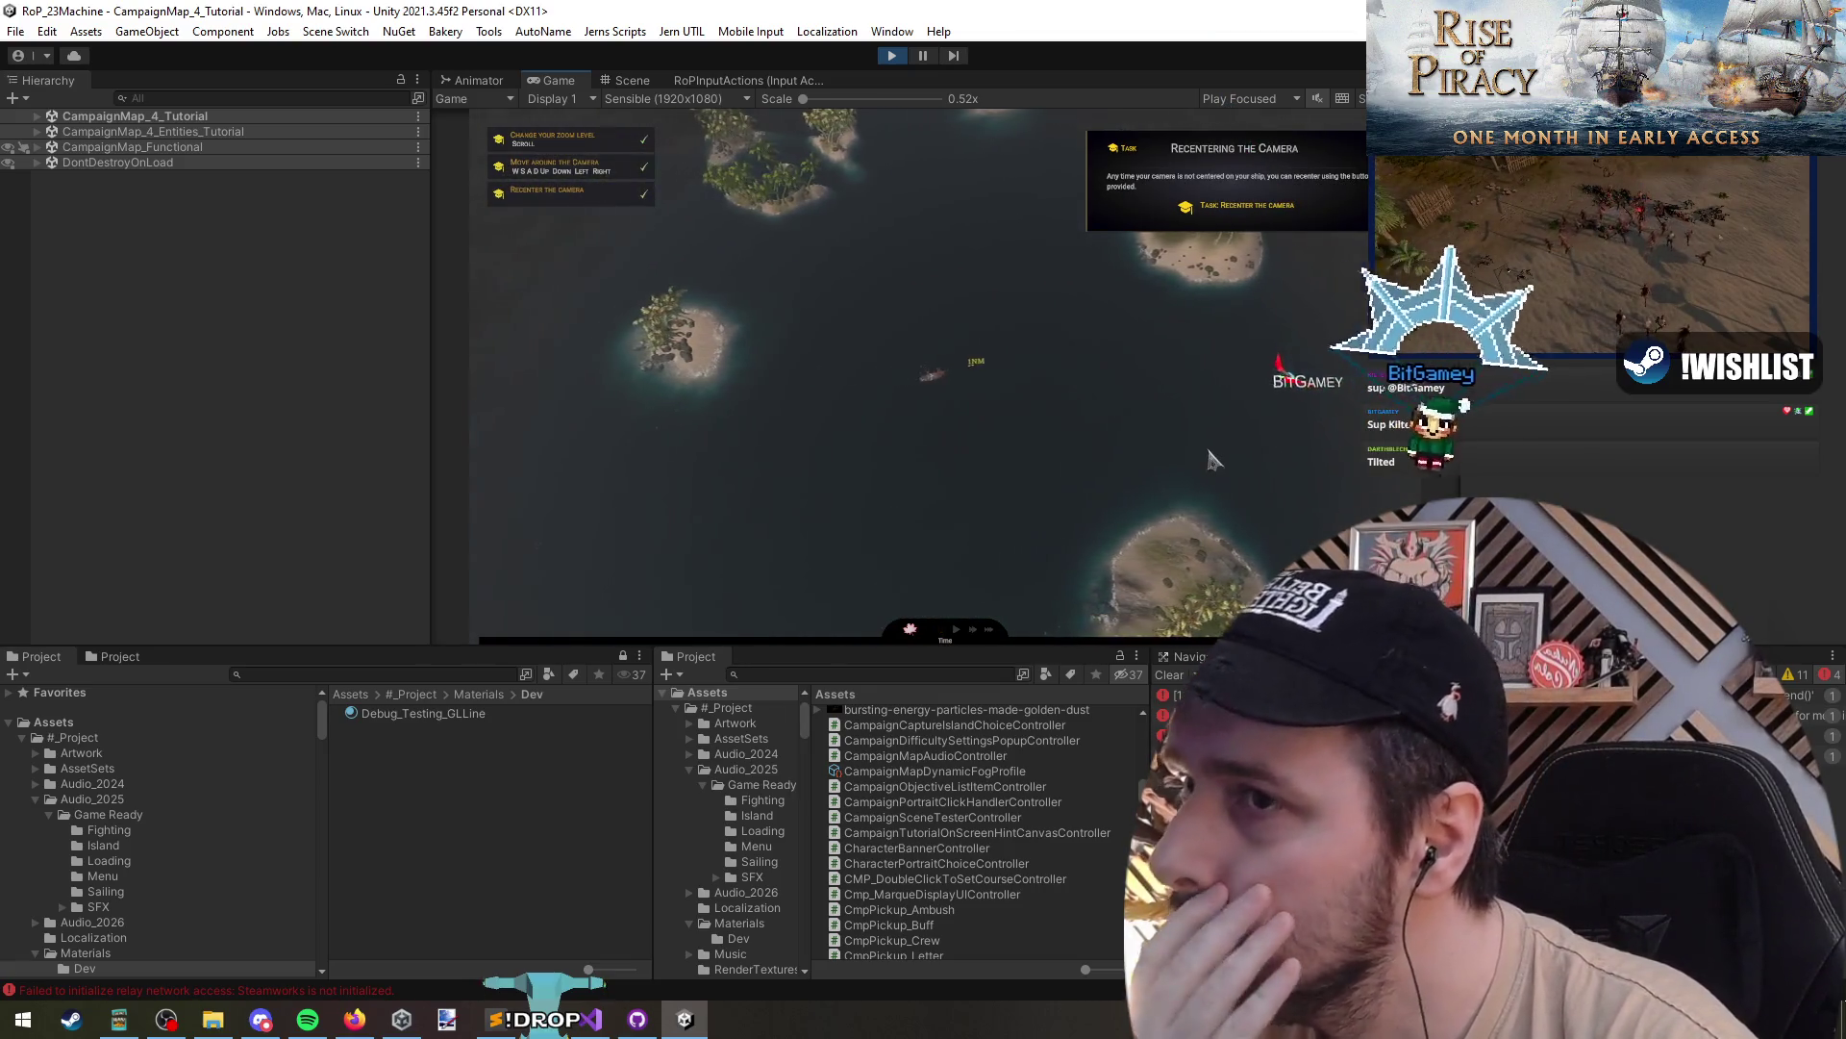
left_click(1218, 210)
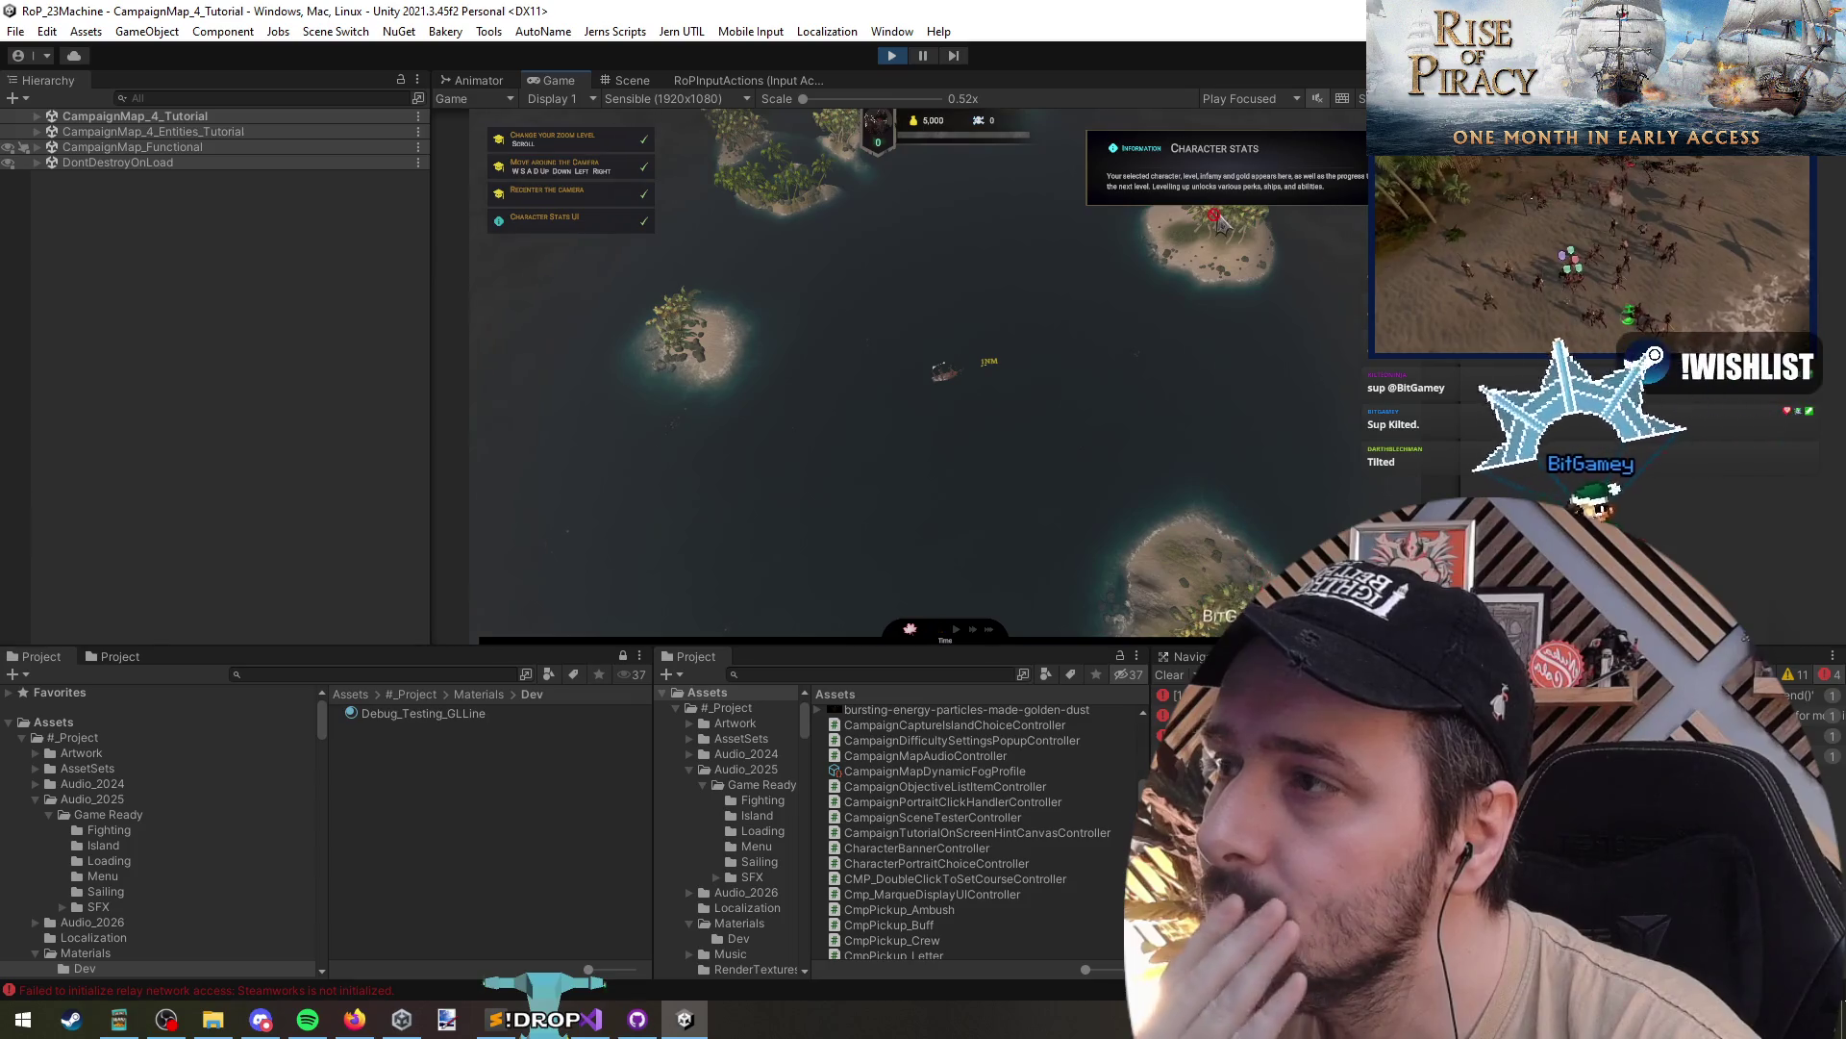
right_click(1140, 323)
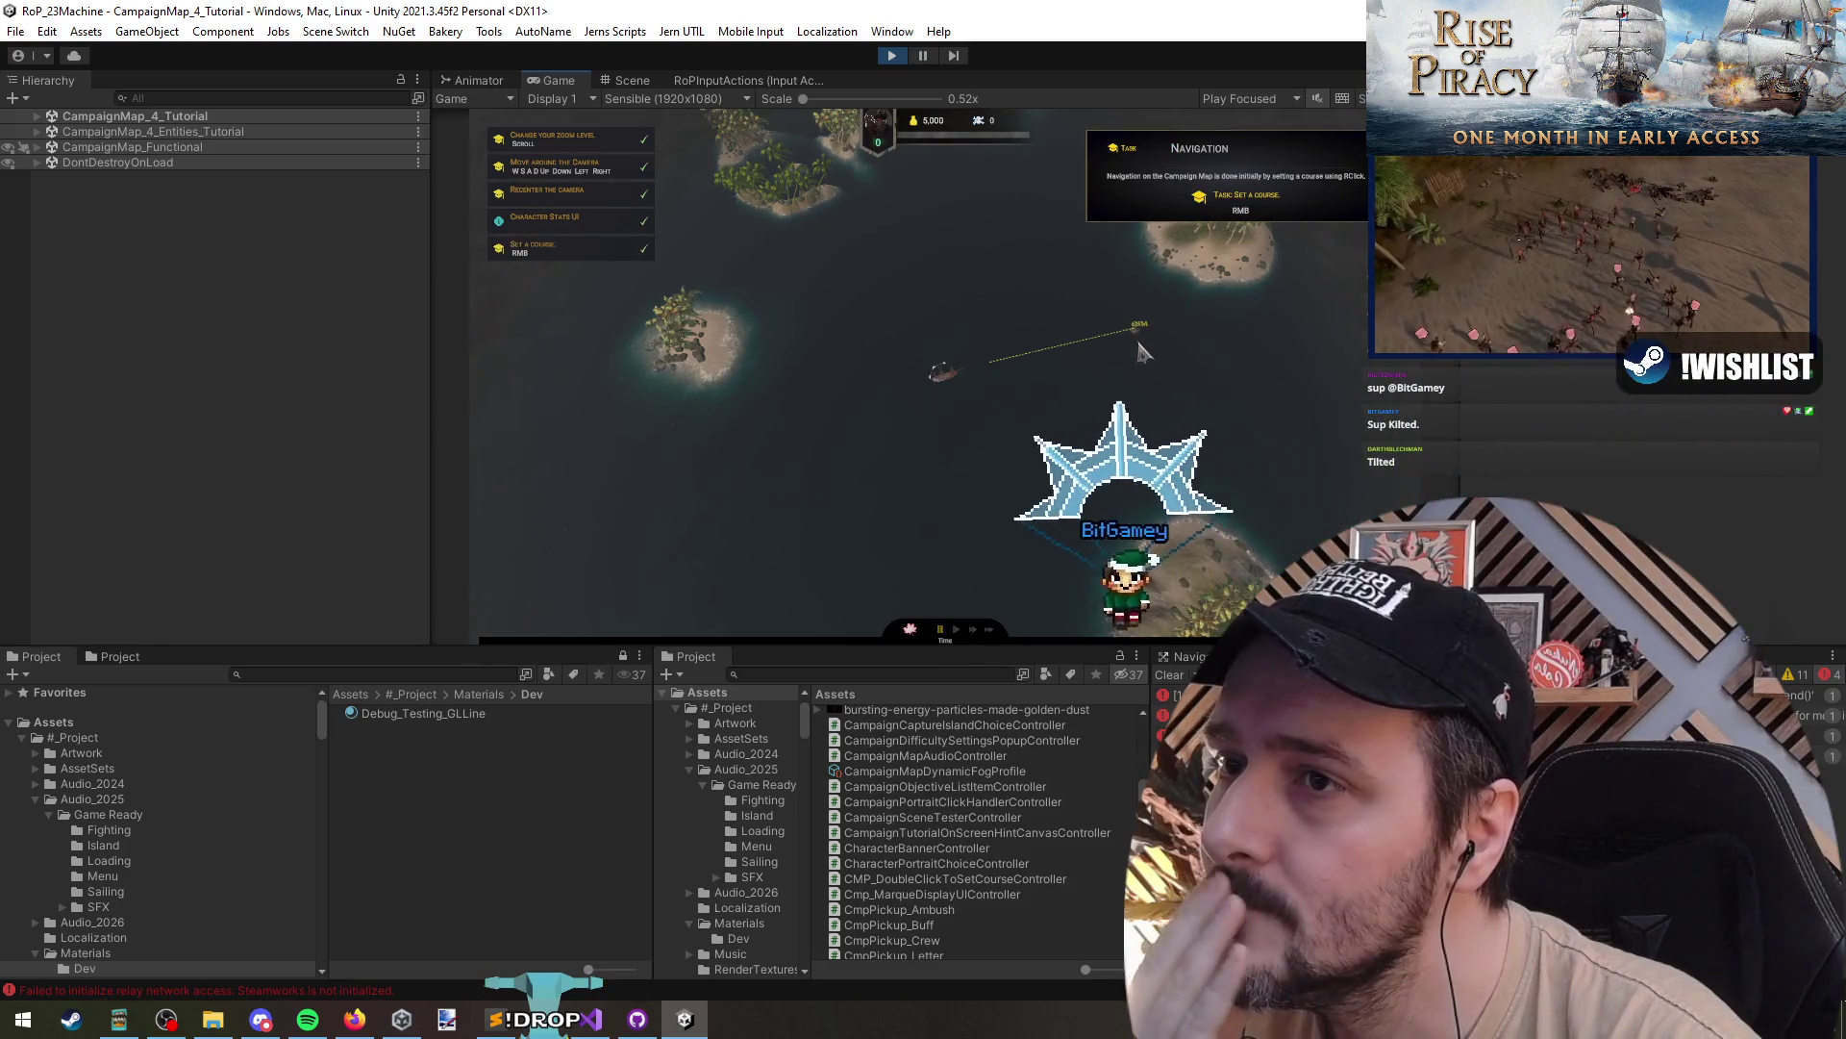
left_click(1239, 239)
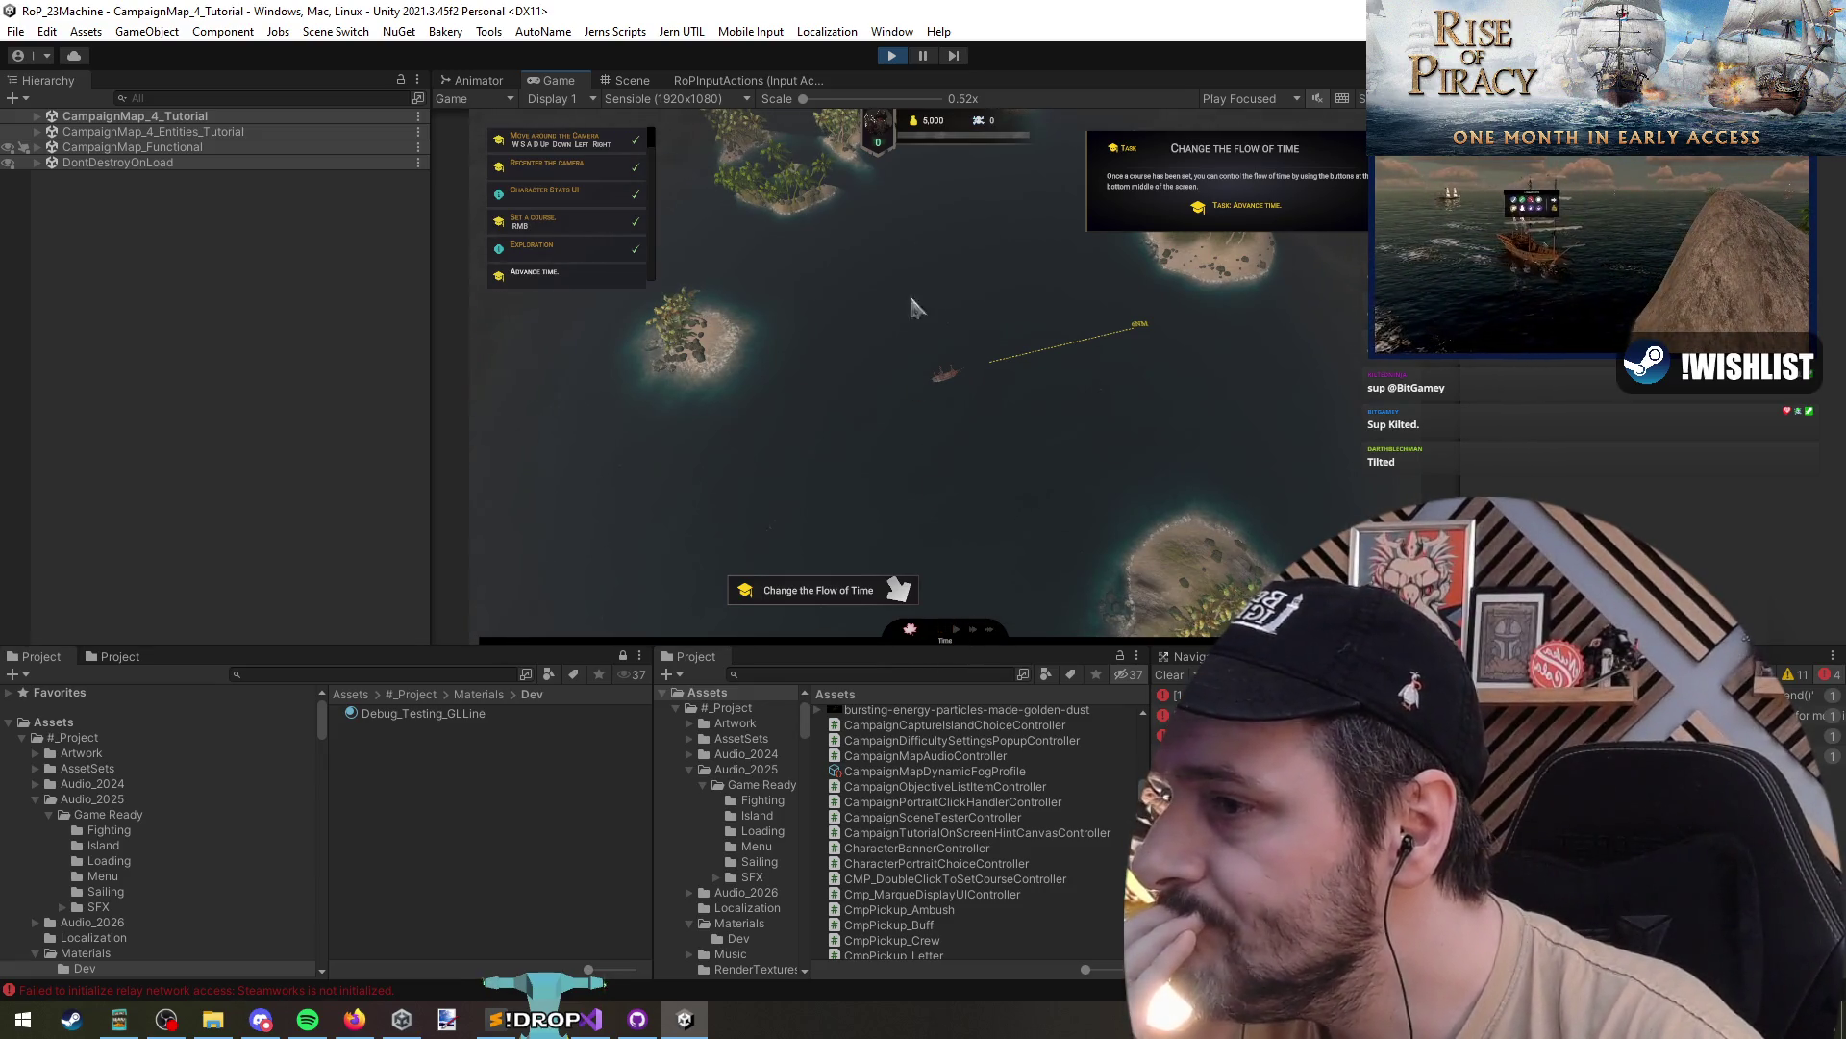
- Stop the game, load the CampaignMap_4_Tutorial scene and select the HintLocation panel
left_click(891, 55)
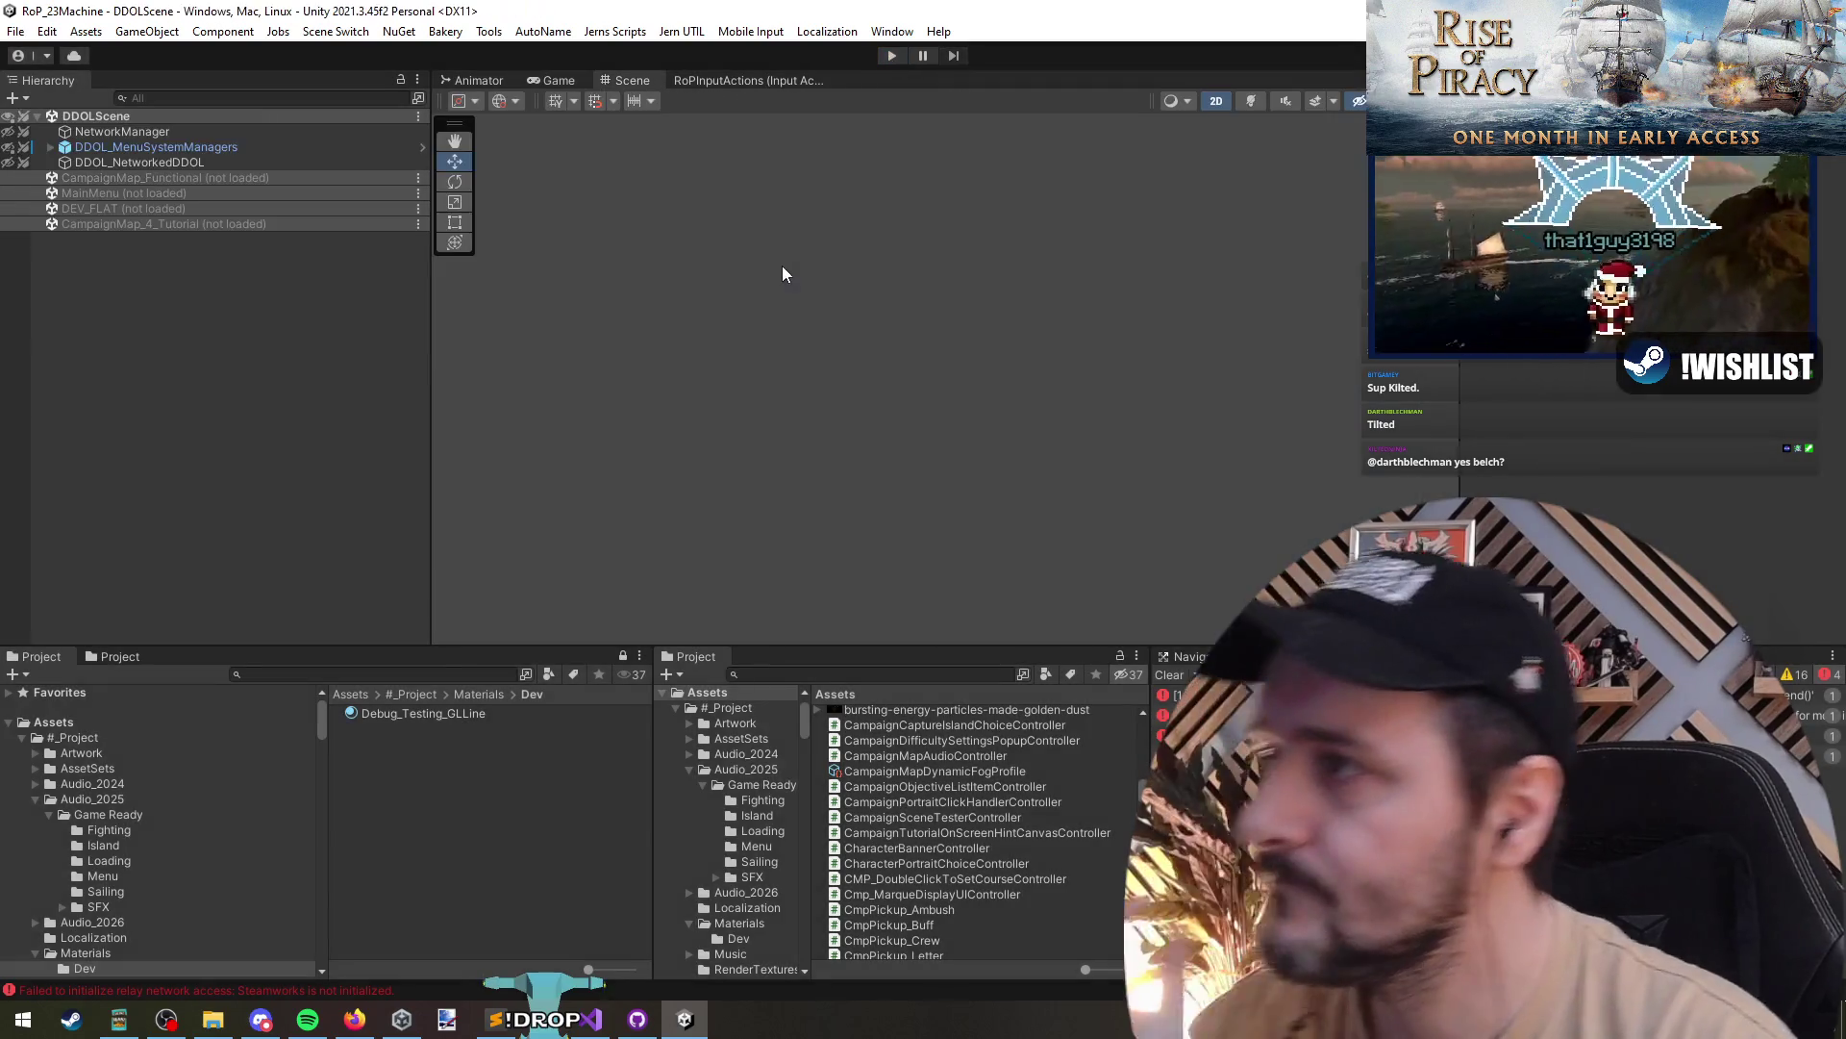
right_click(268, 210)
left_click(270, 233)
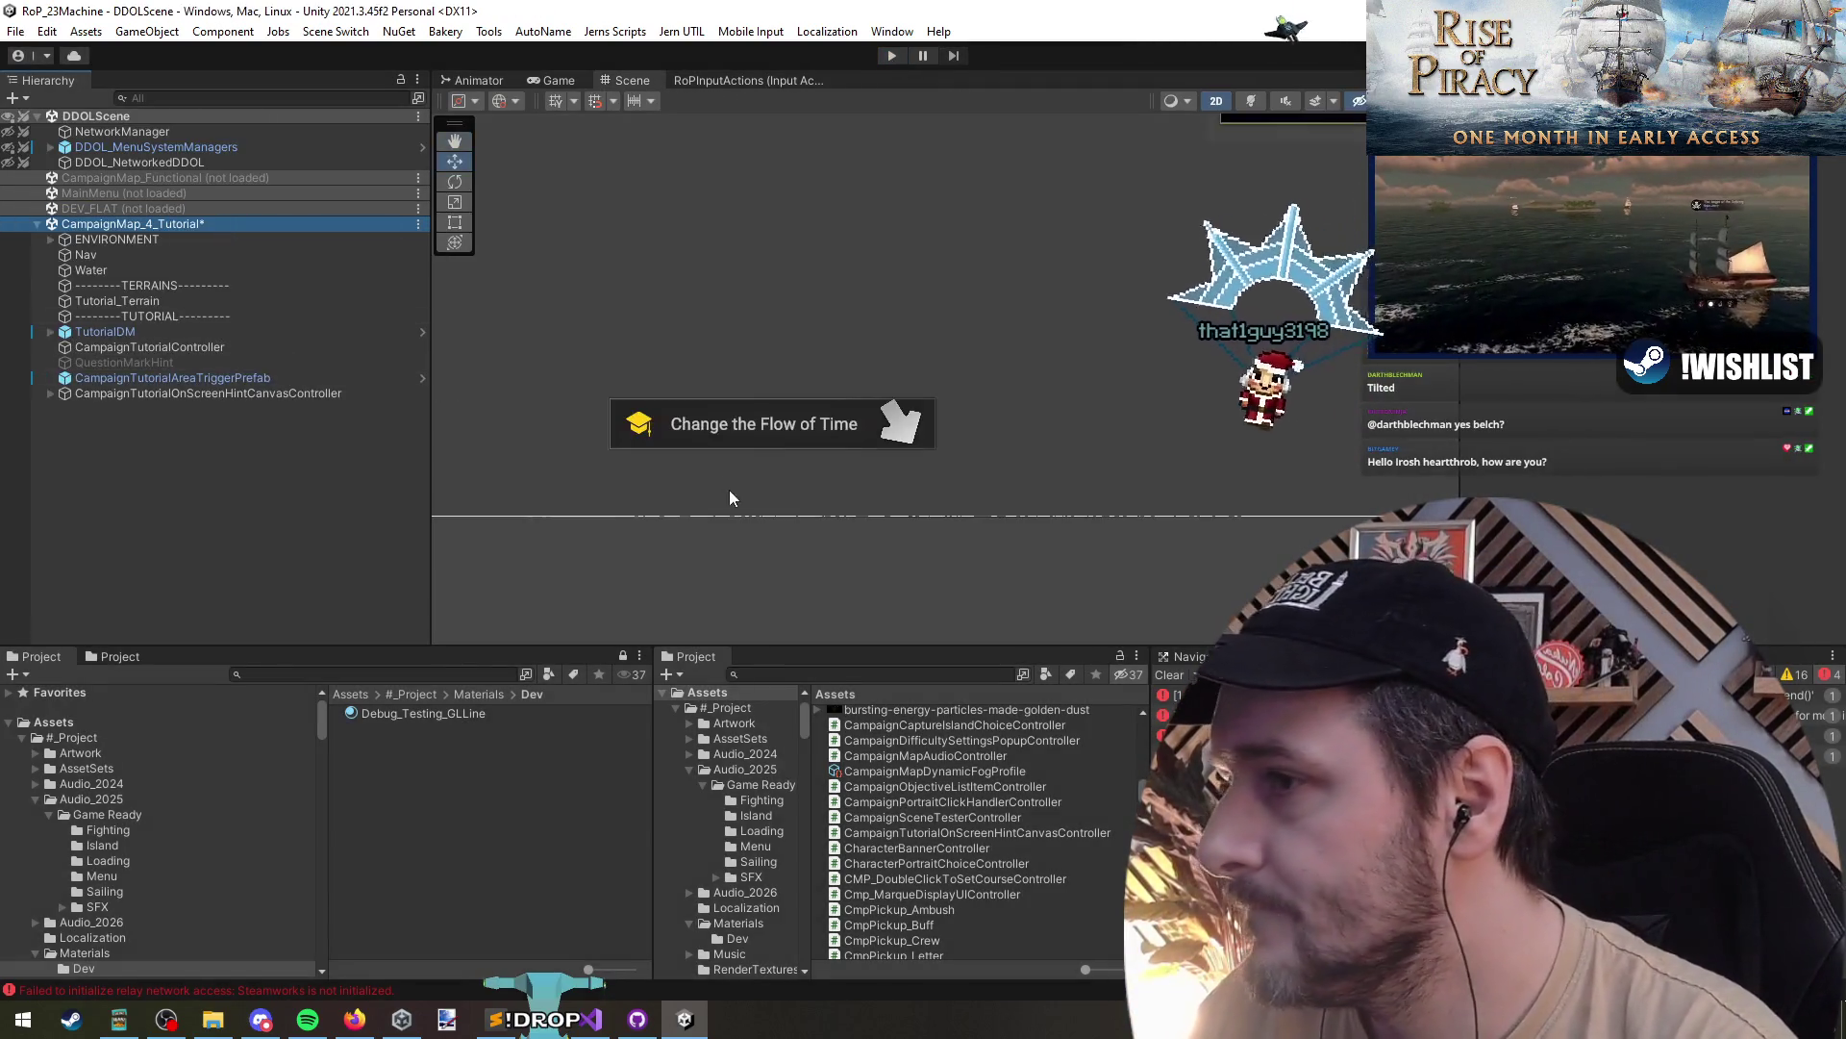
left_click(229, 465)
left_click(229, 425)
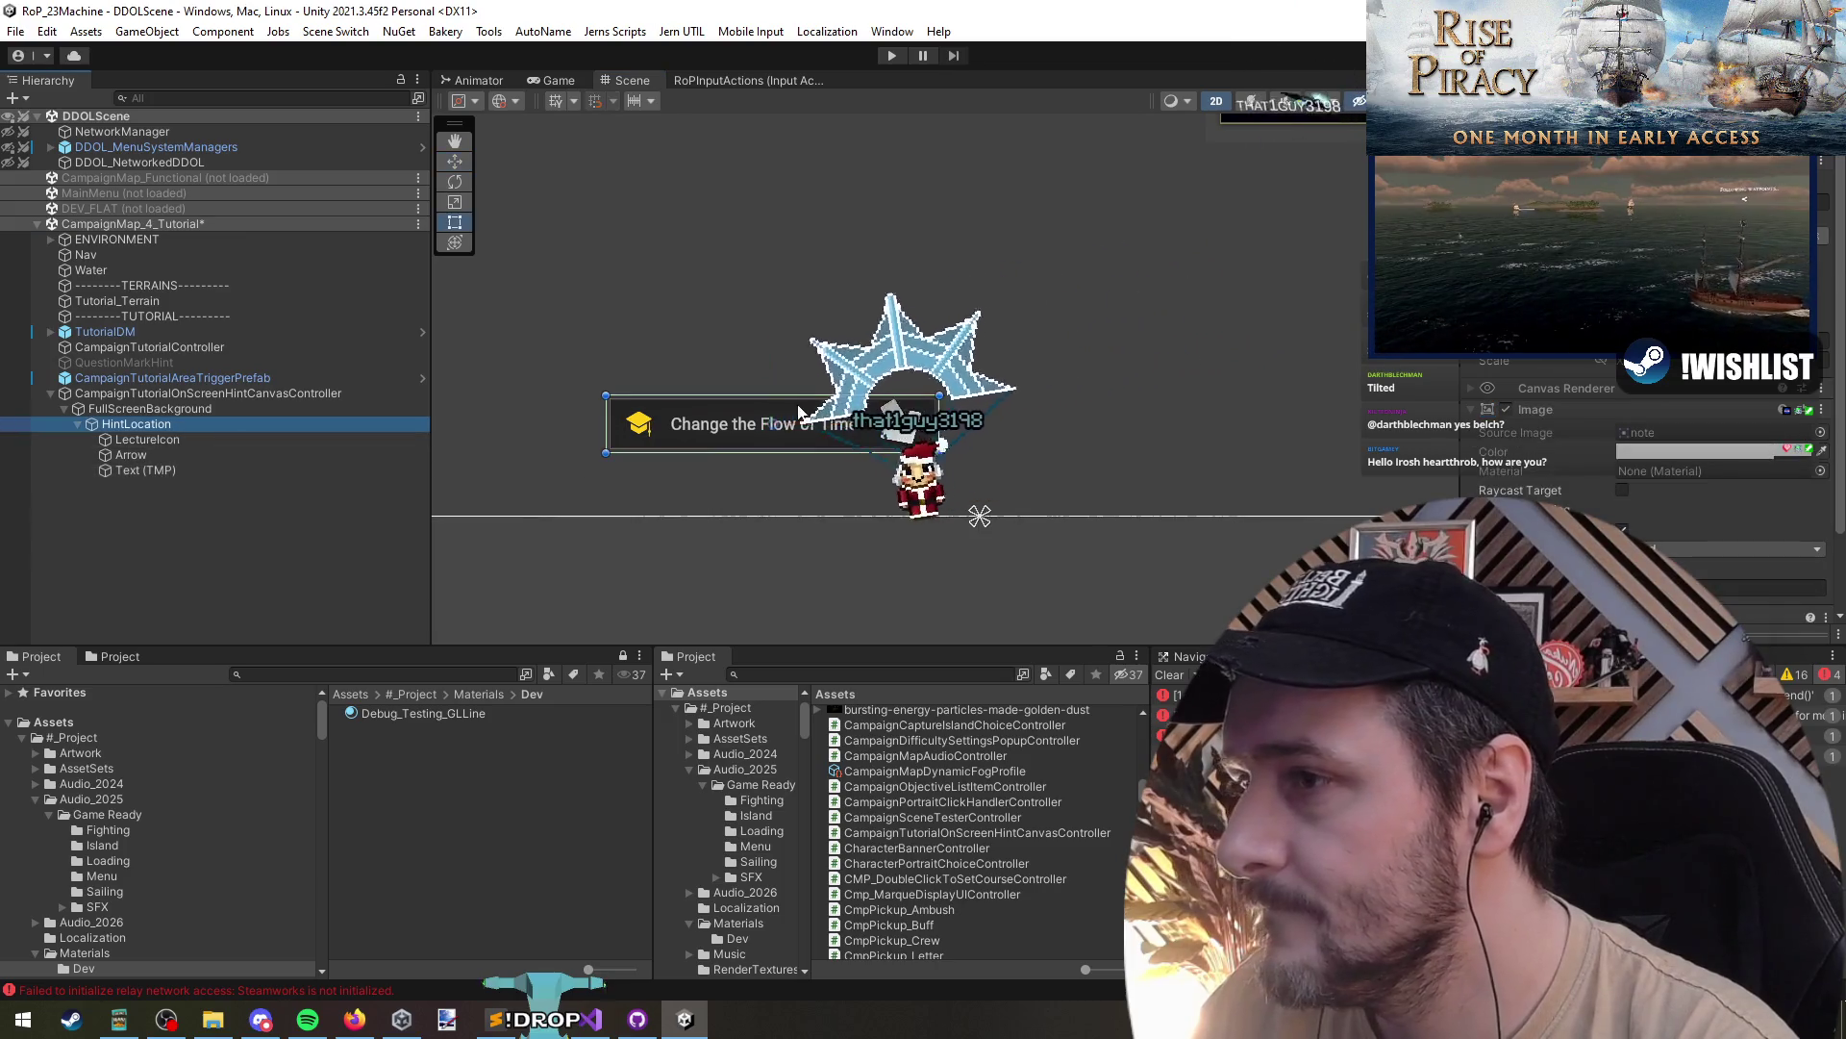
- Resize the LectureIcon into a square and narrow the Text (TMP) from its left edge
key("t")
left_click(152, 443)
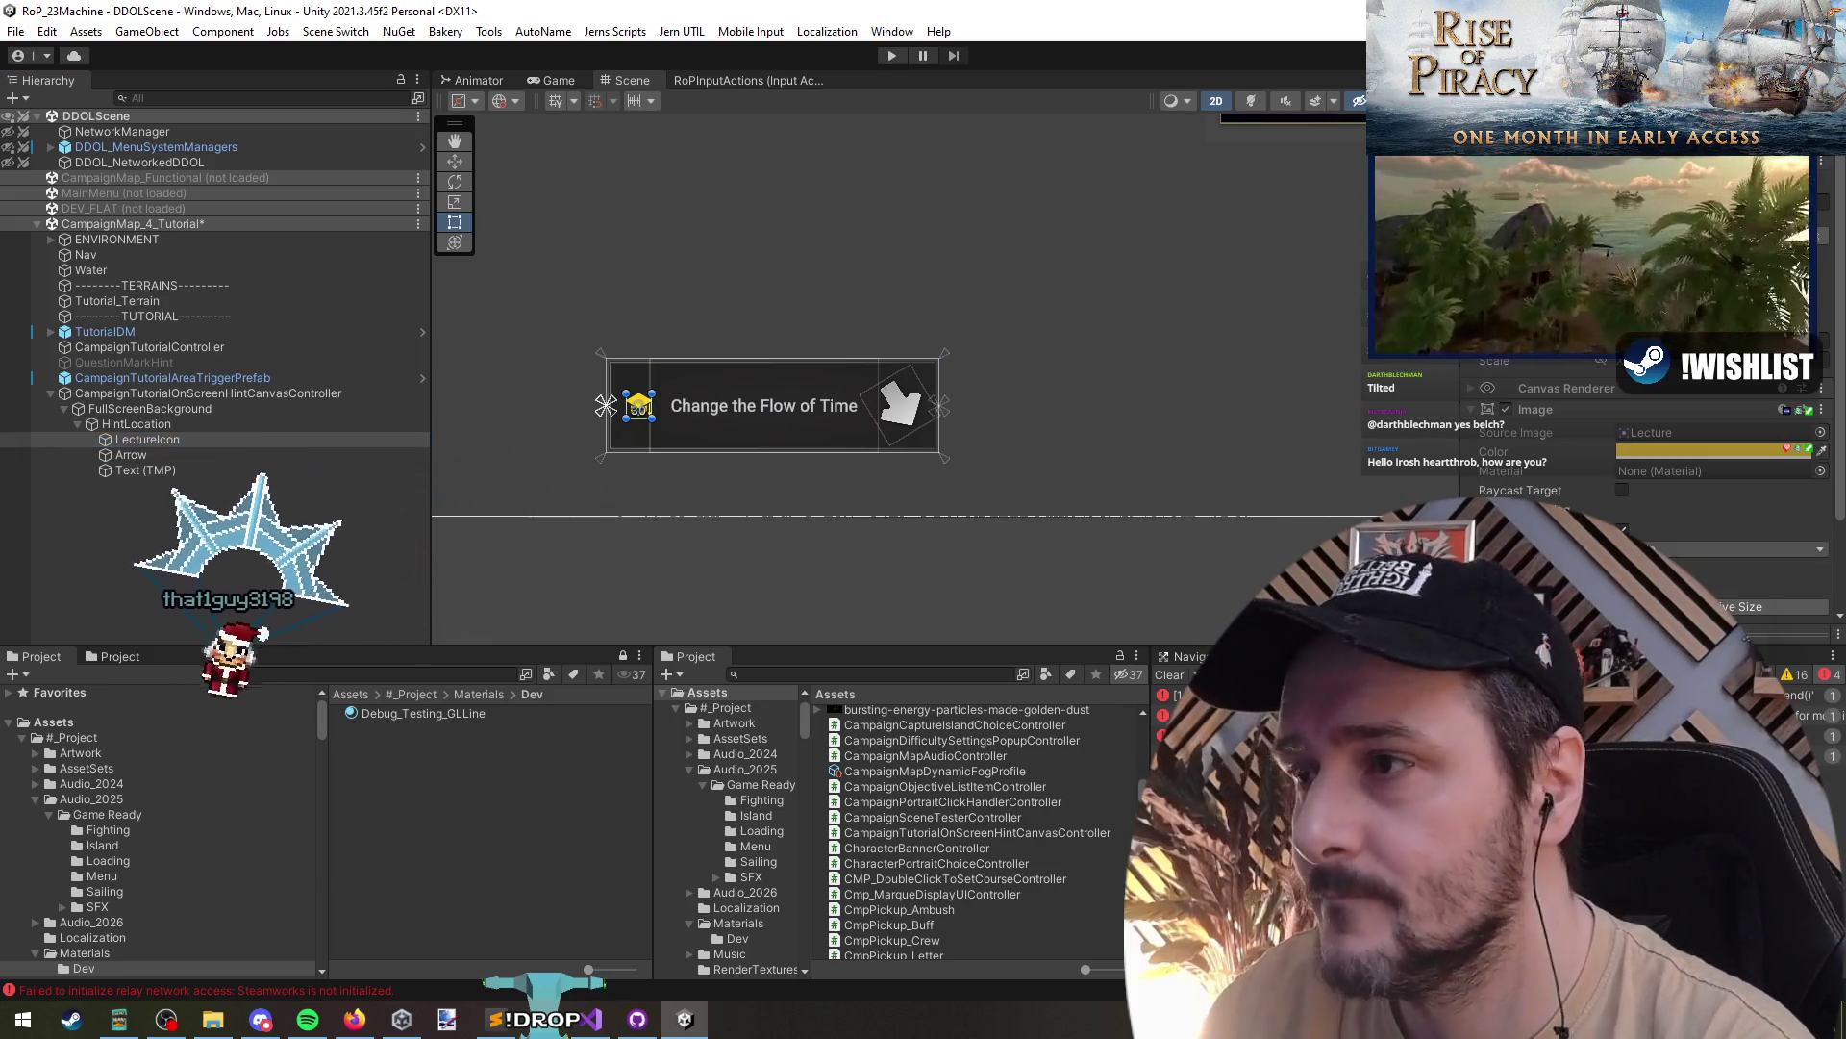
left_click_drag(654, 405, 668, 407)
left_click(1770, 606)
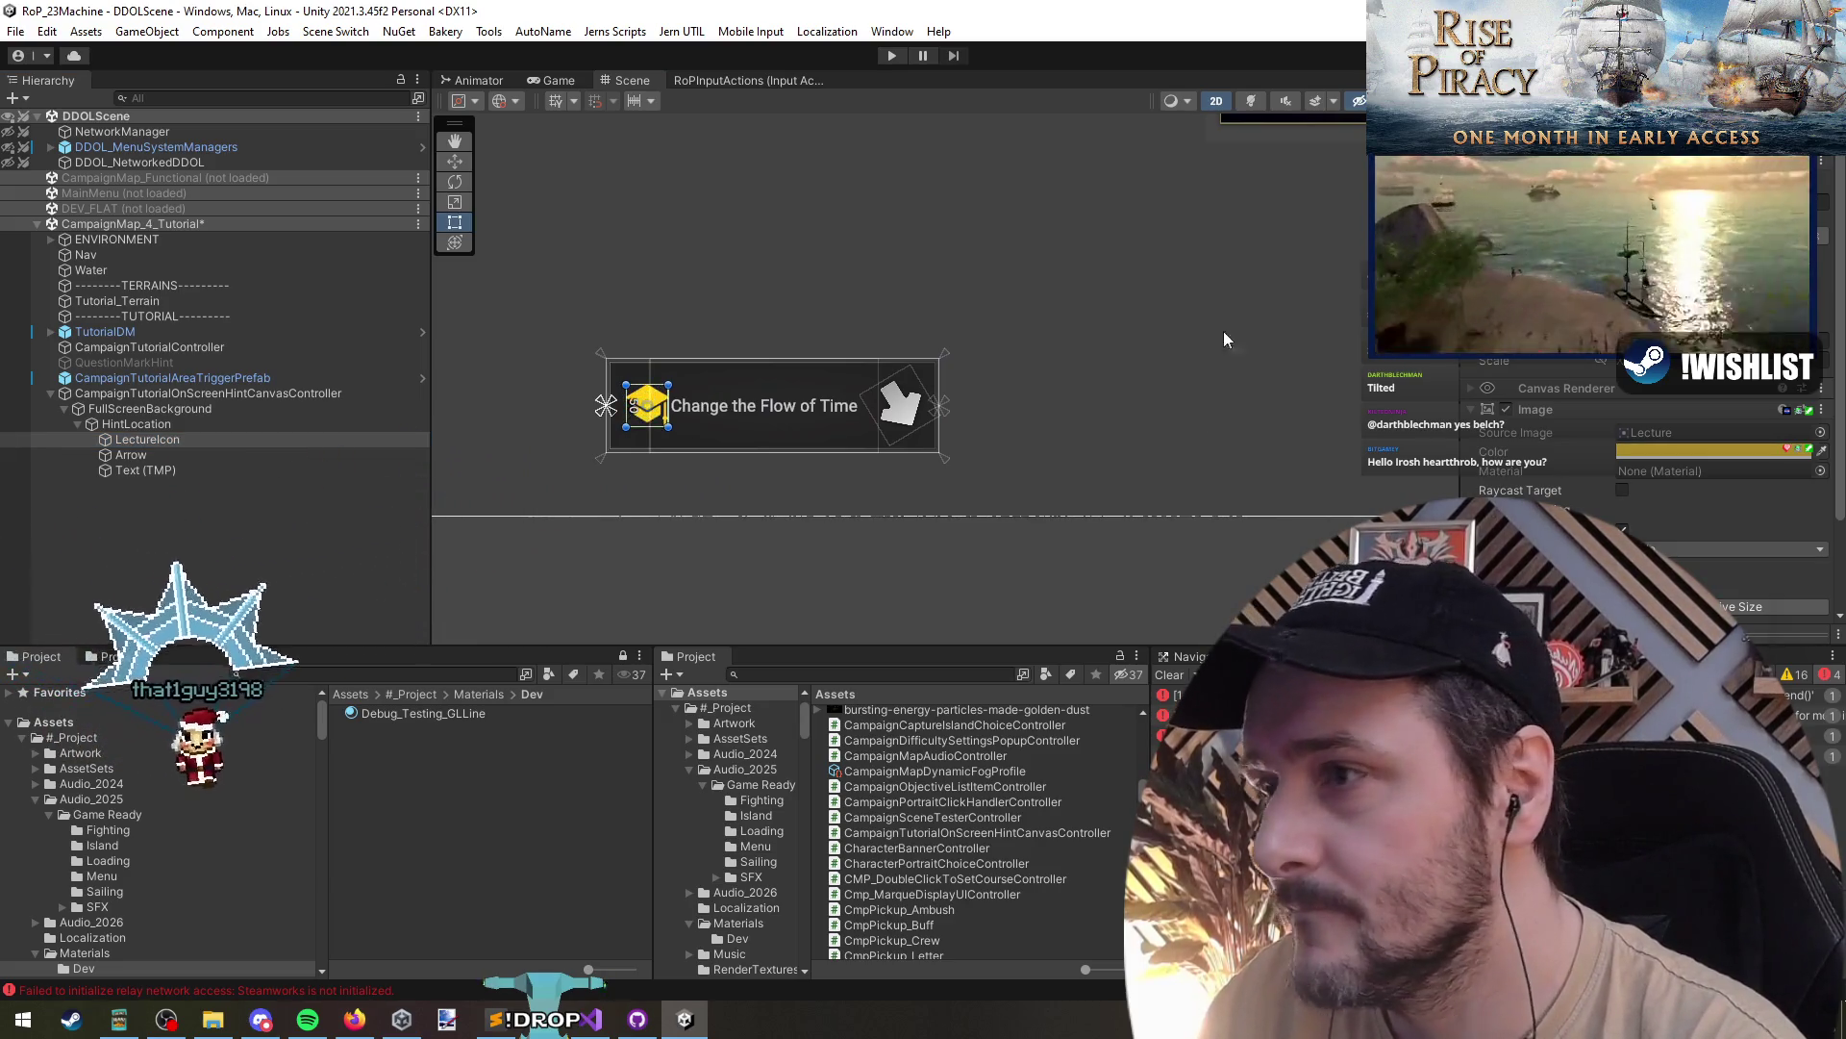
left_click(144, 469)
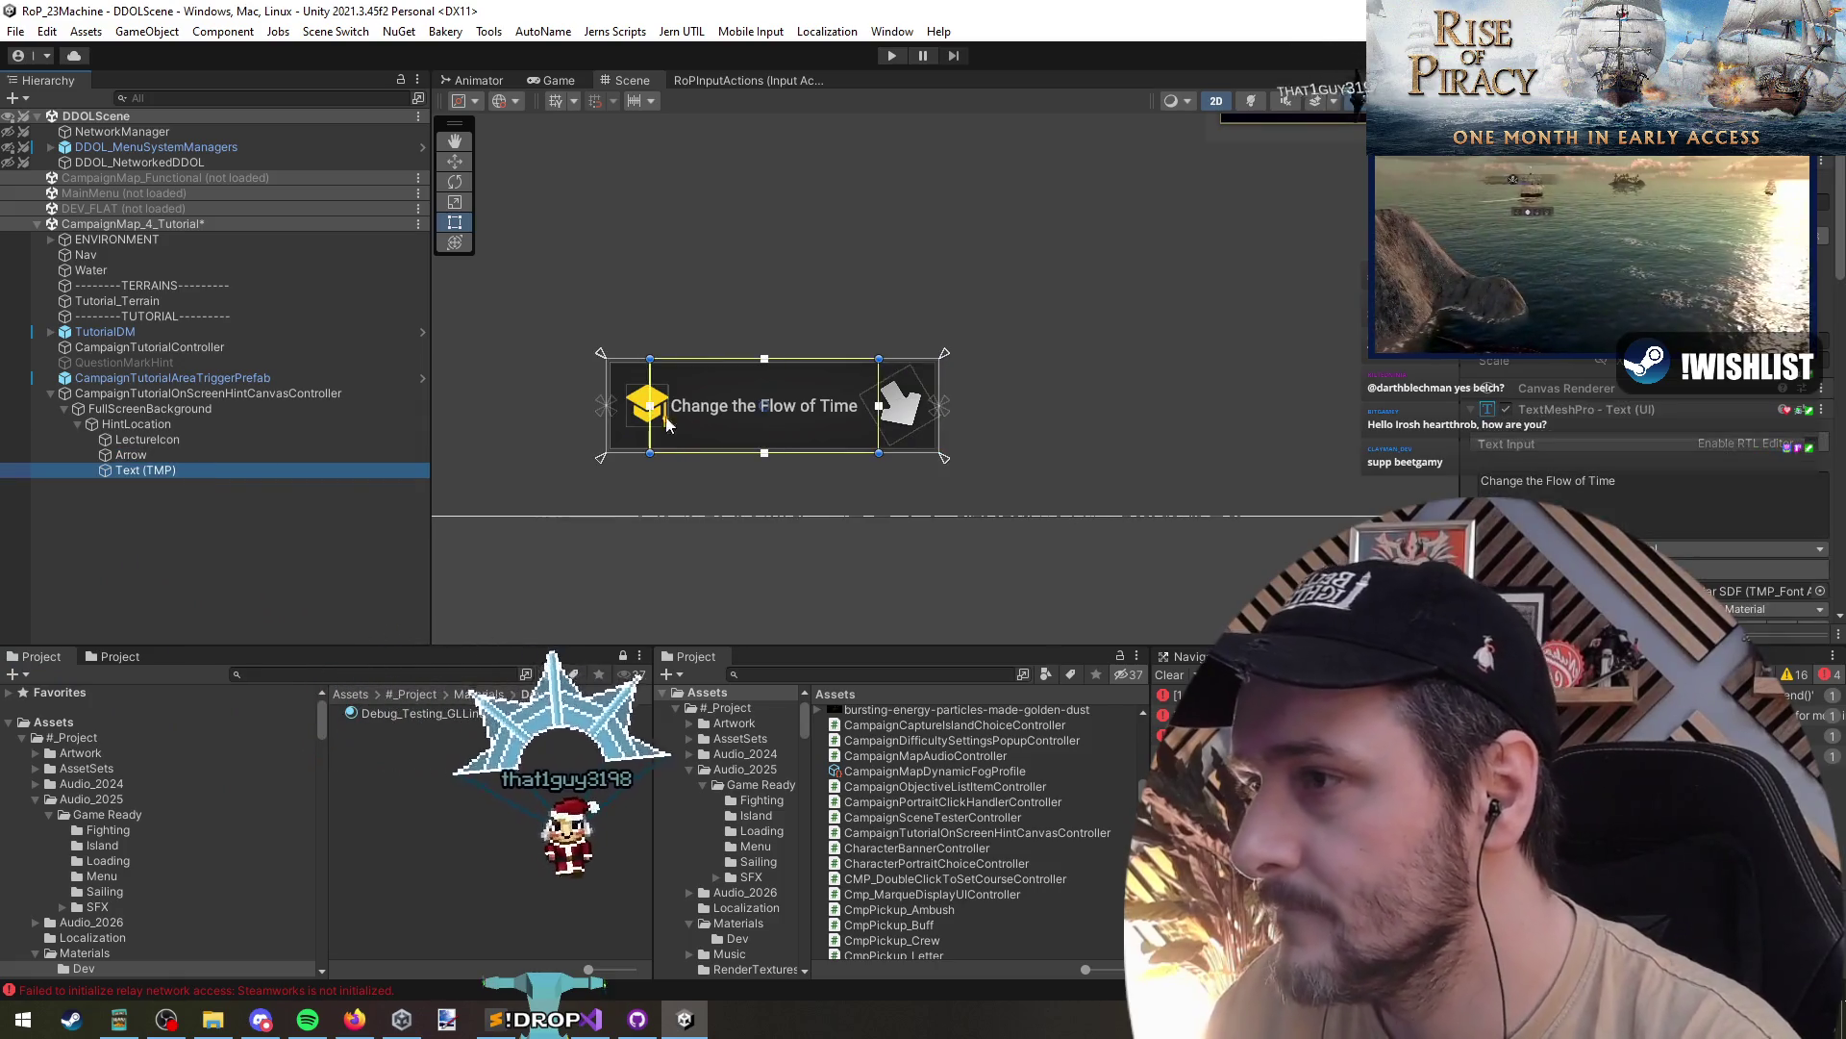
left_click_drag(657, 423, 666, 424)
- Rotate the Arrow image and nudge it up and right at the banner's end
left_click(188, 455)
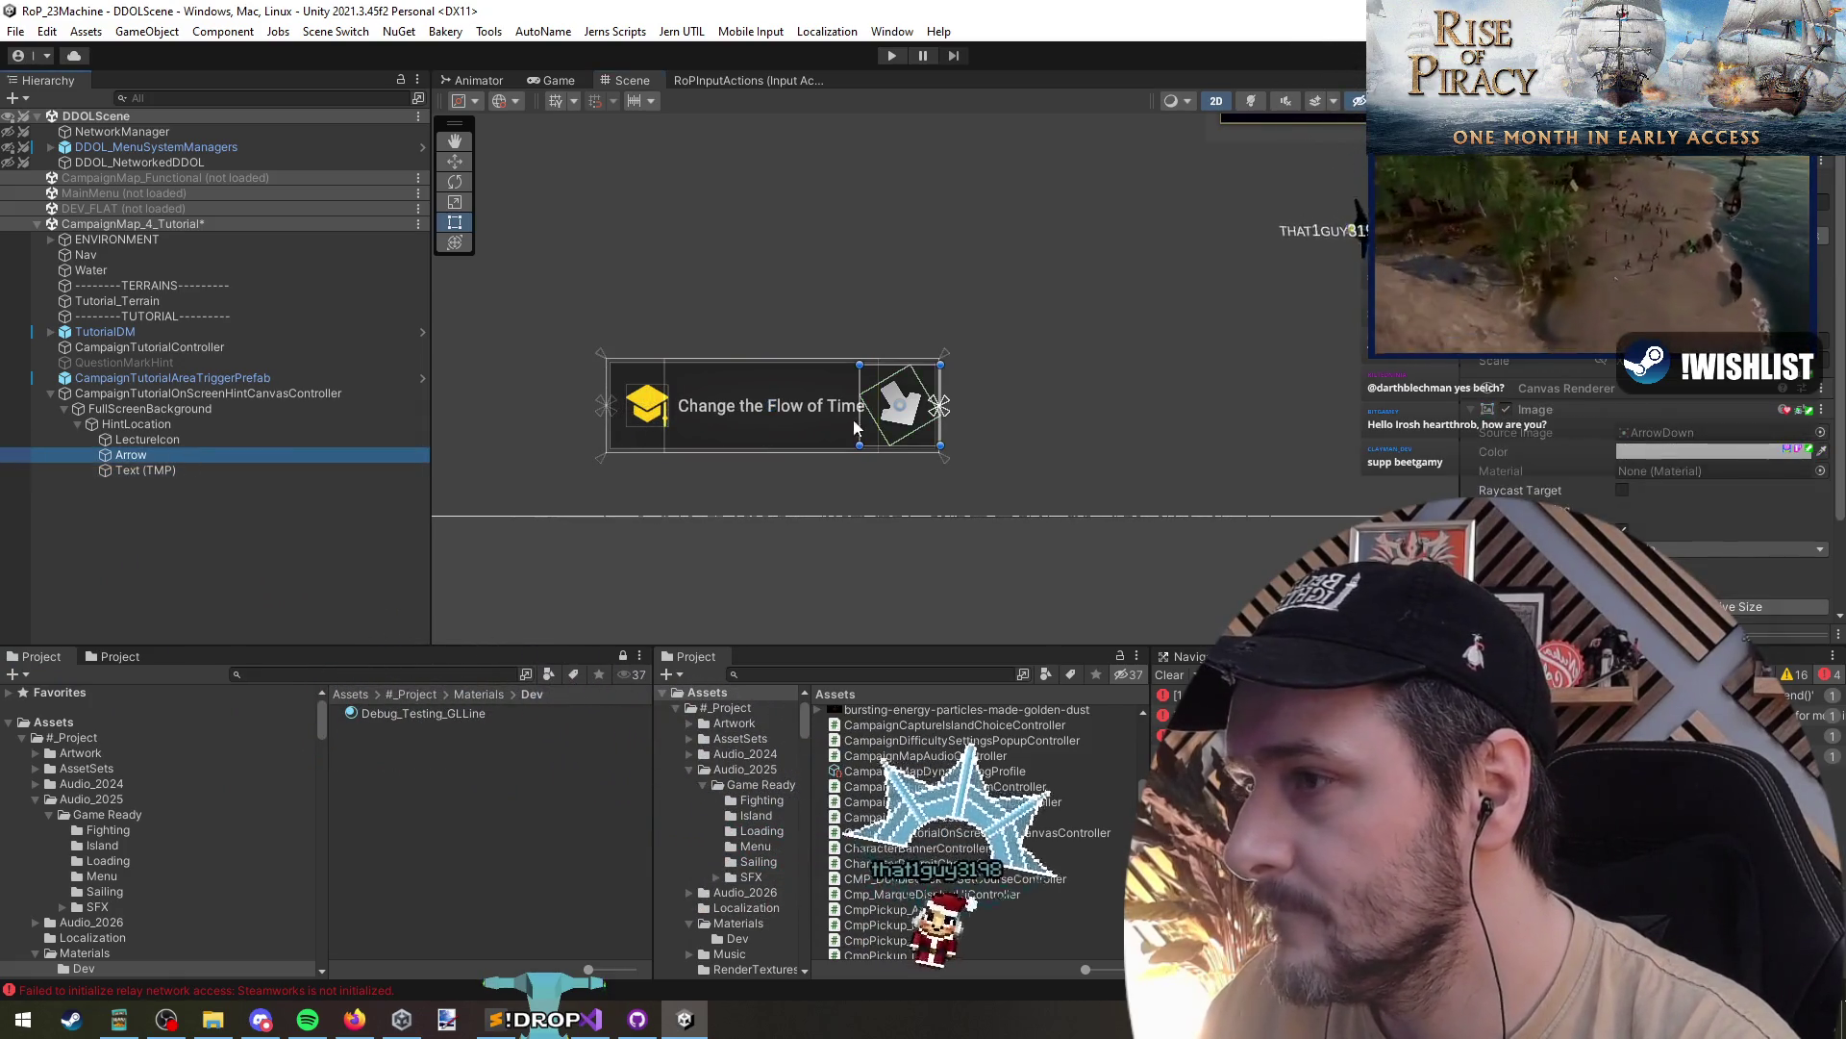
left_click(645, 403)
key("w")
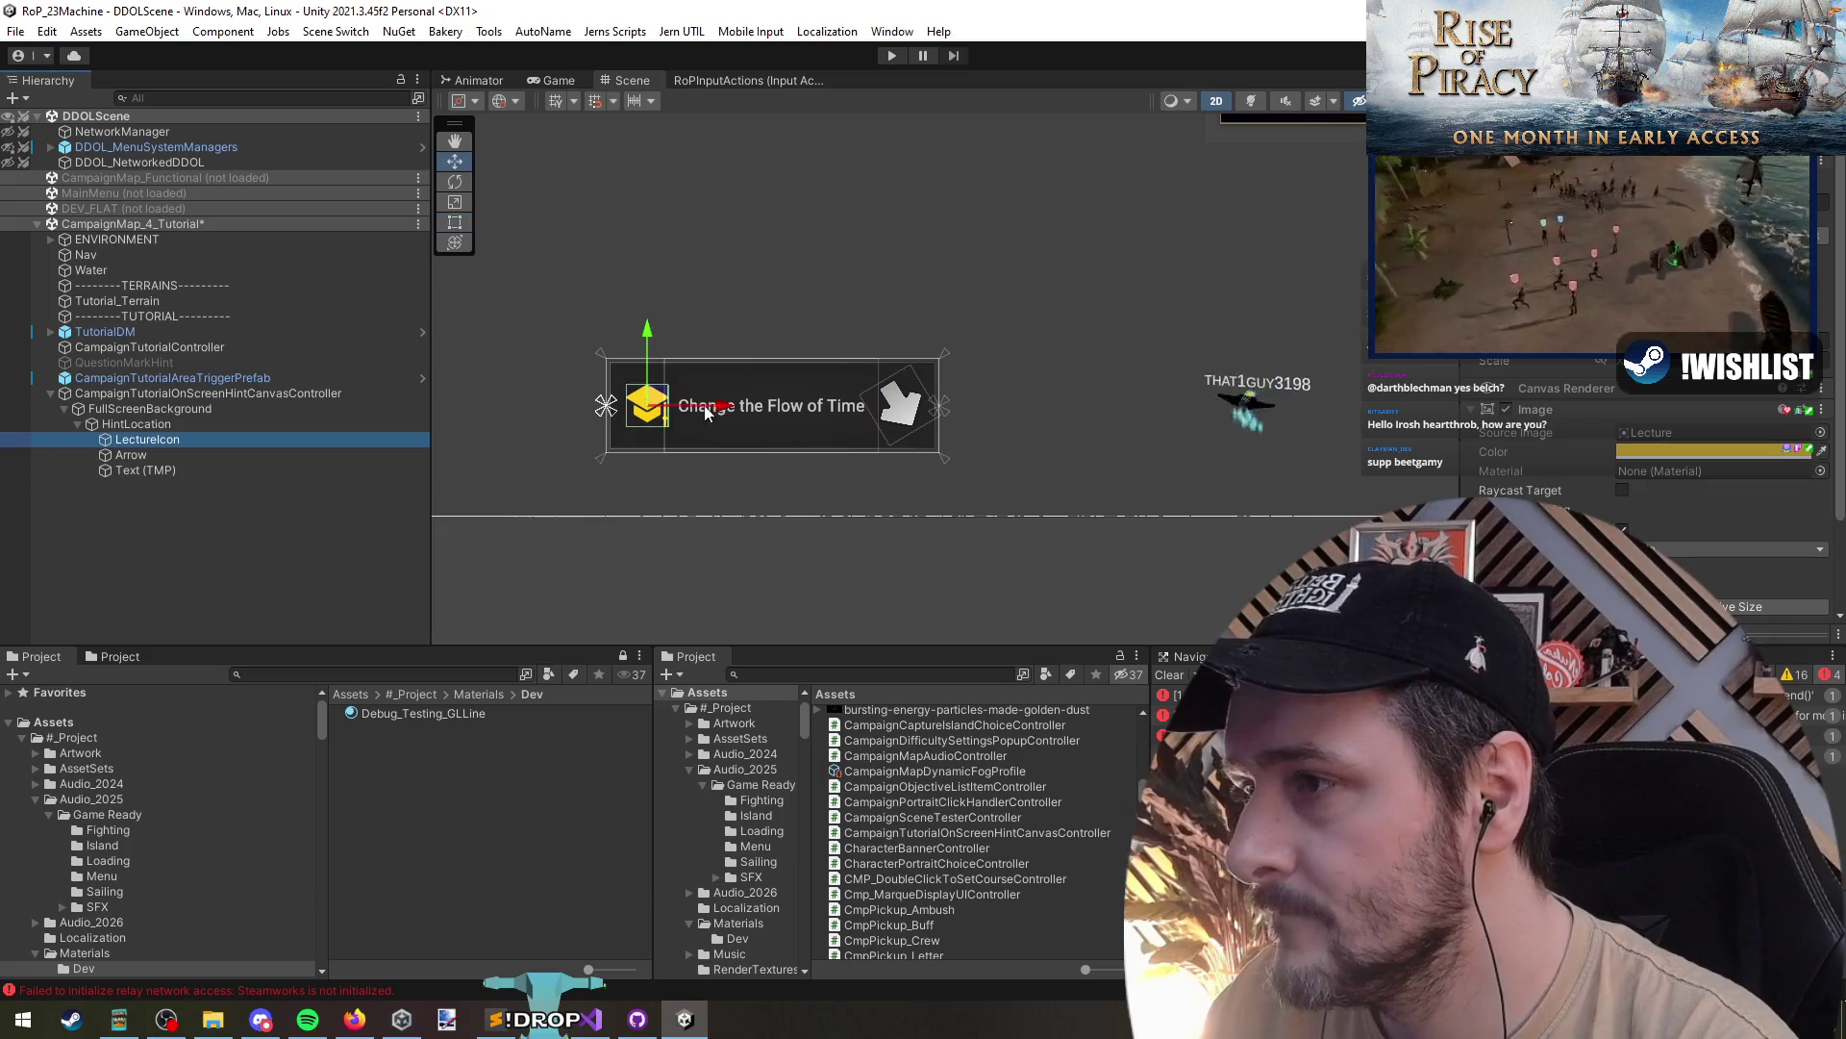
left_click(242, 455)
key("t")
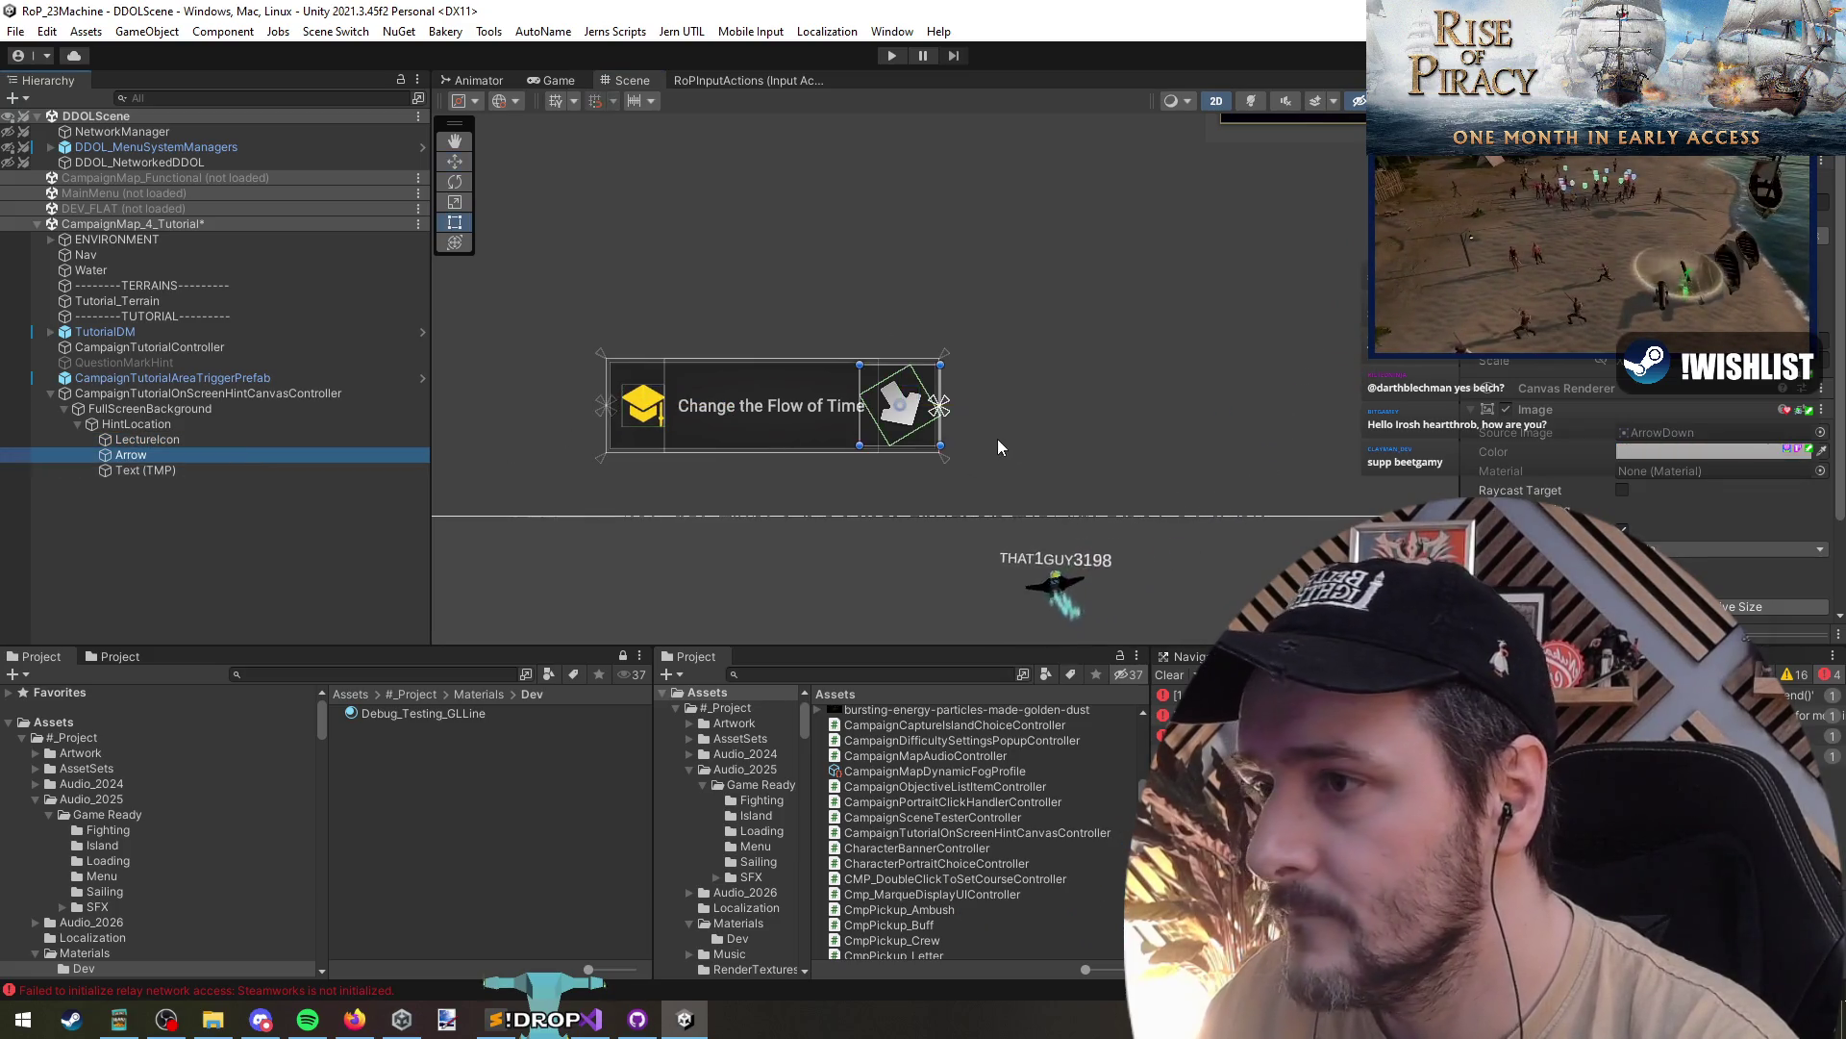
left_click(909, 420)
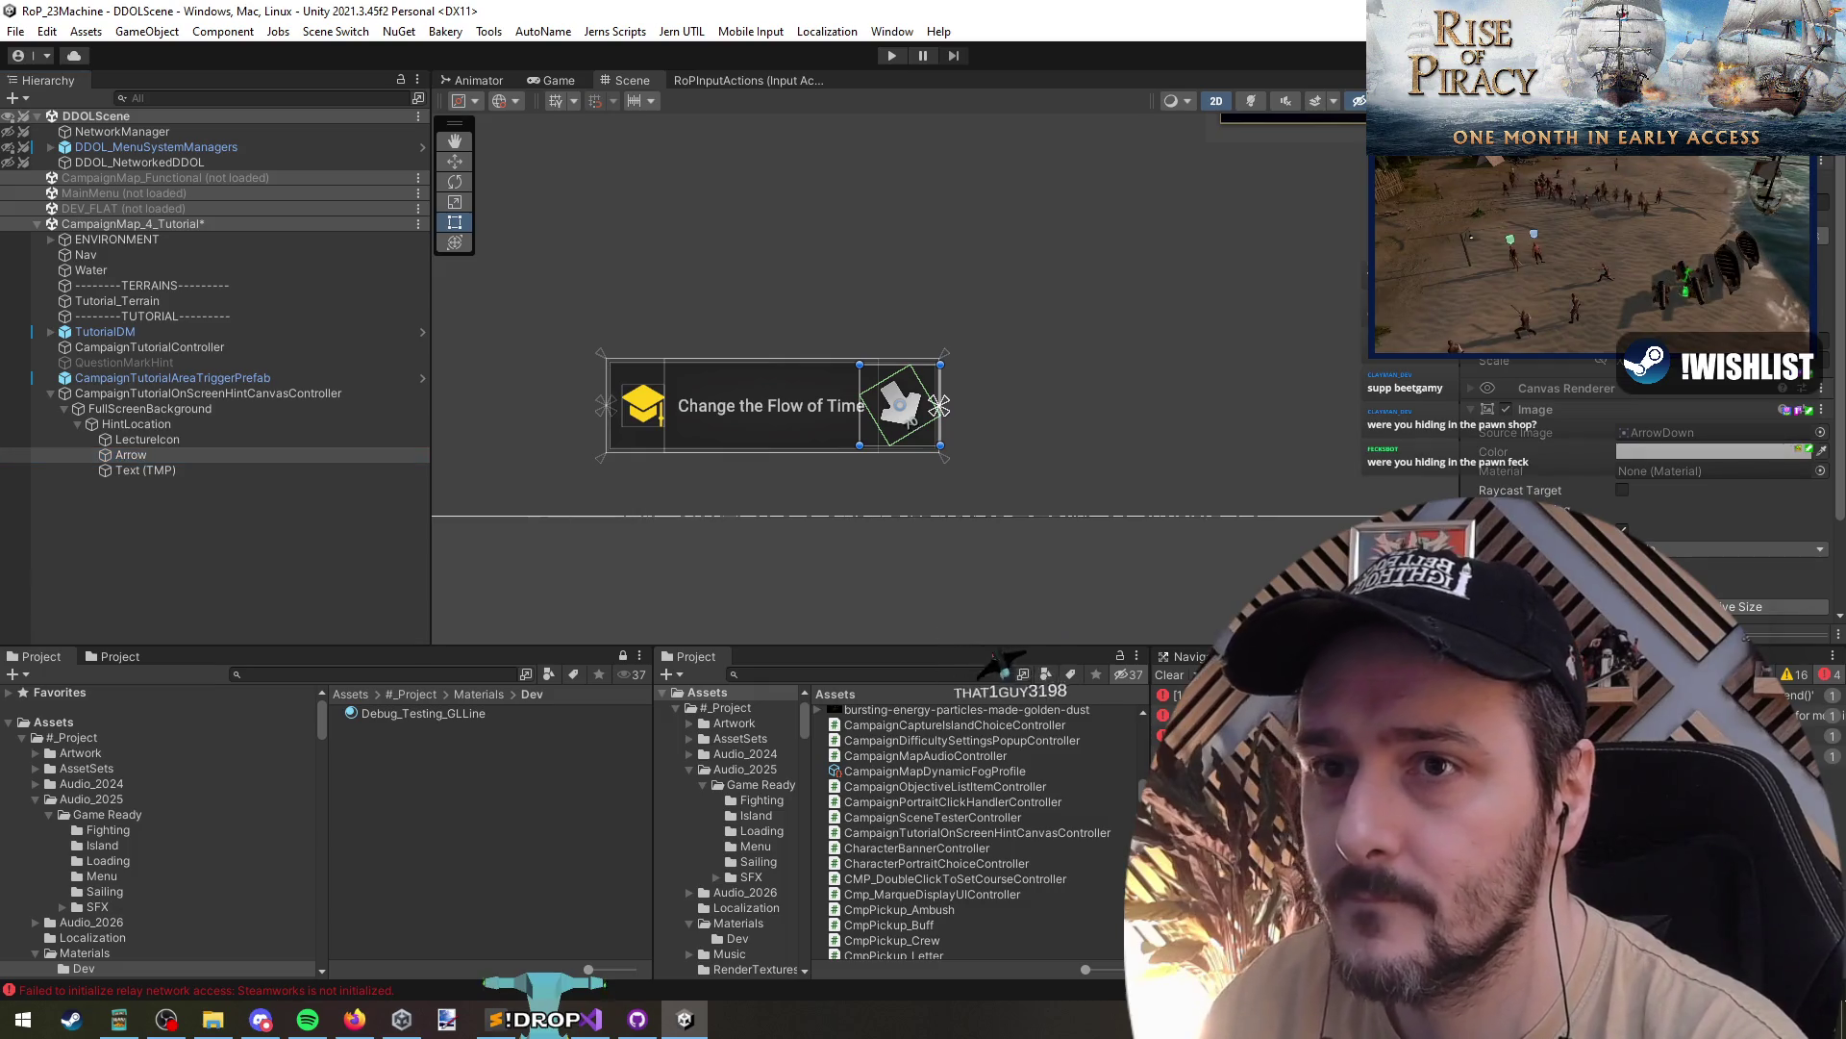
left_click_drag(939, 405, 1297, 389)
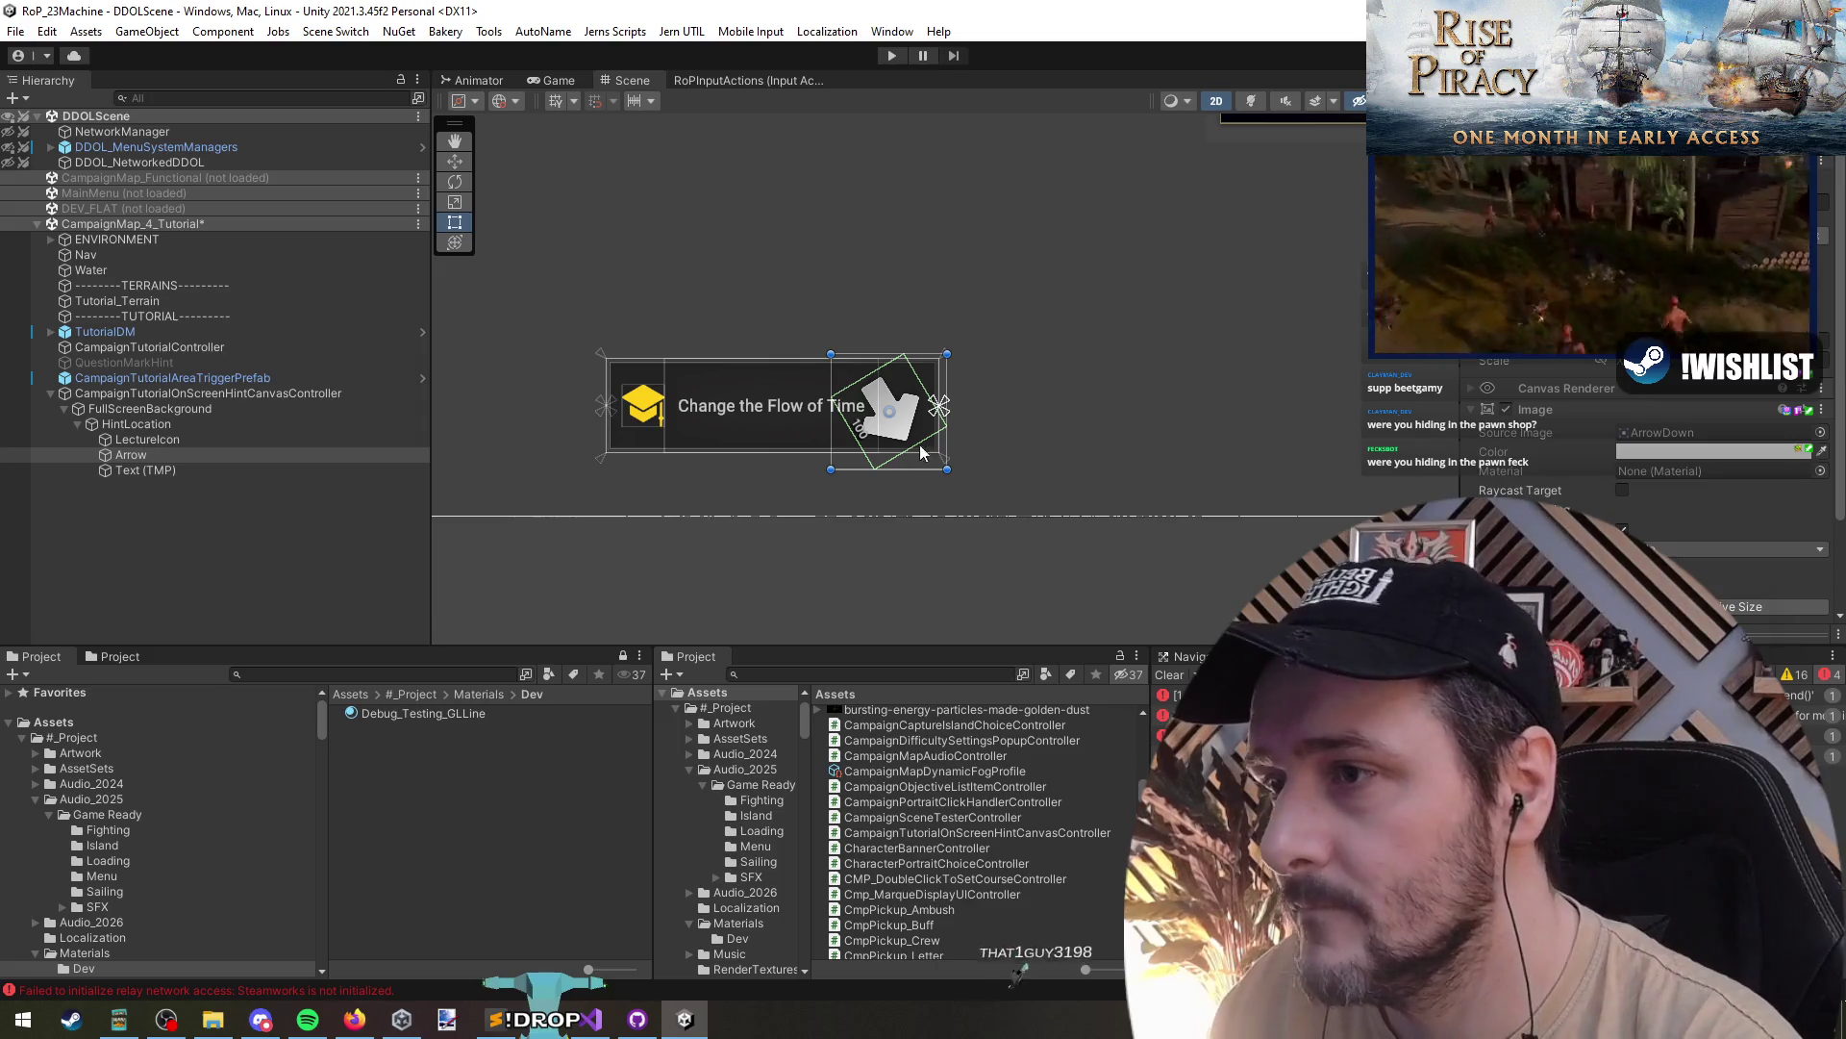
left_click_drag(910, 430, 940, 408)
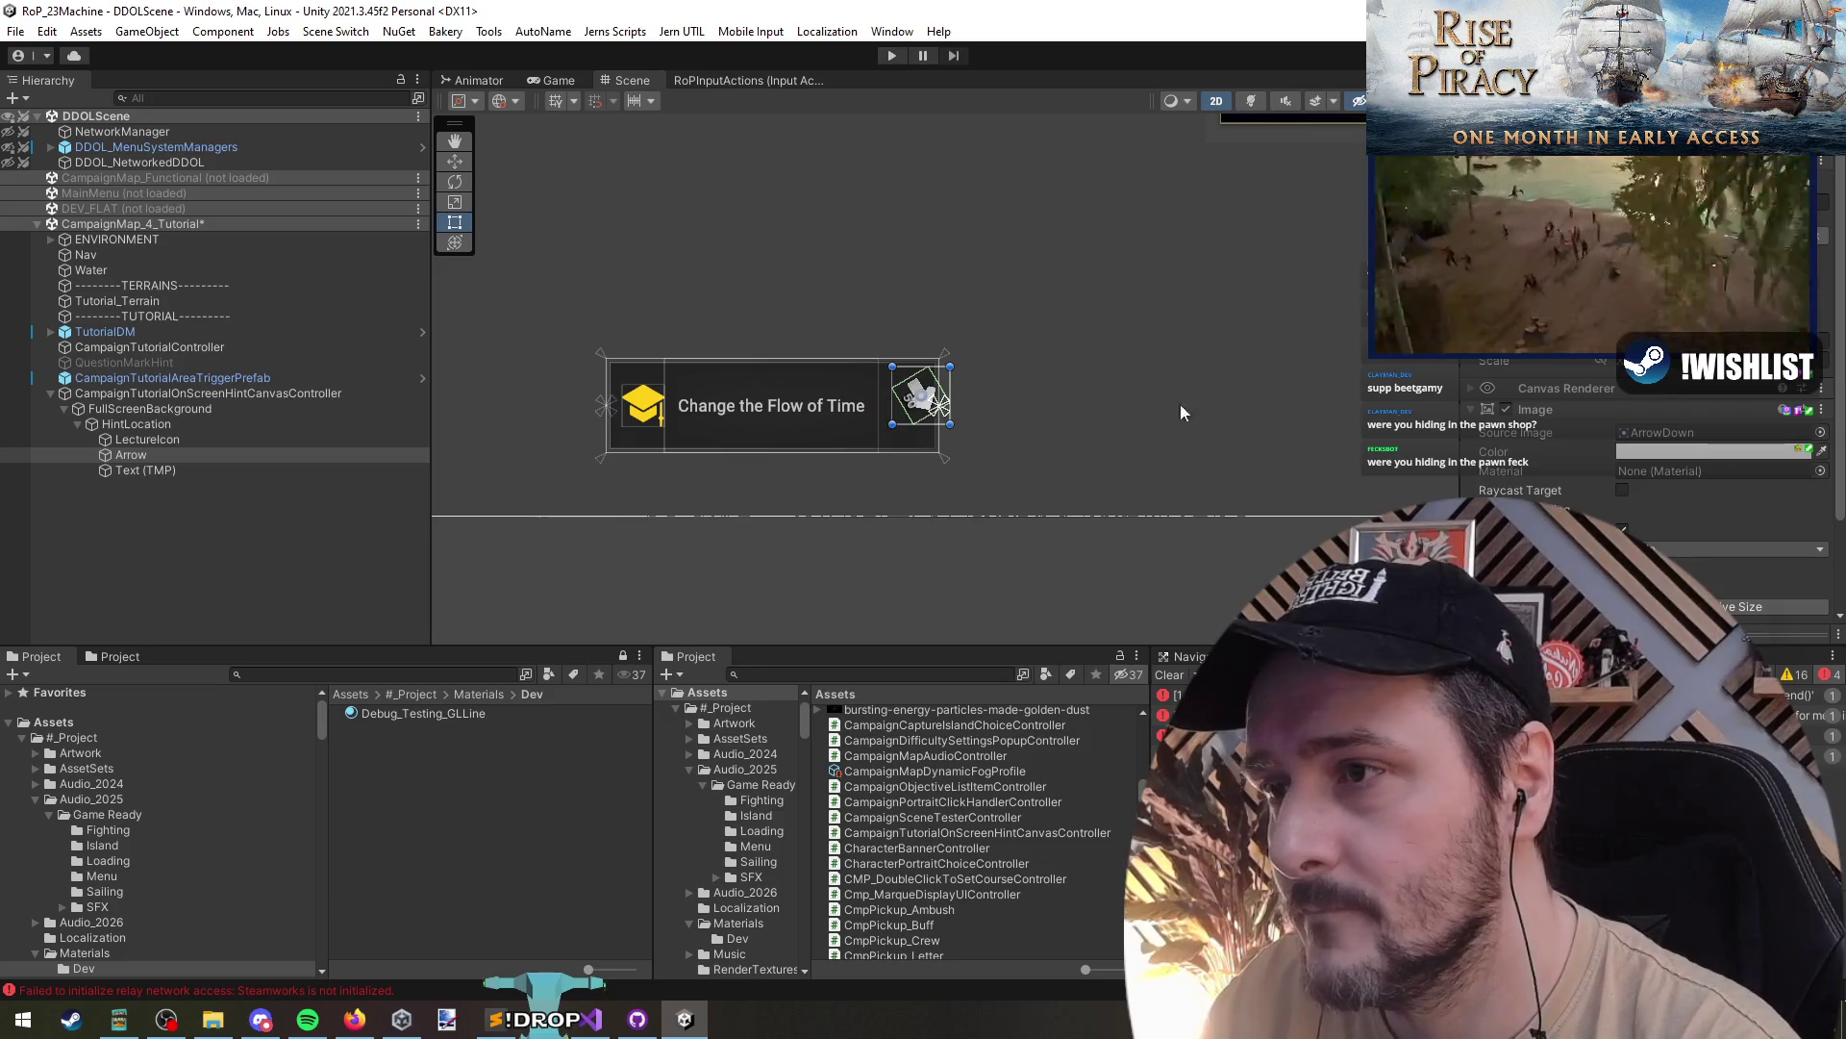
scroll(944, 450, "up", 2)
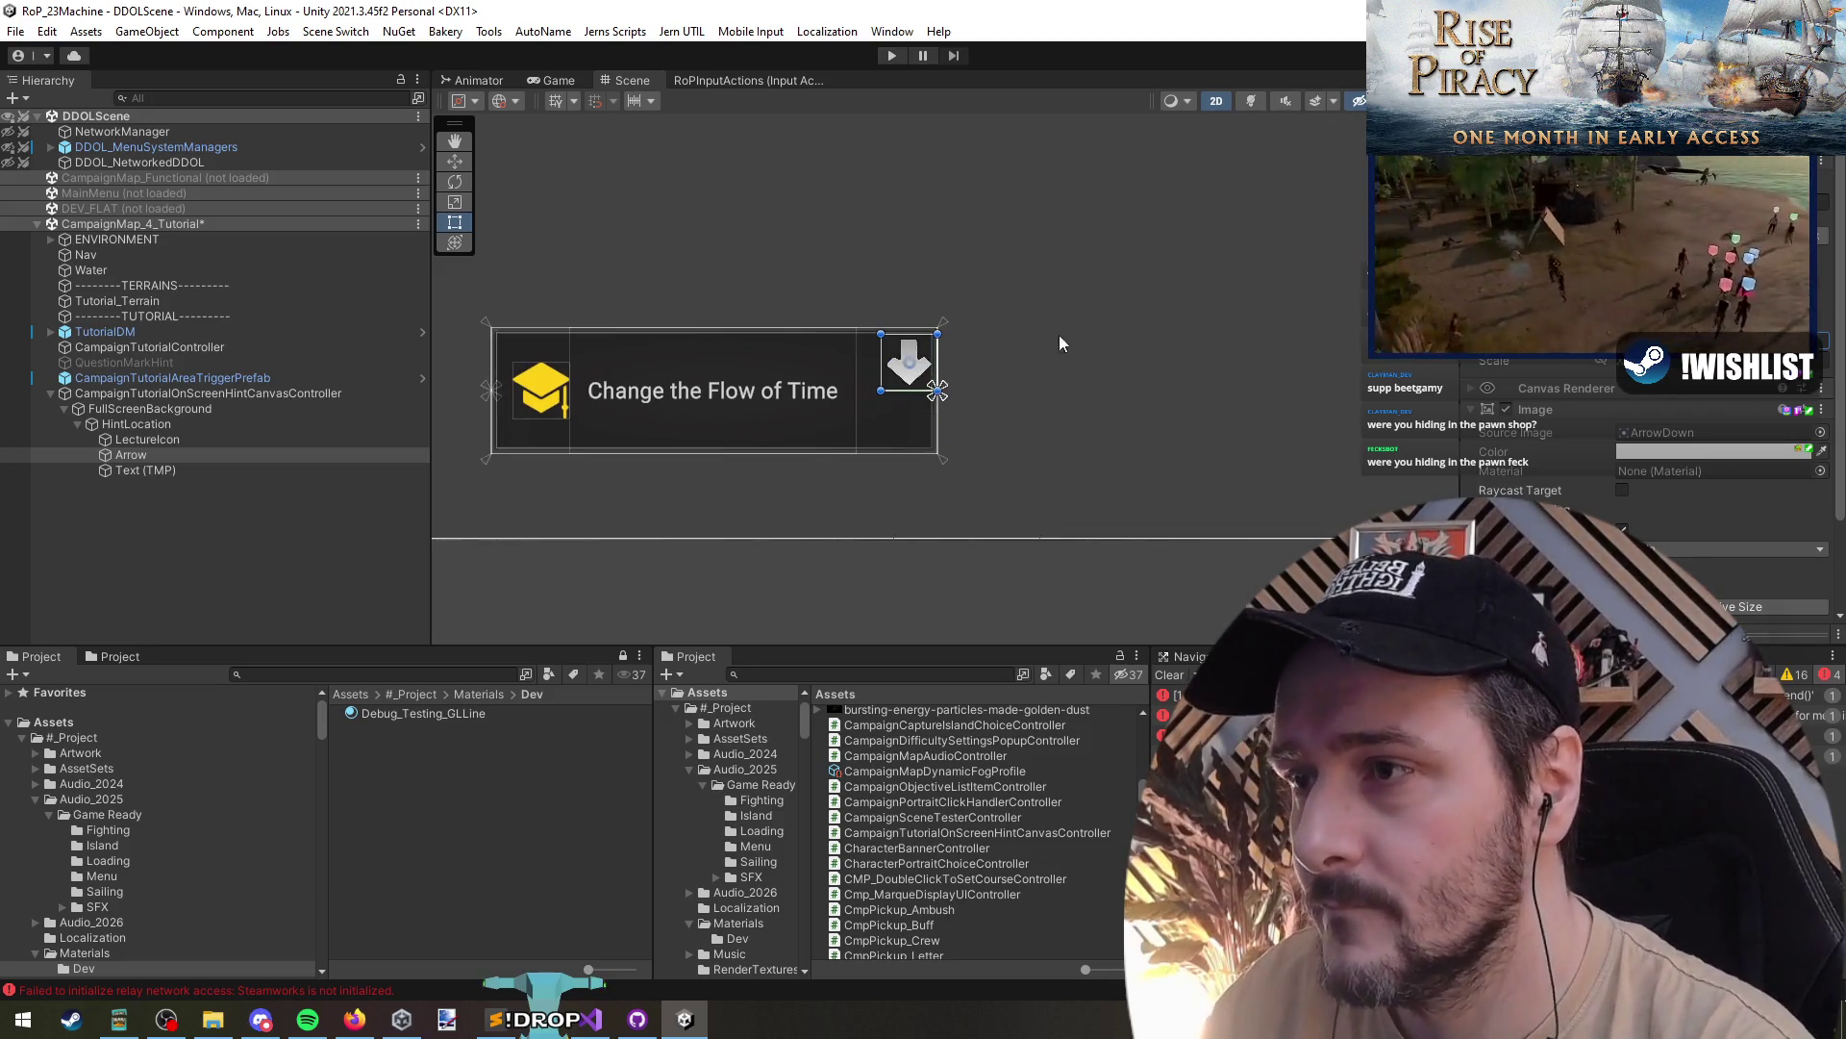
- Anchor the Arrow to the middle-right edge and shift it slightly left
left_click(1486, 342)
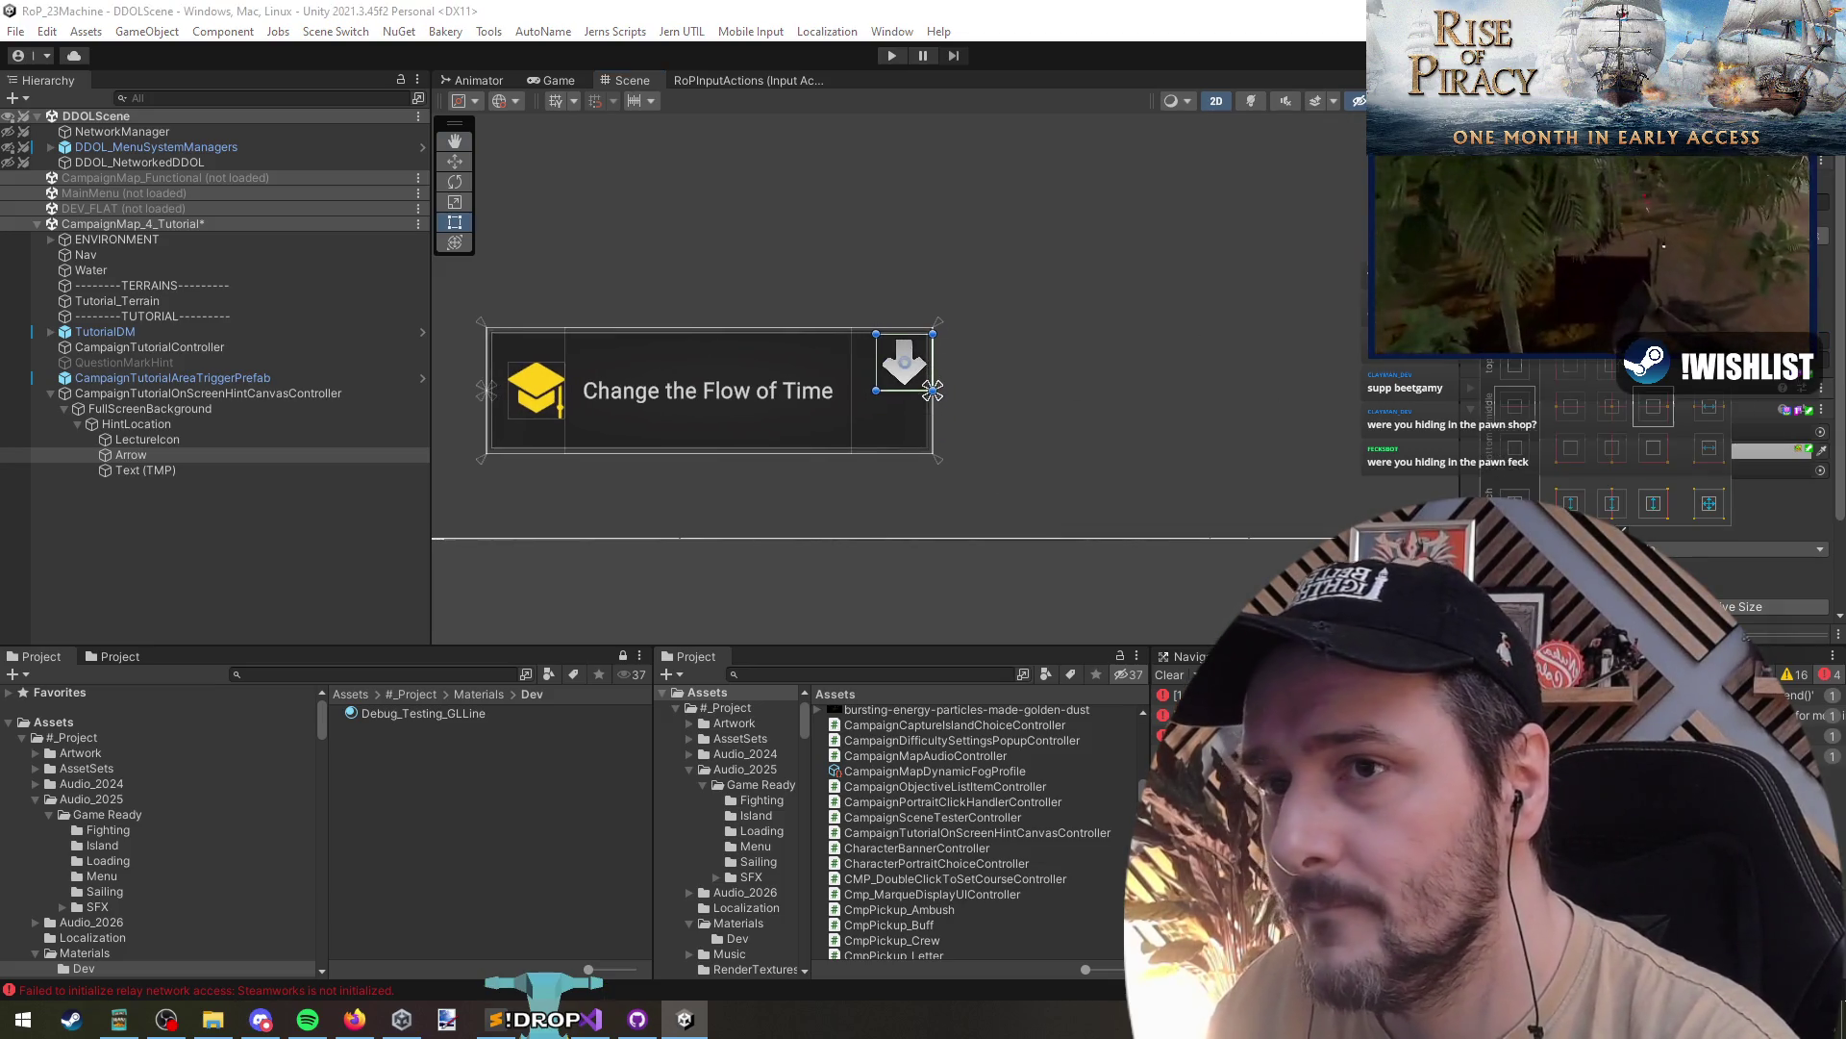
left_click(1643, 407, "alt+shift")
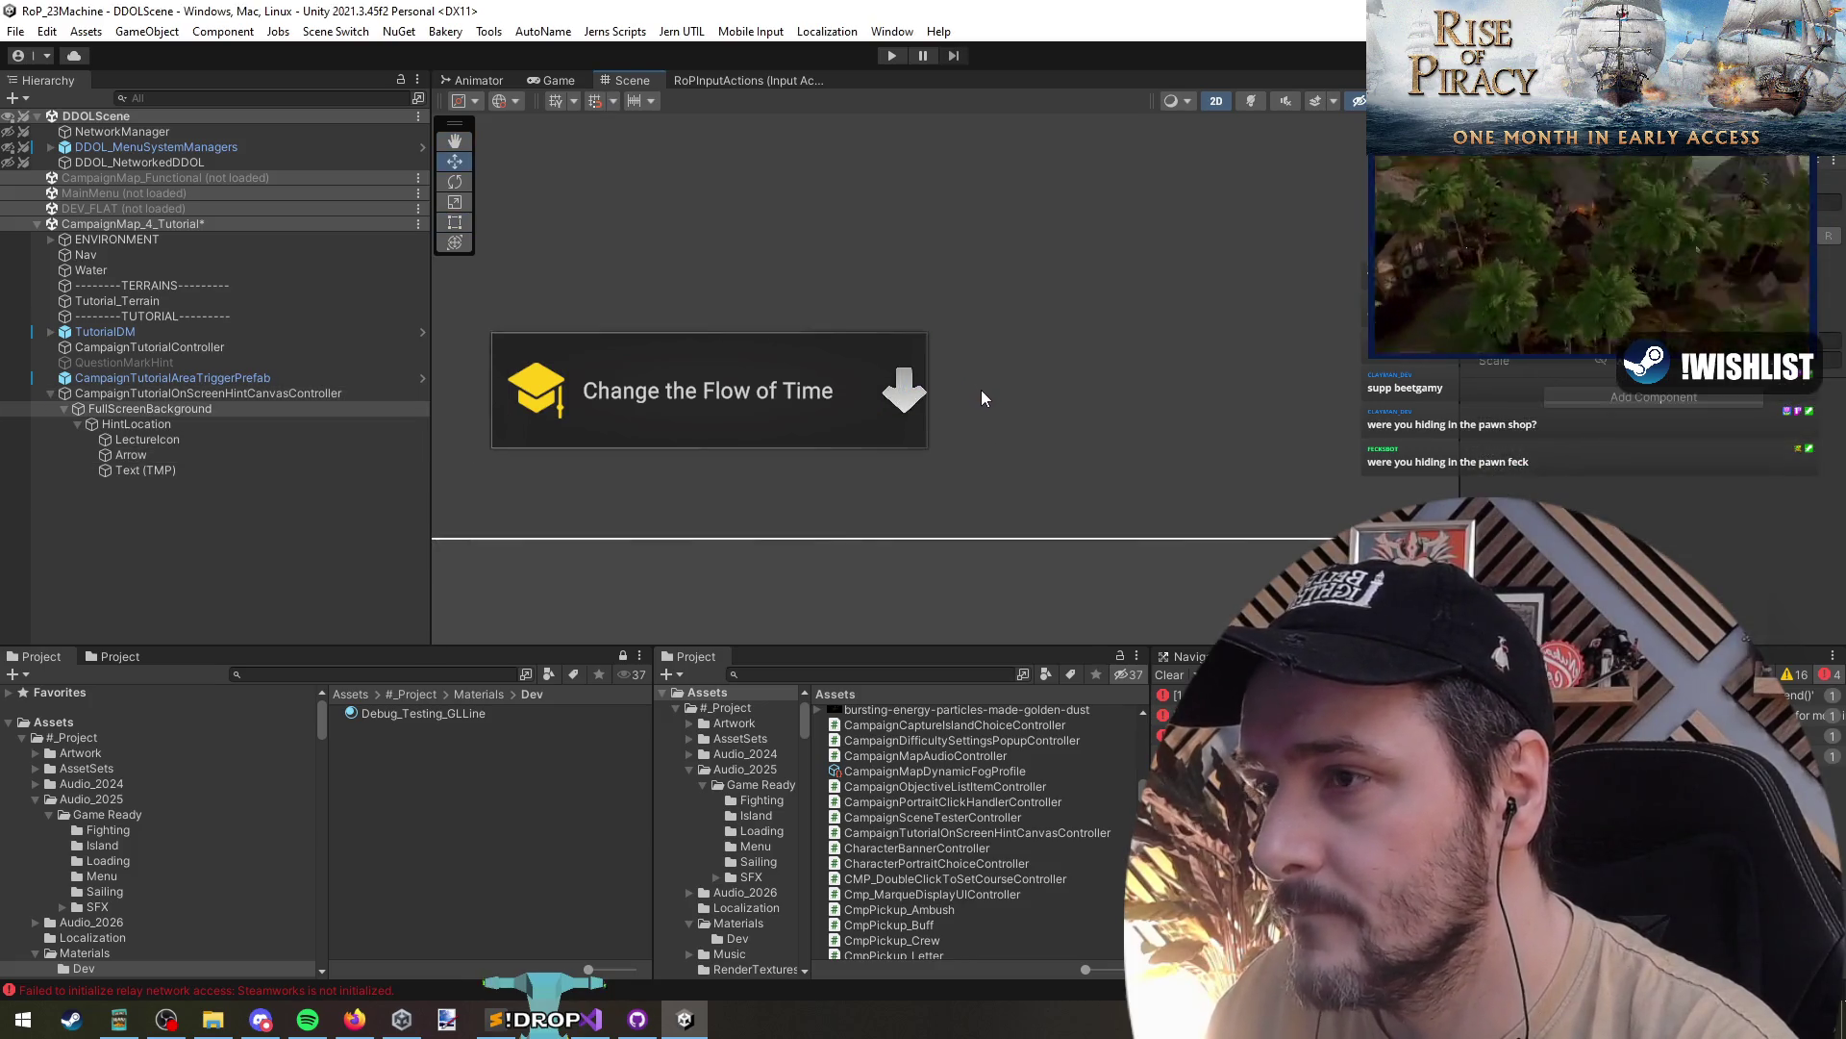
left_click_drag(981, 390, 962, 397)
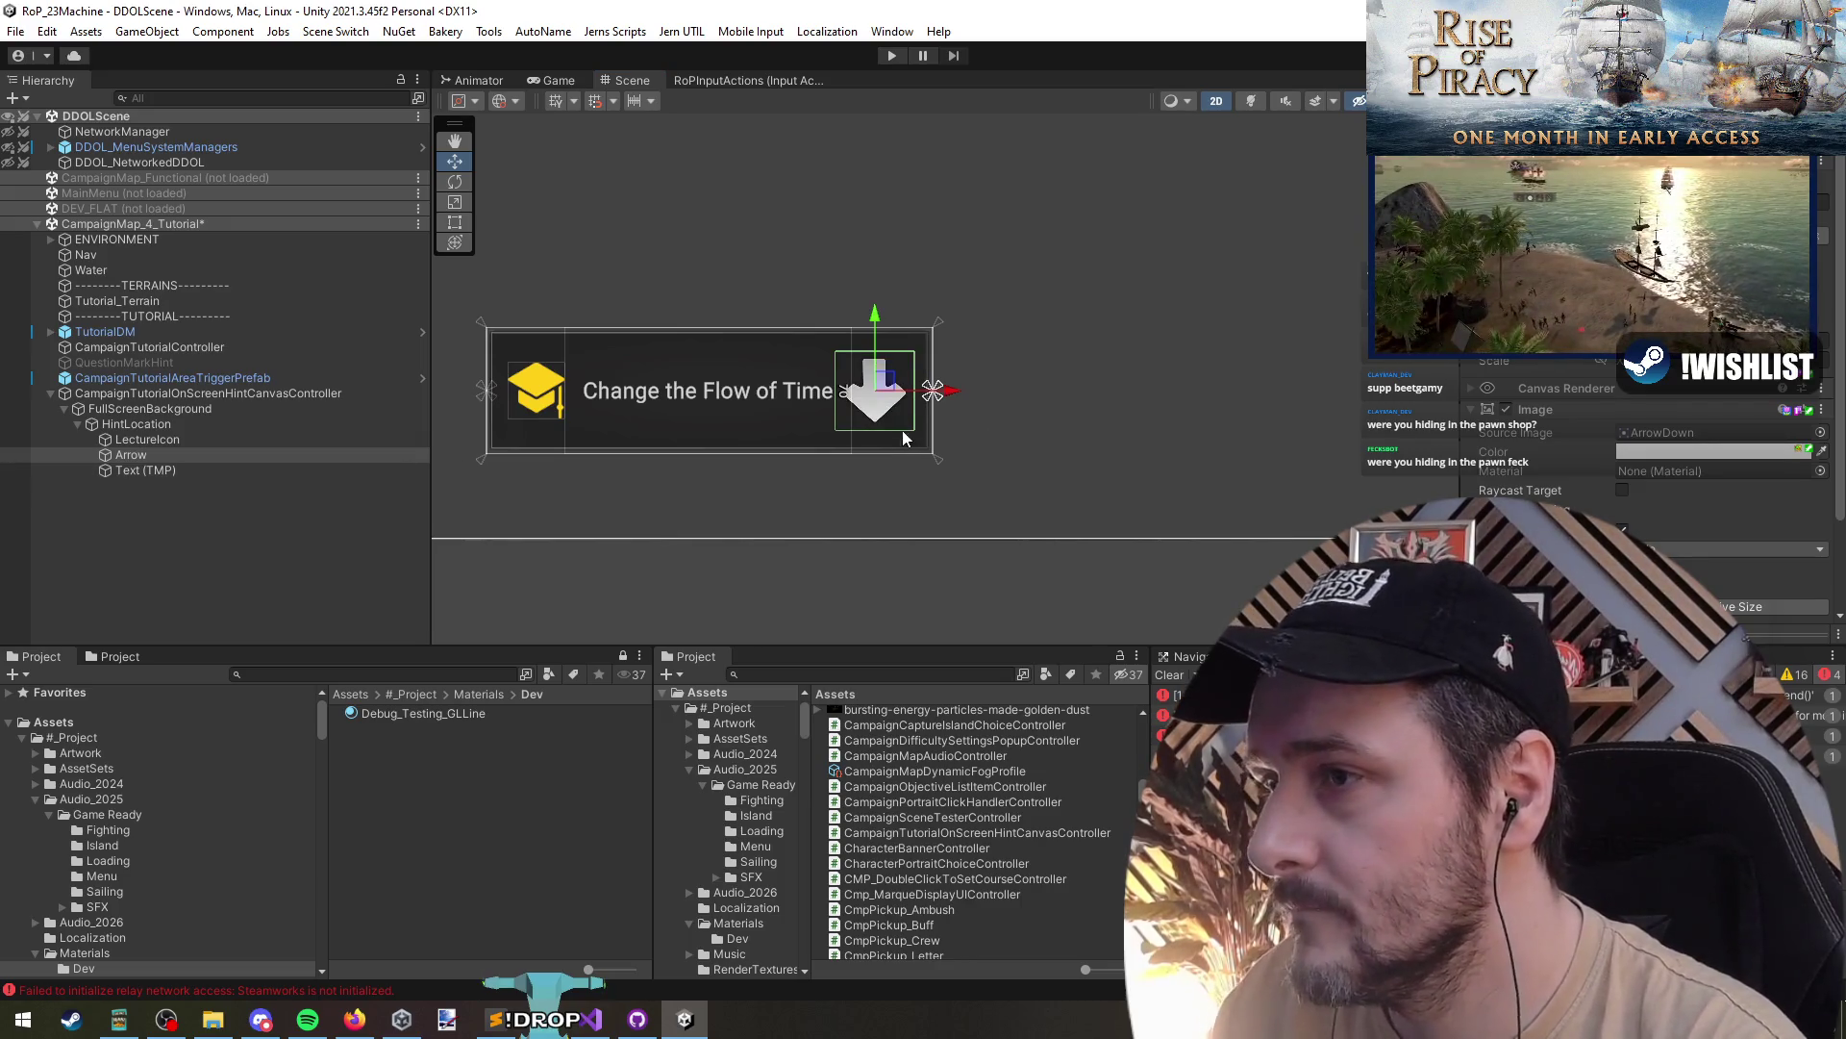
- Widen the HintLocation panel evenly to 421.22 and adjust the Arrow's horizontal position
left_click(199, 425)
left_click(206, 408)
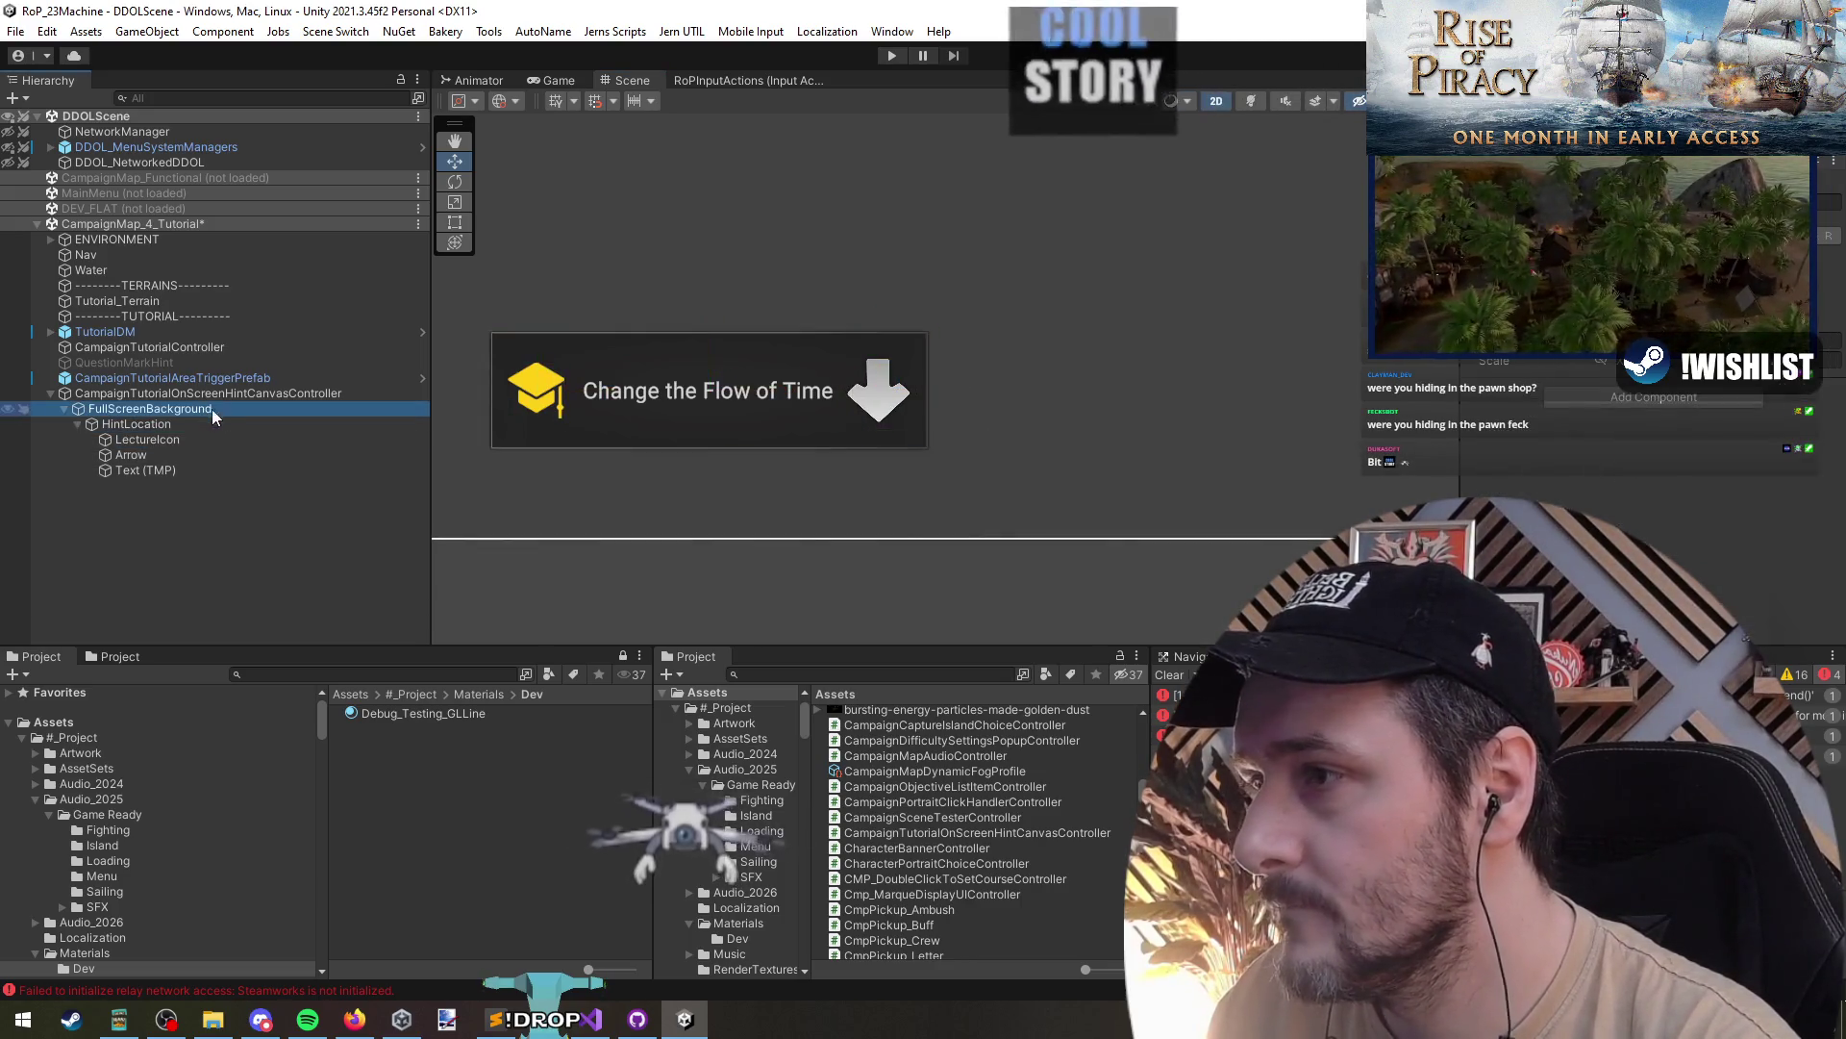
left_click(173, 424)
key("t")
scroll(1027, 511, "down", 2)
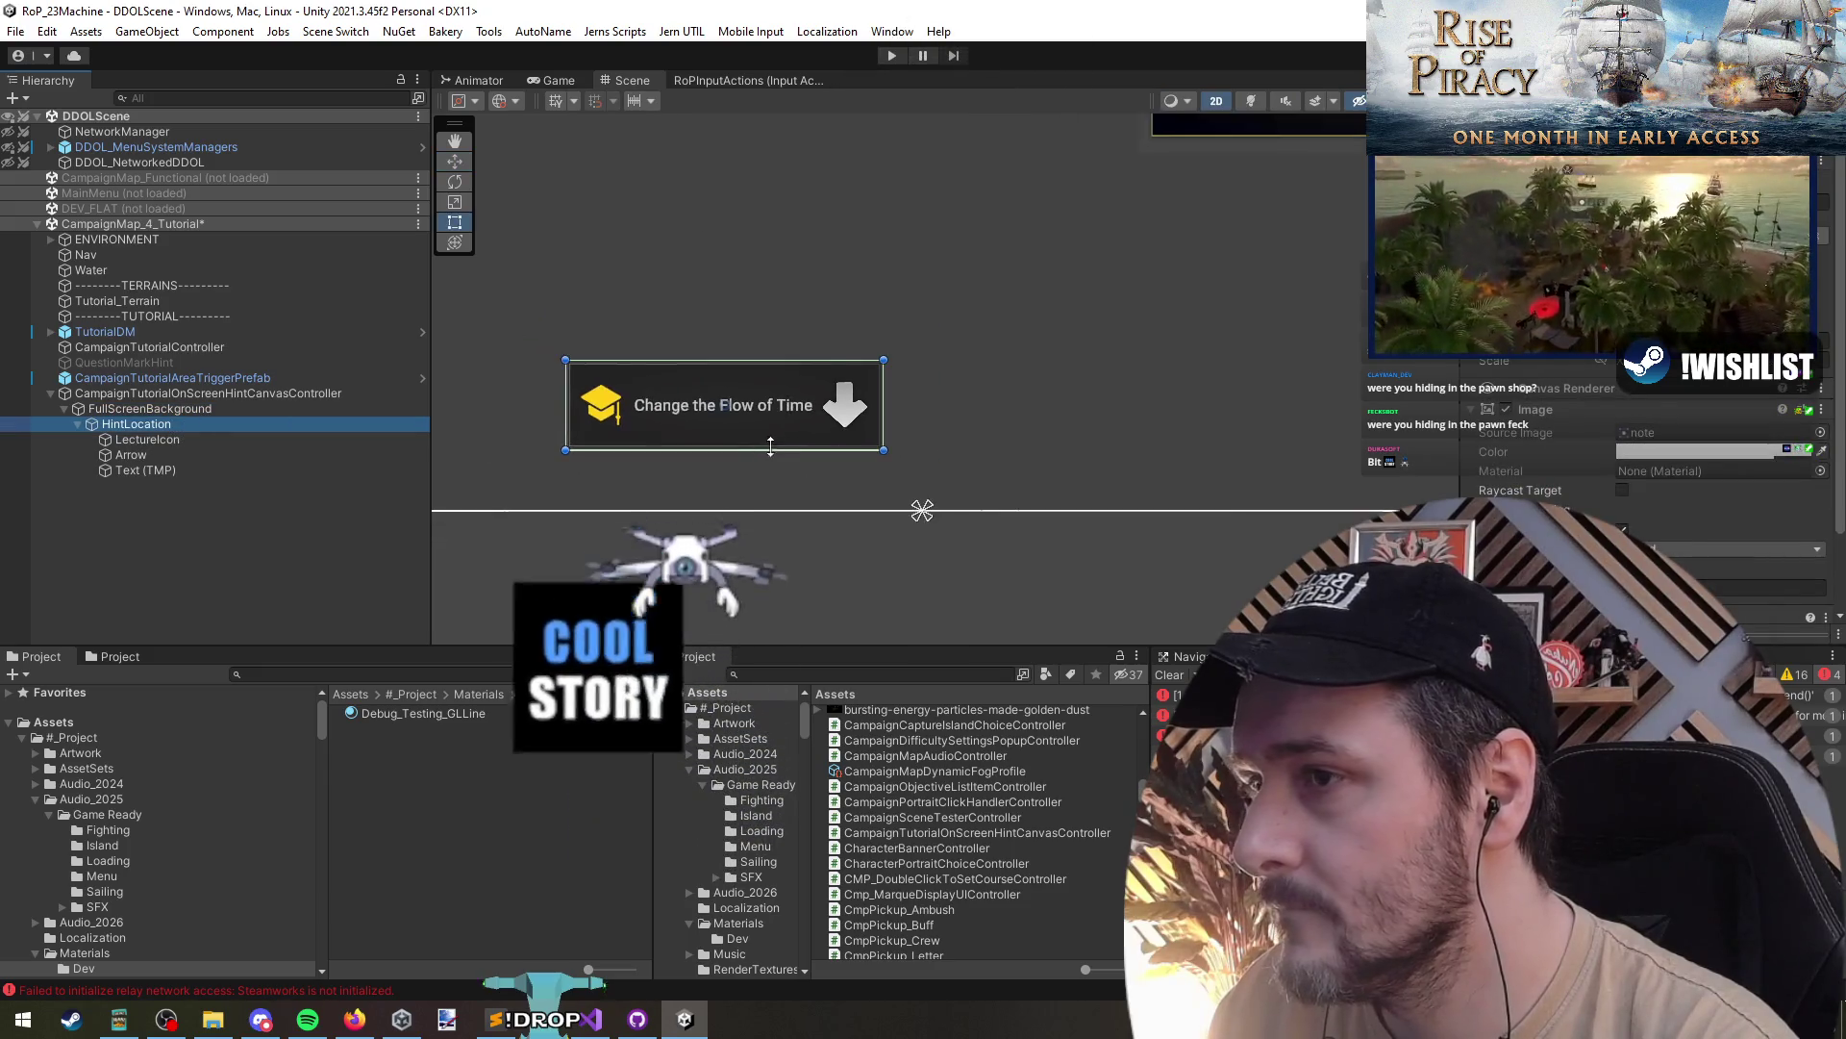
left_click_drag(670, 405, 665, 236)
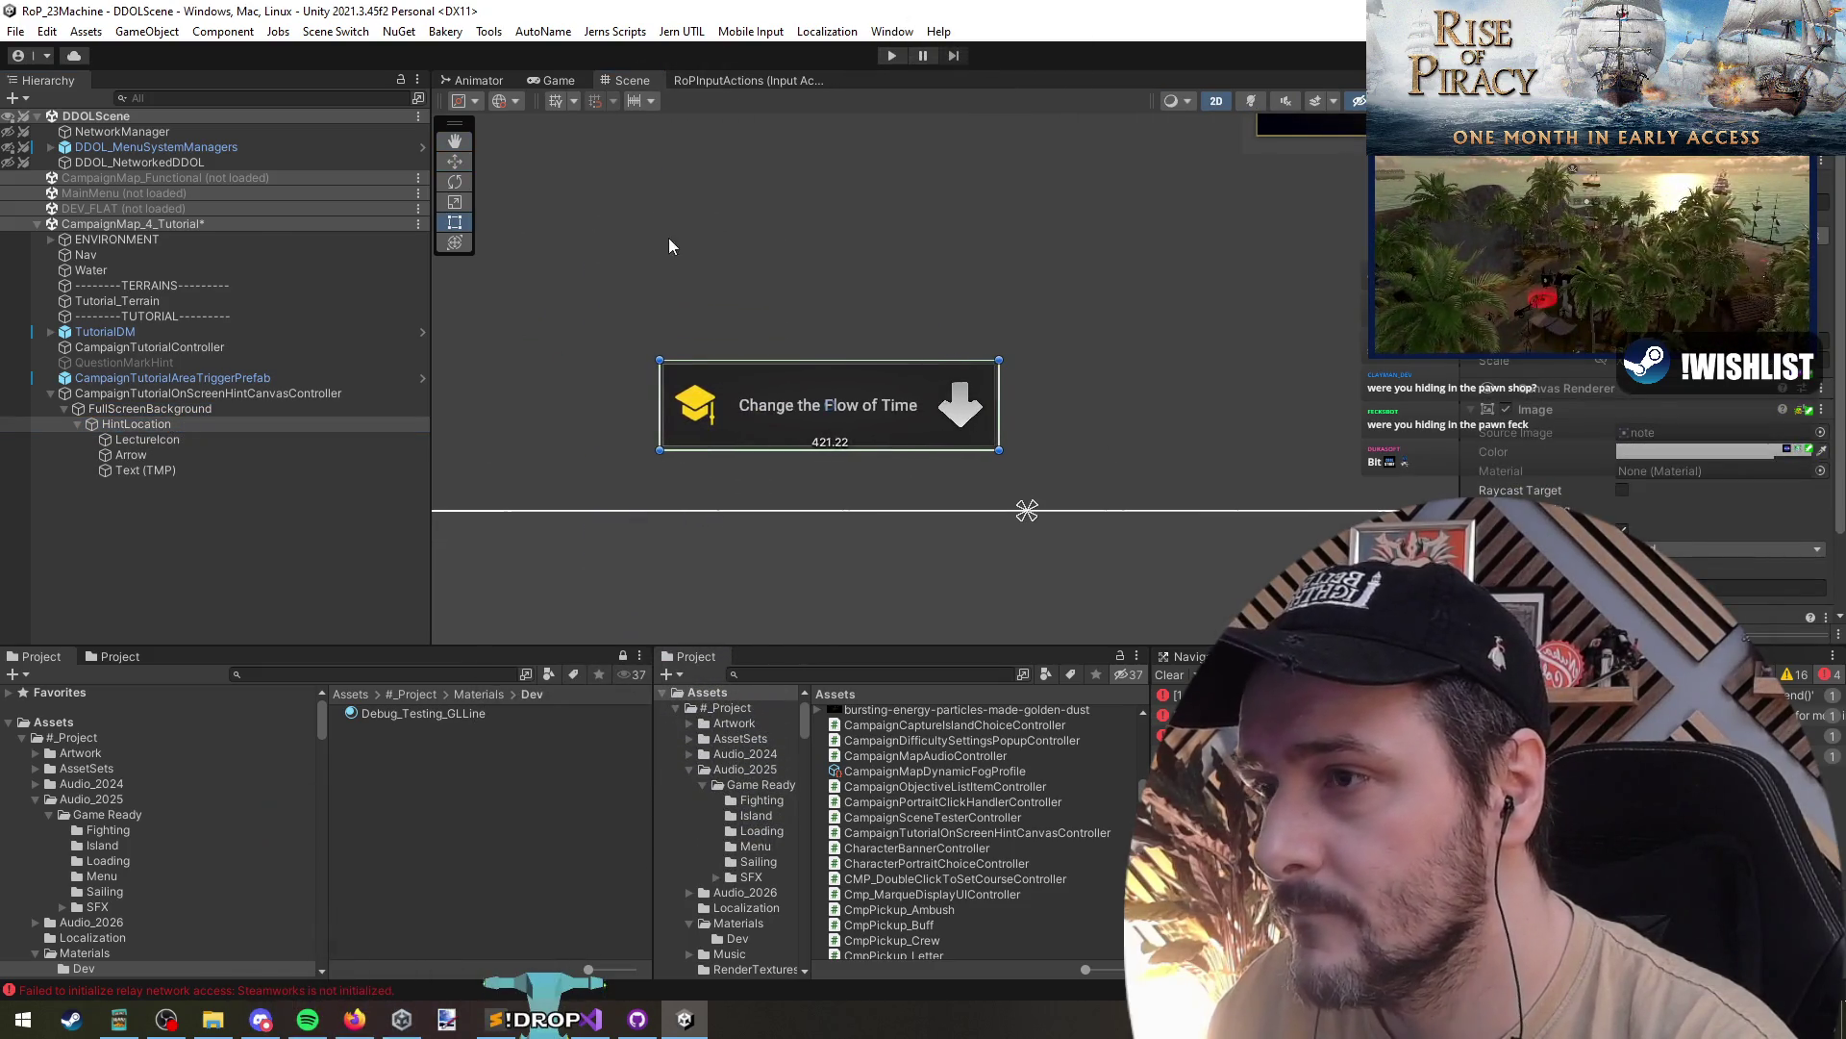
left_click(145, 439)
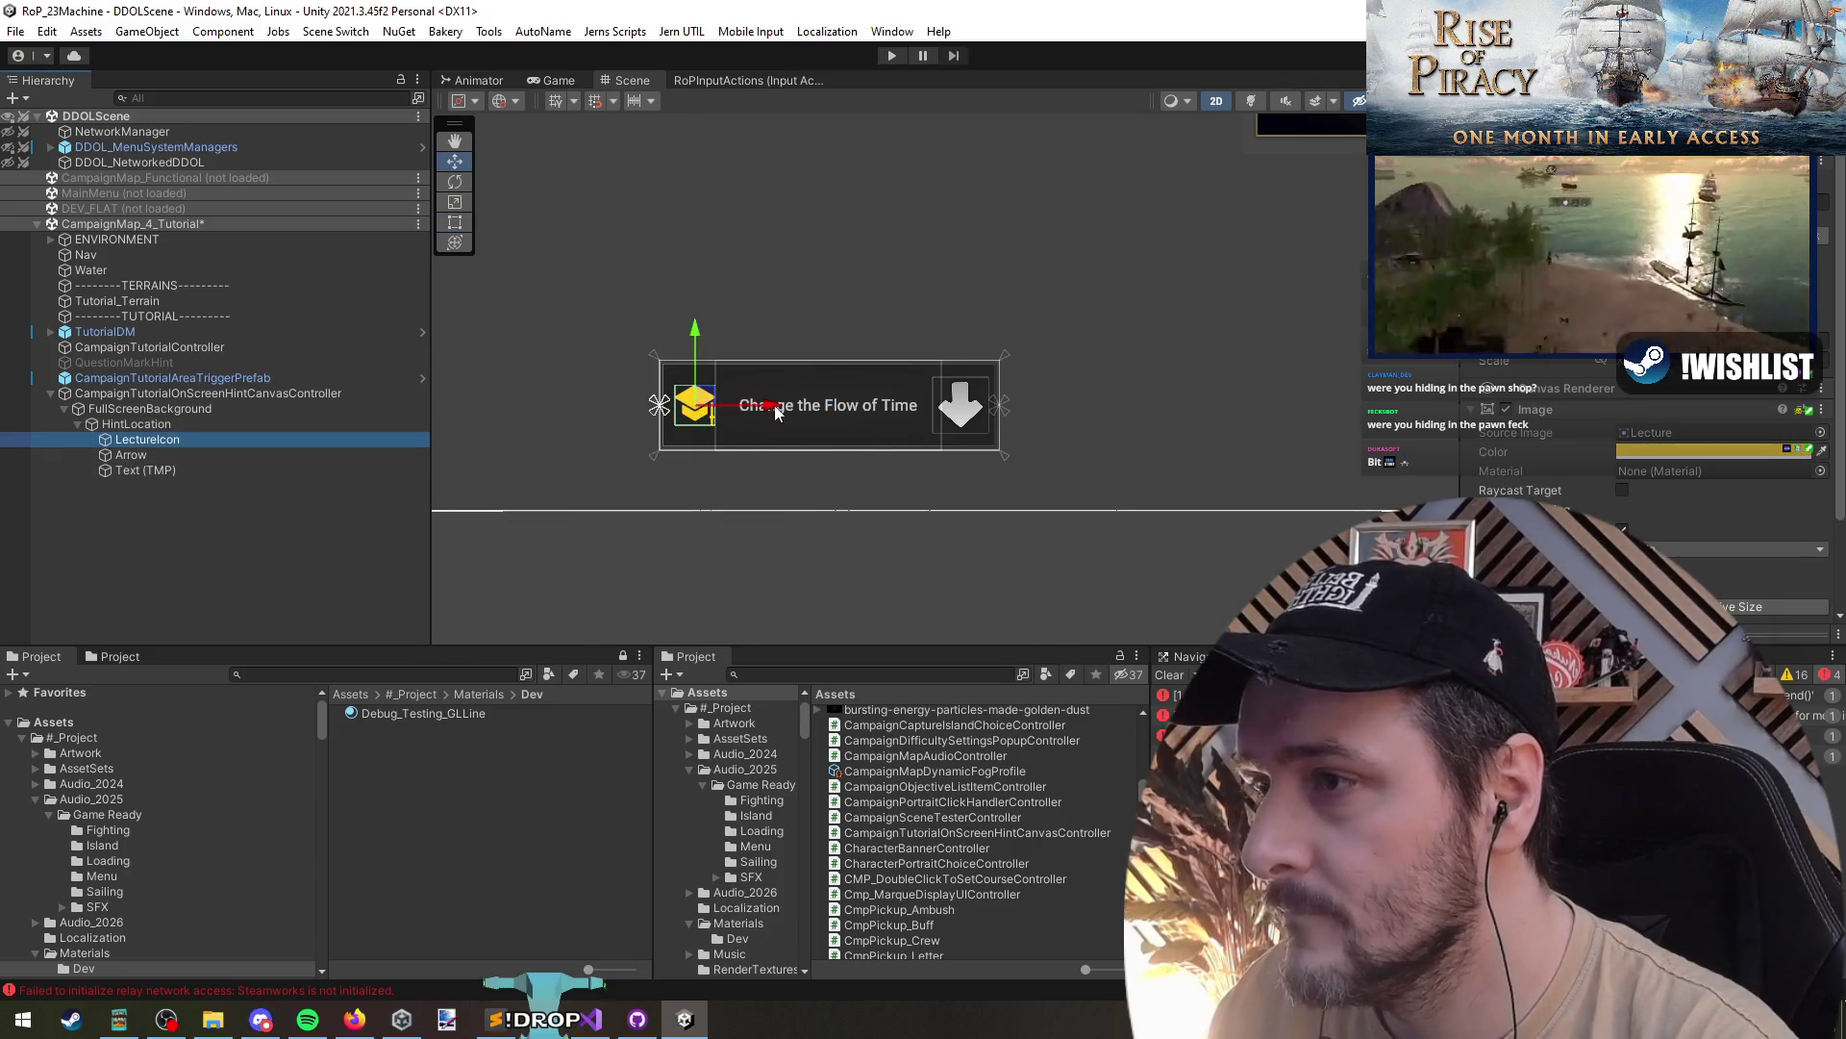
left_click(238, 469)
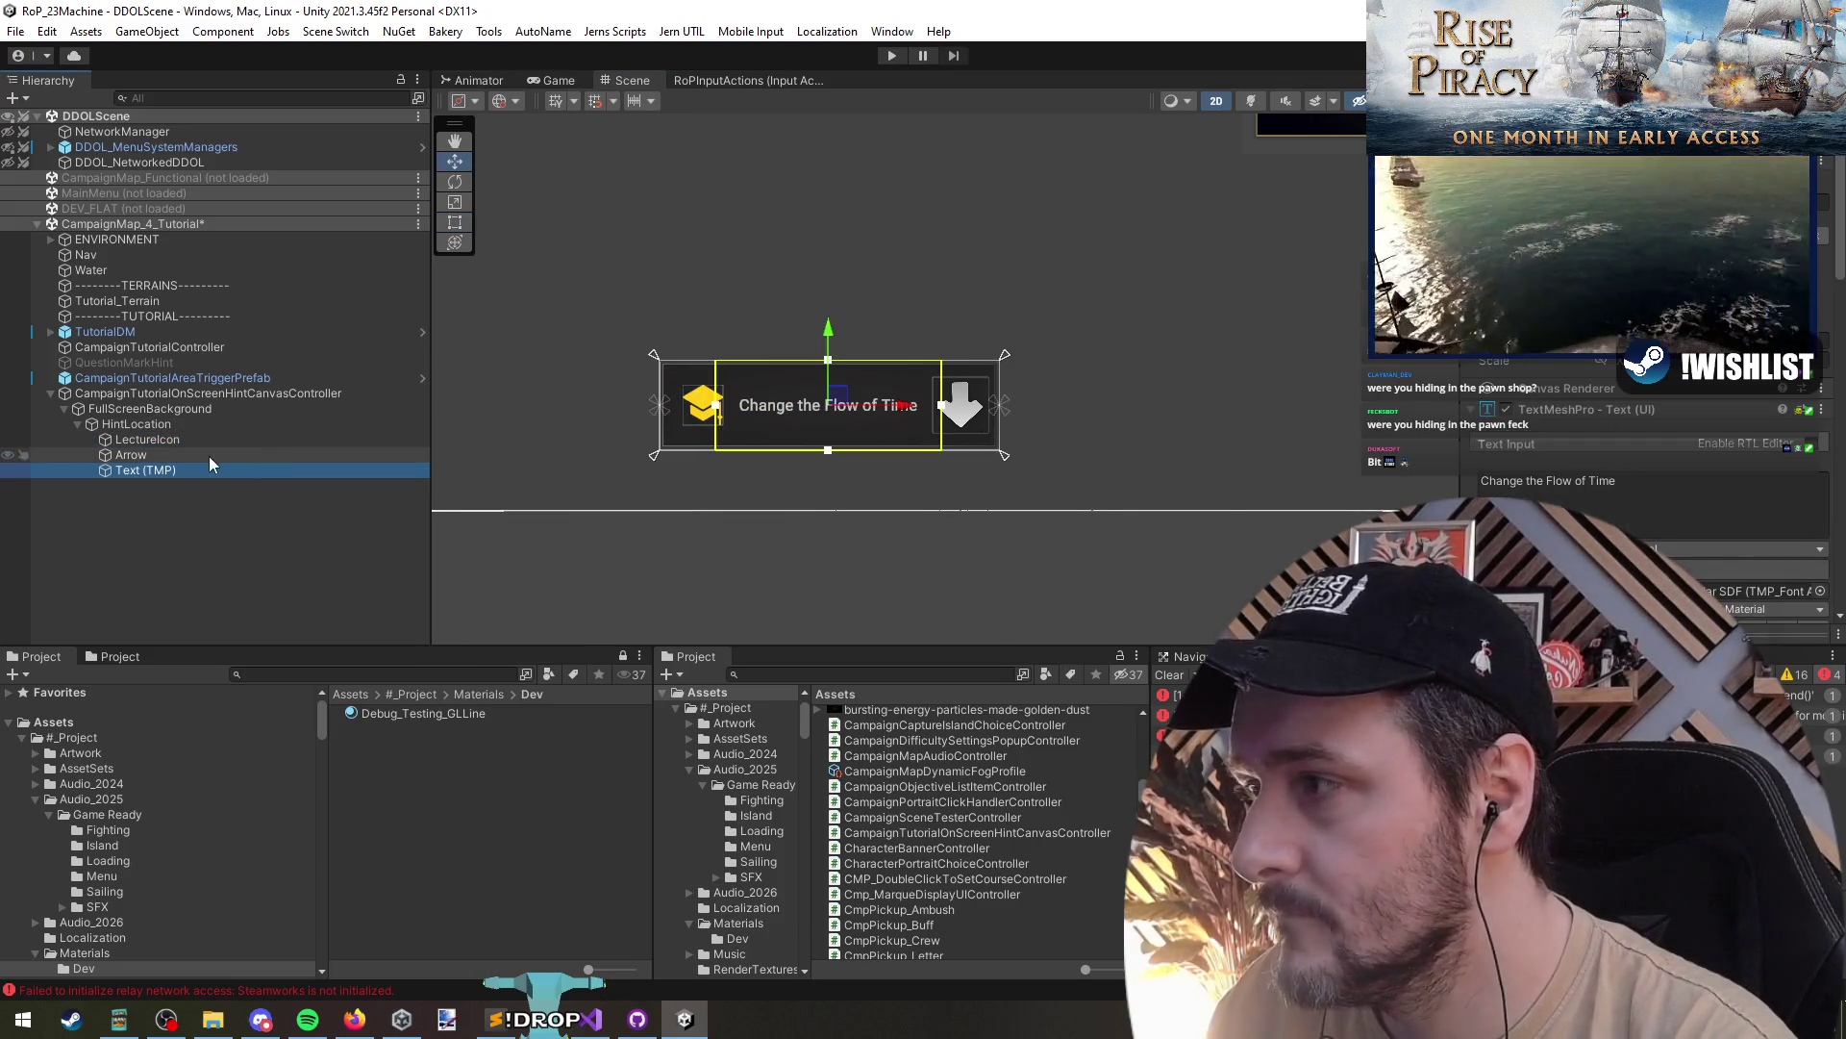
left_click(203, 455)
left_click_drag(1049, 393, 1040, 409)
- Slide the HintLocation box about 120 px to the right
left_click(161, 394)
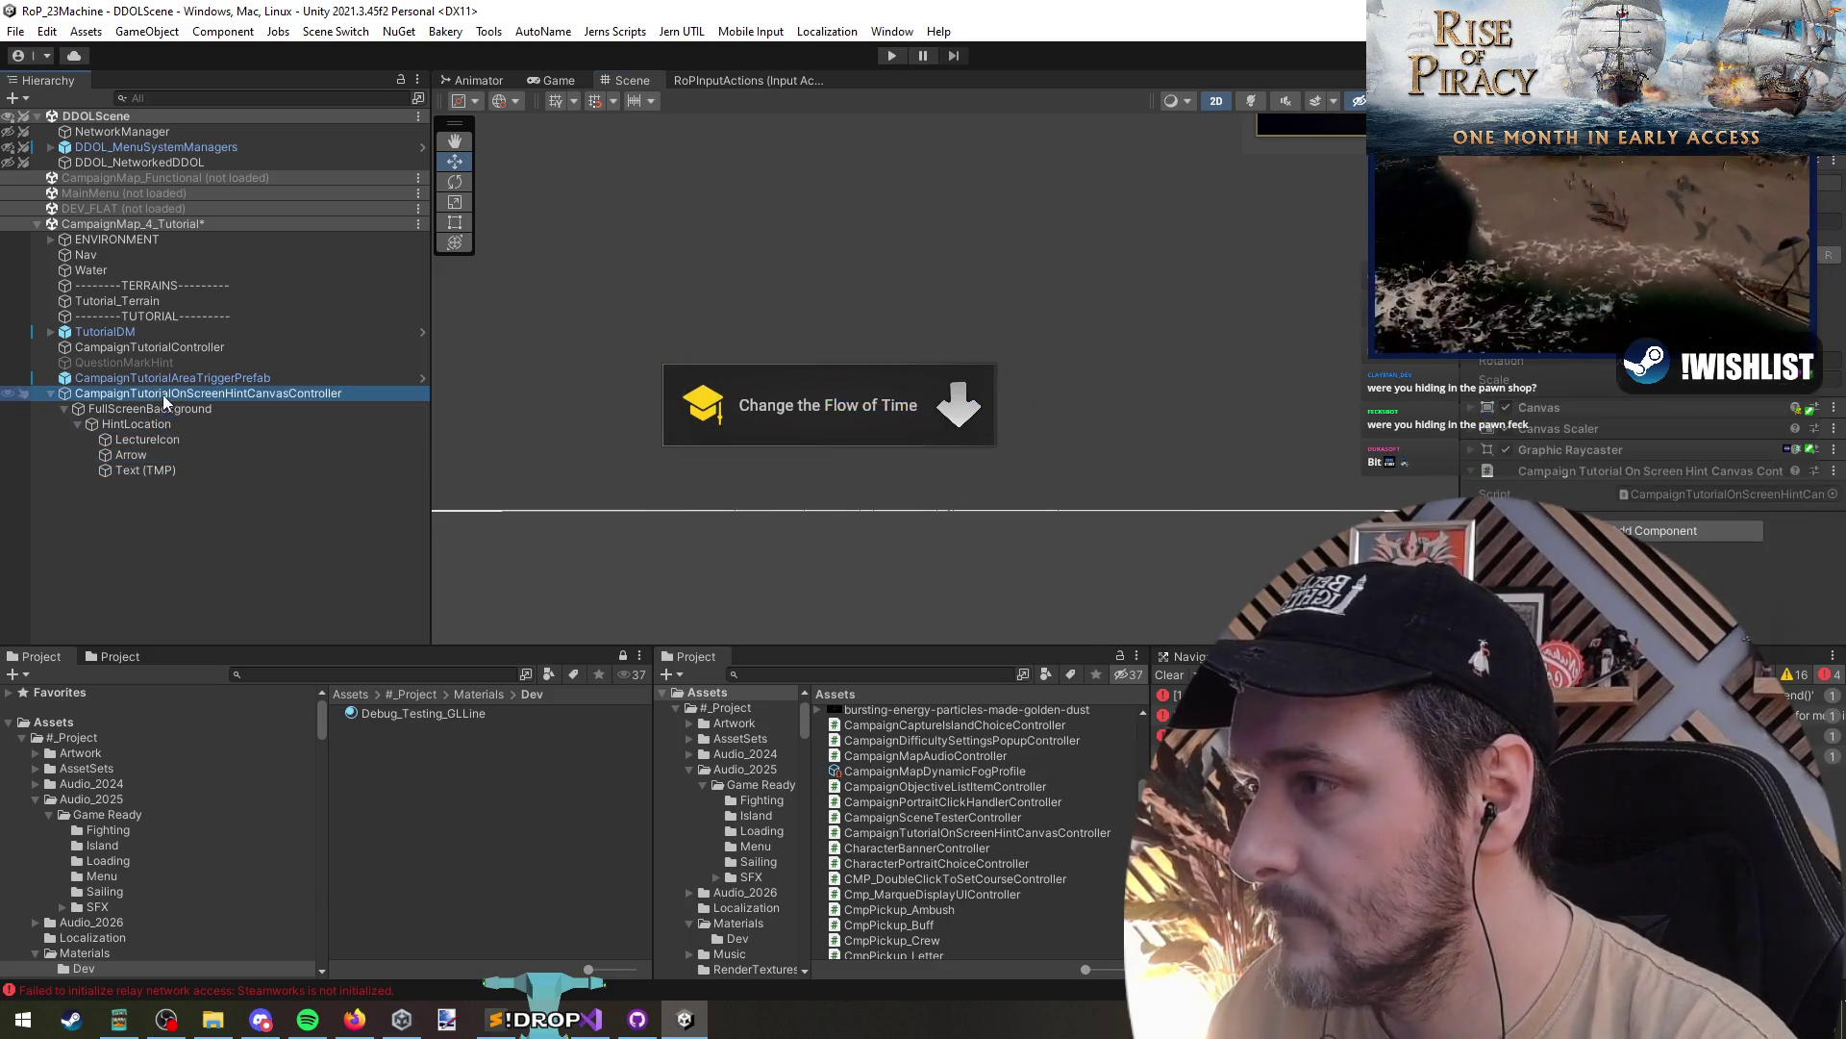
scroll(779, 475, "down", 2)
scroll(724, 478, "up", 2)
left_click(177, 409)
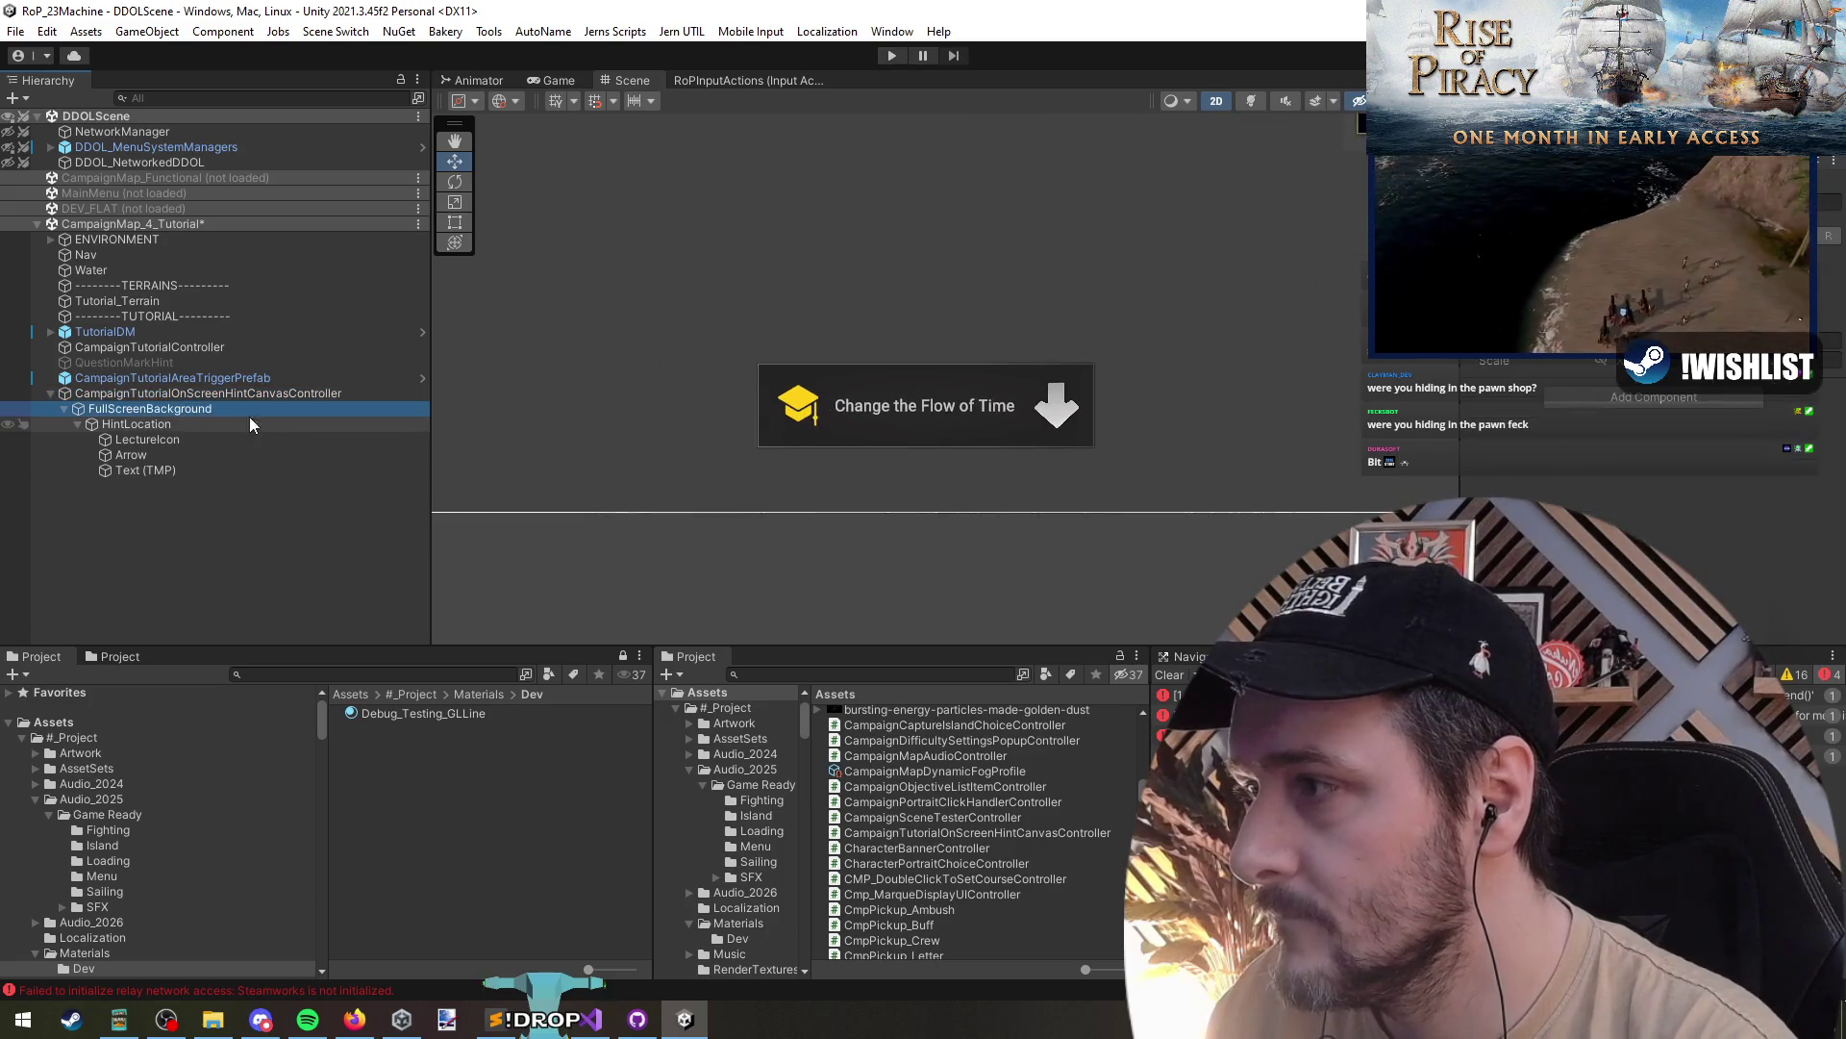
left_click(205, 424)
left_click_drag(943, 400, 1068, 399)
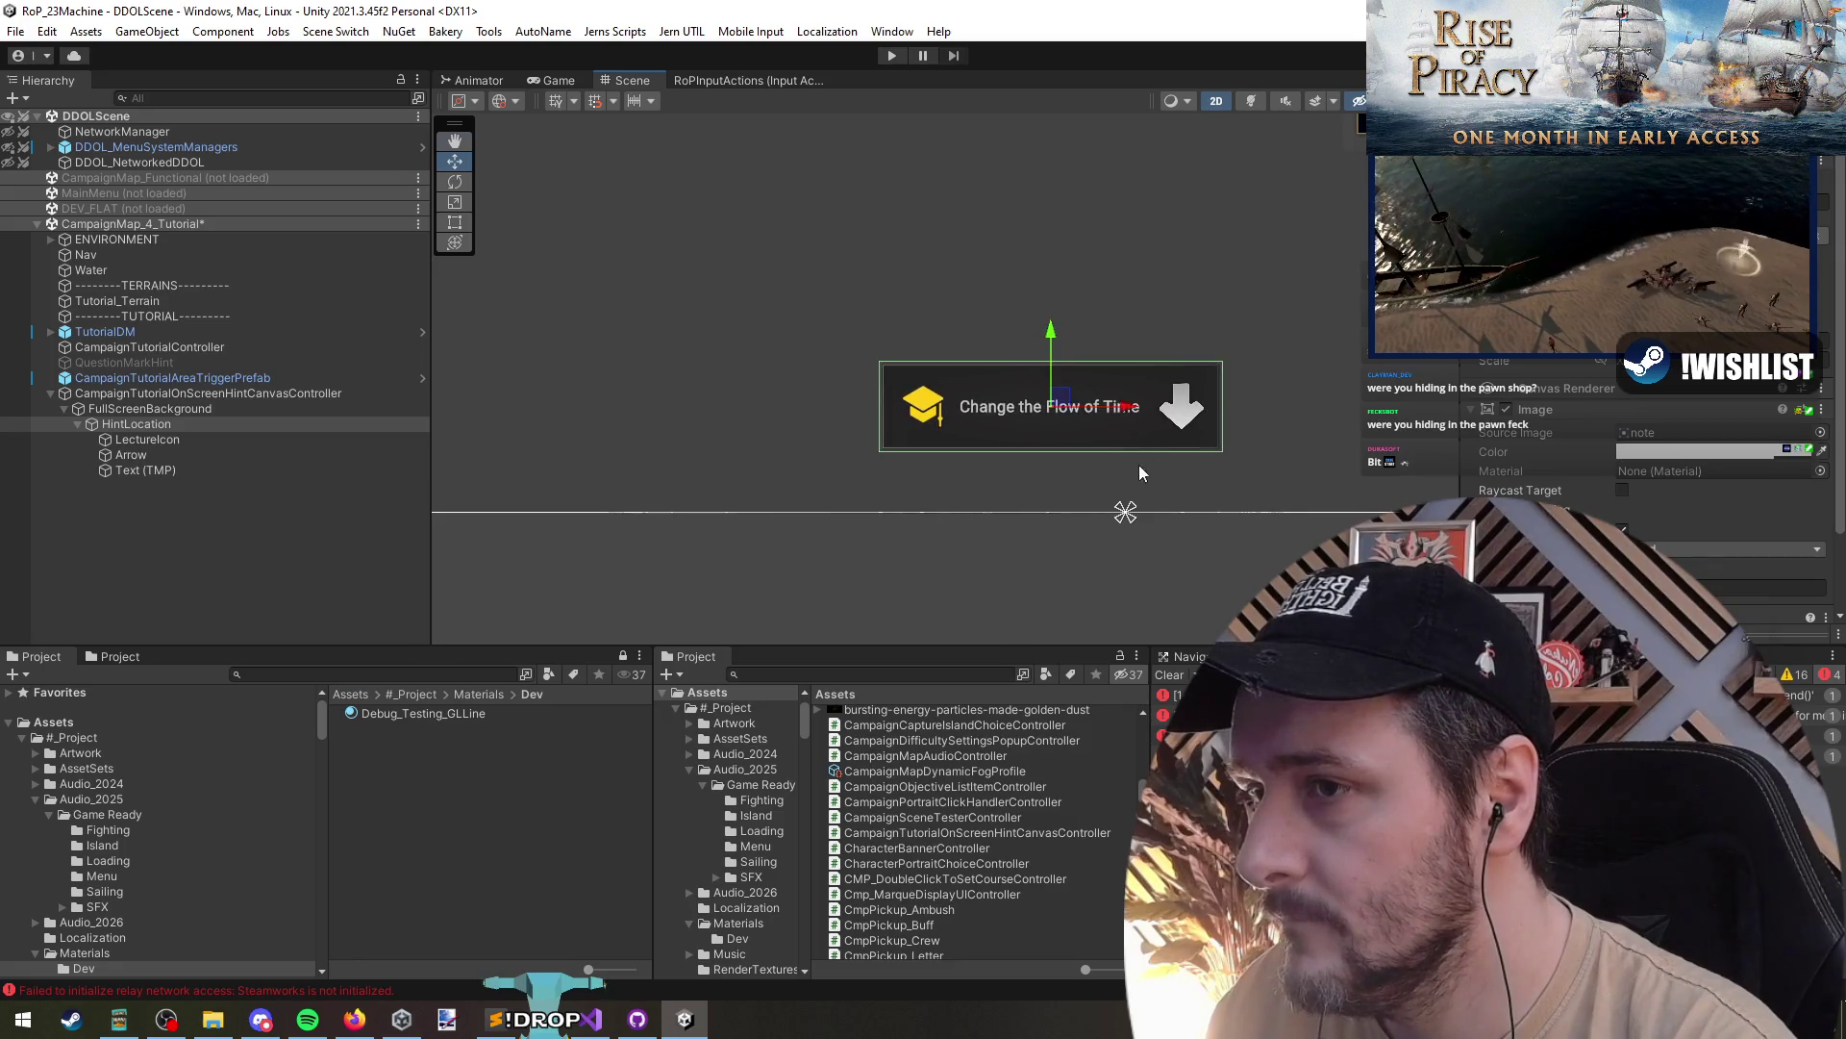
scroll(967, 460, "down", 5)
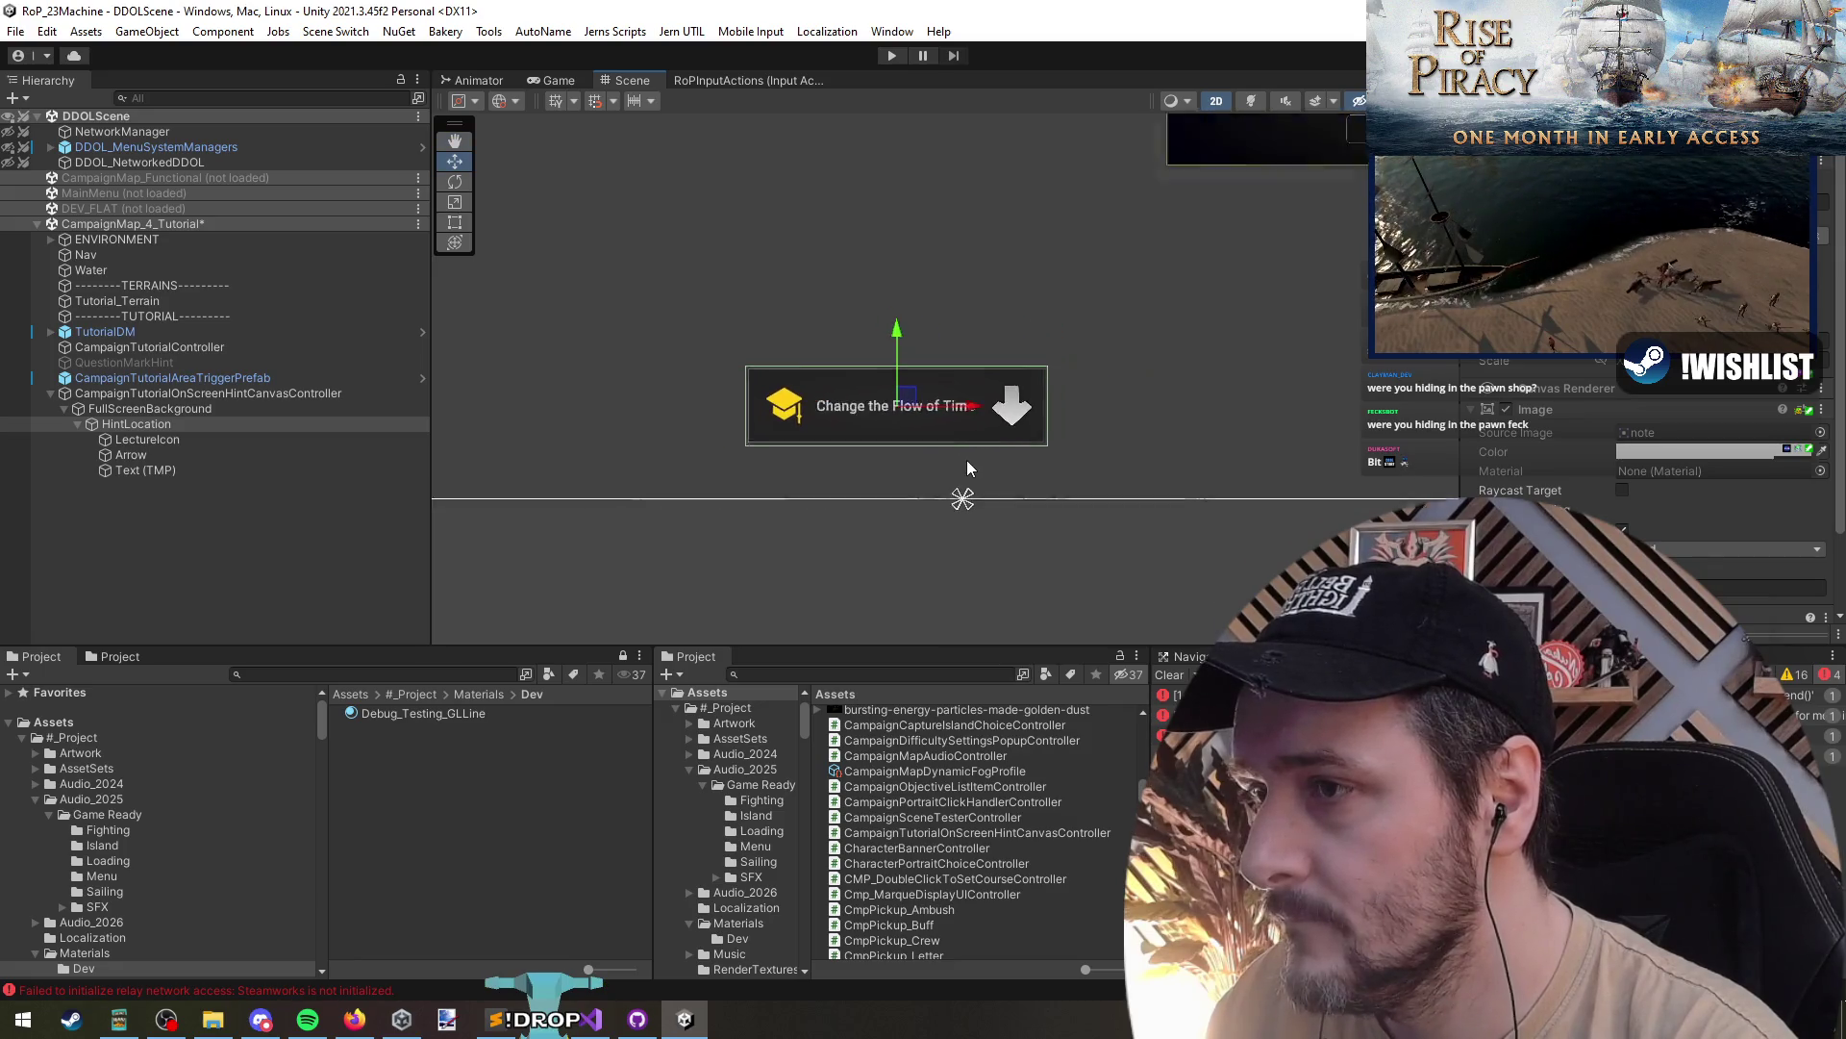
left_click(242, 577)
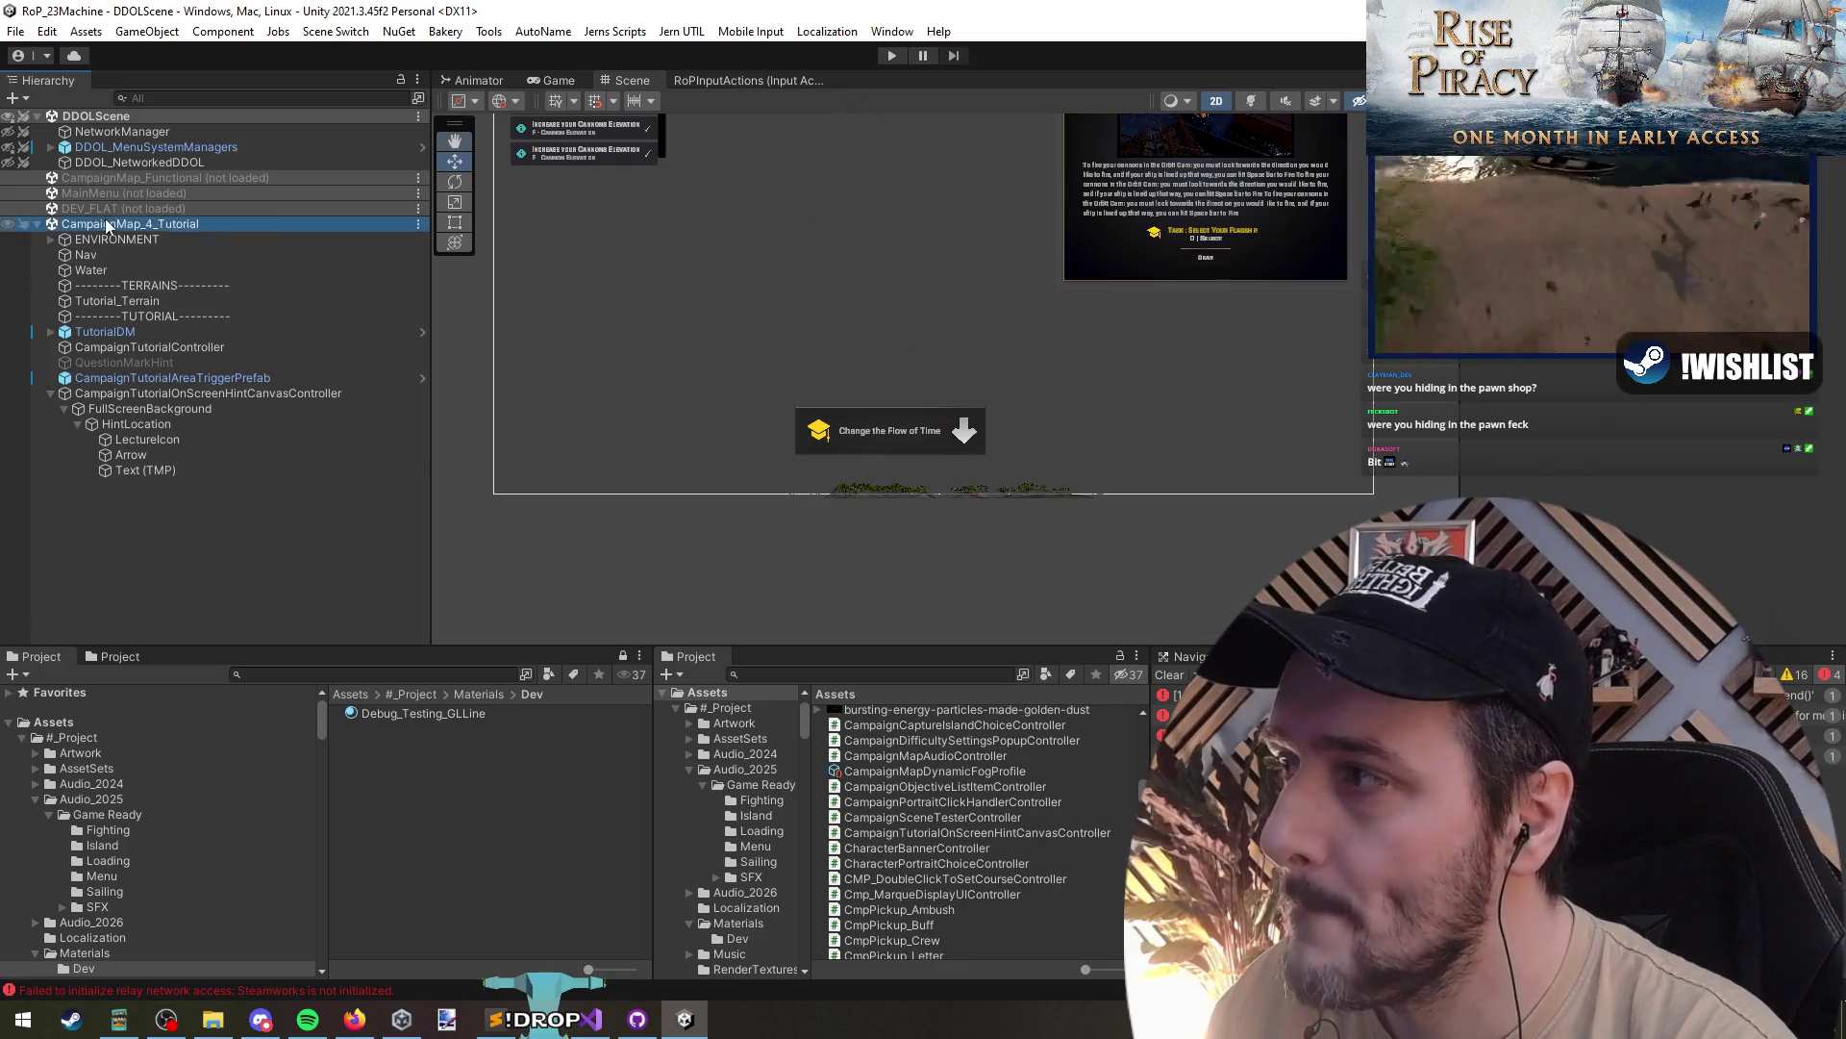
- Unload the CampaignMap_4_Tutorial scene and enter Play mode to test
right_click(75, 223)
left_click(97, 327)
left_click(890, 56)
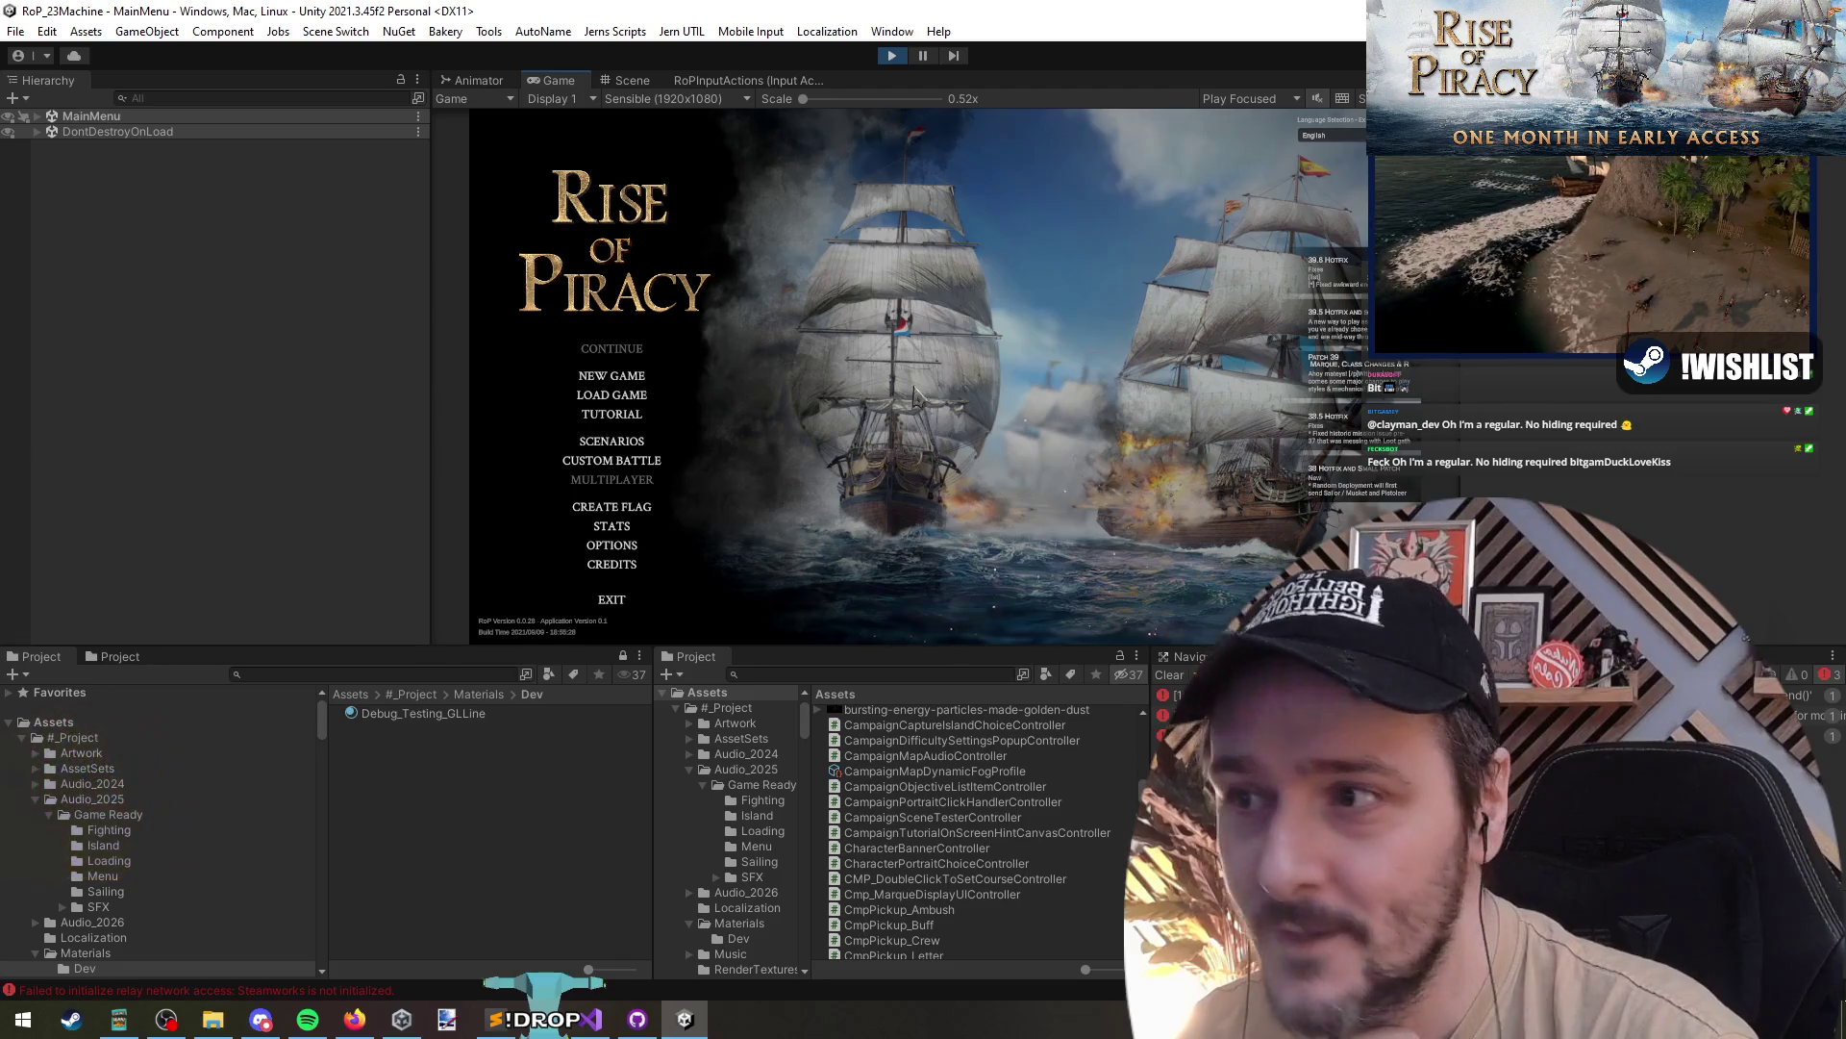
- Start Tutorial 1 - Campaign, sail the ship right, and complete the camera pan and recenter tasks
left_click(615, 415)
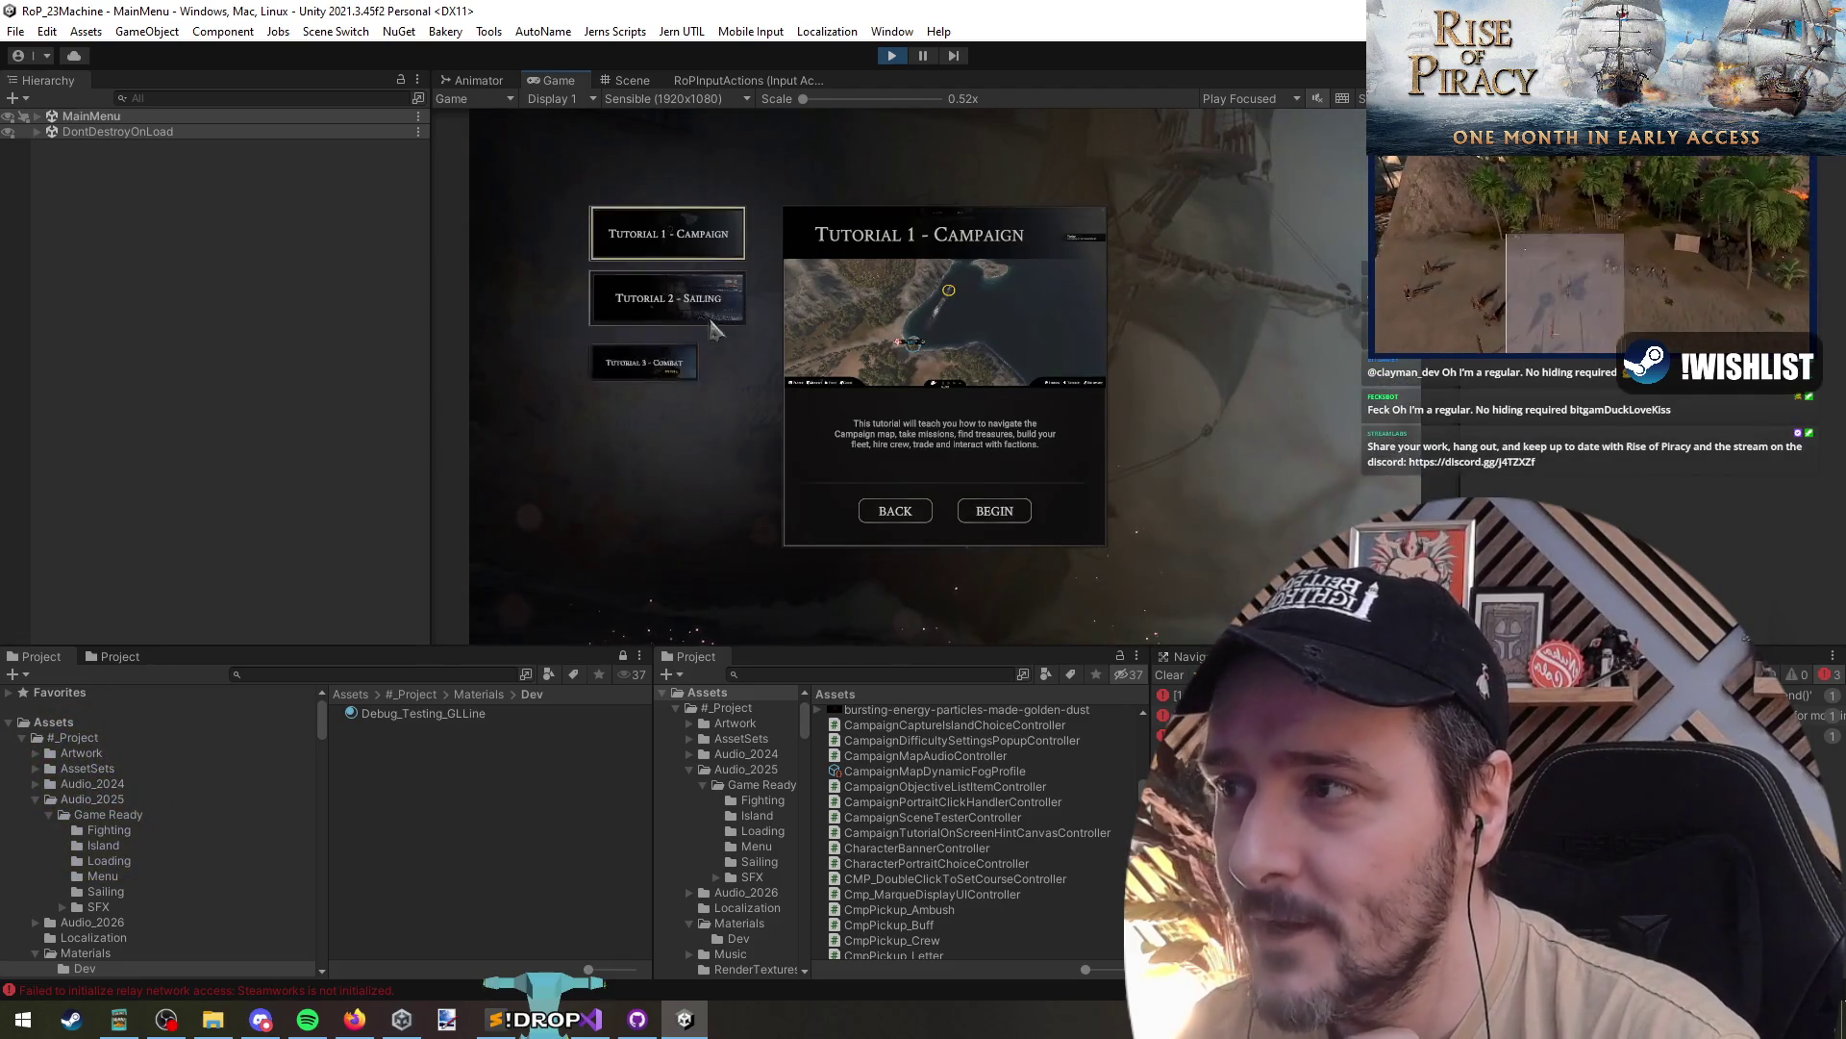
left_click(994, 511)
left_click(948, 589)
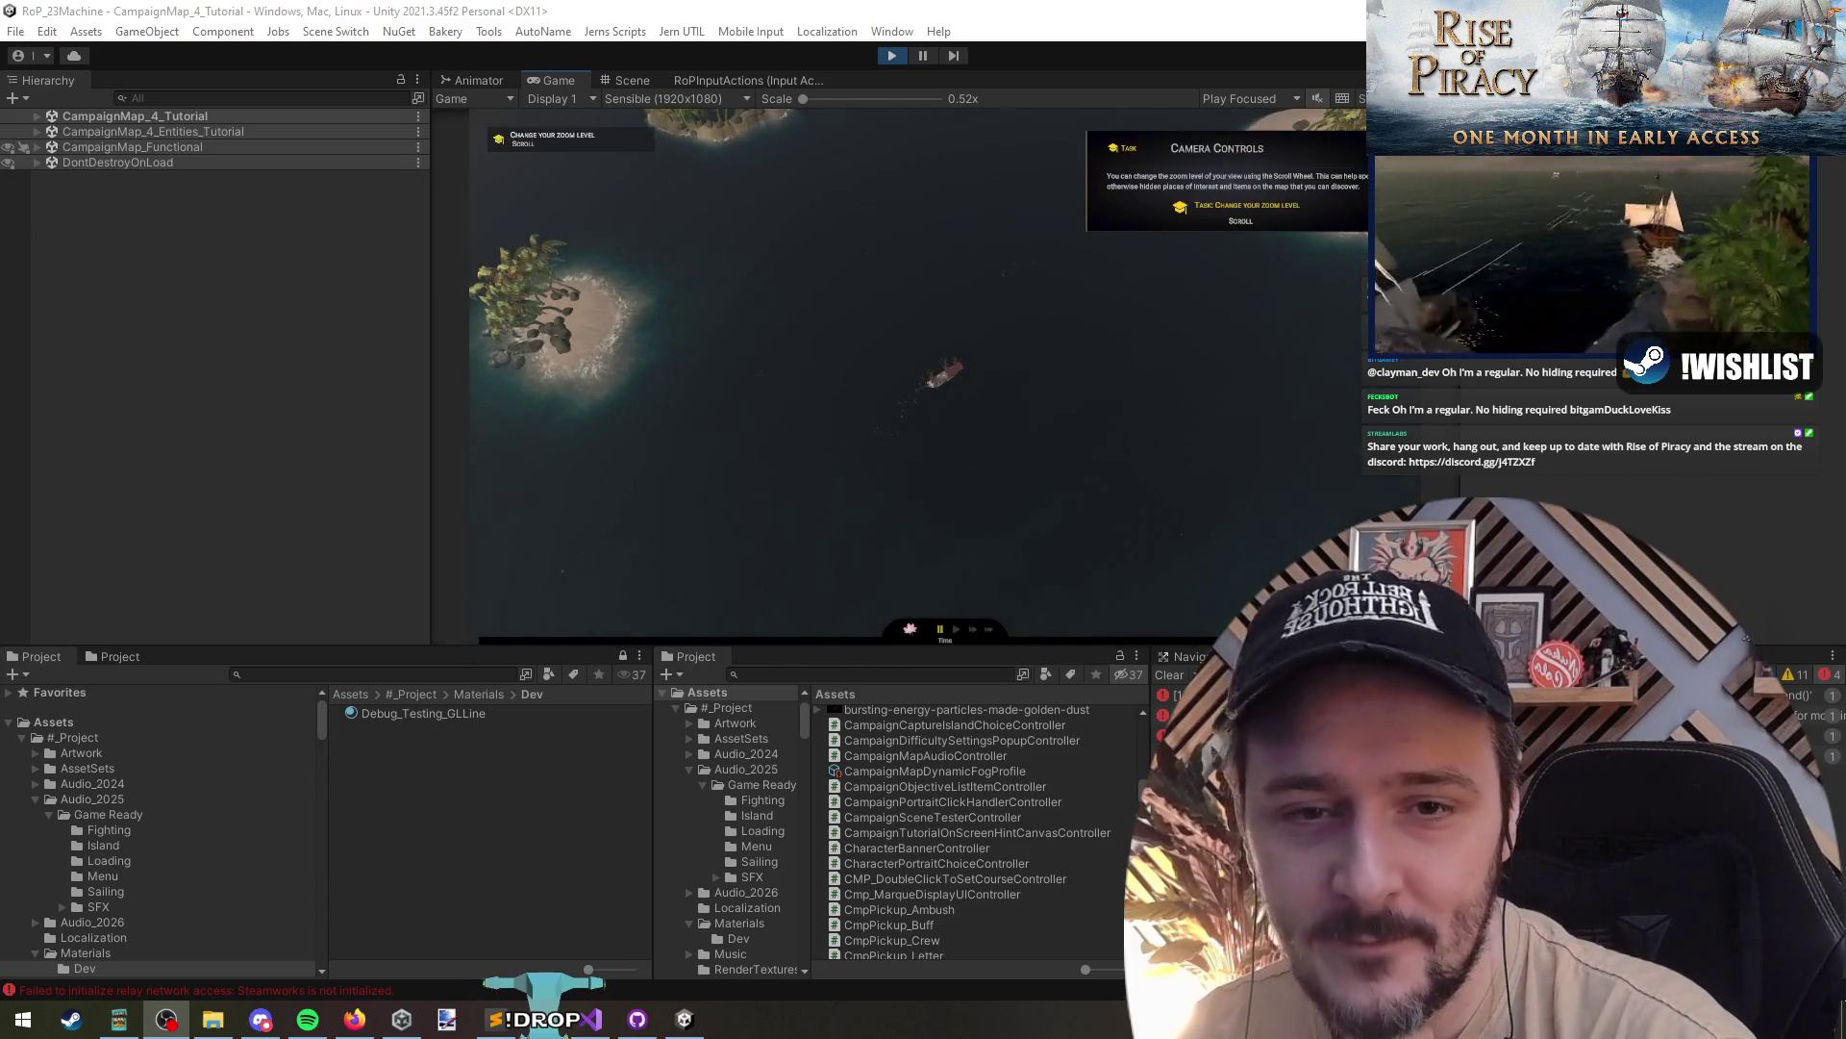
left_click(1021, 488)
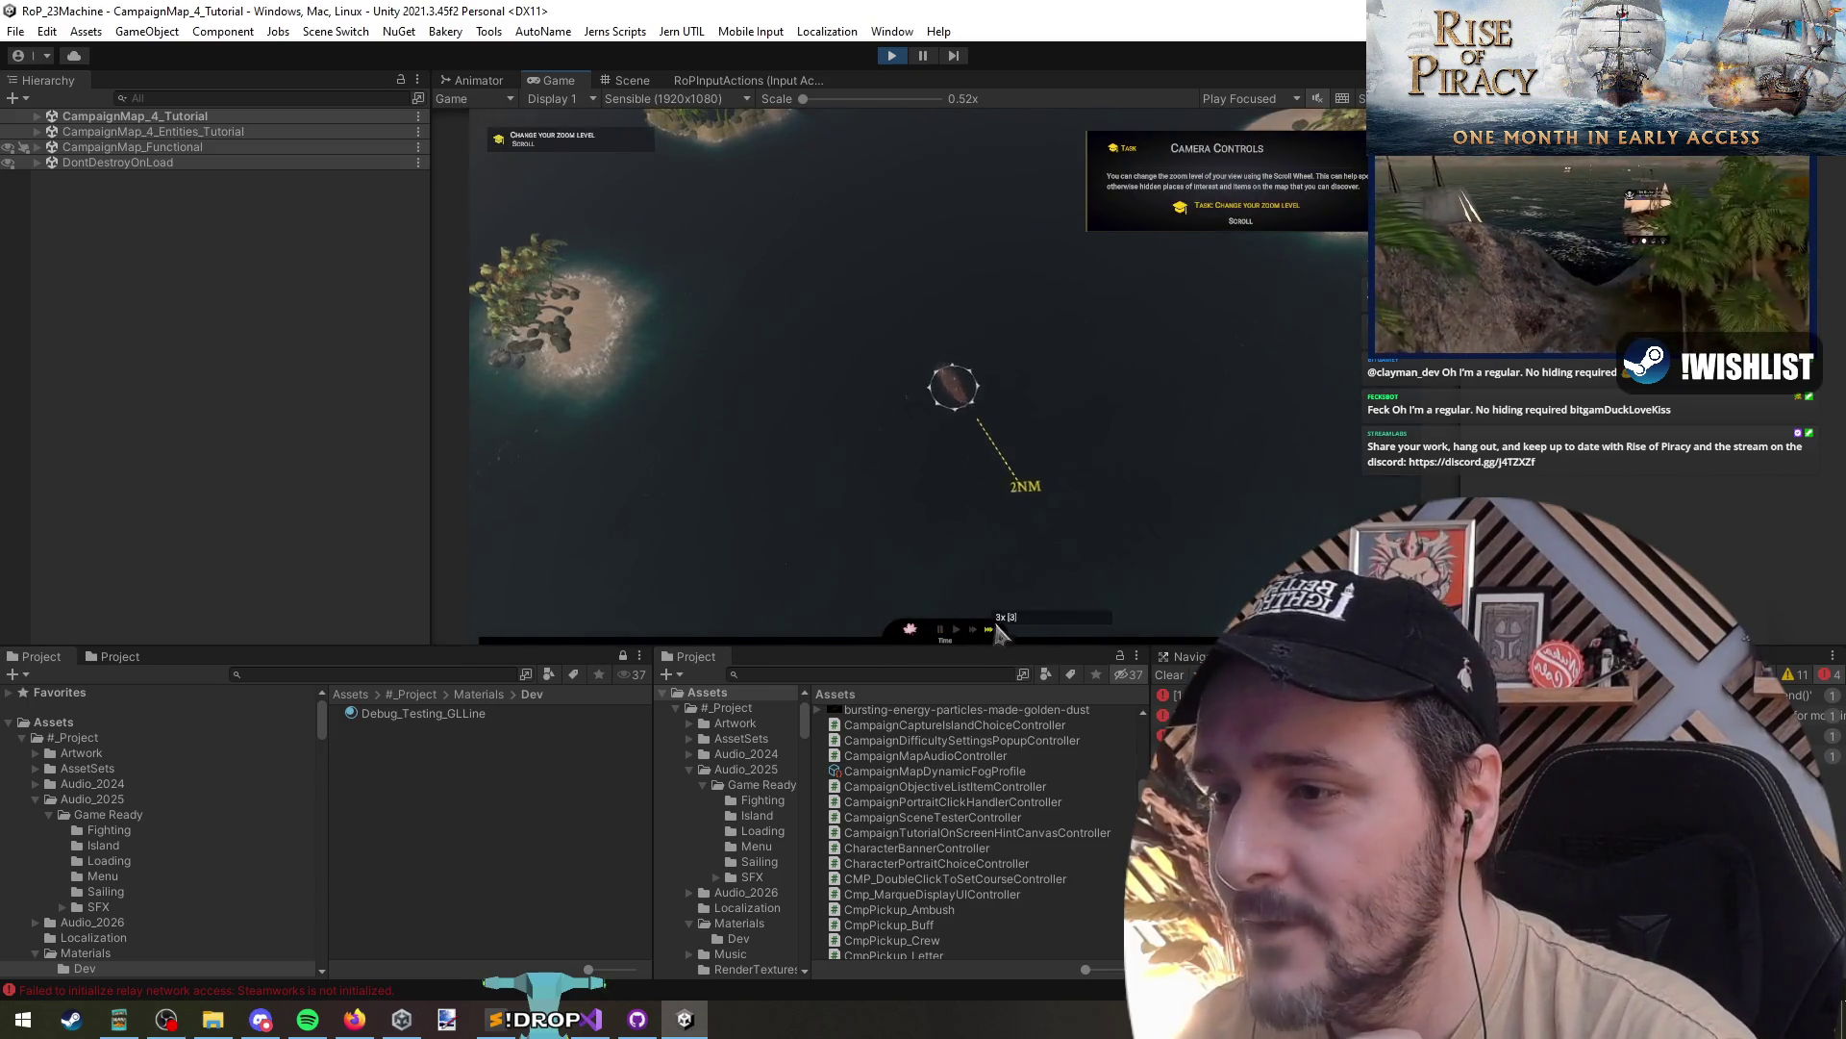
left_click(1280, 393)
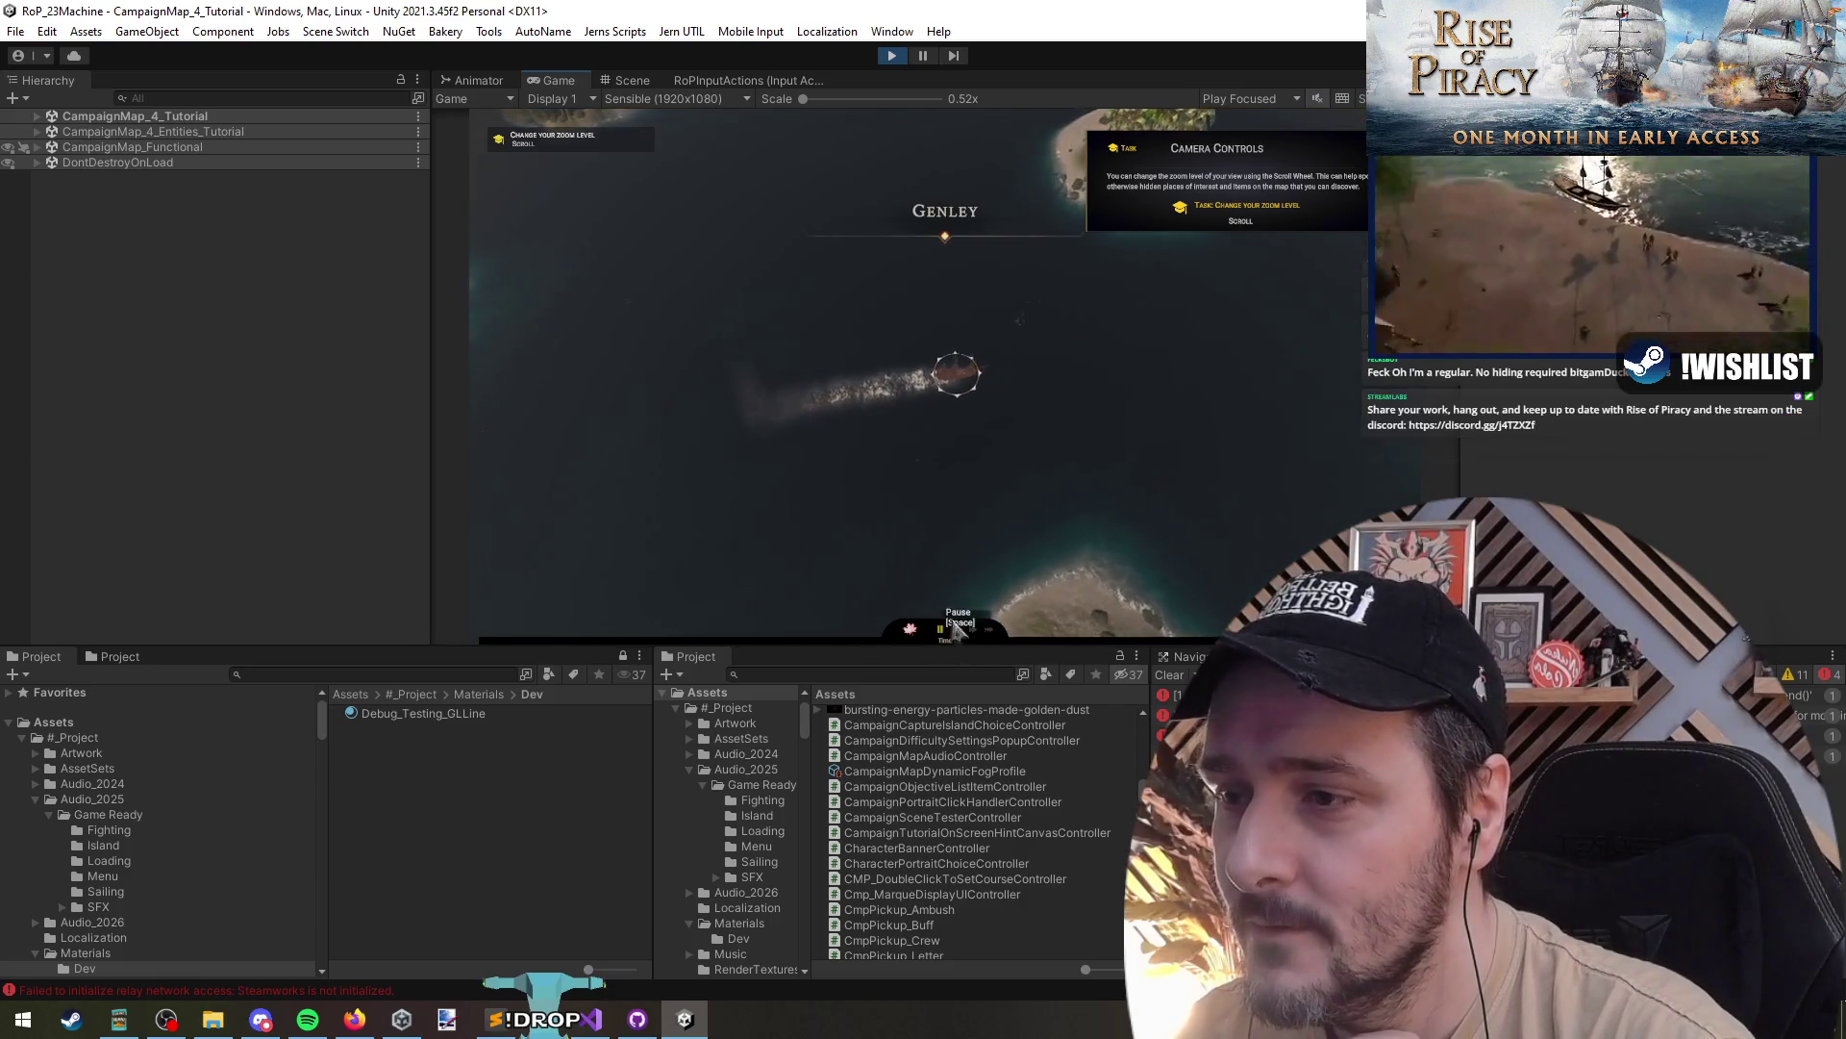
scroll(945, 386, "up", 2)
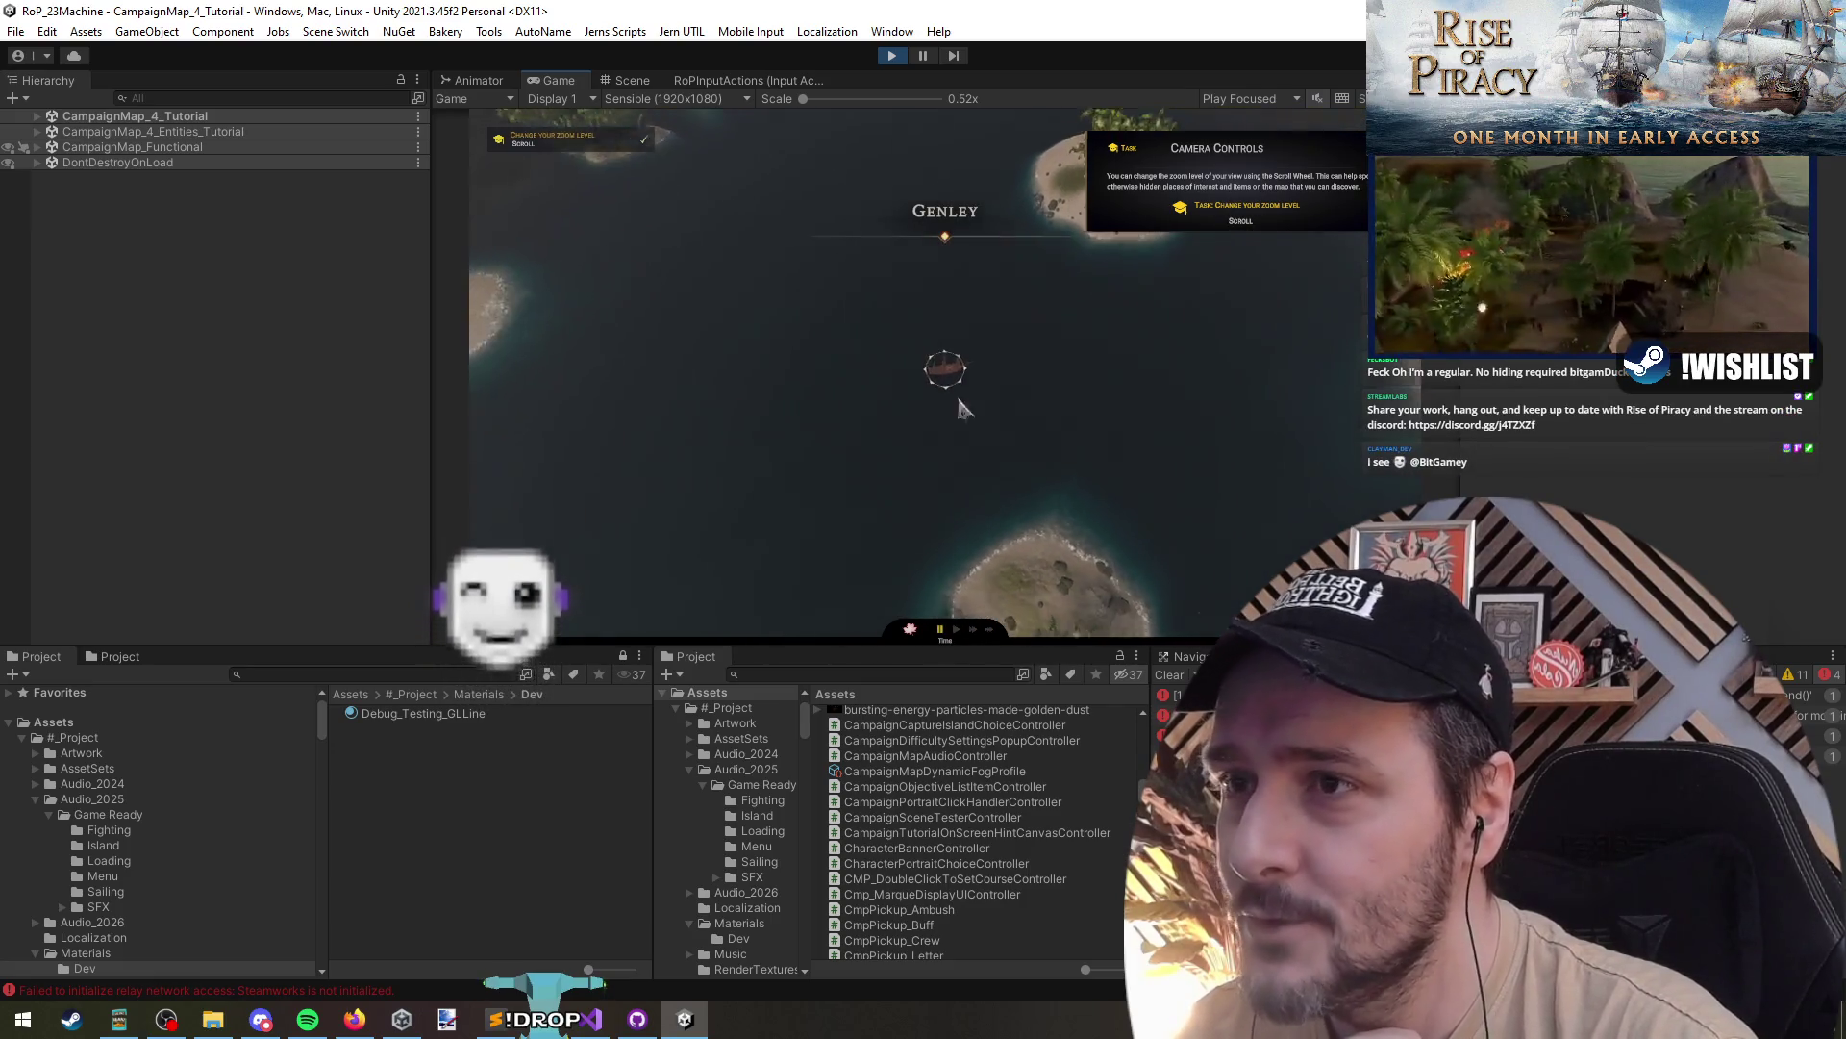
key("d")
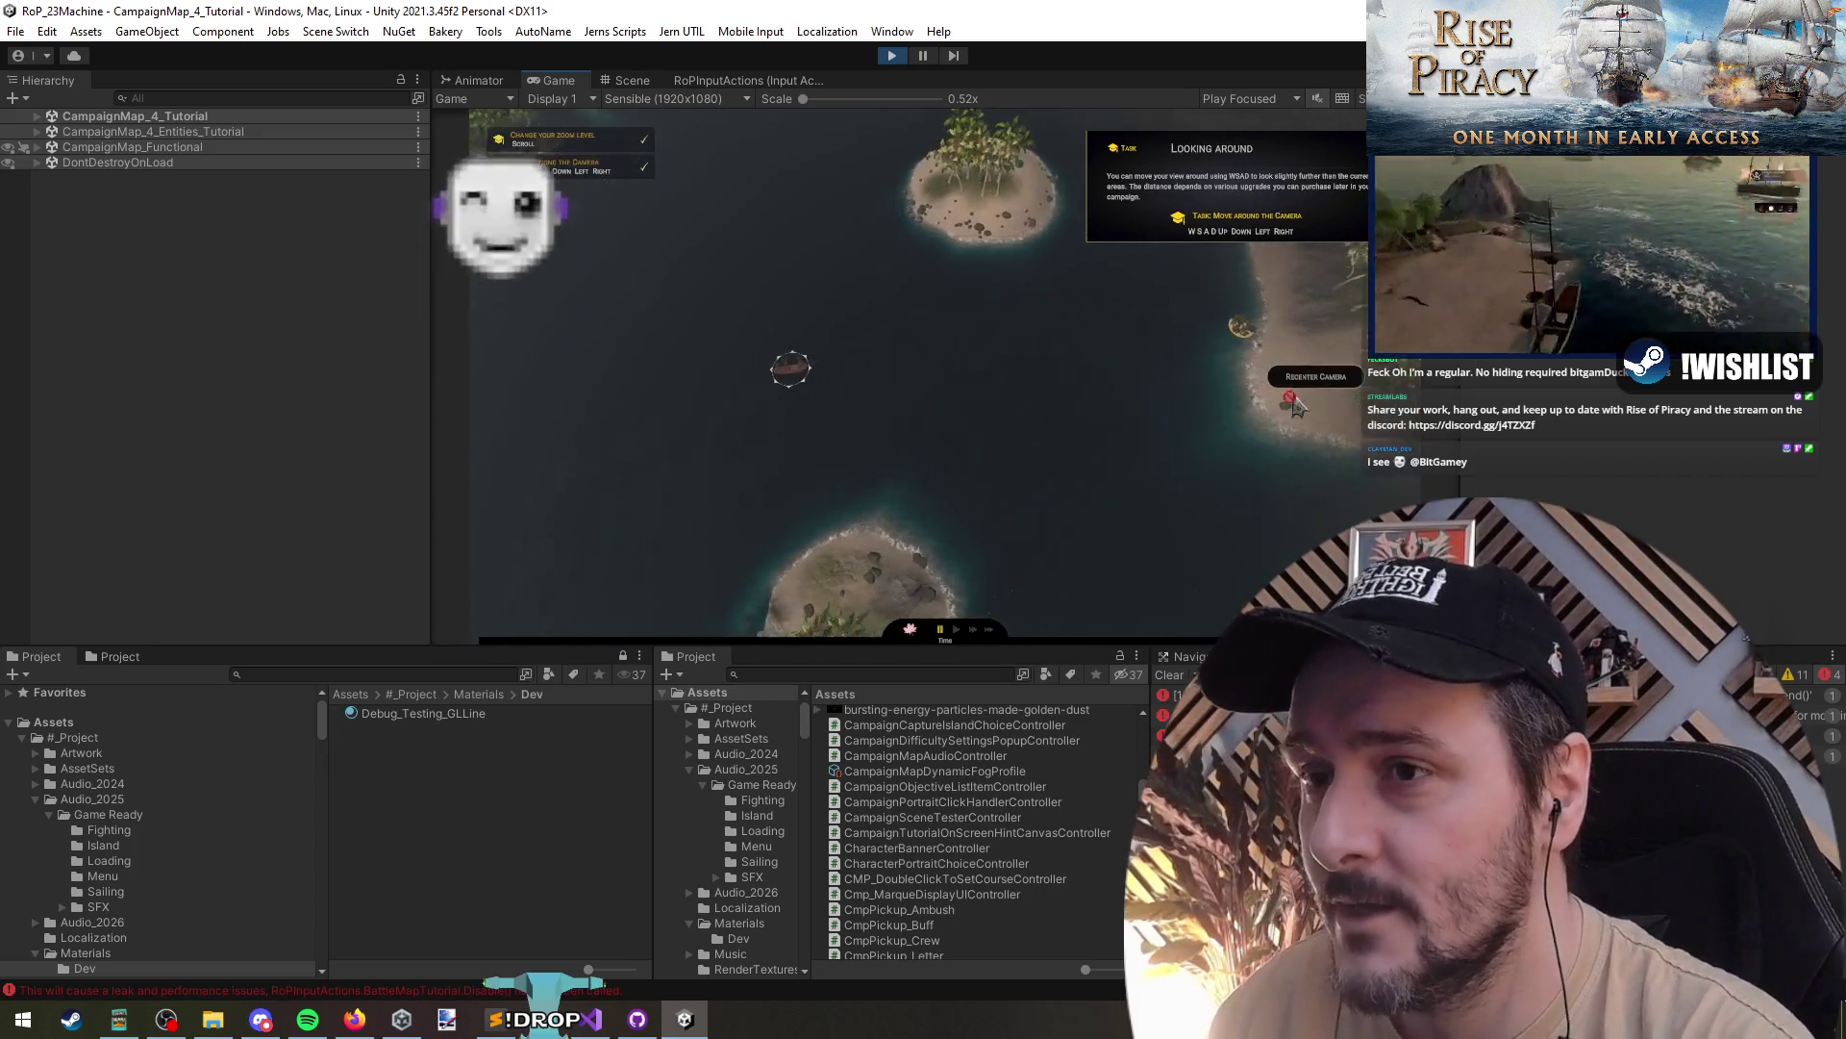
left_click(1314, 377)
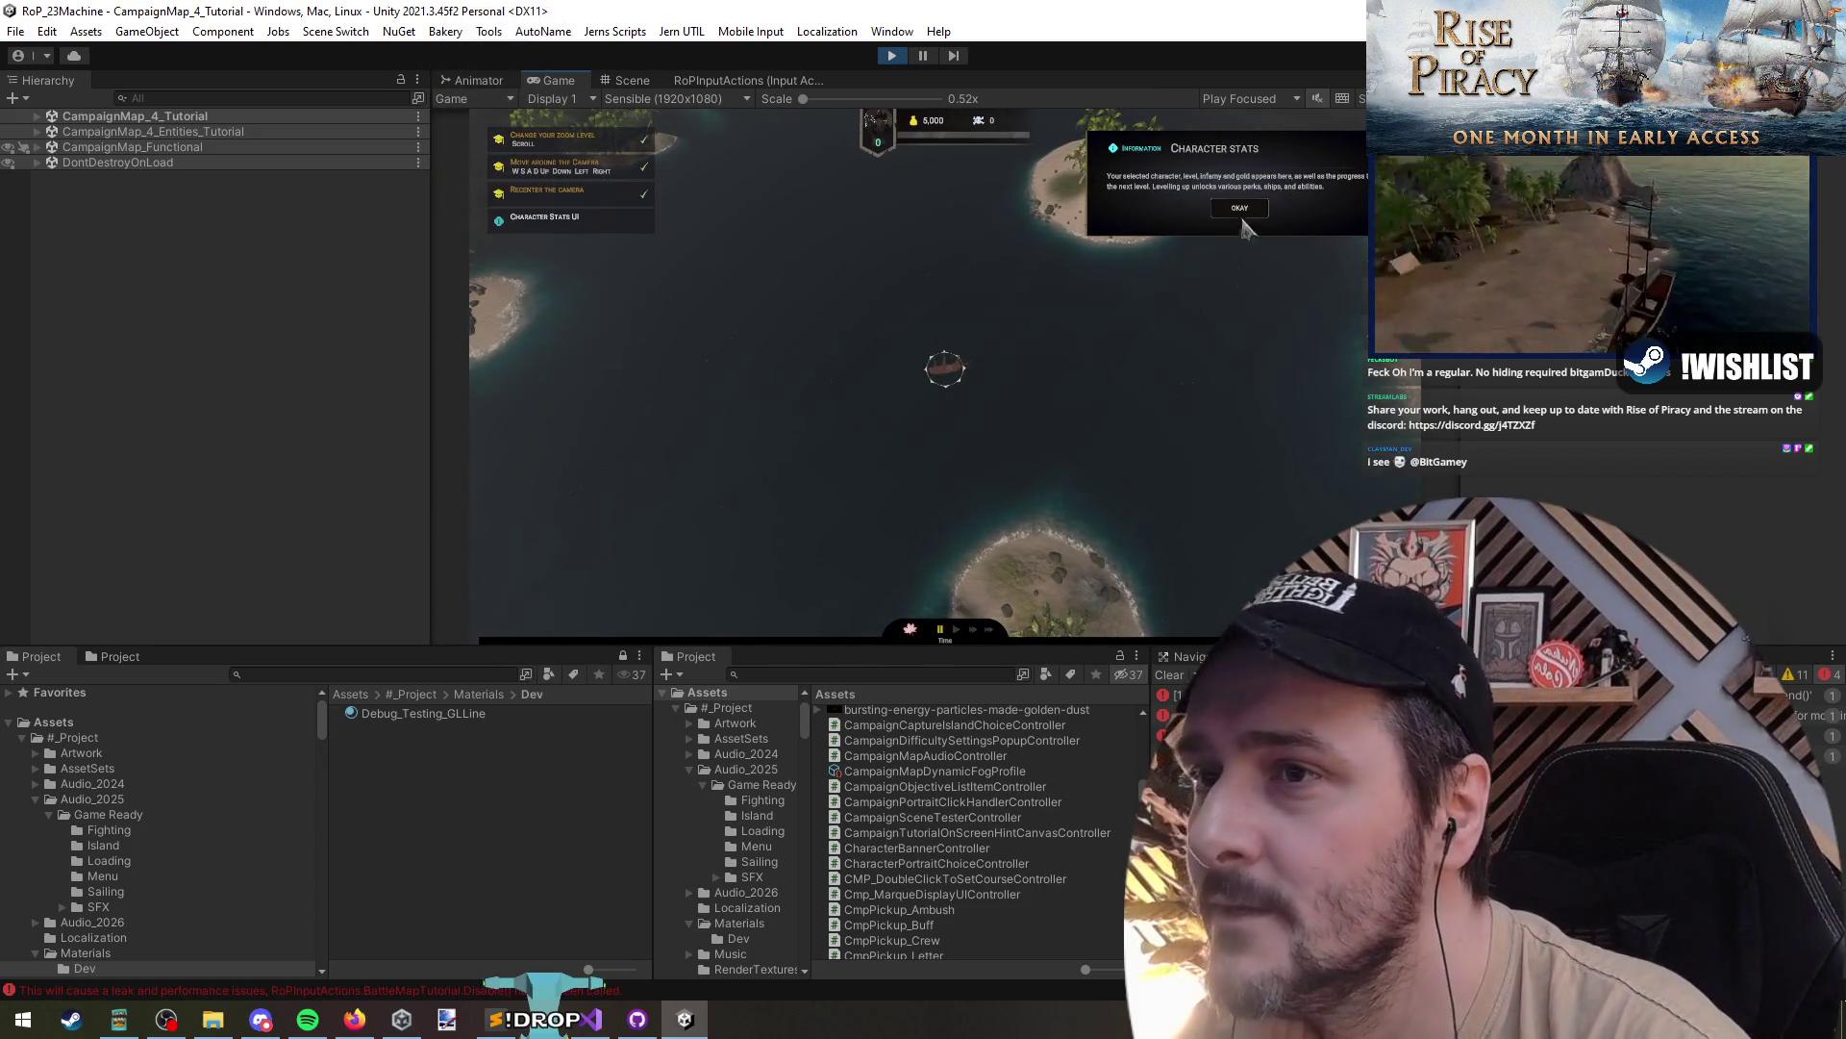
- Dismiss the Character Stats and Exploration panels and check CampaignTutorialController in Visual Studio
left_click(1240, 210)
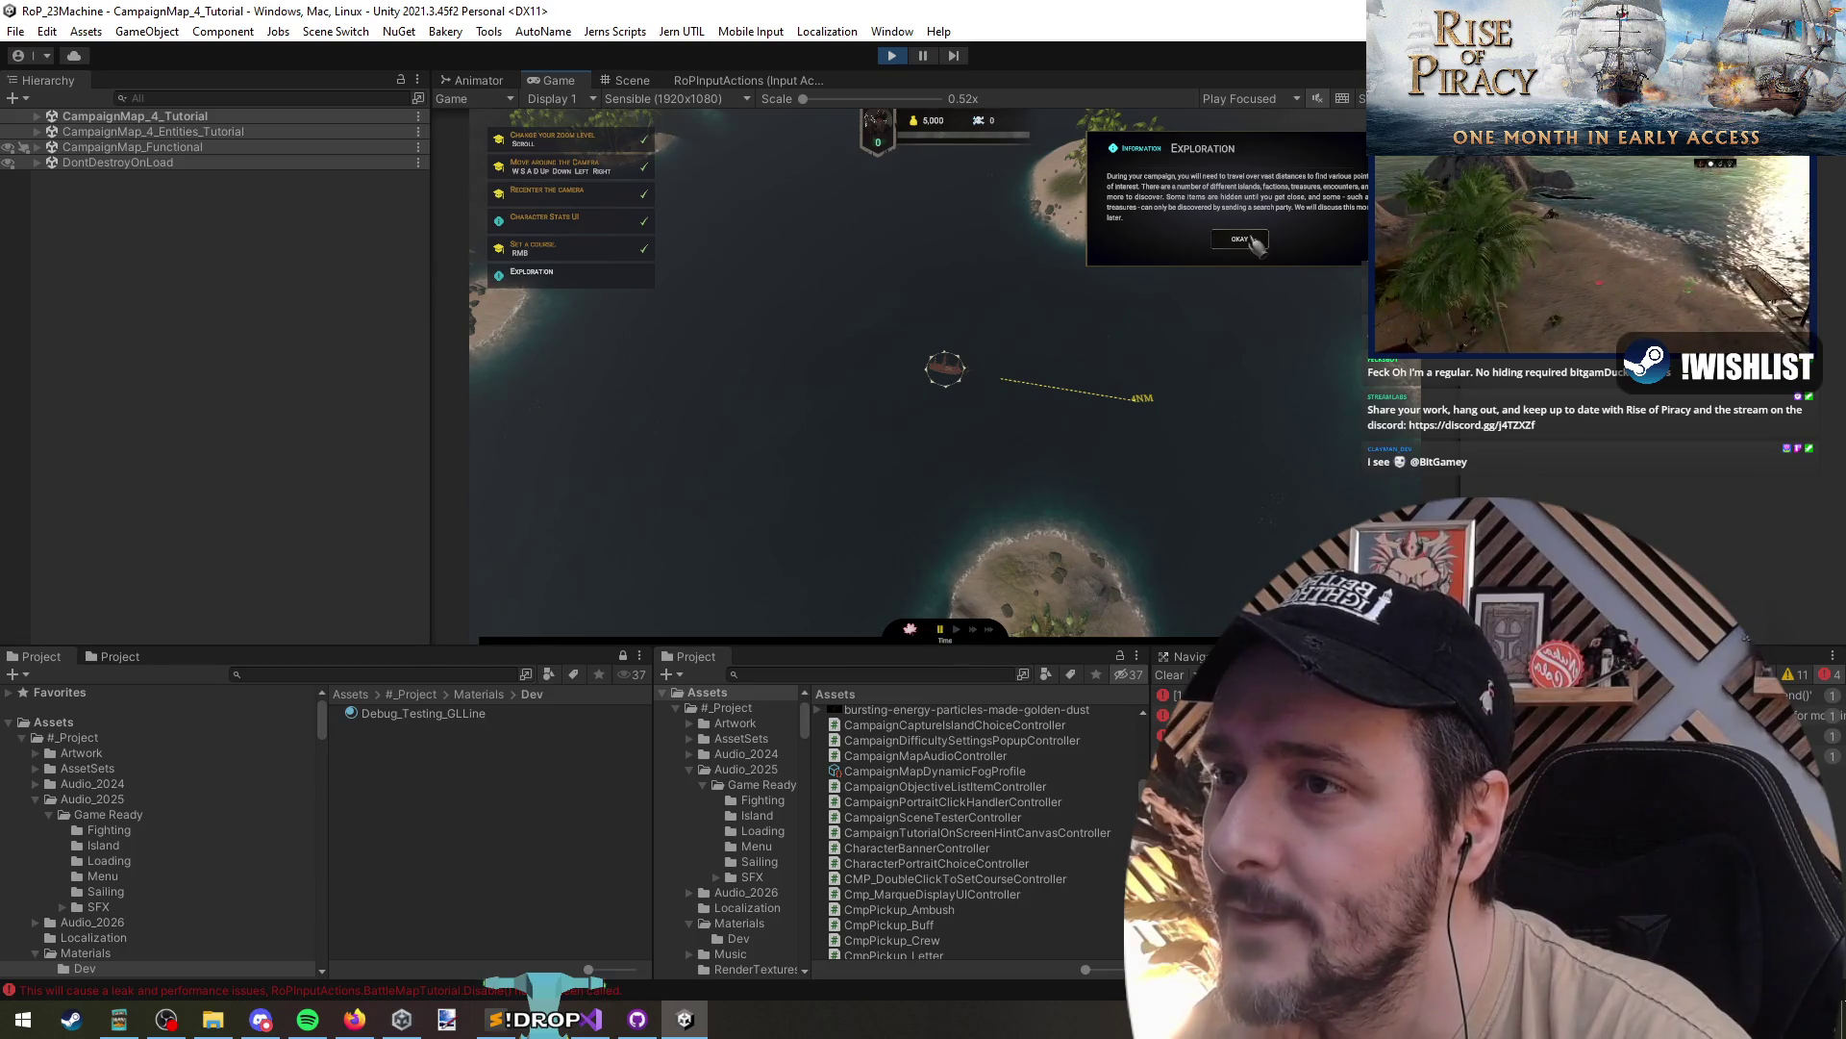
left_click(1249, 240)
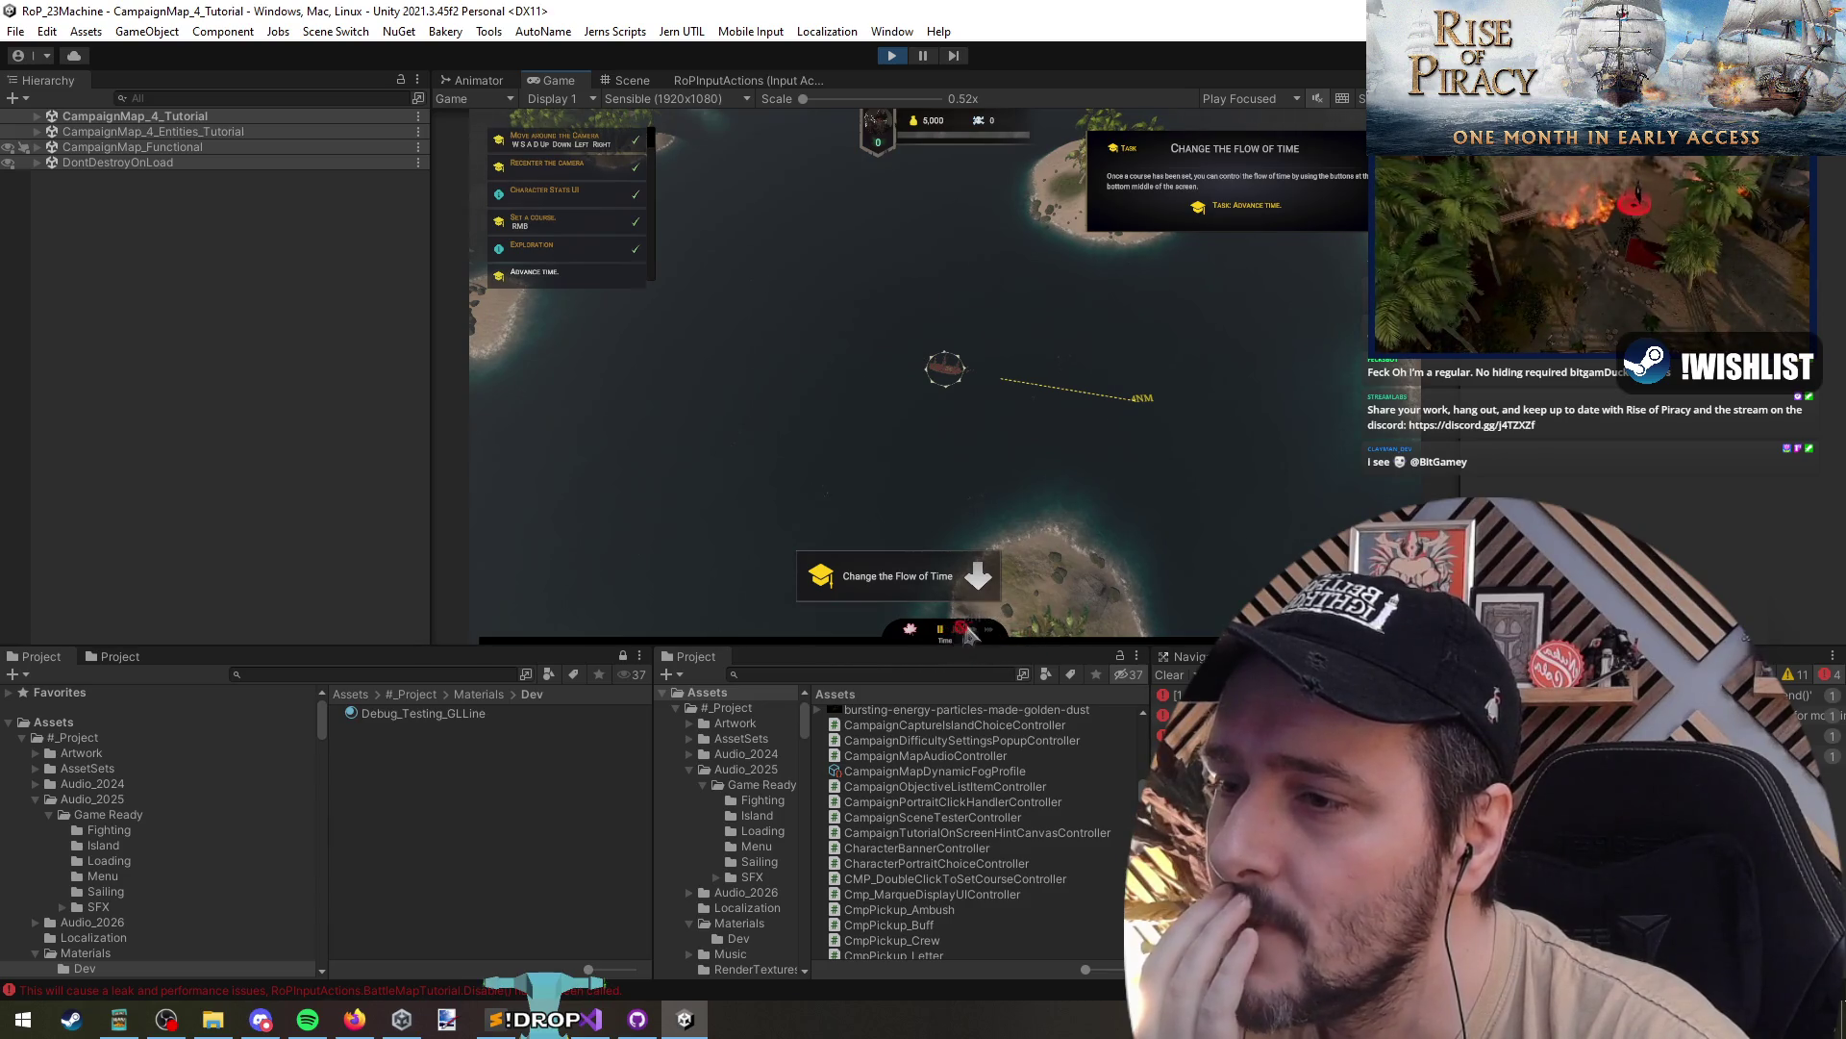
left_click(575, 1008)
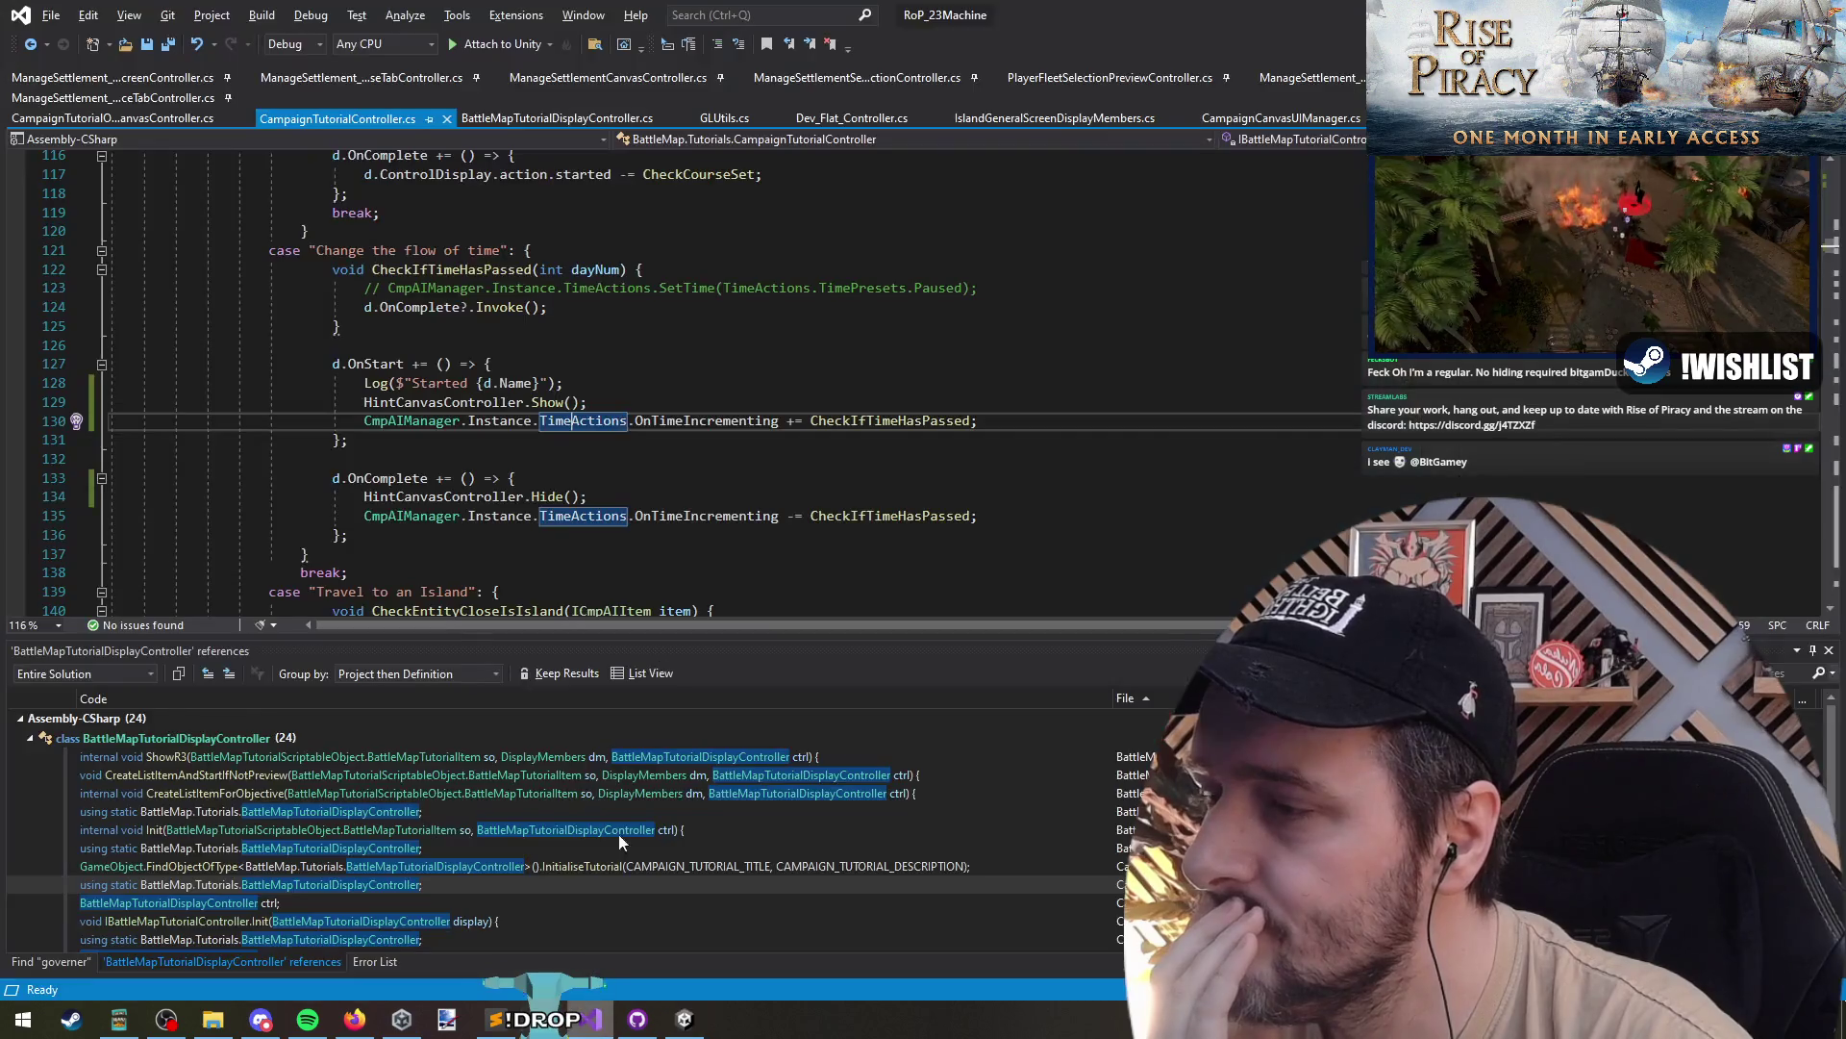
left_click(695, 356)
key("Up")
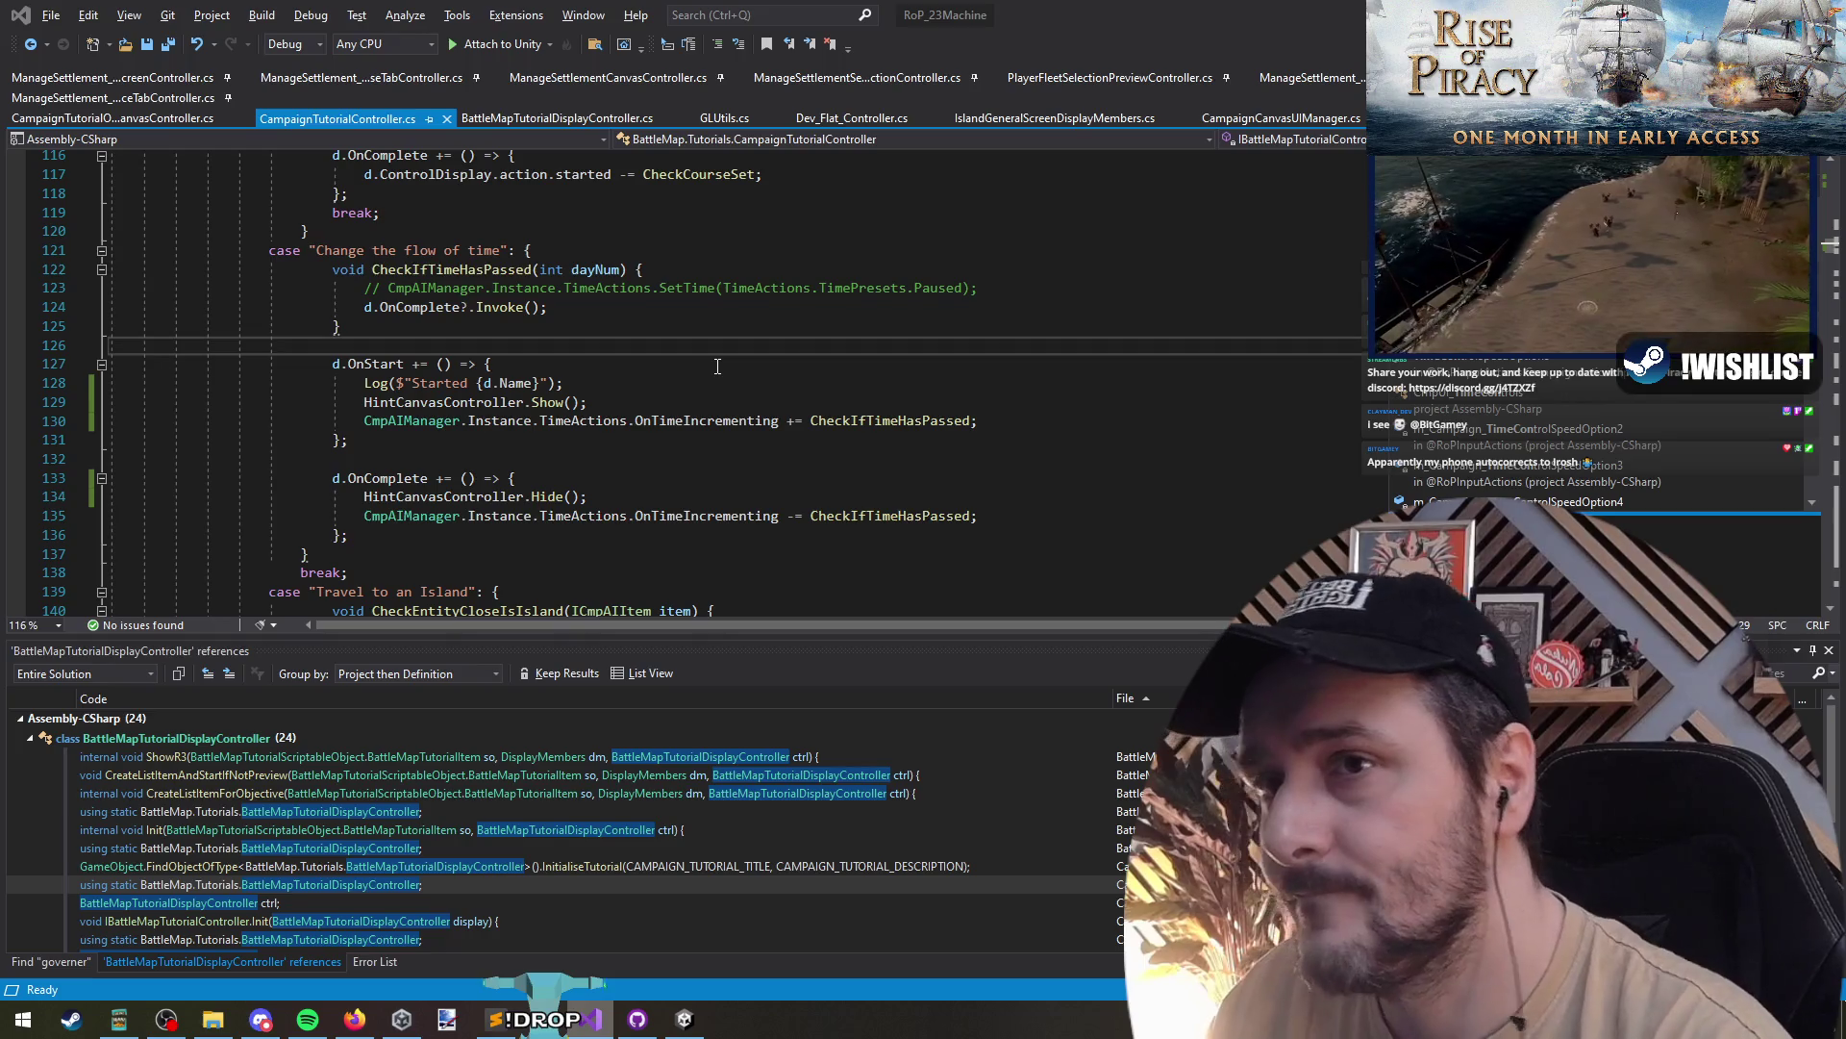
key("alt+Tab")
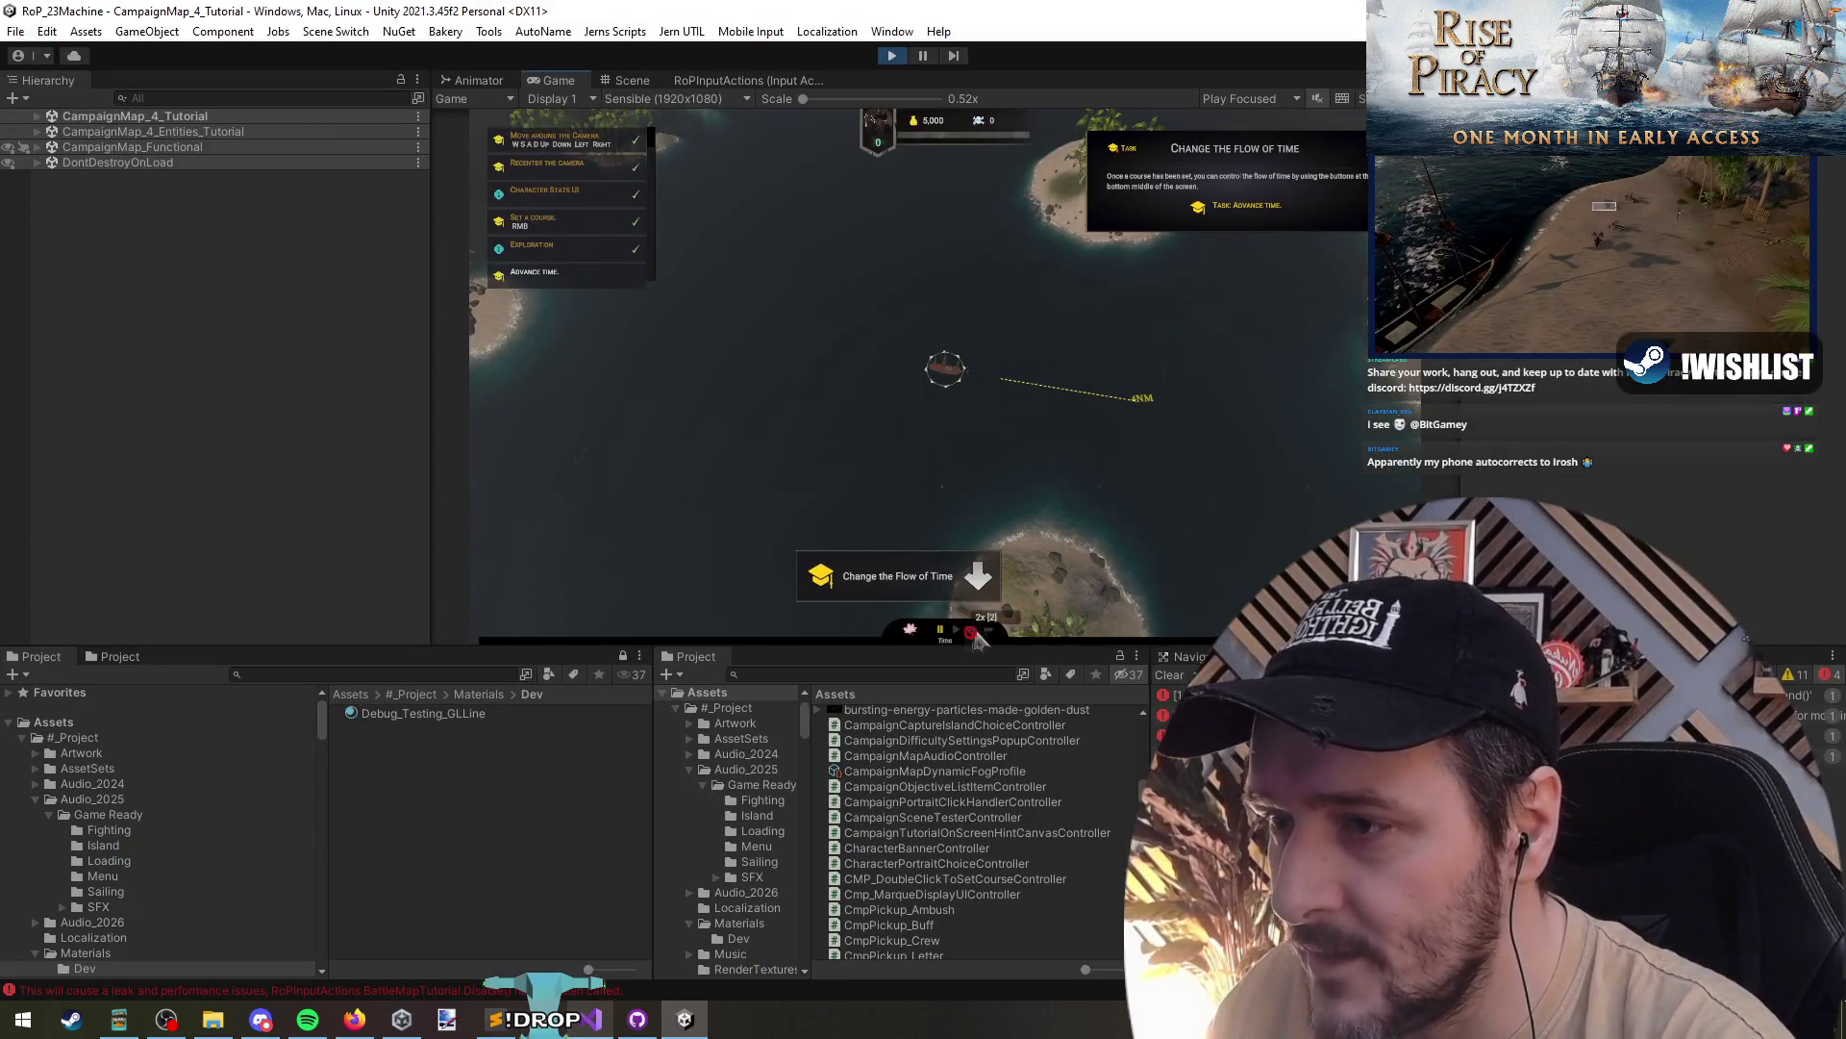
- Fast-forward time to finish the advance-time step, then show CampaignMap_Functional in the Scene view
left_click(971, 632)
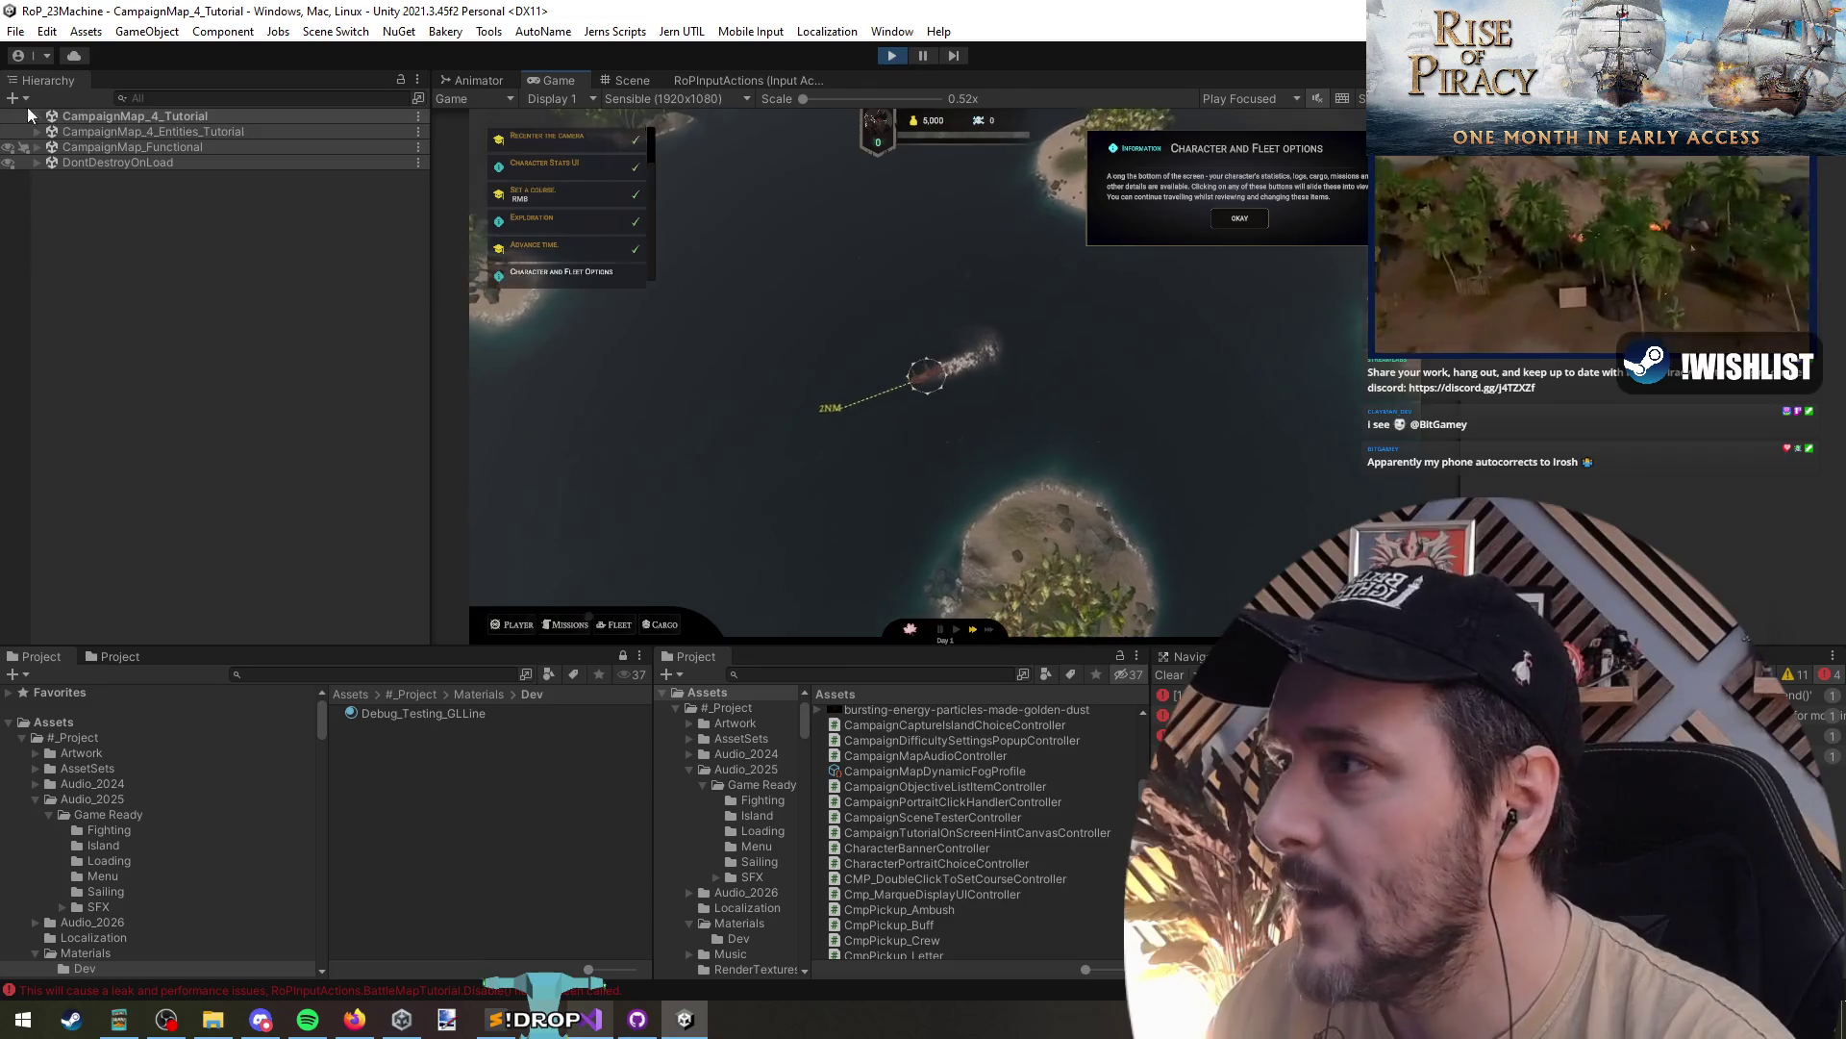
left_click(135, 147)
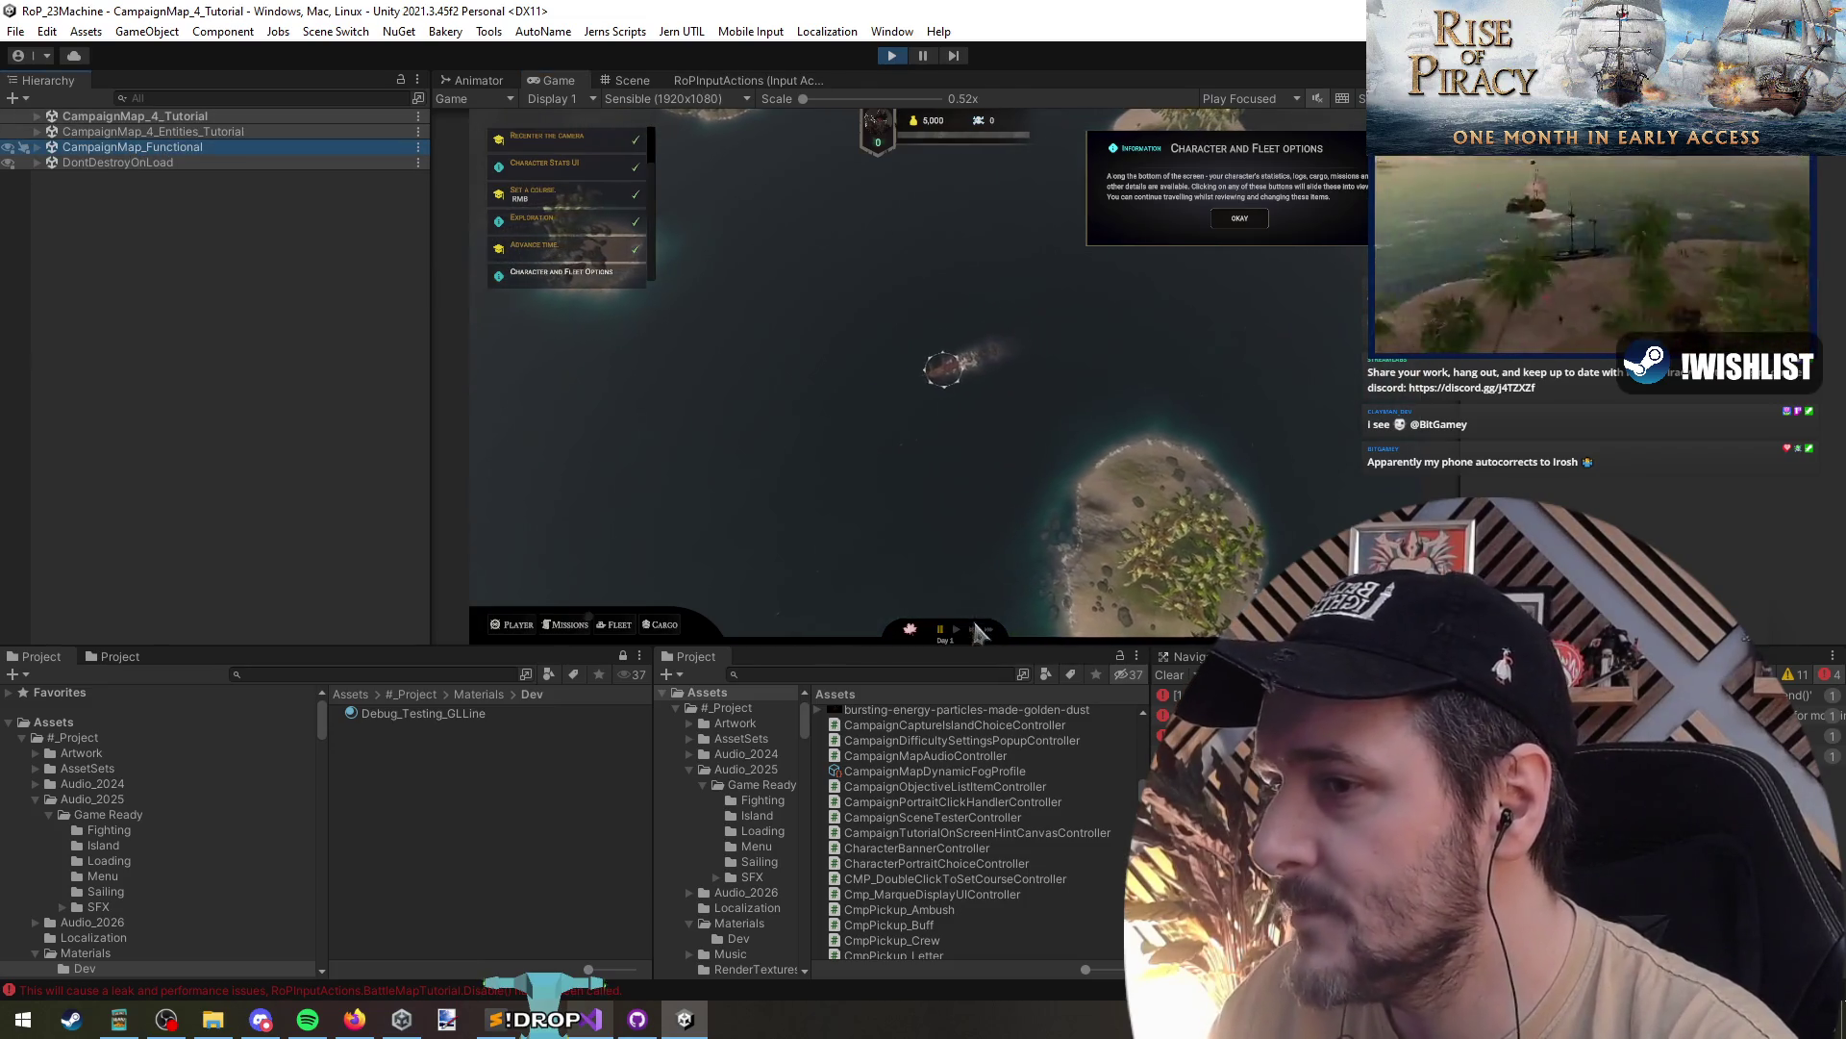
right_click(165, 150)
left_click(68, 236)
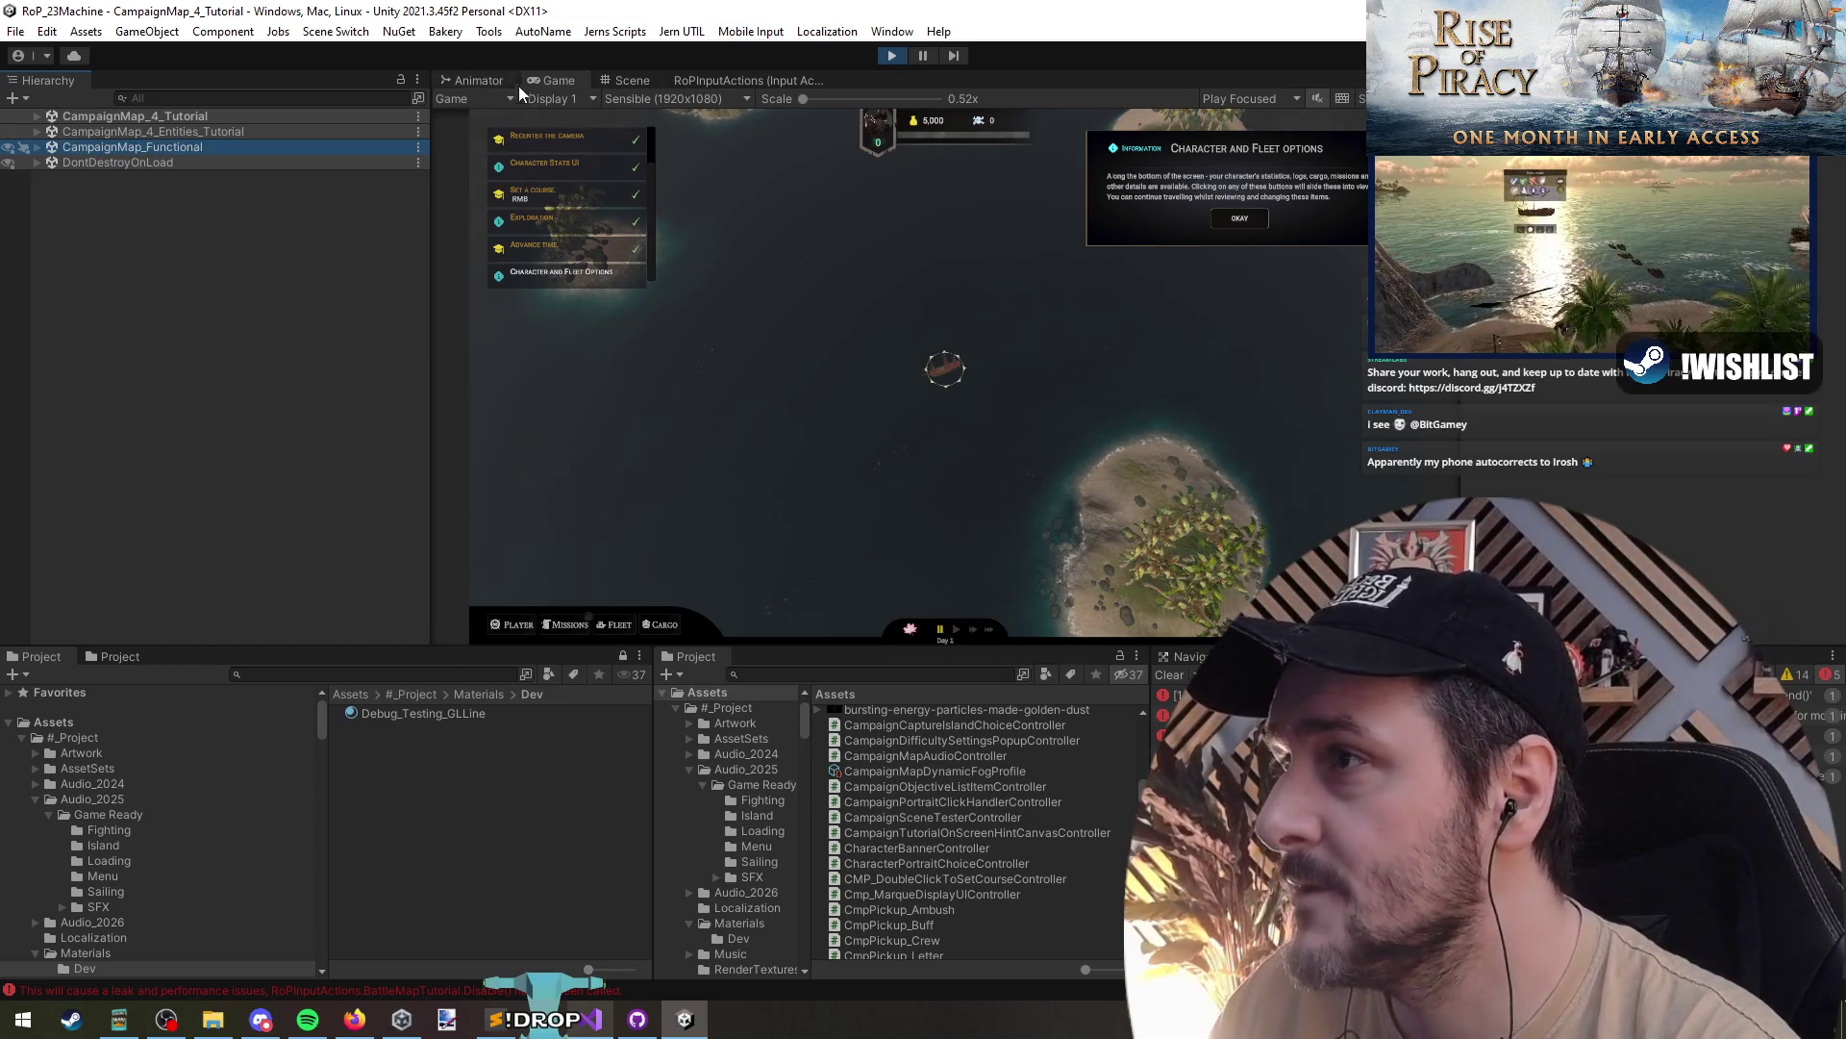
left_click(606, 82)
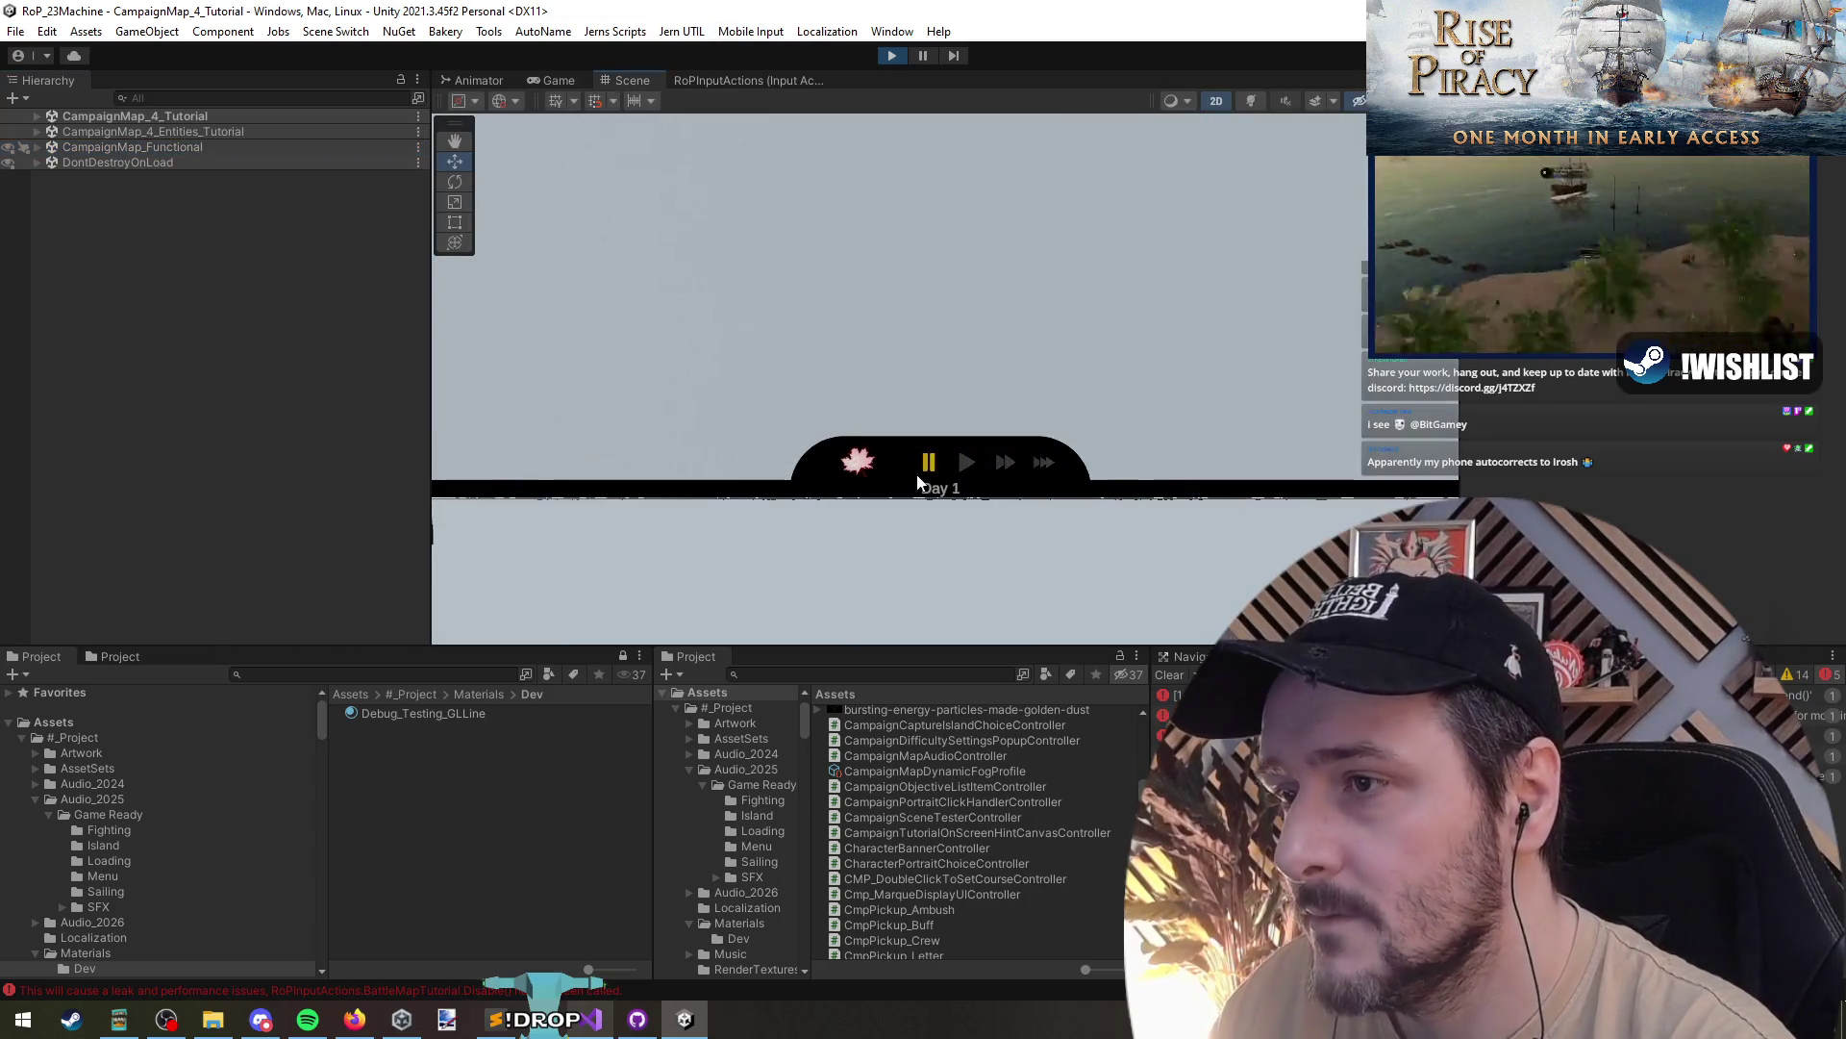
- Hide the tutorial scene content and expand CampaignMap_Functional, keeping CampaignCanvas visible
left_click(938, 510)
left_click(115, 241)
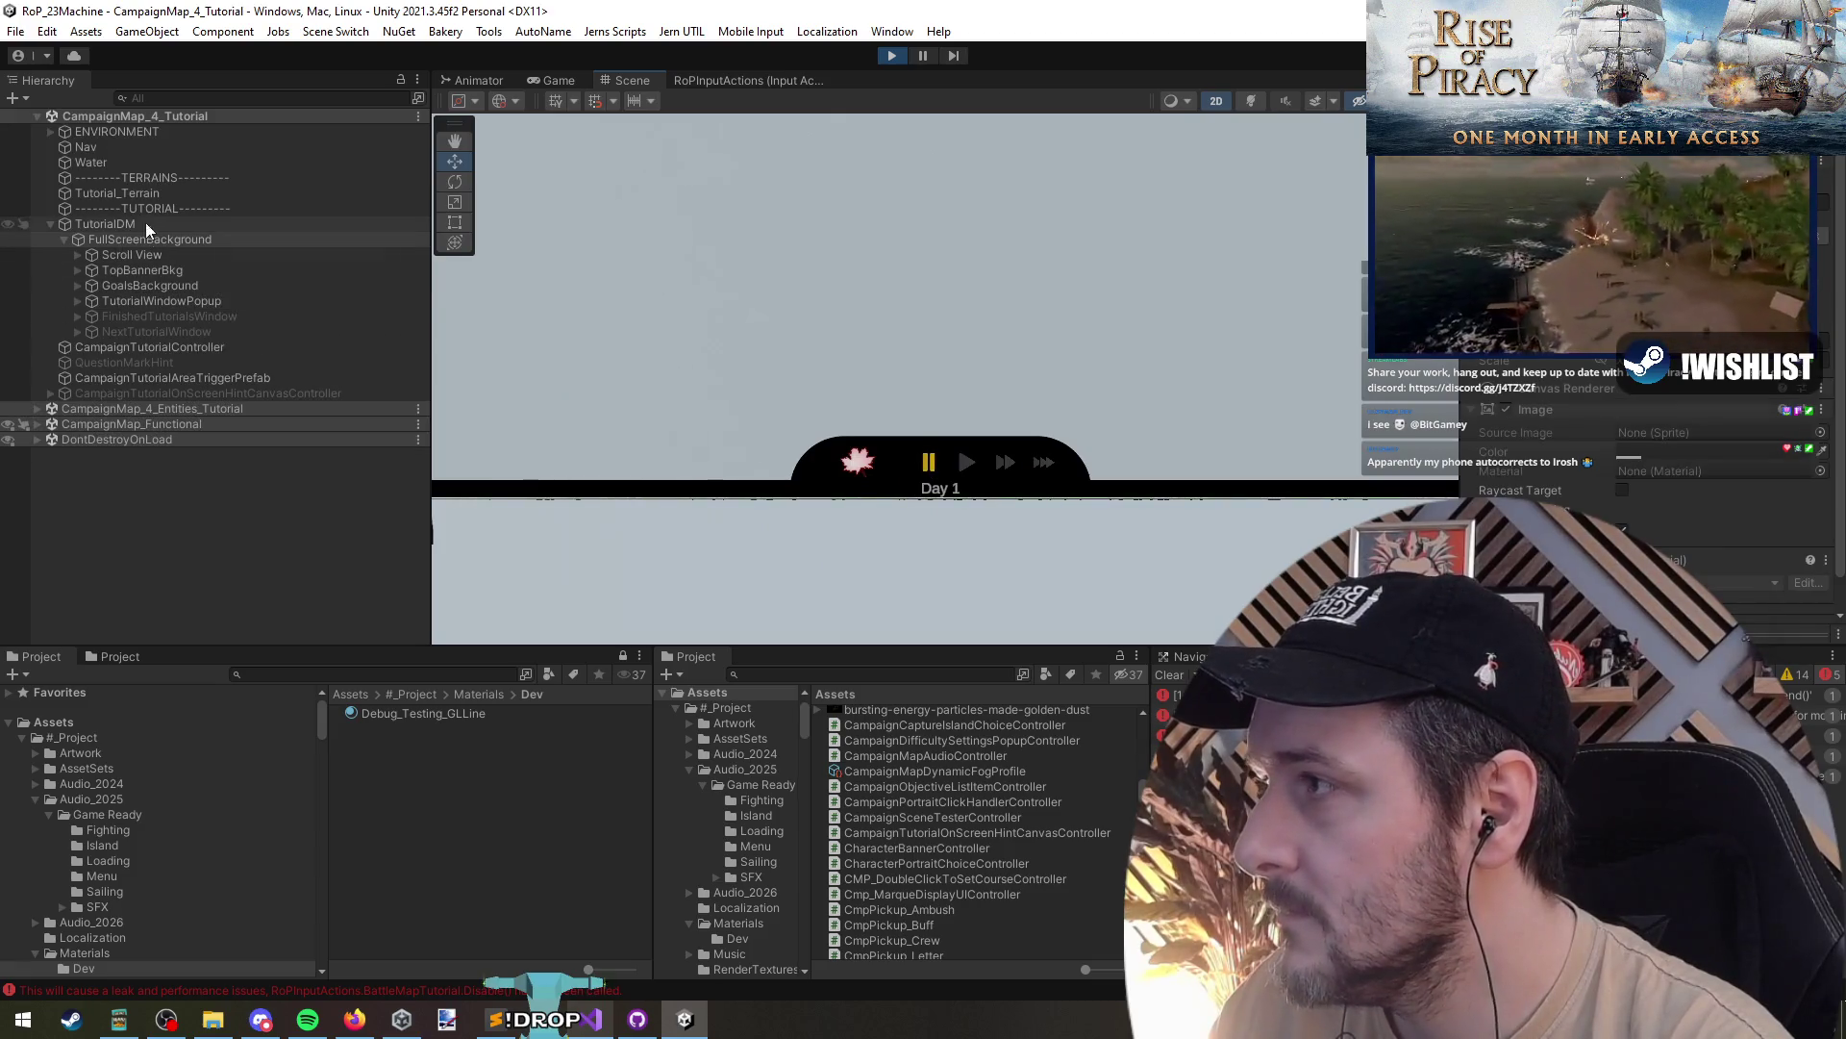
left_click(12, 117)
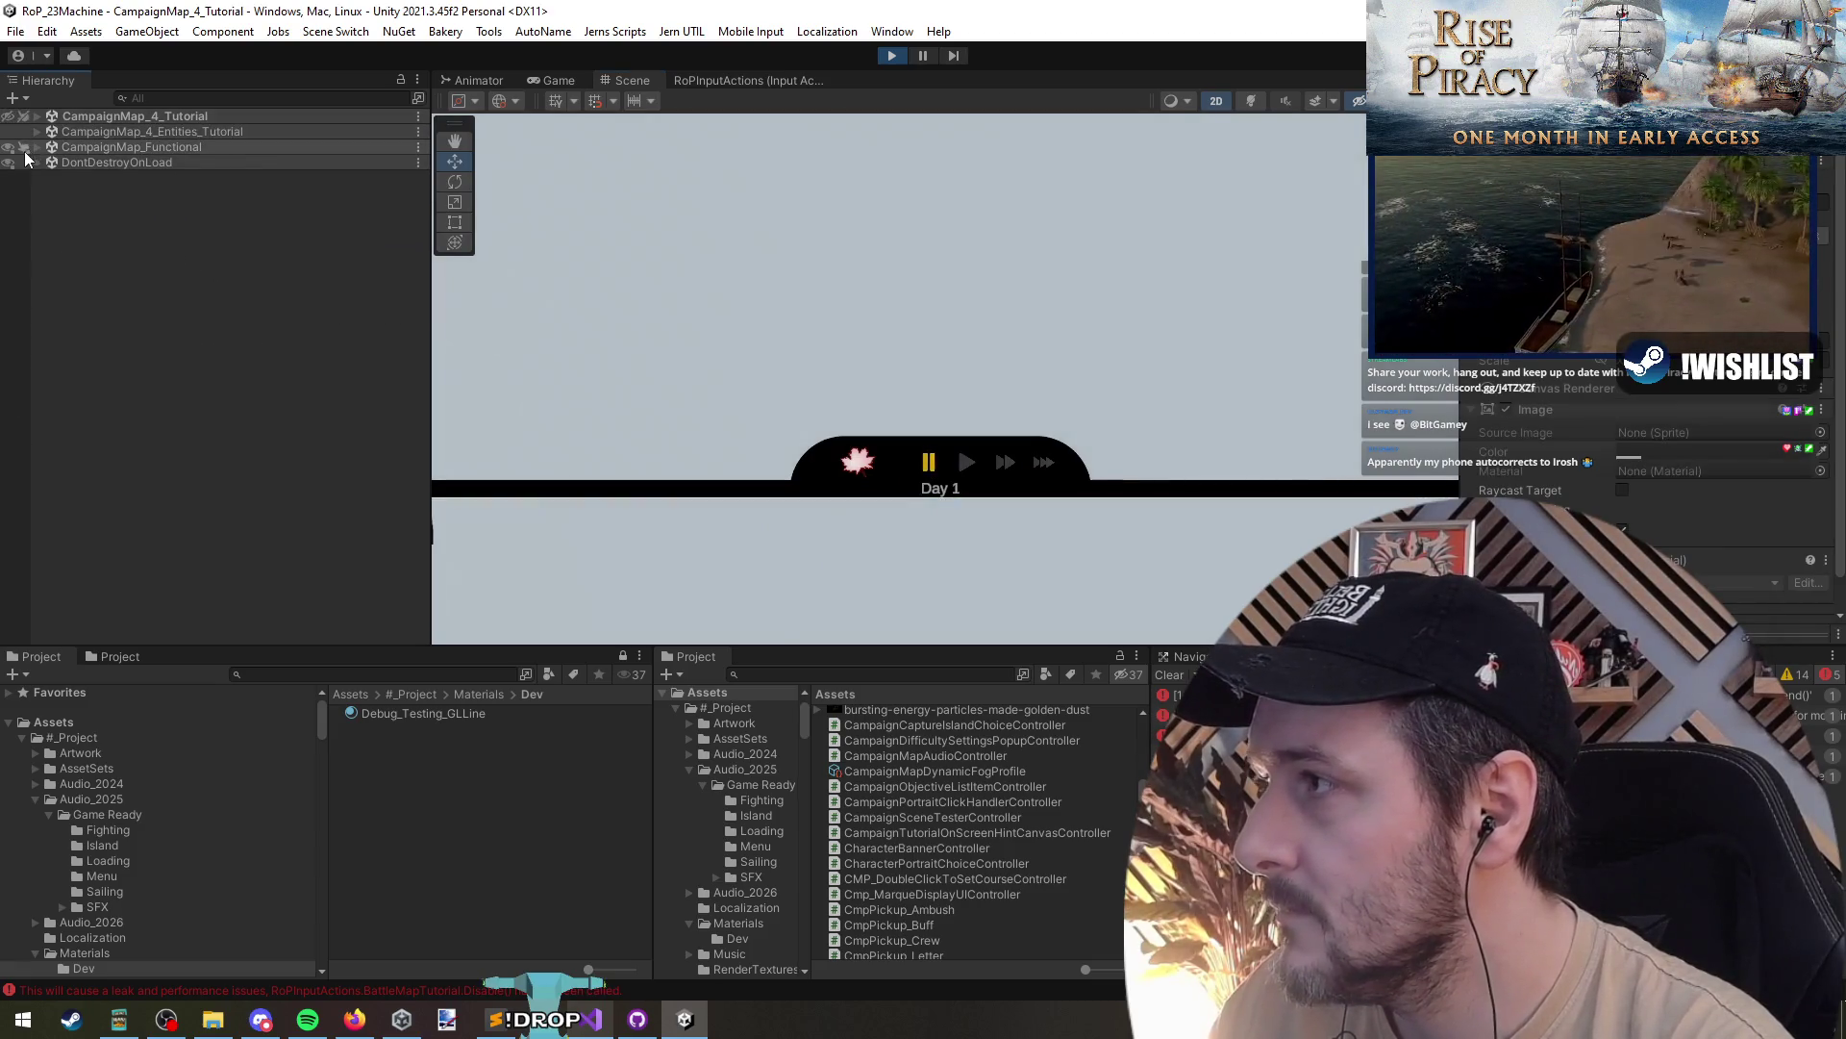
left_click(10, 147)
left_click(37, 147)
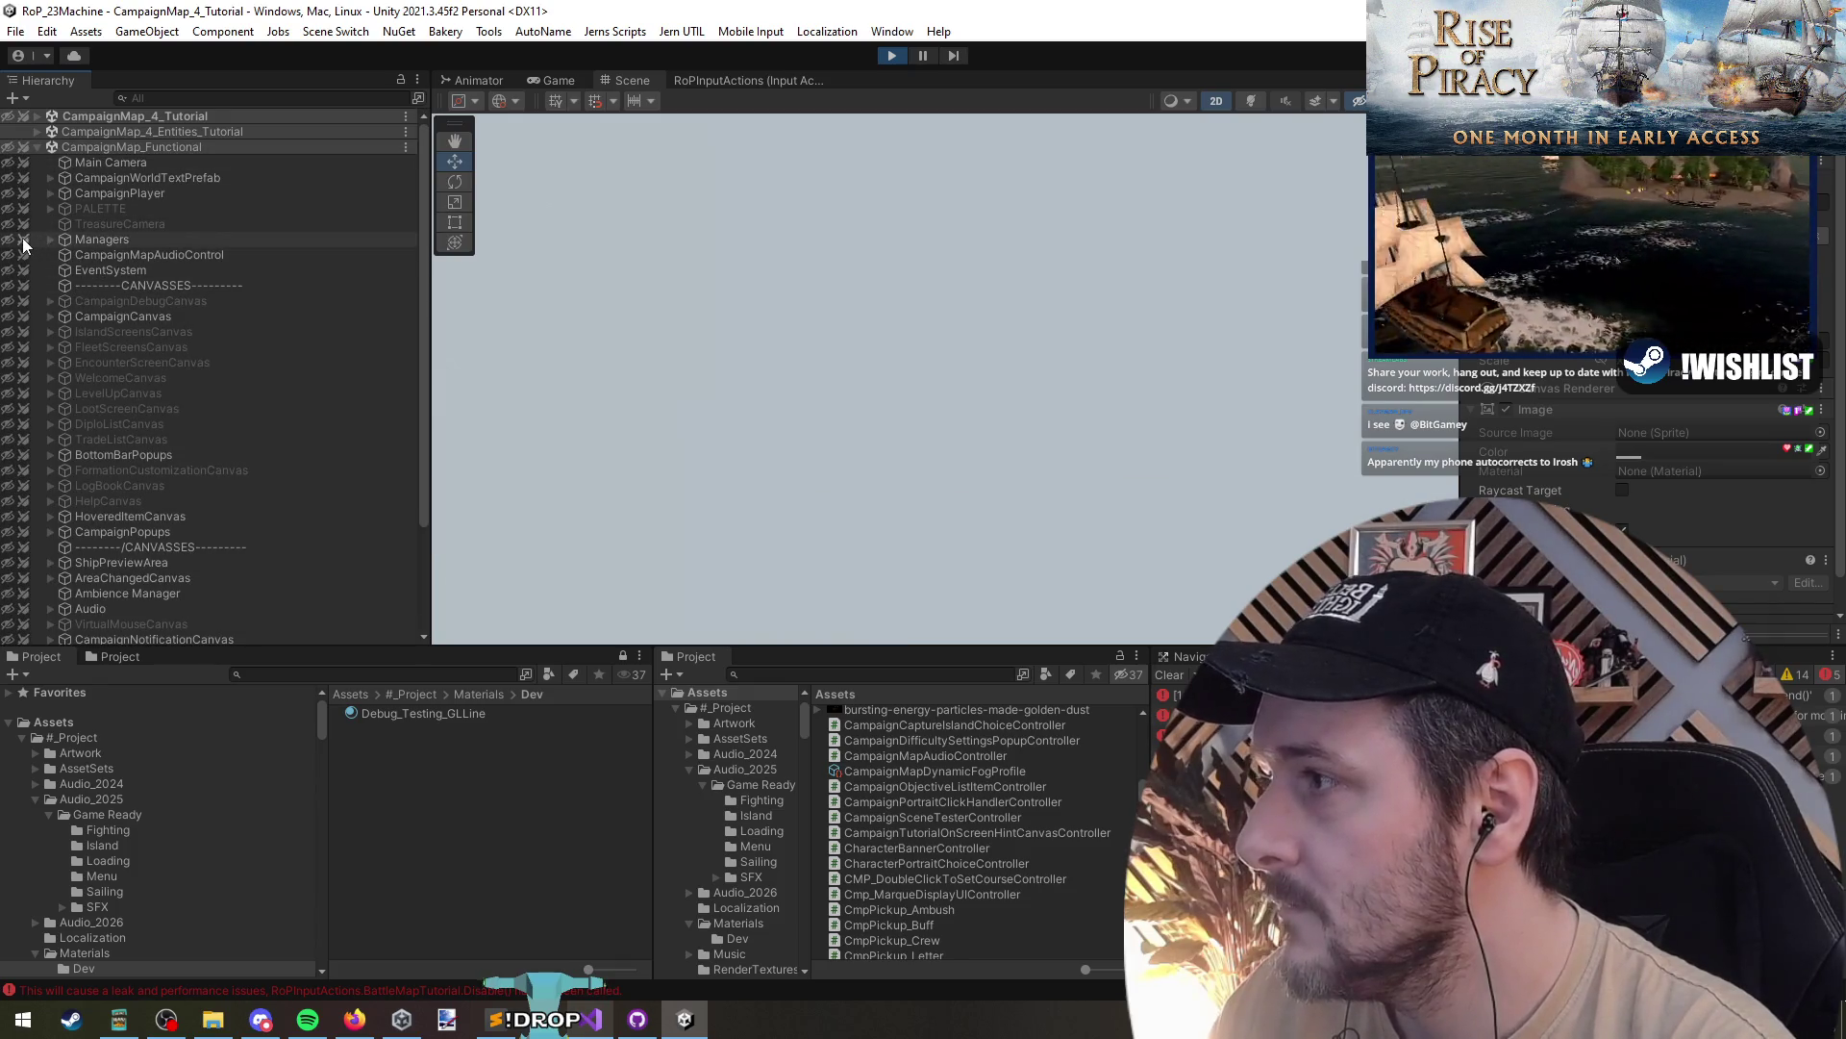
left_click(10, 316)
- Inspect RightBkg, Background and the TimeControls component's button image references
left_click(928, 466)
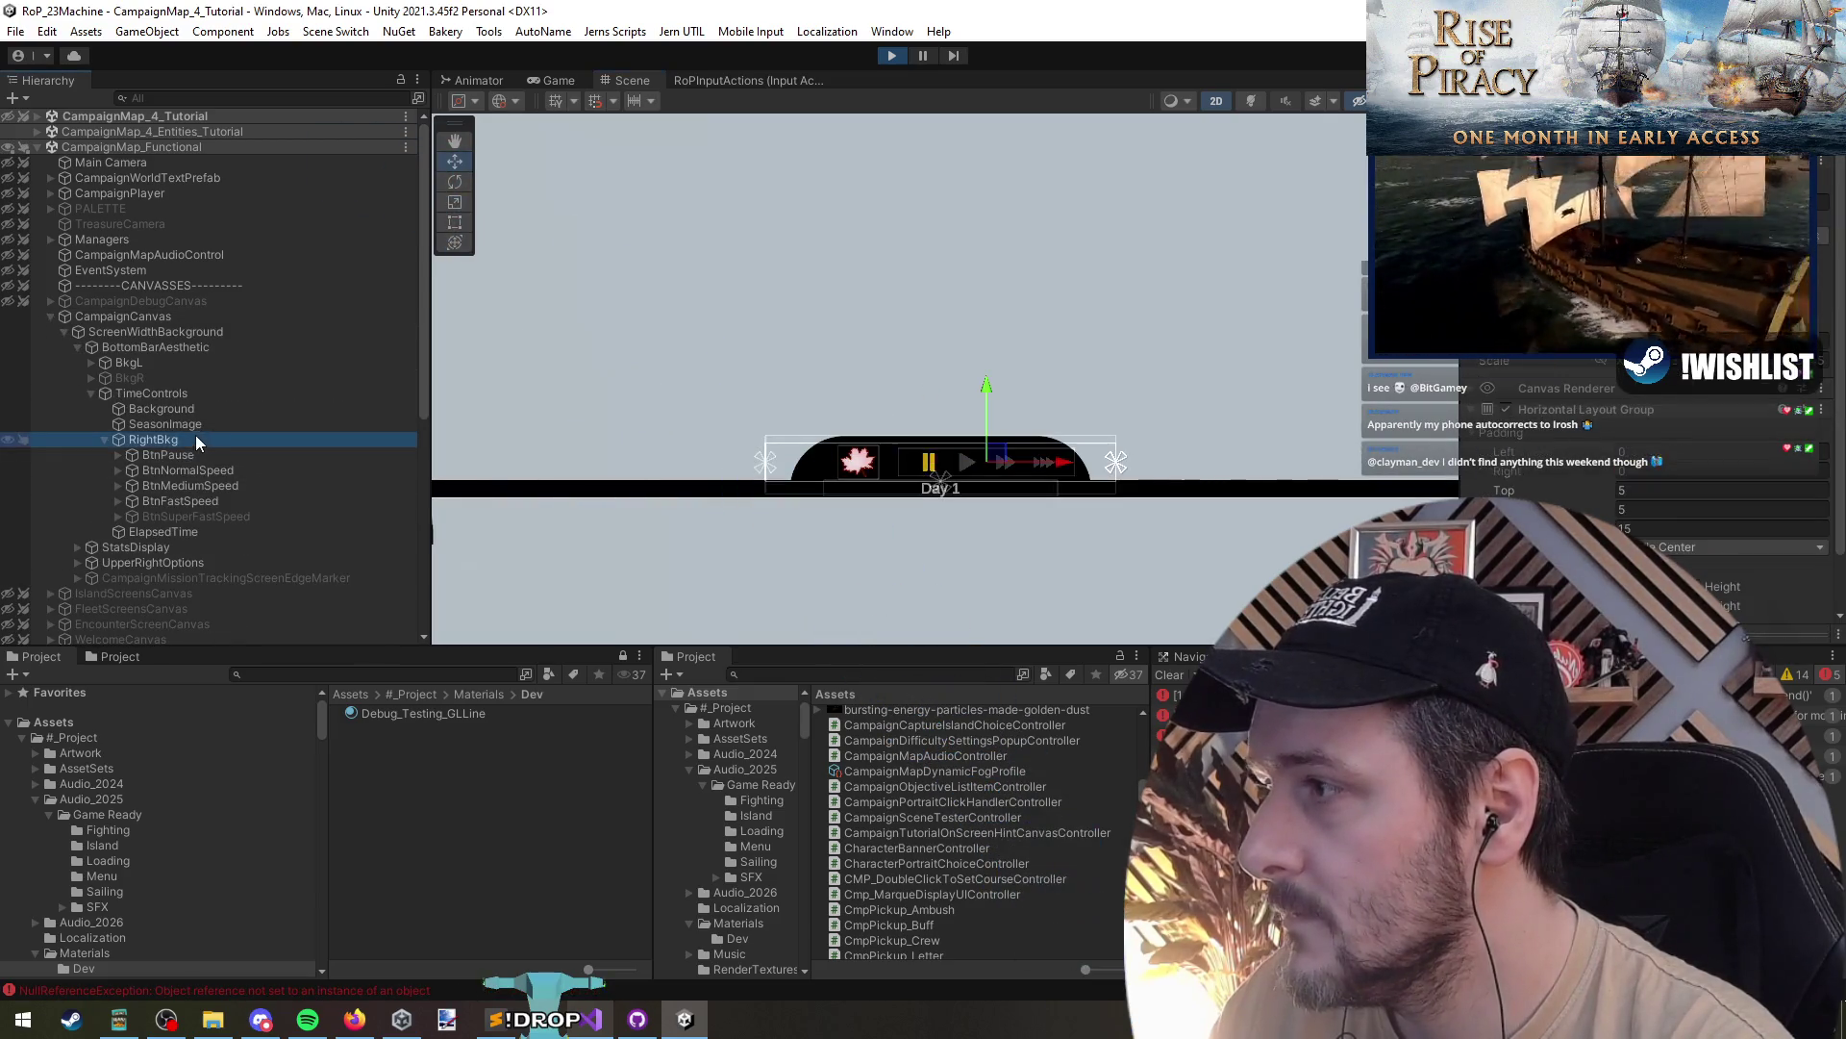
scroll(1651, 415, "down", 2)
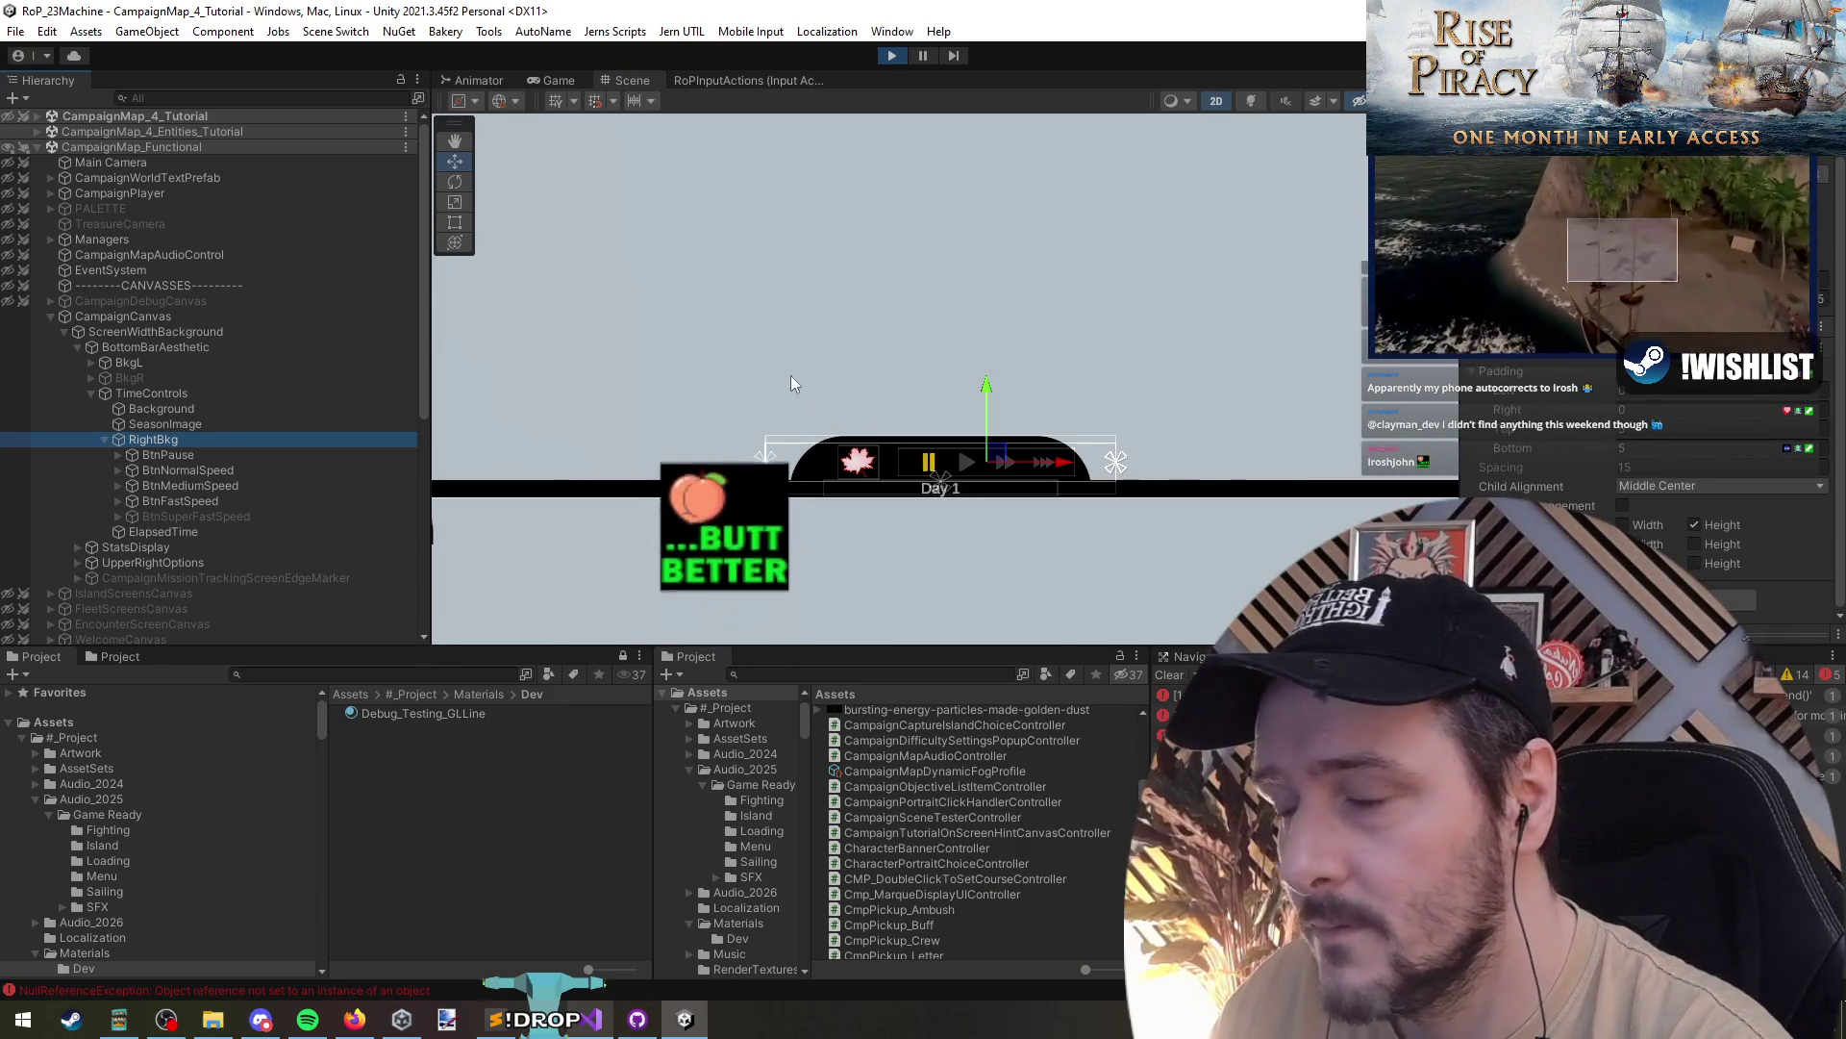
left_click(181, 408)
left_click(182, 393)
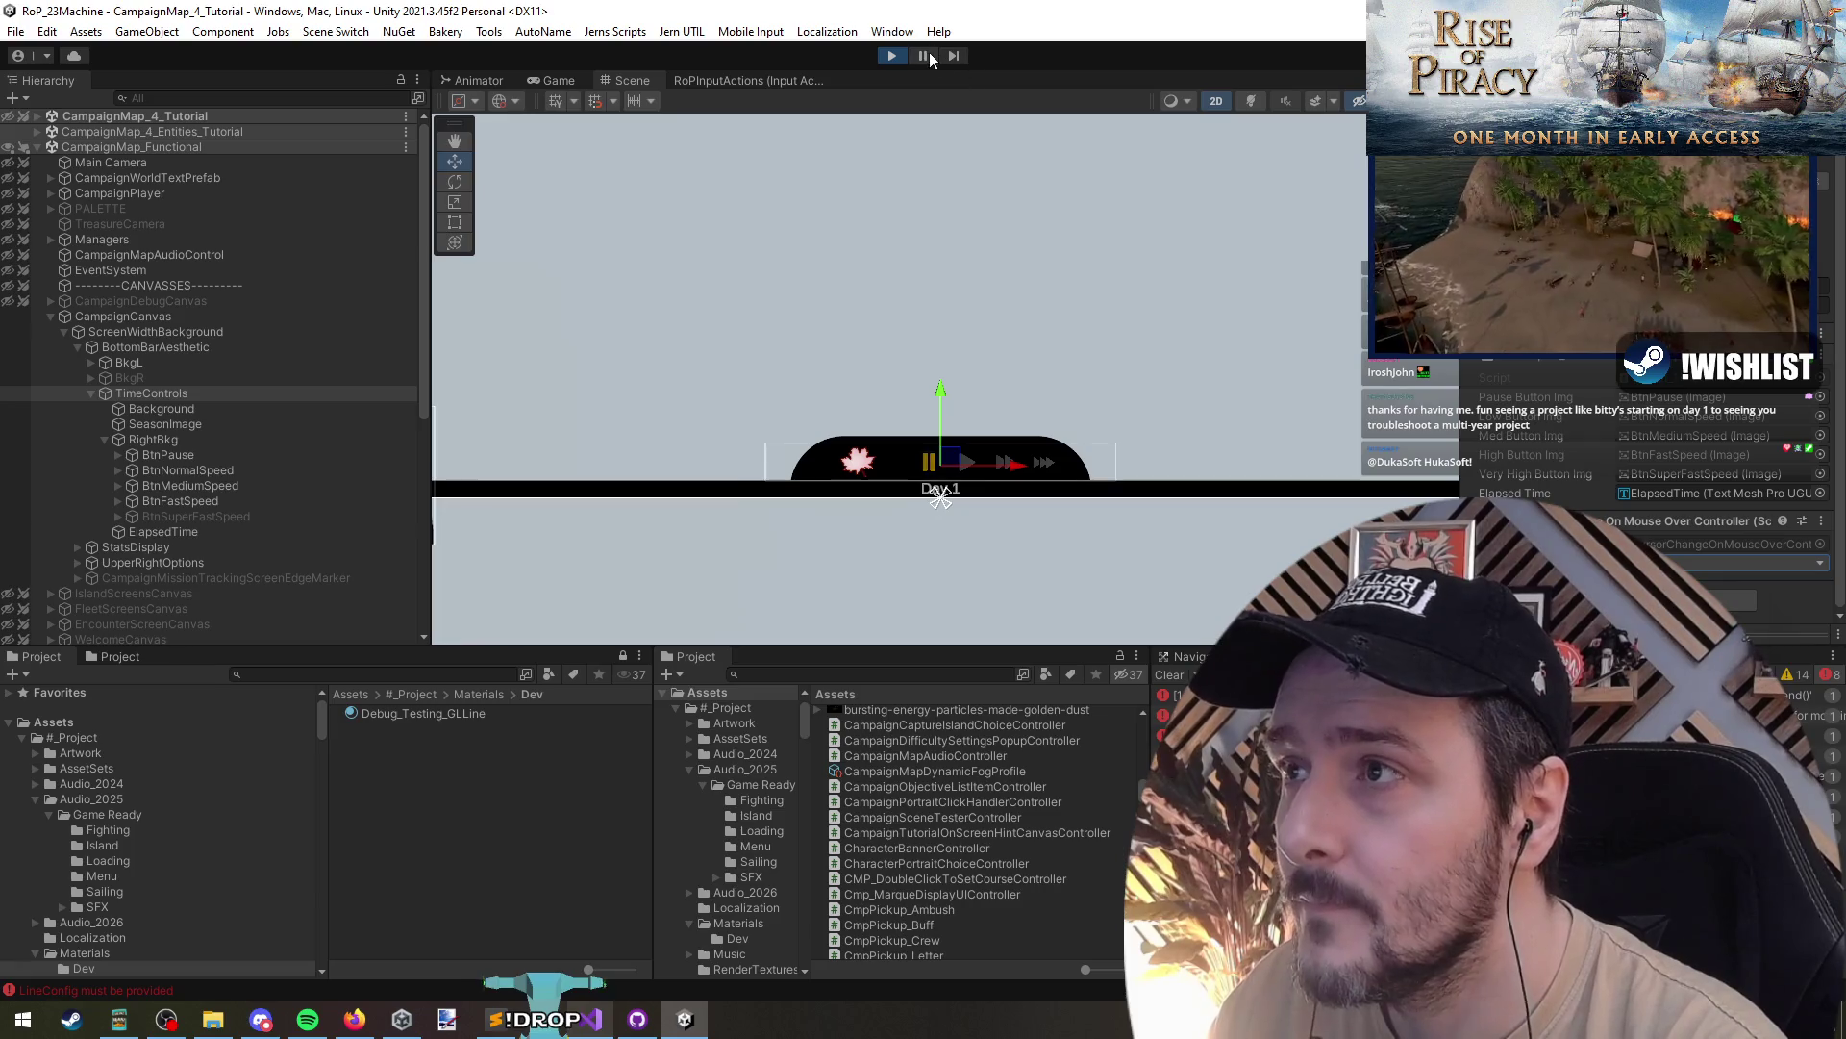
left_click(556, 80)
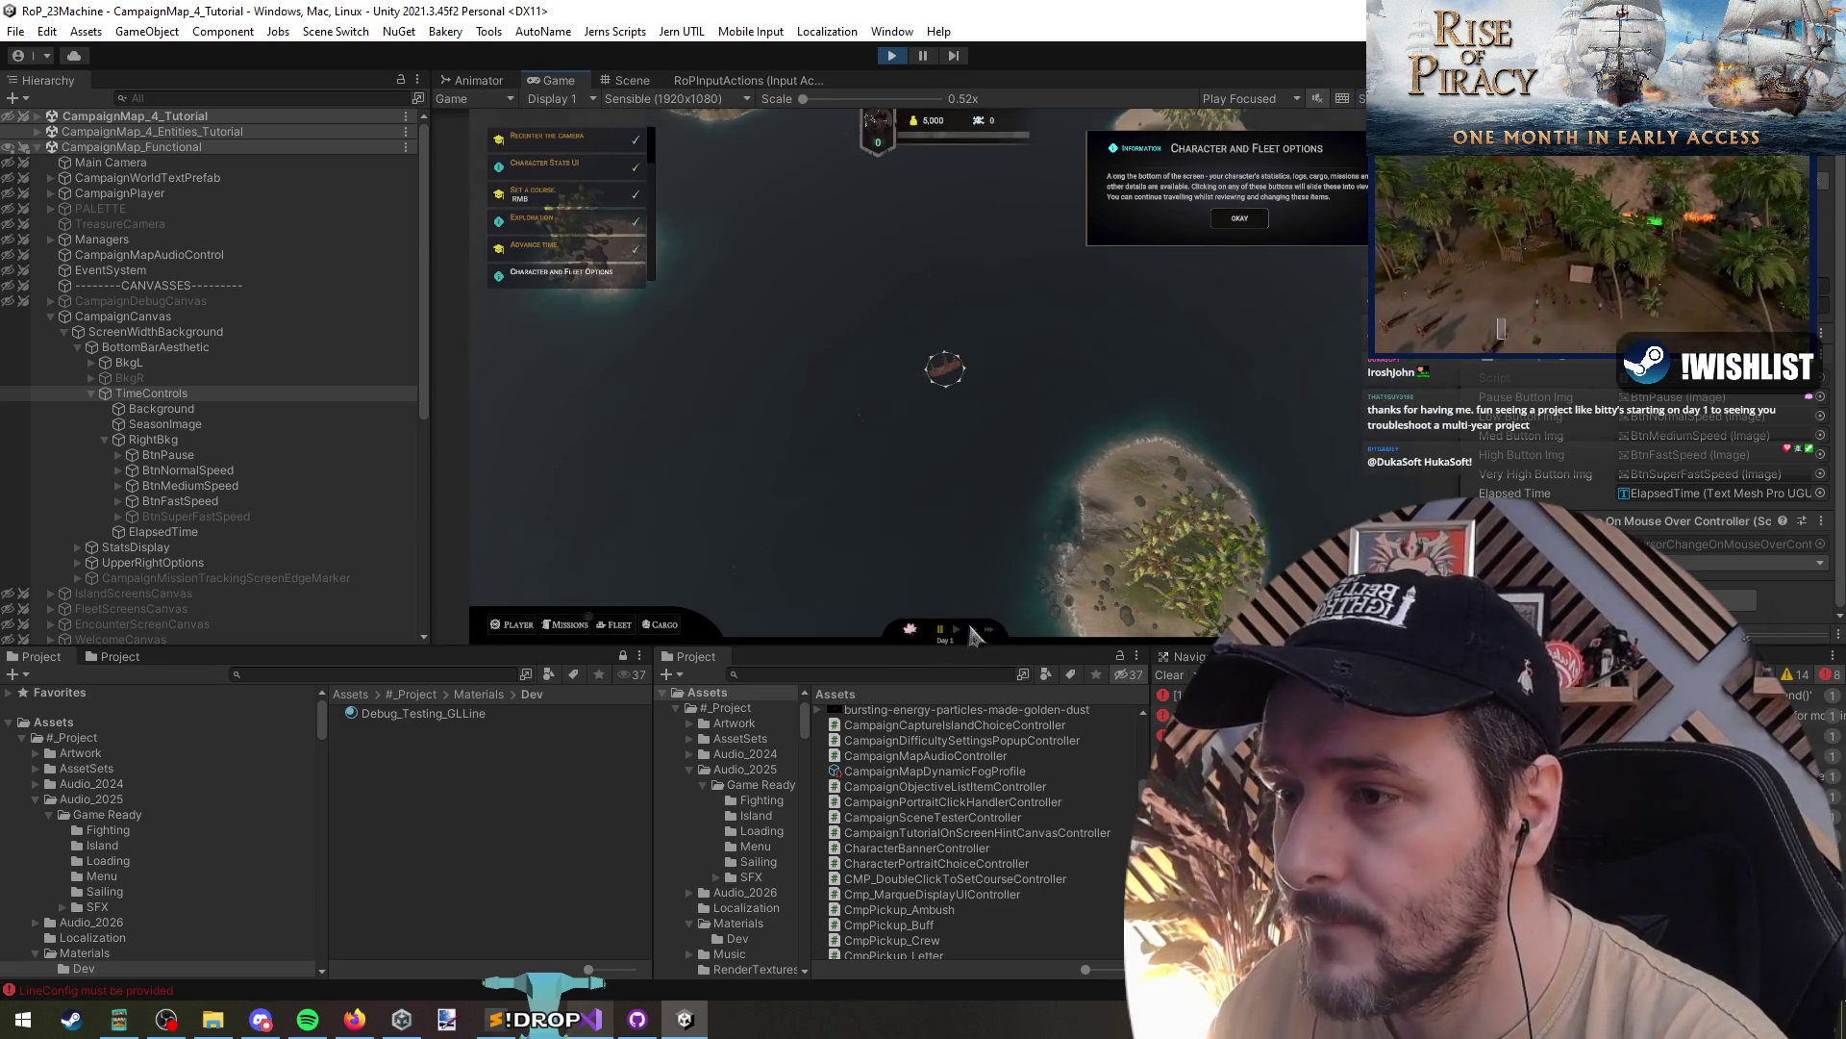
- Set a sailing course to reach the Faction, Treasure and Diplomacy step, then stop Play mode
right_click(1214, 353)
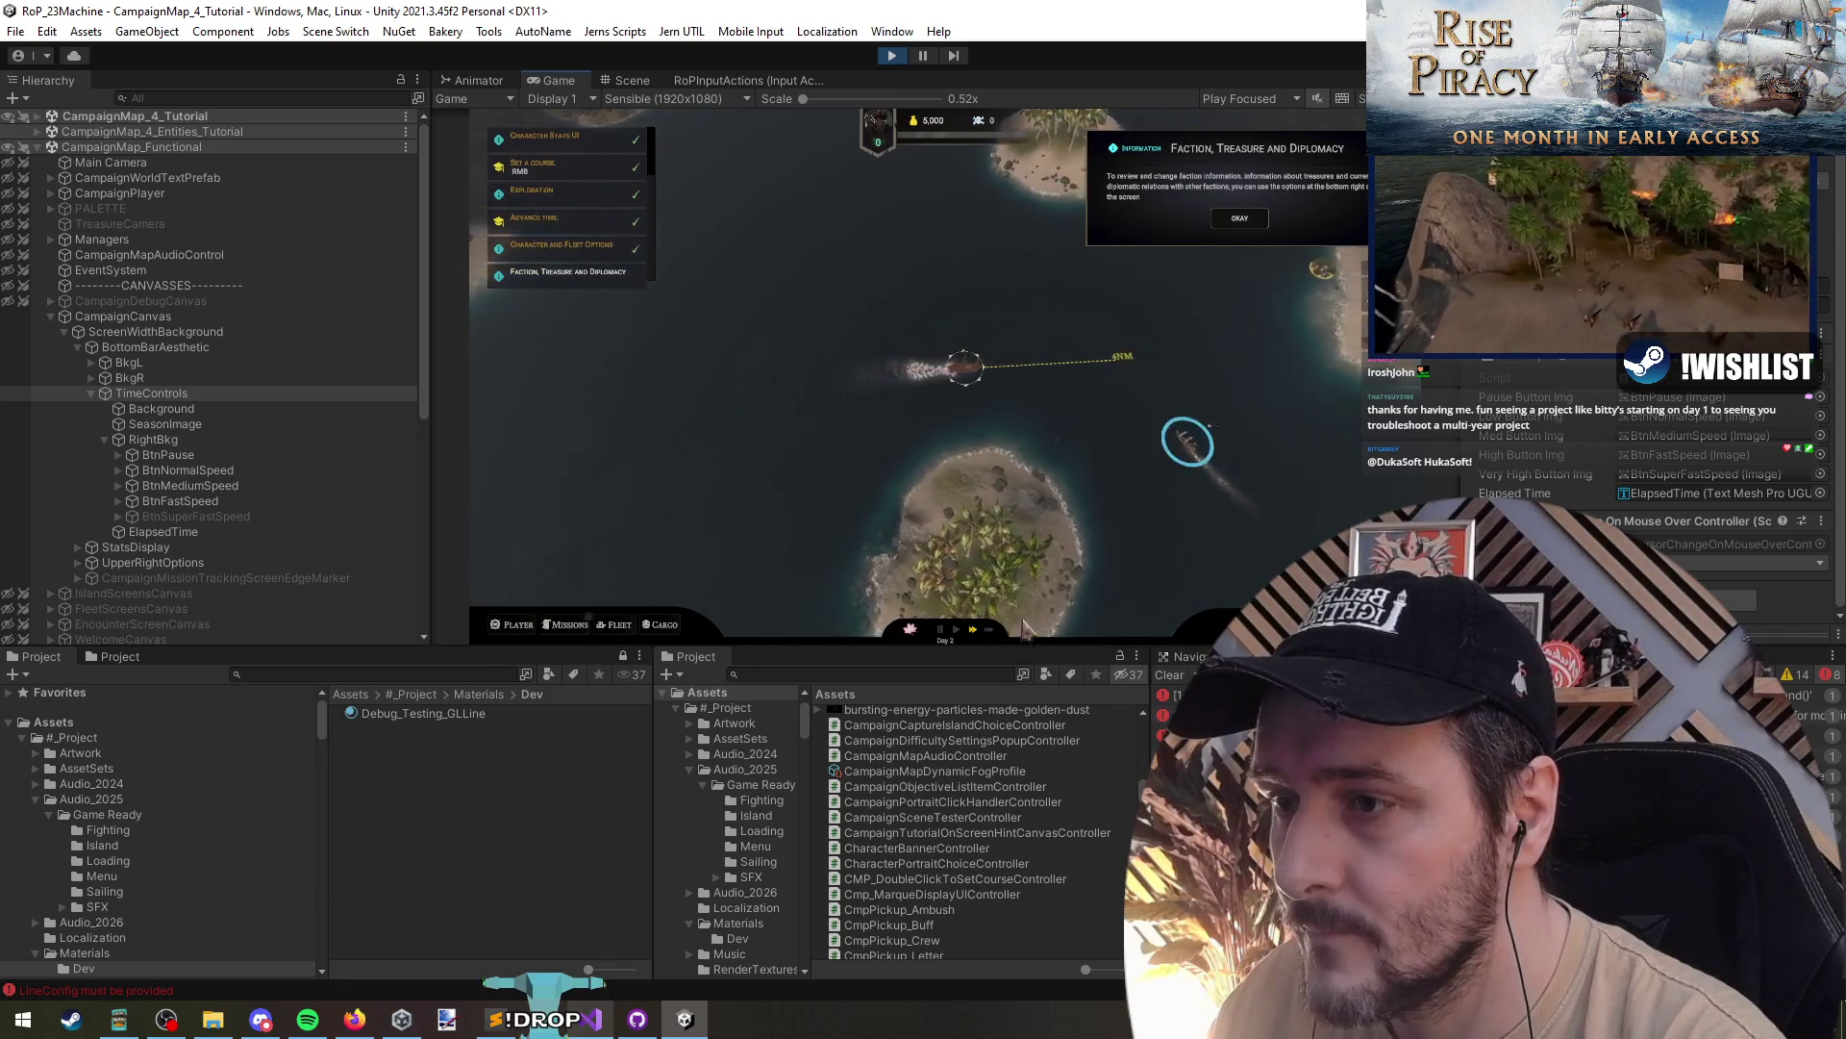
key("ctrl+p")
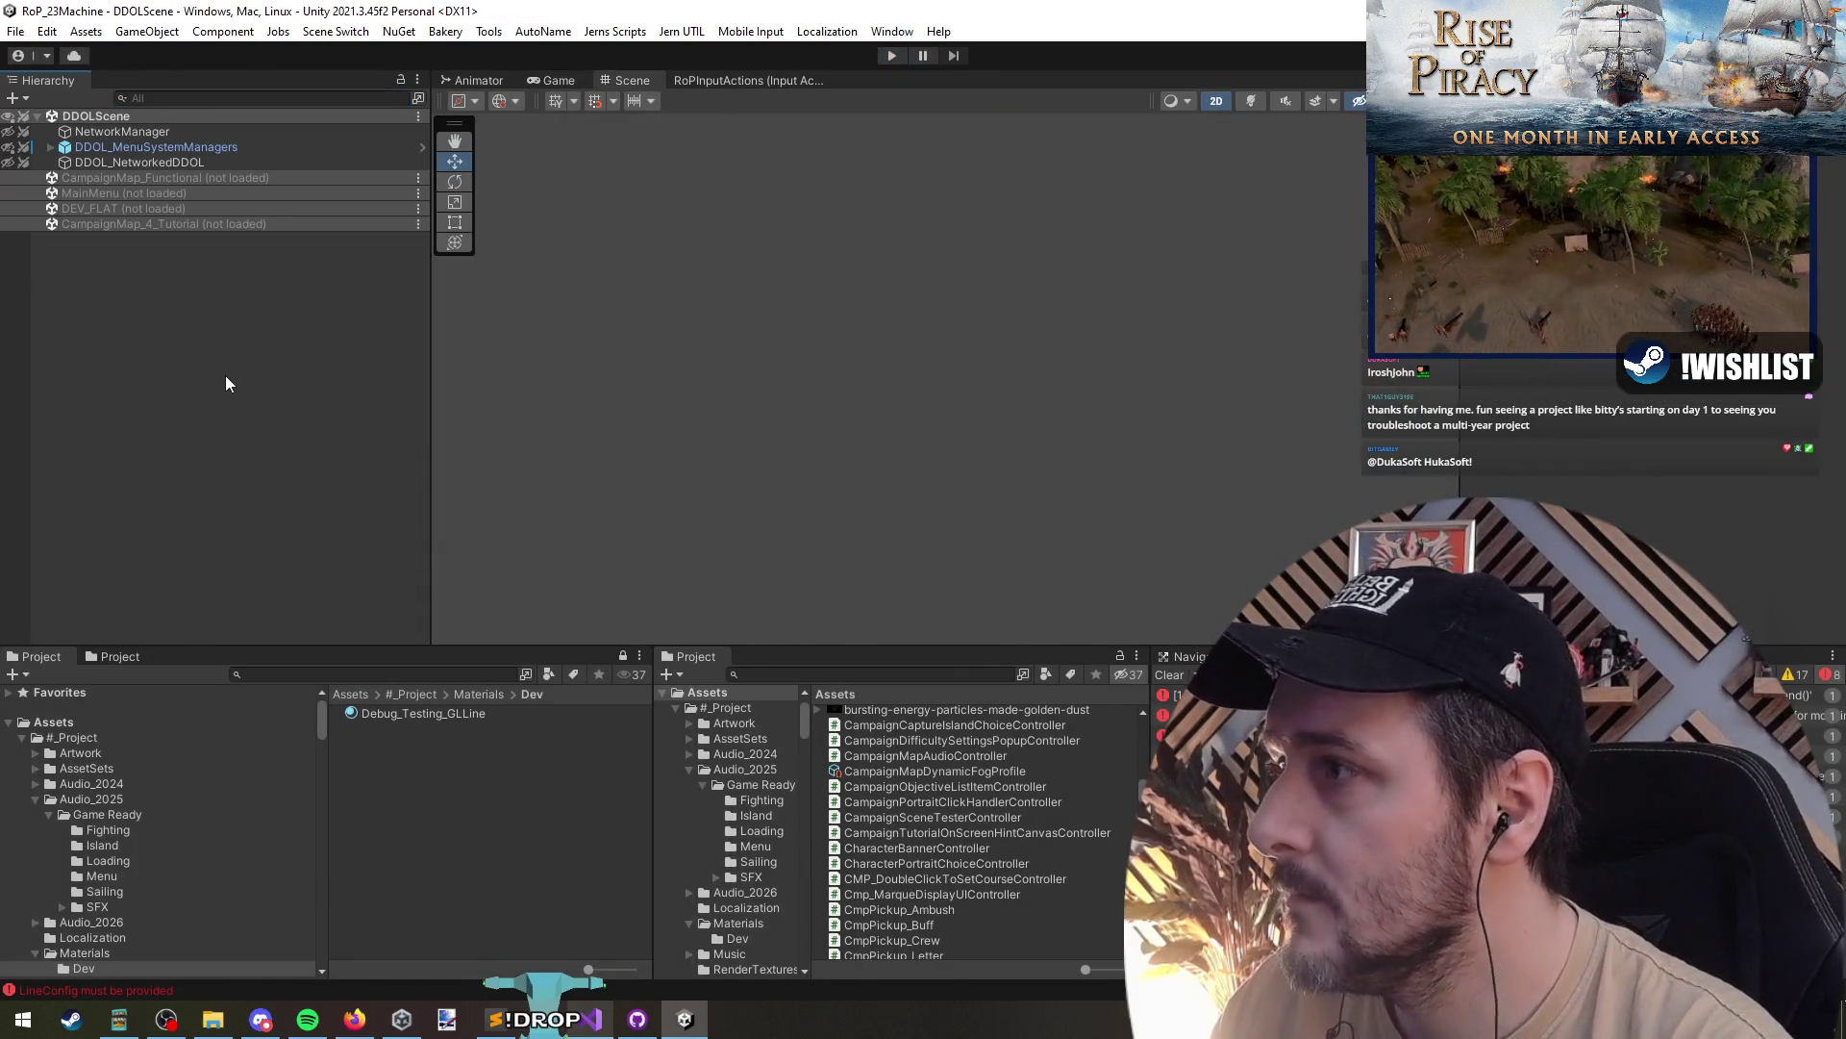
- Select CampaignCanvas and the TimeControls bar to re-examine it outside Play mode
left_click(158, 177)
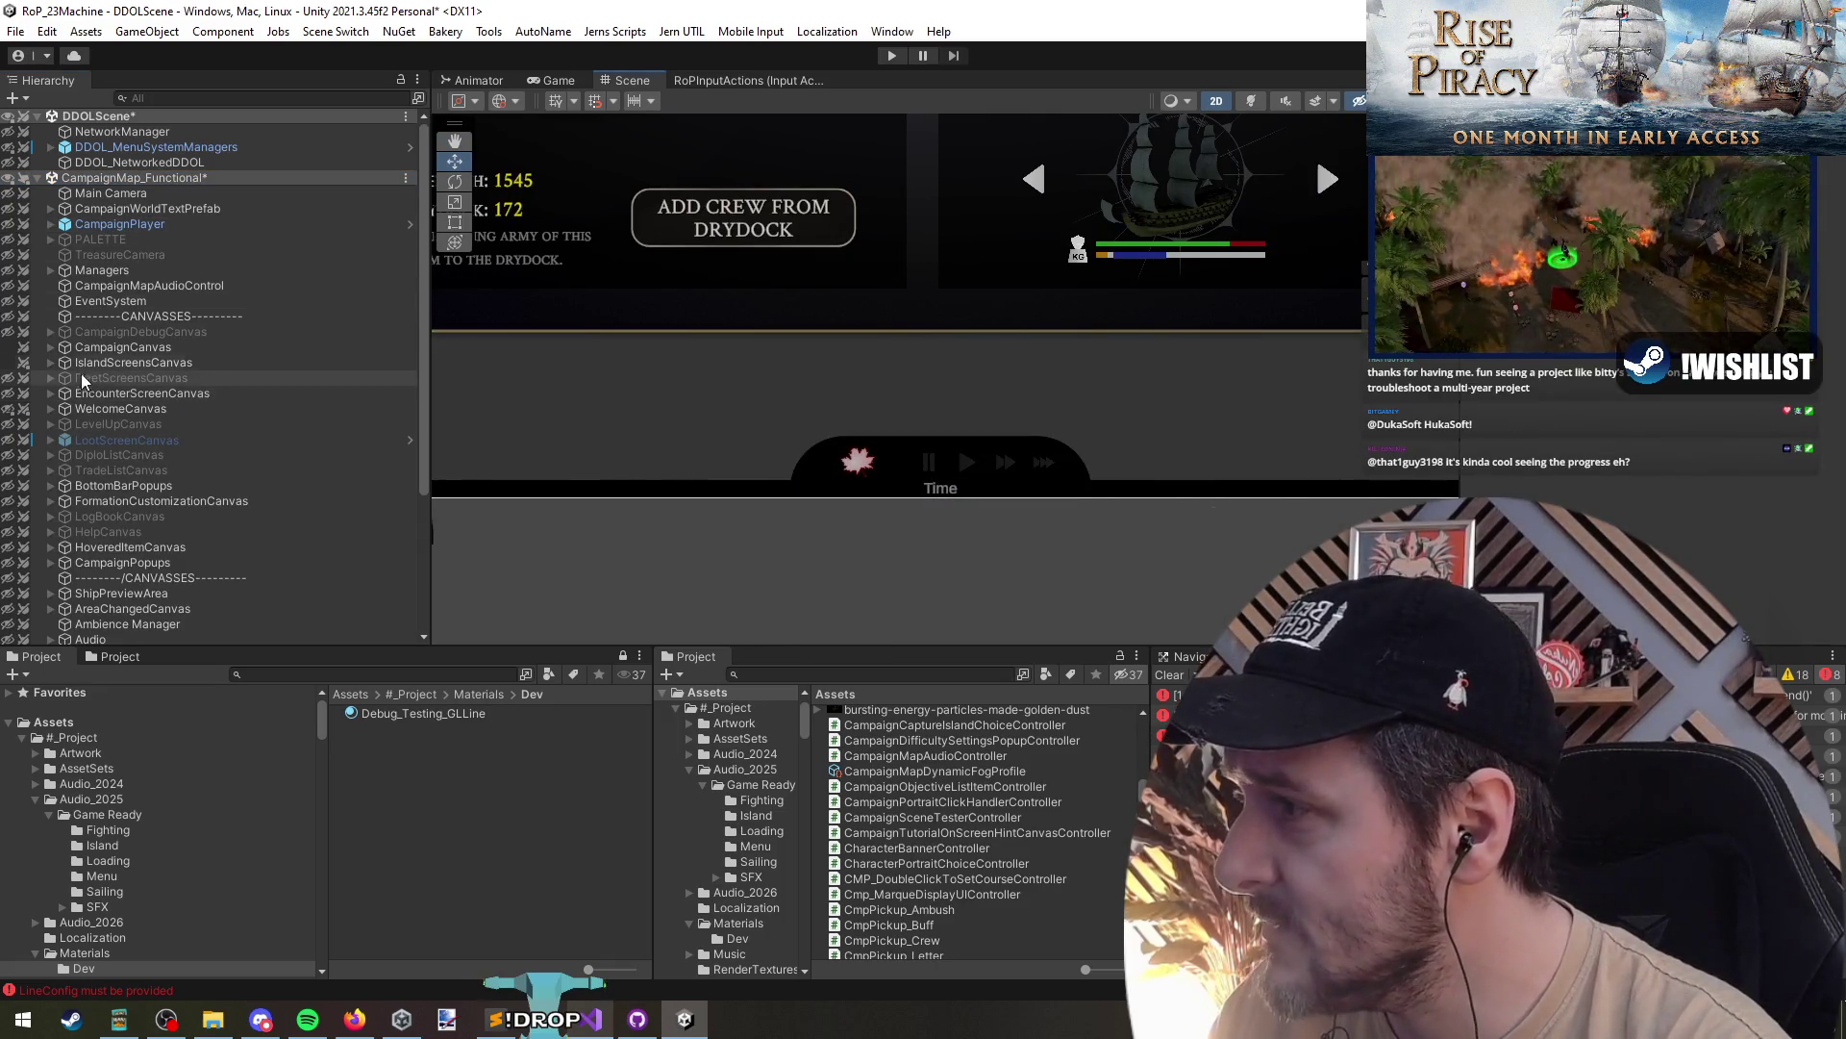
left_click(48, 347)
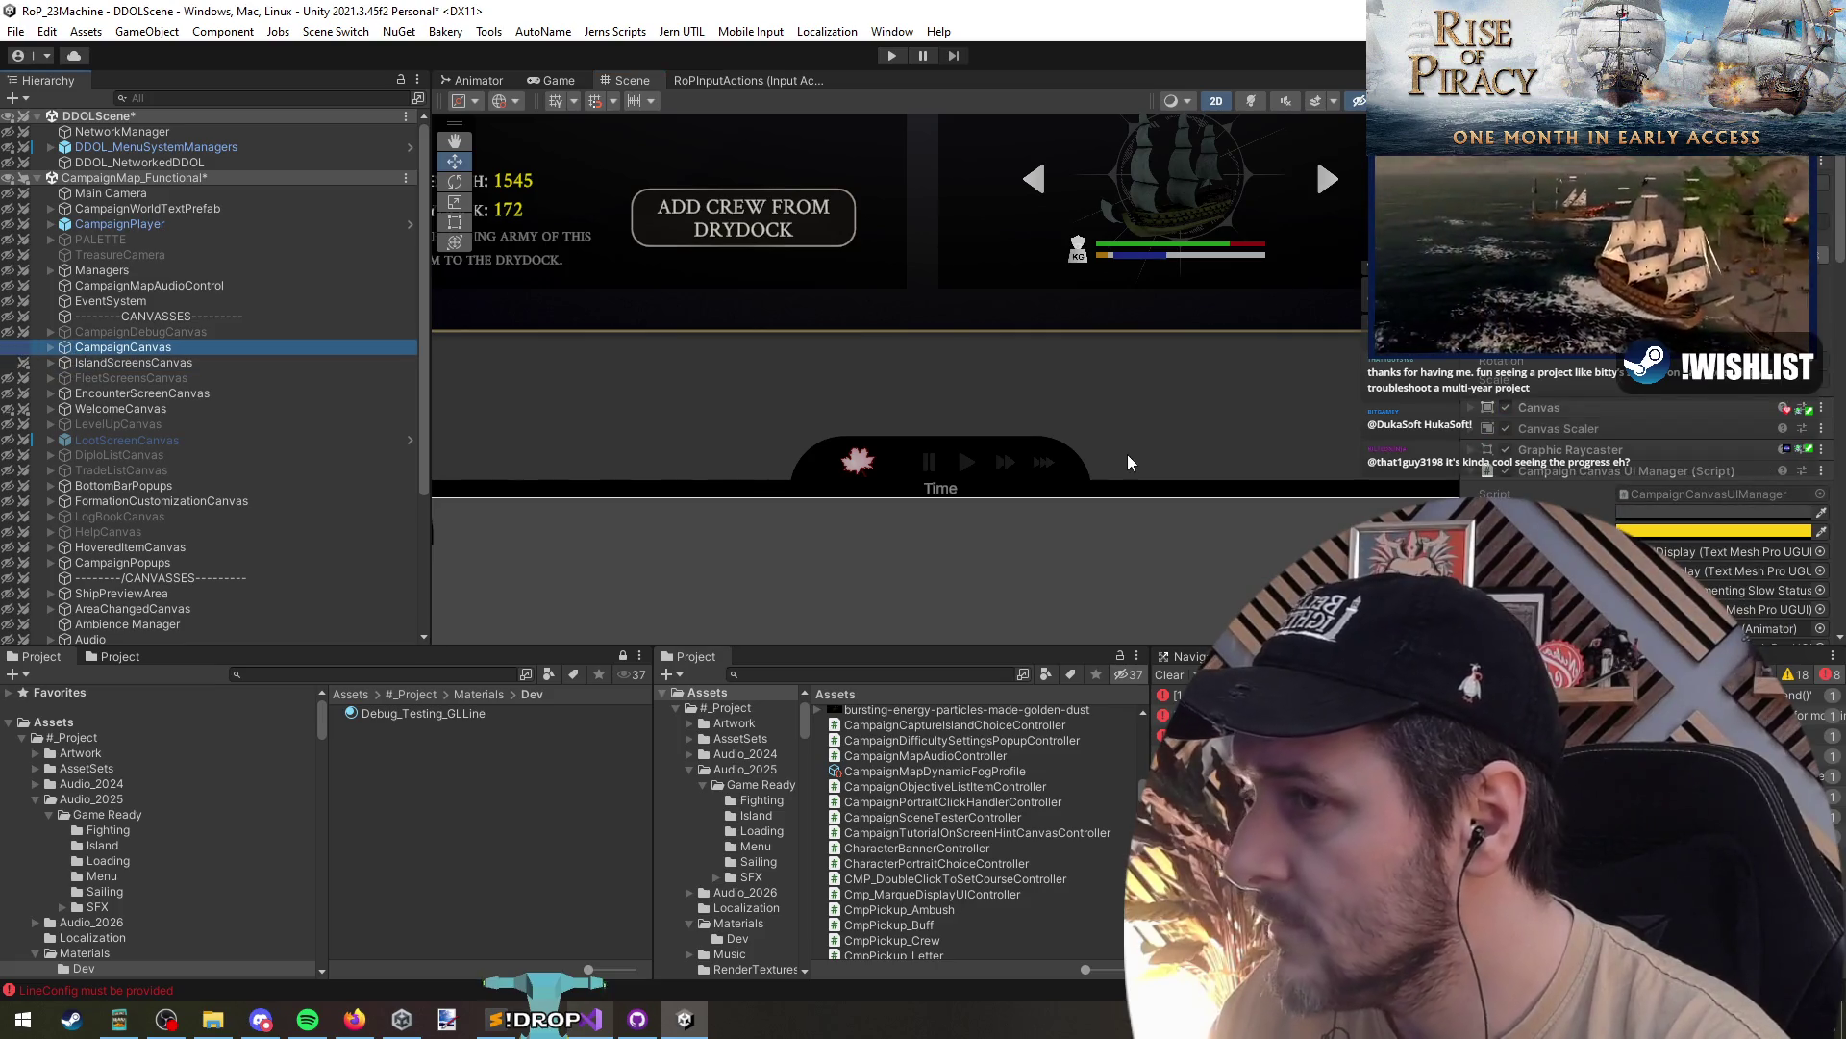
left_click(966, 460)
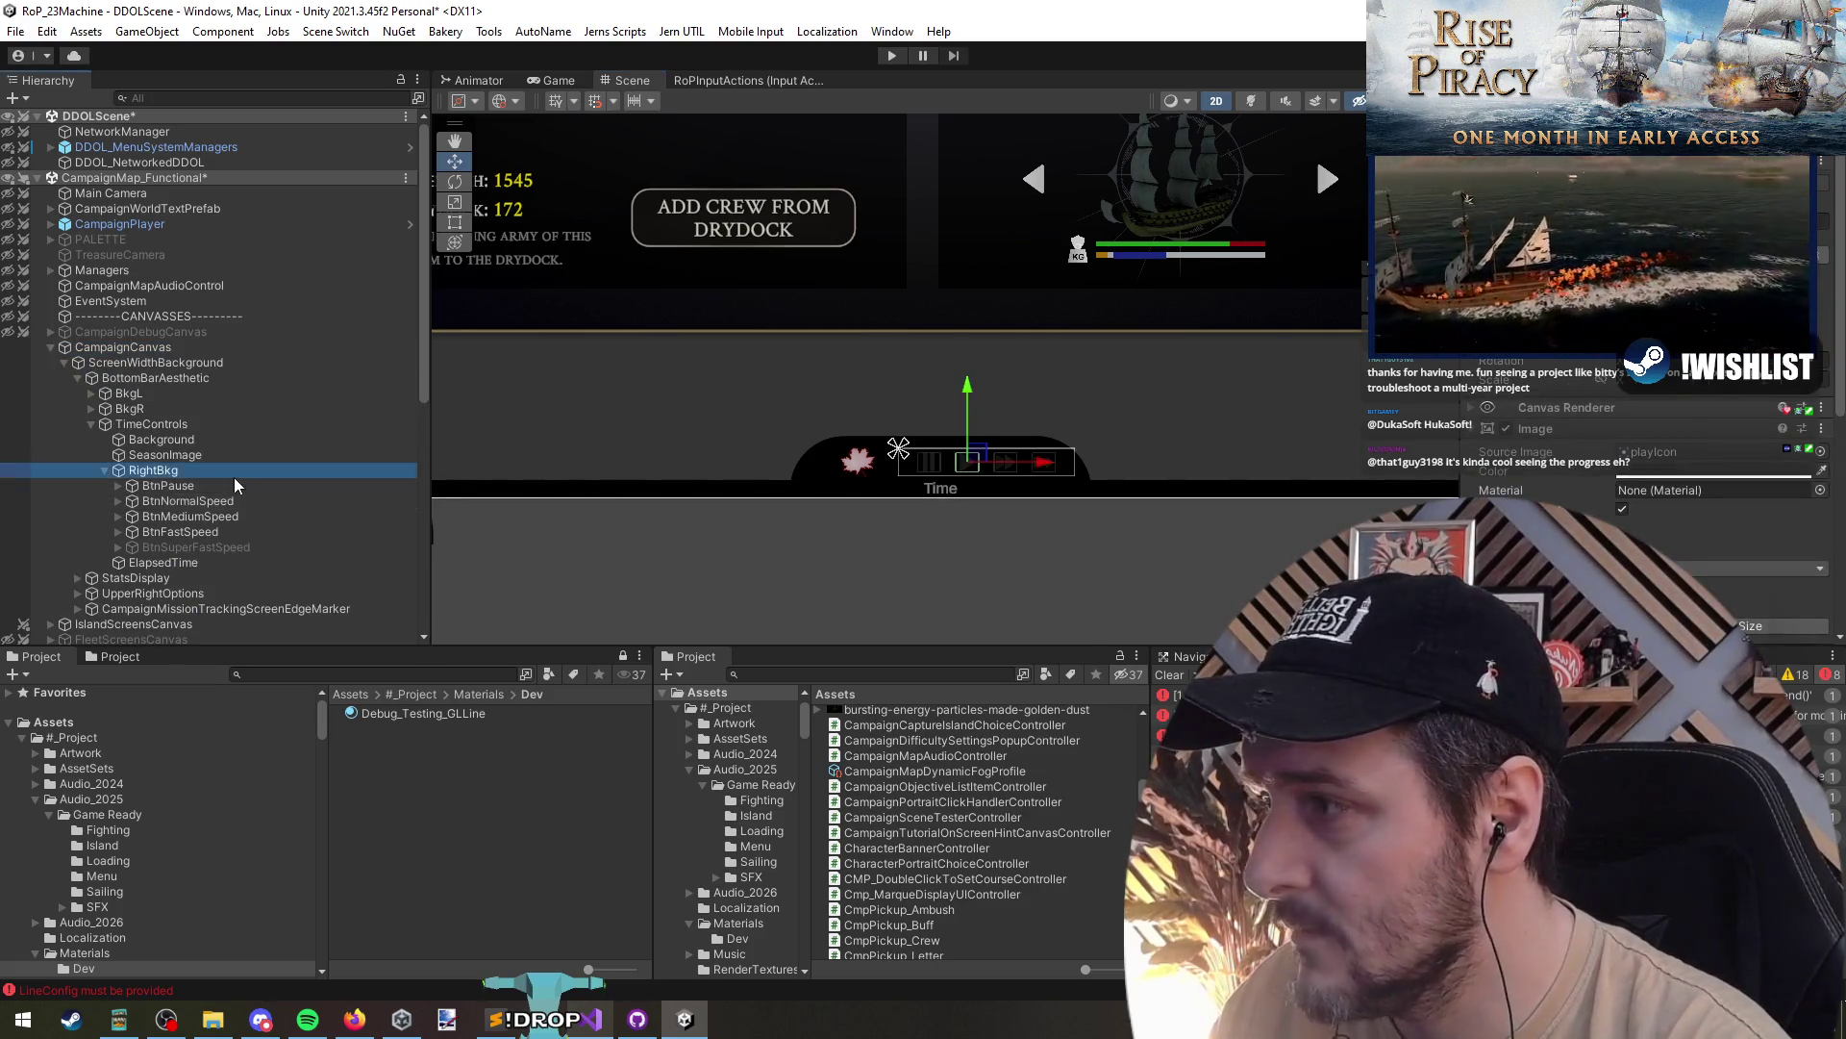
left_click(204, 424)
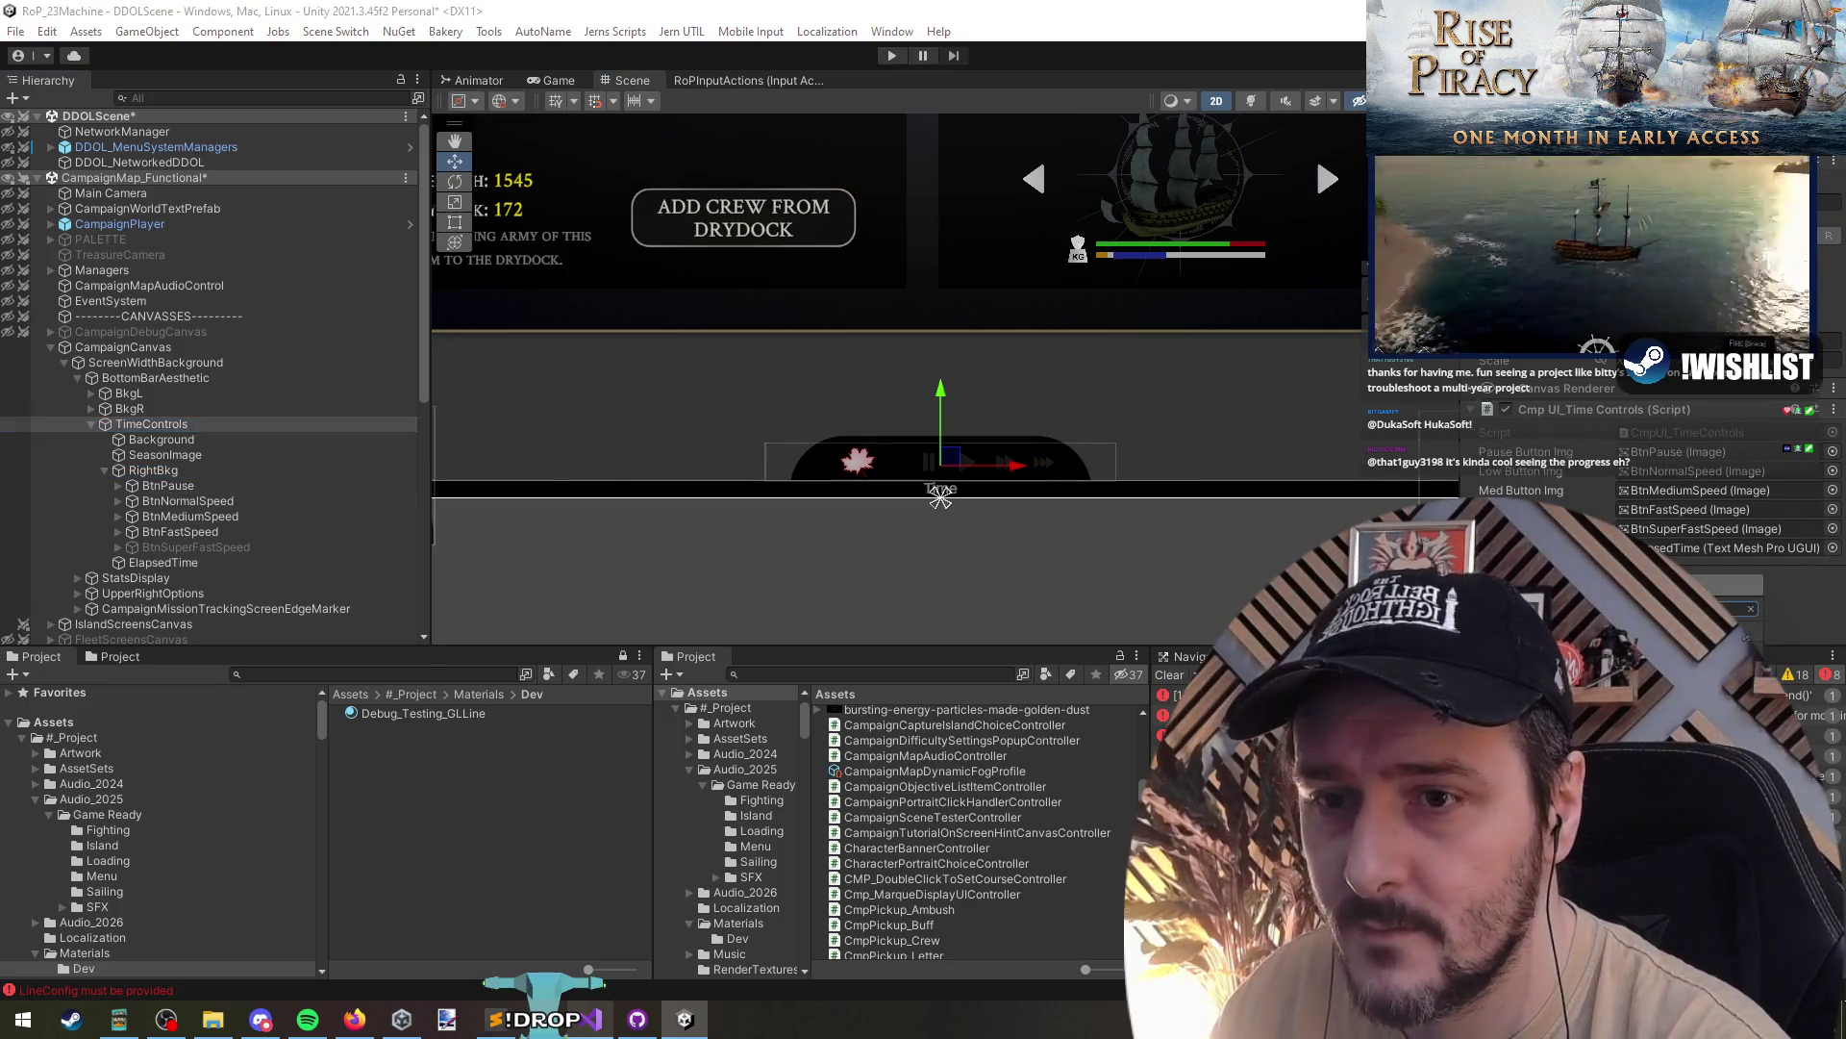
scroll(1664, 520, "down", 3)
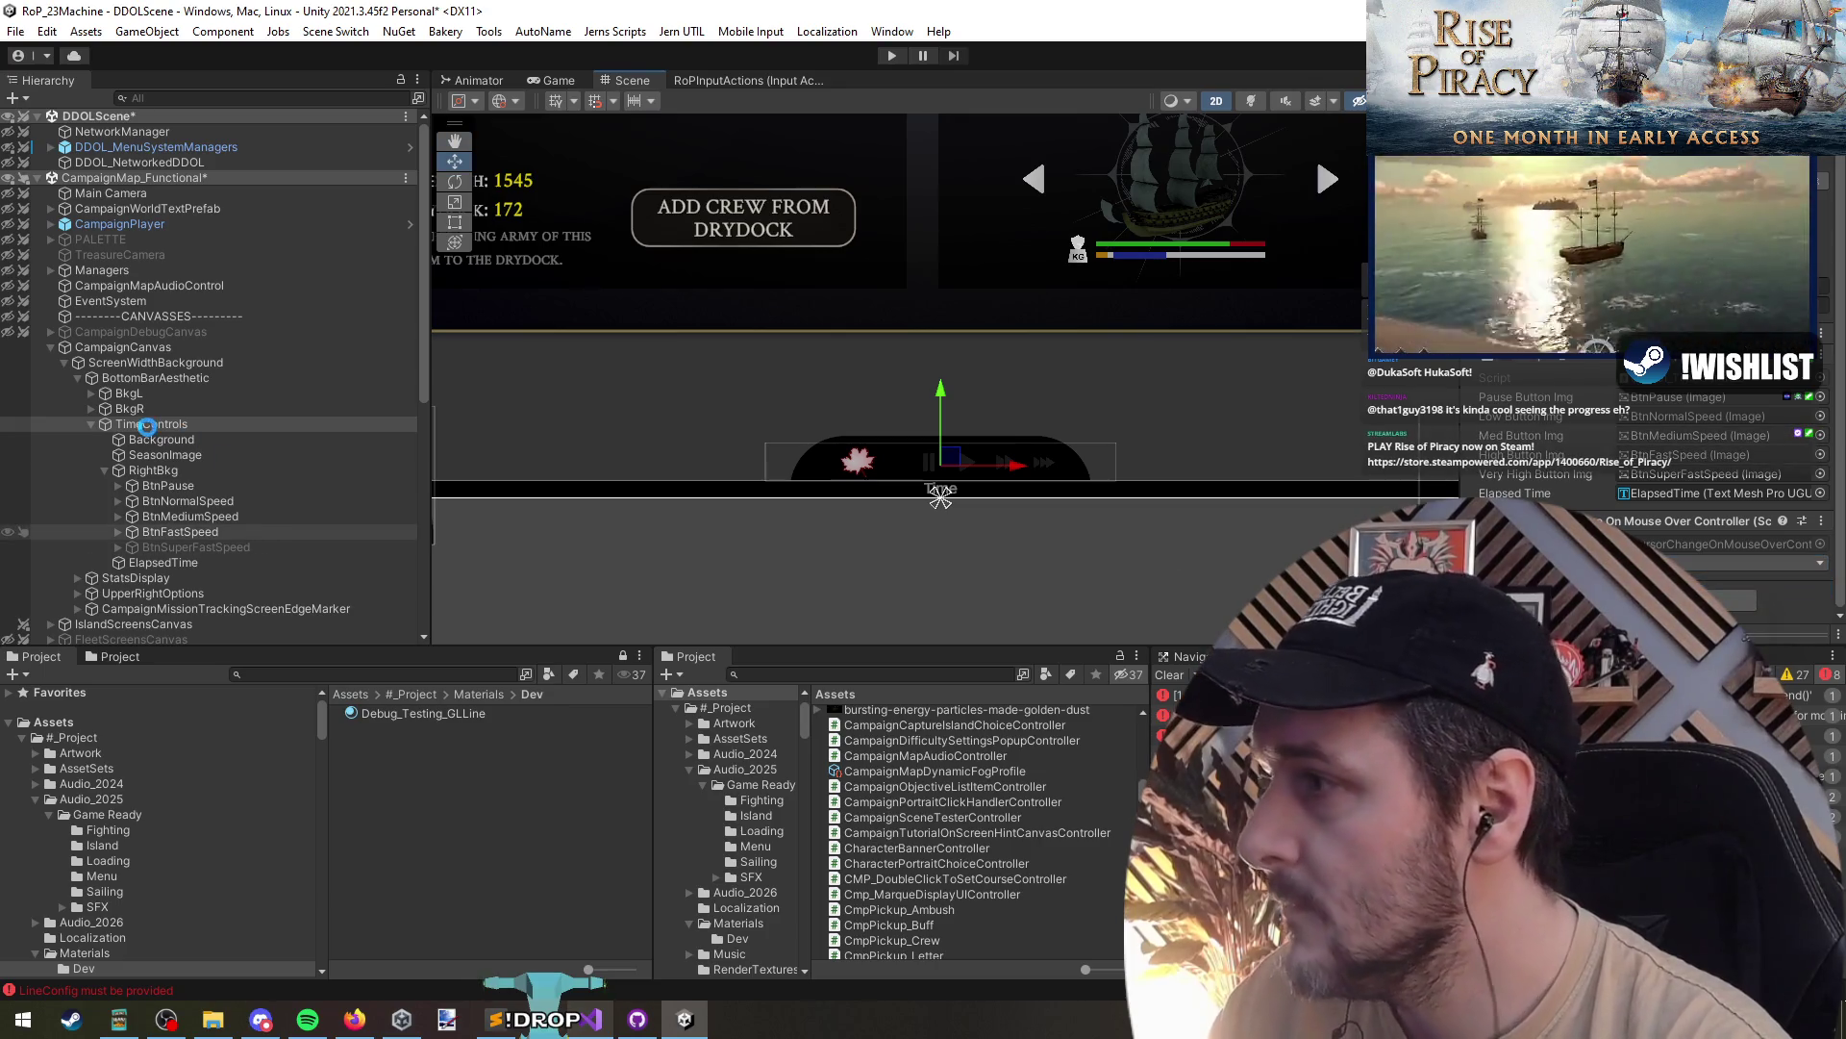
- Collapse the TimeControls, BottomBarAesthetic and CampaignCanvas branches and pan to show the settlement UI
left_click(84, 424)
left_click(79, 365)
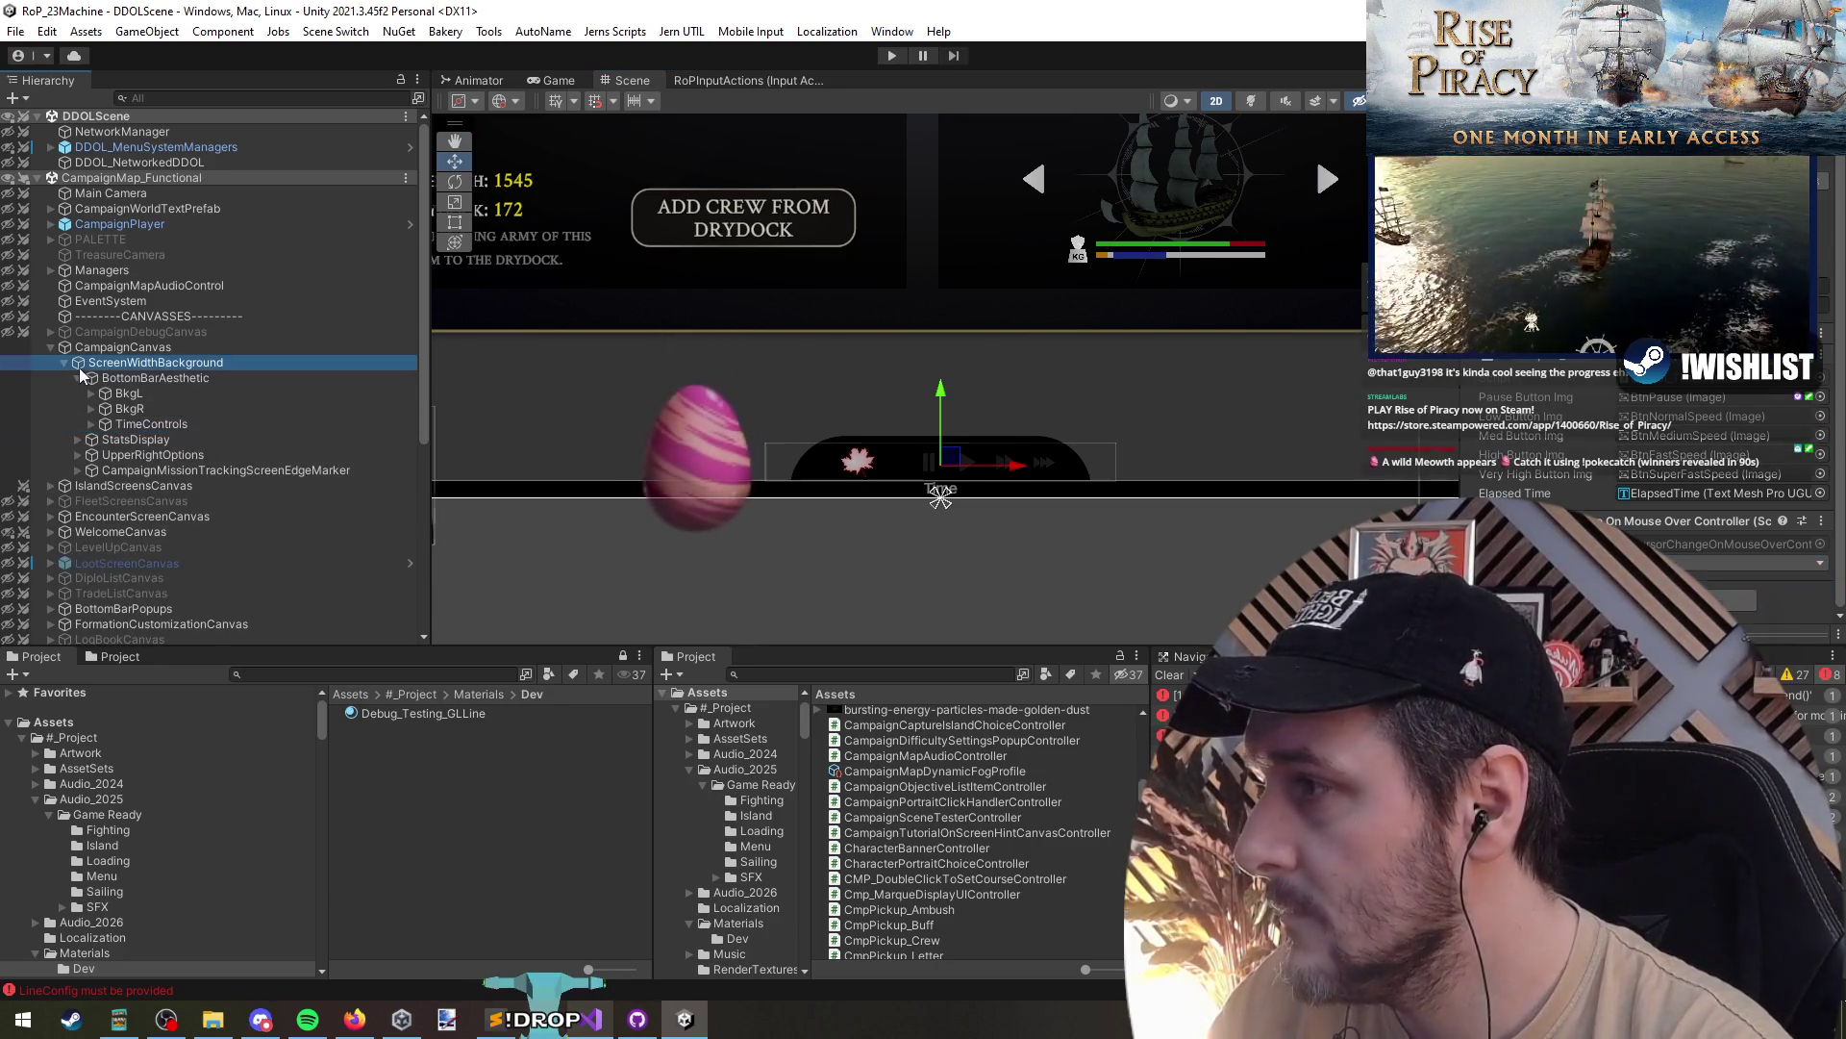
left_click(77, 376)
left_click(55, 350)
left_click(51, 347)
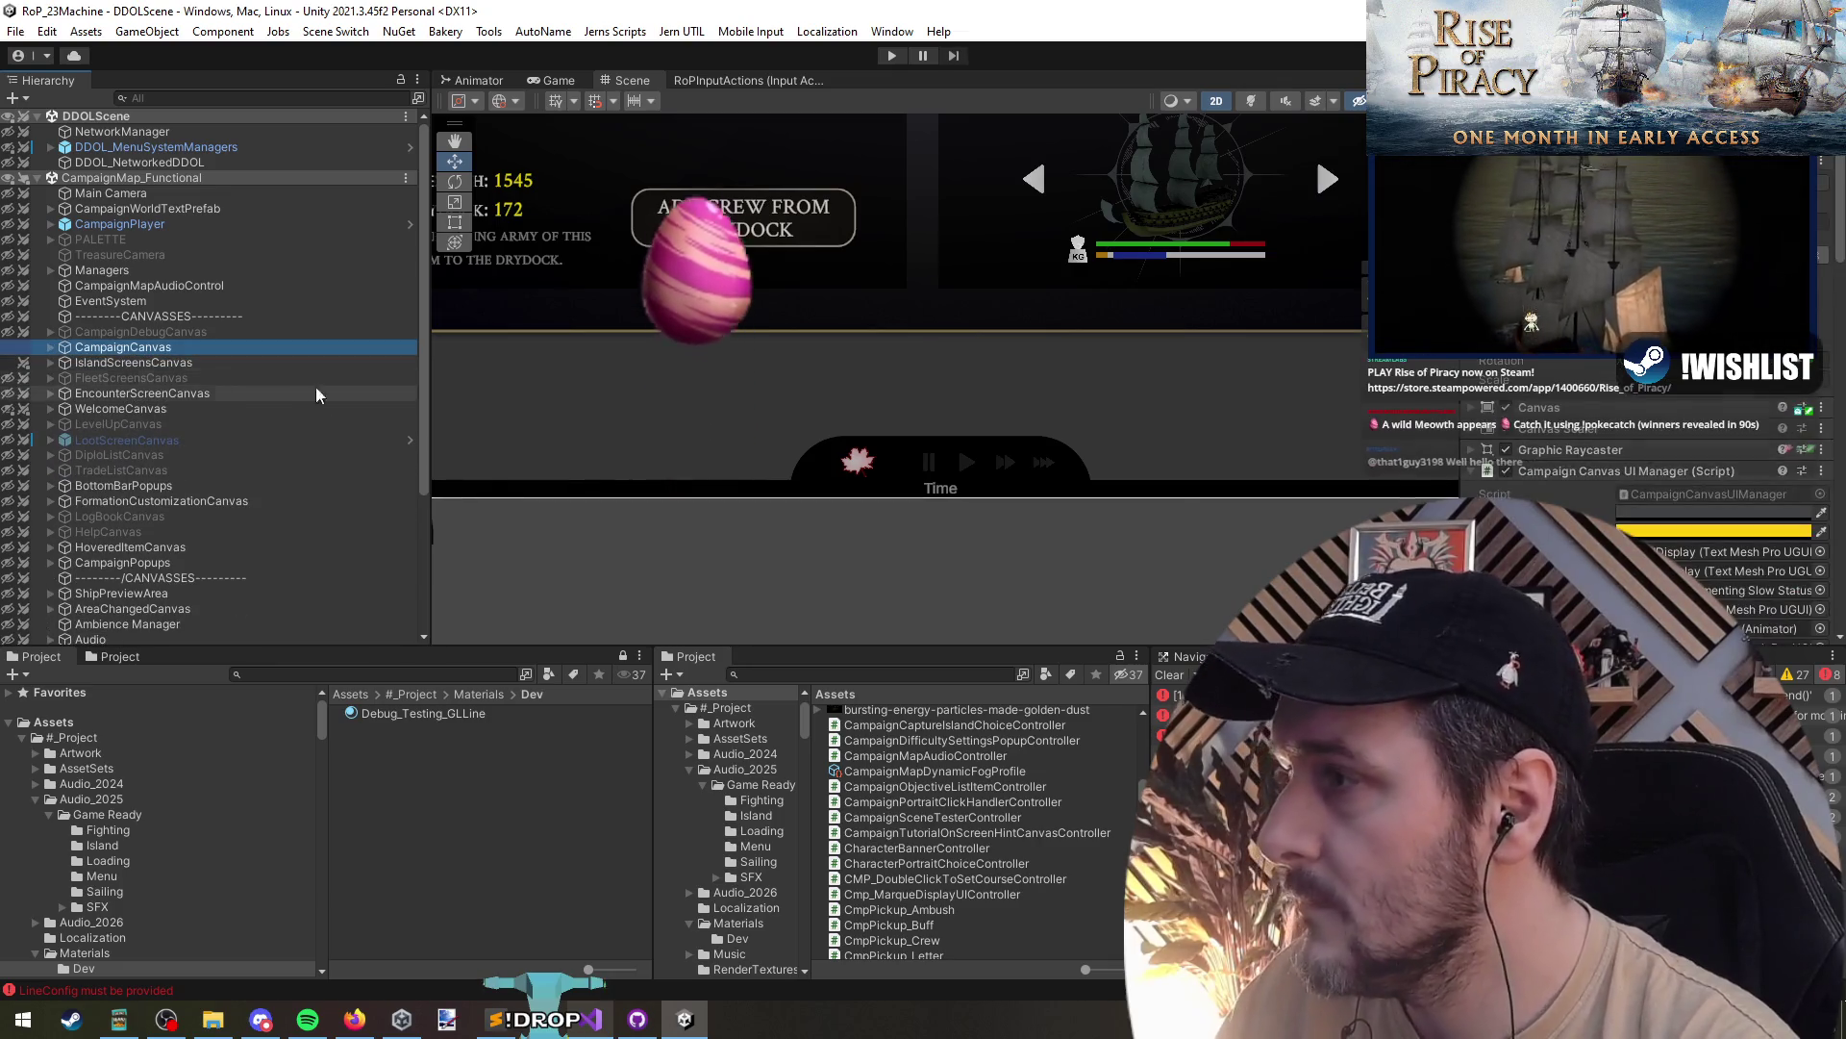
scroll(911, 389, "down", 6)
left_click_drag(1000, 476, 931, 488)
key("w")
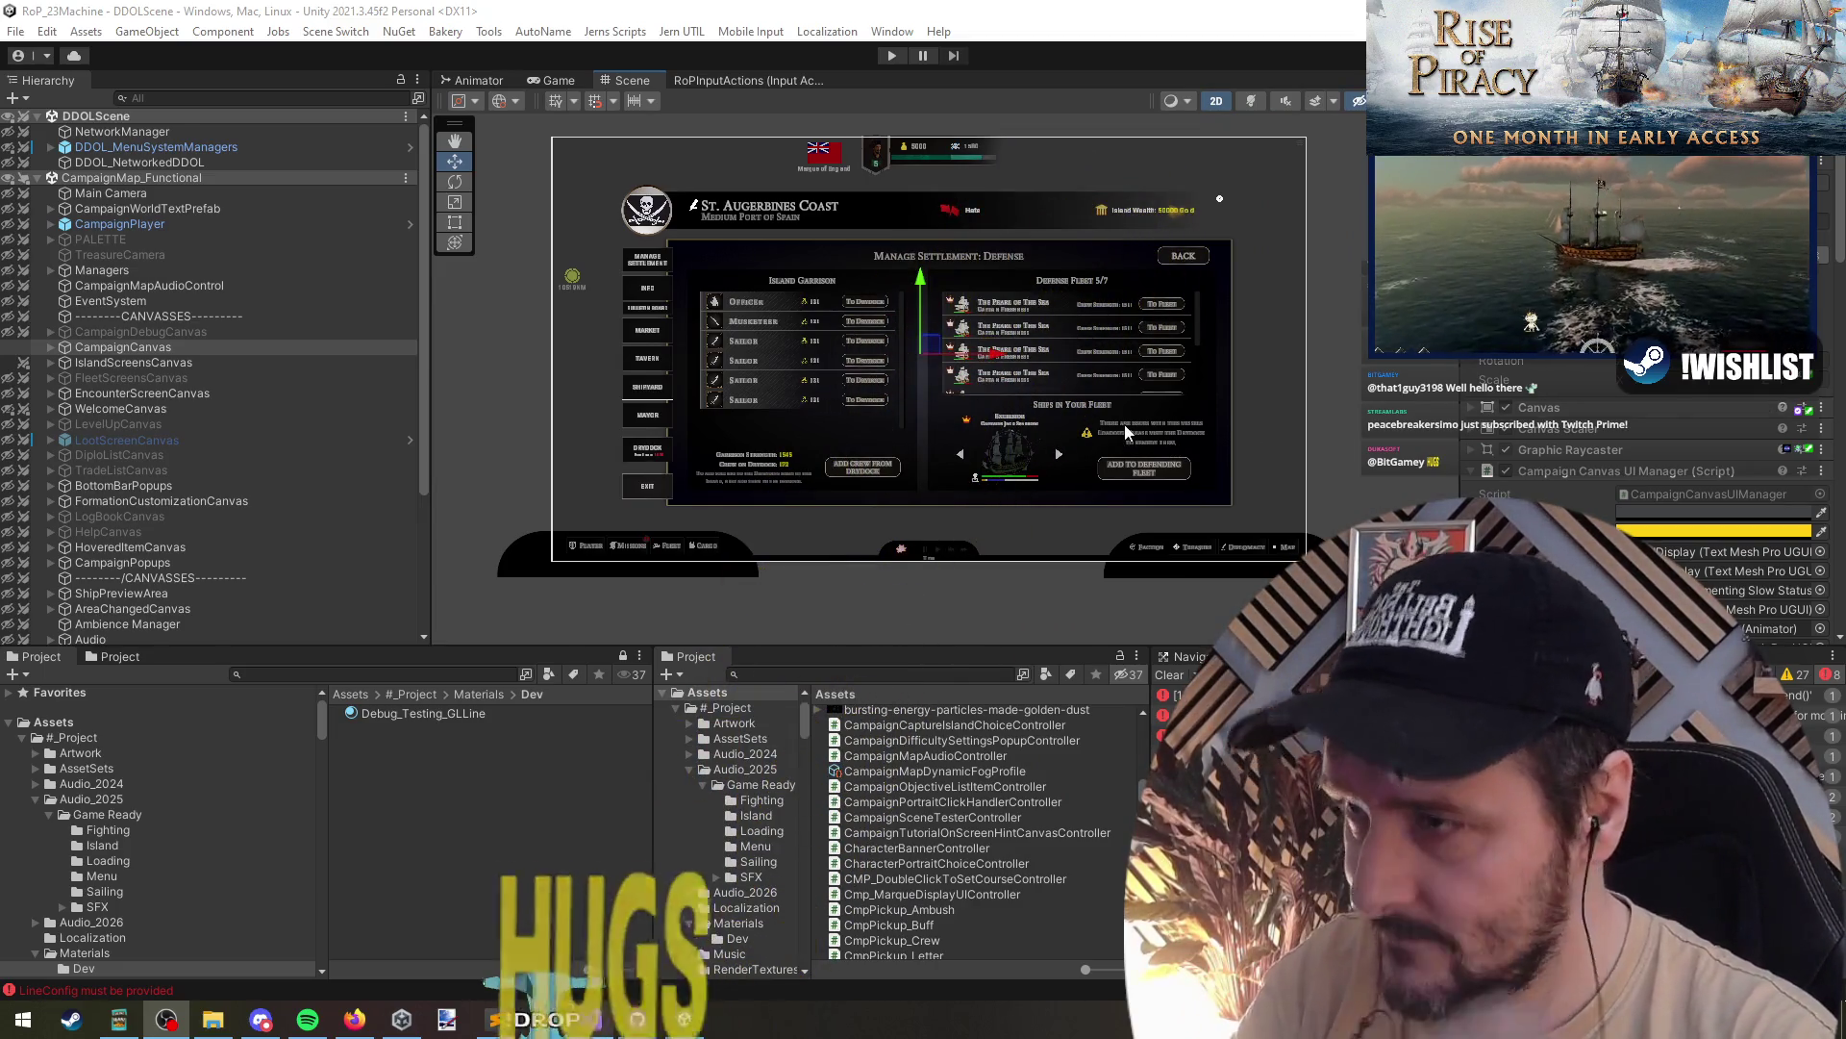
- Unload the CampaignMap_Functional scene so only DDOLScene remains loaded
right_click(139, 177)
left_click(205, 286)
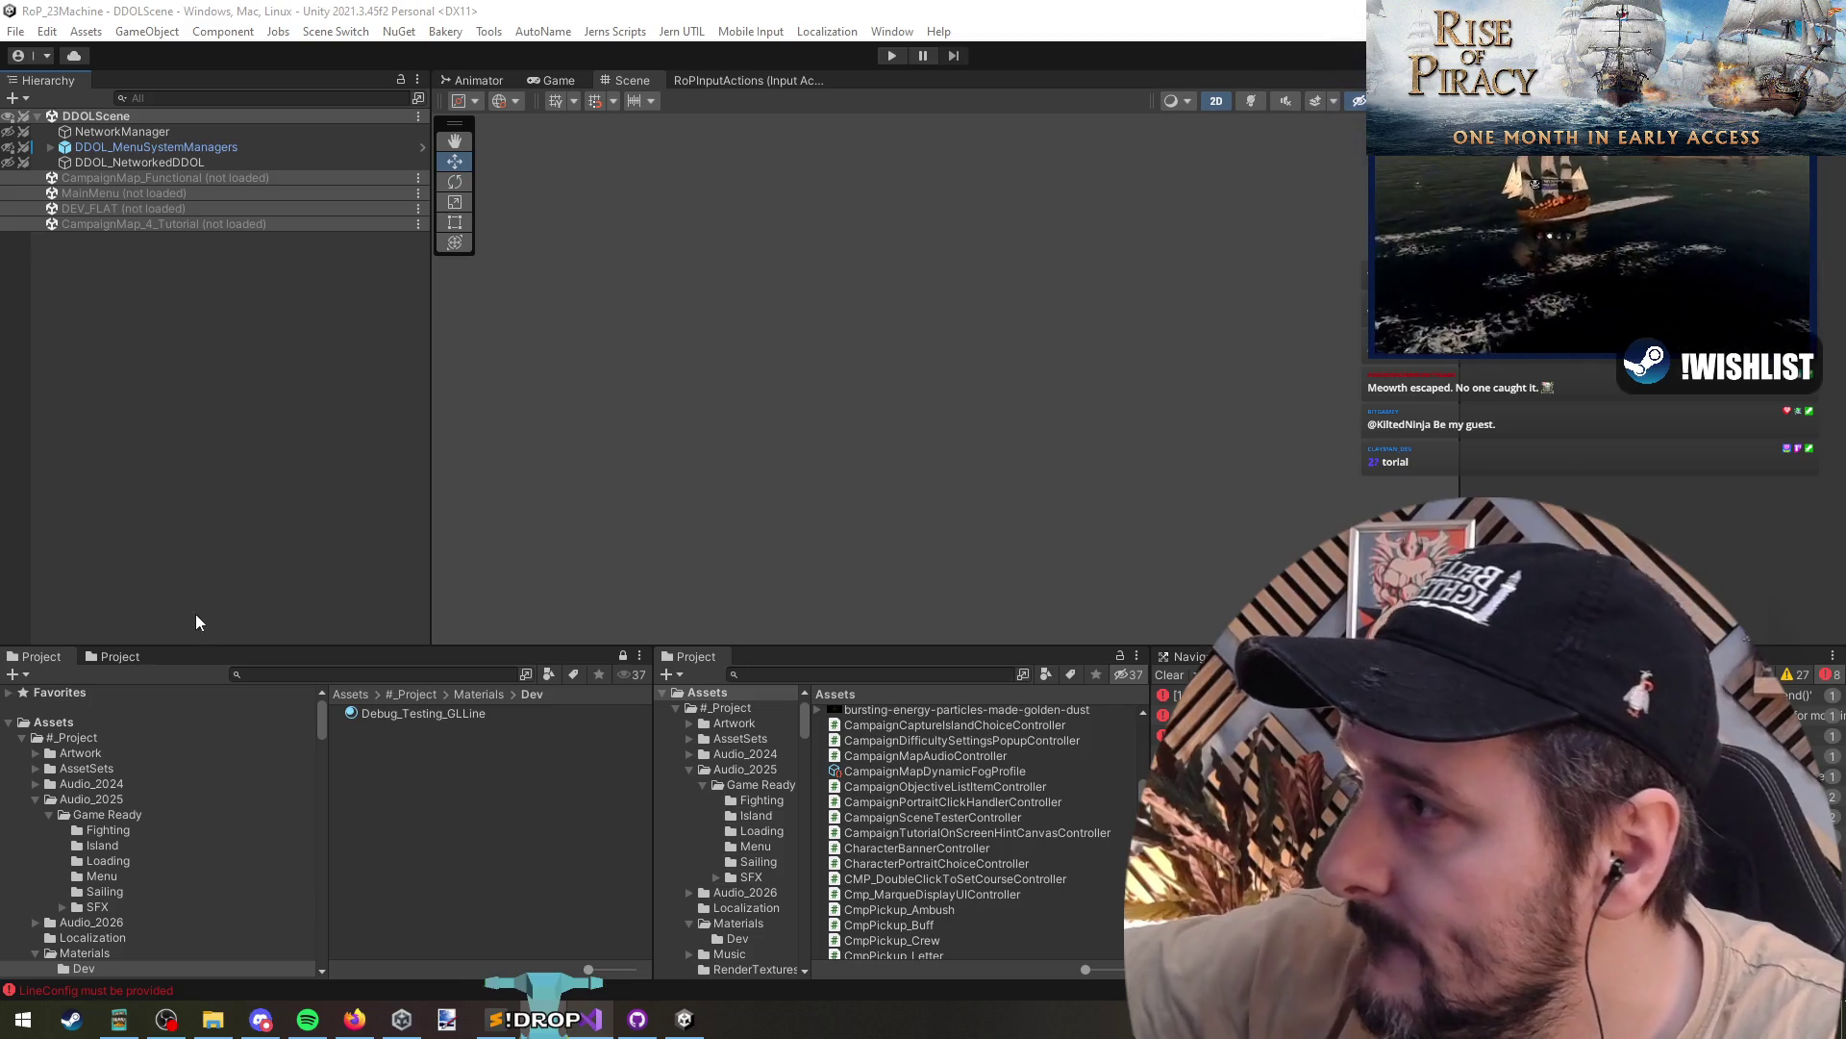
right_click(192, 226)
- Load CampaignMap_4_Tutorial and inspect the popup's Okay text, the hint text and BtnOkay
left_click(233, 241)
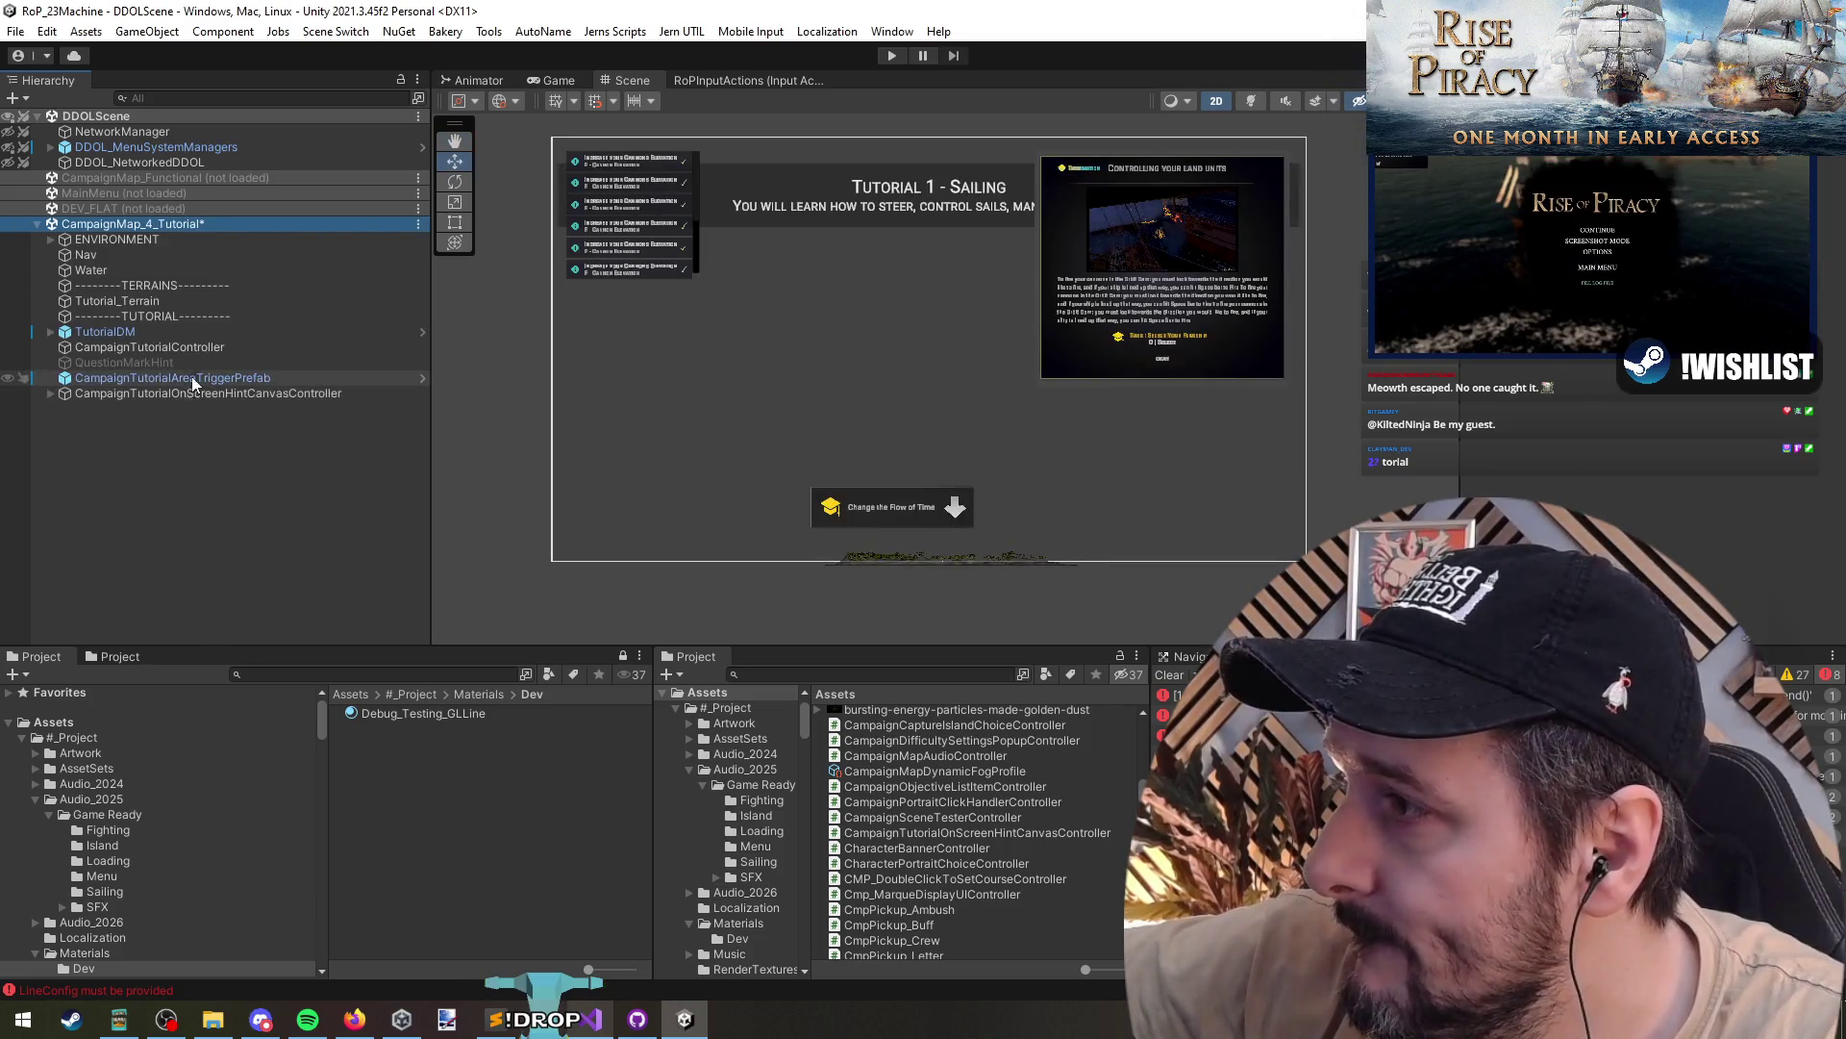
left_click(1161, 360)
scroll(899, 407, "up", 3)
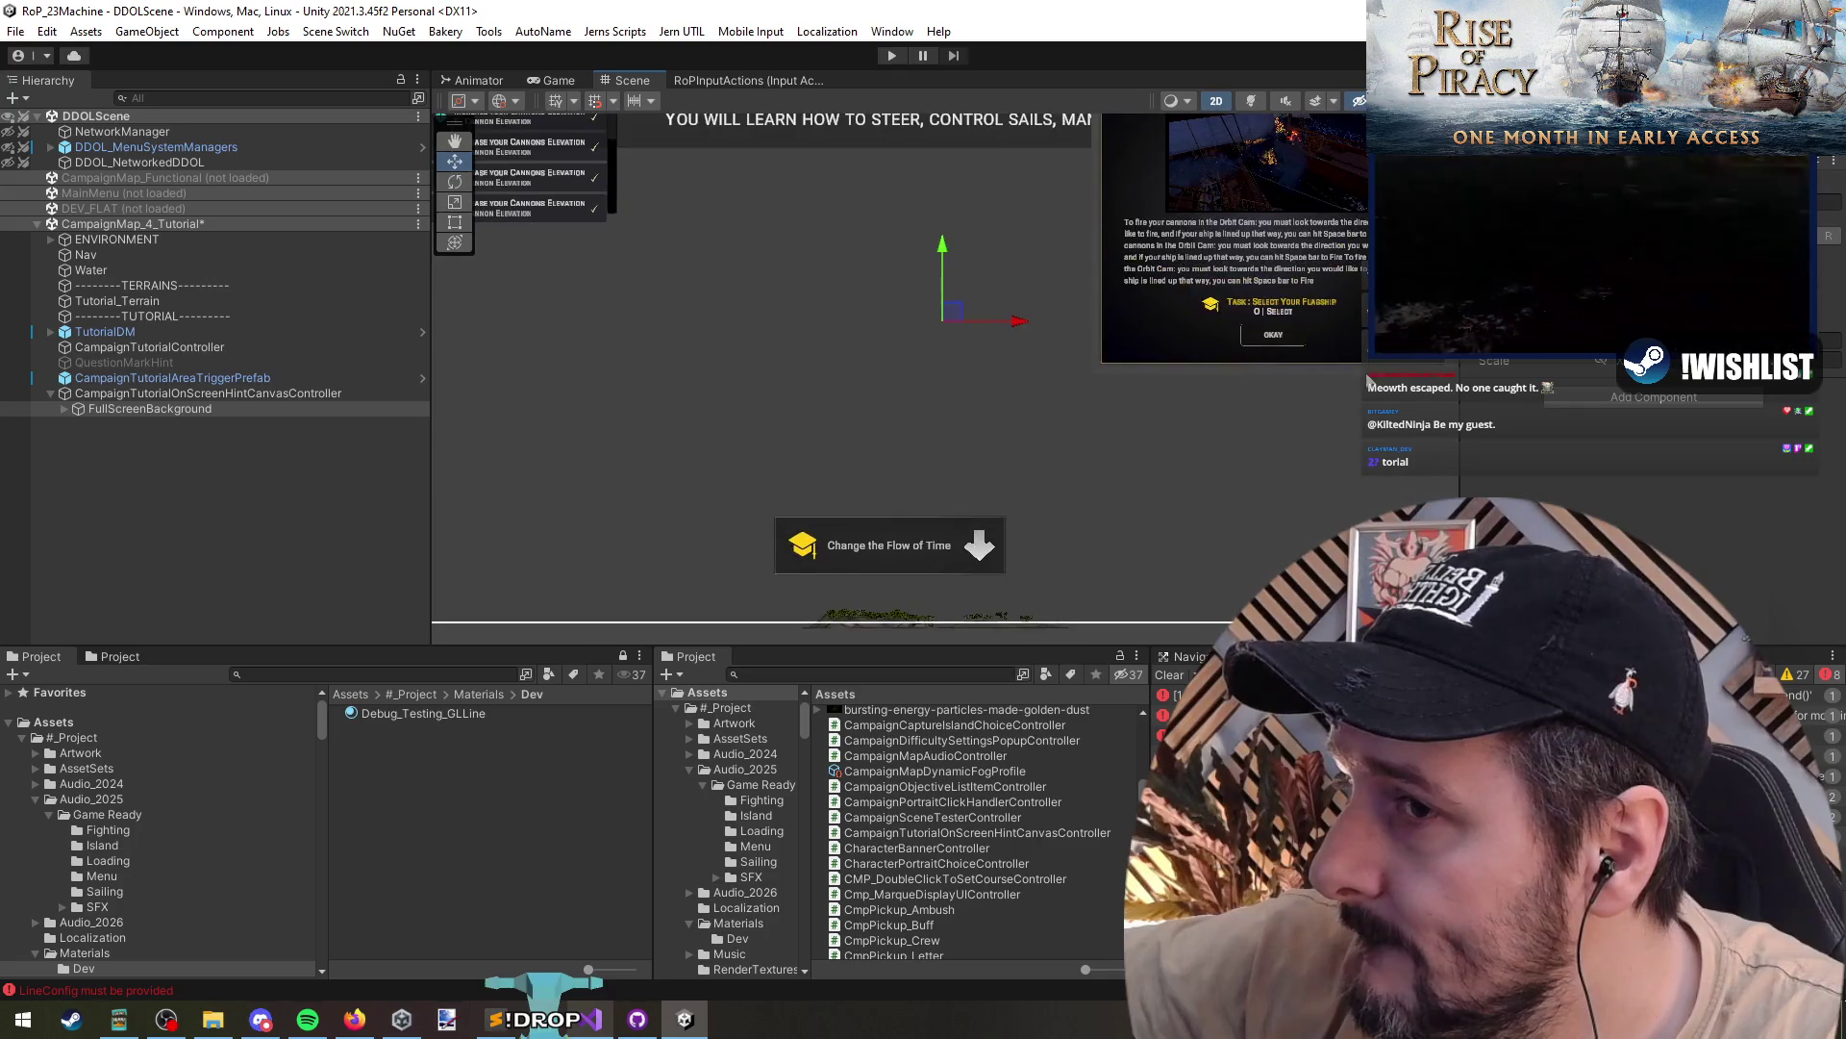
left_click(1270, 341)
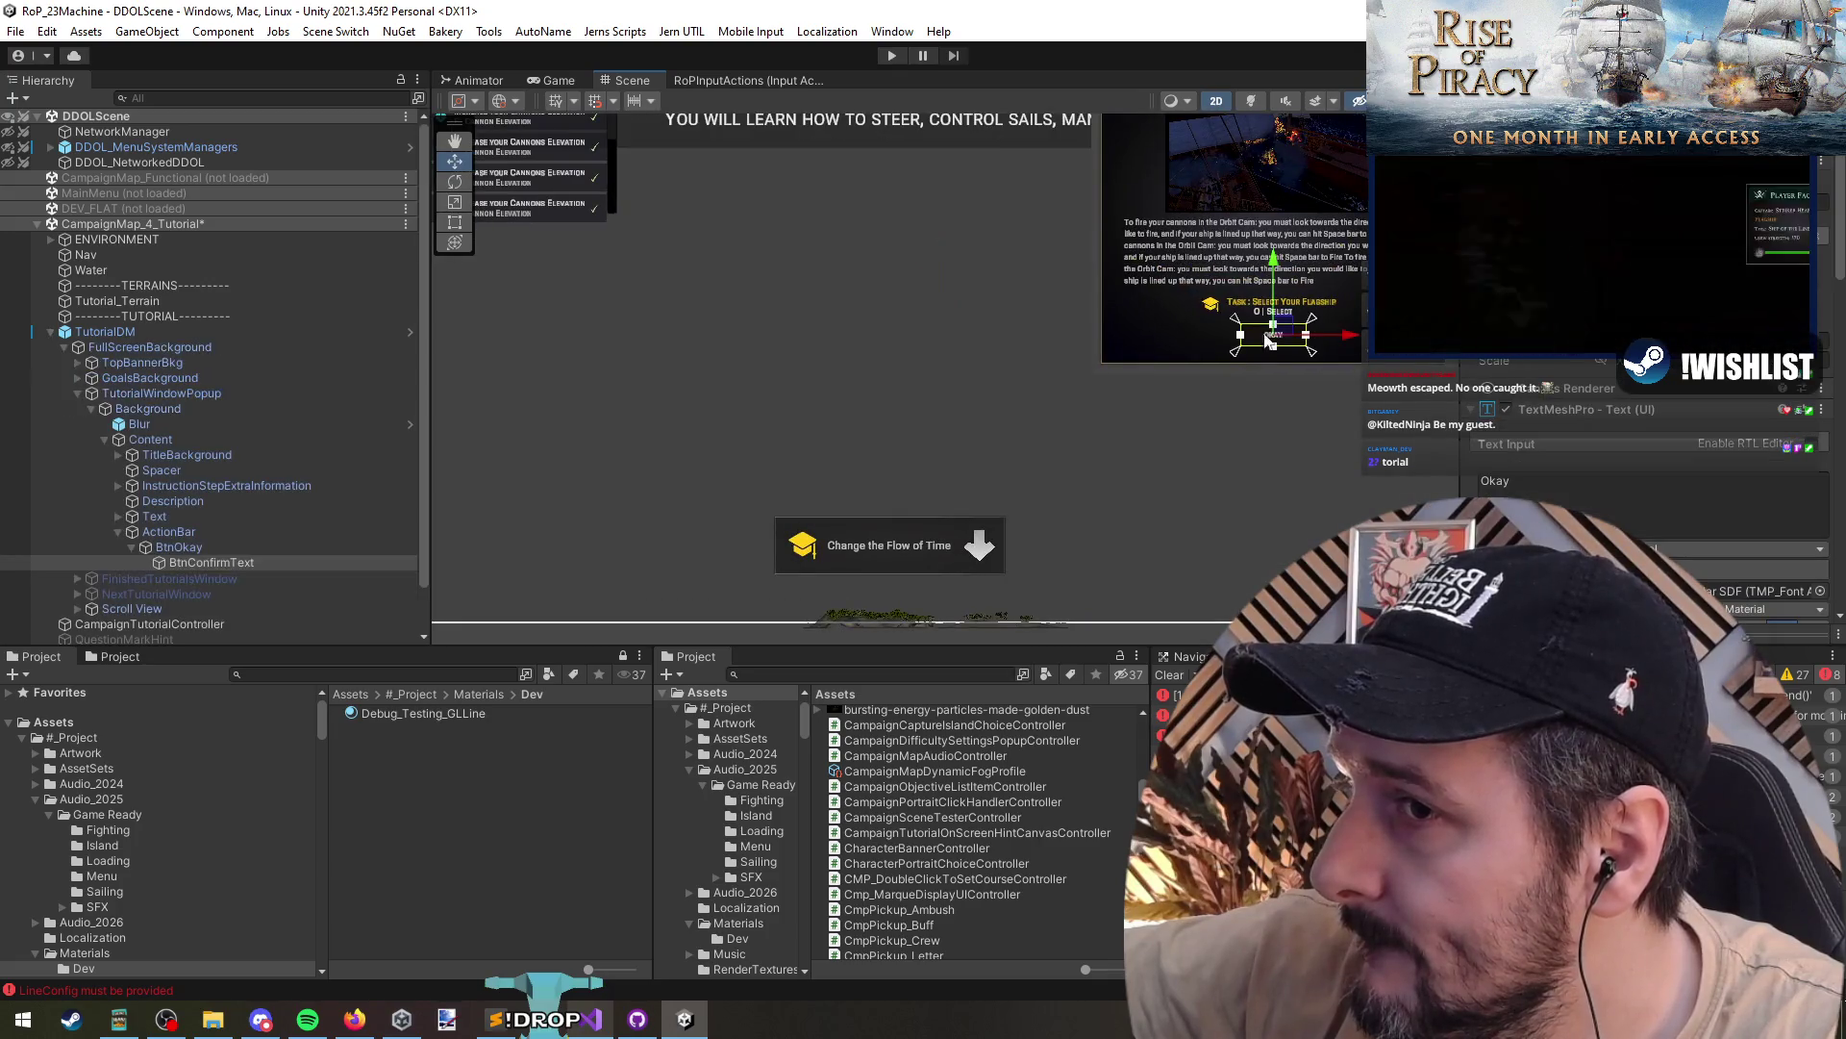
left_click(877, 563)
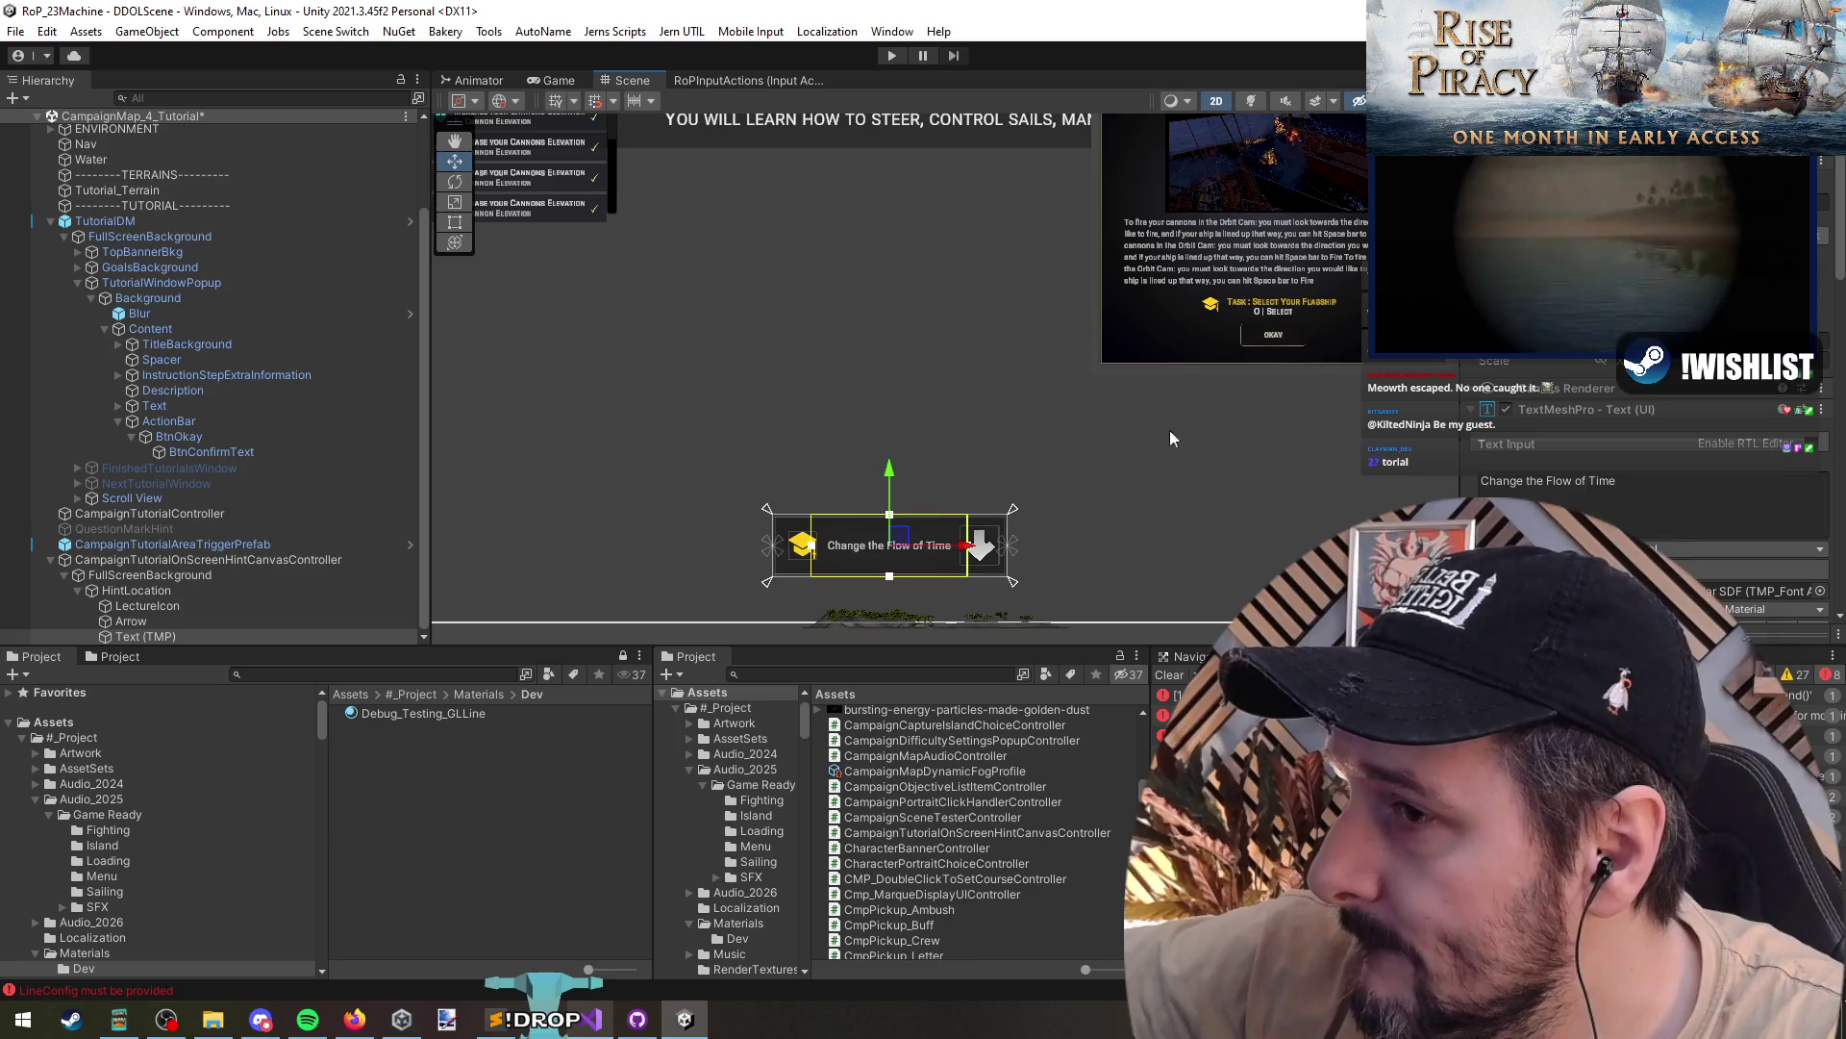
left_click(1284, 337)
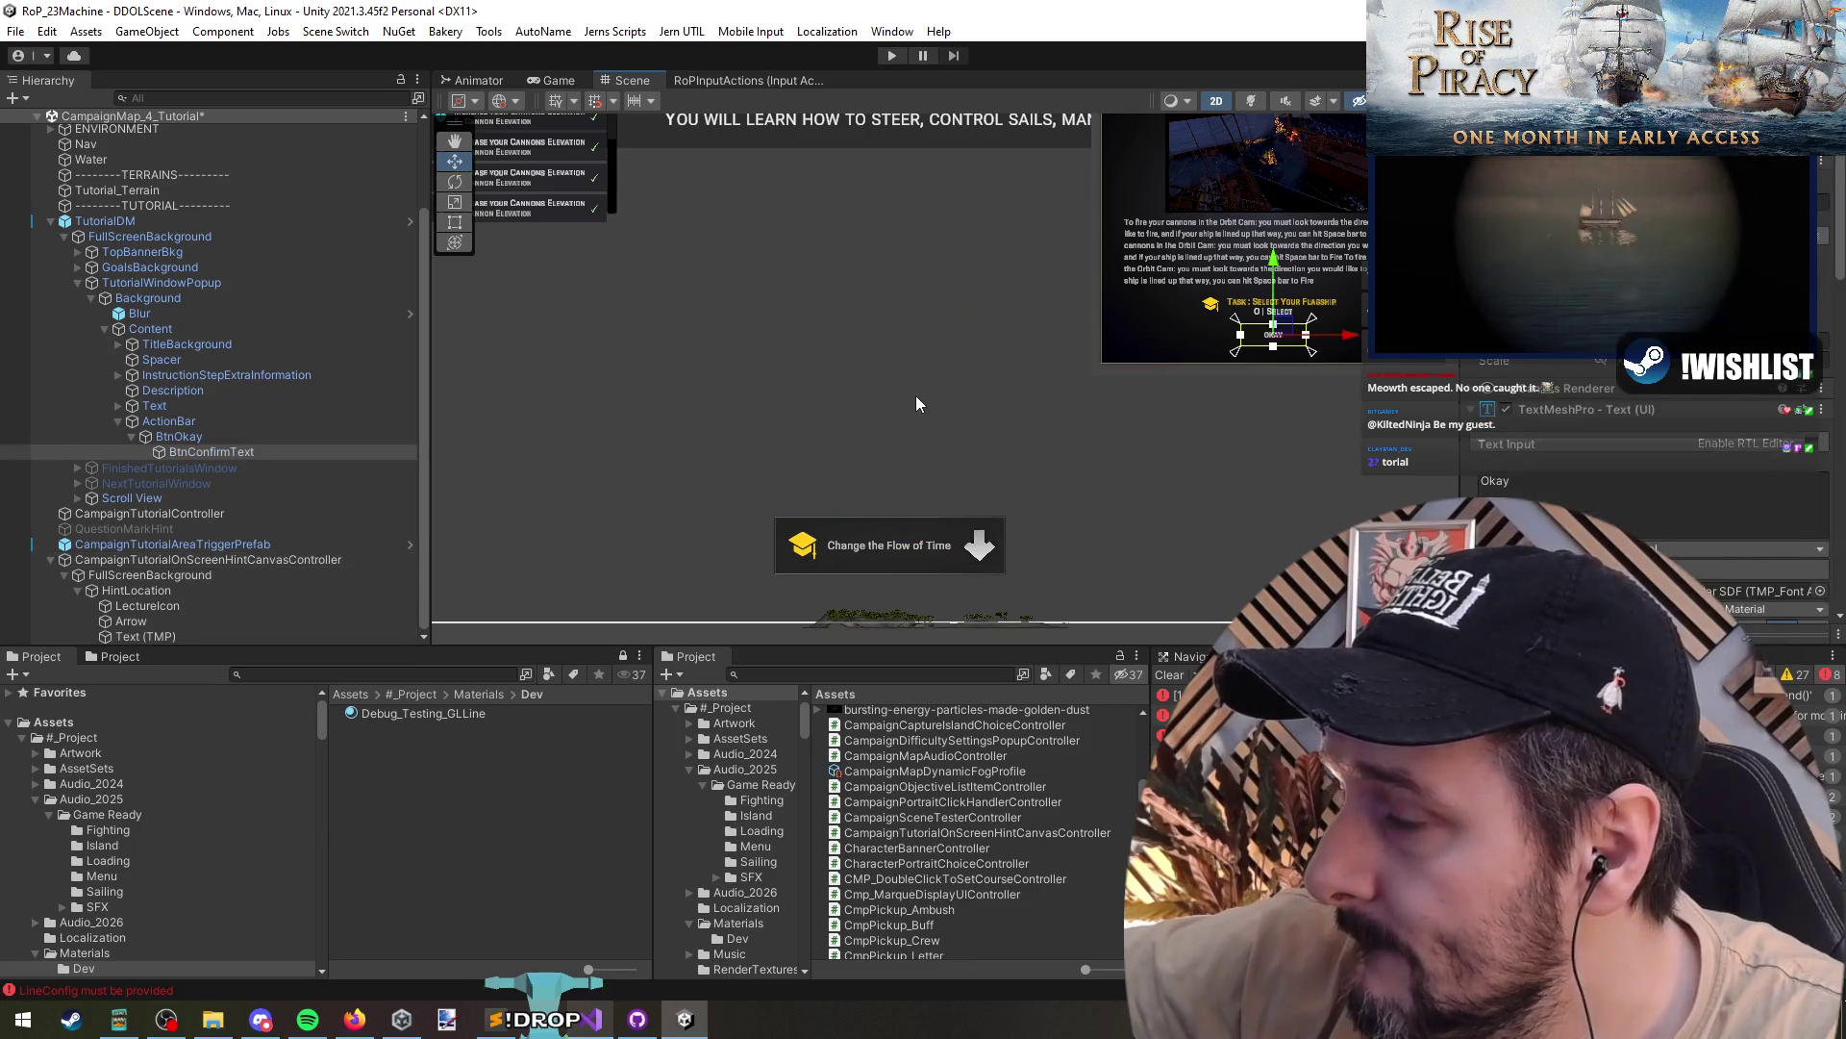
scroll(894, 452, "down", 3)
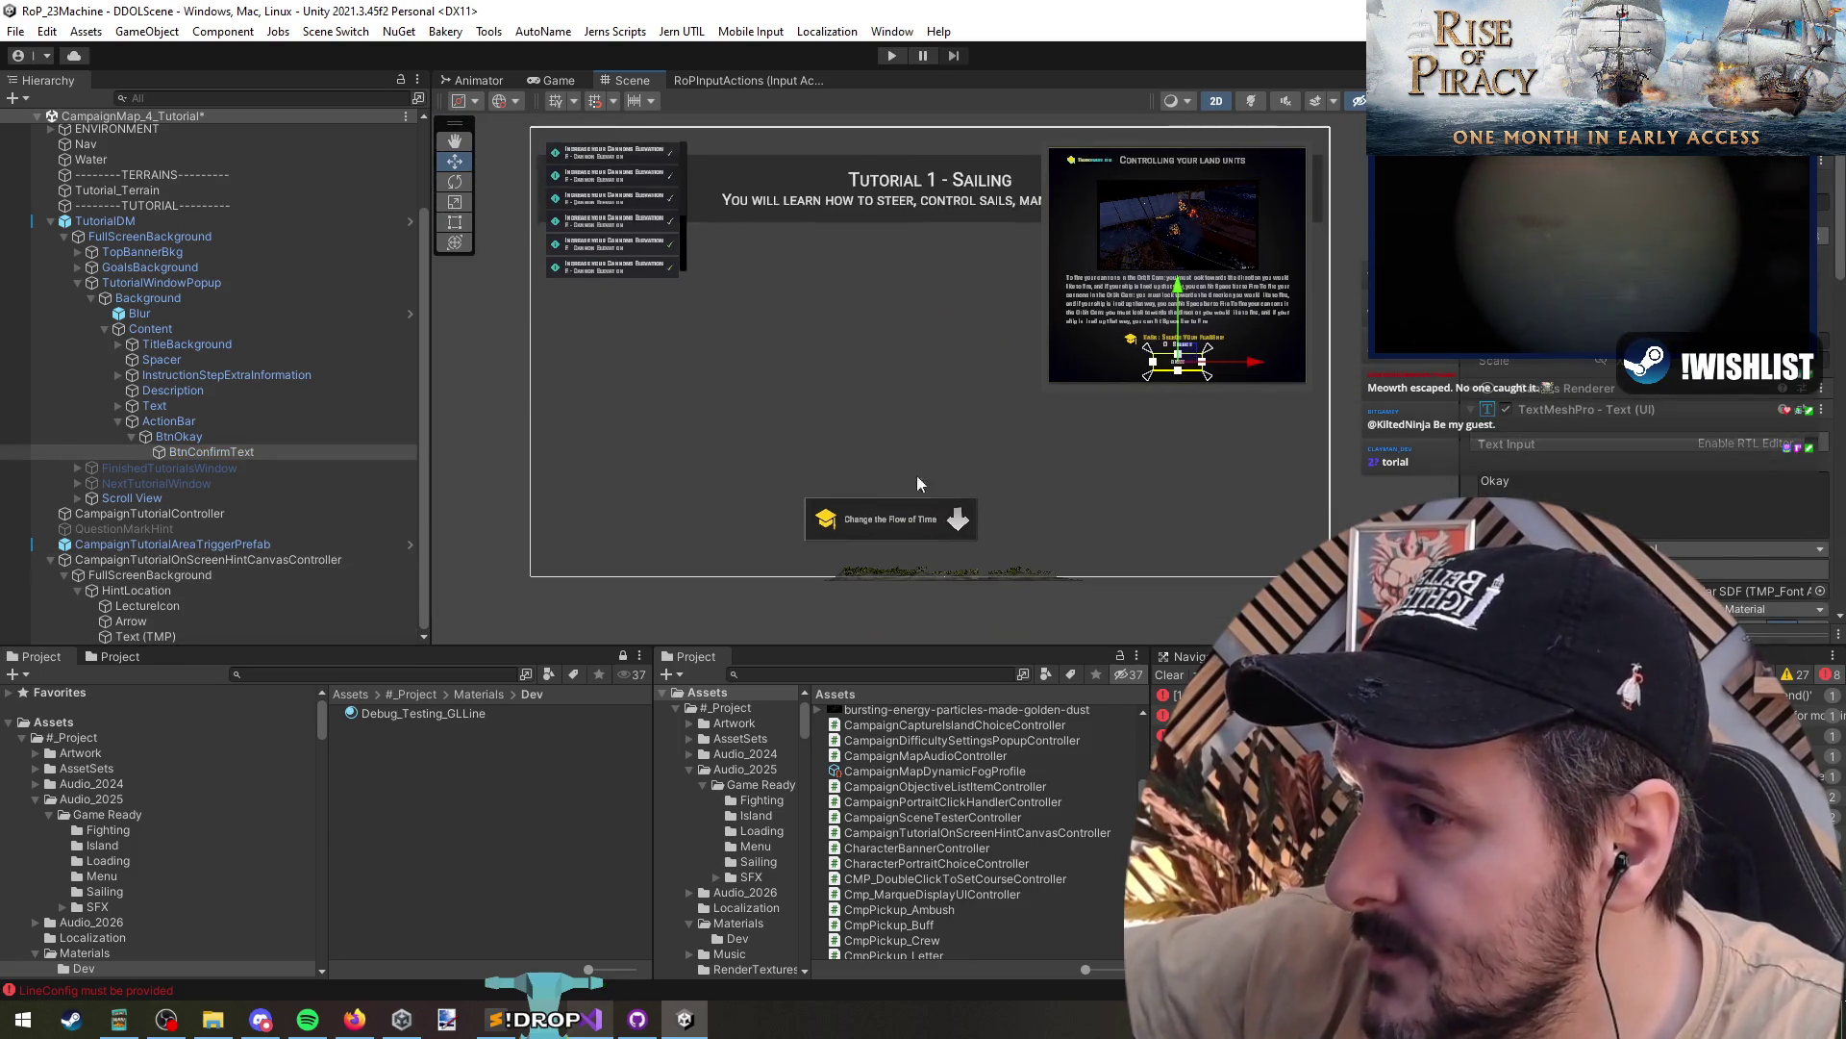
left_click(220, 435)
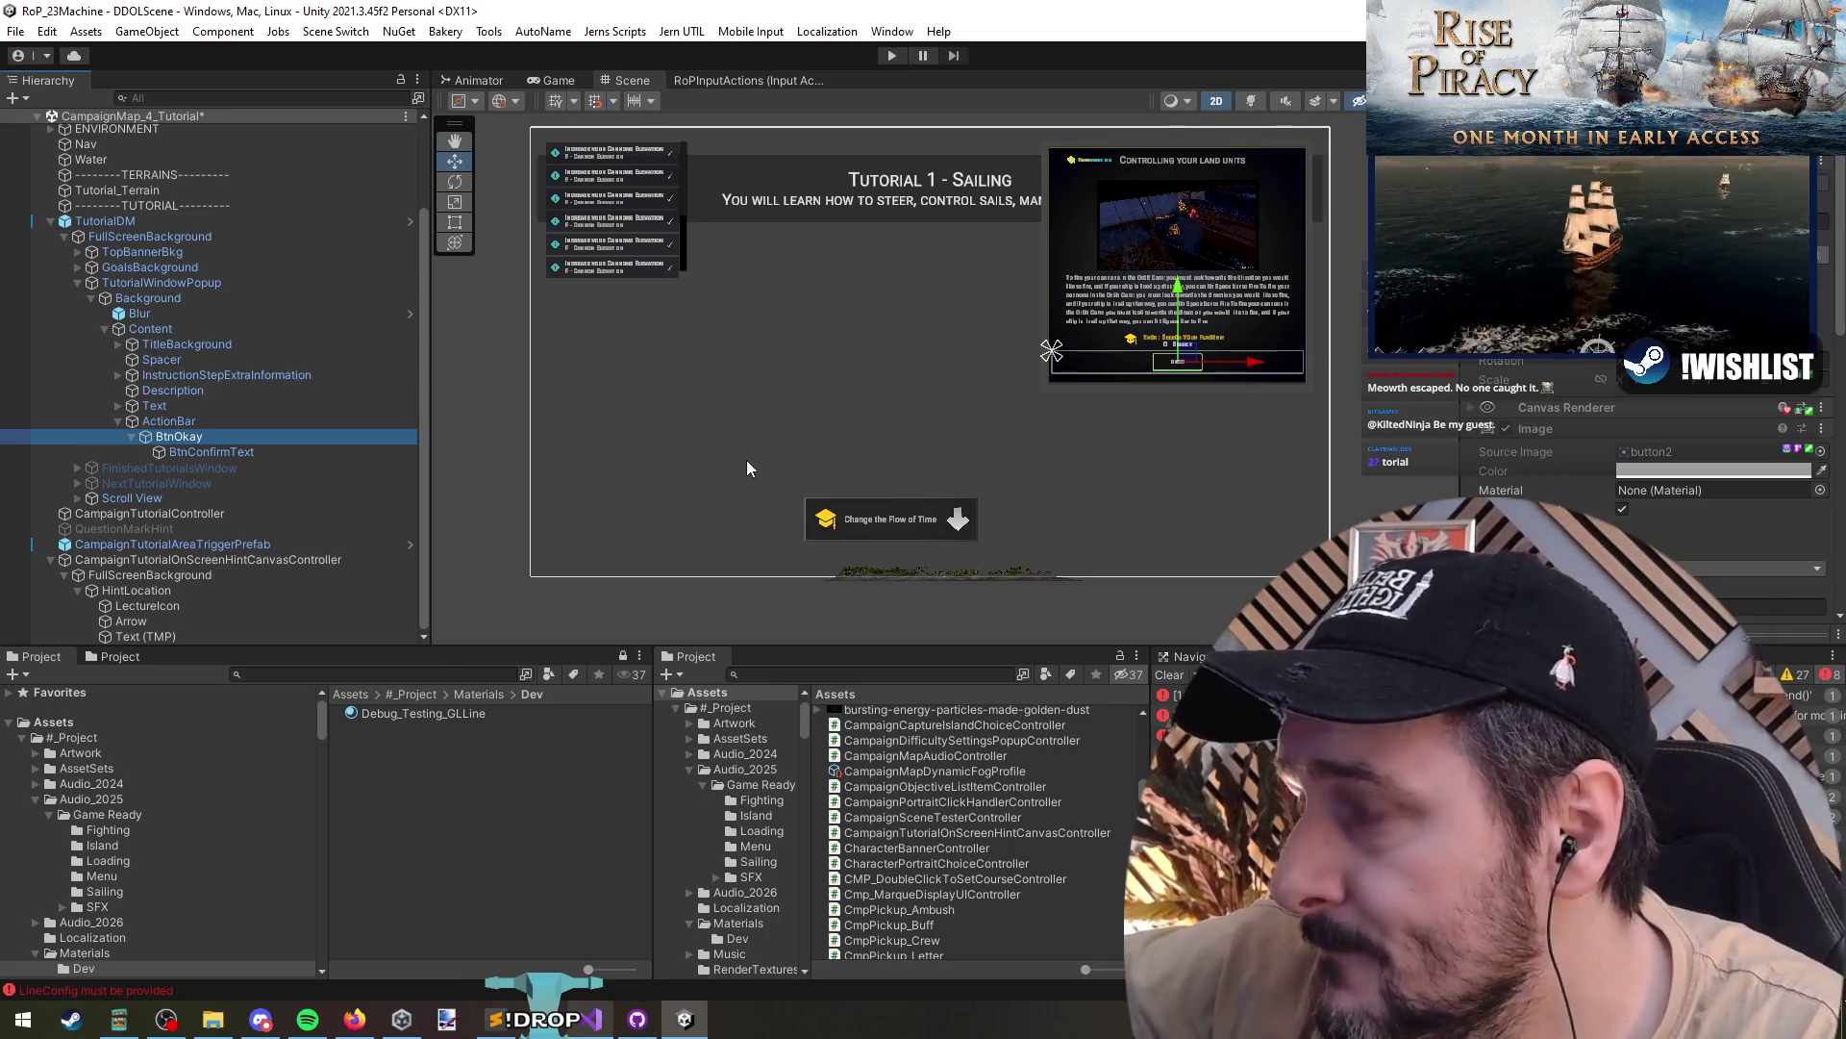
- Collapse the popup and hint branches and open the BattleMapTutorialDM prefab from TutorialDM
left_click(125, 282)
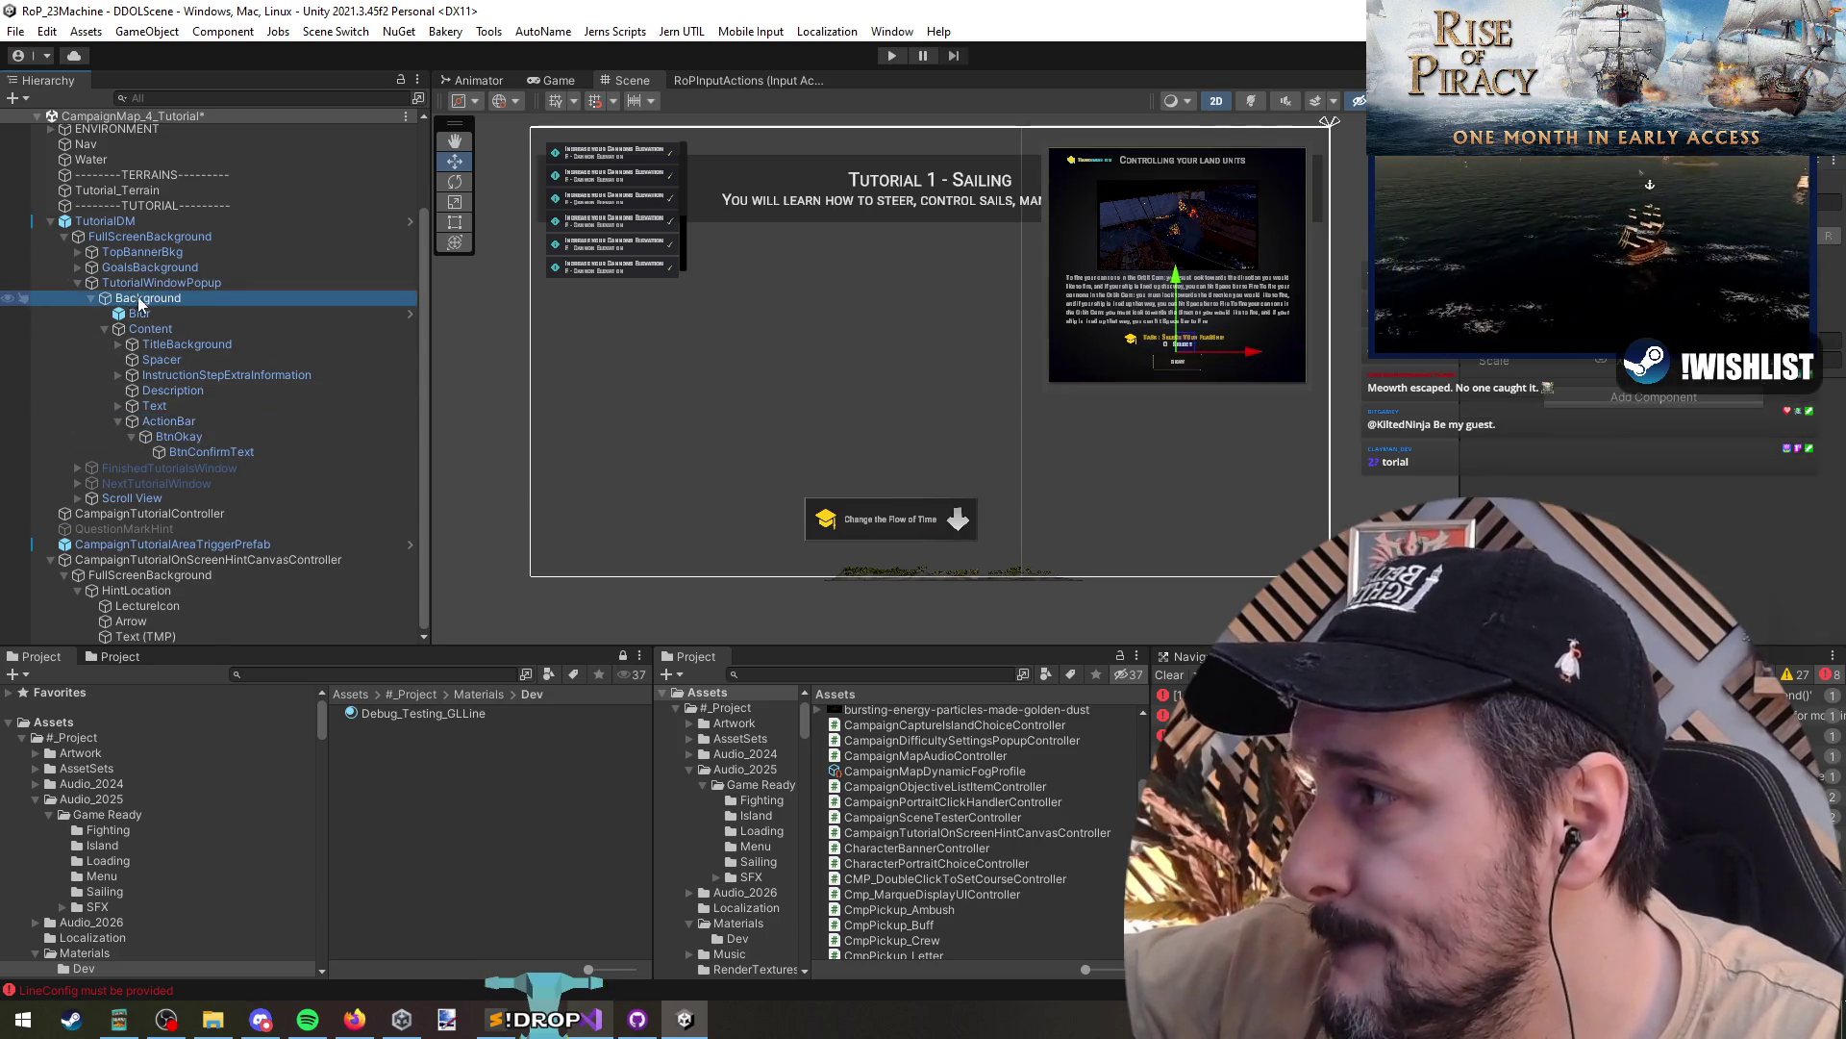
left_click(78, 283)
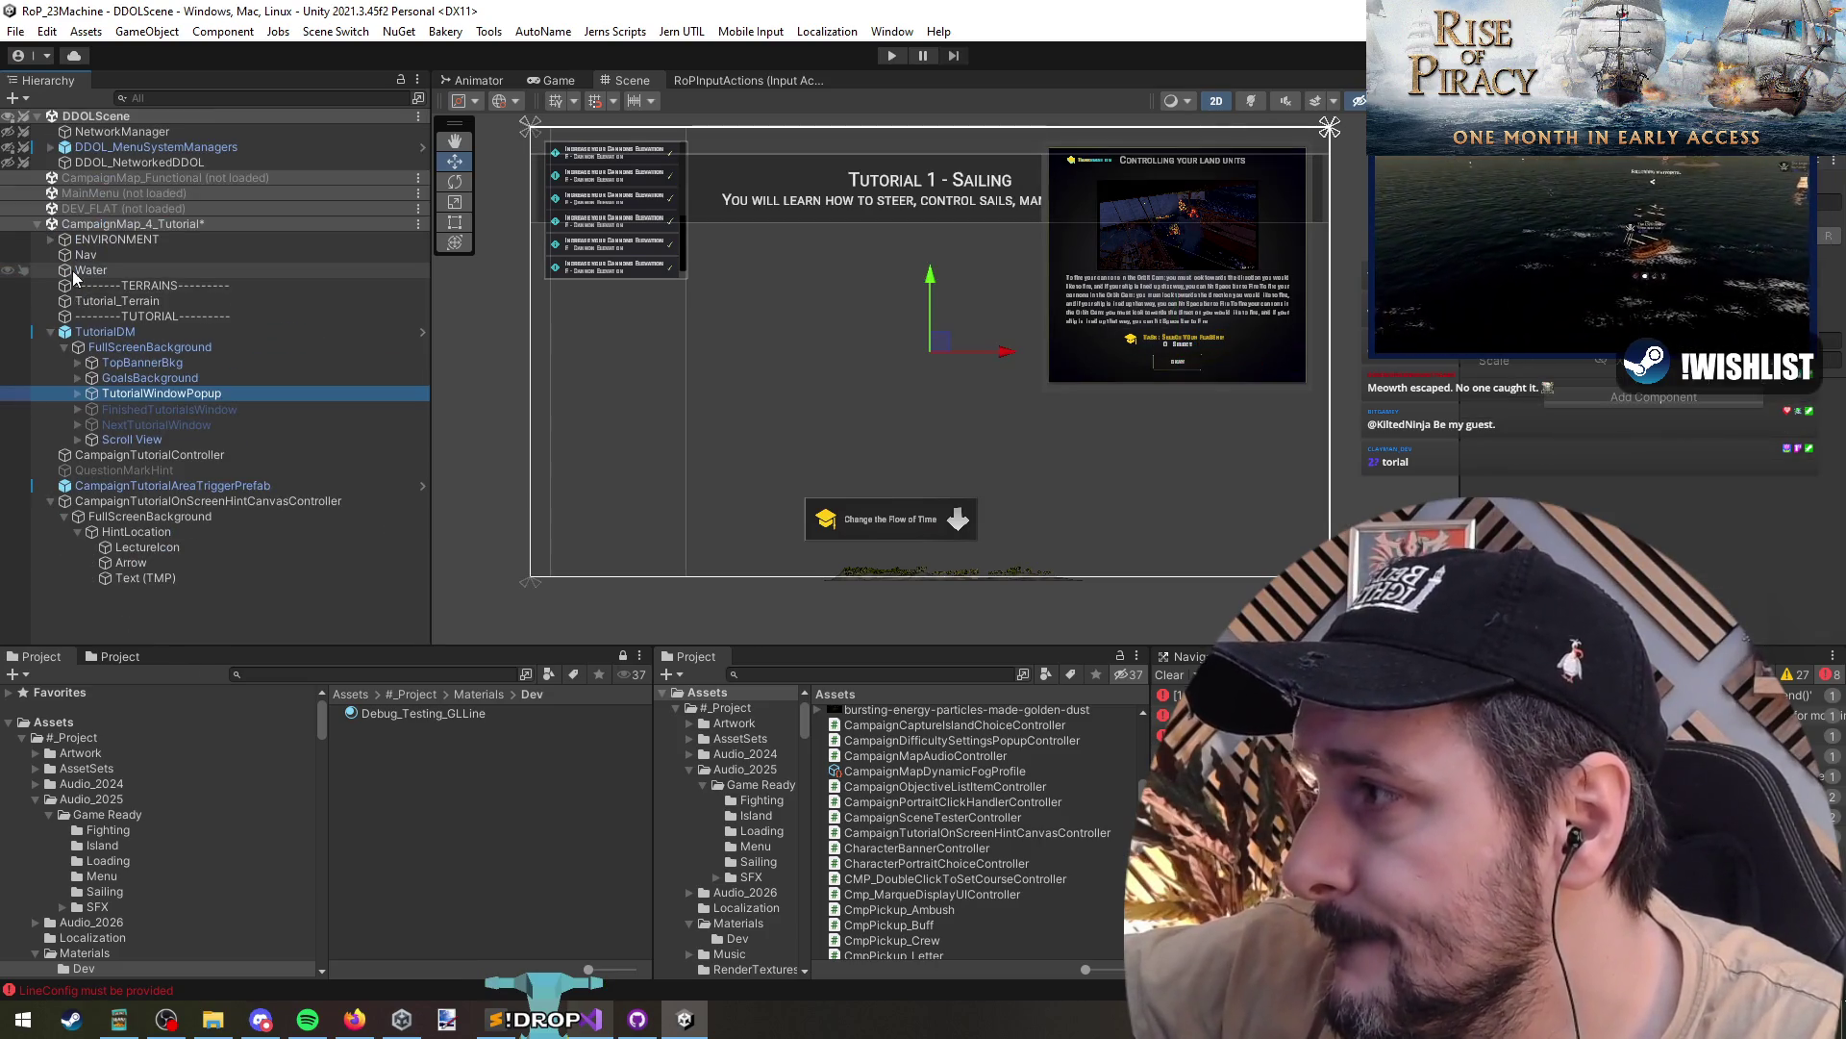
left_click(50, 332)
left_click(50, 393)
left_click(105, 331)
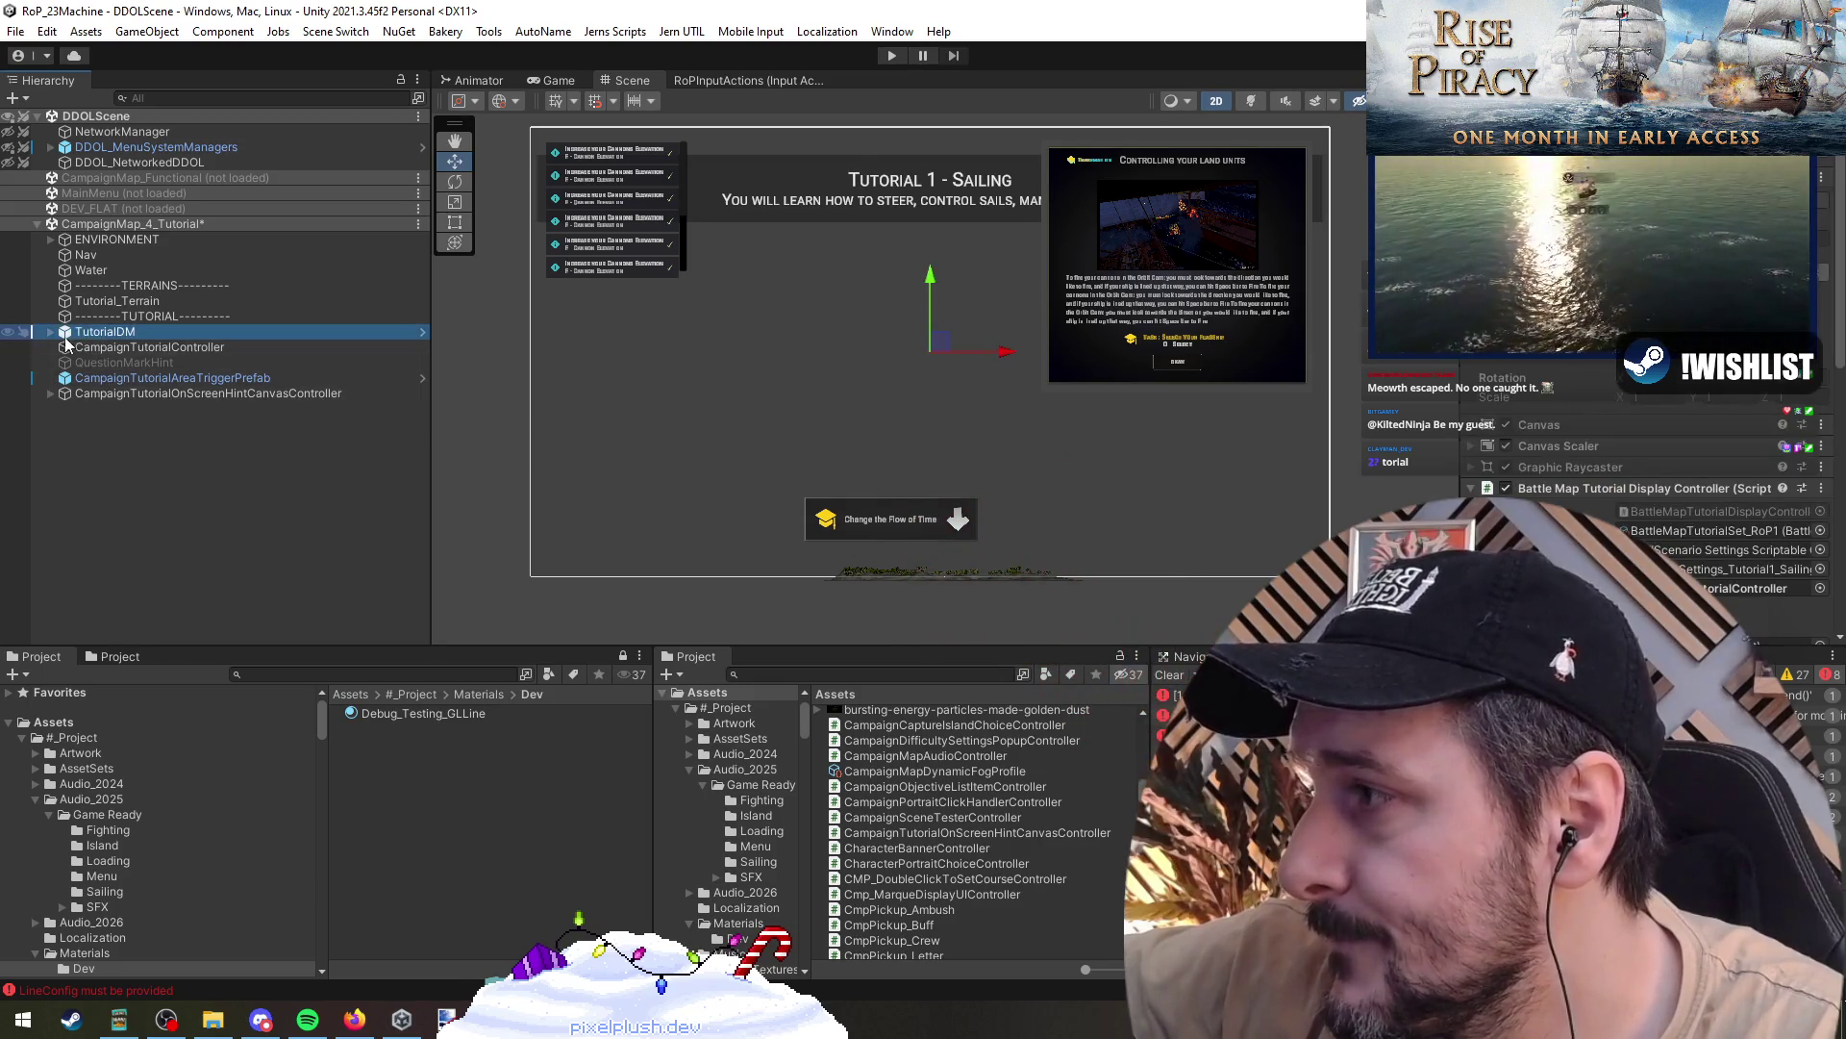
left_click(50, 332)
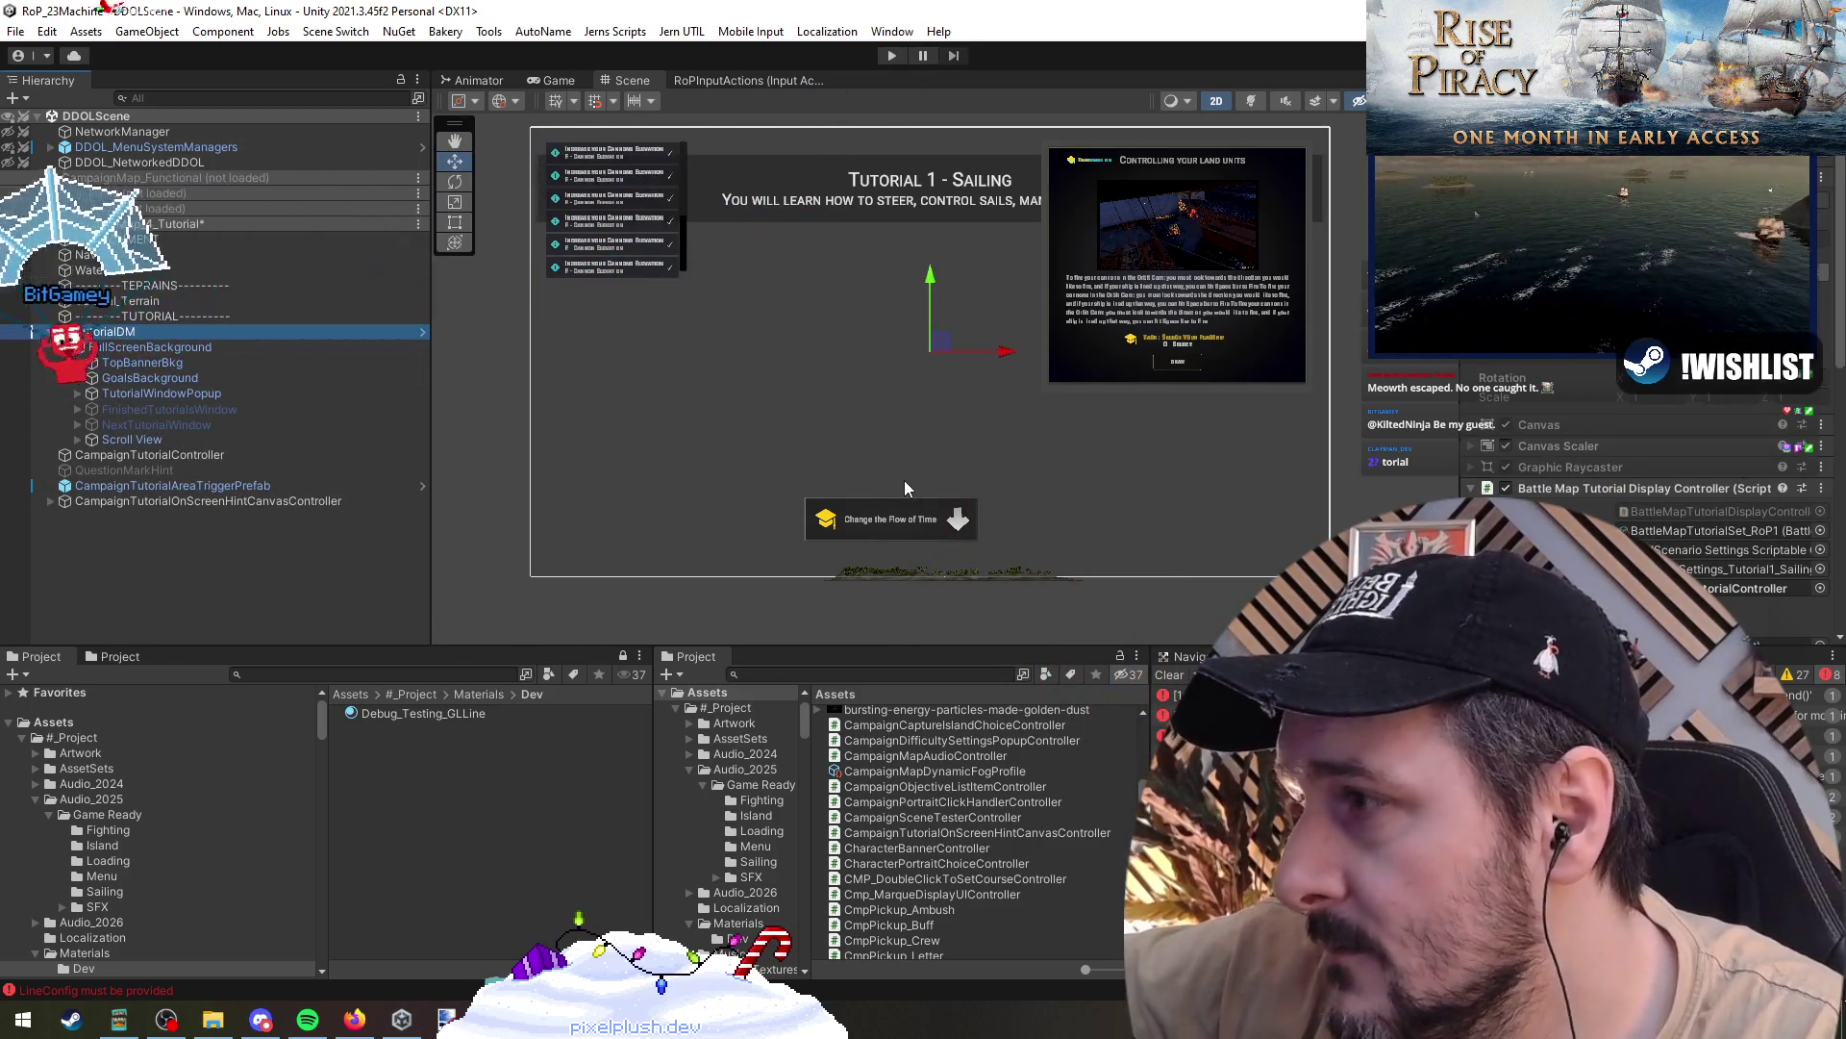
left_click(423, 332)
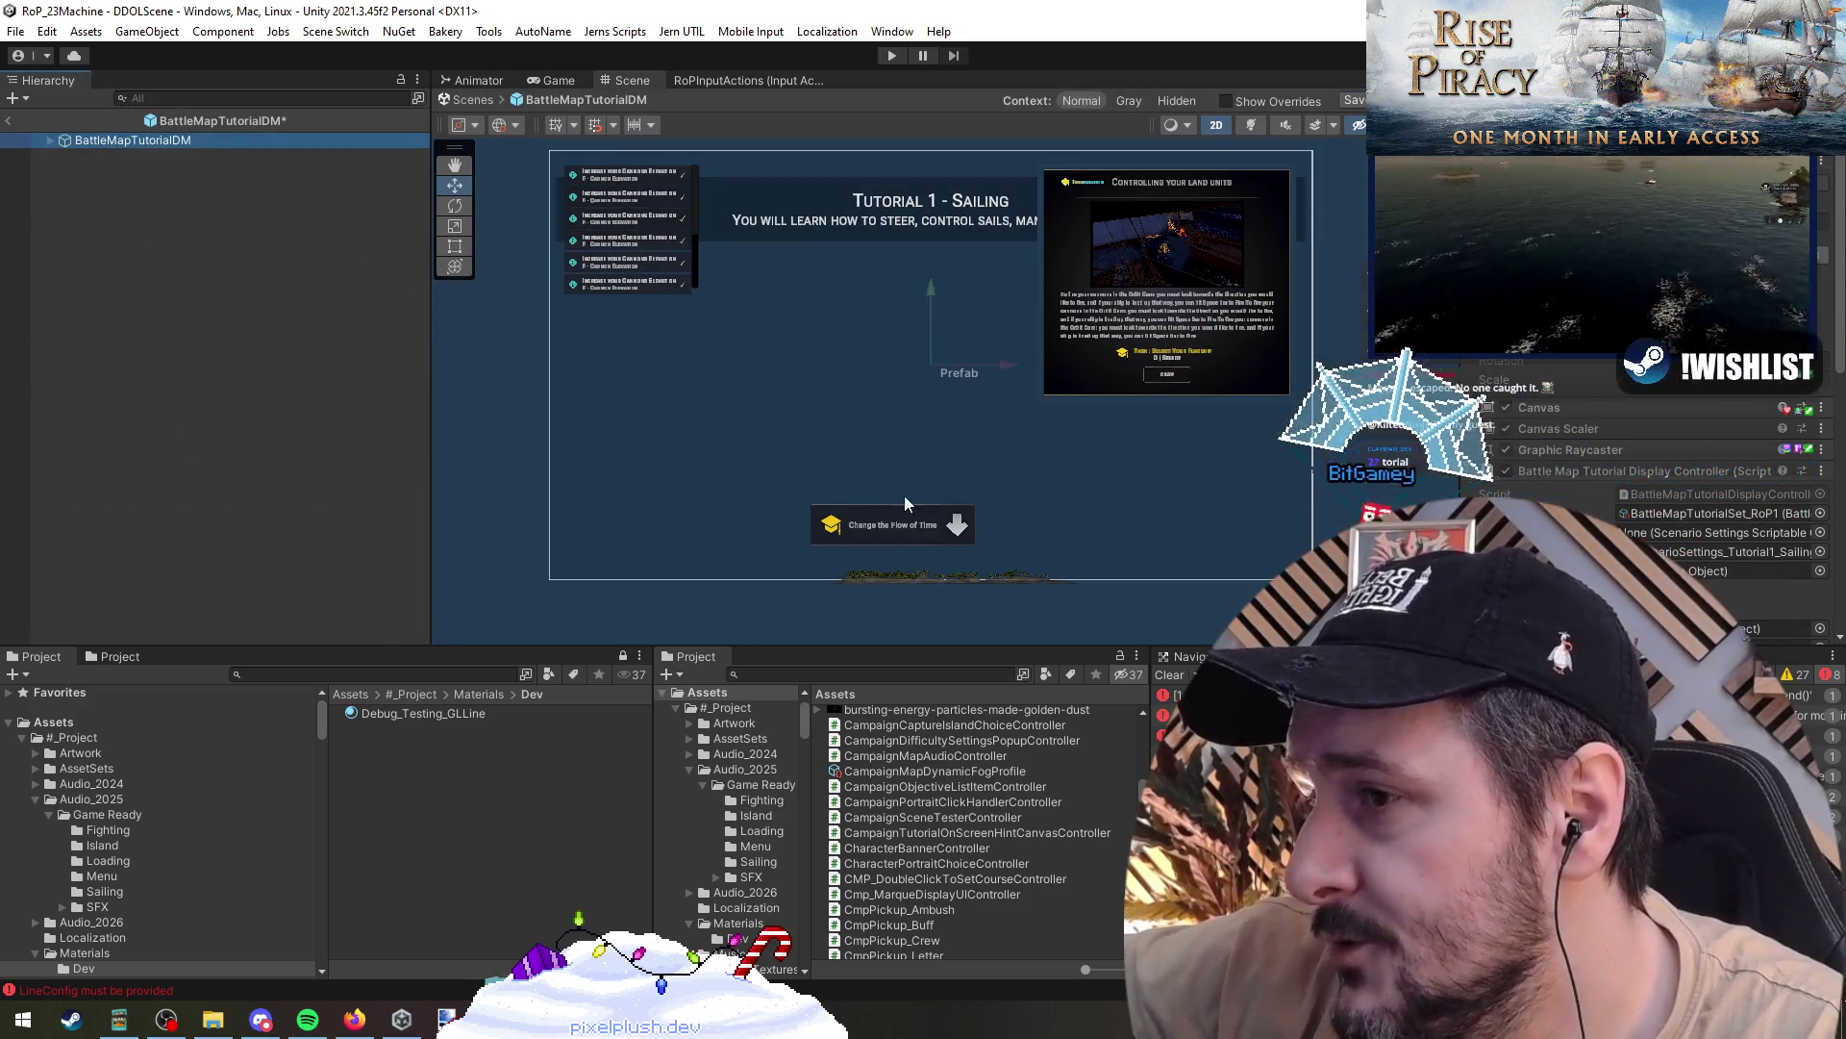
- Inside the prefab, inspect BtnOkay and the Scroll View, then select FullScreenBackground
scroll(910, 492, "up", 2)
left_click(1264, 334)
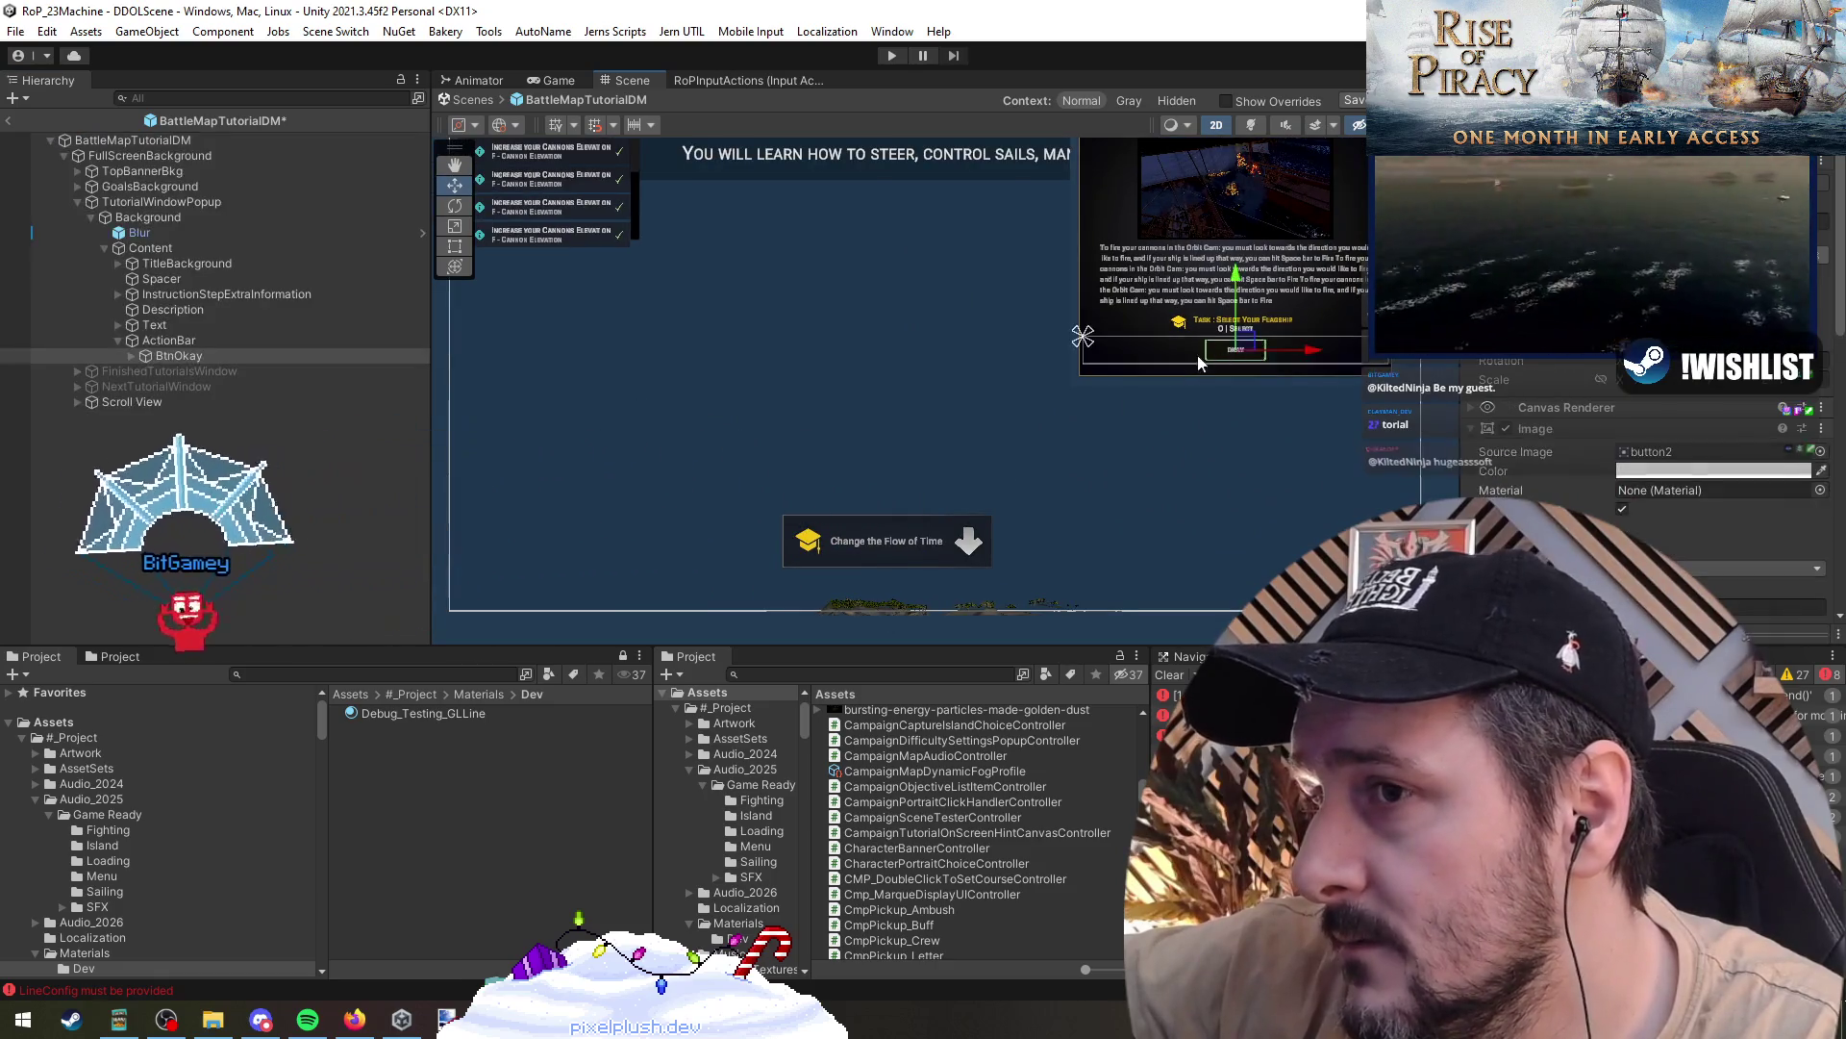
scroll(994, 458, "down", 3)
scroll(975, 463, "up", 1)
scroll(975, 454, "down", 2)
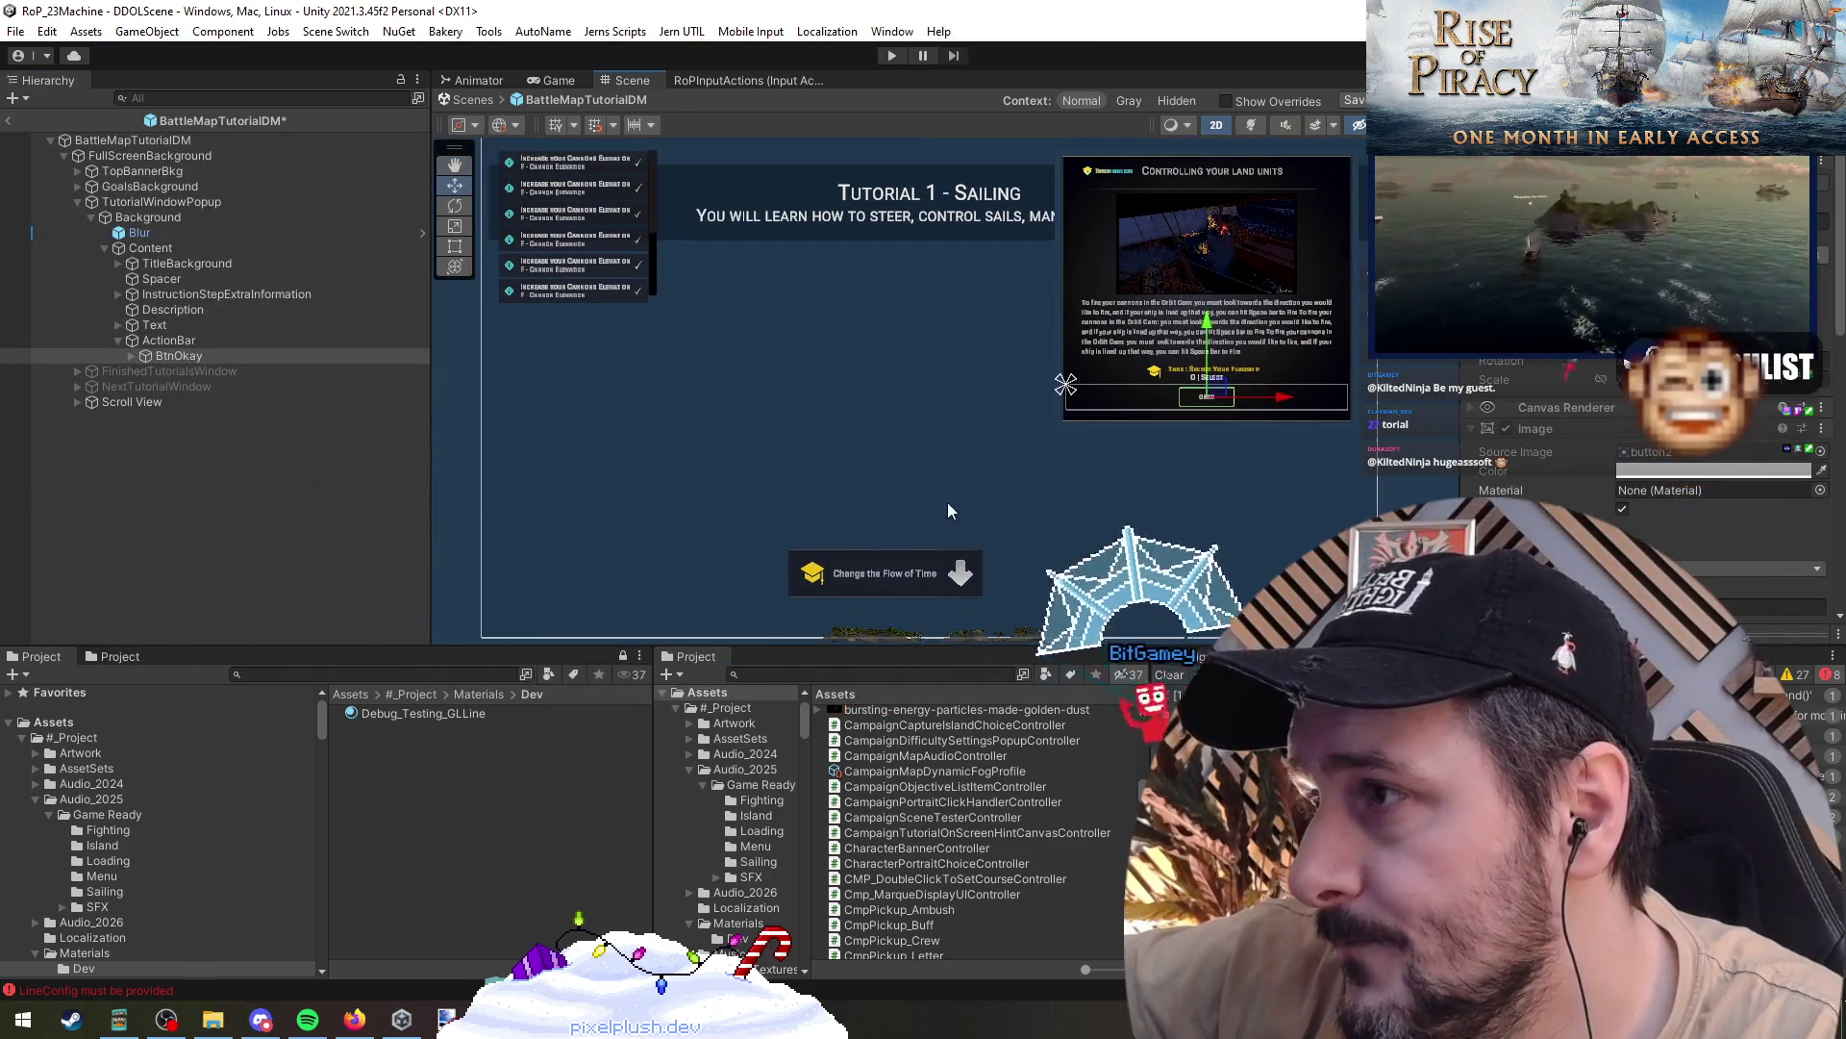
left_click(948, 489)
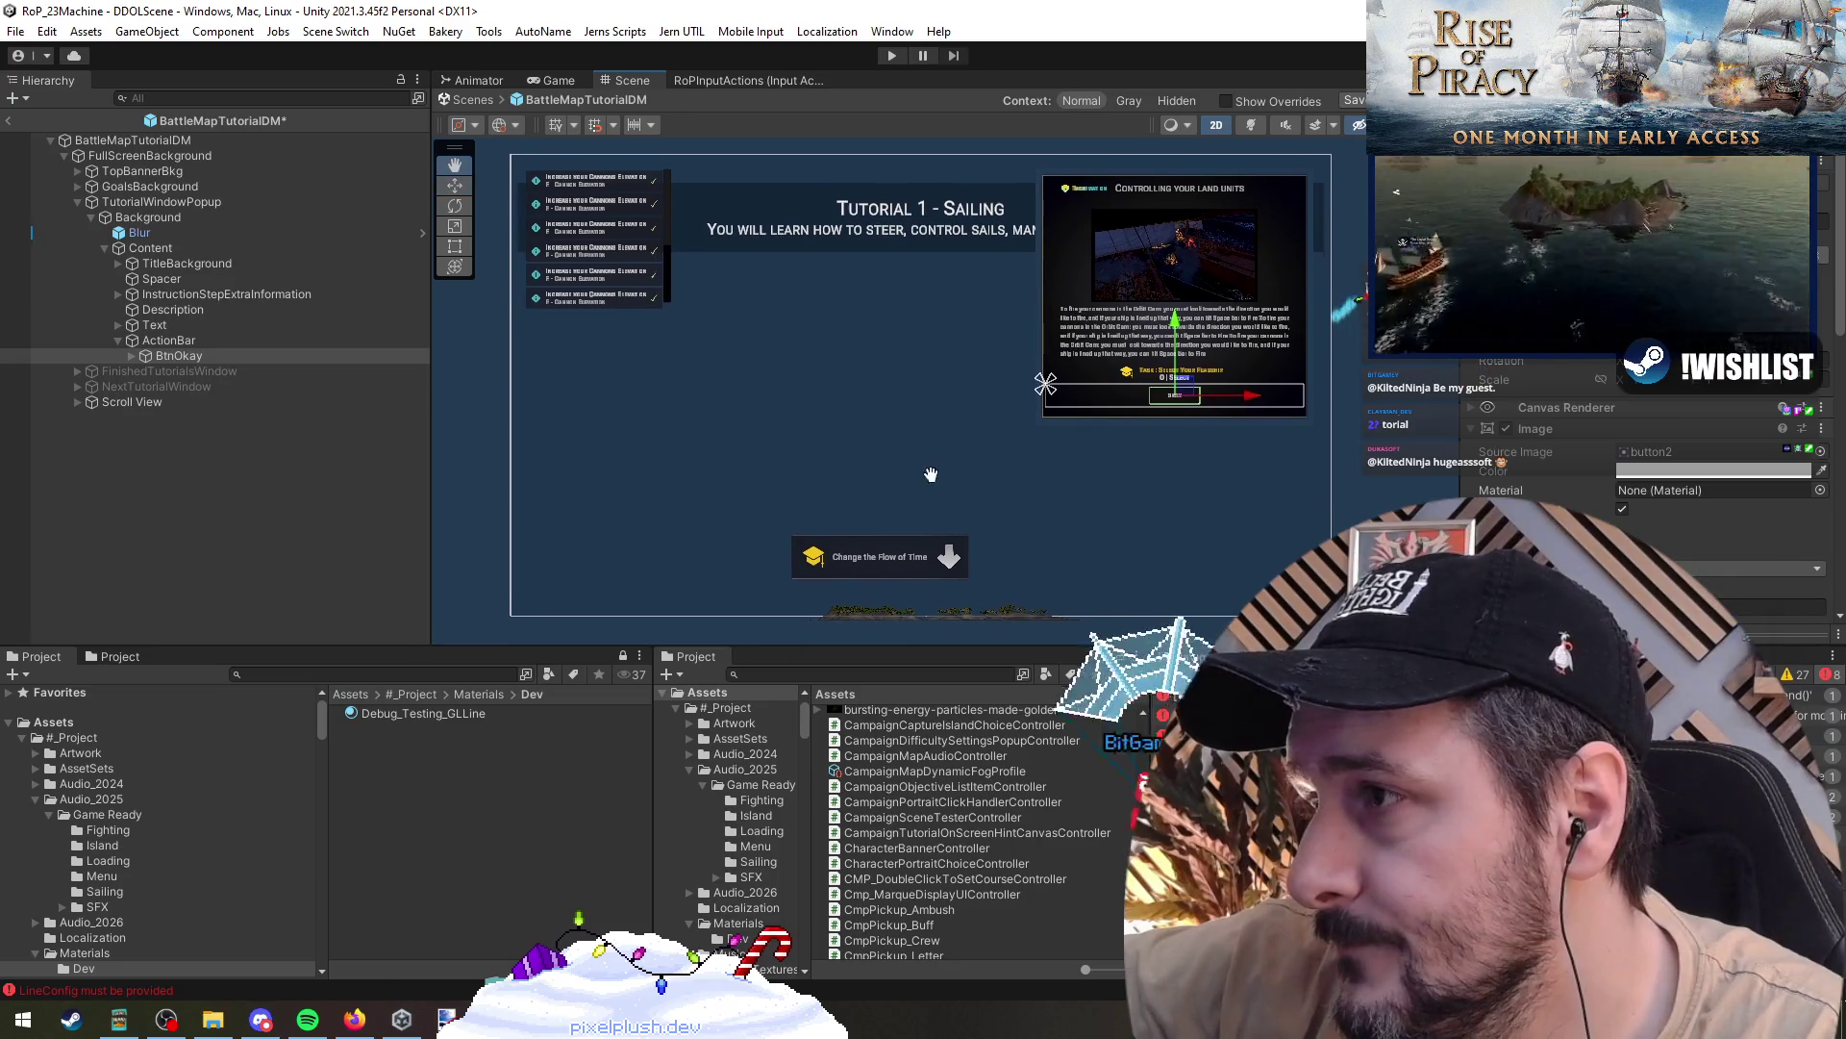
left_click(169, 398)
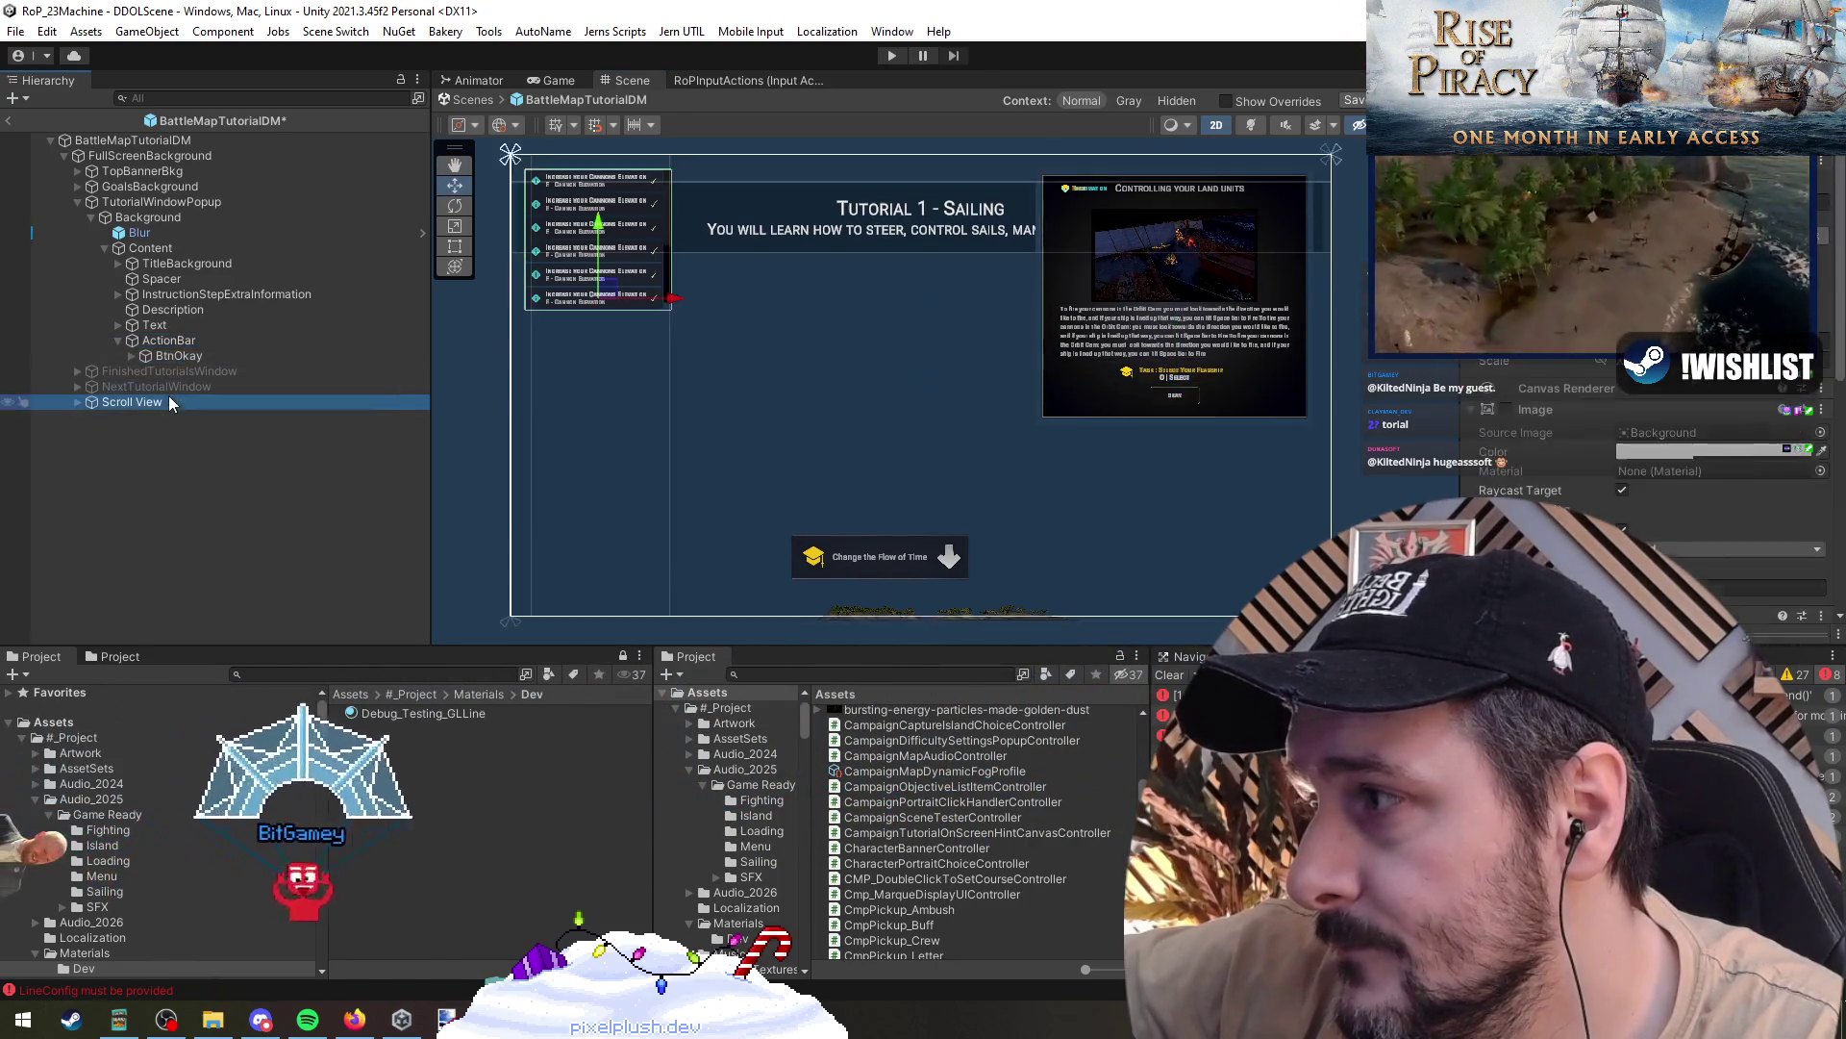
left_click(130, 215)
key("Up")
key("Up")
key("Up")
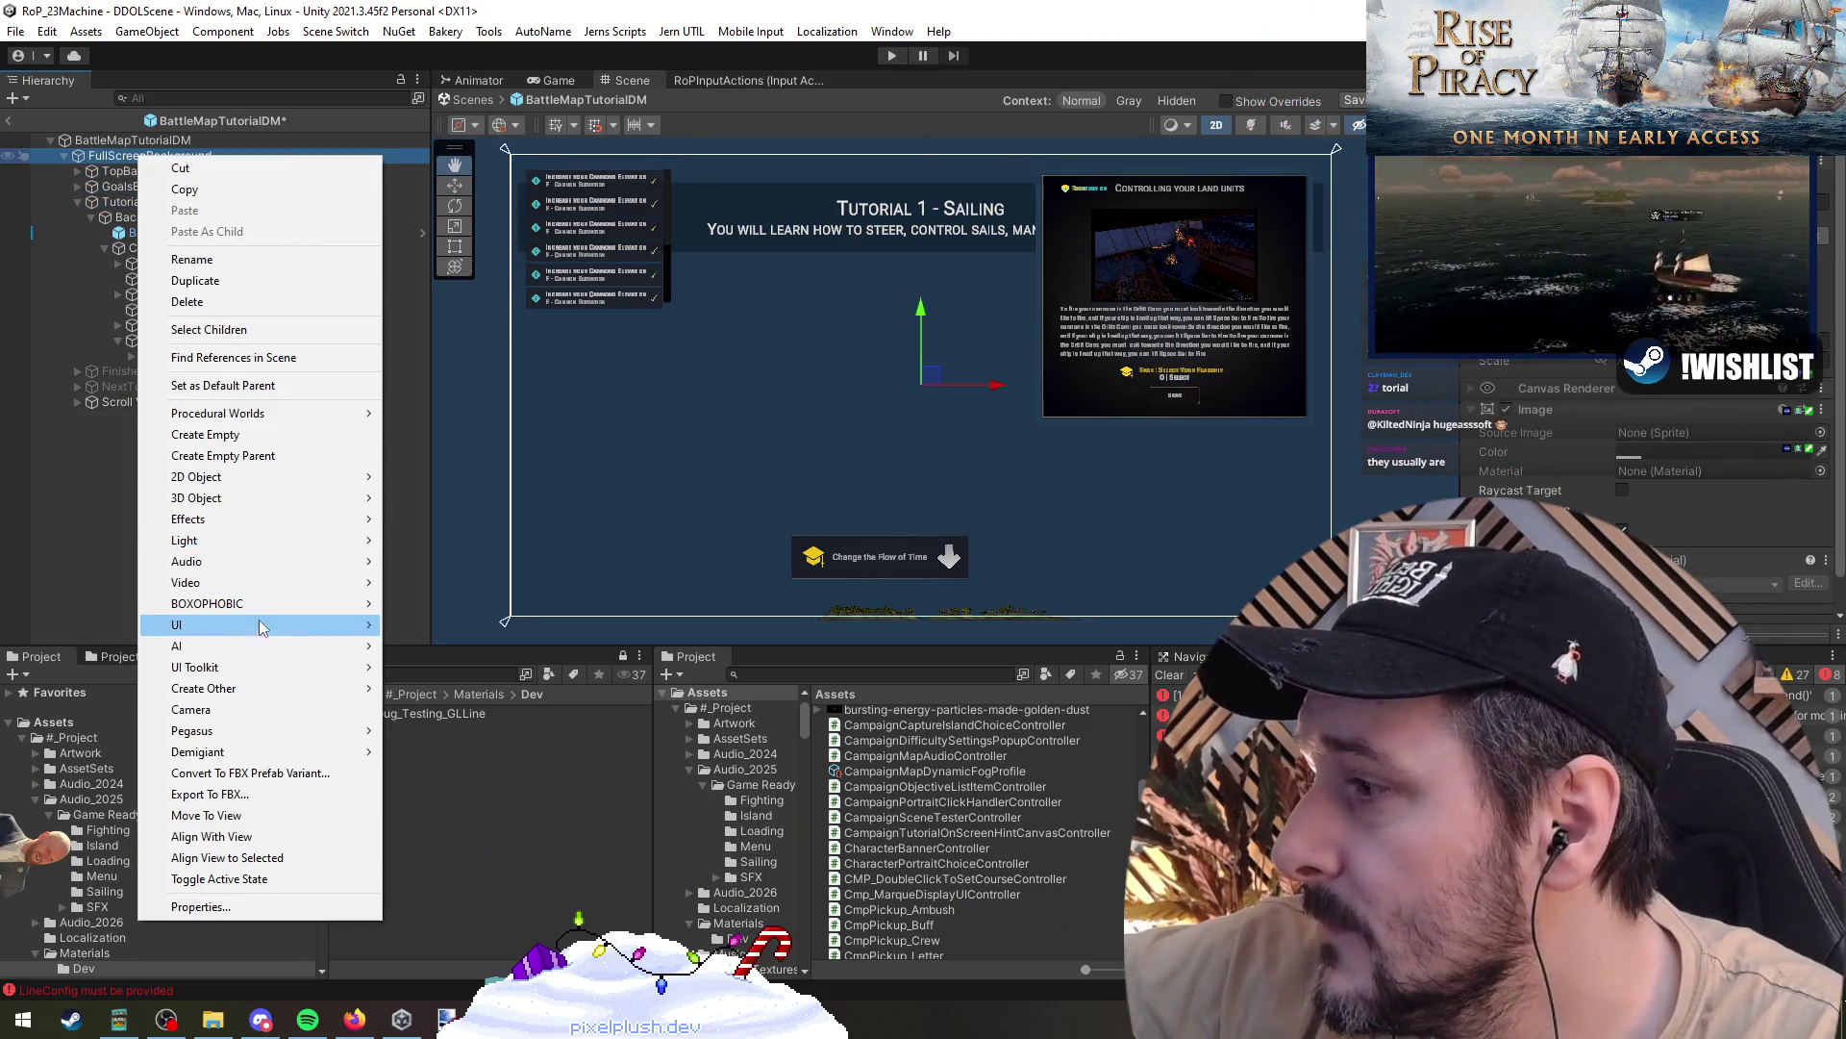
- Add a UI Image under FullScreenBackground, anchor it bottom-centre and raise it about 100 px
left_click(433, 675)
left_click(1505, 327)
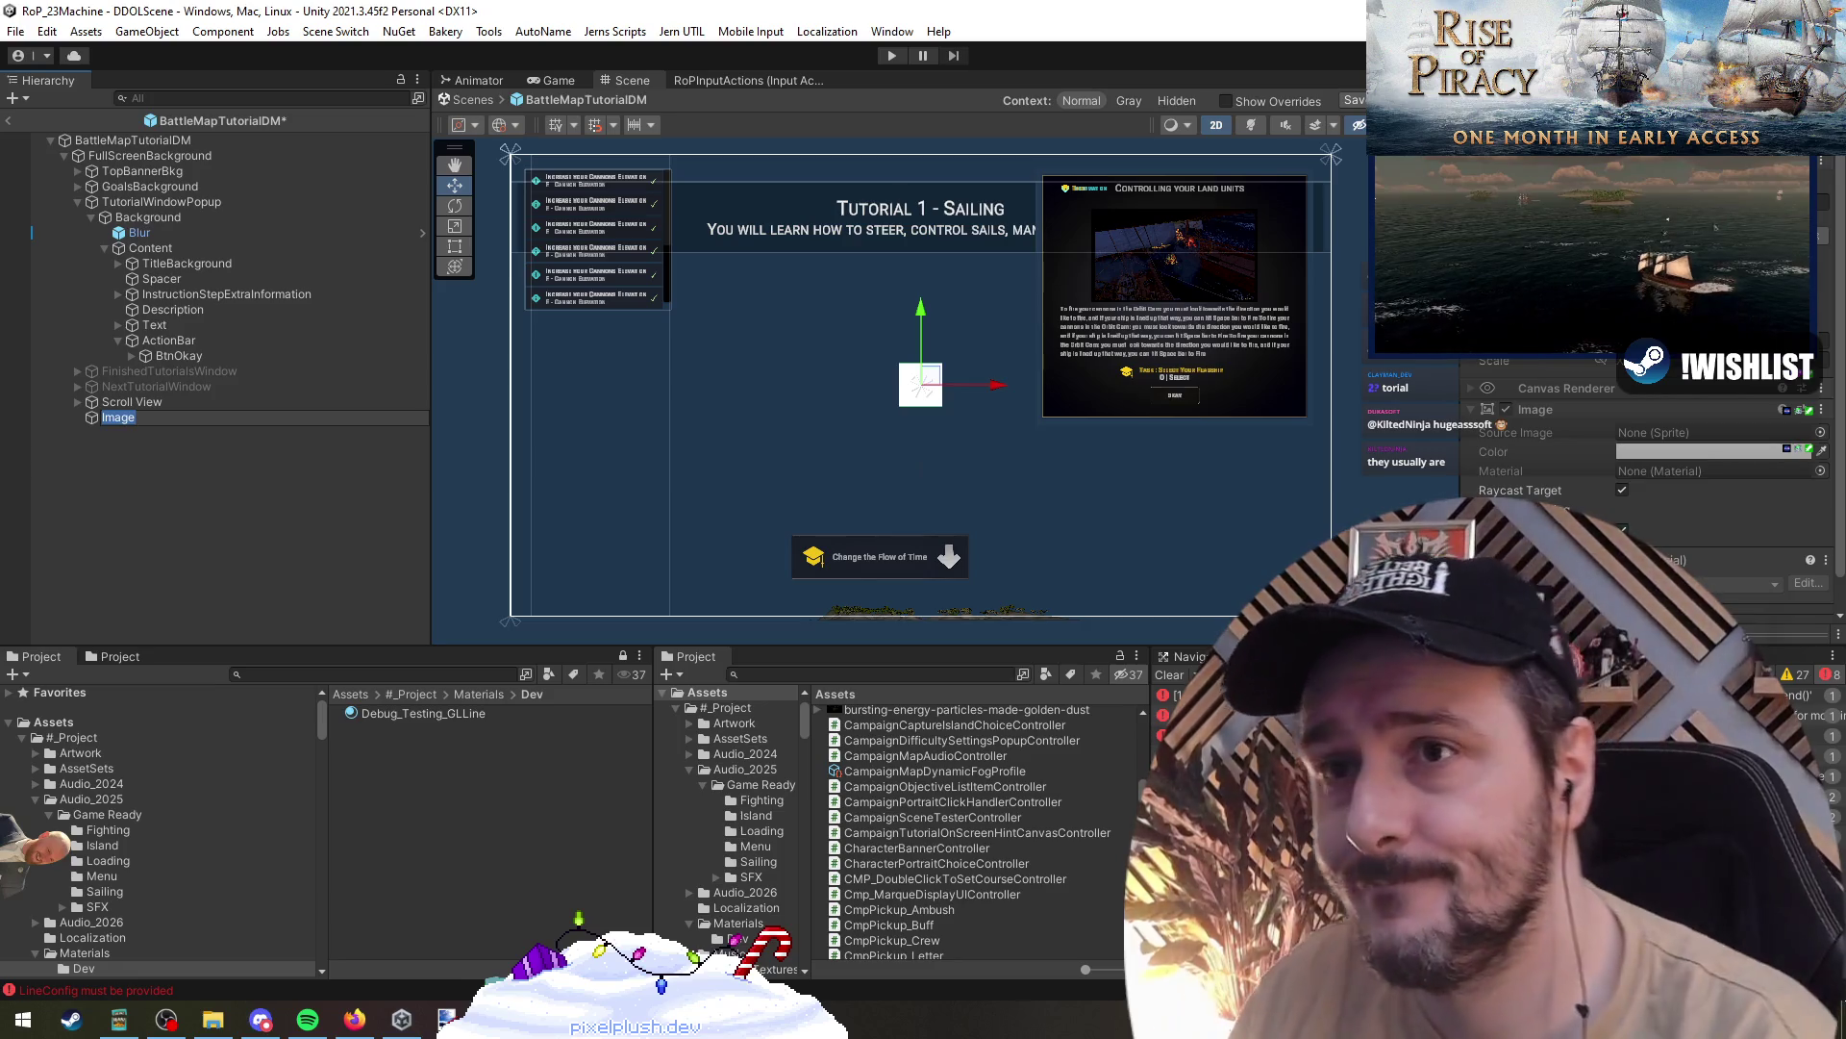
left_click(1612, 447, "alt")
left_click_drag(924, 524, 929, 414)
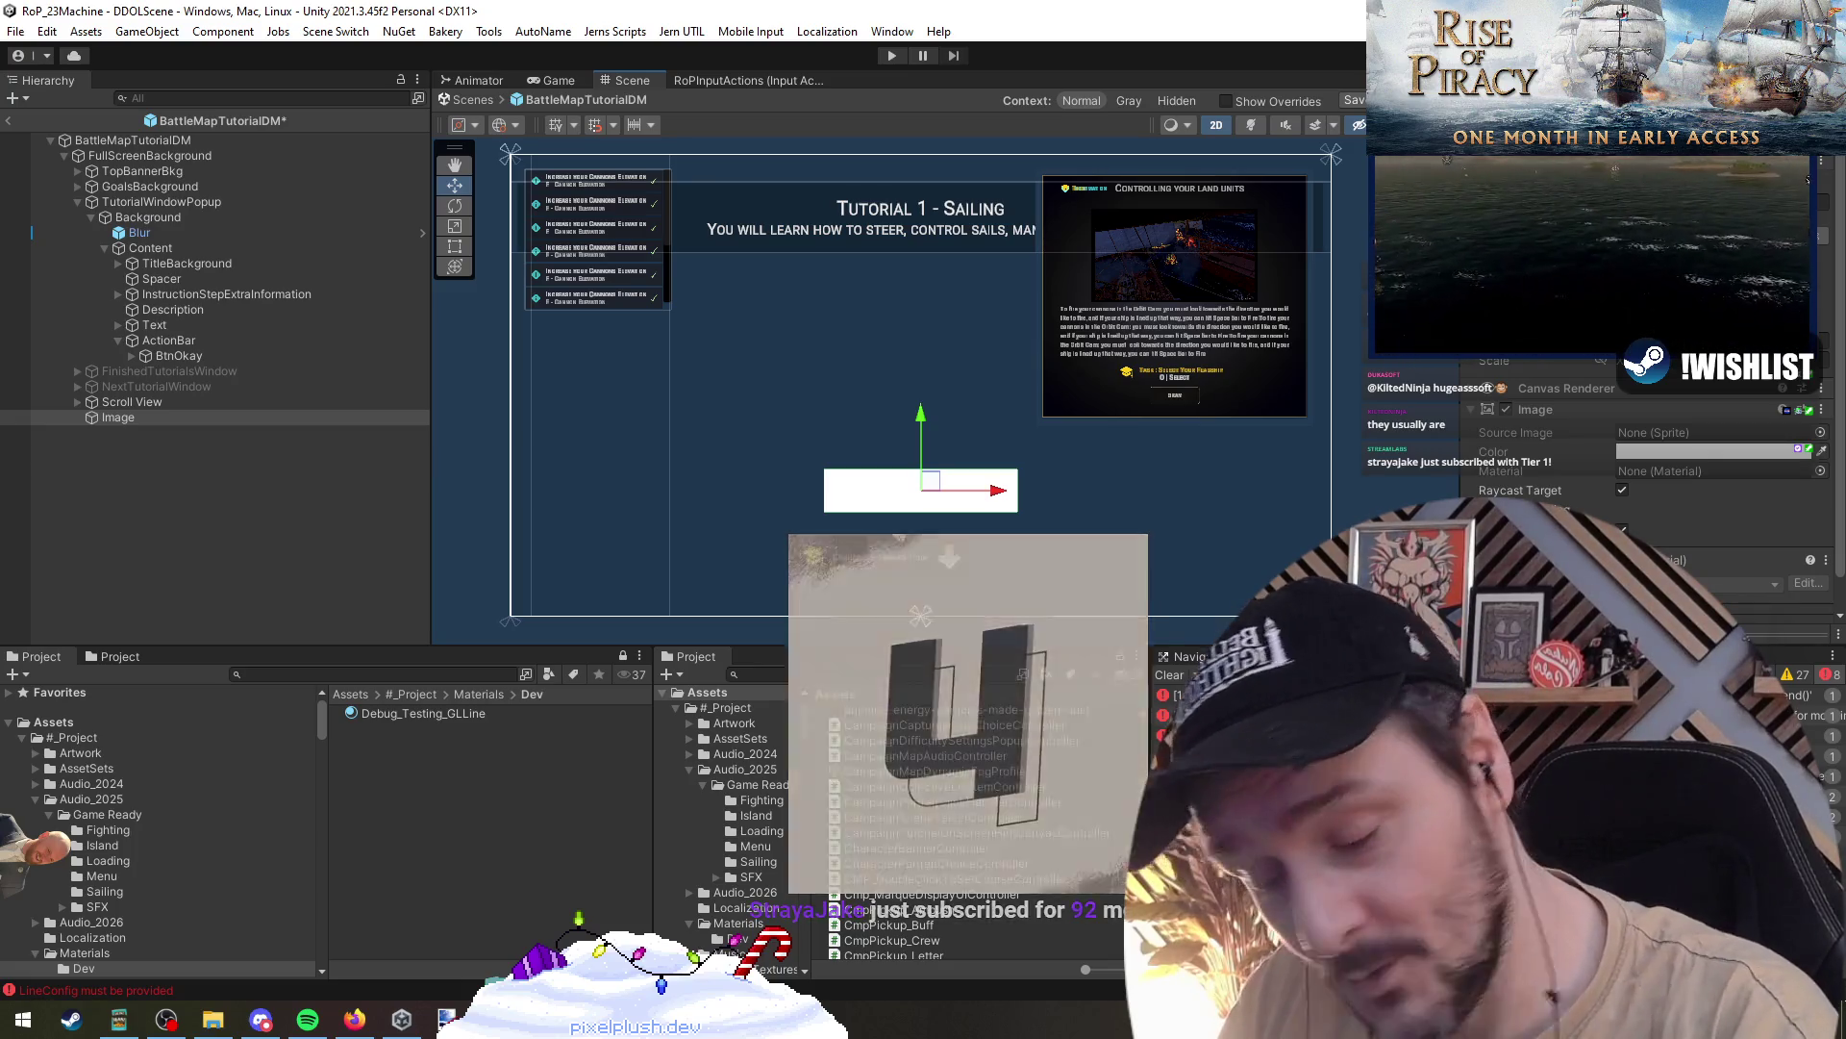
- Nudge the white Image slightly lower, just above the hint banner
scroll(991, 507, "up", 2)
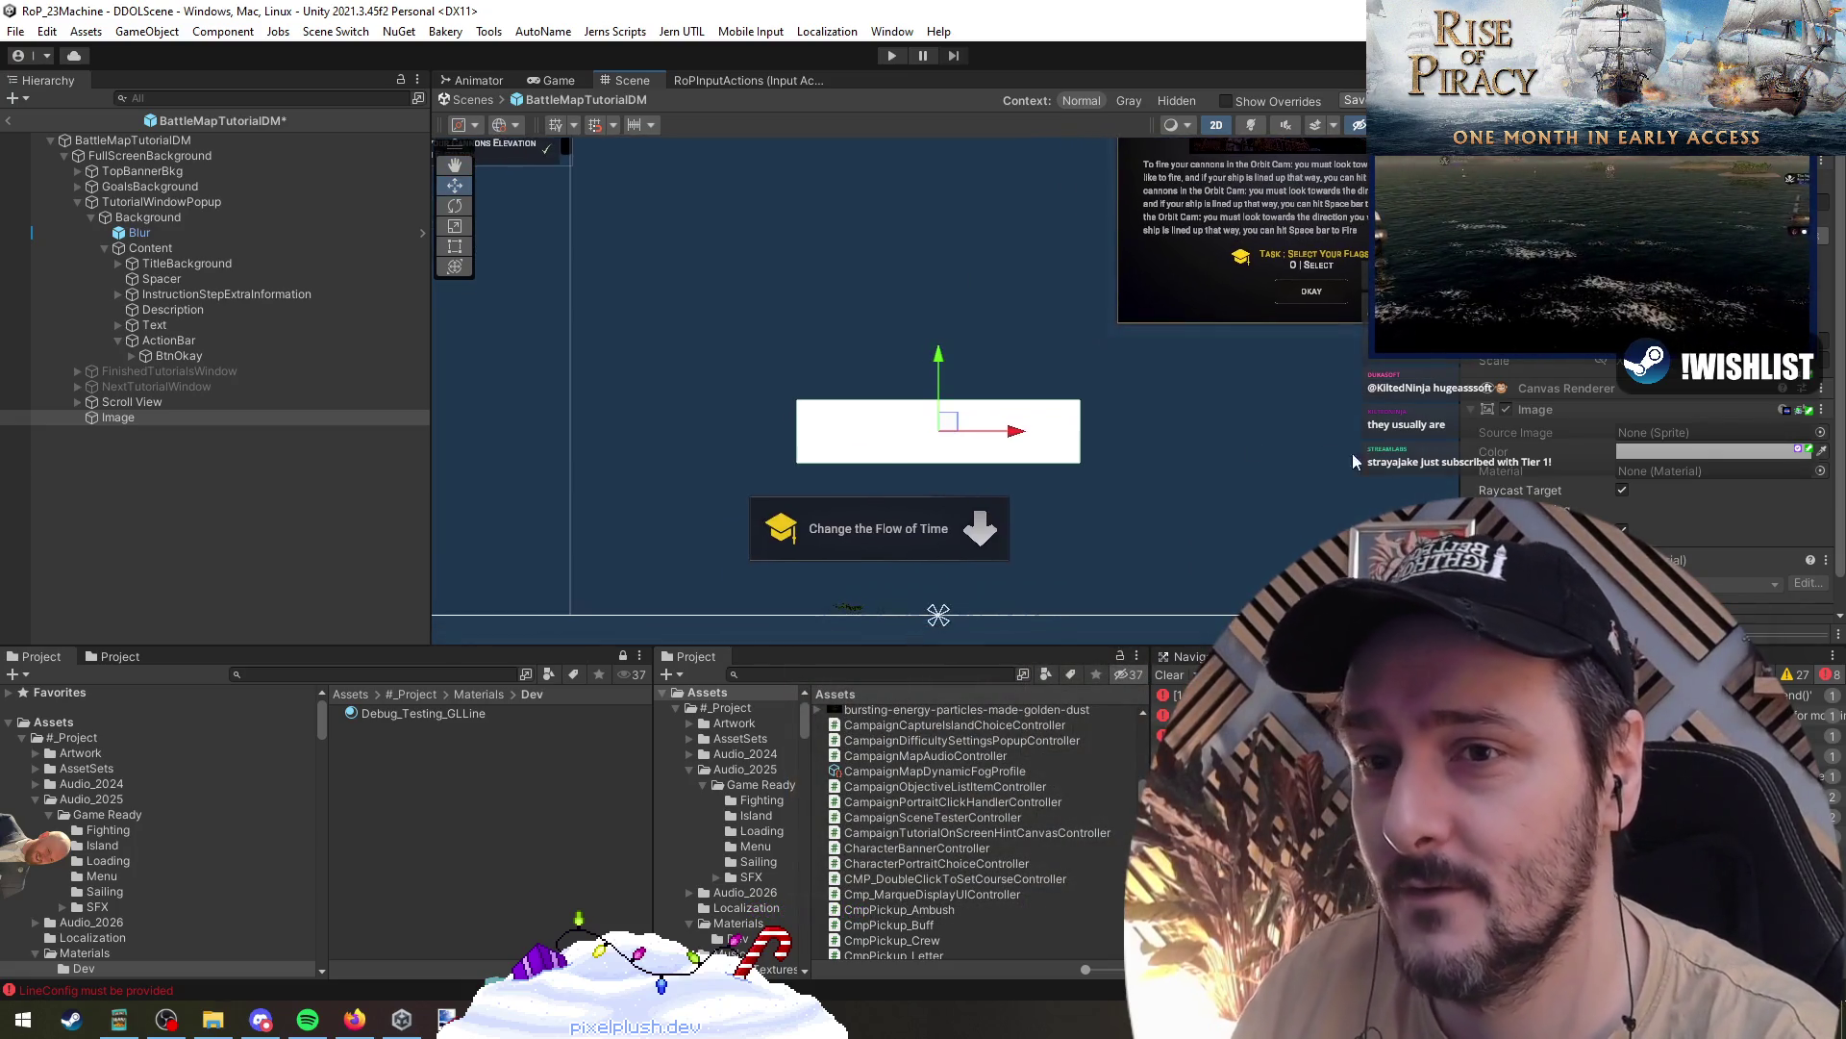
right_click(1563, 413)
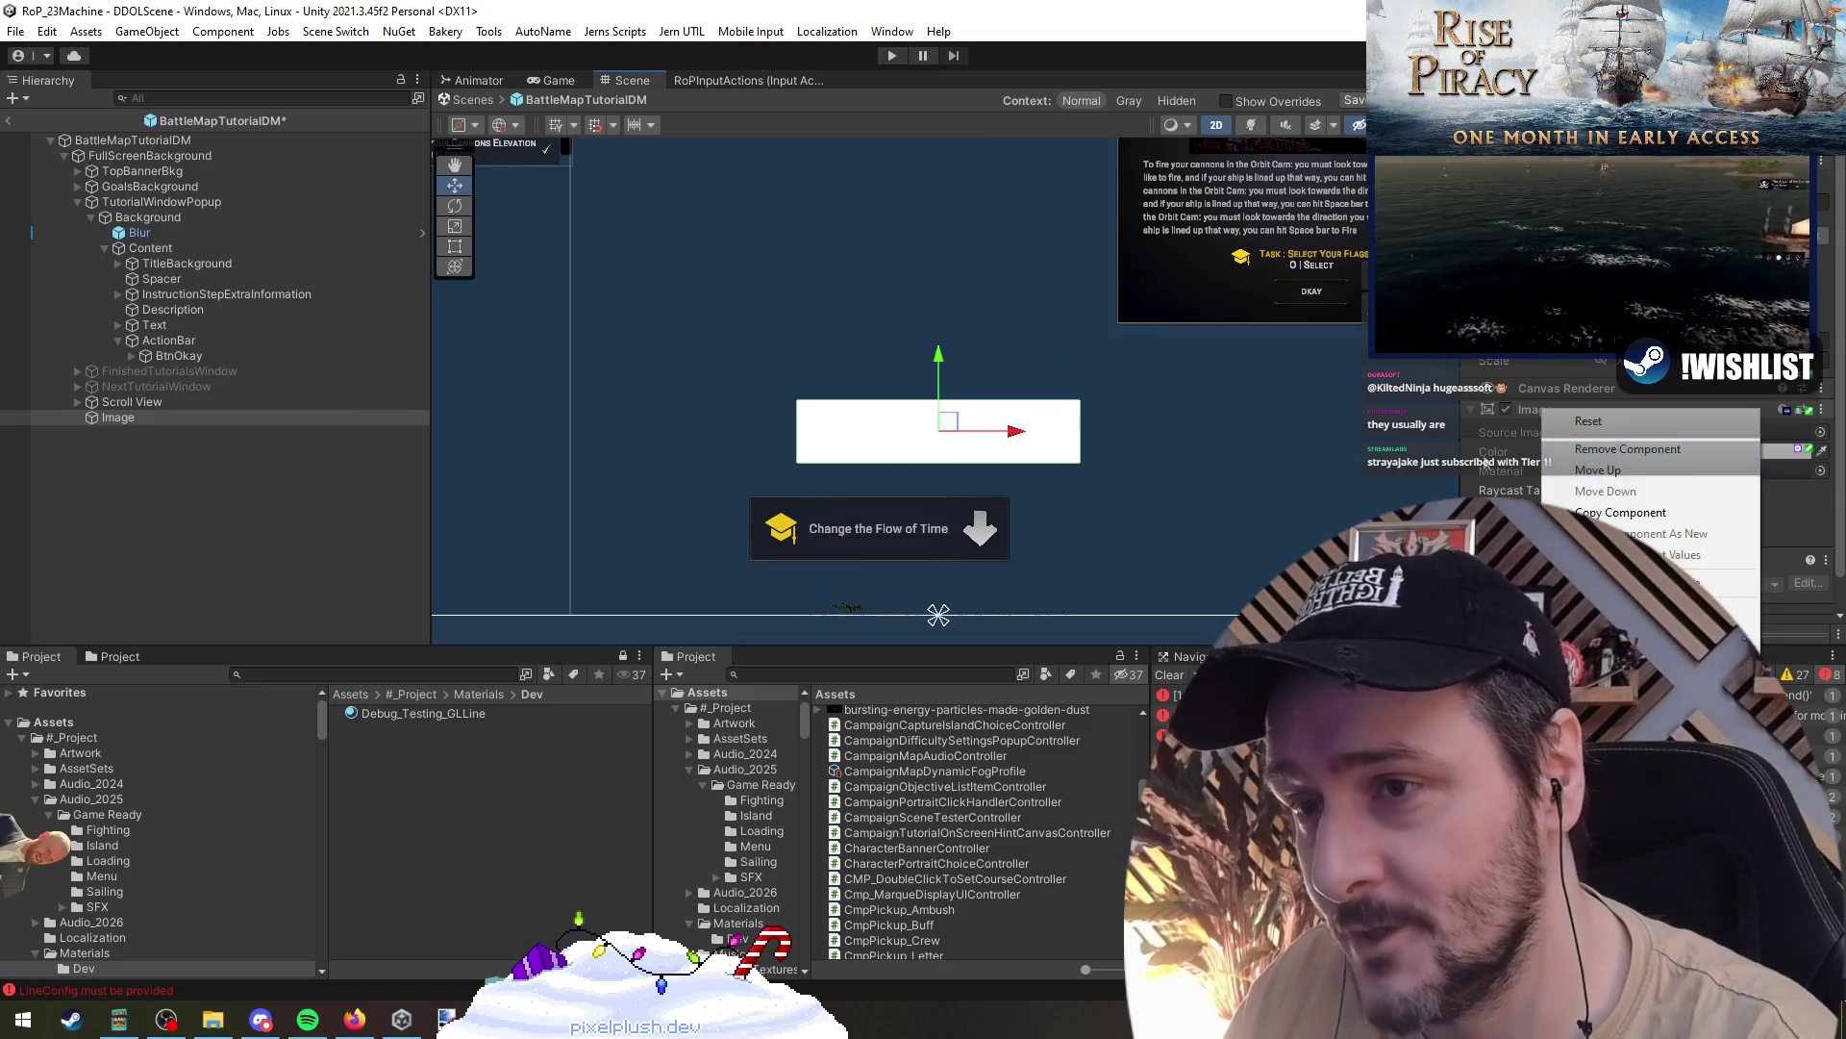
left_click(373, 442)
left_click(148, 417)
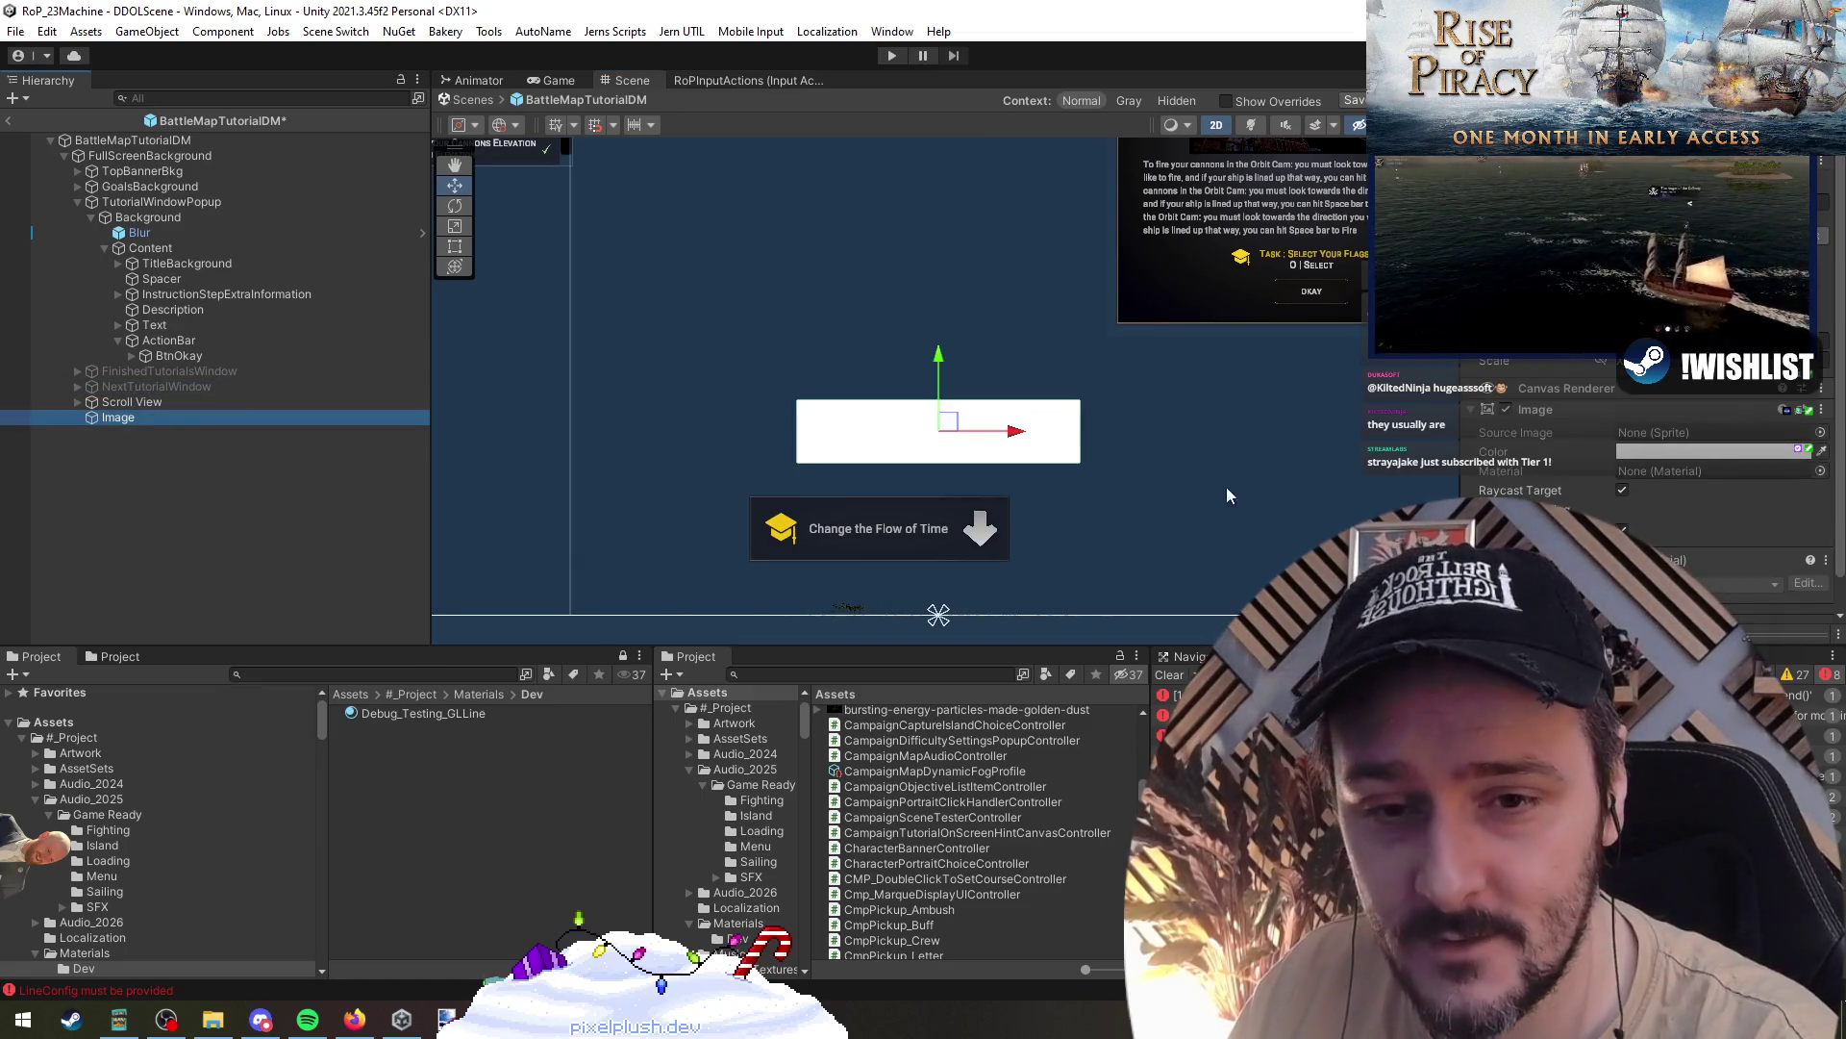
left_click_drag(939, 362, 941, 378)
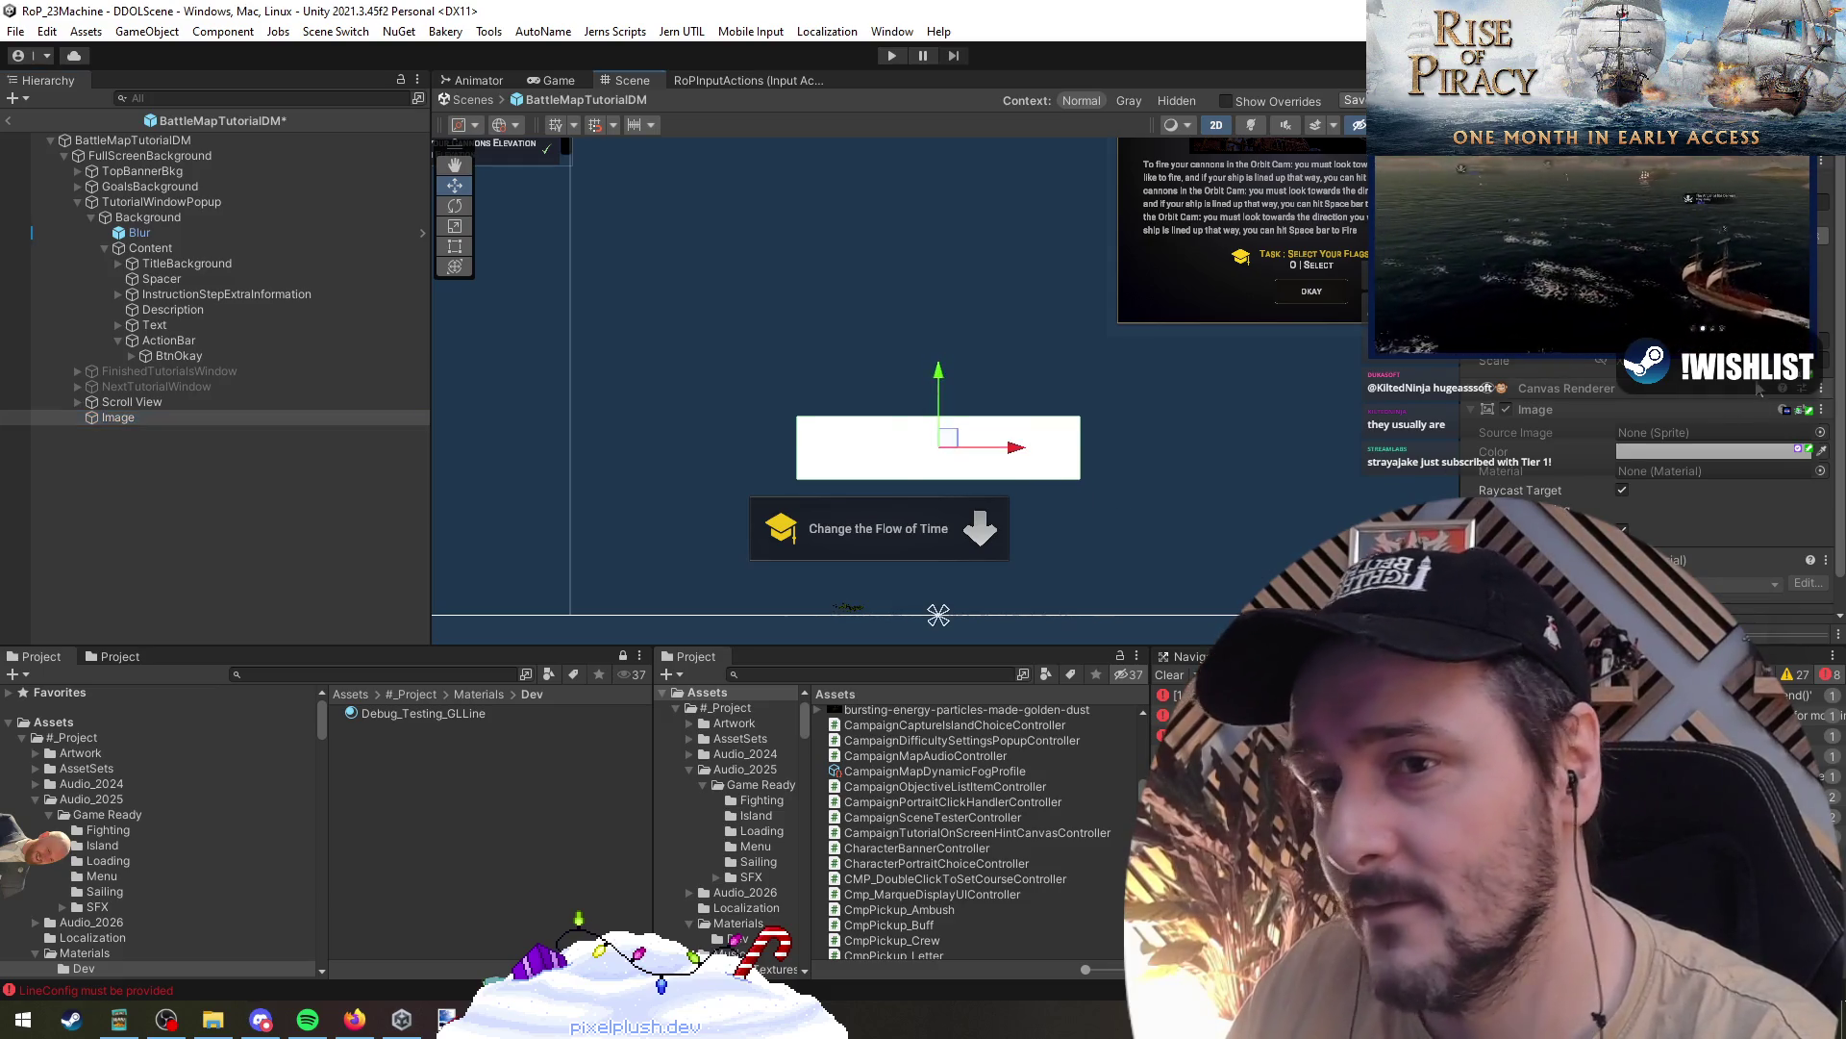
scroll(1550, 406, "down", 2)
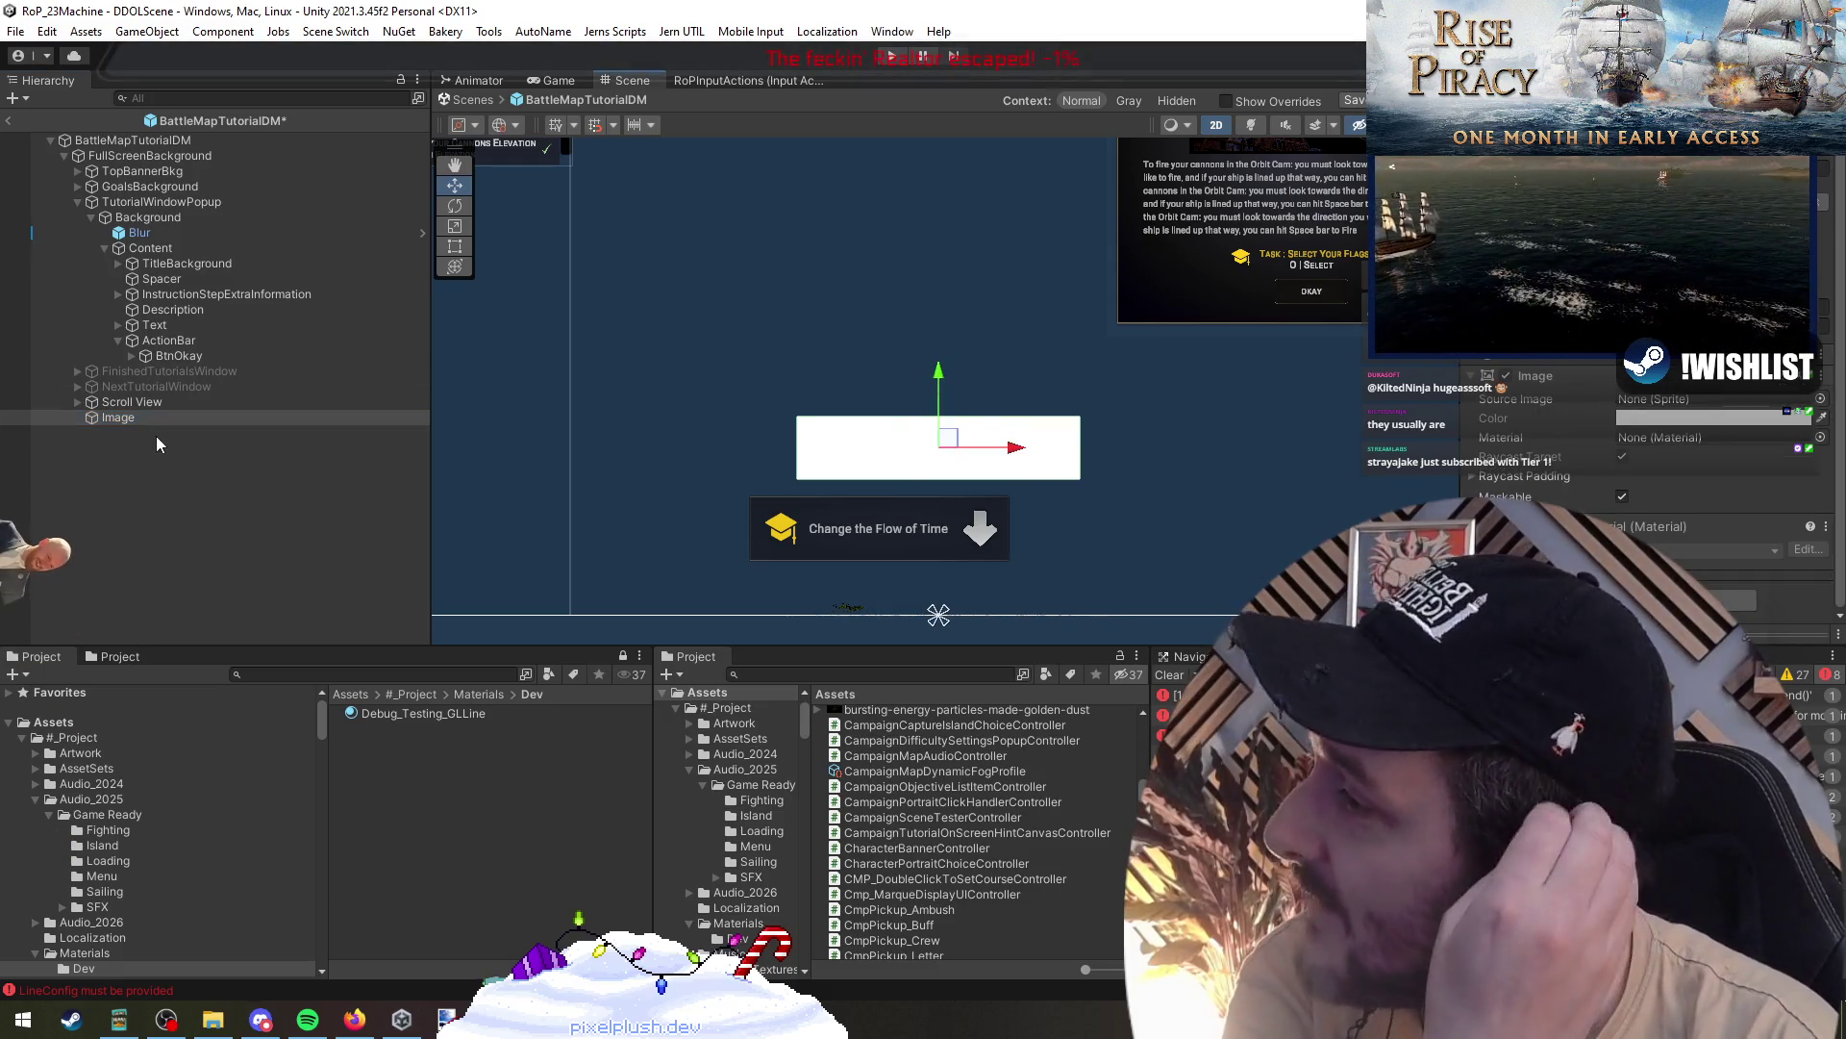
left_click(143, 413)
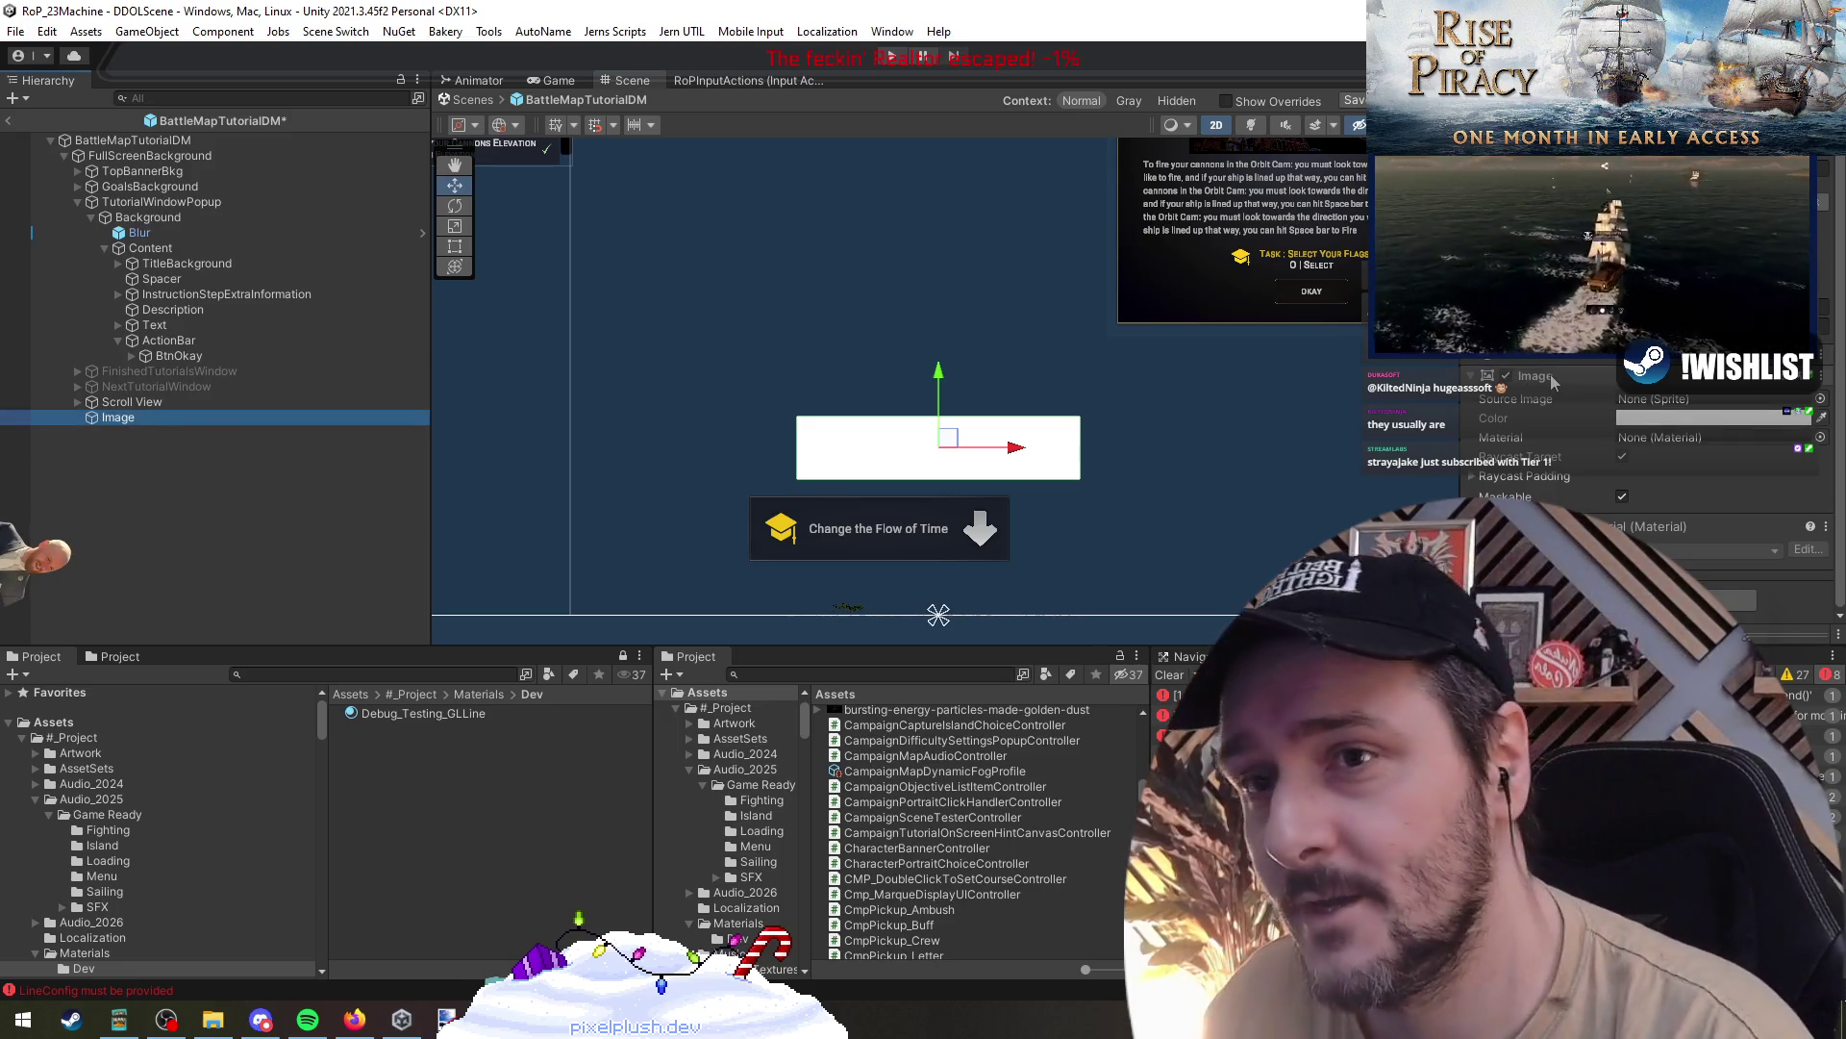
scroll(1550, 433, "up", 2)
scroll(1550, 433, "down", 2)
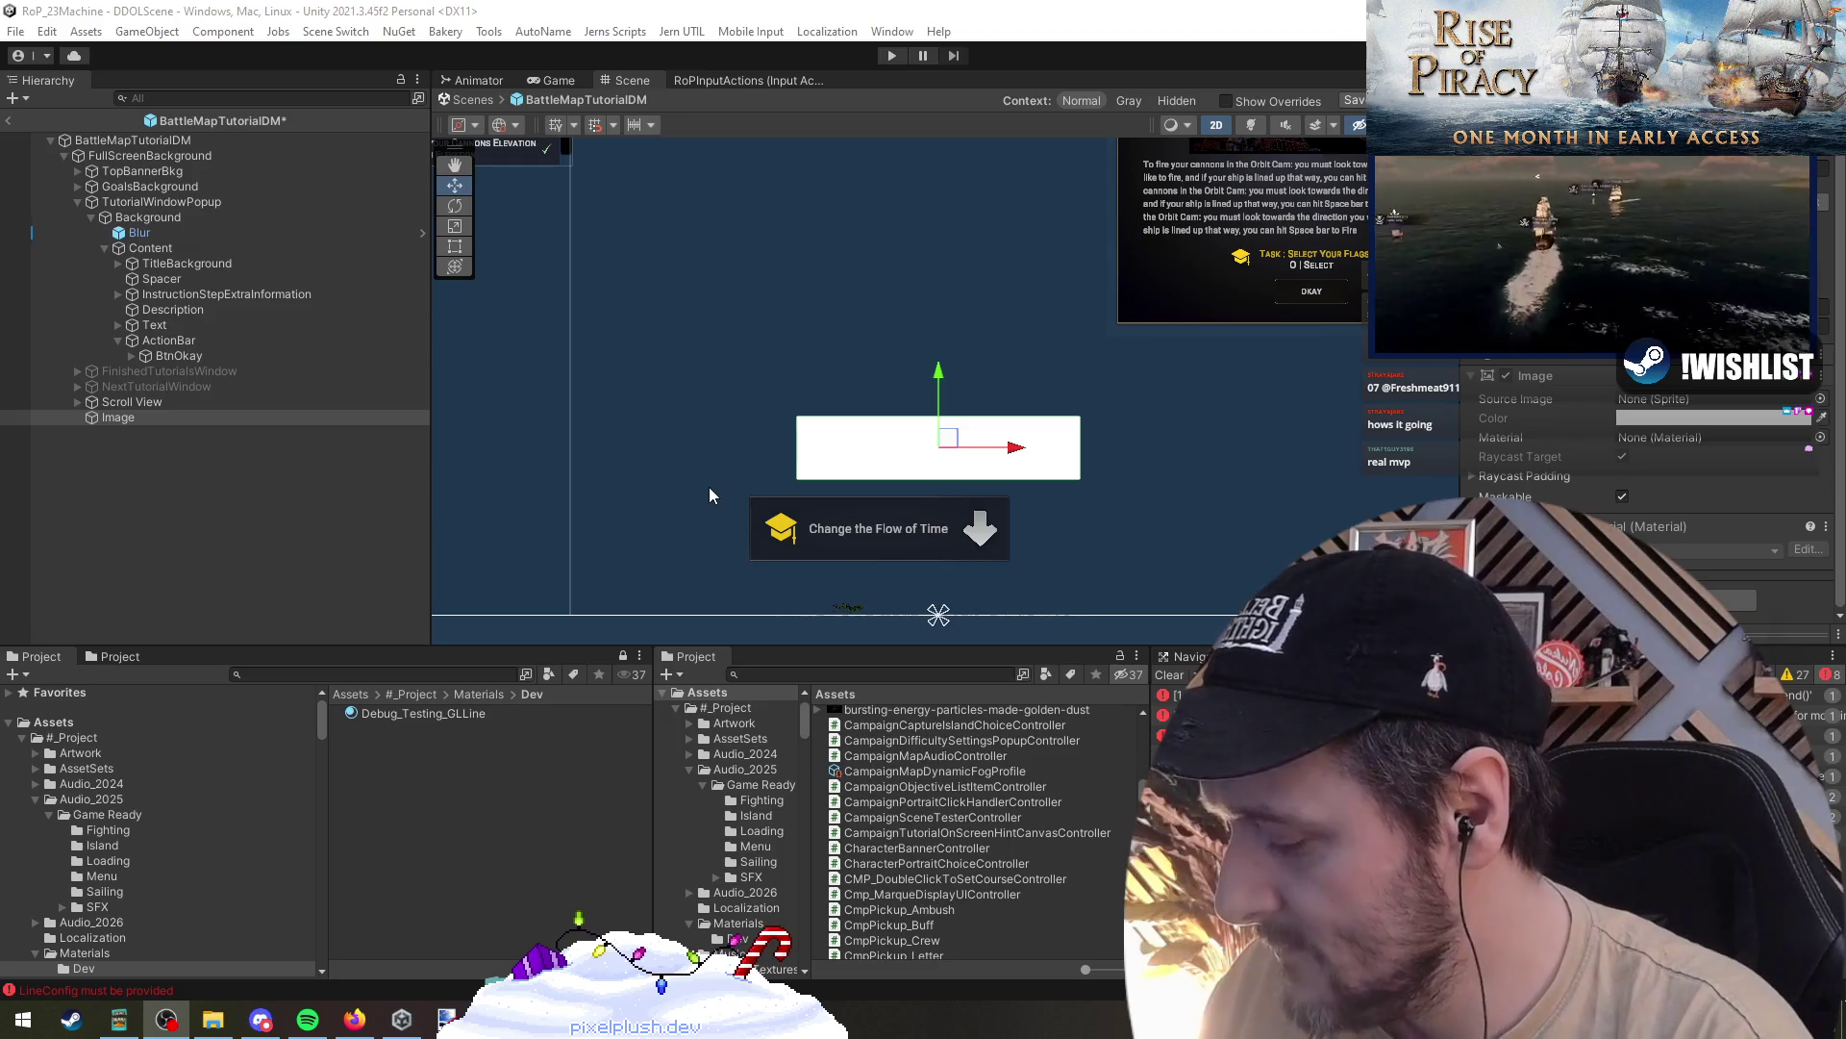
- Launch Notepad from the Run prompt and type 'Governer'
key("super+r")
type("notepad")
key("Return")
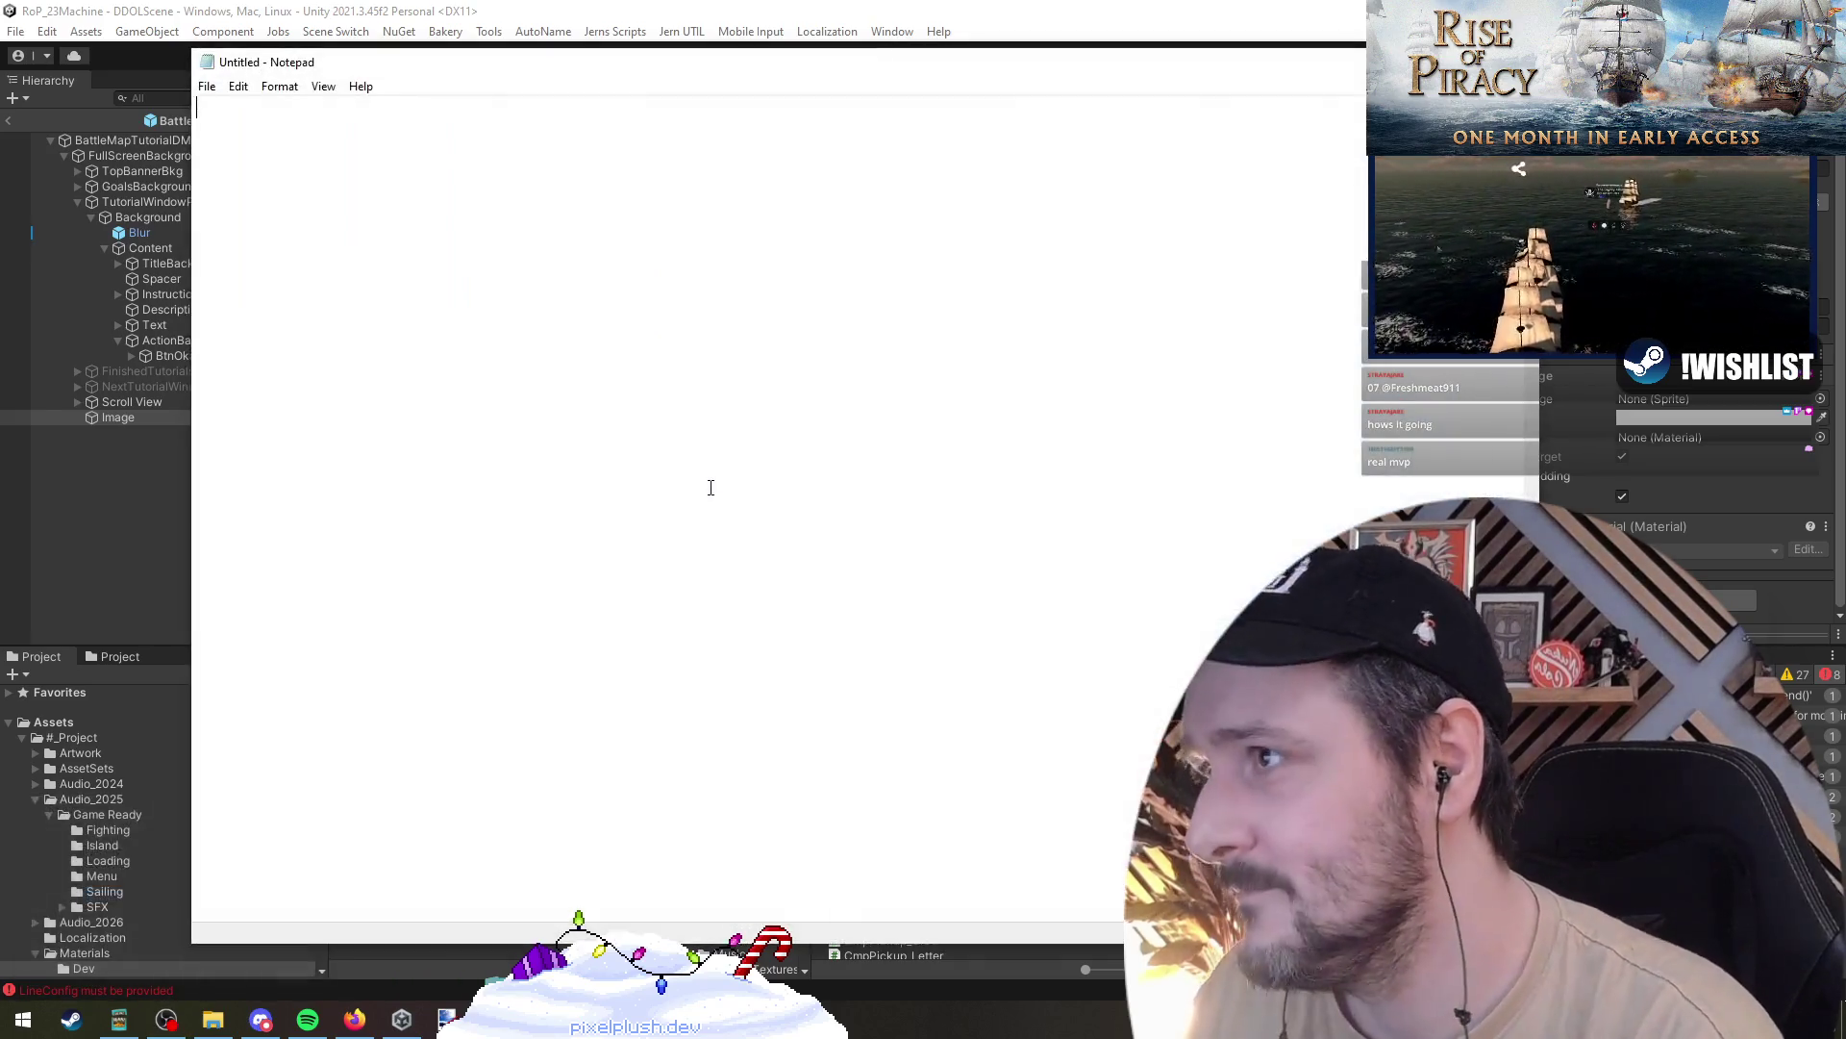
left_click_drag(440, 49, 539, 385)
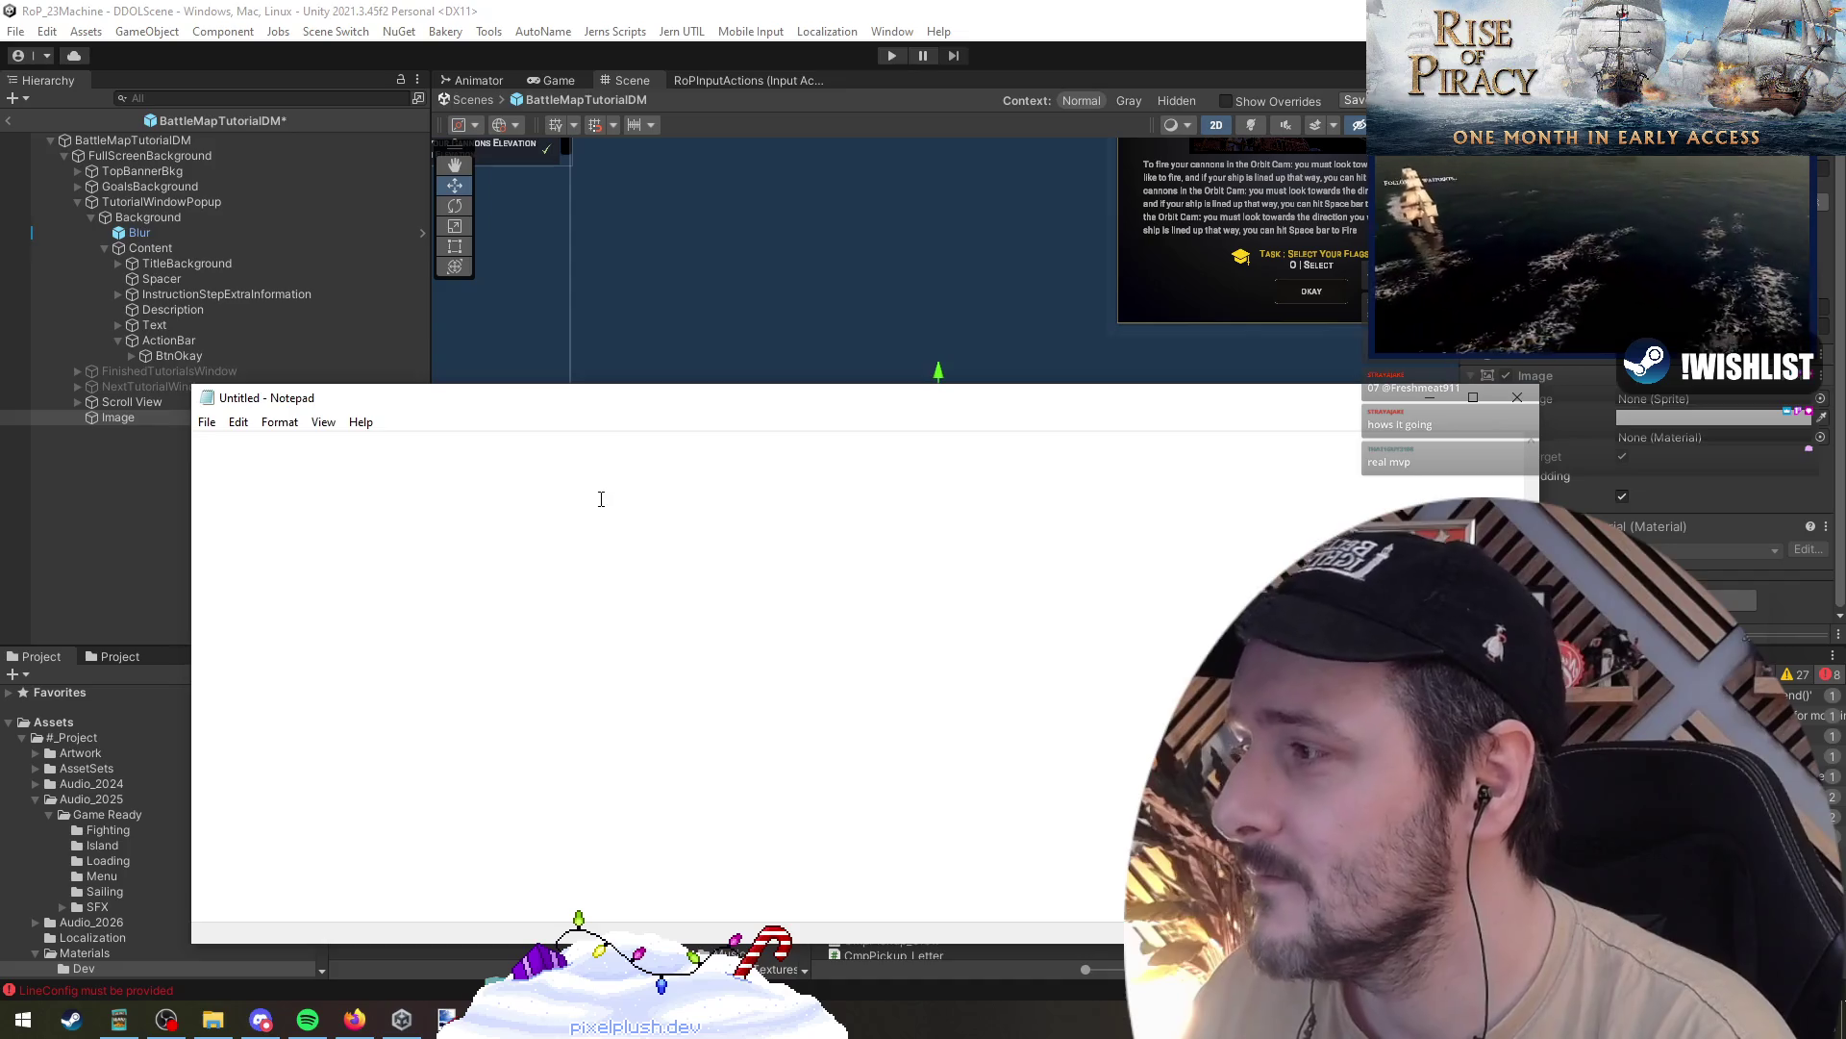
type("Governer")
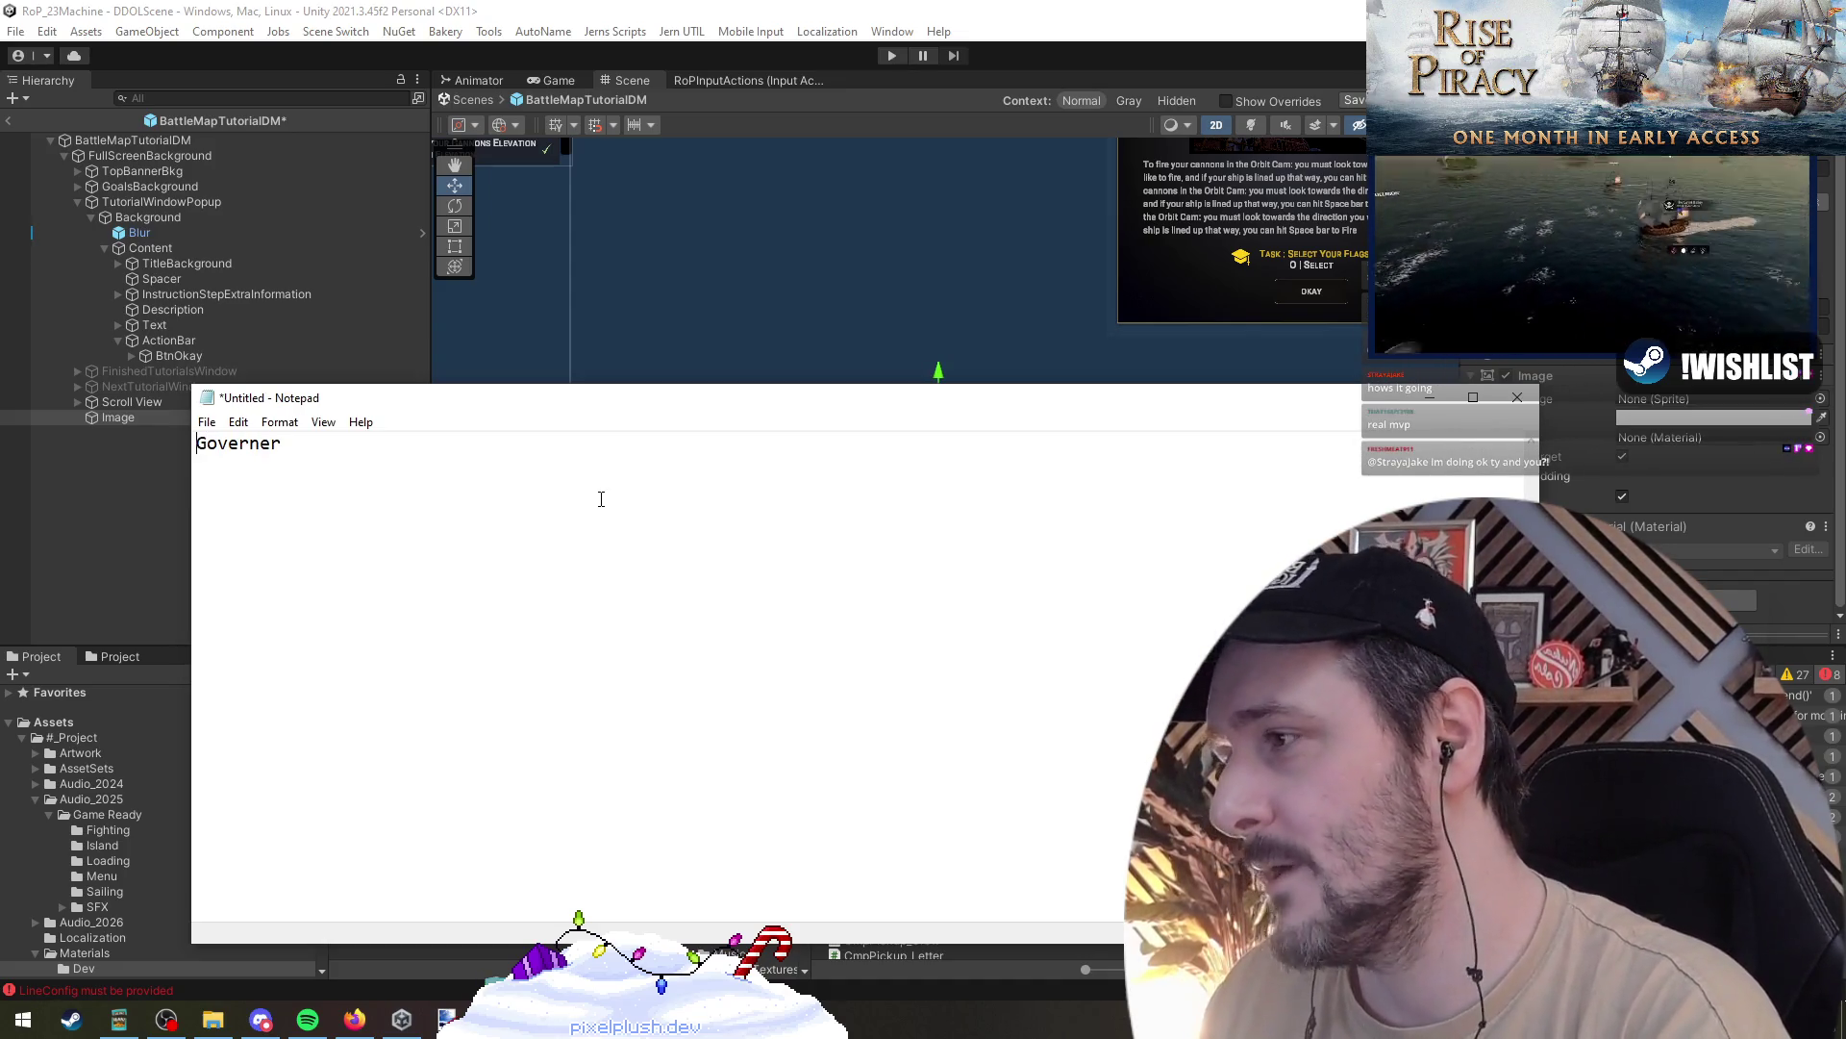
- Try alternative spellings of Governer on separate lines, such as 'Governr'
key("Up")
key("Return")
key("Up")
key("Down")
key("Delete")
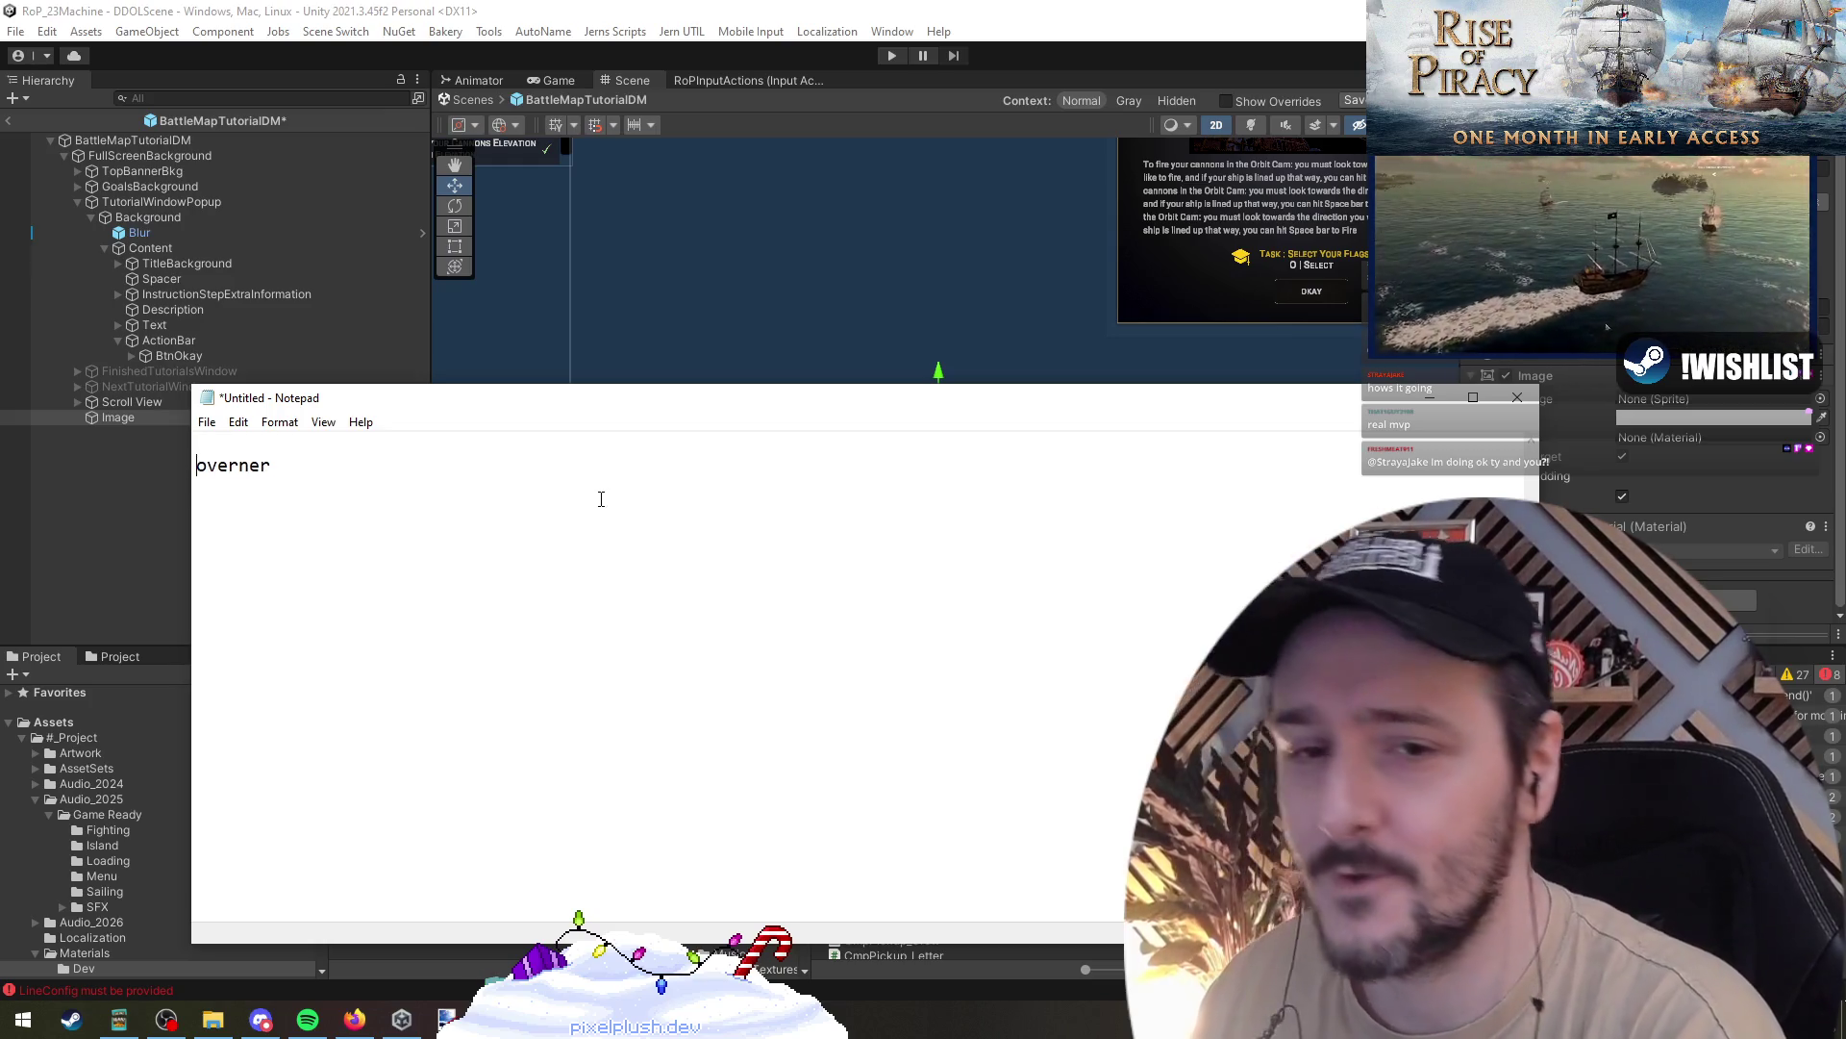
key("Up")
key("Down")
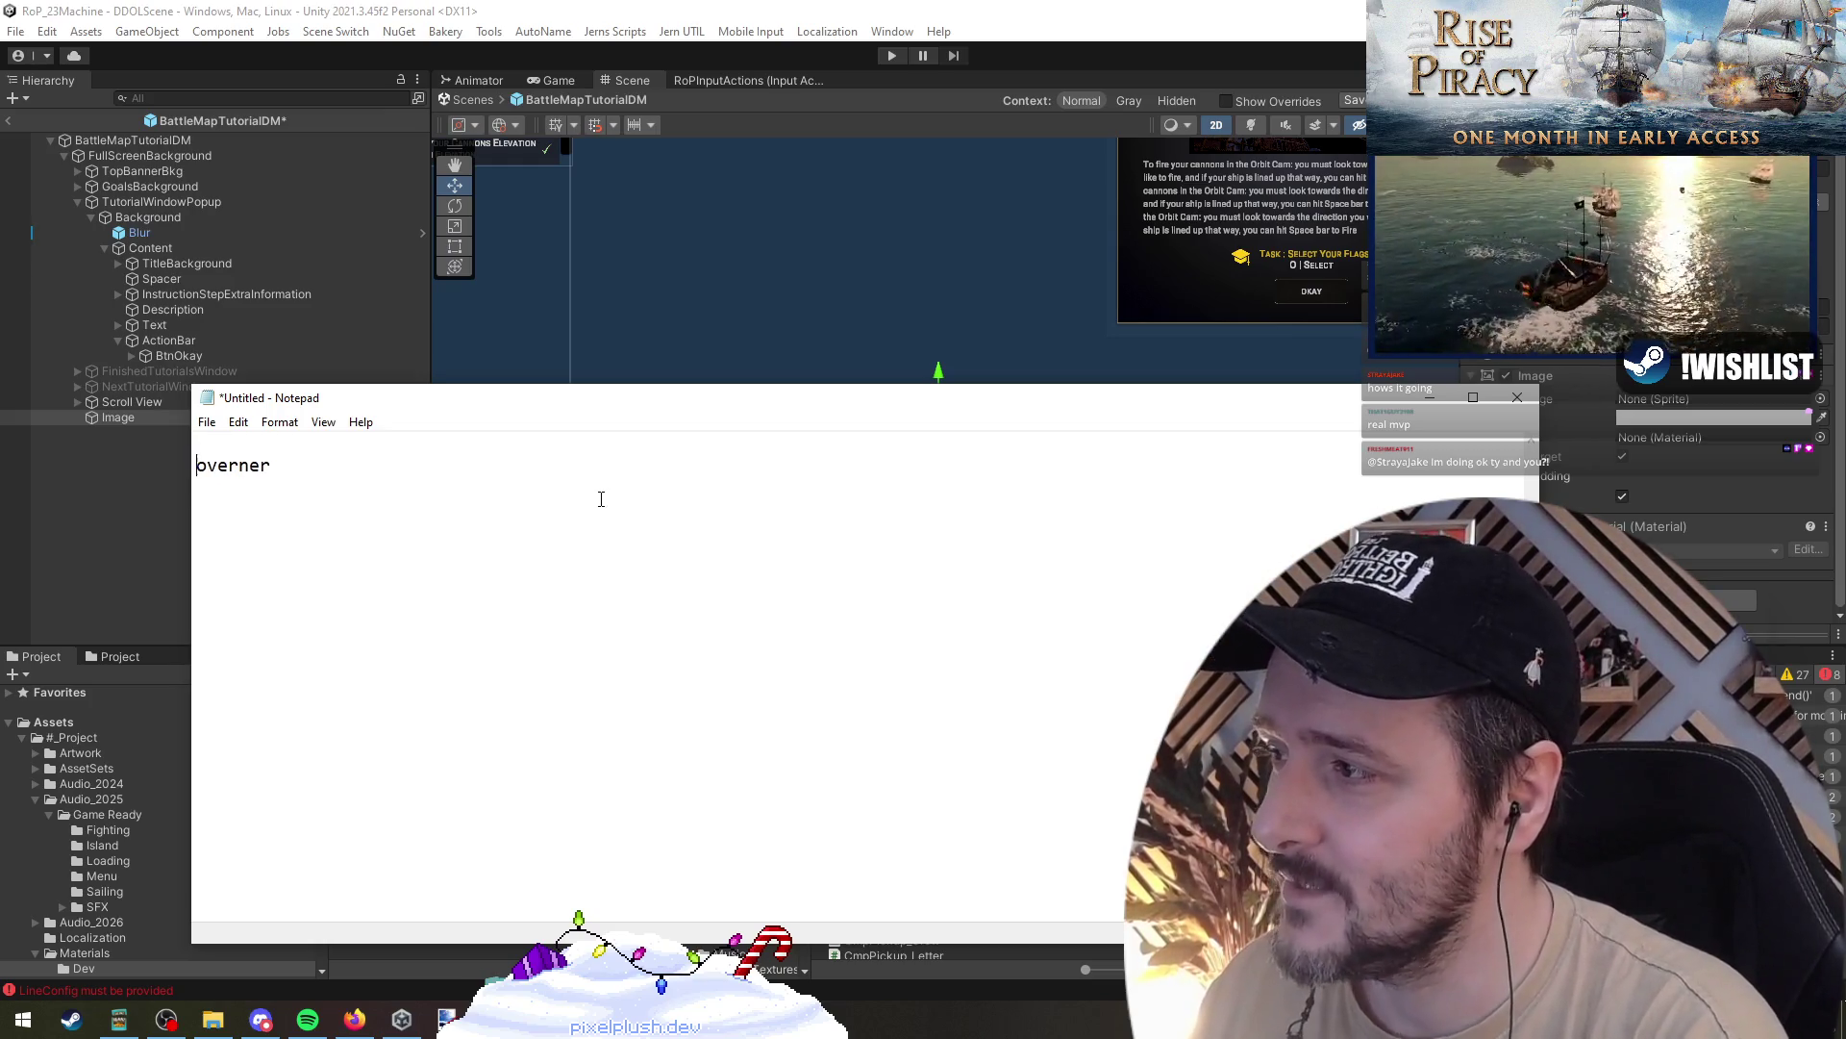
type("G")
key("Up")
key("Delete")
key("Down")
key("Down")
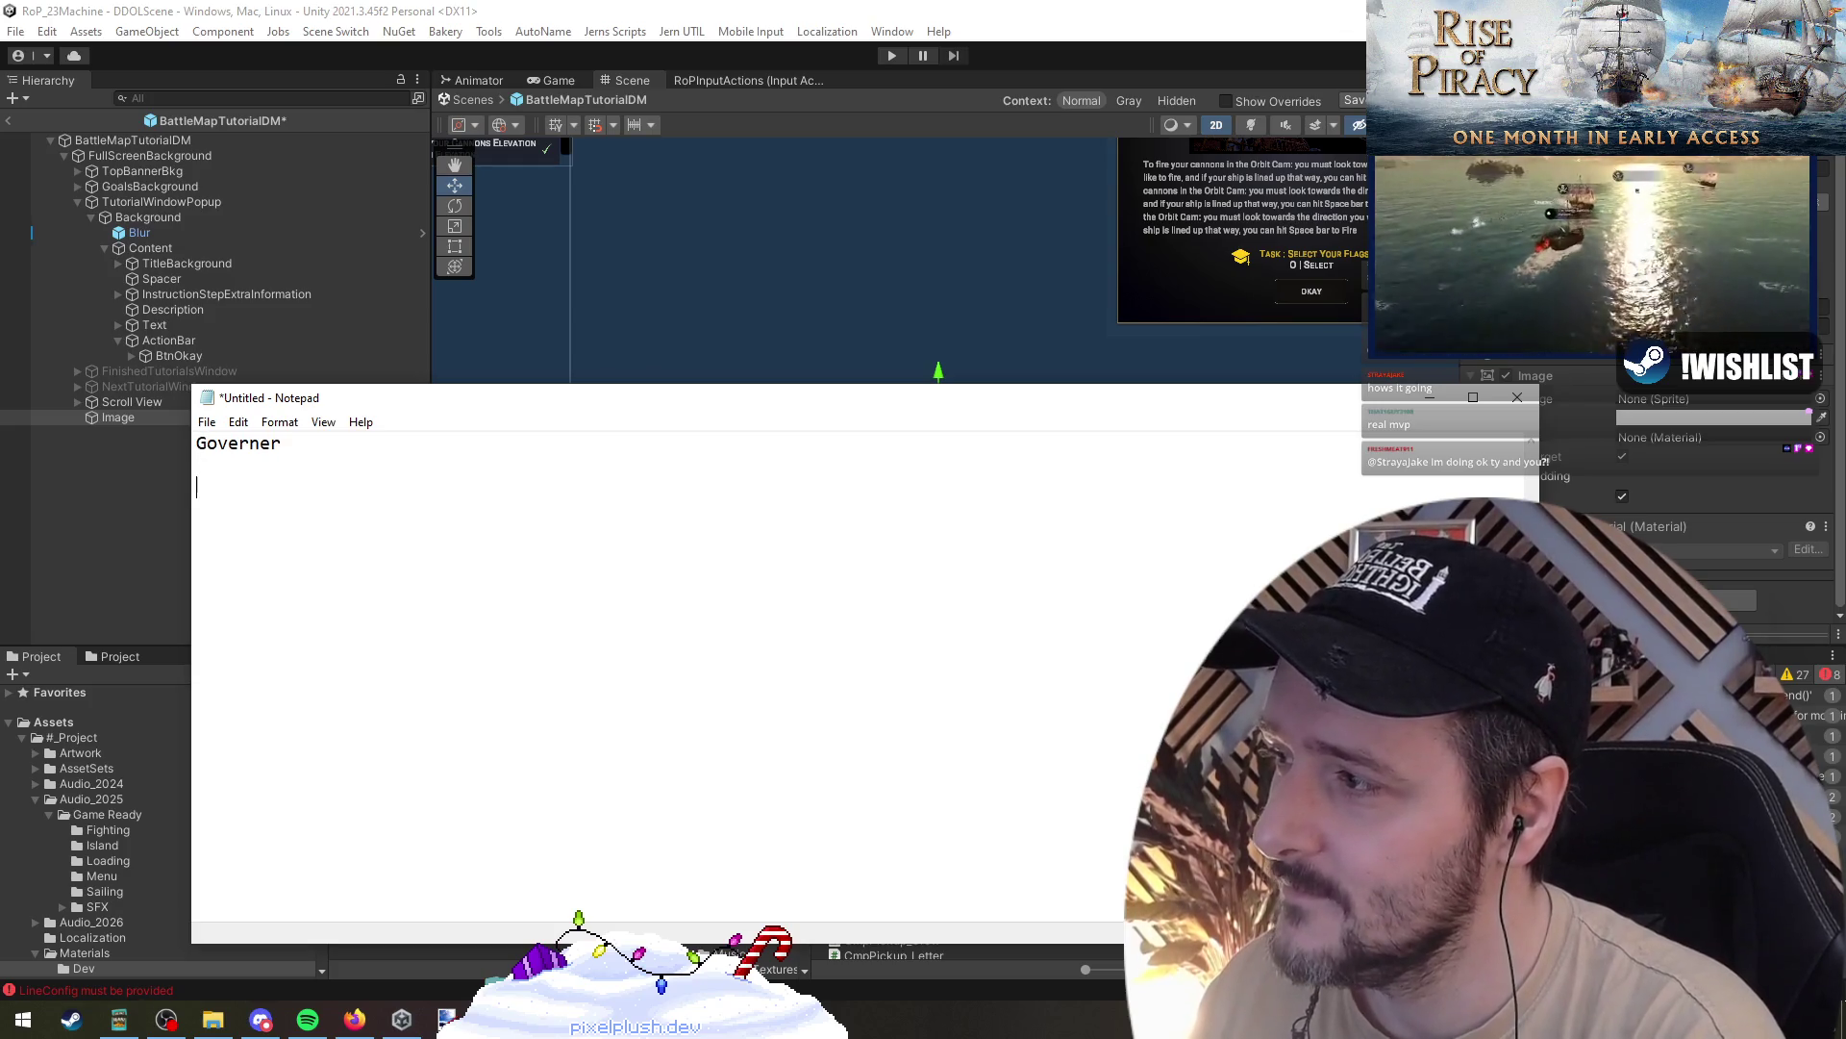
type("GovernE")
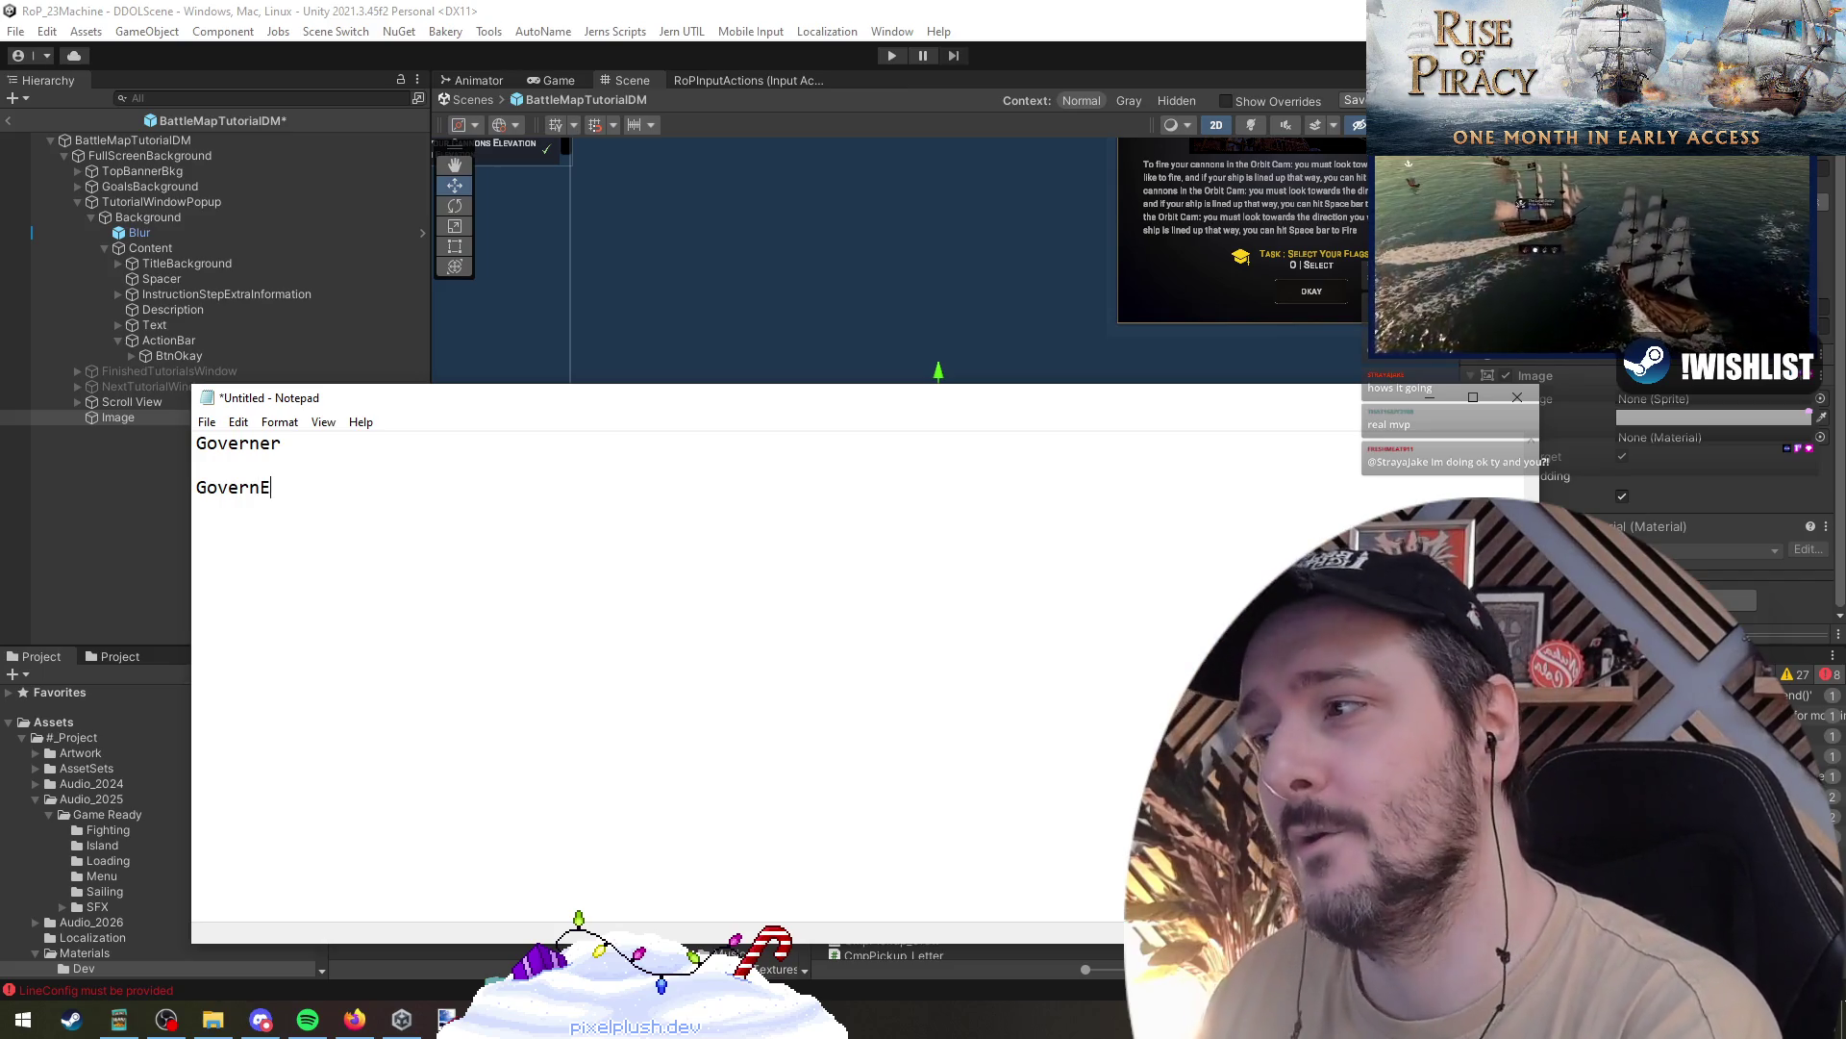
key("BackSpace")
type("Or")
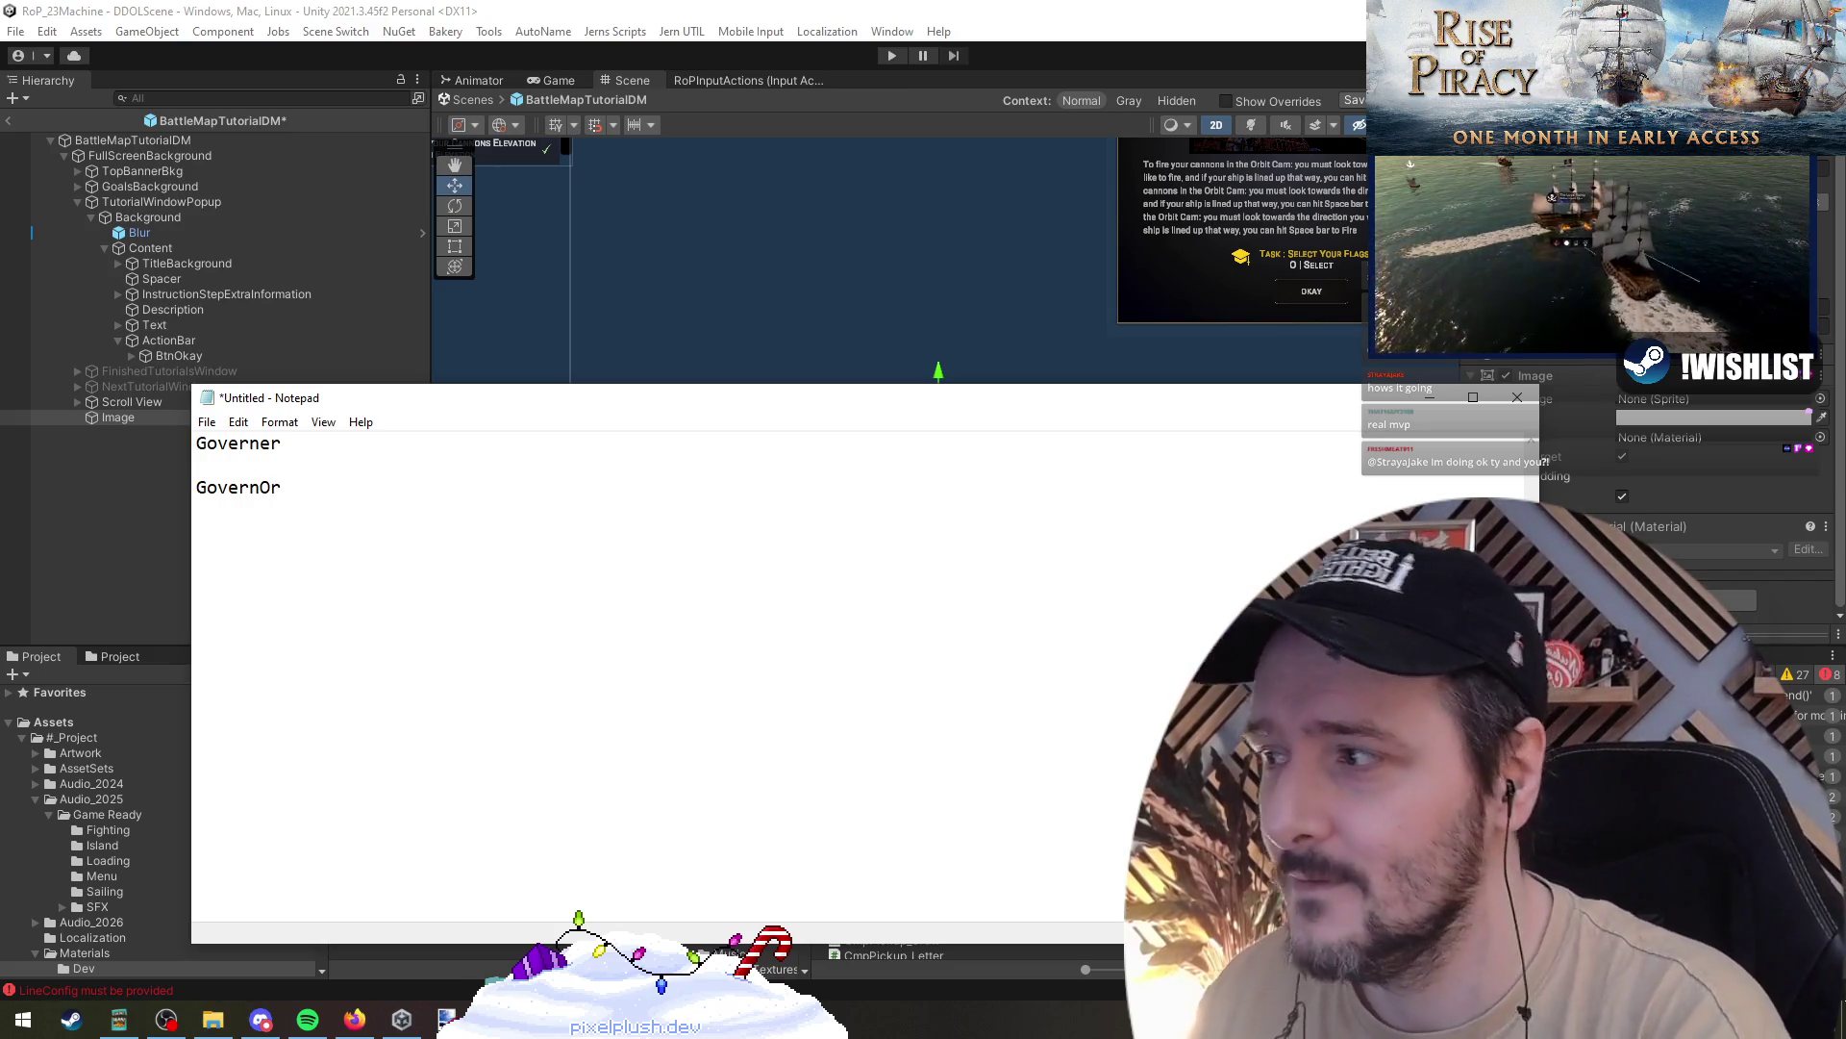
key("shift+Left")
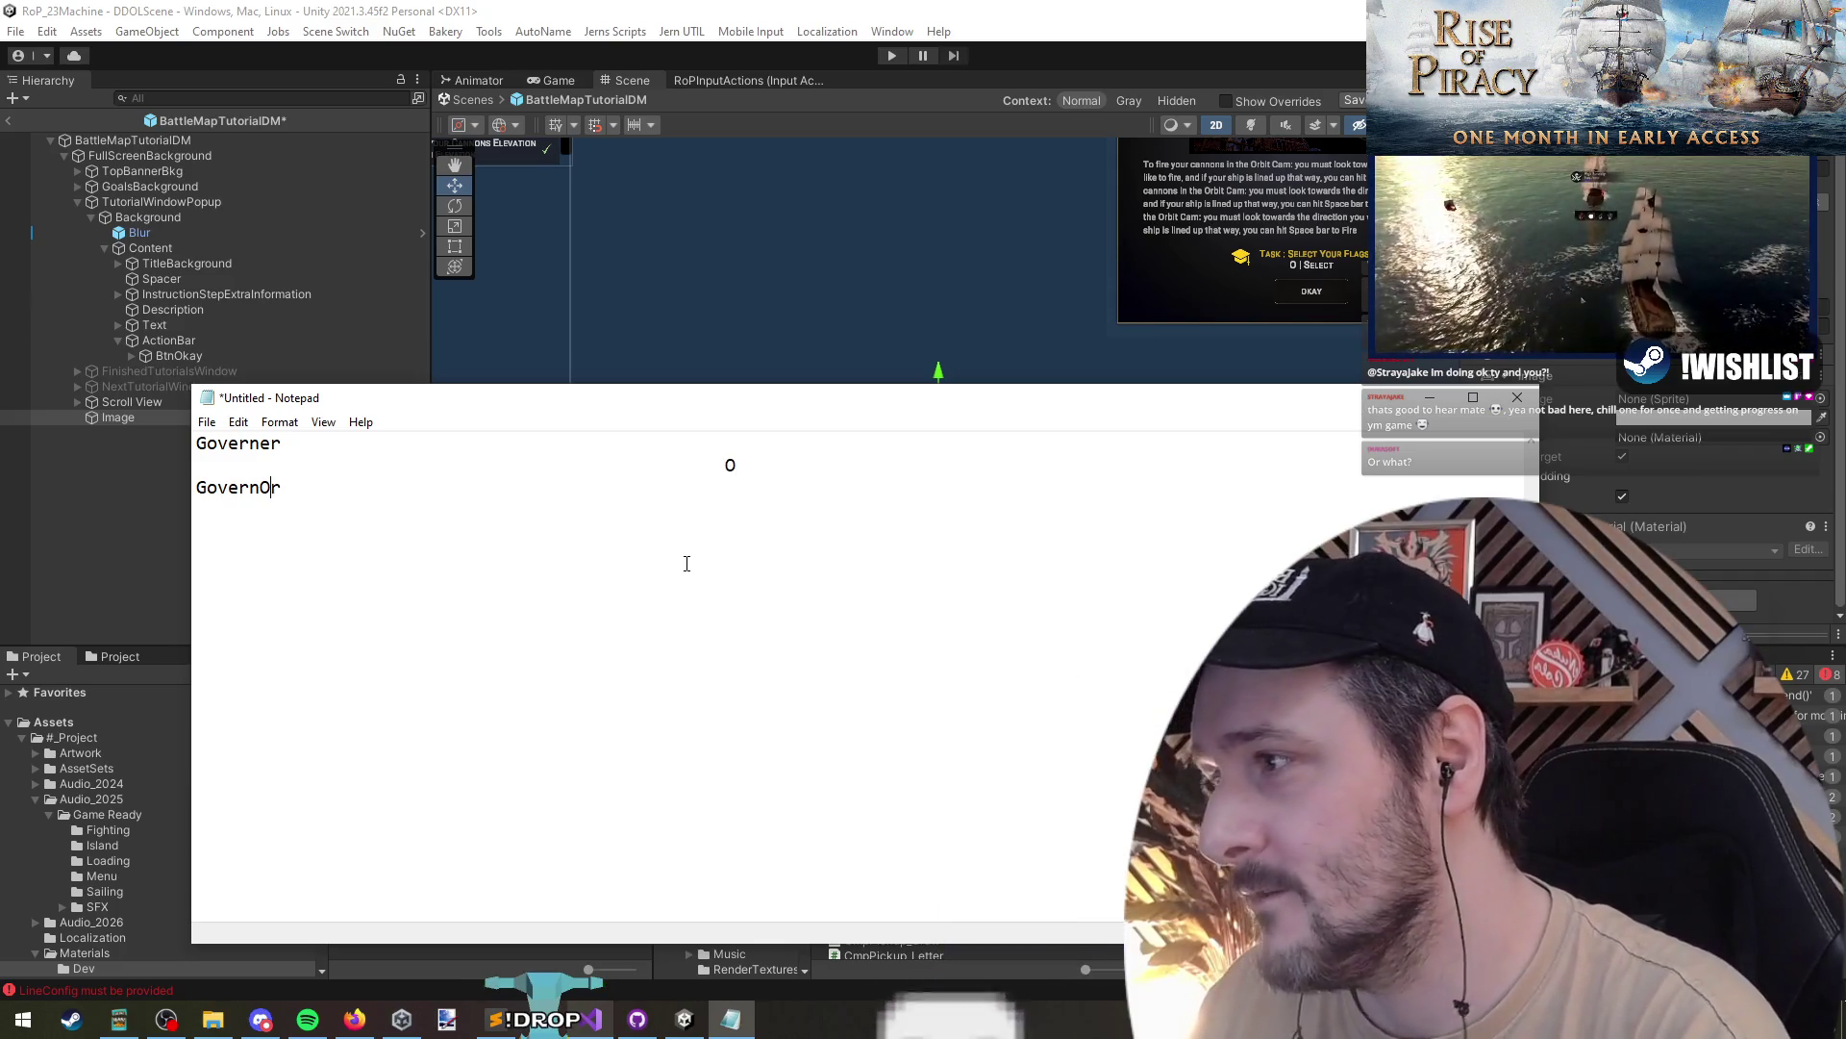
key("BackSpace")
- Close Notepad without saving the notes
left_click(273, 505)
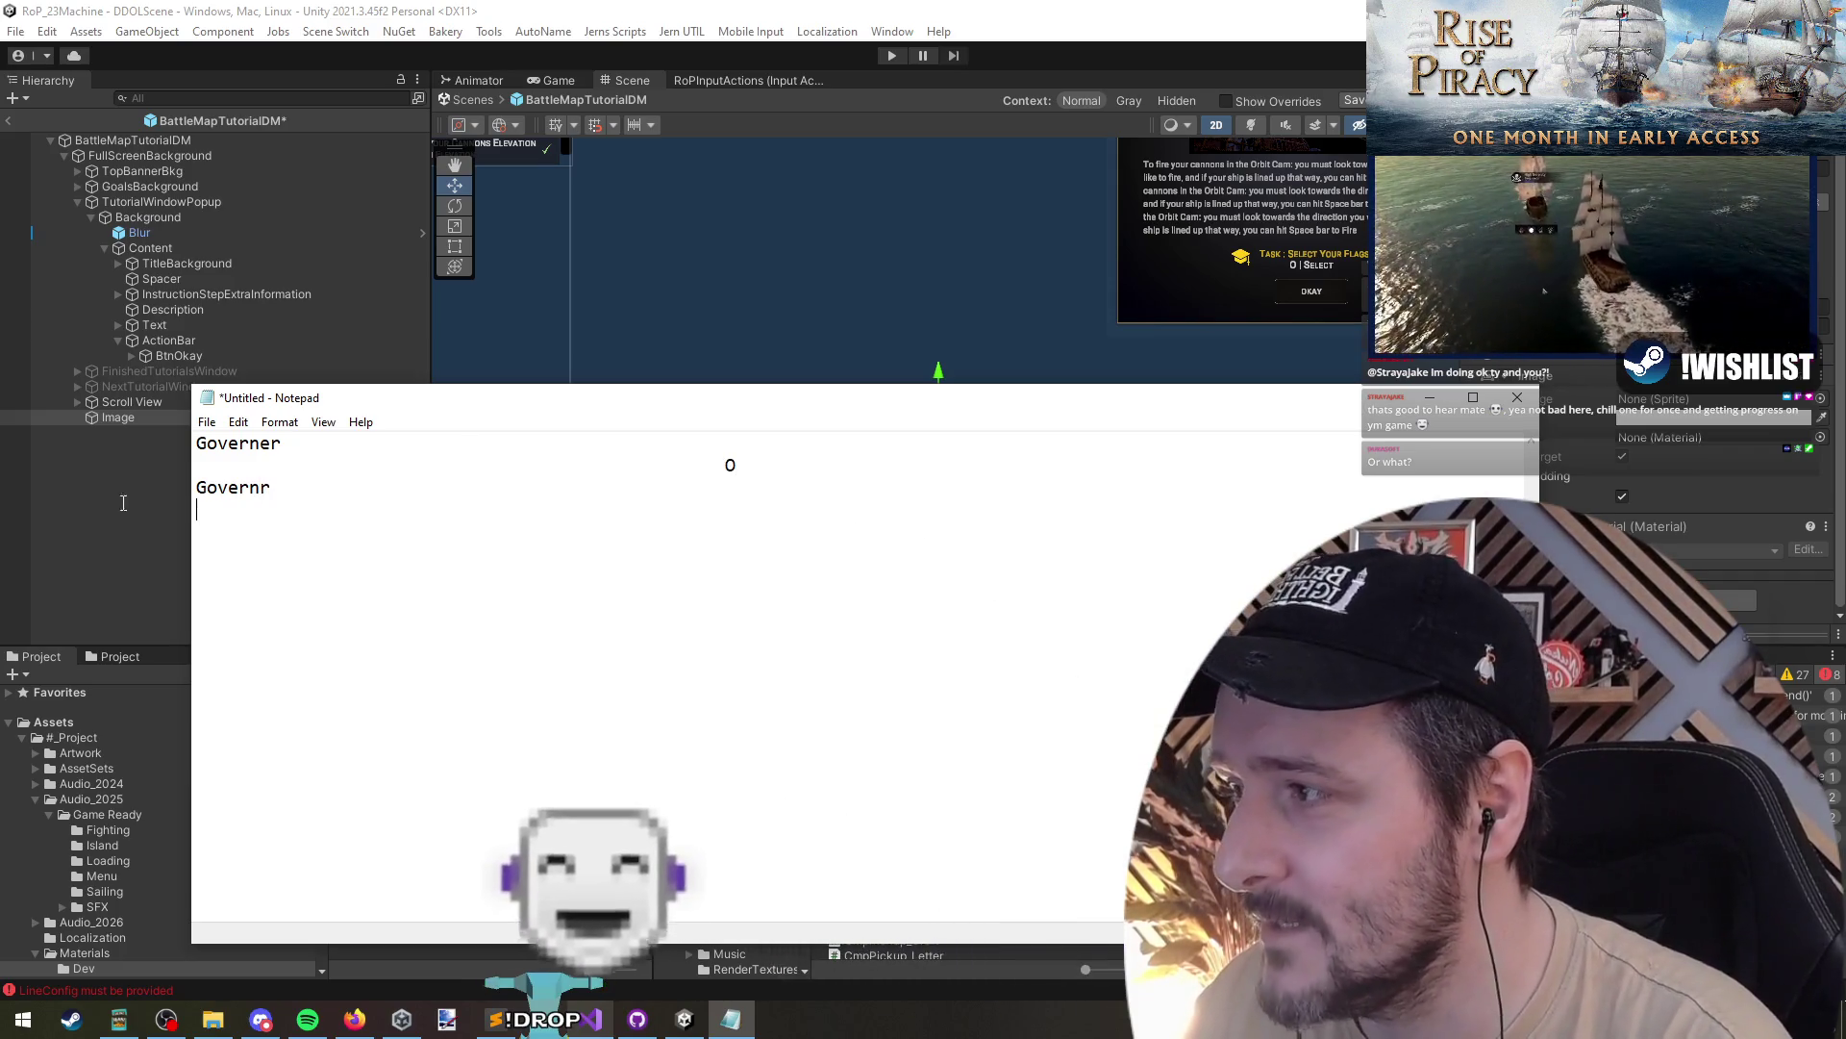
key("shift+Up")
key("shift+Up")
mouse_move(462, 488)
left_mouse_down()
mouse_move(412, 482)
mouse_move(490, 447)
left_mouse_up()
left_click(490, 449)
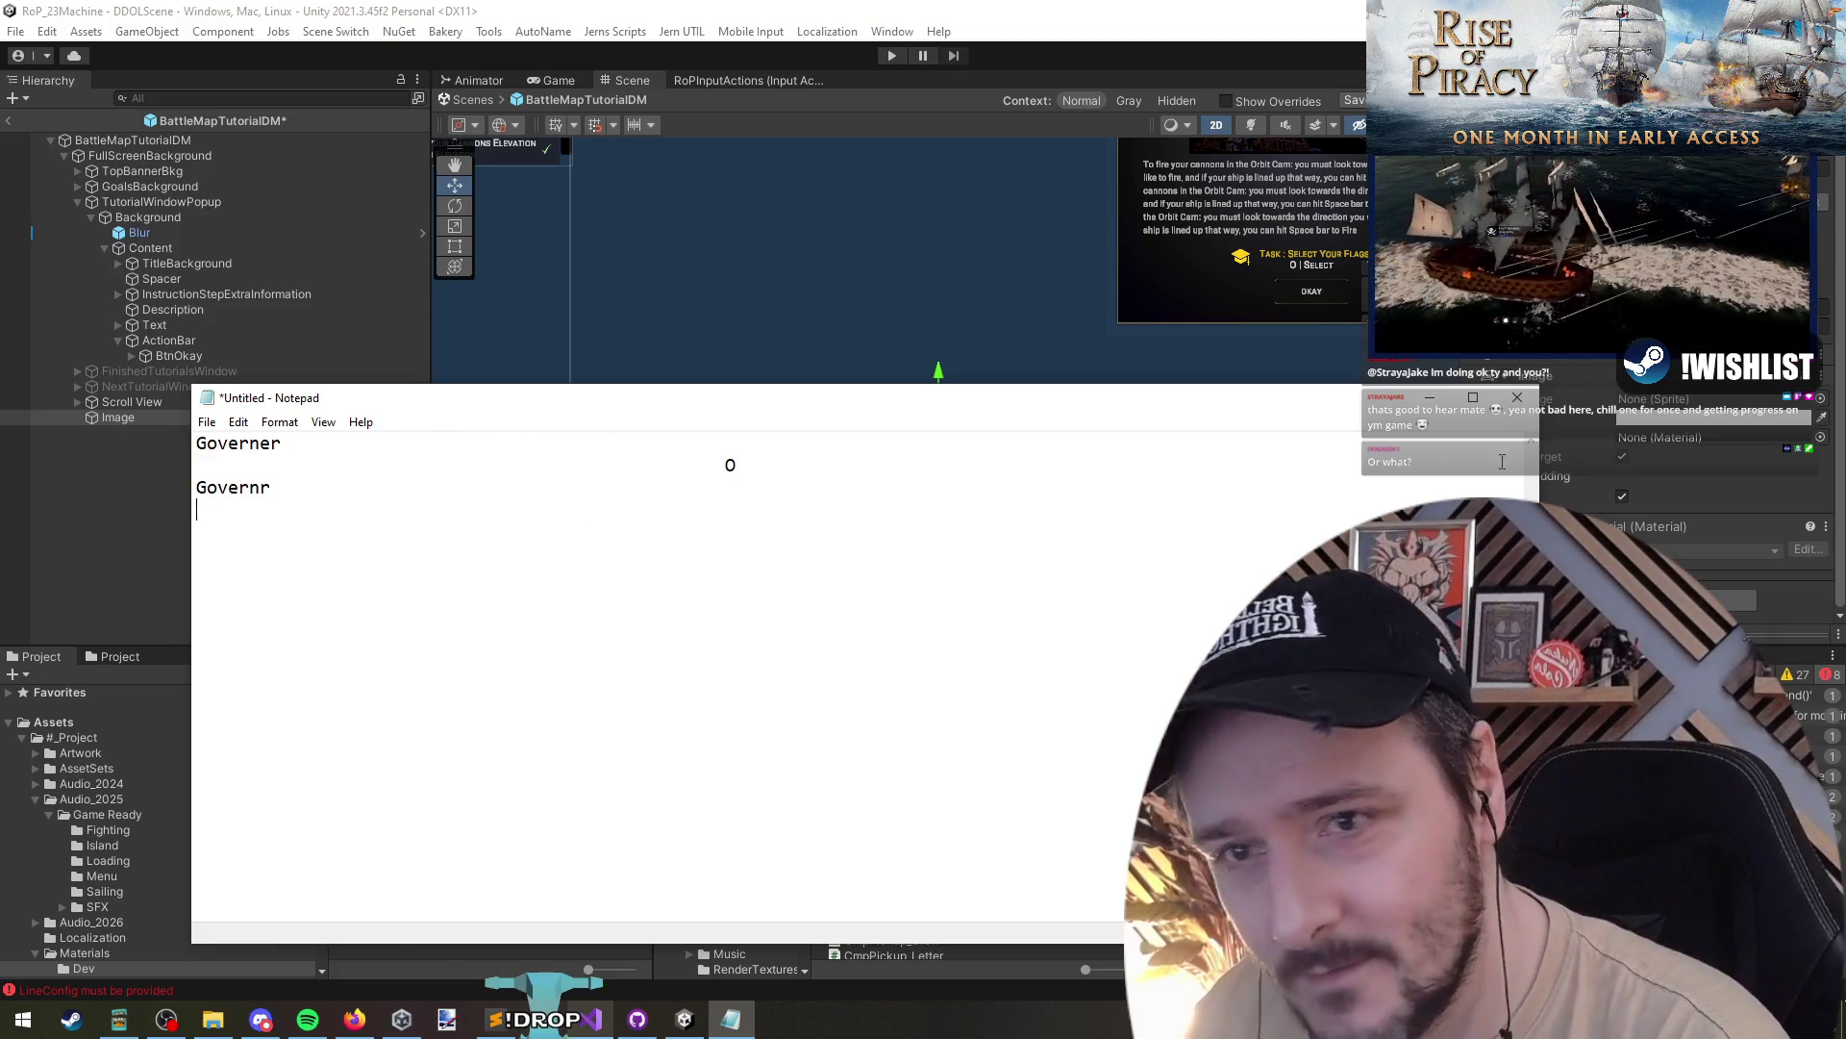
key("super+Up")
key("super+Down")
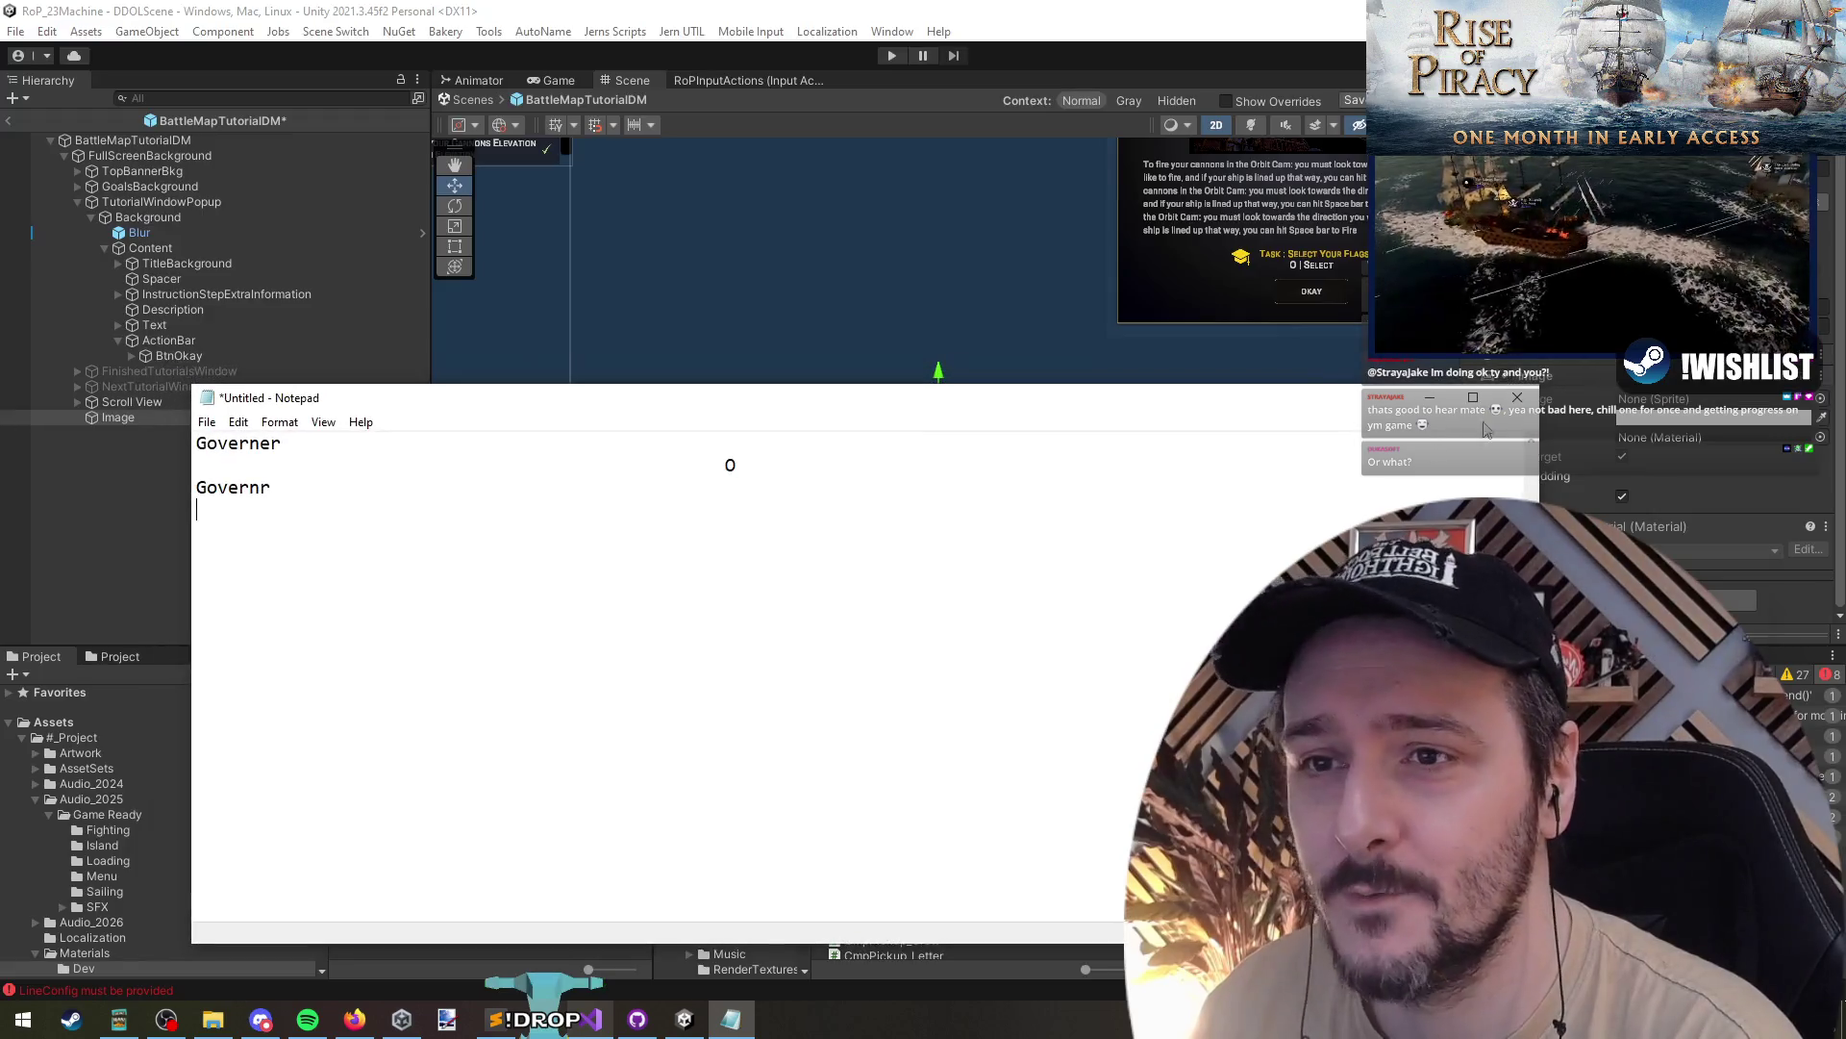
key("alt+F4")
left_click(966, 514)
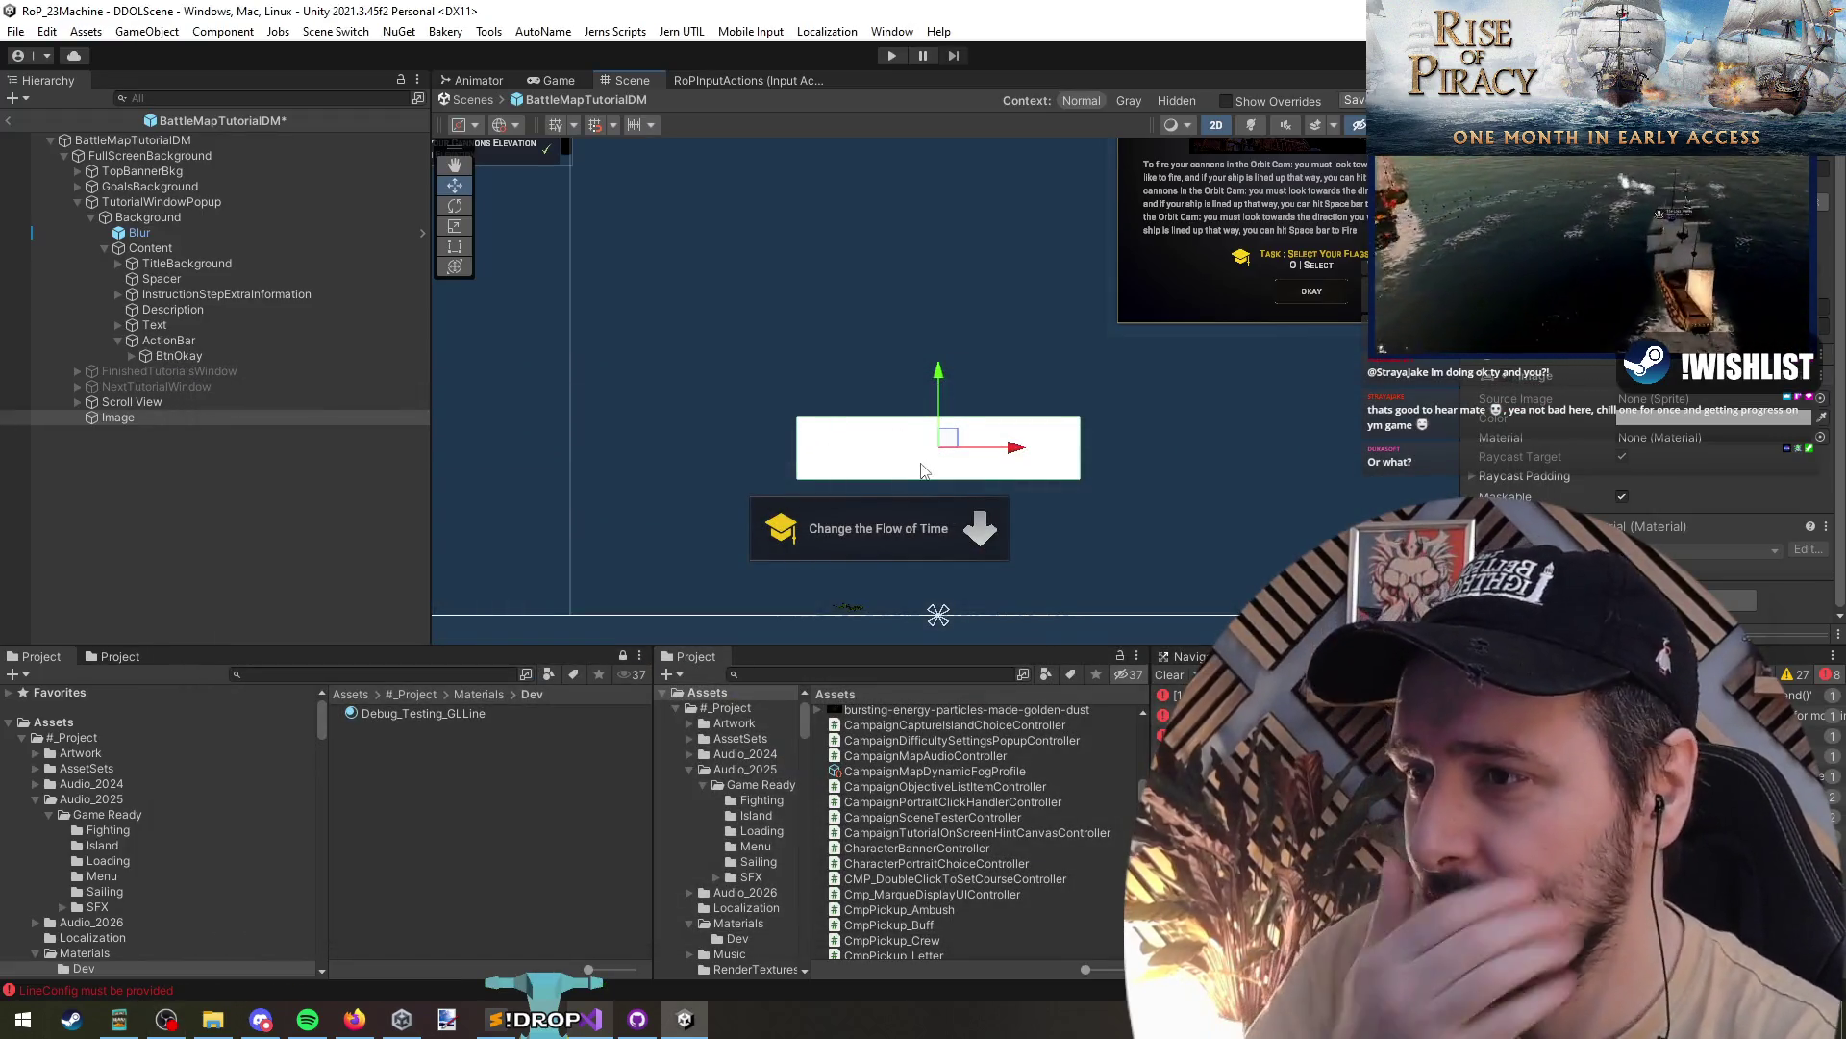
scroll(901, 448, "down", 2)
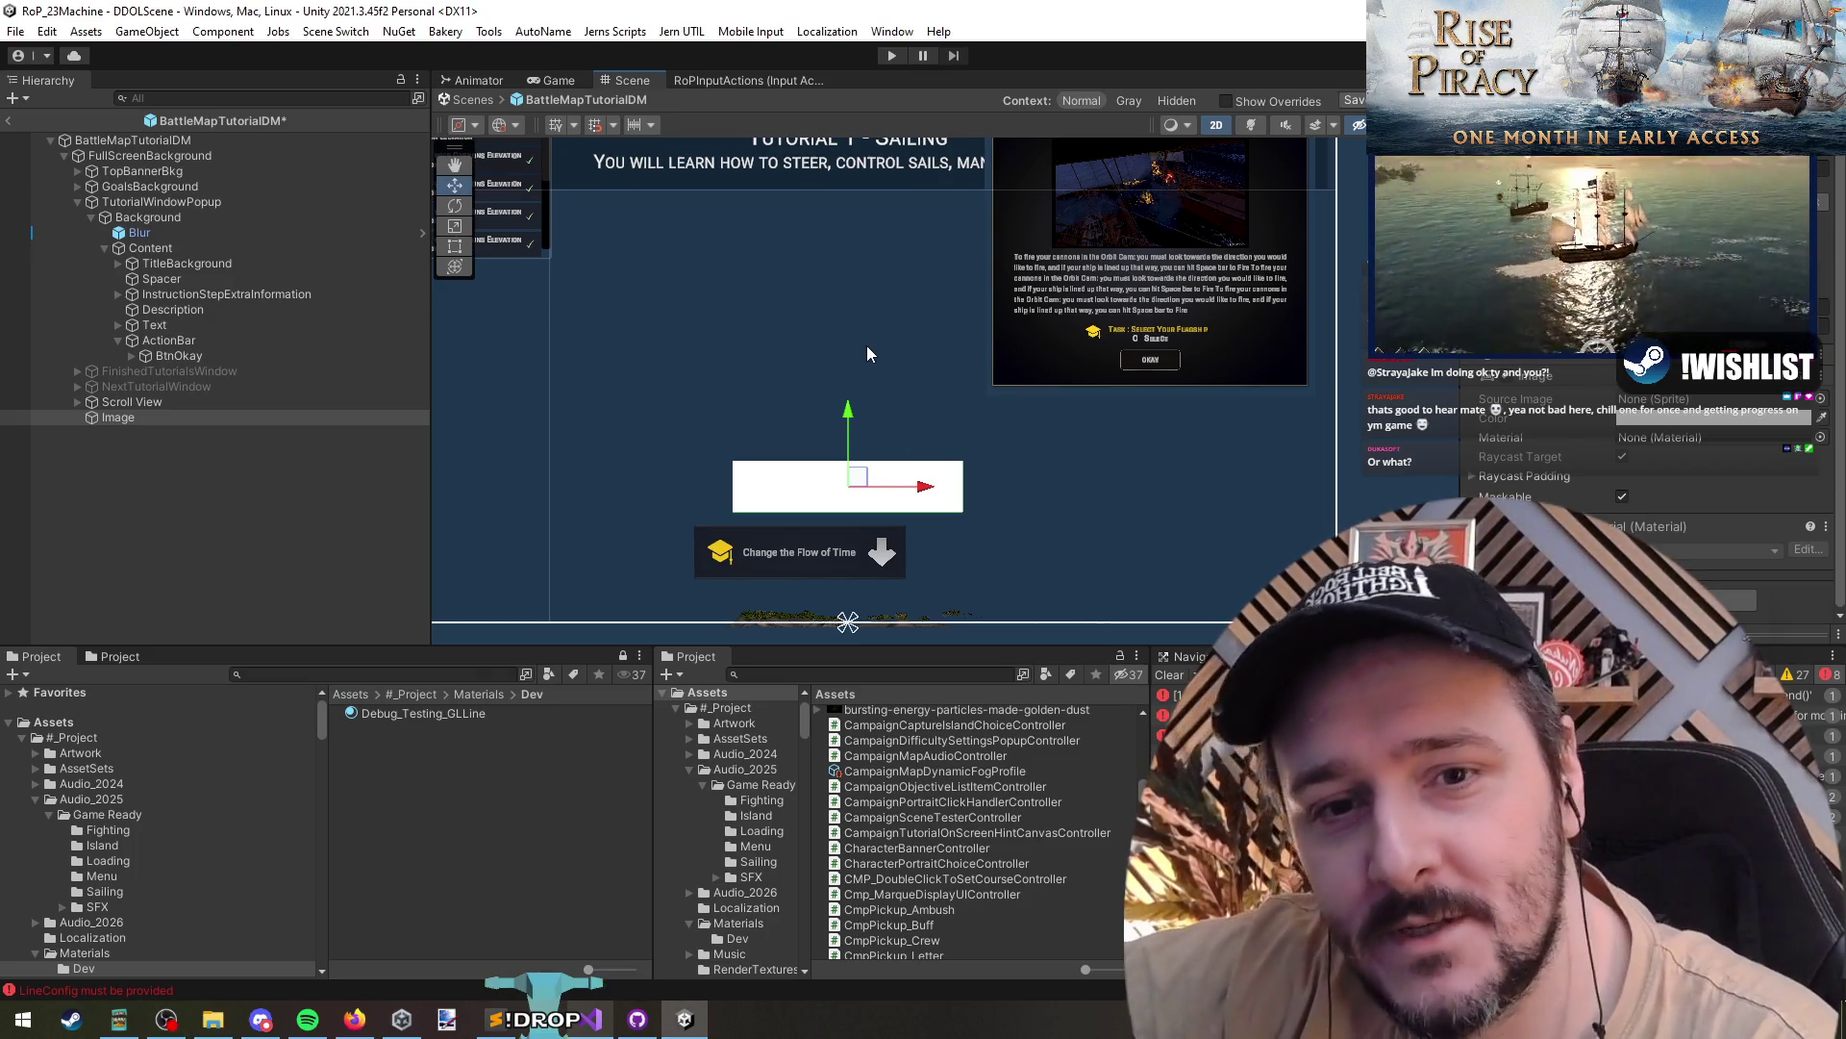
key("alt+Tab")
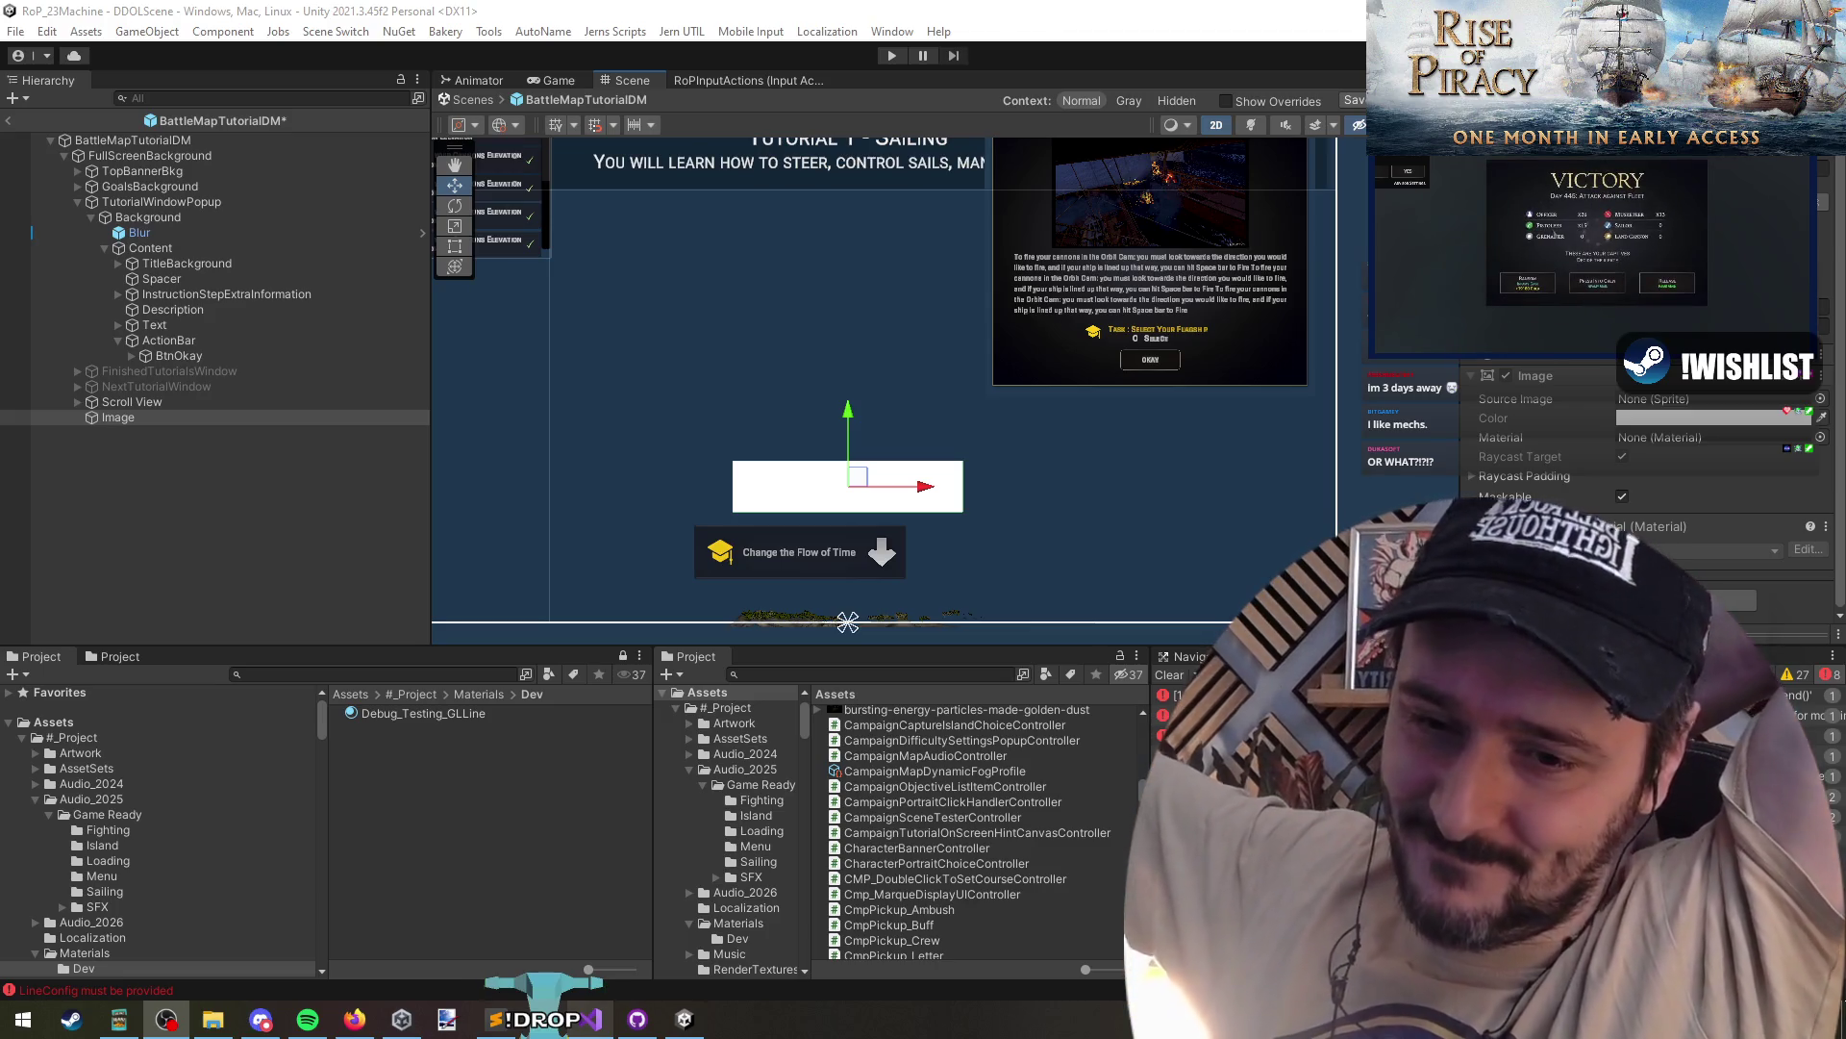
key("alt+Tab")
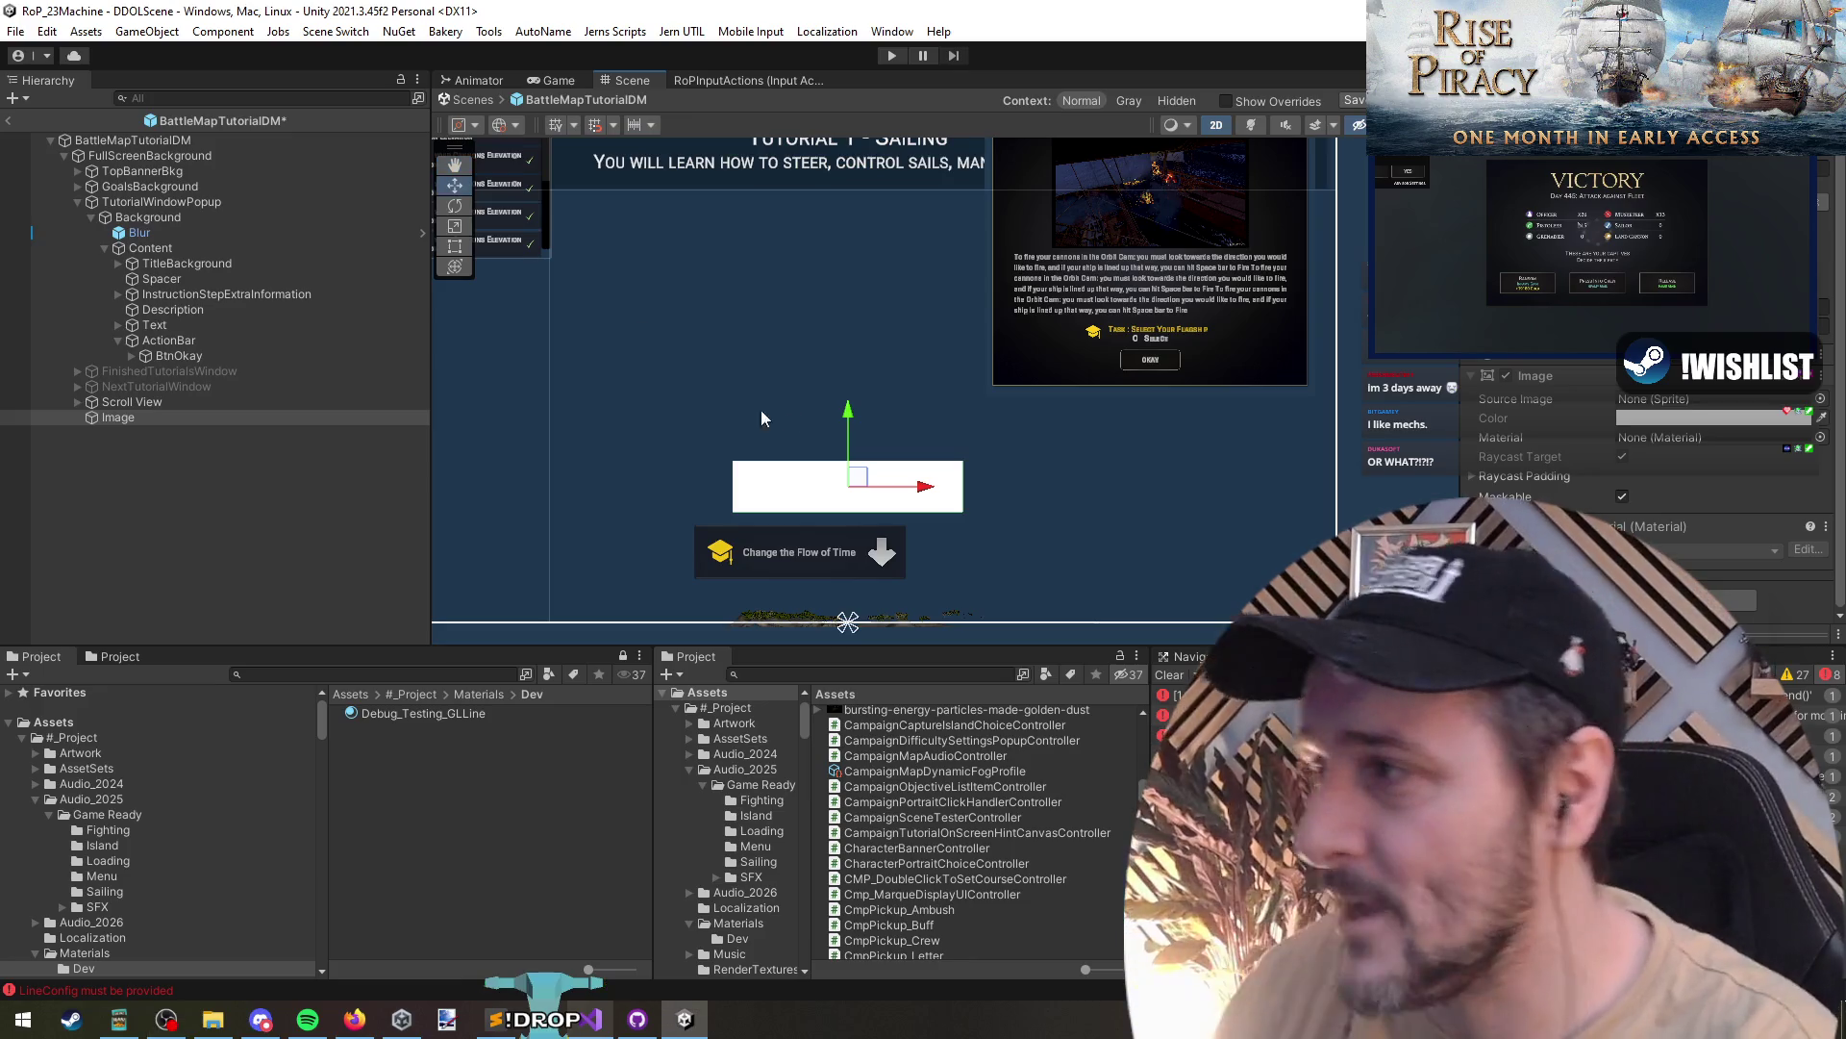
- Duplicate BtnOkay, place the copy under Image and centre it in the white panel
left_click(177, 419)
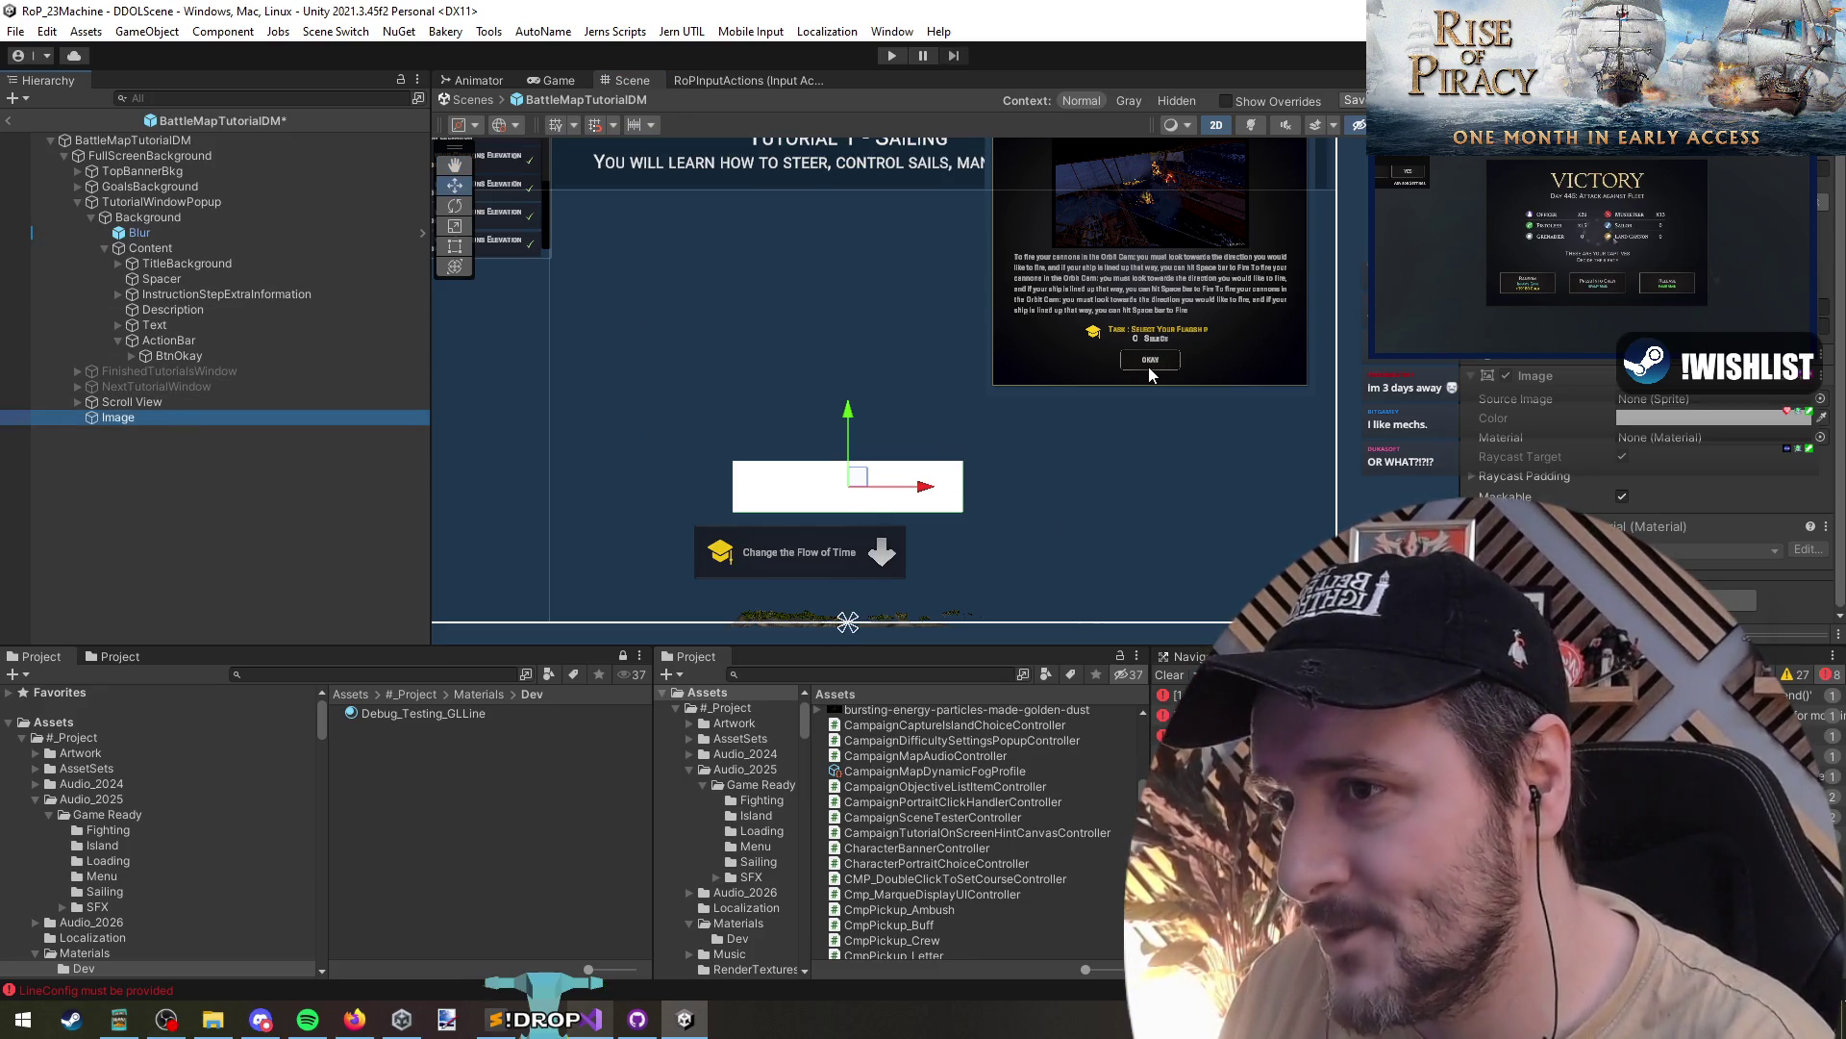
left_click(1152, 364)
left_click(202, 356)
key("ctrl+d")
left_click_drag(187, 367, 129, 434)
left_click(136, 421)
left_click(144, 428)
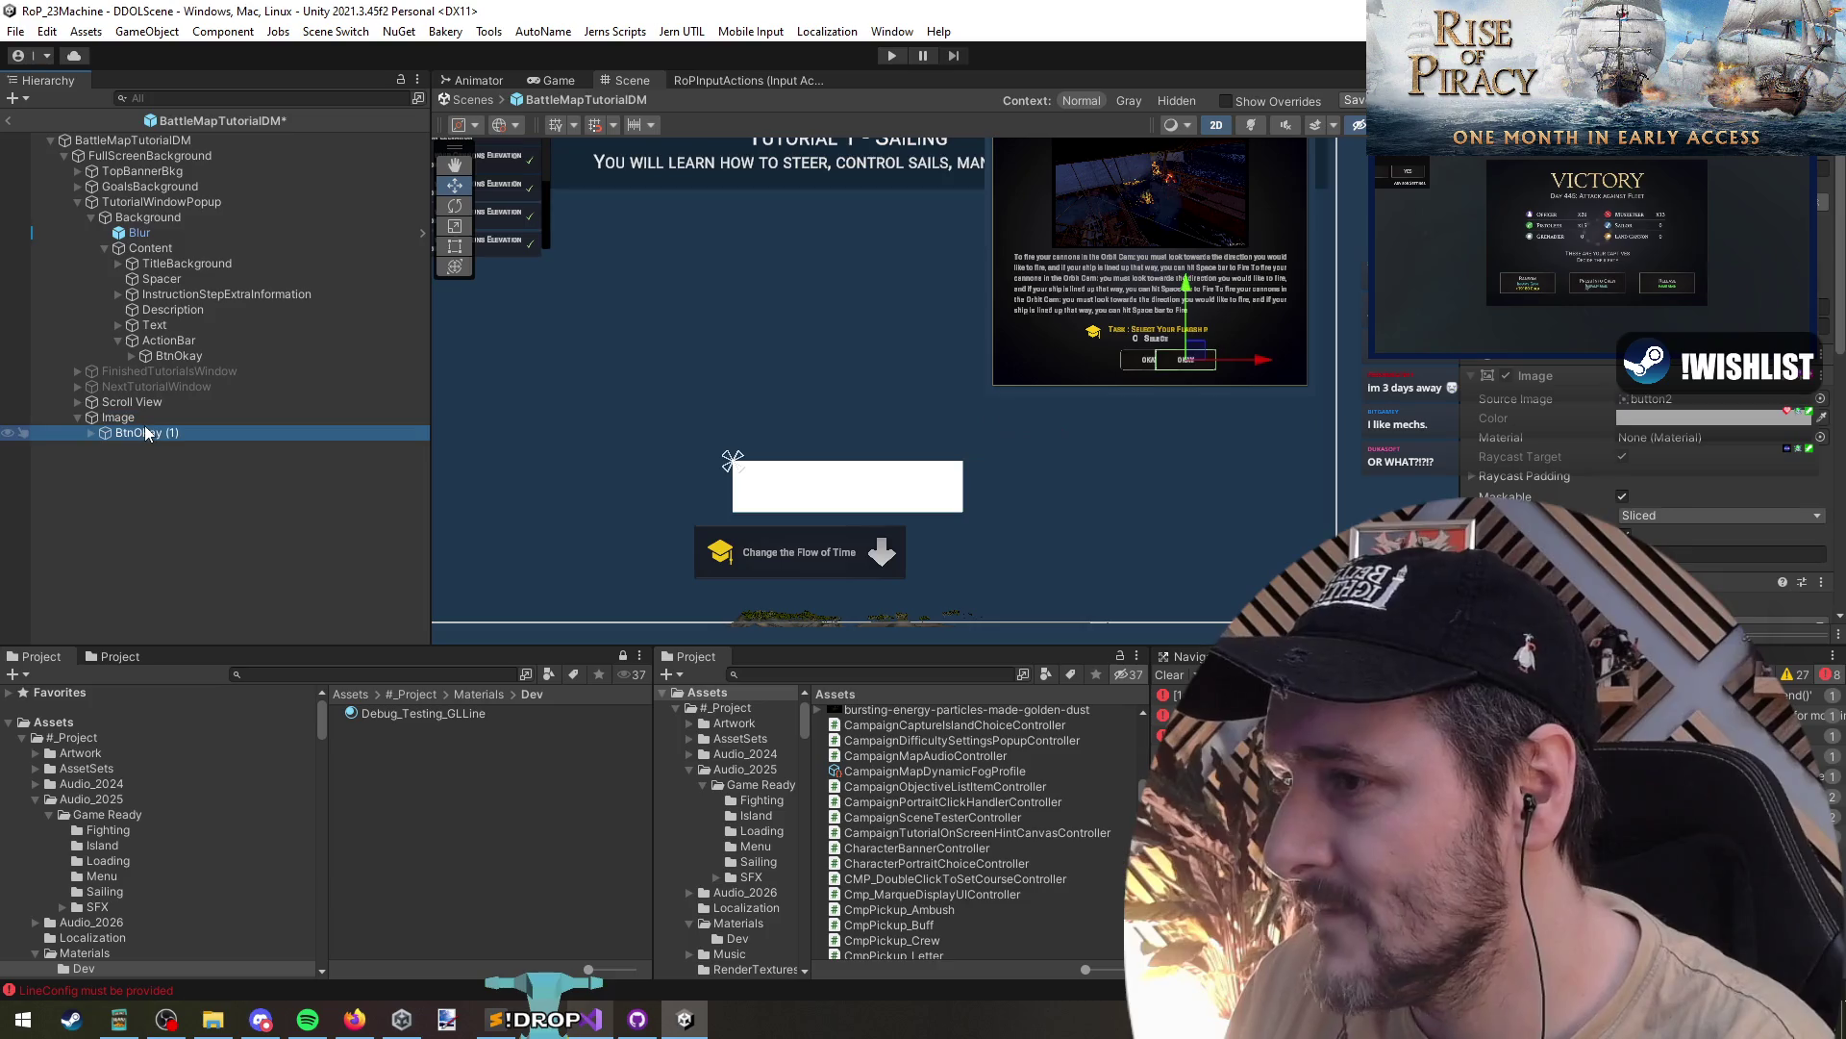
left_click(1500, 337)
left_click(1612, 373, "alt")
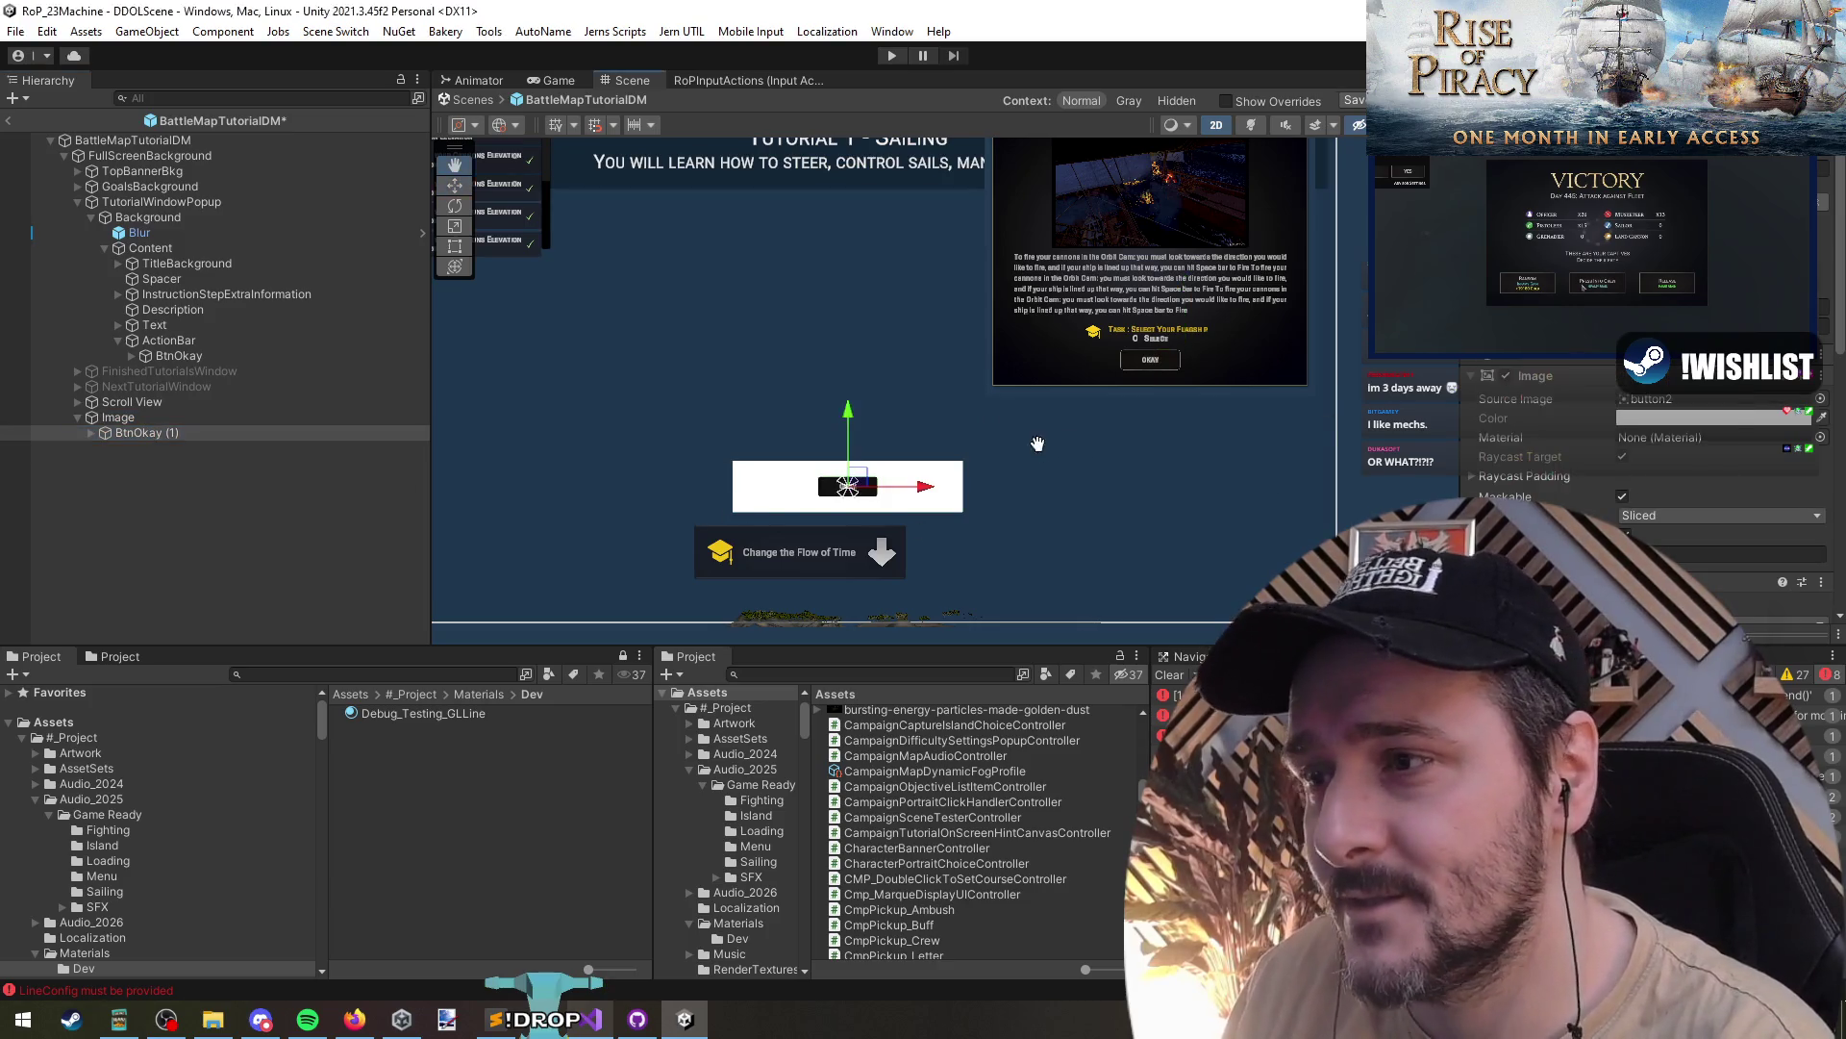
- Change the copy's BtnConfirmText label to 'Advance to Next Tutorial Step'
scroll(1008, 533, "up", 5)
scroll(930, 528, "down", 3)
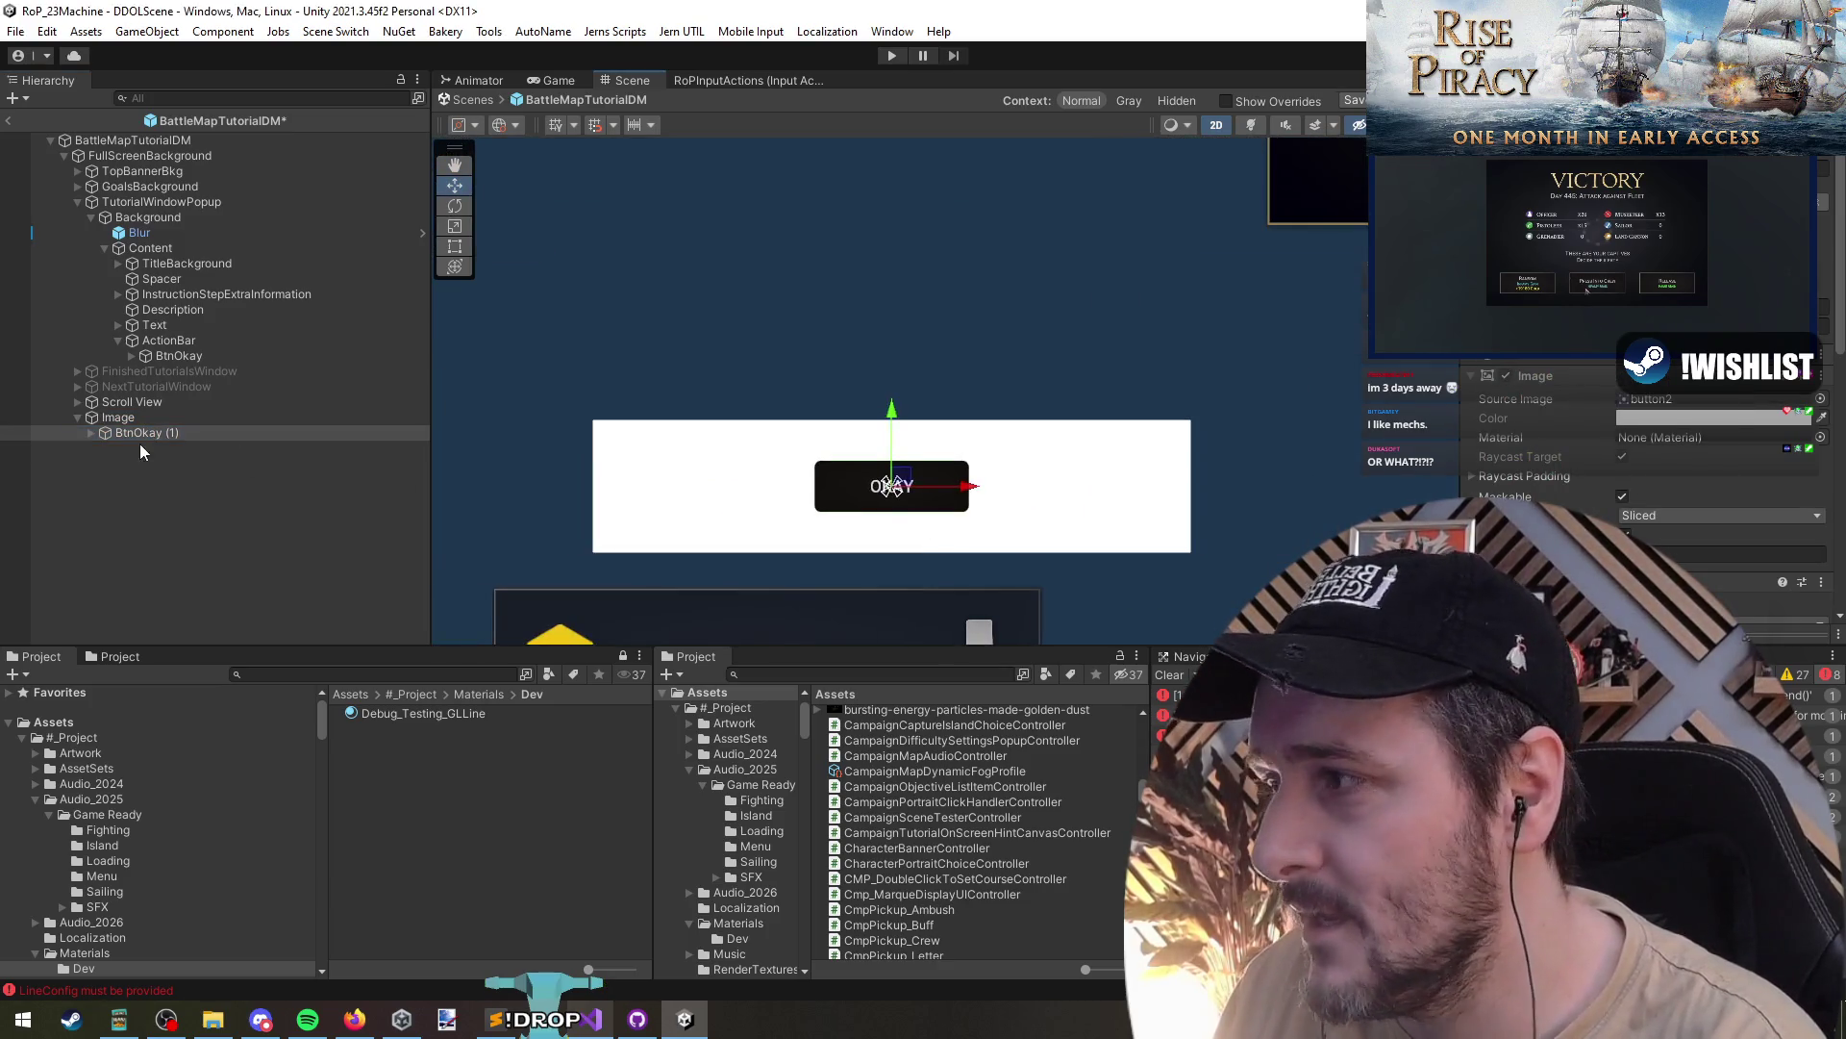
left_click(159, 448)
double_click(1755, 471)
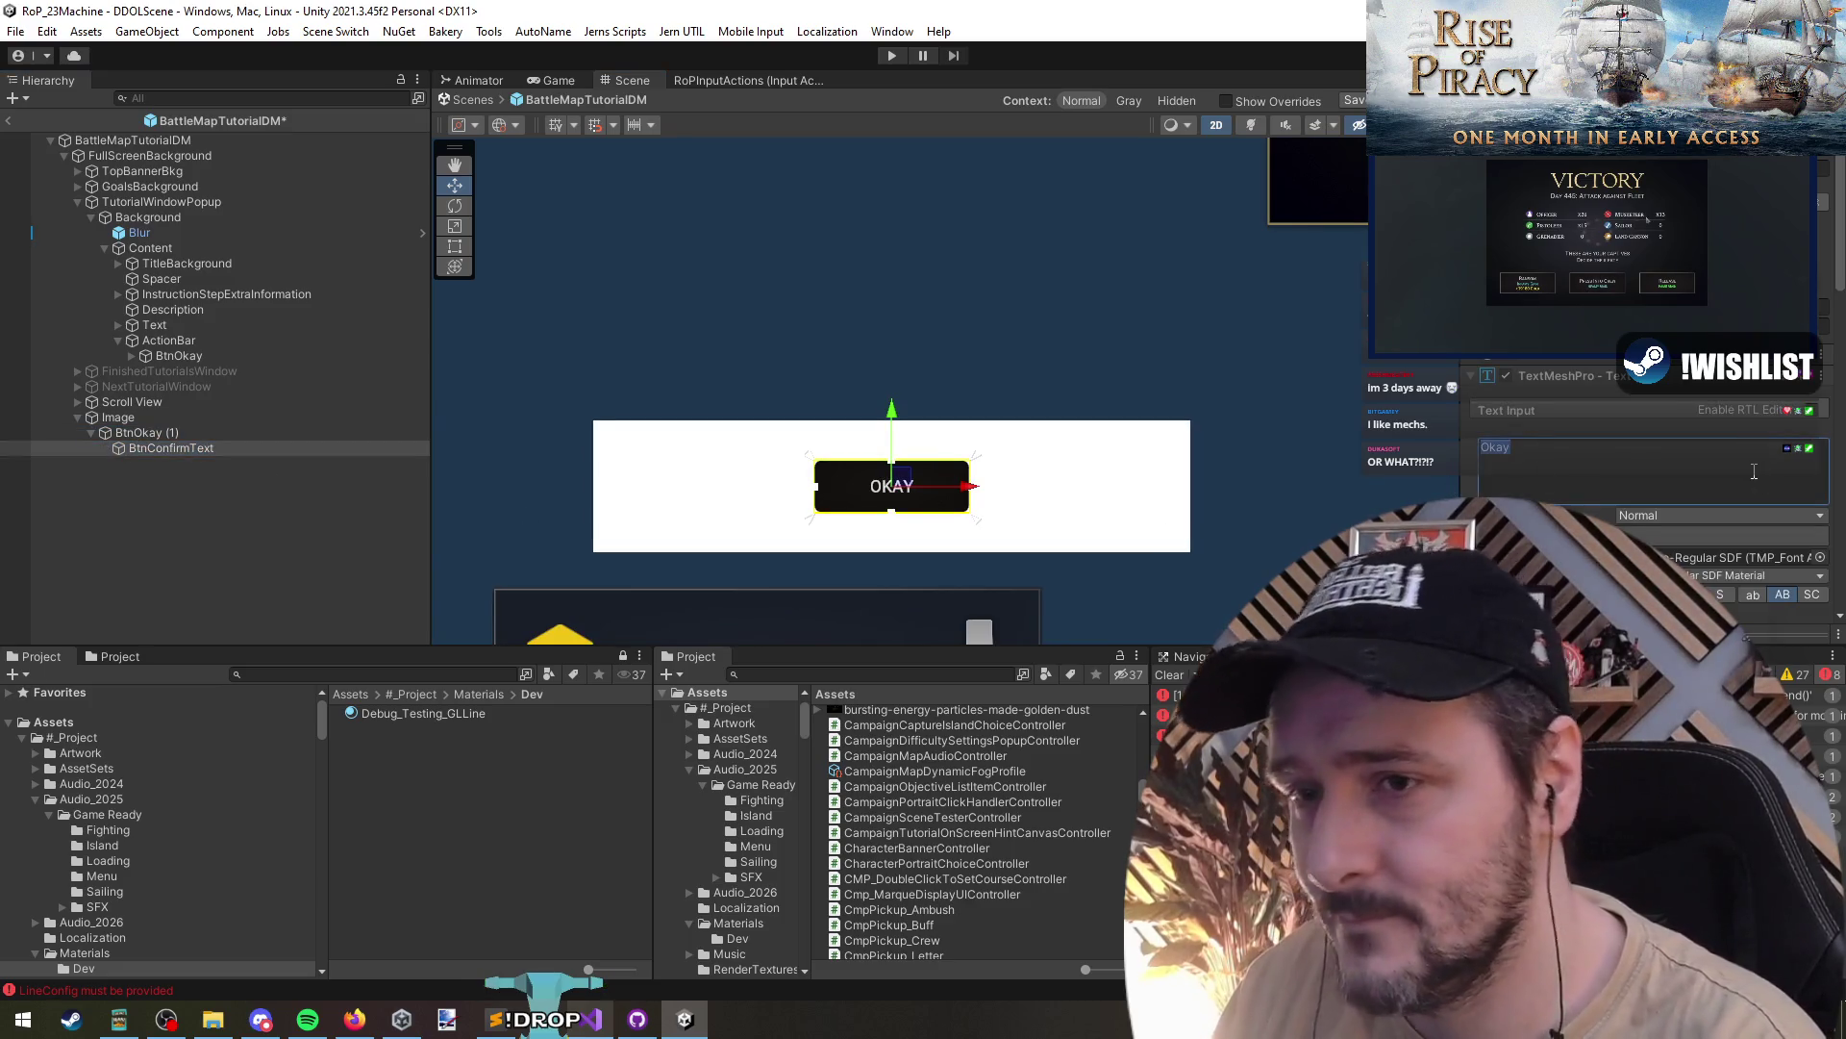
type("Advance to Next Tutorial")
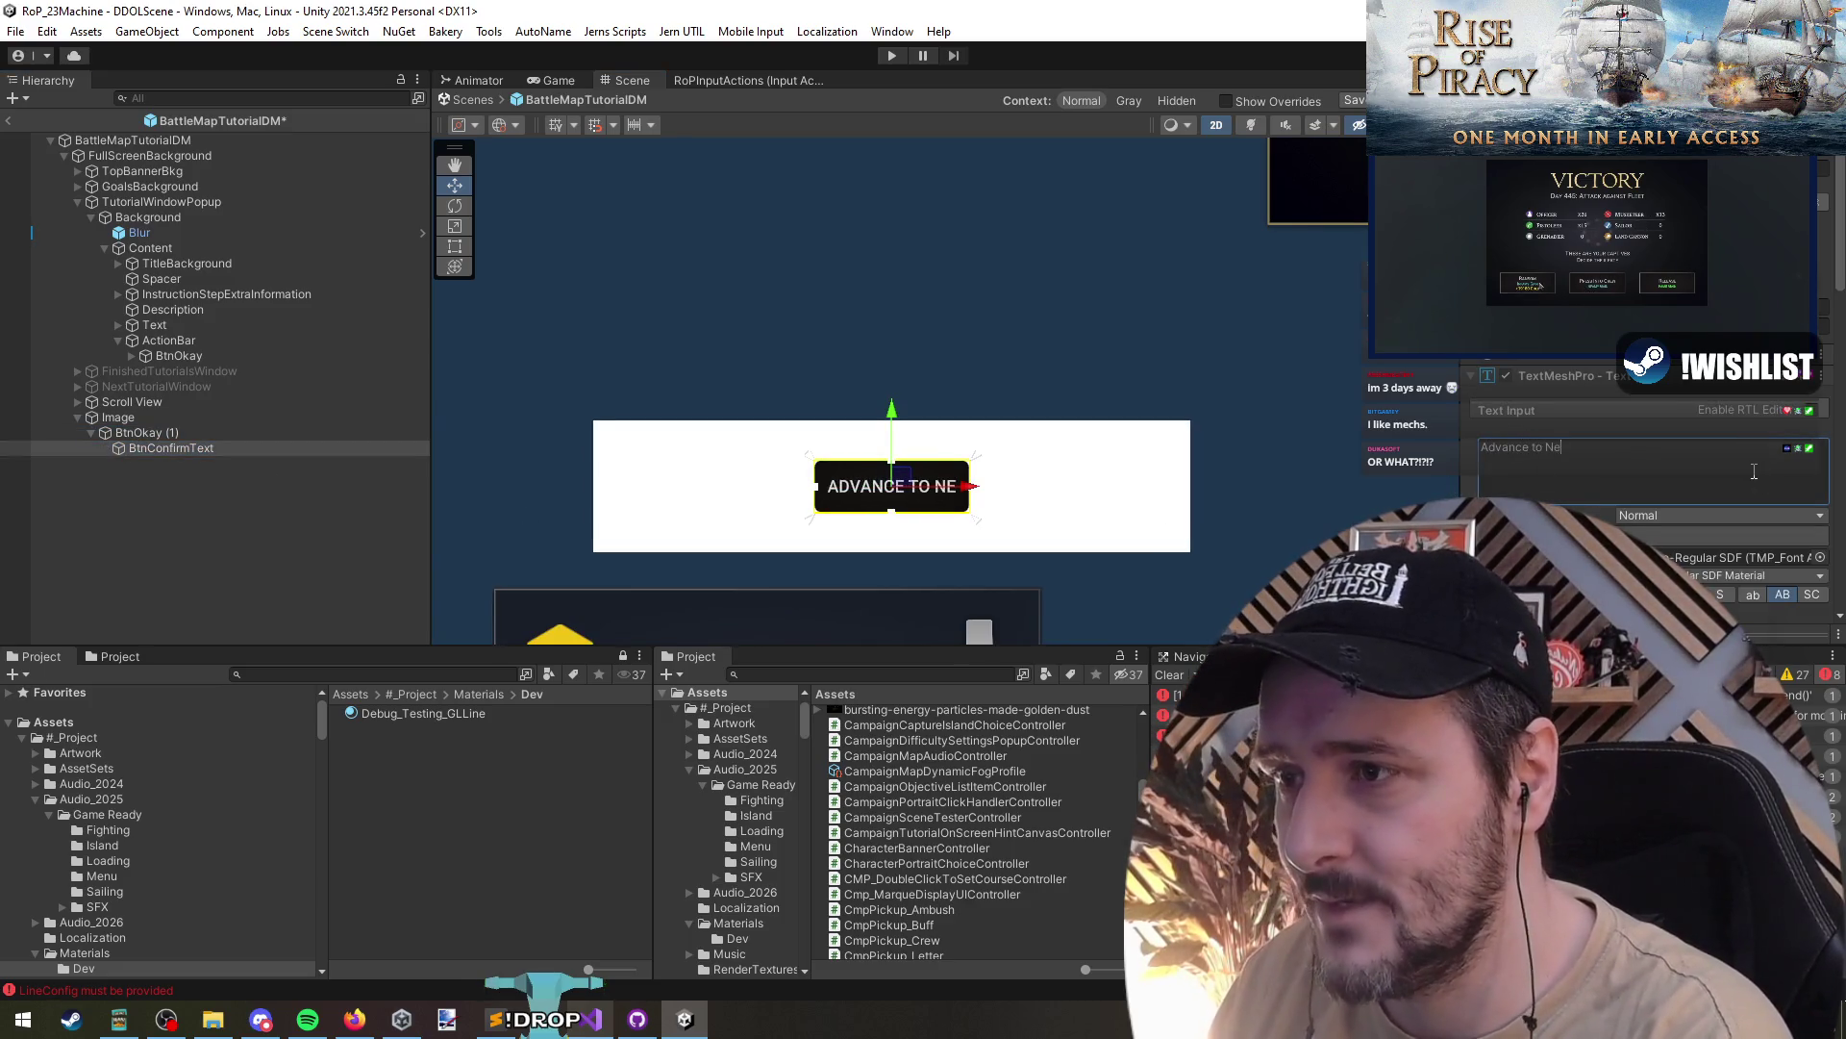
type(" Step")
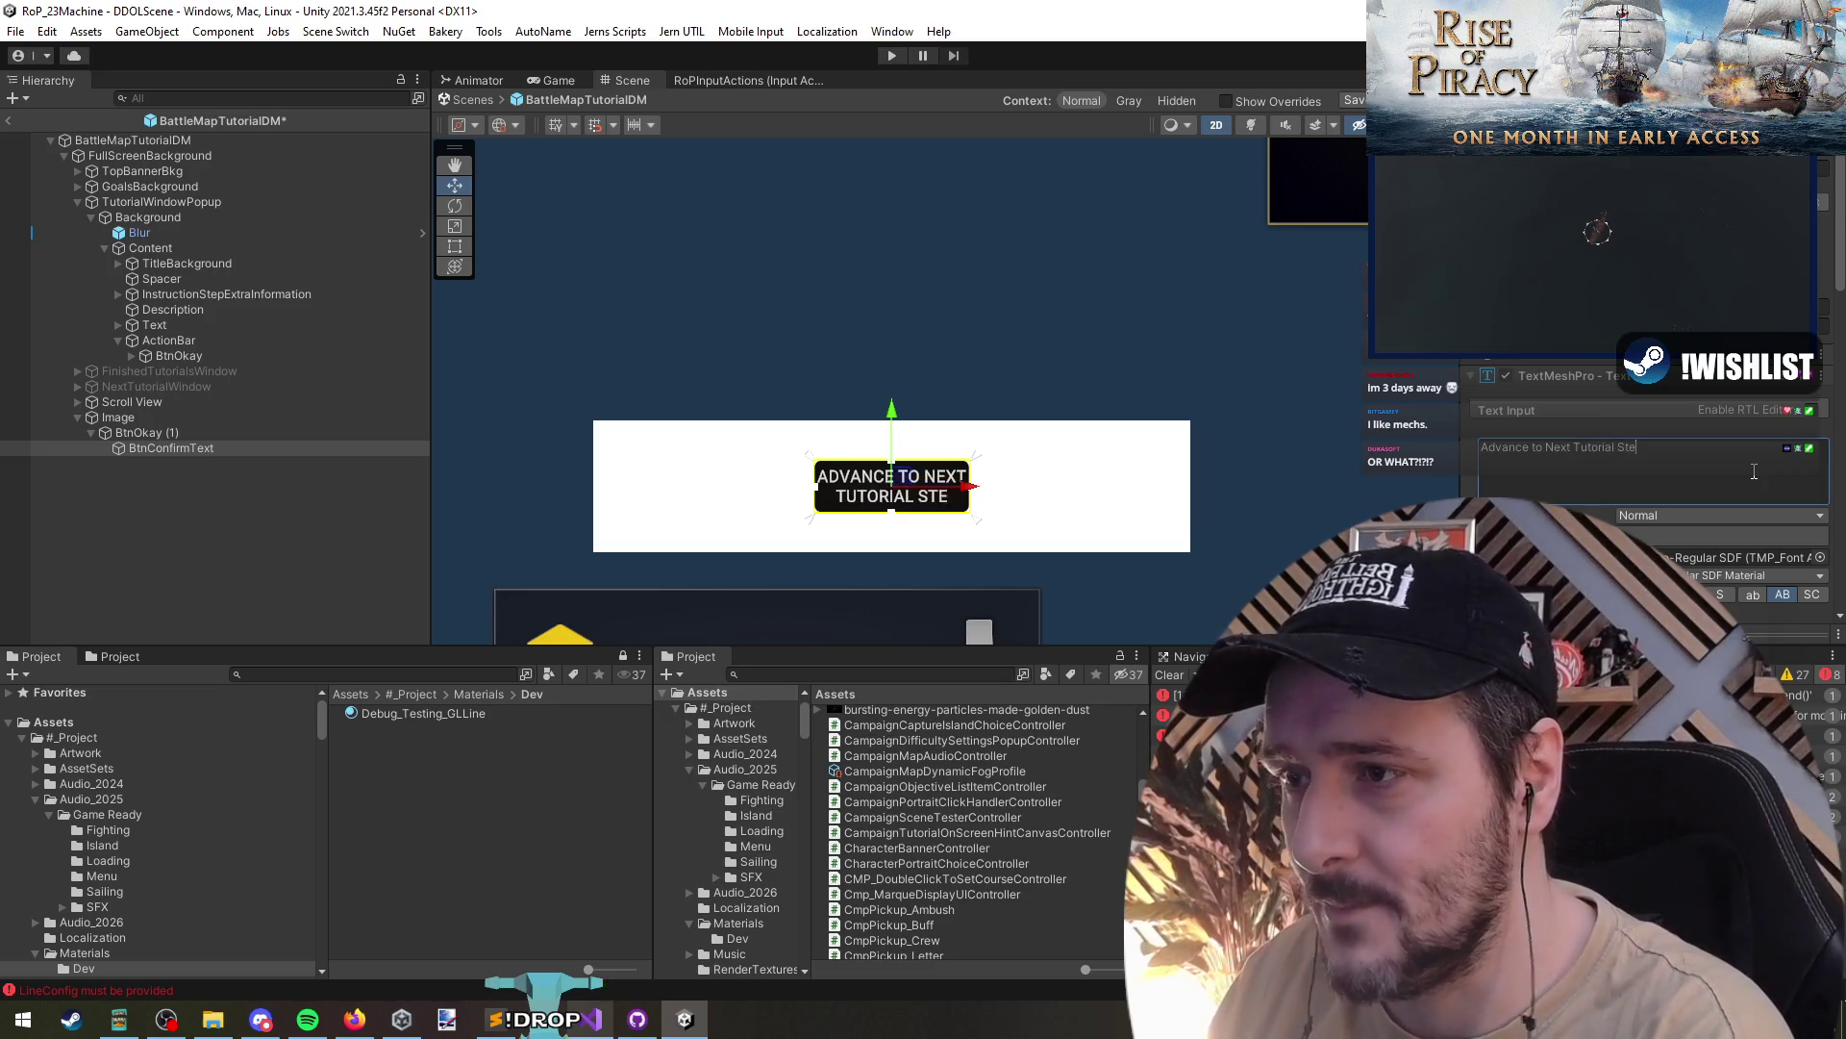
scroll(1125, 478, "down", 2)
scroll(1125, 478, "down", 1)
- Check the copy's label settings and move BtnOkay (1) out above Image in the Hierarchy
left_click(223, 445)
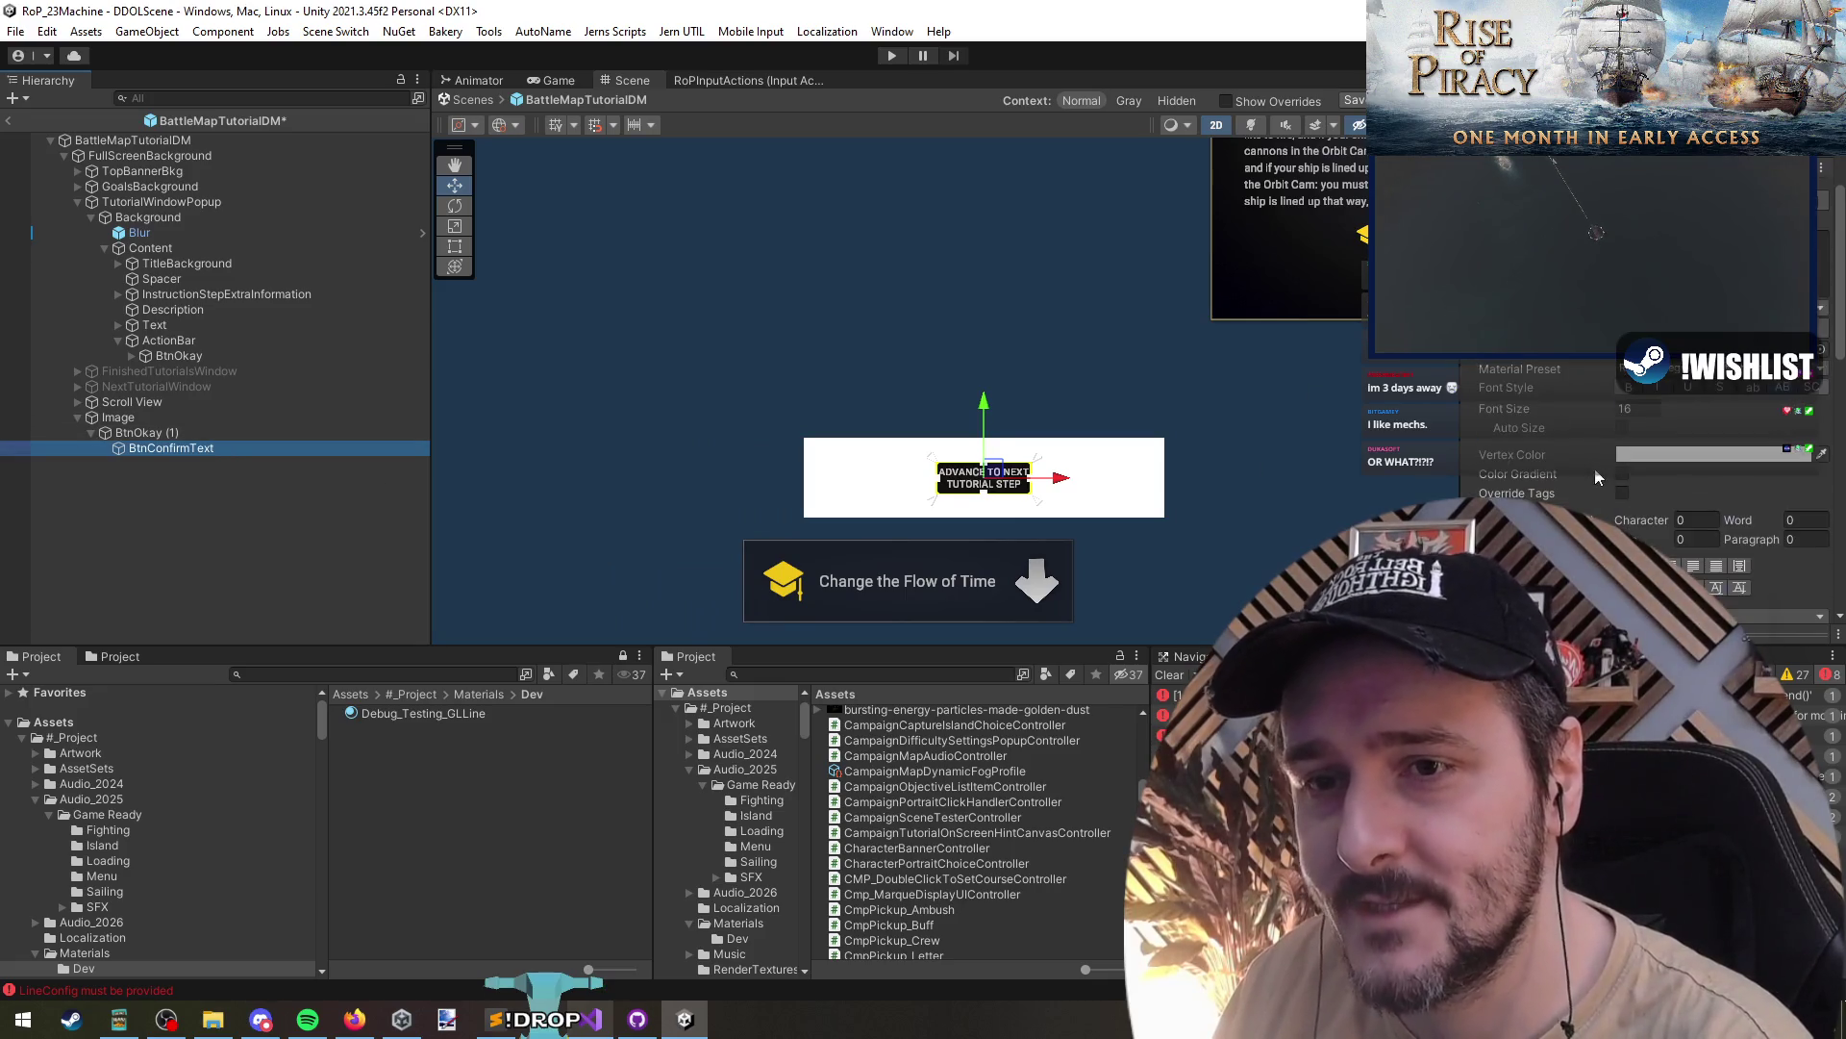
left_click(238, 433)
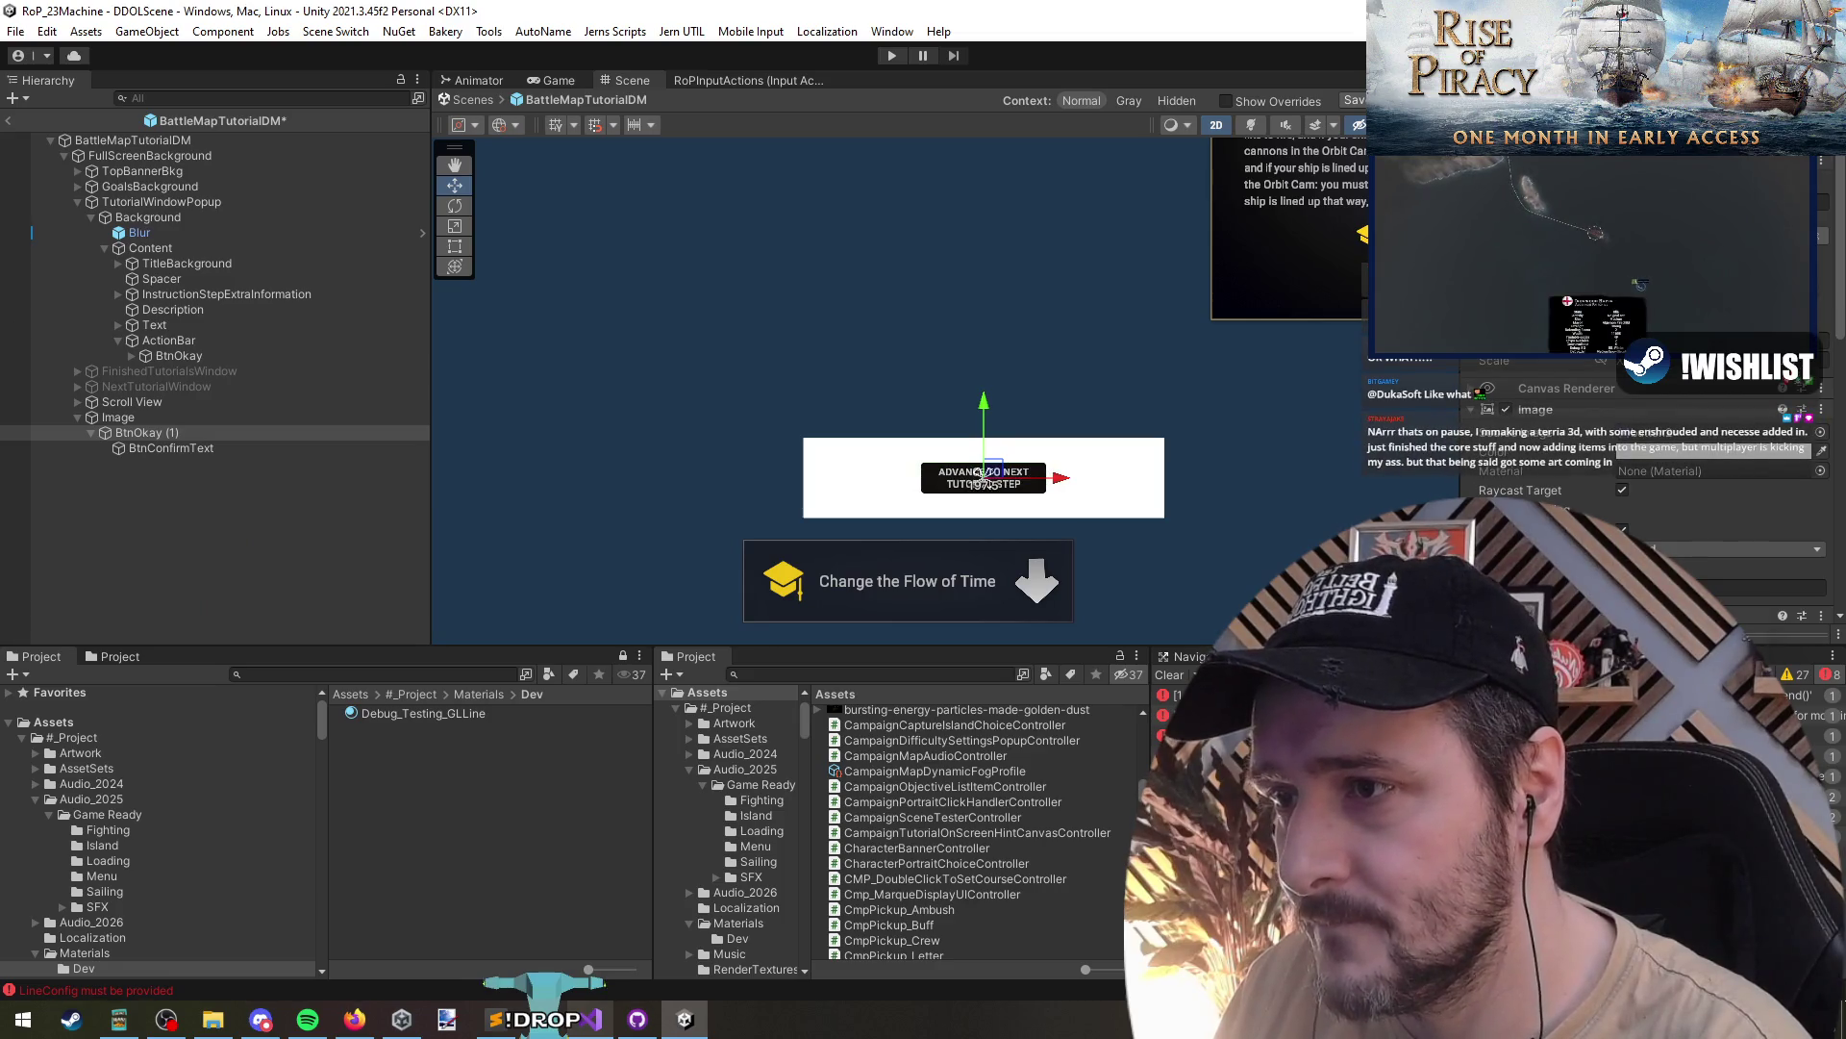
left_click(139, 432)
scroll(997, 497, "up", 3)
scroll(997, 497, "up", 2)
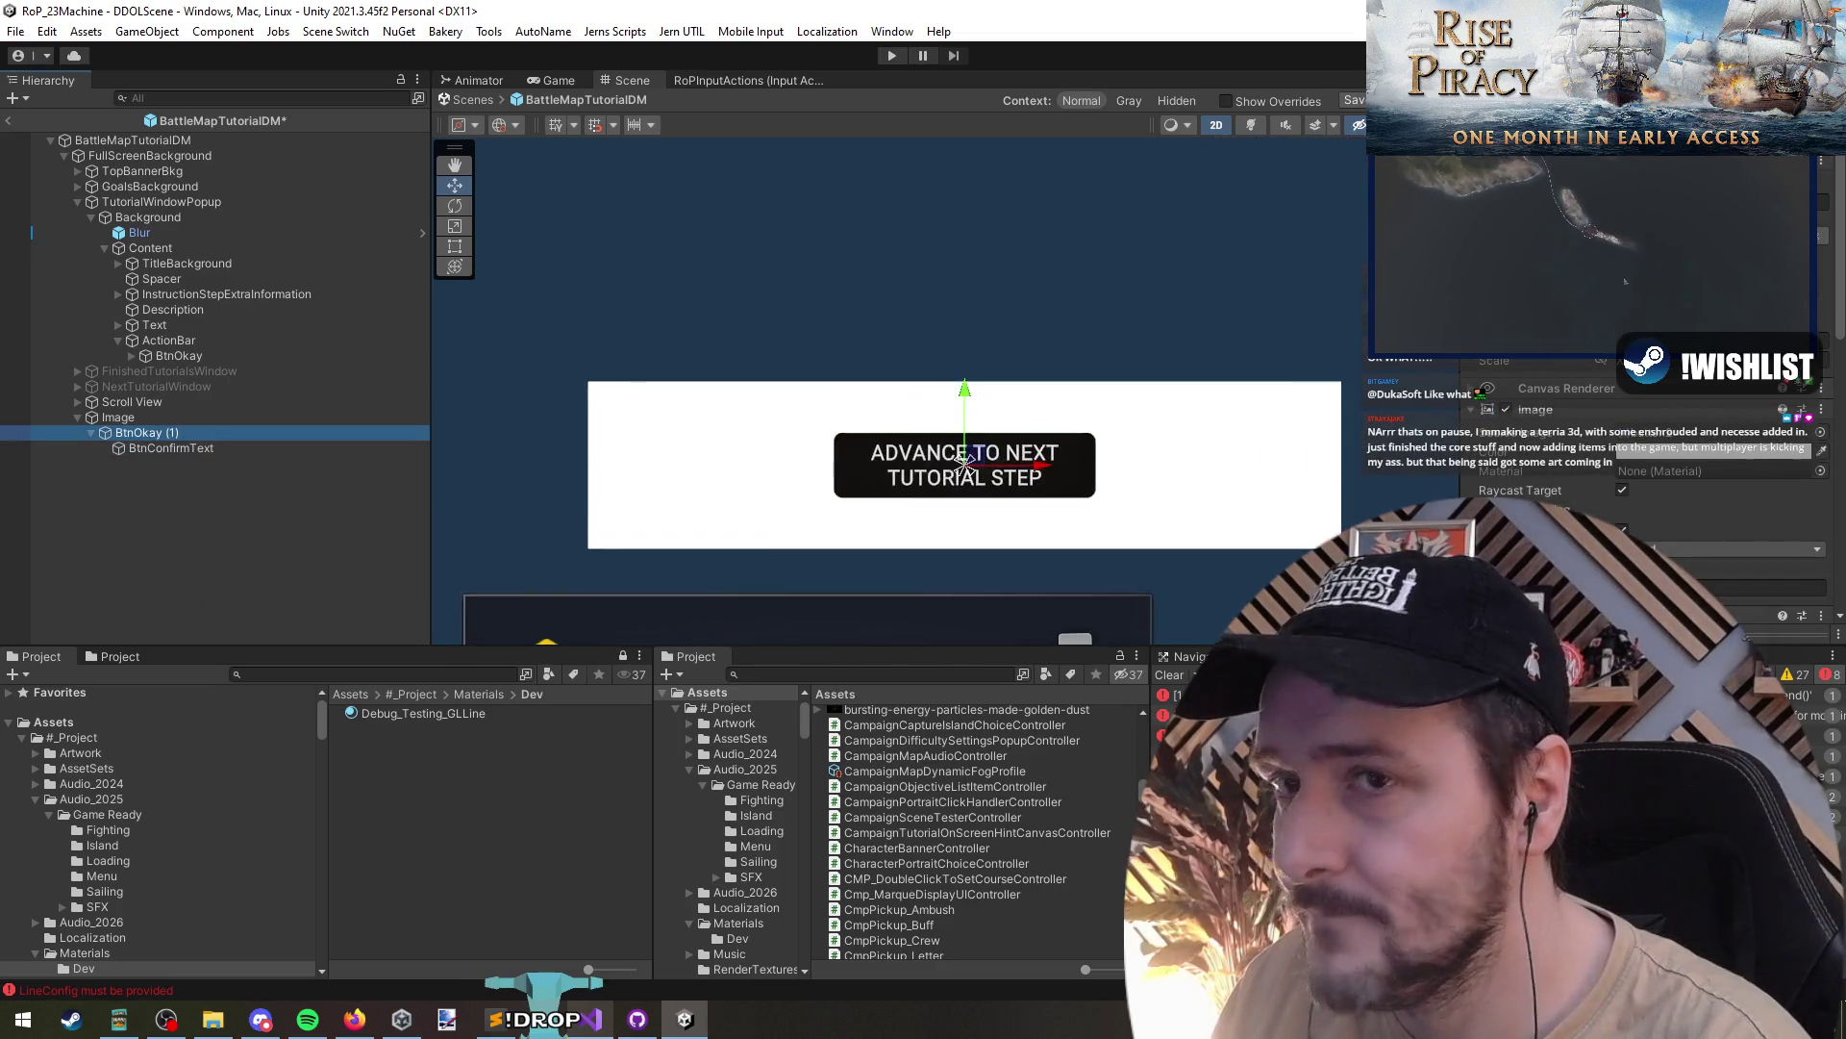
left_click(144, 449)
scroll(1635, 481, "down", 5)
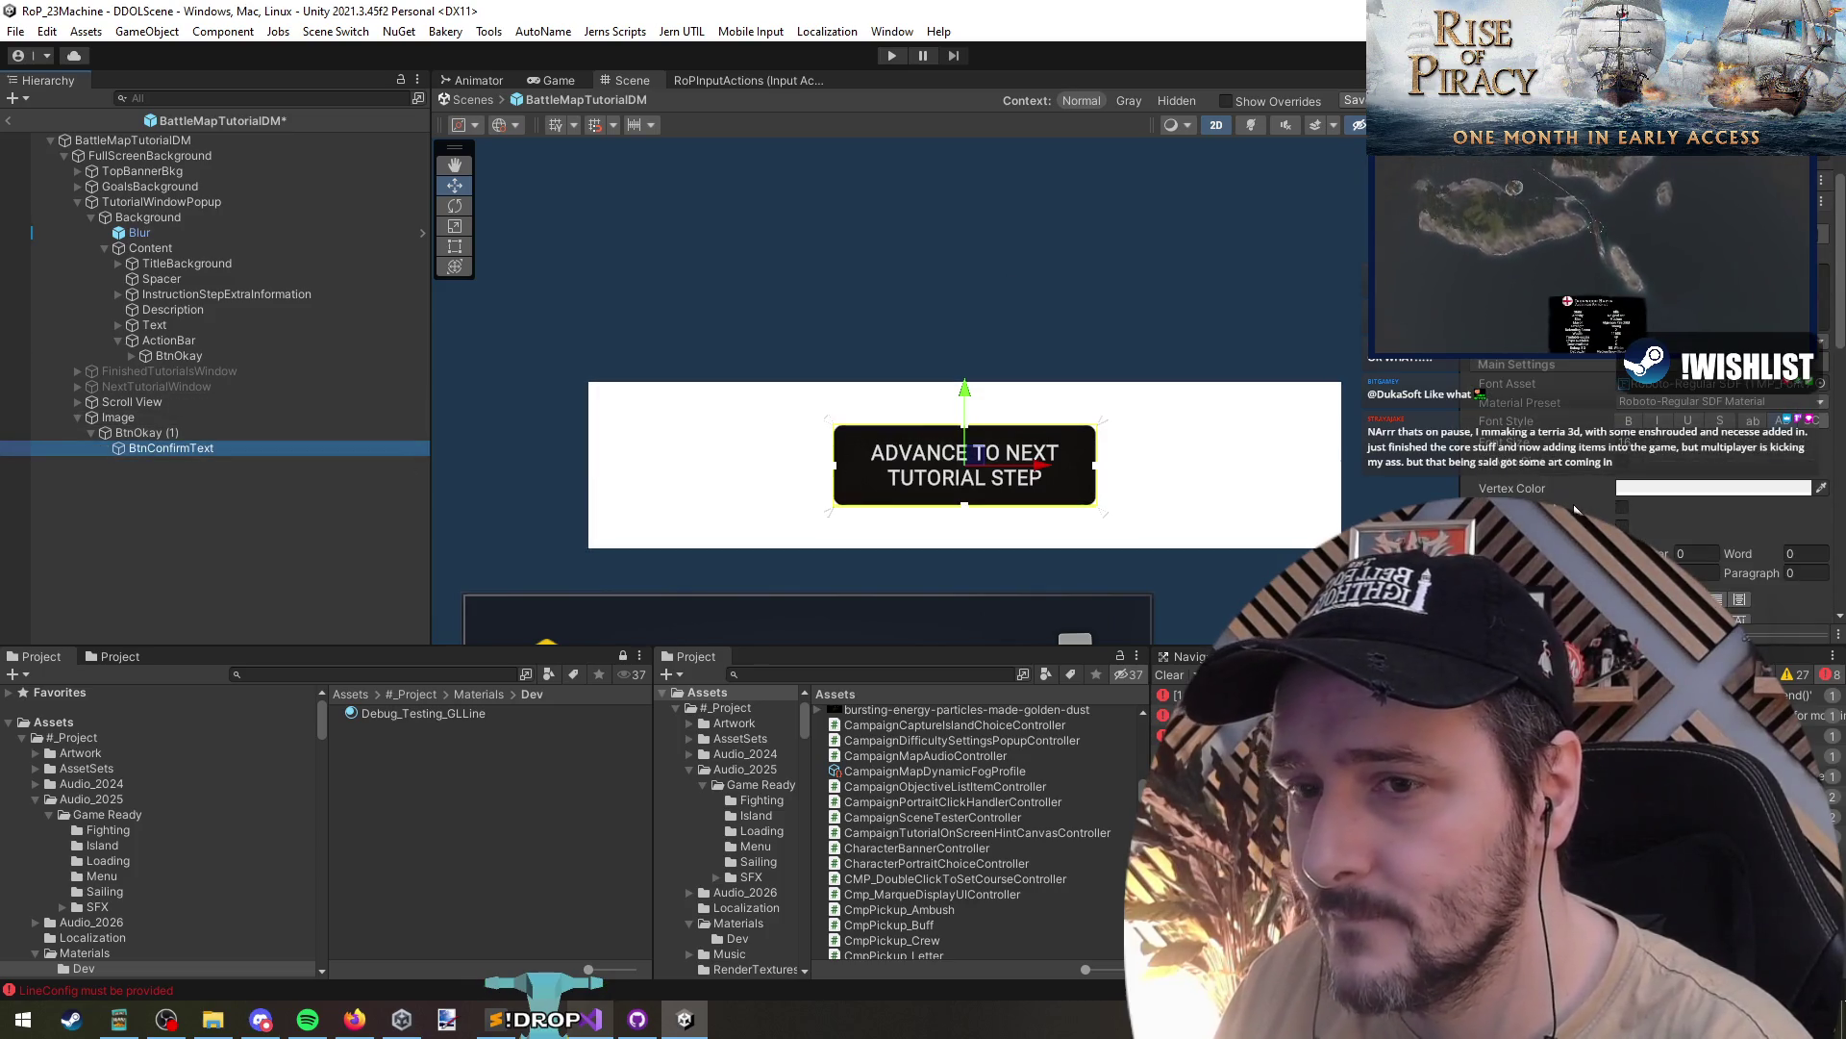
scroll(1550, 499, "up", 3)
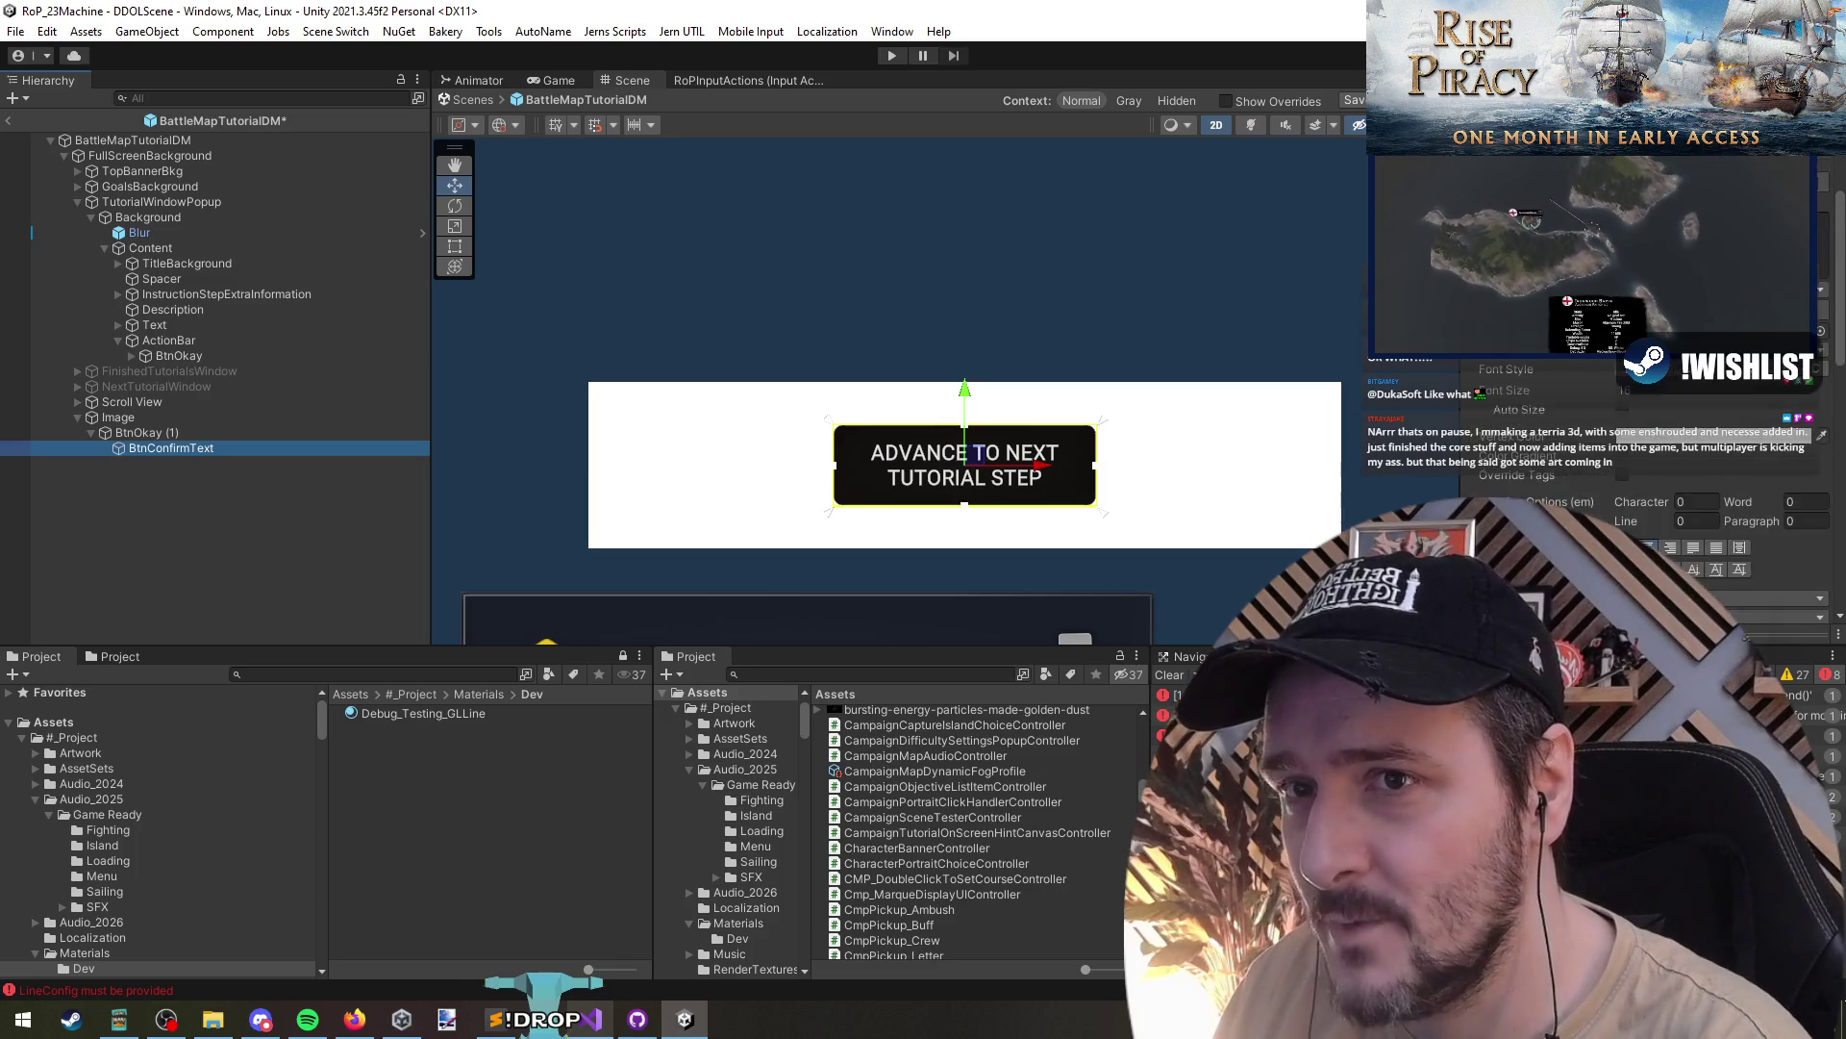
scroll(1549, 499, "up", 2)
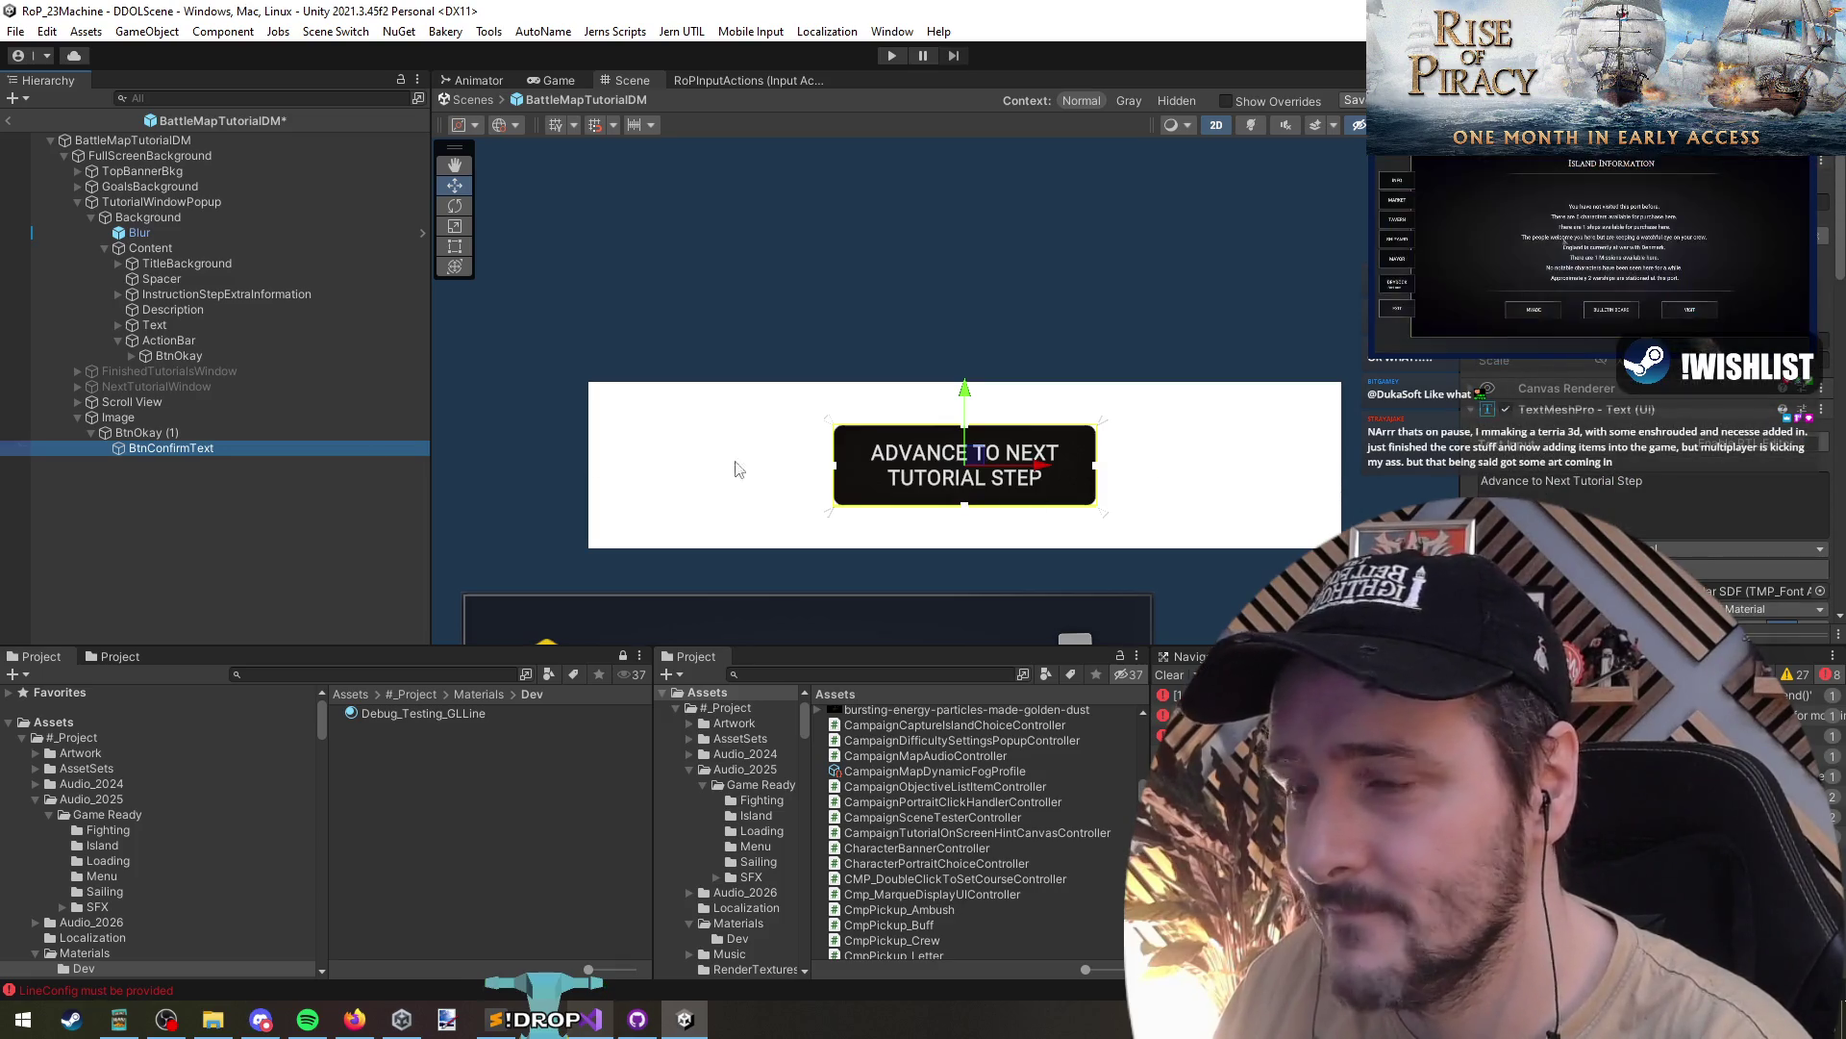
left_click(171, 420)
left_click_drag(144, 433, 134, 415)
left_click(133, 450)
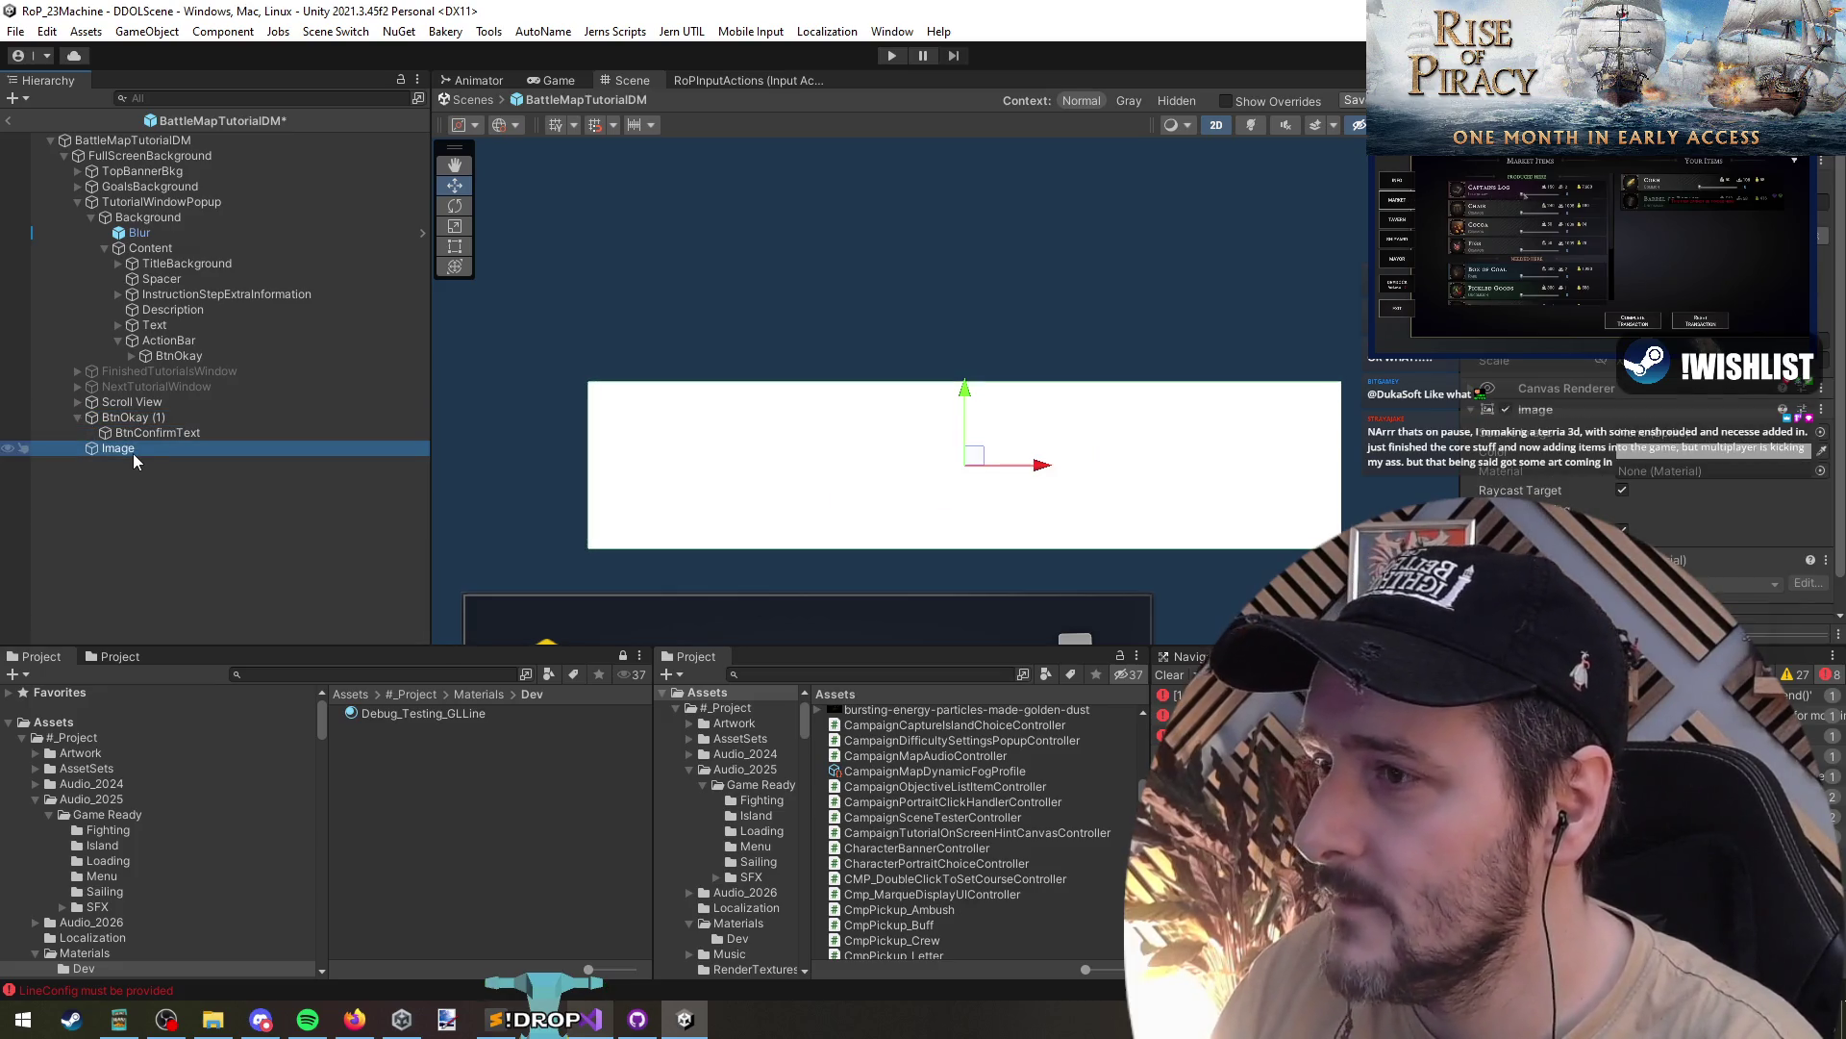
- Delete the white Image placeholder
key("Delete")
scroll(1066, 443, "down", 5)
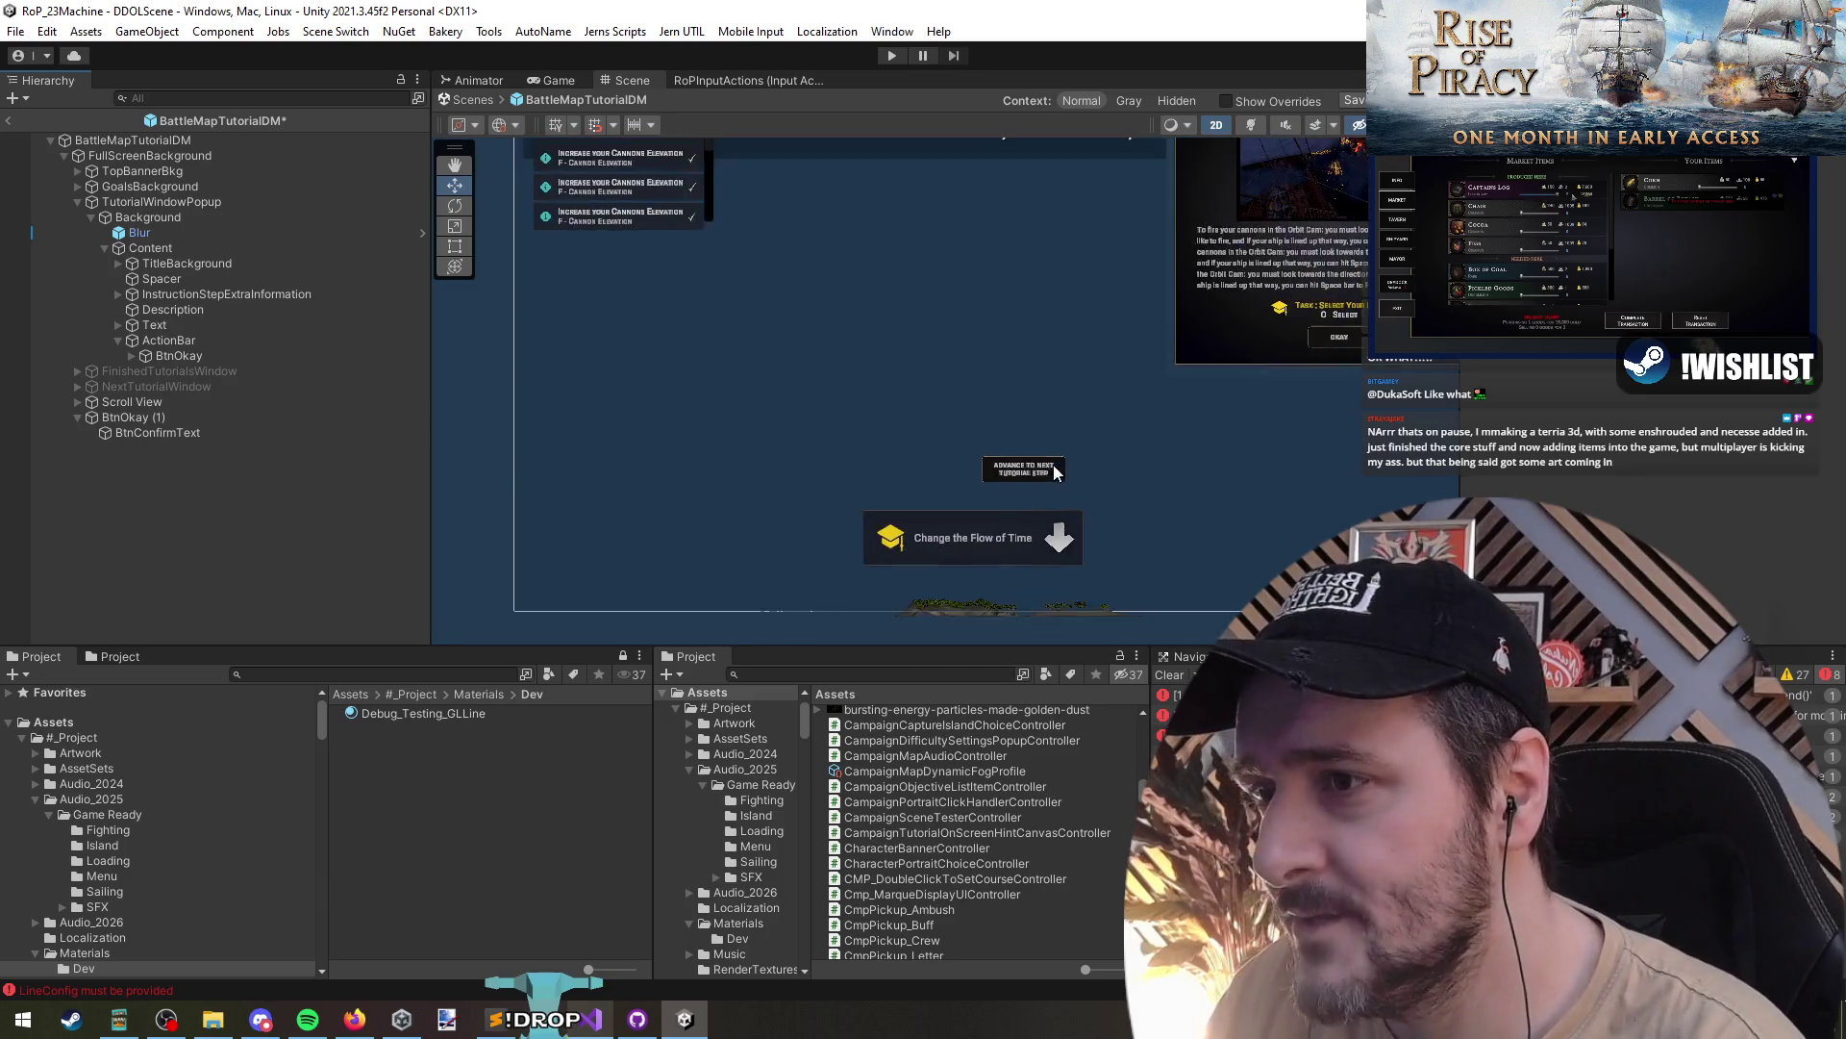
scroll(1006, 480, "up", 5)
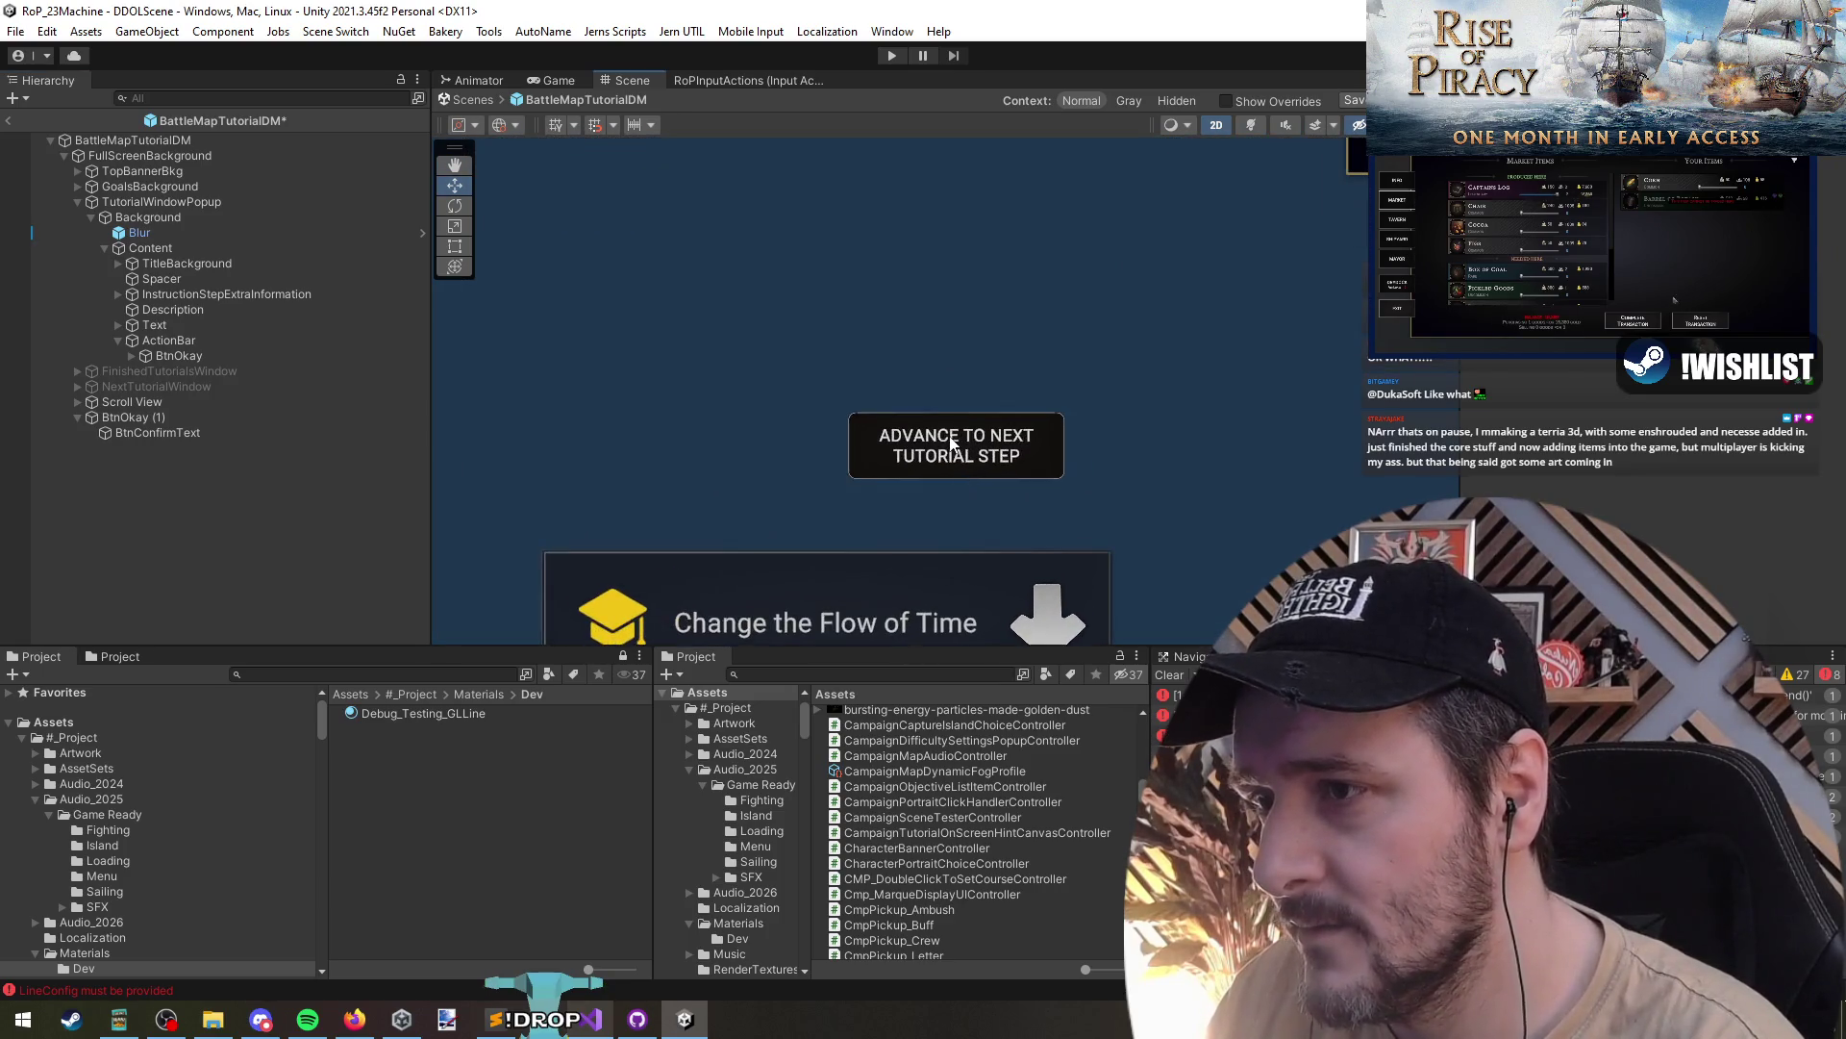
- Rename BtnOkay (1) to BtnOkay by removing the '(1)' suffix
left_click(941, 491)
scroll(939, 495, "down", 3)
left_click(192, 420)
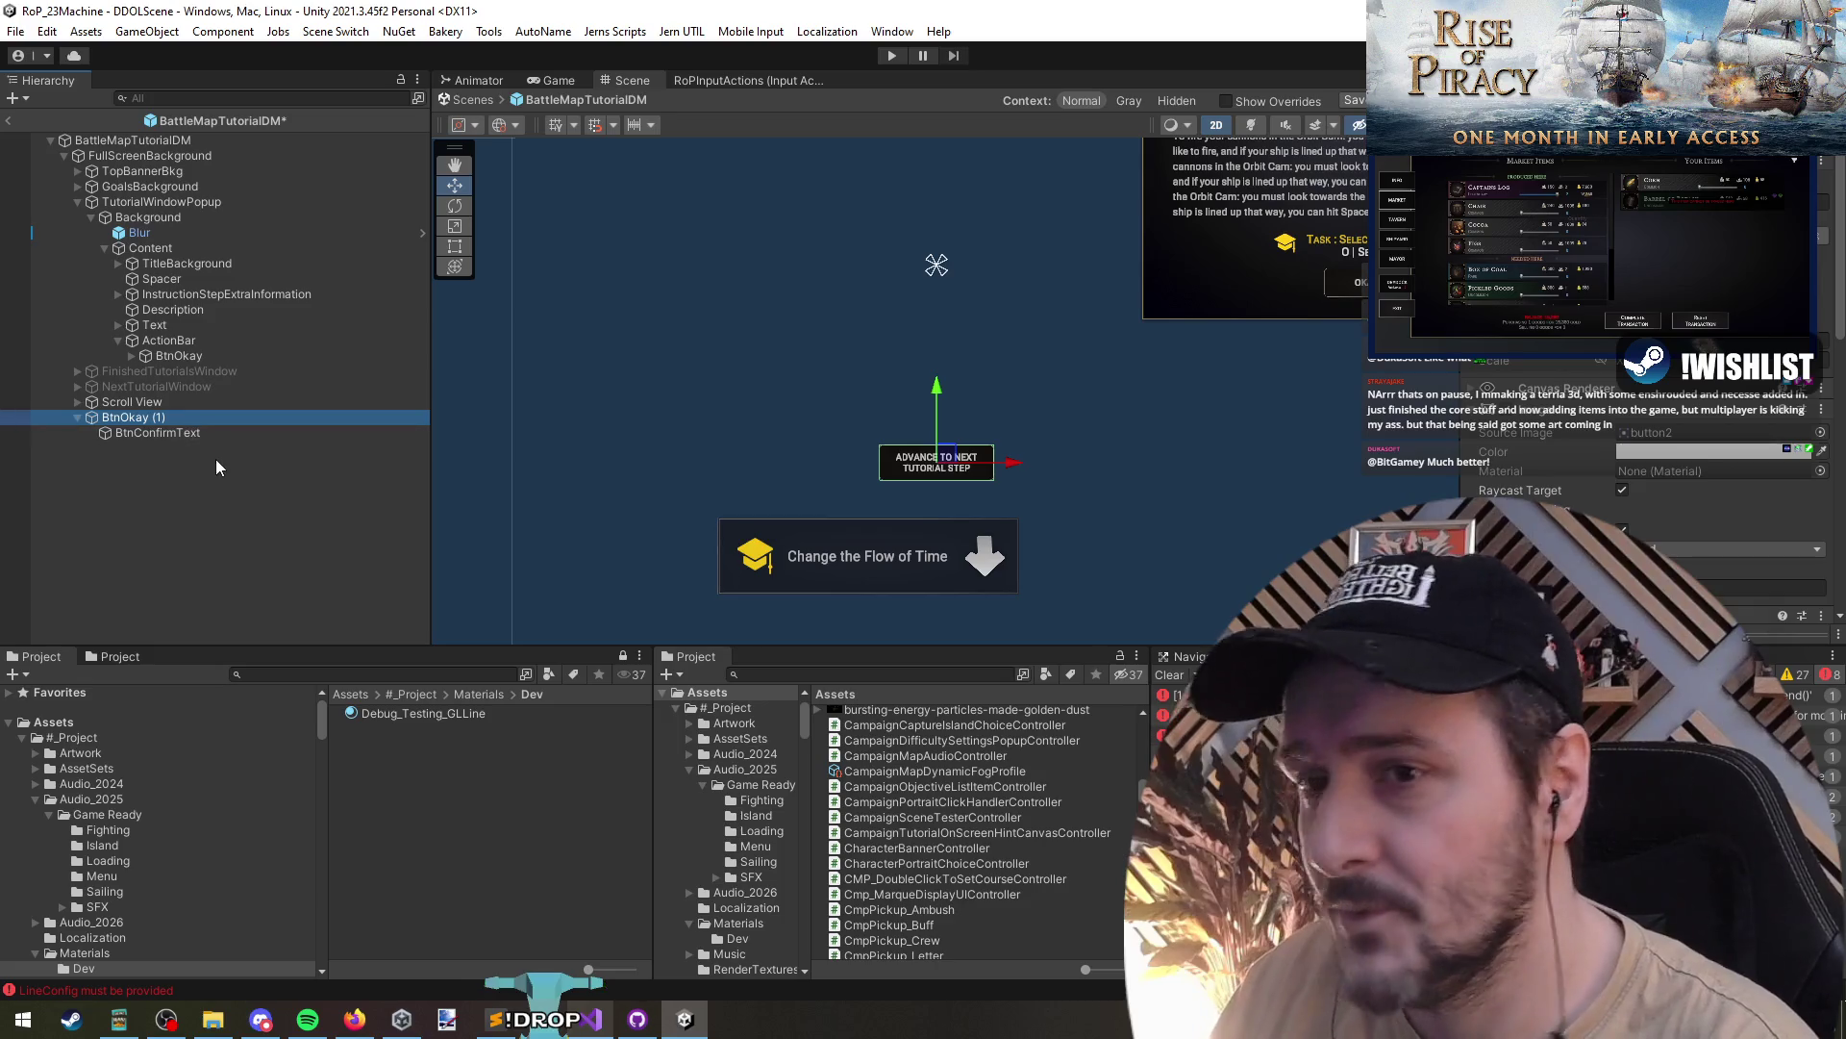
key("BackSpace")
key("BackSpace")
key("BackSpace")
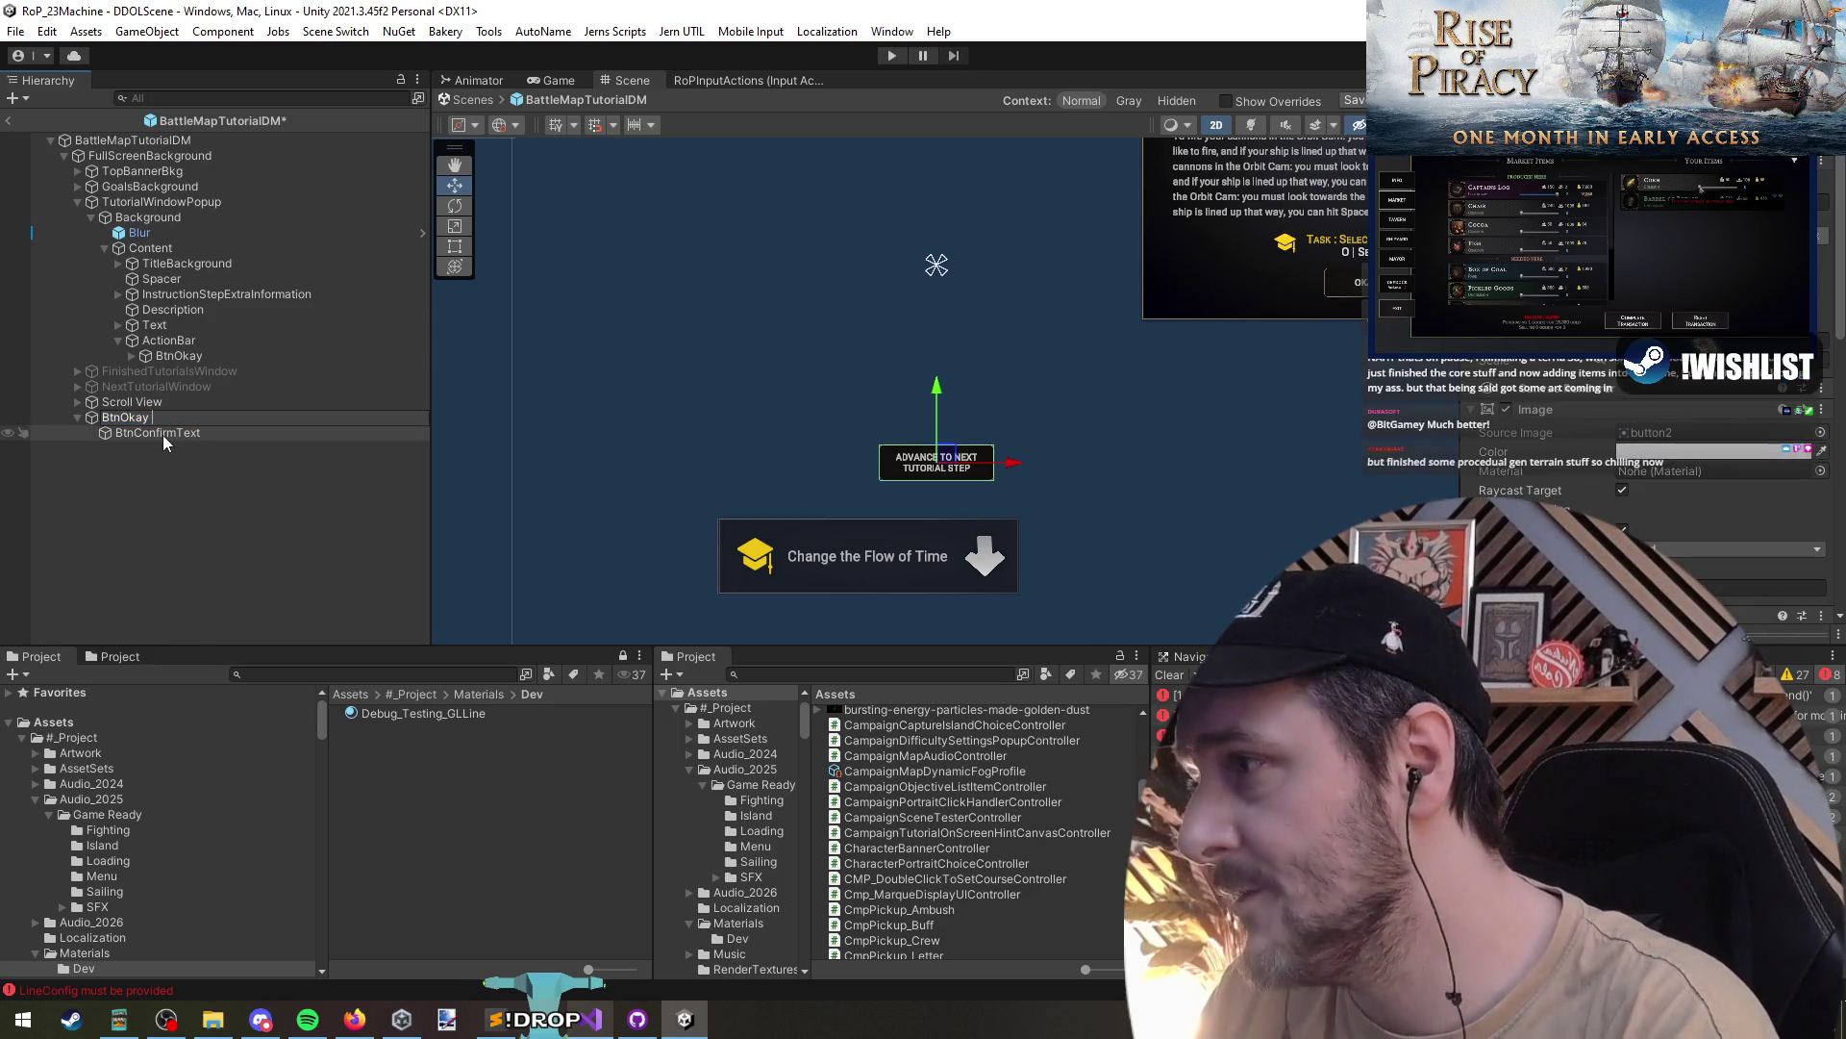
scroll(1624, 505, "down", 5)
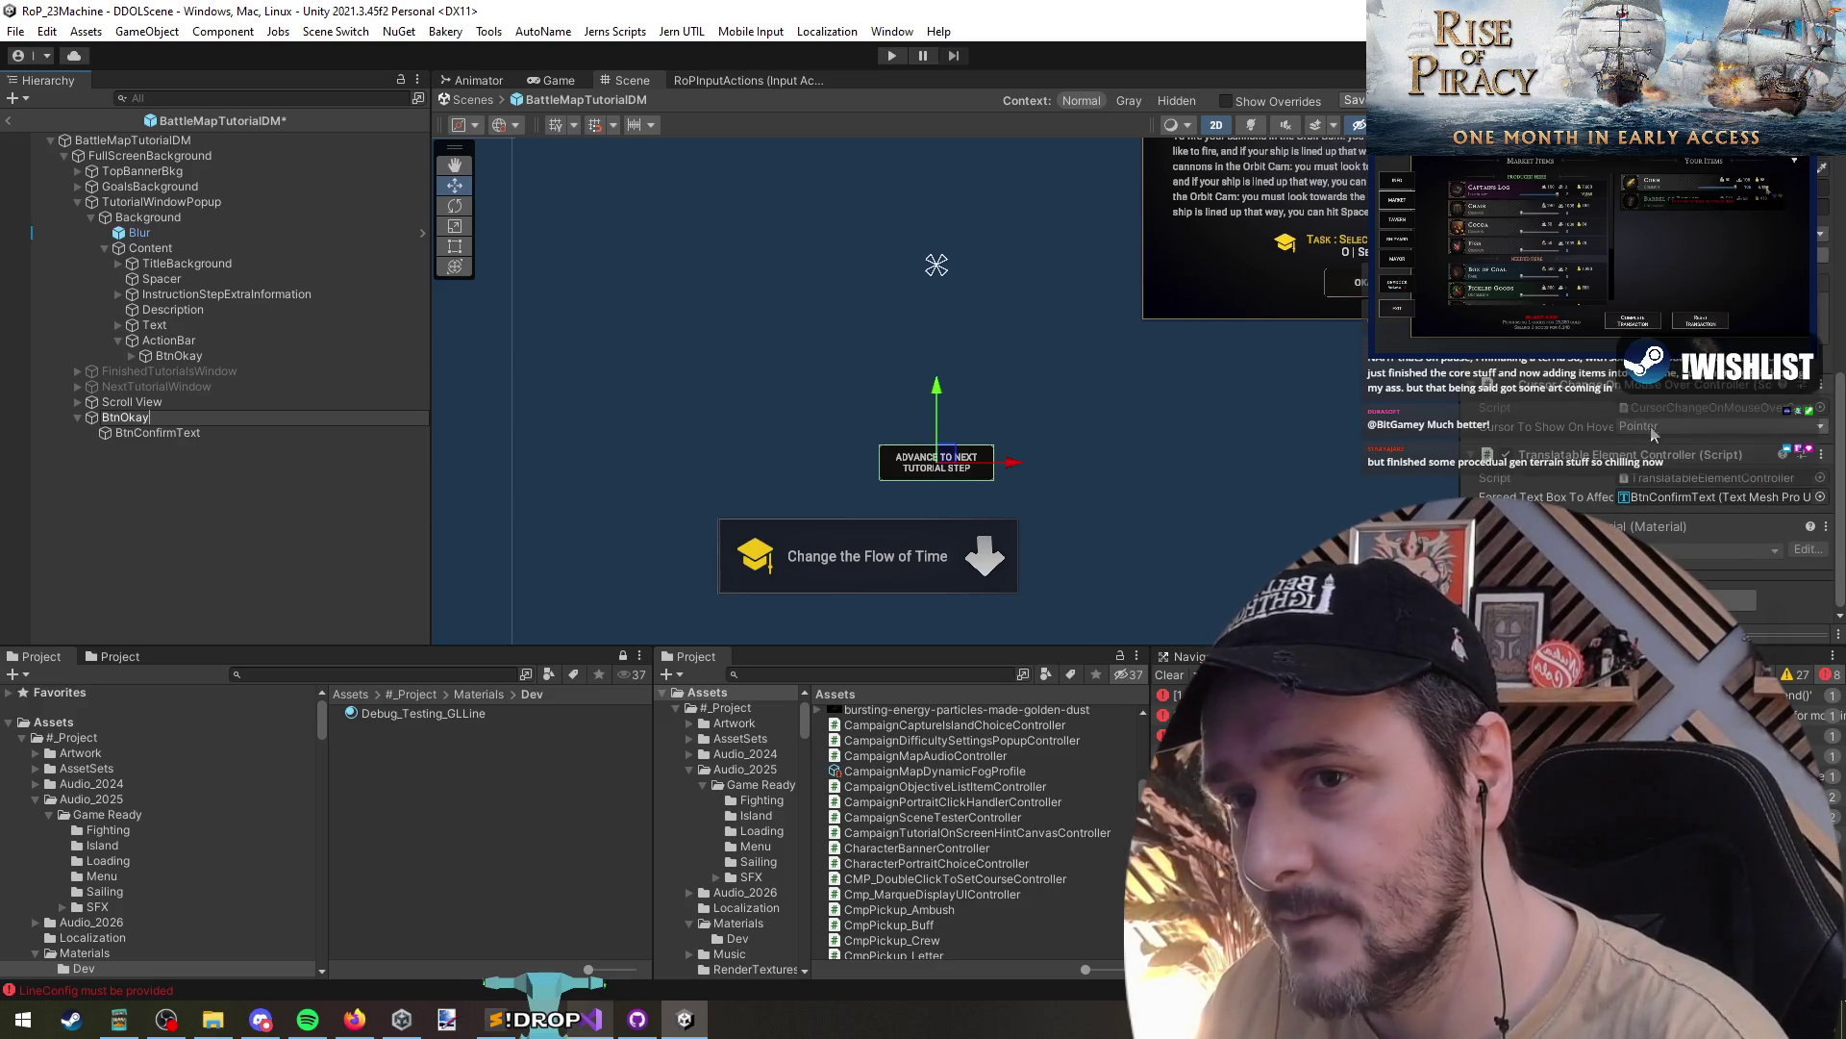
left_click(178, 432)
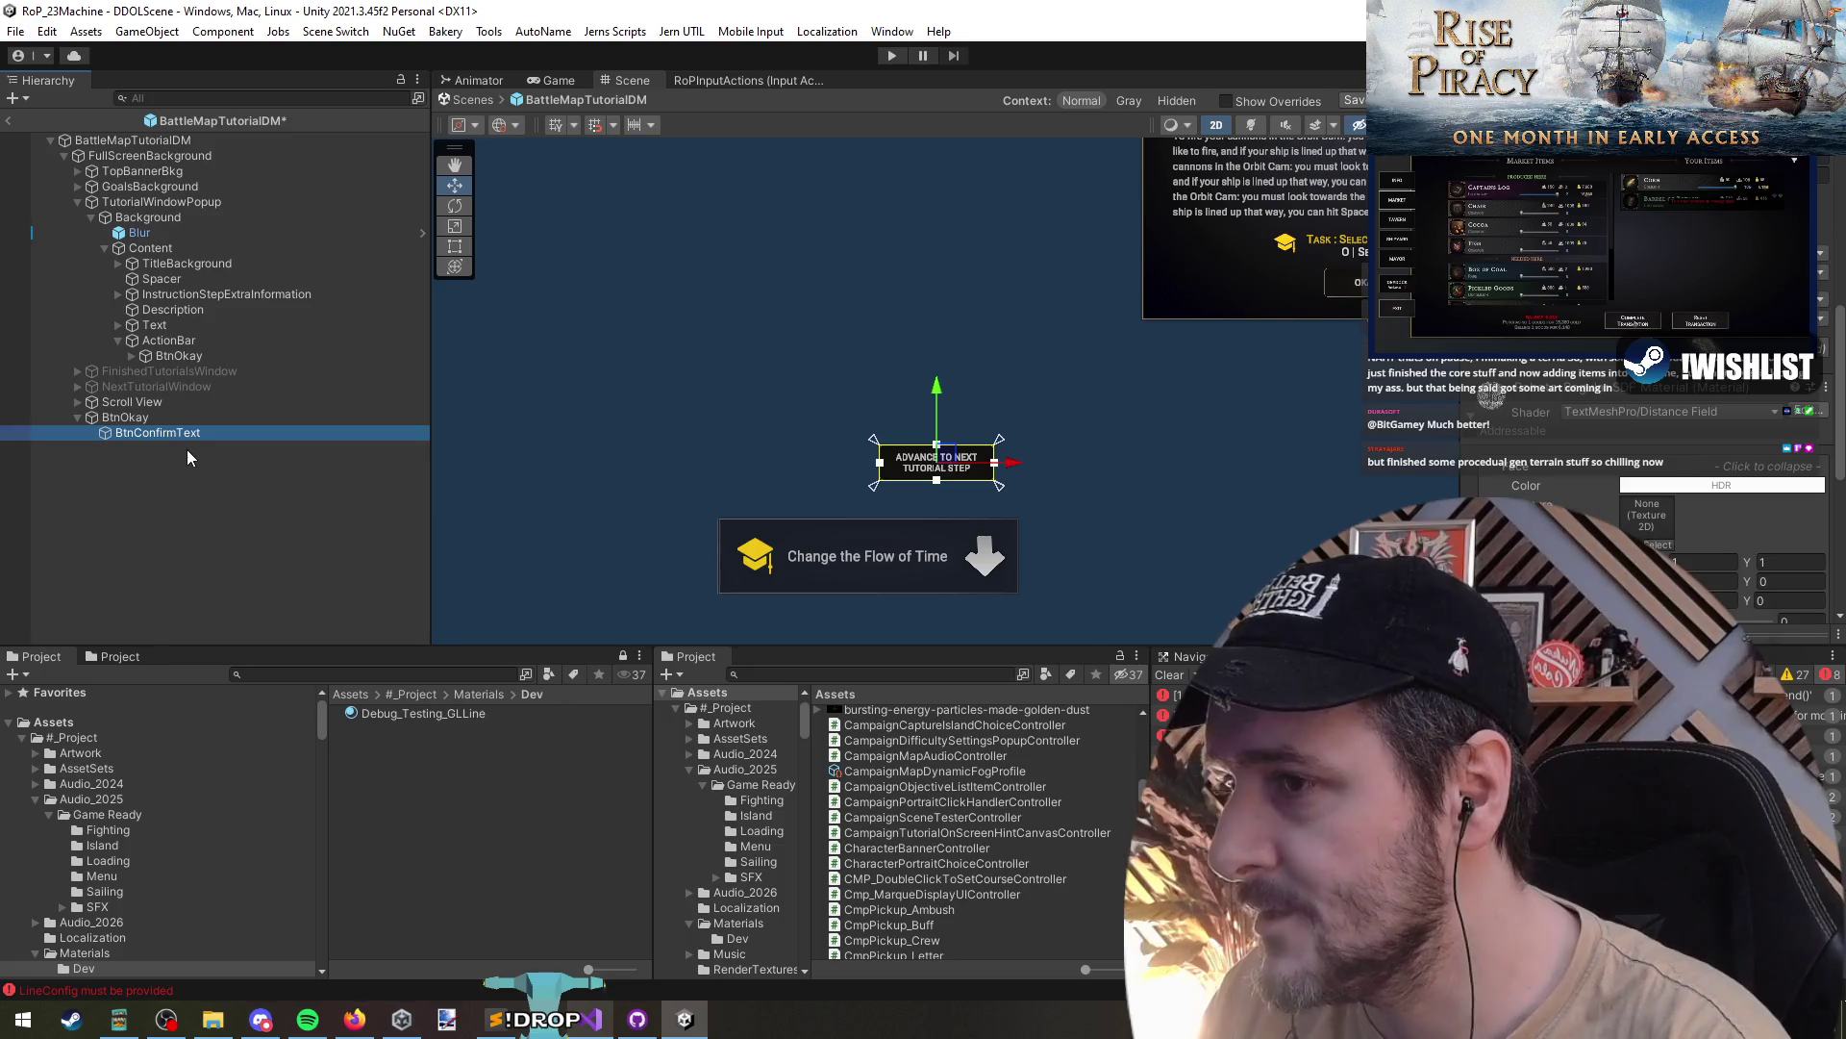
scroll(983, 490, "up", 4)
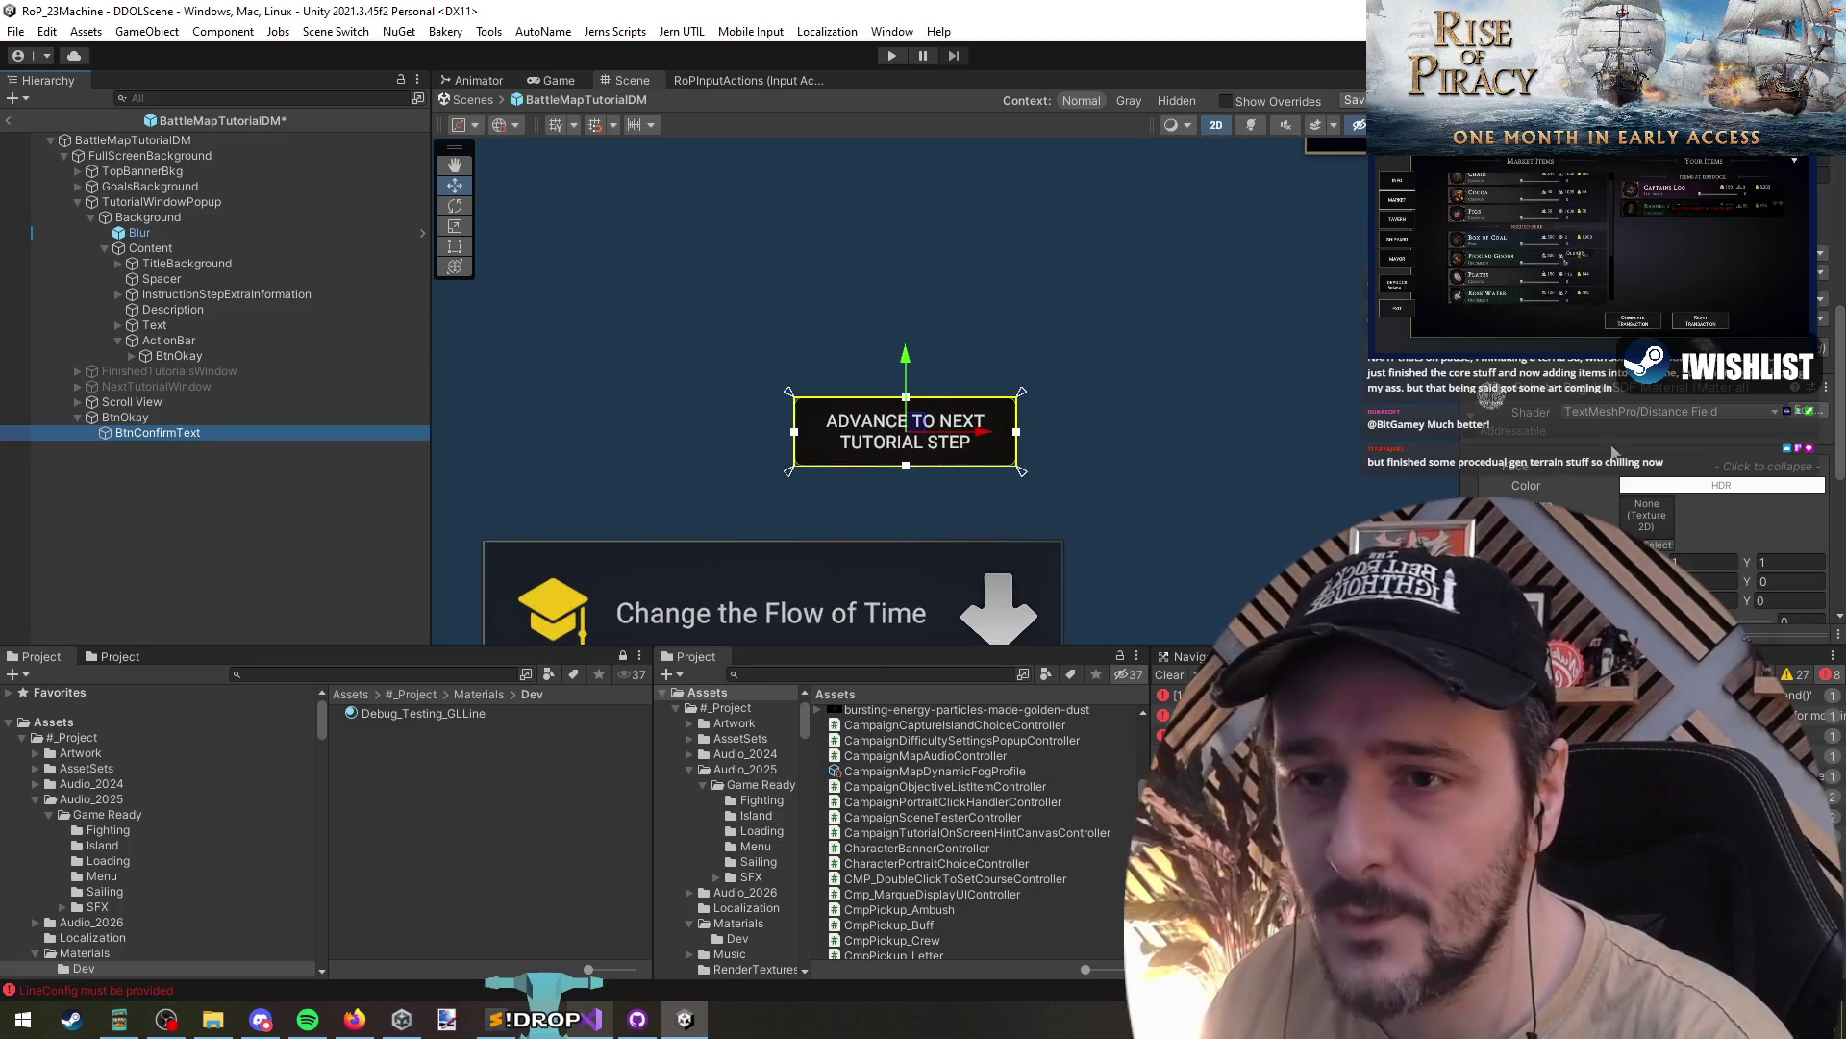
scroll(1615, 449, "down", 5)
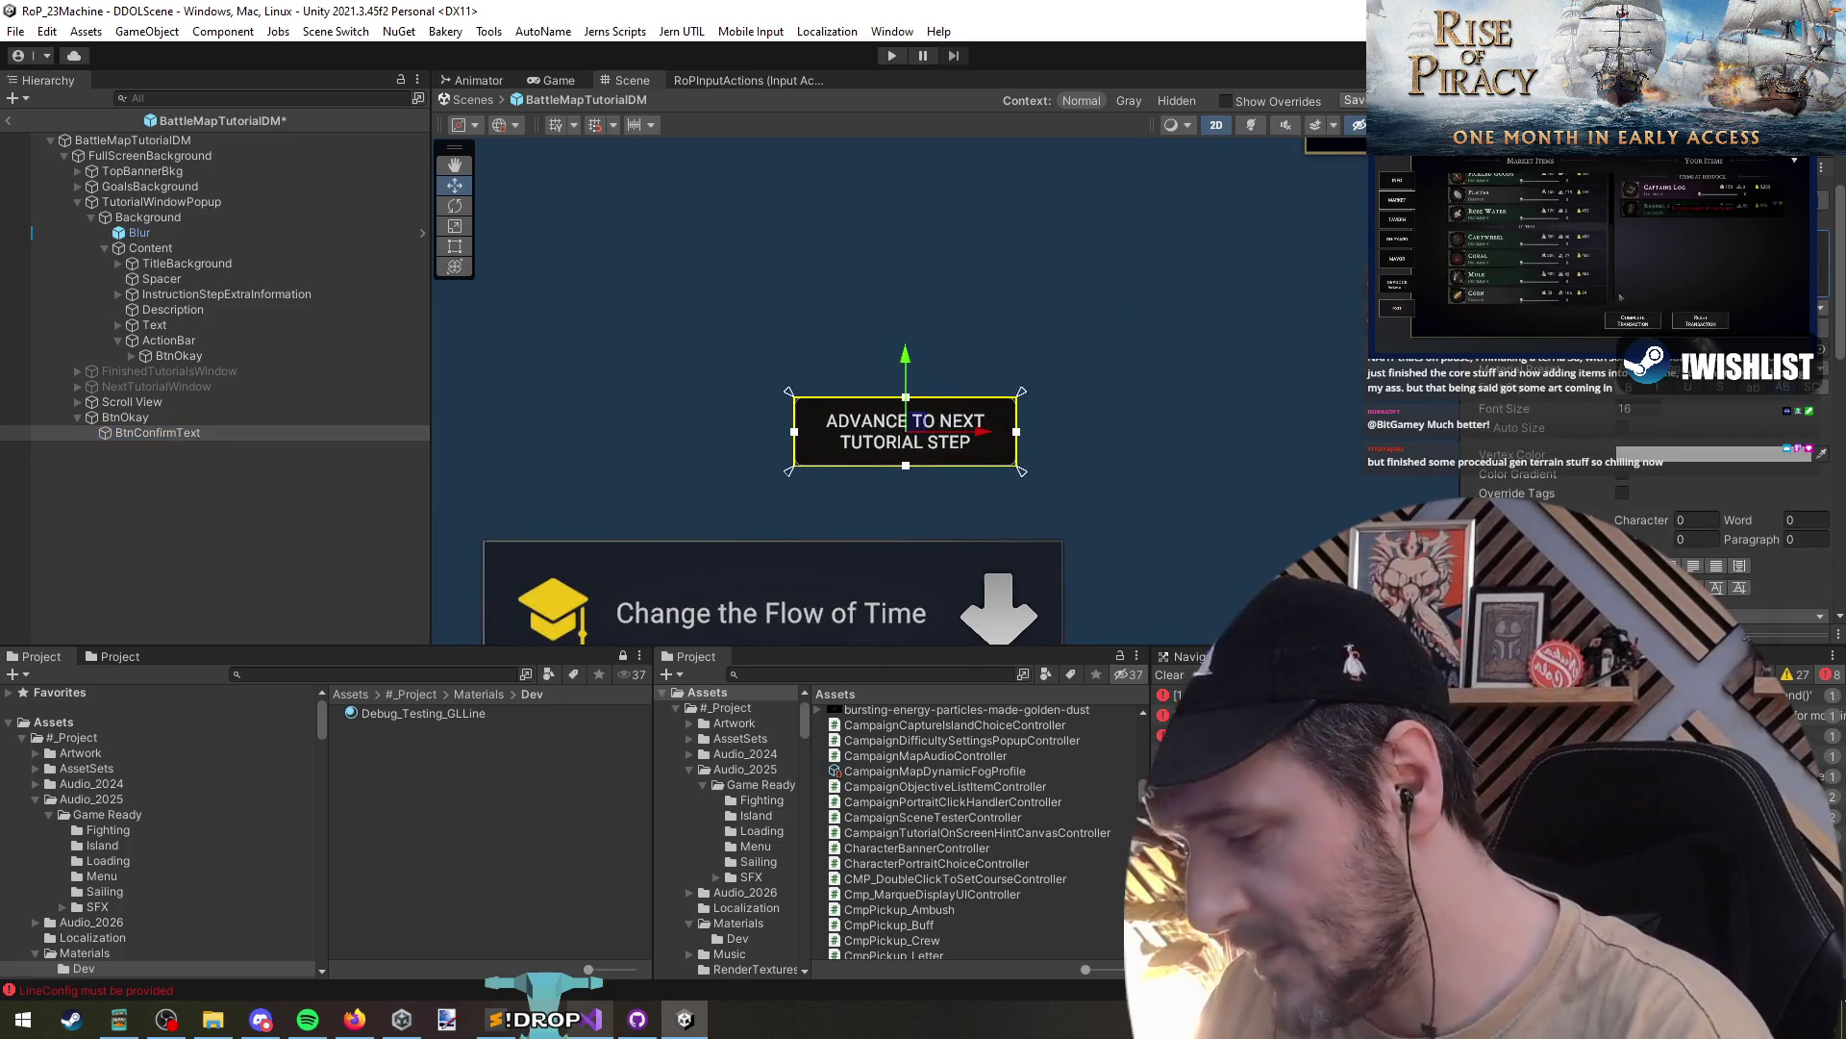
- Append ' [SPACE]' to the label text and try Small Caps before reverting to plain caps
type("[SPACE]")
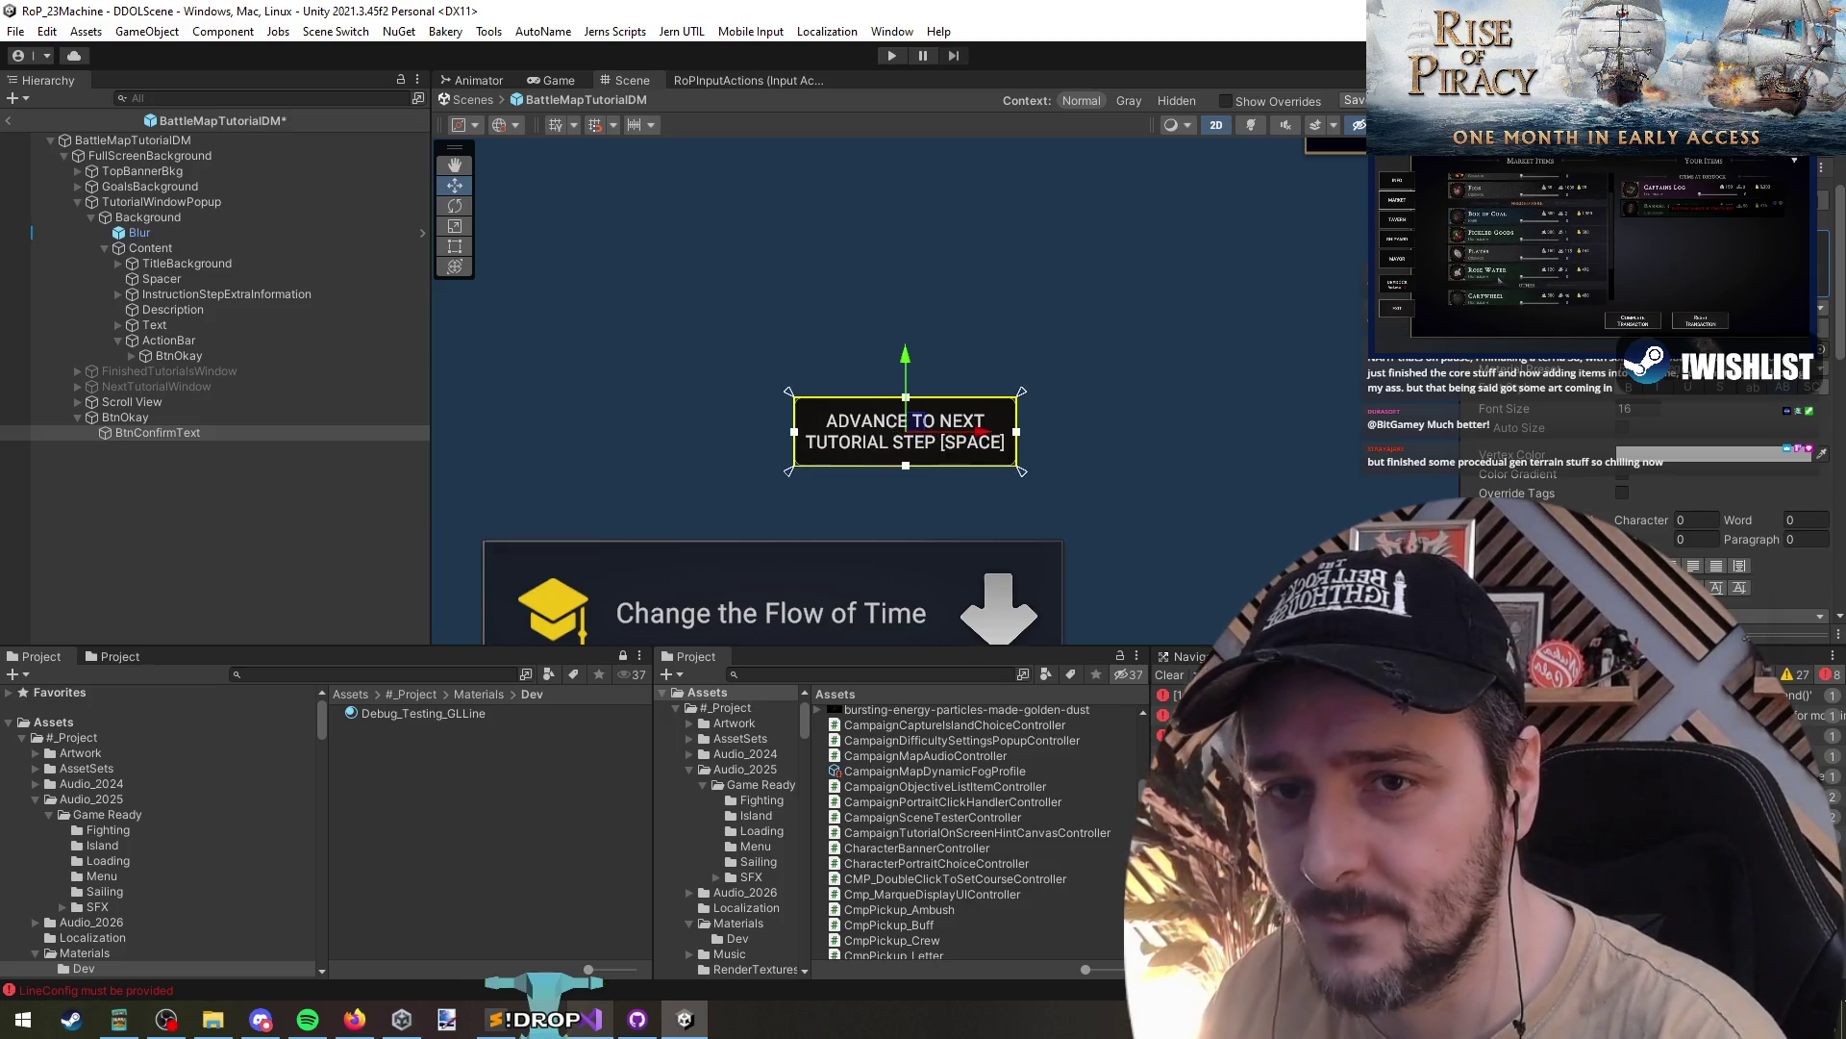
left_click(1806, 390)
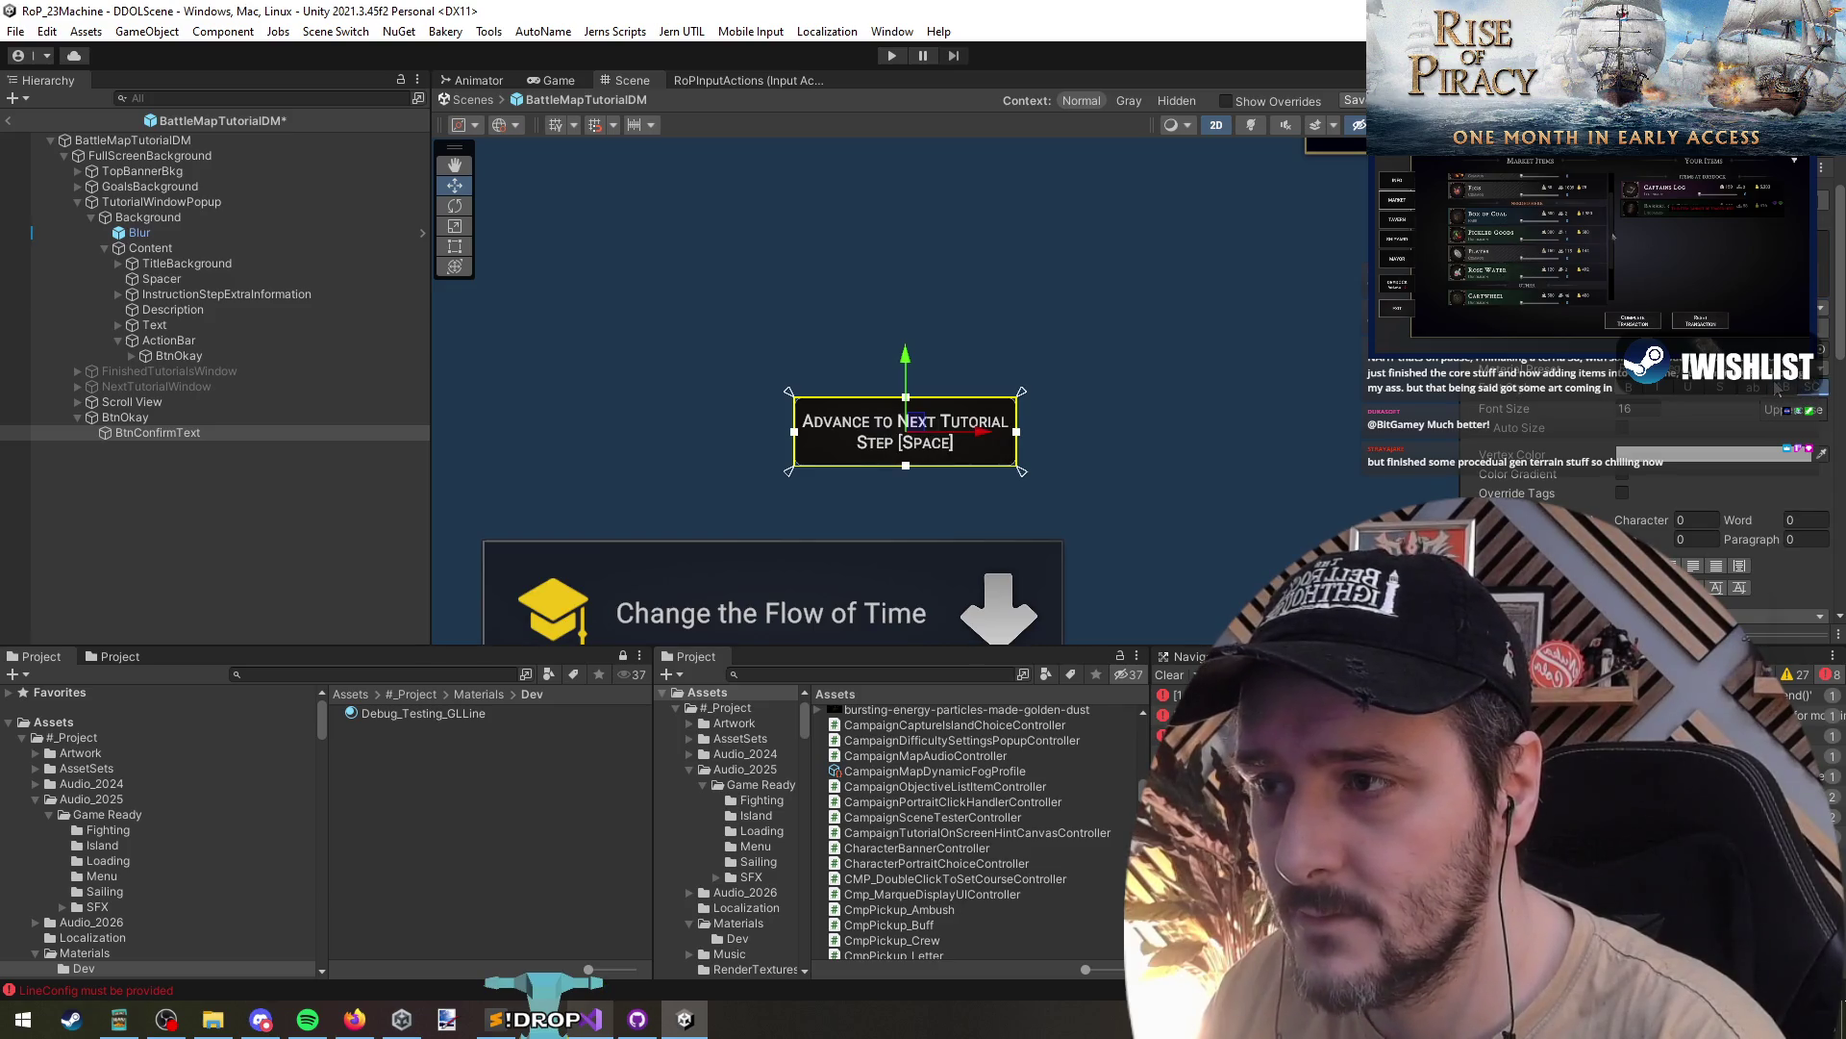
left_click(1785, 388)
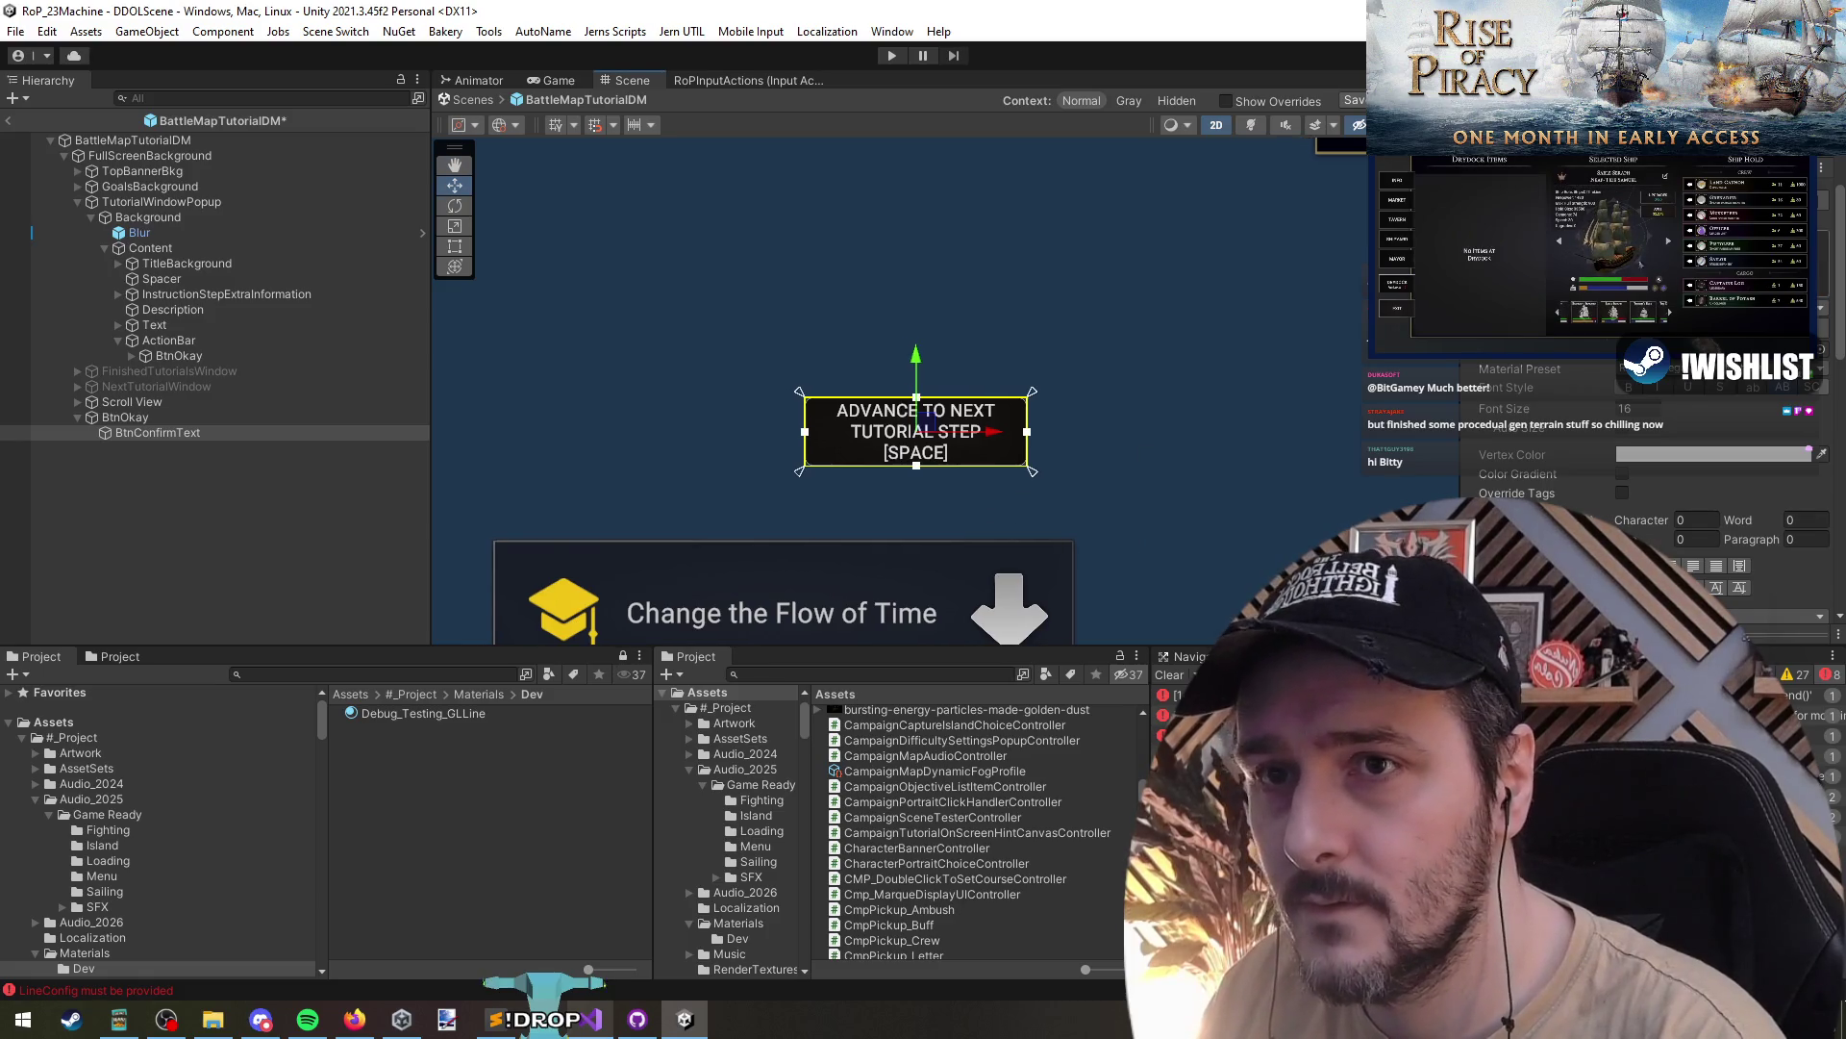
- Widen the button to about 341.2 and raise the label's font size
left_click(181, 420)
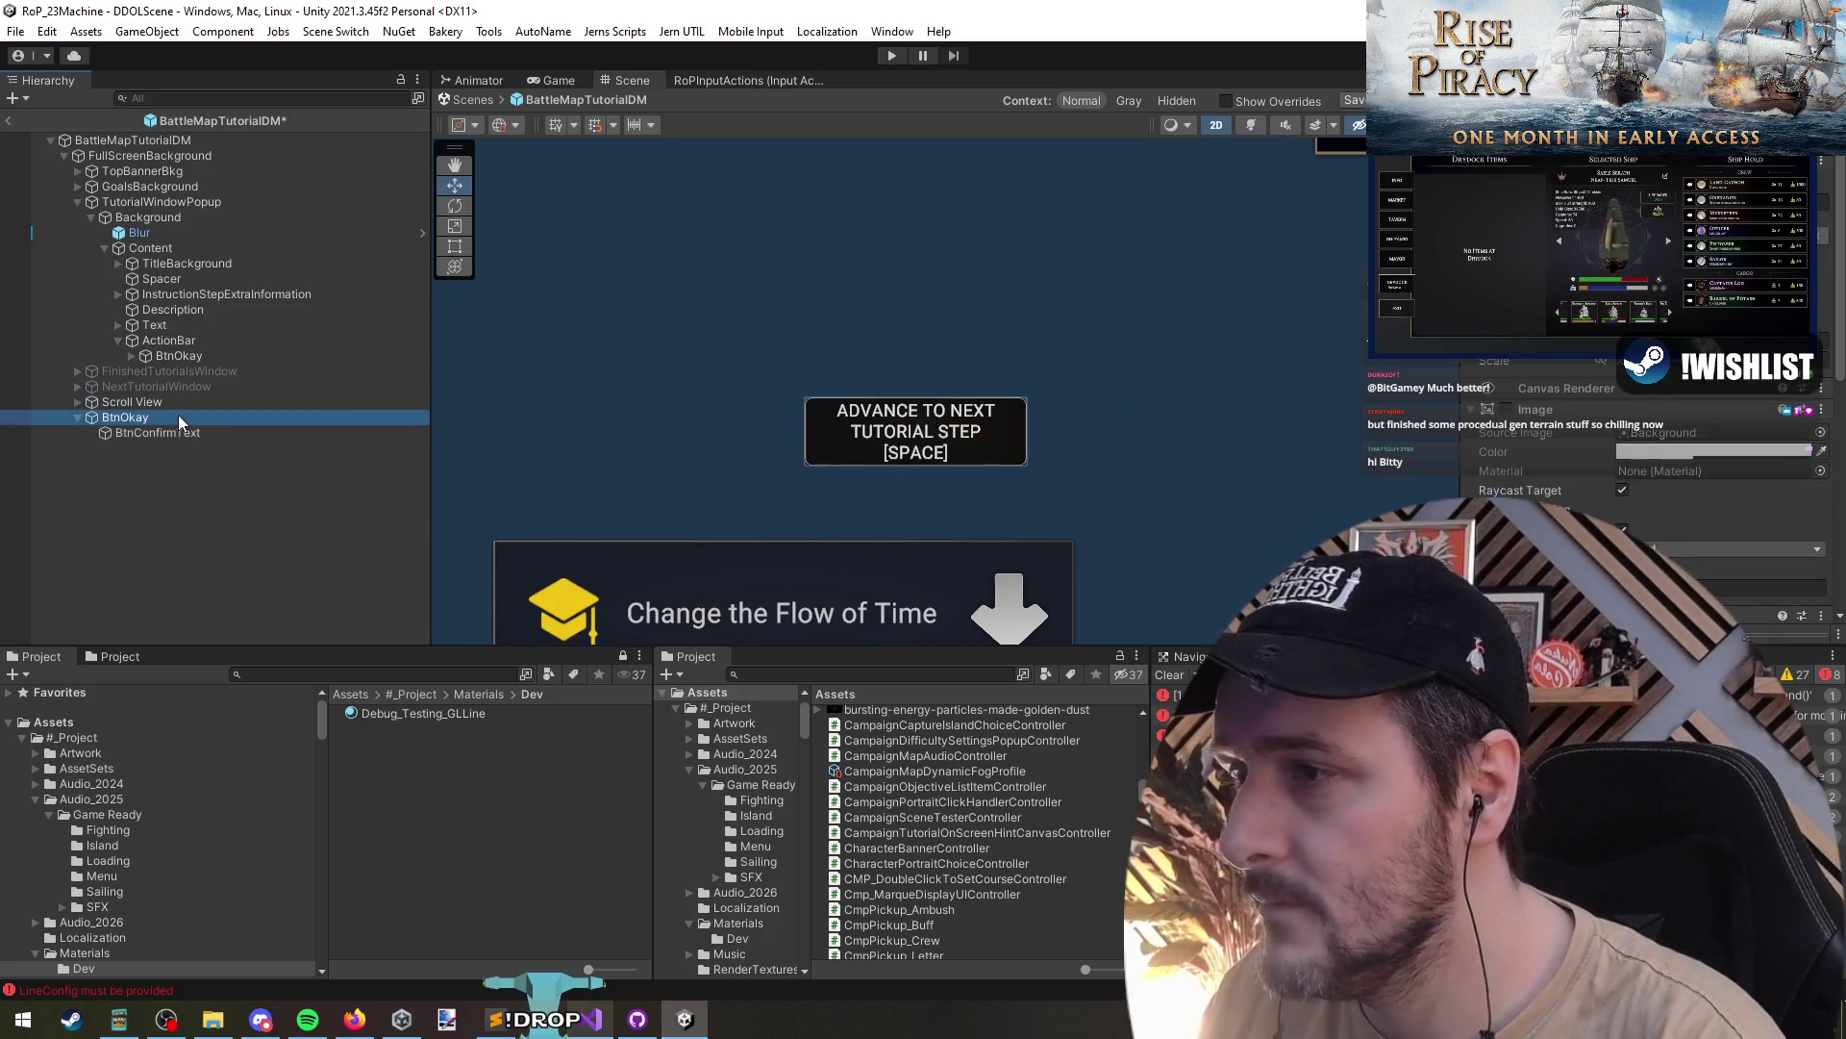
left_click(929, 424)
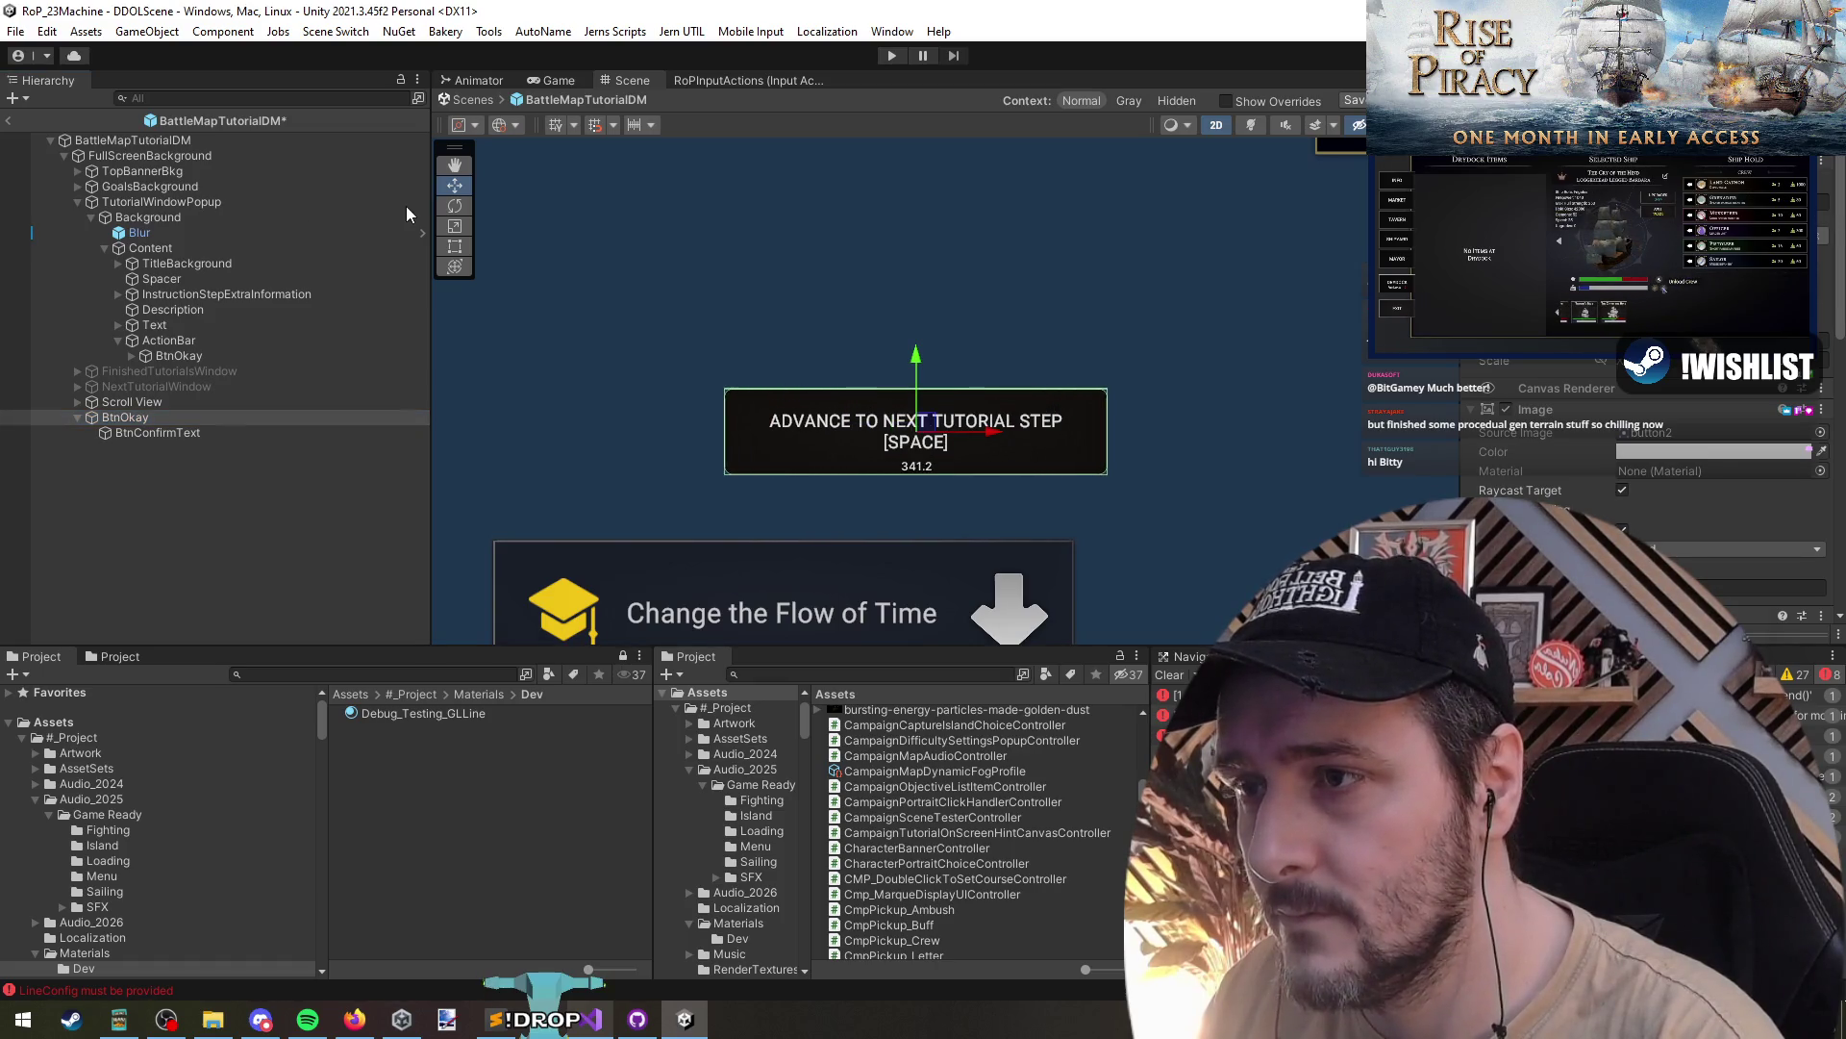
scroll(1000, 491, "down", 6)
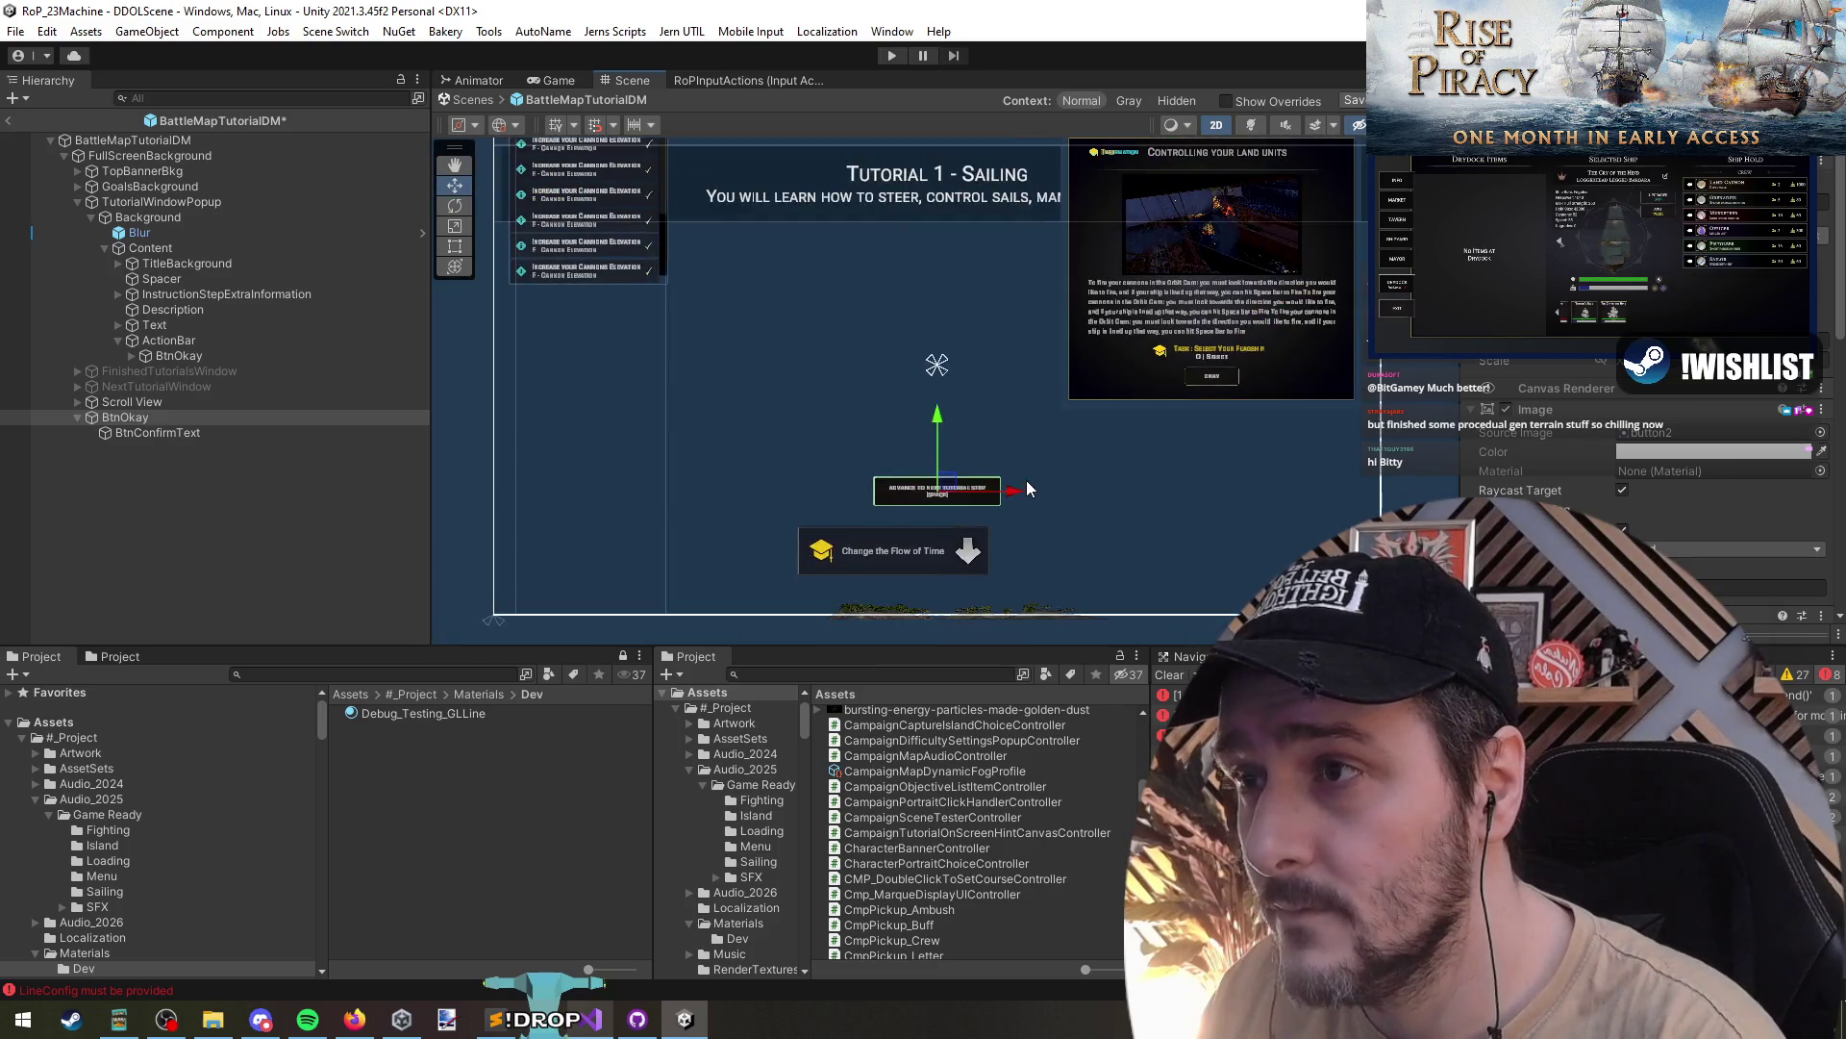
scroll(1025, 452, "up", 5)
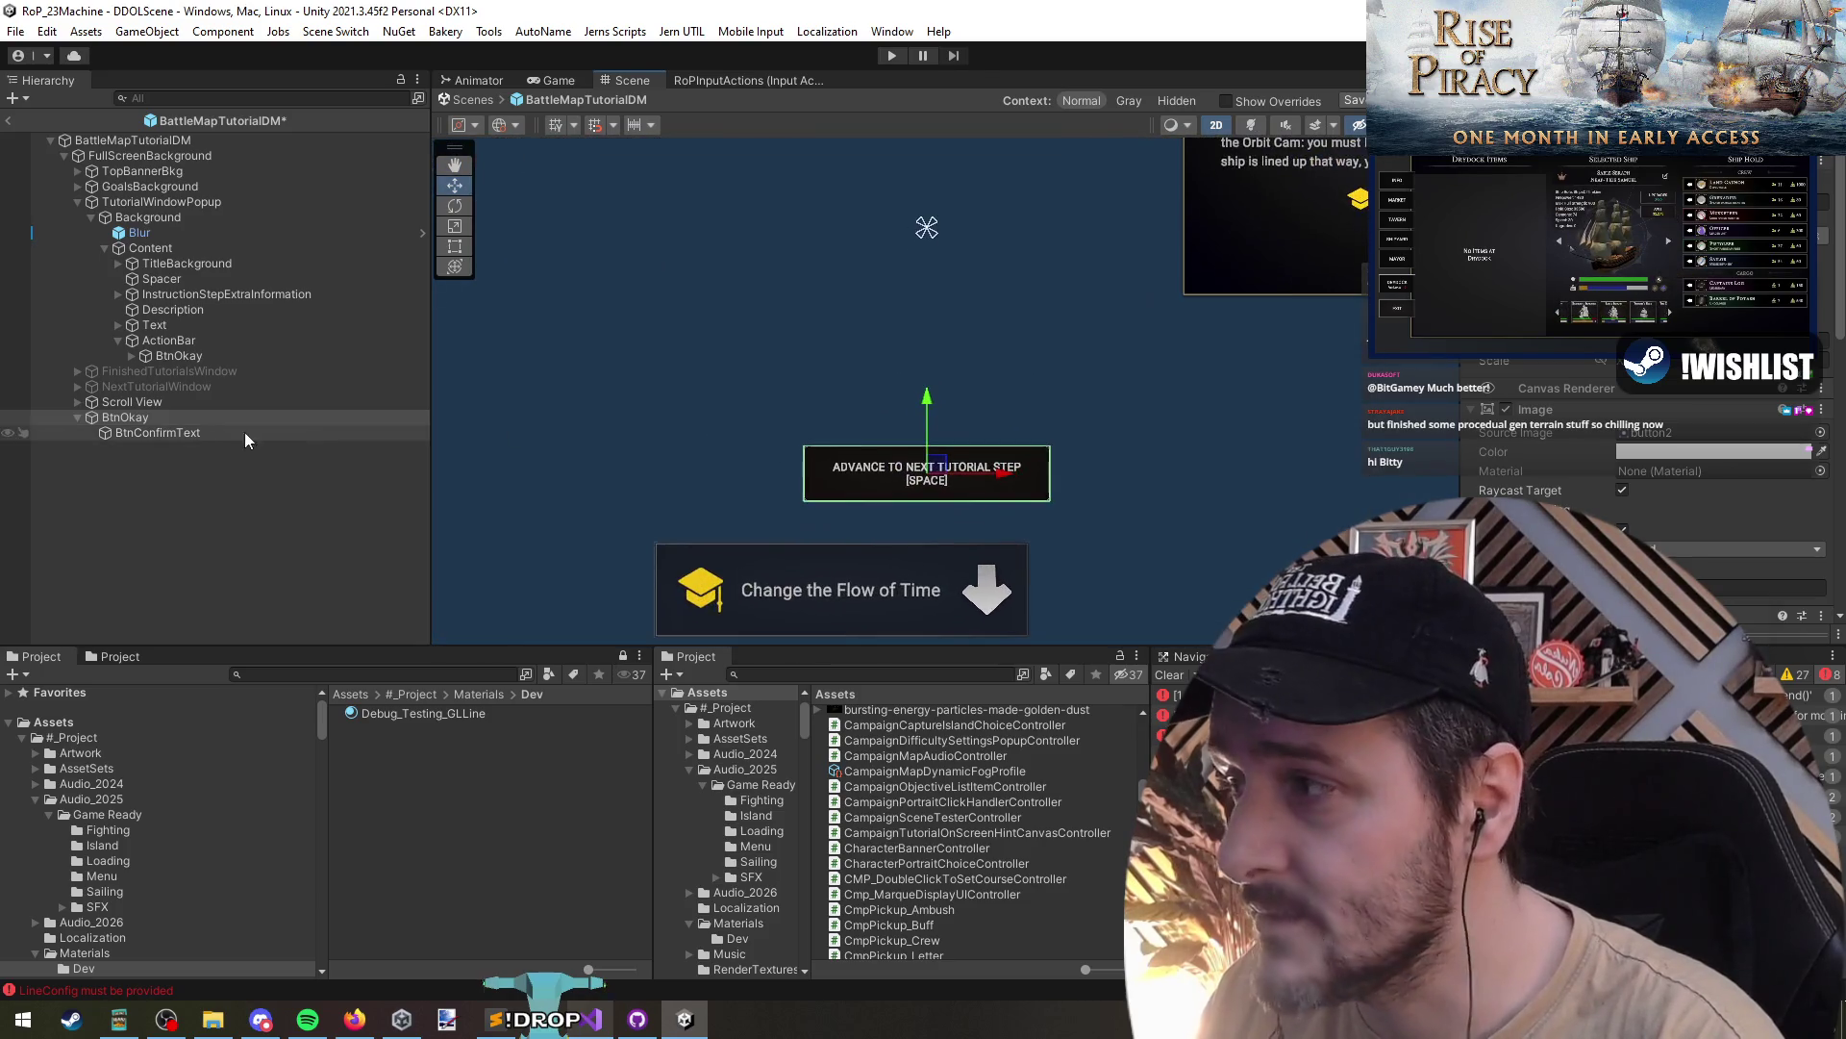
left_click(277, 434)
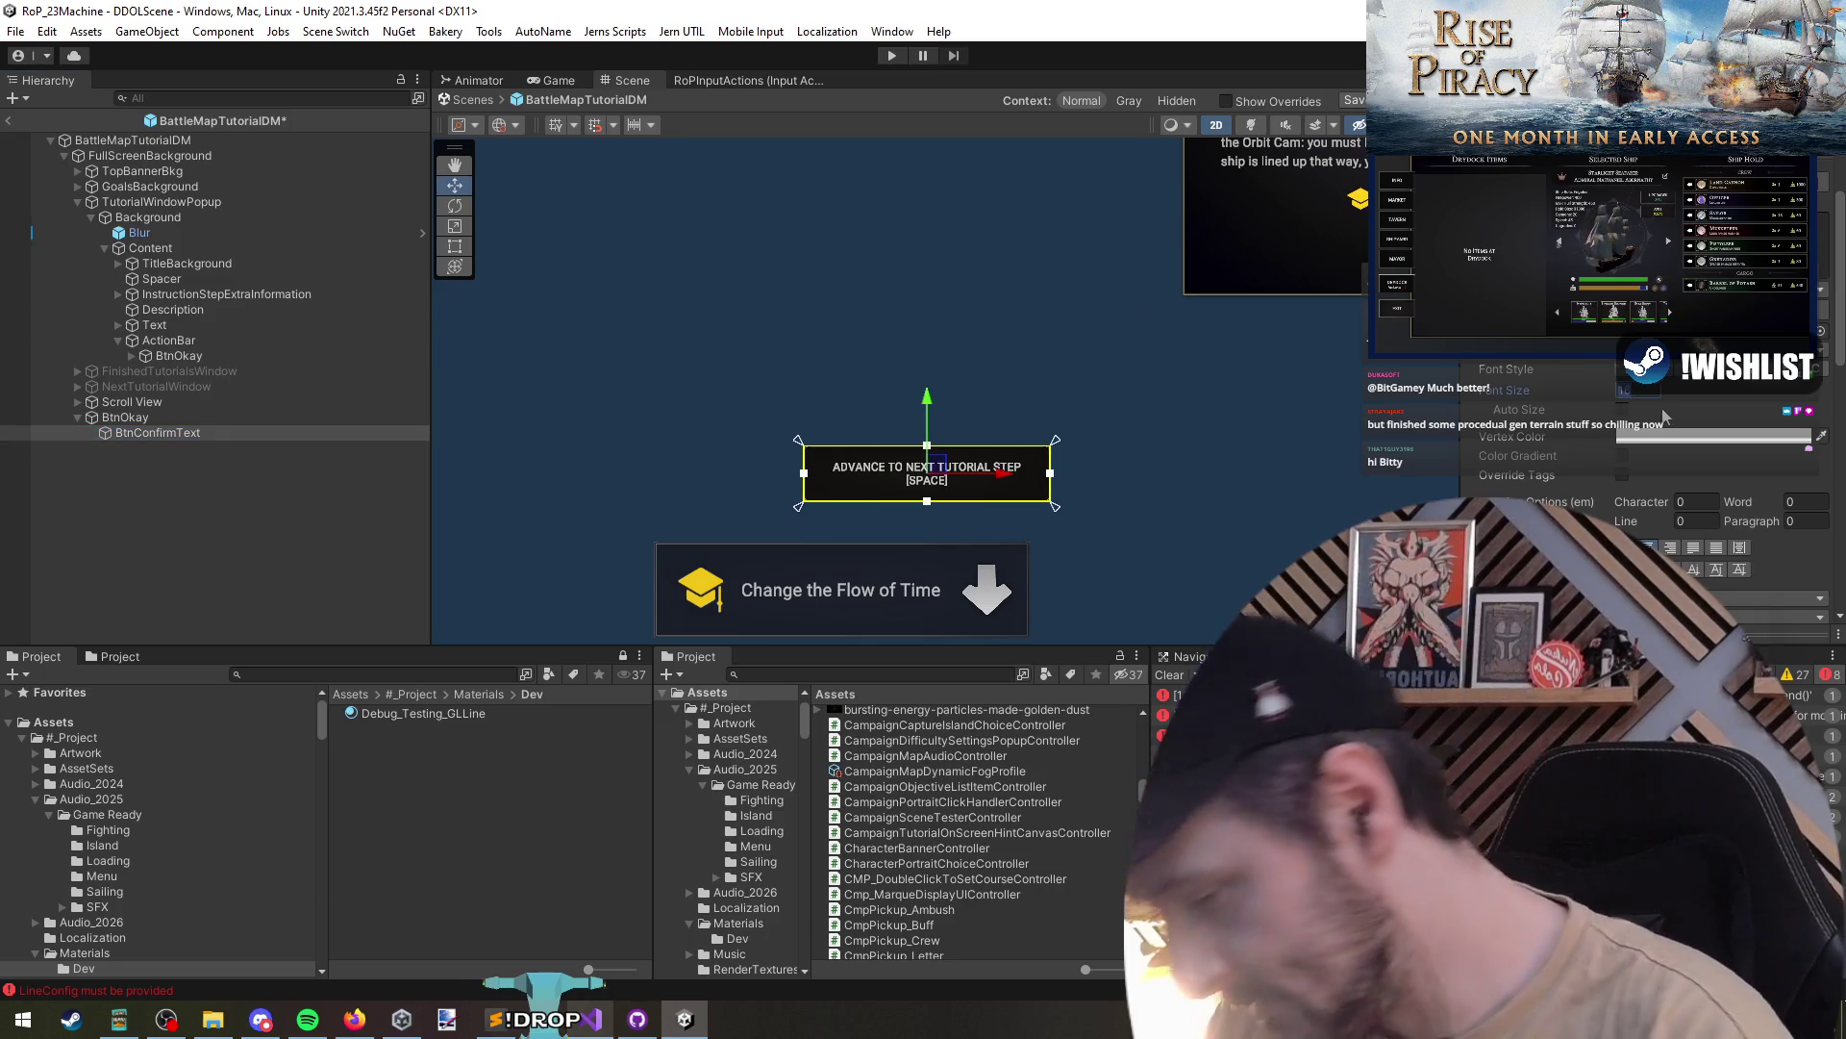
key("Return")
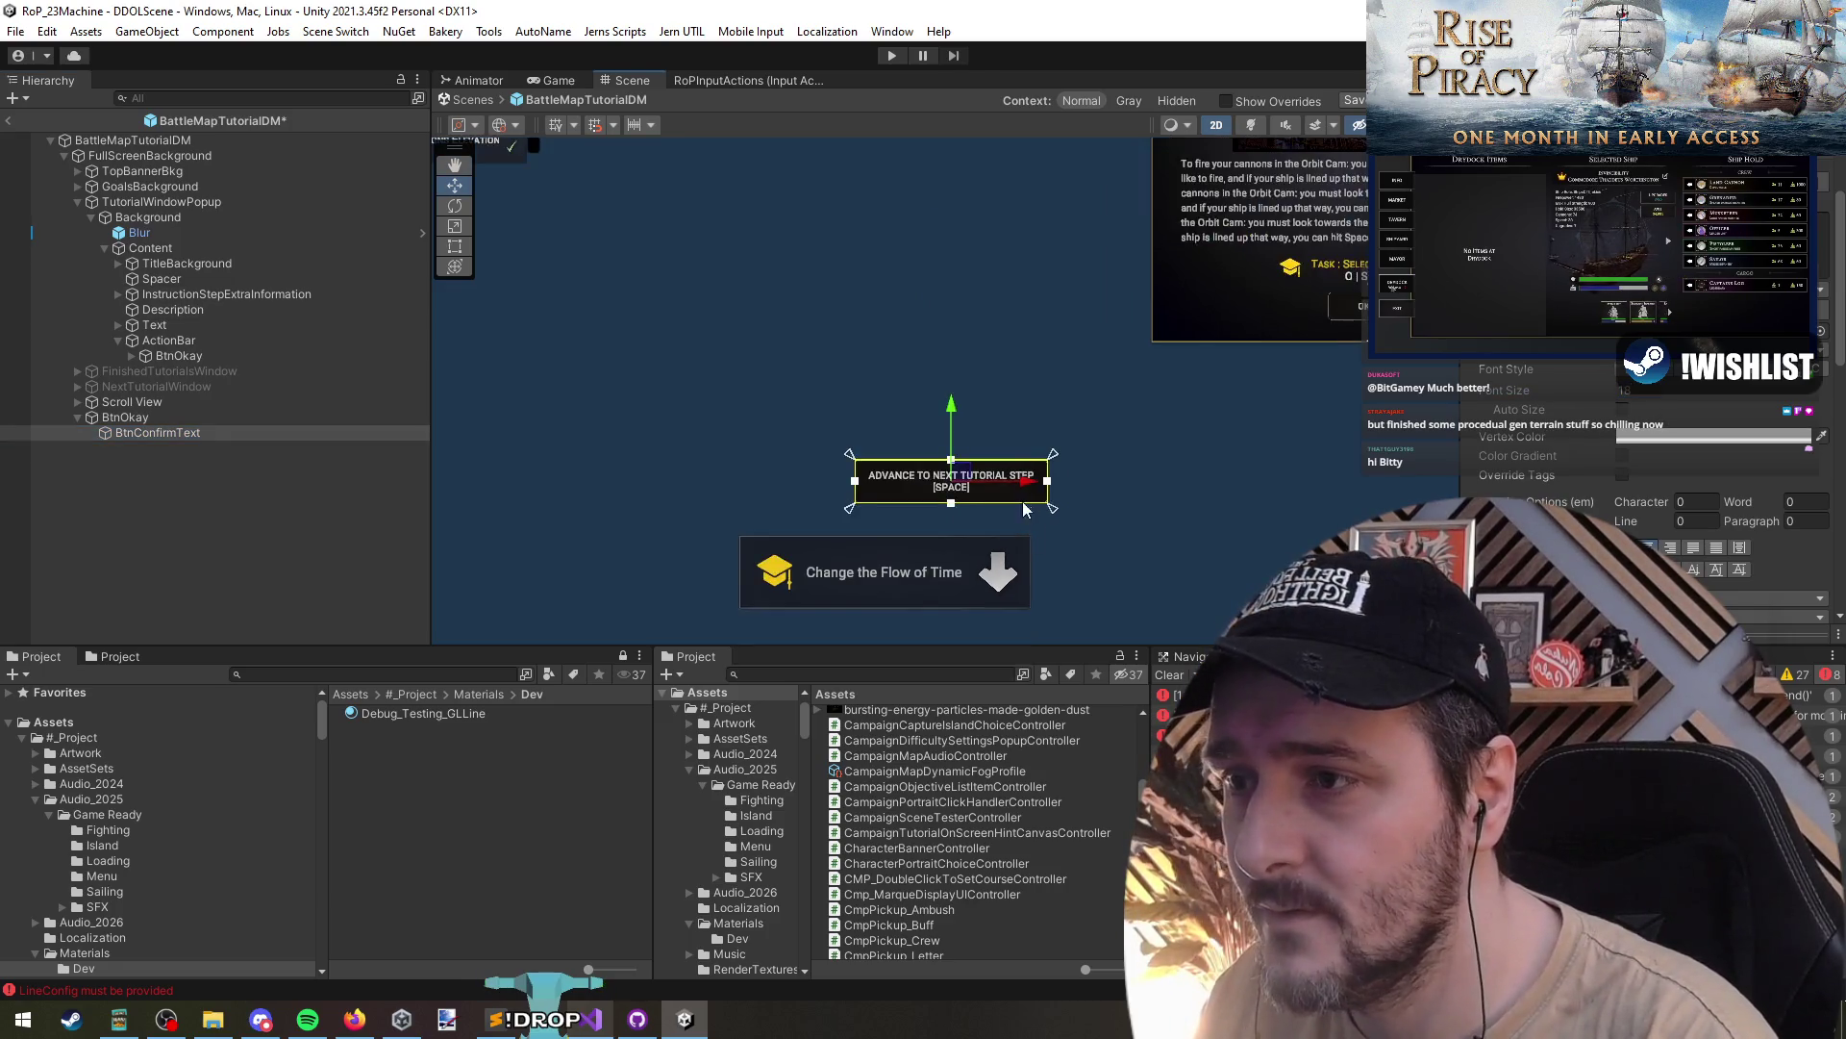
scroll(948, 519, "up", 4)
scroll(942, 502, "down", 2)
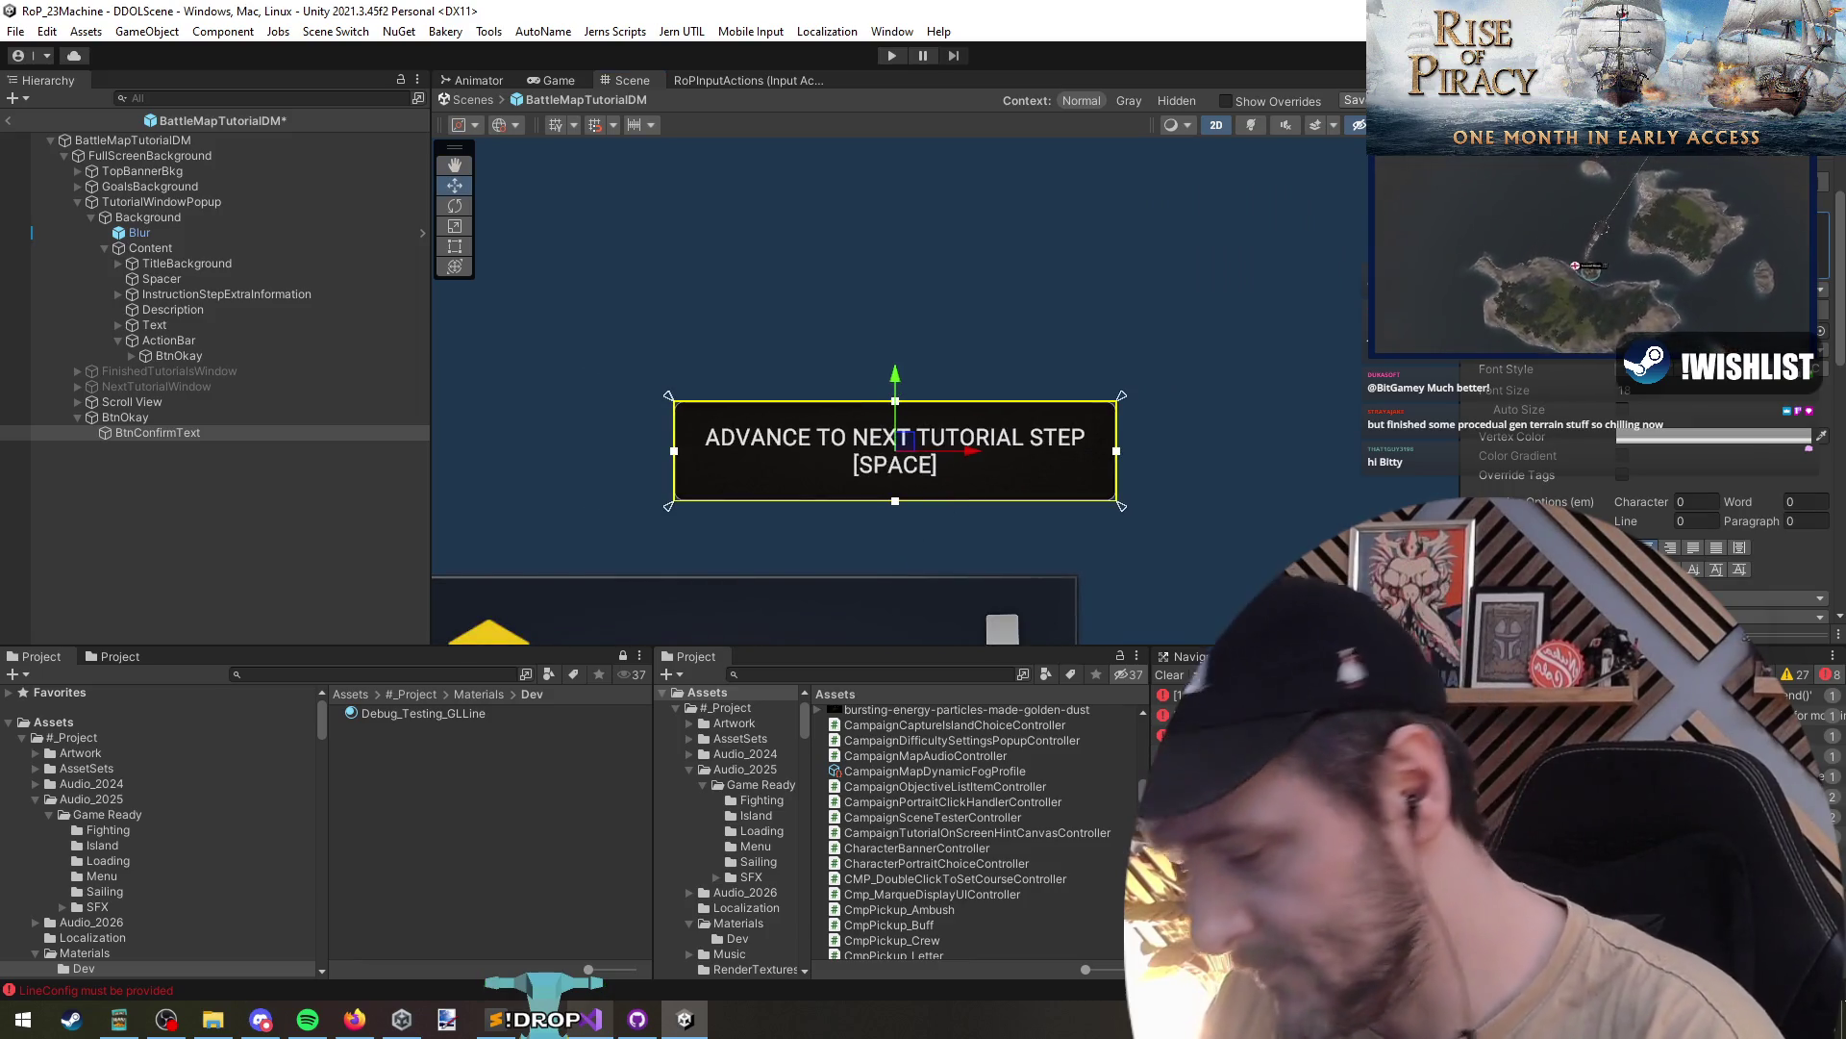
- Wrap '[SPACE]' in <color=yellow>…</color> tags in the label text
type("<color=yellow>")
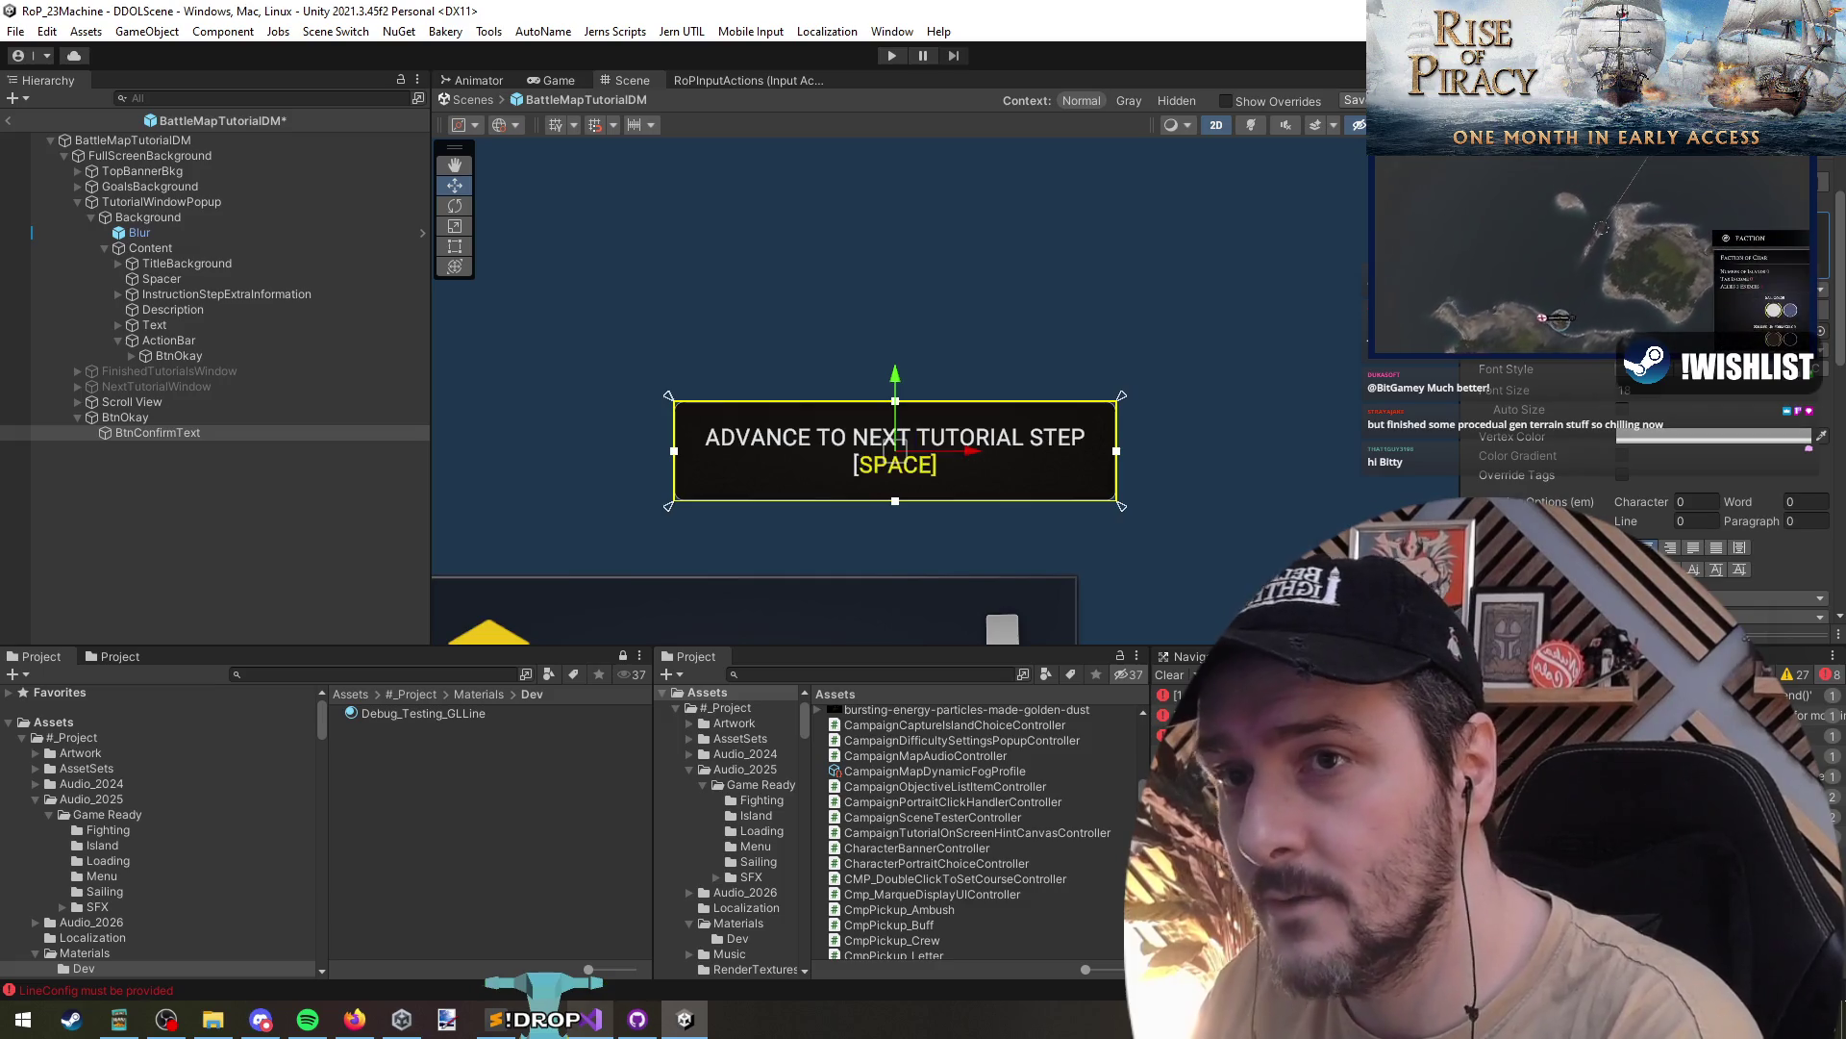
key("Right")
key("Right")
key("Right")
type("</color>")
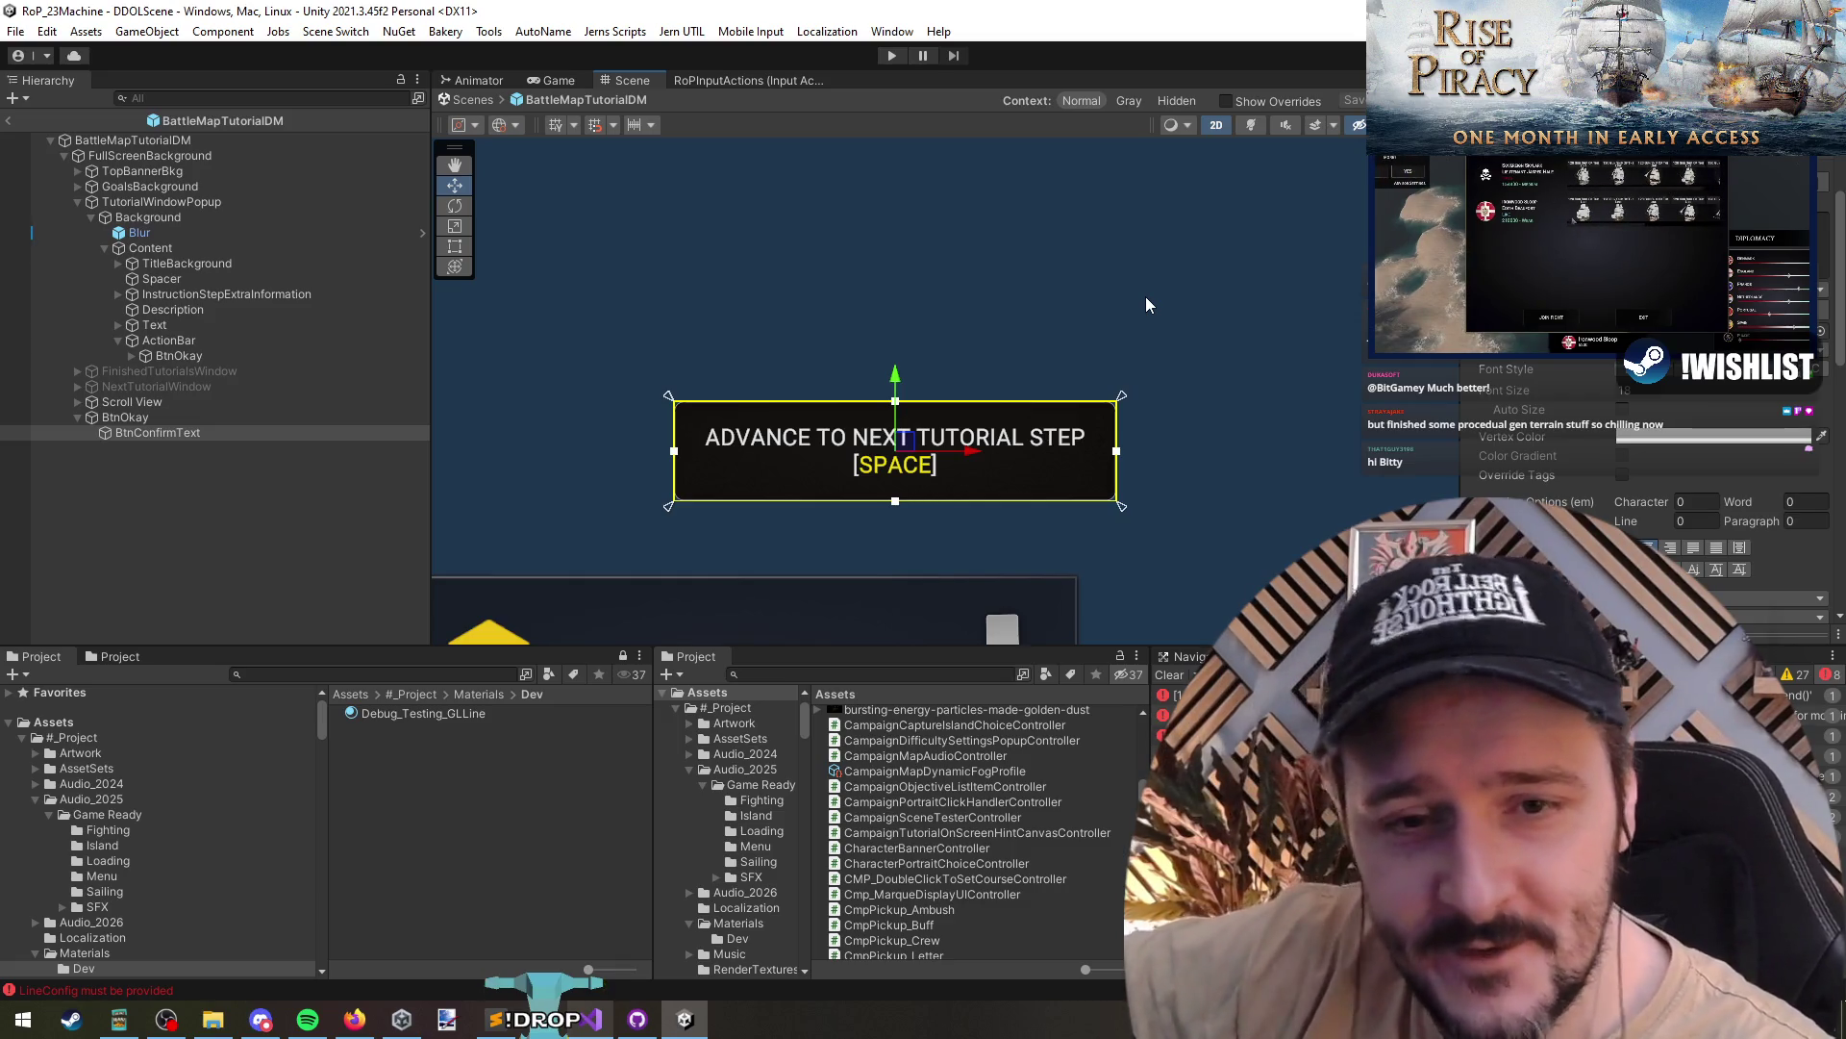
key("alt+Tab")
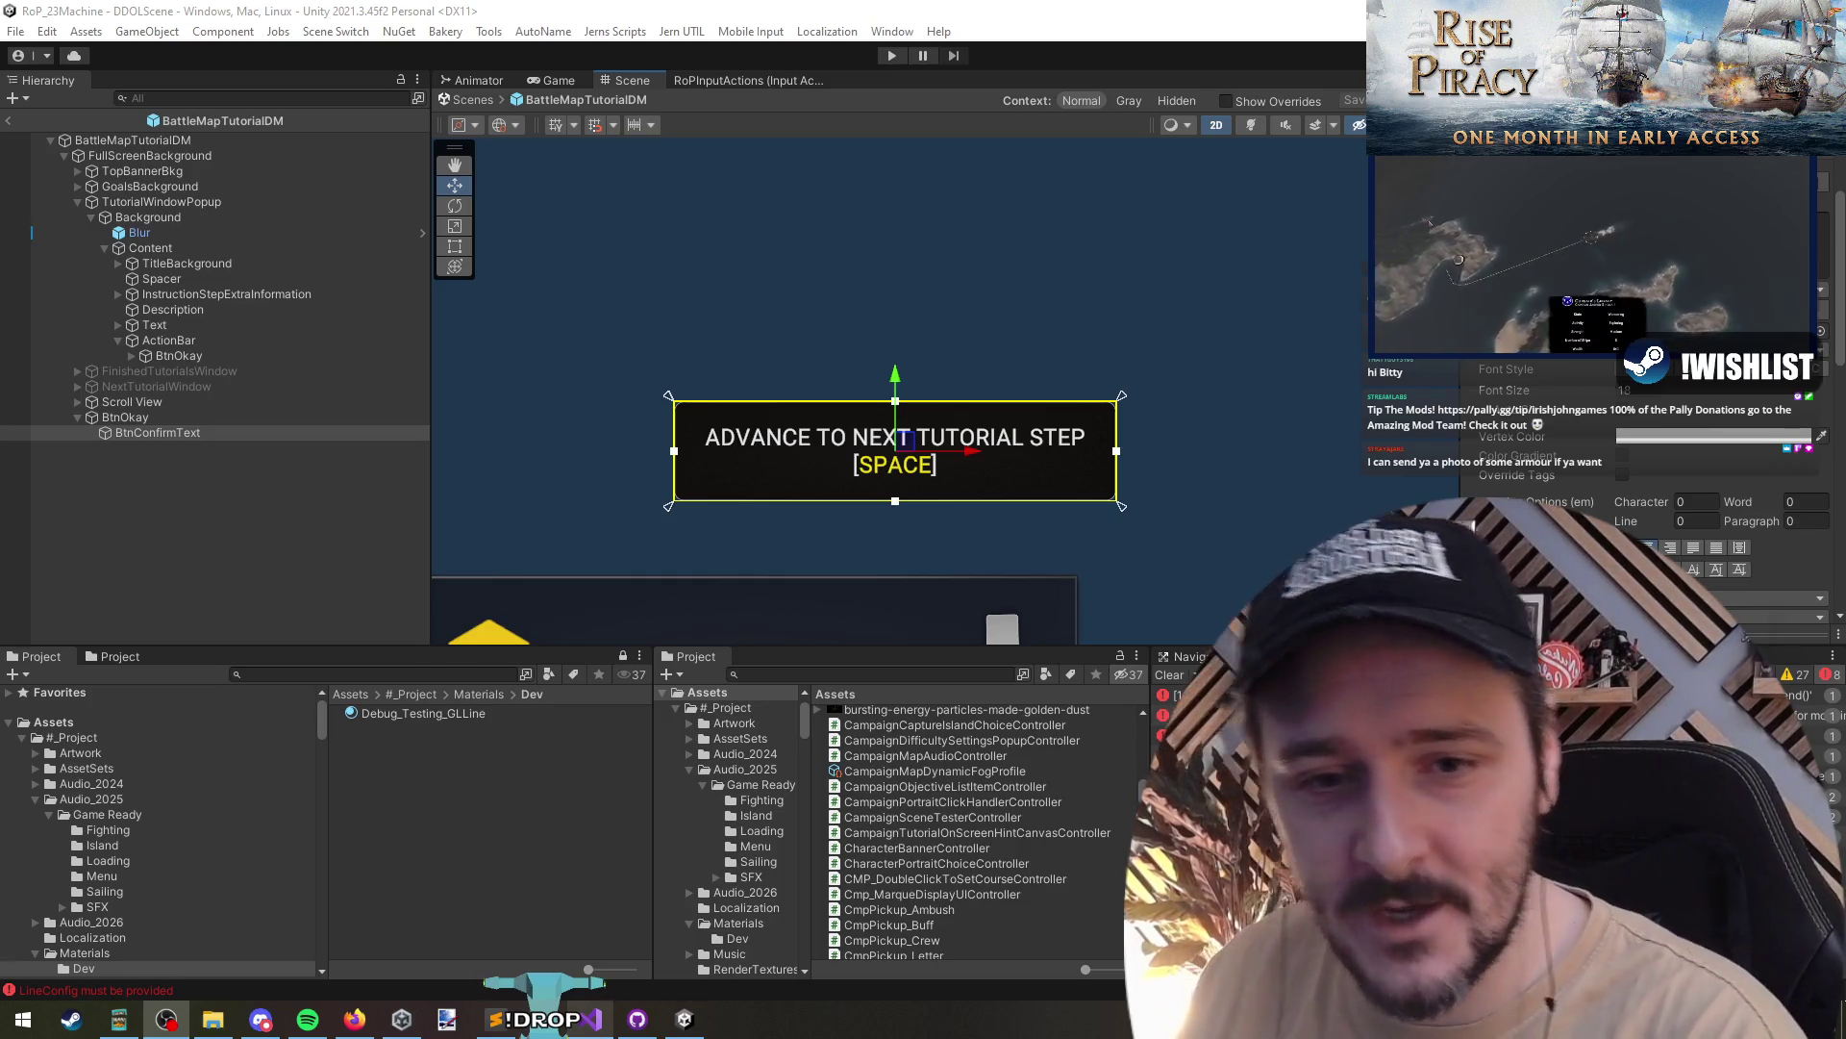
scroll(812, 471, "down", 2)
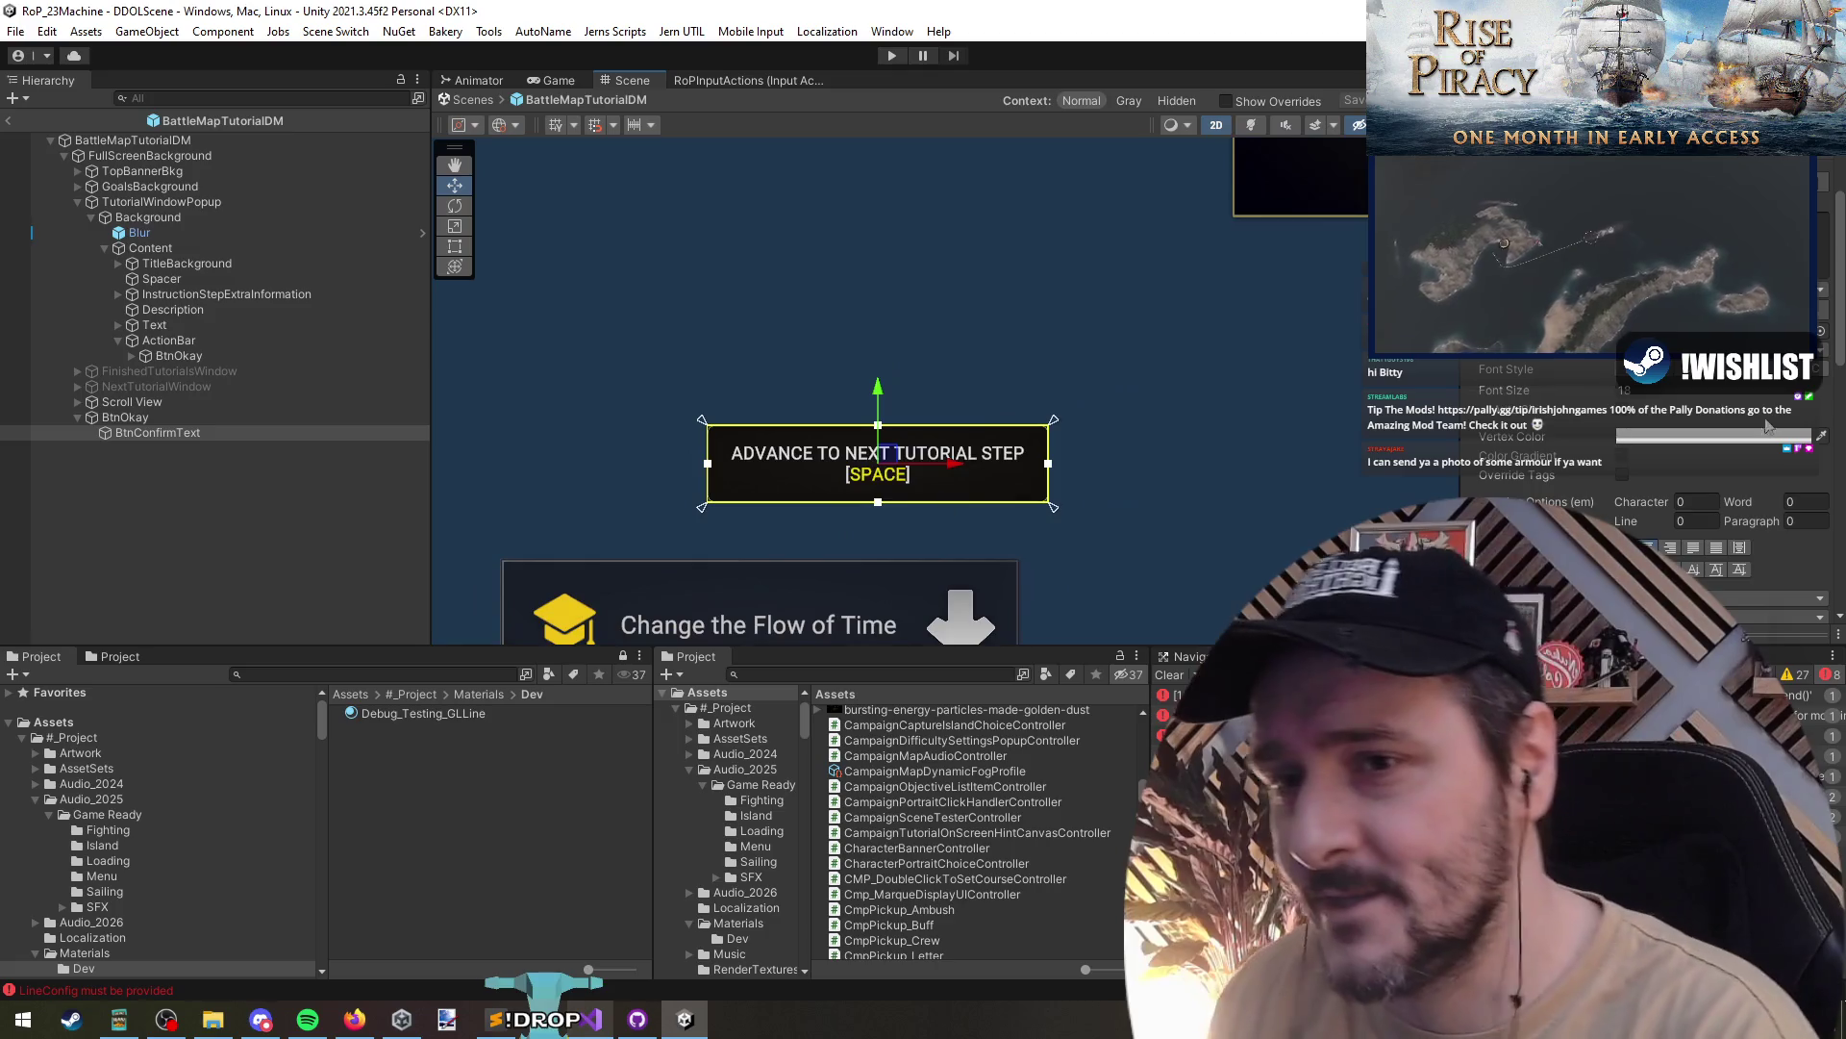
- Increase the label's line spacing to 12.5
scroll(1628, 415, "down", 3)
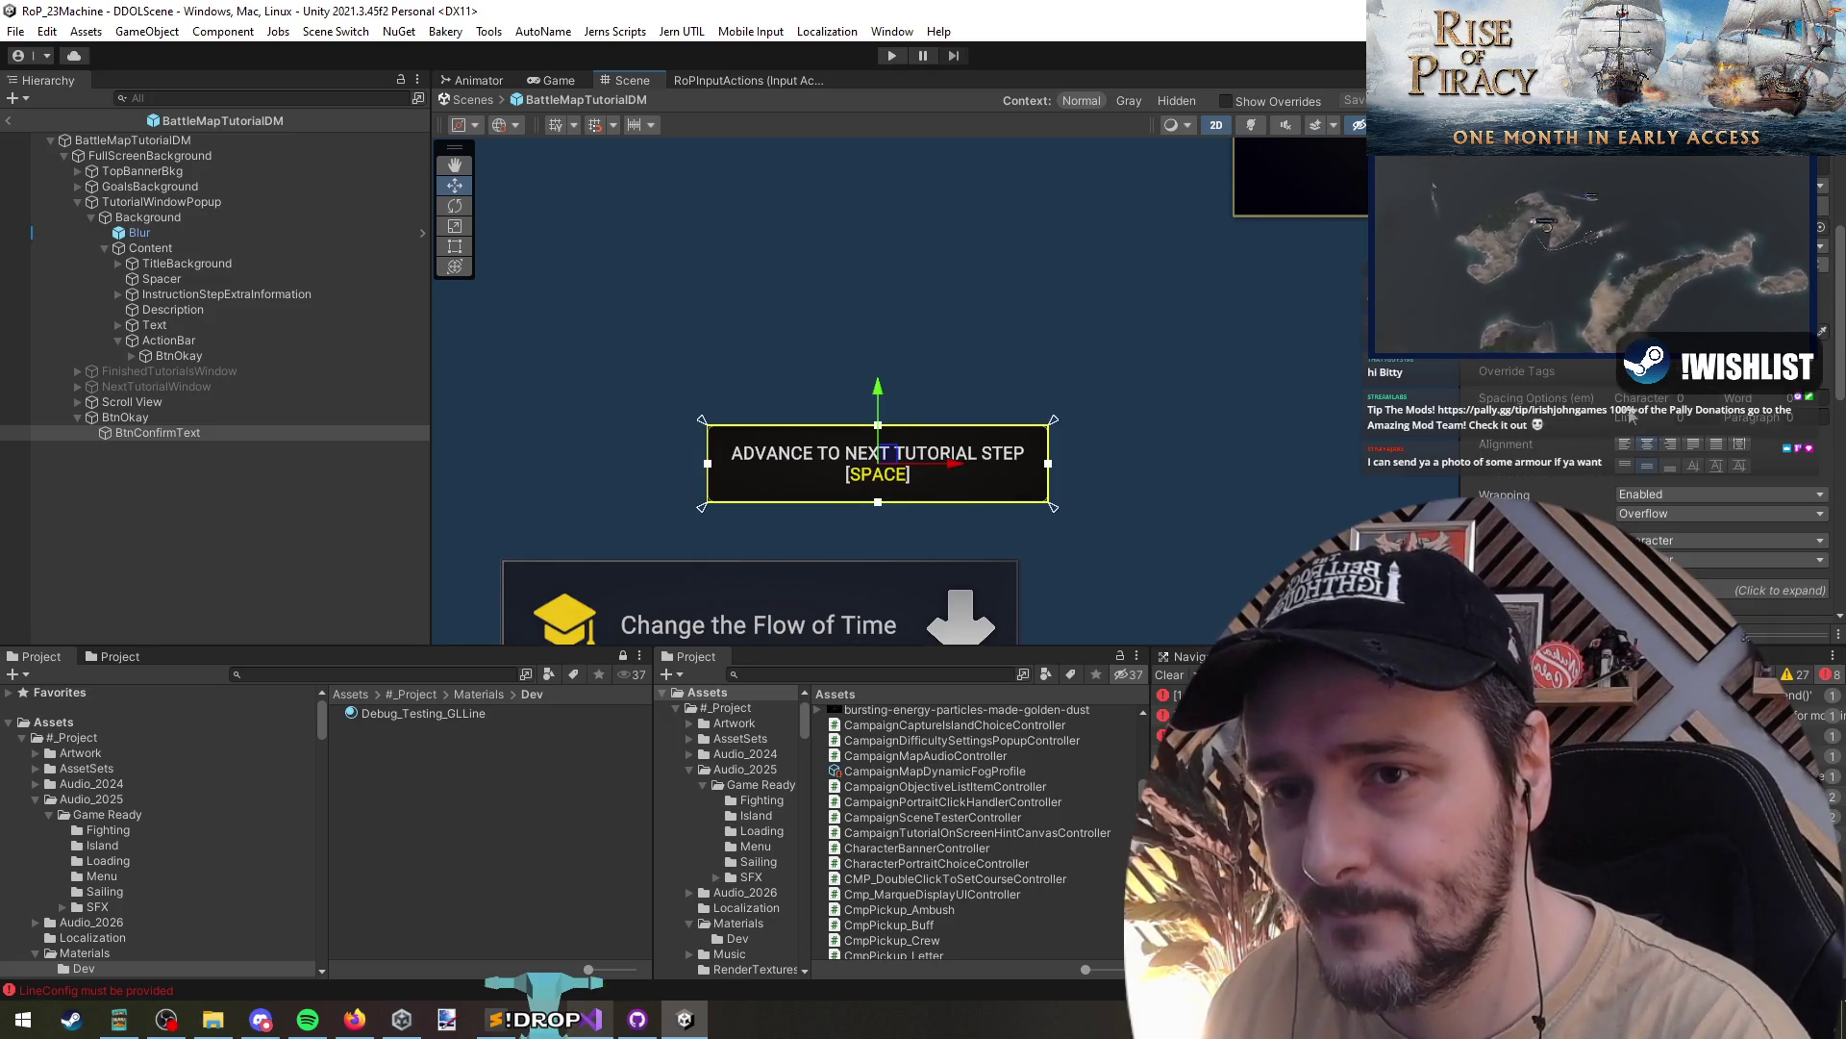
left_click_drag(1628, 416, 1625, 447)
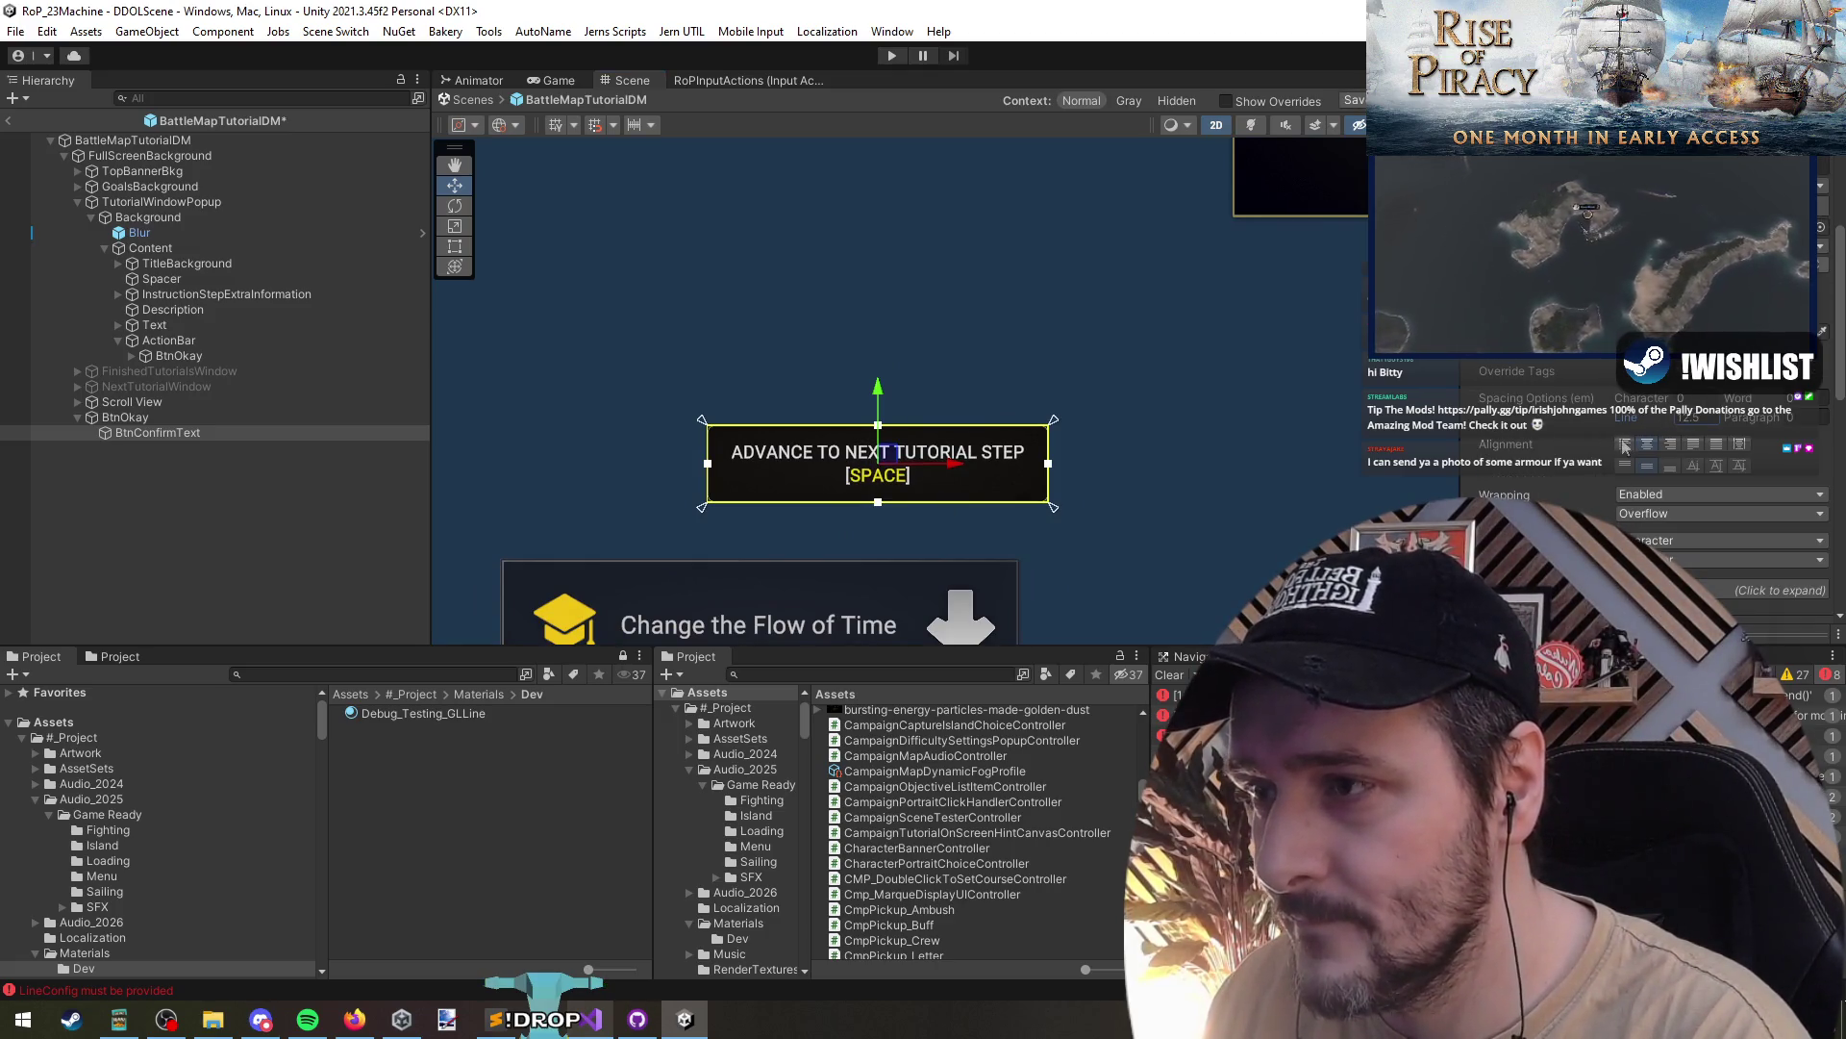
scroll(1625, 447, "up", 5)
scroll(823, 487, "down", 4)
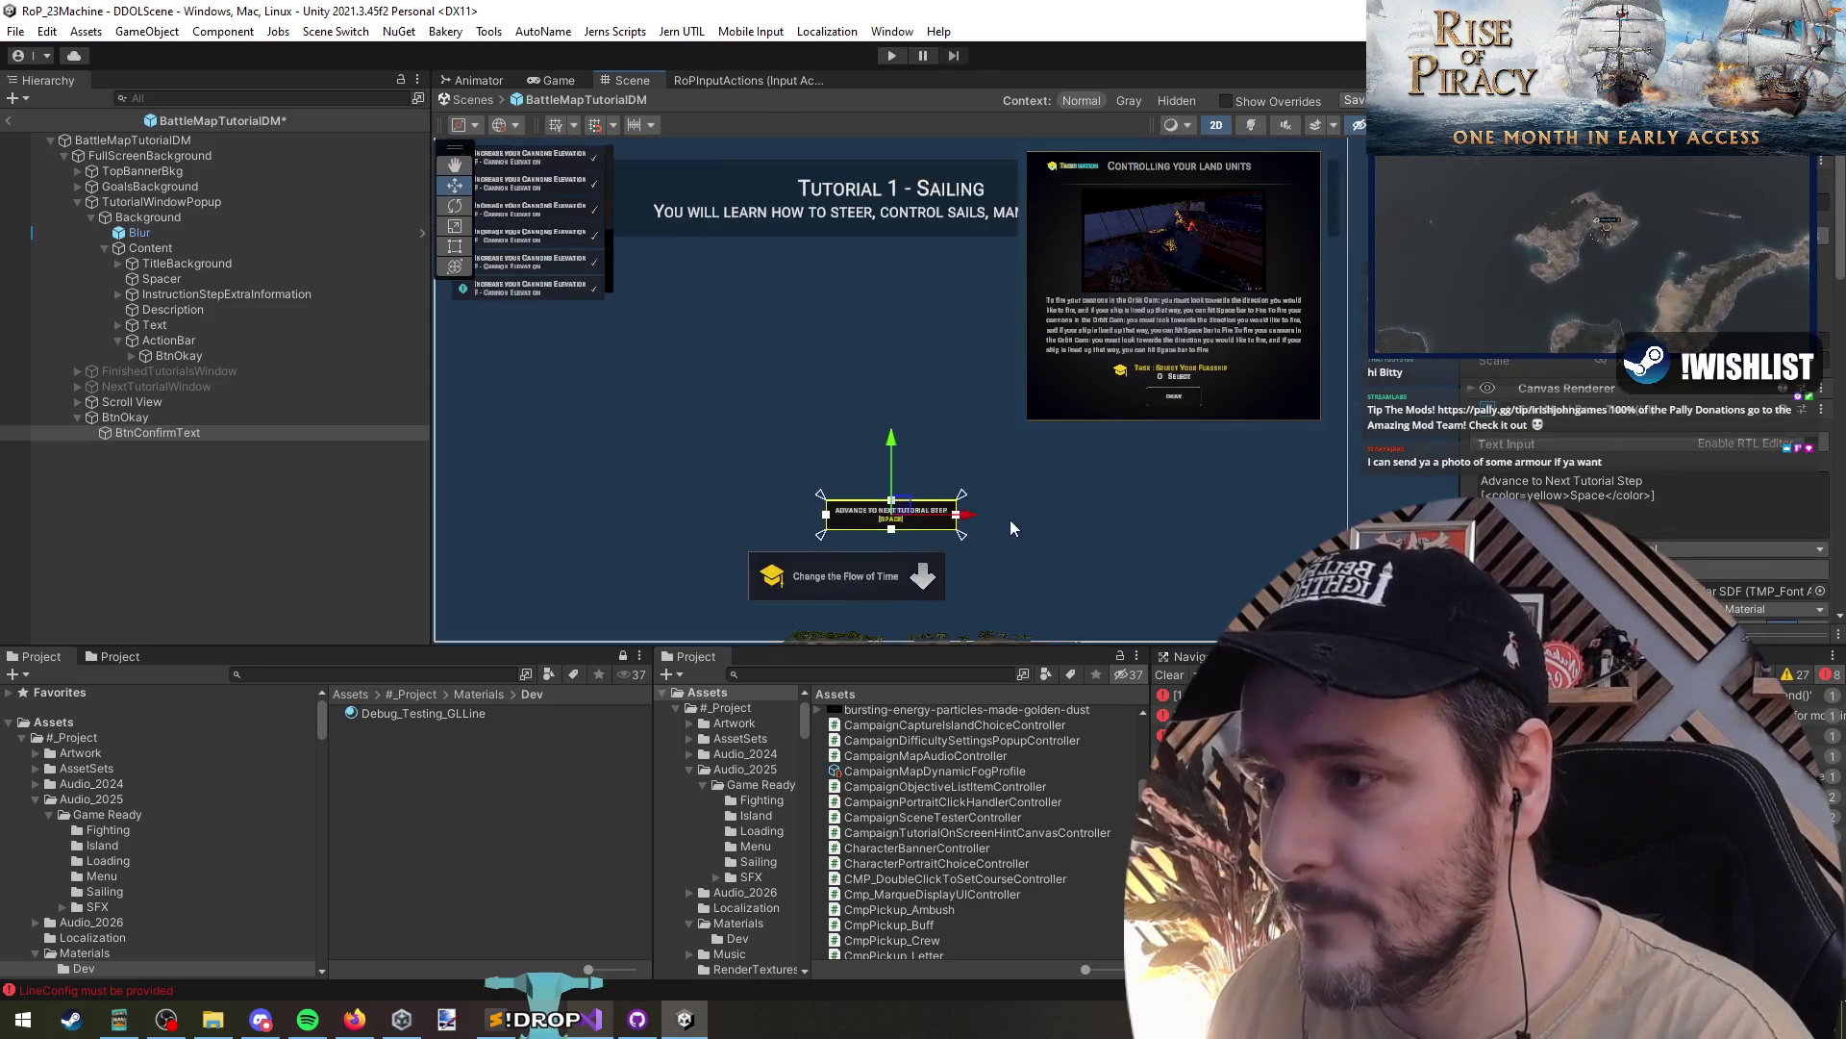
- Rename the button object to BtnAdvanceTutorial
left_click(159, 417)
key("F2")
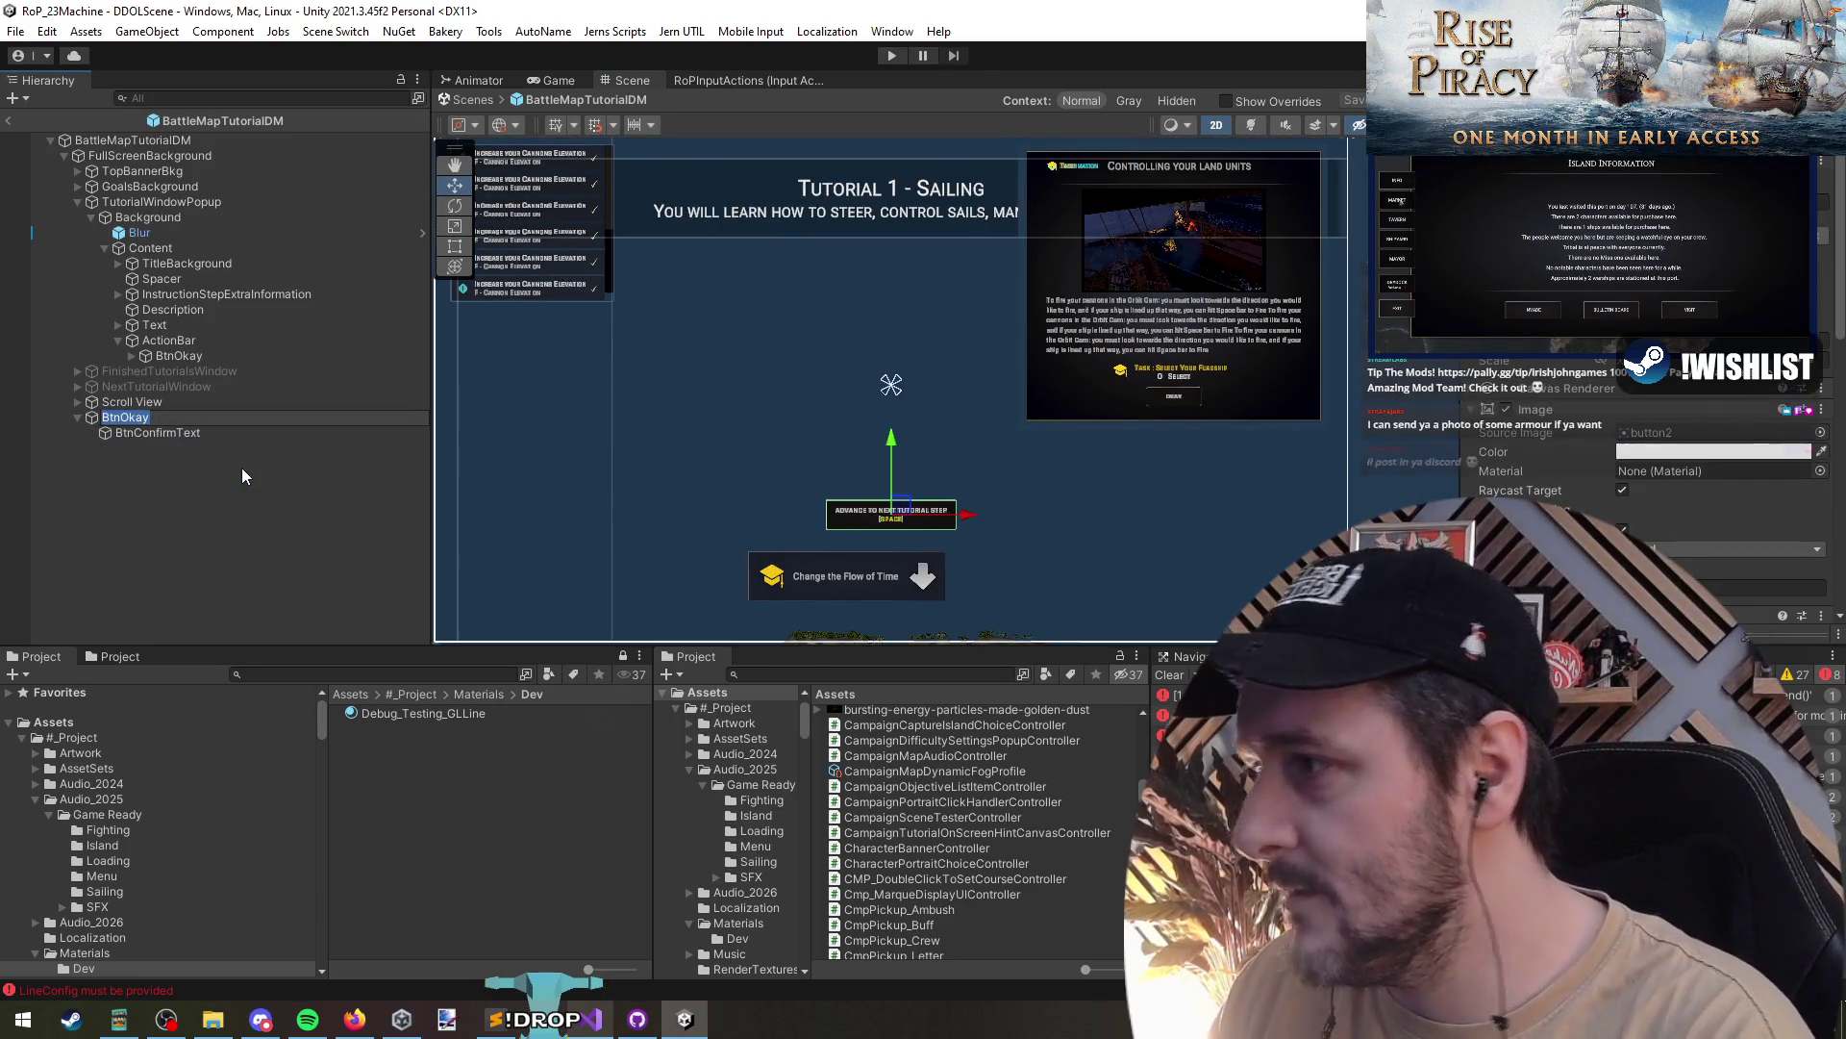
type("BtnAdvance")
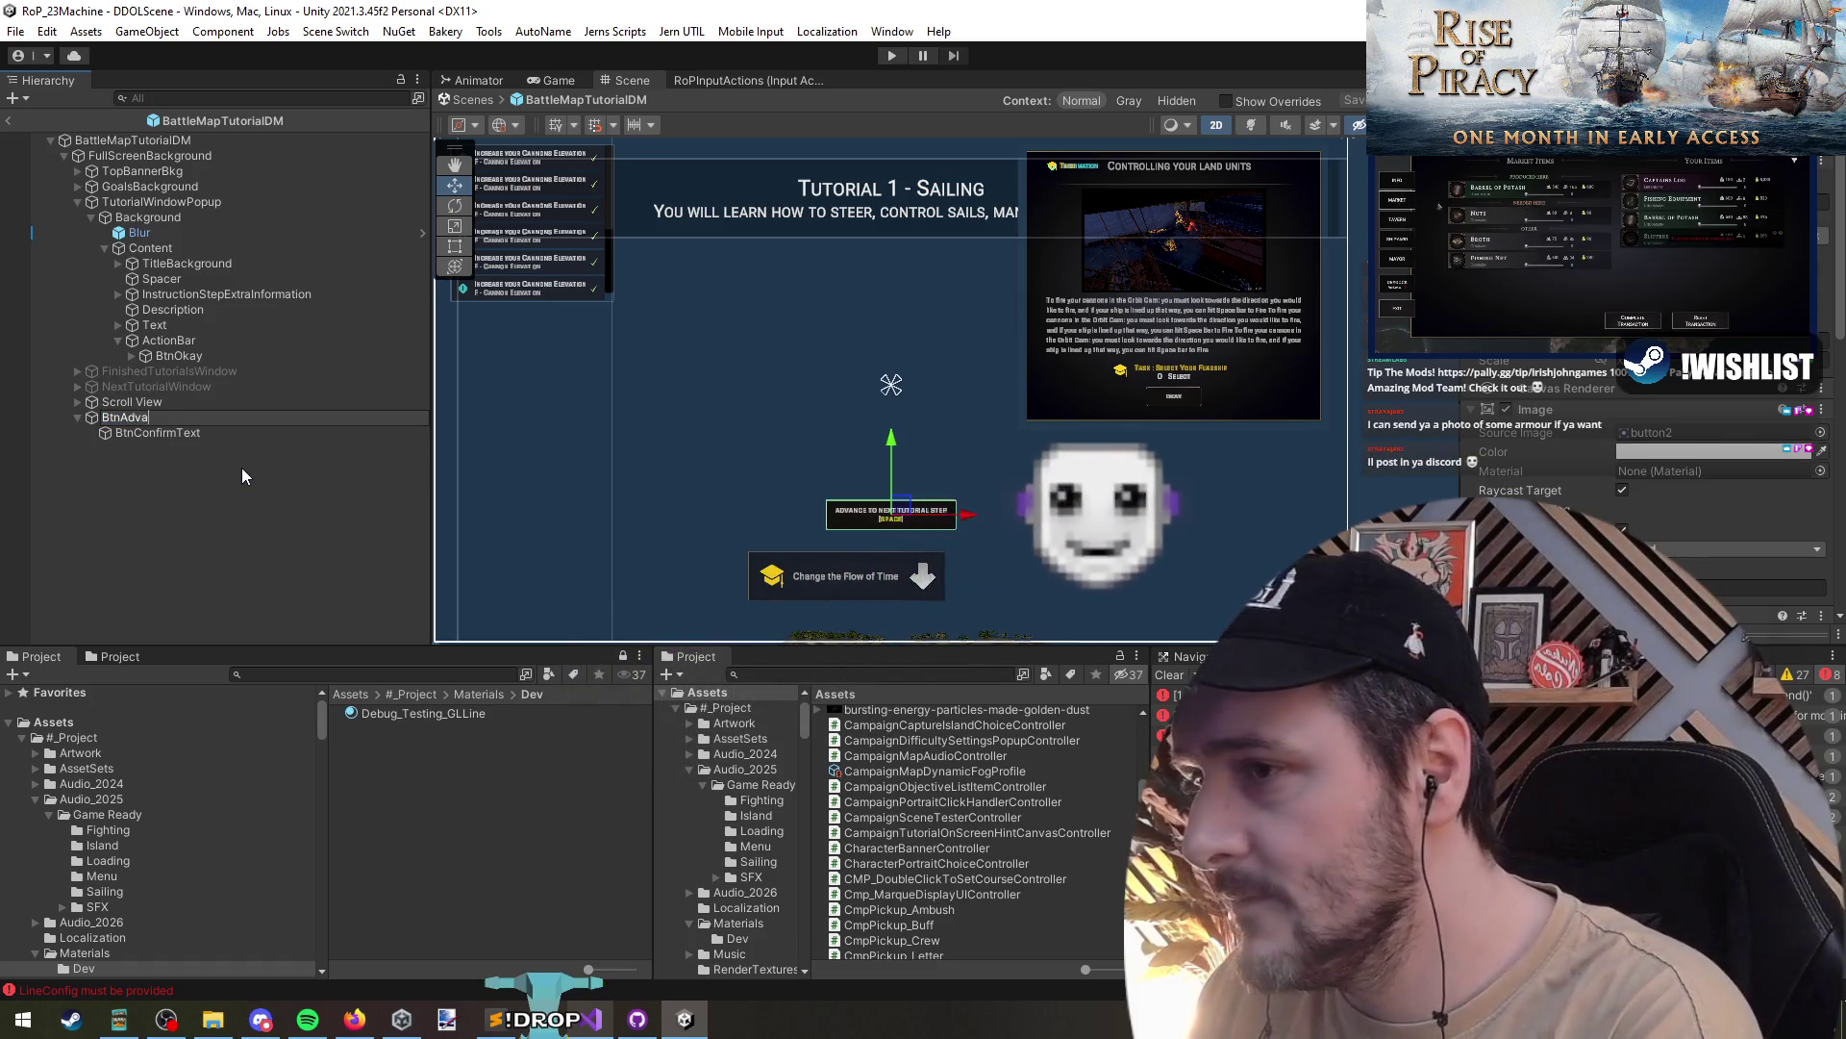
type("Tutorial")
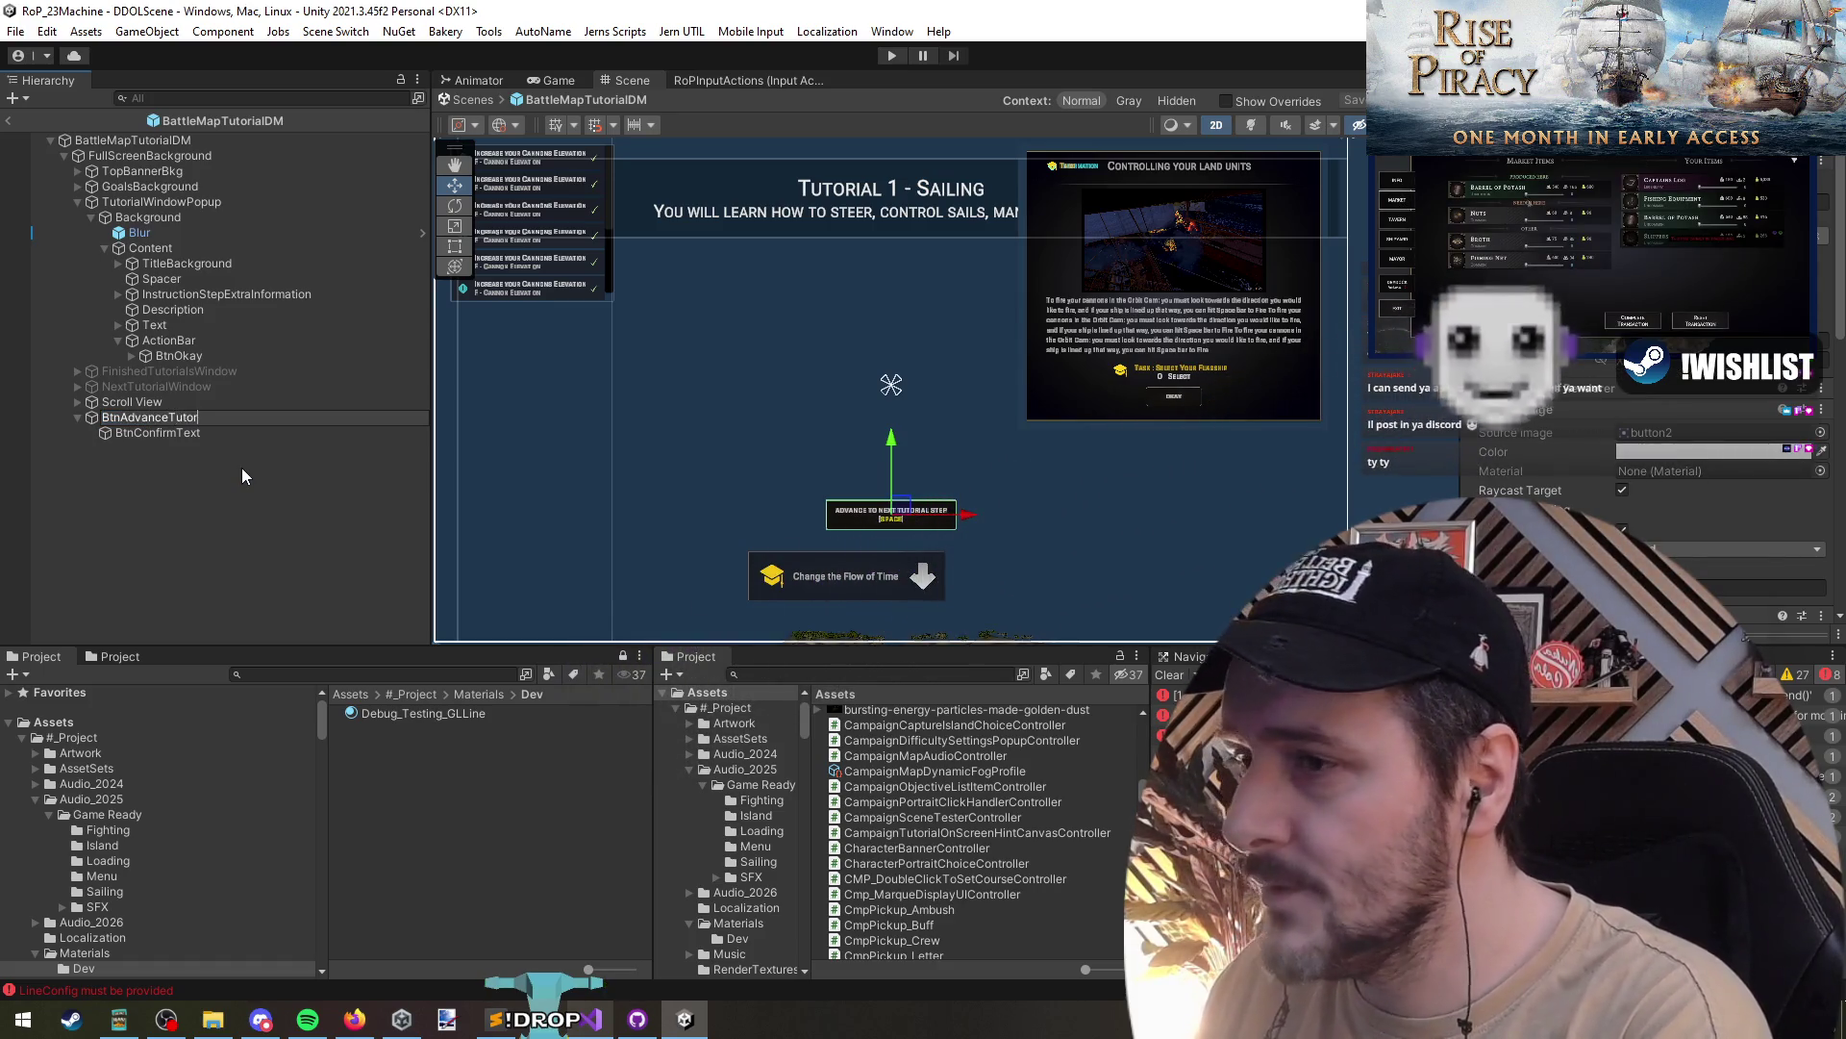
key("Return")
left_click(214, 418)
key("Return")
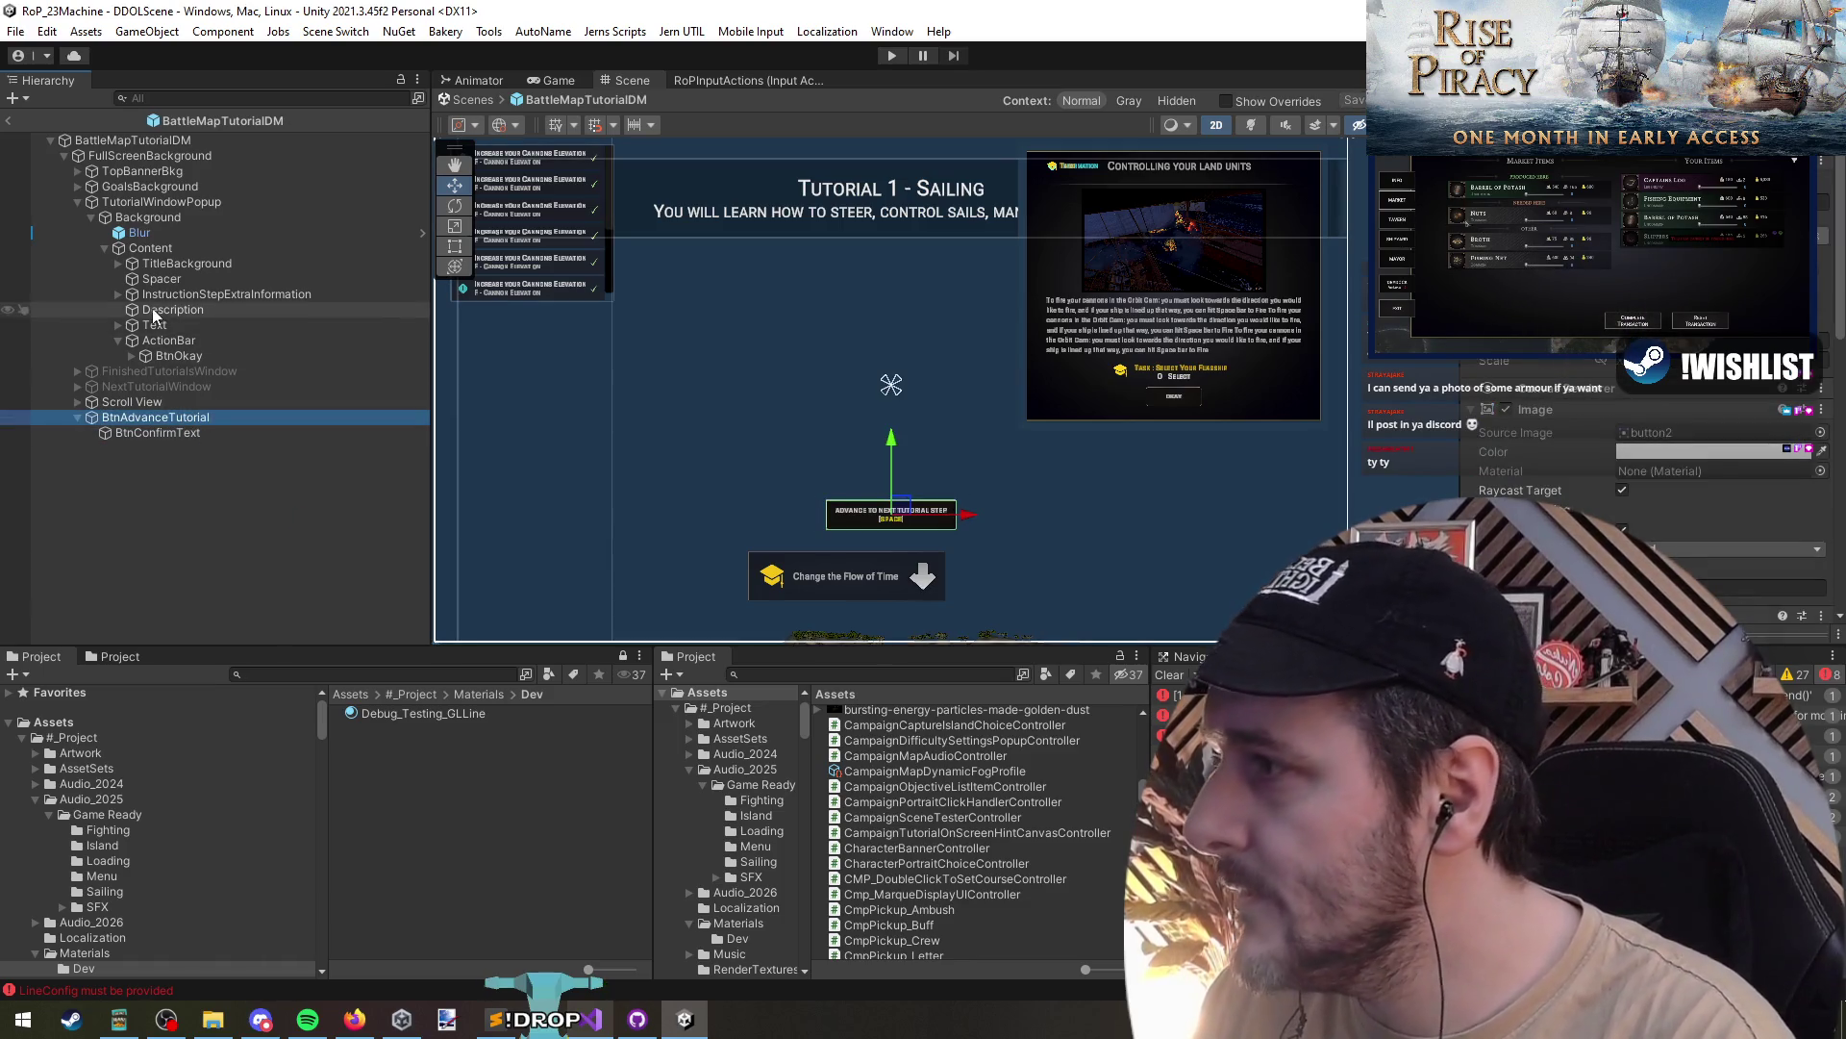
- Select the root BattleMapTutorialDM and open BattleMapTutorialDisplayController in Visual Studio
left_click(163, 340)
scroll(1653, 475, "up", 5)
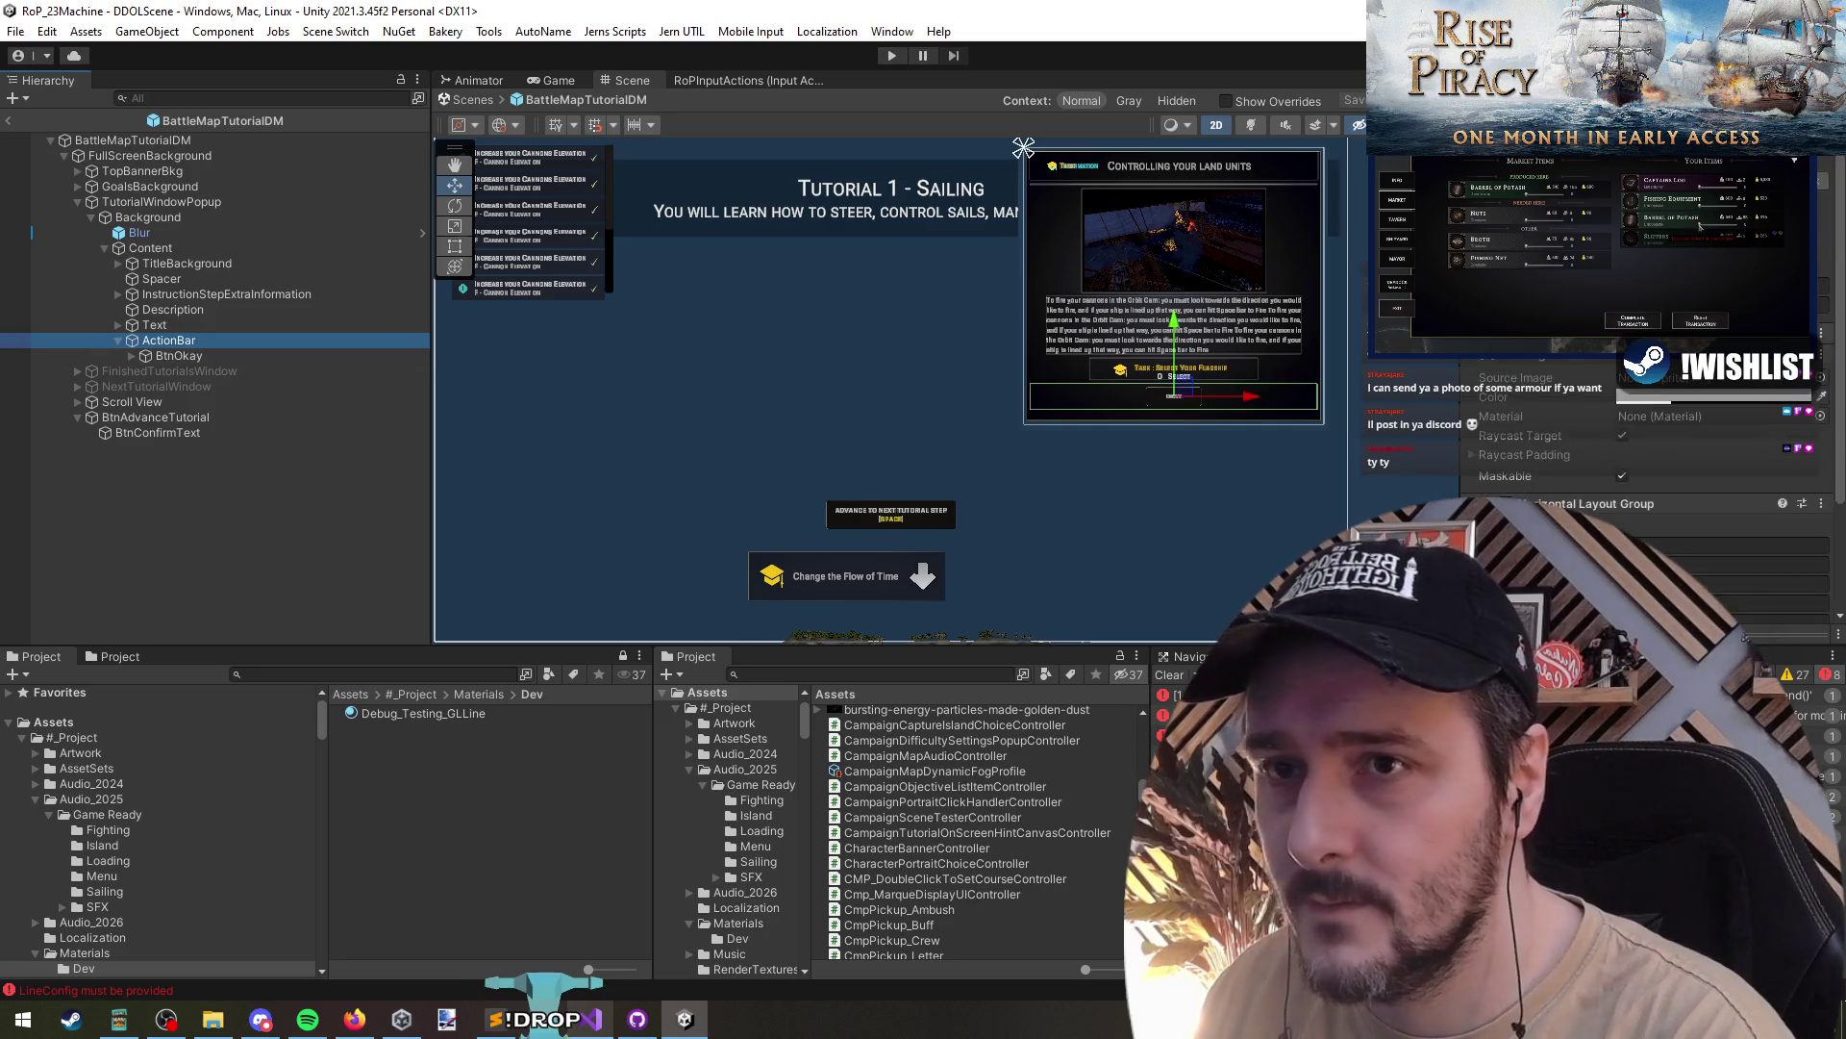
left_click(158, 202)
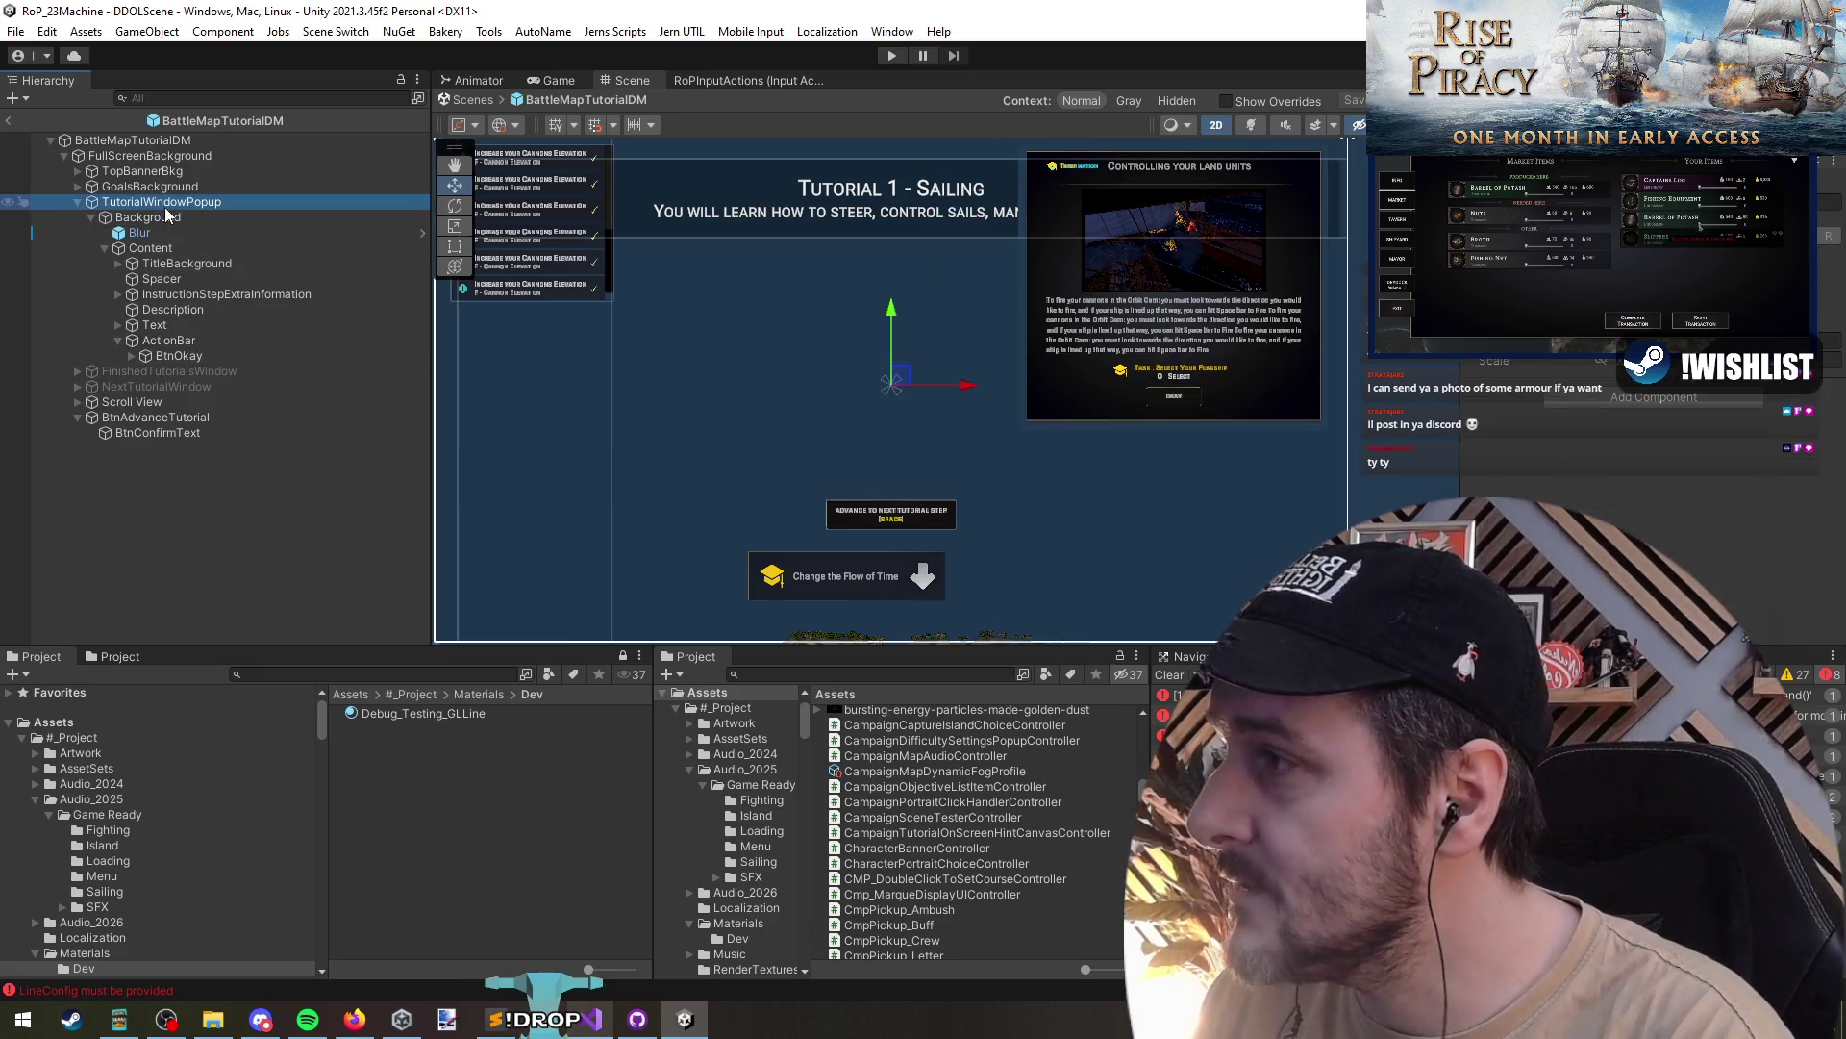
left_click(144, 156)
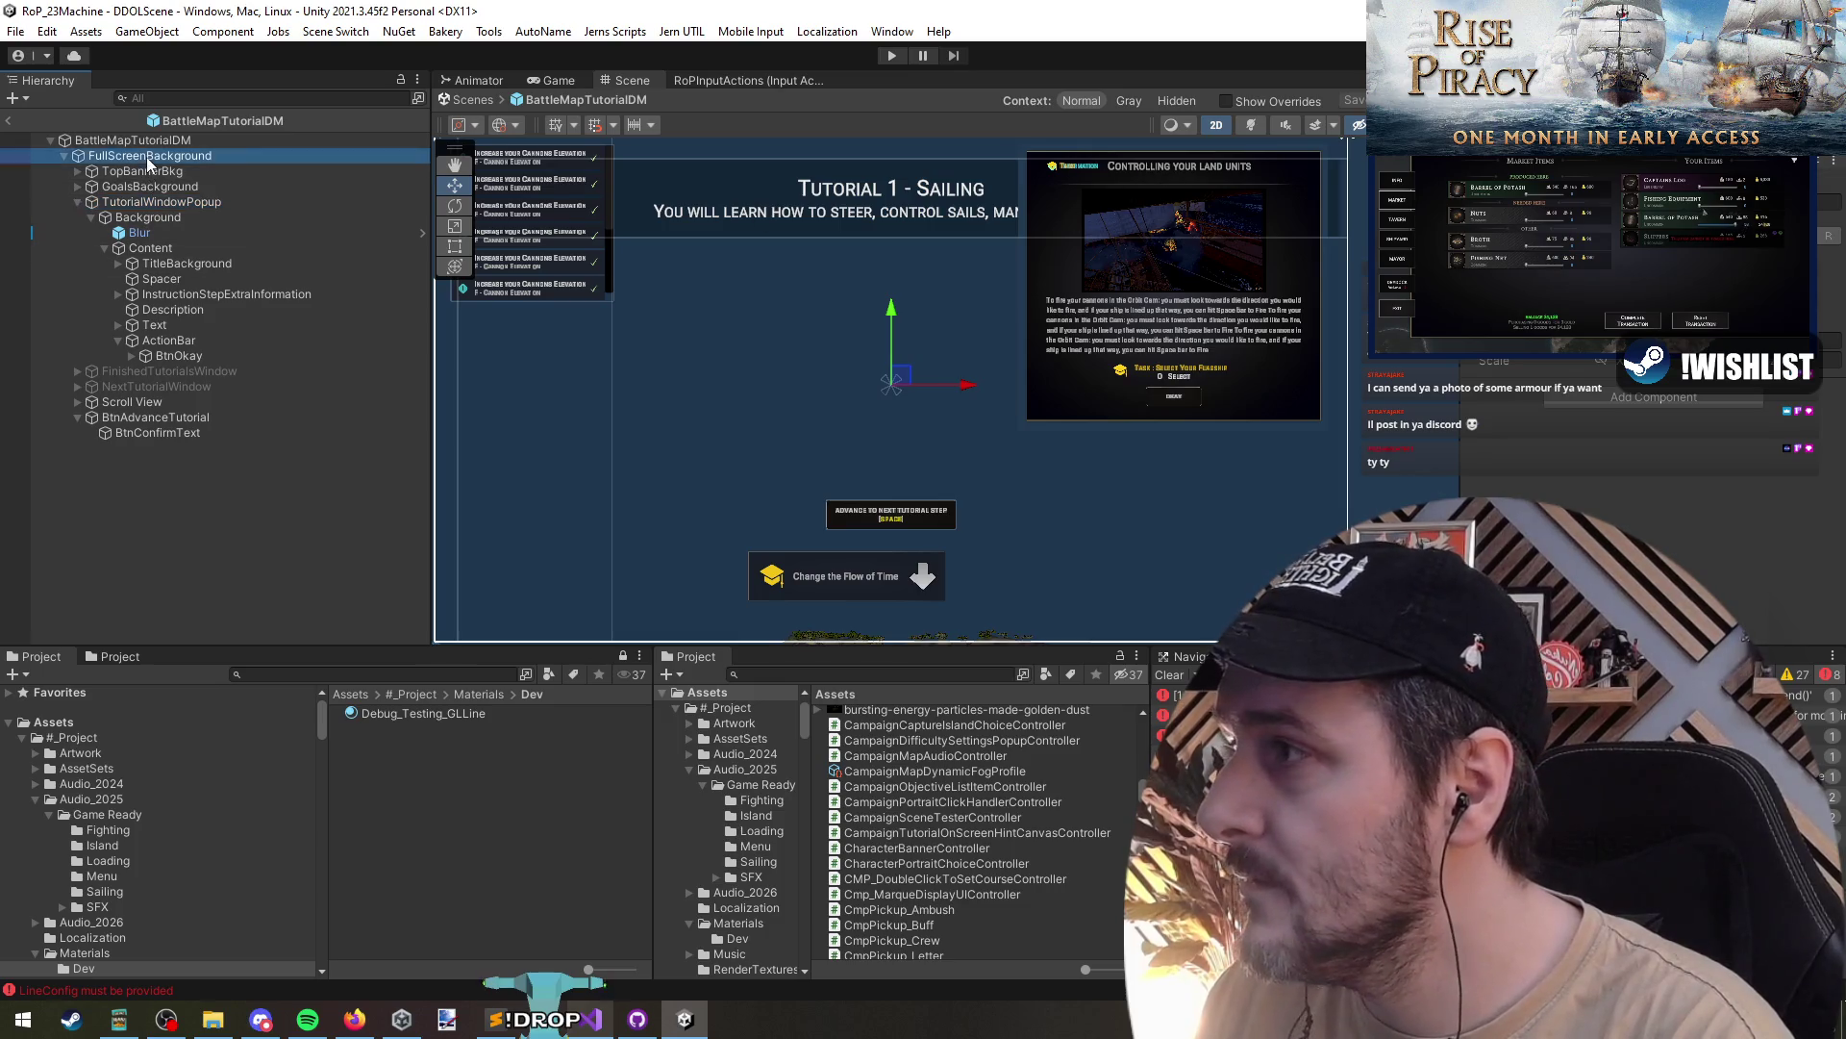
left_click(149, 140)
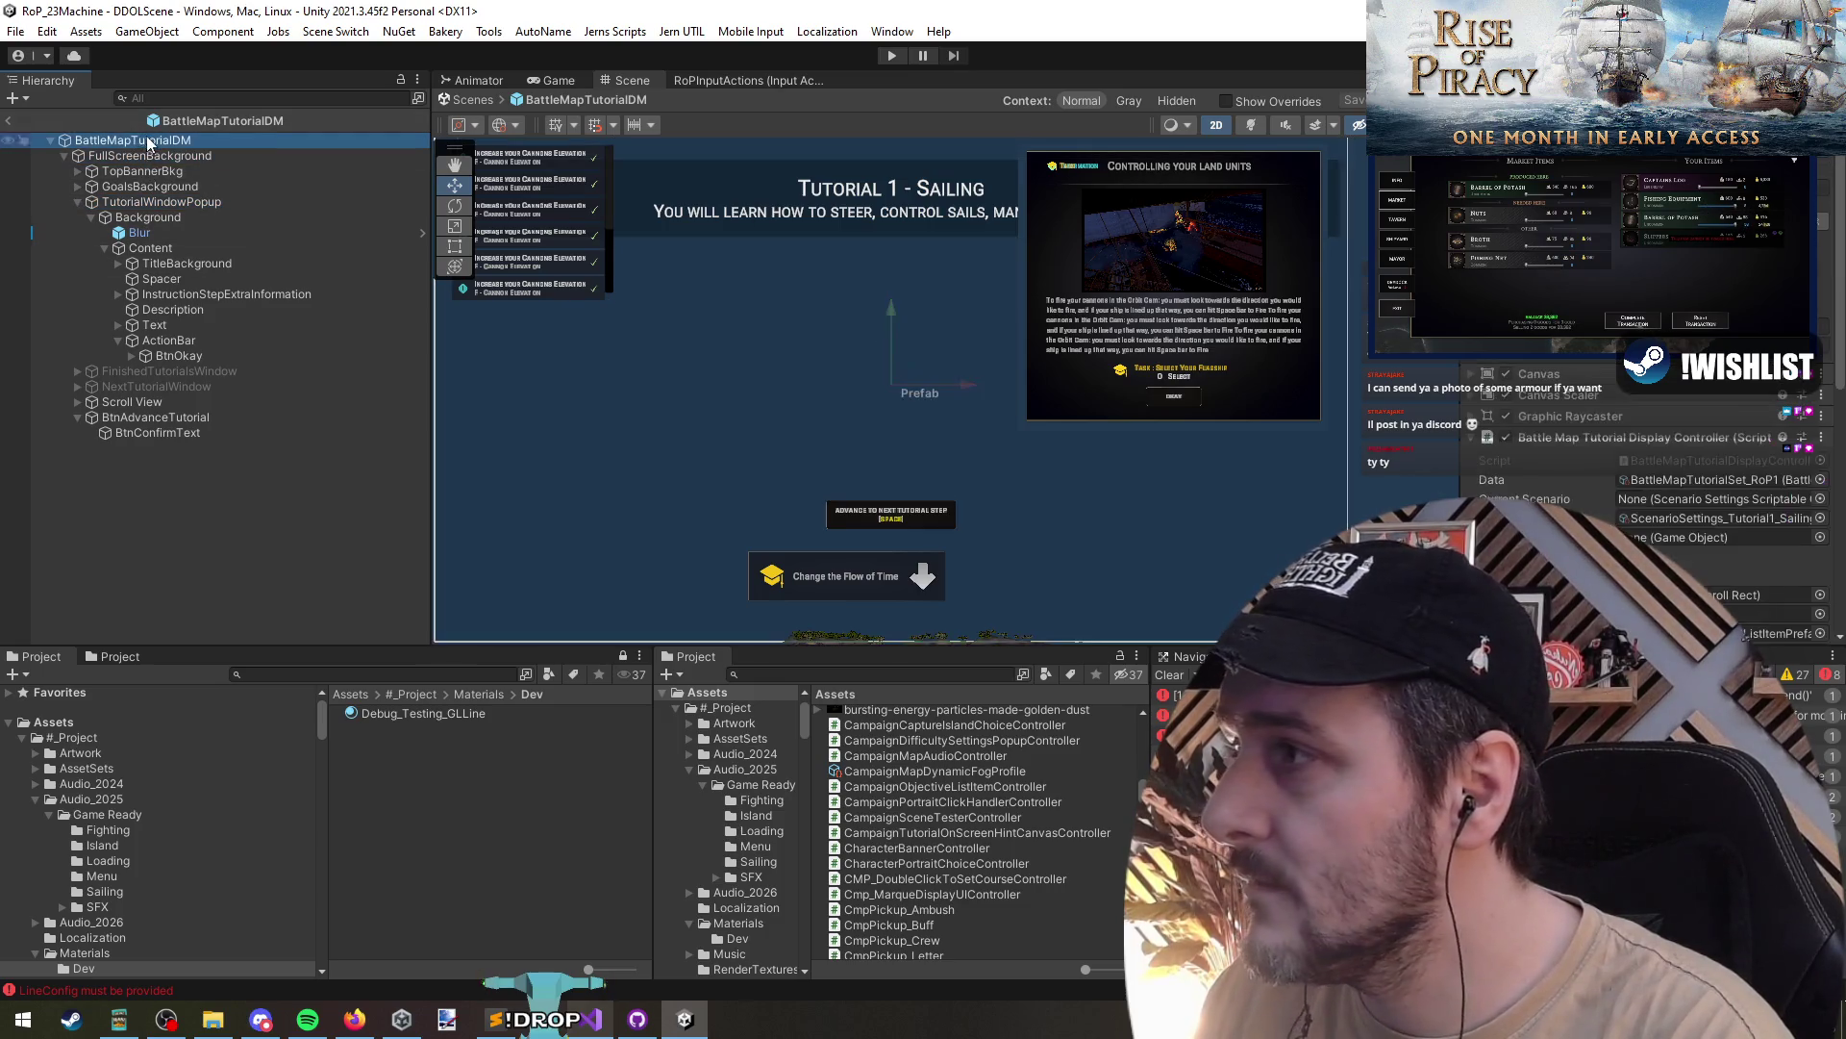
double_click(1589, 454)
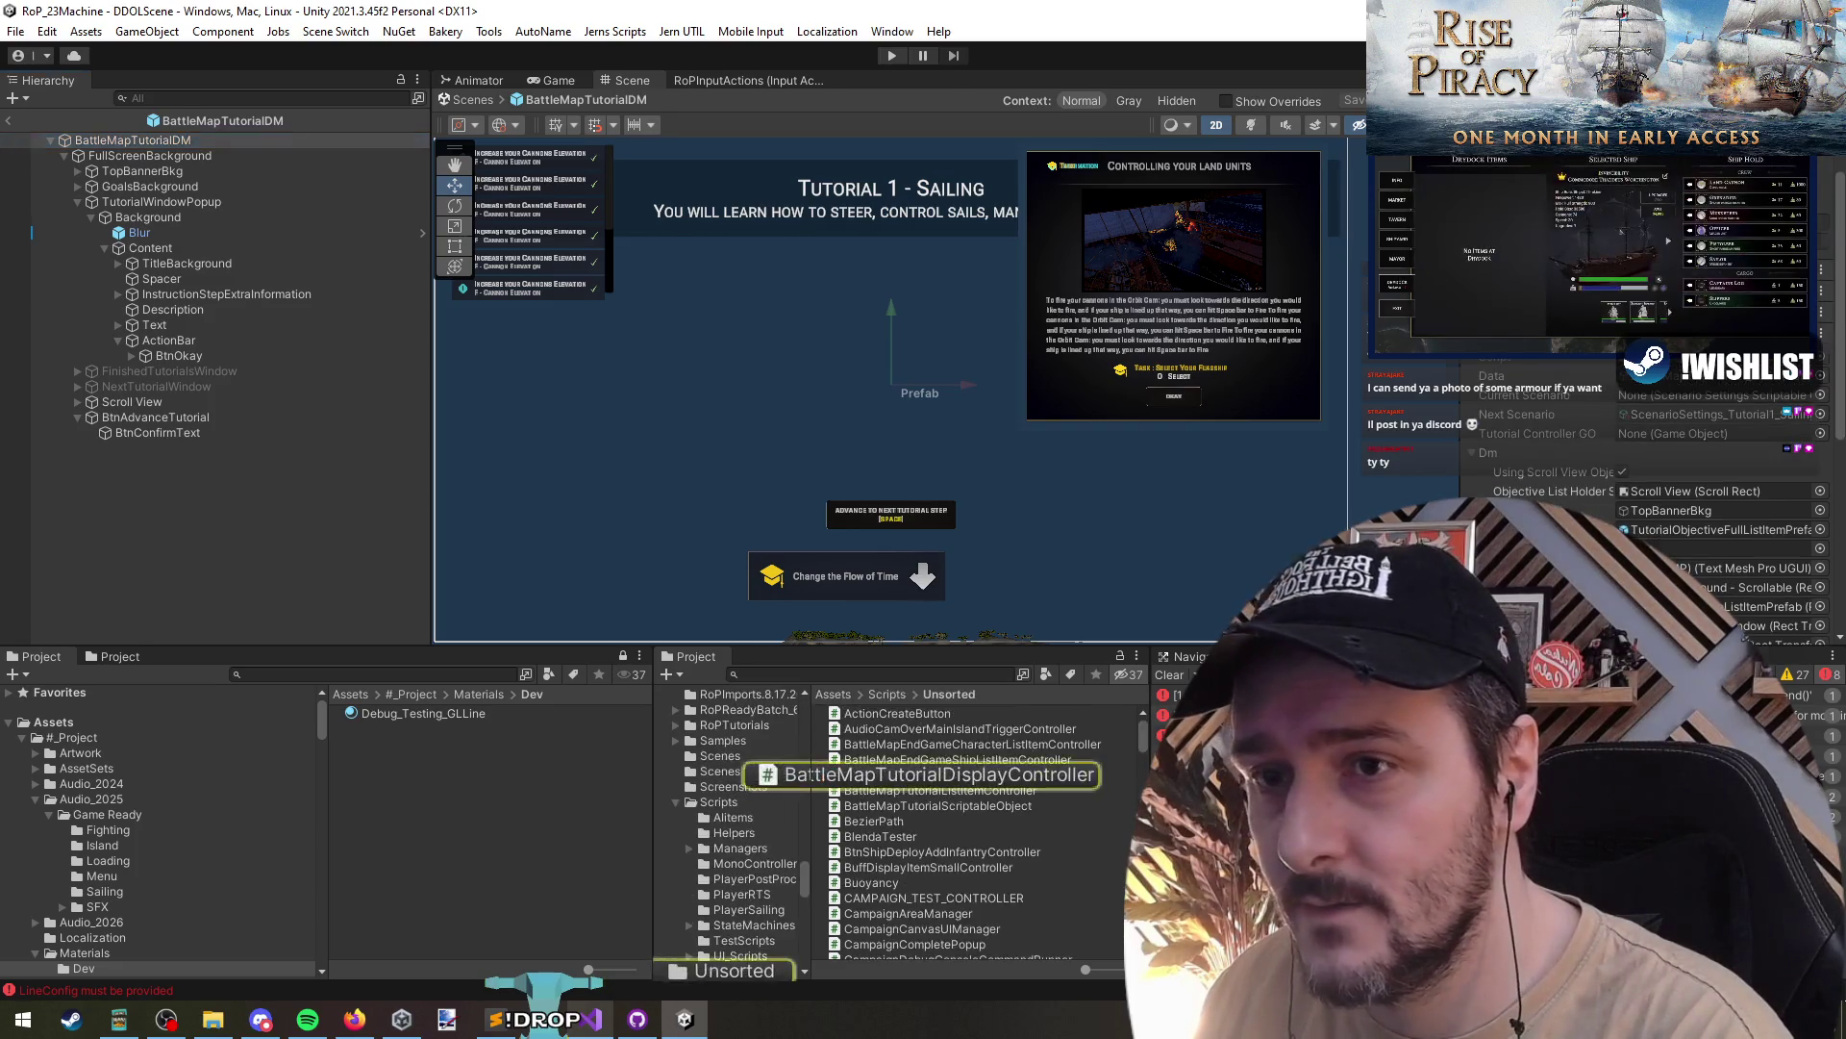
left_click(240, 538)
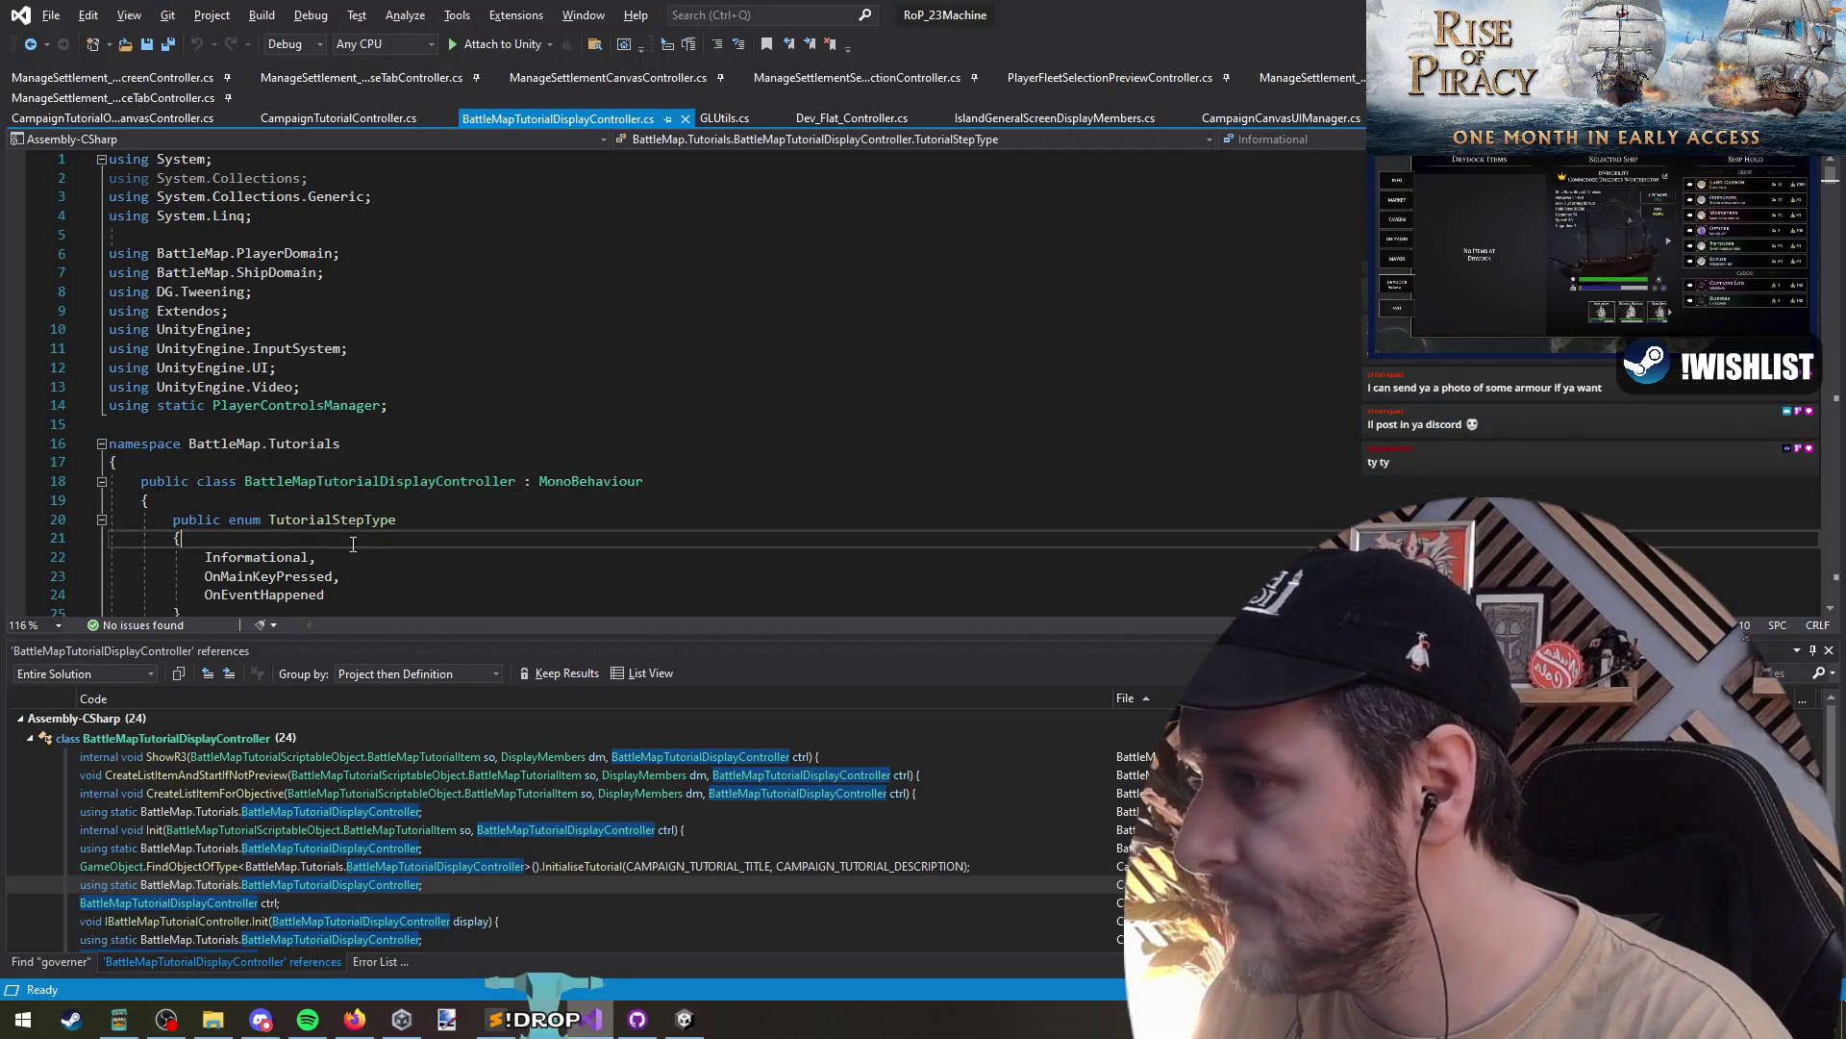
- Find the BtnOkay field declaration in the controller script
scroll(240, 539, "down", 6)
left_click(320, 258)
left_click(366, 348)
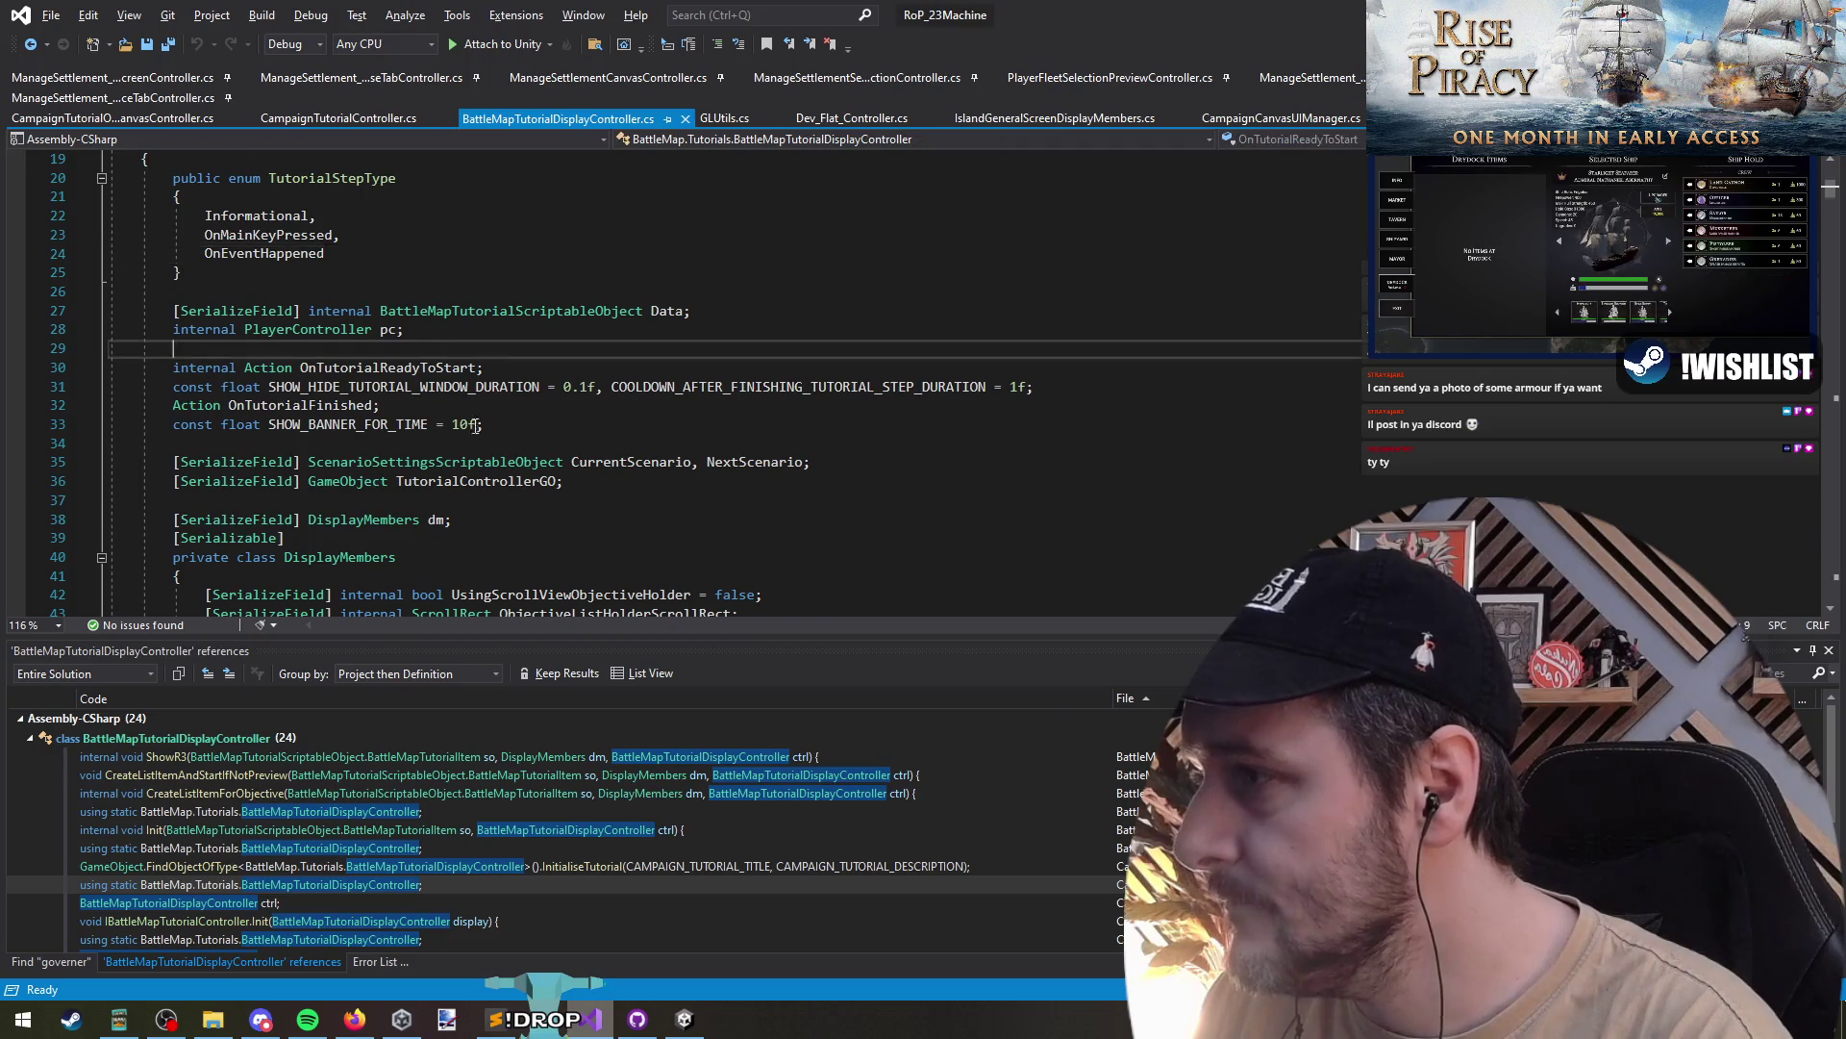
scroll(406, 464, "down", 1)
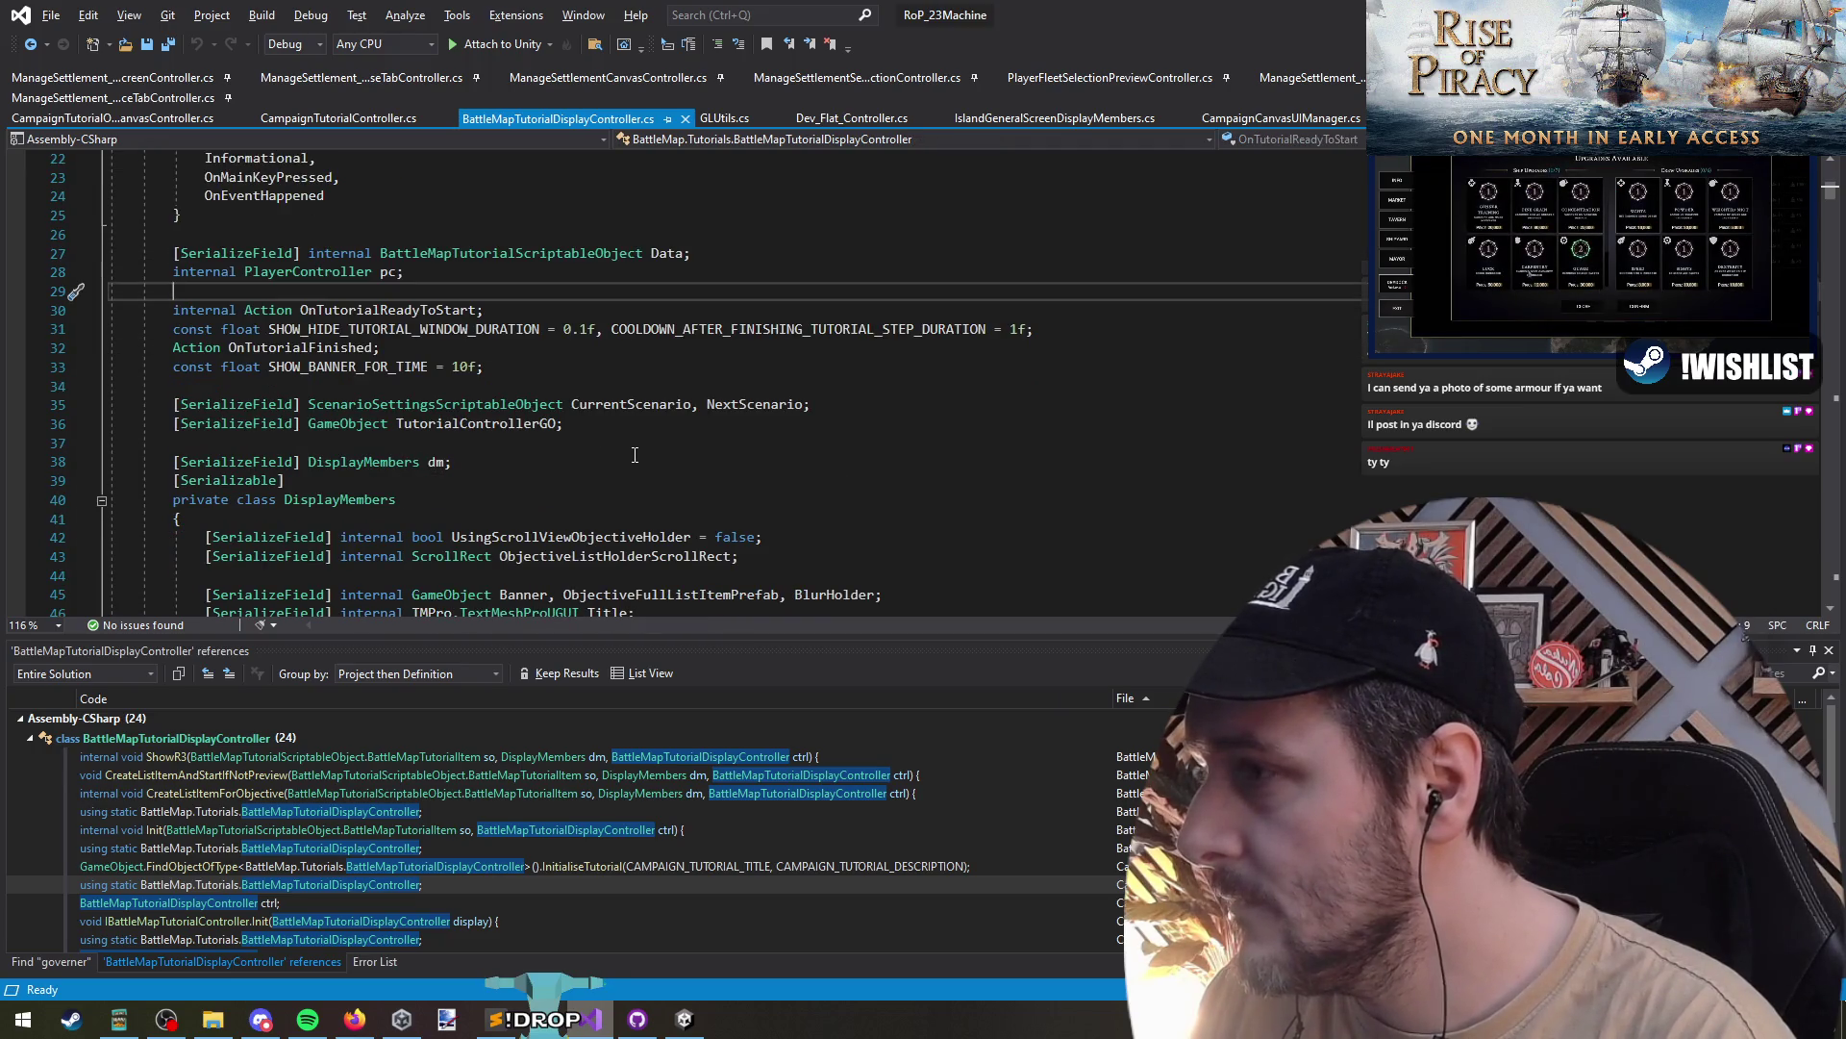
left_click(641, 390)
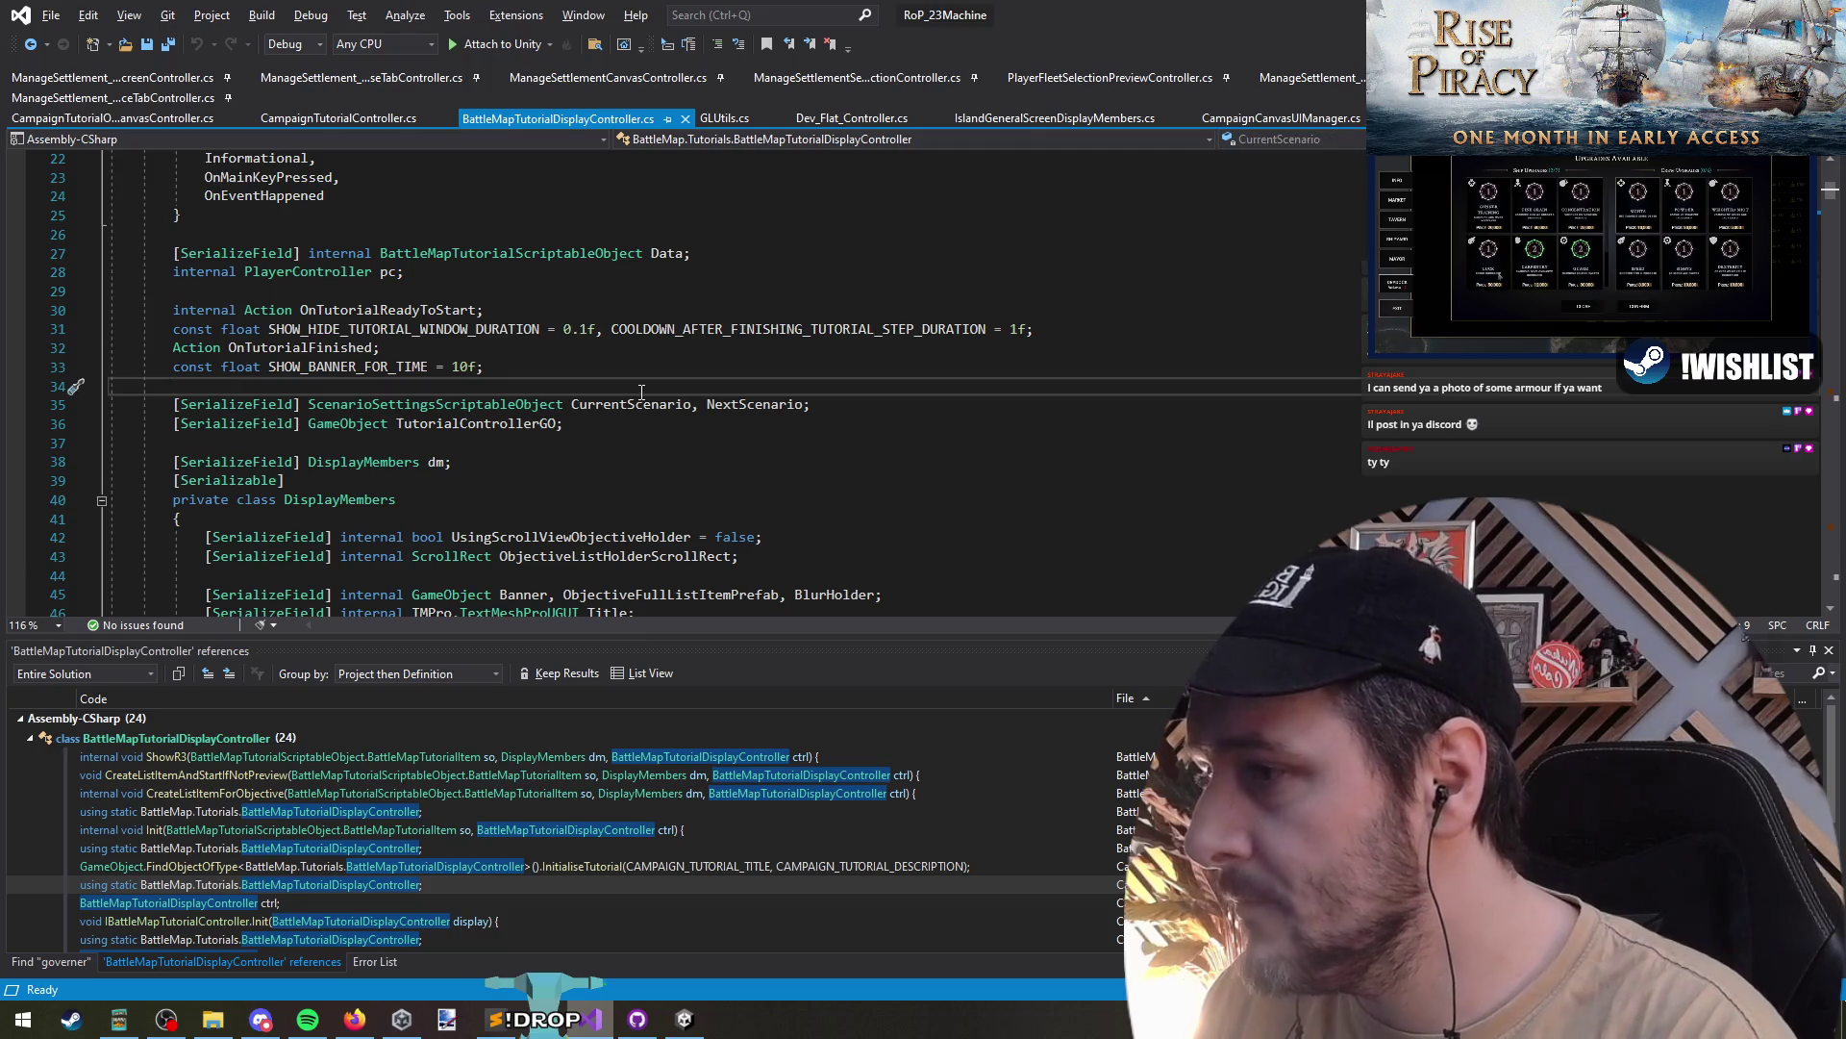
key("F3")
key("F3")
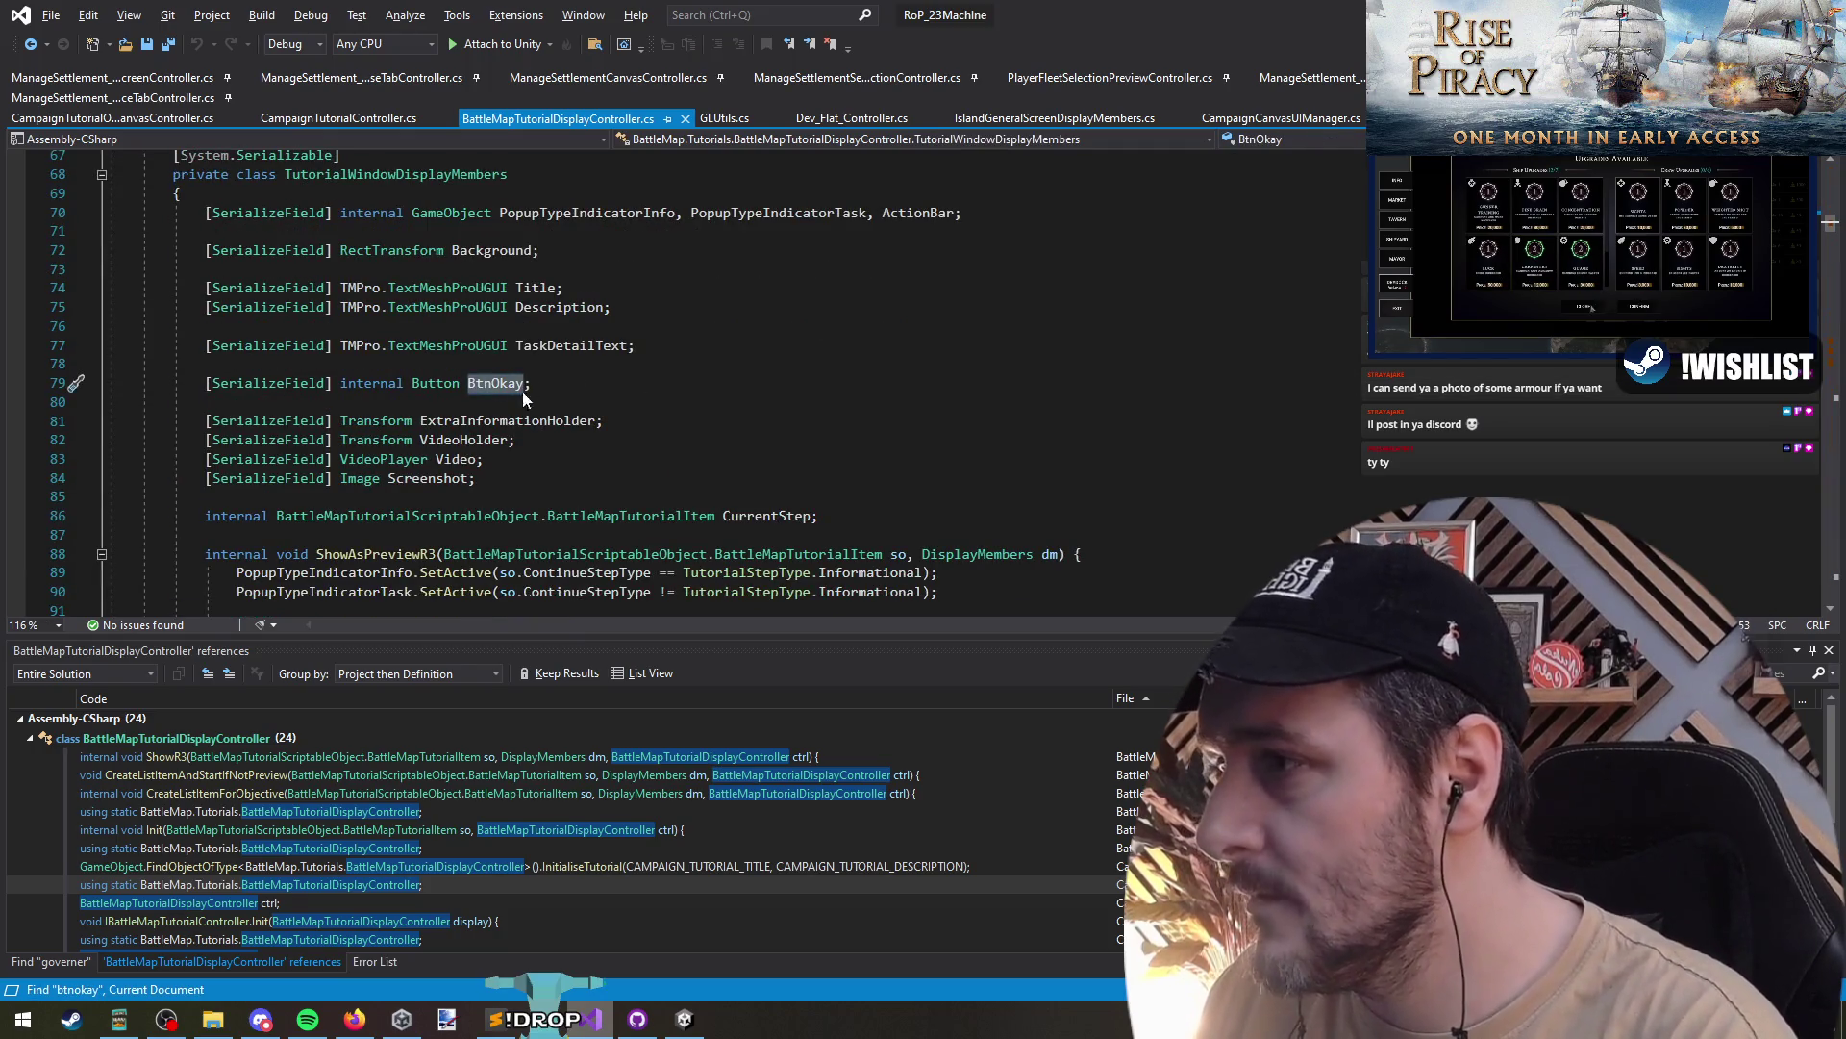
key("Down")
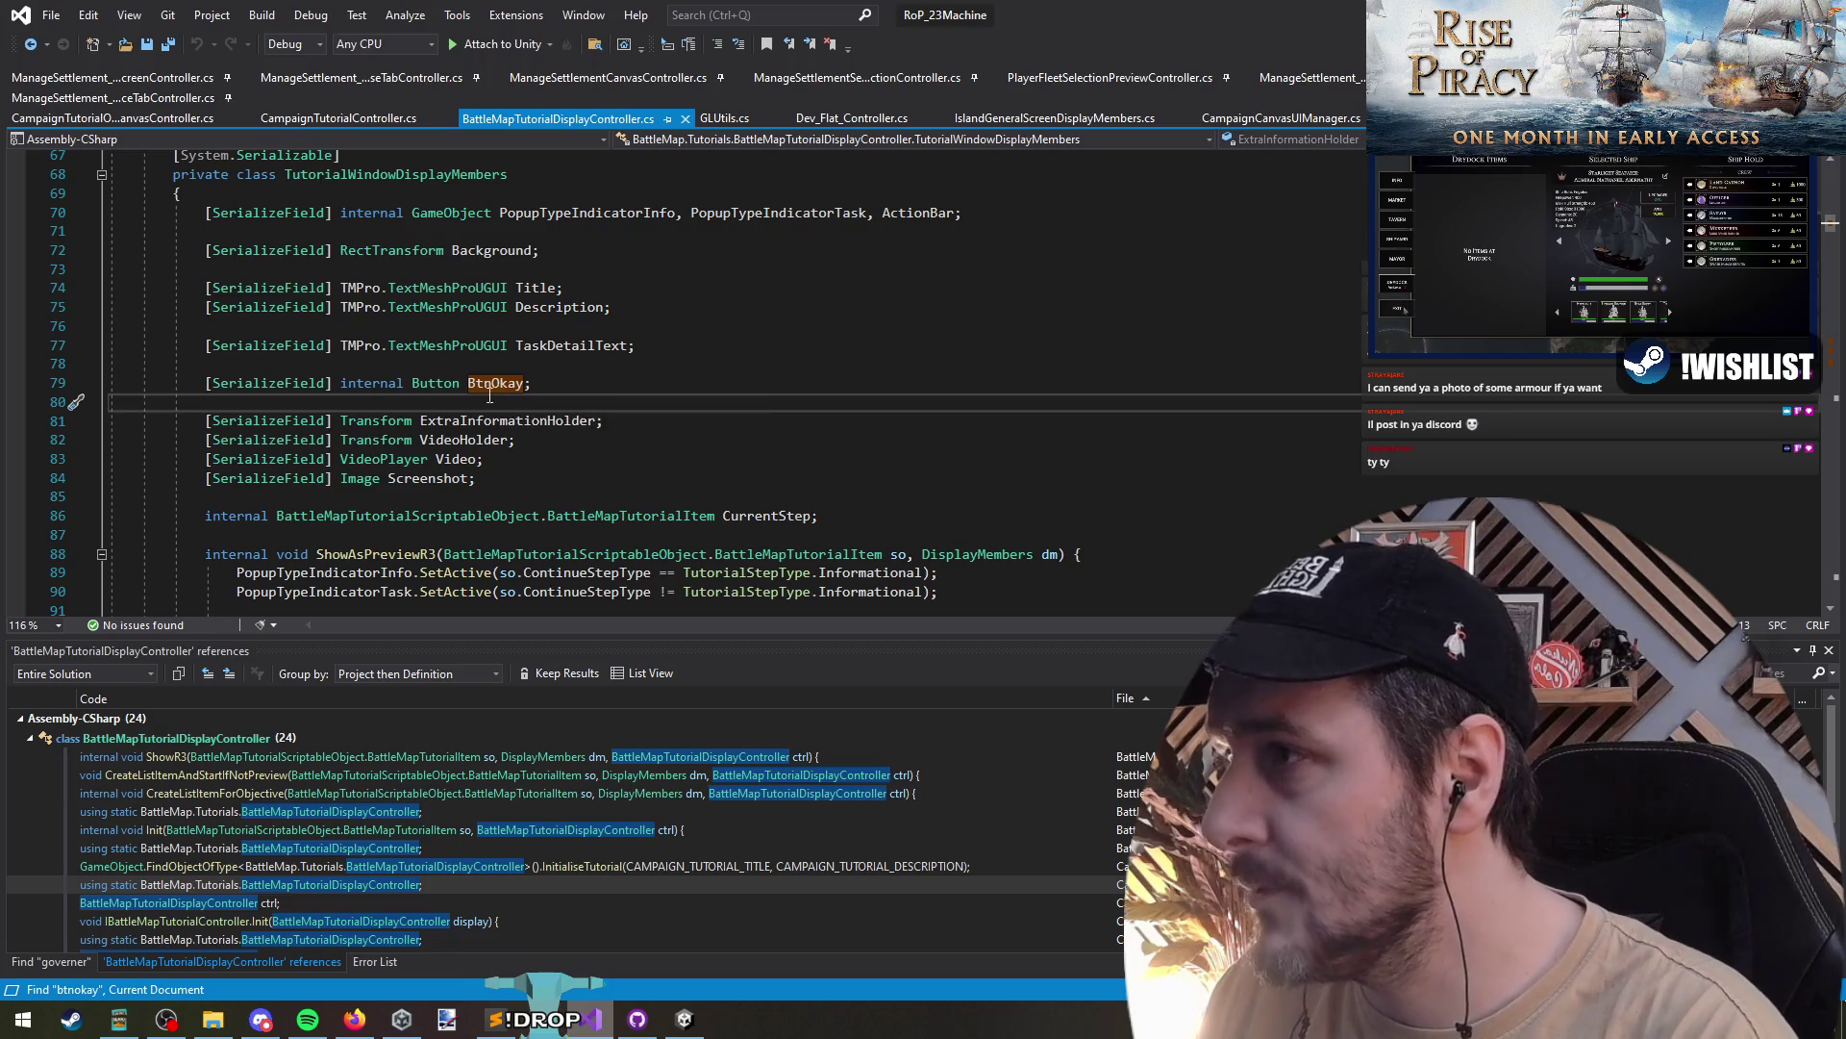
- Append ', BtnAdvanc' to the BtnOkay declaration on line 79
left_click_drag(1010, 14, 1007, 759)
double_click(1007, 760)
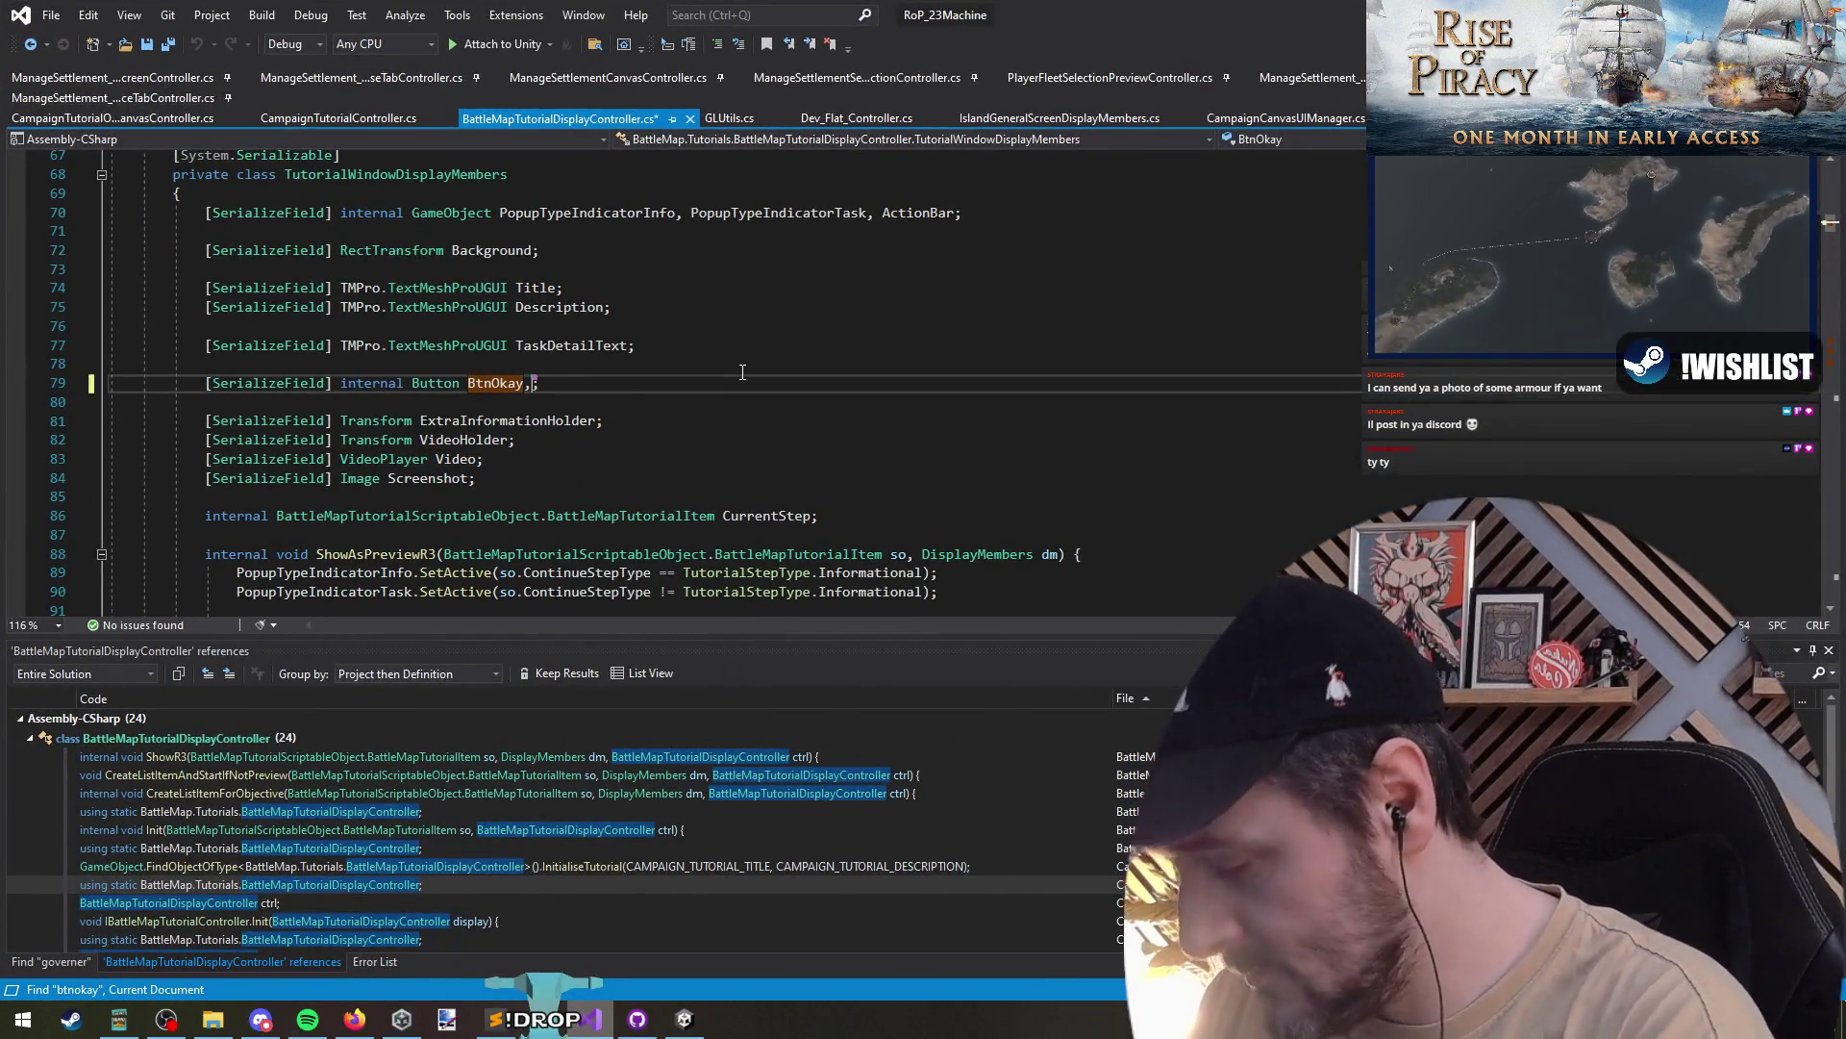
type(", ")
type("BtnAdvanc")
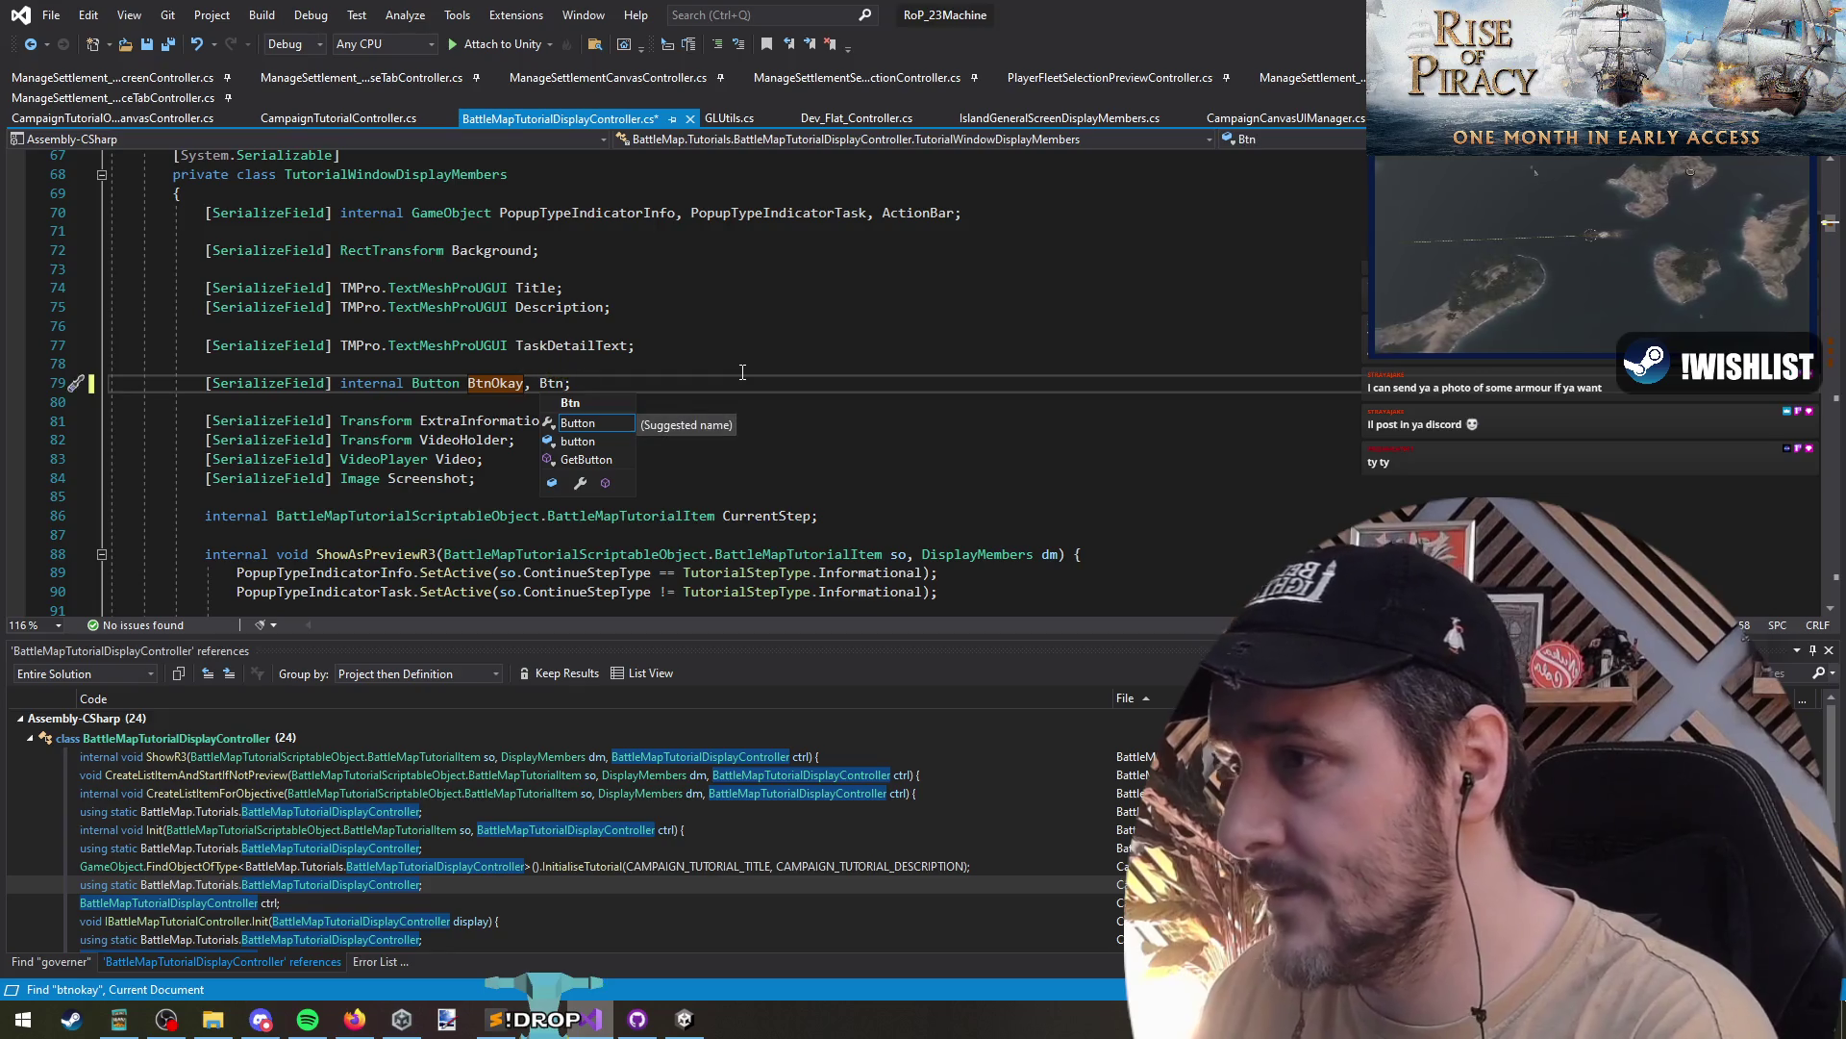
key("alt+Tab")
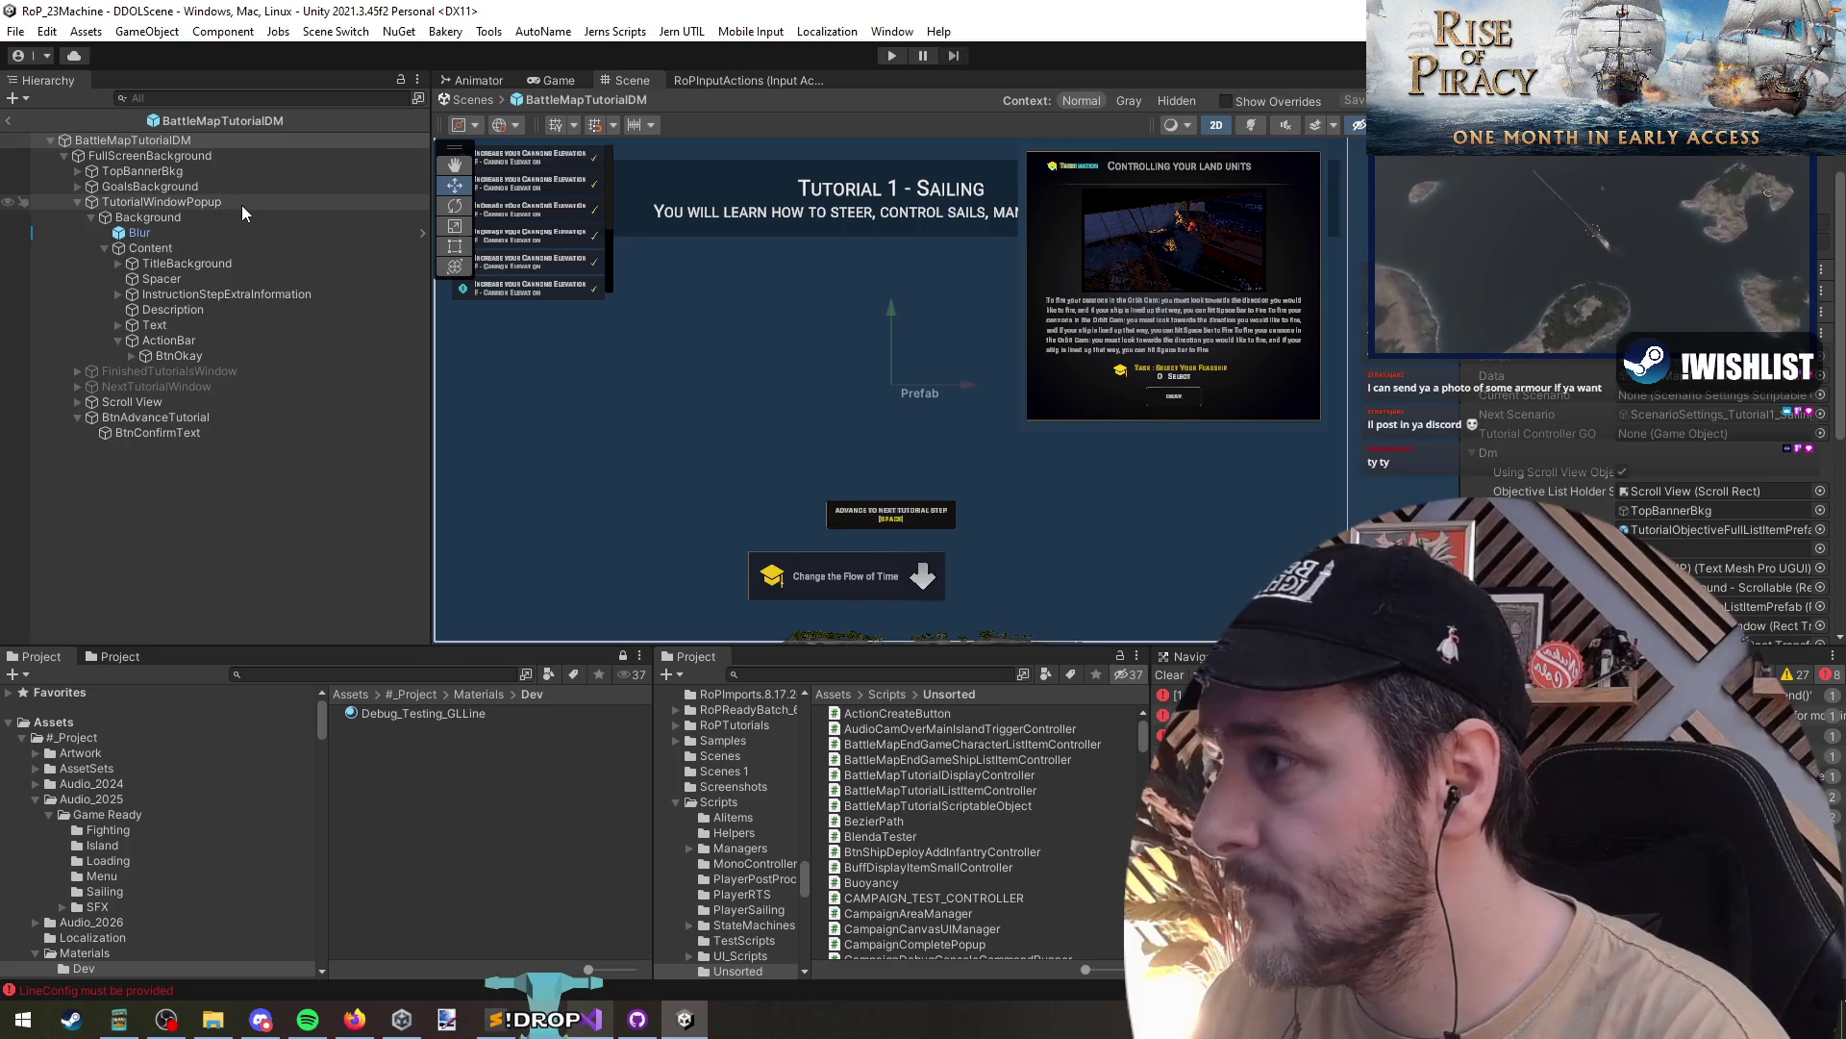
- Inspect BtnAdvanceTutorial's place under TutorialWindowPopup and Background, undoing a stray move
left_click(241, 205)
mouse_move(200, 417)
left_mouse_down()
mouse_move(181, 206)
mouse_move(152, 436)
left_mouse_up()
left_click(157, 217)
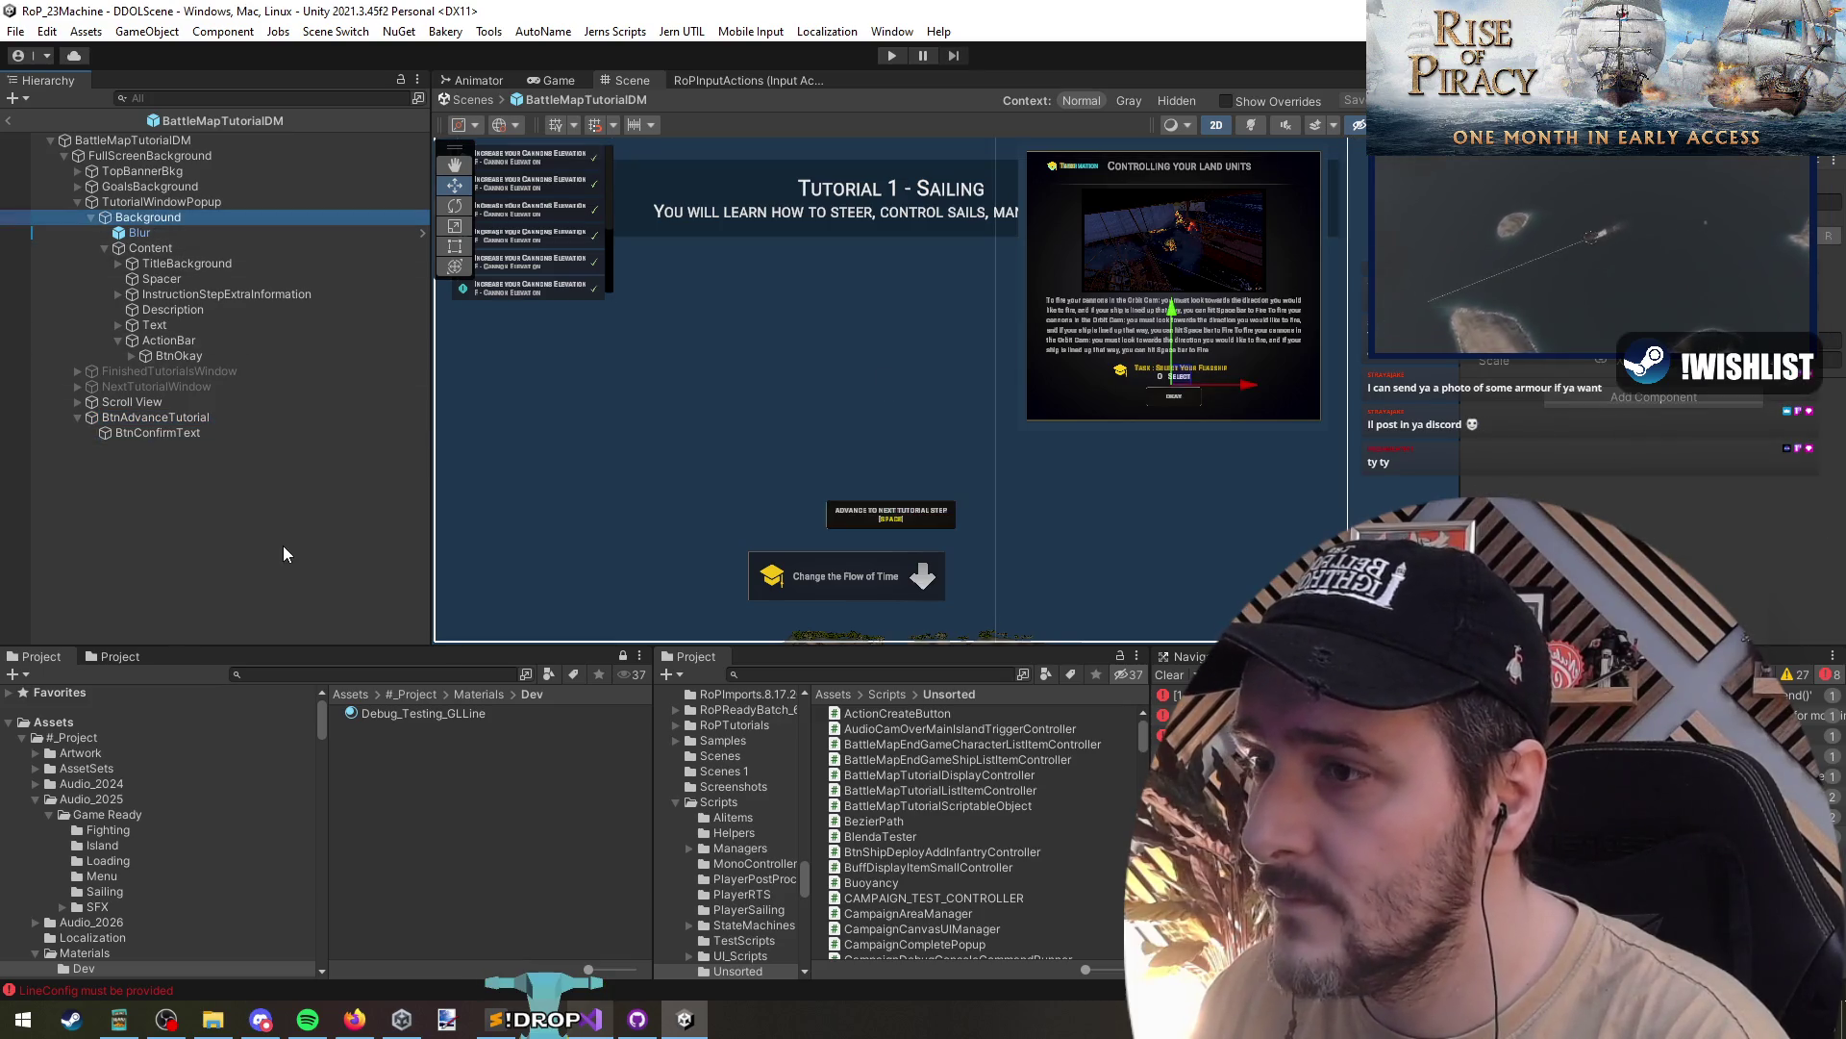
scroll(975, 470, "down", 2)
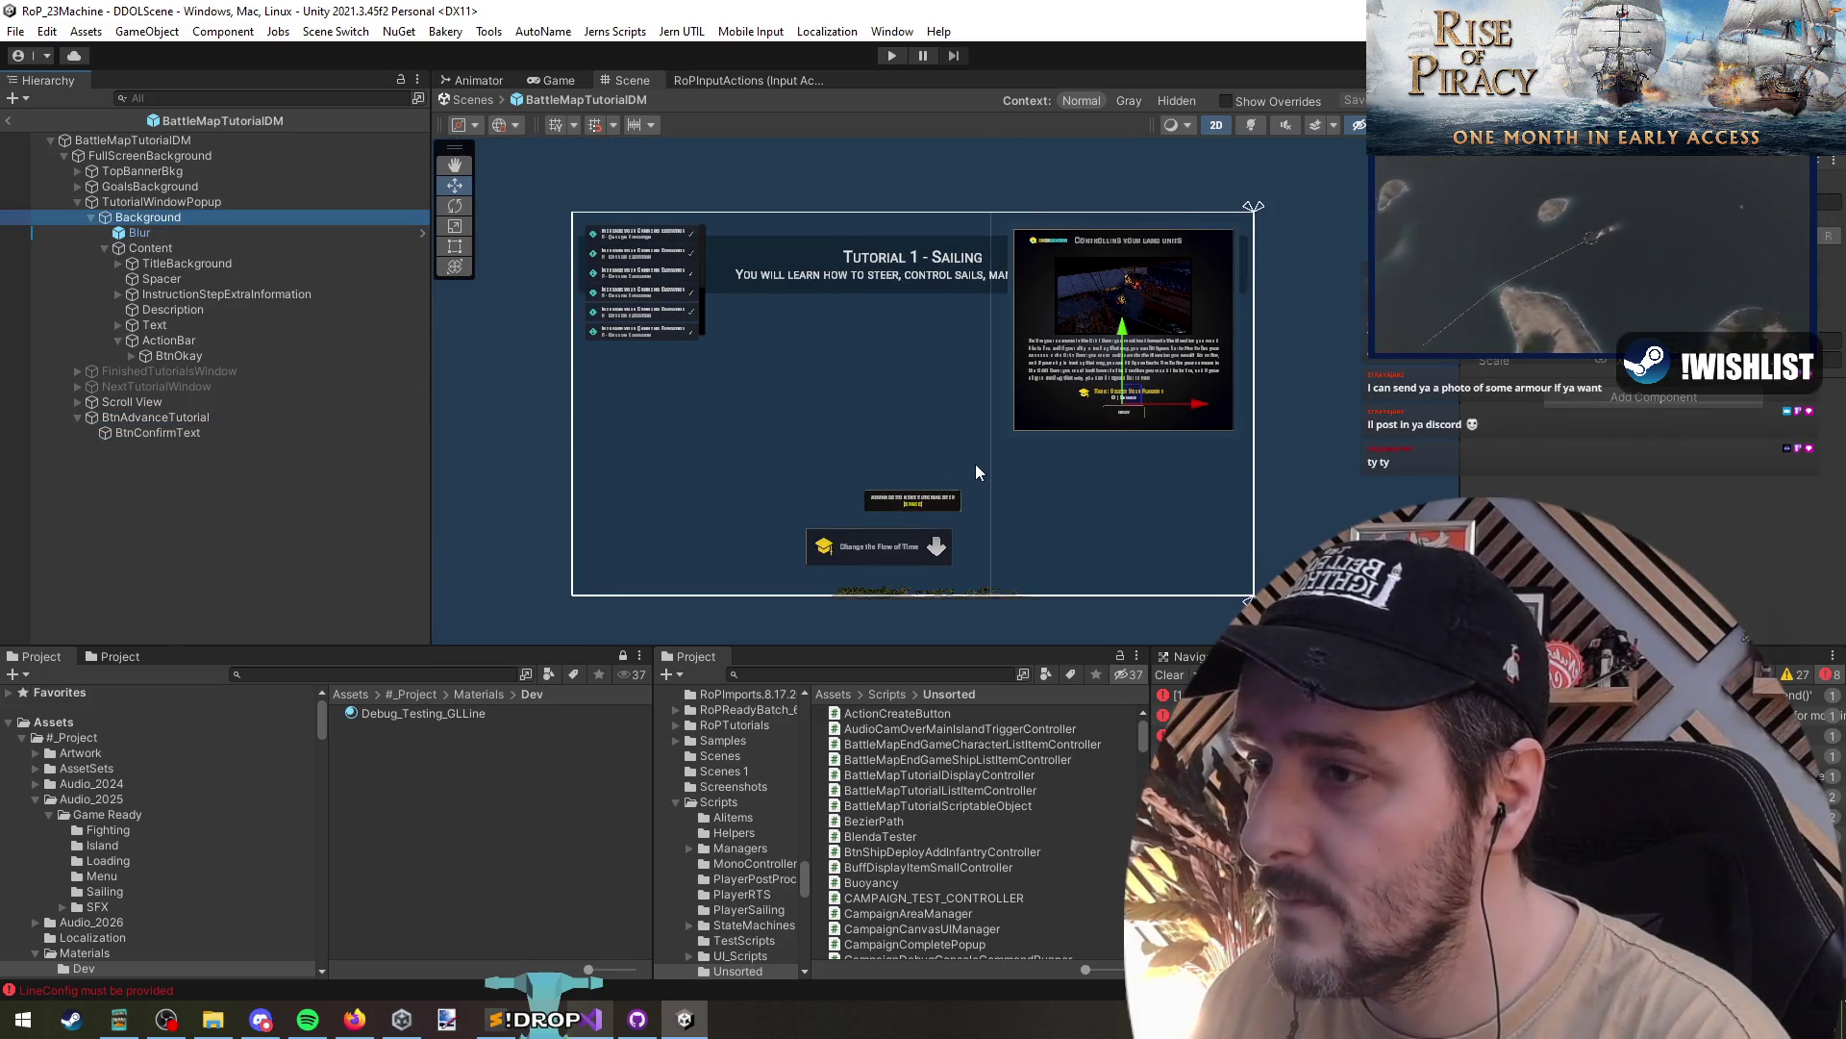
left_click(912, 500)
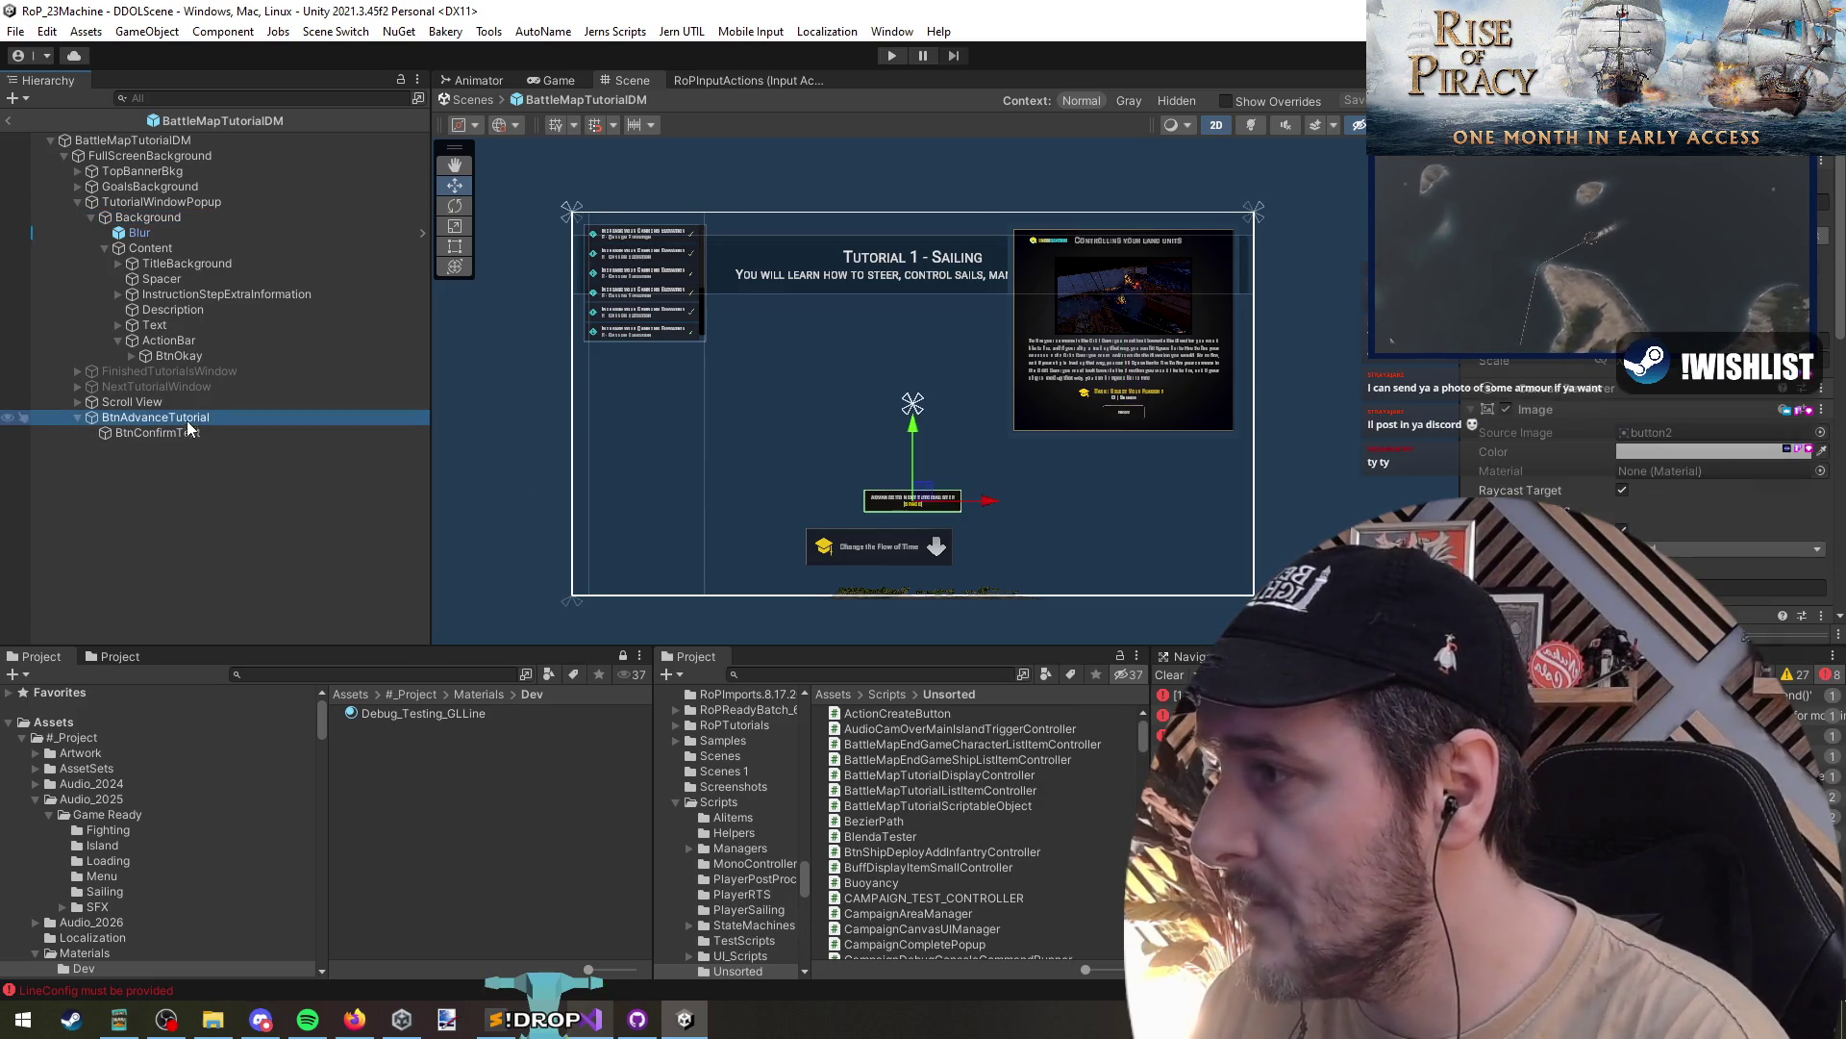
left_click(209, 460)
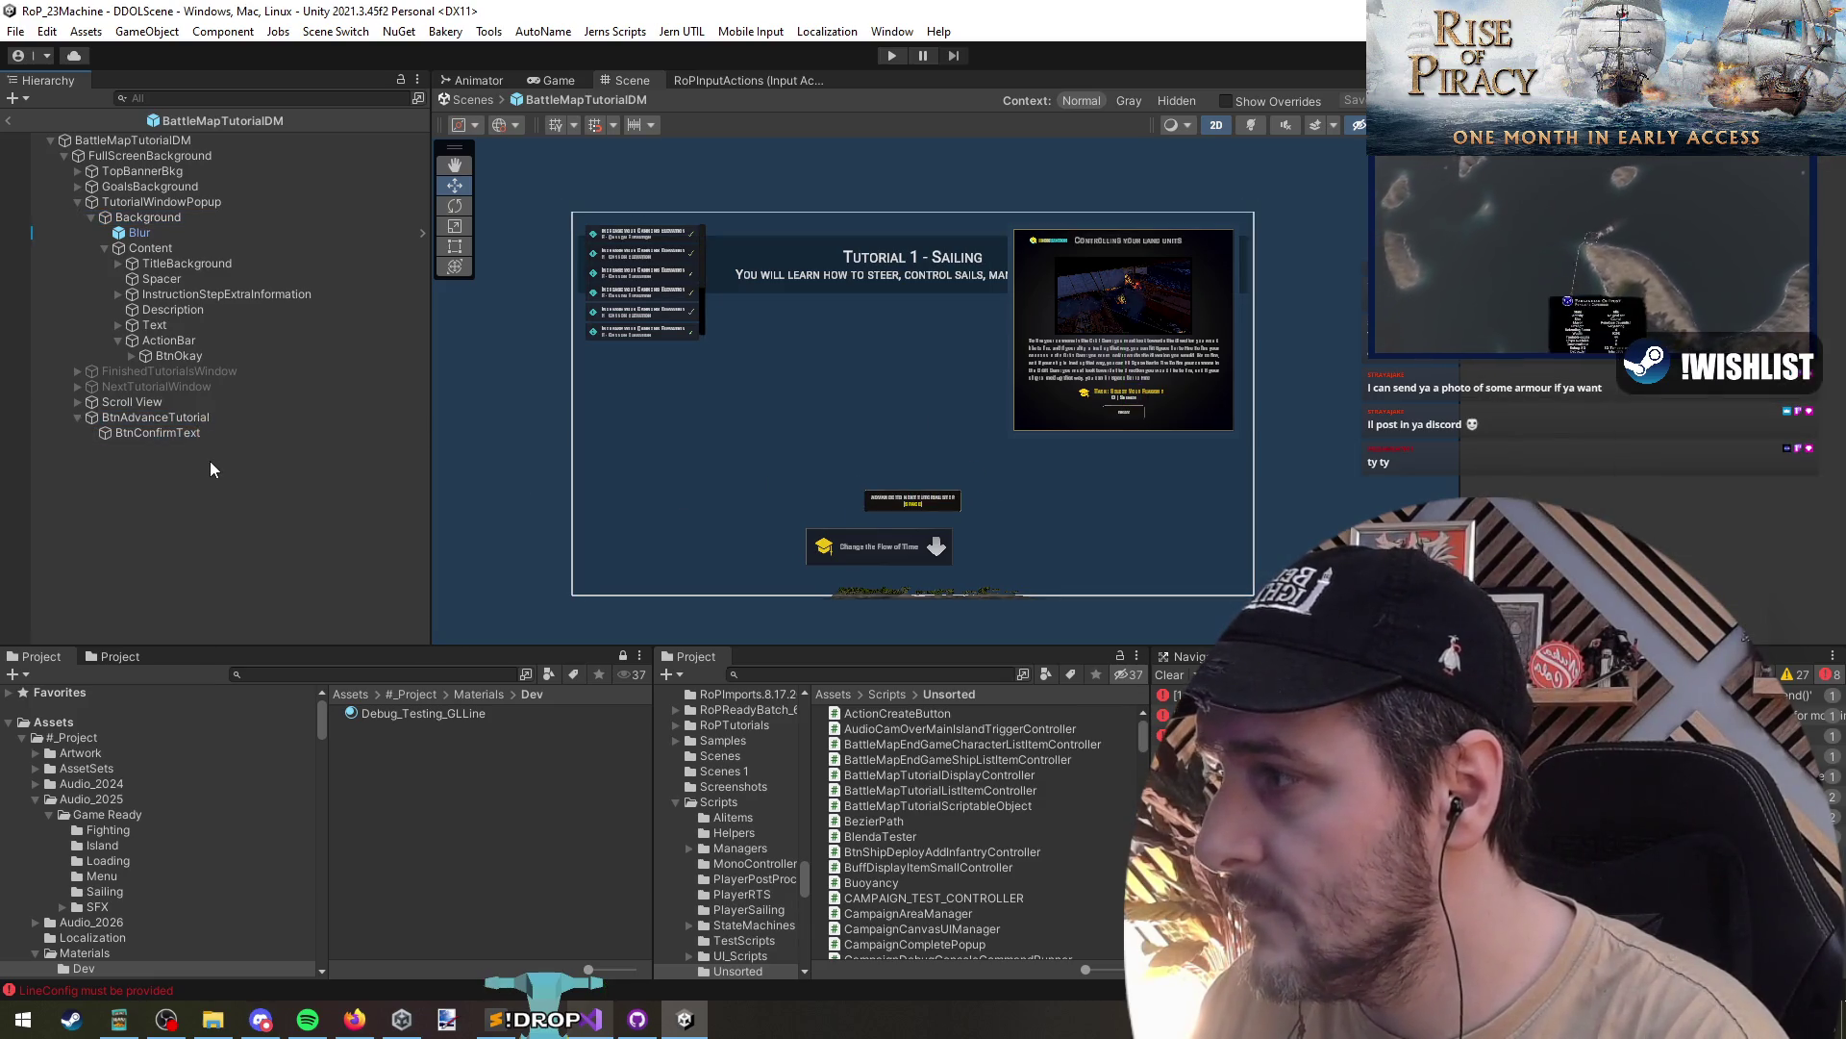
key("ctrl+z")
key("alt+Tab")
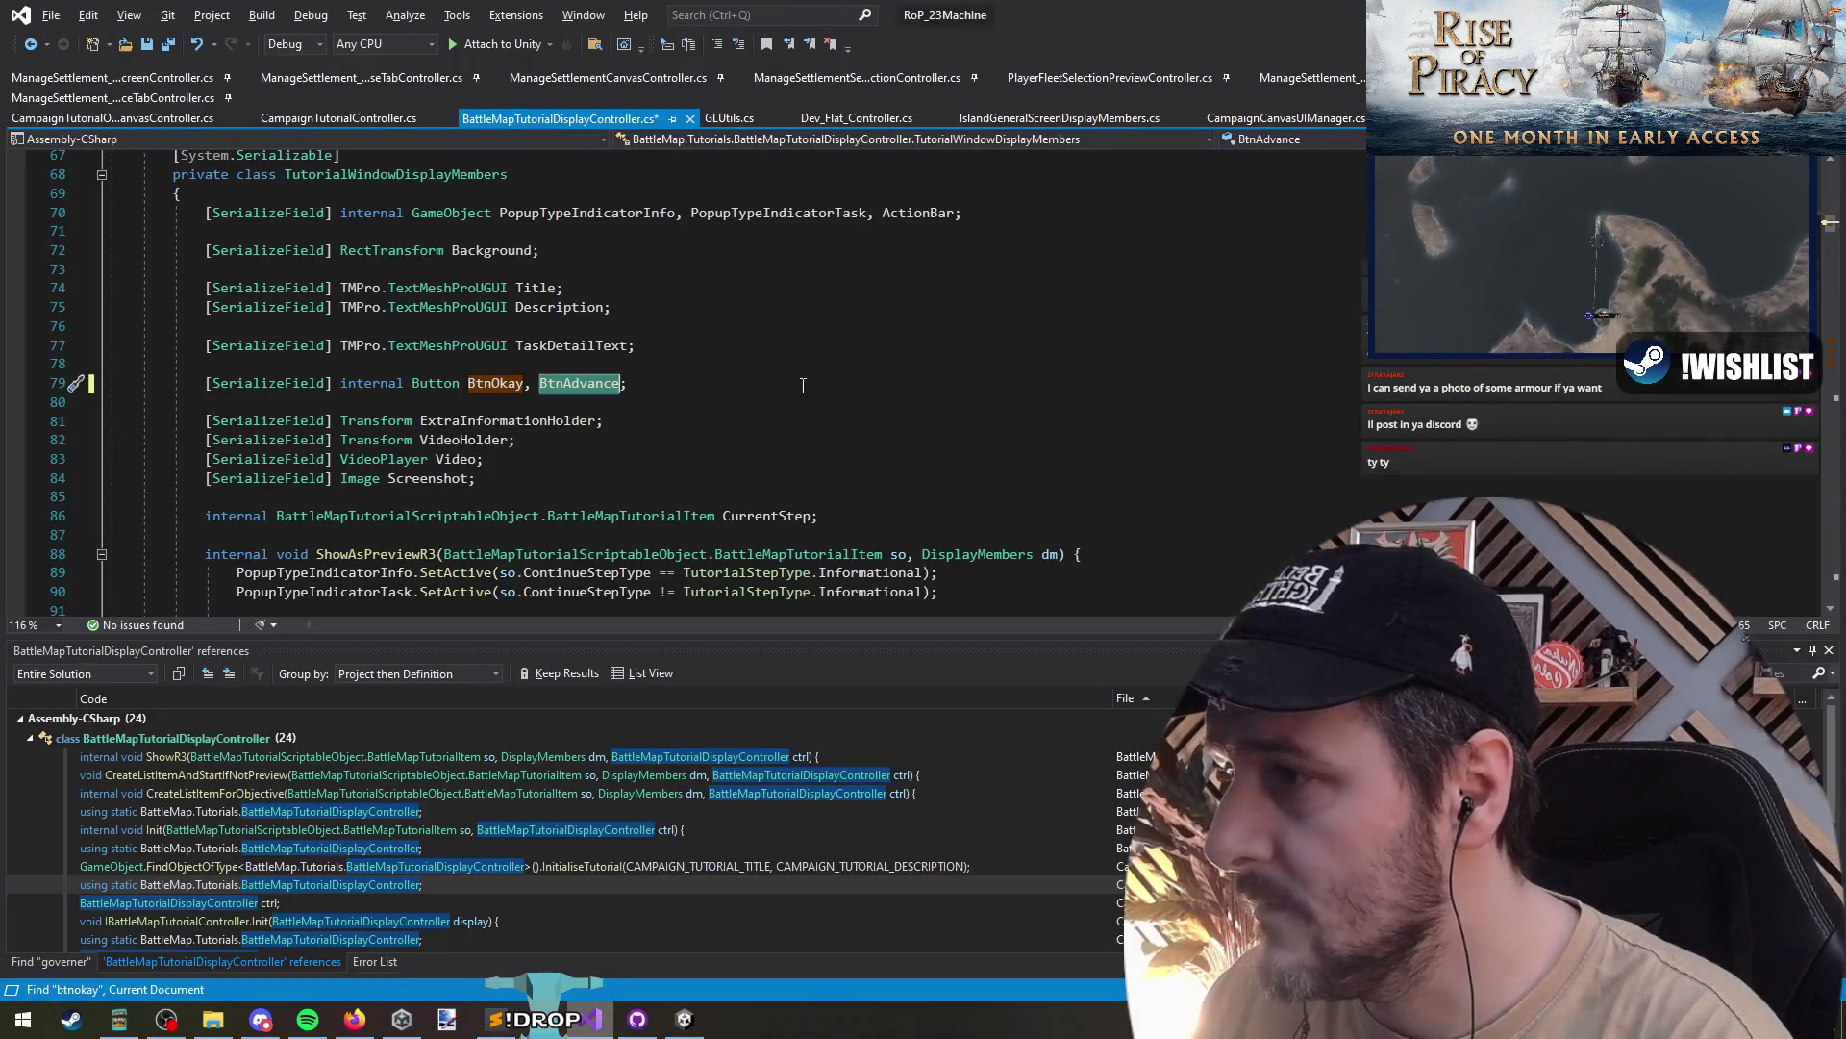
- Extend the field name to BtnAdvanceTutorial, correcting the 'Tutorail' typo
left_click(597, 385)
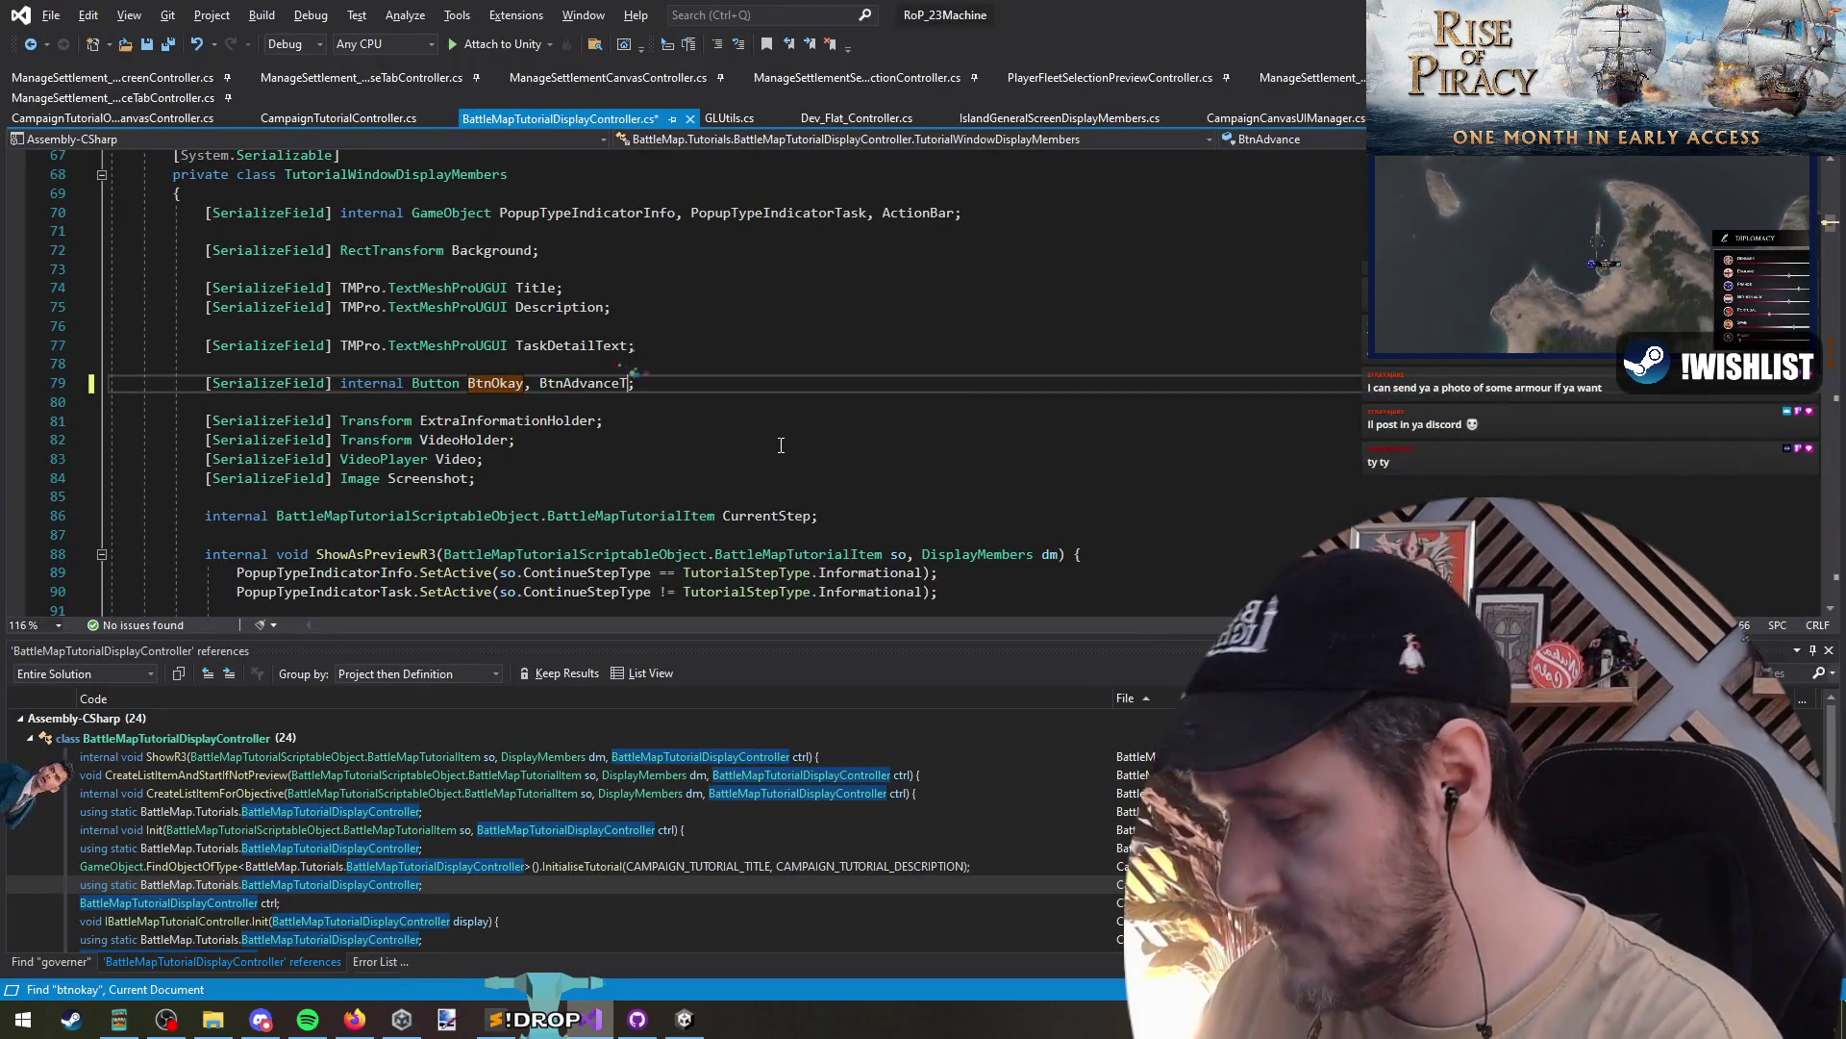
type("Tutorail")
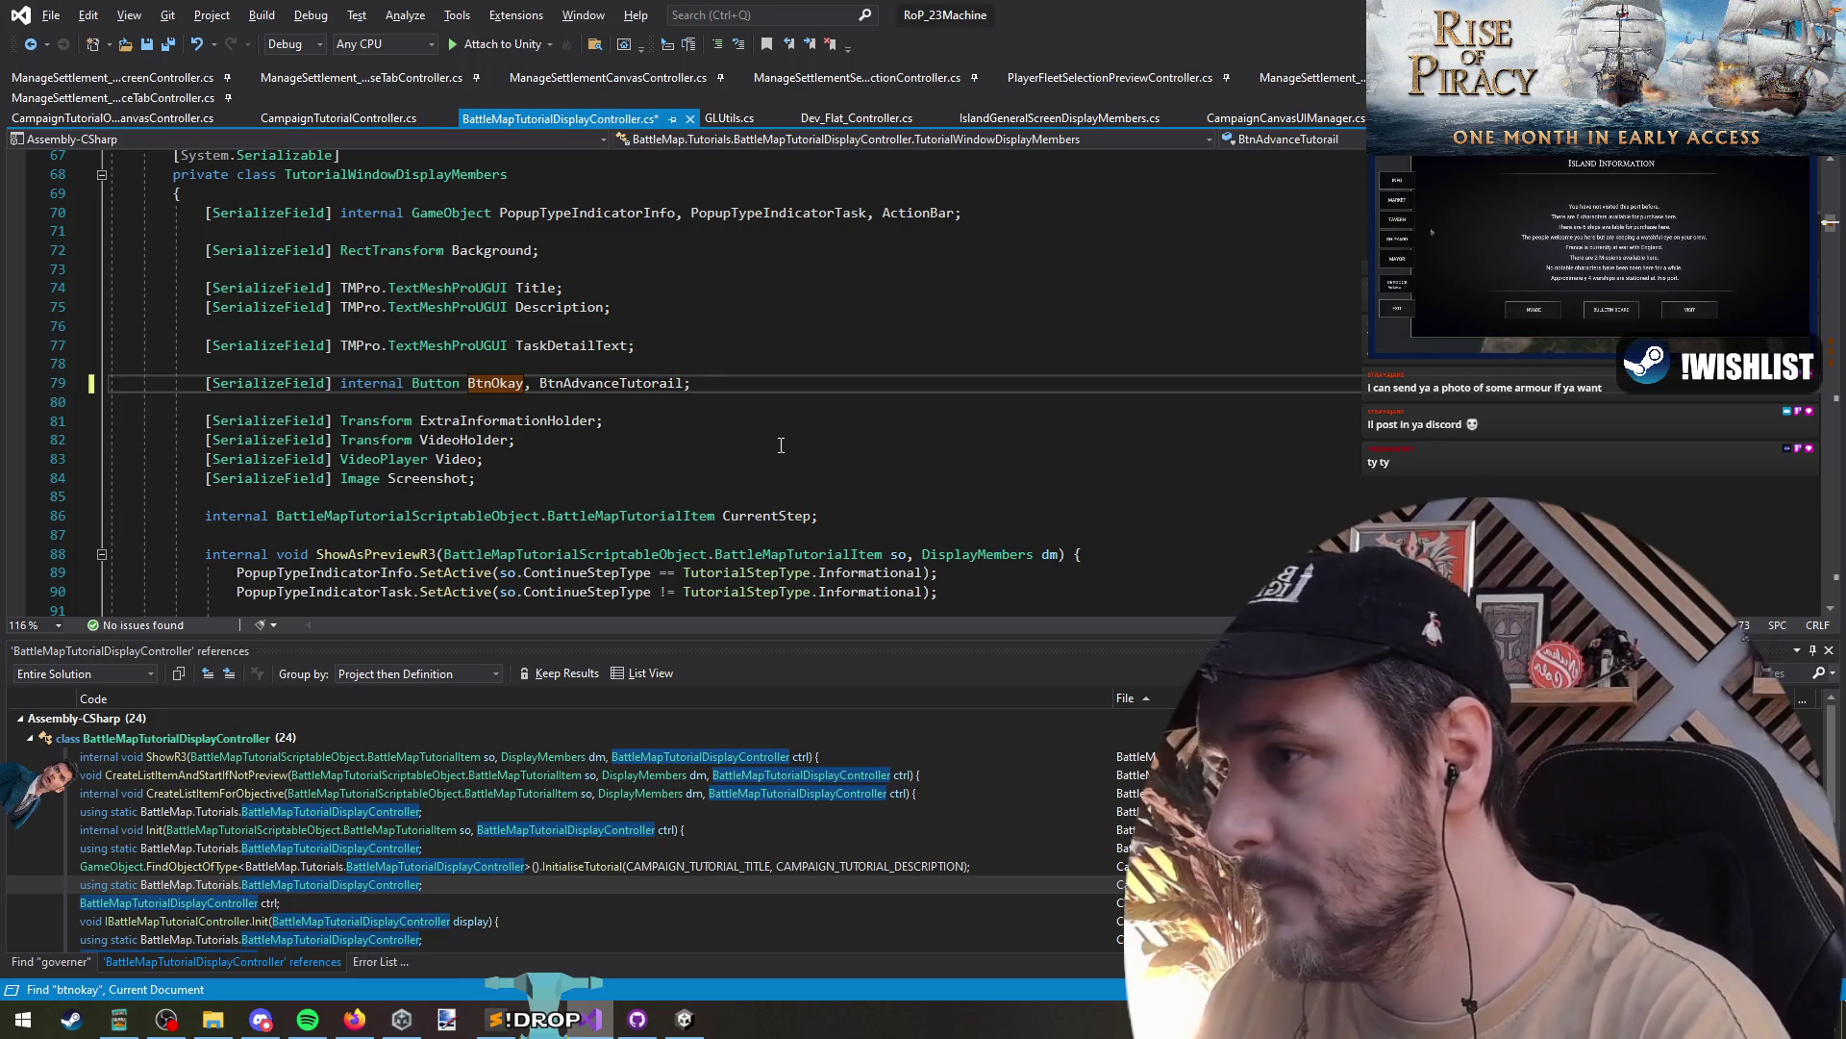
key("Left")
key("Left")
key("shift+Right")
key("shift+Right")
key("shift+Right")
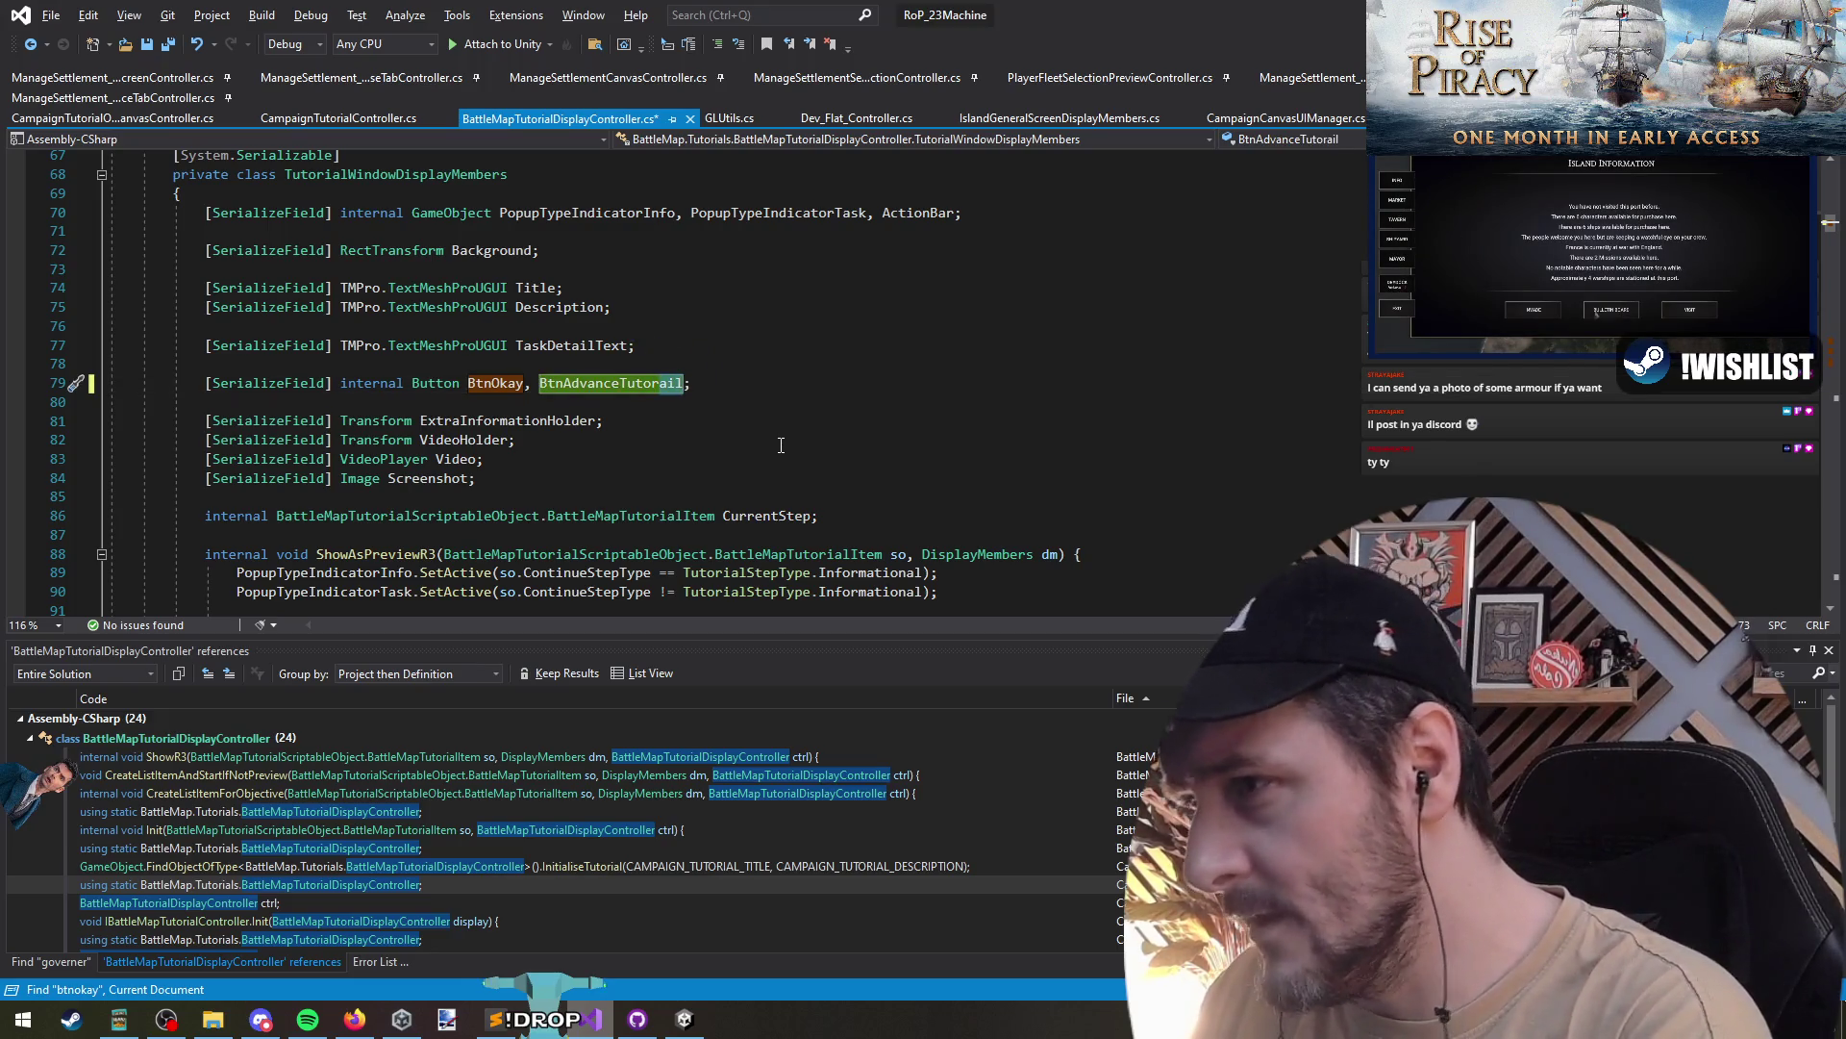
type("i")
key("ctrl+shift+Left")
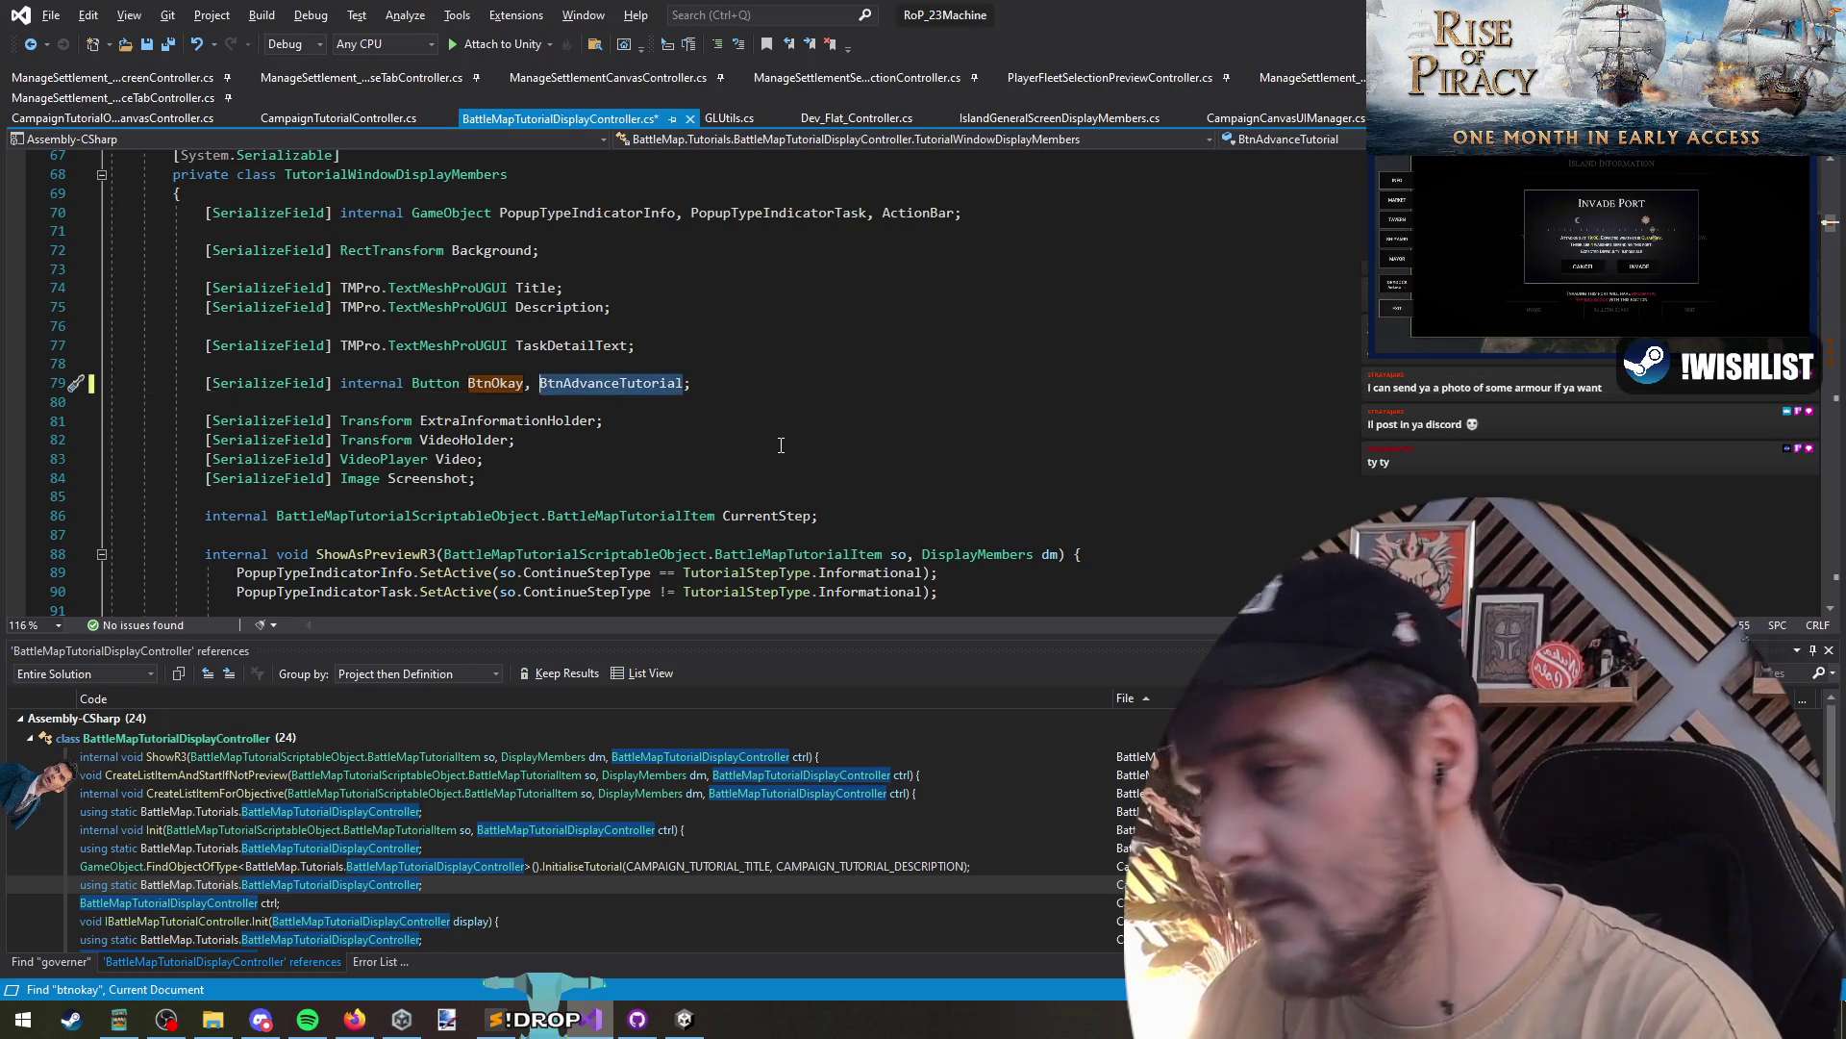
right_click(502, 386)
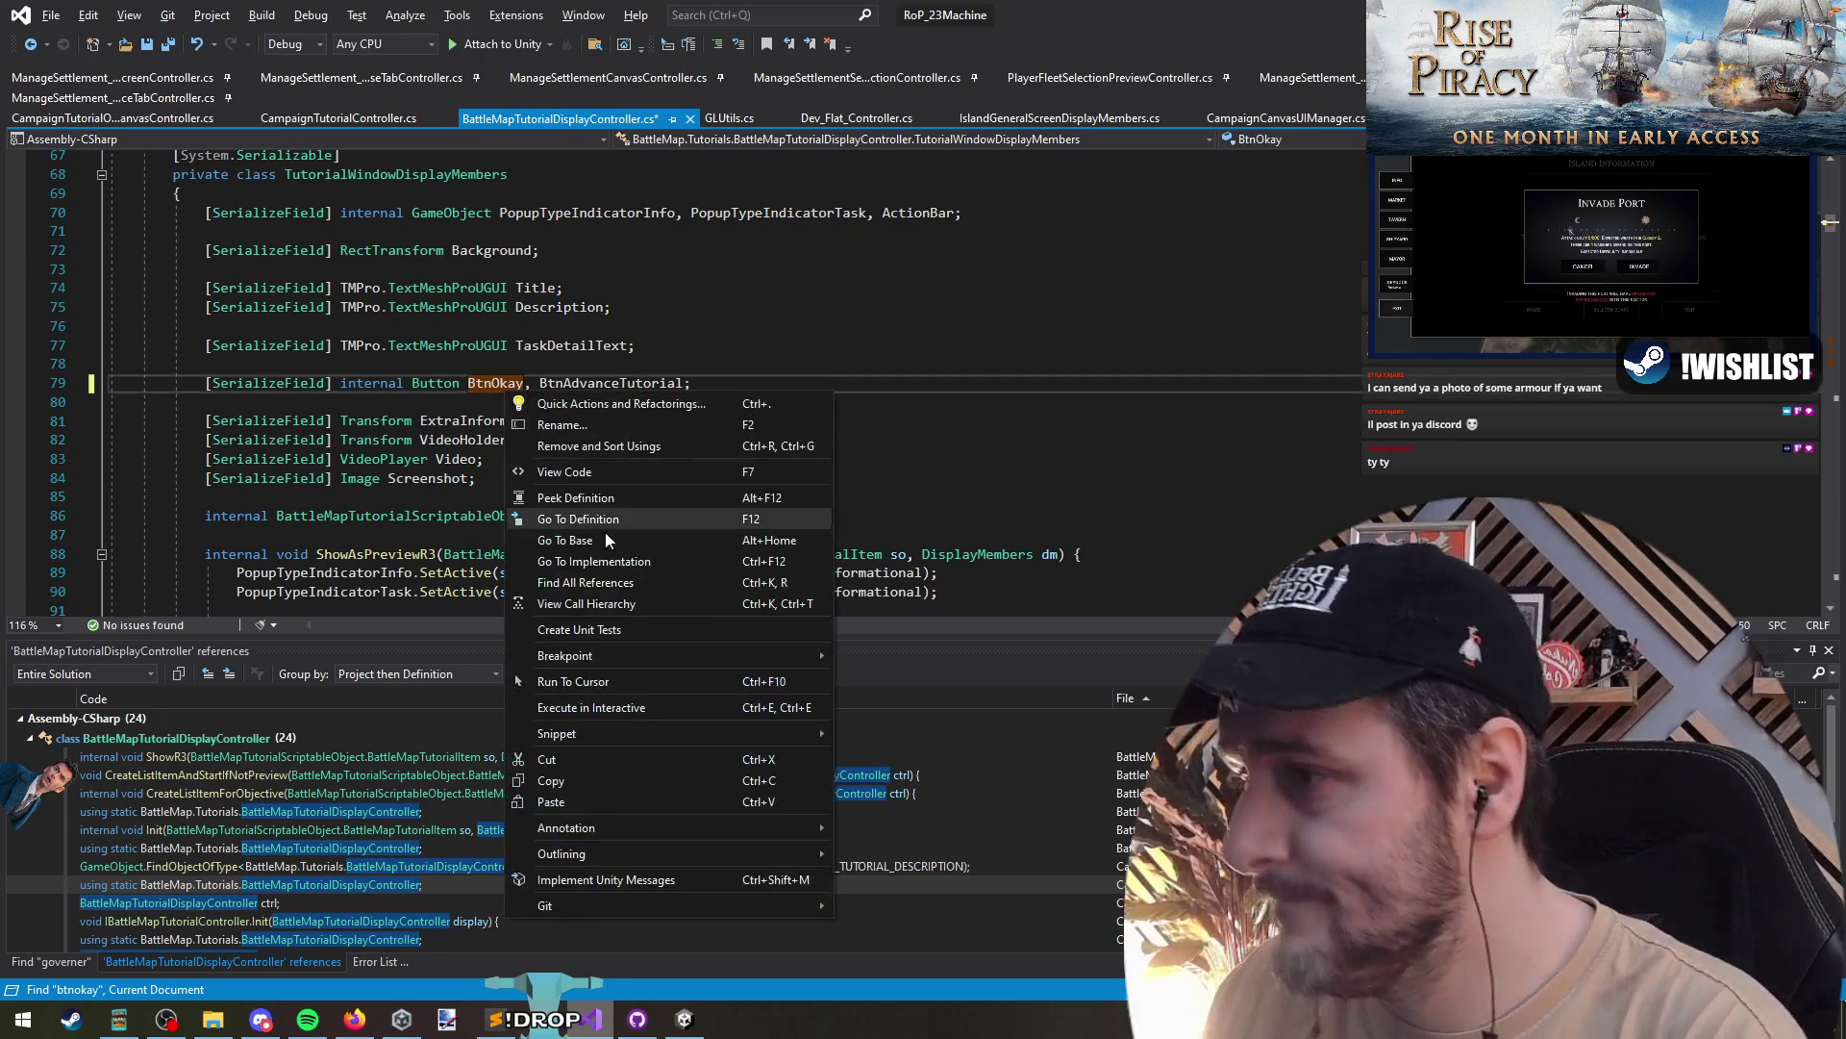
- List all six references to BtnOkay in BattleMapTutorialDisplayController.cs
left_click(643, 581)
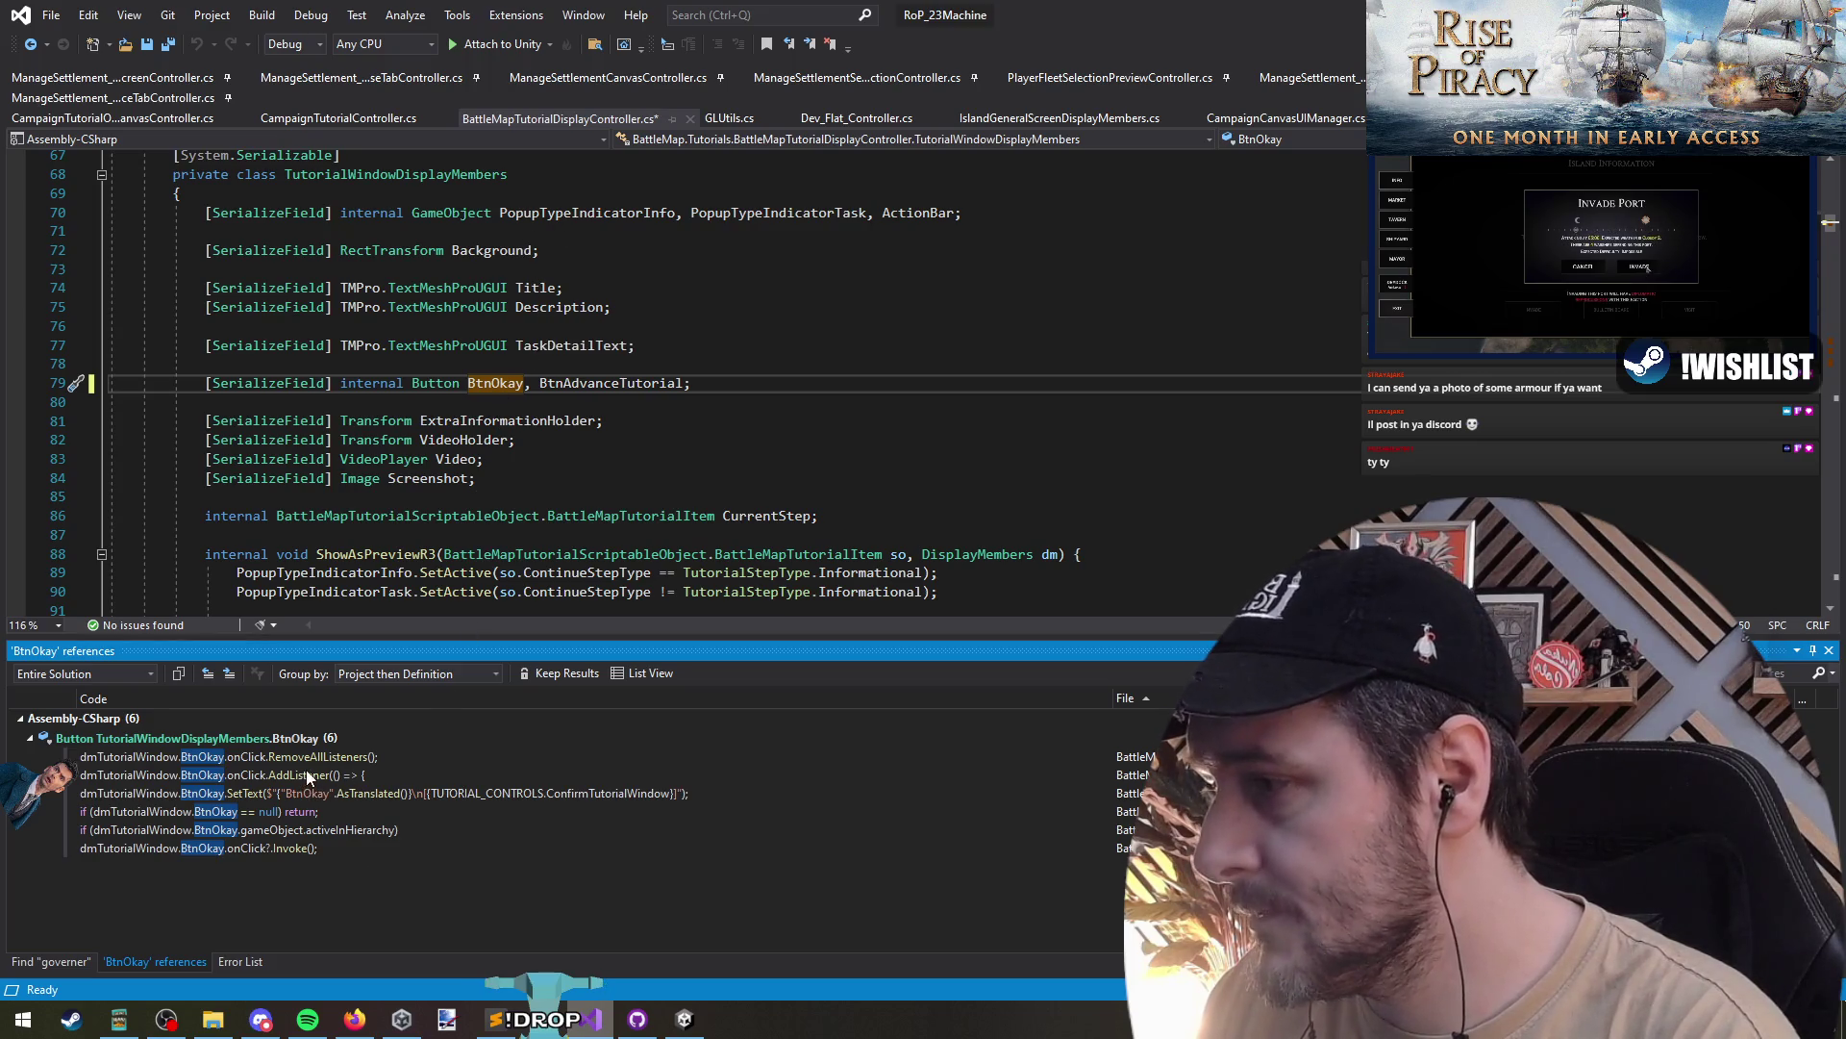
scroll(611, 359, "down", 5)
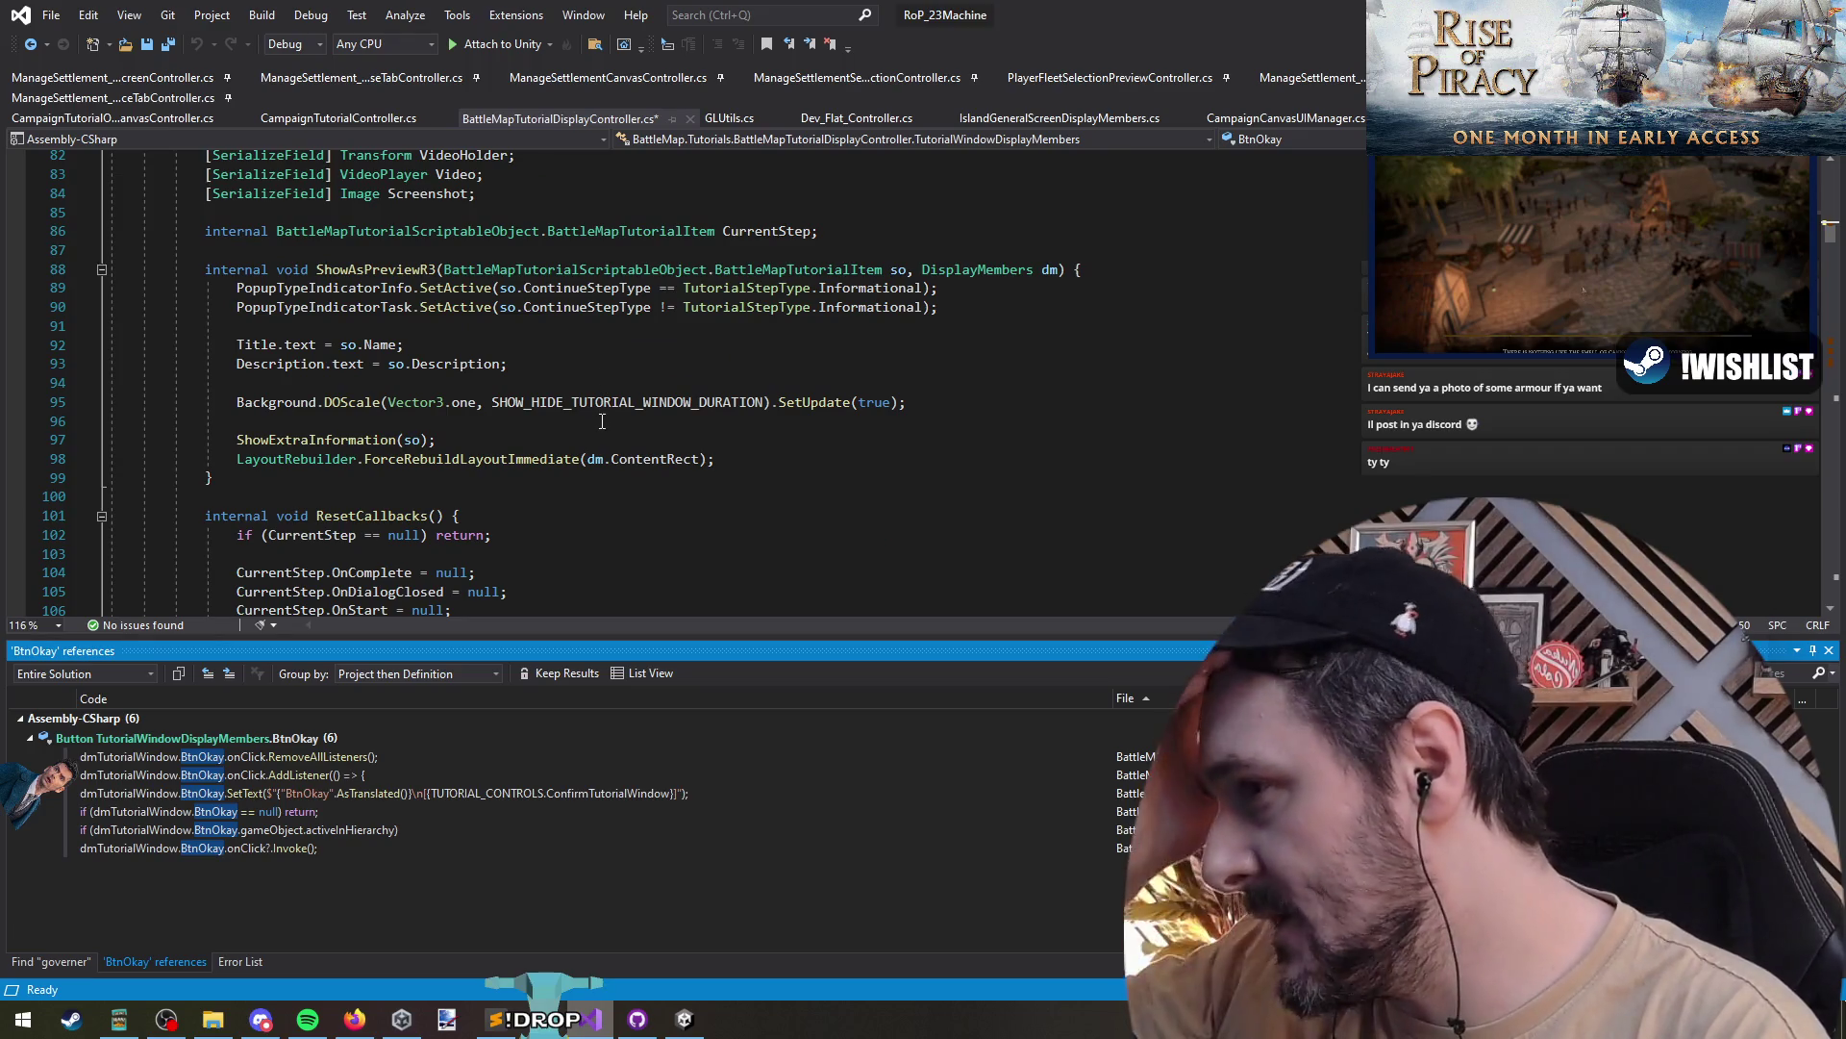
scroll(605, 479, "down", 5)
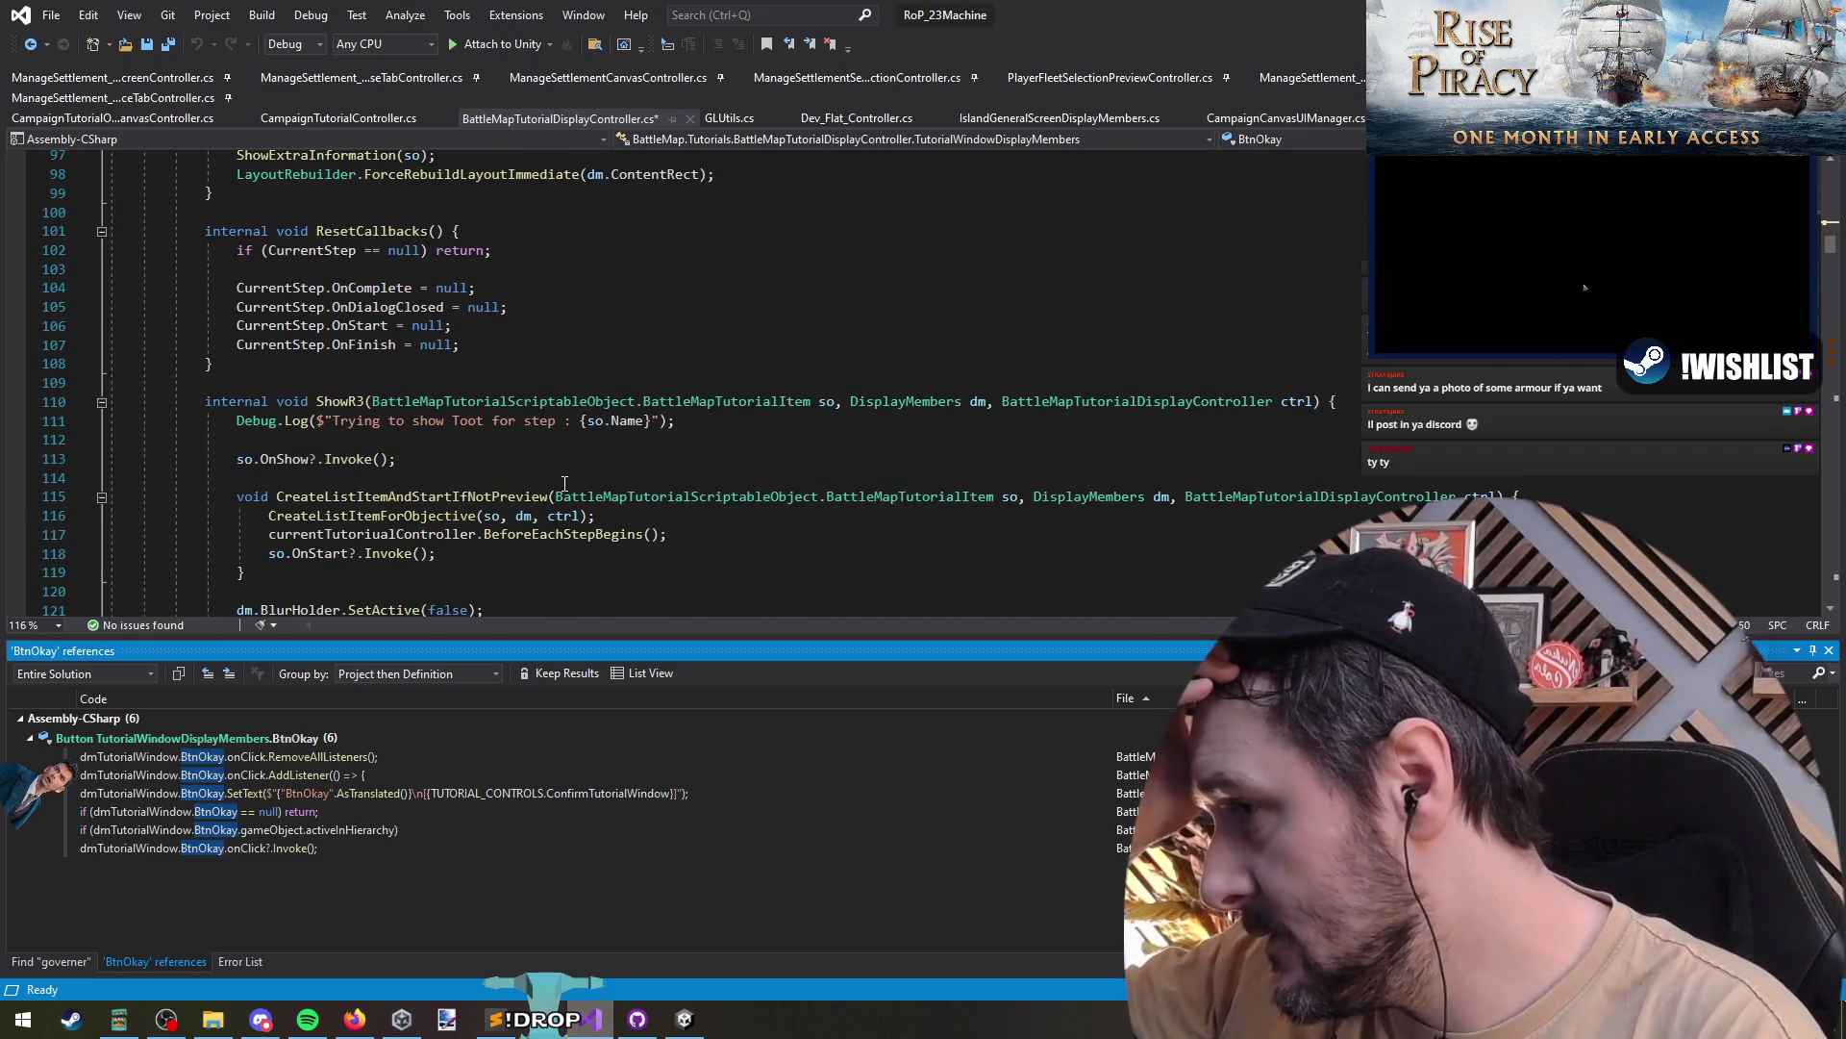
scroll(301, 272, "down", 4)
- Inspect the ShowR3 method's current campaign check and Informational step check
left_click(275, 231)
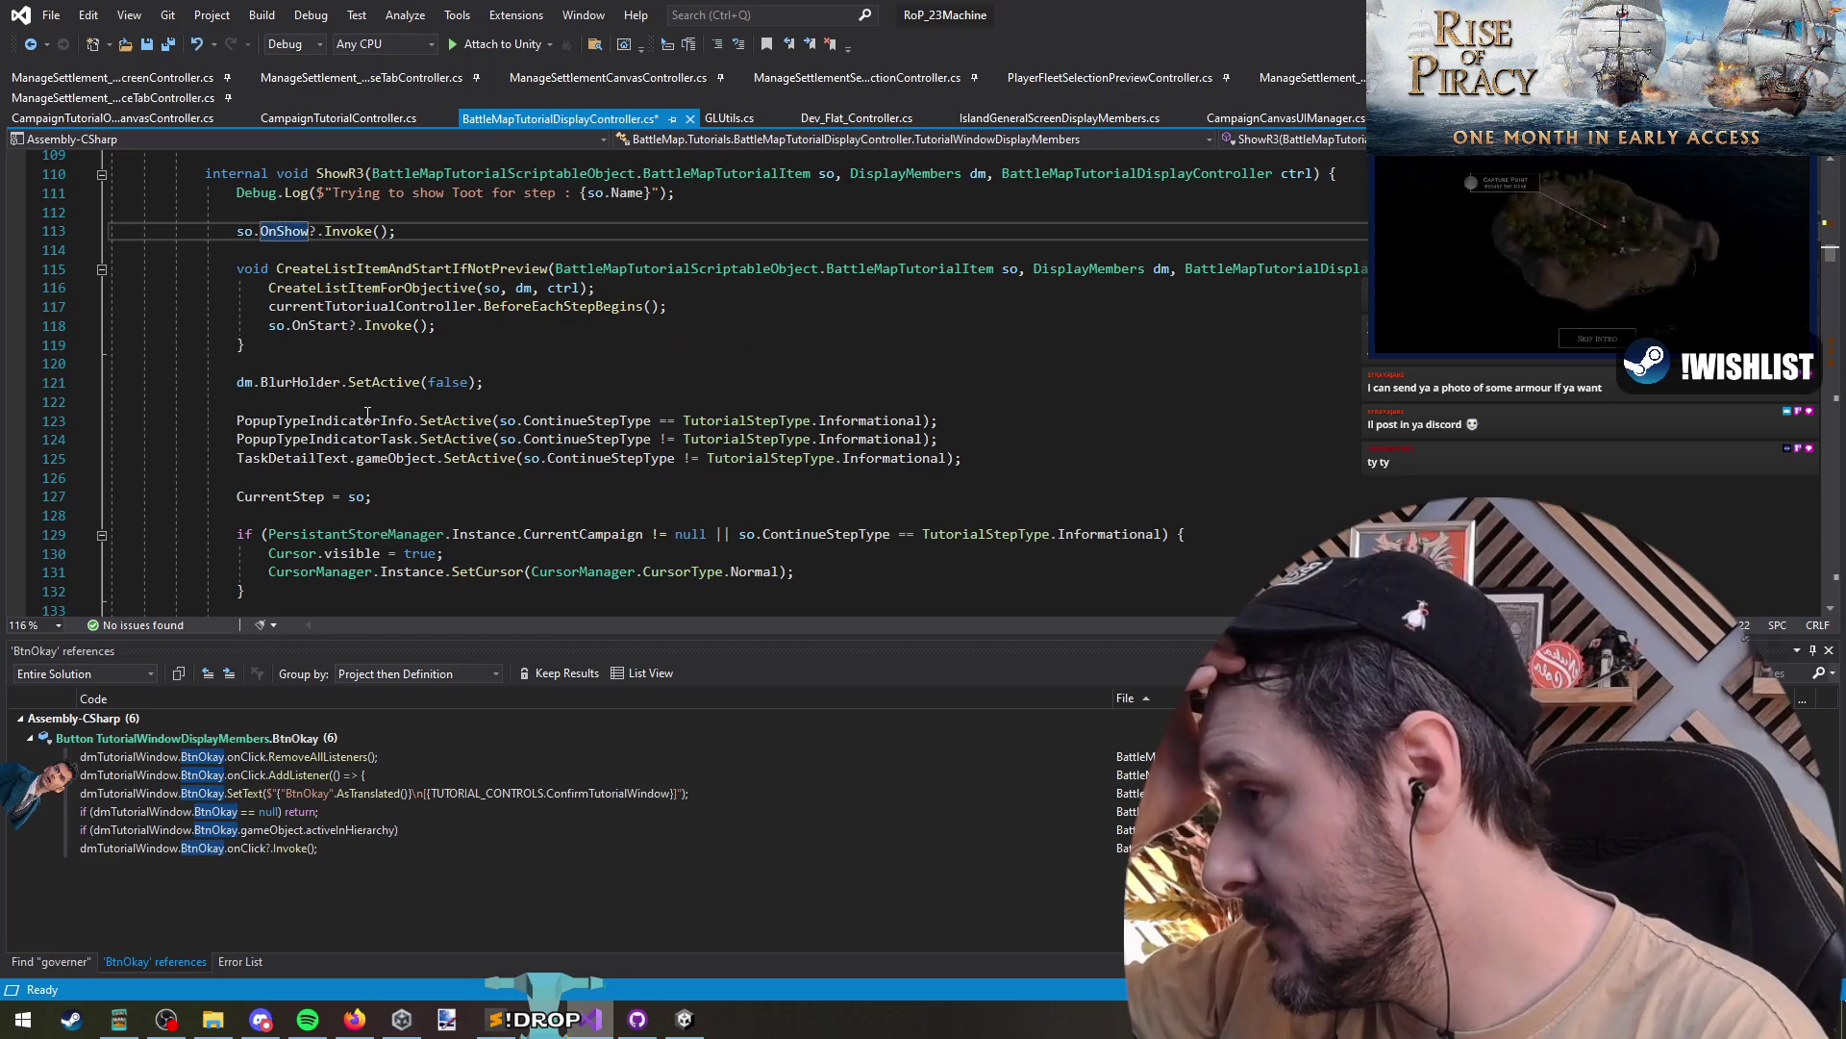
left_click(582, 536)
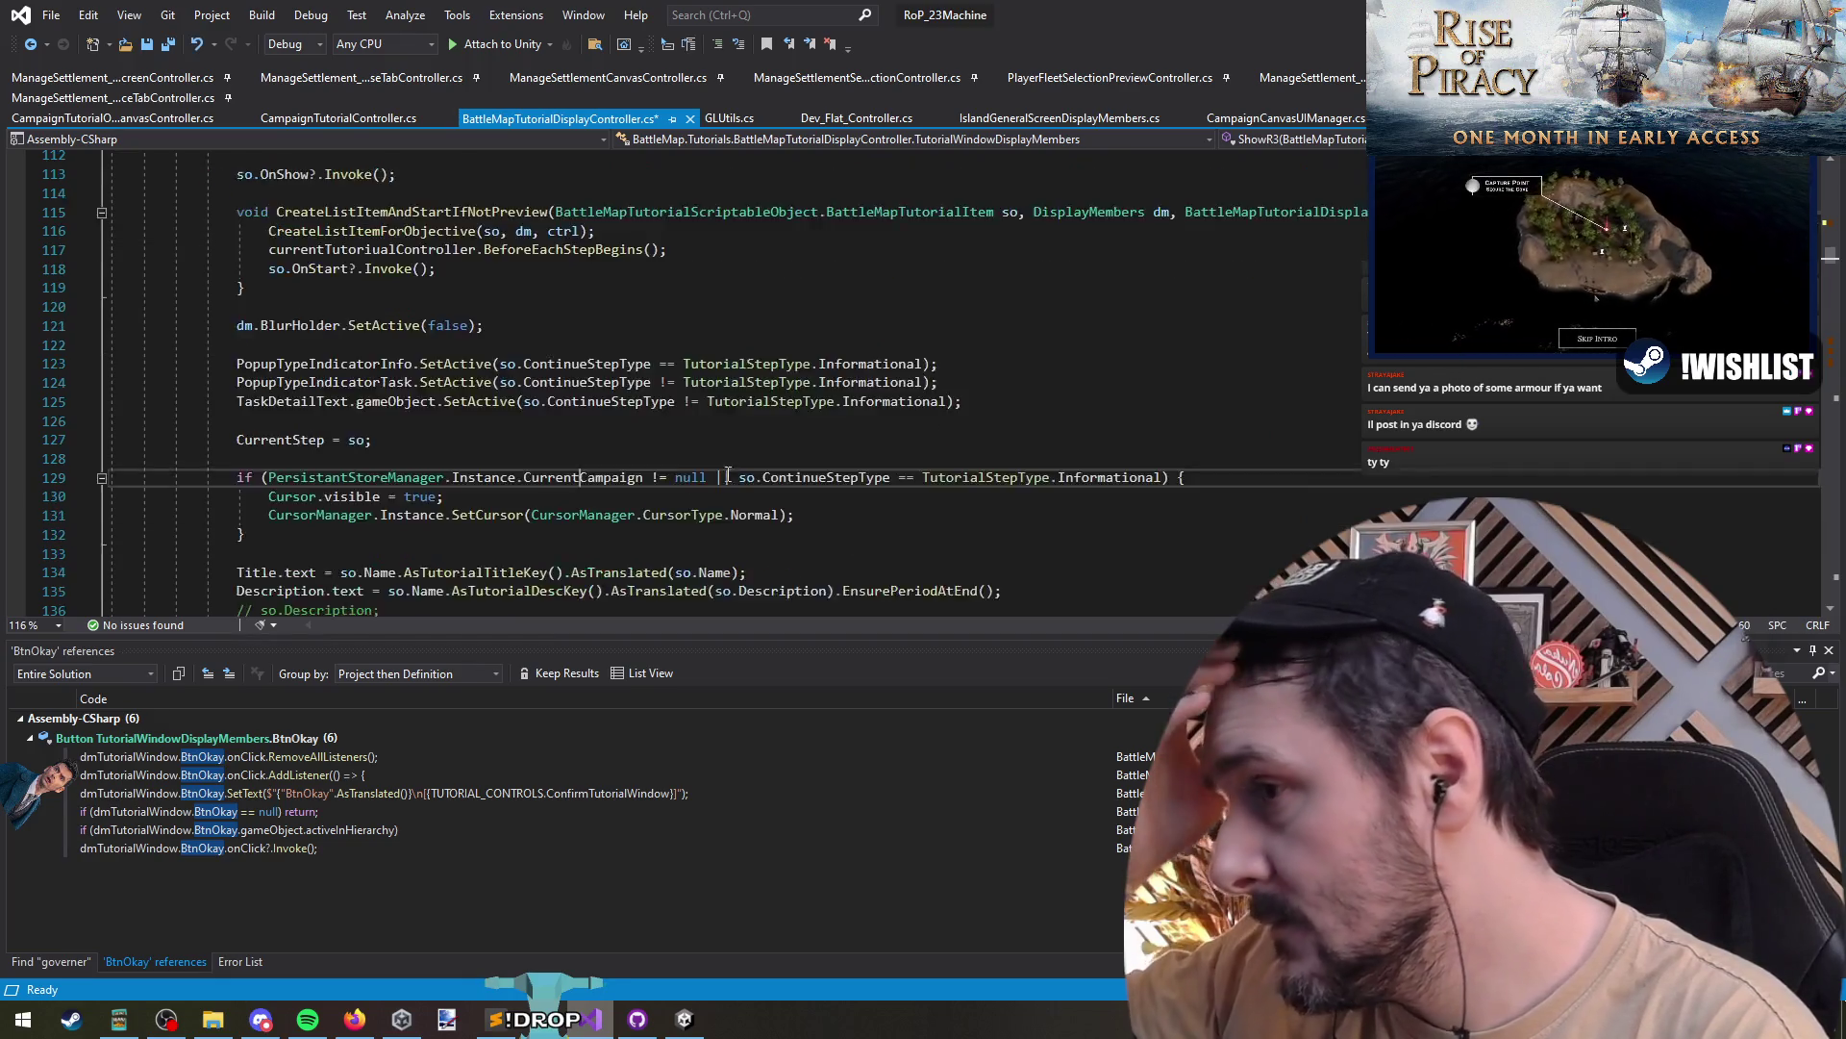
scroll(582, 536, "down", 6)
left_click(626, 363)
left_click(626, 401)
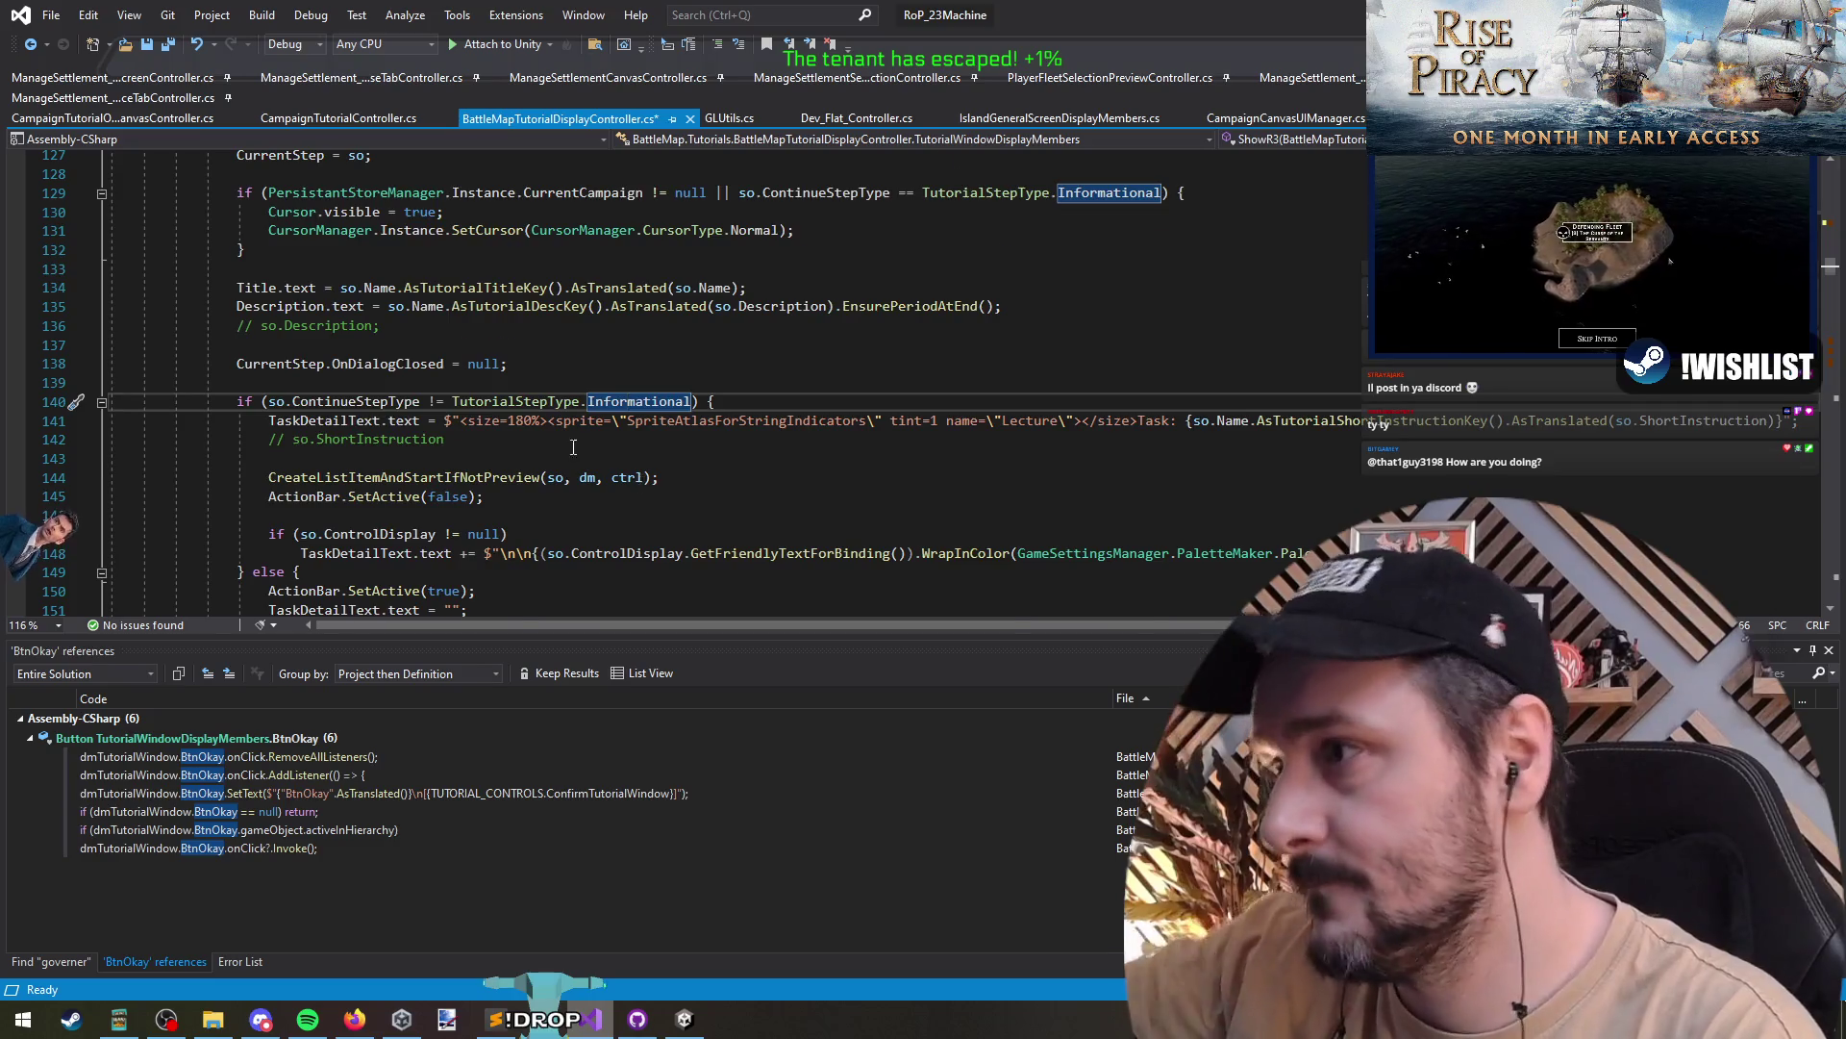
- Go to the empty line above ShowR3 and start typing a Sequence field declaration
scroll(499, 402, "up", 7)
scroll(499, 402, "up", 4)
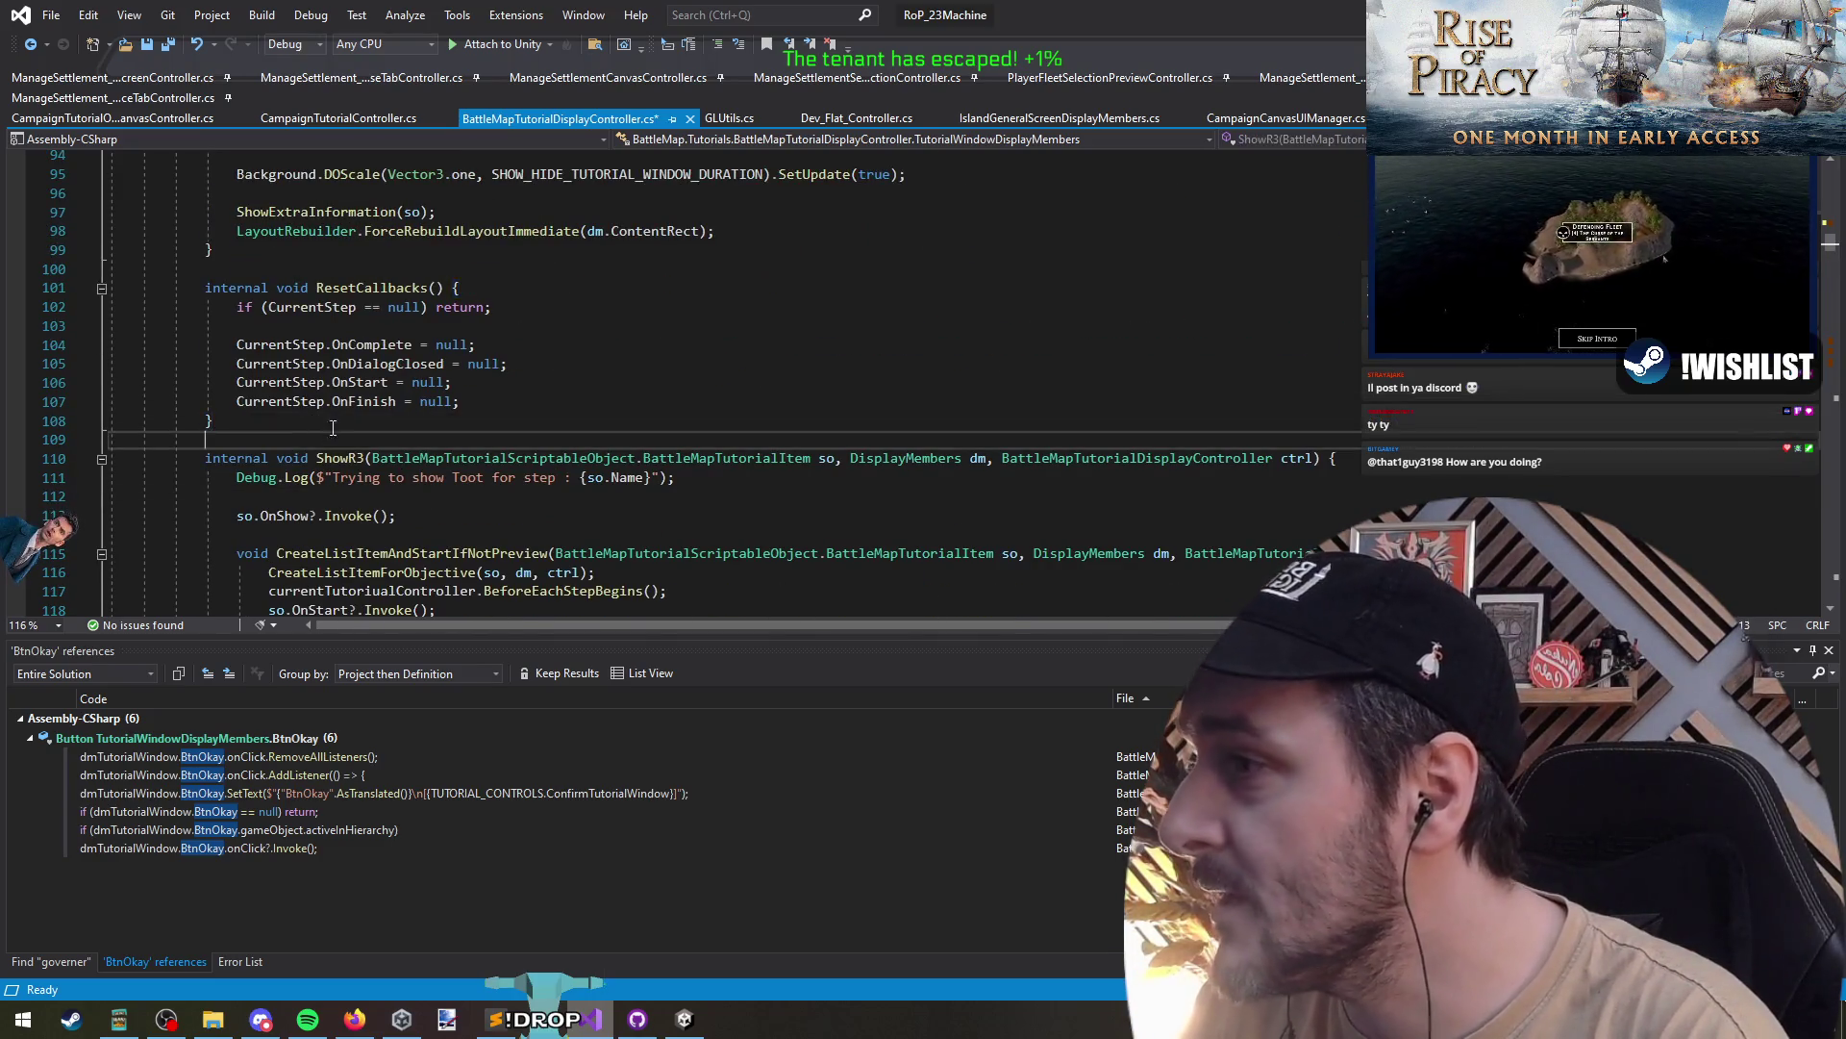
scroll(354, 400, "up", 6)
scroll(354, 400, "up", 4)
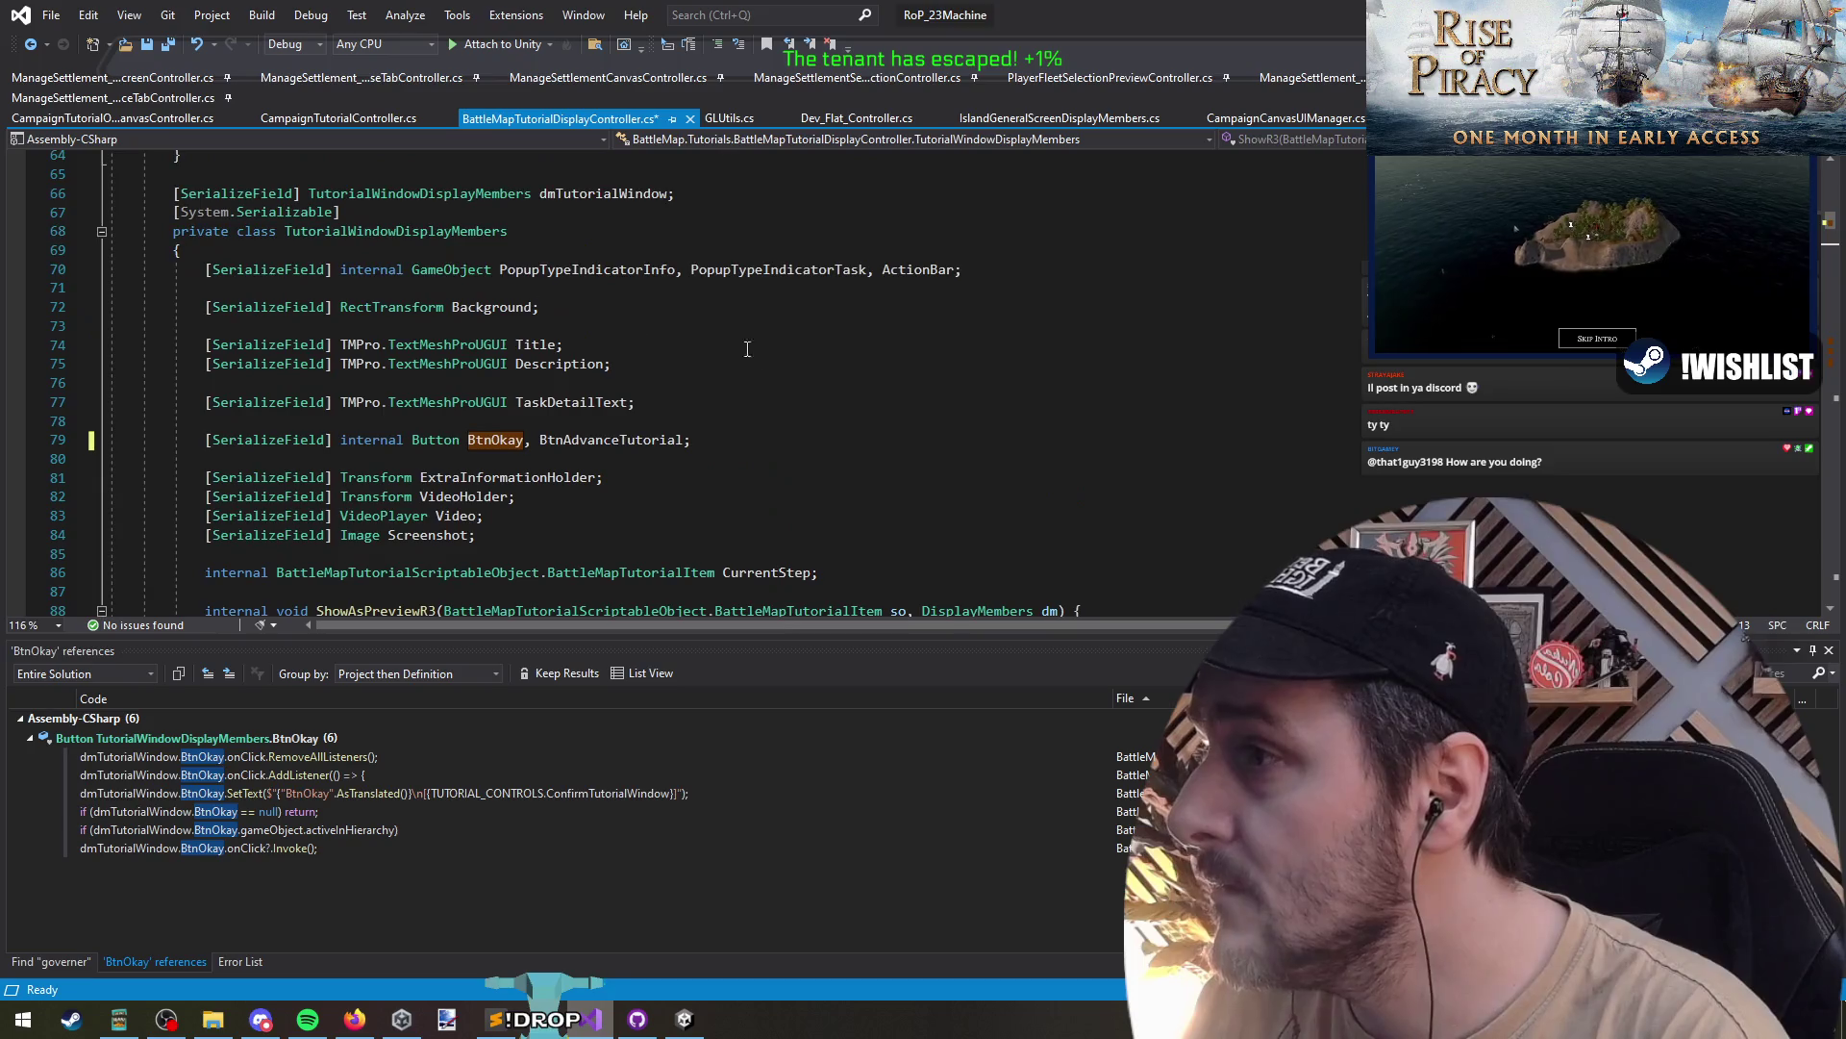
scroll(766, 351, "down", 12)
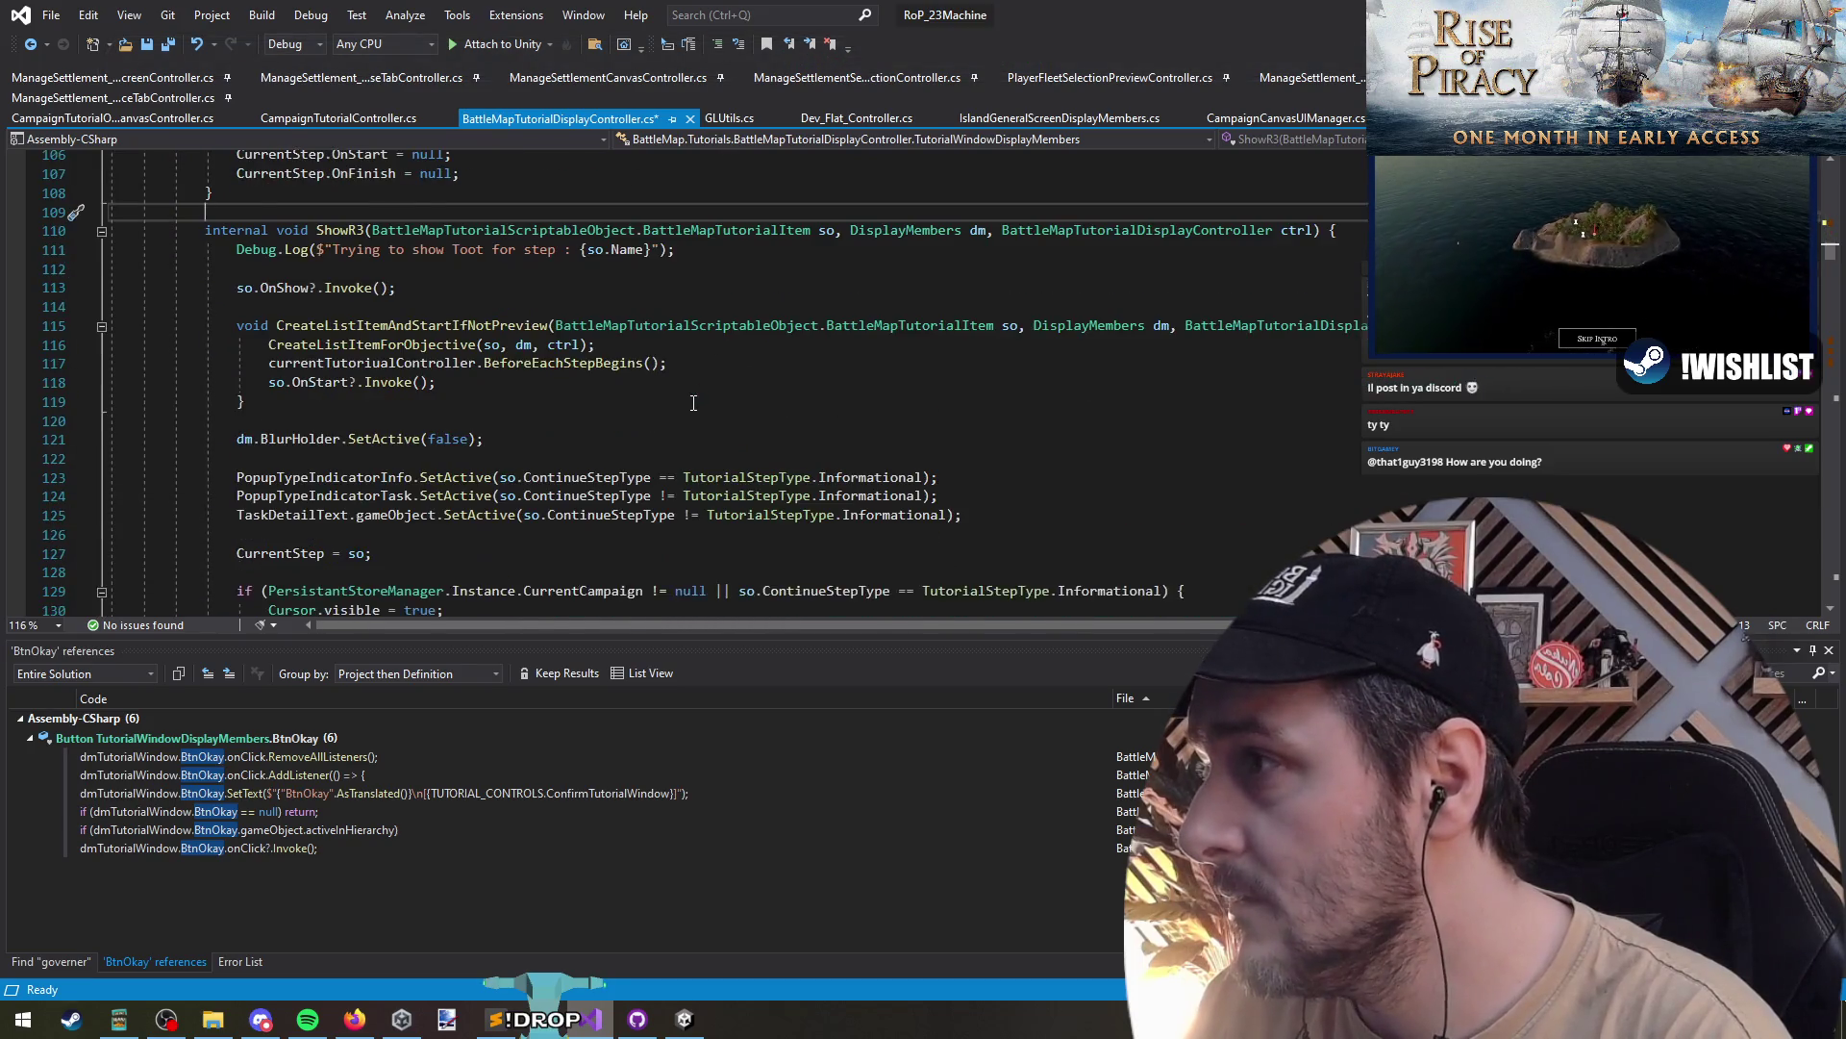
scroll(691, 402, "down", 1)
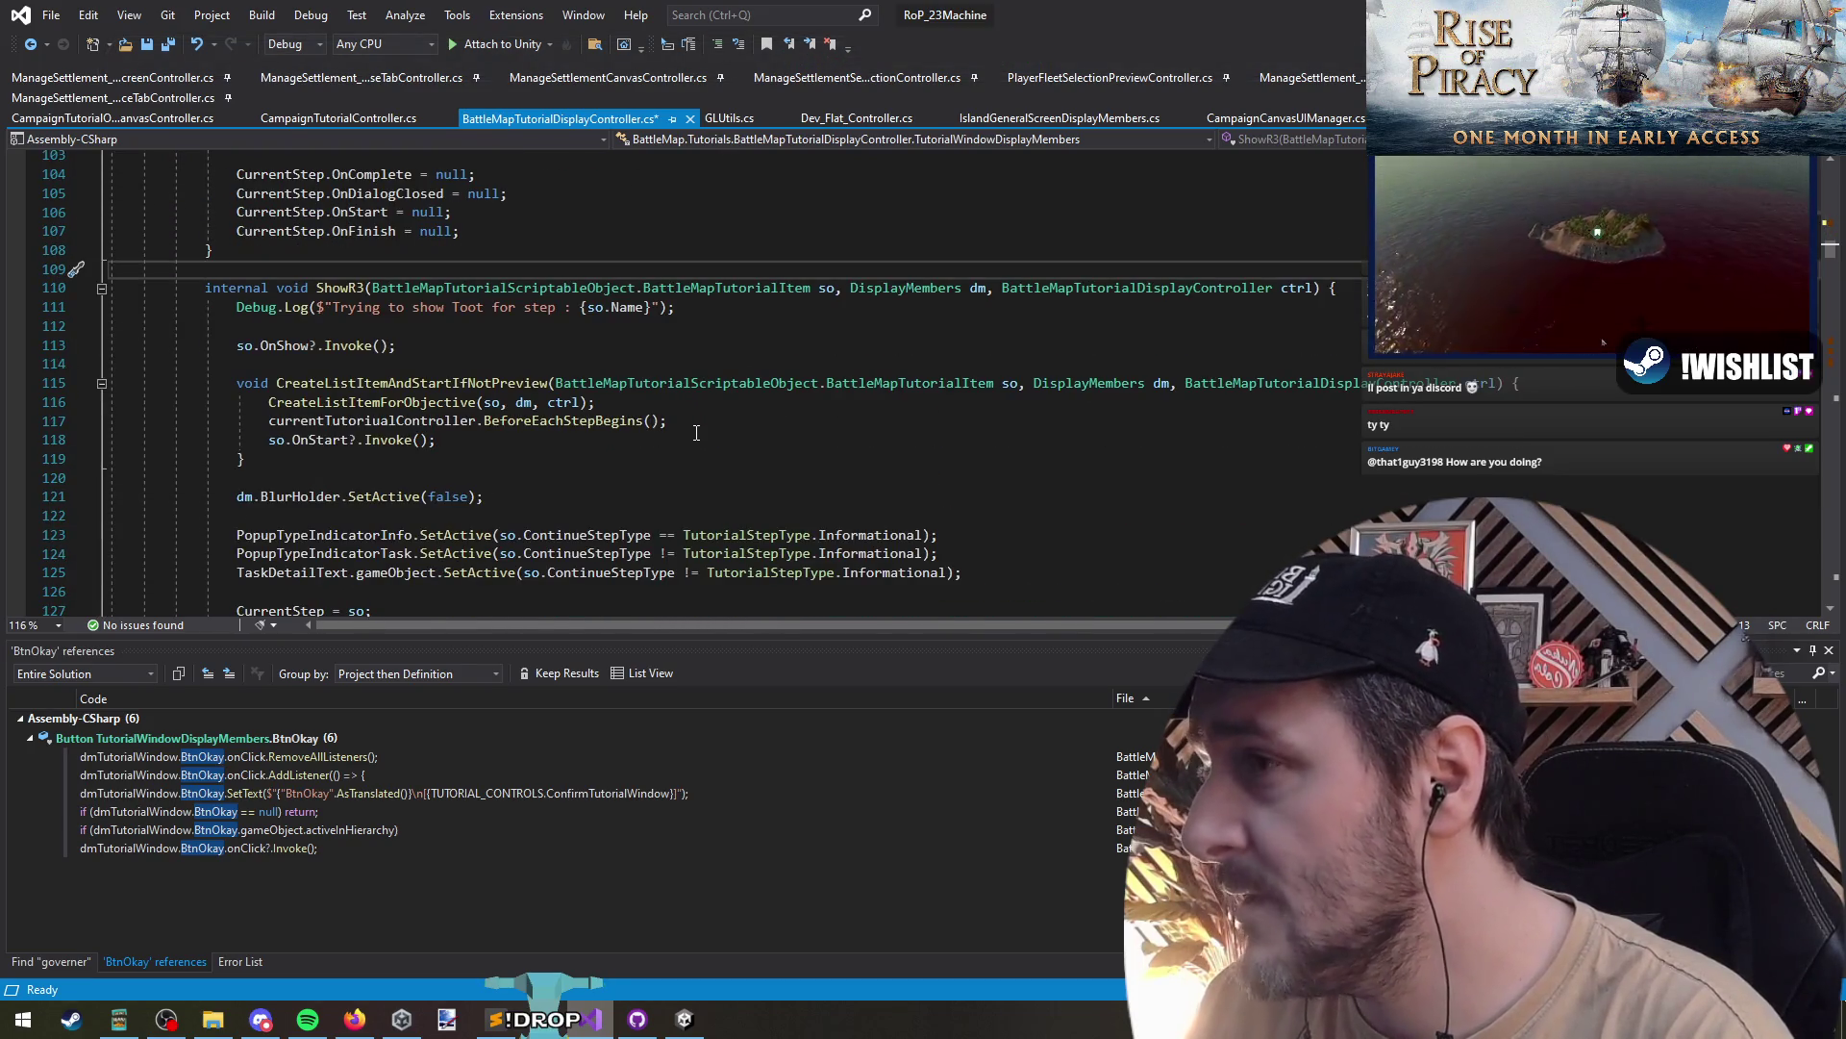
scroll(696, 438, "up", 12)
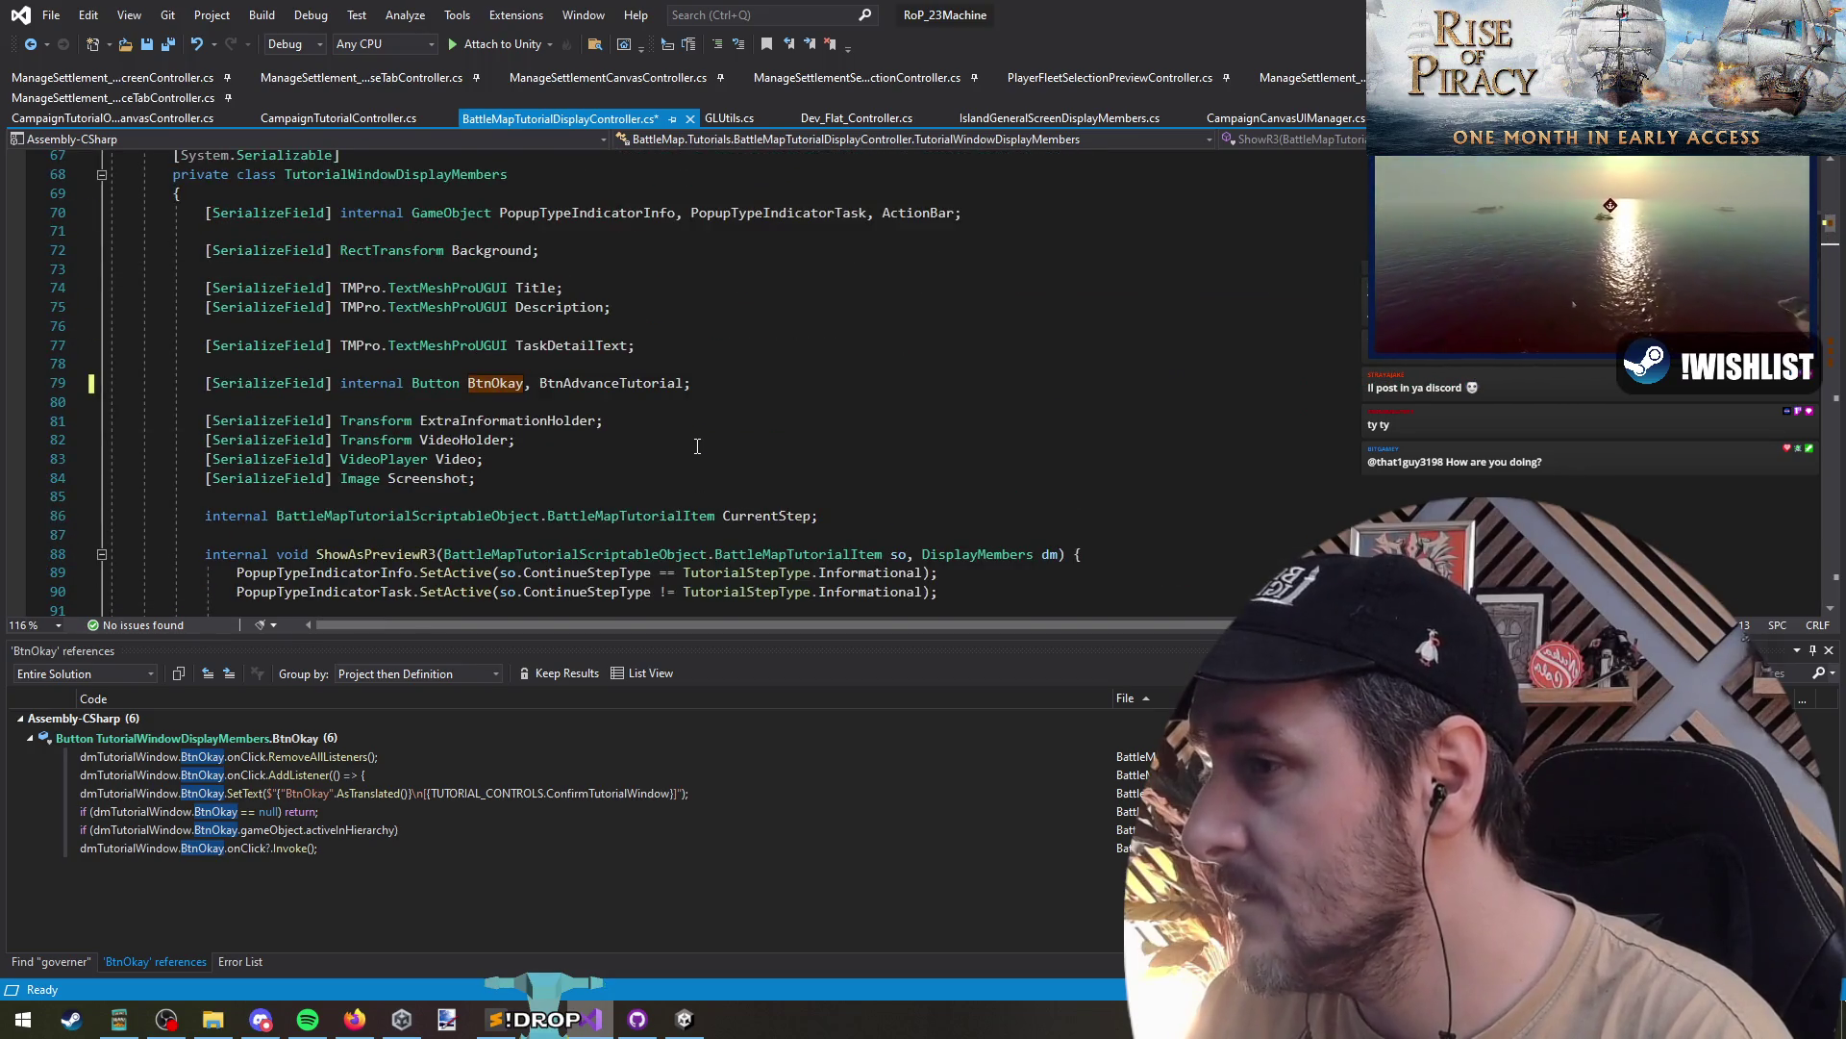
scroll(697, 445, "up", 1)
scroll(695, 423, "down", 7)
scroll(694, 420, "down", 6)
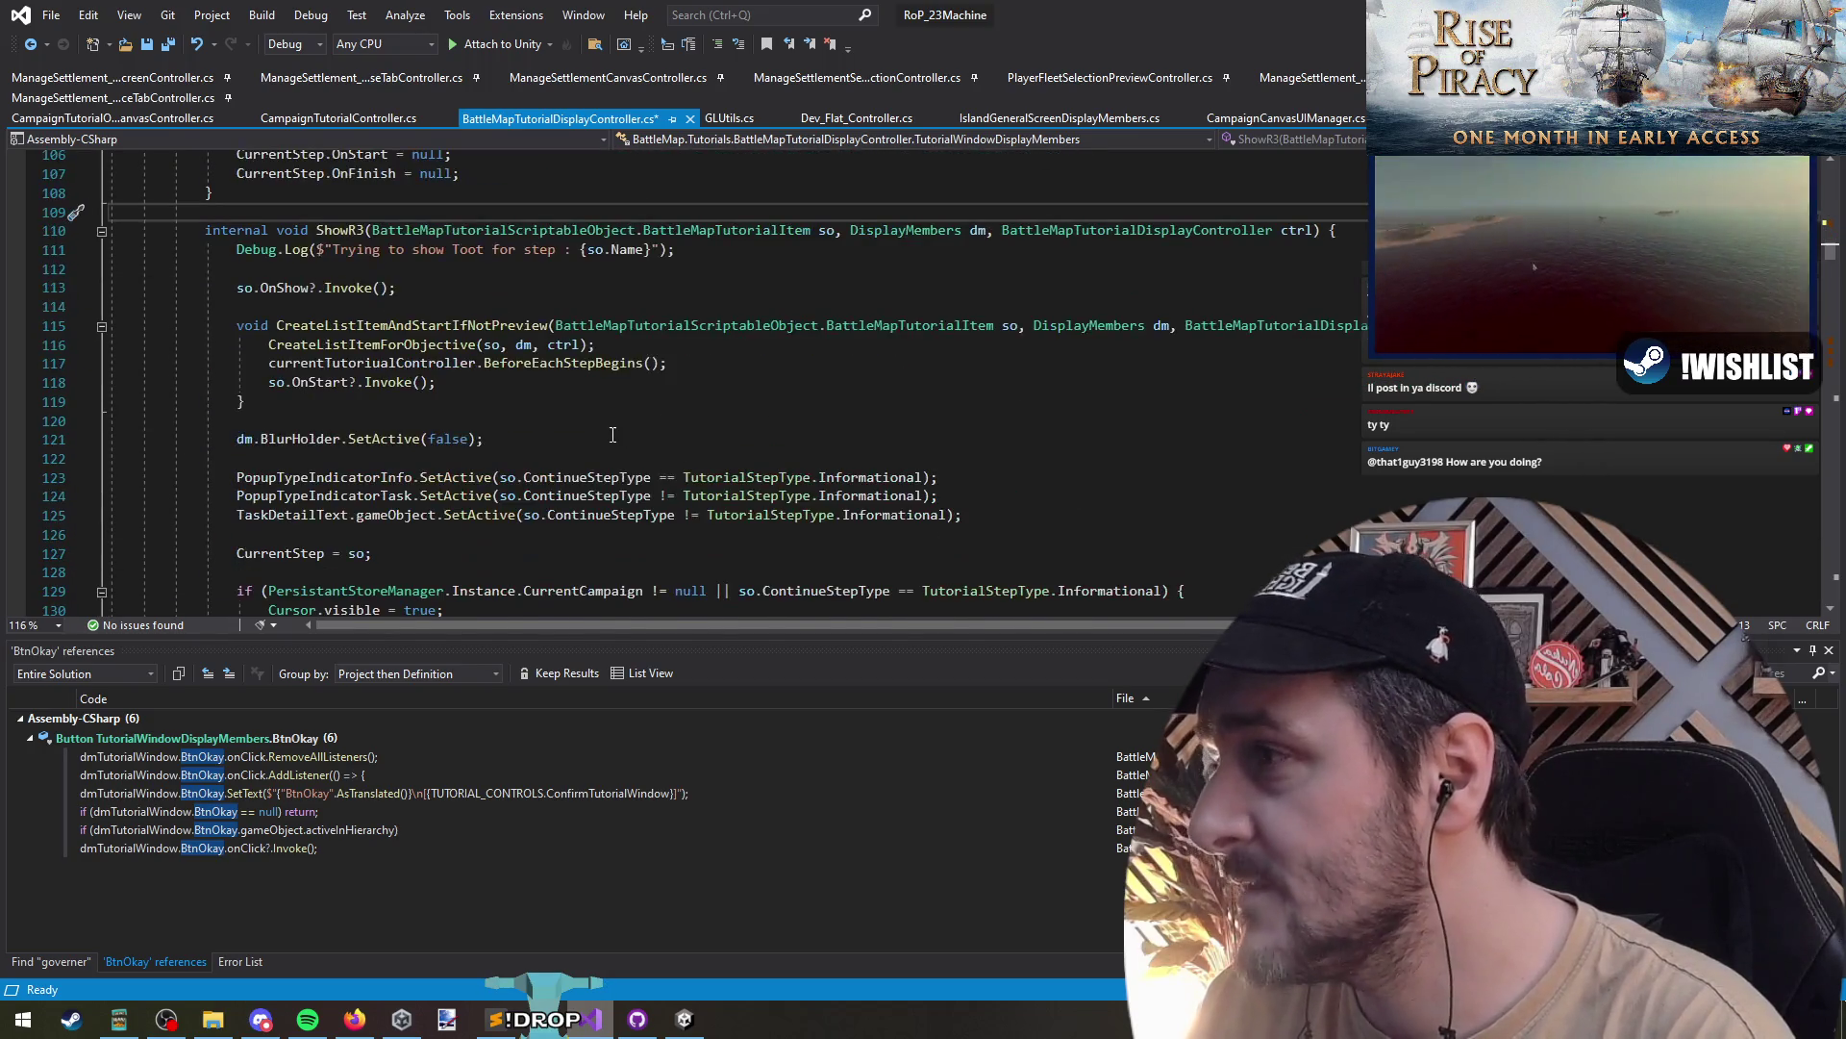
type("Sequ")
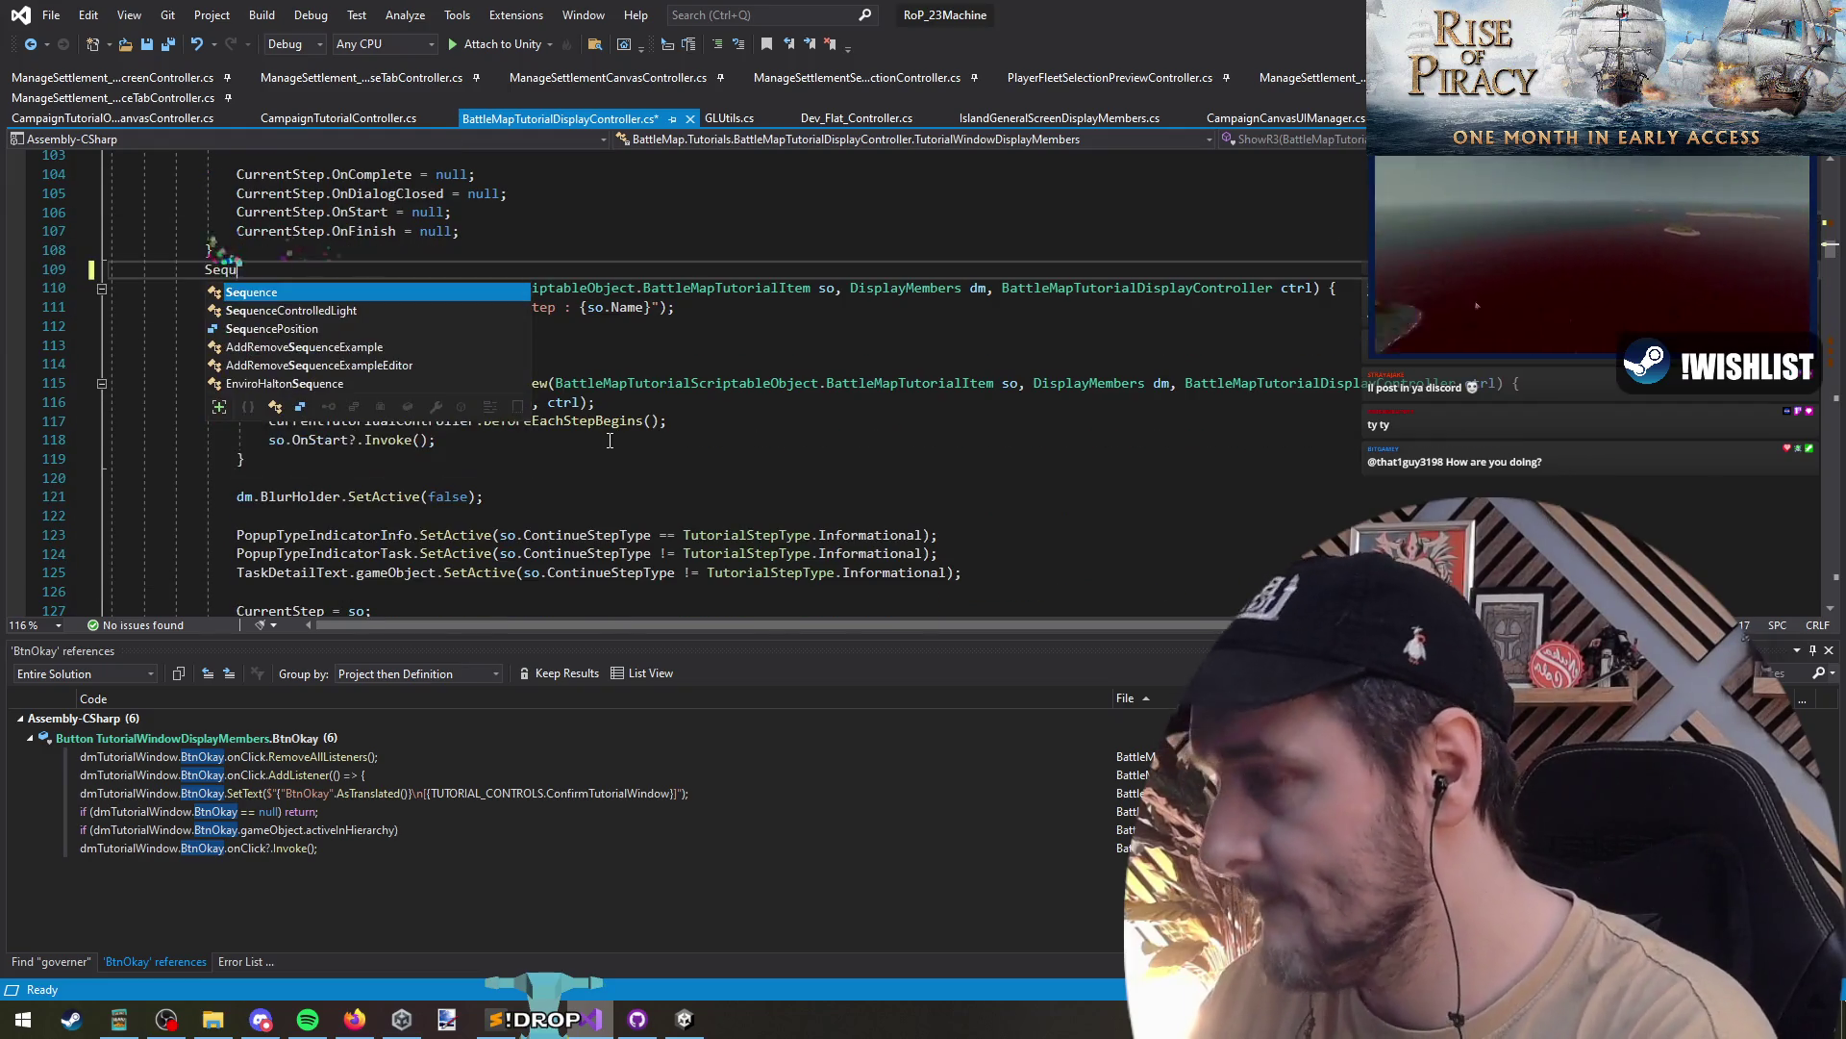
type("ence ssh")
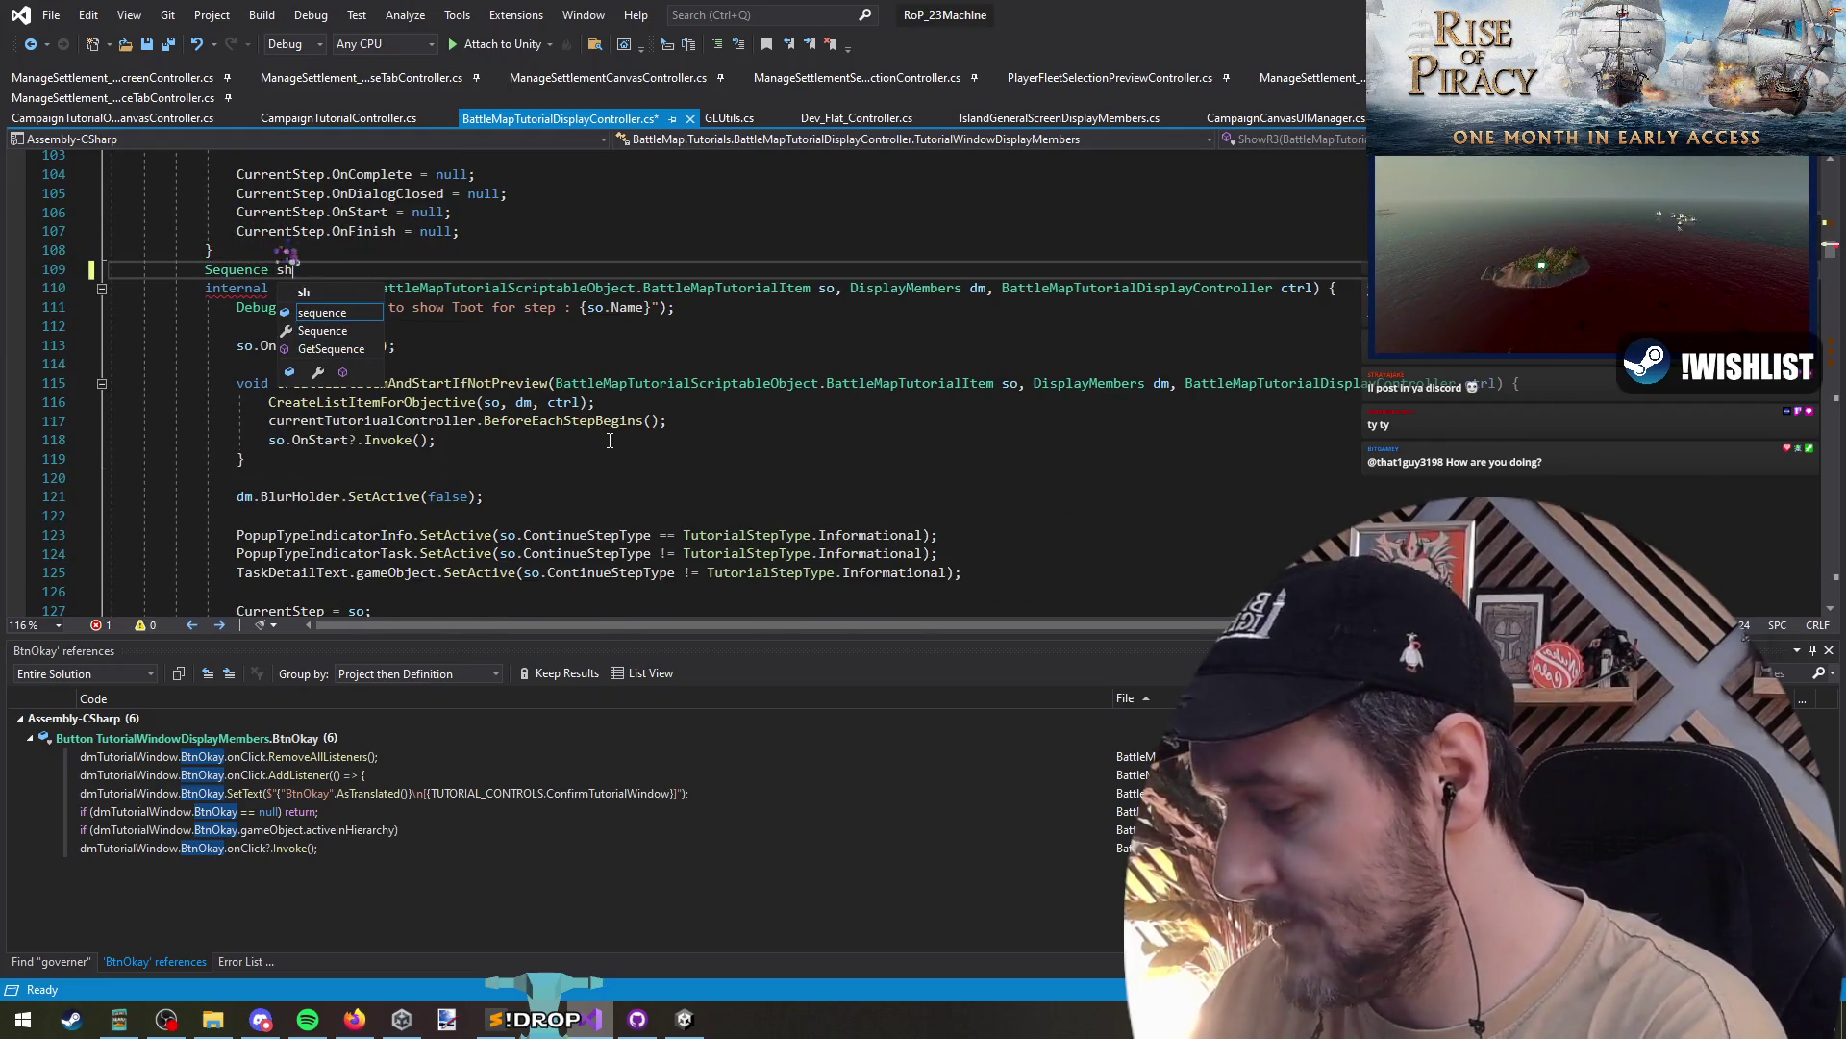
type("Timelin")
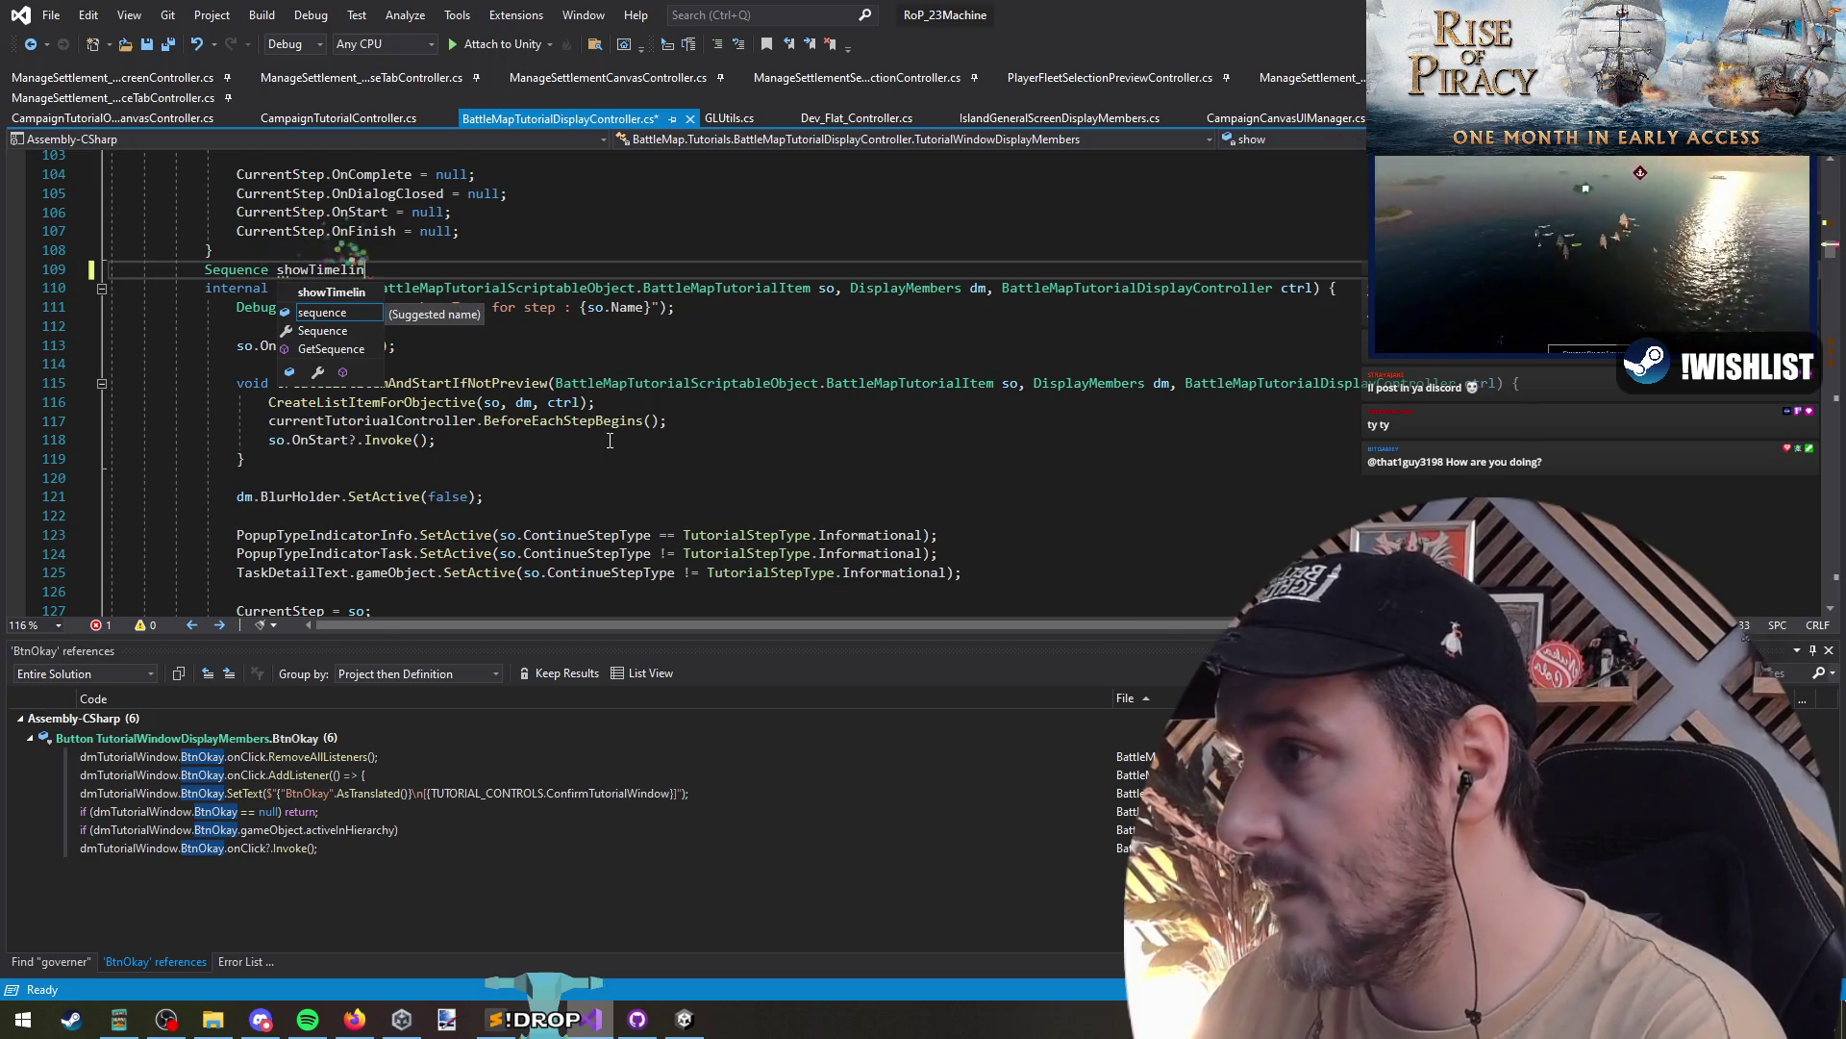
- Complete the field as 'Sequence showBtnAdvanceTutorialSequence;' with blank lines around it
key("BackSpace")
key("BackSpace")
key("BackSpace")
key("BackSpace")
key("BackSpace")
key("BackSpace")
key("BackSpace")
type("BtnAdvanceTutorial")
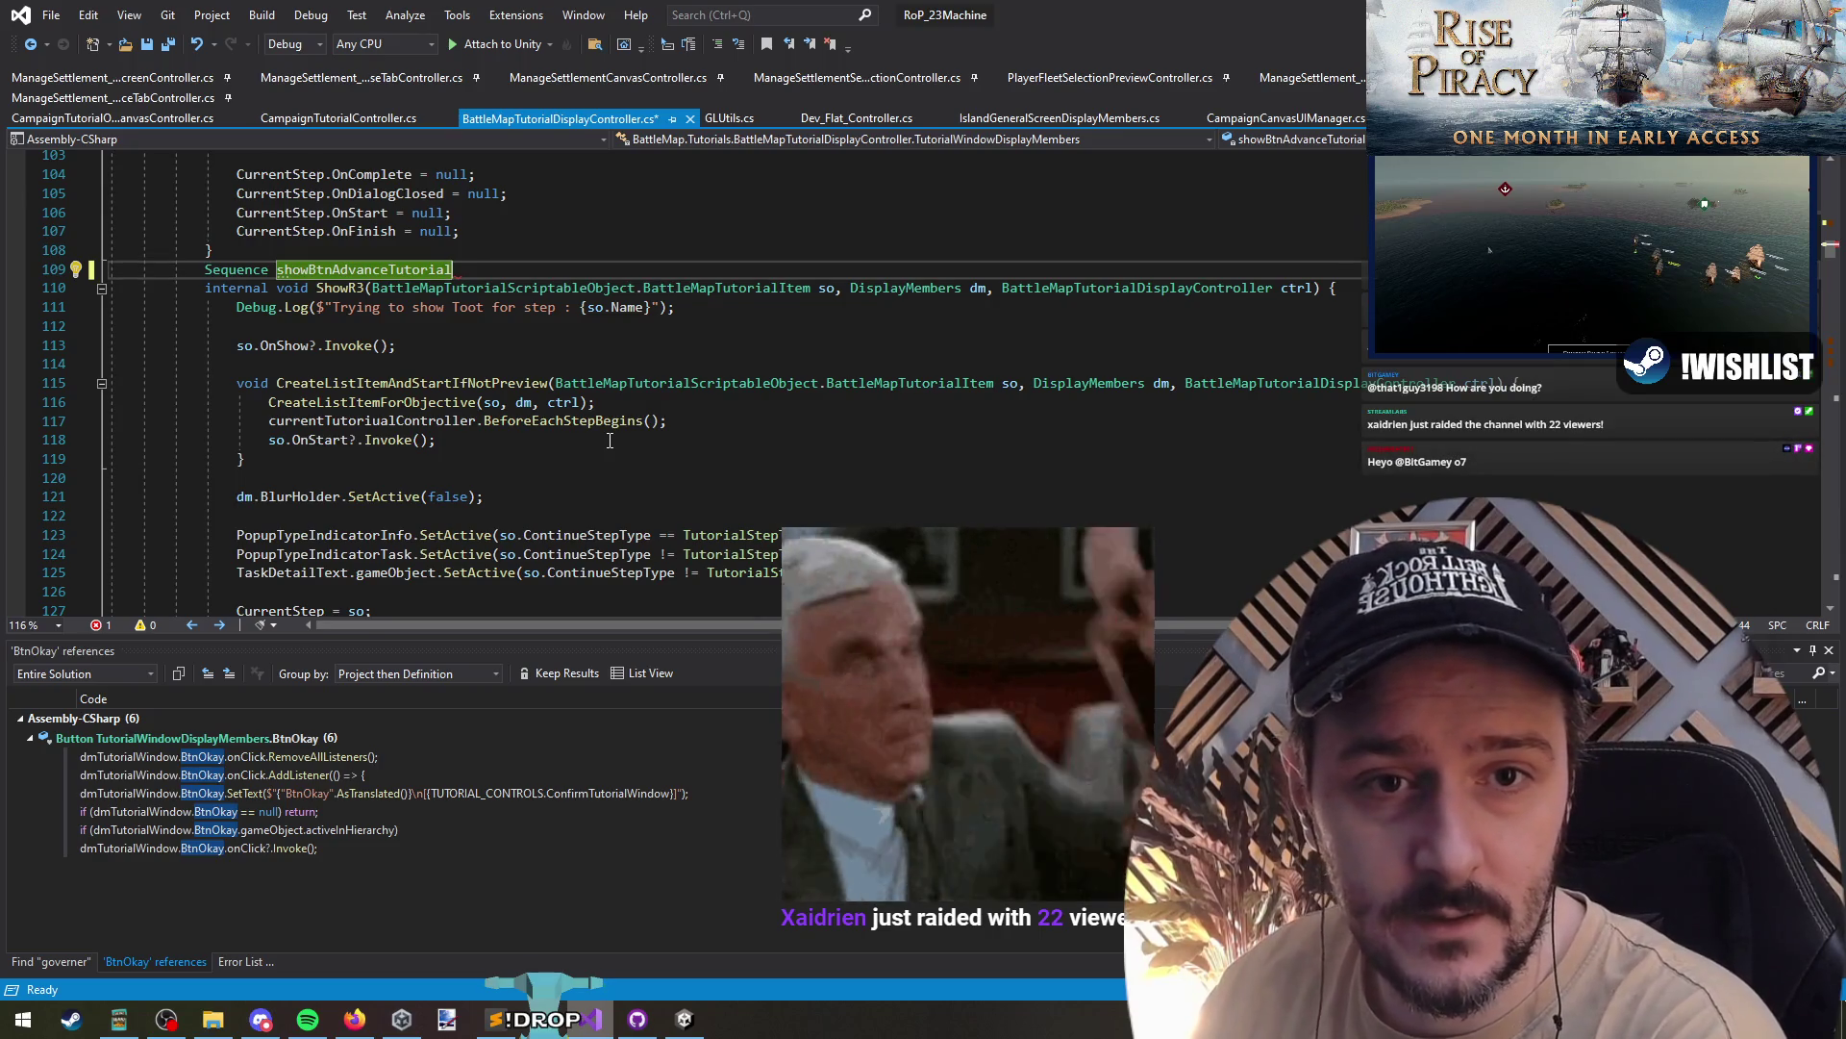
type("Sequence;")
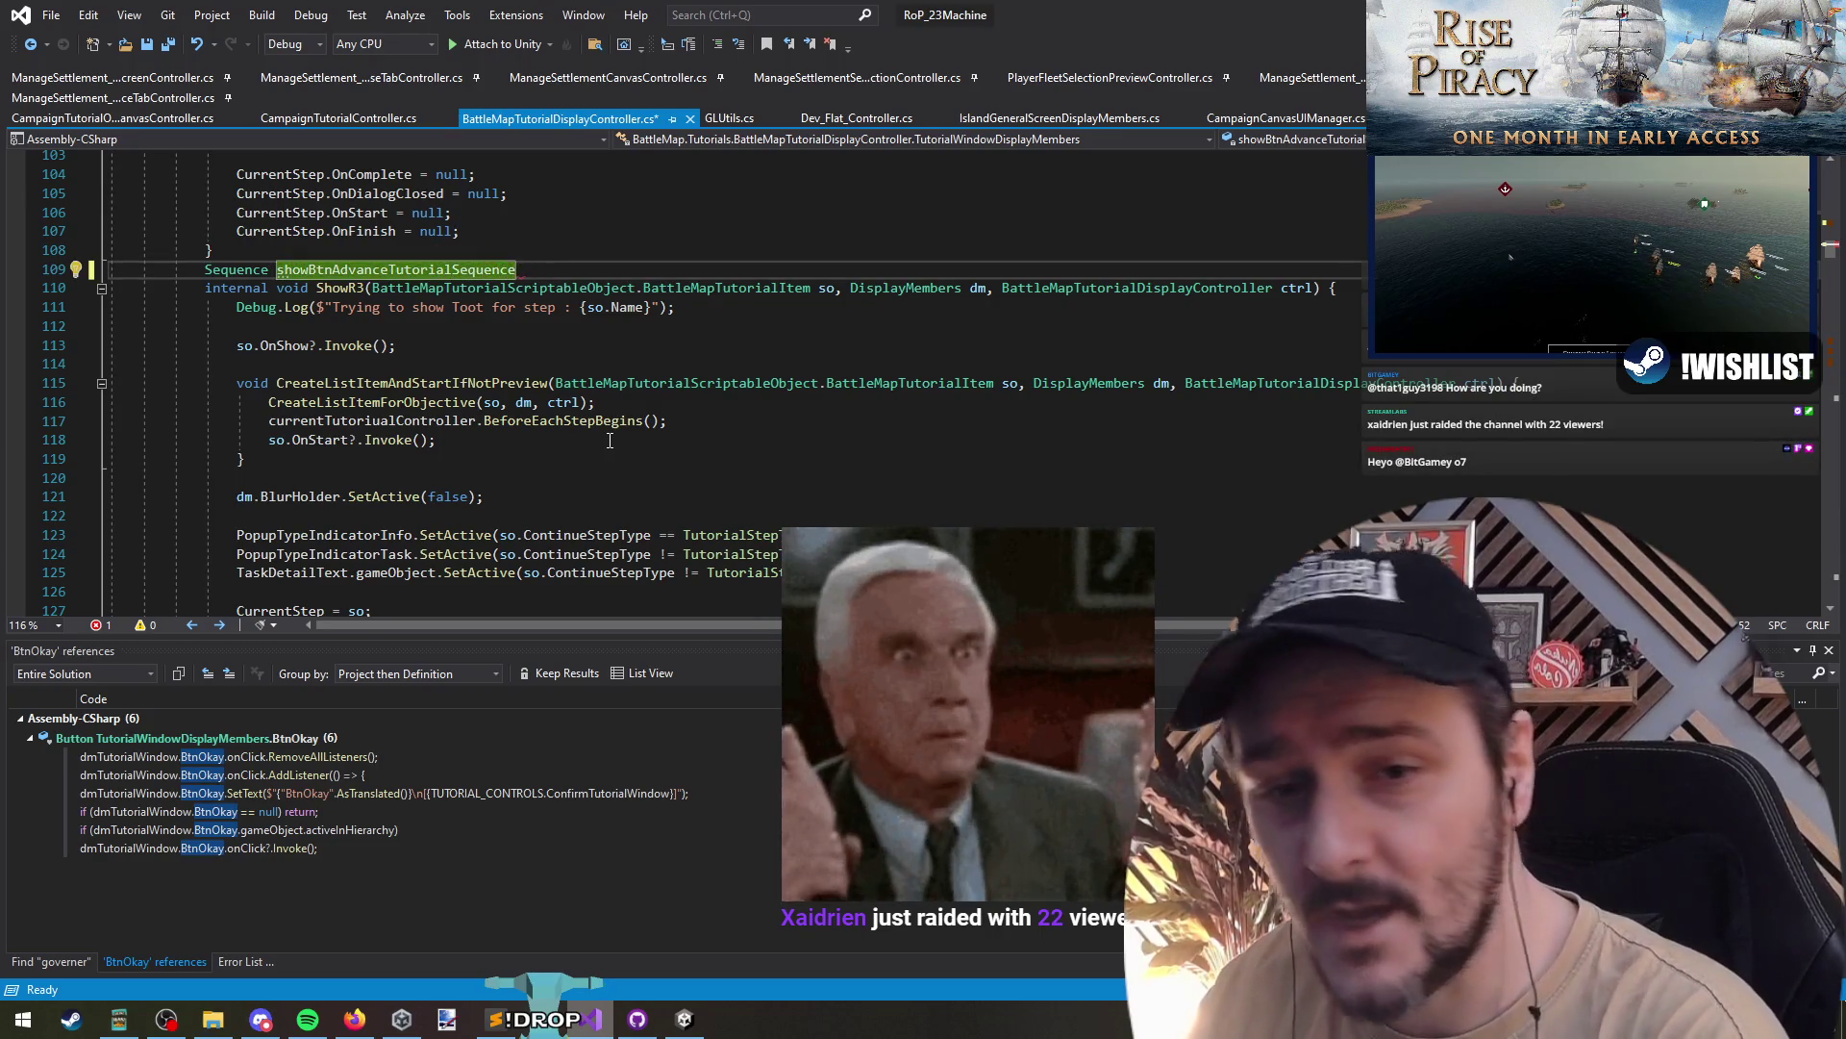
key("Return")
key("Up")
key("ctrl+Return")
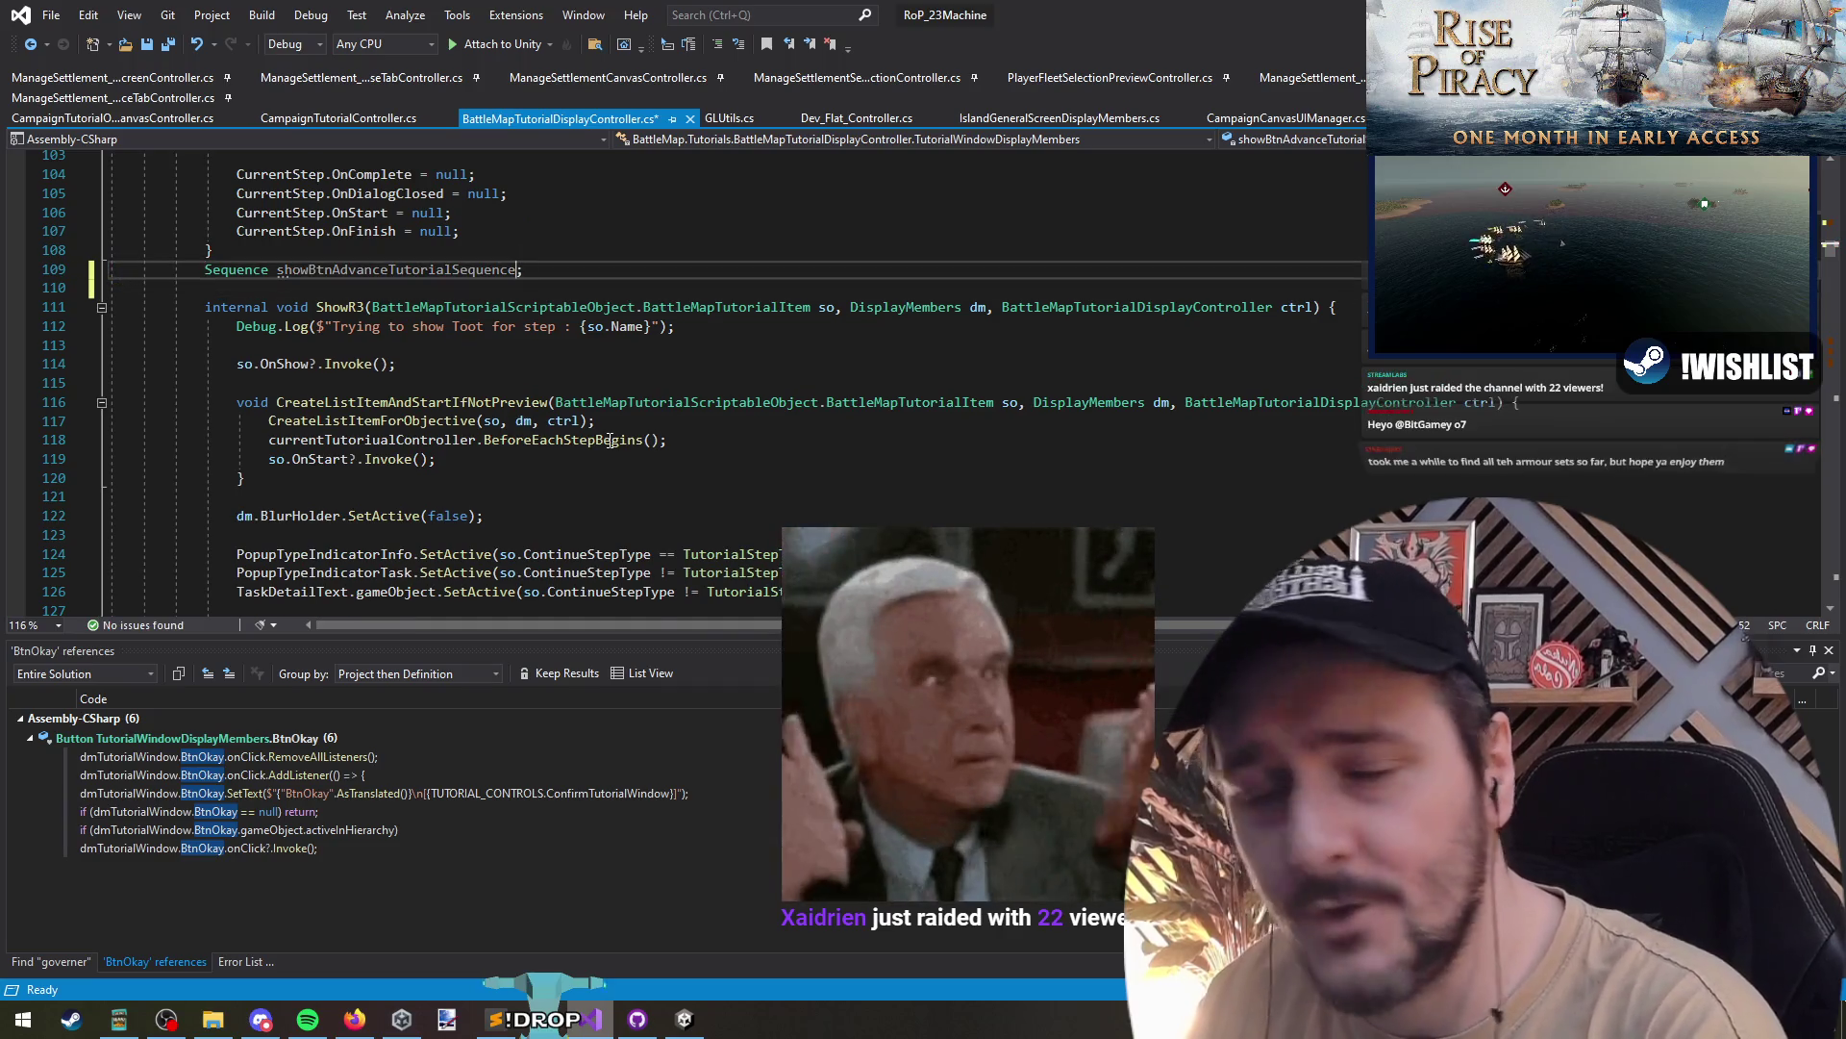
- Return the caret to the end of the new declaration and switch to Discord
key("Down")
key("End")
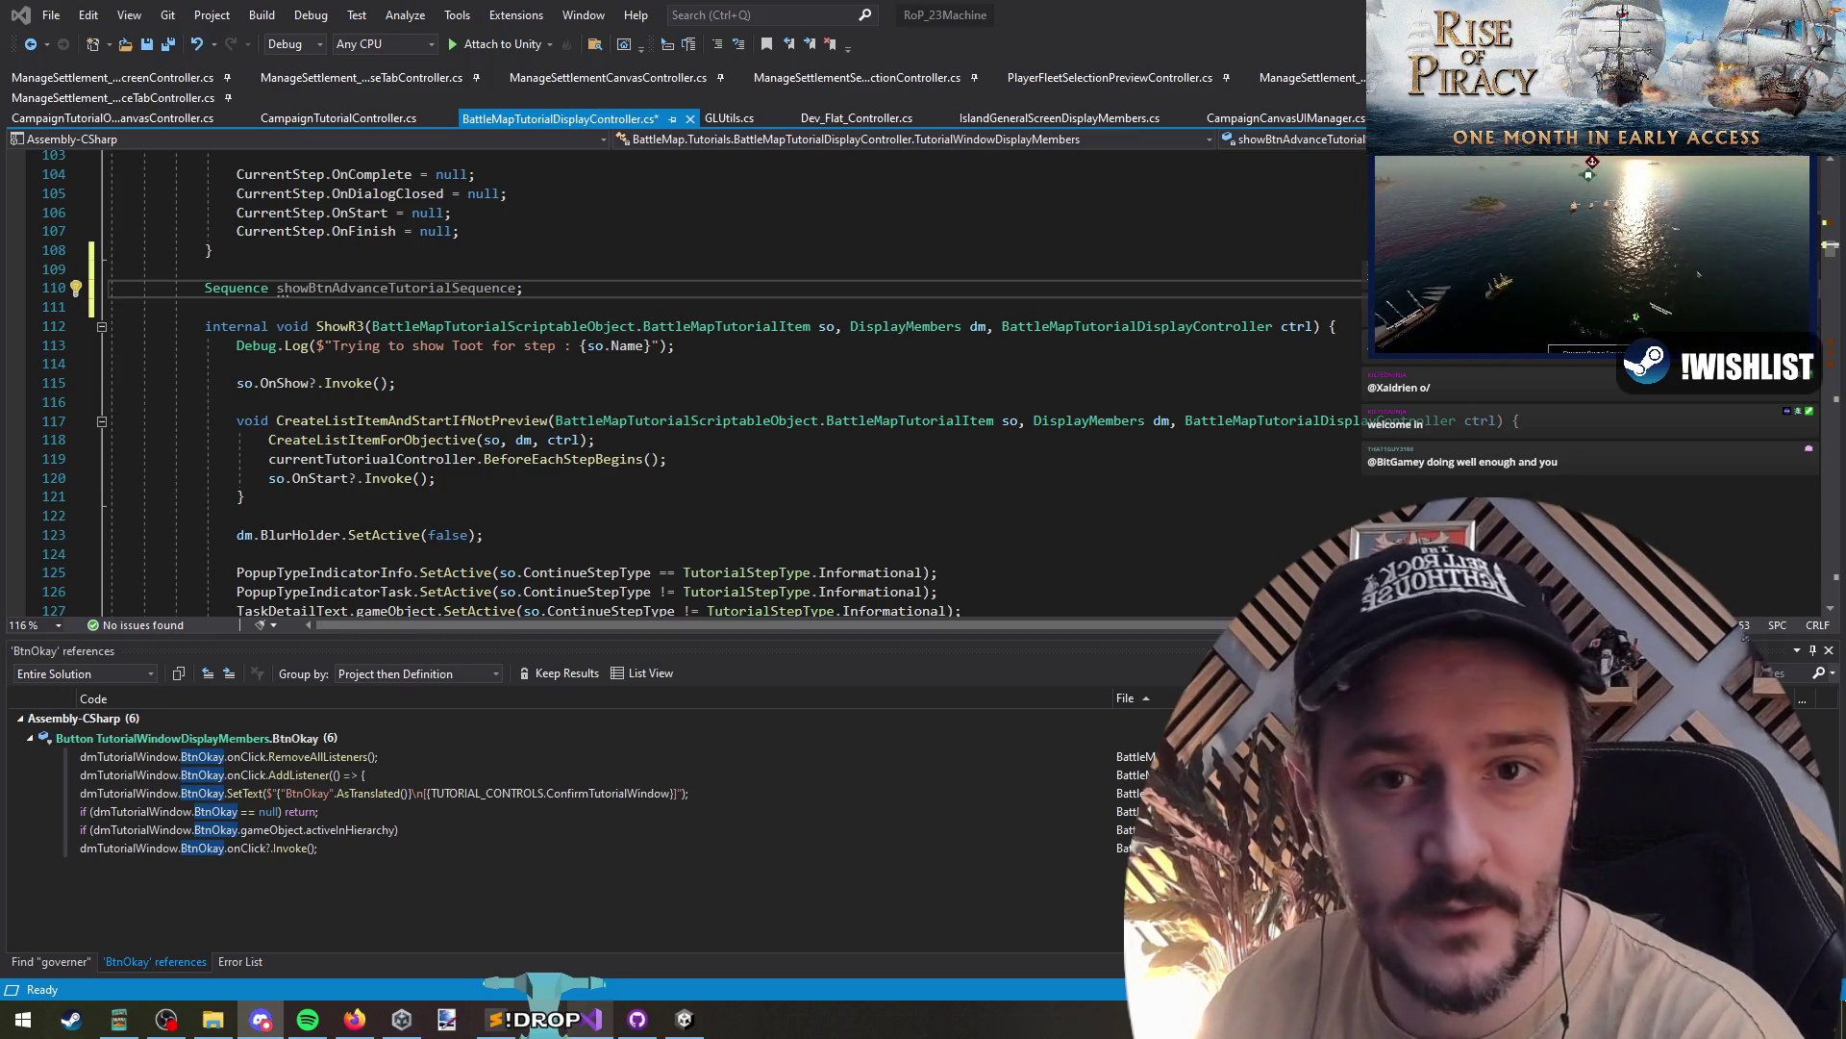
left_click(261, 1018)
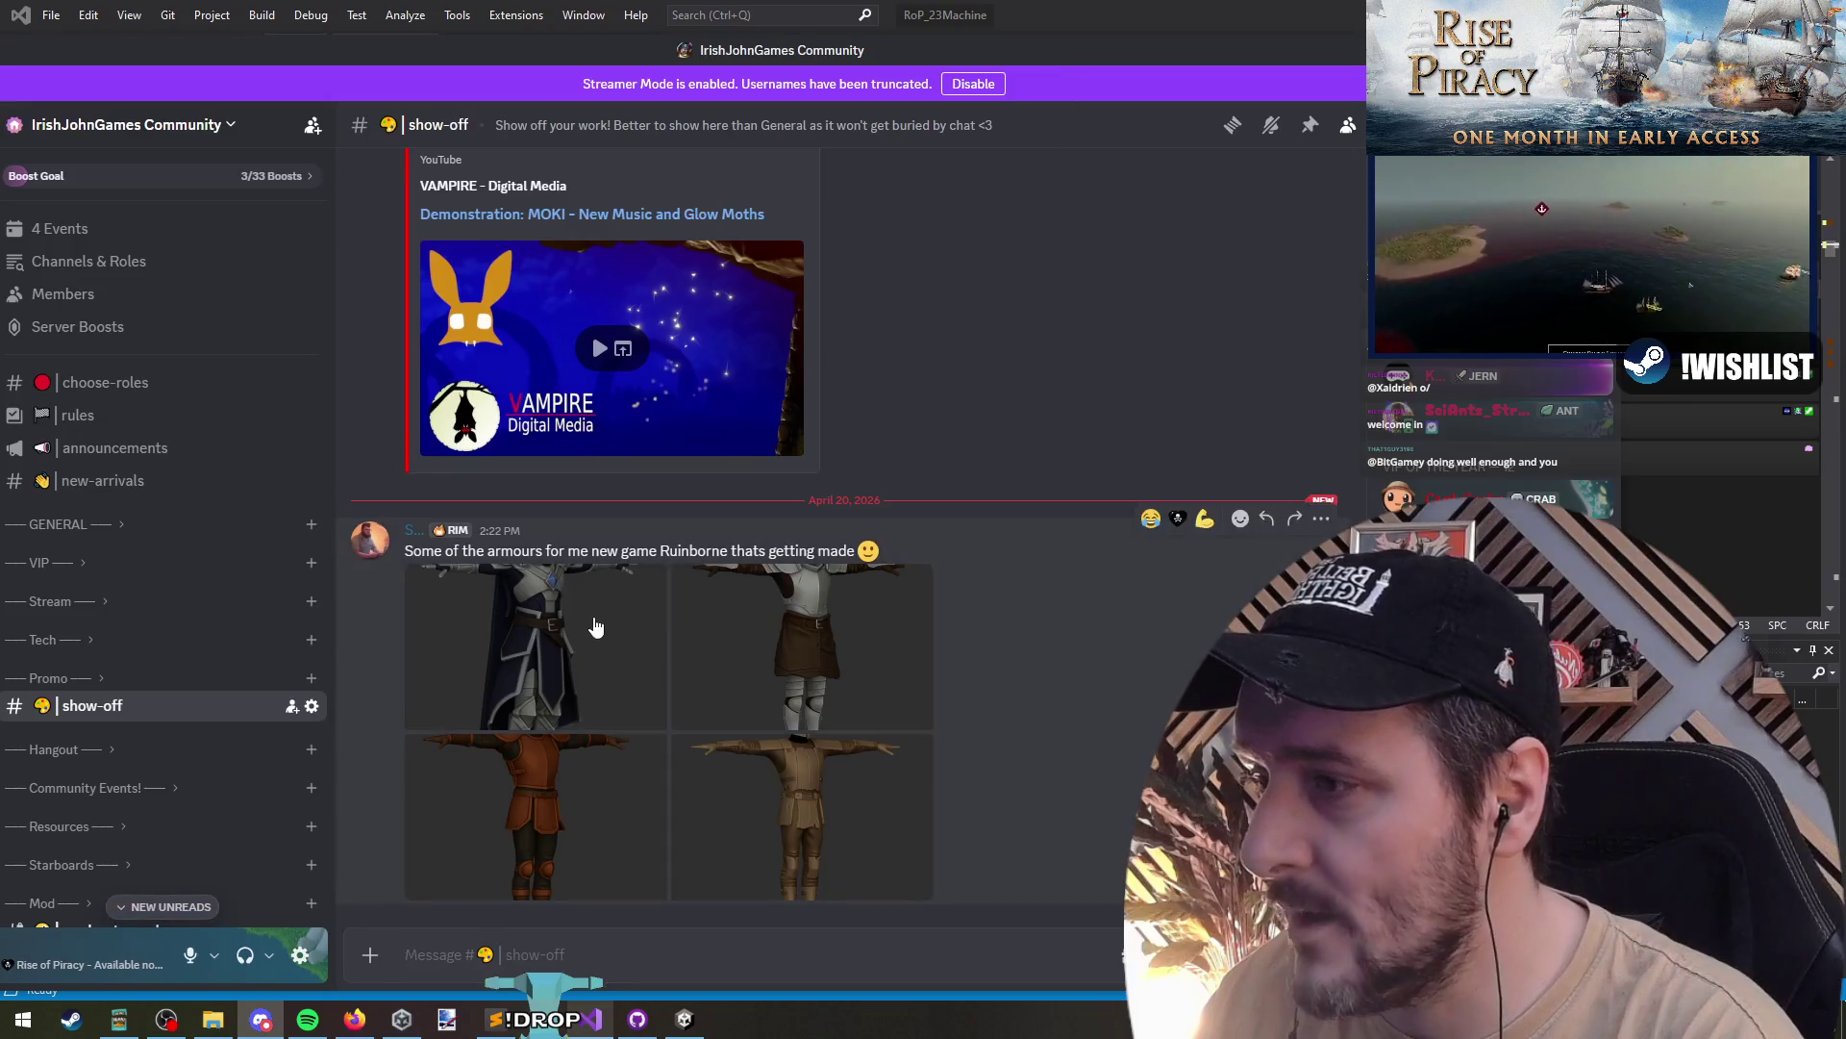
- View the shared armour images enlarged, zooming in on the armour model and the orange knight
left_click(595, 626)
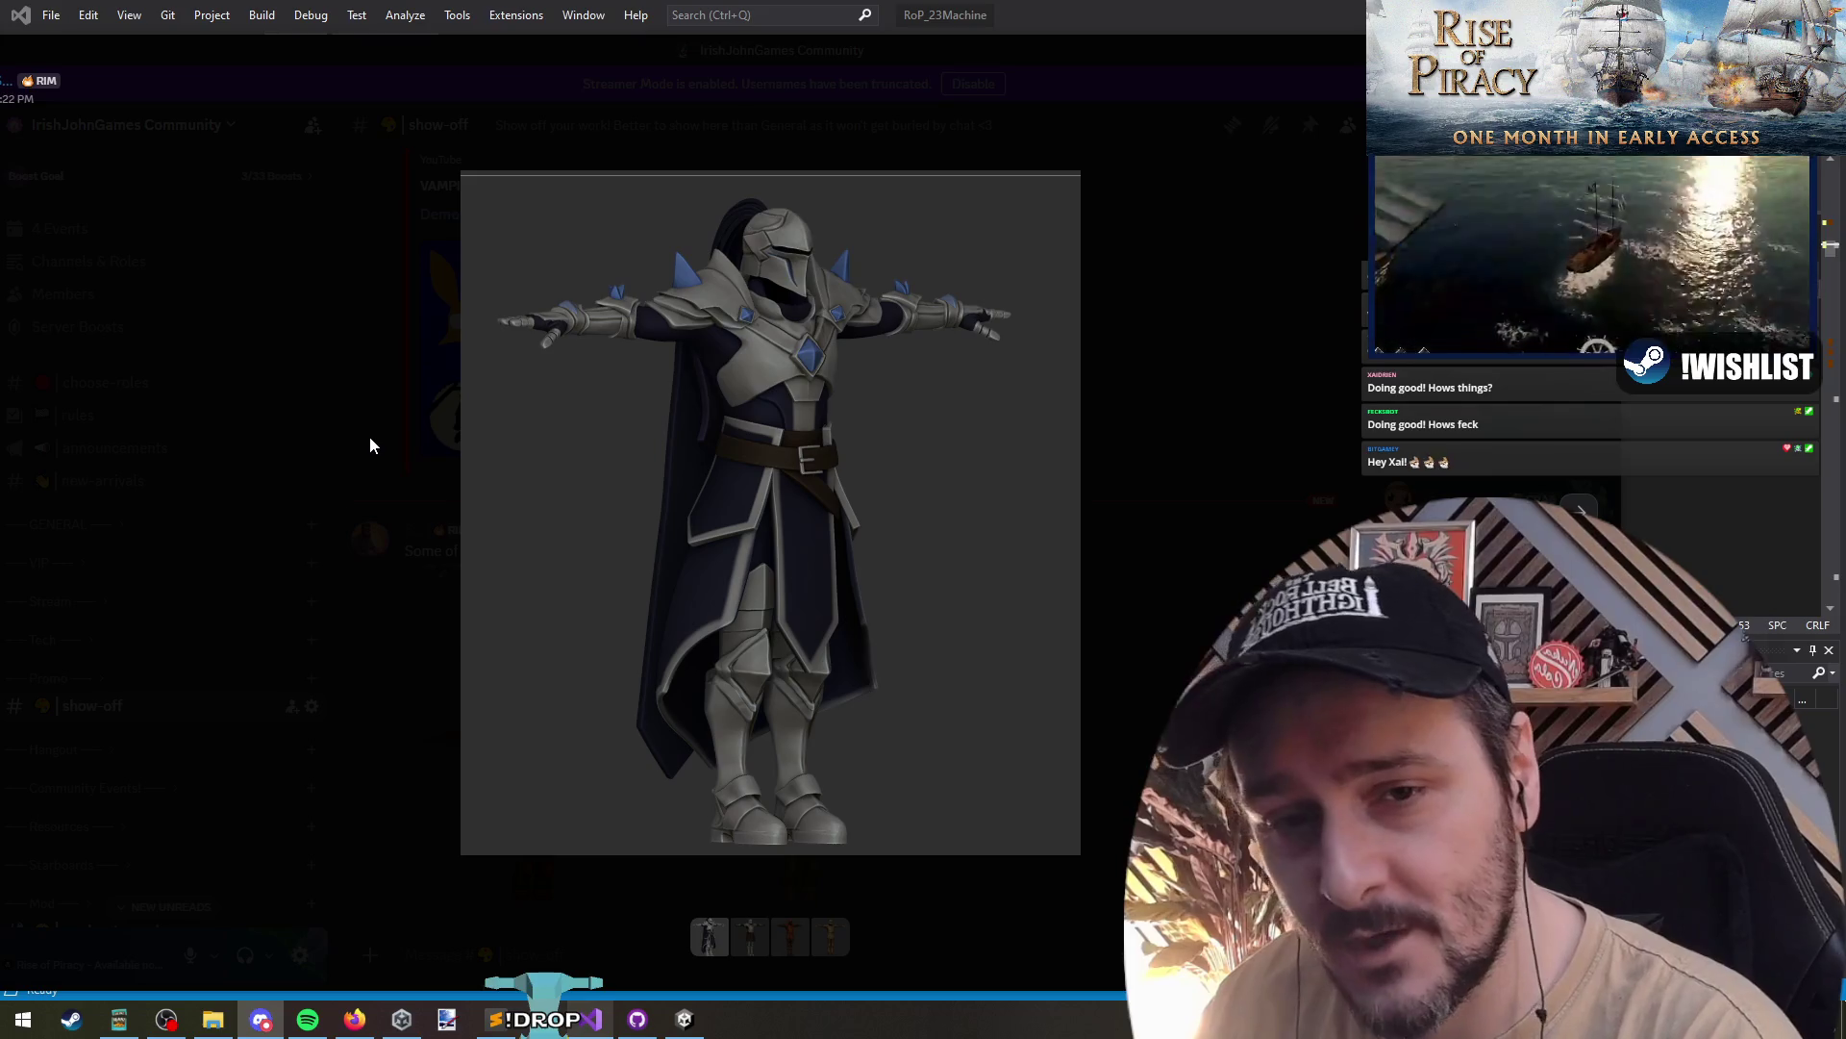
left_click(846, 375)
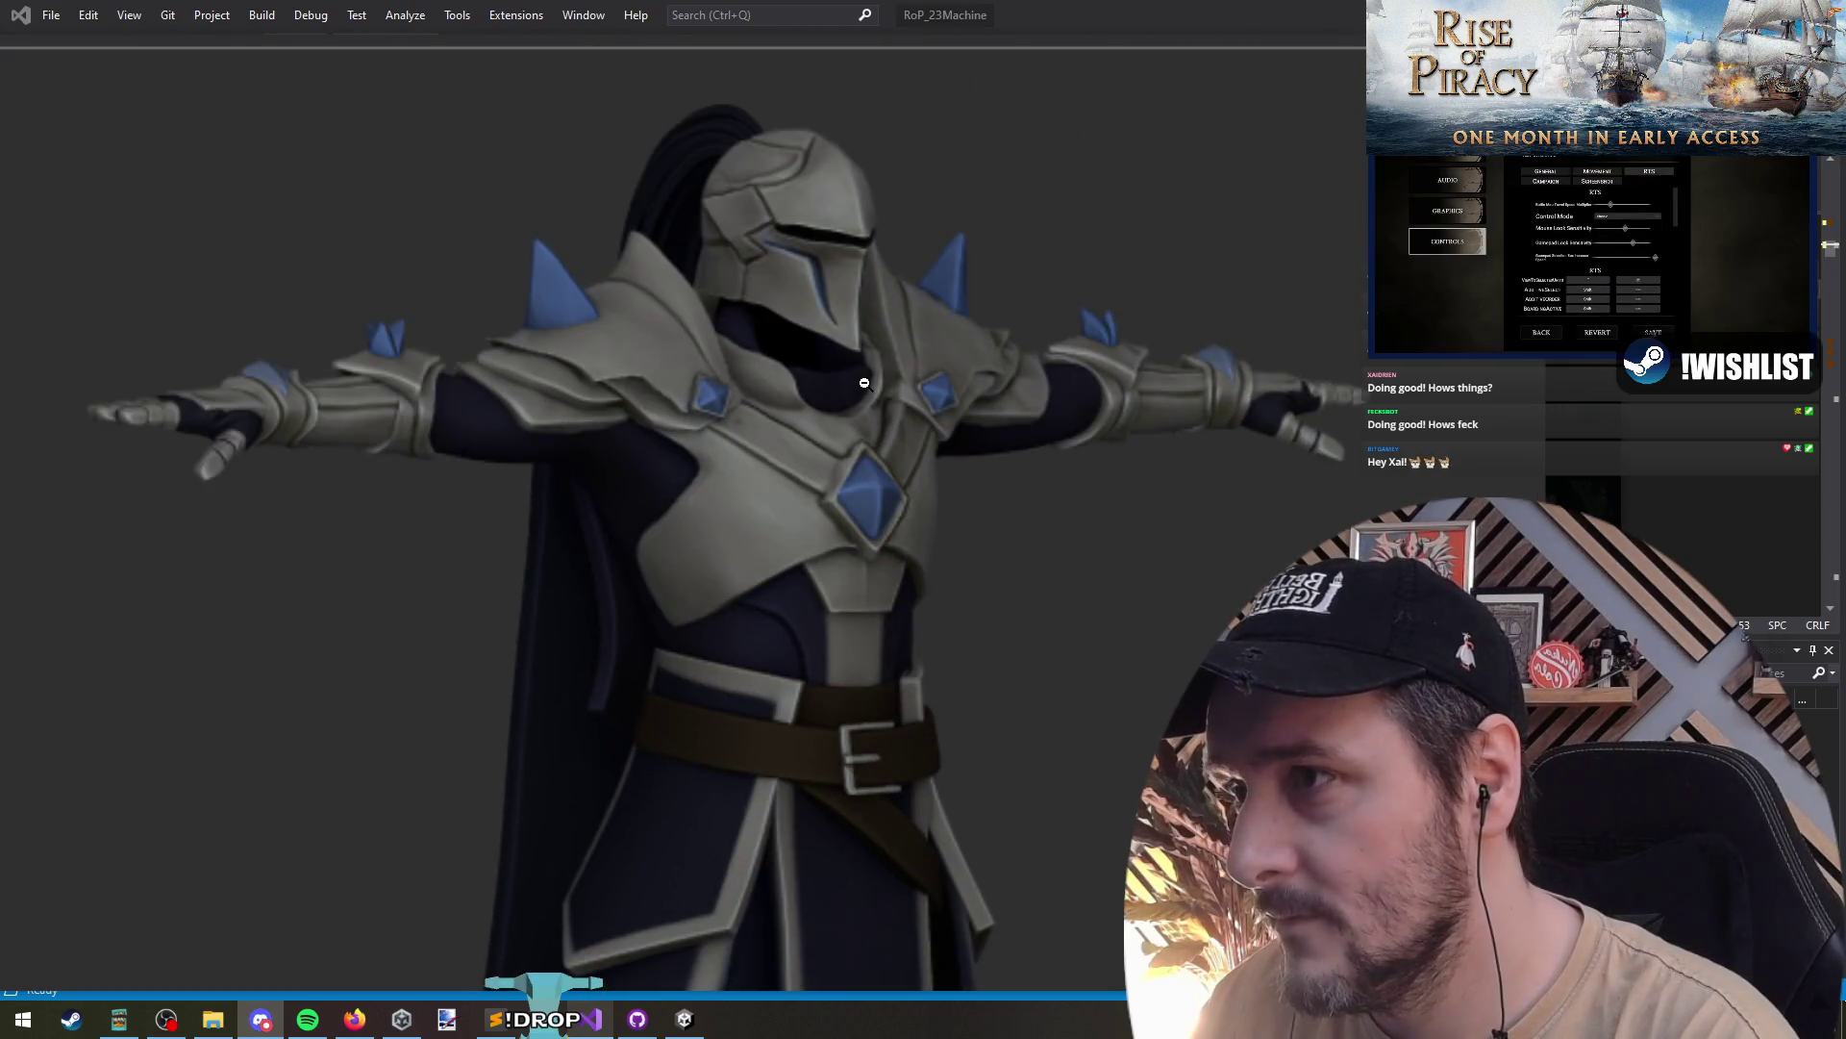
left_click(864, 383)
key("Right")
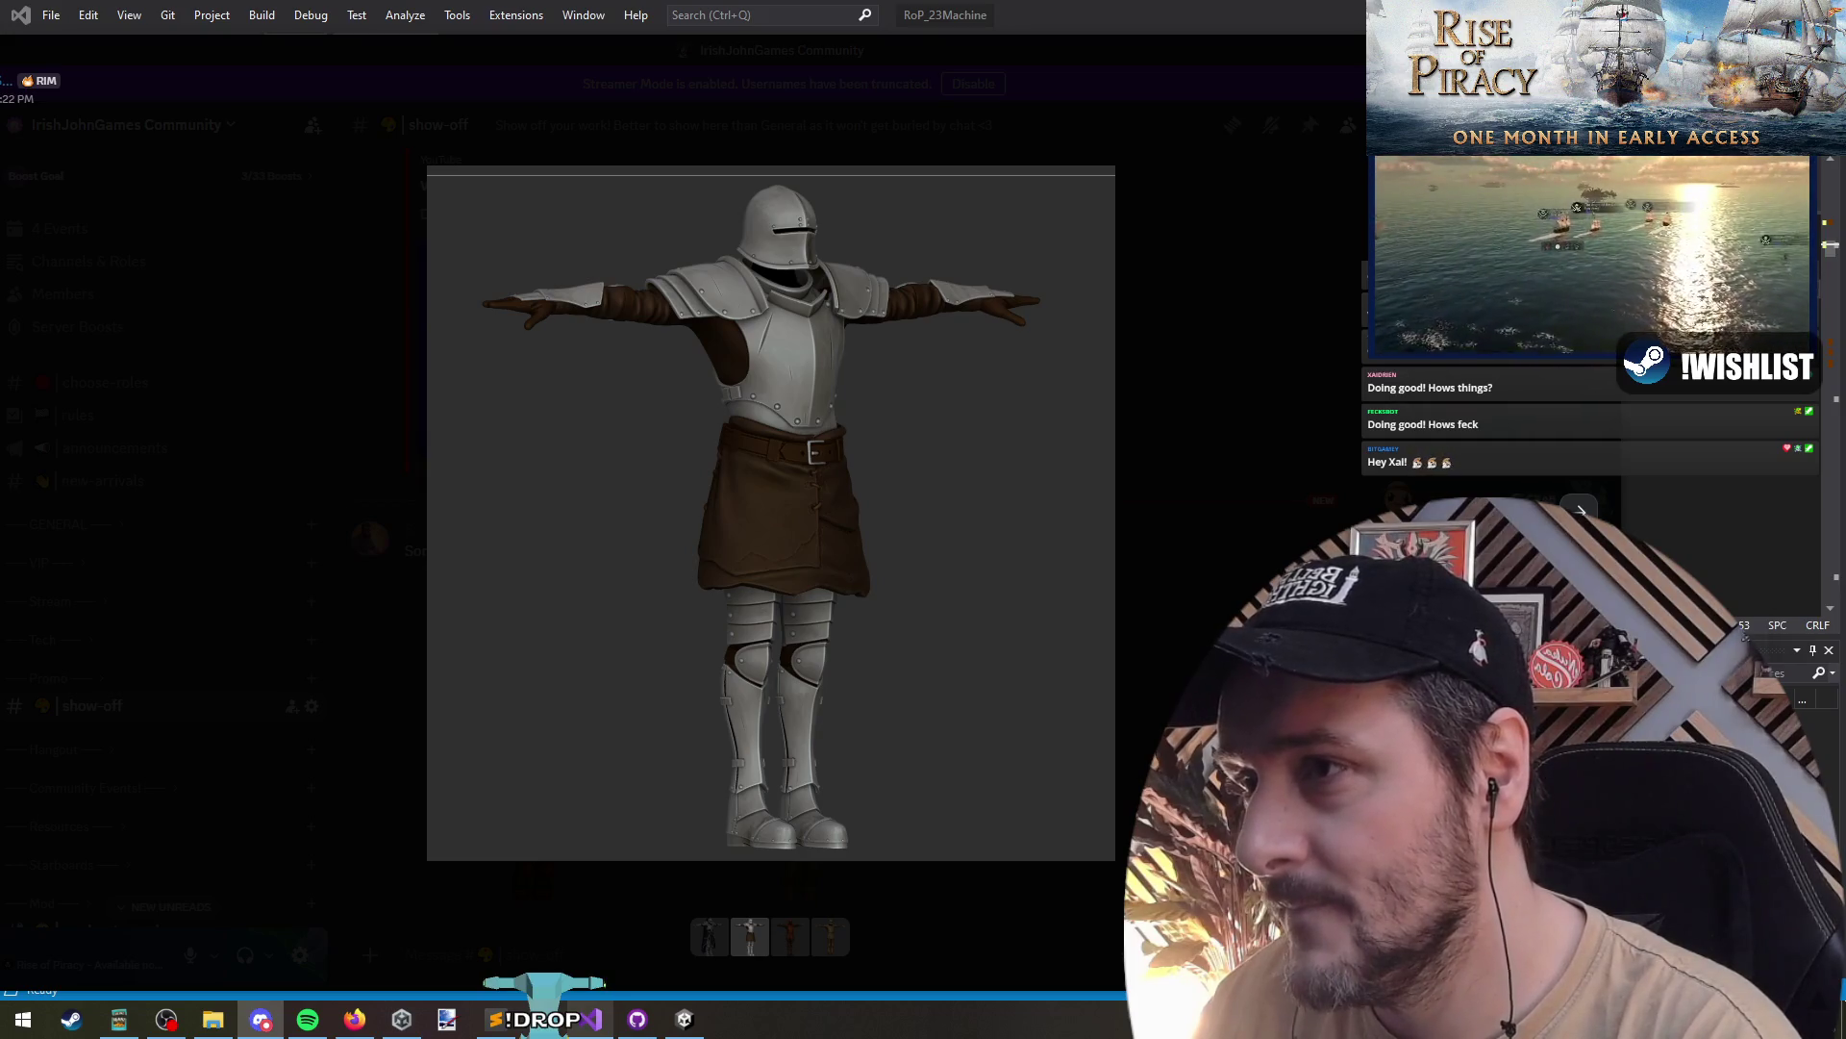
key("Right")
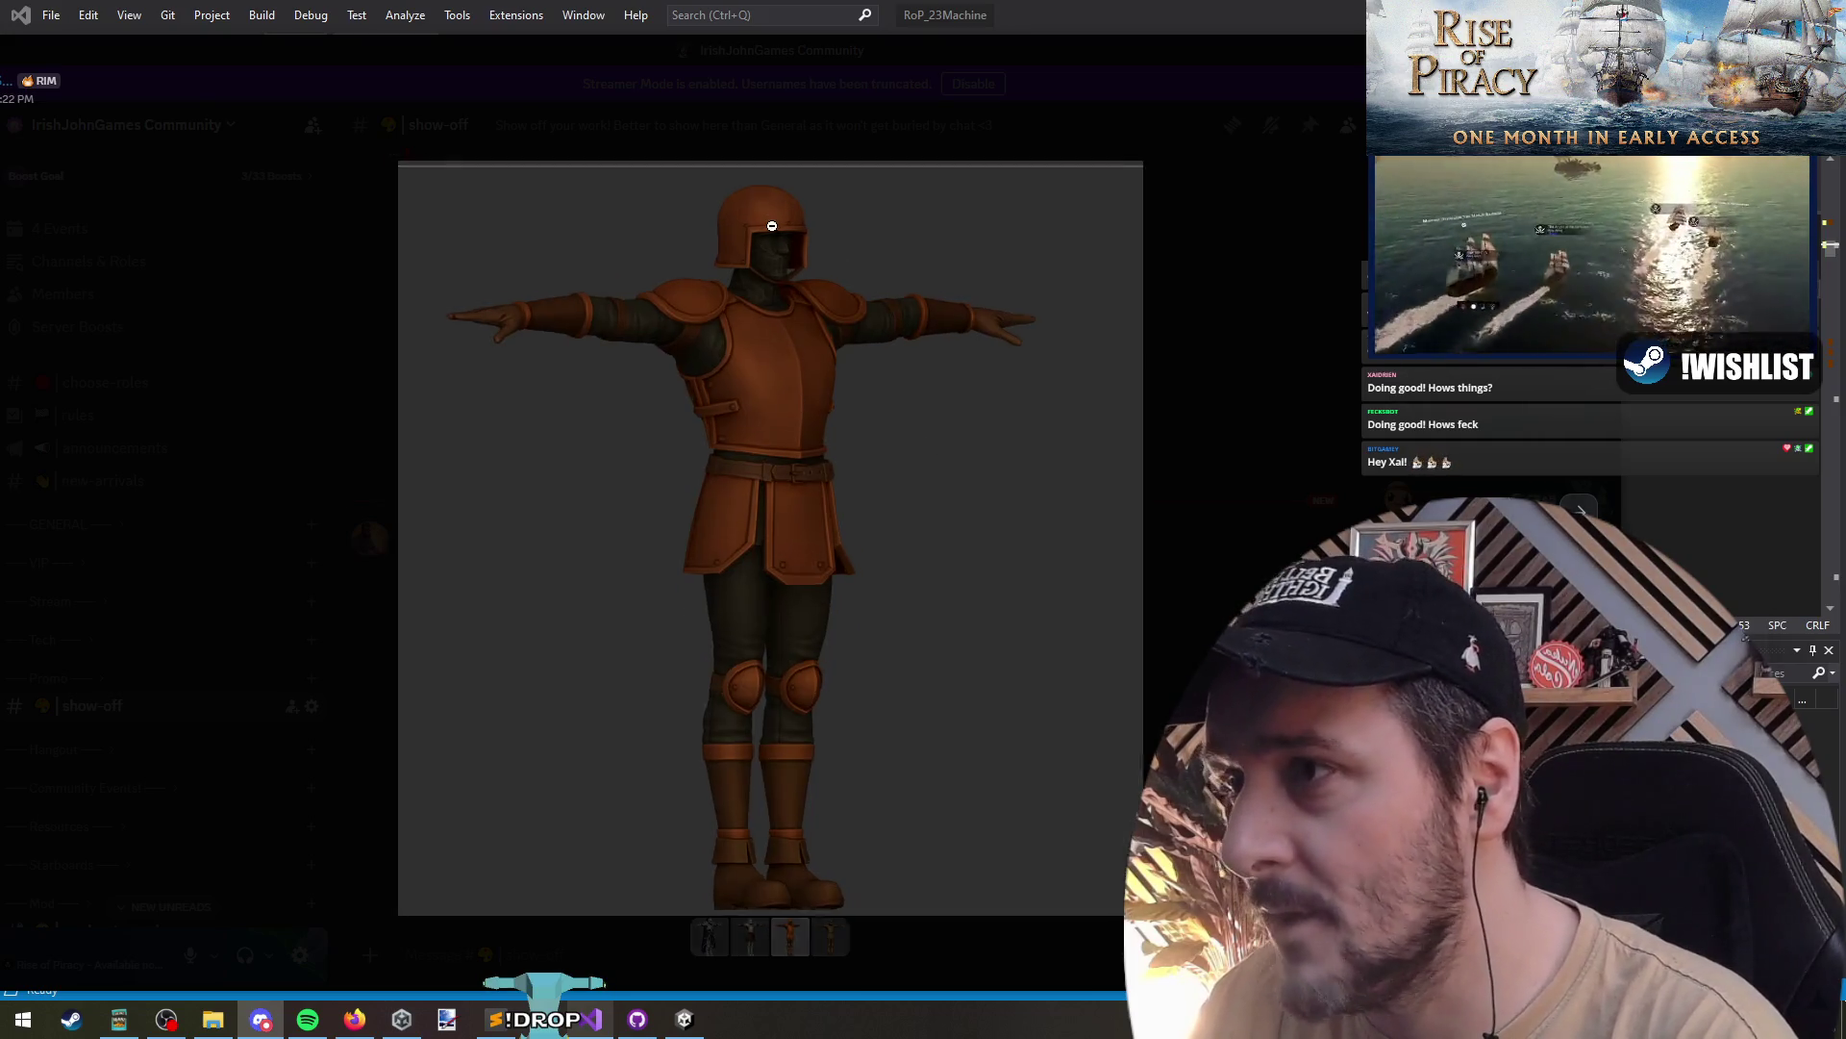
left_click(774, 243)
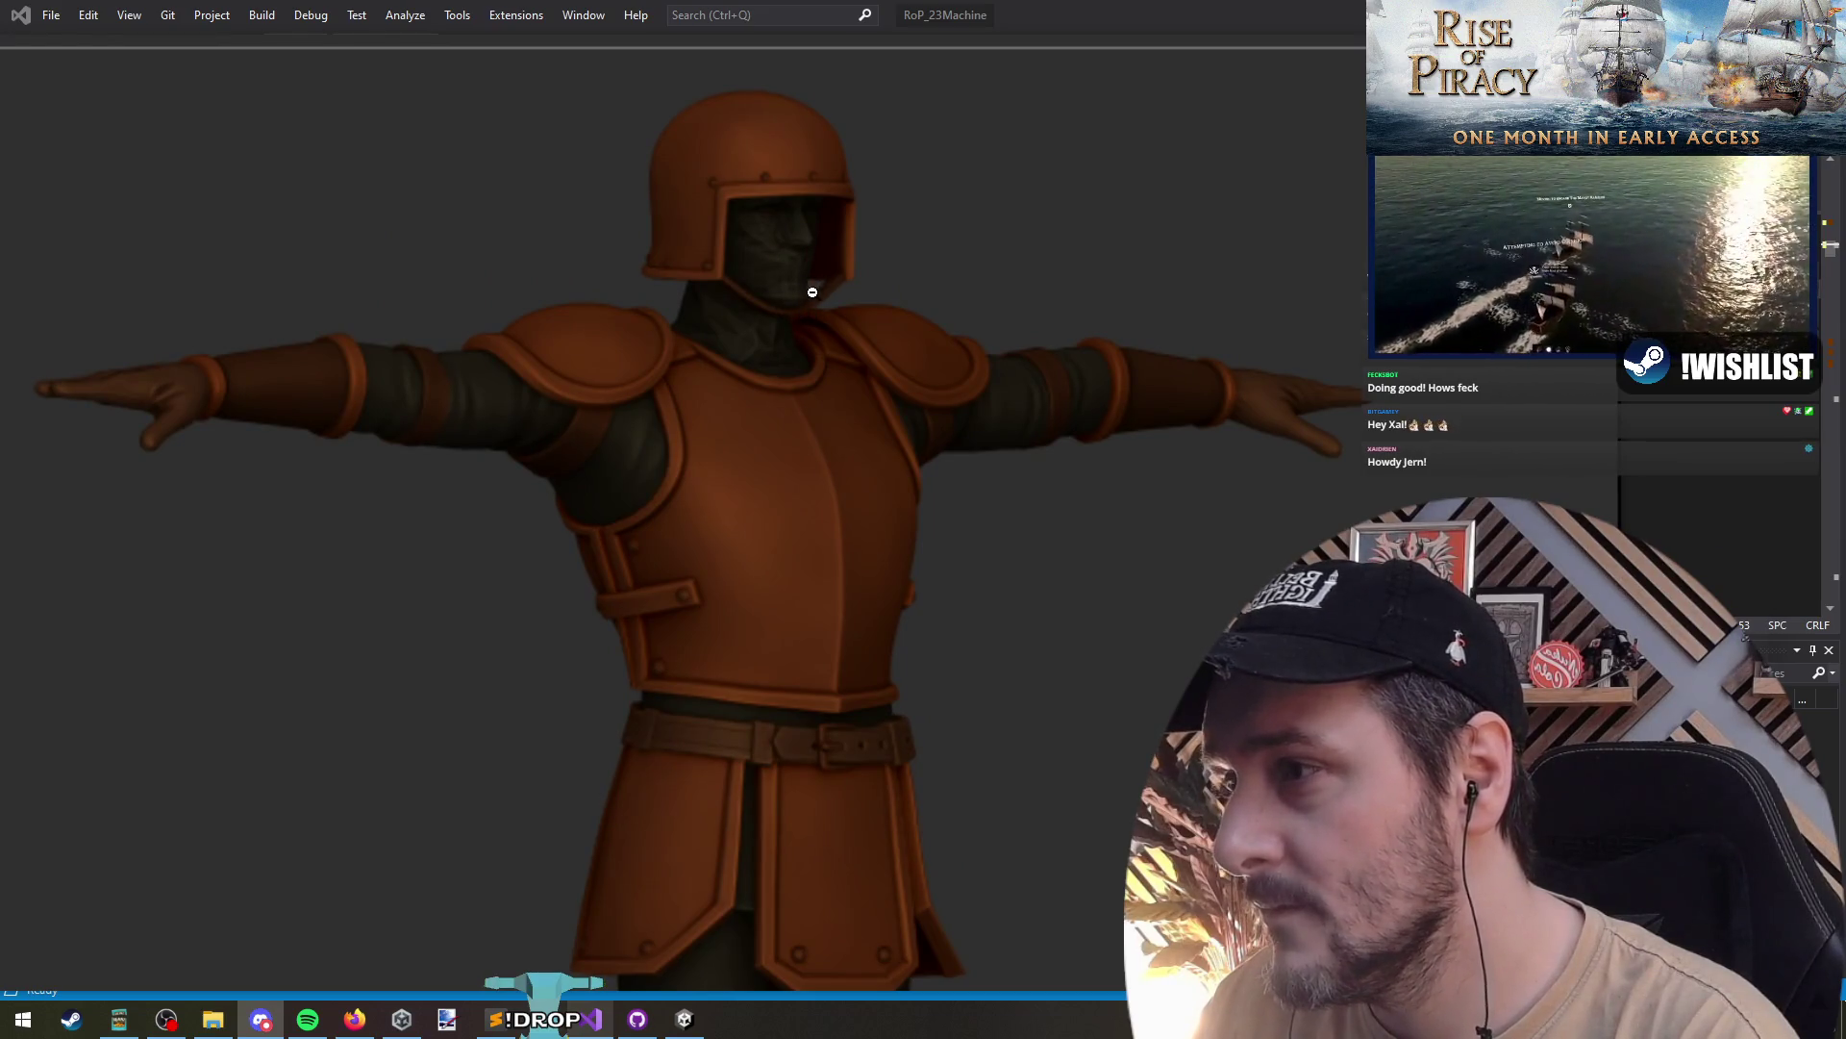
left_click(797, 232)
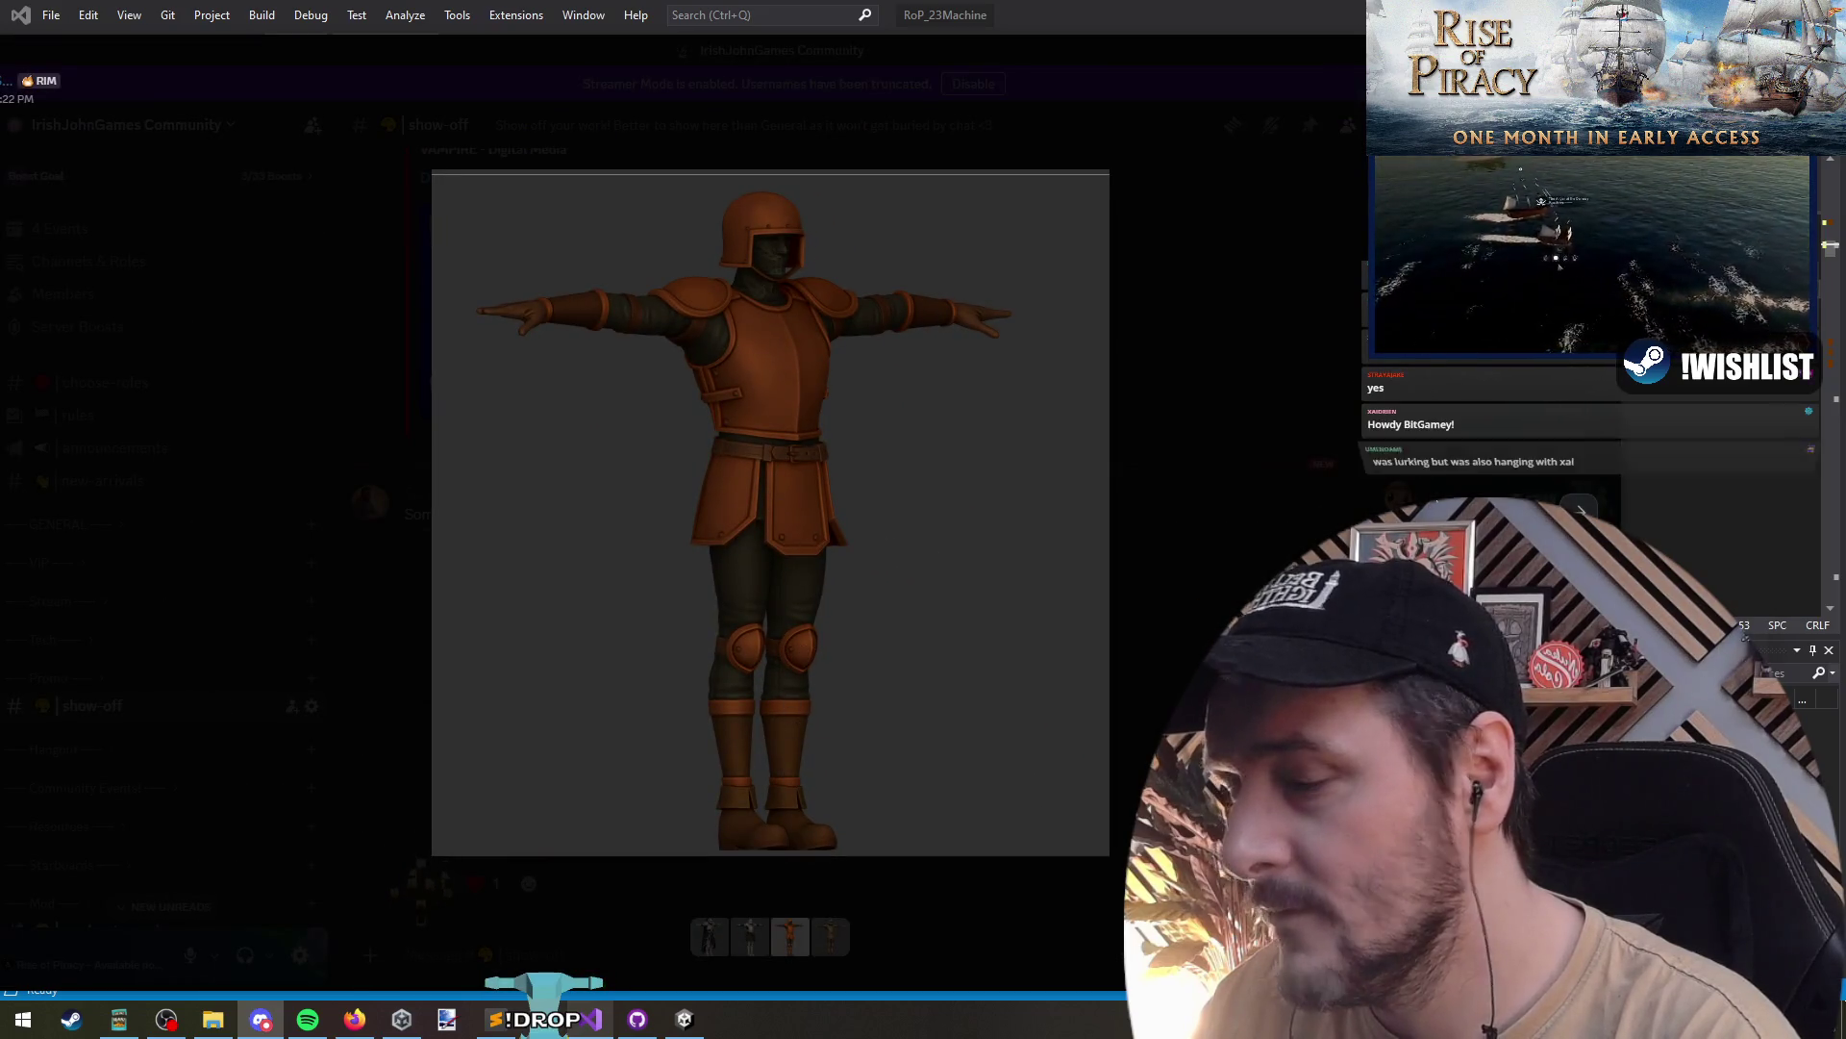
- Zoom in on the wooden knight image, including its legs and boots
key("Right")
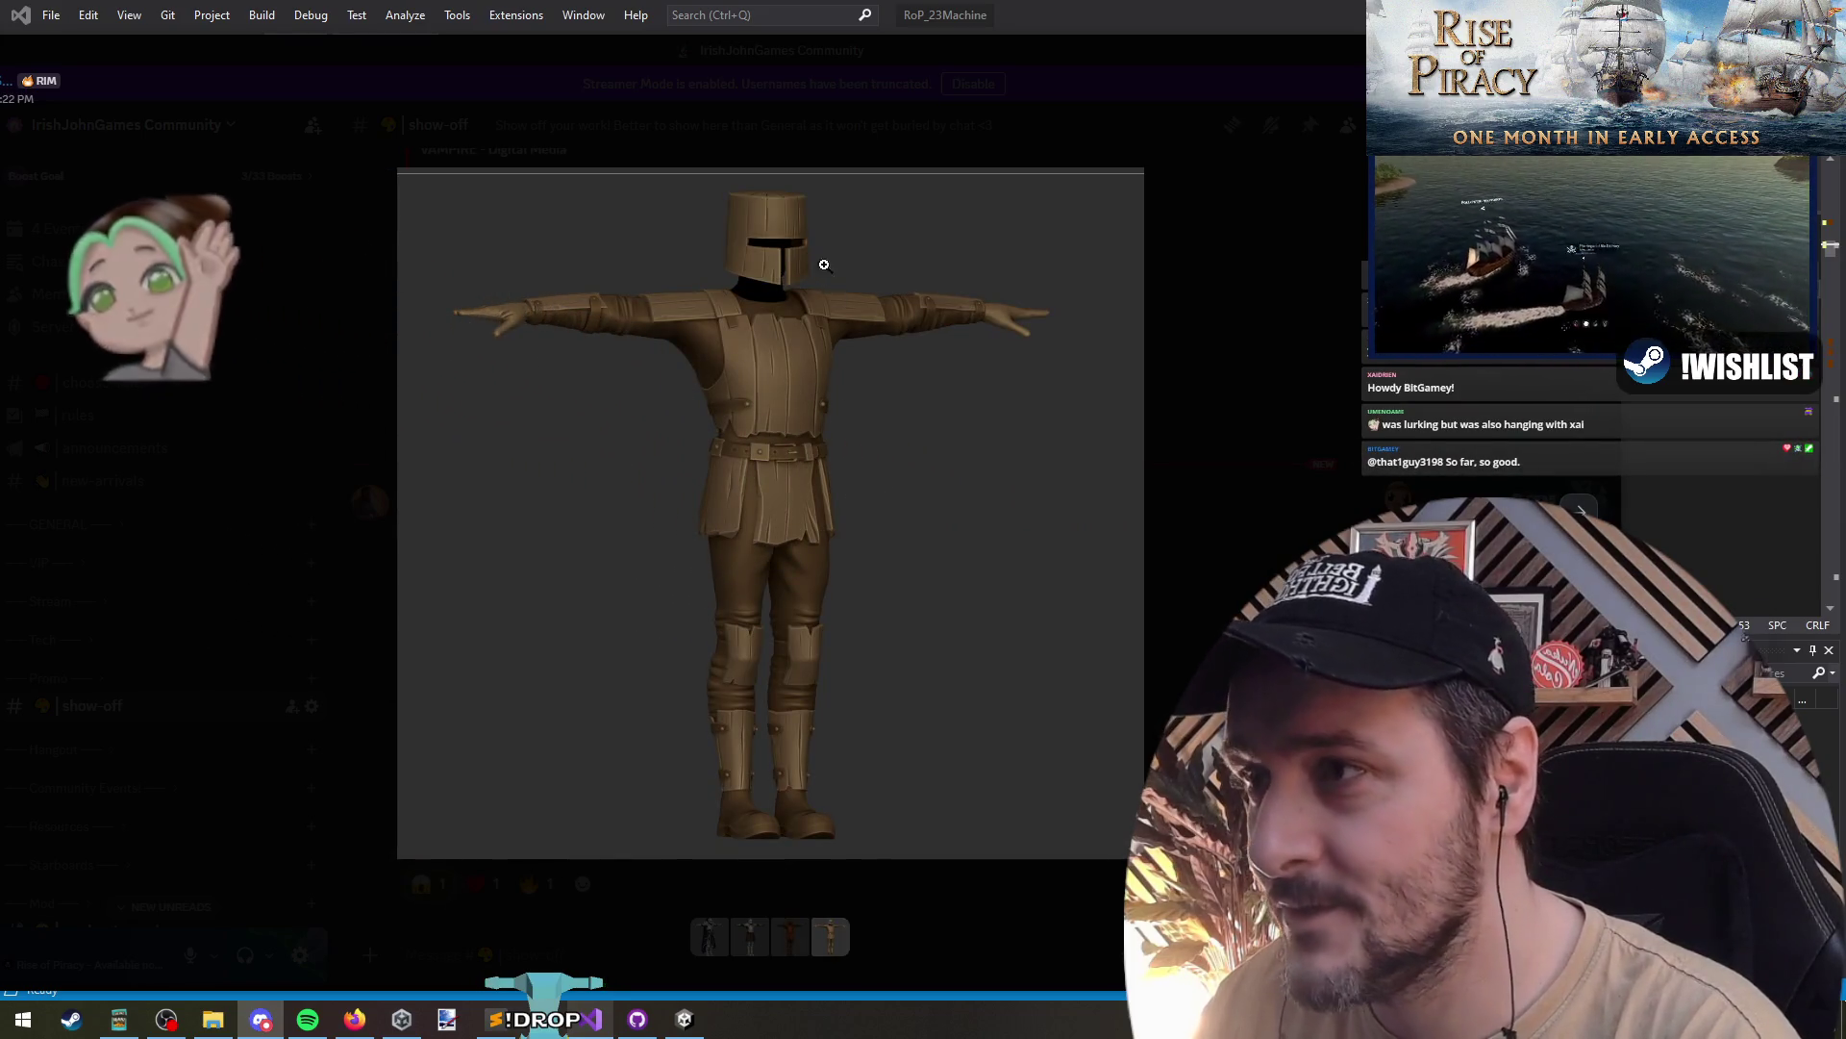
left_click(779, 184)
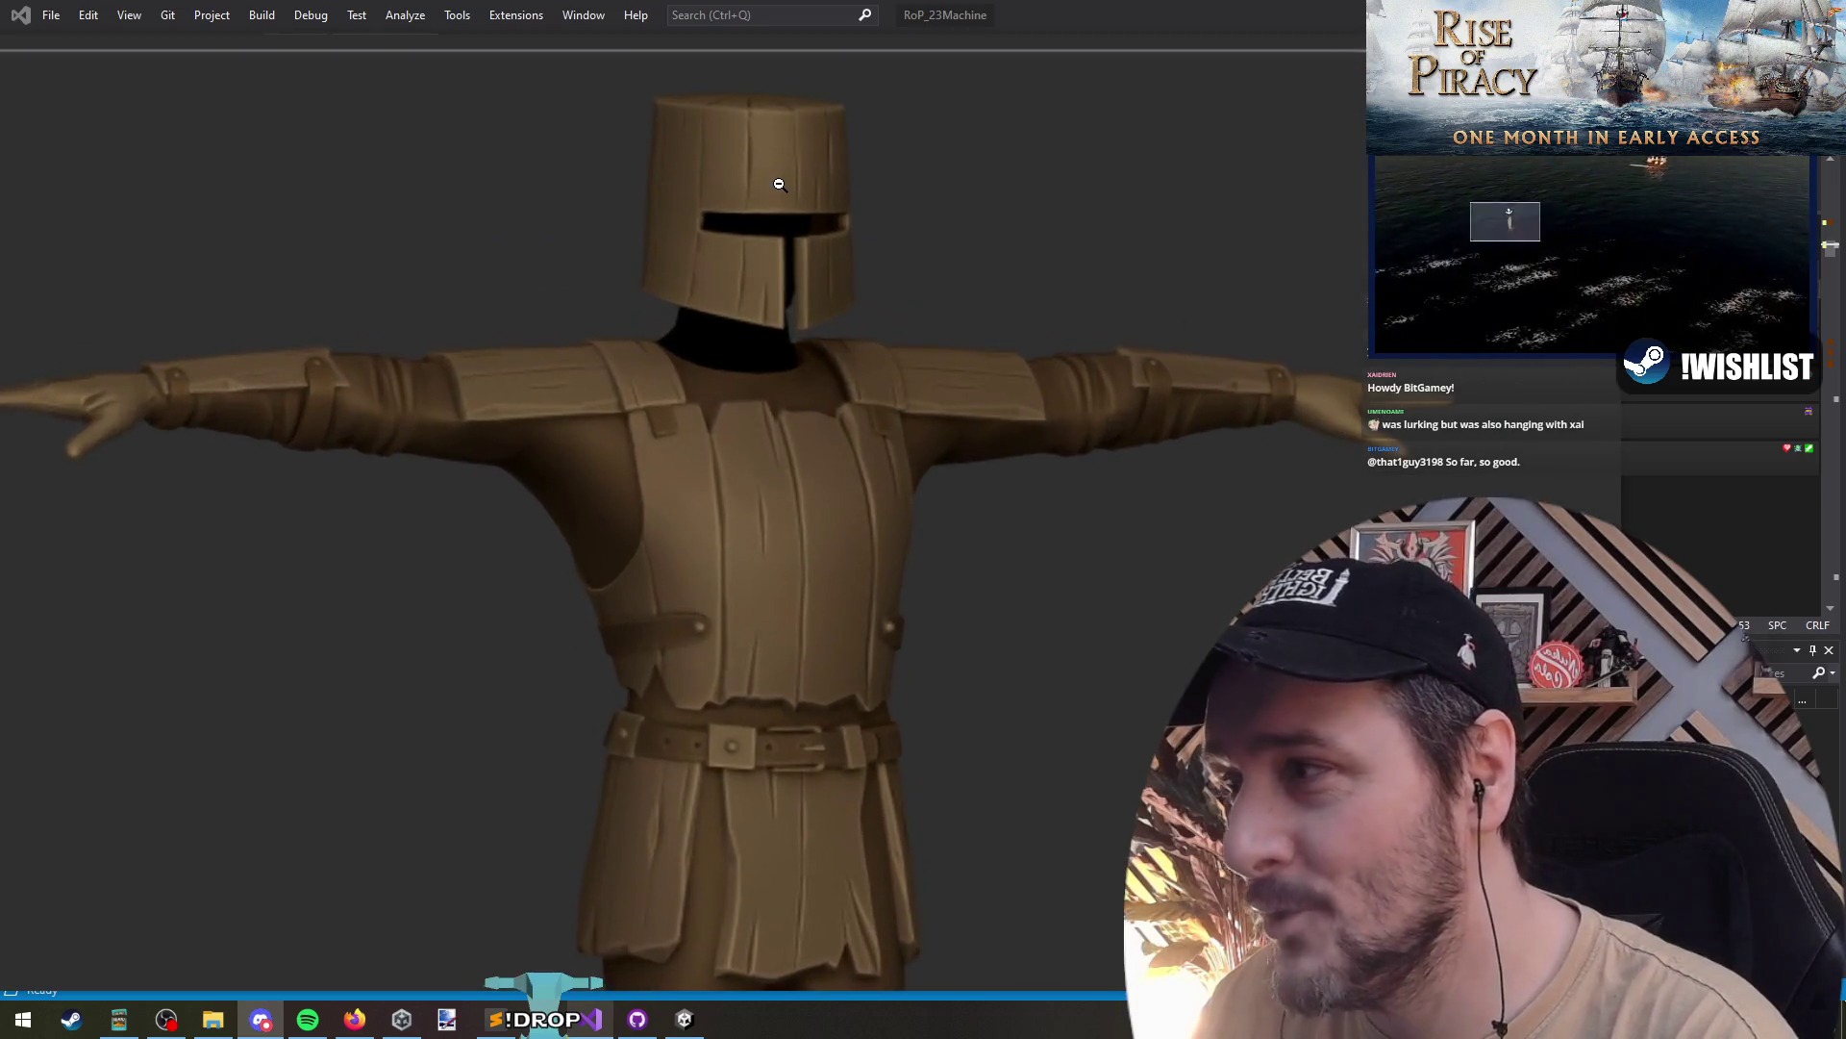
left_click(663, 256)
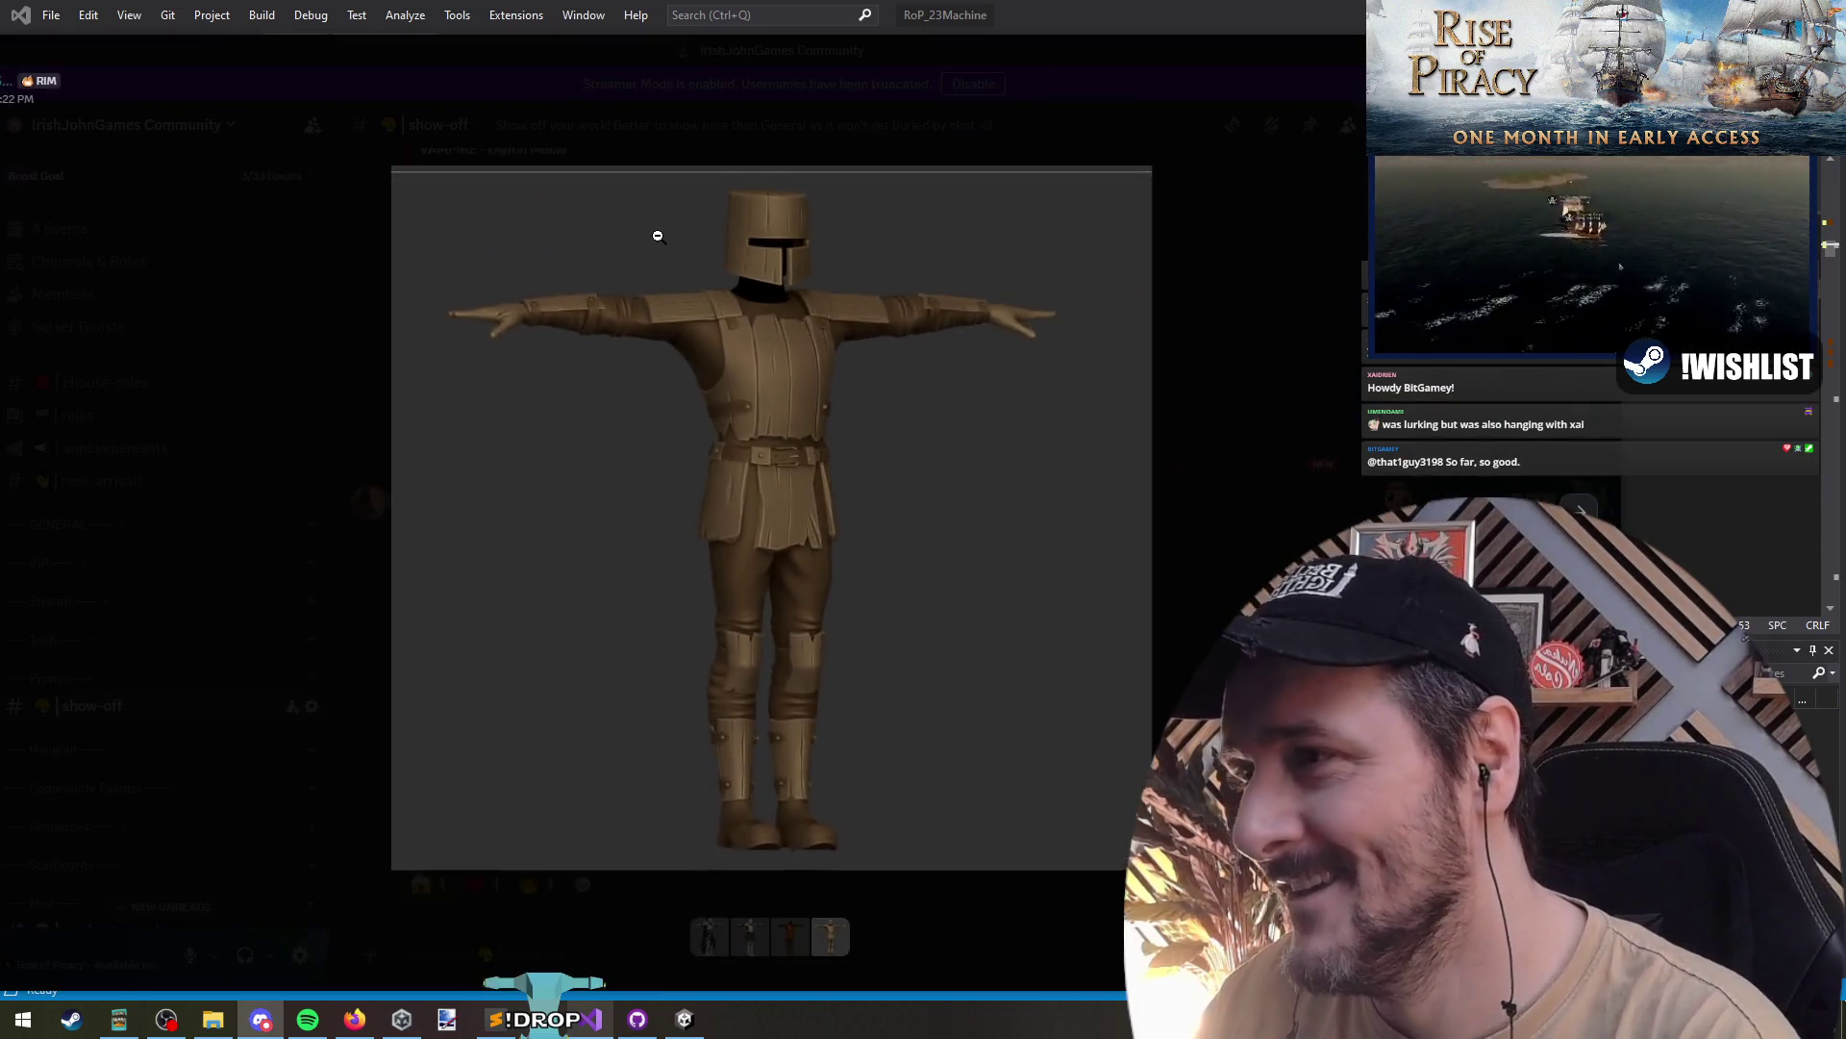
left_click(661, 254)
left_click(776, 262)
left_click(780, 271)
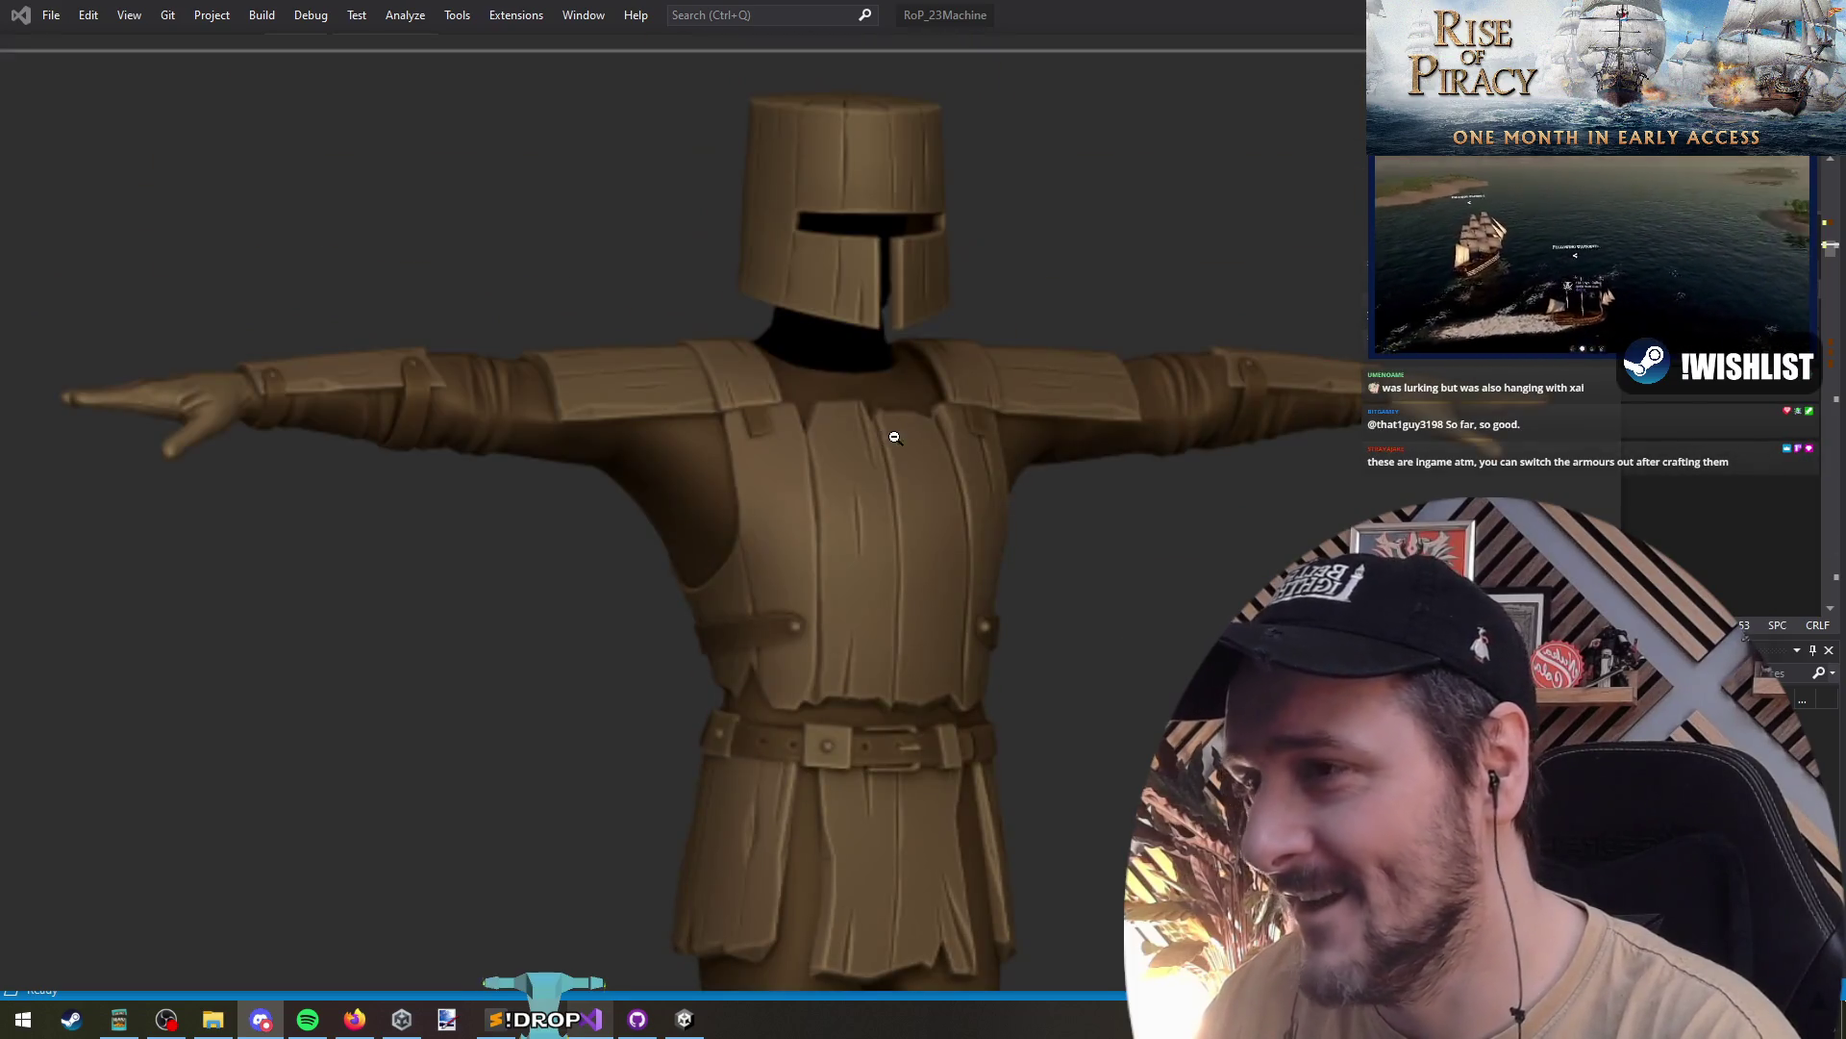
left_click(890, 429)
- Compare the blue and wooden knights, then maximize the Rise of Piracy Steam store page
left_click(1592, 510)
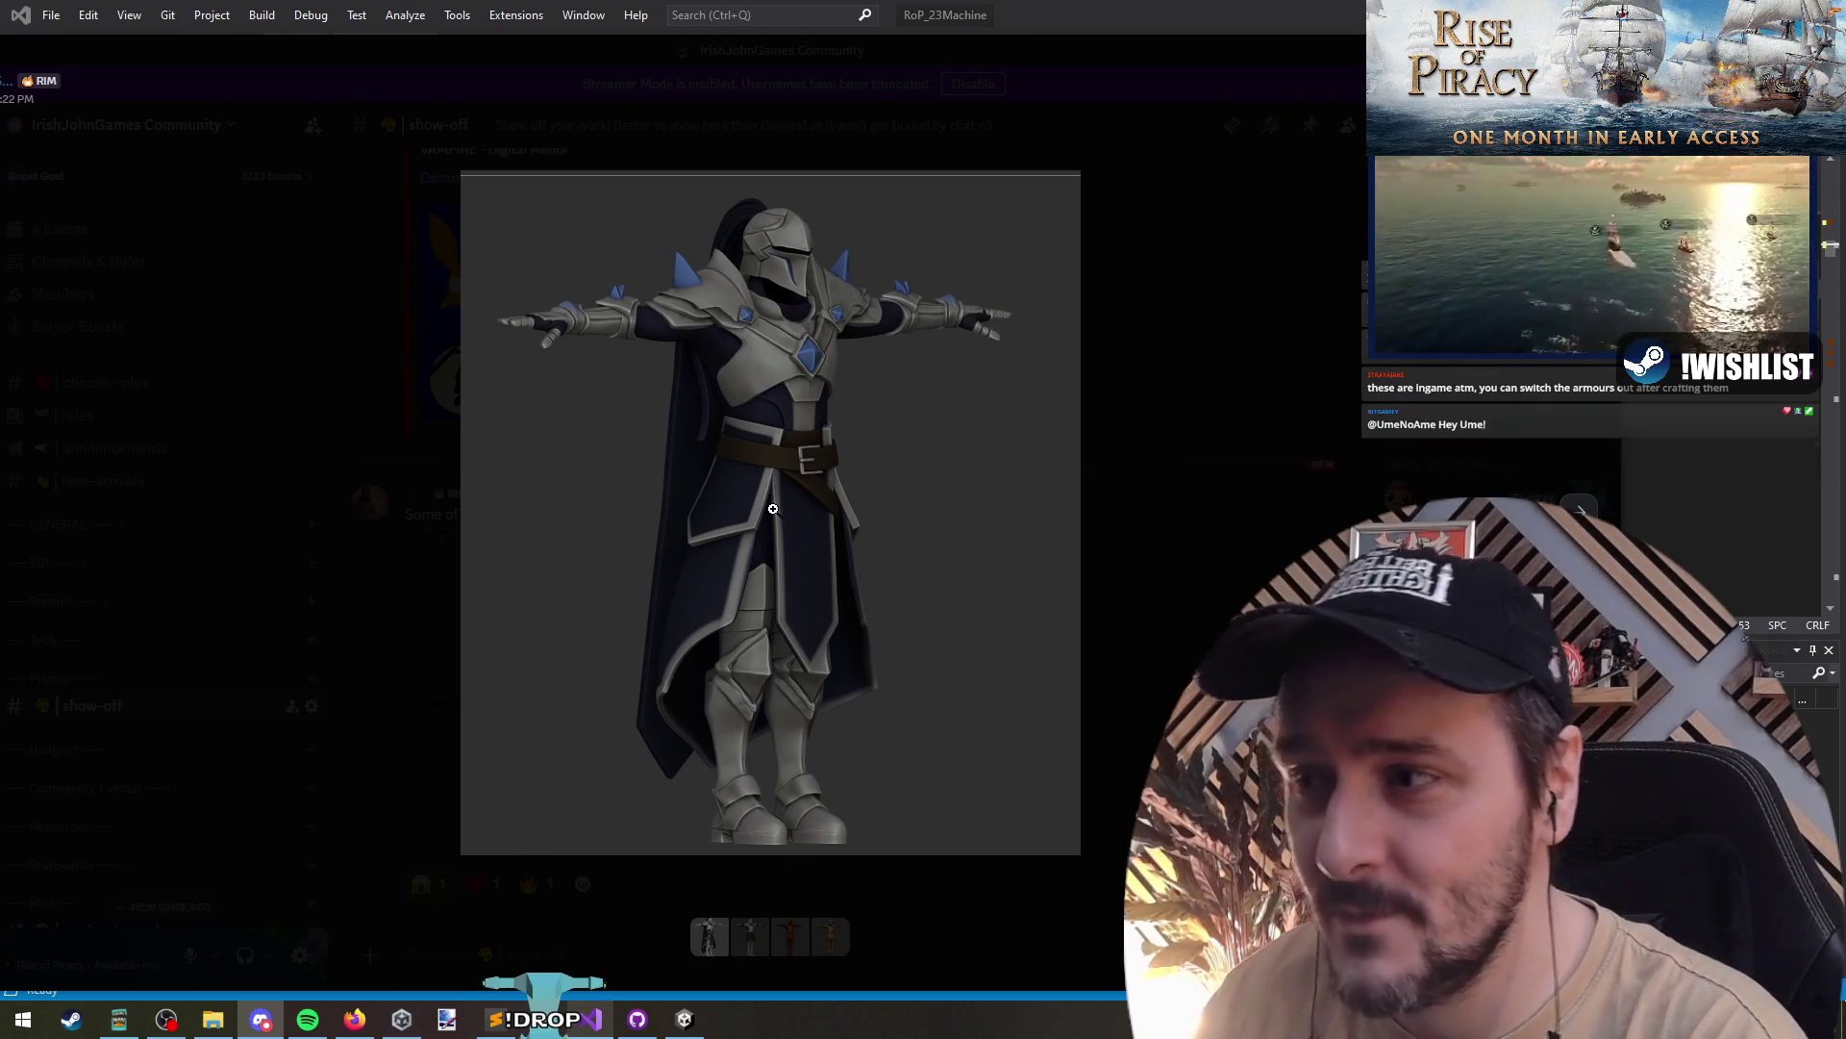
key("Left")
key("Right")
key("Left")
key("Right")
key("Right")
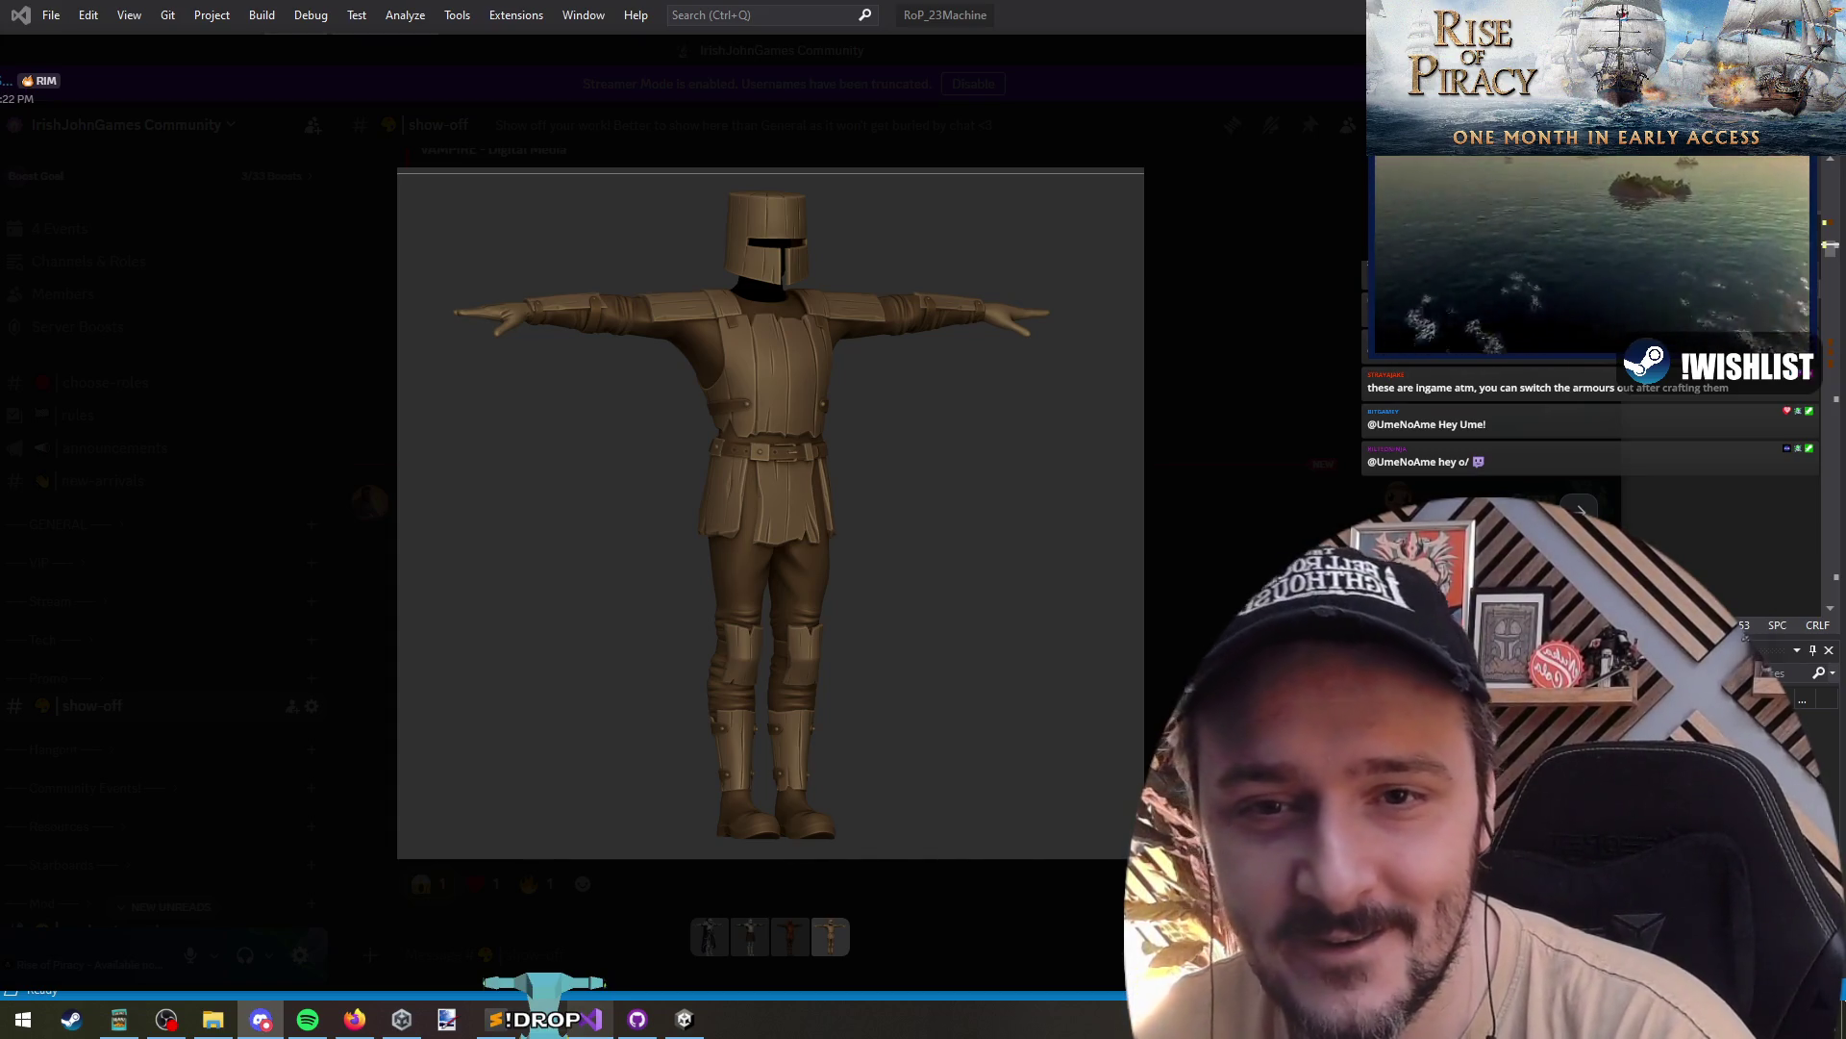
key("alt+Tab")
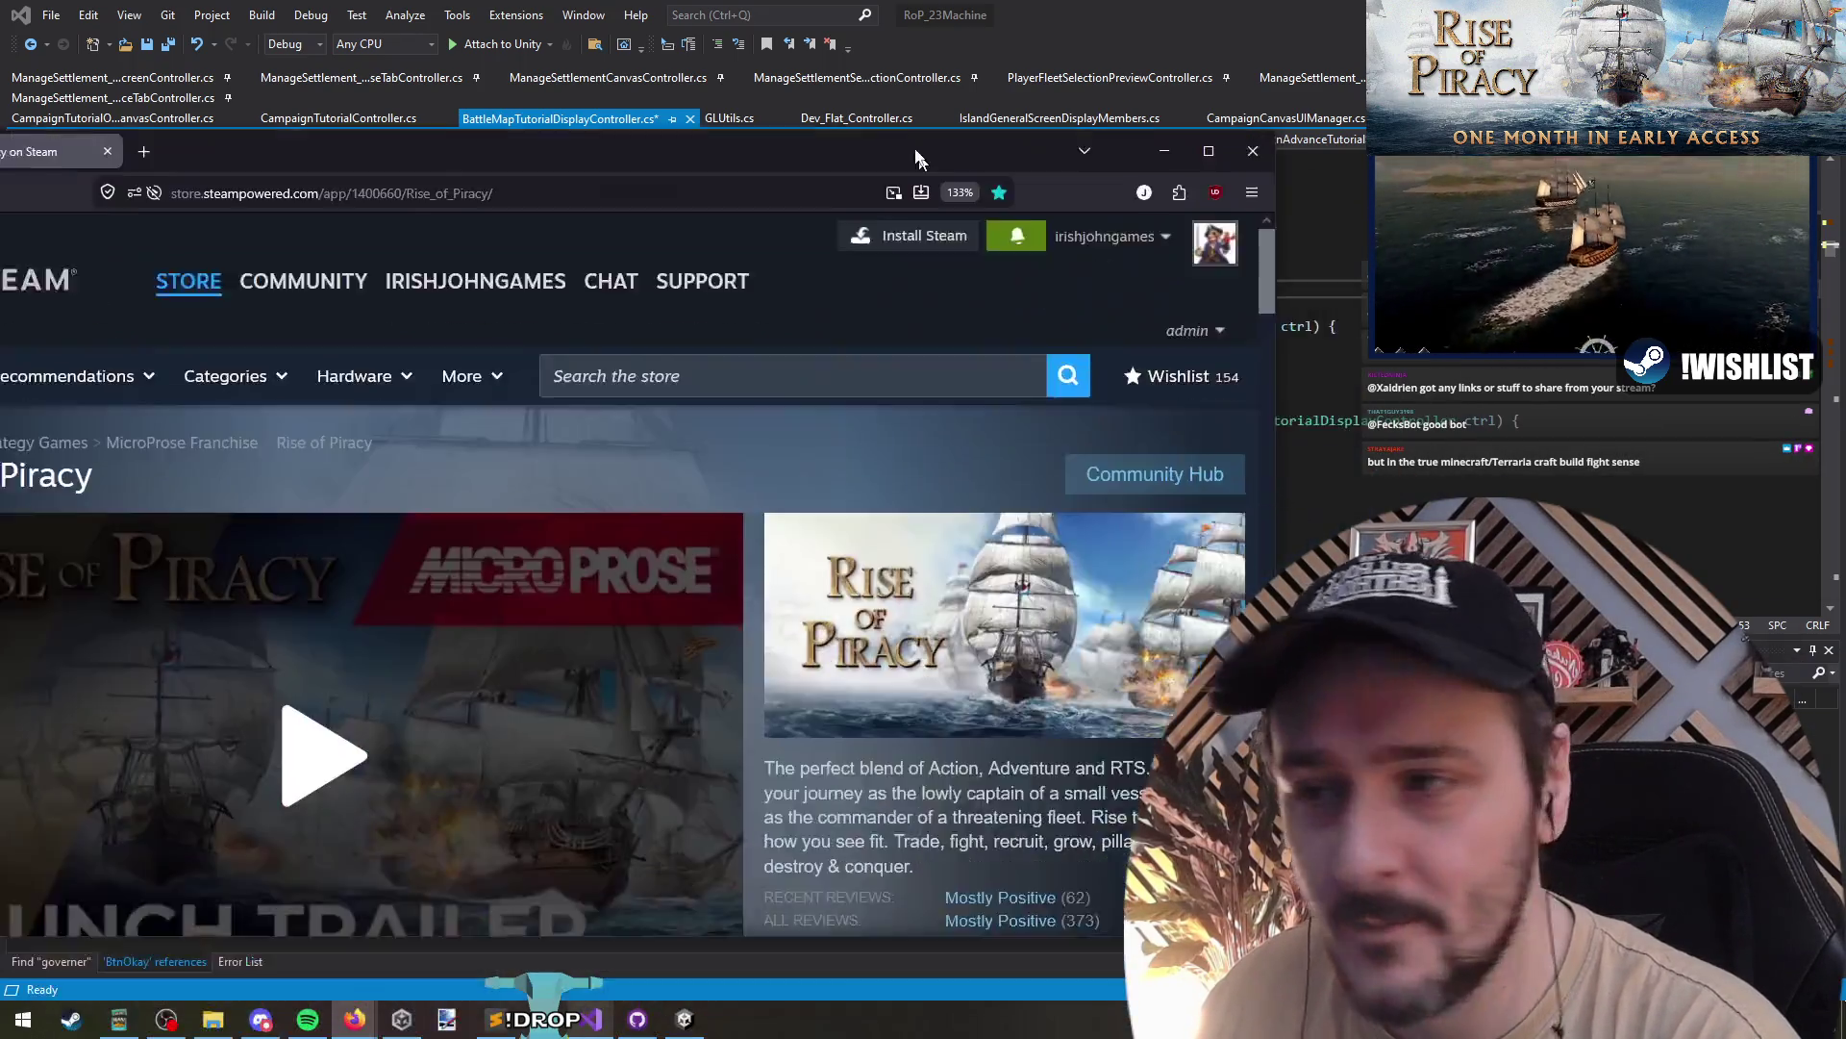
double_click(944, 190)
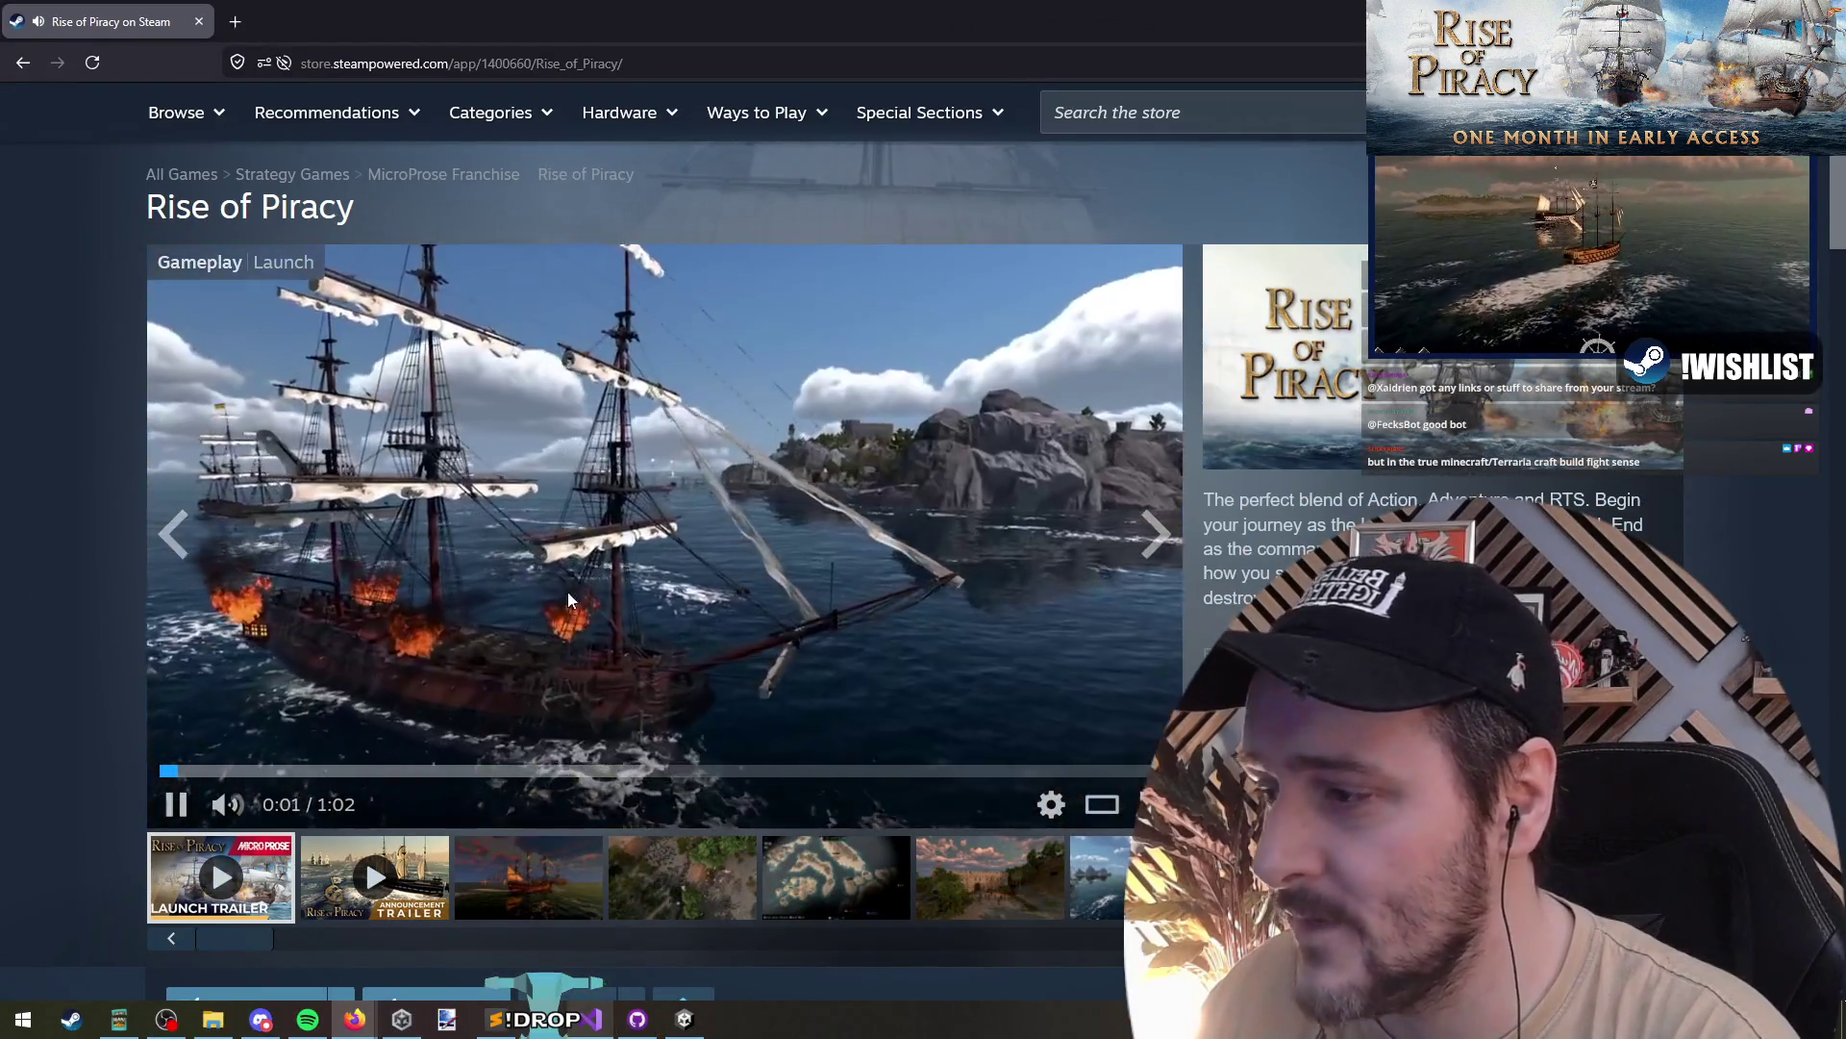
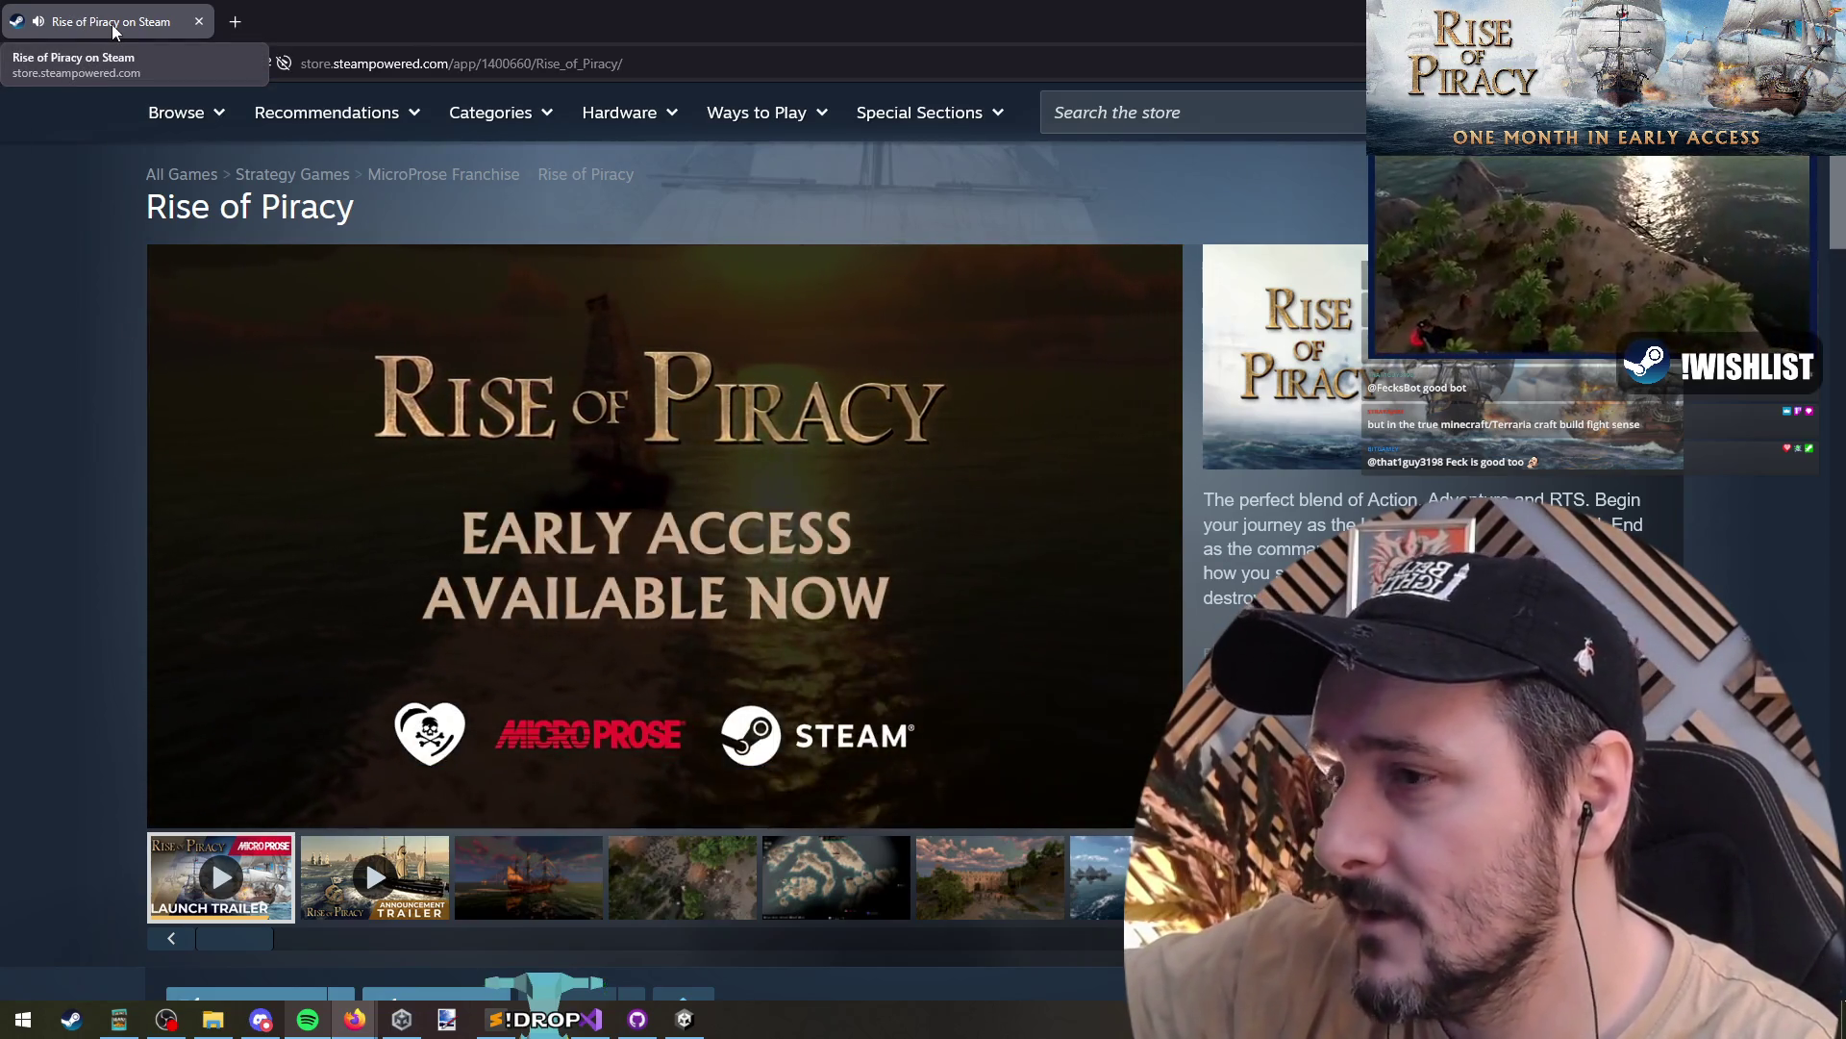
- Return to Visual Studio and place the cursor inside ShowR3 in BattleMapTutorialDisplayController.cs
key("alt+Tab")
left_click(614, 384)
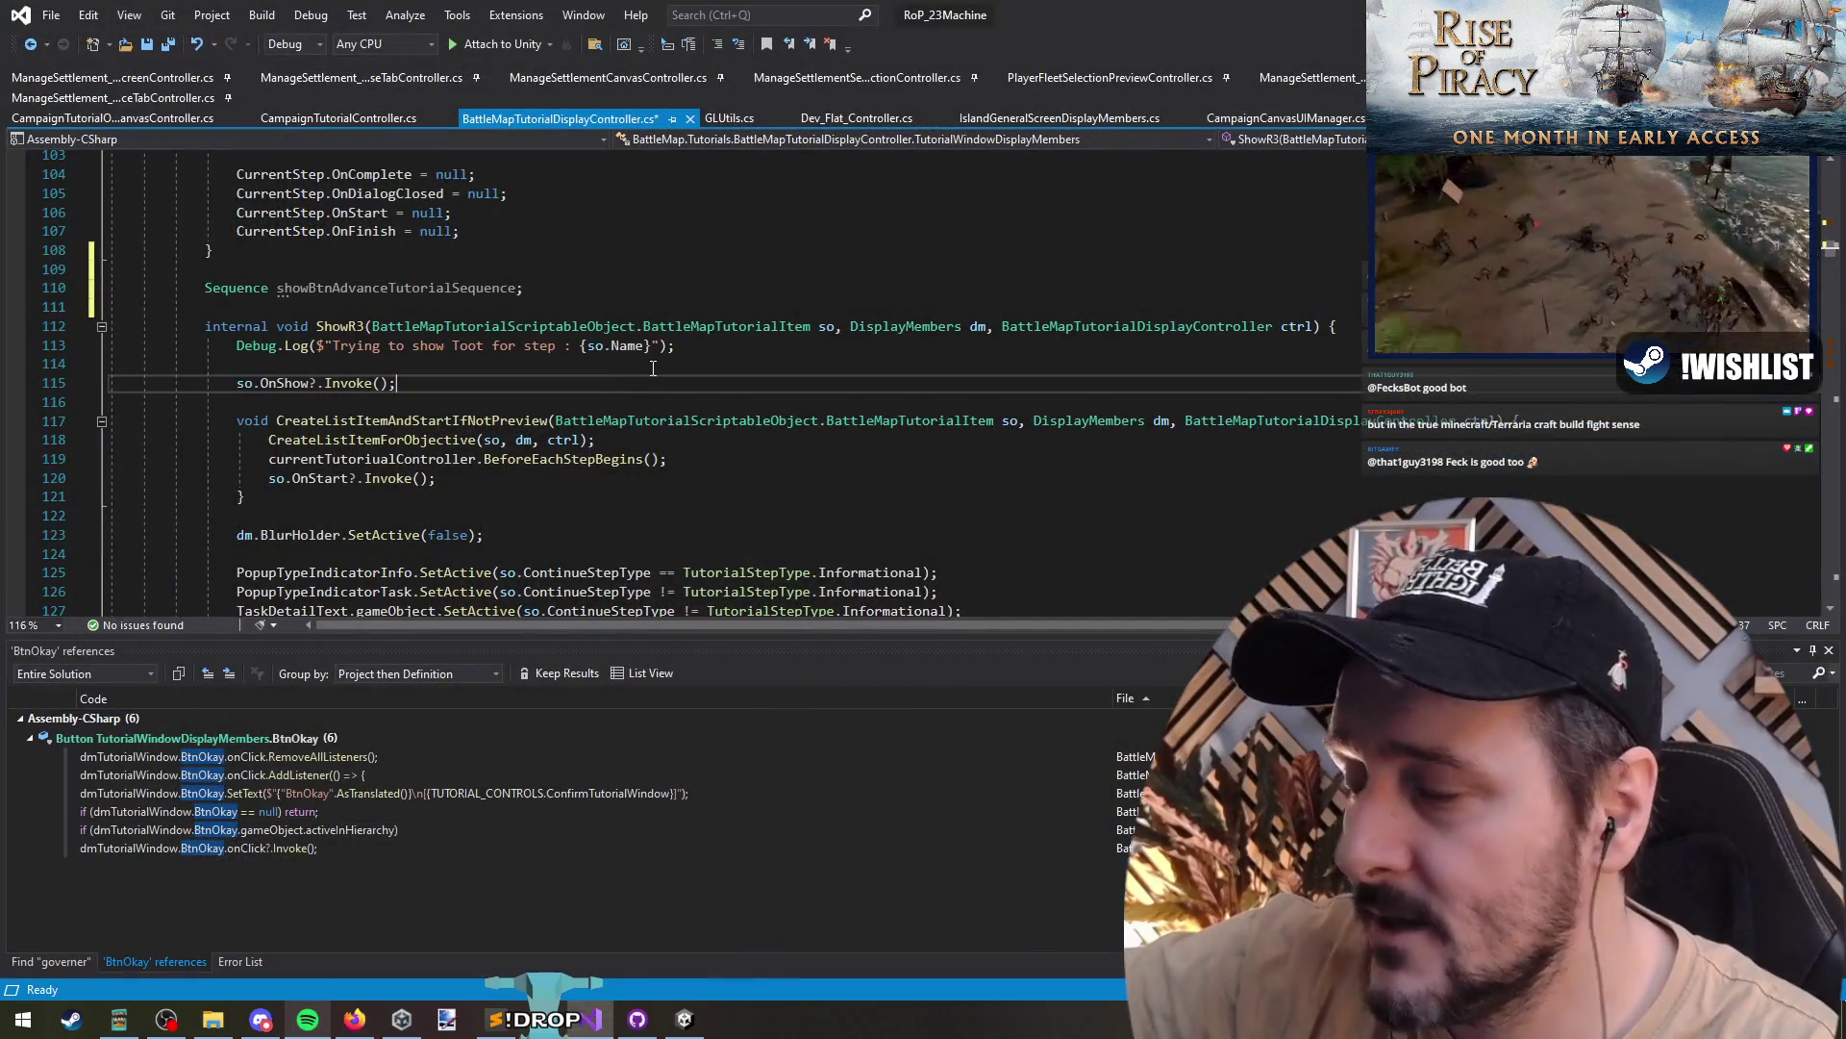
key("Up")
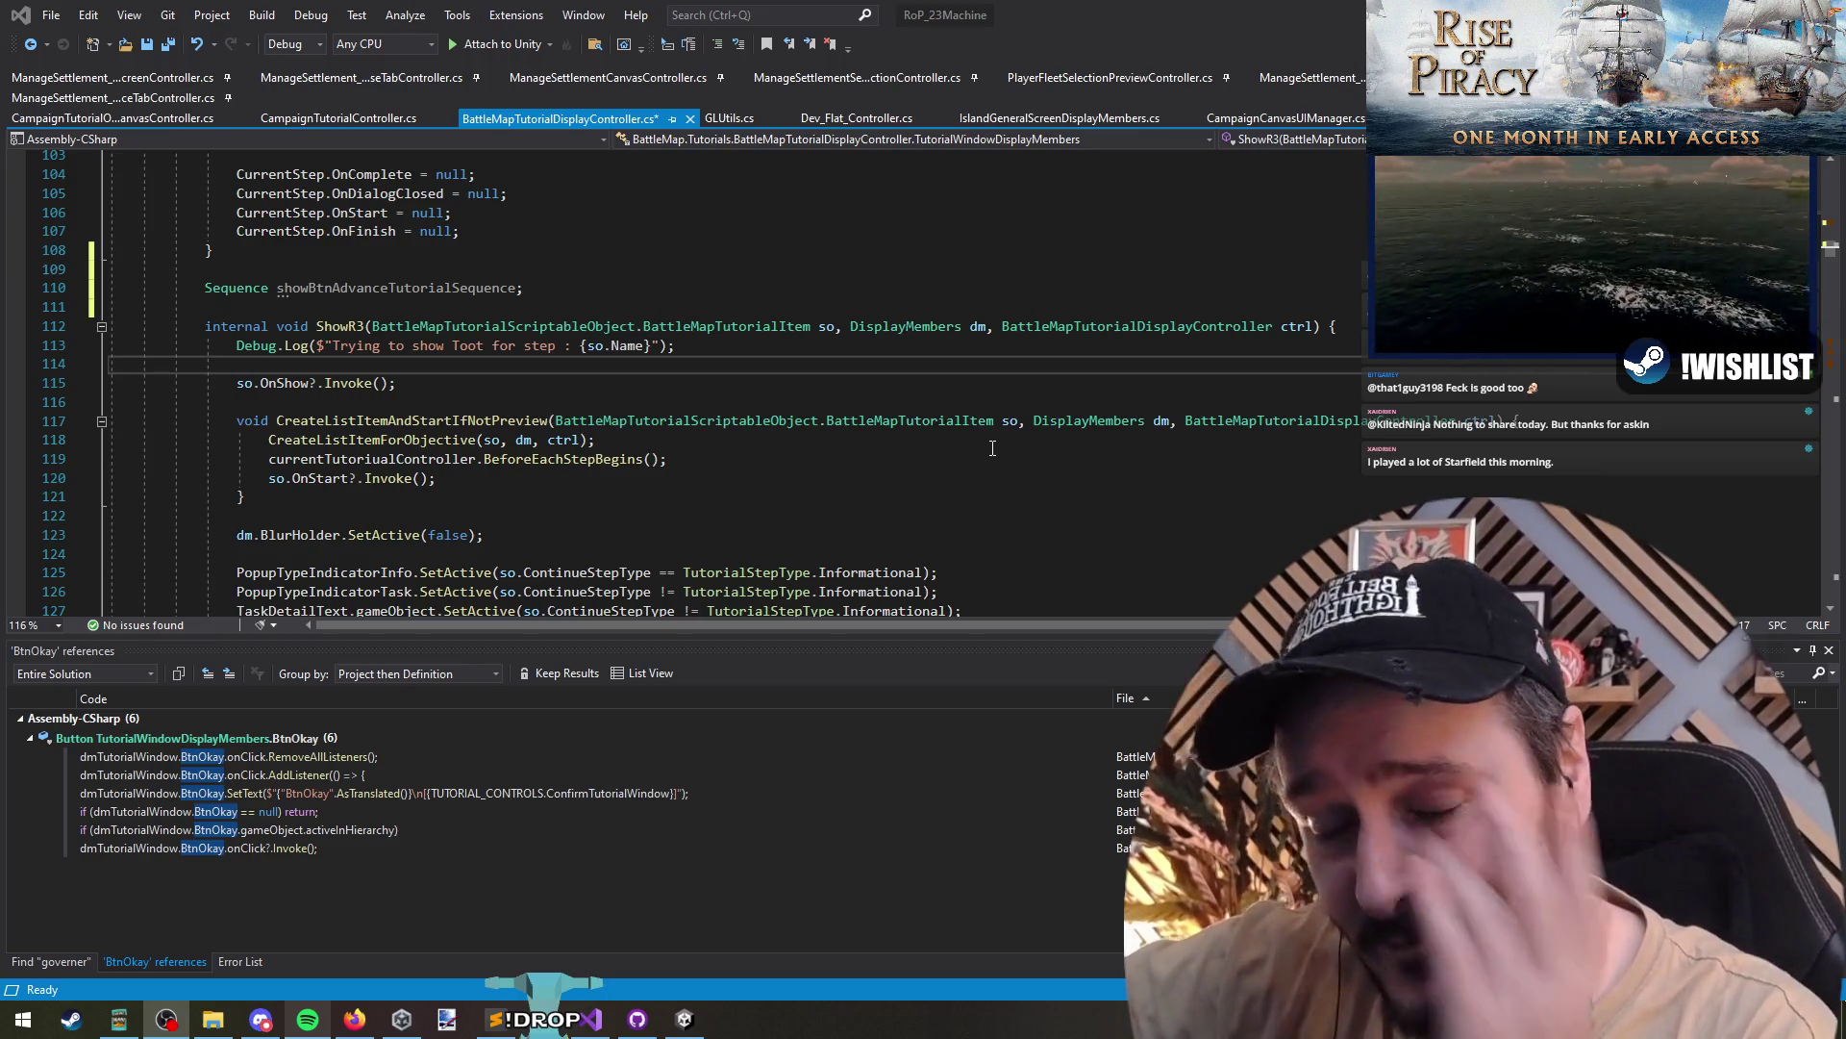
- At the top of ShowR3, create showBtnAdvanceTutorialSequence with DOTween.Sequence() when it is null
left_click(399, 287)
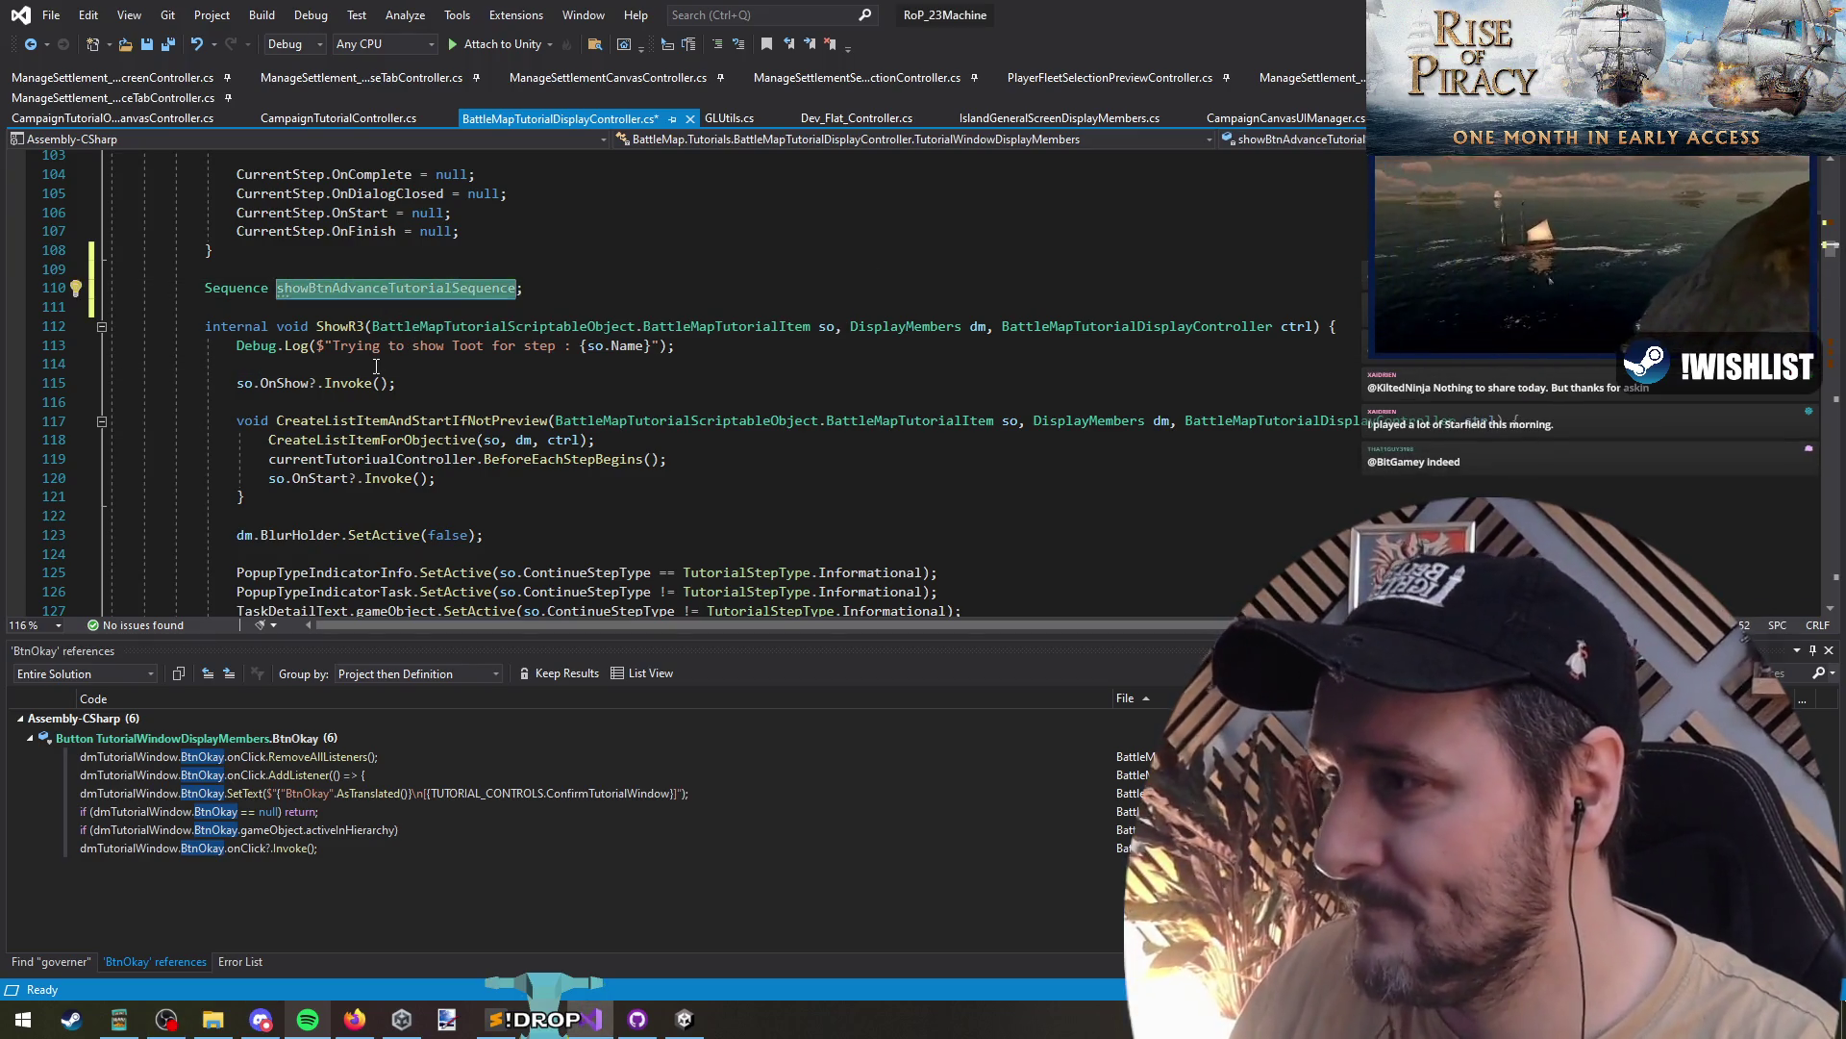
left_click(366, 364)
key("Up")
key("End")
key("Return")
key("Return")
type("i")
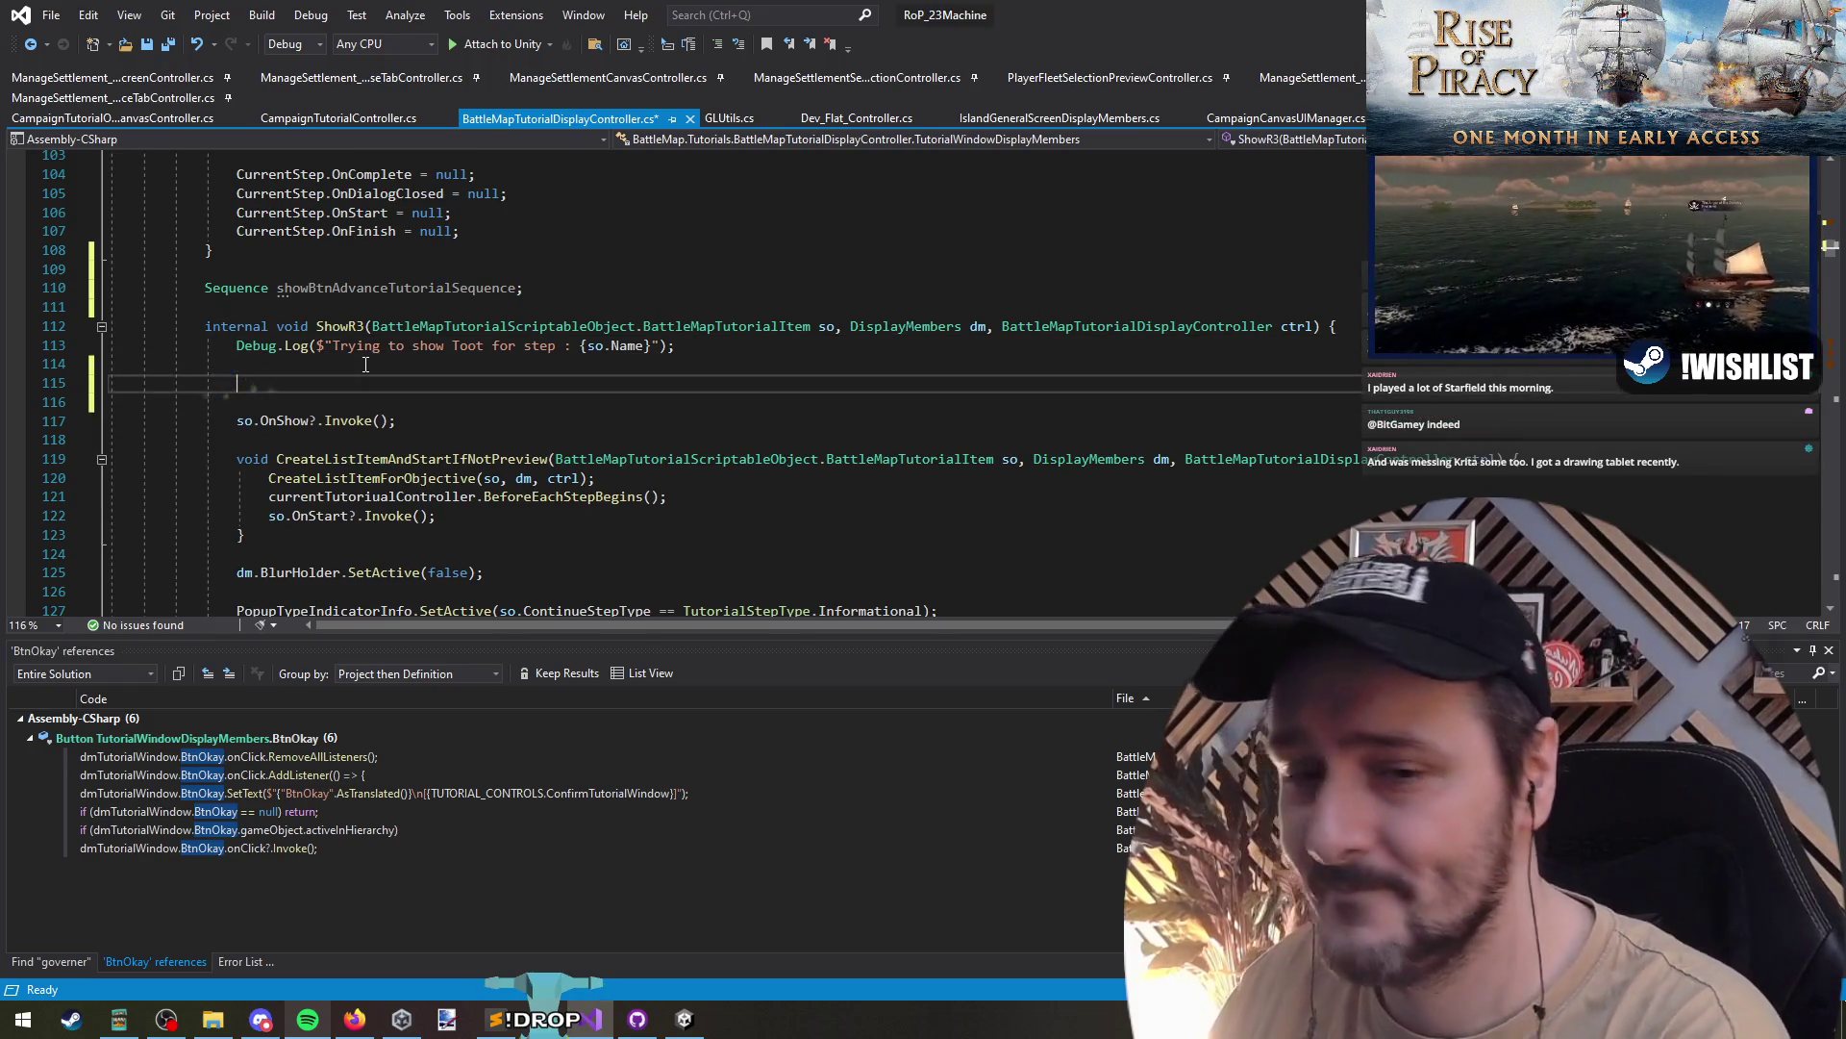
type("f(showBtnAdvanceTutorialSequence == nu")
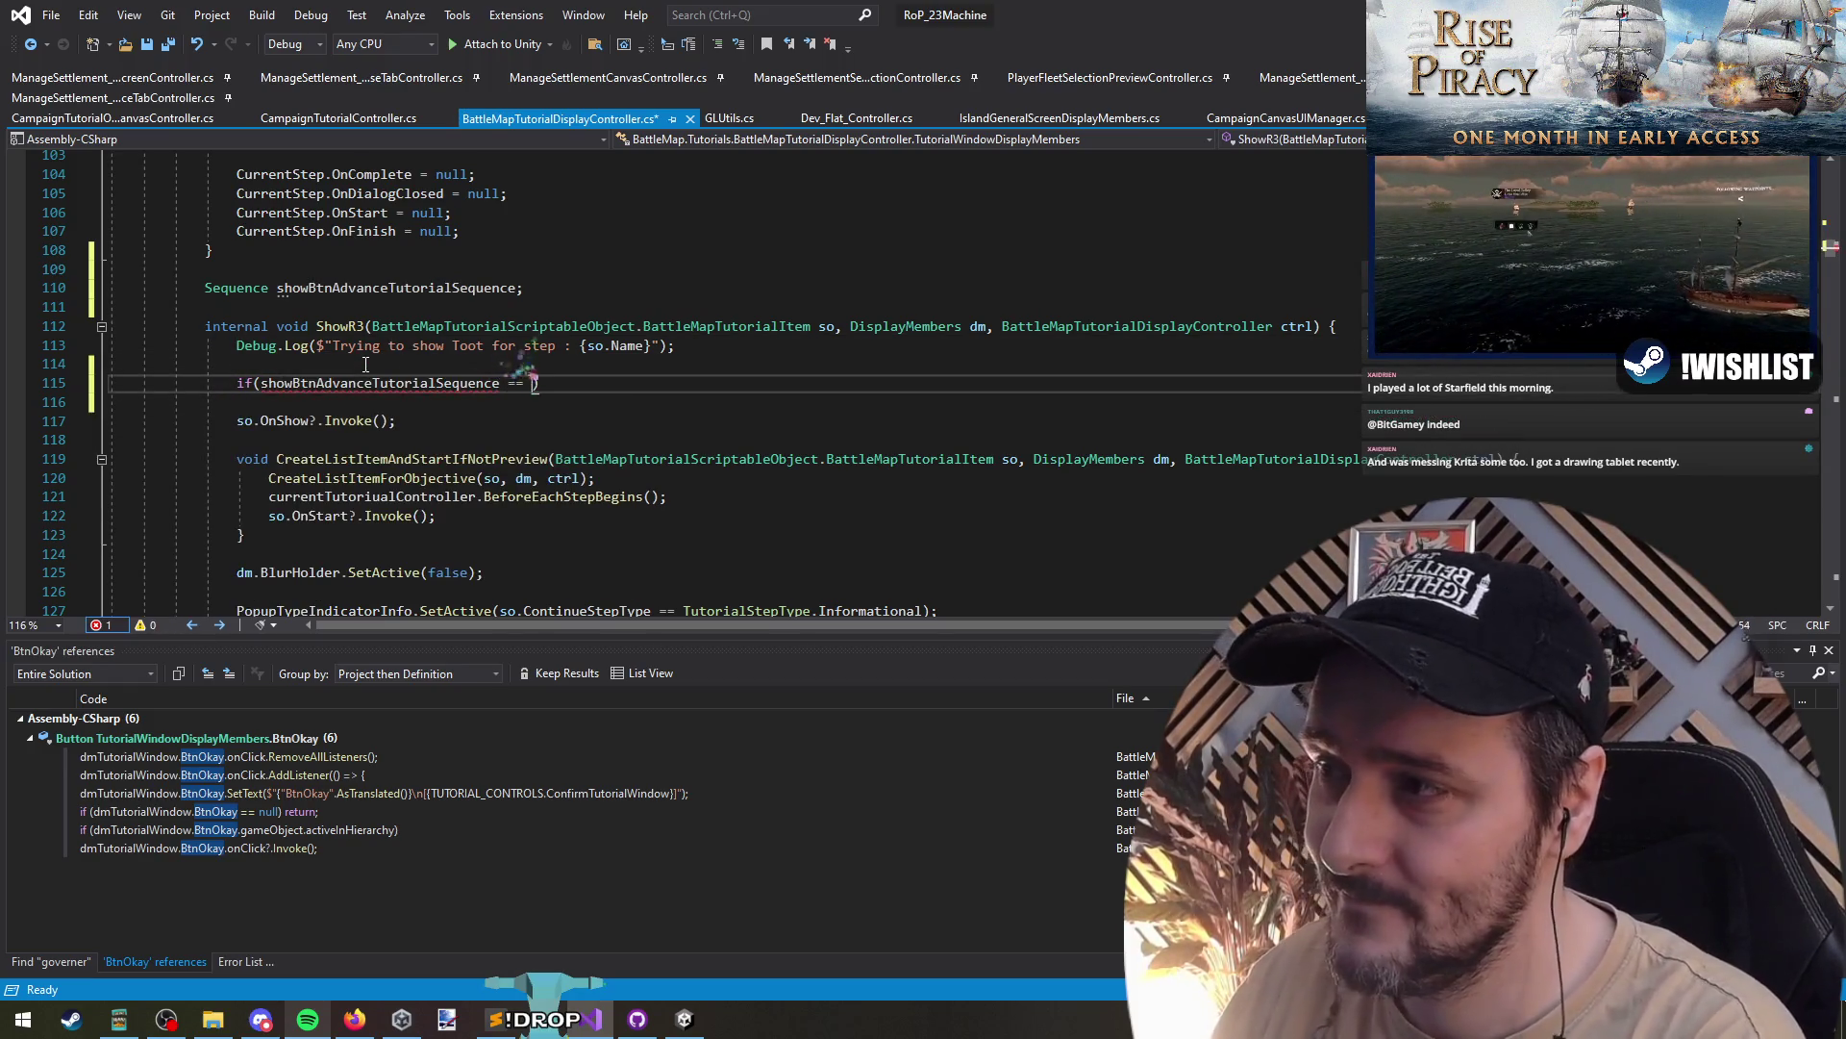
key("Tab")
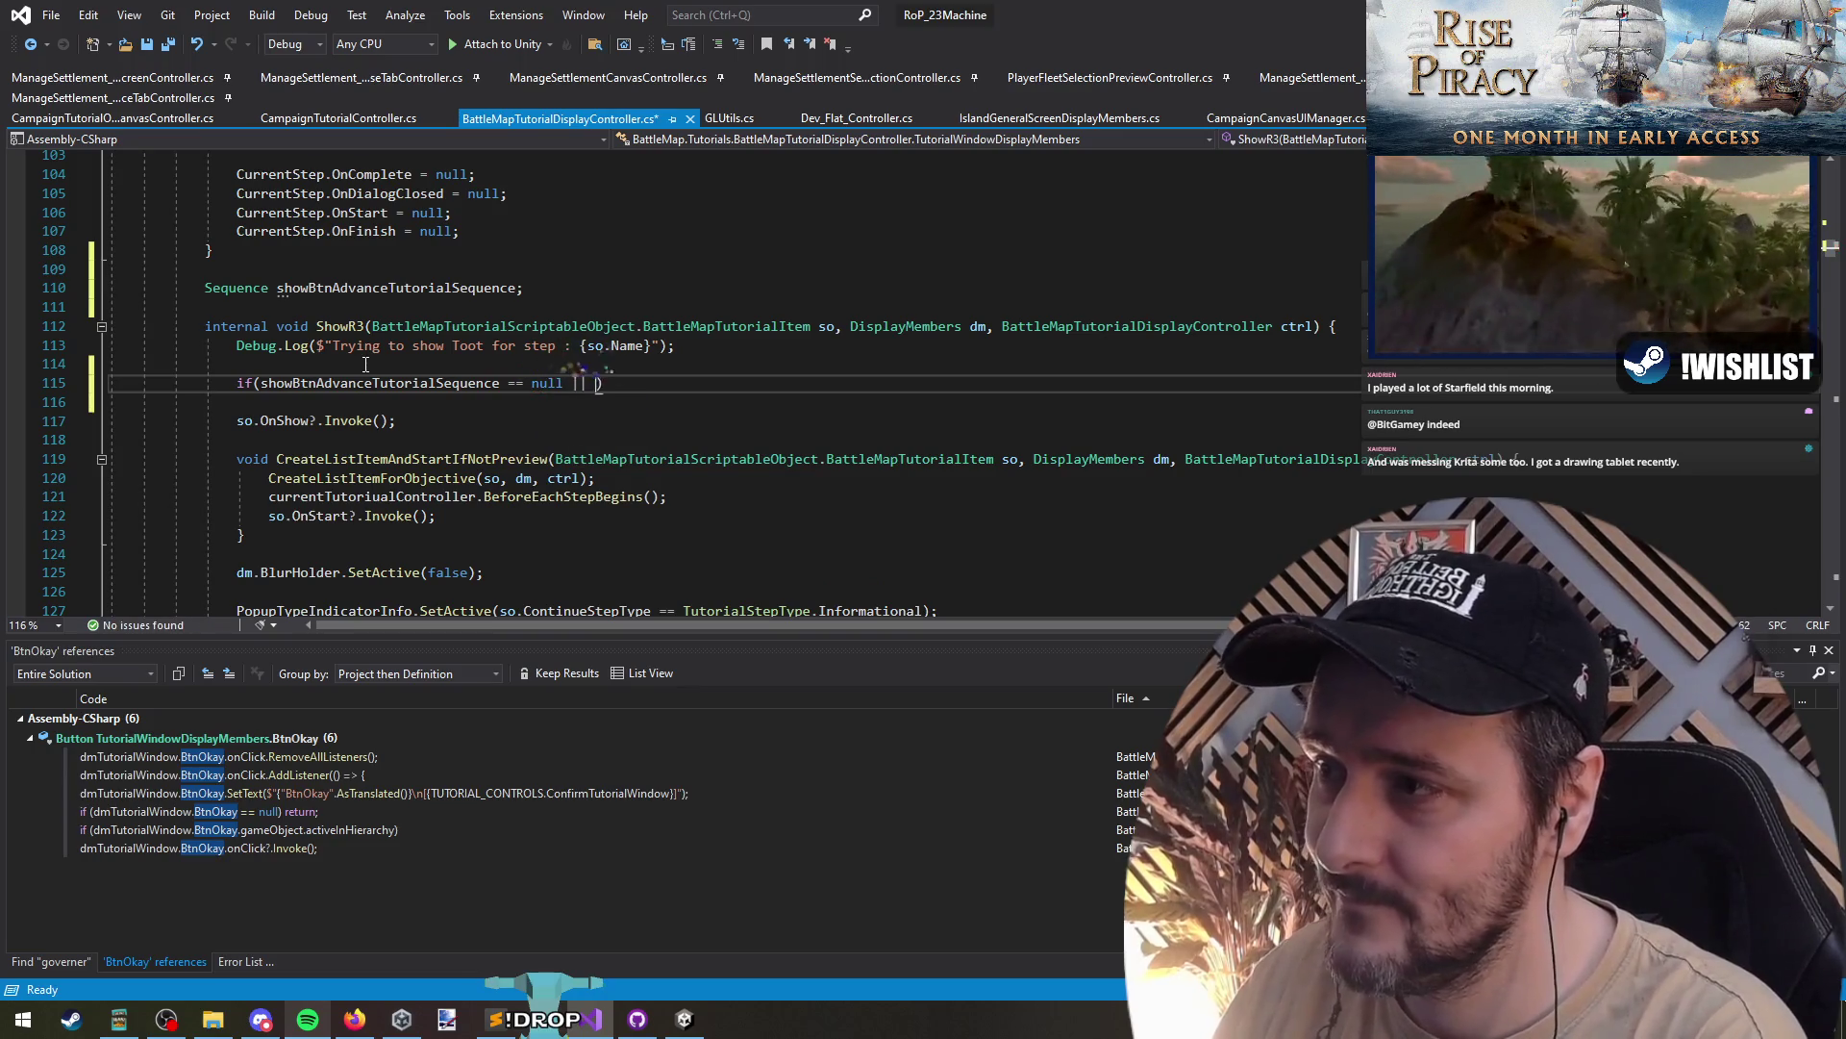
key("End")
key("Return")
type("showBtnAdvanceTutorialSequence =")
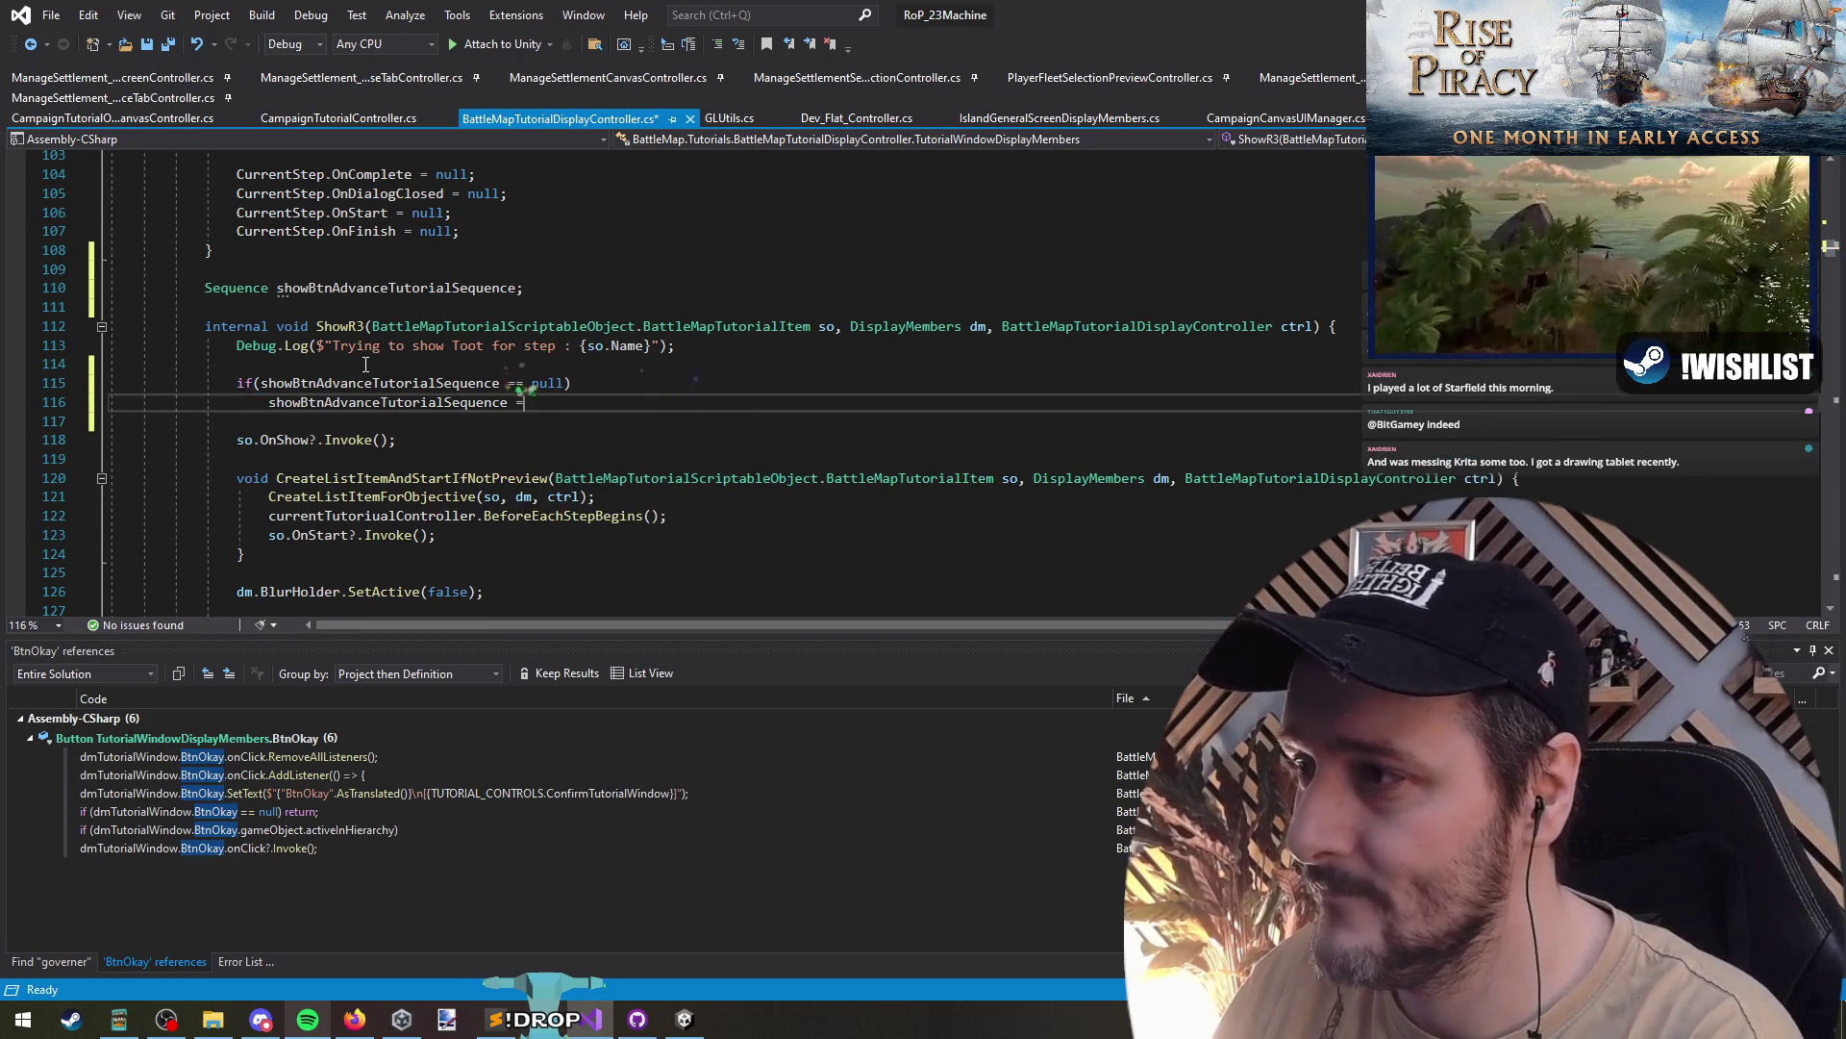
type("o")
key("Tab")
type(".seq")
key("Tab")
type("();")
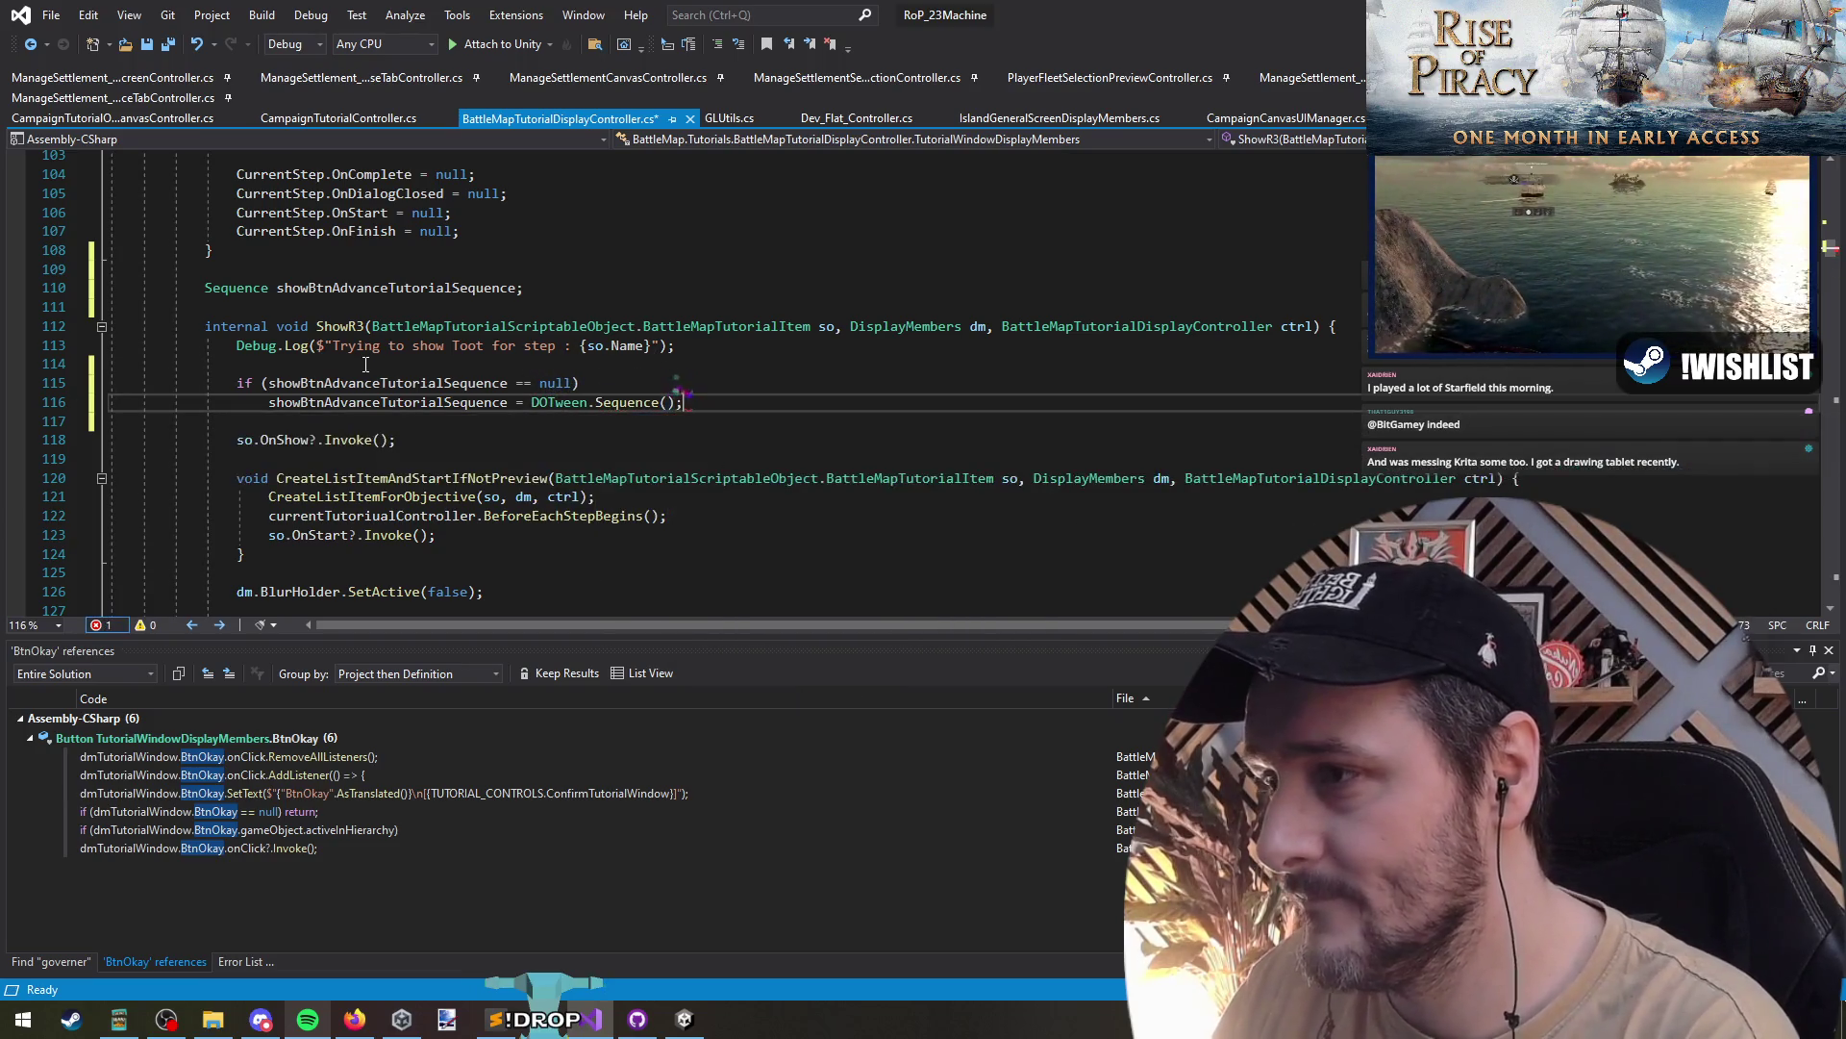
key("Return")
key("Return")
- Add a check that calls showBtnAdvanceTutorialSequence.Kill(true) if the sequence IsPlaying()
type("if(sh")
key("Tab")
type(".ispl")
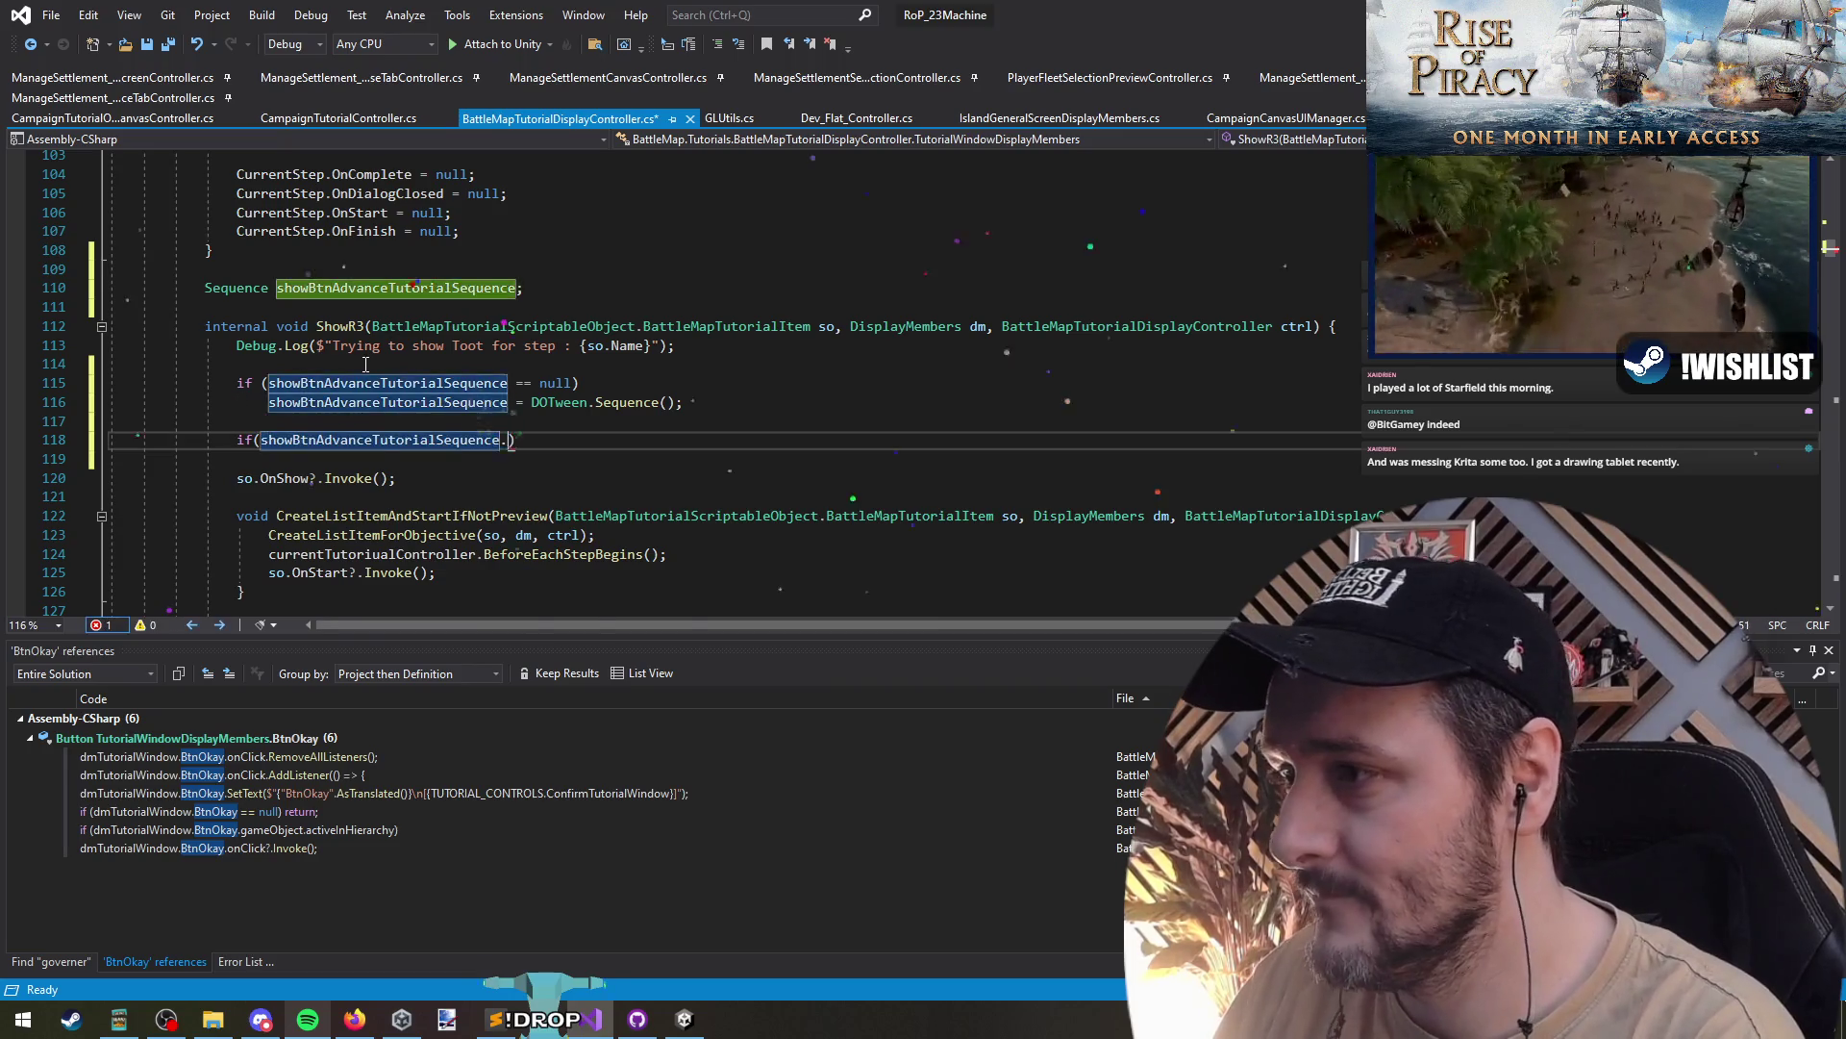
key("Tab")
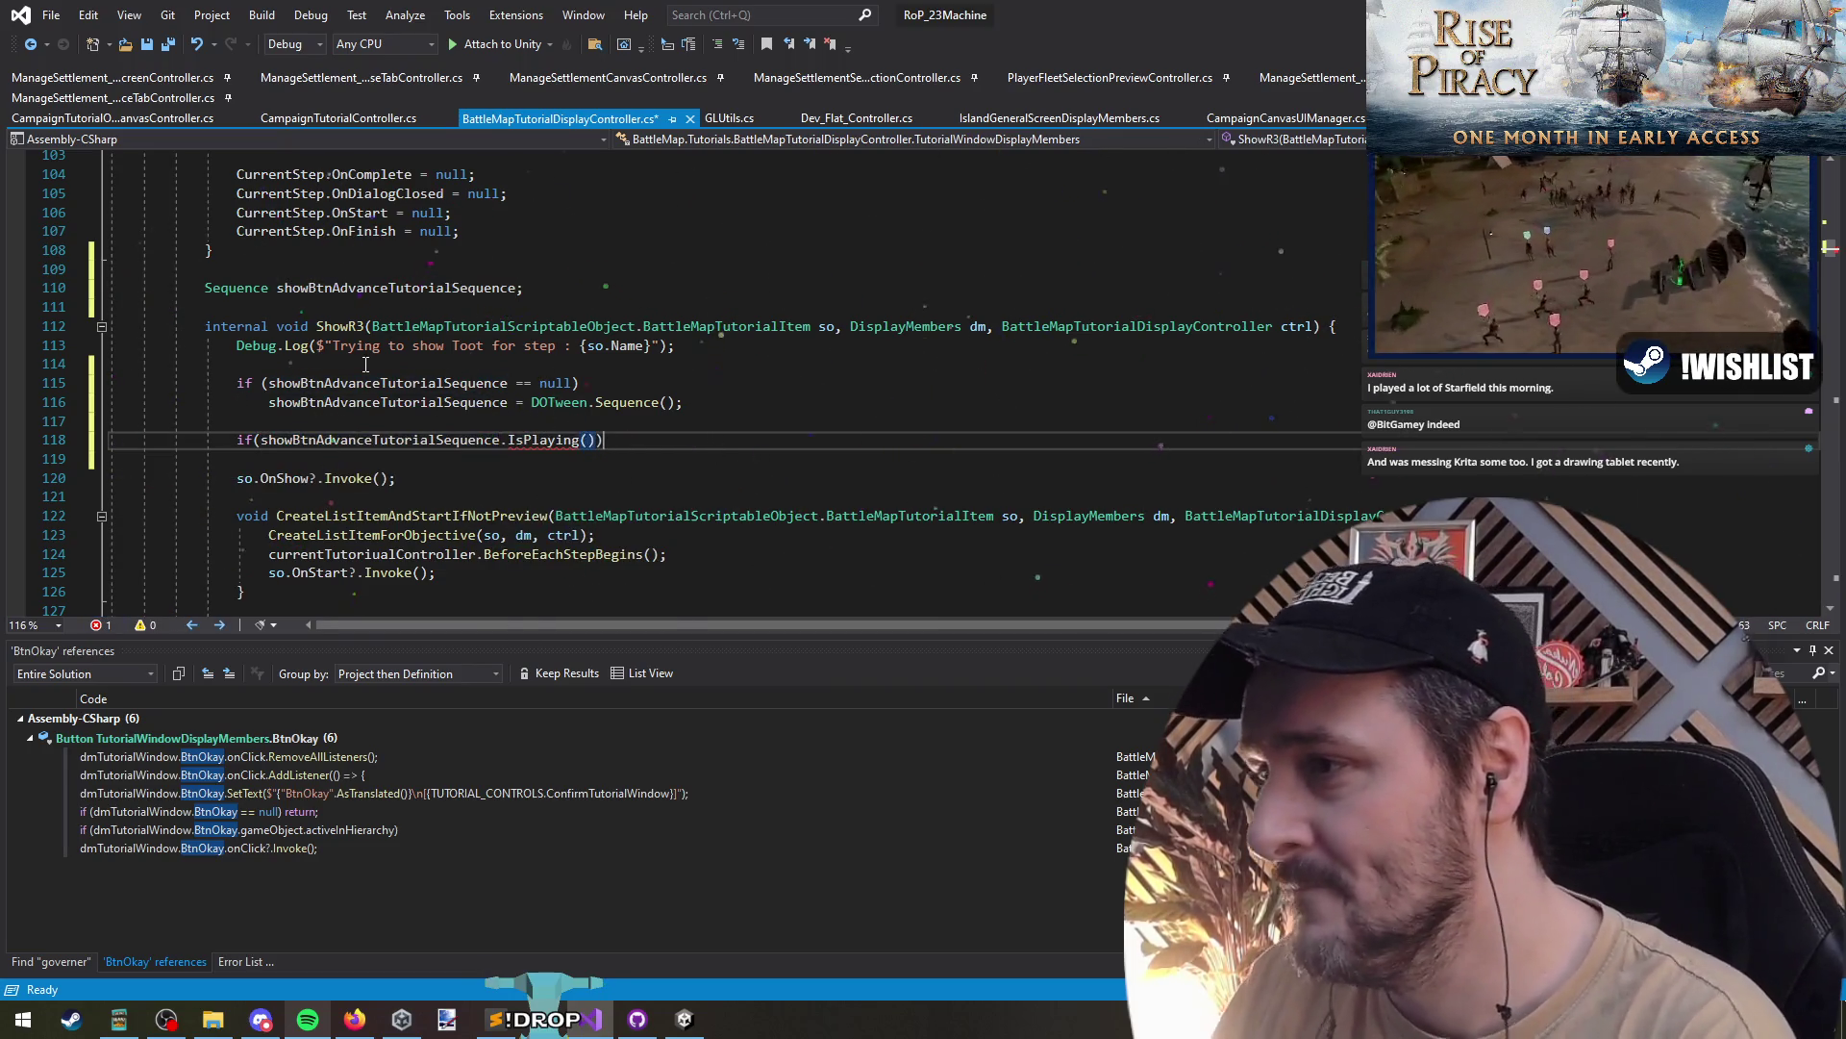
type("()")
key("Return")
type("sh")
key("Tab")
type(".")
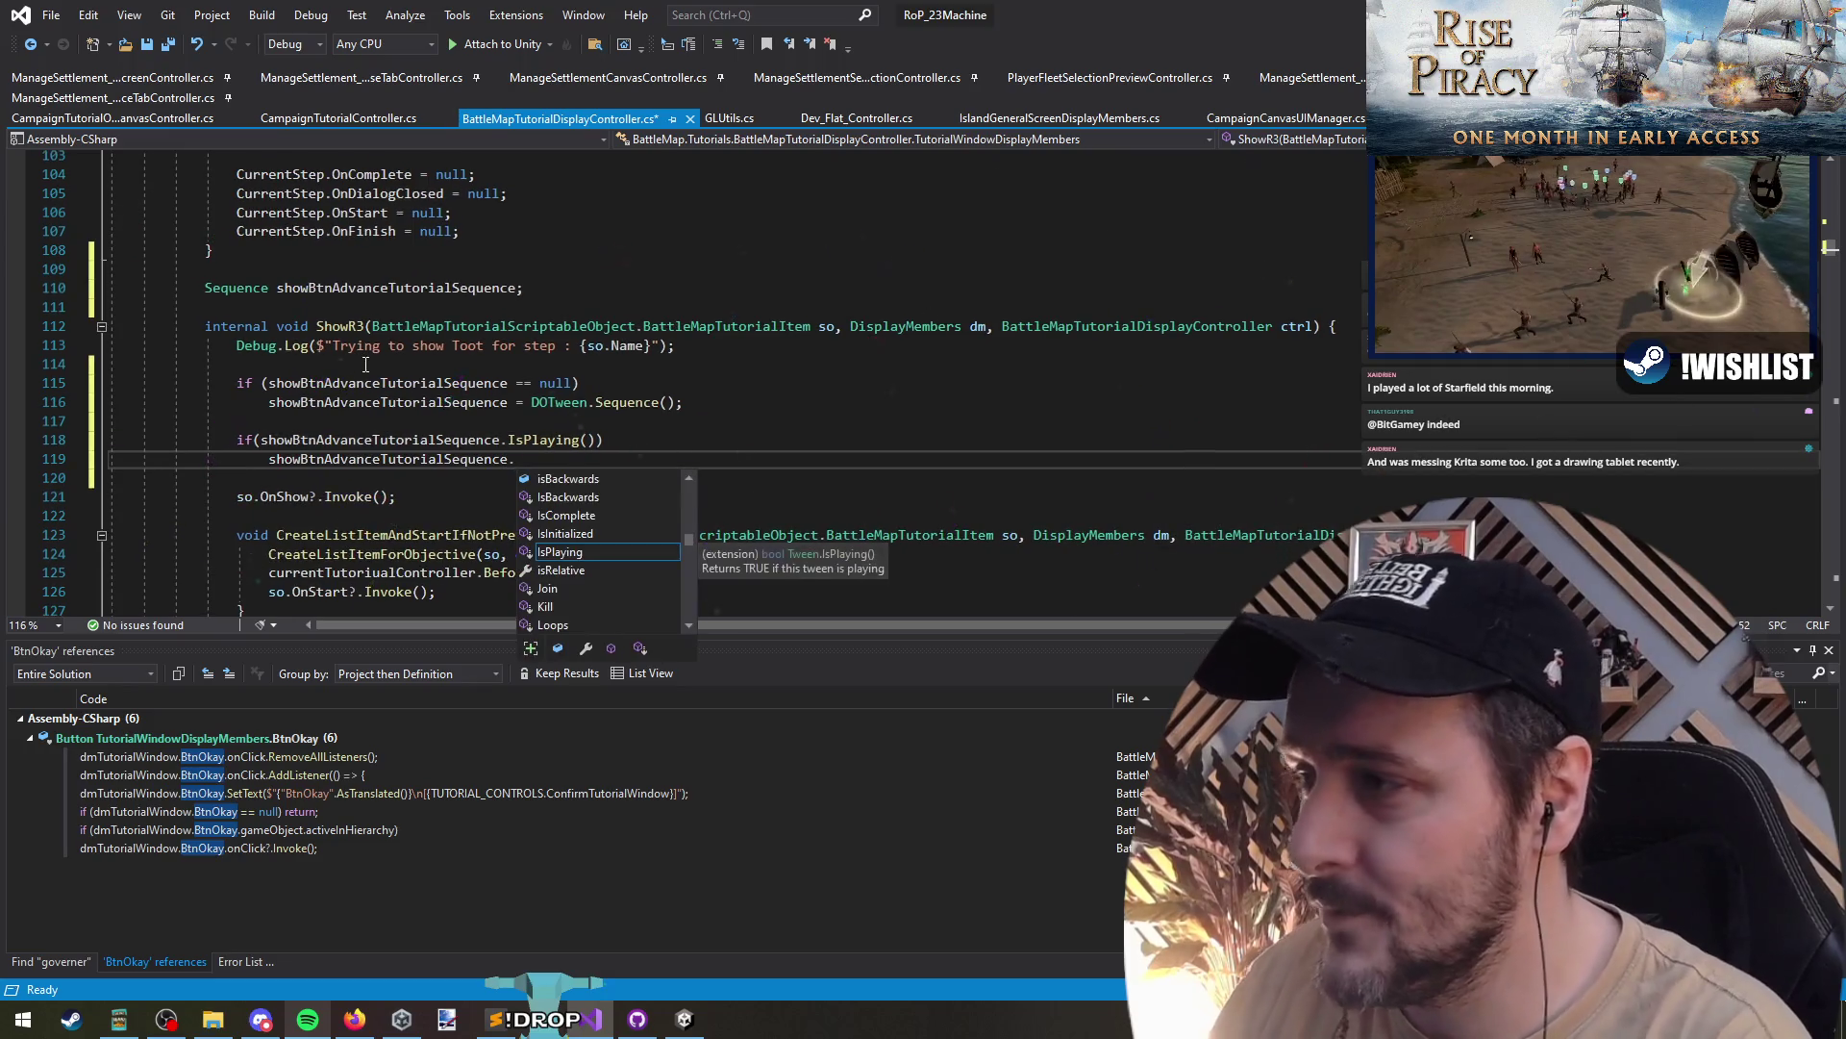
key("Escape")
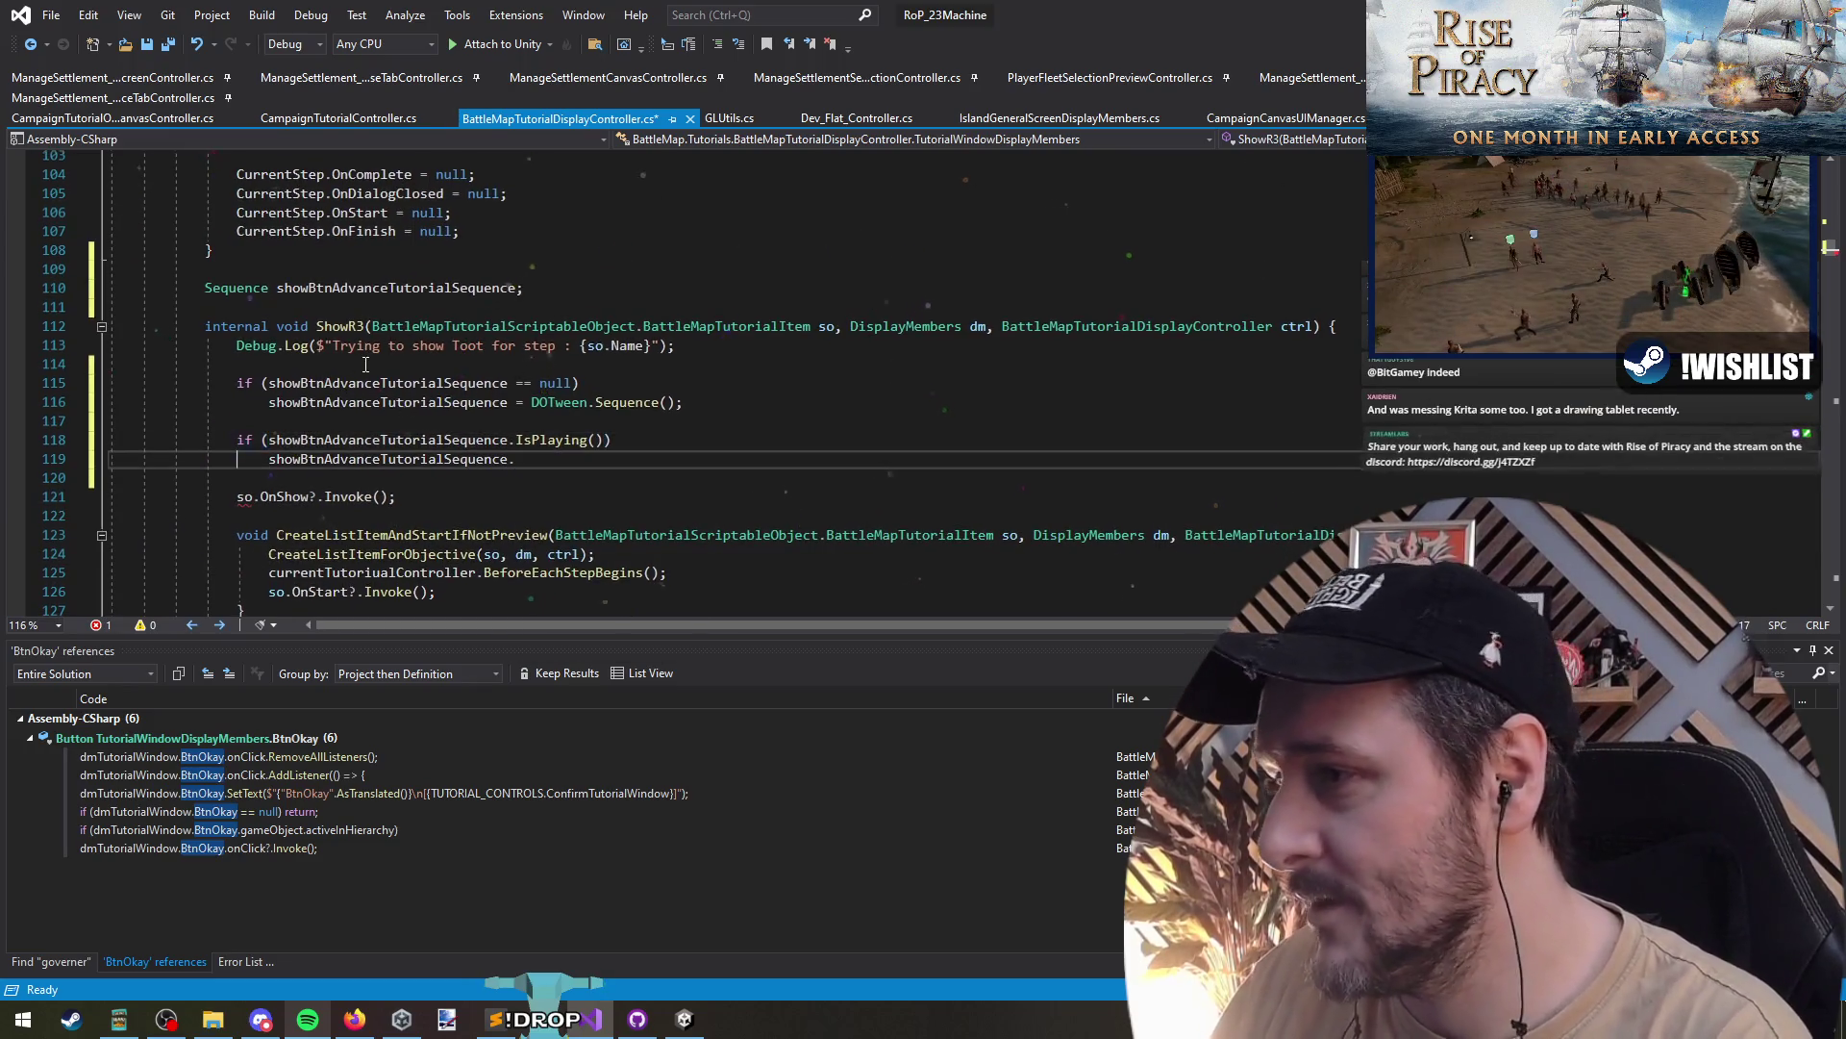
key("BackSpace")
type(".ki")
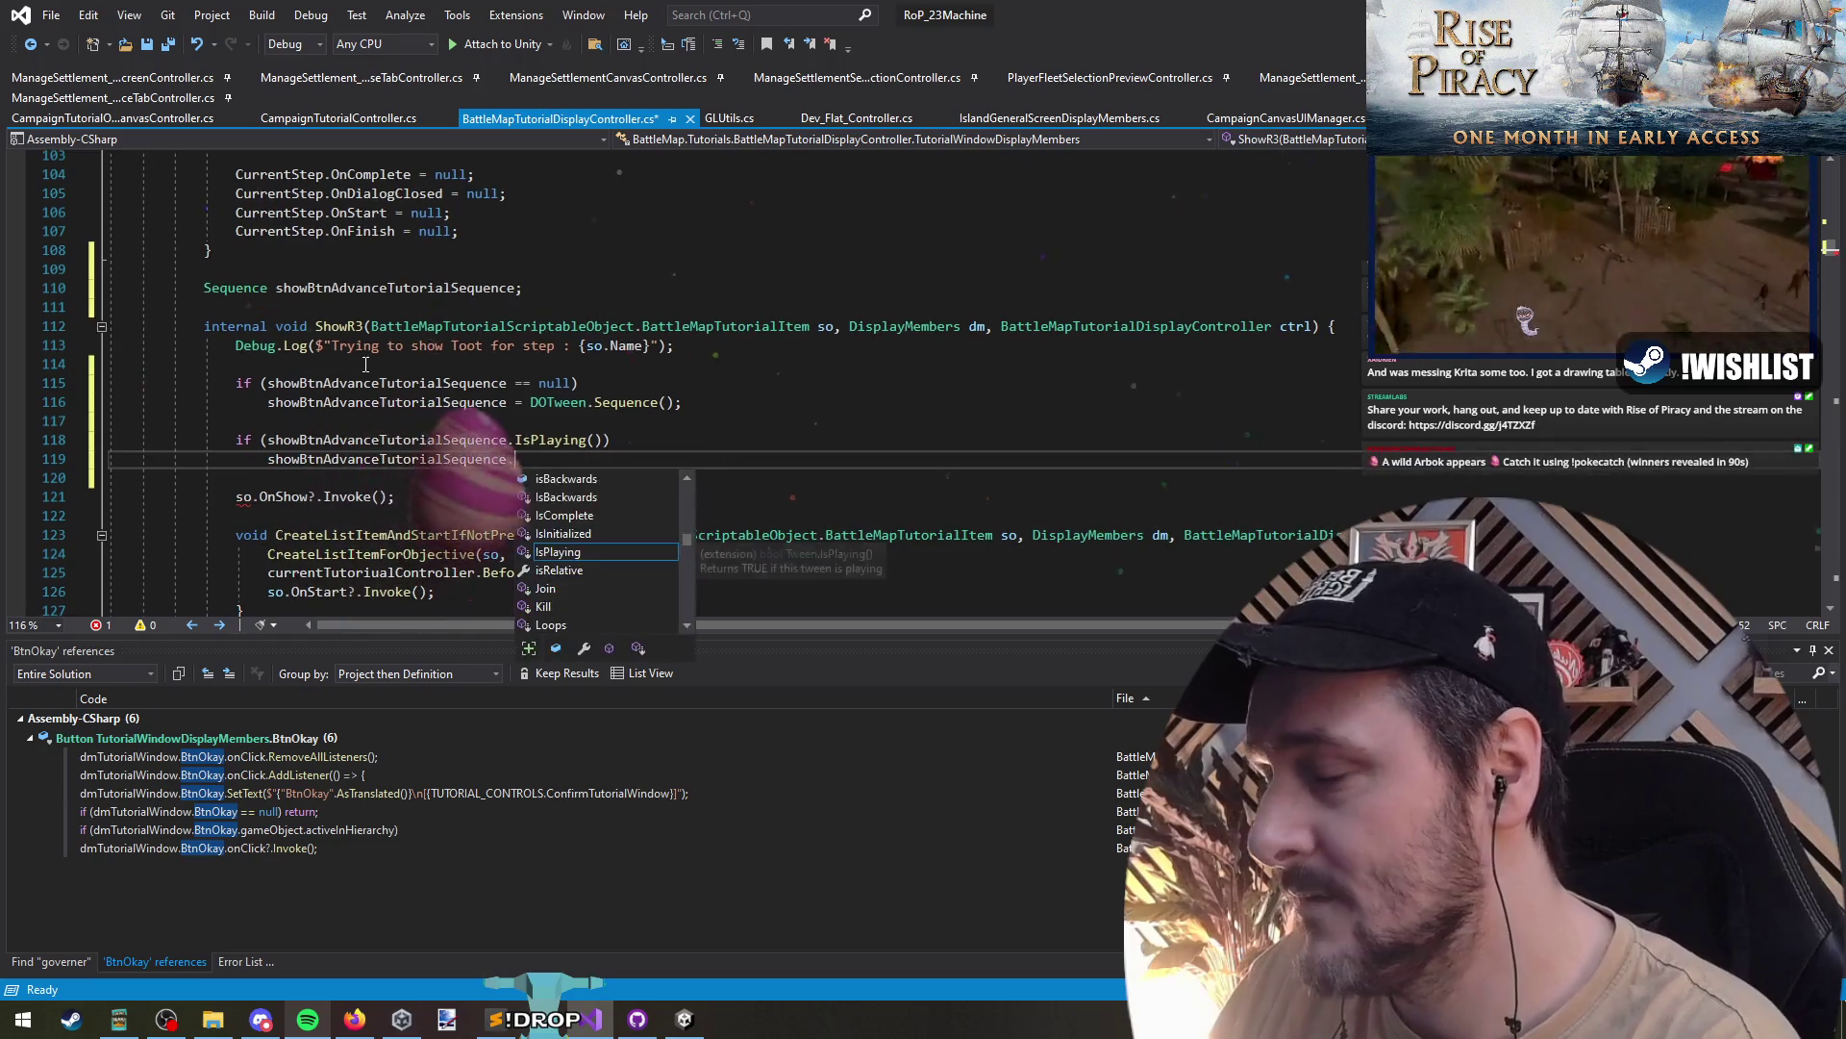
type("ll(true")
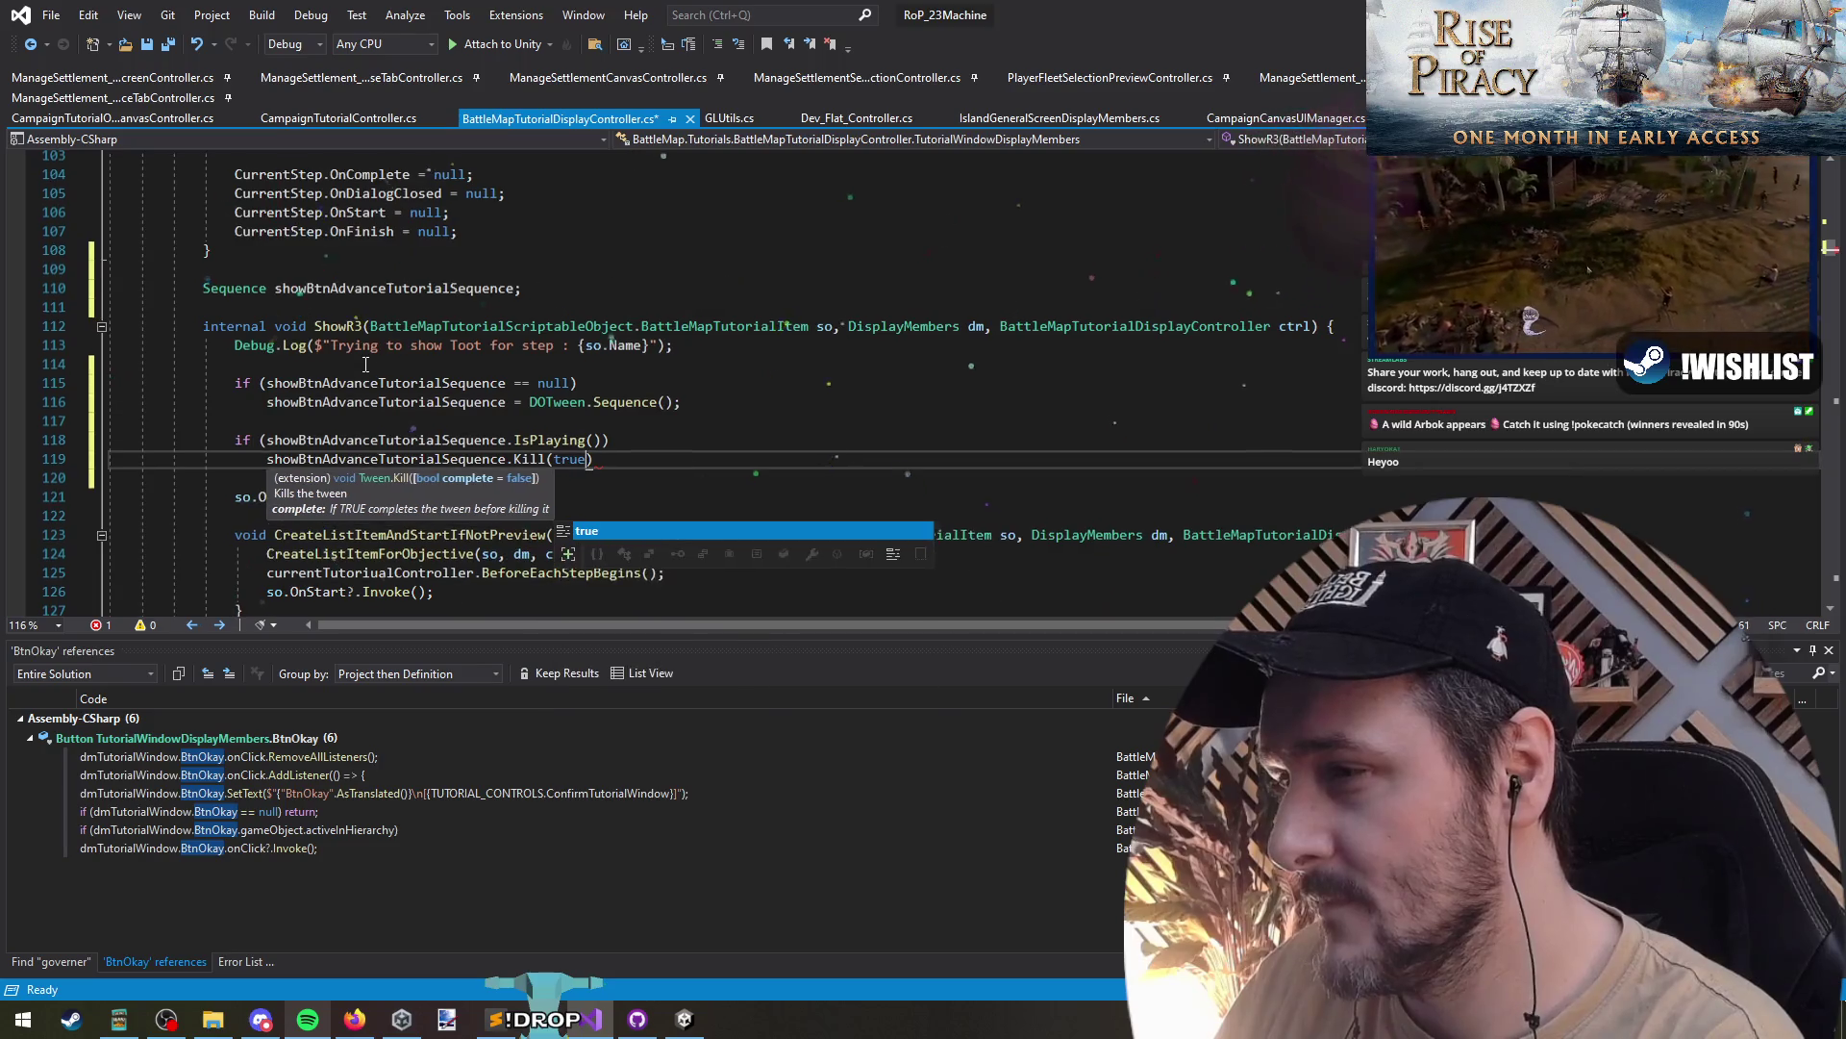
type(");")
key("Return")
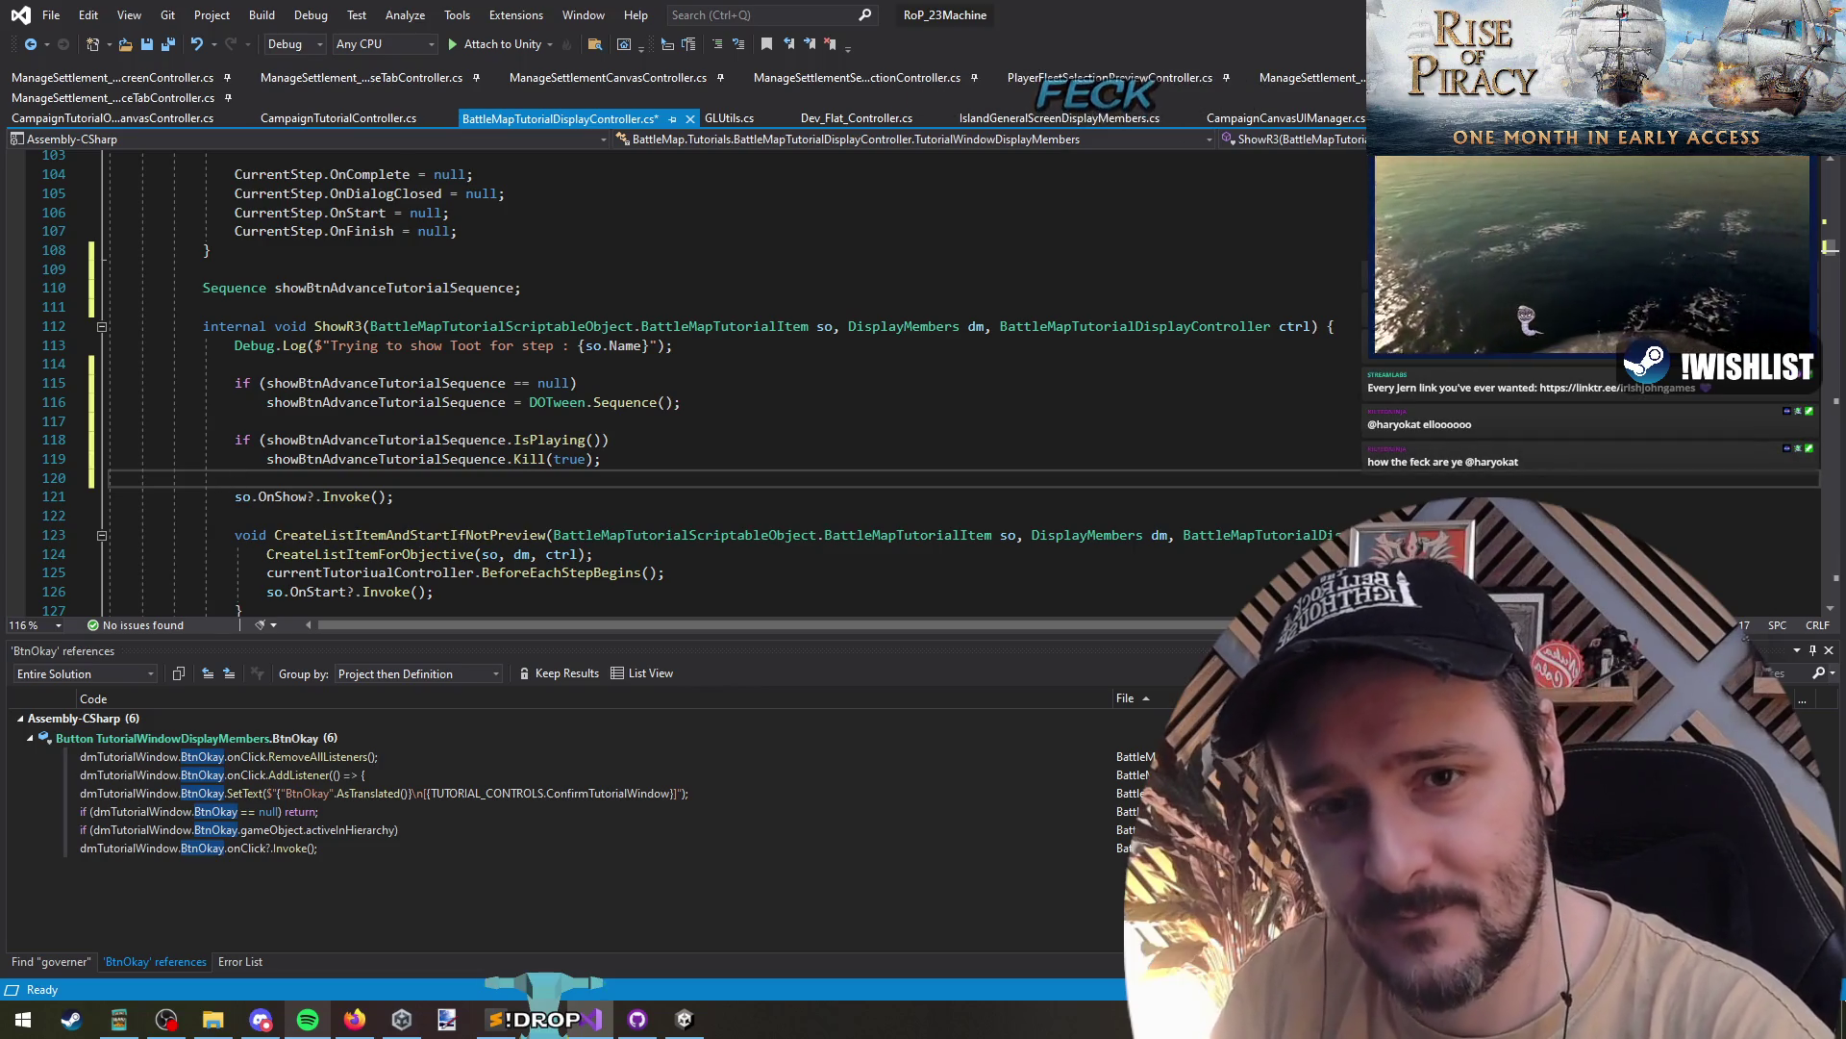
key("alt+Tab")
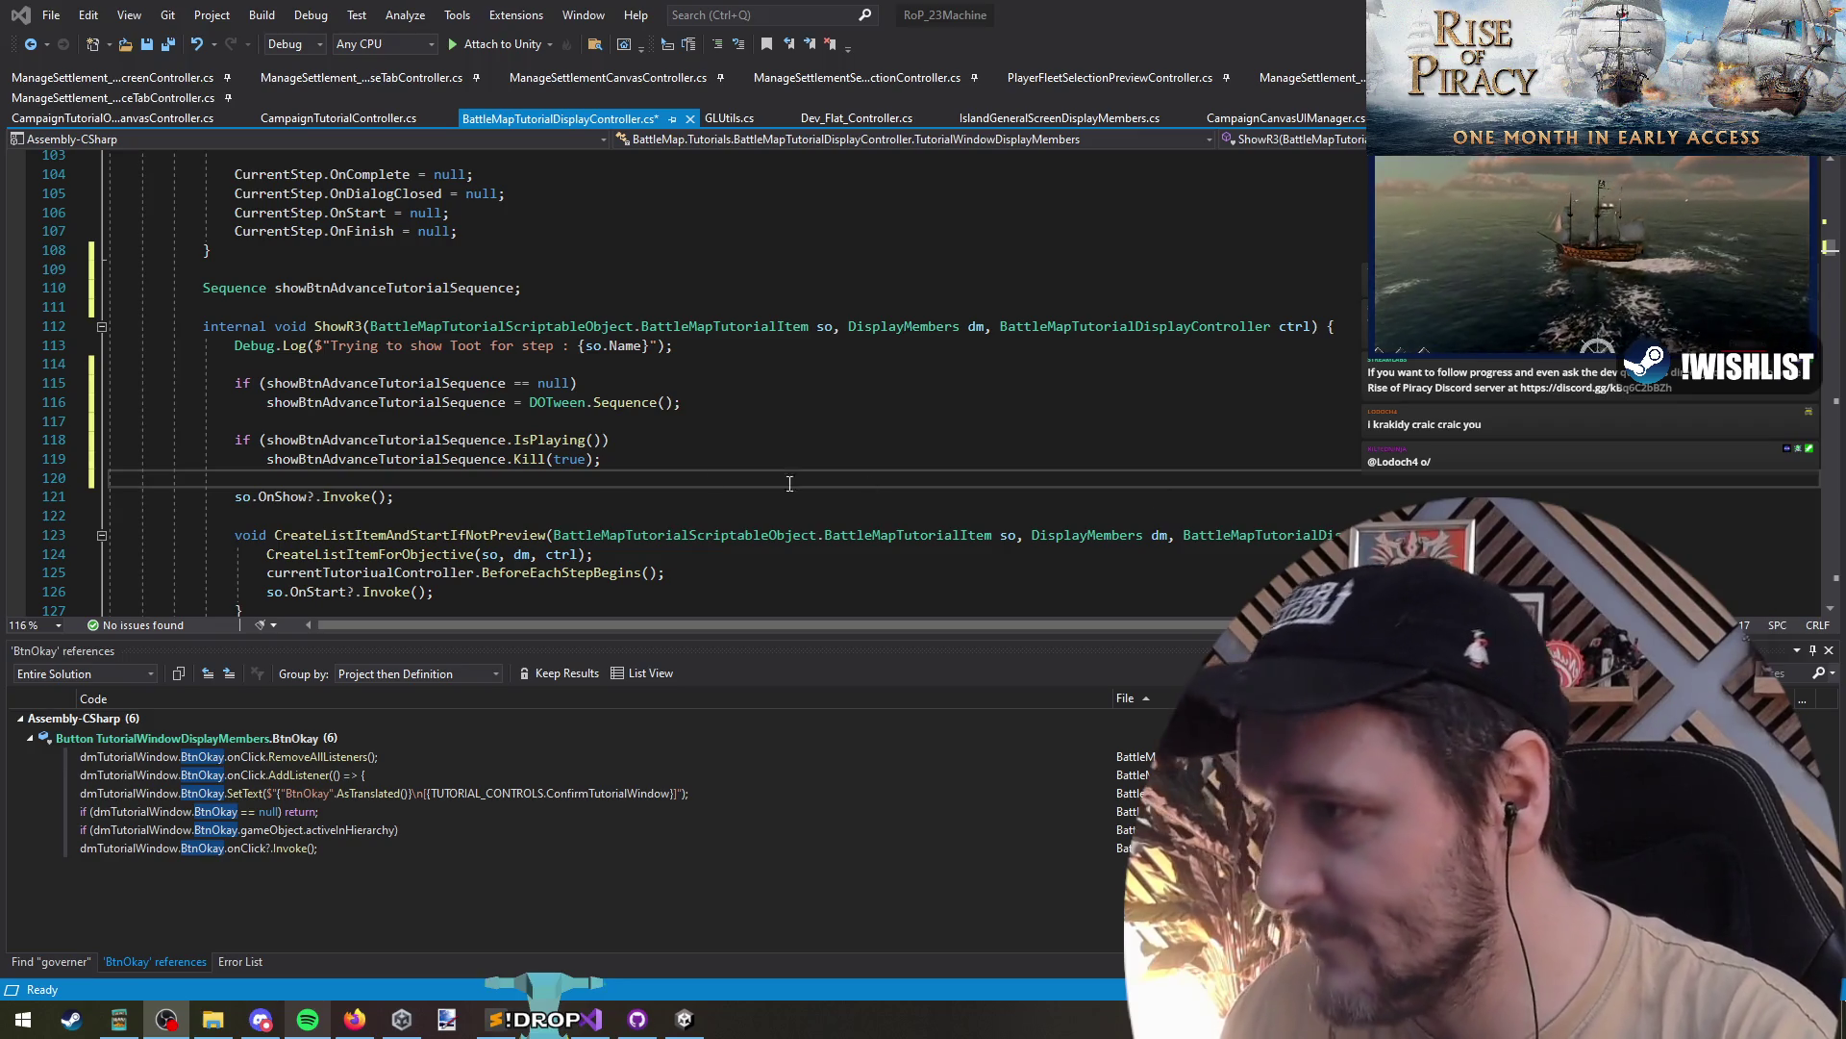
key("Up")
key("Up")
key("Up")
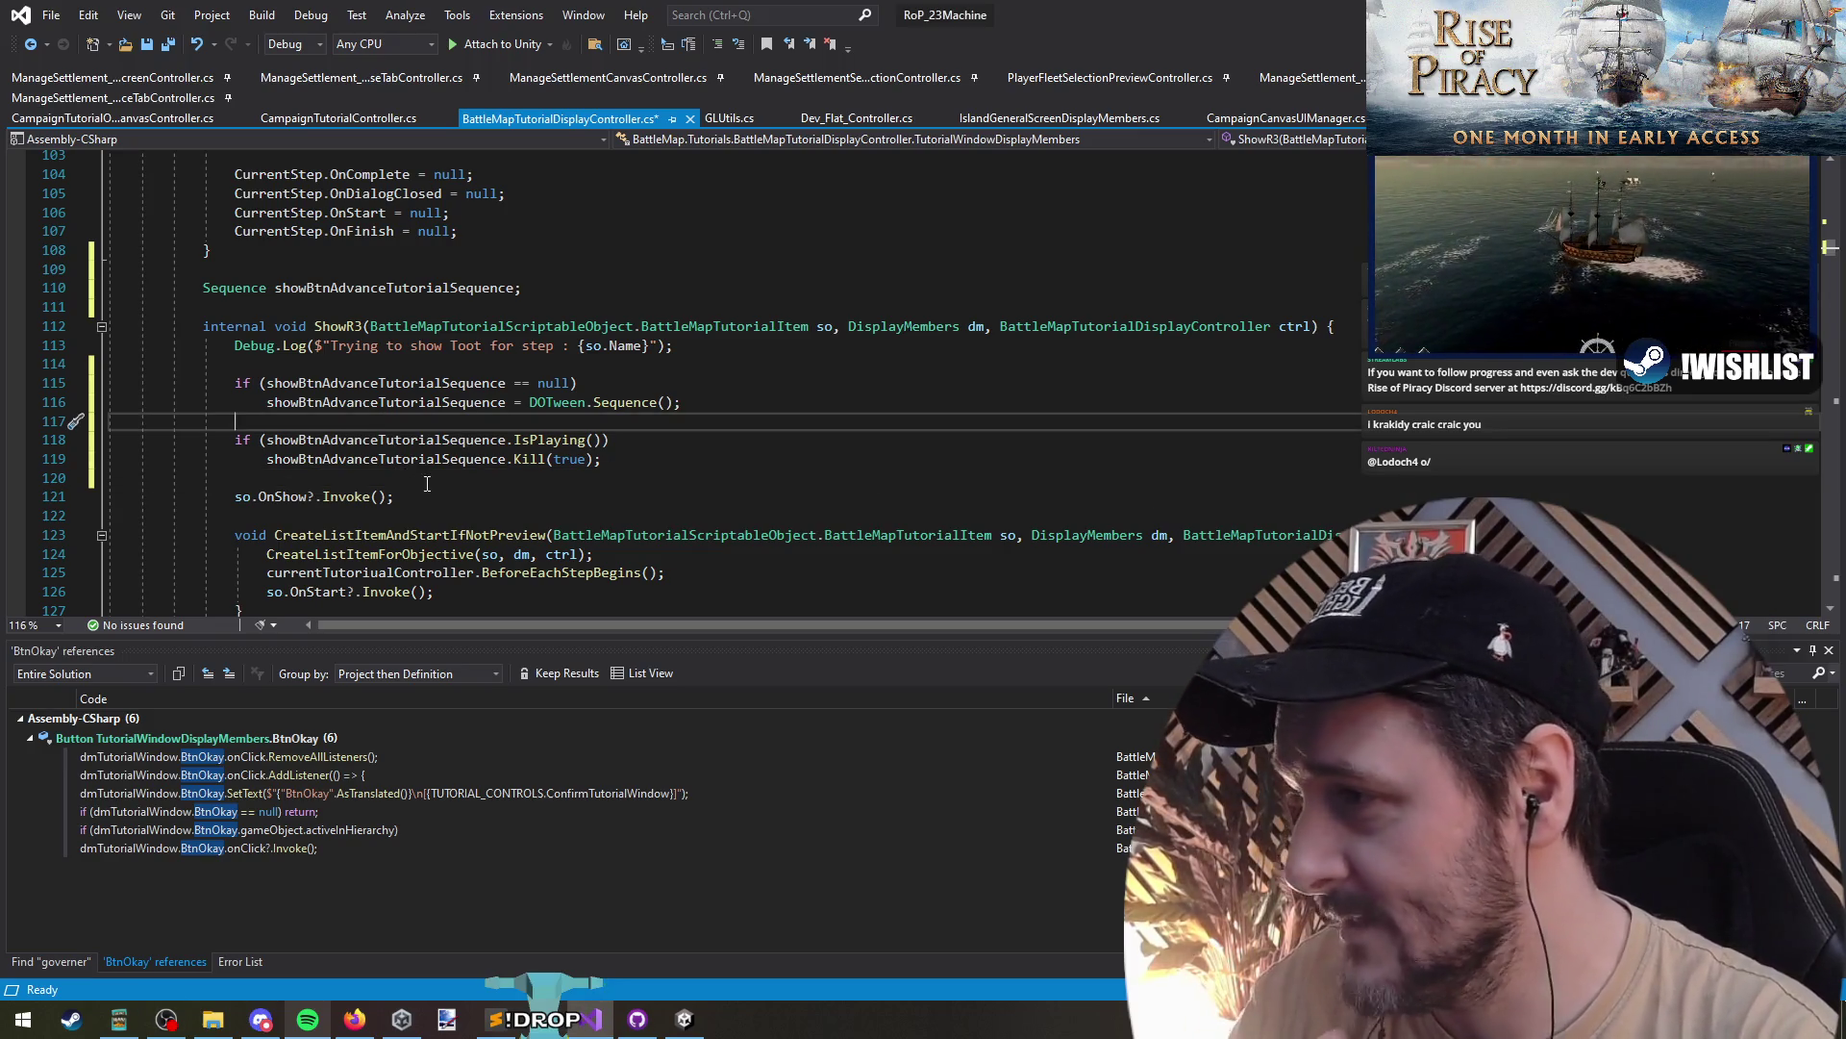
- Below the OnDialogClosed handler, add showBtnAdvanceTutorialSequence.AppendInterval(5f);
key("Down")
key("Down")
key("Down")
key("Up")
key("Up")
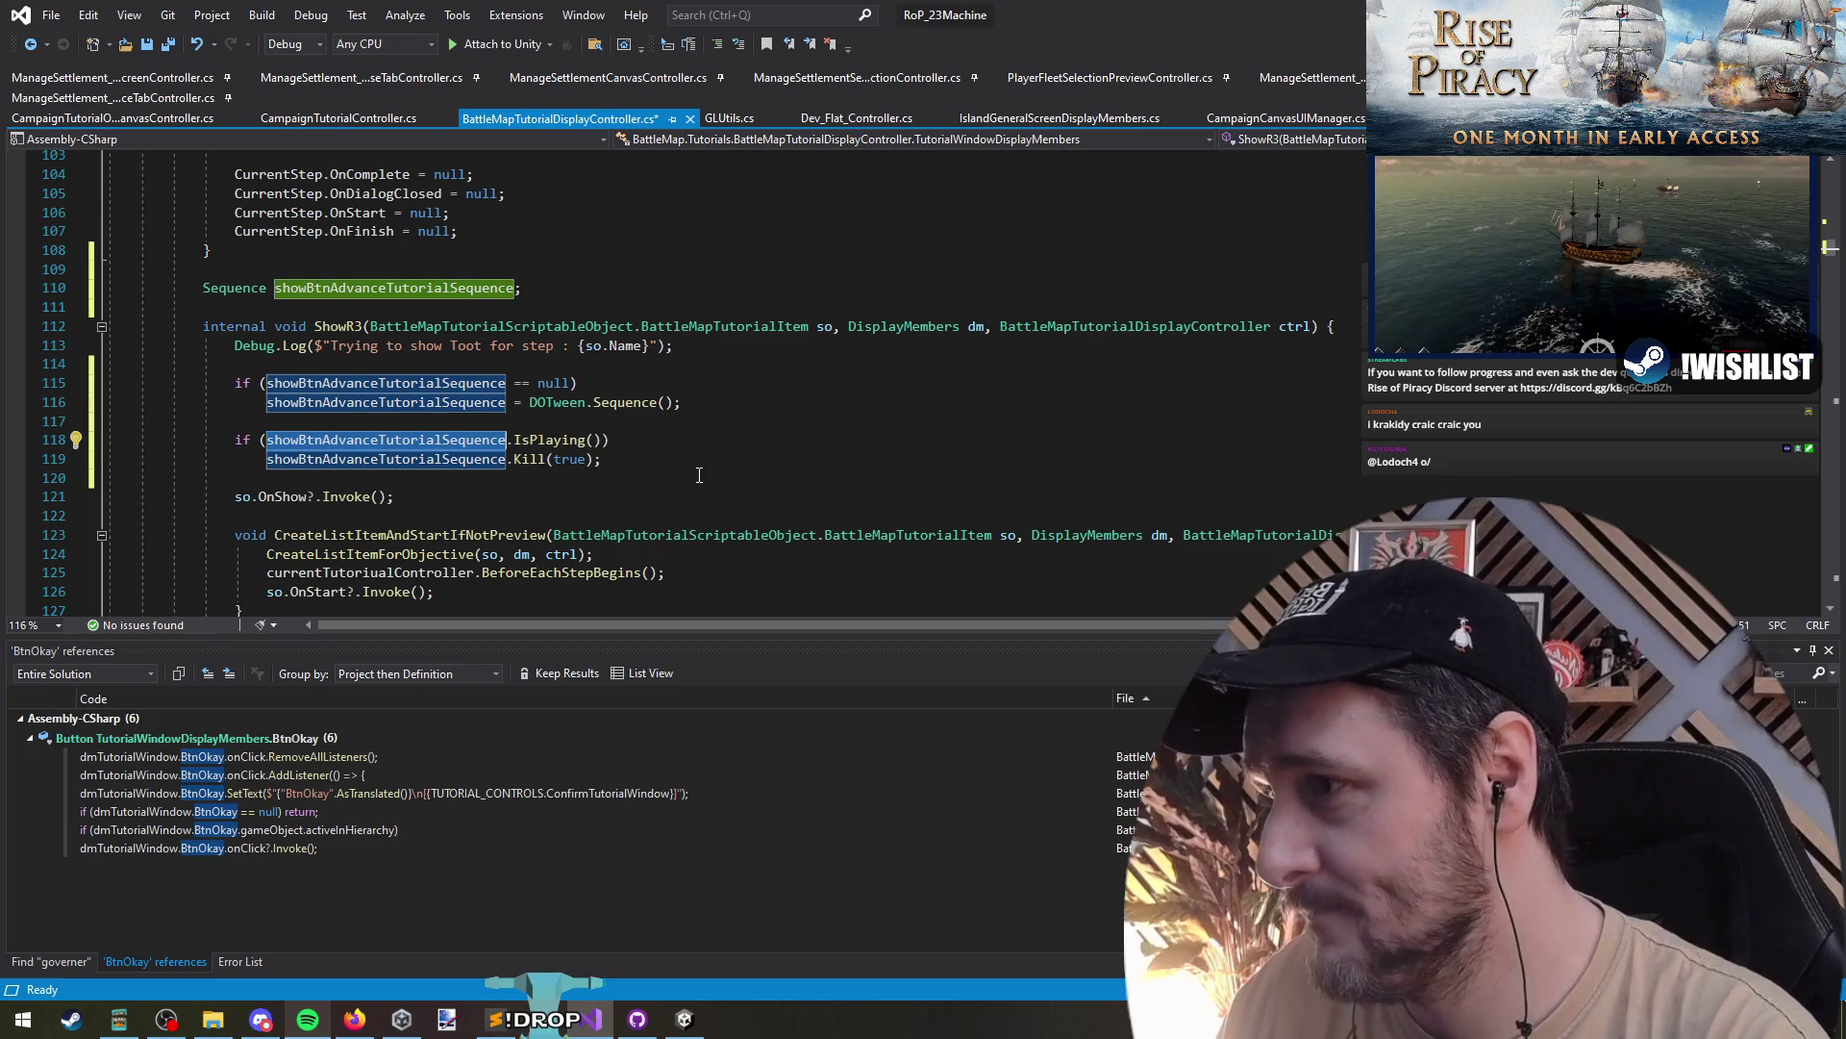
scroll(661, 469, "down", 8)
scroll(660, 469, "down", 3)
scroll(558, 408, "up", 9)
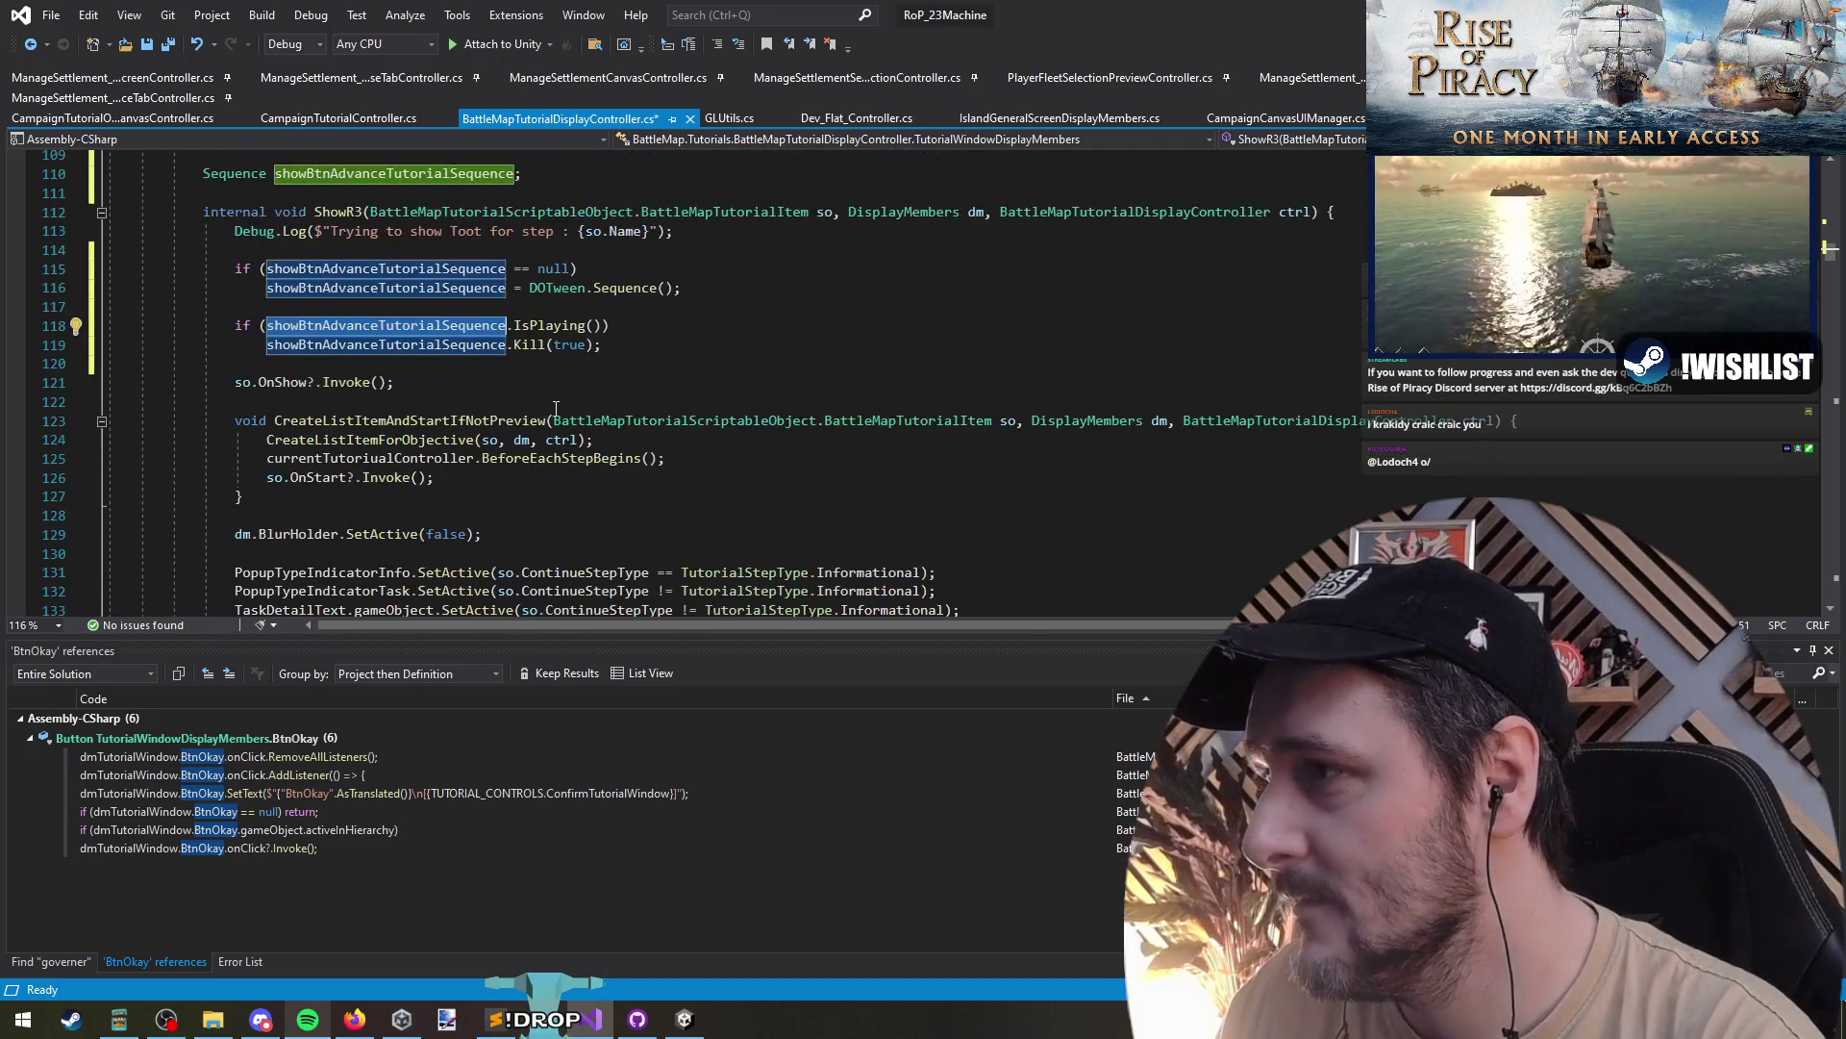
scroll(383, 339, "down", 10)
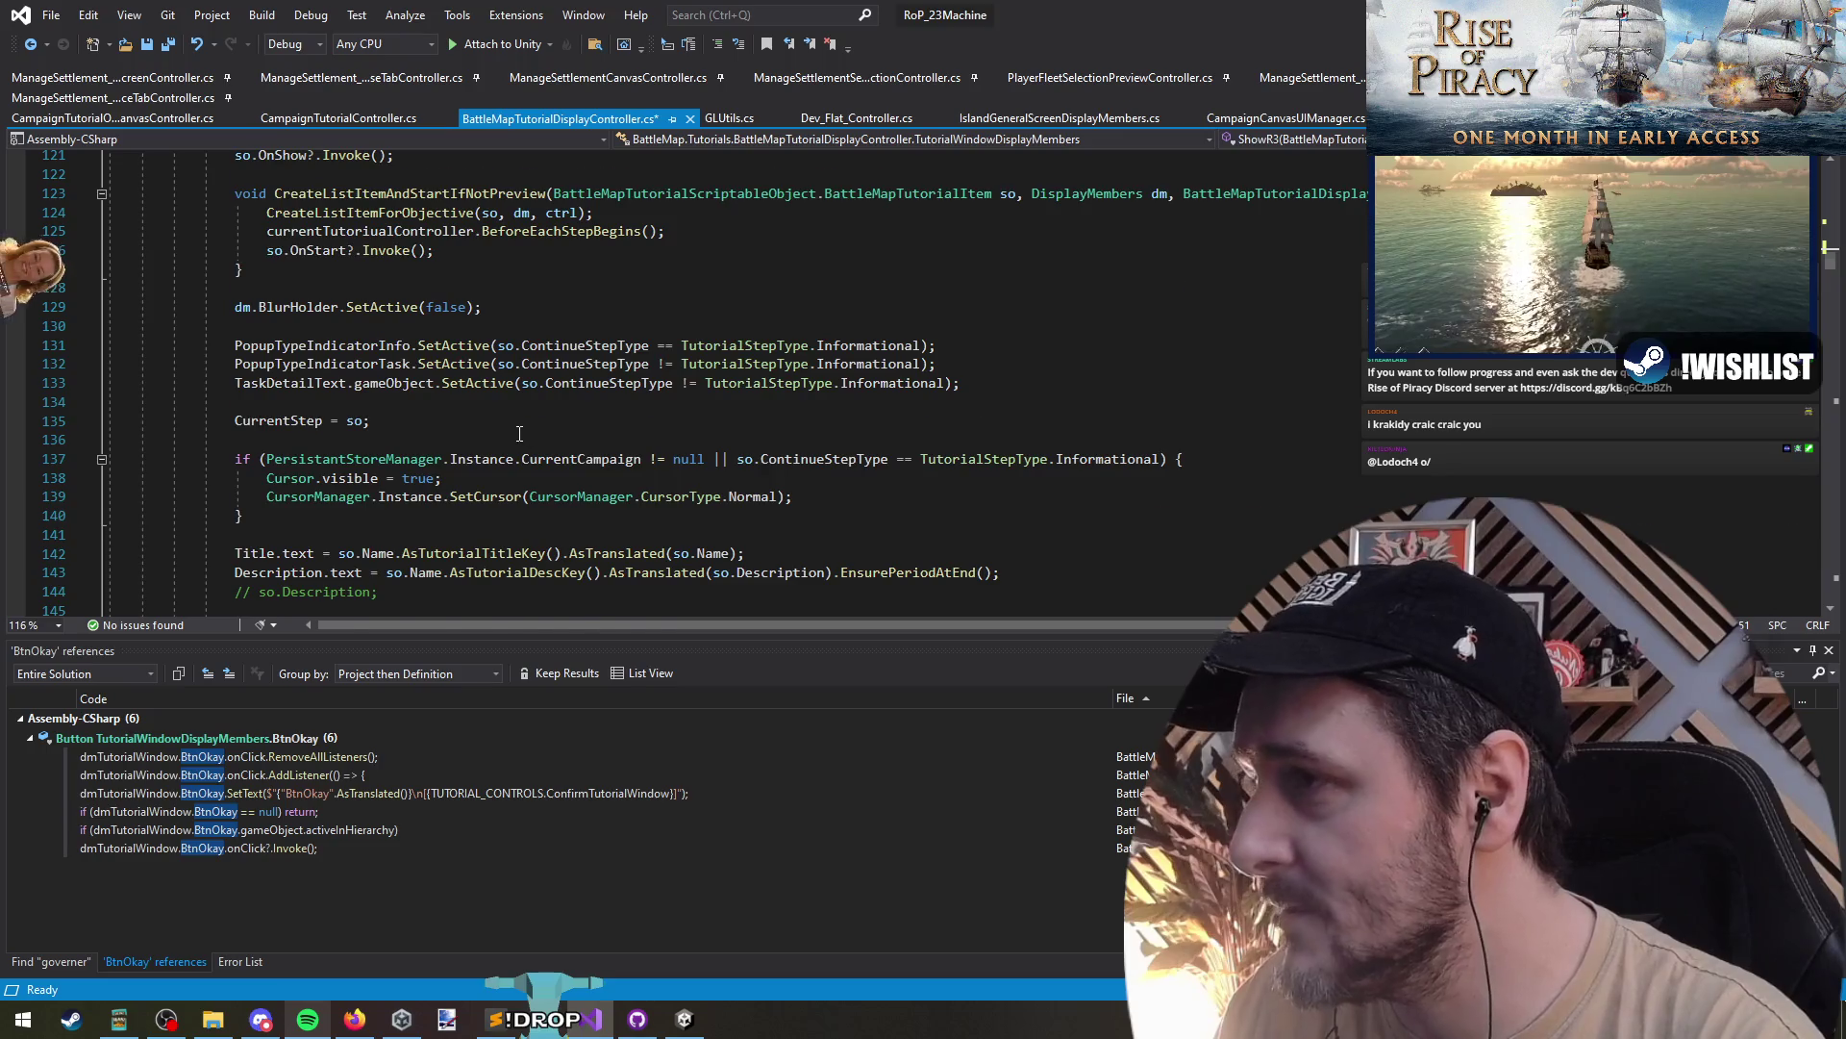
left_click(320, 326)
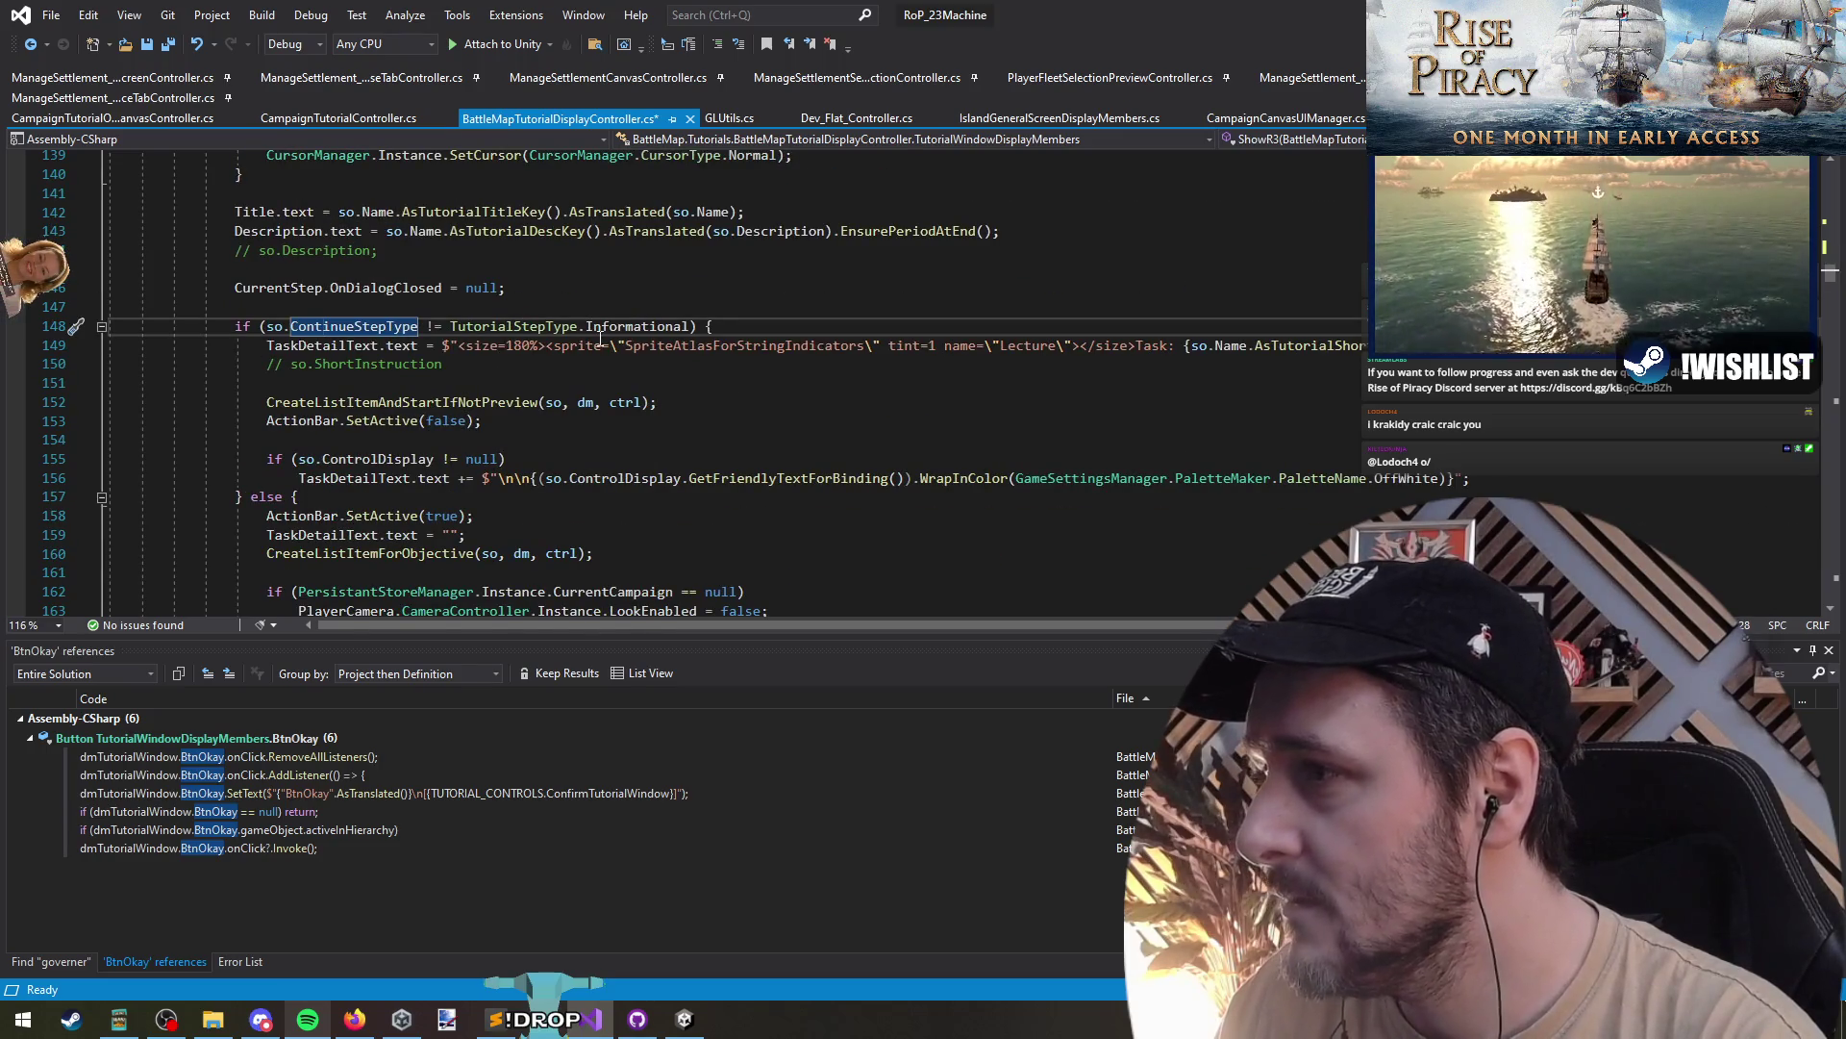
left_click(427, 326)
scroll(520, 449, "down", 1)
left_click(661, 288)
scroll(446, 441, "down", 4)
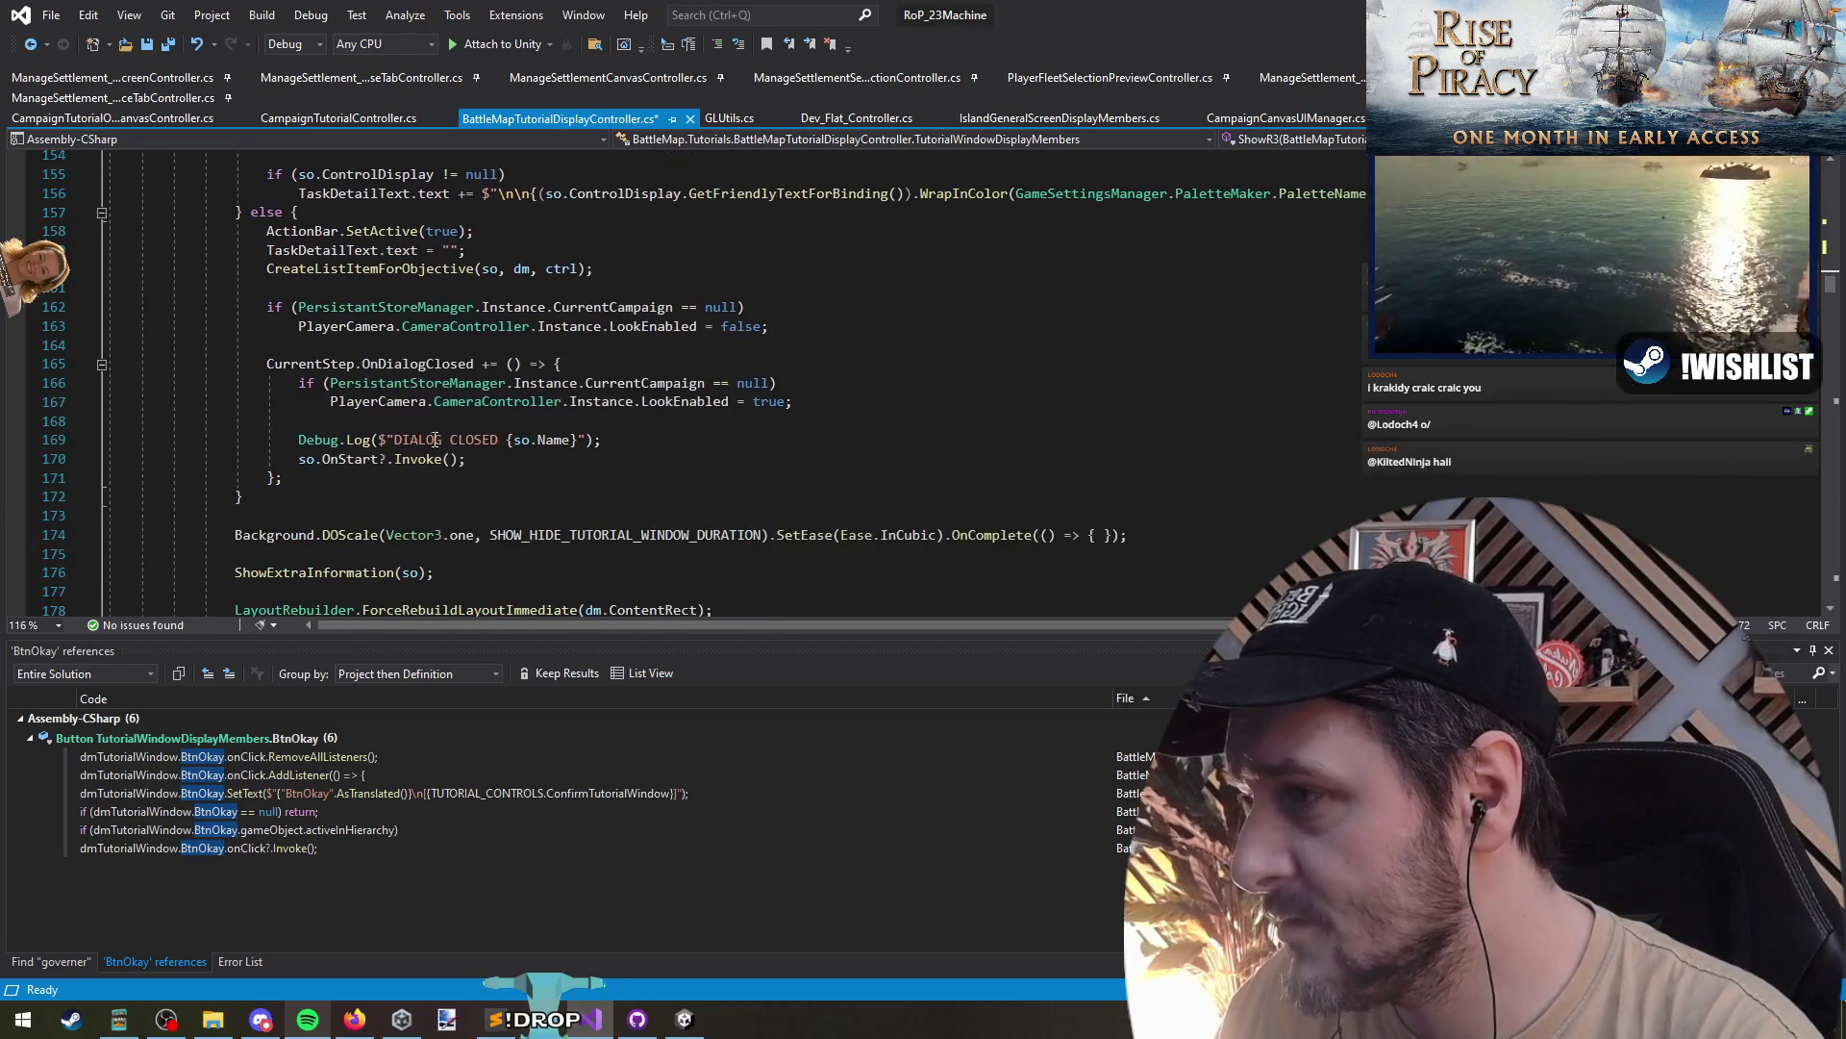
left_click(494, 473)
scroll(414, 423, "up", 1)
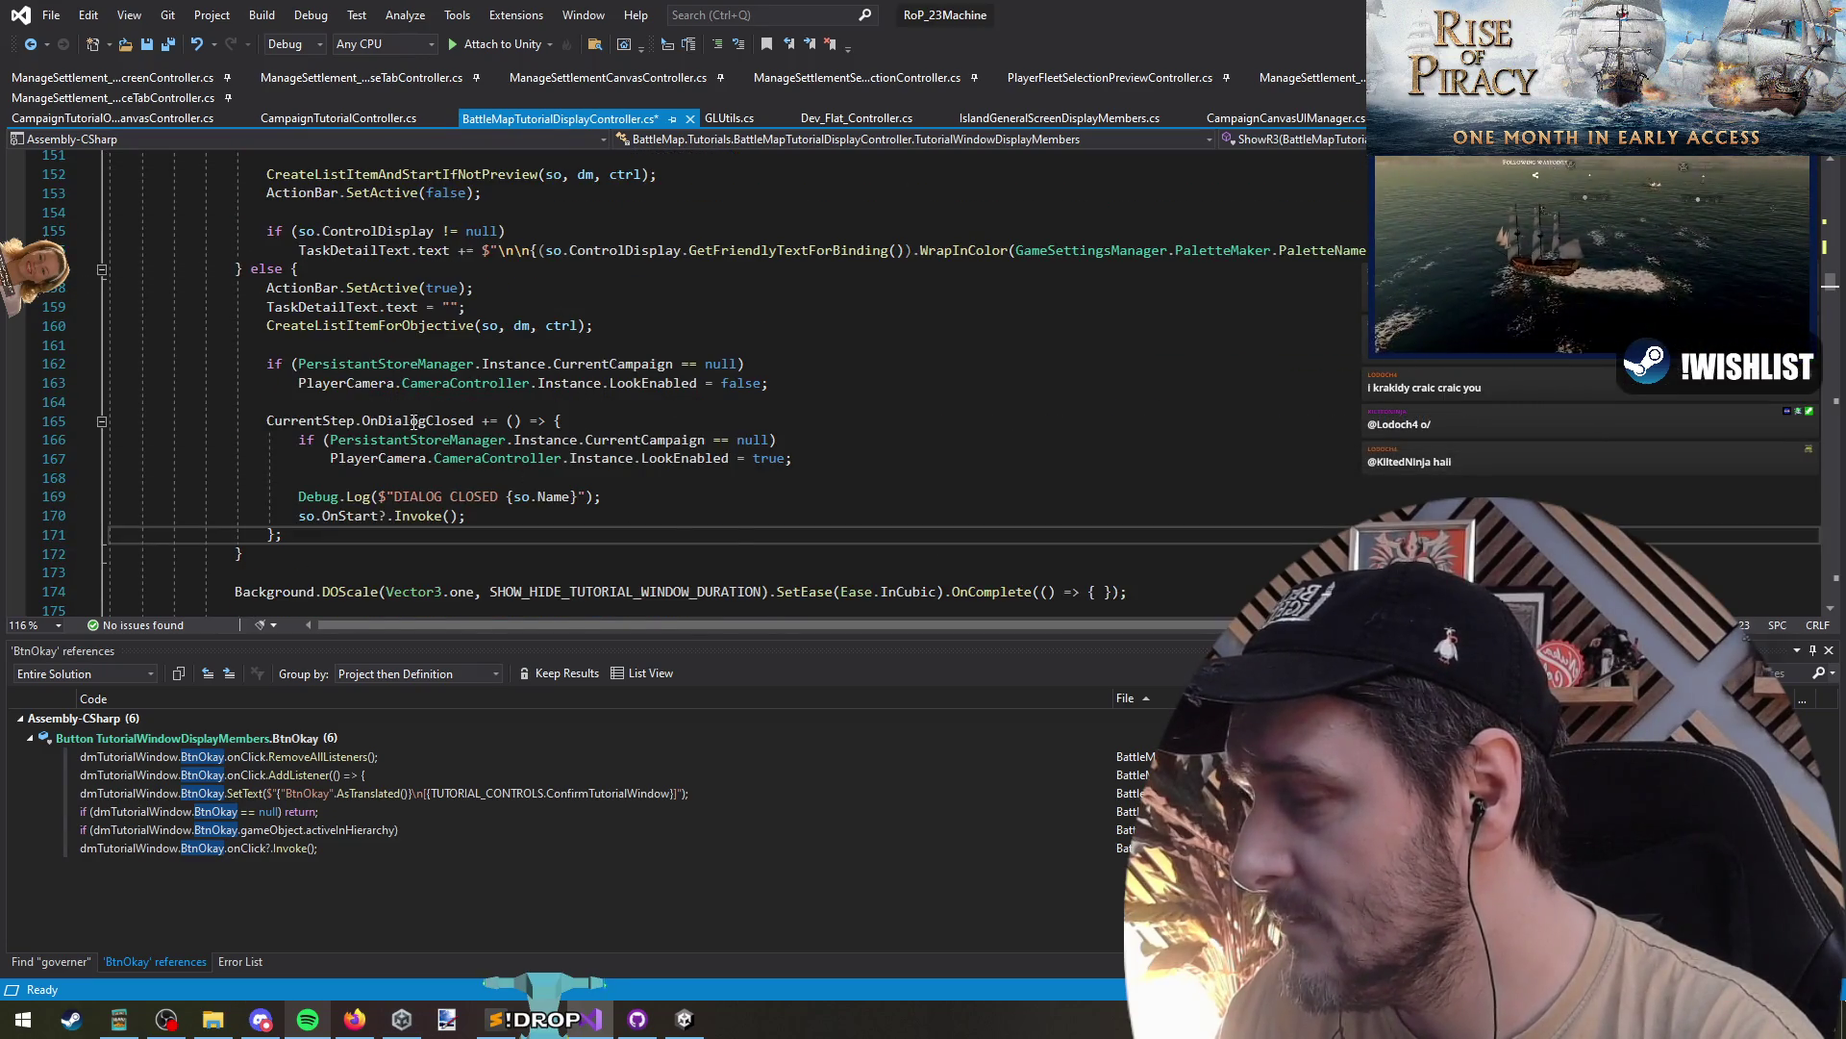
key("Return")
key("Return")
type("showBtnAdvanceTutorialSequence.")
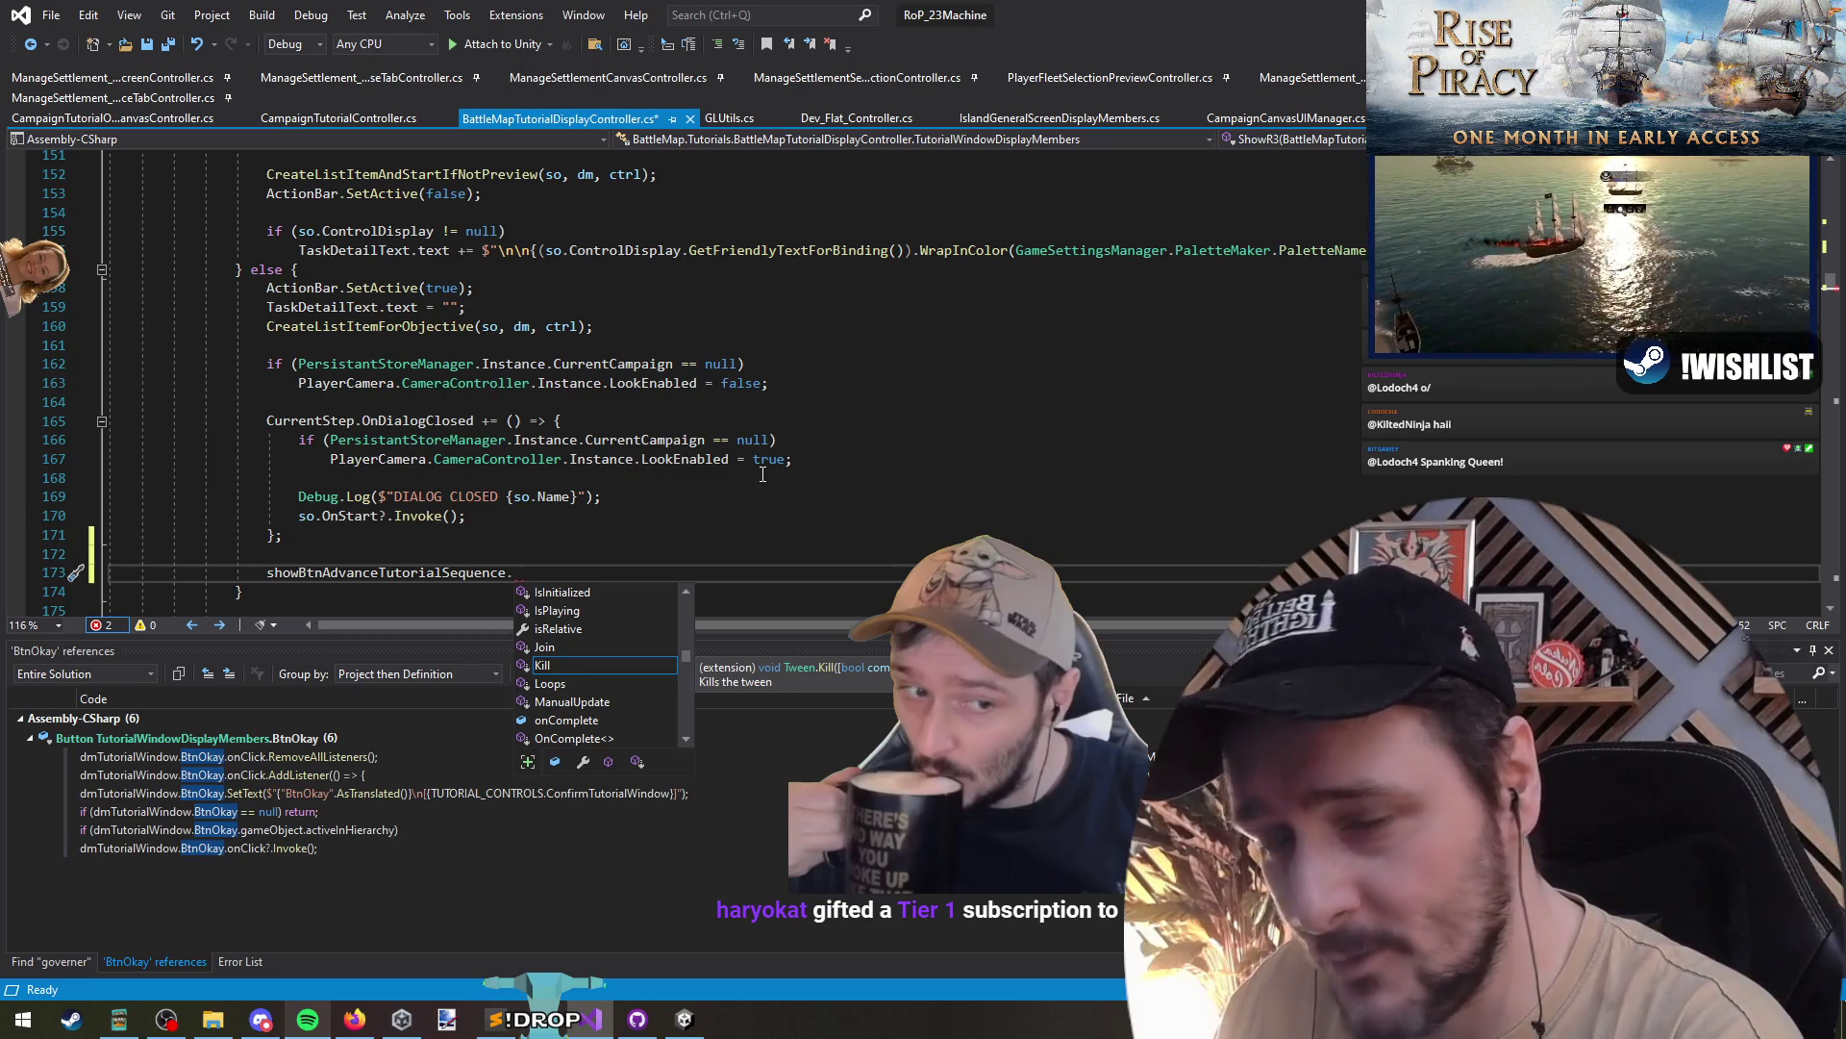
type("AppendInterval(5f);")
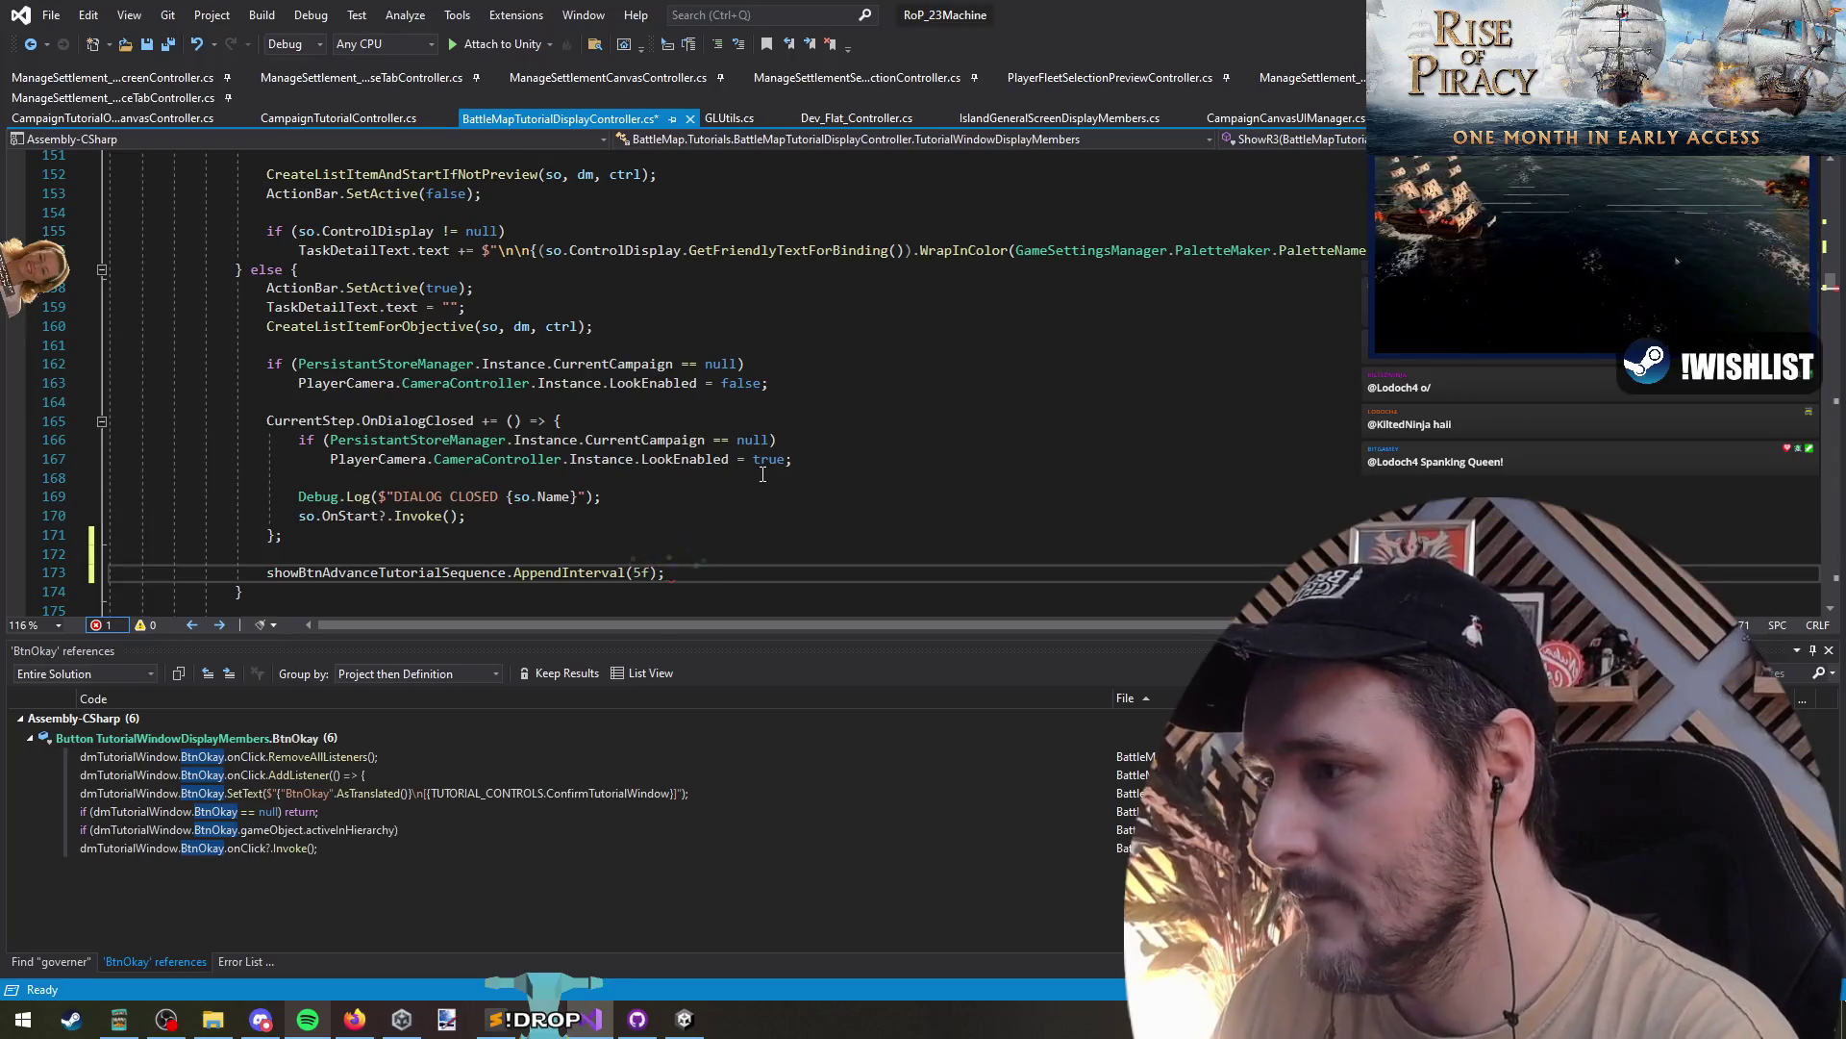
- Insert showBtnAdvanceTutorialSequence = DOTween.Sequence(); above the AppendInterval line
key("Home")
key("Return")
key("Up")
type("showBtnAdvanceTutorialSequence = DOTween.")
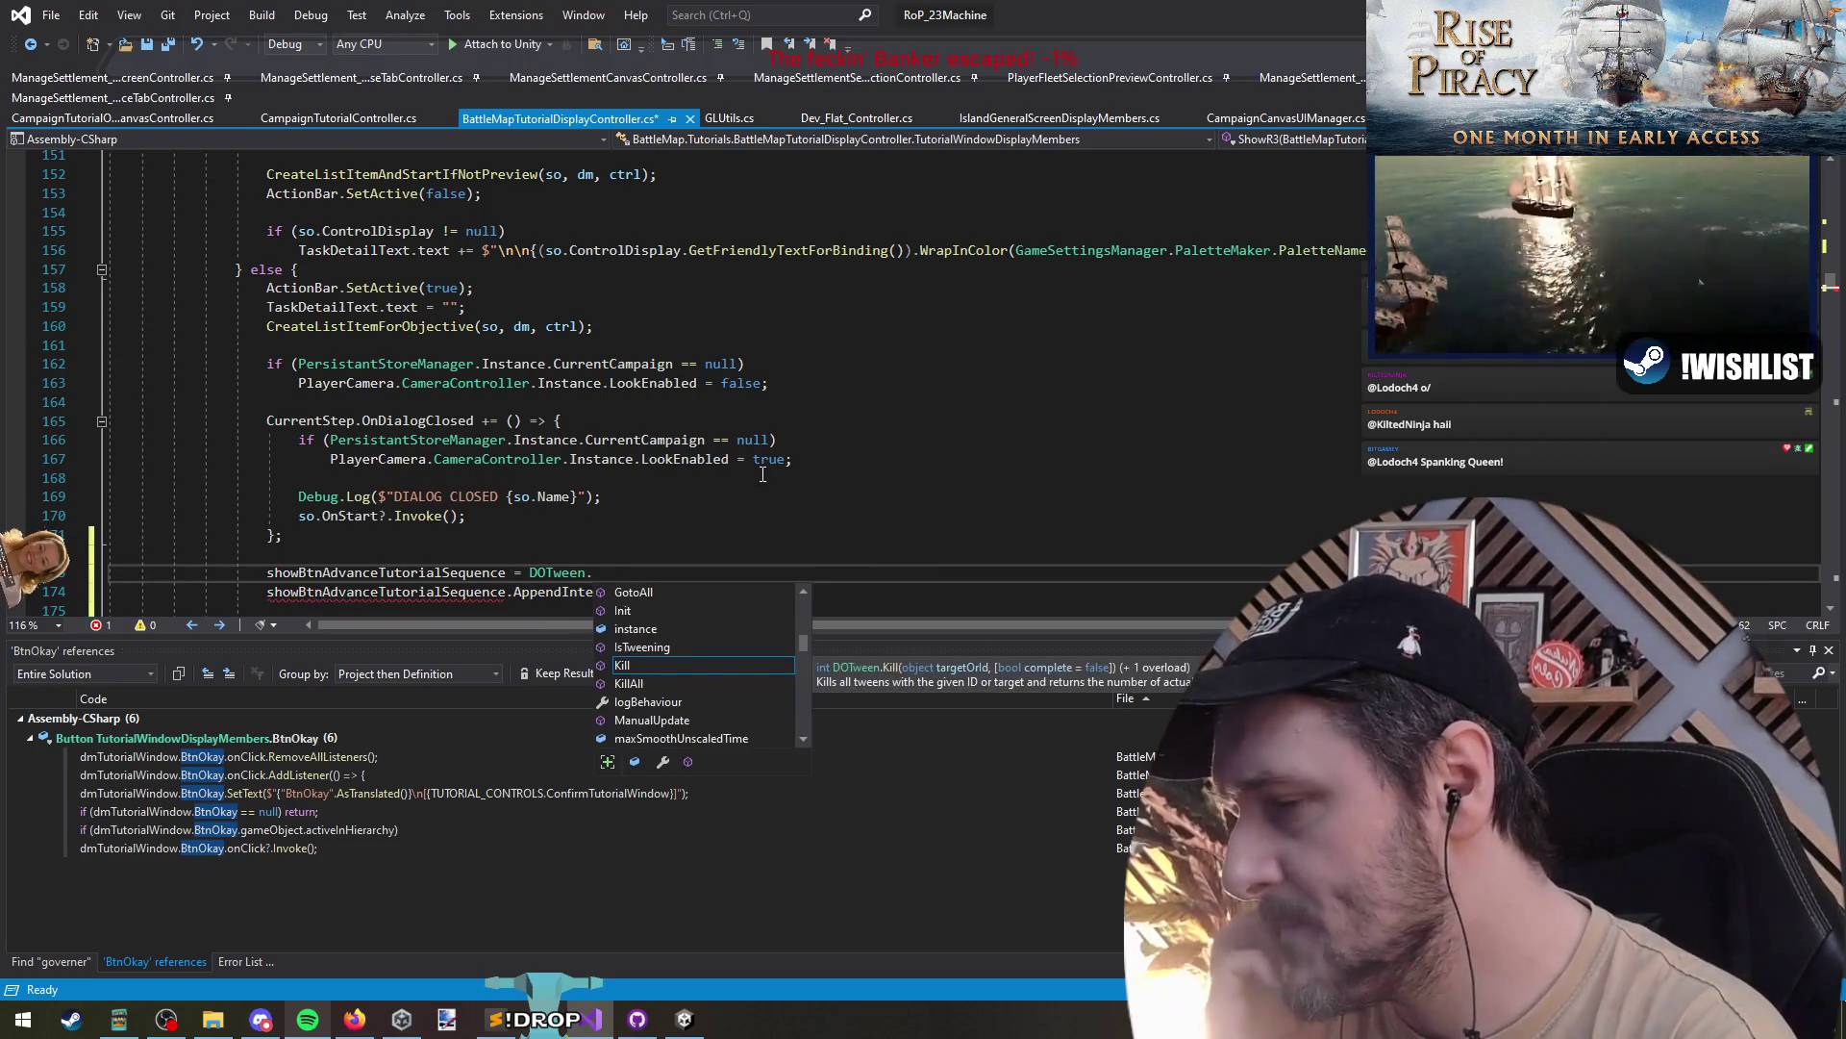
type("se")
key("Tab")
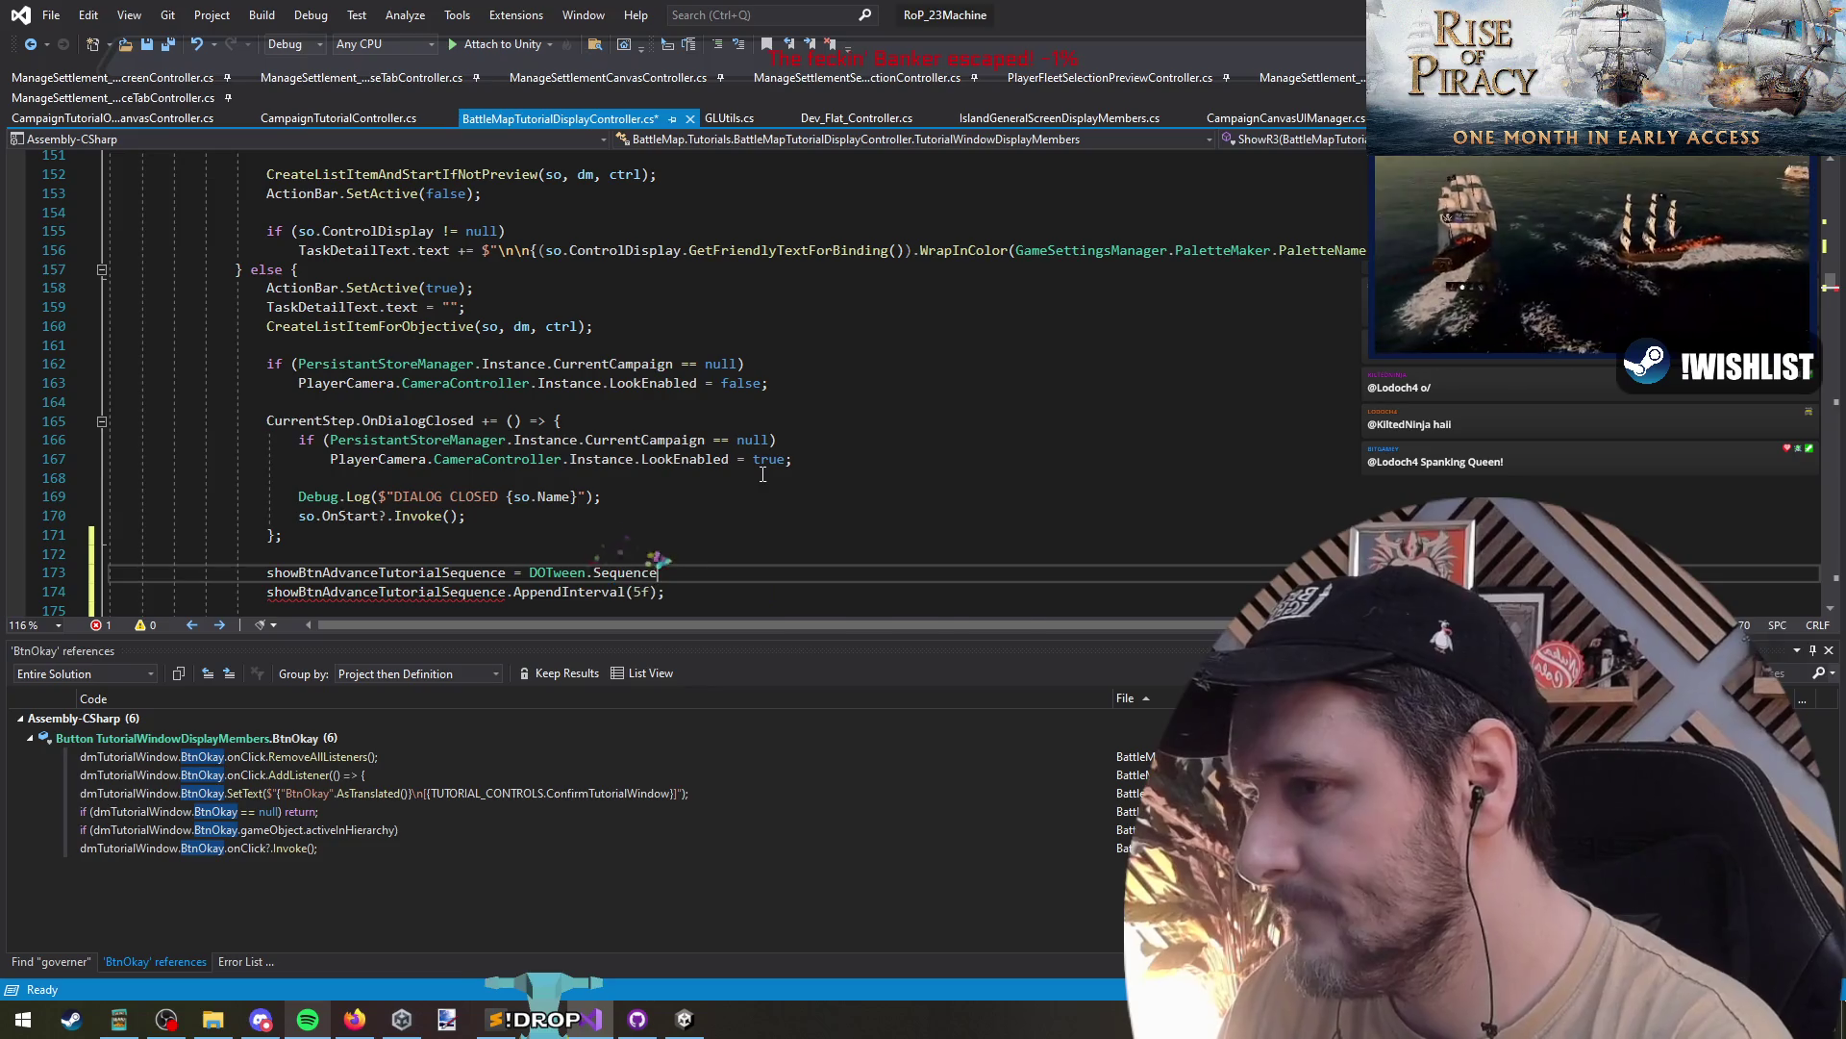
type("();")
scroll(526, 329, "up", 2)
scroll(526, 329, "up", 13)
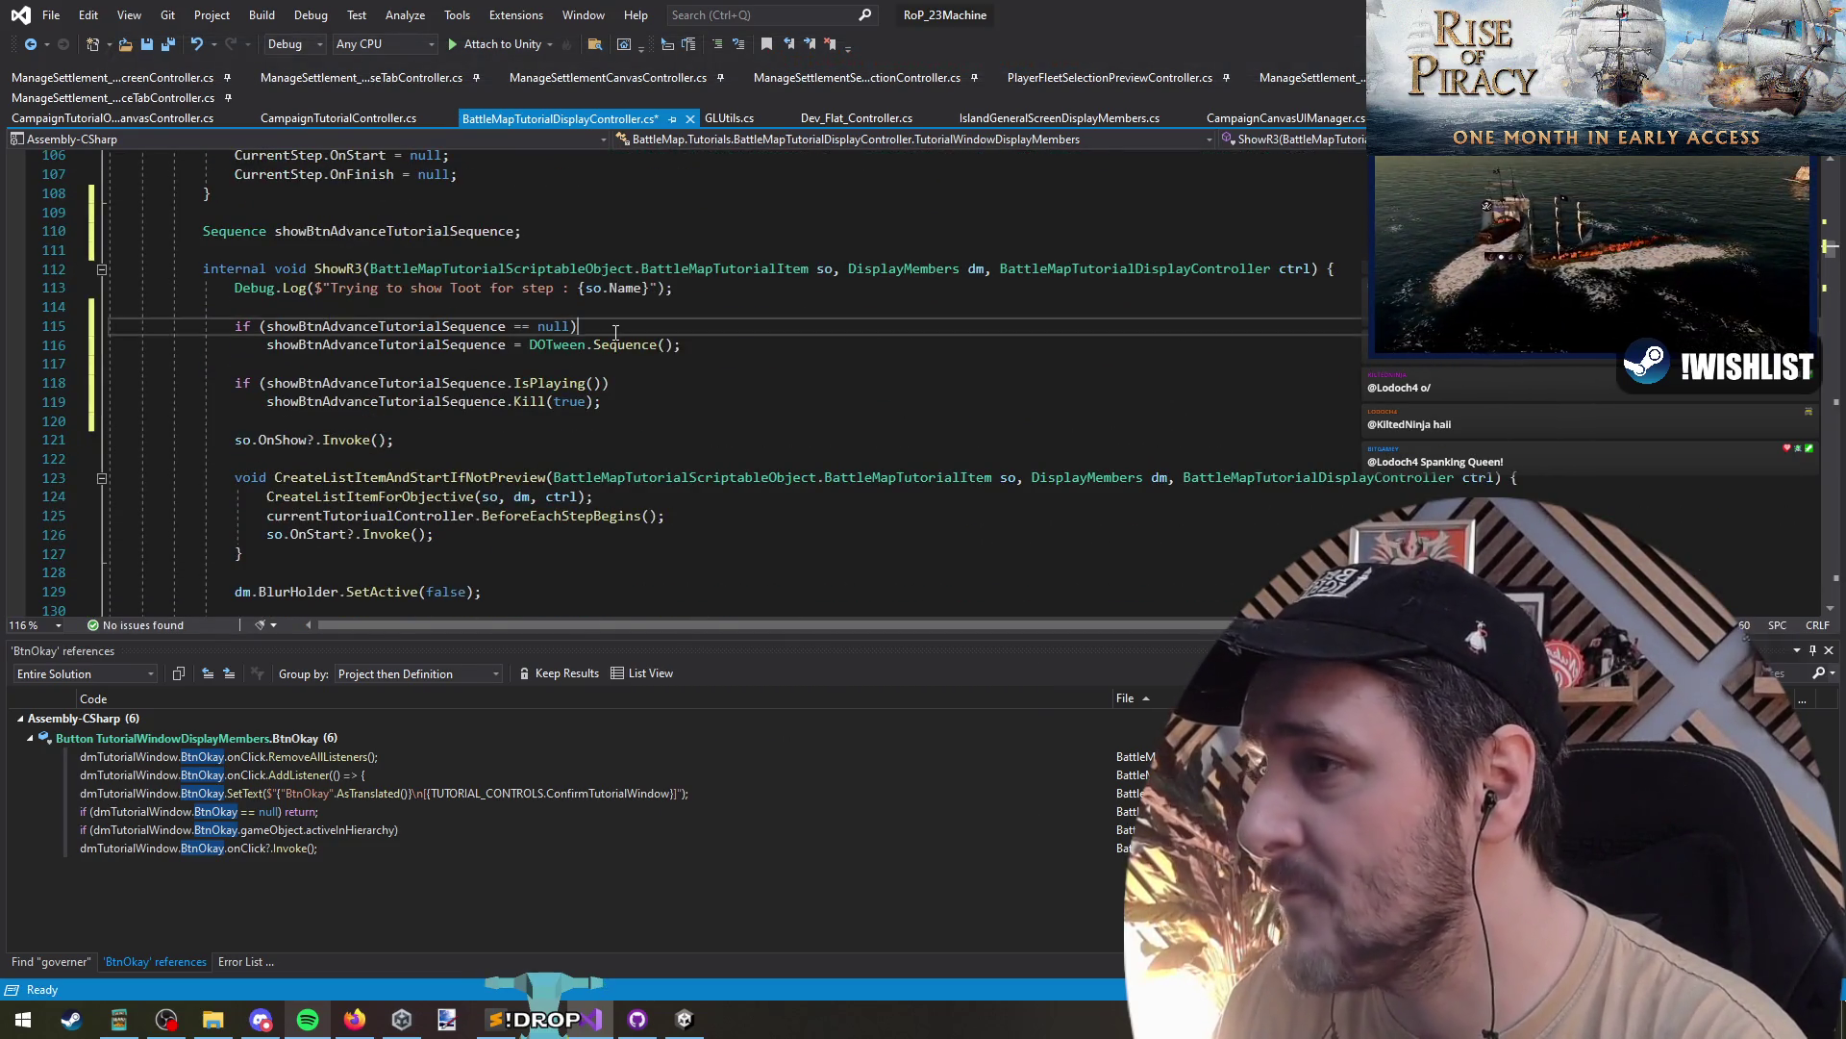
- Change the check to kill the sequence only when it is != null && IsPlaying()
left_click_drag(866, 347, 340, 343)
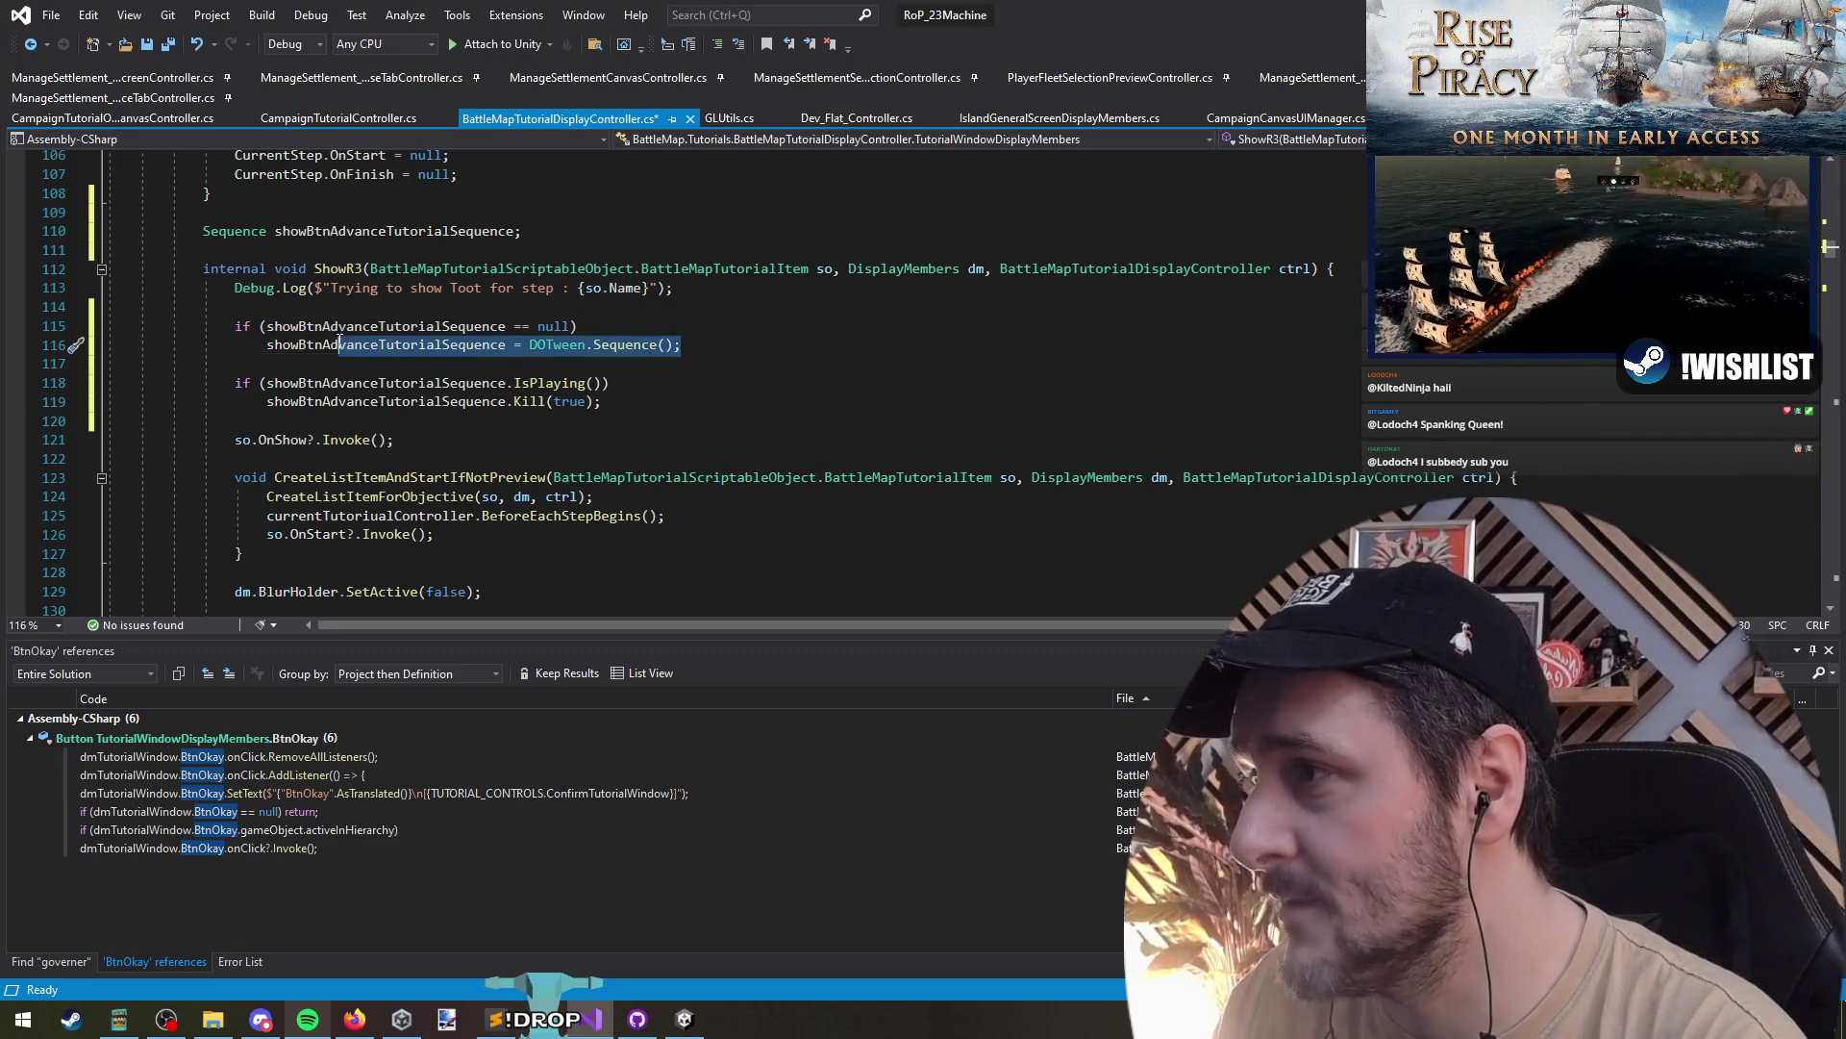
double_click(521, 326)
left_click(555, 326)
double_click(528, 326)
type("!=")
left_click_drag(266, 326, 569, 326)
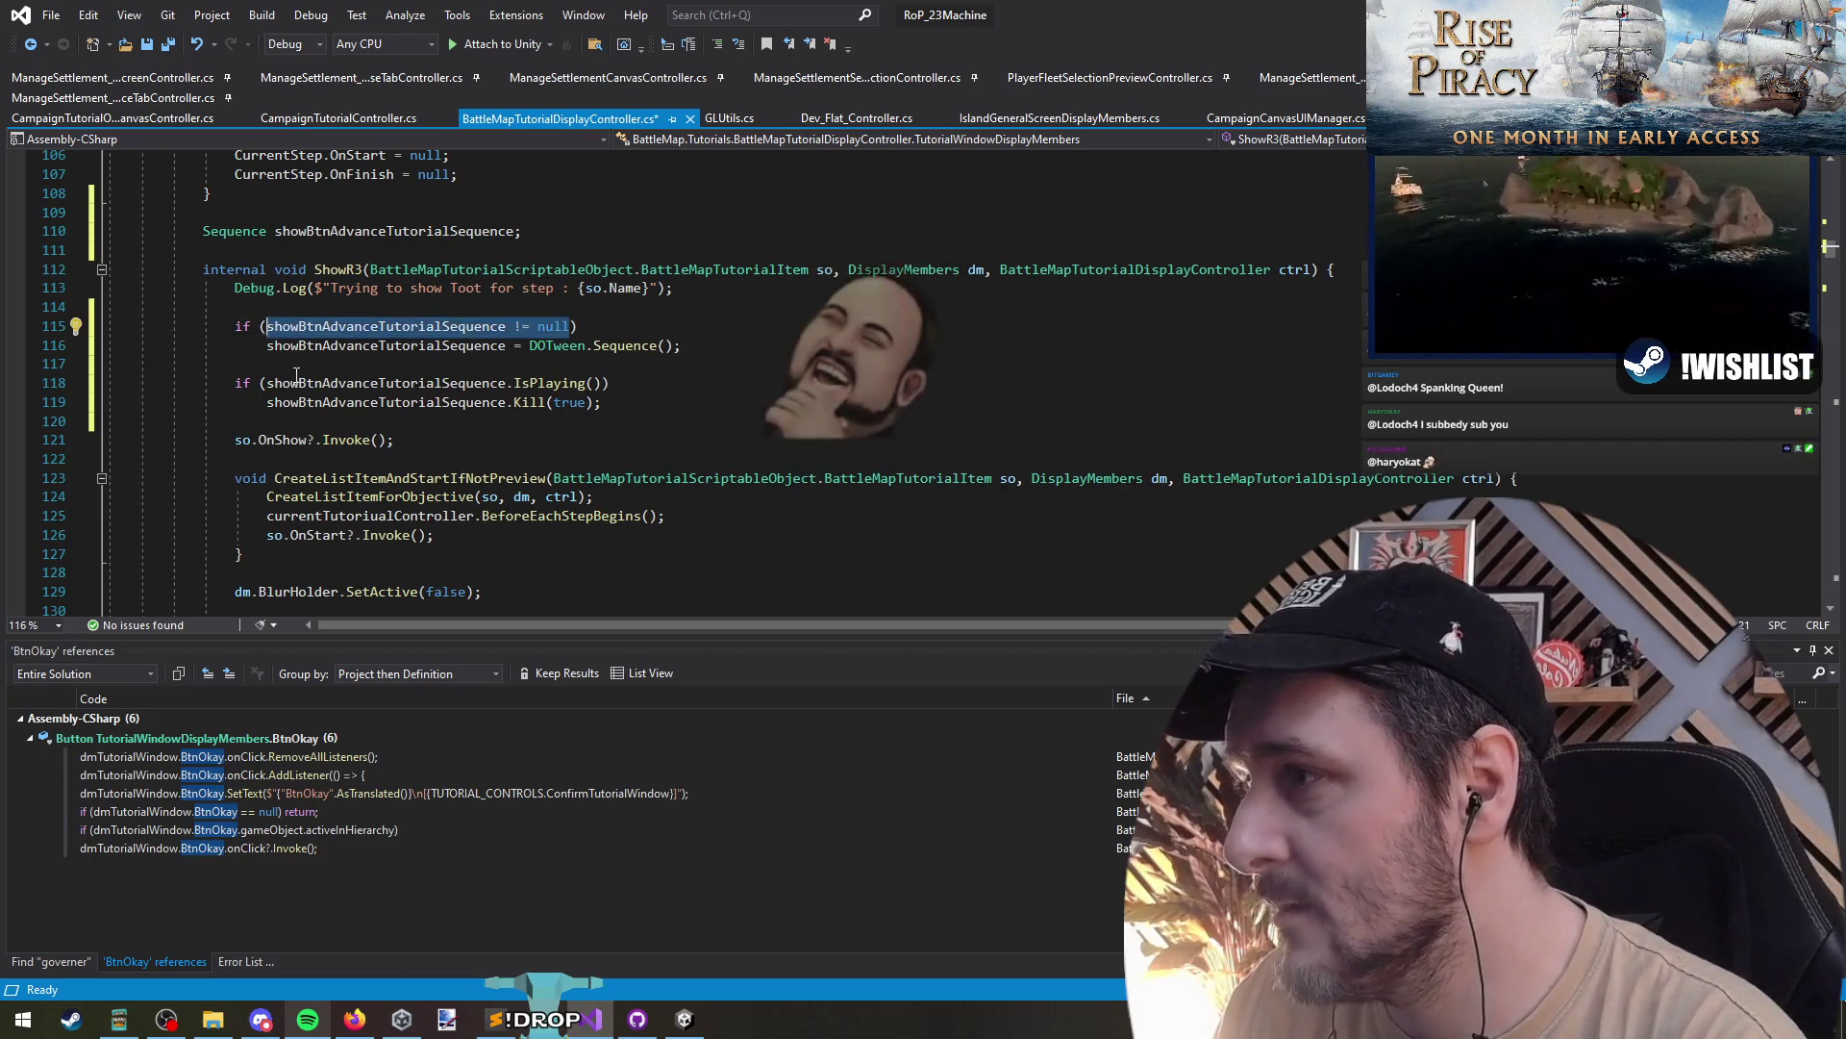
key("ctrl+x")
left_click(267, 383)
key("ctrl+v")
type("&&")
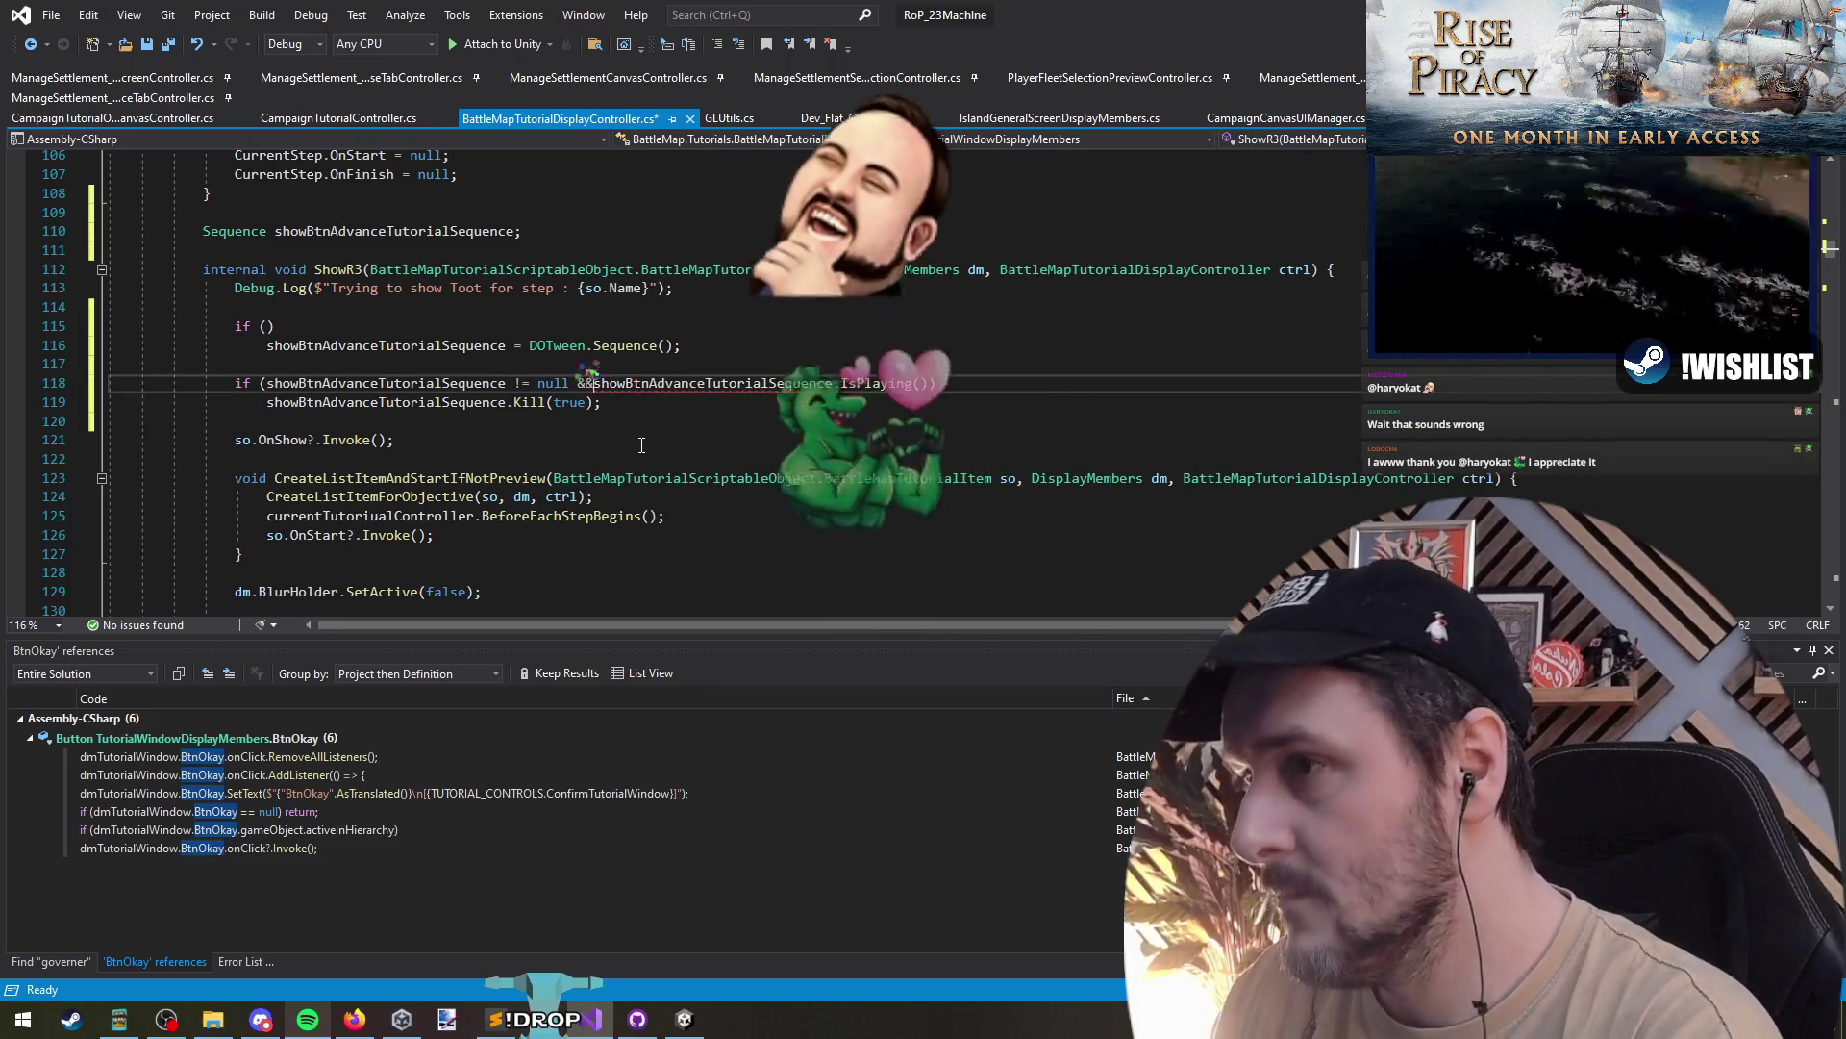
- Delete the leftover empty line above the sequence check and save the script
key("Up")
key("Up")
key("Up")
key("ctrl+x")
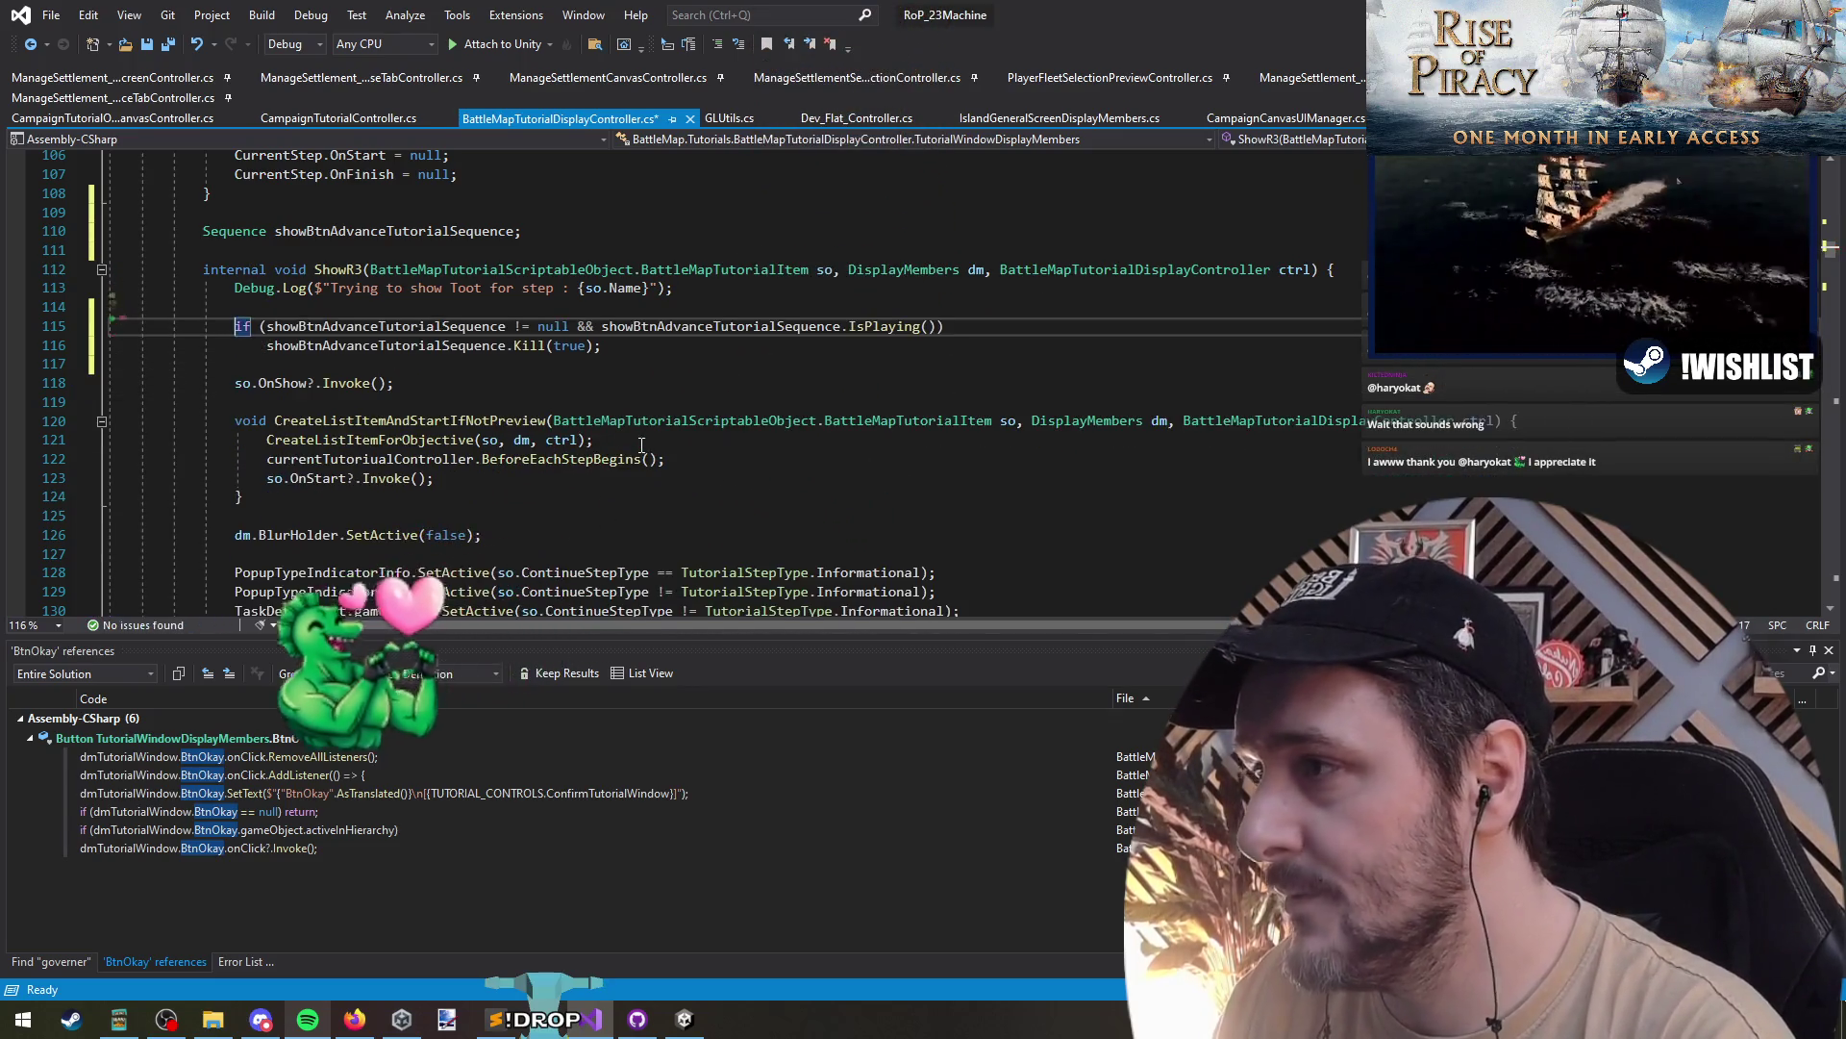
key("ctrl+s")
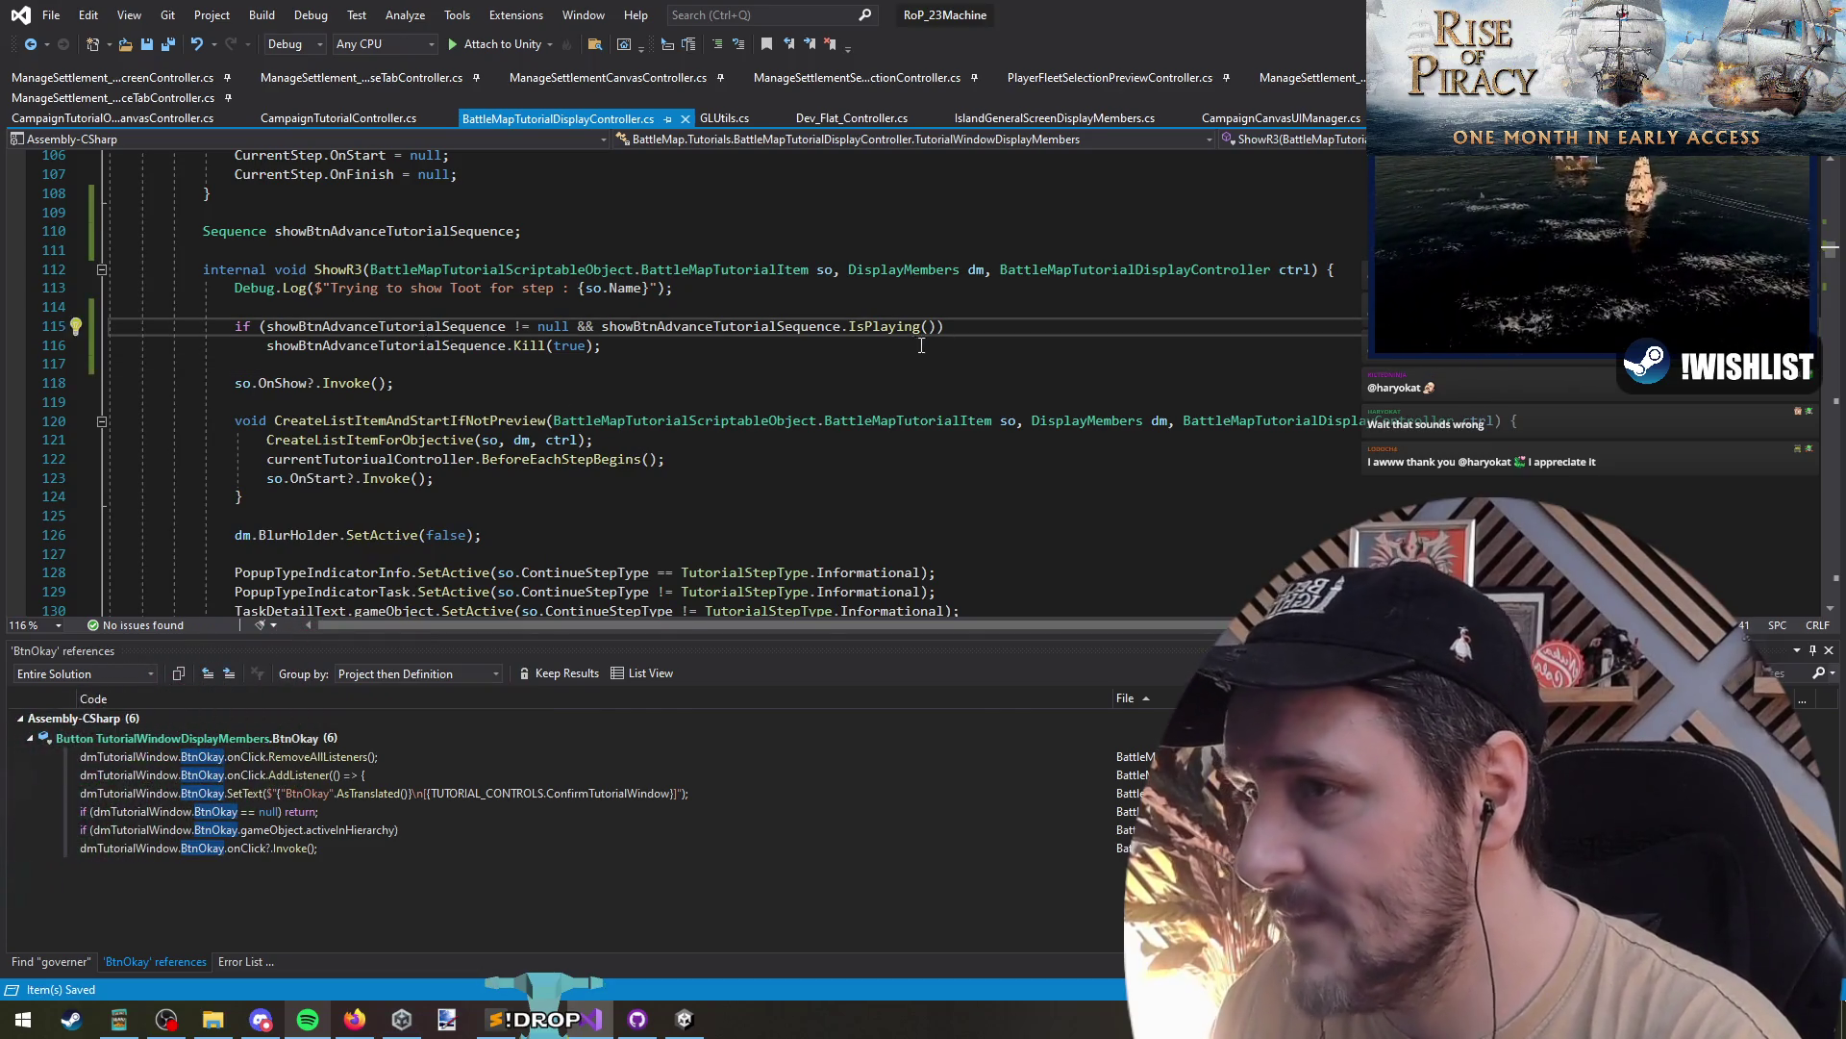
scroll(280, 268, "down", 16)
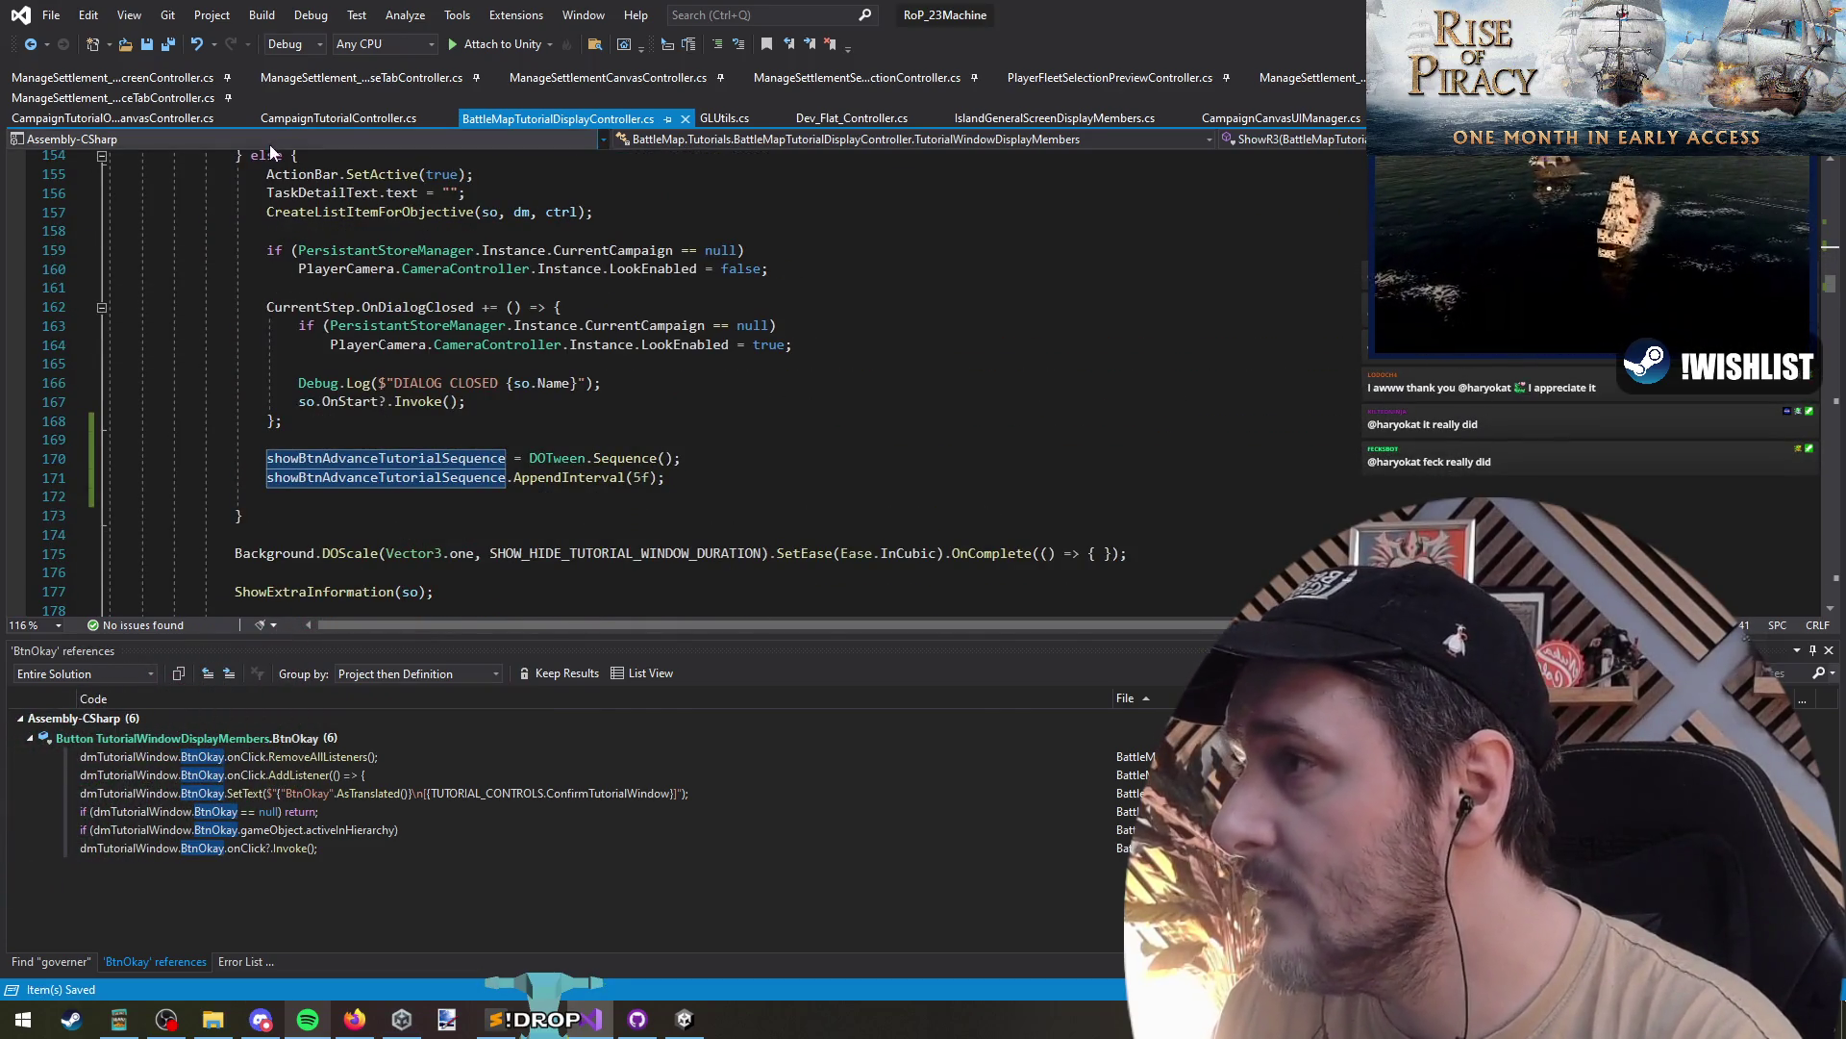
- After AppendInterval(5f), add showBtnAdvanceTutorialSequence.SetUpdate(true); and showBtnAdvanceTutorialSequence.Play();
left_click(758, 481)
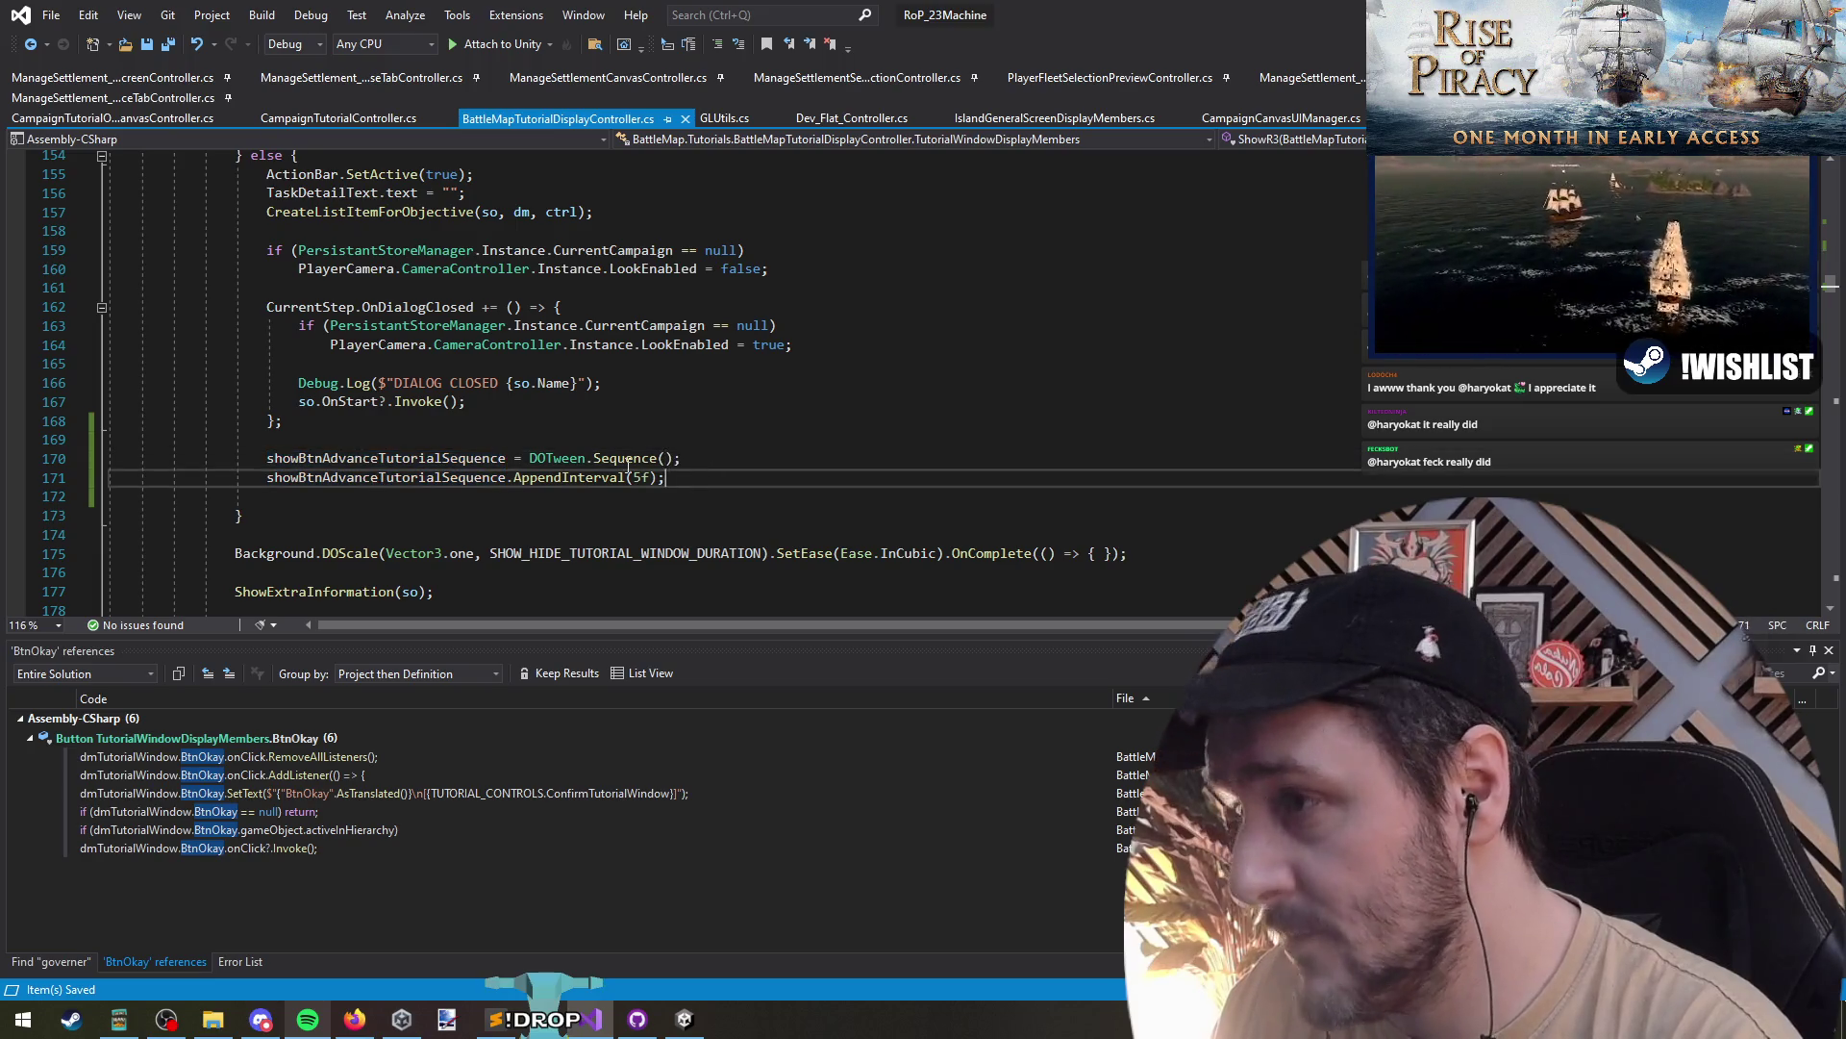
key("Return")
key("Return")
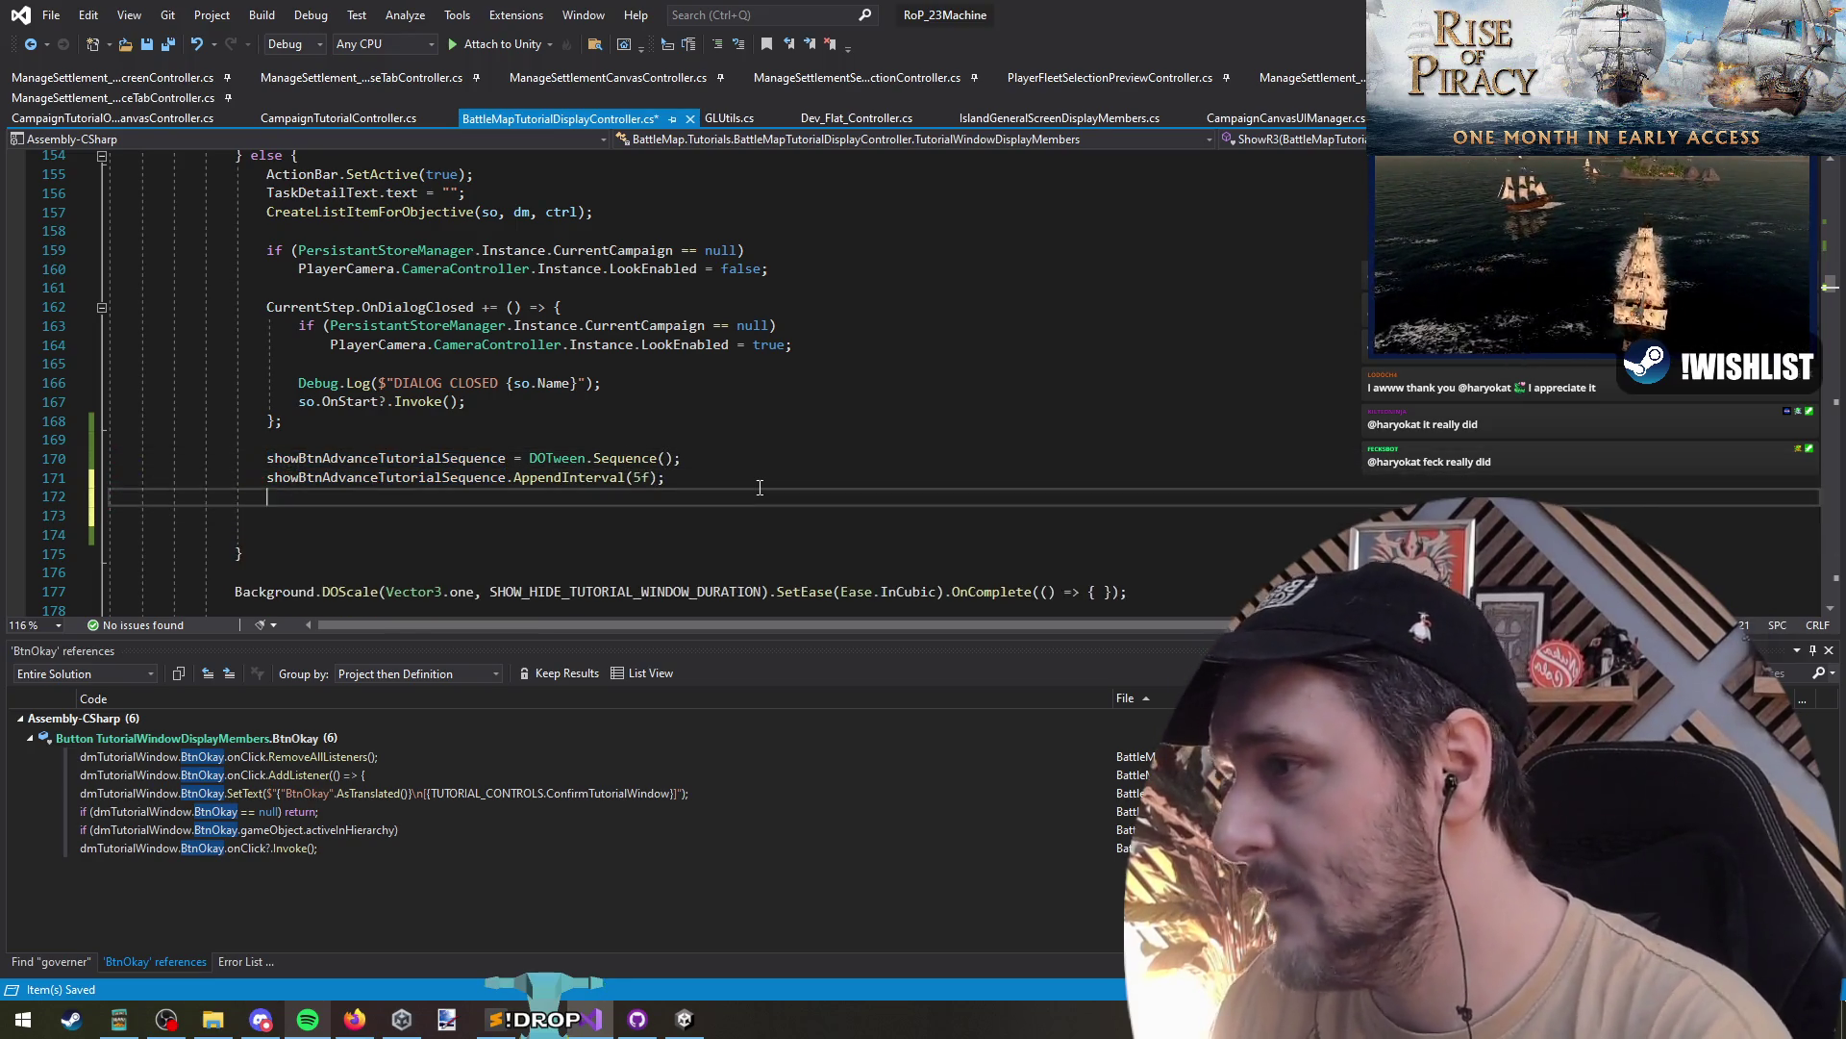
type("showBtnAdvanceTutorialSequence")
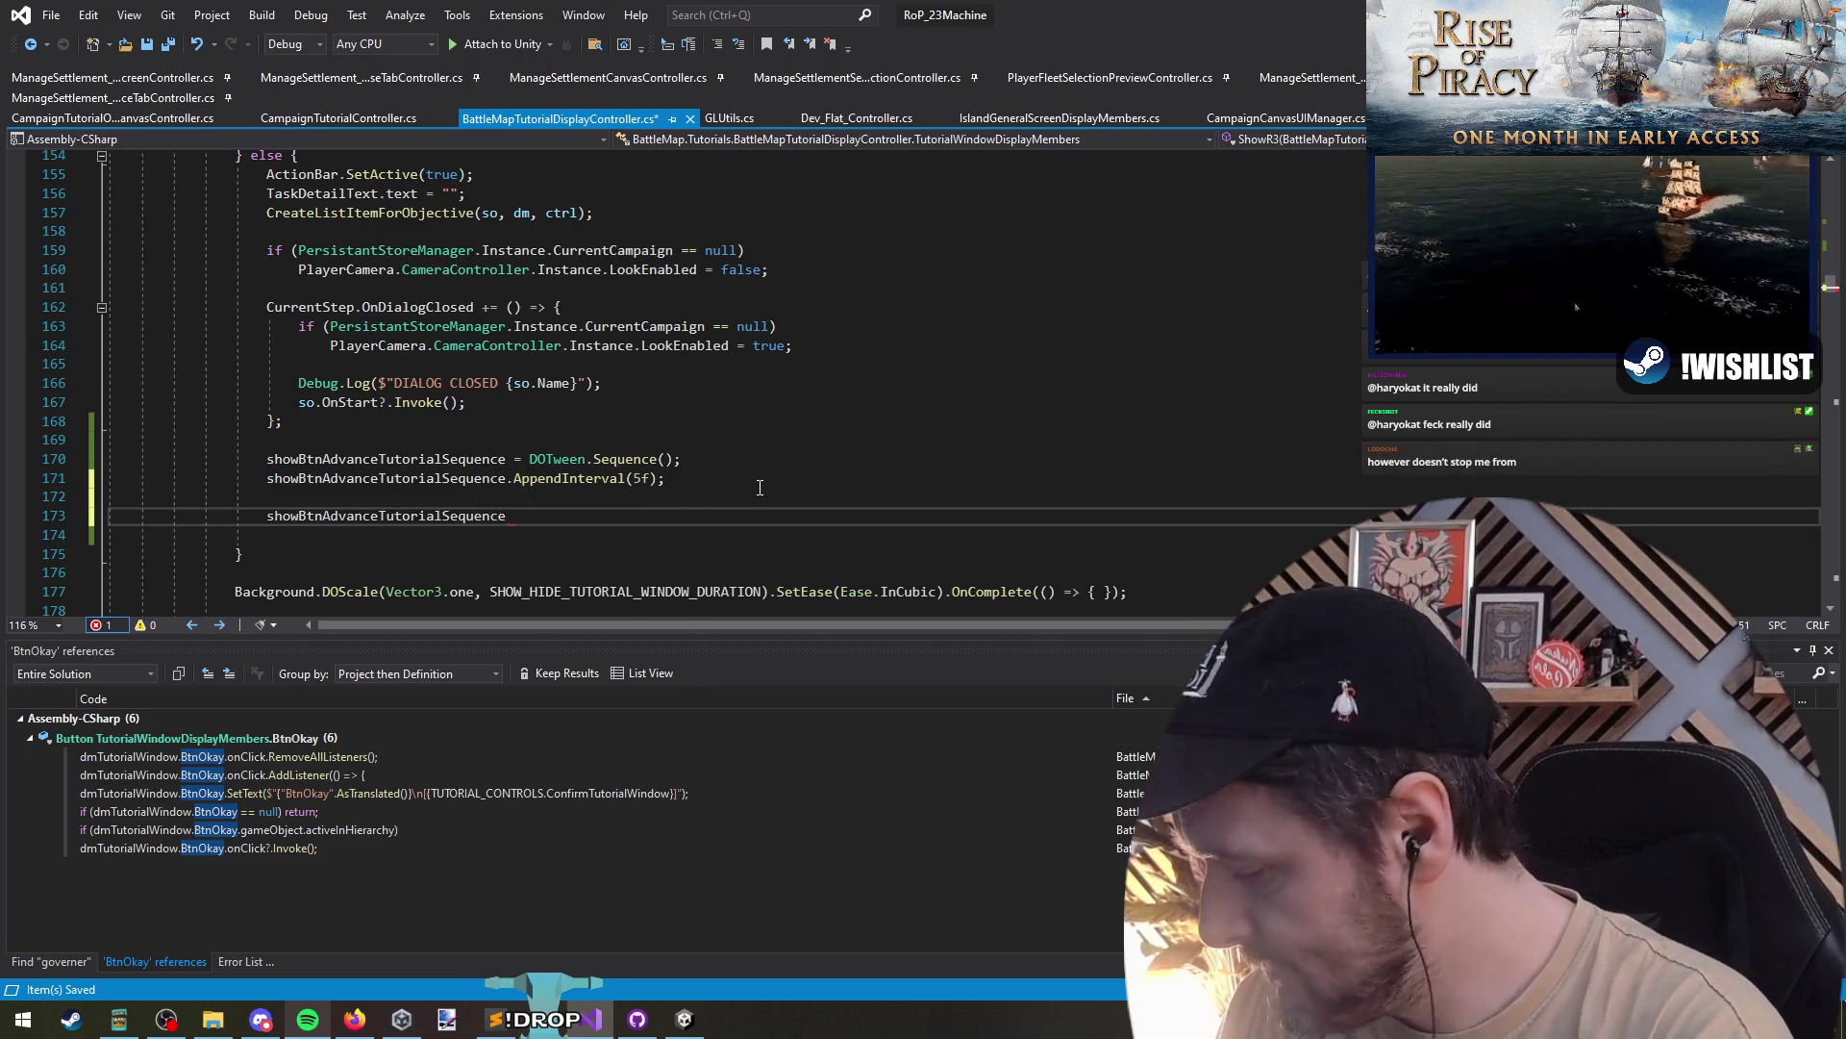
type("/..")
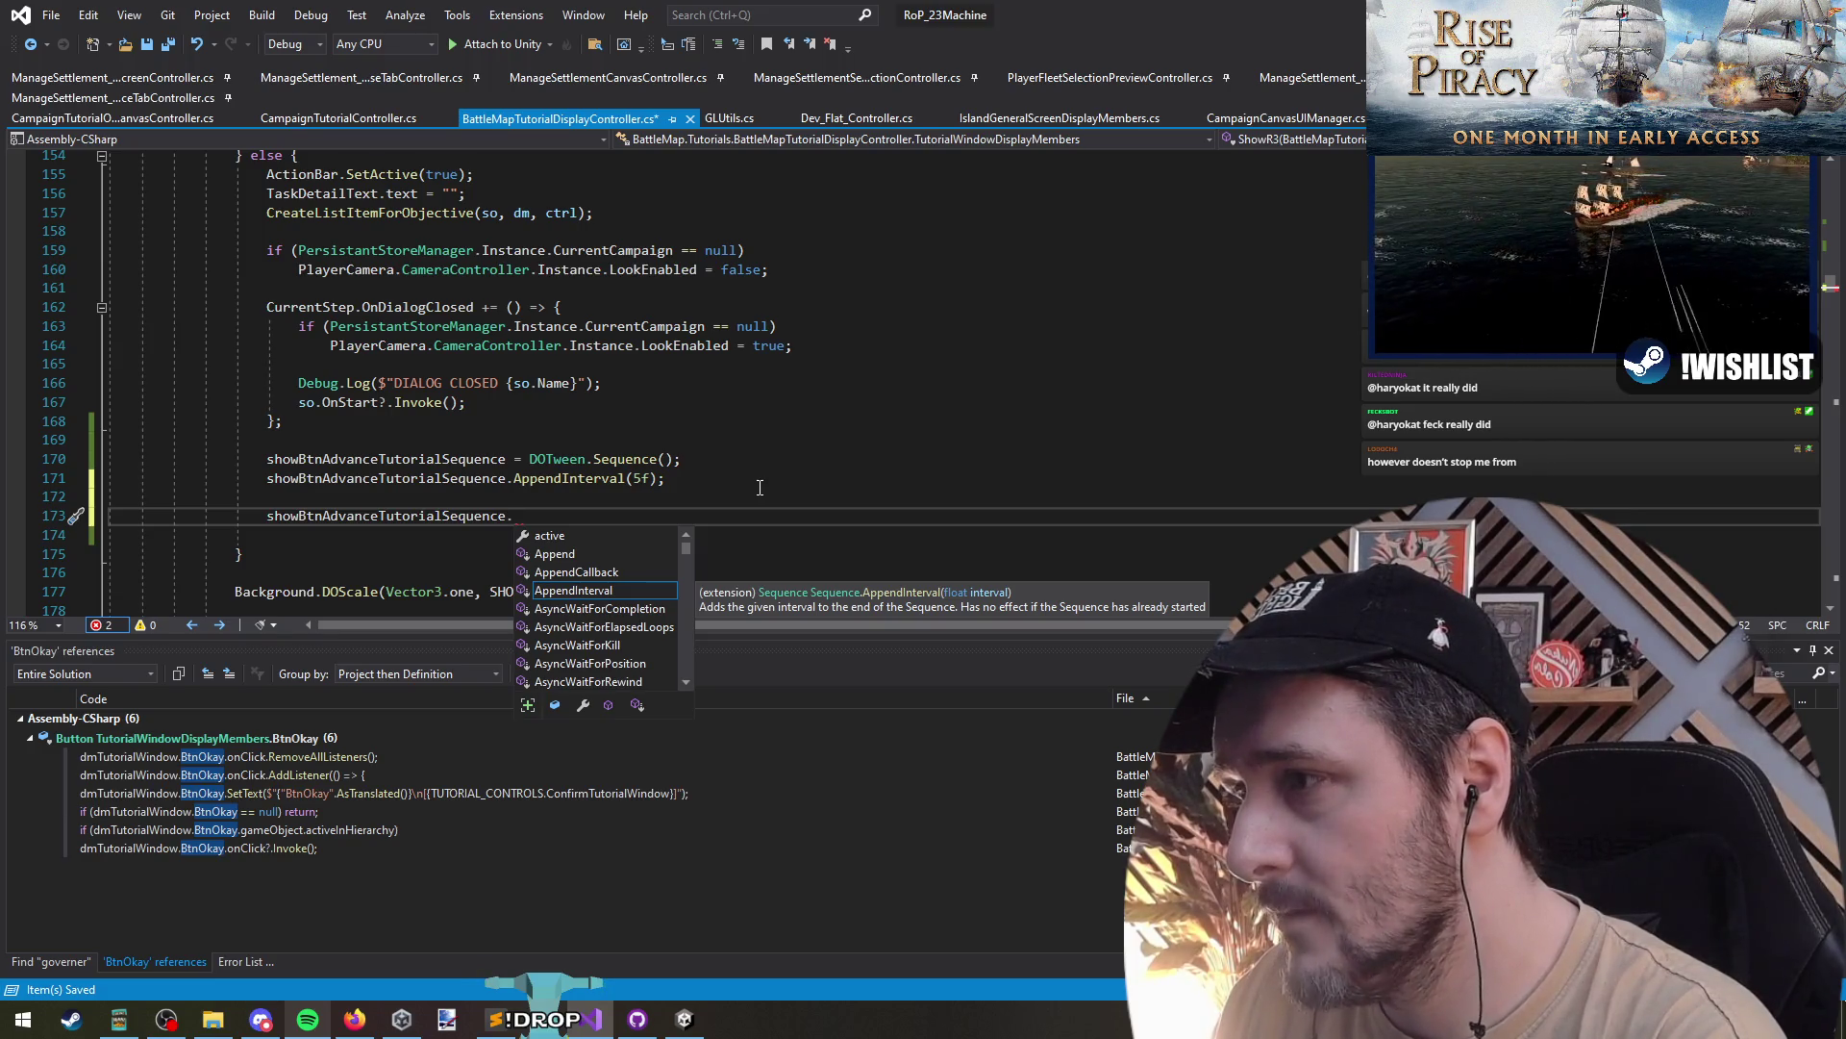
type("AsyncWaitForStart(")
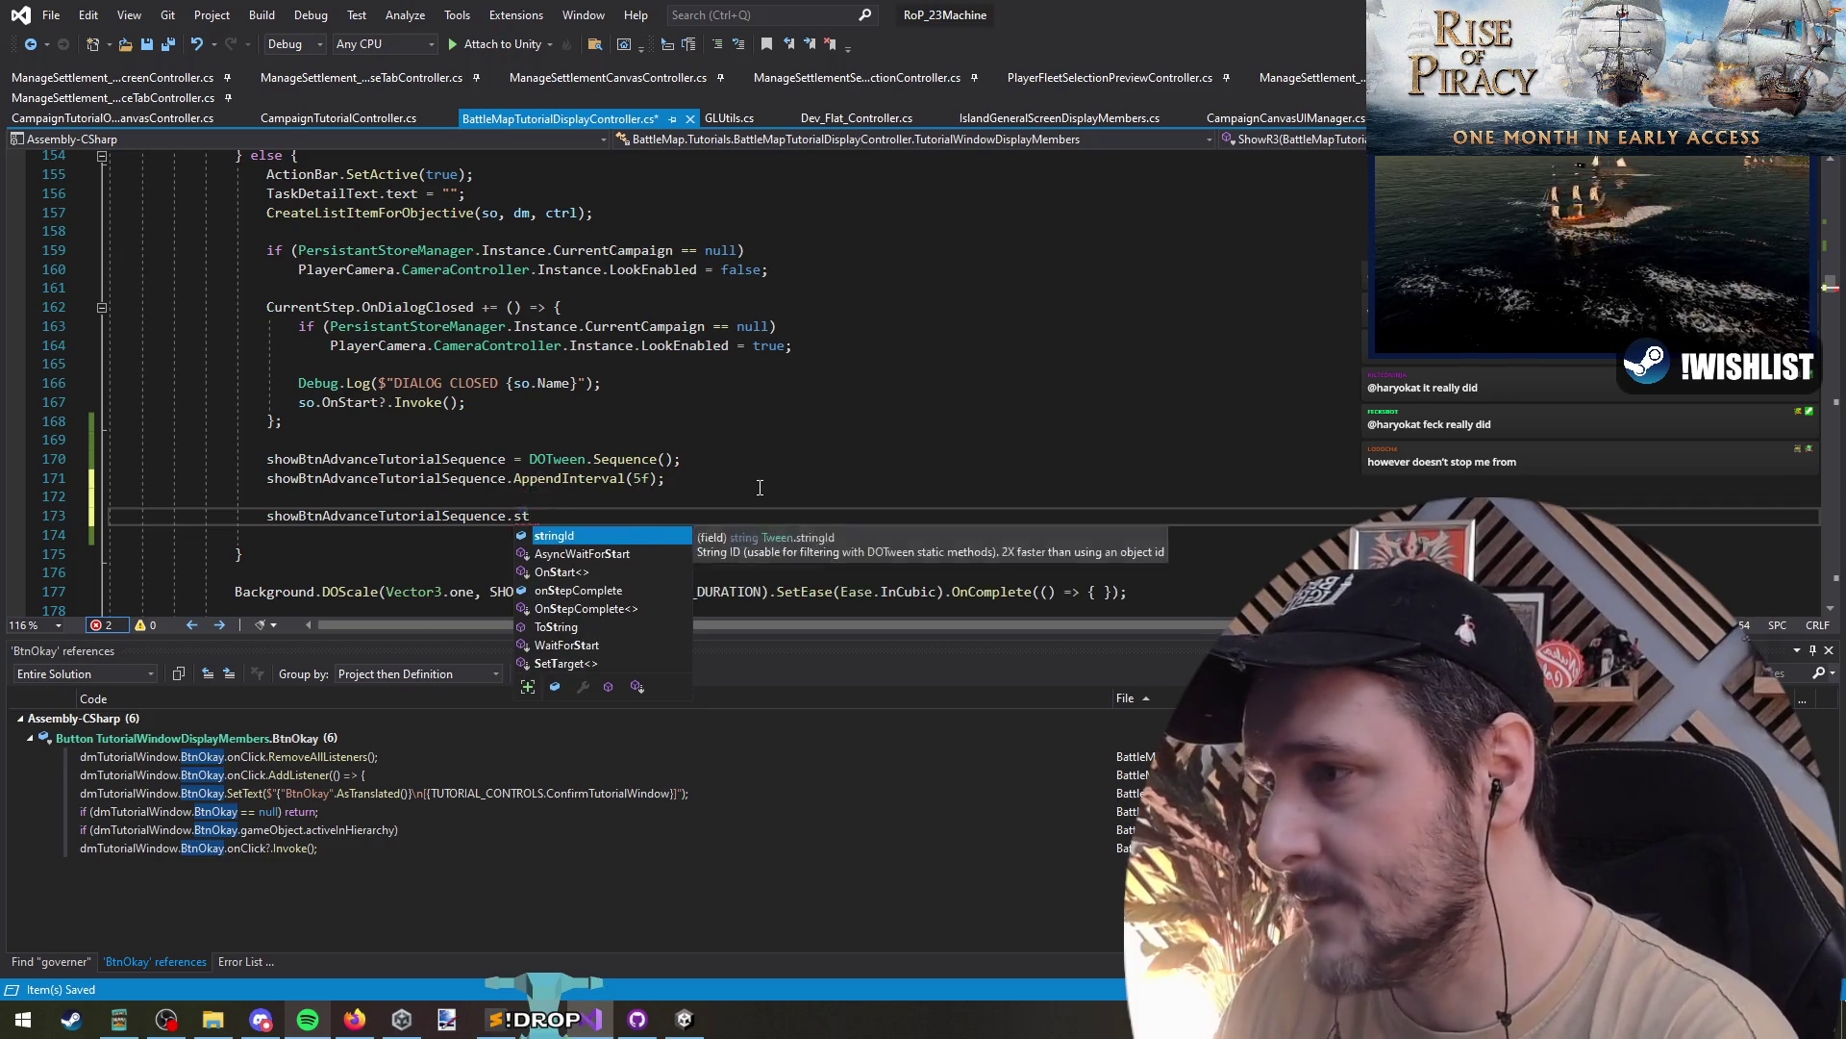
type(");")
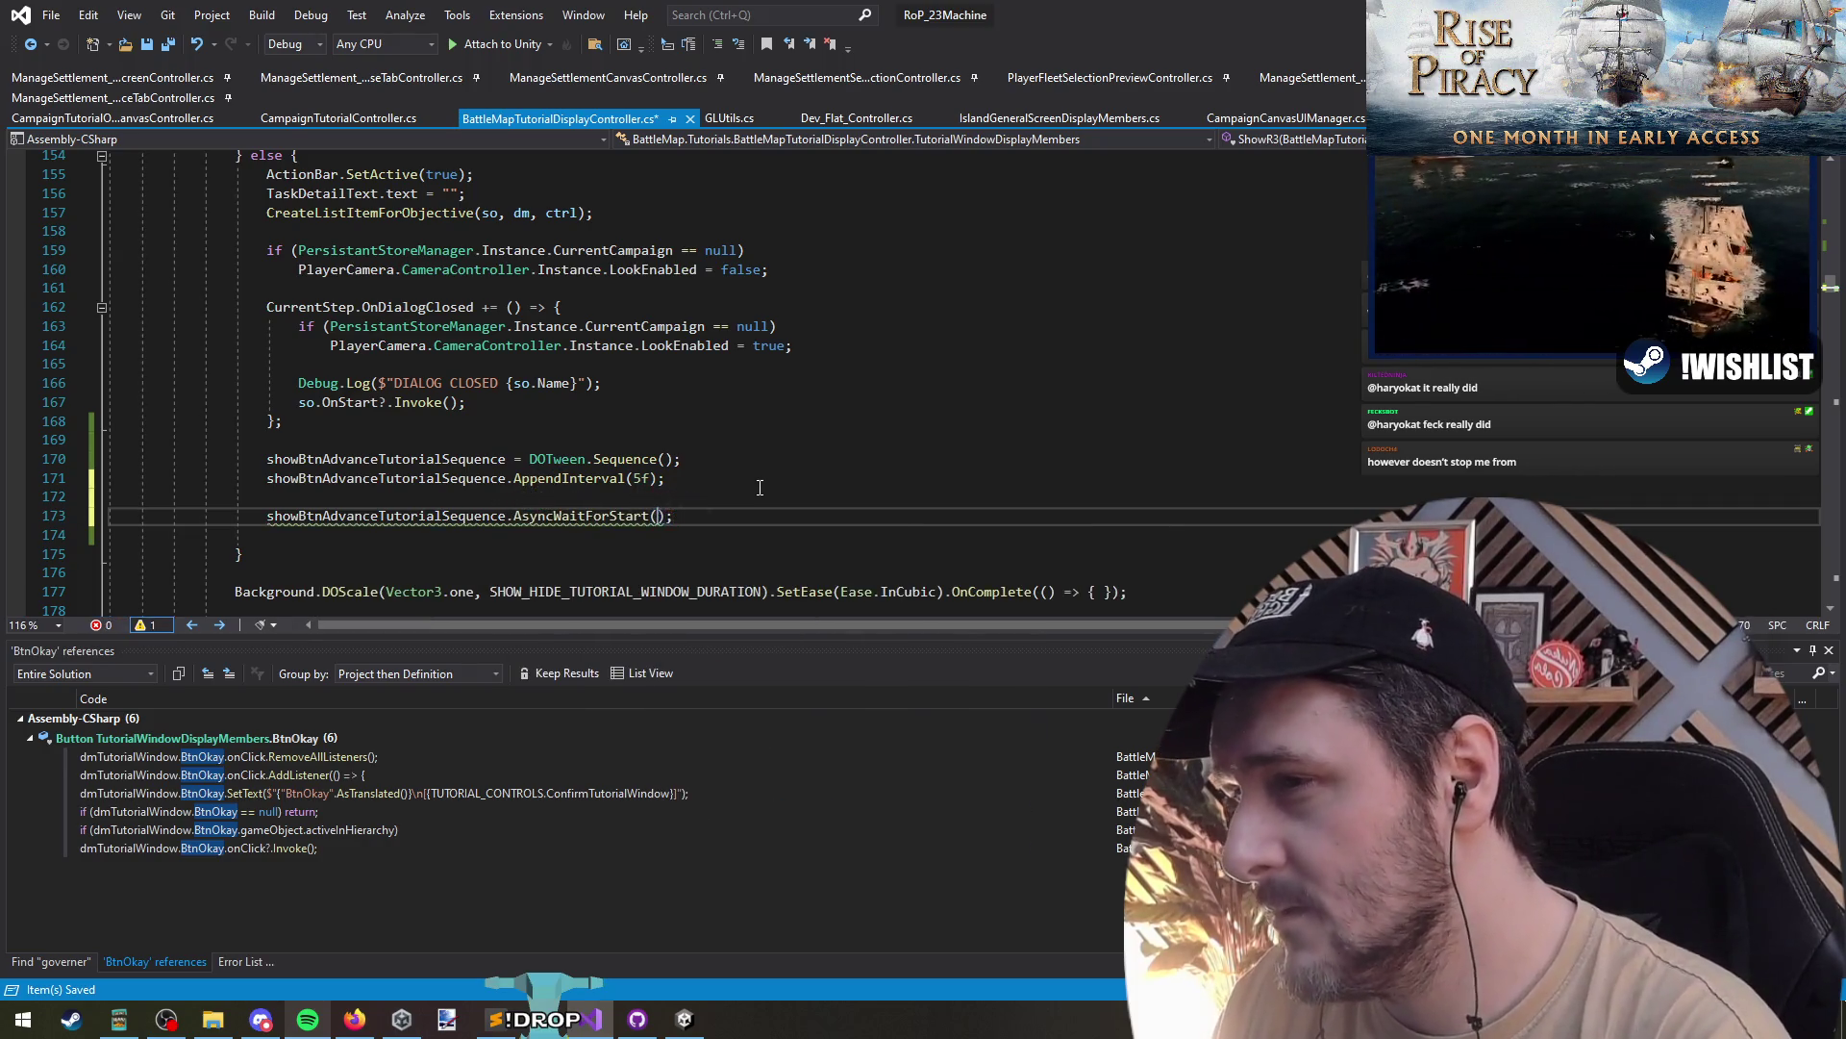
type("Play")
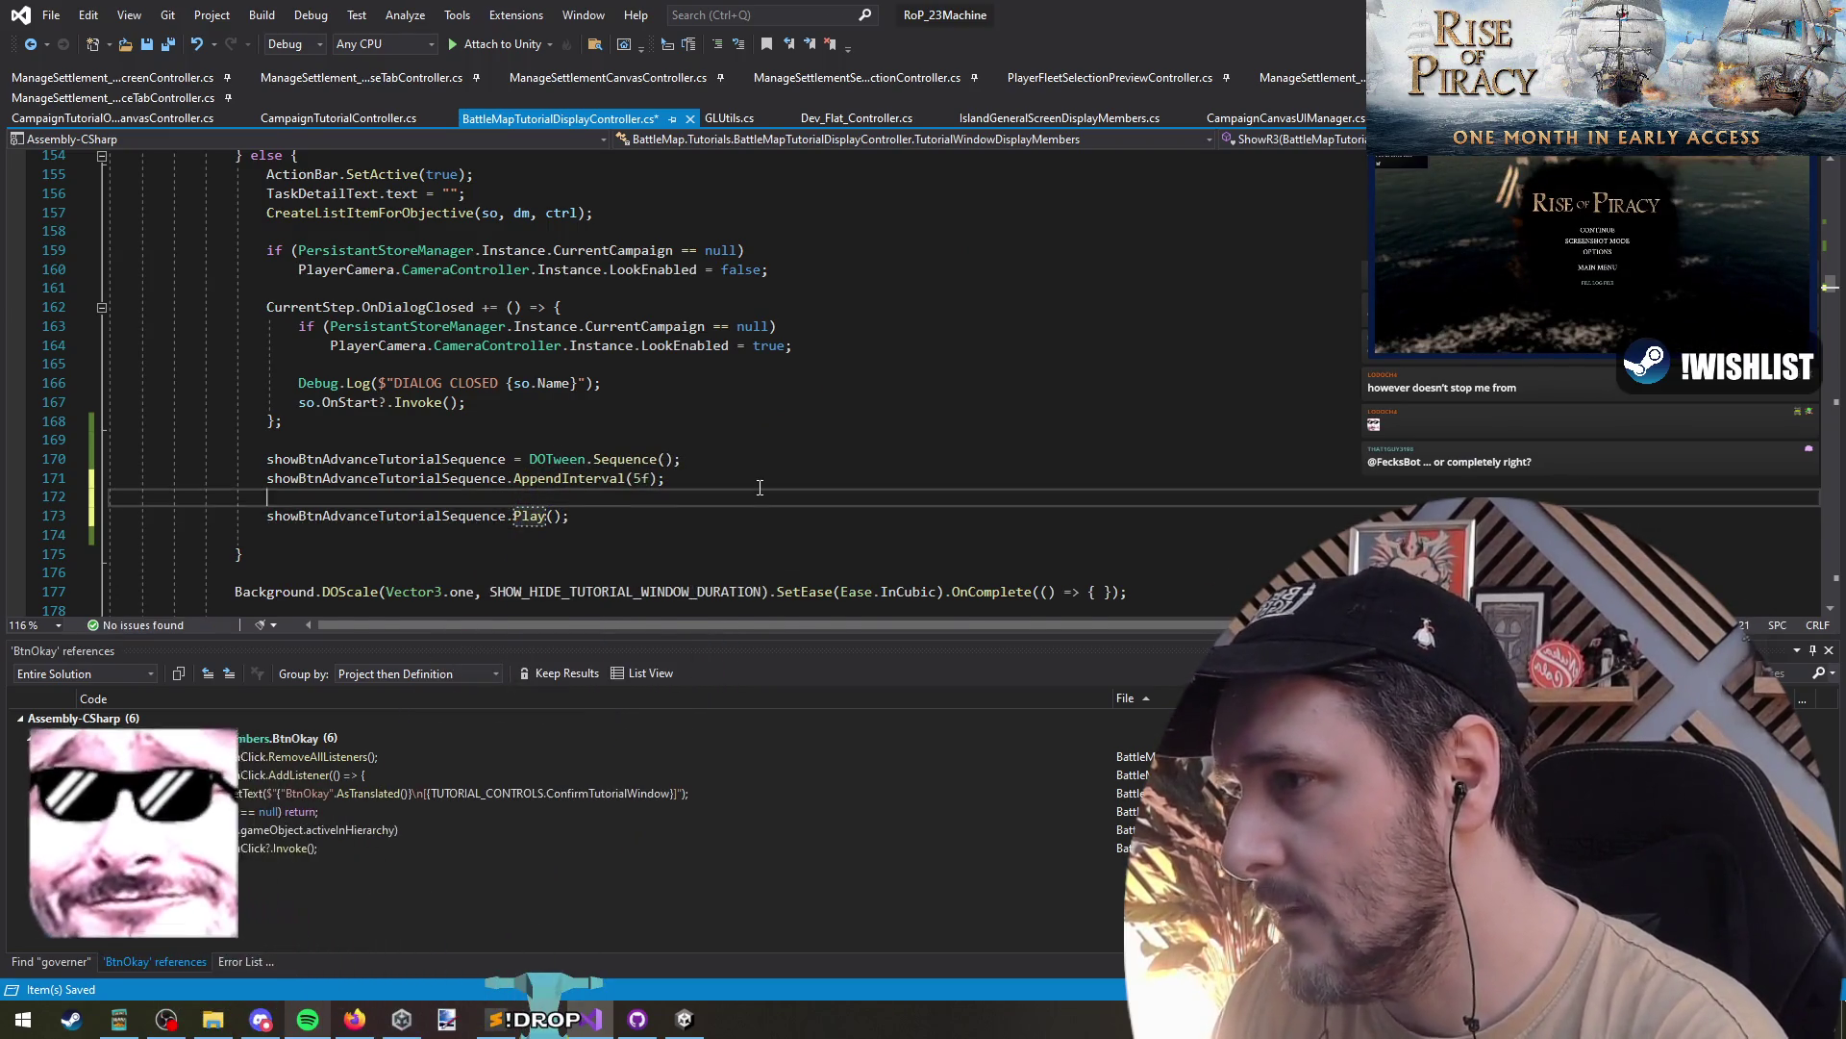
key("ctrl+Return")
type("showBtnAdvanceTutorialSequence.SetUpdate(")
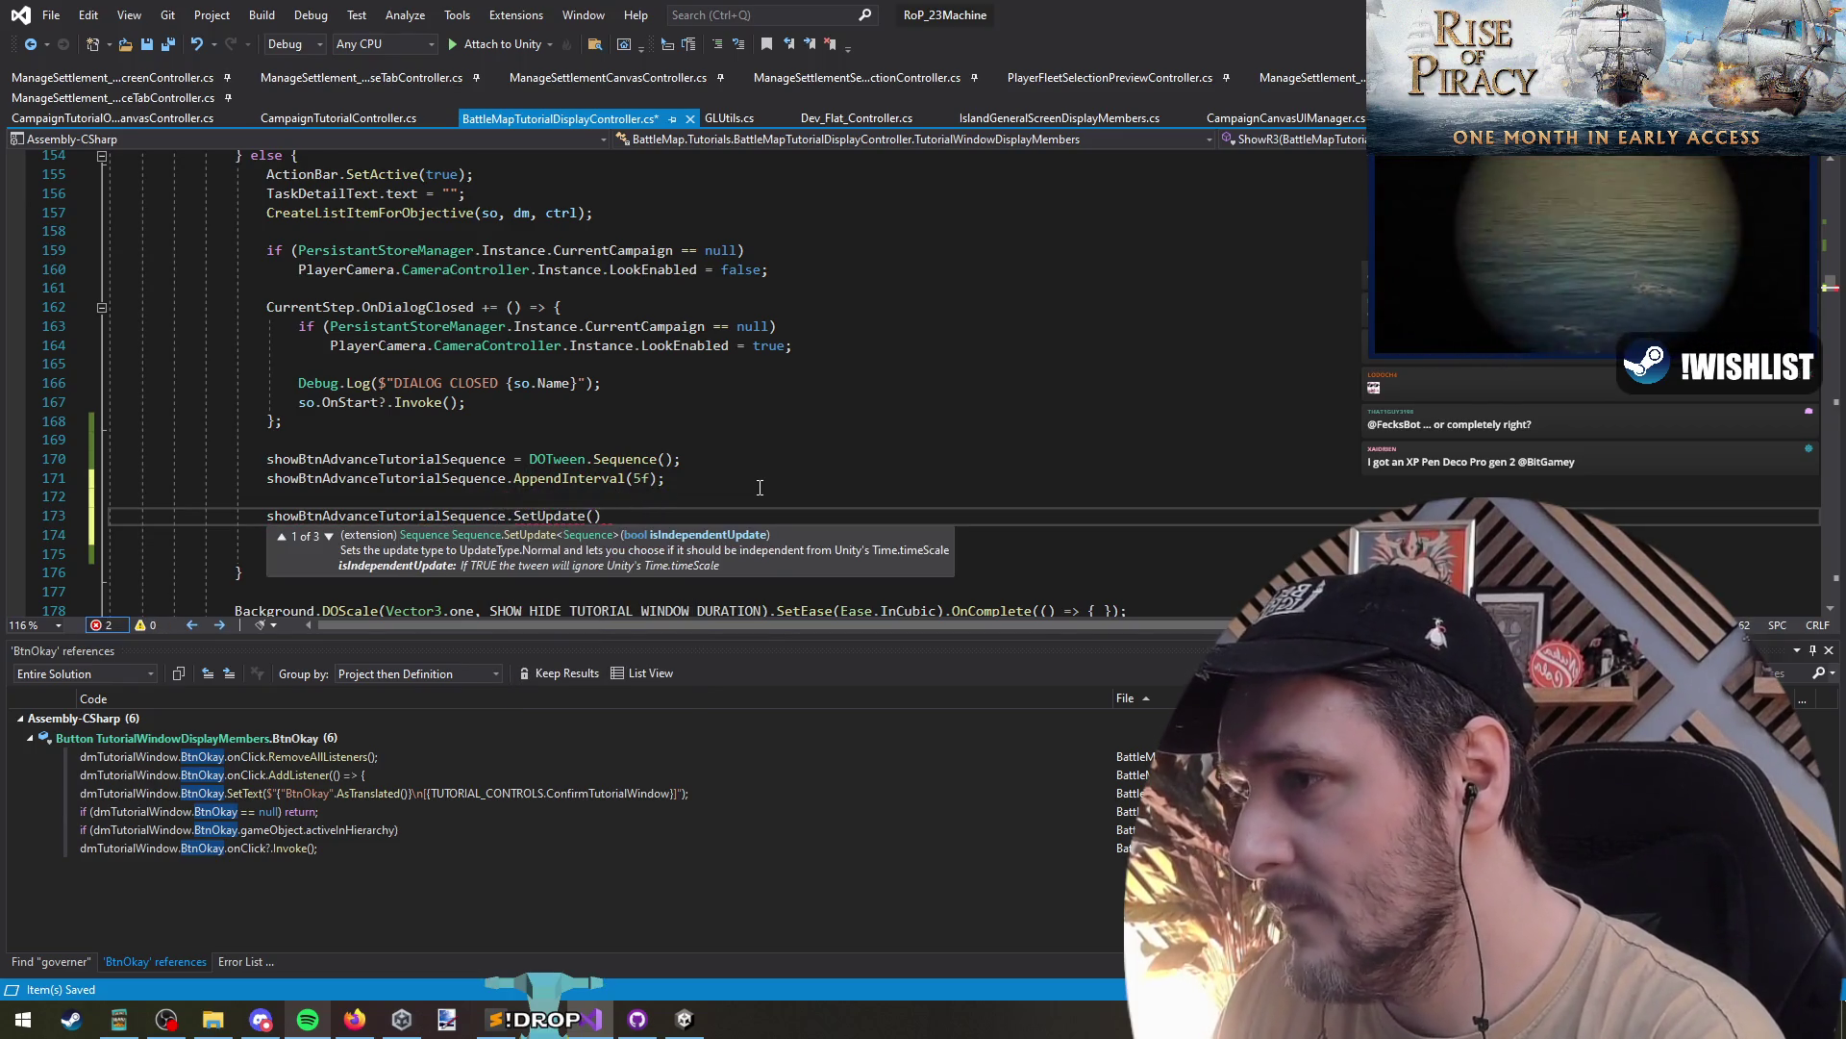
type("true);")
key("Up")
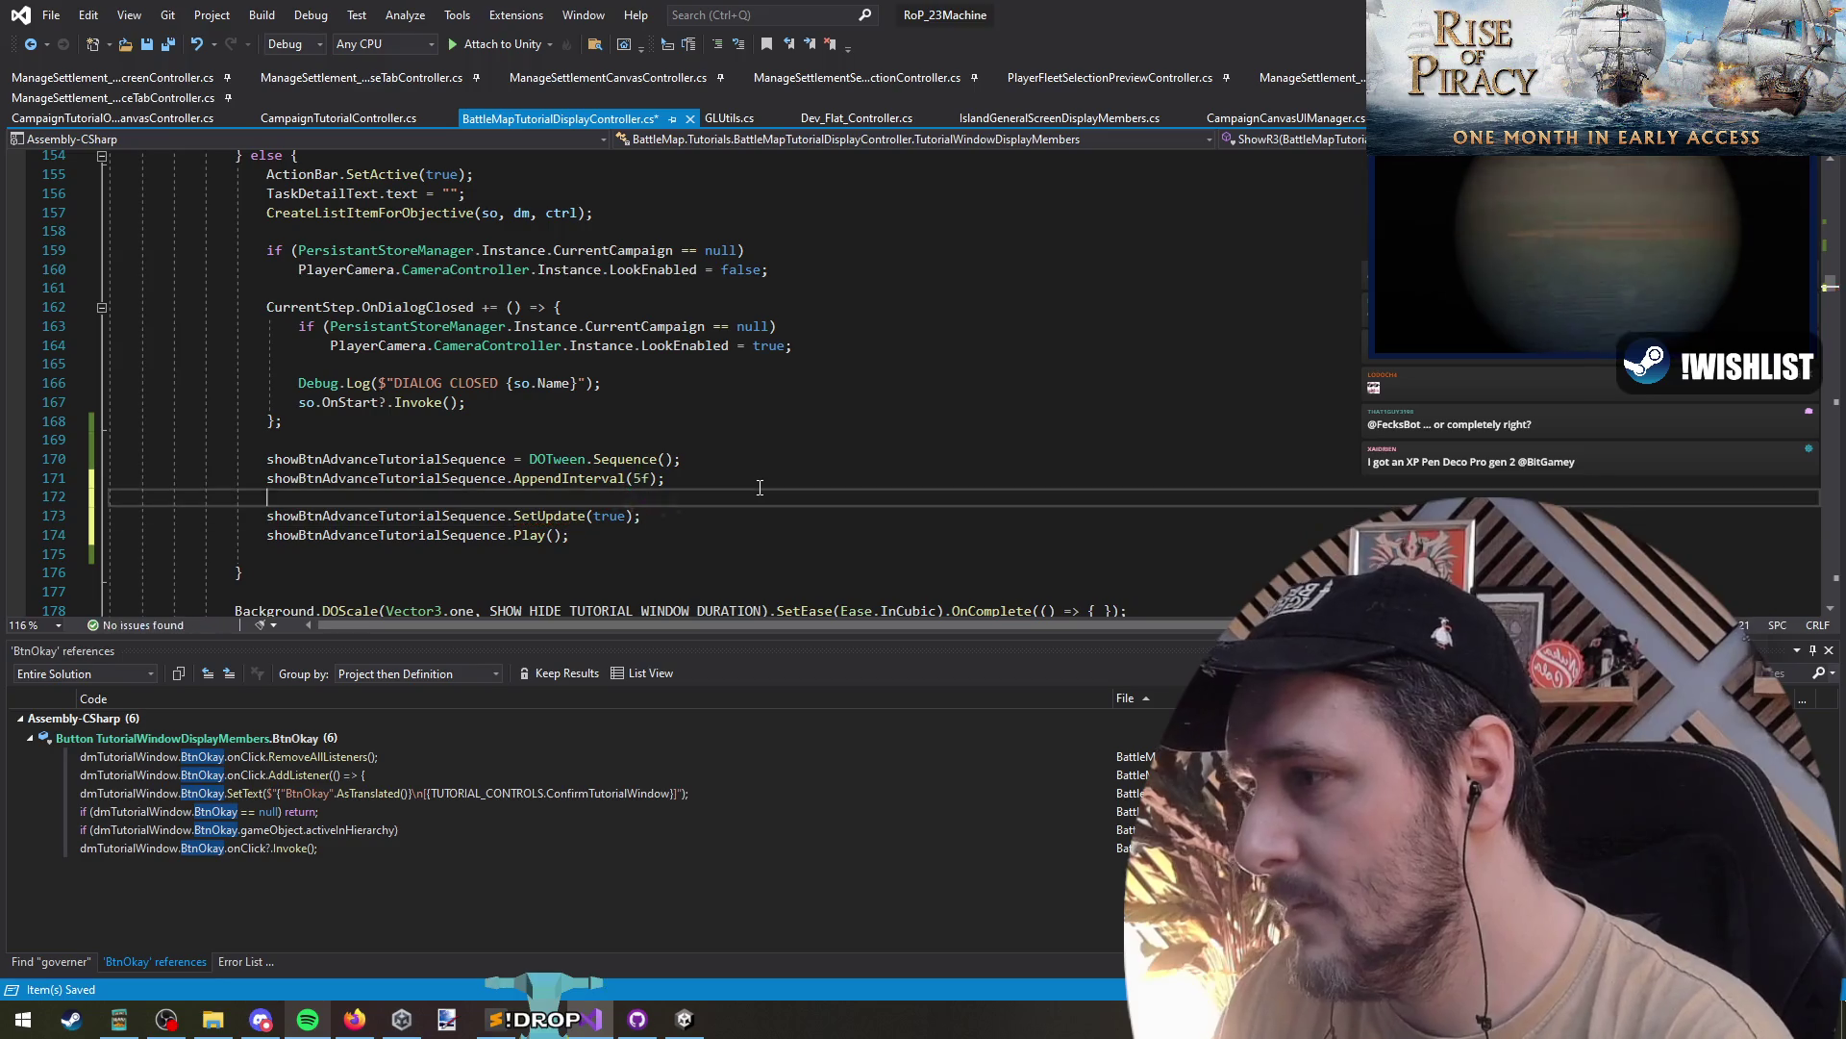
scroll(808, 439, "down", 1)
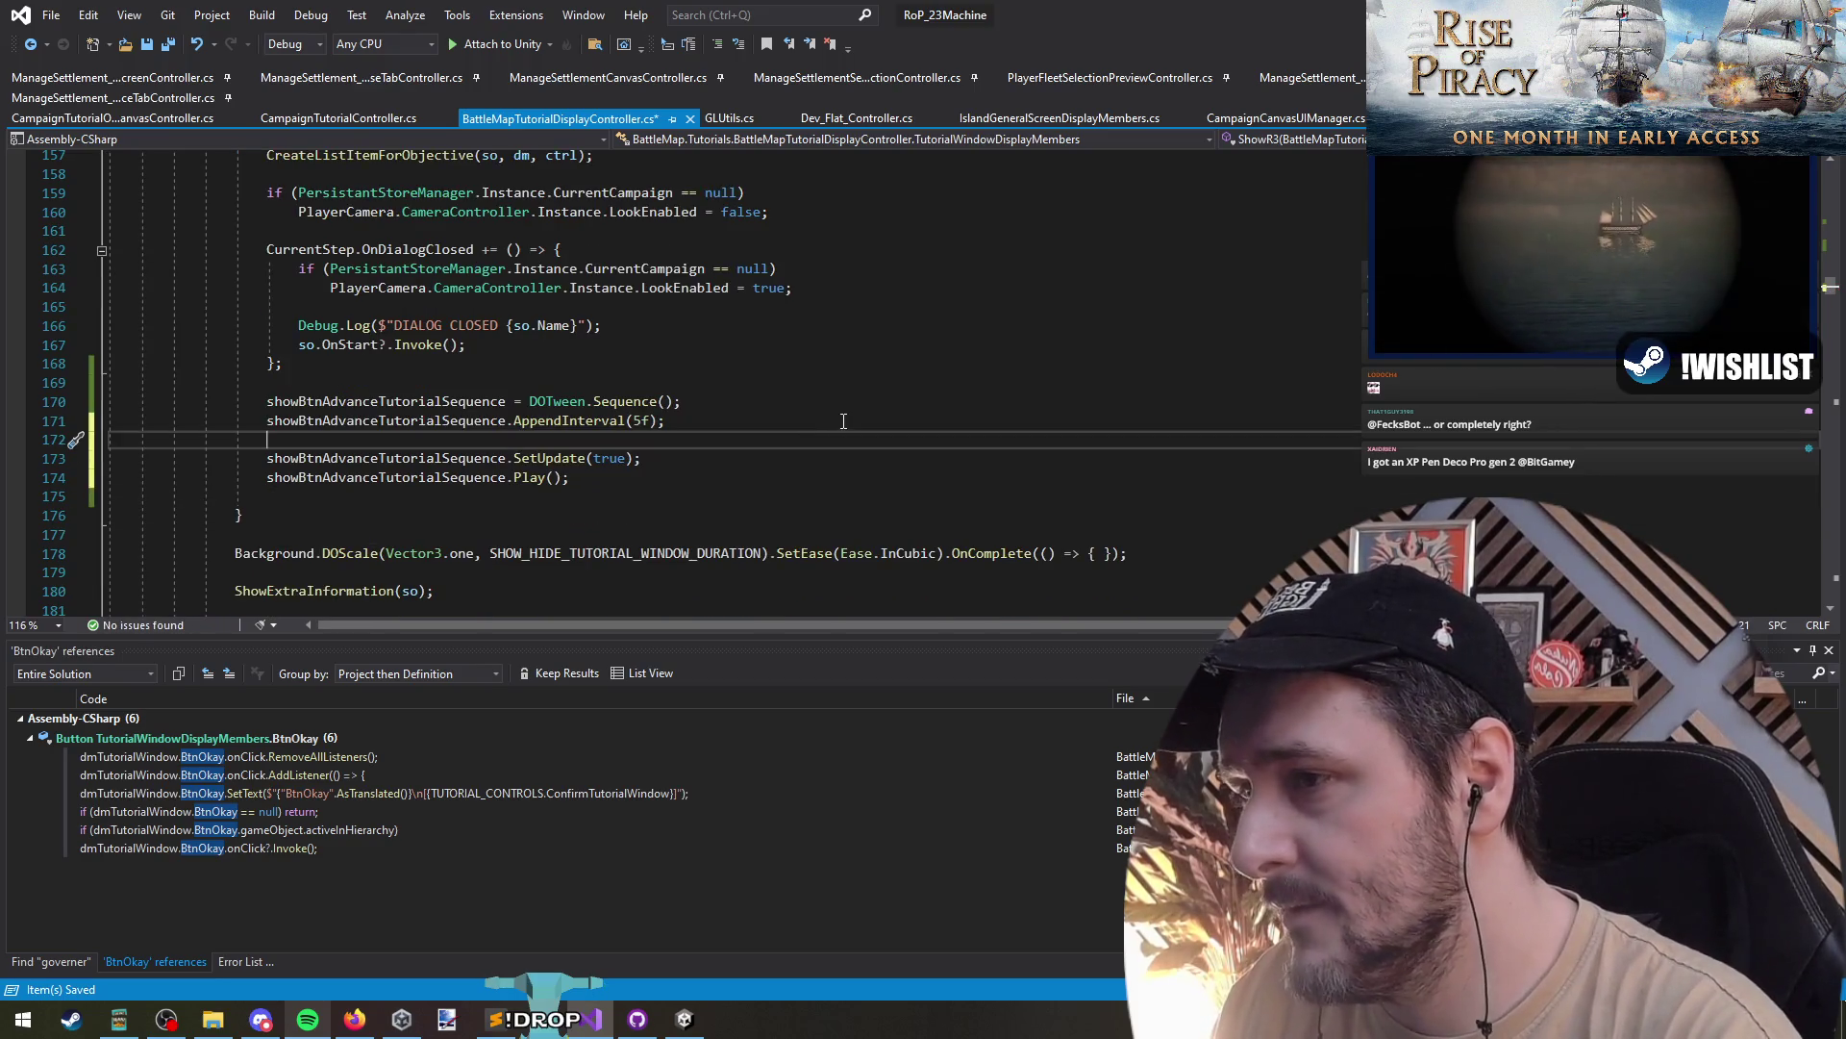
- Add an AppendCallback(() => { }) lambda to the sequence before the SetUpdate call
scroll(844, 418, "up", 1)
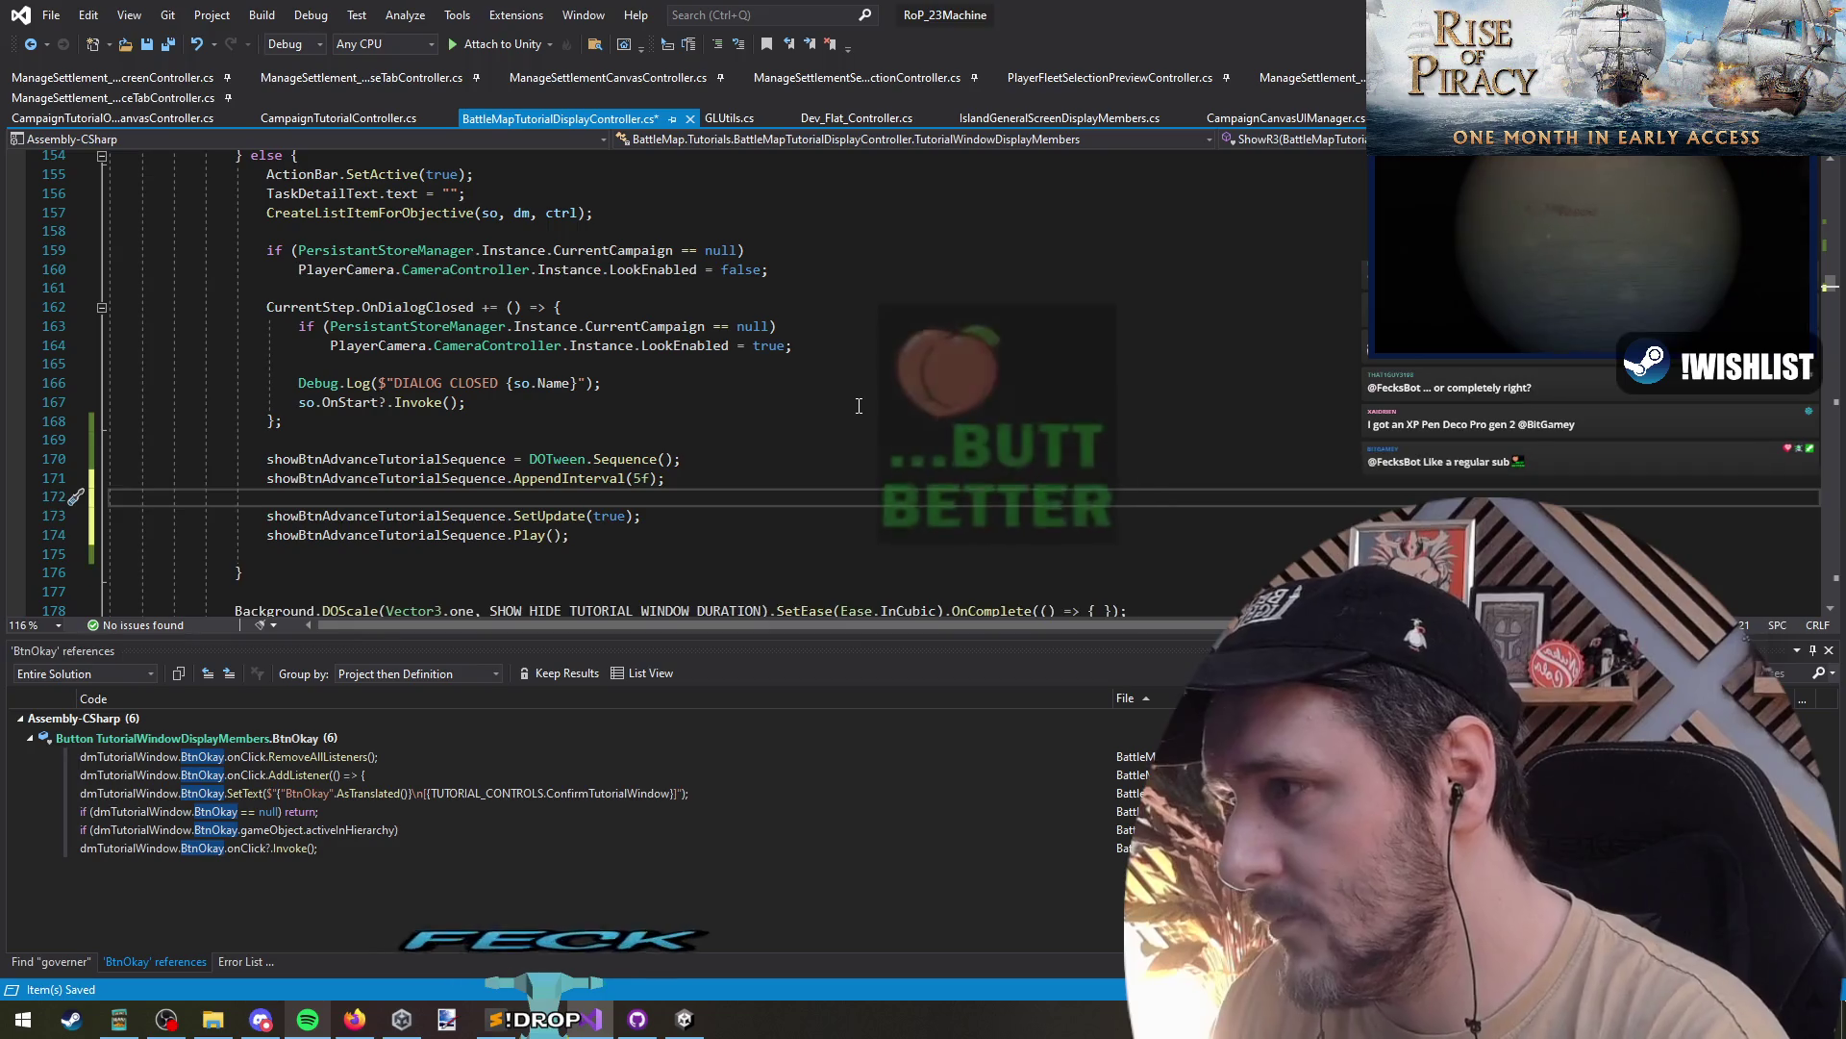
key("Return")
type("showBtnAdvanceTutorialSequence.a")
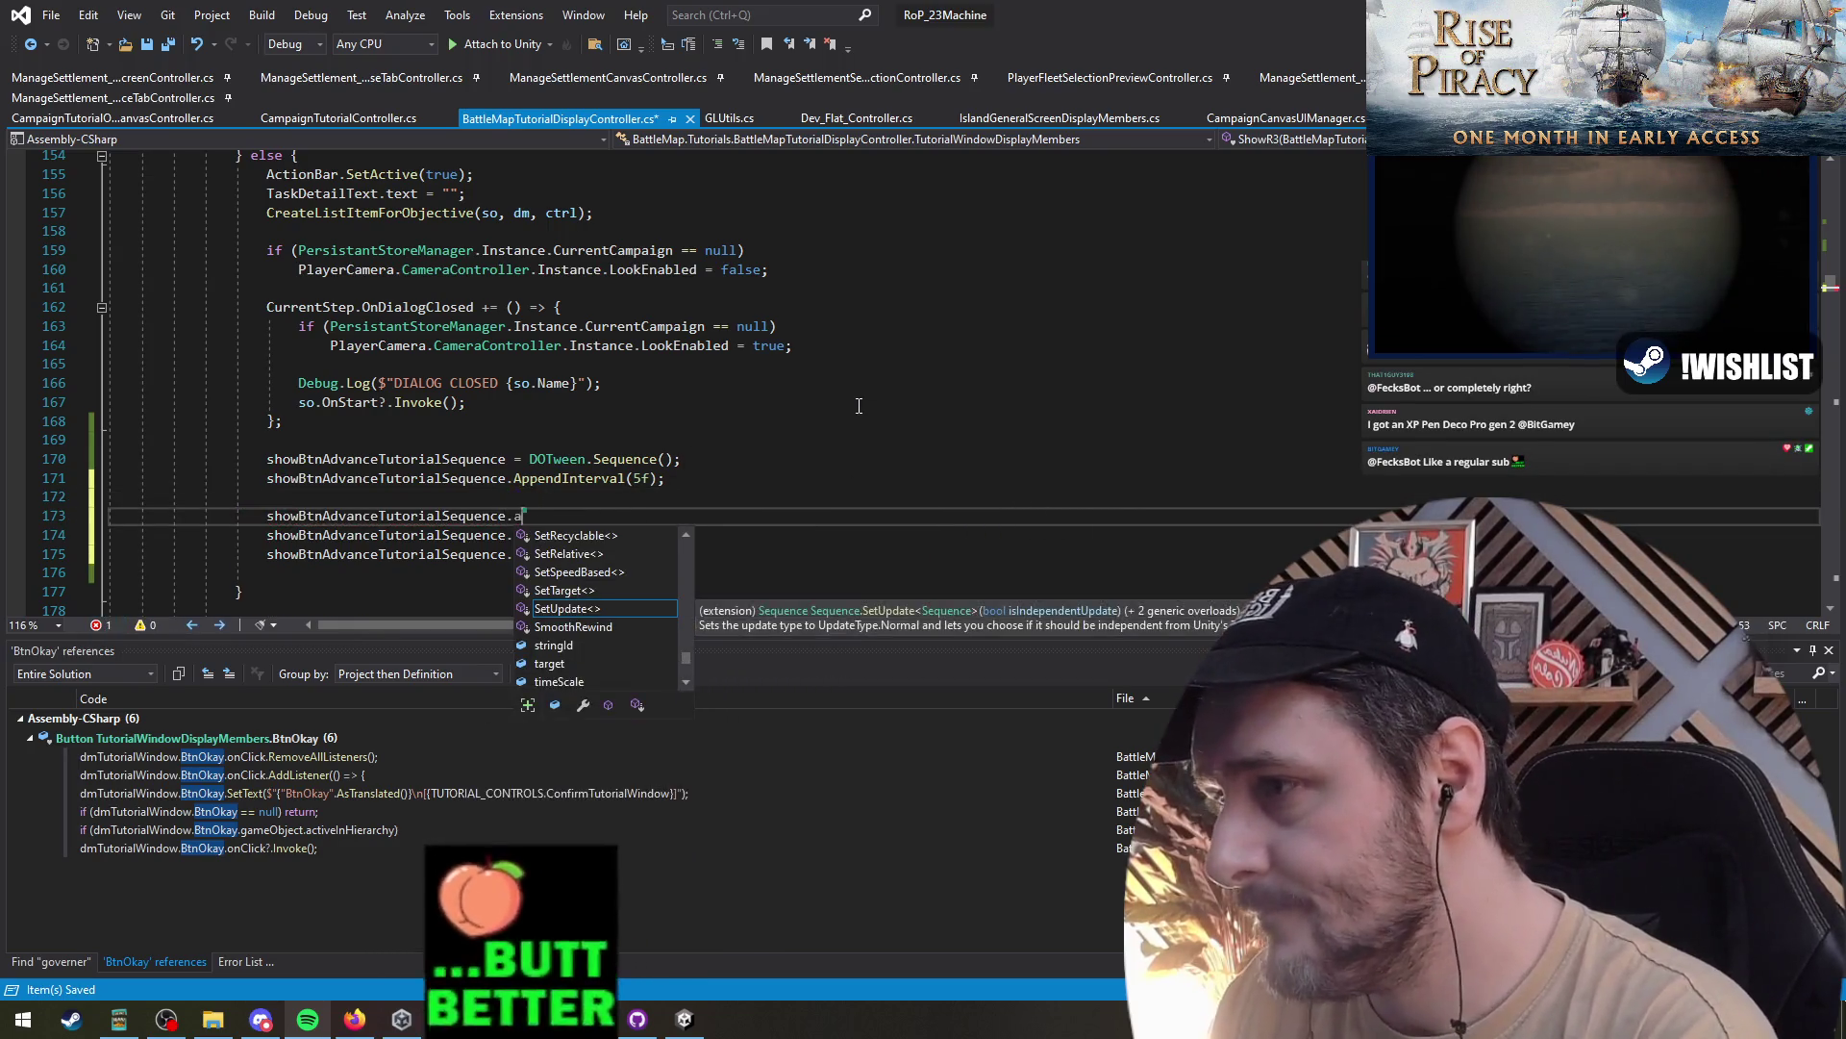
type("ppendc")
type("(() ")
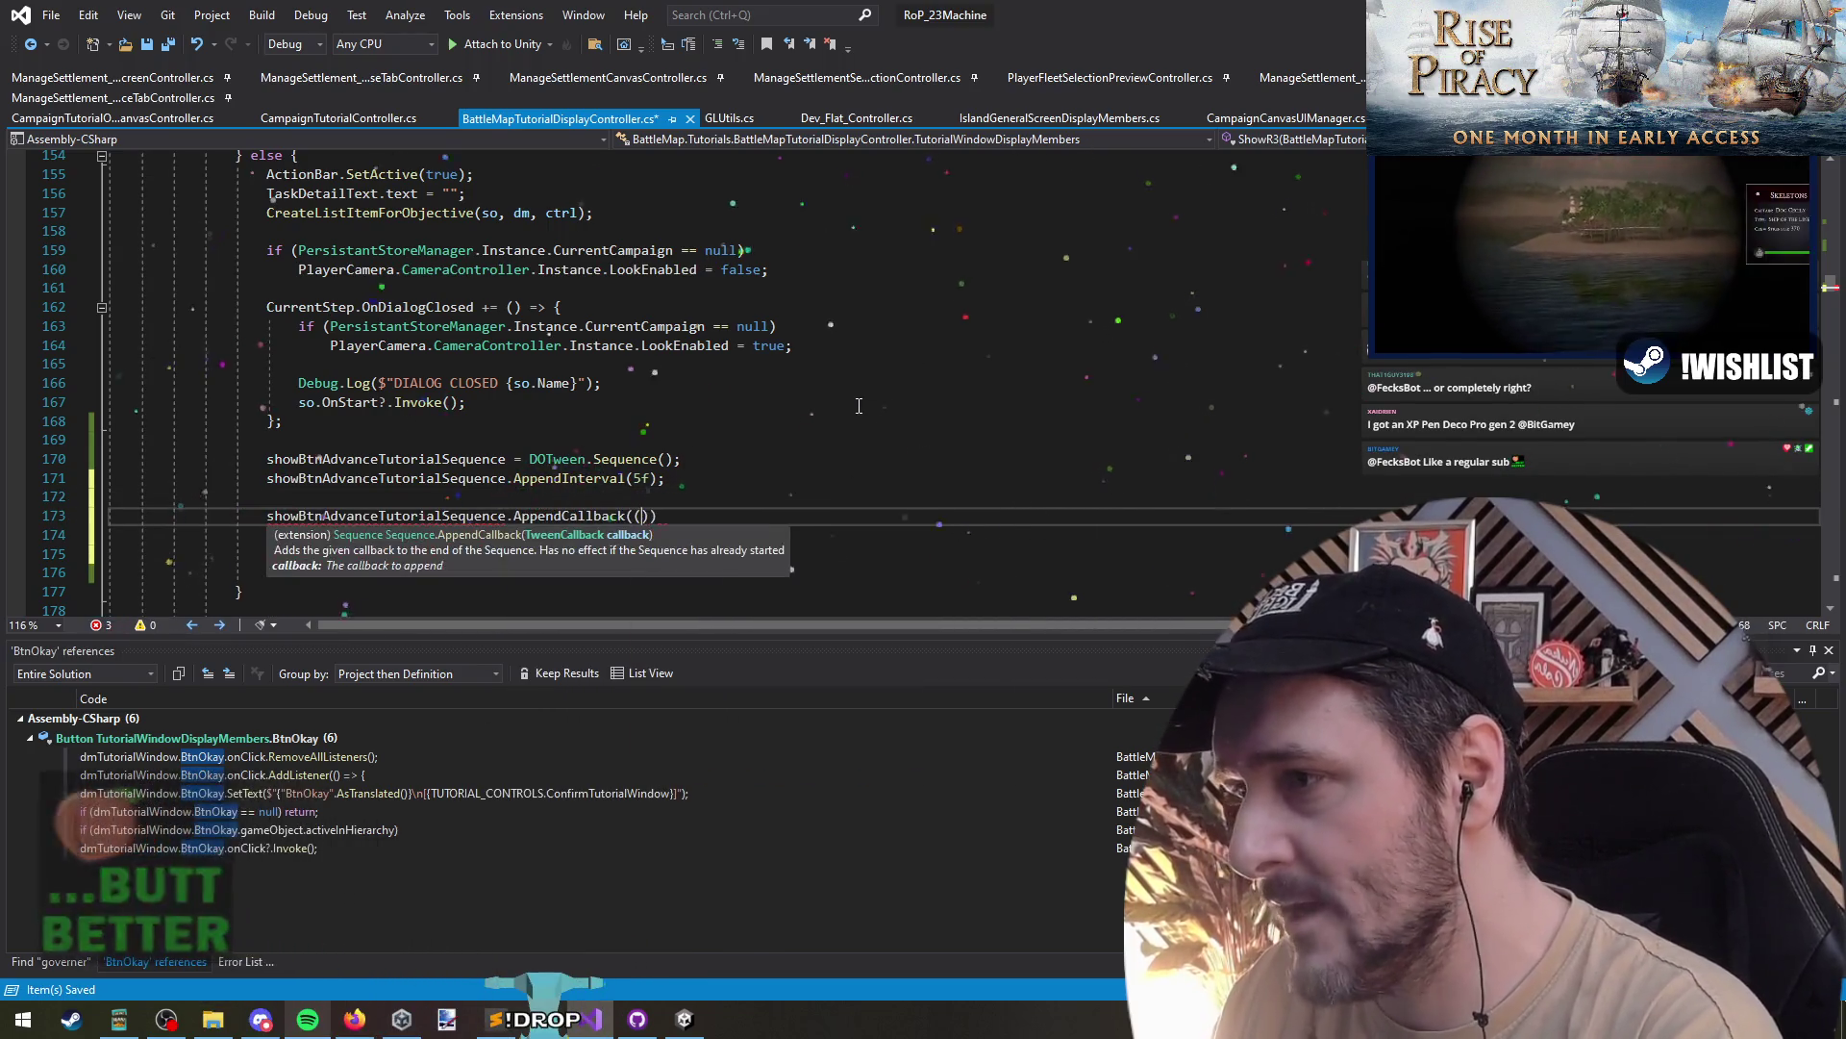
type("=> {")
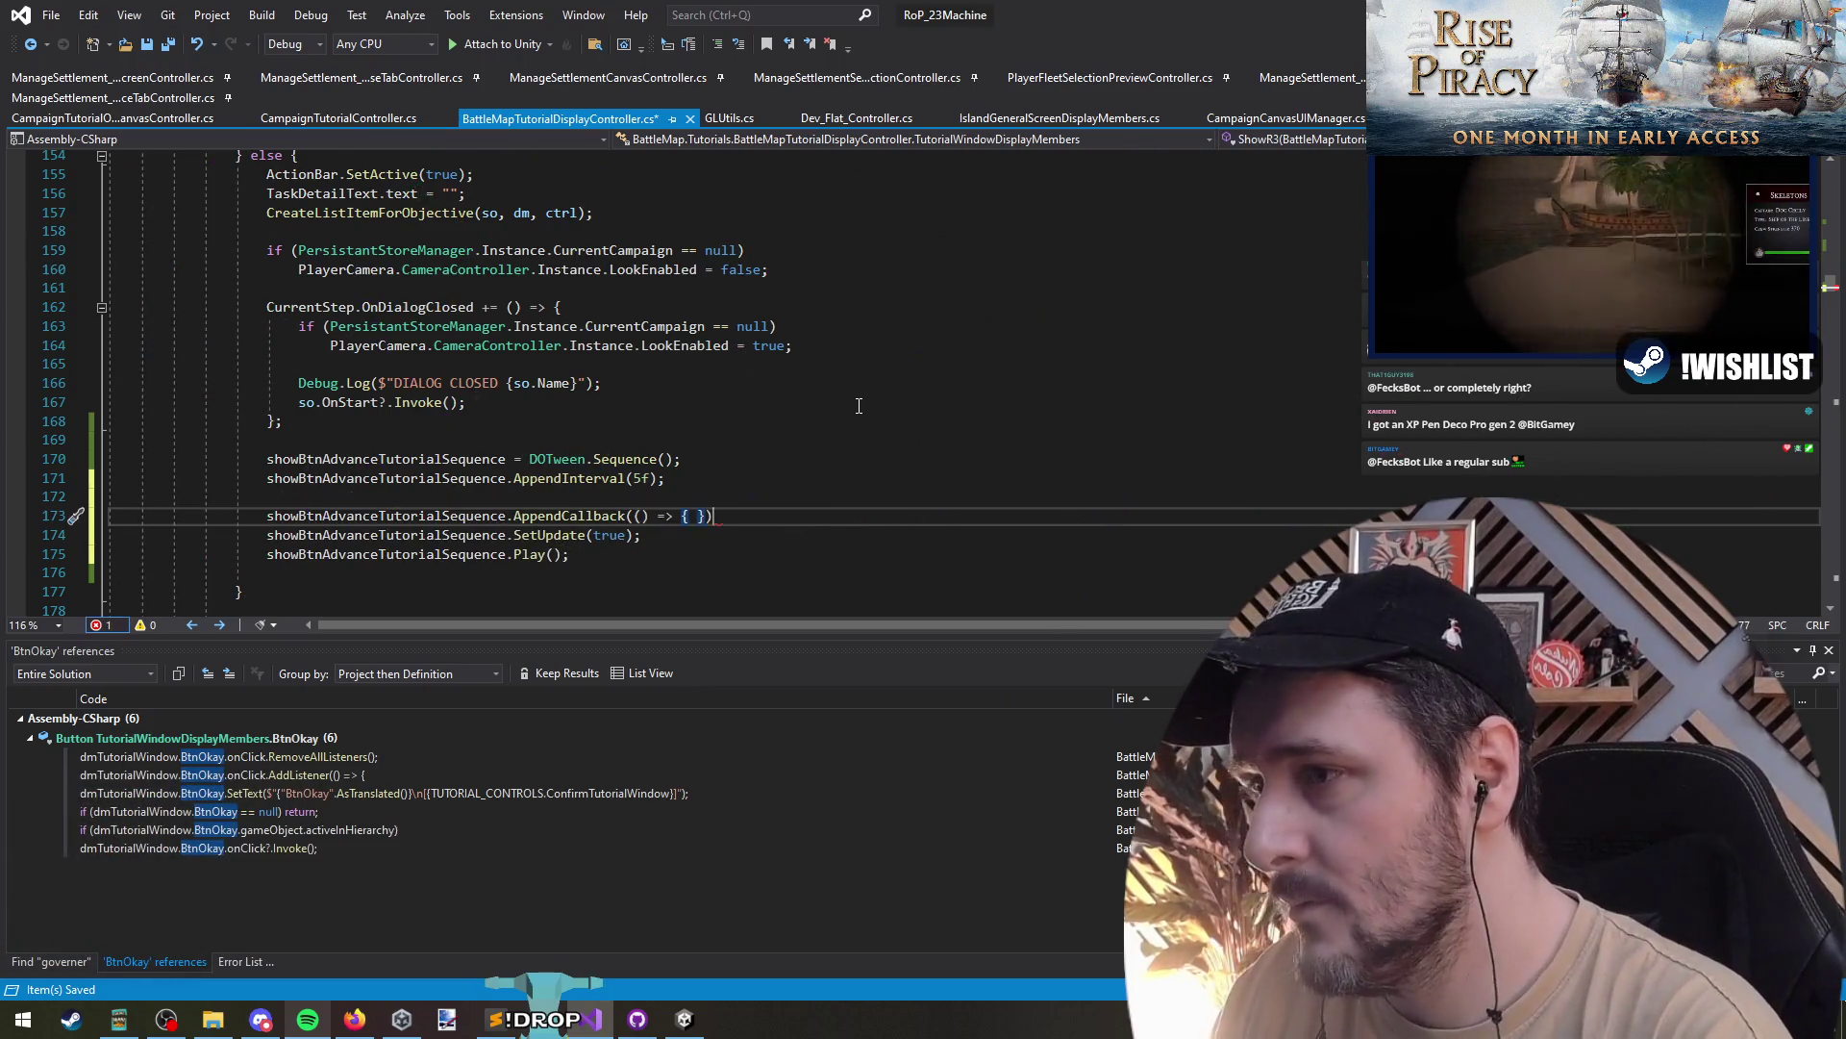
key("Left")
key("Left")
key("Return")
- Inside the callback, call BtnAdvanceTutorial.gameObject.SetActive(true)
type("bt")
key("Tab")
type(".")
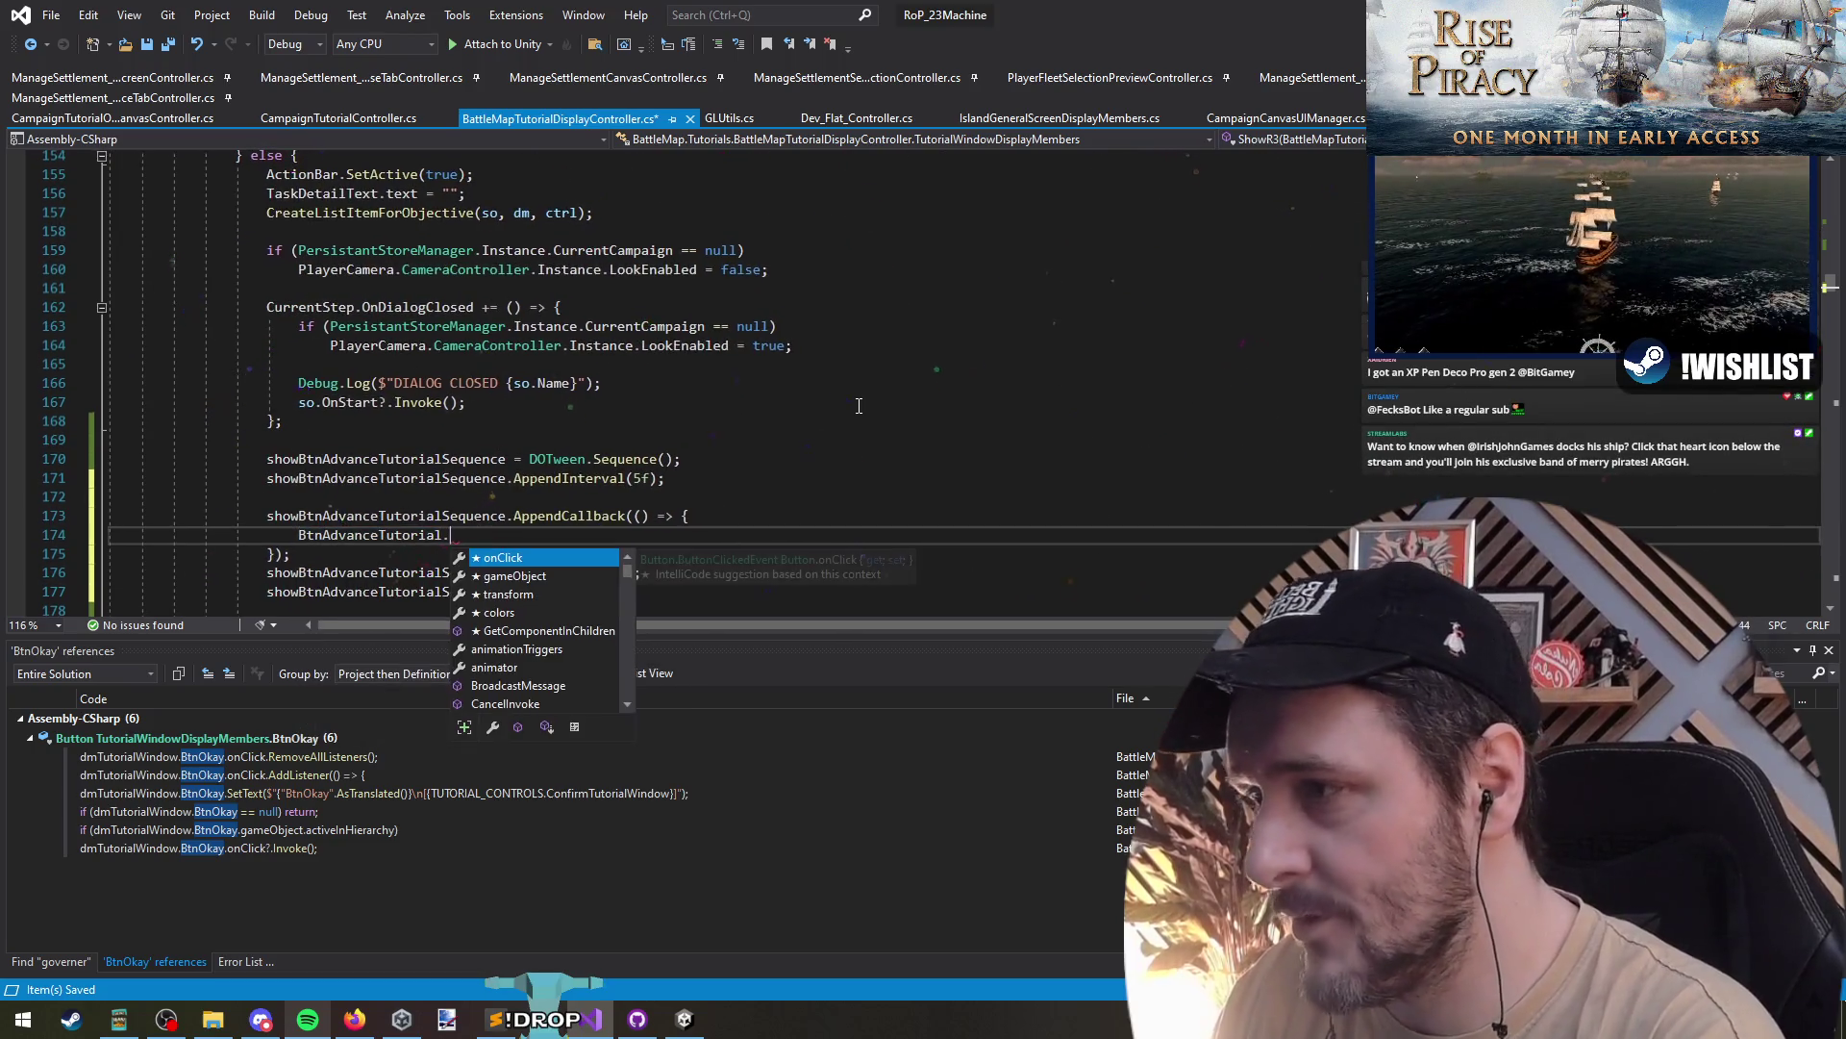
type("gameo")
key("Tab")
type(".")
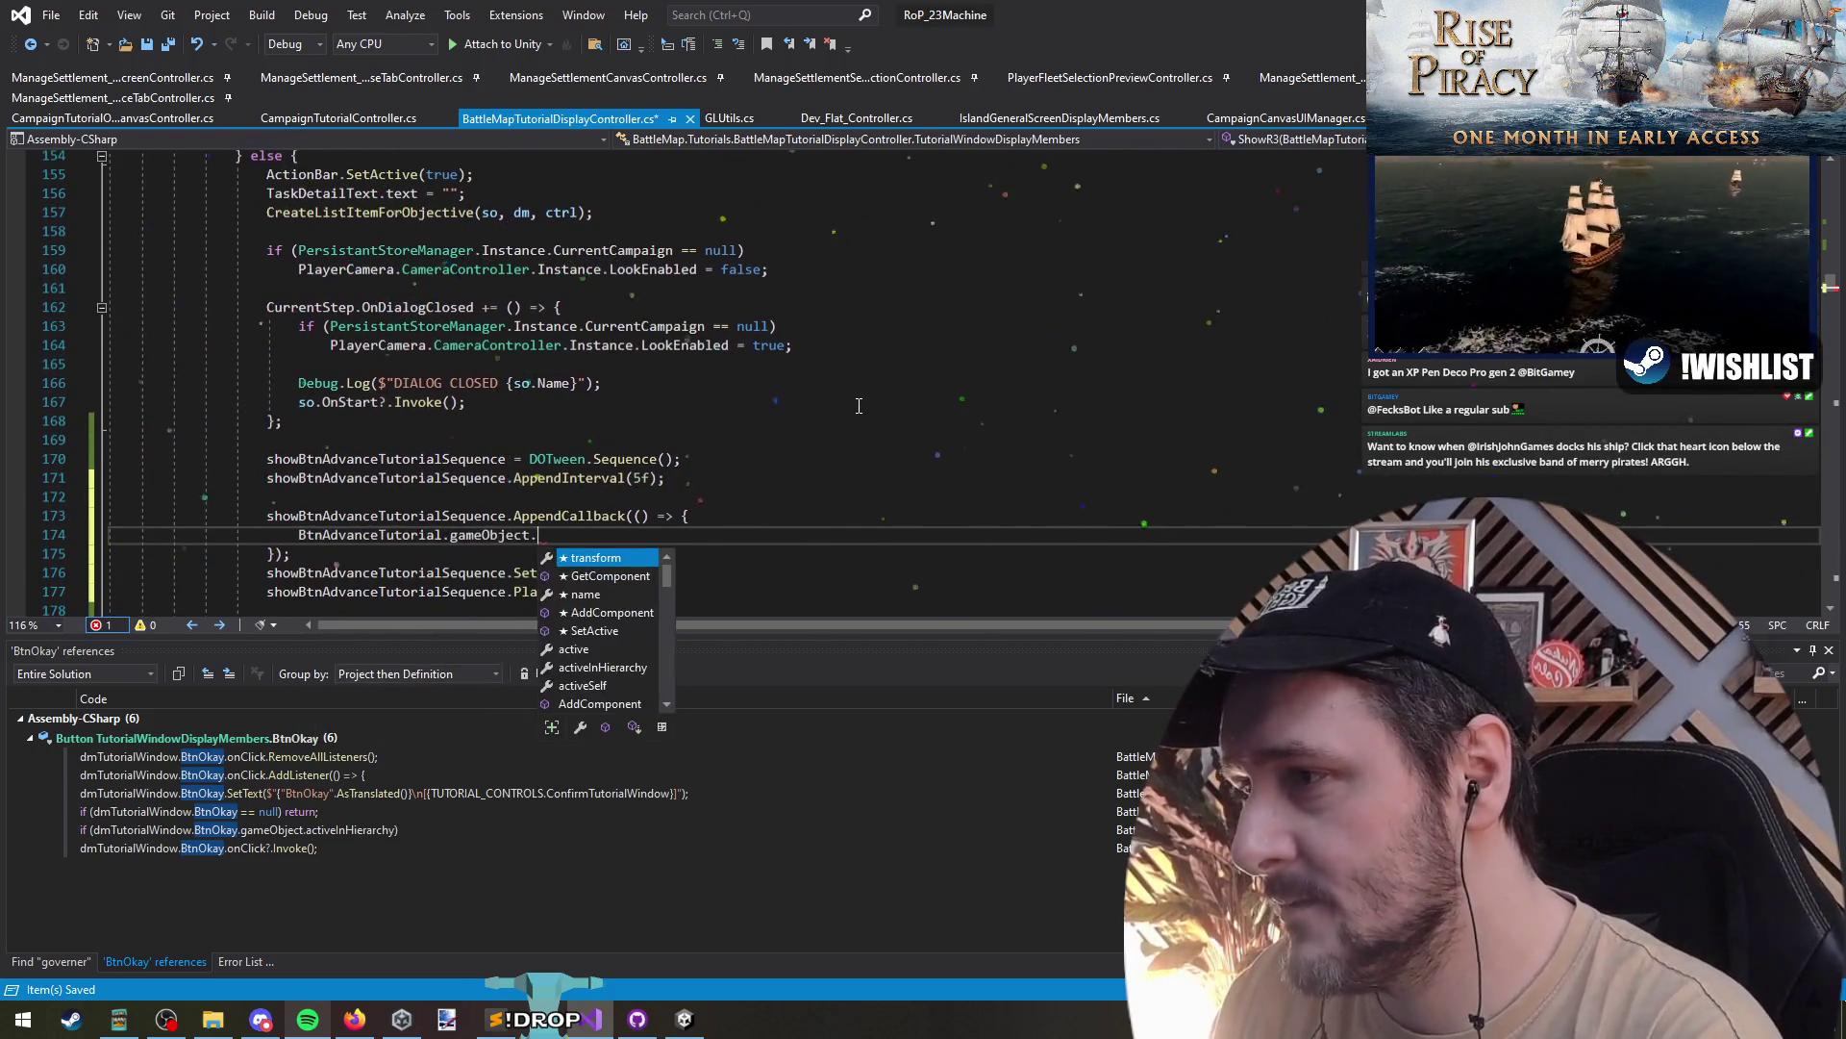
type("setA")
key("Tab")
type("(tru")
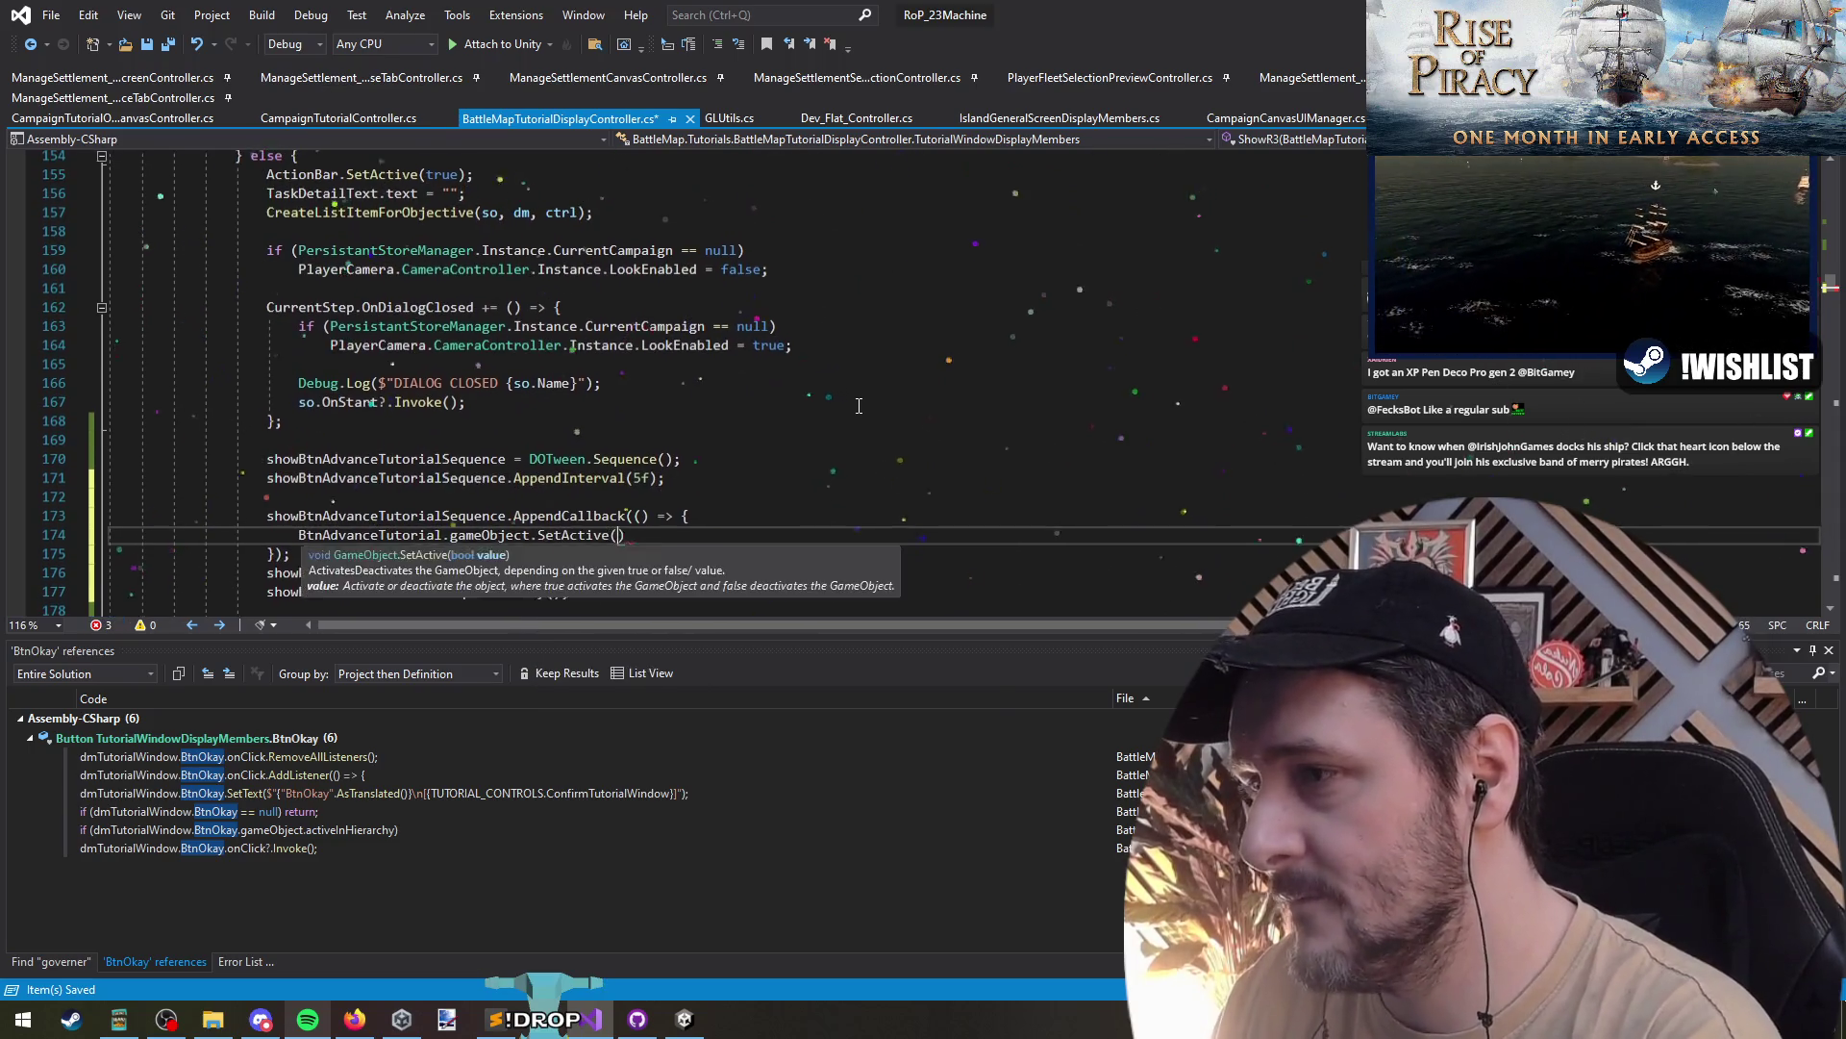
key("Tab")
type(";")
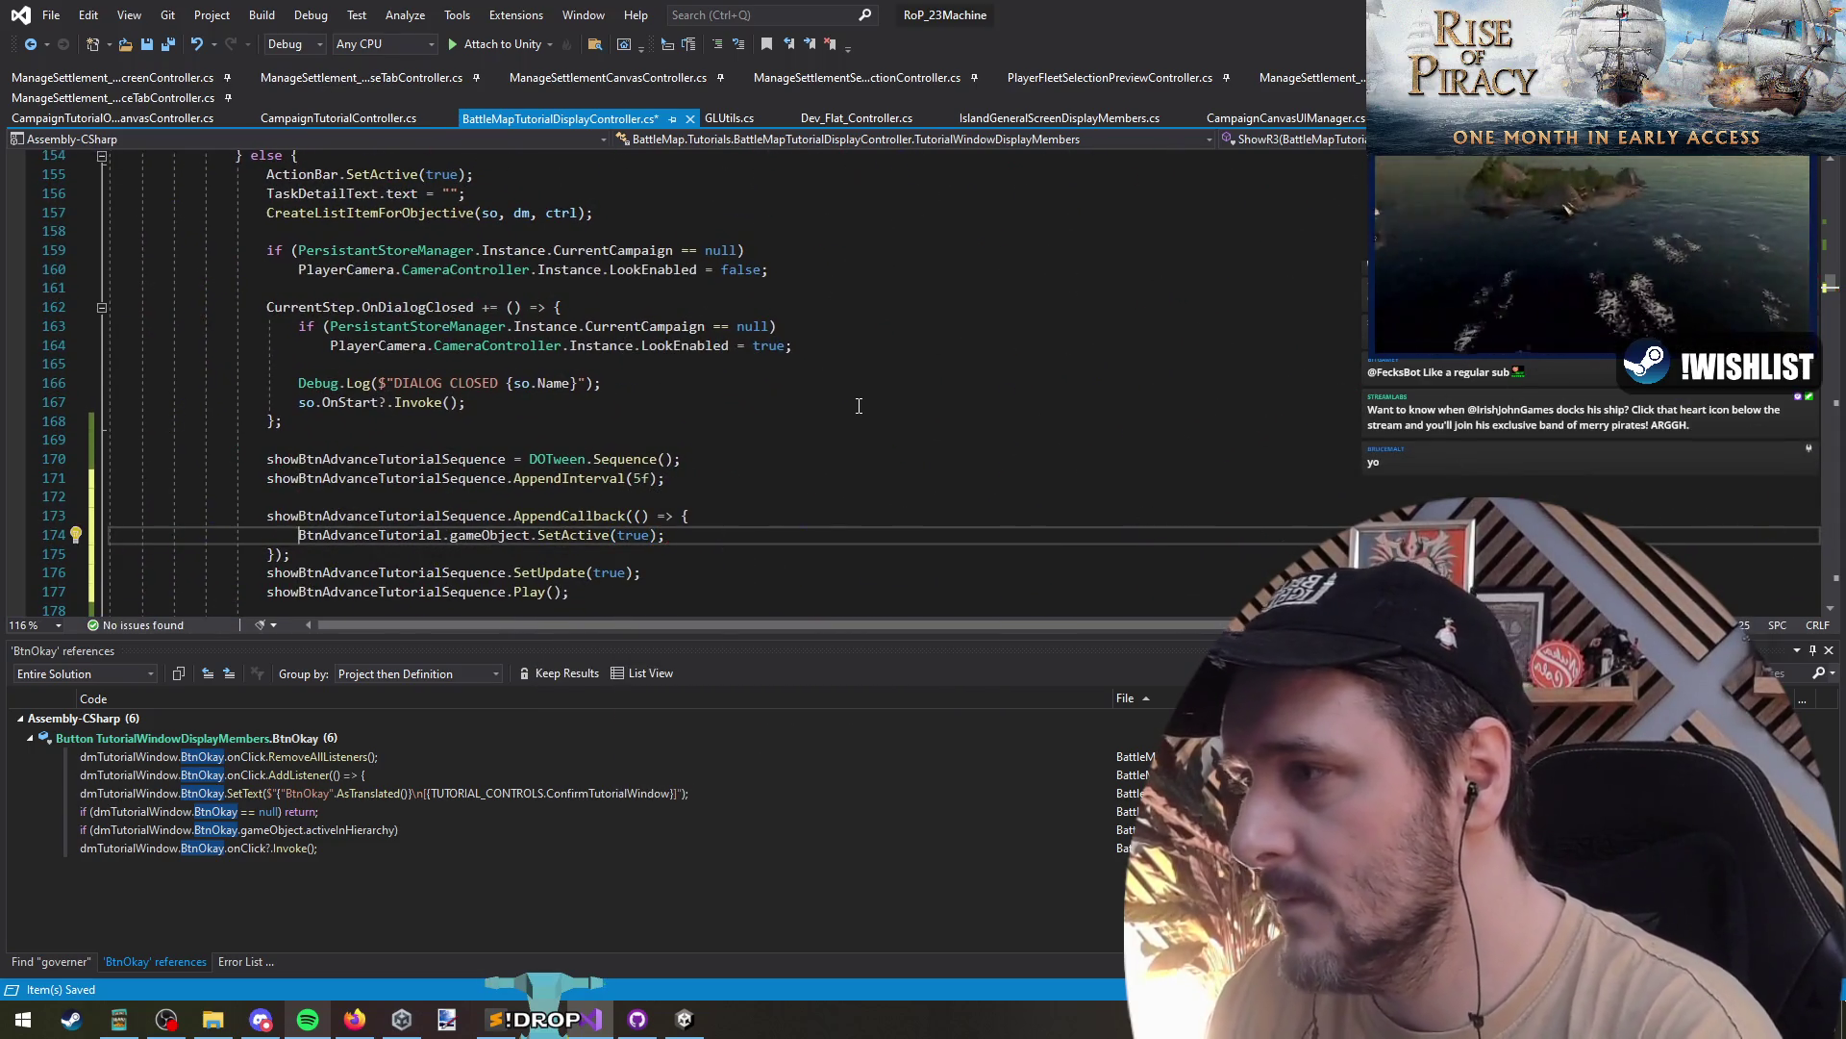
key("ctrl+shift+Right")
key("ctrl+shift+Right")
key("ctrl+c")
scroll(817, 485, "down", 1)
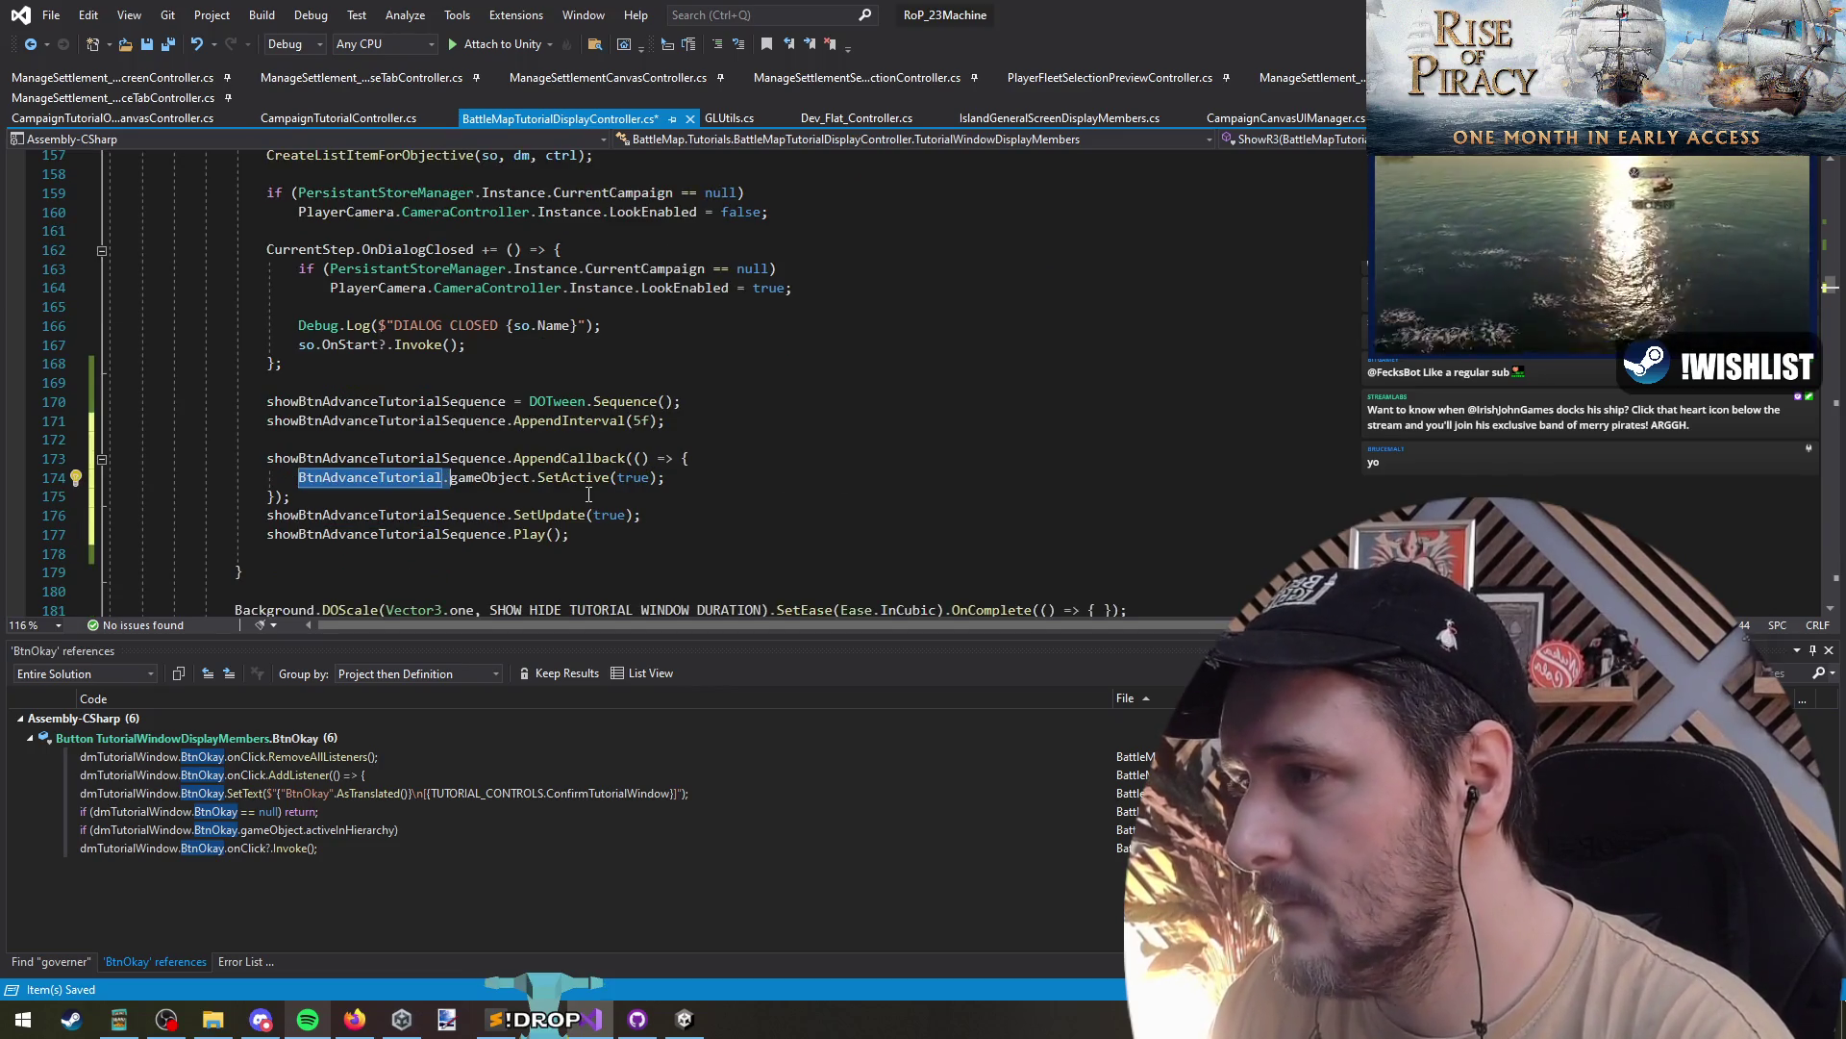
scroll(467, 329, "up", 16)
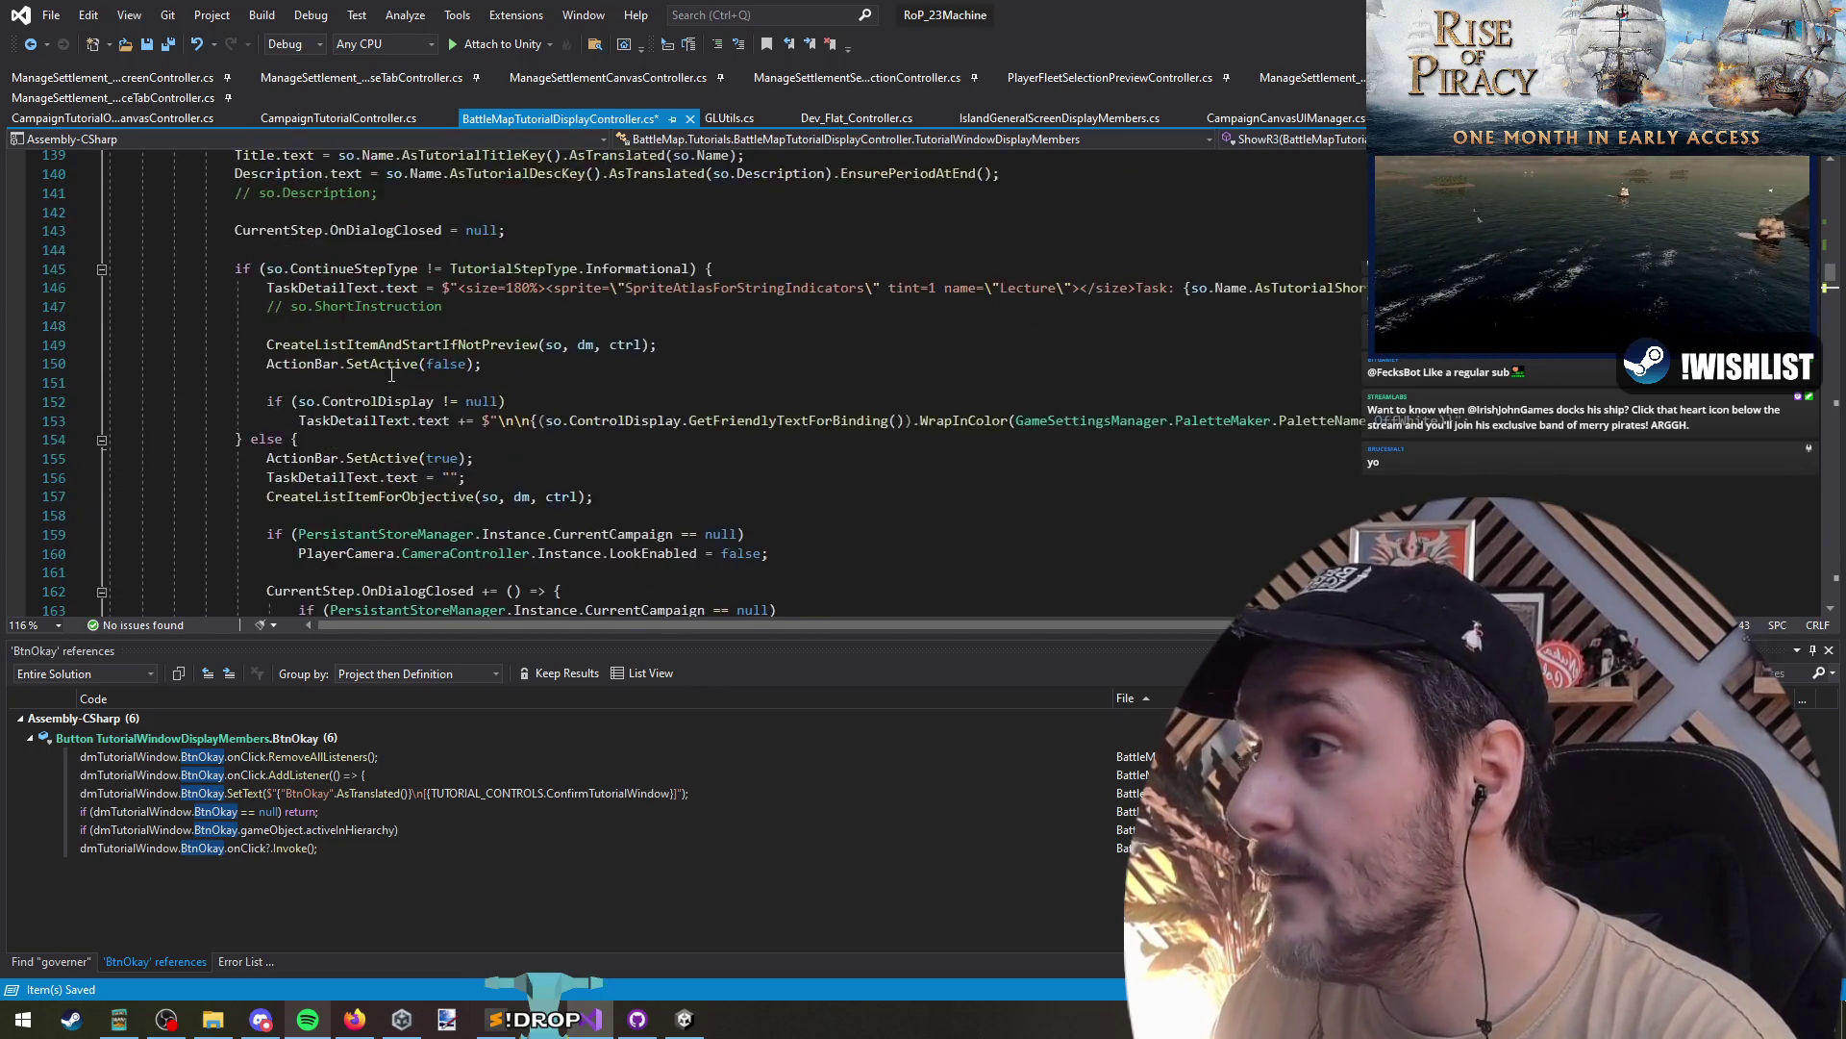
- Add BtnAdvanceTutorial.gameObject.SetActive(false); at the top of ShowR3, save, and return to Unity
scroll(466, 329, "up", 2)
left_click(348, 370)
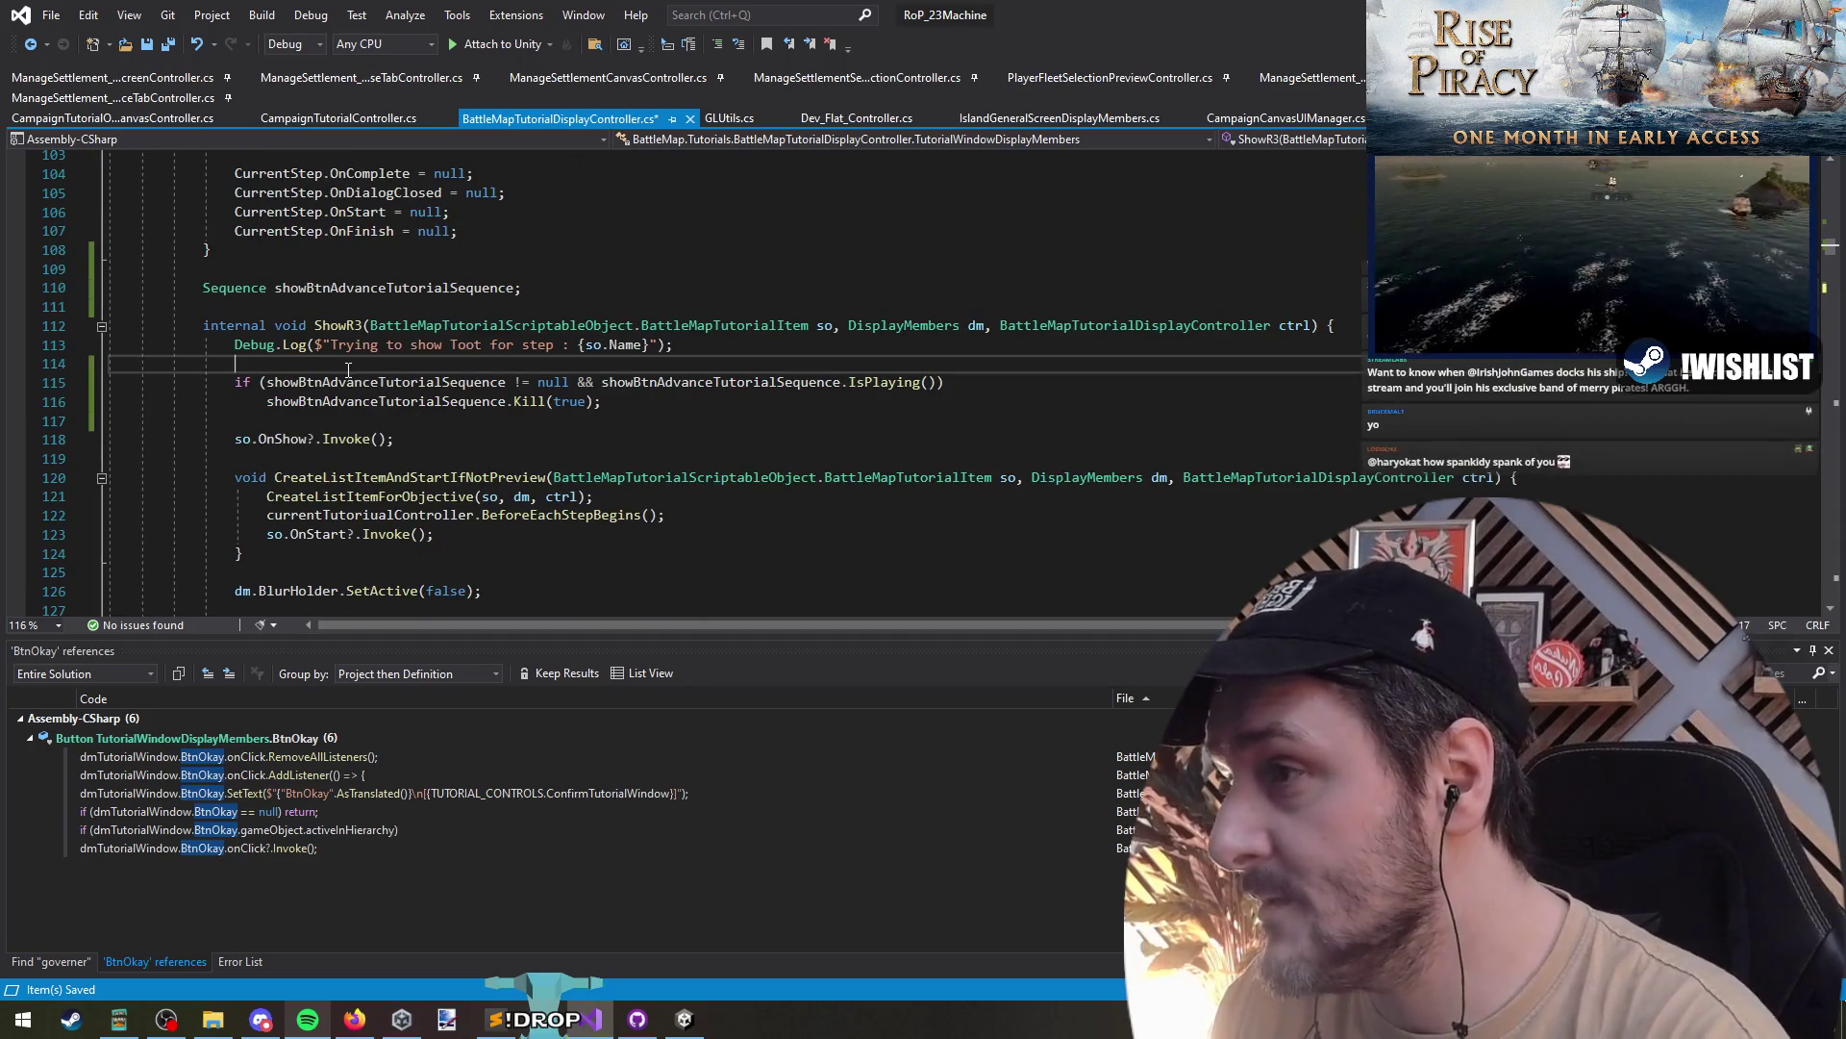
key("Return")
key("ctrl+v")
type("gameob")
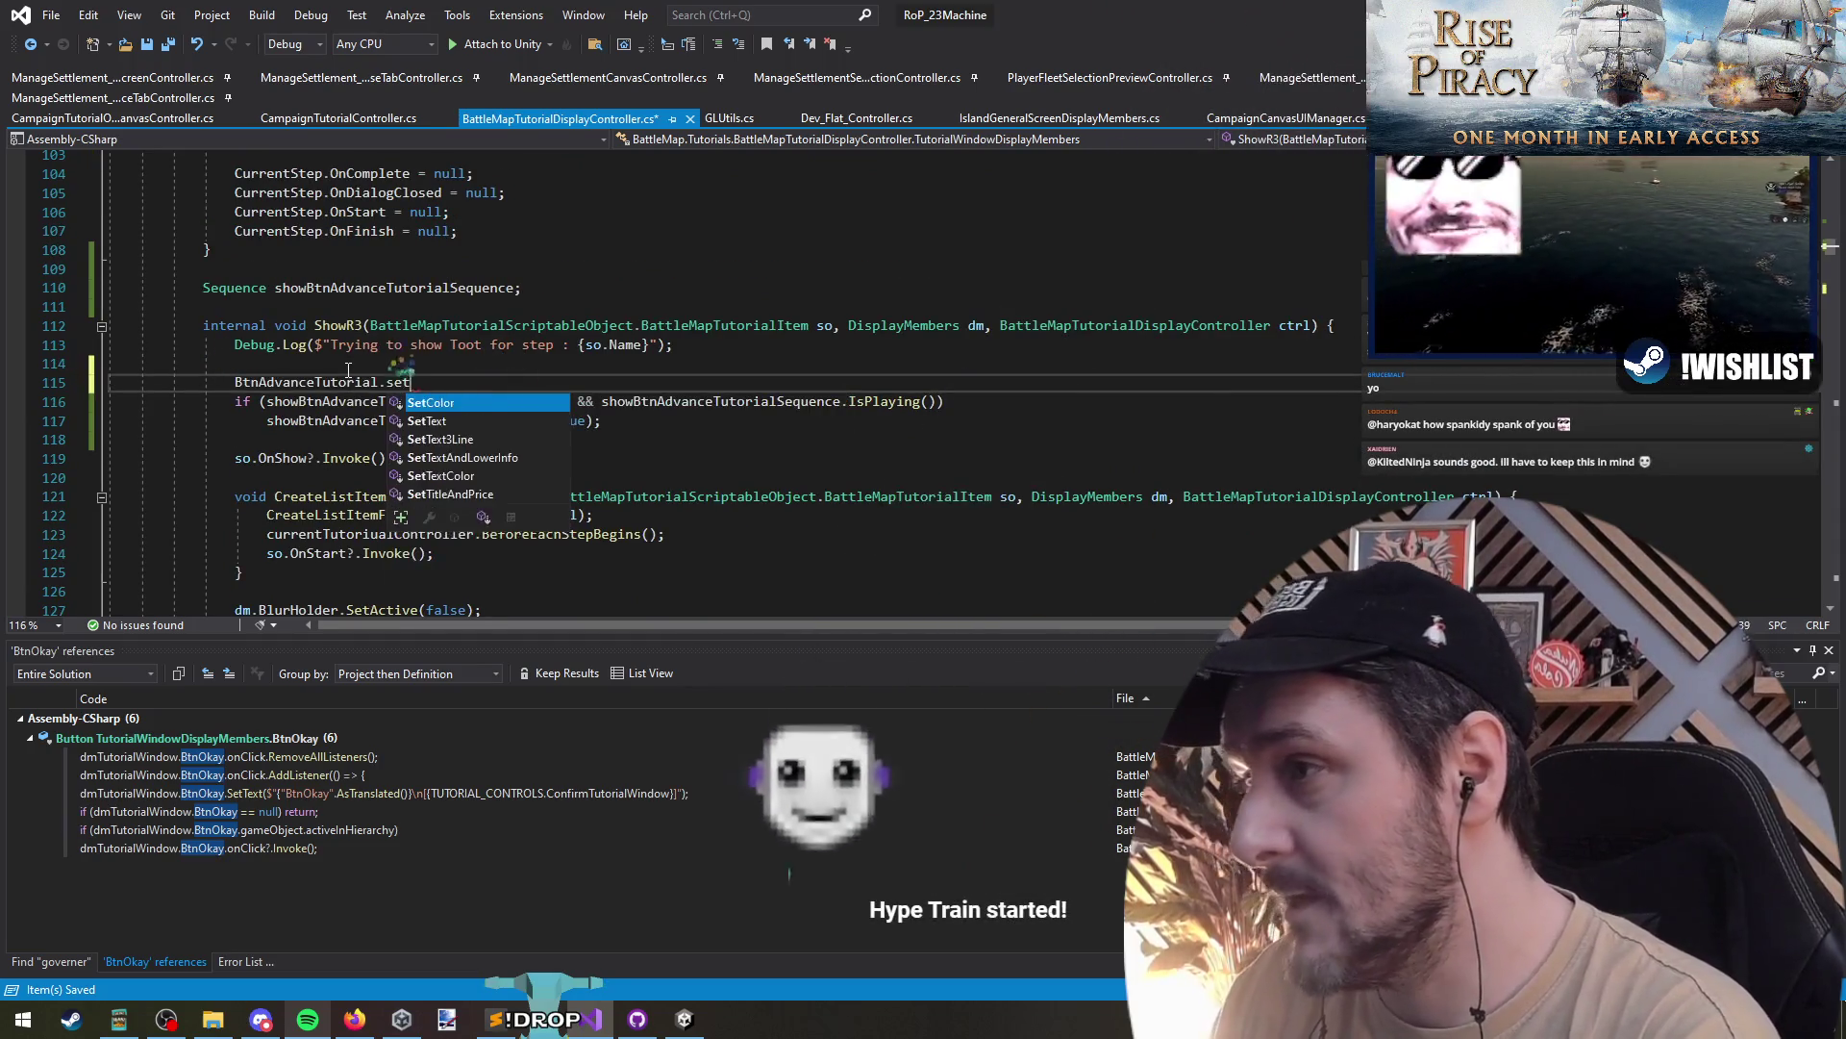
type(".SetActive")
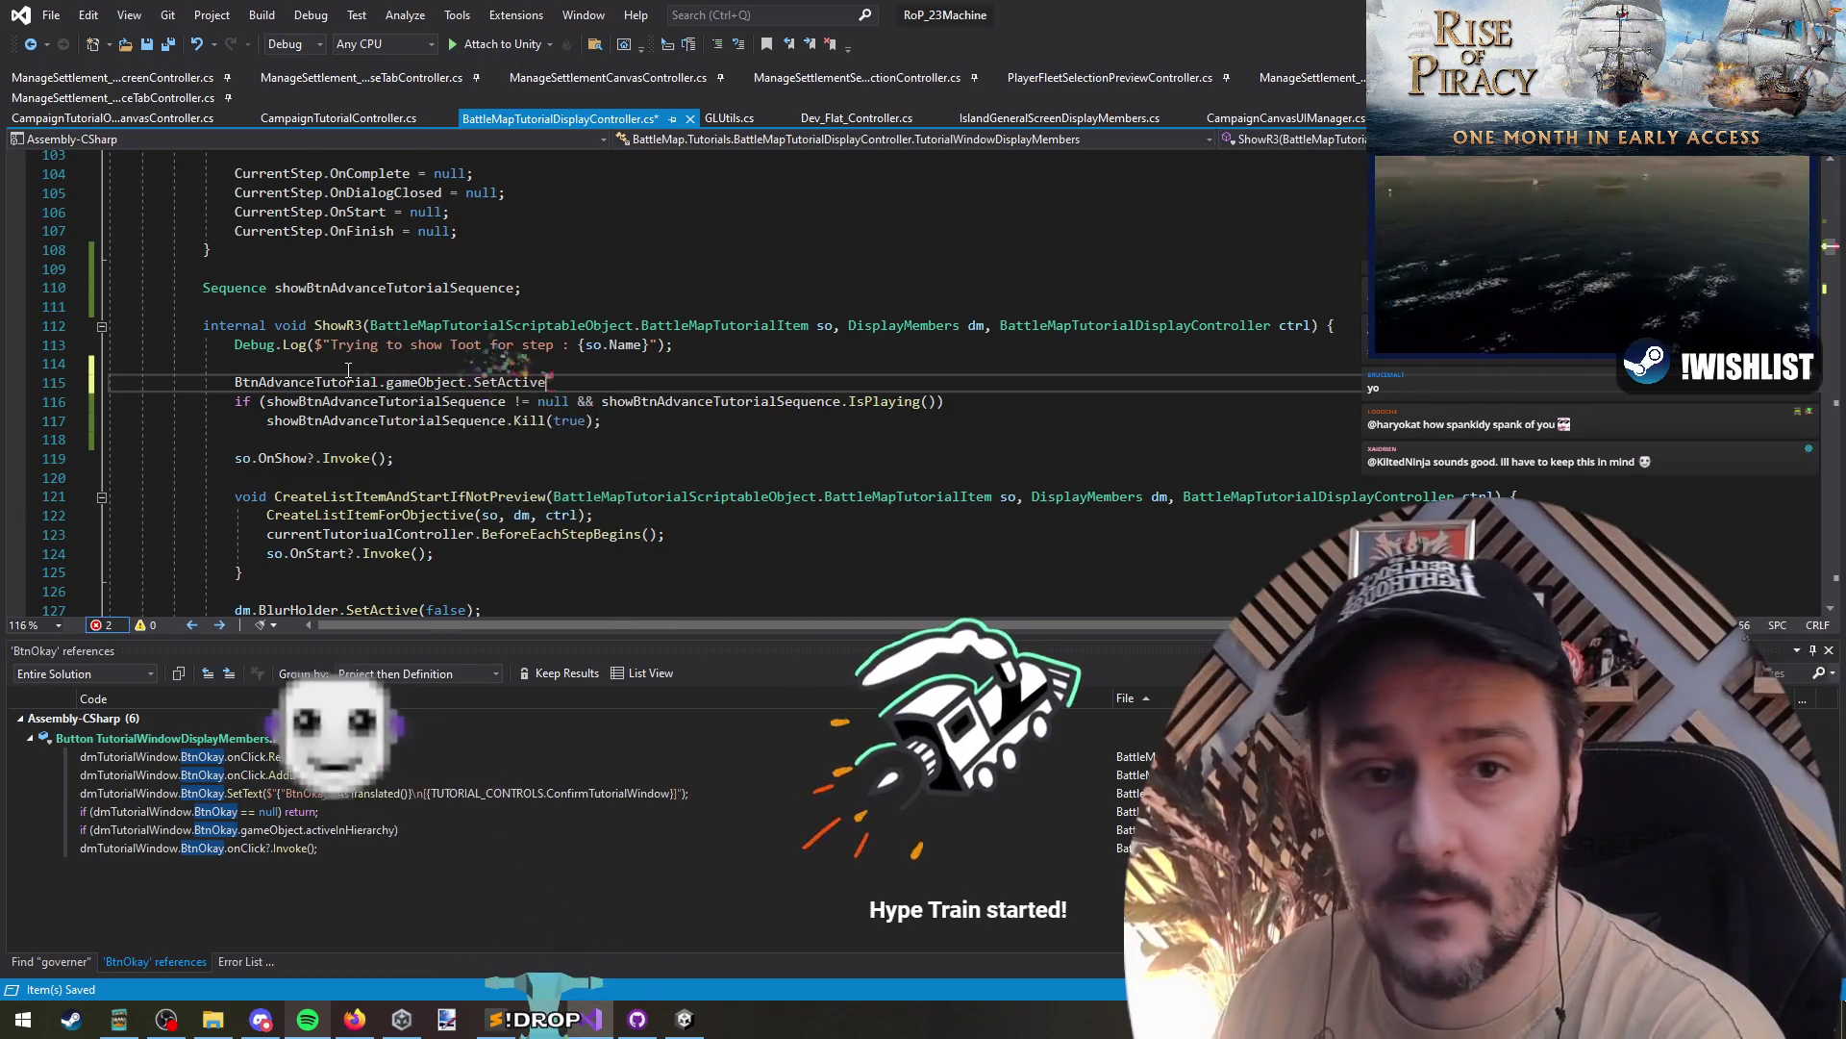
type("(false;")
key("ctrl+s")
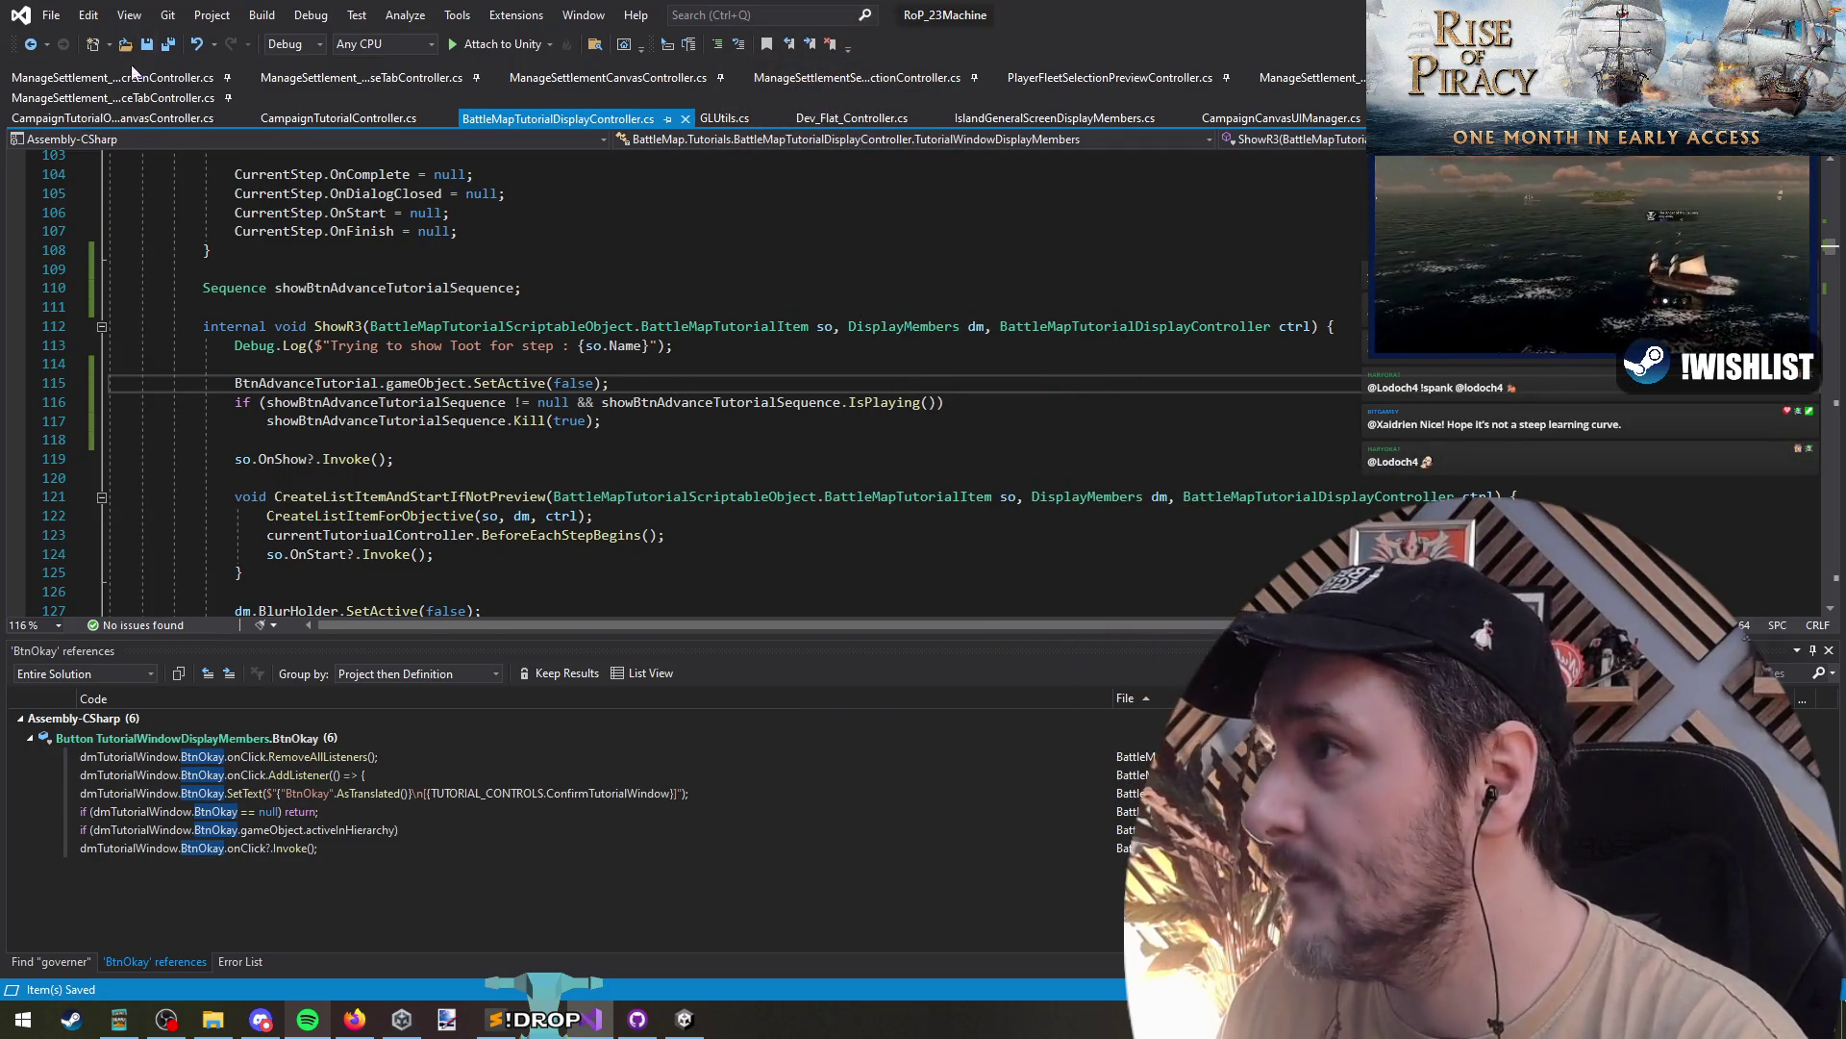
key("alt+Tab")
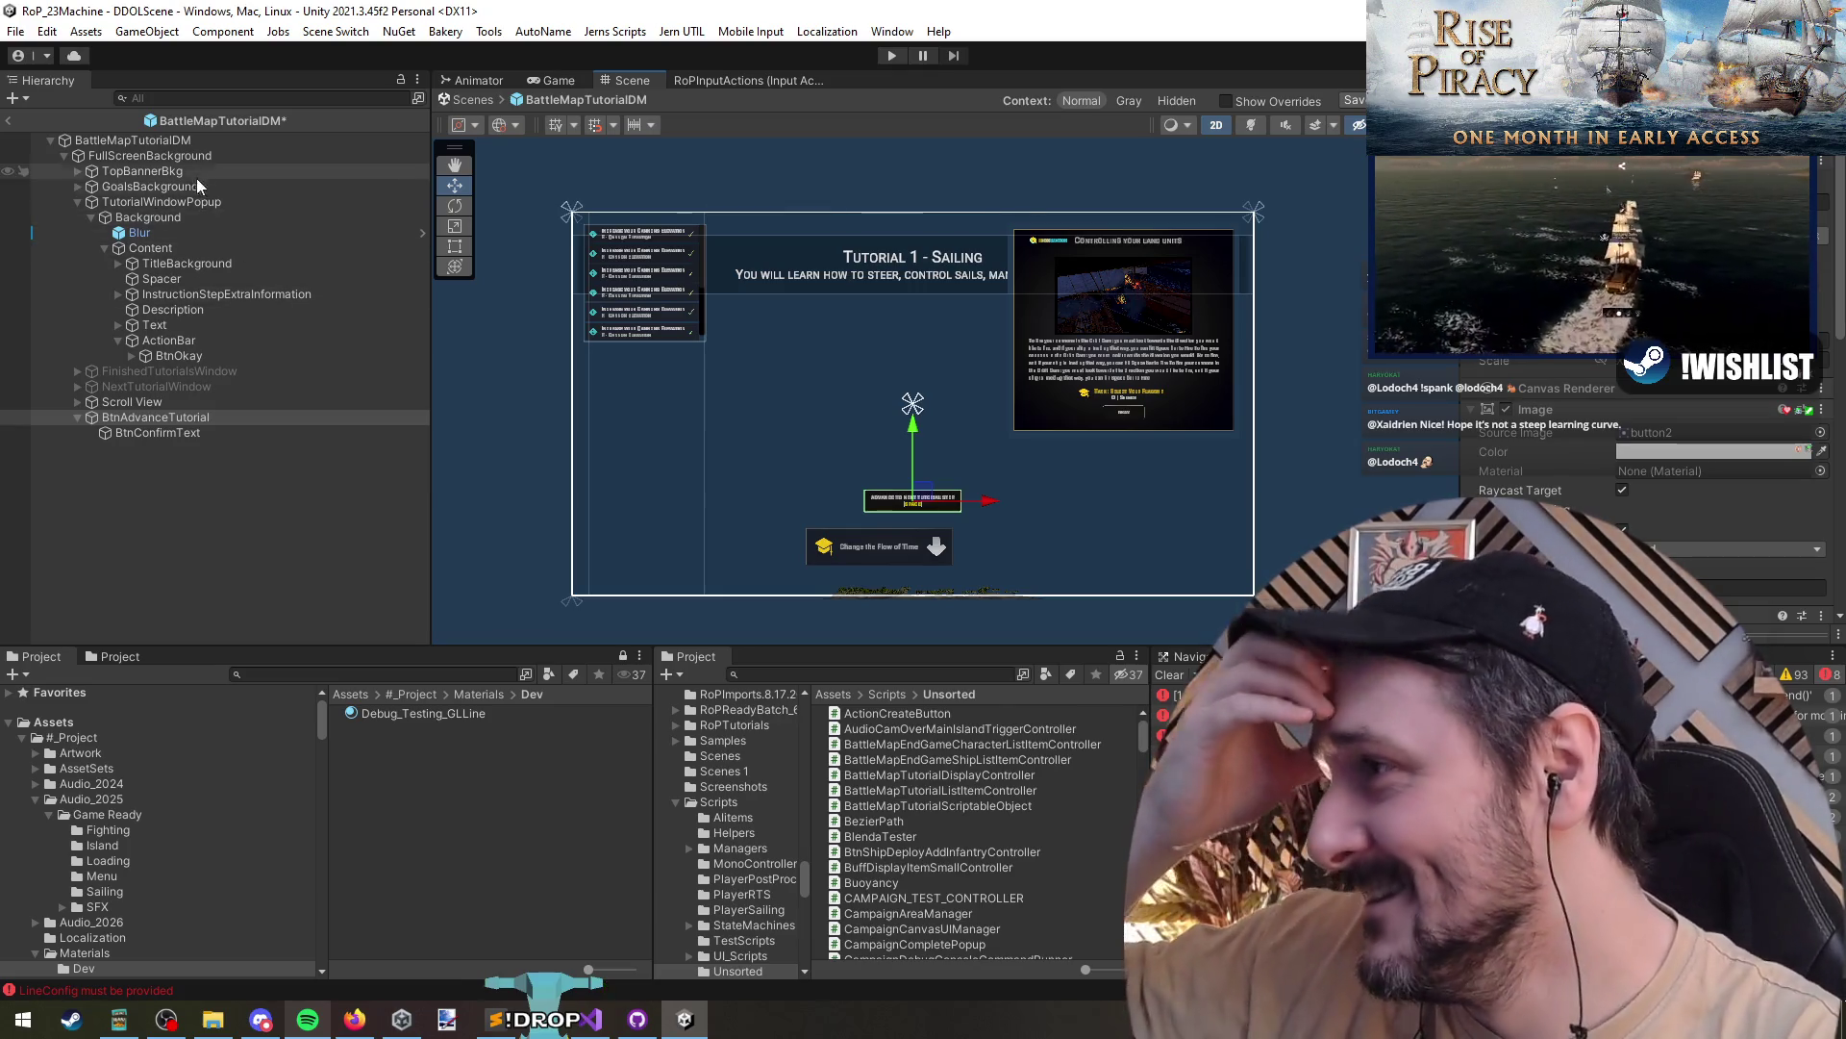
- Assign BtnAdvanceTutorial to the BattleMapTutorialDM controller field, disable the button and save the prefab
left_click(191, 143)
scroll(1574, 385, "down", 5)
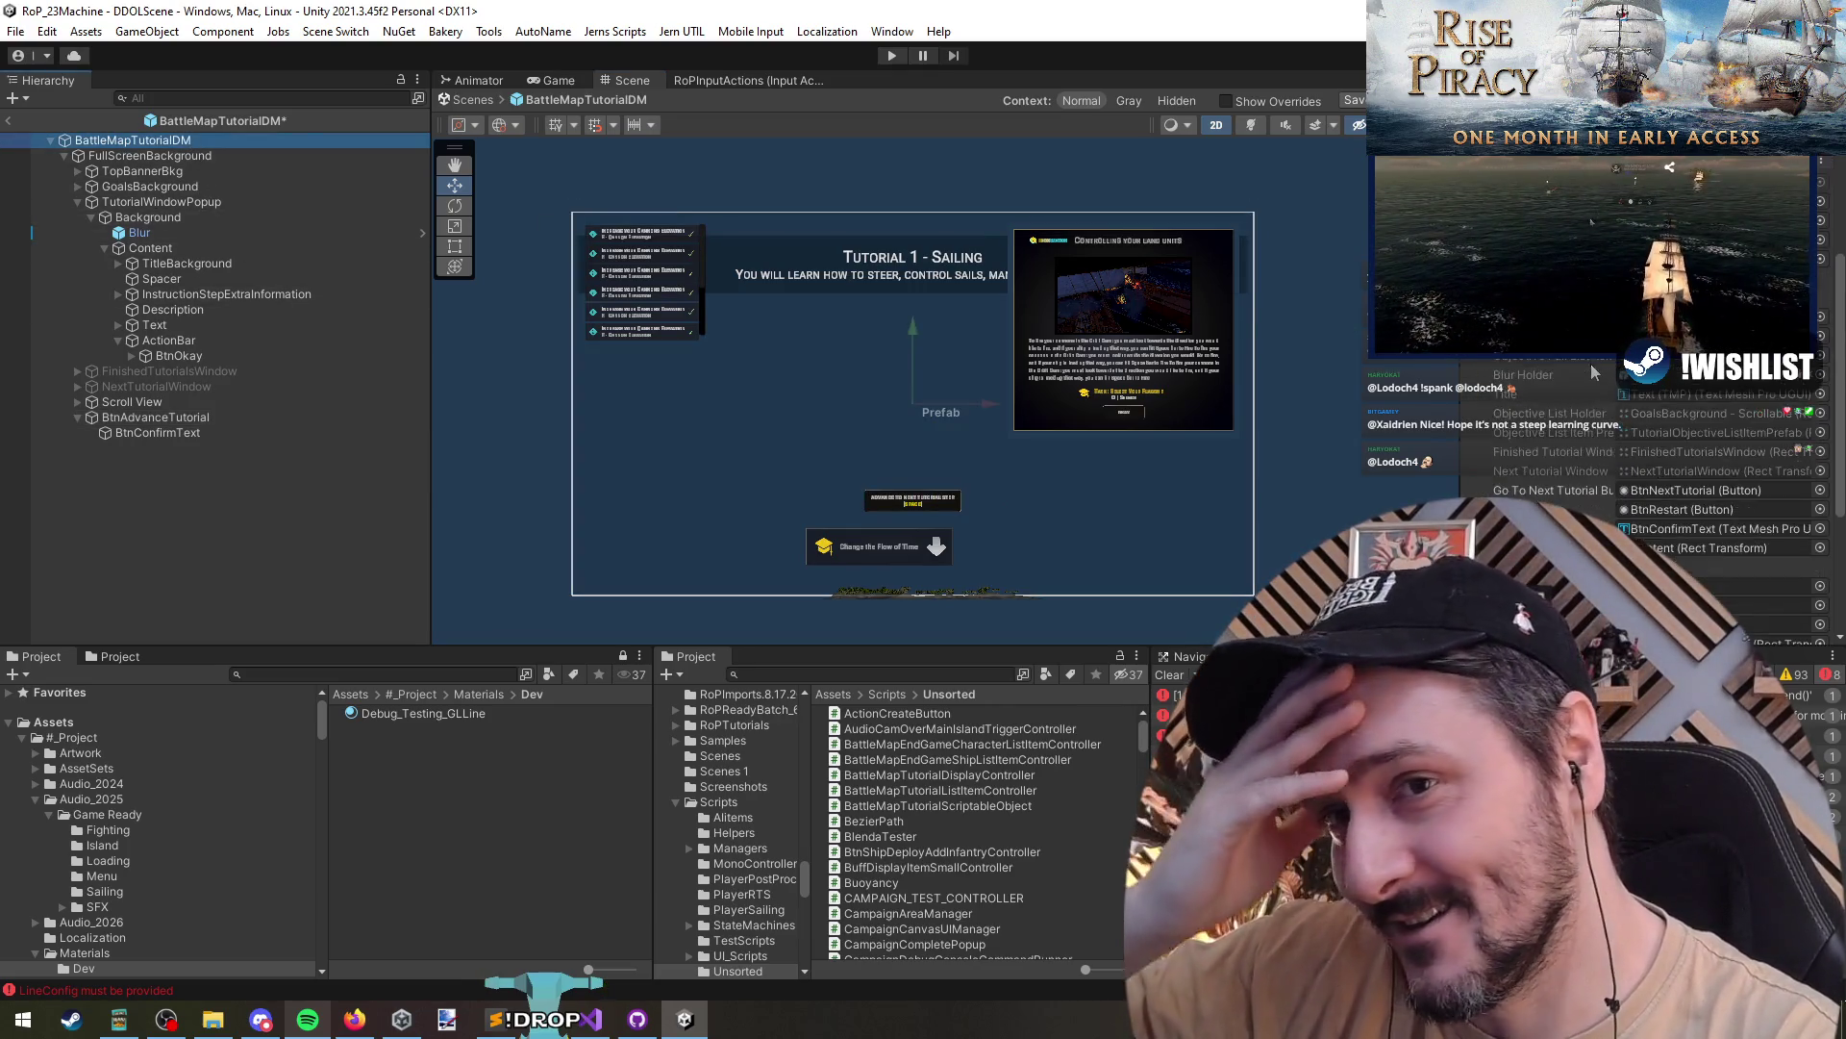
scroll(1575, 384, "down", 5)
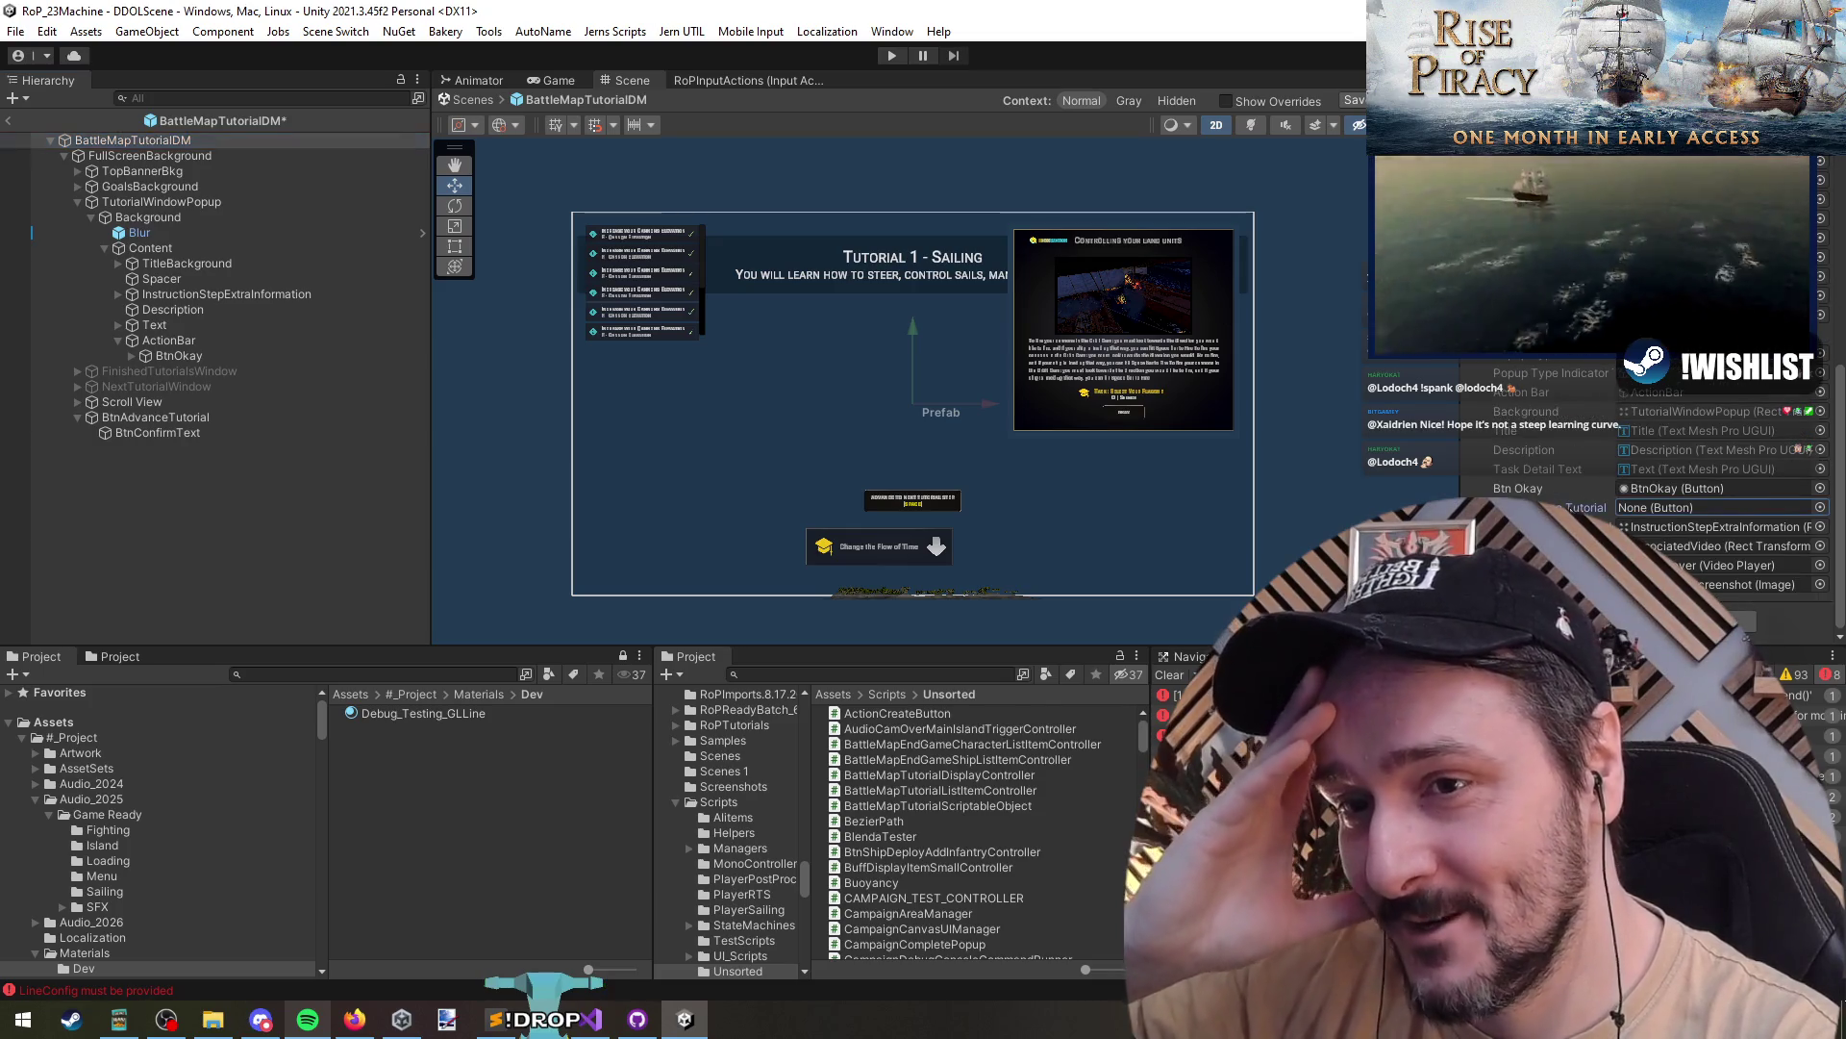
left_click_drag(155, 418, 1711, 507)
left_click(153, 417)
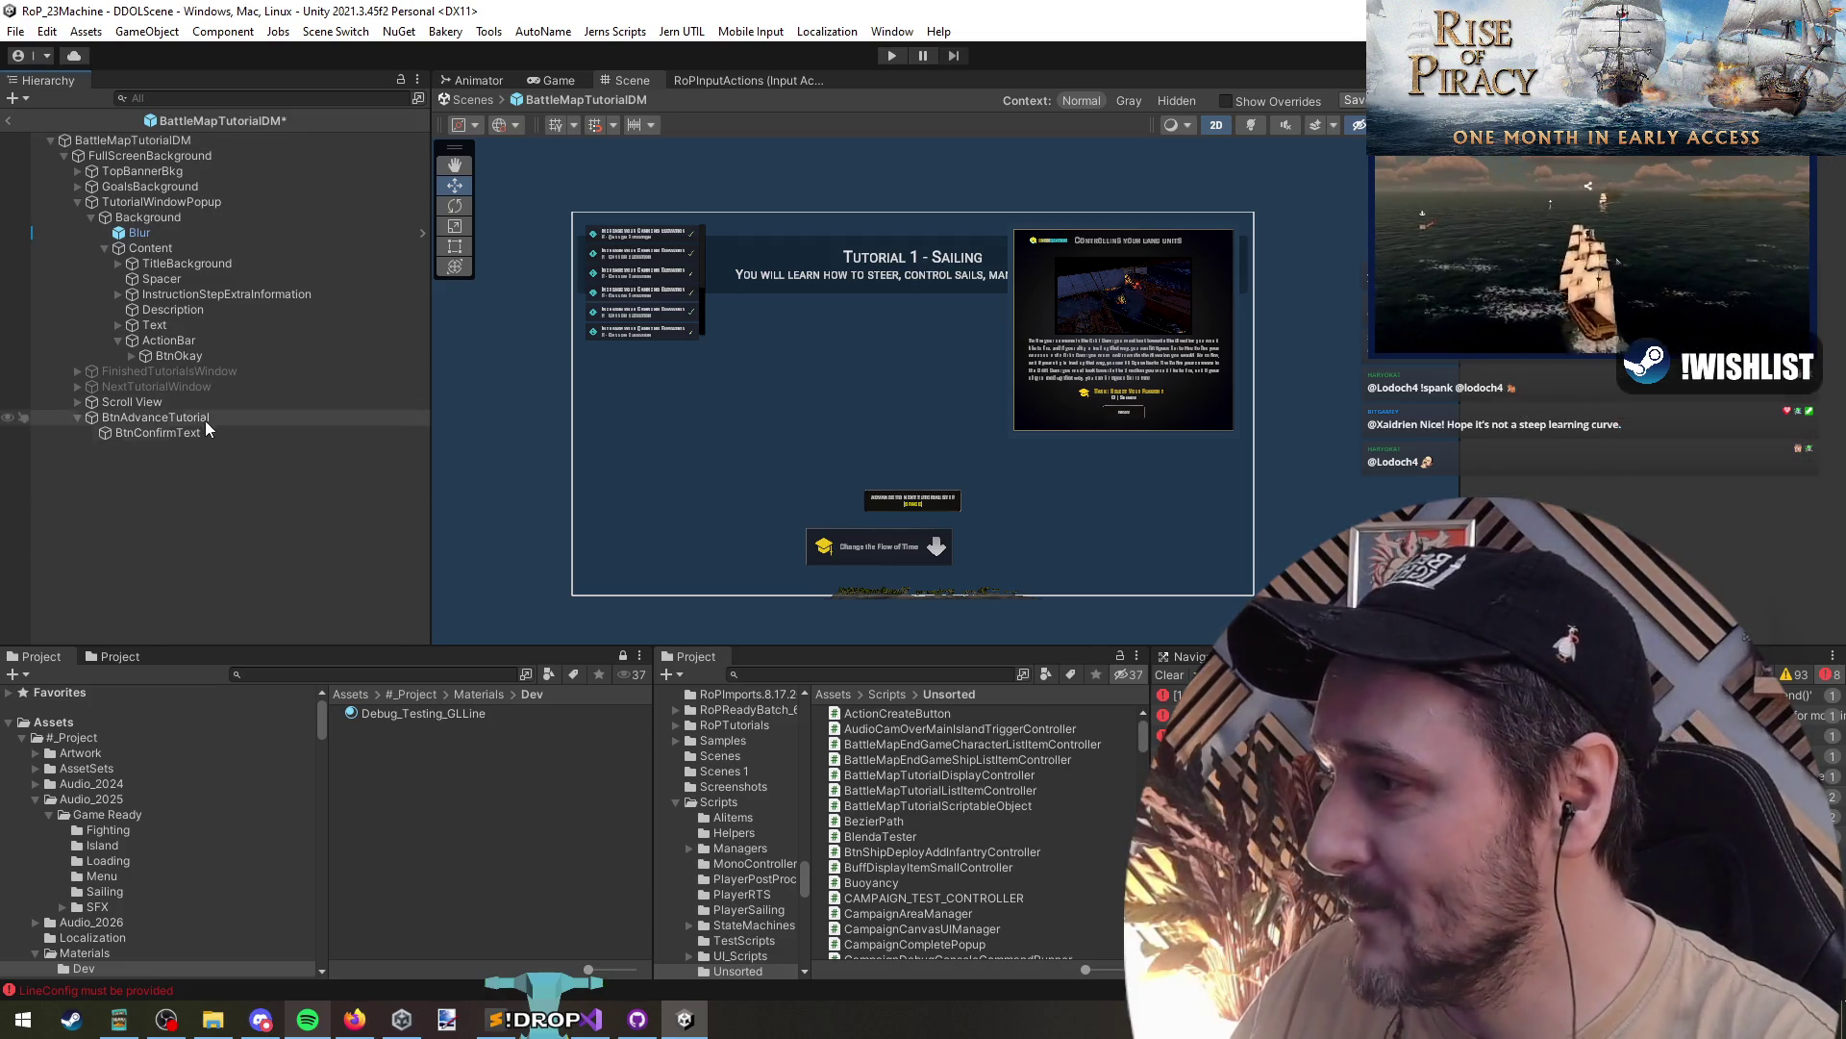
key("ctrl+s")
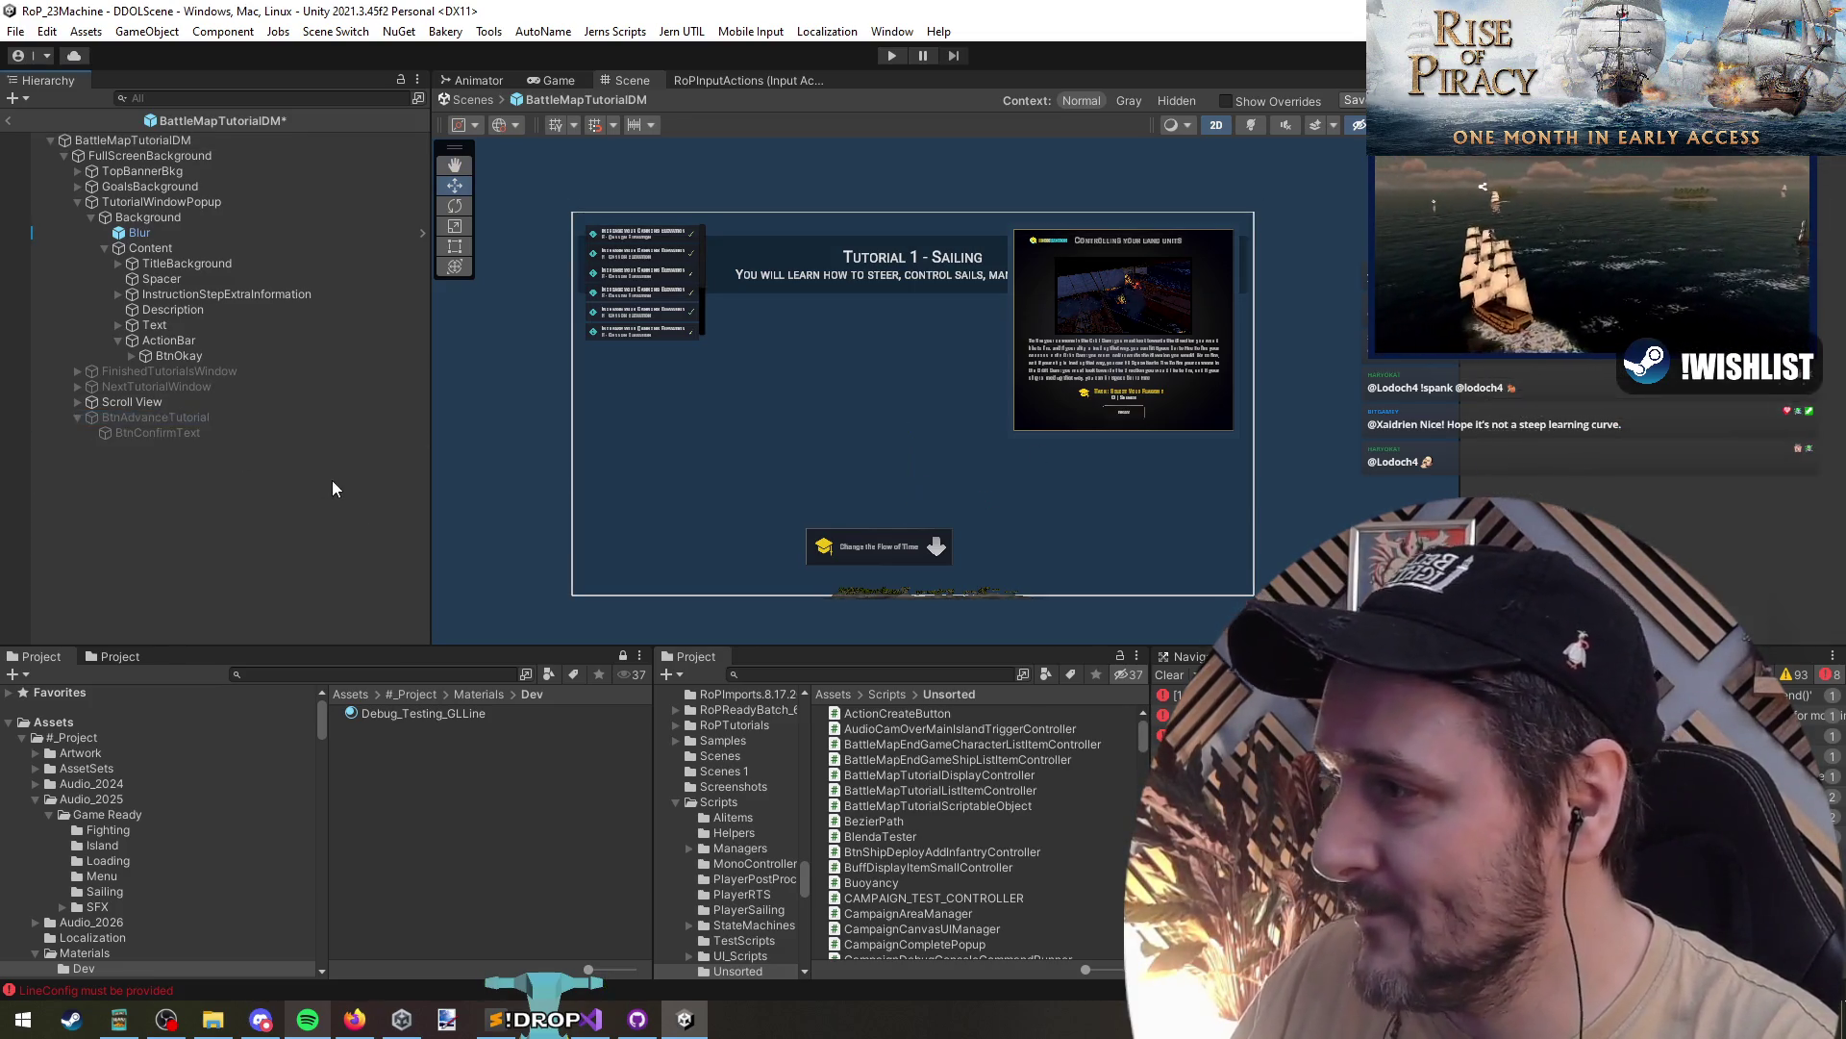
- Back in Visual Studio, search BattleMapTutorialDisplayController.cs for 'init'
left_click(181, 417)
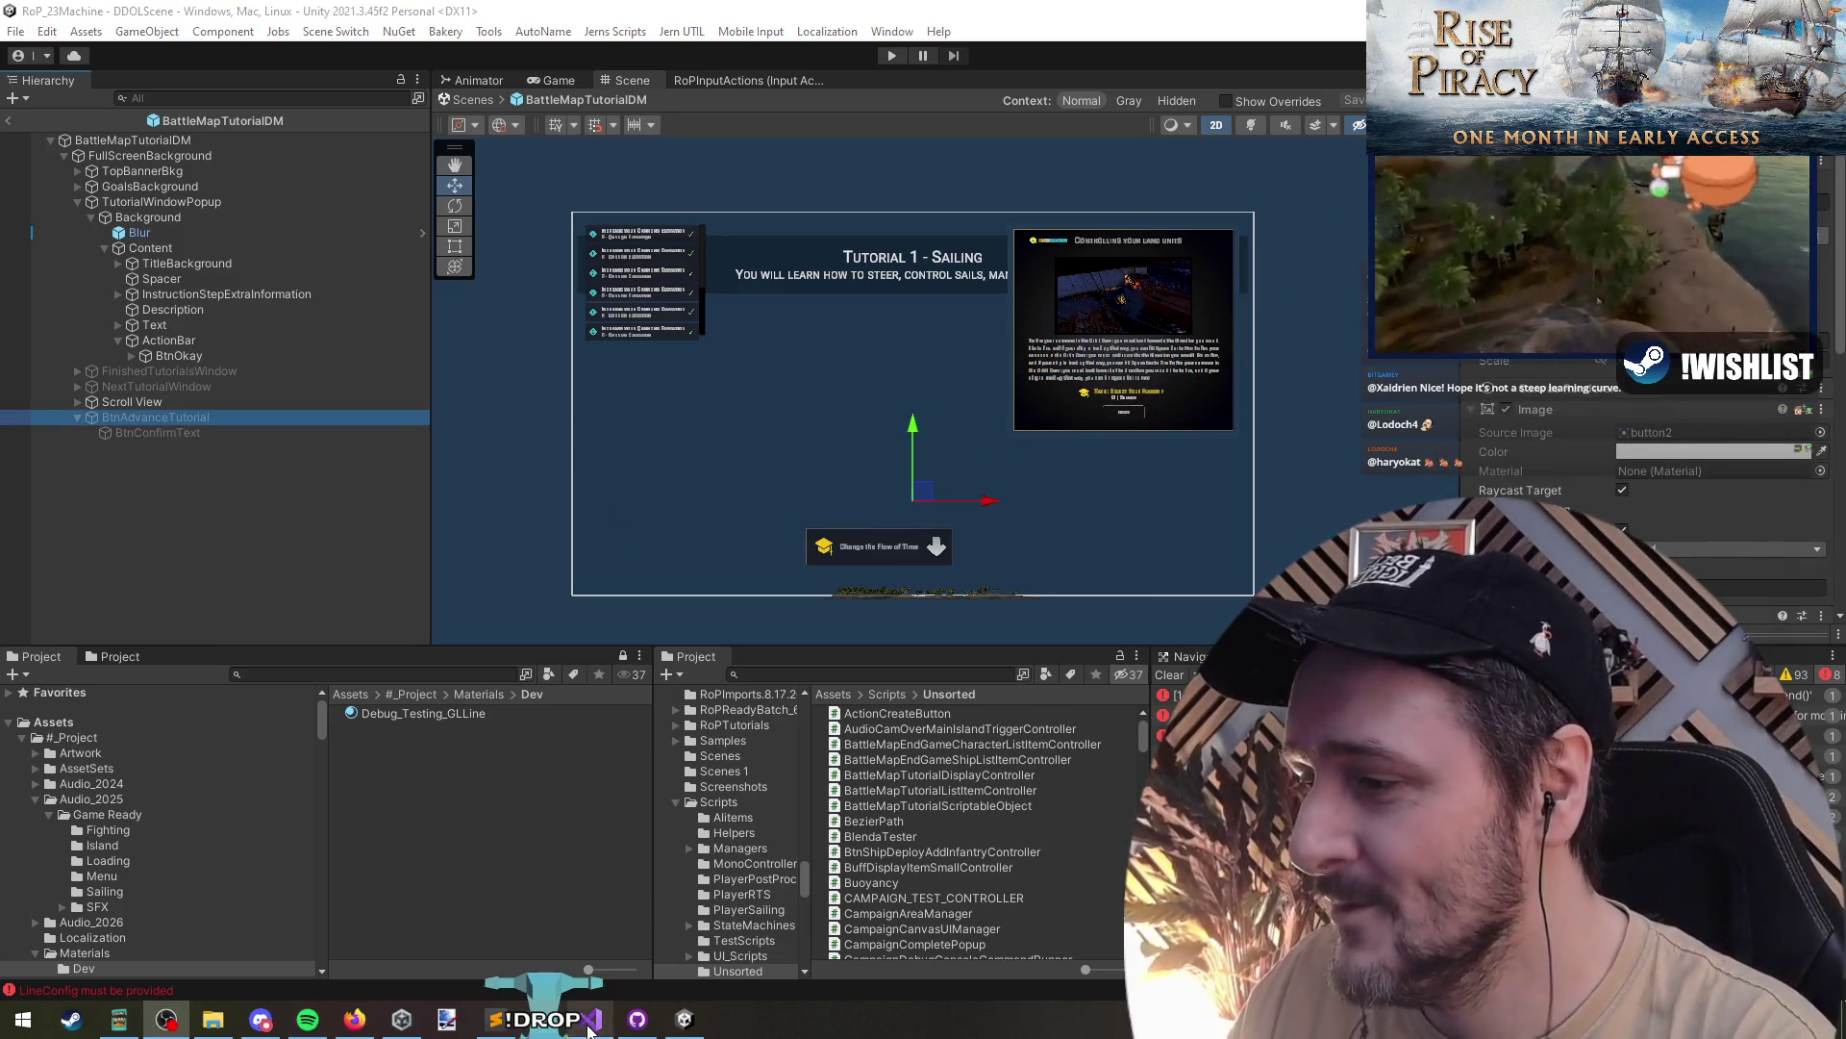
key("alt+Tab")
key("F3")
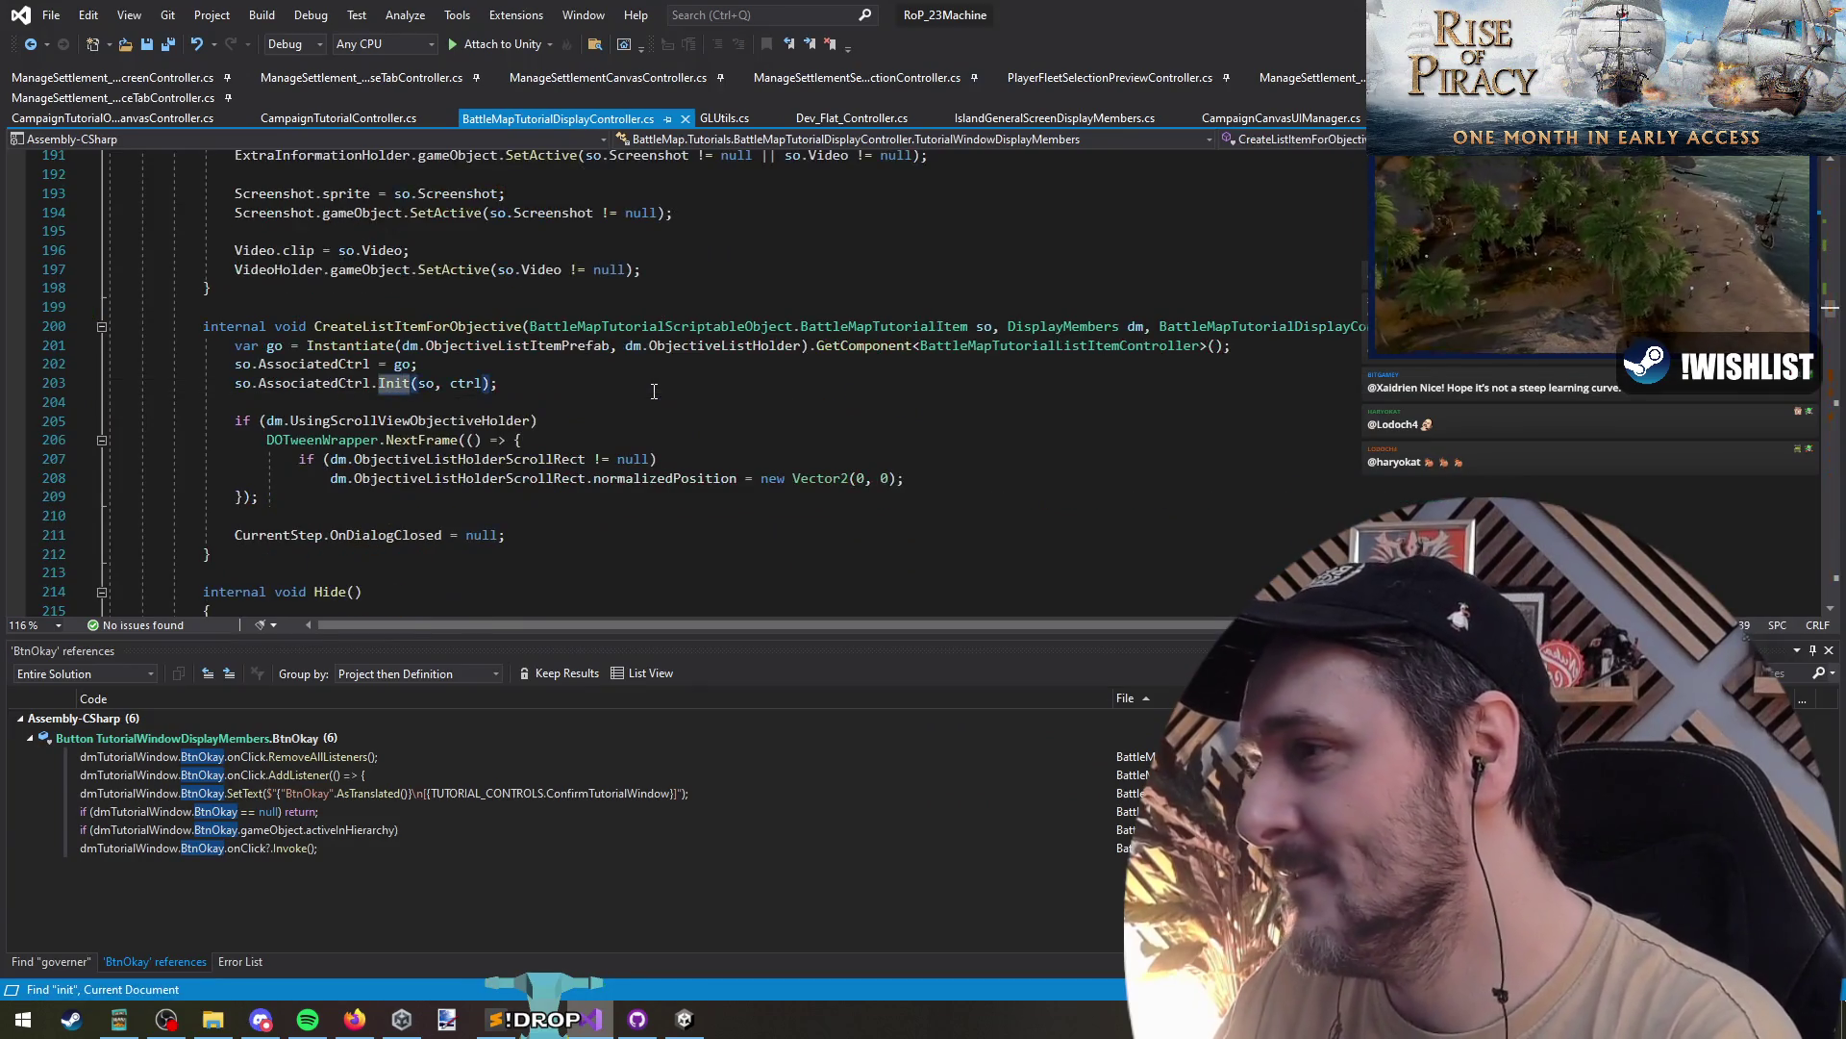
- In InitialiseTutorial, write dmTutorialWindow.BtnAdvanceTutorial.gameObject.SetActive(false); and cut it
mouse_move(390, 385)
key("F3")
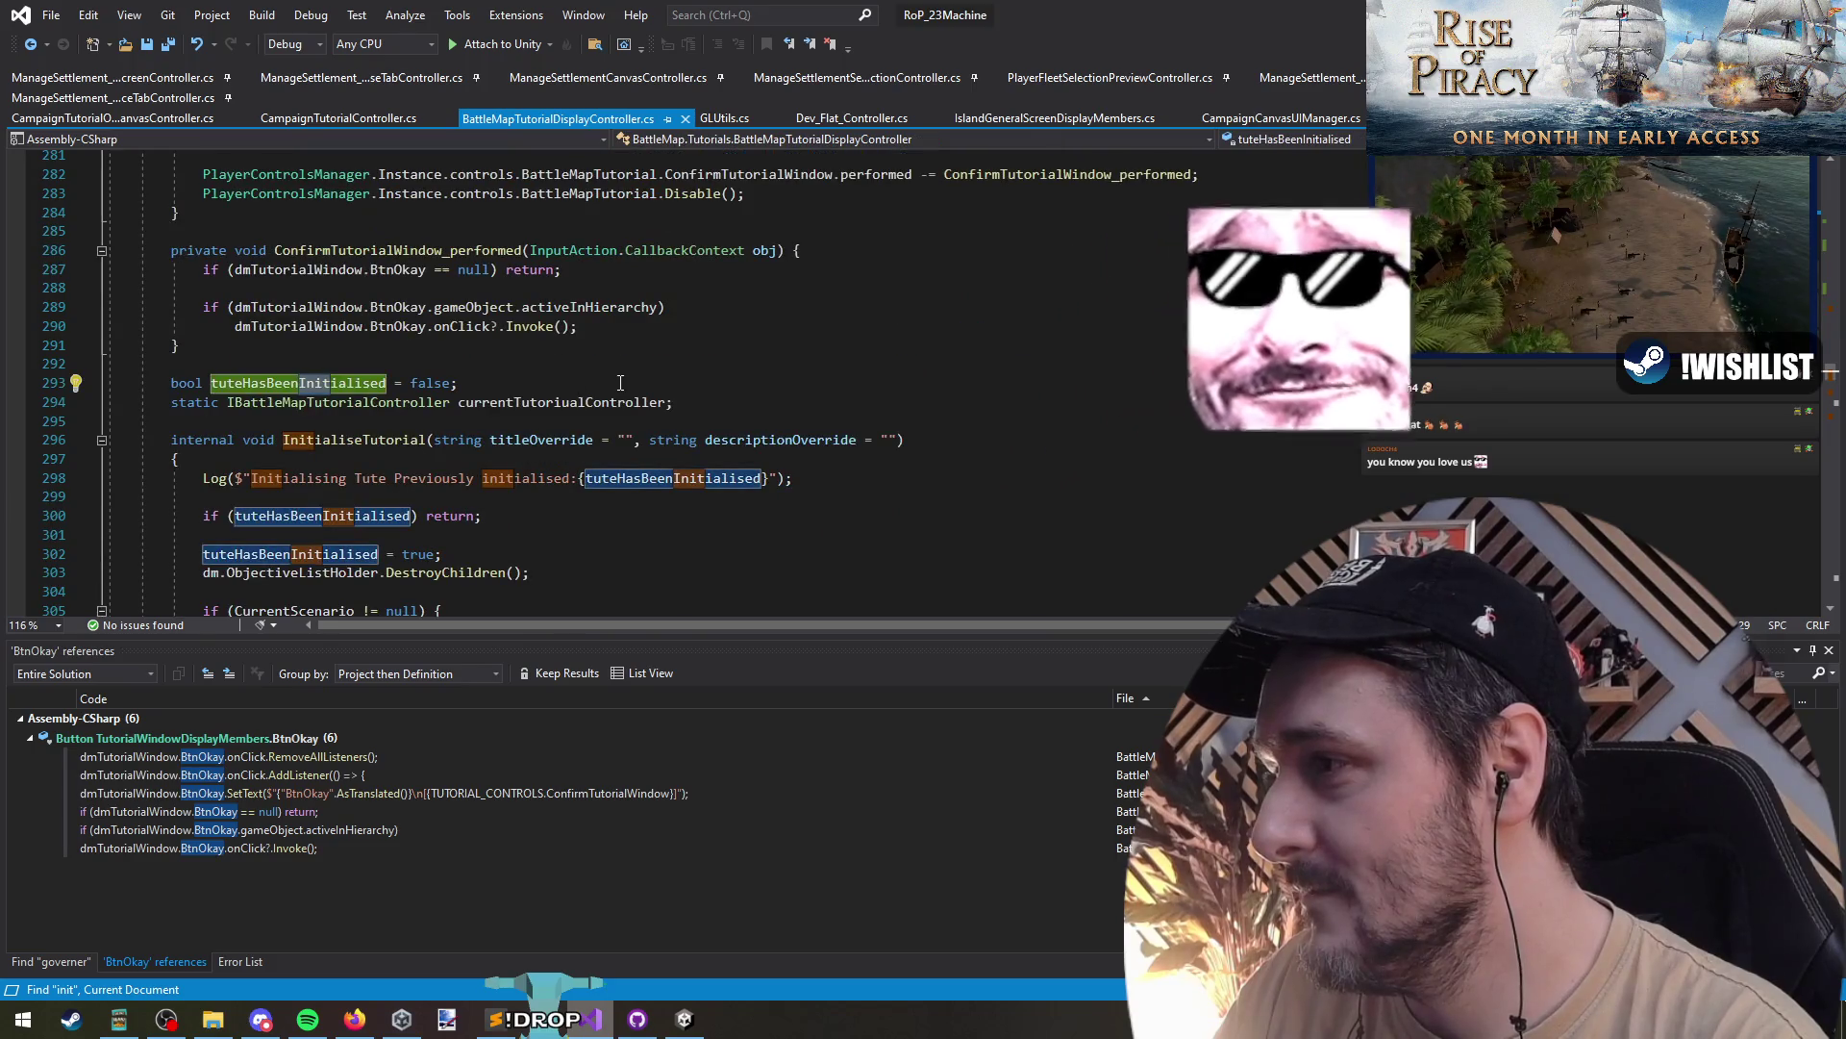
scroll(774, 430, "down", 1)
left_click(774, 430)
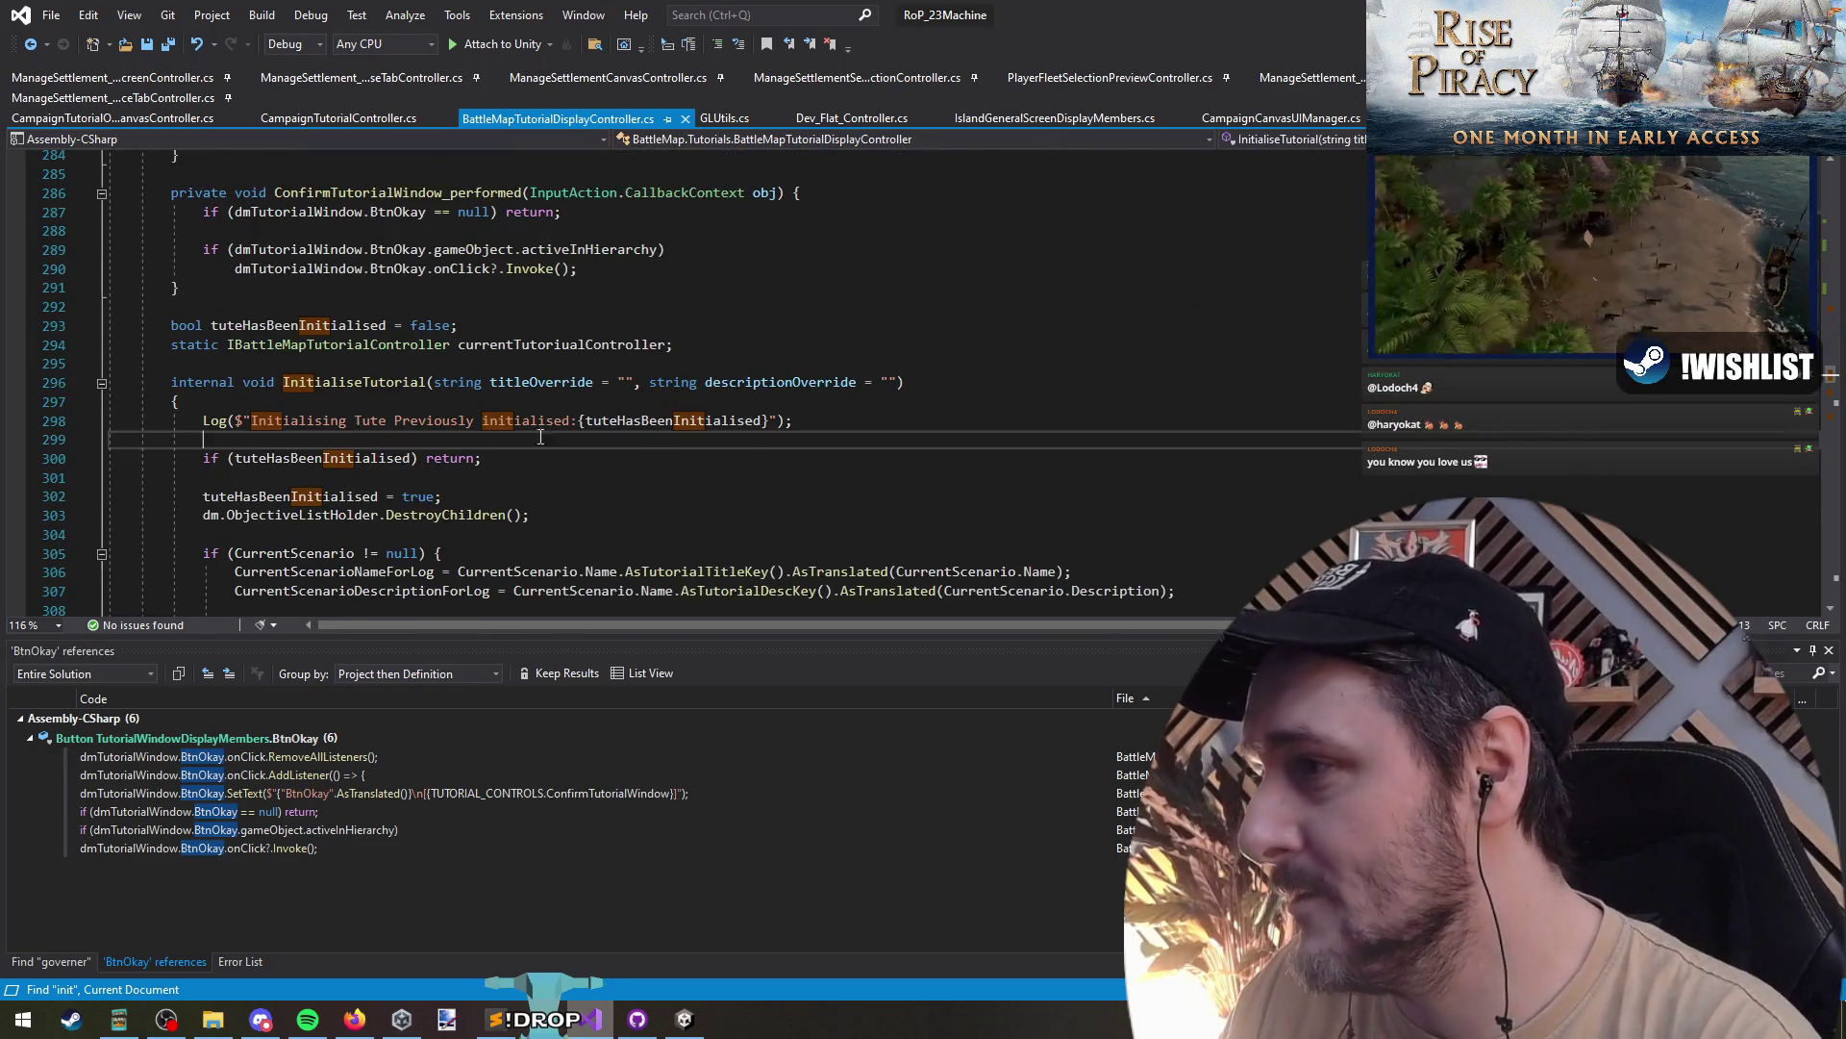
scroll(774, 430, "up", 1)
type("bt")
key("BackSpace")
key("BackSpace")
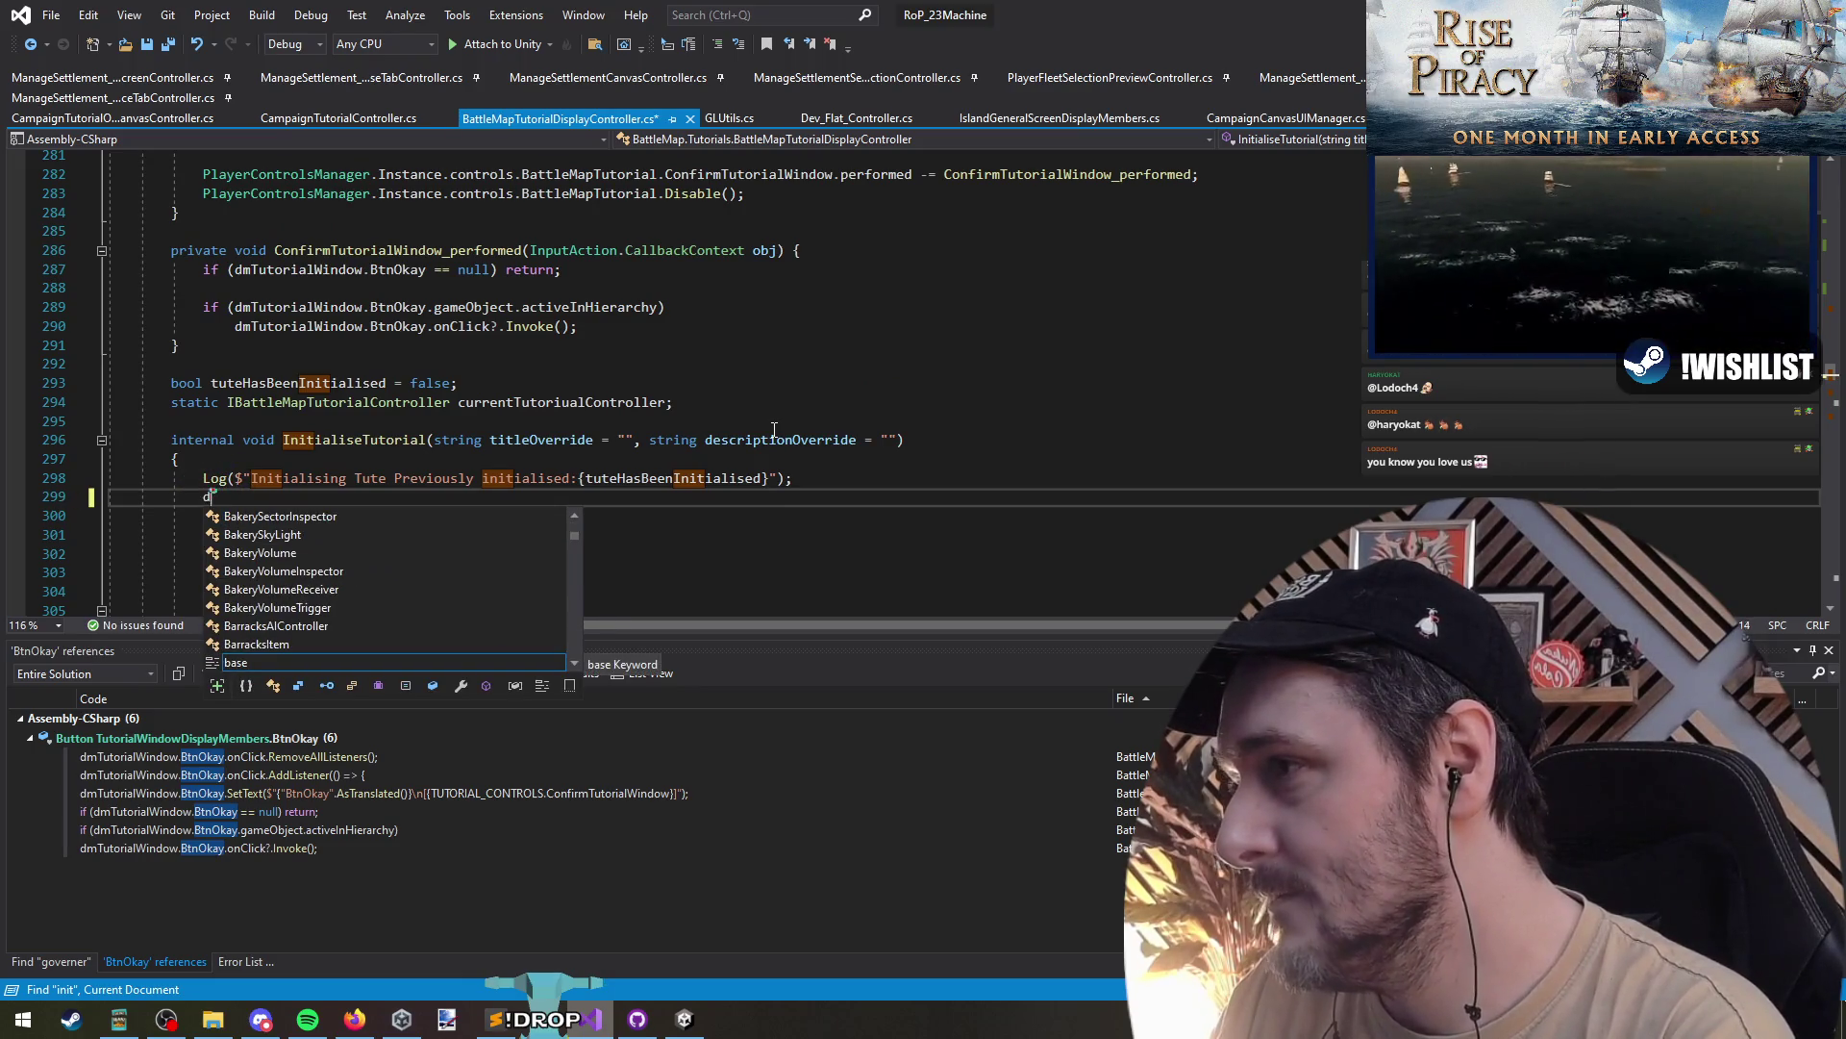
type("mTutorialWindow.bt")
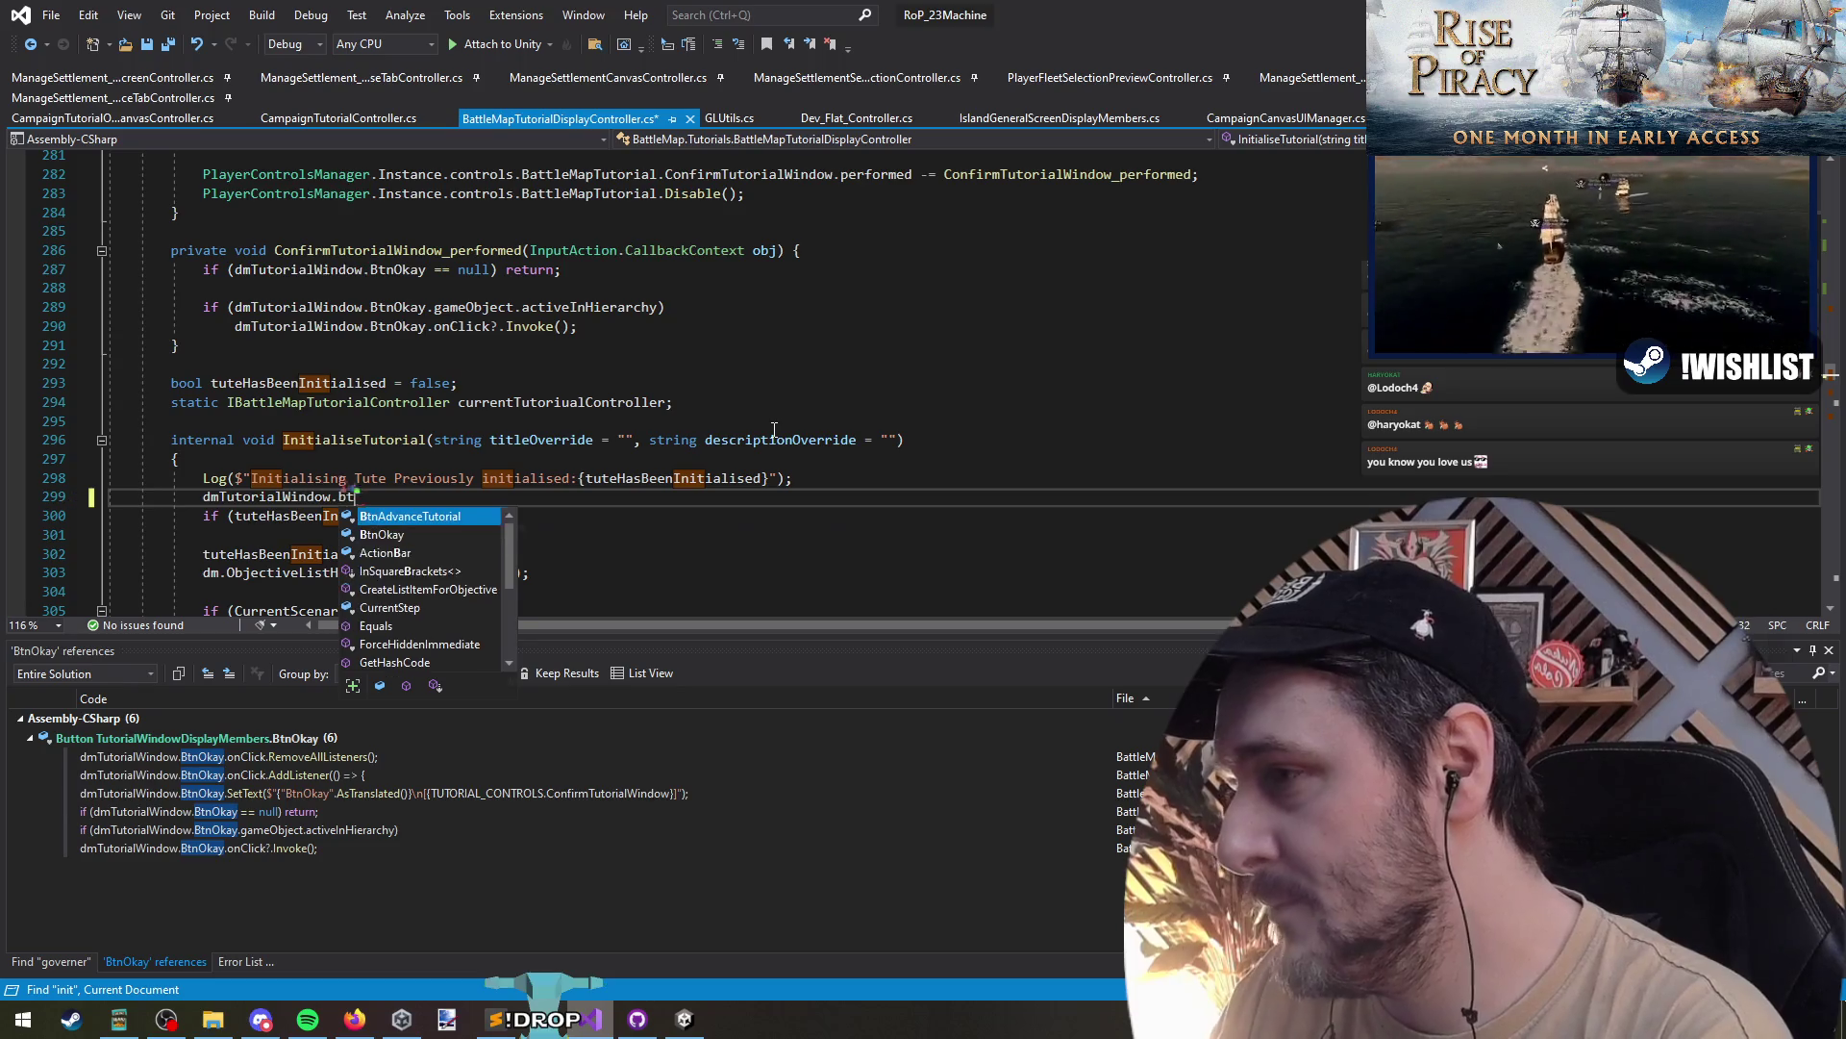
type(".set")
key("BackSpace")
key("BackSpace")
key("BackSpace")
type("gameObject.seta")
type("(")
type("(false);")
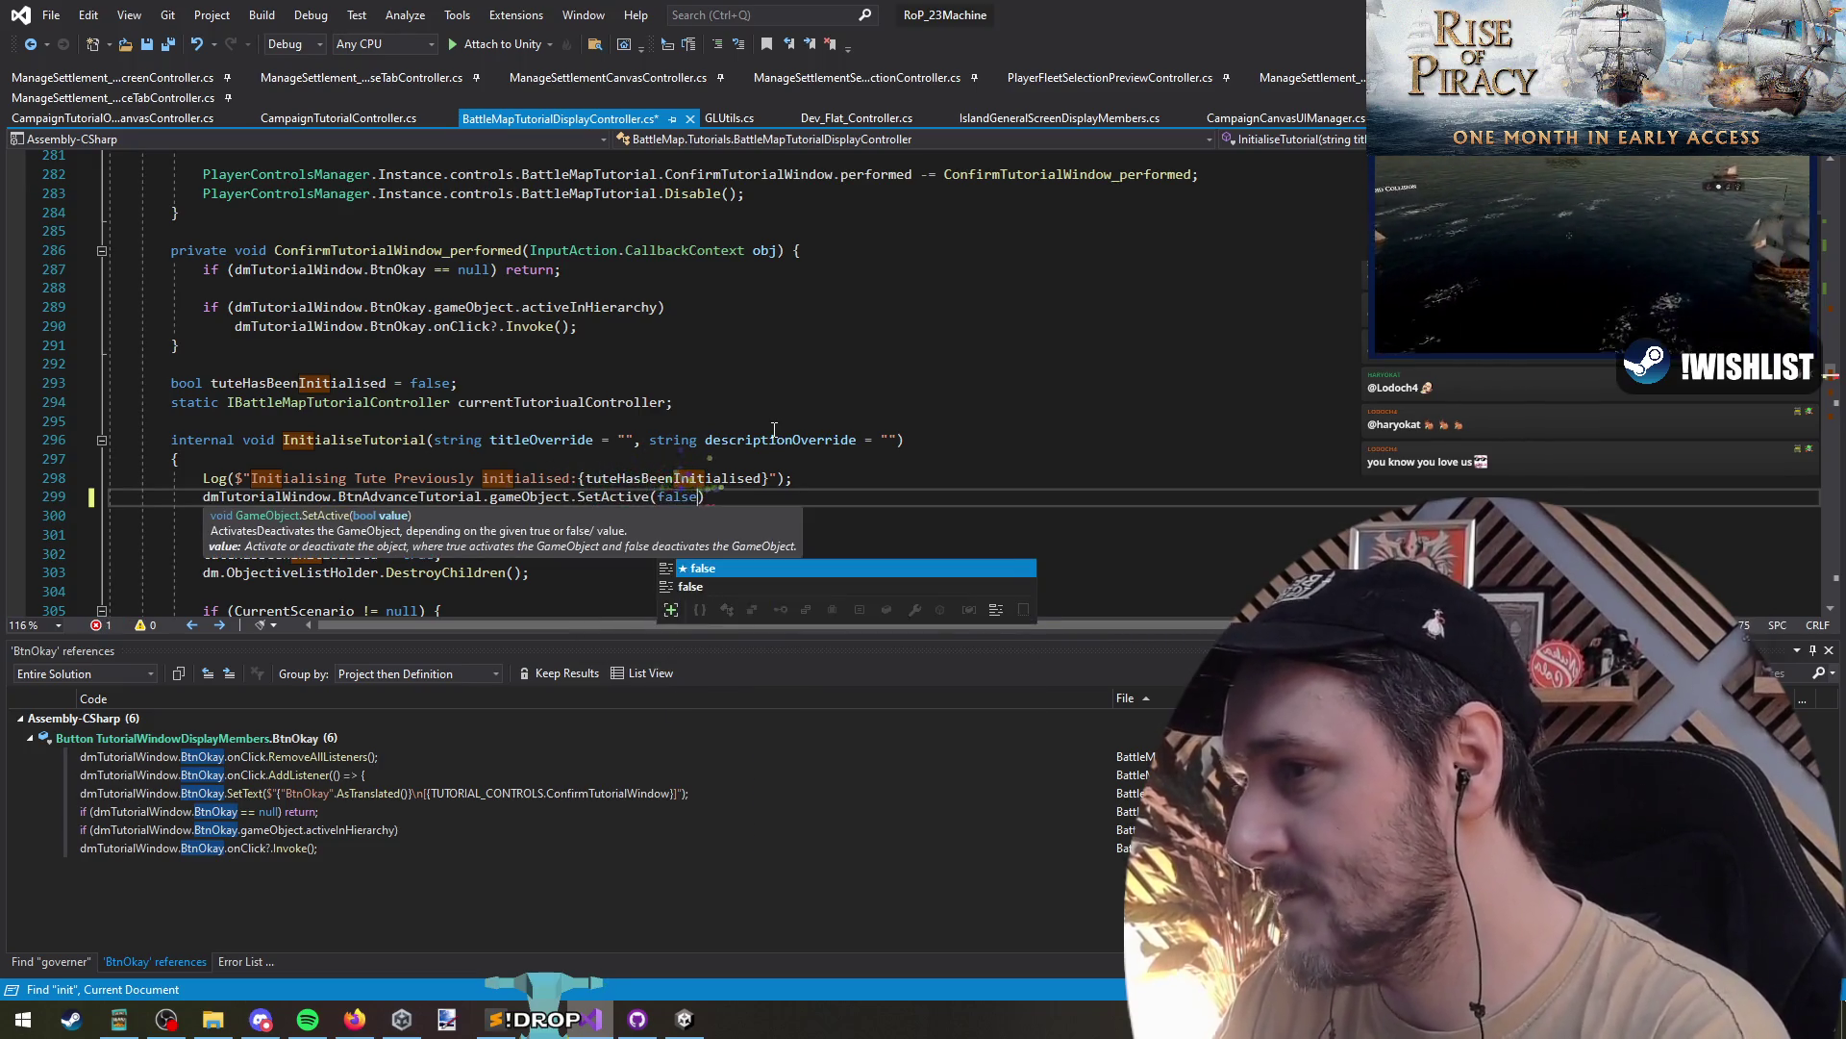
key("shift+Home")
key("ctrl+x")
- Paste the hide statement after the scenario setup block with blank lines around it, and save
scroll(277, 316, "down", 5)
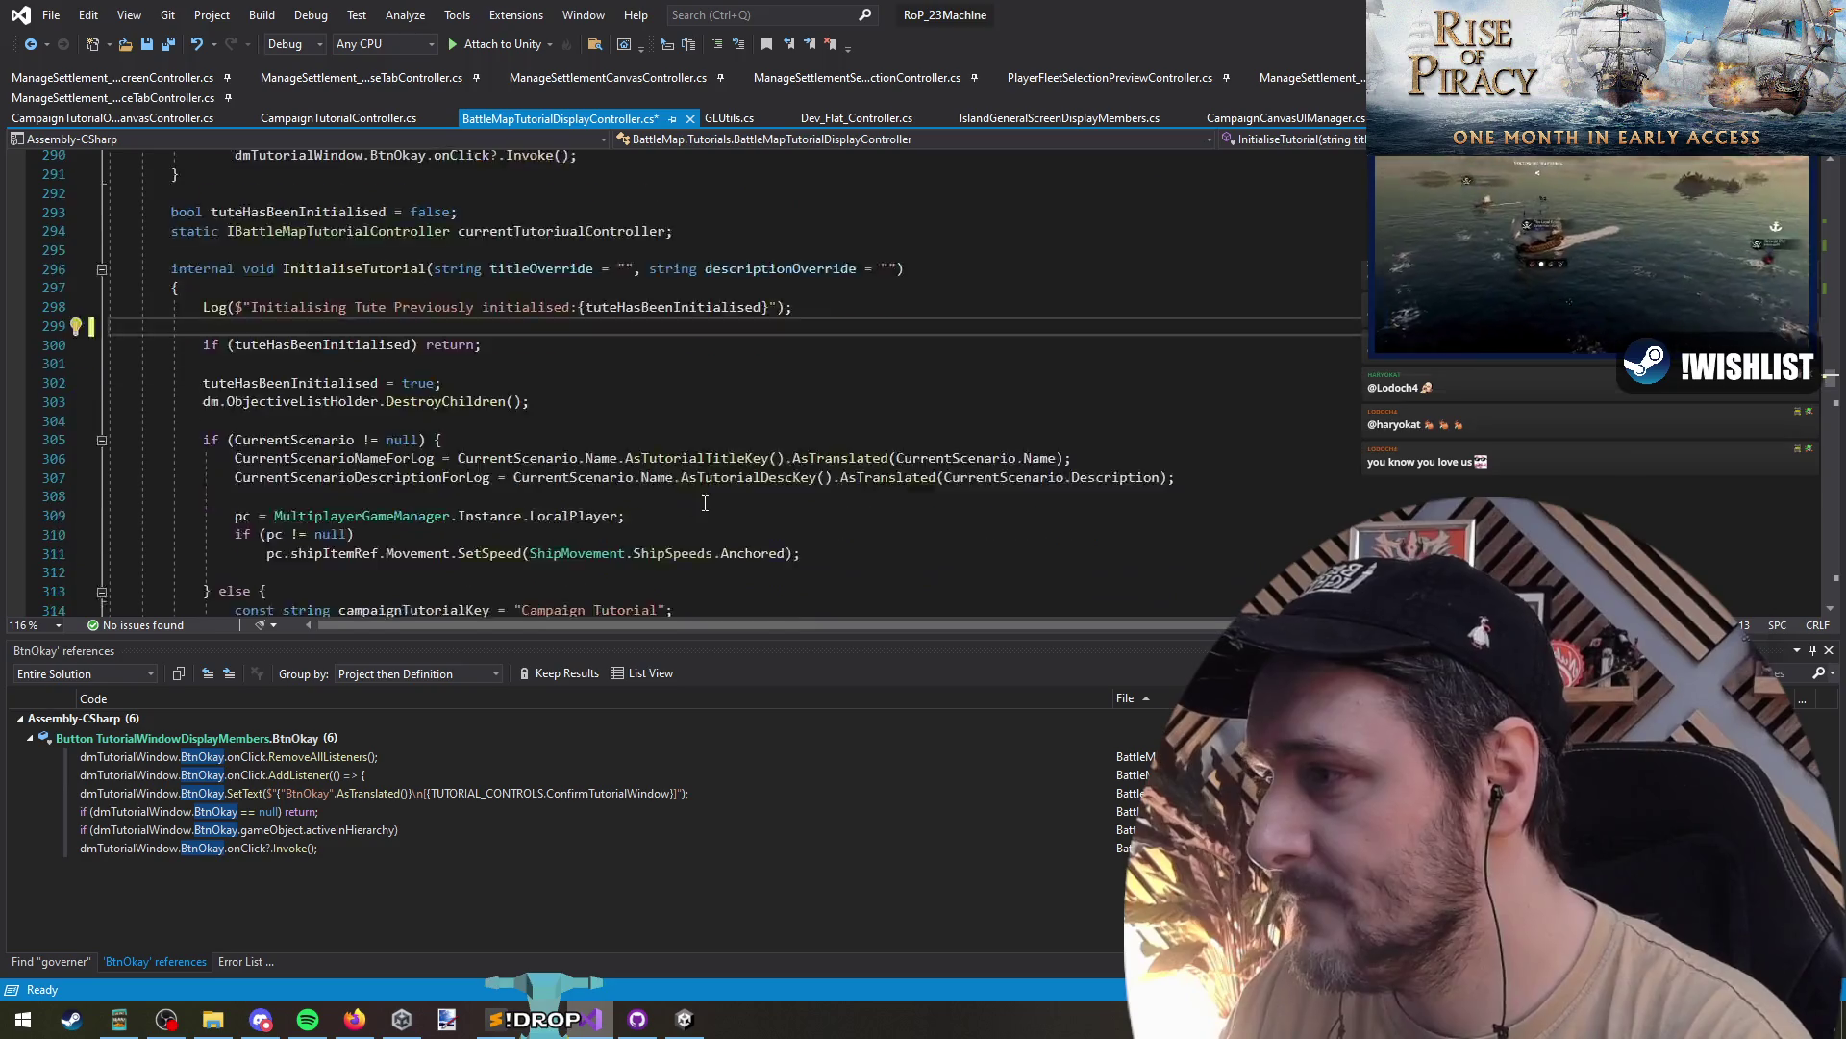
scroll(277, 316, "down", 8)
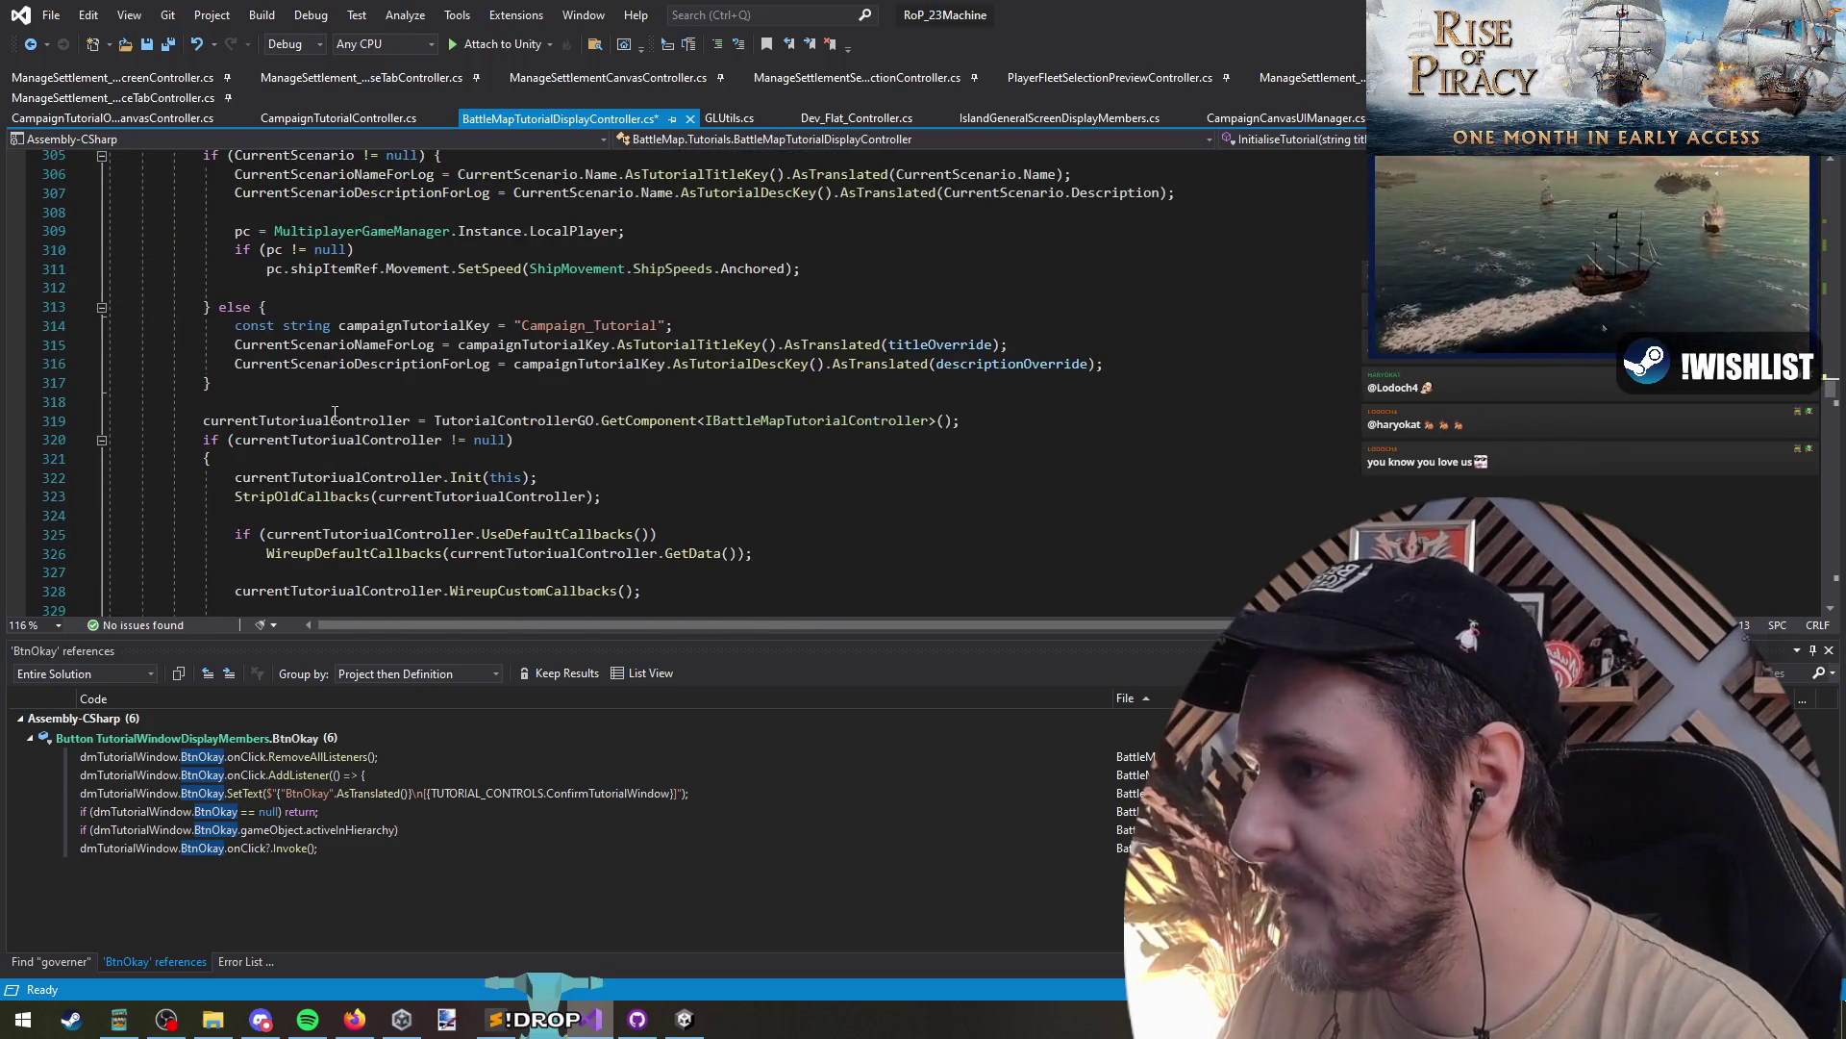
scroll(669, 439, "up", 5)
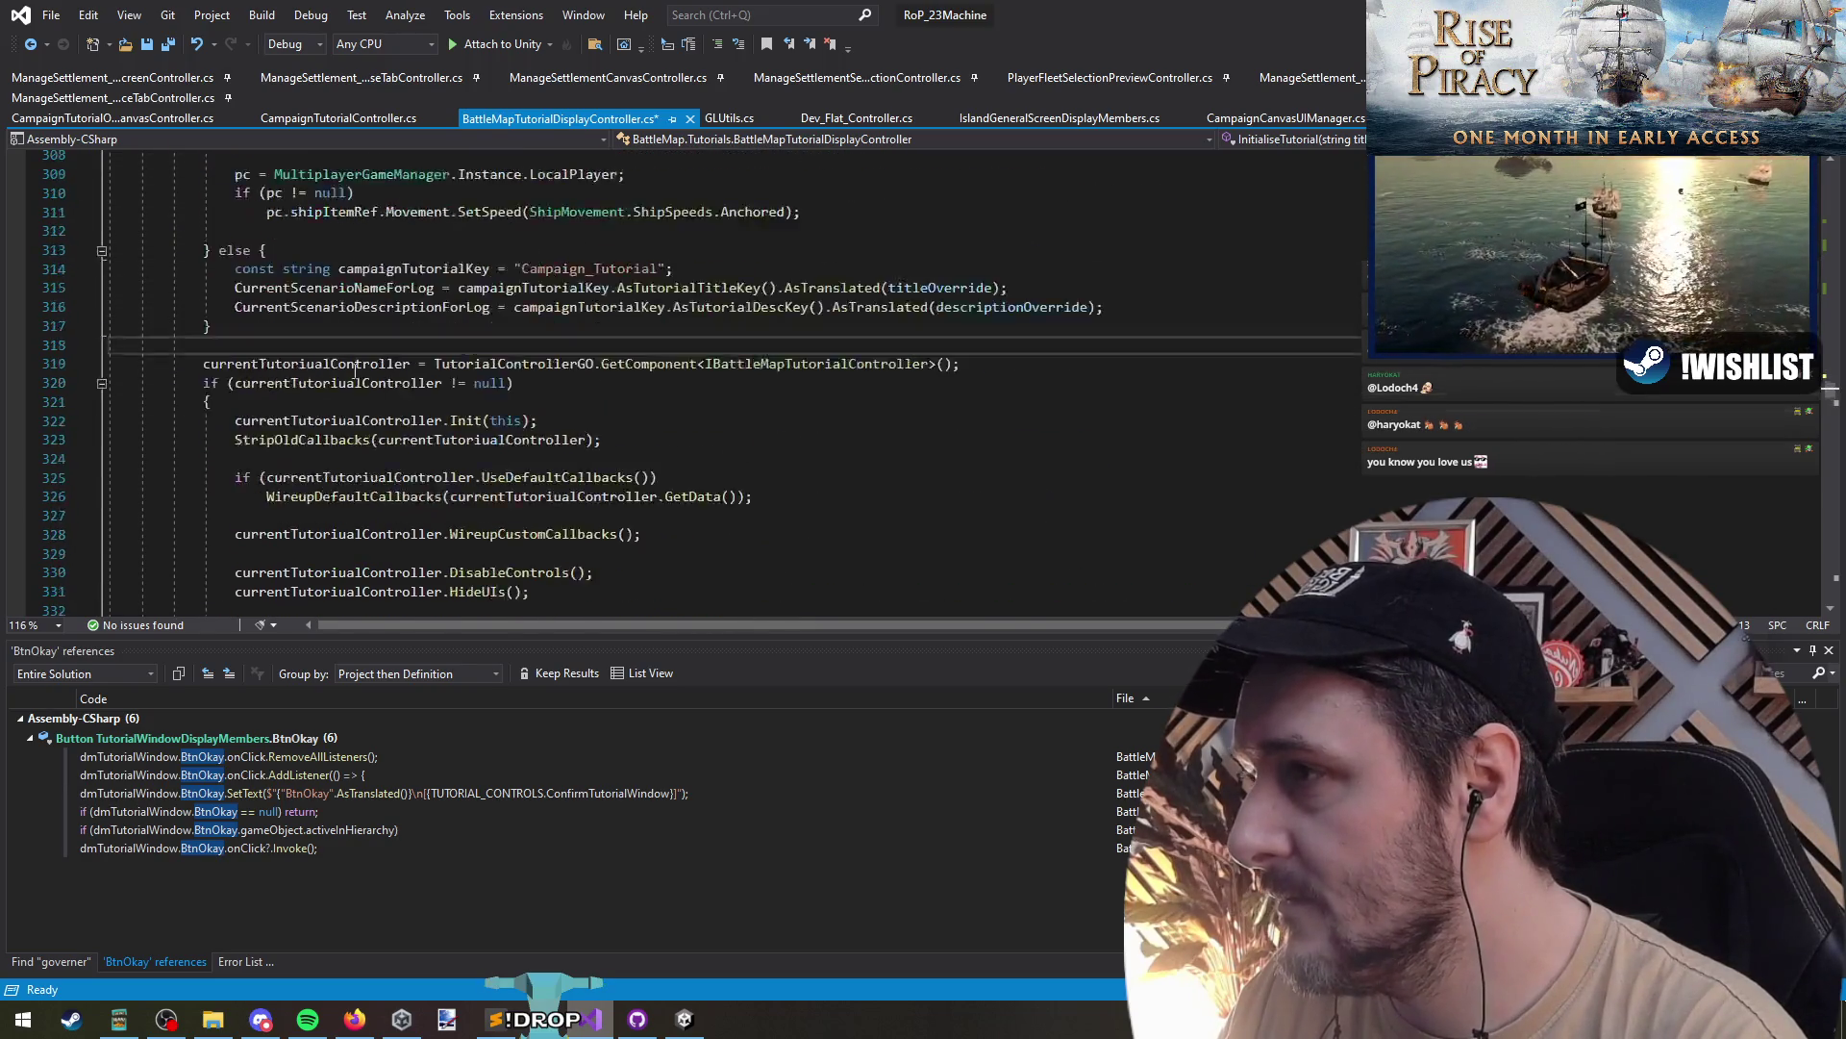
left_click(669, 401)
key("ctrl+v")
key("Return")
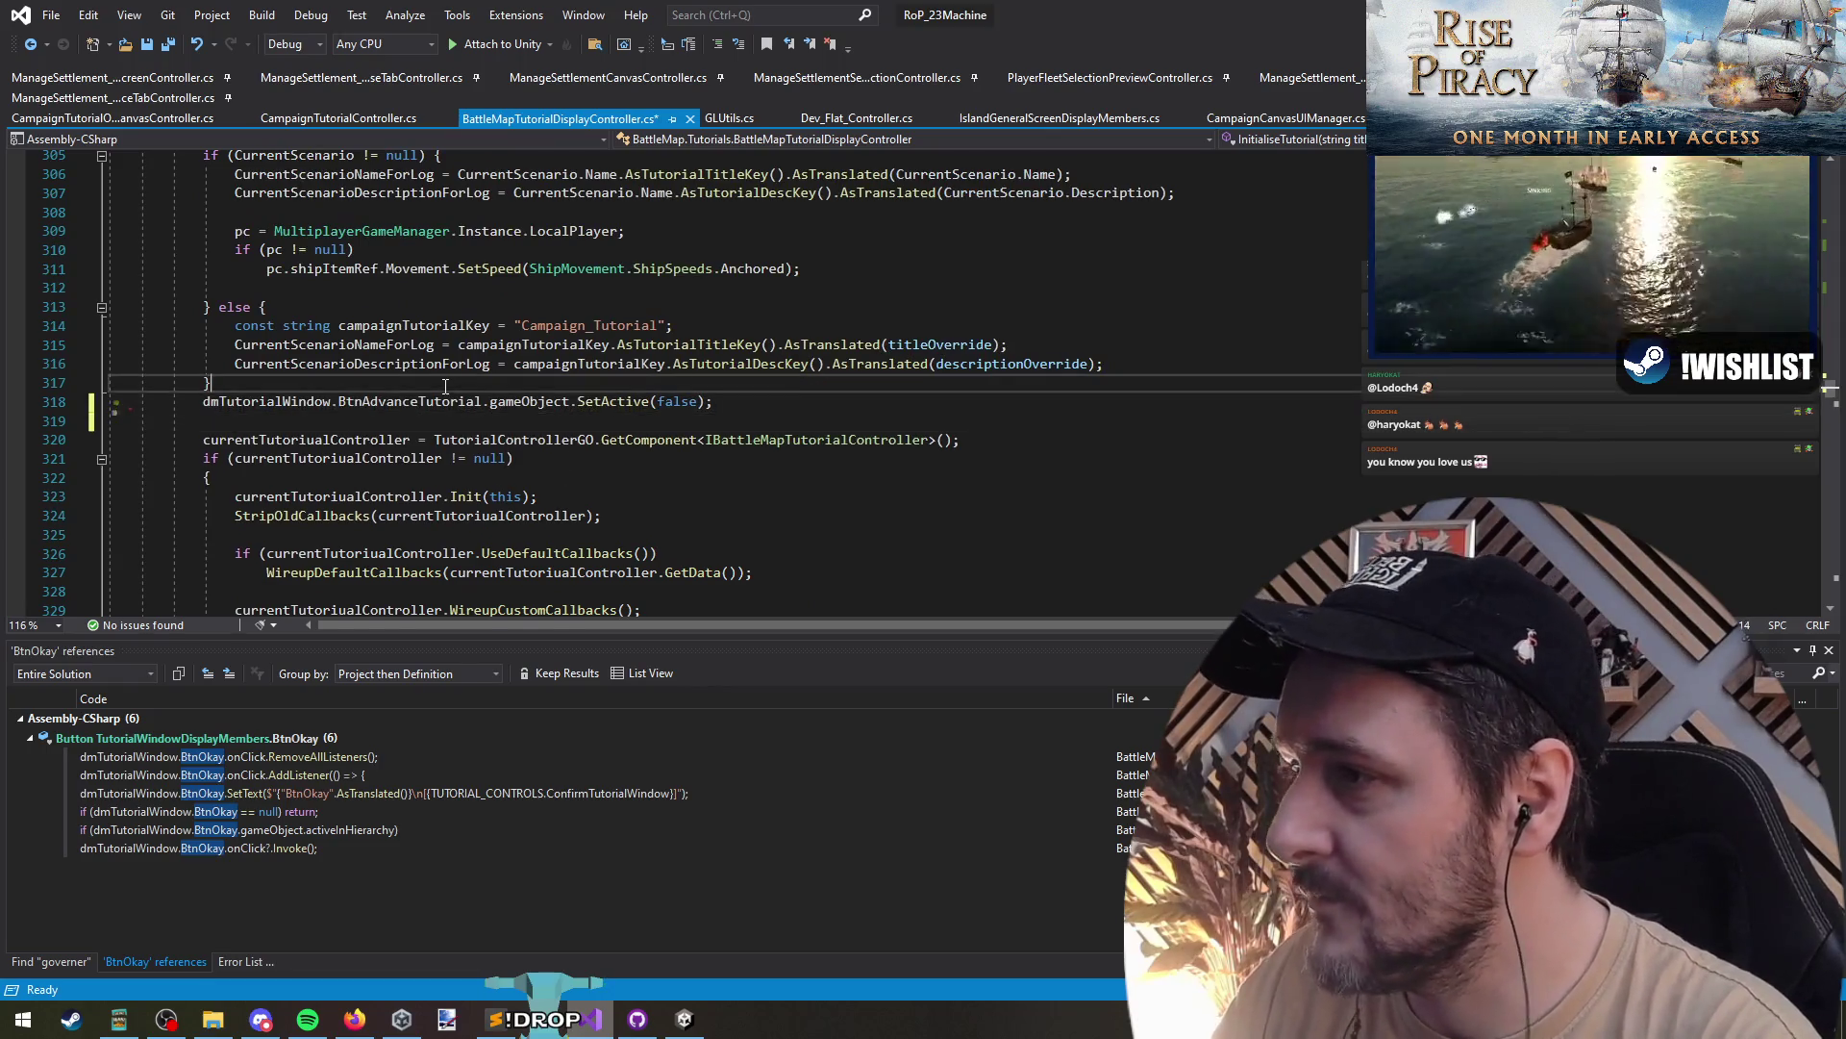
key("Up")
key("ctrl+Return")
left_click(169, 44)
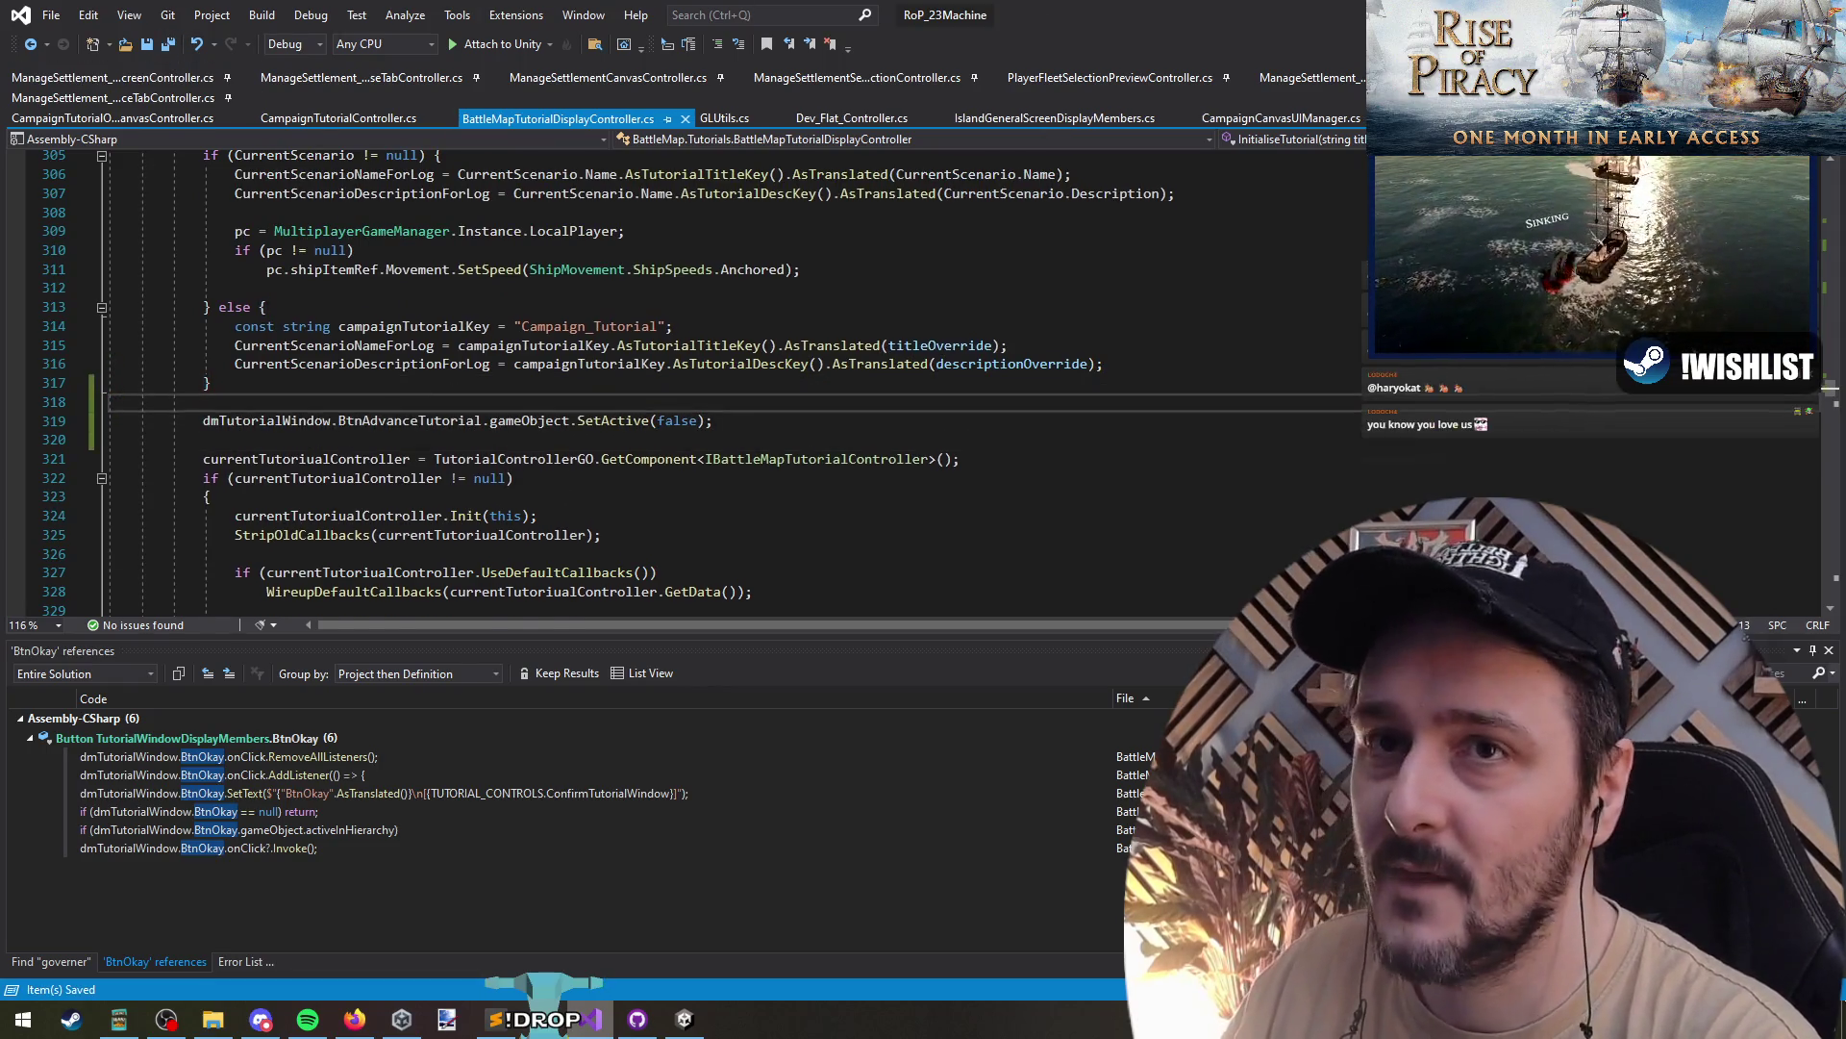
key("alt+Tab")
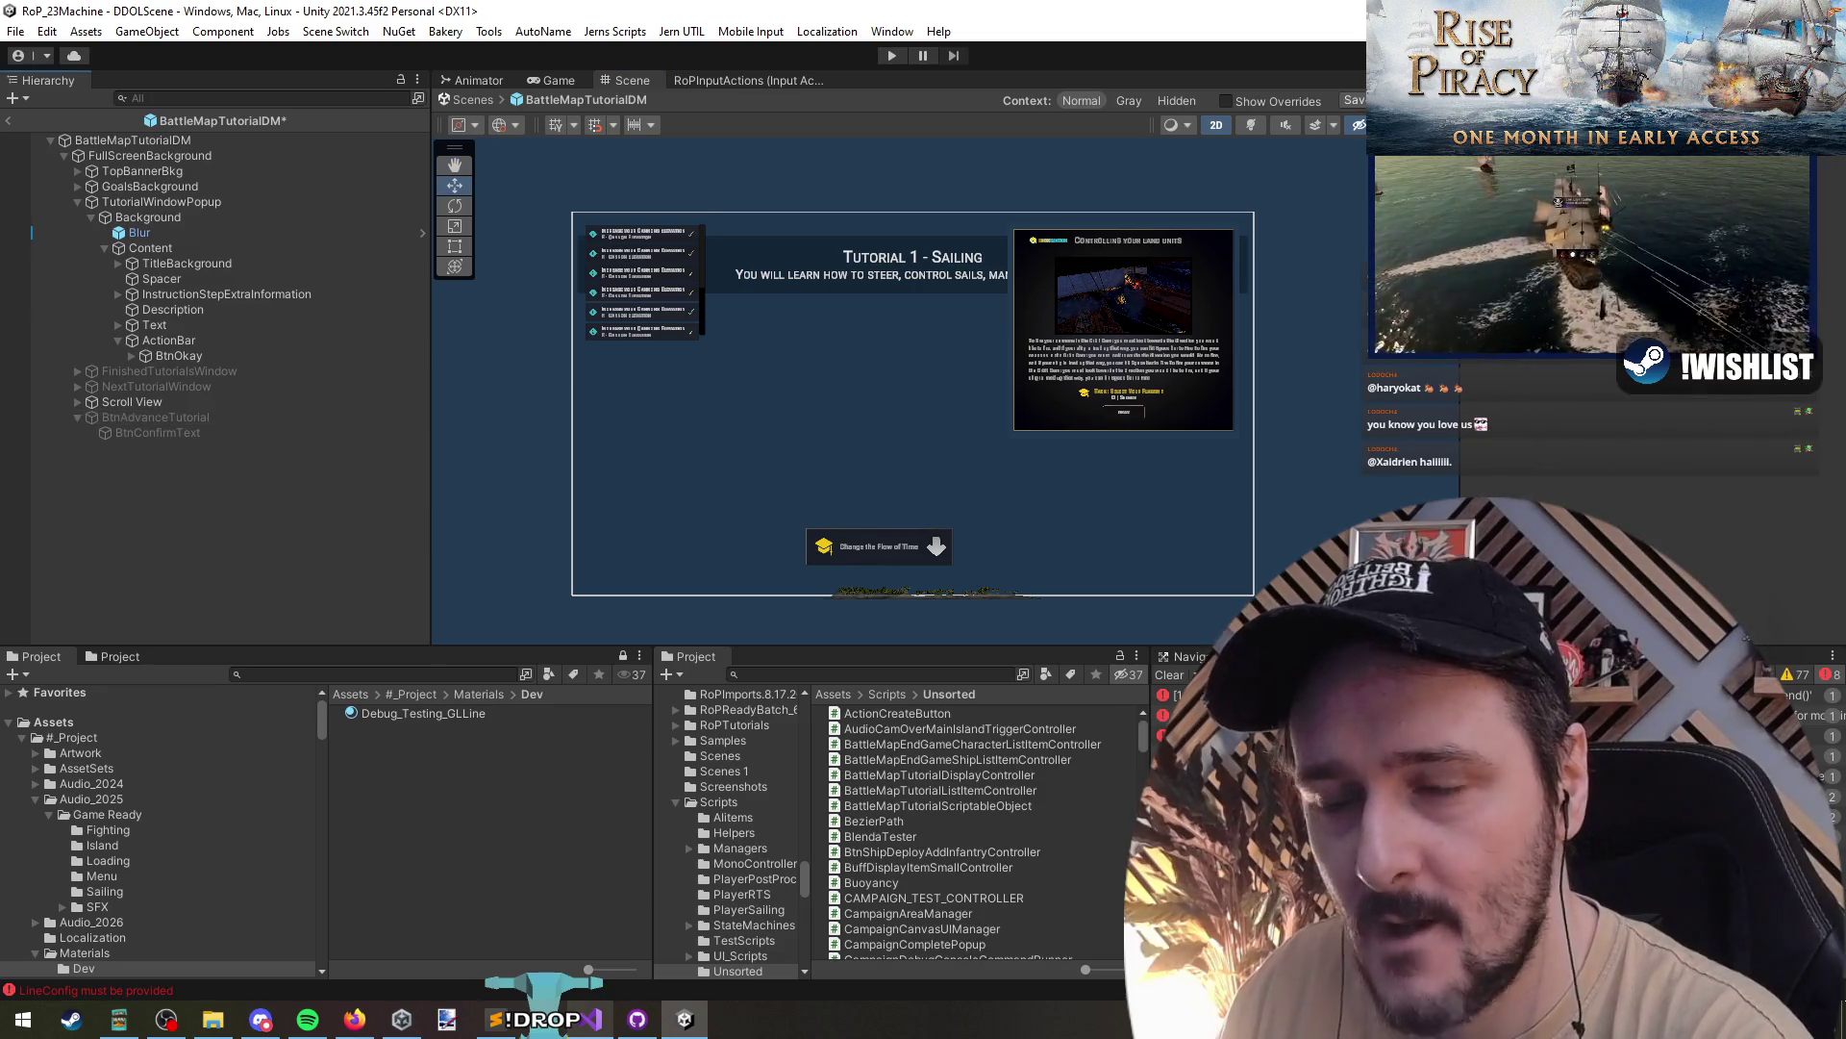
- Exit the tutorial prefab saving changes, unload CampaignMap_4_Tutorial, and enter Play mode
left_click(9, 121)
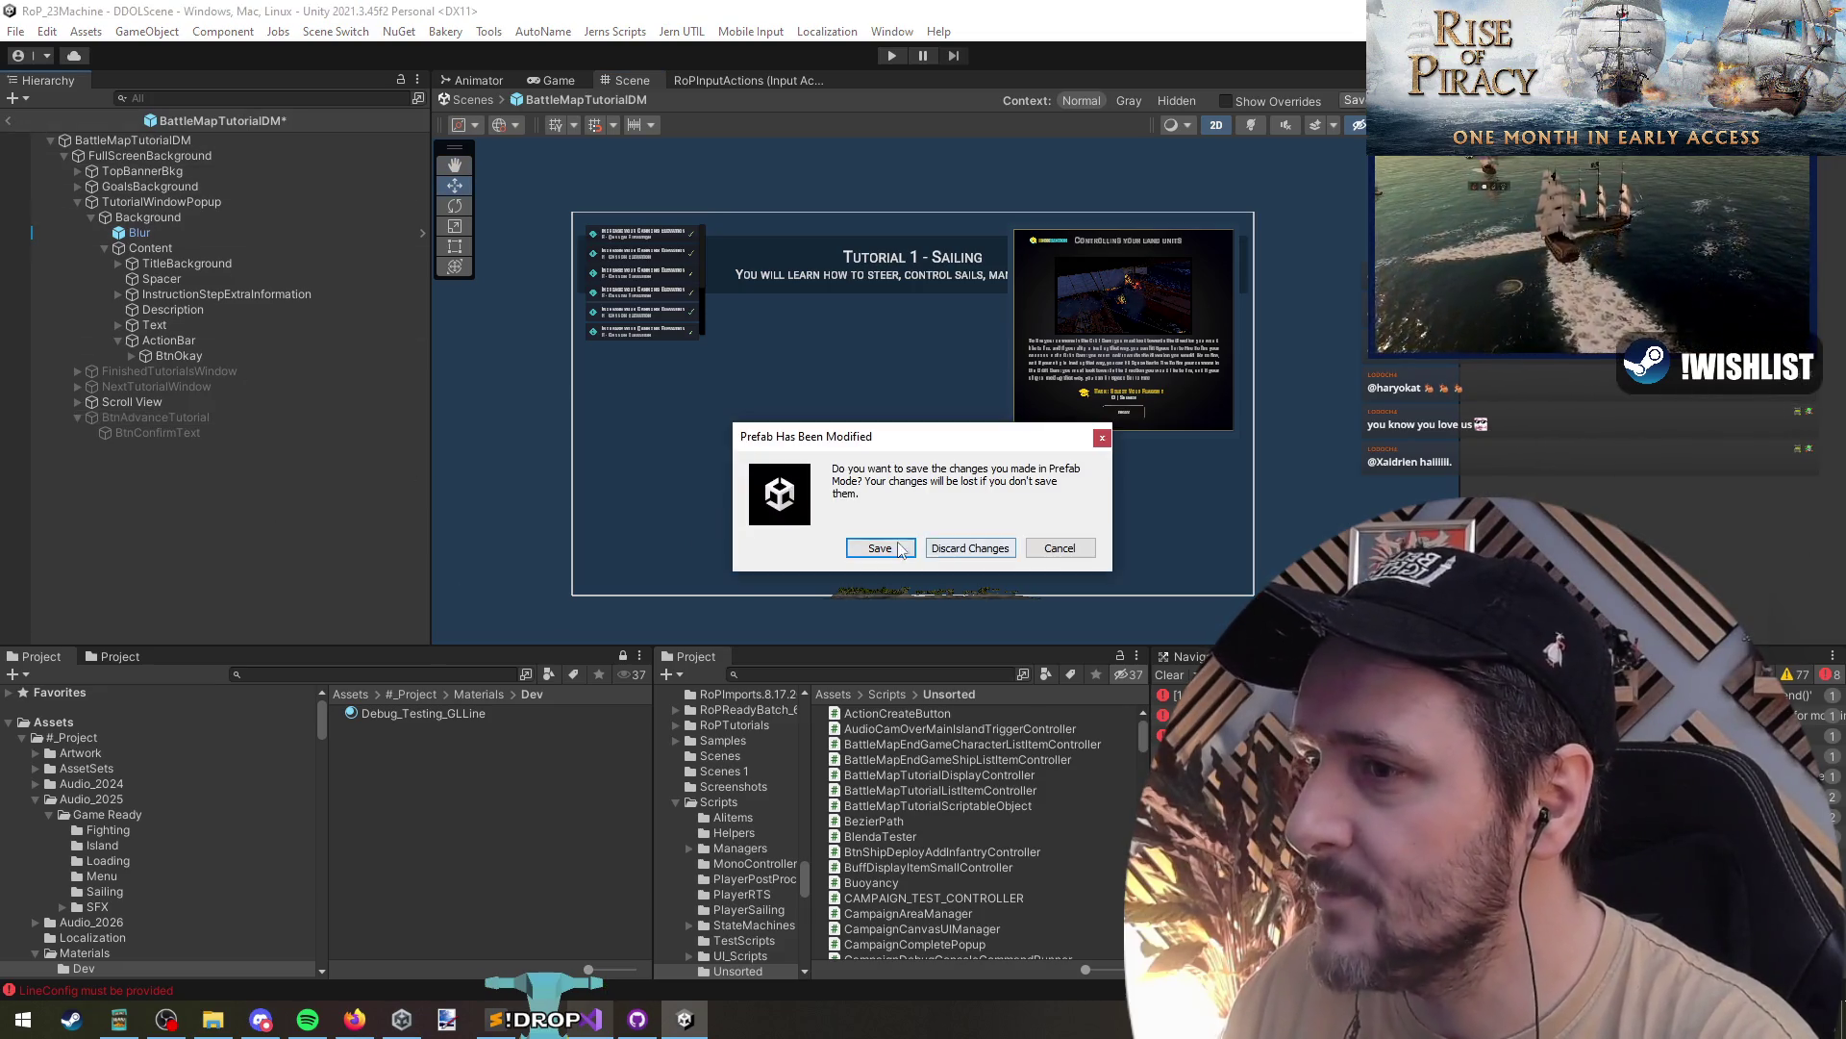
left_click(880, 548)
left_click(149, 568)
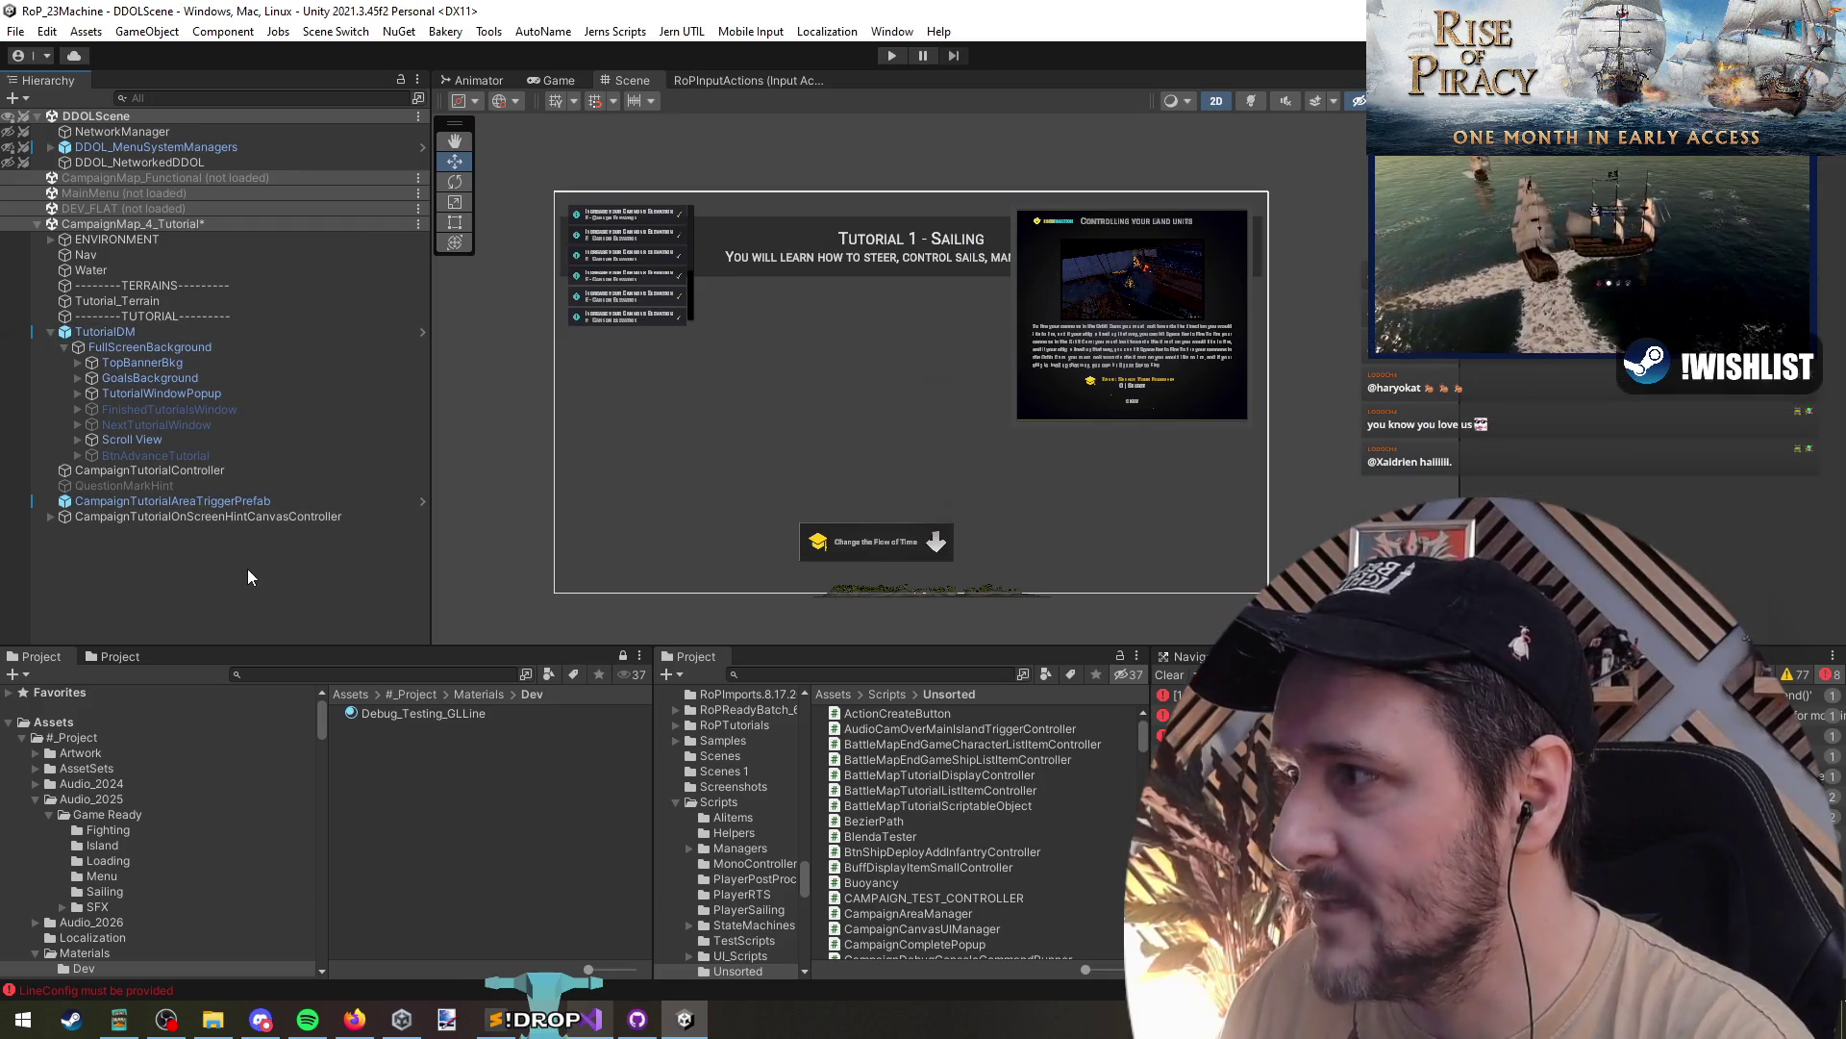
right_click(120, 227)
left_click(168, 336)
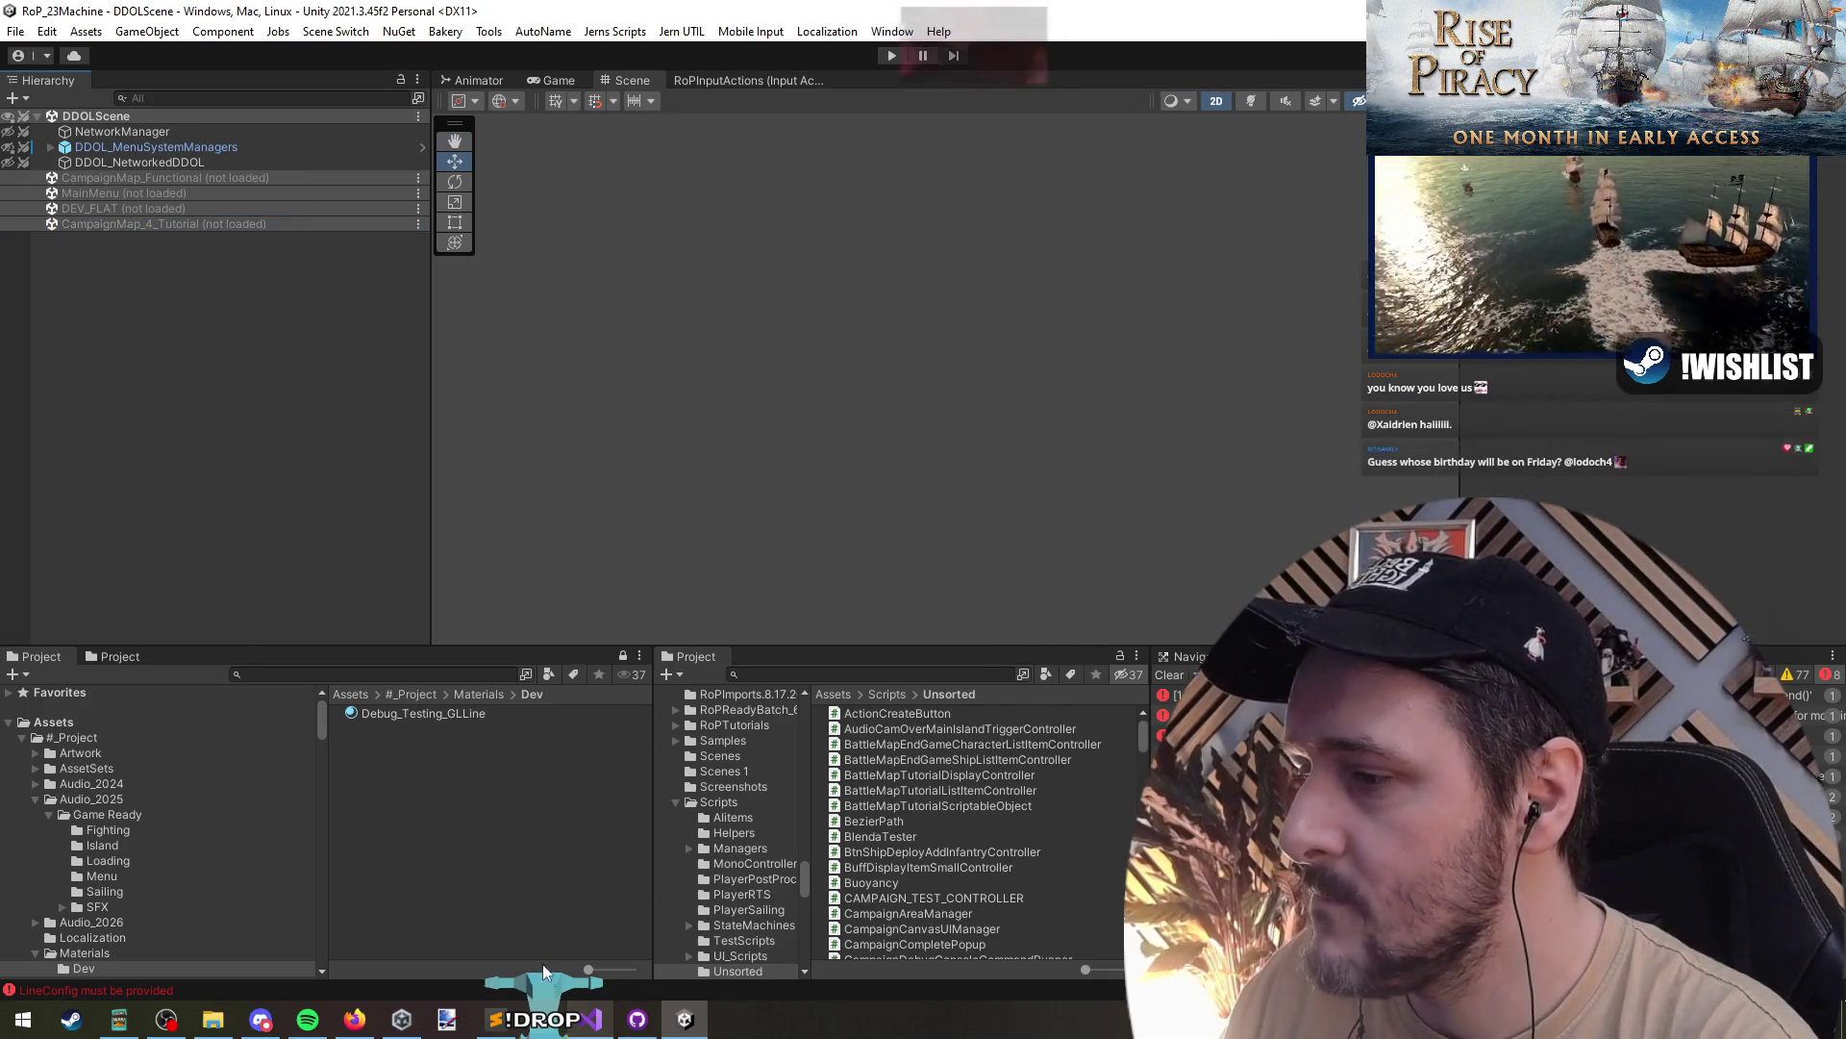
key("alt+Tab")
key("alt+Tab")
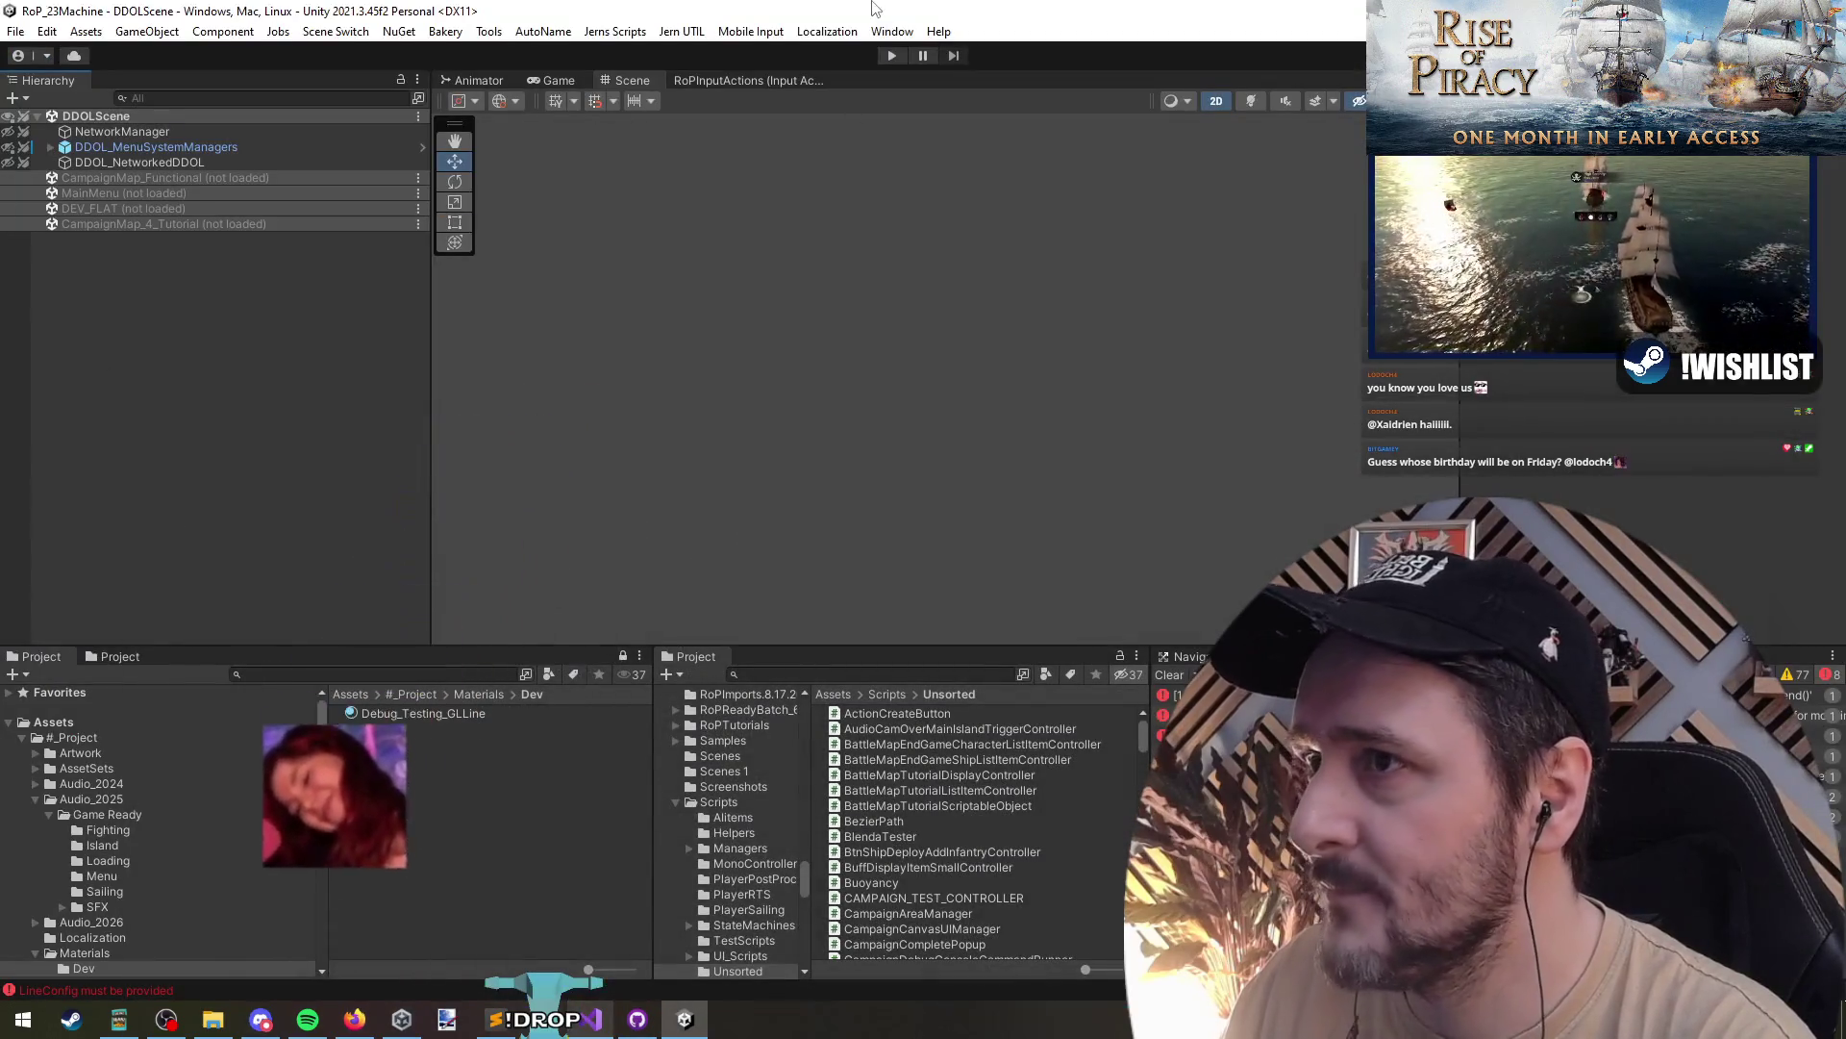
left_click(886, 52)
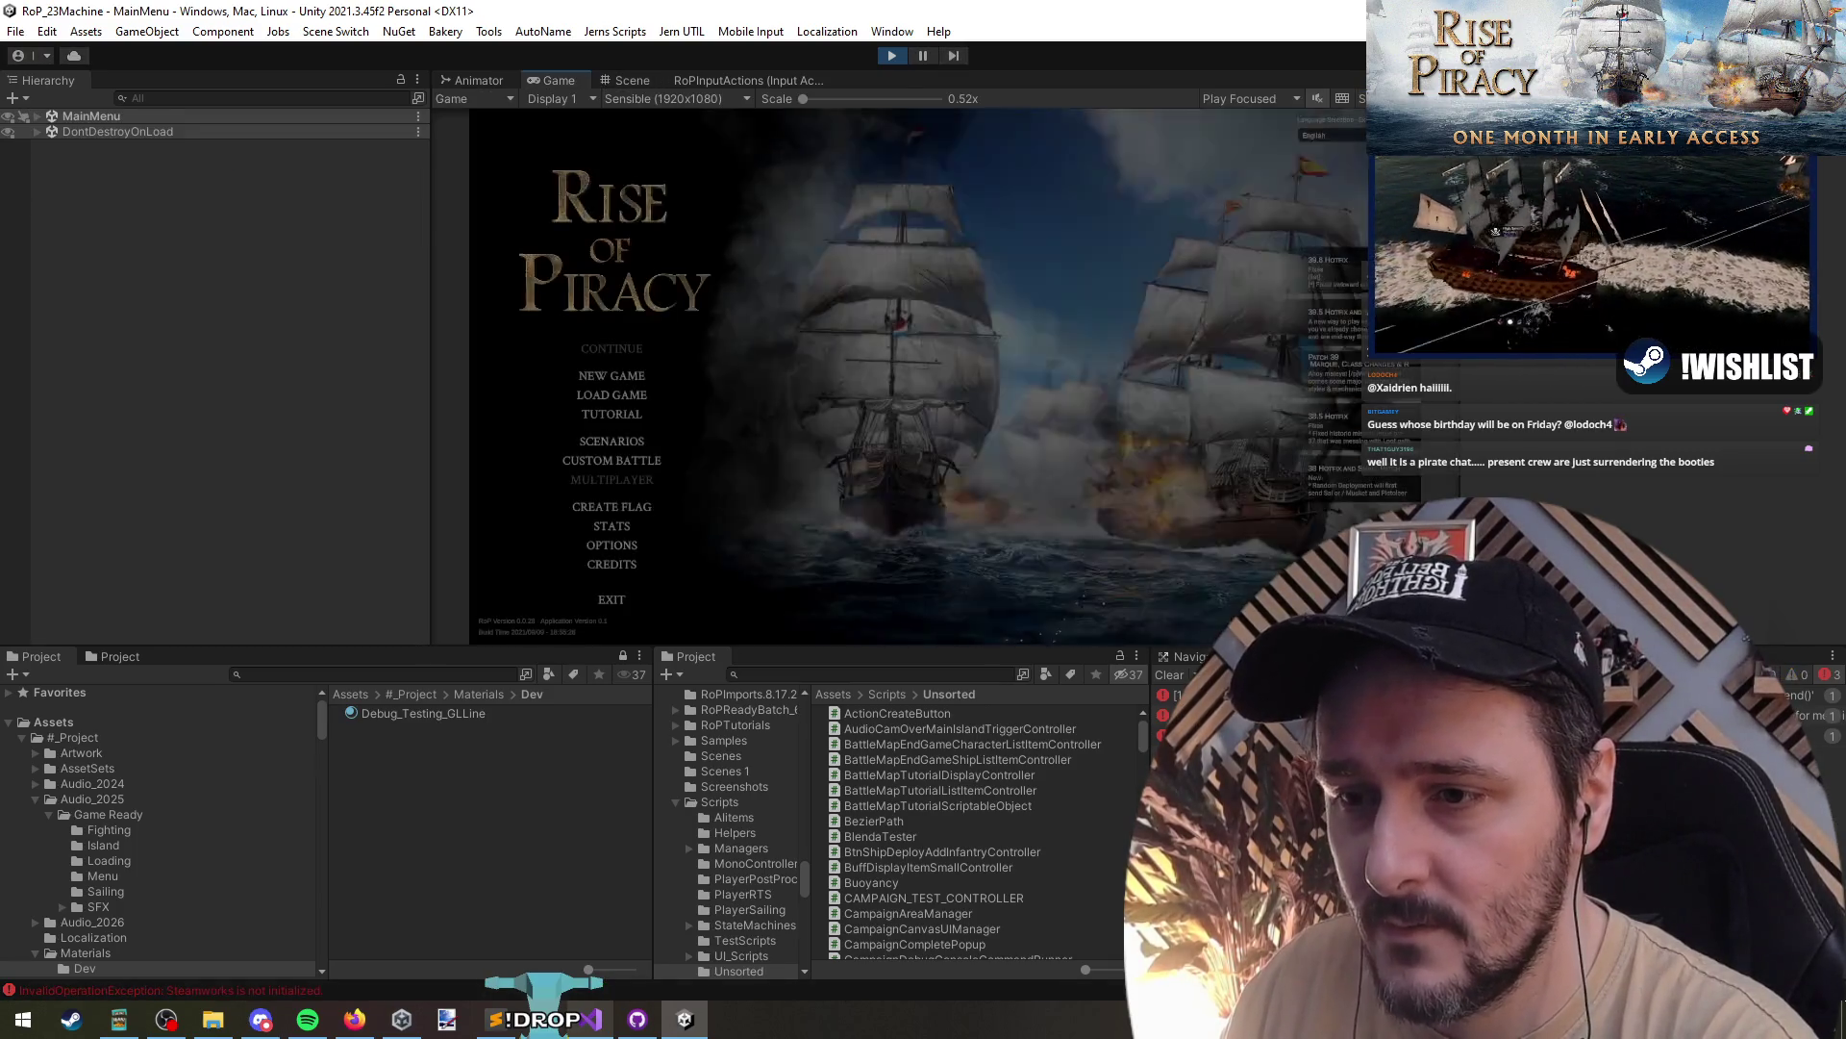
- Start Tutorial 1 - Campaign from the main menu and begin it with a chosen captain
left_click(611, 414)
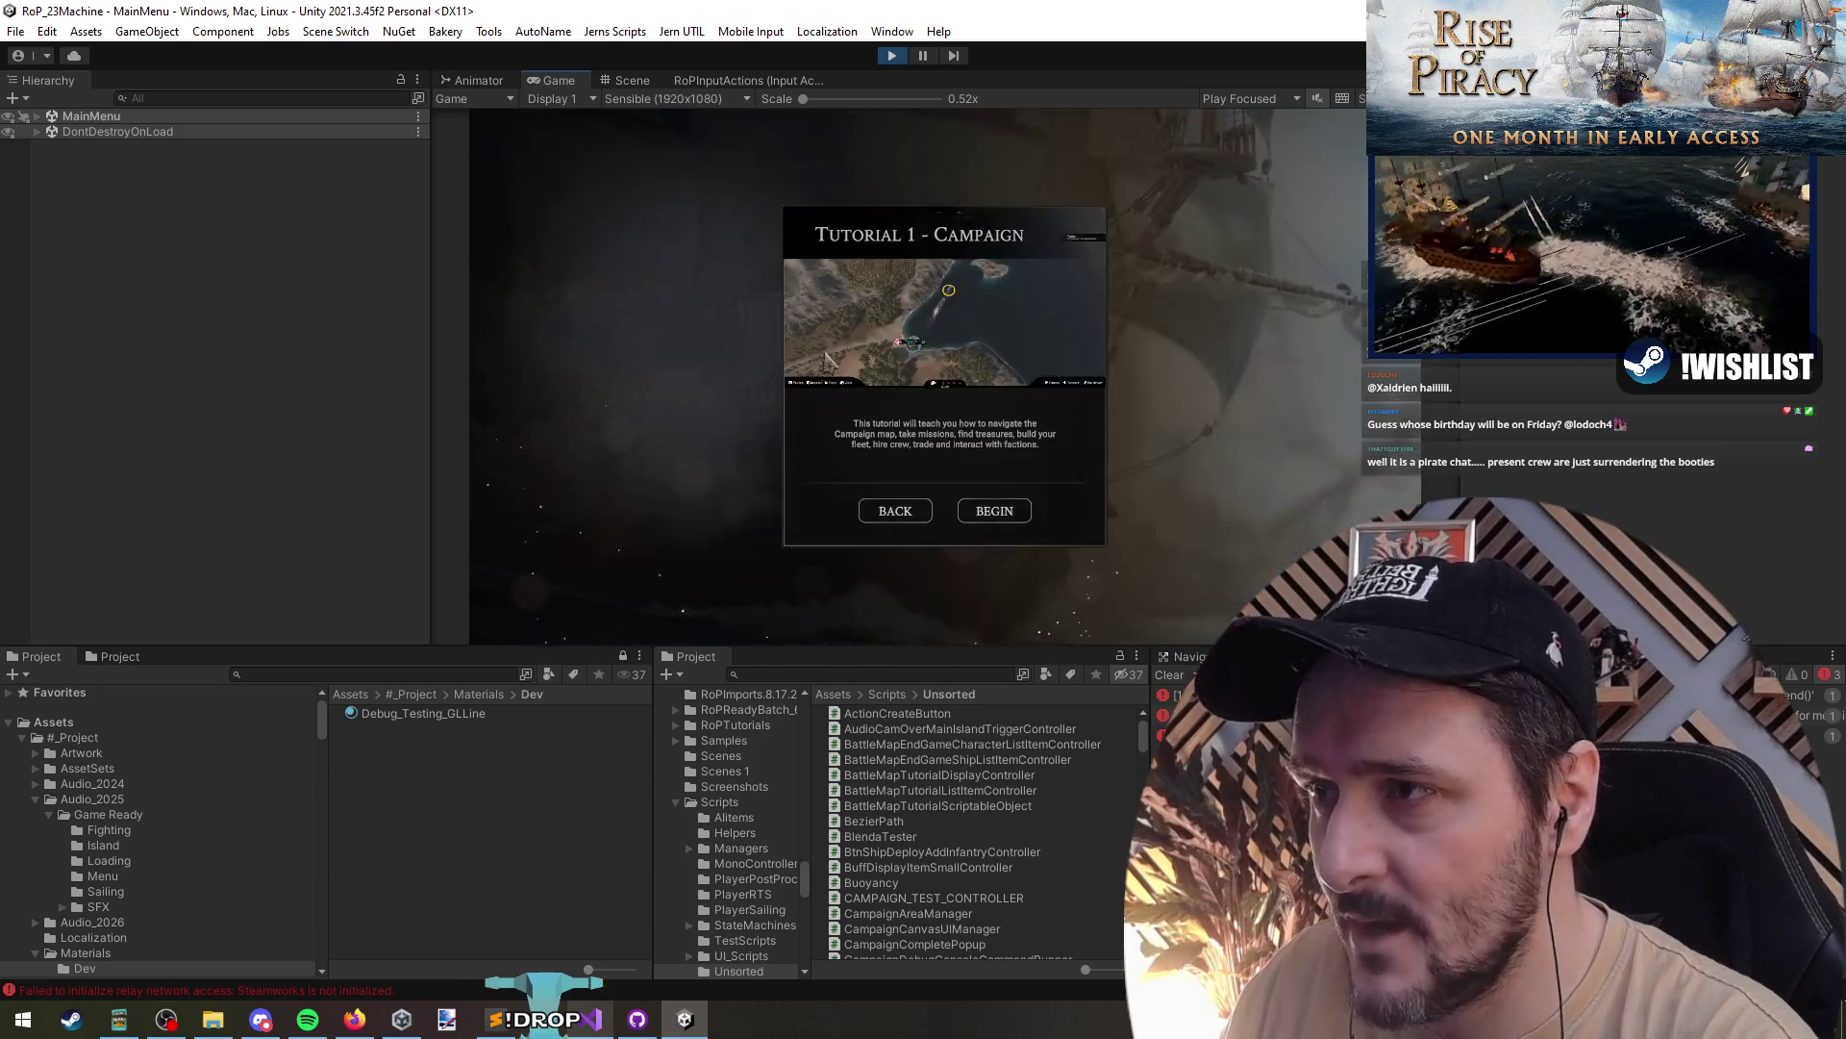
left_click(1005, 517)
left_click(962, 605)
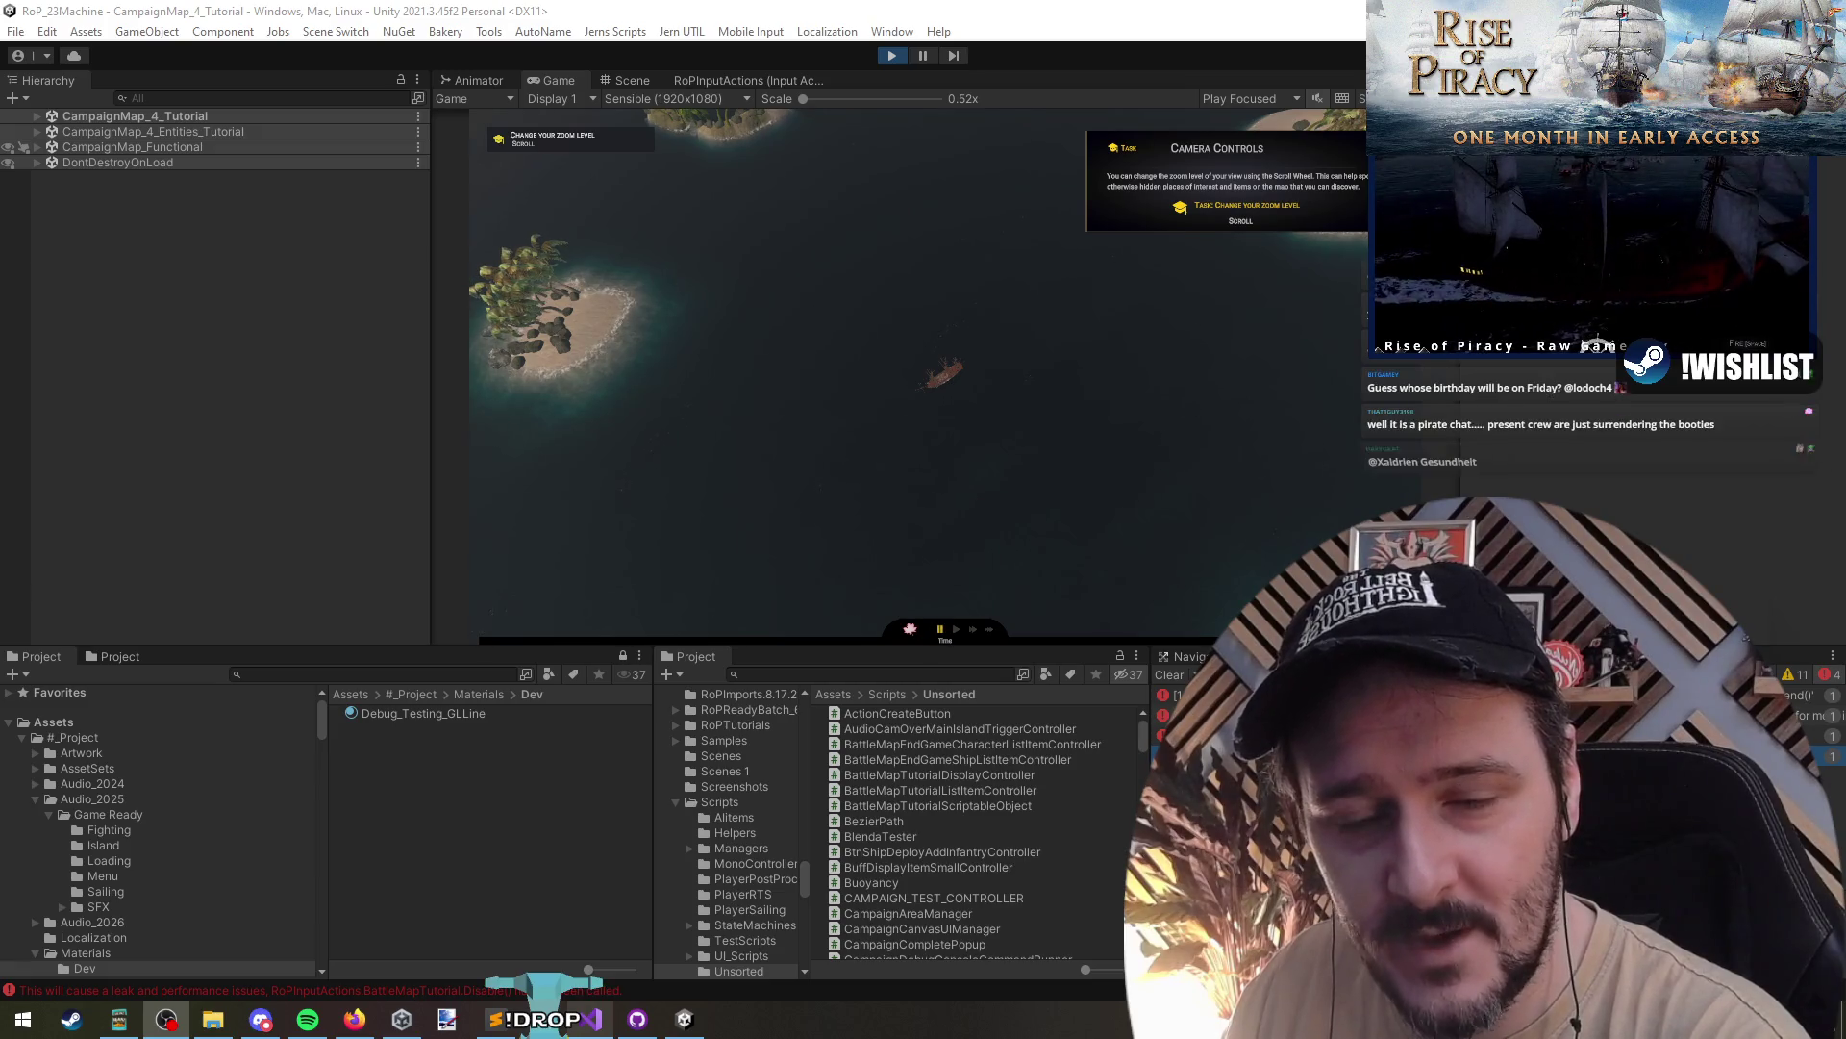
- Complete the course, zoom, camera-pan, recenter and character stats tutorial tasks
left_click(1125, 317)
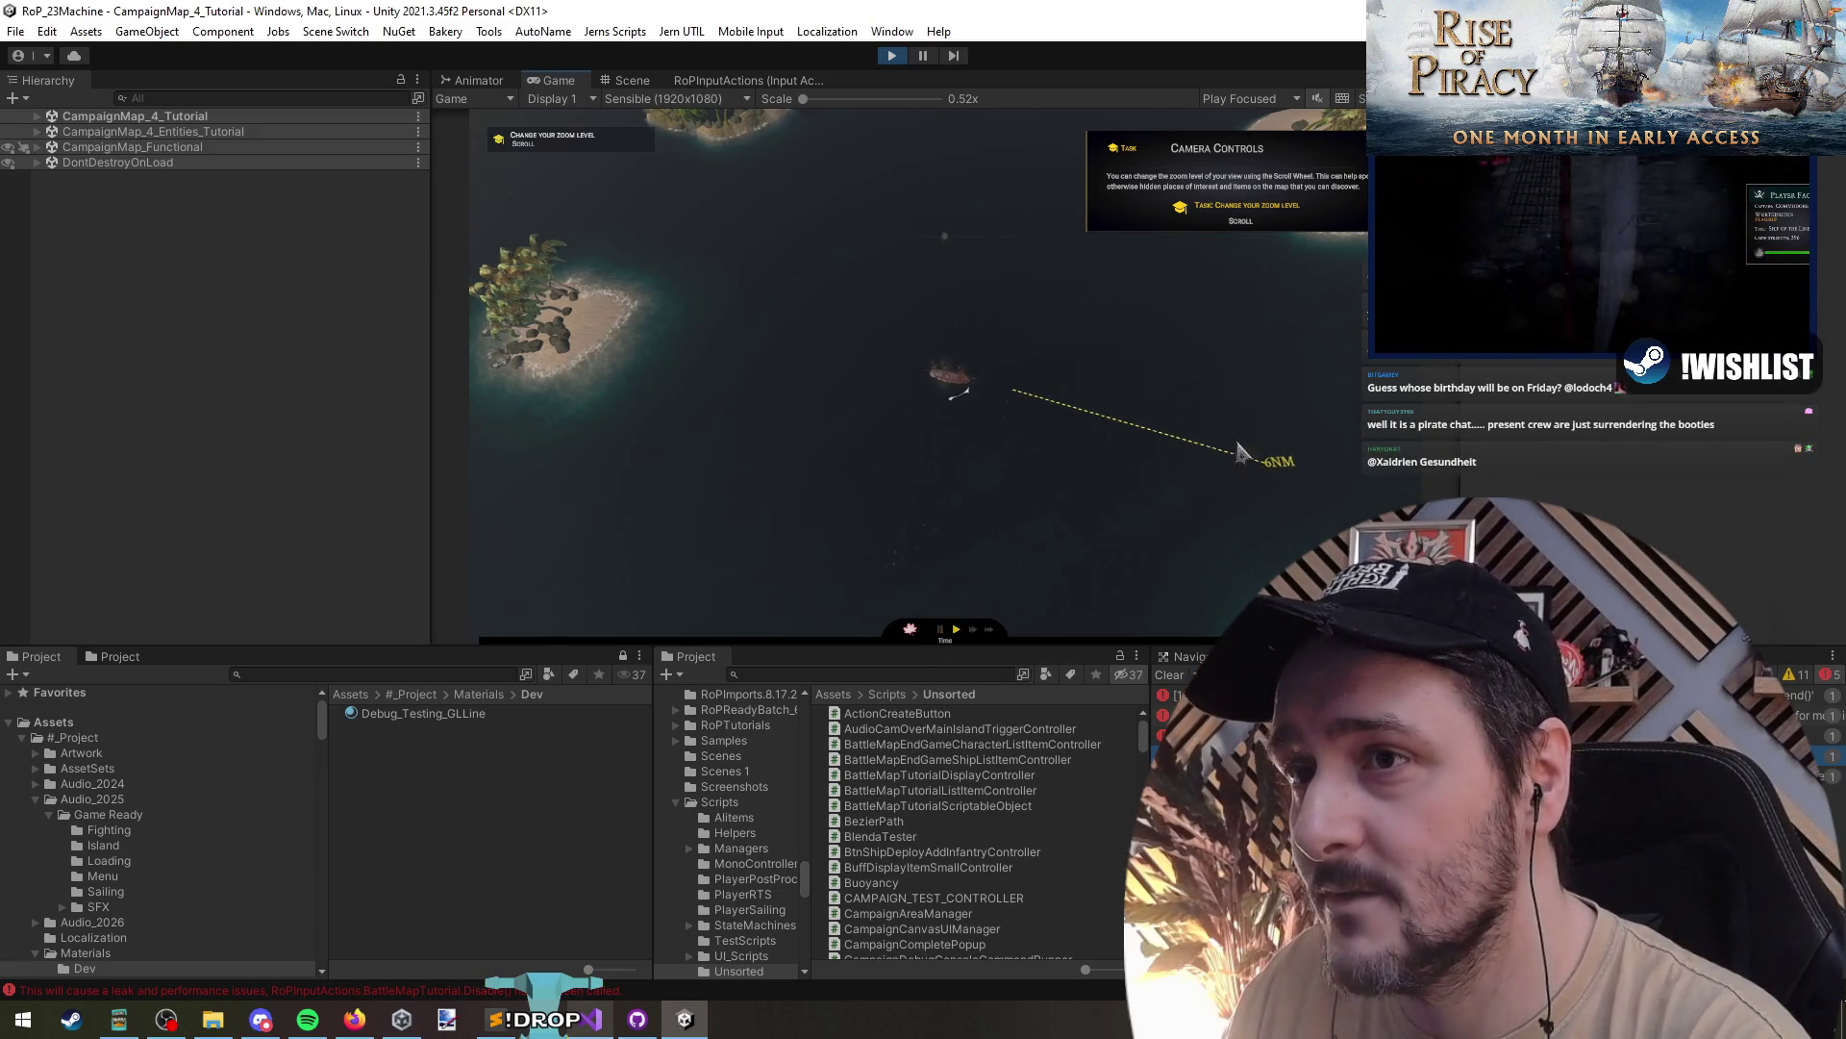
scroll(1252, 456, "up", 5)
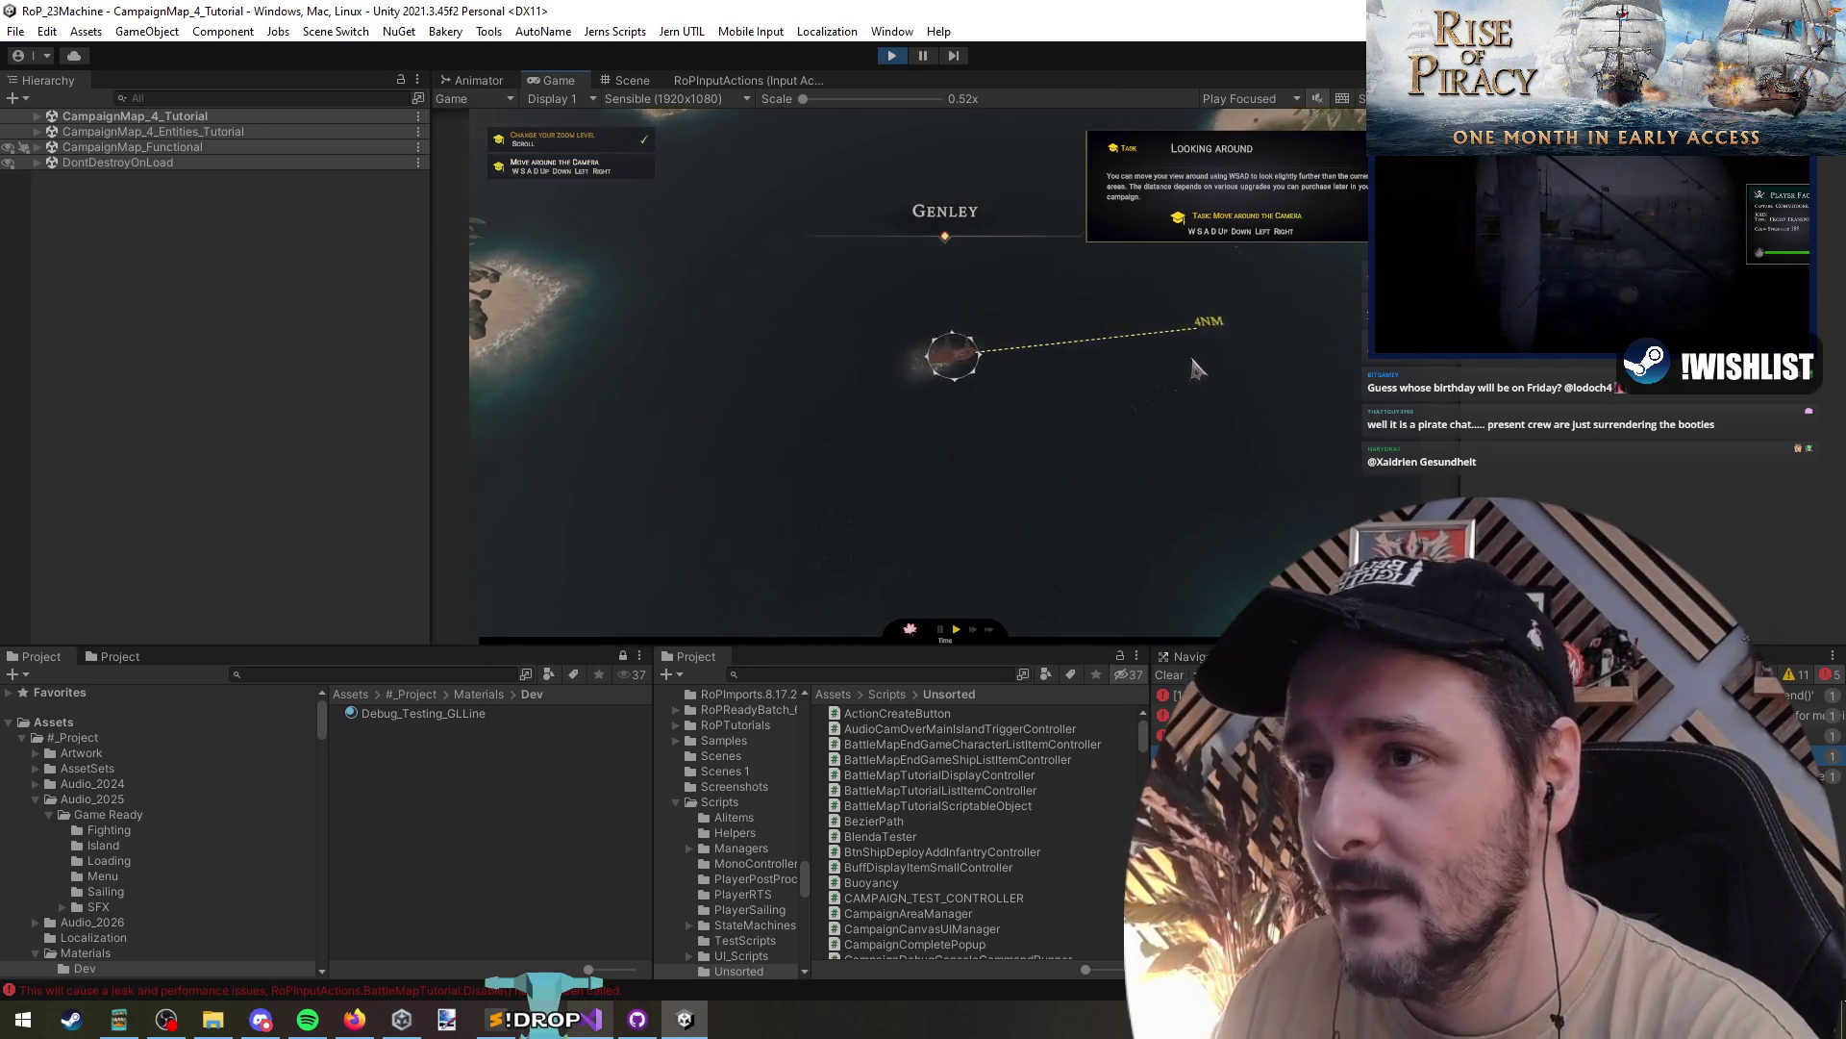
key("d")
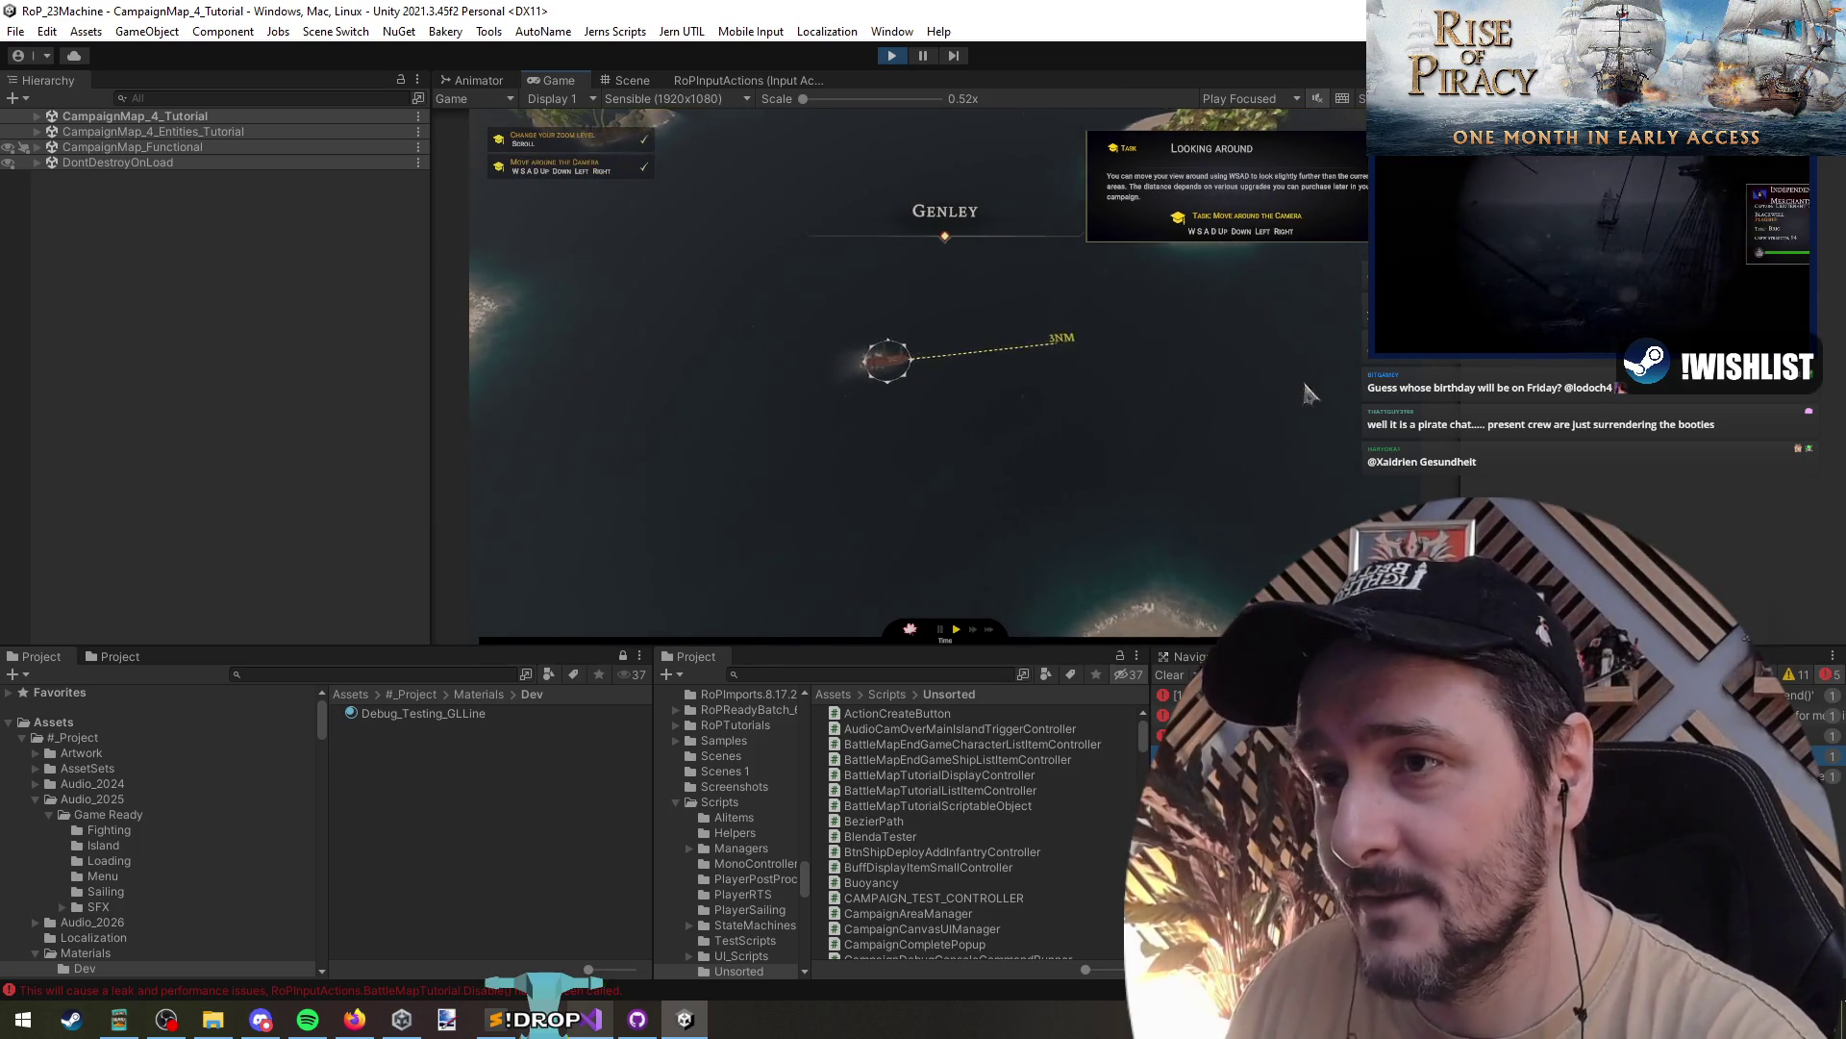
key("space")
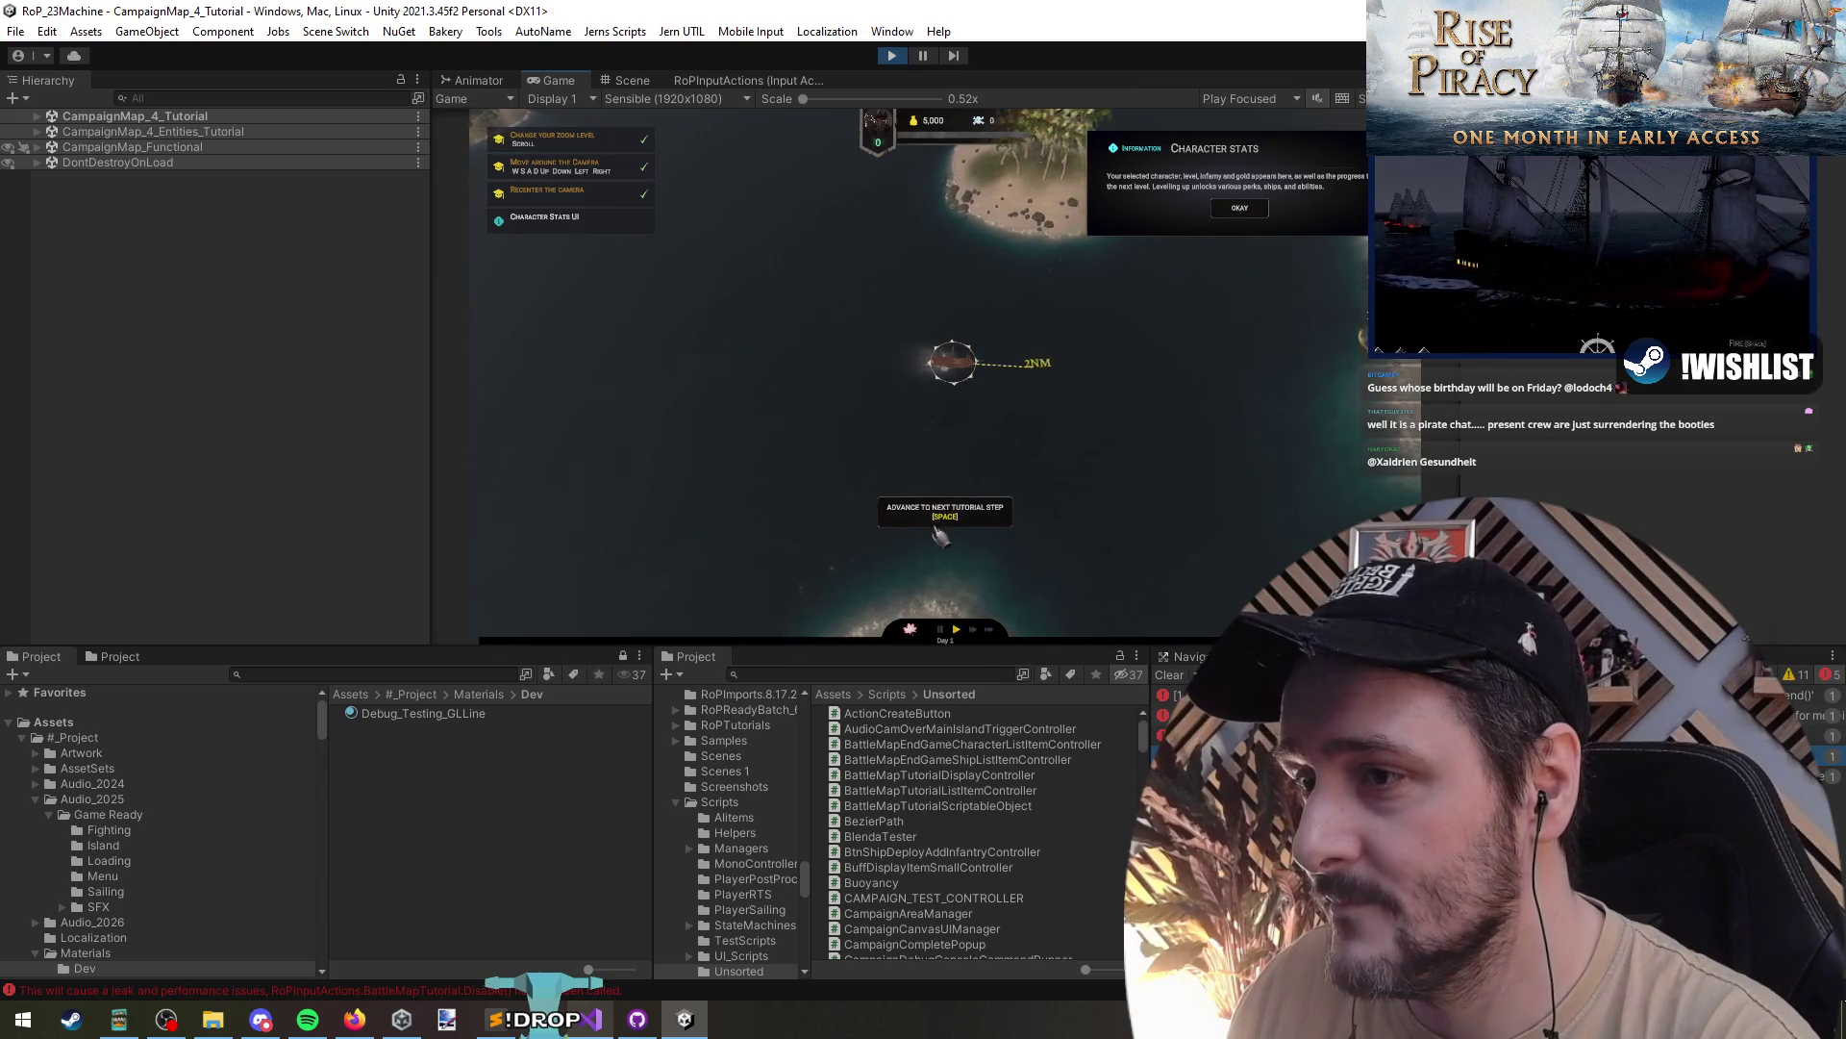
key("space")
key("space")
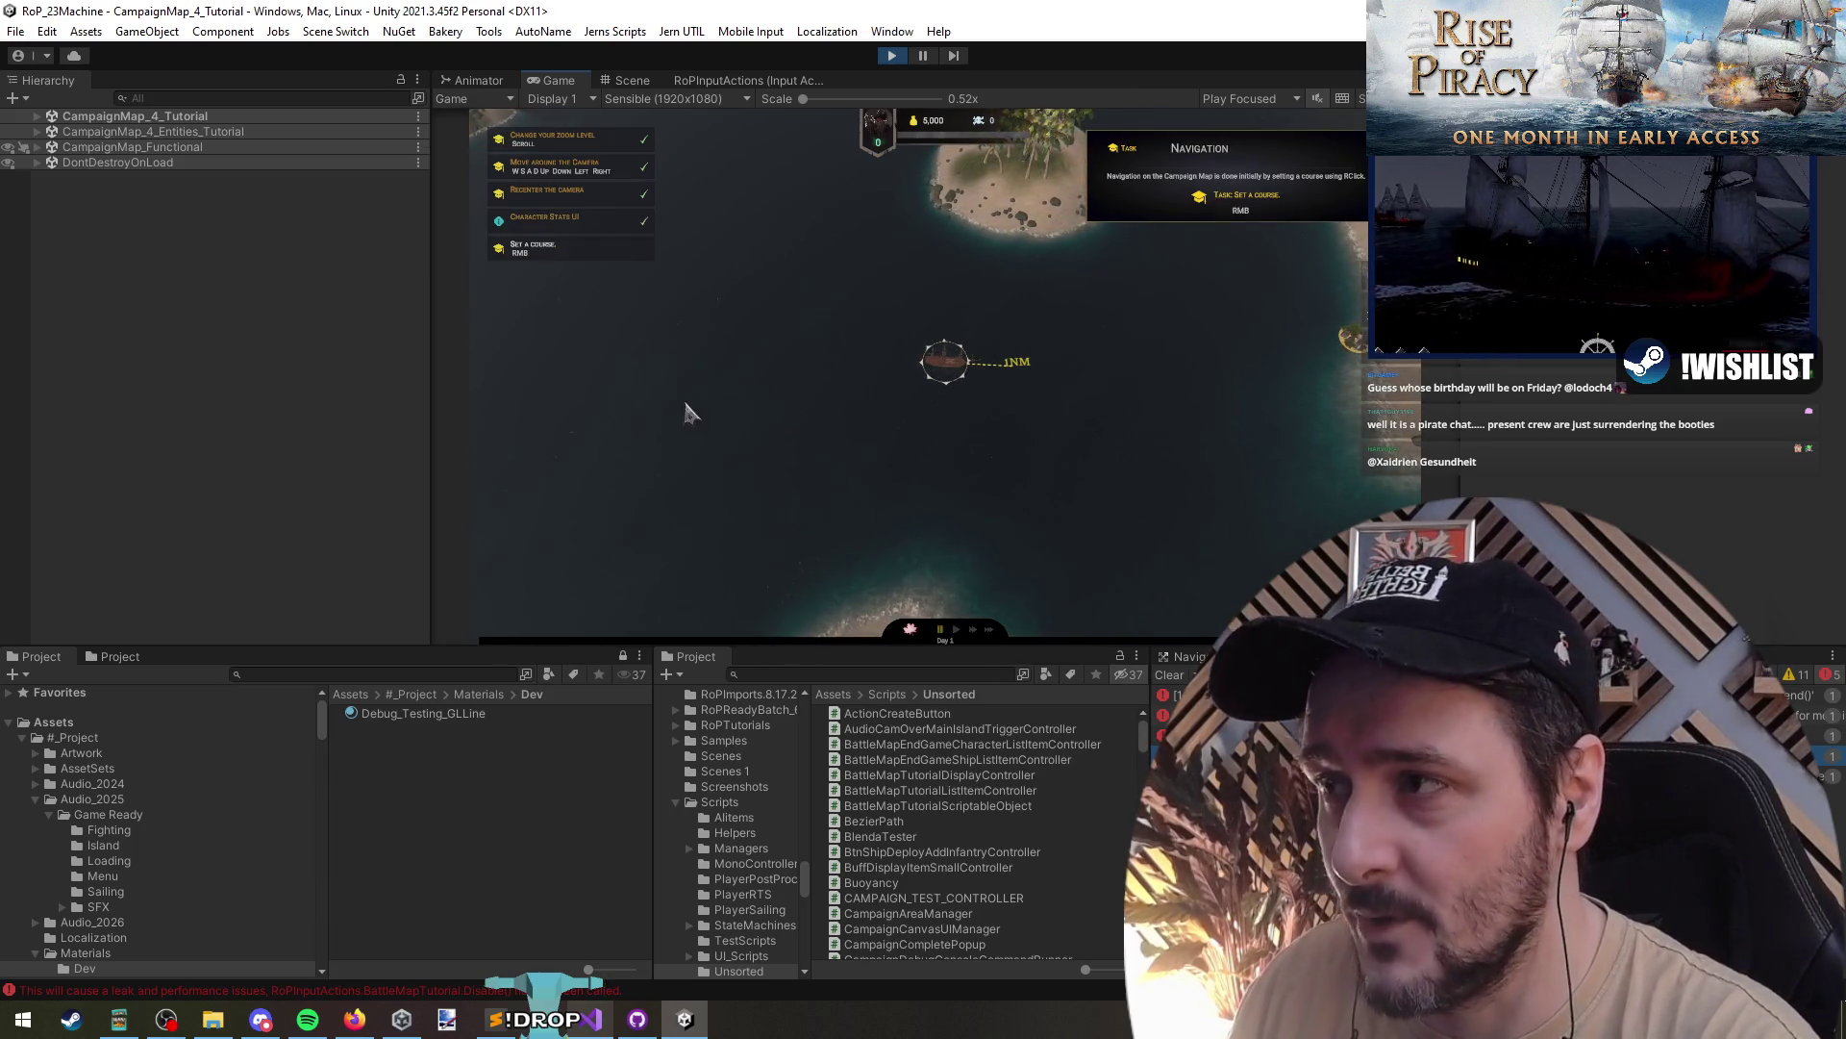
- Stop play mode and load the CampaignMap_4_Tutorial scene back in
left_click(889, 55)
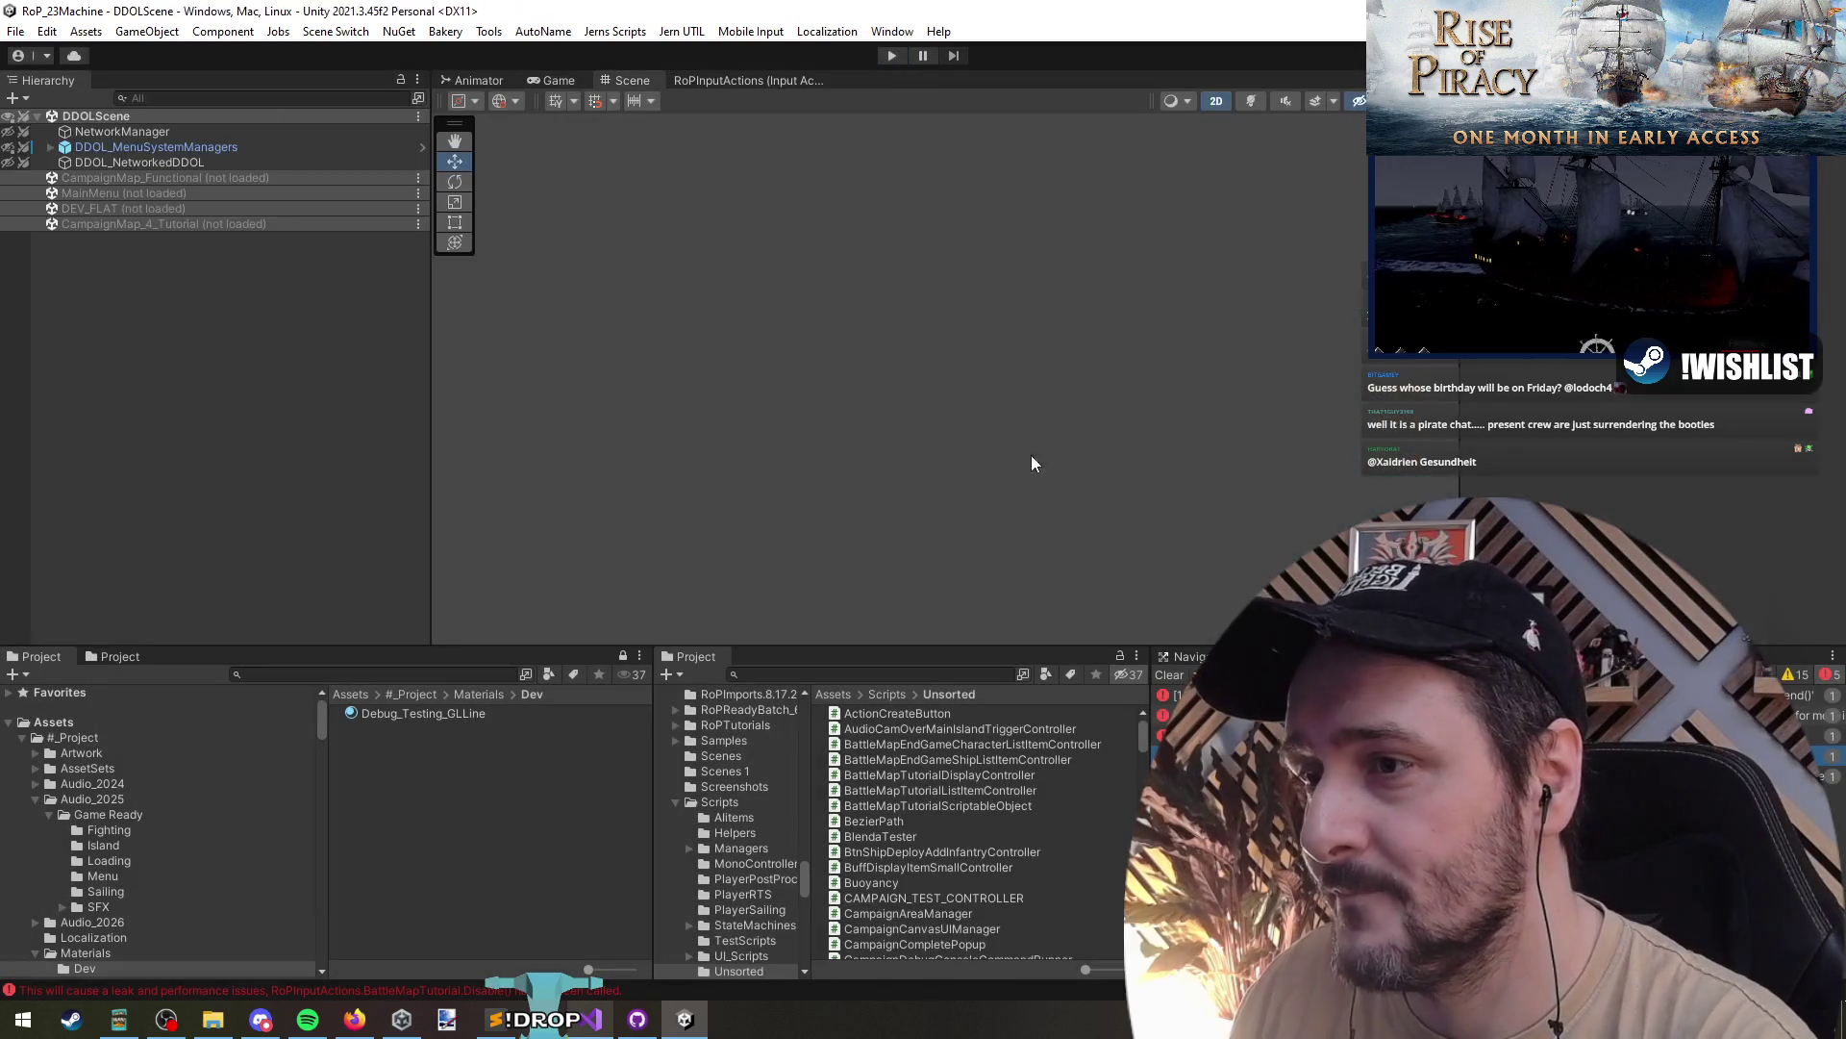
right_click(144, 223)
left_click(171, 233)
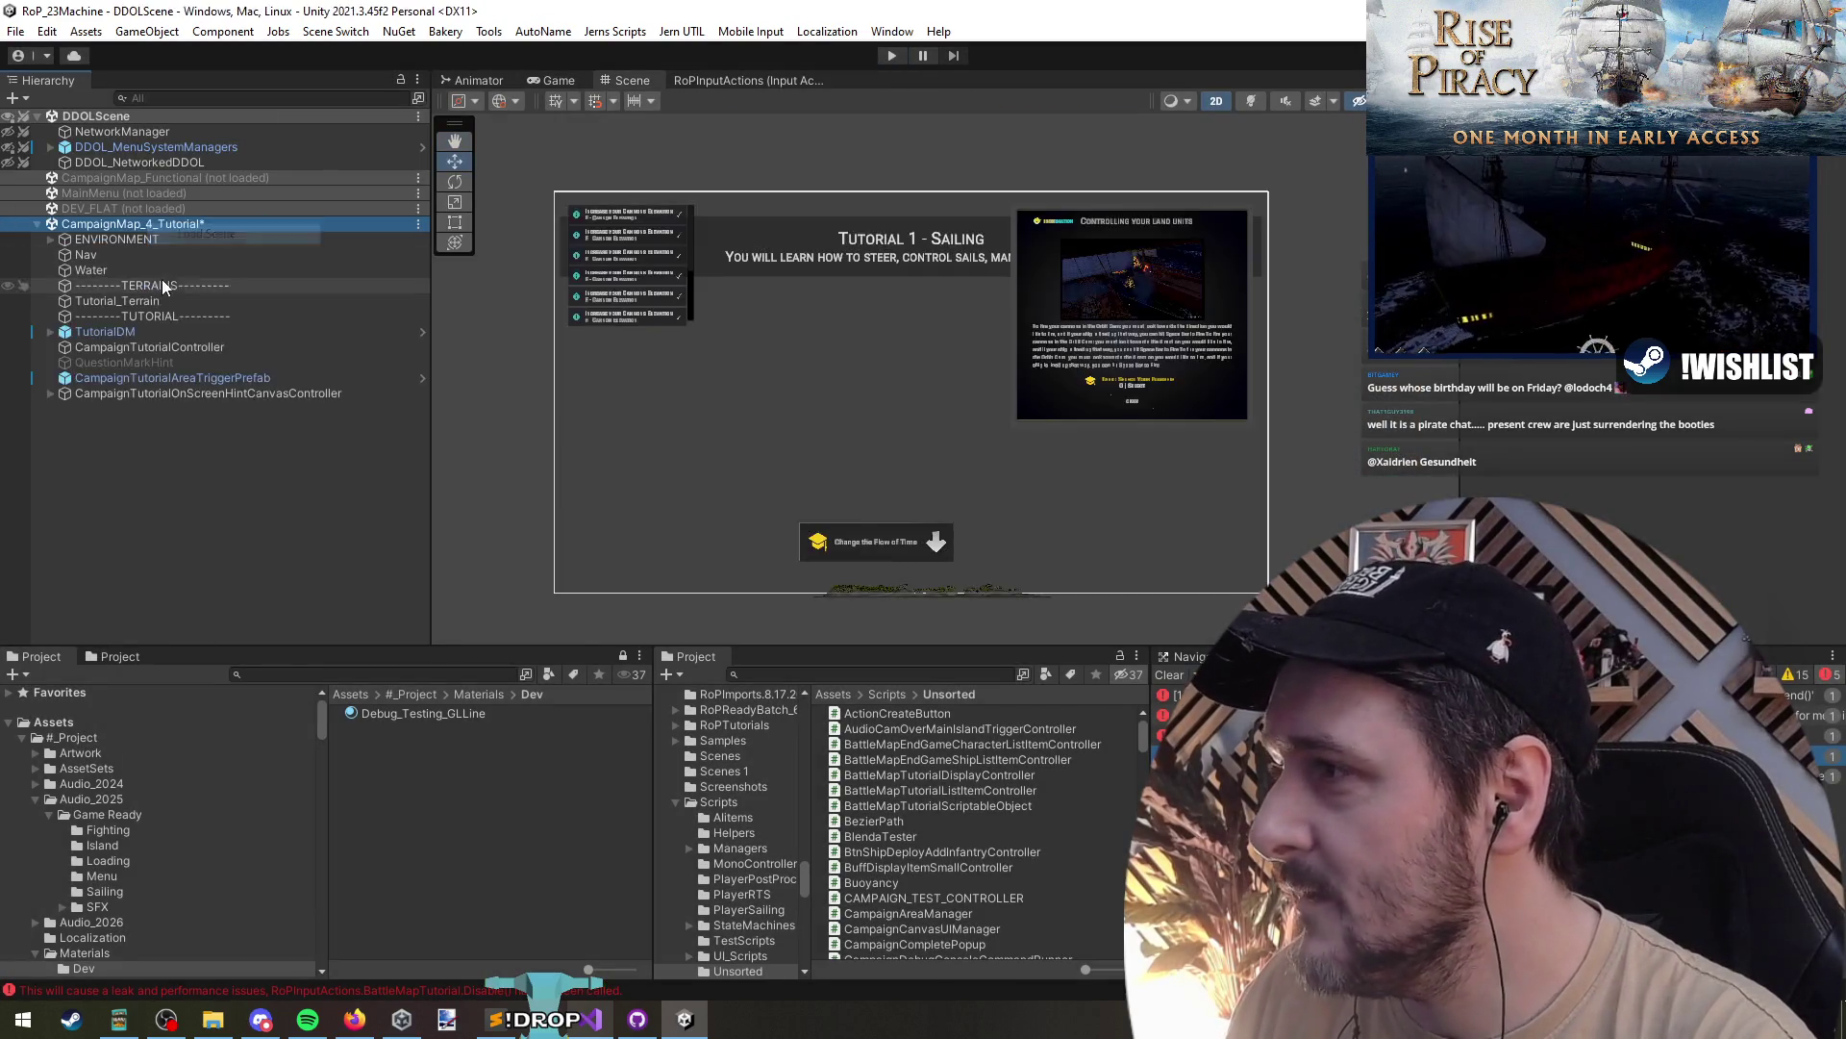
- Select TutorialDM and open the BattleMapTutorialDM prefab for editing
left_click(161, 330)
left_click(842, 556)
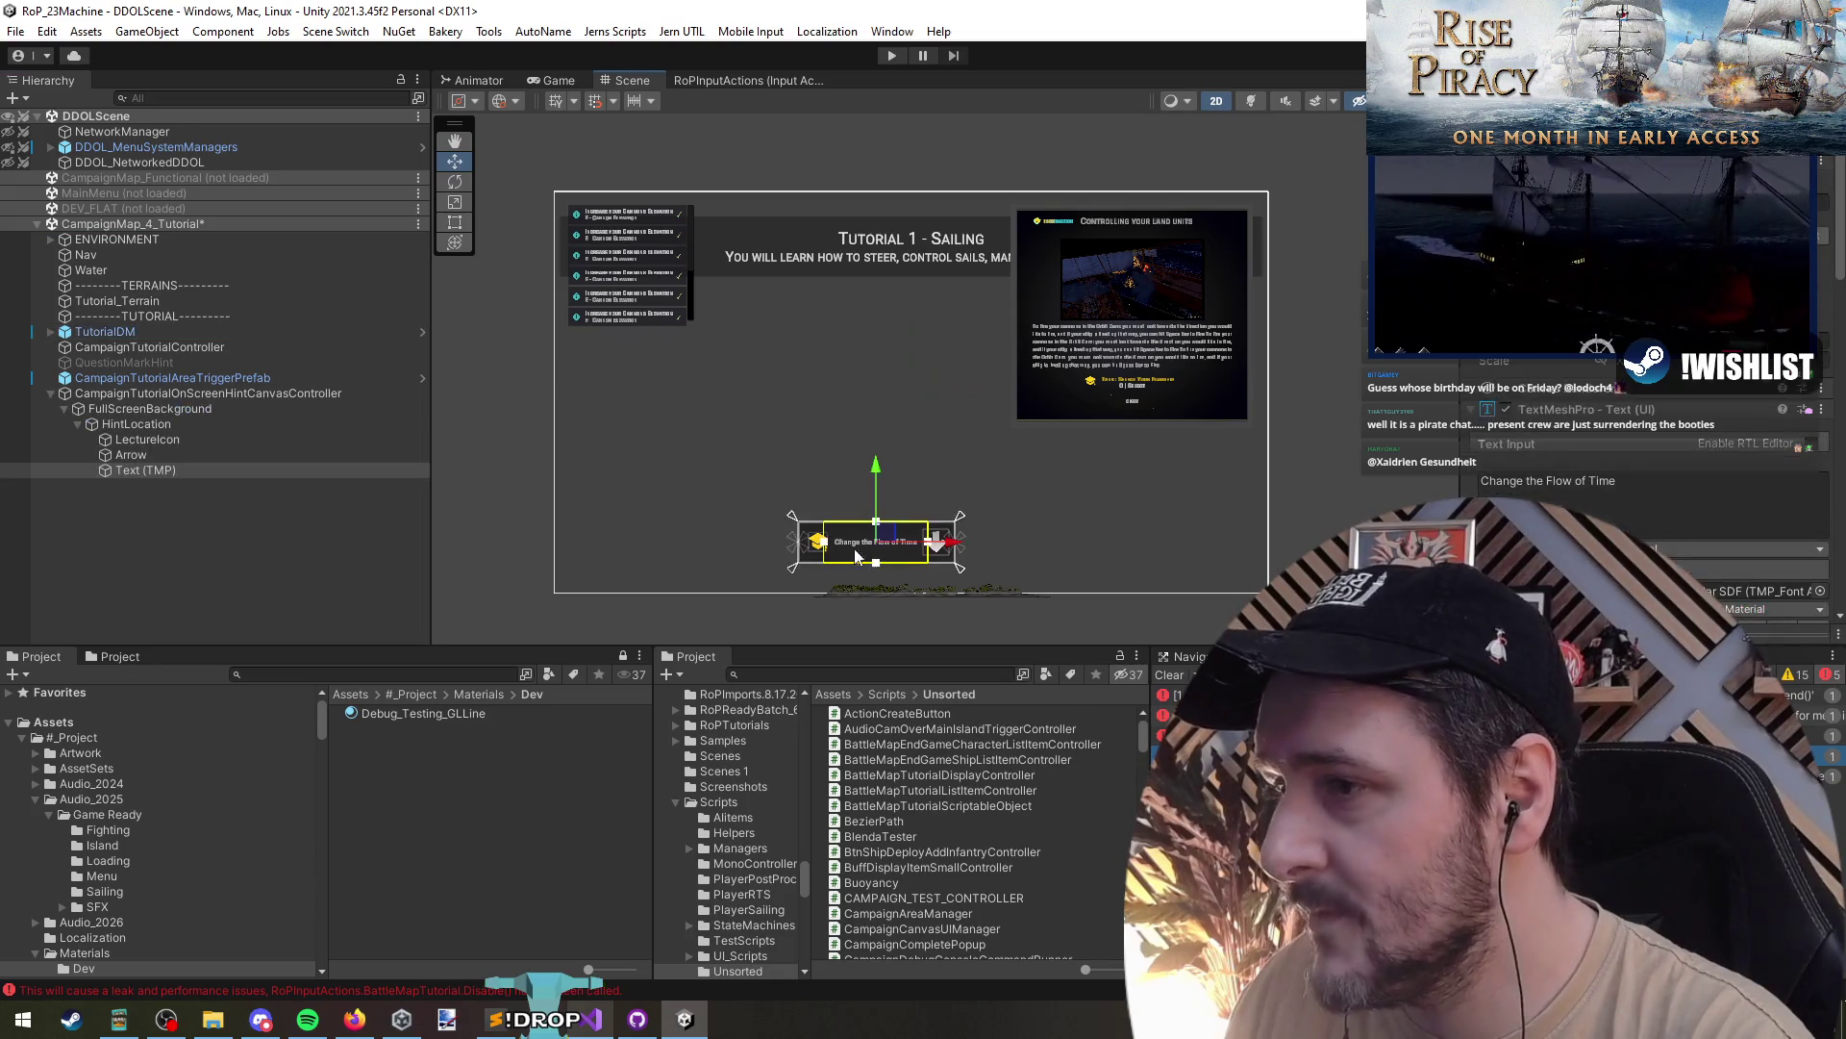
left_click(165, 377)
left_click(232, 347)
left_click(225, 331)
left_click(421, 332)
- Inspect BtnAdvanceTutorial and BtnOkay in the prefab, then return to the controller script
left_click(233, 415)
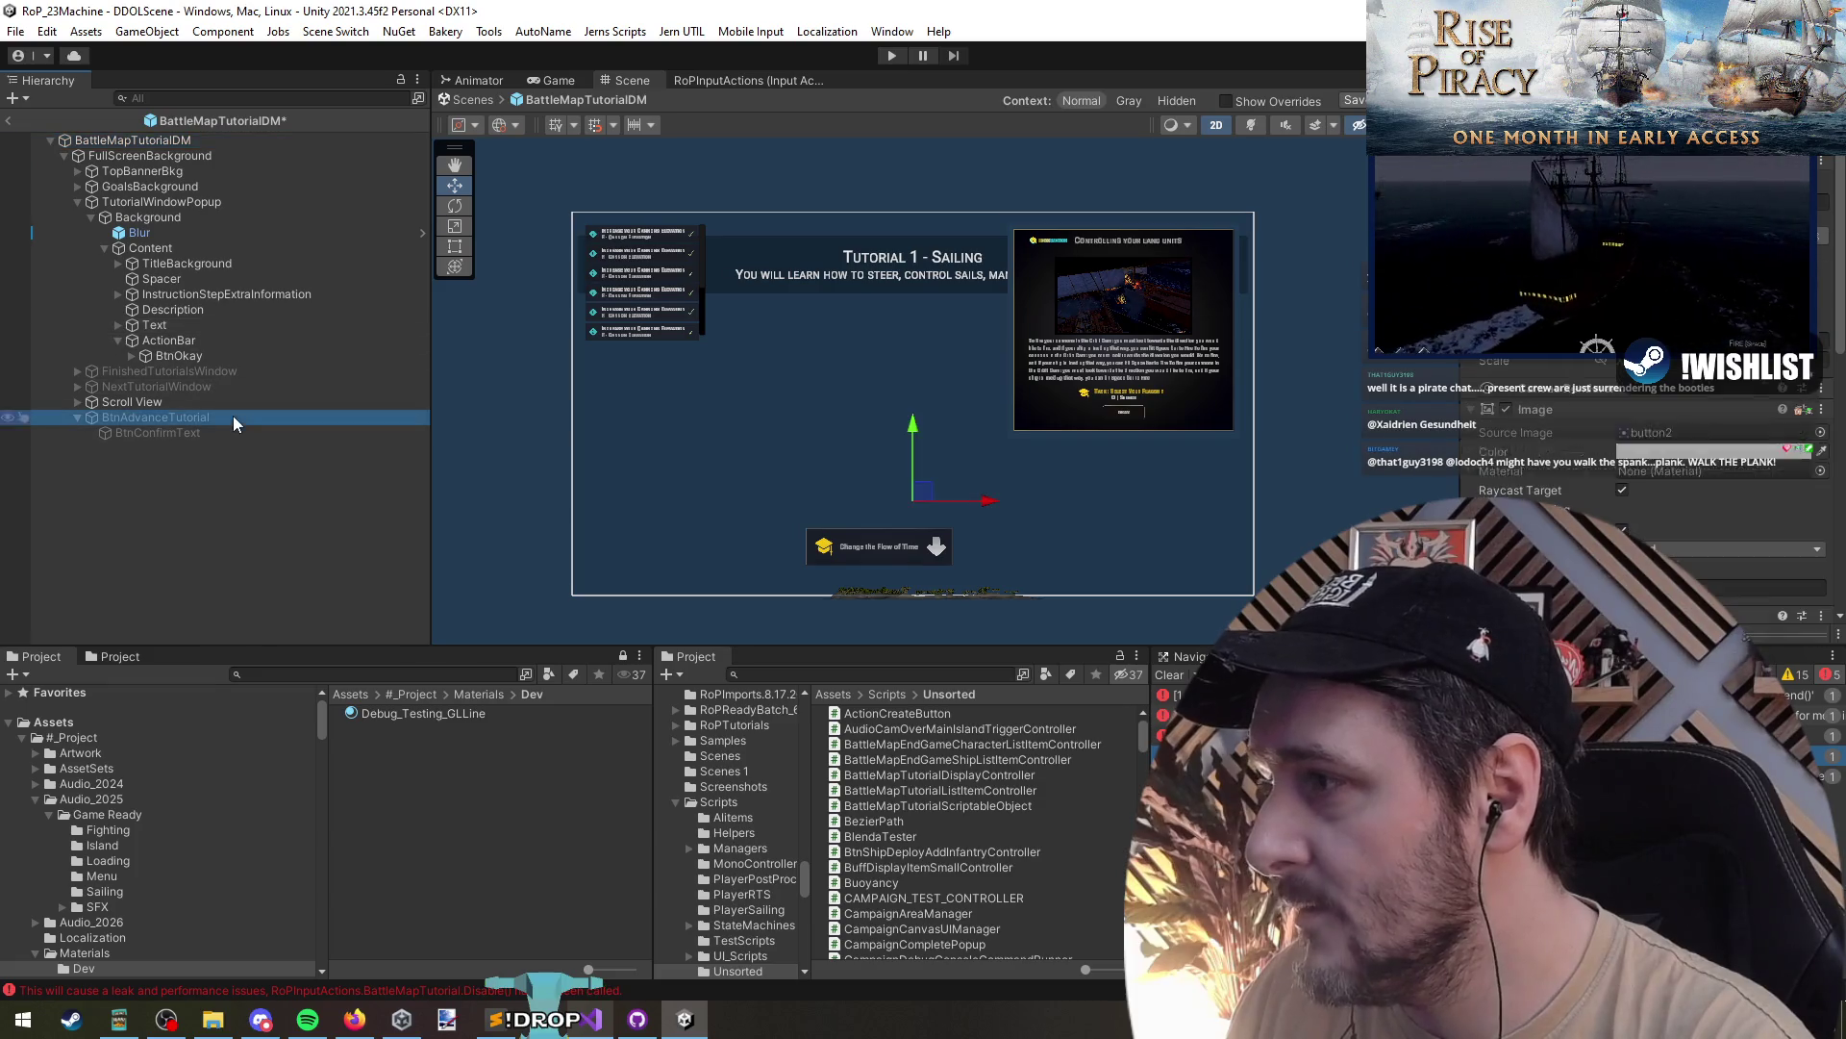
scroll(1607, 472, "down", 5)
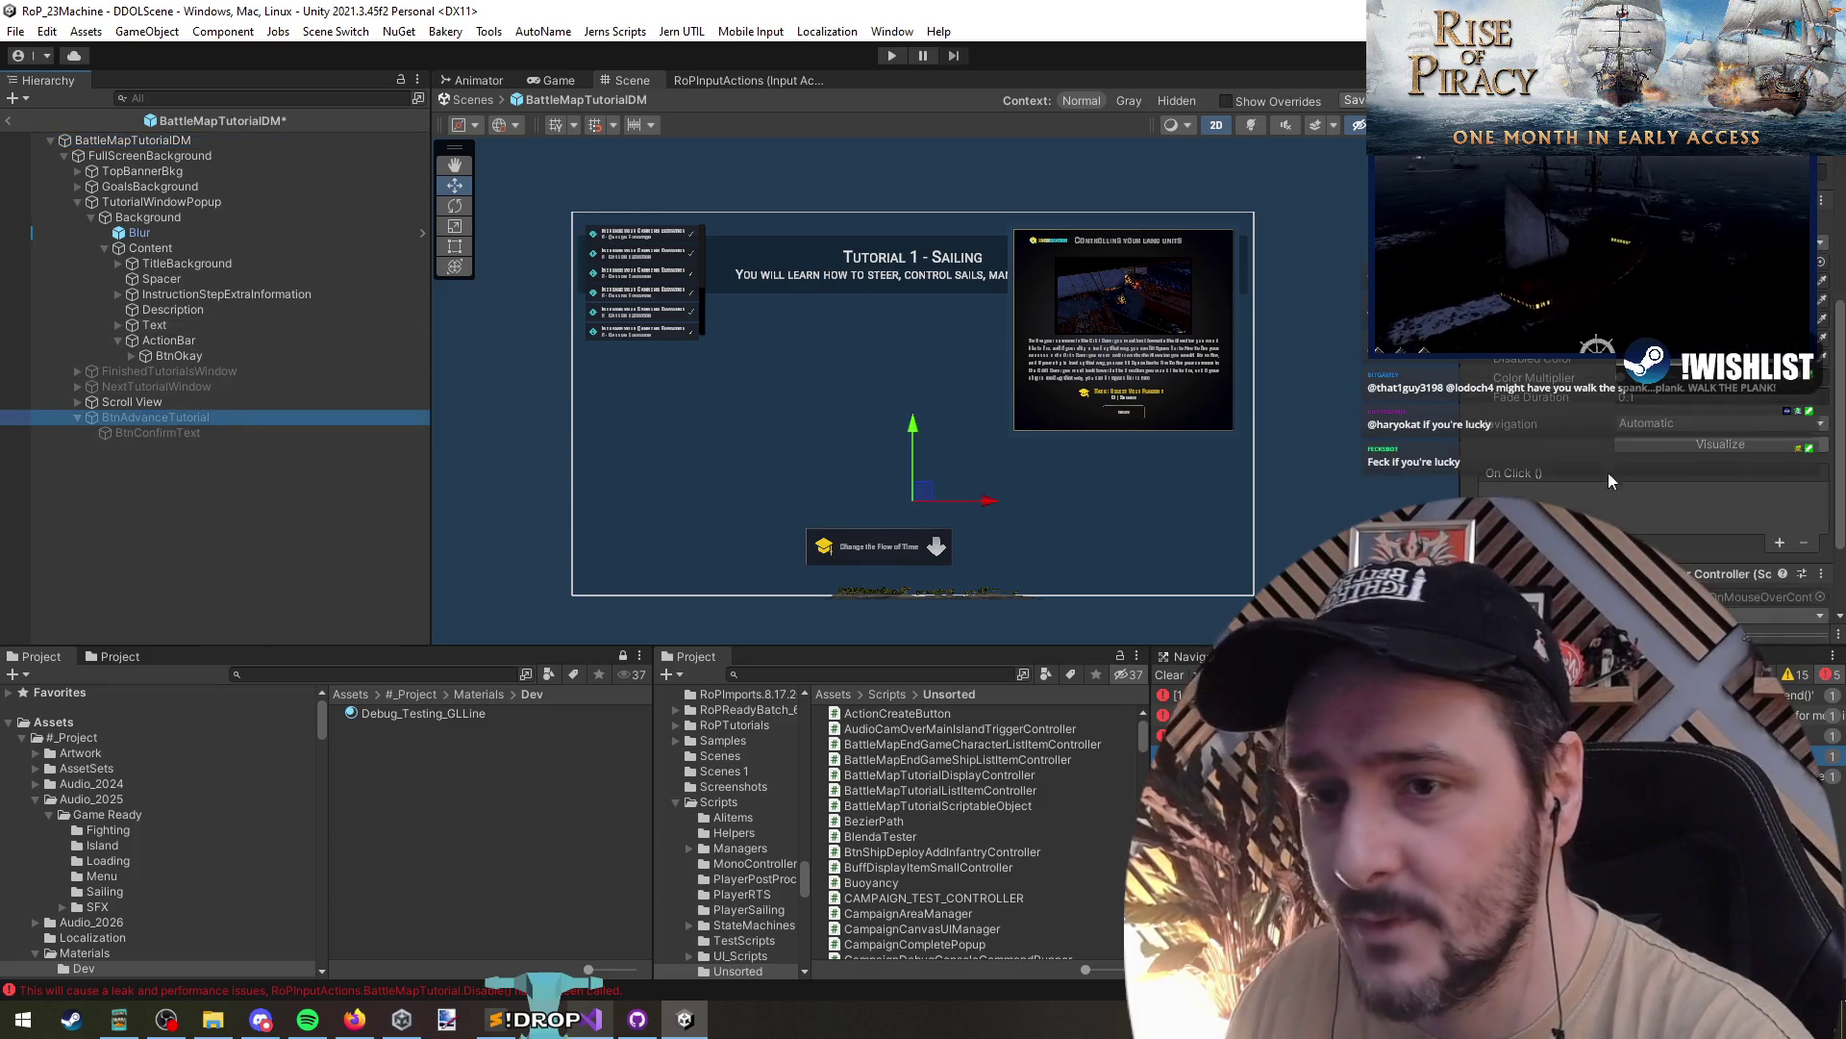
left_click(183, 356)
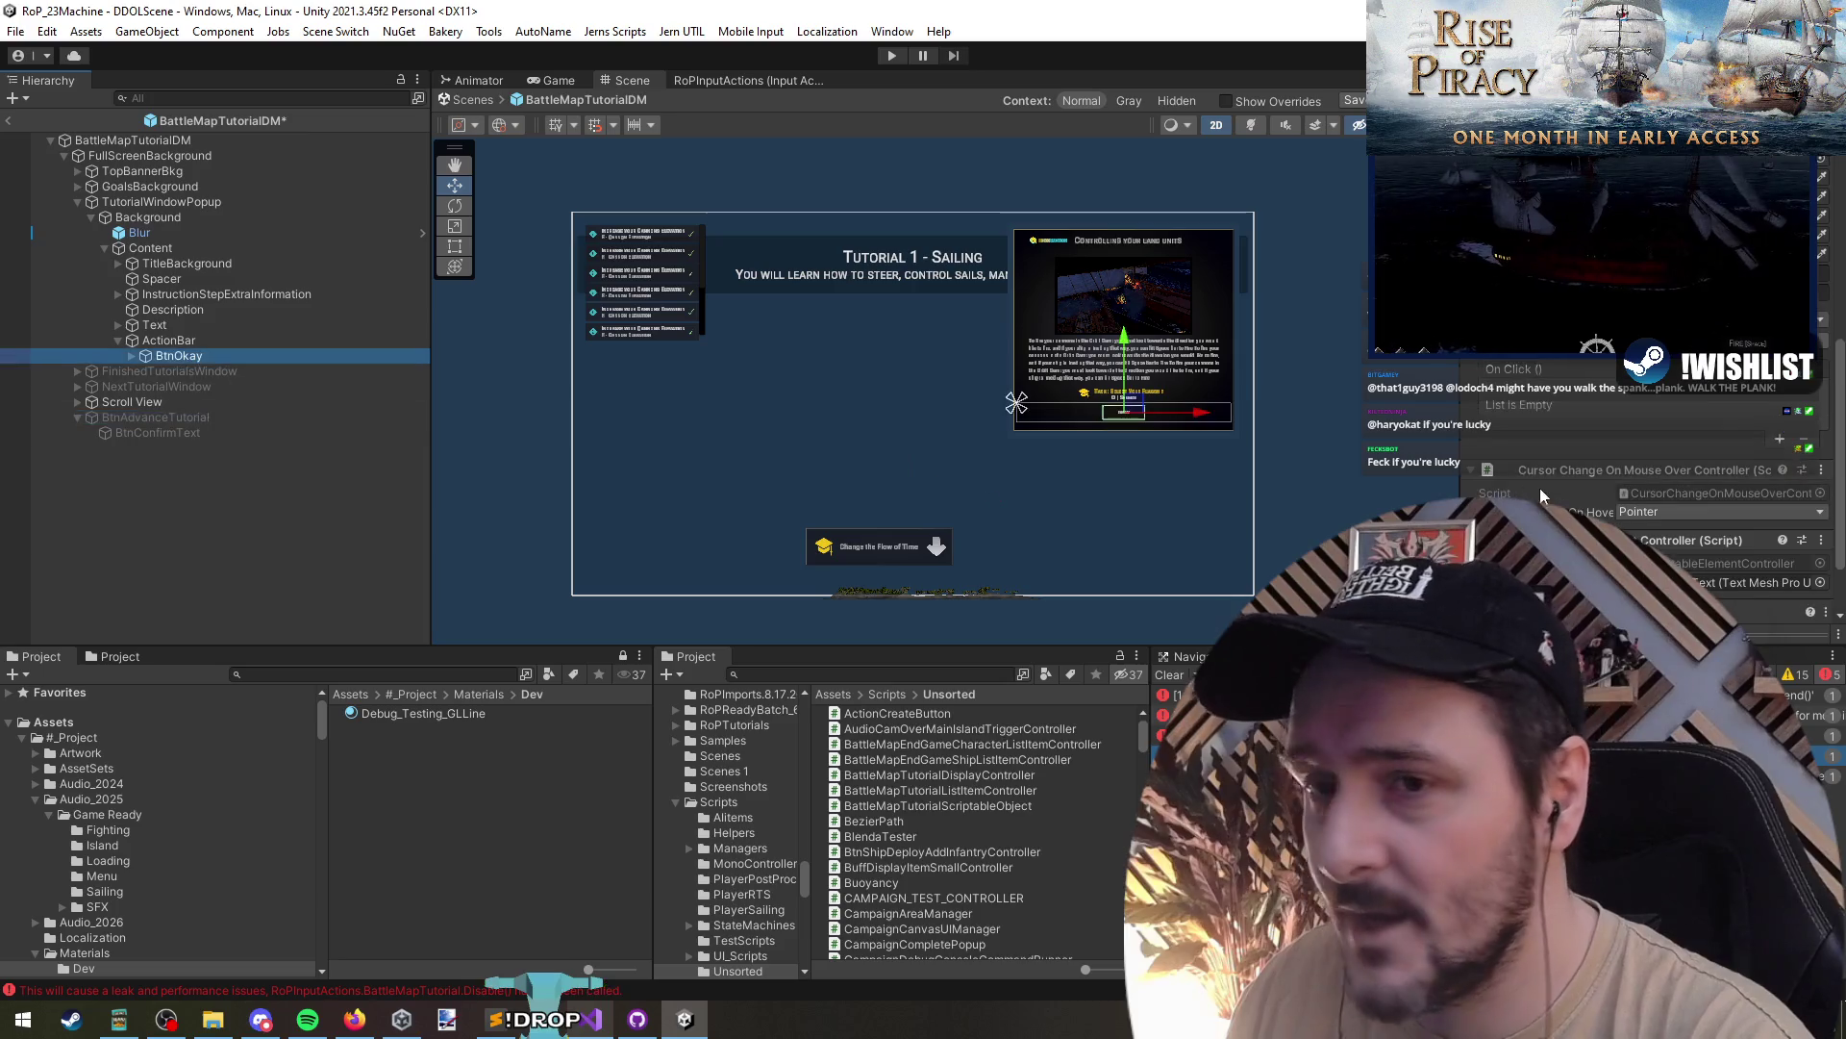
left_click(571, 1027)
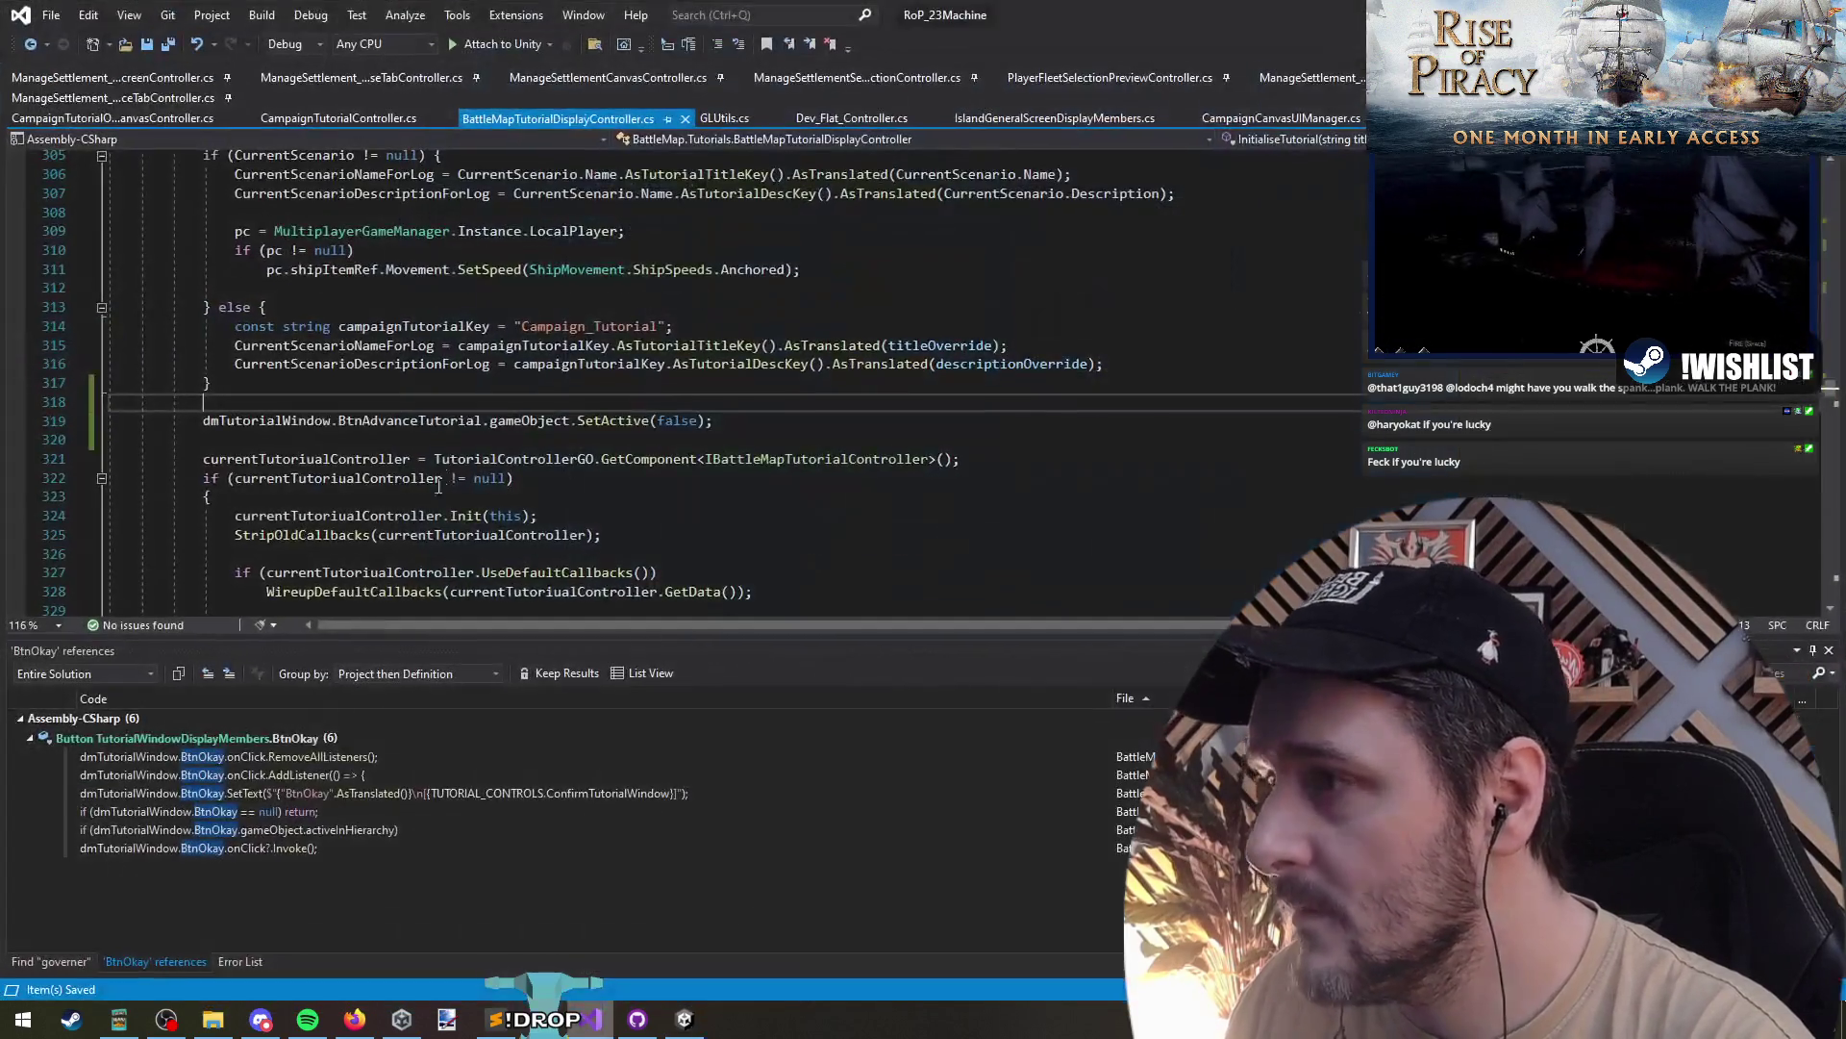
scroll(288, 288, "down", 3)
left_click(305, 249)
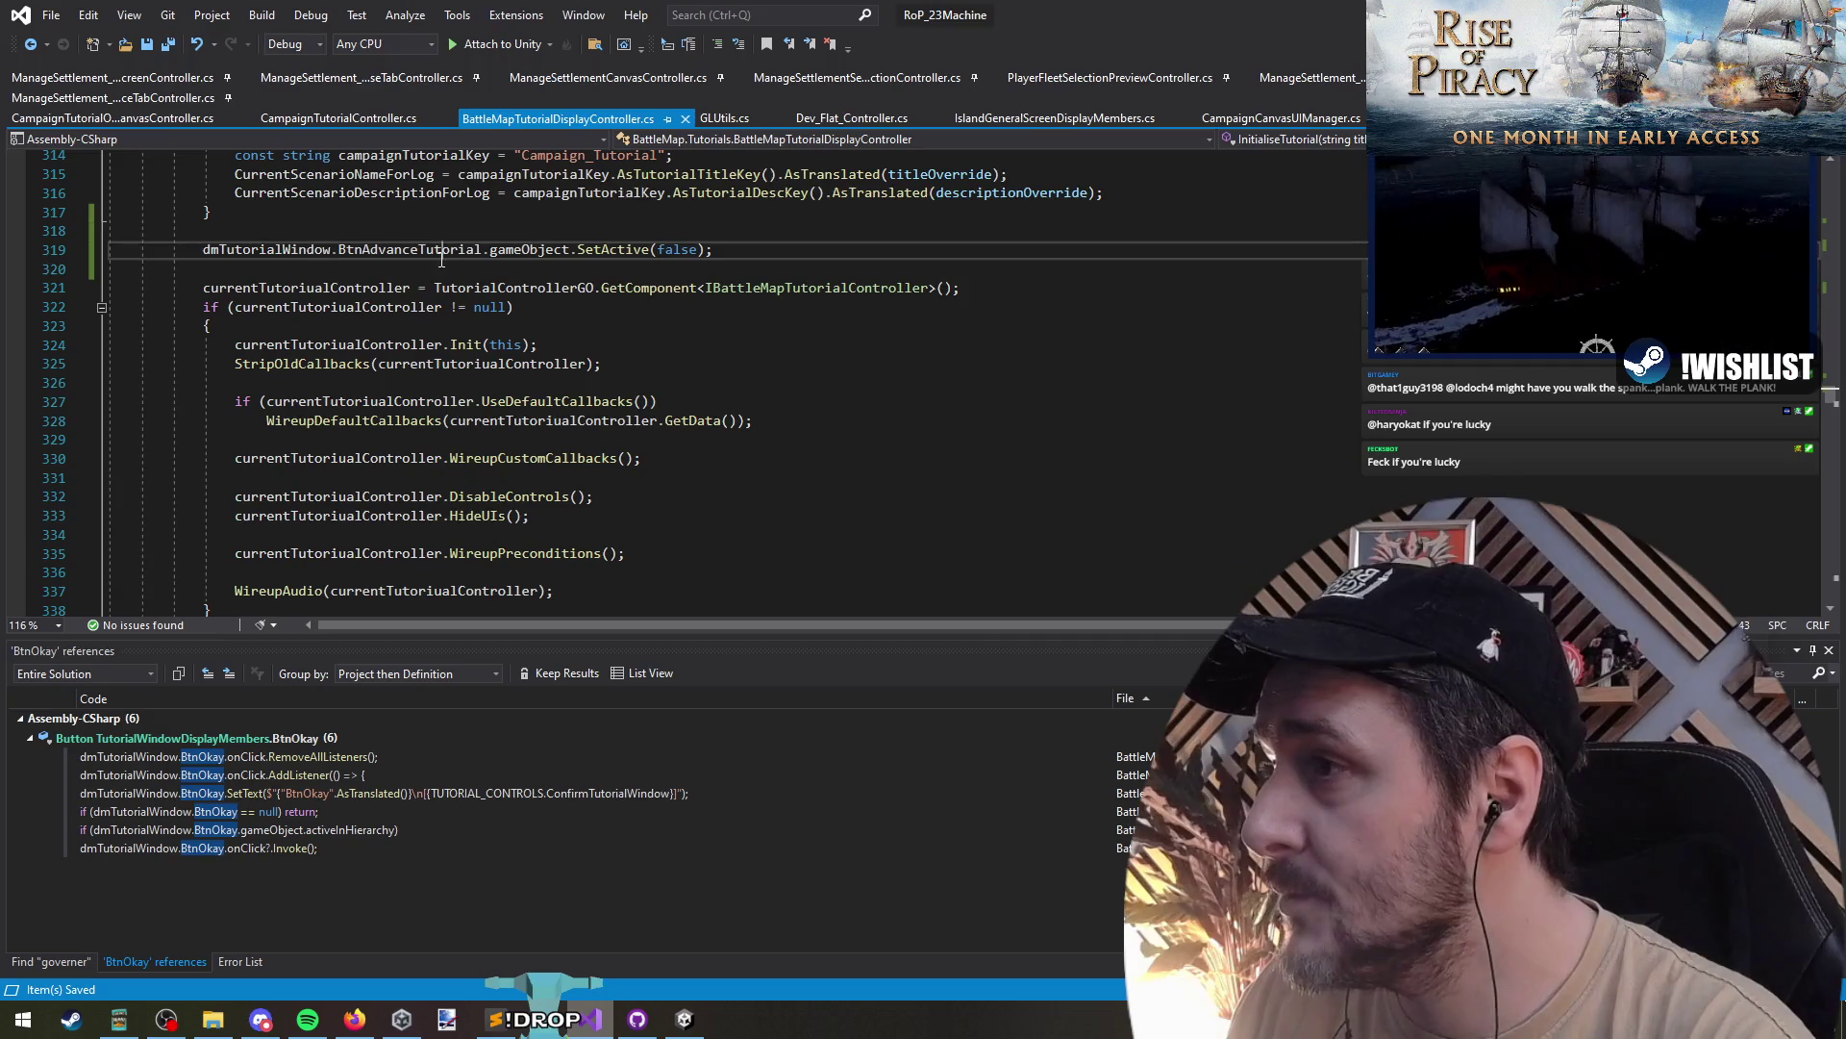
key("F12")
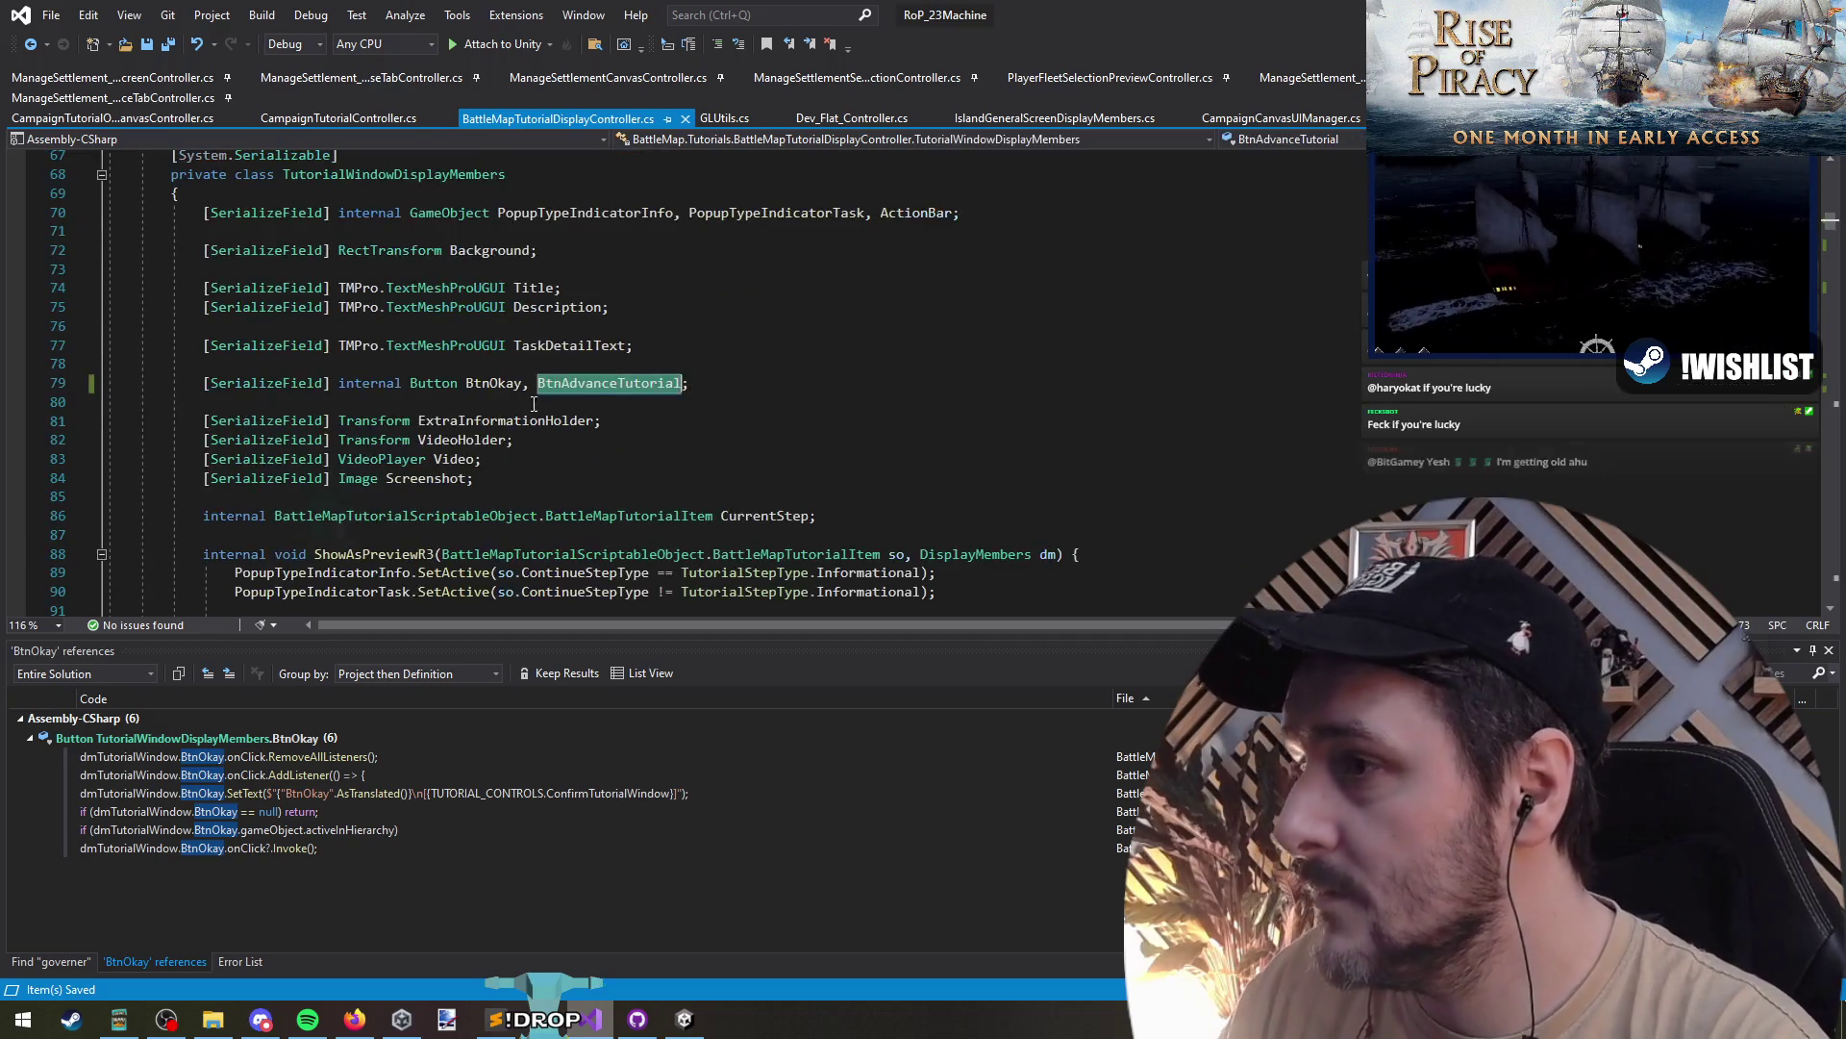
double_click(578, 383)
key("ctrl+F3")
key("ctrl+F3")
key("ctrl+F3")
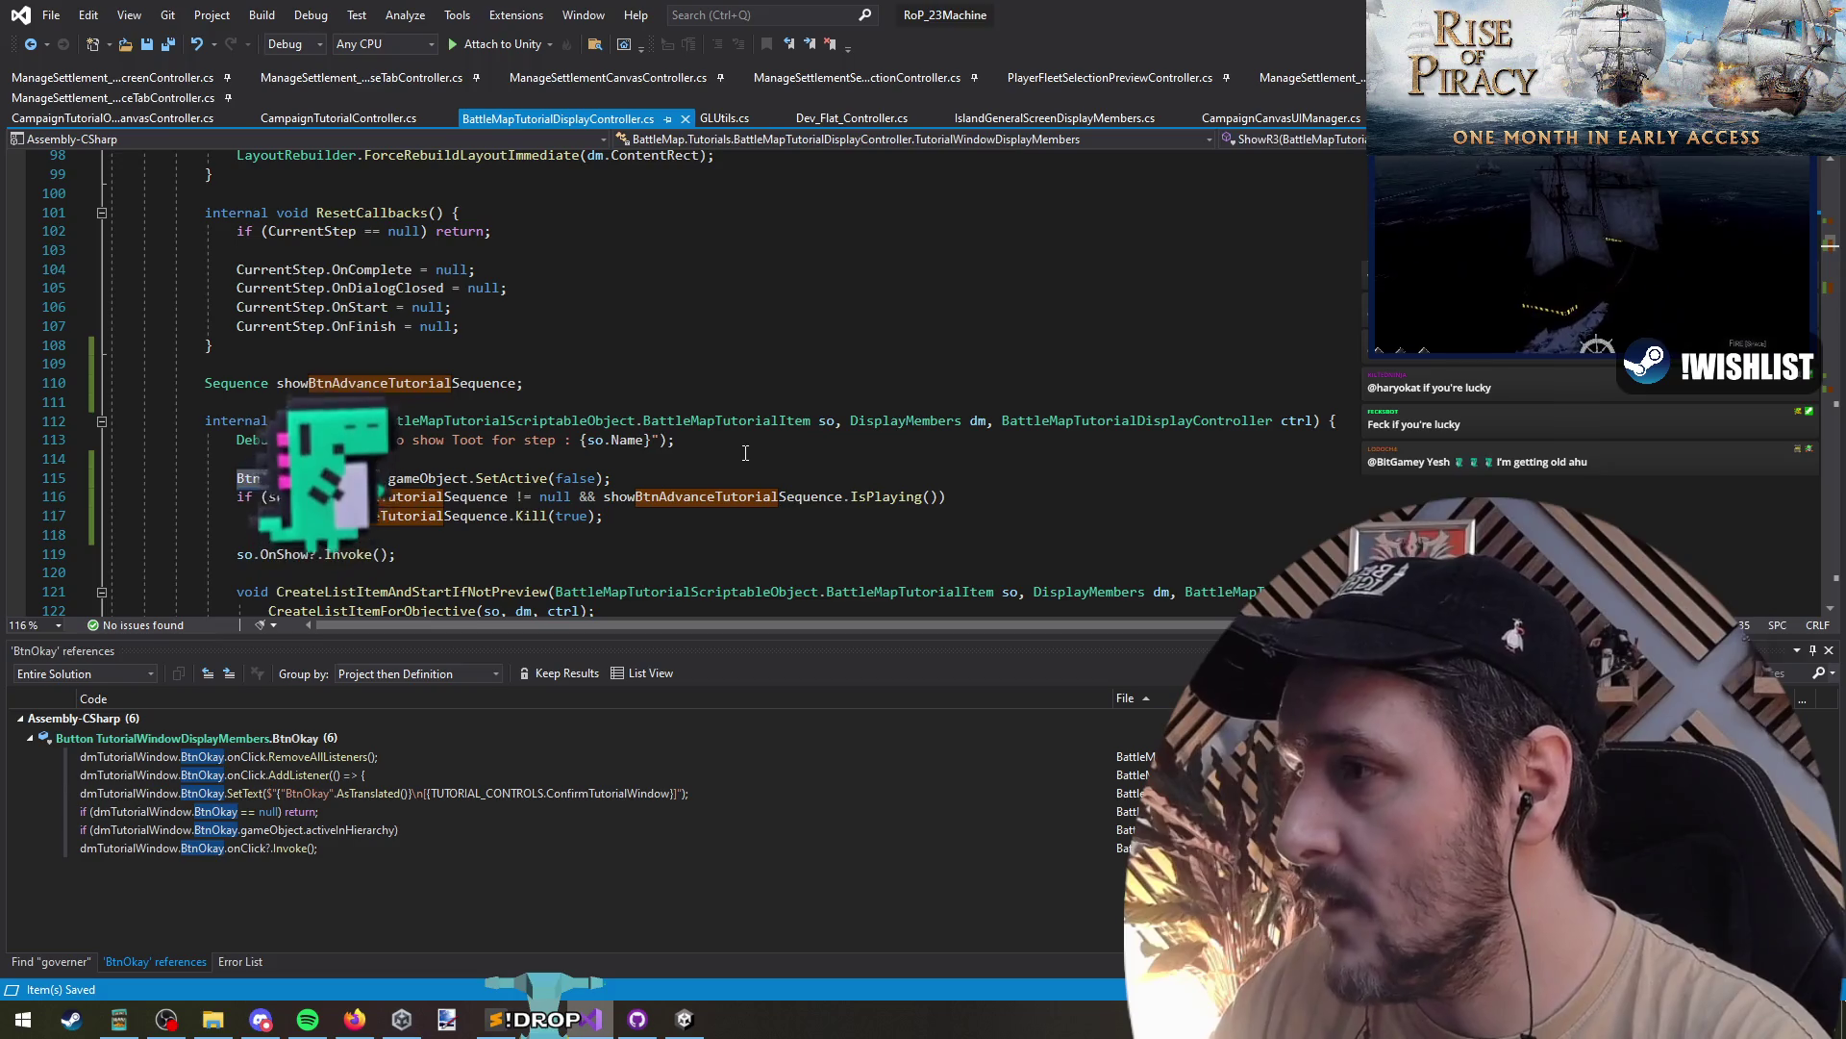
scroll(556, 419, "down", 20)
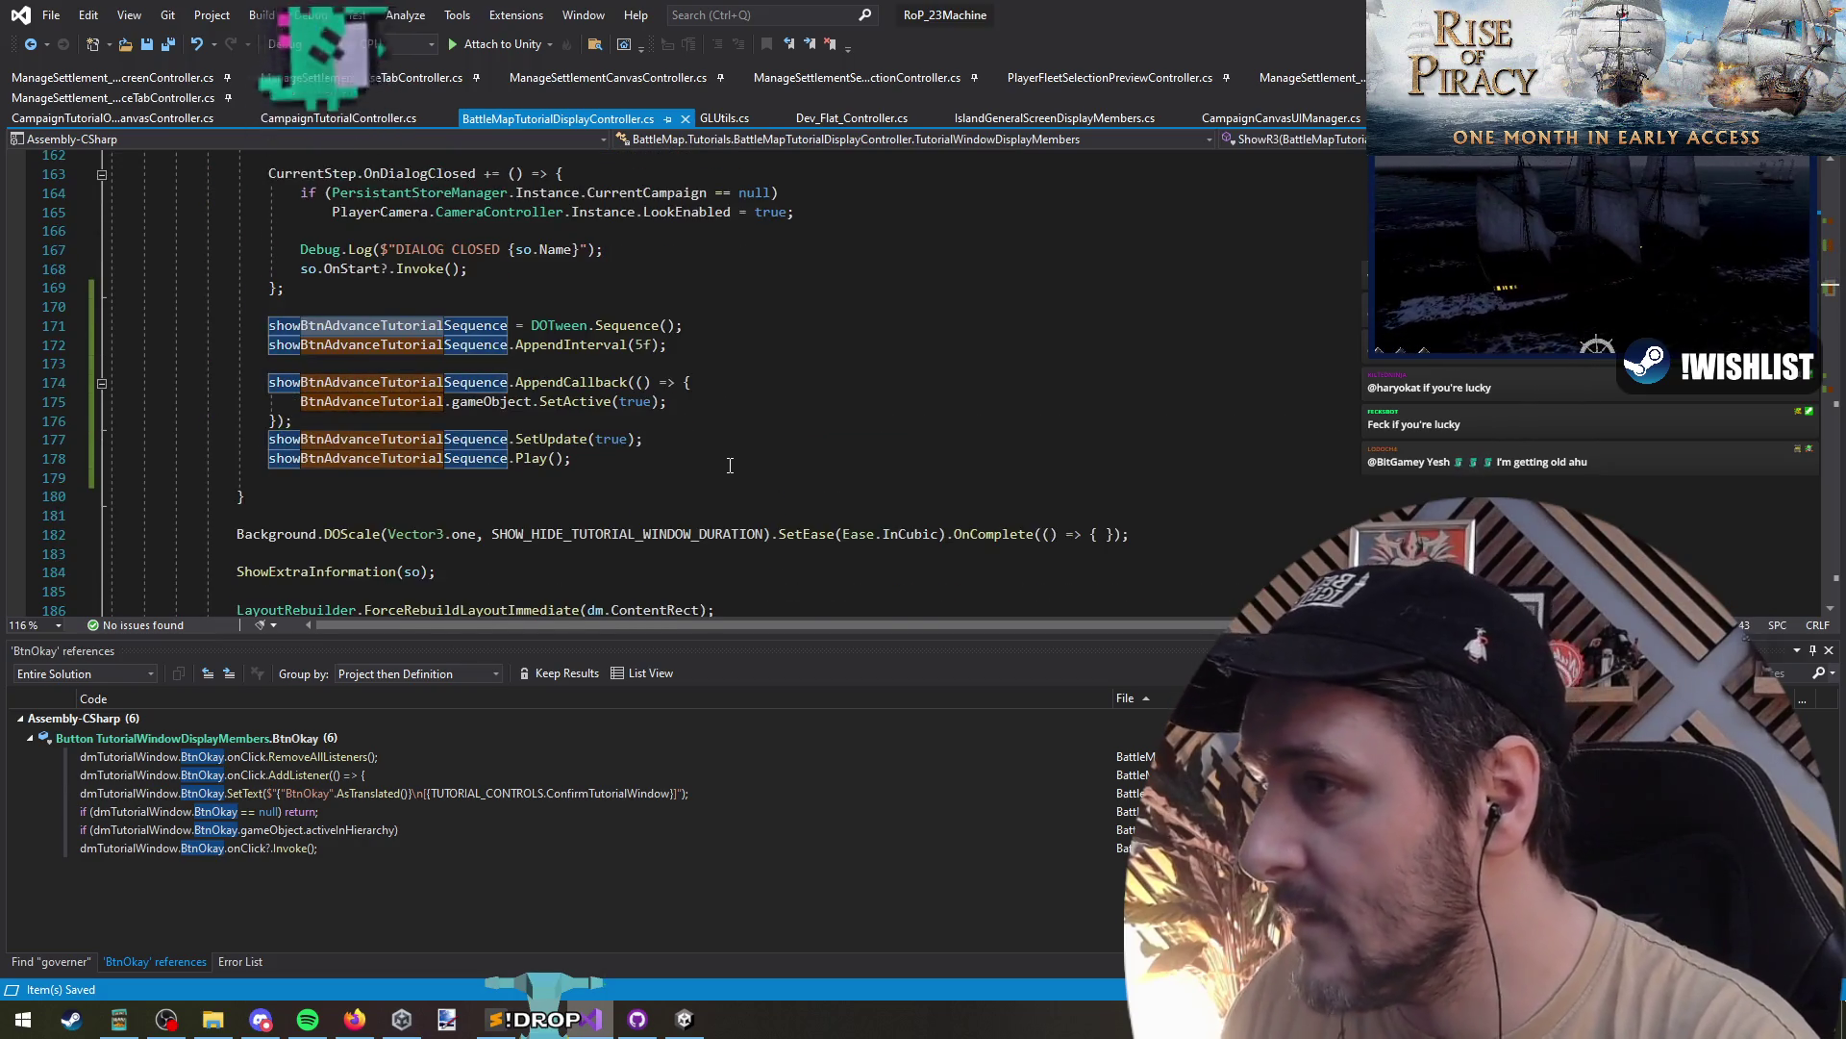
scroll(556, 419, "up", 2)
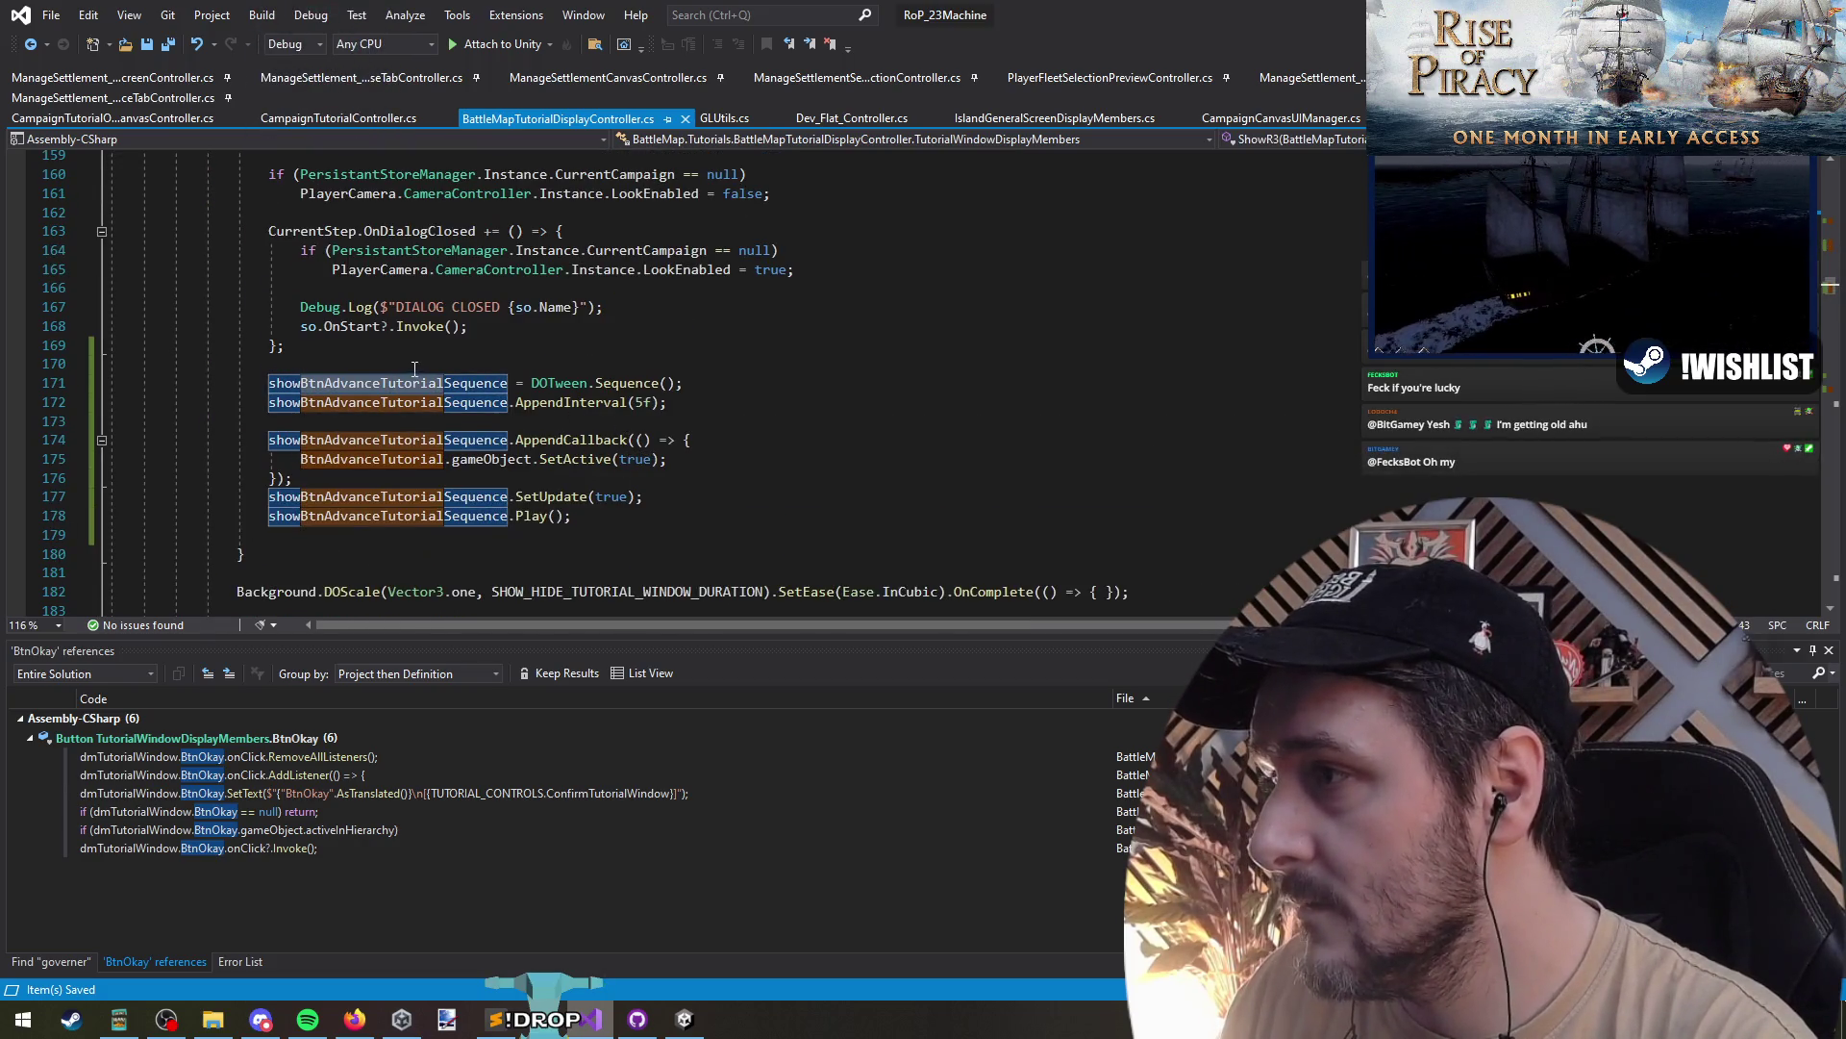
scroll(415, 370, "up", 3)
left_click(385, 553)
scroll(556, 514, "down", 2)
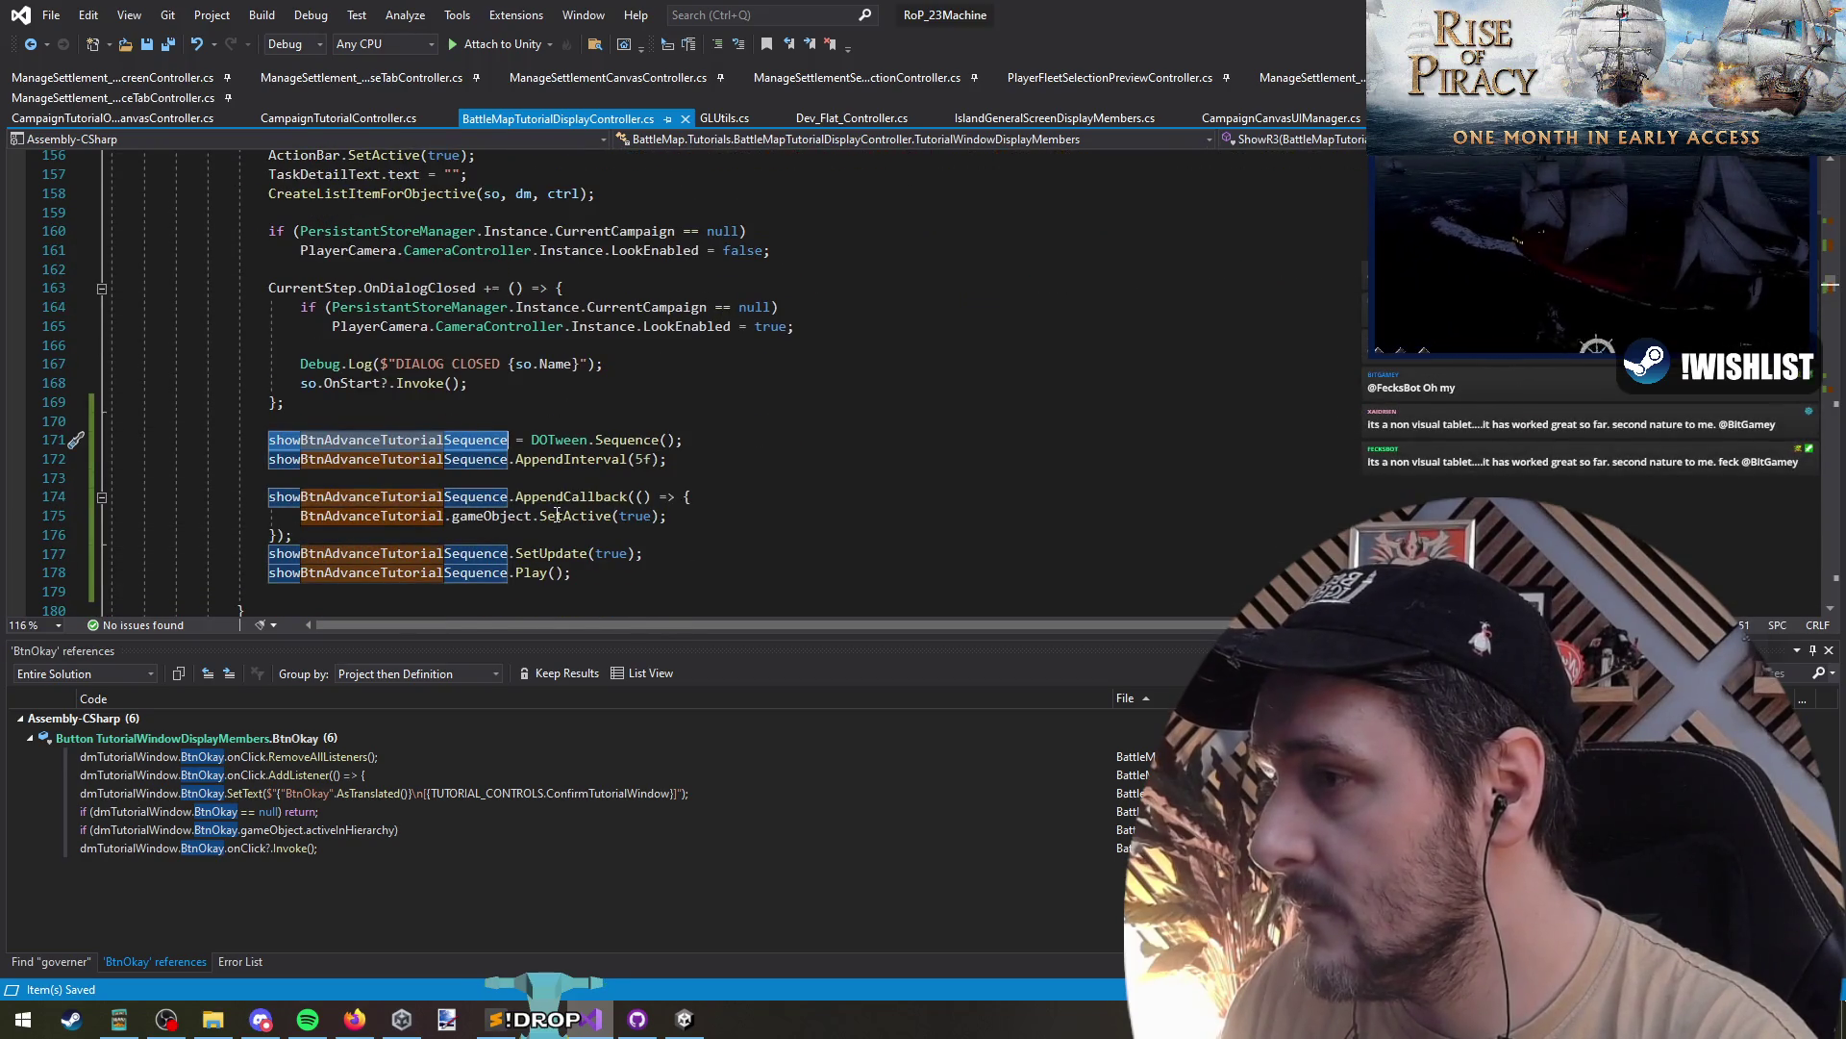
left_click(332, 516)
scroll(426, 345, "up", 13)
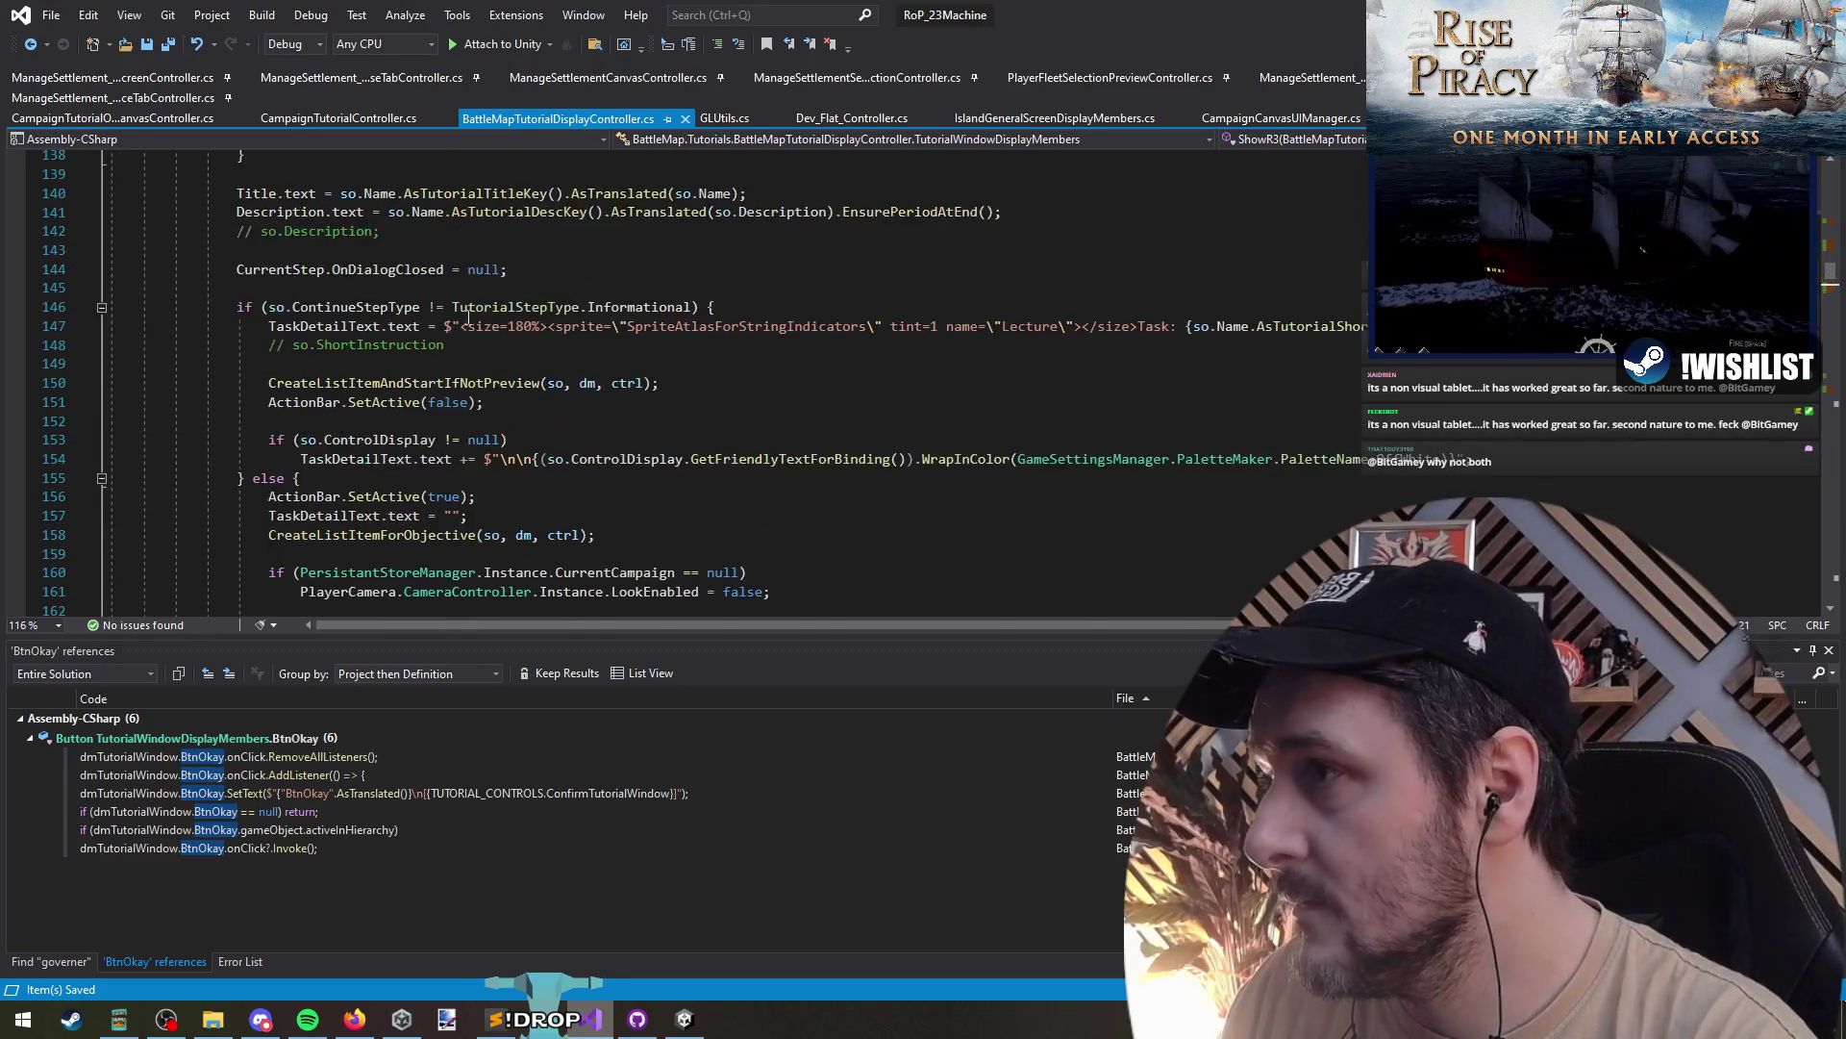
scroll(427, 345, "up", 4)
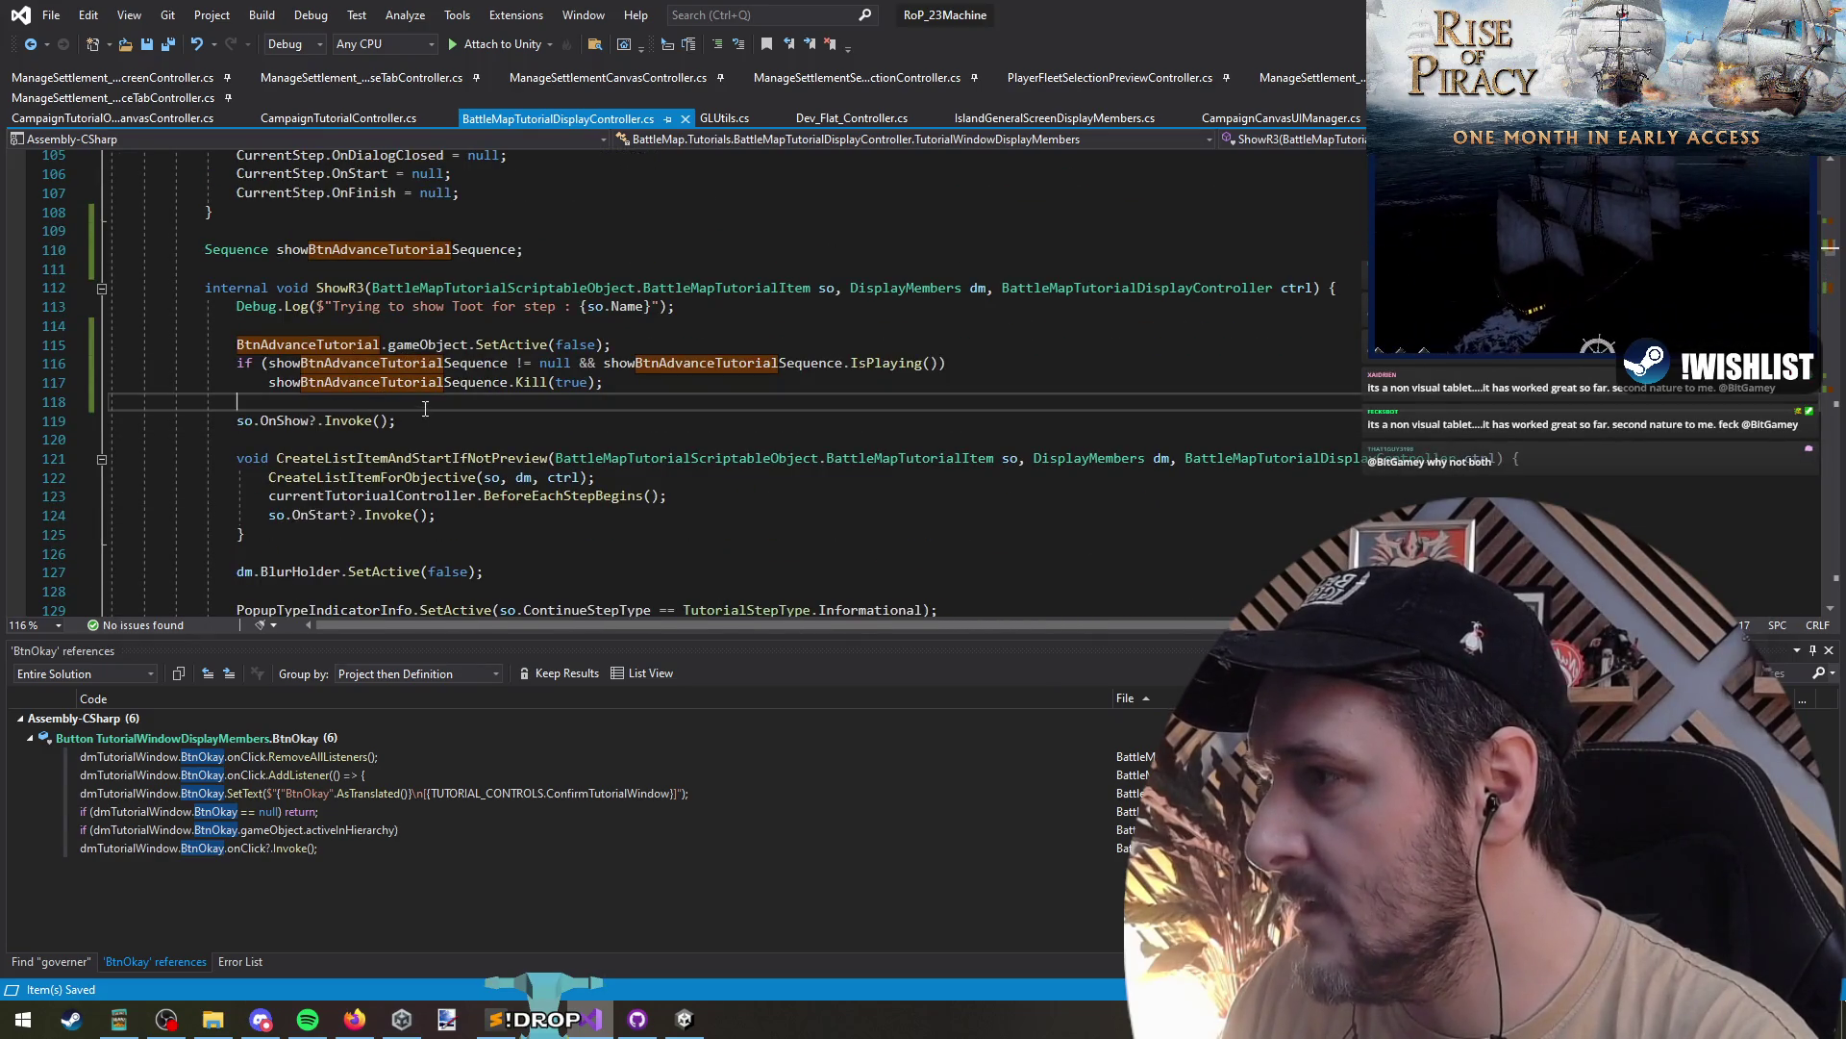
left_click(979, 360)
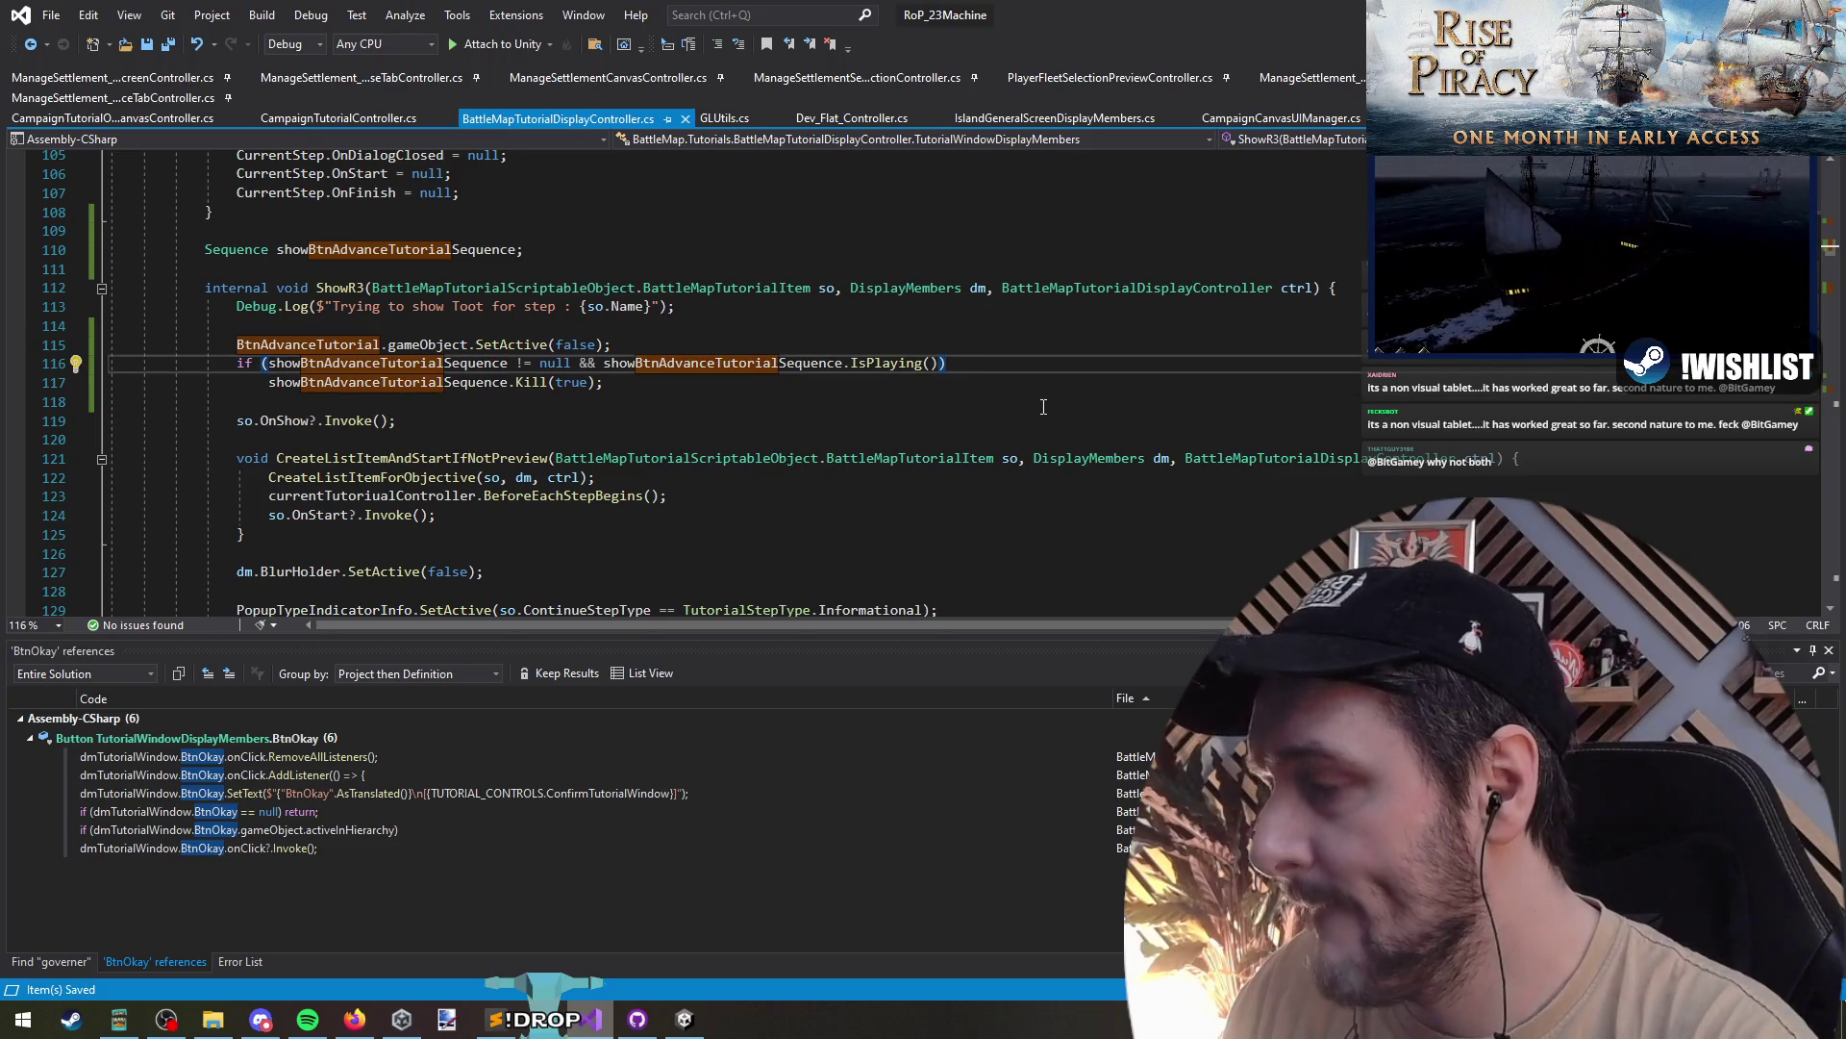
type("{")
key("Down")
key("End")
key("Return")
type("}")
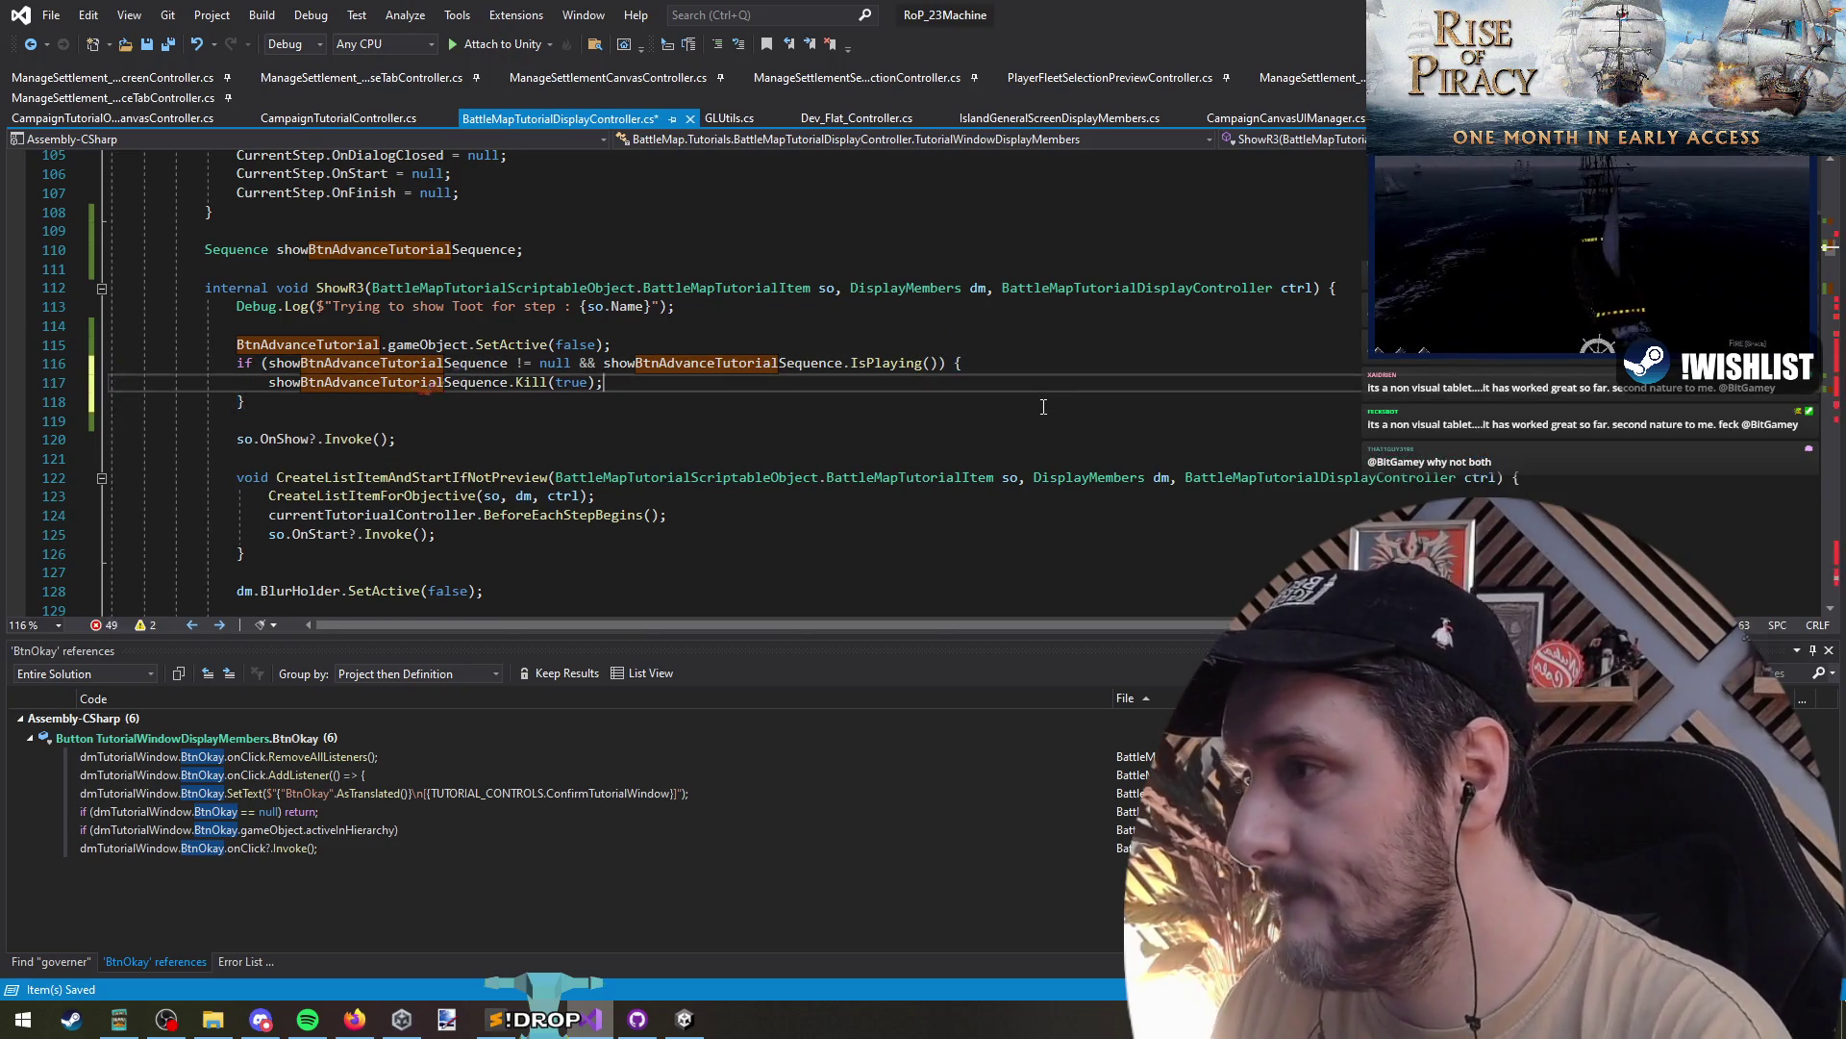
key("Up")
key("End")
key("Return")
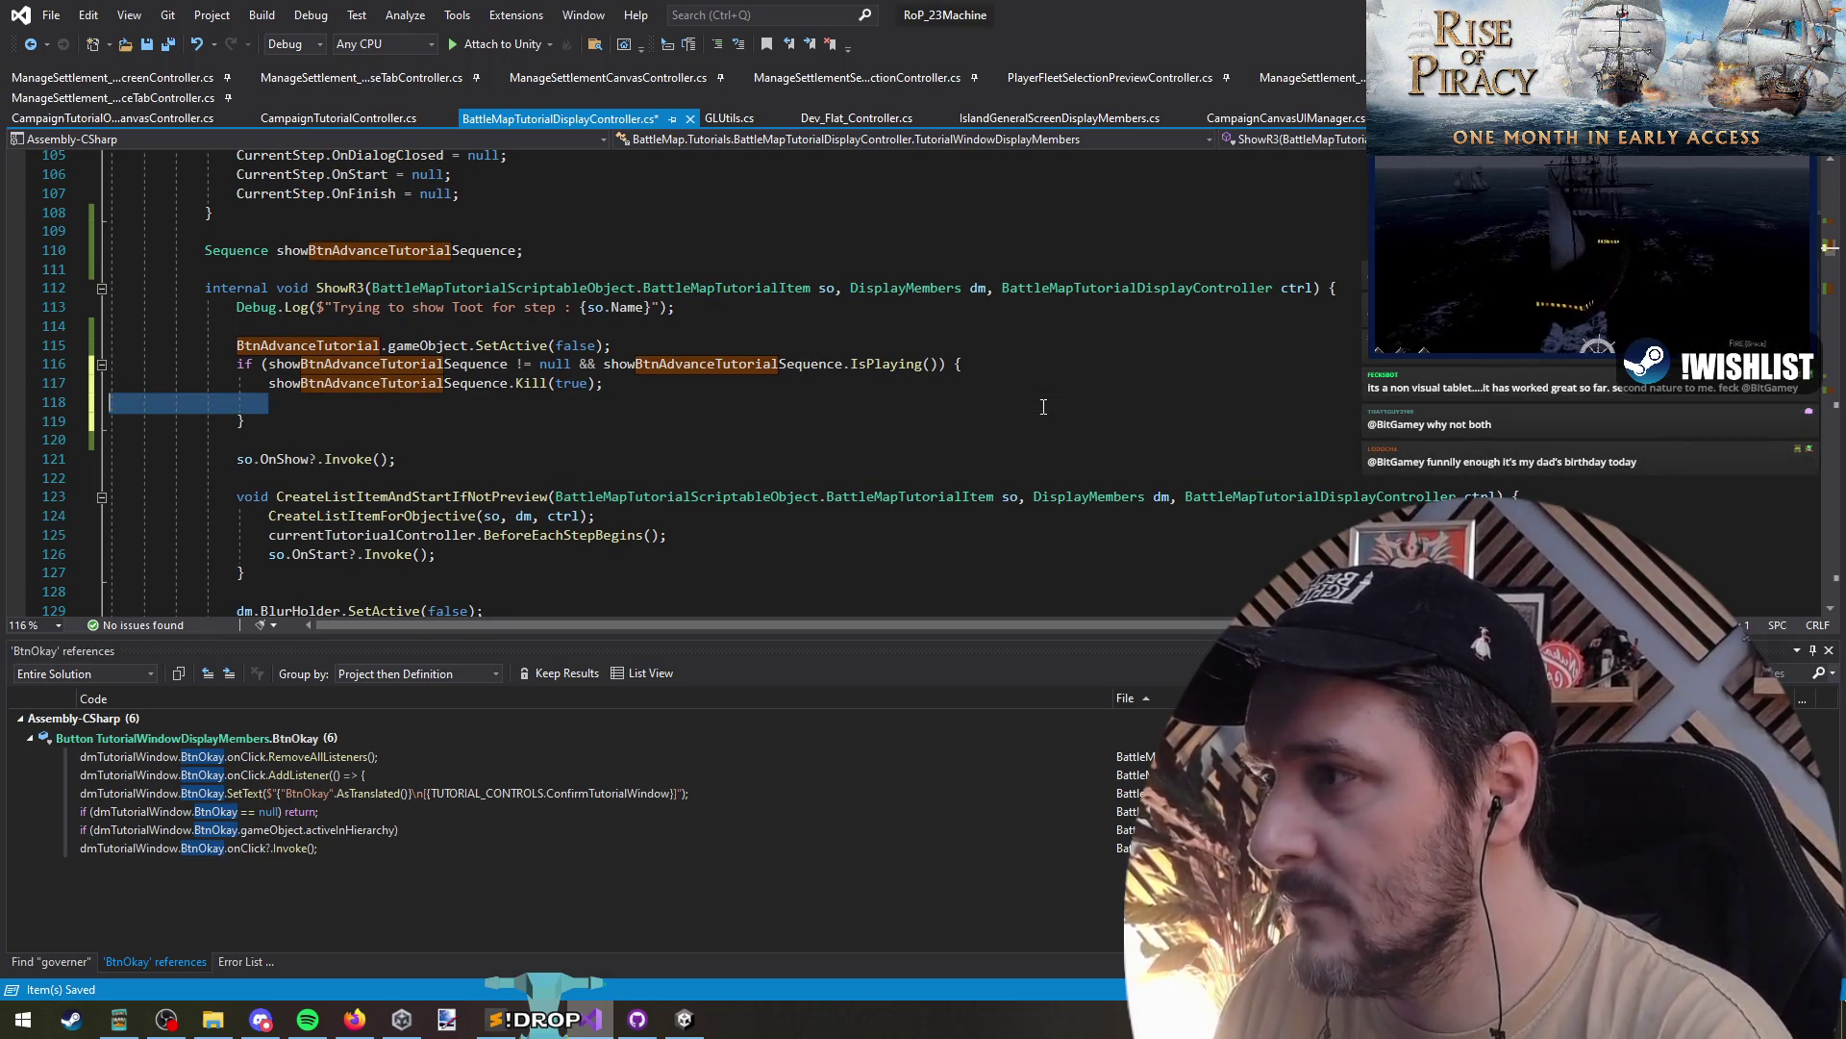
key("ctrl+shift+l")
key("ctrl+z")
key("ctrl+z")
key("ctrl+z")
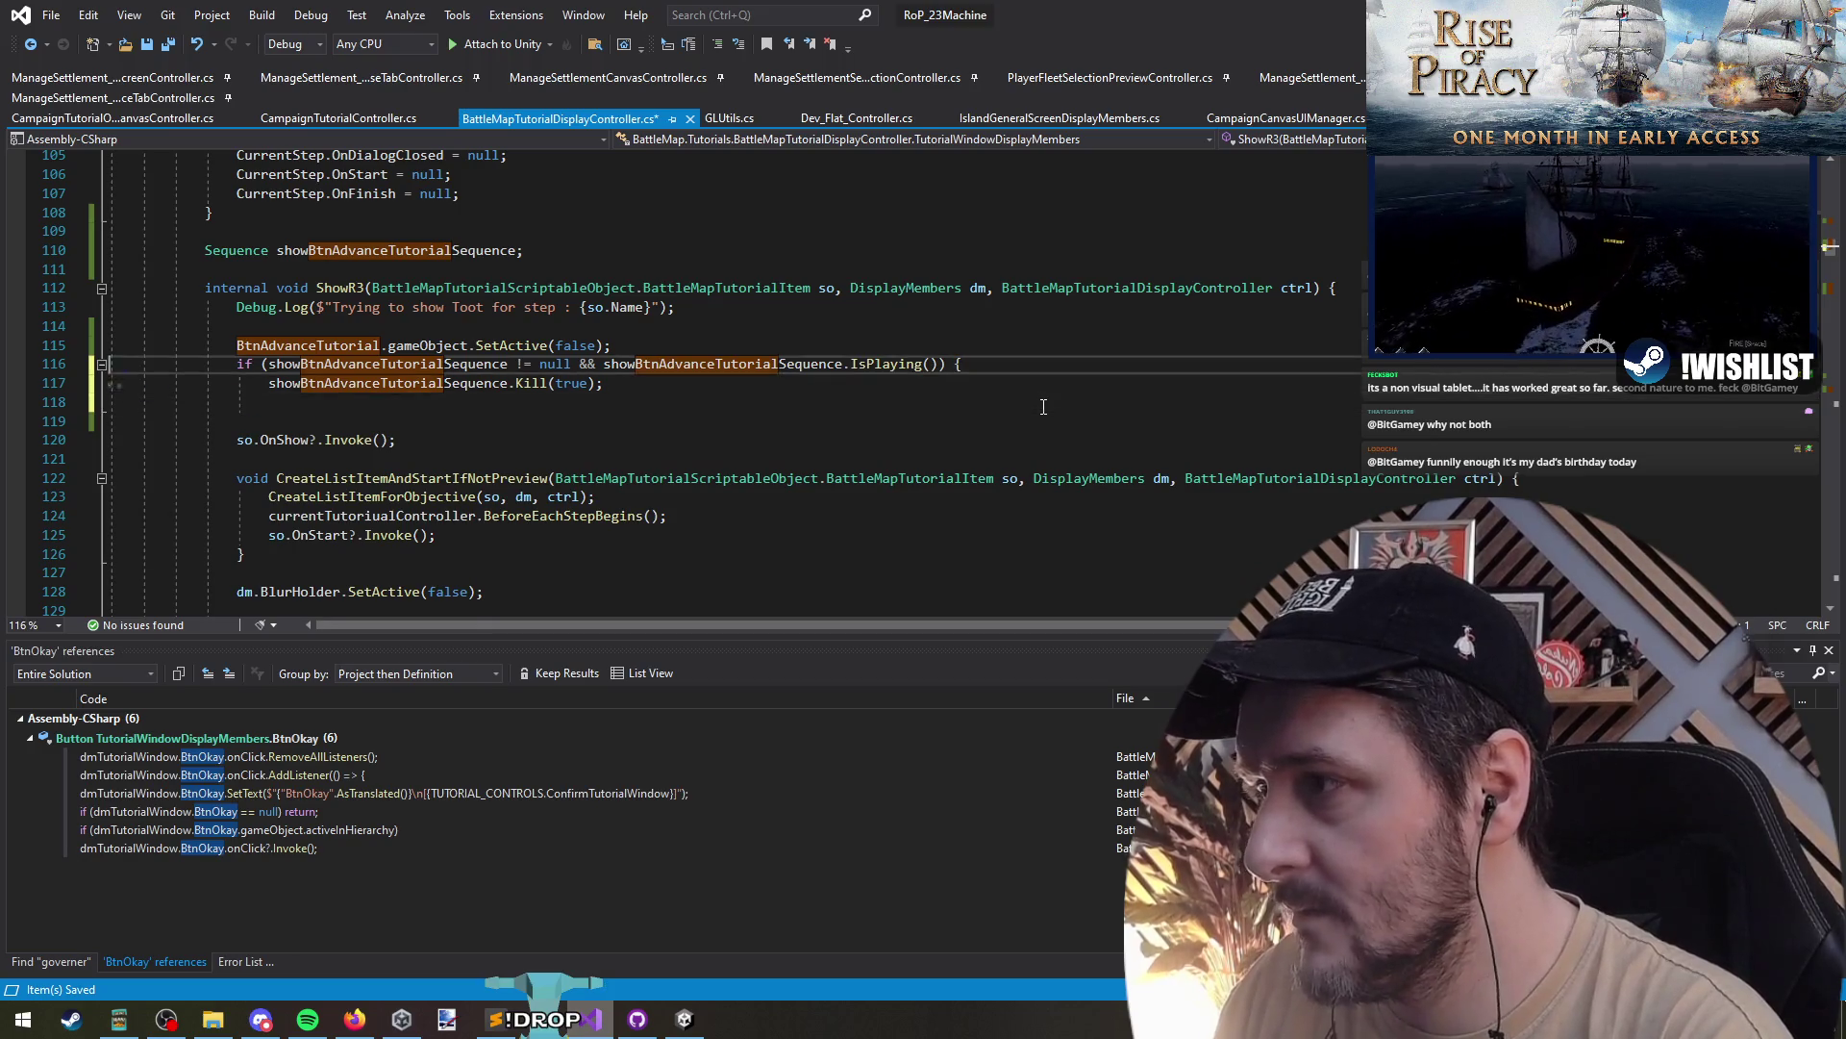
scroll(661, 385, "down", 4)
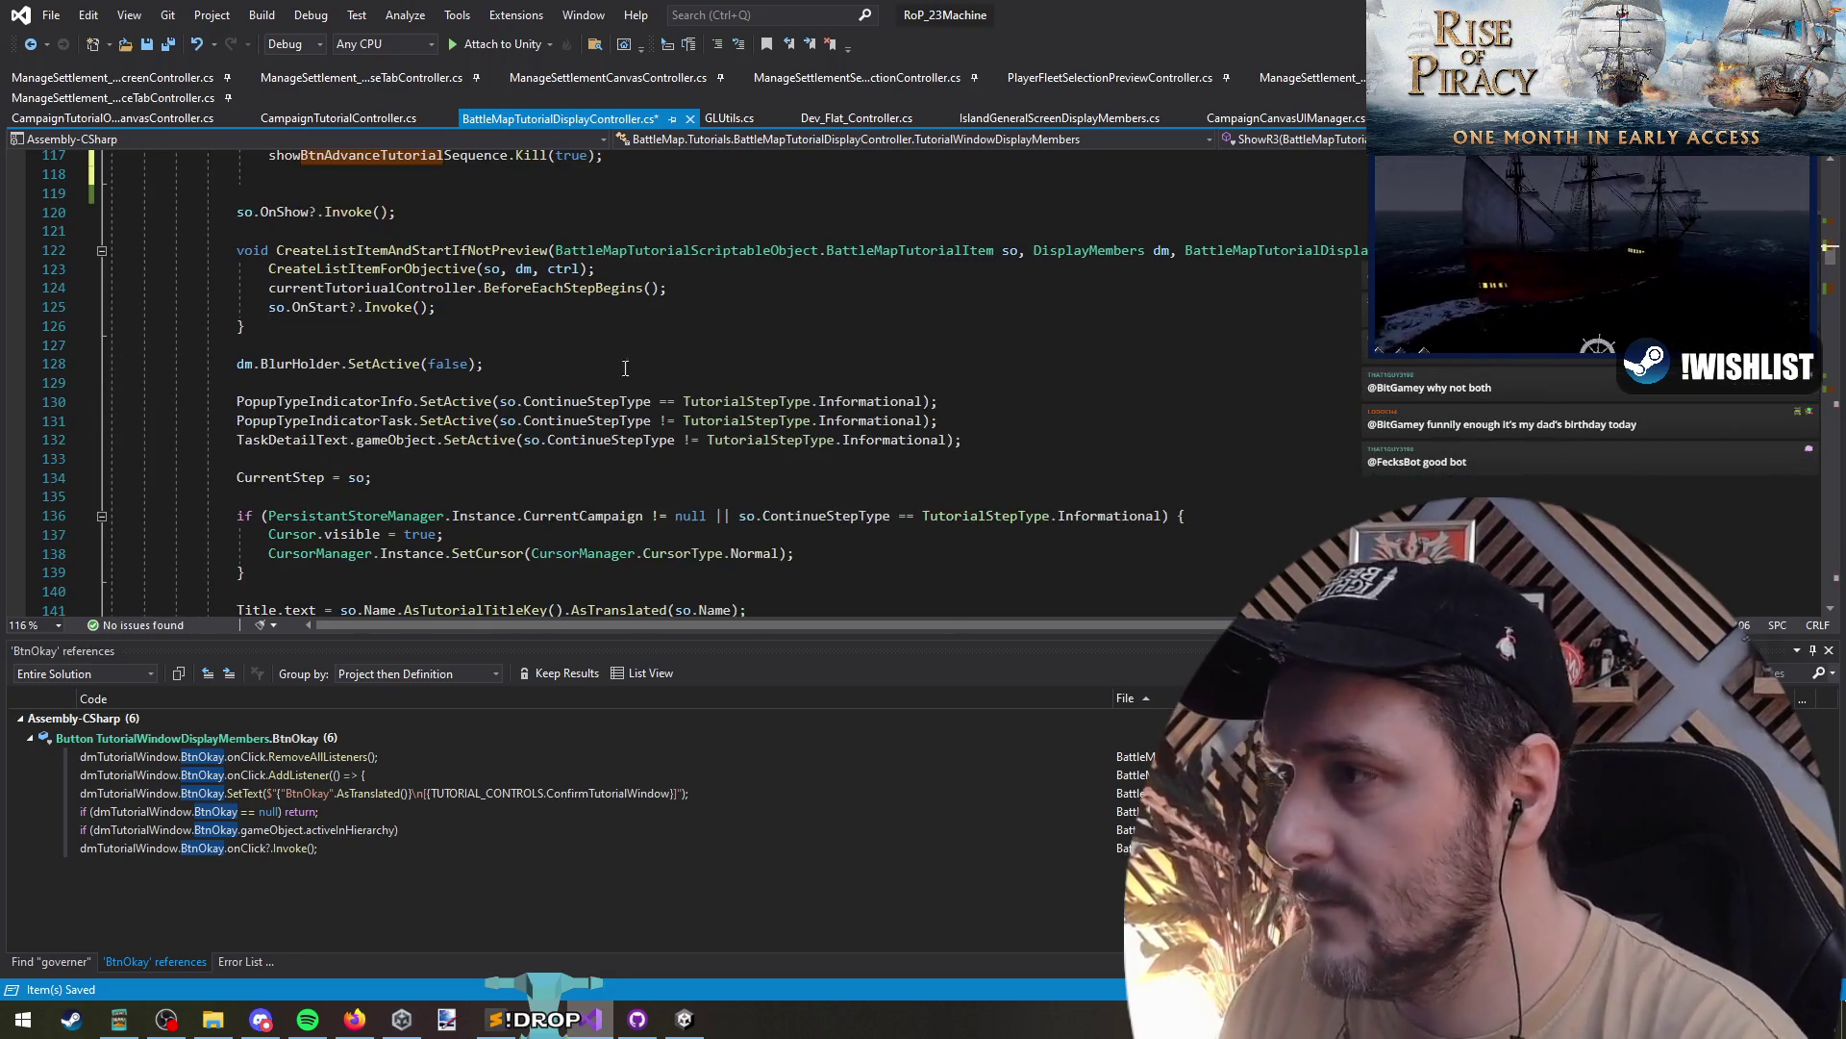
left_click_drag(238, 193, 320, 181)
scroll(319, 182, "down", 13)
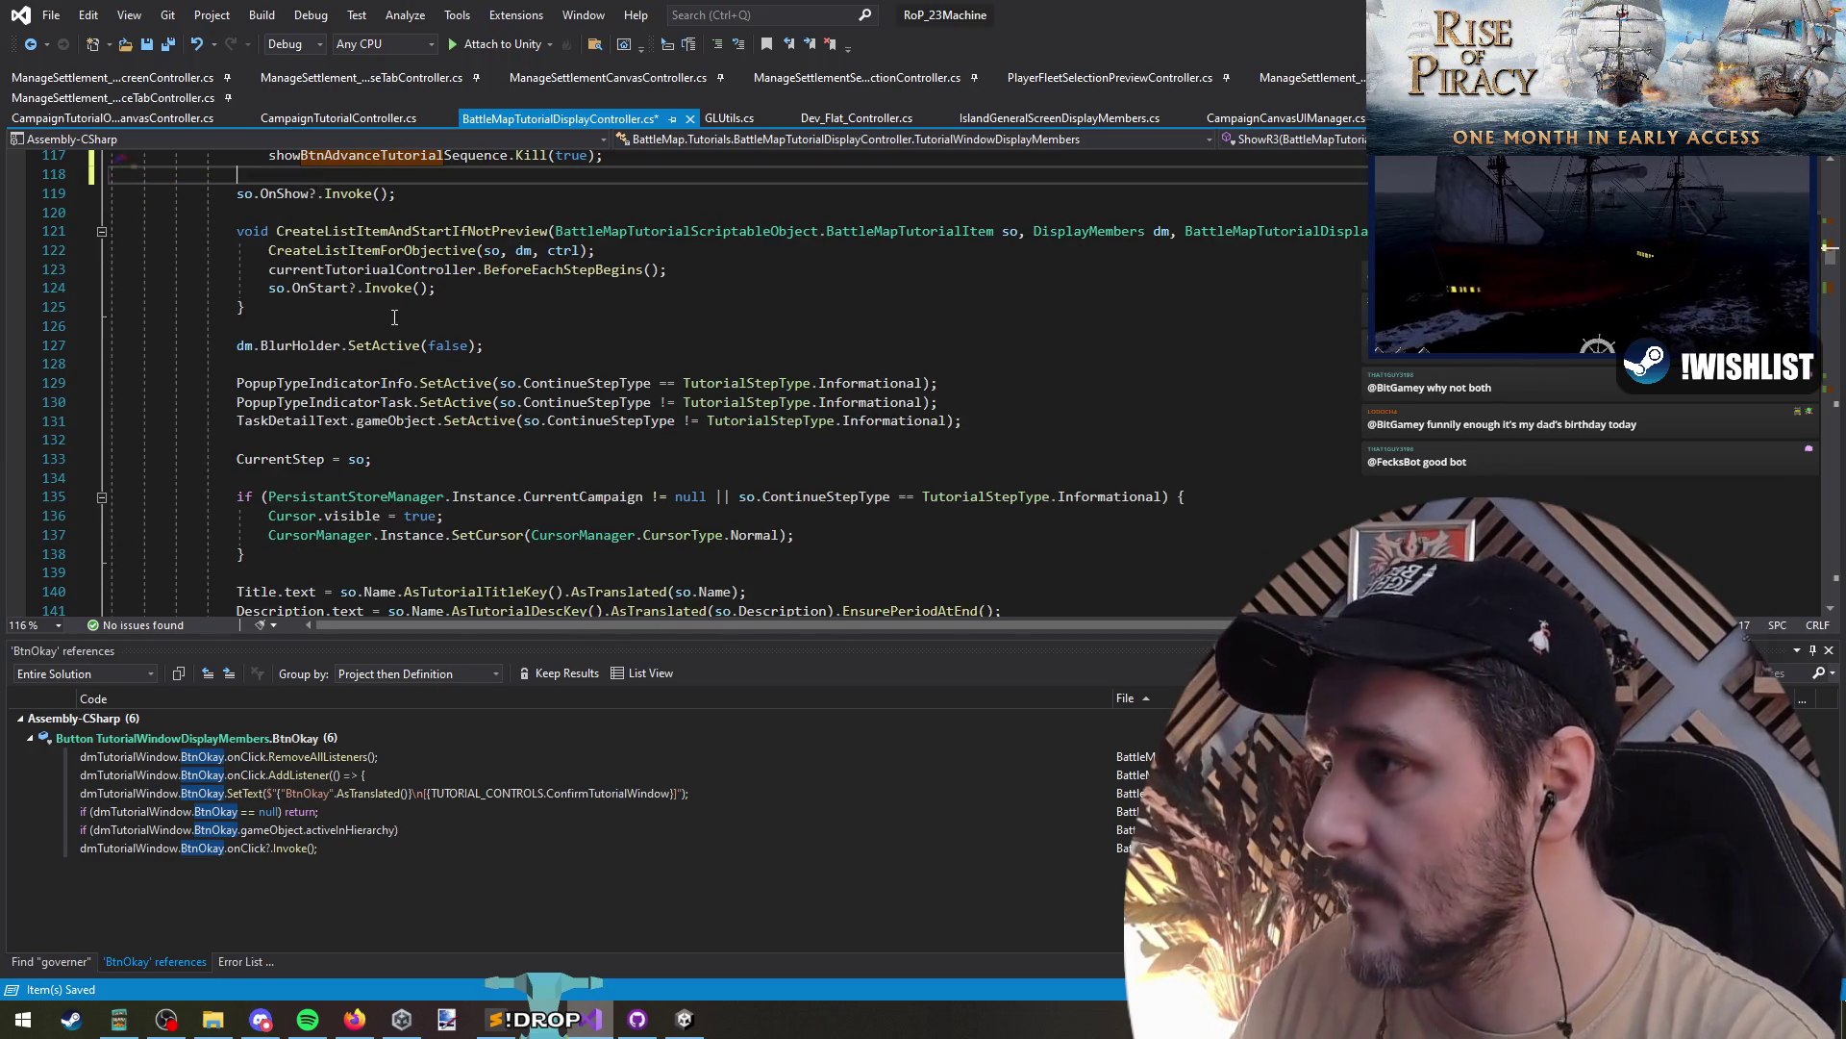
scroll(446, 469, "down", 2)
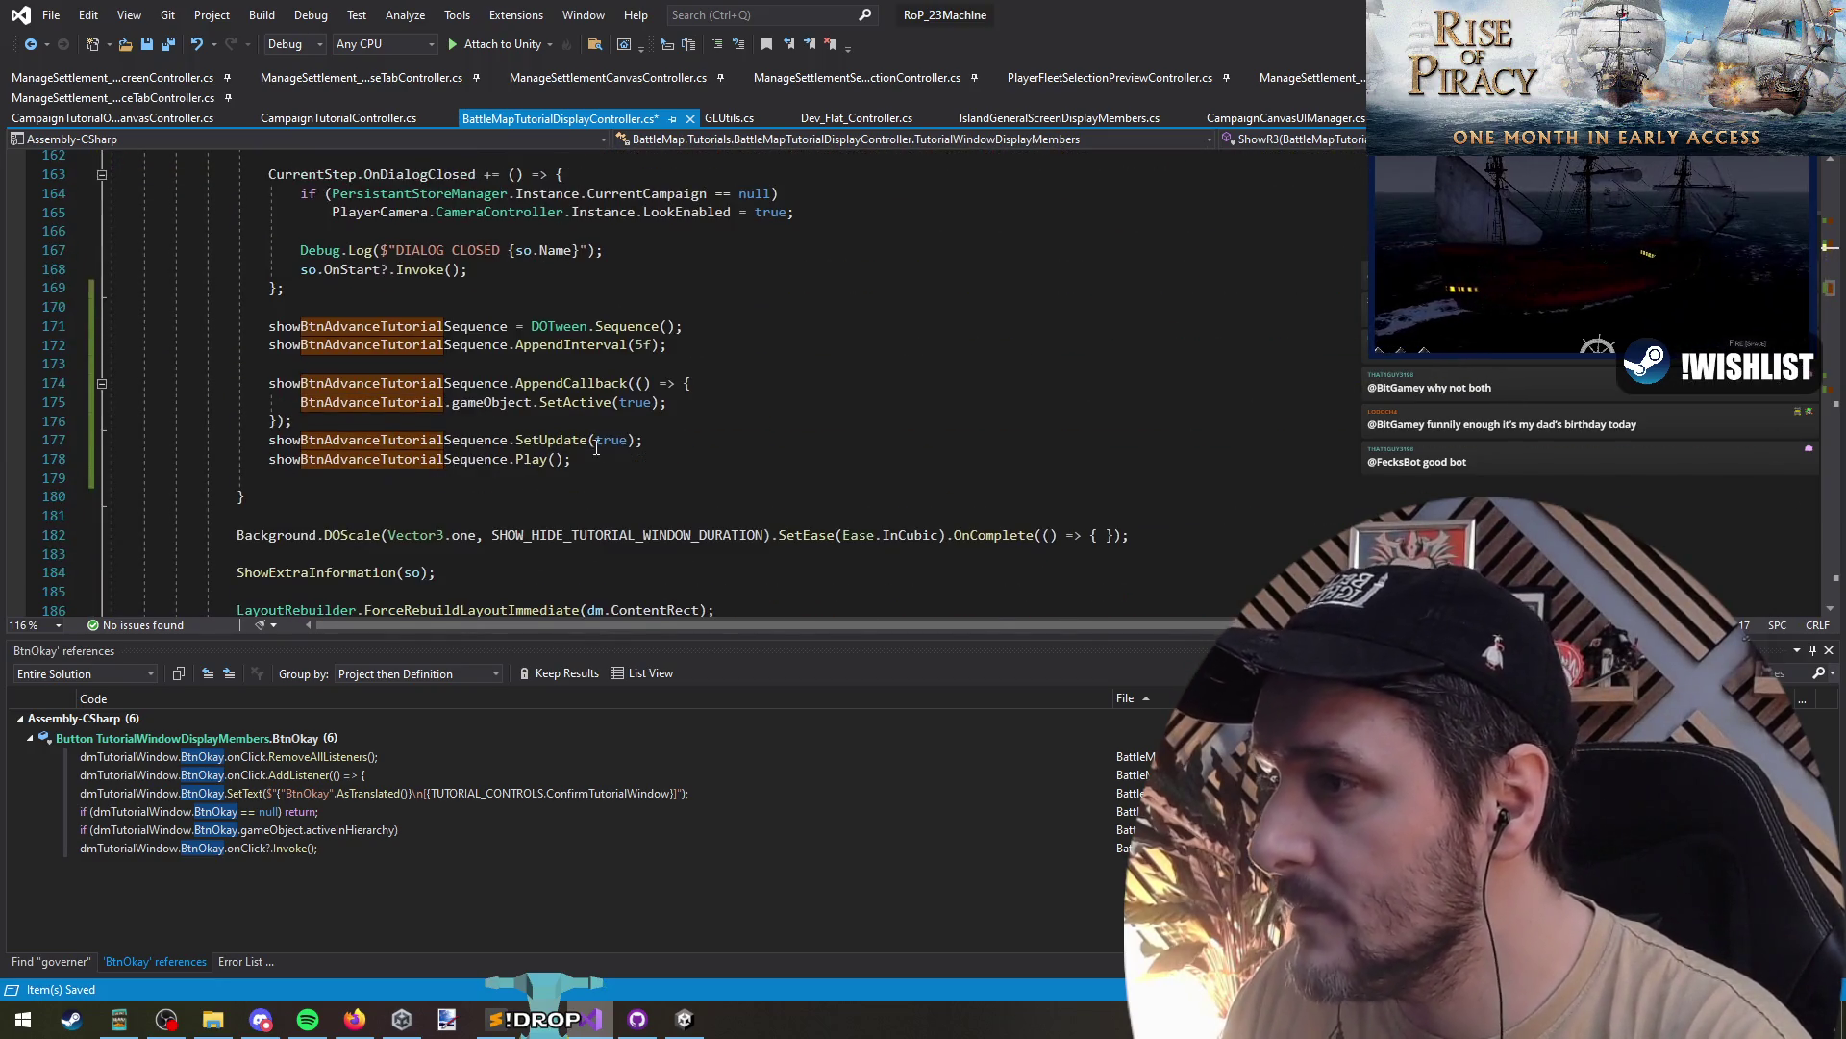
left_click(757, 444)
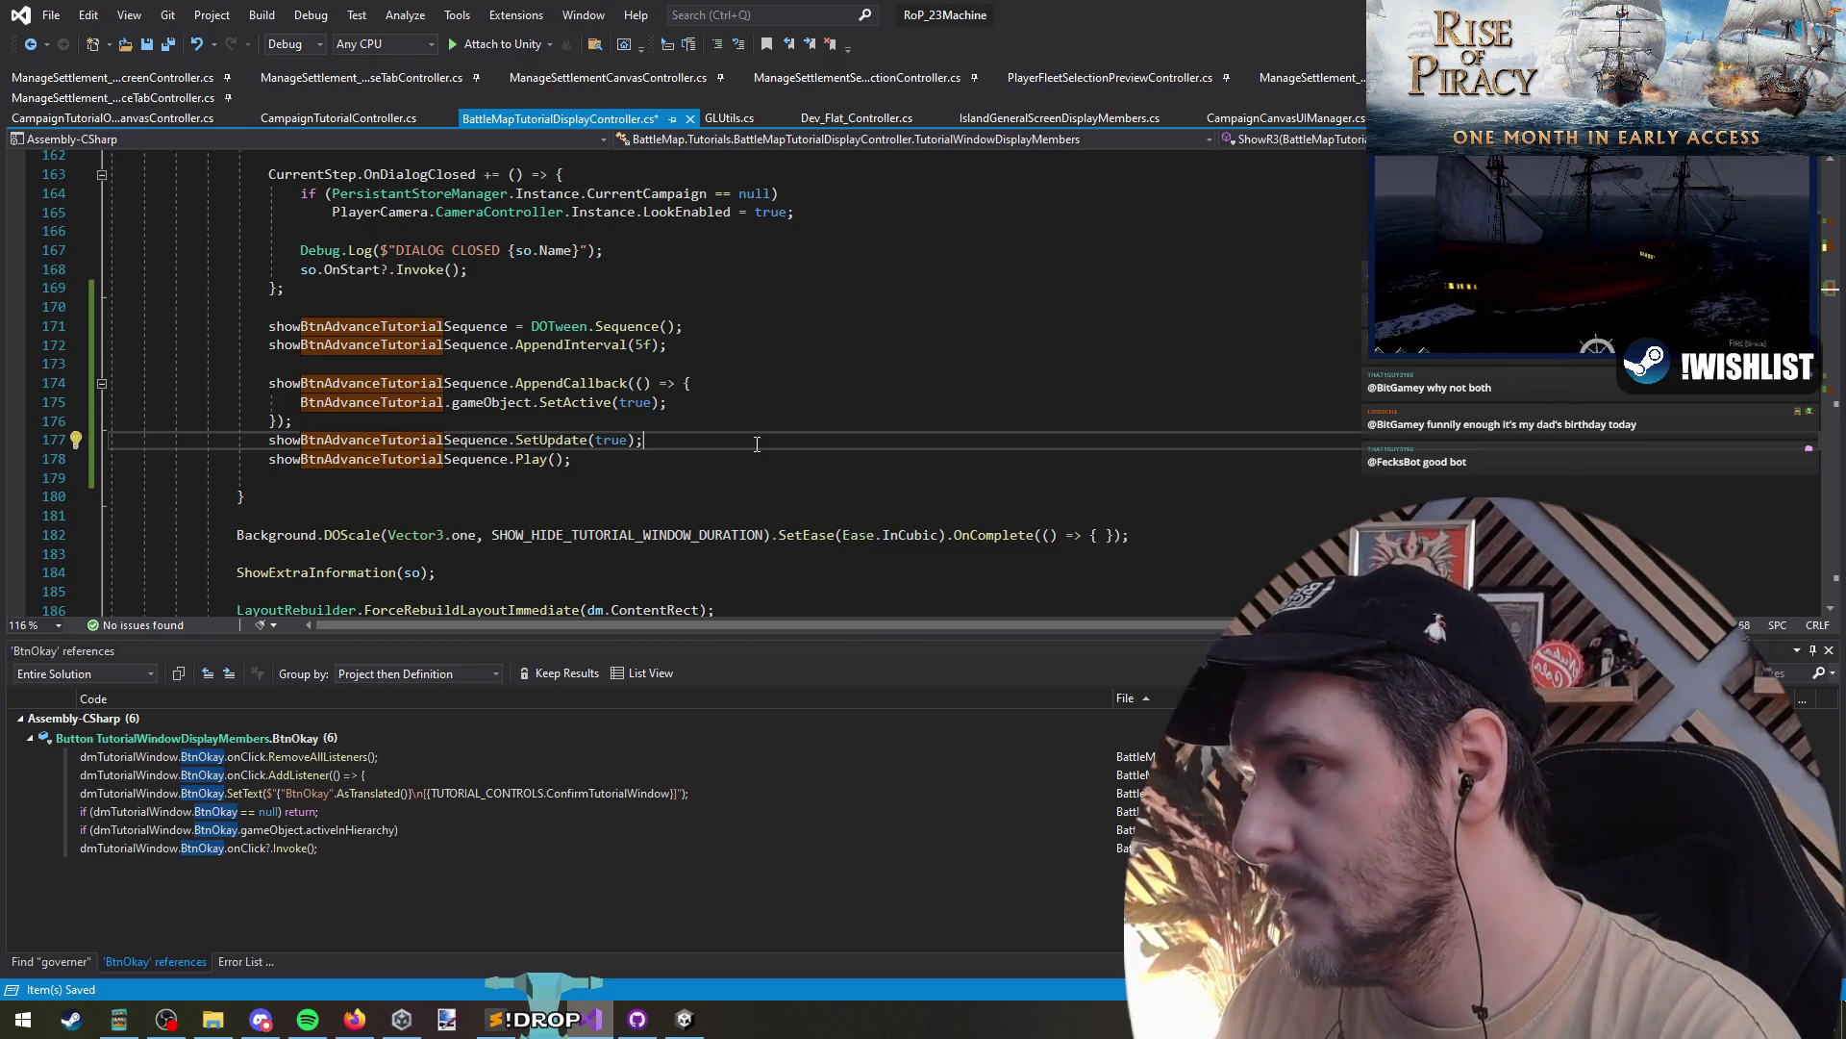
- Tidy the blank lines below the SetUpdate call and AppendCallback block
key("Down")
key("Return")
key("Return")
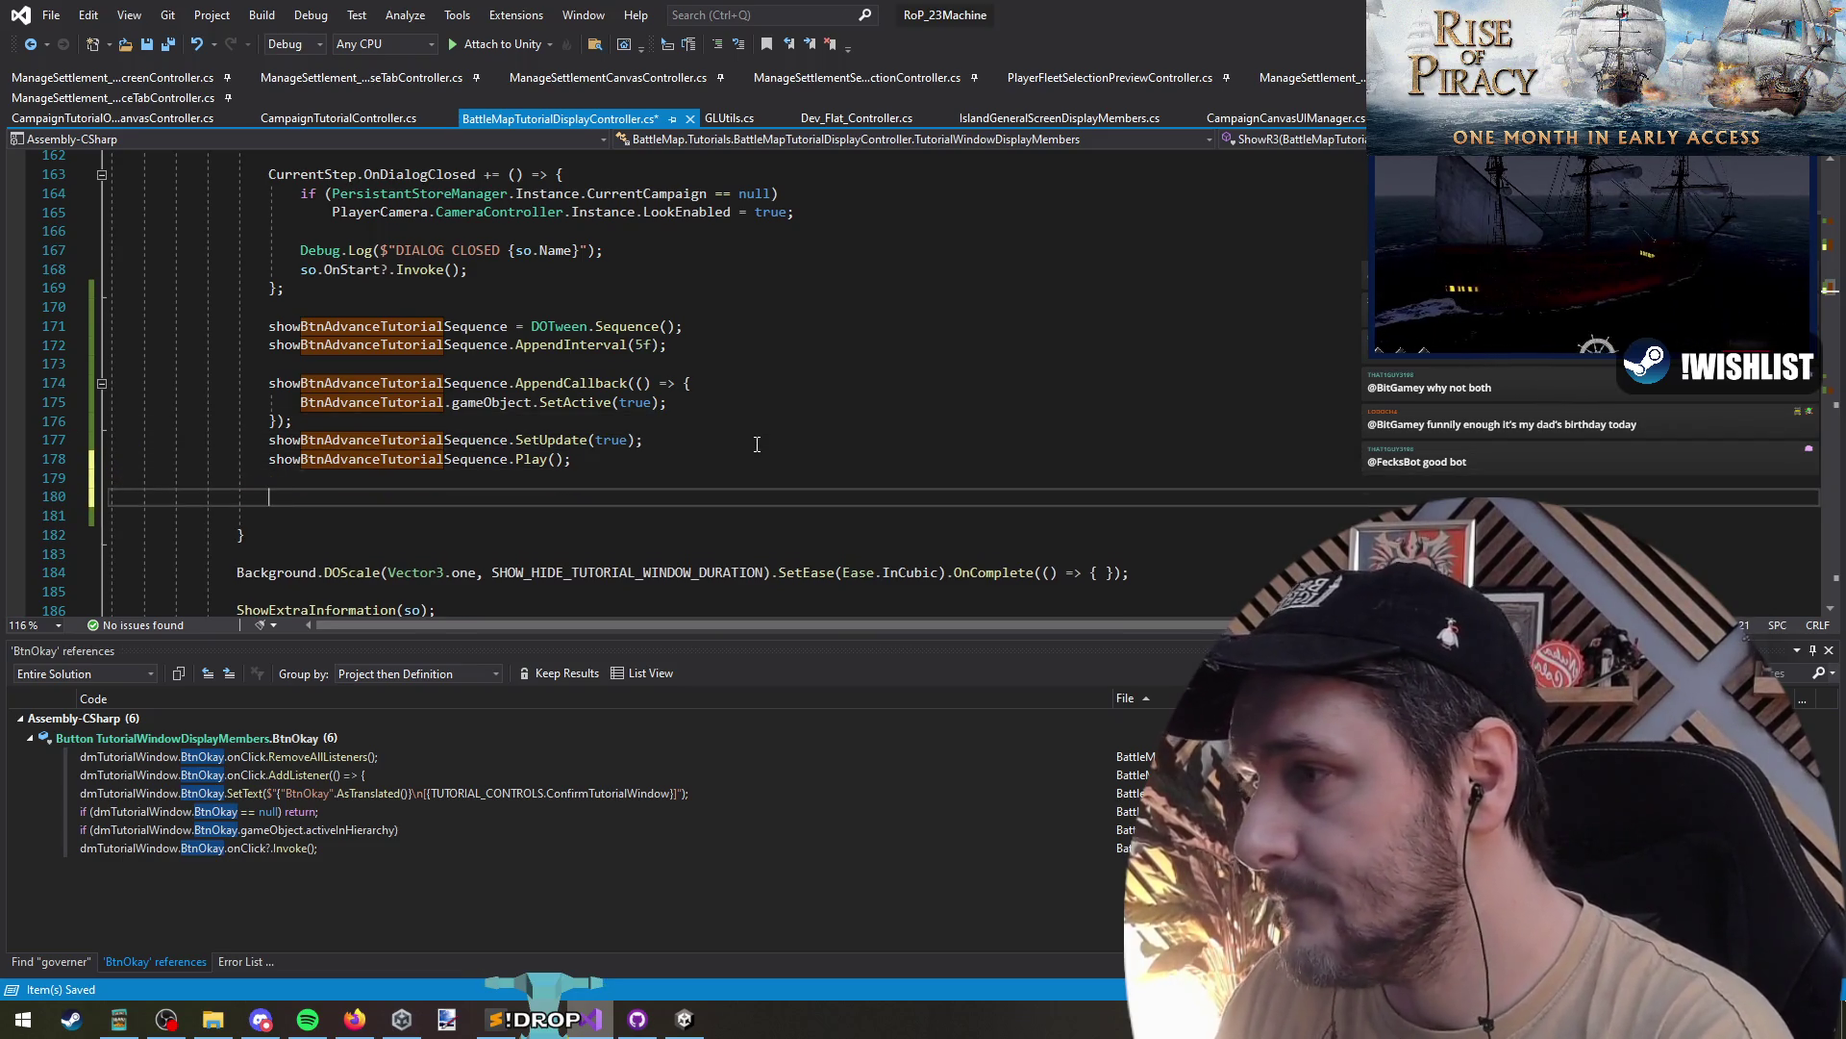
key("ctrl+shift+l")
key("ctrl+shift+l")
key("ctrl+shift+l")
key("Up")
key("Up")
key("Up")
key("End")
key("Return")
key("Return")
key("Up")
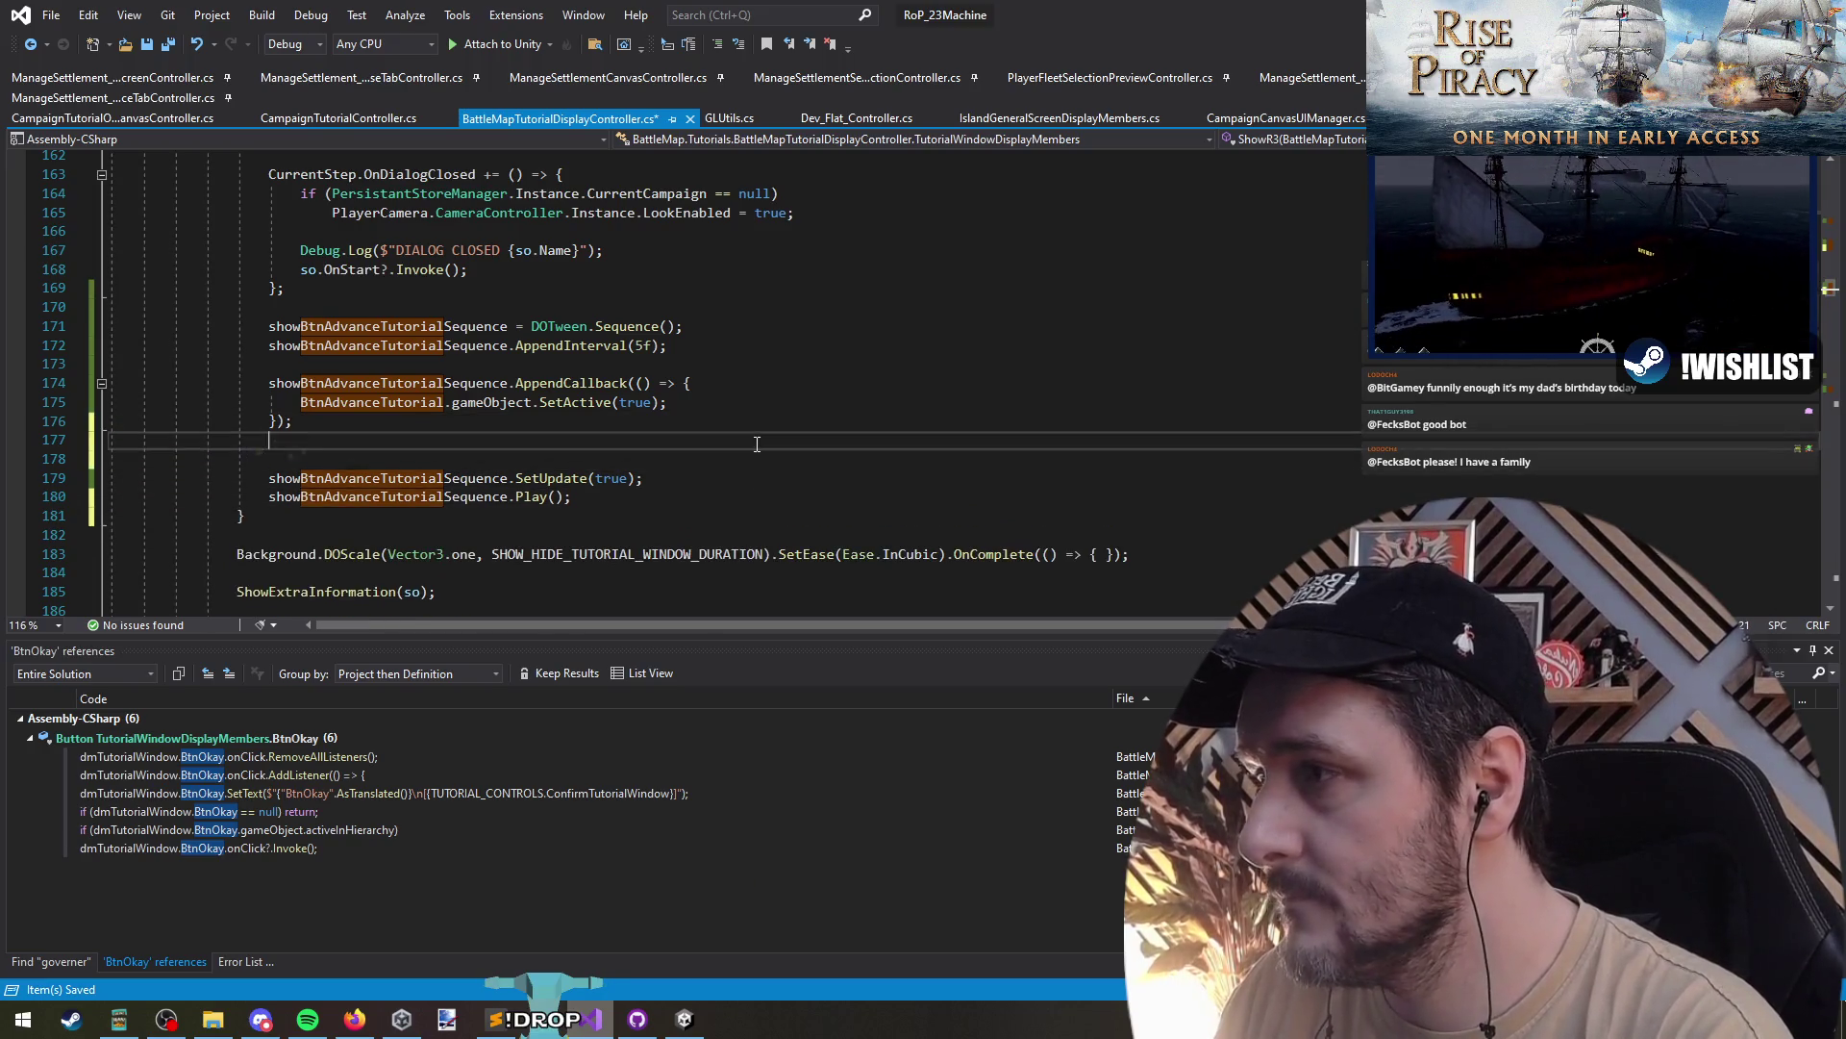
- Add an OnComplete callback to showBtnAdvanceTutorialSequence calling BtnAdvanceTutorial.onClick.RemoveAllListeners()
key("Return")
type("show")
key("Tab")
type(".")
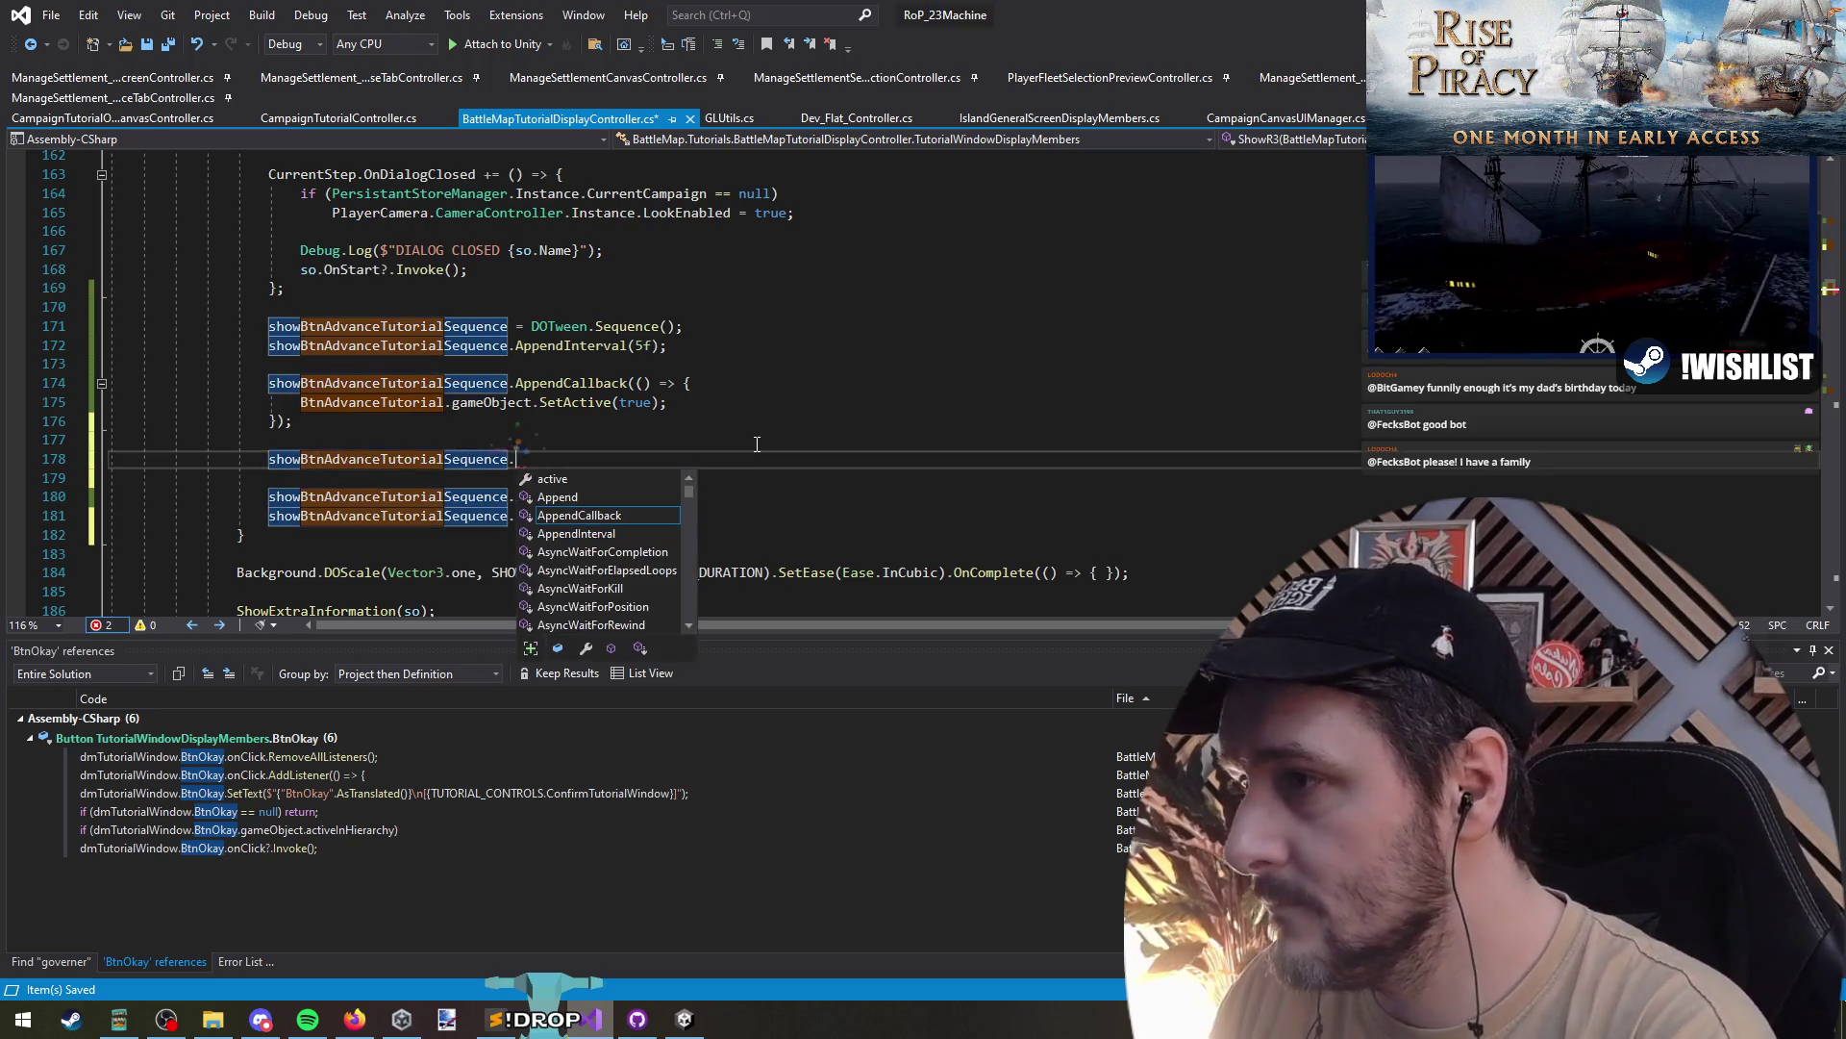
type("on")
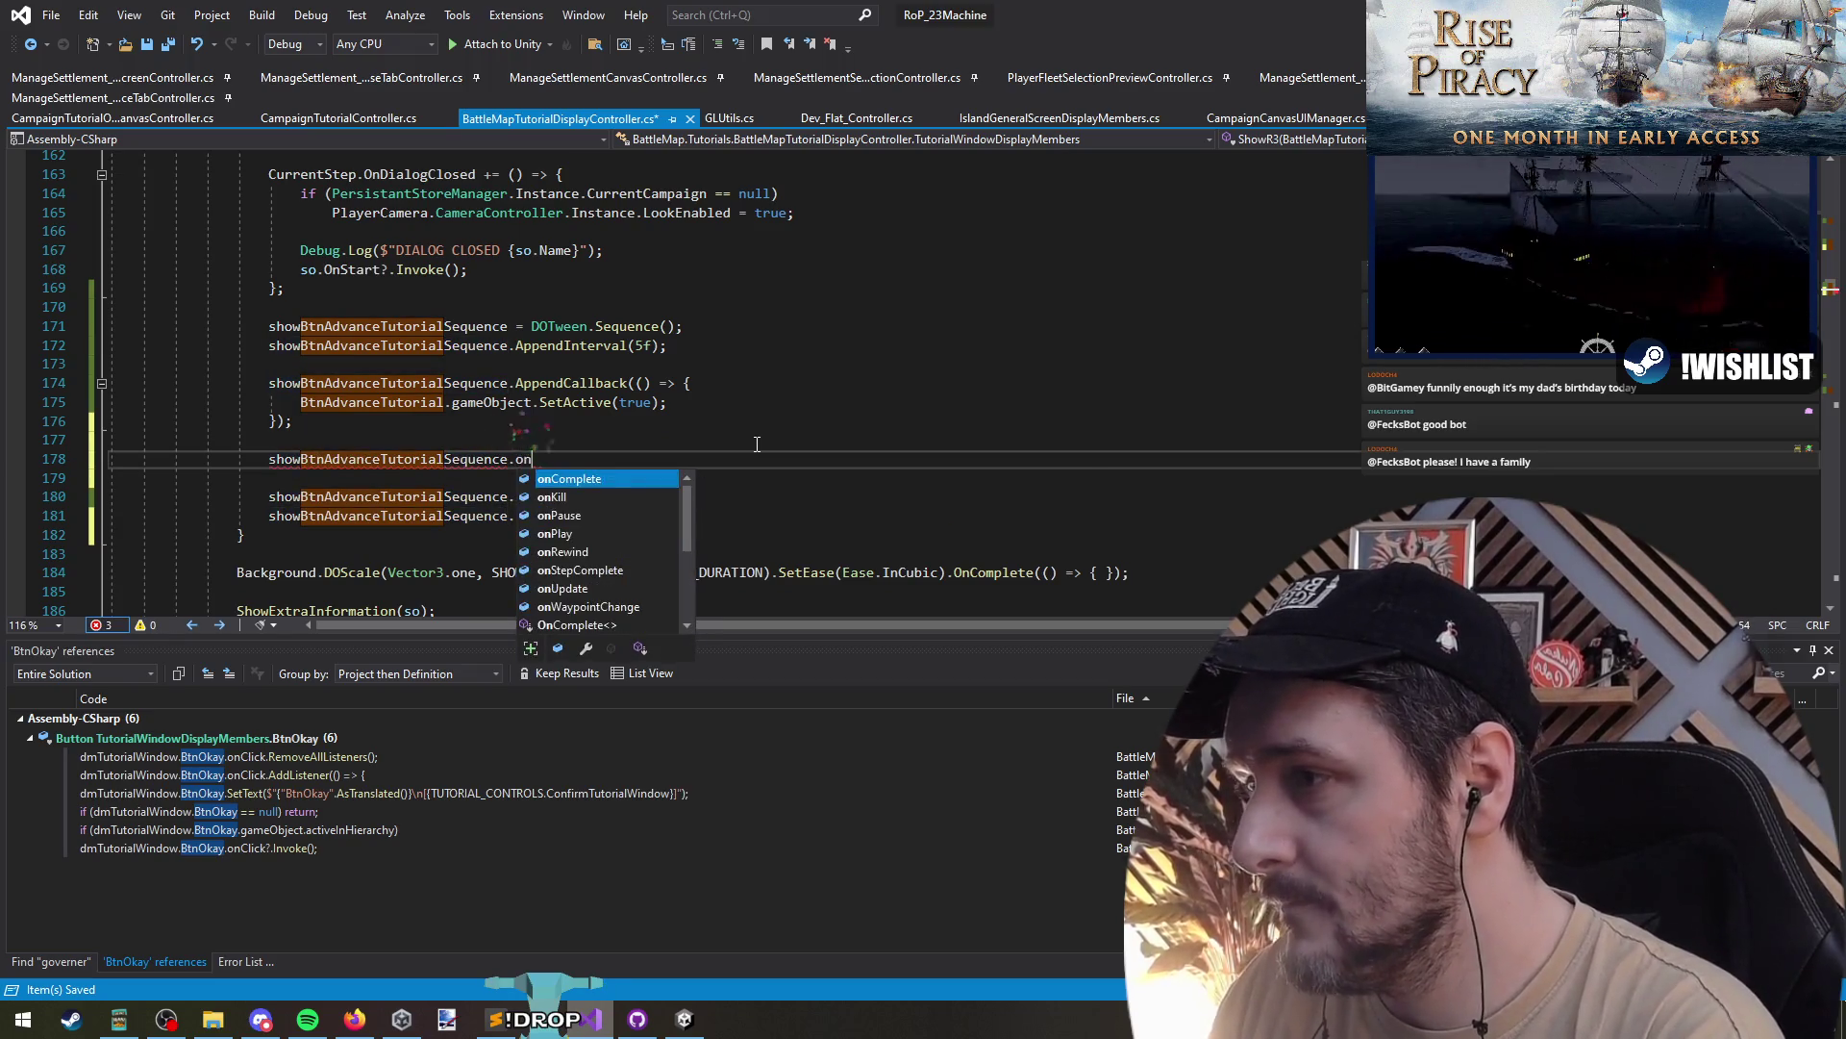
type("C")
key("Down")
type("(()")
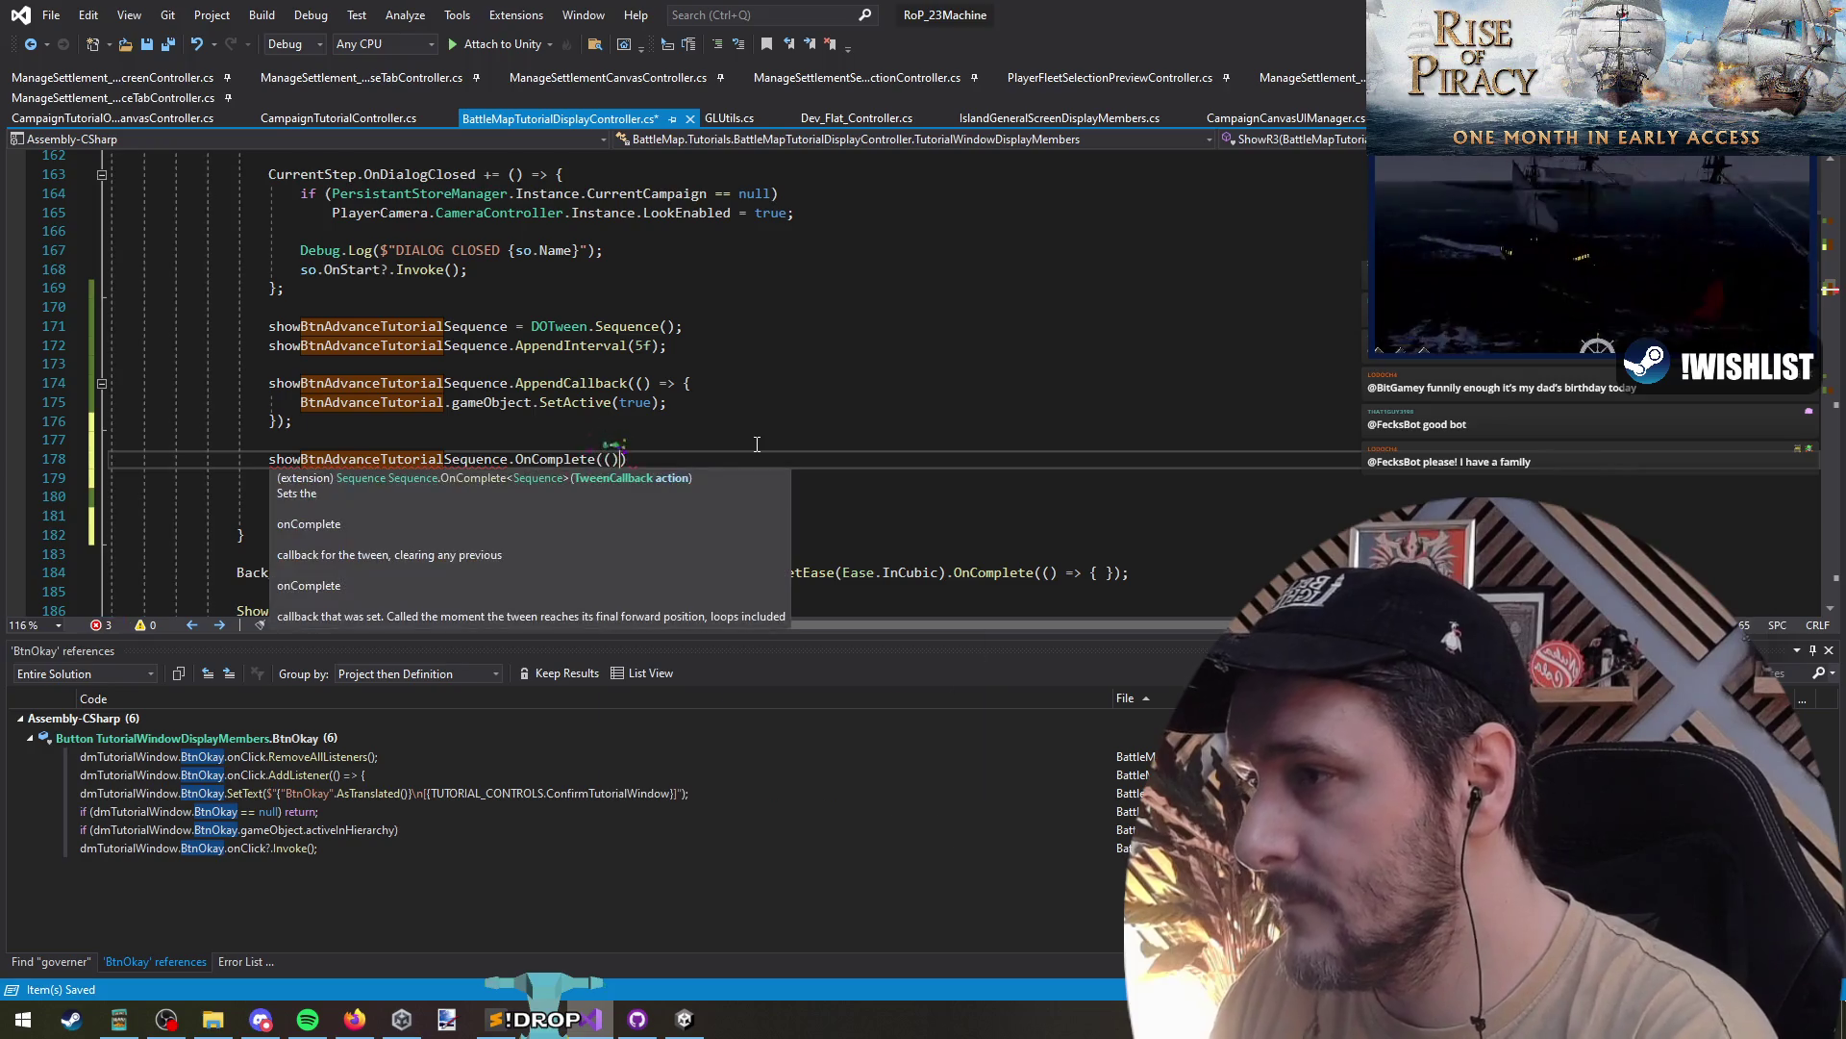
type(" => {")
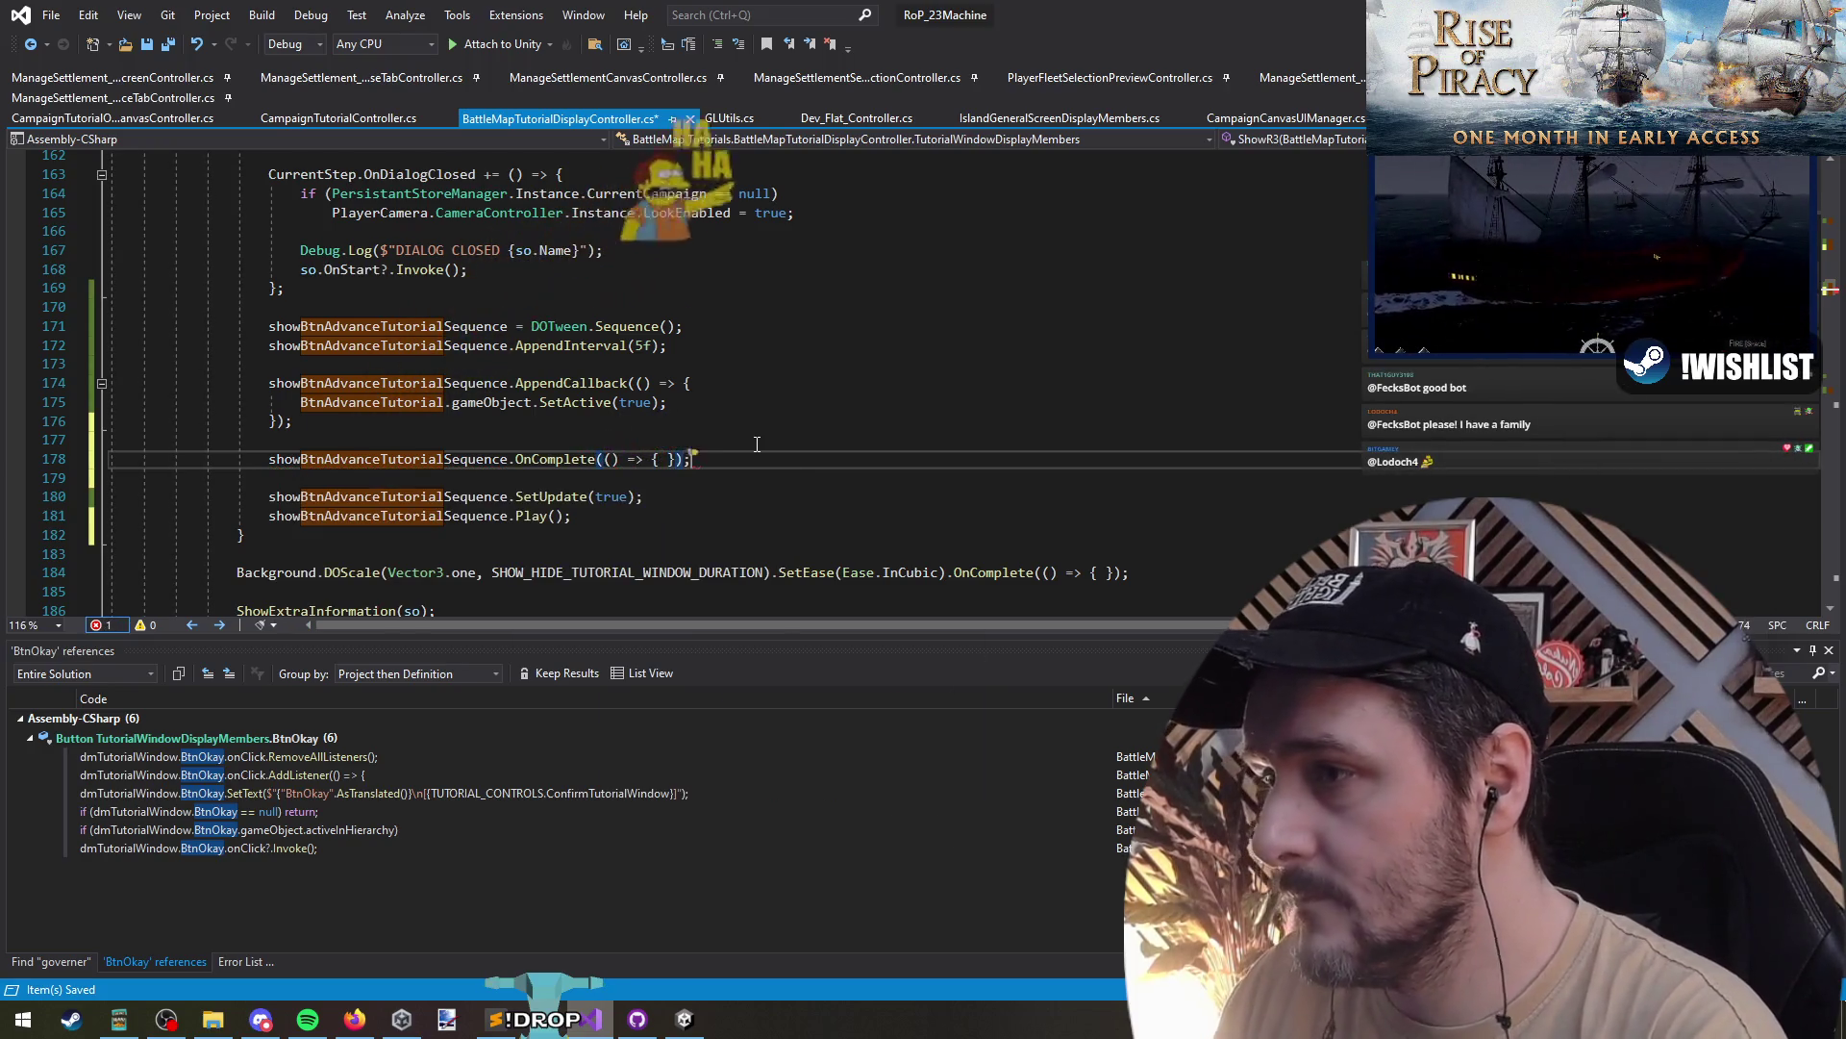
key("Return")
key("Return")
type("BtnAdvanceTutorial")
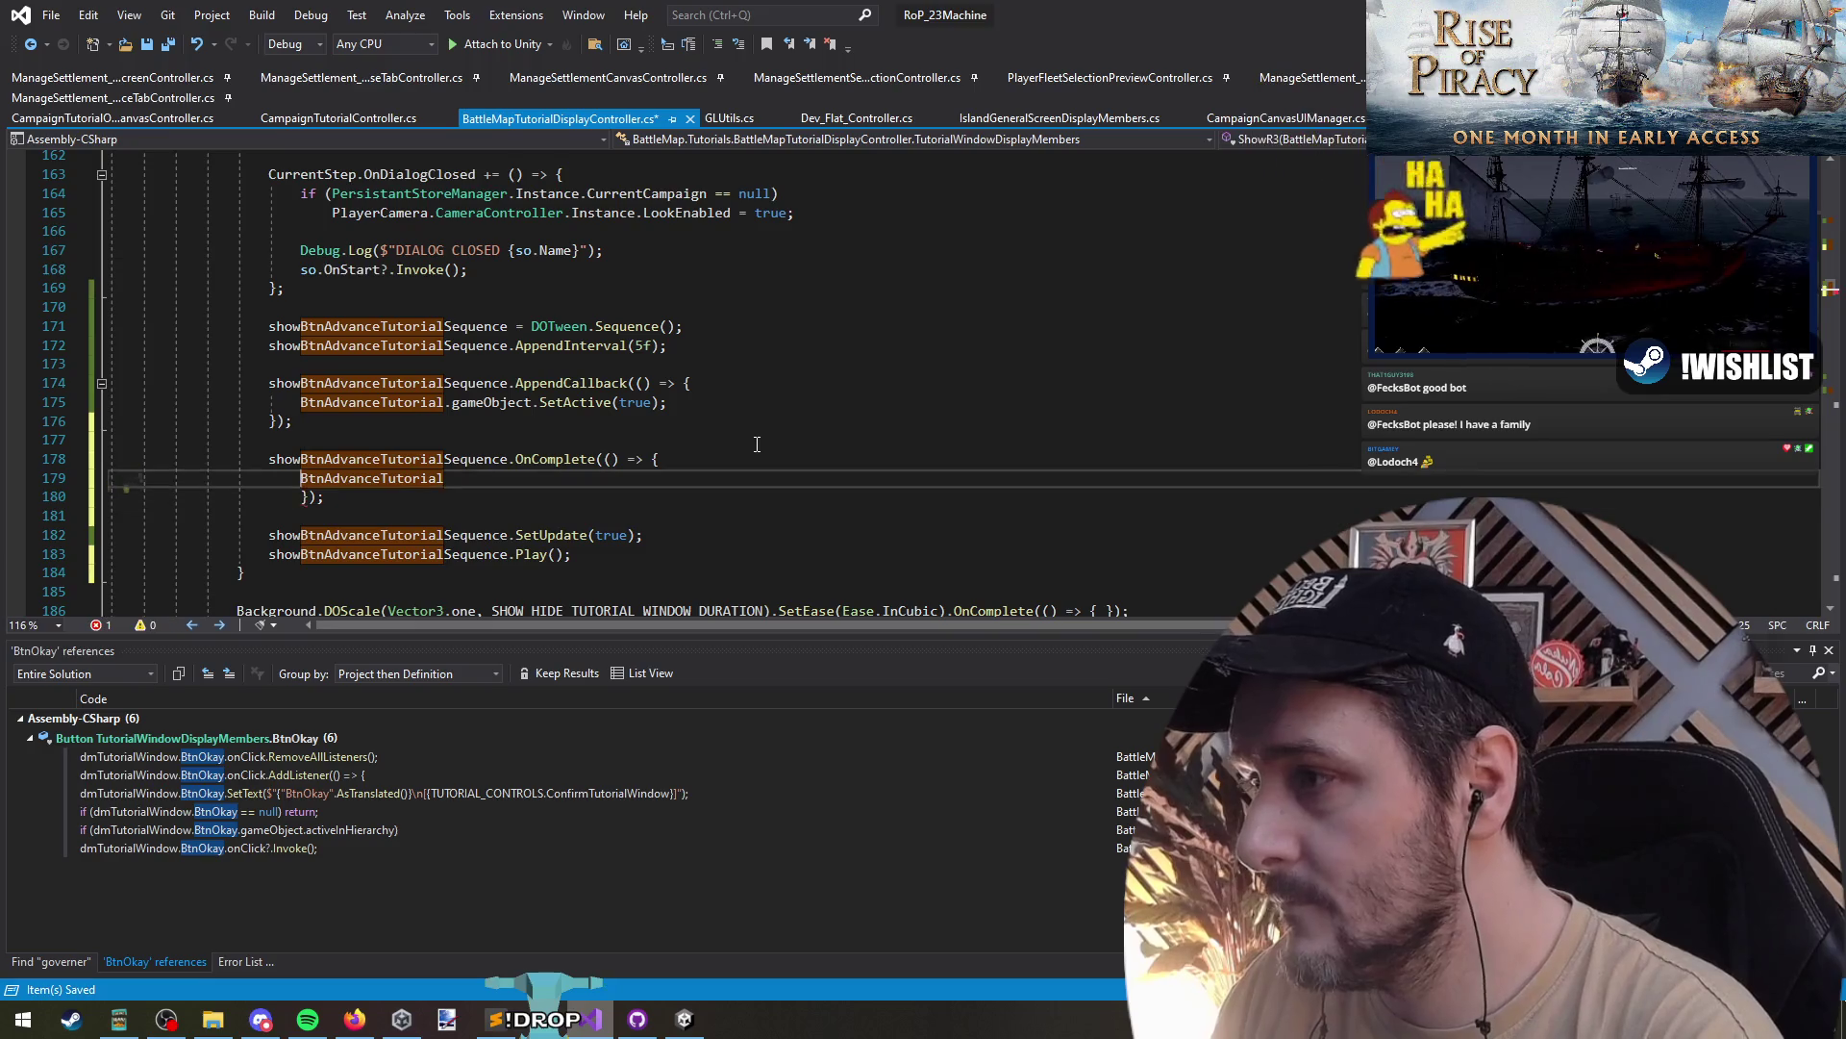
type(".rempove")
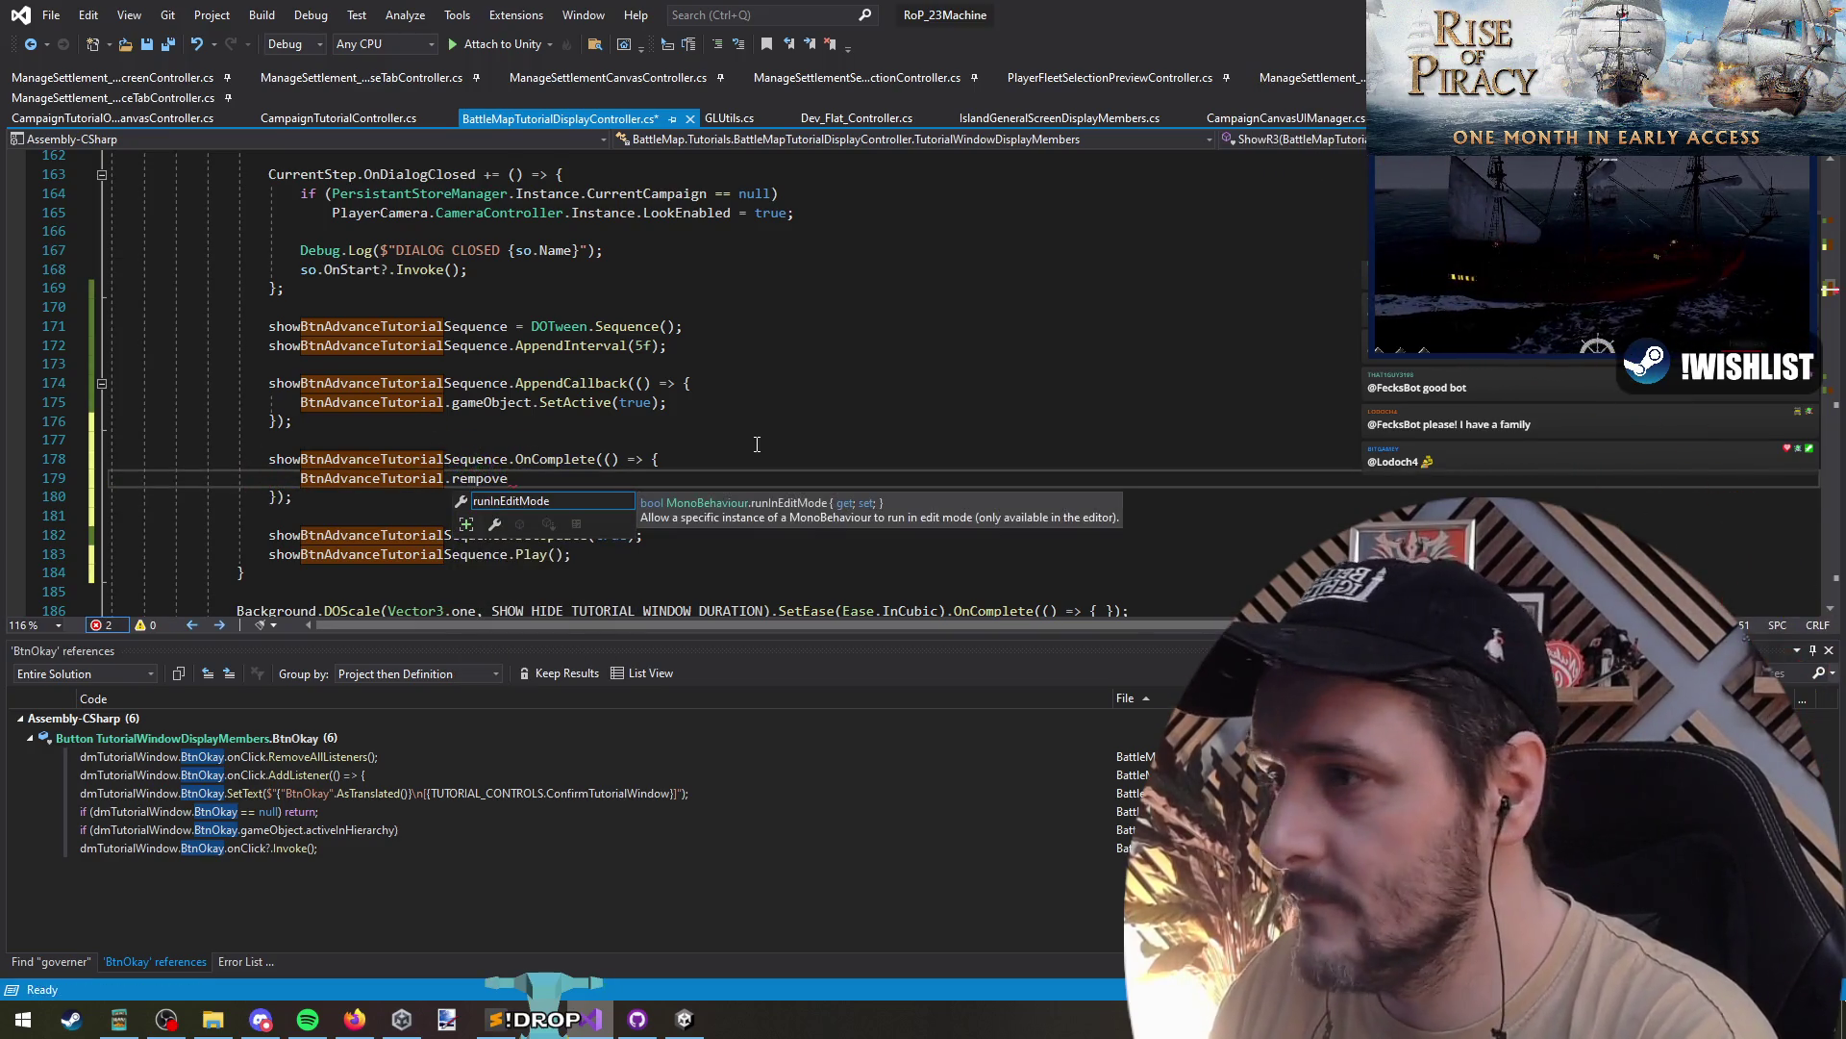
key("BackSpace")
key("BackSpace")
key("BackSpace")
key("BackSpace")
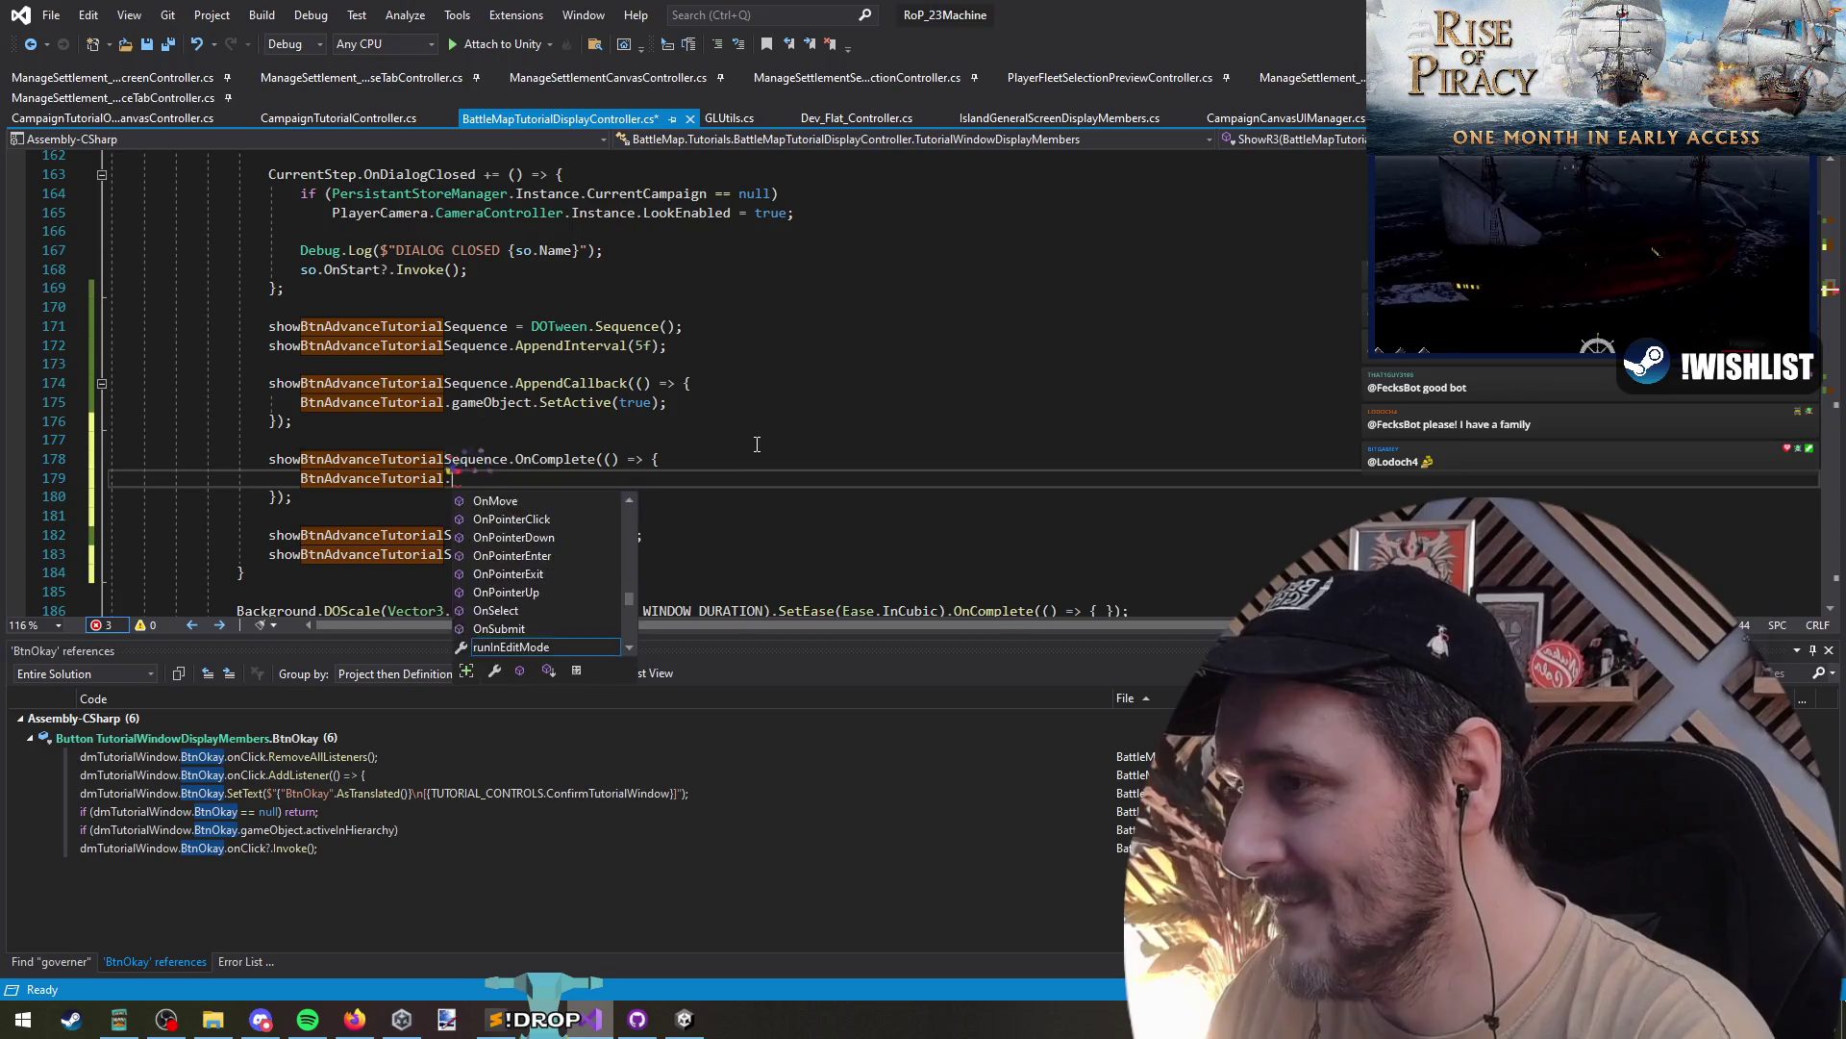
type("onClick.rem")
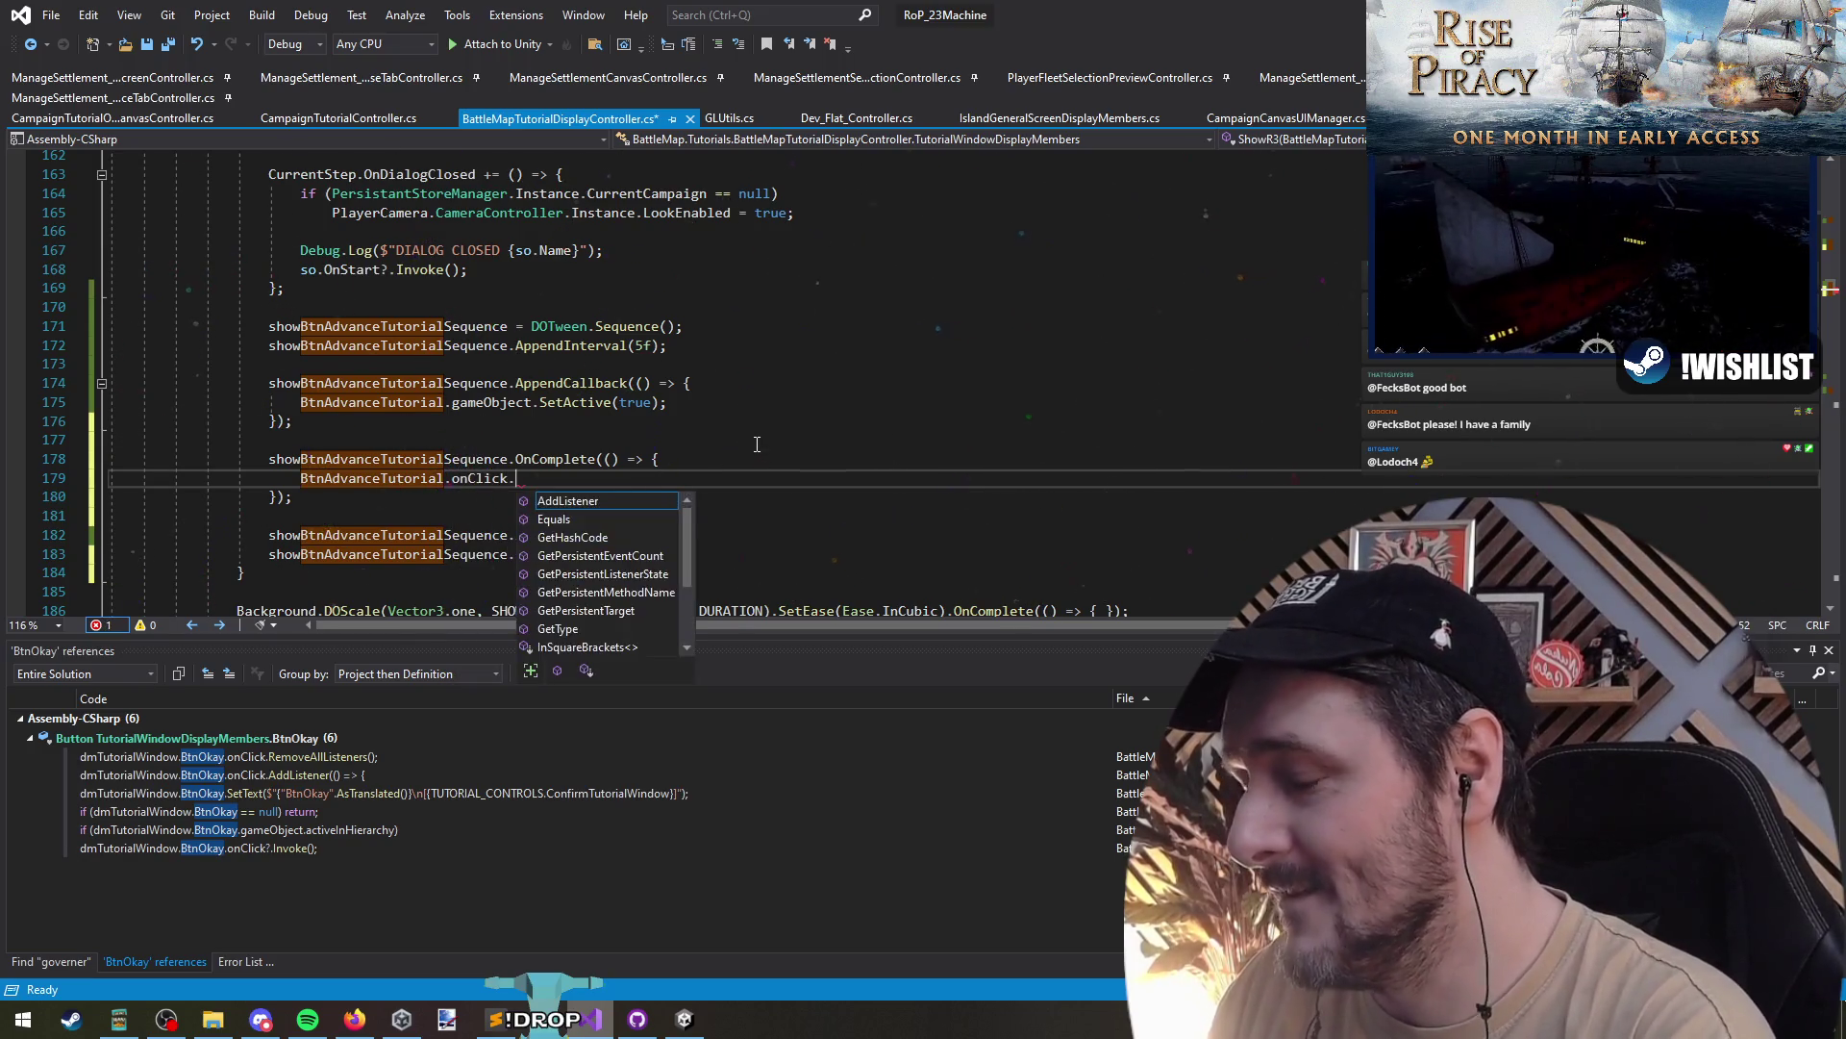
key("Tab")
type("(); Btn")
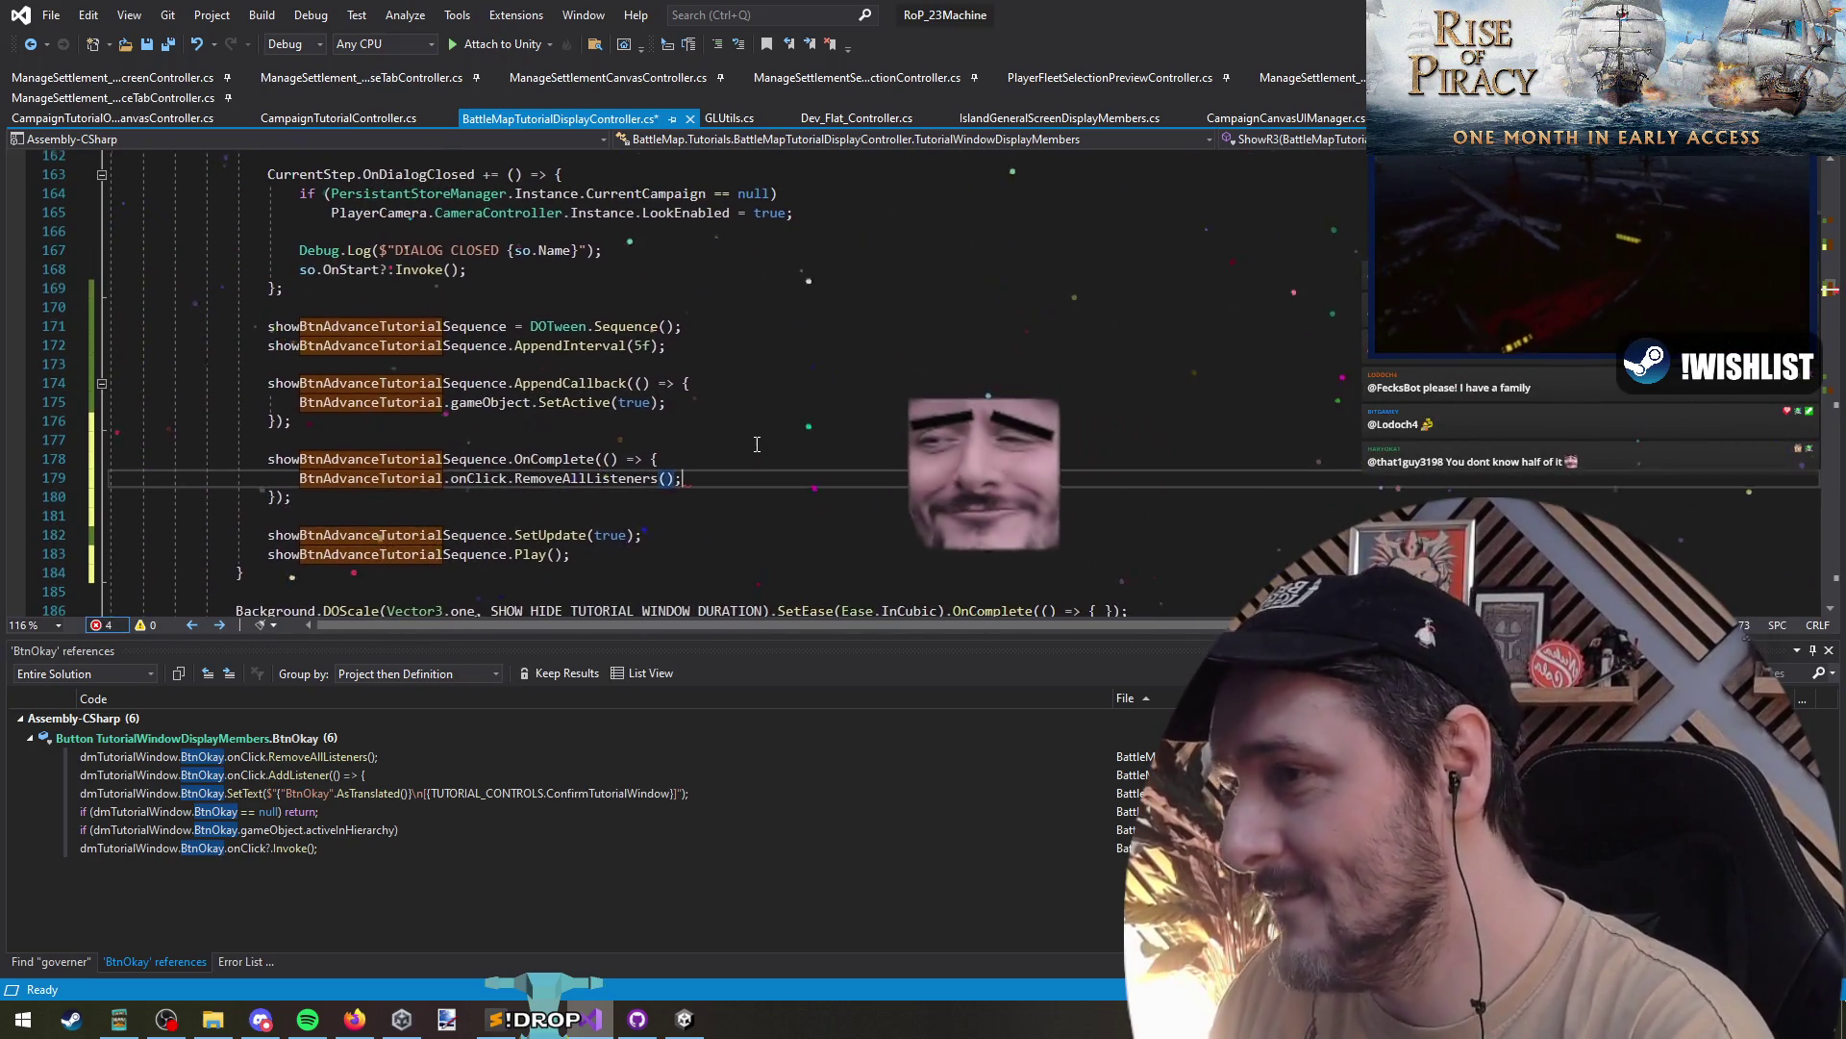
key("Tab")
- Check the stream chat window, then delete the stray second BtnAdvanceTutorial text
key("alt+Tab")
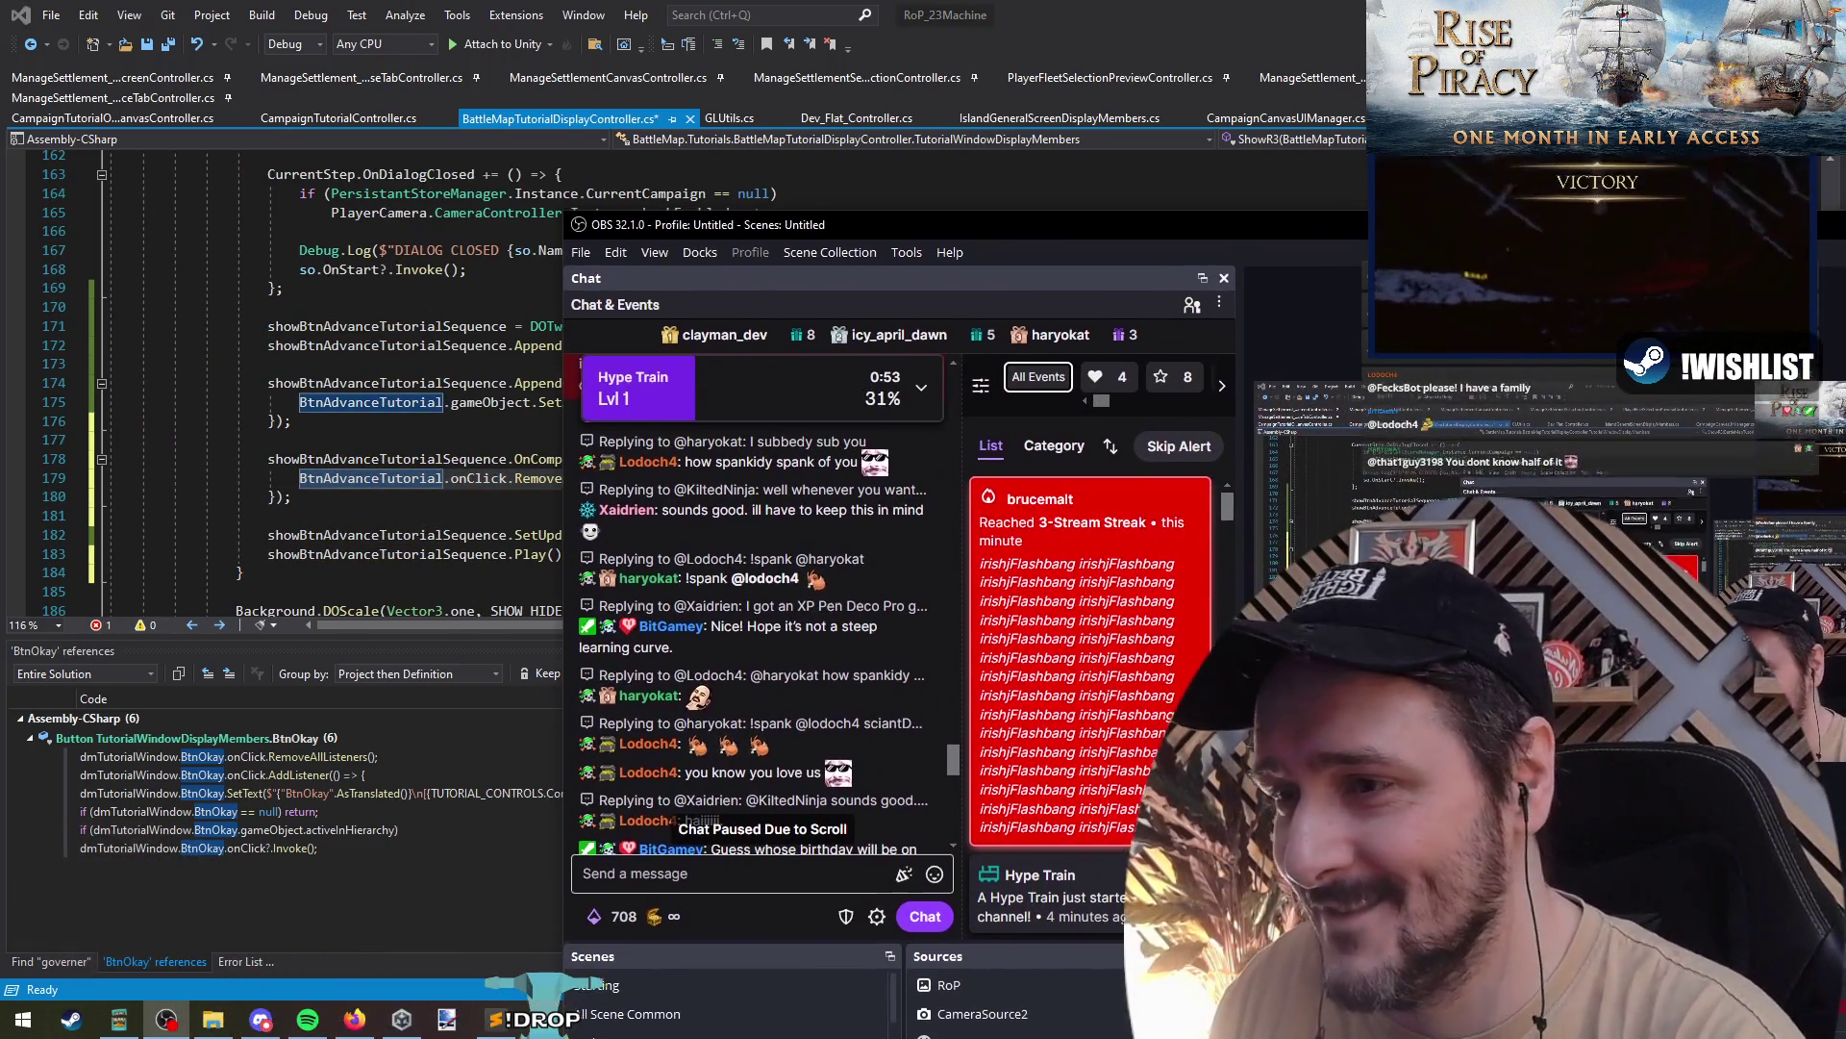
left_click_drag(673, 223, 679, 230)
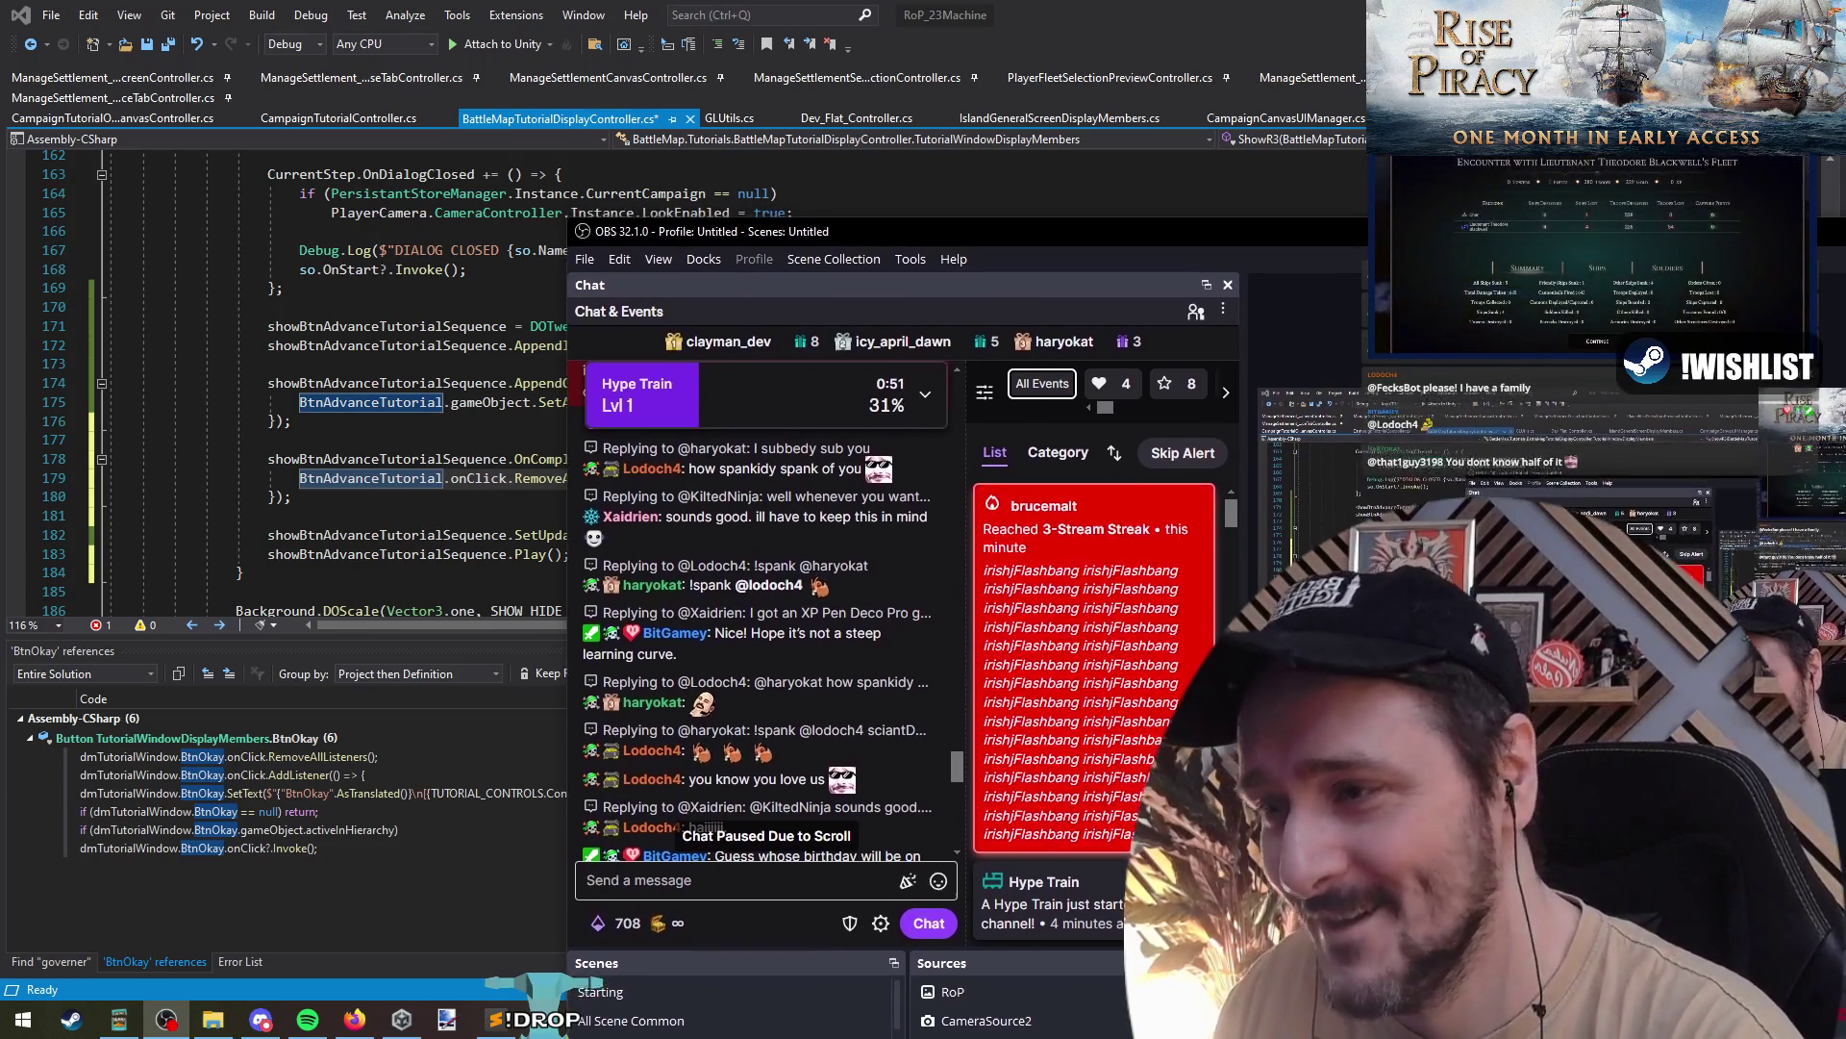
key("alt+Tab")
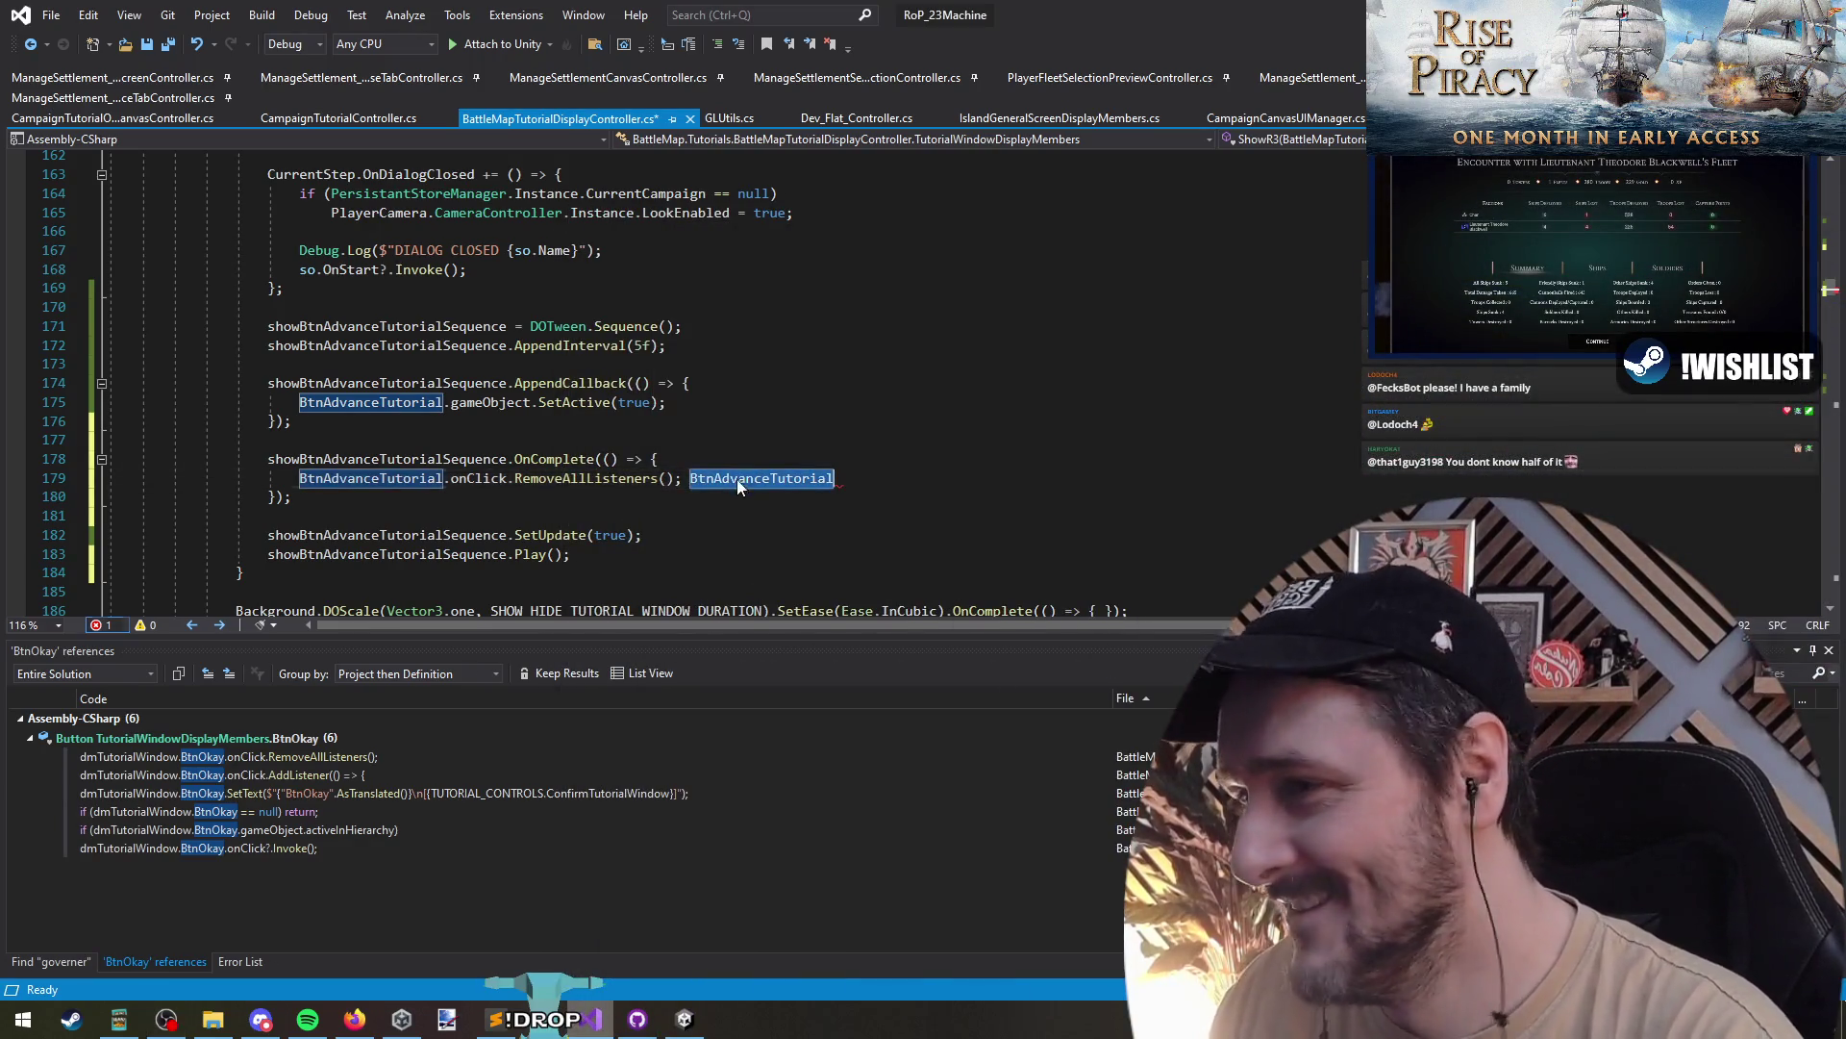
key("ctrl+shift+Left")
key("BackSpace")
key("BackSpace")
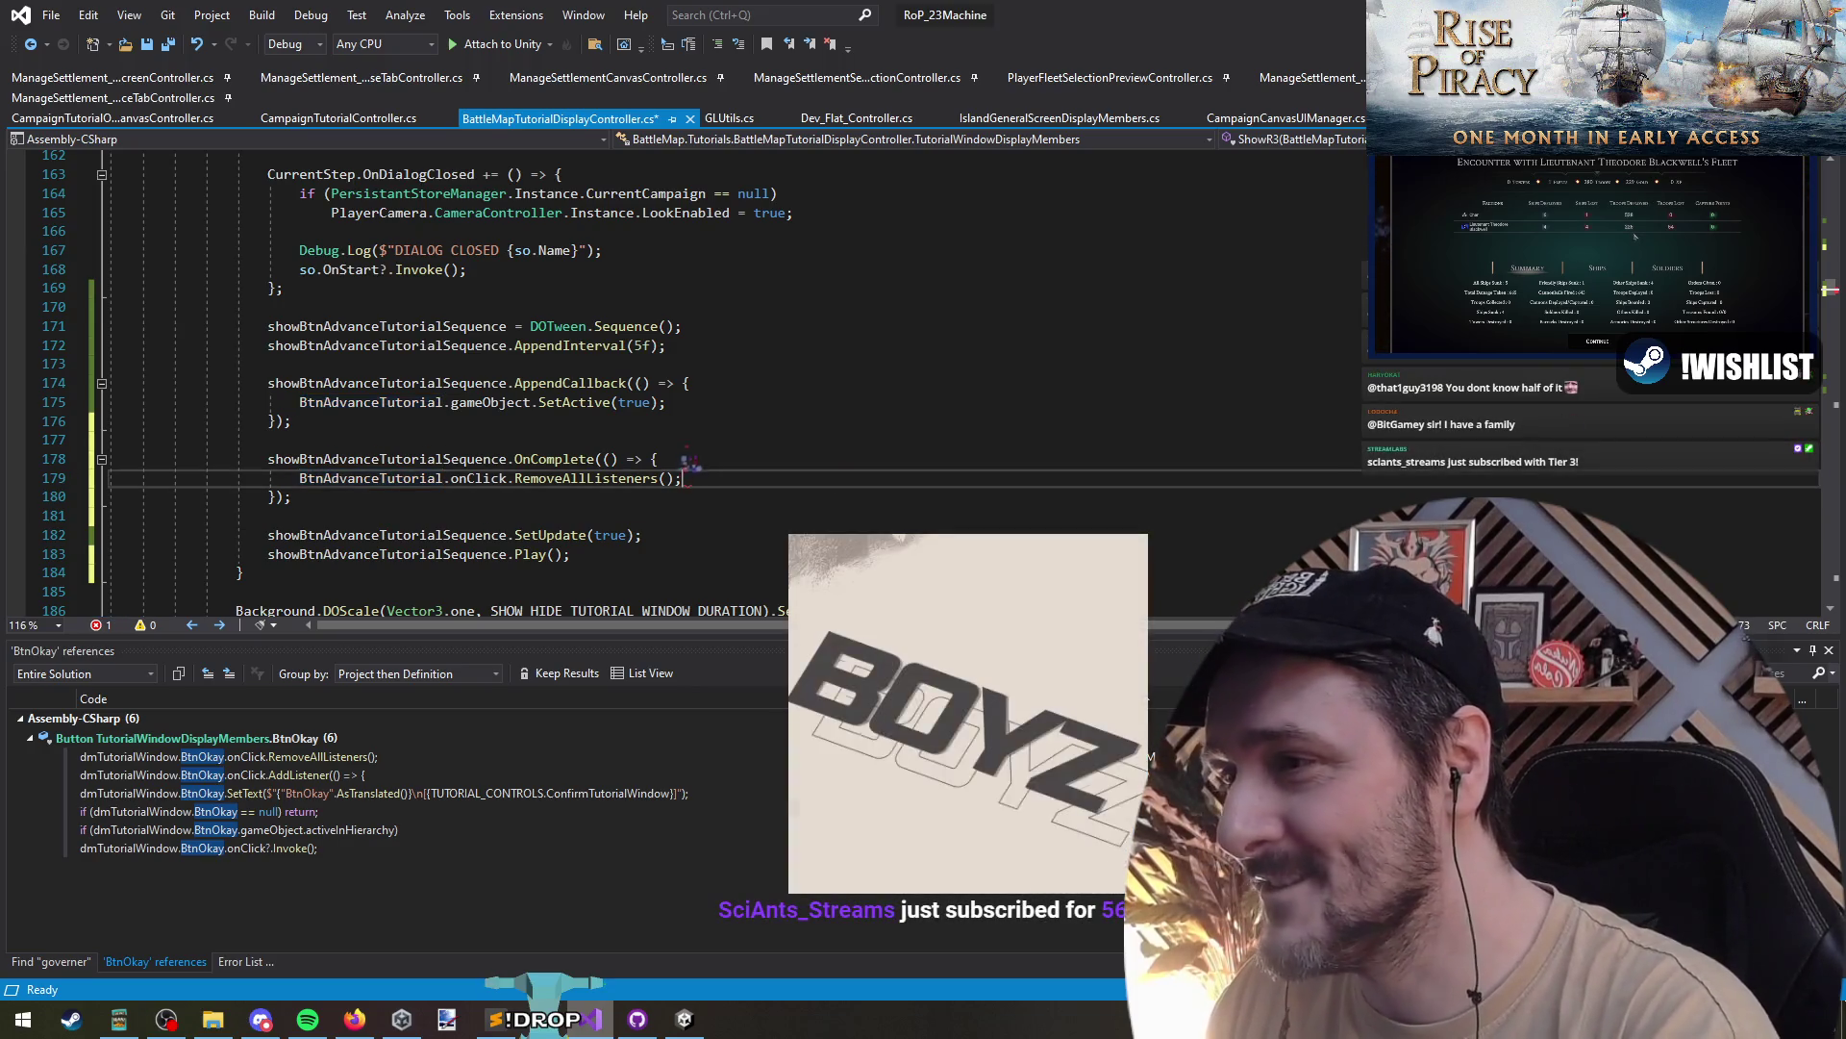
- Copy the RemoveAllListeners statement into the AppendCallback block
key("shift+Home")
key("ctrl+c")
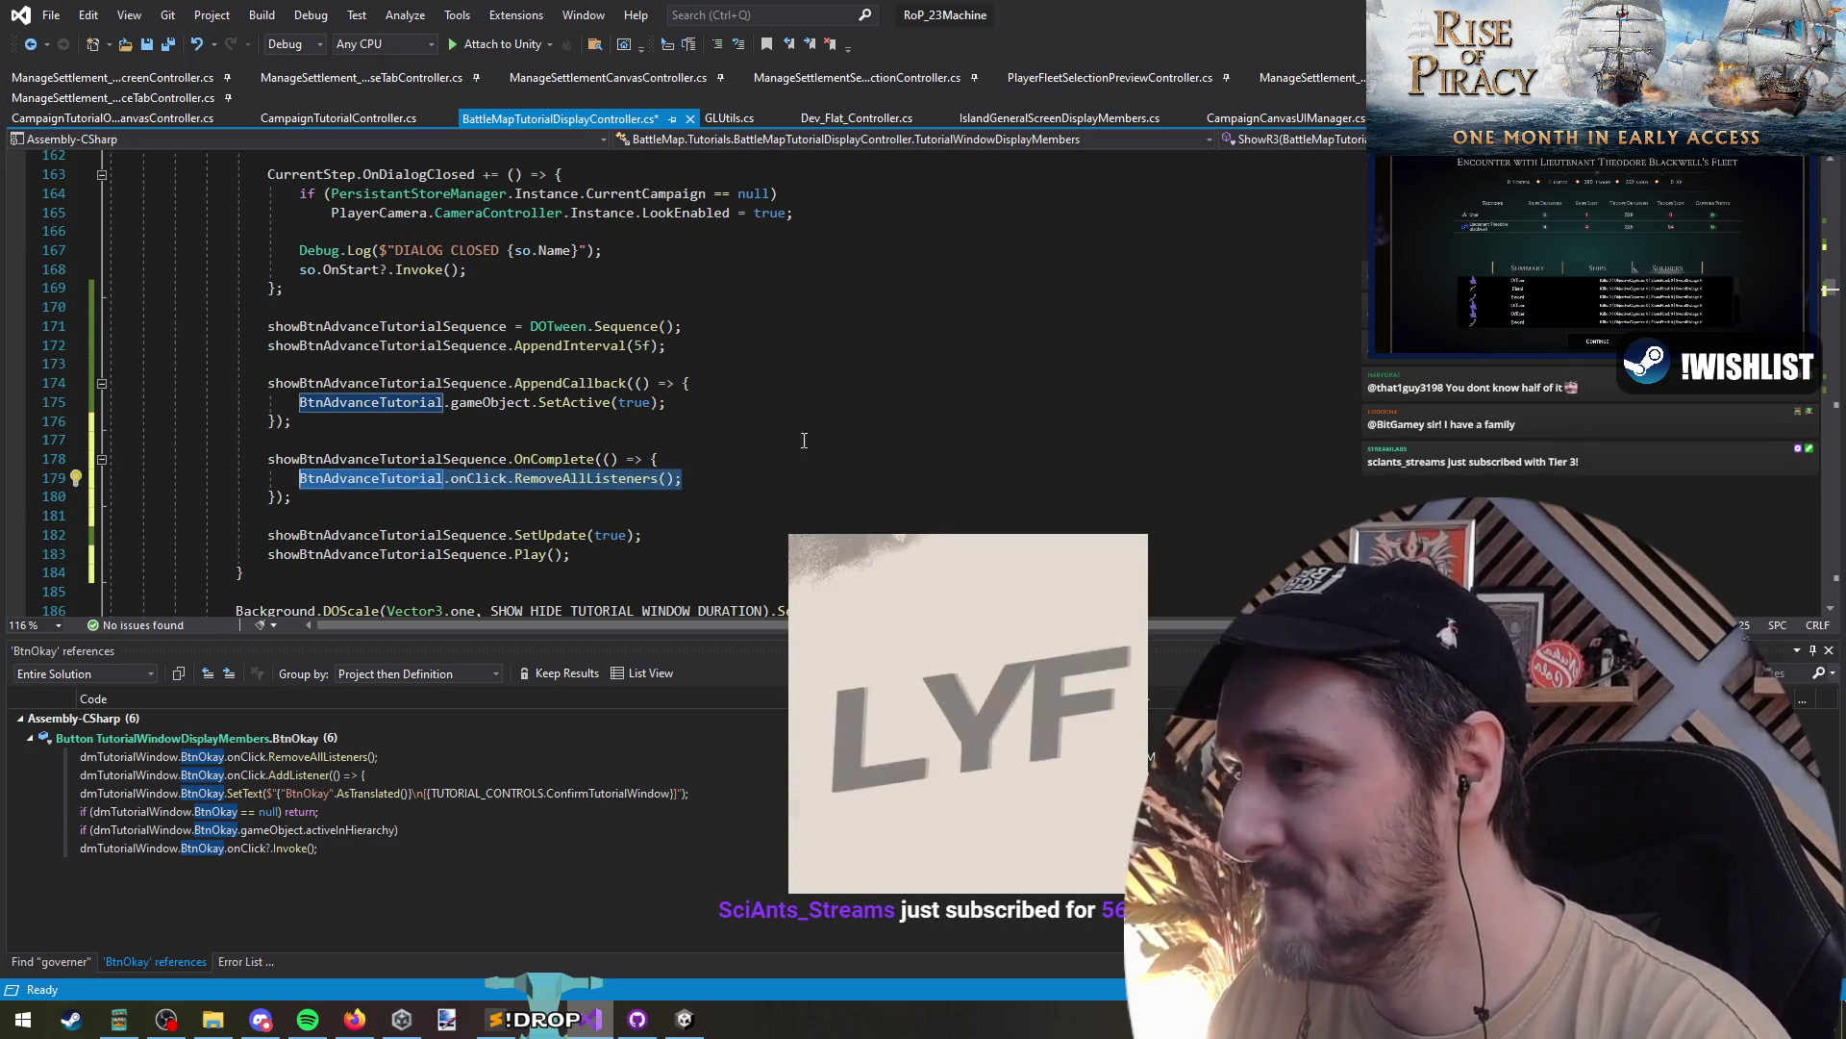
left_click(756, 383)
key("Return")
key("ctrl+v")
- Duplicate that line as BtnAdvanceTutorial.onClick.AddListener(() => BtnOkay.onClick?.Invoke());
key("ctrl+shift+Left")
key("ctrl+shift+Left")
key("ctrl+shift+Left")
key("End")
key("Return")
key("ctrl+v")
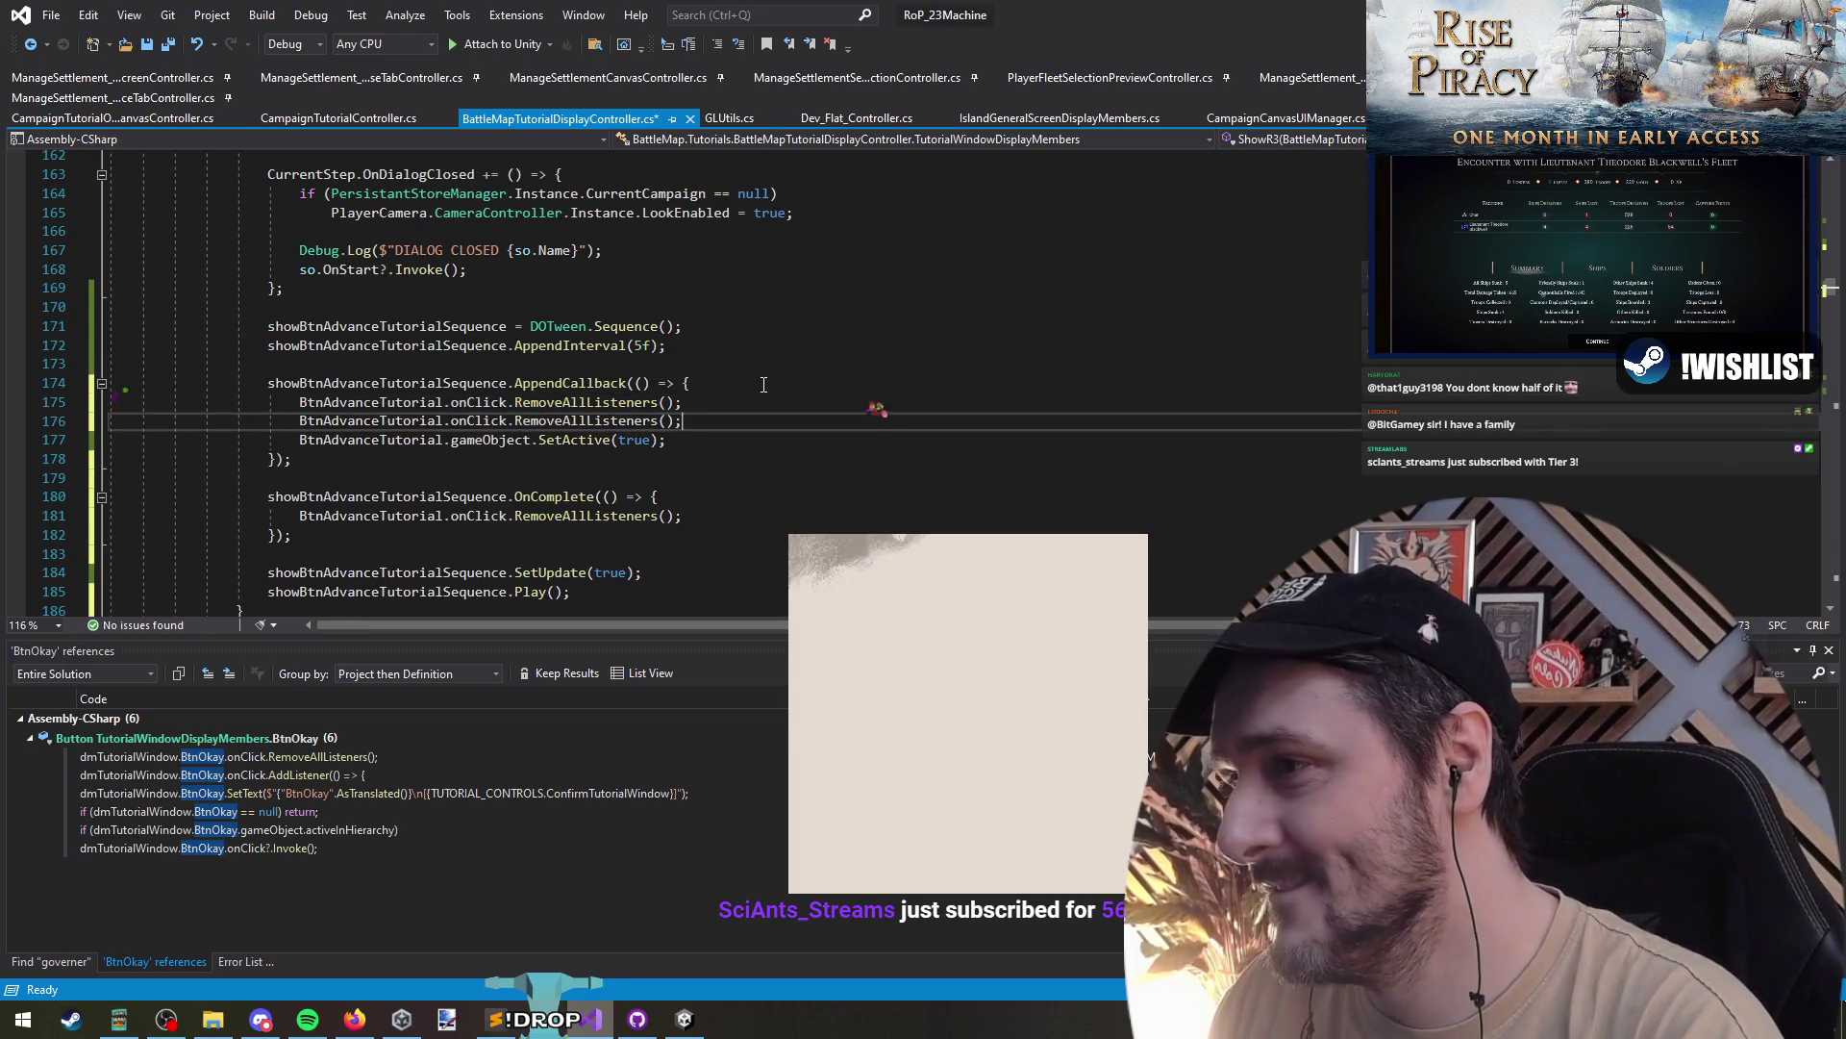
key("Left")
key("Left")
key("Left")
key("ctrl+shift+Left")
key("ctrl+shift+Left")
key("BackSpace")
type(".AddListener(()")
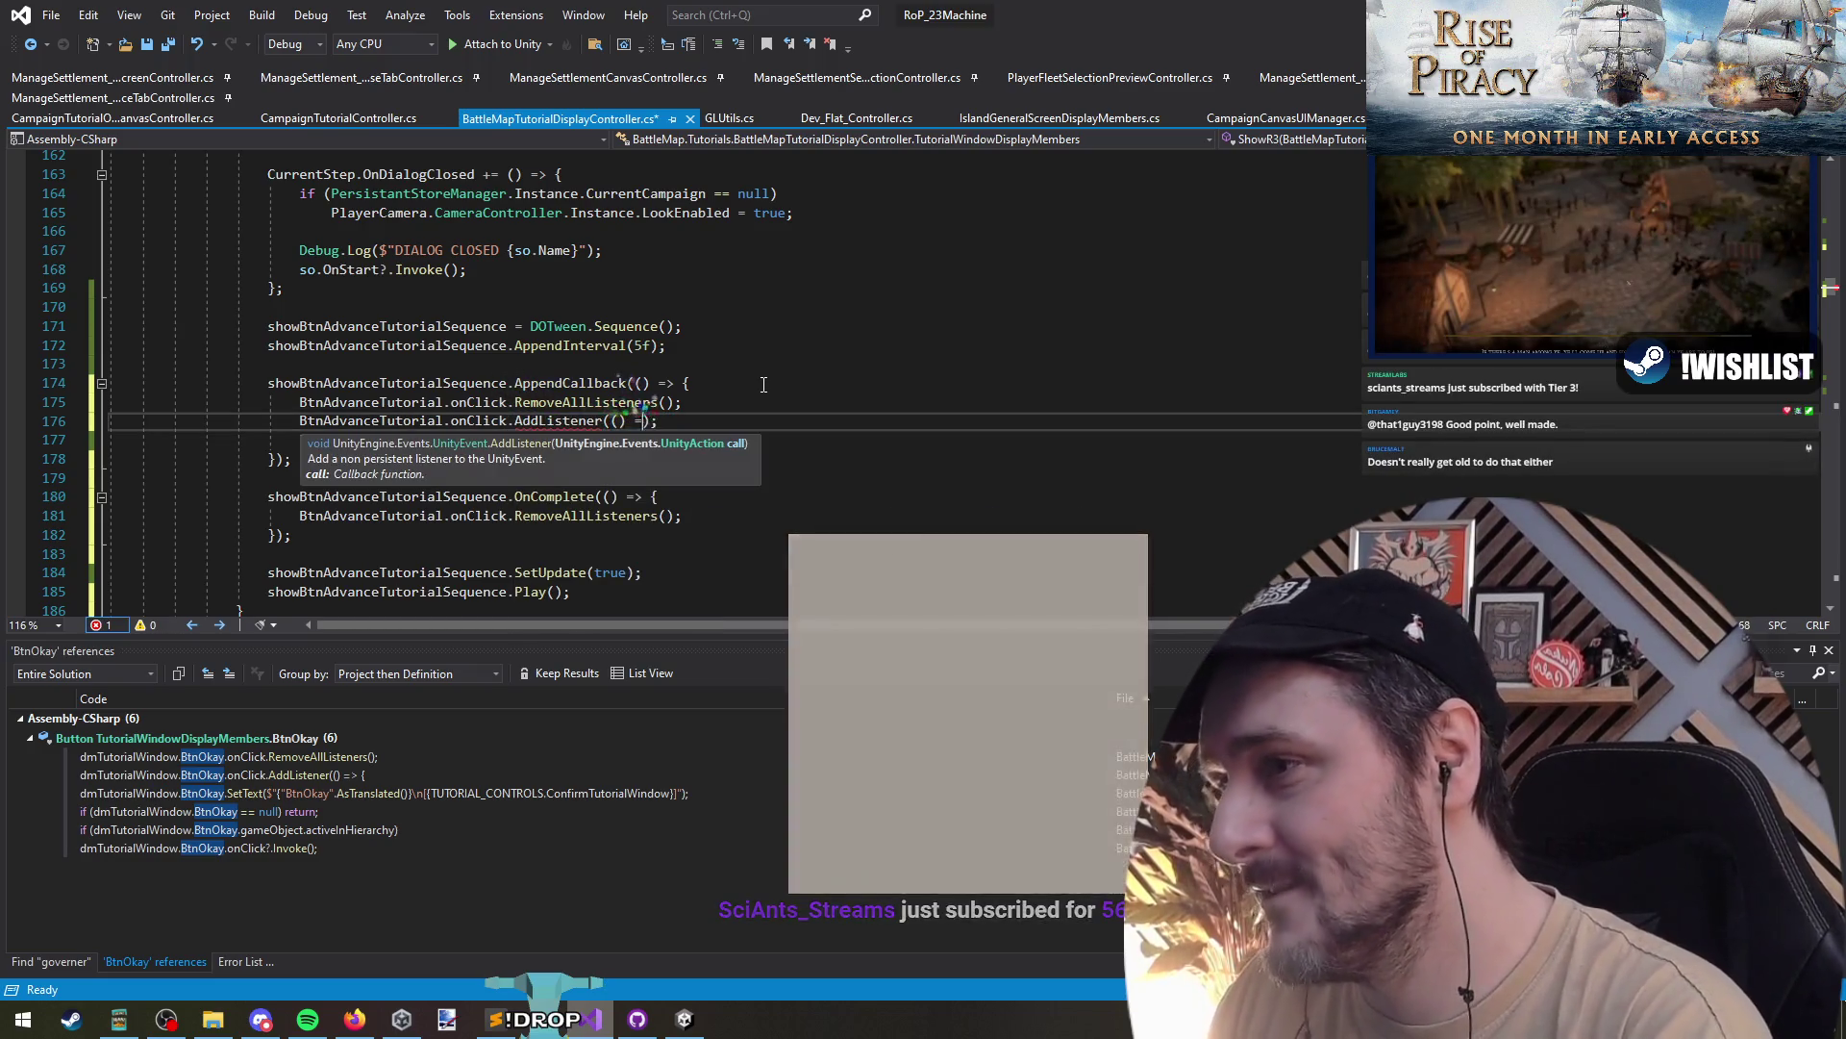
type(" => btn")
type("Okay.onClick.")
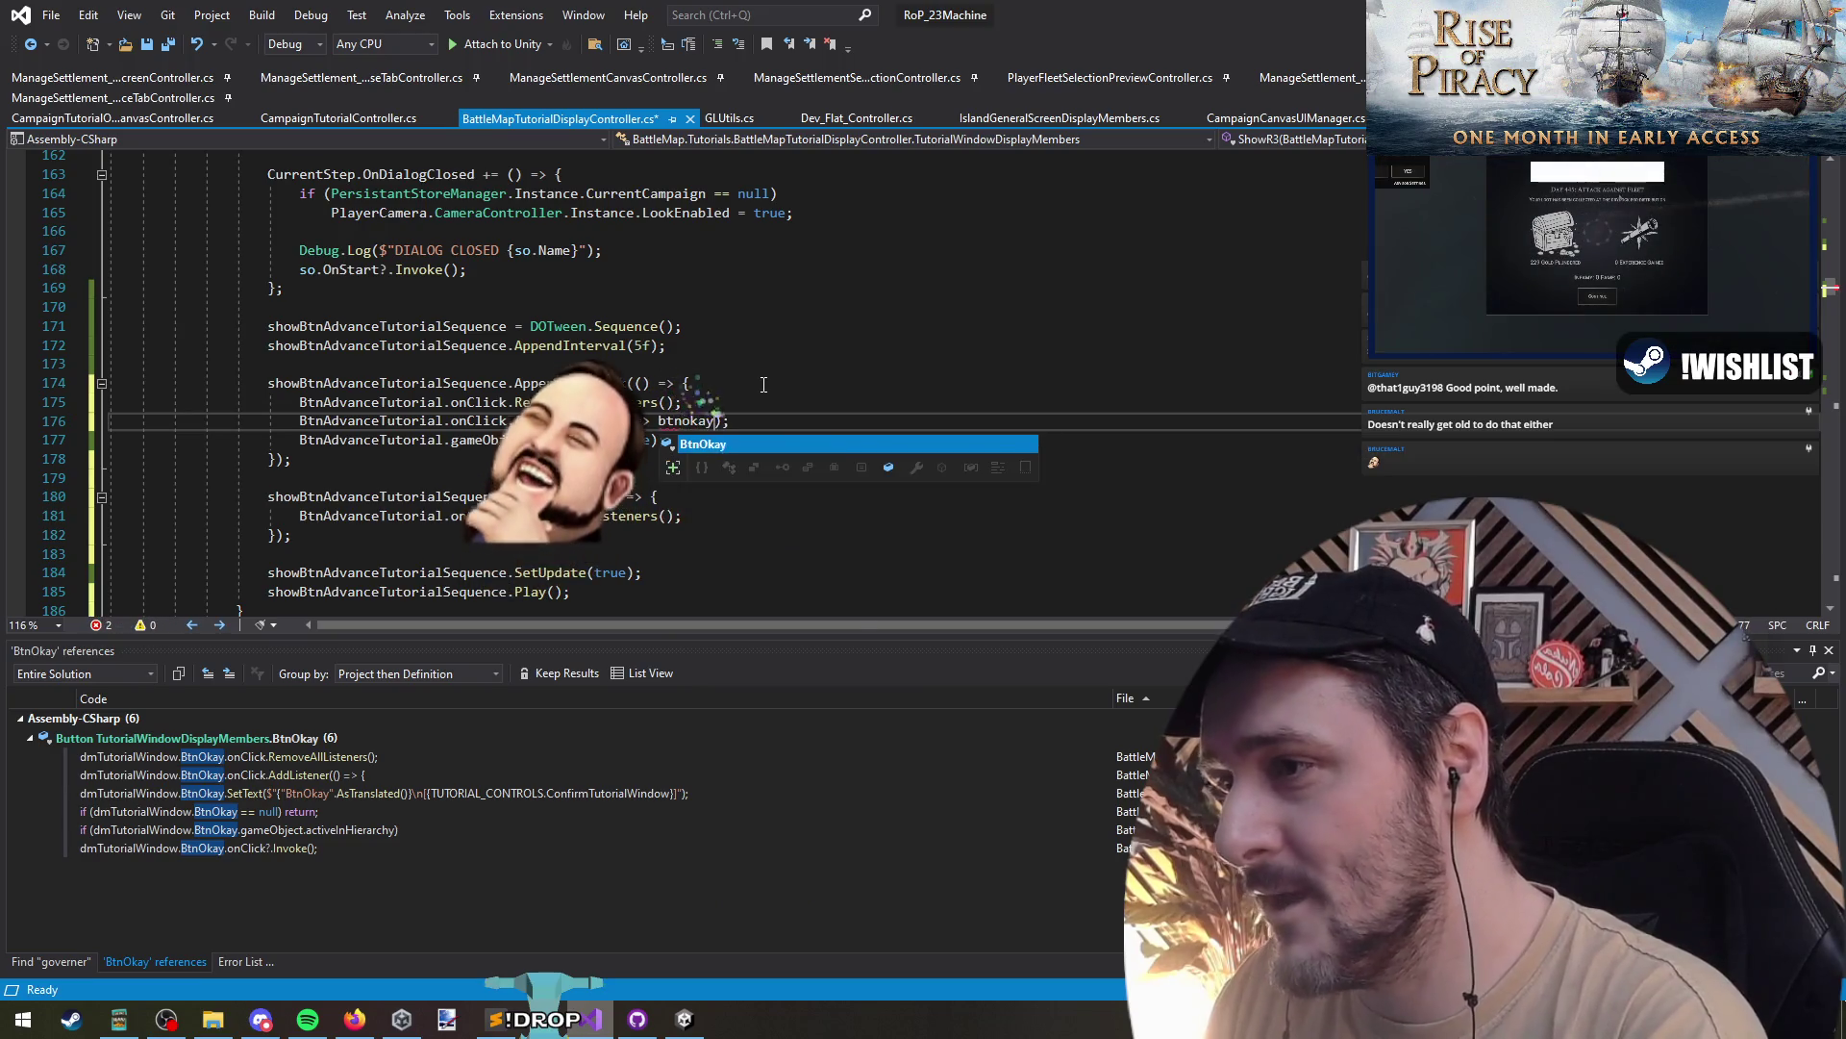
type("Invoke());")
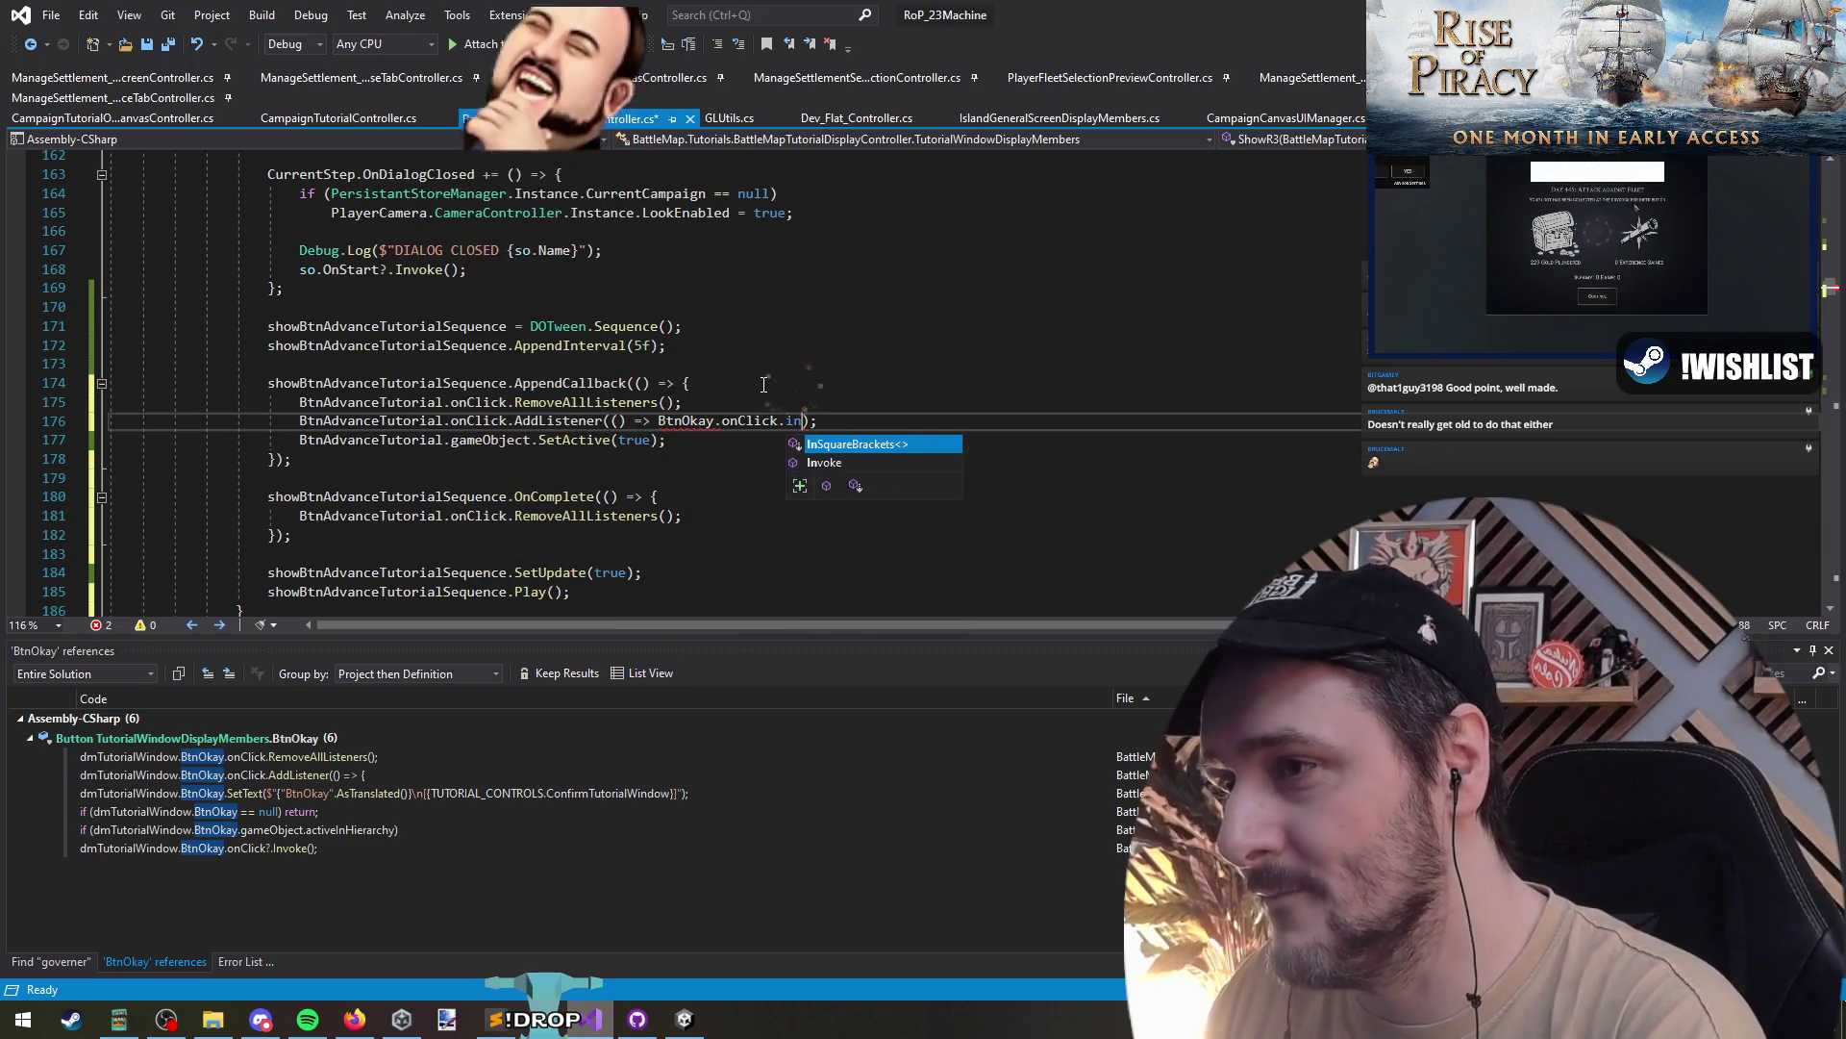
key("Delete")
key("ctrl+Left")
key("ctrl+Left")
key("ctrl+Left")
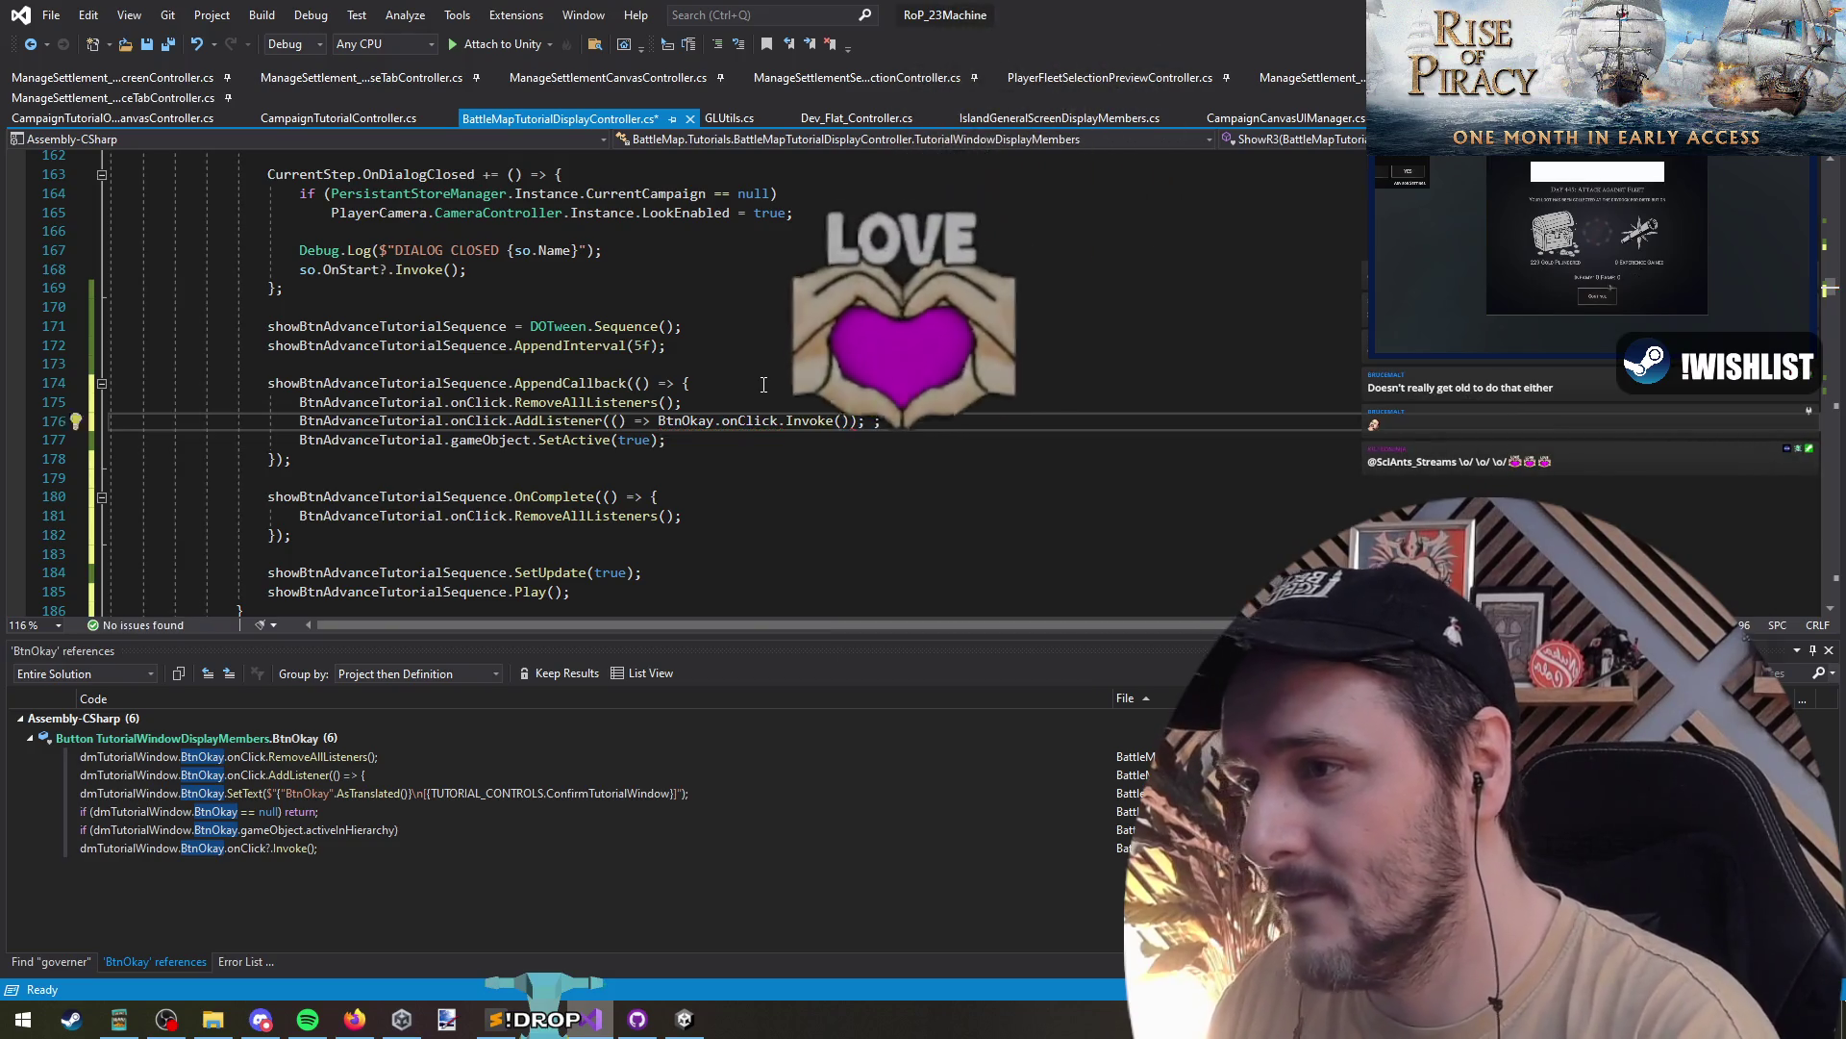
type("?")
key("Down")
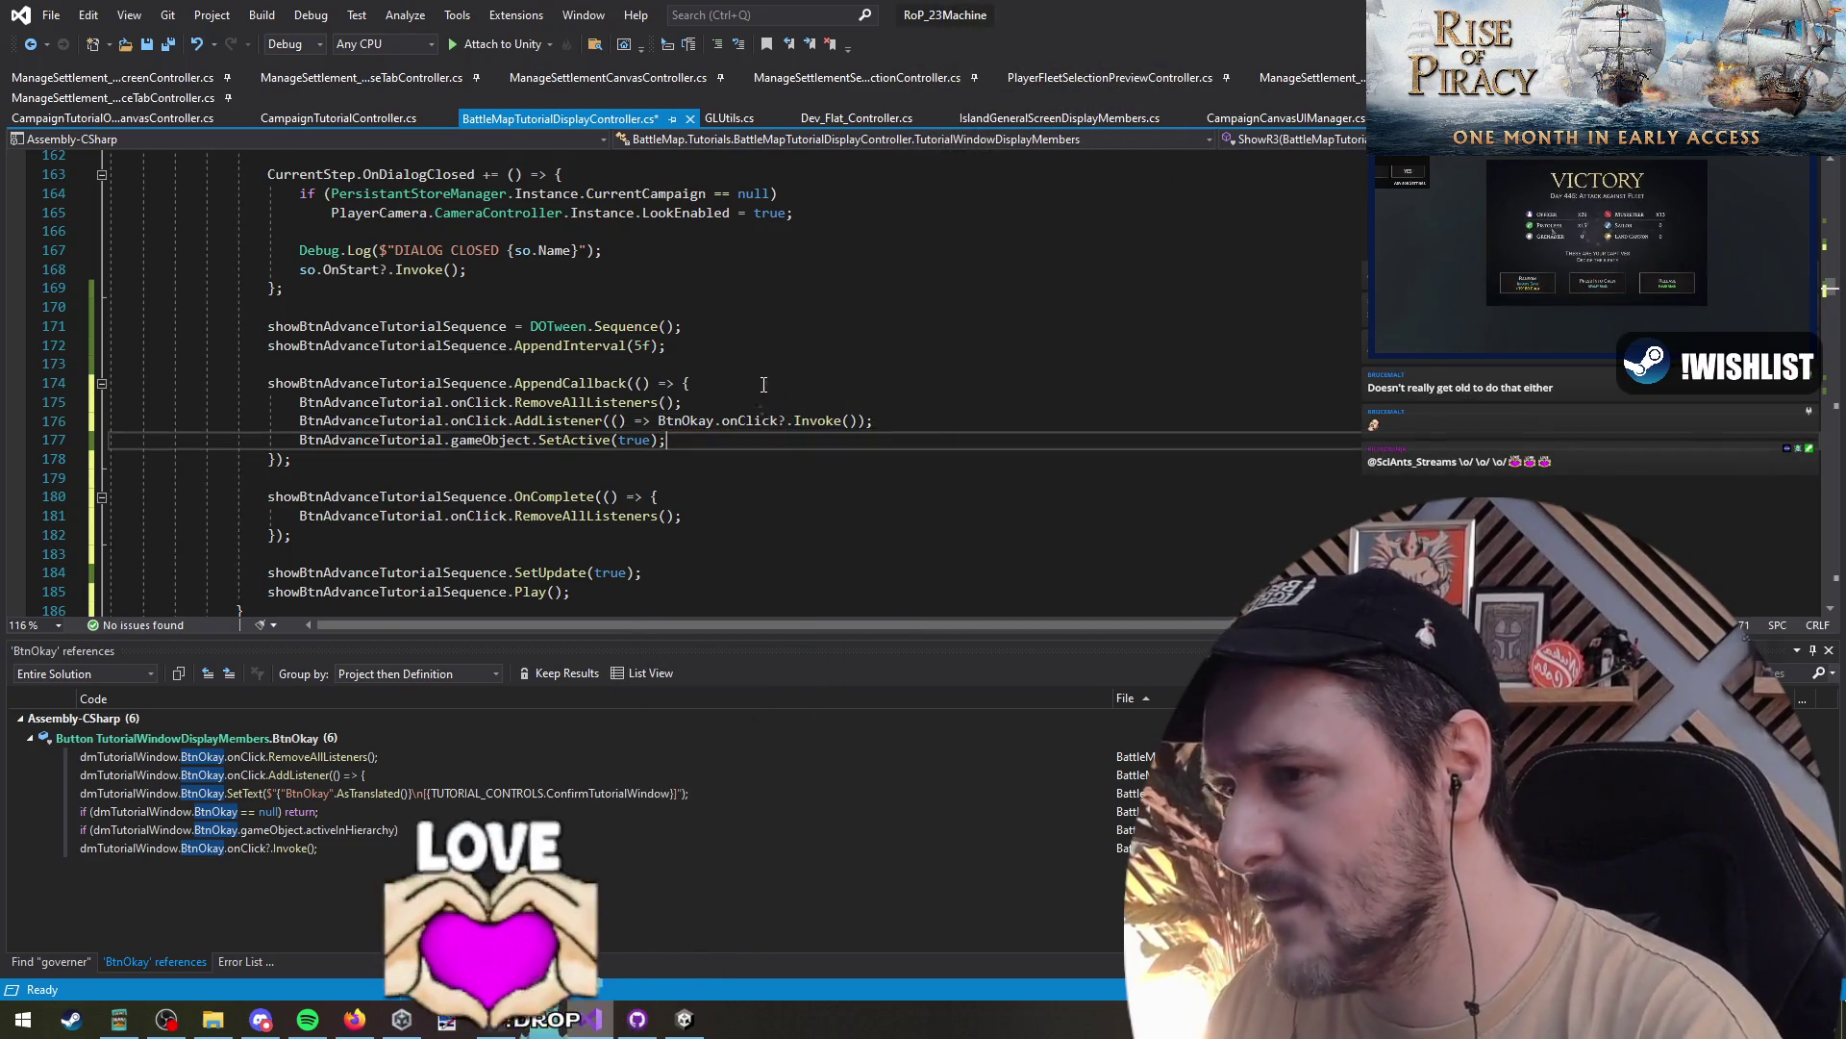
- Save the controller script and switch to Unity to recompile
key("ctrl+s")
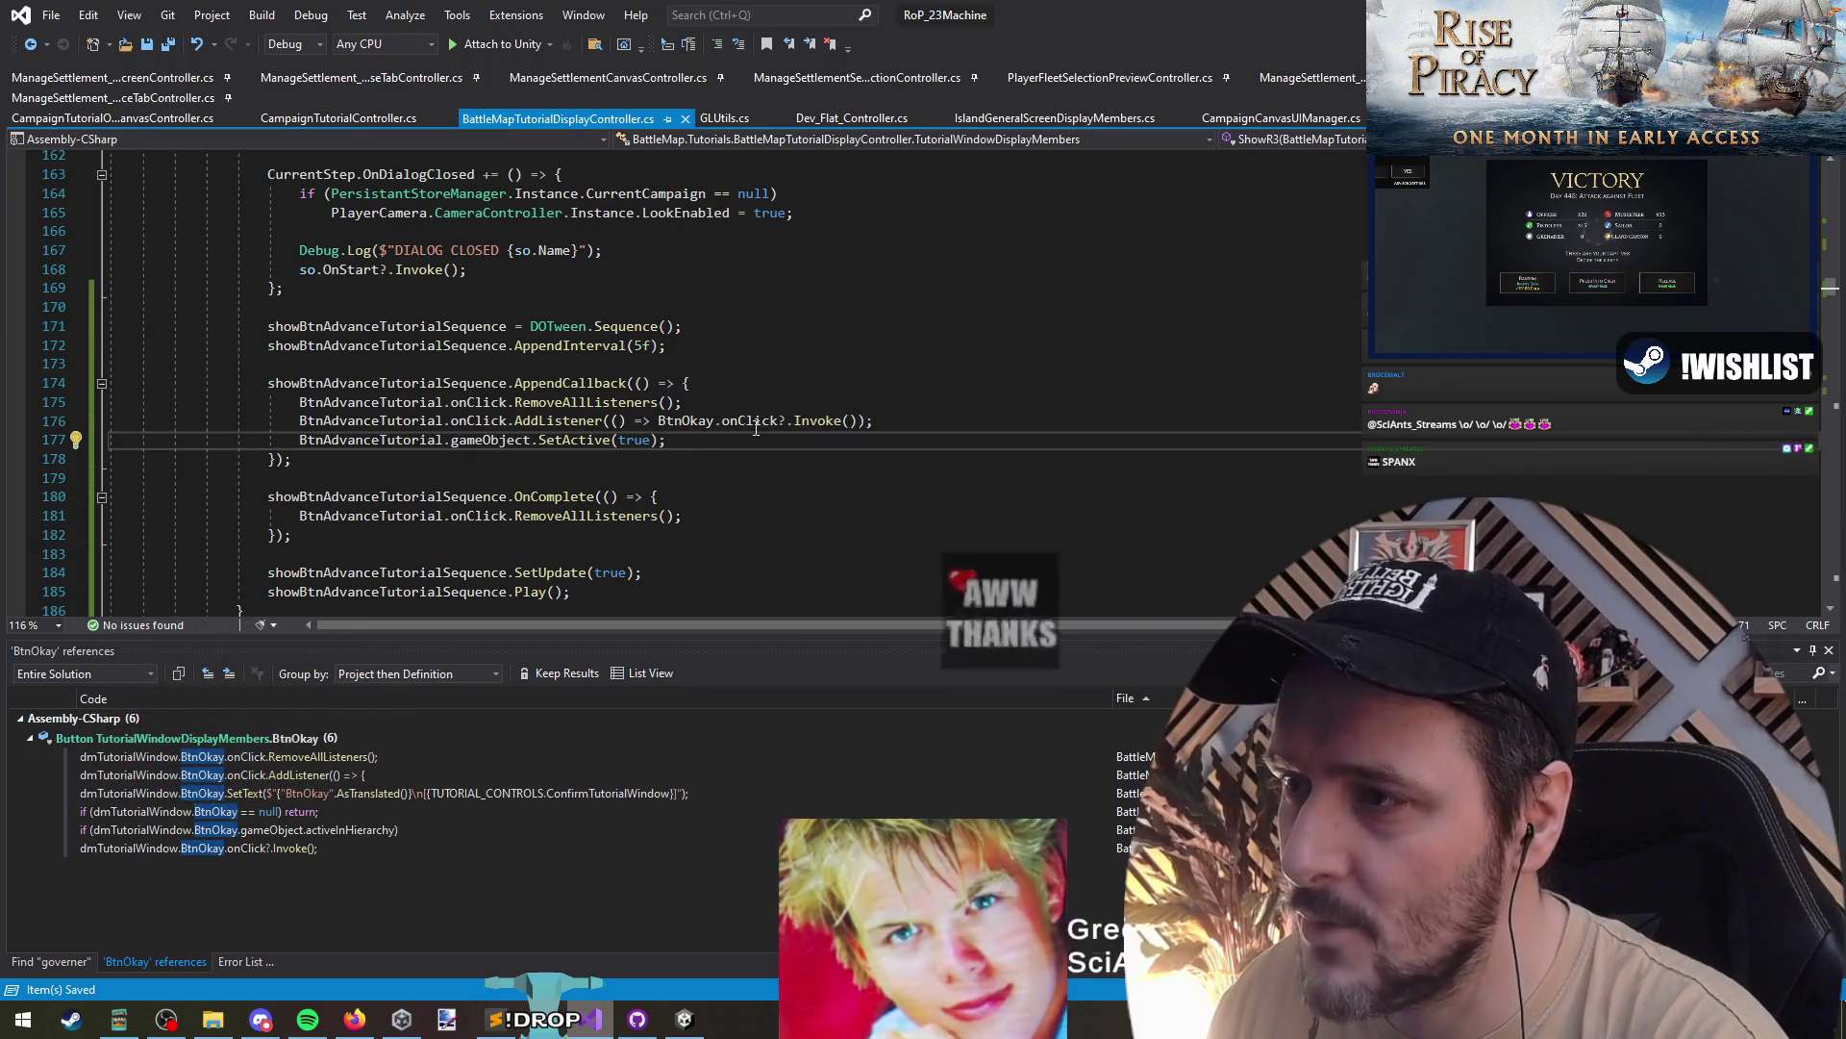
left_click(770, 402)
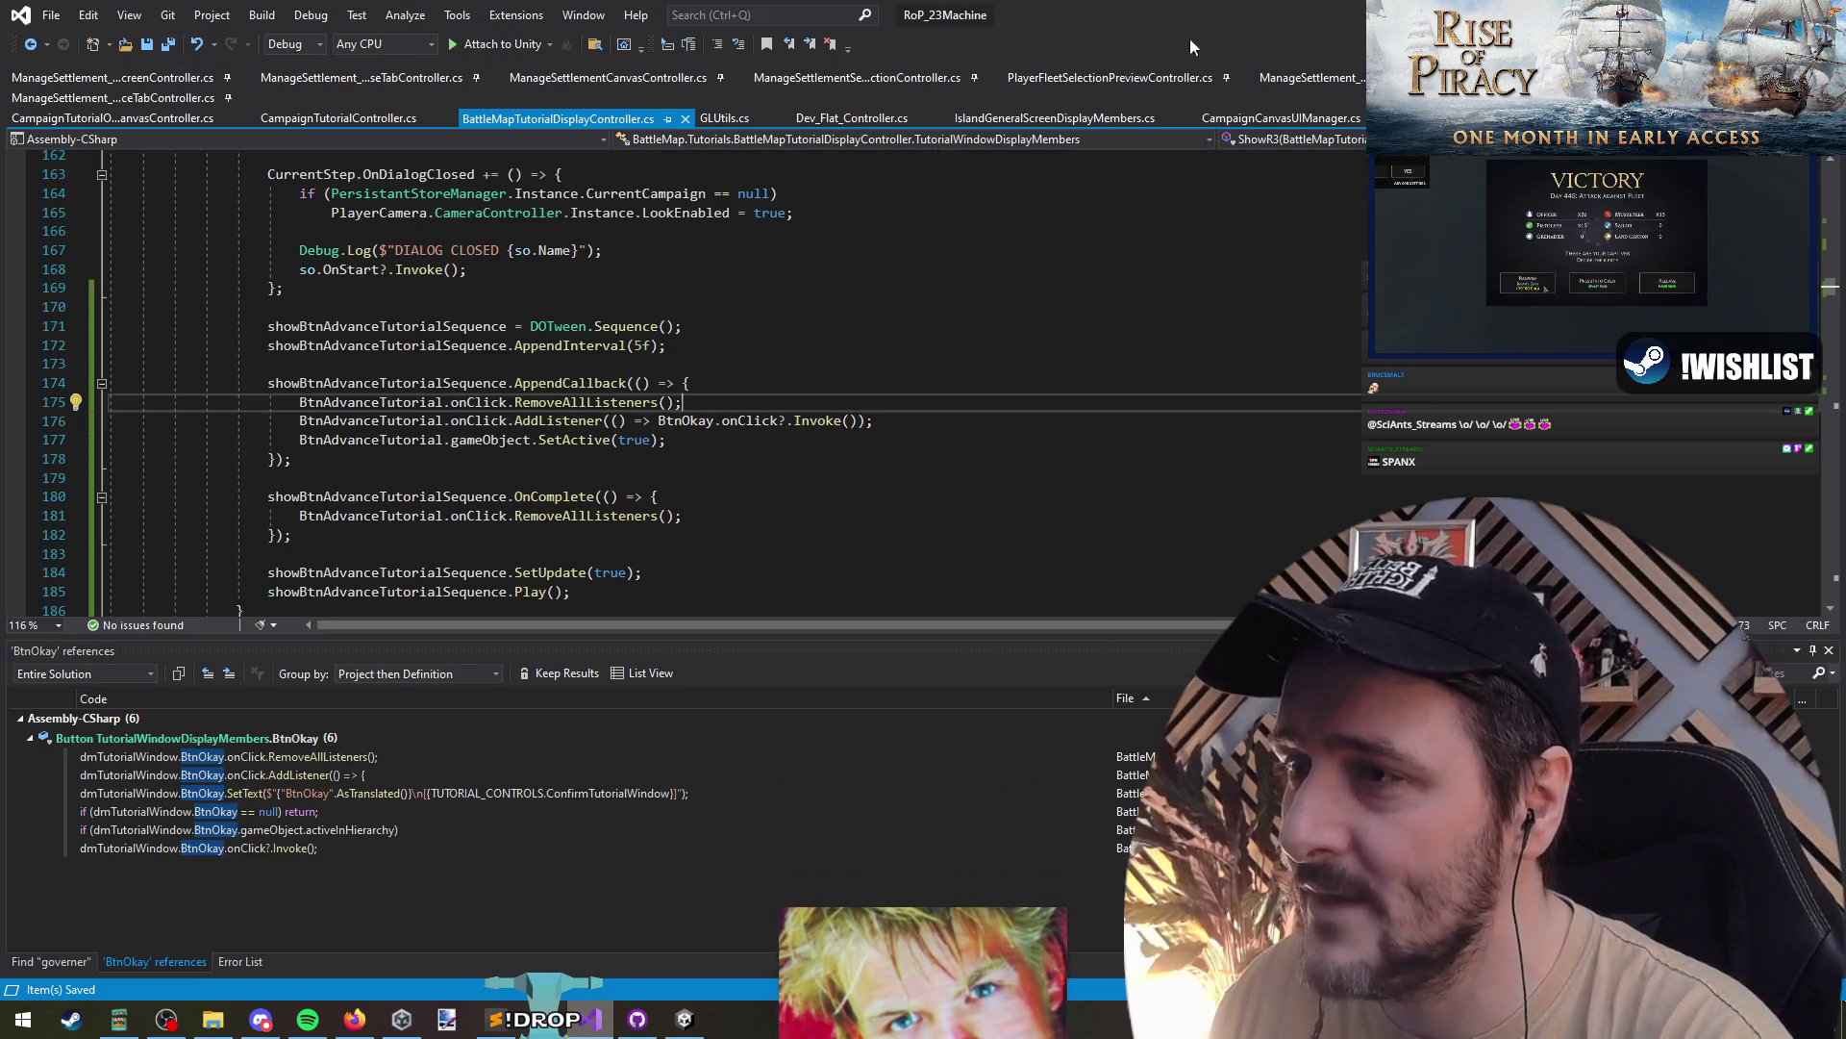
key("alt+Tab")
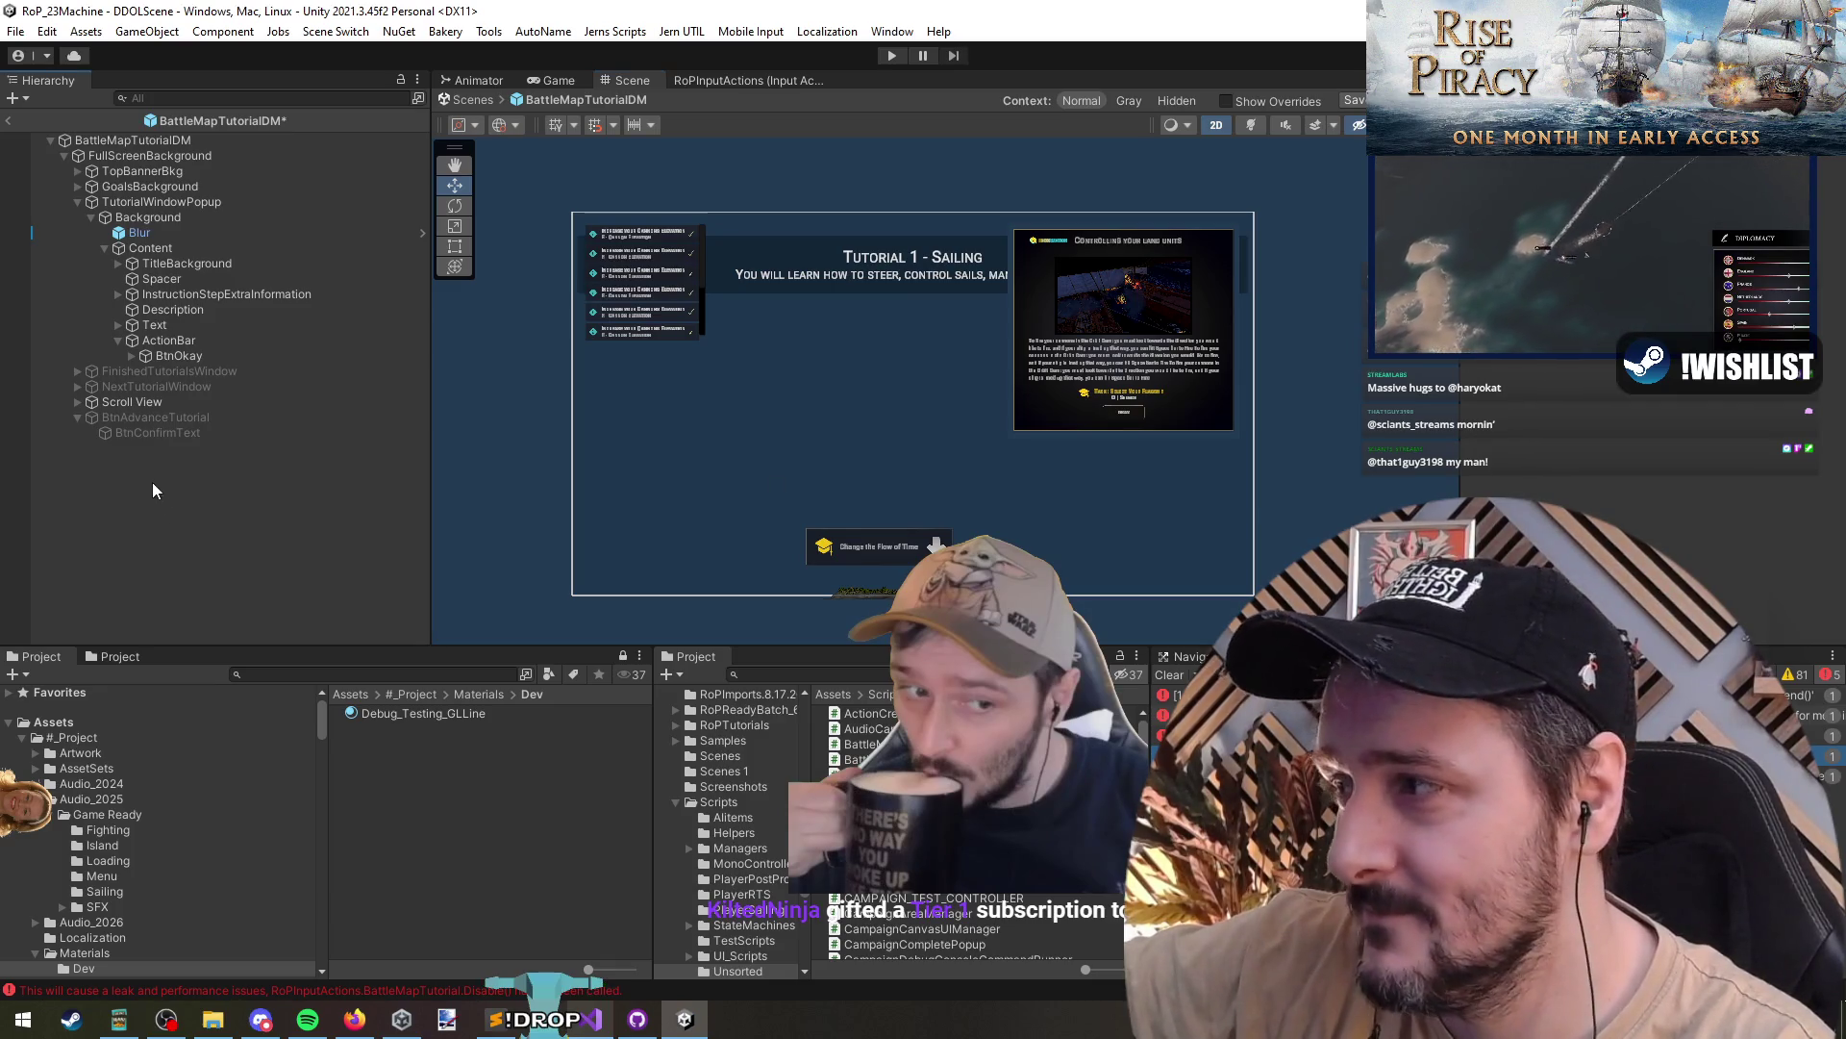
- Save the BattleMapTutorialDM prefab
left_click(170, 416)
left_click(213, 479)
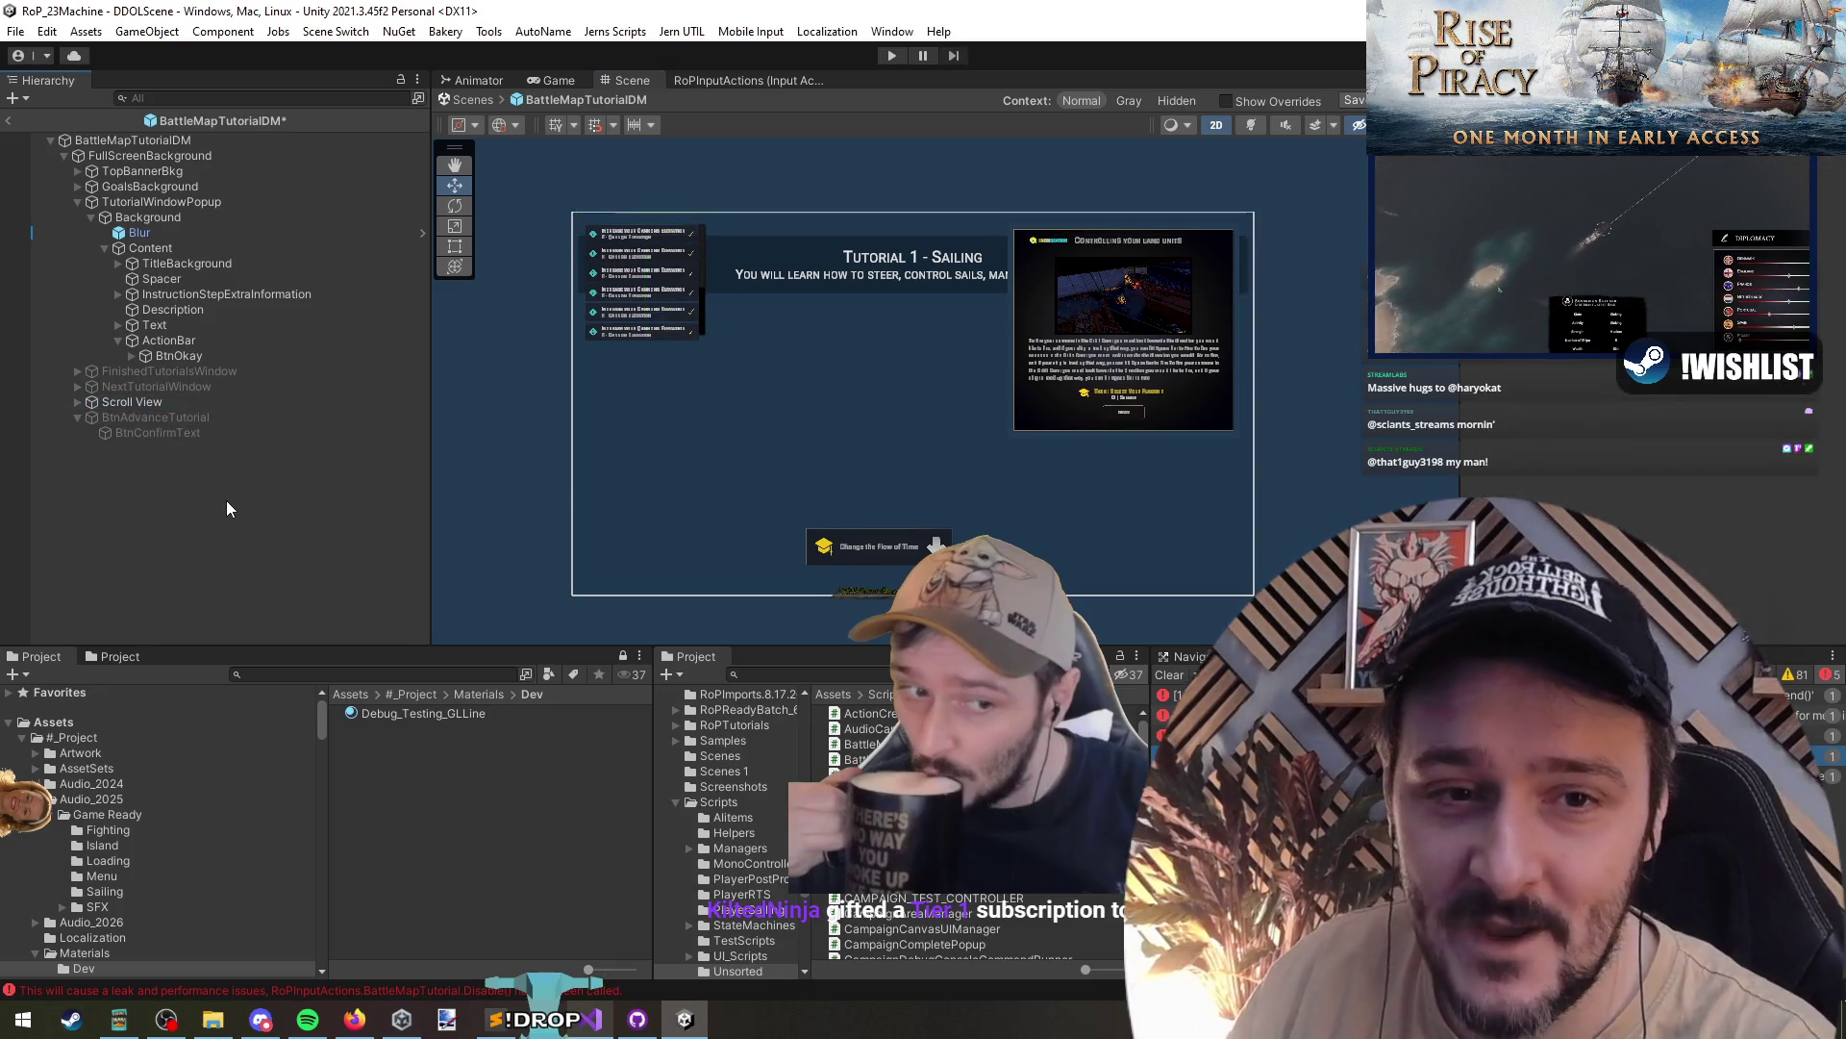
key("ctrl+s")
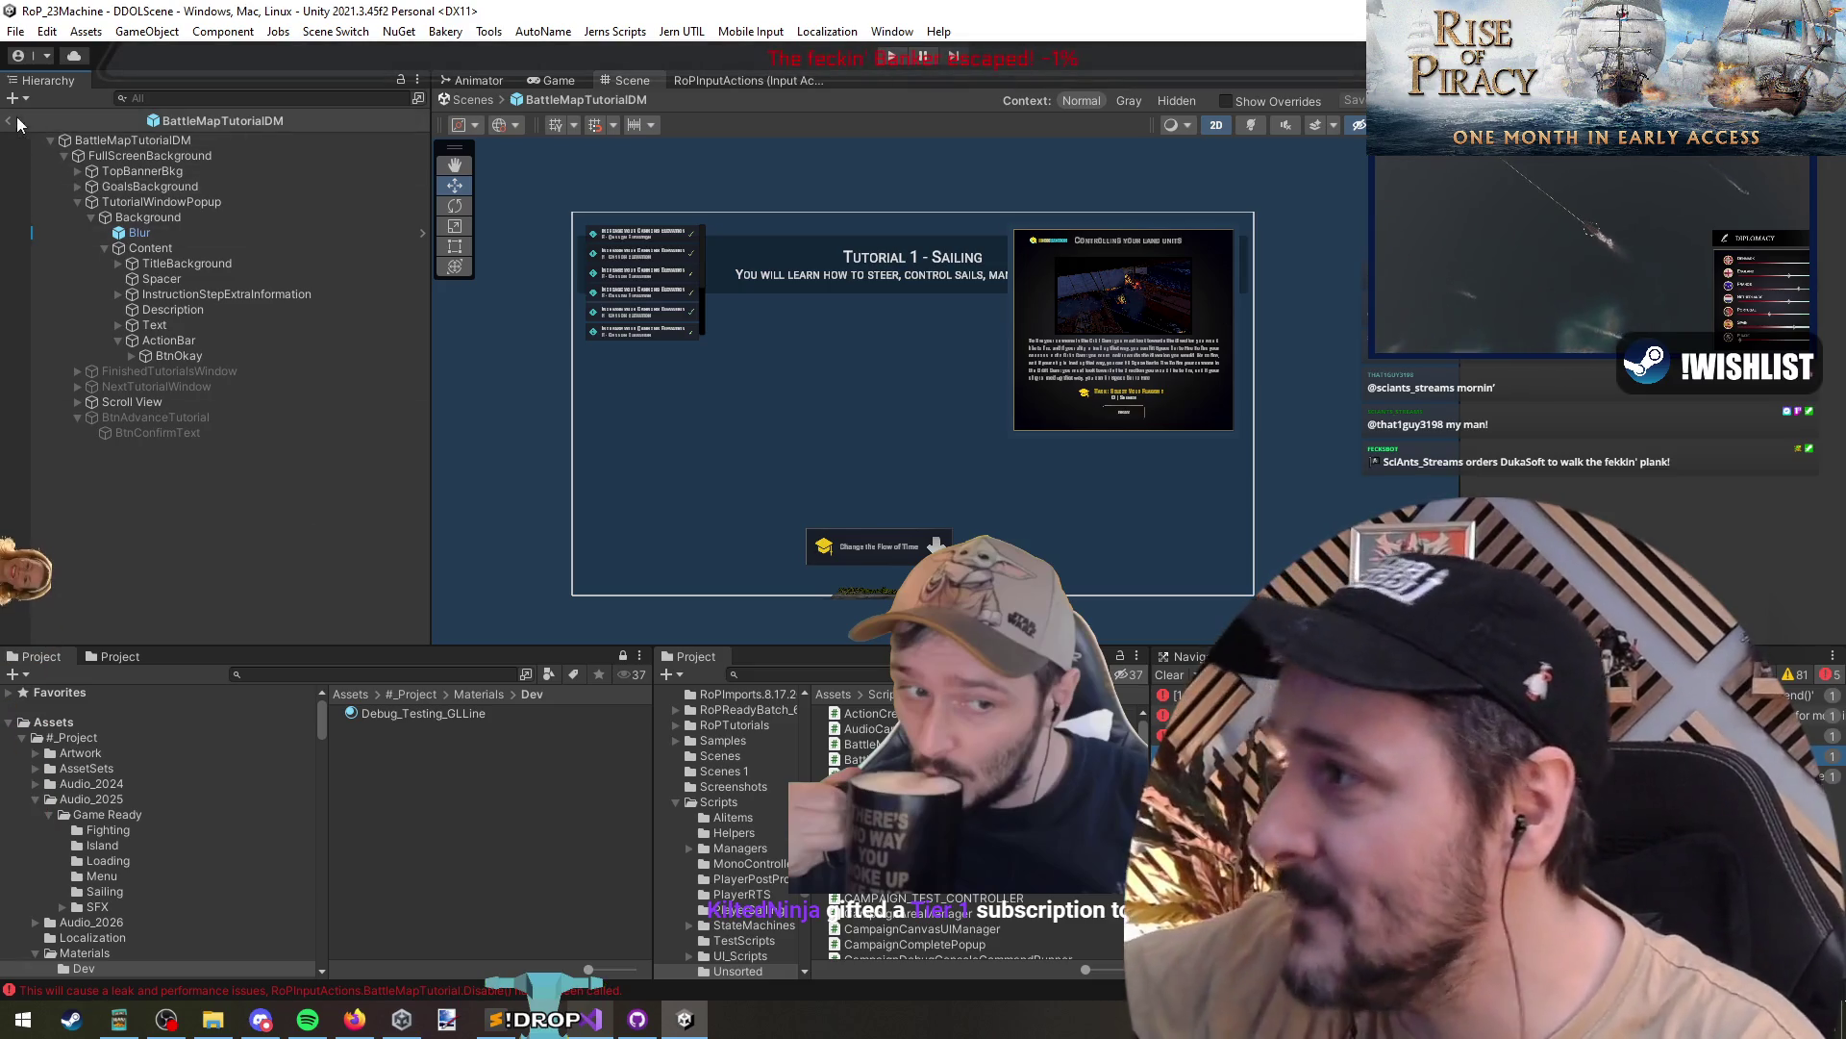
- Leave prefab editing, unload CampaignMap_4_Tutorial answering the save prompt, and enter Play mode
left_click(10, 120)
right_click(130, 224)
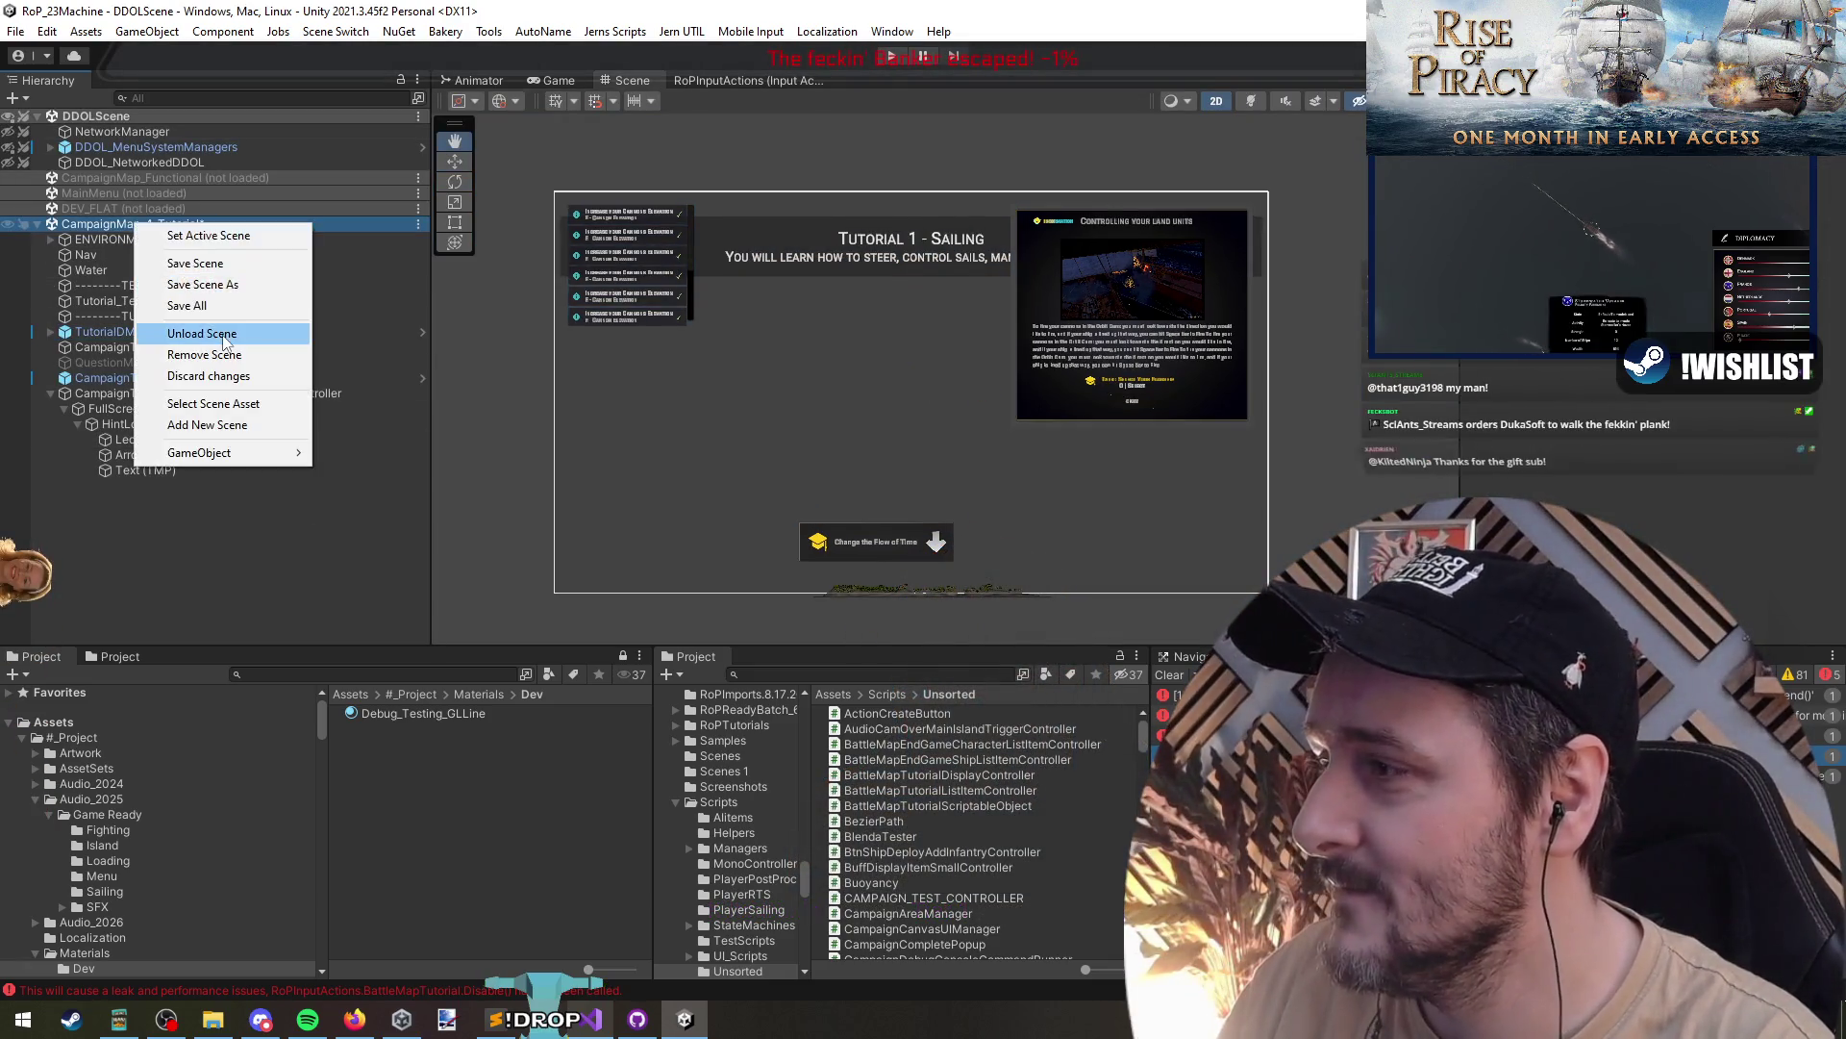
left_click(202, 332)
left_click(977, 549)
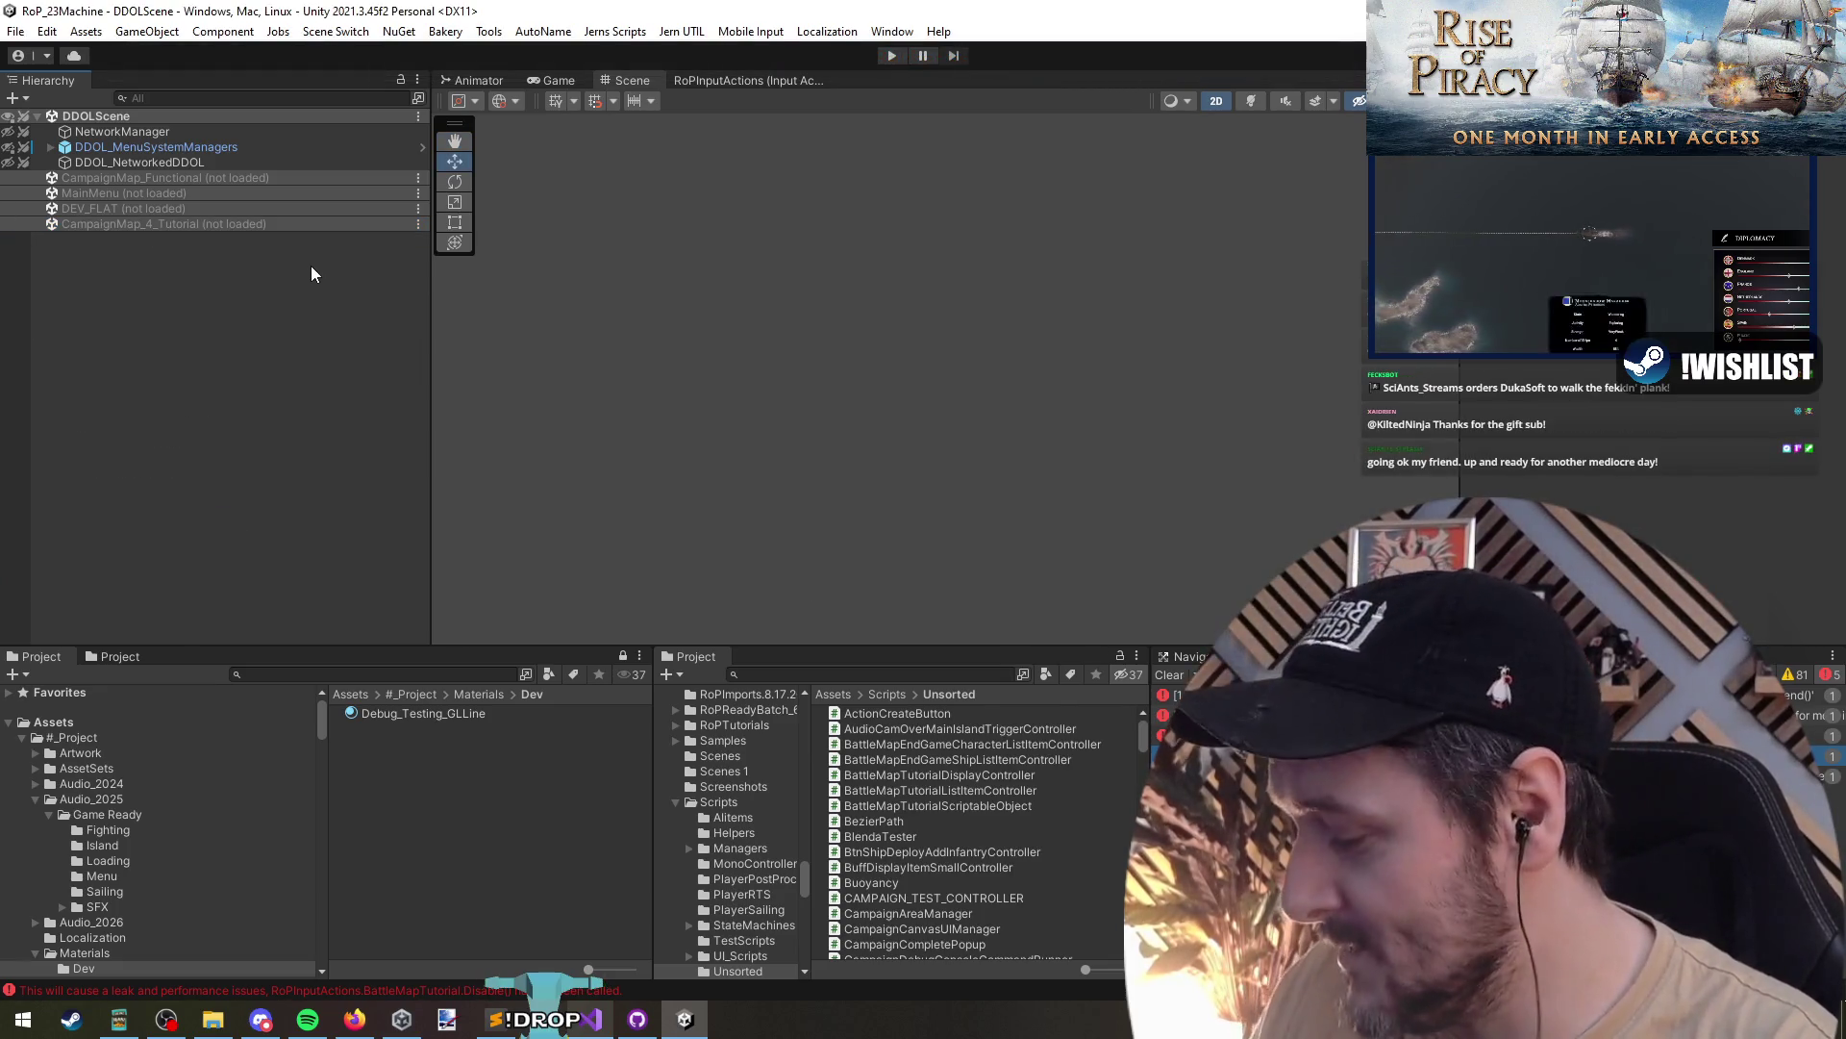
left_click(892, 56)
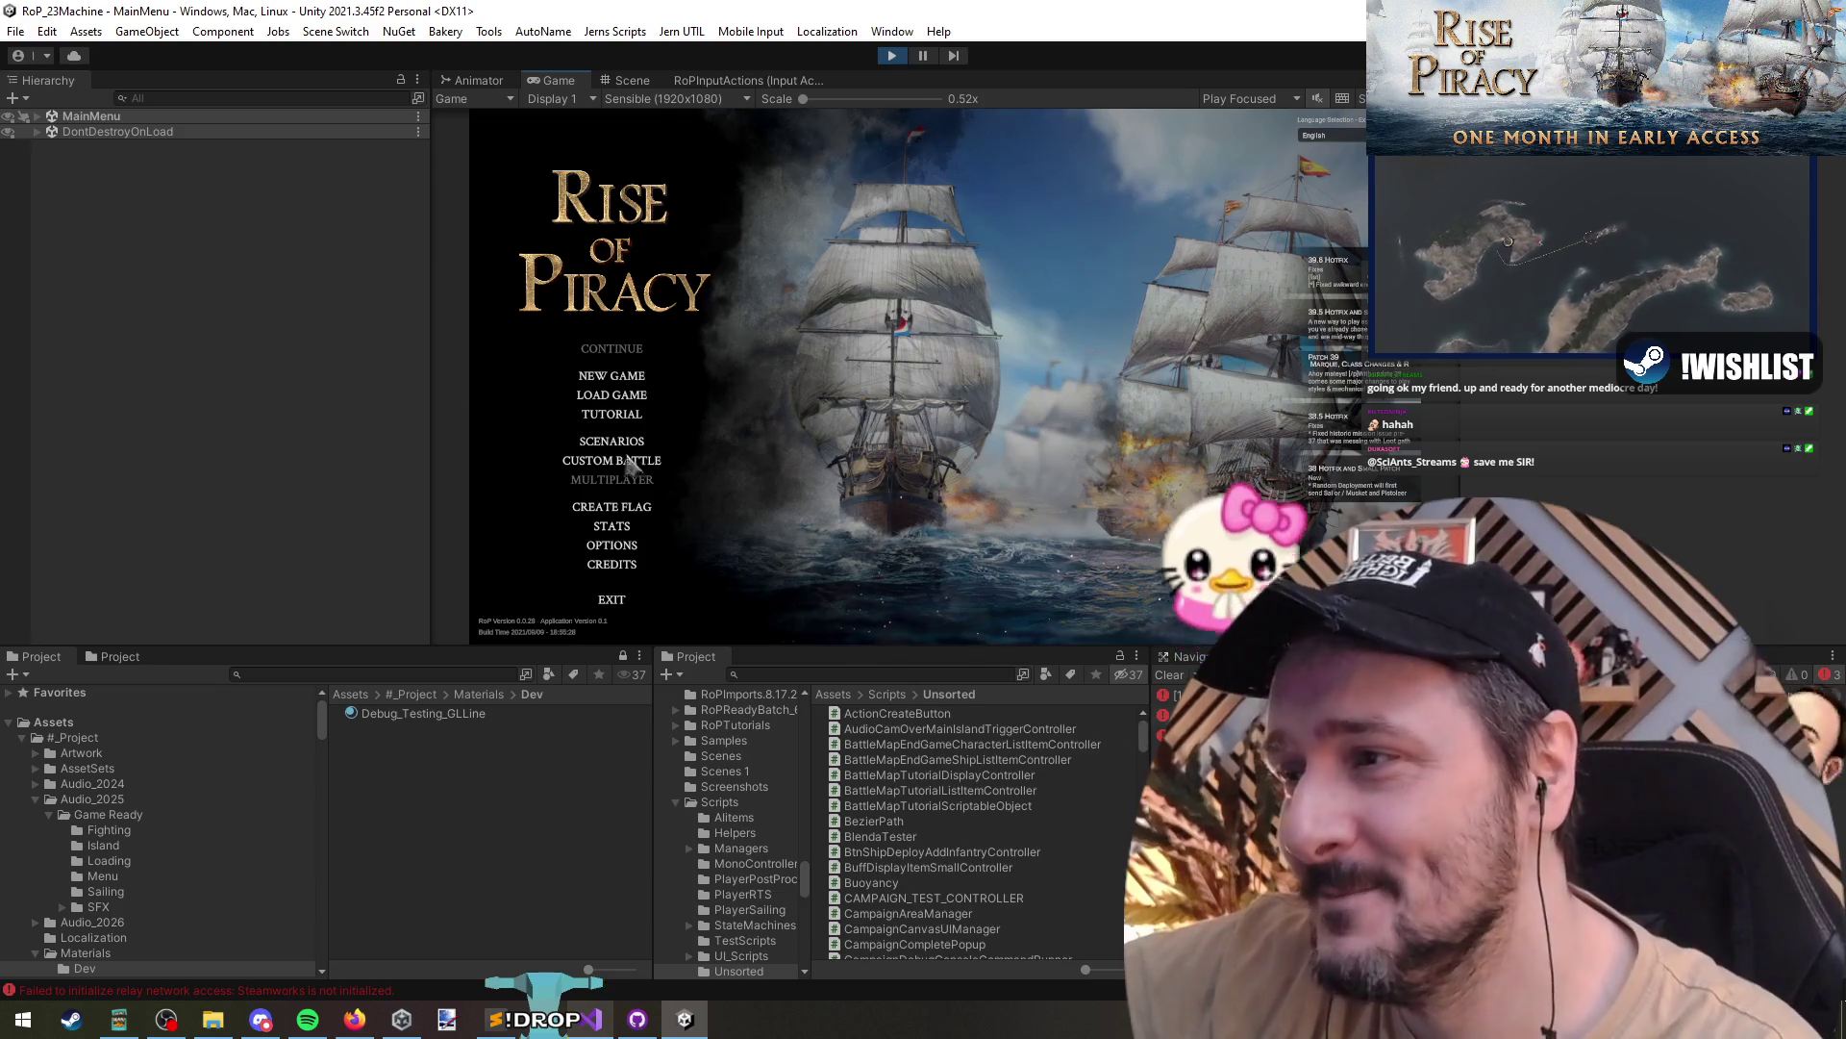
- Begin Tutorial 1 - Campaign with a chosen captain and continue to the map
left_click(631, 416)
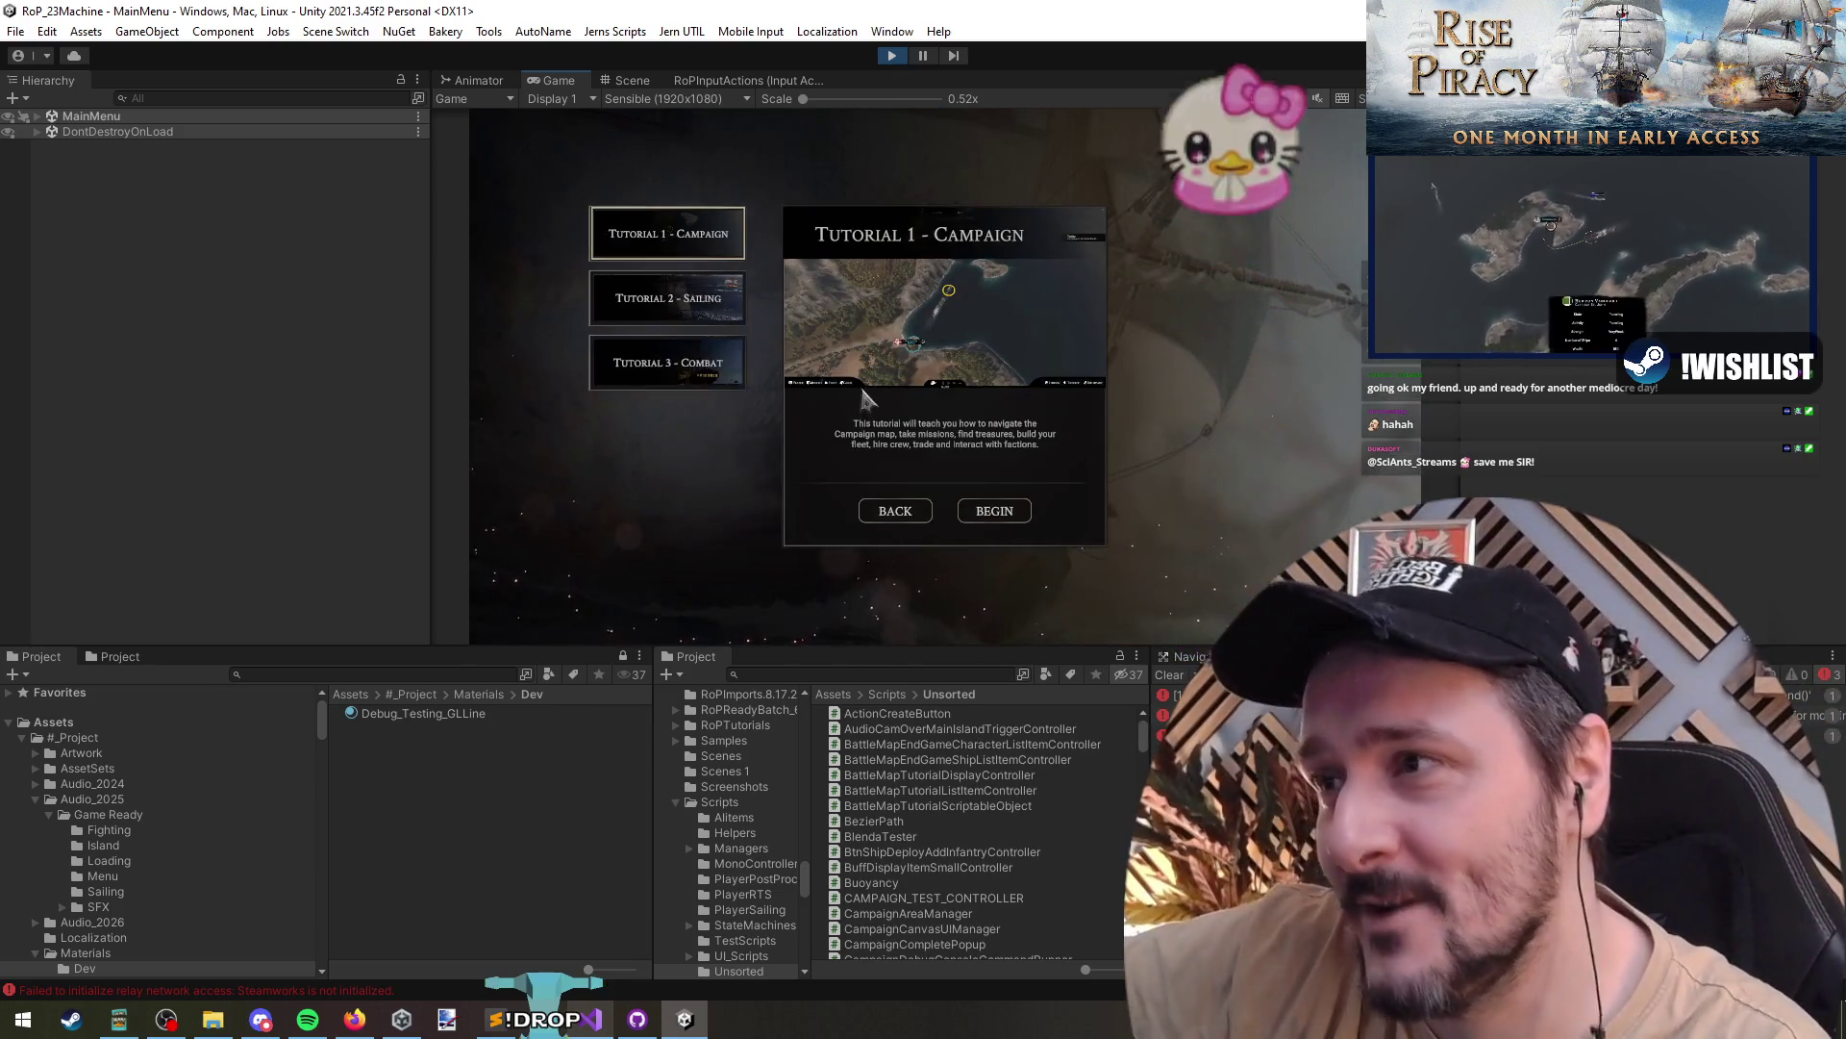
left_click(991, 510)
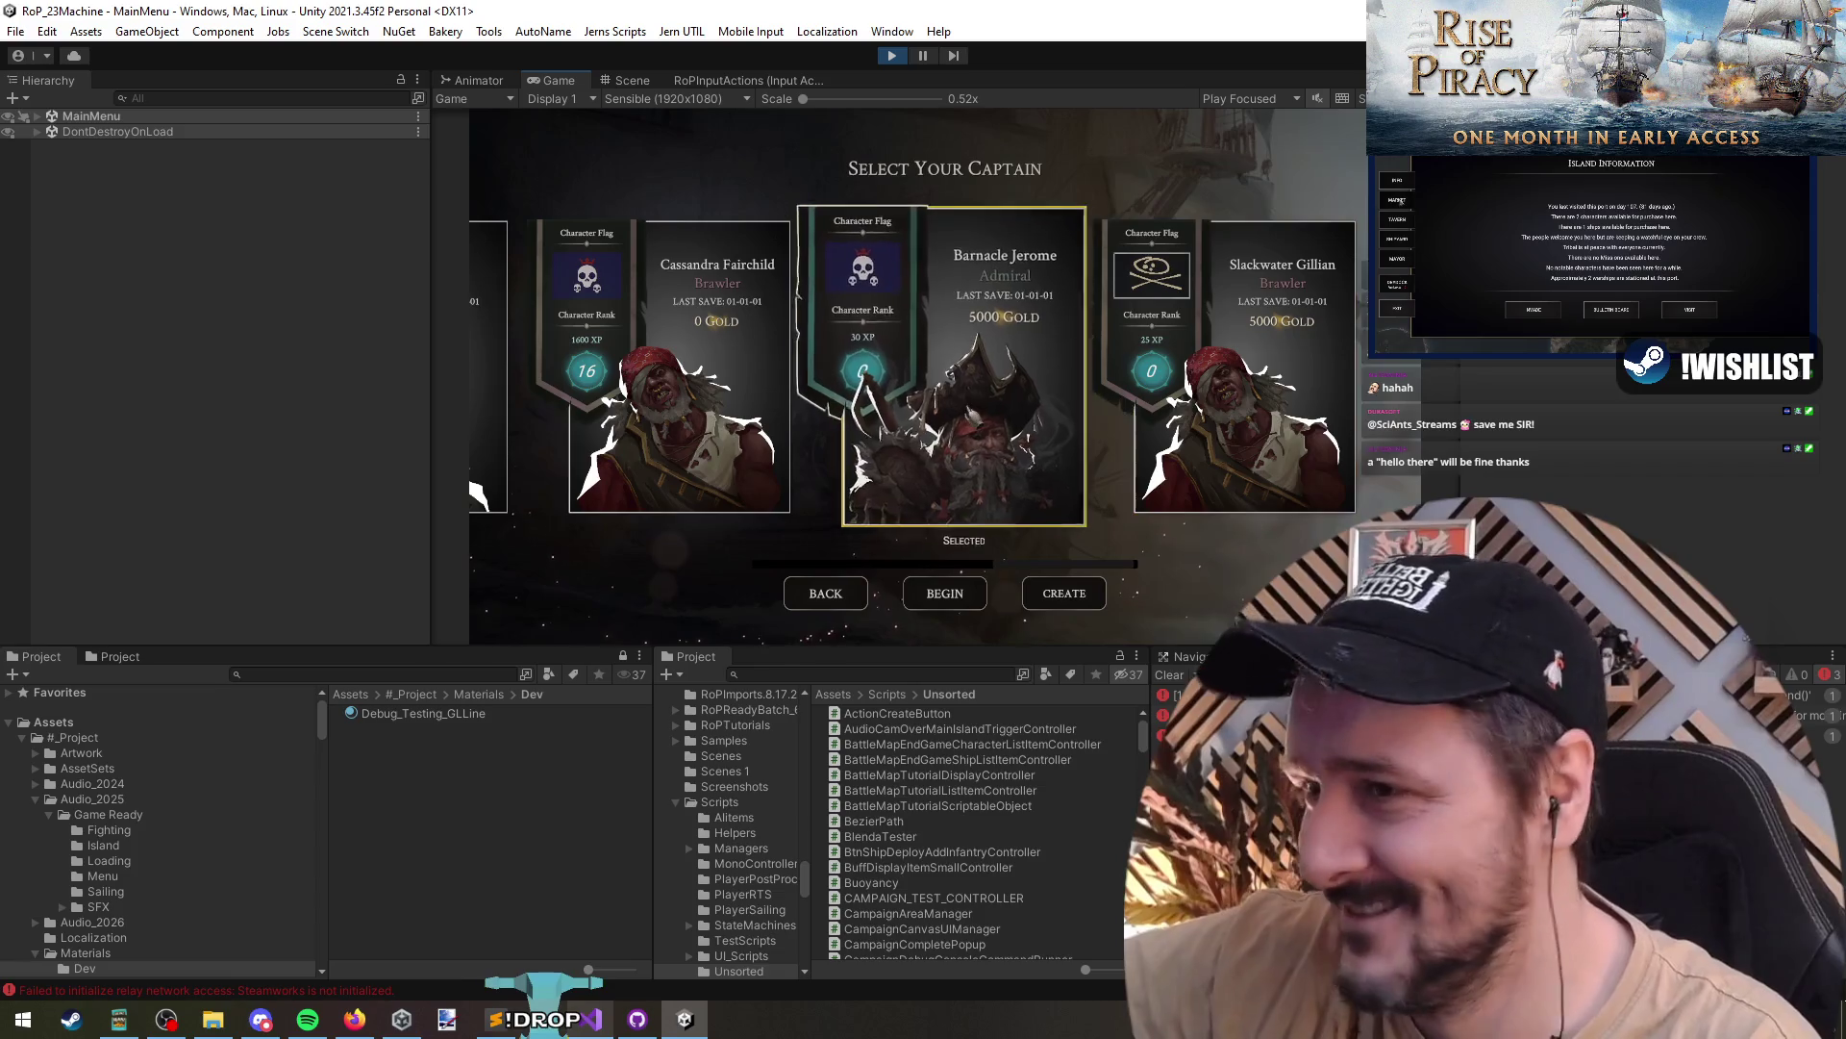
left_click(945, 592)
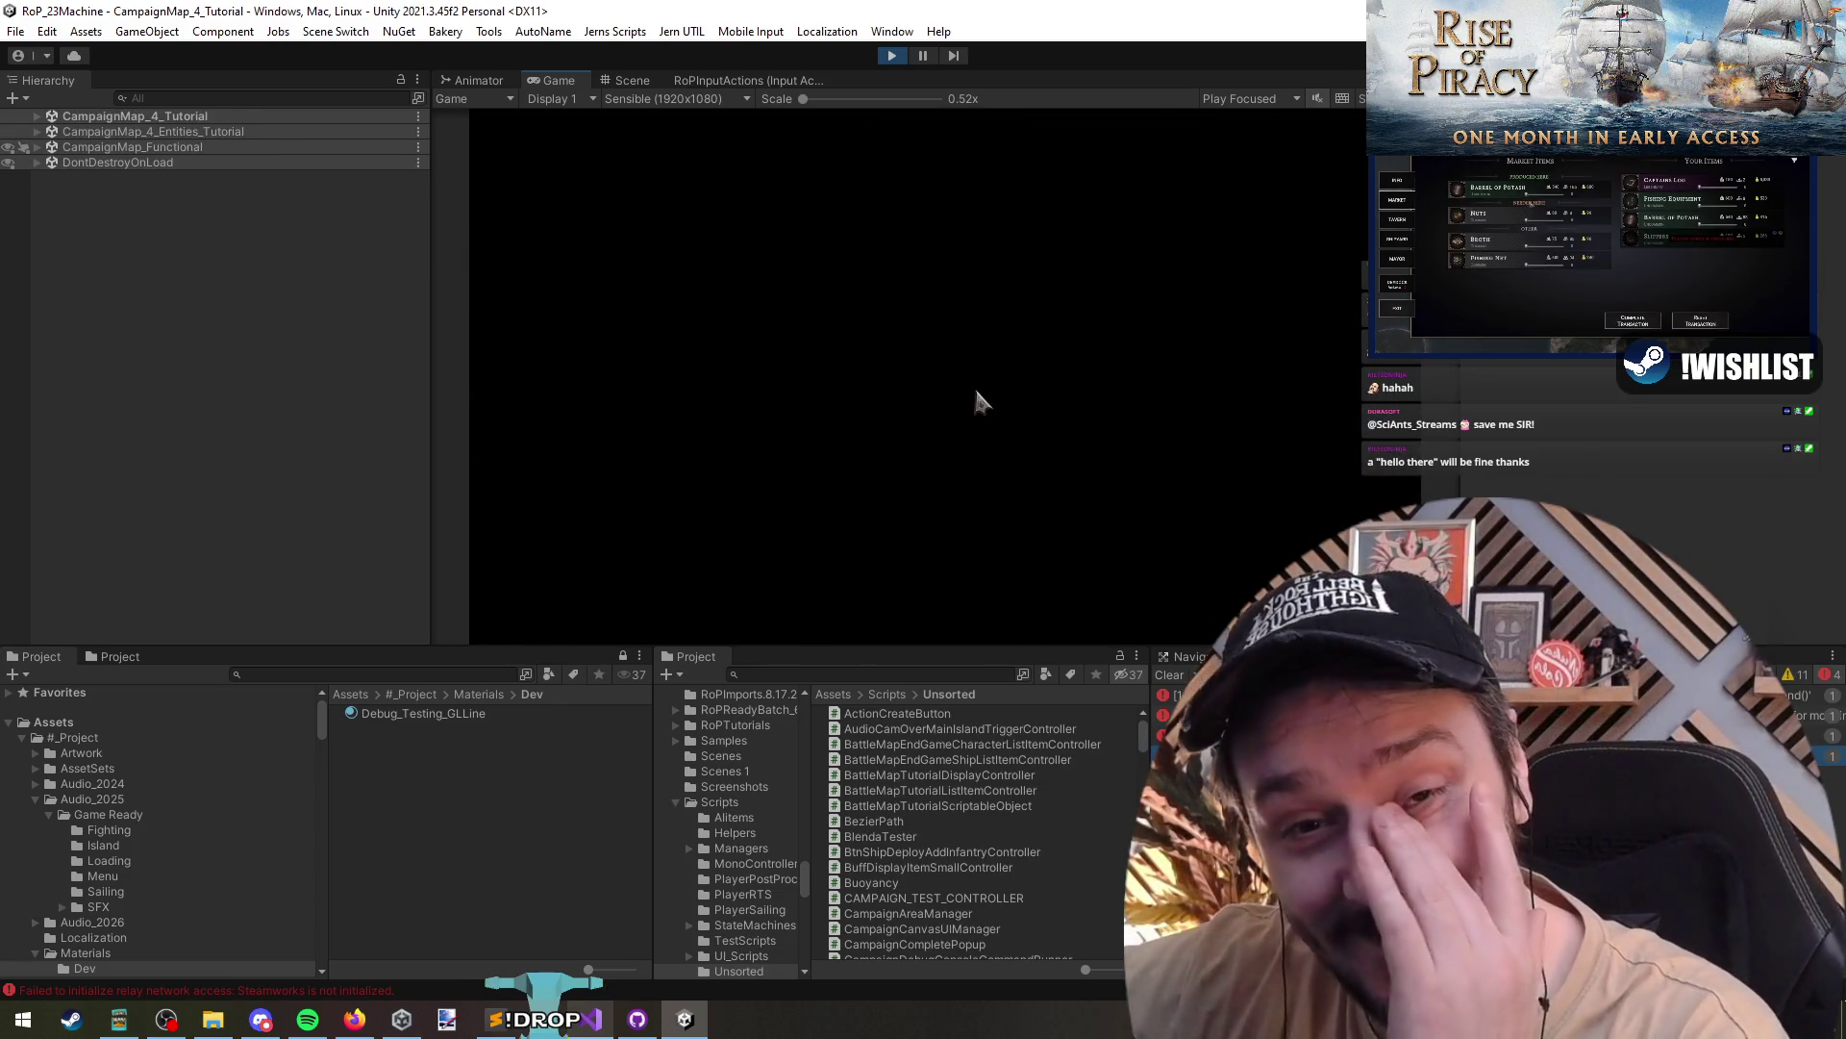
left_click(788, 446)
- Complete the zoom, WASD and recenter tasks until the advance prompt shows, then stop playing
scroll(742, 515, "up", 3)
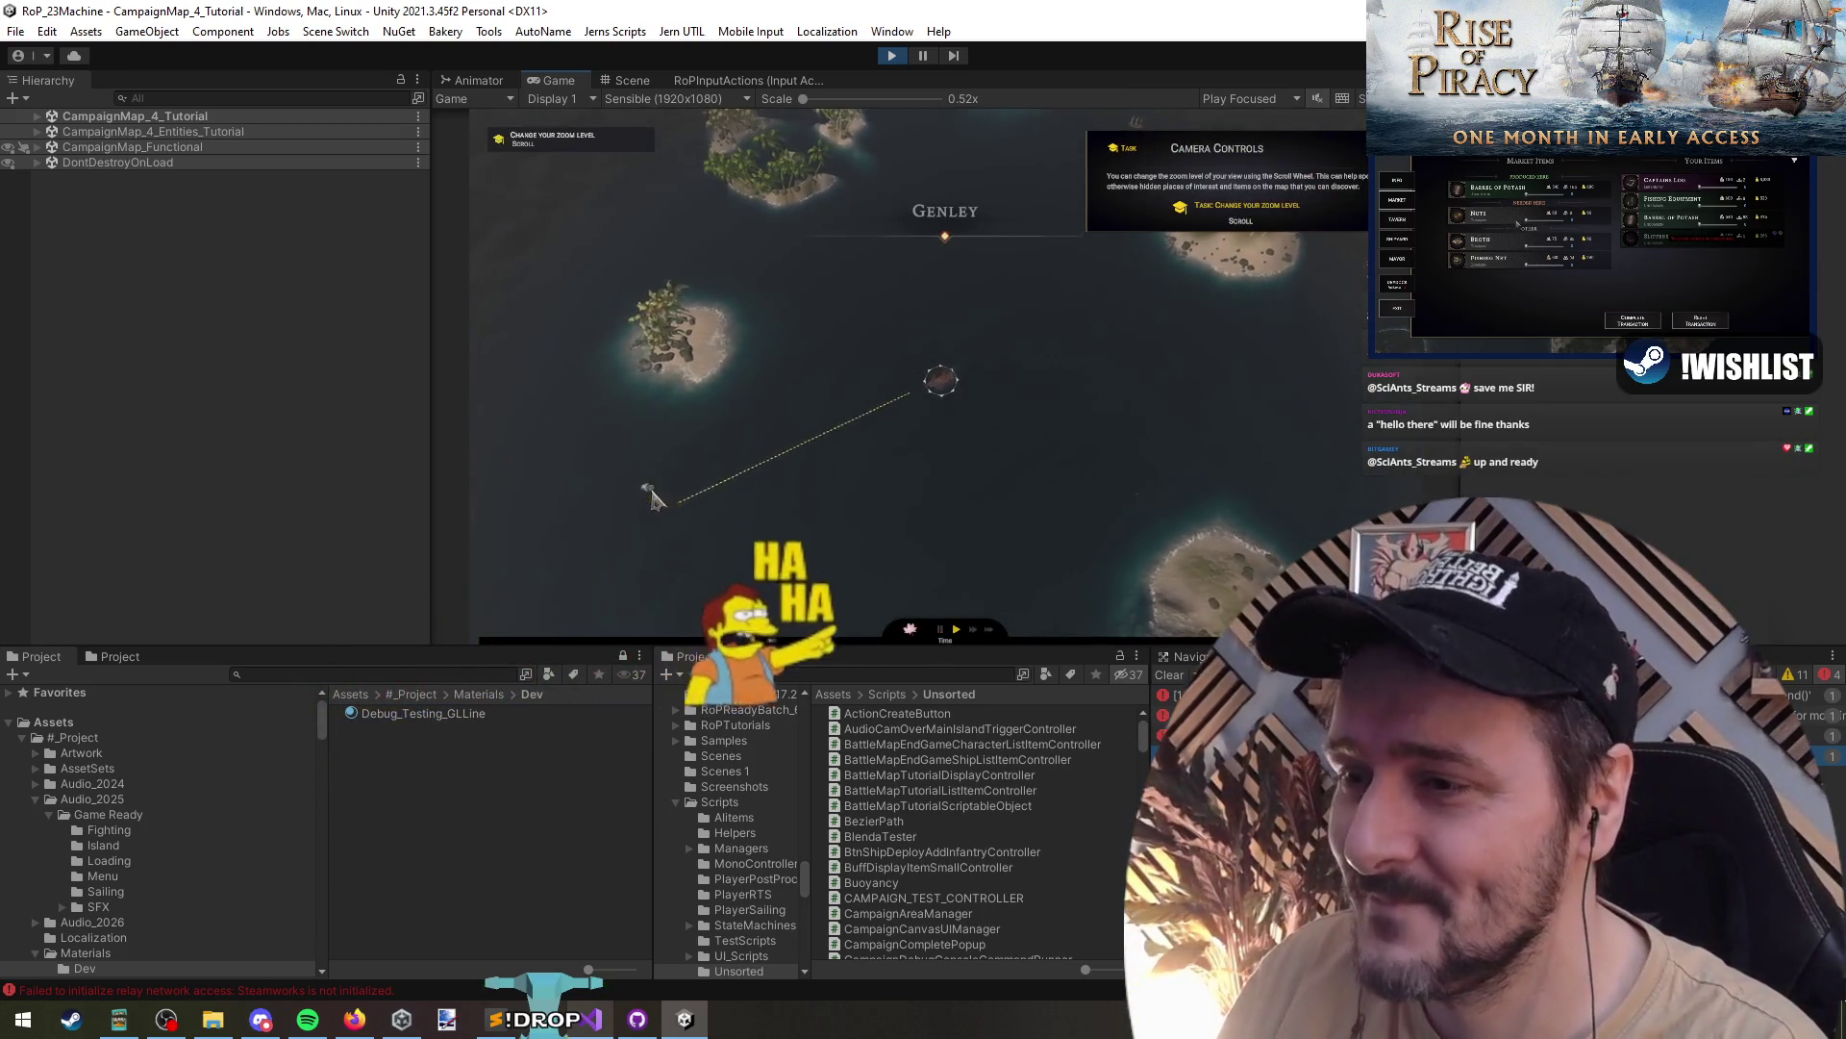
scroll(942, 442, "up", 3)
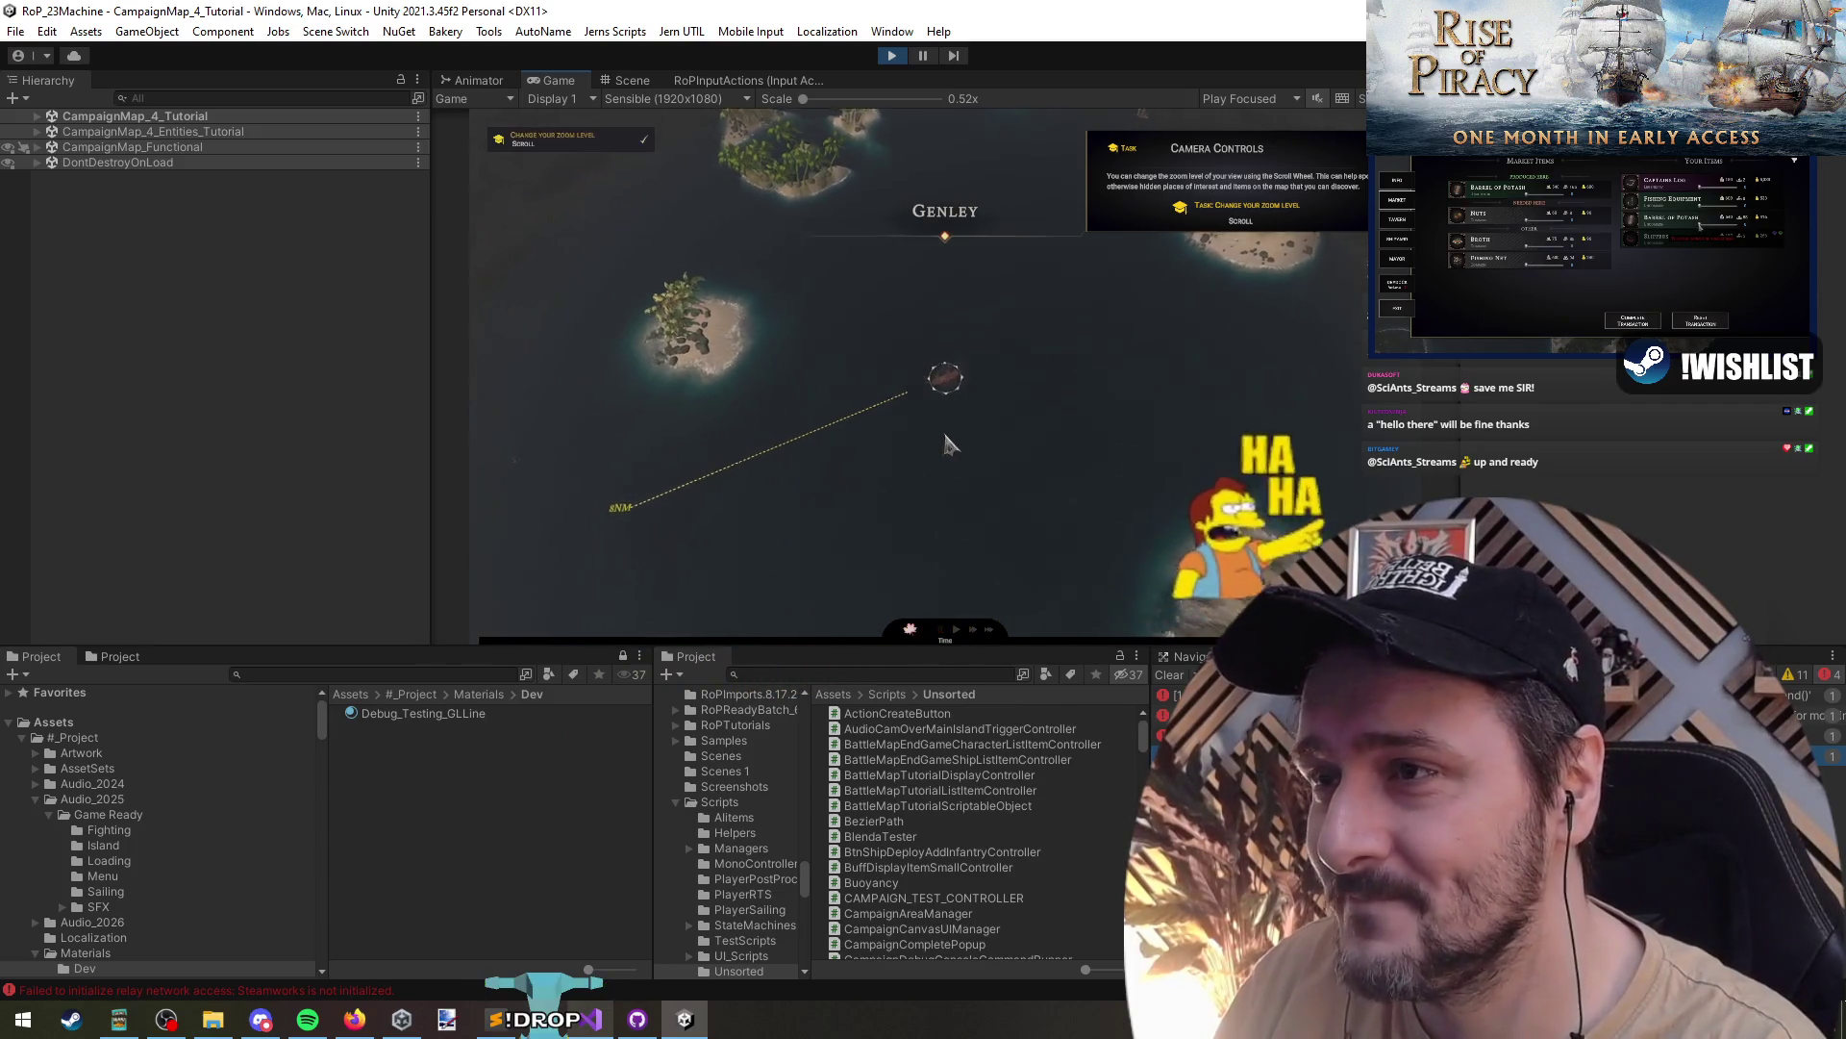
scroll(942, 443, "down", 2)
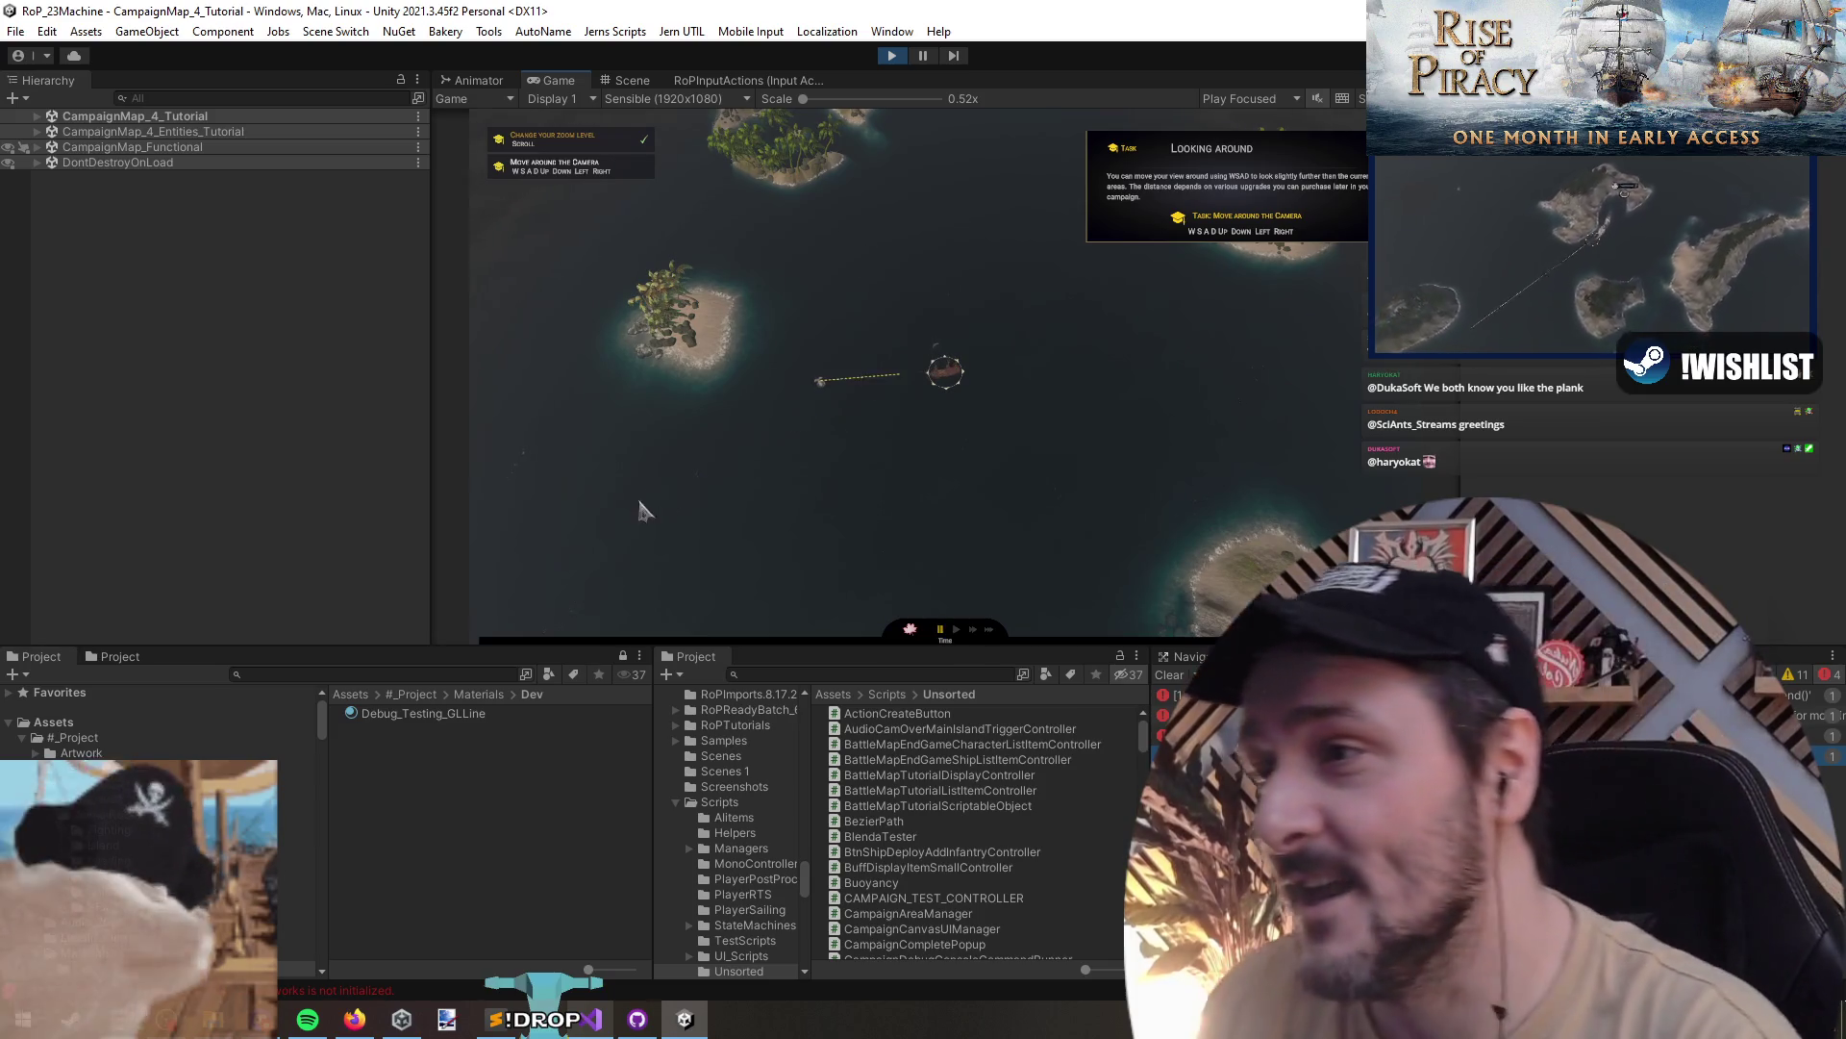
scroll(615, 457, "down", 1)
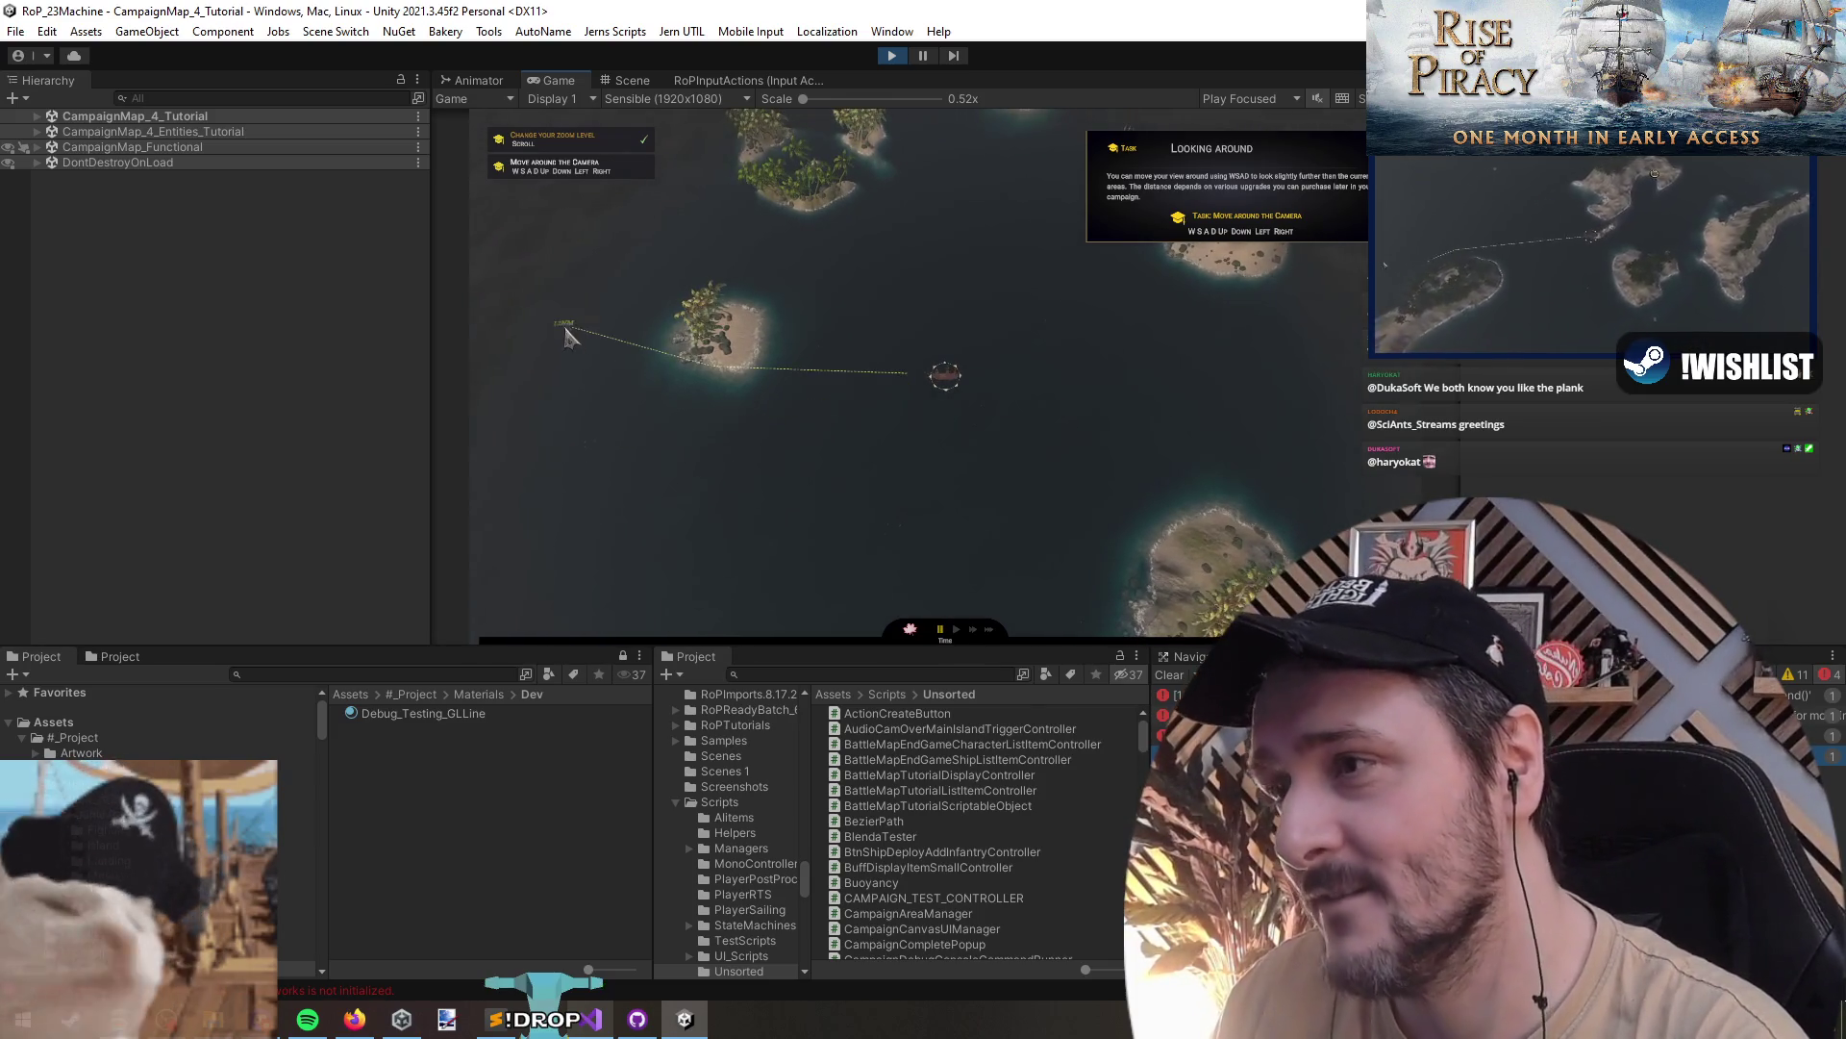
key("d")
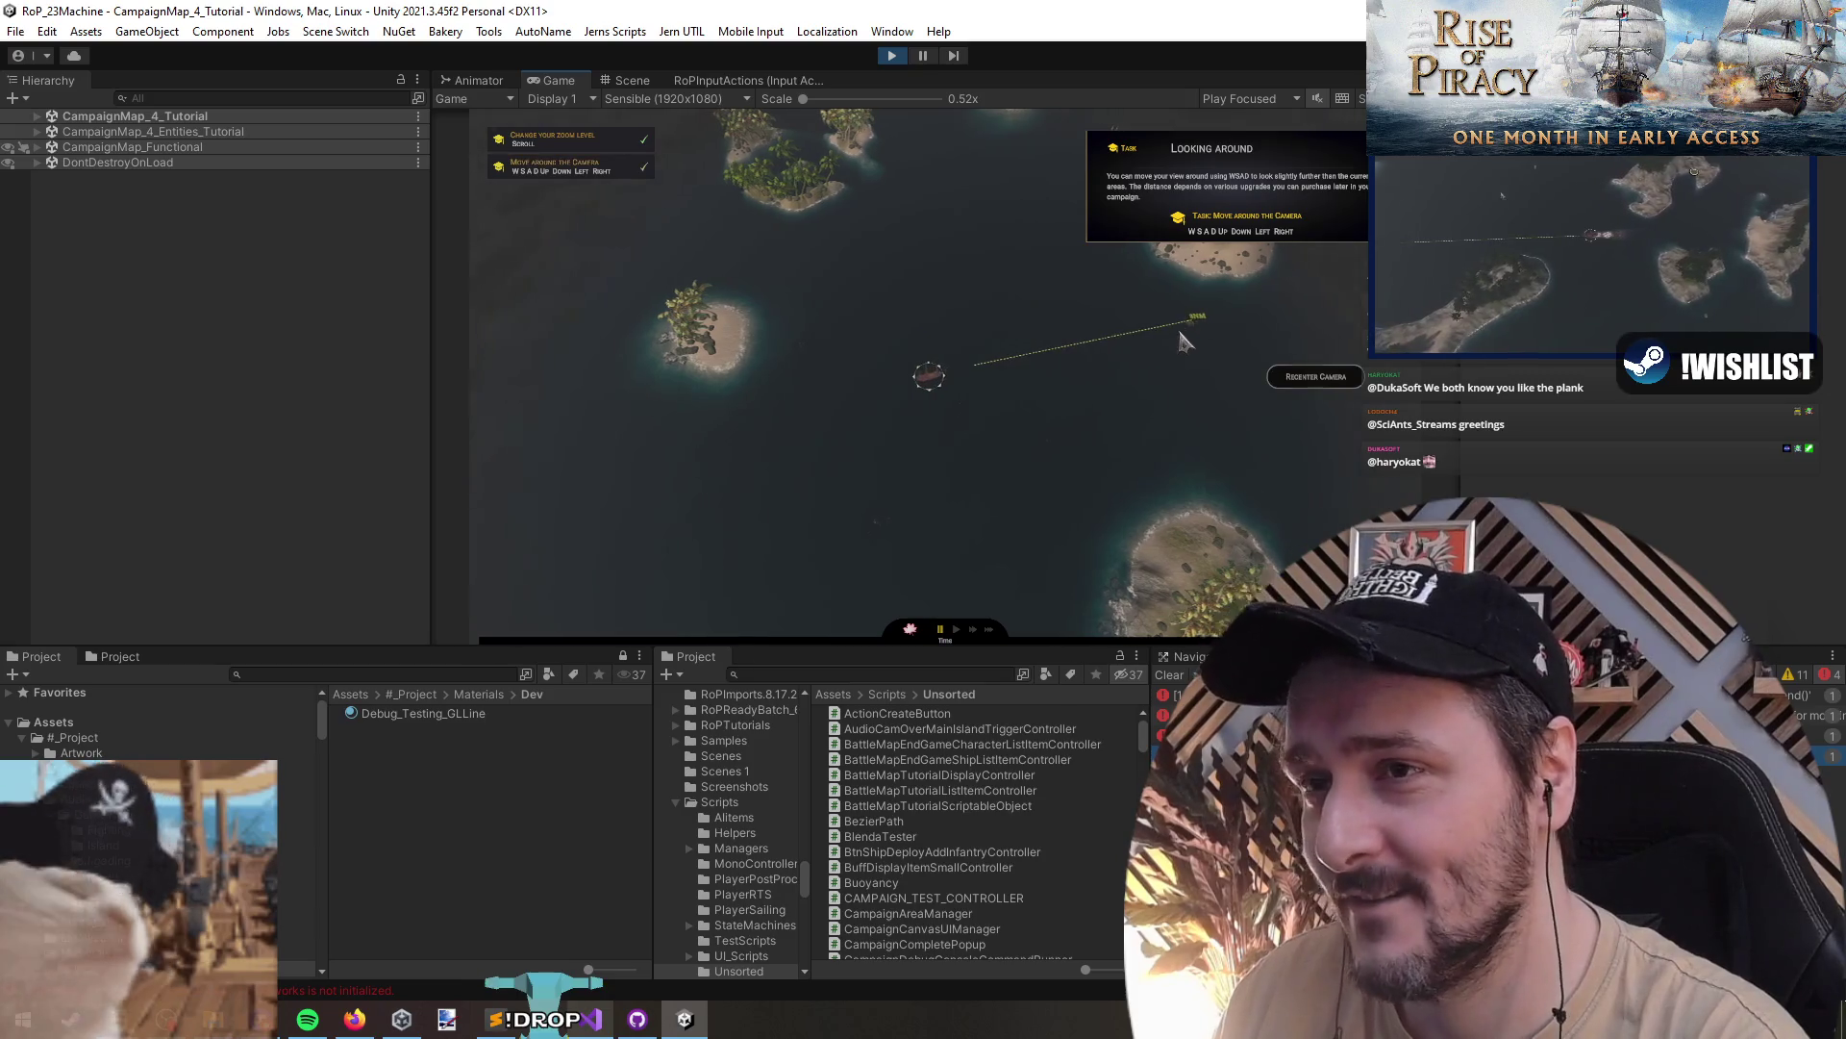
key("s")
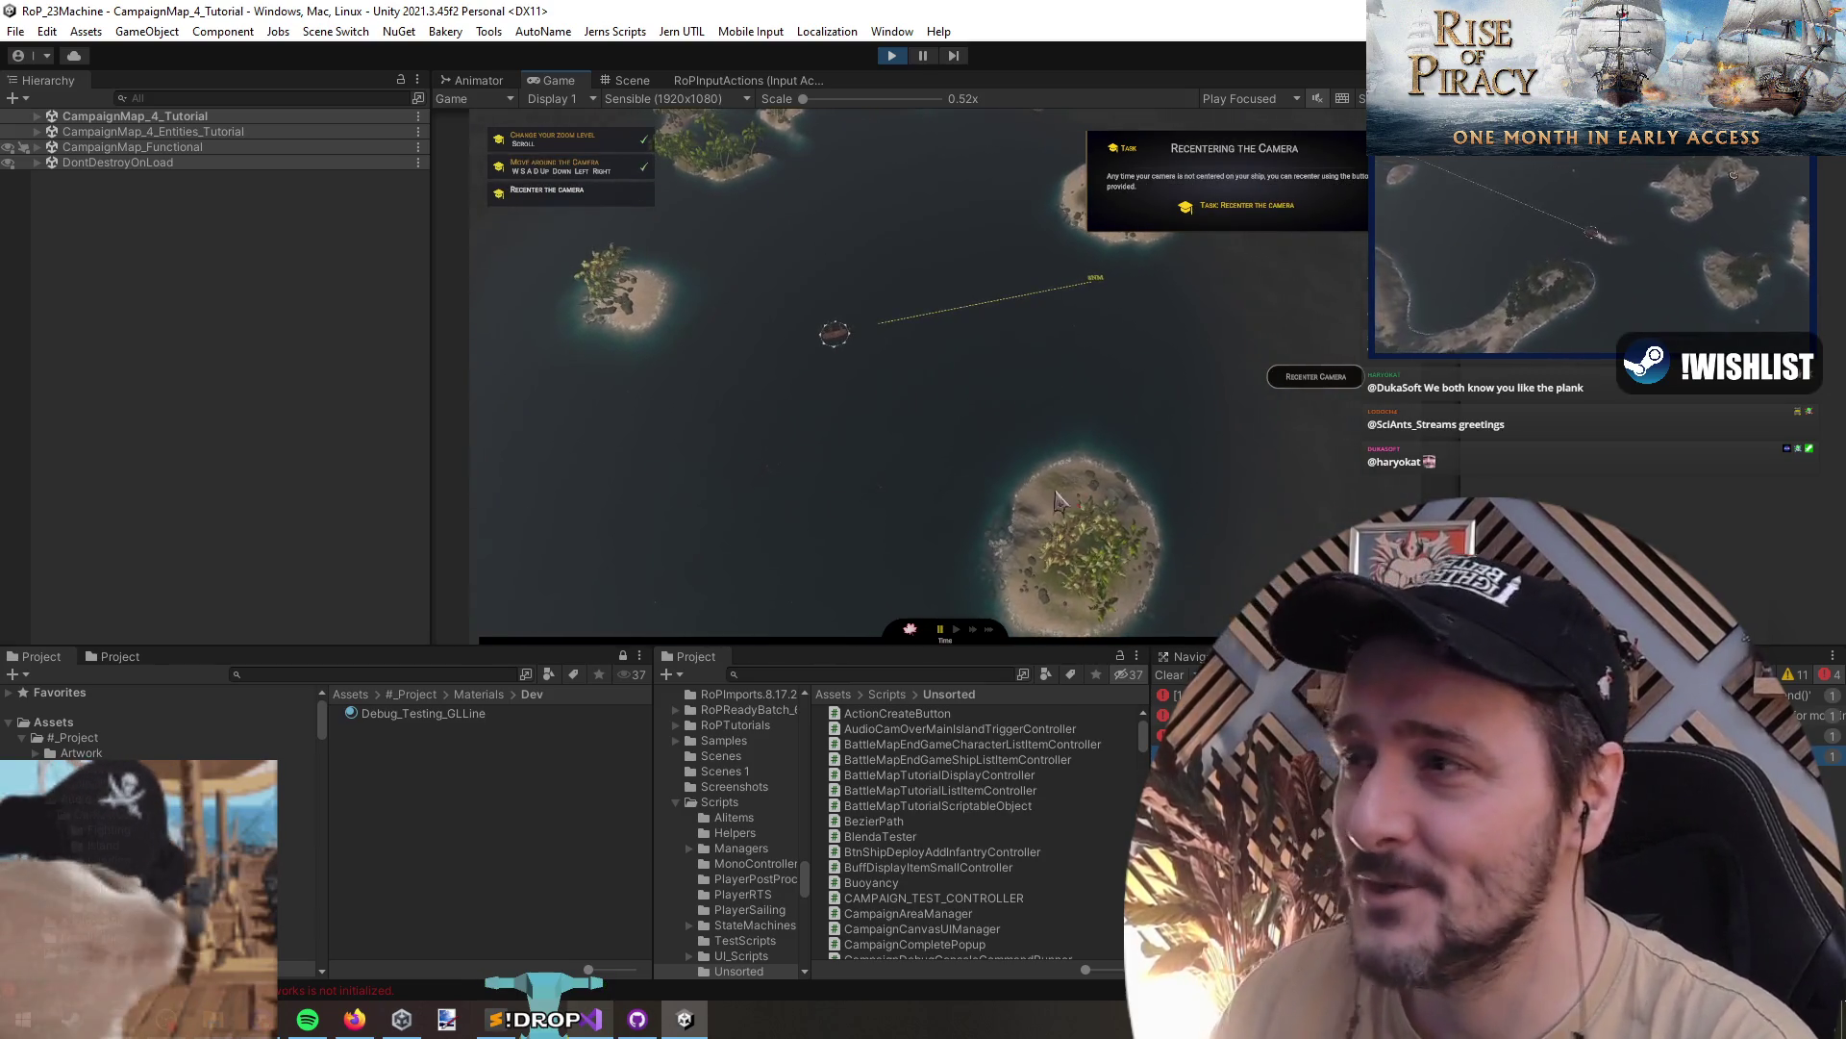
left_click(1315, 376)
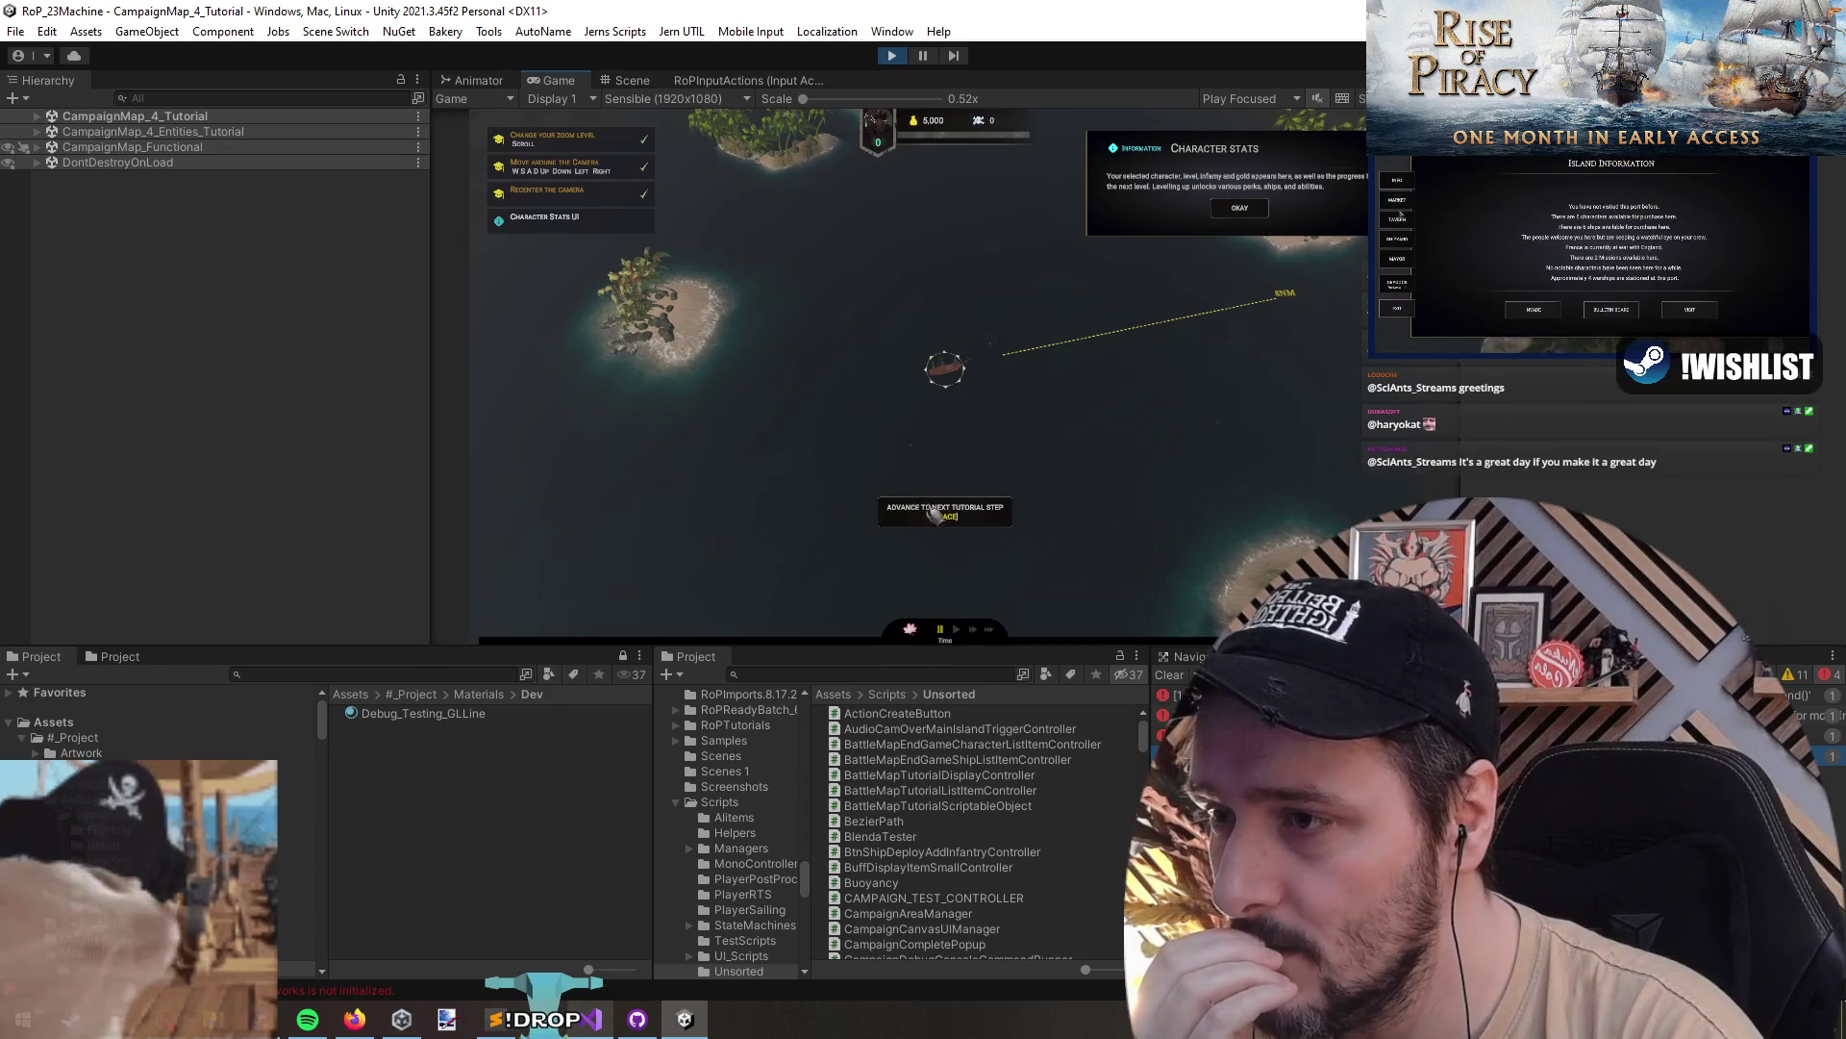
left_click(889, 60)
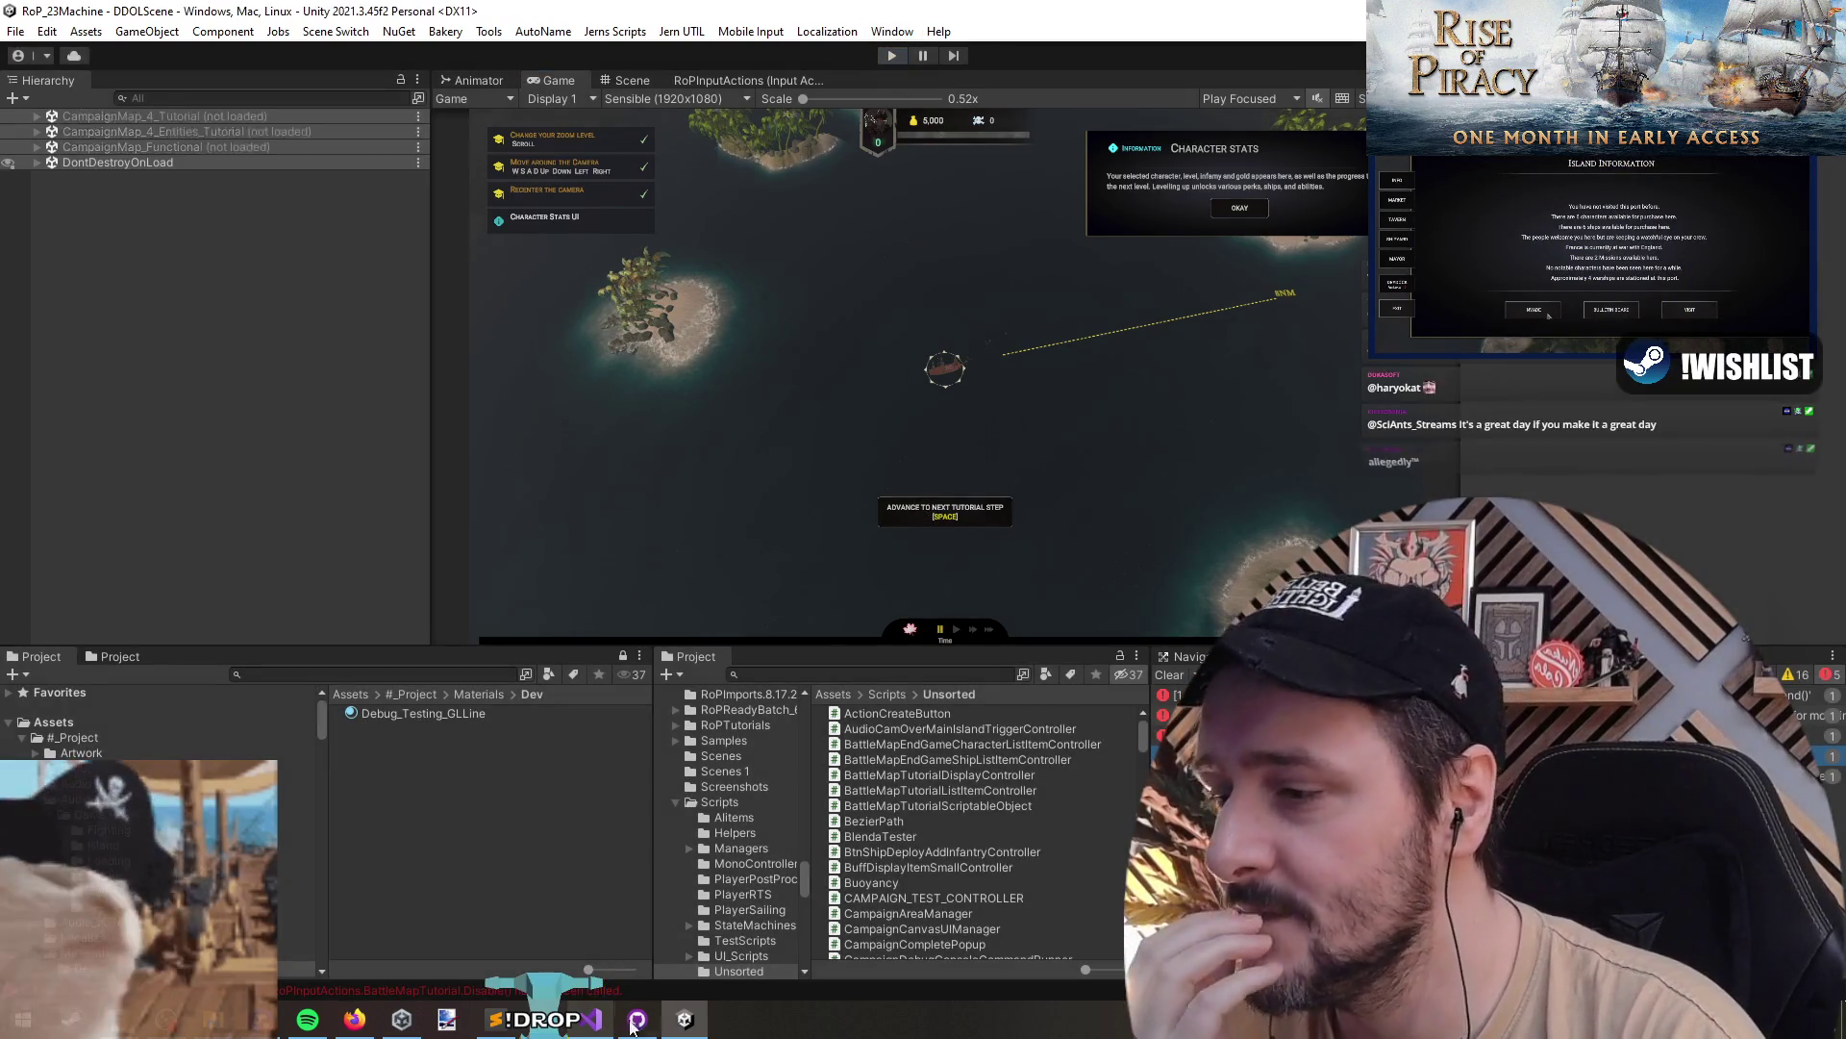
- Delete the OnComplete block from the advance-tutorial sequence in Visual Studio
key("alt+Tab")
mouse_move(269, 478)
left_mouse_down()
mouse_move(288, 519)
mouse_move(403, 538)
left_mouse_up()
key("shift+Down")
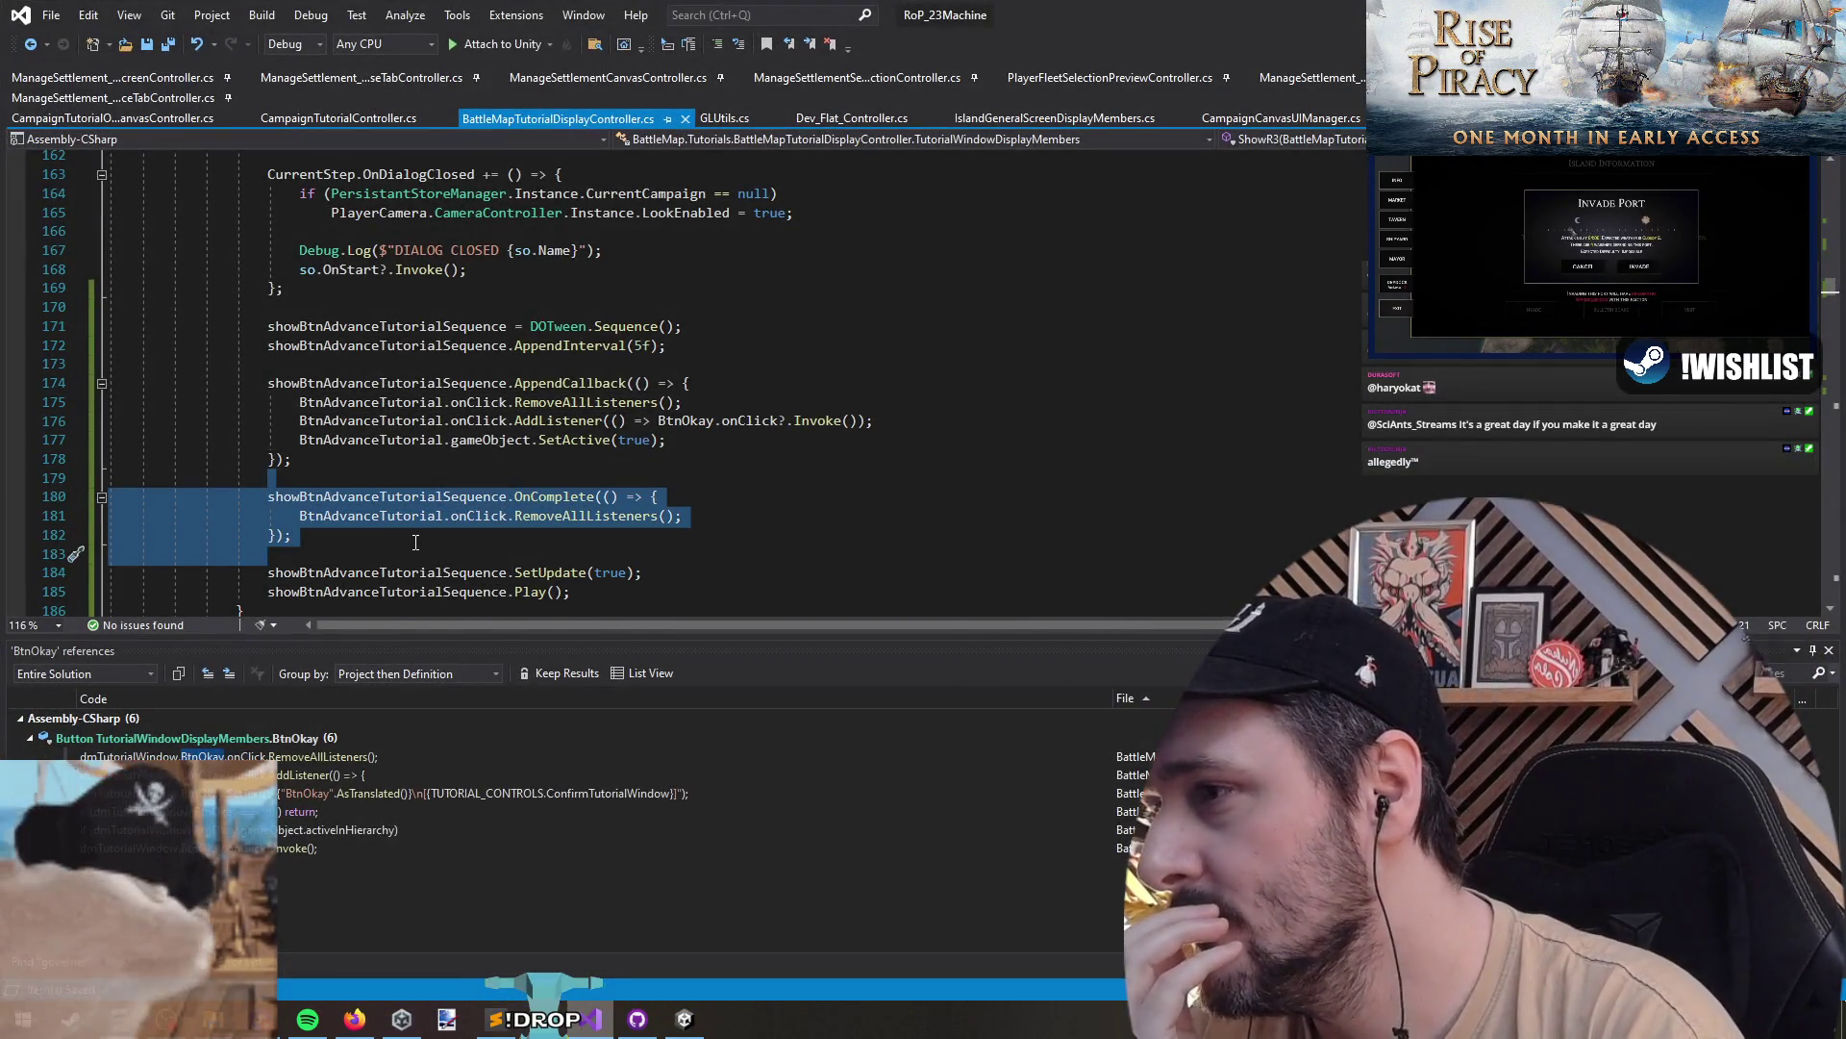
key("Delete")
- Move the RemoveAllListeners call into ShowR3 after the Kill call and save
triple_click(500, 408)
key("ctrl+c")
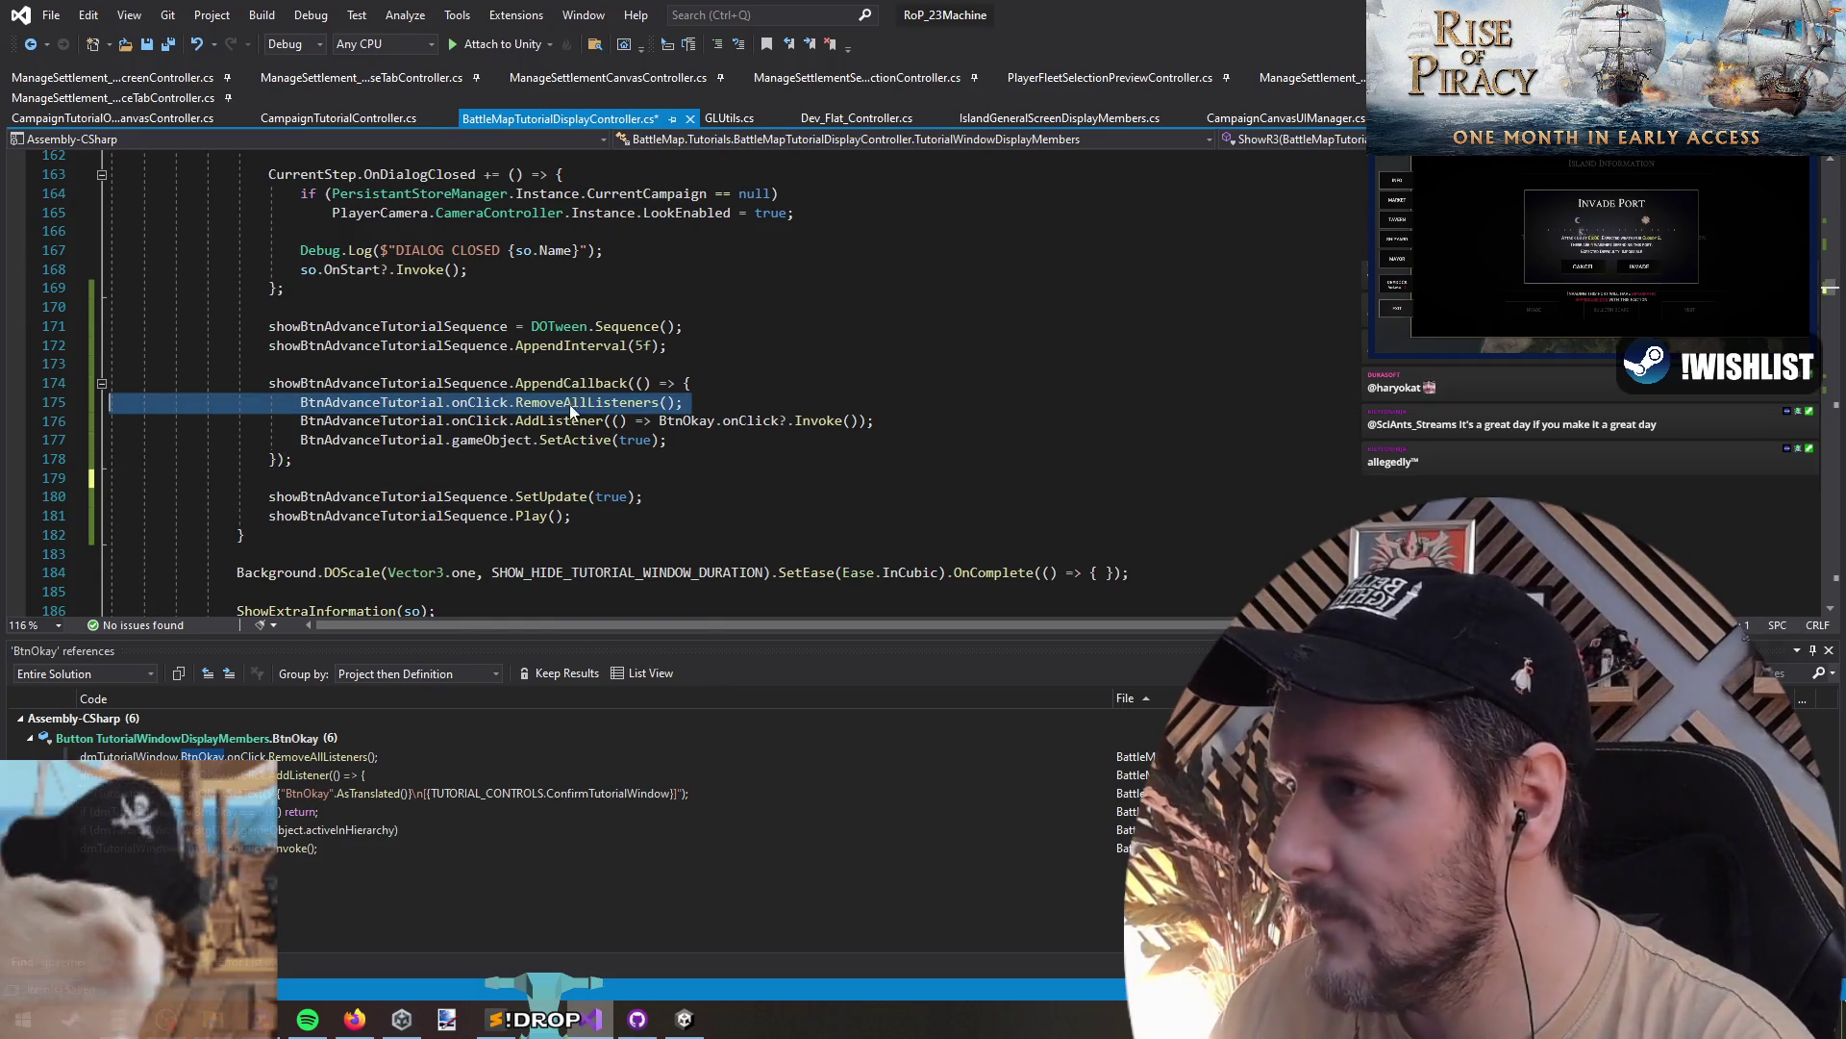
scroll(571, 410, "up", 14)
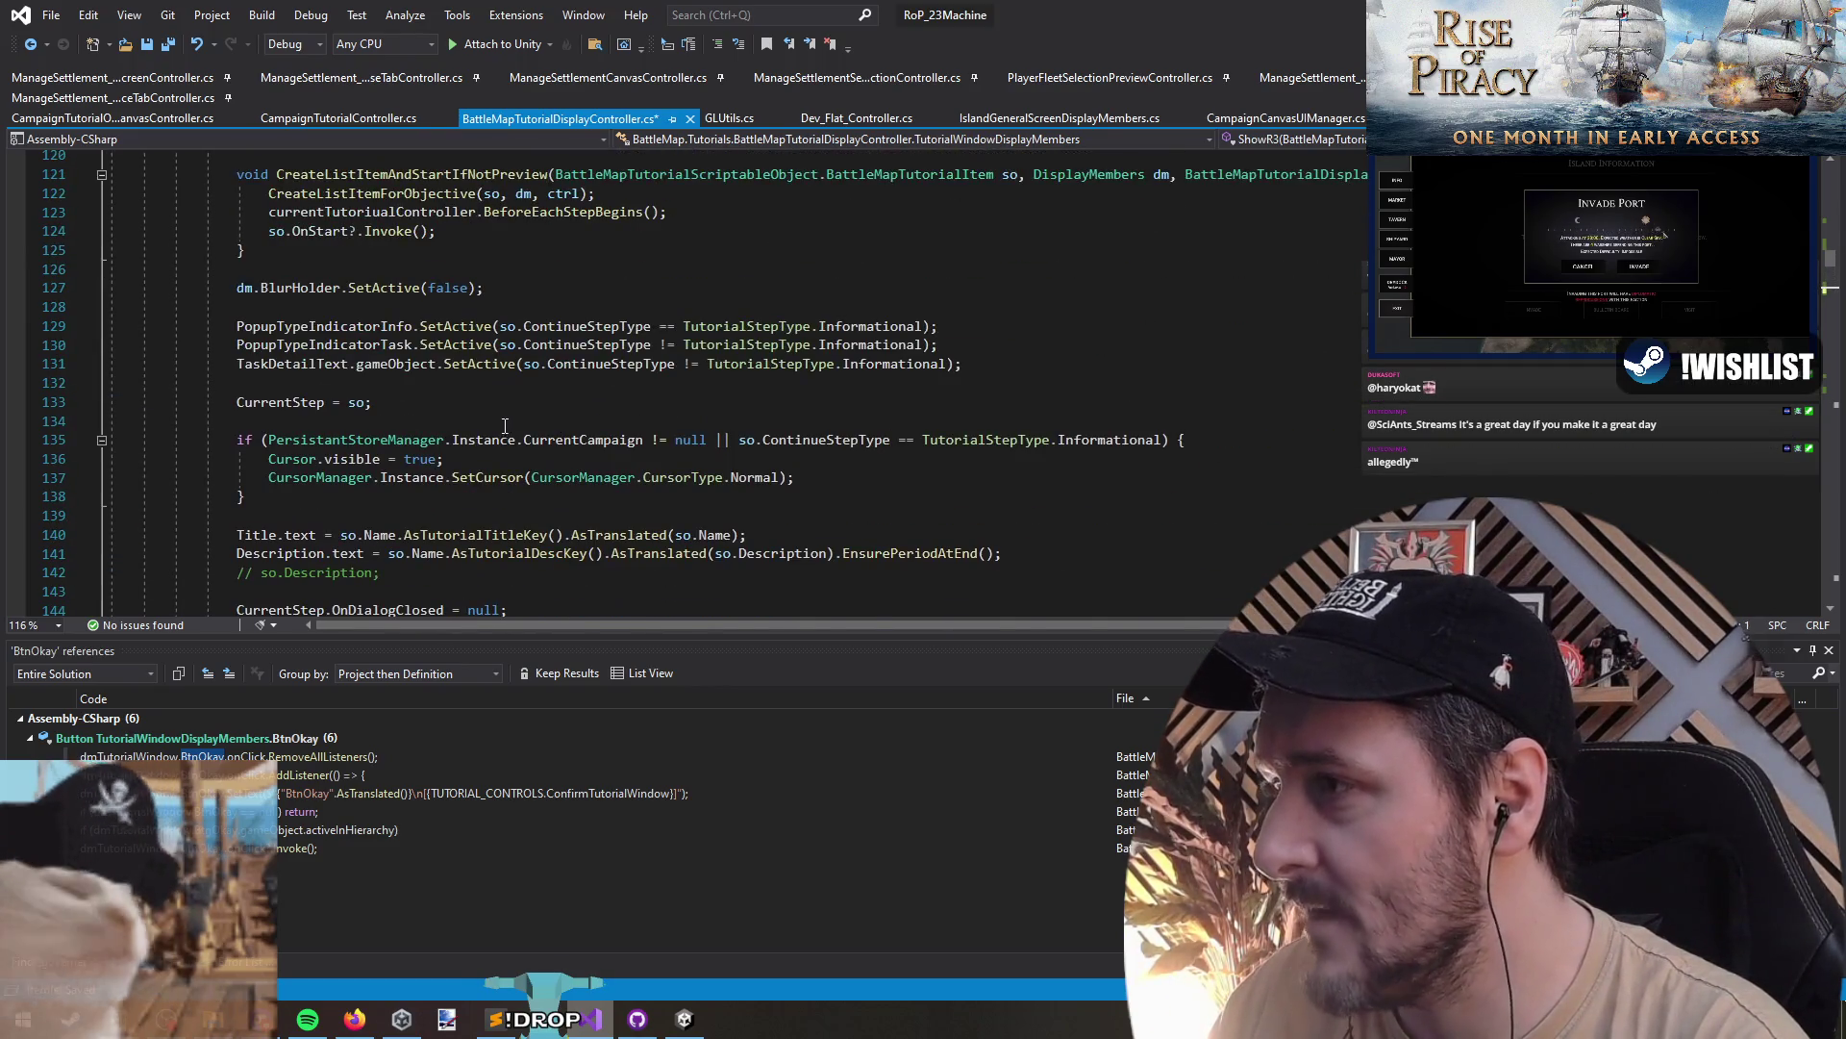
scroll(505, 426, "up", 6)
left_click(526, 458)
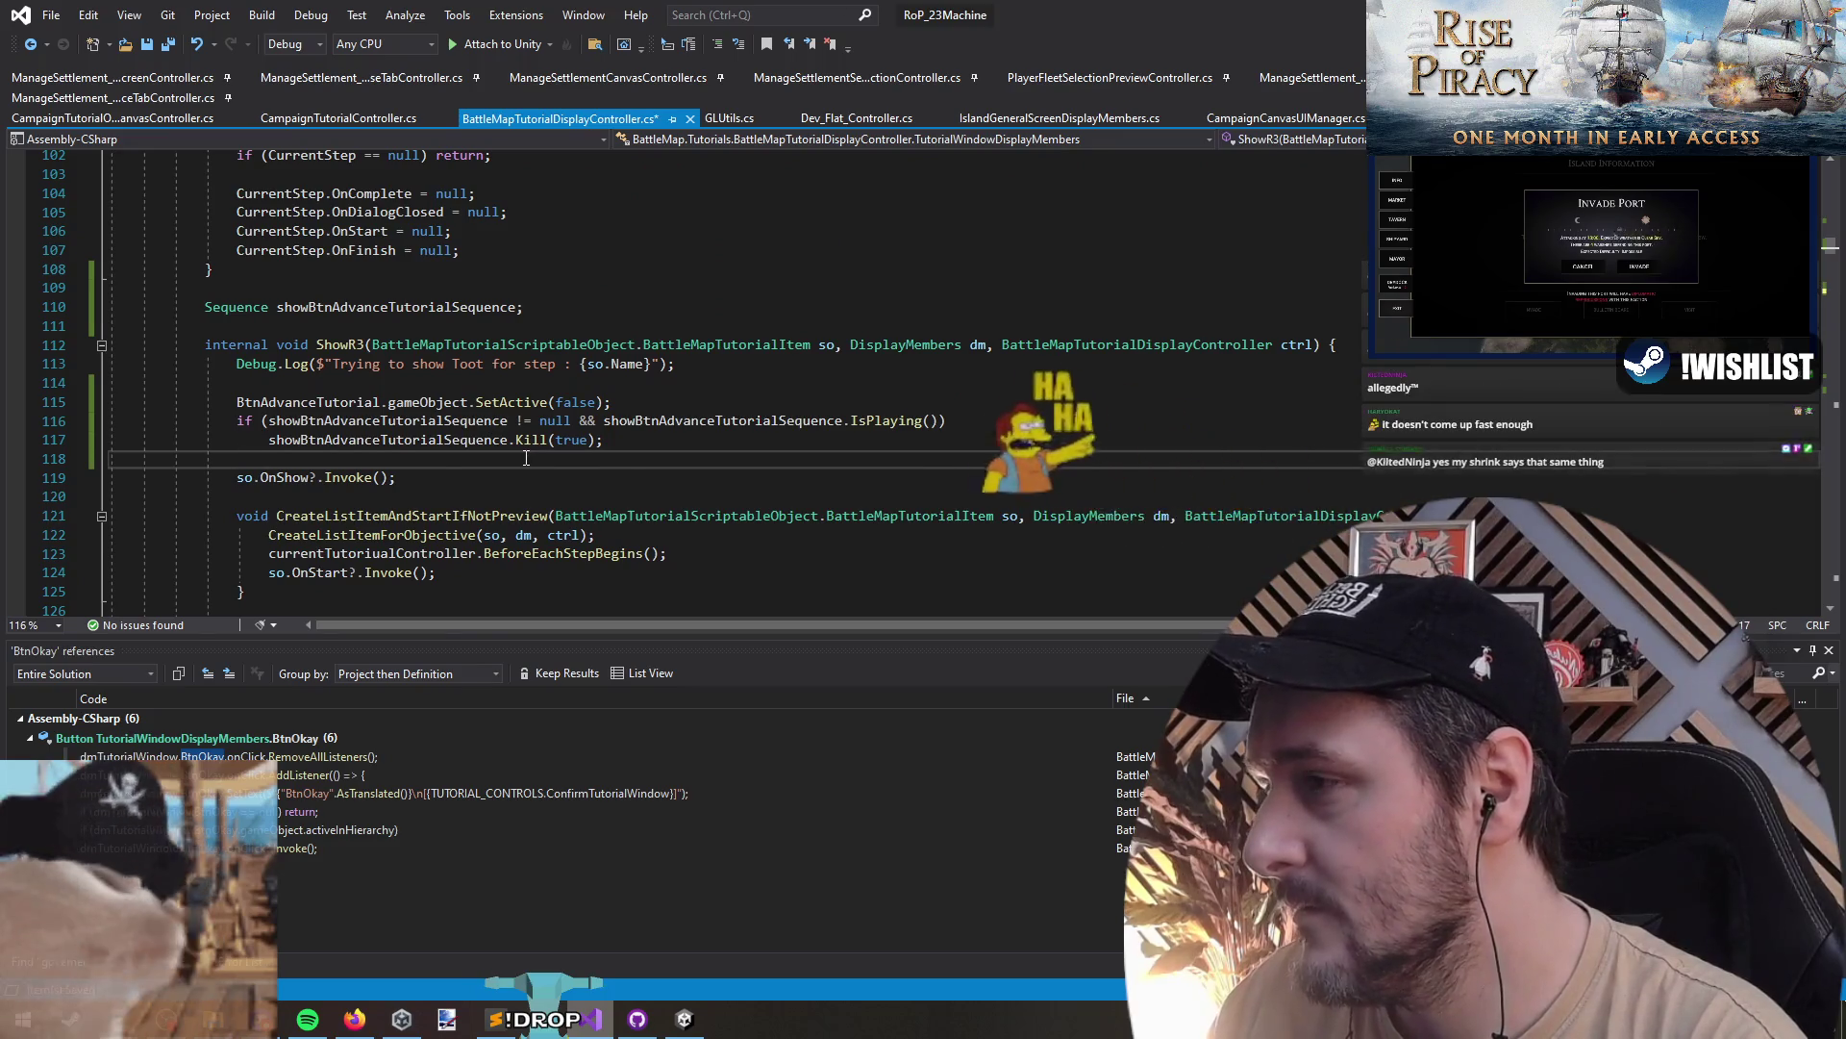
key("ctrl+v")
key("Return")
key("Up")
key("Up")
key("Up")
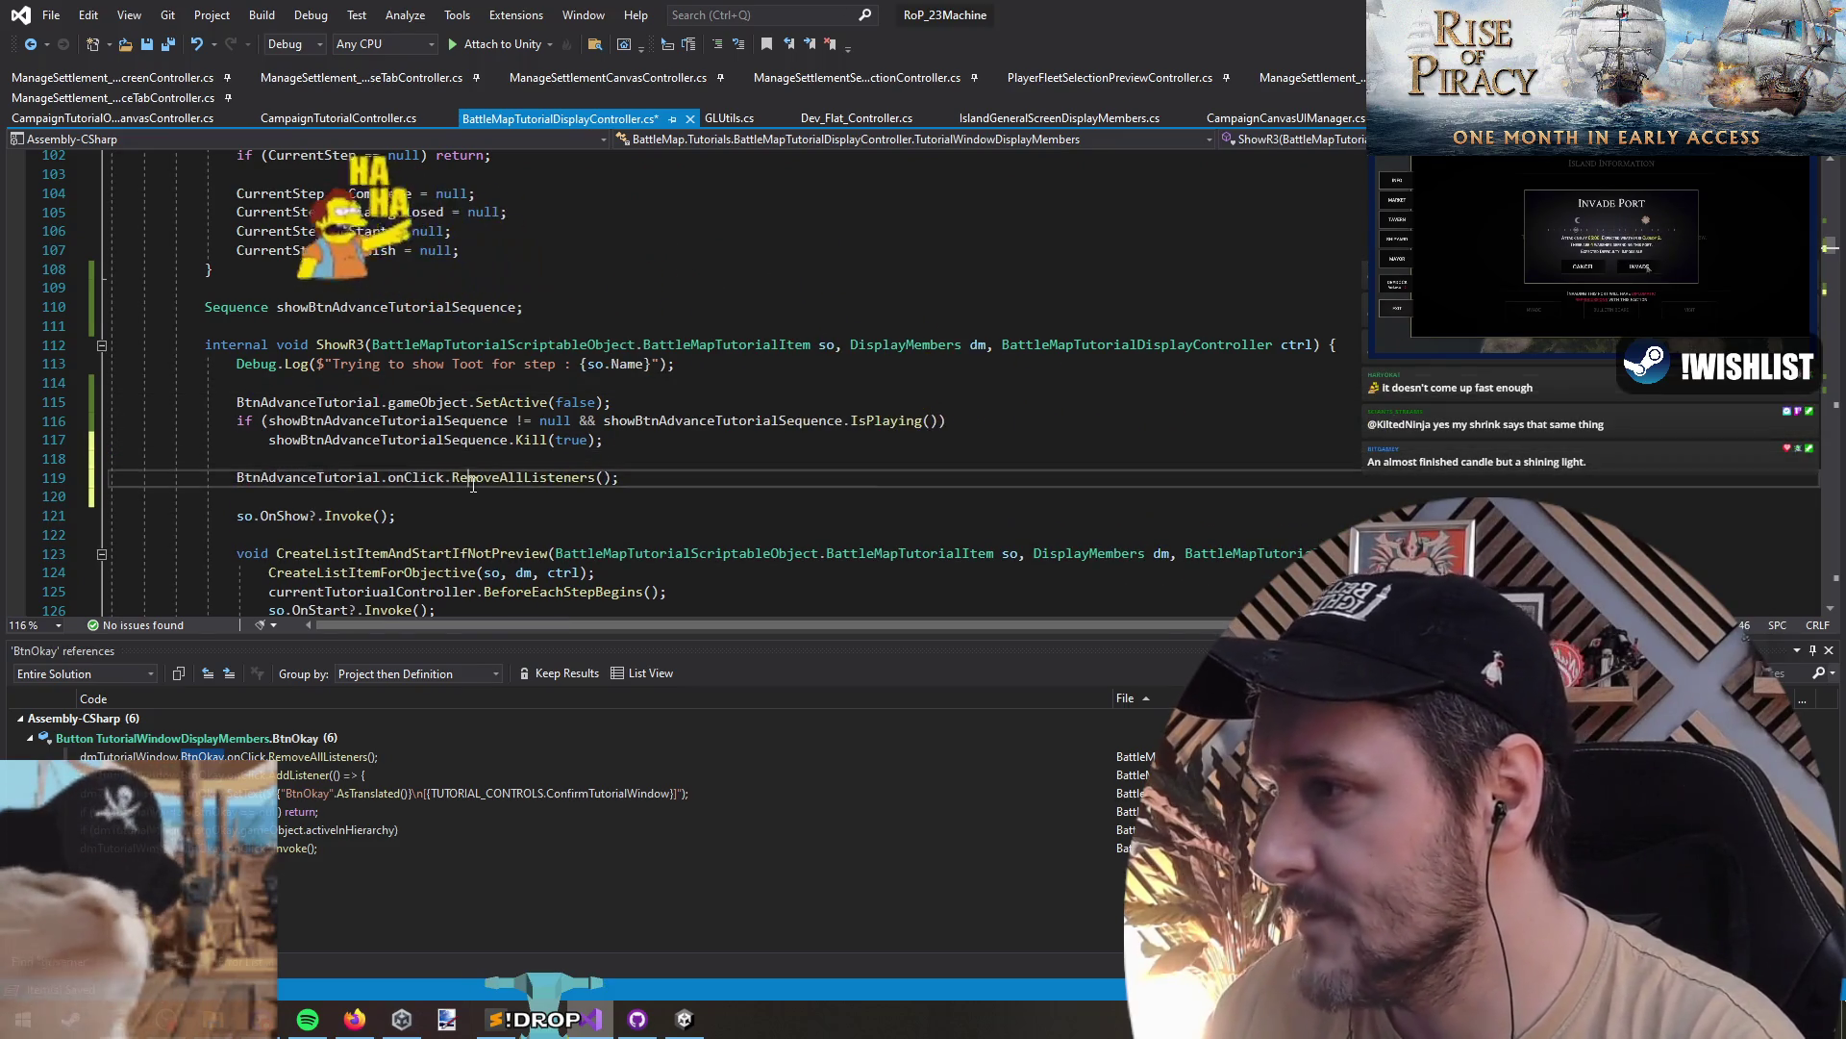
key("ctrl+s")
- Inspect the AddListener call and what BtnOkay refers to
scroll(590, 412, "down", 6)
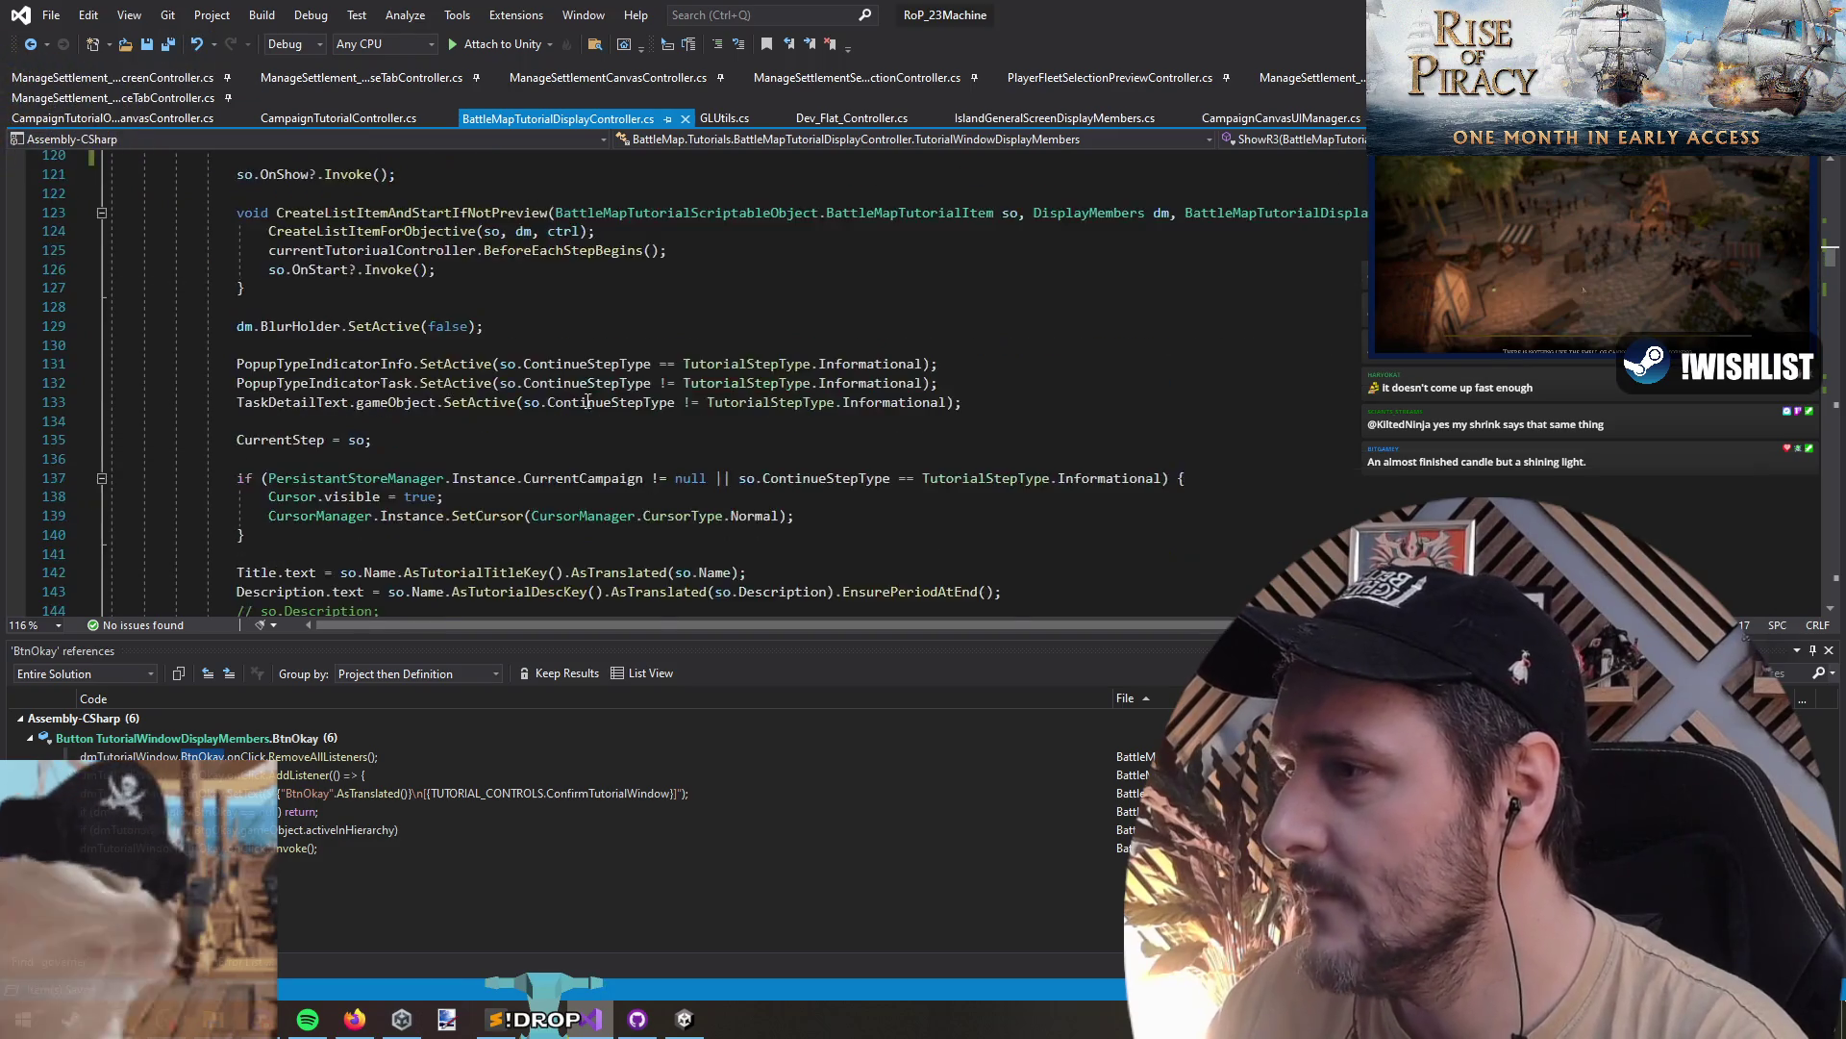
scroll(591, 412, "down", 13)
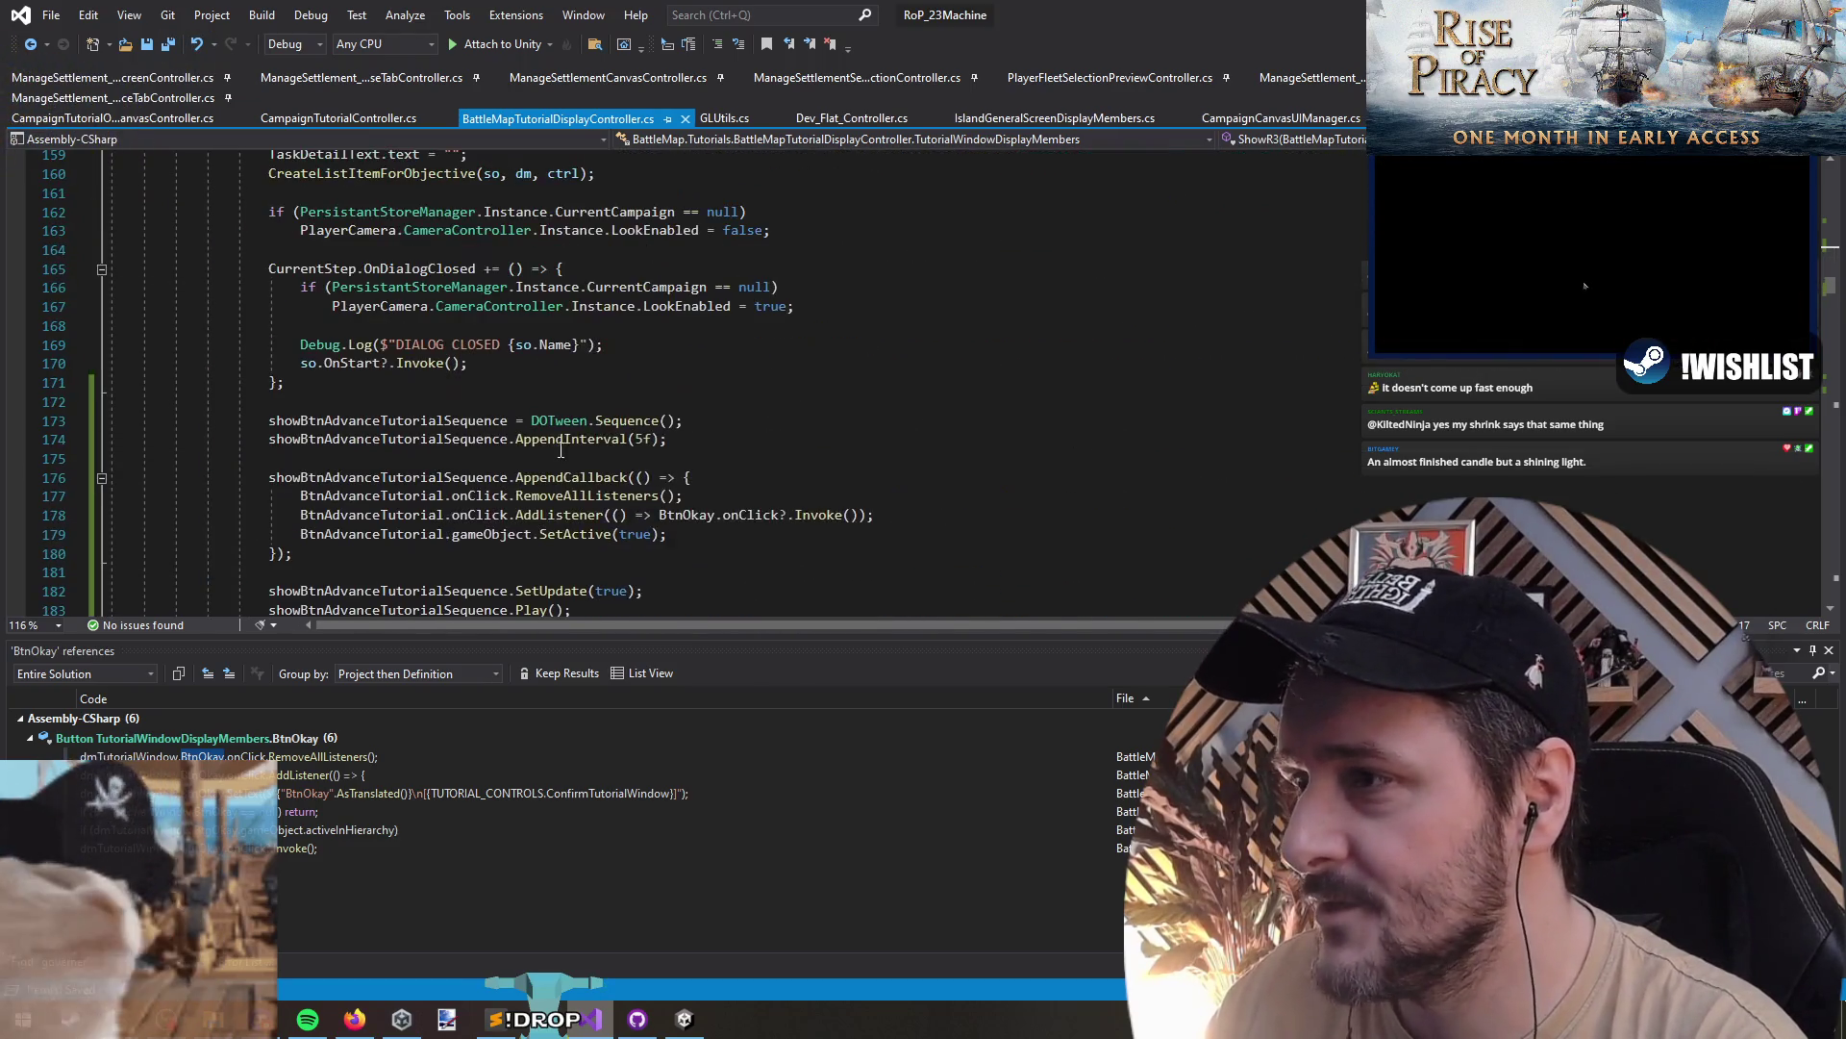
double_click(555, 515)
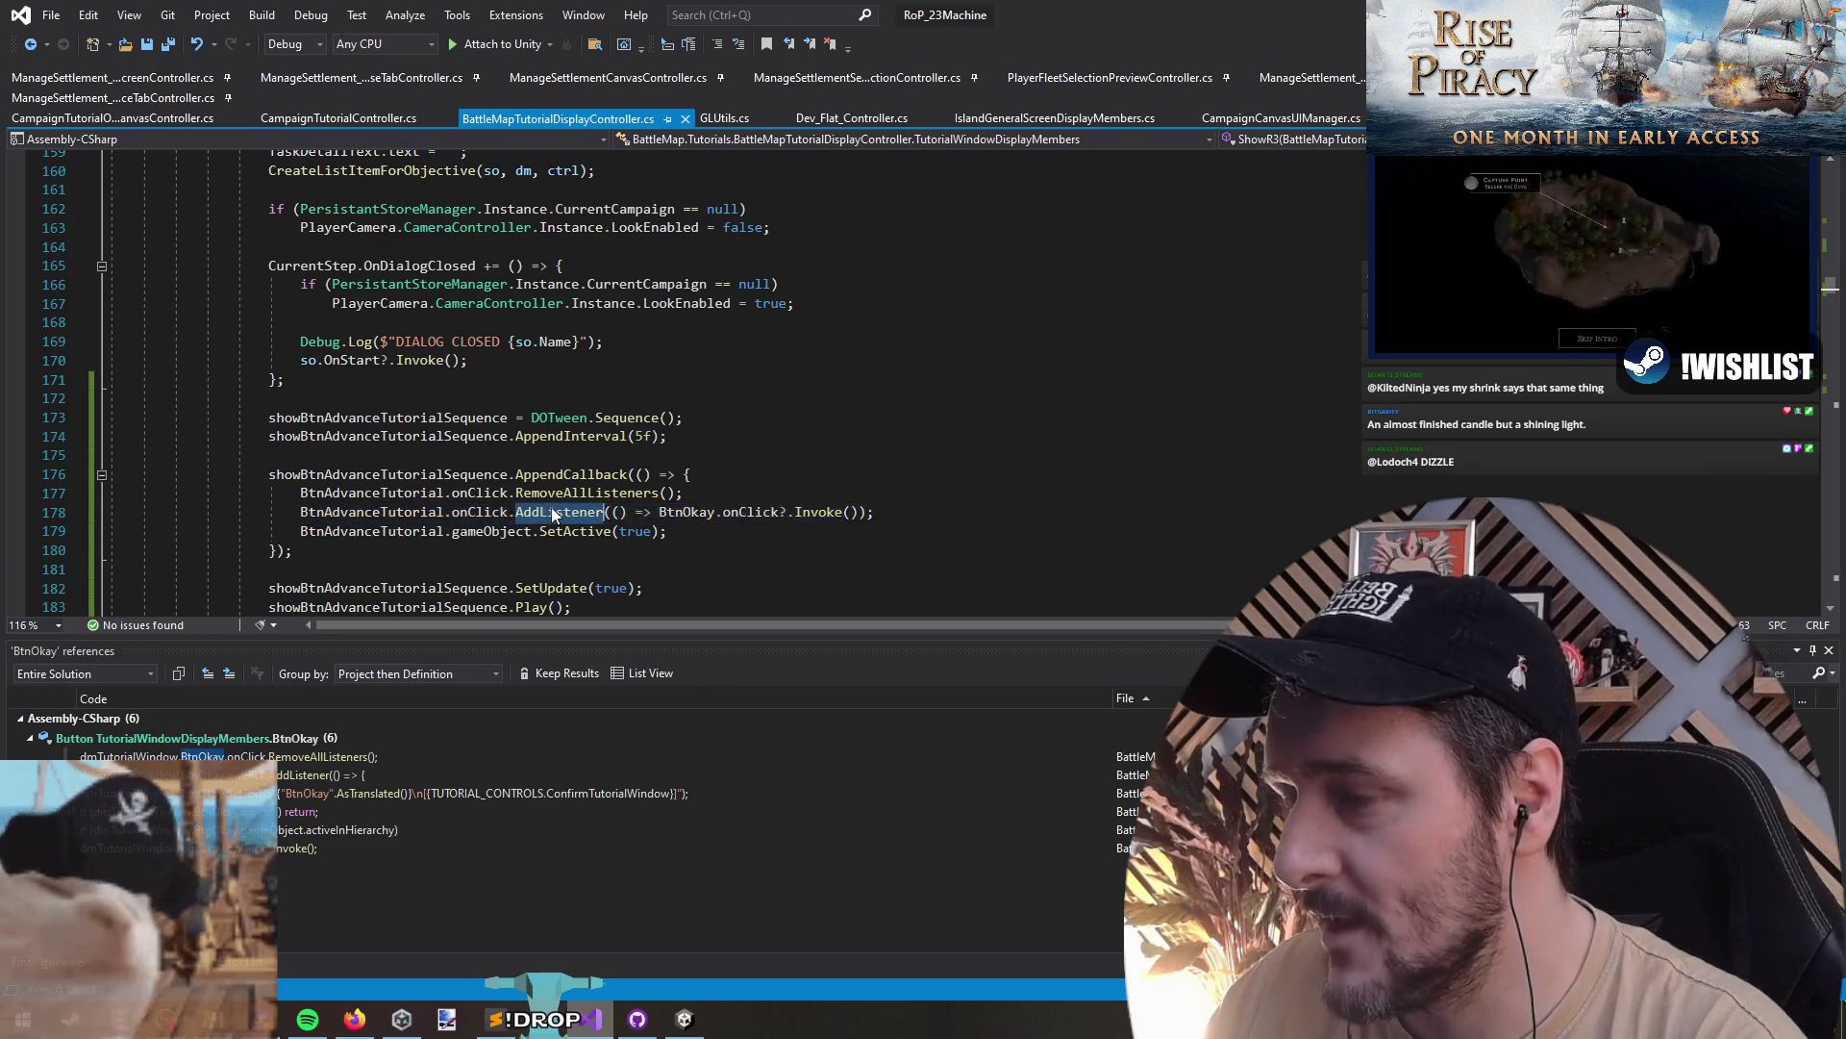
left_click(717, 513)
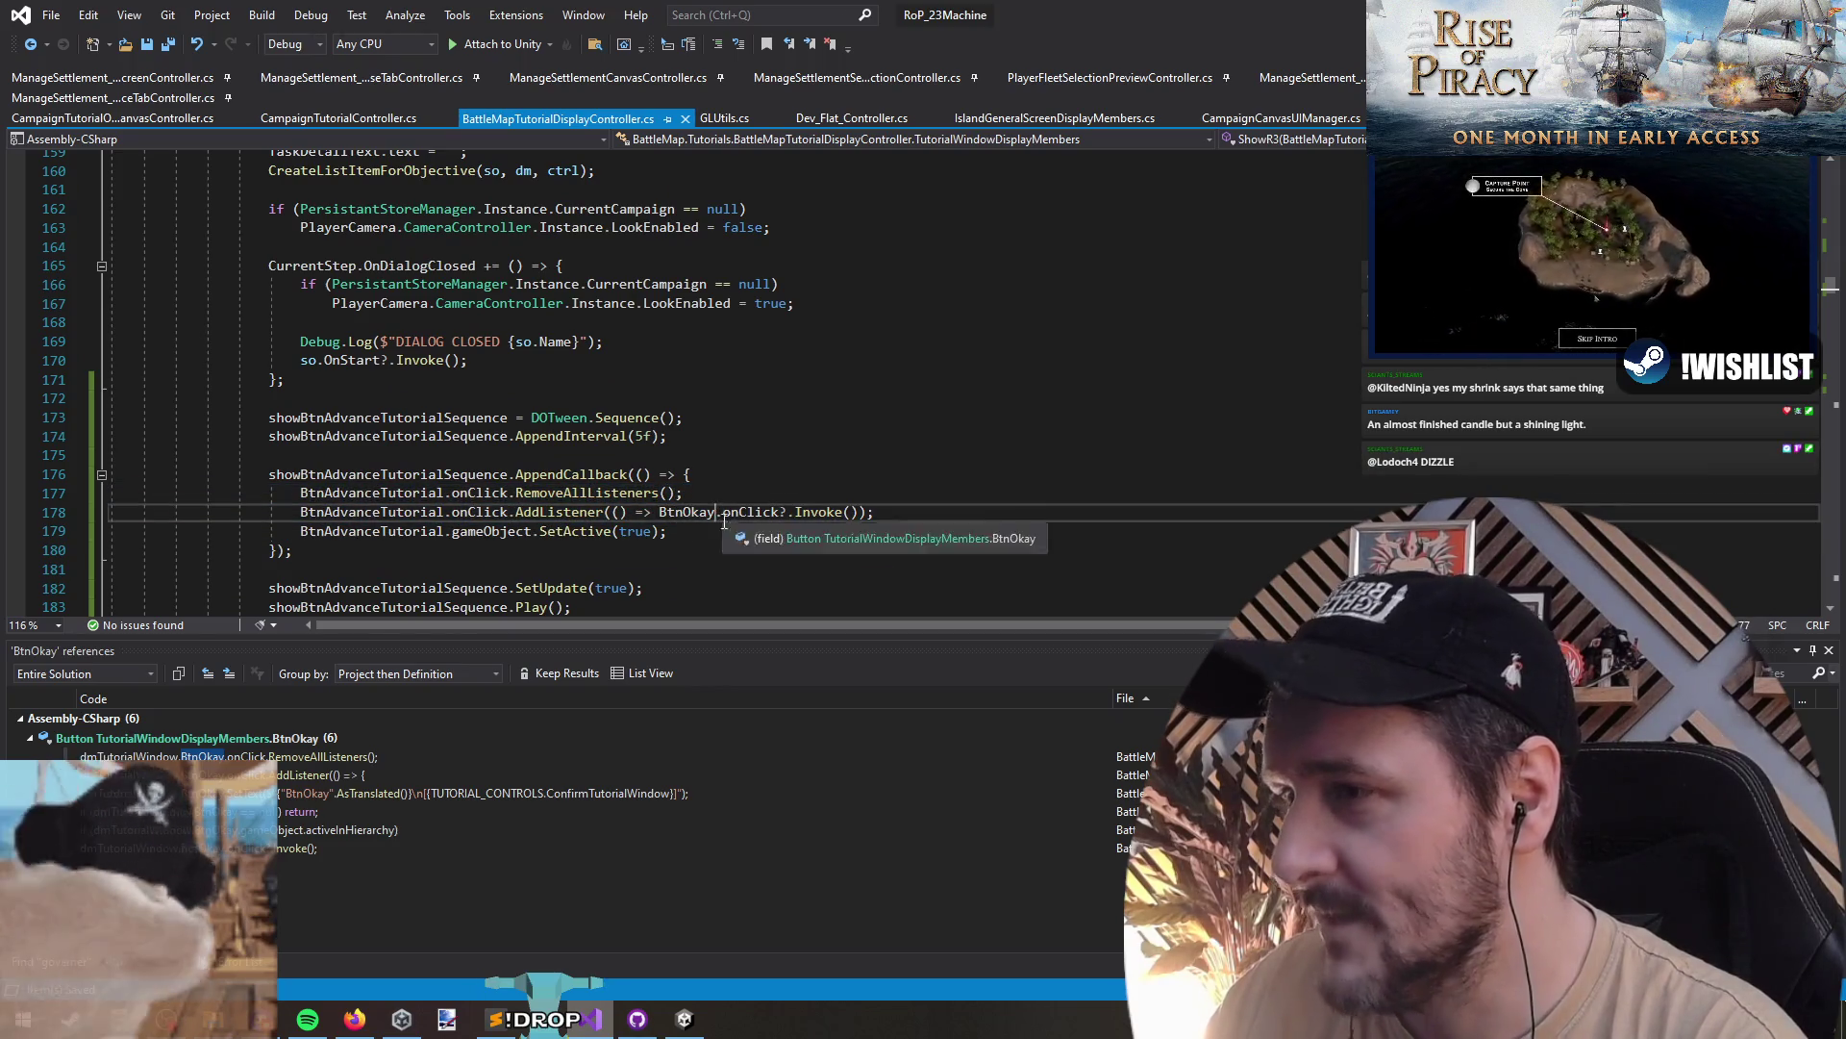
key("Up")
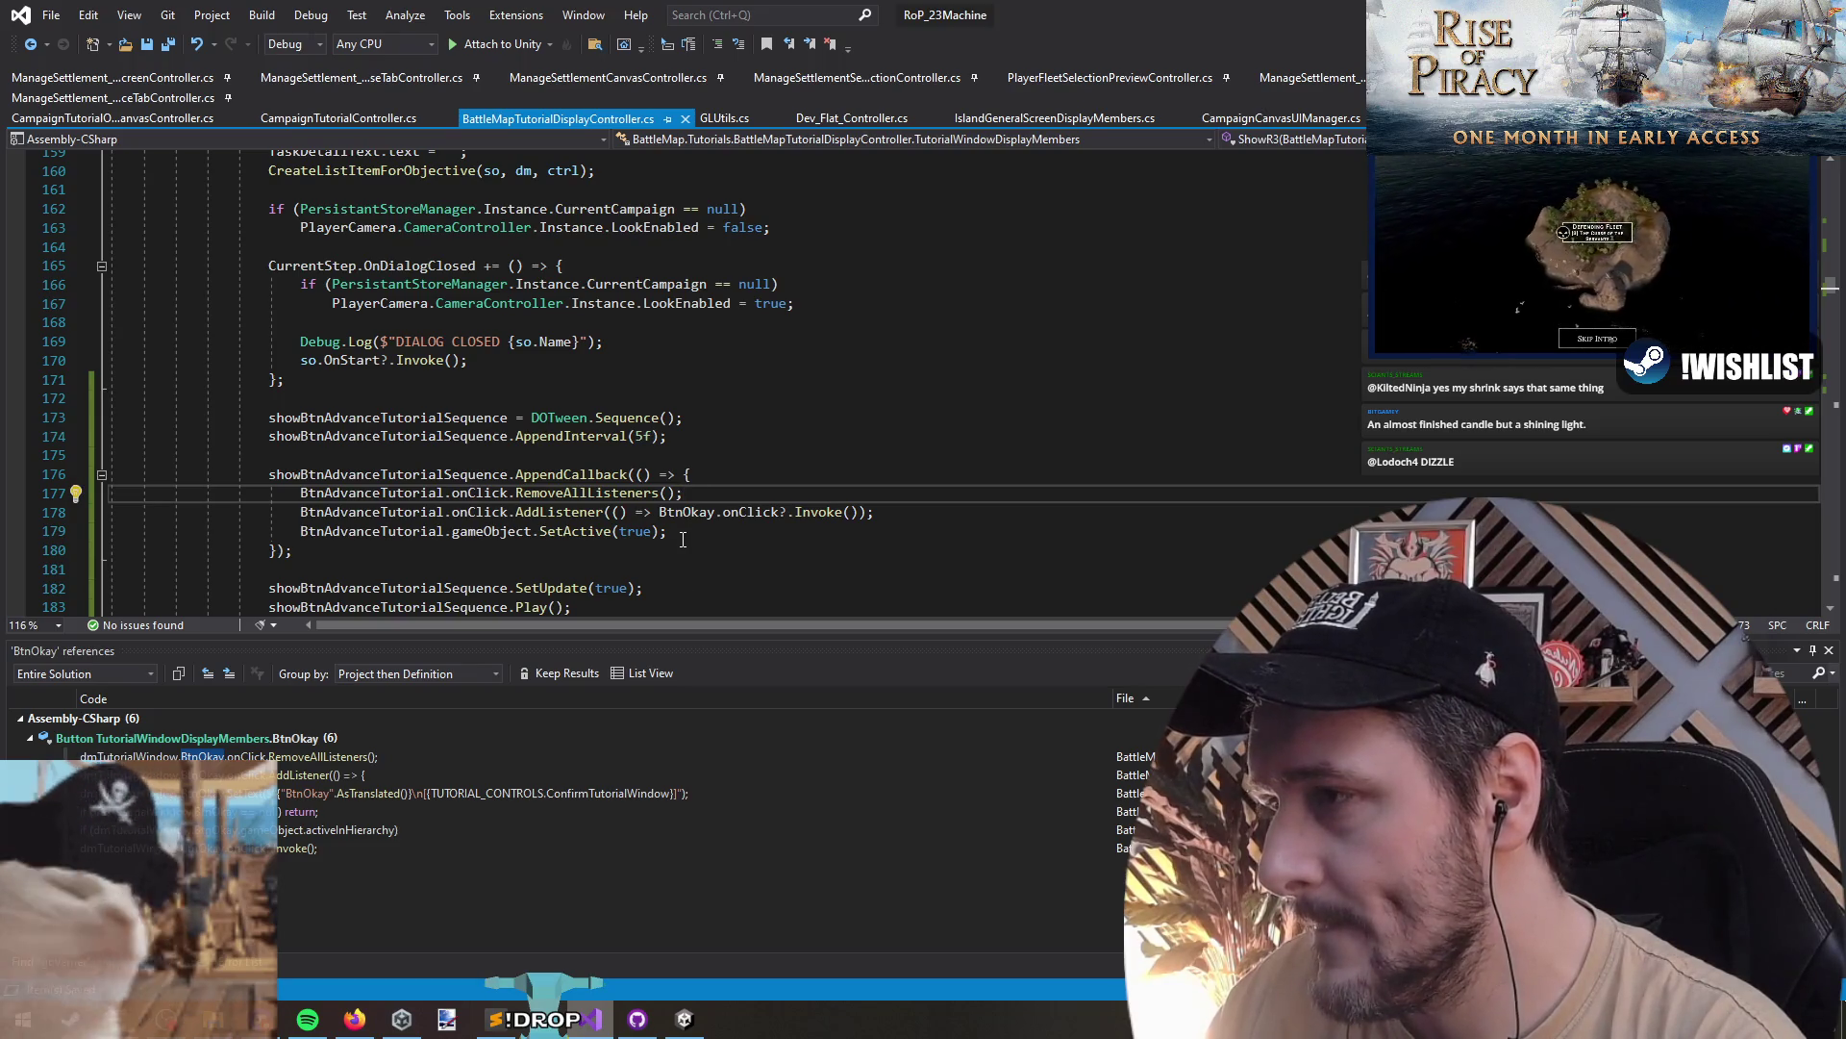
scroll(749, 479, "up", 4)
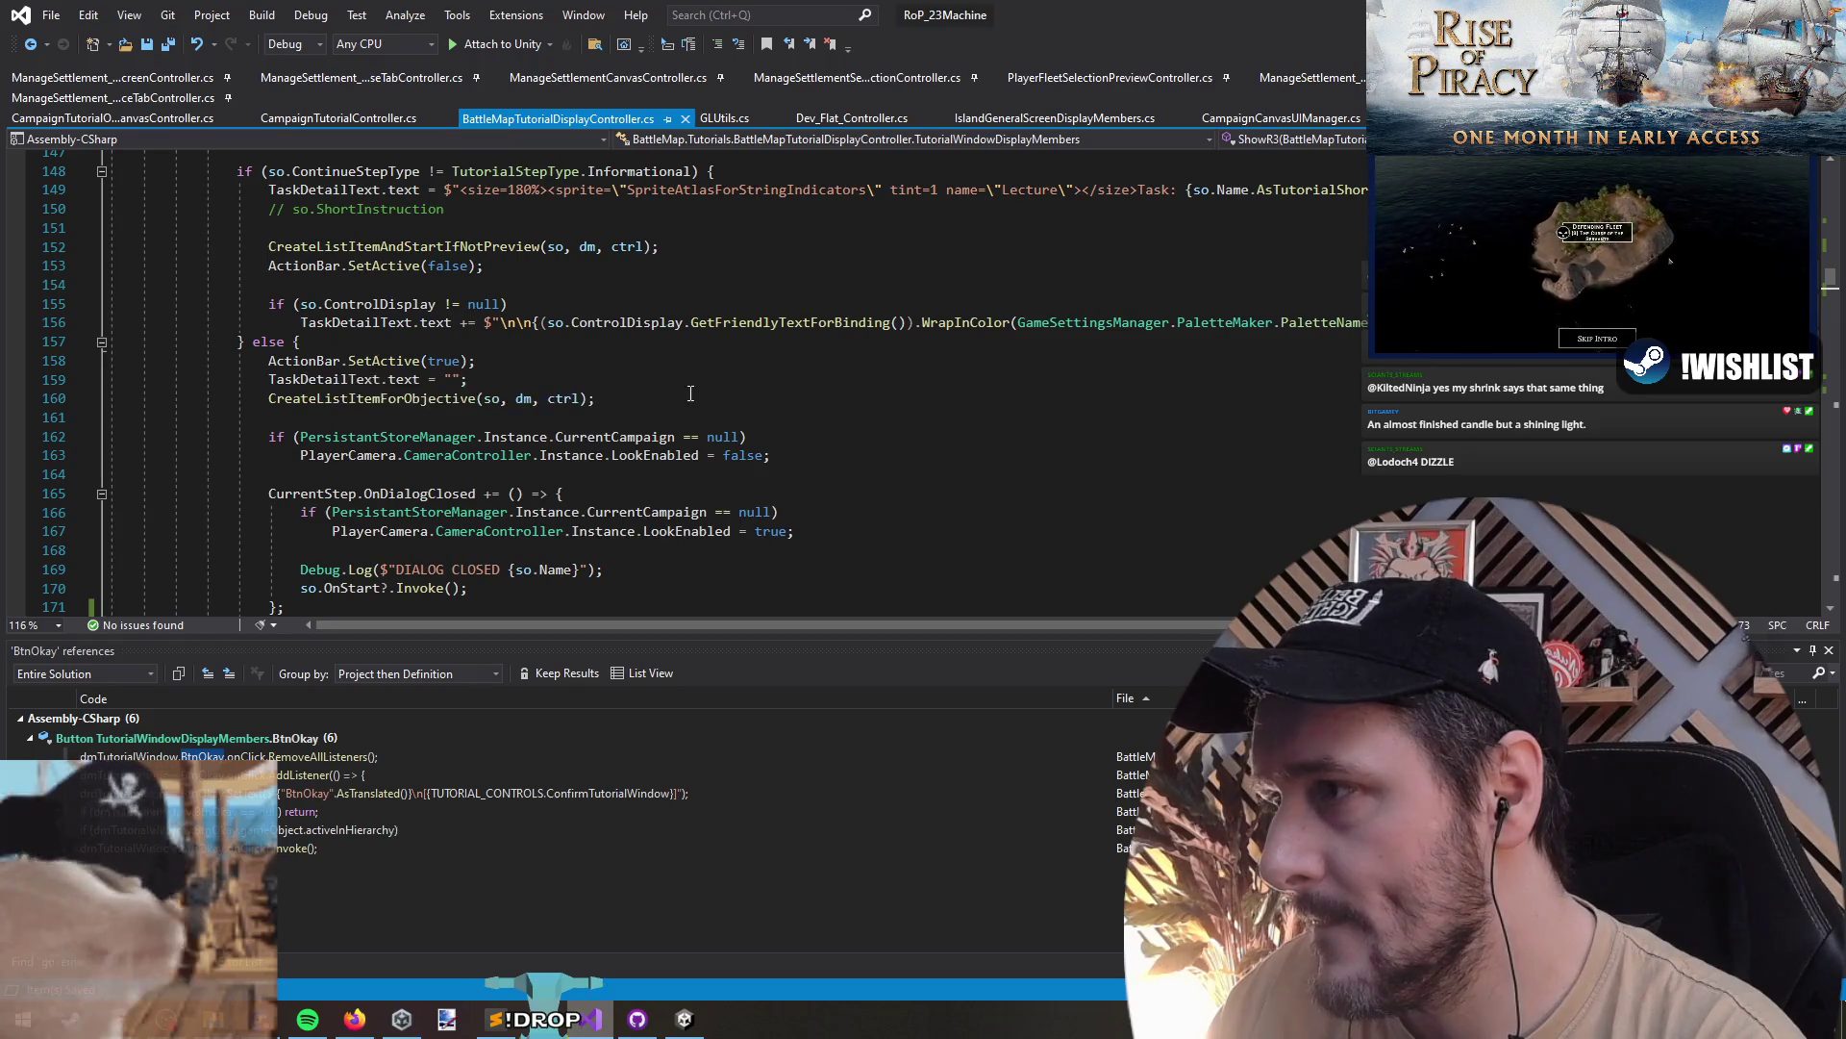
scroll(653, 494, "down", 4)
- Change the AppendInterval on line 174 from 5f to 3f and return to Unity
double_click(642, 436)
type("3f")
key("Down")
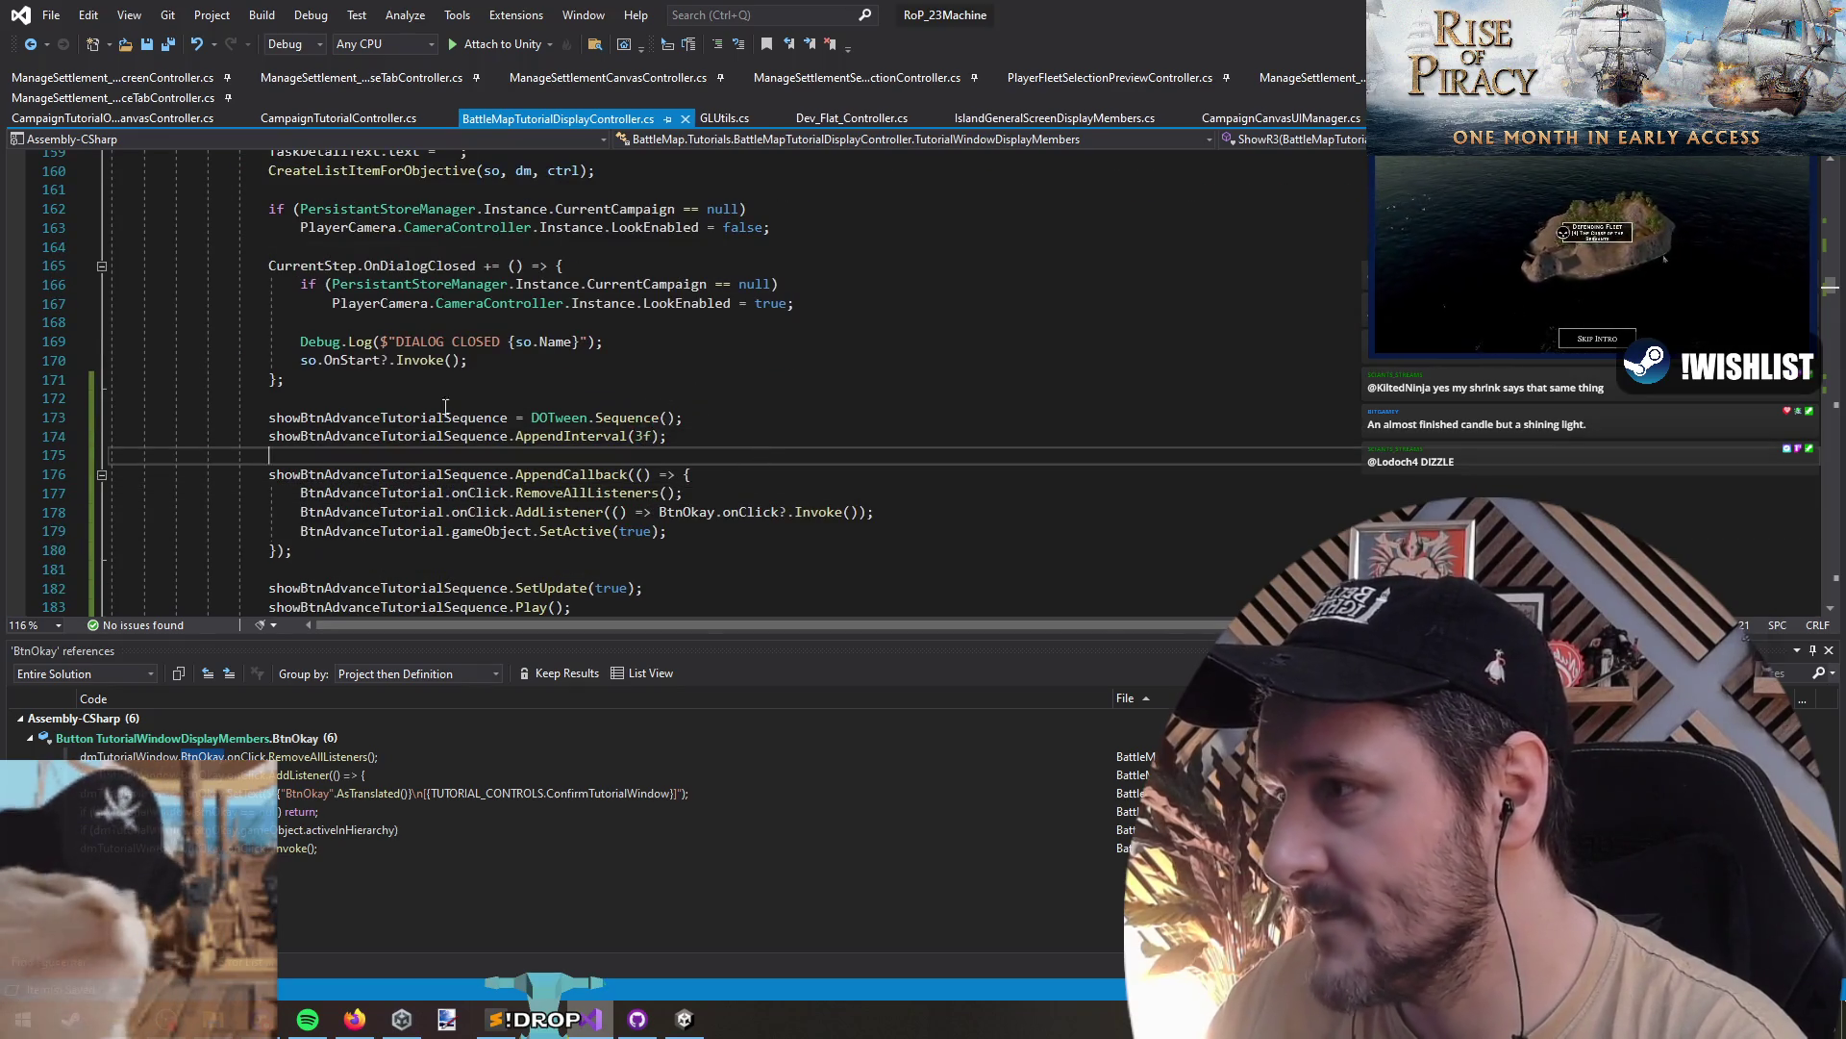
left_click(157, 48)
key("alt+Tab")
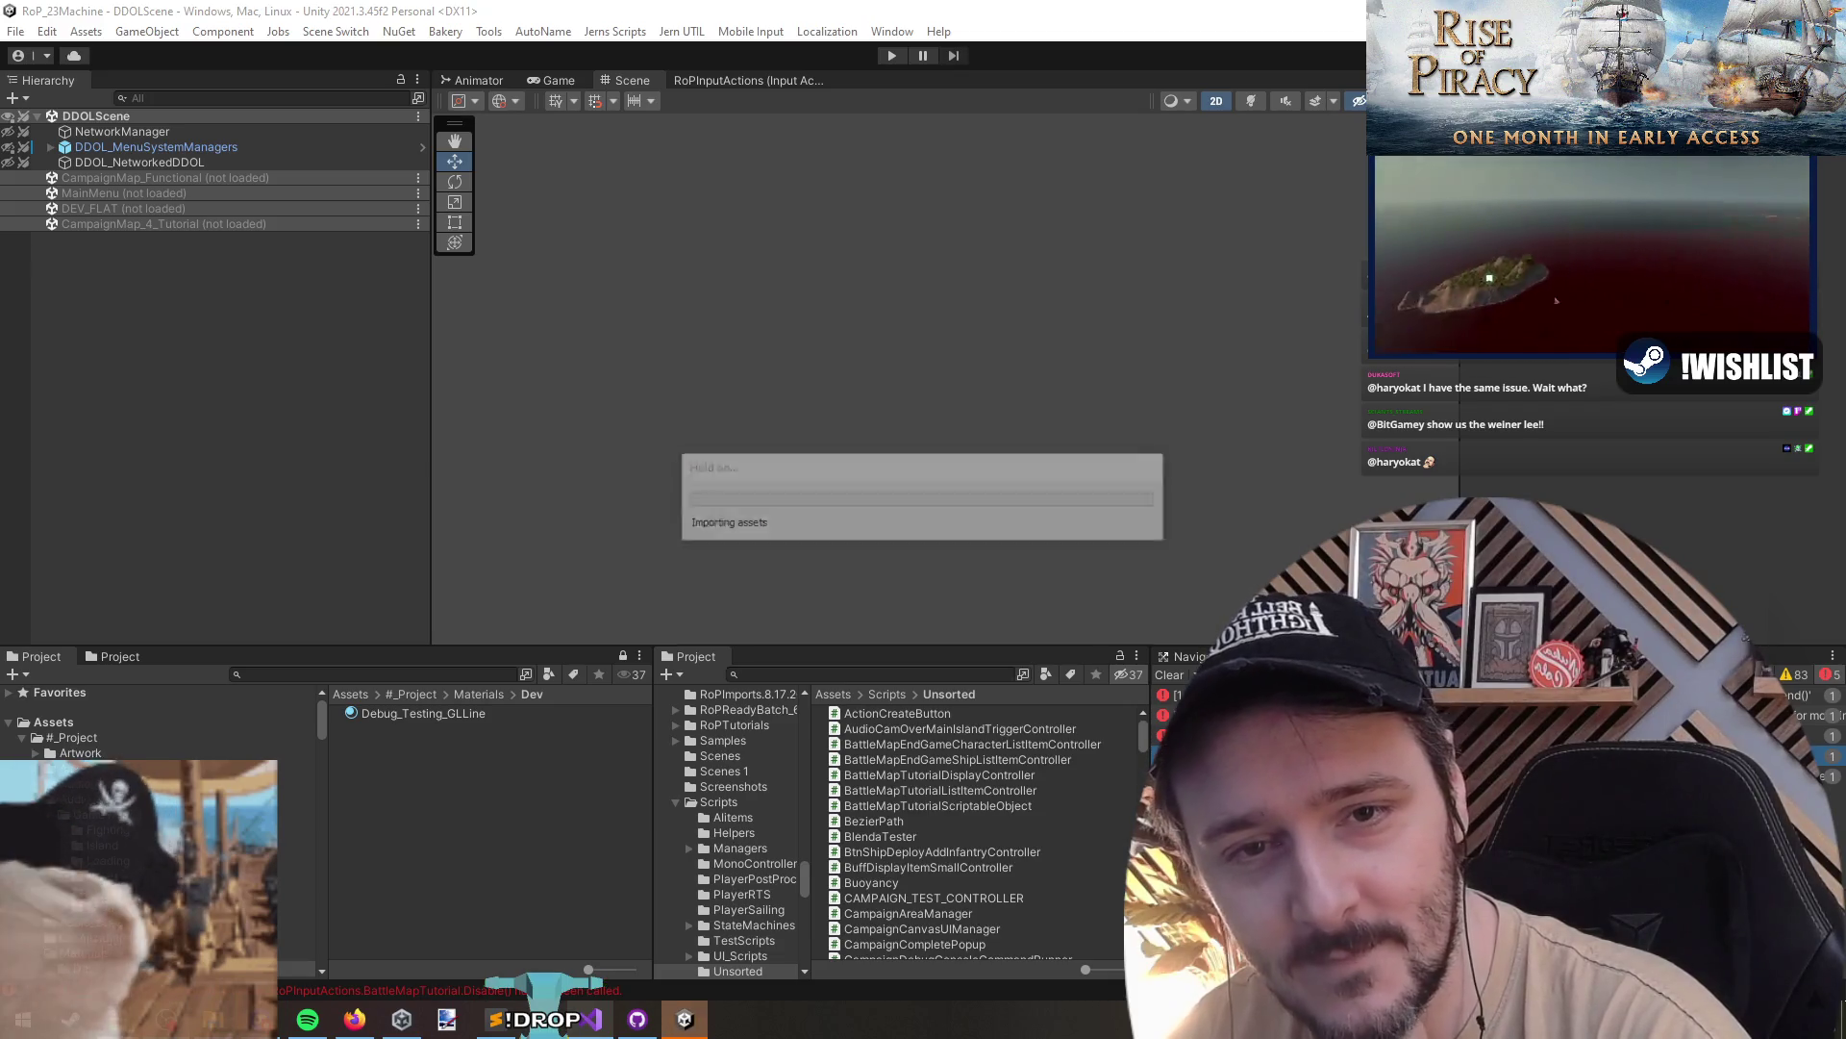
- Enter Play mode and begin the campaign tutorial with a chosen captain
key("ctrl+p")
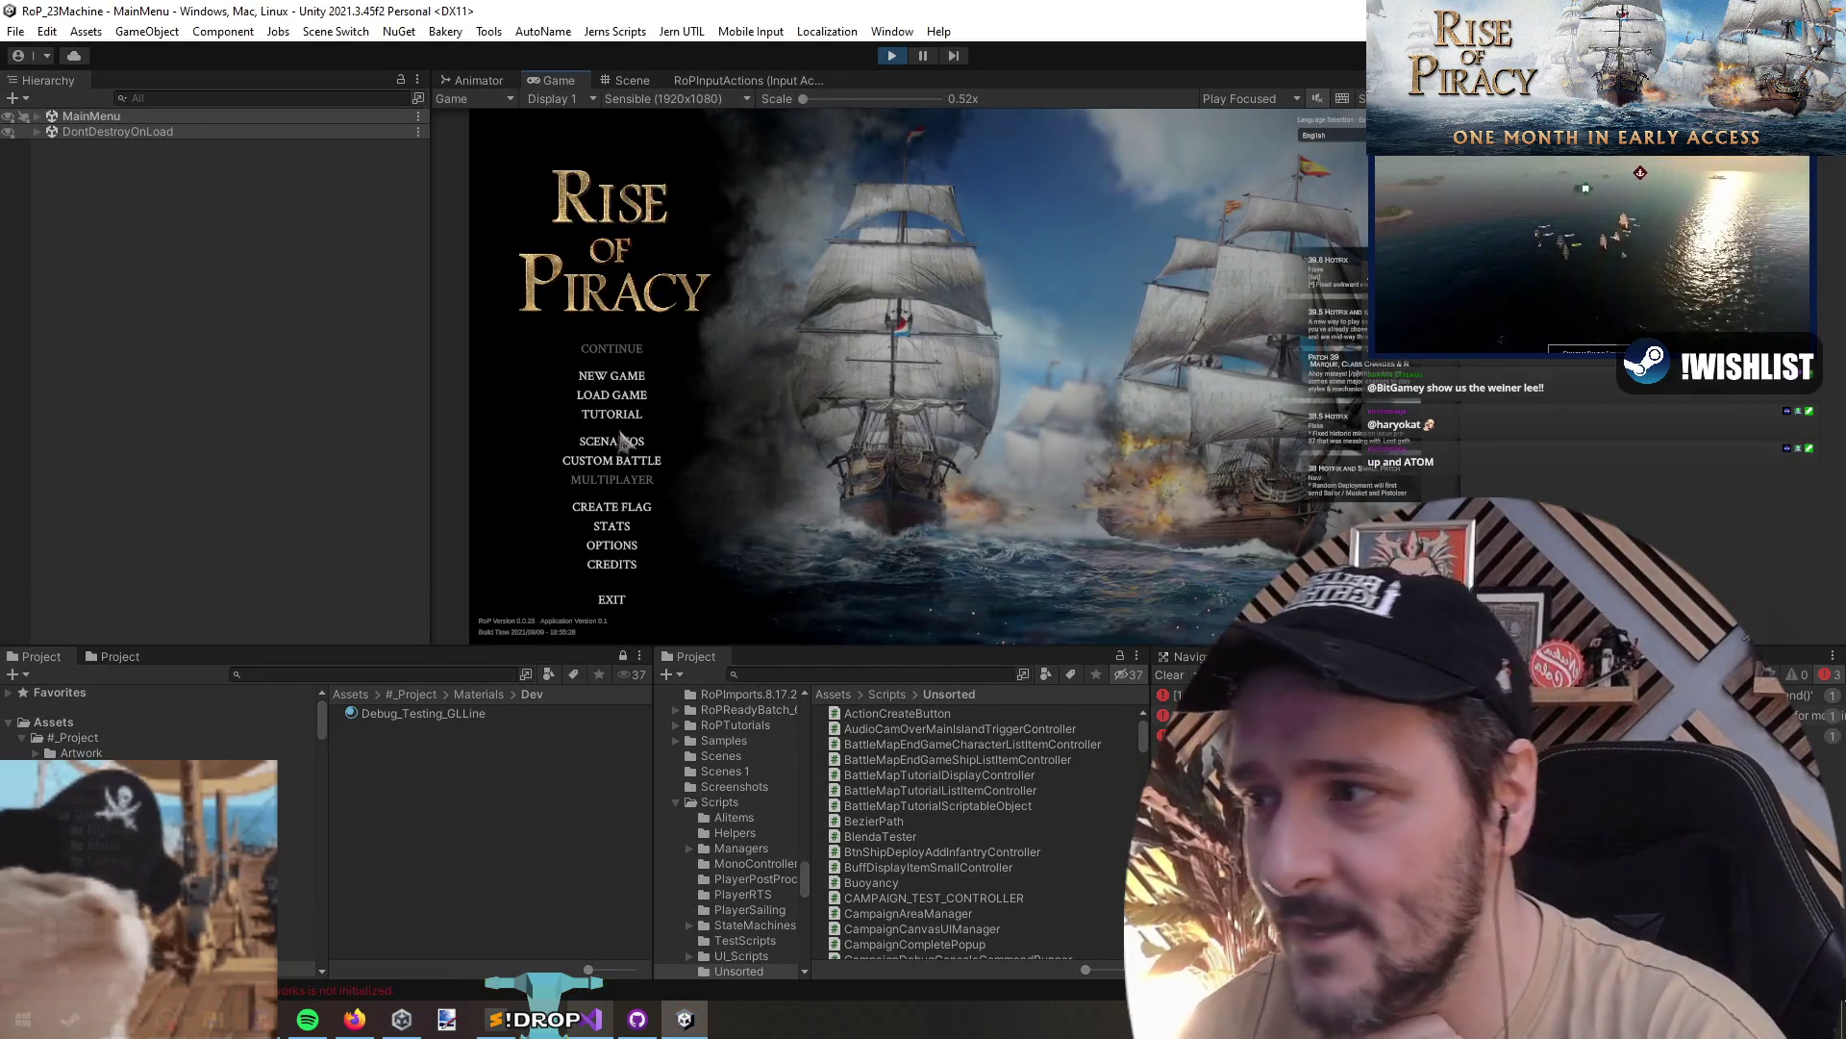
left_click(628, 419)
left_click(993, 514)
left_click(947, 594)
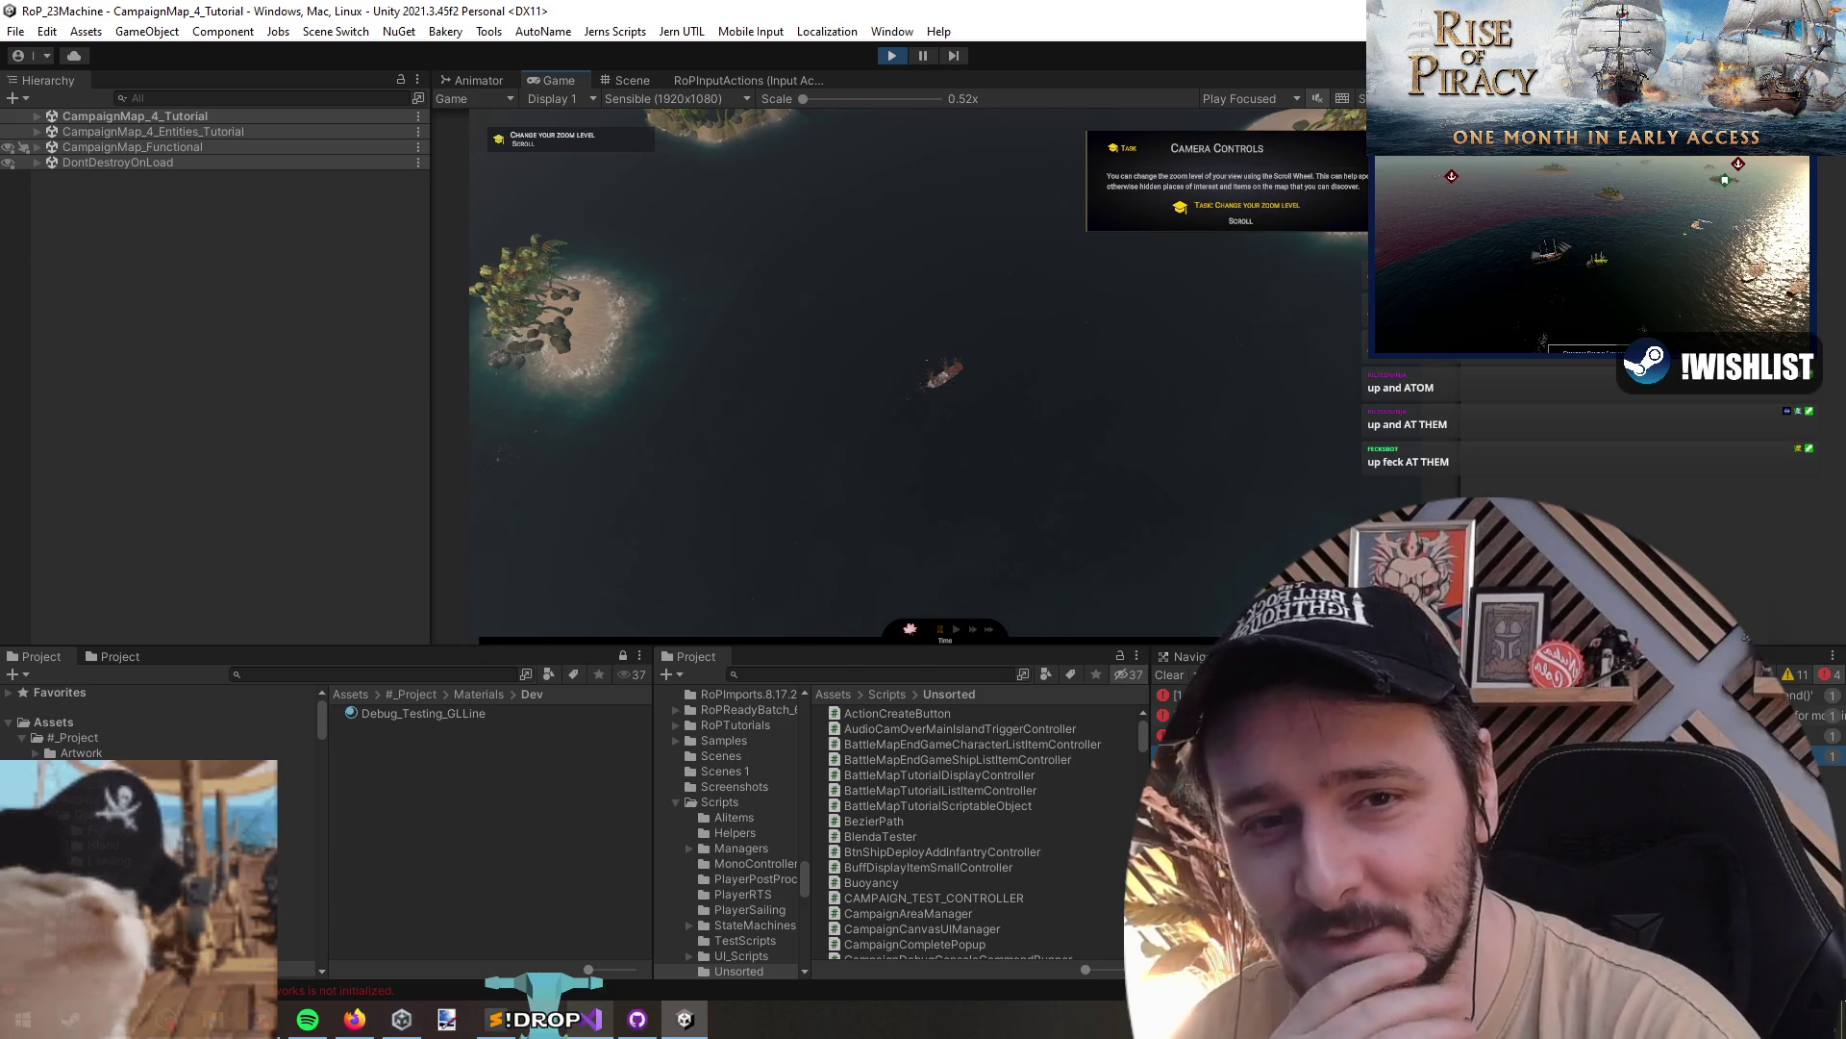
- Complete the zoom, pan and recenter tasks, acknowledge character stats and advance with Space
scroll(873, 380, "down", 3)
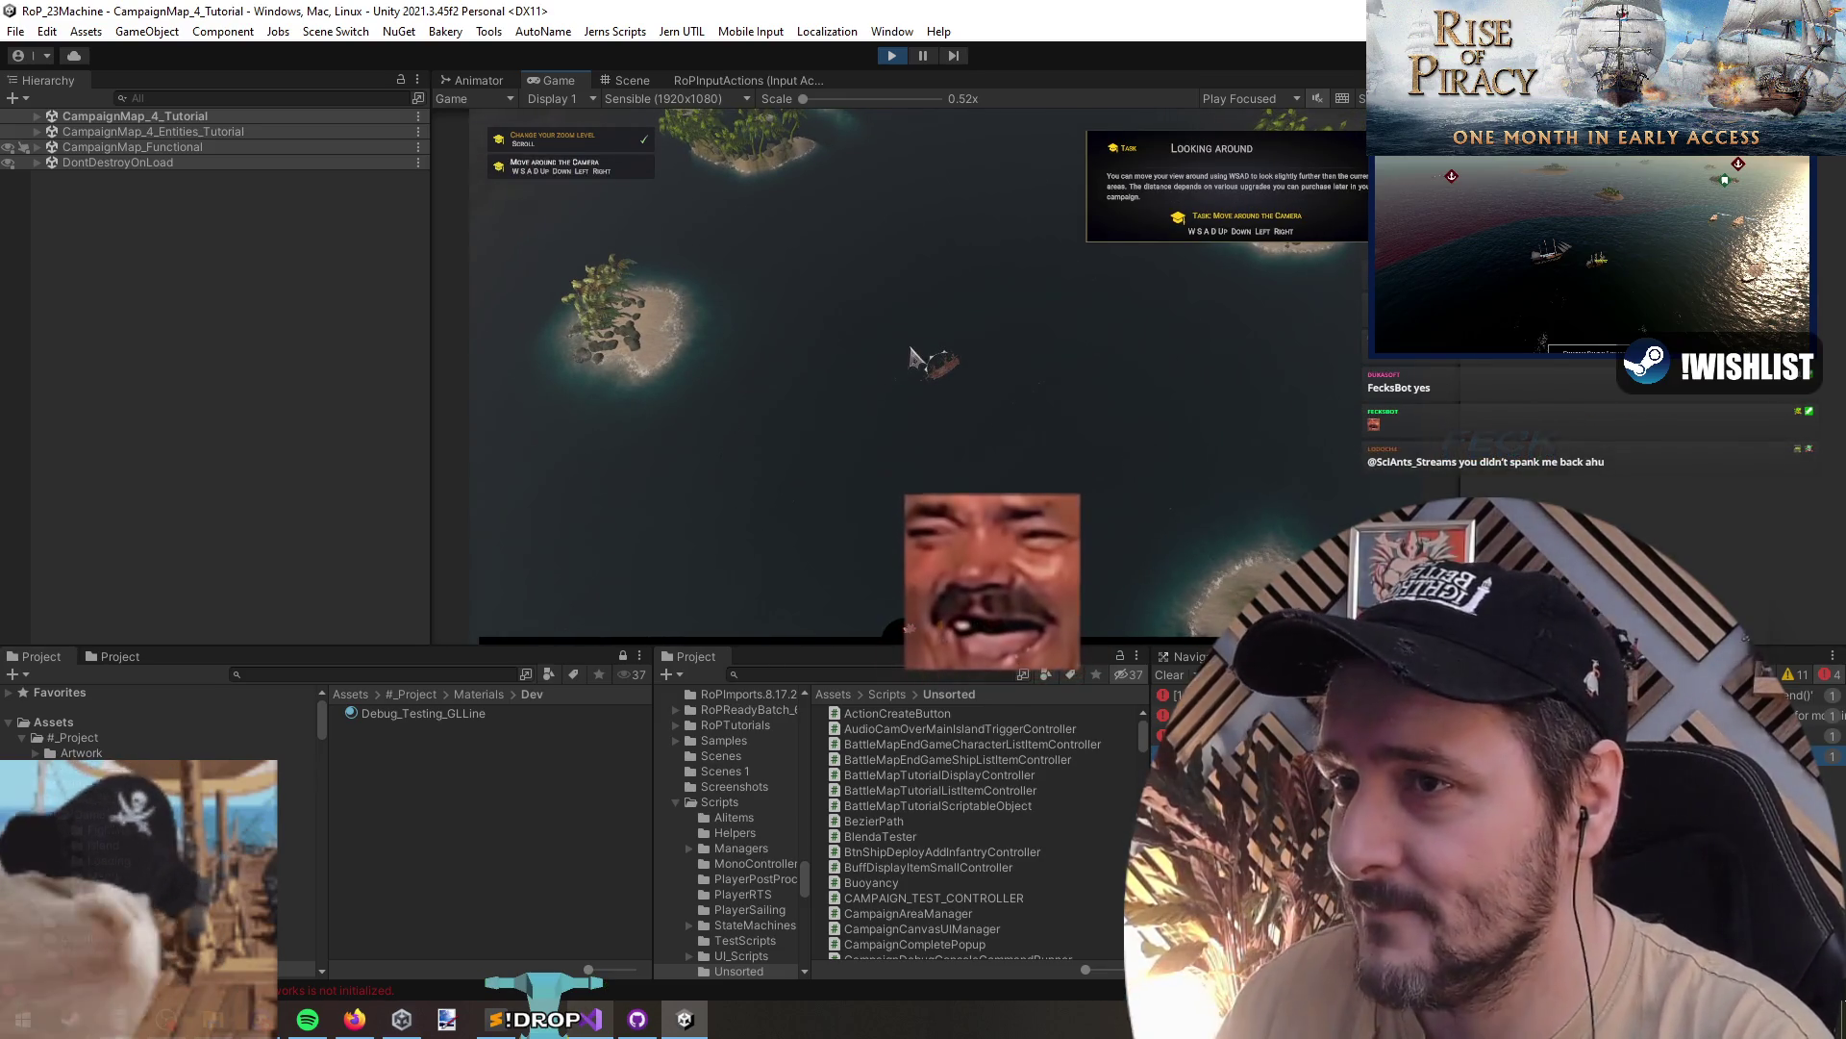
key("d")
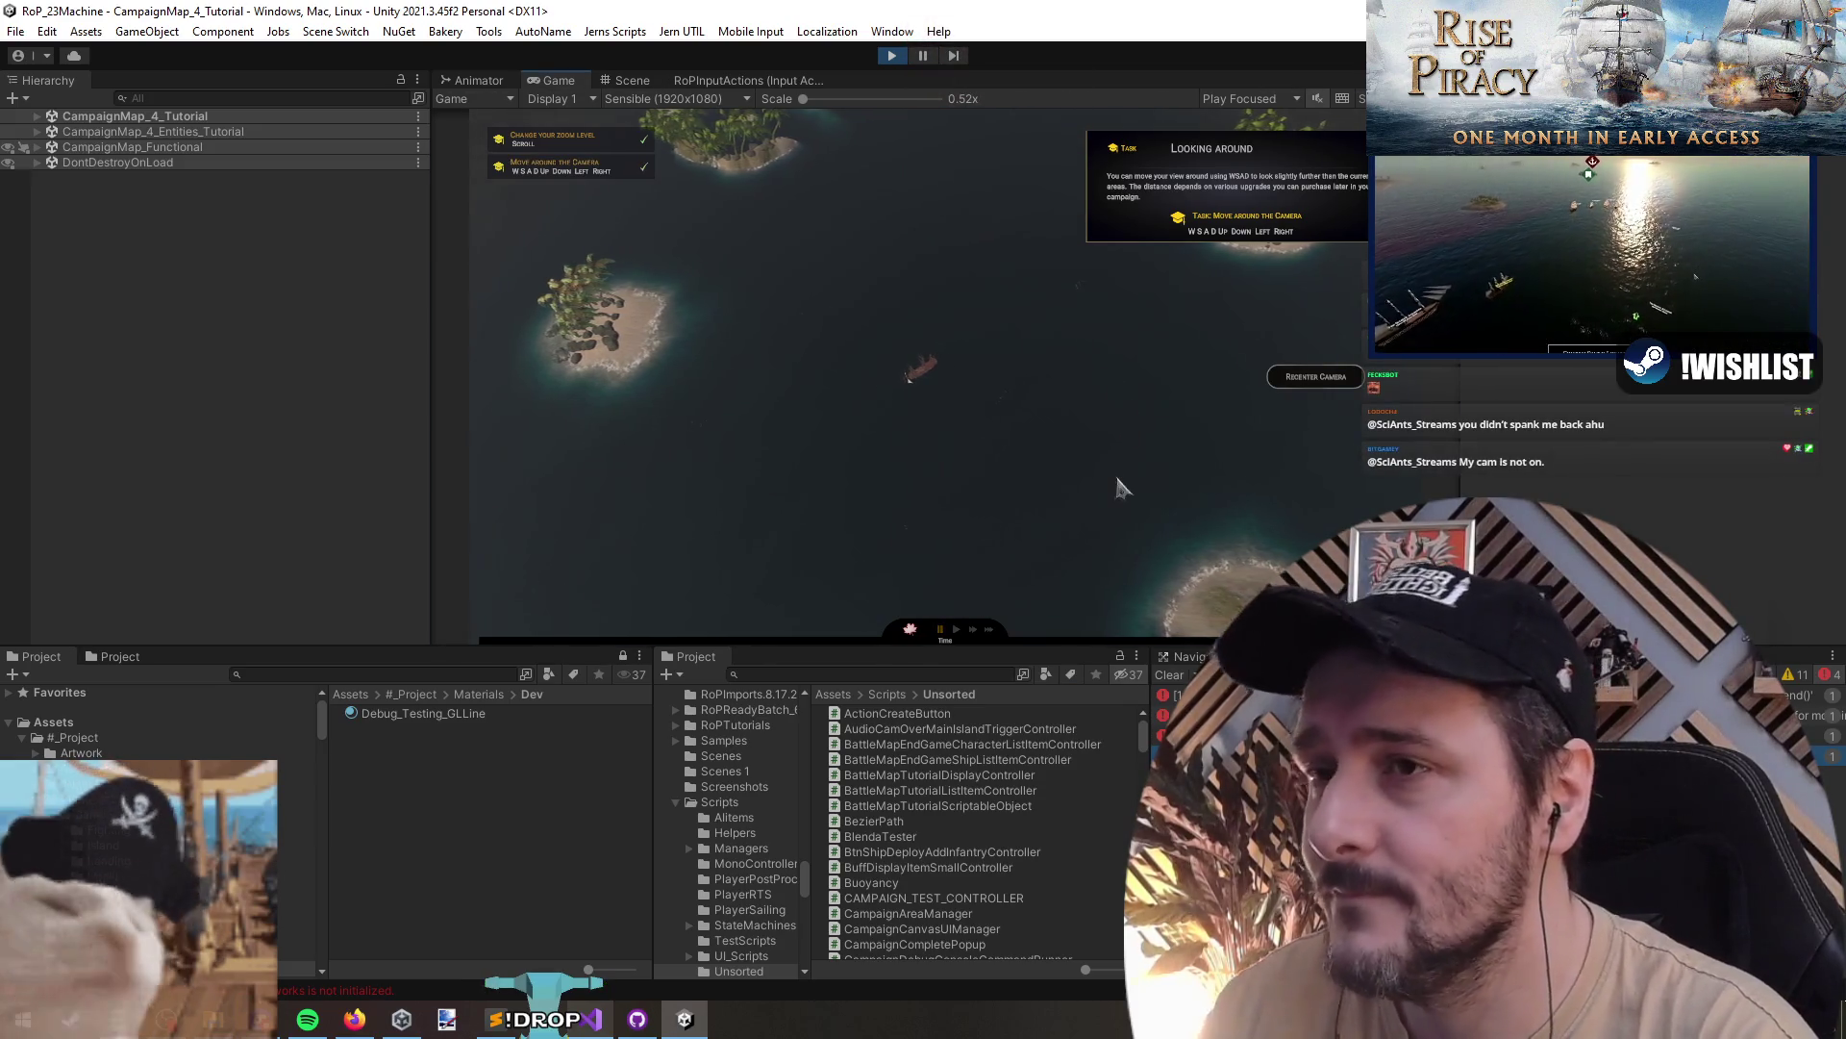
left_click(1314, 377)
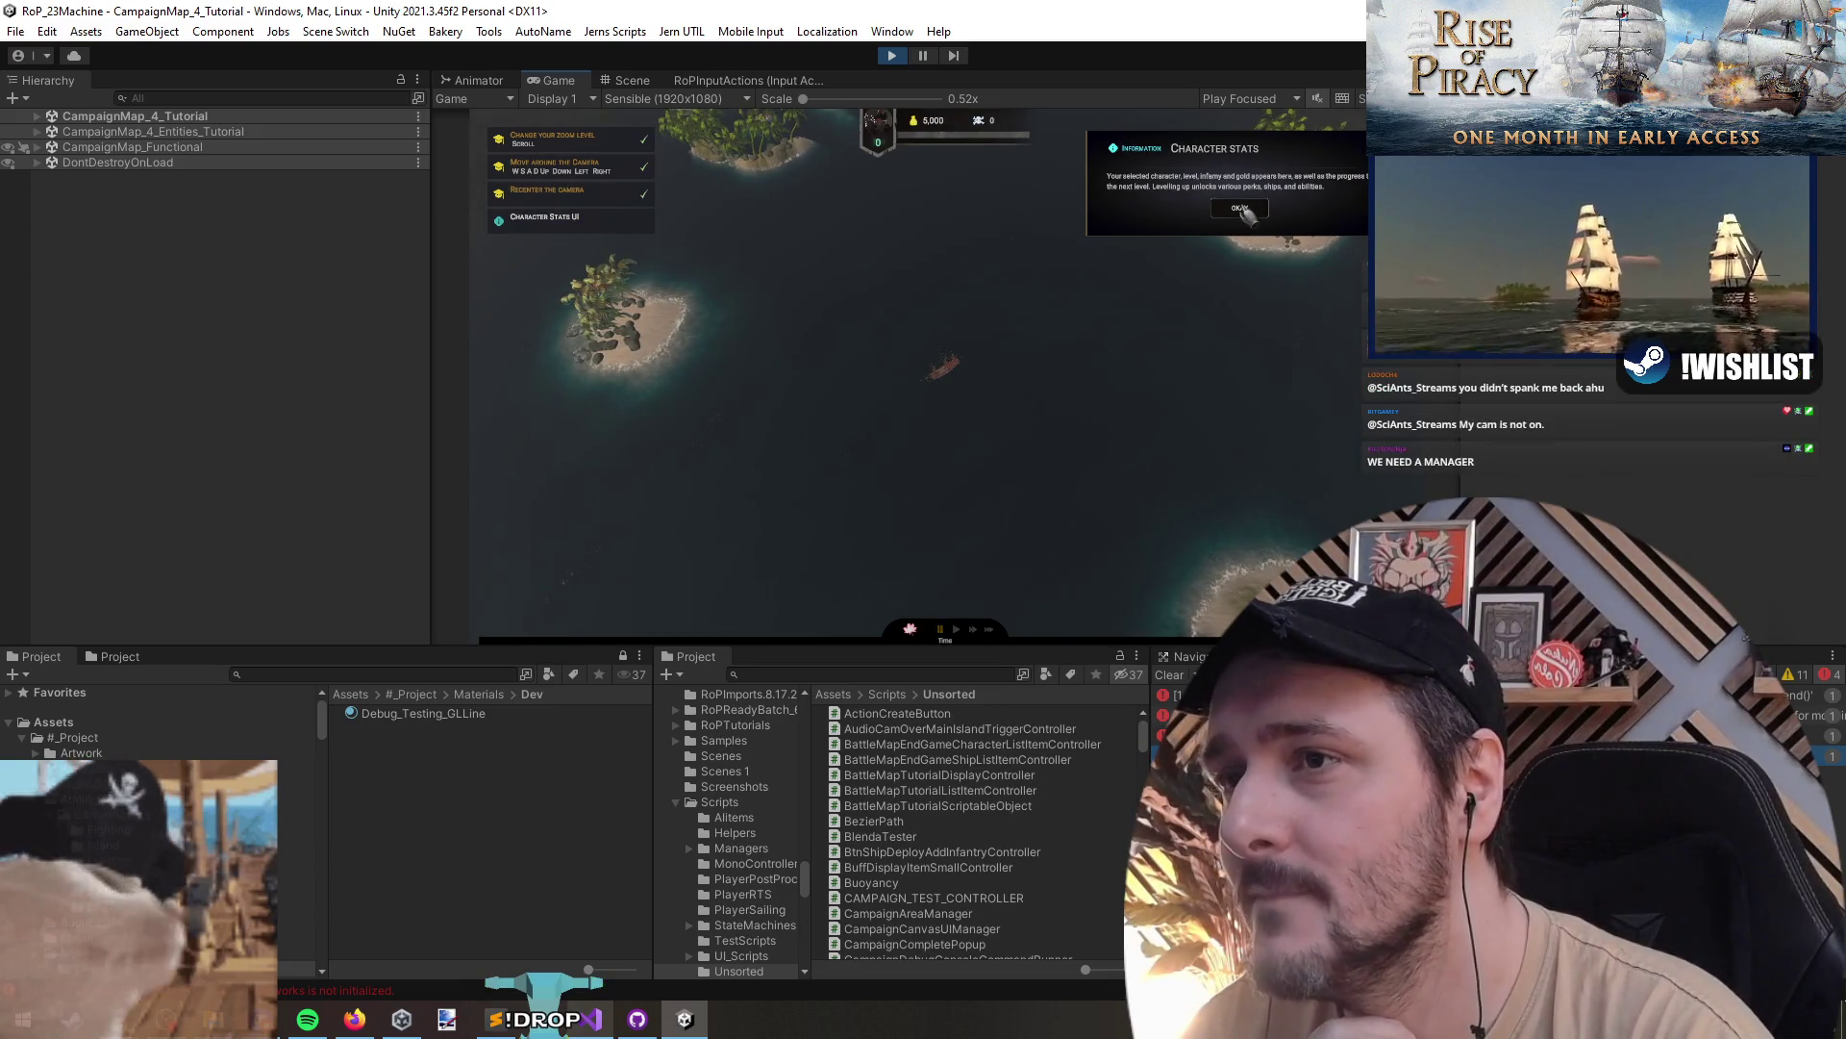
left_click(1242, 209)
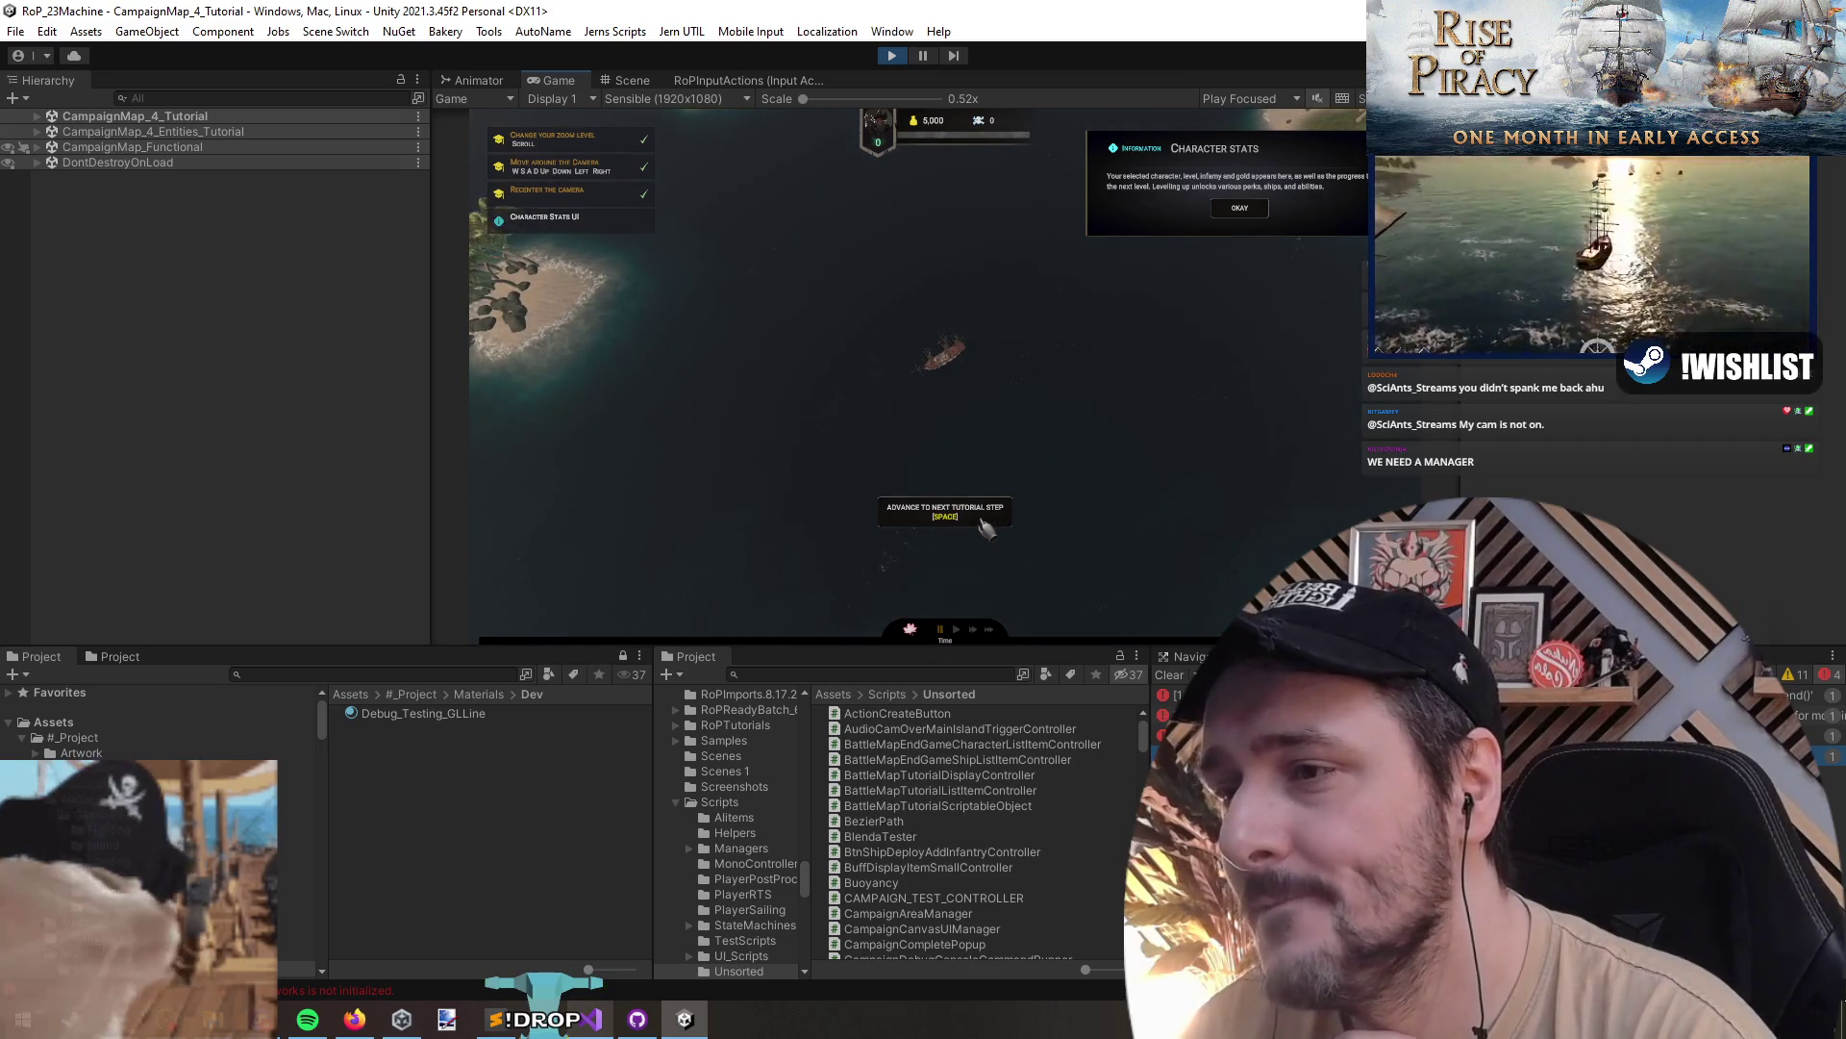
left_click(982, 520)
key("space")
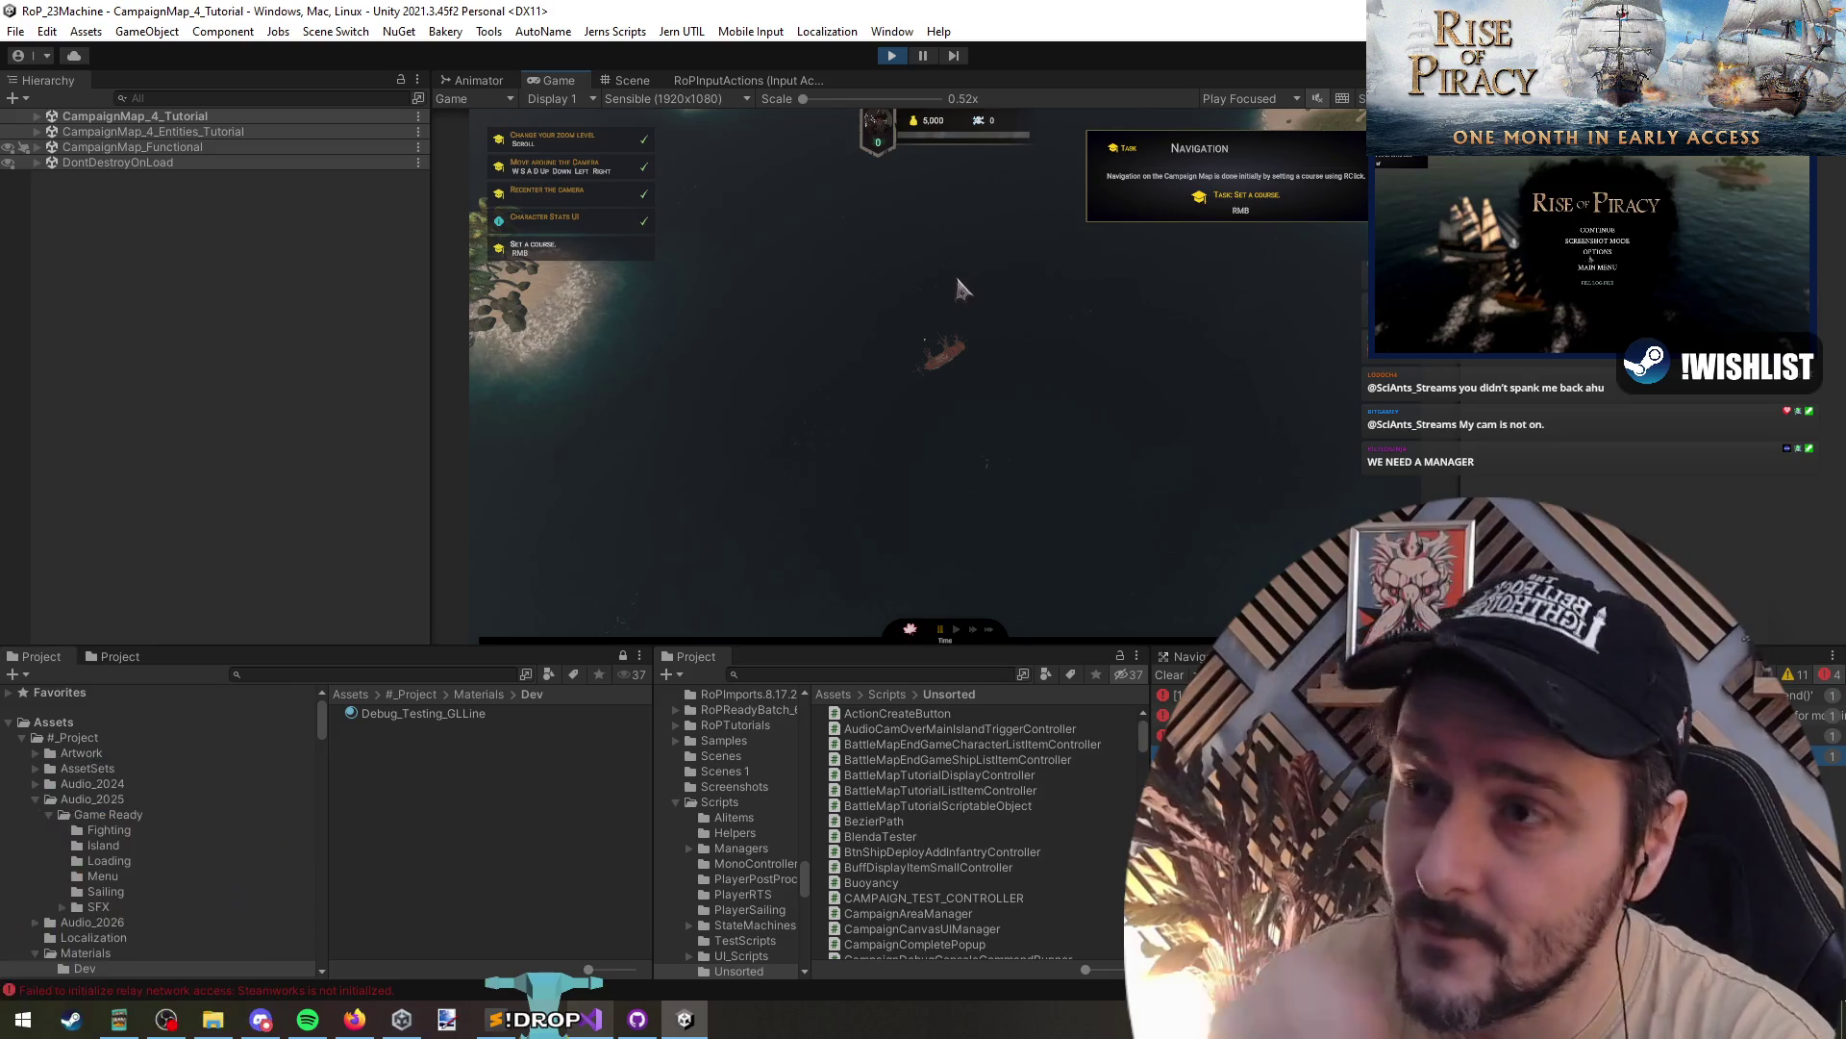
- Set a course for the ship, dismiss the exploration info and advance the flow of time
right_click(1208, 379)
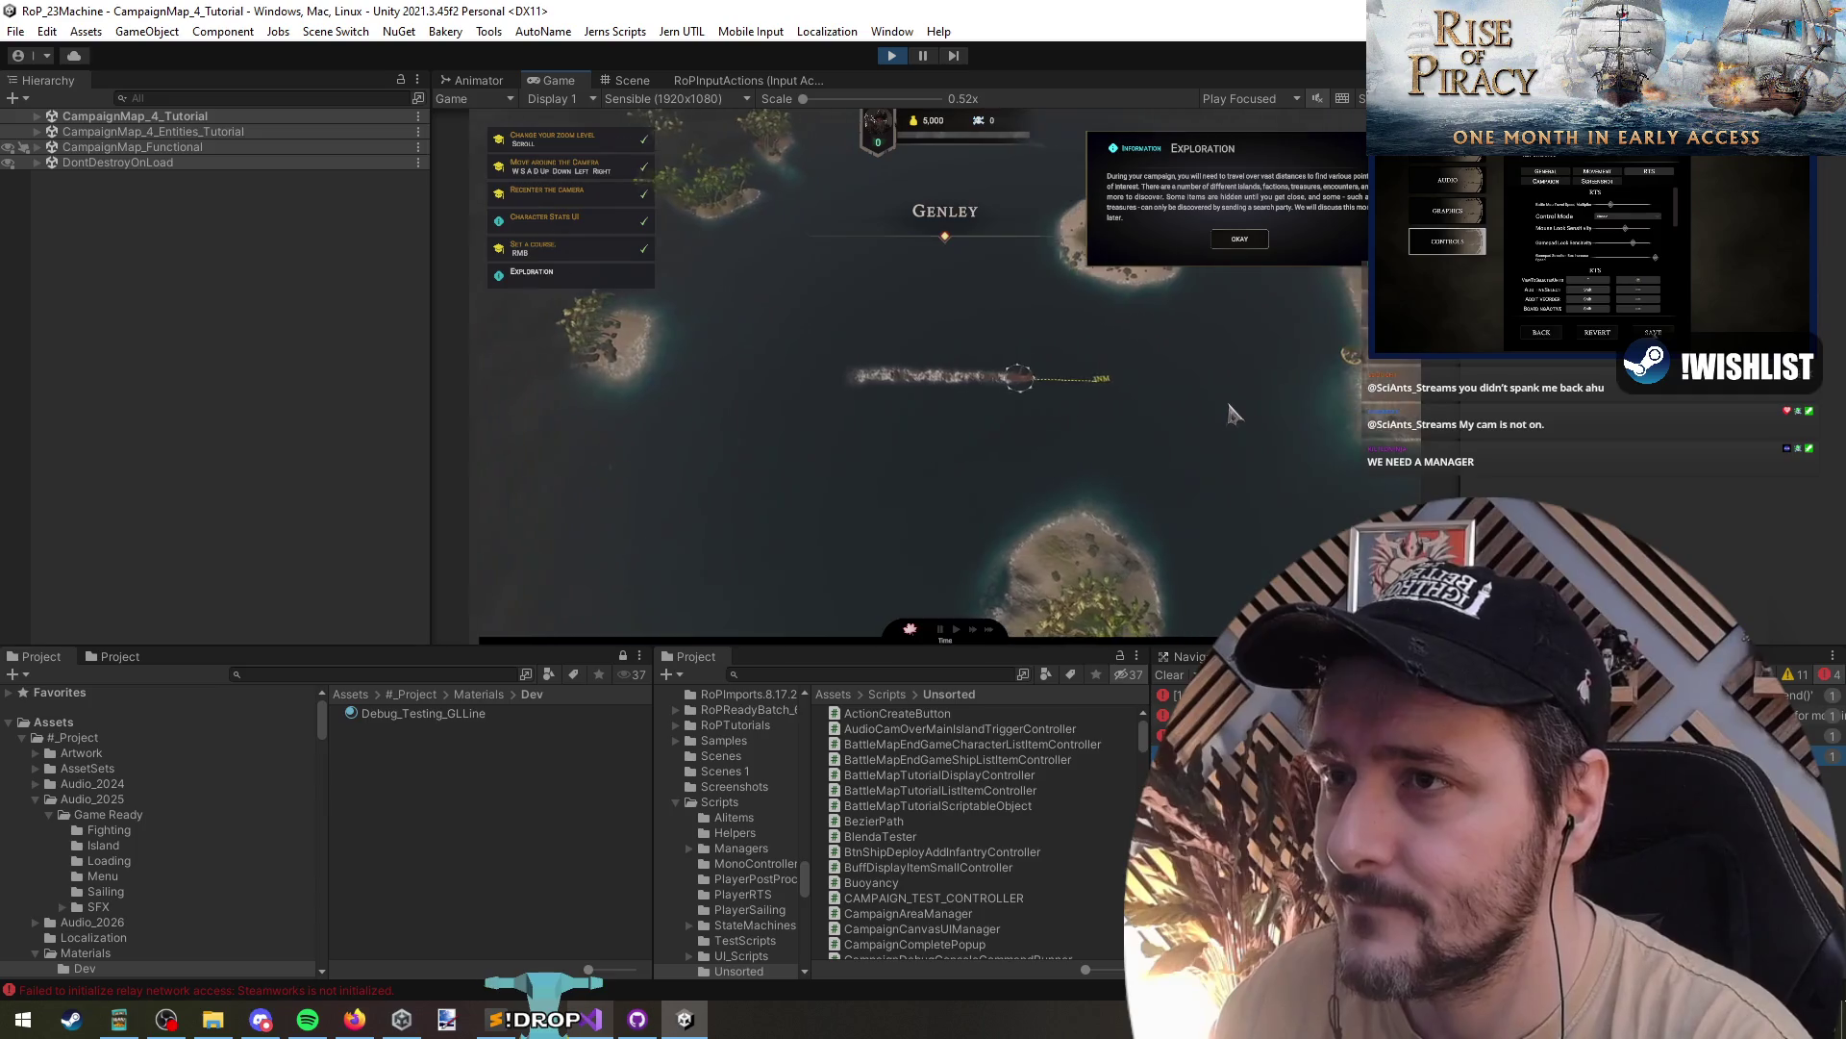
left_click(1235, 241)
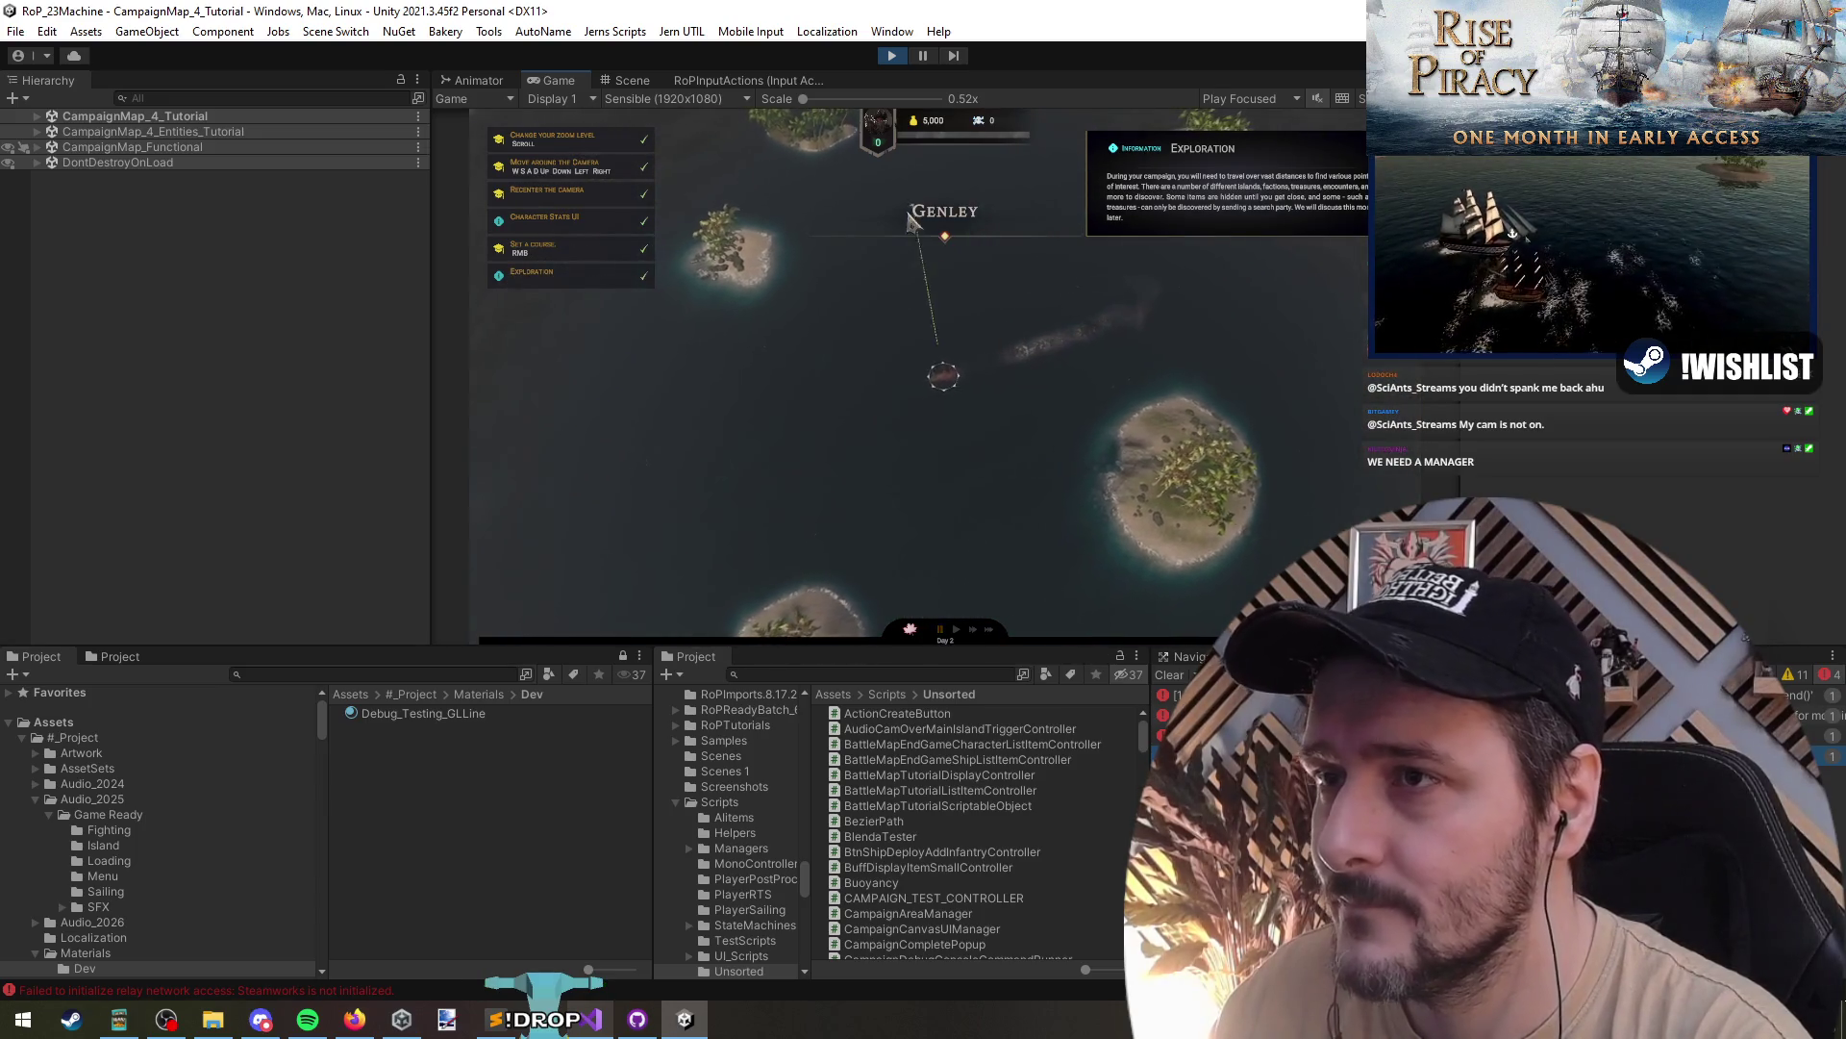
left_click(990, 633)
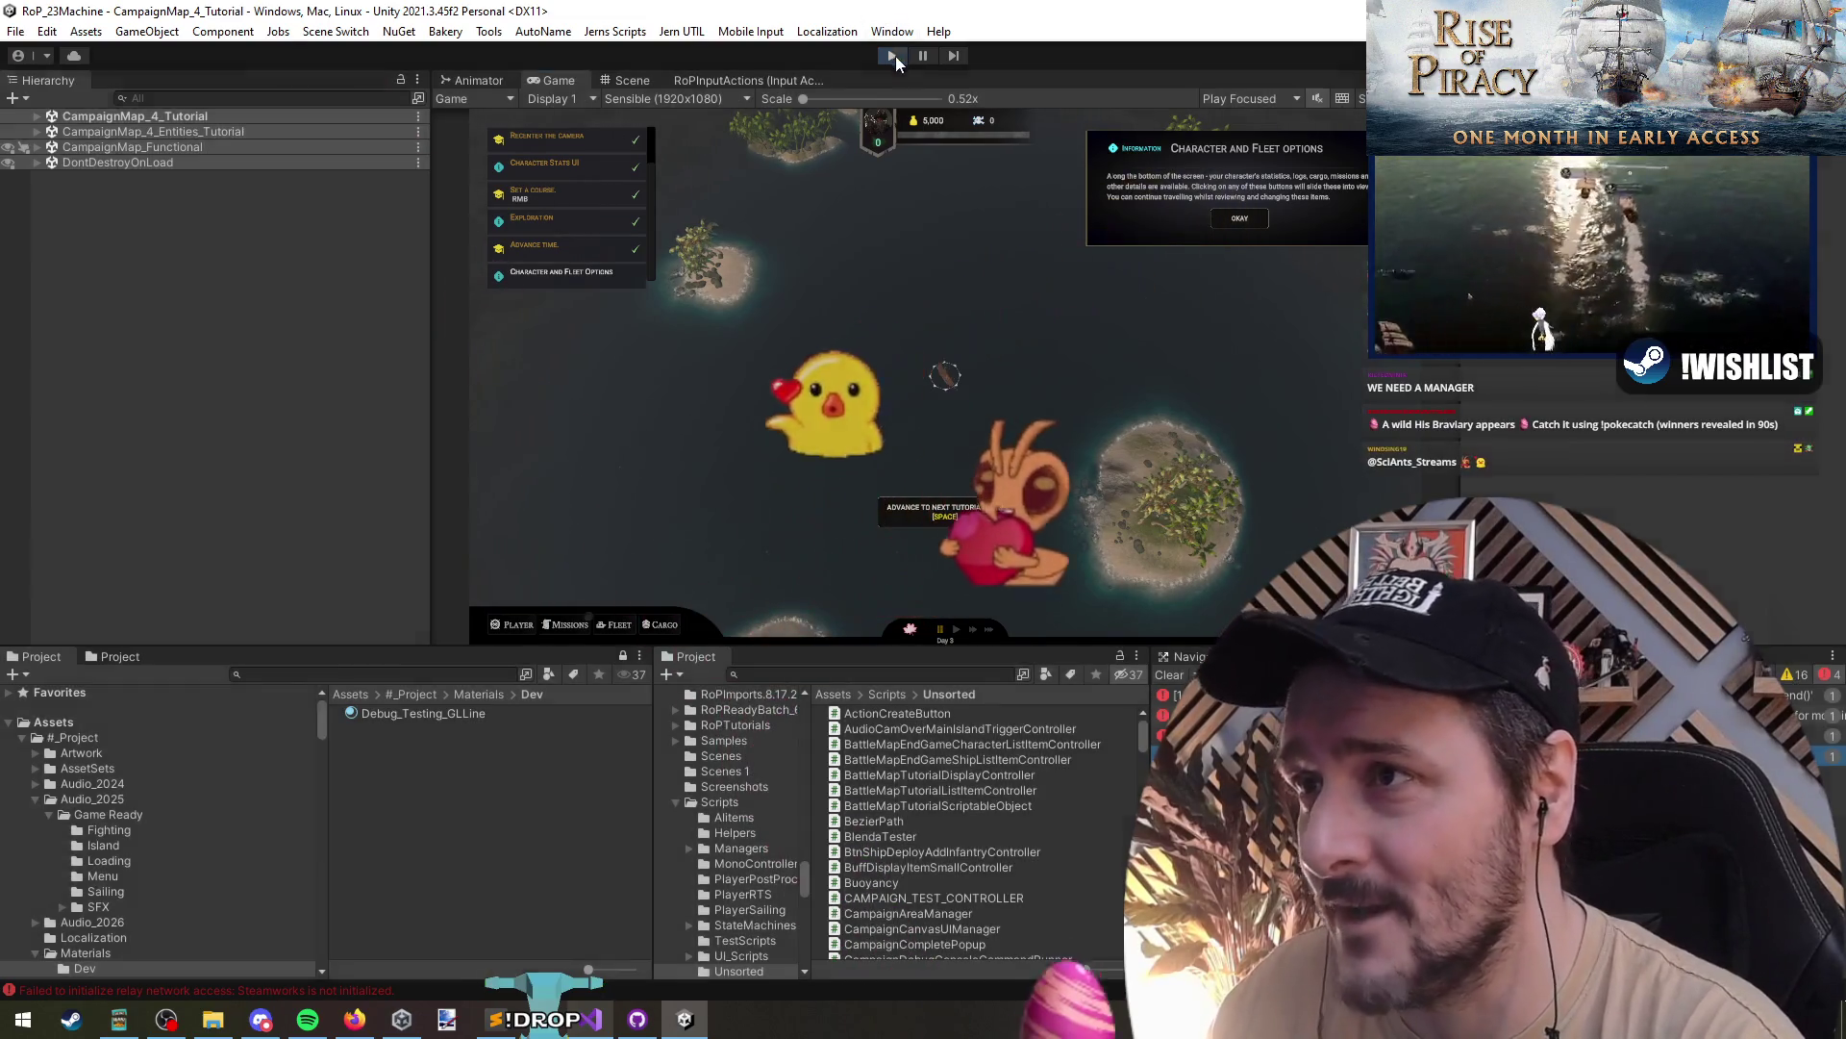
- Stop Play mode and select the 3f interval value on line 174 in Visual Studio
left_click(894, 55)
key("alt+Tab")
double_click(639, 438)
- Change the advance-button delay from 3f to 2f and select the SetActive line
type("2")
scroll(742, 482, "down", 1)
left_click(754, 509)
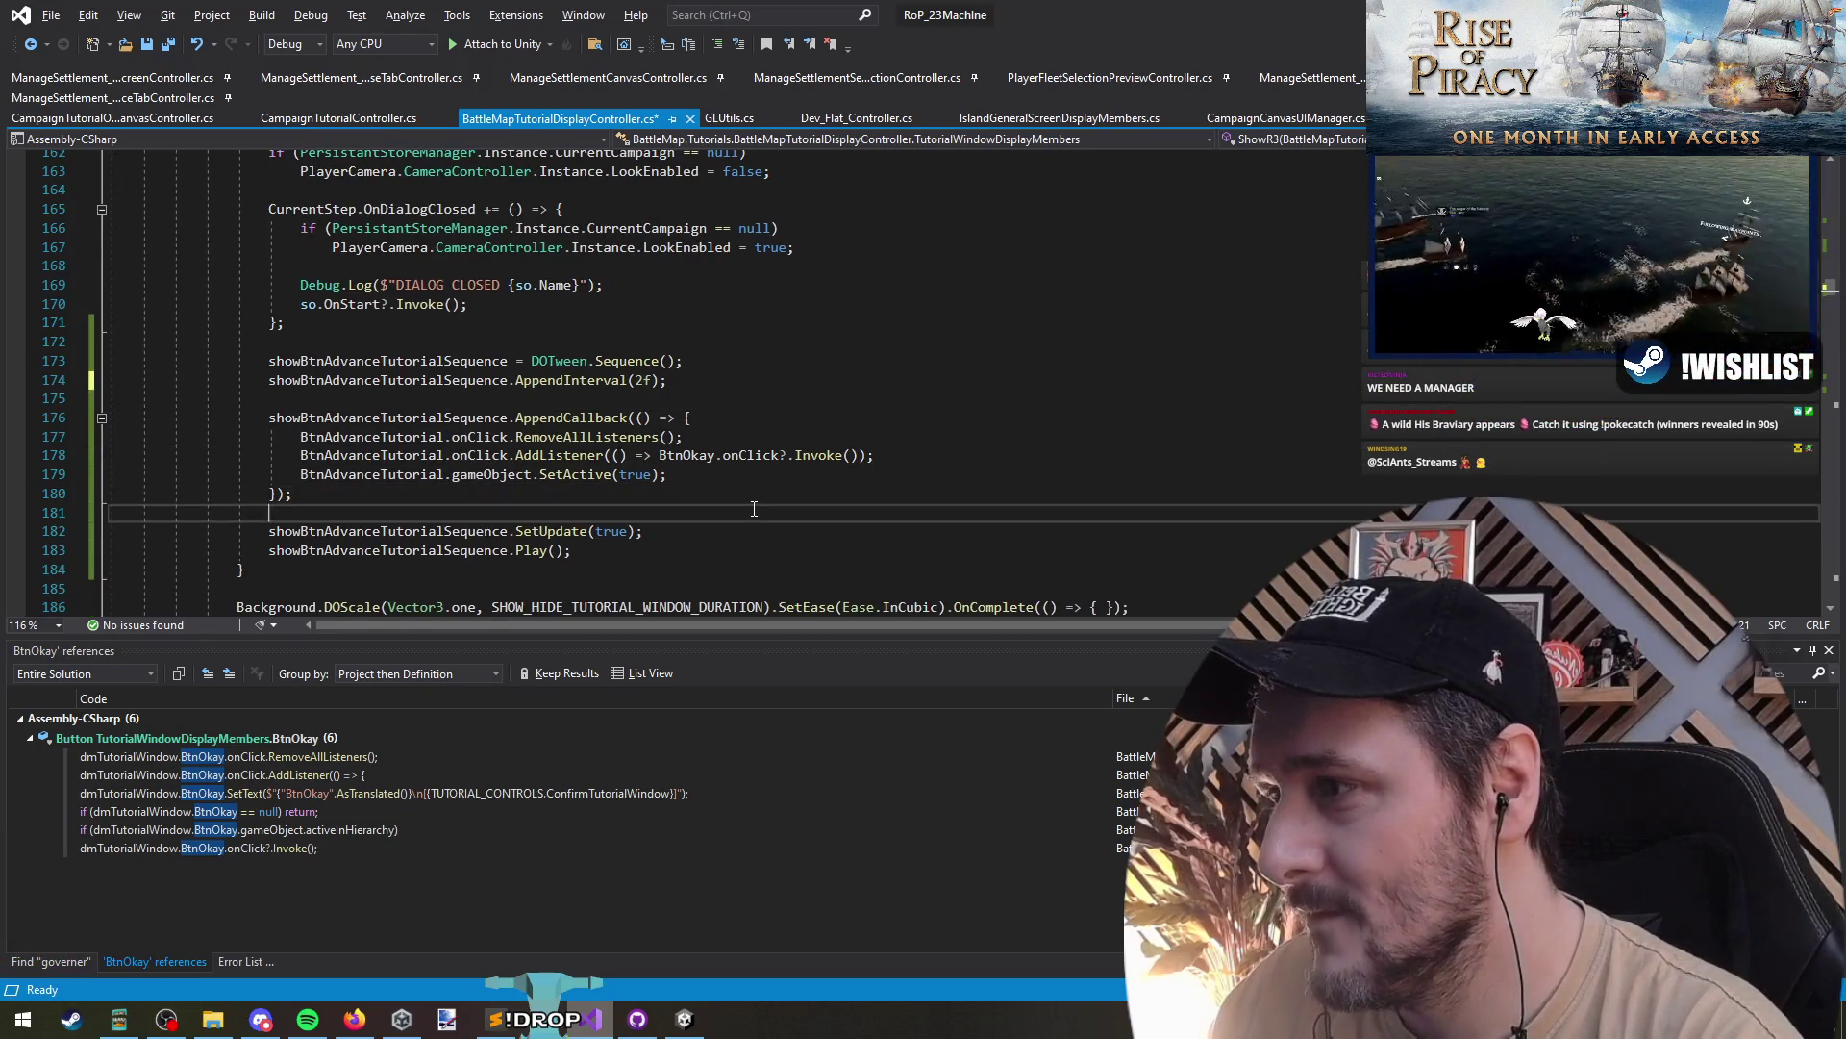
triple_click(525, 475)
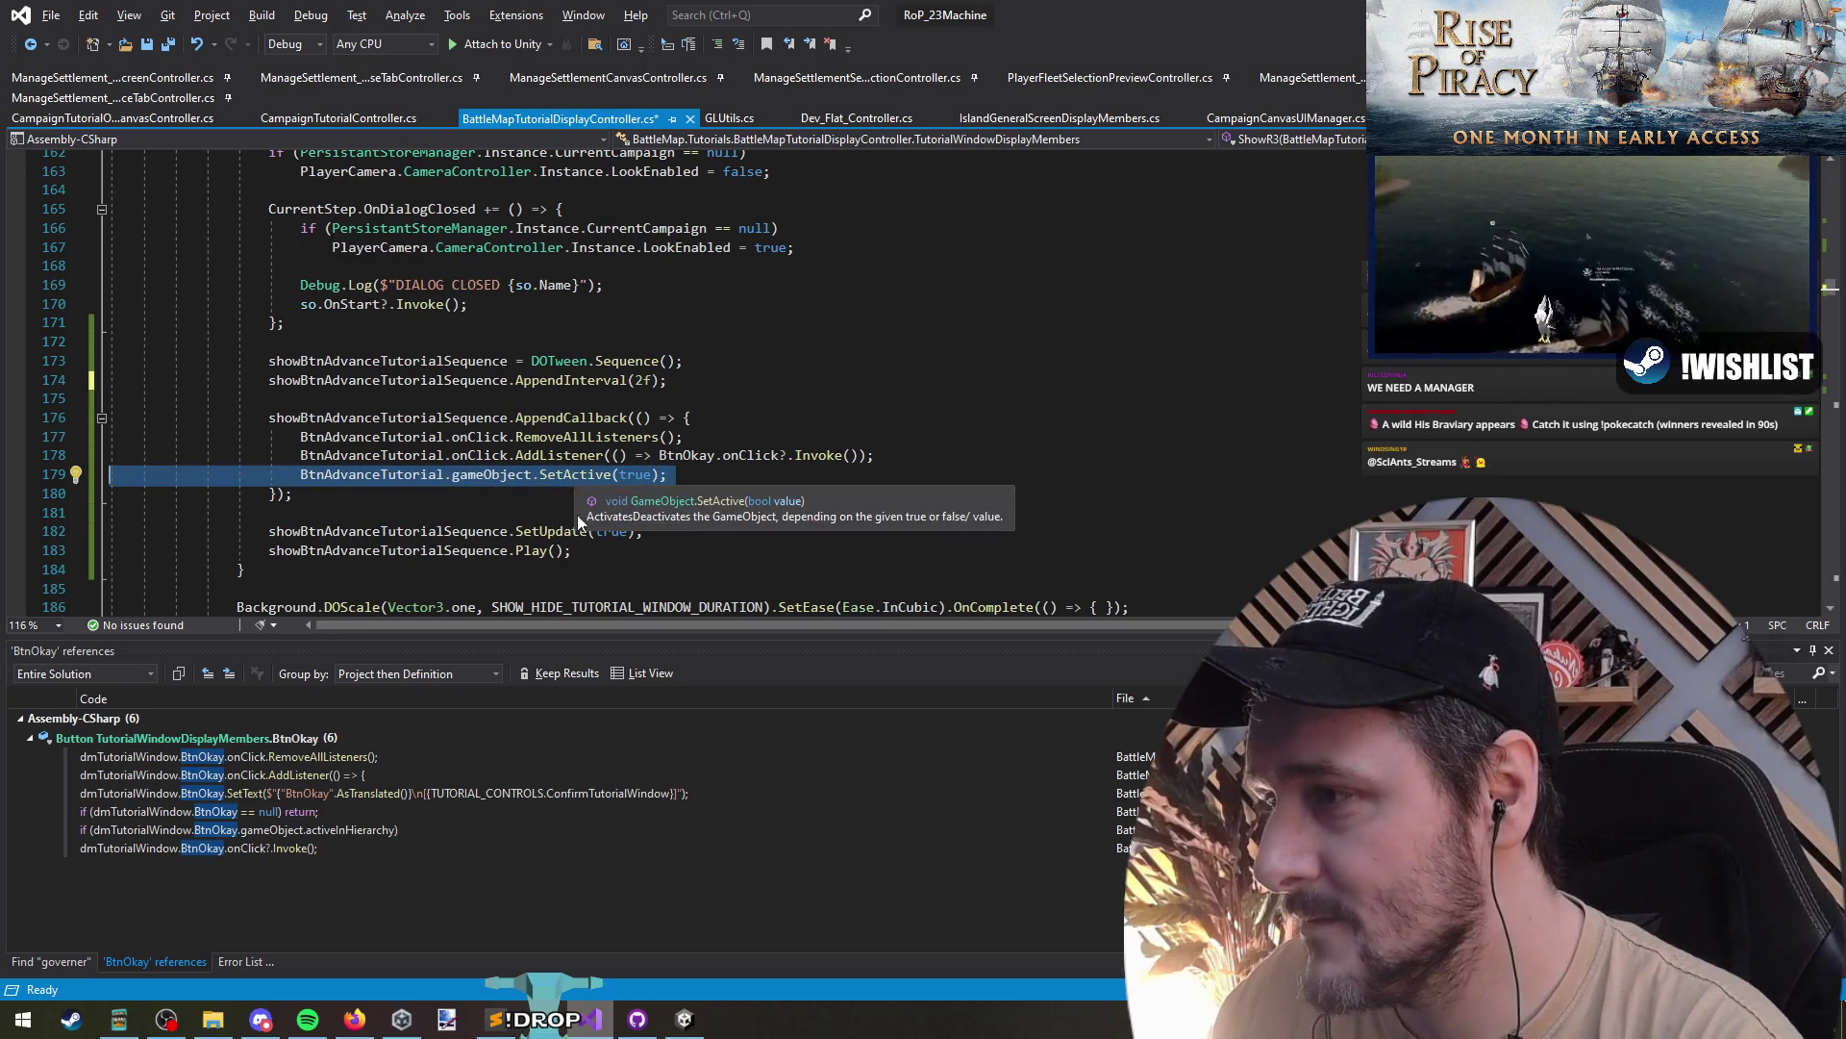
left_click_drag(631, 476, 780, 521)
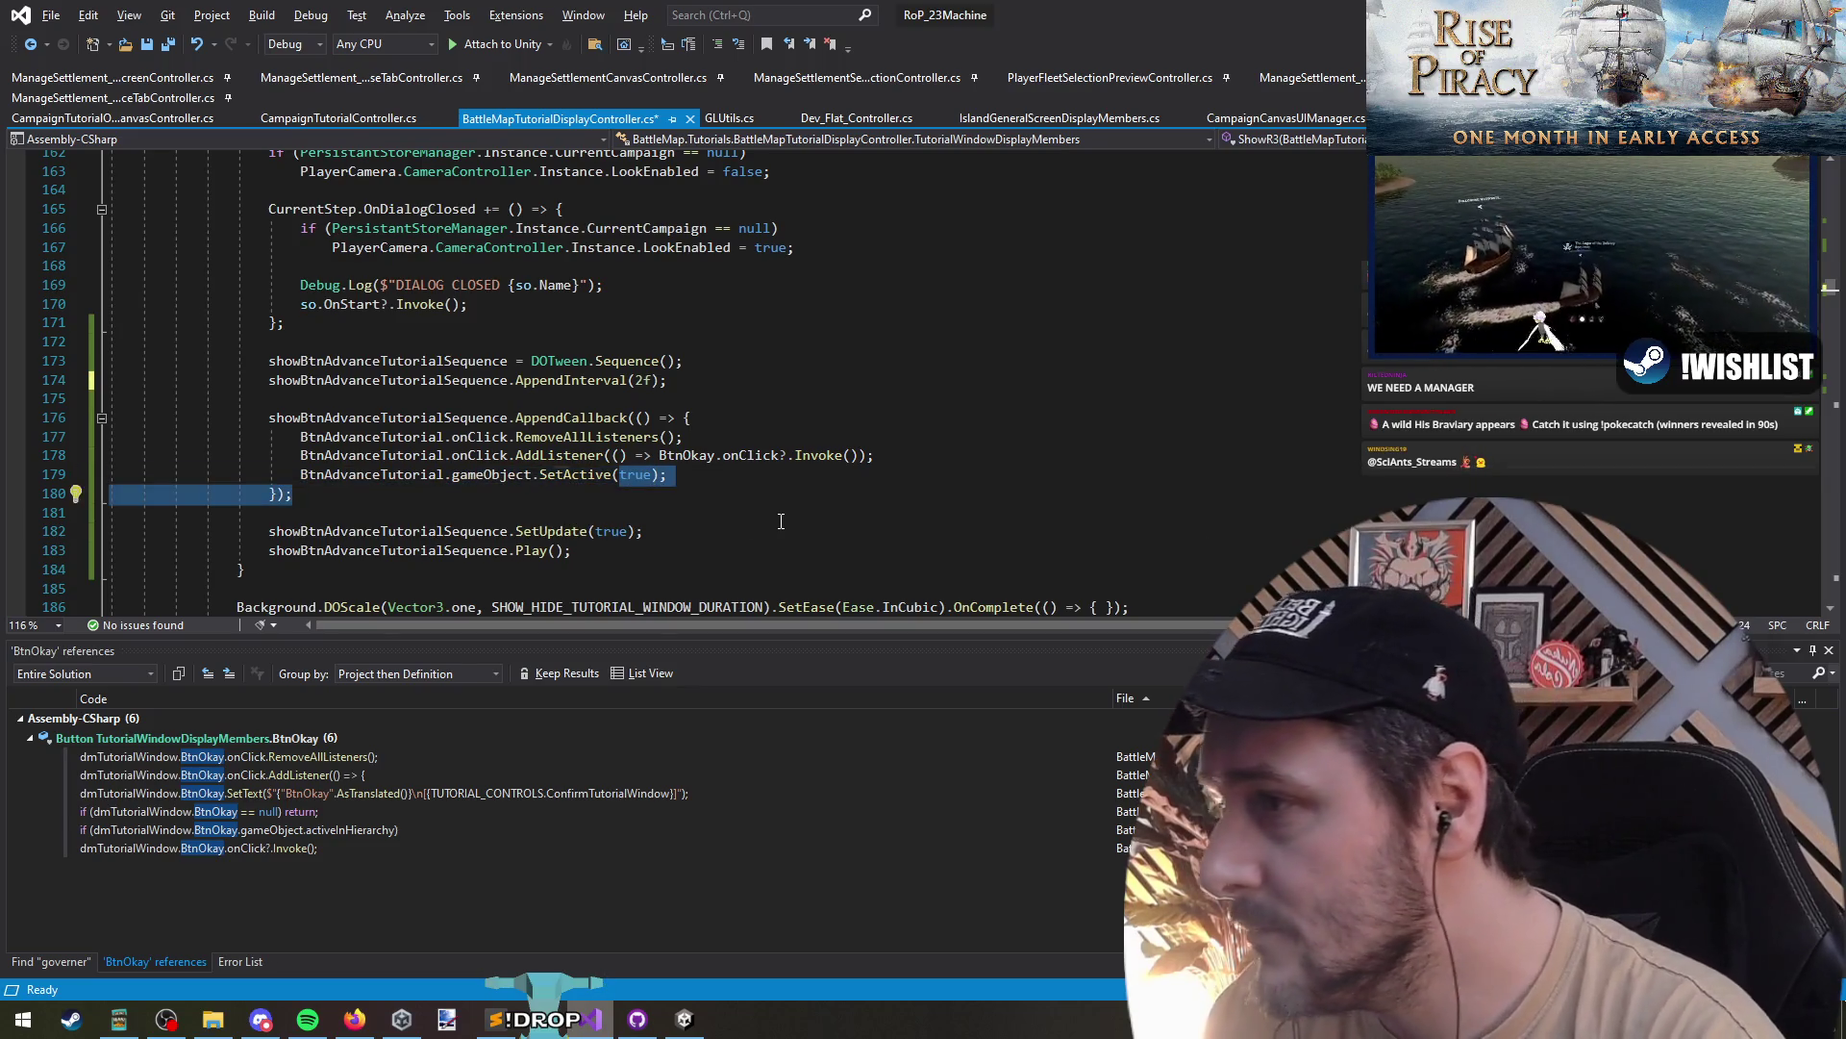
key("Up")
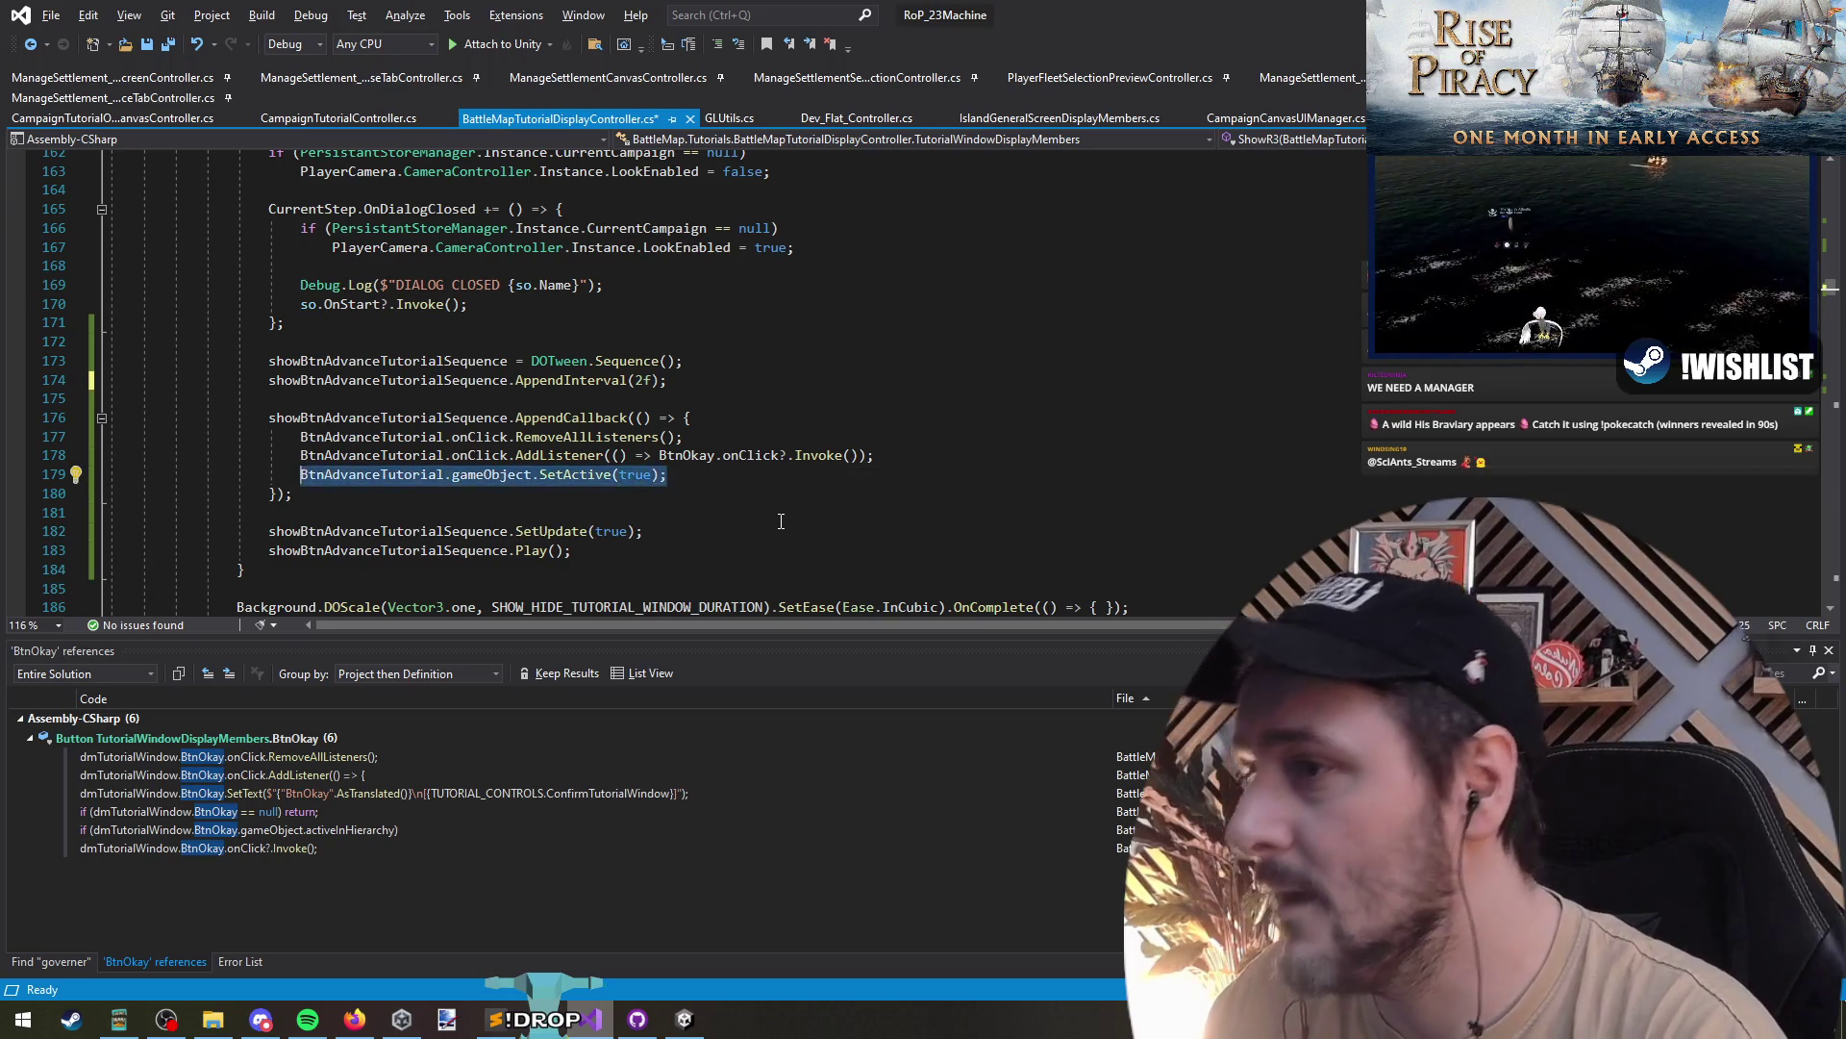
key("ctrl+shift+Left")
key("ctrl+shift+Left")
key("ctrl+shift+Left")
key("ctrl+c")
key("Up")
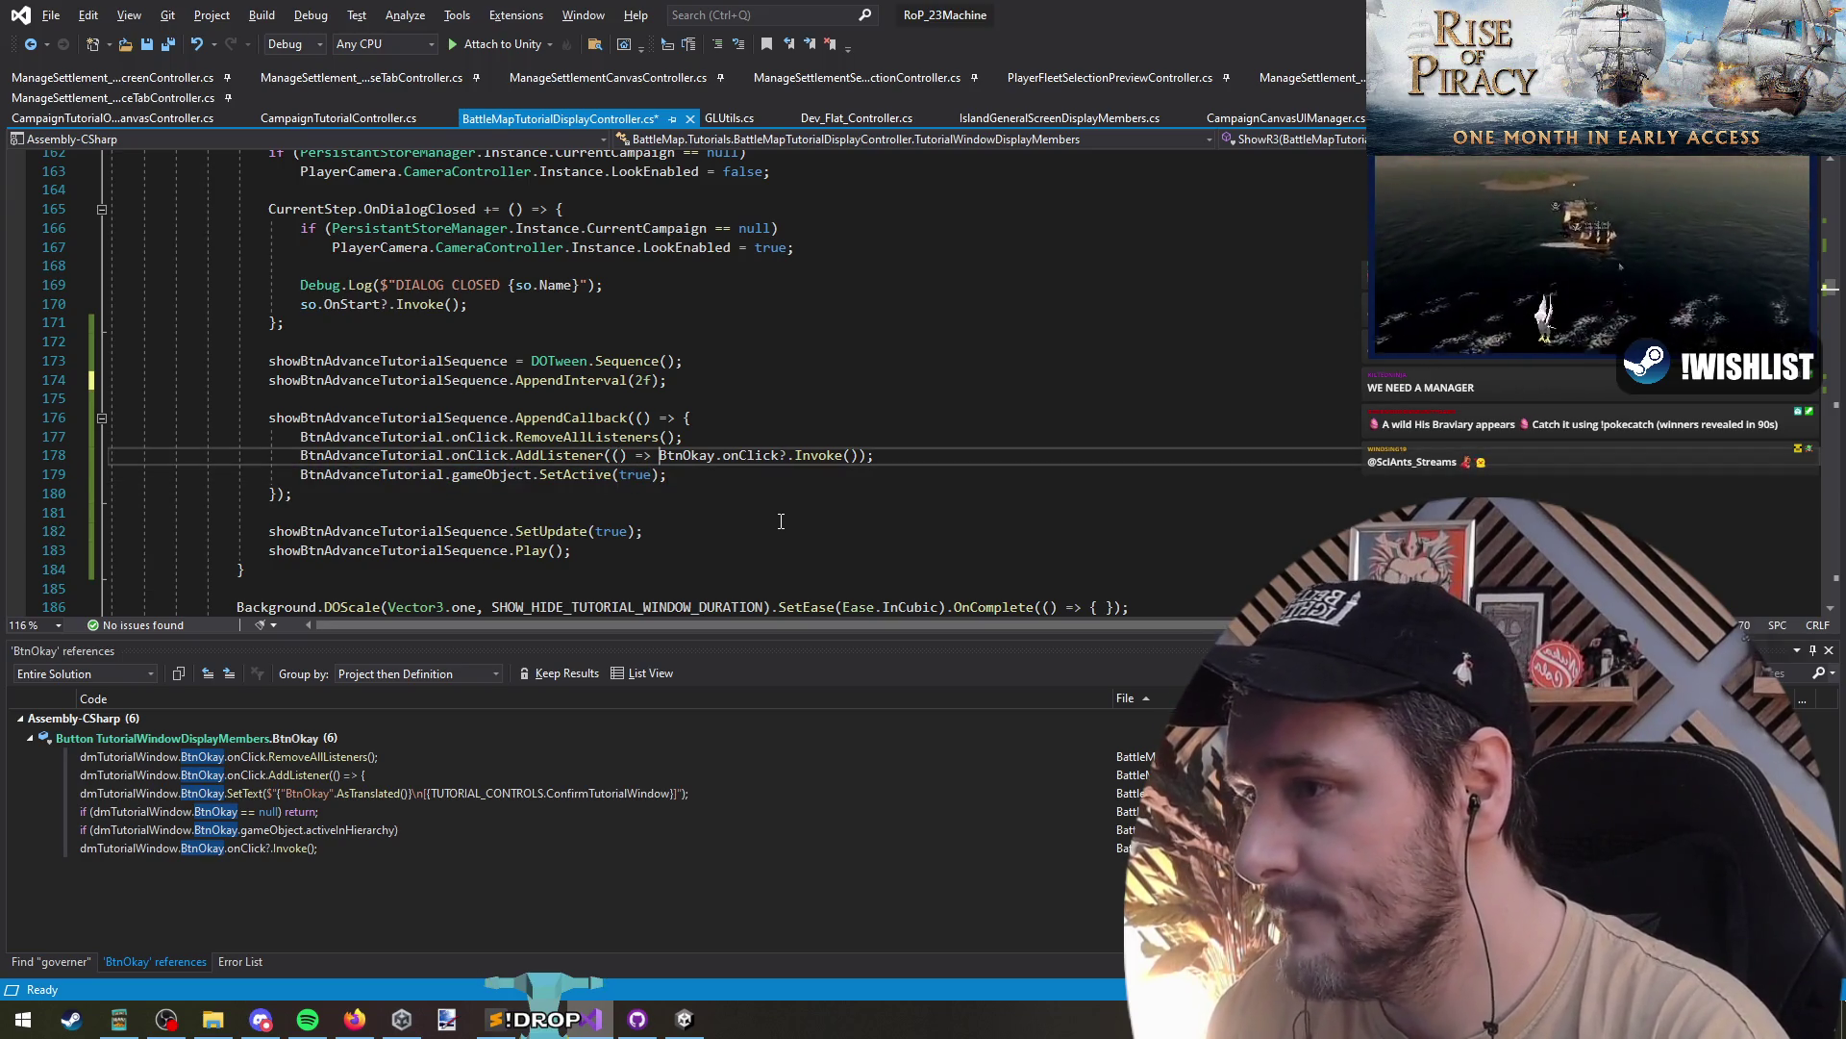
- Give the AddListener lambda a braced block body and terminate the okay Invoke with a semicolon
type("{")
key("Return")
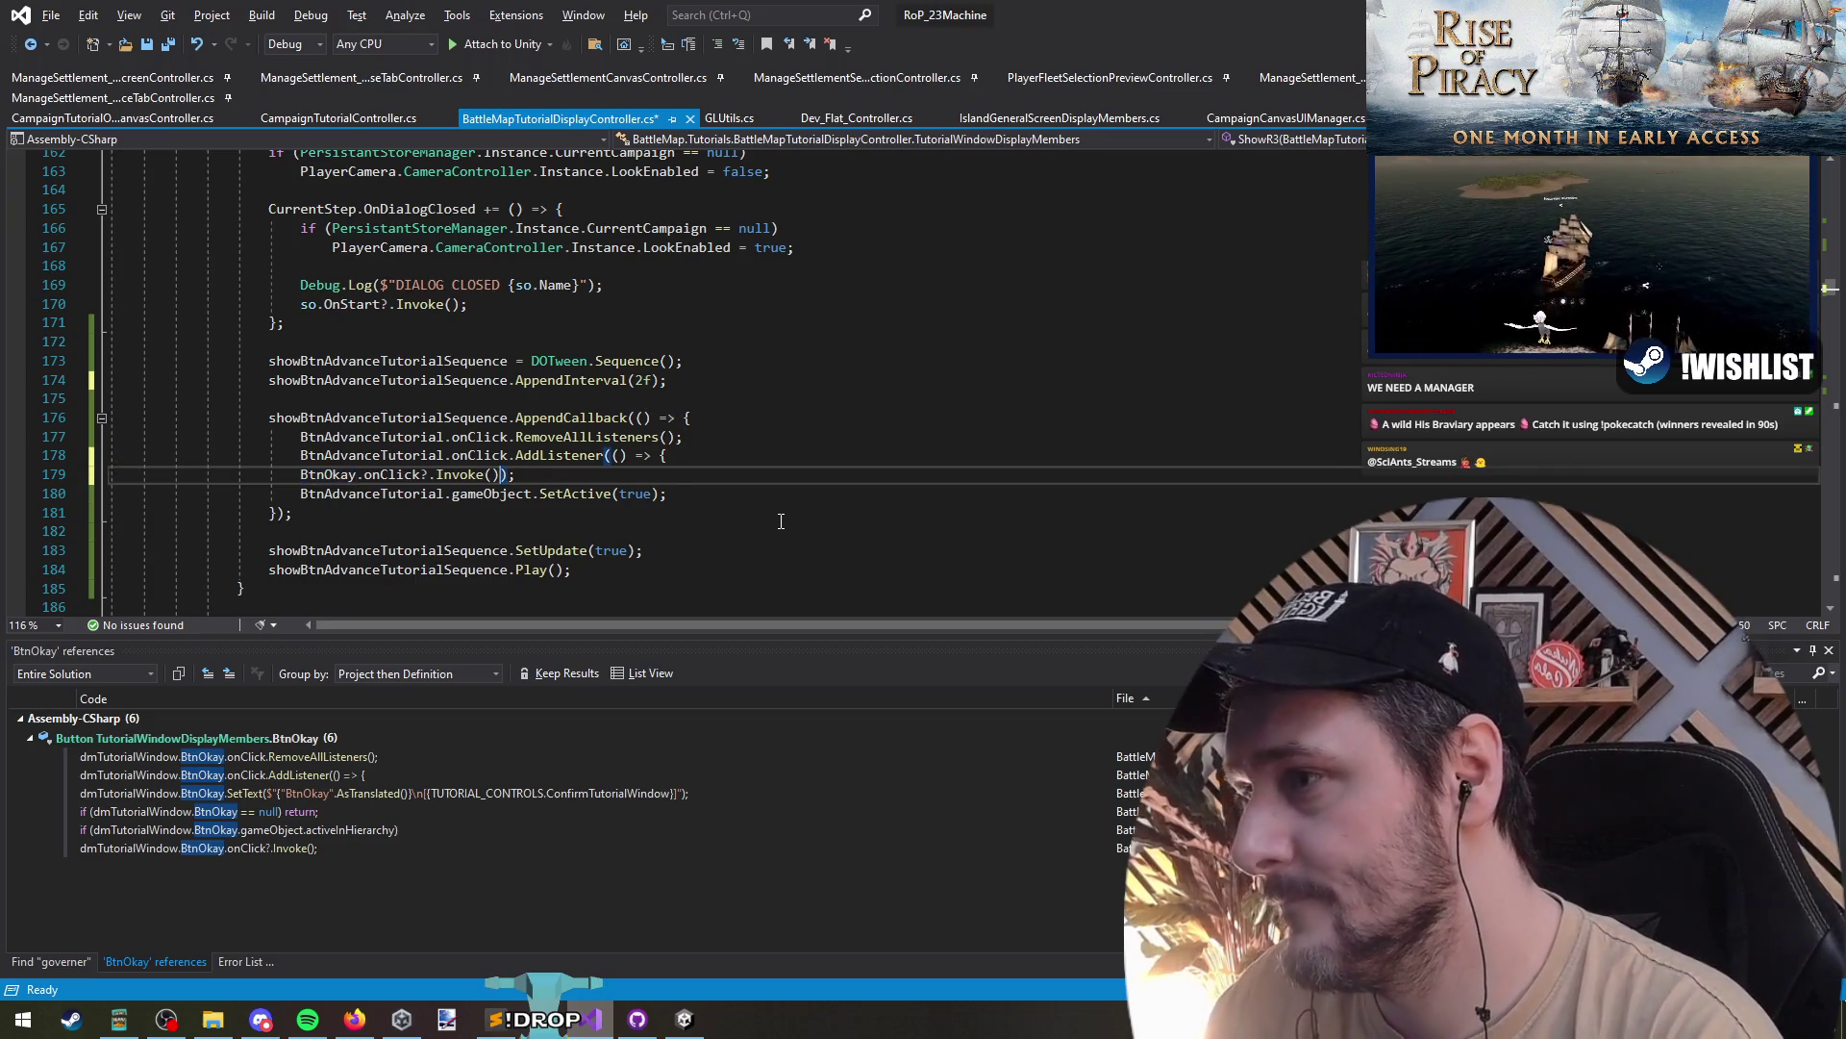
key("Return")
type("});")
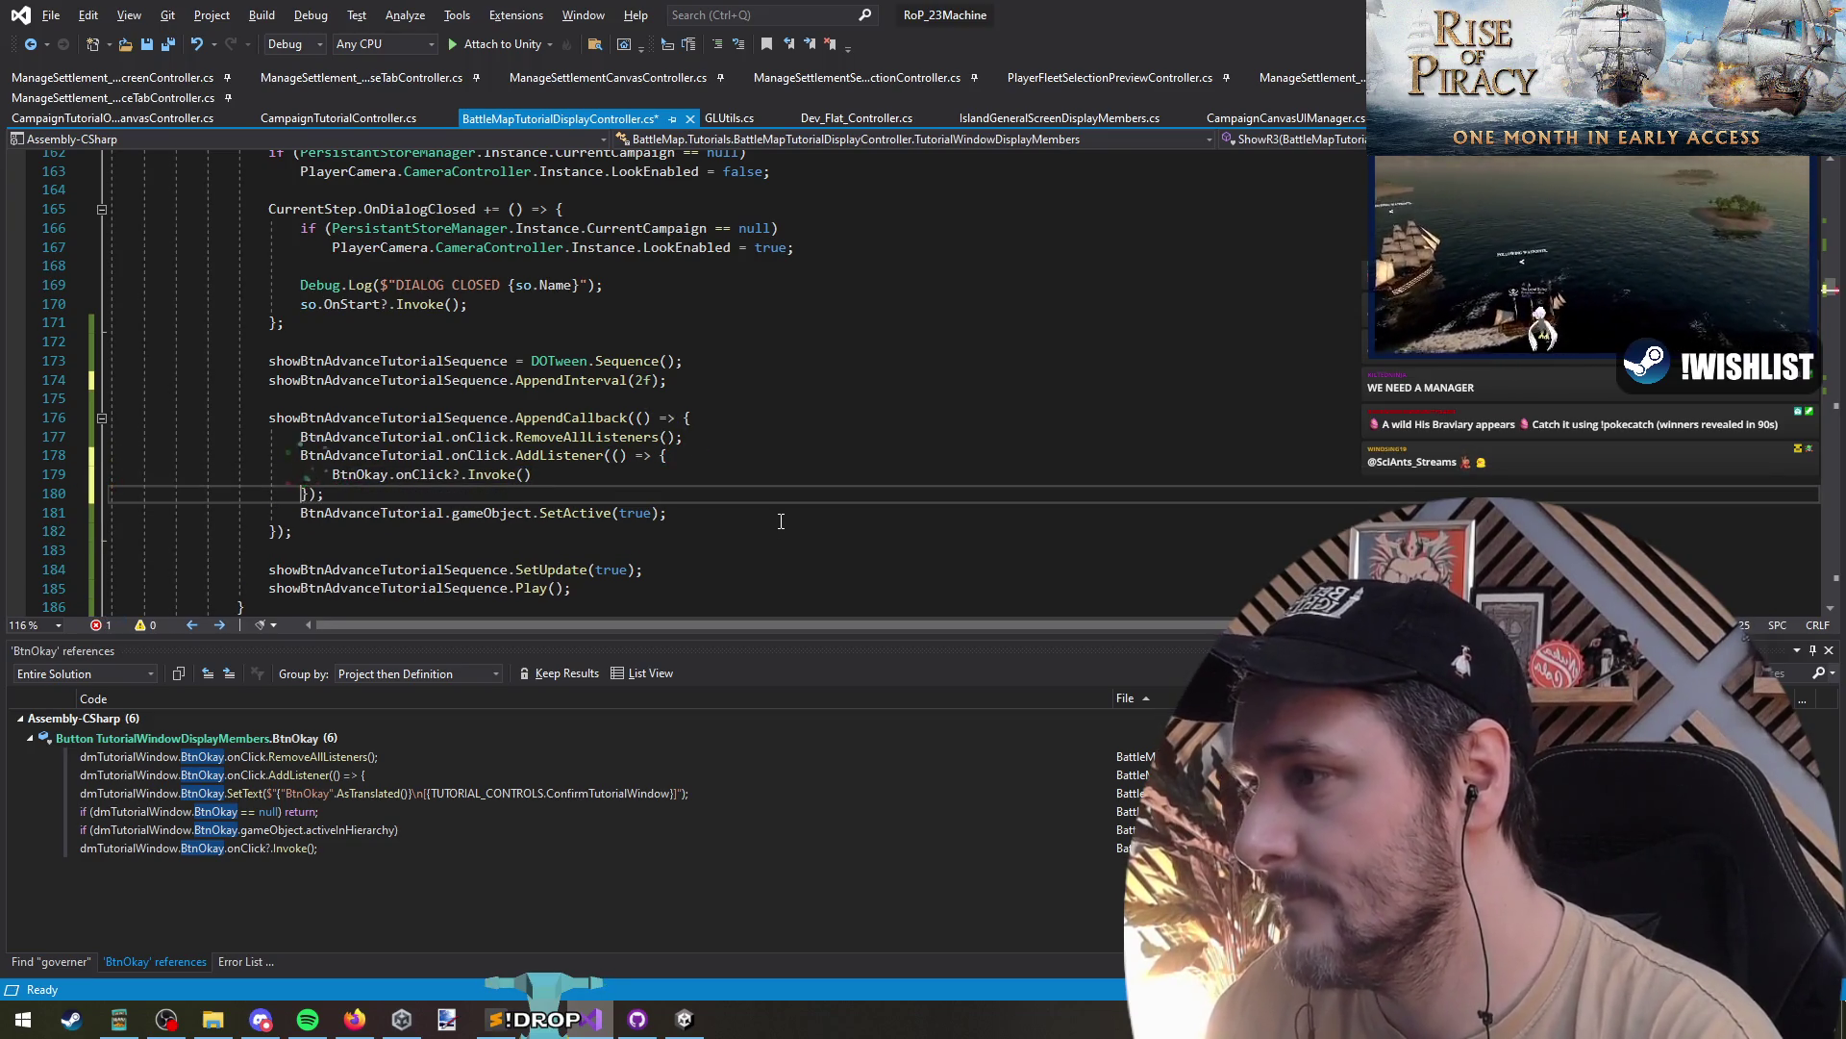
key("Up")
key("End")
type(";")
- Add BtnAdvanceTutorial.SetActive(false) after the Invoke inside the handler and save the script
key("Return")
key("ctrl+v")
key("Down")
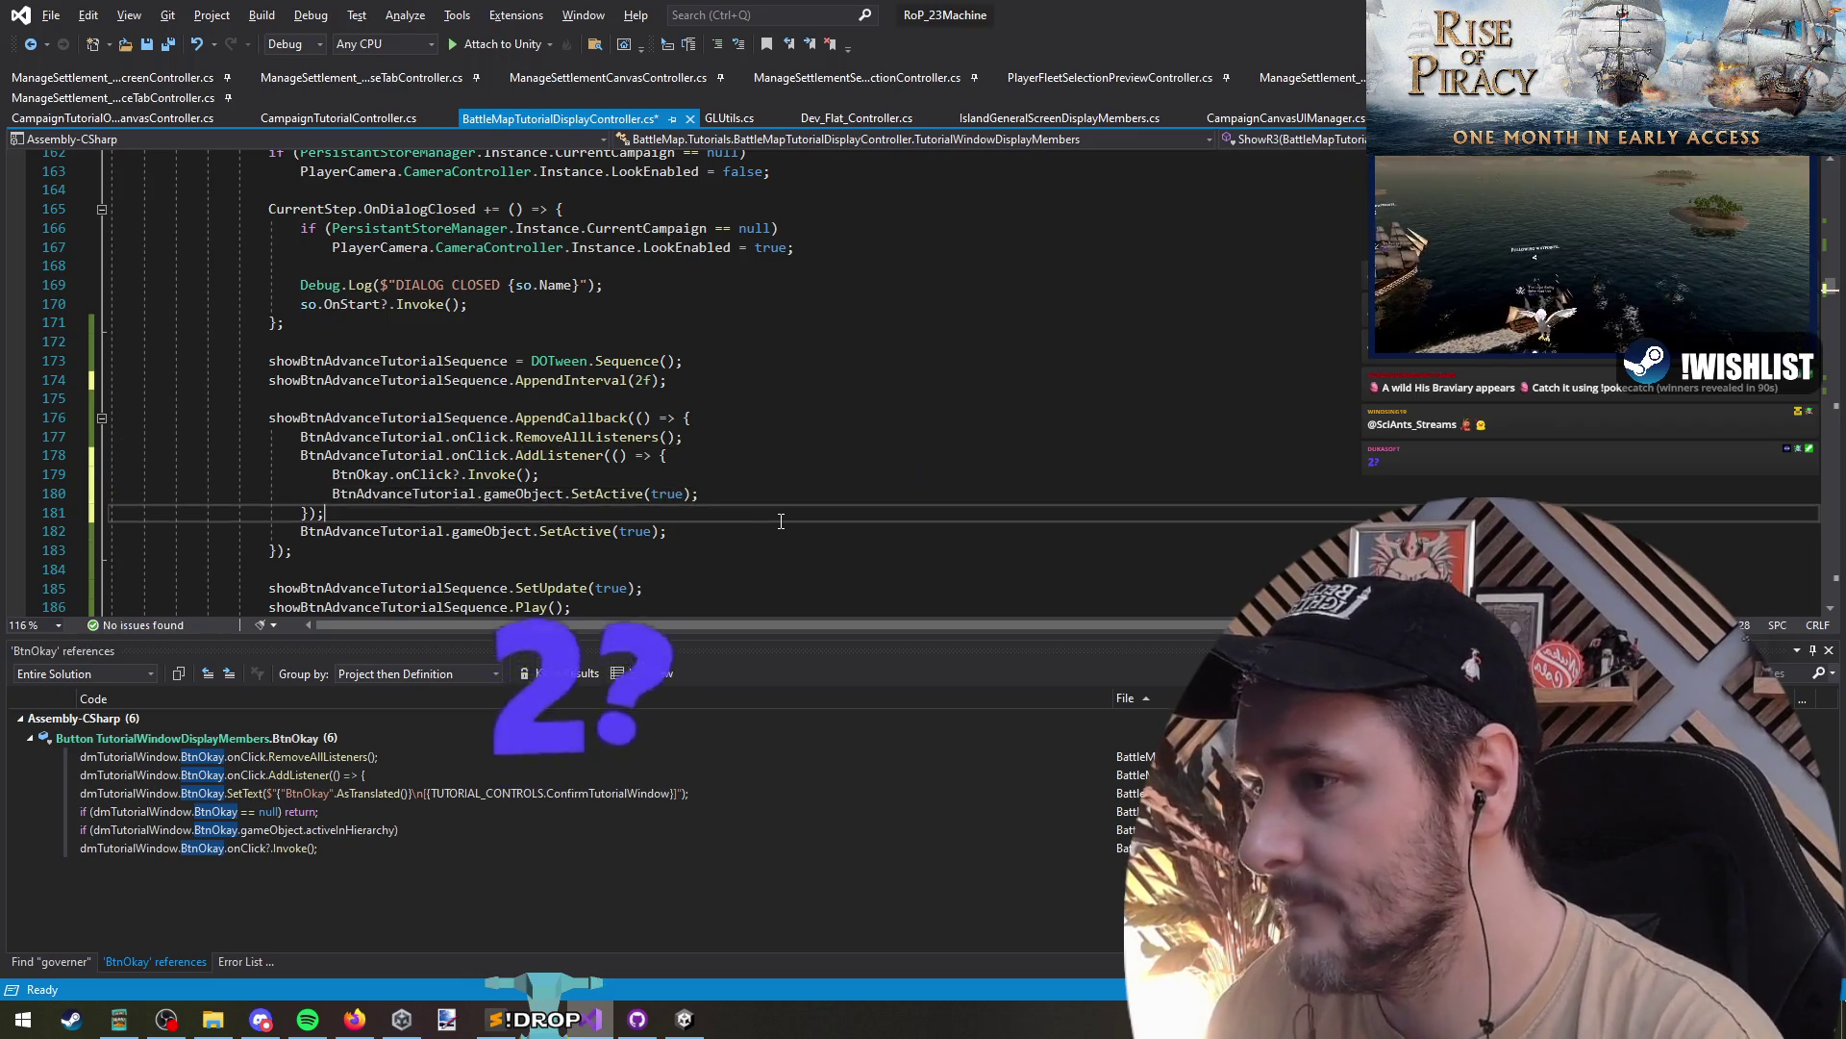
key("Up")
key("End")
key("Left")
key("Left")
key("ctrl+shift+Left")
type("false")
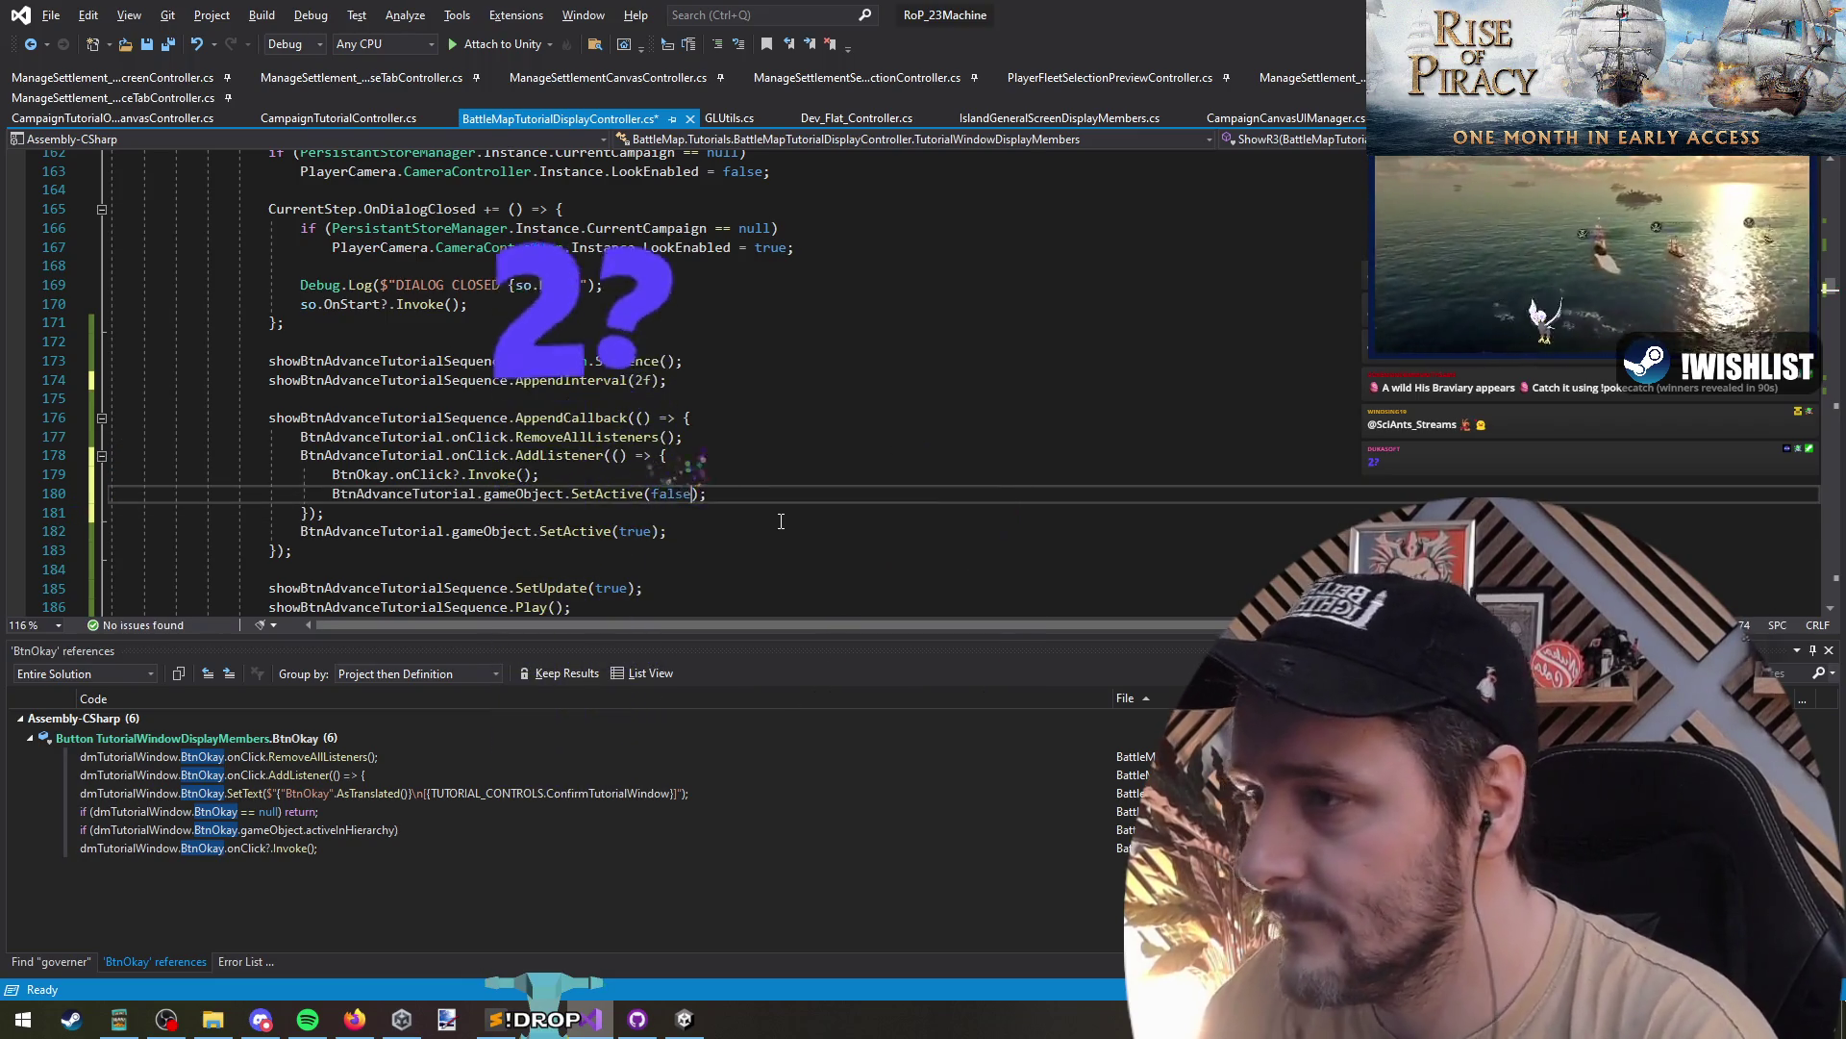
left_click(779, 522)
key("ctrl+s")
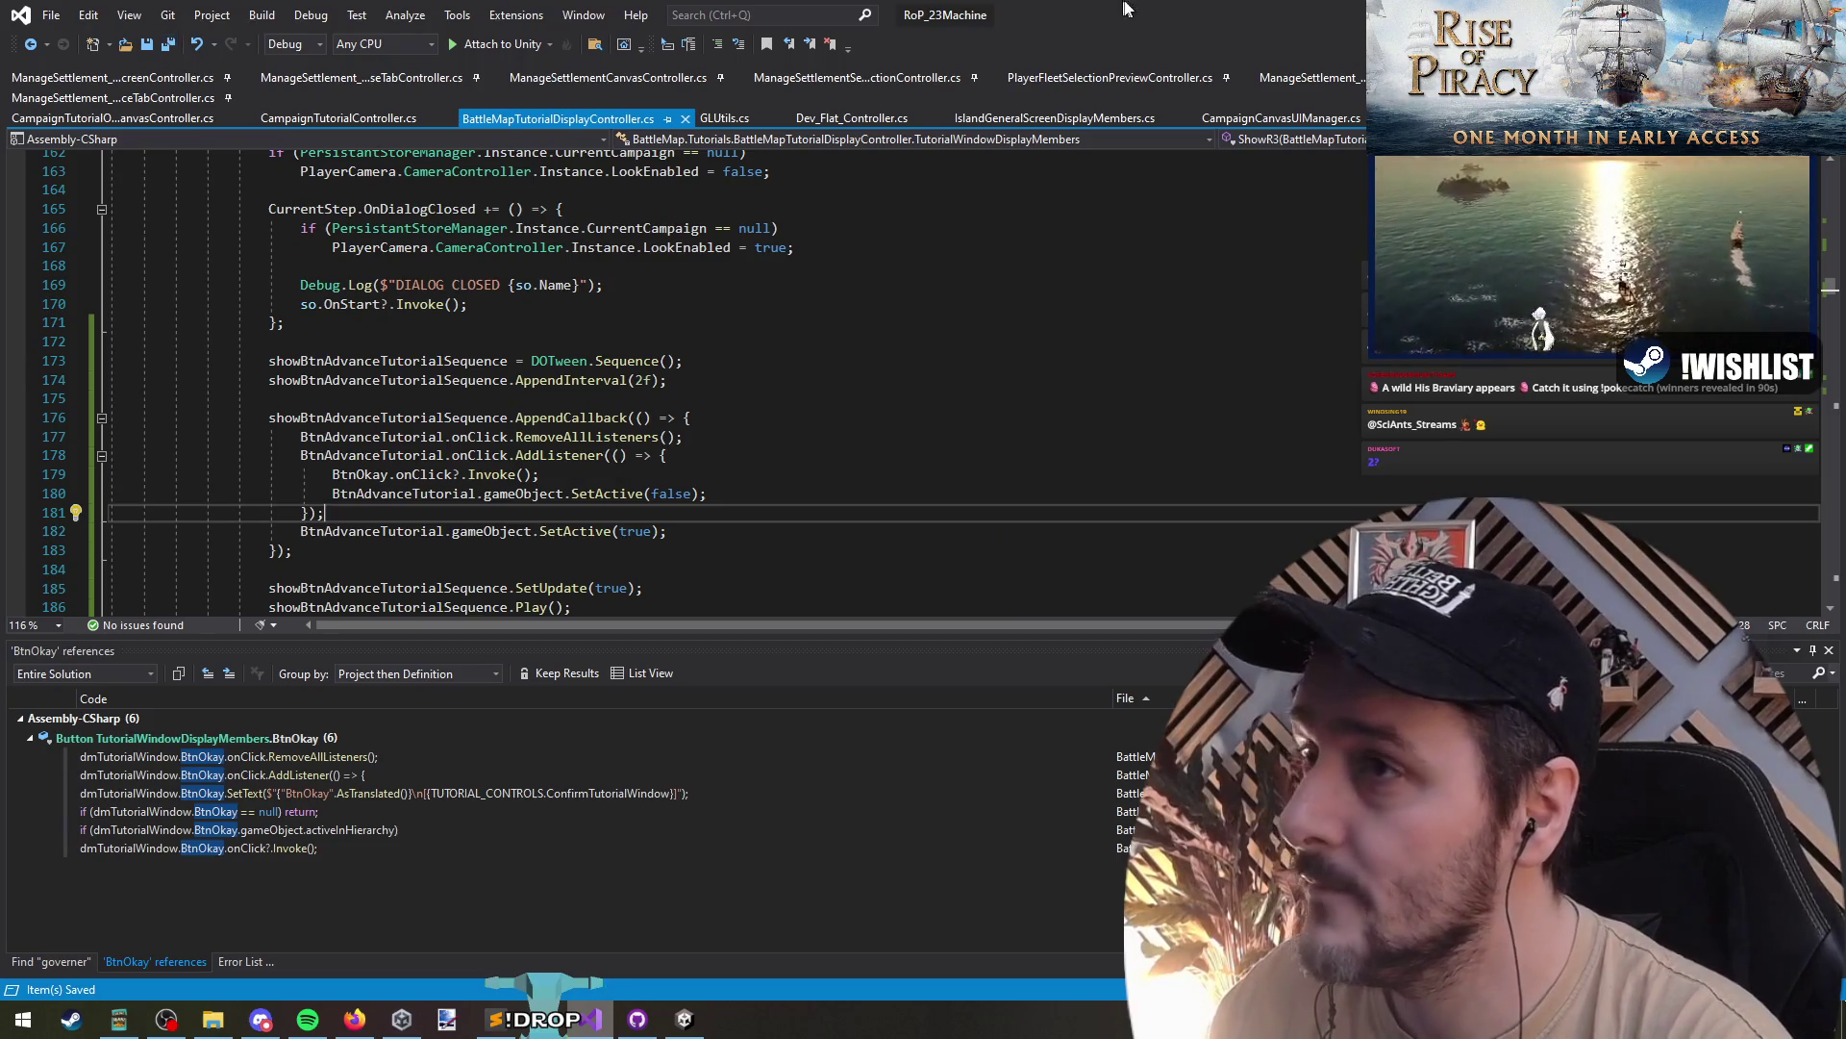
key("alt+Tab")
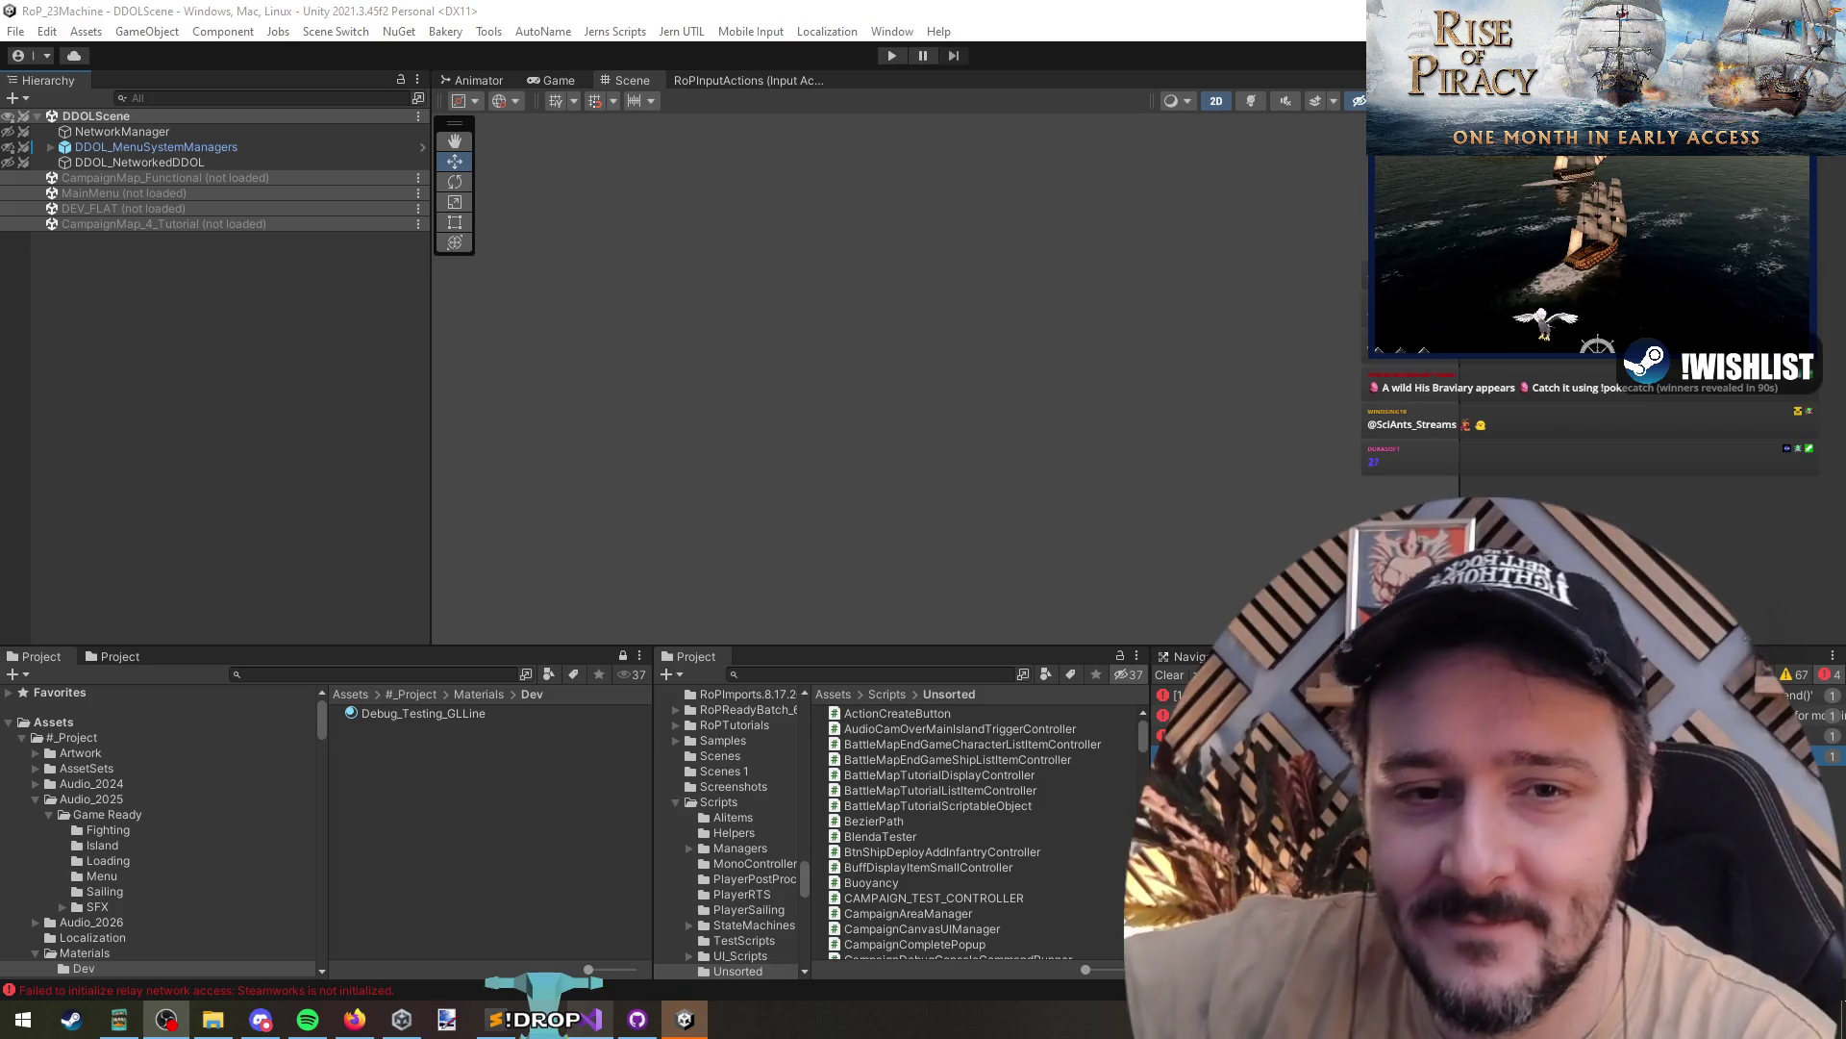
- Enter Play mode and begin the campaign tutorial with the chosen captain
left_click(880, 253)
left_click(891, 56)
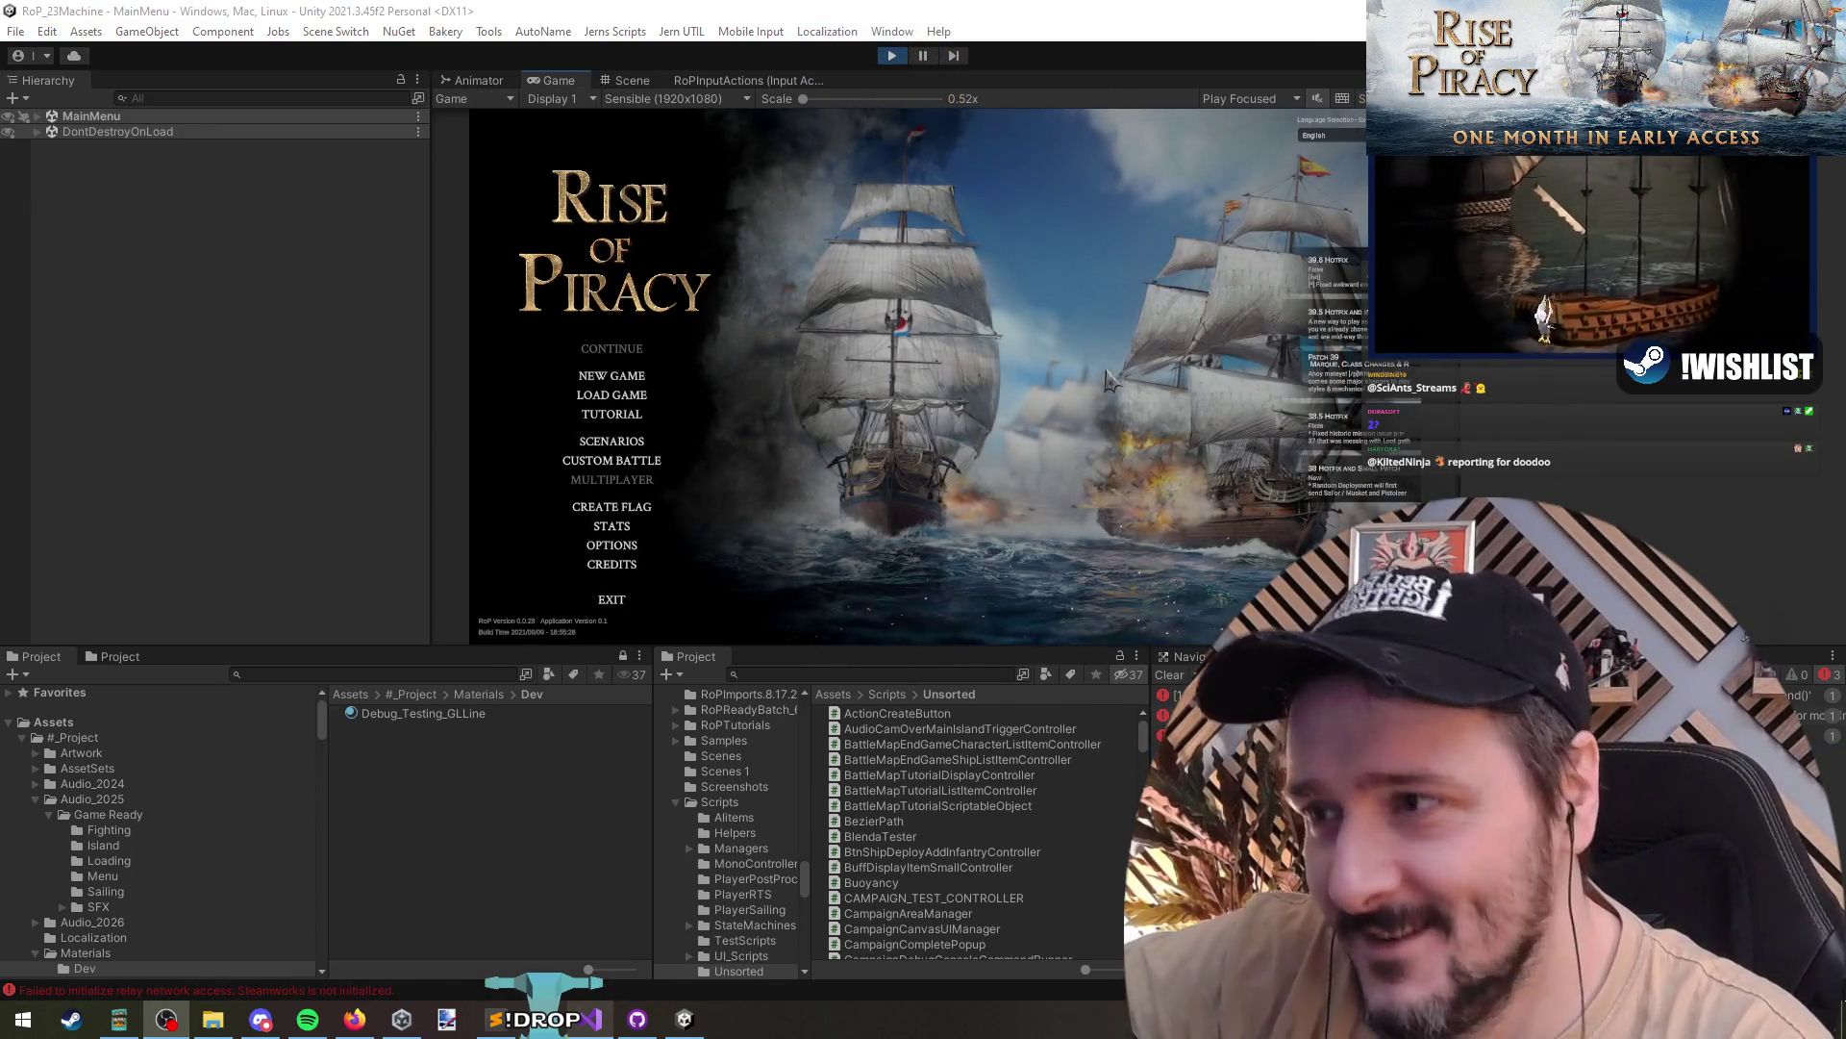
left_click(625, 448)
left_click(890, 519)
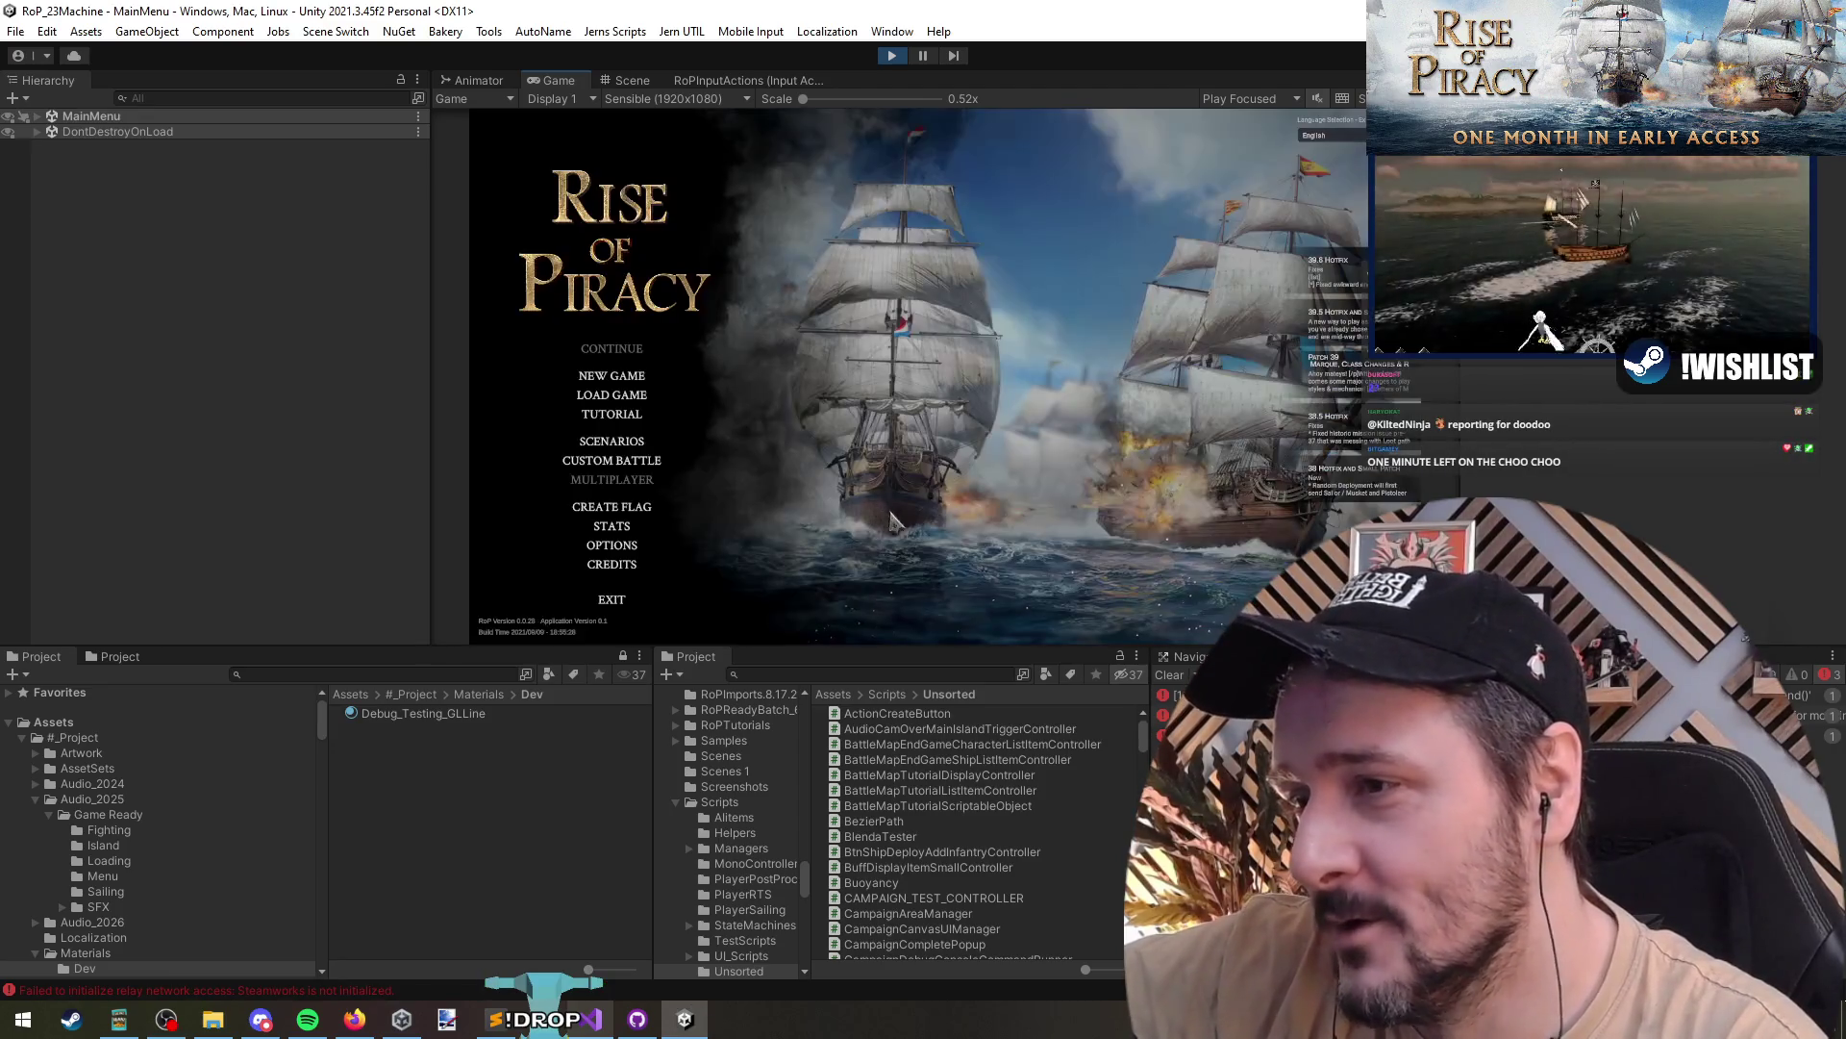
left_click(601, 415)
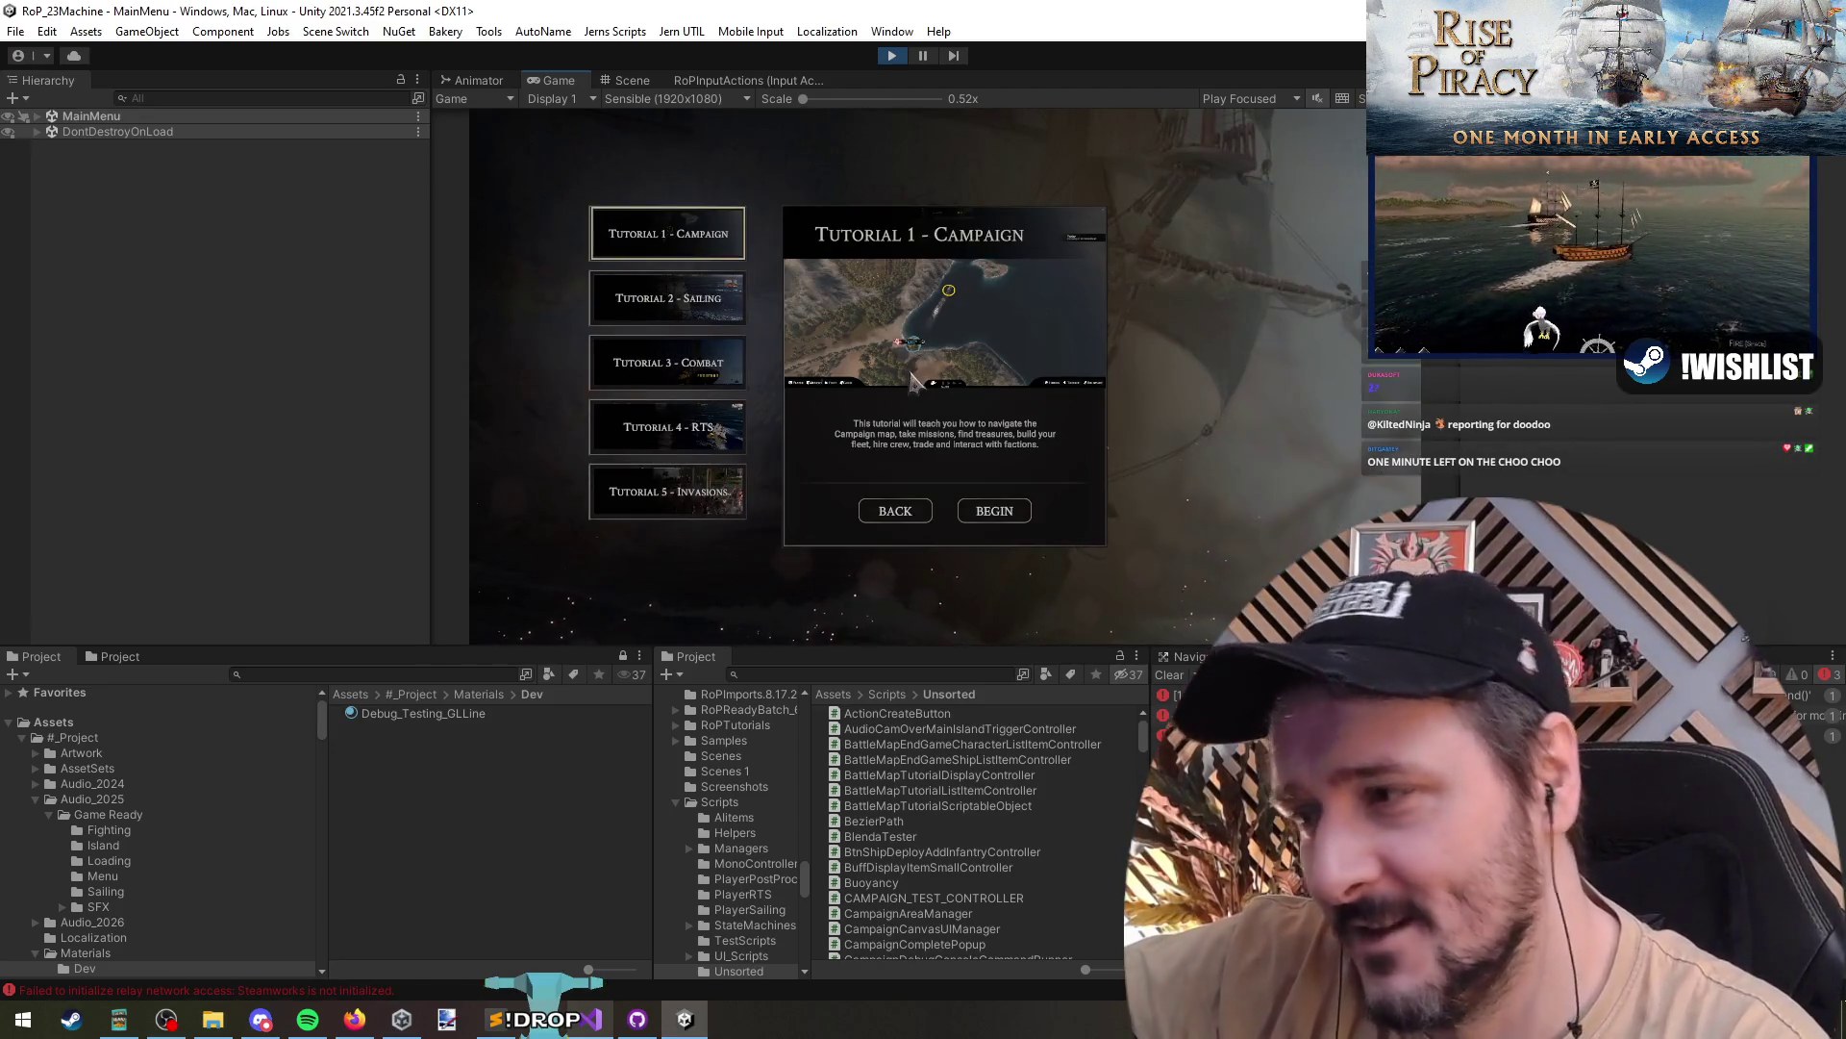
left_click(993, 511)
left_click(947, 593)
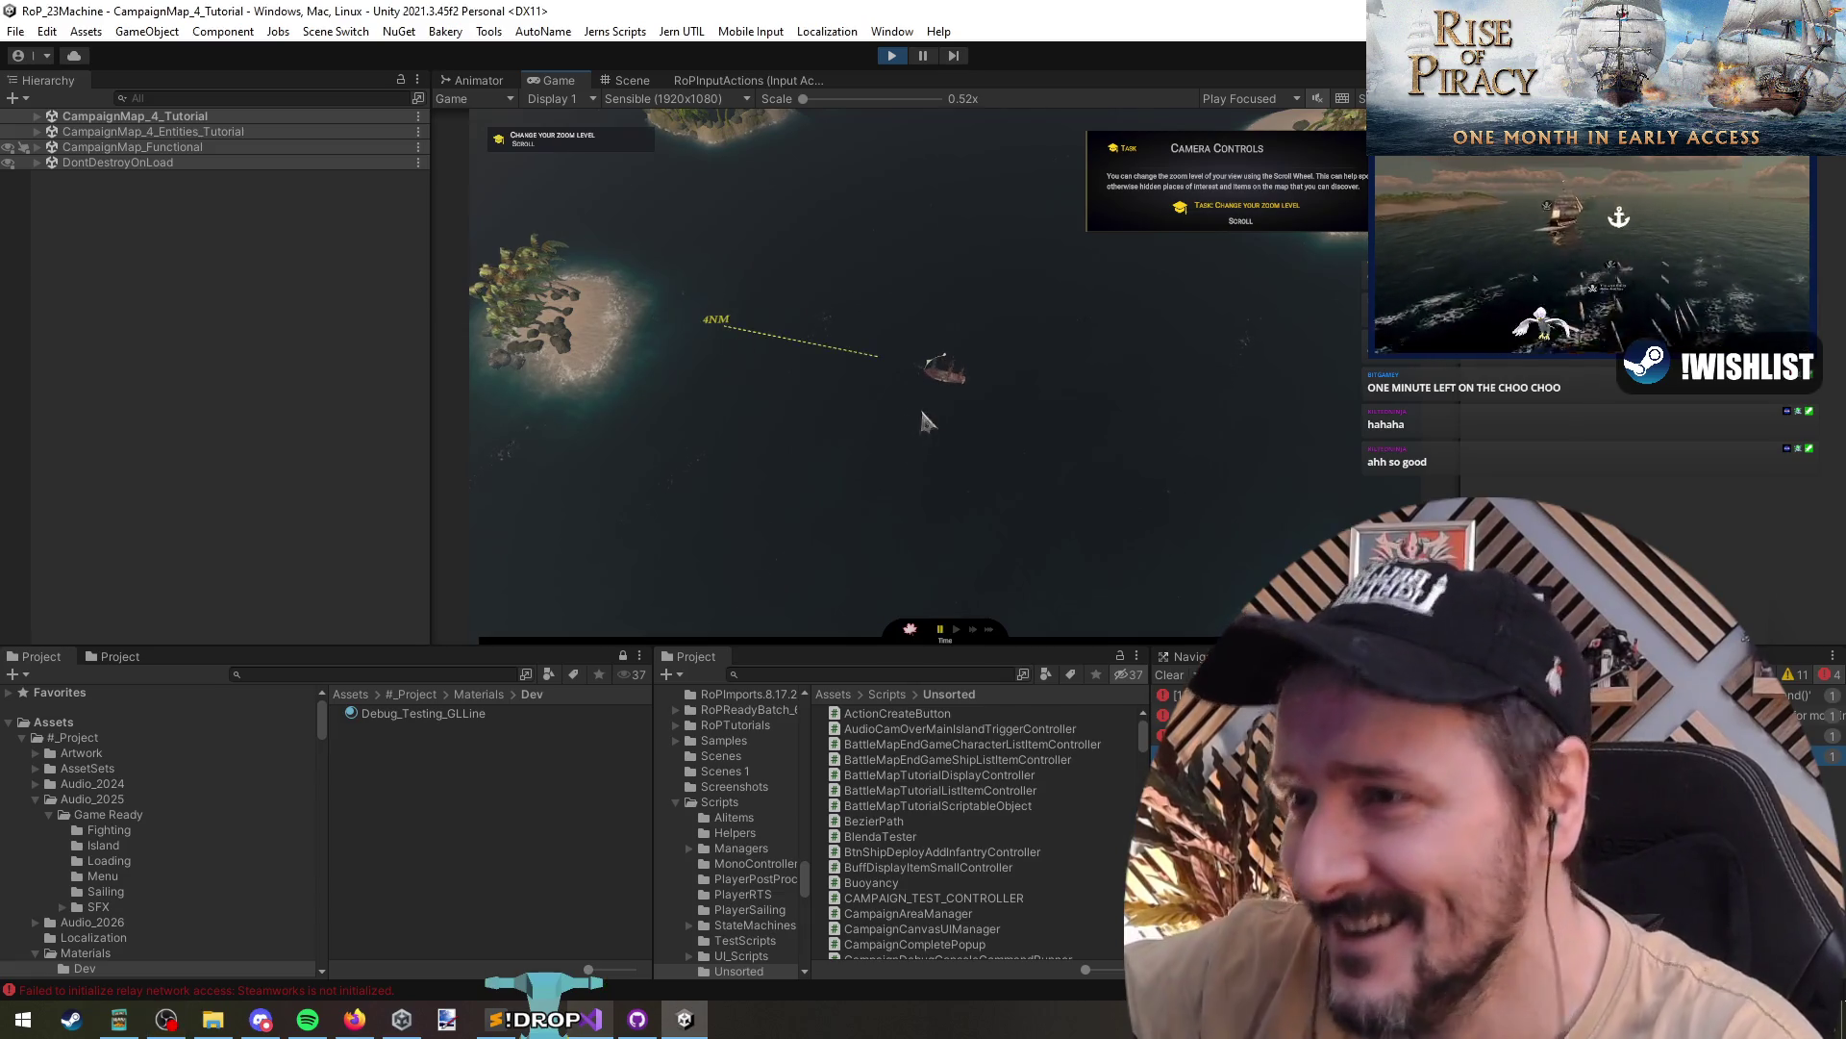
- Finish the camera look-around tasks and advance past the Character Stats step
scroll(1134, 384, "up", 3)
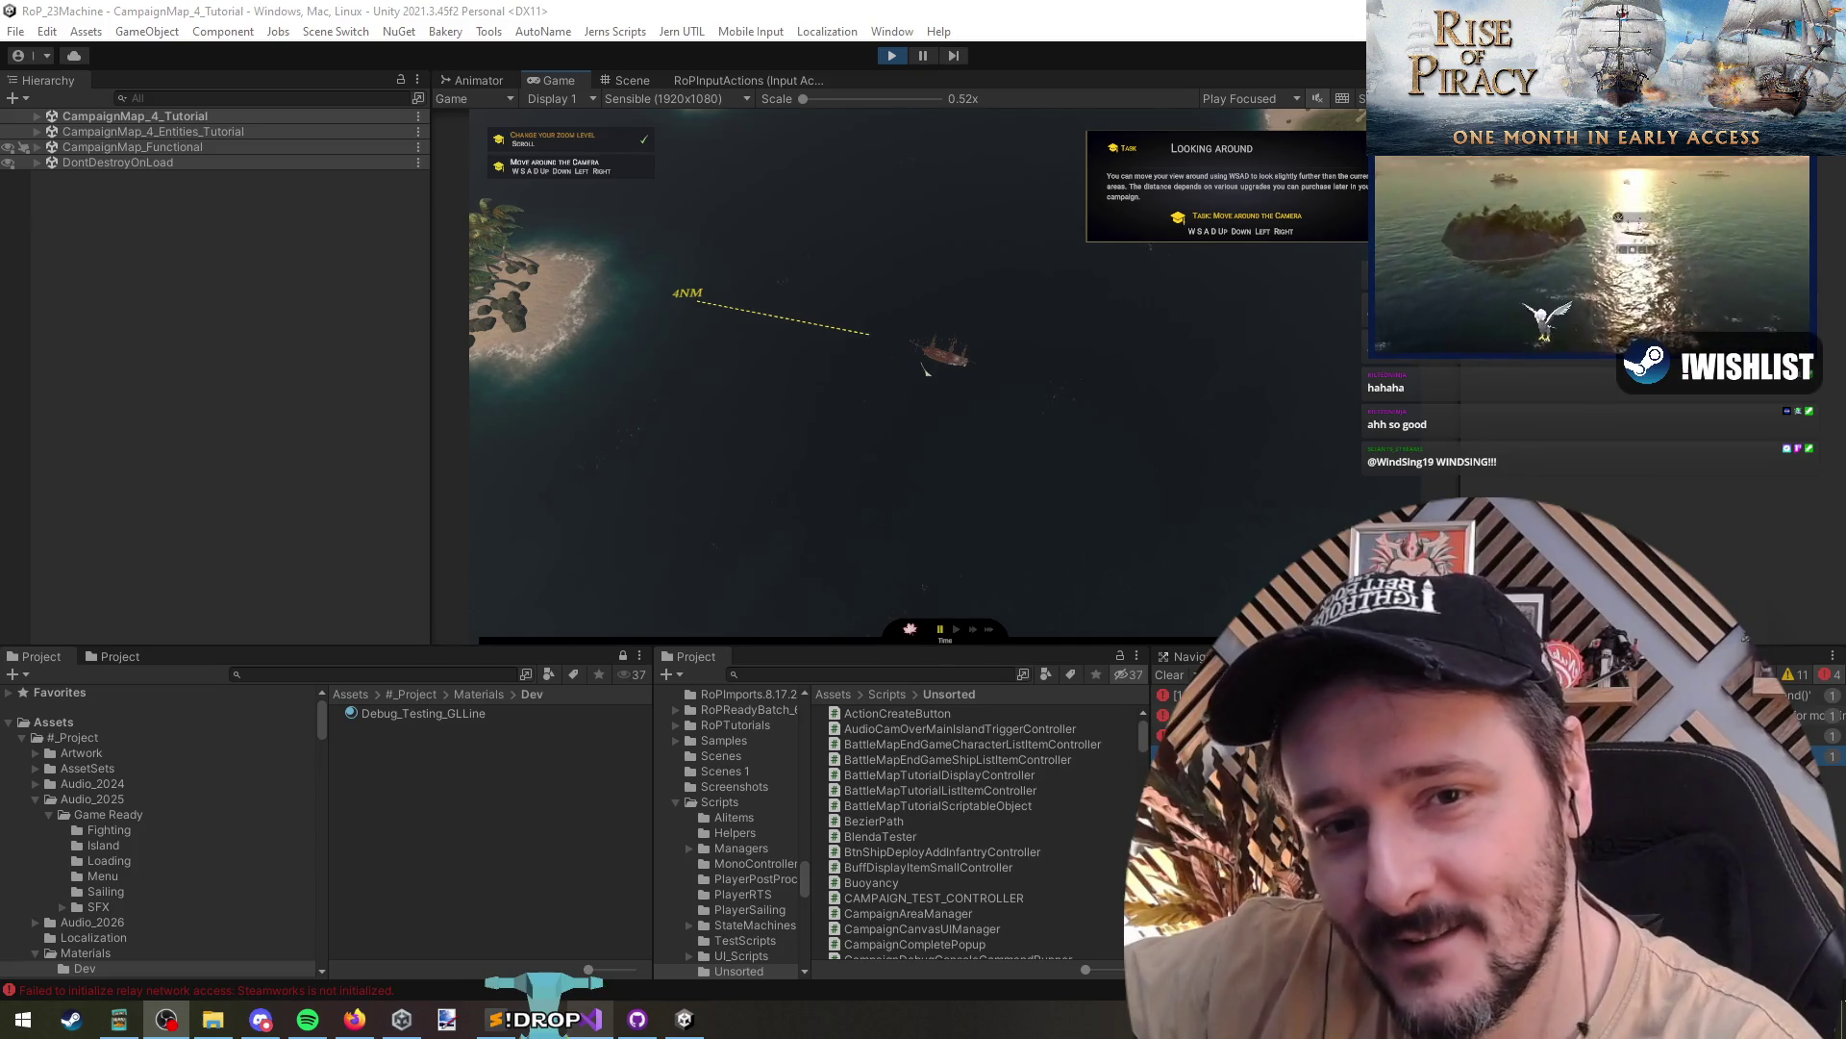
left_click(723, 397)
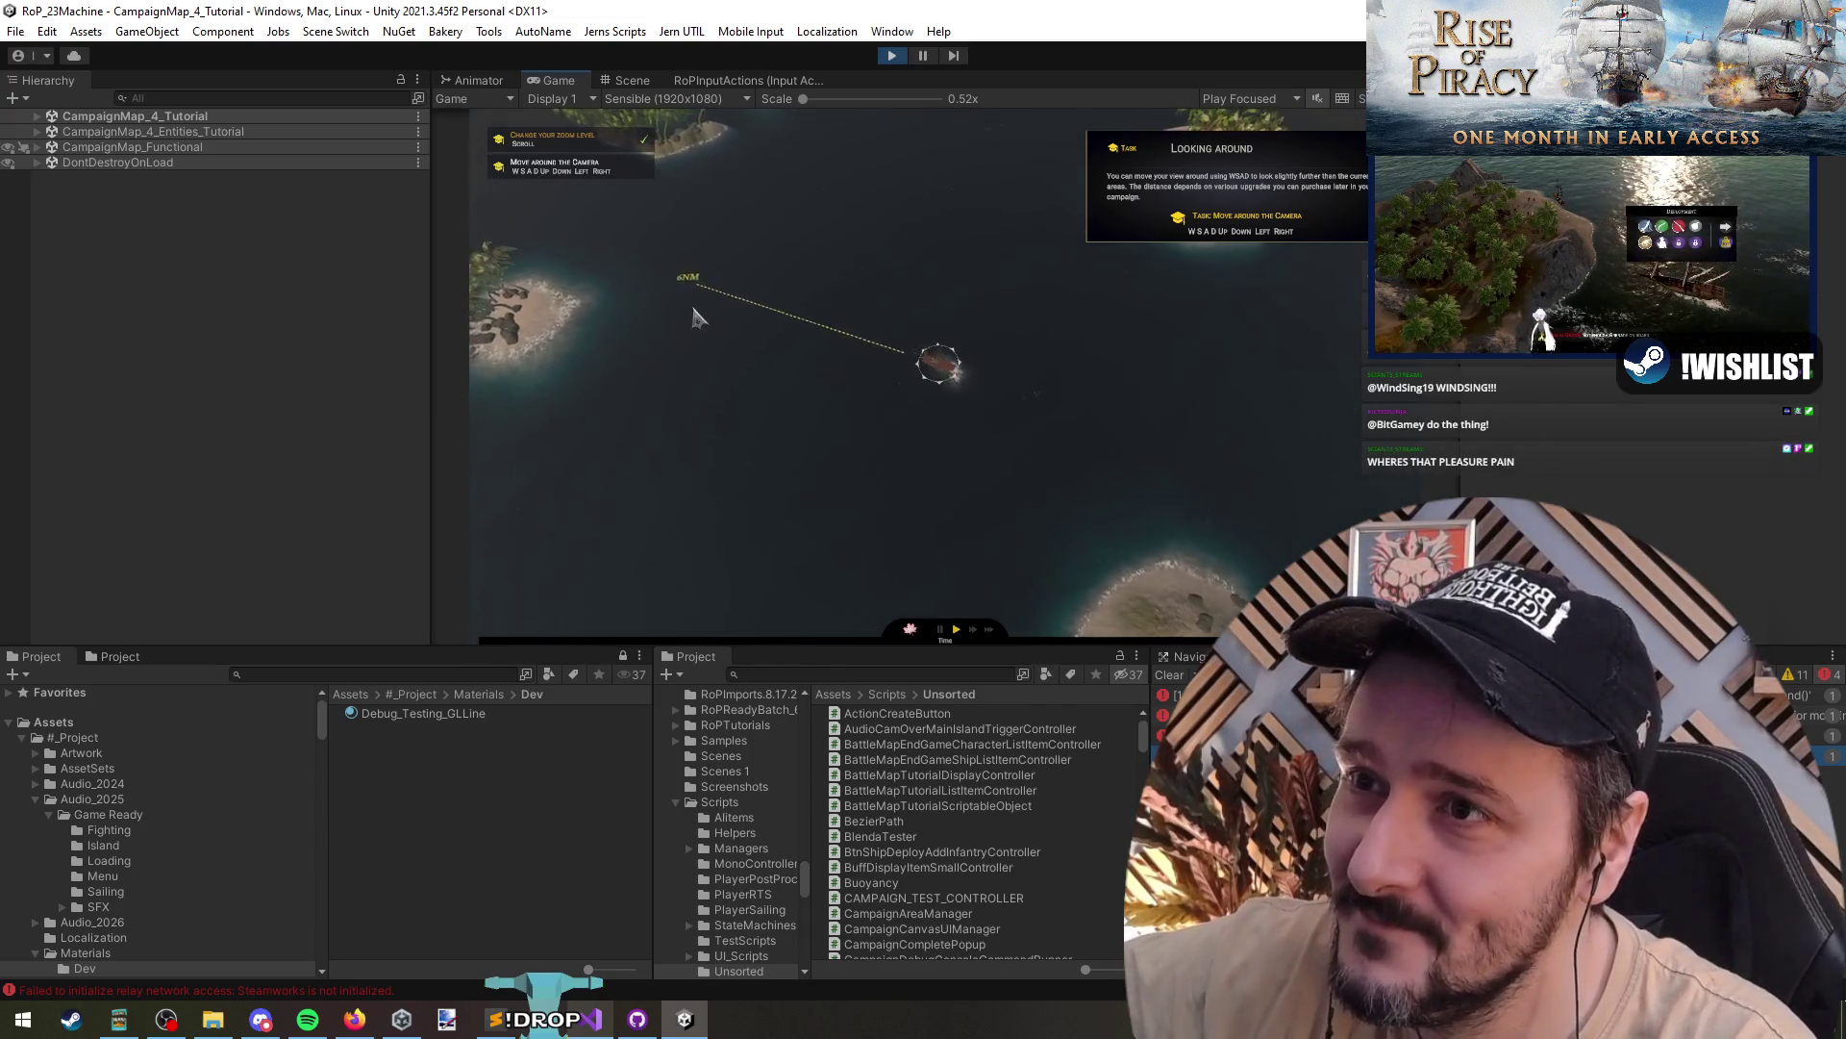
key("d")
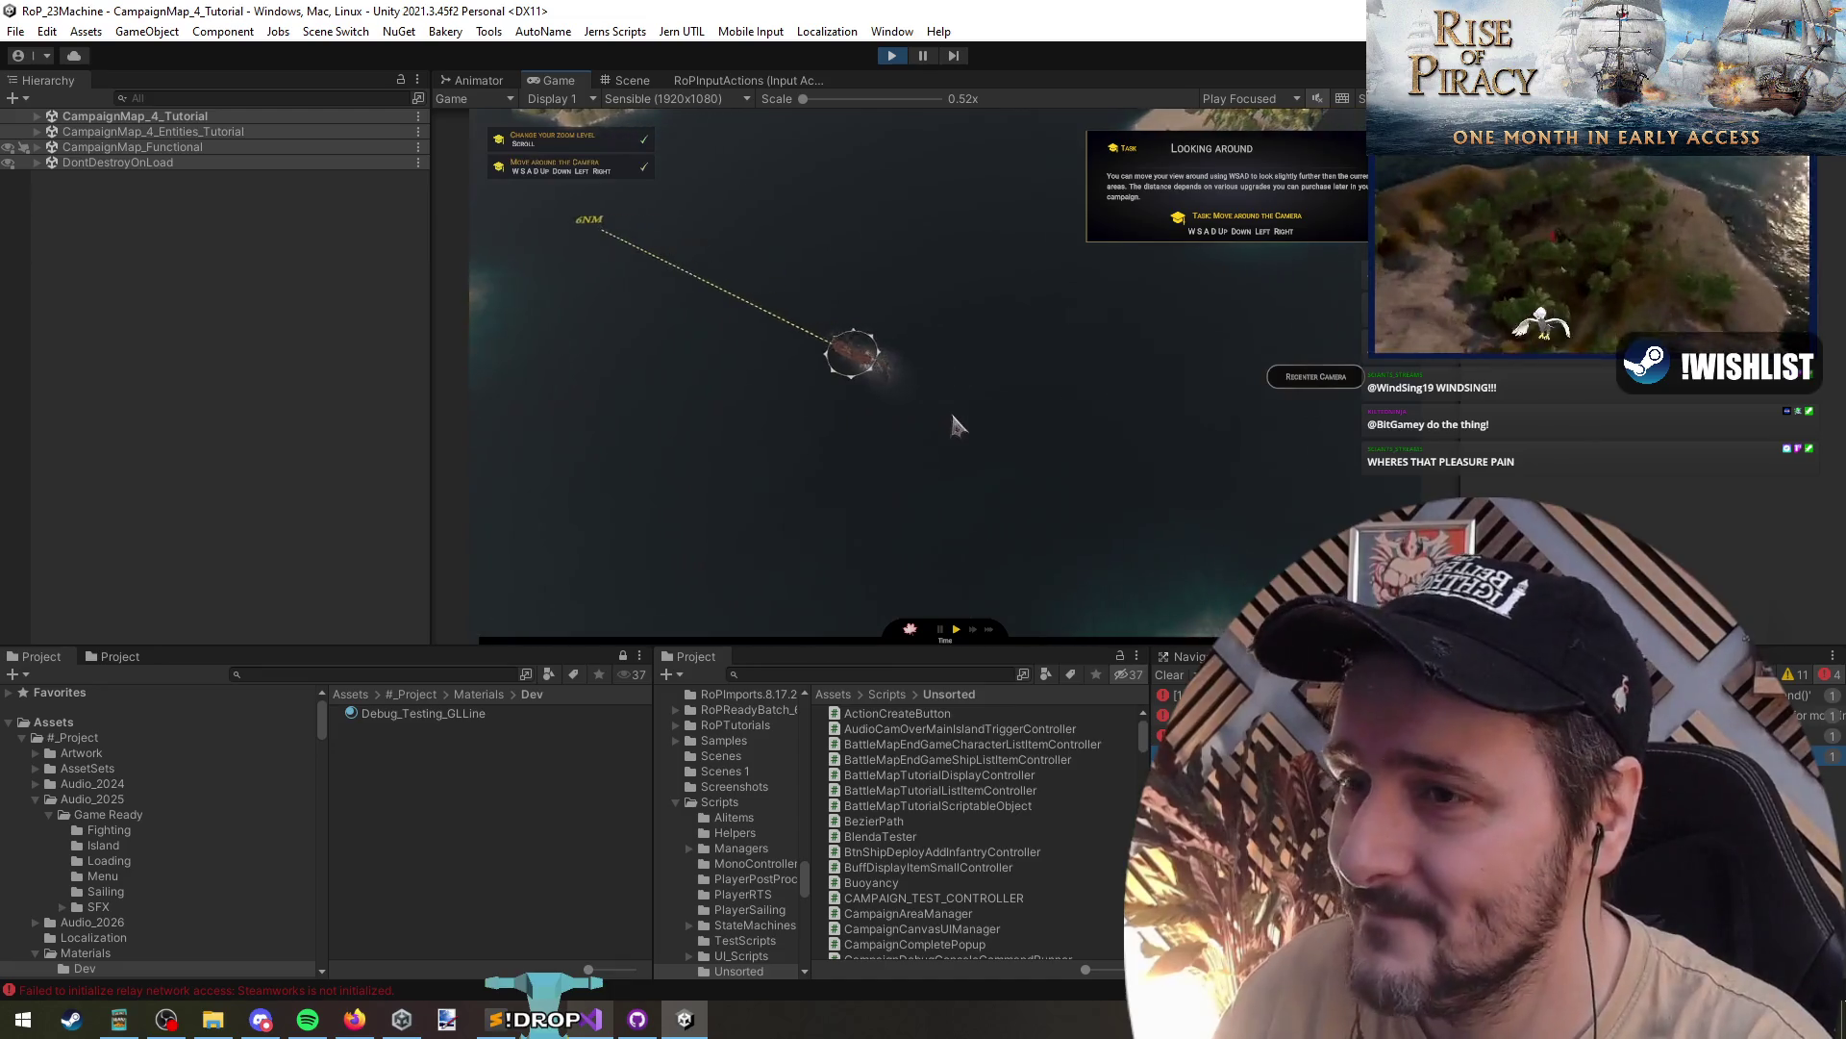
left_click(1279, 383)
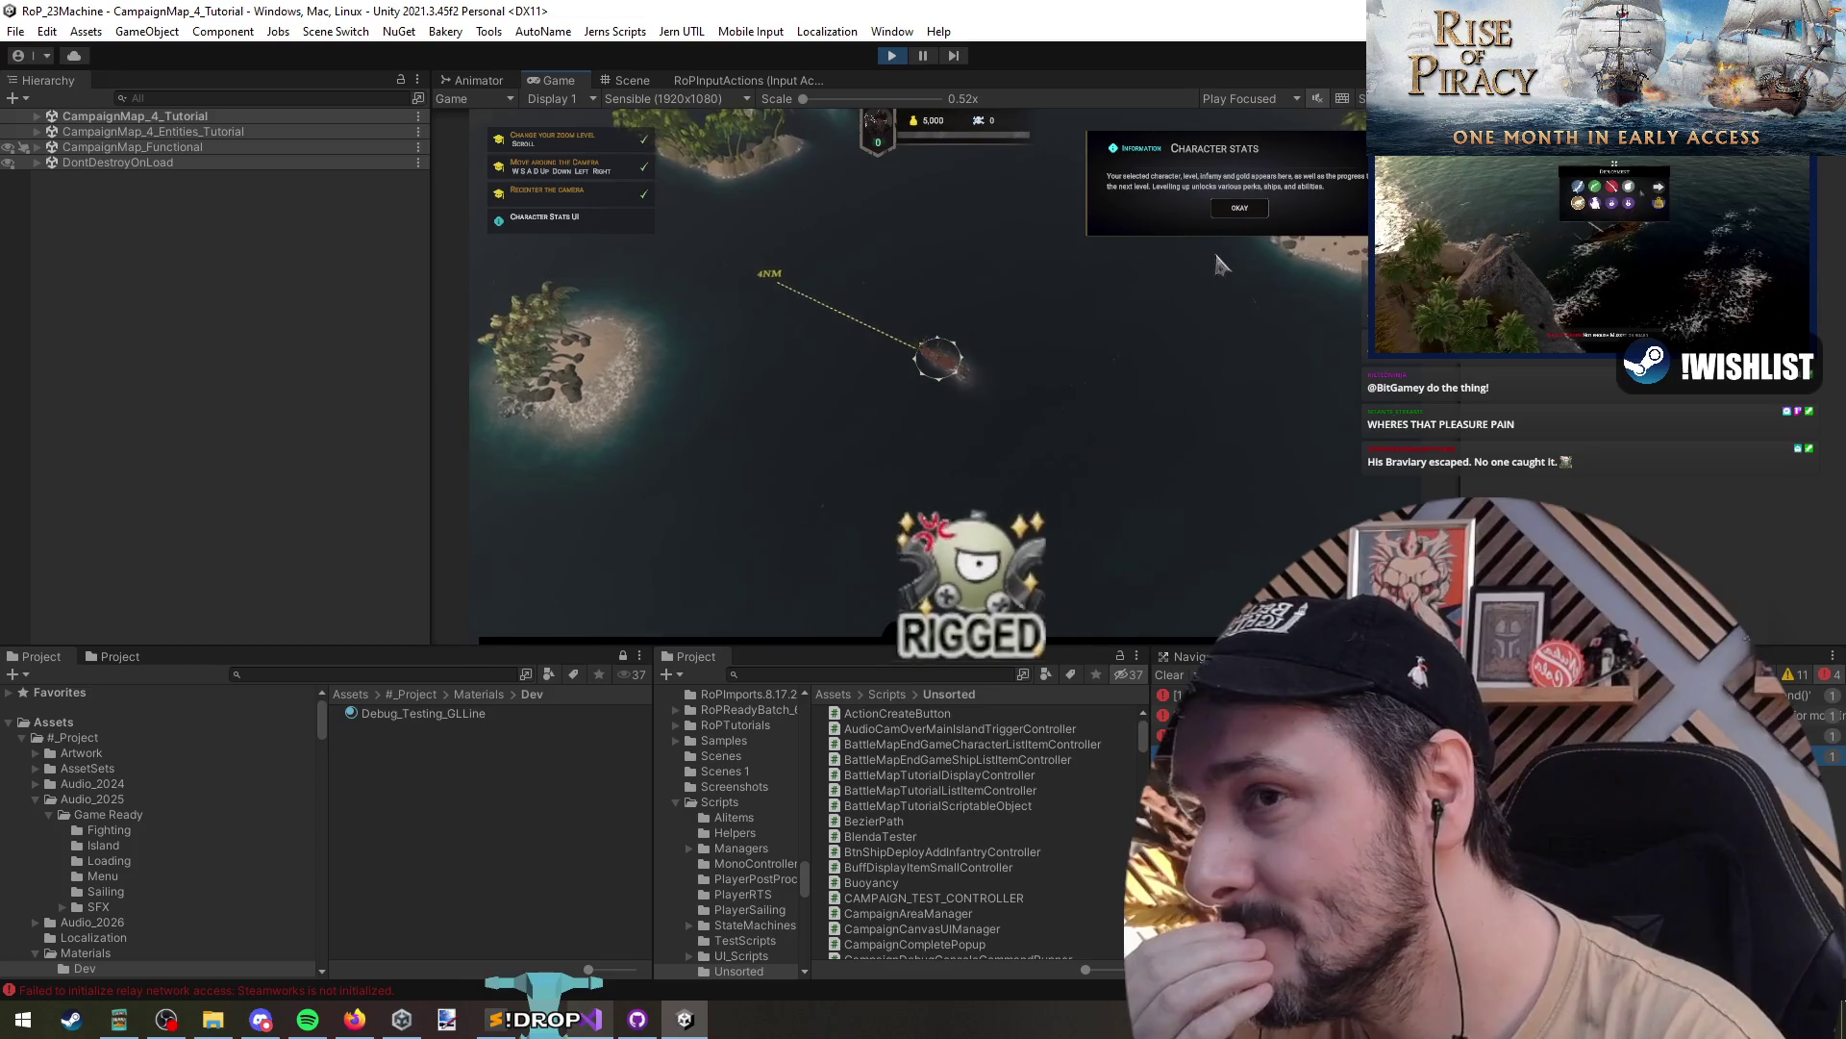
left_click(912, 519)
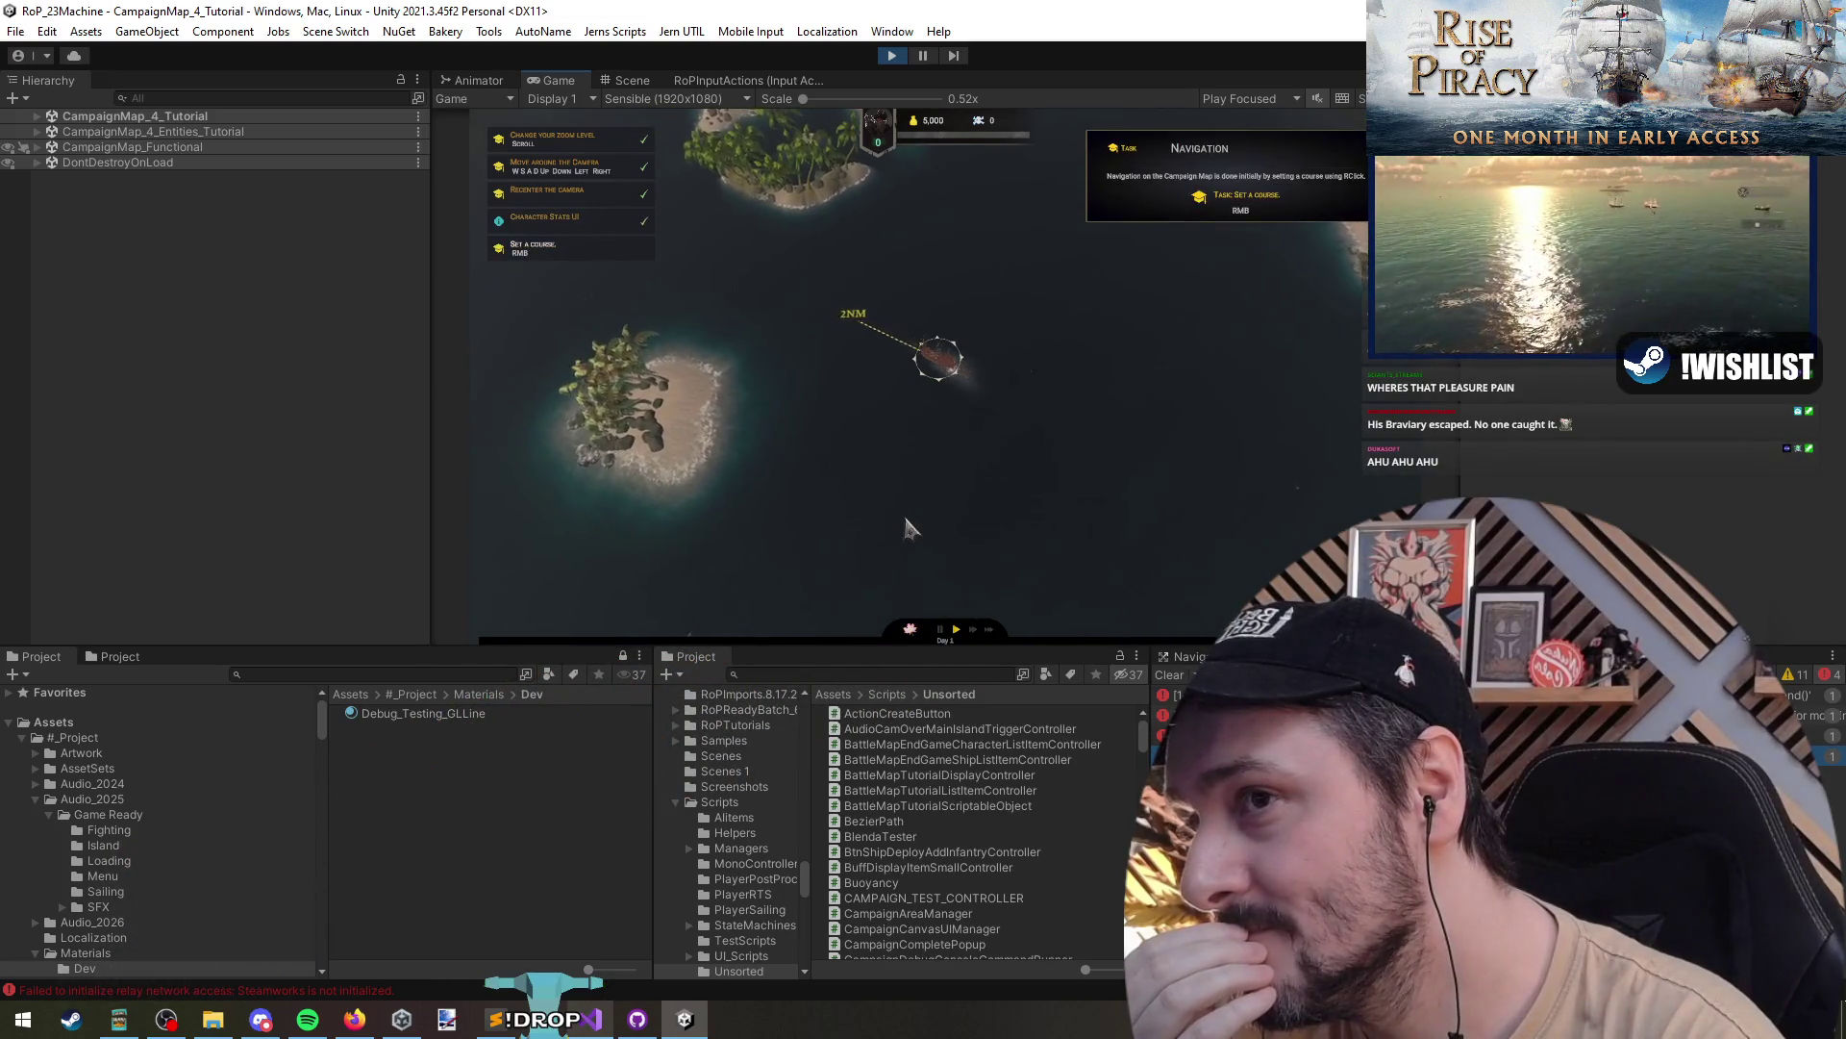
- Set the ship's course to the 5NM point and advance through the Exploration, Fleet Options and Diplomacy steps
right_click(1225, 280)
right_click(1214, 375)
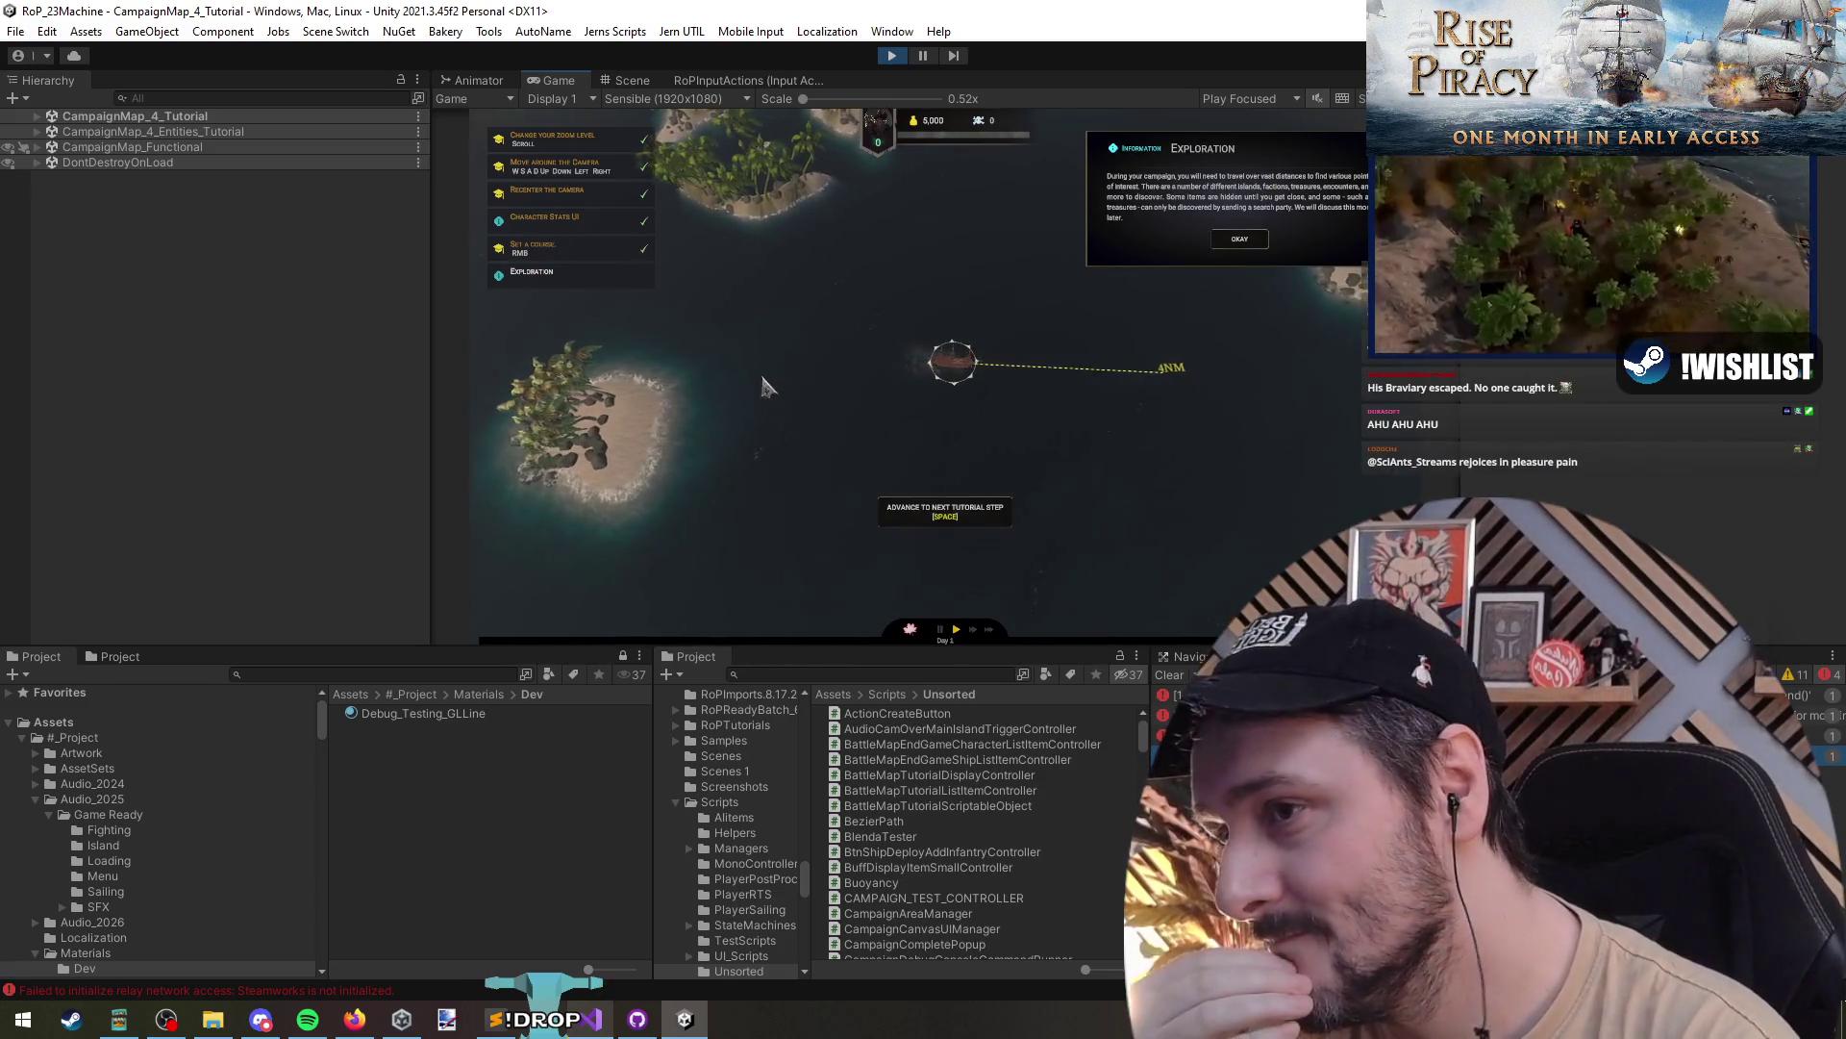
left_click(995, 520)
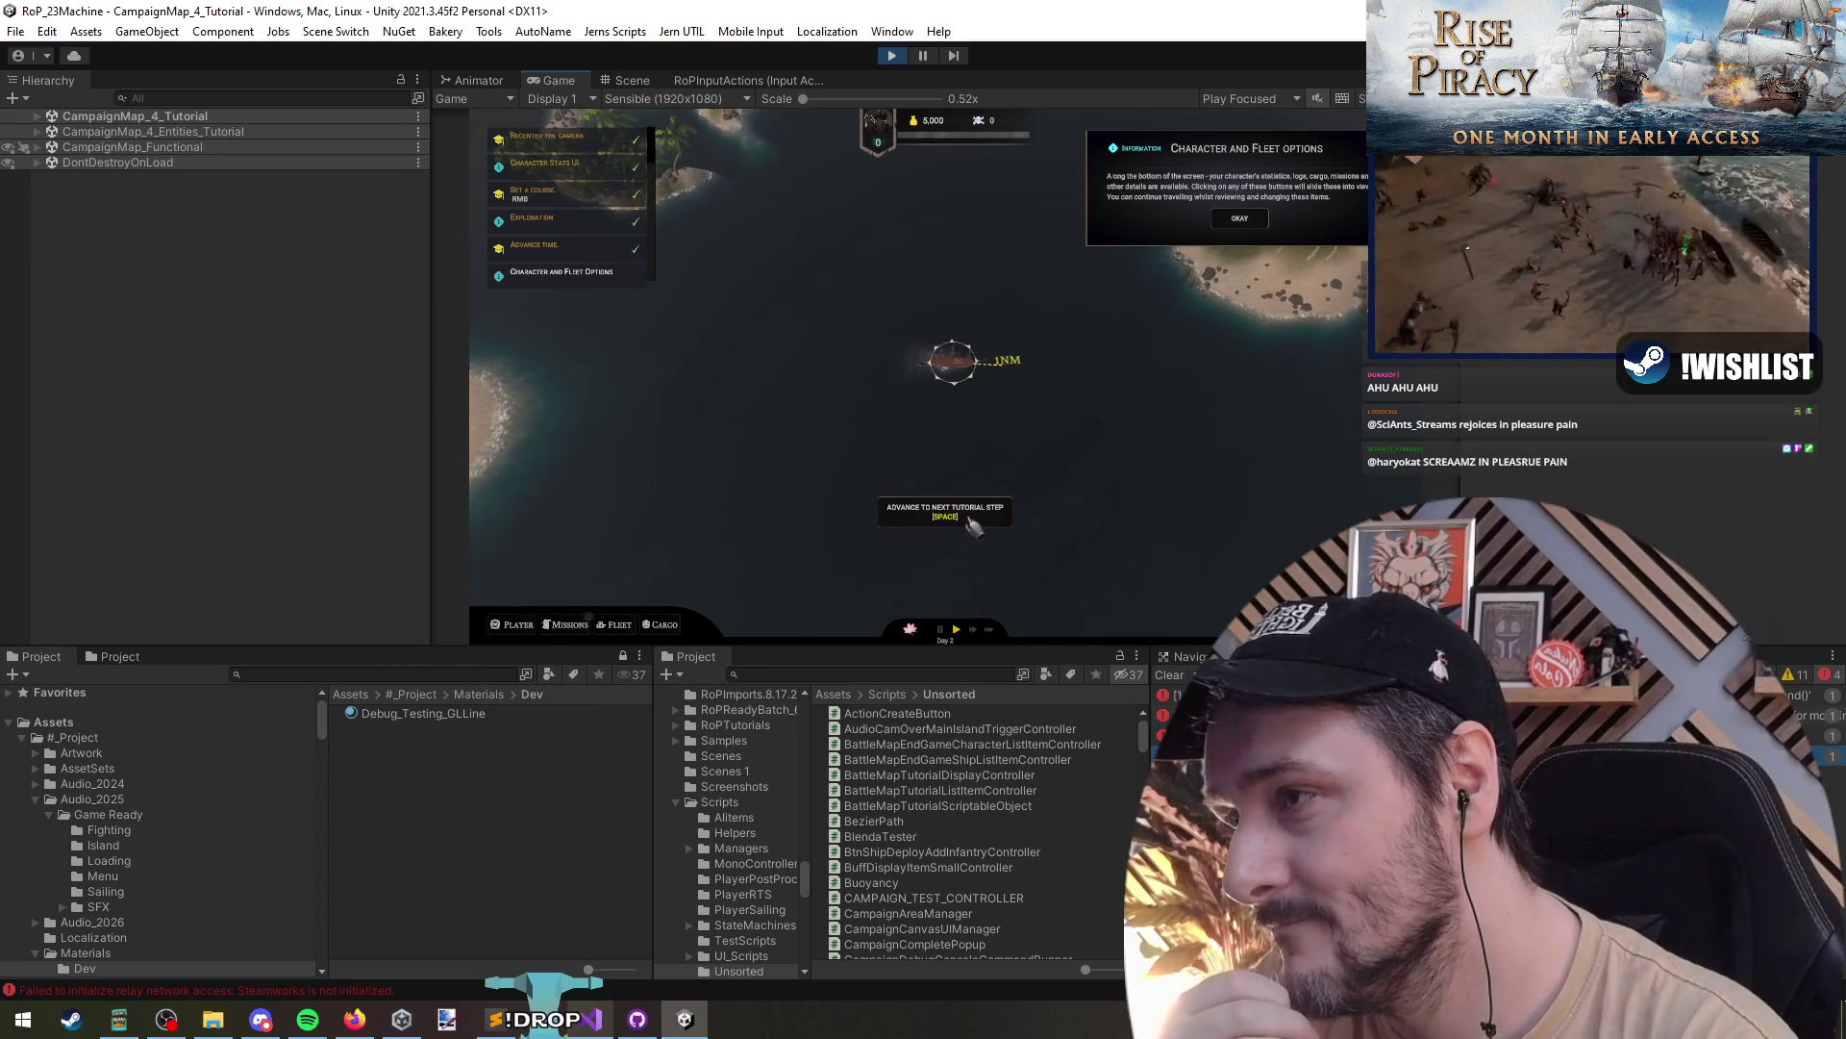
left_click(973, 520)
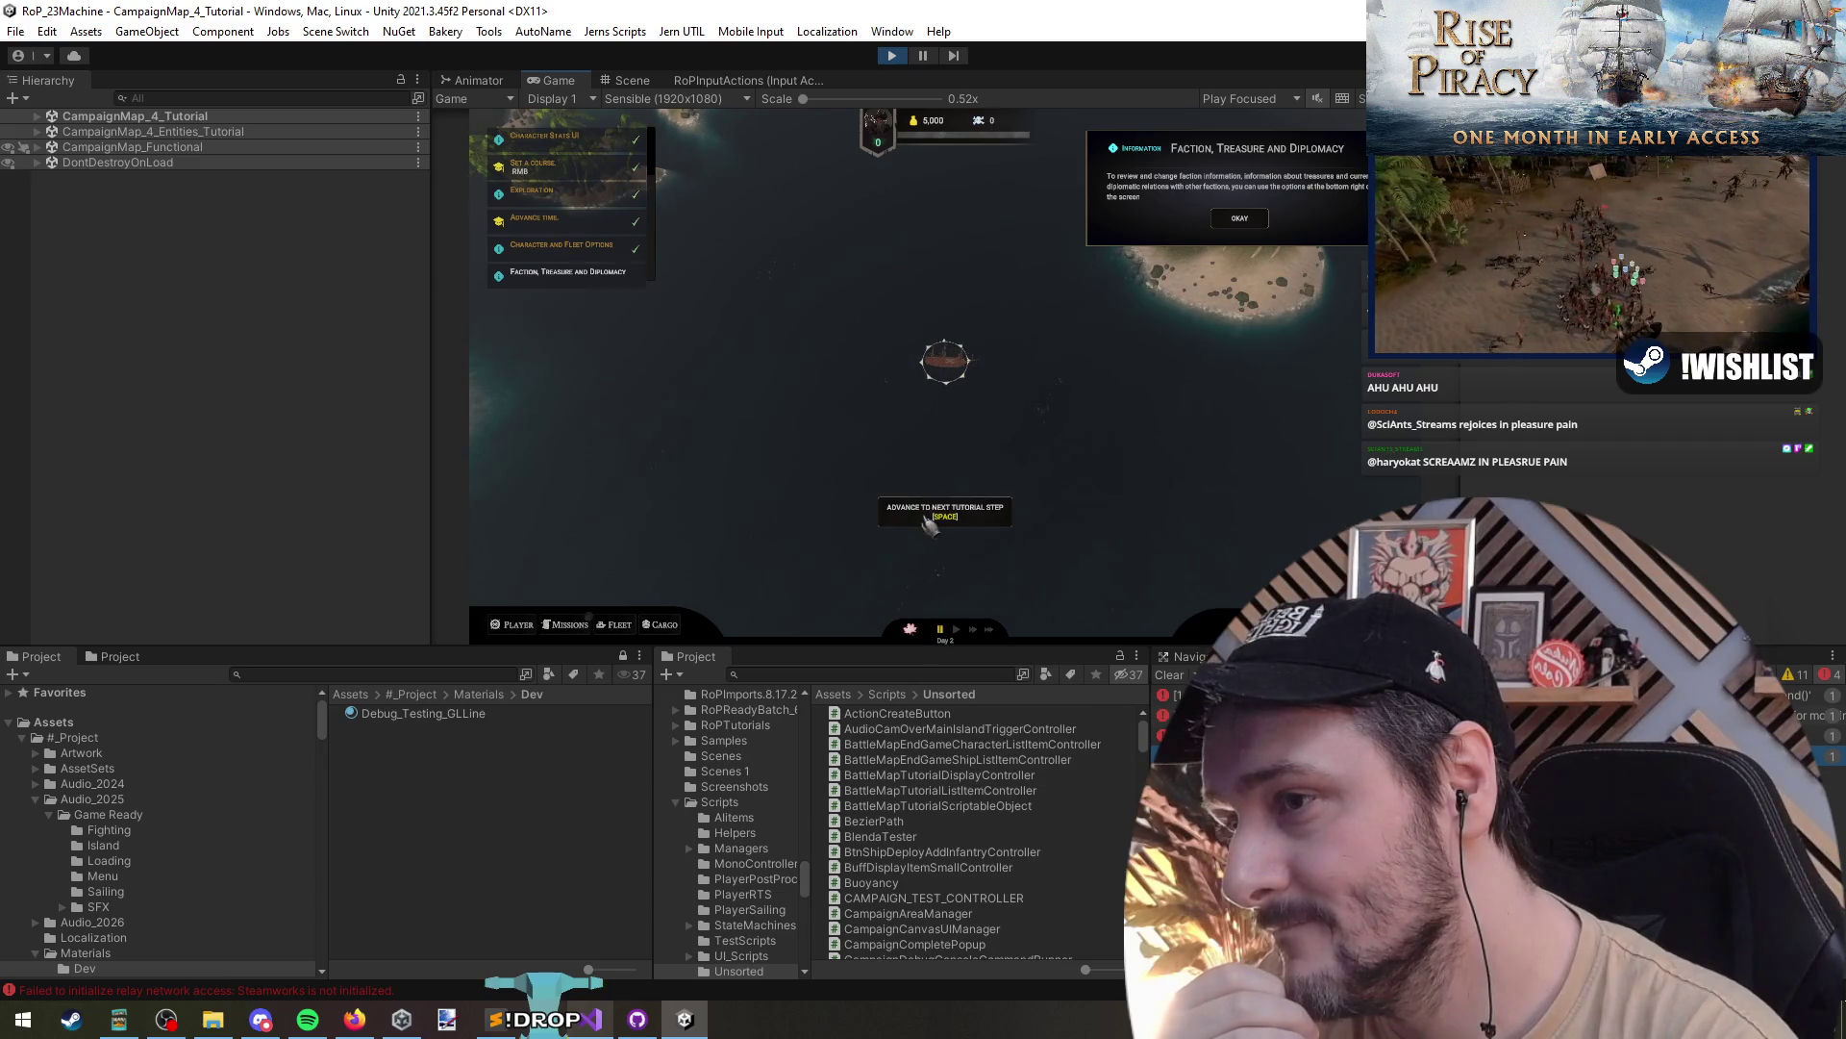
left_click(930, 522)
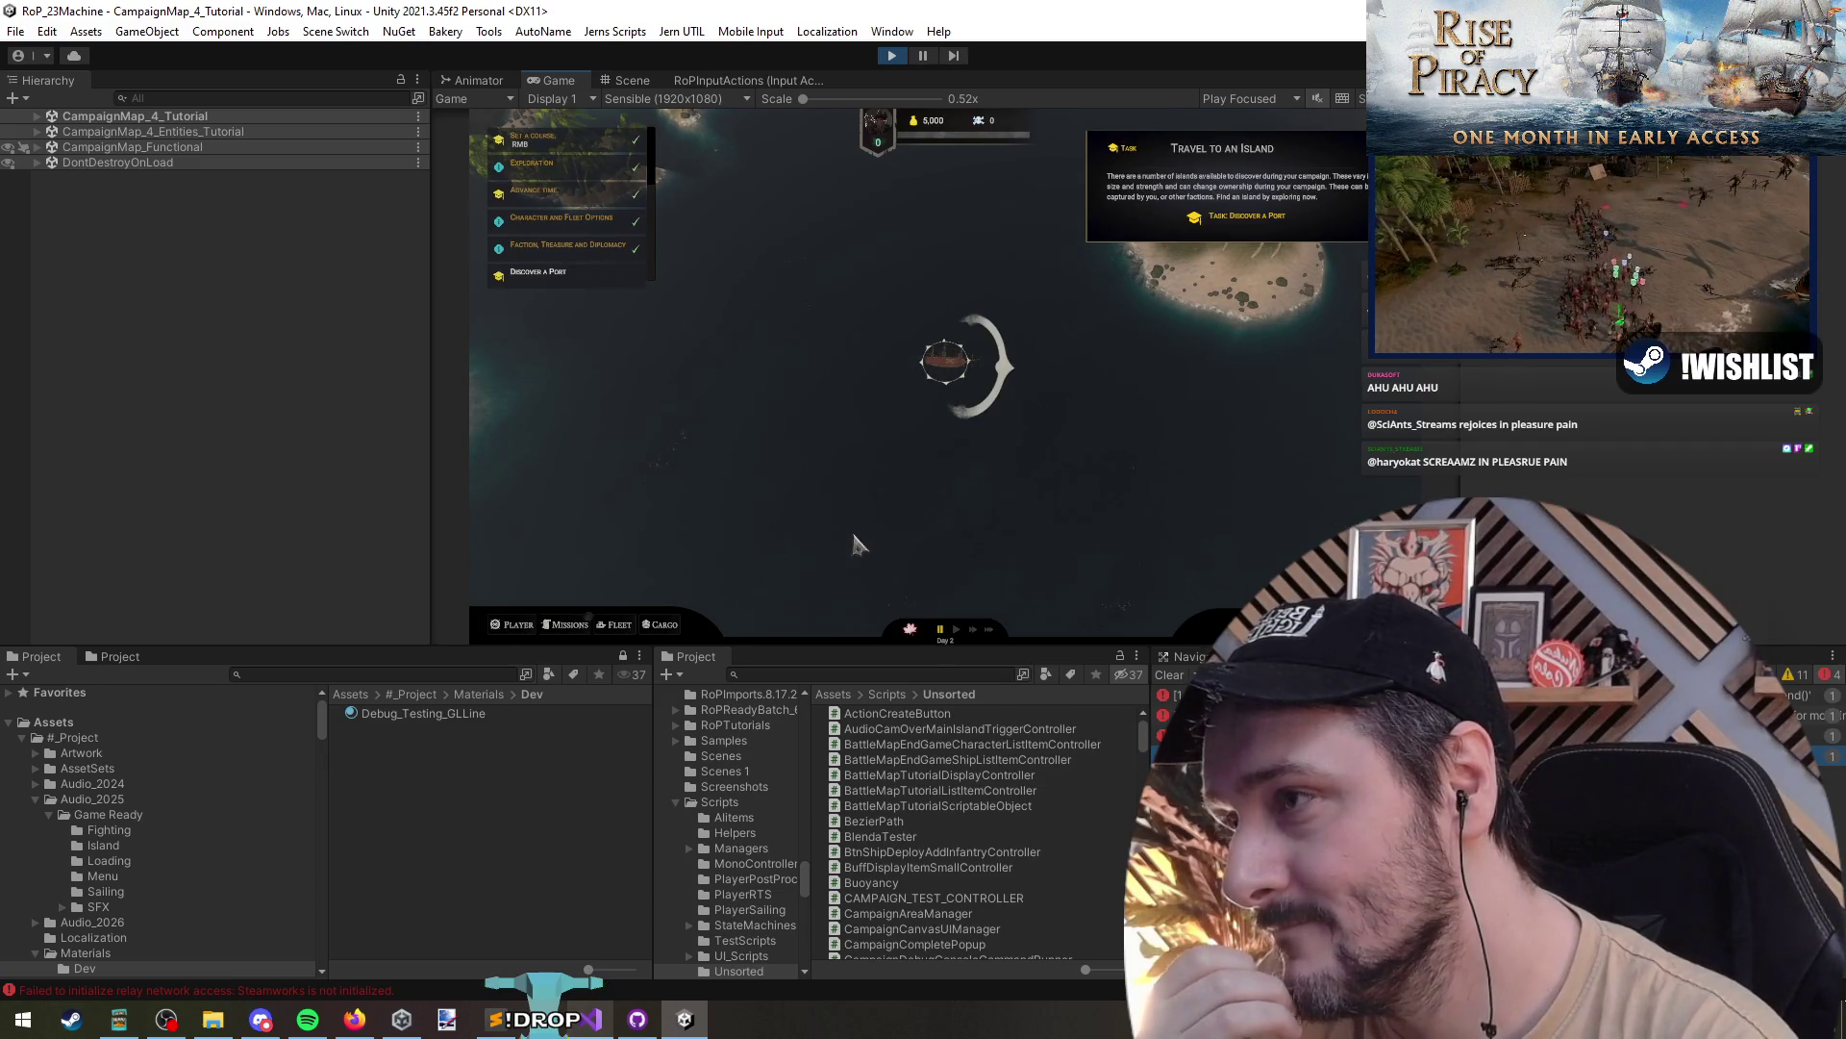
- Stop the game, switch to Visual Studio and back, and restart Play mode
left_click(892, 55)
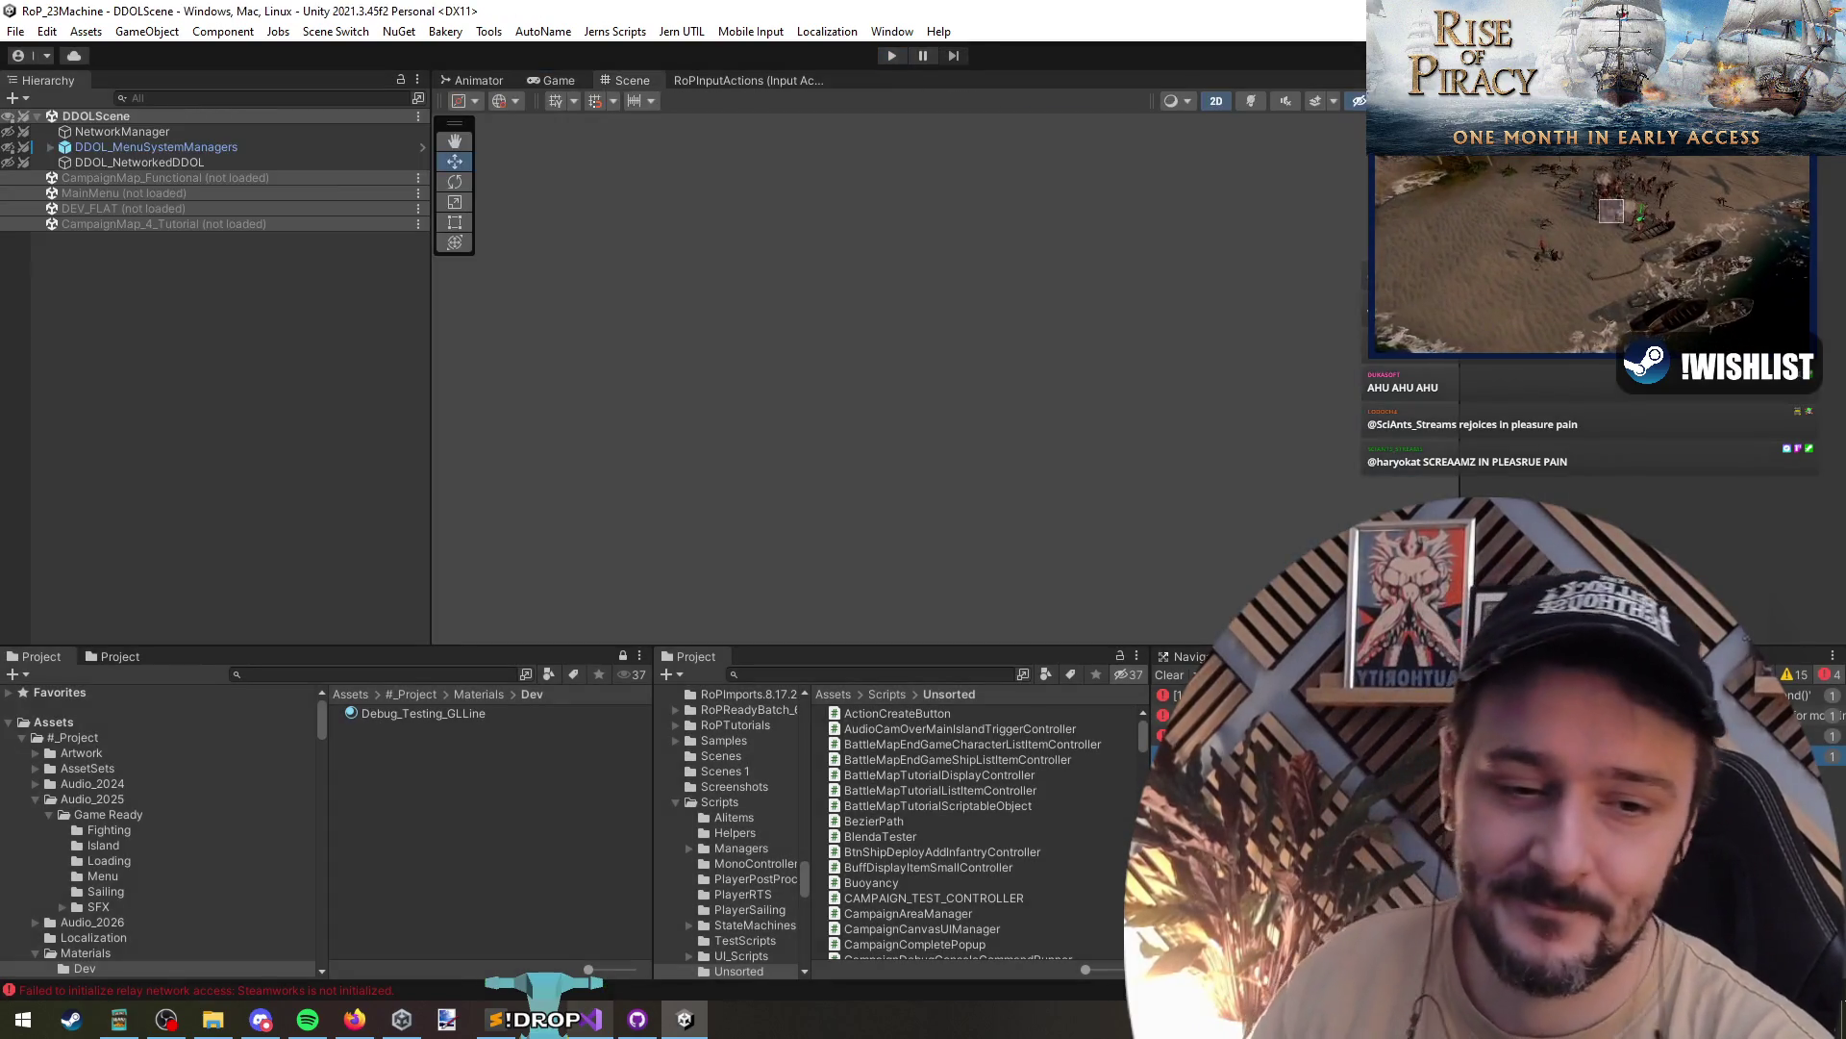
key("alt+Tab")
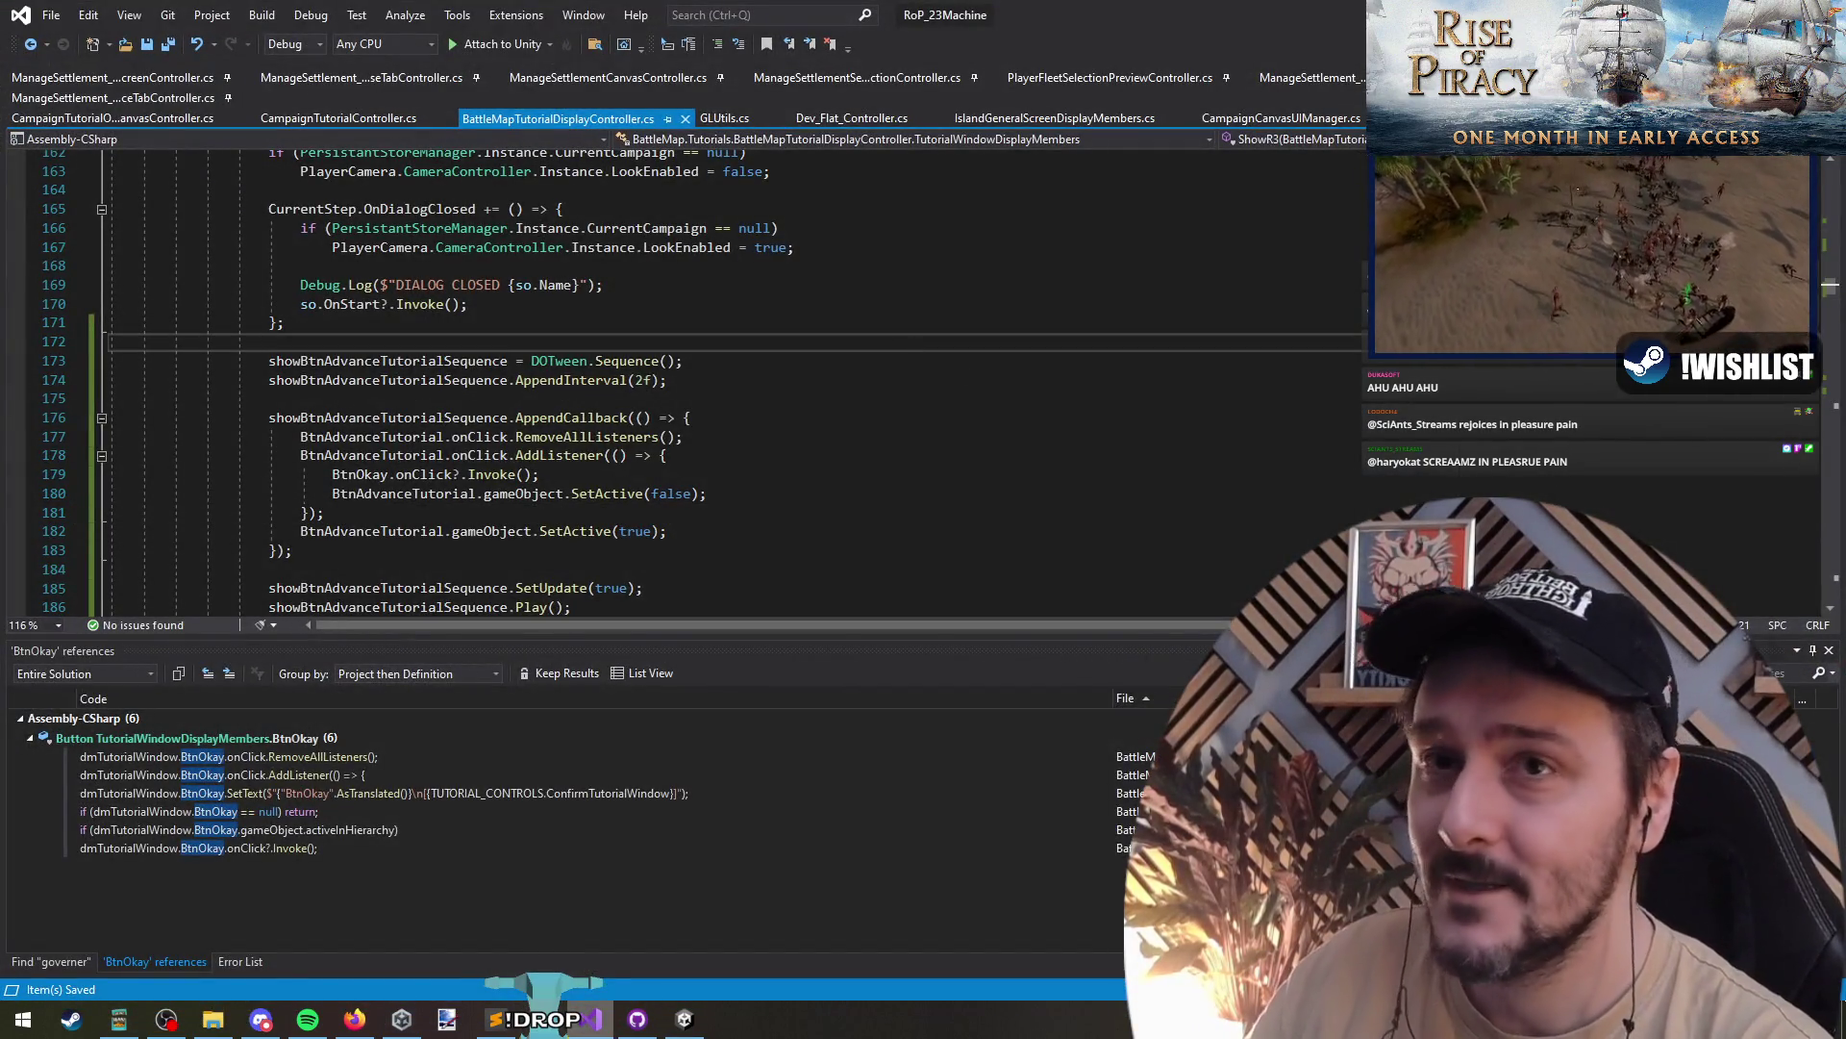
key("alt+Tab")
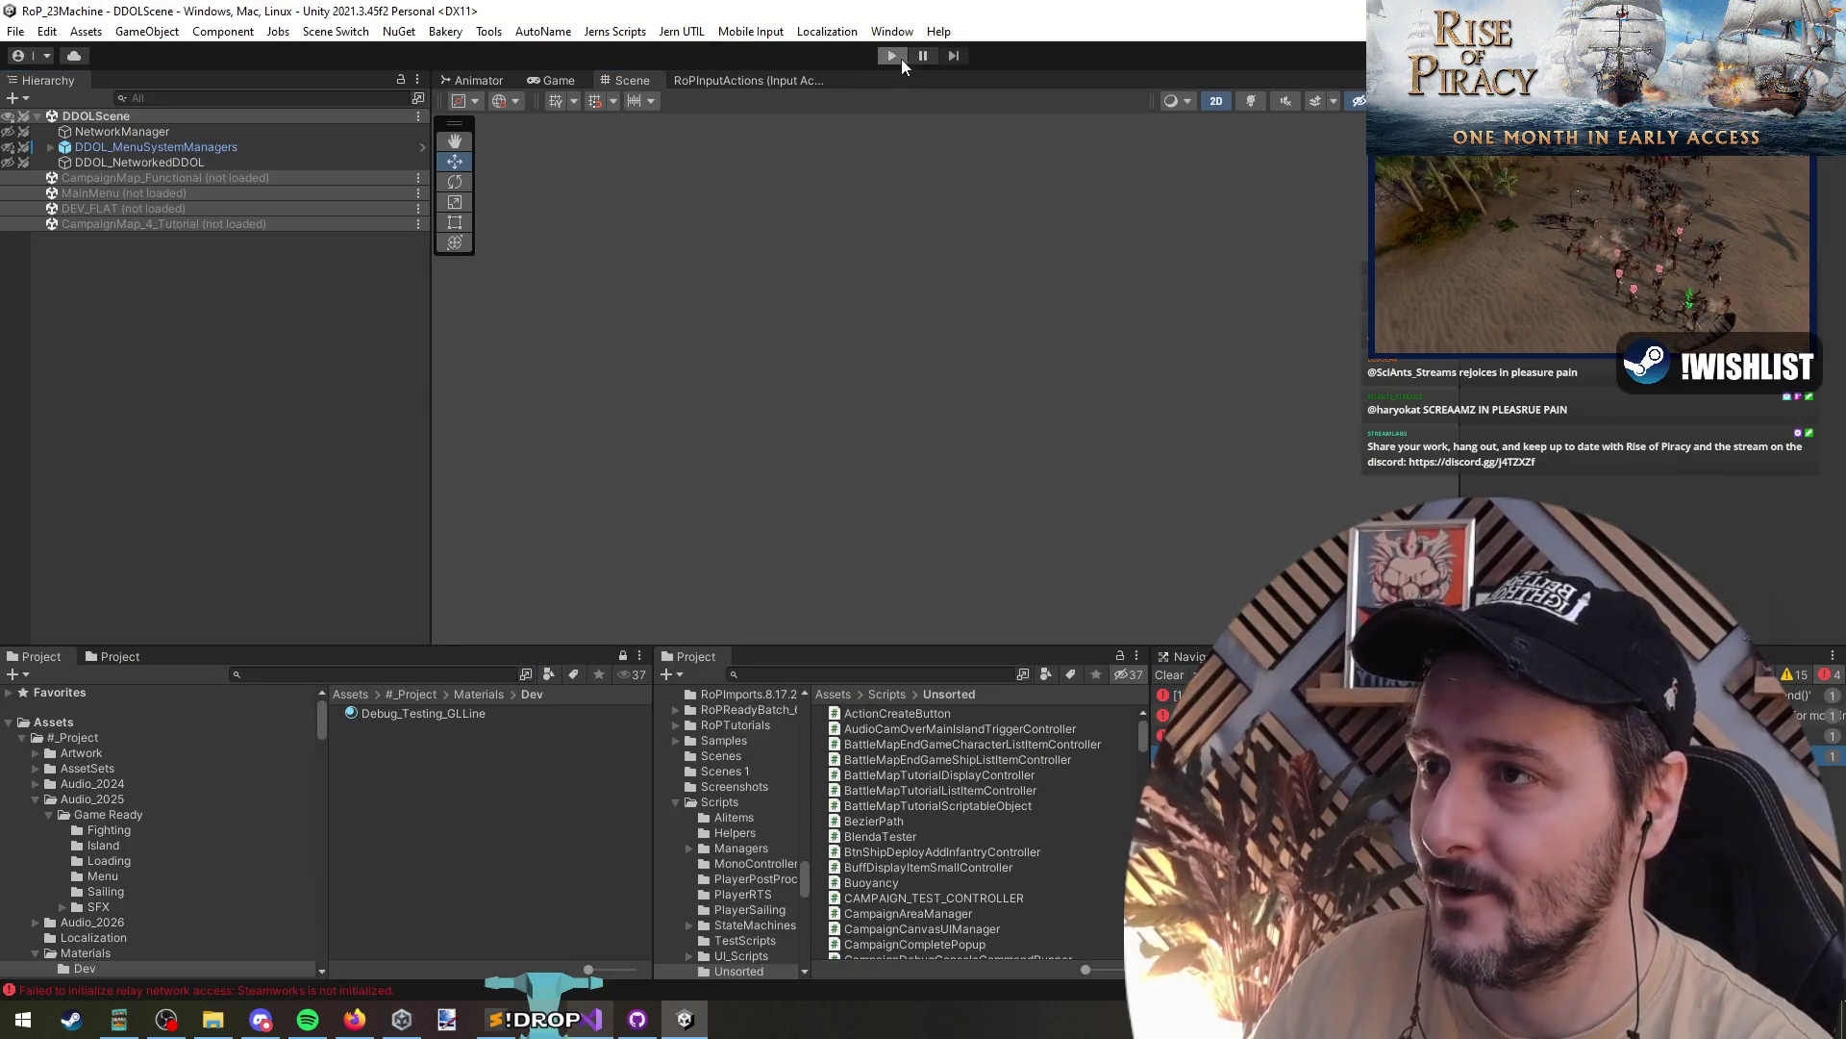
left_click(899, 57)
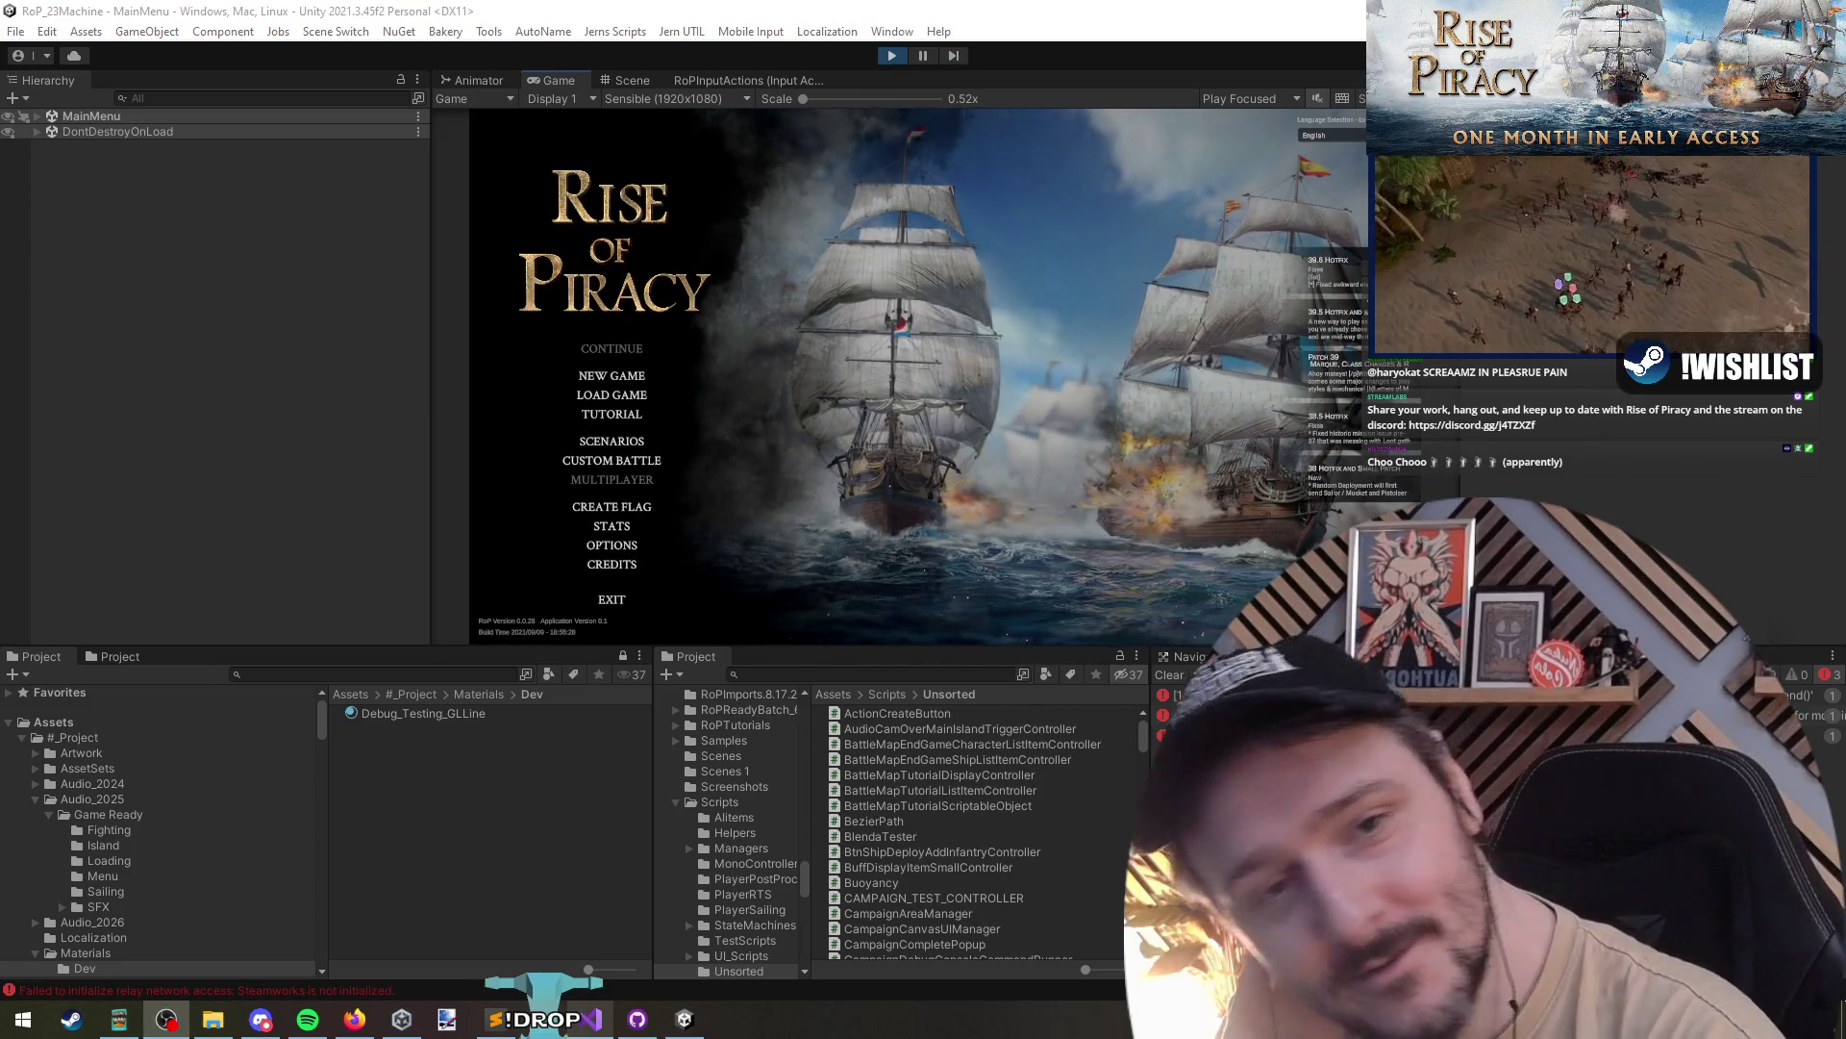
- Begin Tutorial 2 - Sailing with the chosen captain
left_click(619, 414)
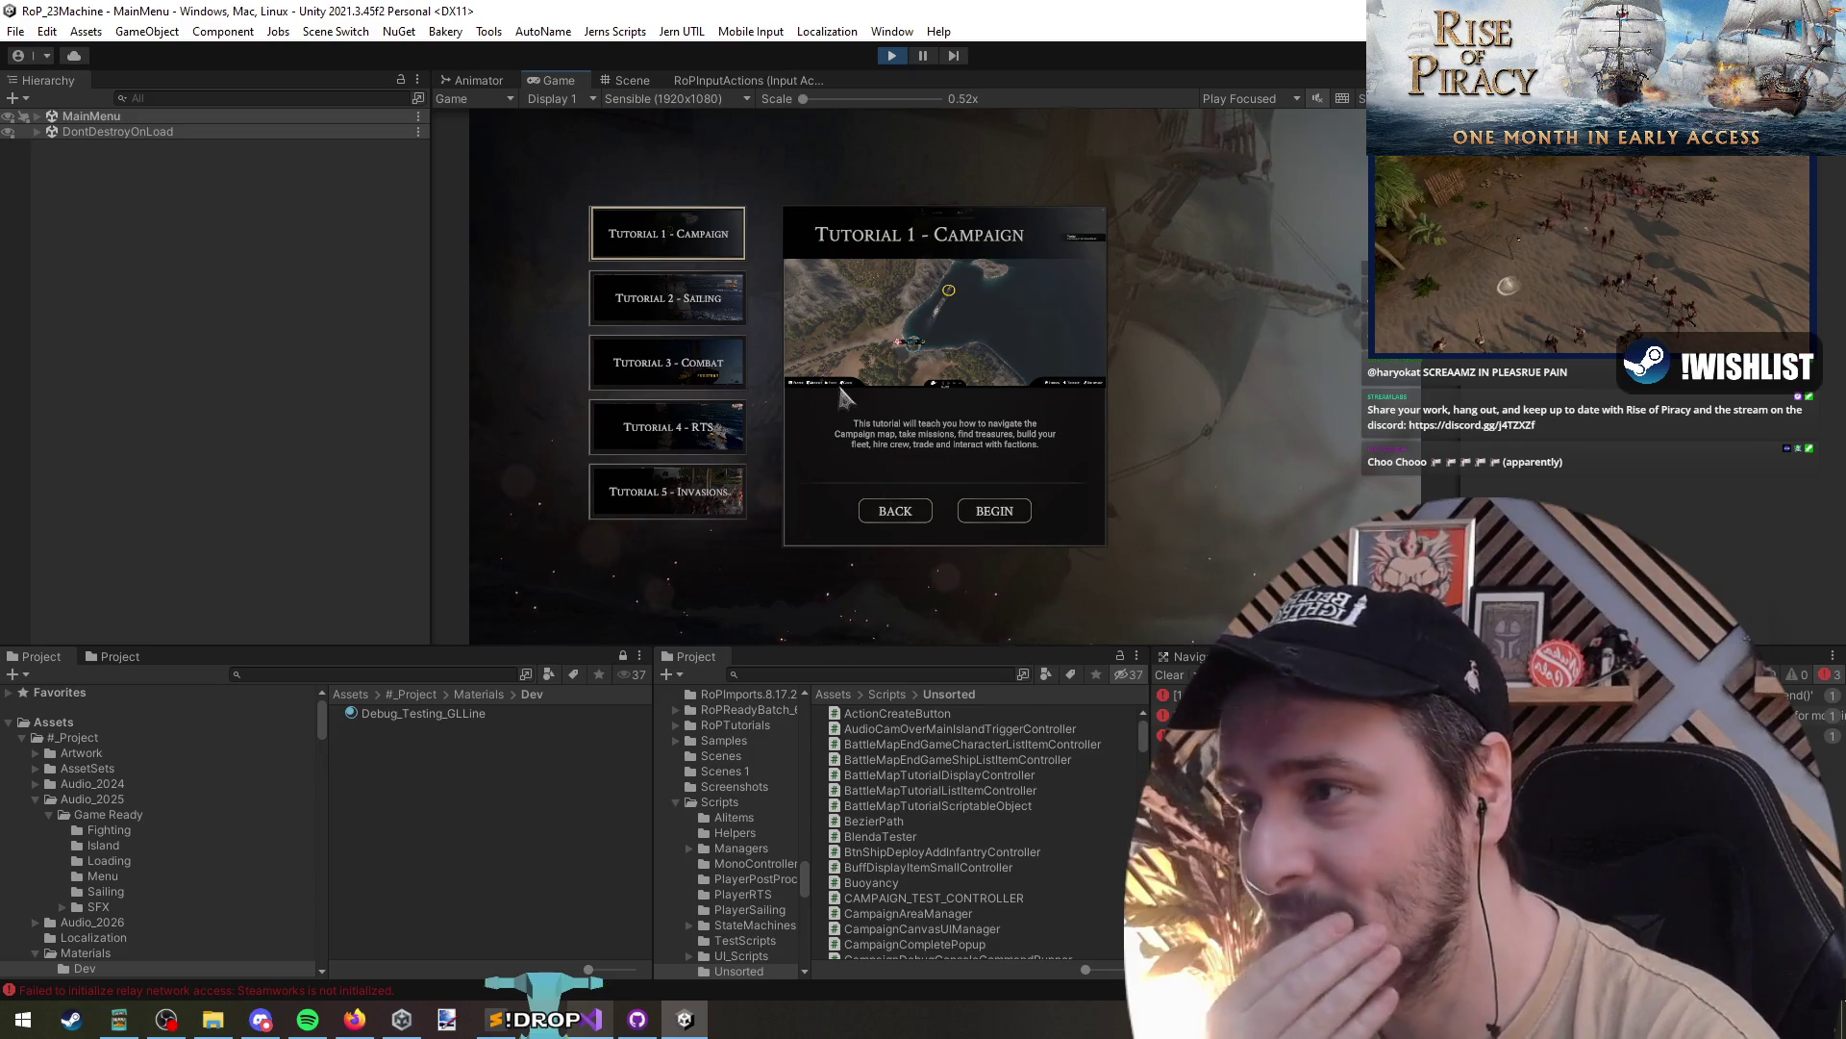
left_click(680, 306)
left_click(1000, 515)
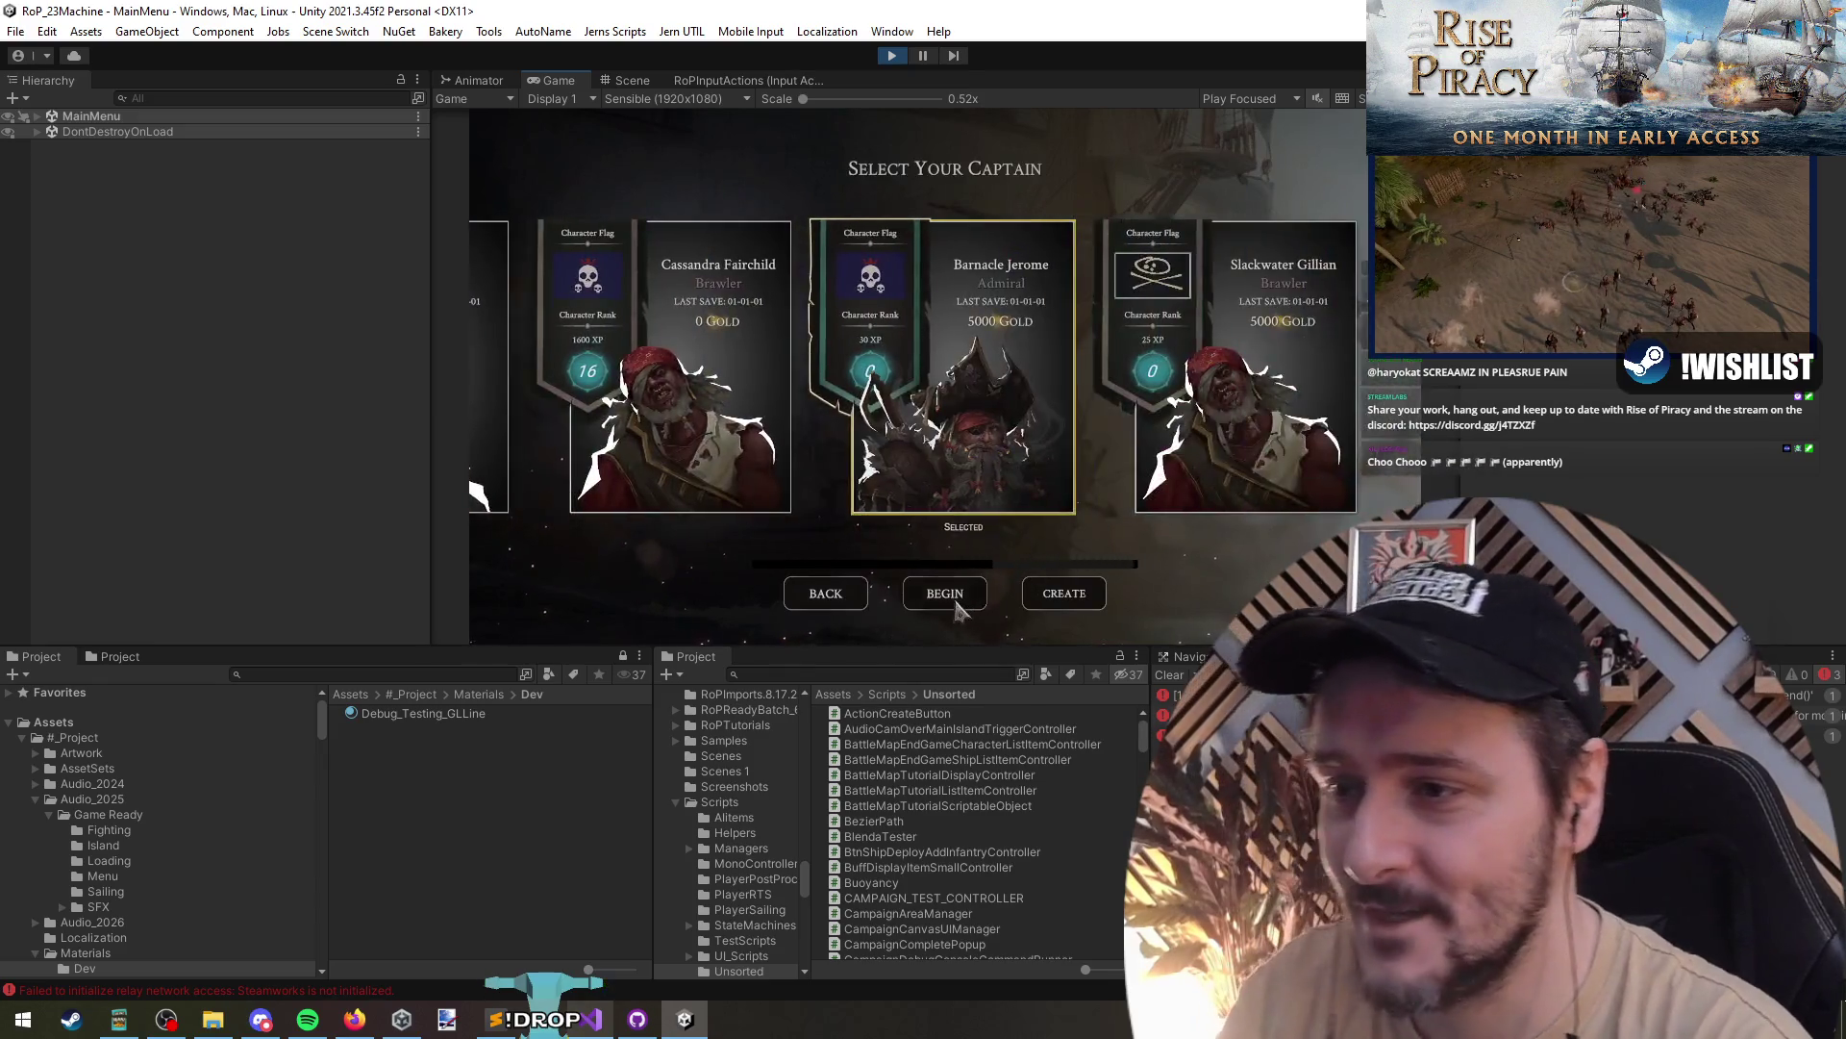
left_click(955, 601)
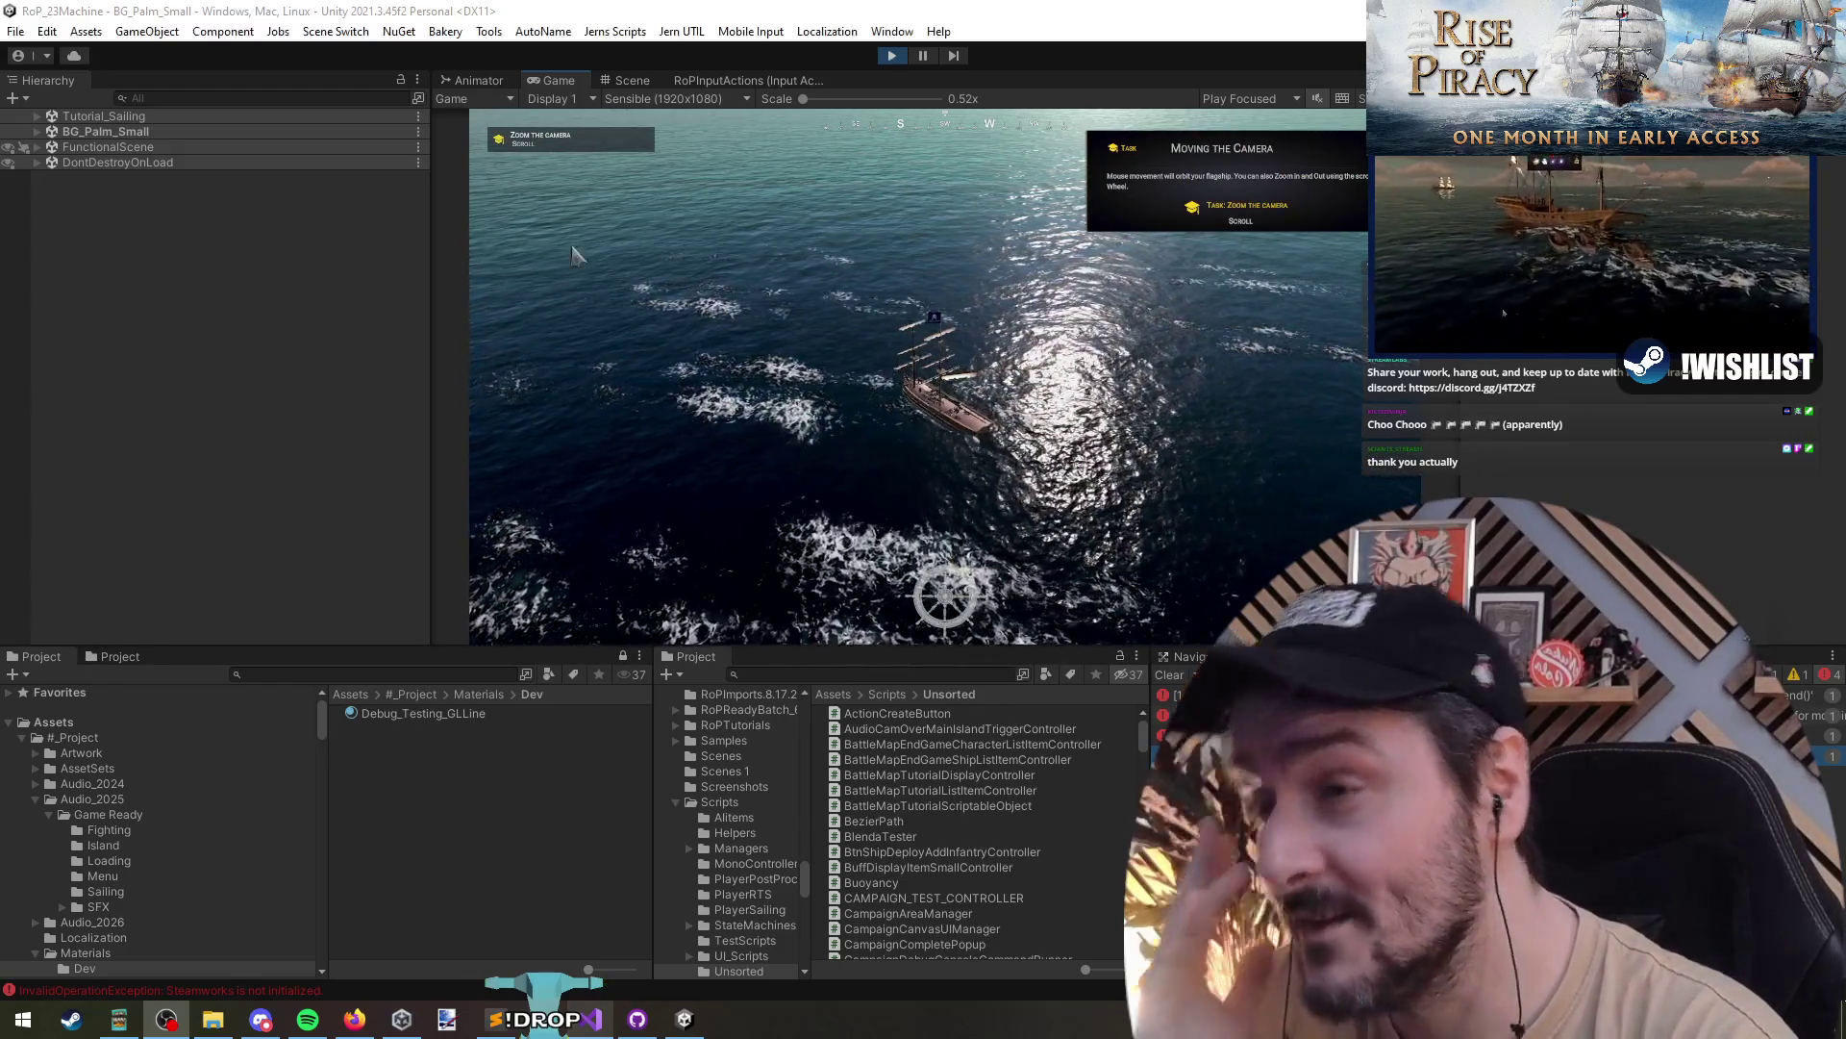
- Raise the sails, steer to the waypoint past the Wind Direction step, then stop the game
scroll(946, 375, "up", 3)
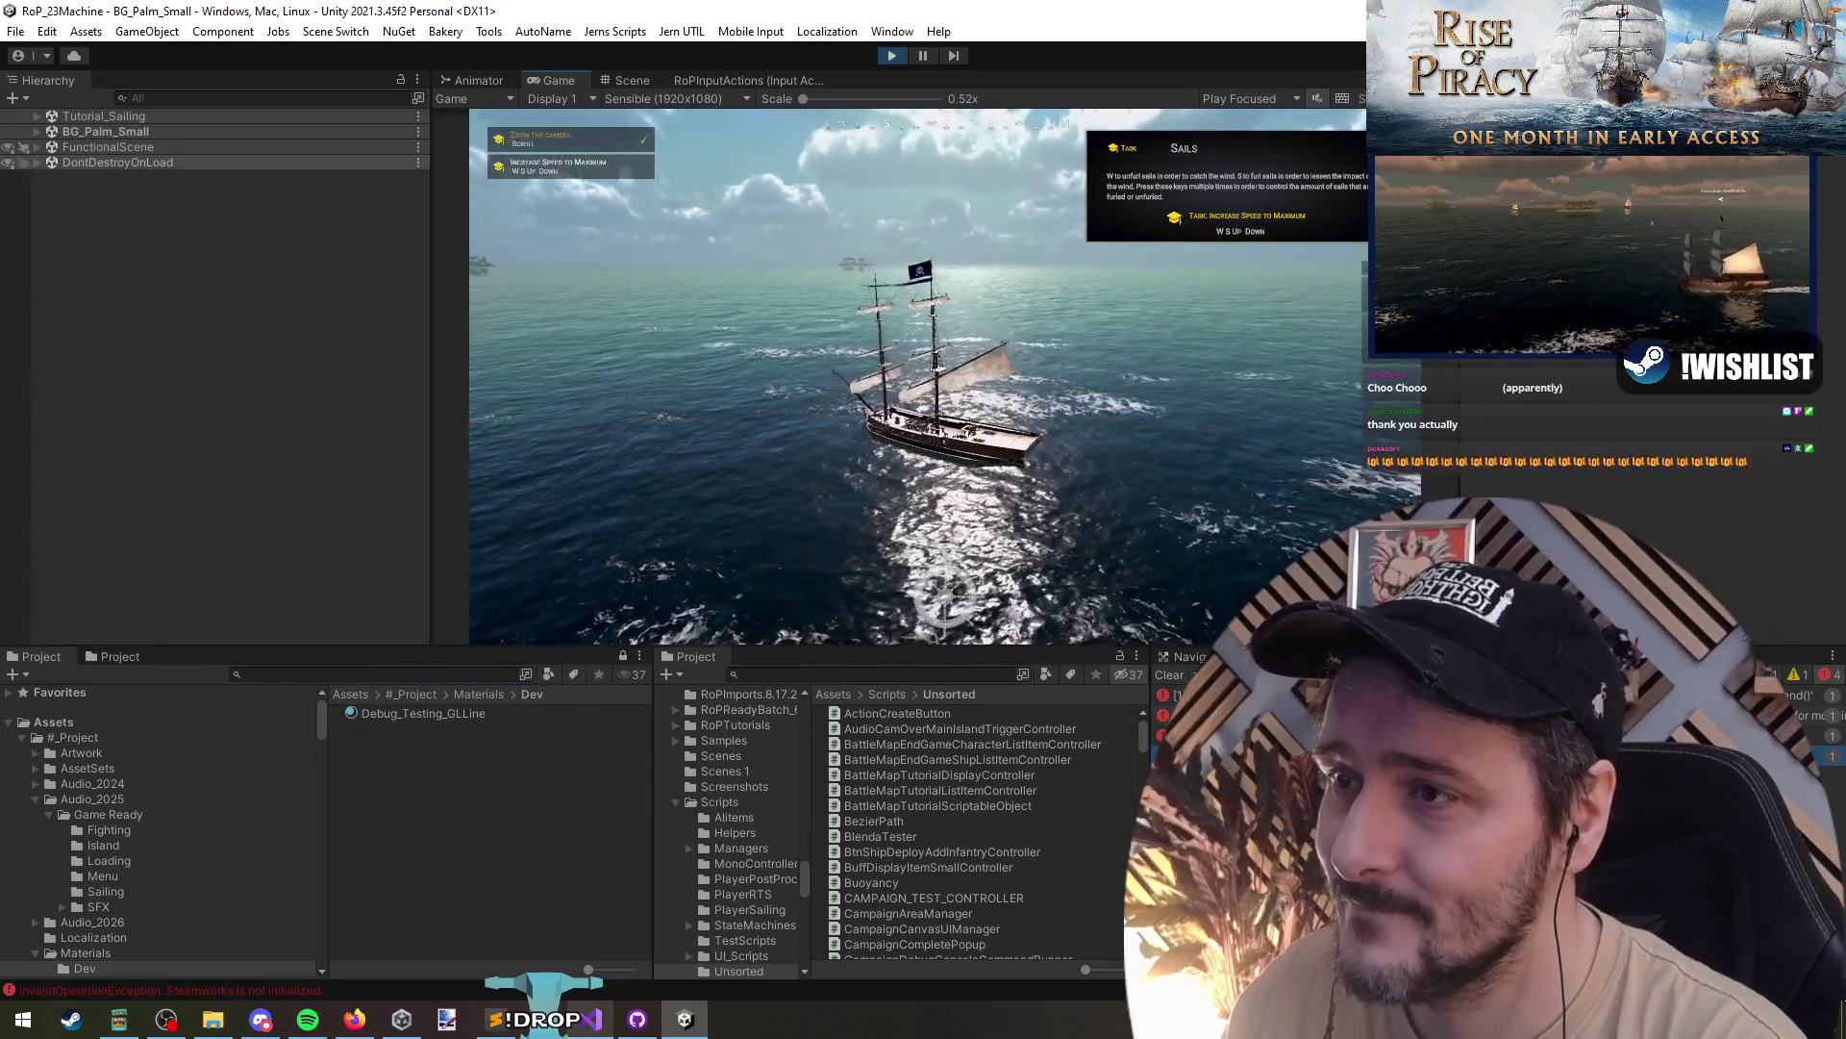
key("w")
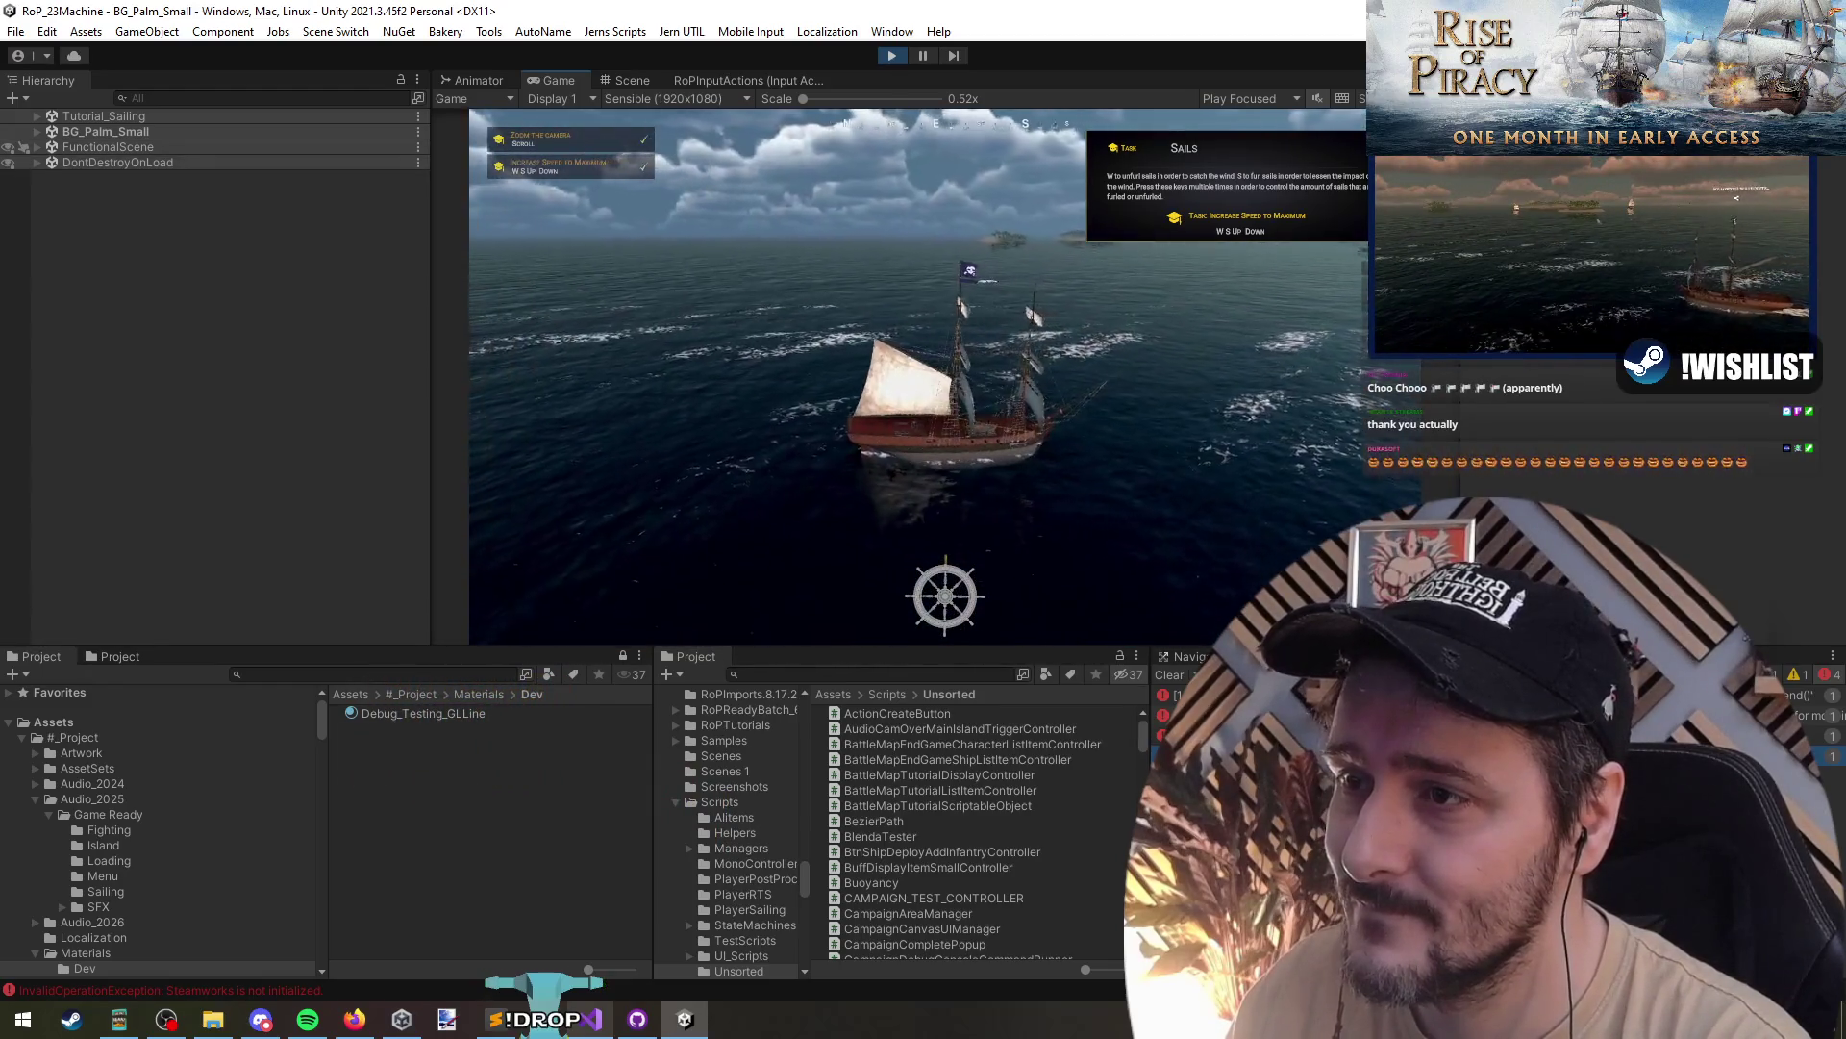
key("d")
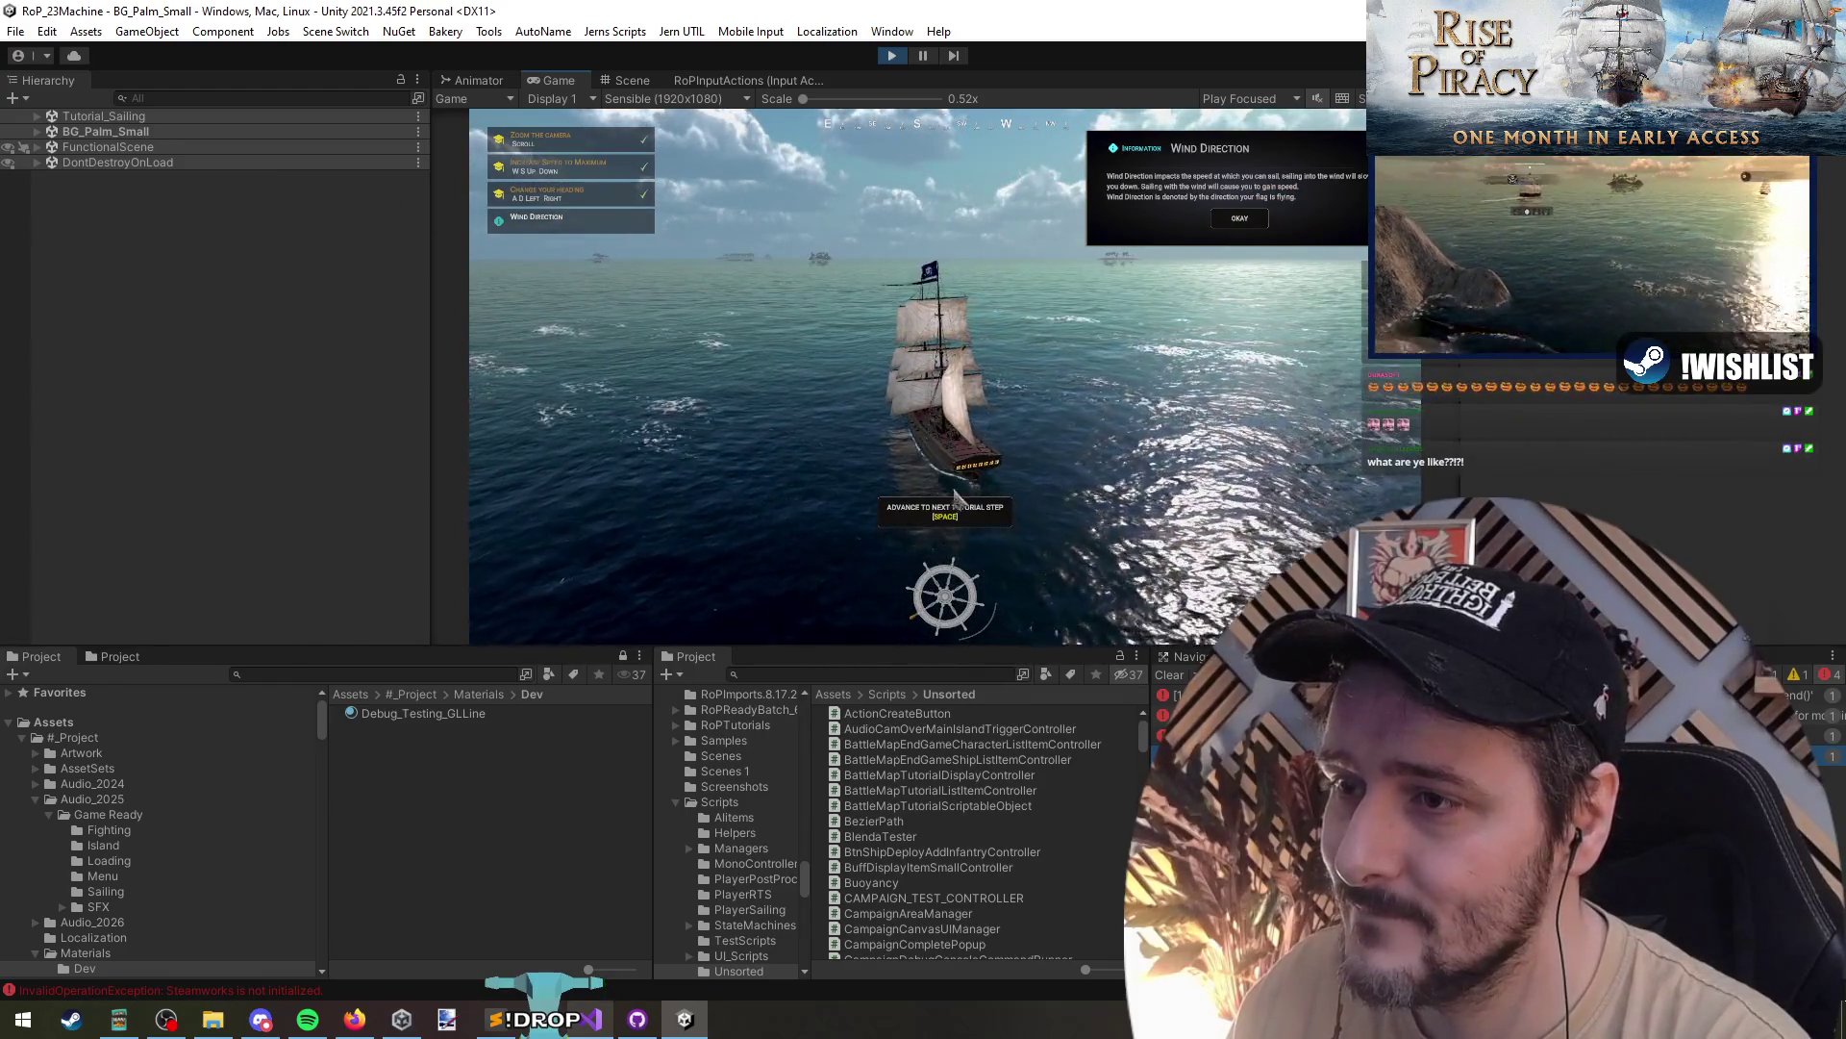
left_click(964, 519)
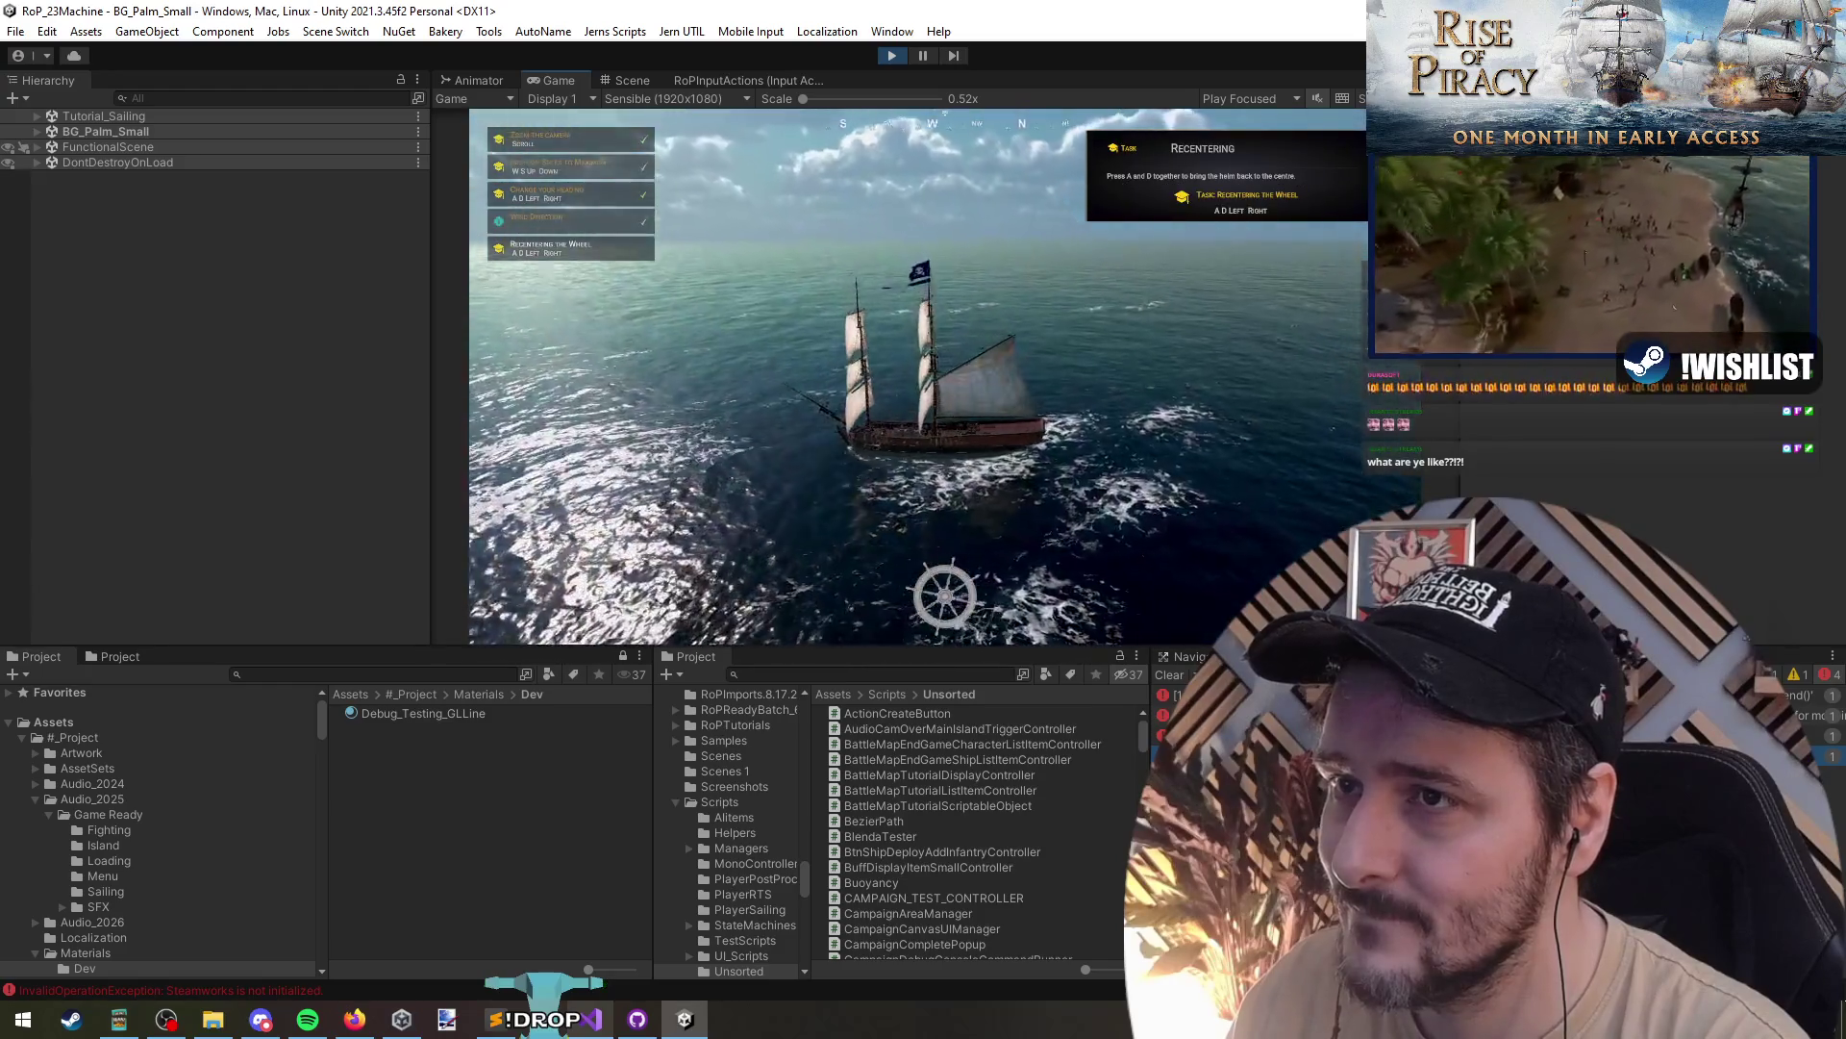
key("a+d")
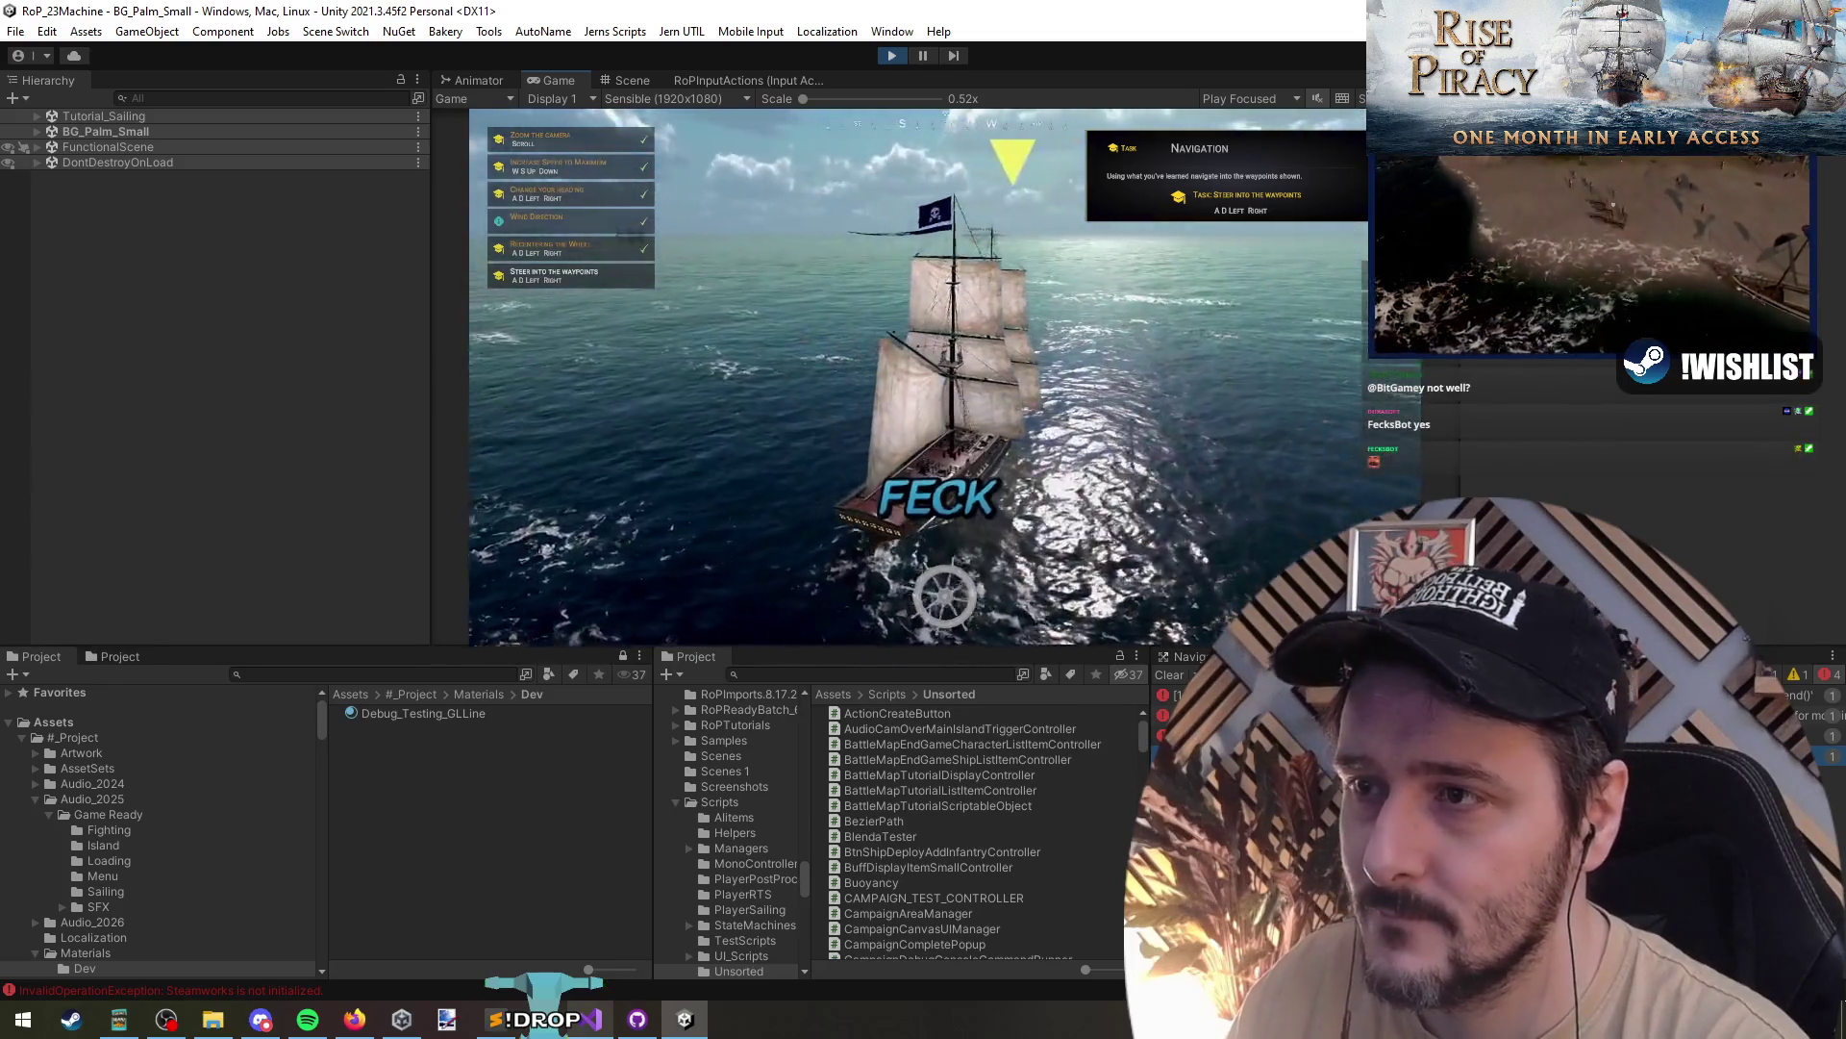
key("a")
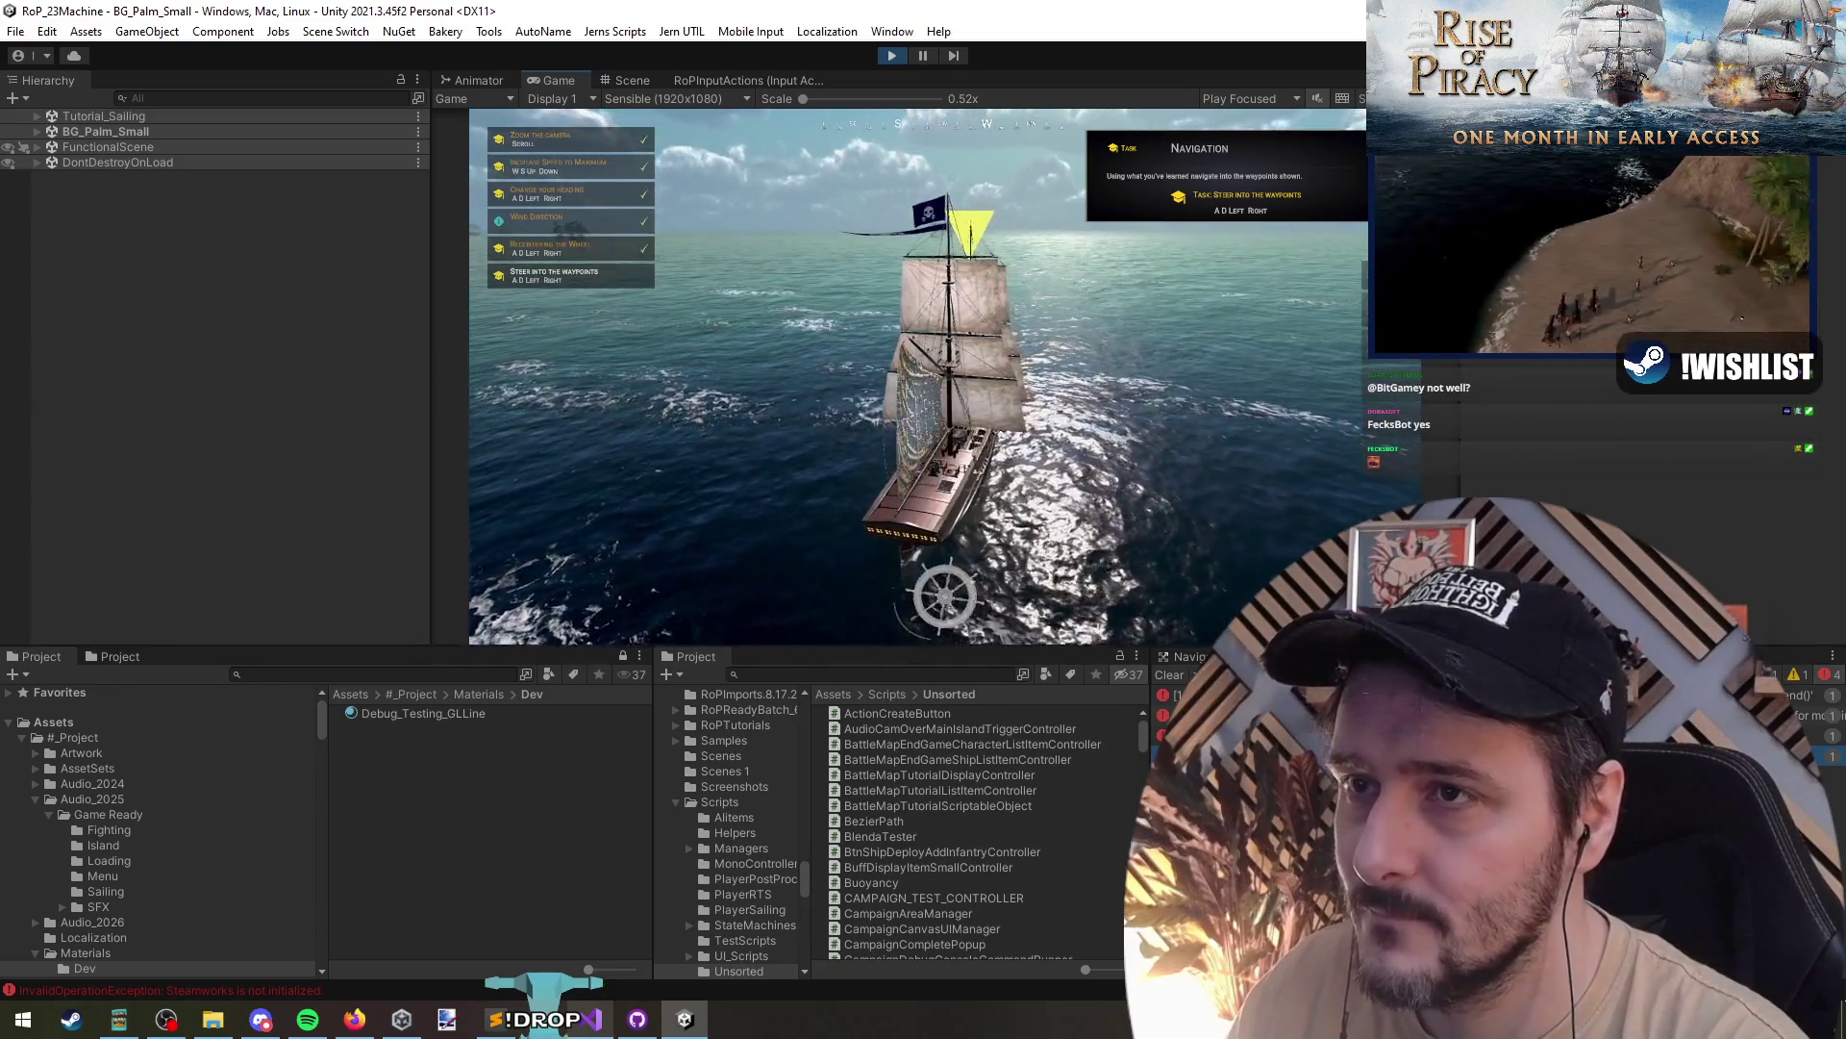
left_click(892, 59)
- Inspect lines 171–172 of BattleMapTutorialDisplayController.cs, then return to Unity
key("alt+Tab")
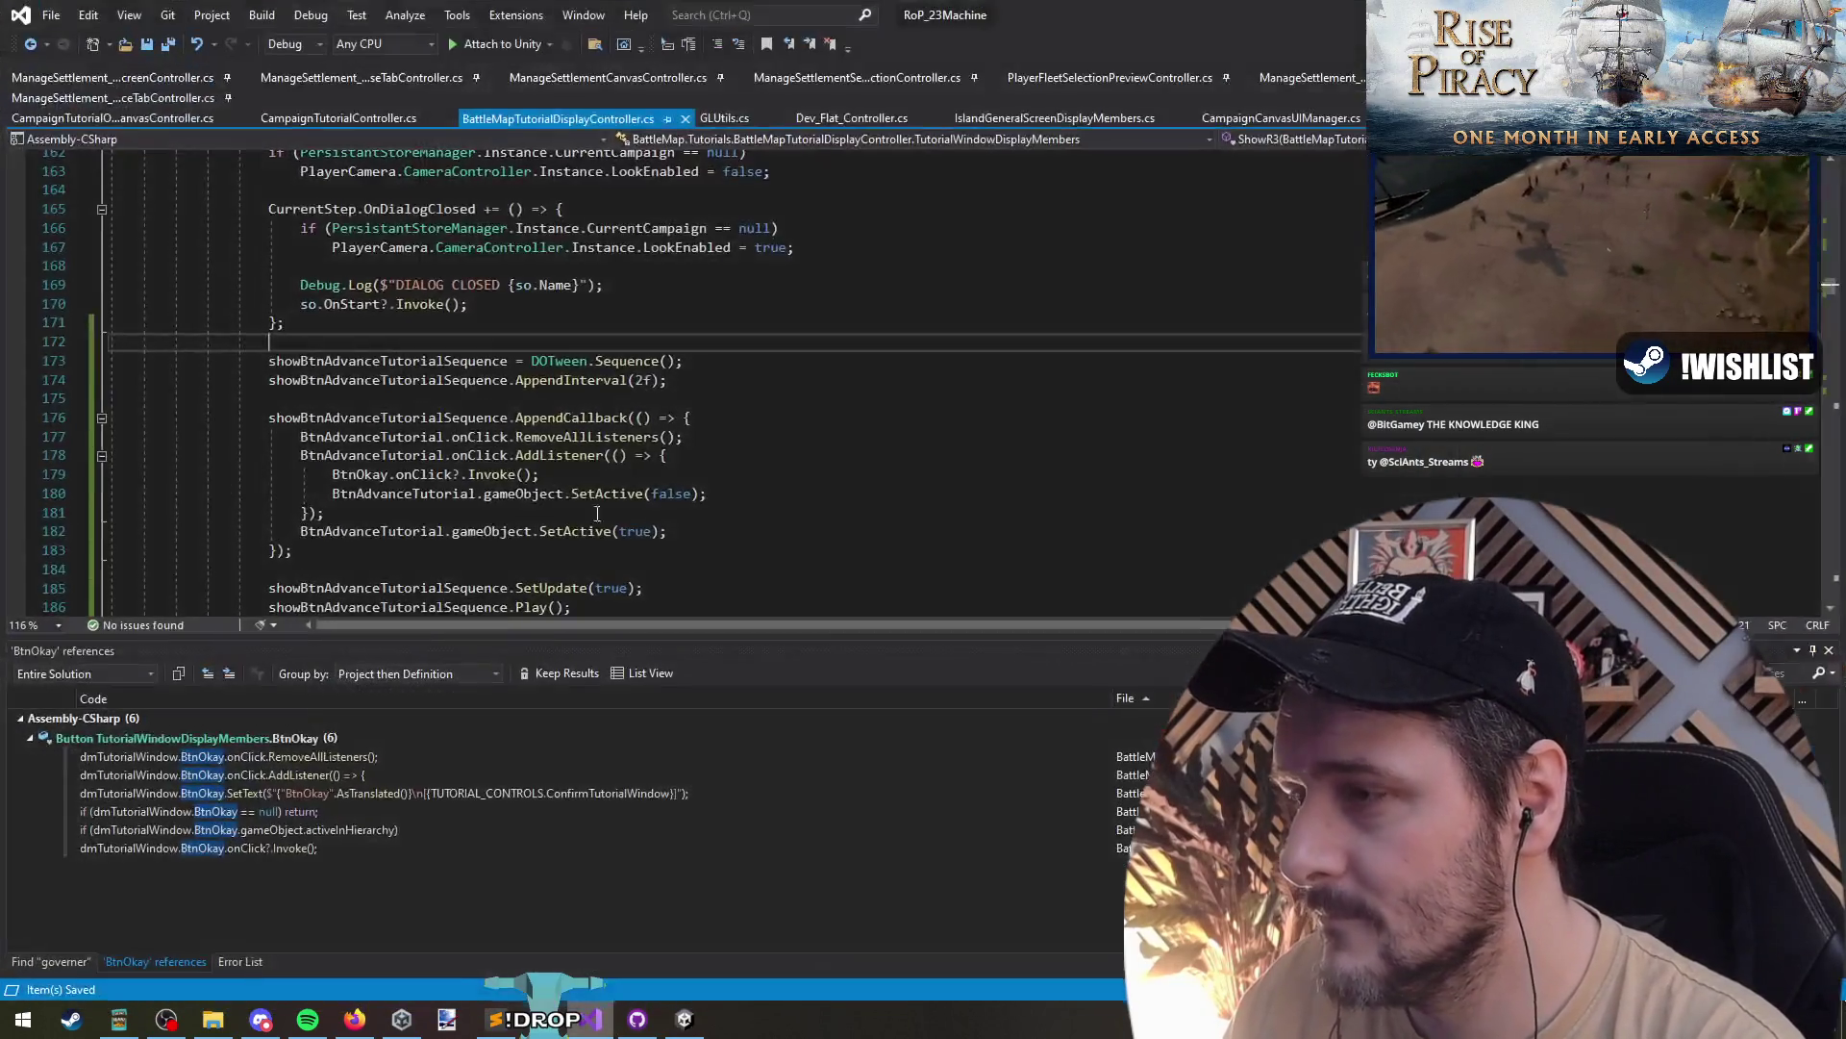
left_click(600, 343)
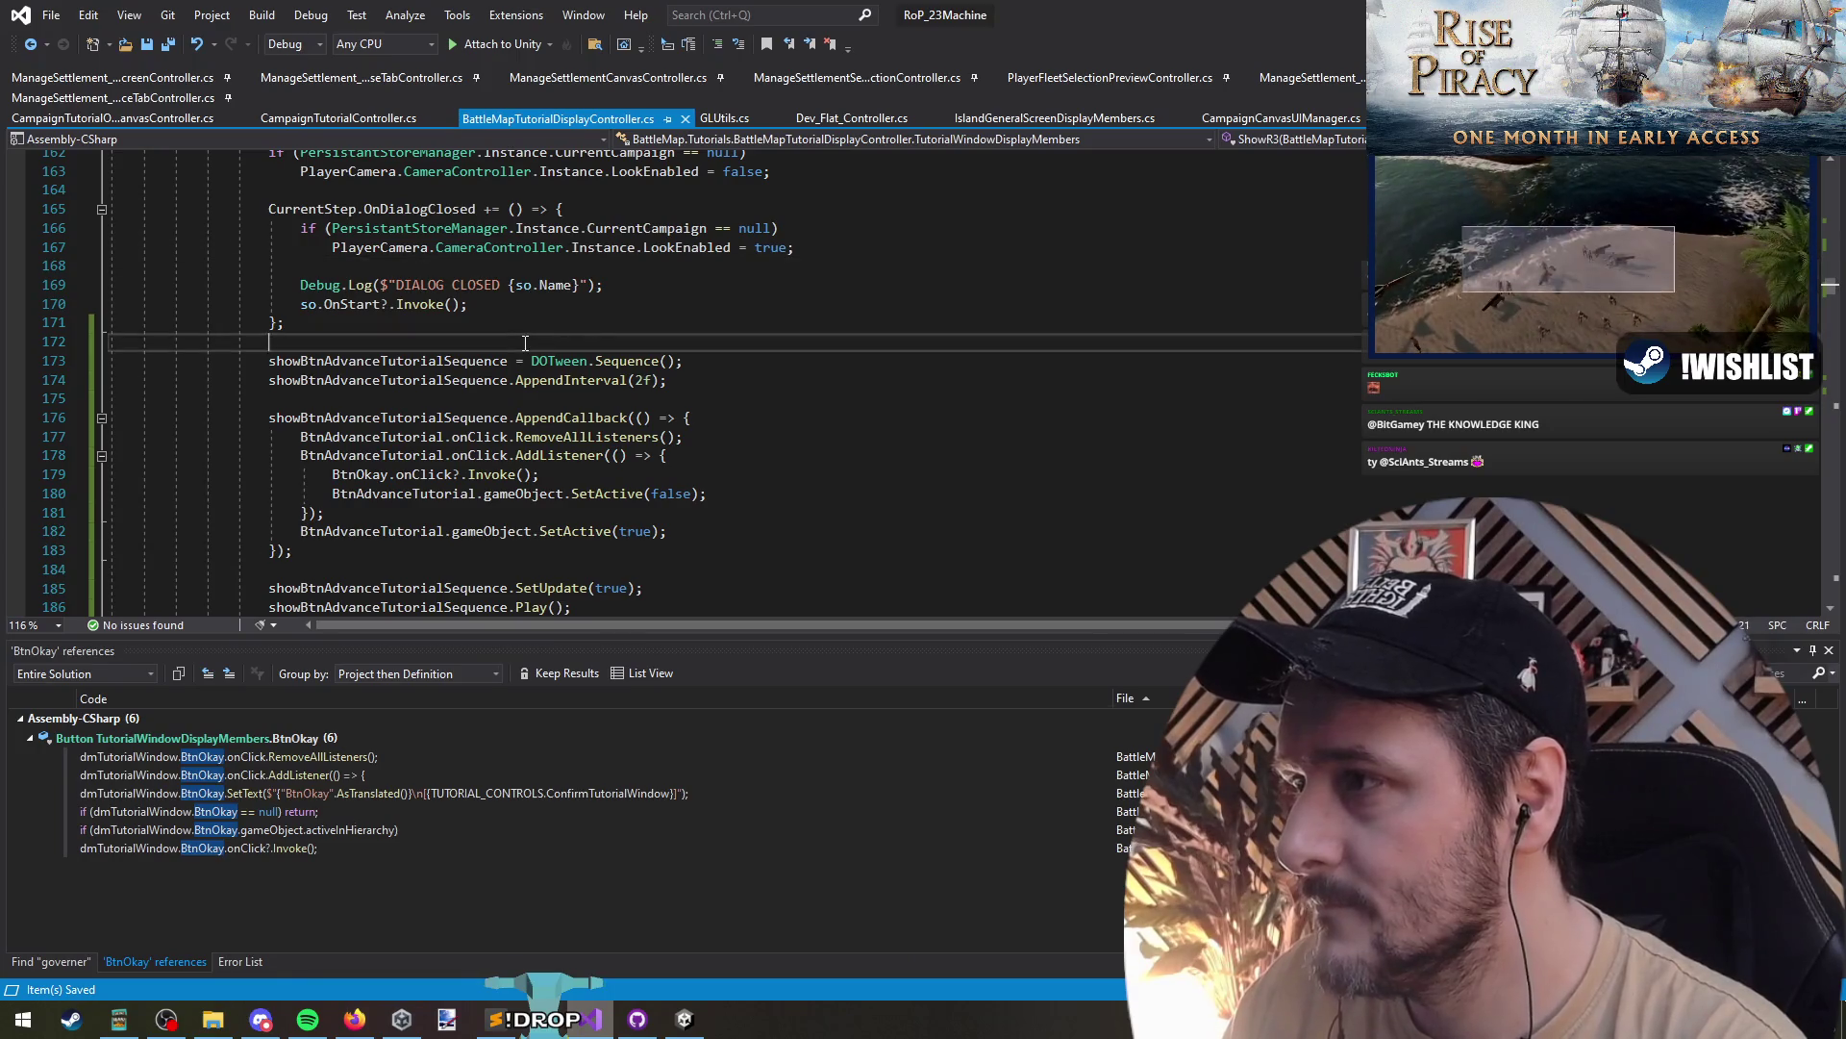
scroll(1045, 400, "up", 5)
scroll(1031, 413, "down", 5)
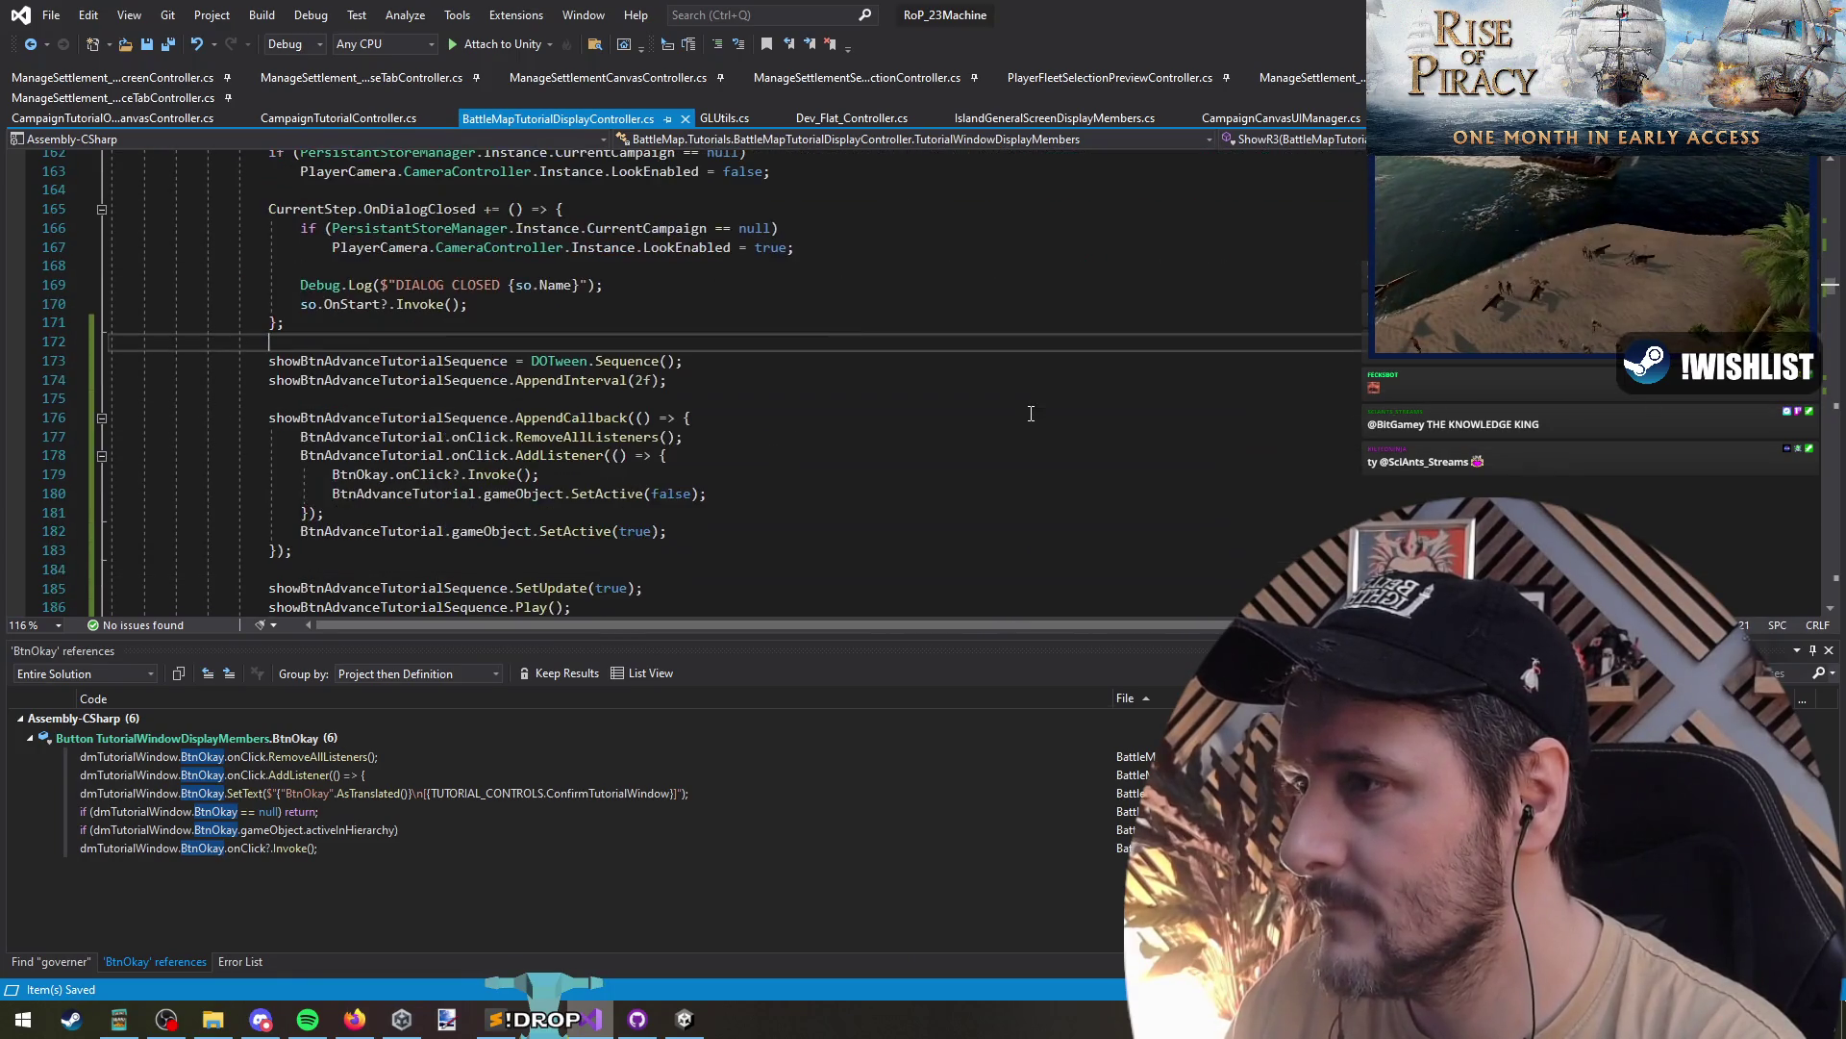
left_click(943, 321)
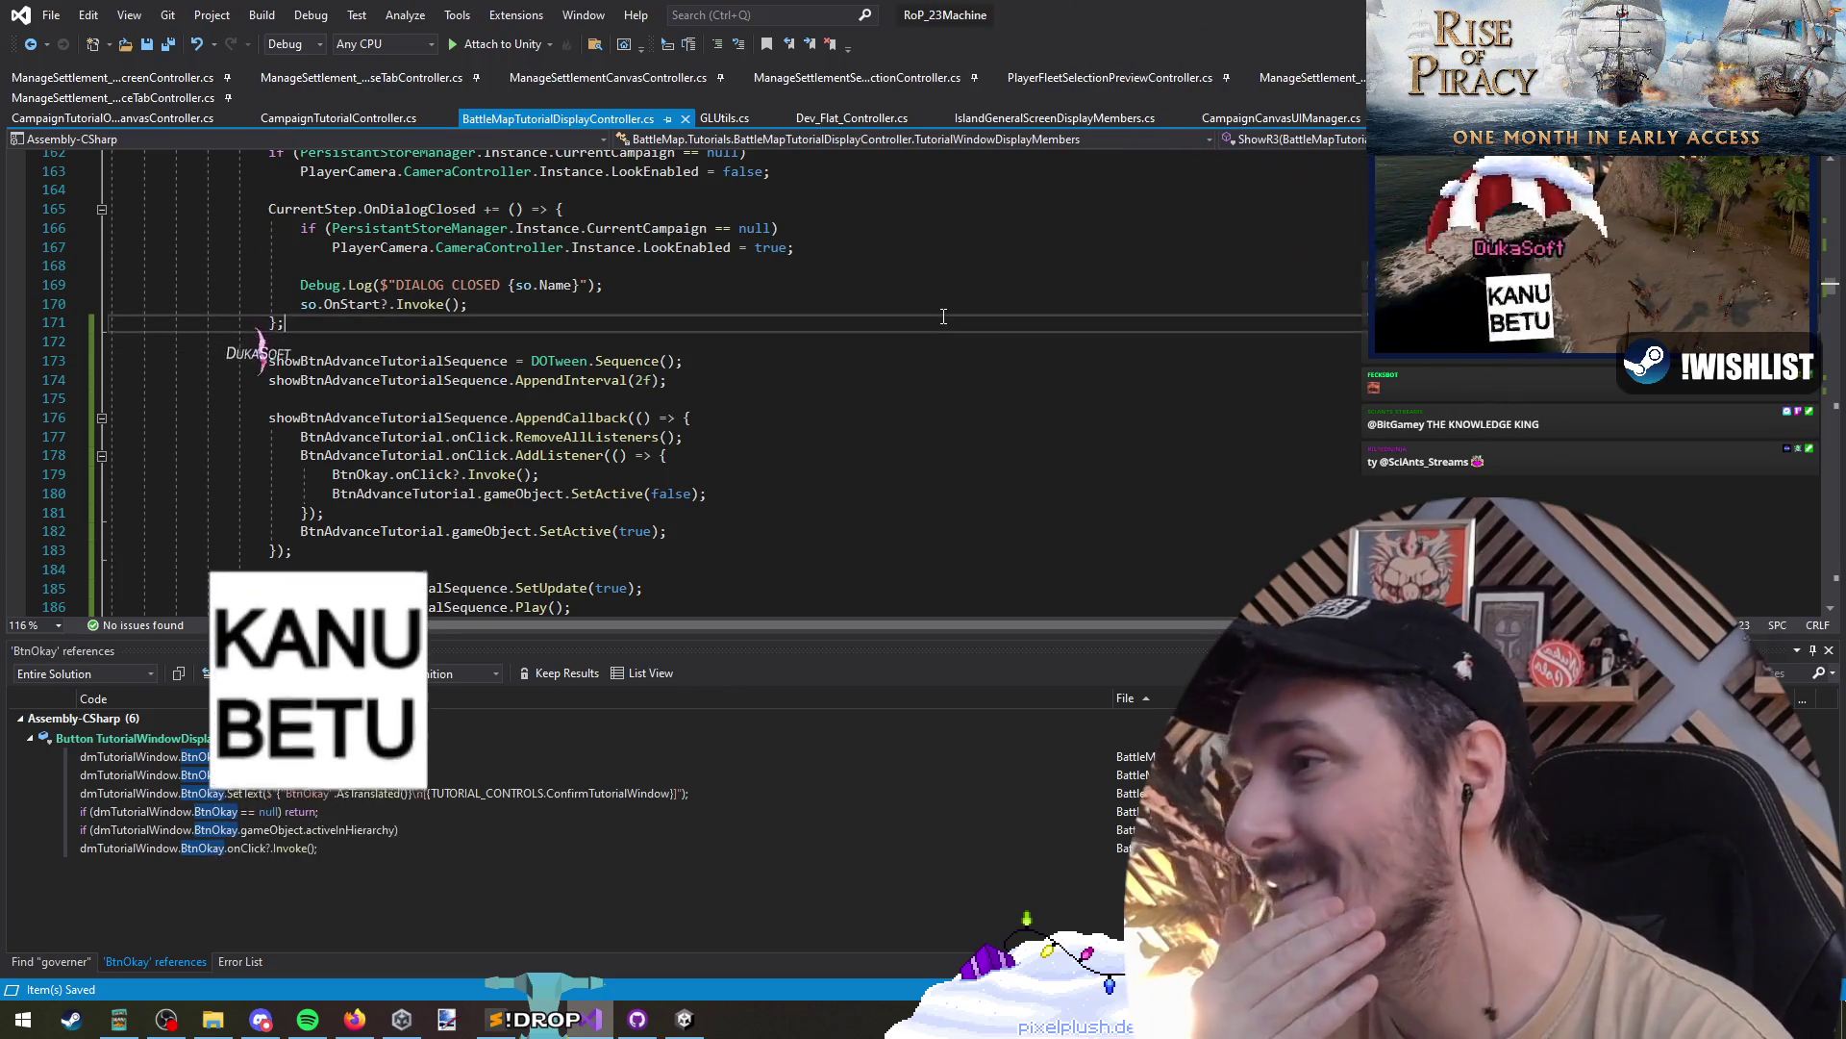
left_click(967, 342)
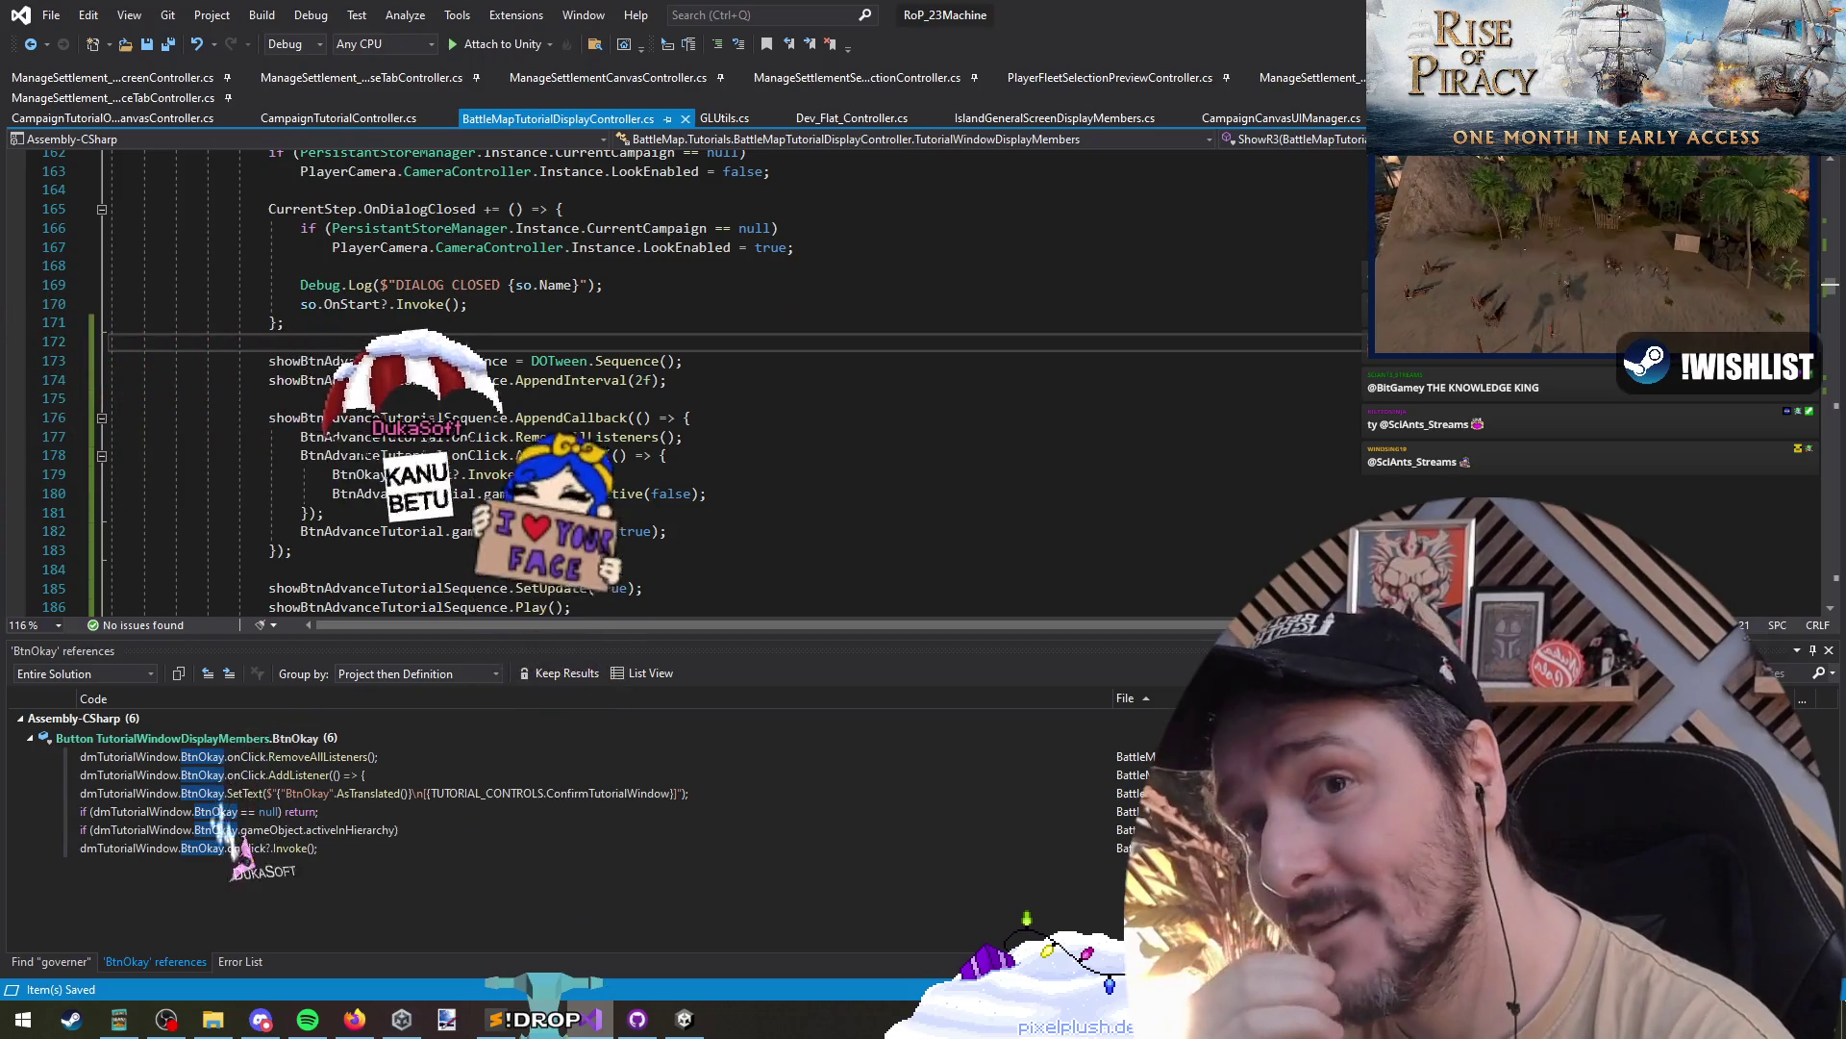
key("alt+Tab")
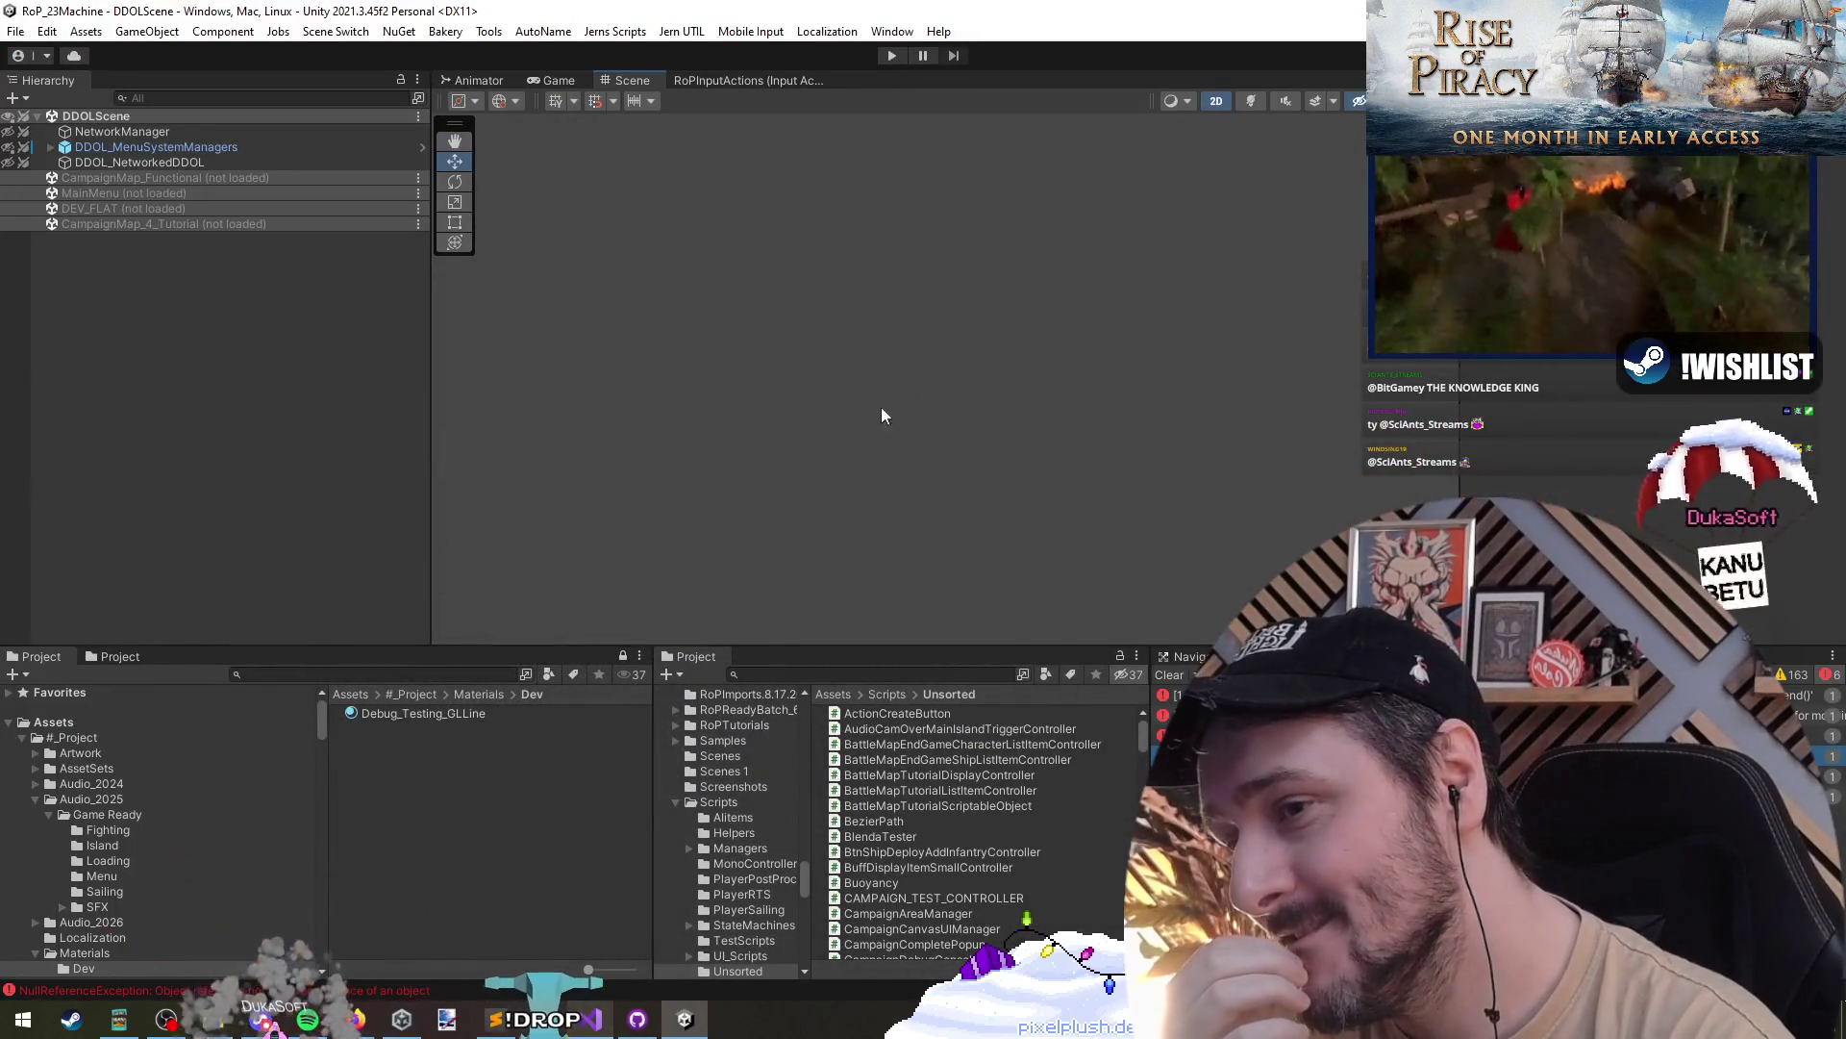